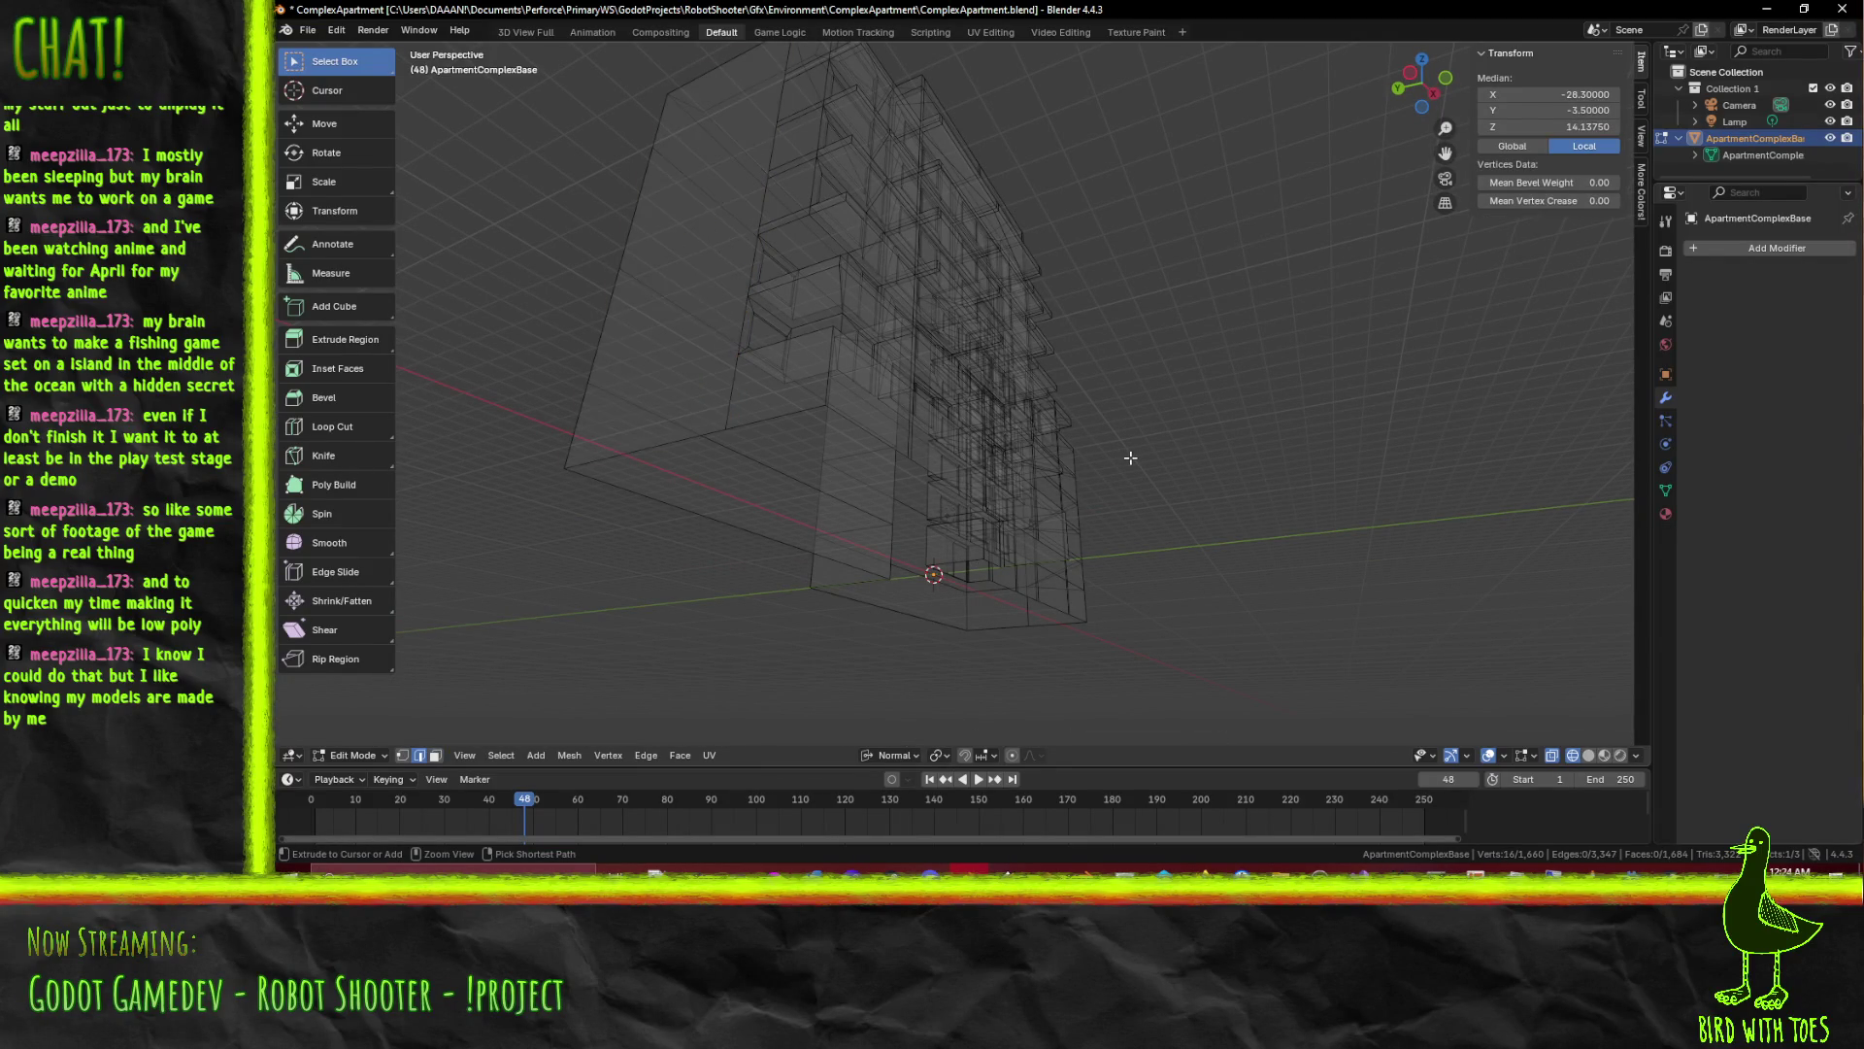
# Duplicate the apartment building in place as ApartmentComplexBase.001 from Object Mode
pyautogui.press('j')
pyautogui.moveTo(1130, 458); pyautogui.dragTo(1427, 467)
pyautogui.press('Tab')
pyautogui.hotkey('shift', 'd')
pyautogui.press('Escape')
# Enter Edit Mode on the duplicate, face it from the front and deselect all geometry
pyautogui.press('Tab')
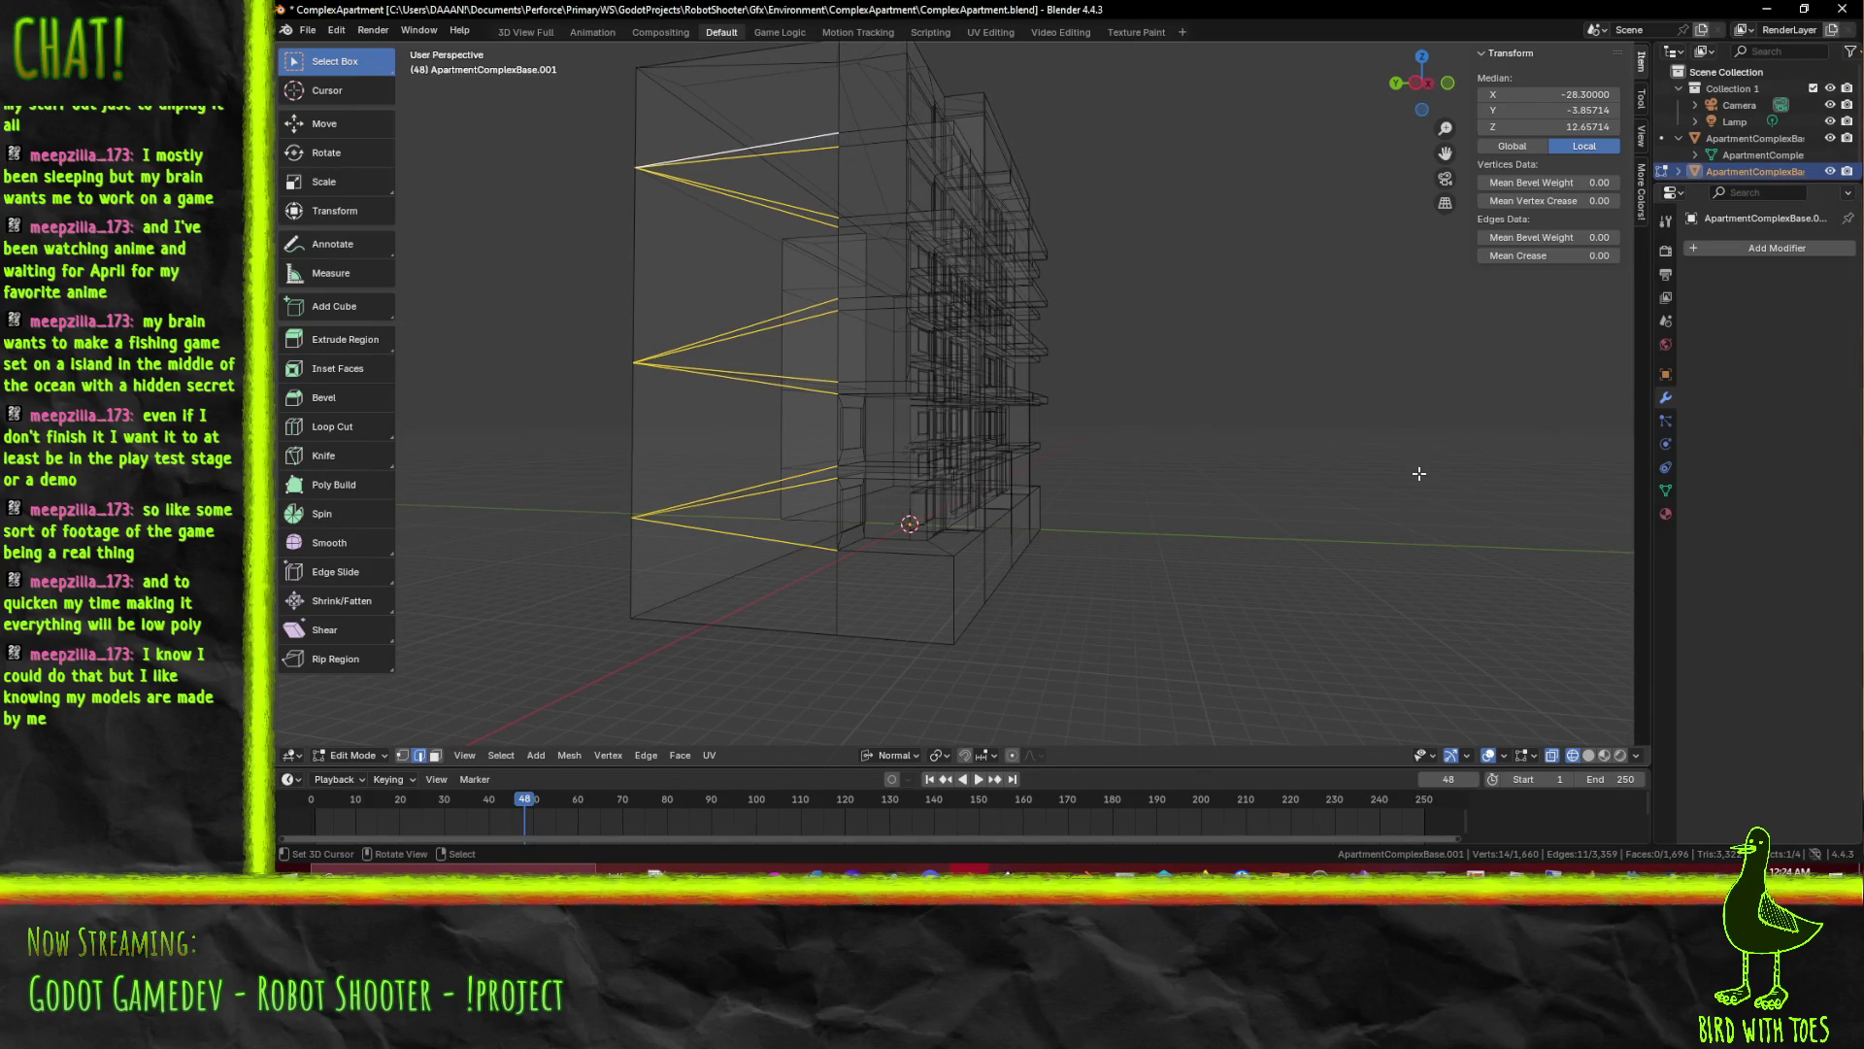
pyautogui.press('KP_1')
pyautogui.hotkey('alt', 'a')
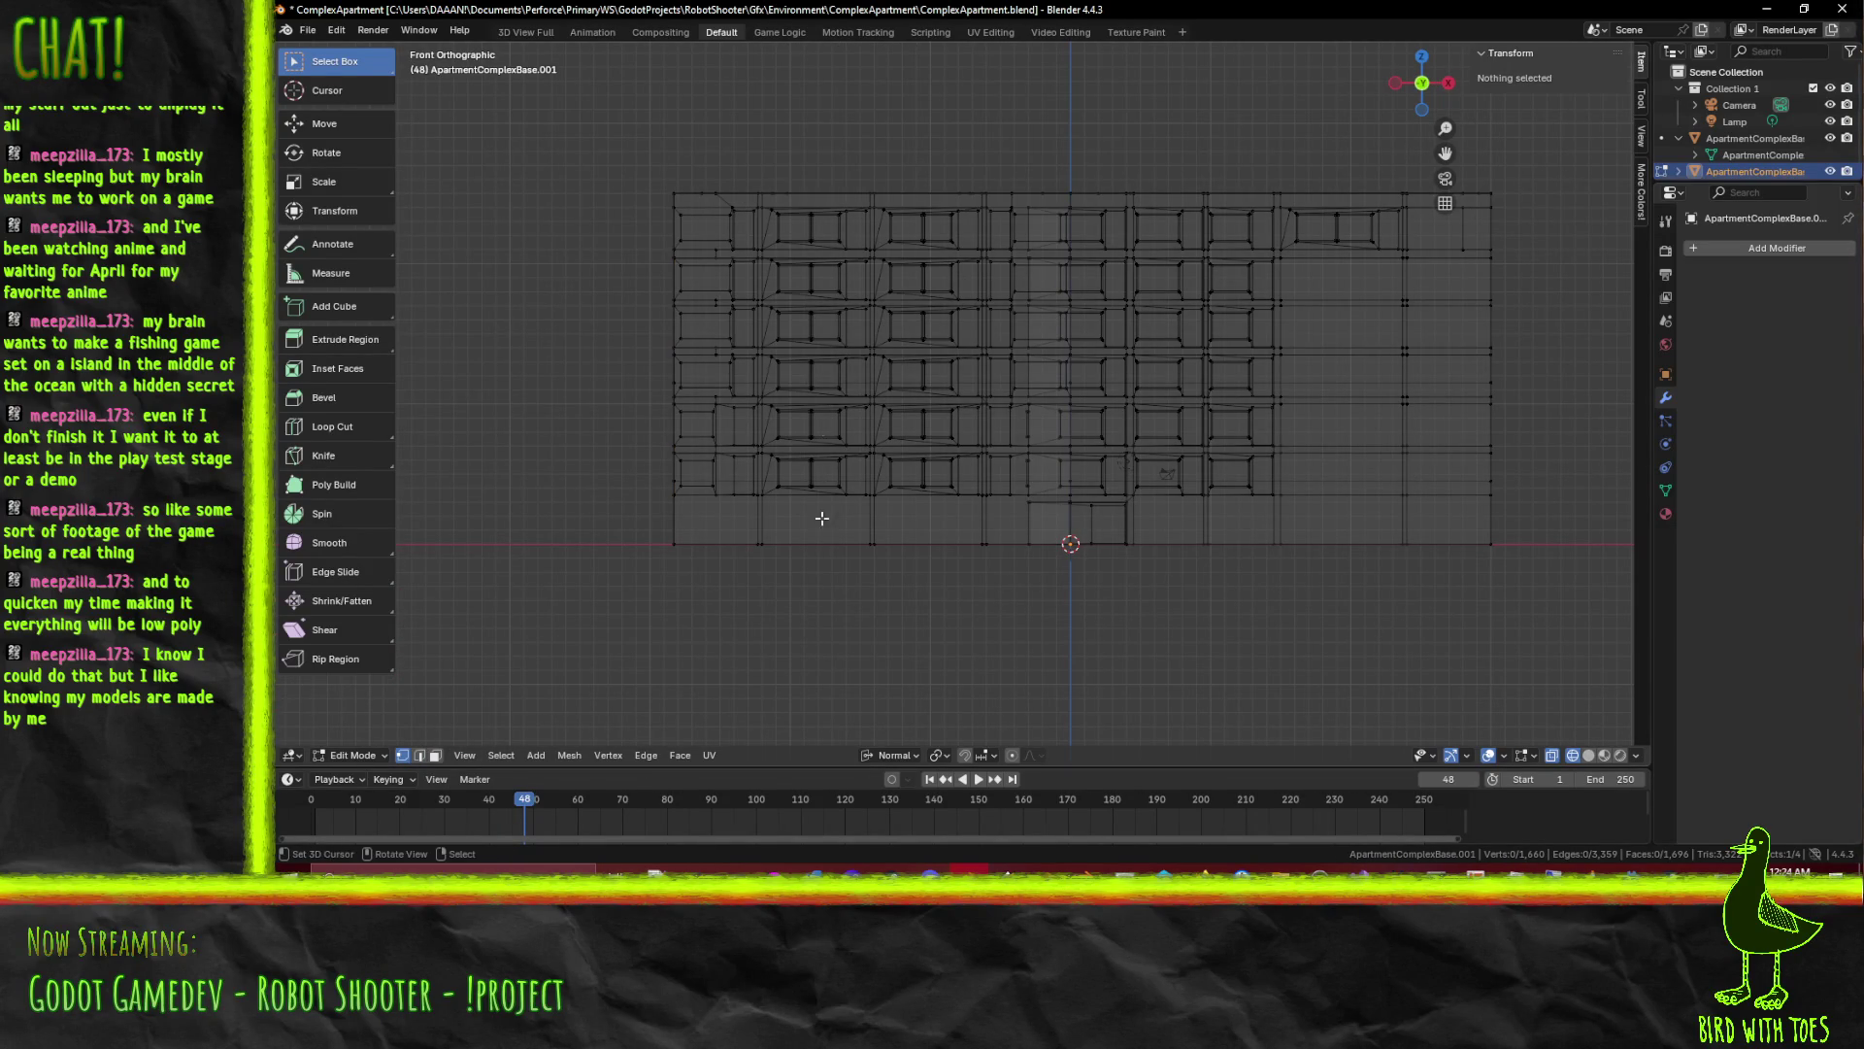
# Box-select the upper floors and the lower storey's outer edges in front view
pyautogui.moveTo(597, 129); pyautogui.dragTo(1555, 435)
pyautogui.moveTo(609, 517); pyautogui.dragTo(1554, 614)
pyautogui.press('b')
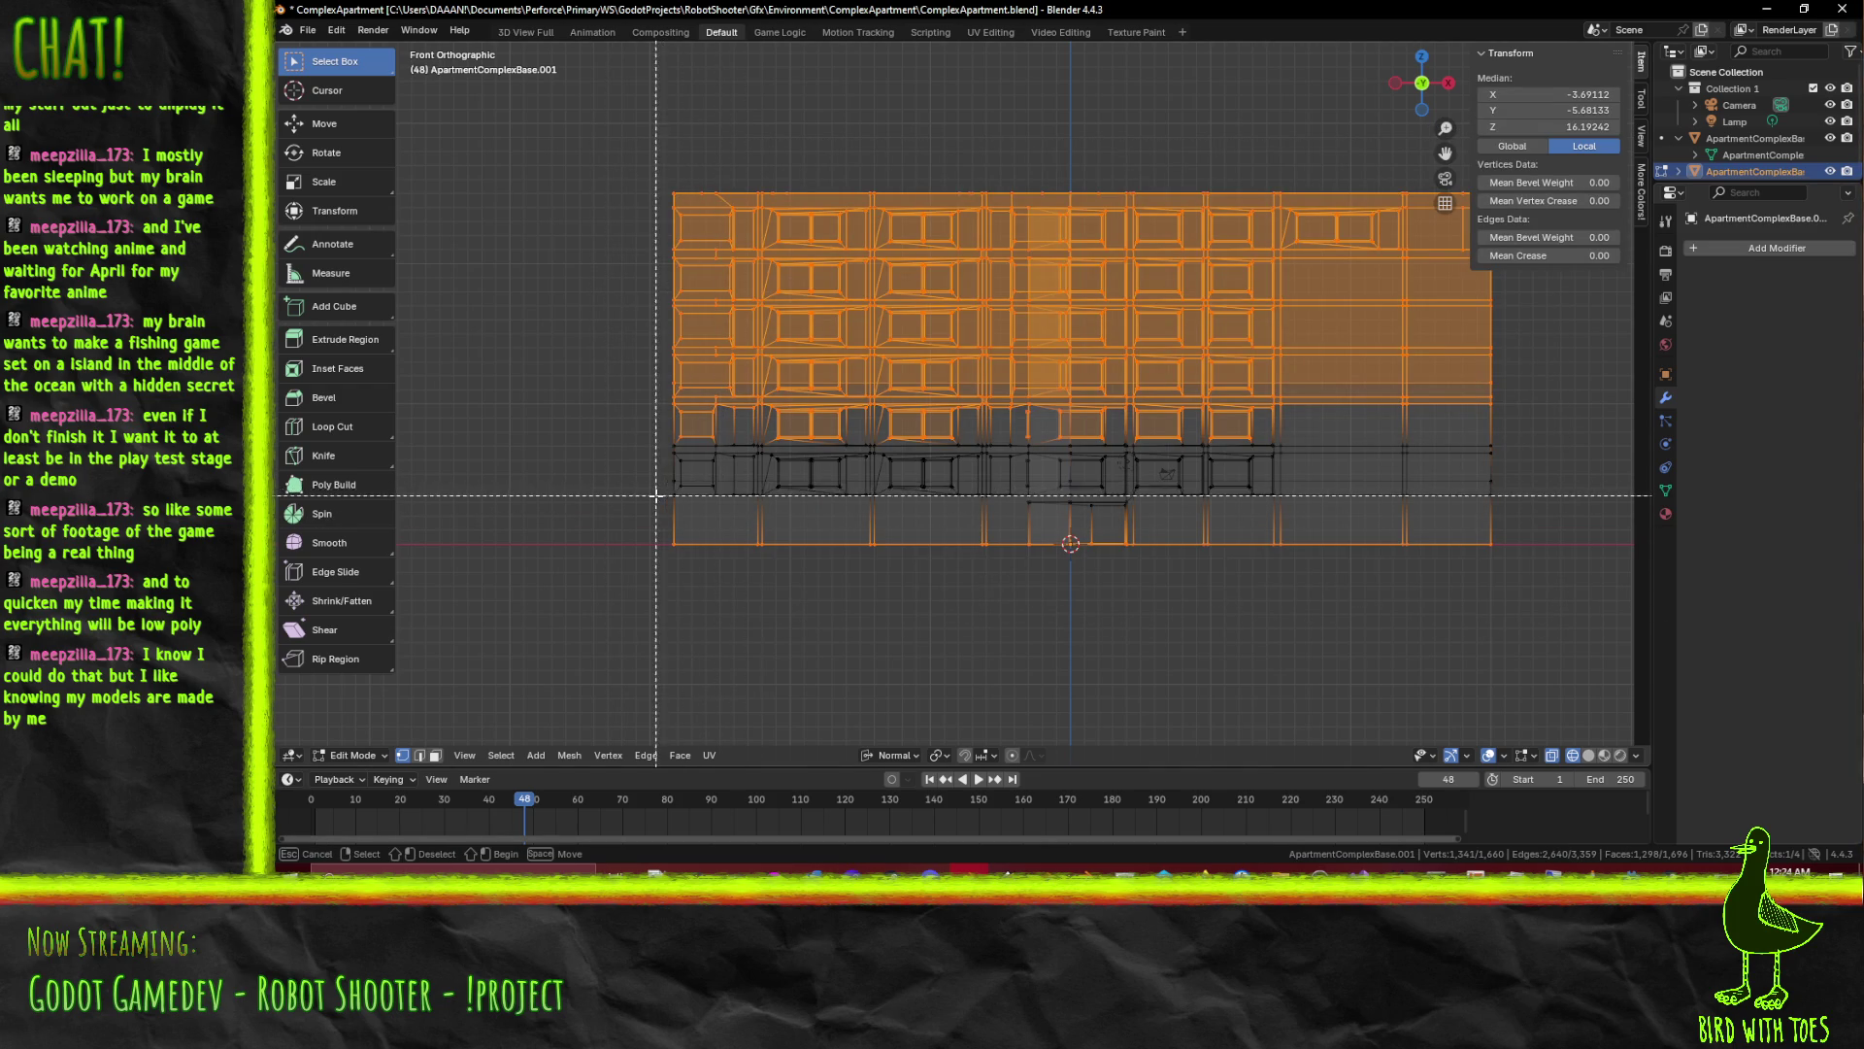
pyautogui.moveTo(790, 515); pyautogui.dragTo(1567, 603)
# Orbit to check the selection and delete the upper geometry as faces and edges
pyautogui.moveTo(1567, 603); pyautogui.dragTo(1006, 520)
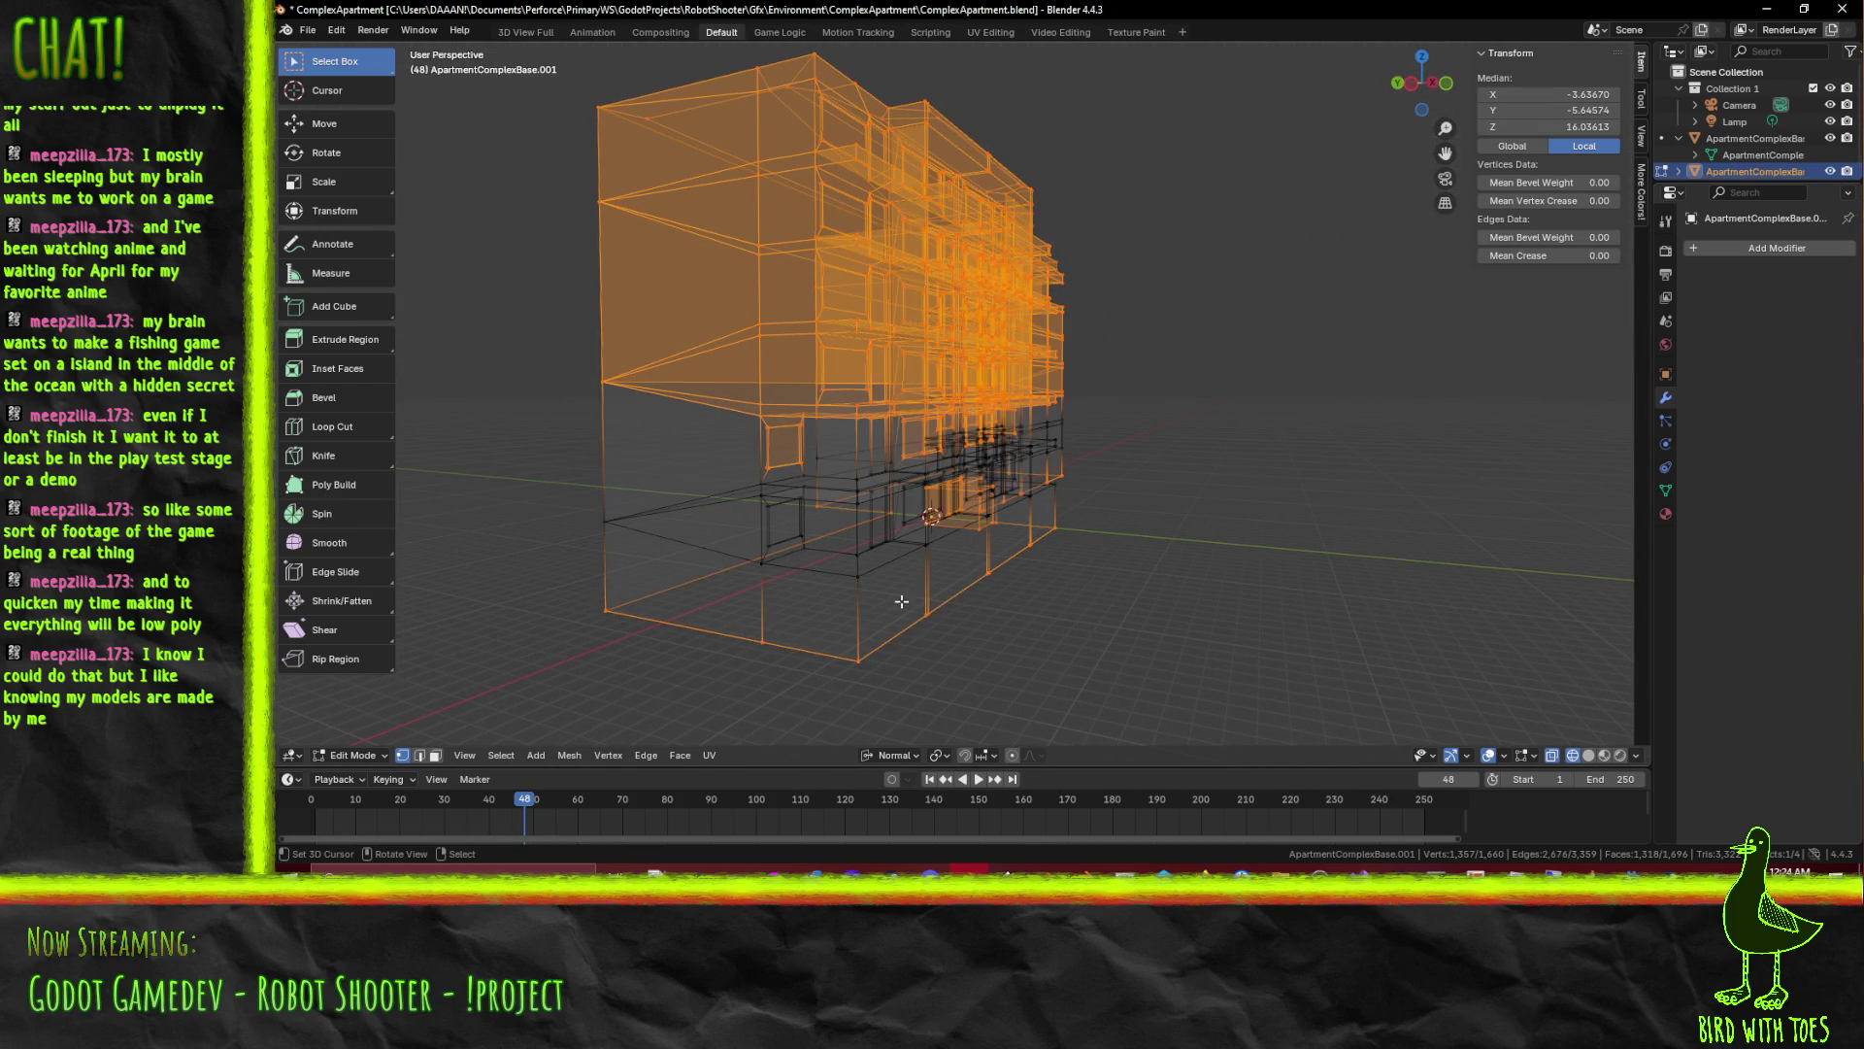
pyautogui.moveTo(921, 601); pyautogui.dragTo(864, 611)
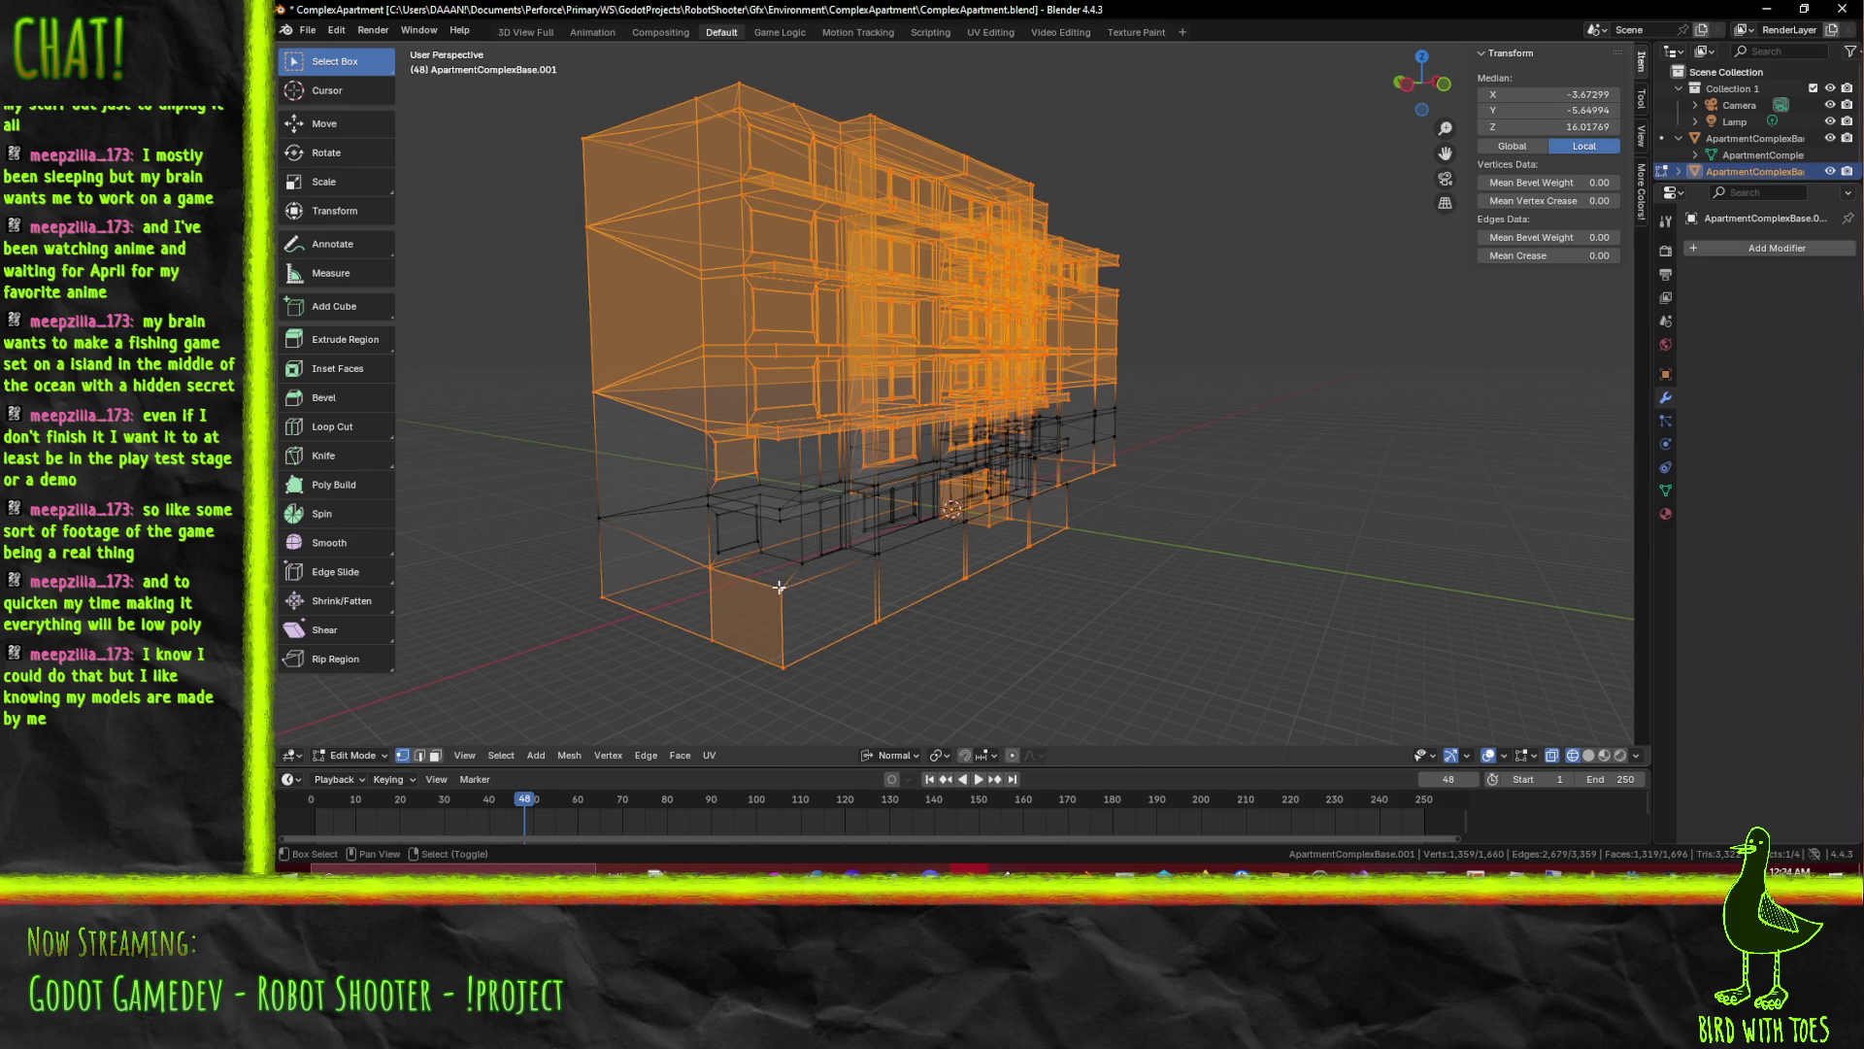
pyautogui.scroll(3)
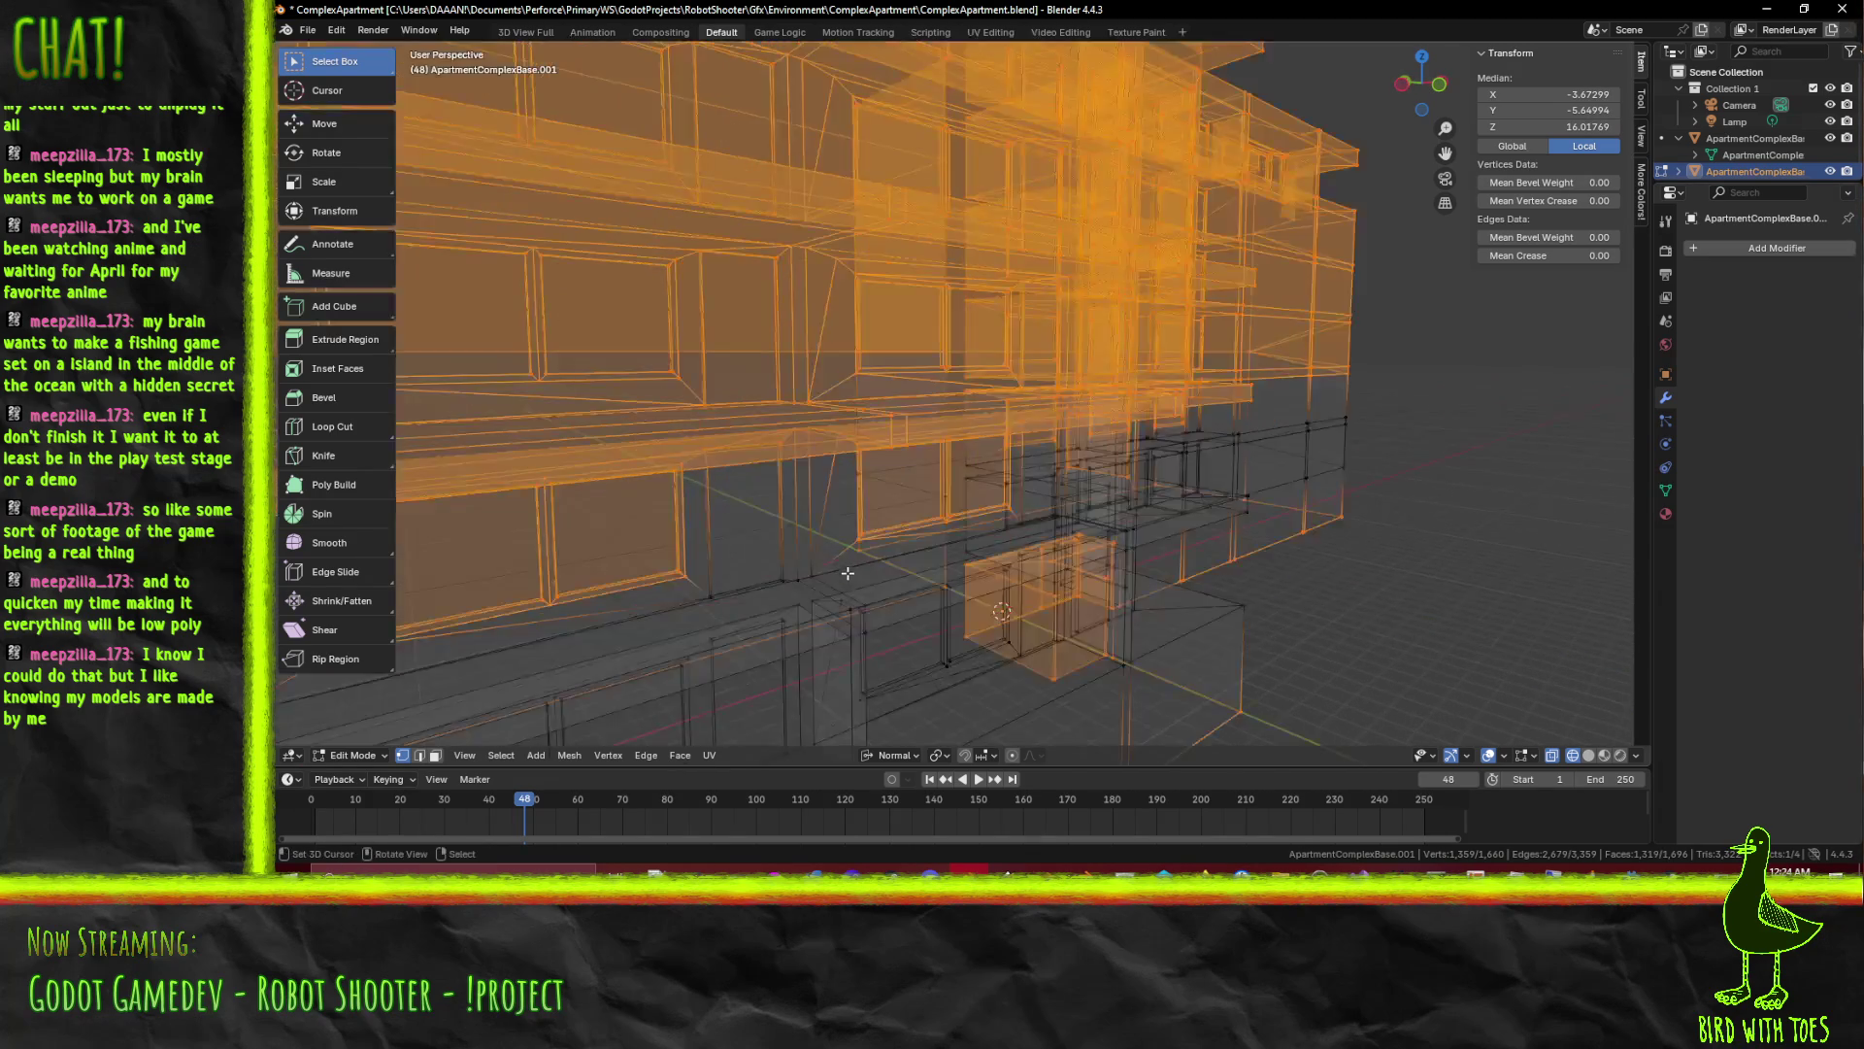
pyautogui.scroll(3)
pyautogui.moveTo(1012, 386); pyautogui.dragTo(1135, 566)
pyautogui.rightClick(1231, 567)
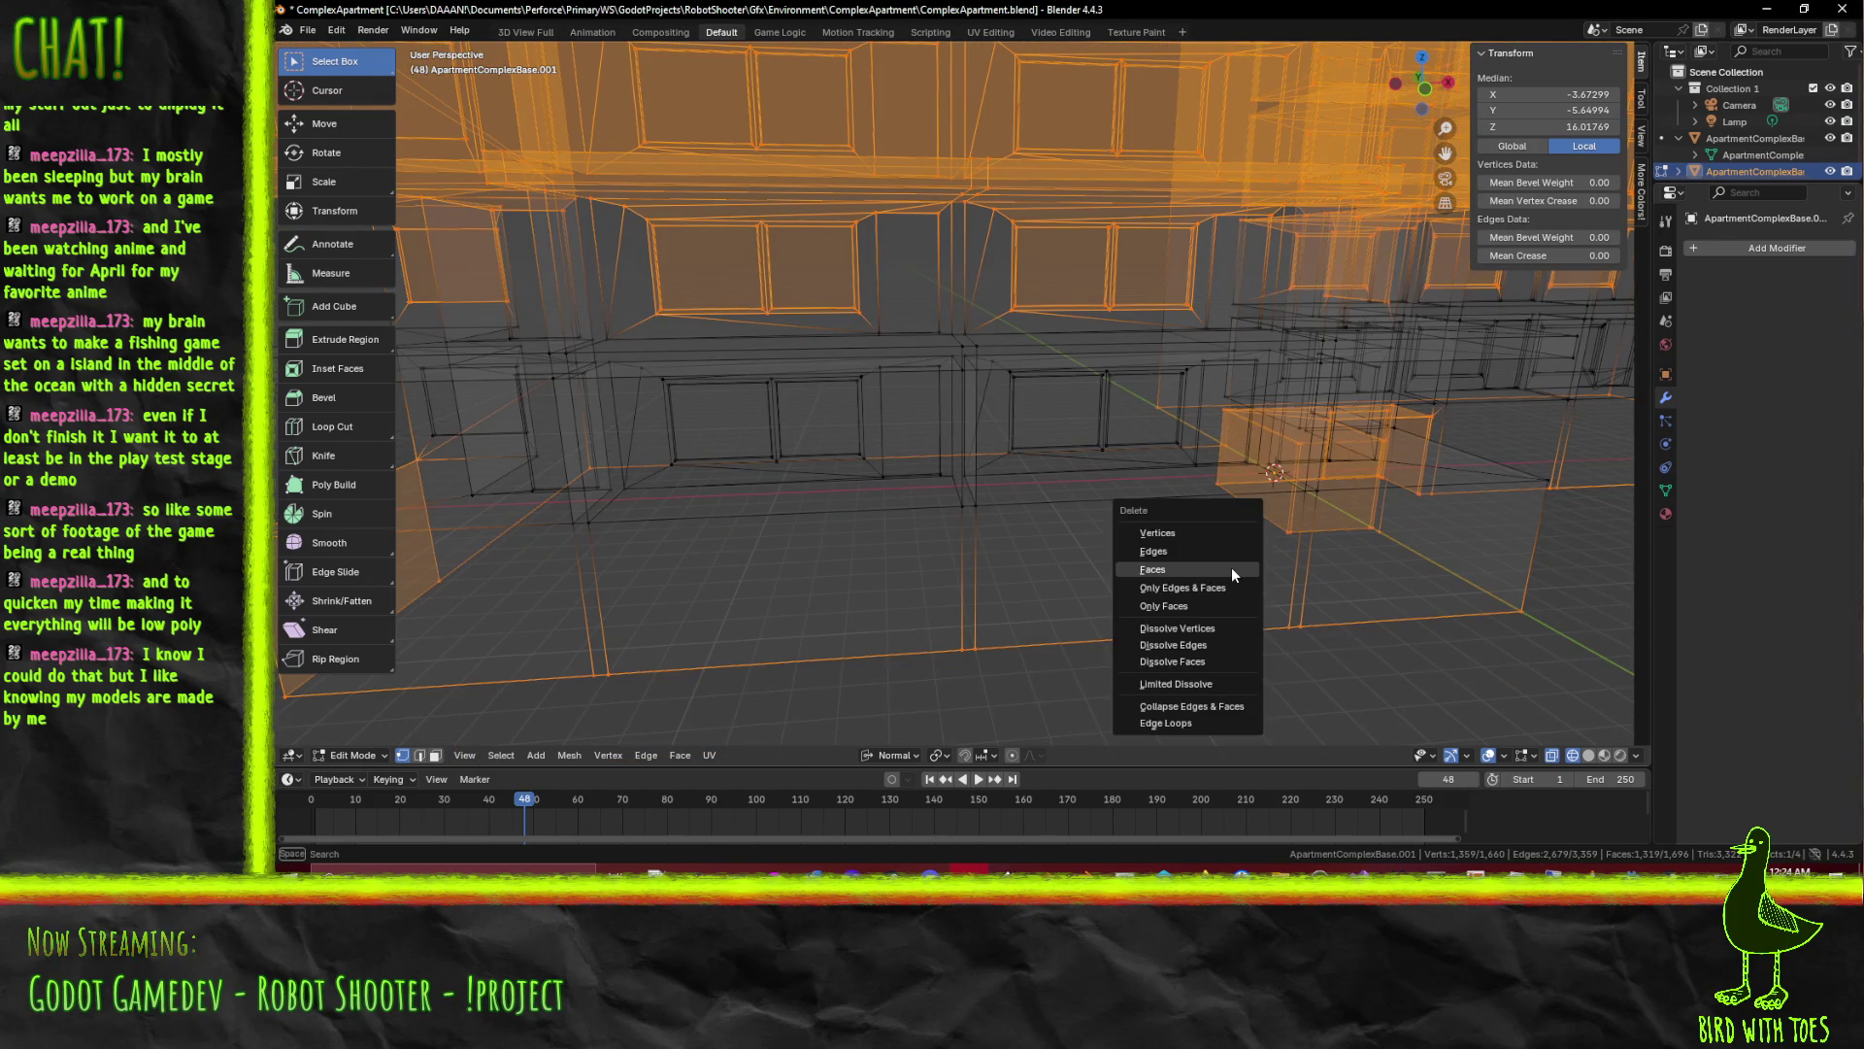
pyautogui.press('x')
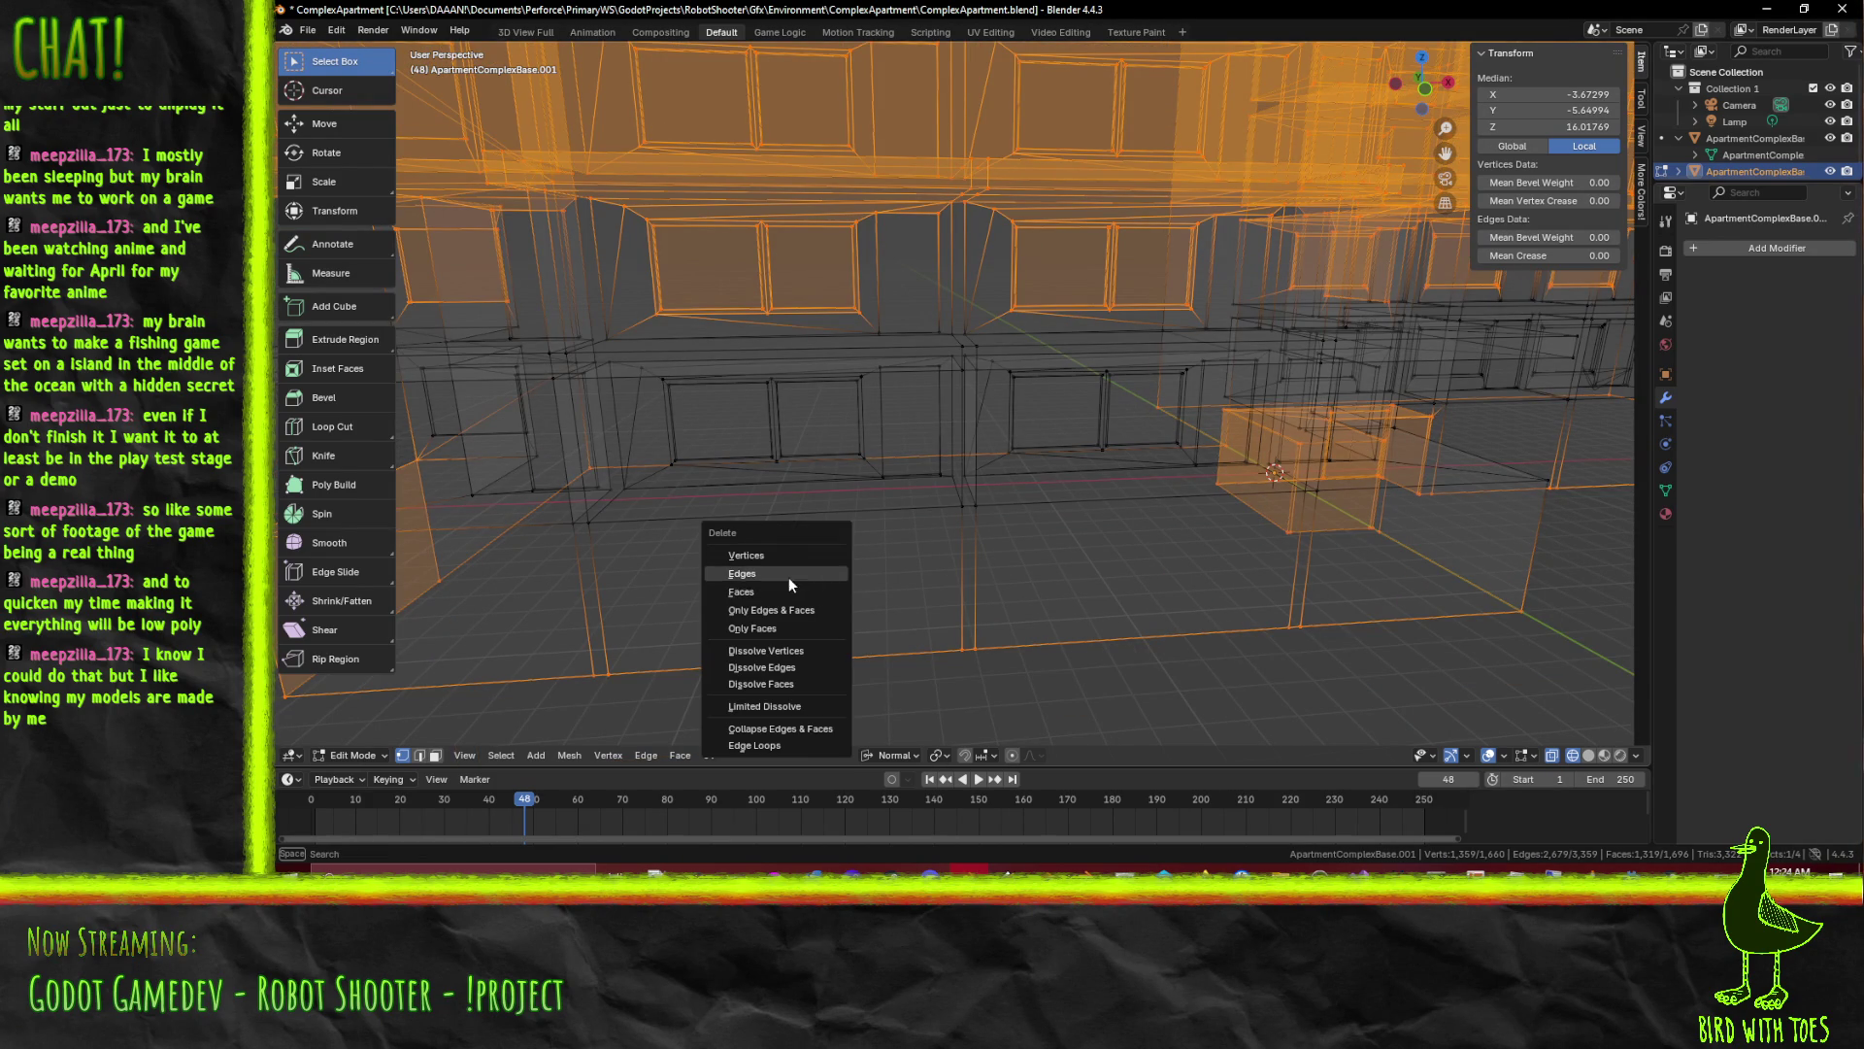
pyautogui.click(787, 556)
pyautogui.press('z')
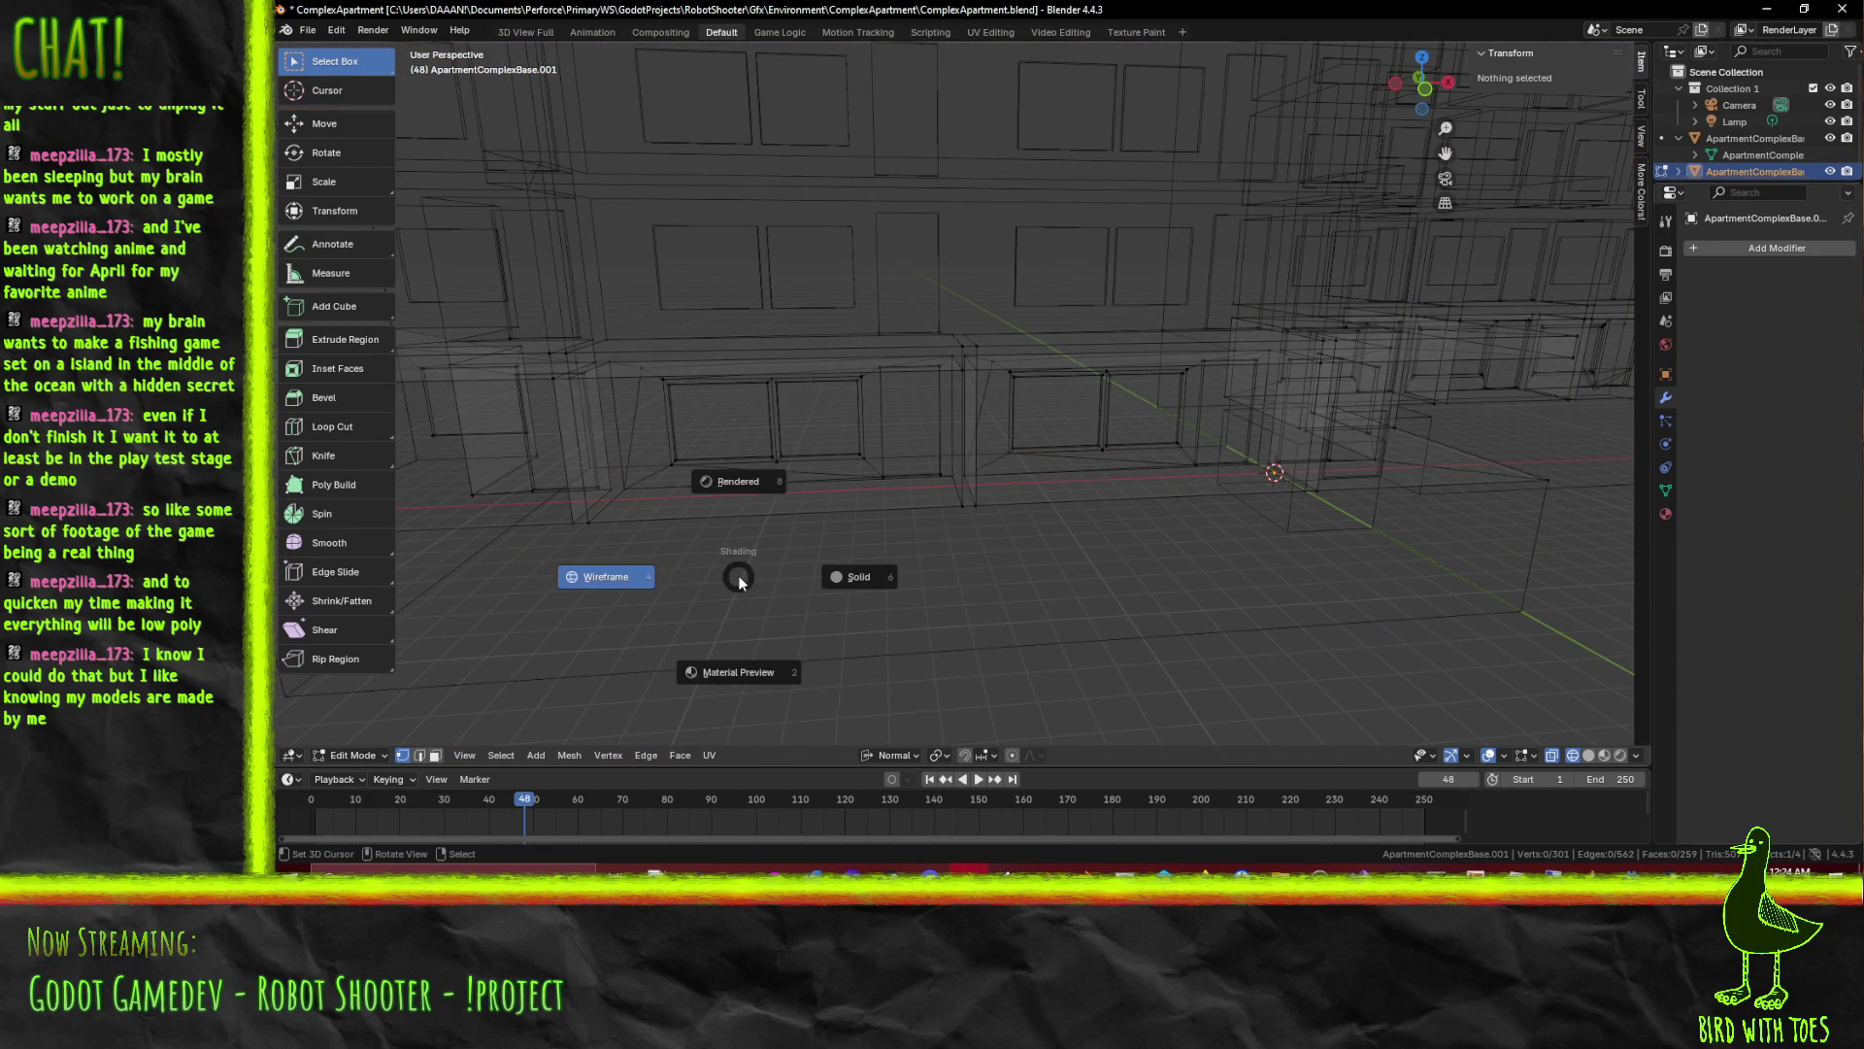
# Switch to solid shading and hide the original ApartmentComplexBase in the outliner
pyautogui.click(886, 587)
pyautogui.moveTo(887, 587); pyautogui.dragTo(1589, 195)
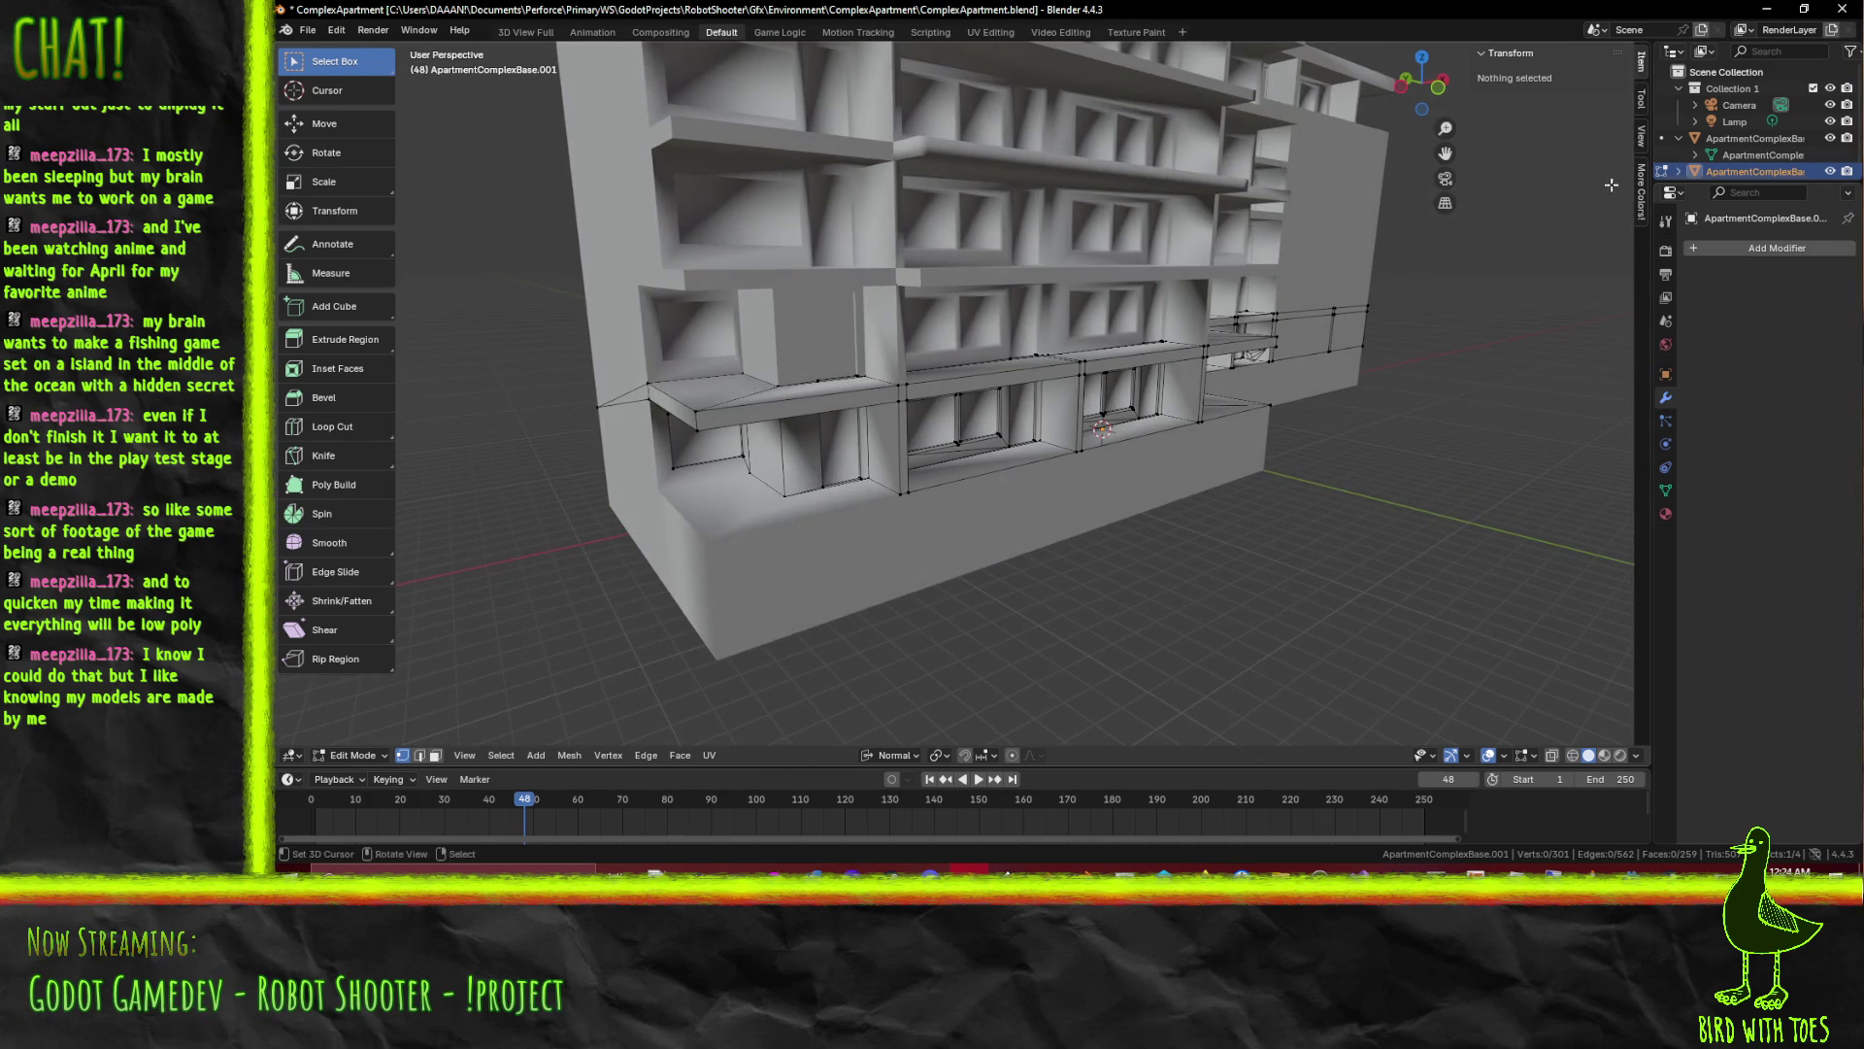
pyautogui.click(1831, 139)
pyautogui.moveTo(1000, 482); pyautogui.dragTo(818, 385)
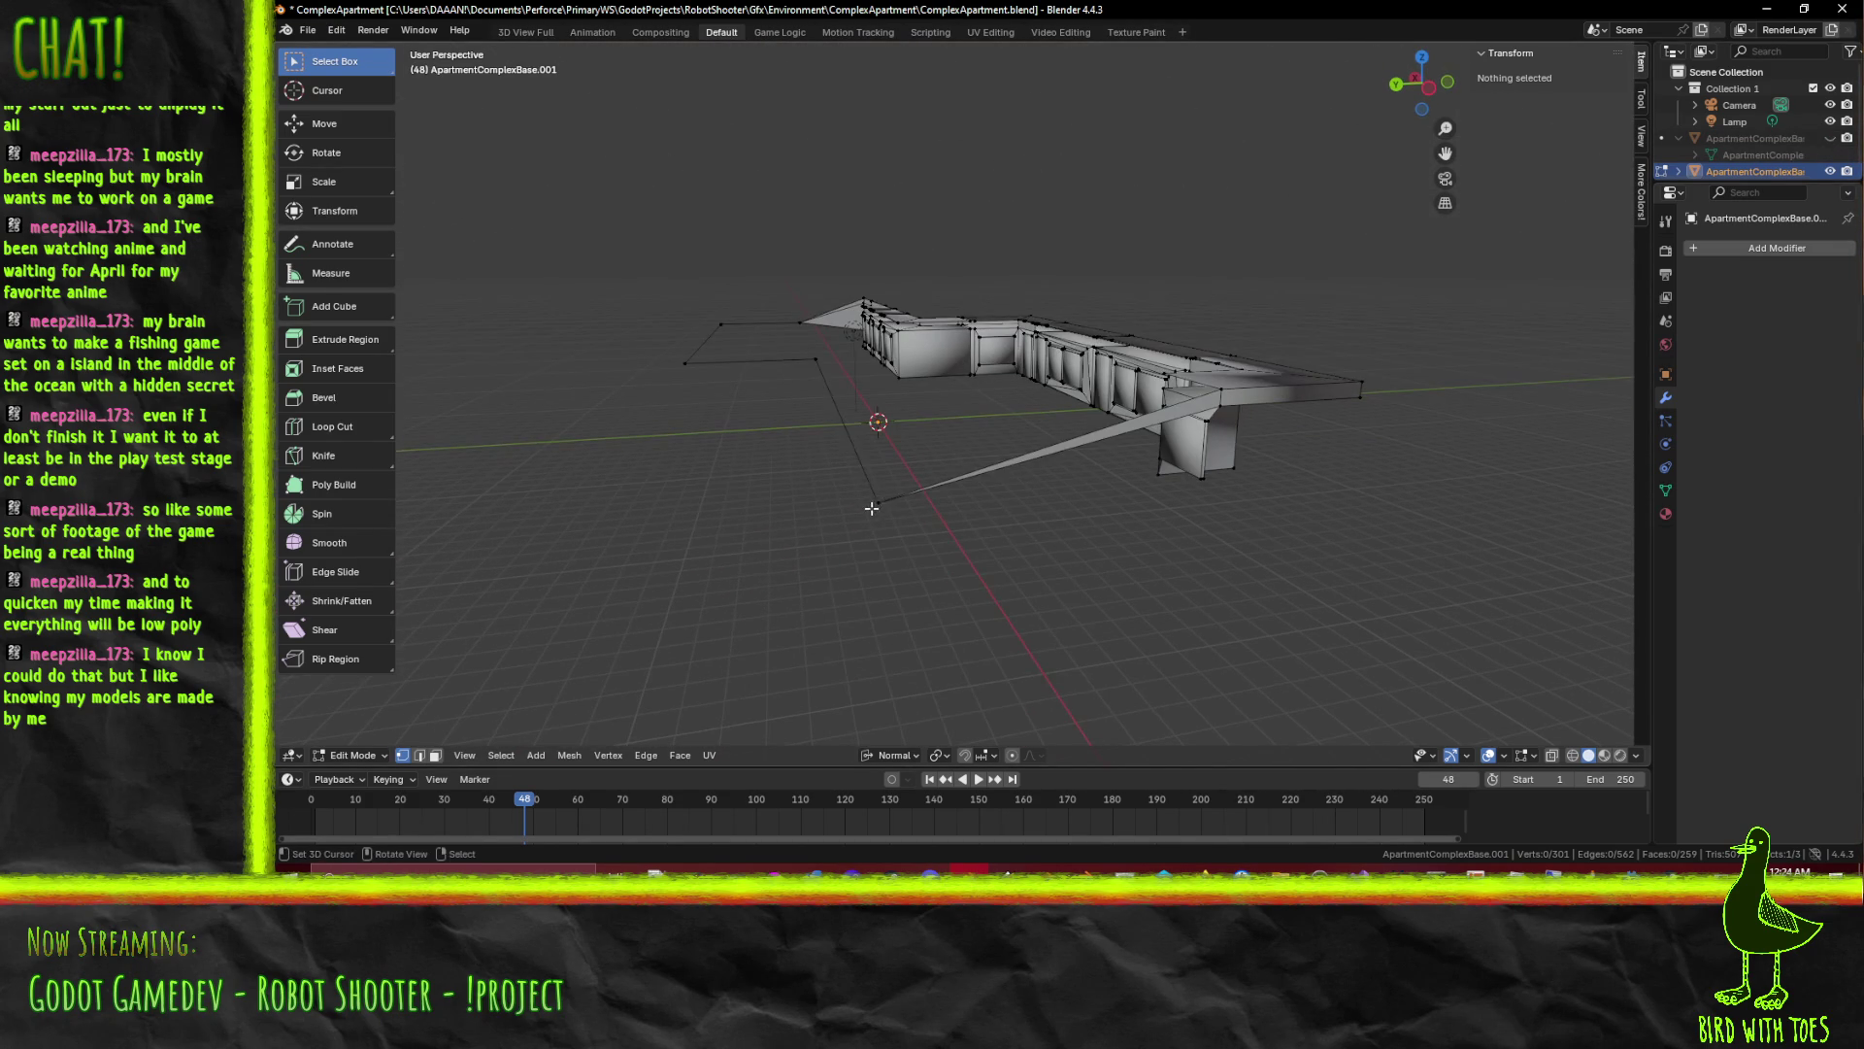
# Select and delete the stray vertices left on the ground-floor strip
pyautogui.click(878, 501)
pyautogui.moveTo(713, 324); pyautogui.dragTo(770, 414)
pyautogui.press('x')
pyautogui.click(1096, 477)
pyautogui.scroll(3)
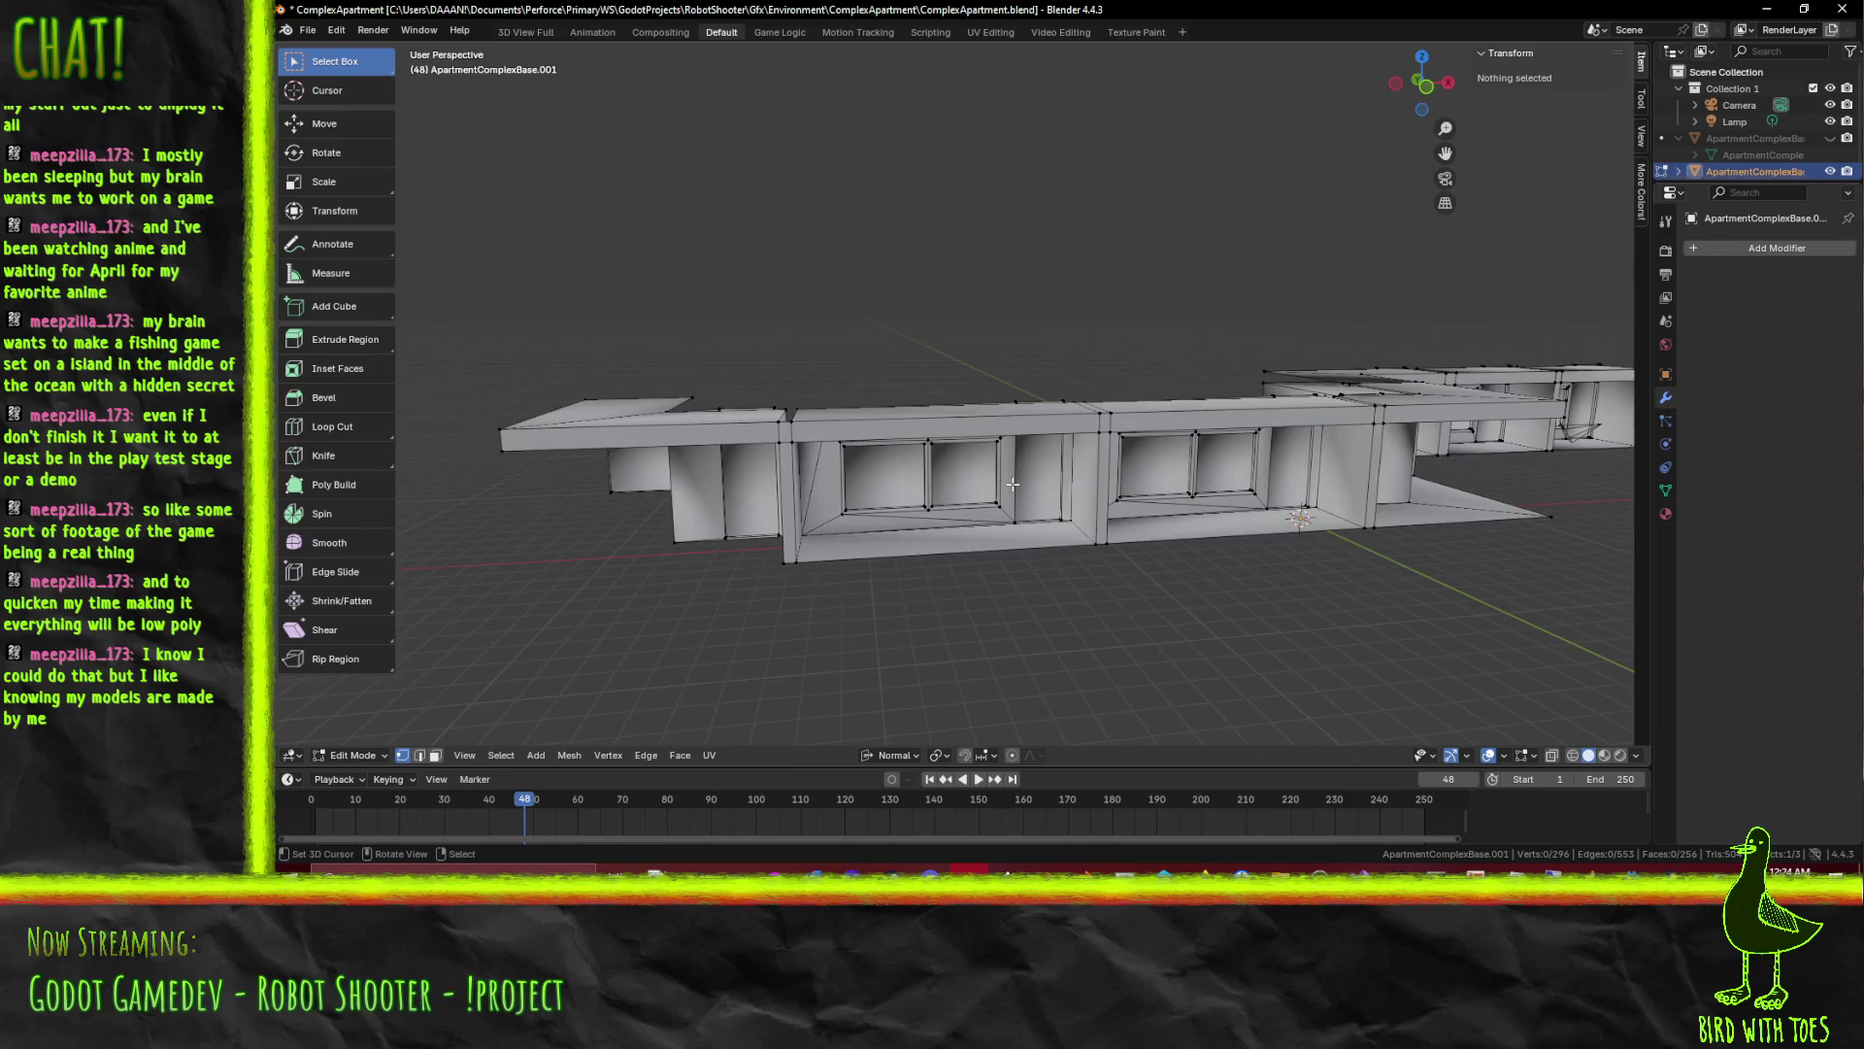
pyautogui.scroll(3)
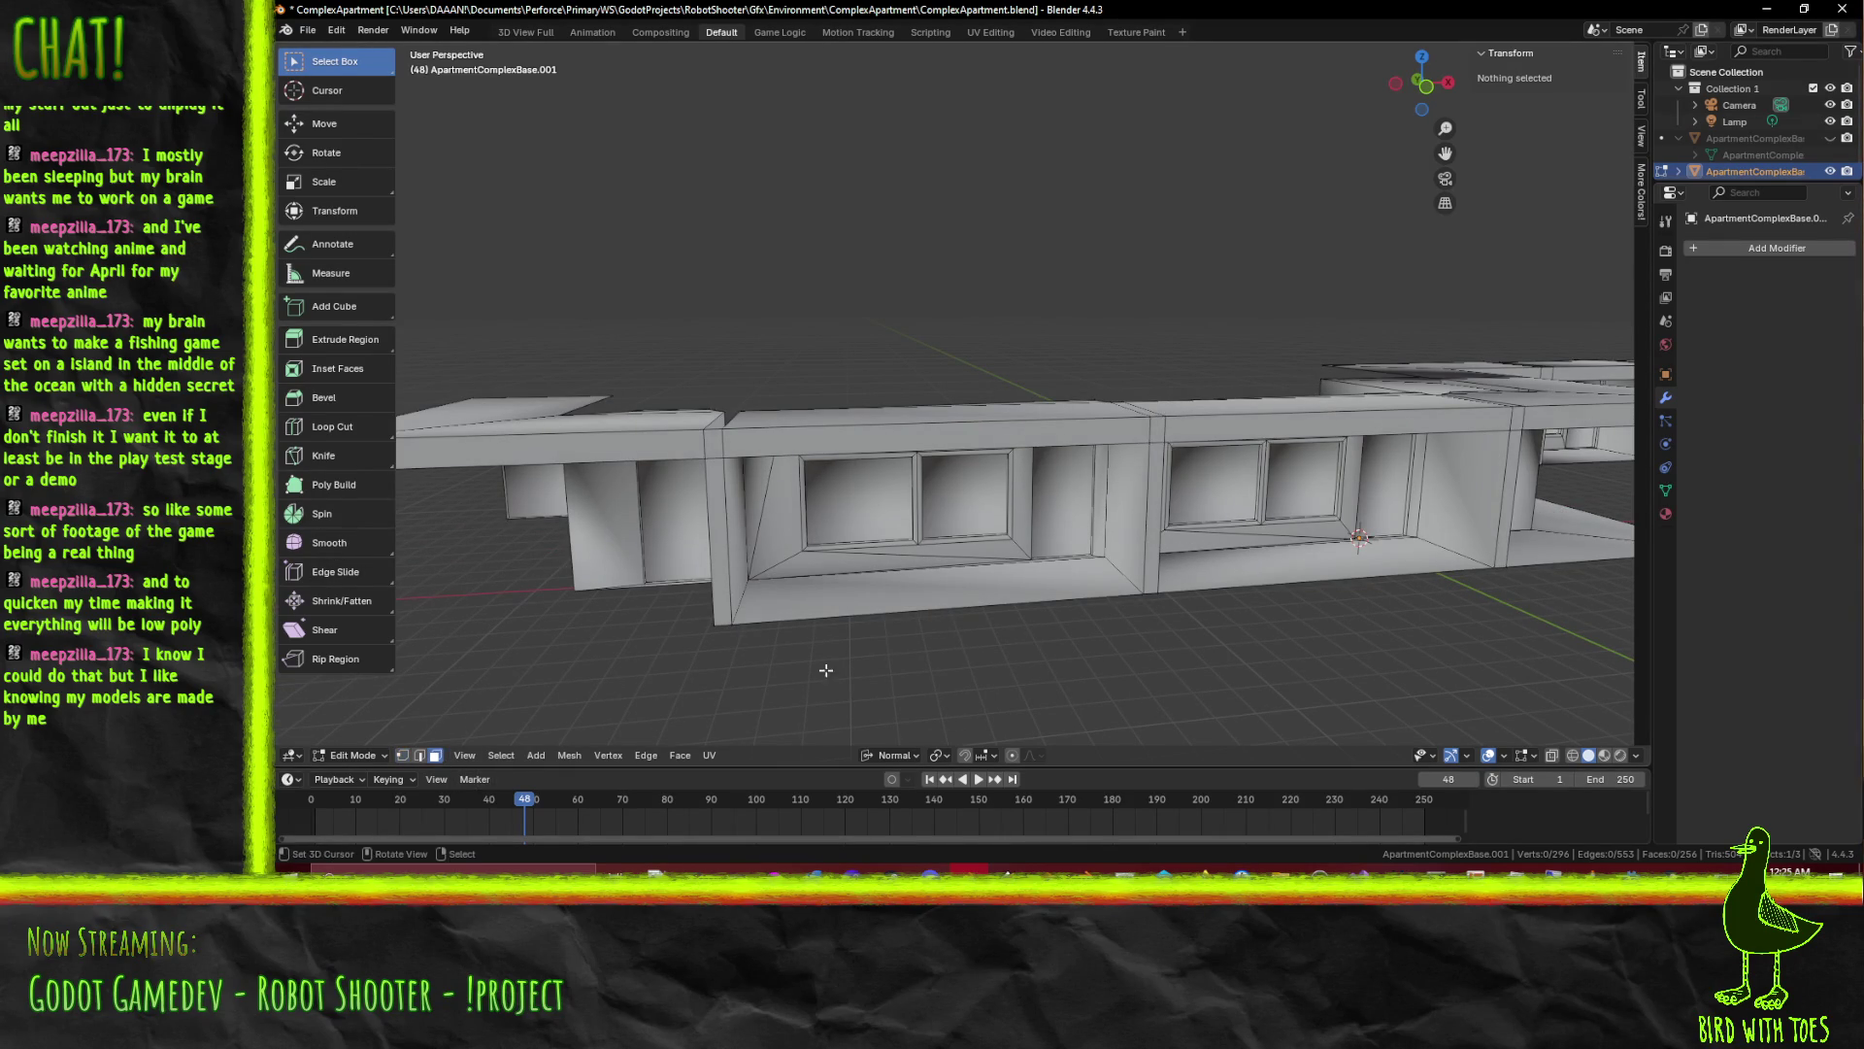
# Begin selecting the floor faces of the window recesses along the strip
pyautogui.click(1035, 593)
pyautogui.click(1319, 570)
pyautogui.moveTo(1319, 570); pyautogui.dragTo(1279, 577)
pyautogui.click(1124, 607)
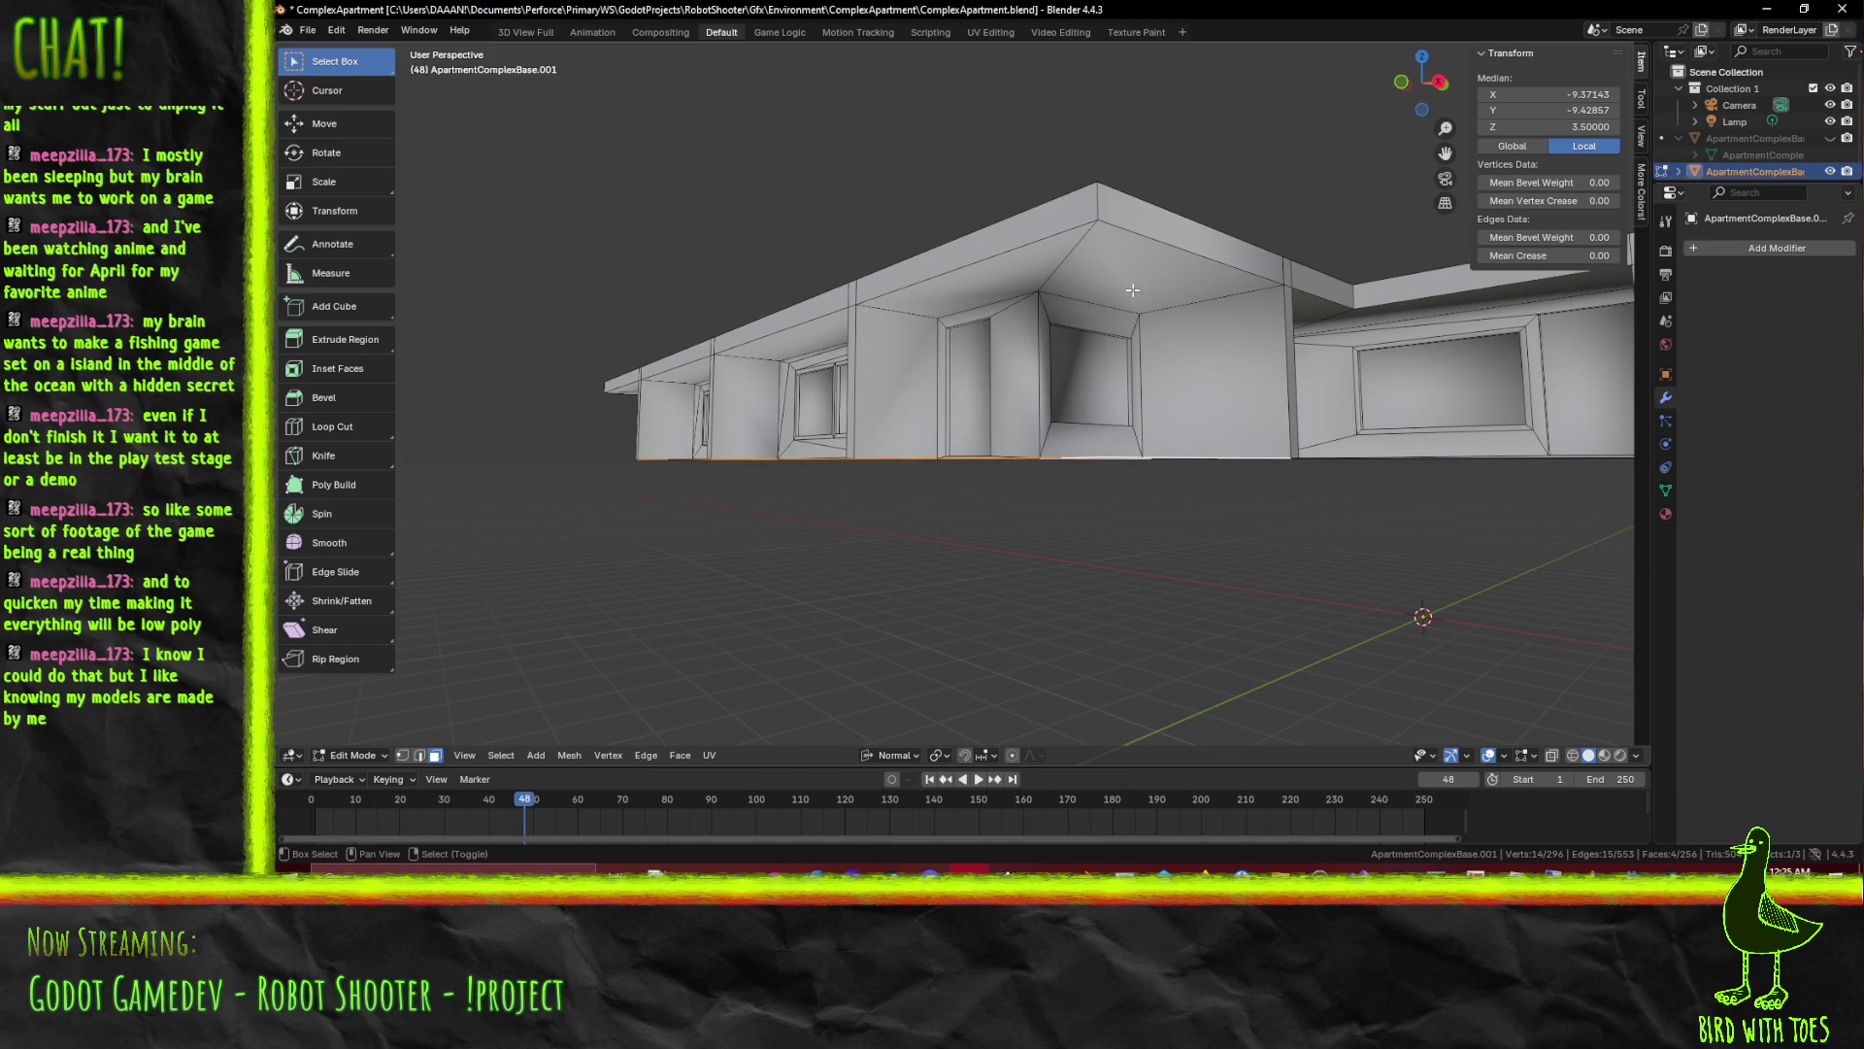
# Add the recess ceiling faces along the window bays to the selection
pyautogui.click(1132, 286)
pyautogui.click(946, 276)
pyautogui.moveTo(948, 278); pyautogui.dragTo(736, 307)
pyautogui.click(866, 316)
pyautogui.click(751, 269)
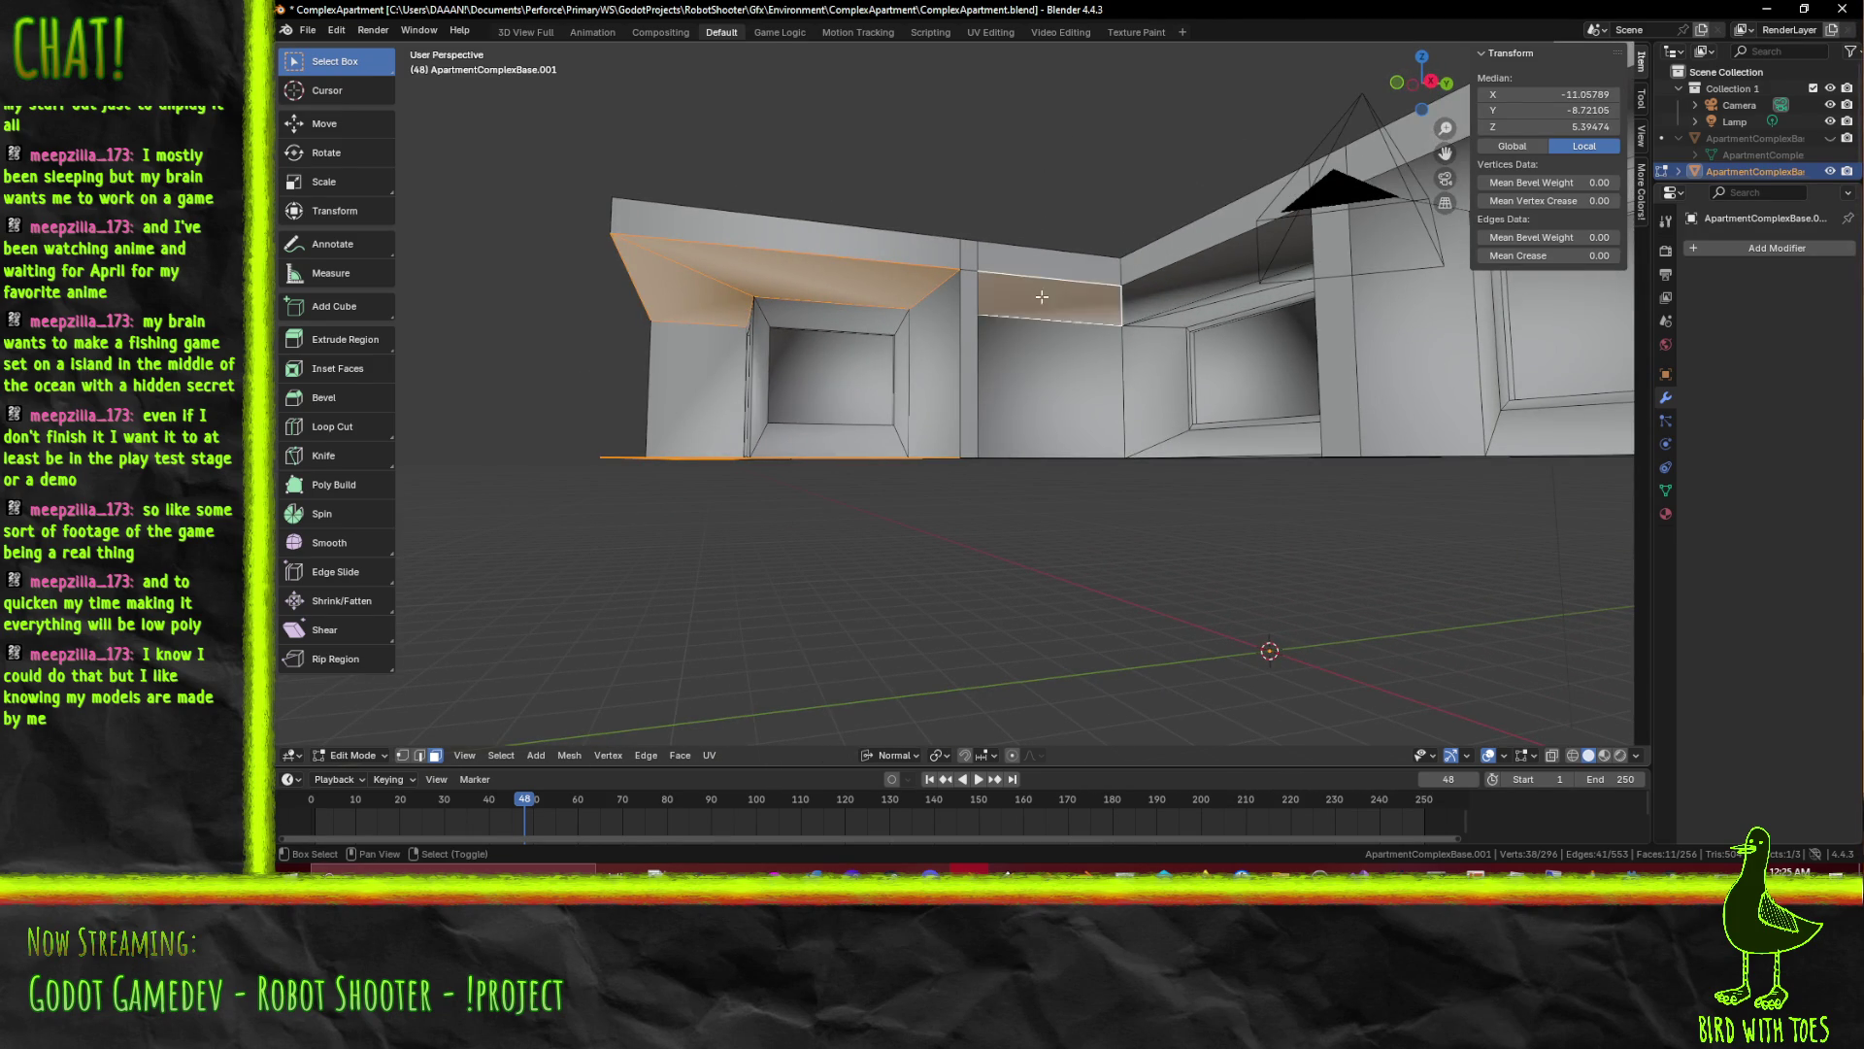
pyautogui.click(1147, 278)
pyautogui.moveTo(1002, 302); pyautogui.dragTo(1131, 409)
pyautogui.click(1219, 314)
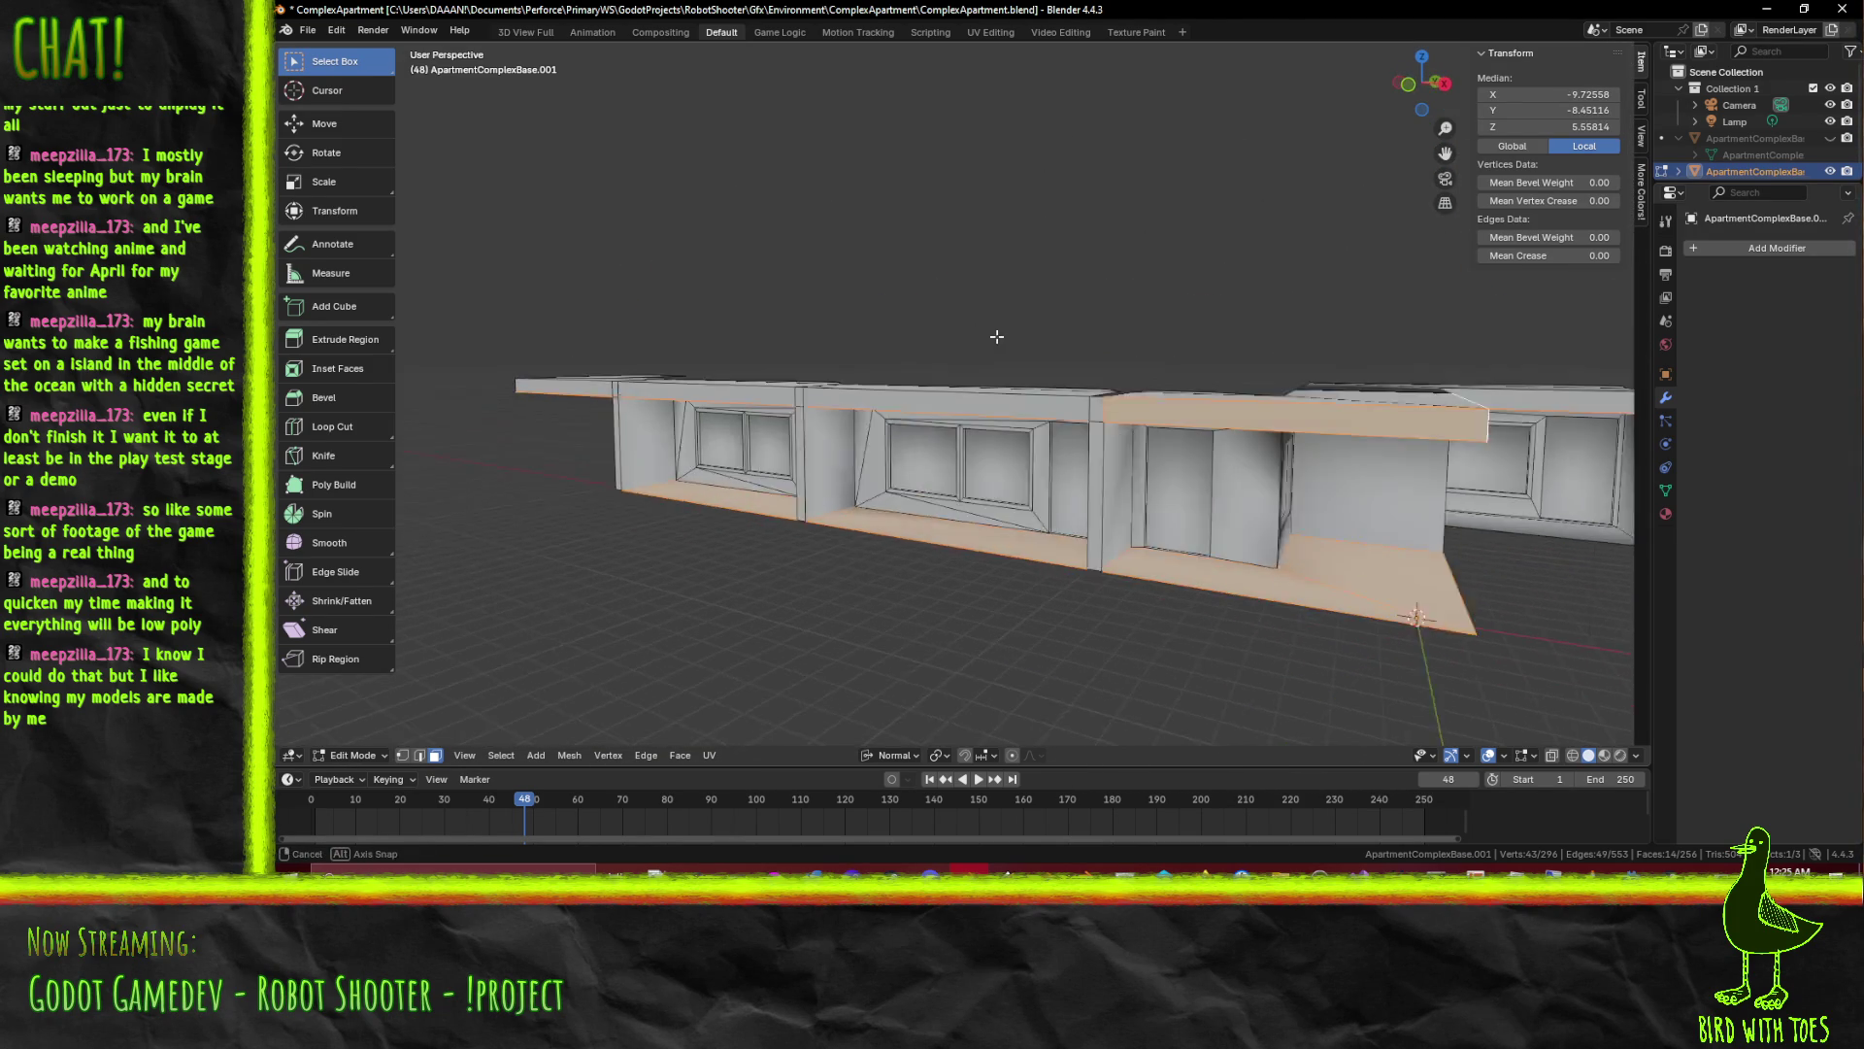
# Add the top ledge faces along the left side of the strip to the selection
pyautogui.click(1166, 411)
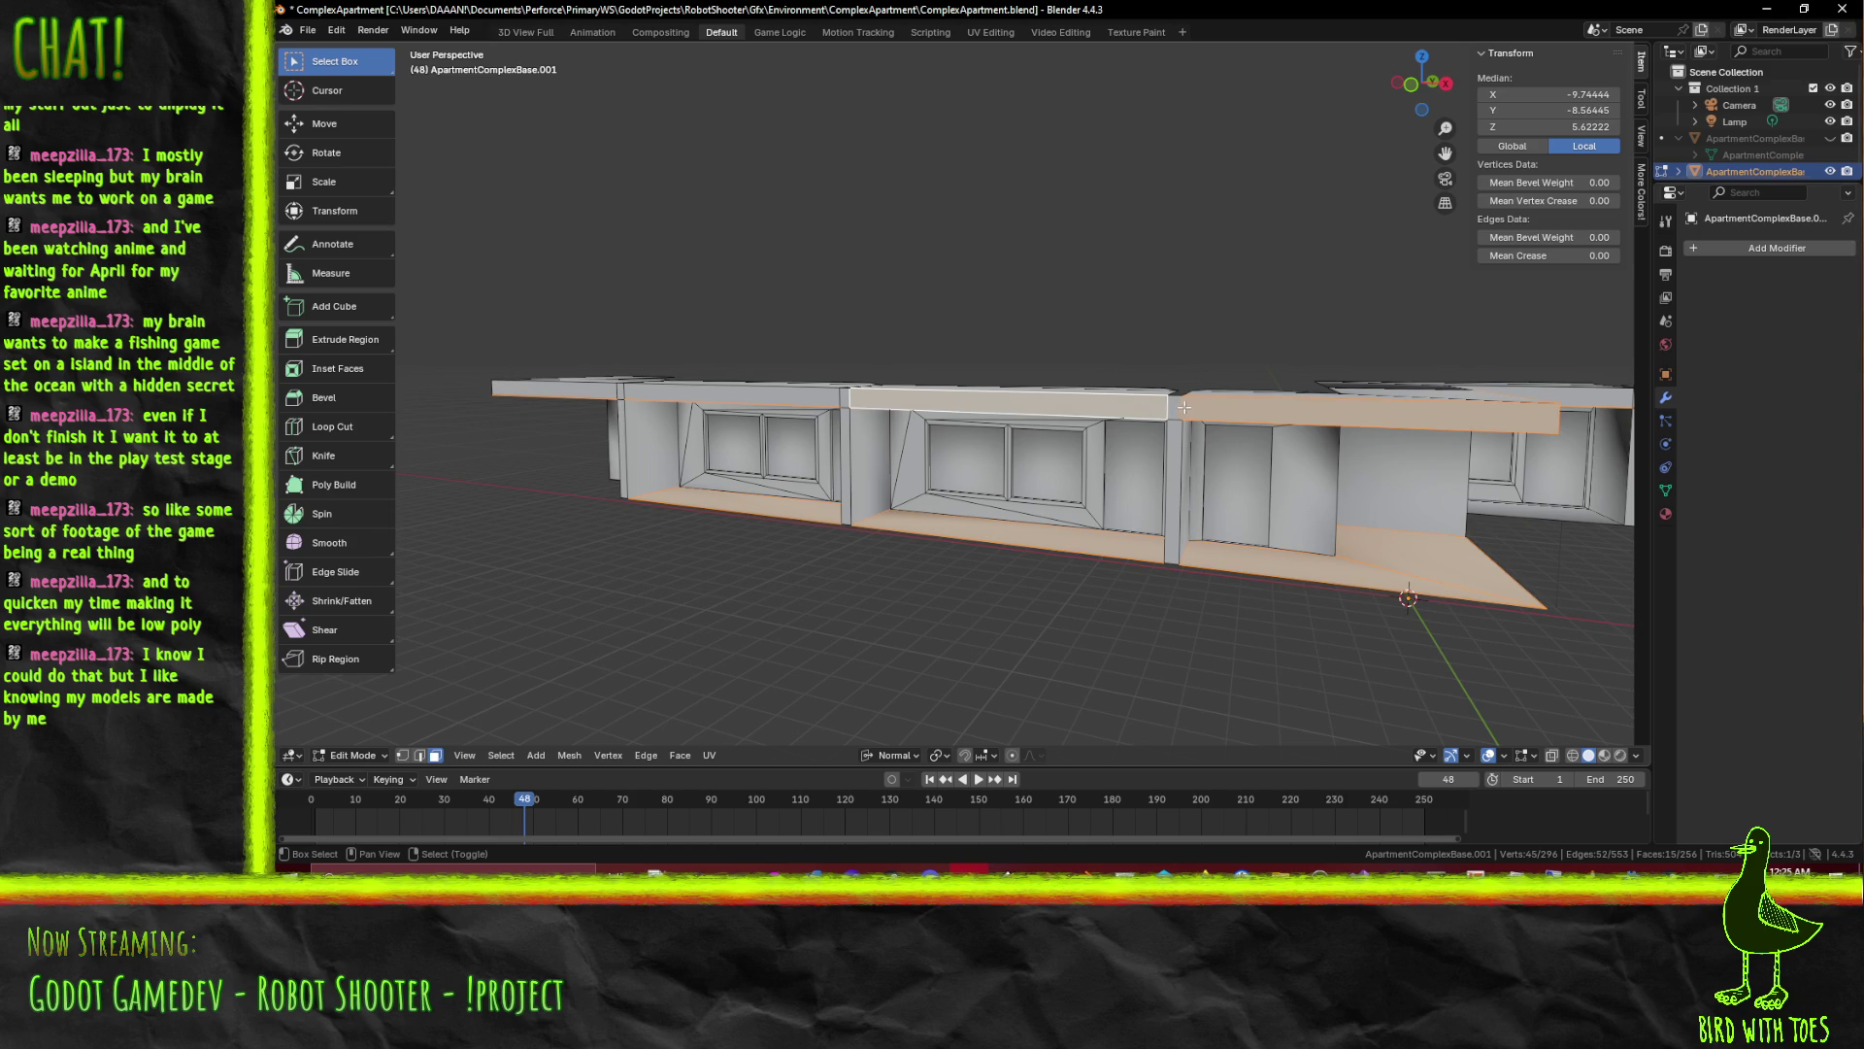
pyautogui.moveTo(812, 412); pyautogui.dragTo(950, 527)
pyautogui.click(956, 419)
pyautogui.click(950, 529)
pyautogui.click(845, 537)
pyautogui.click(1135, 483)
pyautogui.moveTo(1103, 485); pyautogui.dragTo(984, 528)
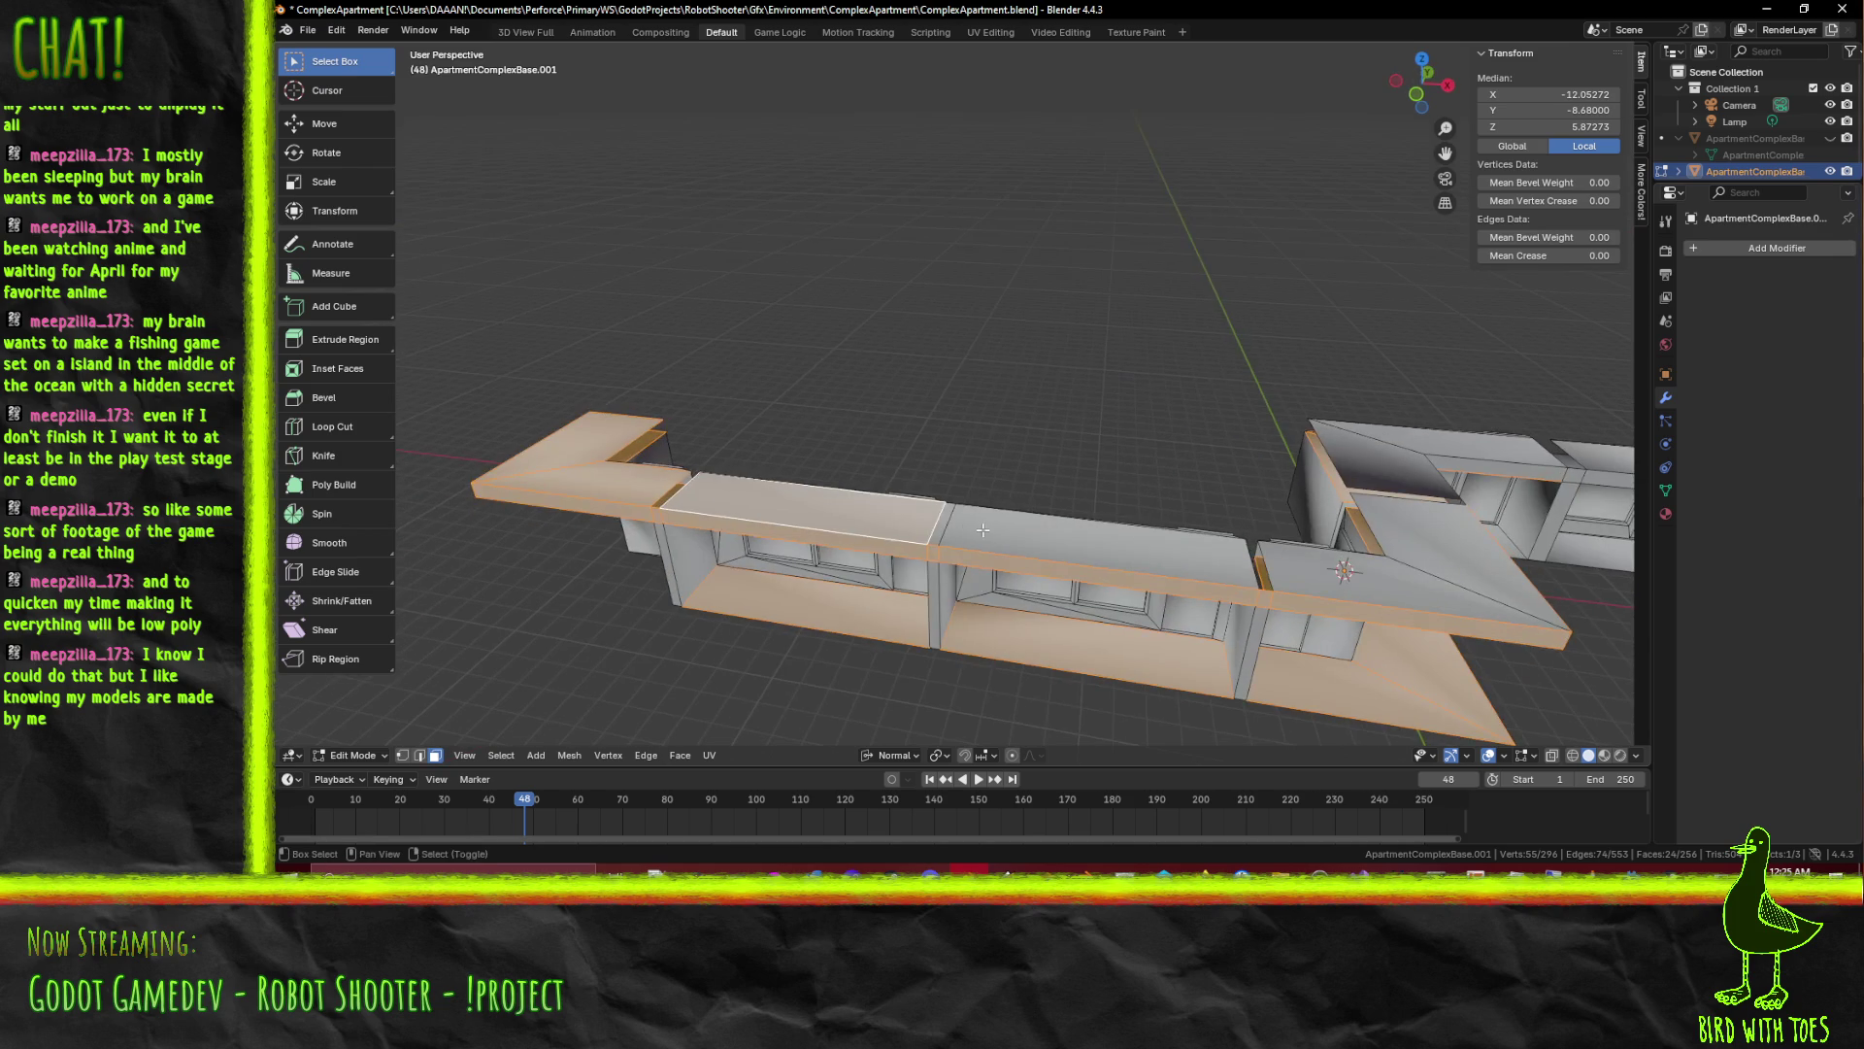
pyautogui.click(1066, 533)
pyautogui.click(1281, 565)
pyautogui.moveTo(1279, 565); pyautogui.dragTo(1096, 497)
pyautogui.click(1270, 595)
pyautogui.scroll(3)
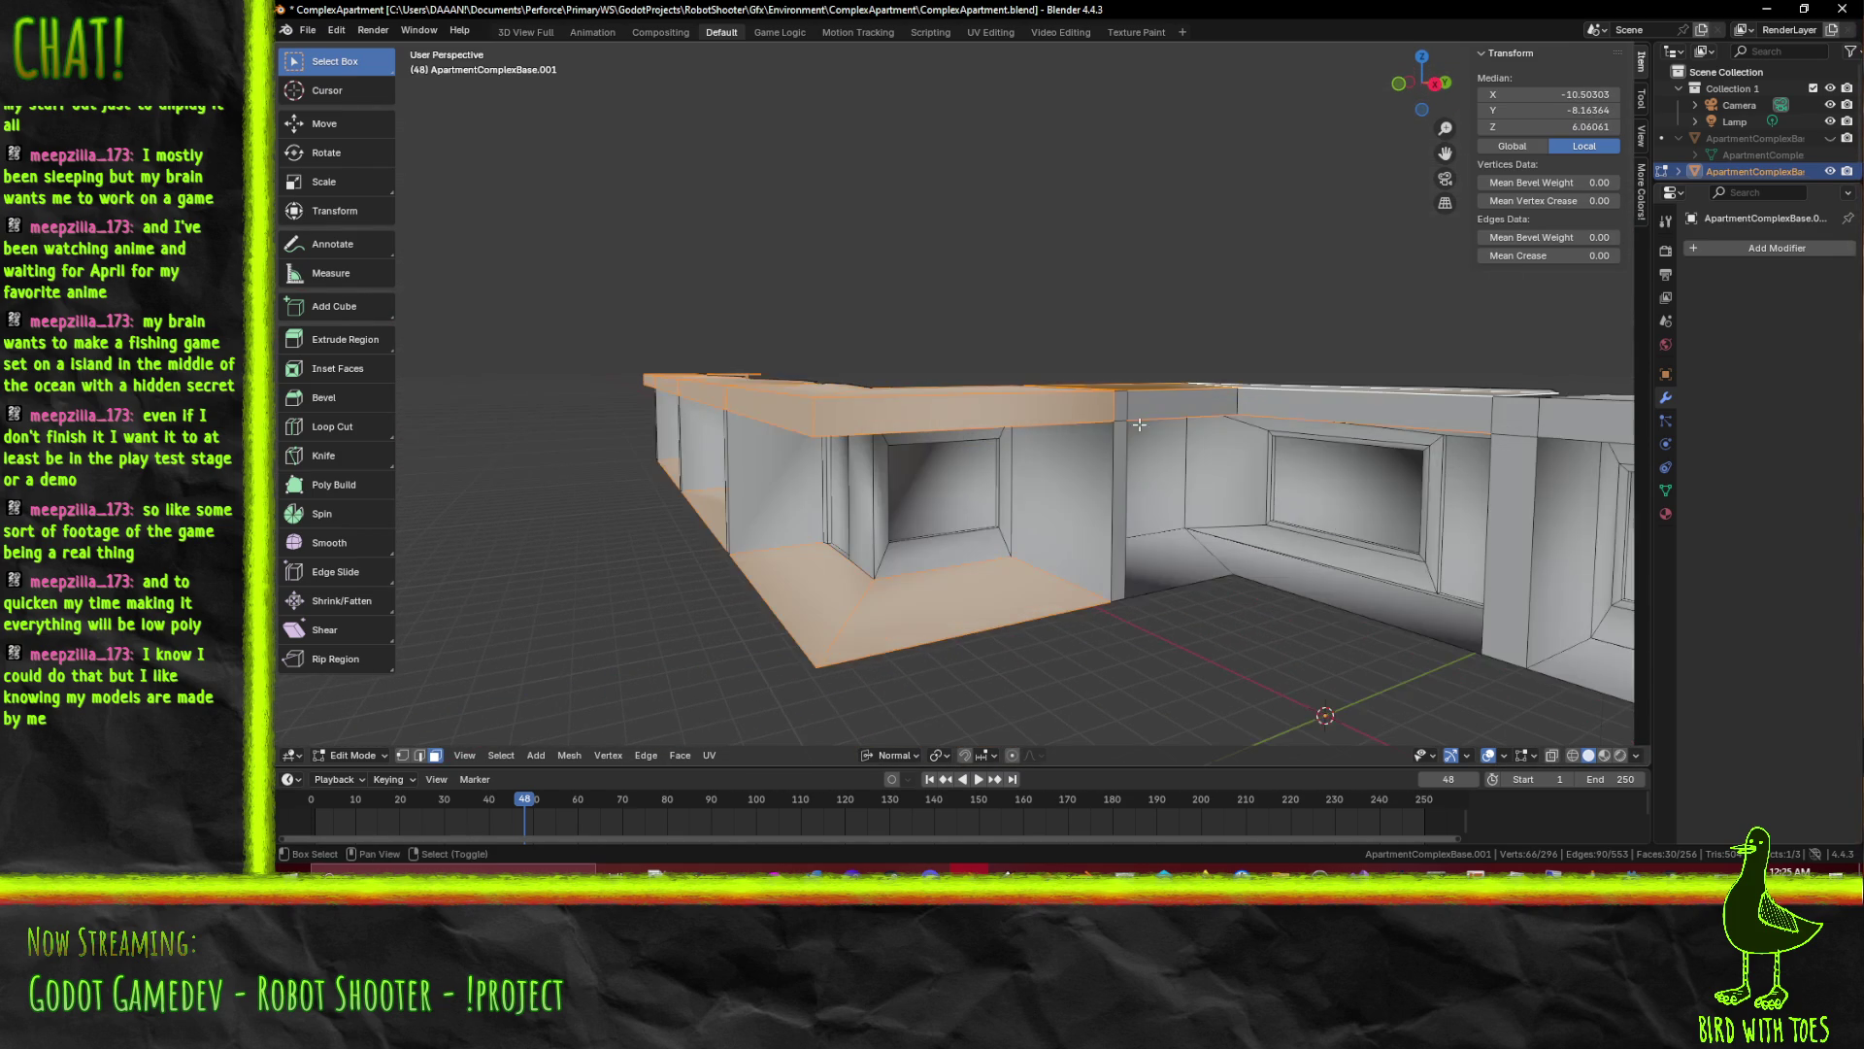
# Add the right-hand top-edge faces and long right top face, completing the L-shaped selection
pyautogui.click(1295, 412)
pyautogui.moveTo(1295, 411); pyautogui.dragTo(1282, 430)
pyautogui.click(1296, 382)
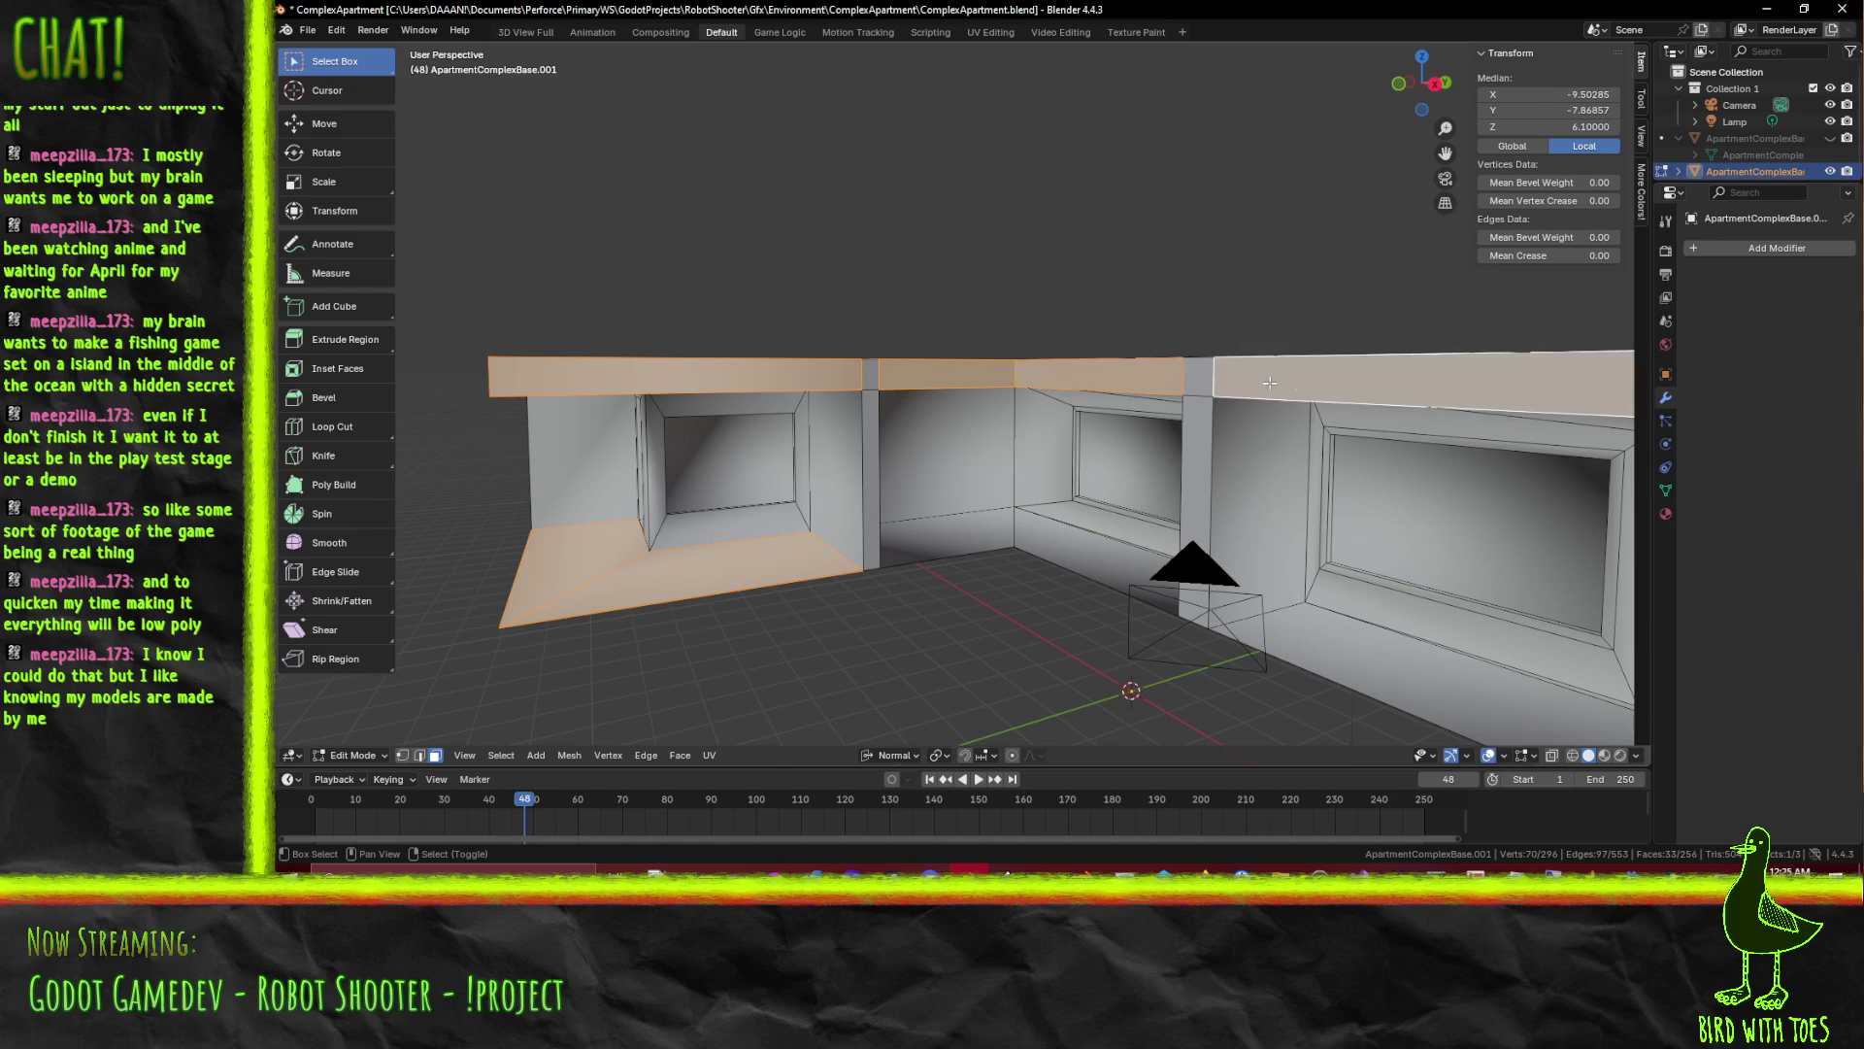
pyautogui.scroll(-3)
pyautogui.scroll(3)
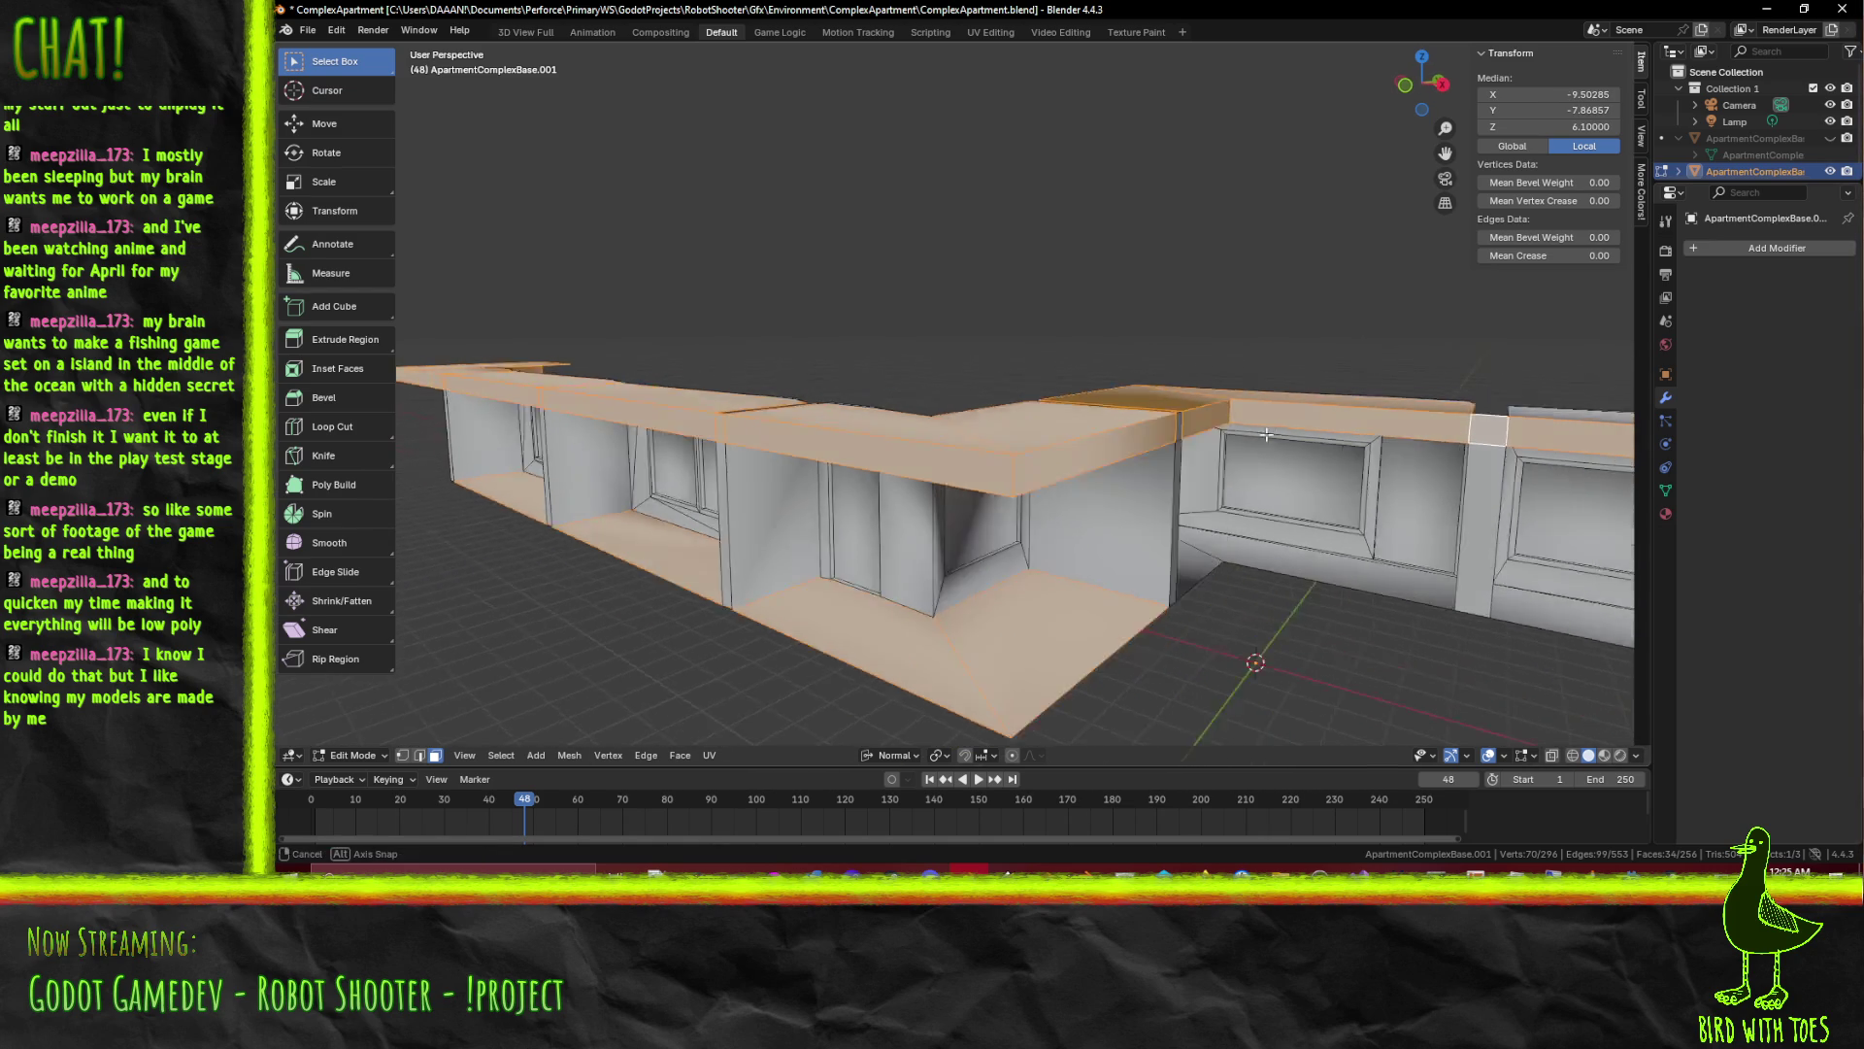
pyautogui.scroll(3)
pyautogui.moveTo(1305, 540); pyautogui.dragTo(904, 499)
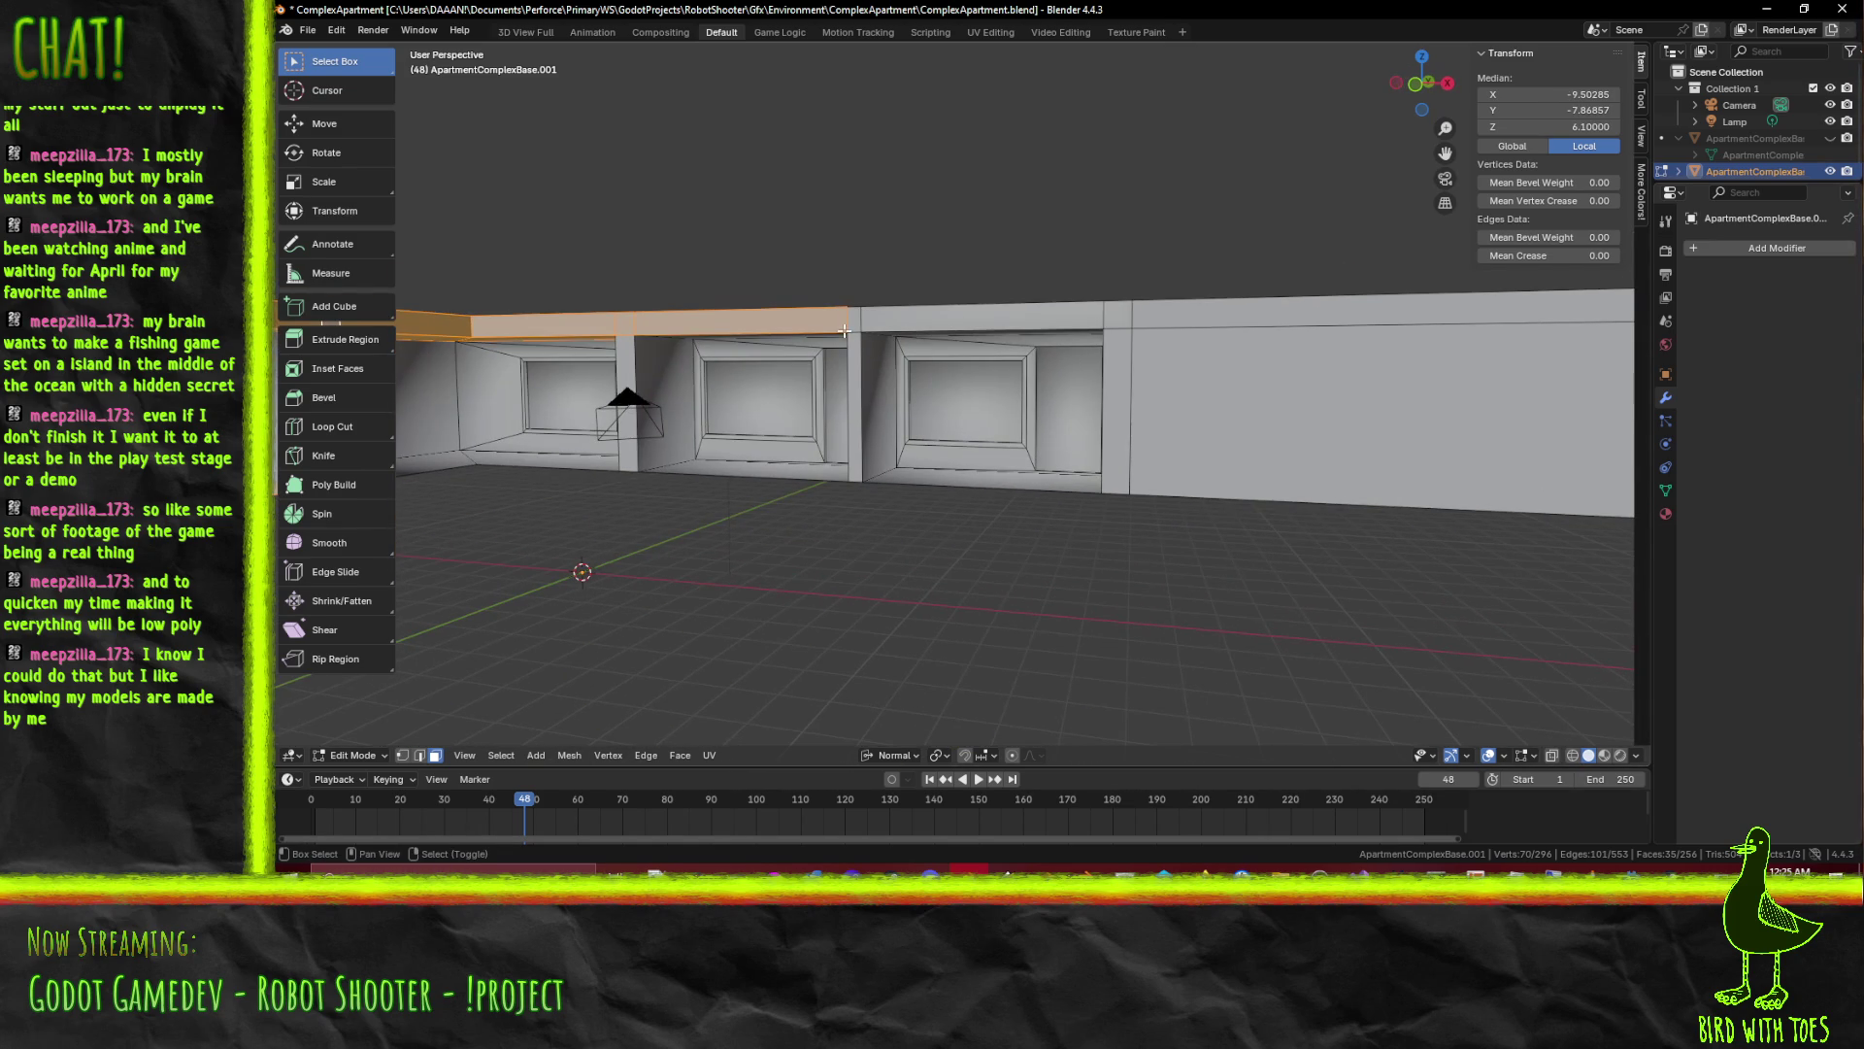
pyautogui.click(1117, 320)
pyautogui.click(1174, 321)
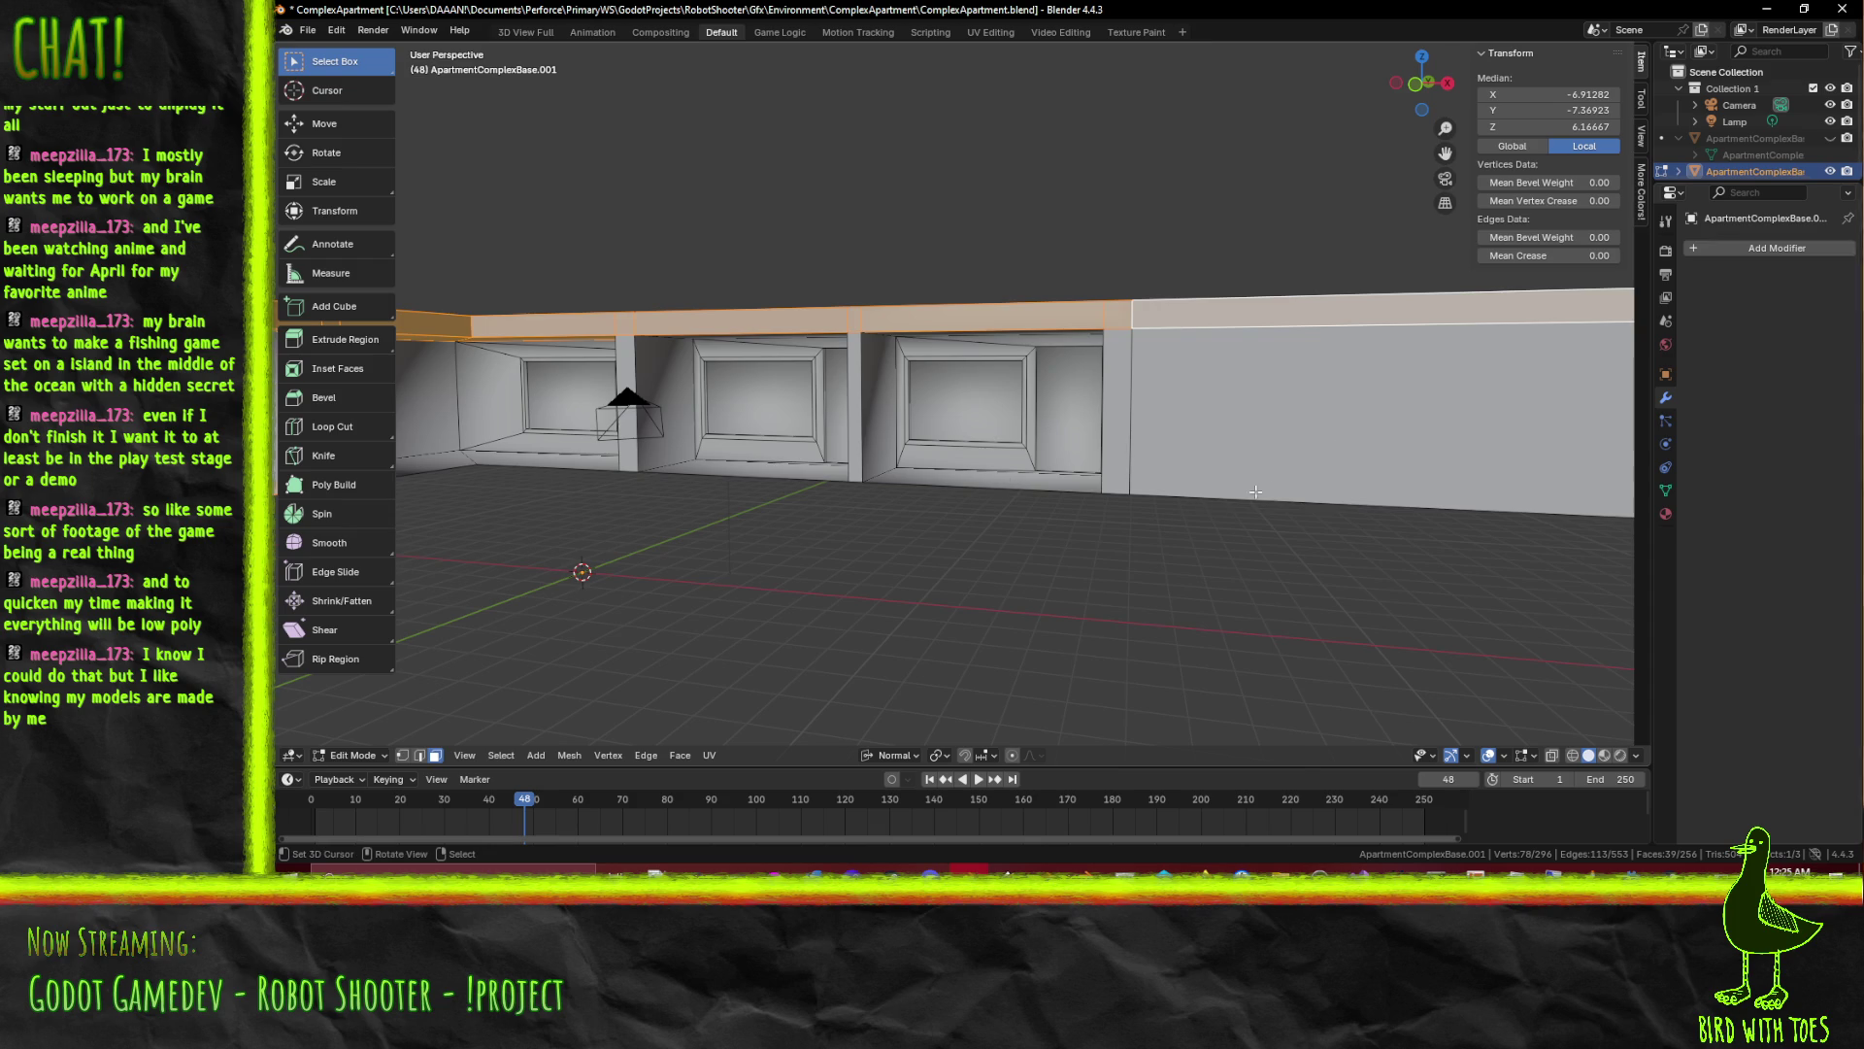
pyautogui.scroll(-3)
pyautogui.moveTo(1278, 485); pyautogui.dragTo(867, 446)
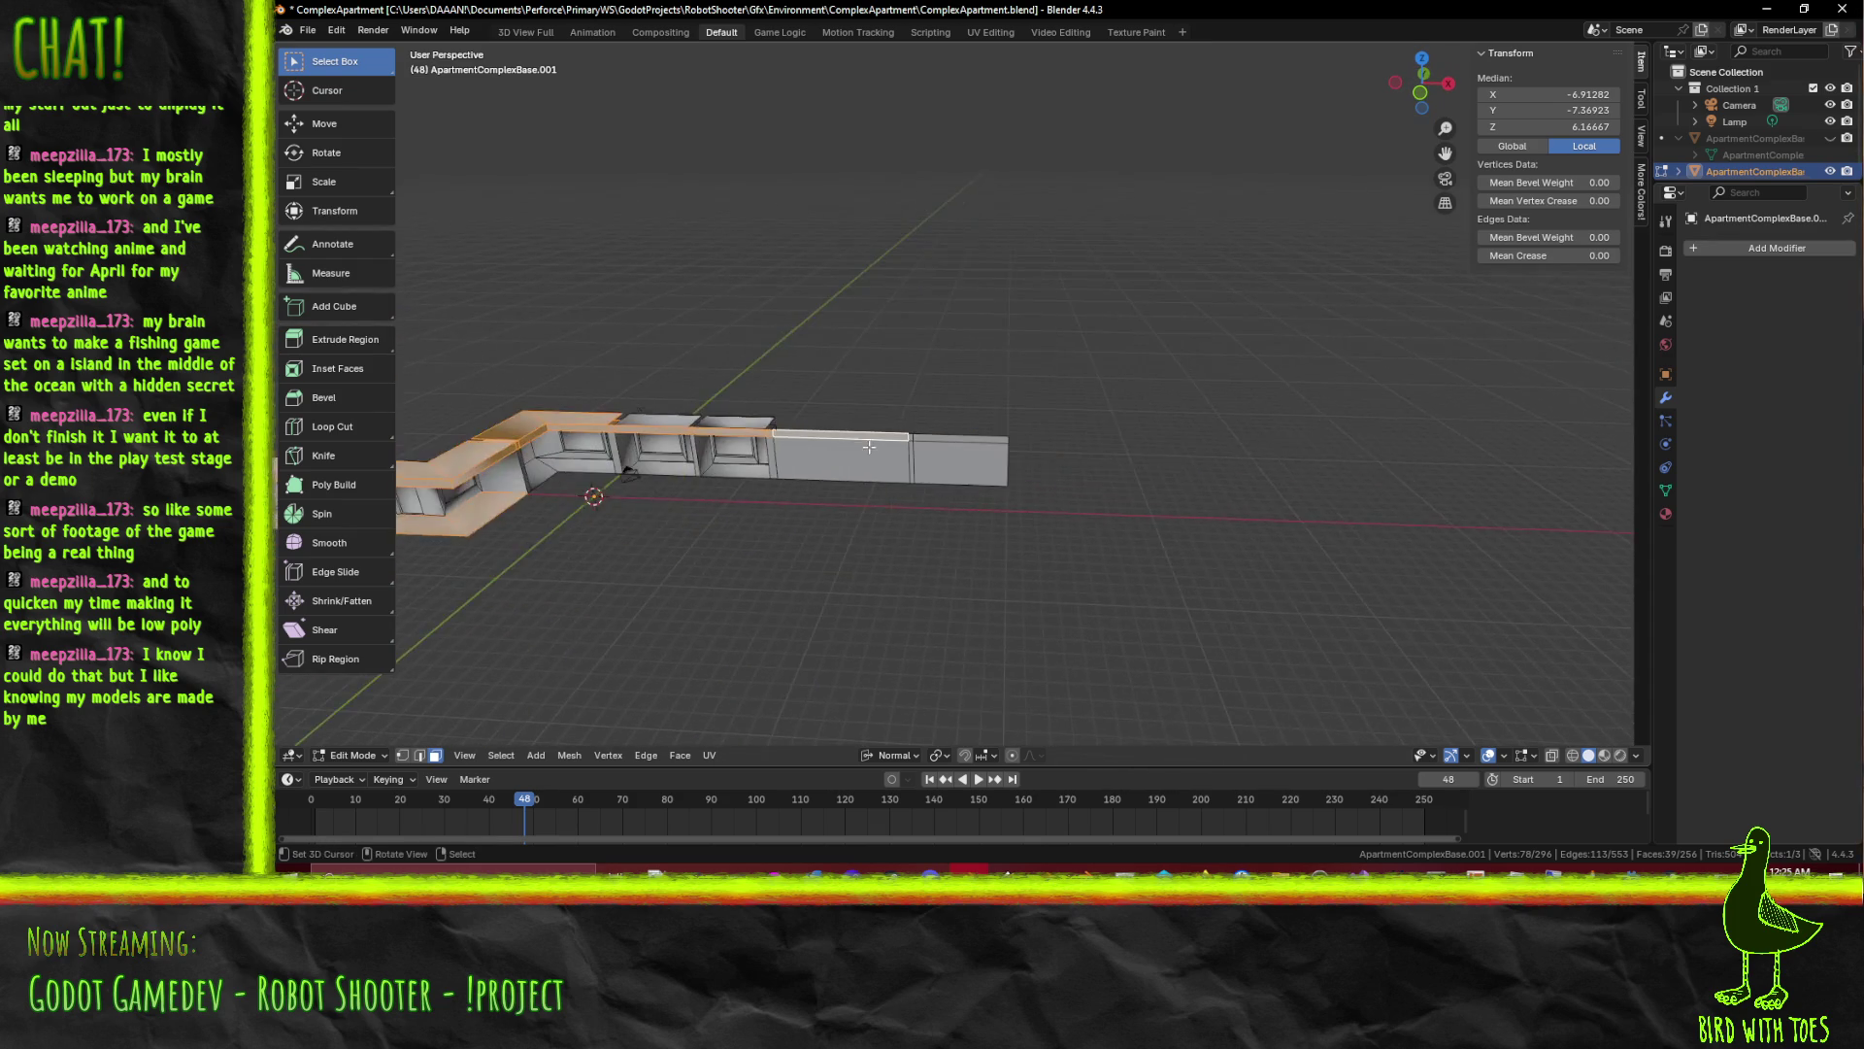
pyautogui.scroll(3)
pyautogui.moveTo(588, 464); pyautogui.dragTo(780, 433)
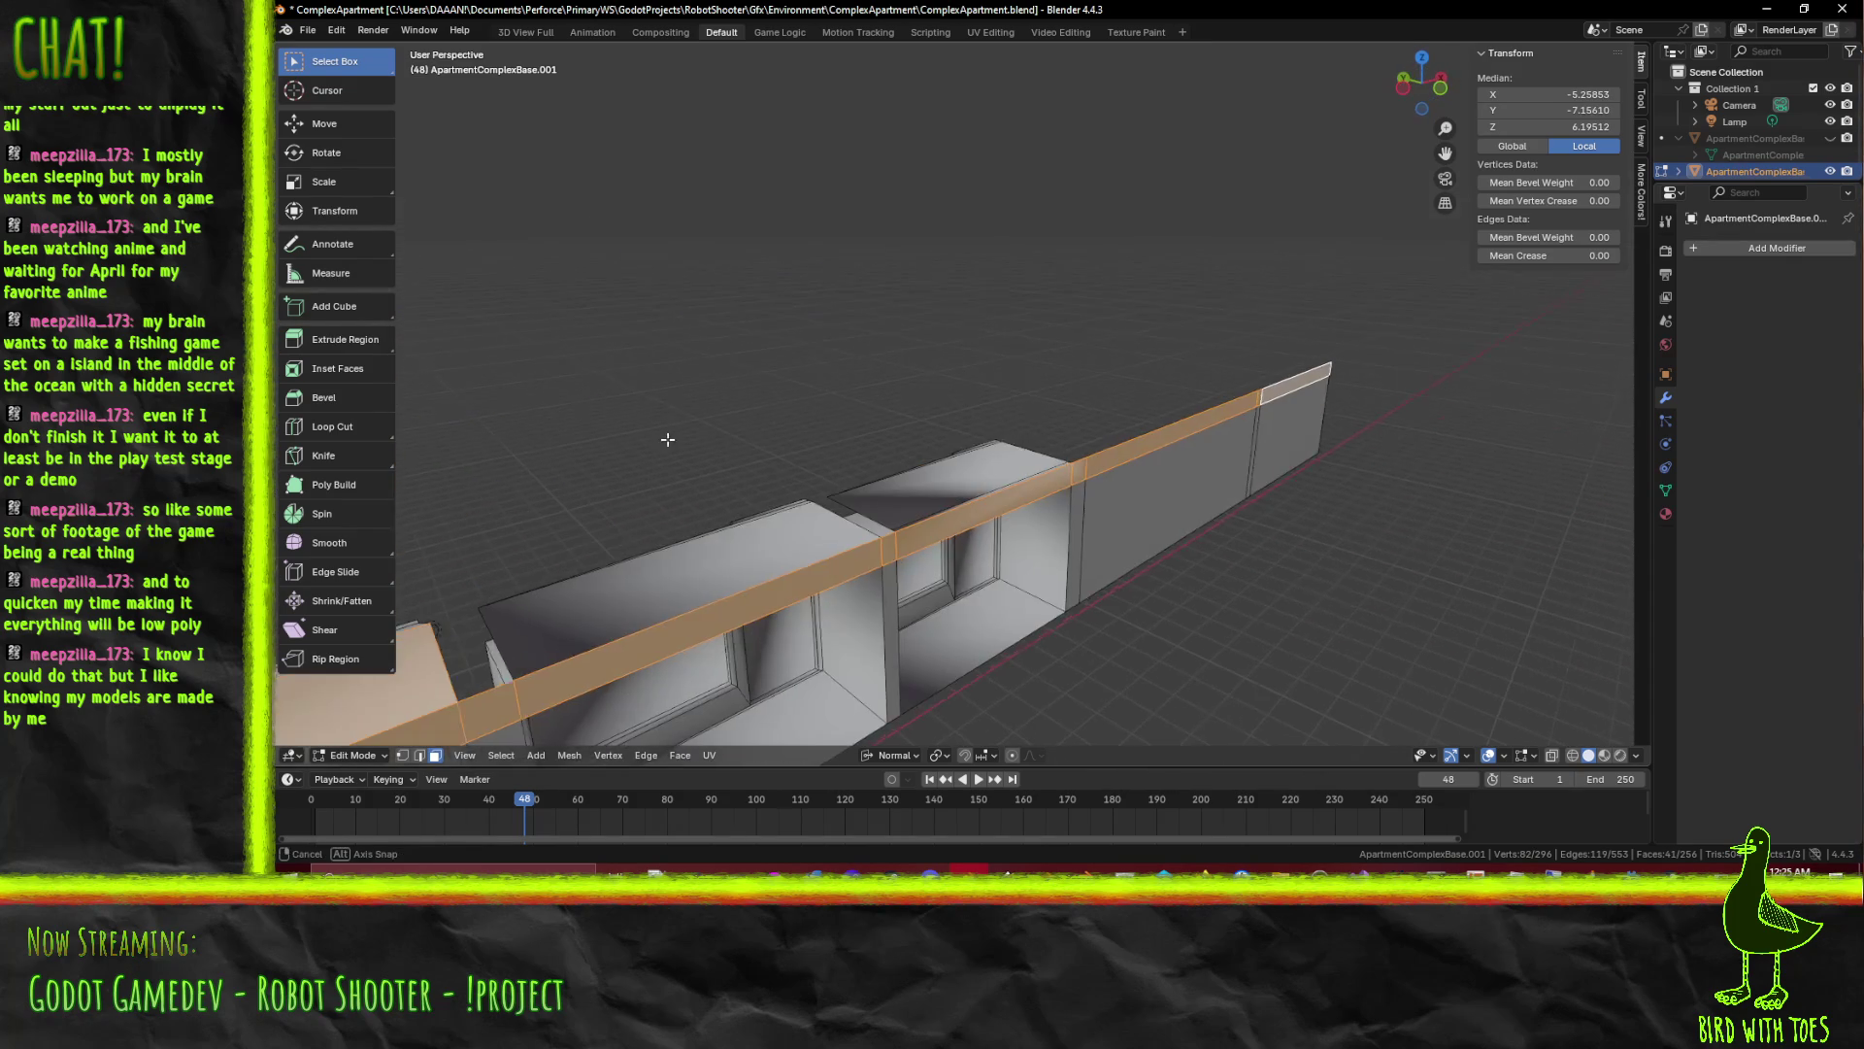
# Delete the selected top ledge faces, then the two remaining top faces over a bay
pyautogui.press('x')
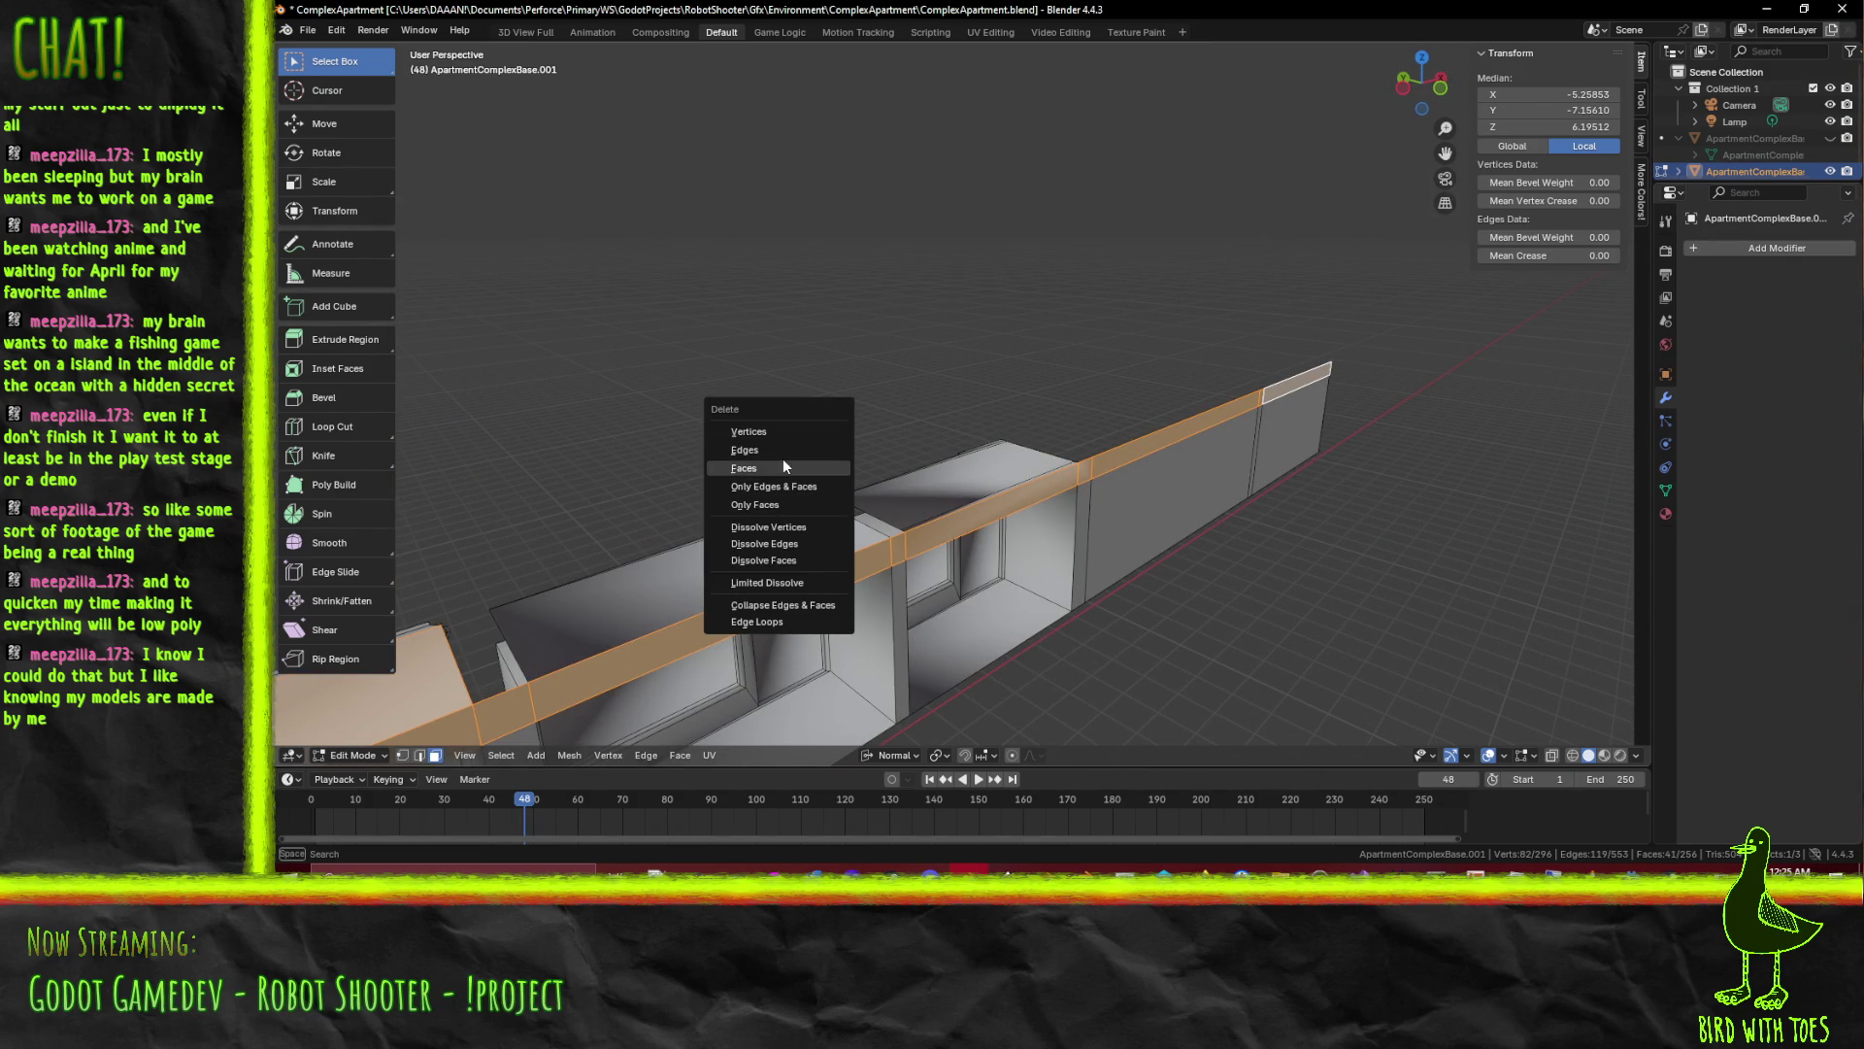
pyautogui.click(779, 466)
pyautogui.moveTo(779, 465); pyautogui.dragTo(969, 440)
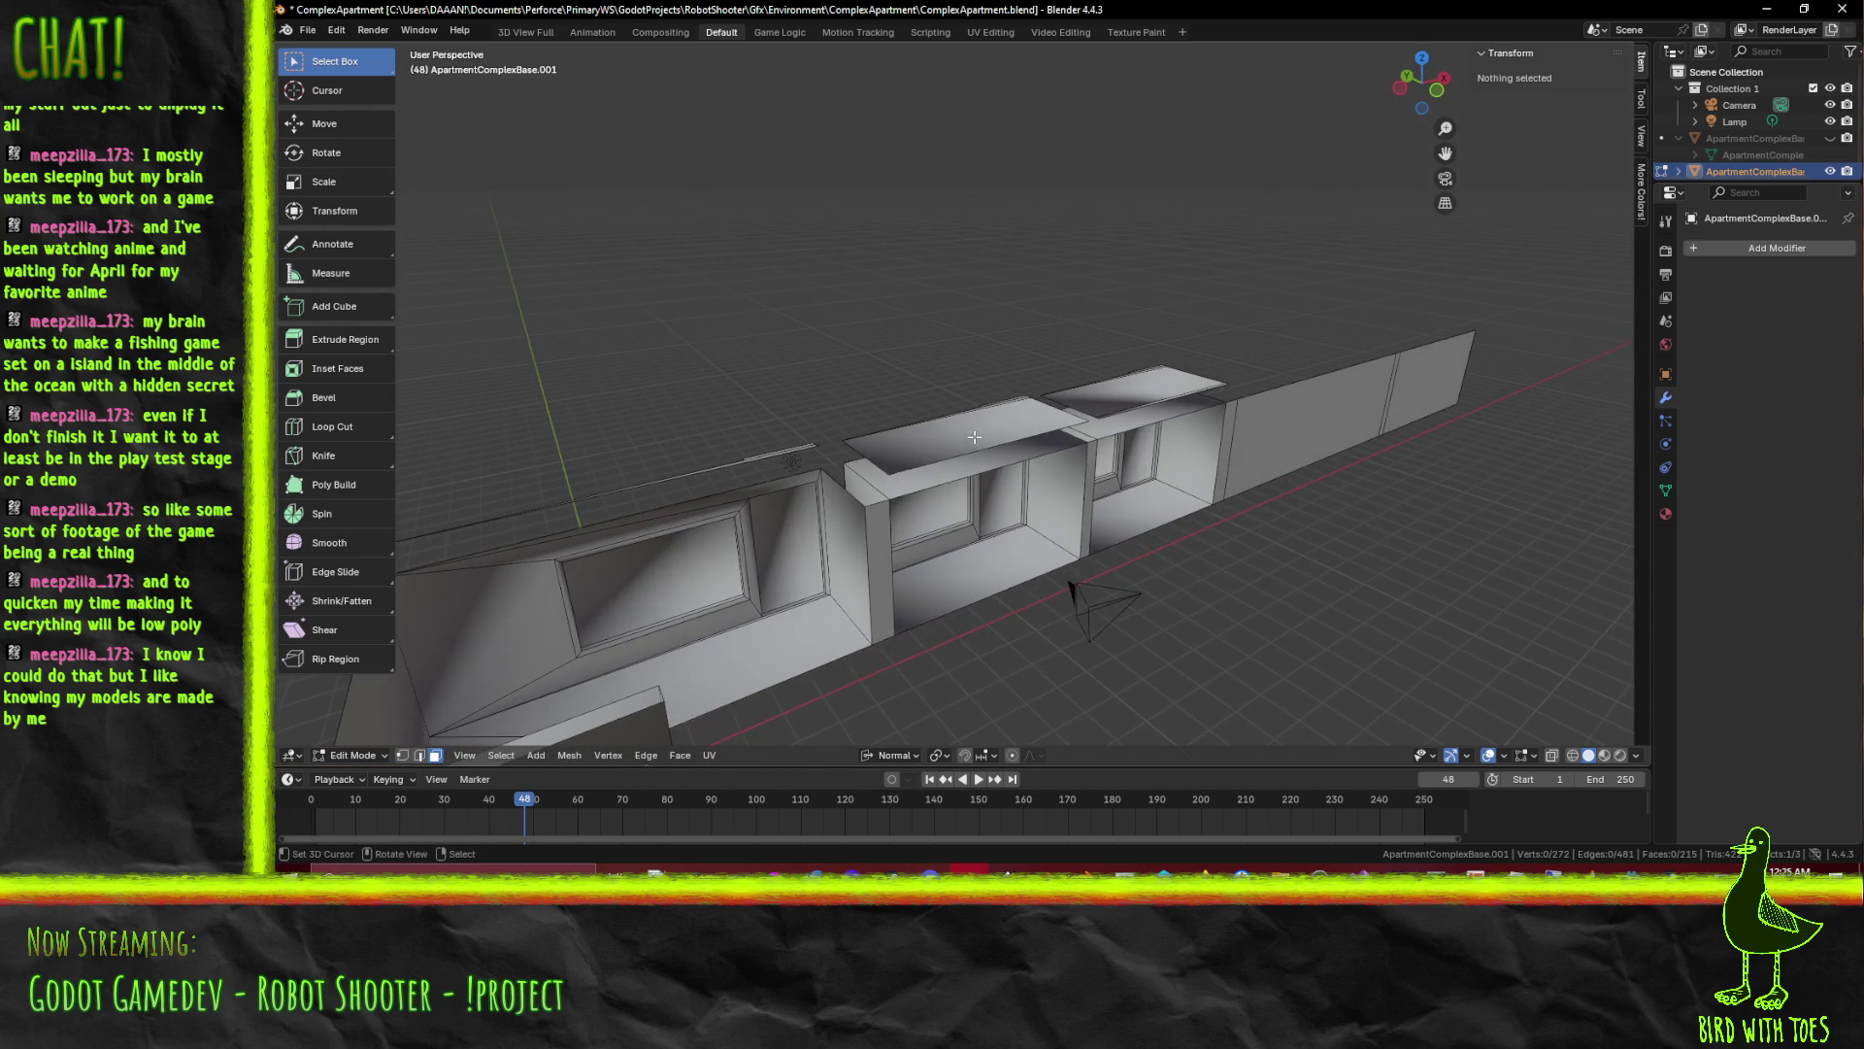
pyautogui.click(968, 440)
pyautogui.click(1071, 407)
pyautogui.press('x')
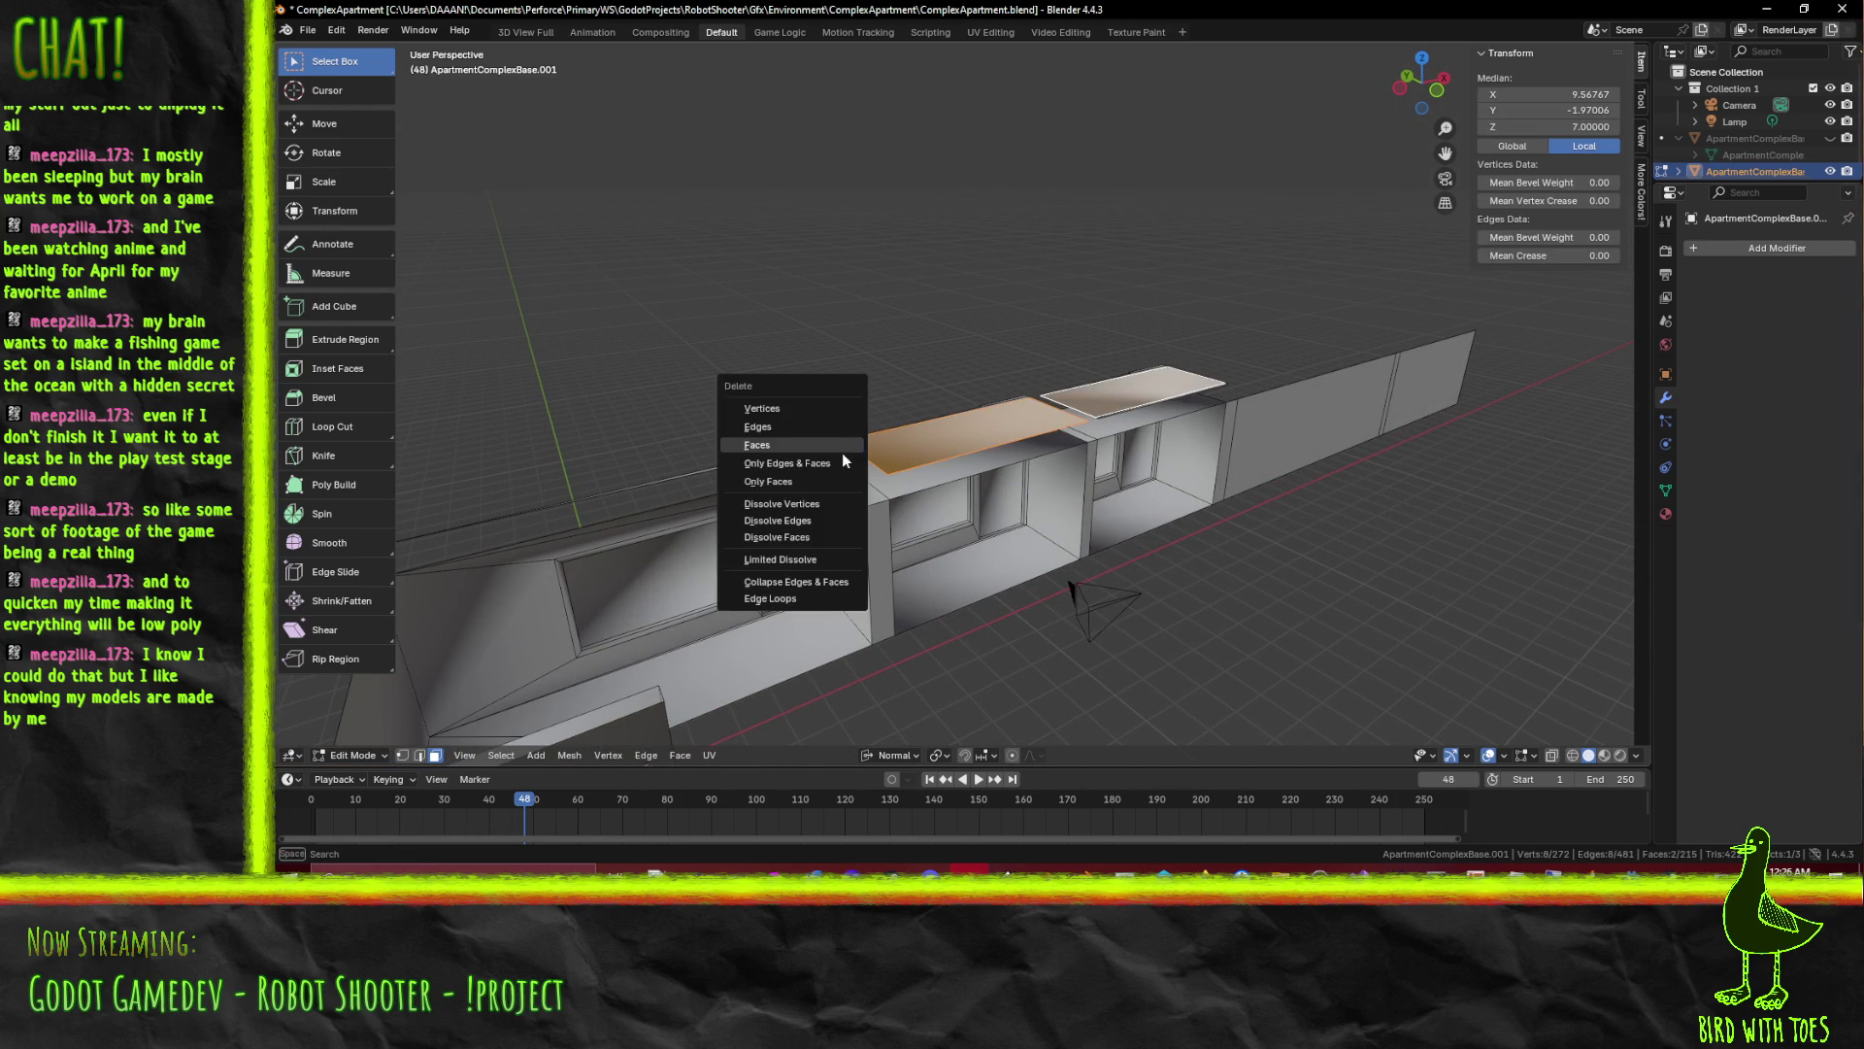
pyautogui.click(811, 438)
# Delete two more unwanted wall faces and inspect the walls
pyautogui.moveTo(811, 439); pyautogui.dragTo(798, 385)
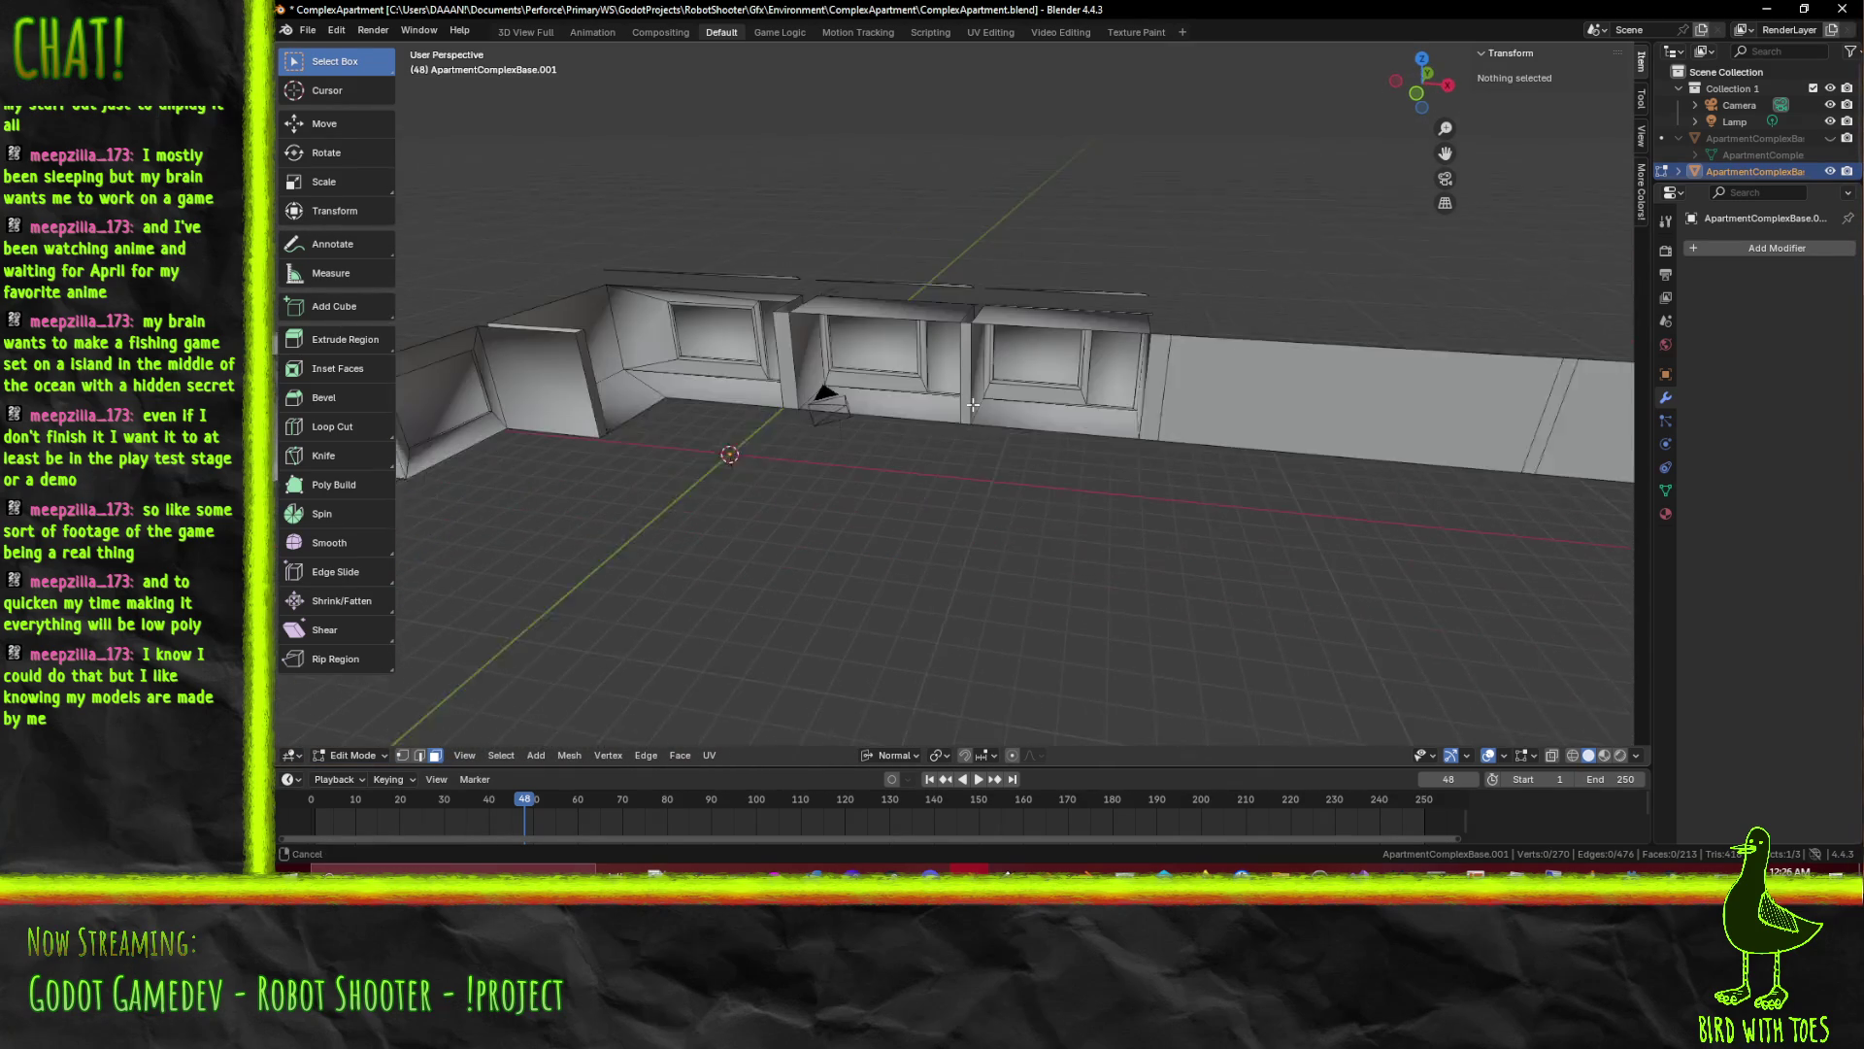
pyautogui.click(799, 385)
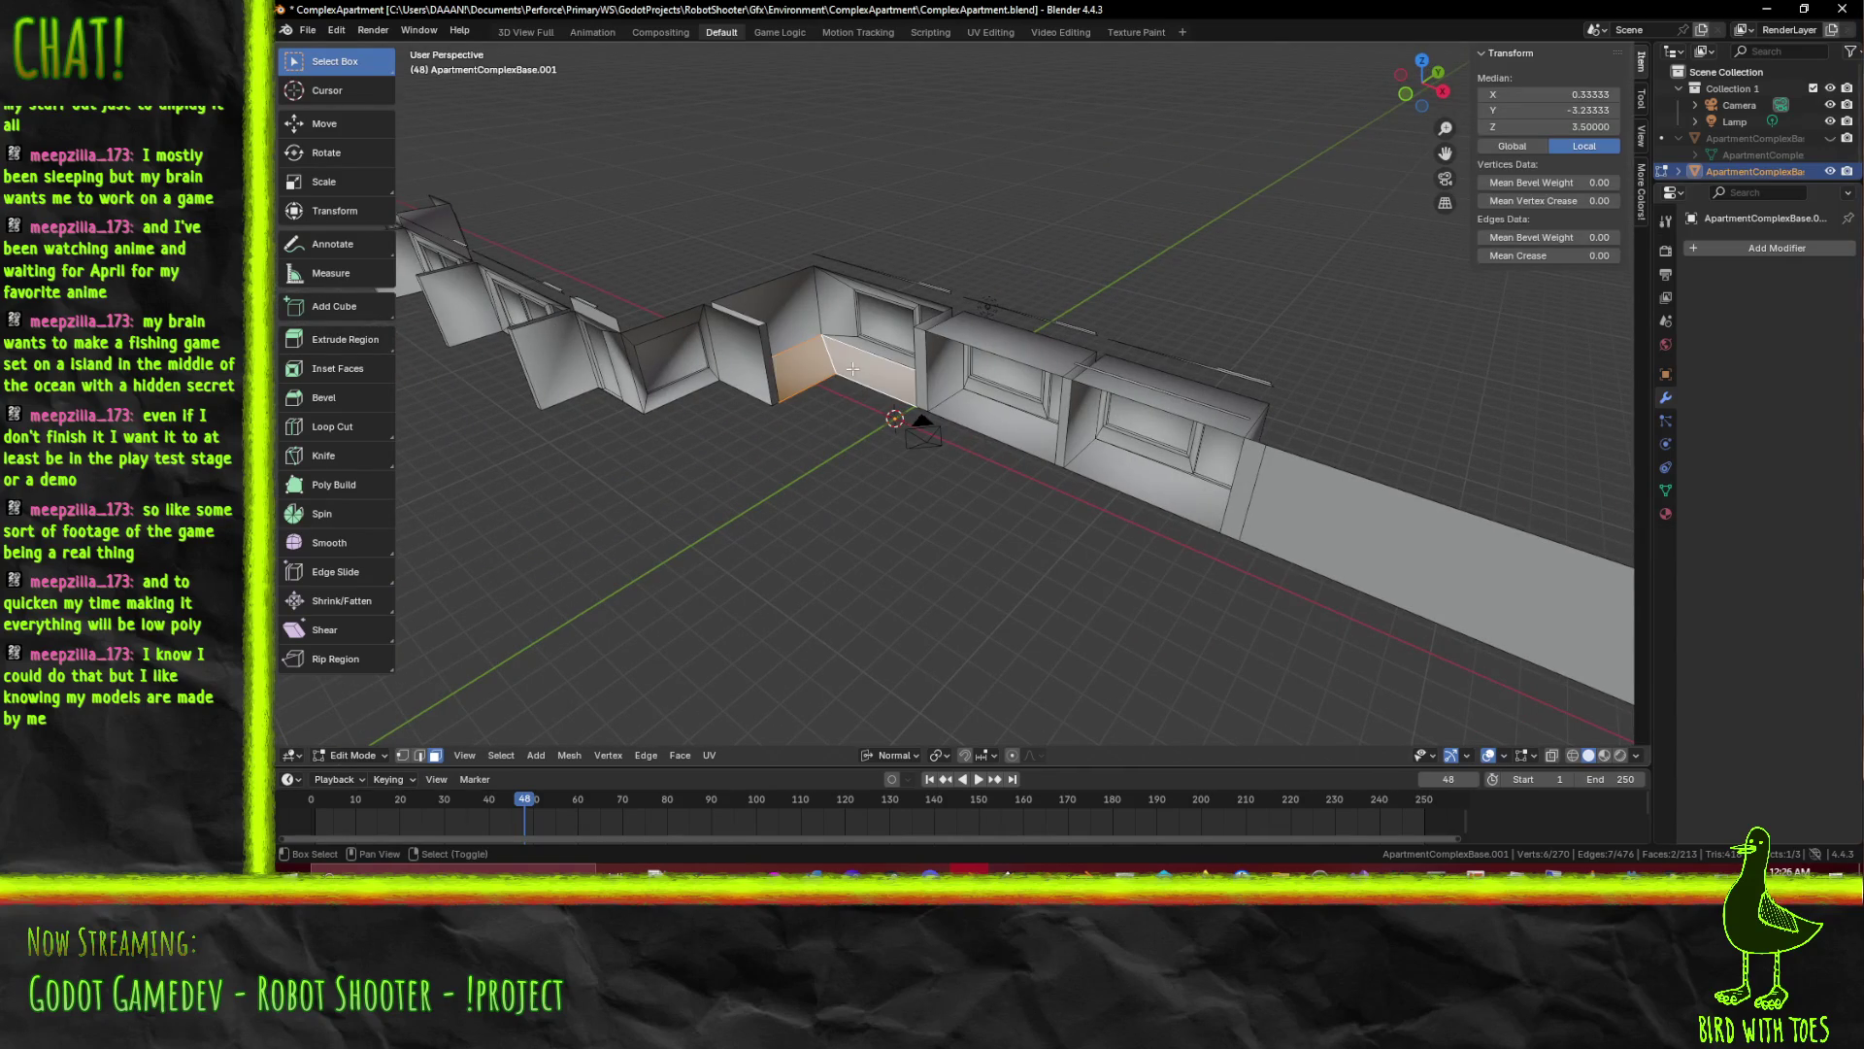
pyautogui.click(1098, 467)
pyautogui.press('x')
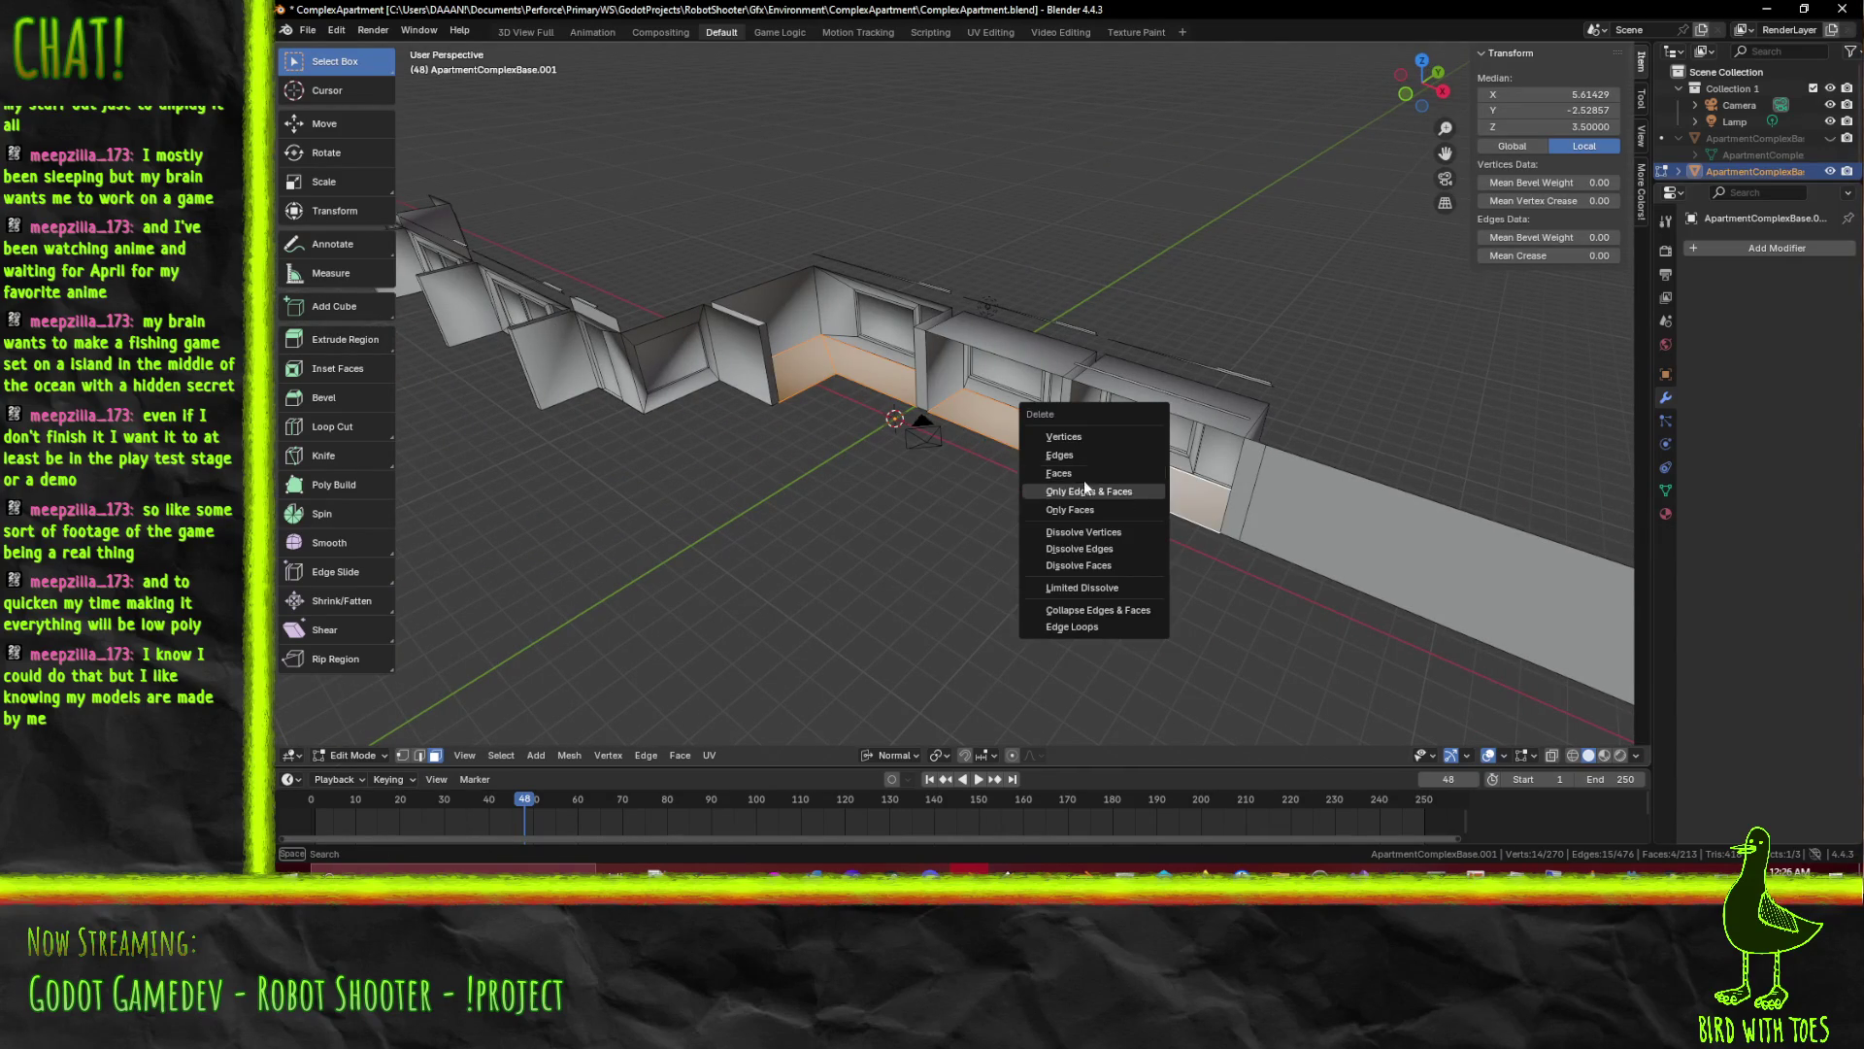
pyautogui.click(1084, 473)
pyautogui.scroll(3)
pyautogui.moveTo(1084, 473); pyautogui.dragTo(1223, 540)
pyautogui.scroll(-3)
pyautogui.moveTo(1043, 521); pyautogui.dragTo(1002, 466)
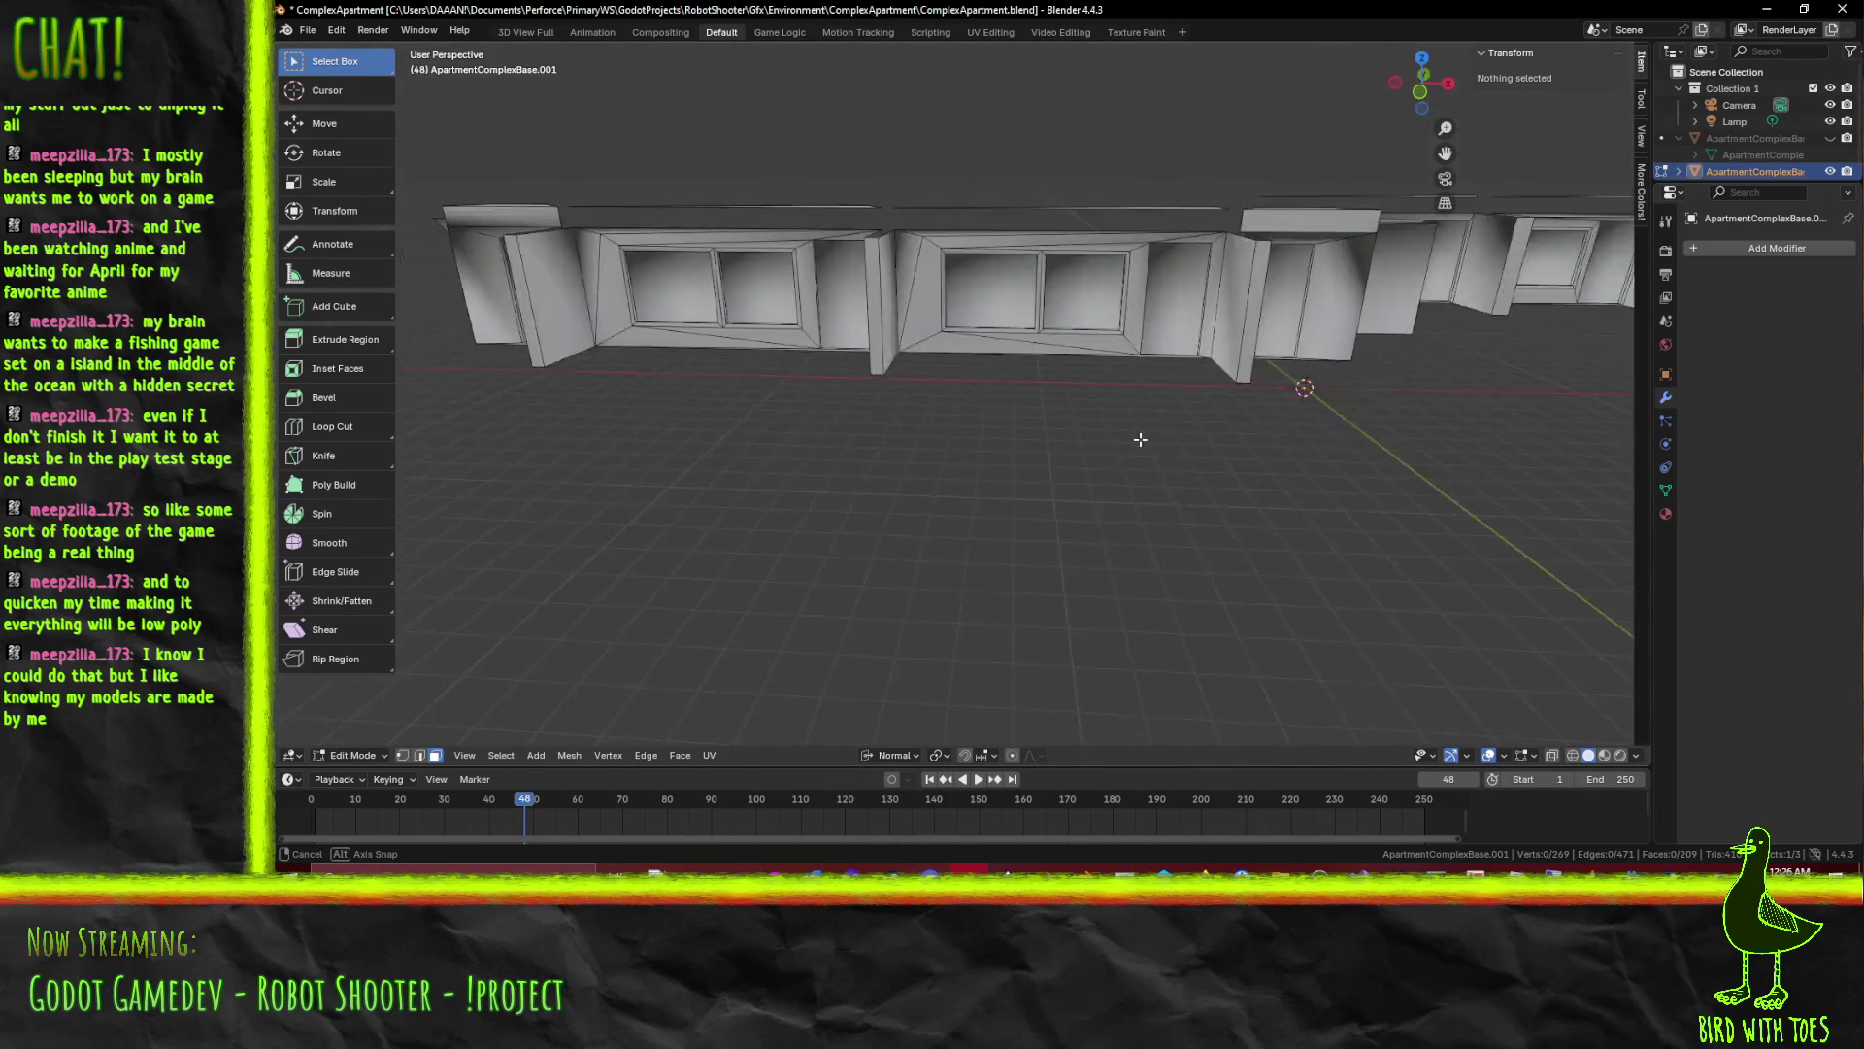
pyautogui.scroll(3)
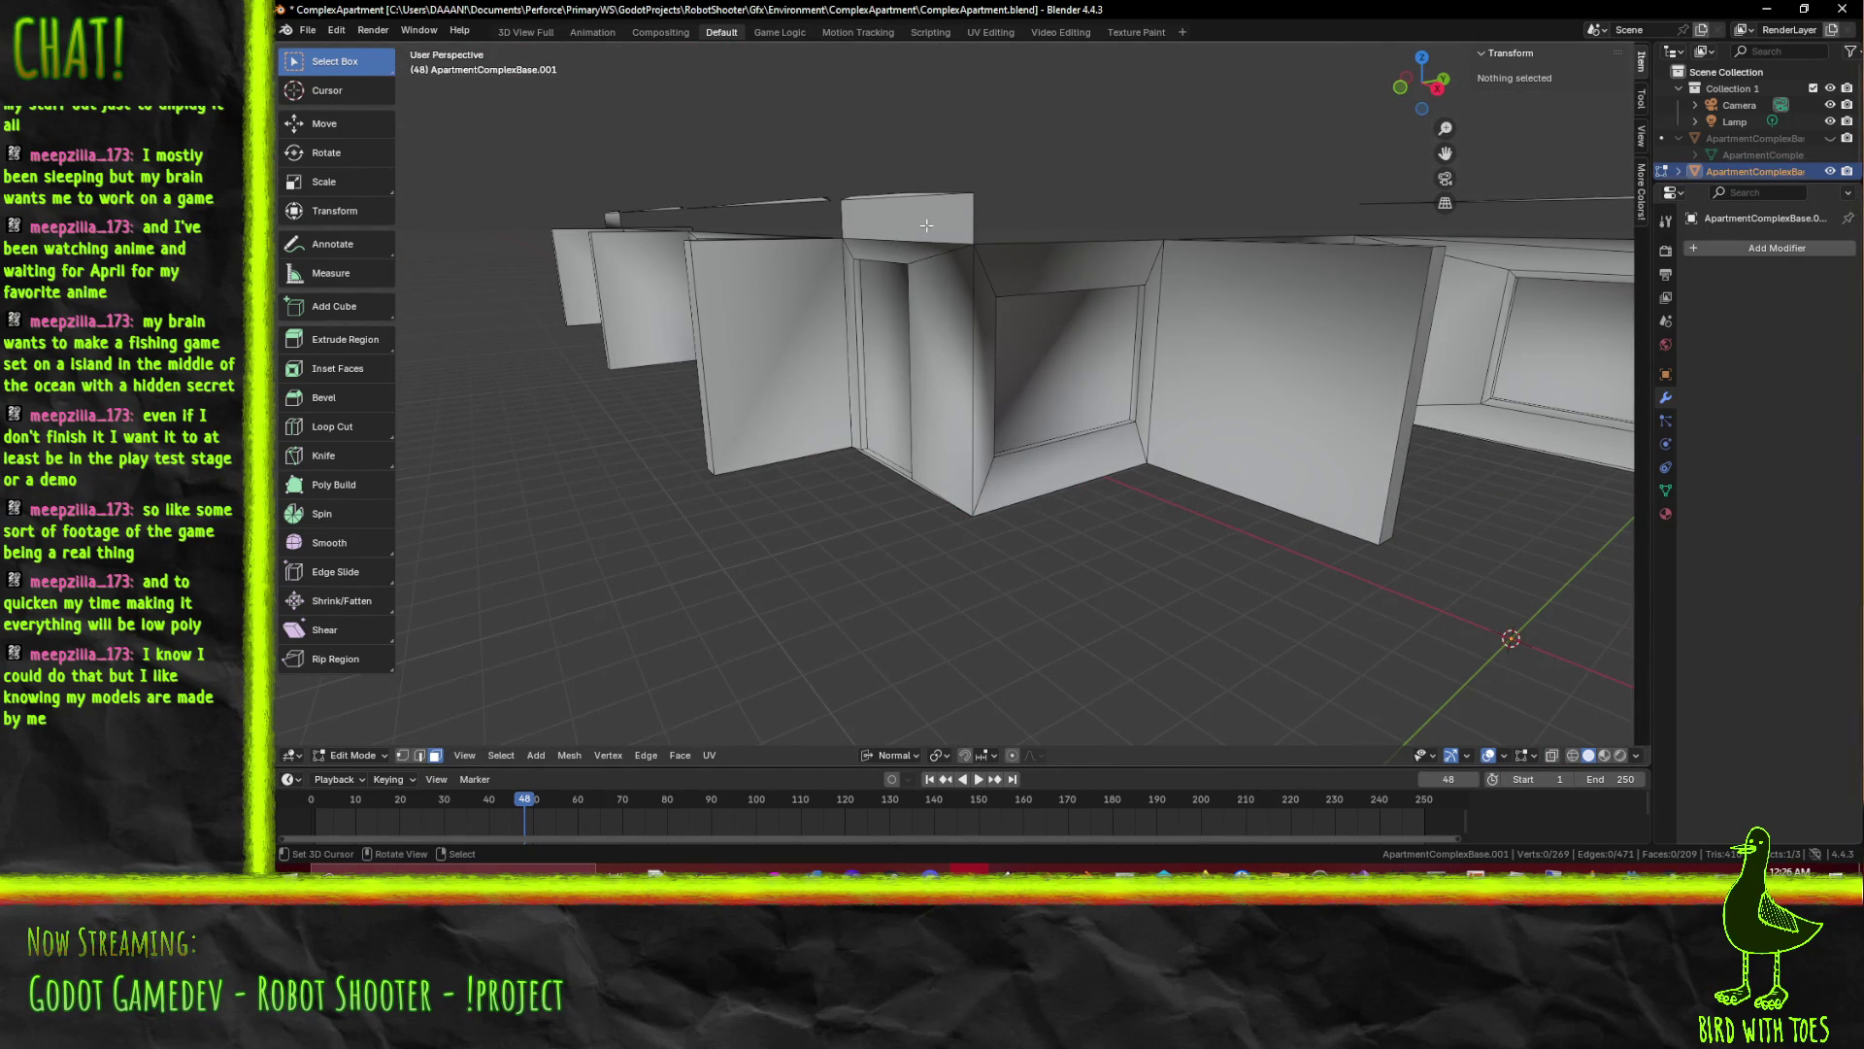
# Select the wall's top face and remove the stray edge geometry via the context menu
pyautogui.click(927, 225)
pyautogui.moveTo(927, 224); pyautogui.dragTo(896, 280)
pyautogui.rightClick(739, 448)
pyautogui.click(757, 458)
pyautogui.moveTo(758, 457); pyautogui.dragTo(1006, 346)
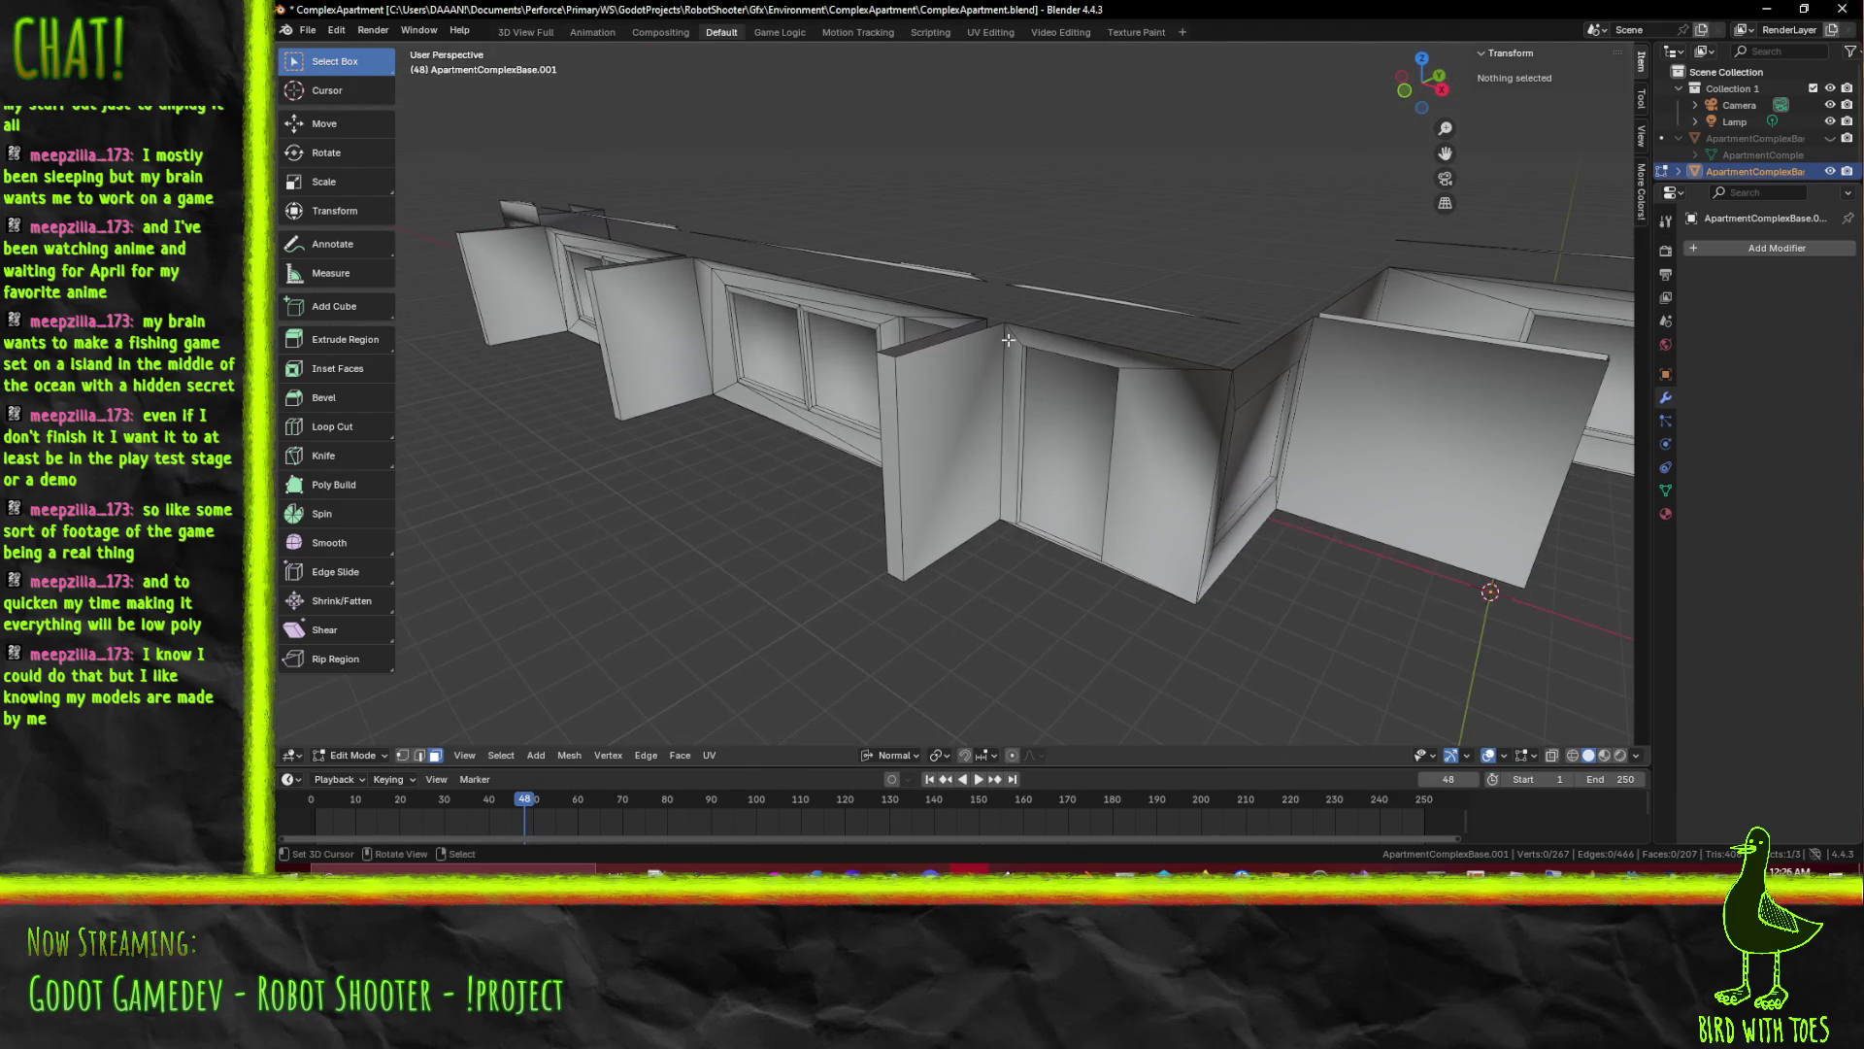
# Gather the wall-top edges, vertices and doorway top faces and delete them
pyautogui.click(1042, 291)
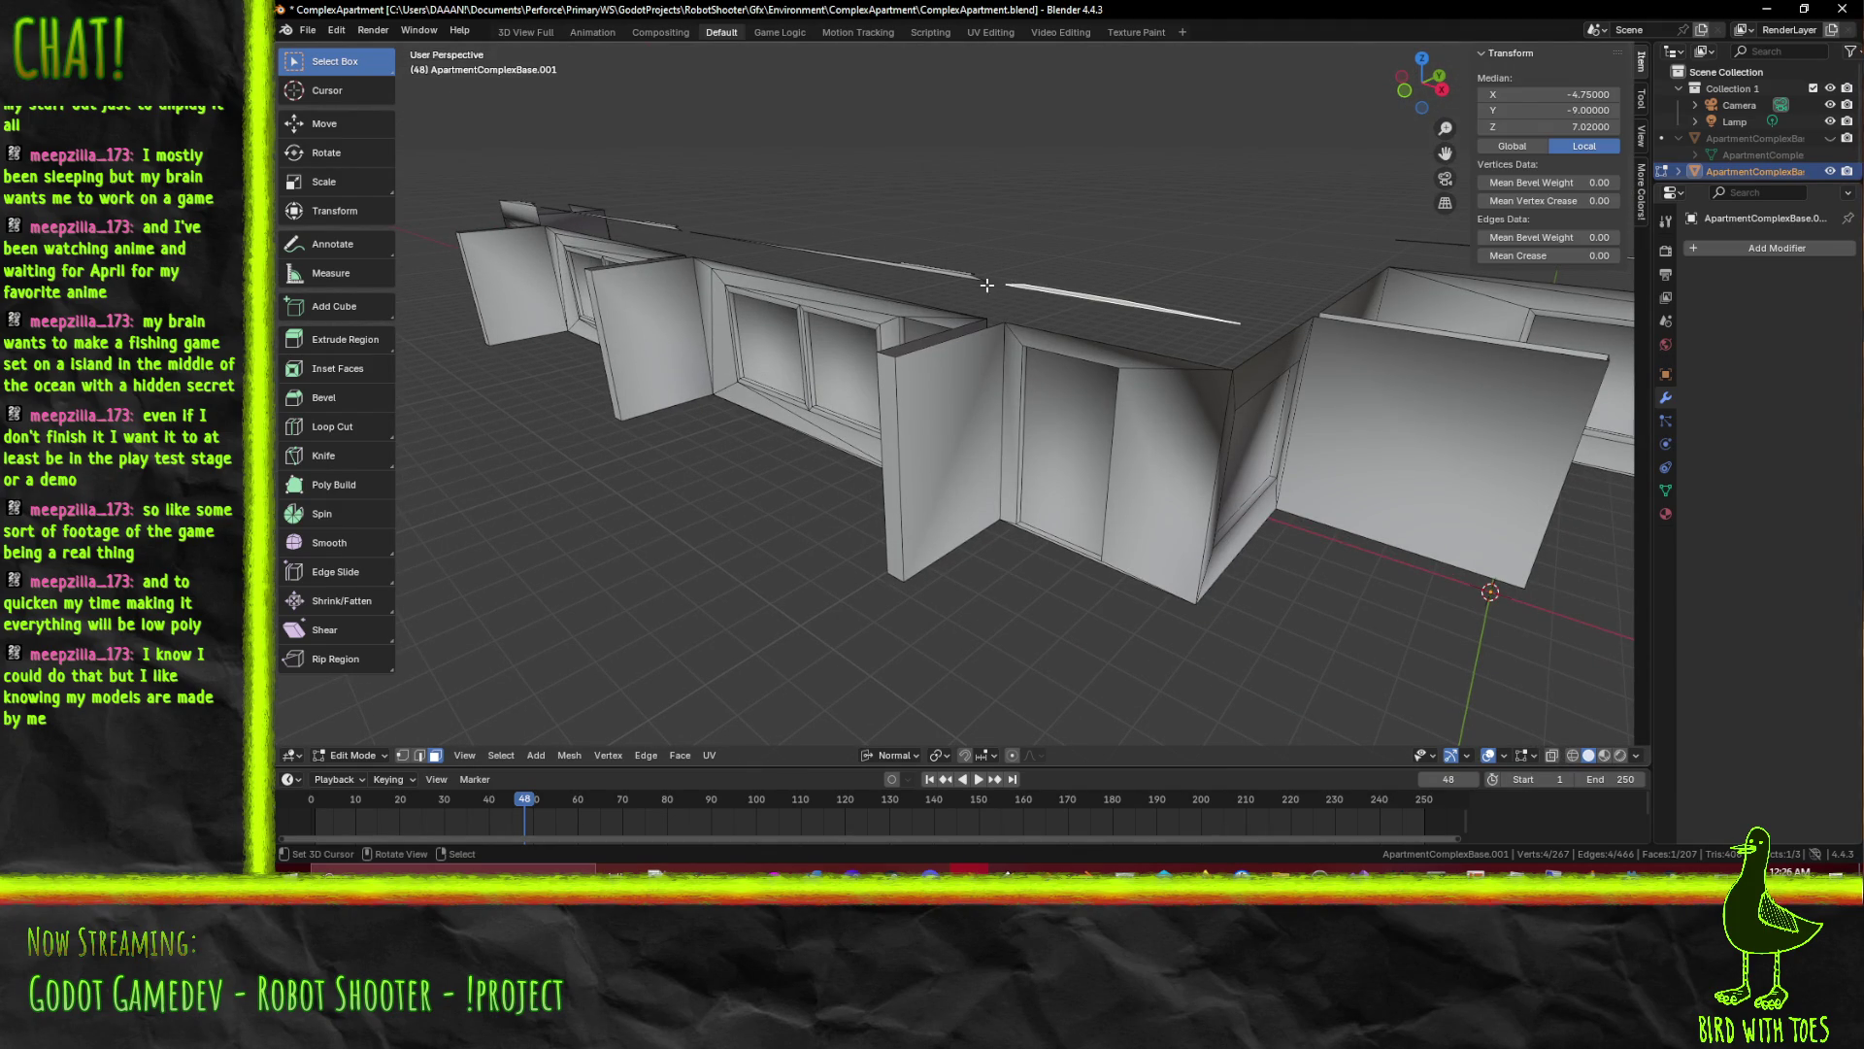
pyautogui.moveTo(825, 203); pyautogui.dragTo(992, 262)
pyautogui.moveTo(990, 262); pyautogui.dragTo(1048, 257)
pyautogui.moveTo(856, 214); pyautogui.dragTo(1006, 285)
pyautogui.moveTo(885, 272); pyautogui.dragTo(852, 338)
pyautogui.scroll(3)
pyautogui.click(902, 240)
pyautogui.click(910, 199)
pyautogui.press('x')
pyautogui.click(1010, 328)
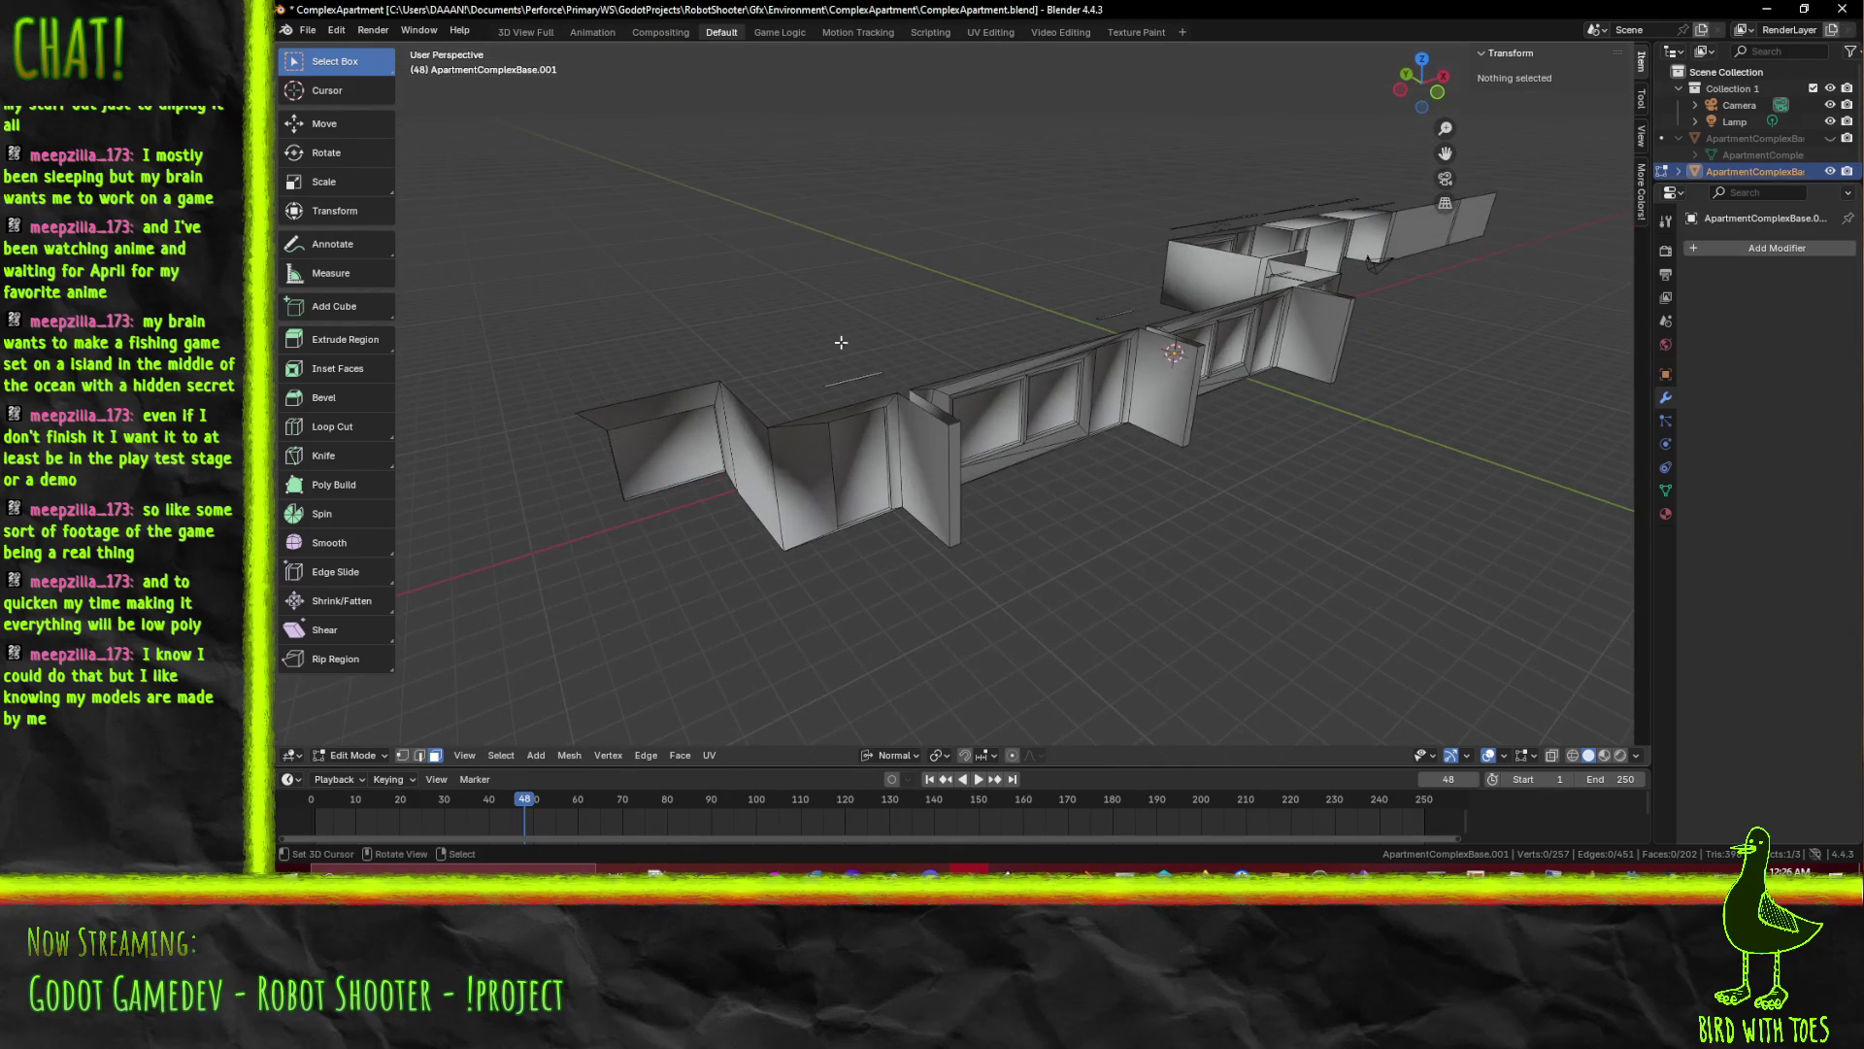
# Delete a leftover face on the wall top
pyautogui.click(864, 373)
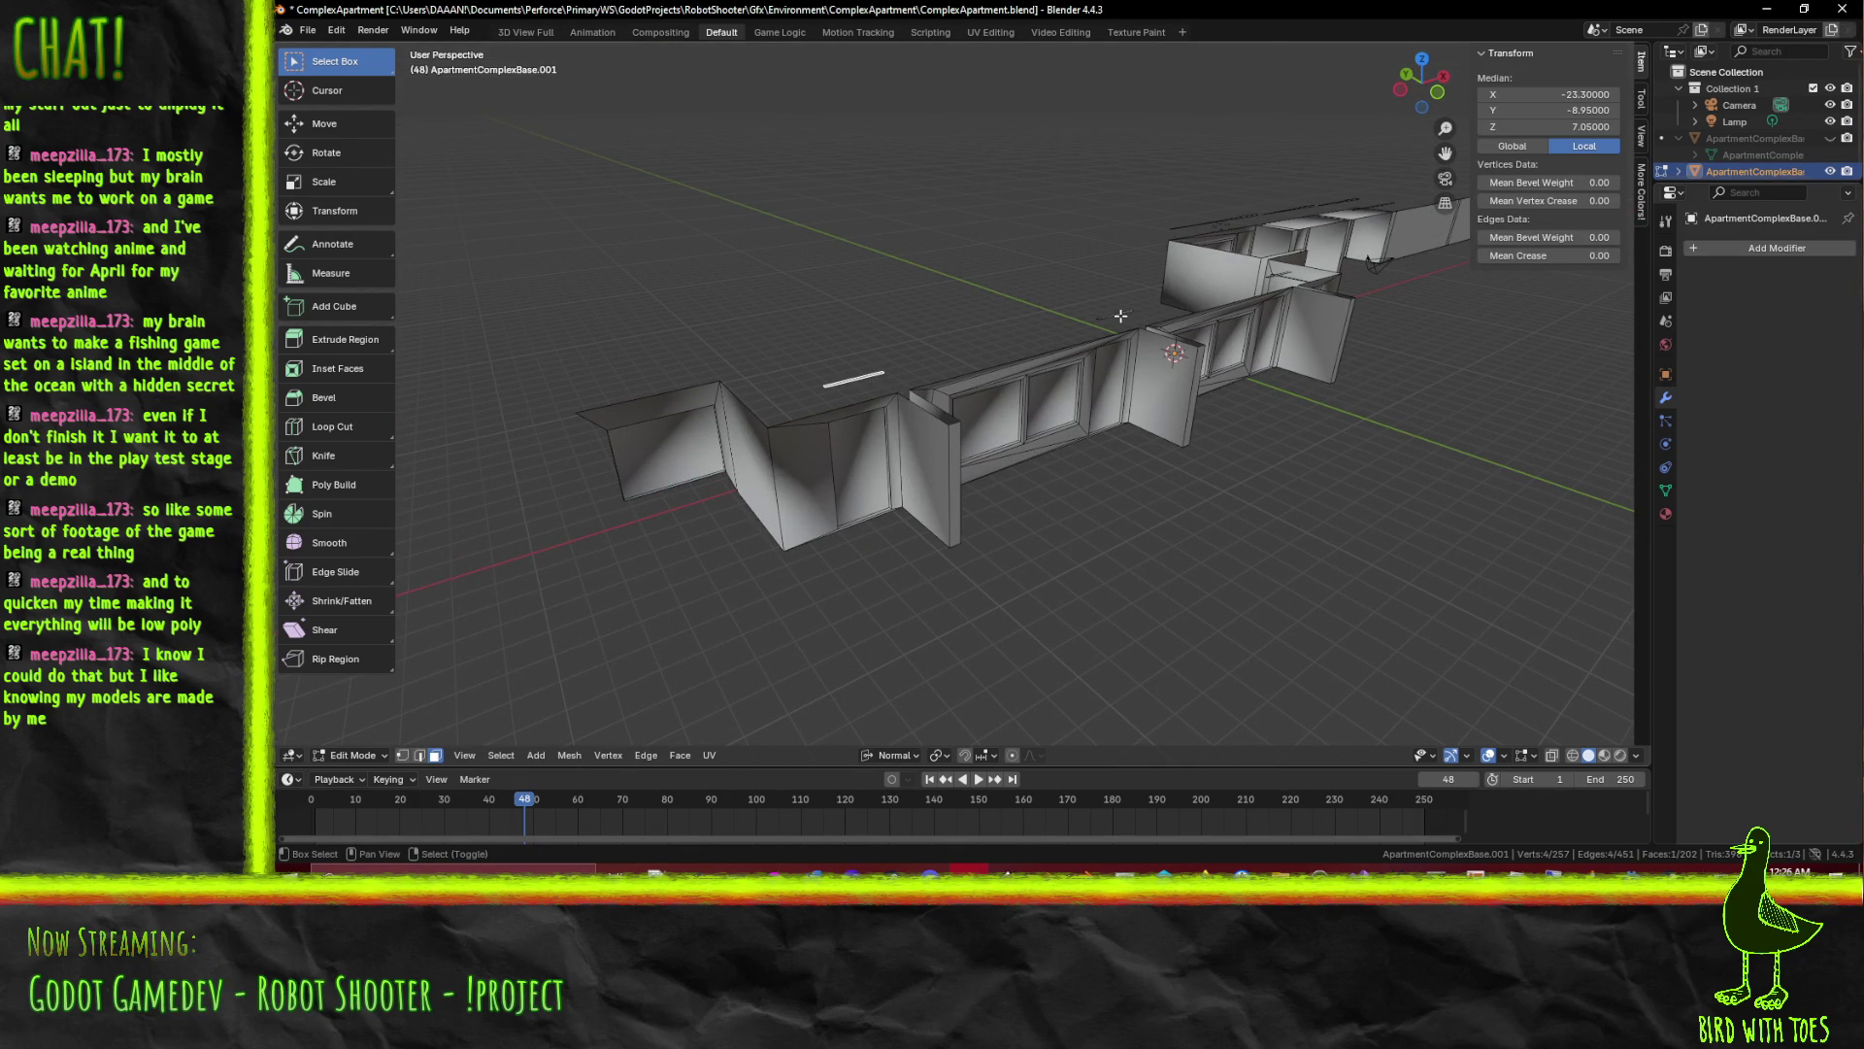
pyautogui.moveTo(1114, 313); pyautogui.dragTo(1092, 316)
pyautogui.scroll(3)
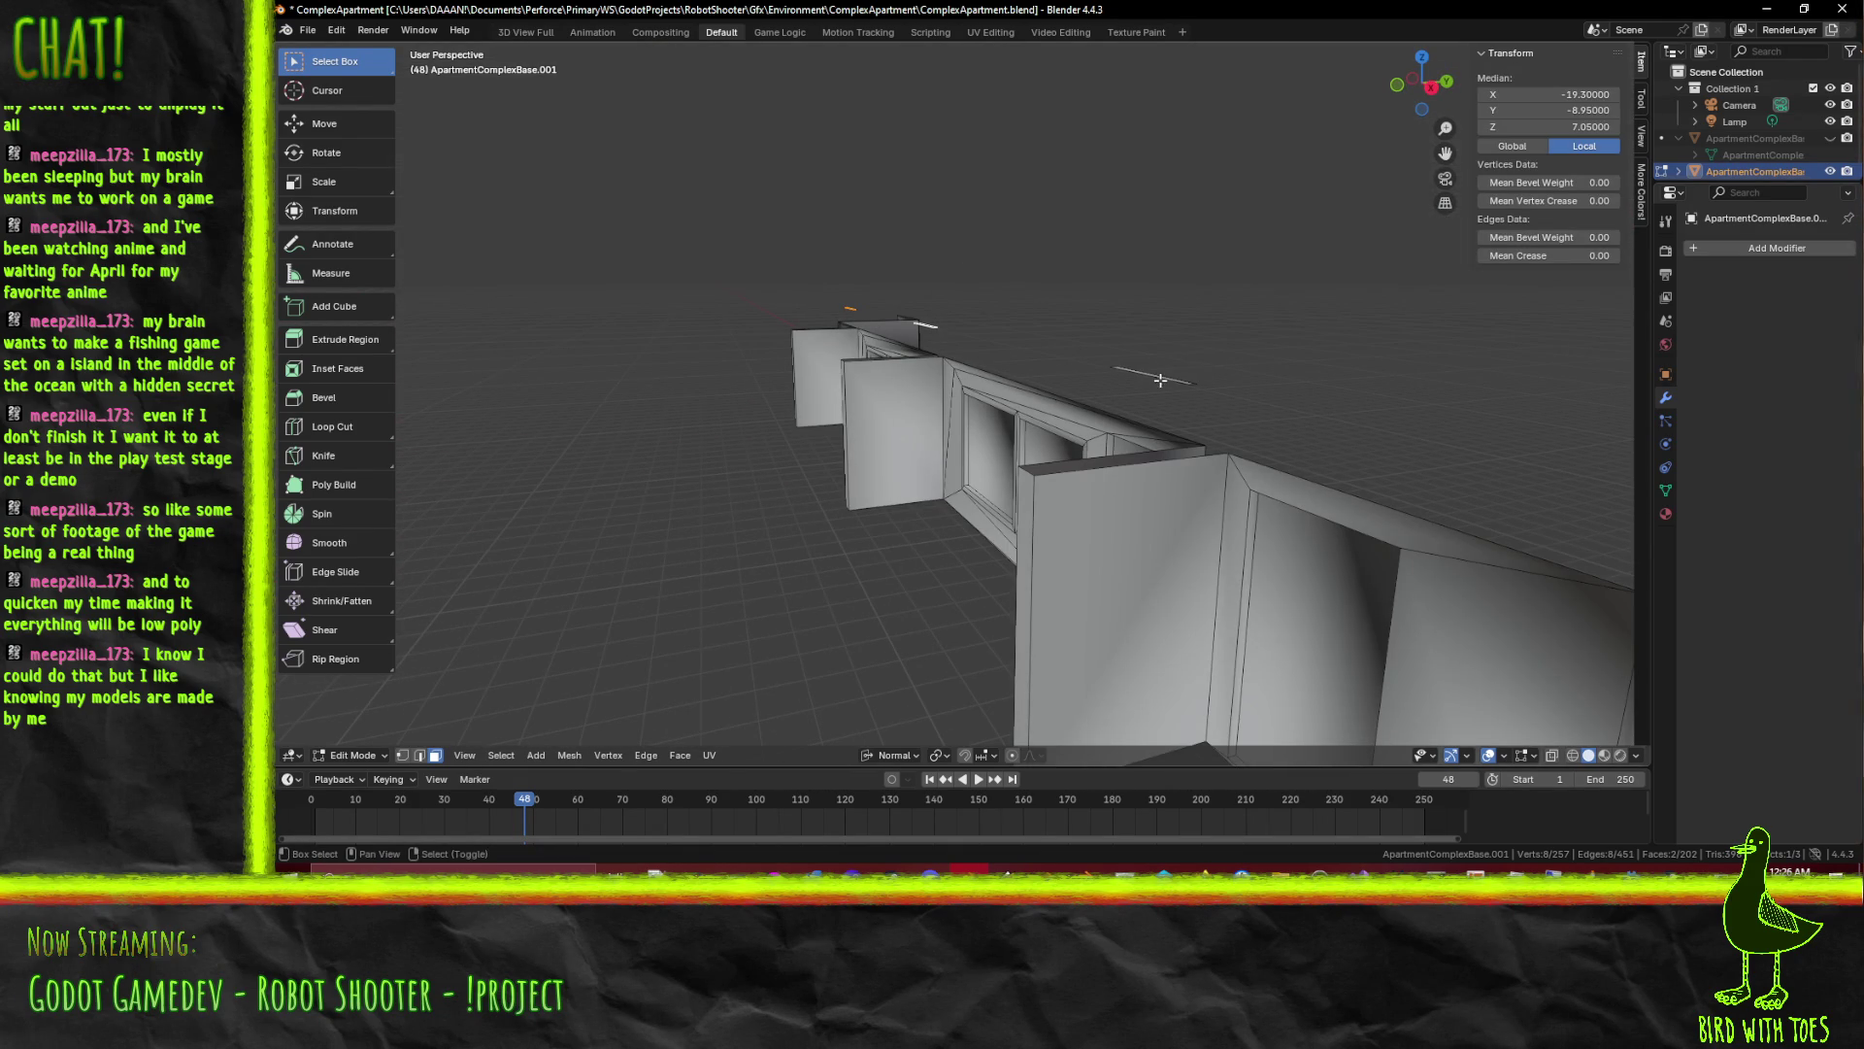
pyautogui.scroll(-3)
pyautogui.press('x')
pyautogui.click(1306, 406)
pyautogui.moveTo(1306, 407); pyautogui.dragTo(1046, 404)
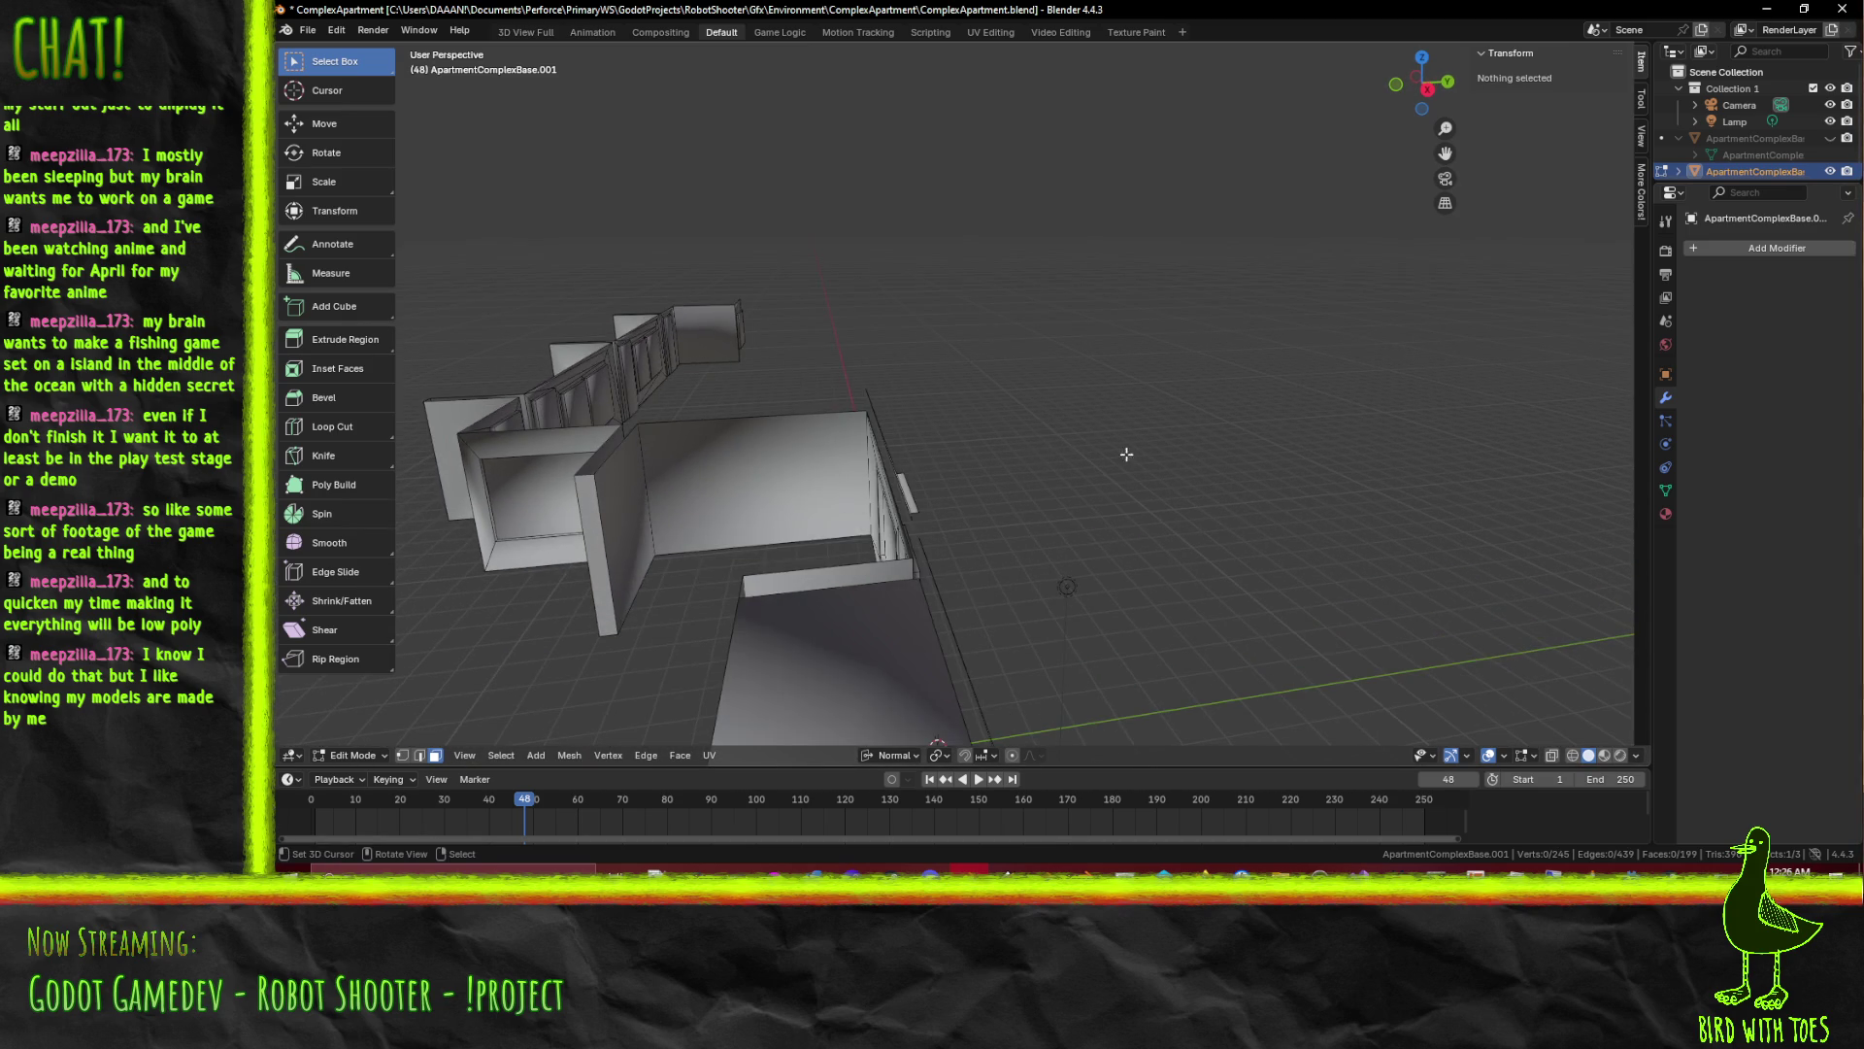
pyautogui.moveTo(1124, 453); pyautogui.dragTo(1096, 485)
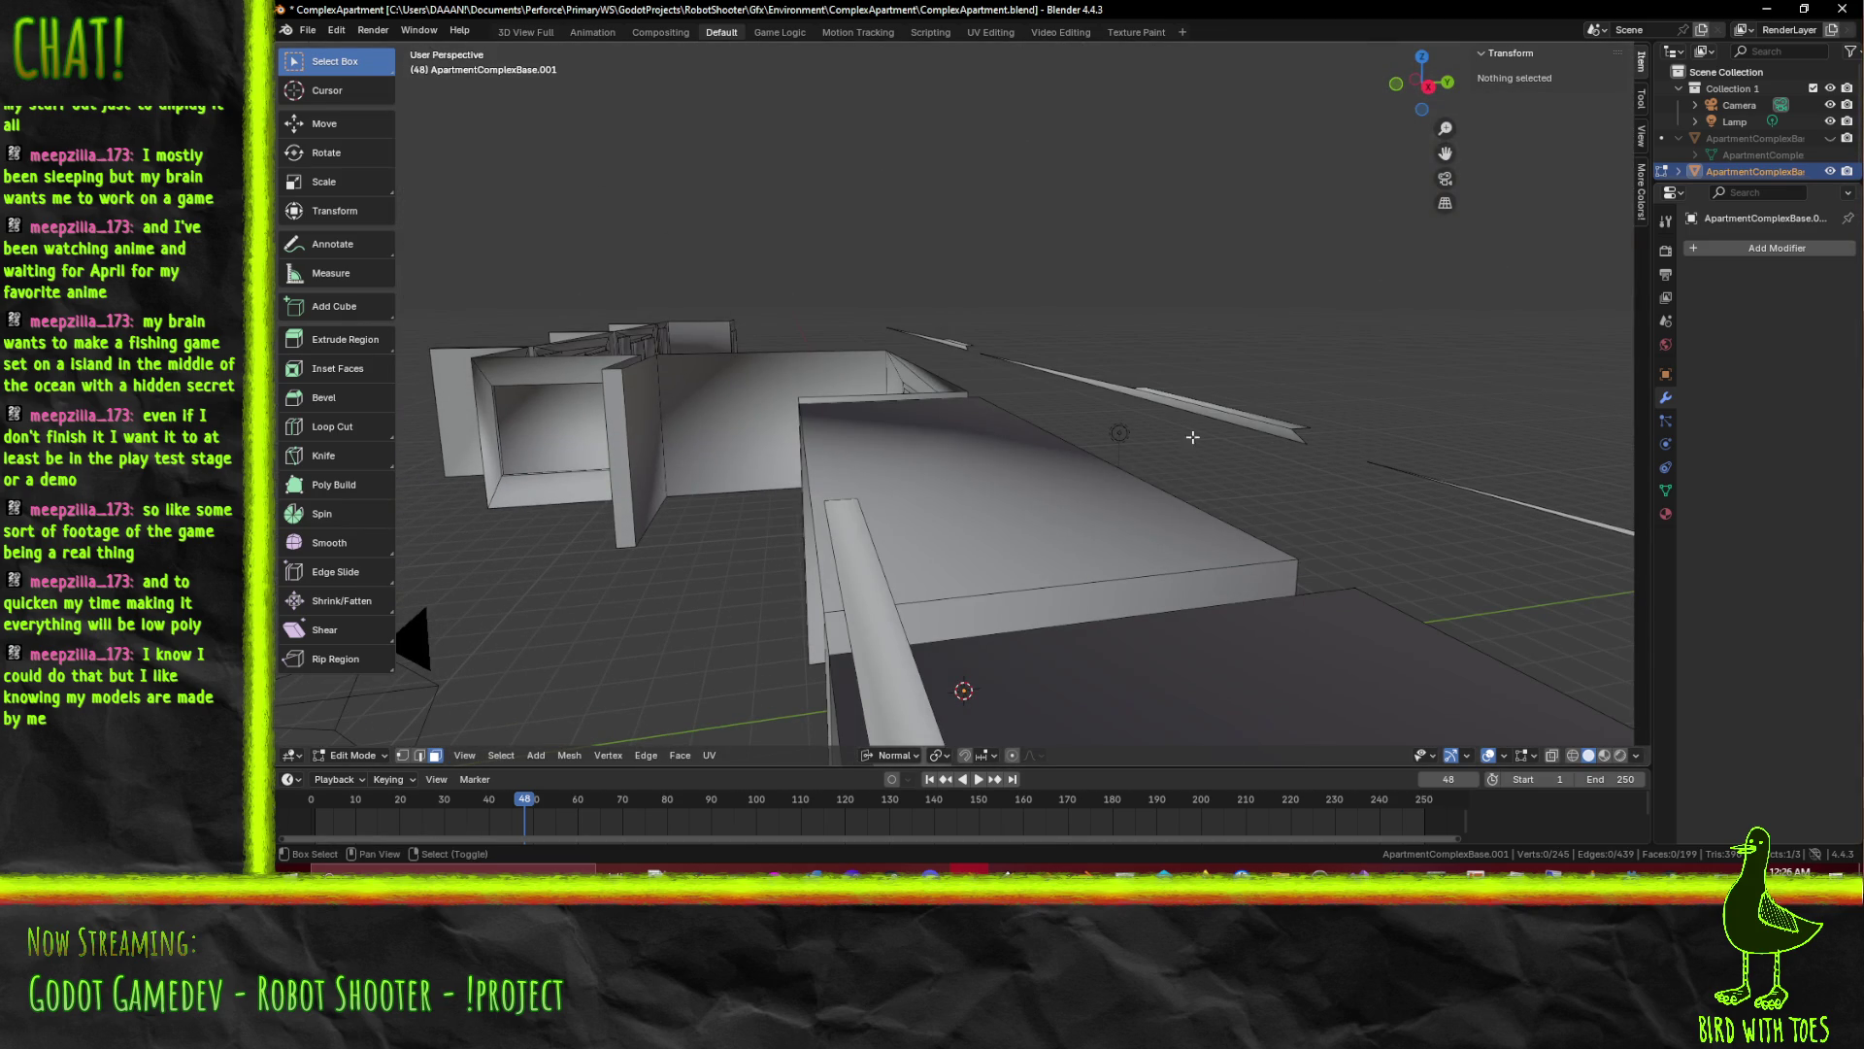
# Delete the thin face and remaining strip geometry on the long wall
pyautogui.click(1201, 415)
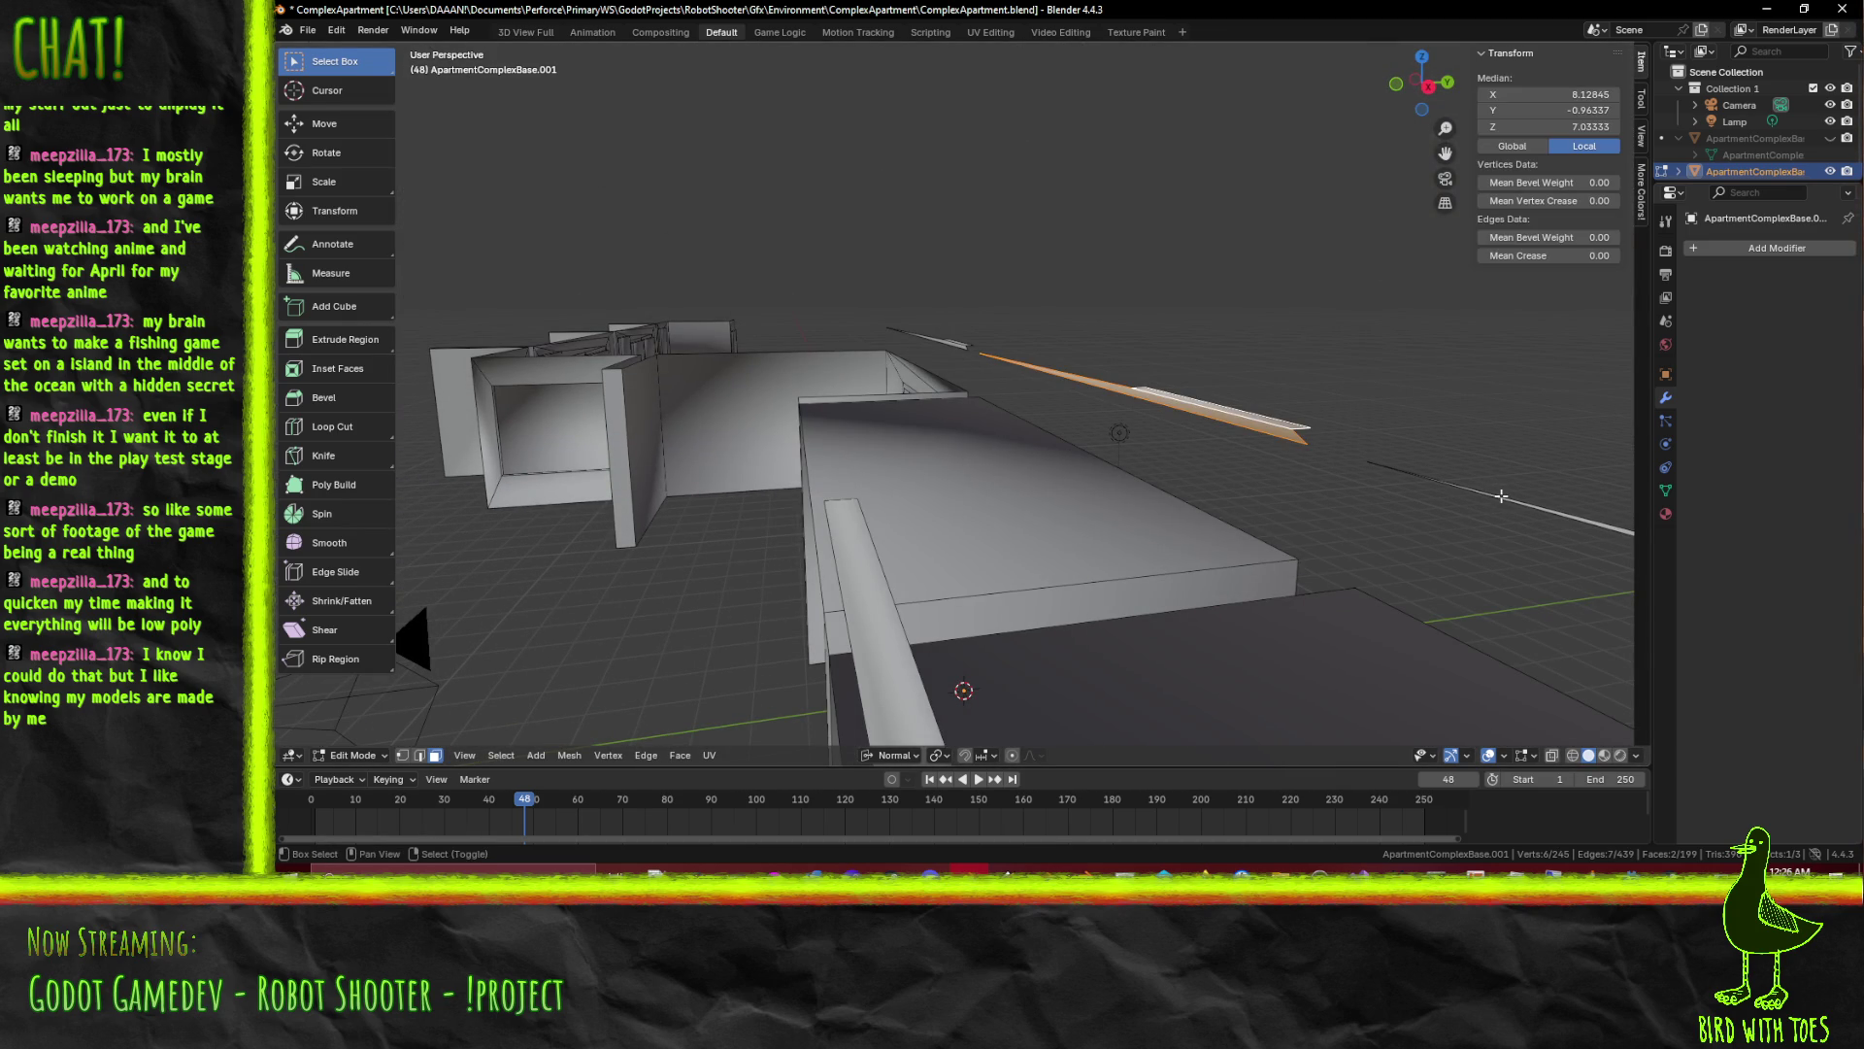
pyautogui.moveTo(1170, 382); pyautogui.dragTo(1126, 646)
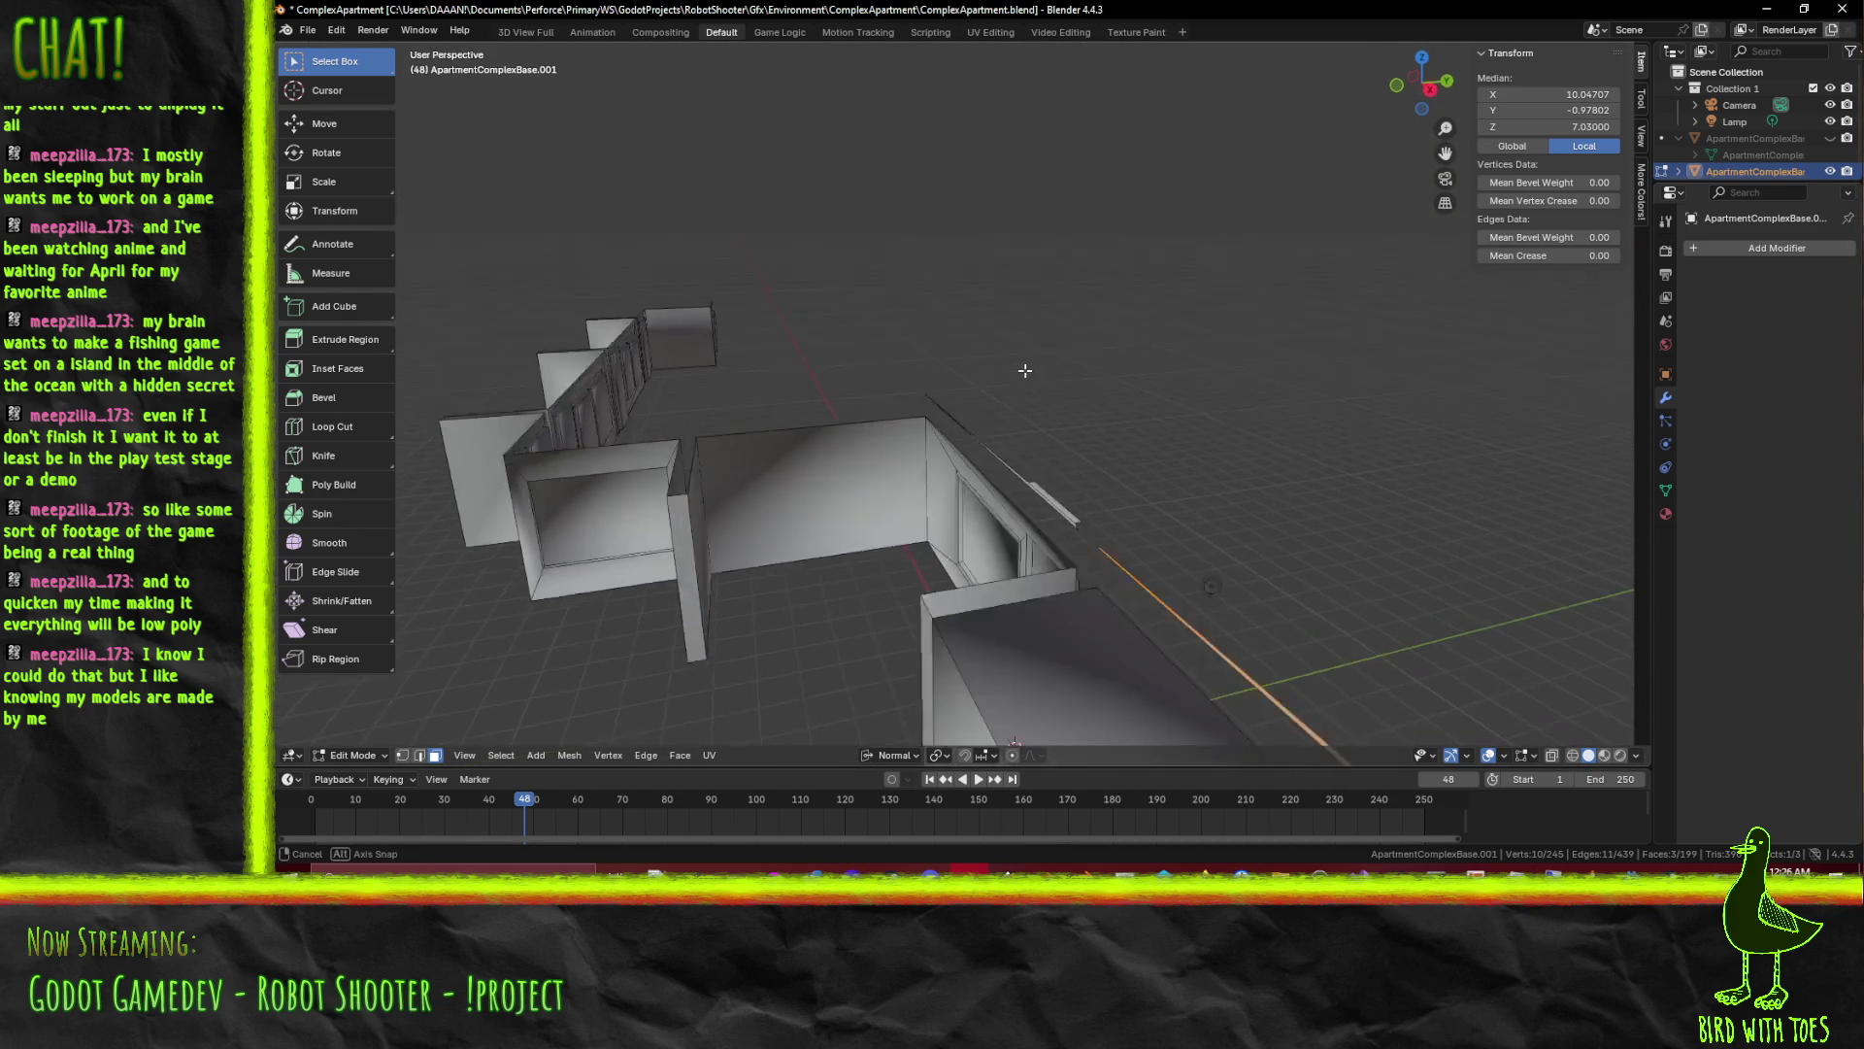
pyautogui.moveTo(1127, 646); pyautogui.dragTo(1205, 617)
pyautogui.press('x')
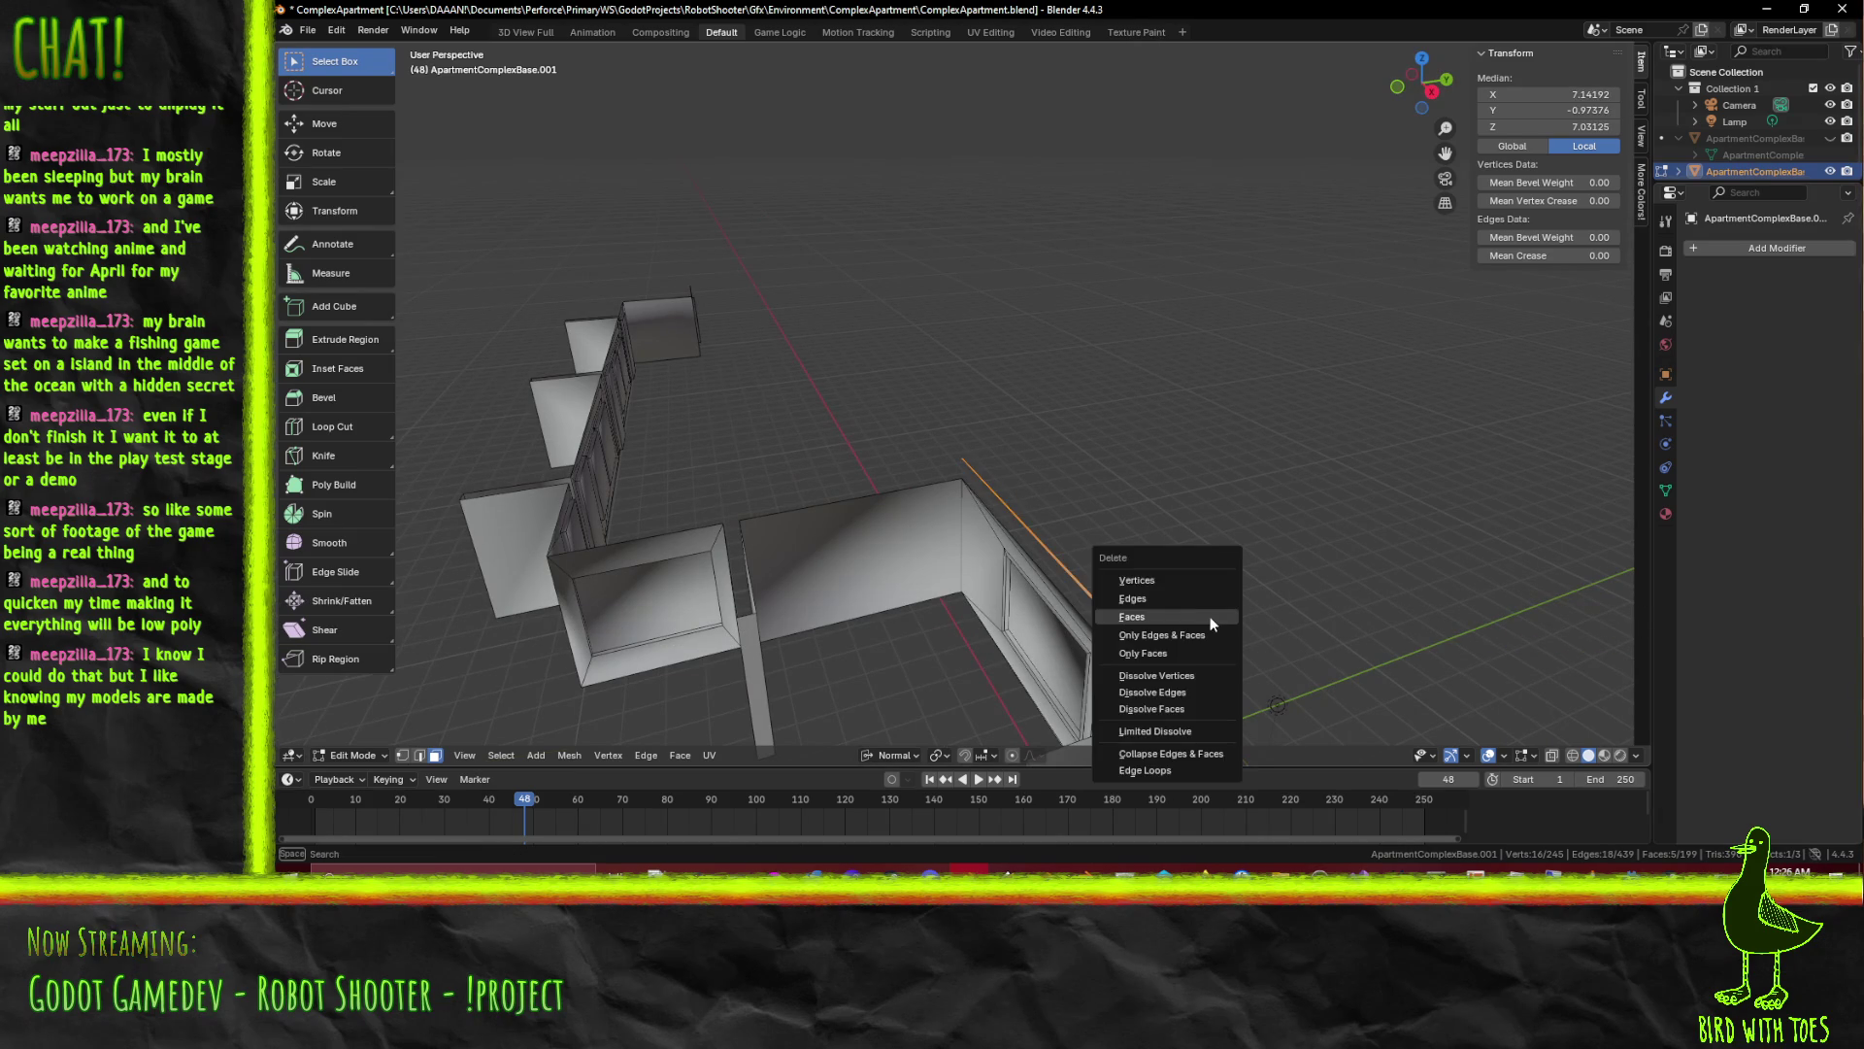
pyautogui.click(1204, 617)
pyautogui.moveTo(1205, 616); pyautogui.dragTo(998, 493)
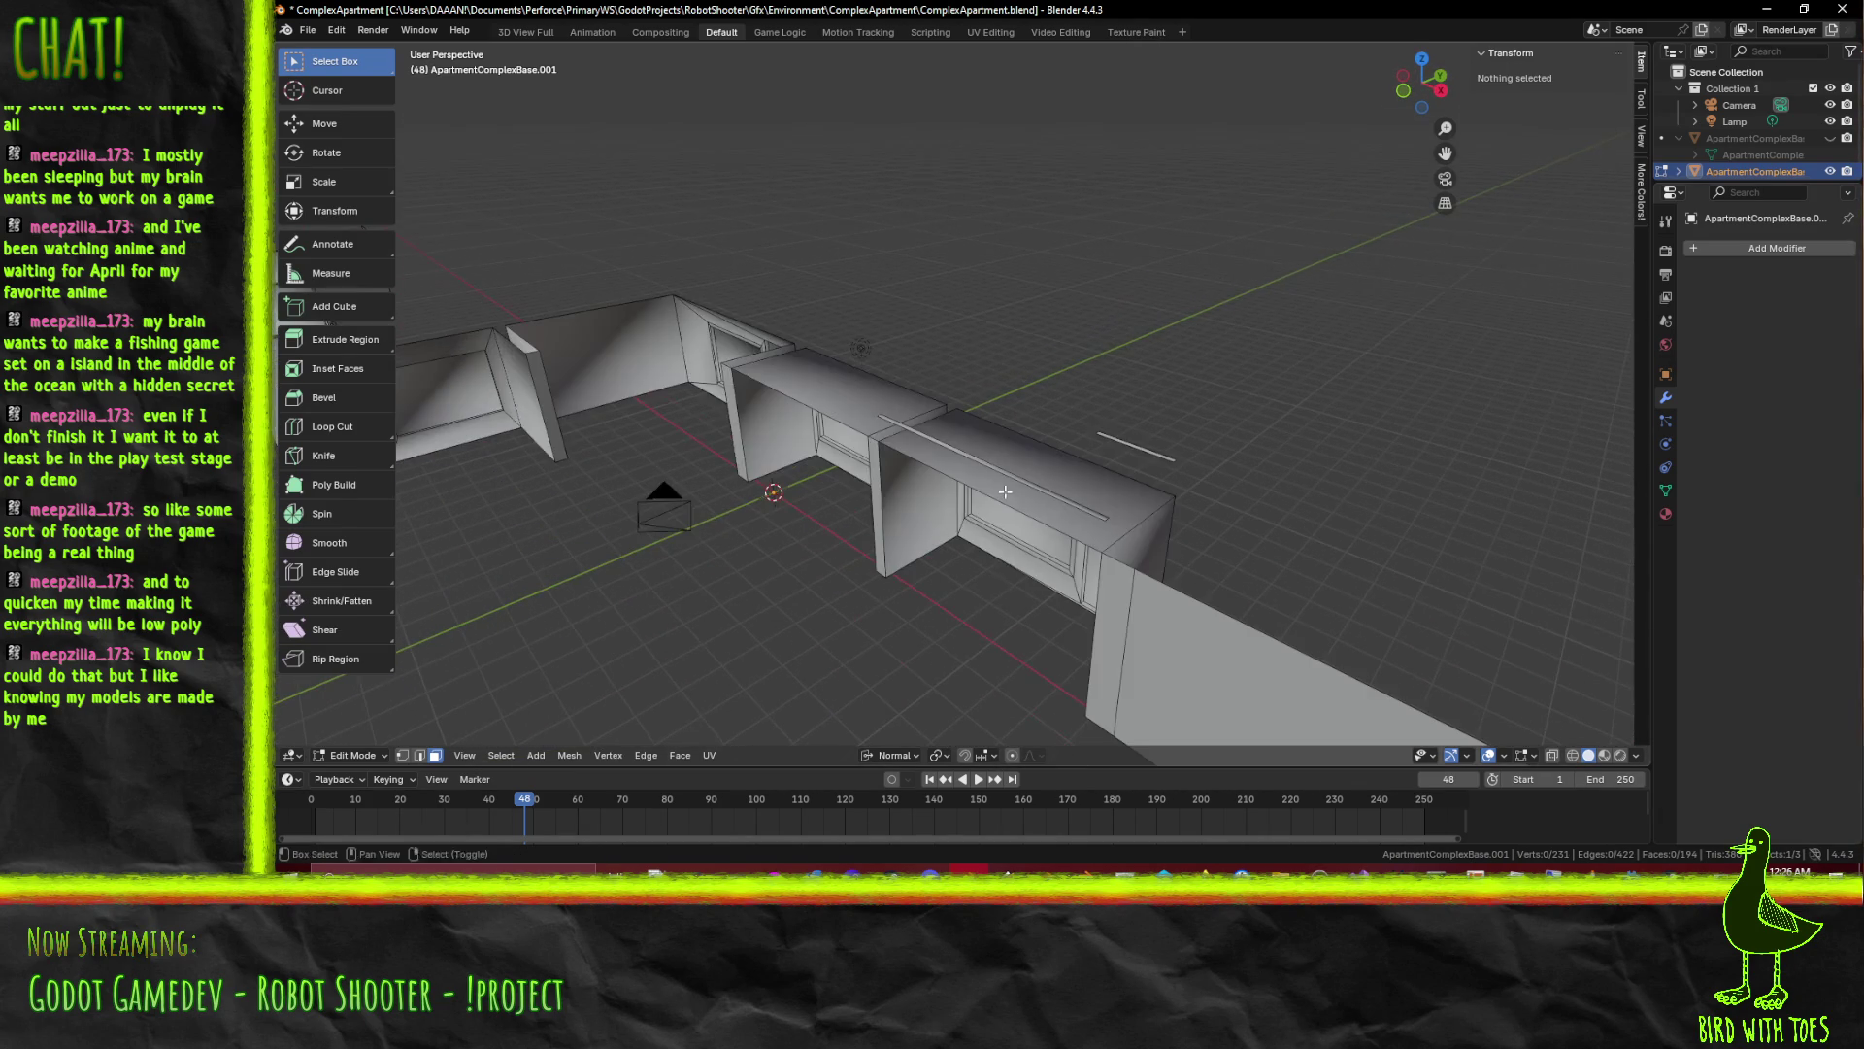
# Delete the thin slot strip over the window bay
pyautogui.click(1031, 490)
pyautogui.click(1088, 484)
pyautogui.press('x')
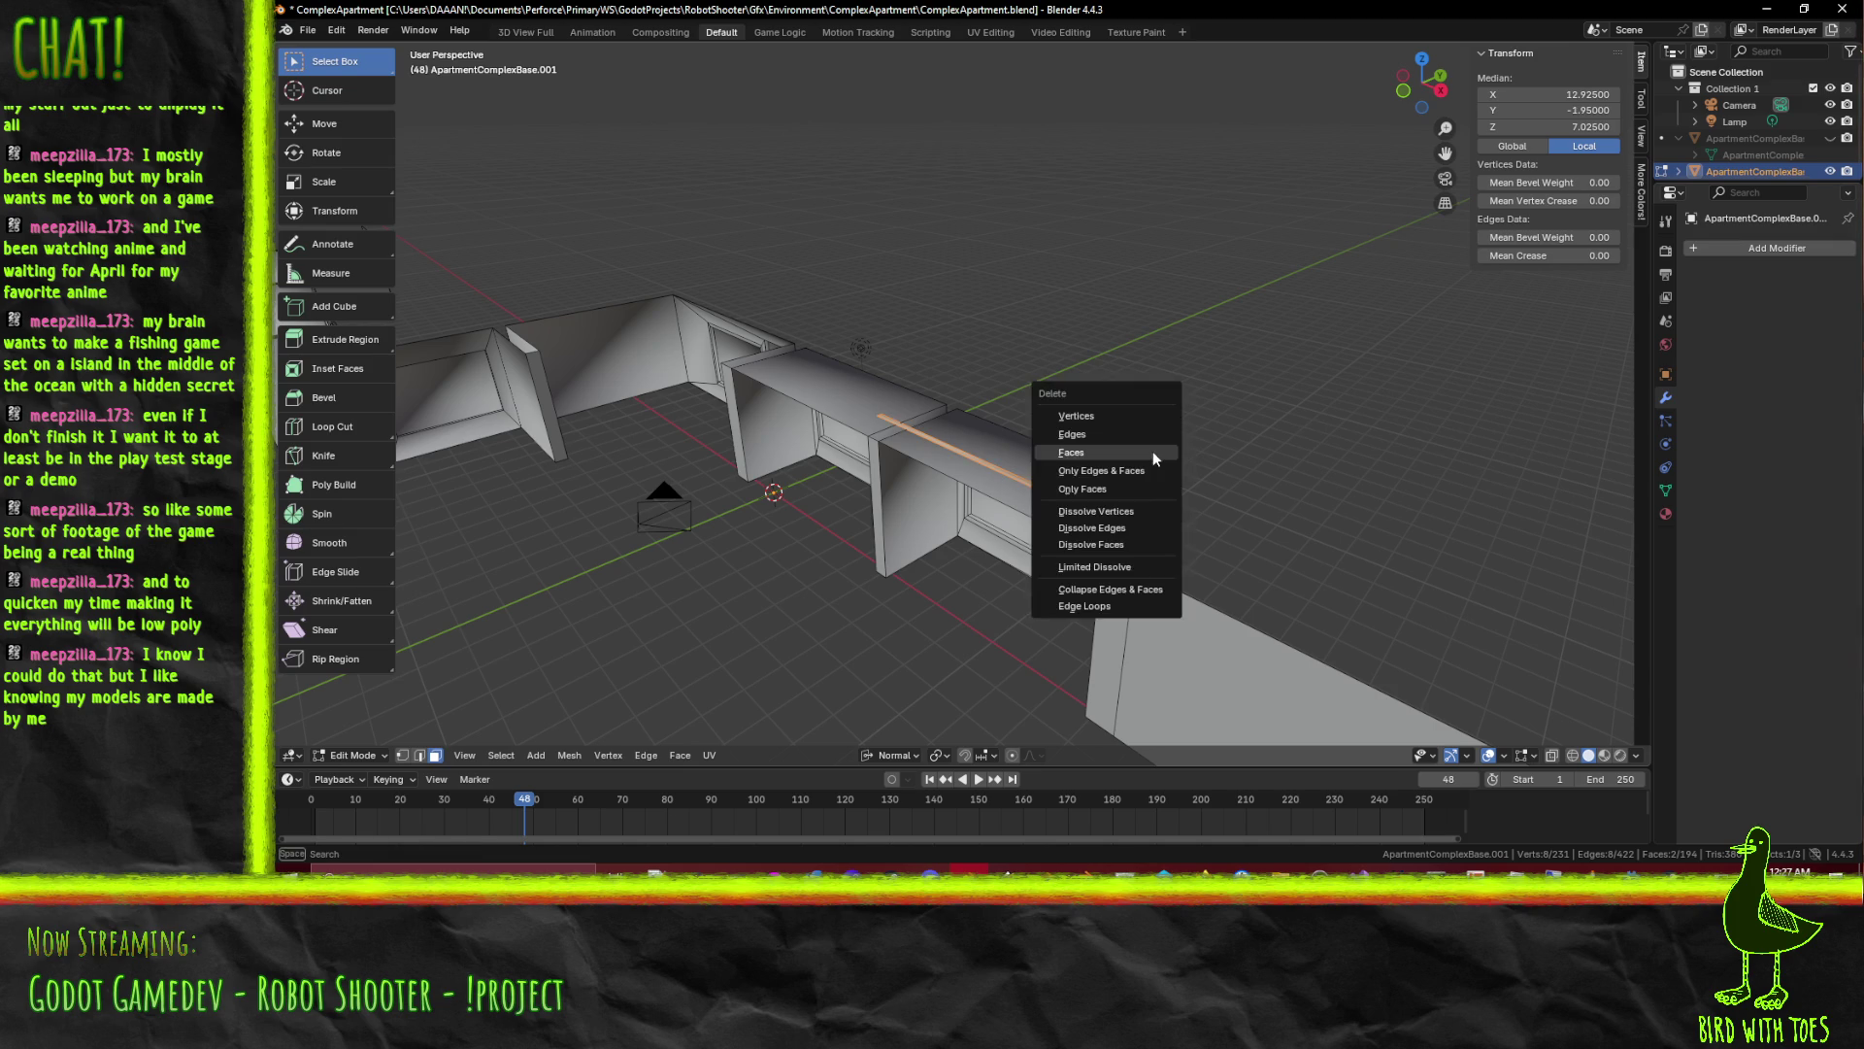
pyautogui.click(1153, 450)
pyautogui.moveTo(1152, 450); pyautogui.dragTo(1184, 470)
pyautogui.moveTo(893, 481); pyautogui.dragTo(757, 292)
# Delete the two top faces above the window bays and review the open-topped strip
pyautogui.click(742, 220)
pyautogui.click(1052, 234)
pyautogui.press('x')
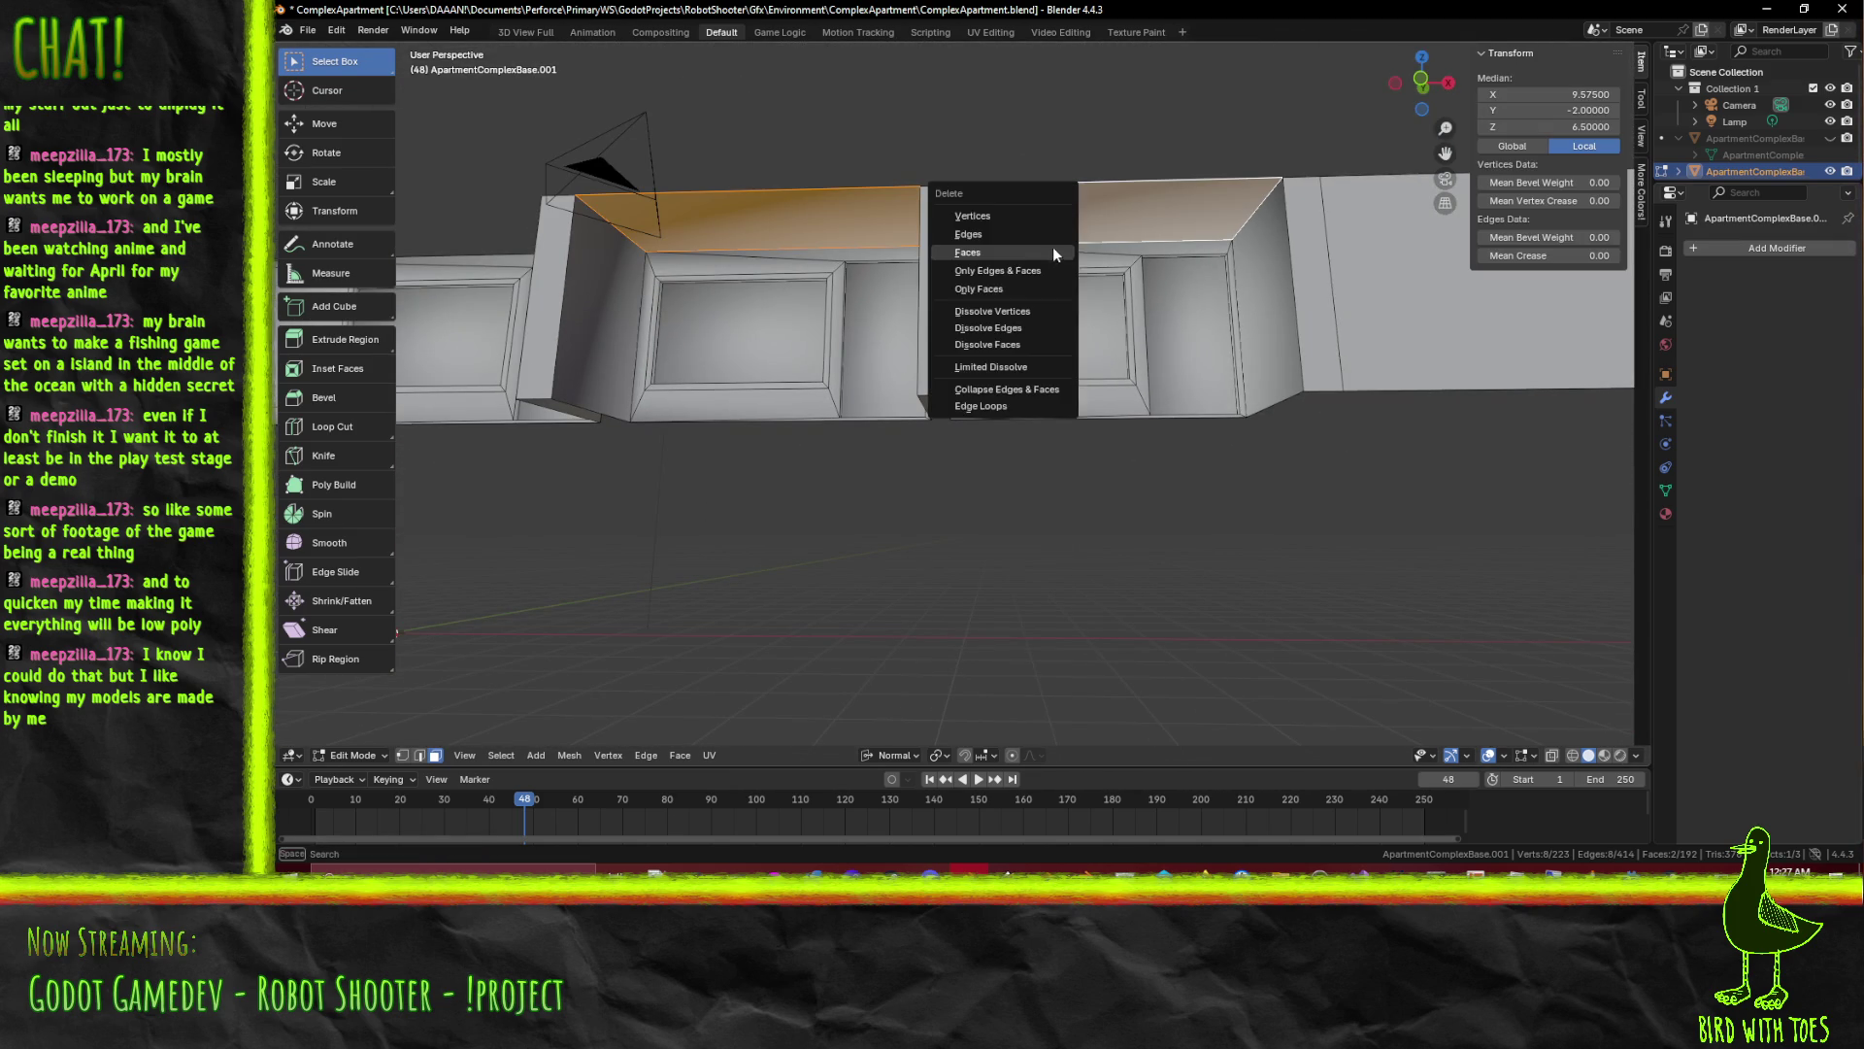
pyautogui.click(1036, 253)
pyautogui.moveTo(1036, 255); pyautogui.dragTo(1003, 418)
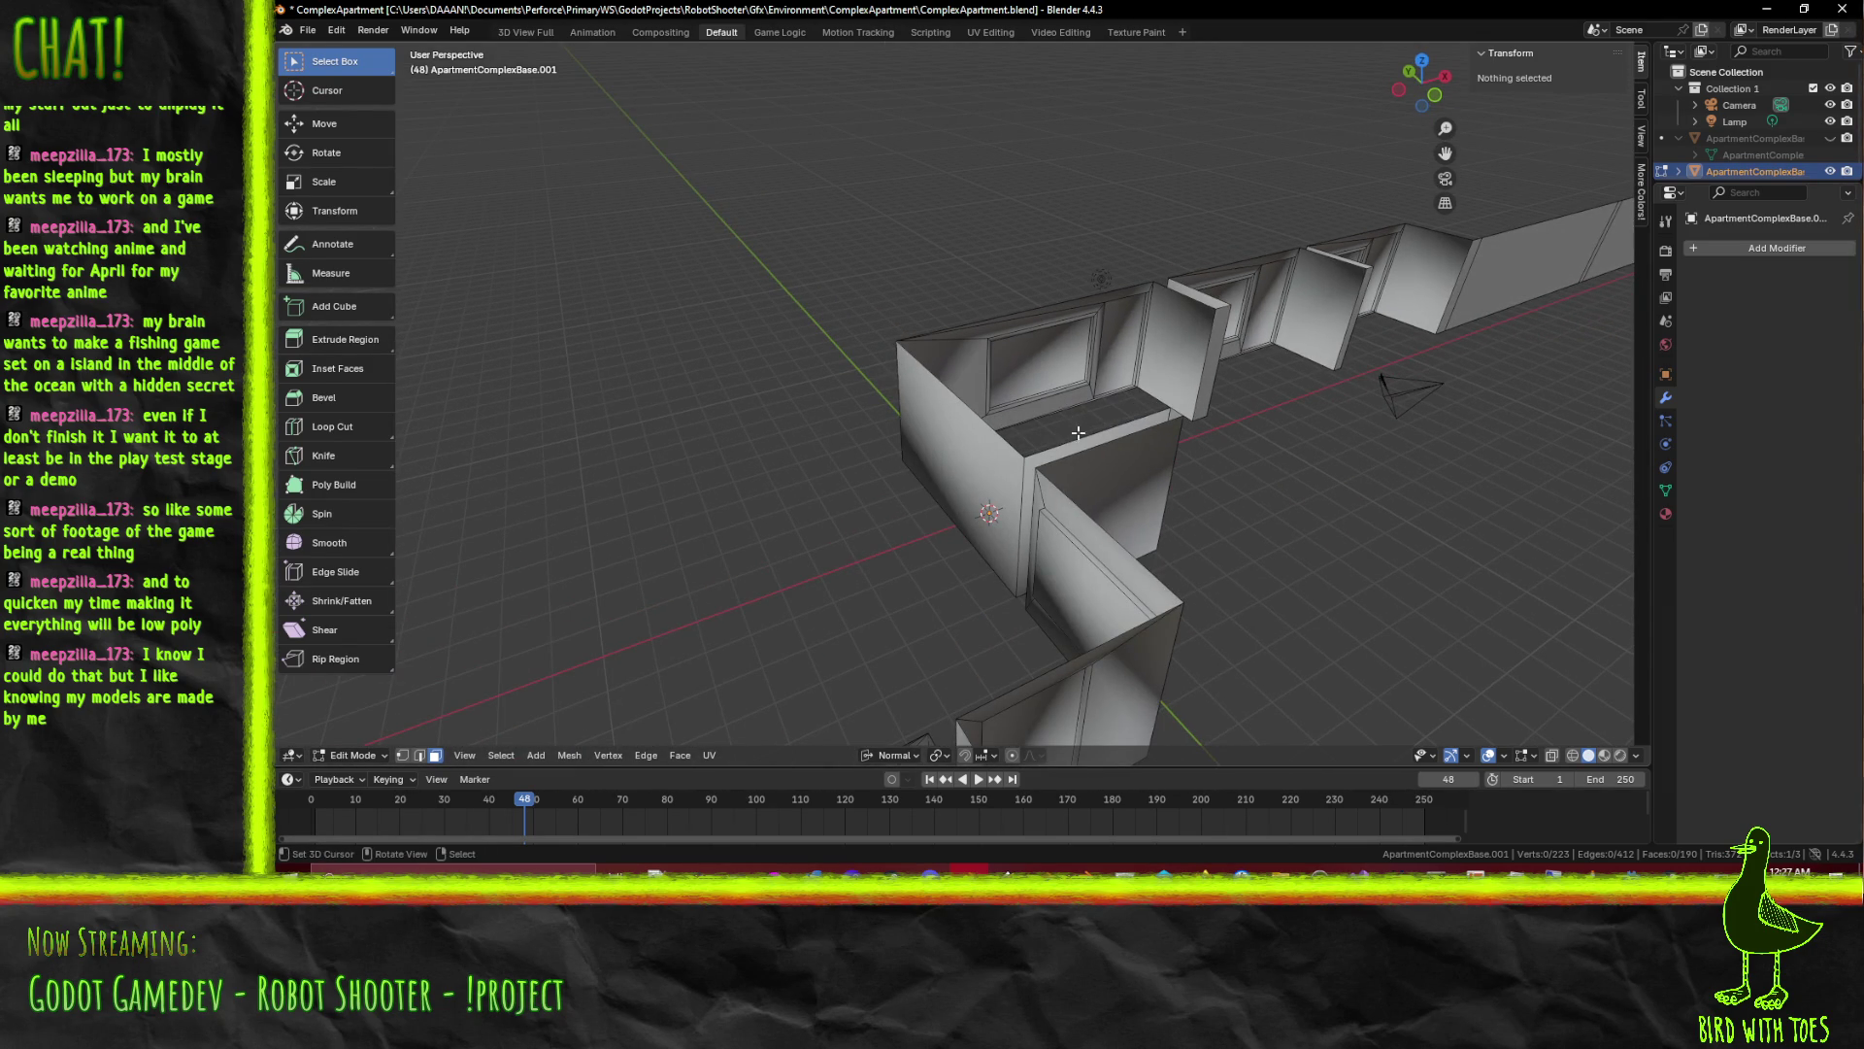
pyautogui.moveTo(1299, 474); pyautogui.dragTo(1190, 438)
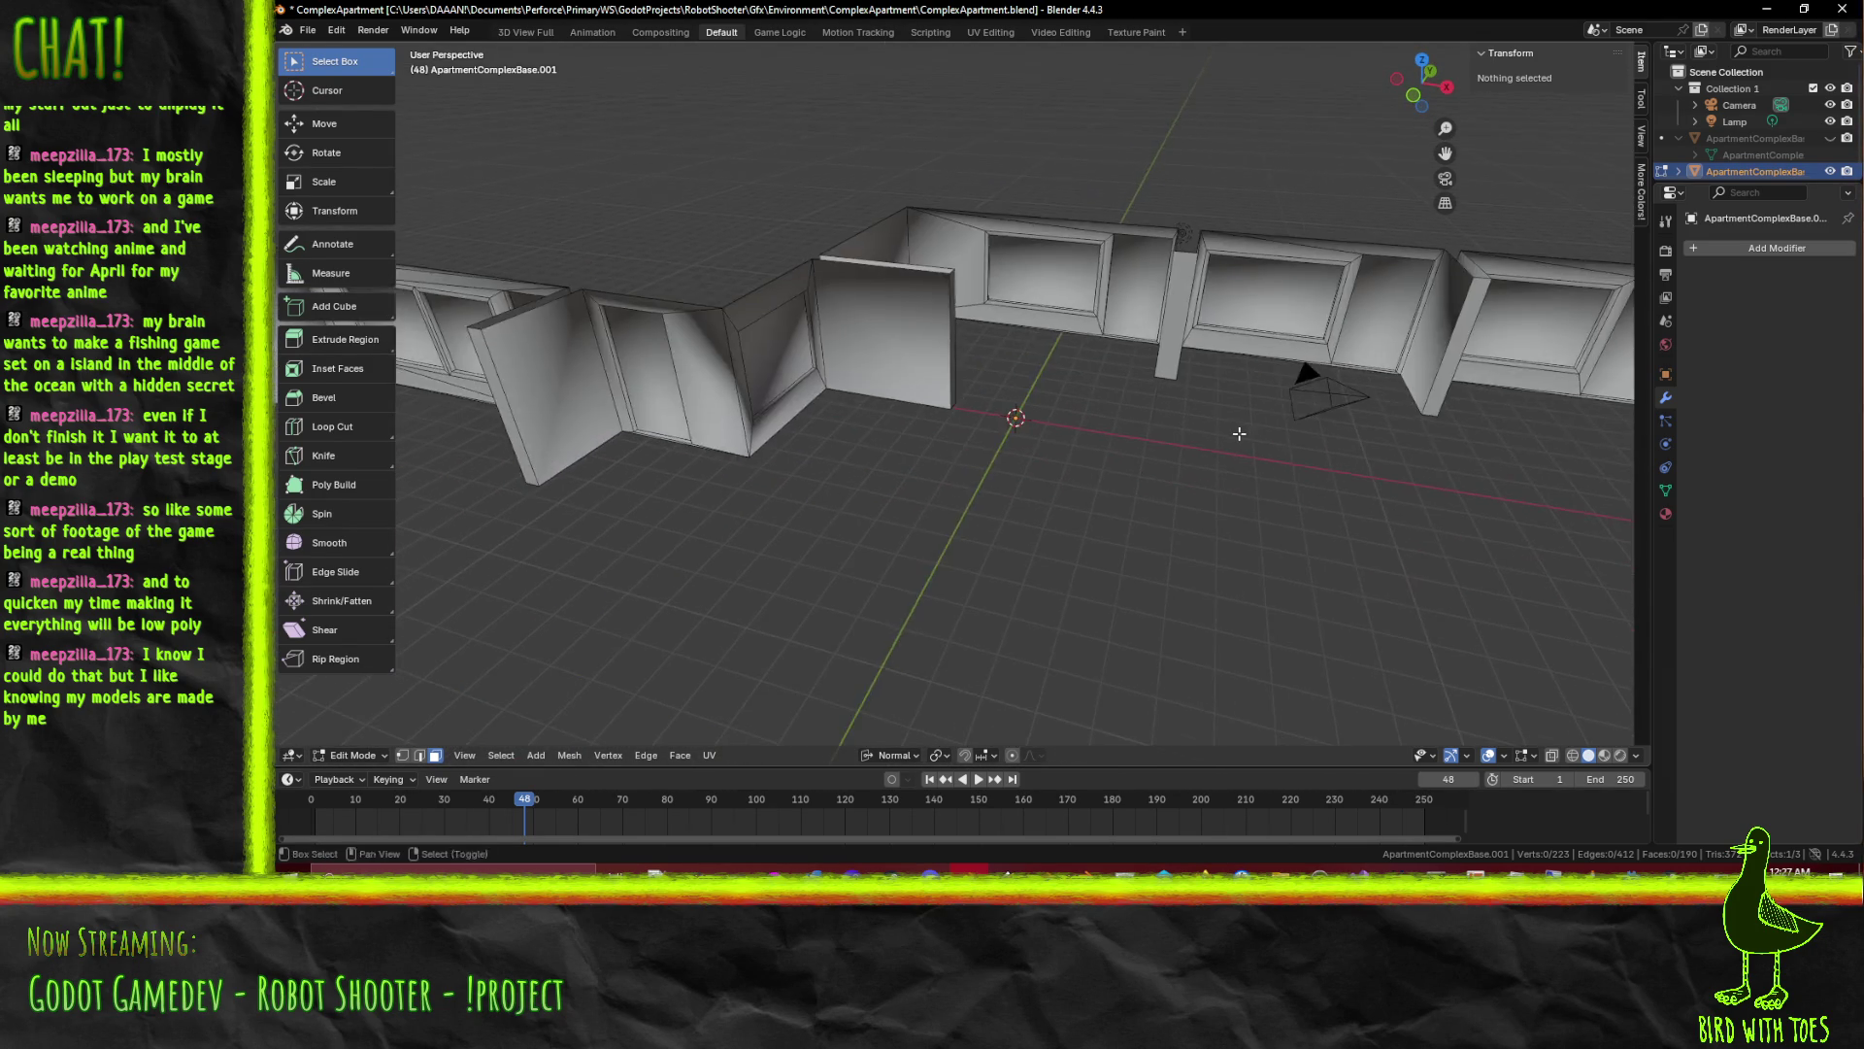
pyautogui.moveTo(1118, 438); pyautogui.dragTo(993, 463)
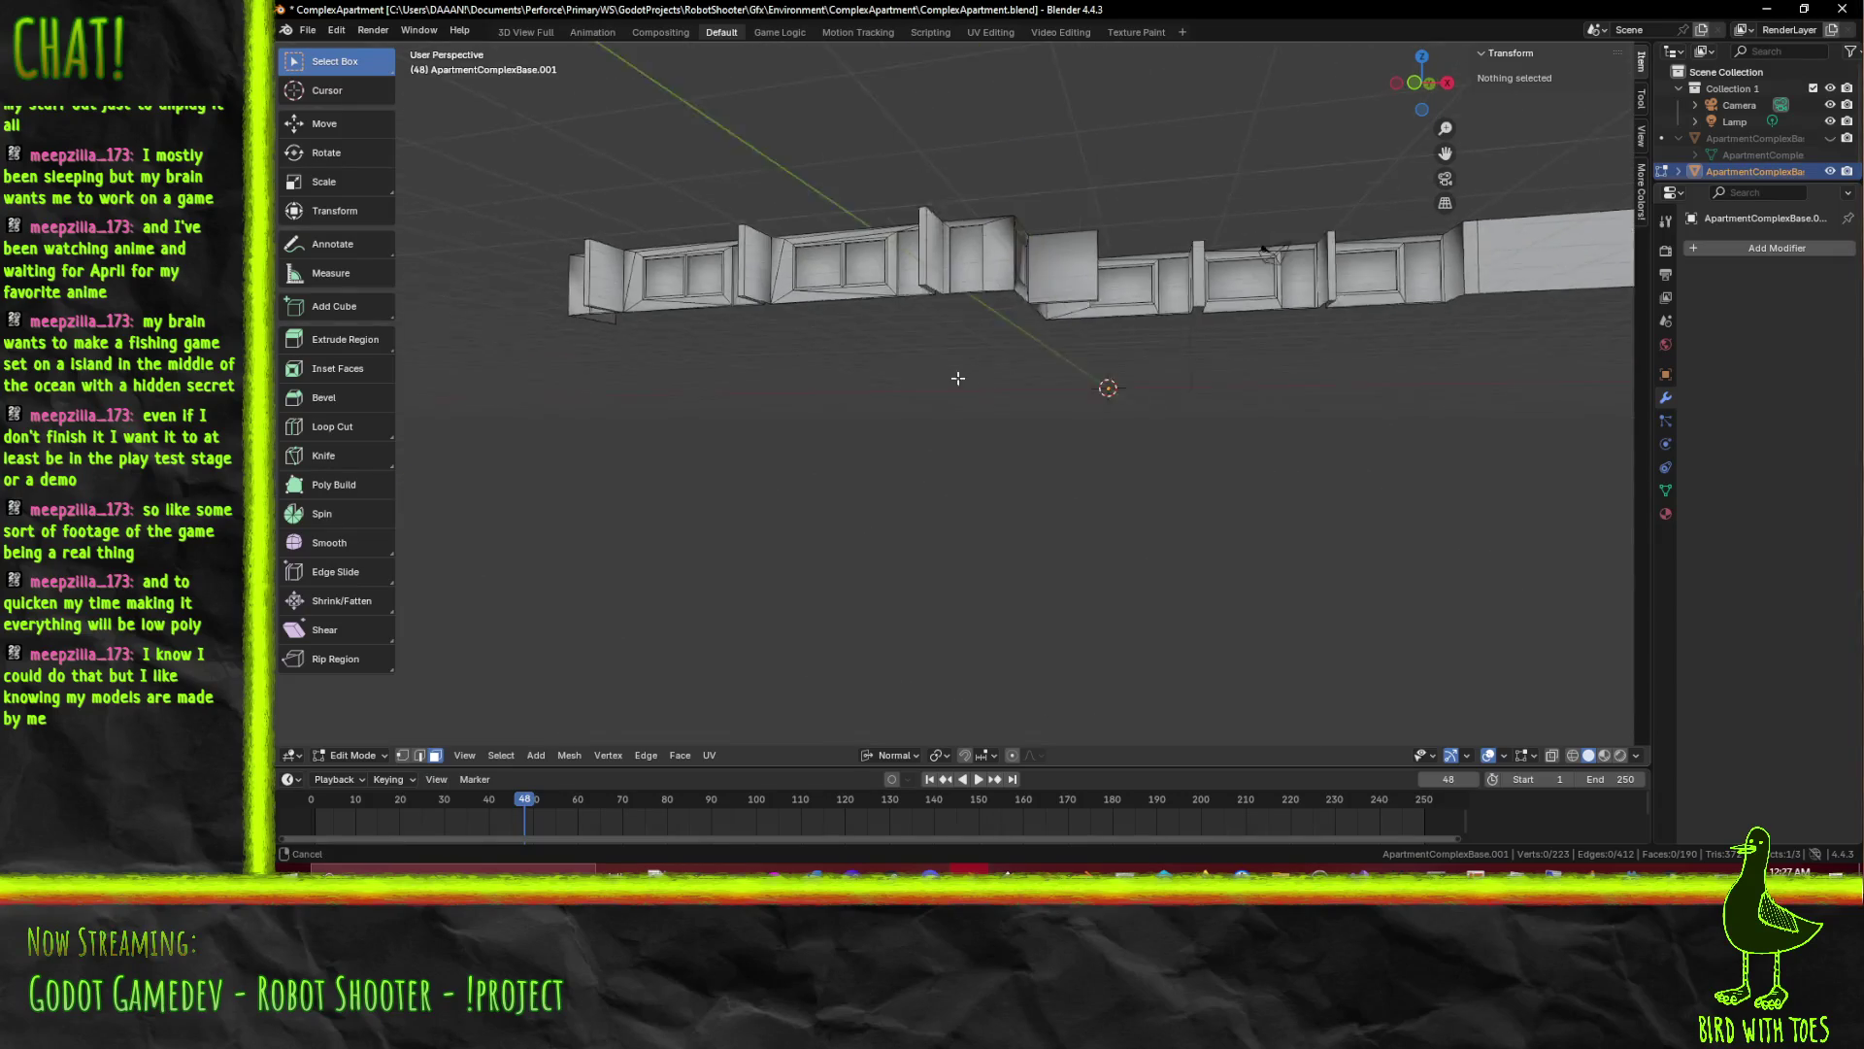
pyautogui.scroll(3)
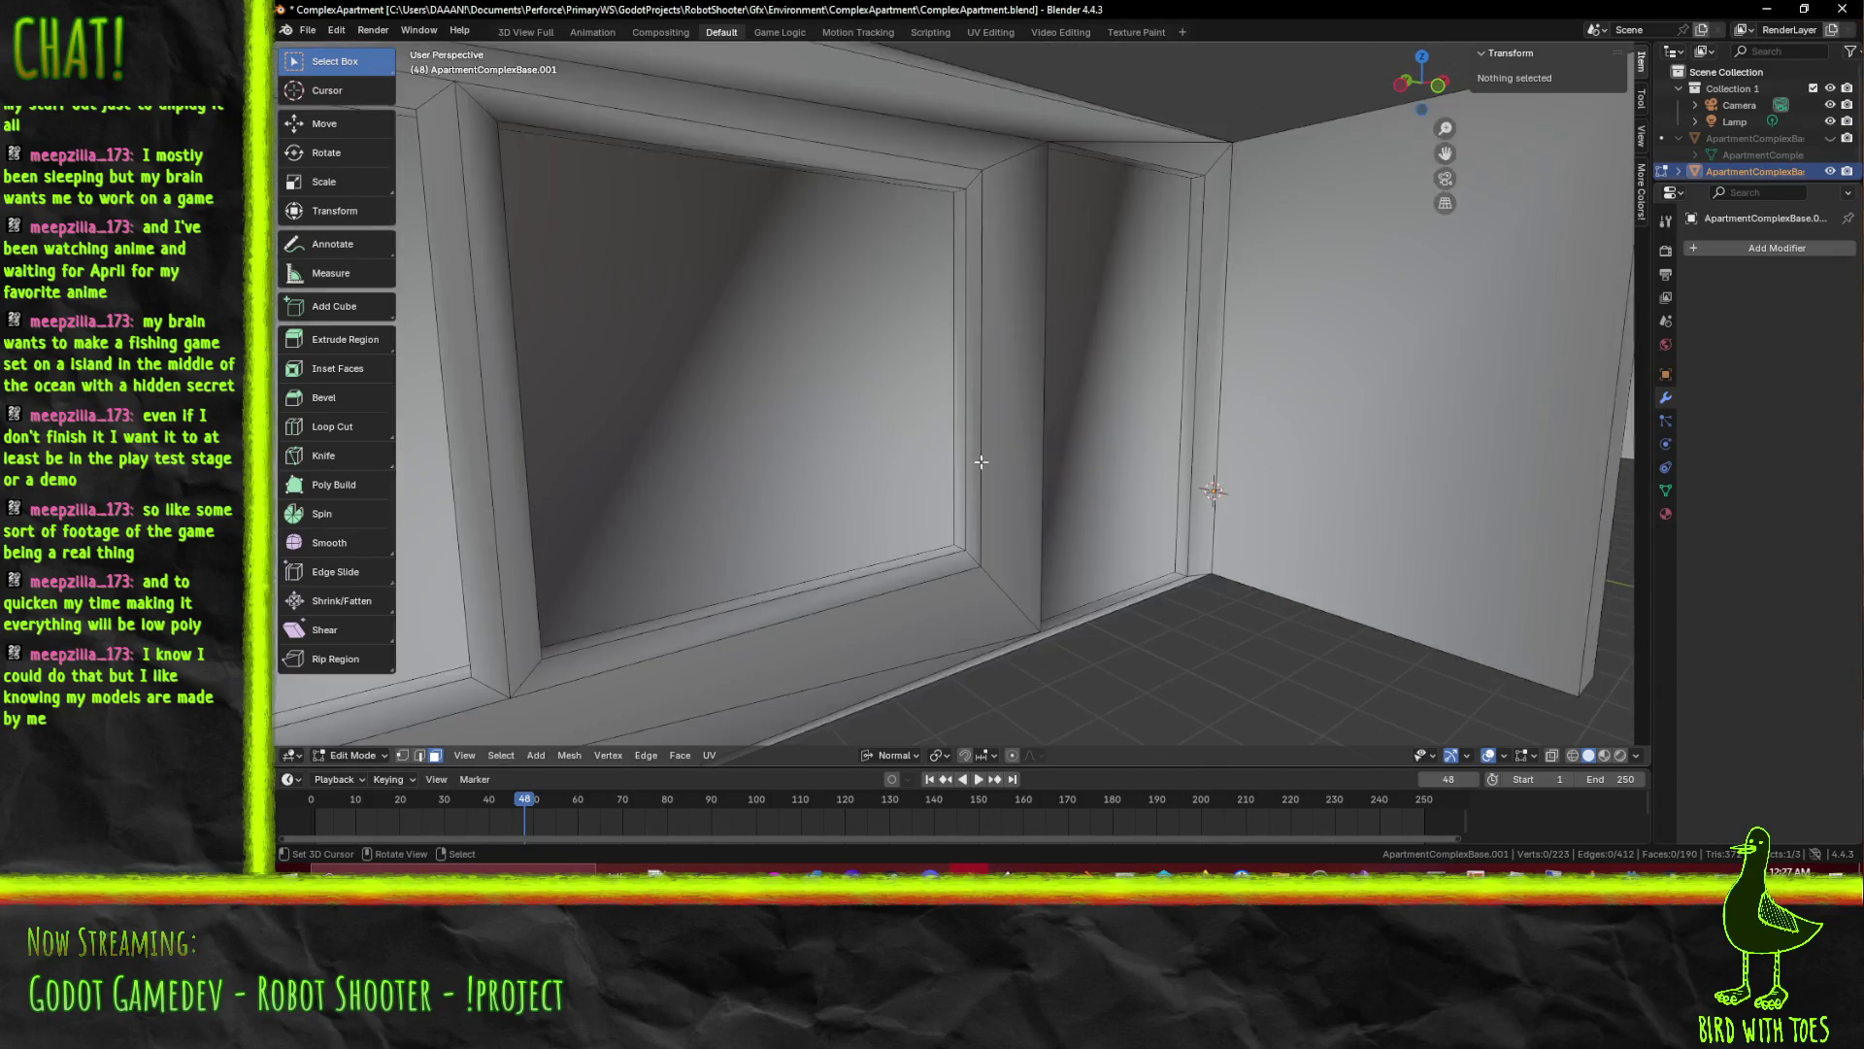
# Inspect the faces around the window wall base, selecting each in turn
pyautogui.moveTo(992, 462); pyautogui.dragTo(824, 448)
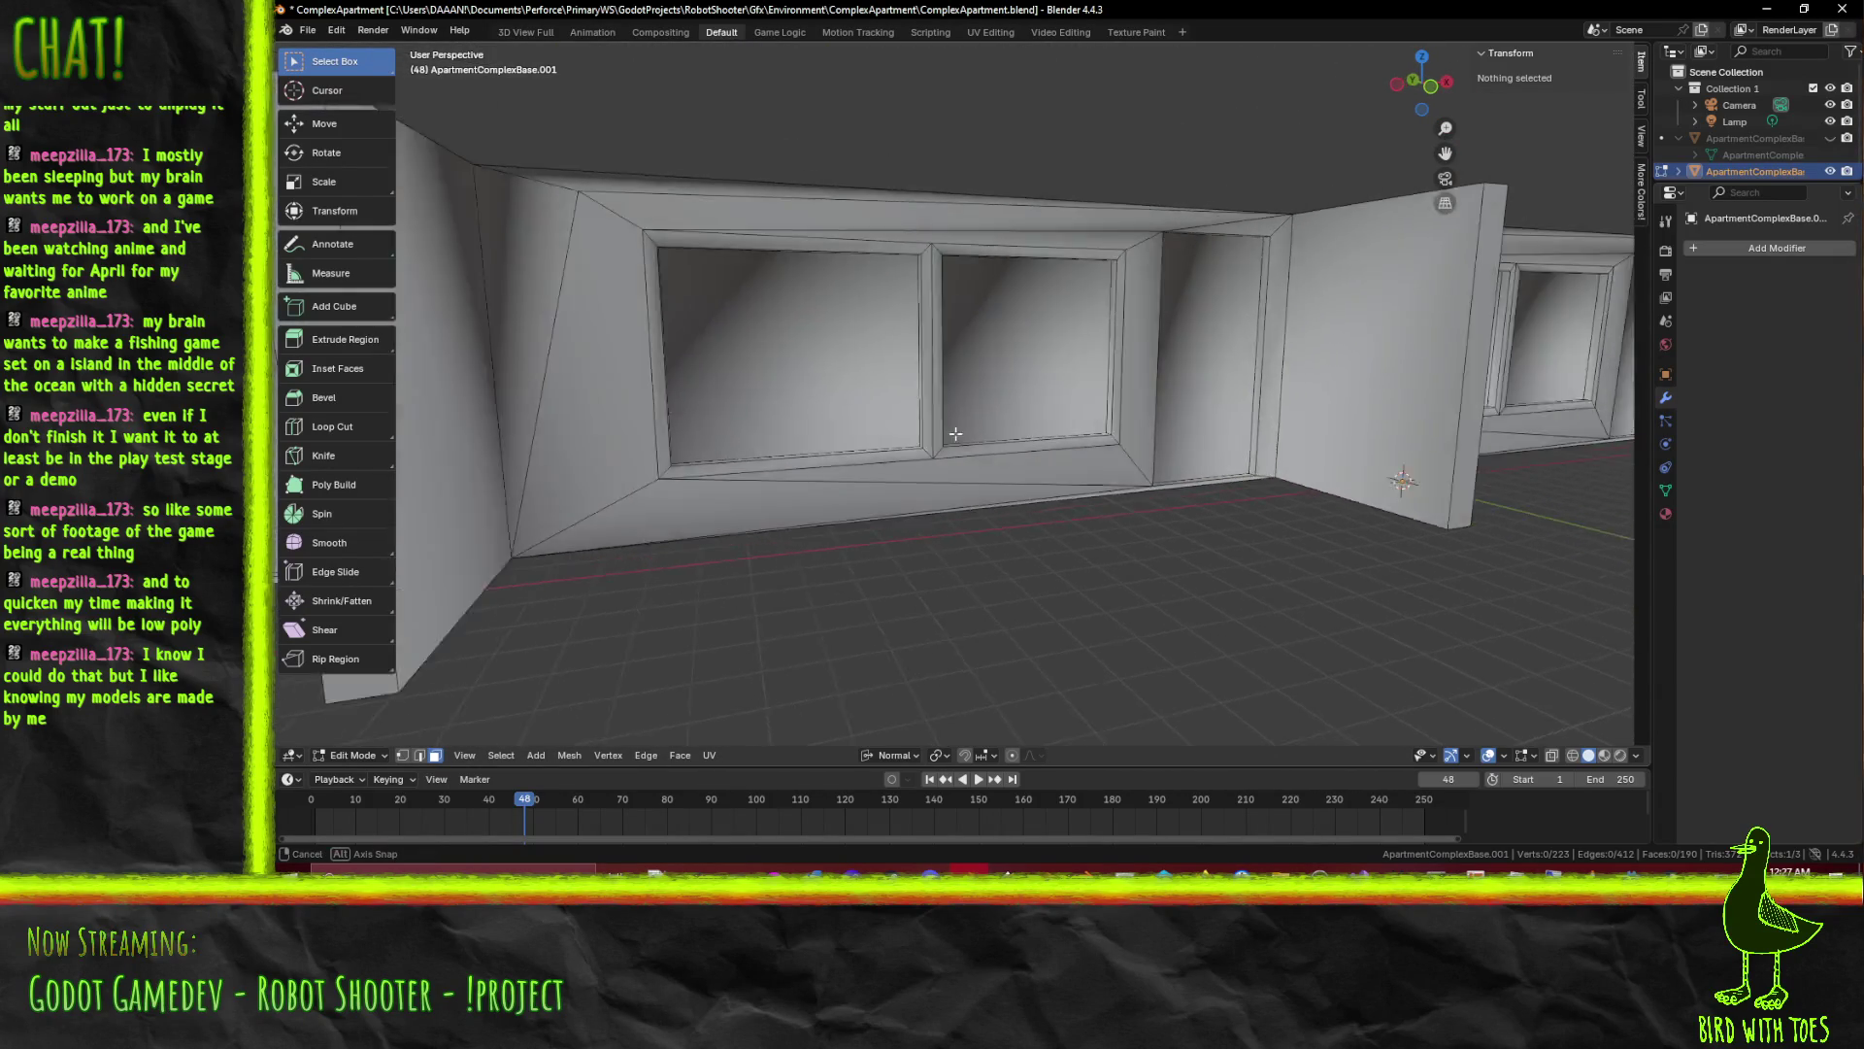
pyautogui.click(771, 458)
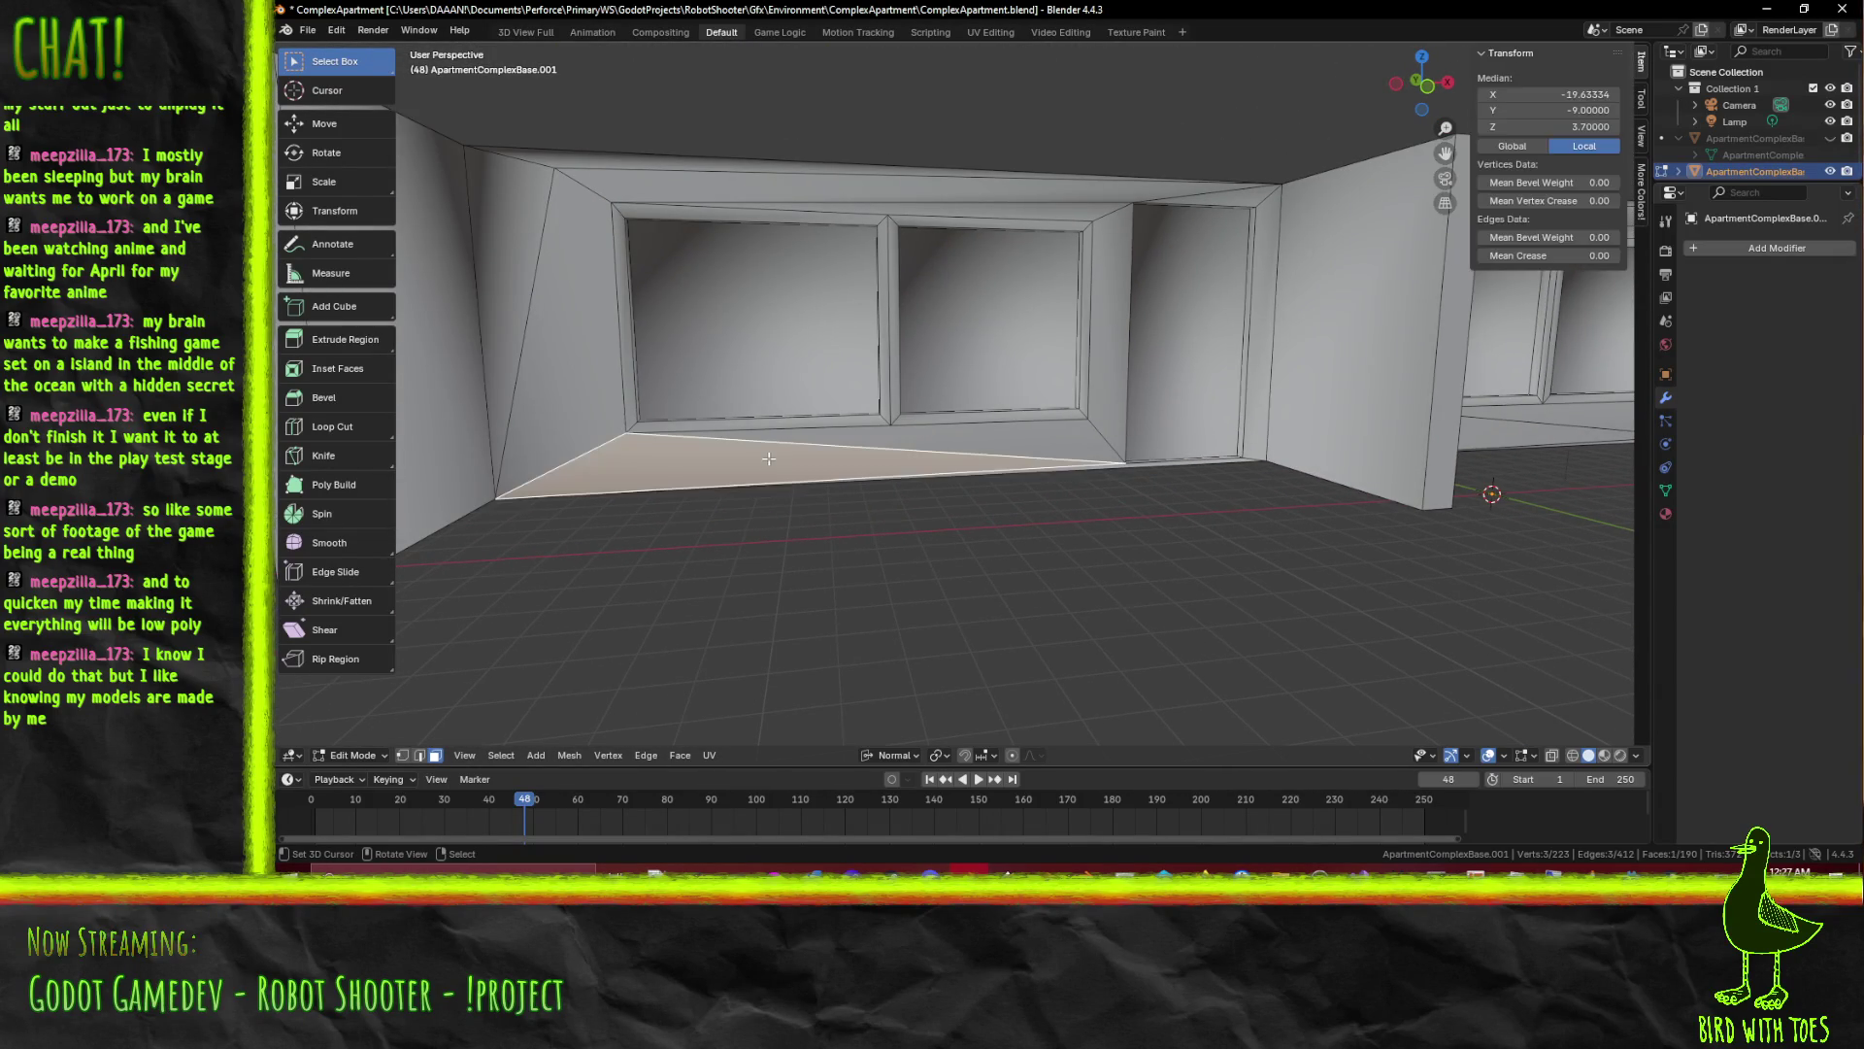
pyautogui.scroll(3)
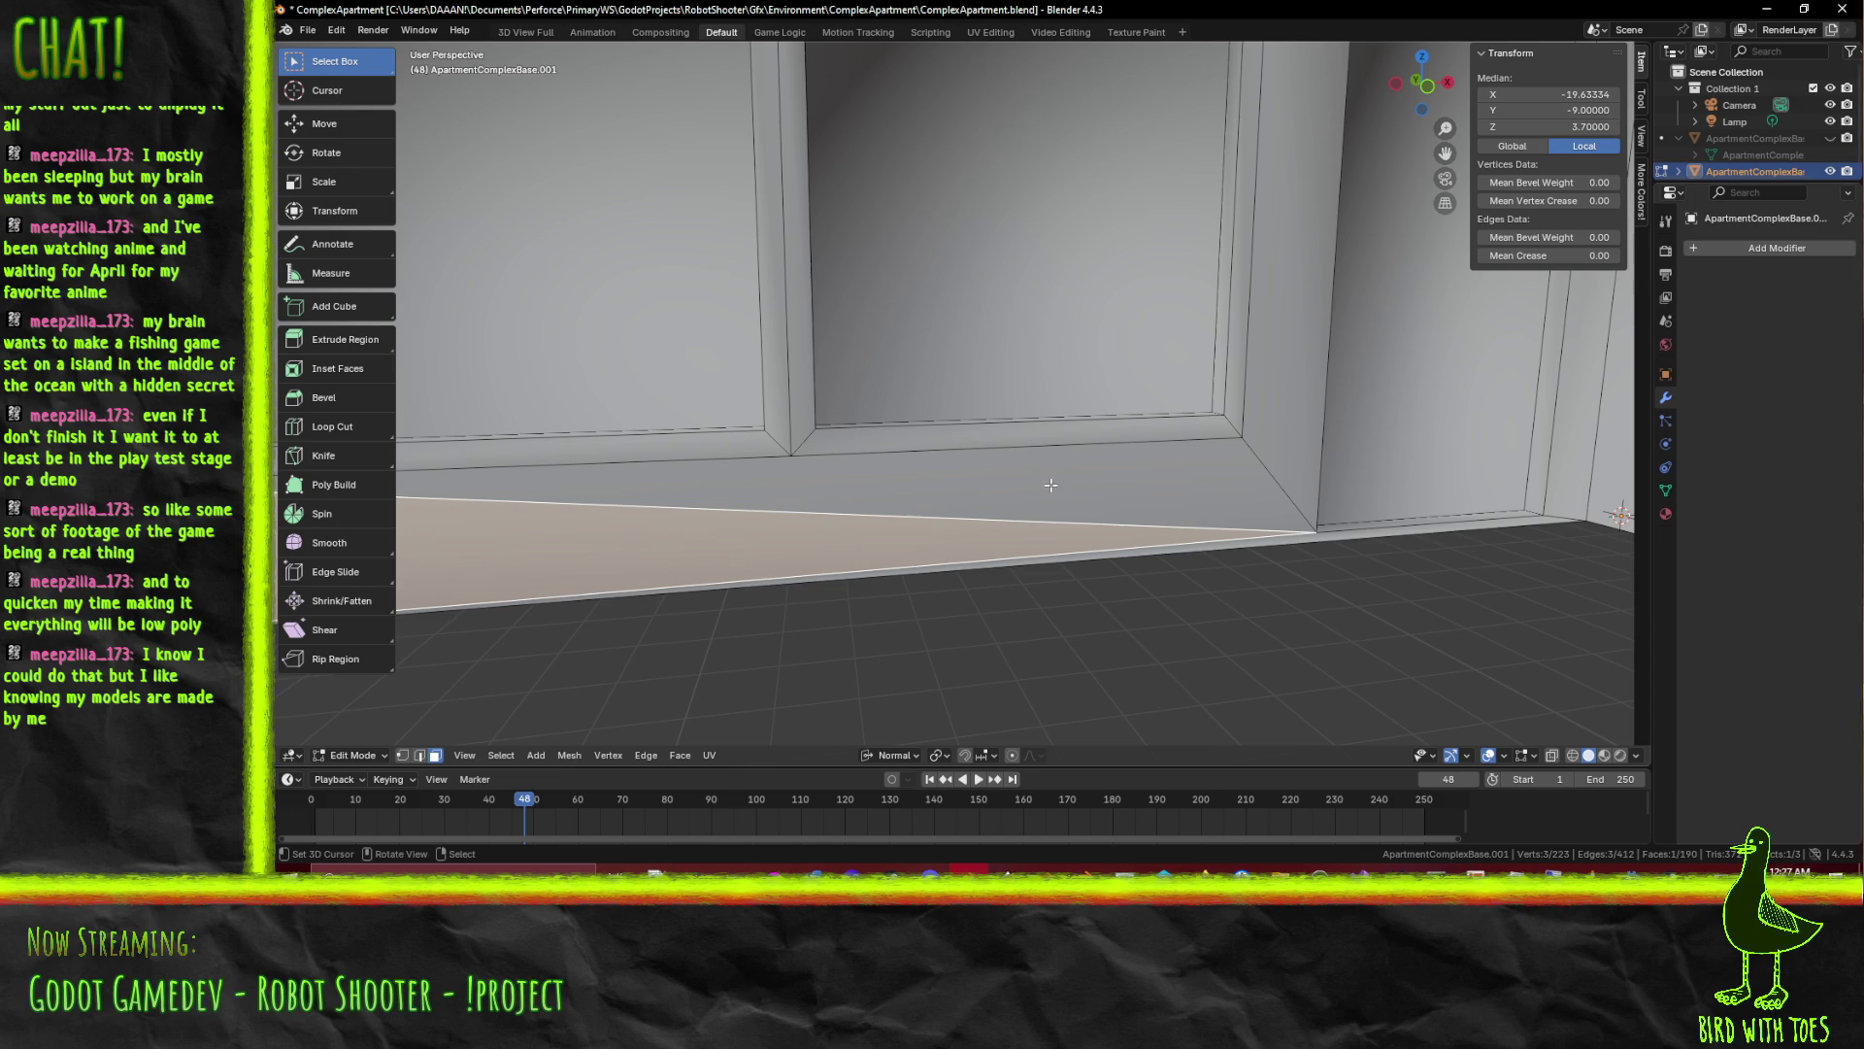
pyautogui.click(1049, 485)
pyautogui.scroll(-3)
pyautogui.scroll(-3)
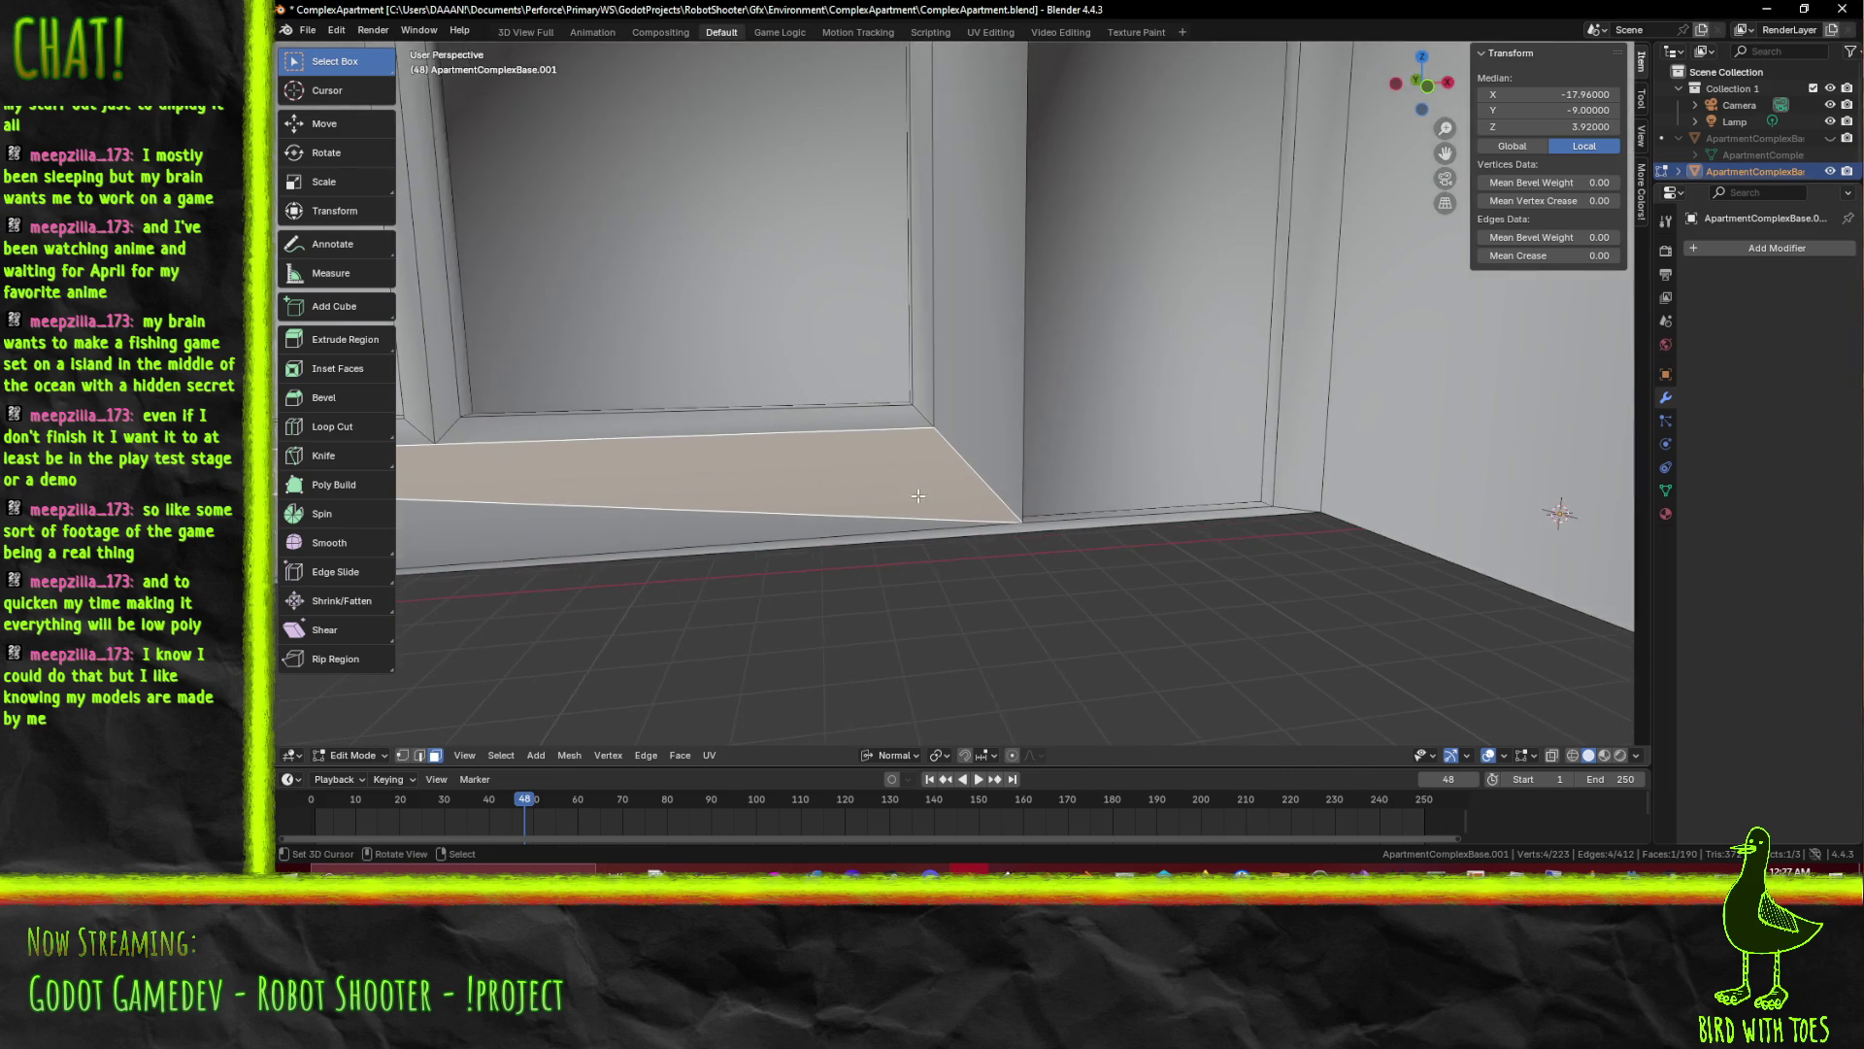
pyautogui.scroll(-3)
pyautogui.moveTo(1108, 494); pyautogui.dragTo(873, 504)
pyautogui.scroll(3)
pyautogui.scroll(3)
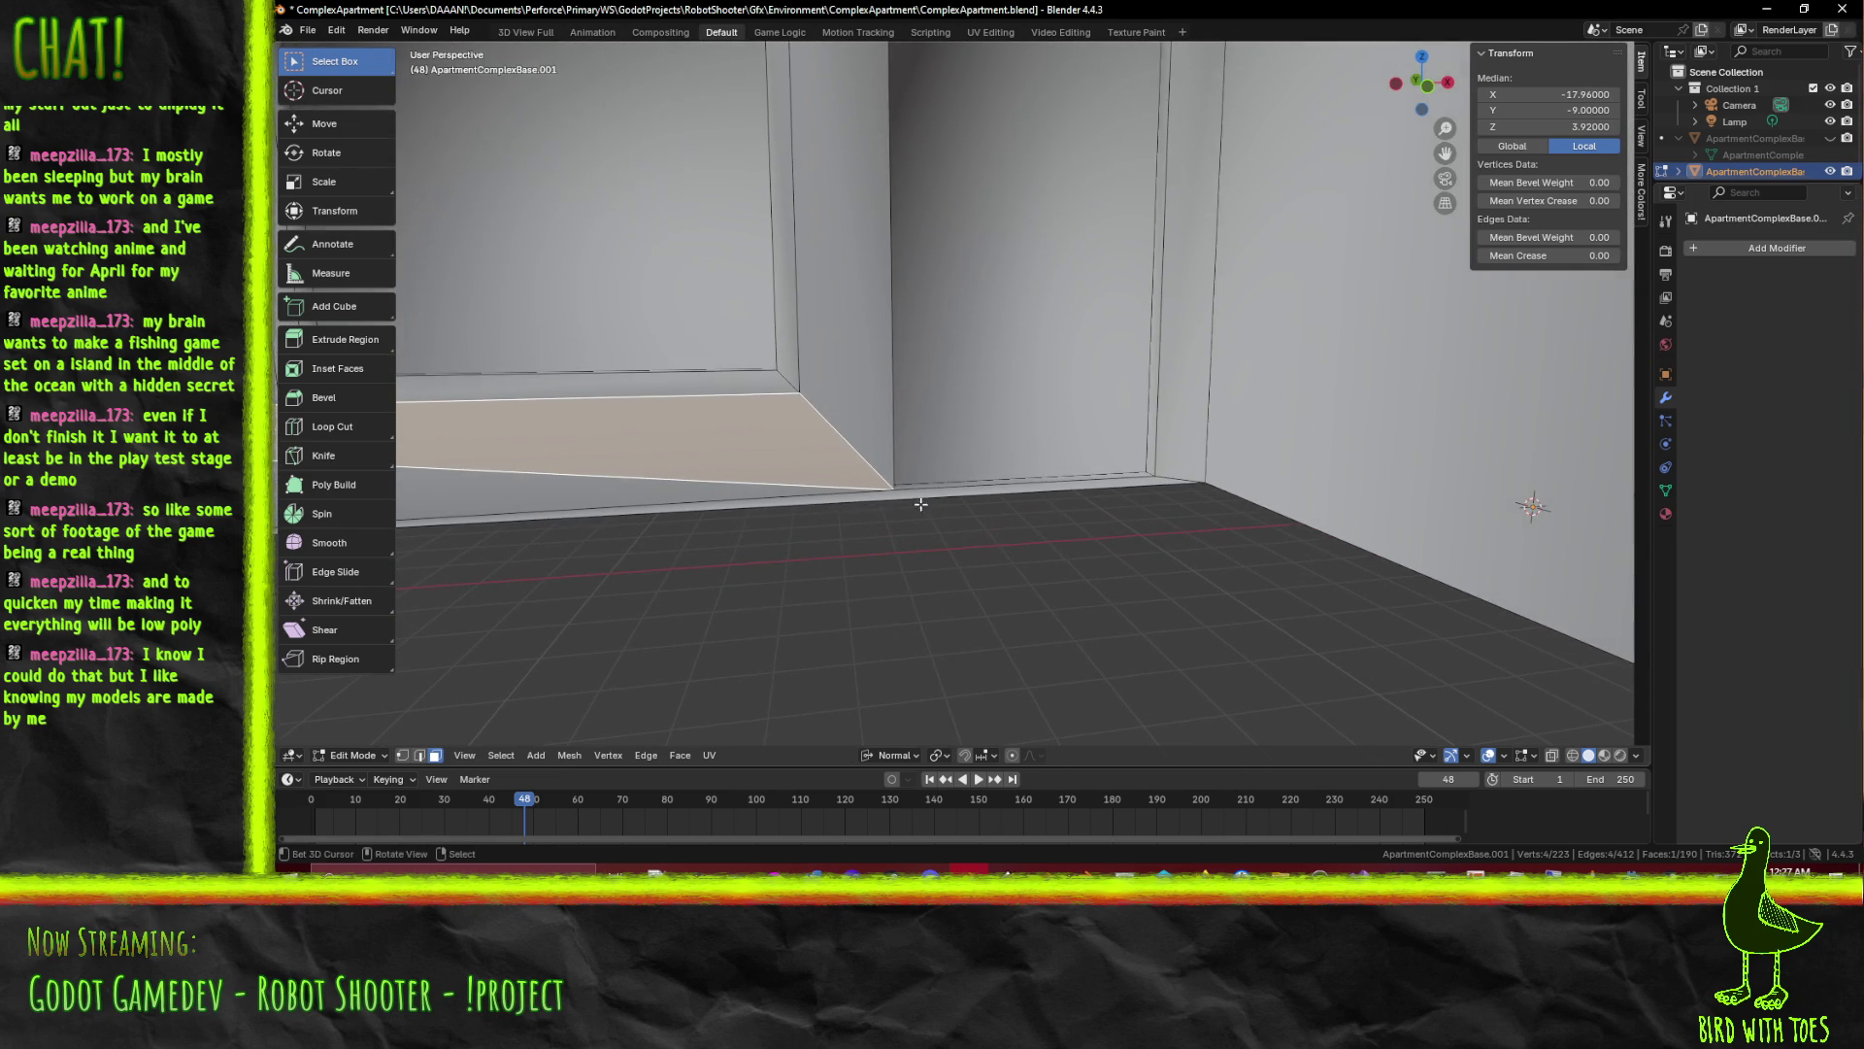
pyautogui.scroll(3)
pyautogui.scroll(-3)
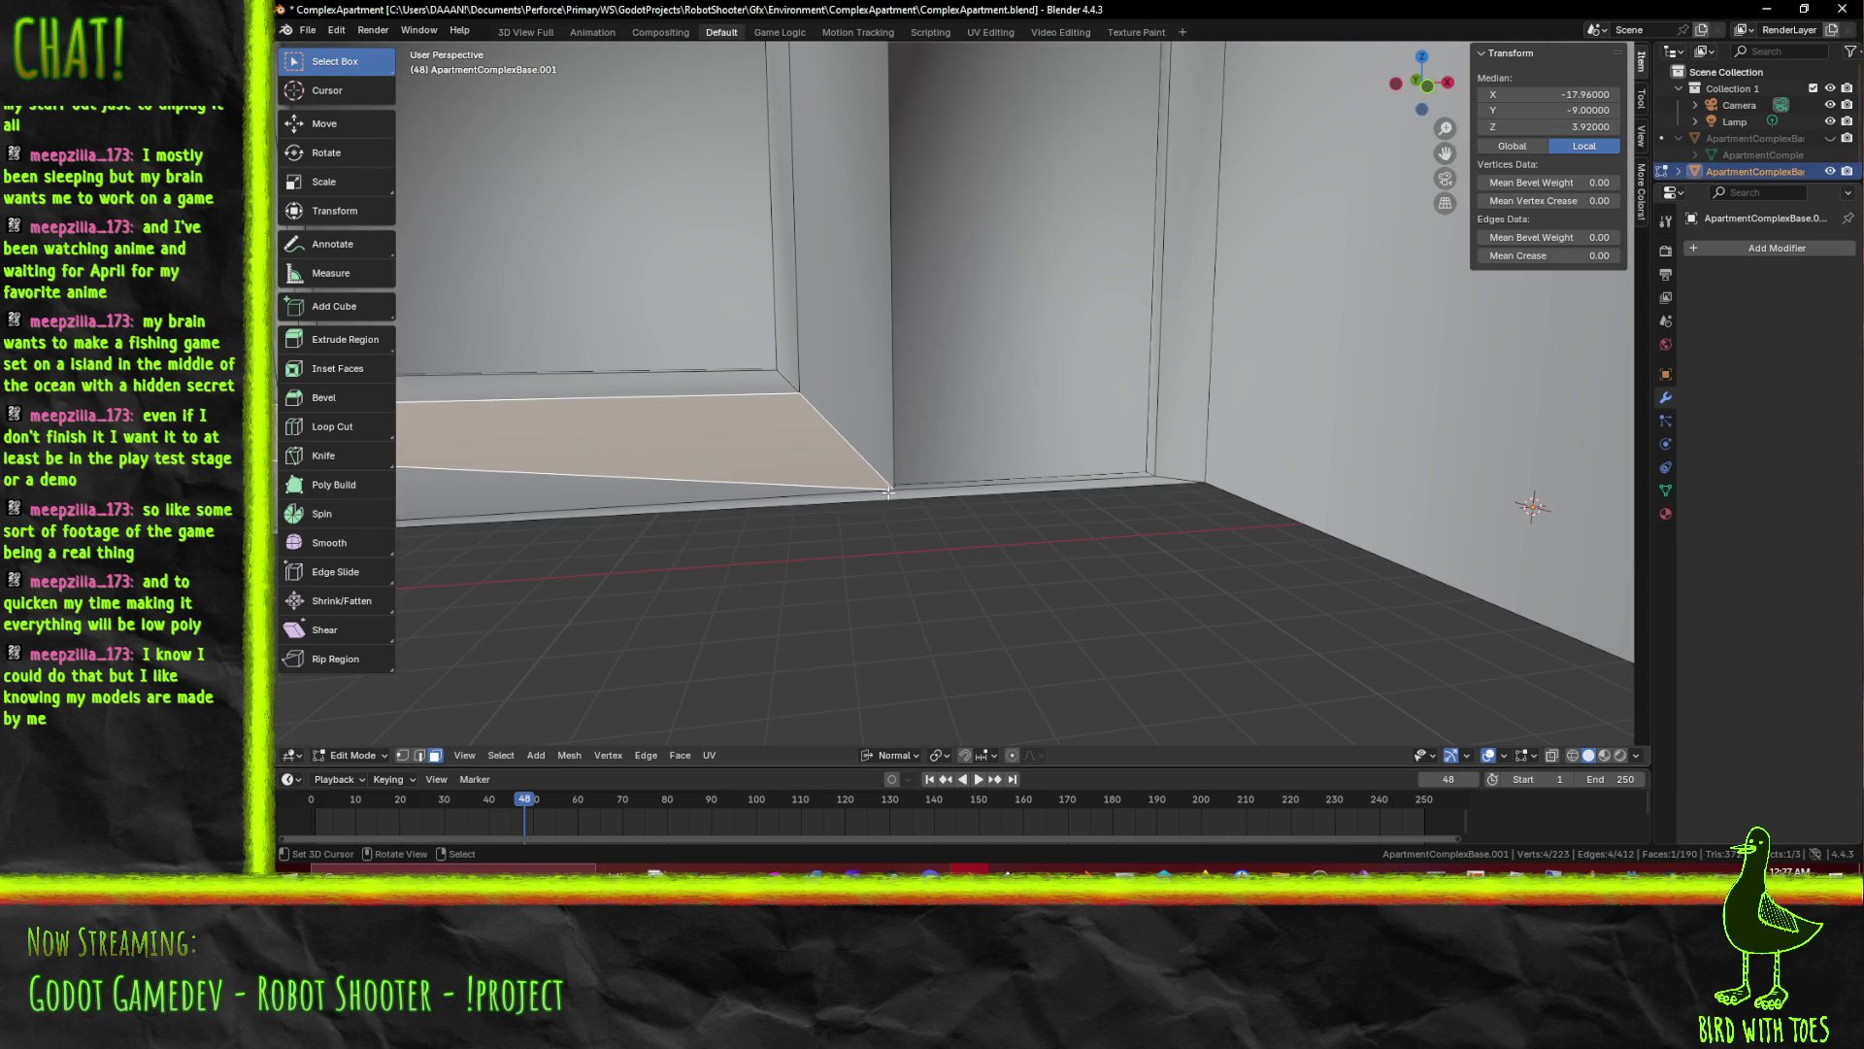
pyautogui.click(889, 492)
pyautogui.scroll(-3)
pyautogui.scroll(3)
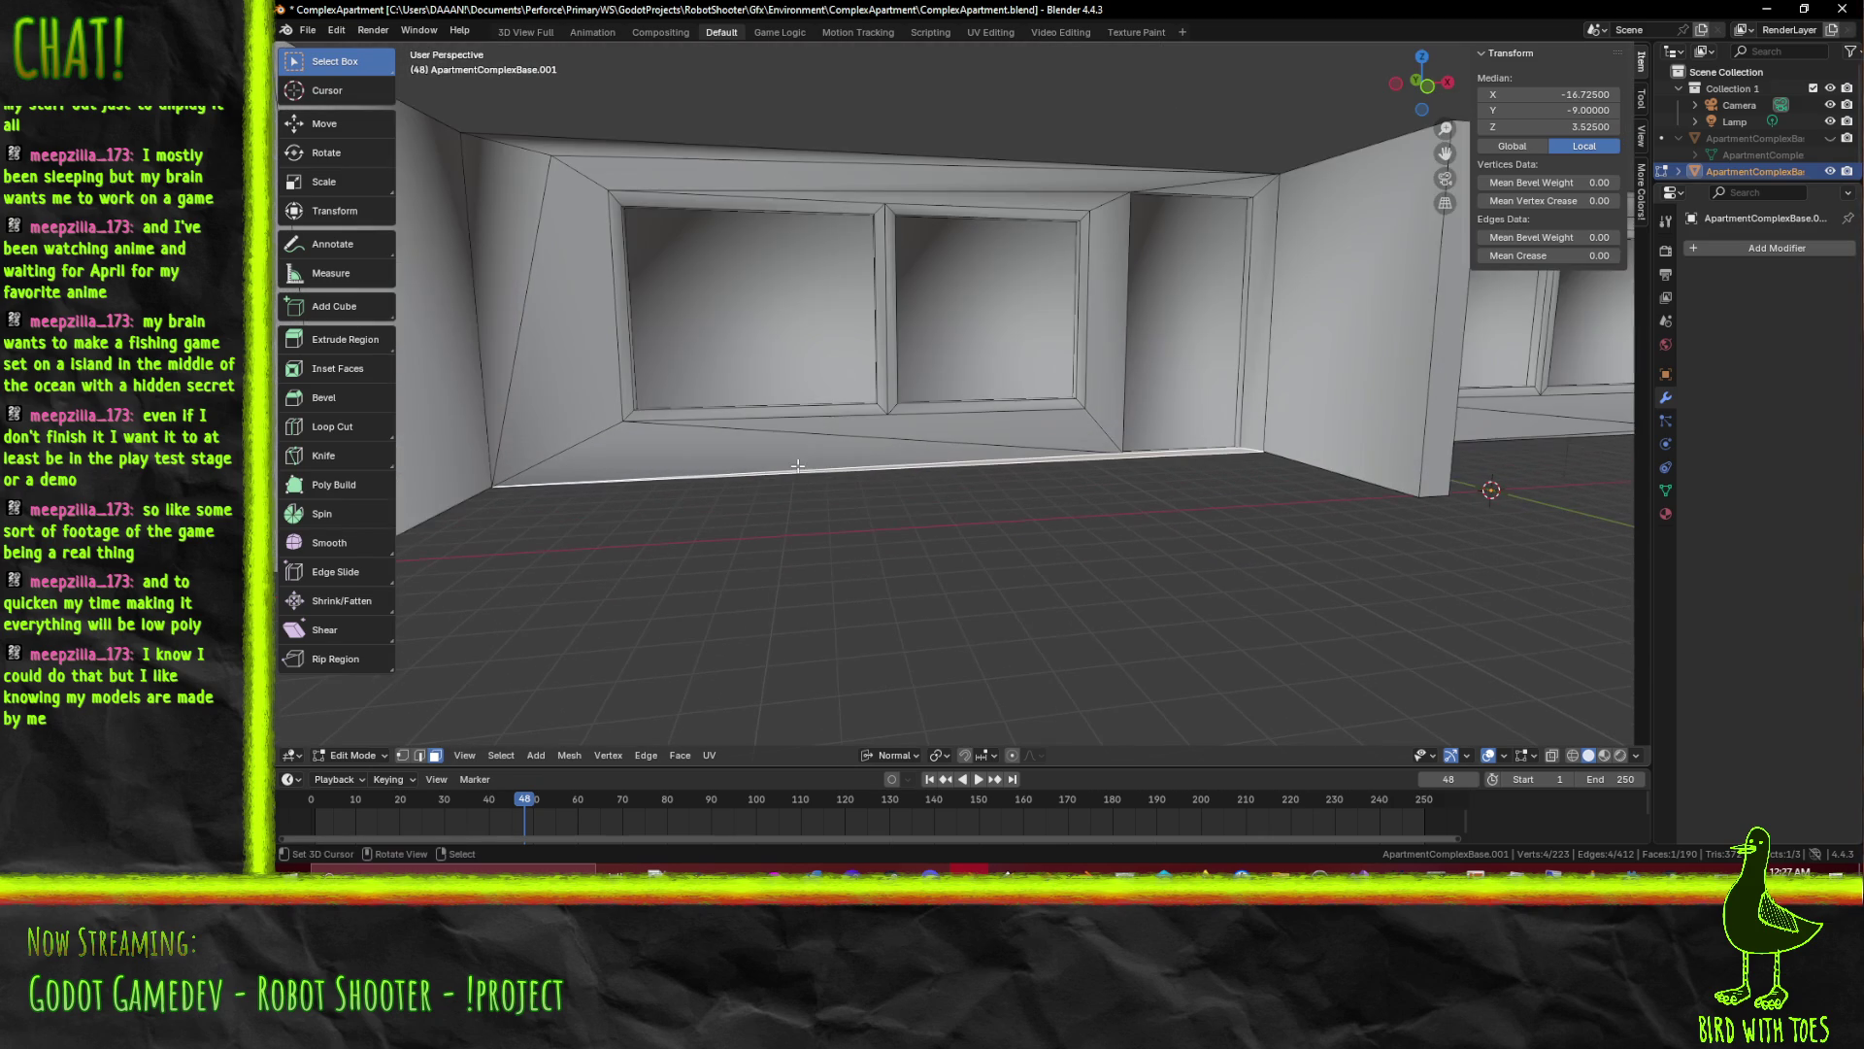
pyautogui.scroll(3)
pyautogui.scroll(-3)
pyautogui.scroll(3)
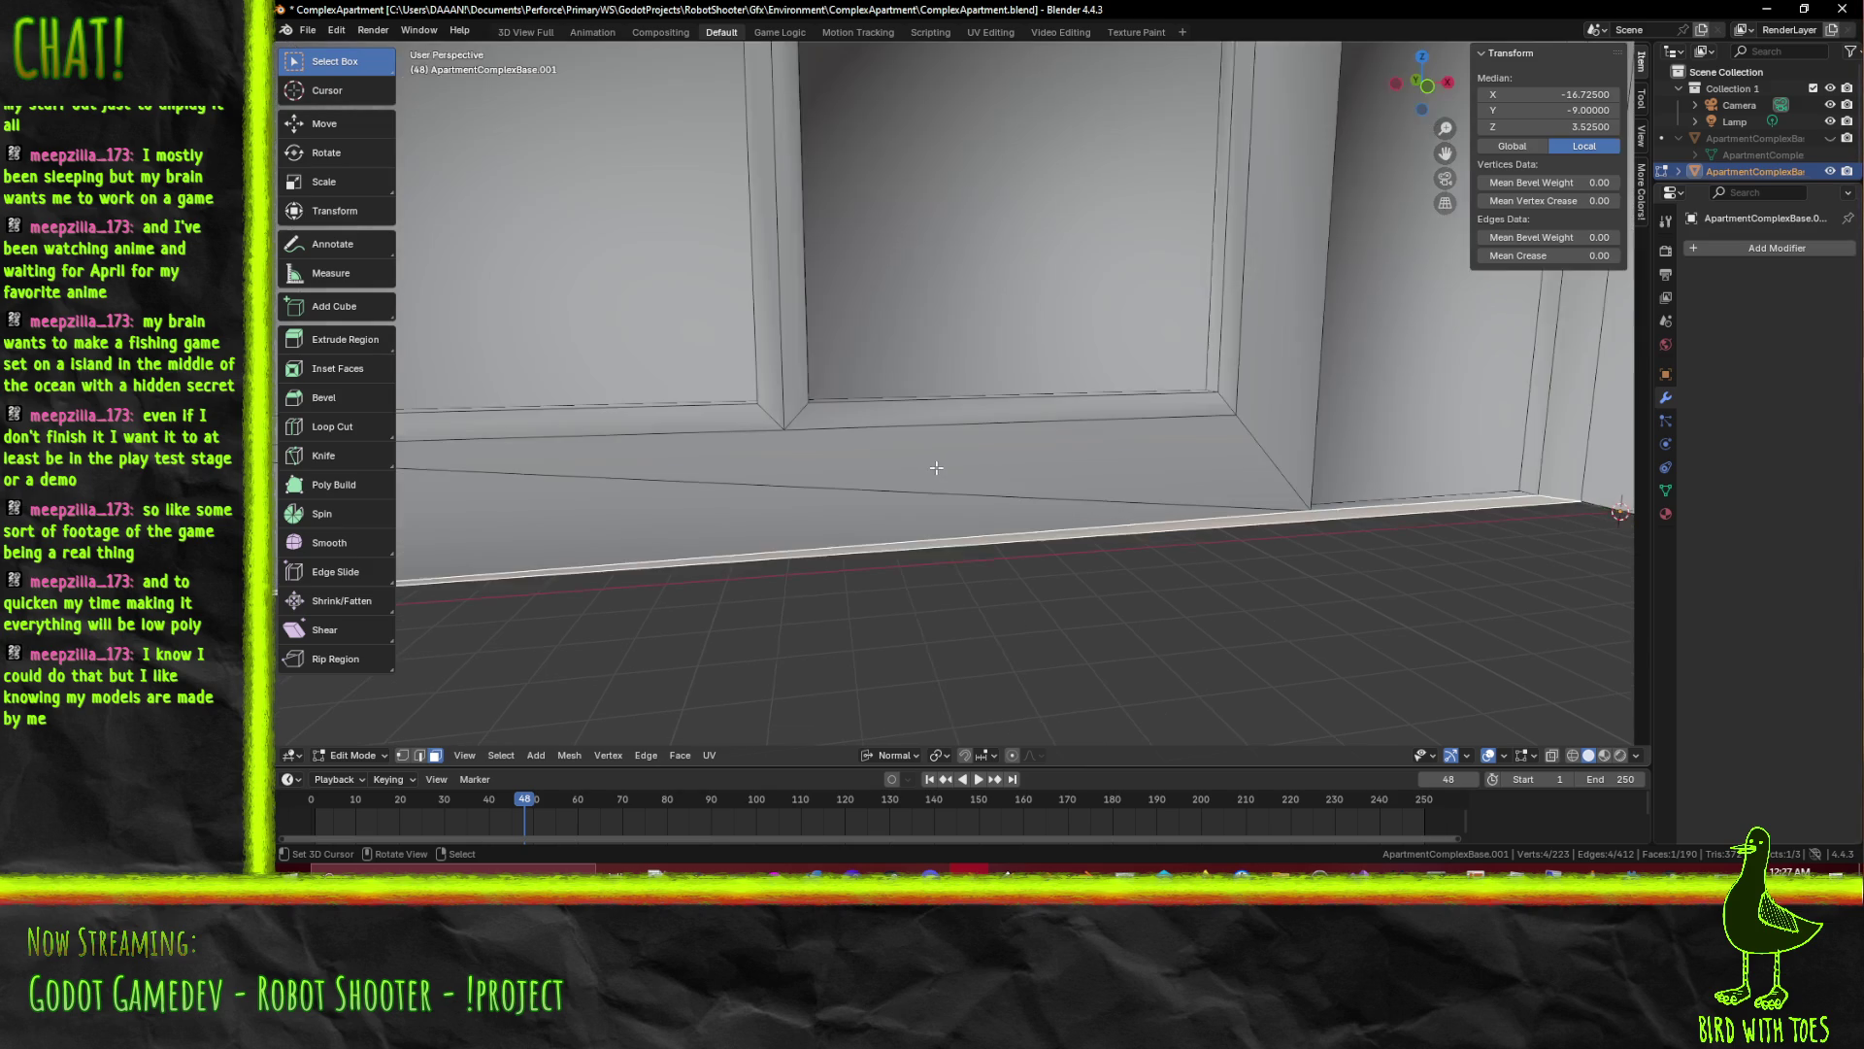
pyautogui.scroll(-3)
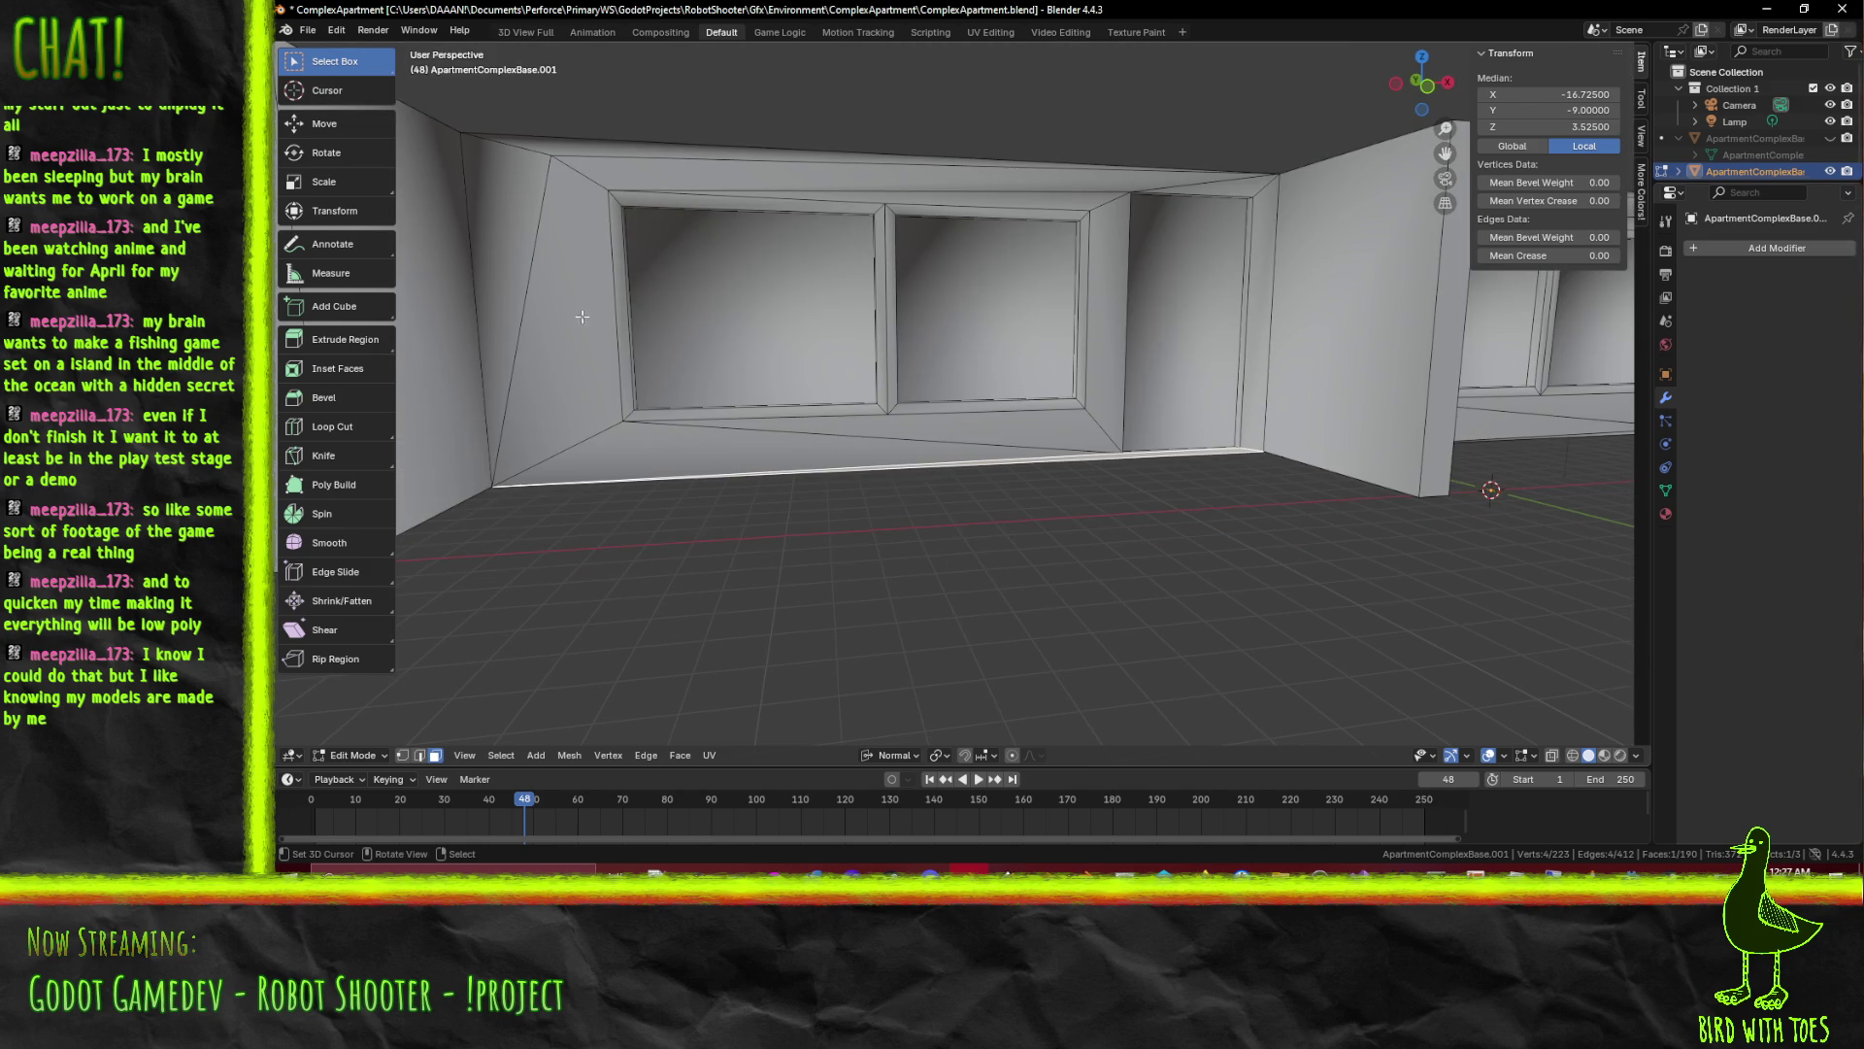
pyautogui.moveTo(672, 346); pyautogui.dragTo(760, 390)
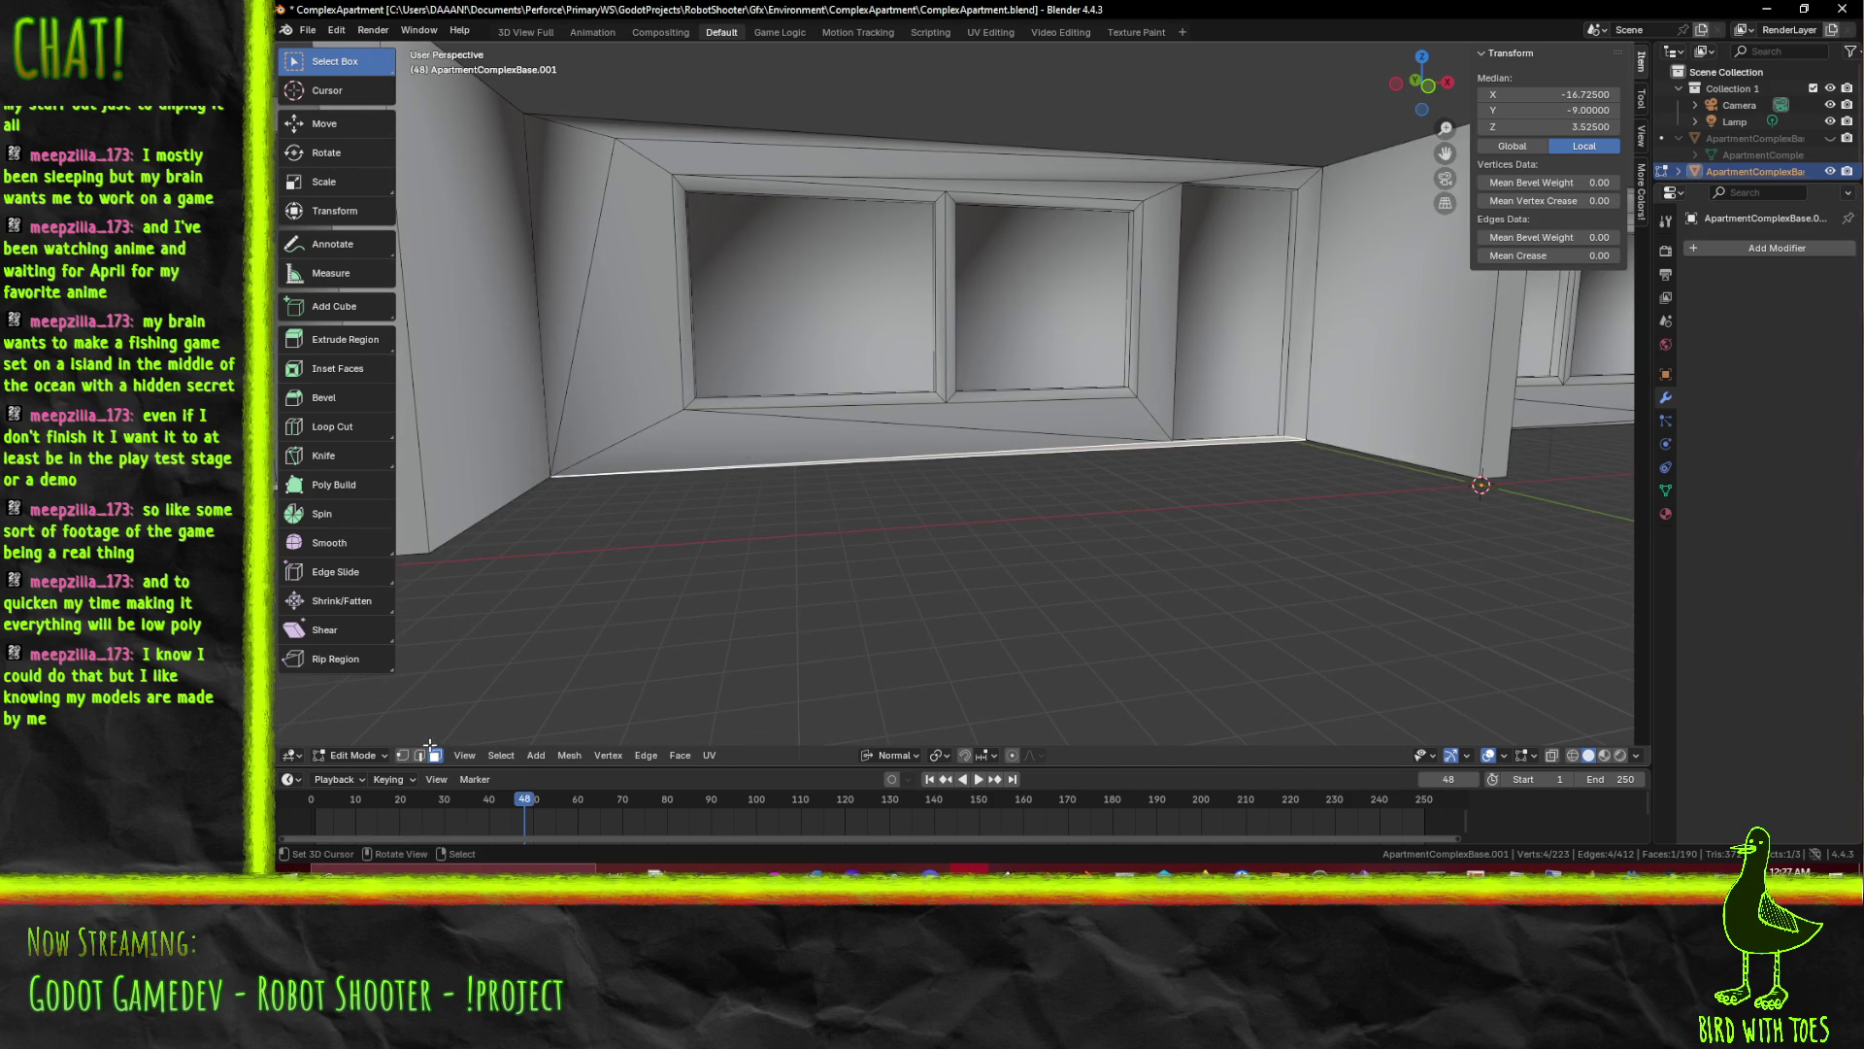
# Switch to Edge select mode and select the diagonal edge left of the windows
pyautogui.click(419, 755)
pyautogui.click(592, 352)
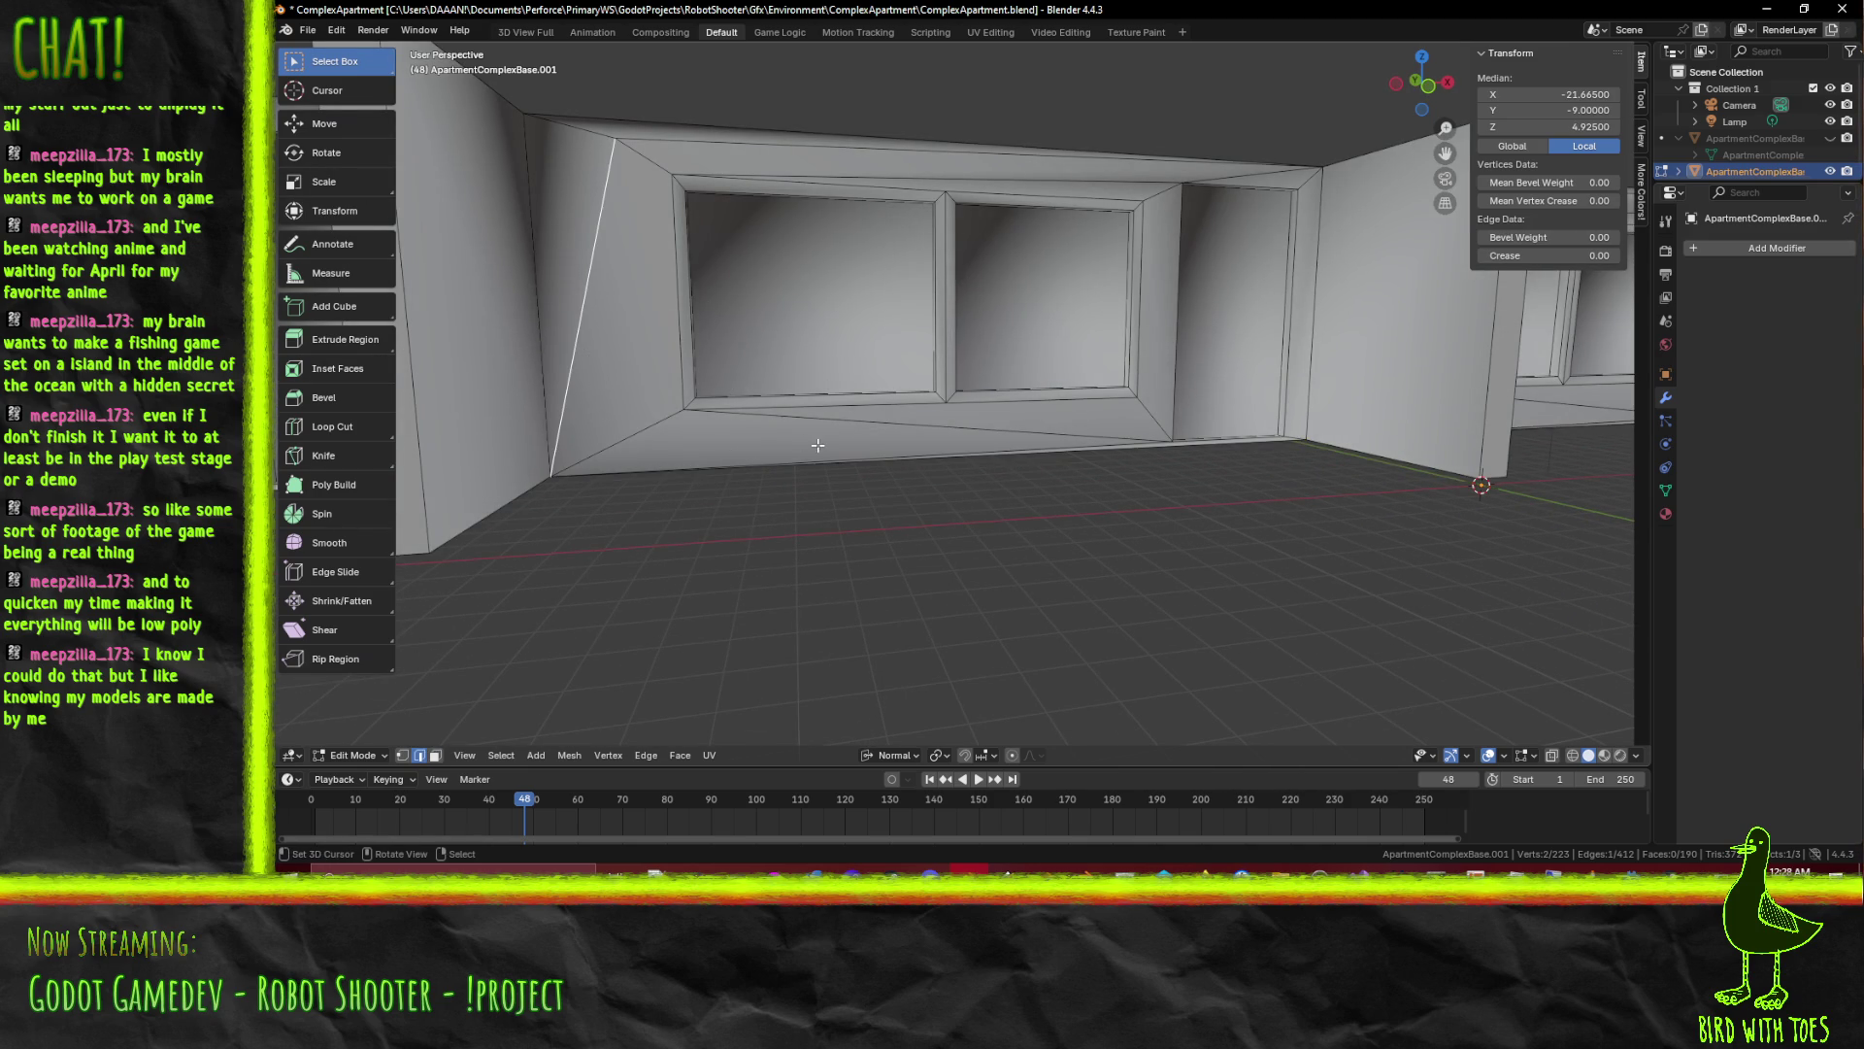
# Dissolve the diagonal edge, then the long top and short left edges of the bay
pyautogui.press('x')
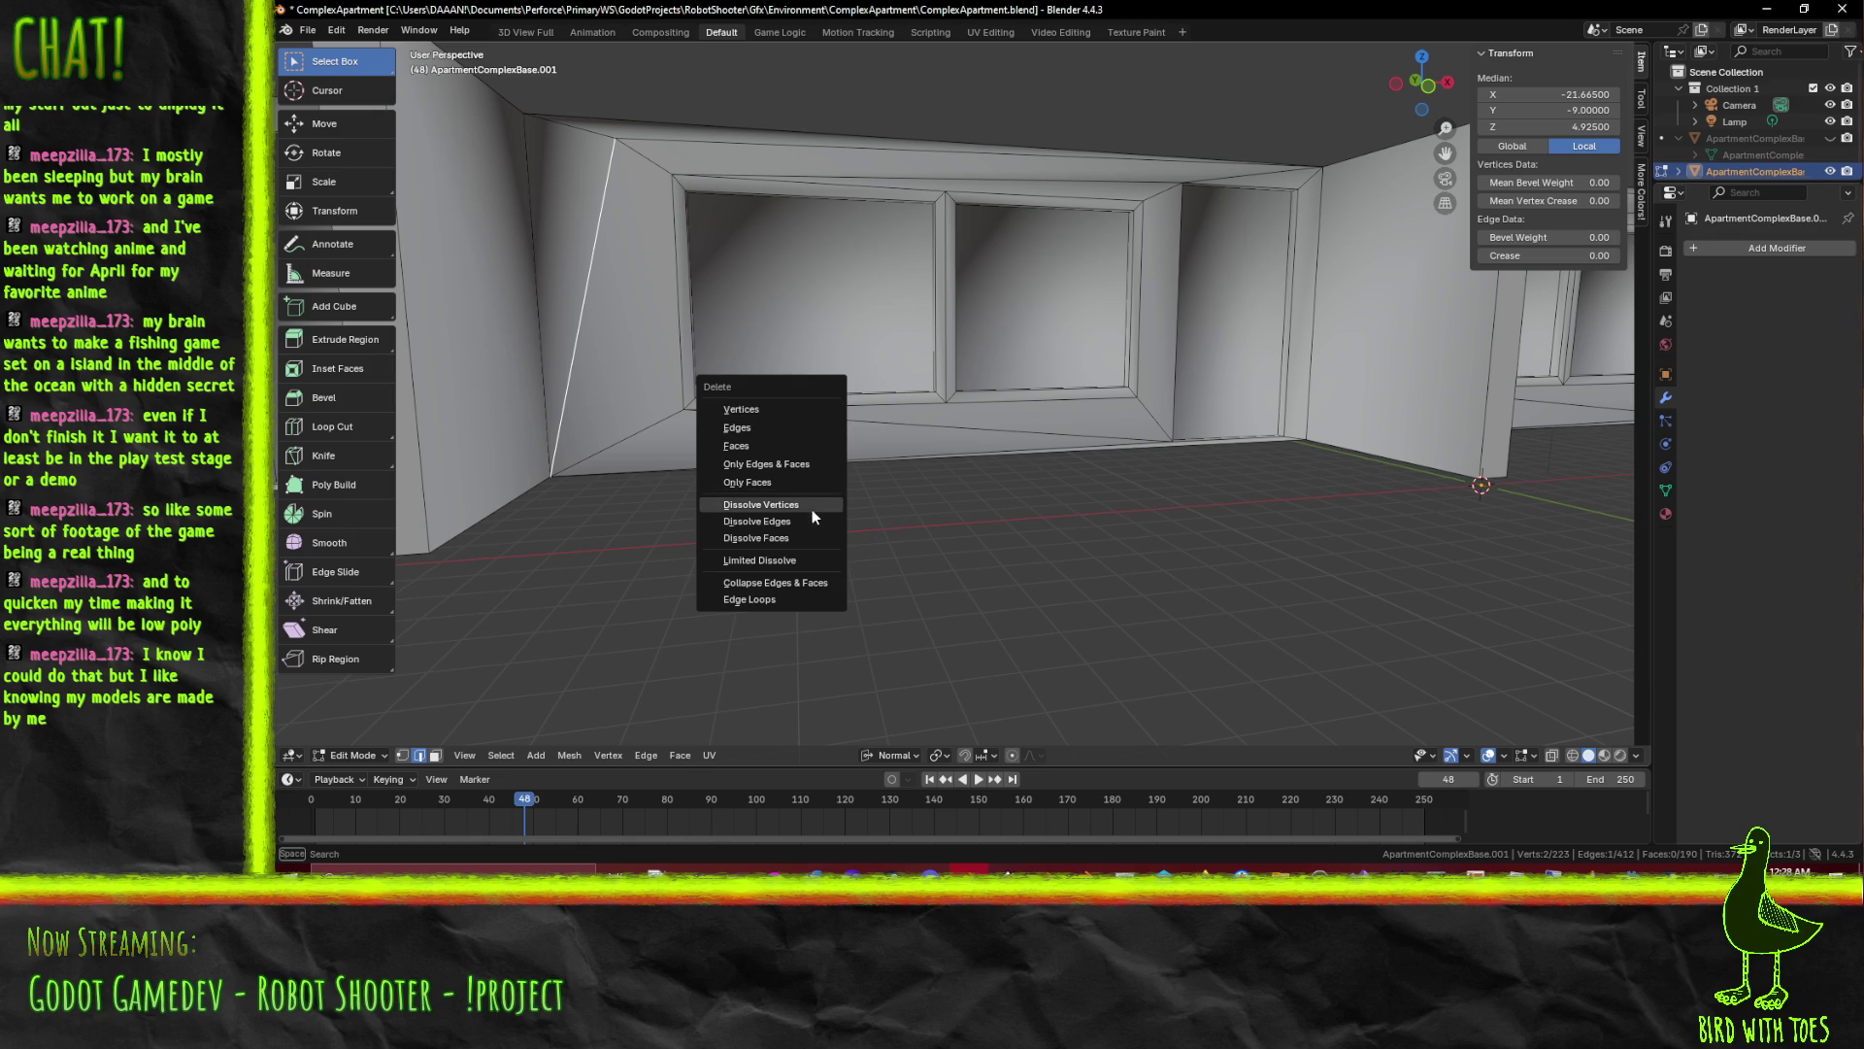
pyautogui.click(808, 520)
pyautogui.moveTo(806, 520); pyautogui.dragTo(659, 306)
pyautogui.click(659, 306)
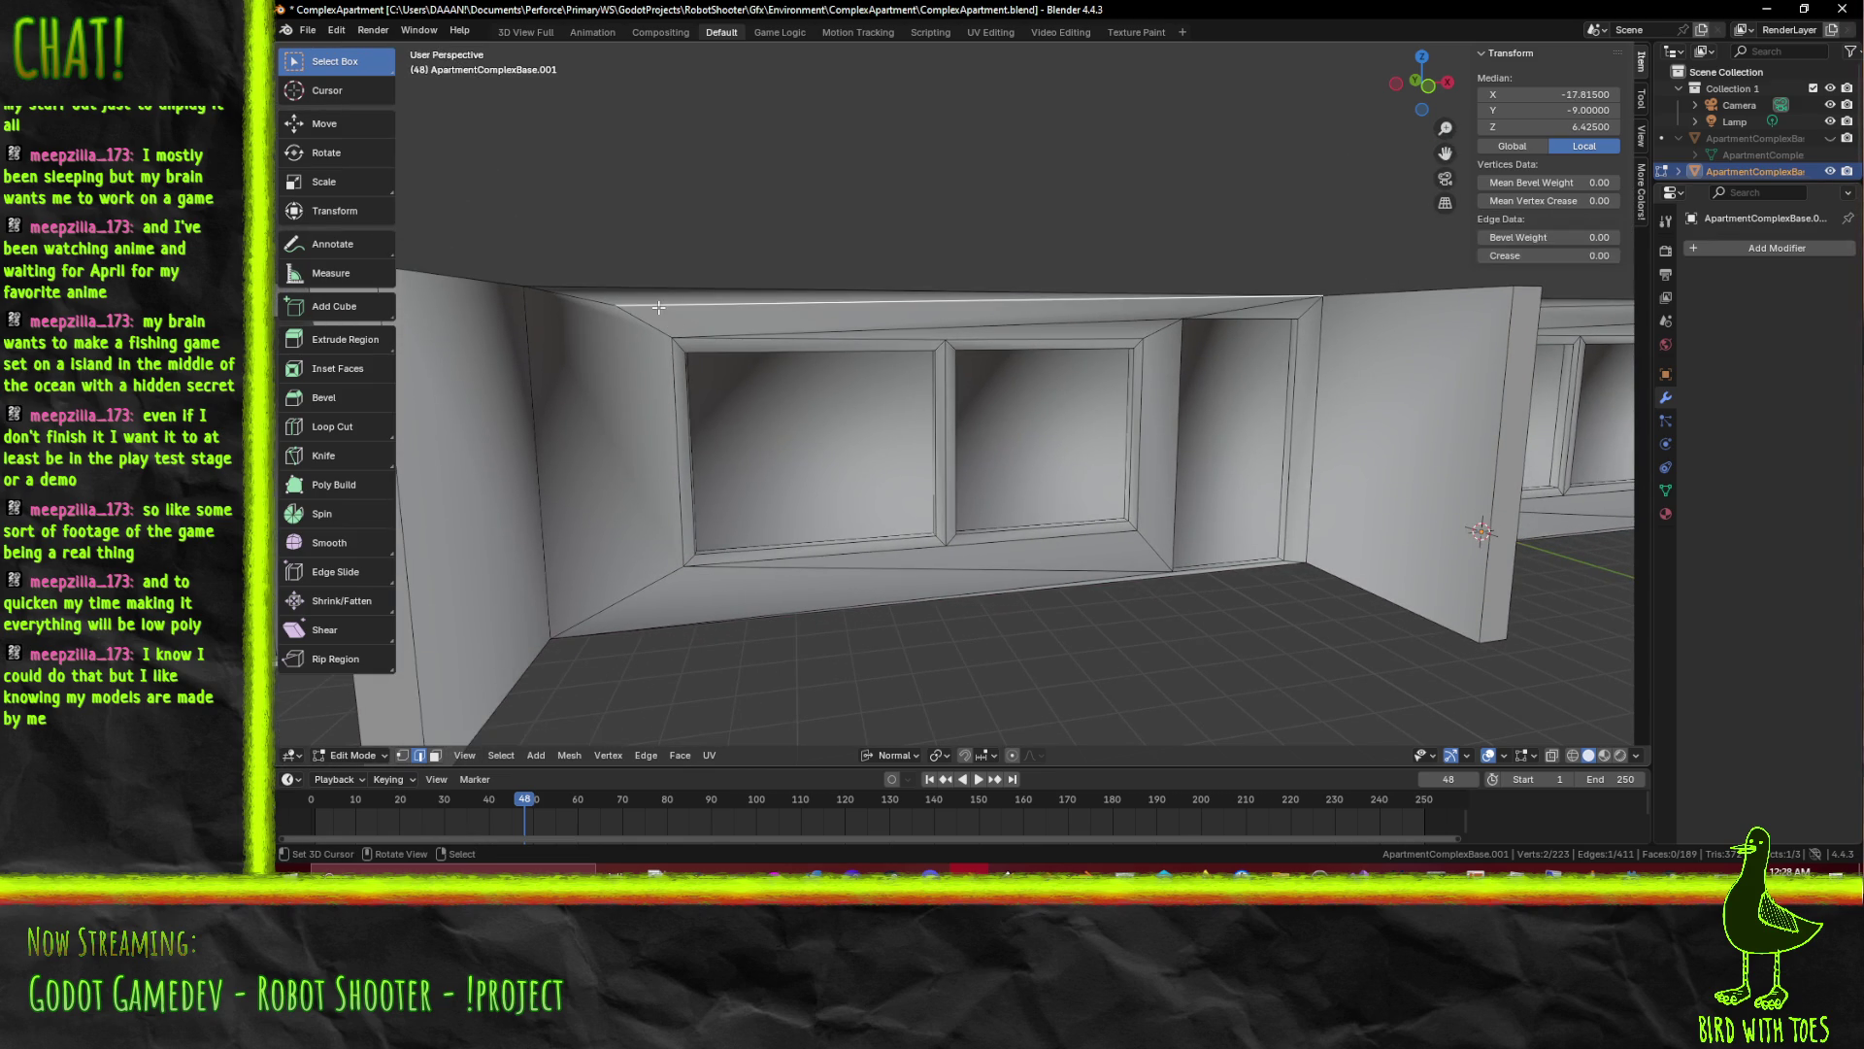
pyautogui.click(601, 304)
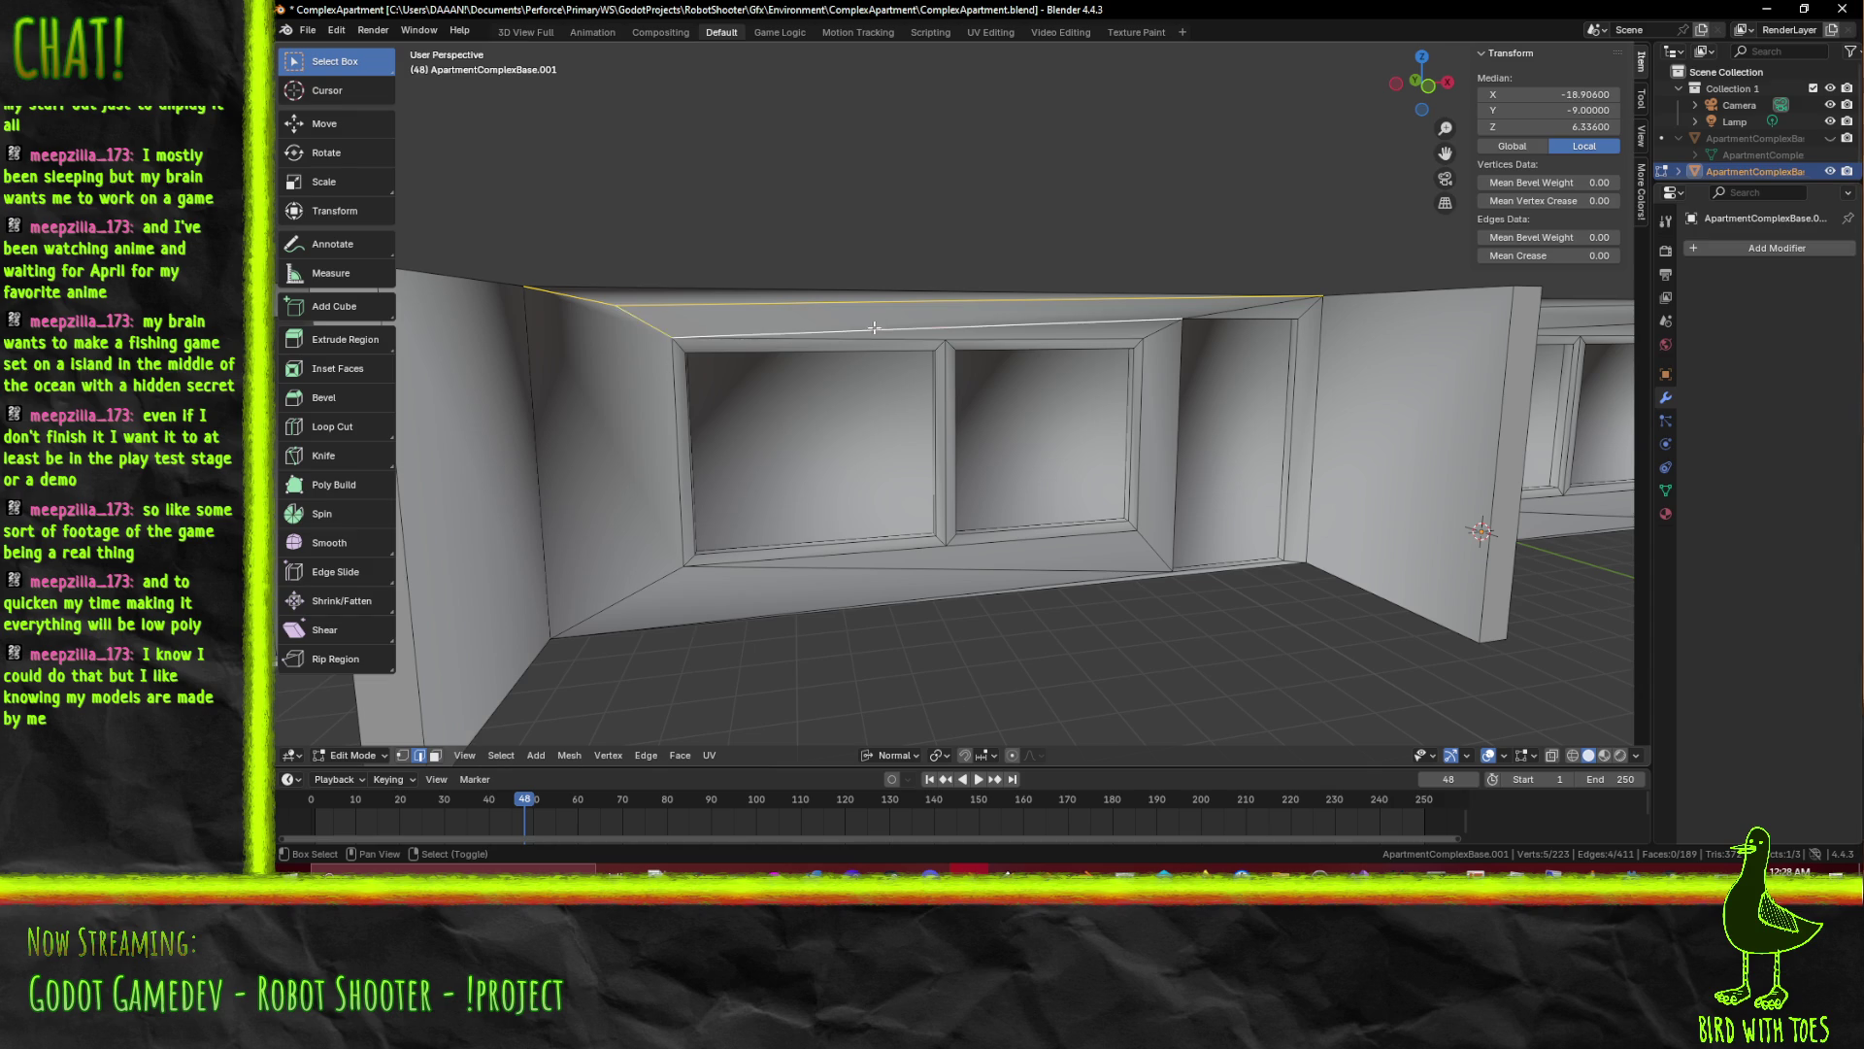
pyautogui.press('x')
pyautogui.click(838, 339)
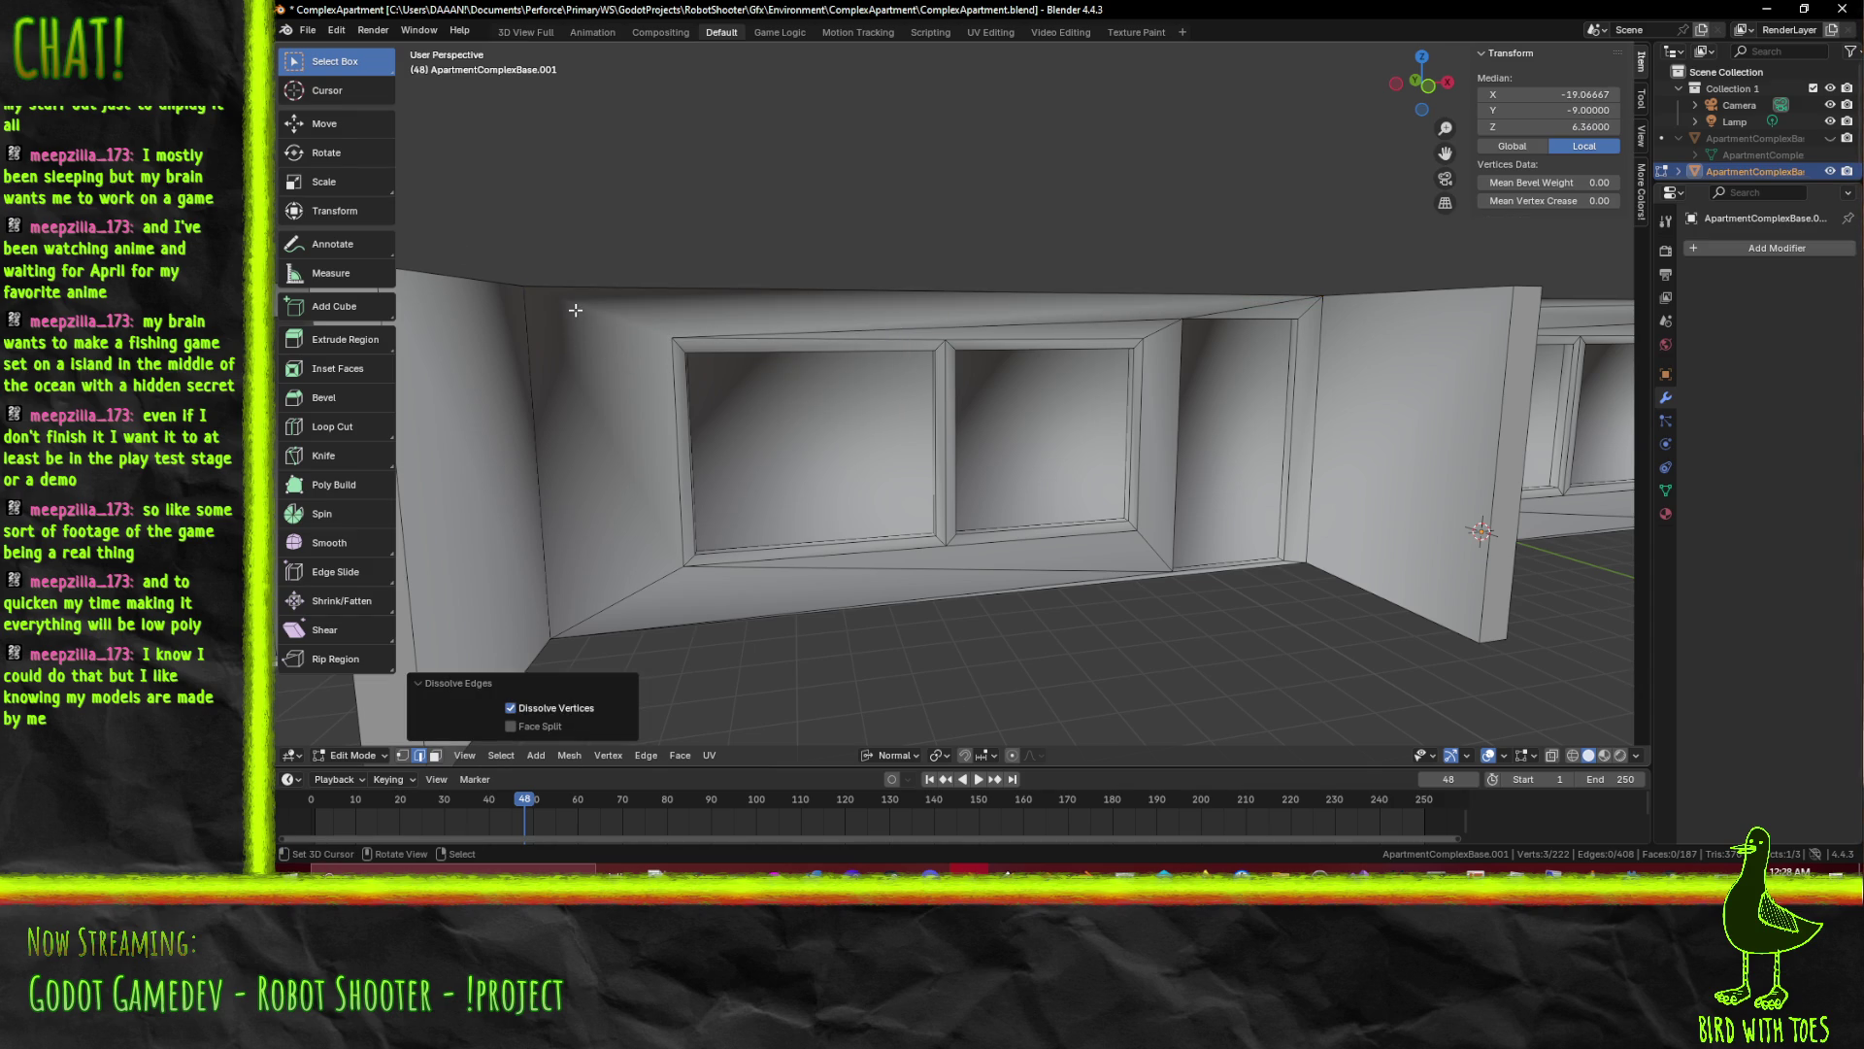
# Cut a new dividing edge across the bay's top face with the Knife tool
pyautogui.press('k')
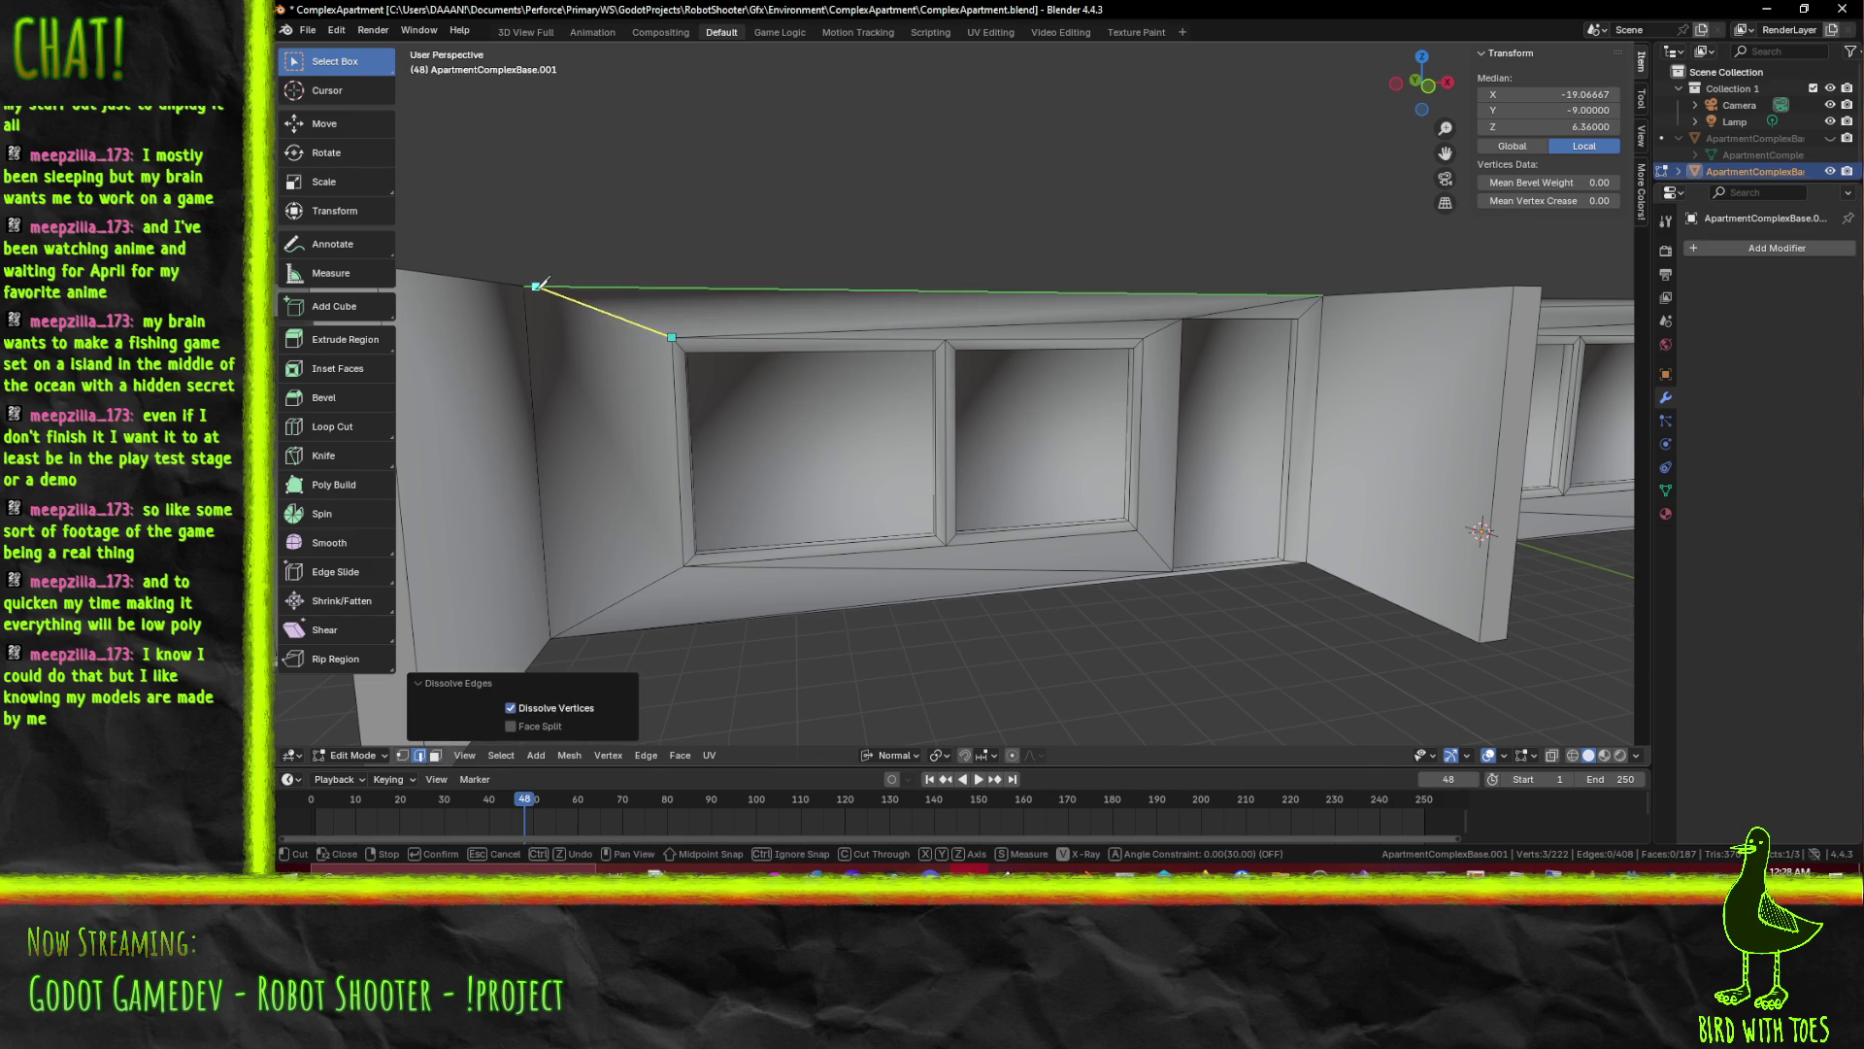
pyautogui.click(523, 285)
pyautogui.press('Return')
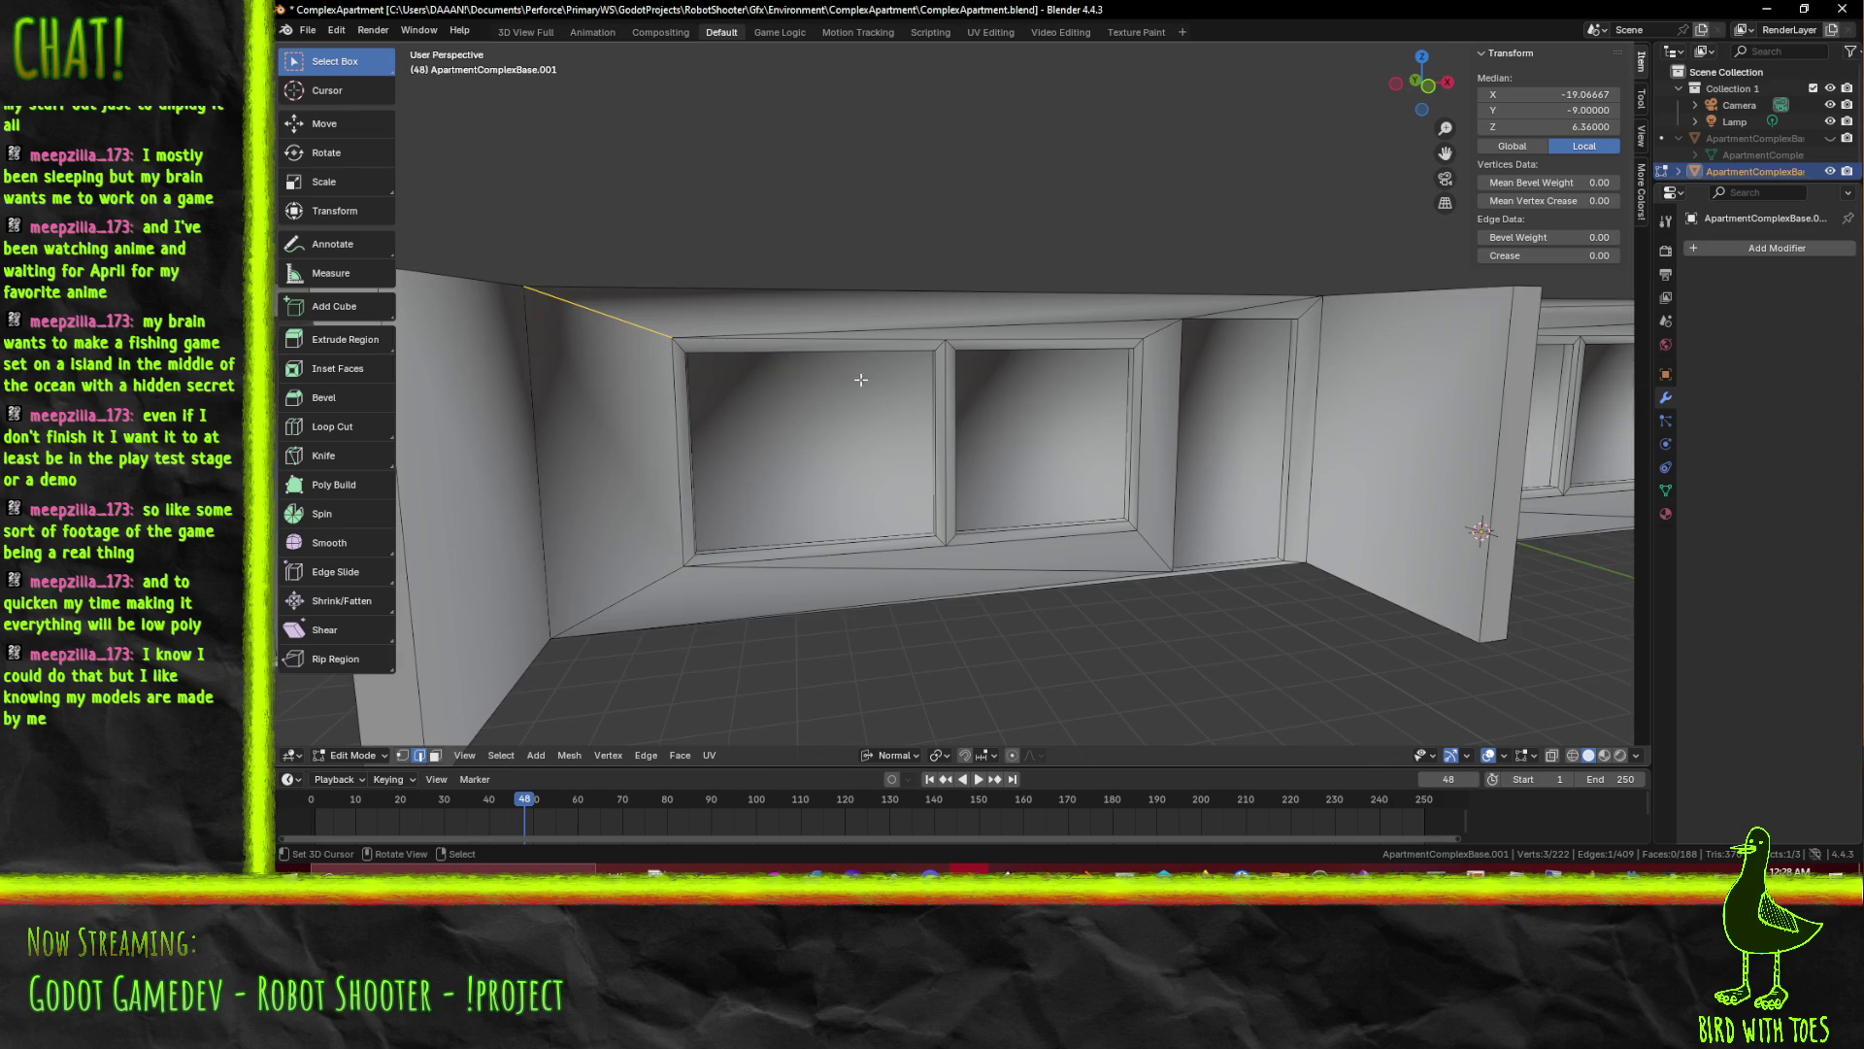
# Dissolve the top edge above the windows and the remaining diagonal, then select the floor-wall edge
pyautogui.moveTo(863, 378); pyautogui.dragTo(869, 305)
pyautogui.click(869, 304)
pyautogui.click(1055, 544)
pyautogui.moveTo(1172, 557); pyautogui.dragTo(1046, 485)
pyautogui.press('x')
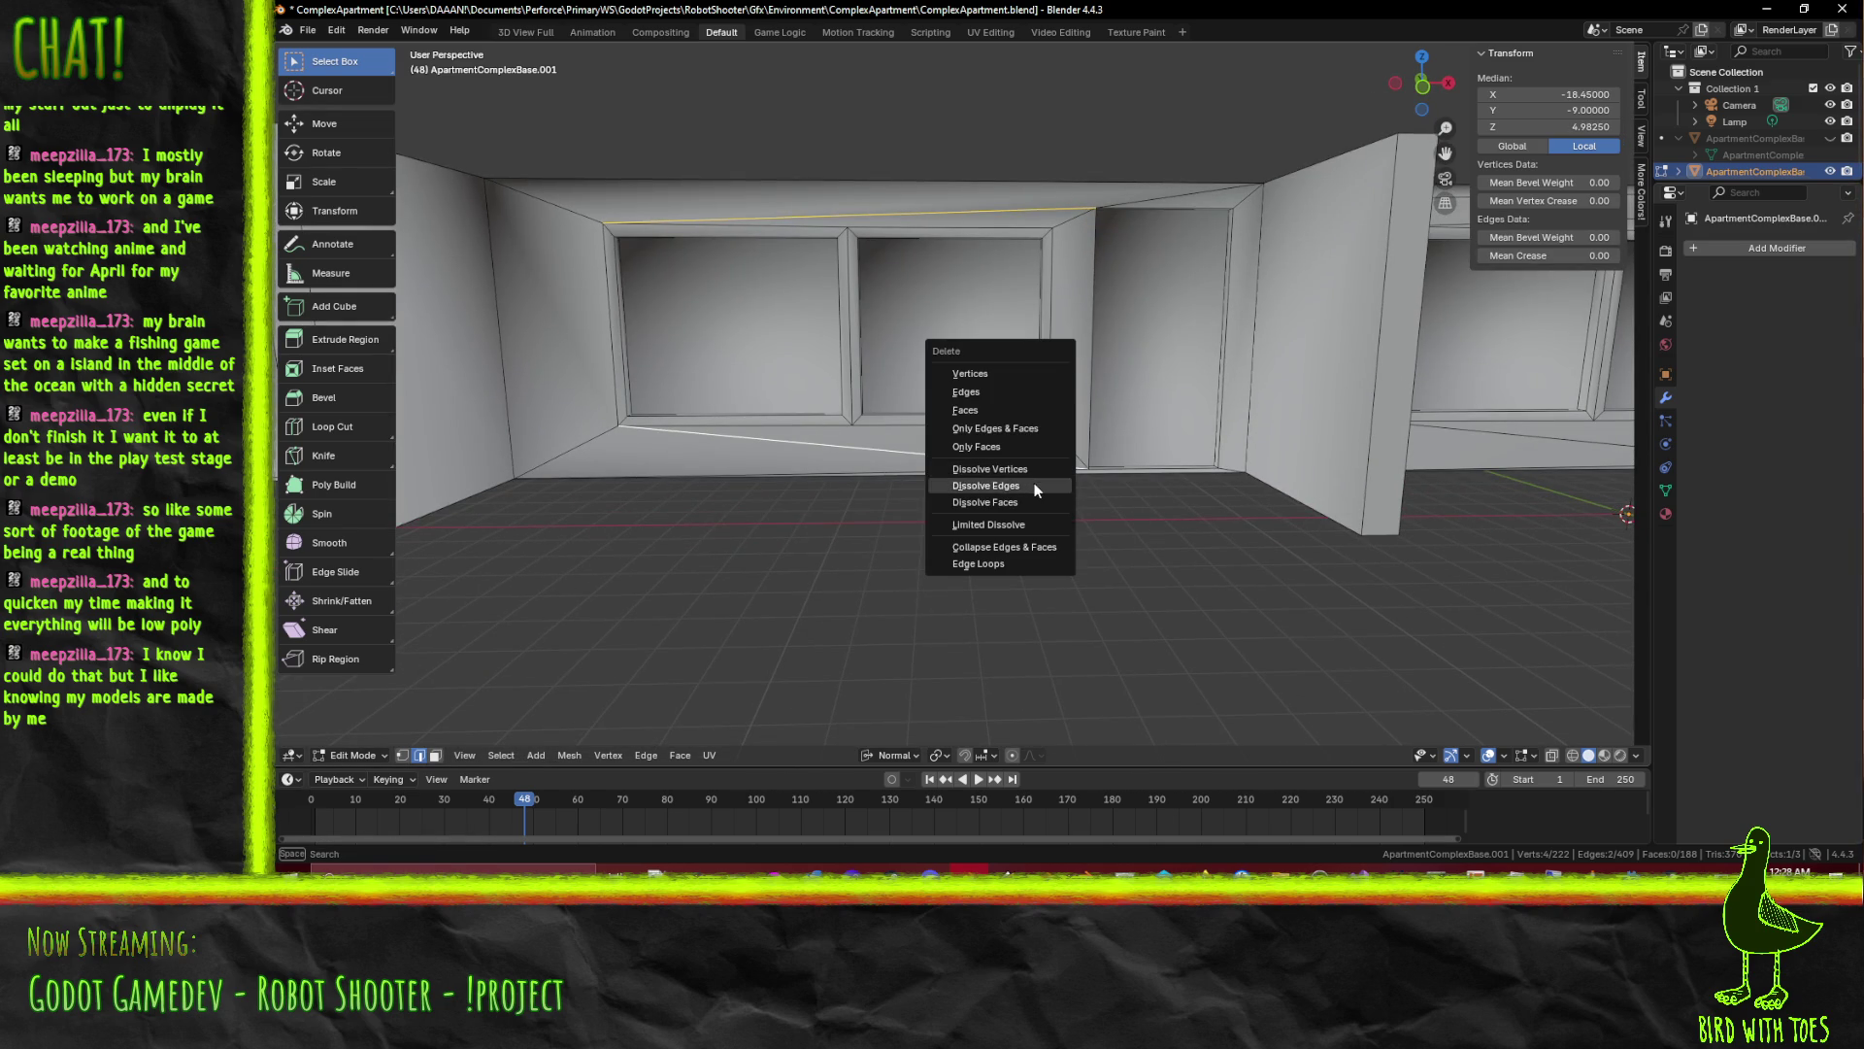
pyautogui.click(1034, 483)
pyautogui.moveTo(1035, 482); pyautogui.dragTo(910, 457)
pyautogui.scroll(3)
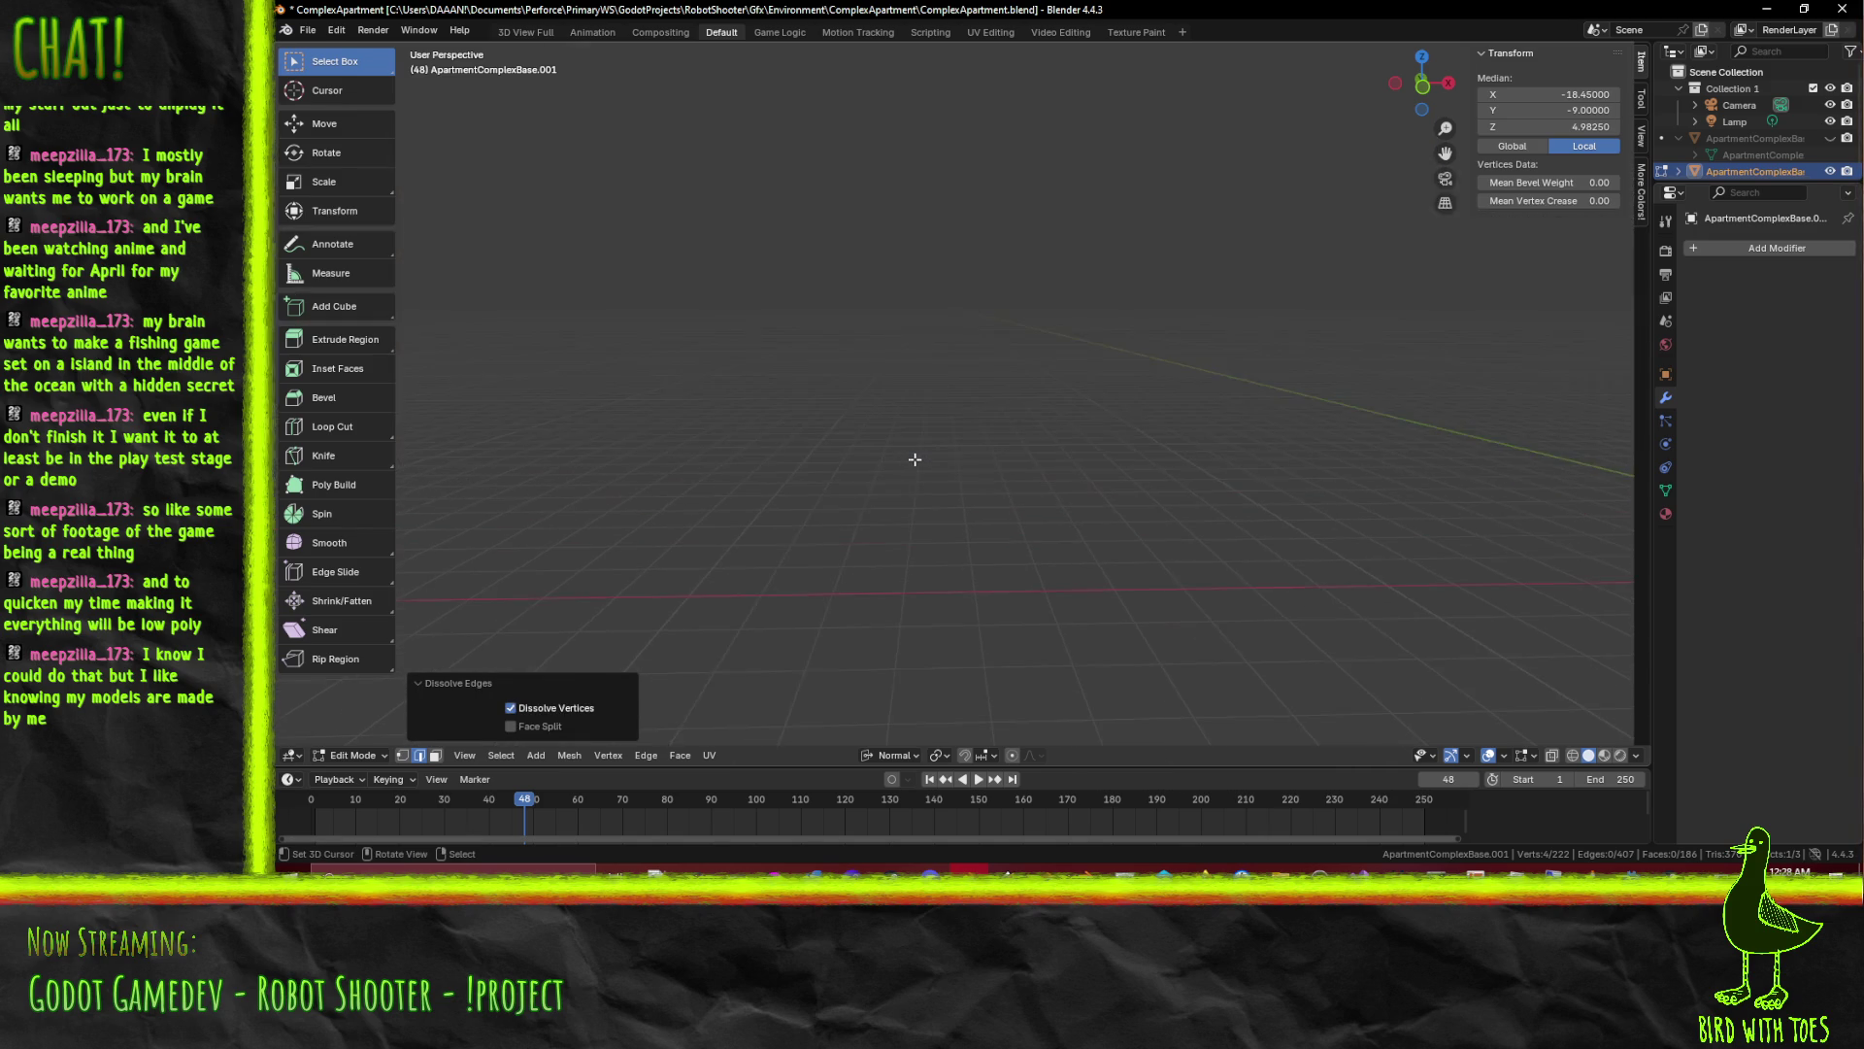
pyautogui.click(1034, 494)
pyautogui.scroll(-3)
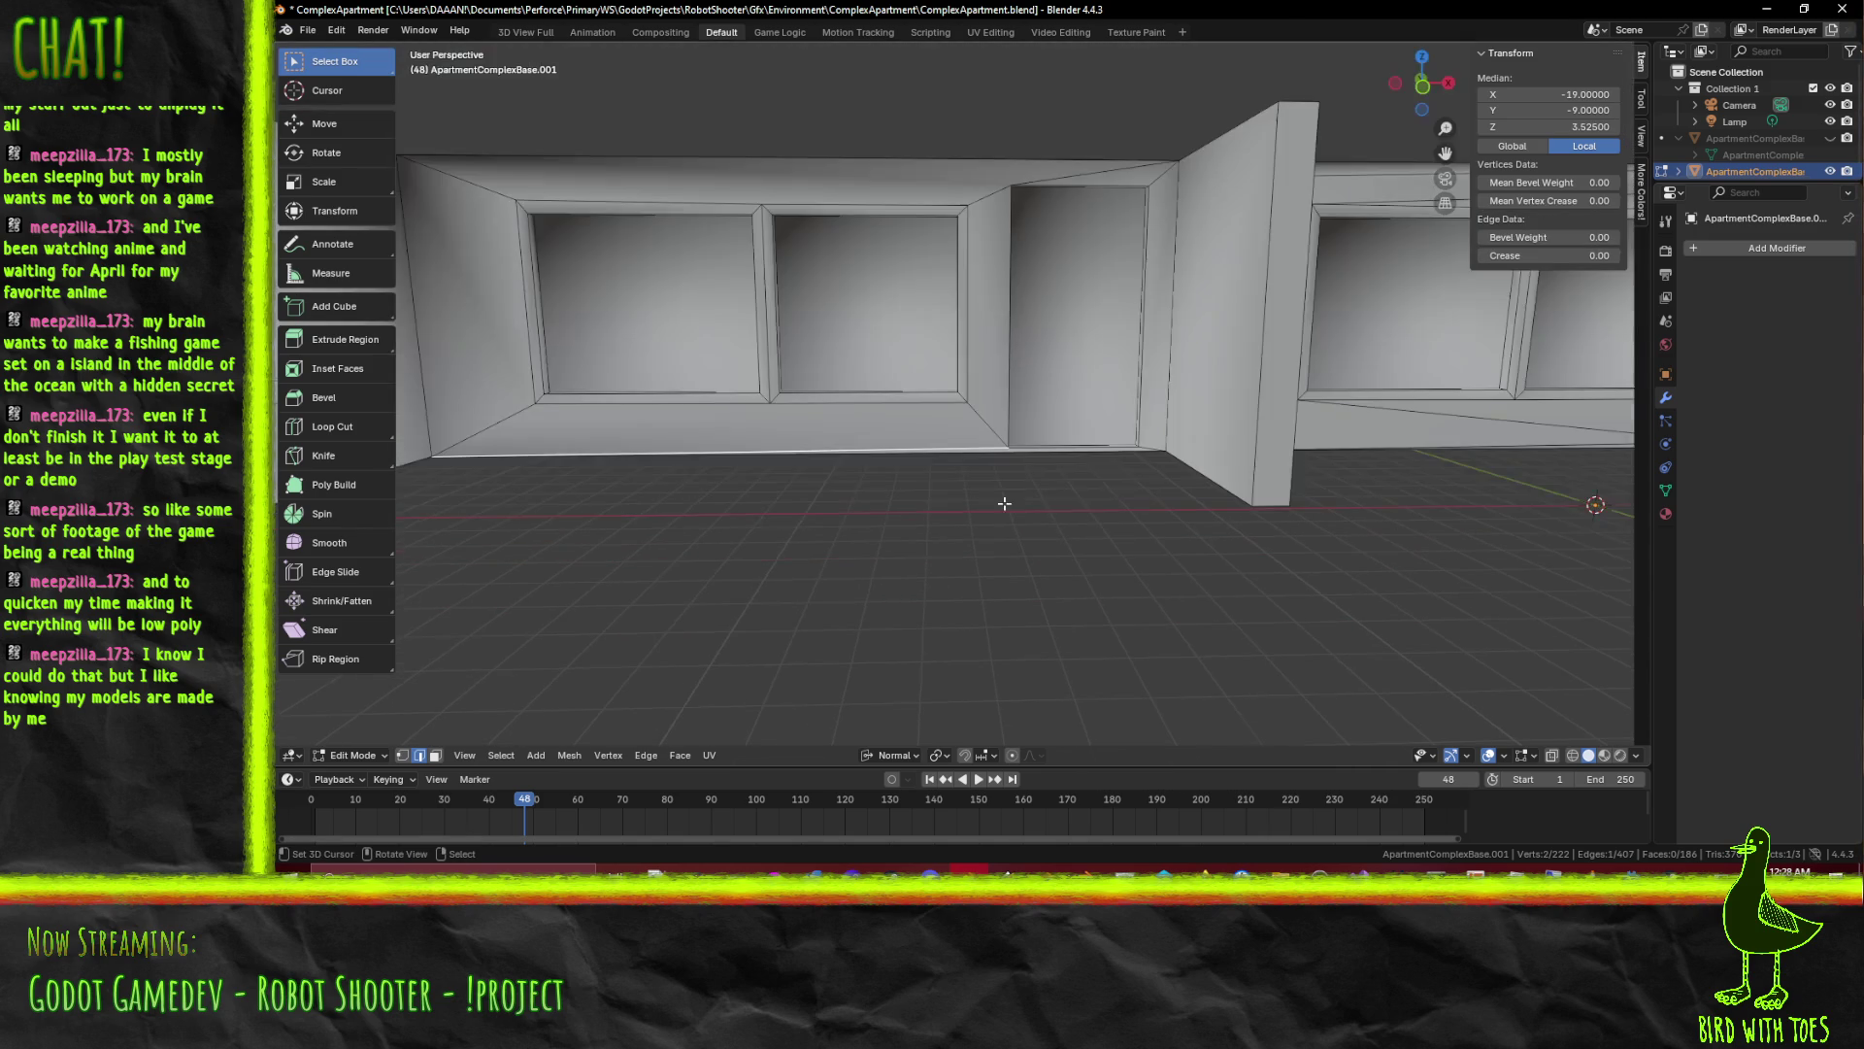
# Dissolve the leftover floor-wall edge under the window wall and view the recess head-on
pyautogui.moveTo(1004, 502); pyautogui.dragTo(979, 509)
pyautogui.press('x')
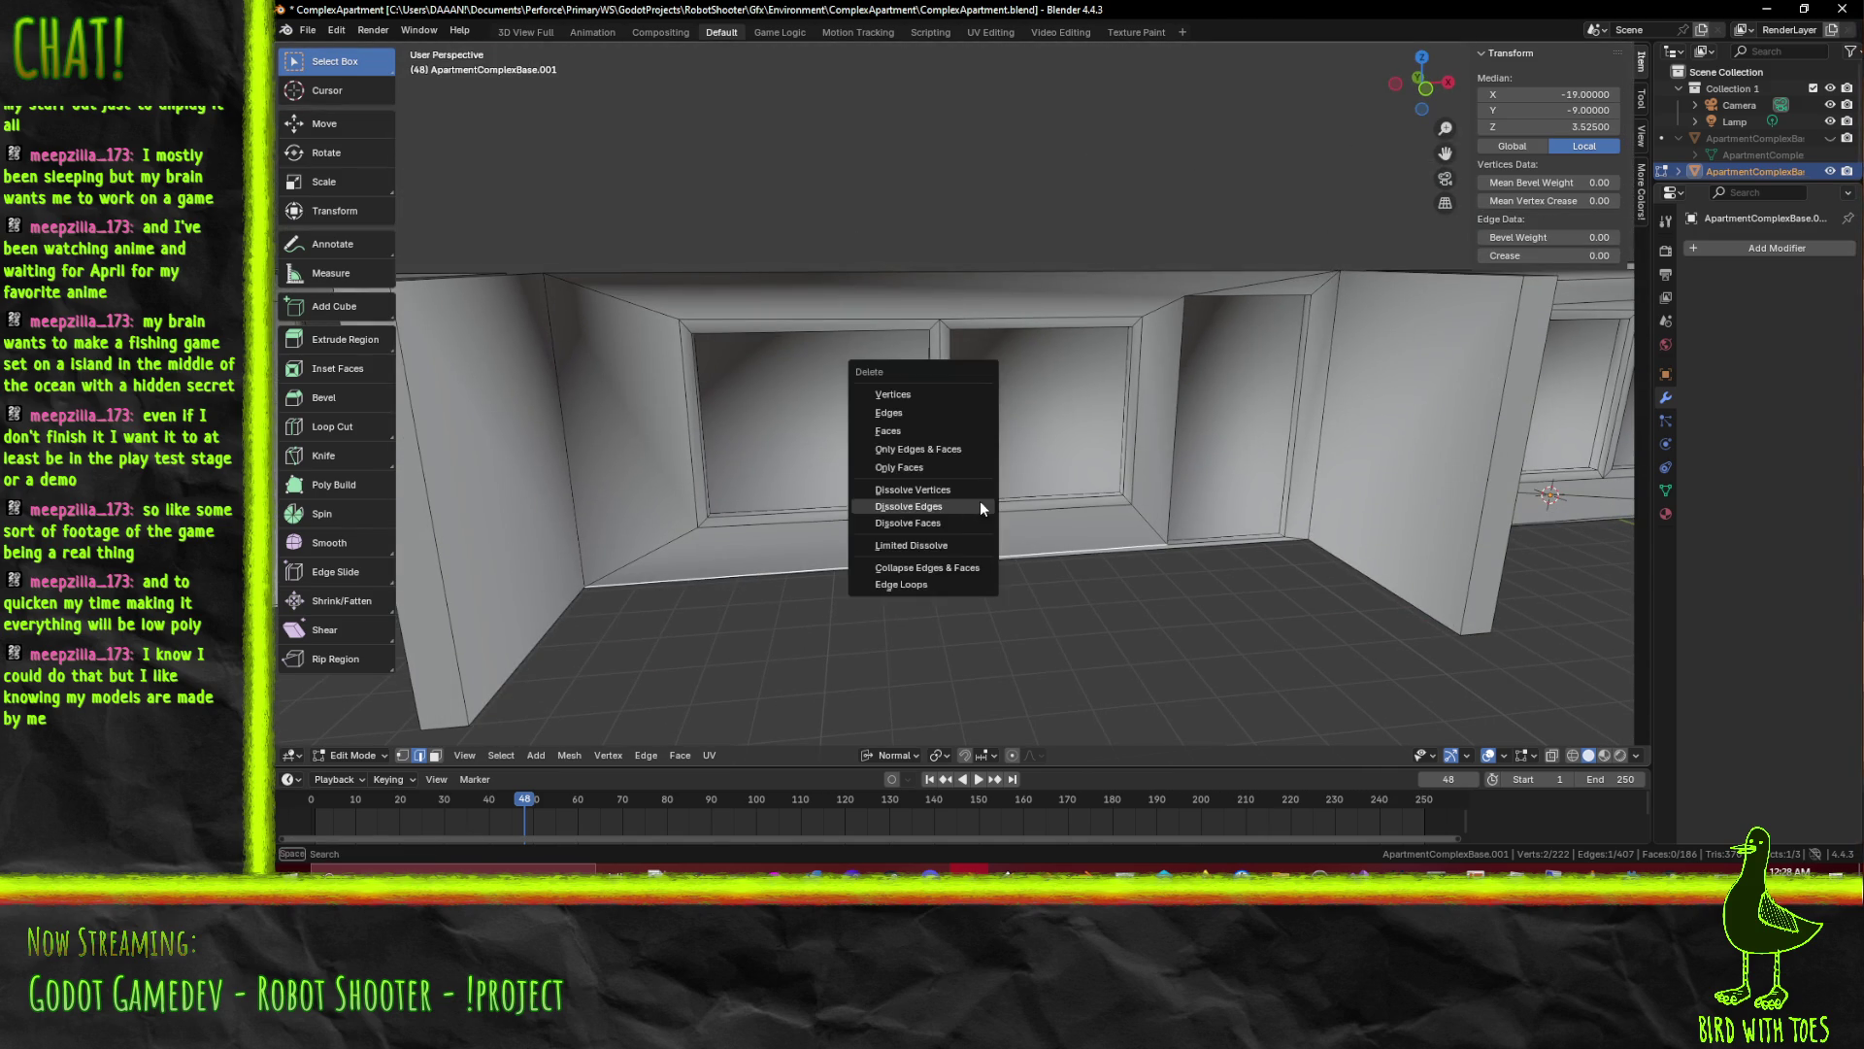
pyautogui.click(957, 513)
pyautogui.moveTo(1067, 365); pyautogui.dragTo(1093, 253)
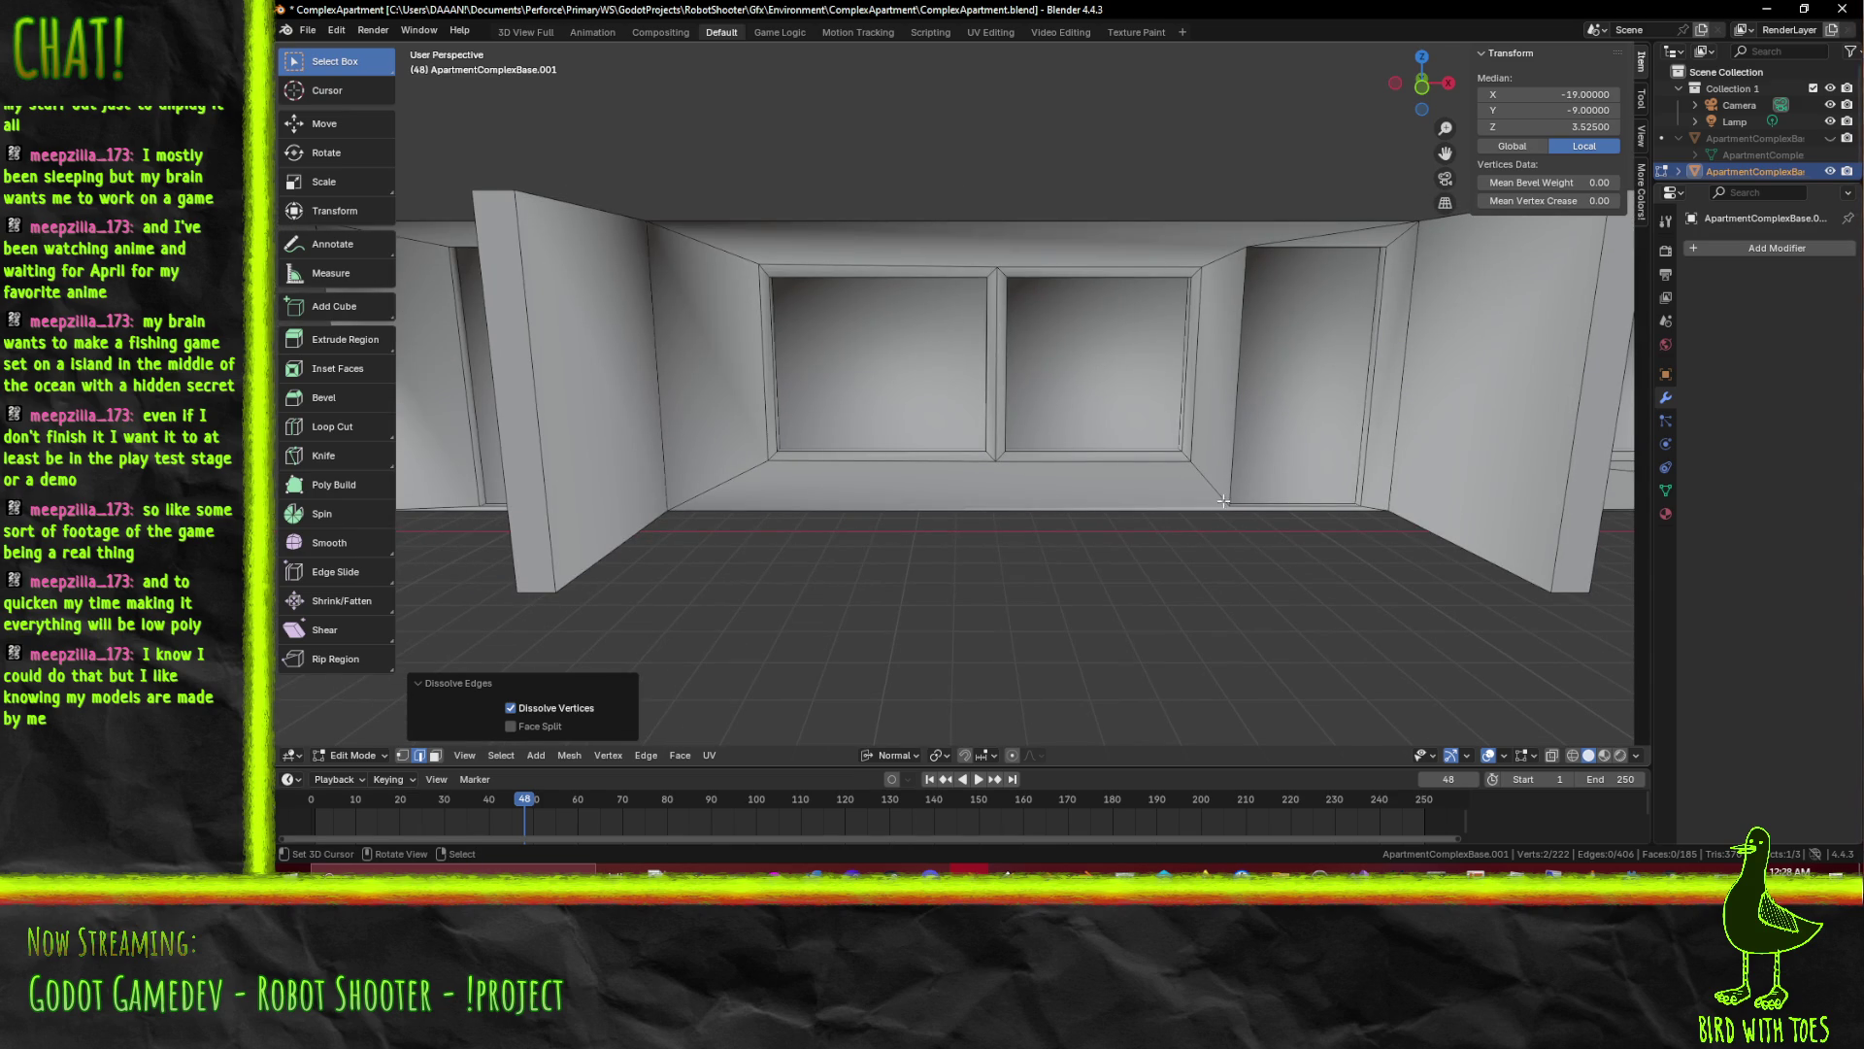
pyautogui.scroll(3)
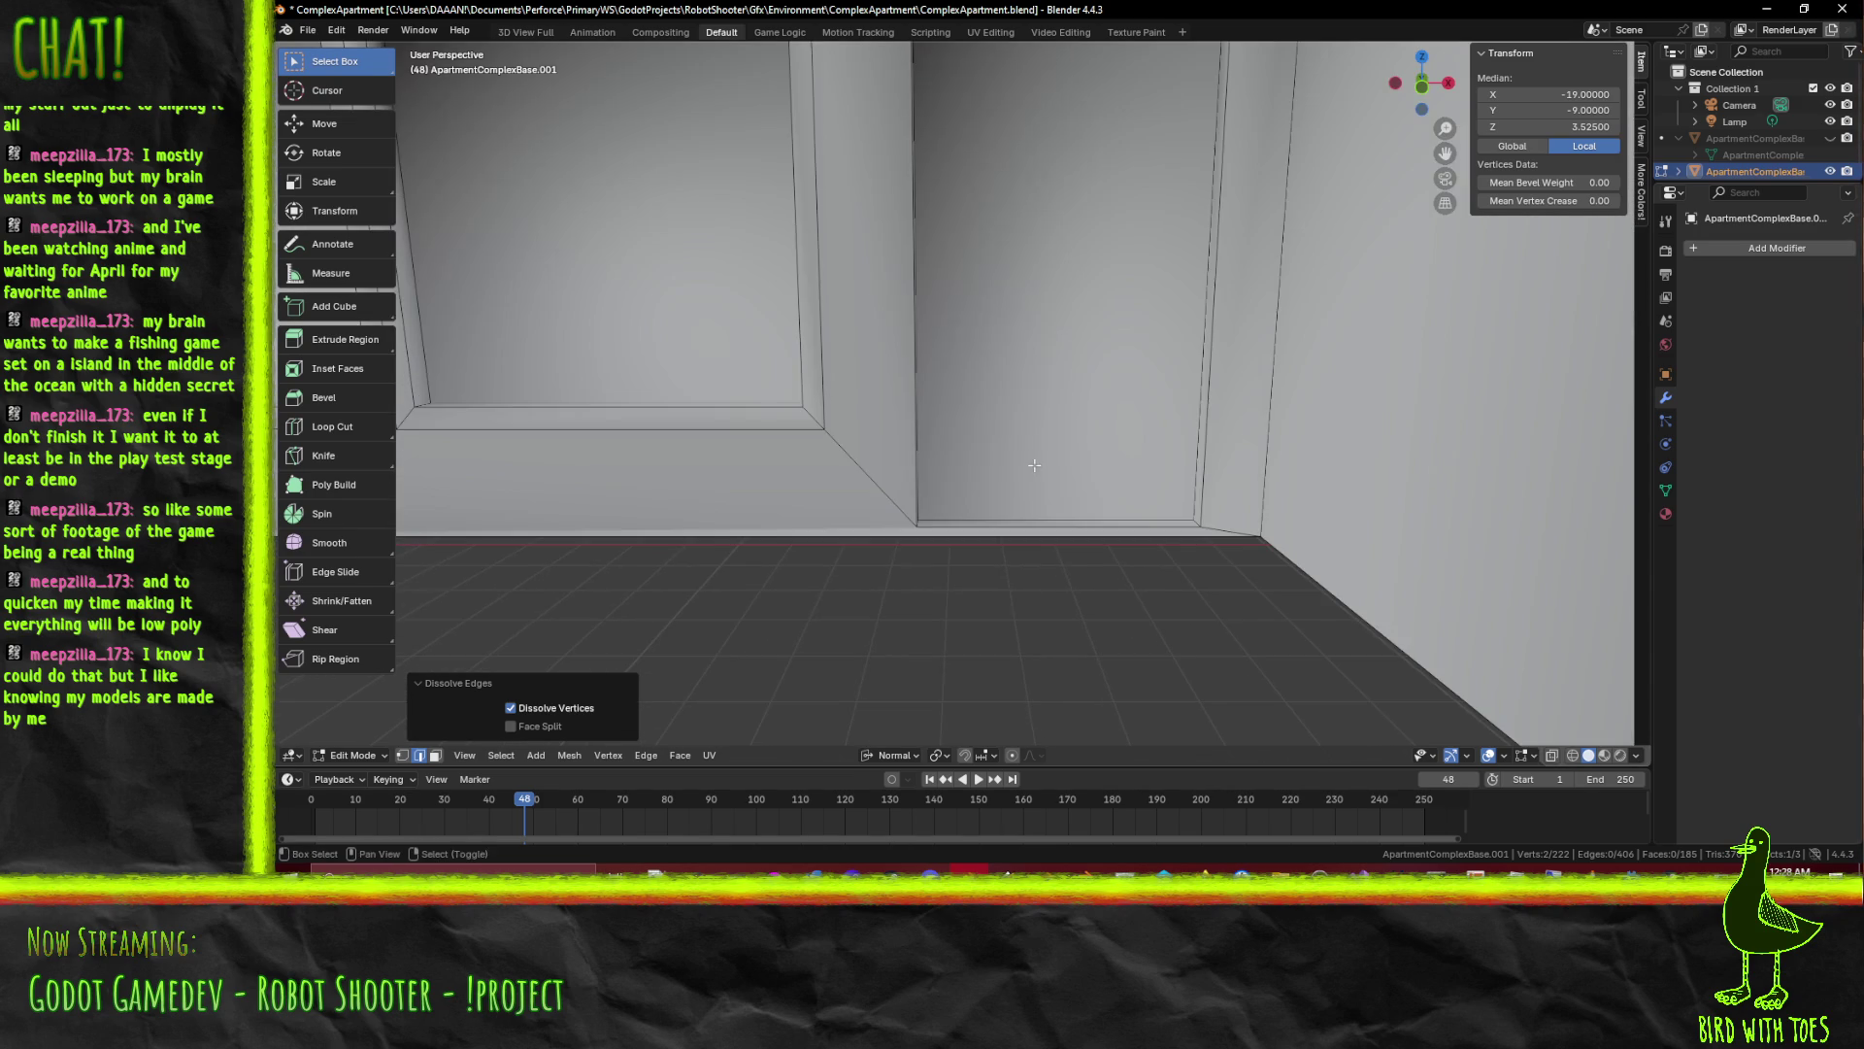
pyautogui.moveTo(1049, 470); pyautogui.dragTo(1056, 471)
pyautogui.scroll(-3)
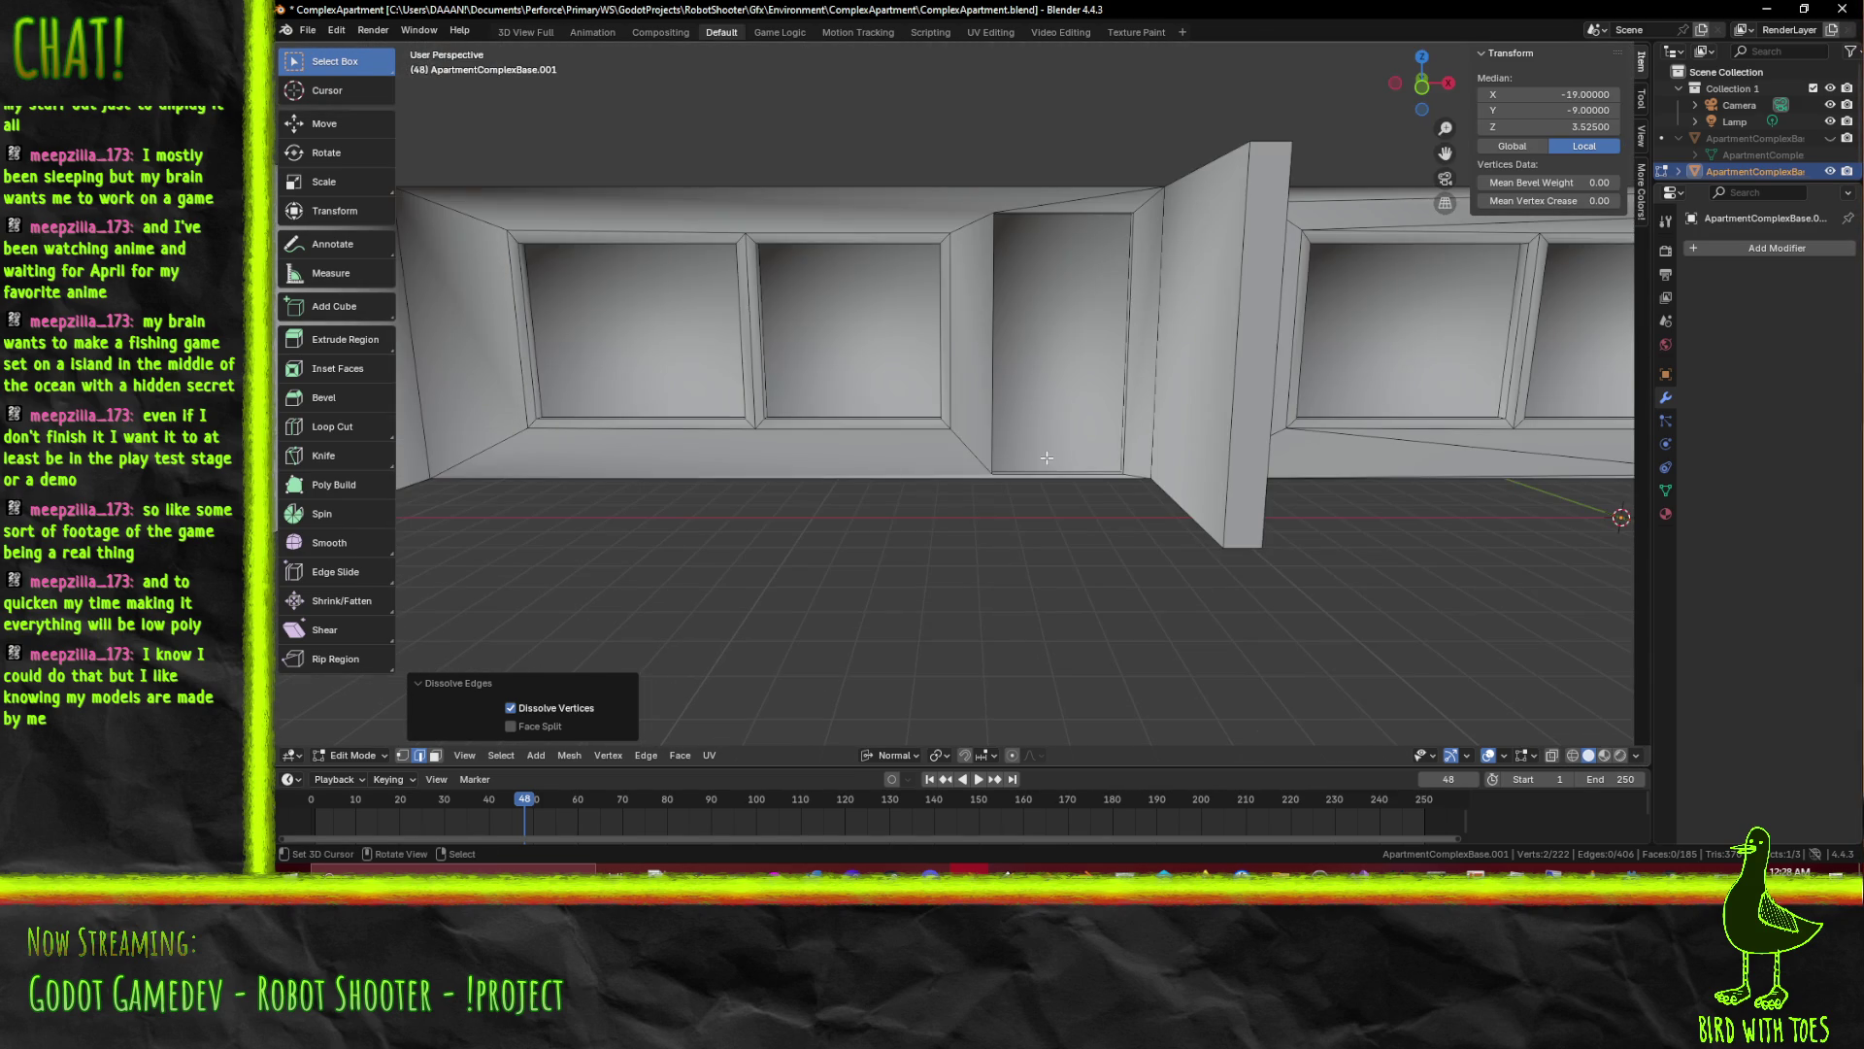
pyautogui.scroll(3)
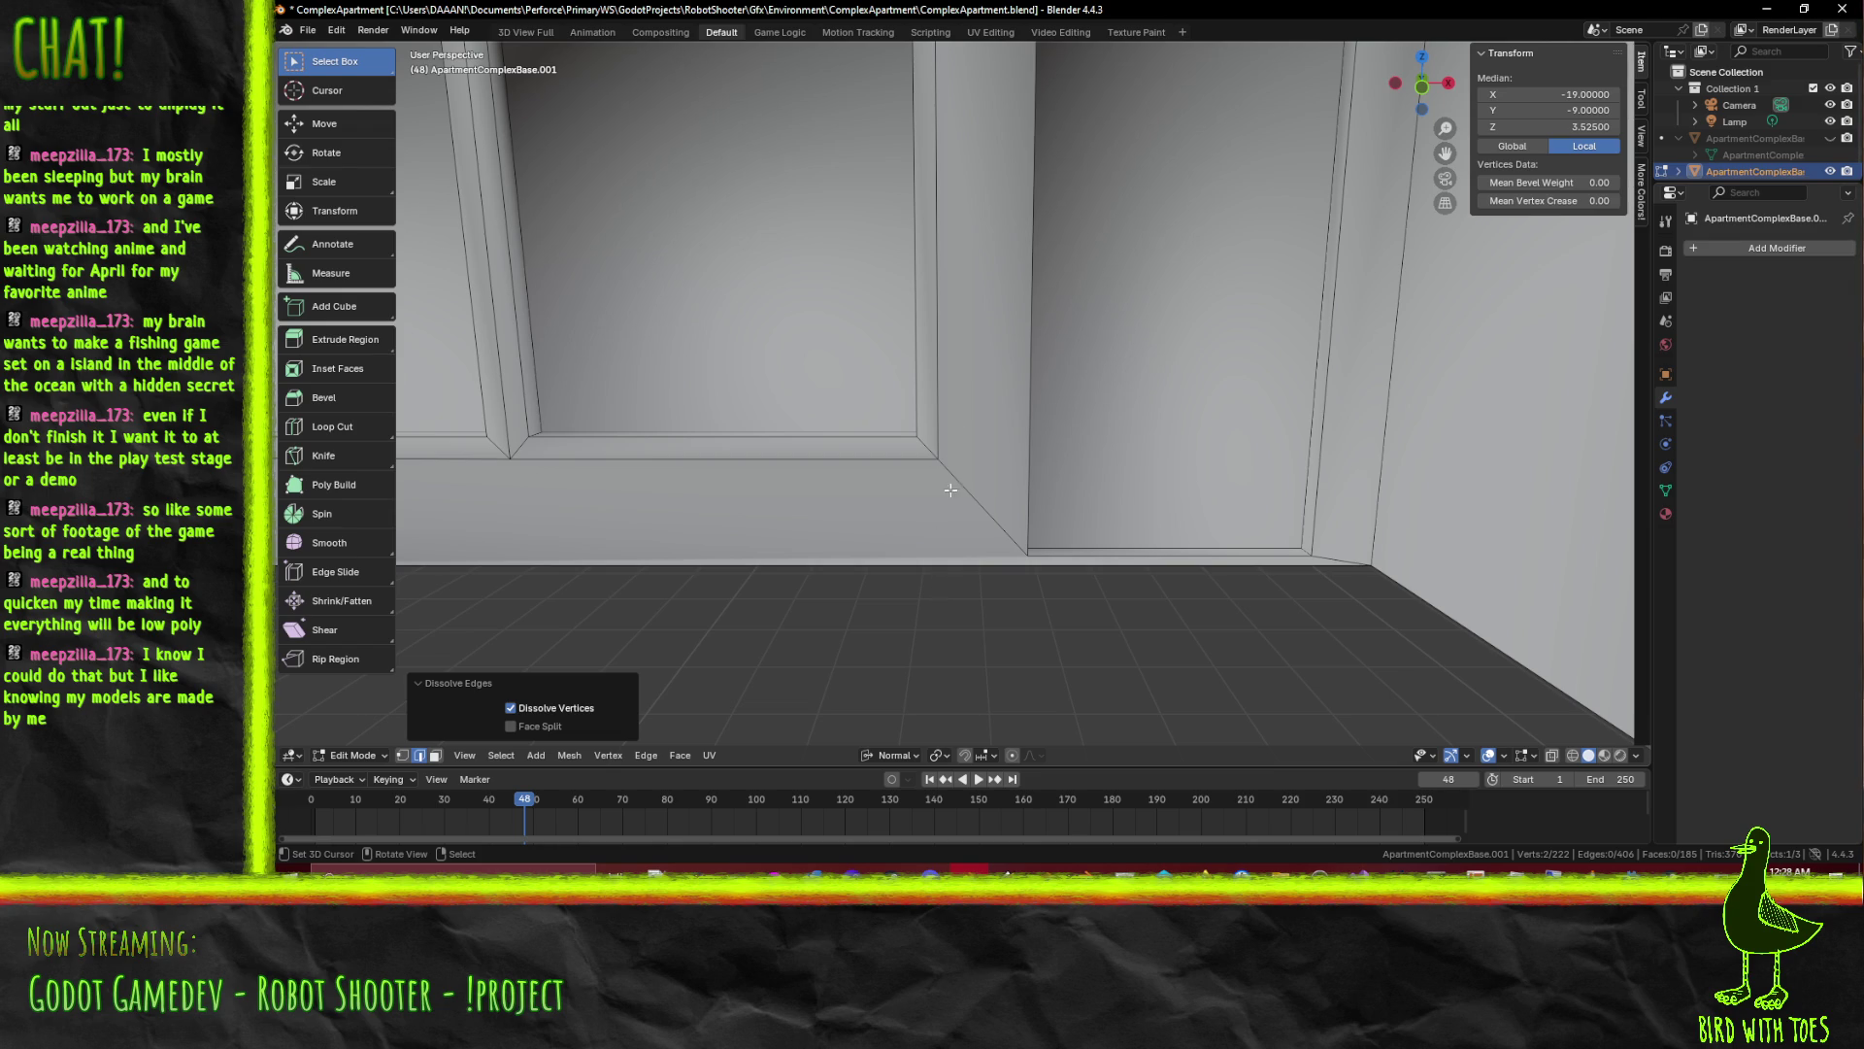
pyautogui.scroll(-3)
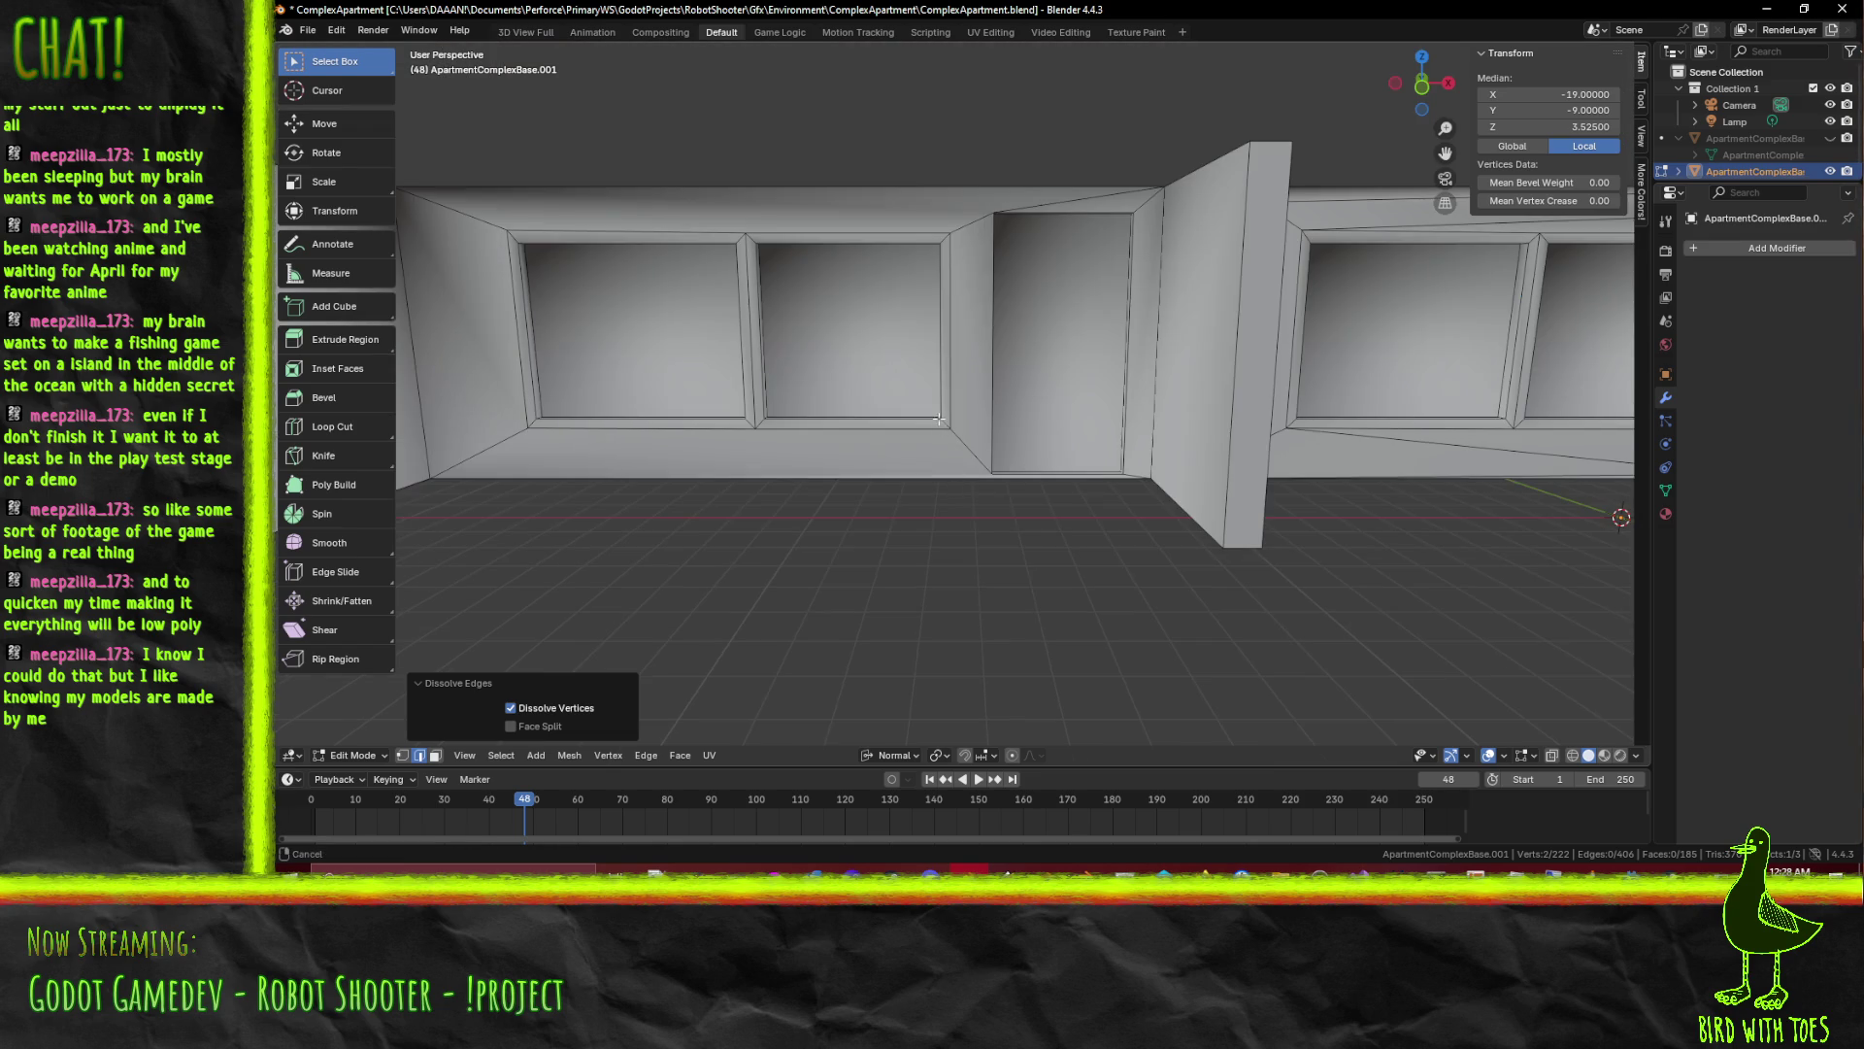
pyautogui.scroll(3)
pyautogui.scroll(3)
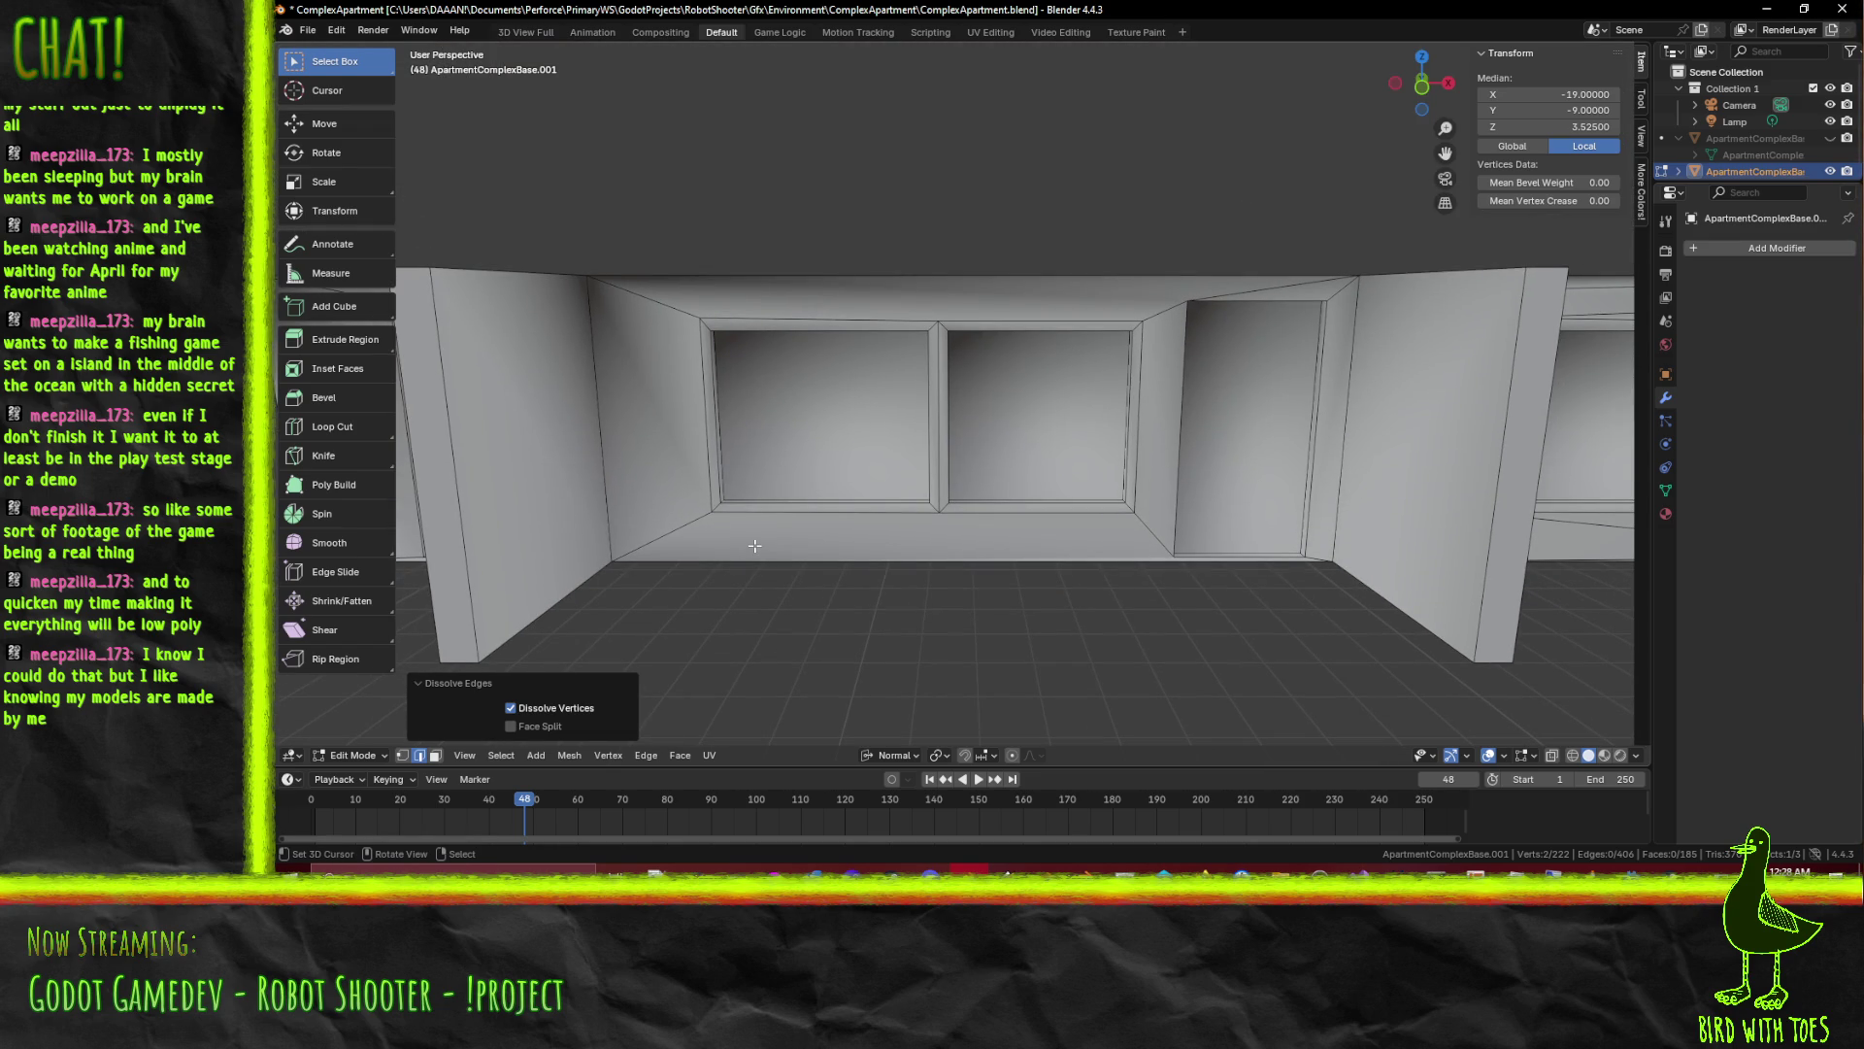
# Swing over to the door recess and pick its bottom edge
pyautogui.moveTo(825, 546); pyautogui.dragTo(944, 463)
pyautogui.scroll(3)
pyautogui.click(1067, 701)
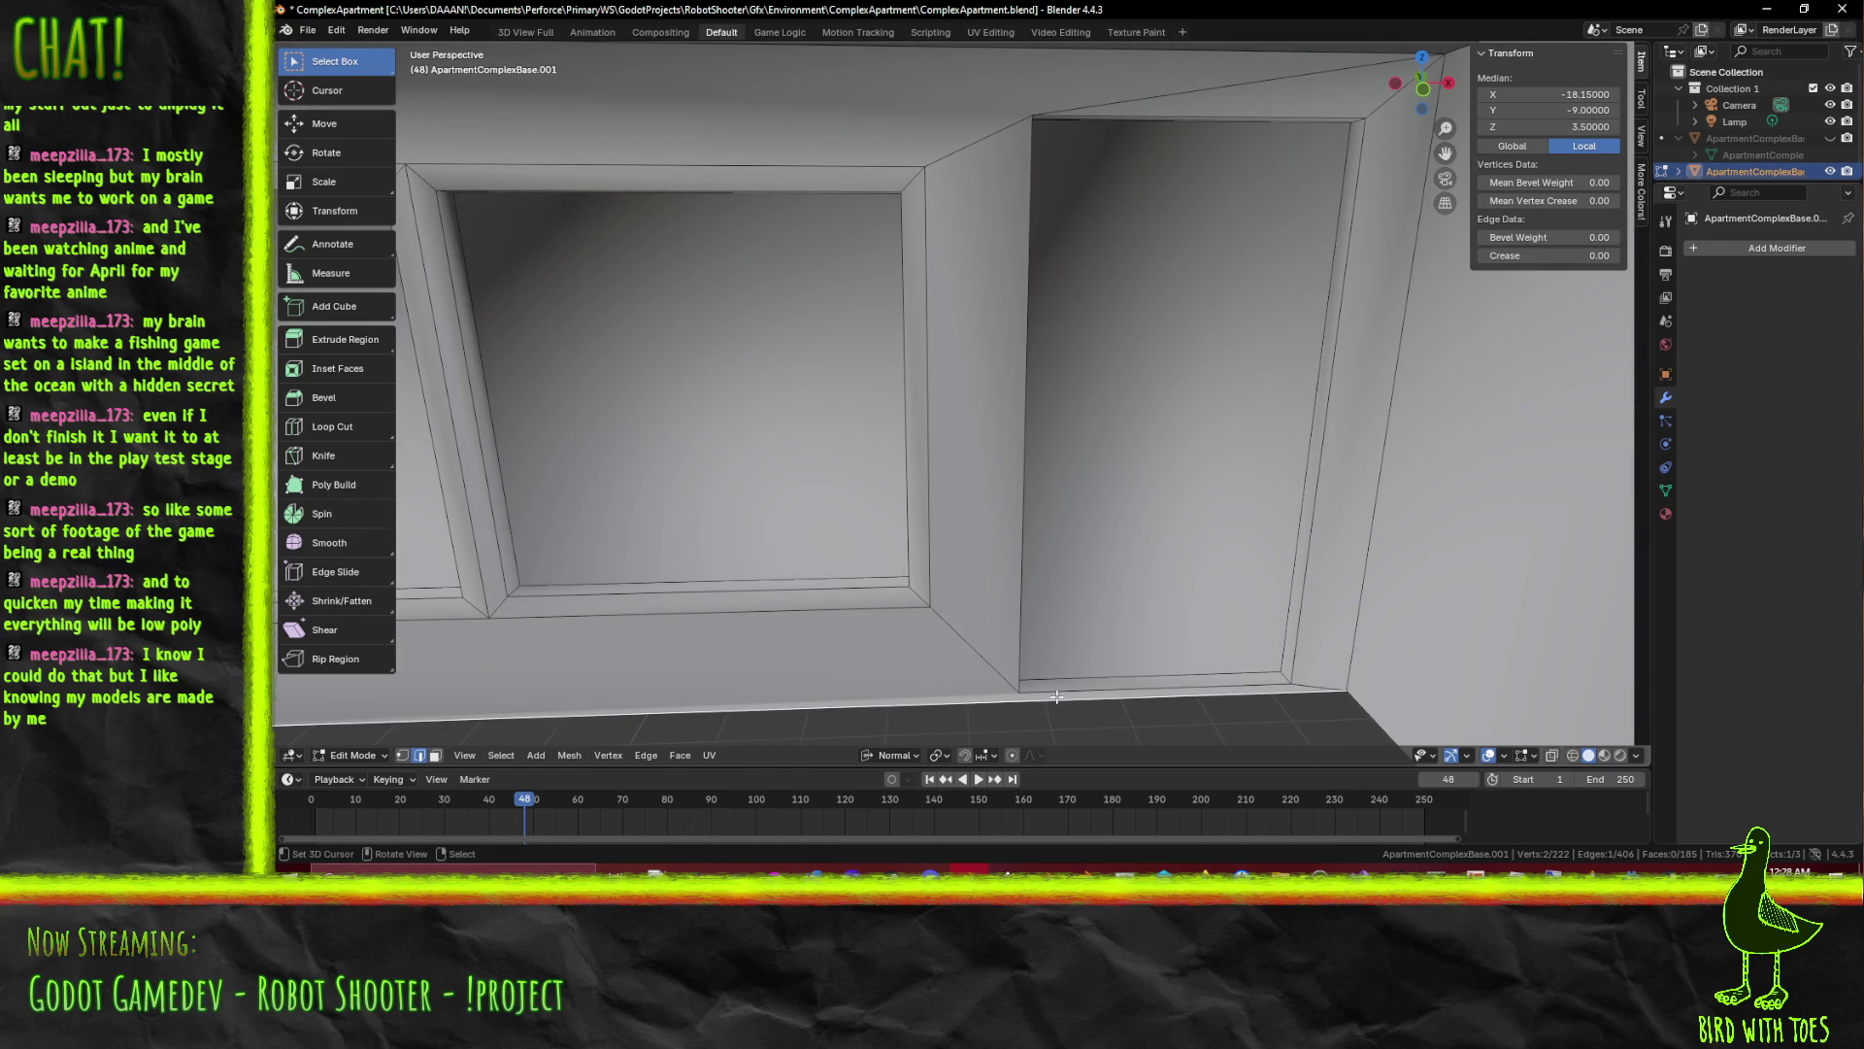
pyautogui.click(1179, 679)
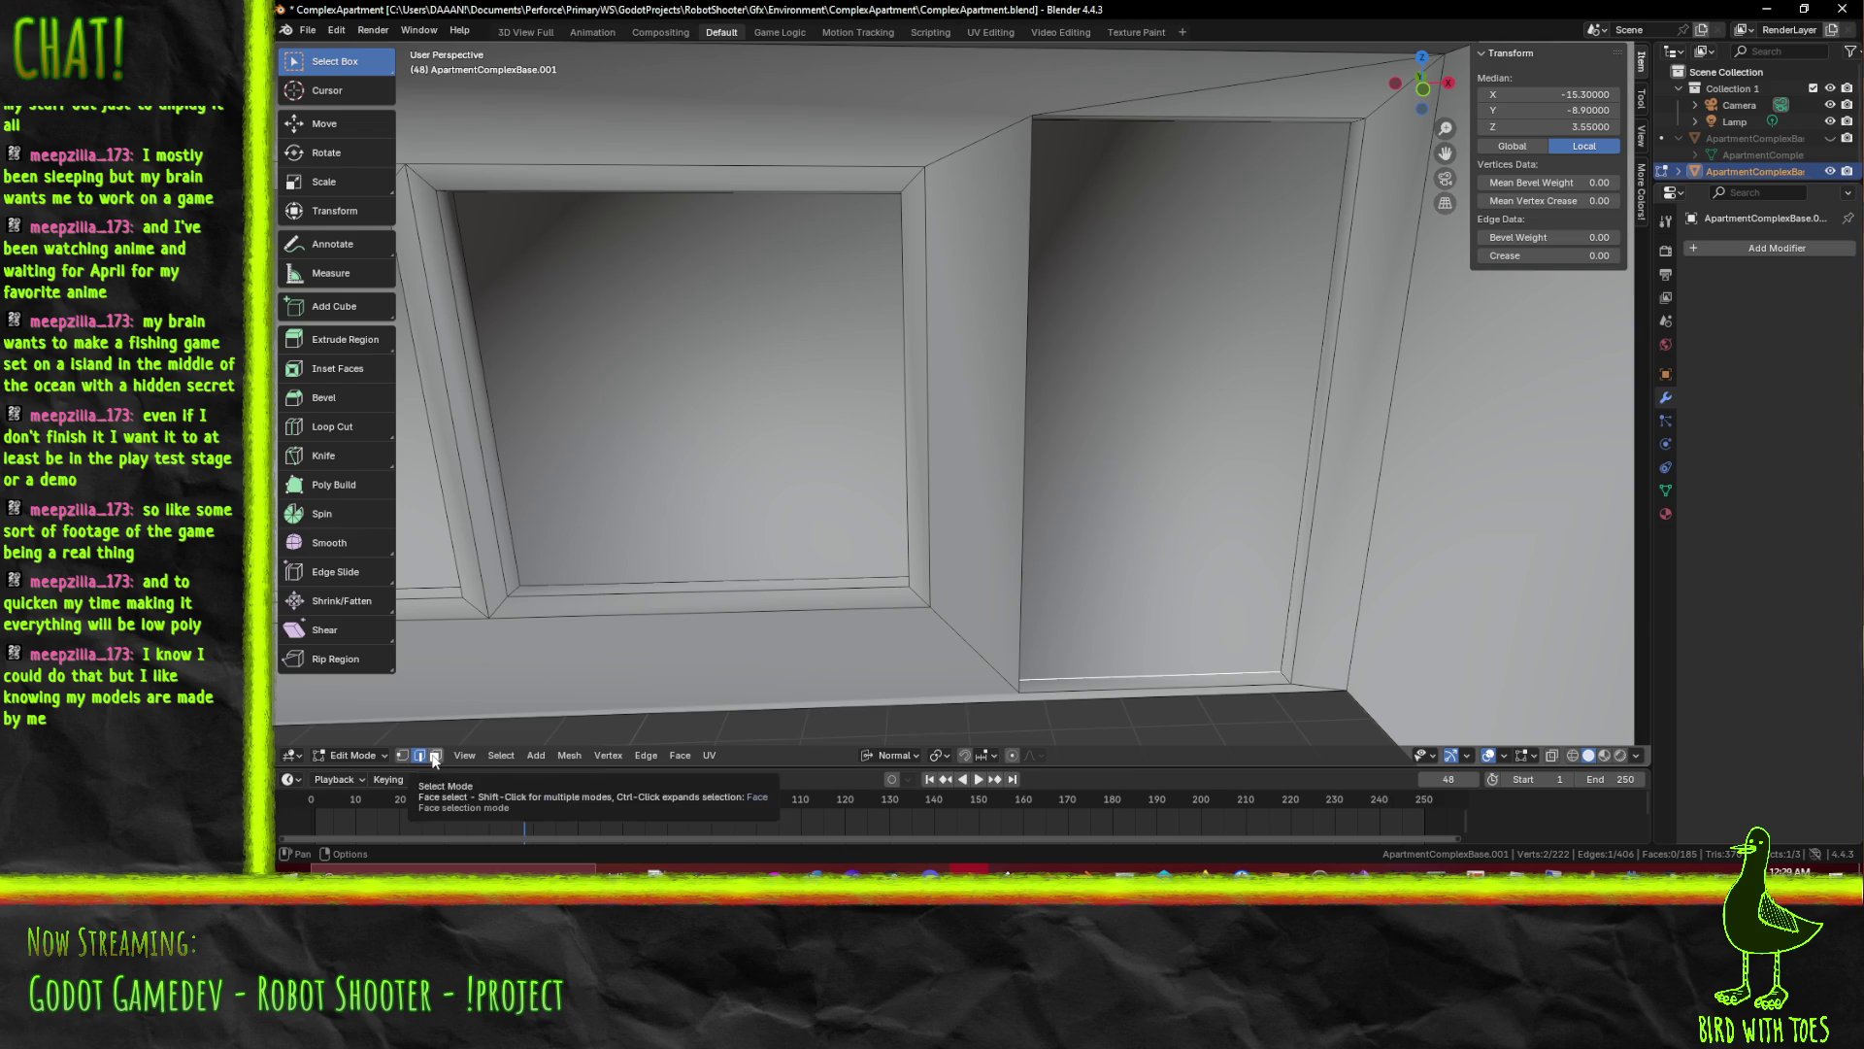
# Start a fresh selection with the first thin strip face along the wall base
pyautogui.click(1022, 721)
pyautogui.scroll(-3)
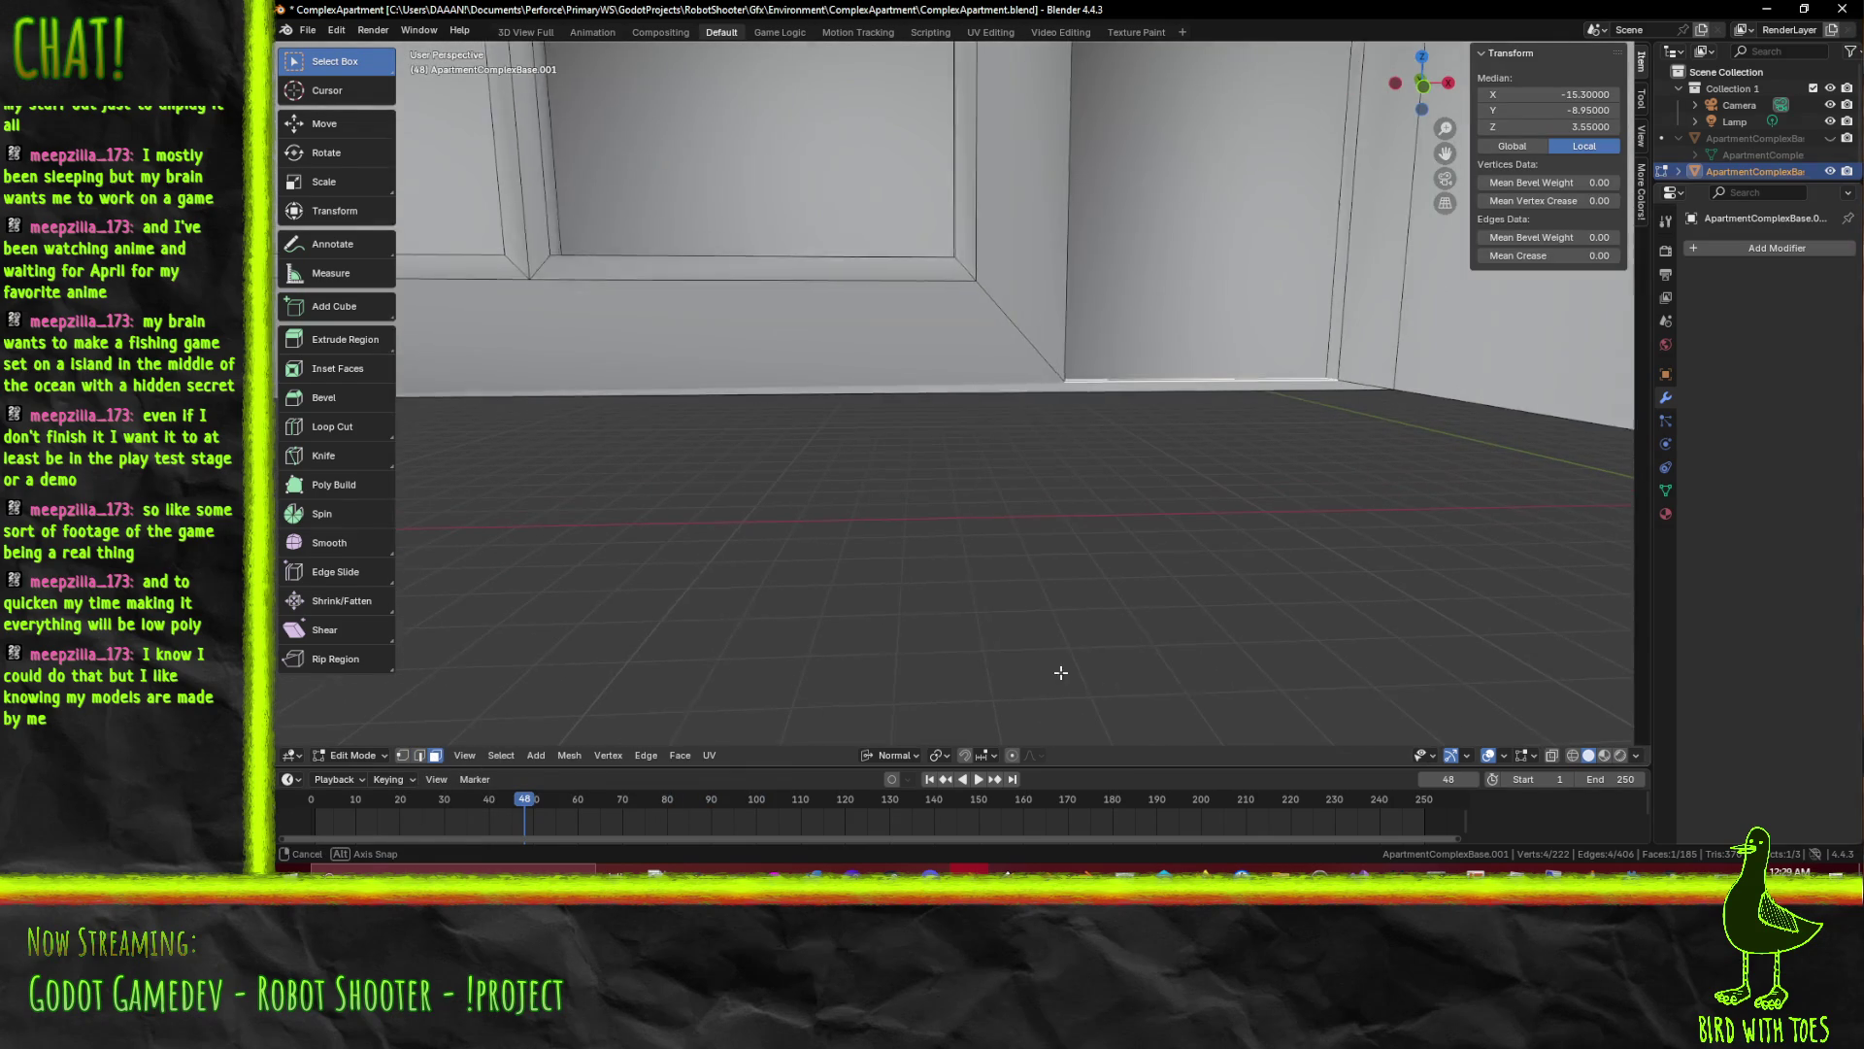
pyautogui.hotkey('ctrl', 'z')
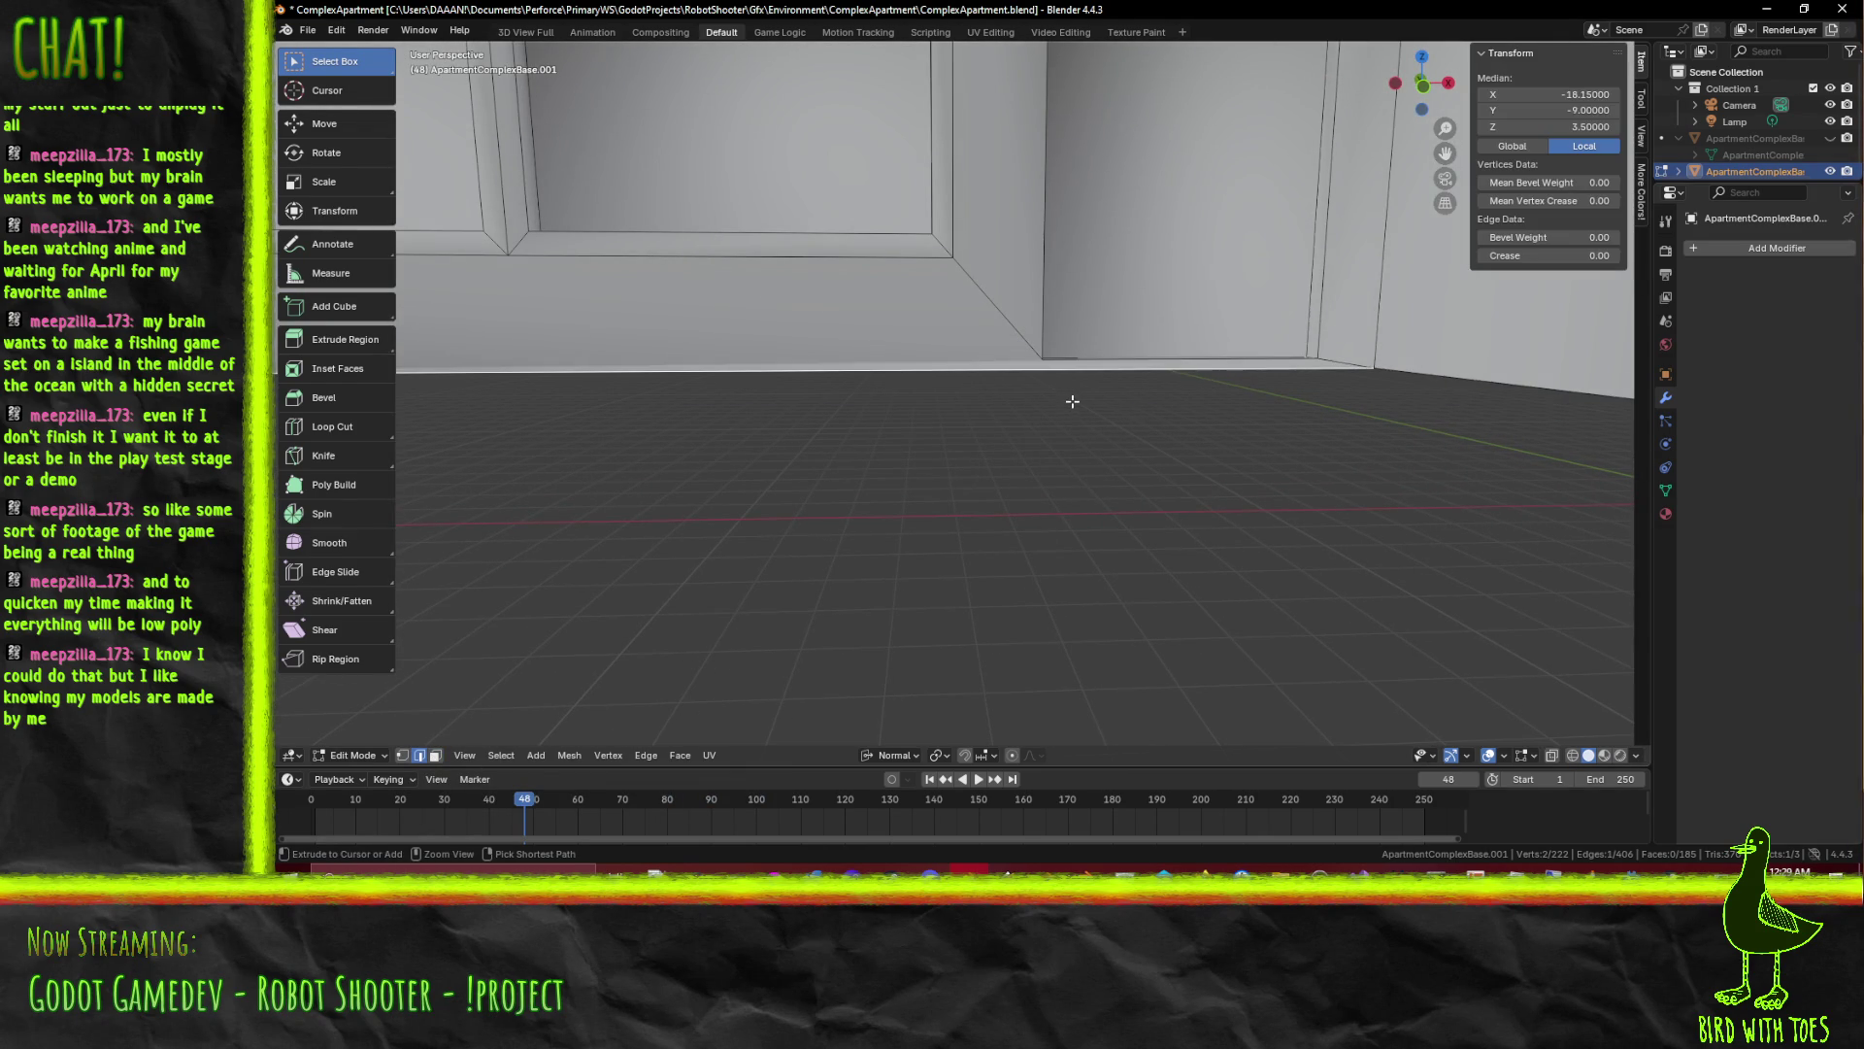
pyautogui.click(1057, 366)
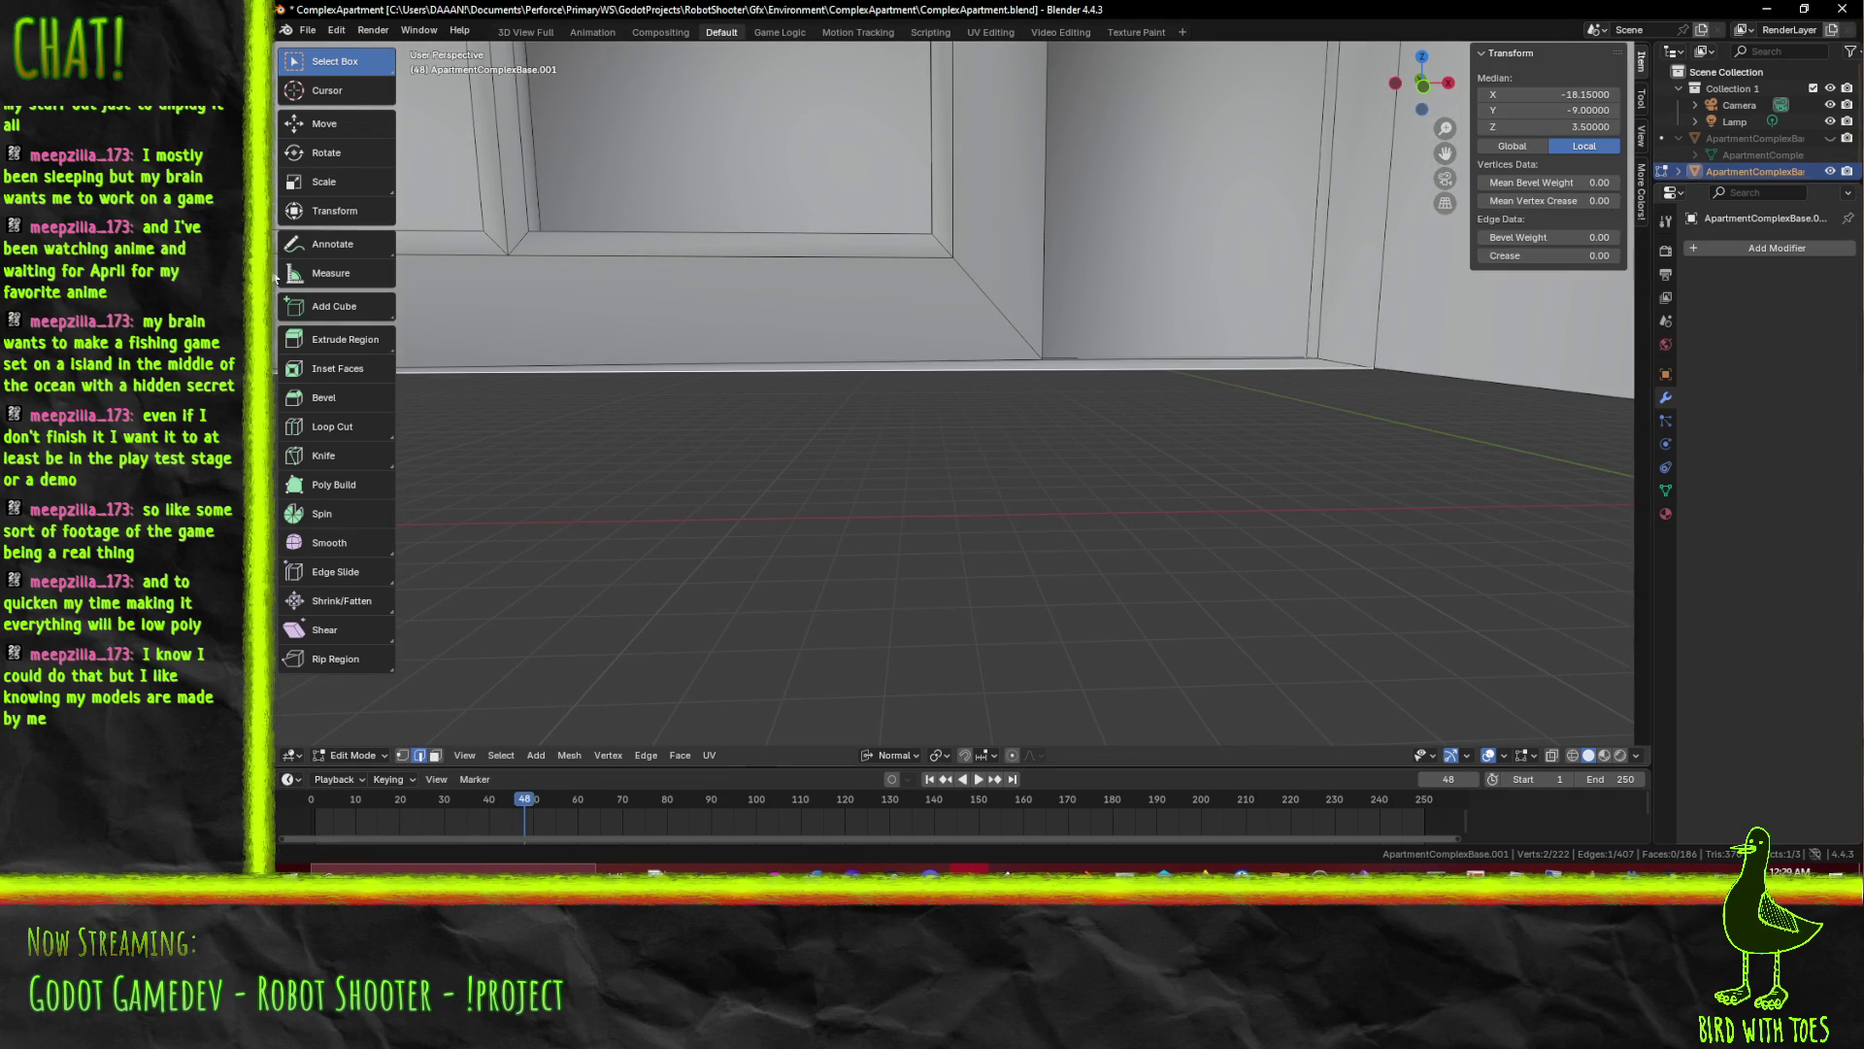
pyautogui.click(1066, 368)
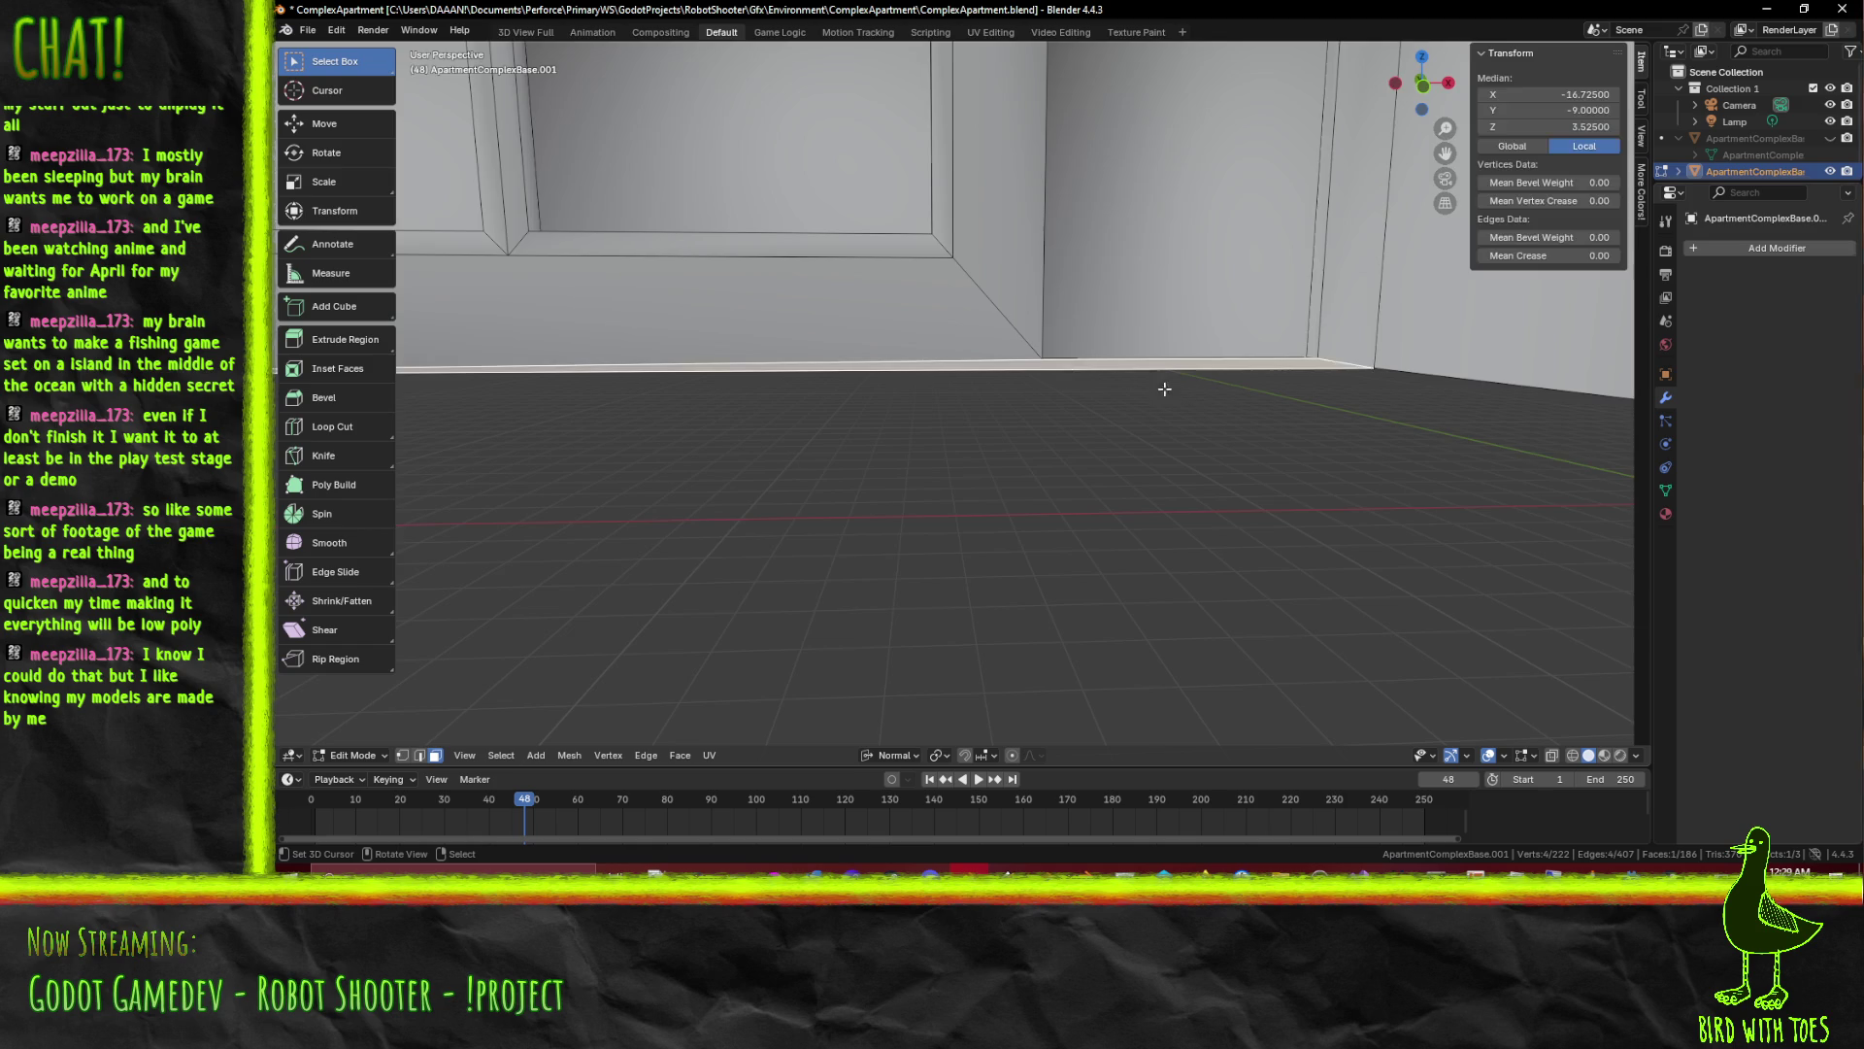
pyautogui.scroll(-3)
pyautogui.scroll(-3)
pyautogui.scroll(3)
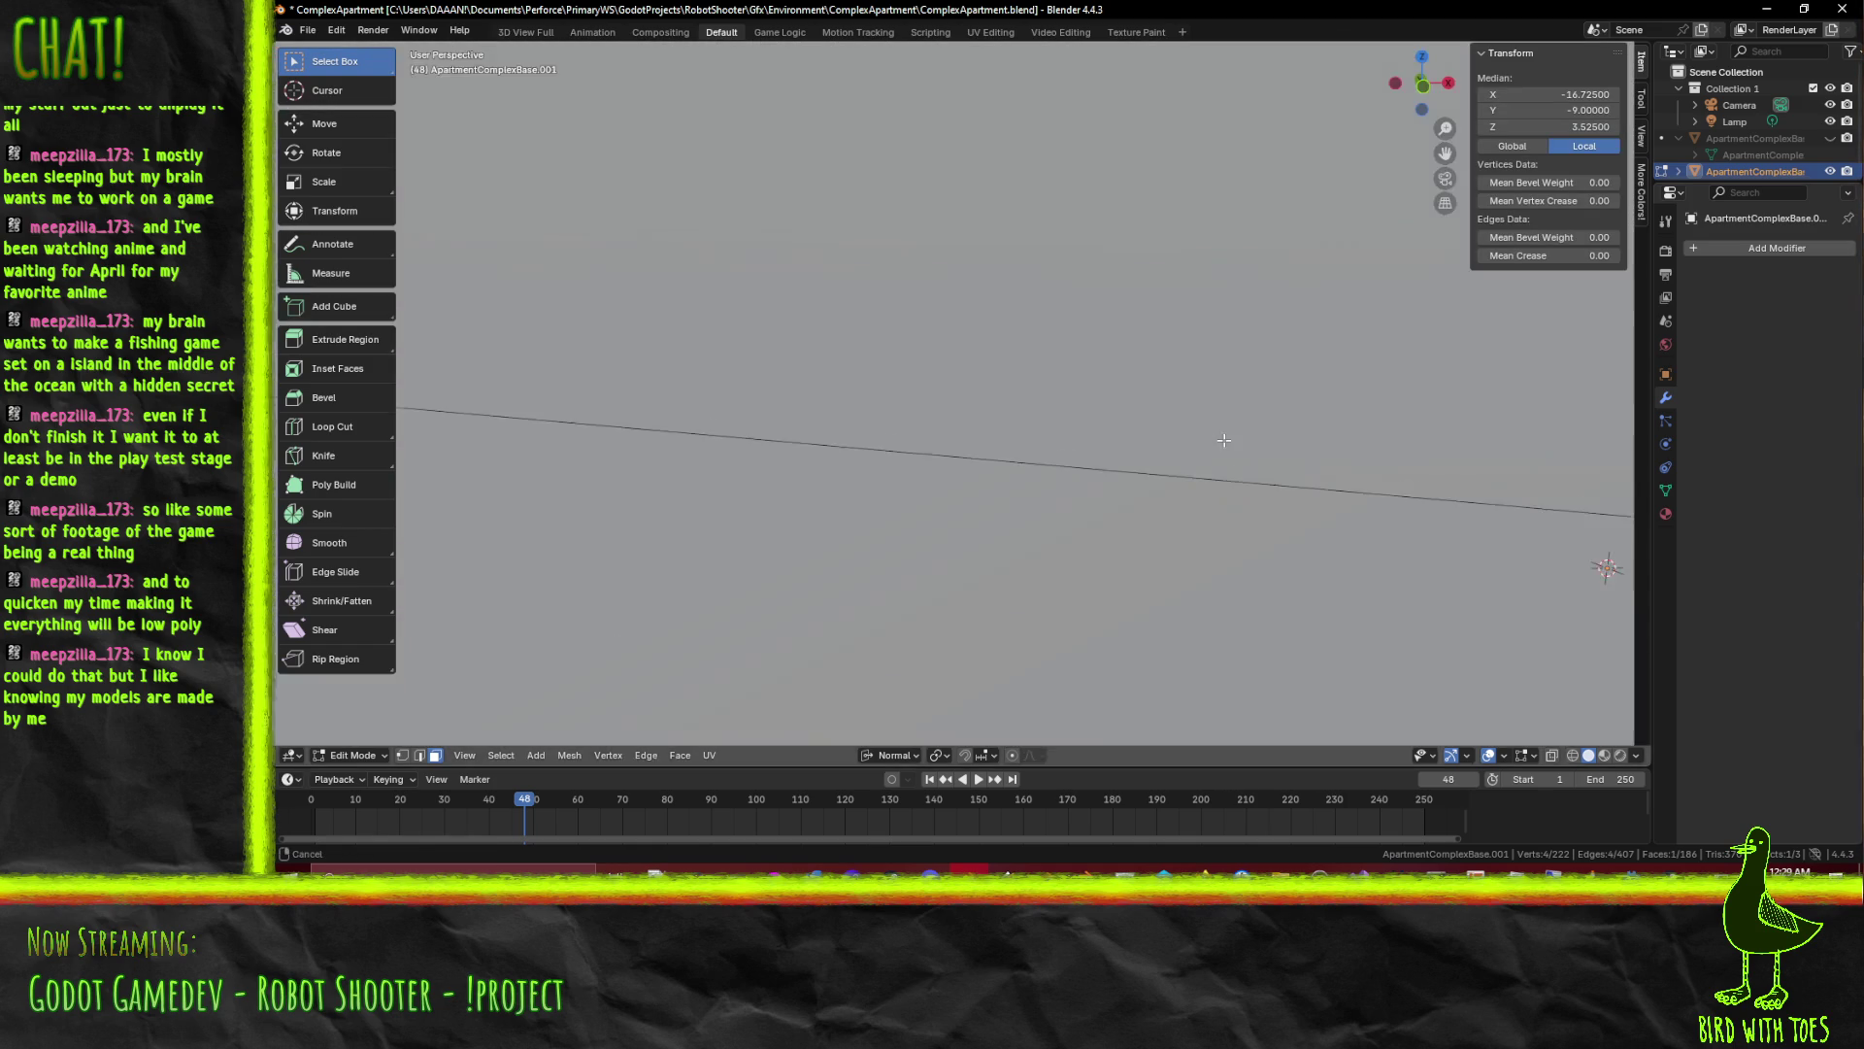
pyautogui.scroll(-3)
# Add the next wall-floor strip and the door's bottom strip, then bring up the delete options
pyautogui.click(1431, 312)
pyautogui.scroll(-3)
pyautogui.moveTo(1431, 314); pyautogui.dragTo(1371, 466)
pyautogui.click(1019, 412)
pyautogui.scroll(-3)
pyautogui.press('x')
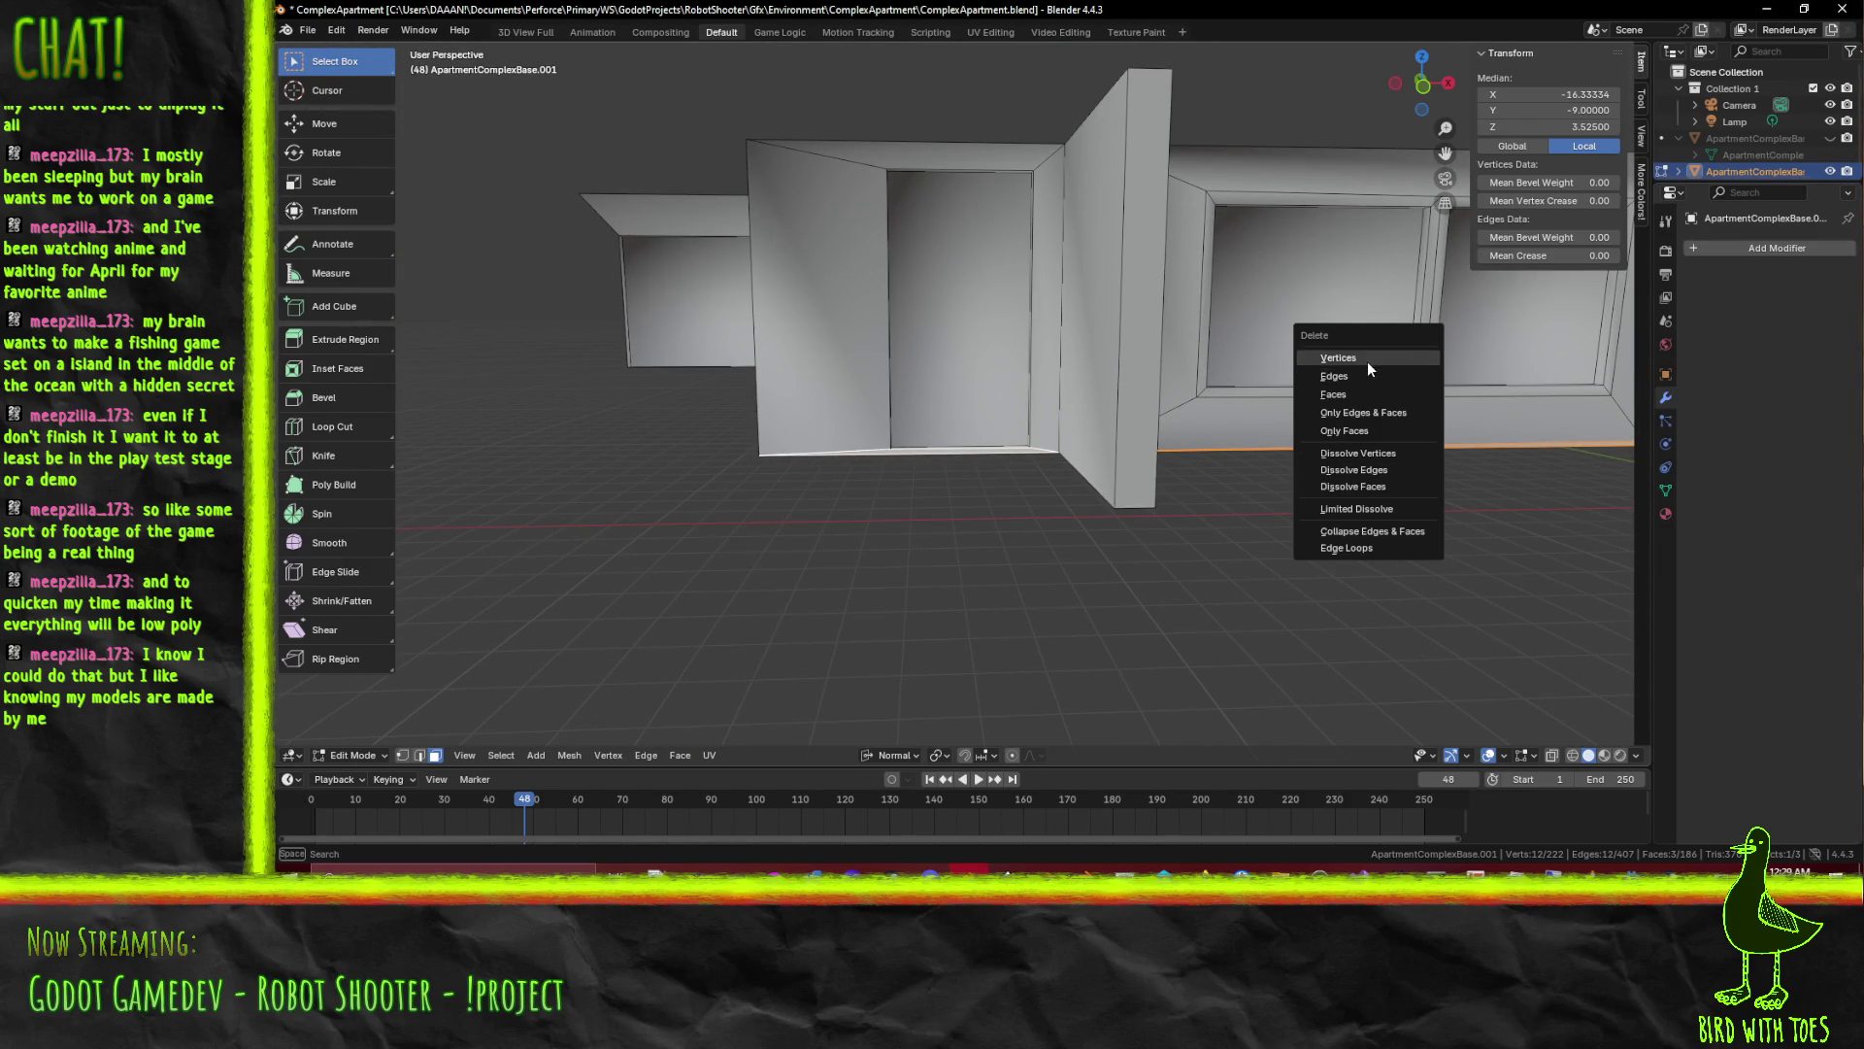
# Delete the three selected strip faces and pick the remaining wall-bottom edges
pyautogui.click(1340, 394)
pyautogui.scroll(3)
pyautogui.moveTo(975, 441); pyautogui.dragTo(1055, 488)
pyautogui.scroll(-3)
pyautogui.scroll(3)
pyautogui.scroll(3)
pyautogui.scroll(3)
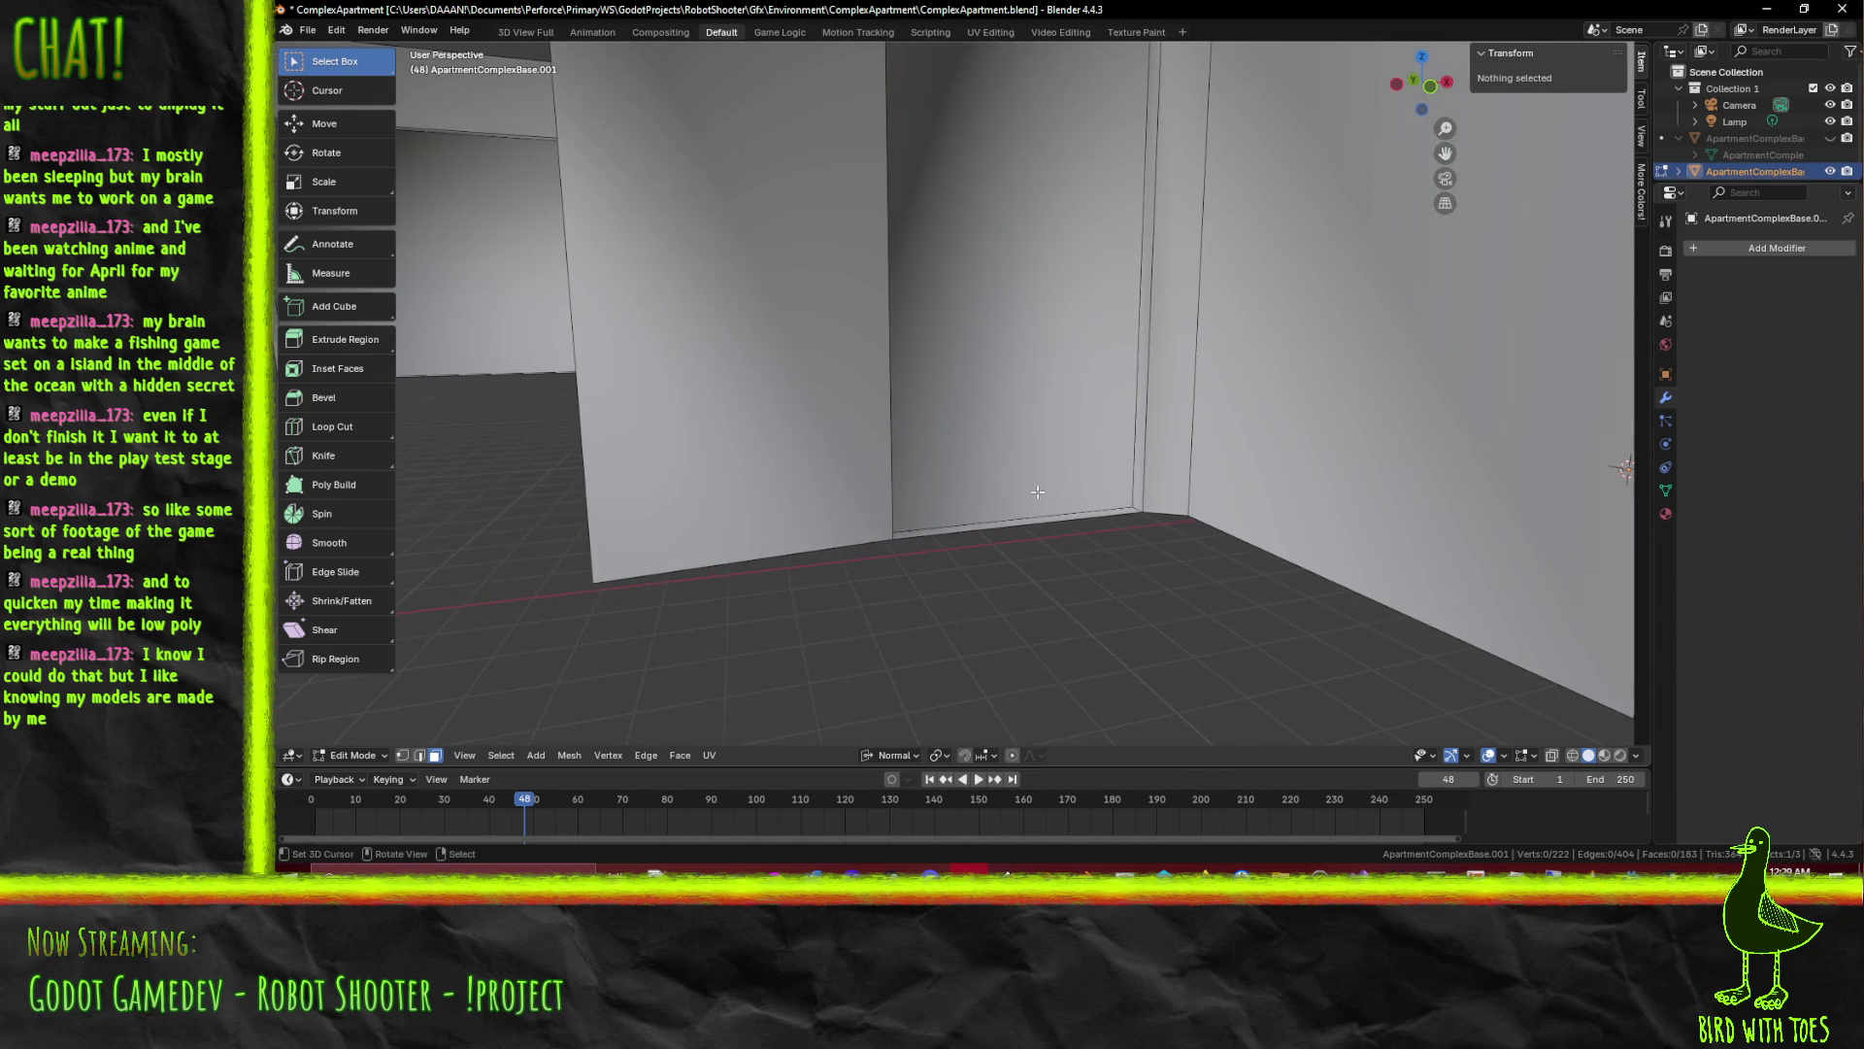
pyautogui.click(1062, 516)
pyautogui.scroll(-3)
pyautogui.moveTo(1061, 516); pyautogui.dragTo(798, 470)
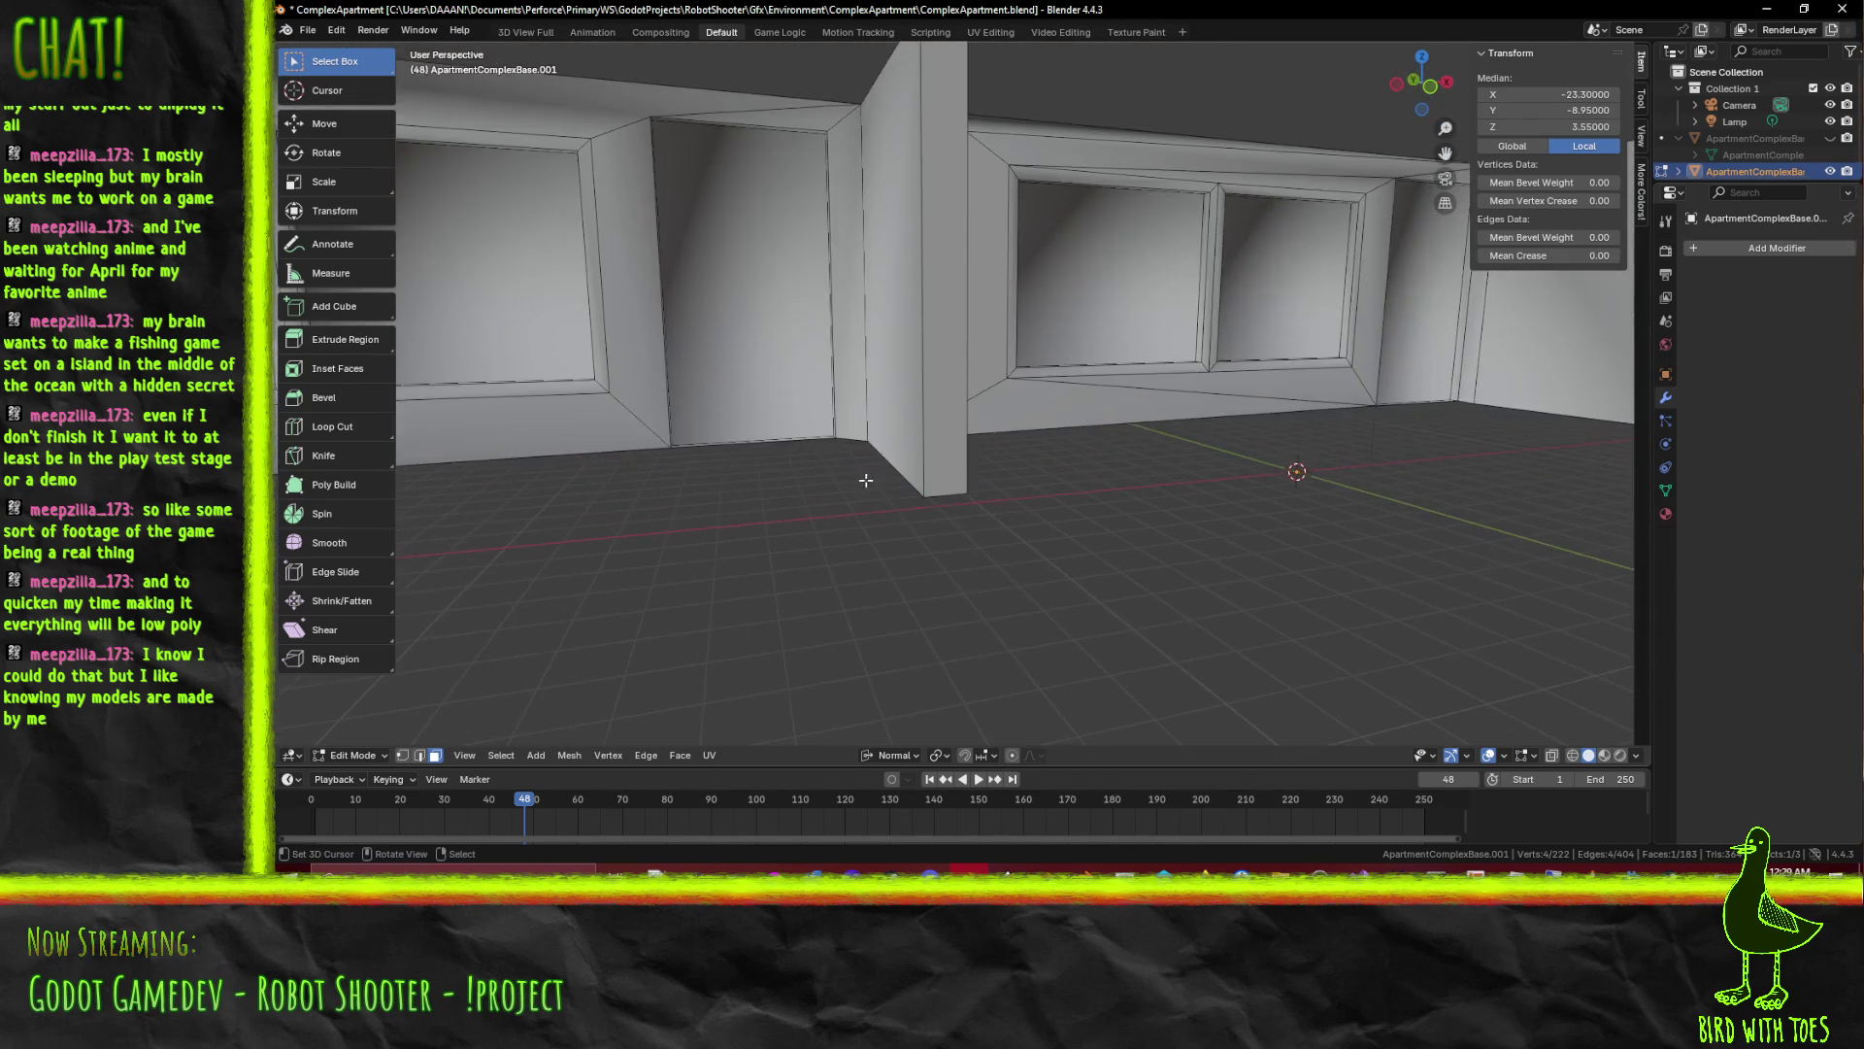
pyautogui.scroll(3)
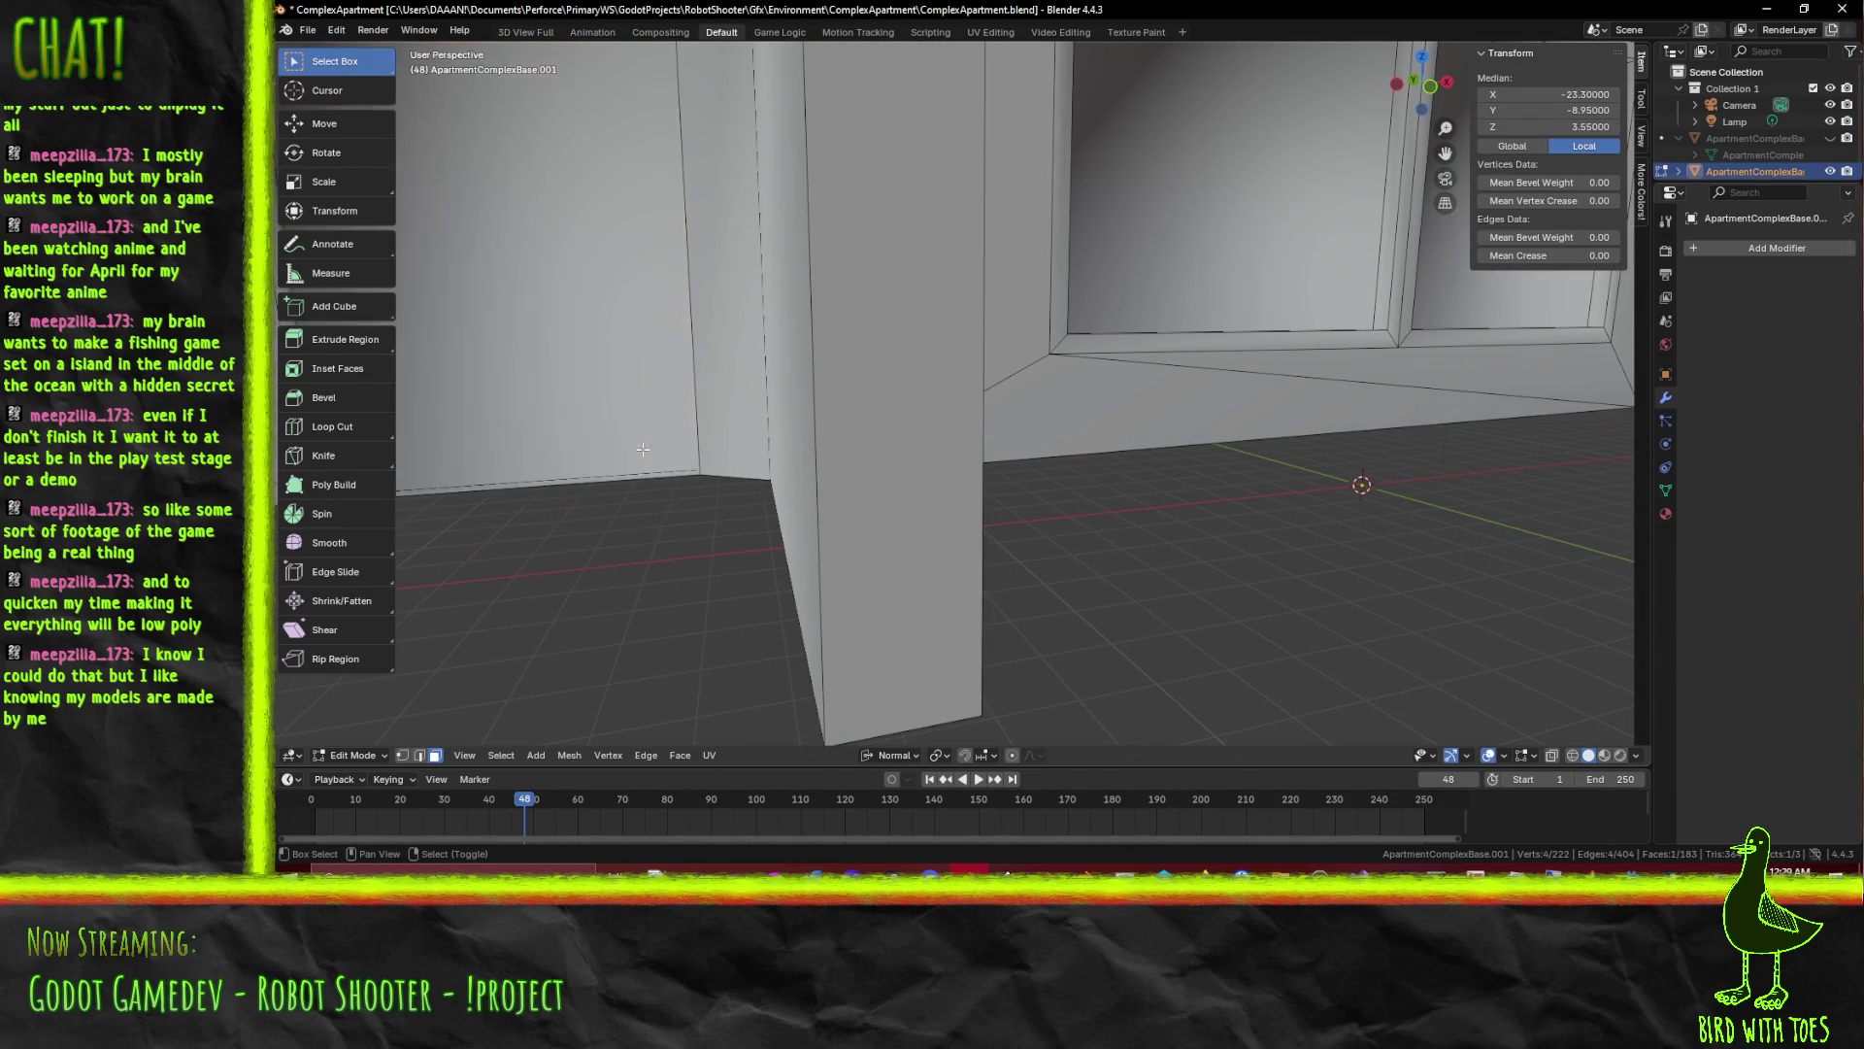
pyautogui.click(662, 471)
pyautogui.scroll(-3)
pyautogui.moveTo(662, 471); pyautogui.dragTo(877, 498)
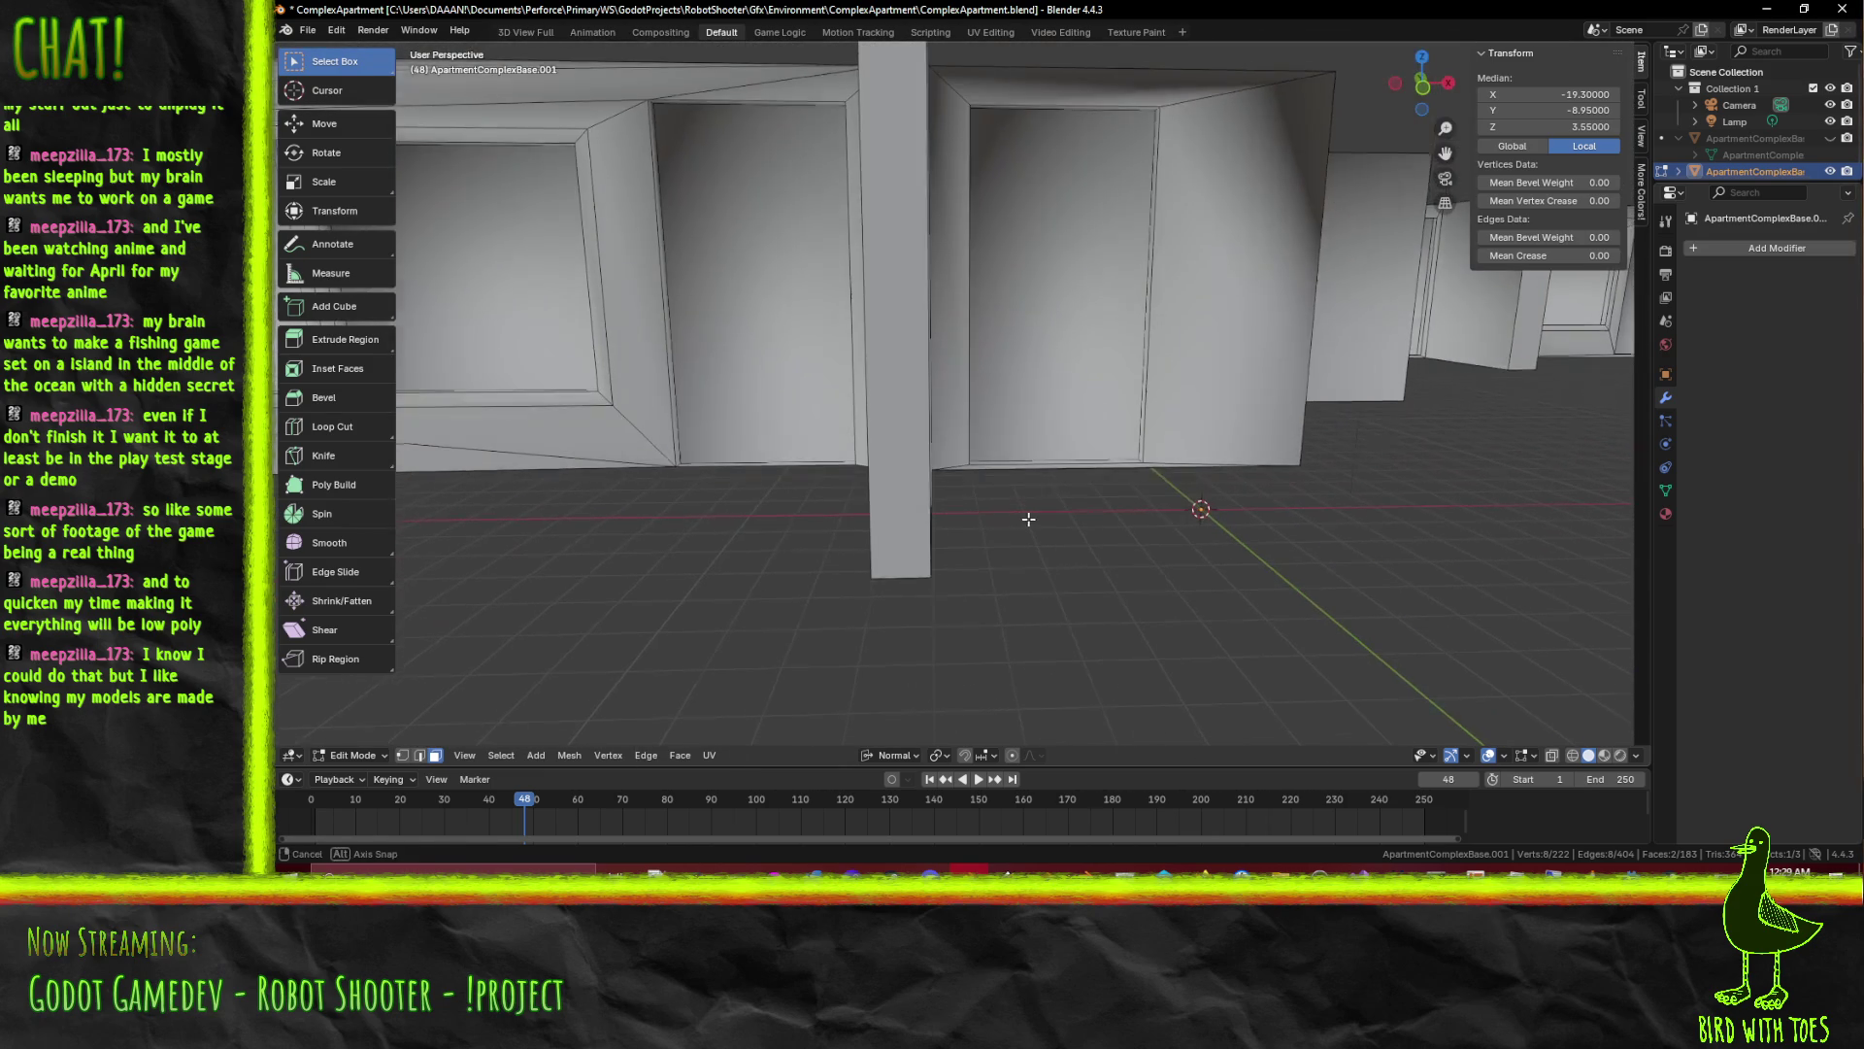
pyautogui.scroll(3)
pyautogui.moveTo(1112, 480); pyautogui.dragTo(1295, 381)
pyautogui.scroll(-3)
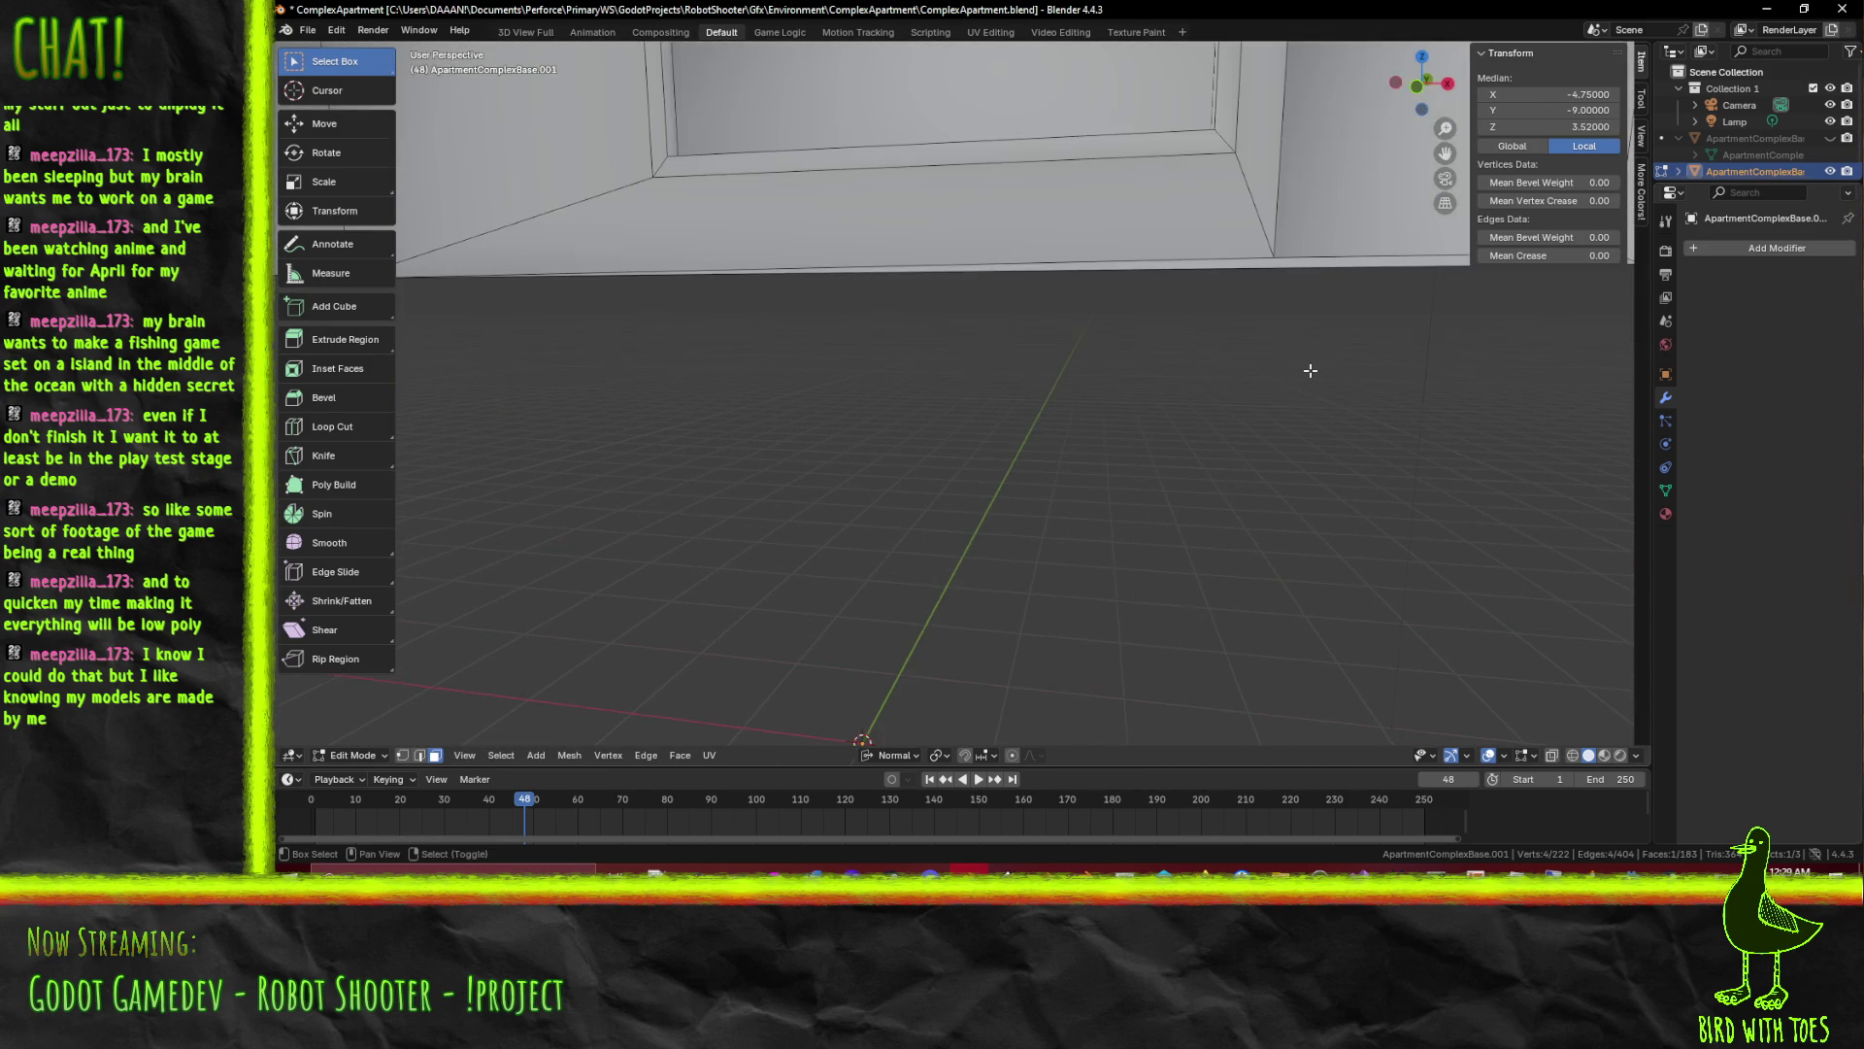
# Select four faces along the wall base and delete them
pyautogui.click(1318, 255)
pyautogui.moveTo(1319, 255); pyautogui.dragTo(1590, 499)
pyautogui.click(1169, 317)
pyautogui.click(1253, 364)
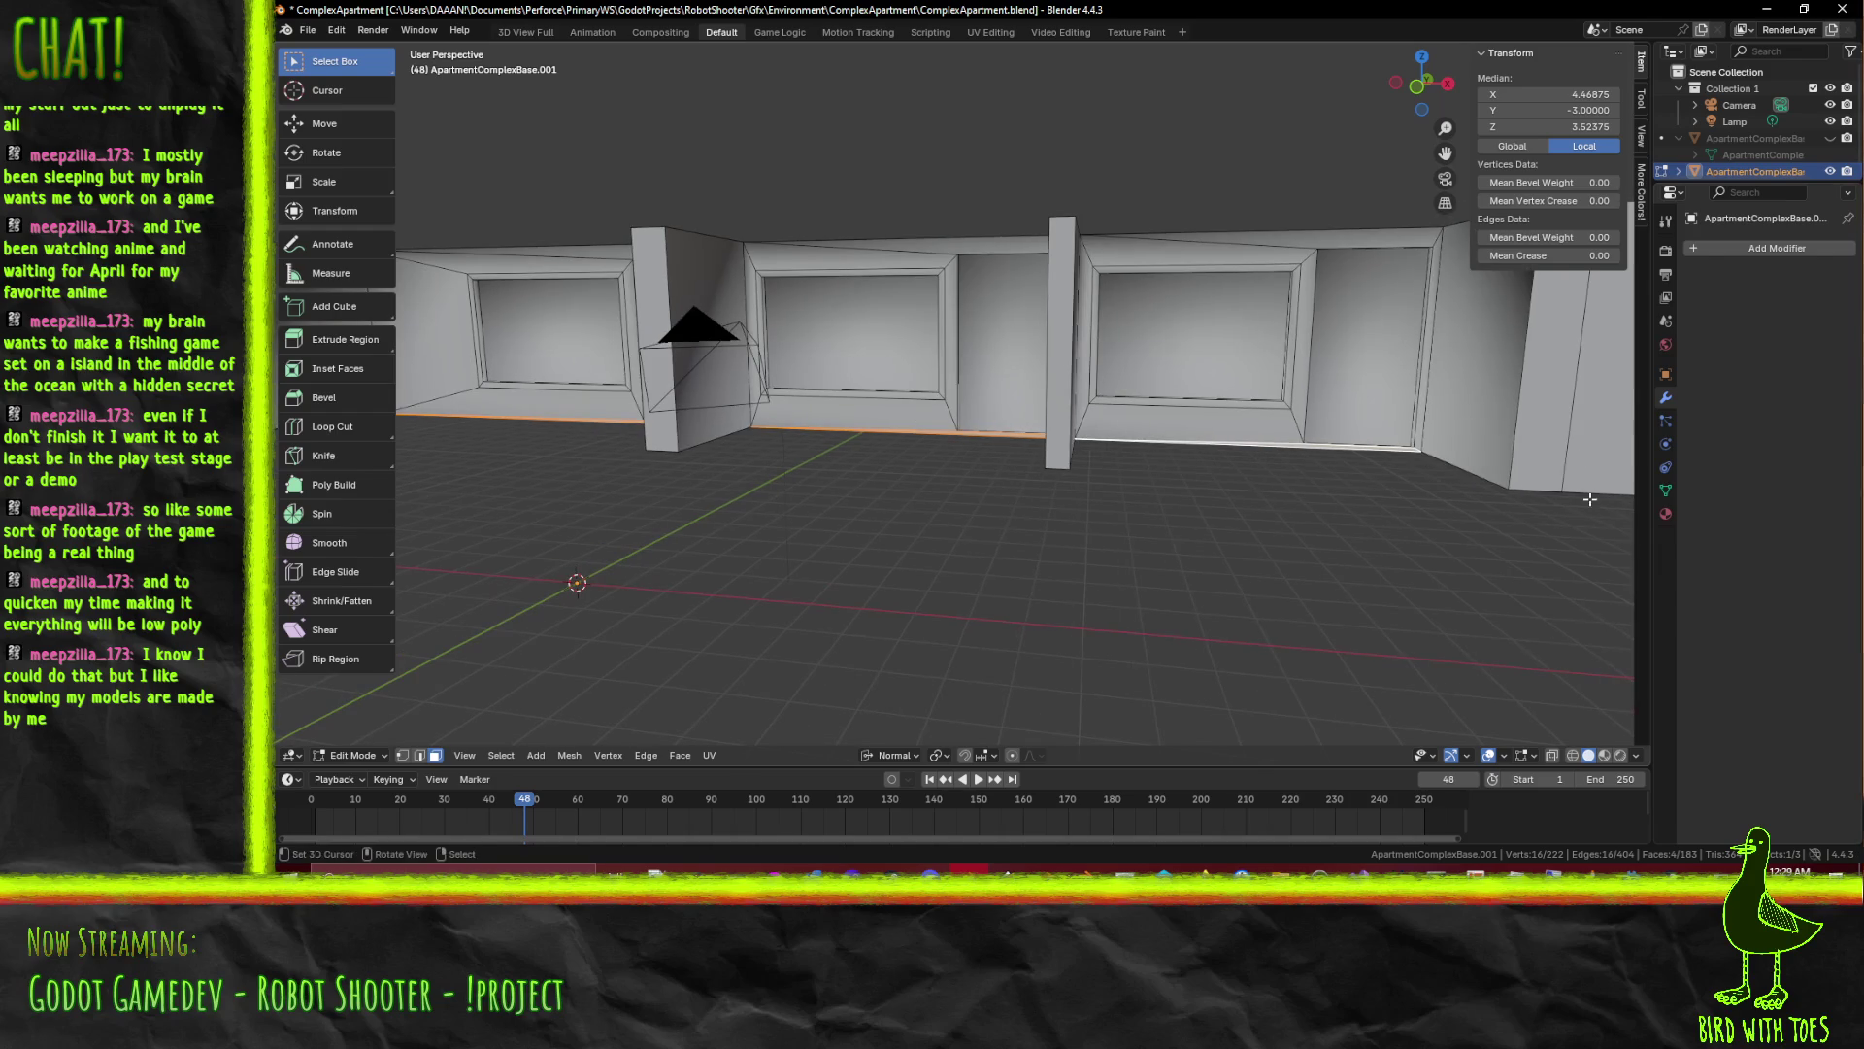
pyautogui.press('x')
pyautogui.click(1362, 500)
pyautogui.moveTo(1361, 500); pyautogui.dragTo(892, 606)
# Gather the bottom trim faces of the window bays, floor edges and door
pyautogui.click(1228, 507)
pyautogui.click(1219, 509)
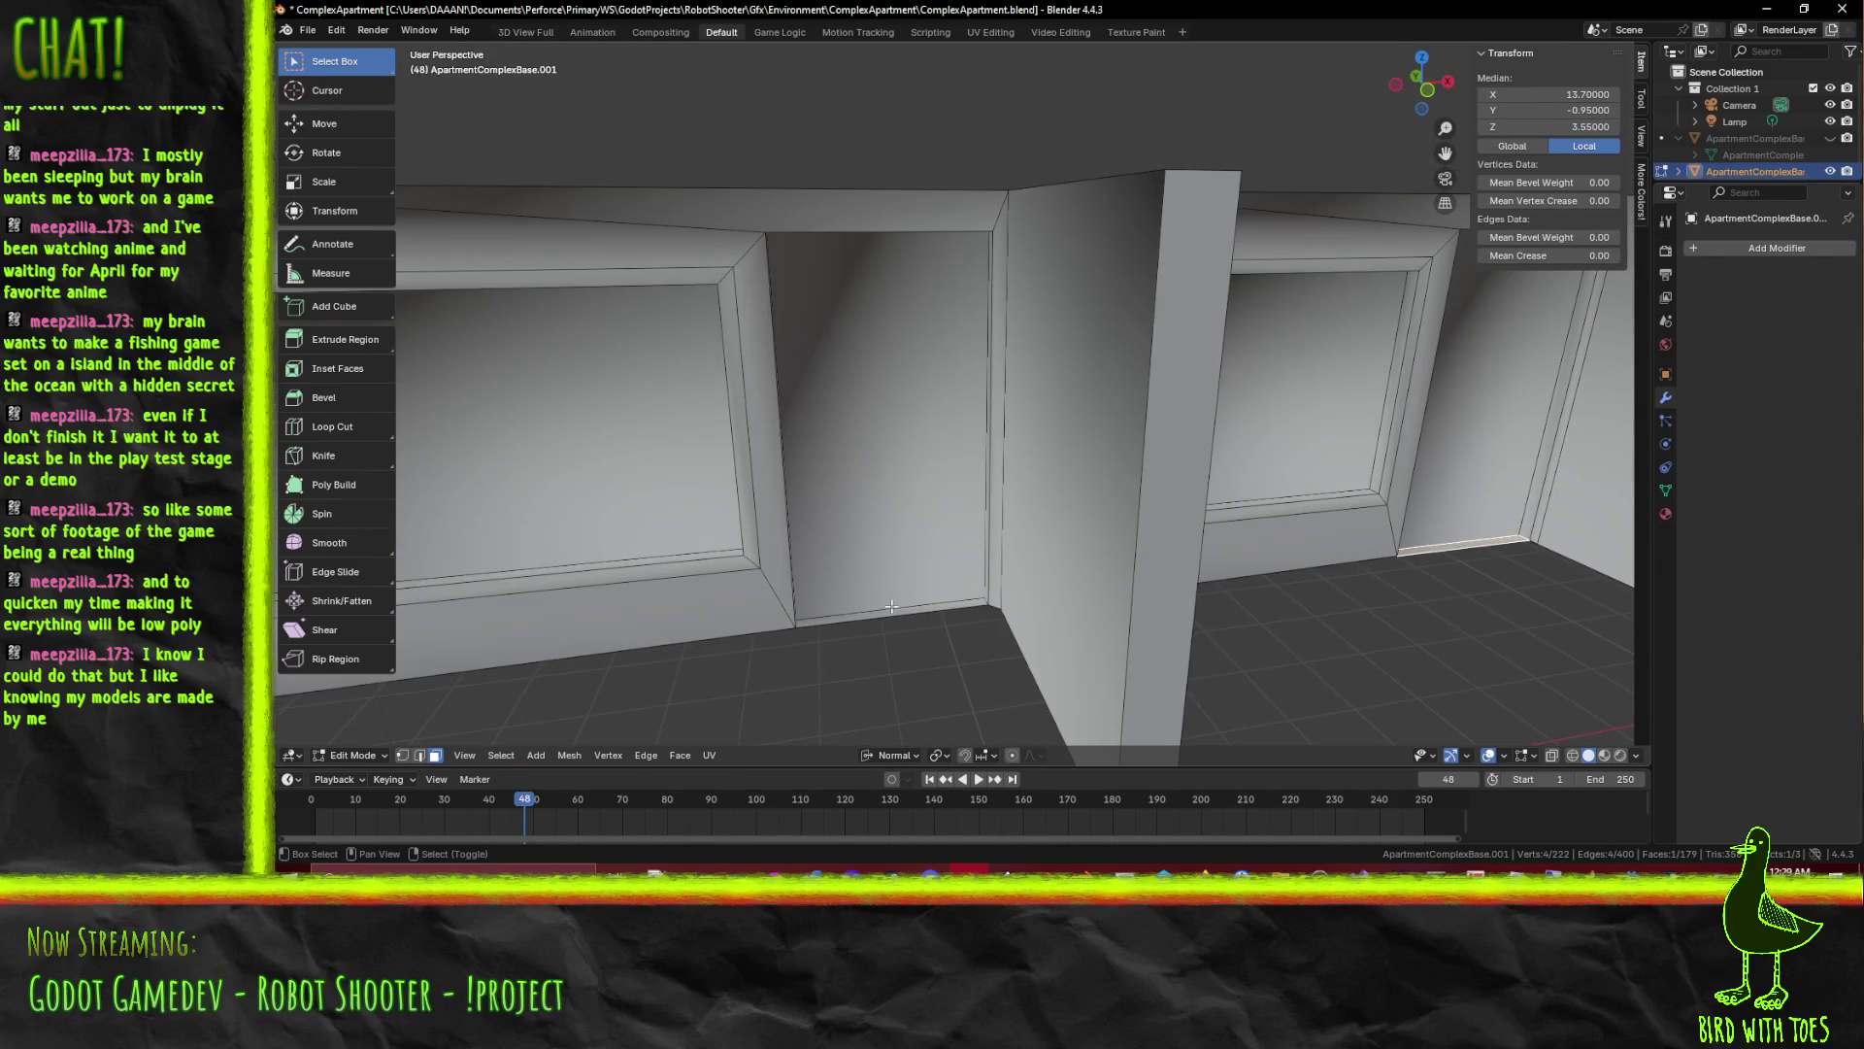
pyautogui.click(891, 609)
pyautogui.scroll(3)
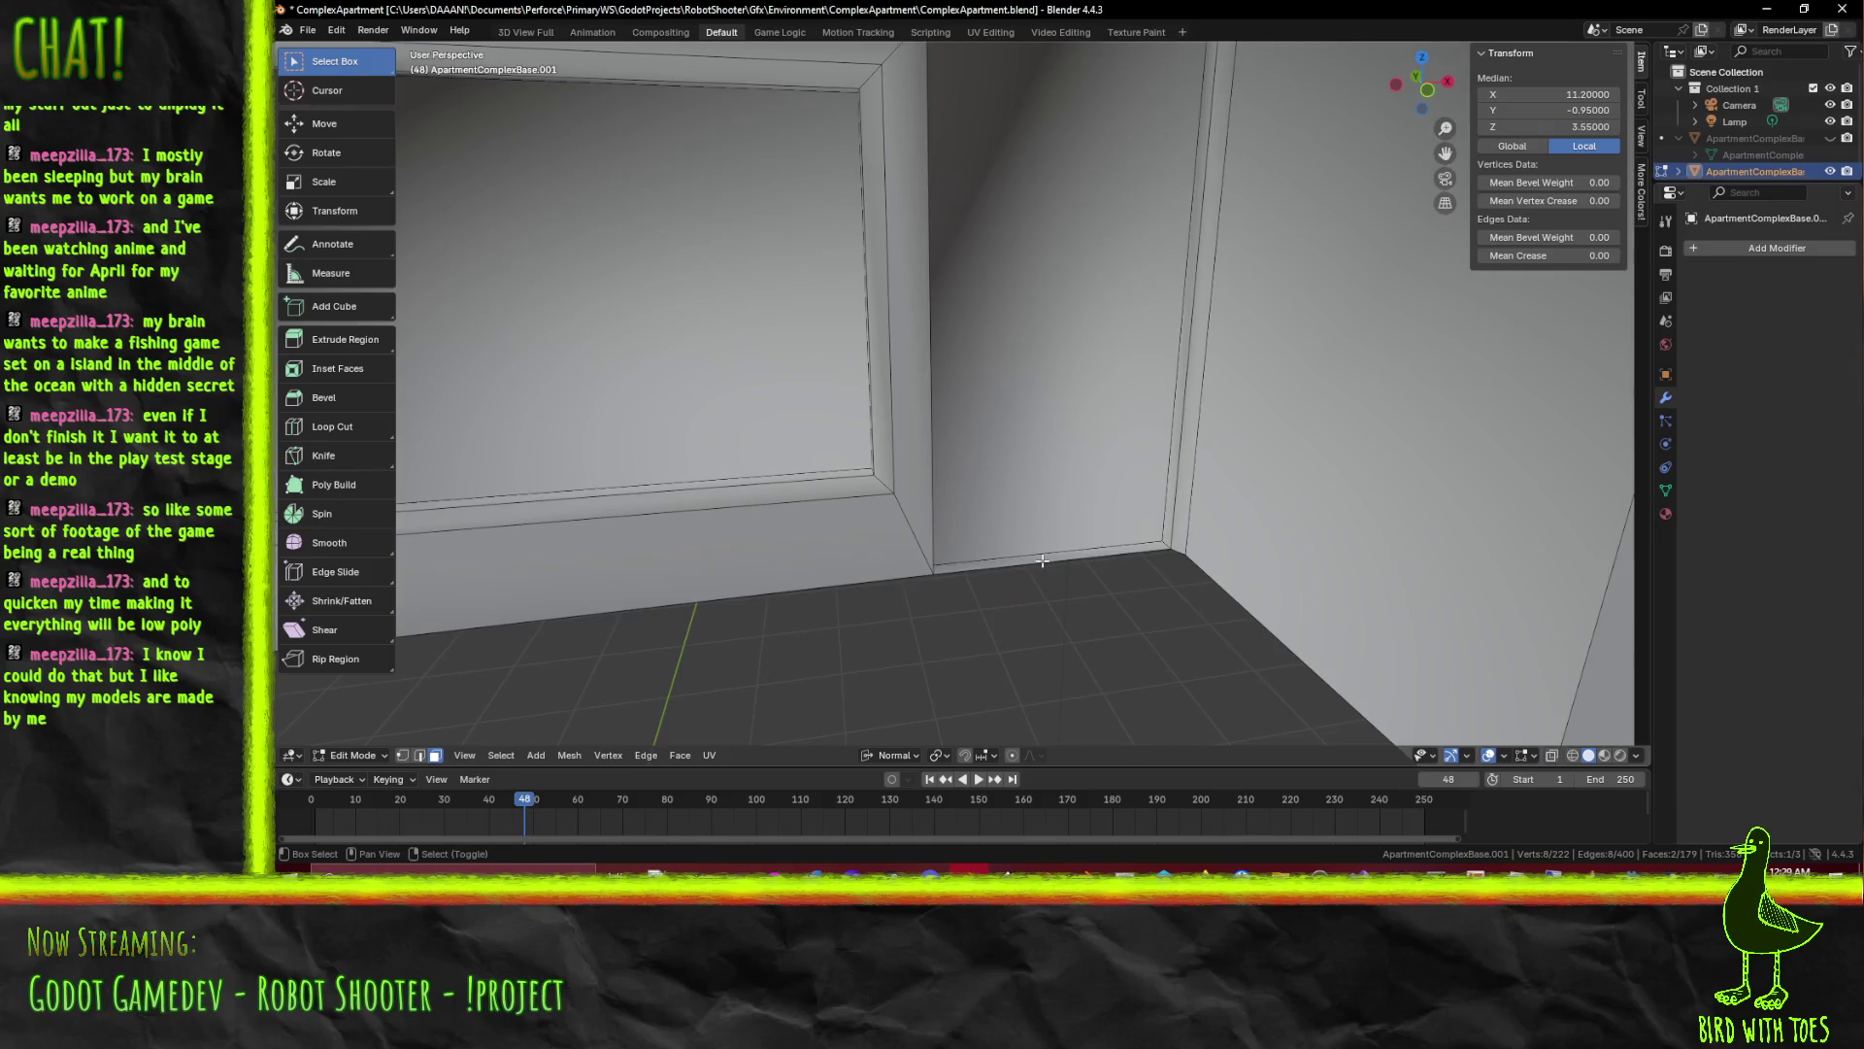
pyautogui.scroll(-3)
pyautogui.moveTo(1144, 594); pyautogui.dragTo(1351, 553)
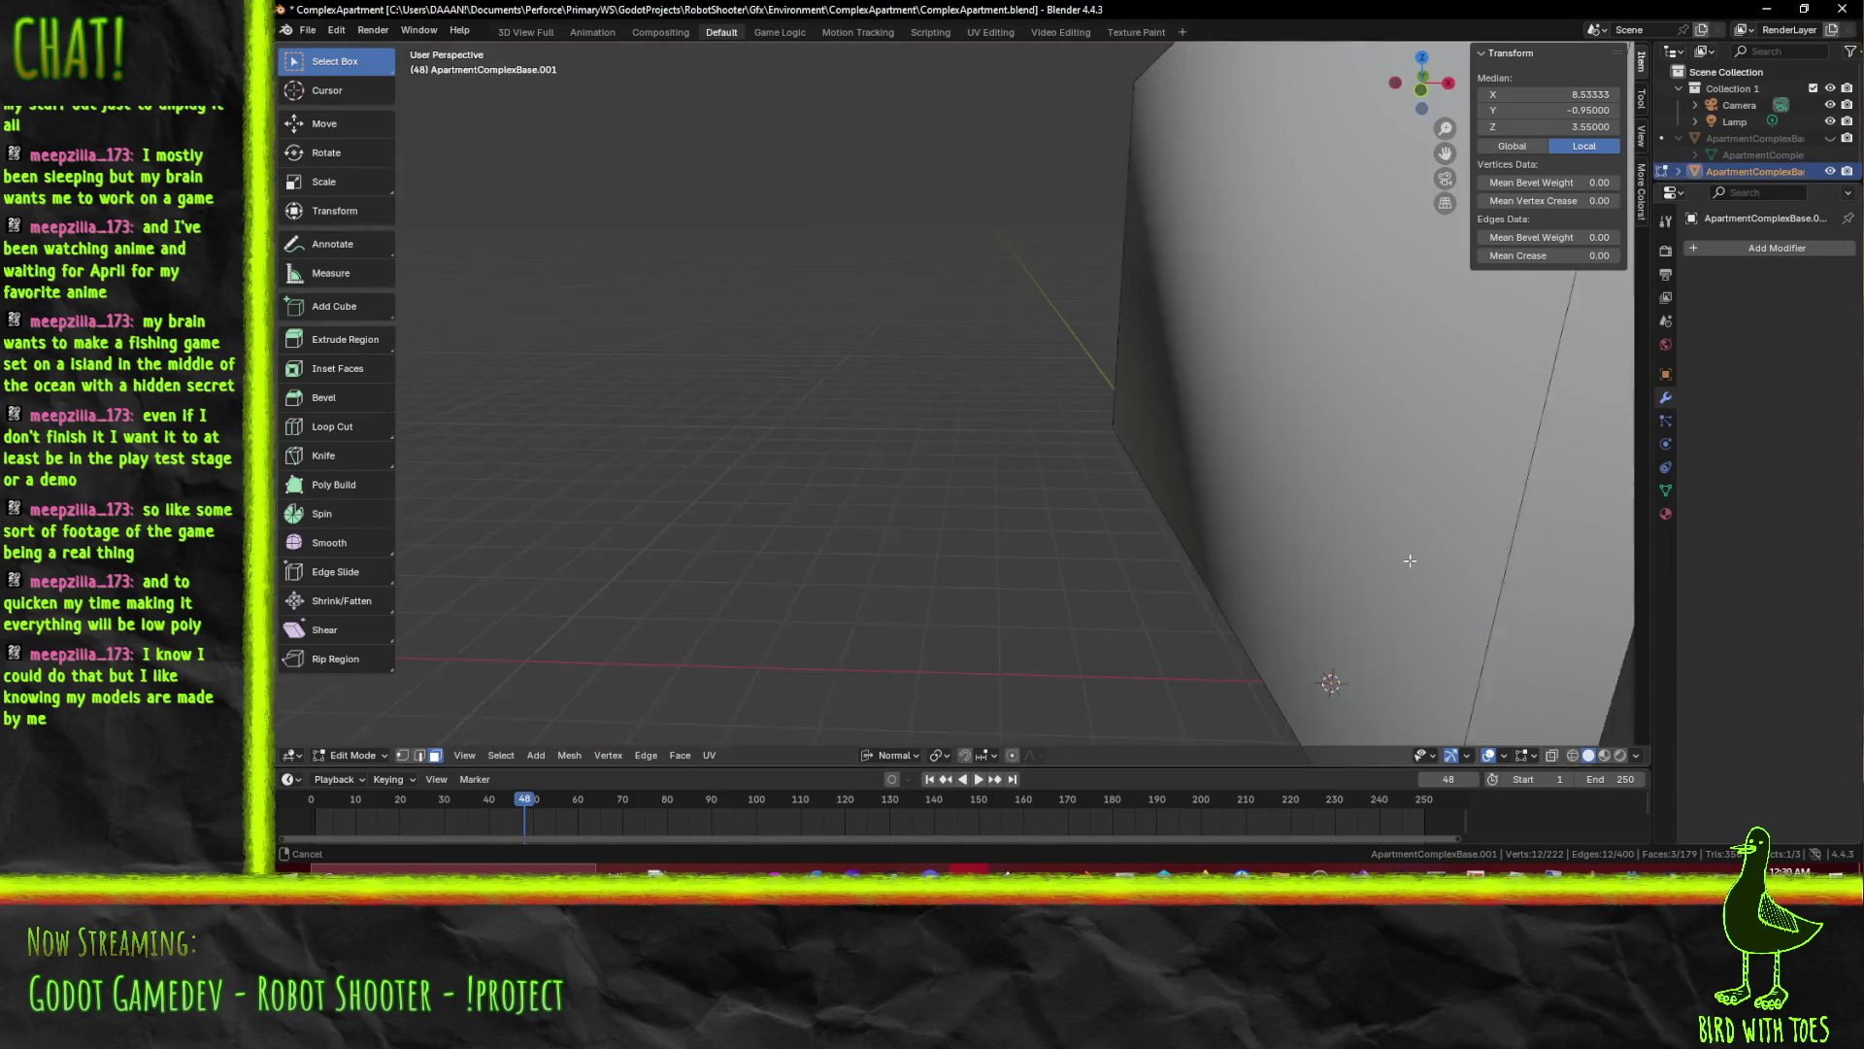
pyautogui.scroll(-3)
pyautogui.moveTo(1353, 552); pyautogui.dragTo(1475, 477)
pyautogui.click(1271, 530)
pyautogui.moveTo(1016, 553); pyautogui.dragTo(1230, 544)
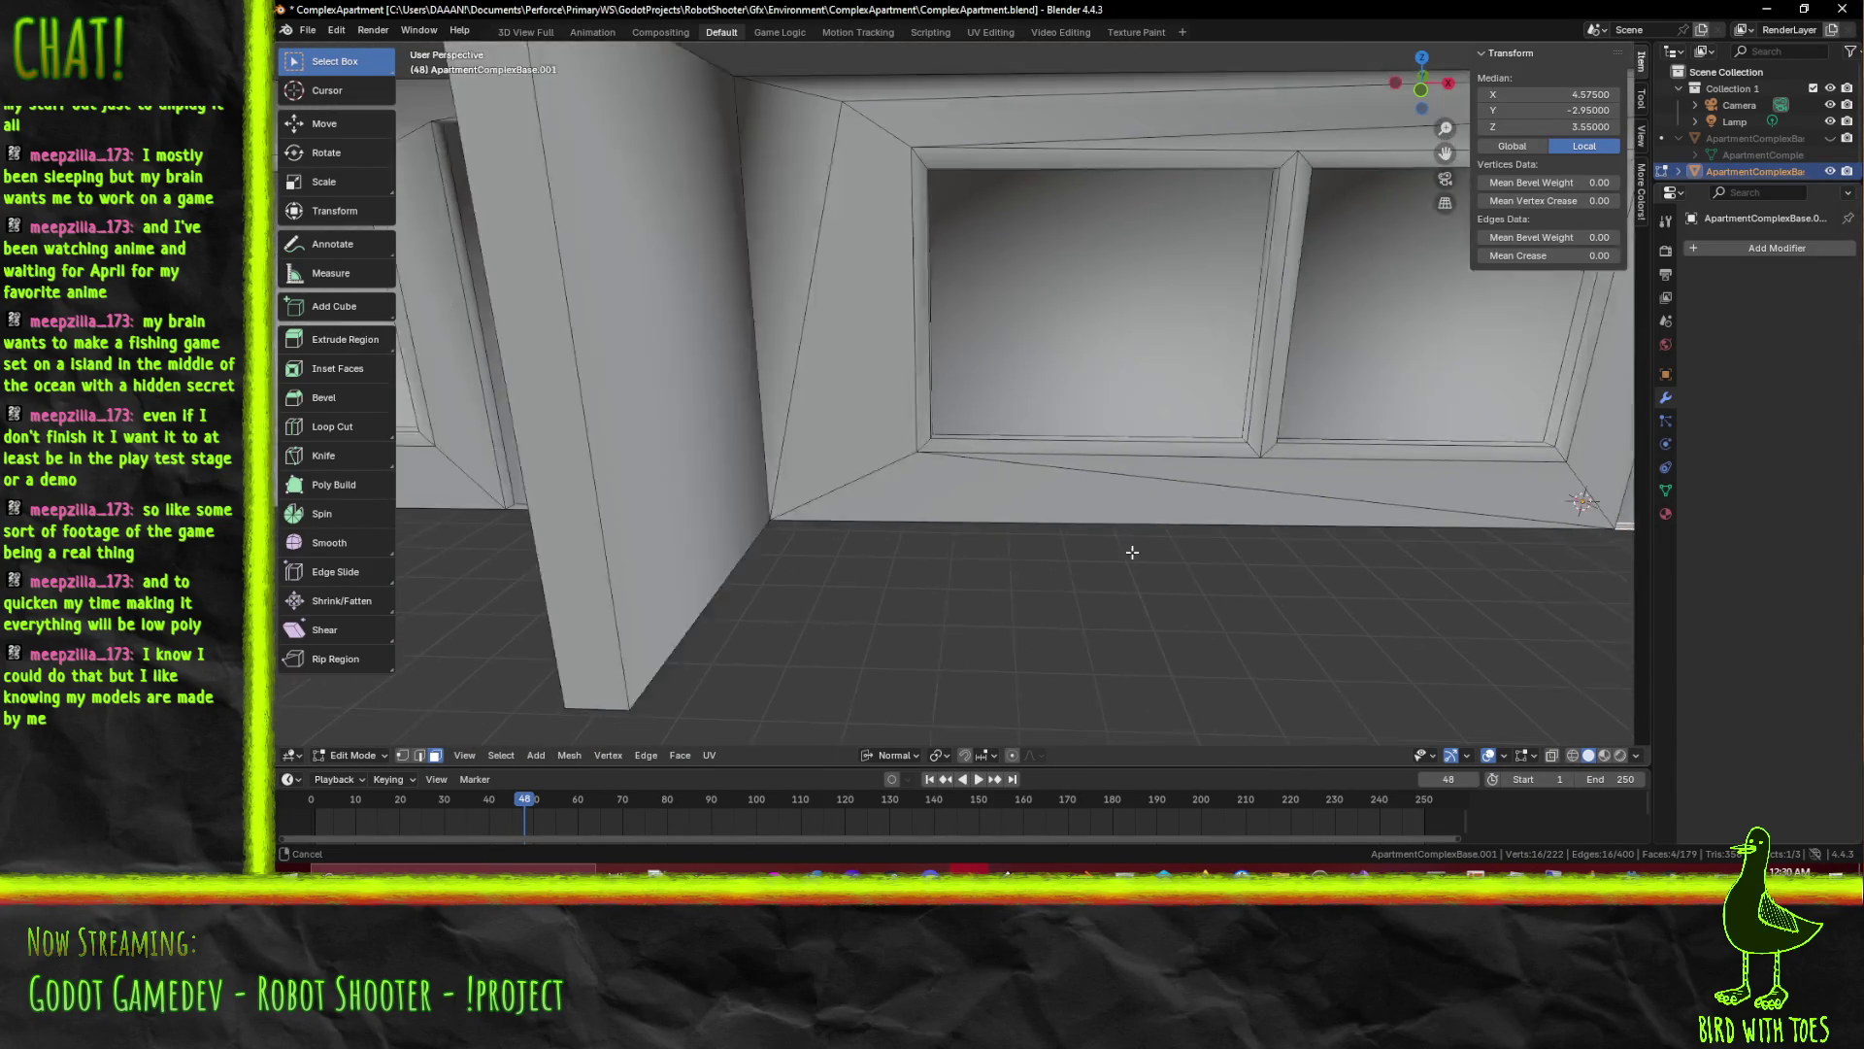
pyautogui.click(1153, 496)
pyautogui.moveTo(1154, 496); pyautogui.dragTo(1131, 489)
pyautogui.click(1106, 533)
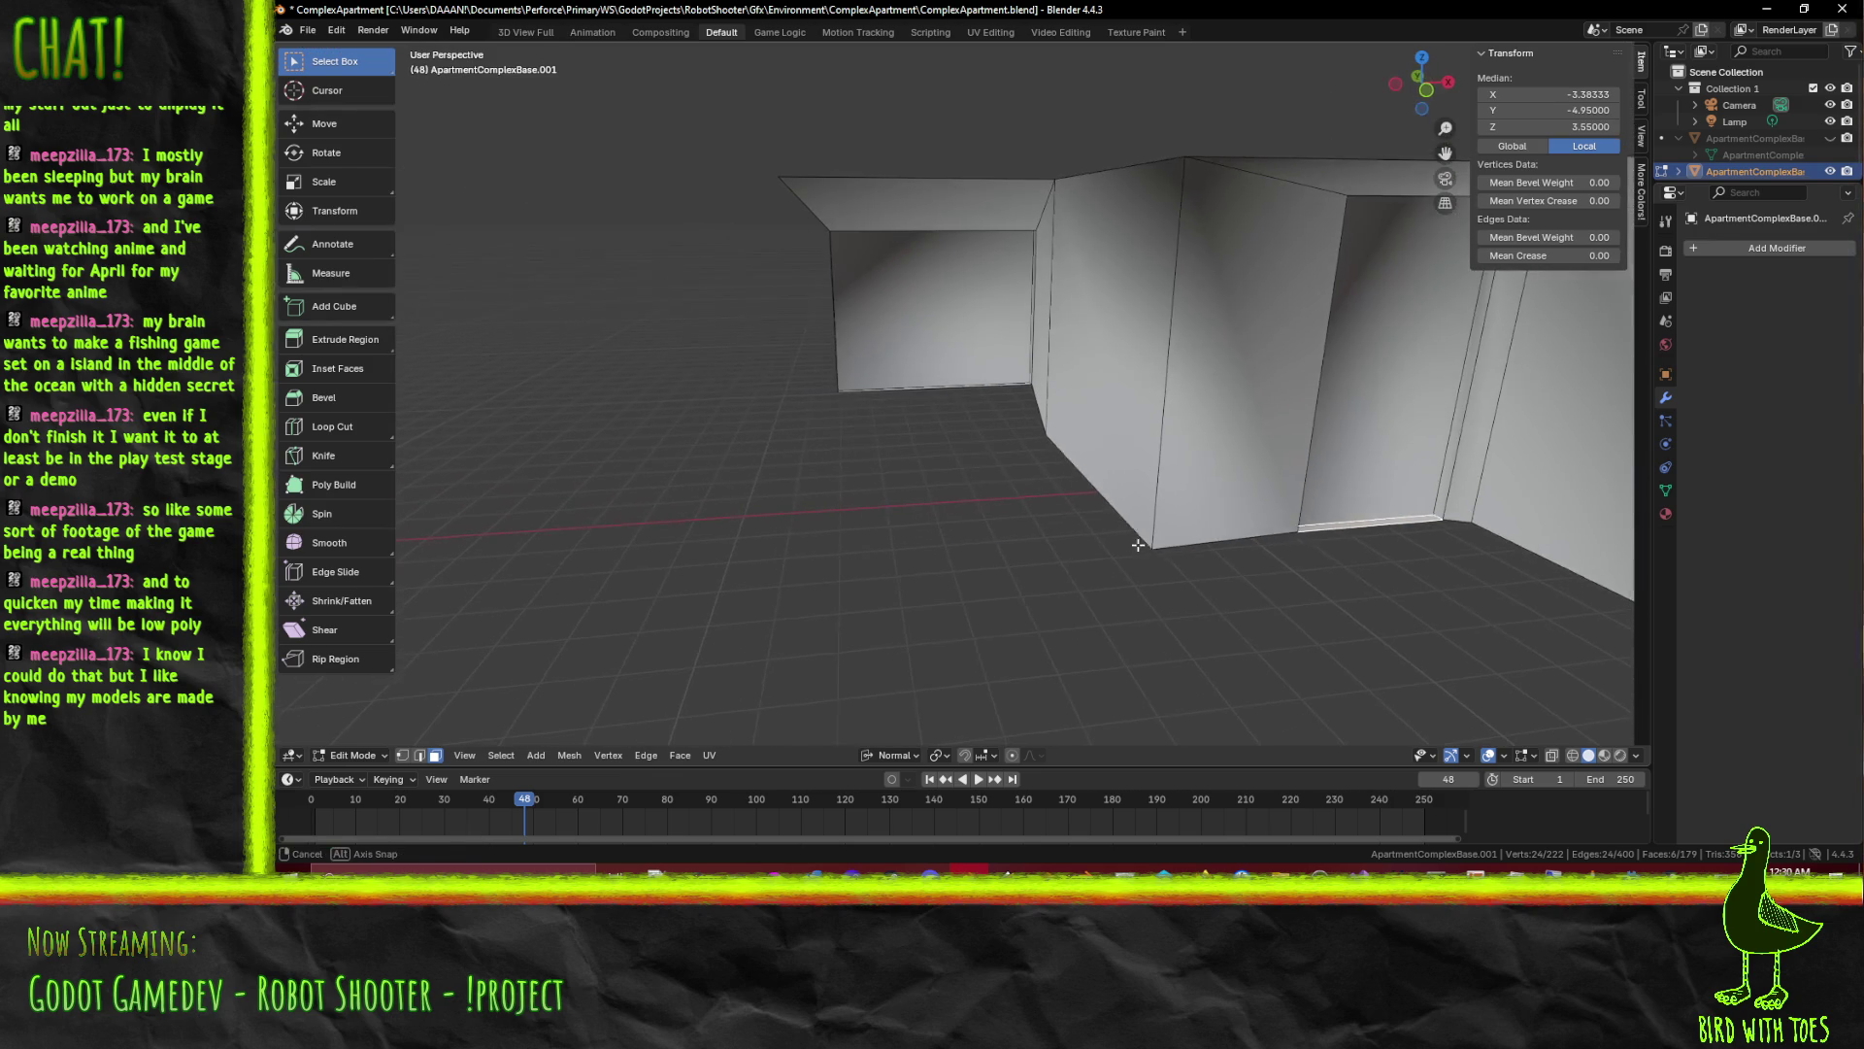
# From the front view, move the trim faces -0.05 along their normal and clear the selection
pyautogui.press('KP_1')
pyautogui.moveTo(1367, 522); pyautogui.dragTo(1093, 378)
pyautogui.scroll(3)
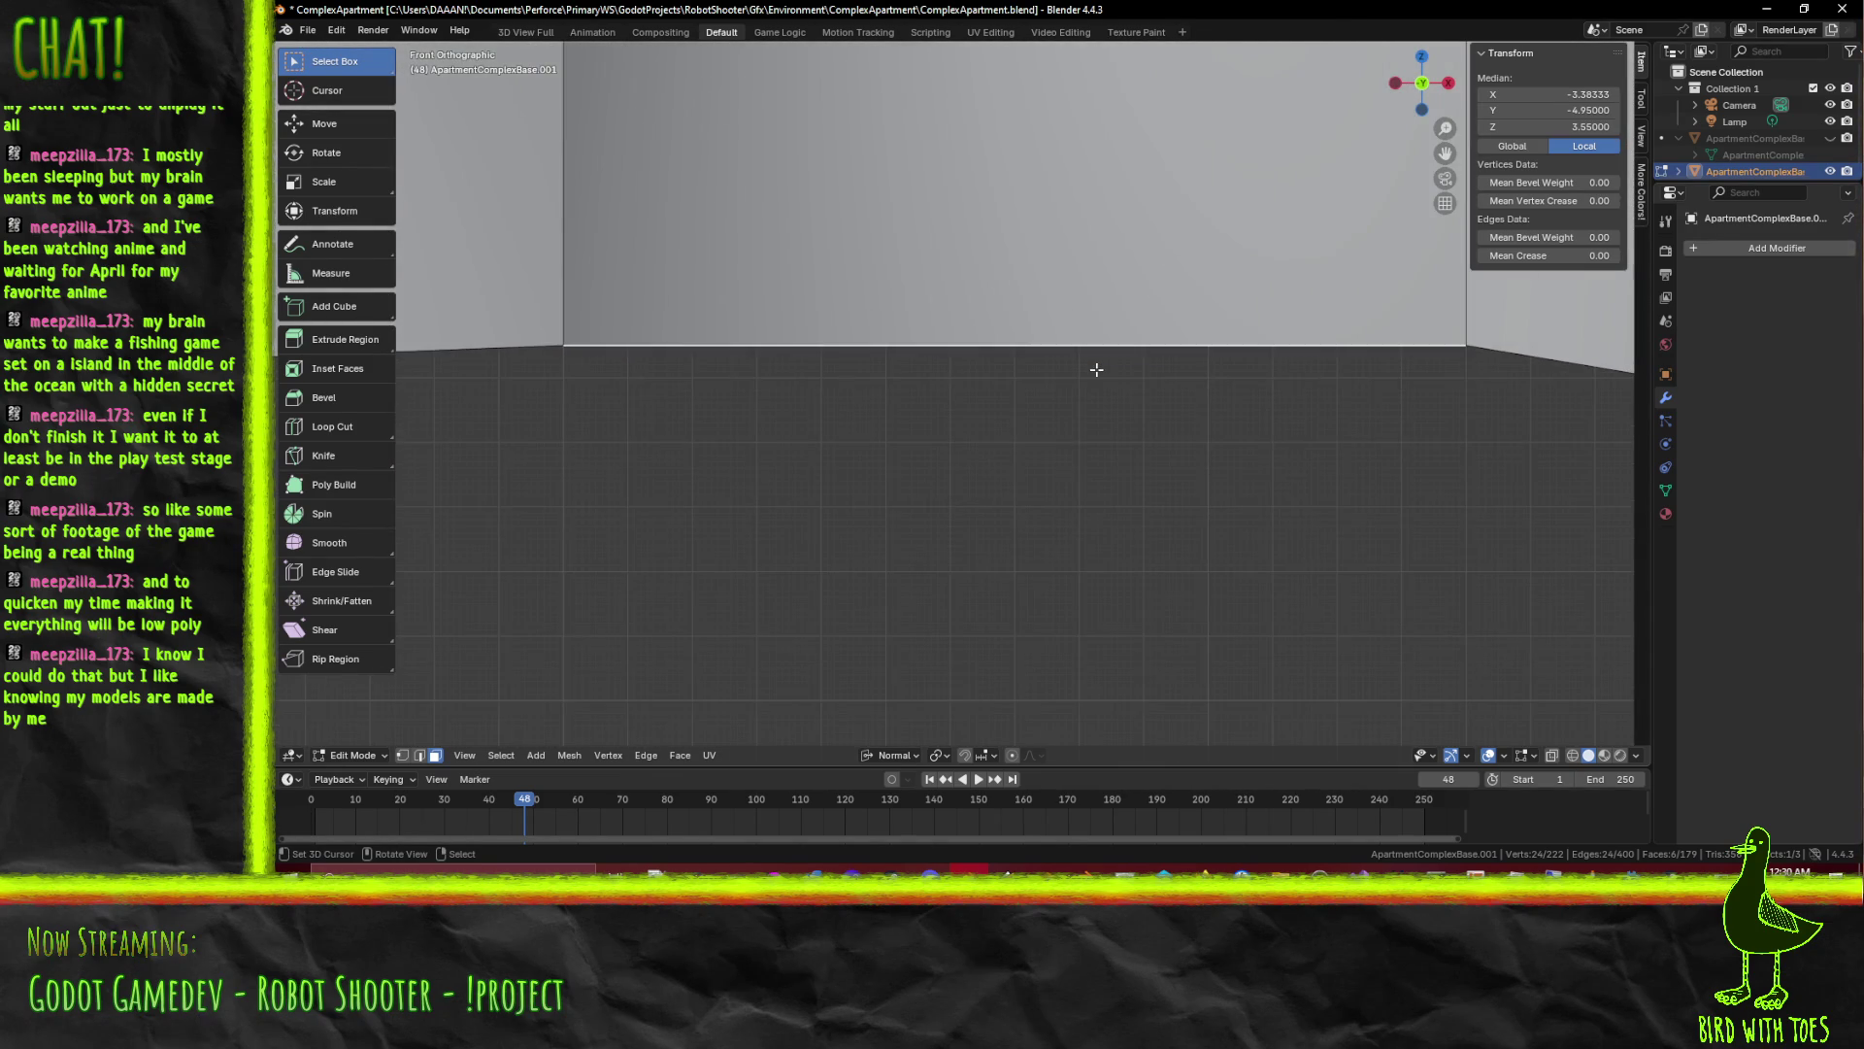
pyautogui.press('g')
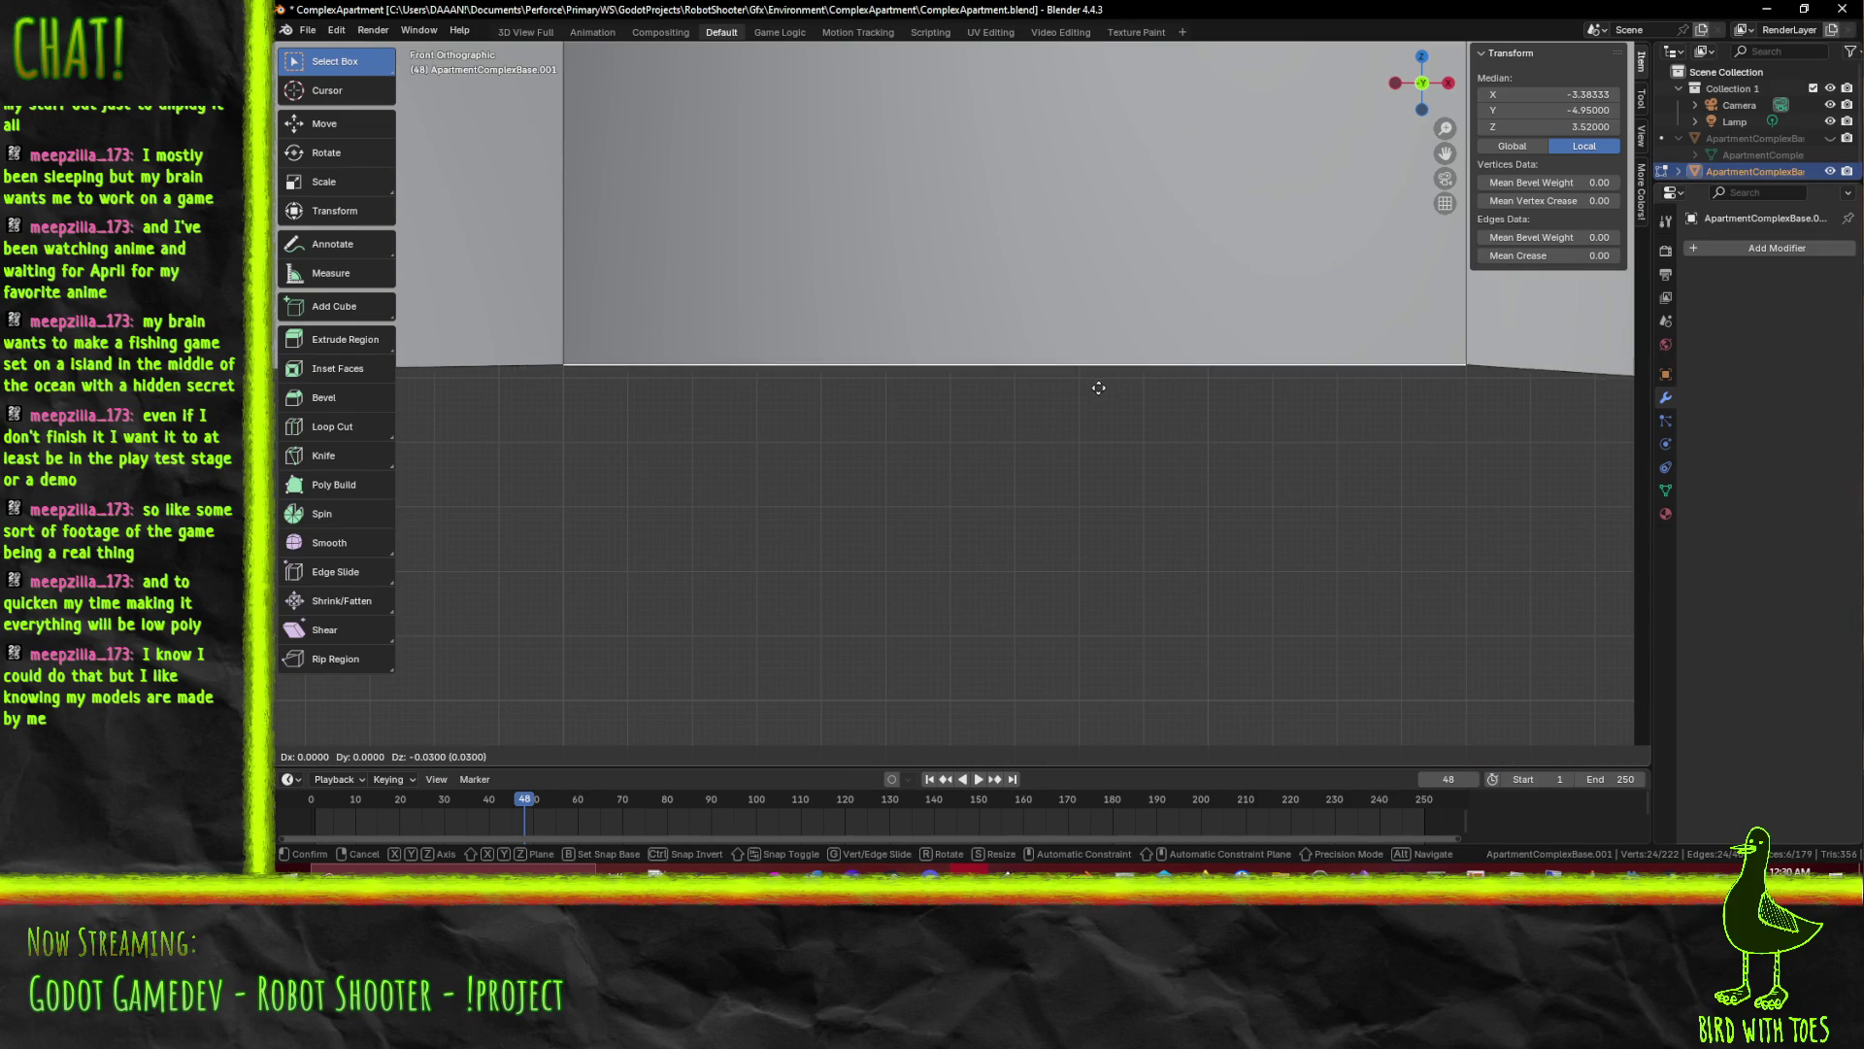
pyautogui.press('z')
pyautogui.press('z')
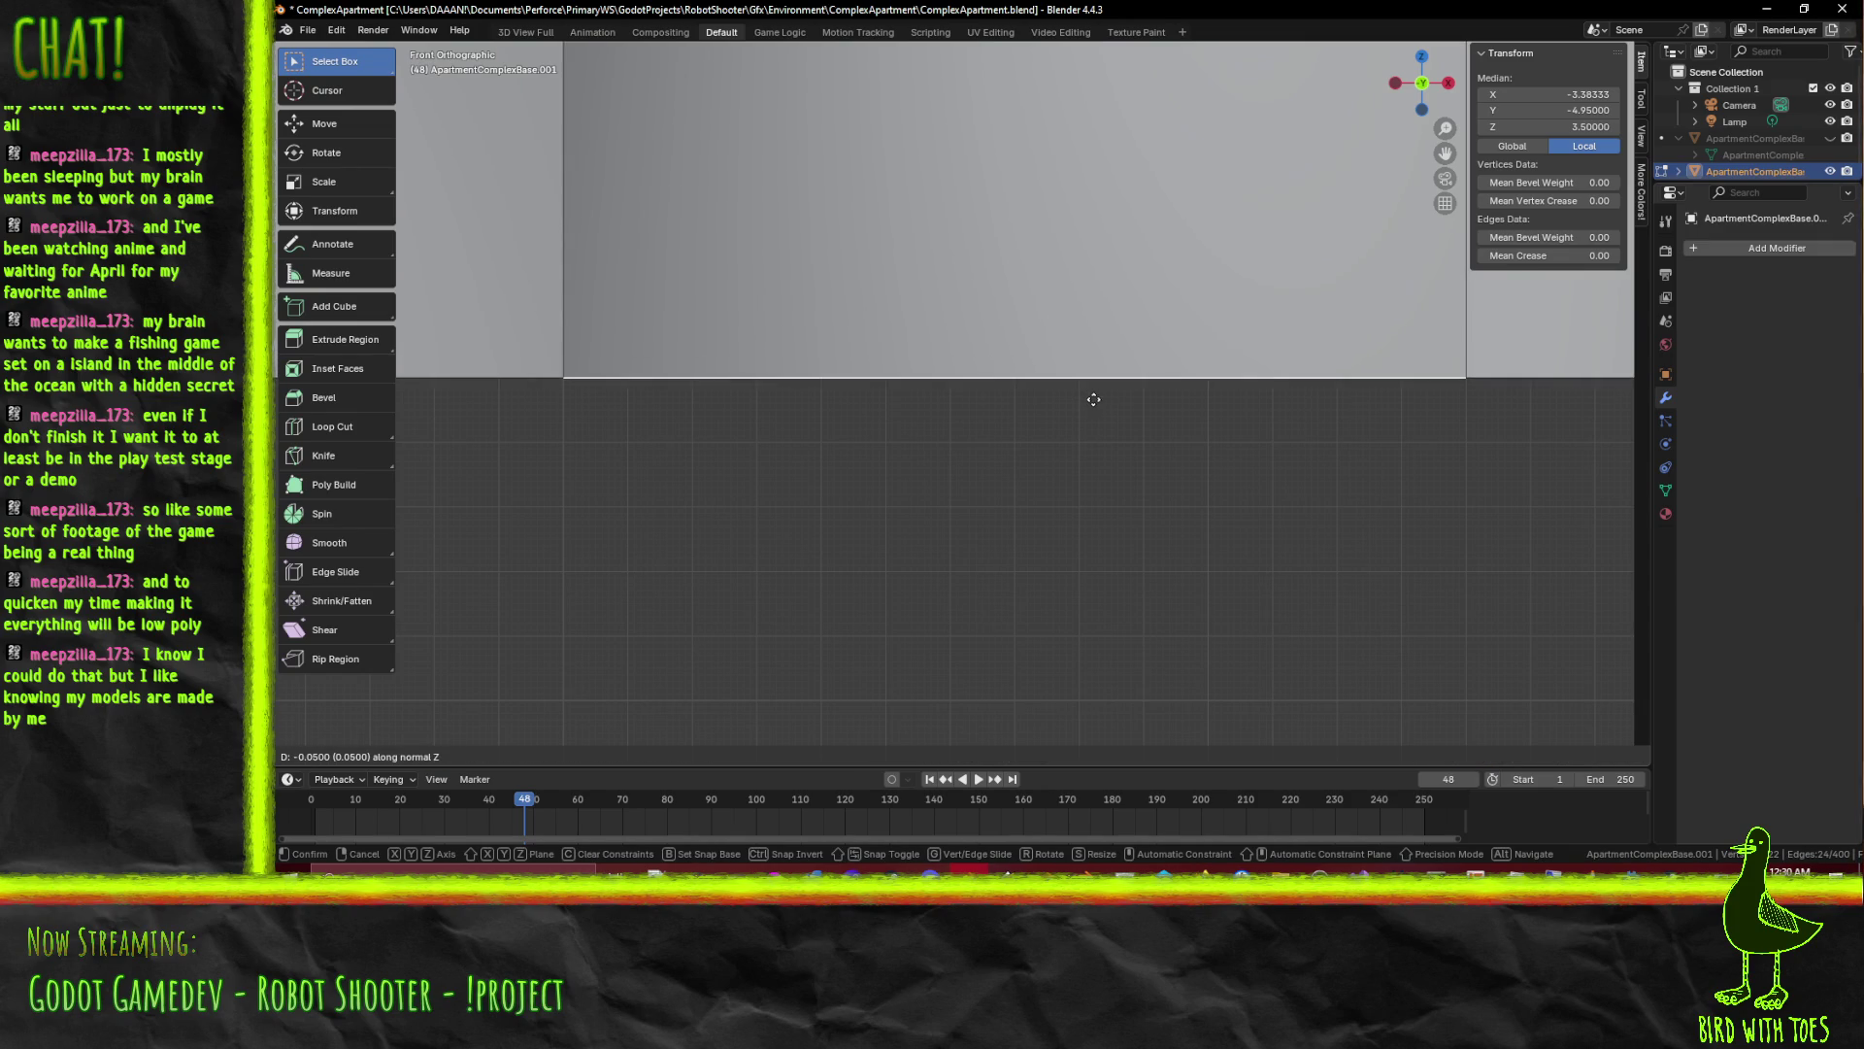
pyautogui.click(1091, 399)
pyautogui.moveTo(1091, 399); pyautogui.dragTo(1057, 445)
pyautogui.scroll(-3)
pyautogui.hotkey('alt', 'a')
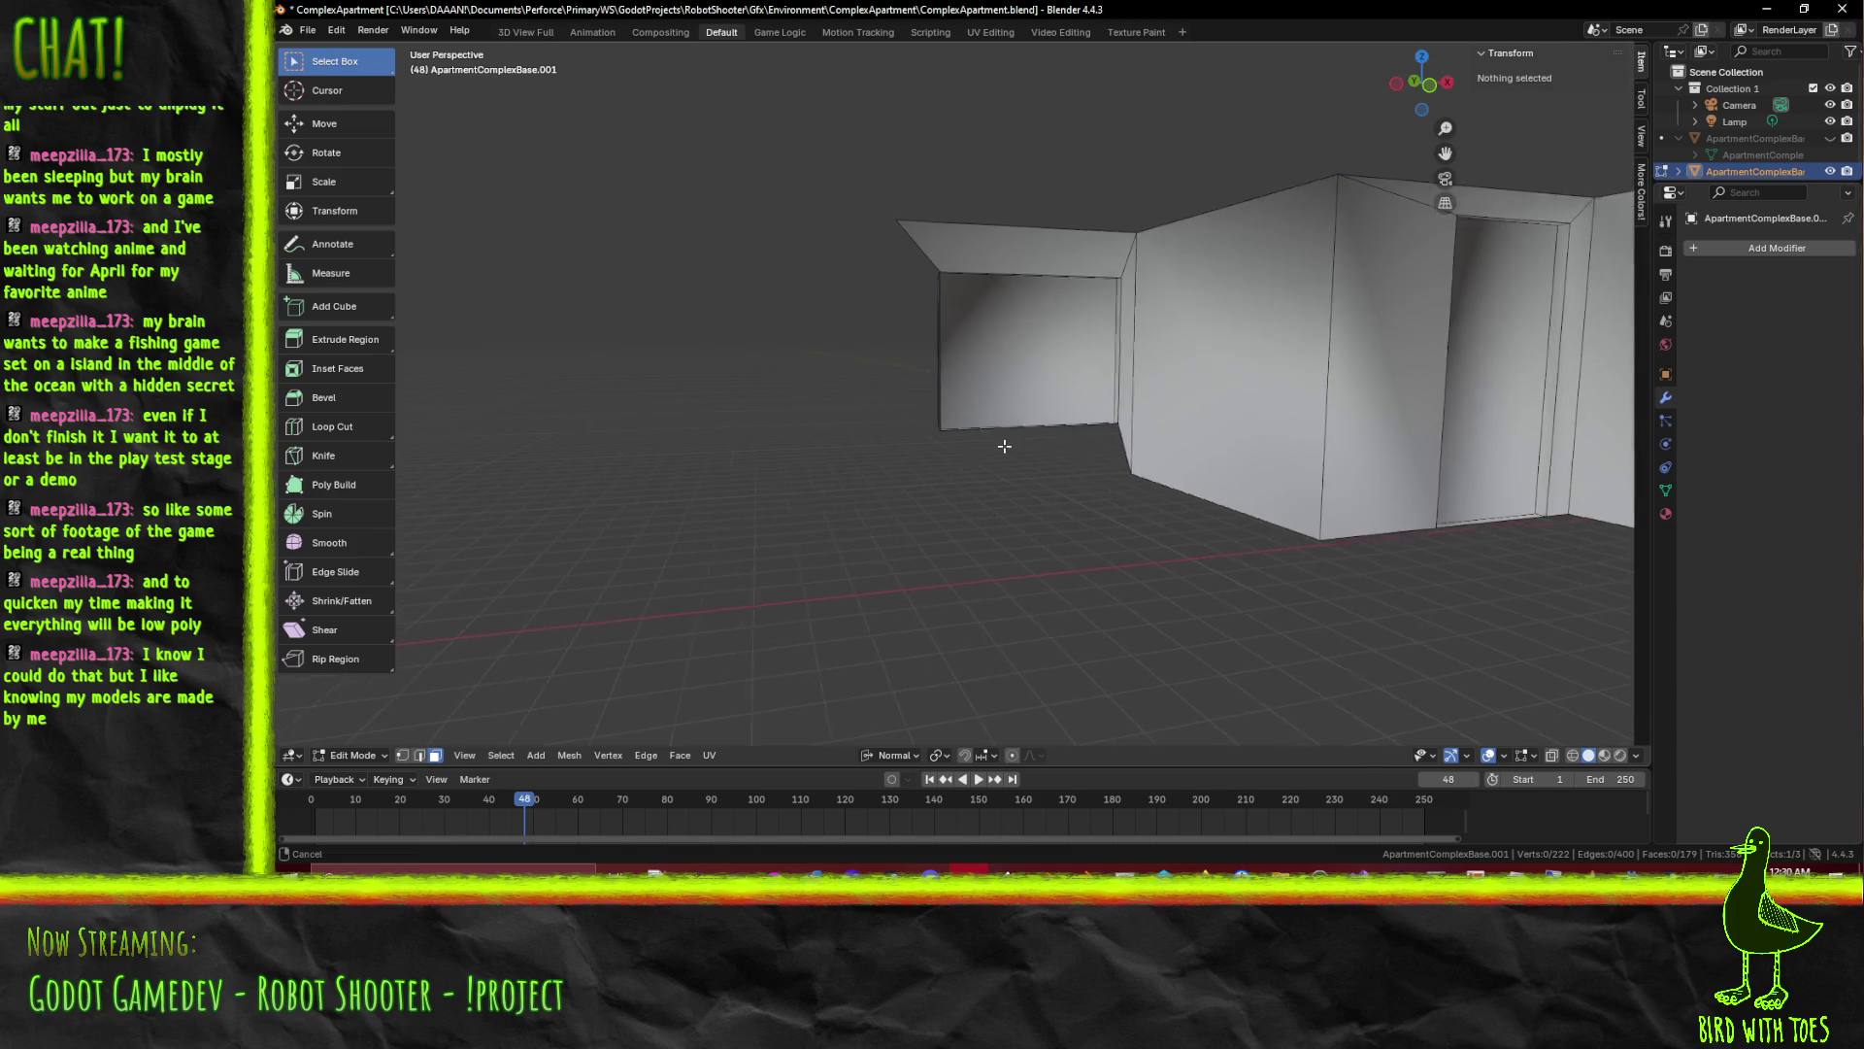
pyautogui.scroll(3)
pyautogui.scroll(3)
# In vertex mode, extrude the bay's top-left corner vertex 3 units straight down
pyautogui.press('1')
pyautogui.click(875, 466)
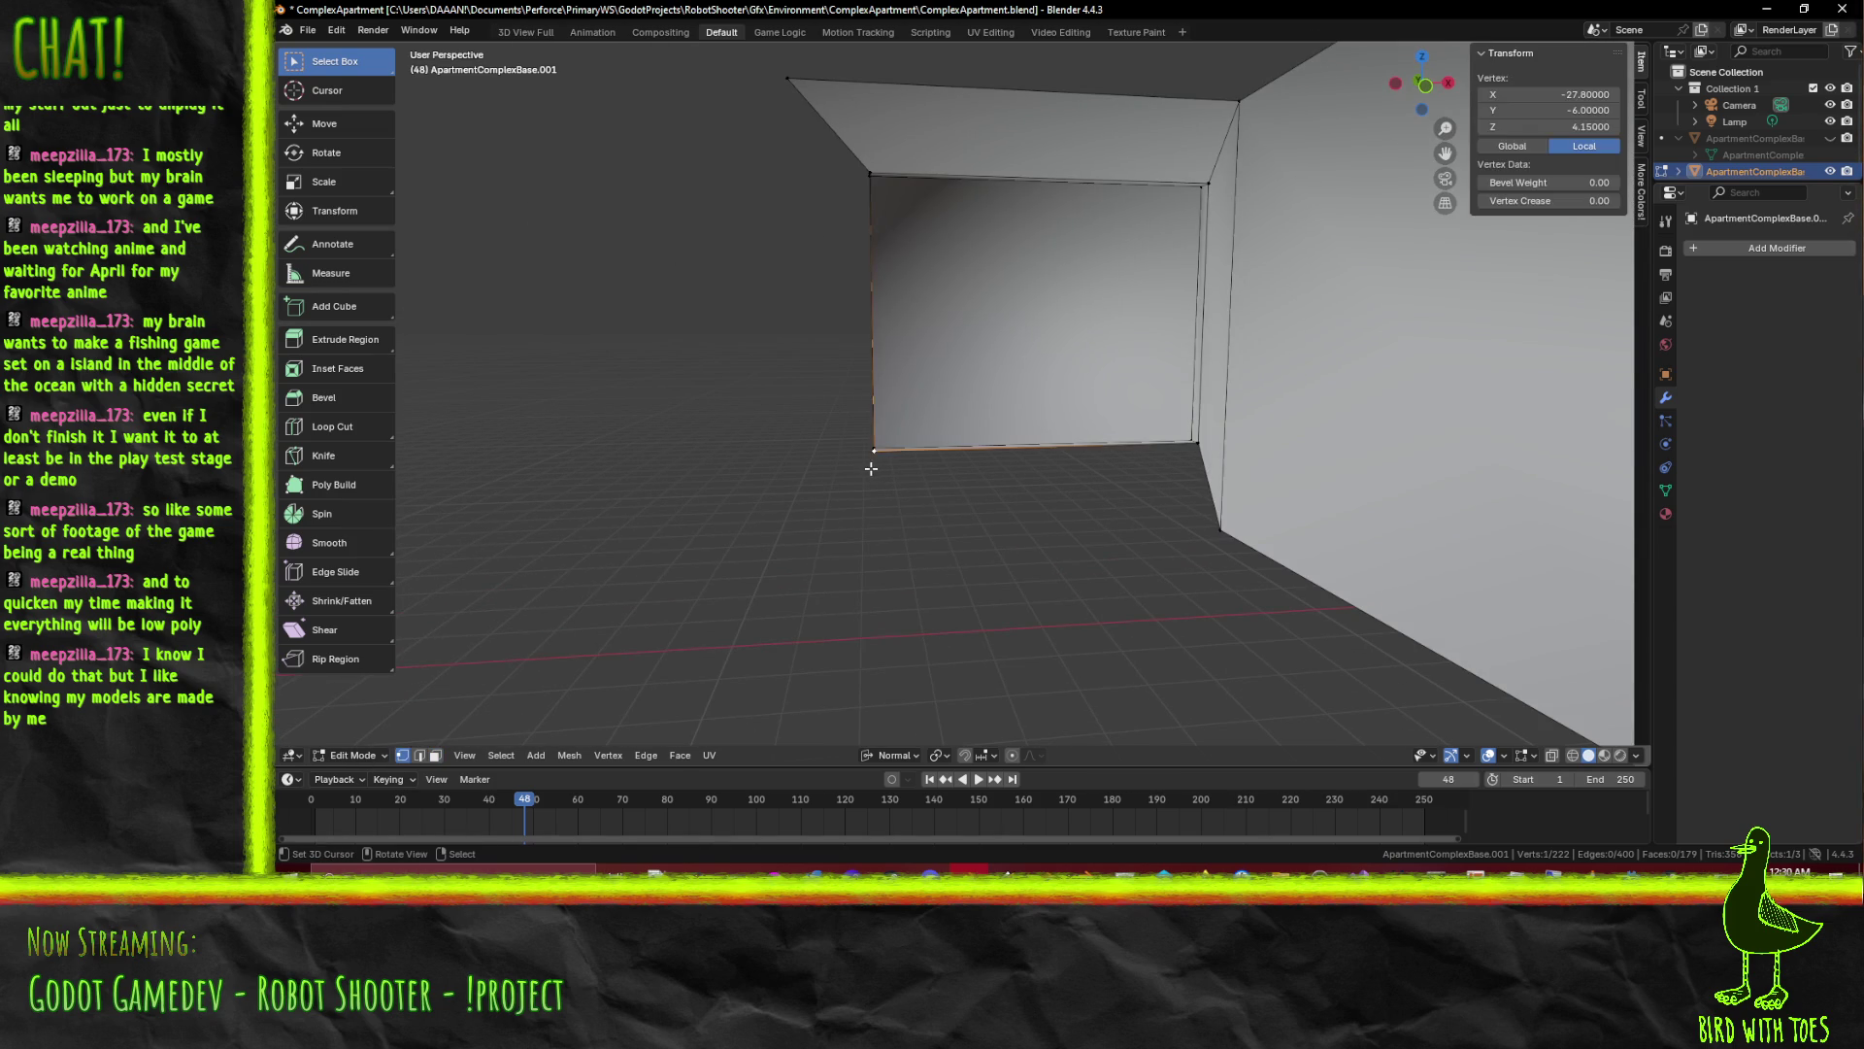
pyautogui.press('KP_1')
pyautogui.scroll(3)
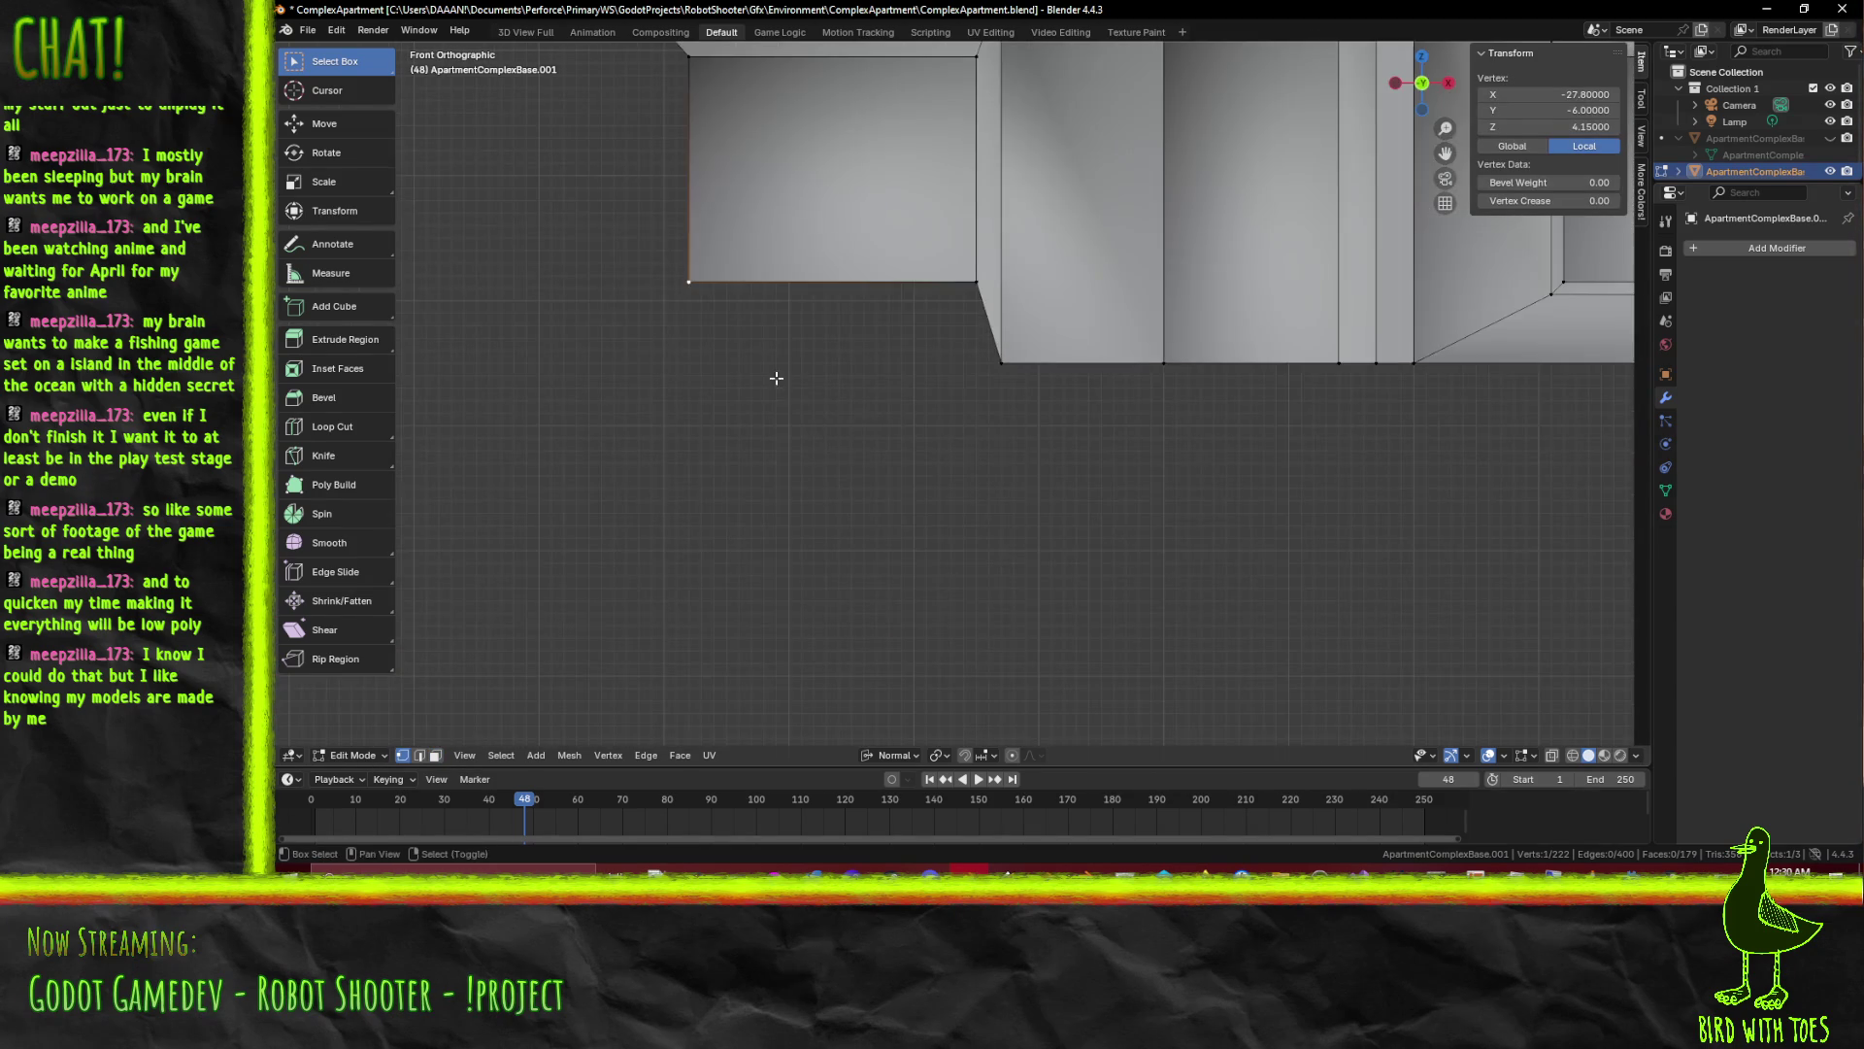
pyautogui.scroll(3)
pyautogui.press('g')
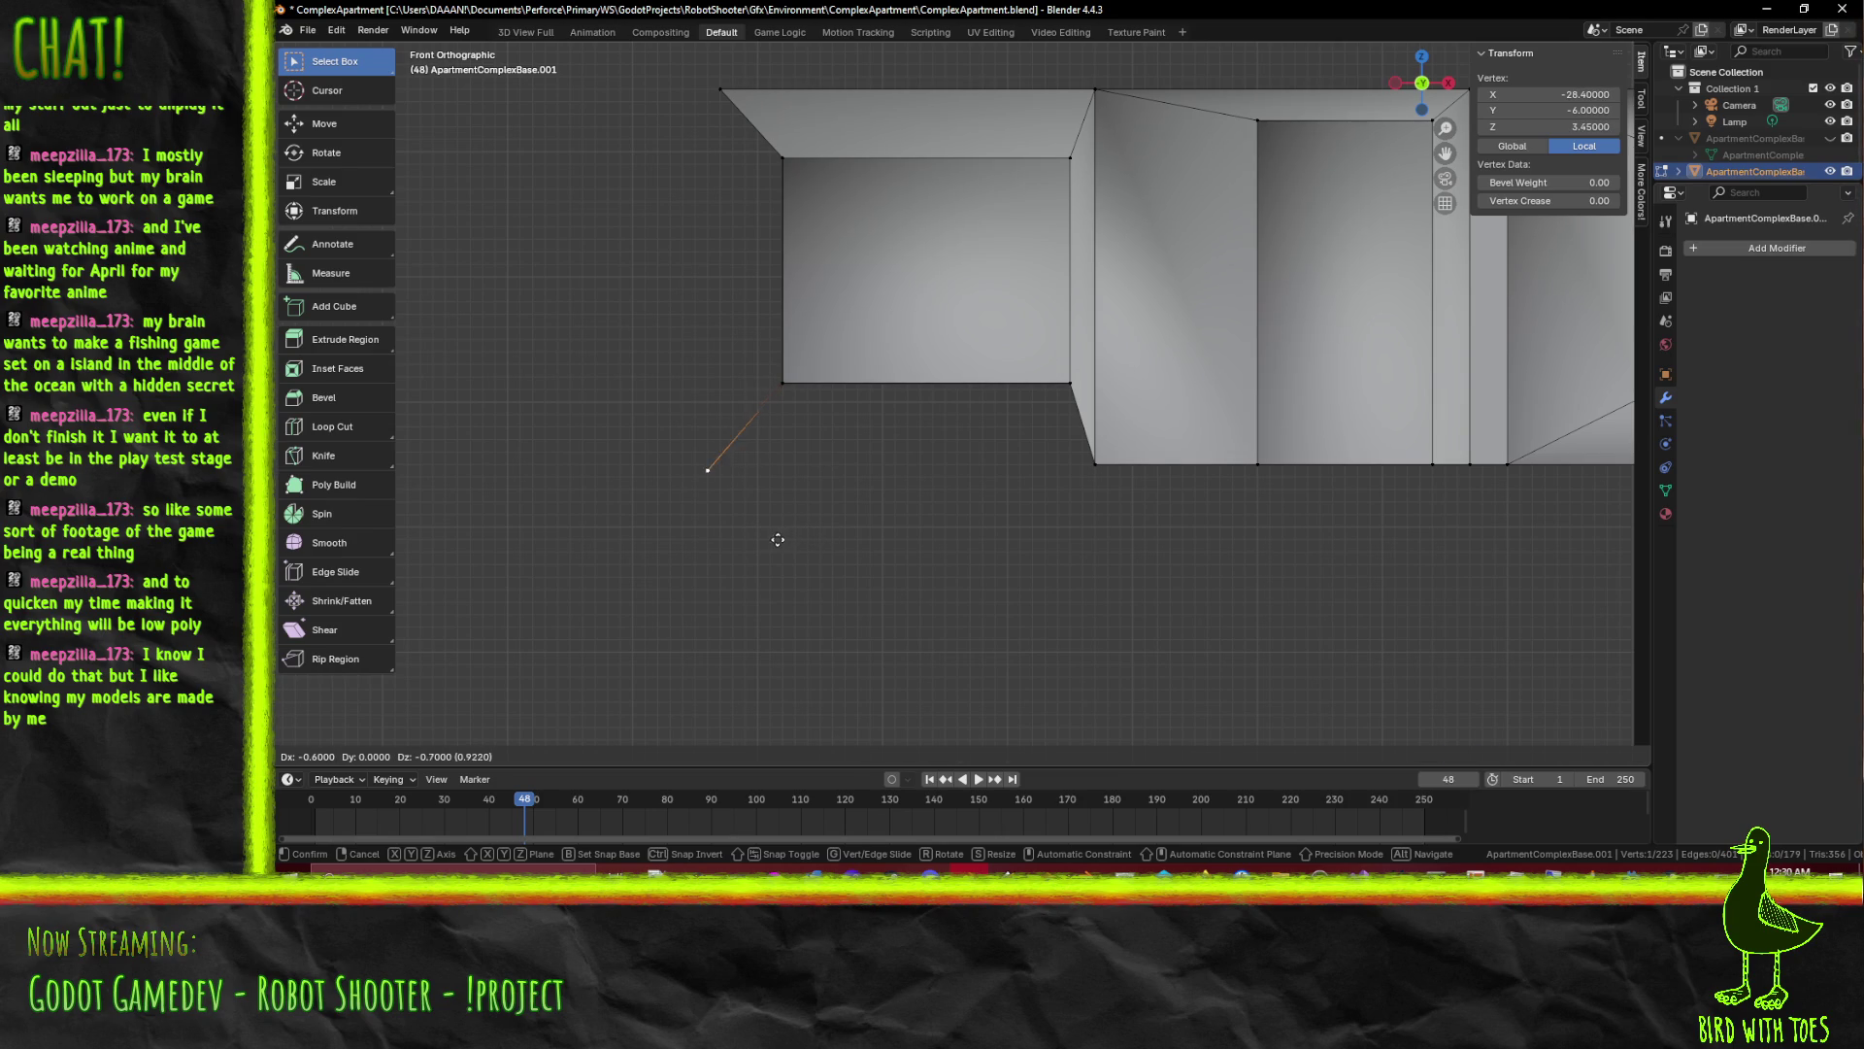
pyautogui.press('Escape')
pyautogui.click(720, 90)
pyautogui.press('e')
pyautogui.click(723, 602)
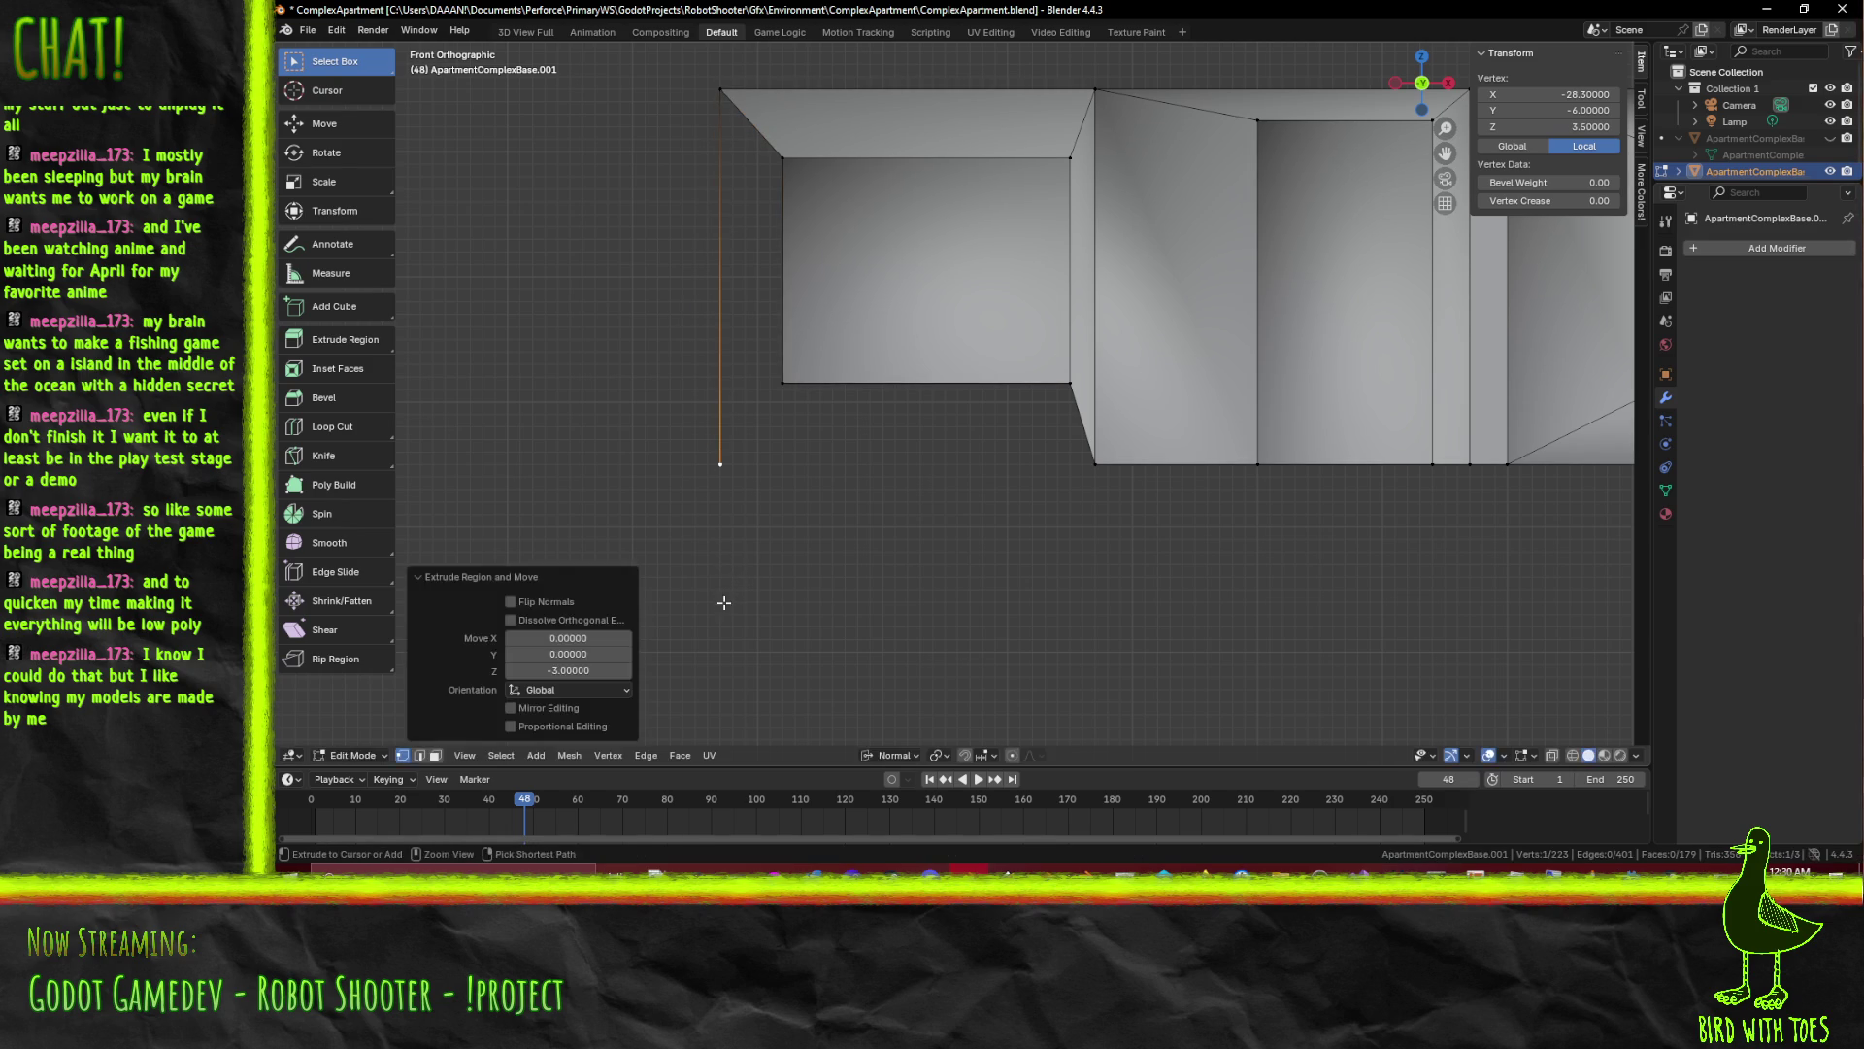
# In edge mode, fill the end wall and bottom face of the leftmost bay
pyautogui.moveTo(725, 602); pyautogui.dragTo(799, 413)
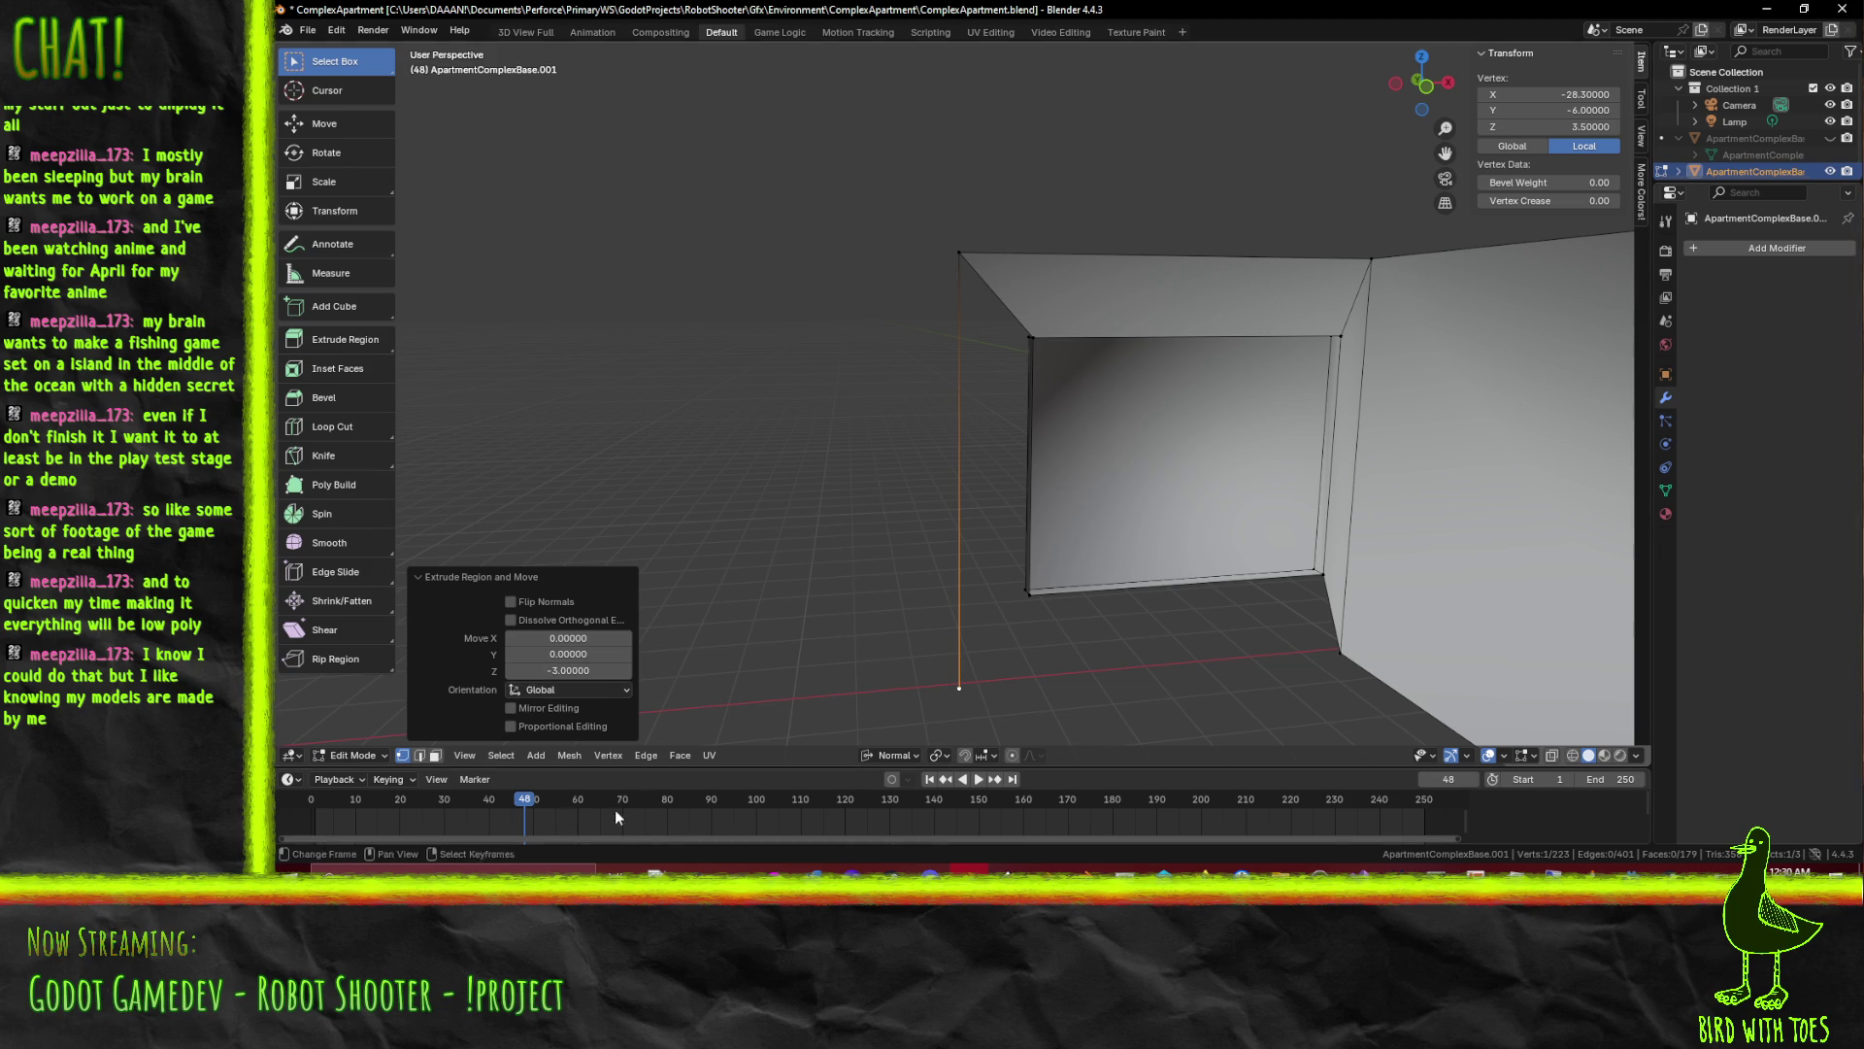
pyautogui.click(420, 755)
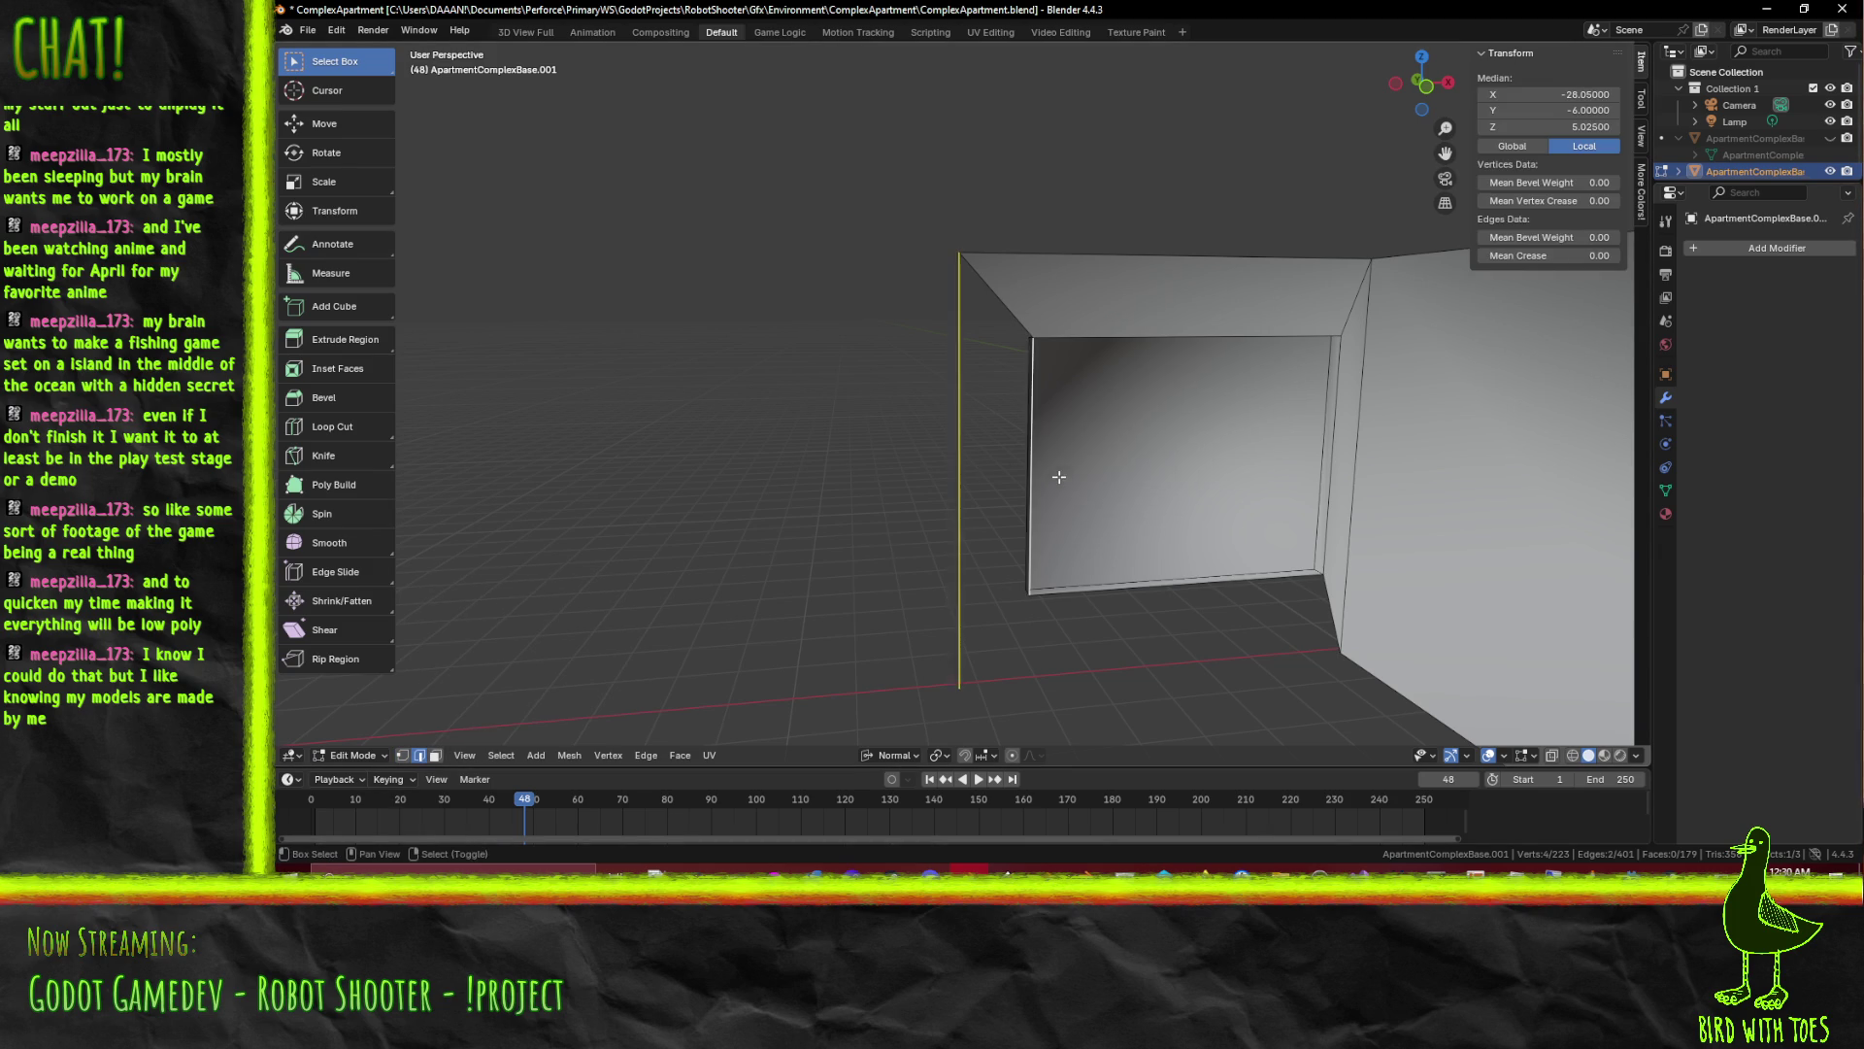
pyautogui.press('f')
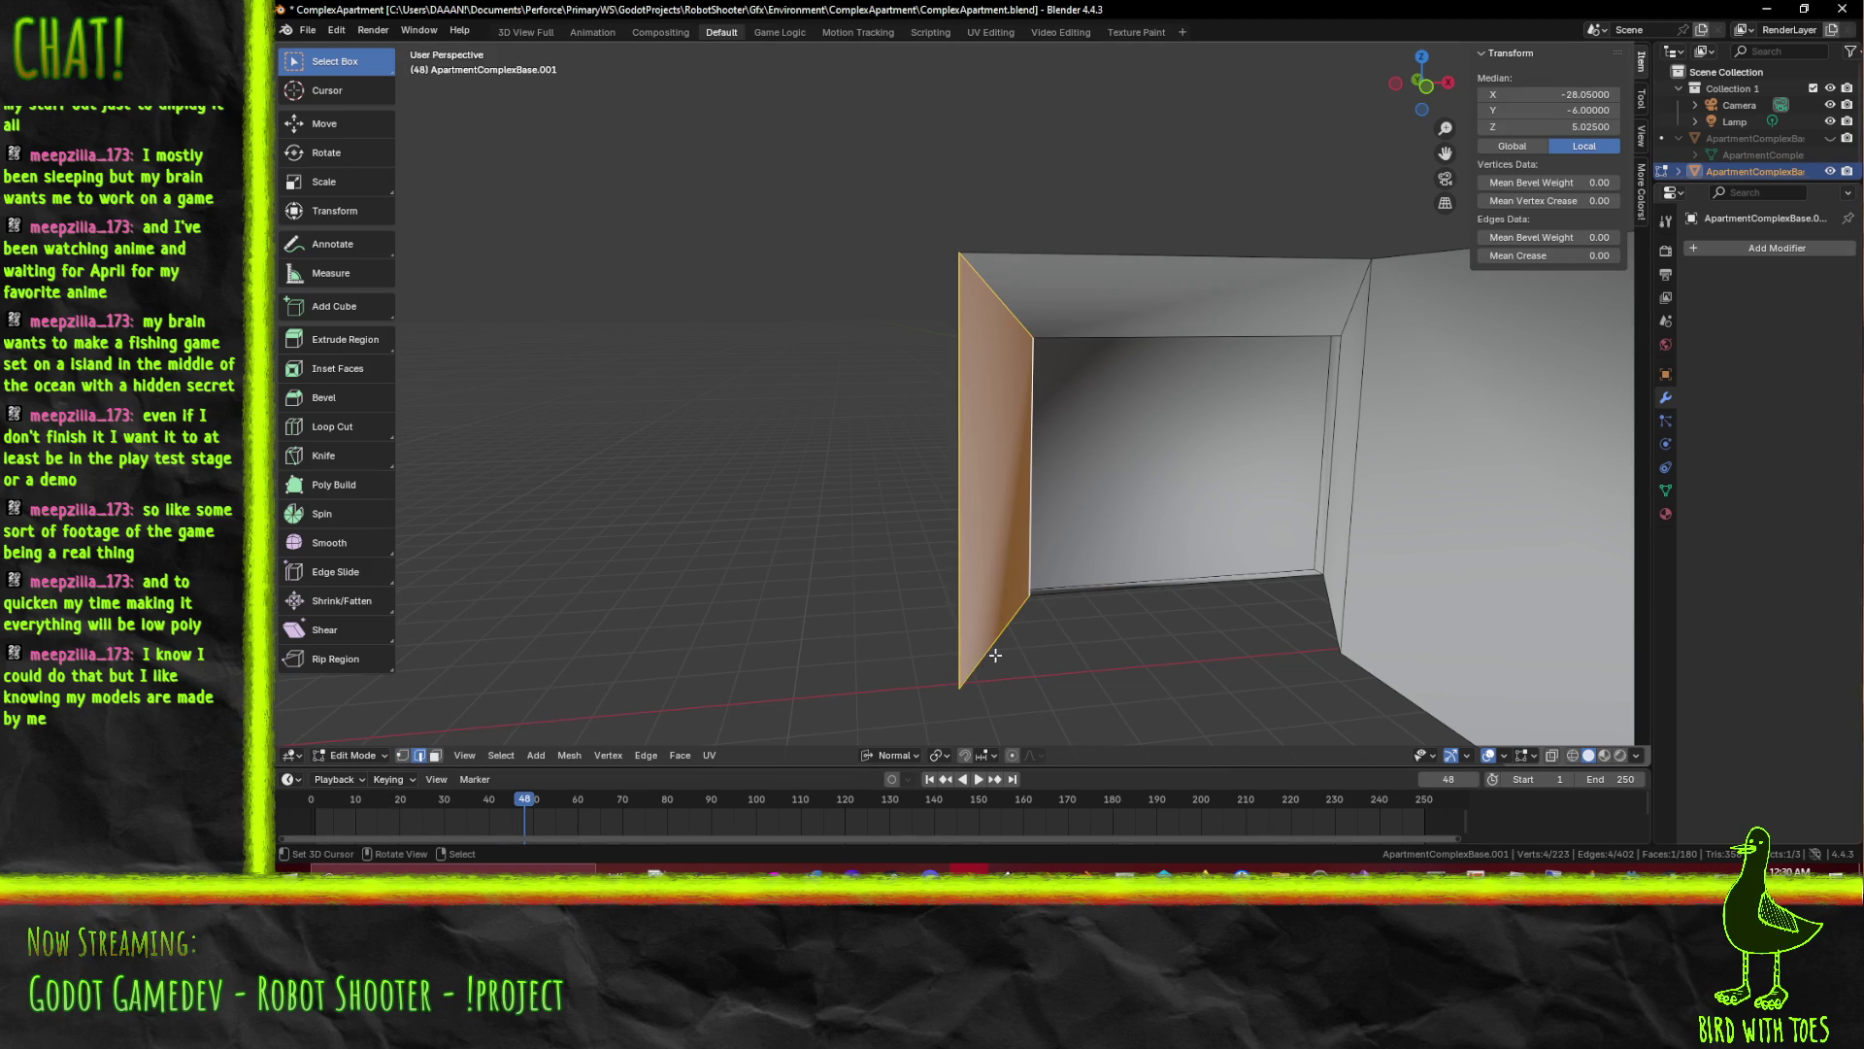
pyautogui.click(995, 656)
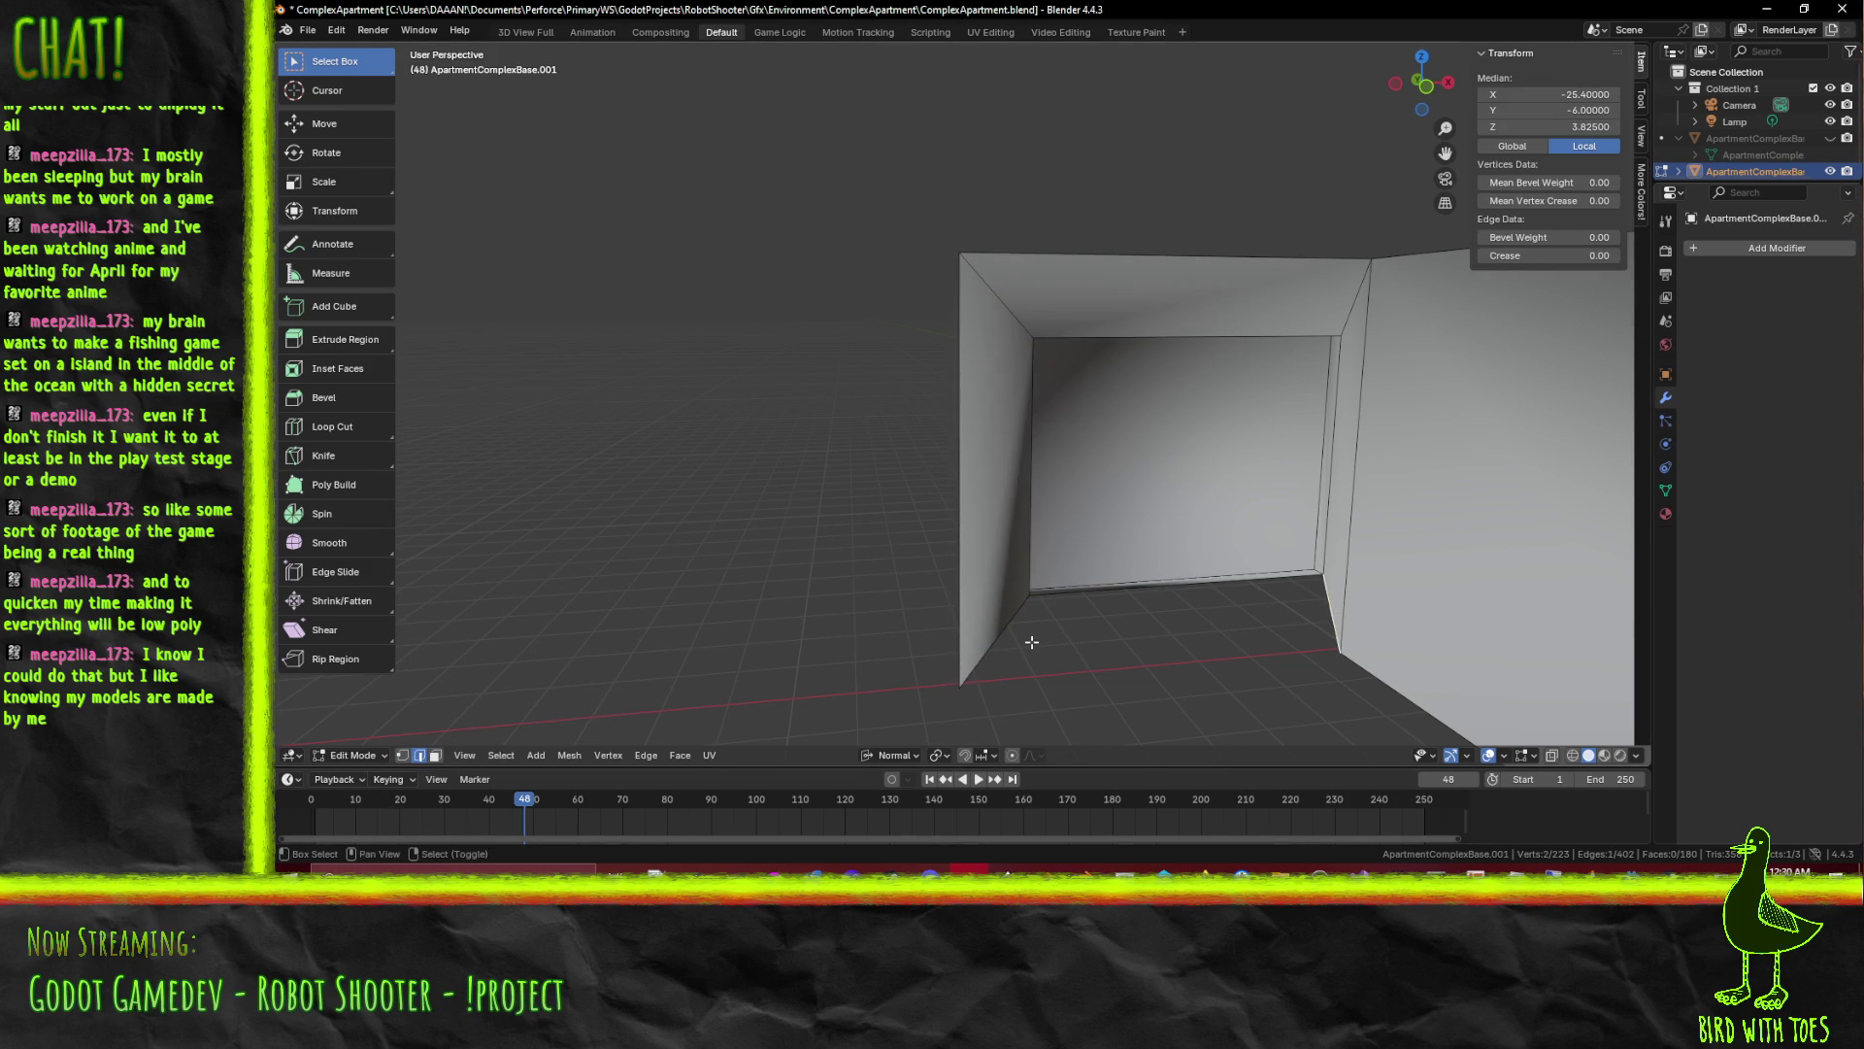
pyautogui.press('f')
pyautogui.hotkey('alt', 'a')
# Select the whole mesh to fix it up as one piece
pyautogui.moveTo(1032, 641); pyautogui.dragTo(1235, 655)
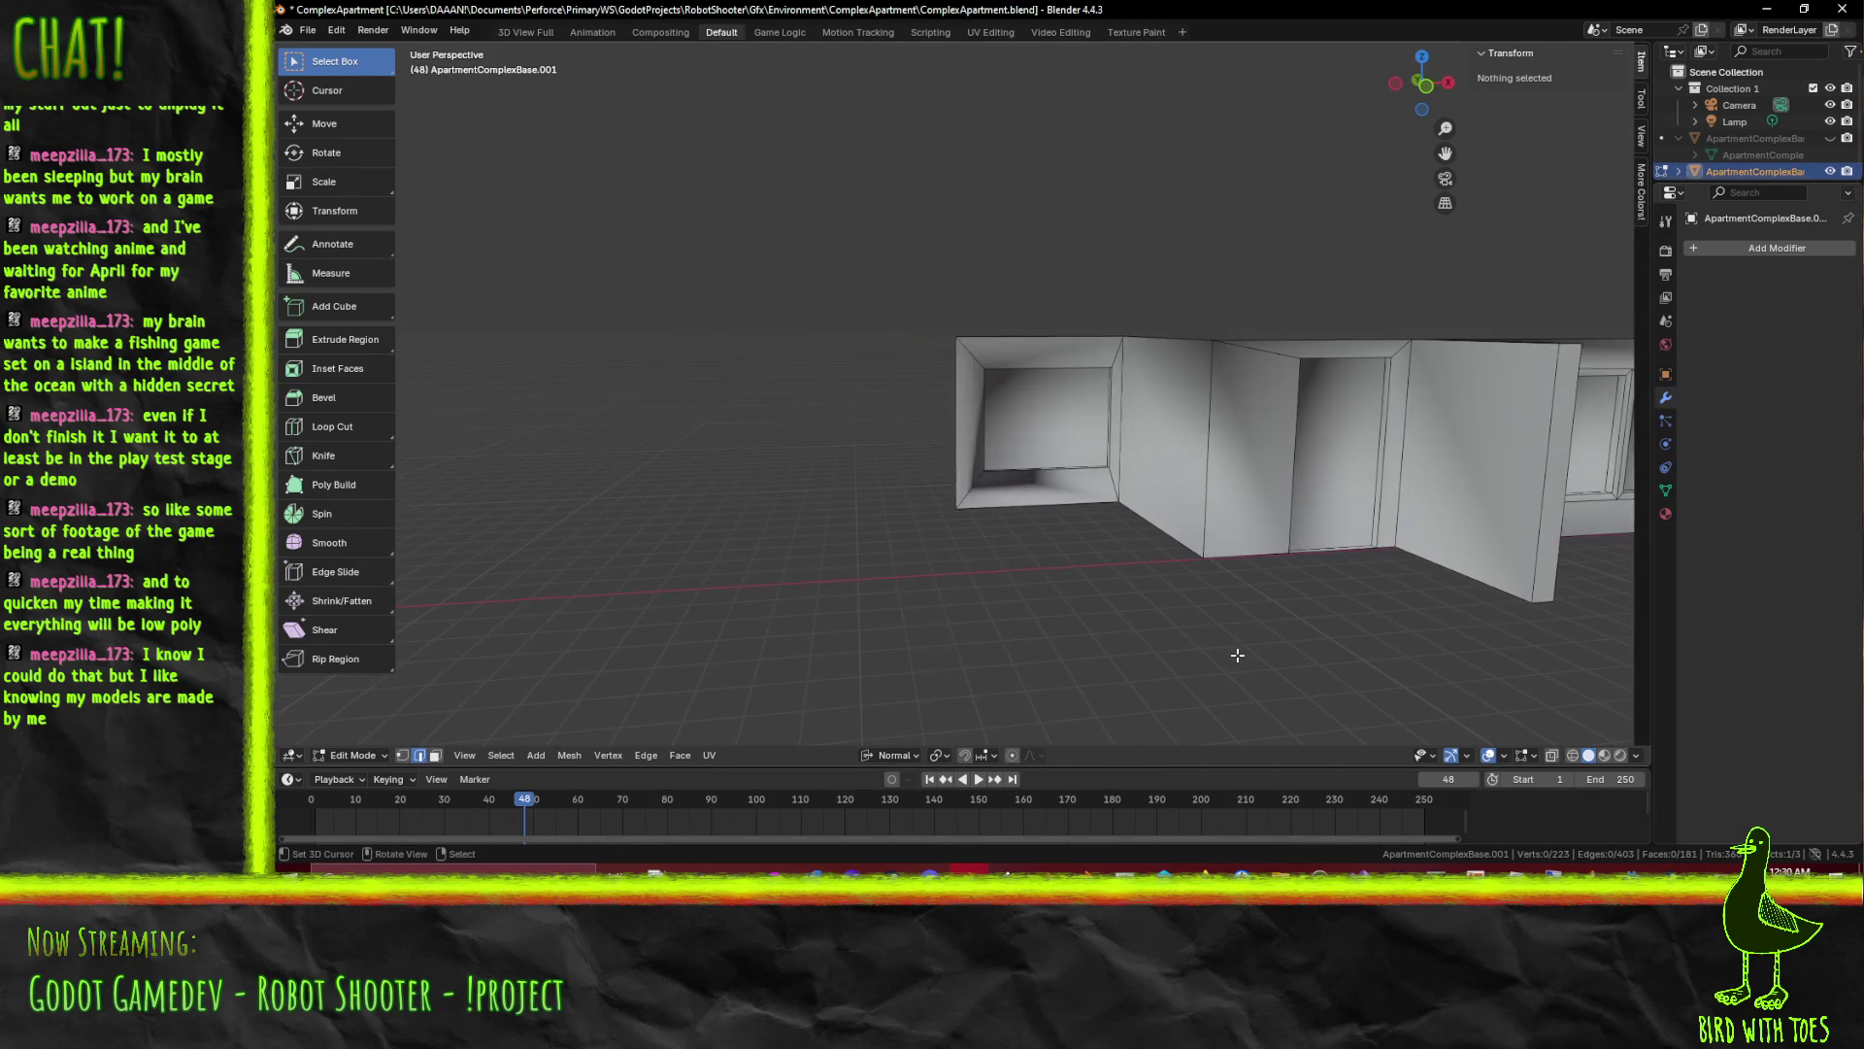
pyautogui.press('a')
pyautogui.press('m')
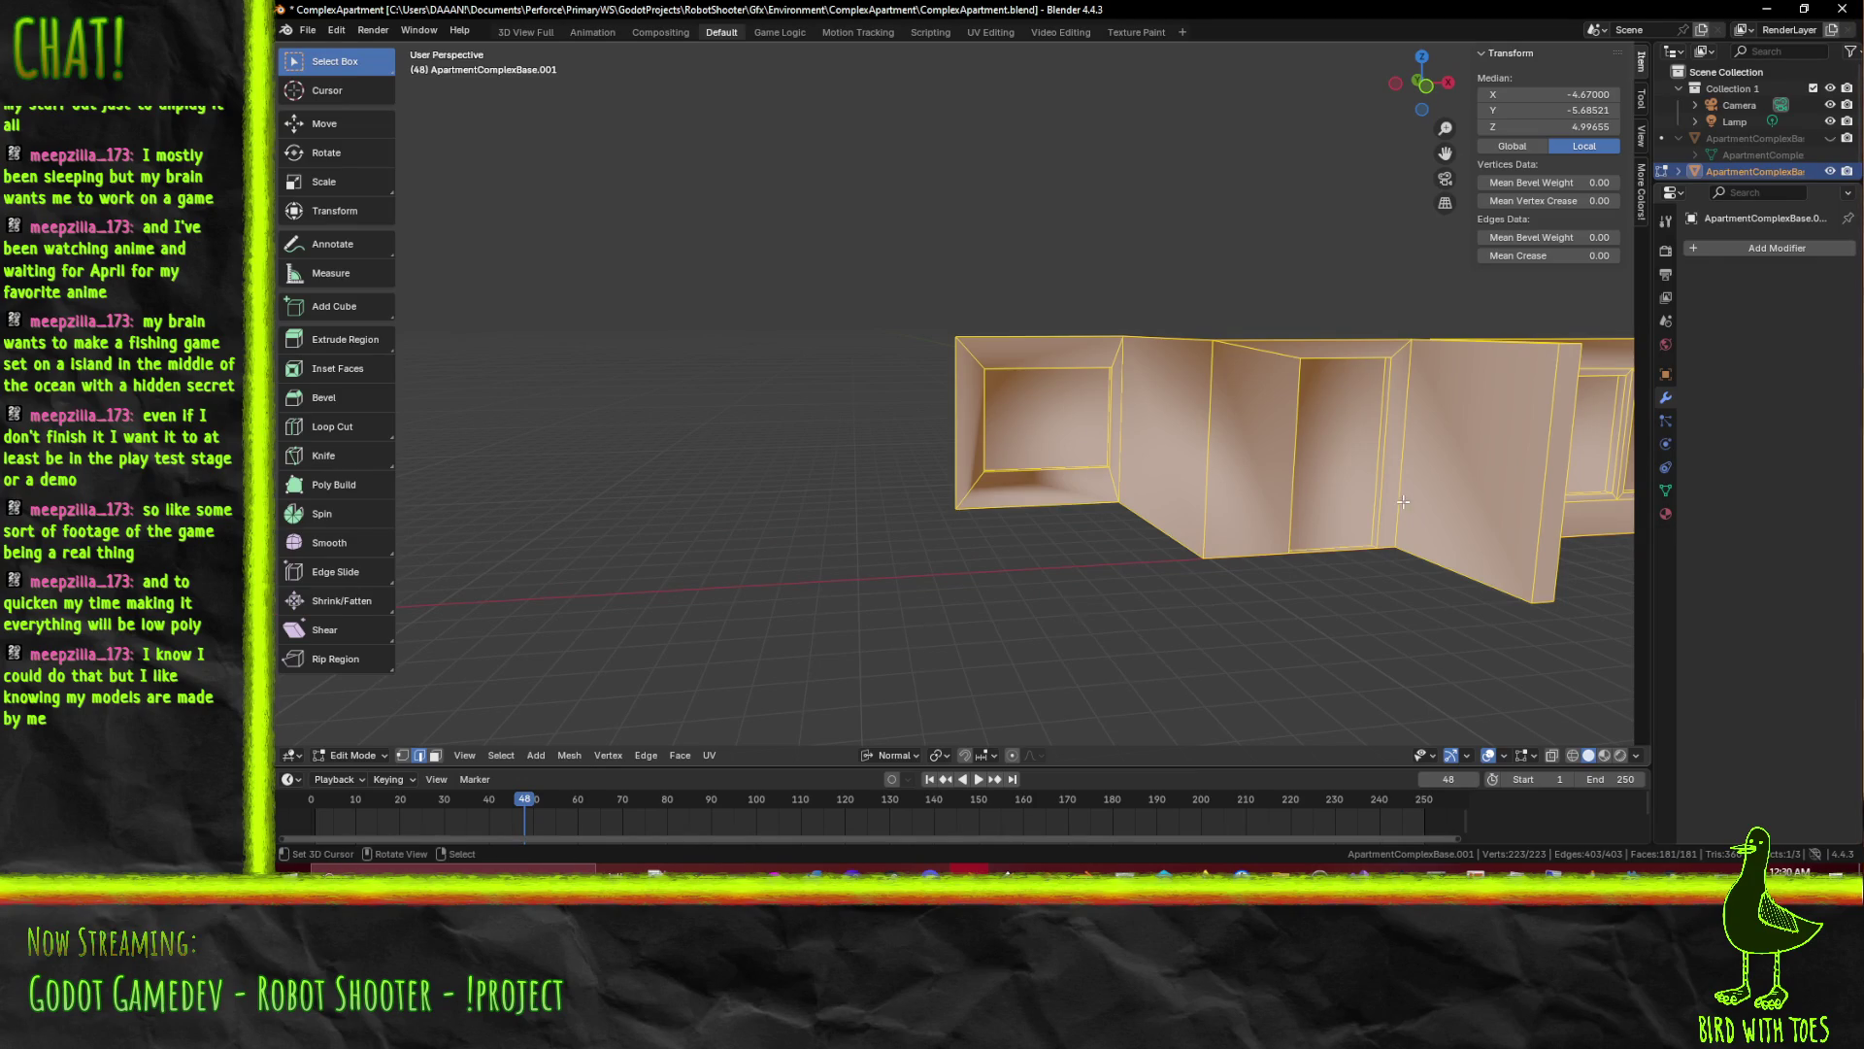
# Recalculate normals outward, switch transform orientation to Local and save the apartment file
pyautogui.hotkey('alt', 'n')
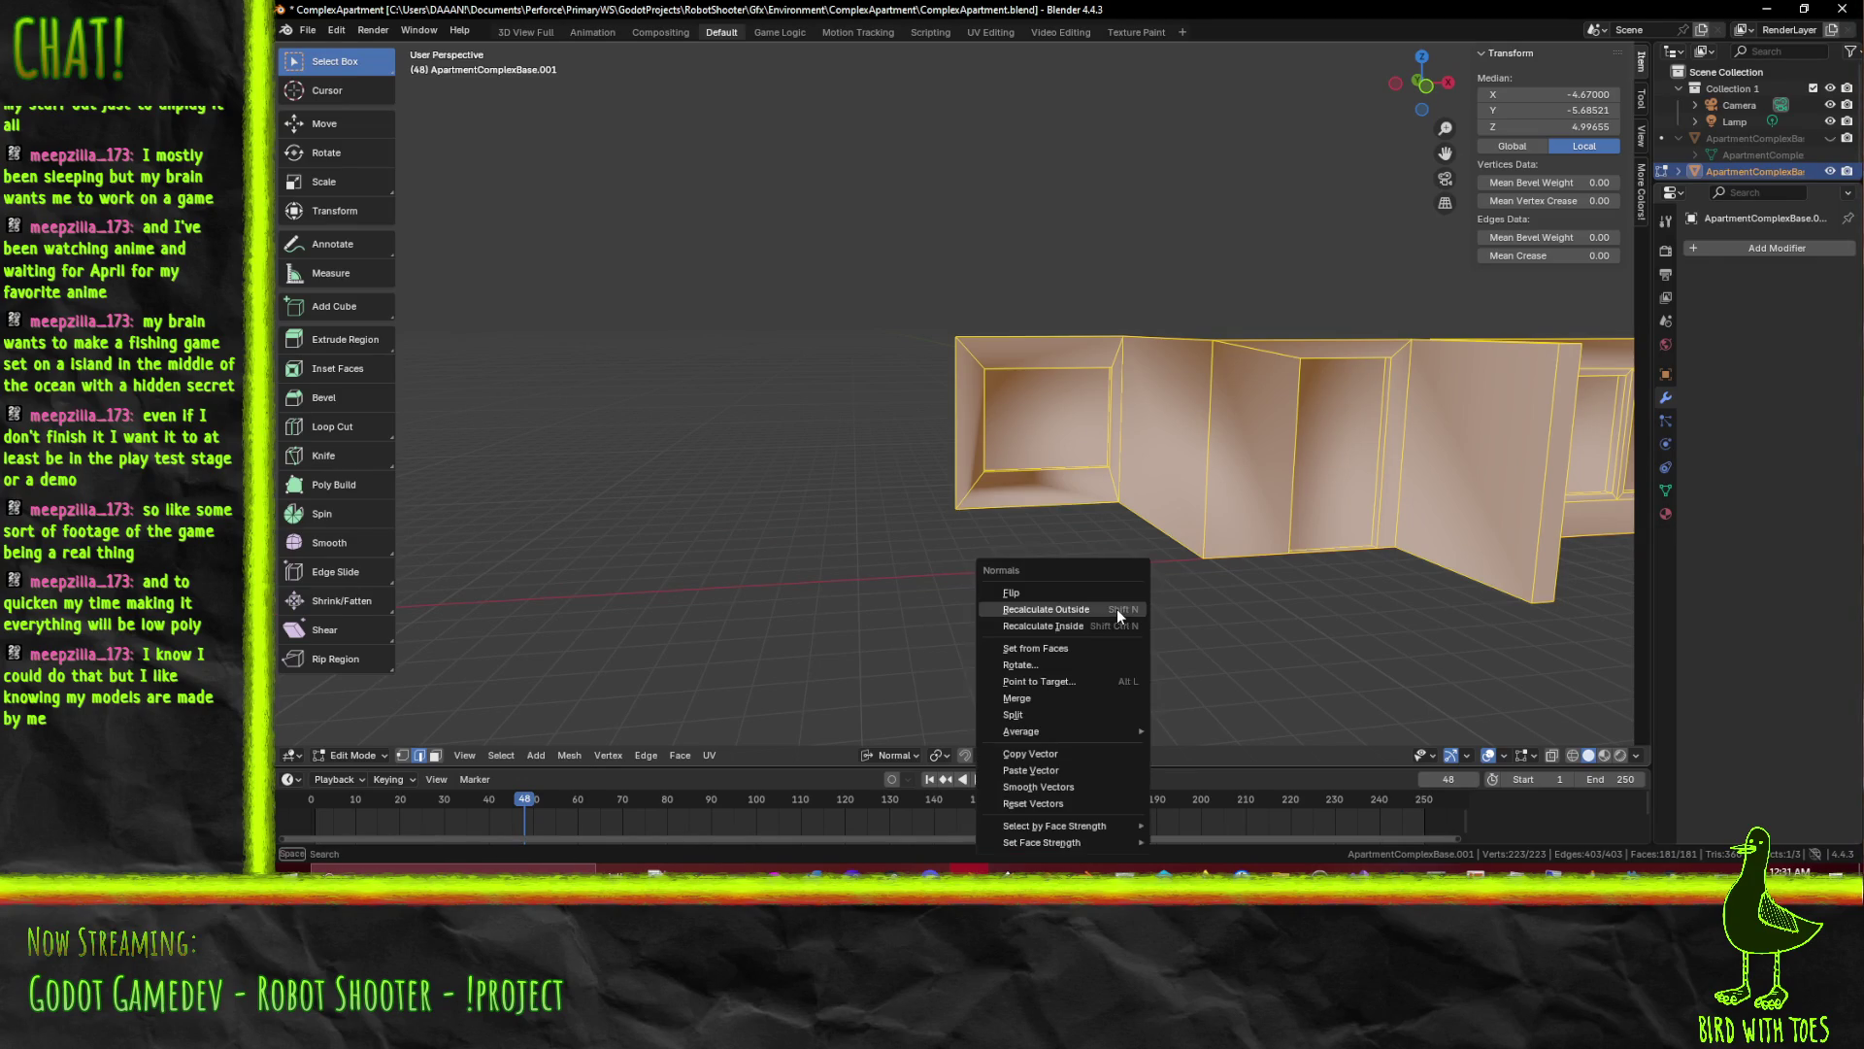
pyautogui.click(1116, 610)
pyautogui.scroll(3)
pyautogui.hotkey('alt', 'a')
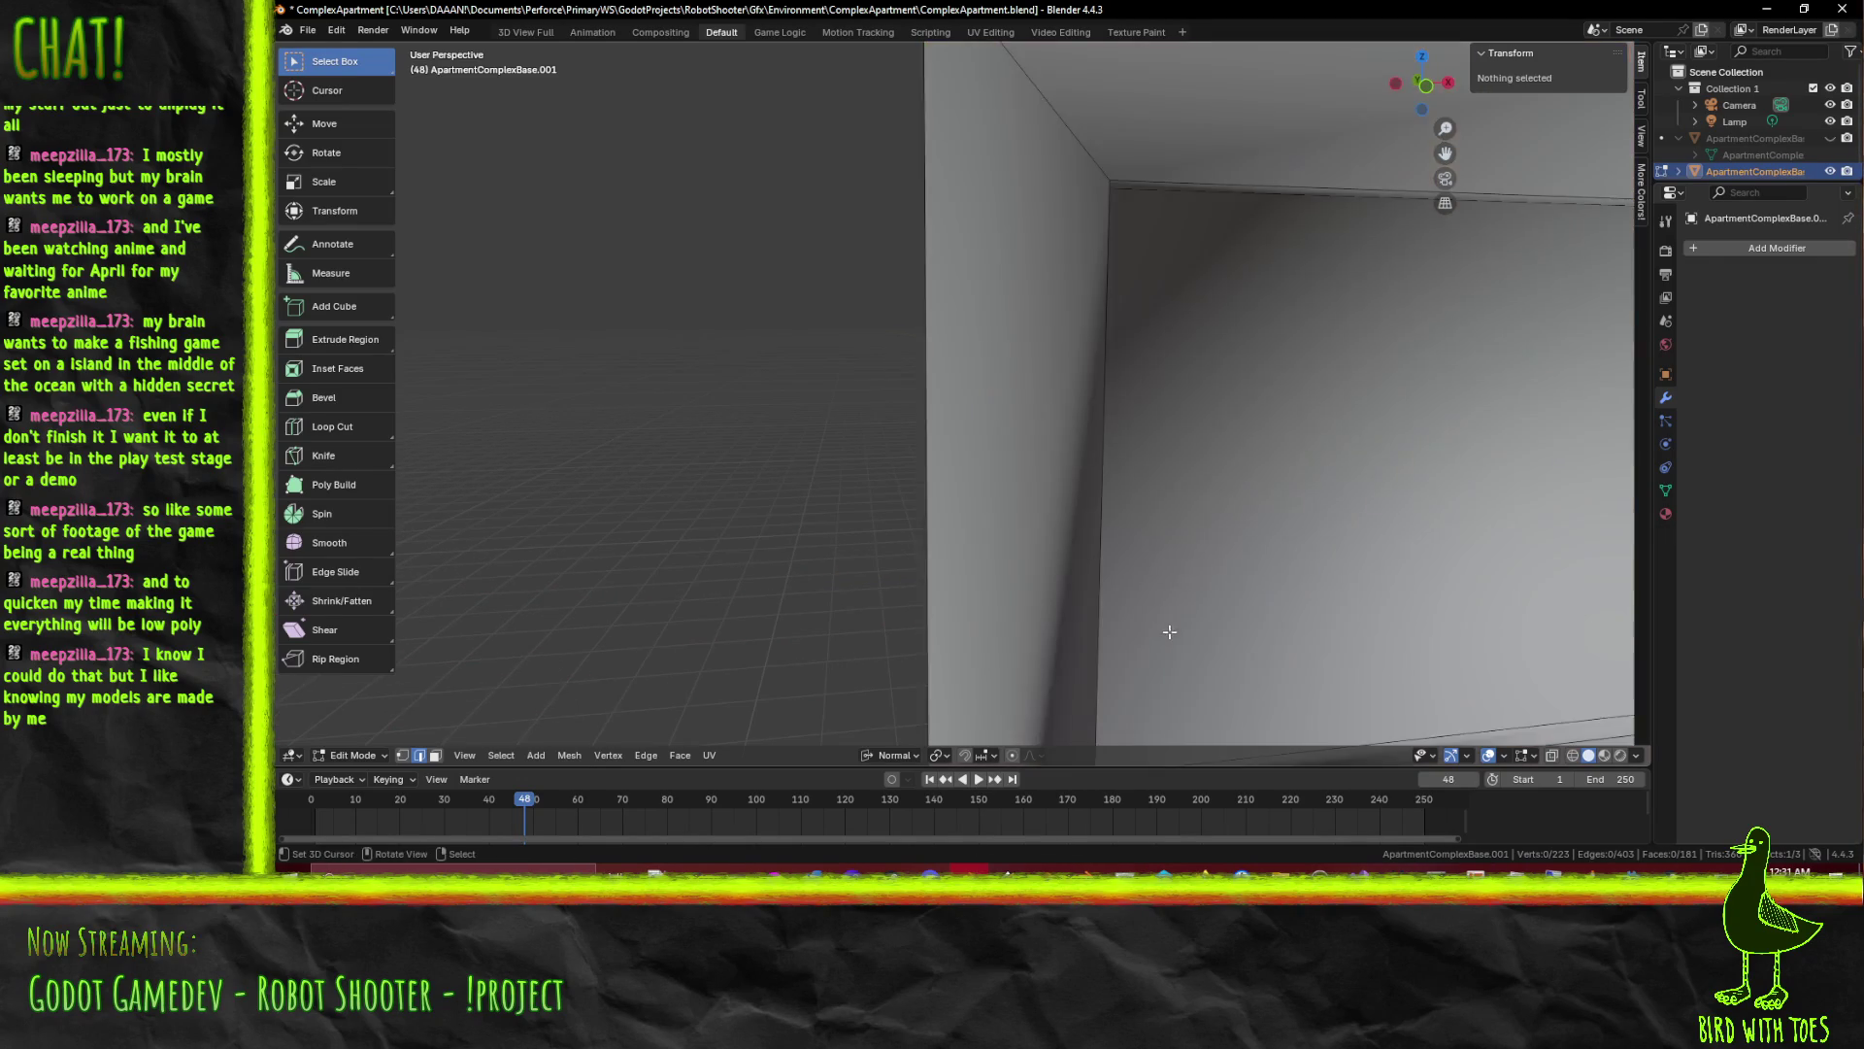
pyautogui.scroll(-3)
pyautogui.moveTo(793, 626); pyautogui.dragTo(1634, 103)
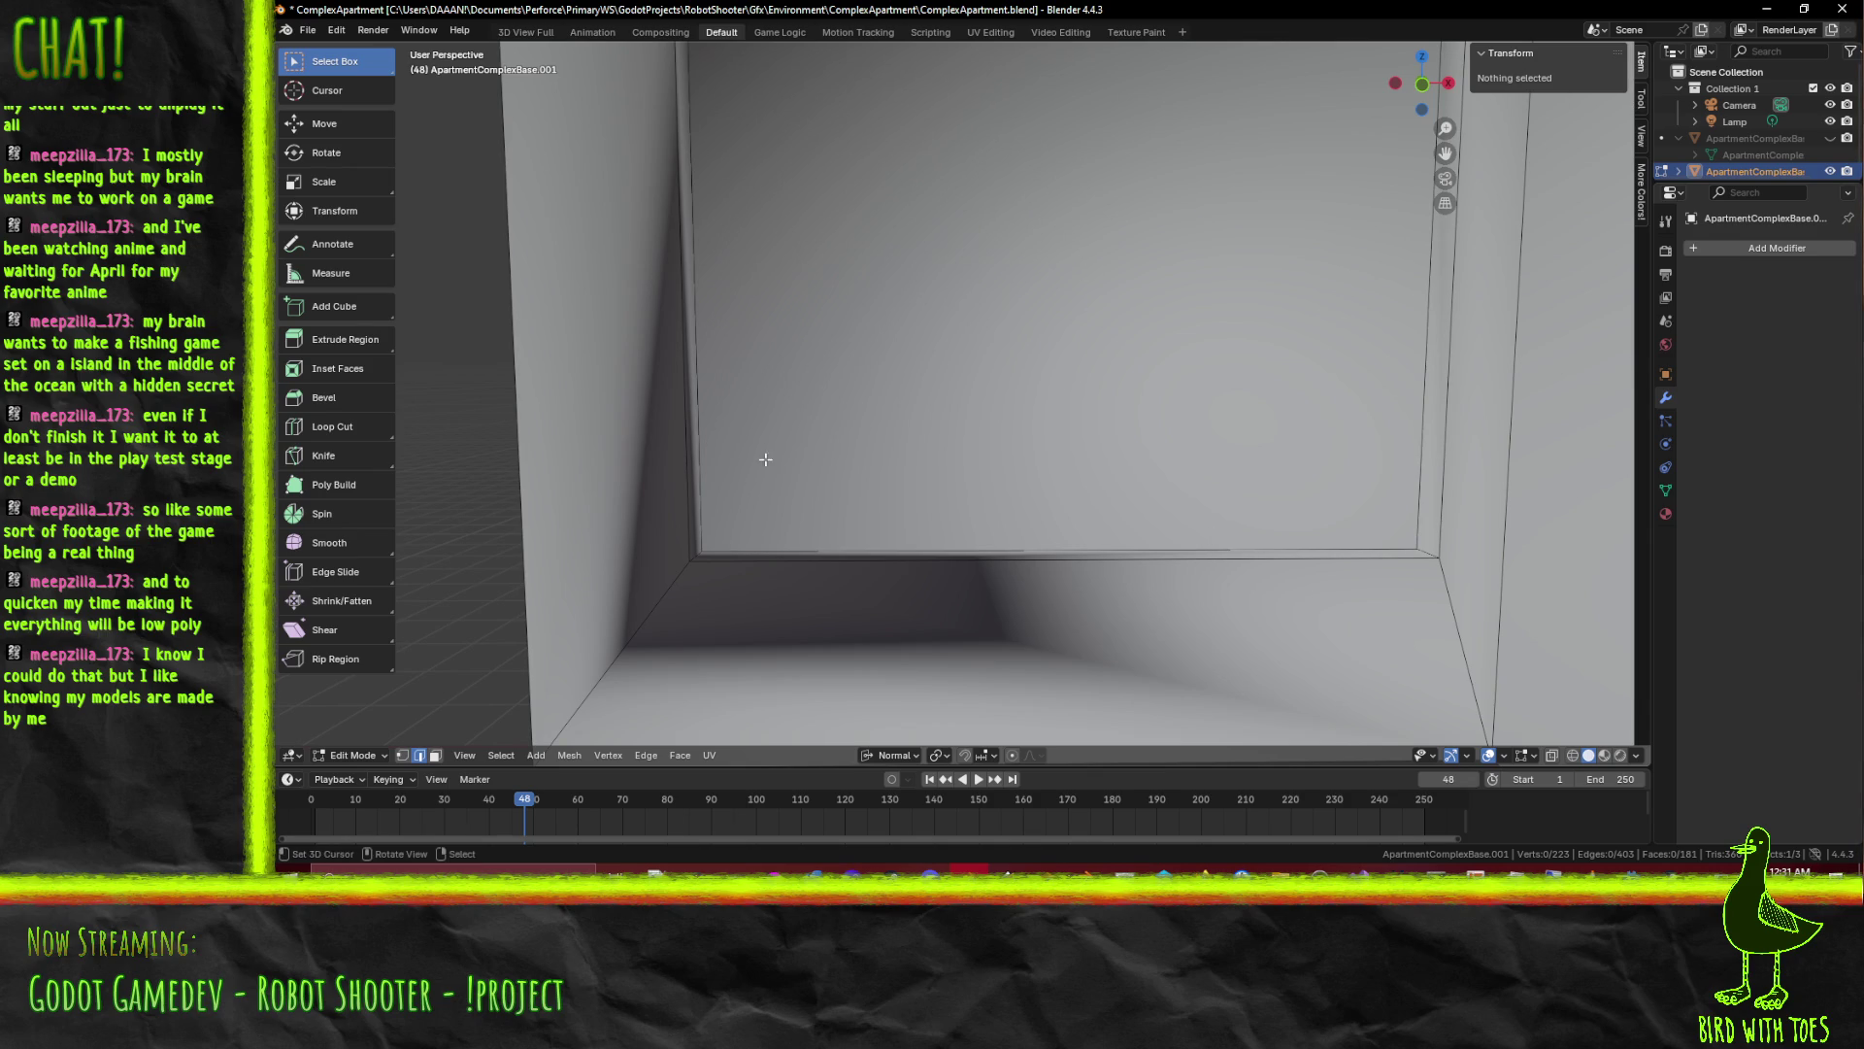
pyautogui.scroll(-3)
pyautogui.scroll(3)
pyautogui.click(868, 754)
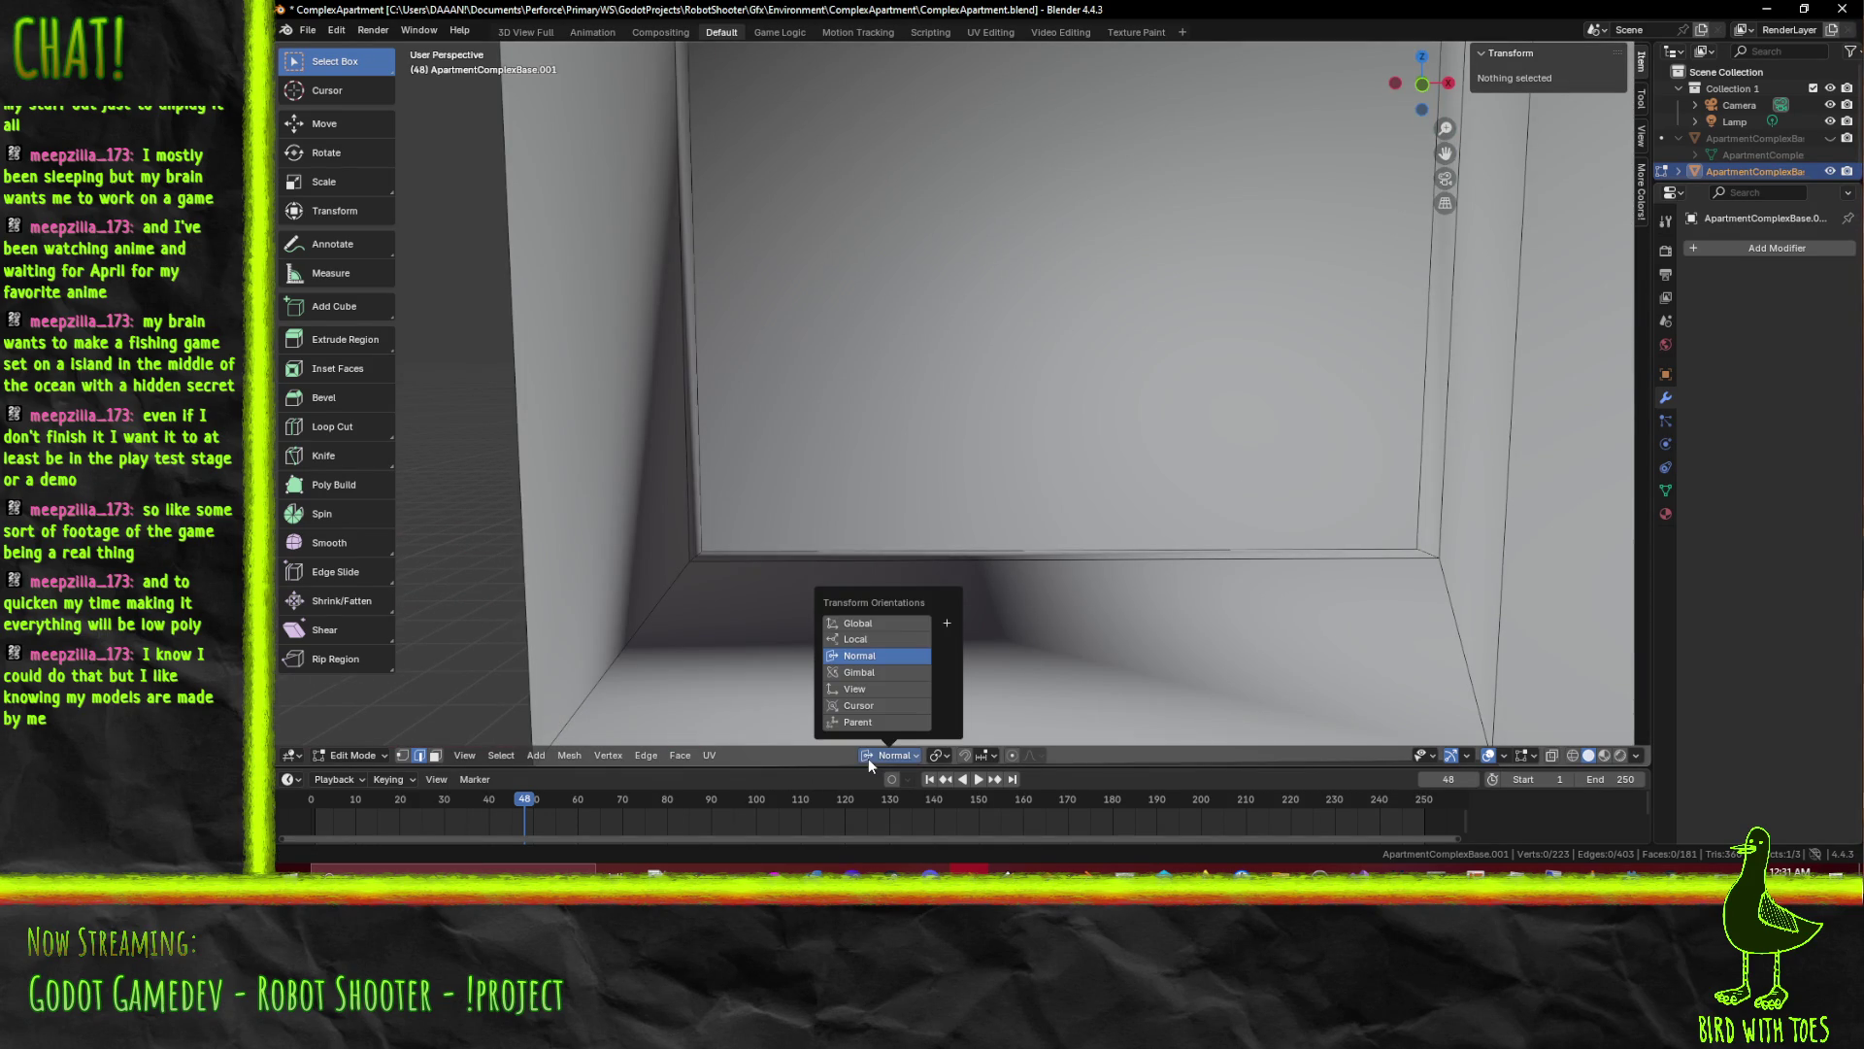
pyautogui.click(887, 637)
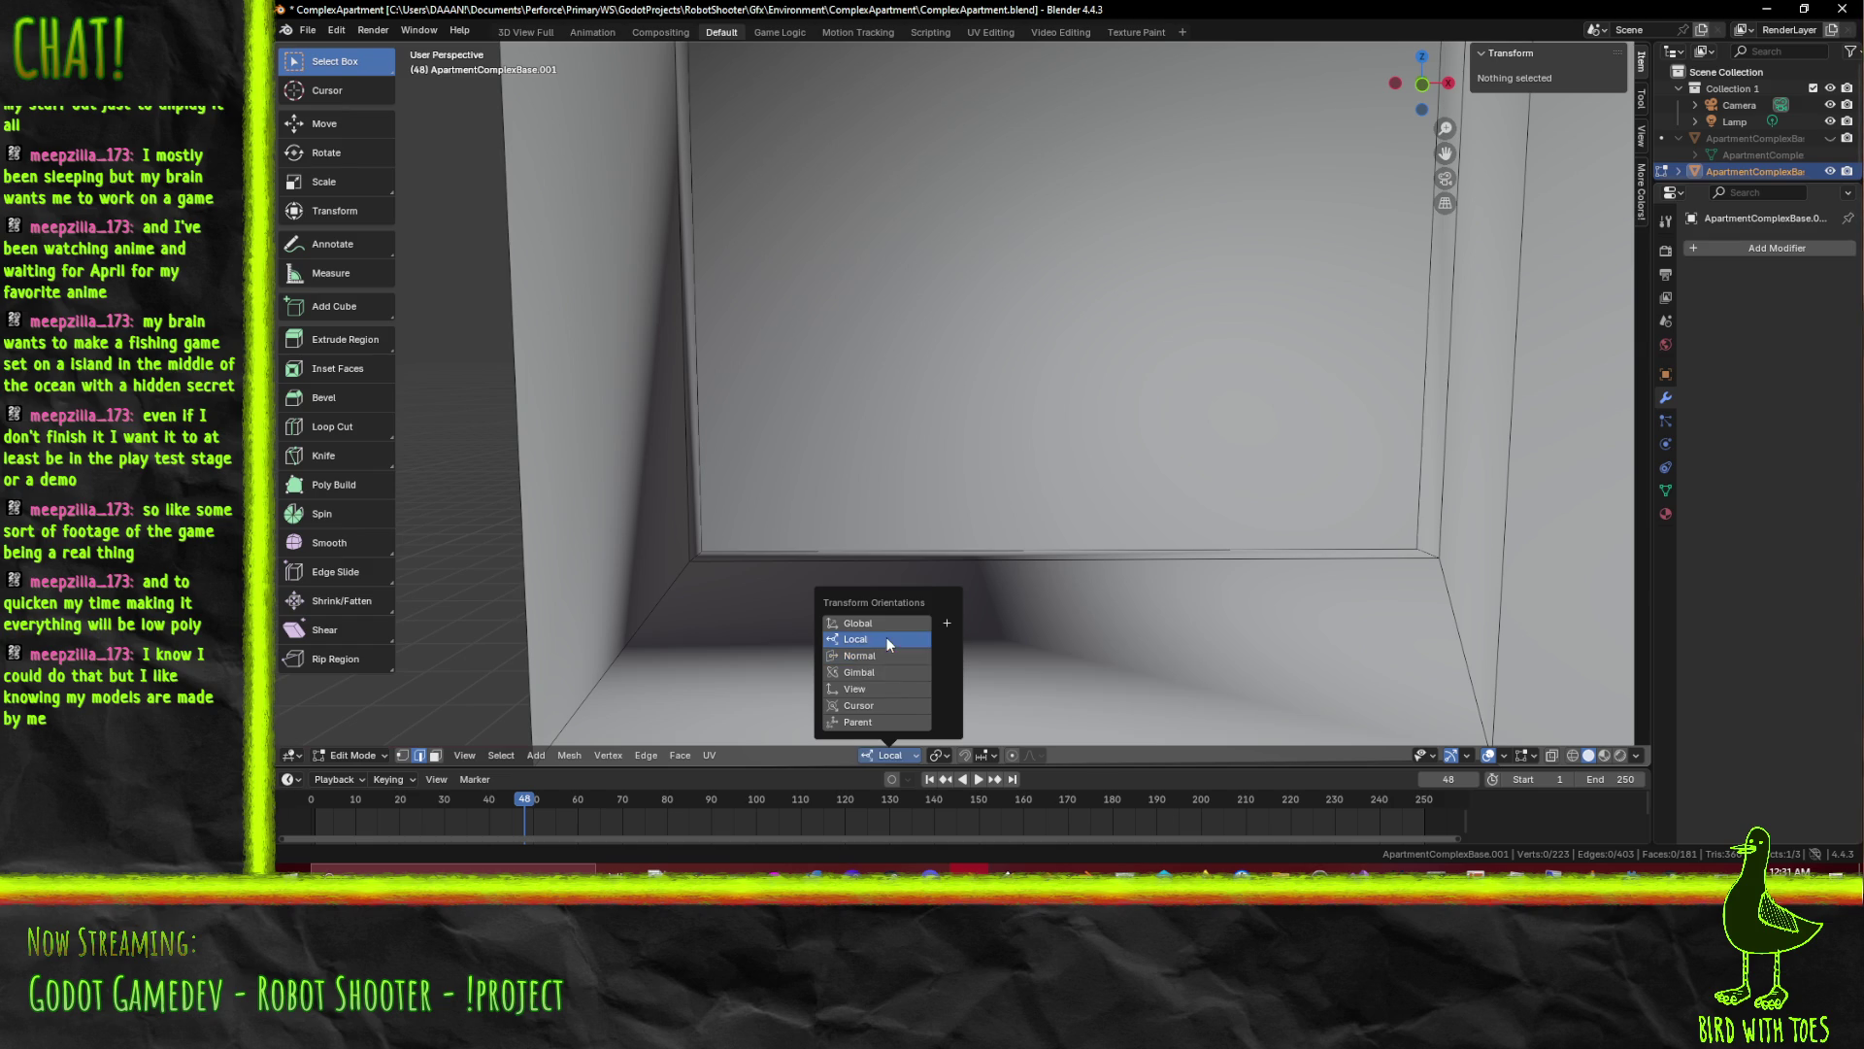
pyautogui.scroll(-3)
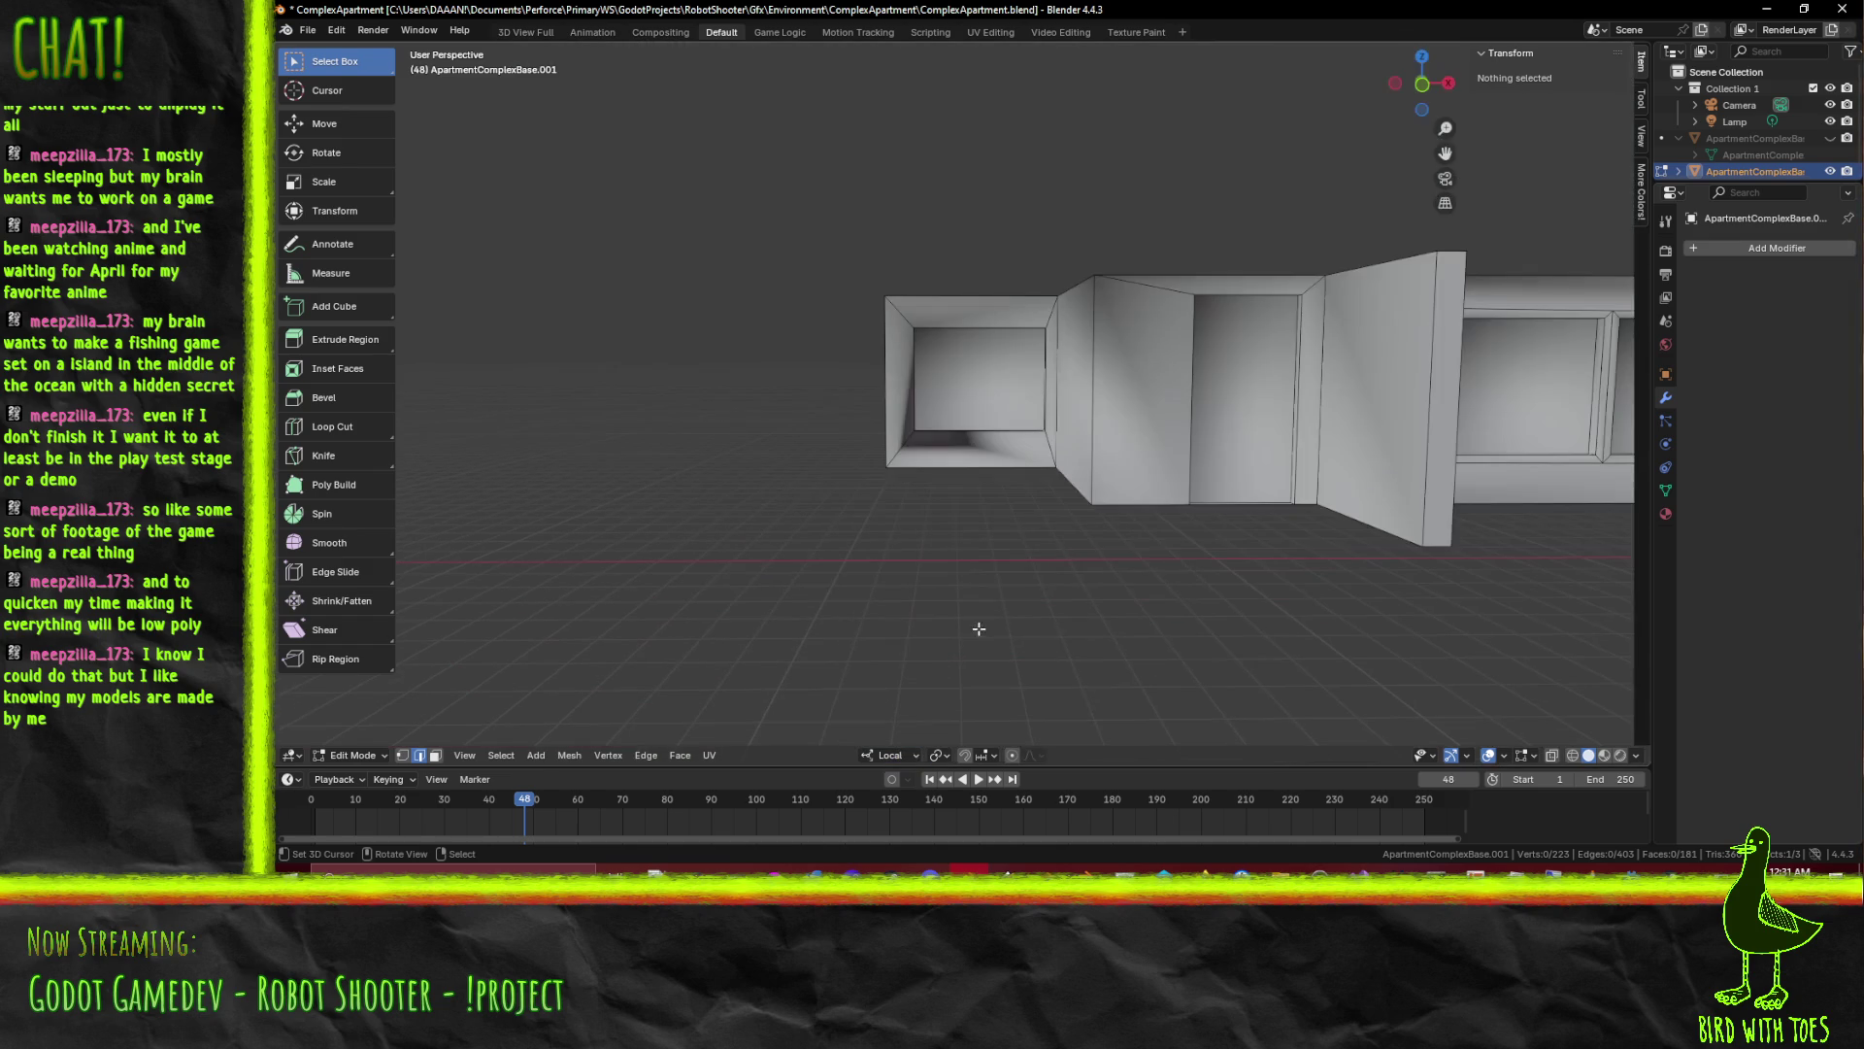
pyautogui.hotkey('ctrl', 's')
# Orbit along the building to inspect the window bays and wall segments
pyautogui.moveTo(1019, 525); pyautogui.dragTo(1012, 506)
pyautogui.scroll(3)
pyautogui.scroll(3)
pyautogui.scroll(3)
pyautogui.scroll(-3)
pyautogui.scroll(3)
pyautogui.scroll(3)
pyautogui.scroll(-3)
pyautogui.scroll(-3)
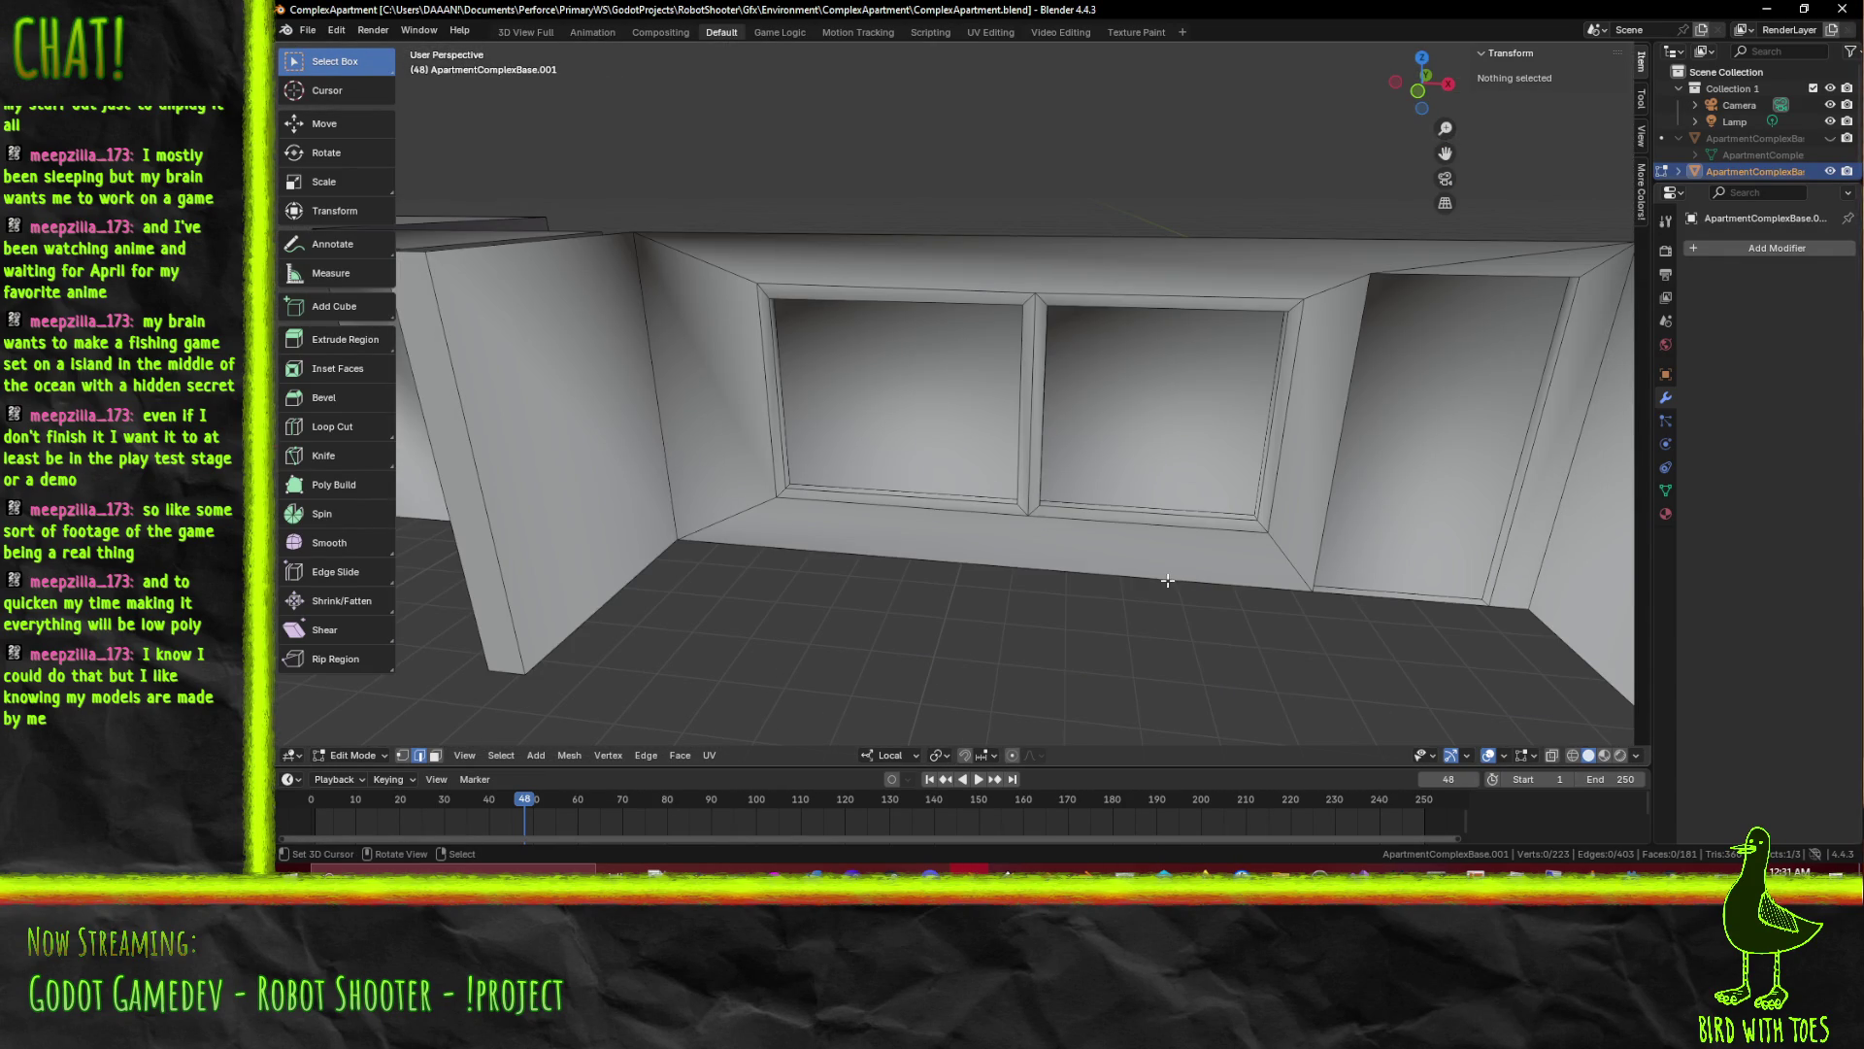
pyautogui.scroll(3)
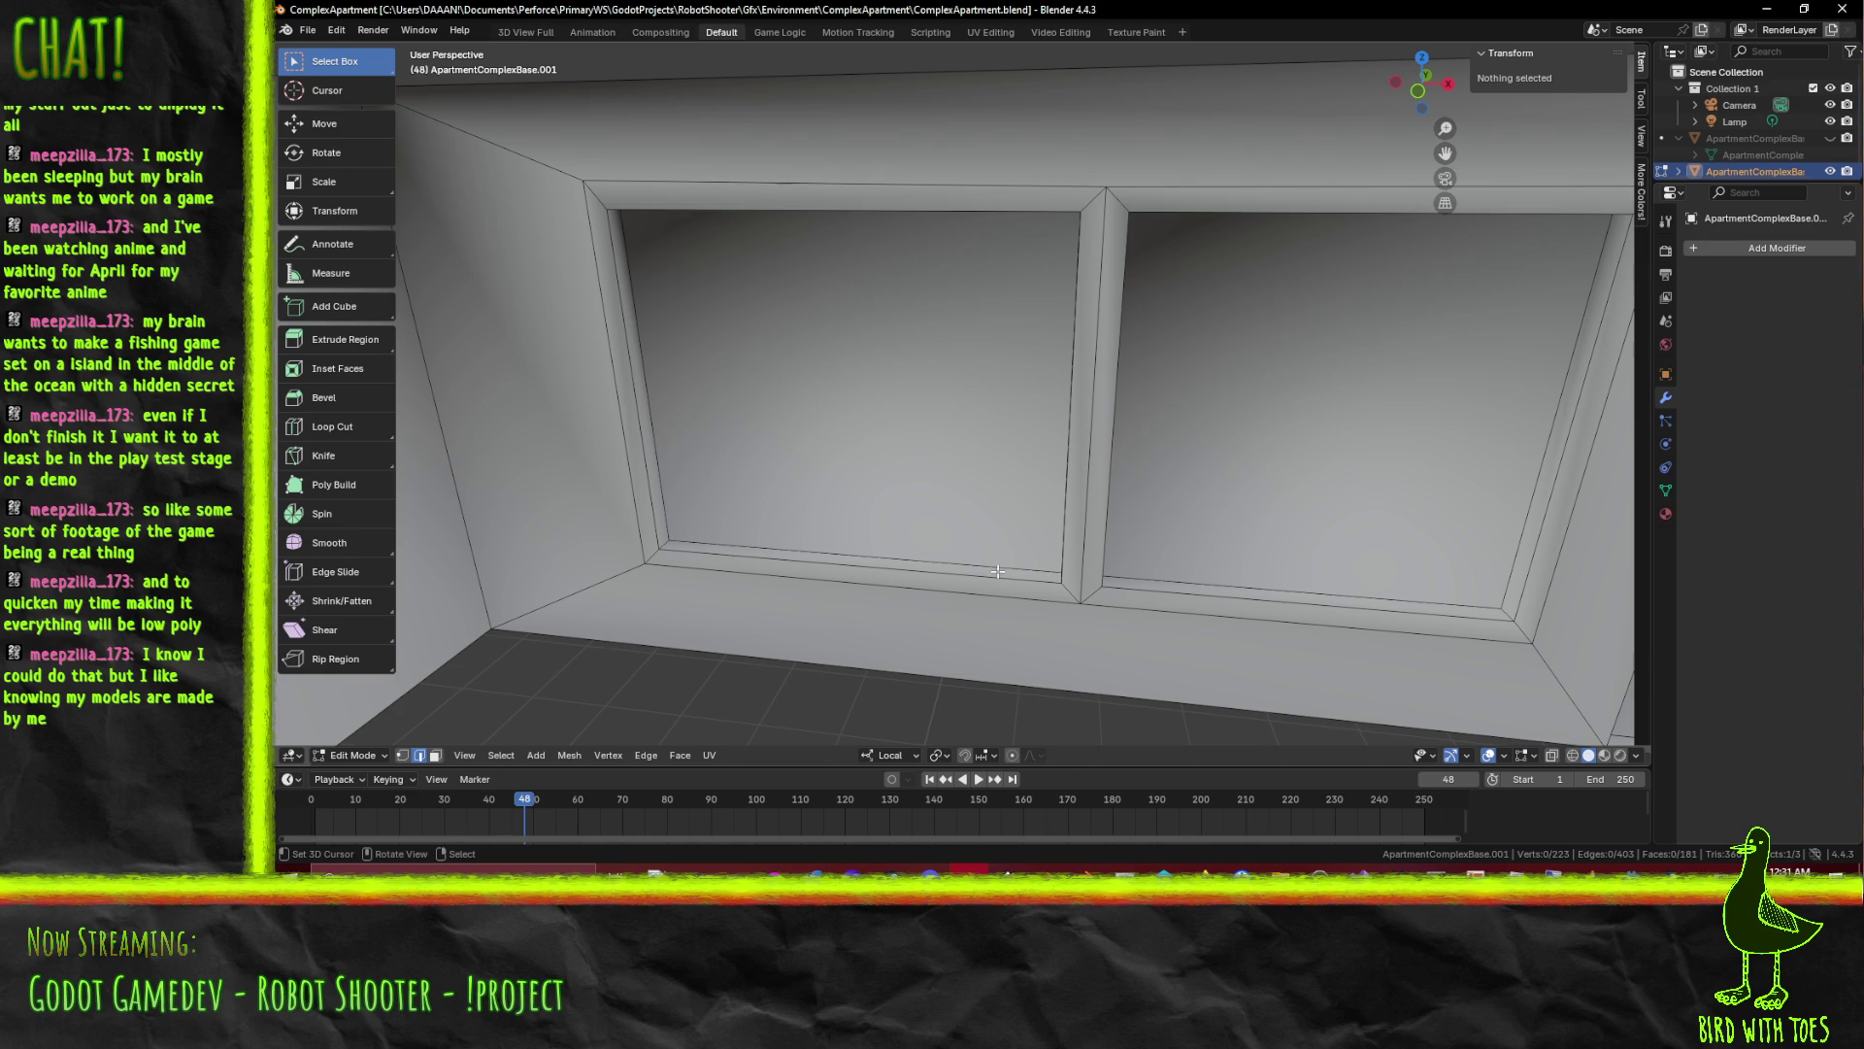
pyautogui.scroll(-3)
pyautogui.moveTo(997, 571); pyautogui.dragTo(999, 546)
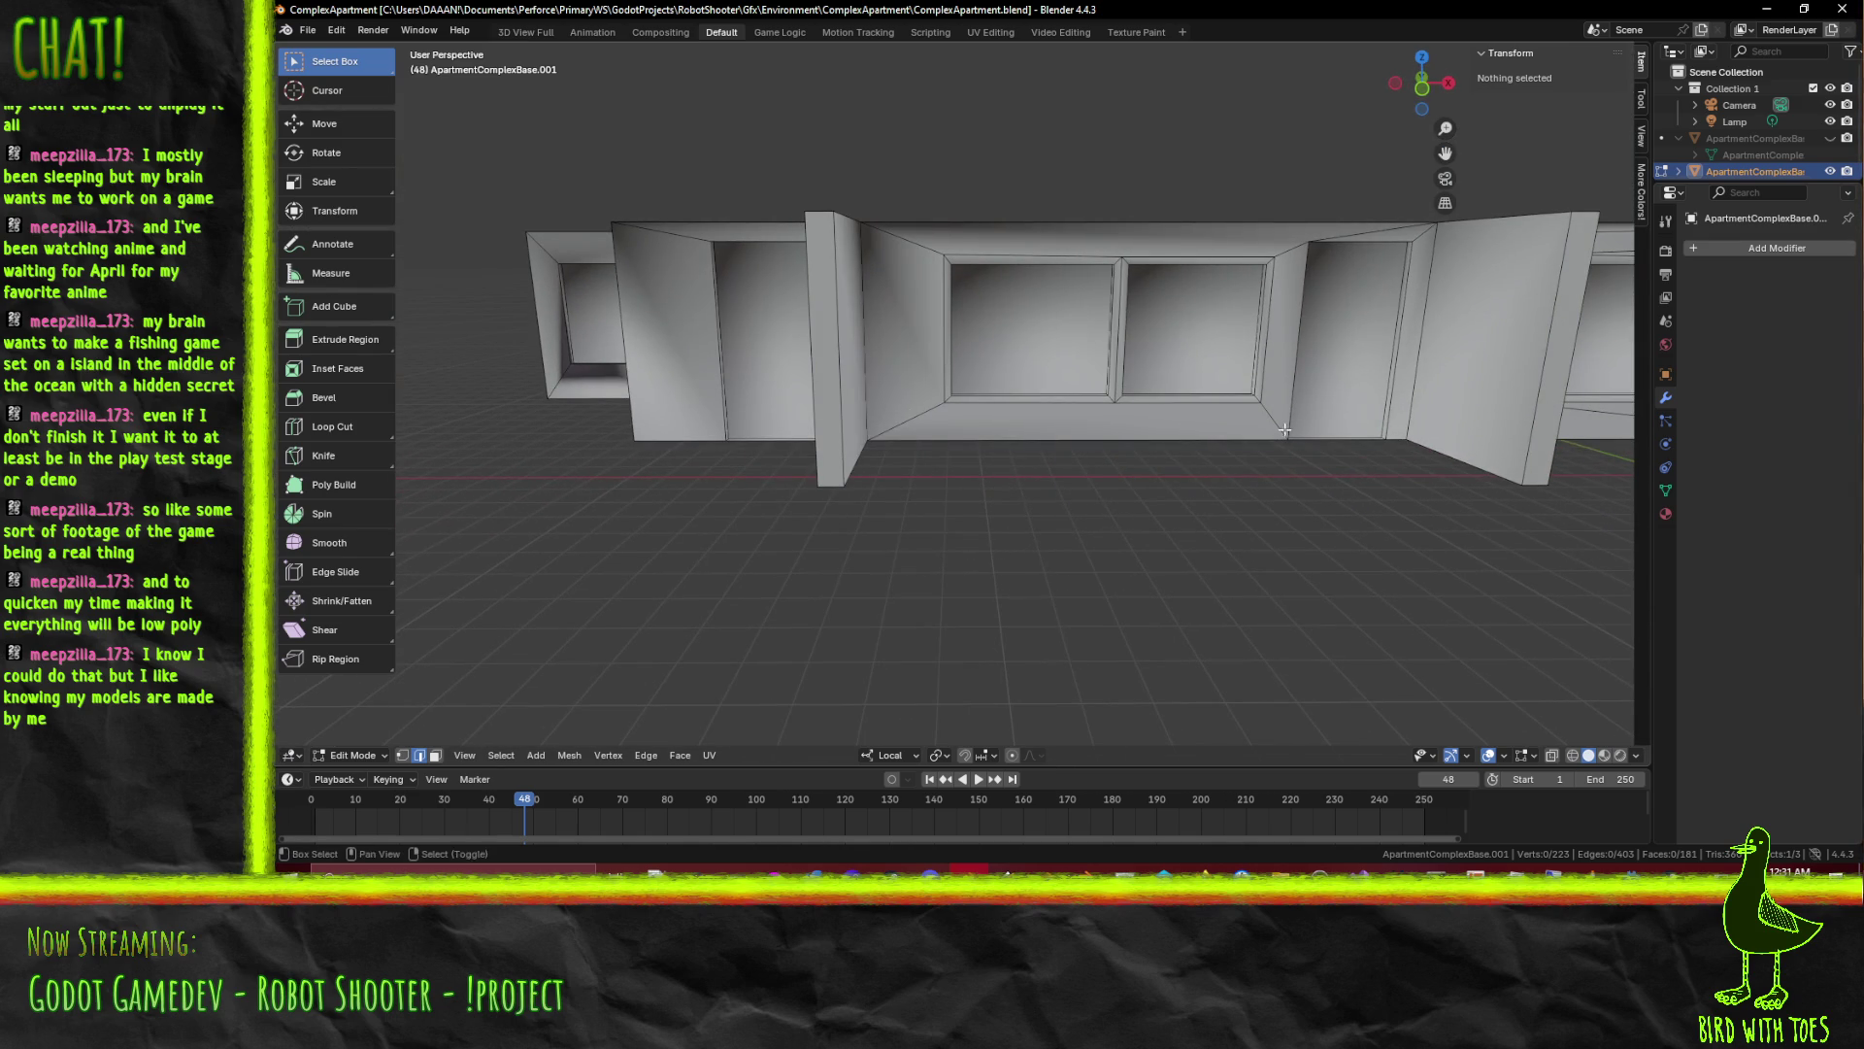
pyautogui.moveTo(1285, 430); pyautogui.dragTo(1250, 438)
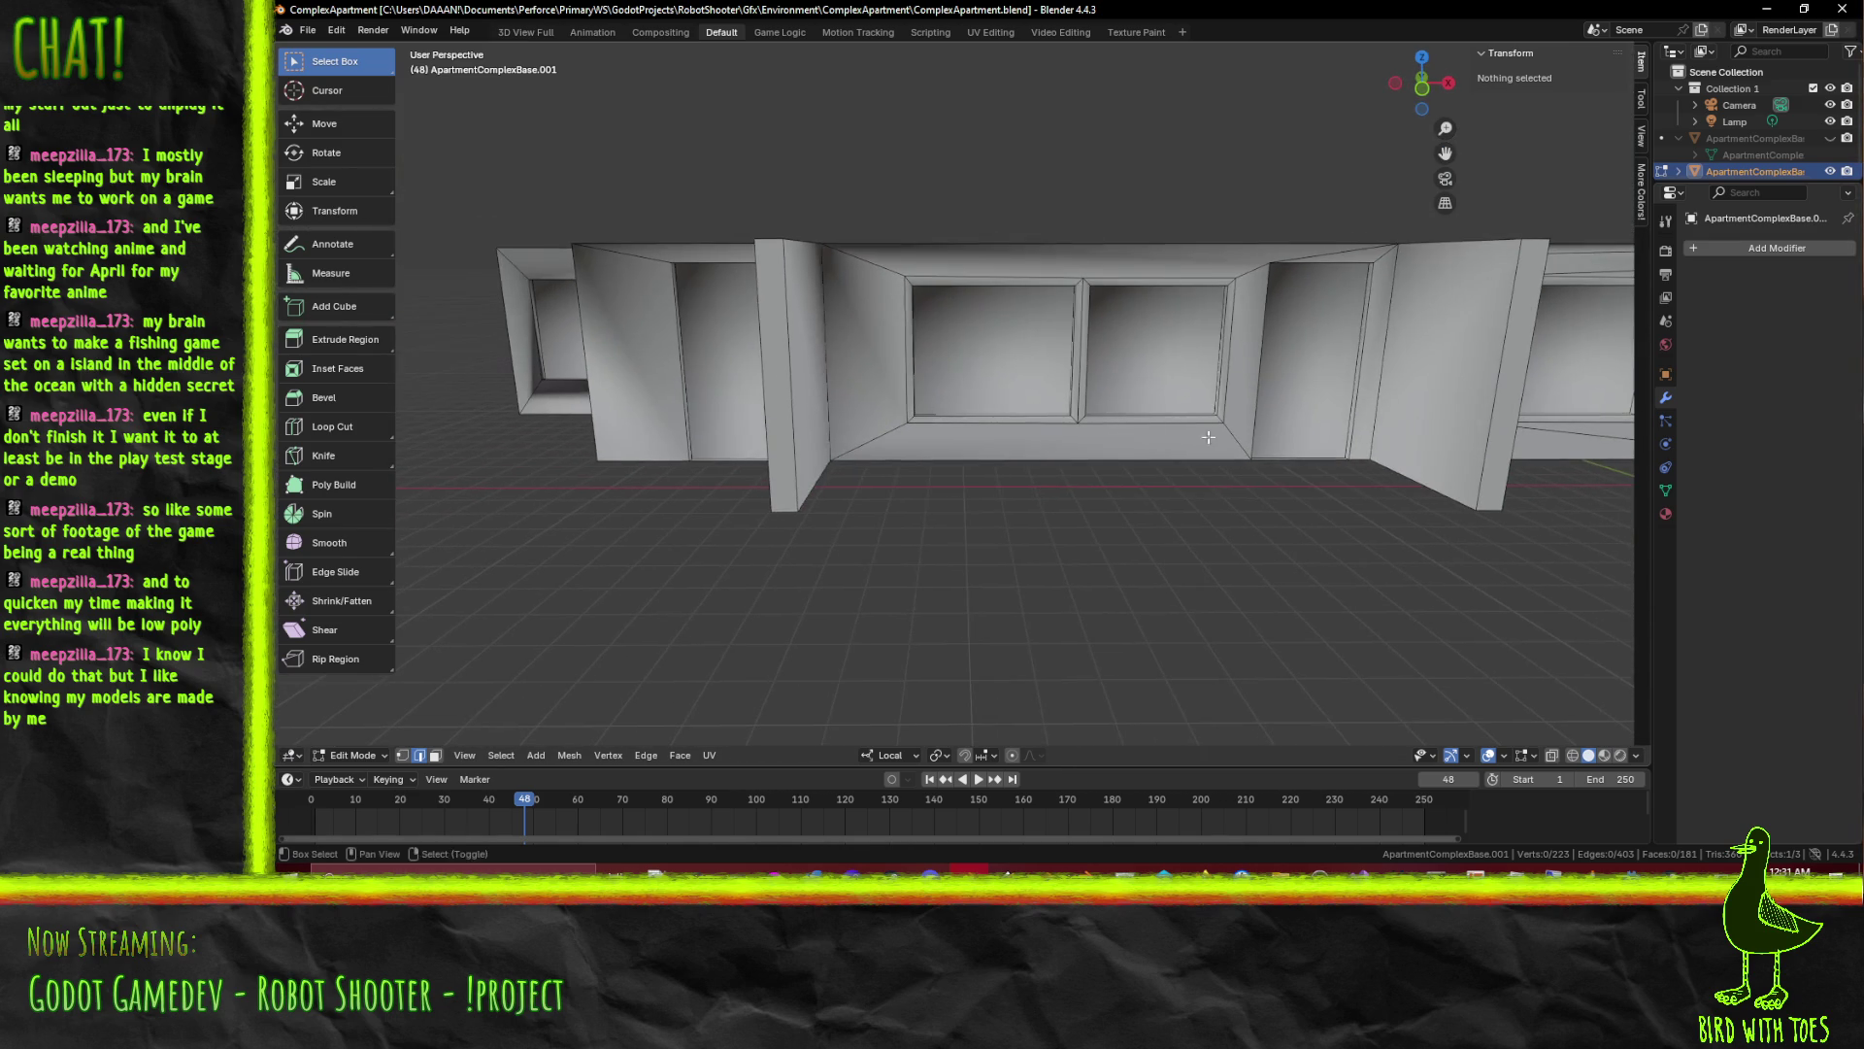
pyautogui.moveTo(1026, 348); pyautogui.dragTo(969, 404)
pyautogui.moveTo(1369, 425); pyautogui.dragTo(888, 445)
# Dissolve the diagonal across the lower wall and the stray edges beside the pillar
pyautogui.click(881, 444)
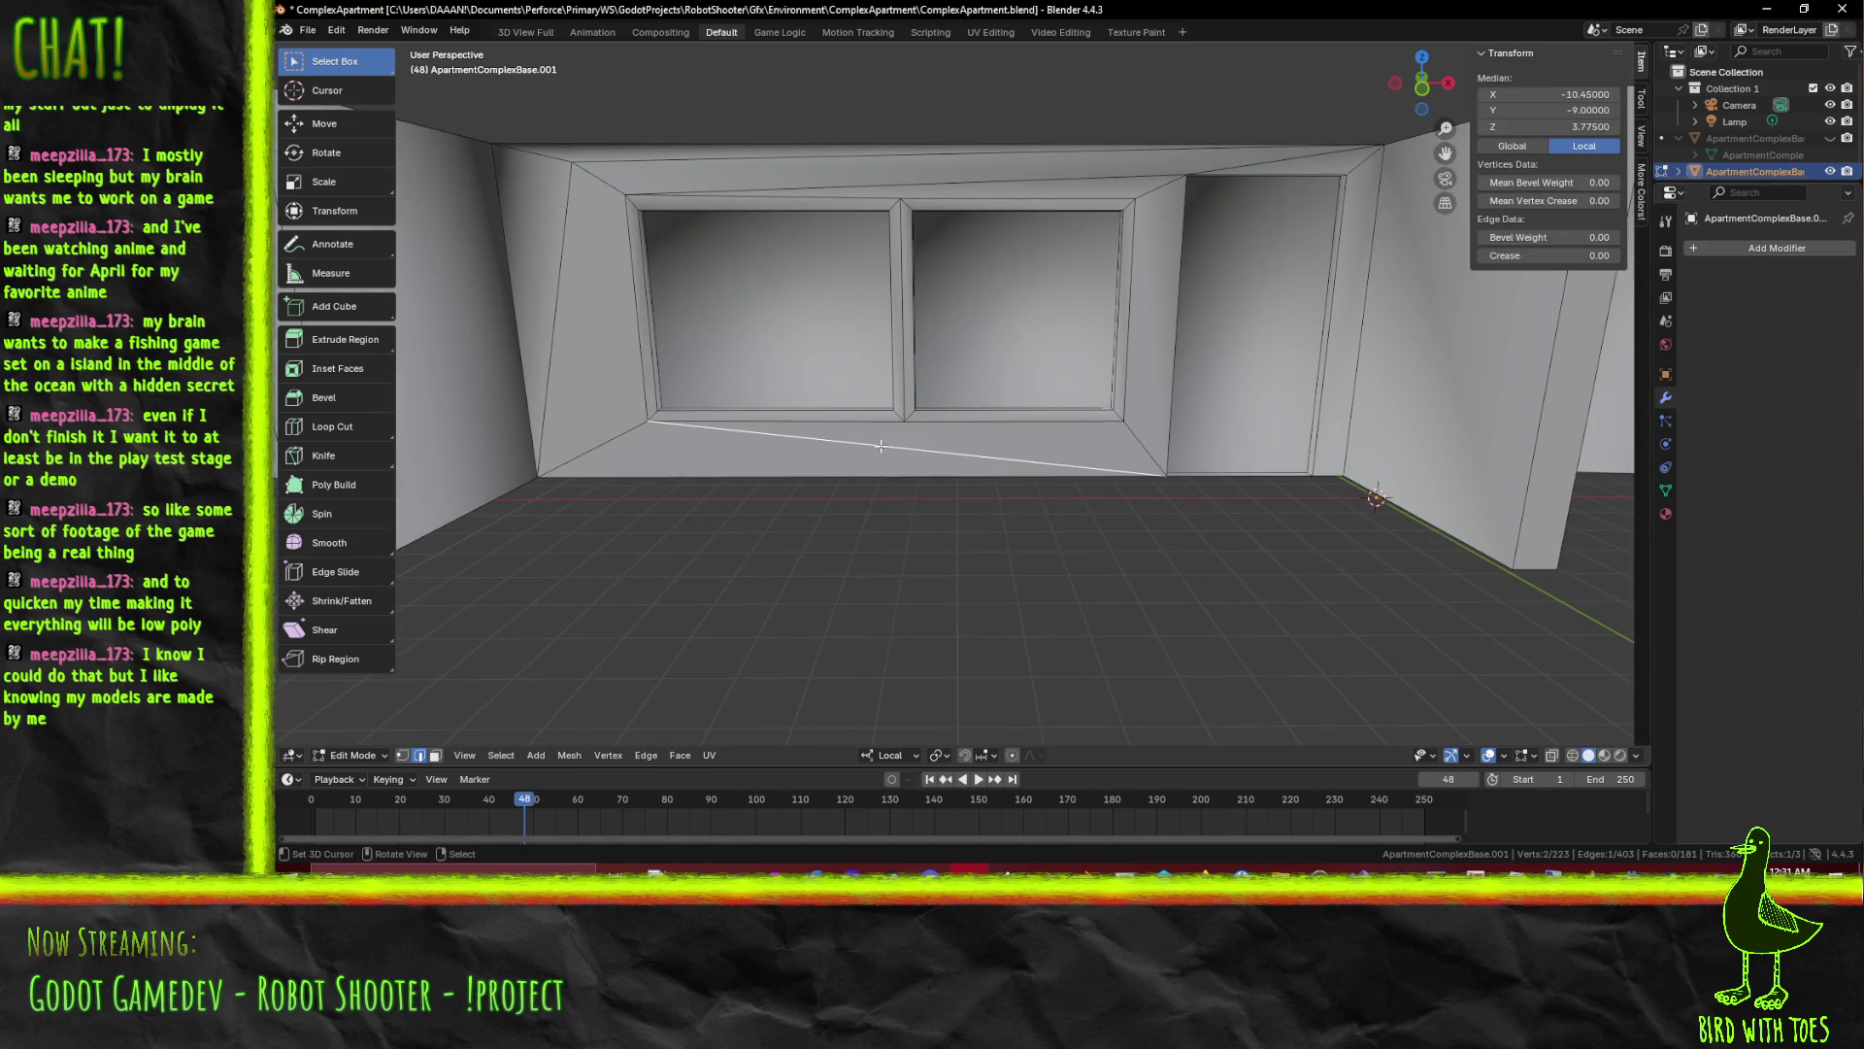
pyautogui.press('x')
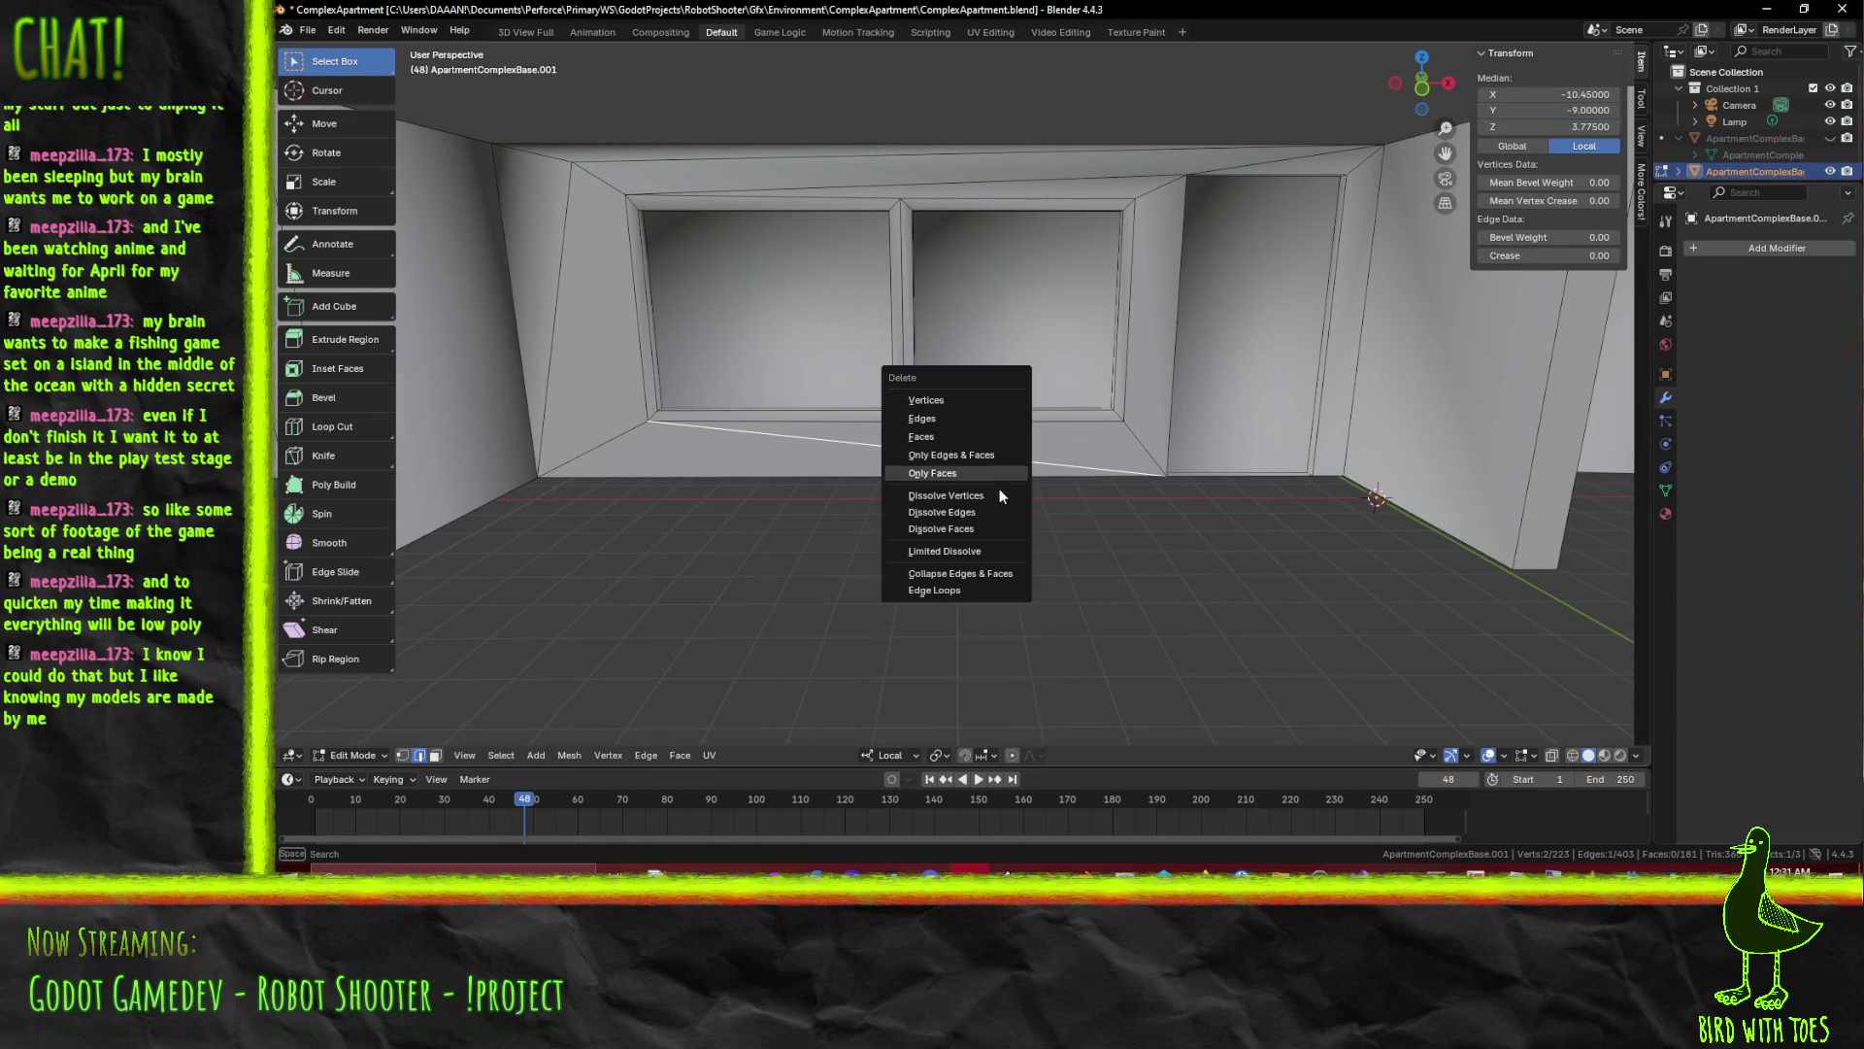
pyautogui.click(995, 507)
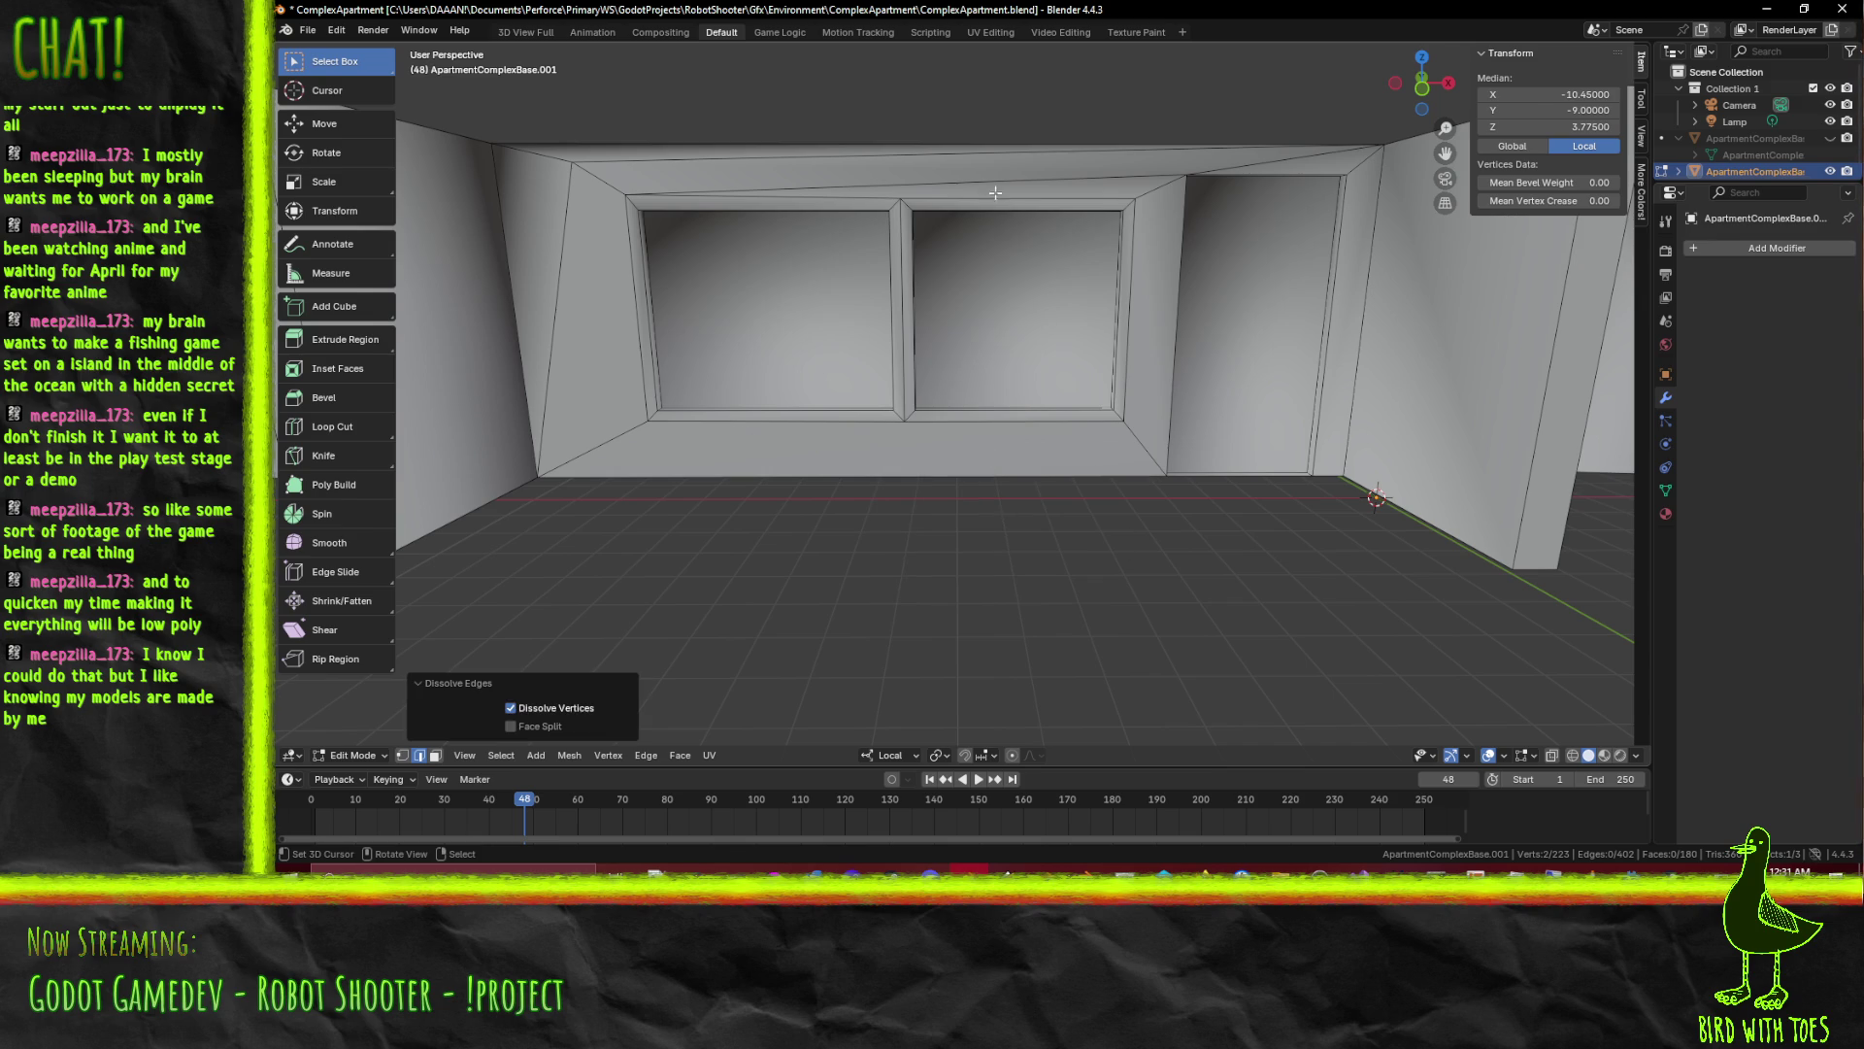
pyautogui.click(991, 190)
pyautogui.moveTo(981, 211); pyautogui.dragTo(945, 288)
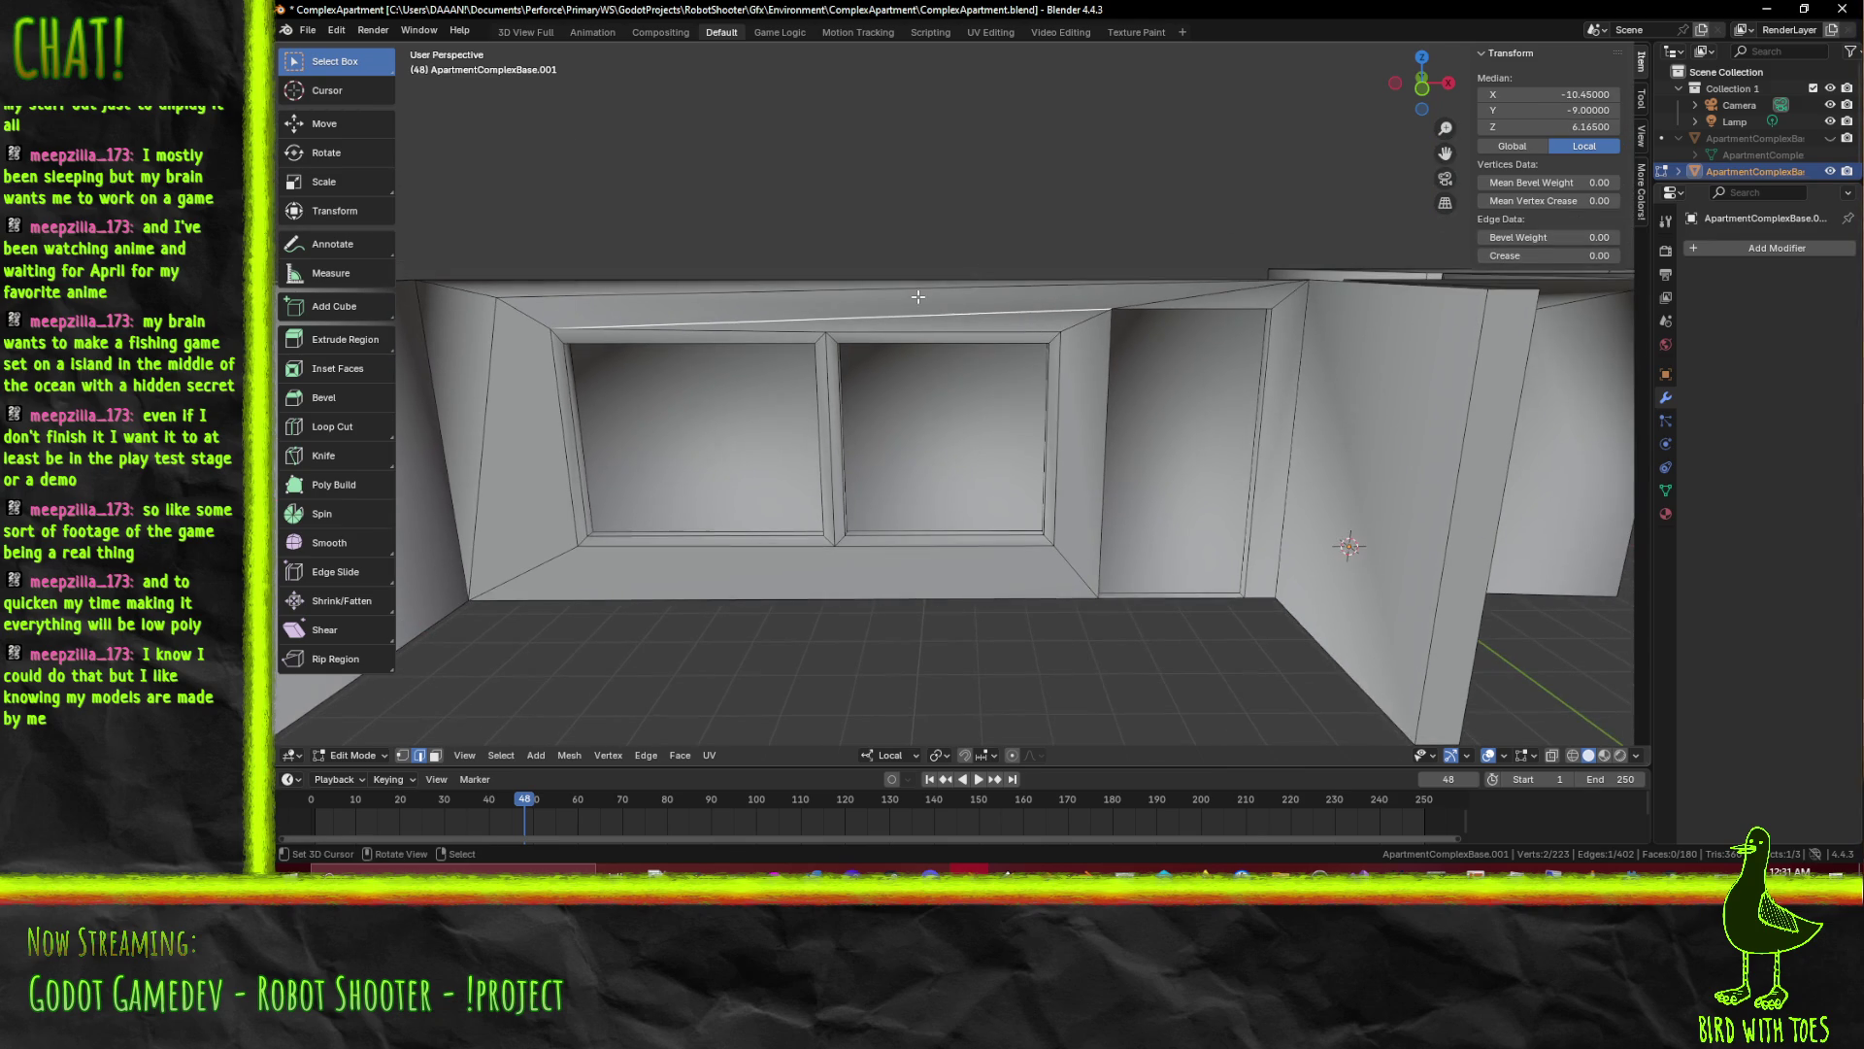
pyautogui.click(750, 295)
pyautogui.moveTo(656, 328); pyautogui.dragTo(983, 339)
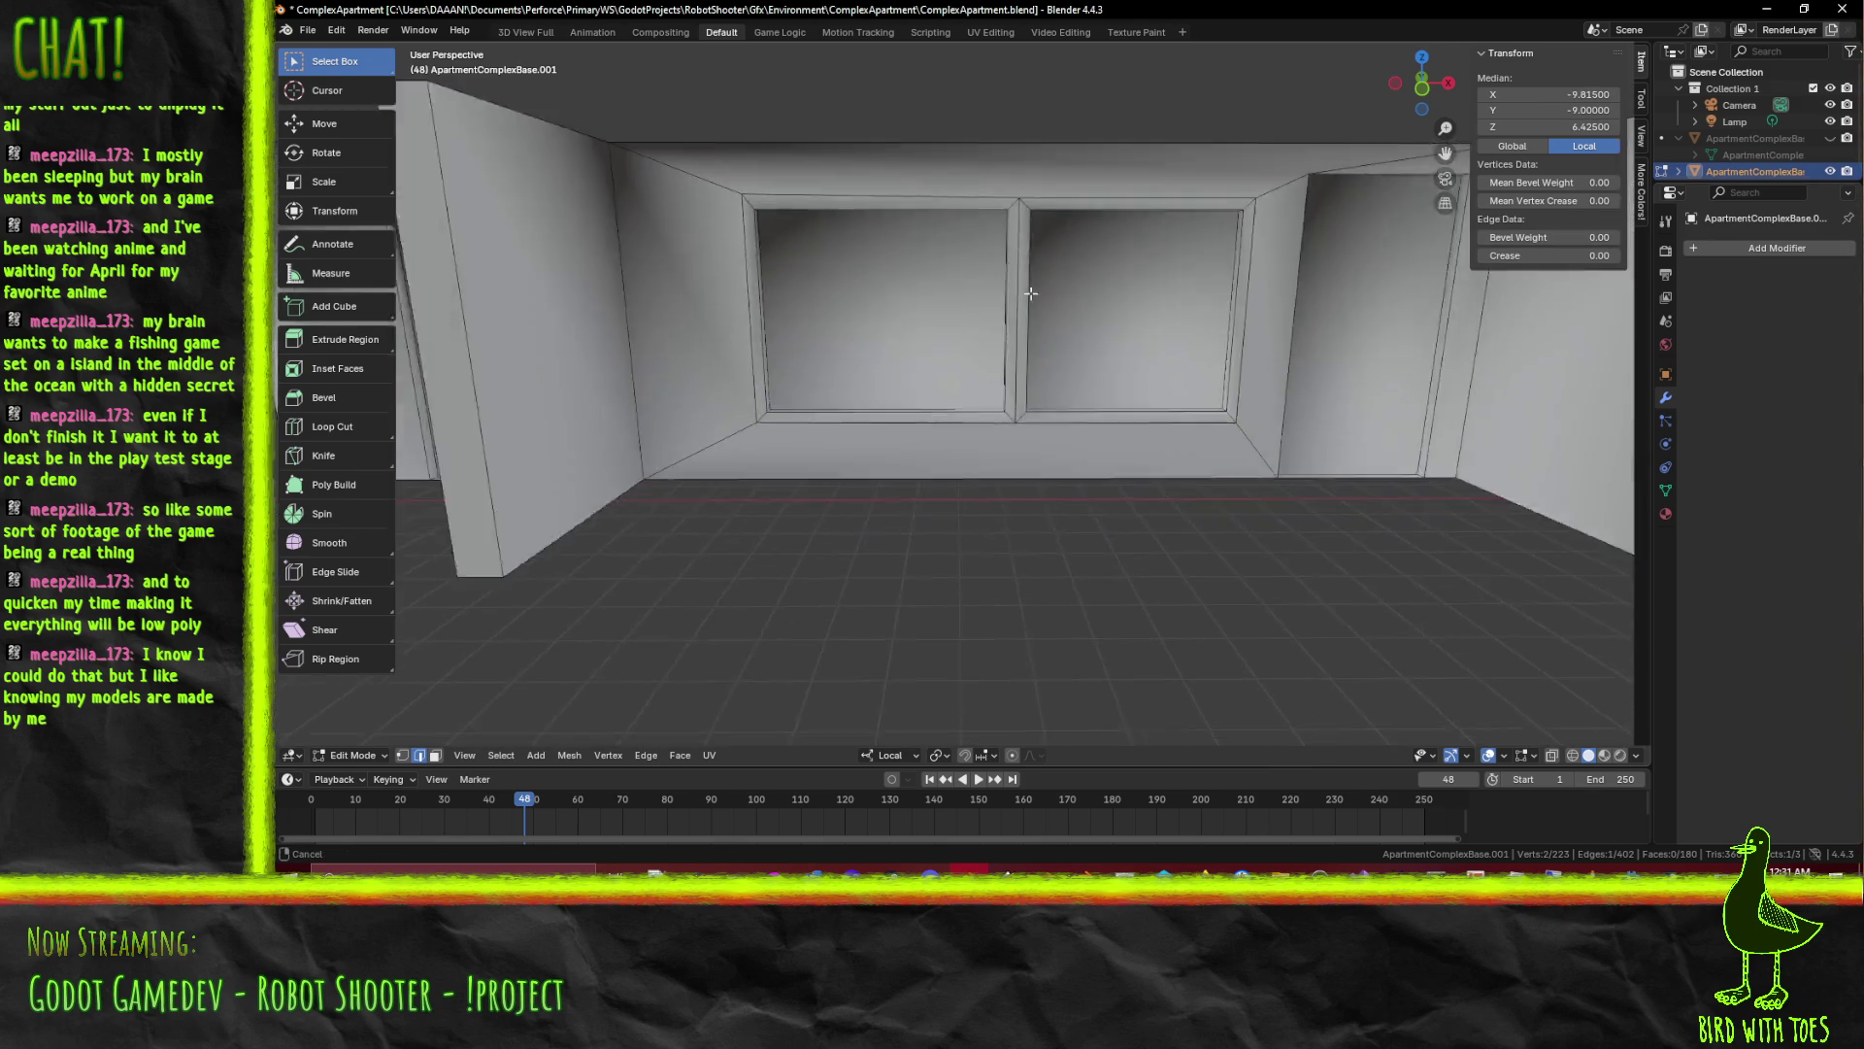
pyautogui.click(992, 342)
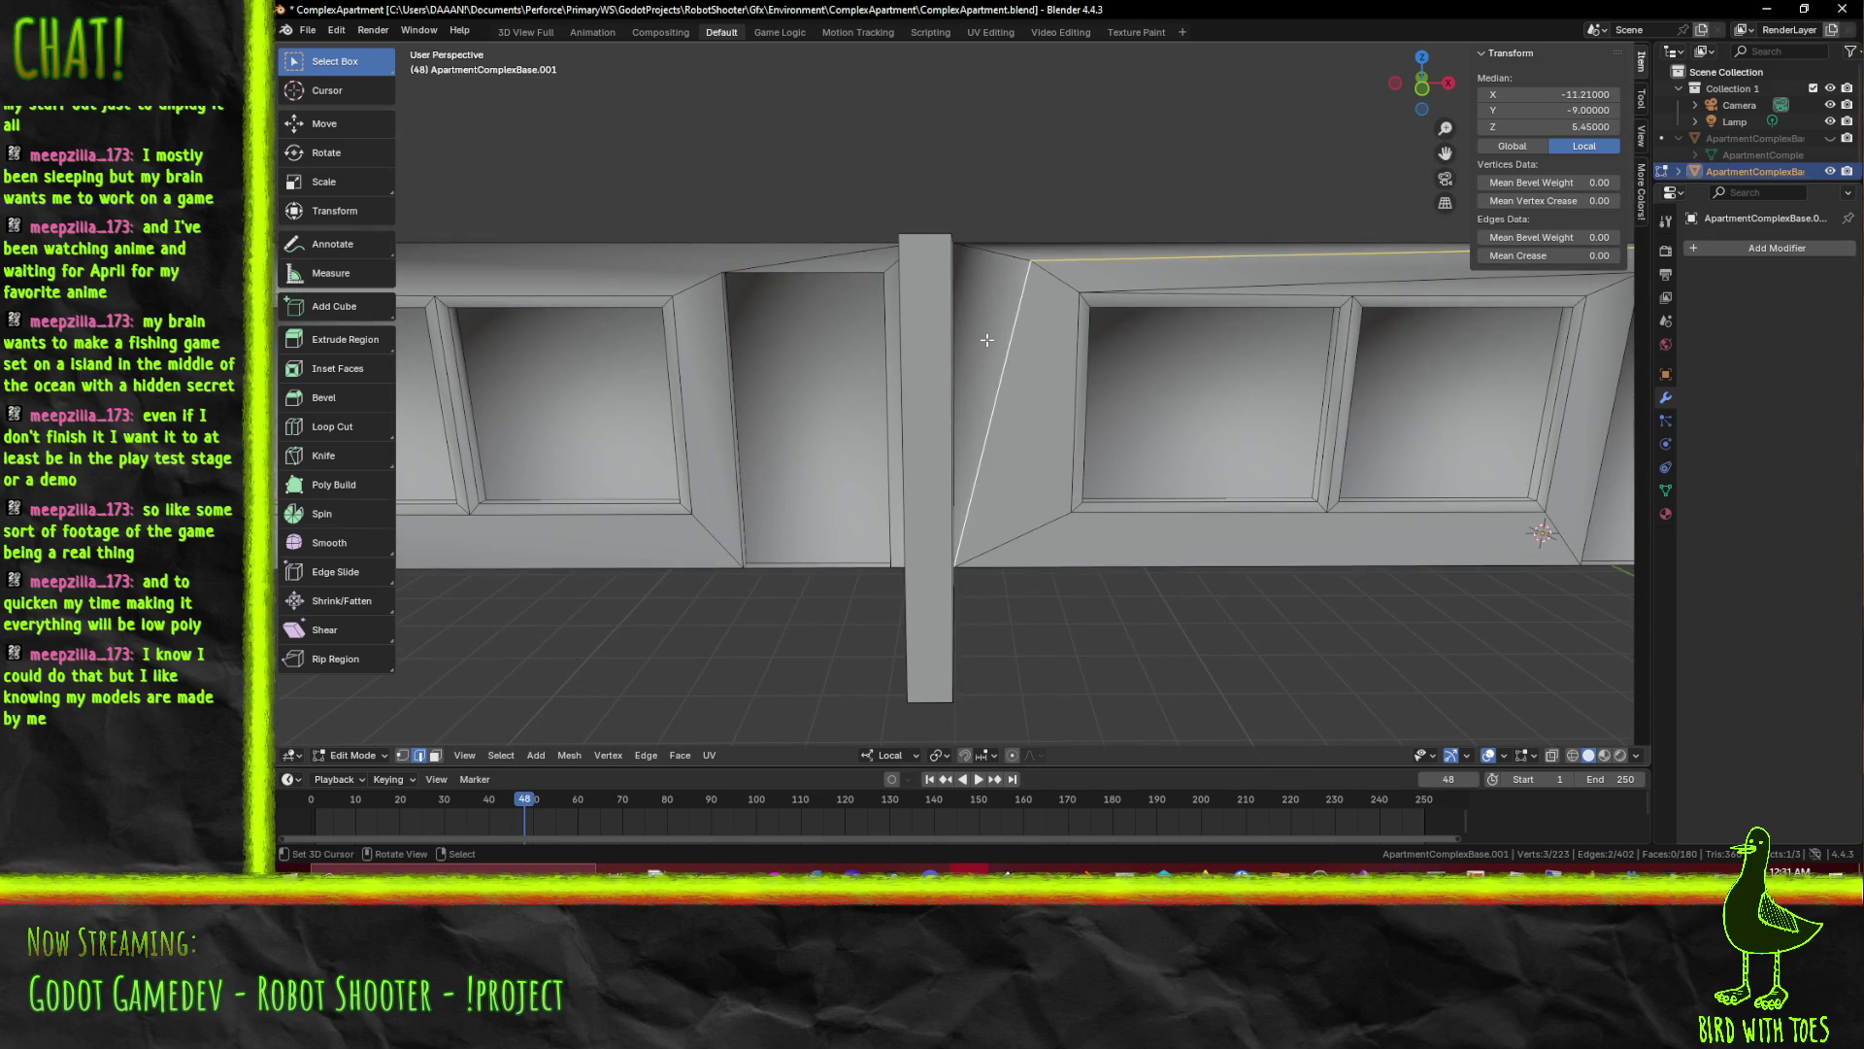
pyautogui.press('x')
pyautogui.click(990, 346)
# Dissolve the leftover top and diagonal edges on the next bays near the pillar top
pyautogui.moveTo(989, 346); pyautogui.dragTo(973, 291)
pyautogui.click(1223, 295)
pyautogui.press('x')
pyautogui.click(1223, 294)
pyautogui.click(1002, 327)
pyautogui.click(974, 292)
pyautogui.click(977, 291)
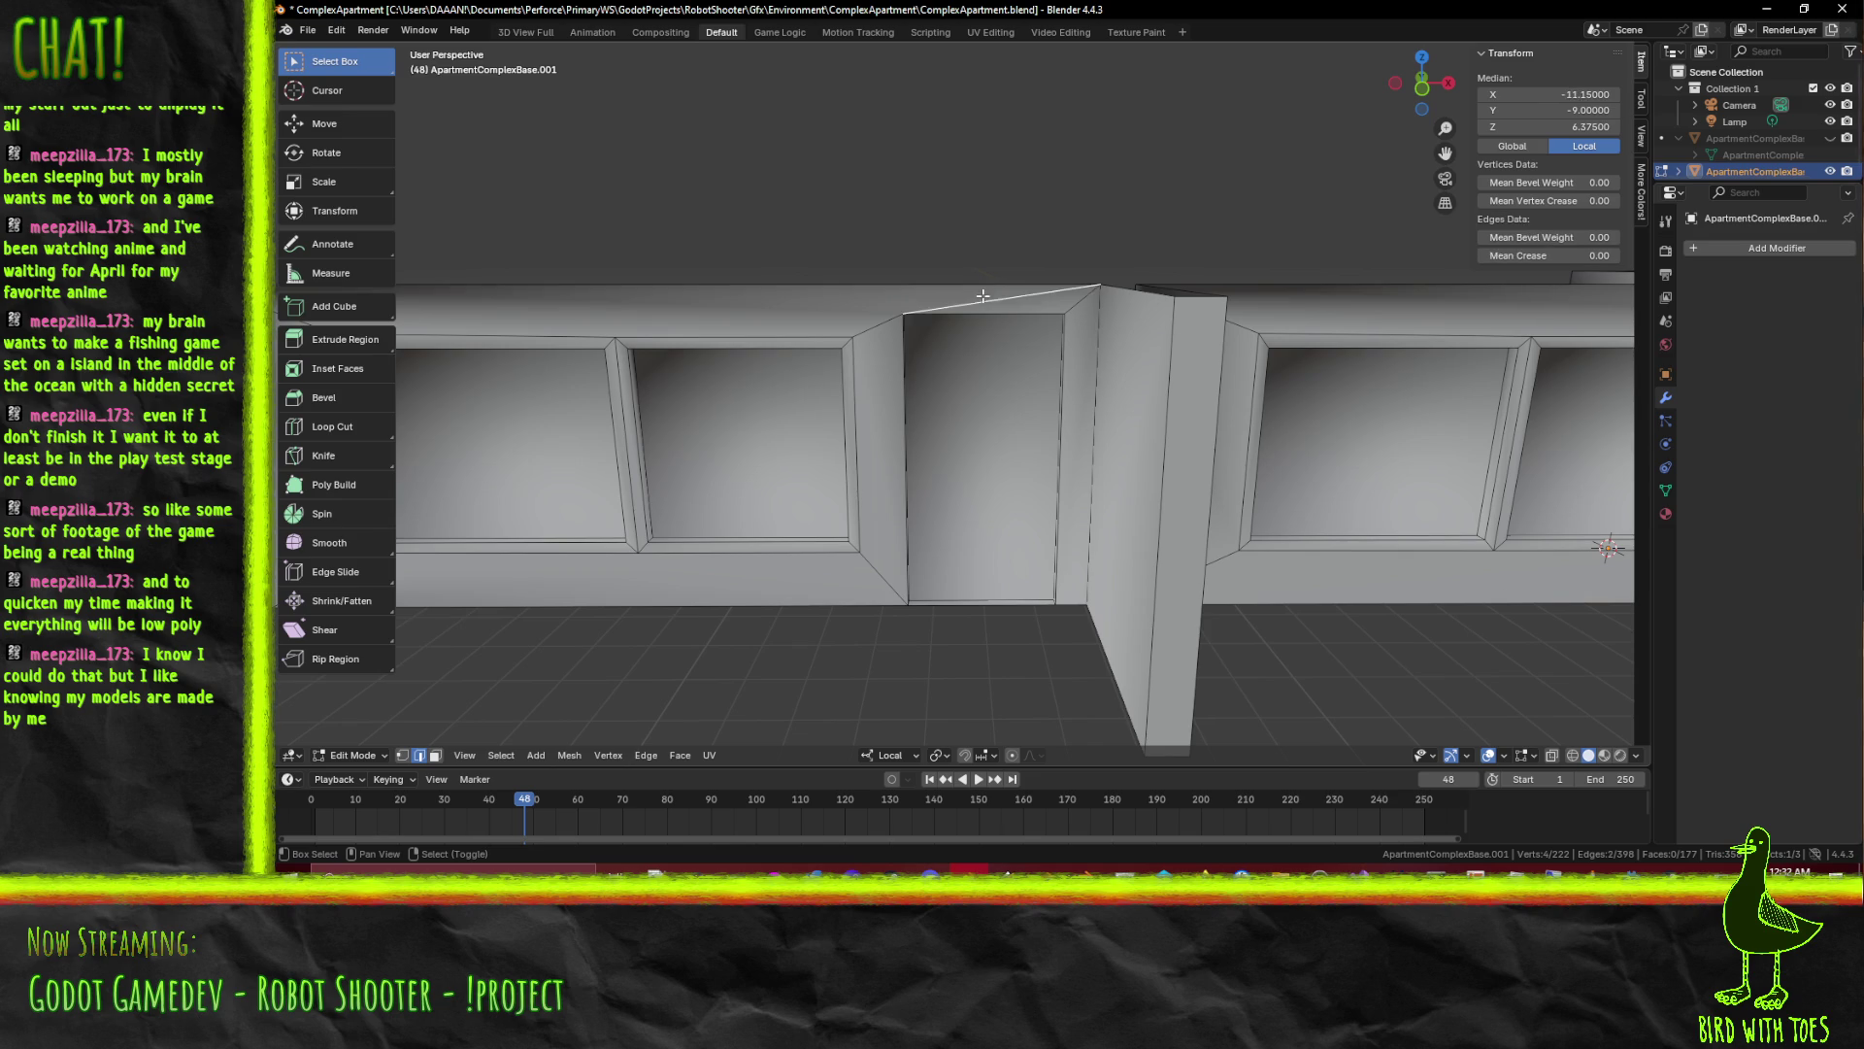
pyautogui.press('x')
pyautogui.click(931, 299)
# In front view, connect the vertices beside the door column with J and dissolve the diagonal splits
pyautogui.moveTo(931, 298); pyautogui.dragTo(1000, 338)
pyautogui.scroll(3)
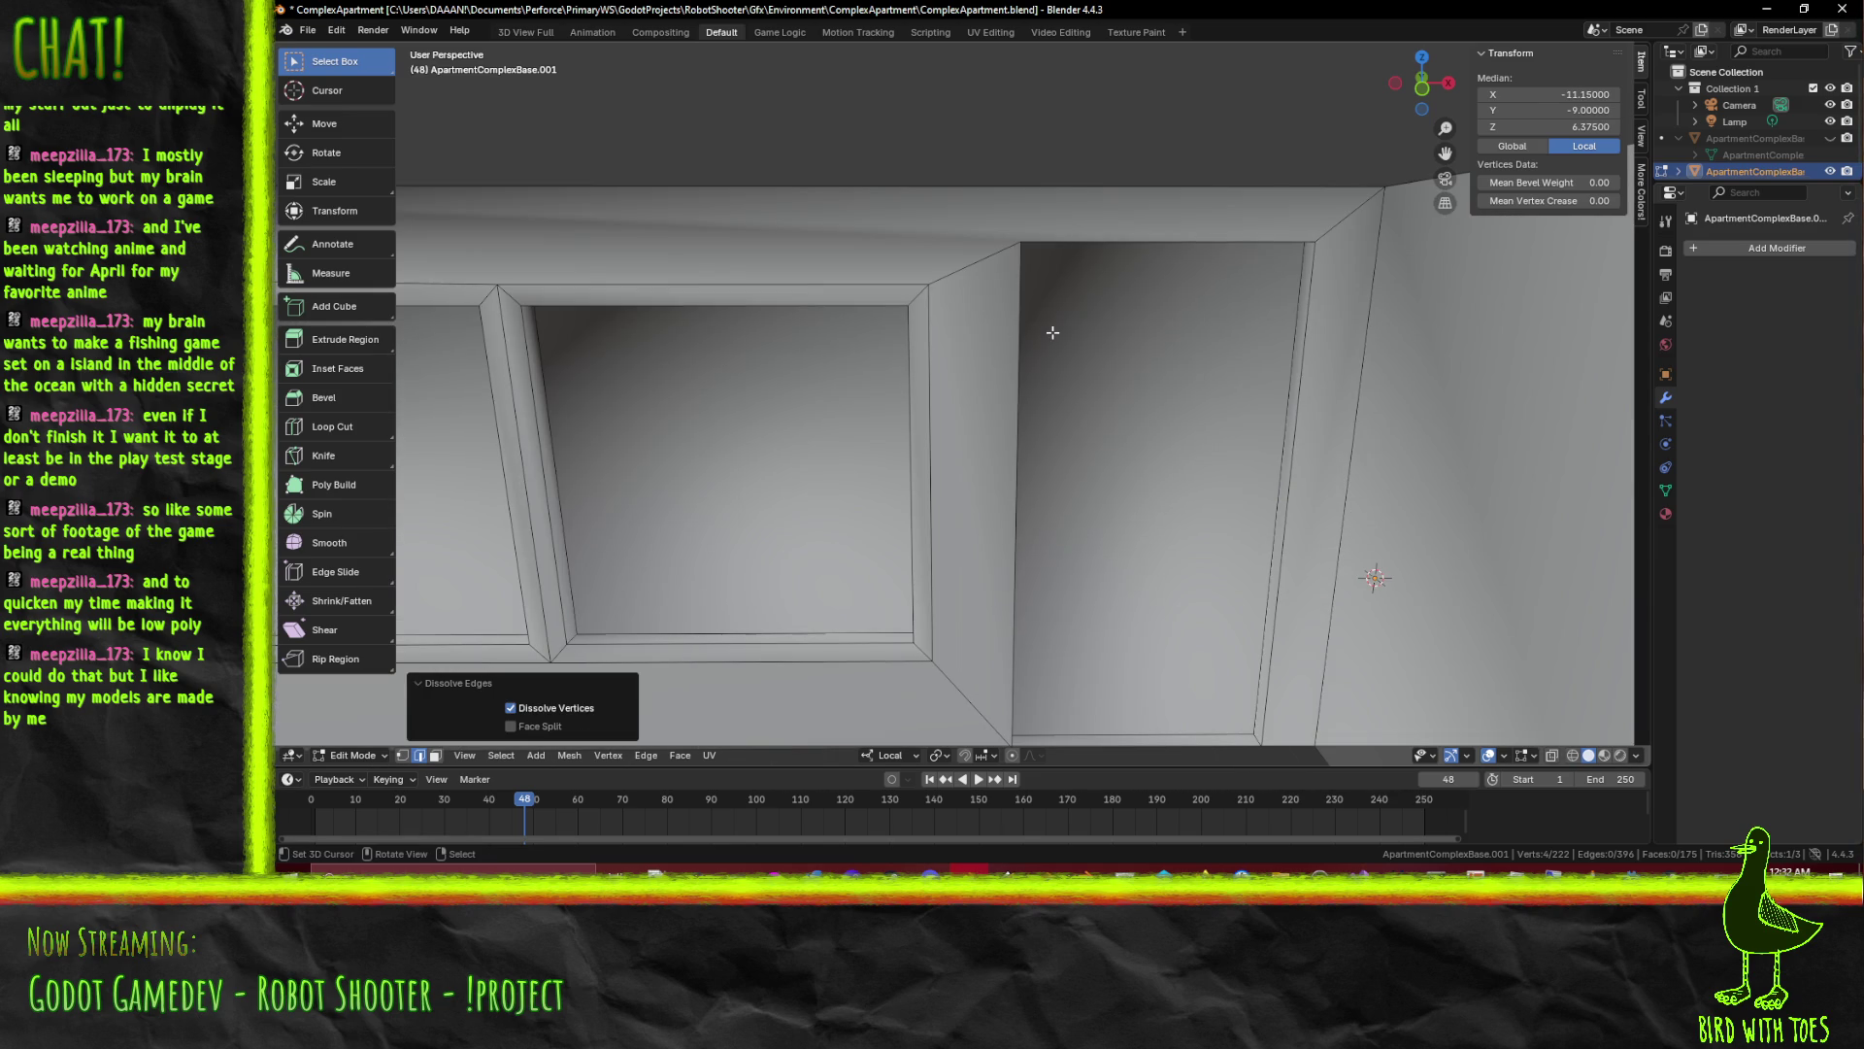
pyautogui.press('KP_1')
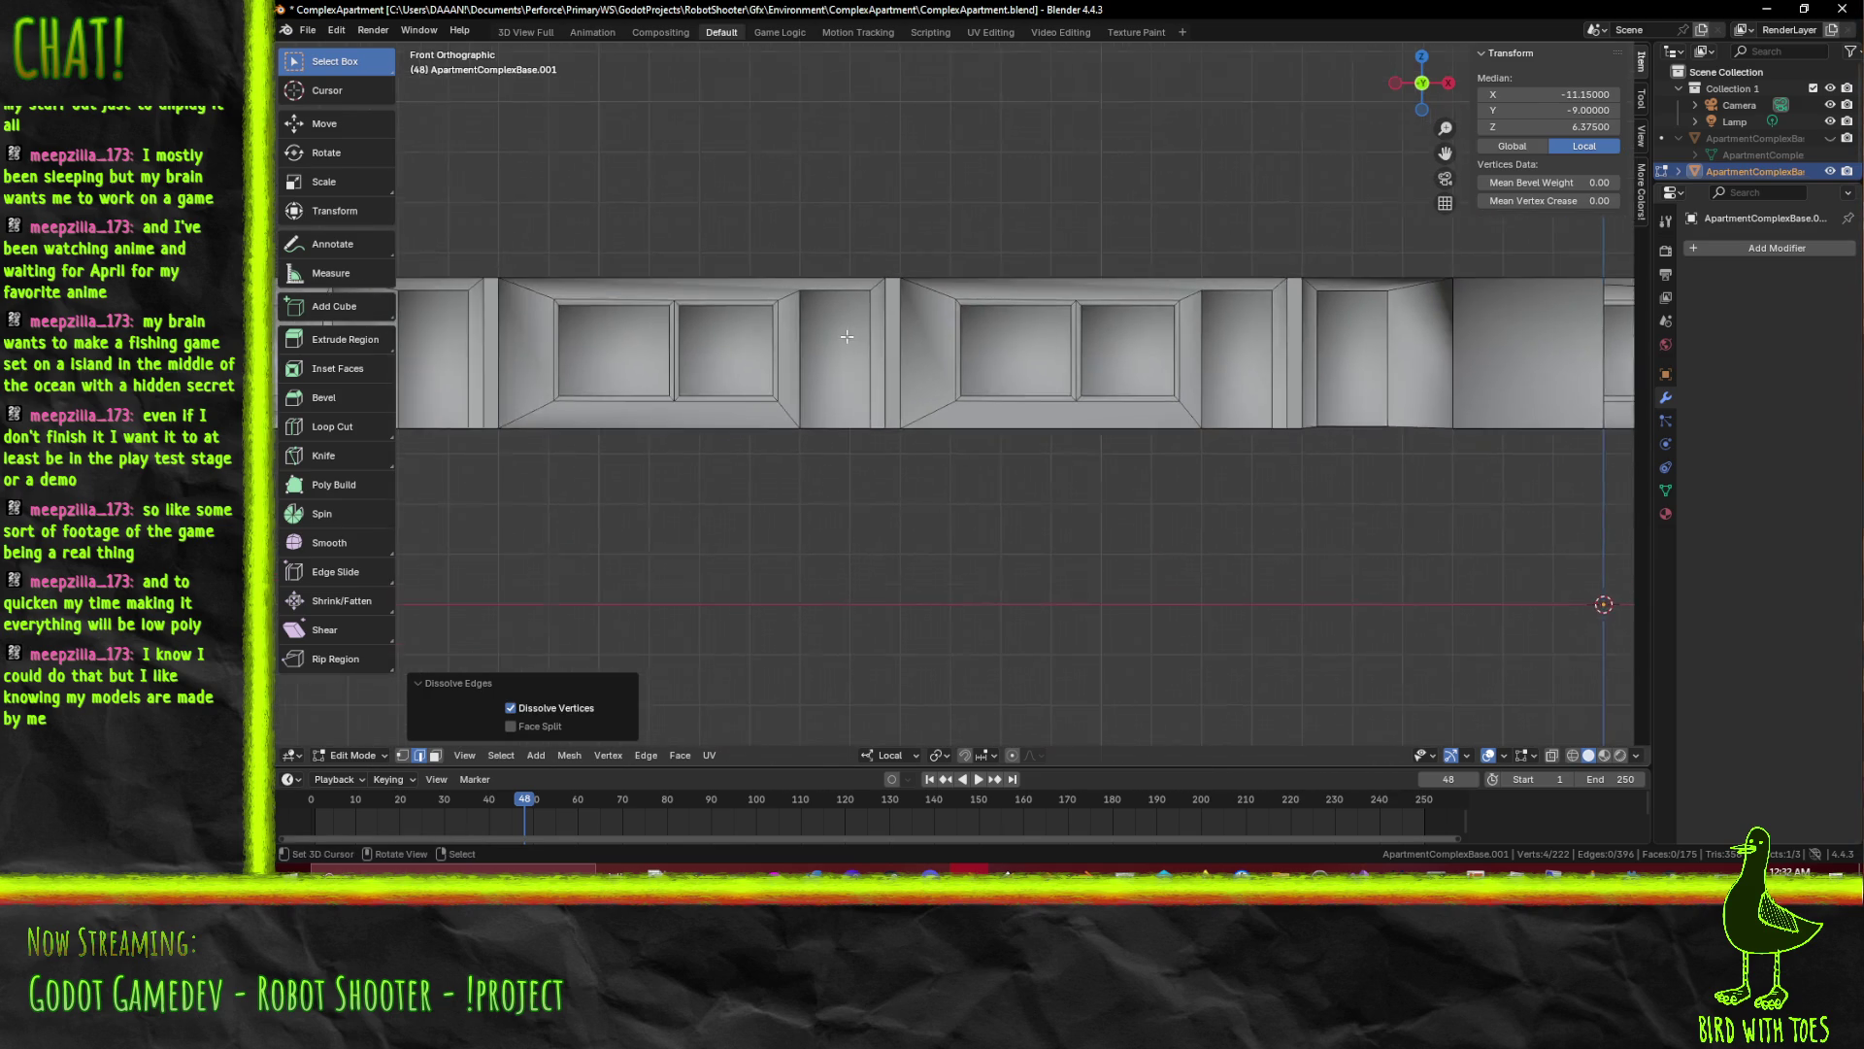
pyautogui.scroll(3)
pyautogui.moveTo(613, 305); pyautogui.dragTo(1016, 491)
pyautogui.scroll(3)
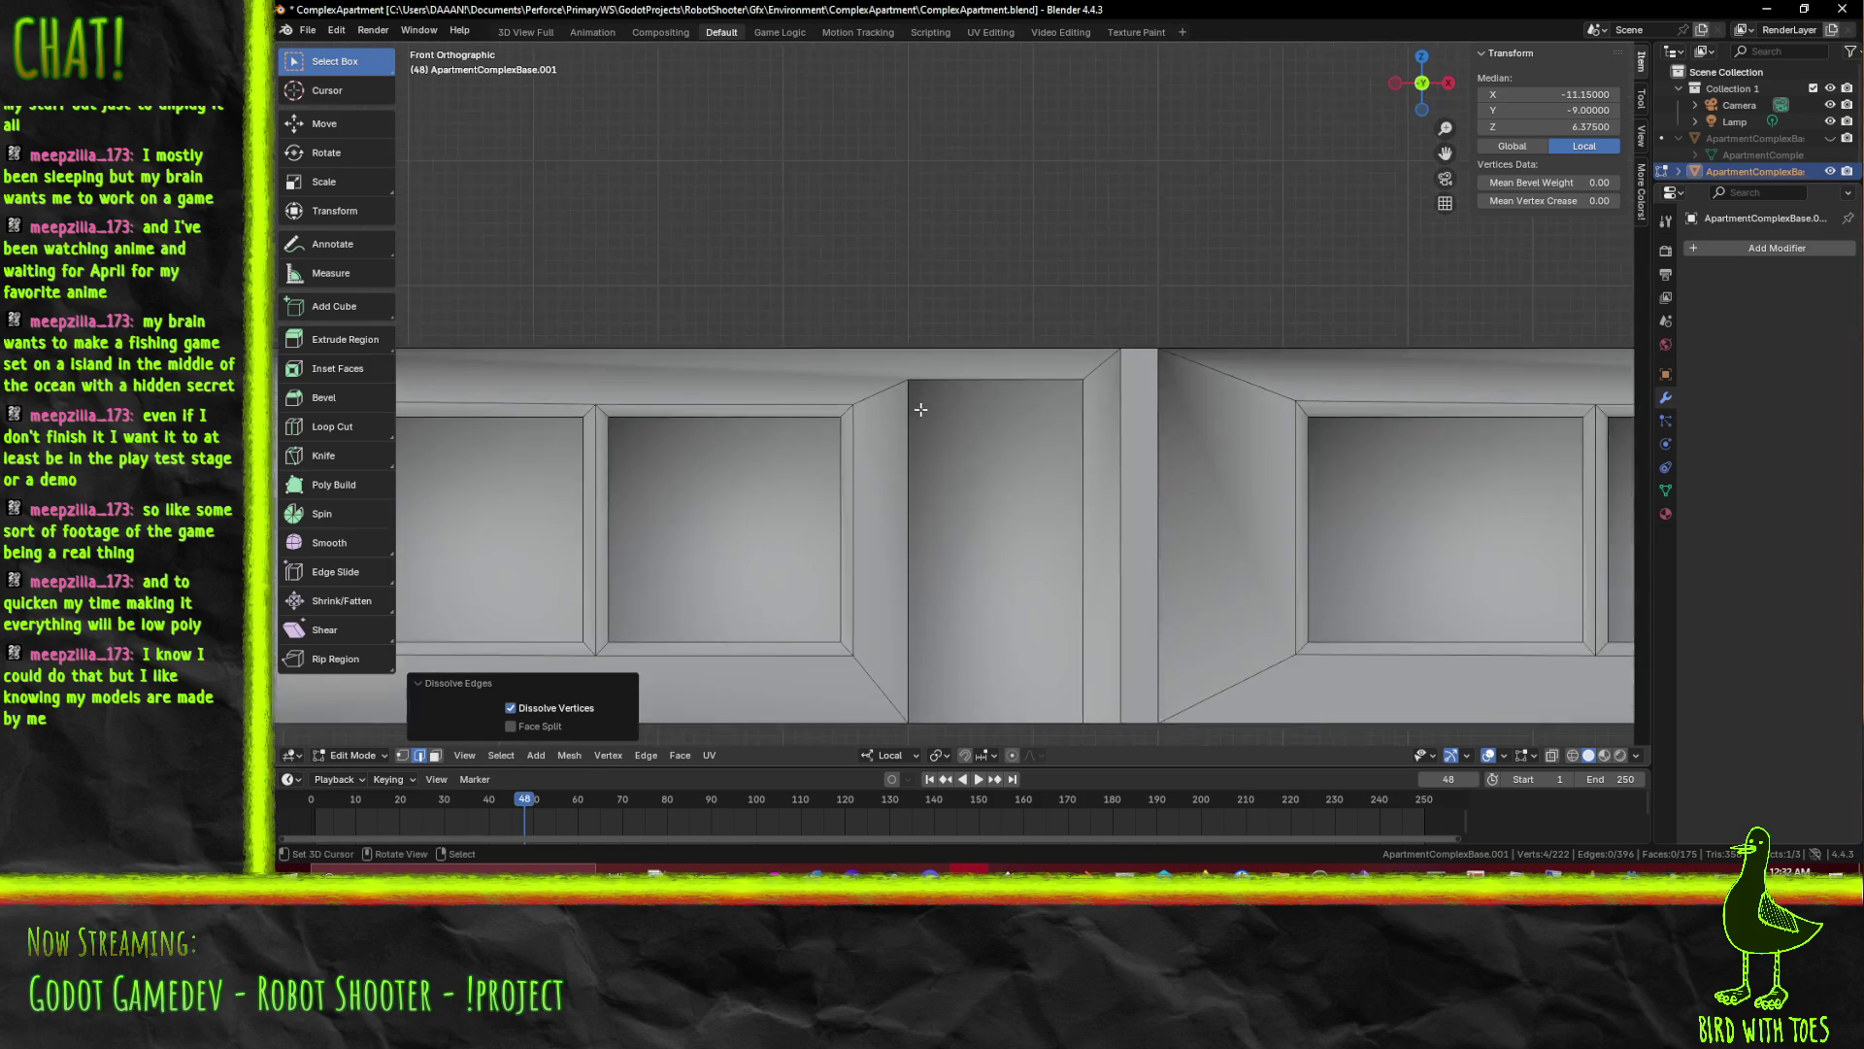
pyautogui.scroll(3)
pyautogui.click(882, 415)
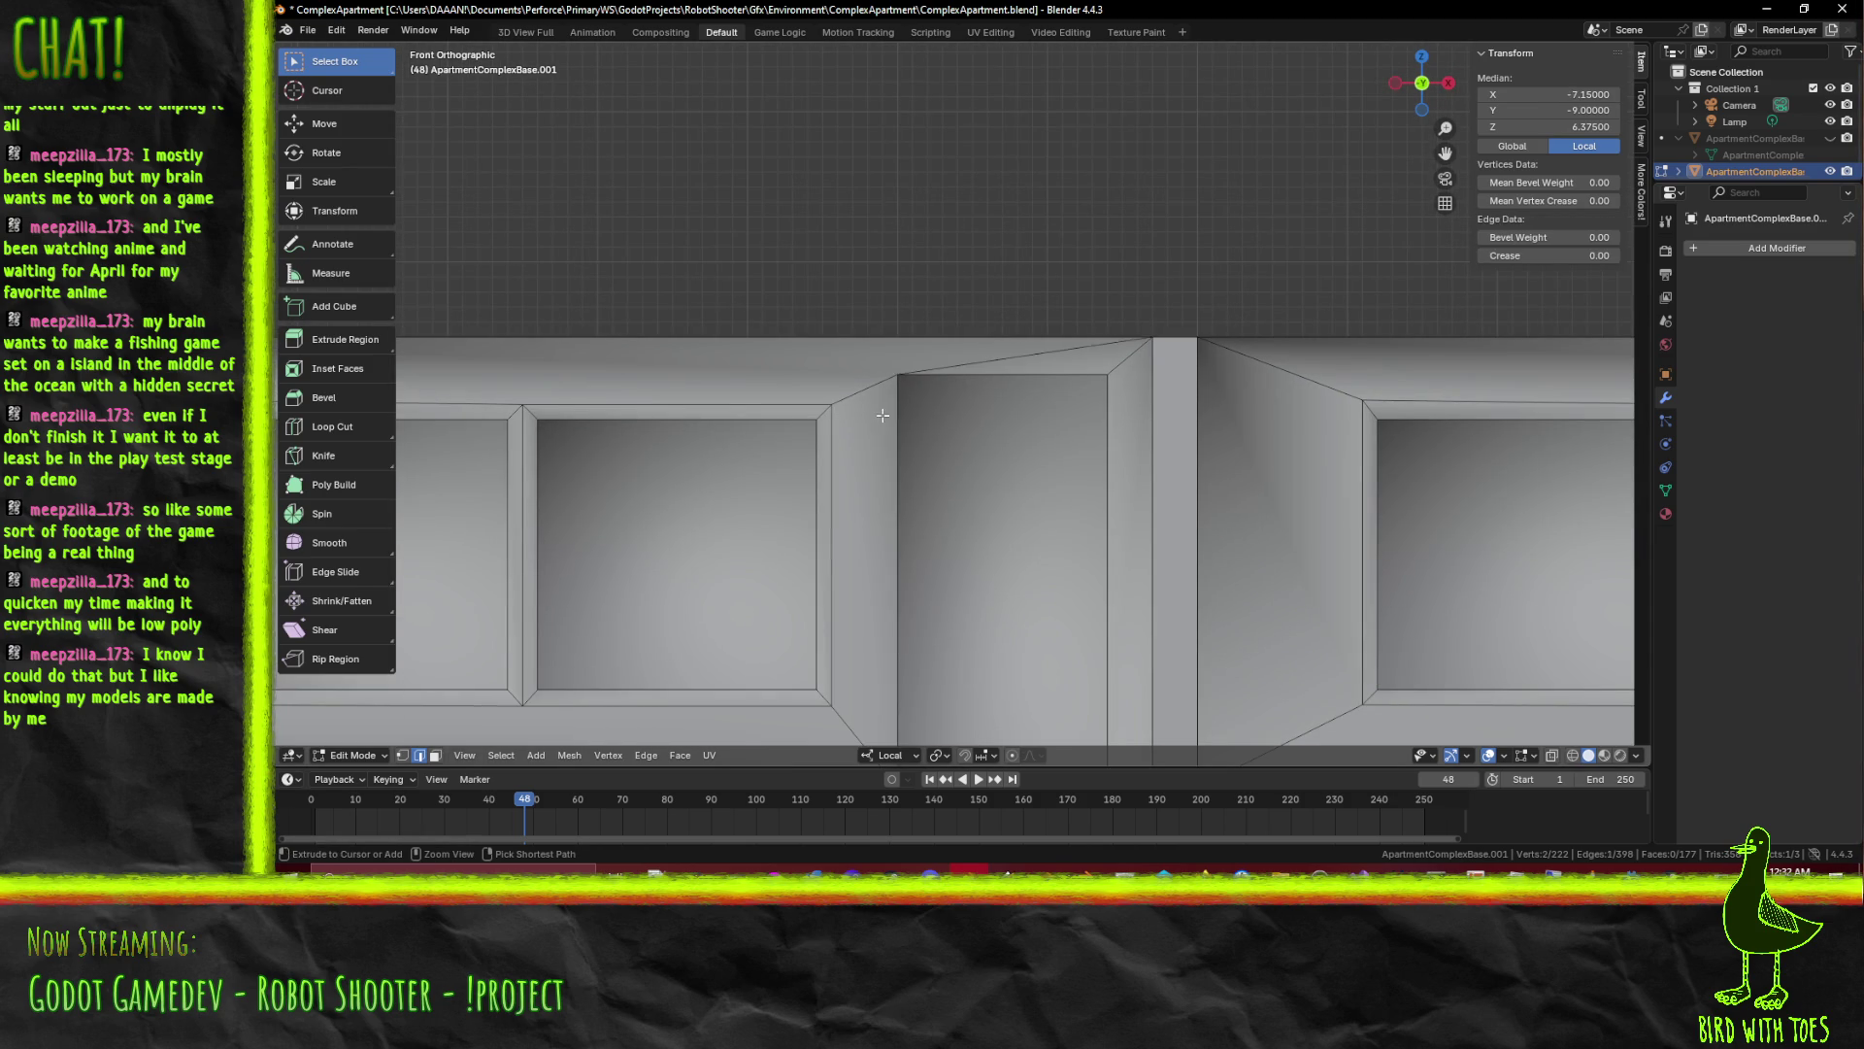
pyautogui.click(881, 415)
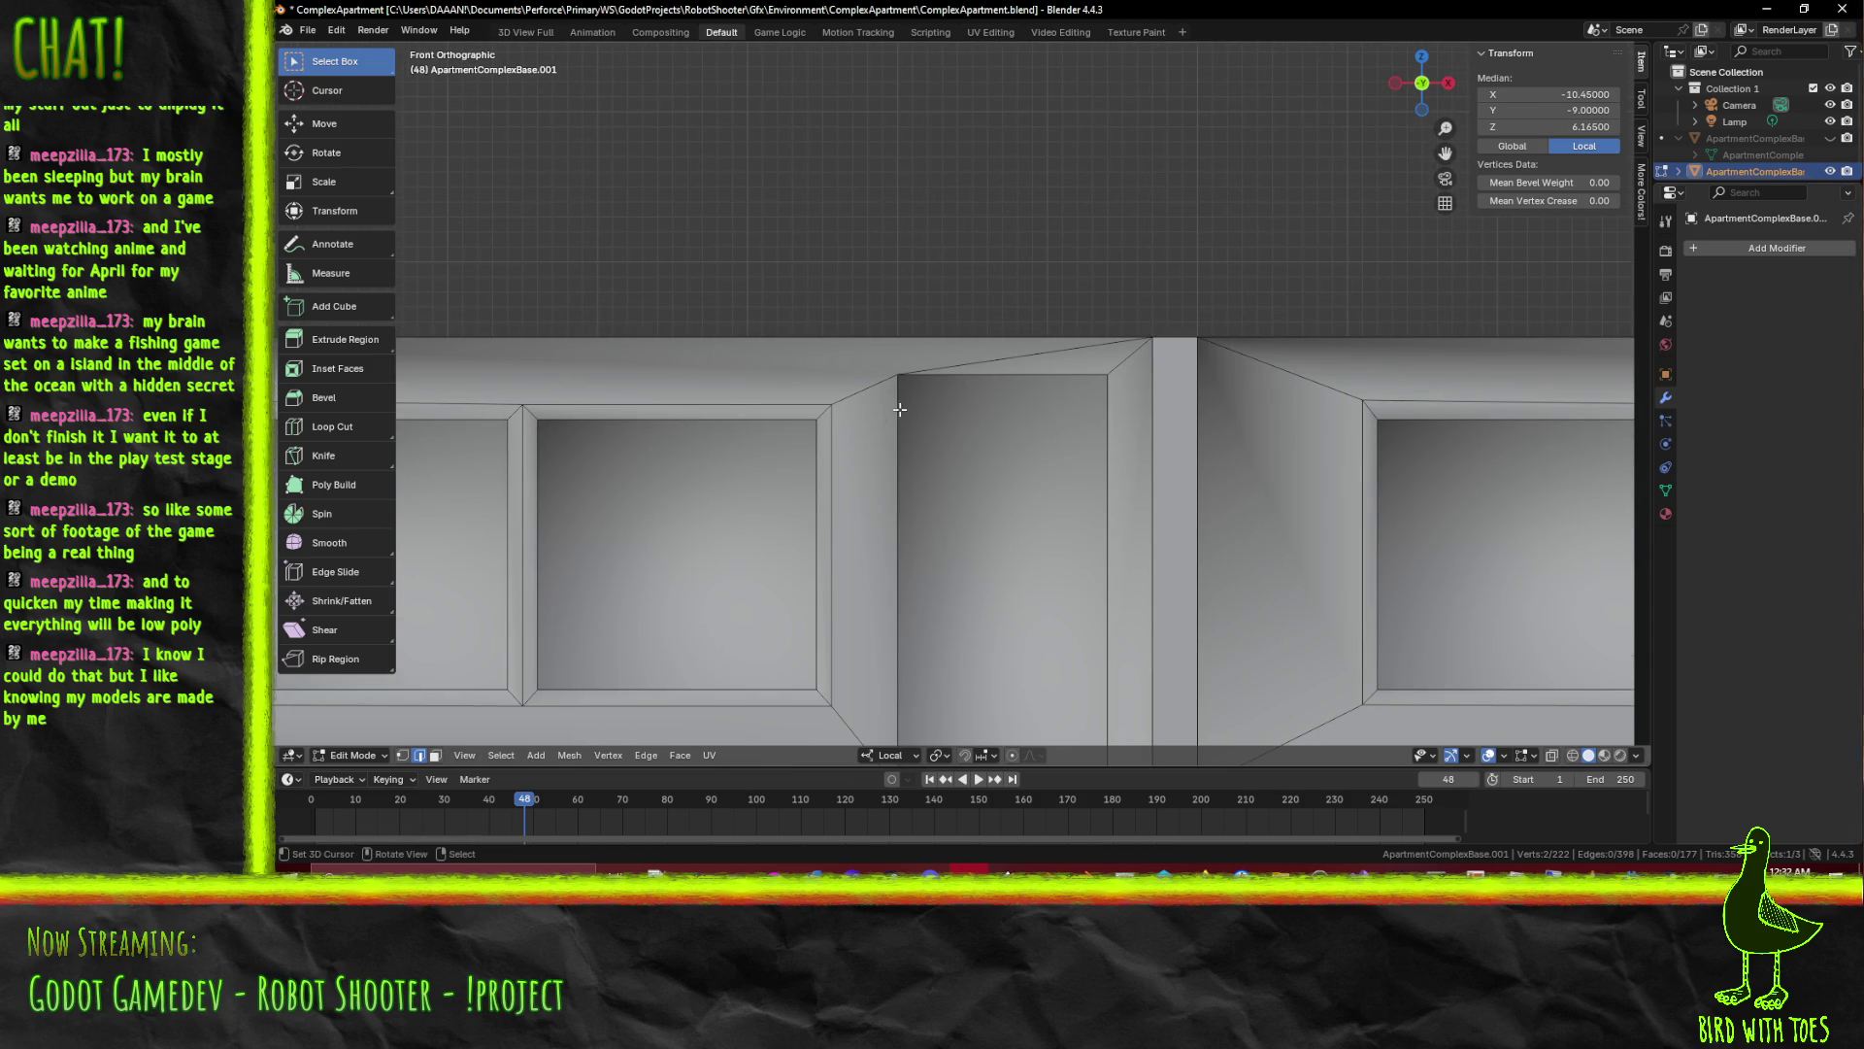
pyautogui.scroll(-3)
pyautogui.press('j')
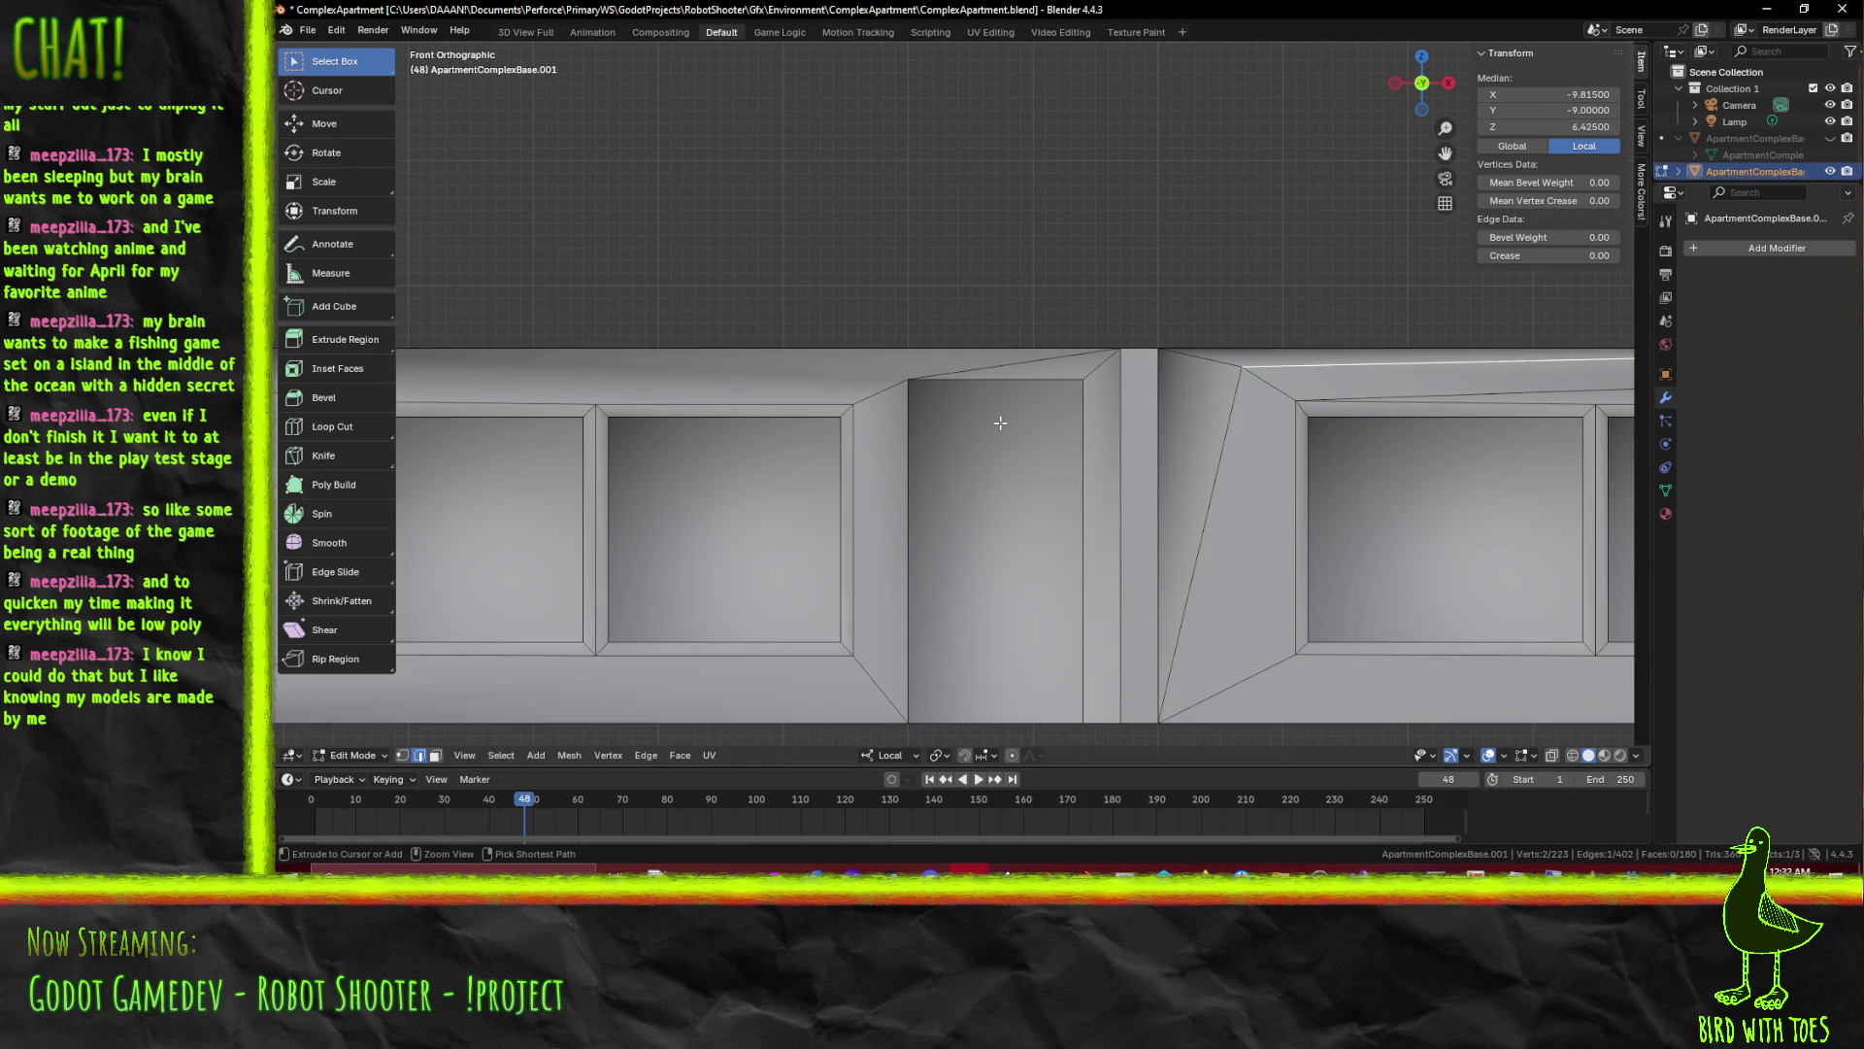
pyautogui.scroll(-3)
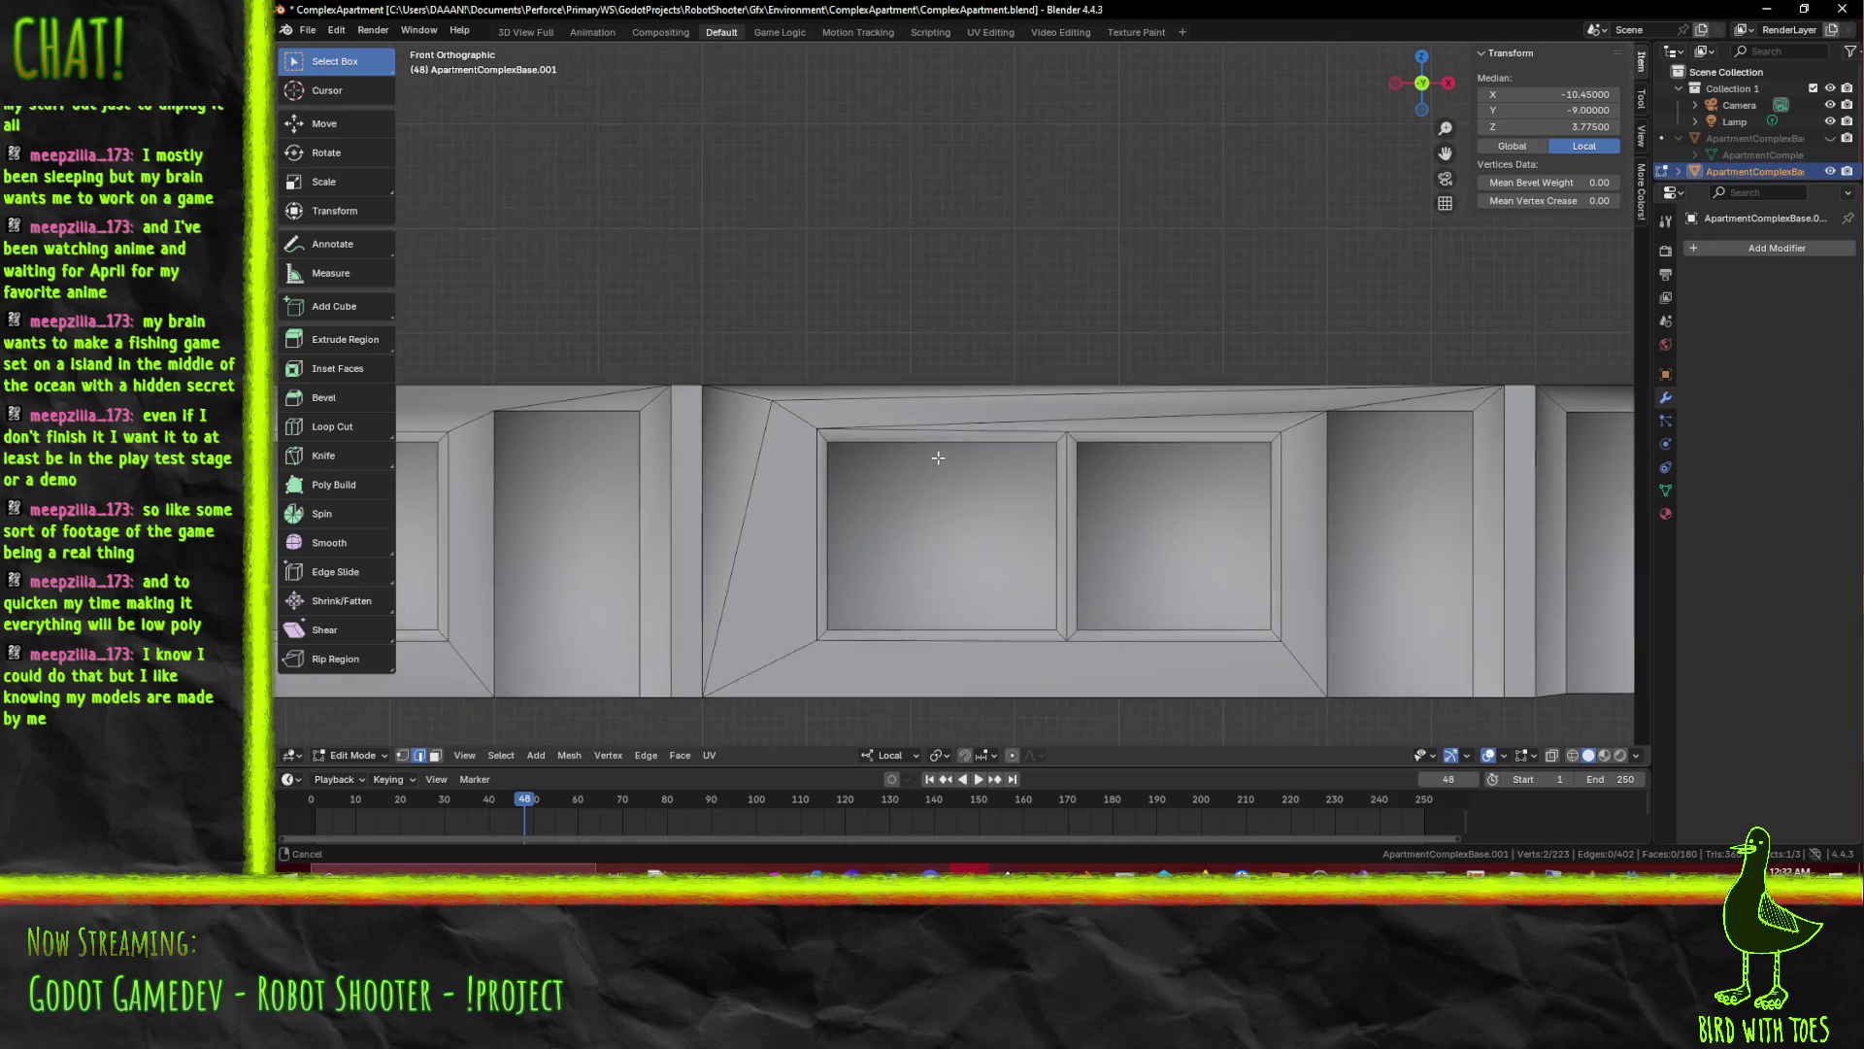
pyautogui.hotkey('ctrl', 'z')
pyautogui.hotkey('ctrl', 'z')
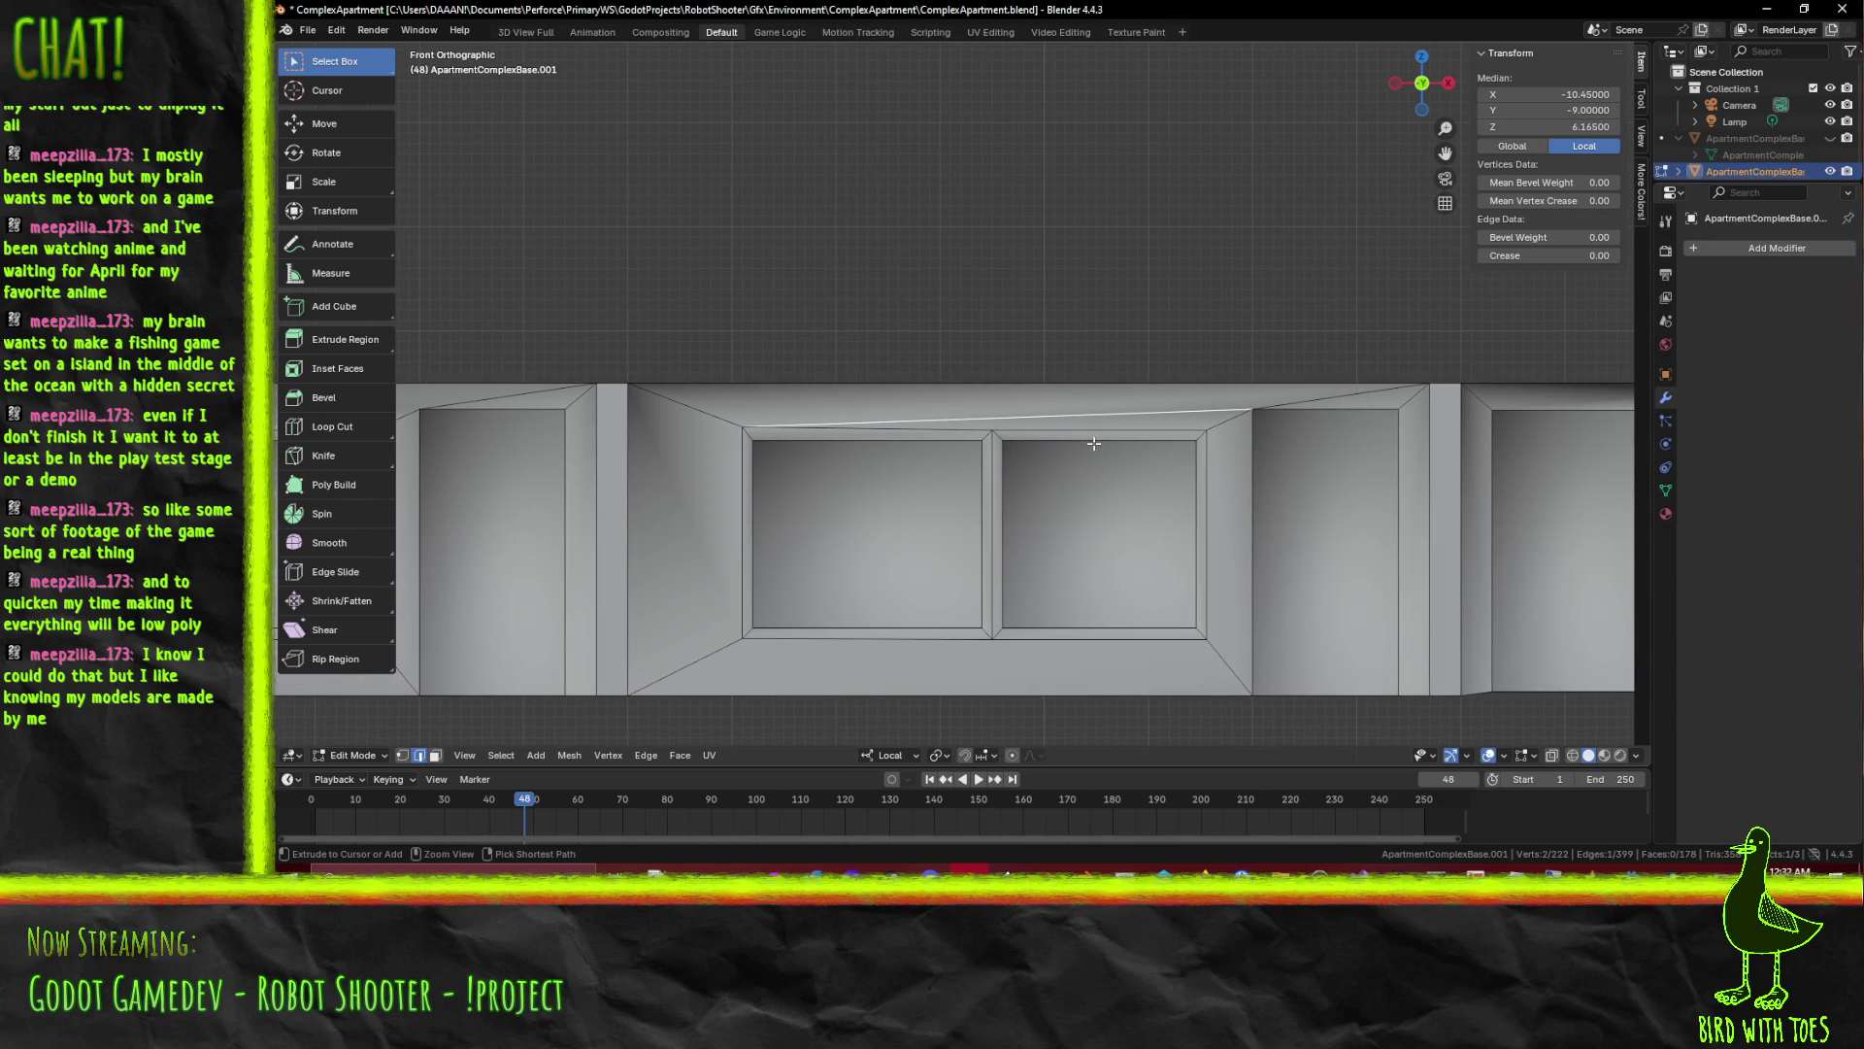
pyautogui.hotkey('ctrl', 'z')
pyautogui.hotkey('ctrl', 'z')
pyautogui.hotkey('ctrl', 'z')
pyautogui.hotkey('ctrl', 'z')
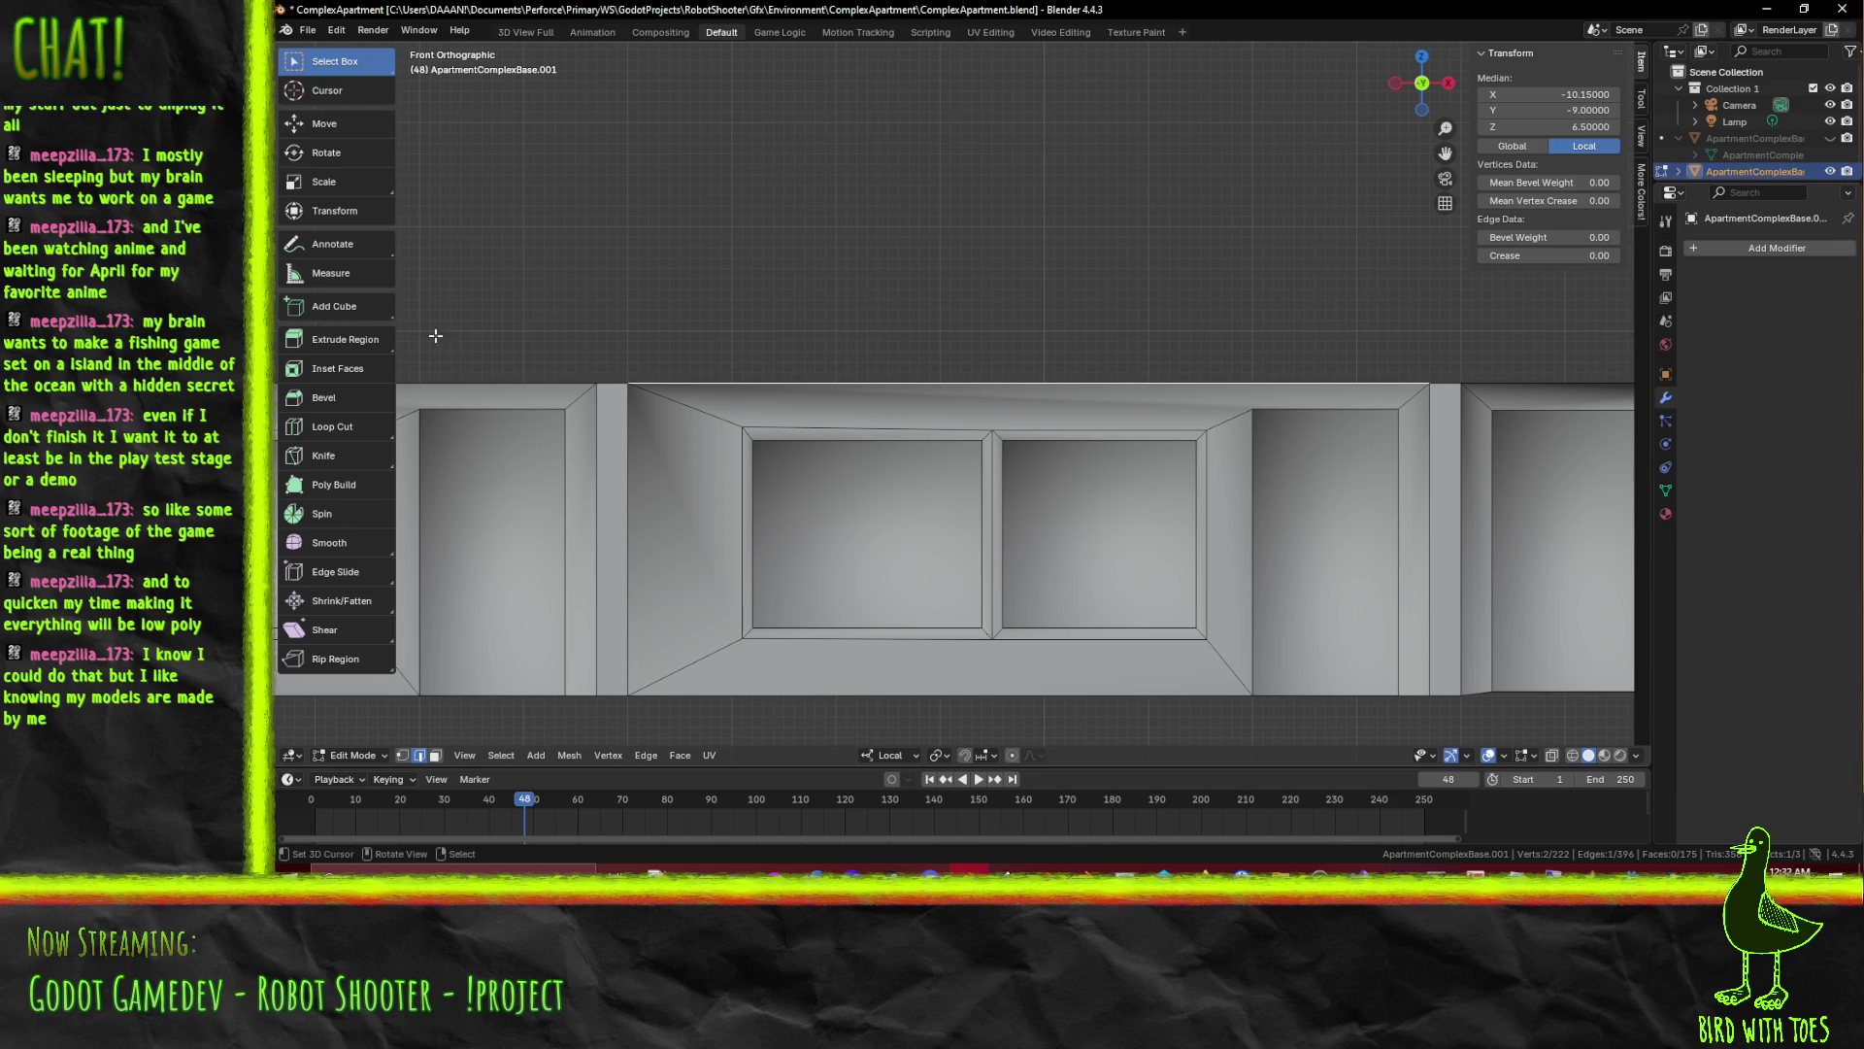
# Move to the next bay and select its top-left face in face mode
pyautogui.moveTo(615, 438); pyautogui.dragTo(814, 445)
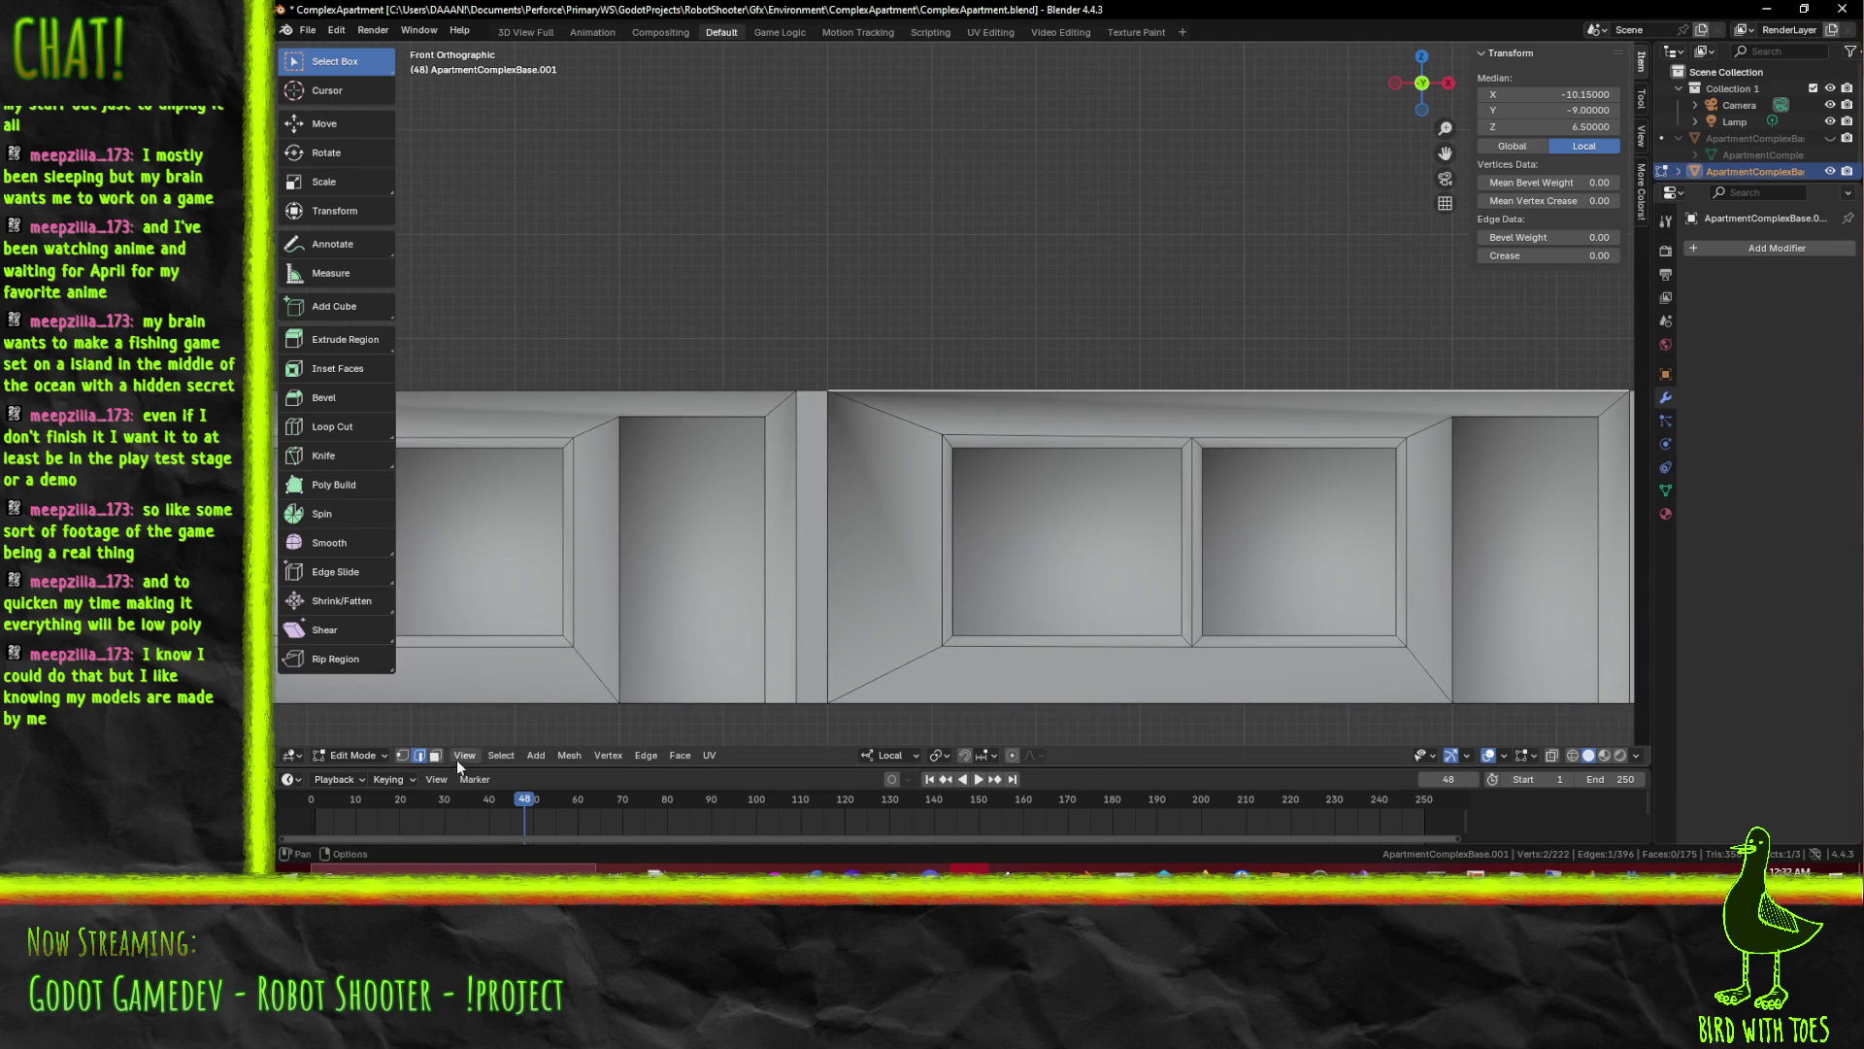
pyautogui.click(435, 756)
pyautogui.click(556, 431)
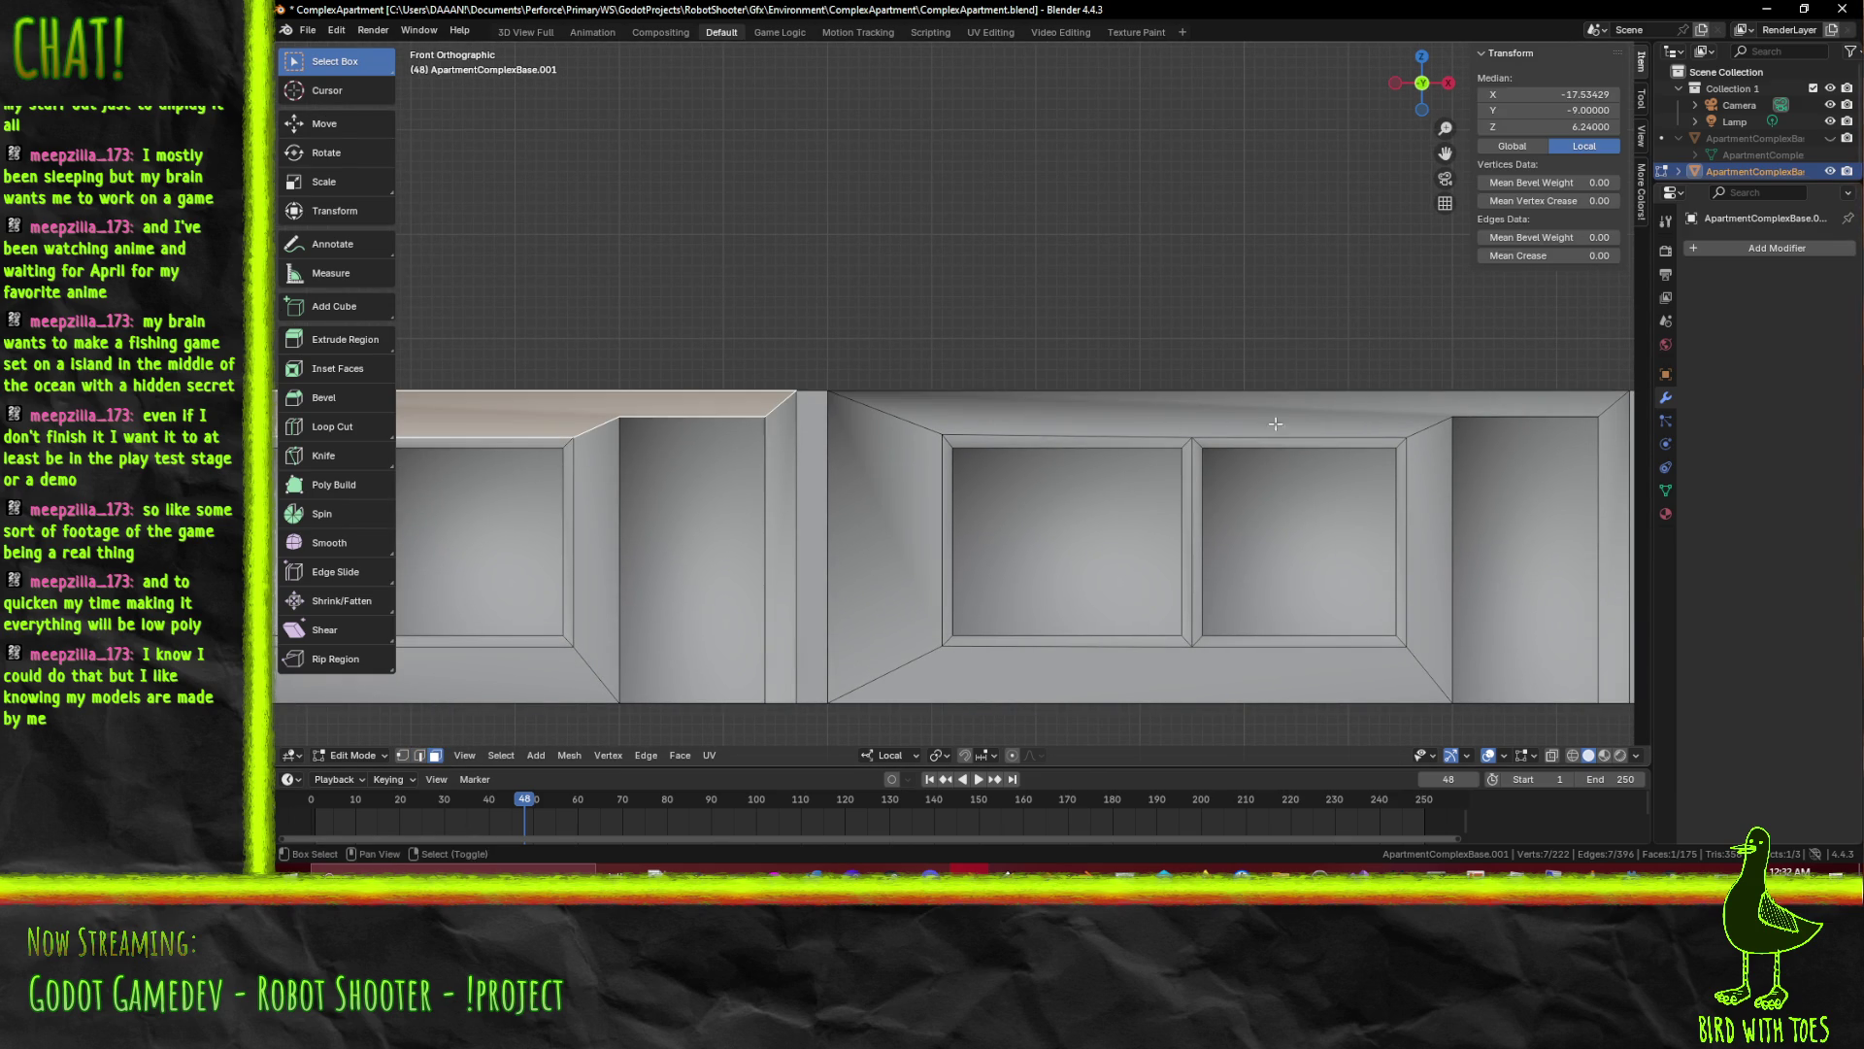
# Delete the two top faces above the twin-window bay
pyautogui.click(1232, 422)
pyautogui.press('x')
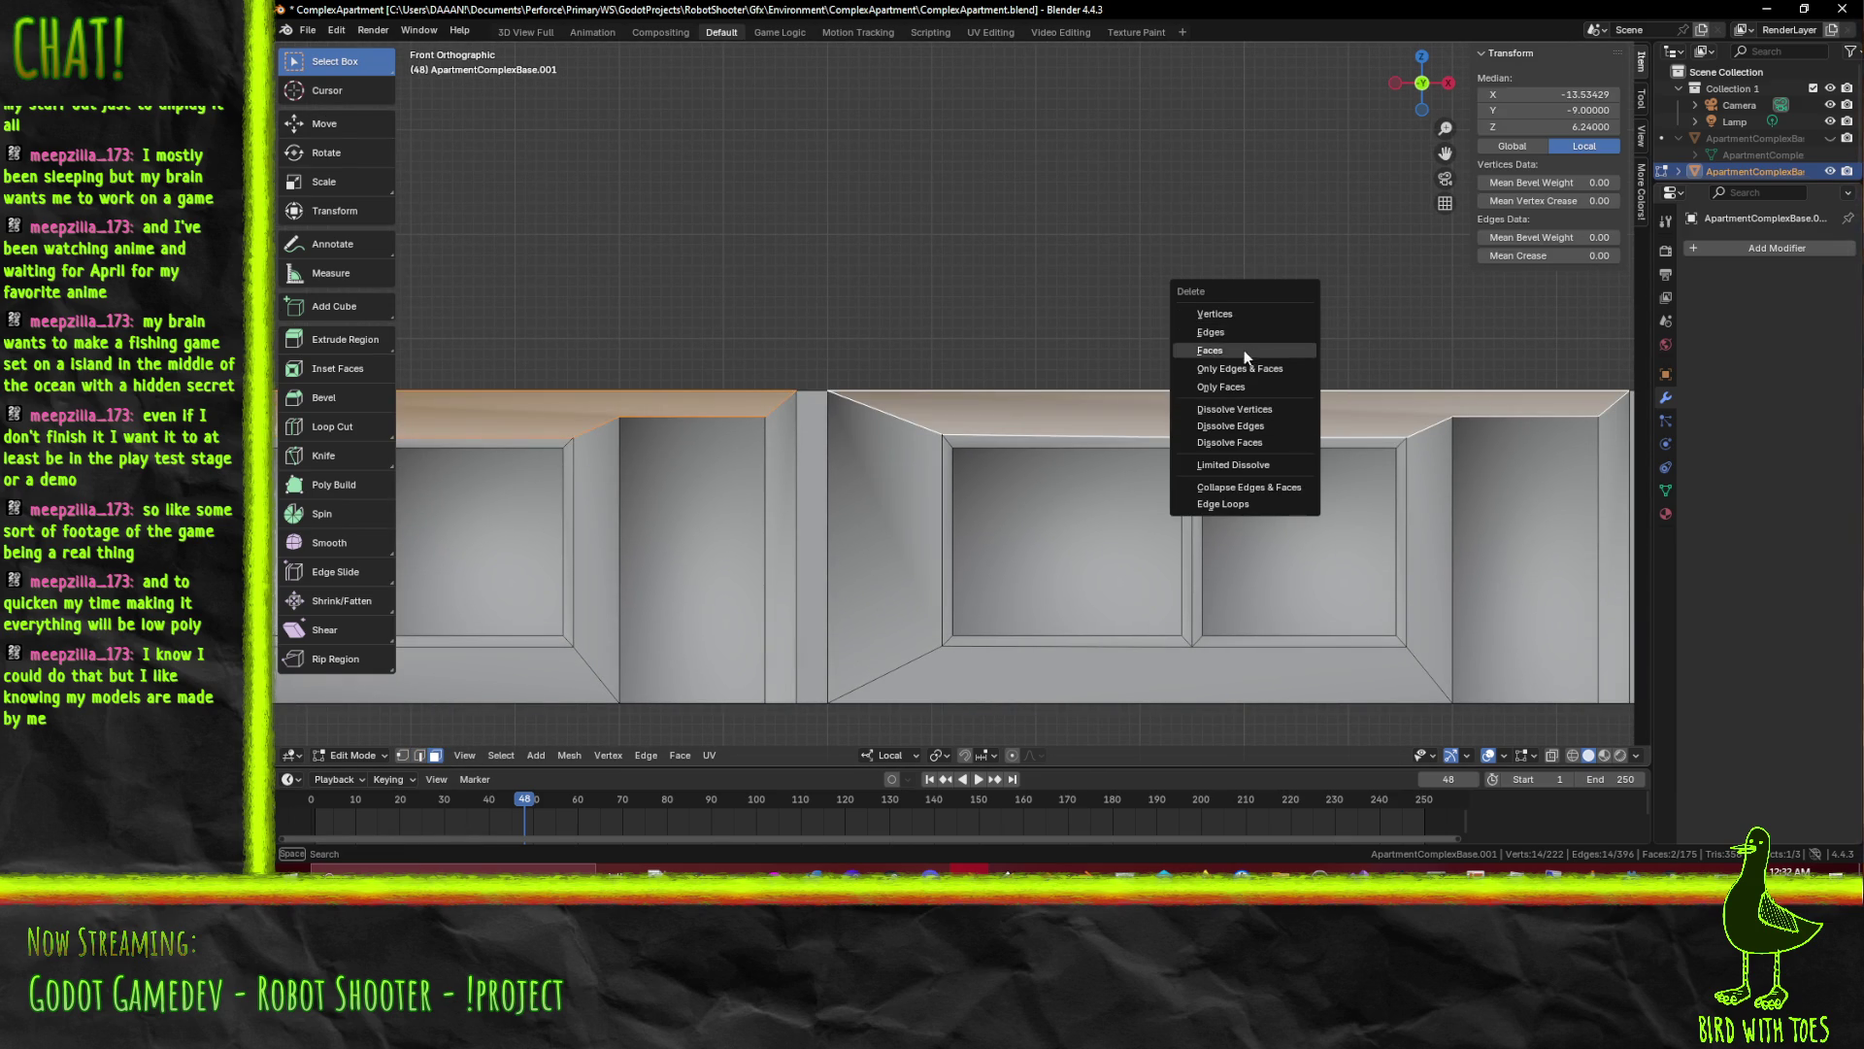
pyautogui.click(1246, 354)
pyautogui.moveTo(749, 320); pyautogui.dragTo(552, 338)
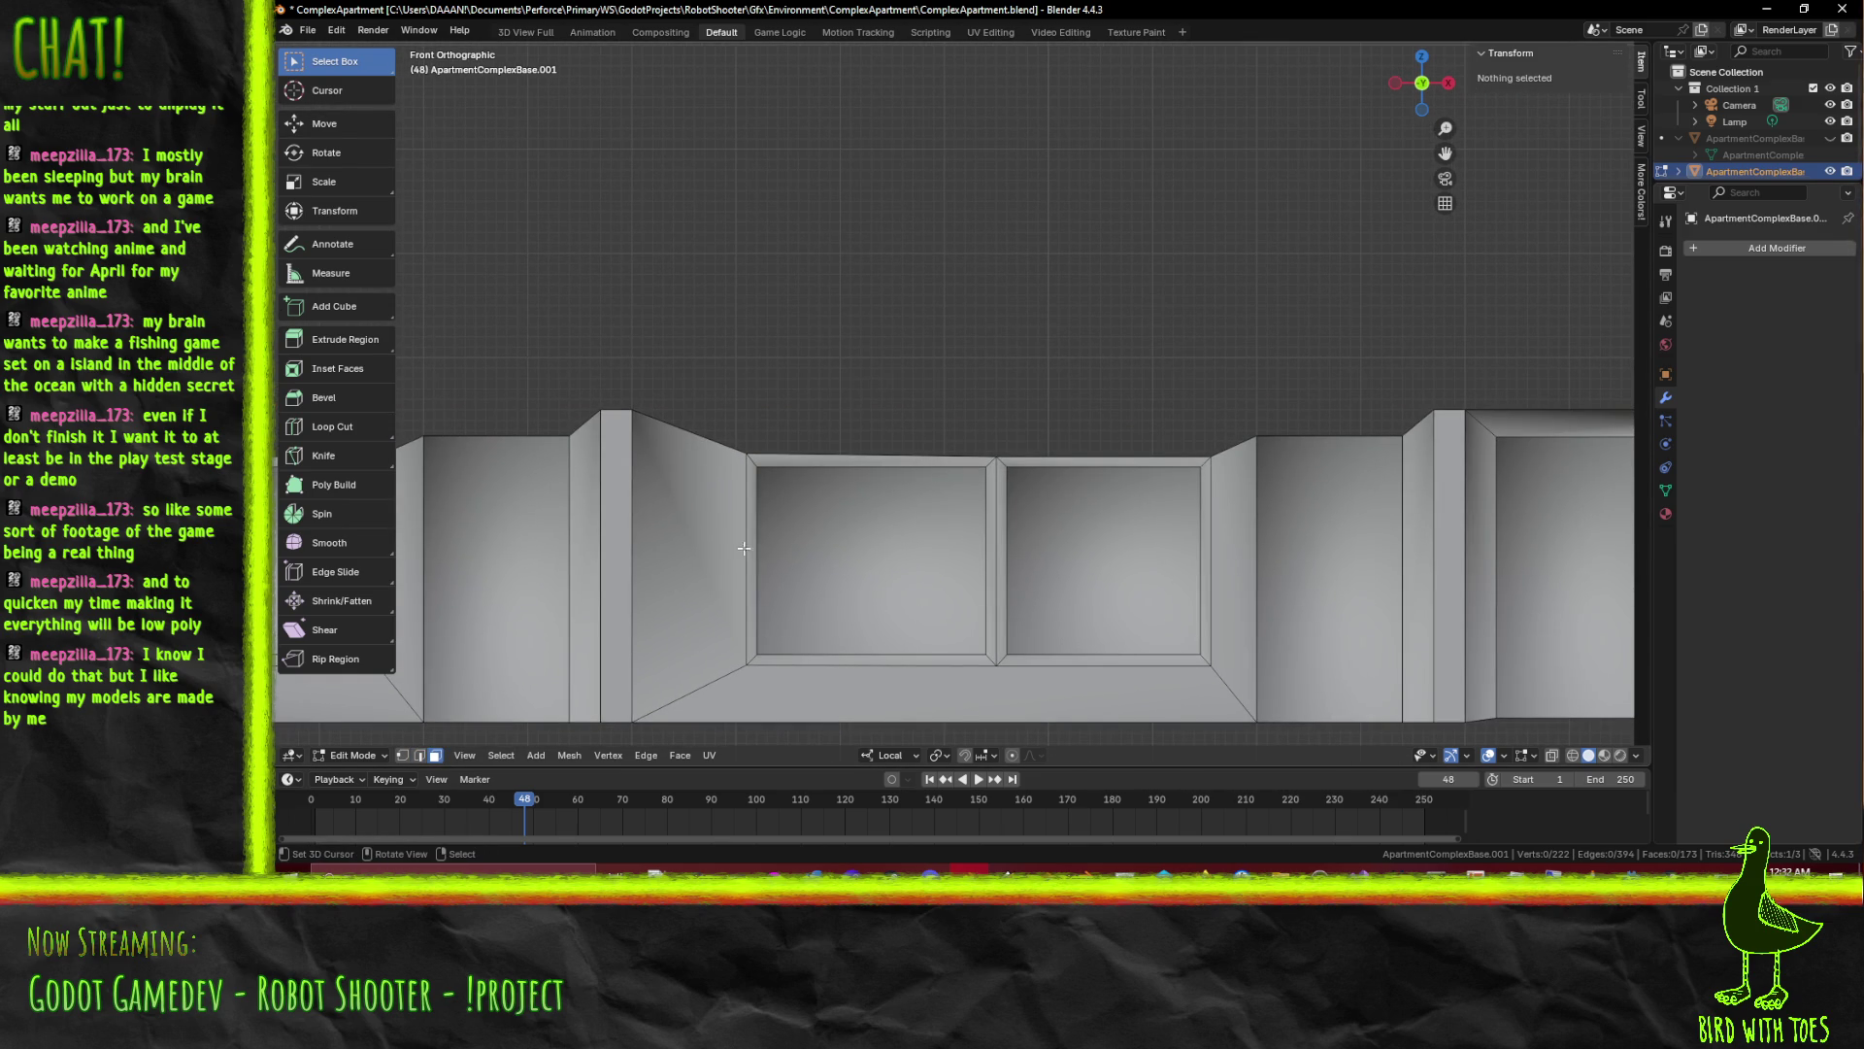
# Pick a wall-top edge, then drop to vertex select mode
pyautogui.click(419, 756)
pyautogui.click(1325, 428)
pyautogui.moveTo(1326, 429); pyautogui.dragTo(1000, 416)
pyautogui.scroll(3)
pyautogui.click(403, 754)
# Raise the wall's top corner vertex and undo a stray upward extrusion
pyautogui.click(1031, 441)
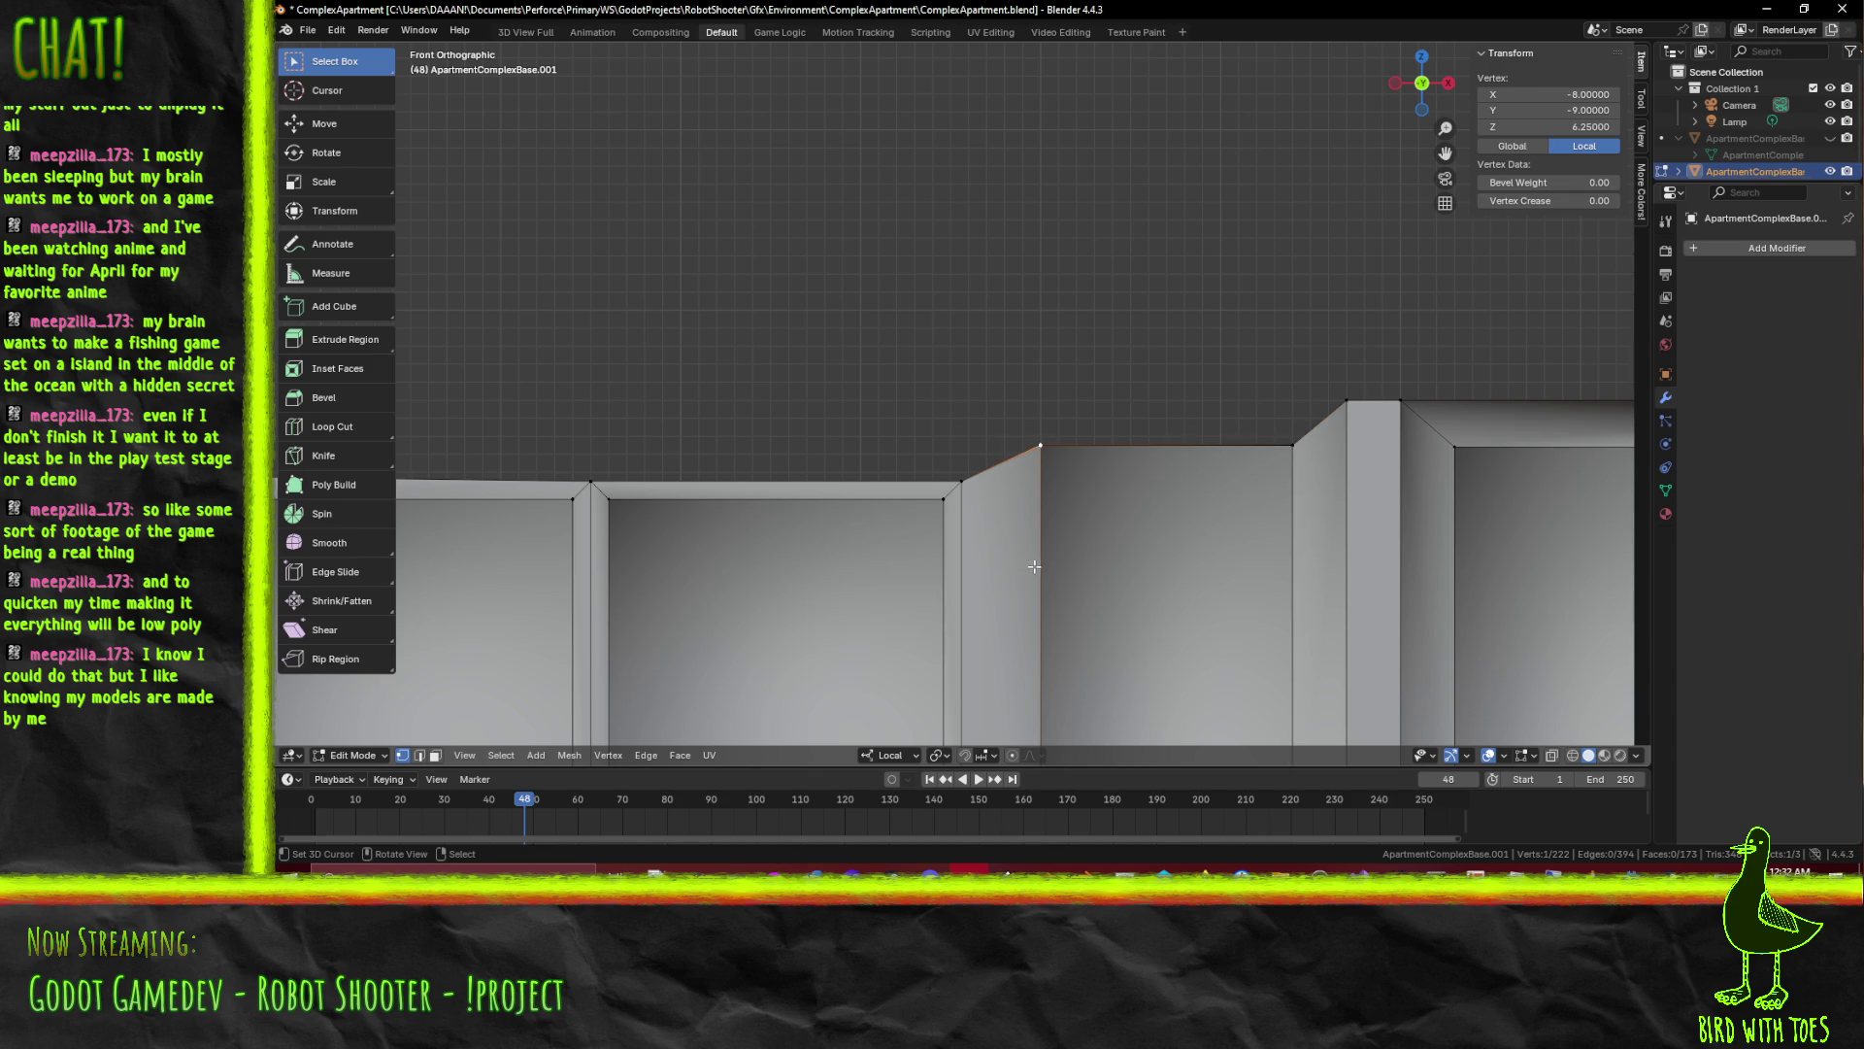
pyautogui.press('g')
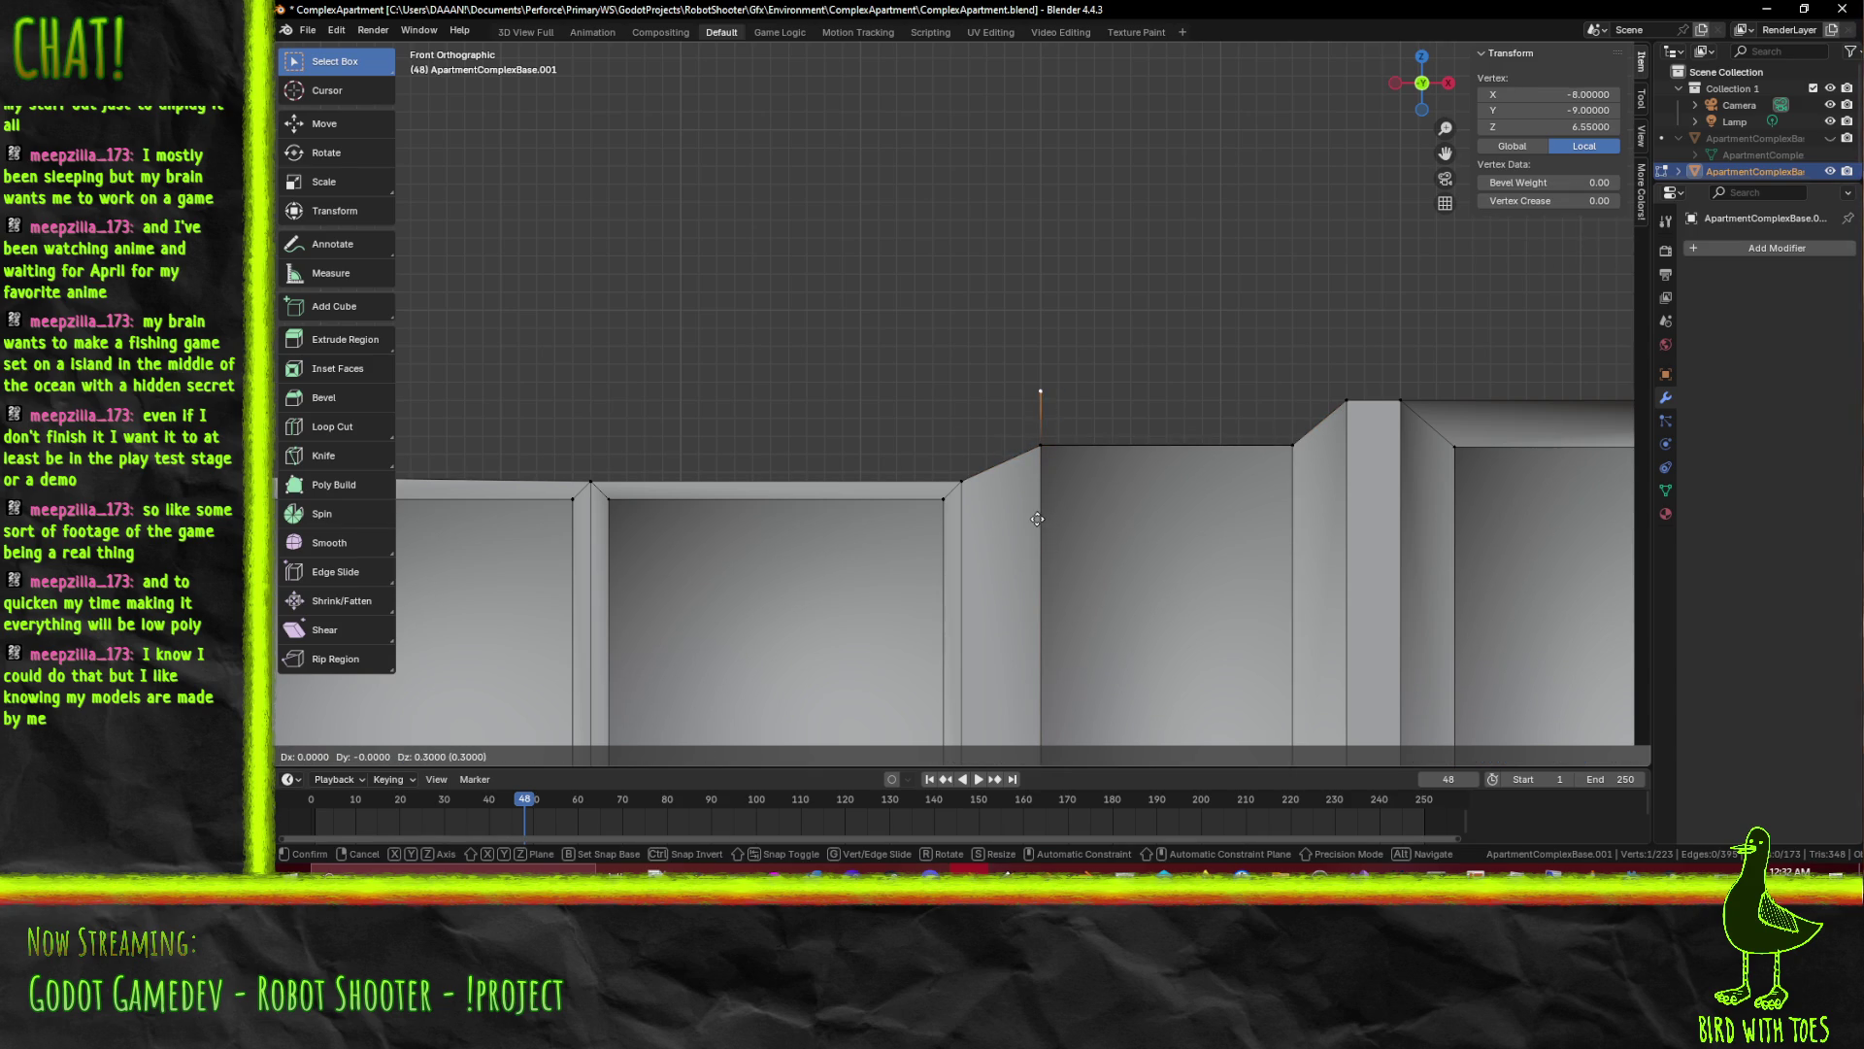
pyautogui.press('Return')
pyautogui.scroll(3)
pyautogui.press('g')
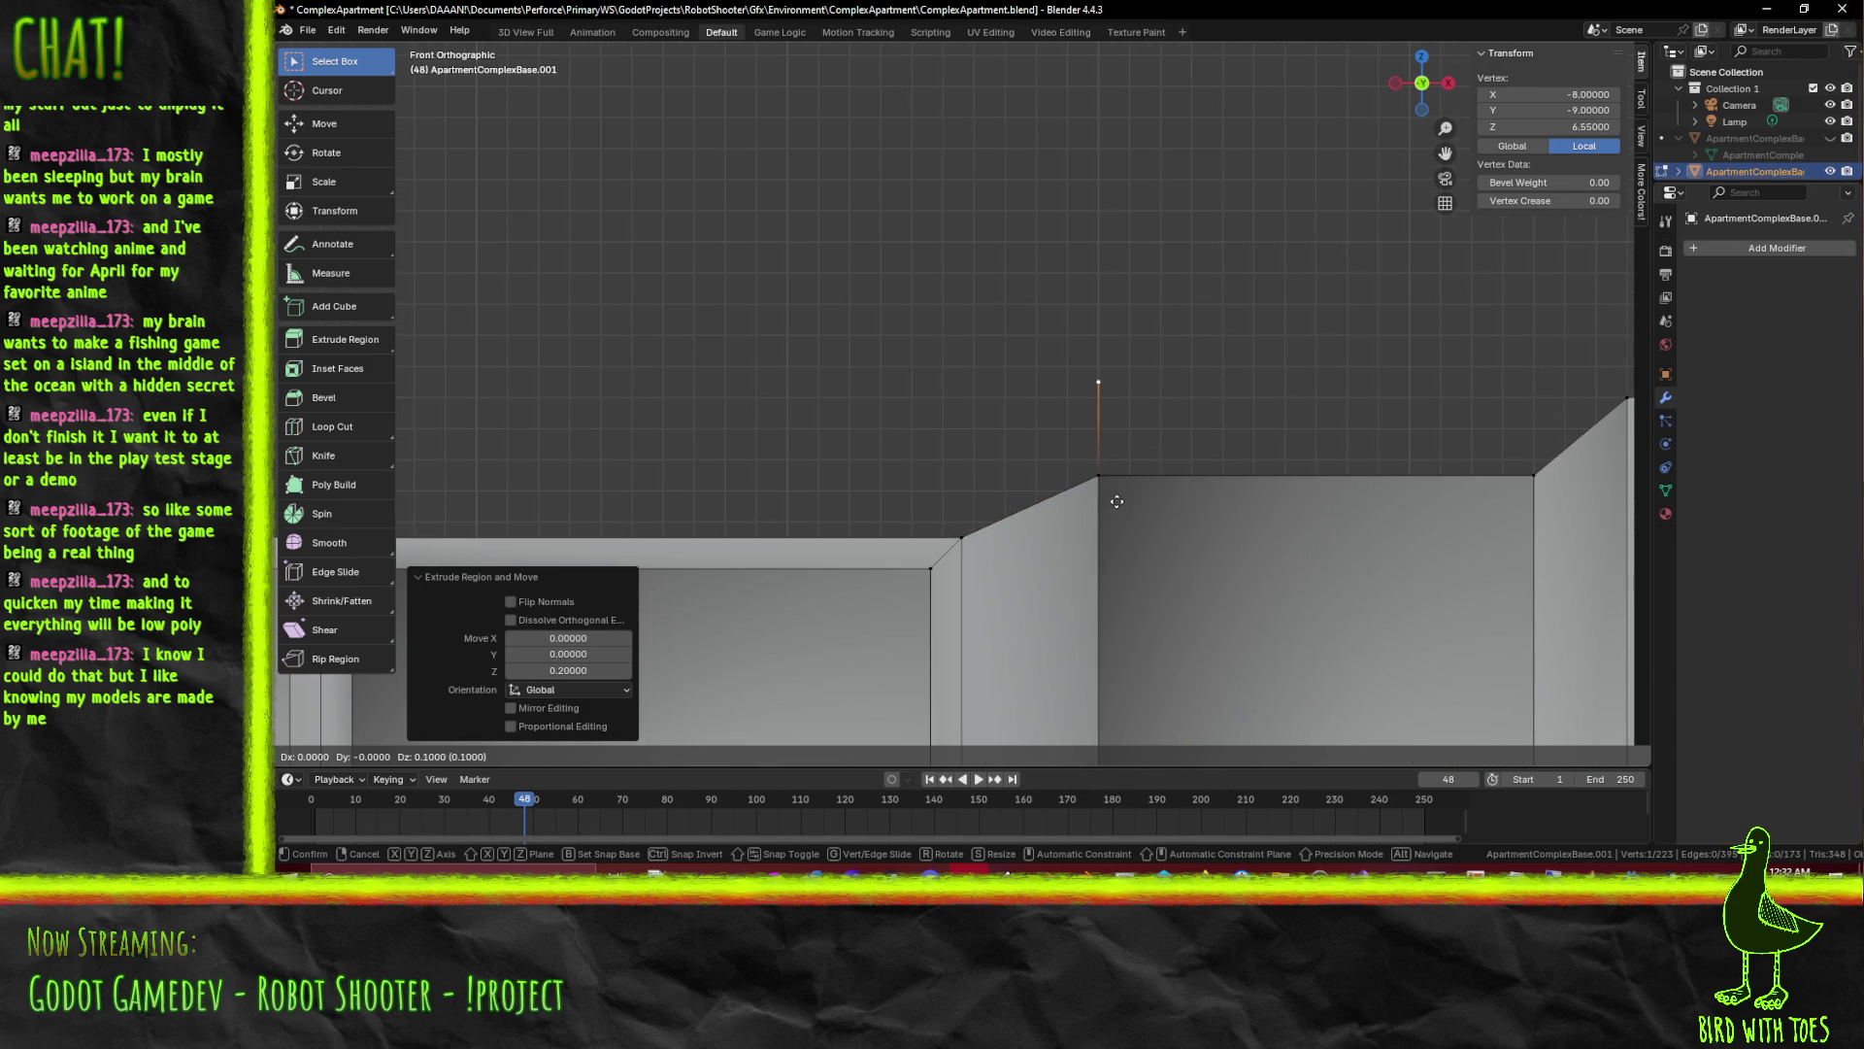
pyautogui.scroll(3)
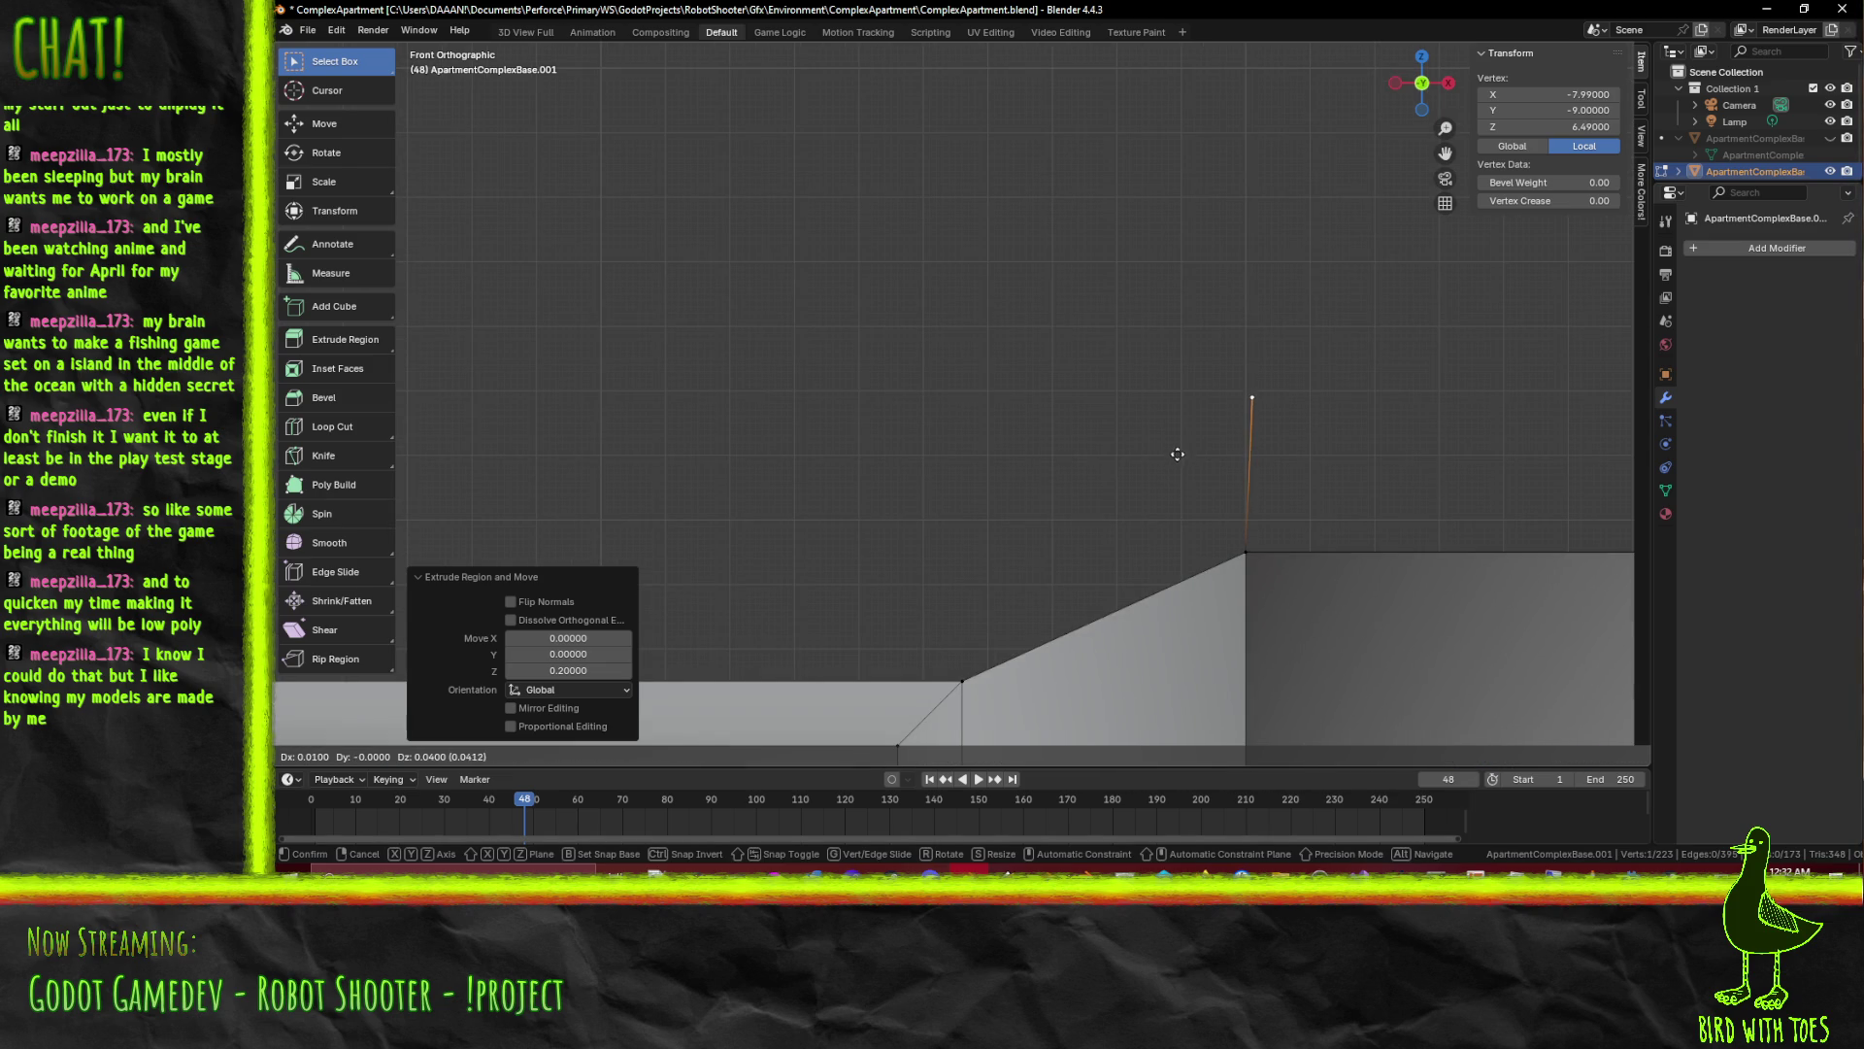
pyautogui.click(1172, 449)
pyautogui.scroll(-3)
pyautogui.scroll(-3)
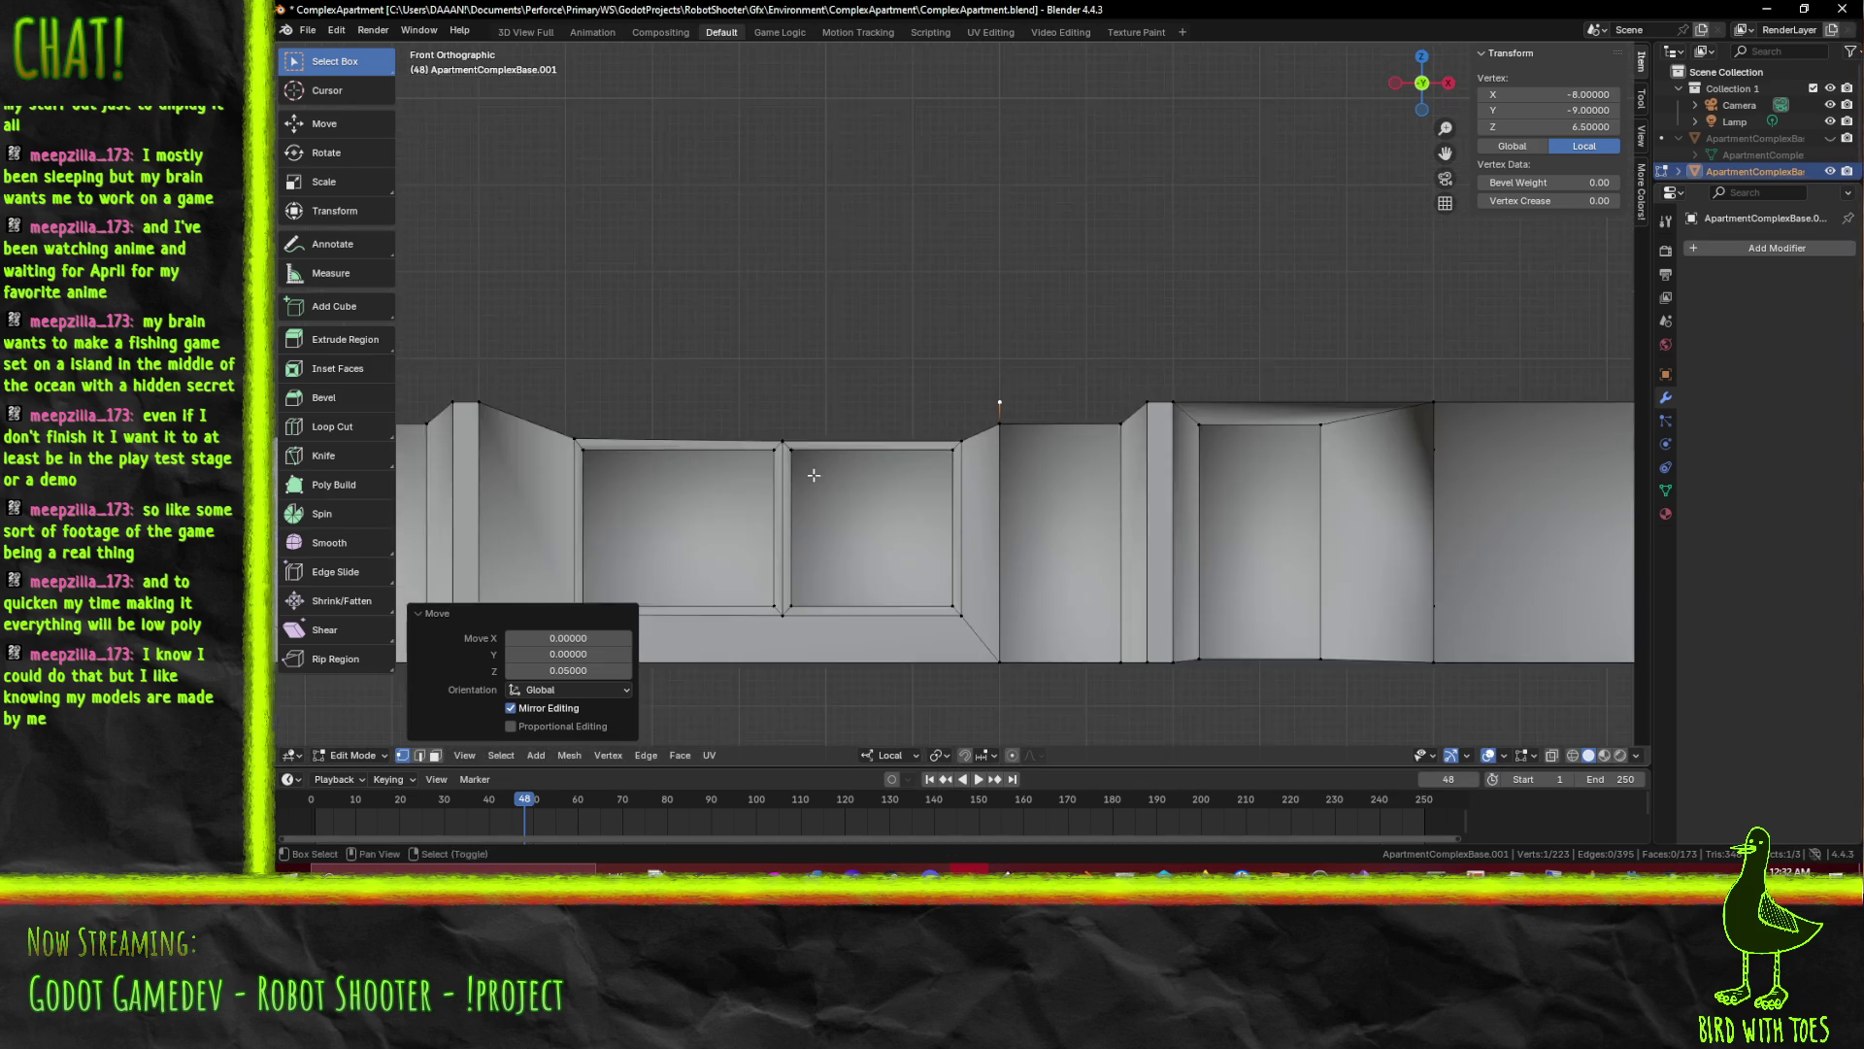
pyautogui.scroll(3)
pyautogui.scroll(3)
pyautogui.scroll(3)
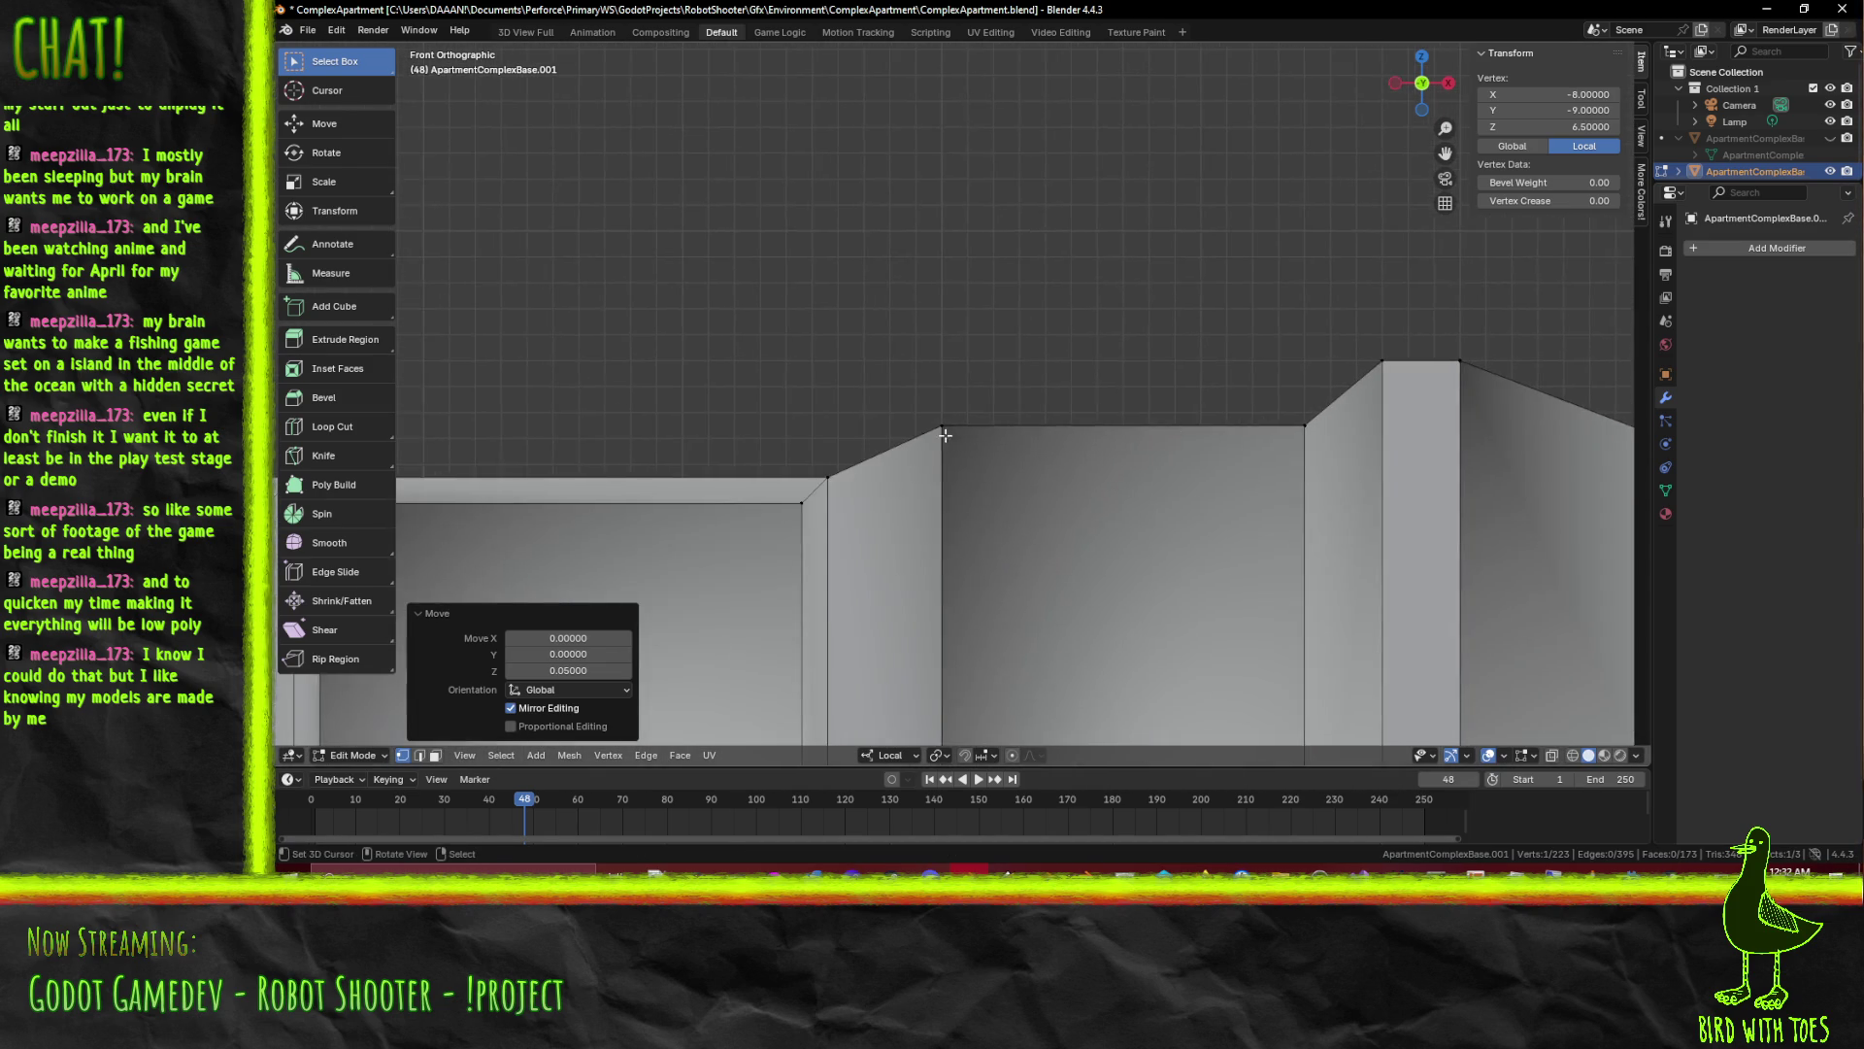
pyautogui.scroll(3)
pyautogui.click(933, 436)
pyautogui.press('e')
pyautogui.click(961, 437)
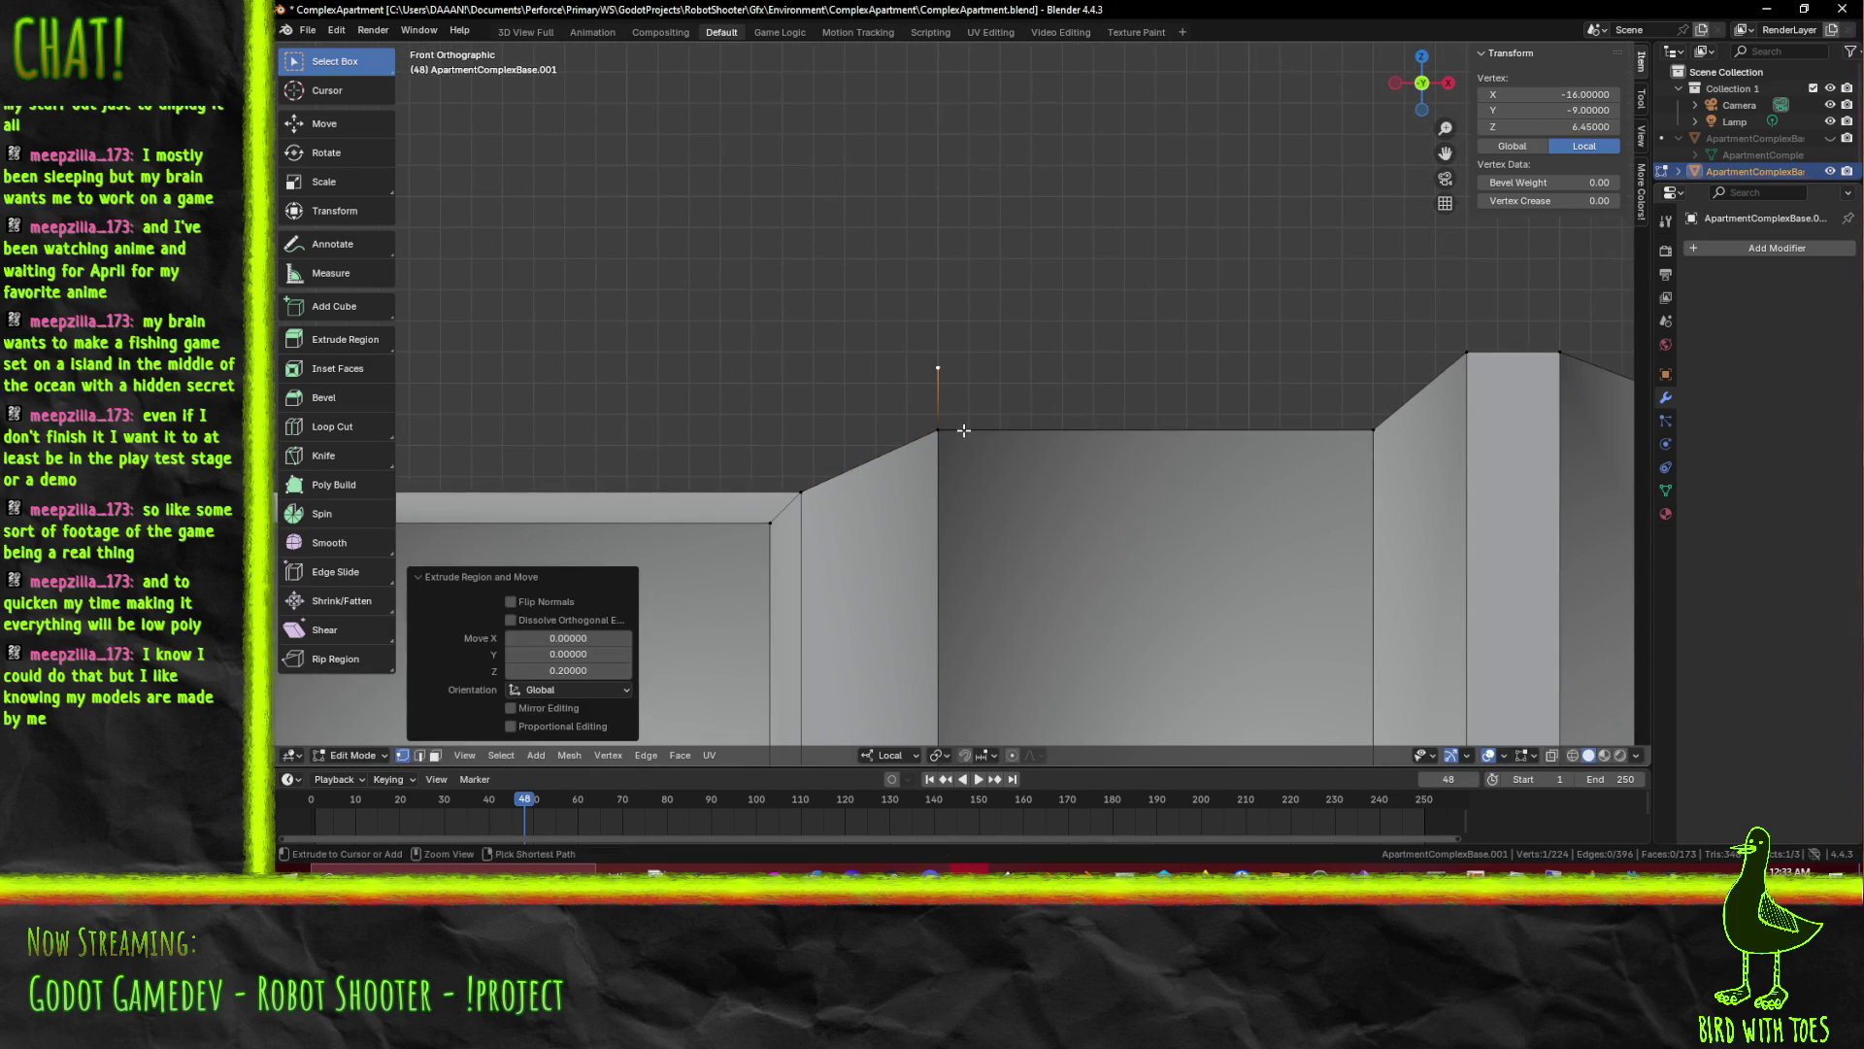
pyautogui.scroll(3)
pyautogui.press('e')
pyautogui.rightClick(980, 404)
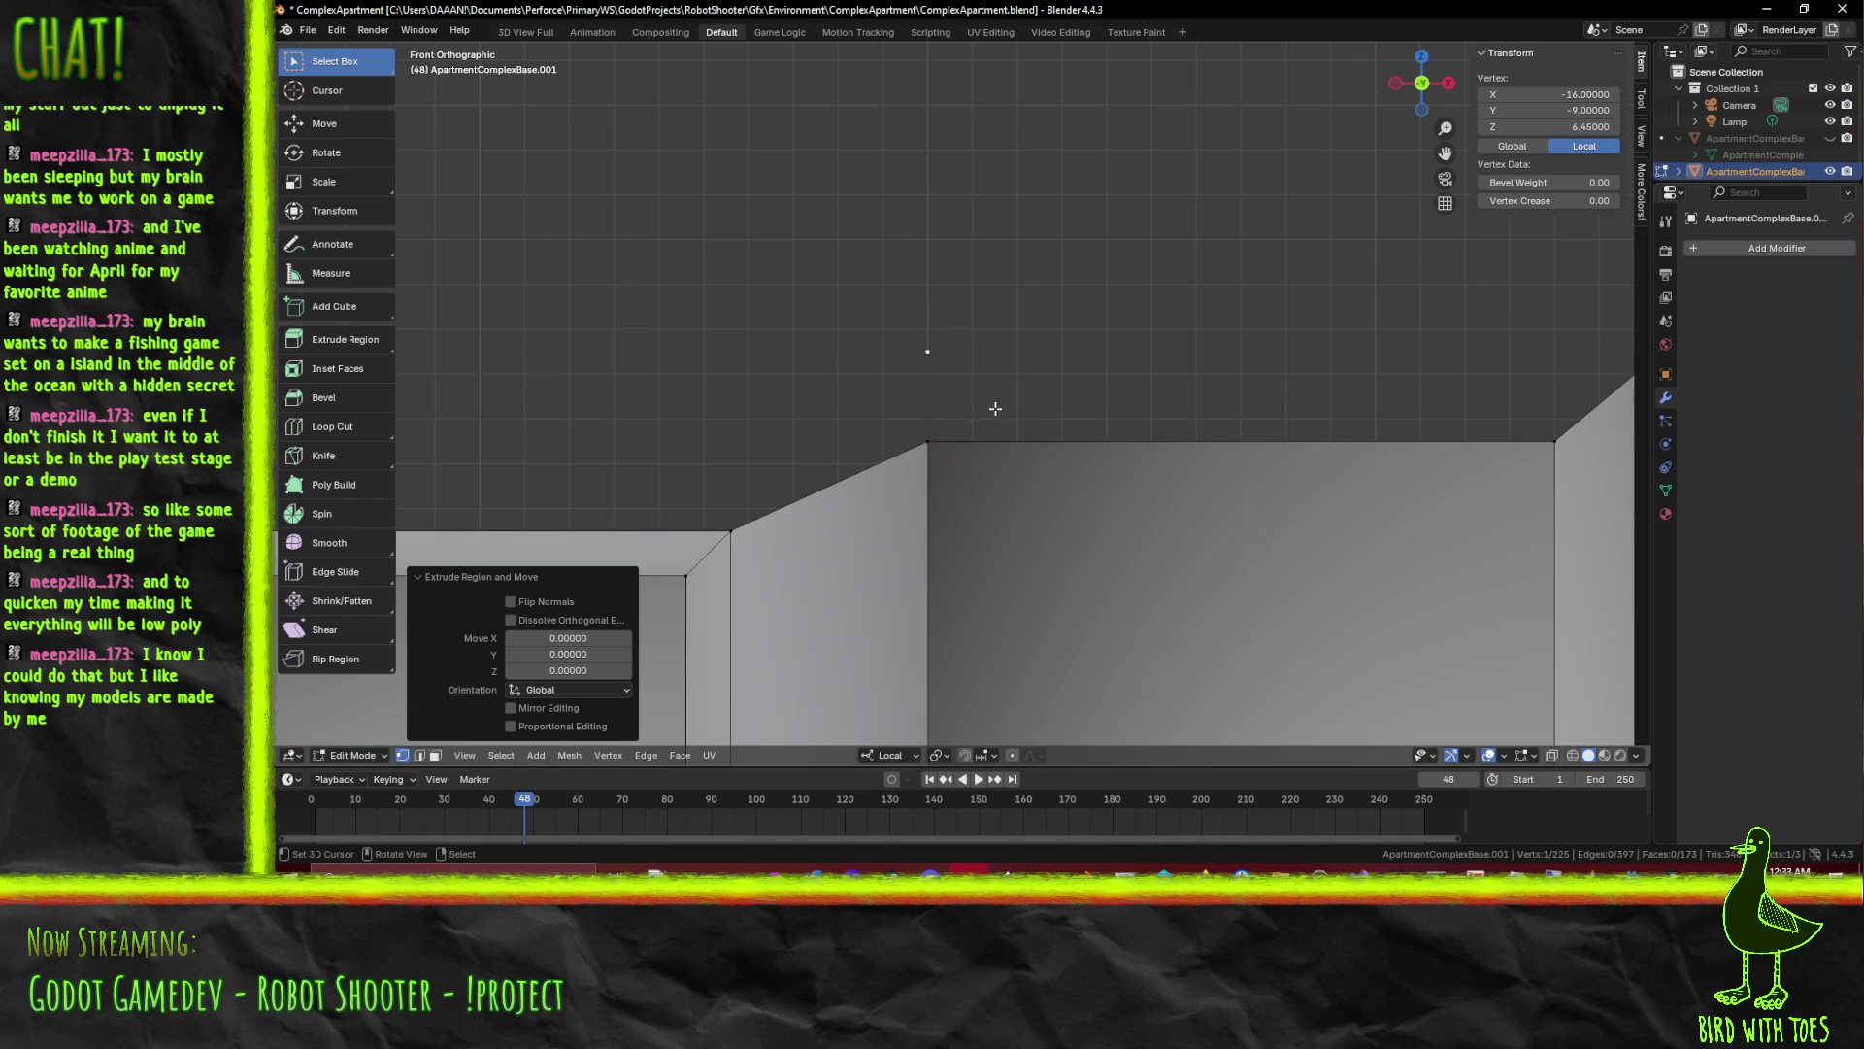
pyautogui.hotkey('ctrl', 'z')
pyautogui.scroll(3)
pyautogui.scroll(3)
# Nudge the corner vertex 0.01 sideways and fill the top face of the parapet block
pyautogui.press('g')
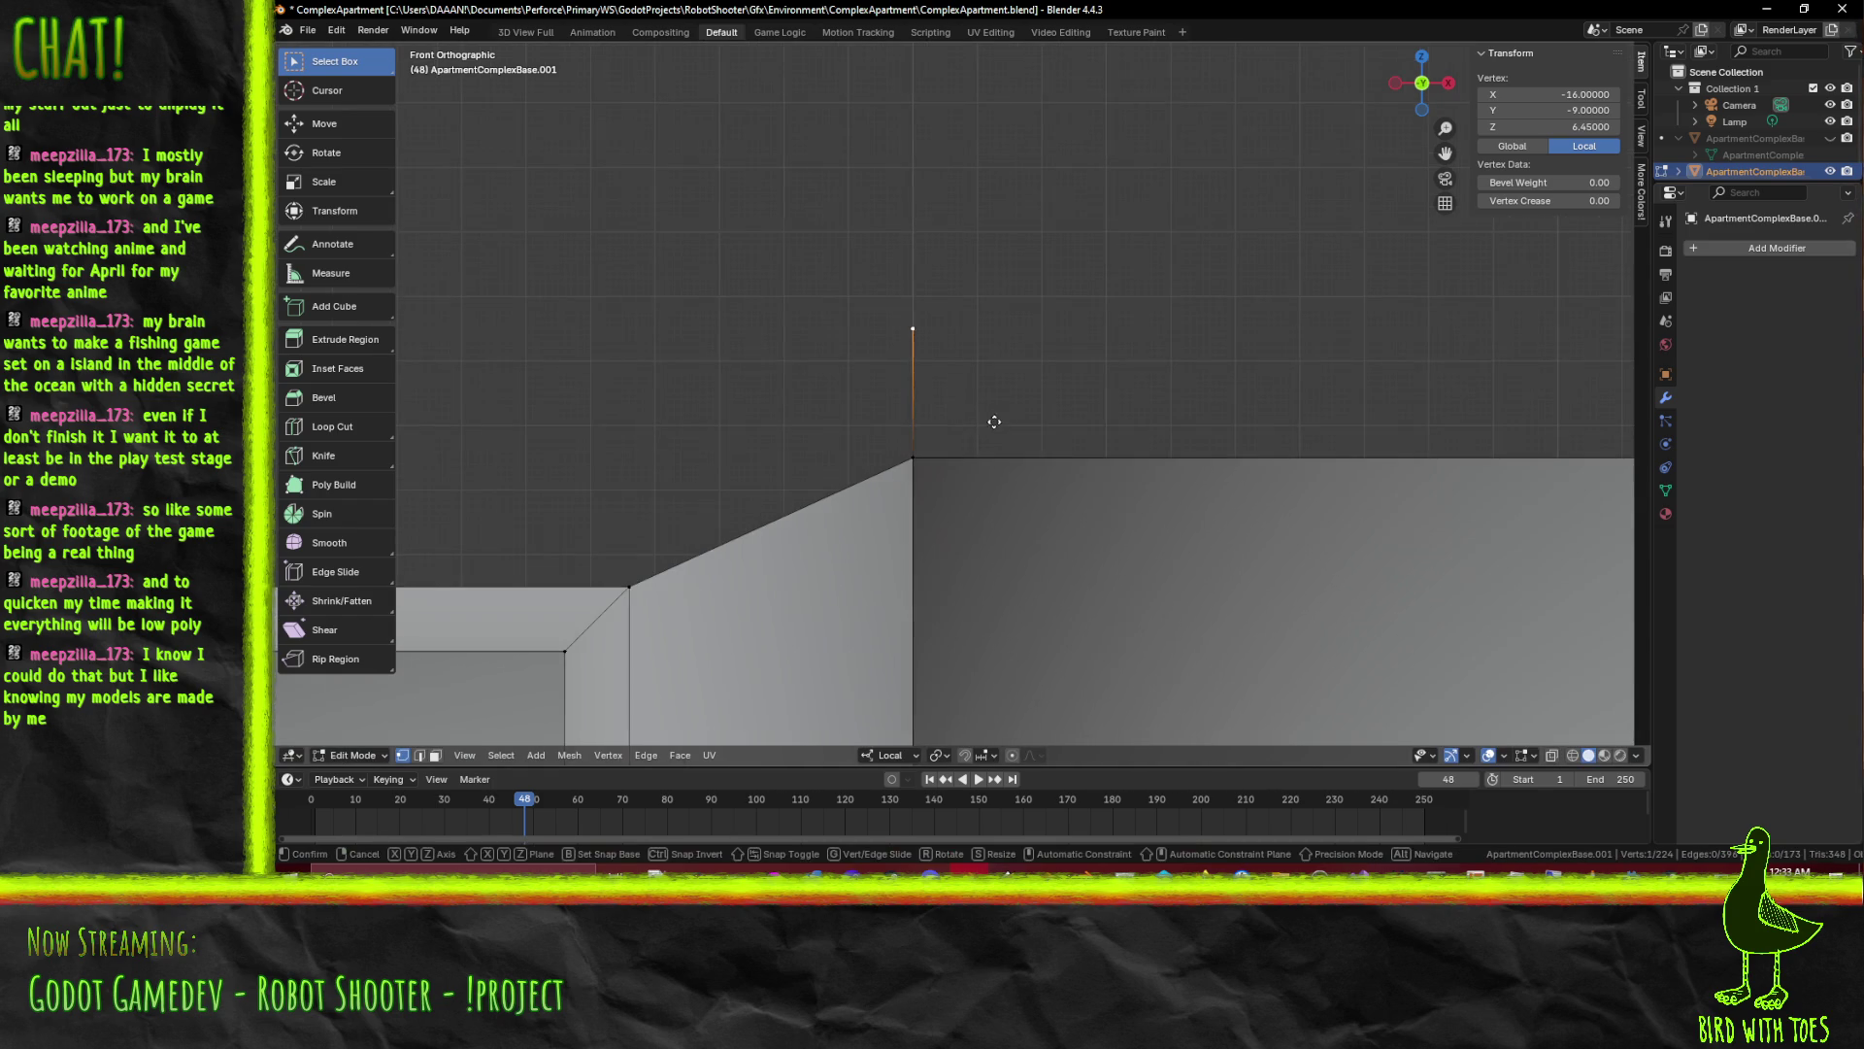
pyautogui.click(998, 392)
pyautogui.press('g')
pyautogui.click(994, 393)
pyautogui.scroll(-3)
pyautogui.scroll(-3)
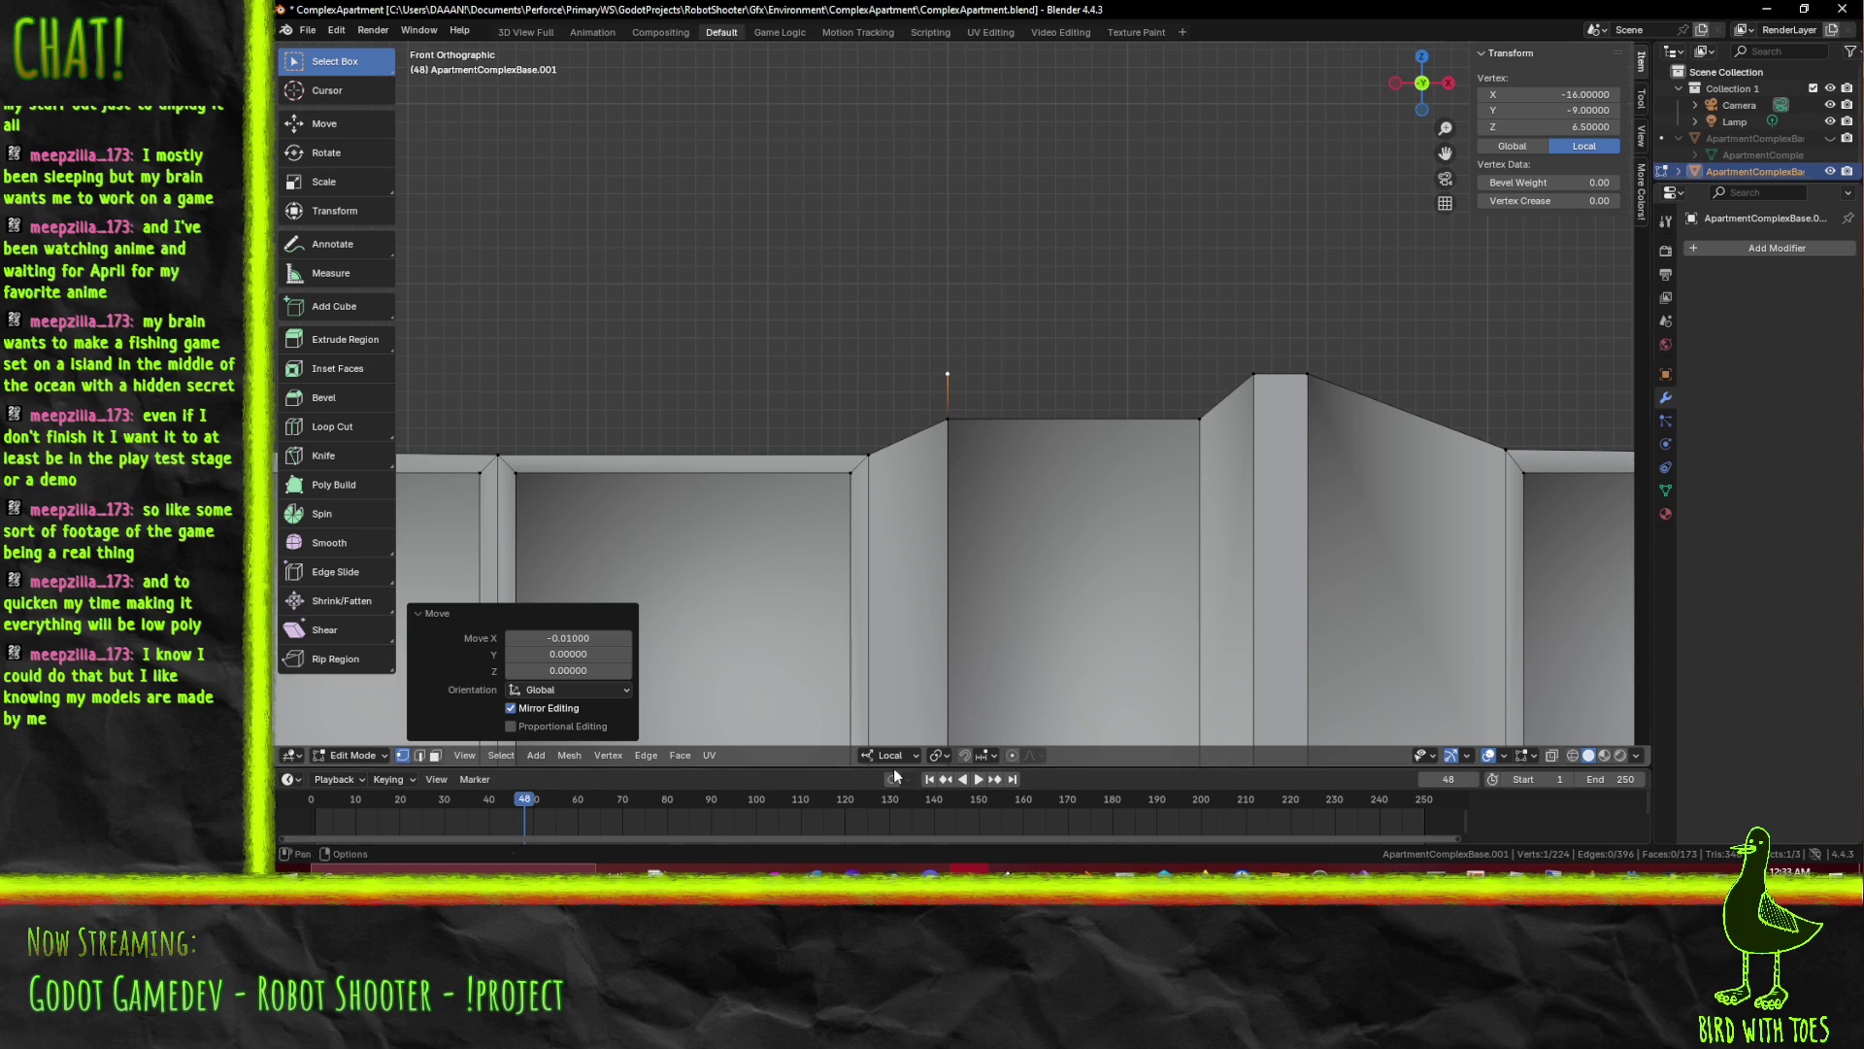
pyautogui.click(419, 756)
pyautogui.click(946, 396)
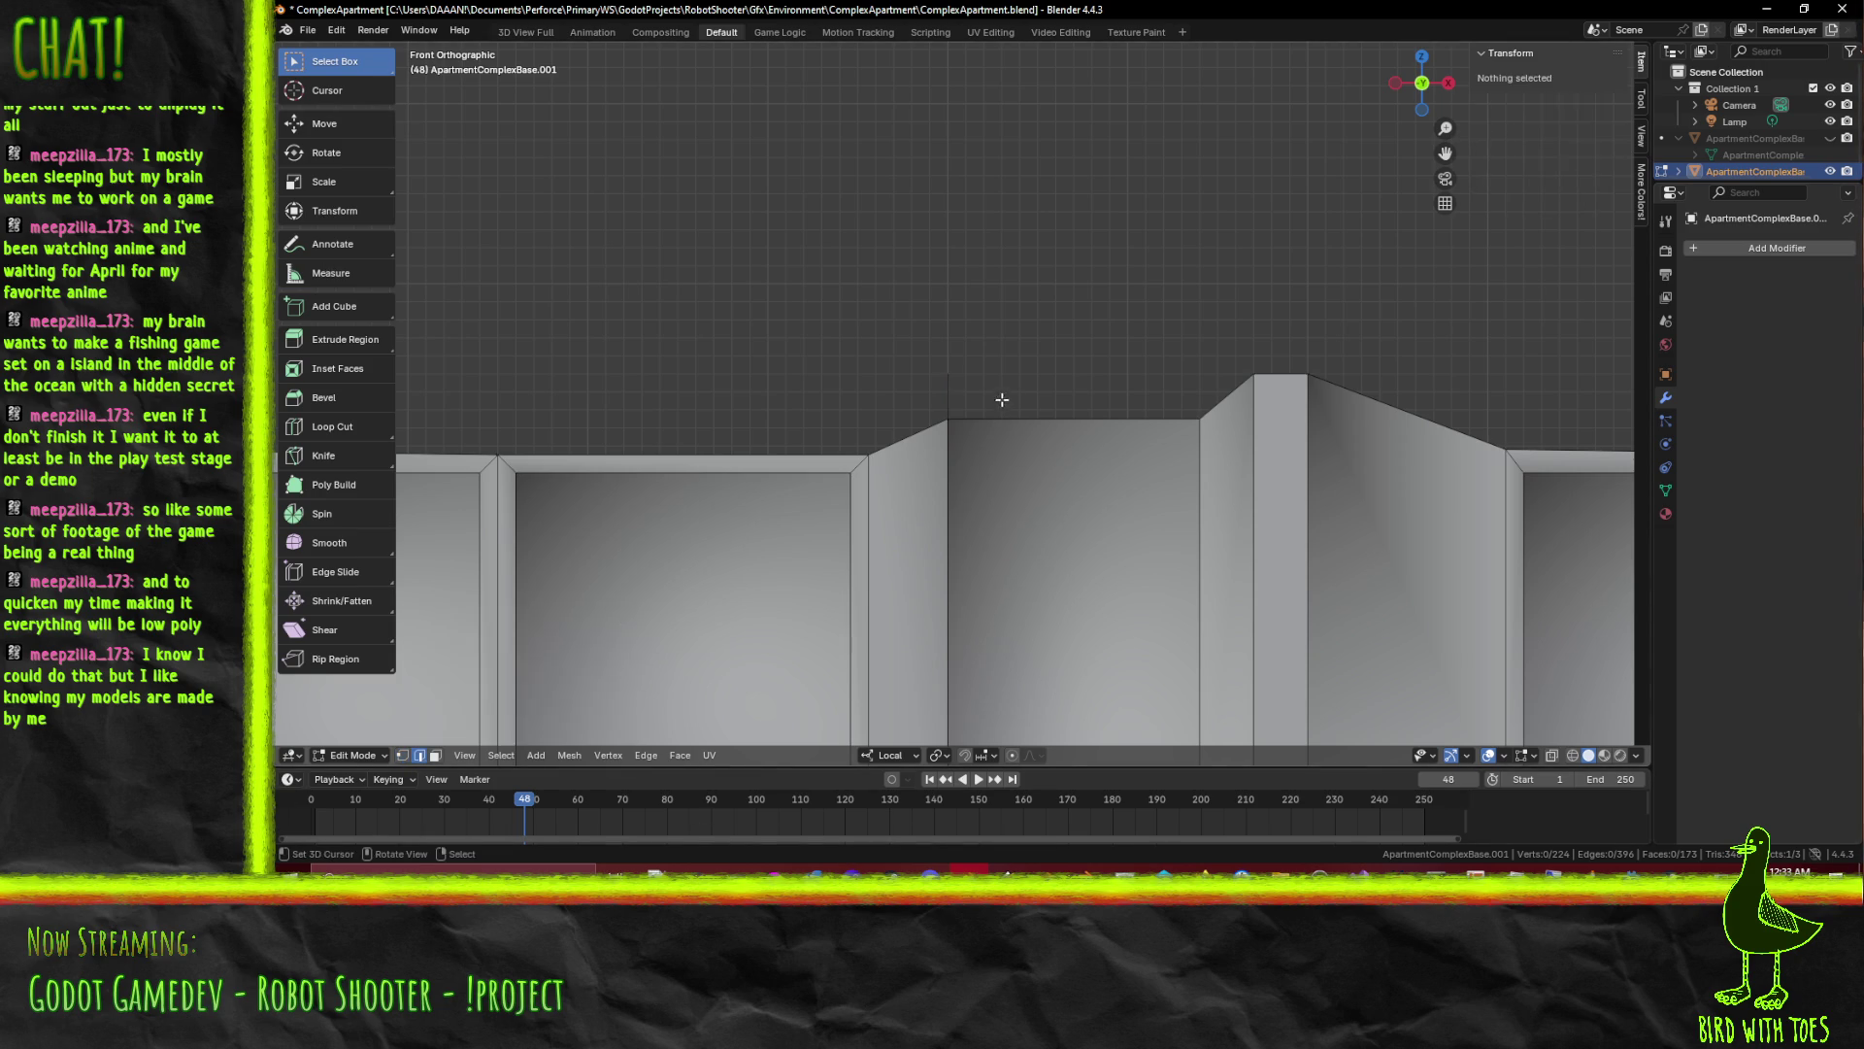
pyautogui.press('f')
pyautogui.moveTo(1201, 385); pyautogui.dragTo(794, 350)
# Fill the first ledge top face, then cap the next ledge across its three slanted top edges with F
pyautogui.click(1160, 382)
pyautogui.press('f')
pyautogui.scroll(-3)
pyautogui.moveTo(520, 399); pyautogui.dragTo(914, 433)
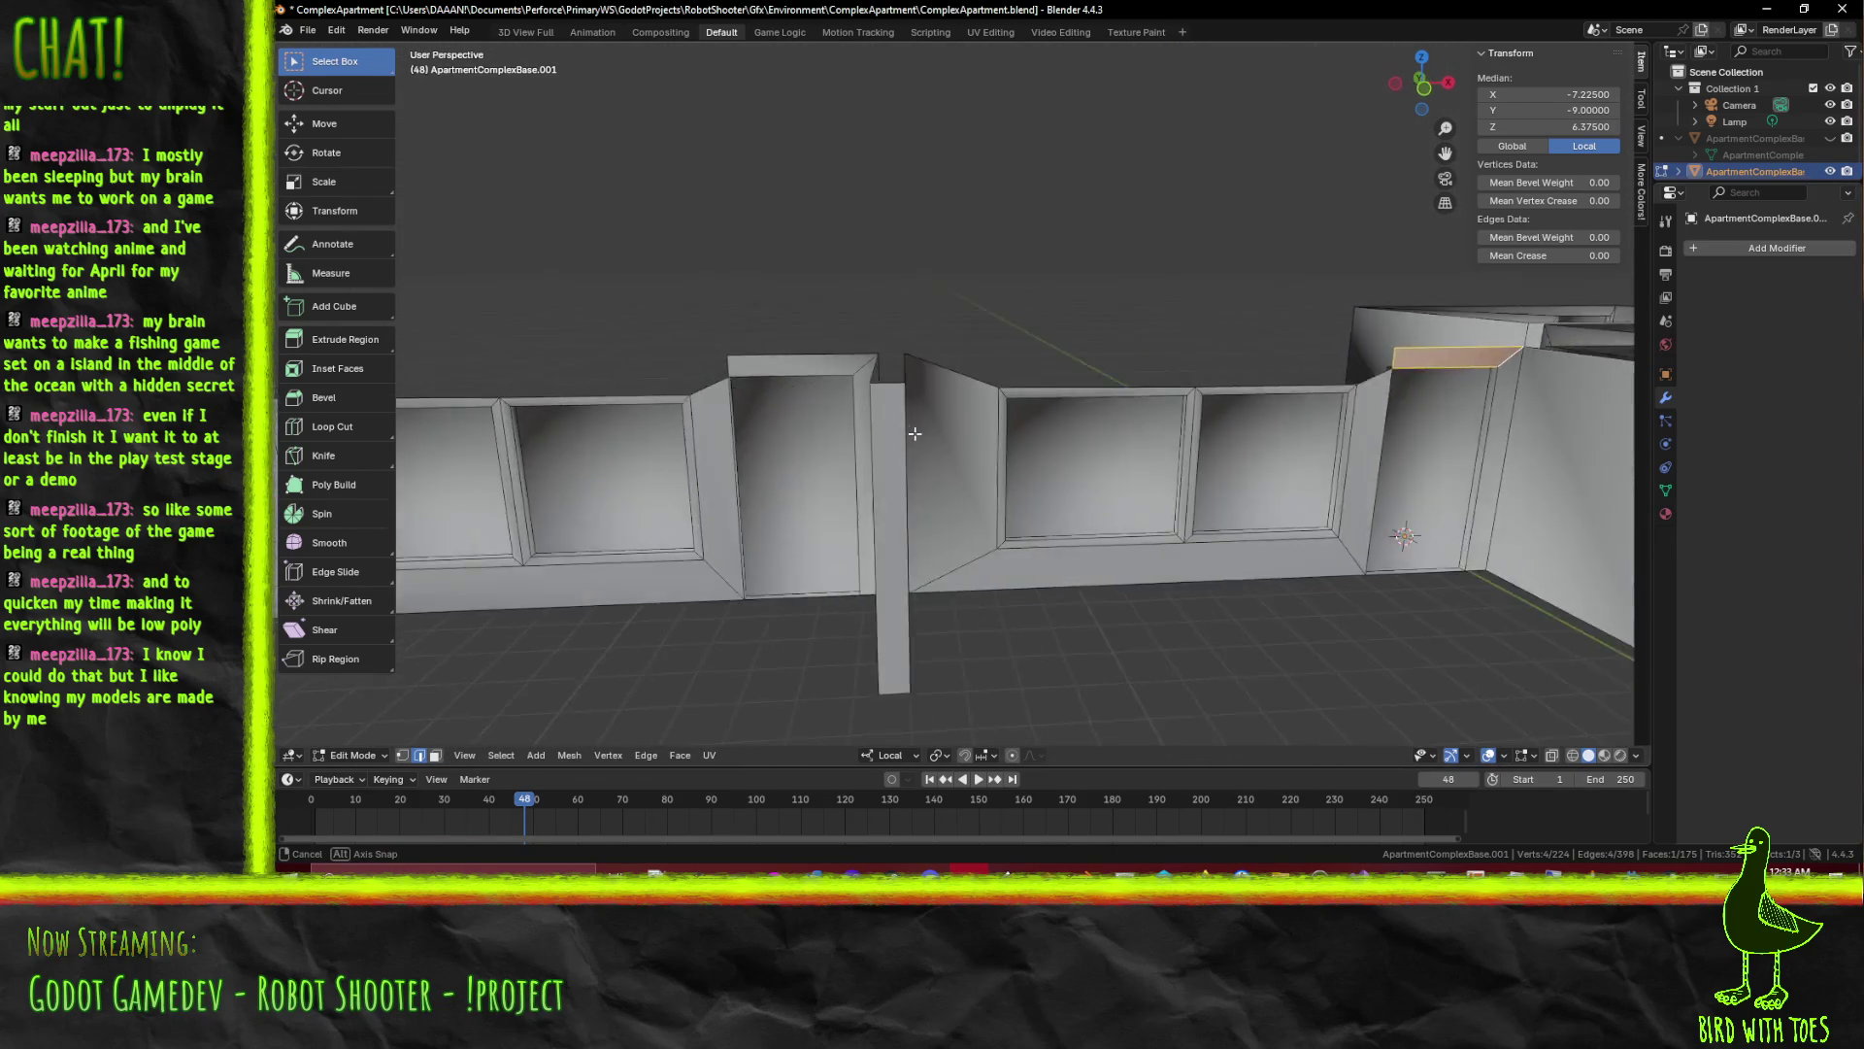
pyautogui.moveTo(914, 433); pyautogui.dragTo(711, 416)
pyautogui.scroll(3)
pyautogui.click(615, 408)
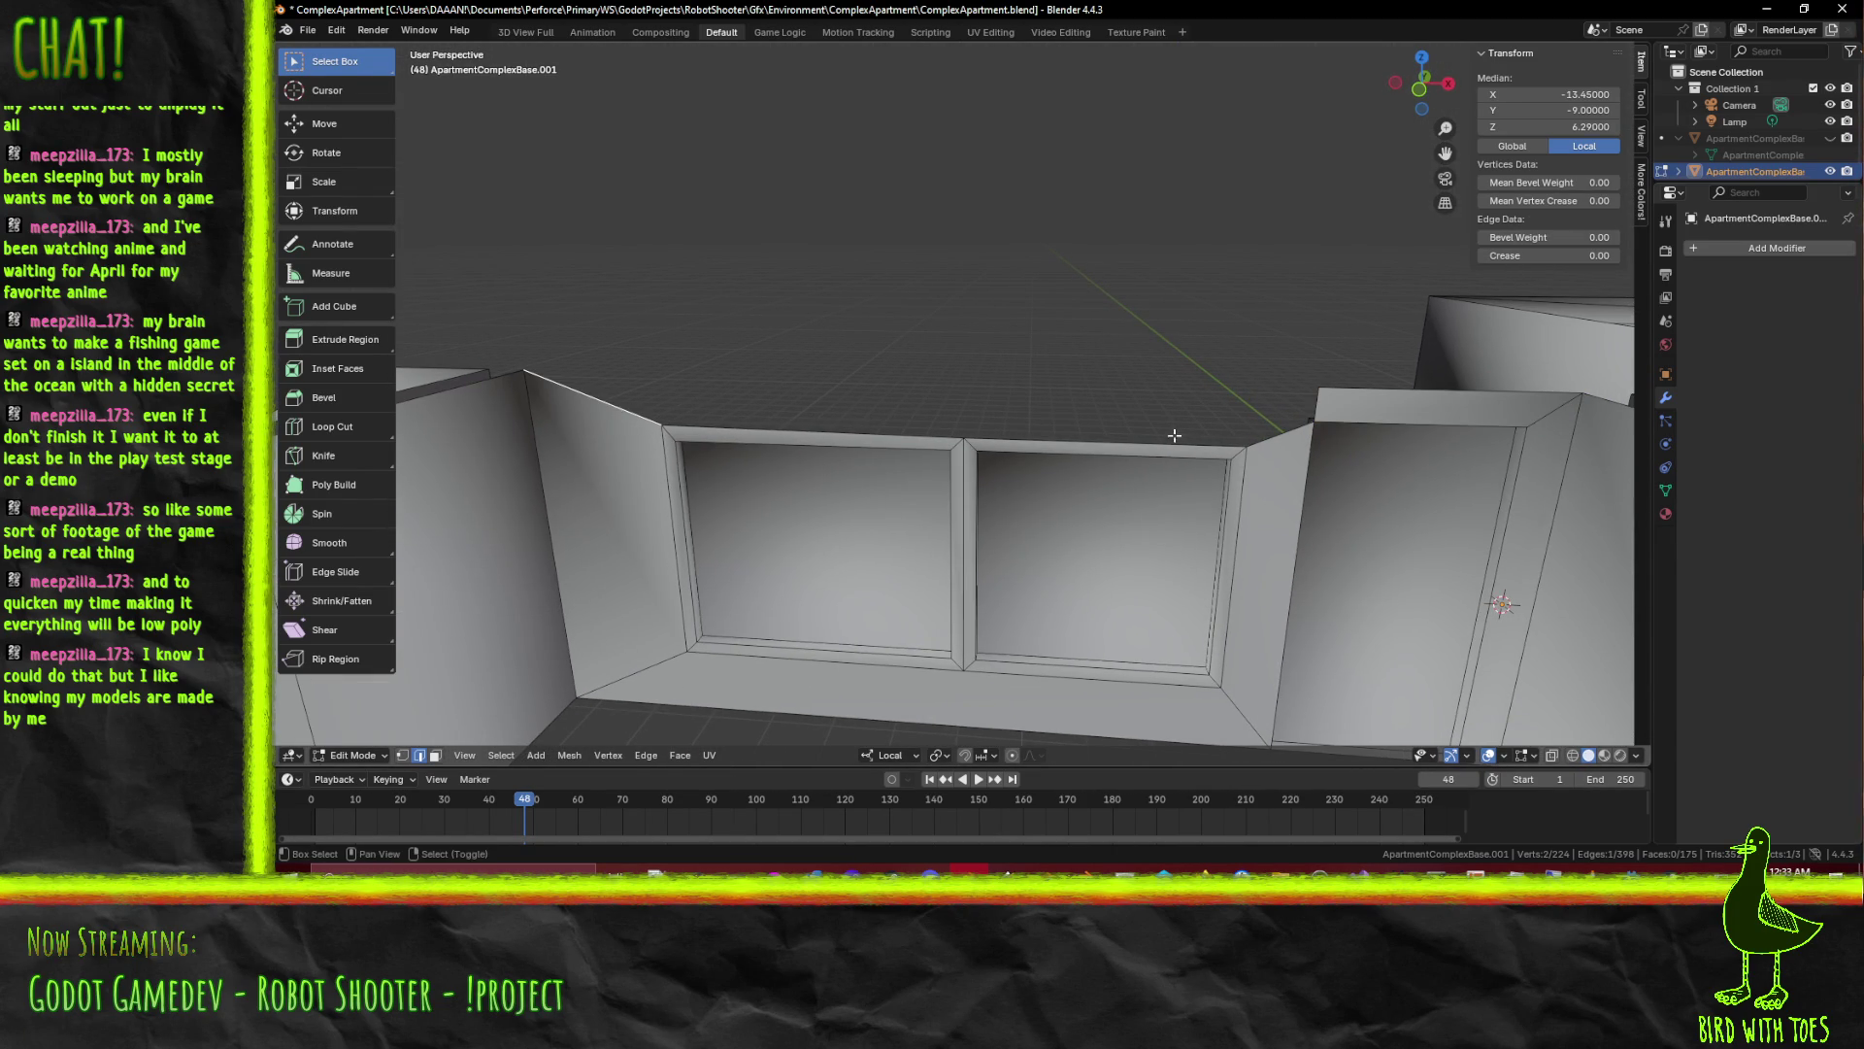
pyautogui.click(785, 419)
pyautogui.click(1182, 431)
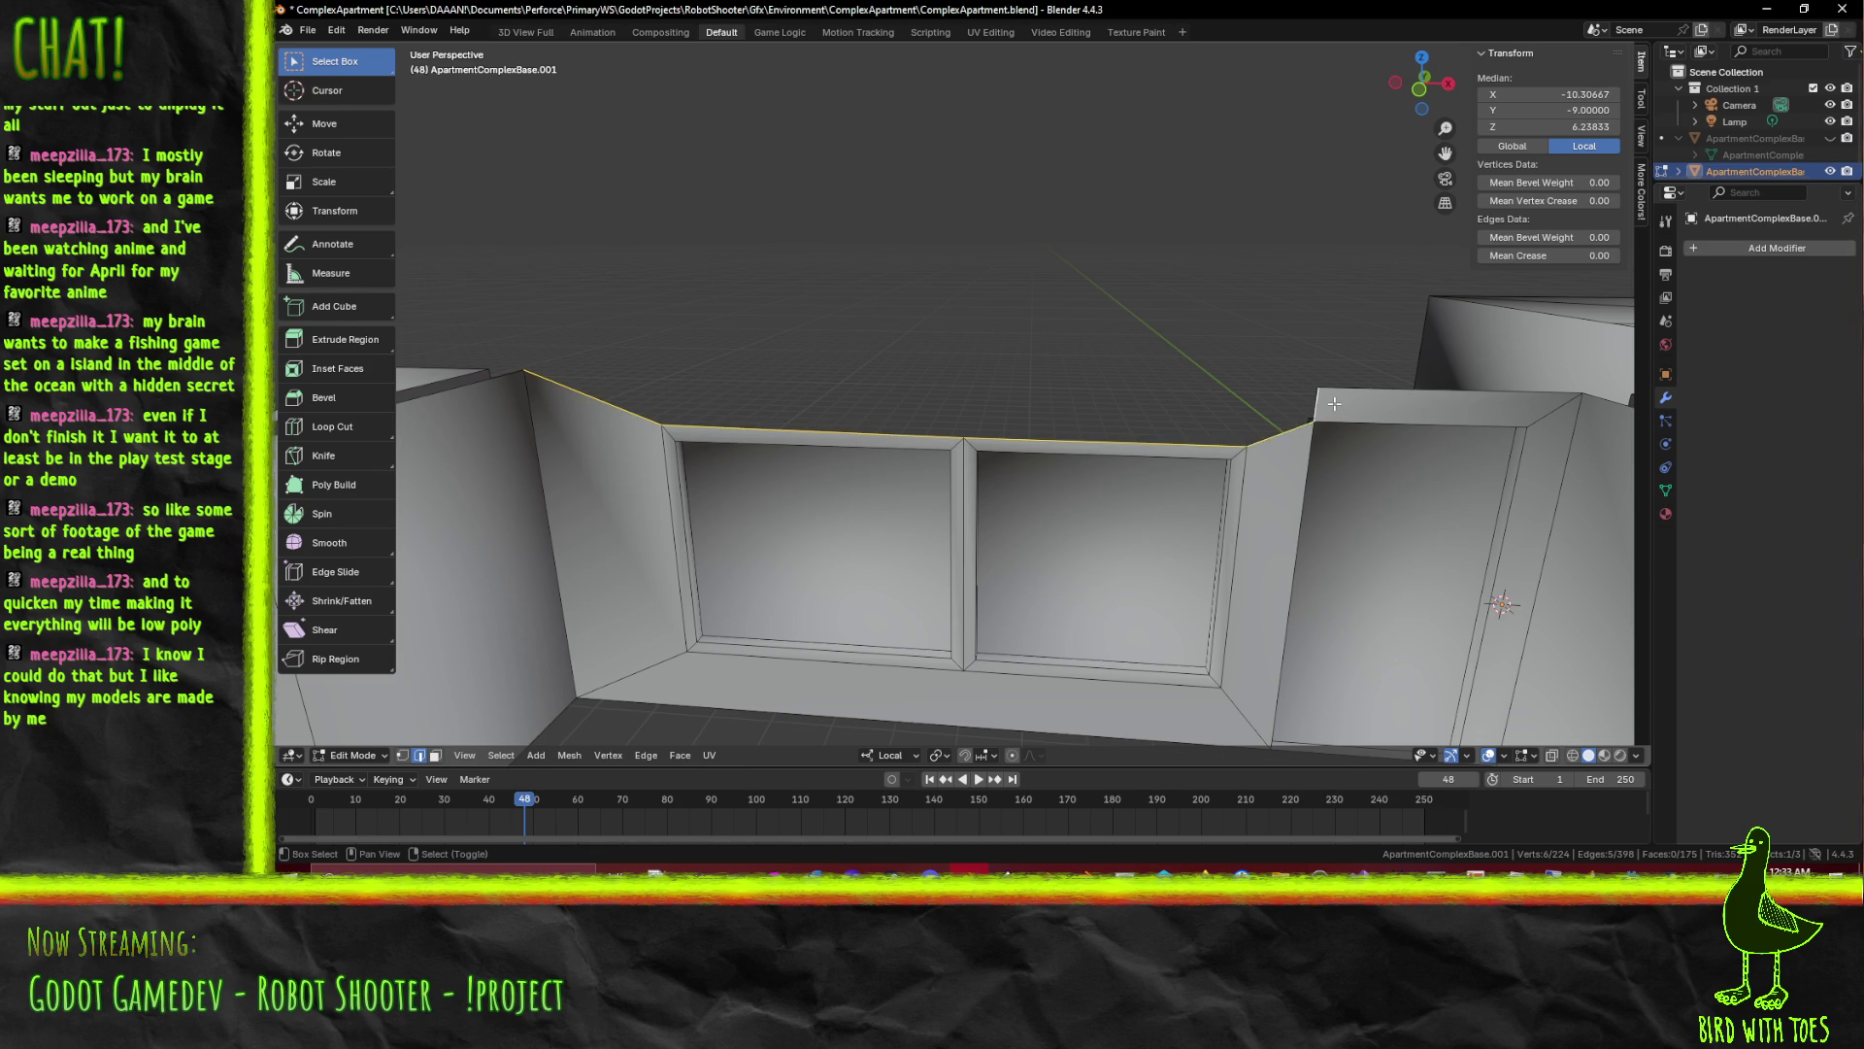
pyautogui.press('f')
# Cap the right-hand ledge with a face across its three top edges and deselect it
pyautogui.moveTo(1037, 424); pyautogui.dragTo(952, 407)
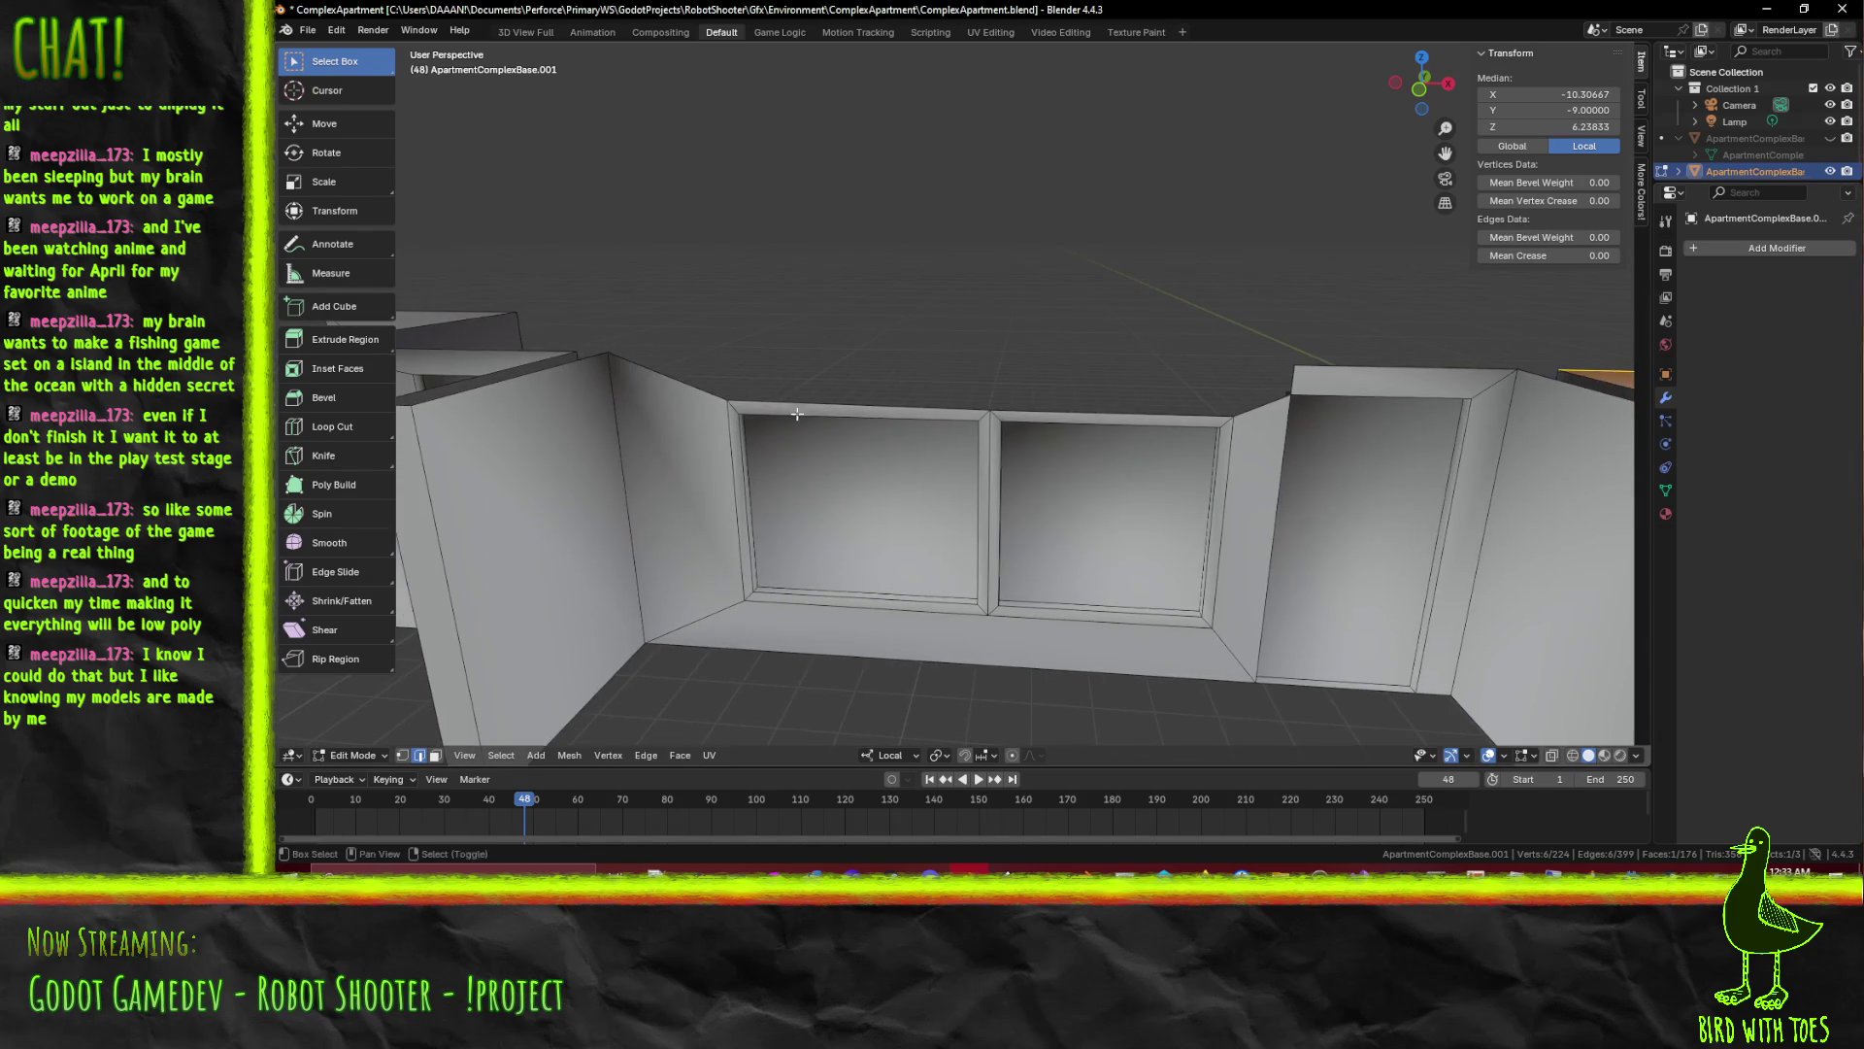
pyautogui.click(953, 406)
pyautogui.click(1202, 406)
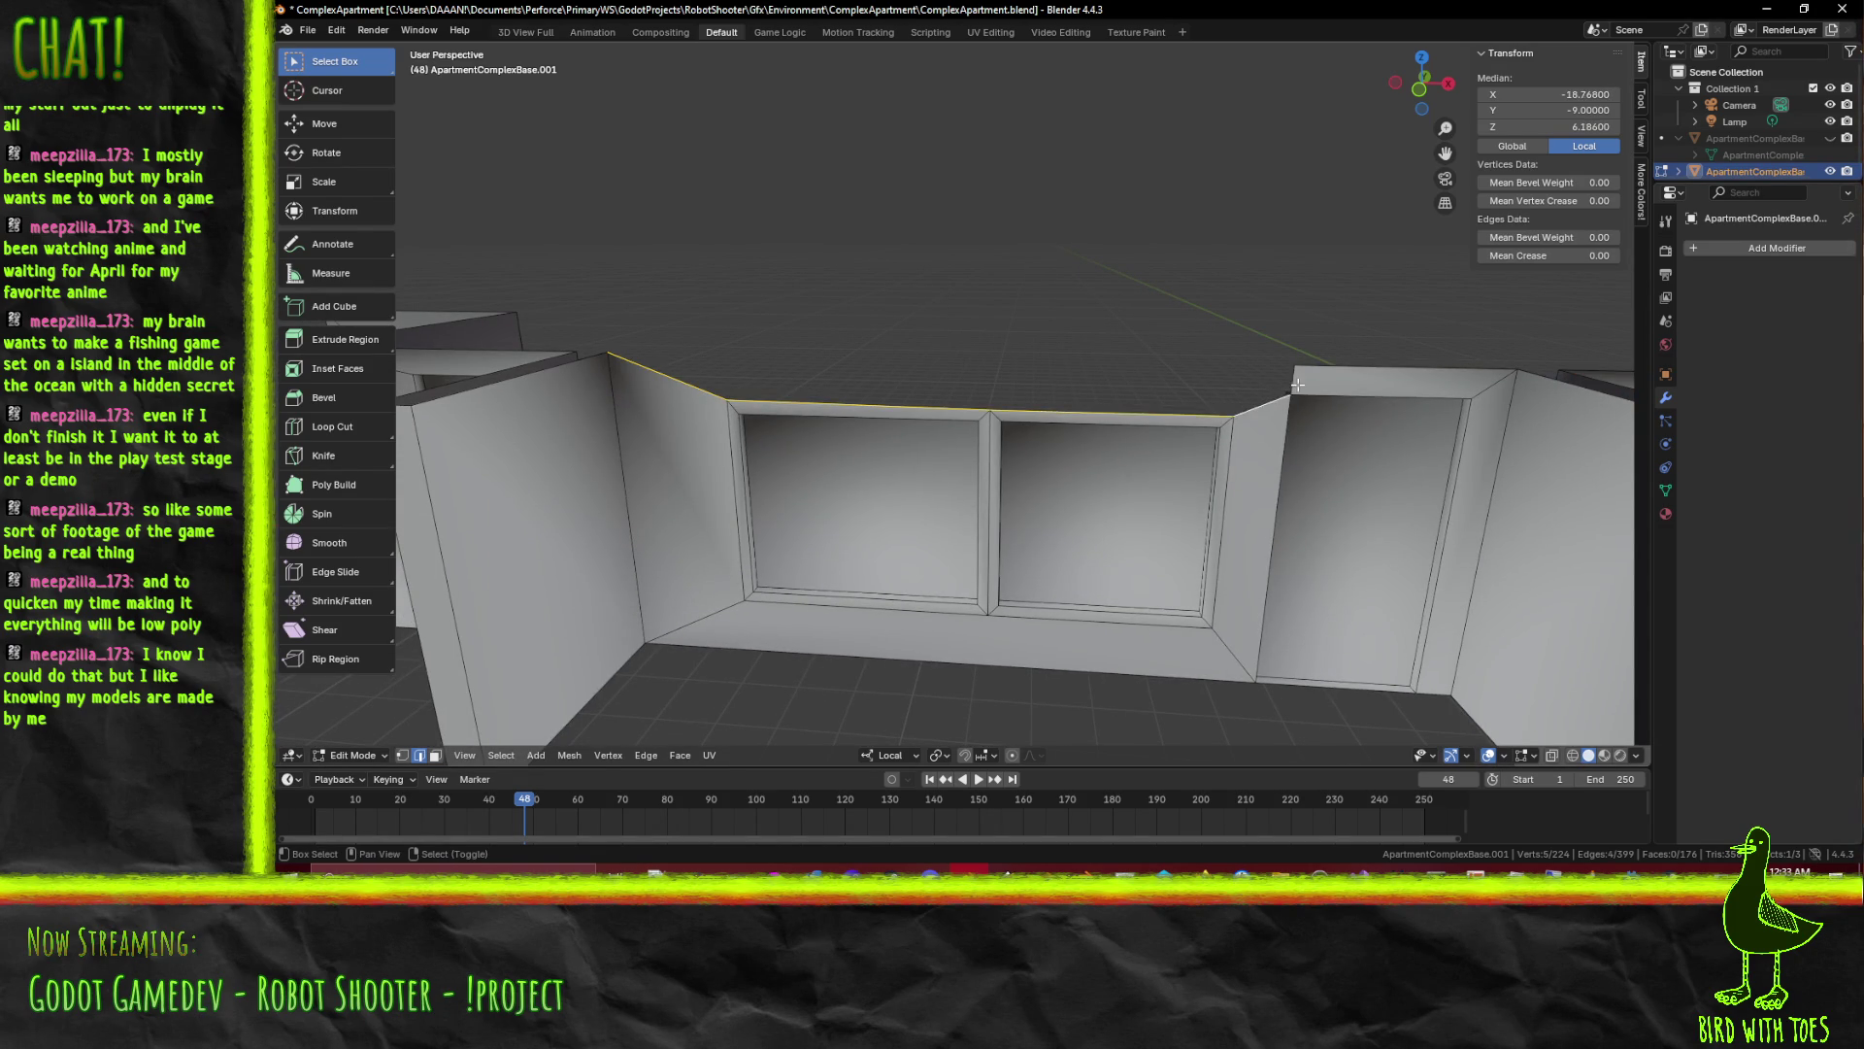
pyautogui.click(1296, 383)
pyautogui.press('f')
pyautogui.hotkey('alt', 'a')
pyautogui.scroll(-3)
# Check the wall-top edges along the strip and switch to front view
pyautogui.moveTo(1328, 403); pyautogui.dragTo(875, 365)
pyautogui.click(901, 385)
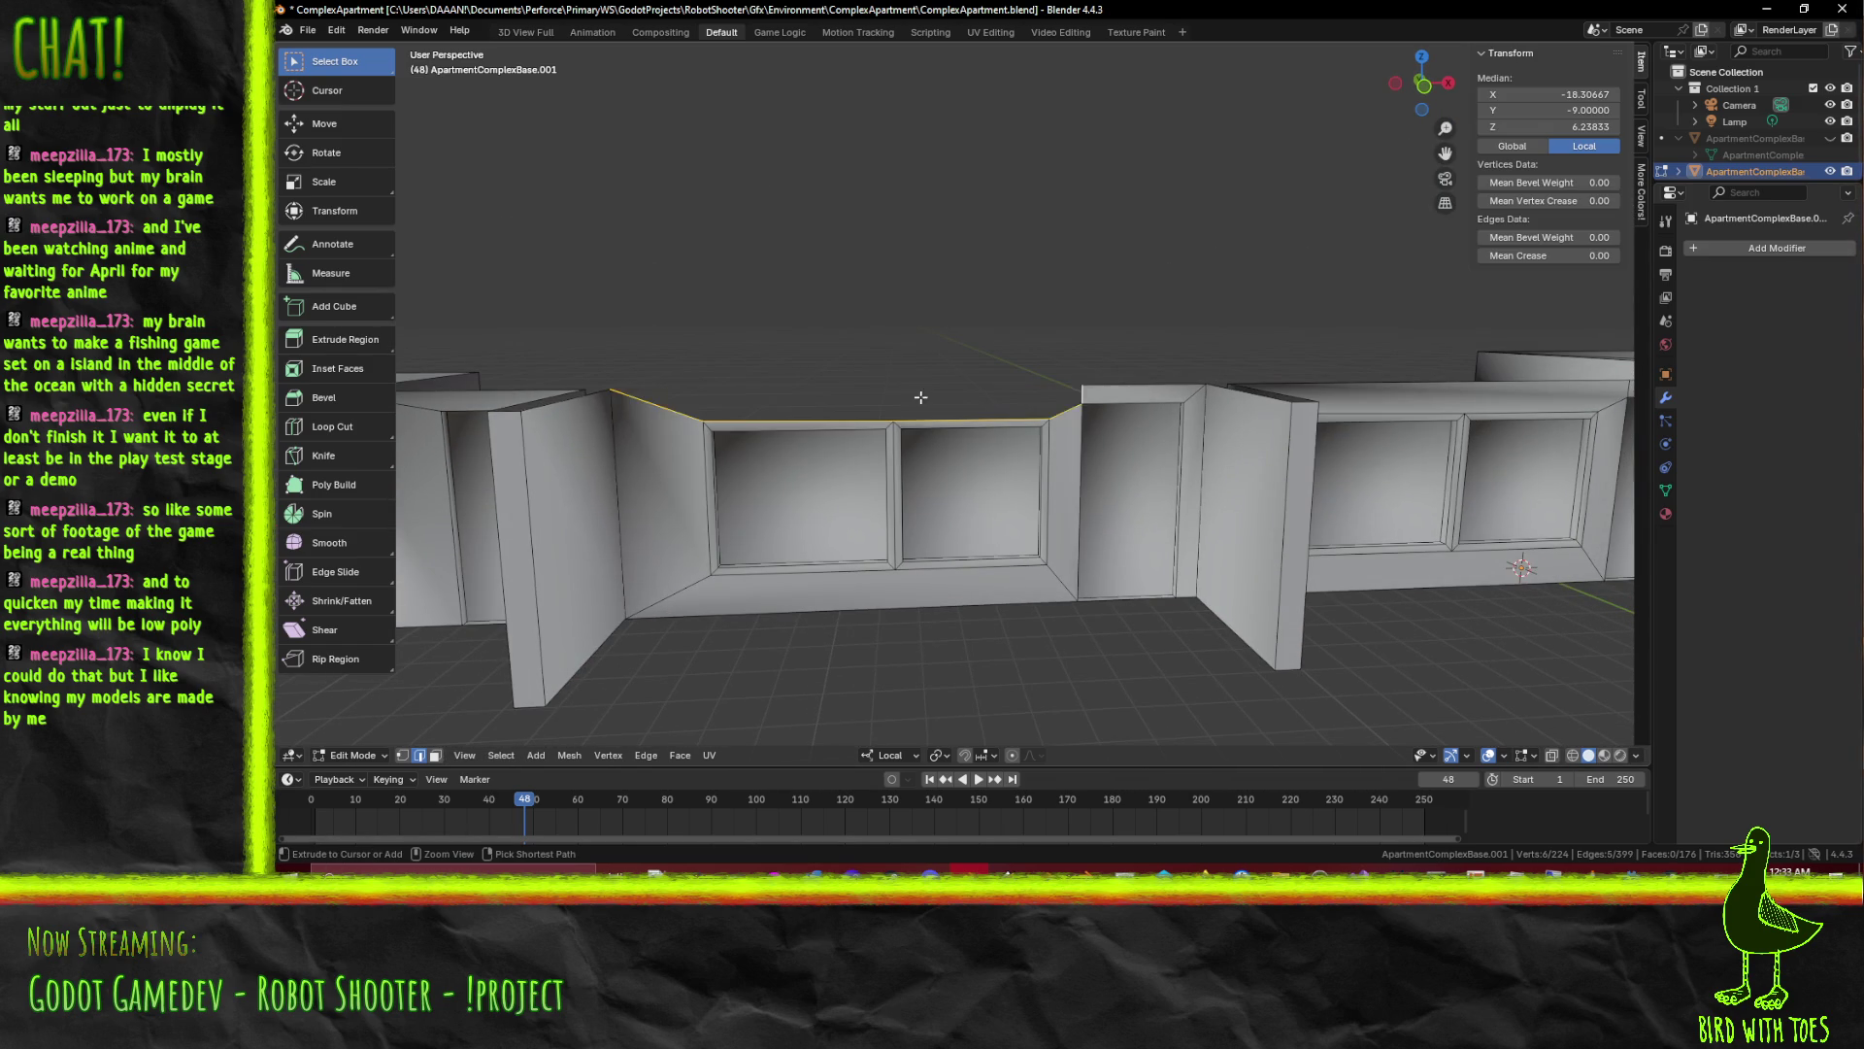
pyautogui.scroll(3)
pyautogui.click(968, 442)
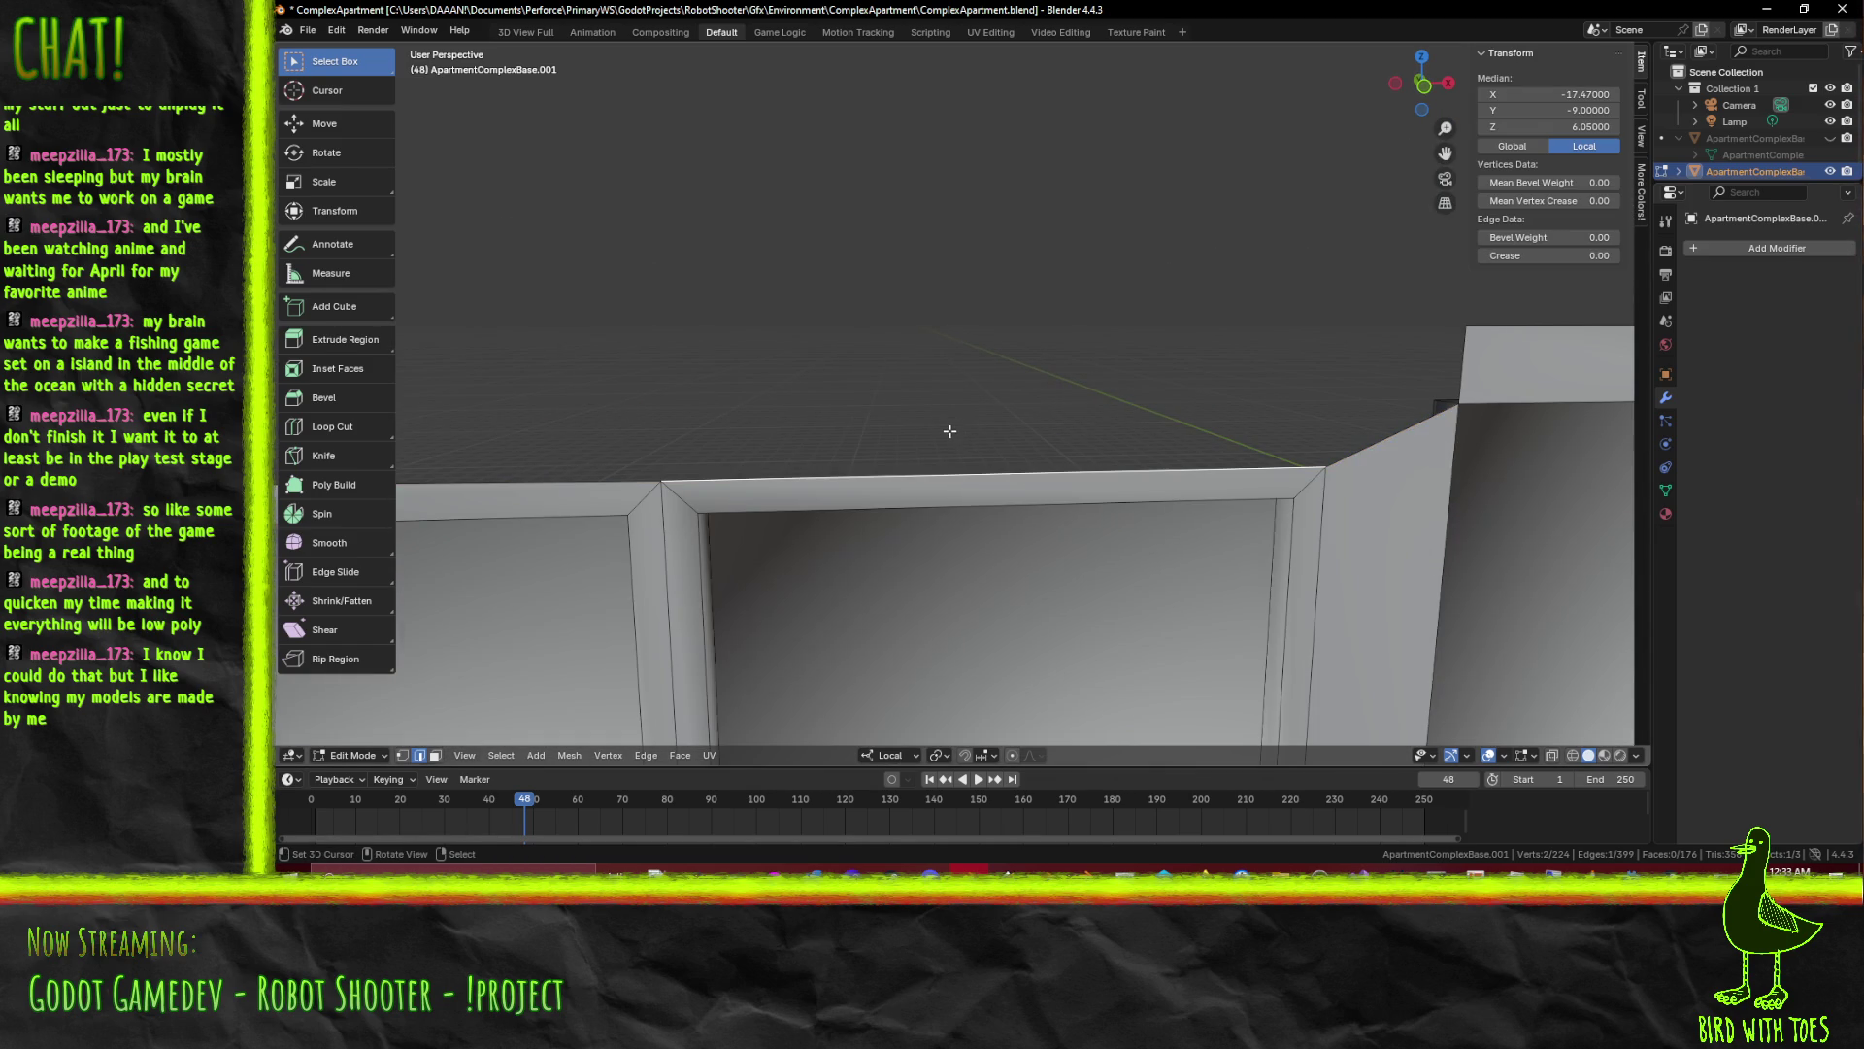
pyautogui.scroll(-3)
pyautogui.press('KP_1')
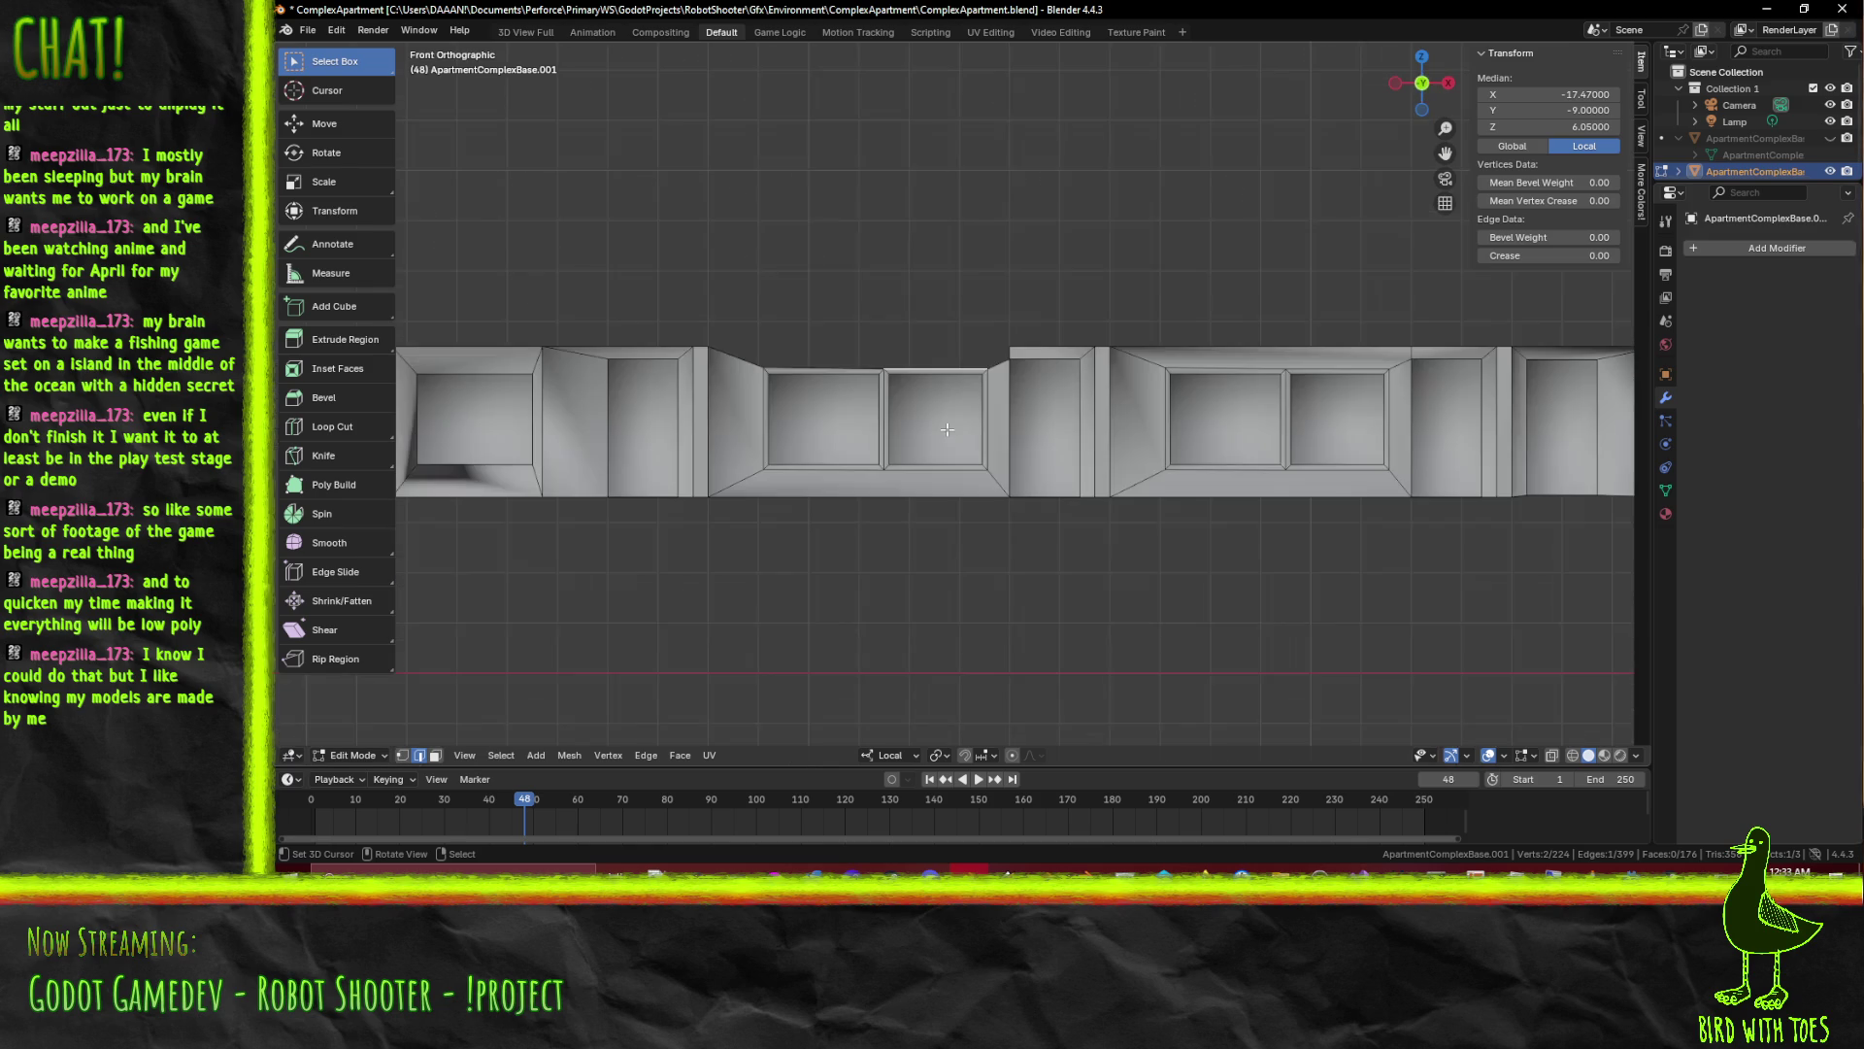
pyautogui.scroll(3)
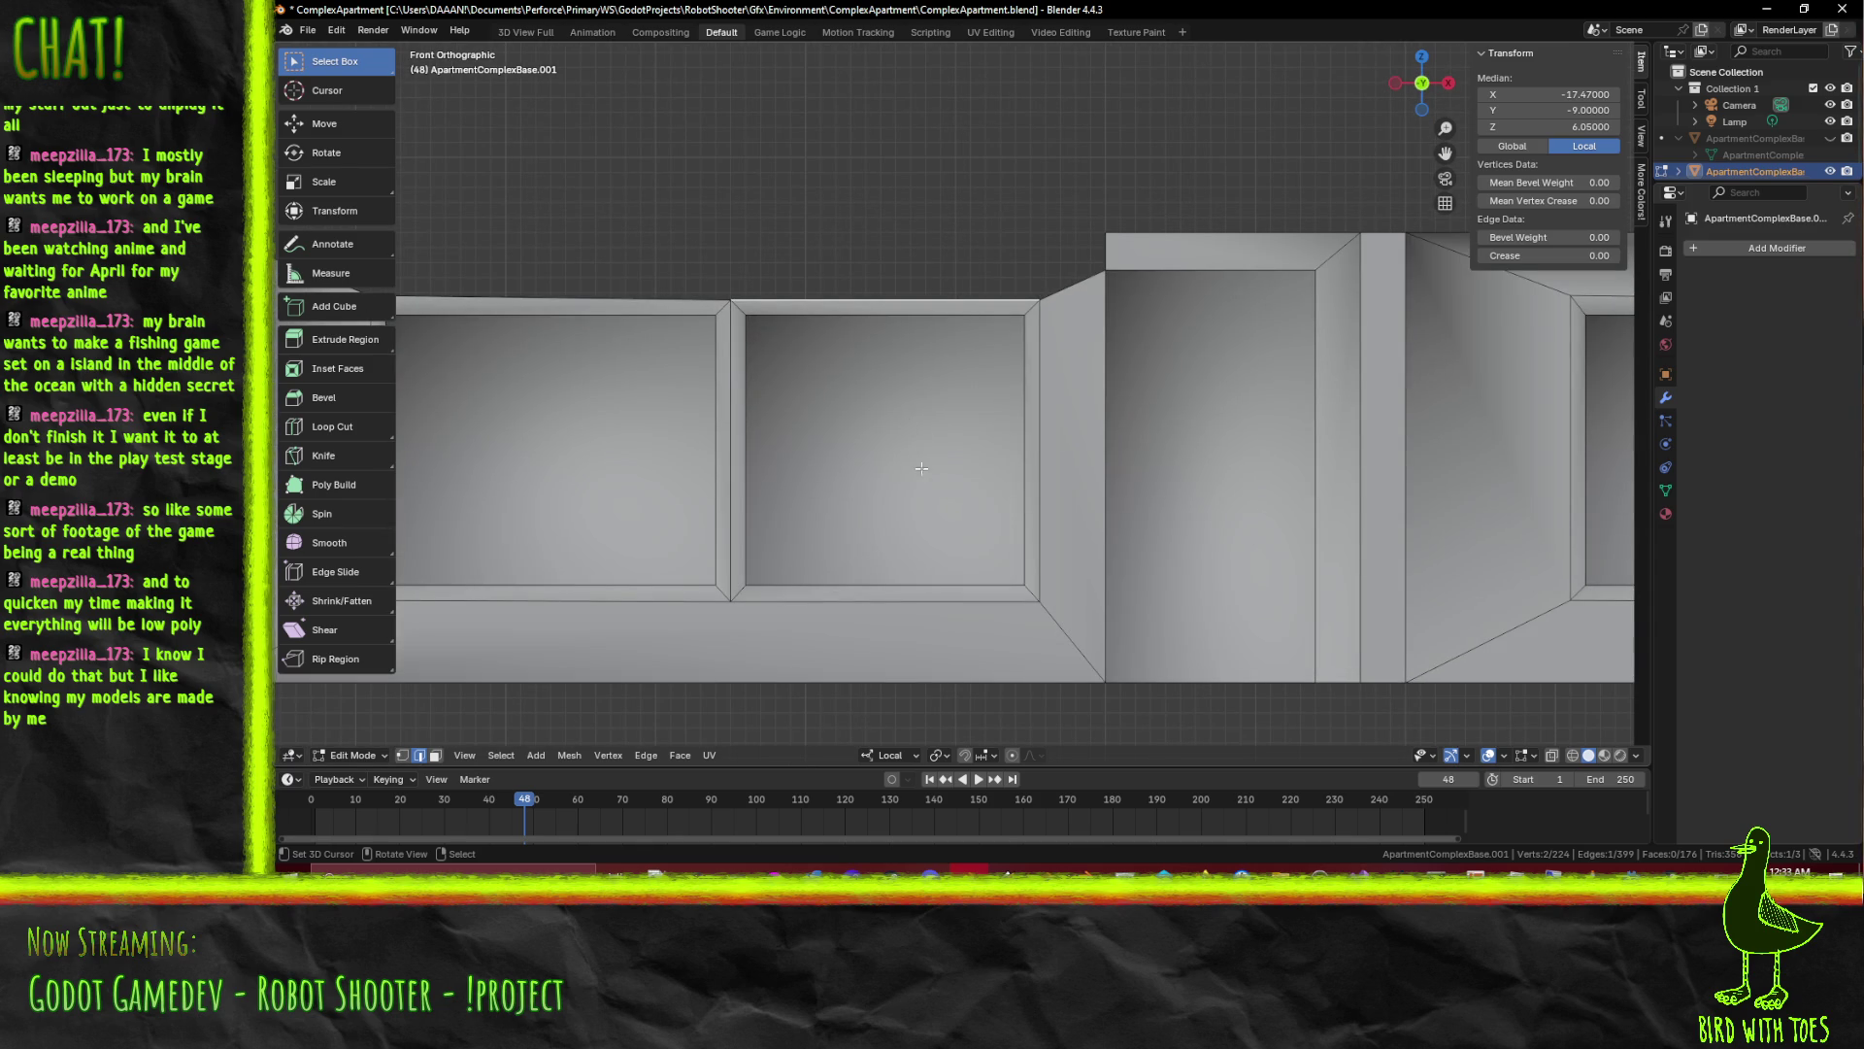
# Extrude the top edge 0.4 upward and raise it a further 0.05 along Z into a parapet block
pyautogui.press('e')
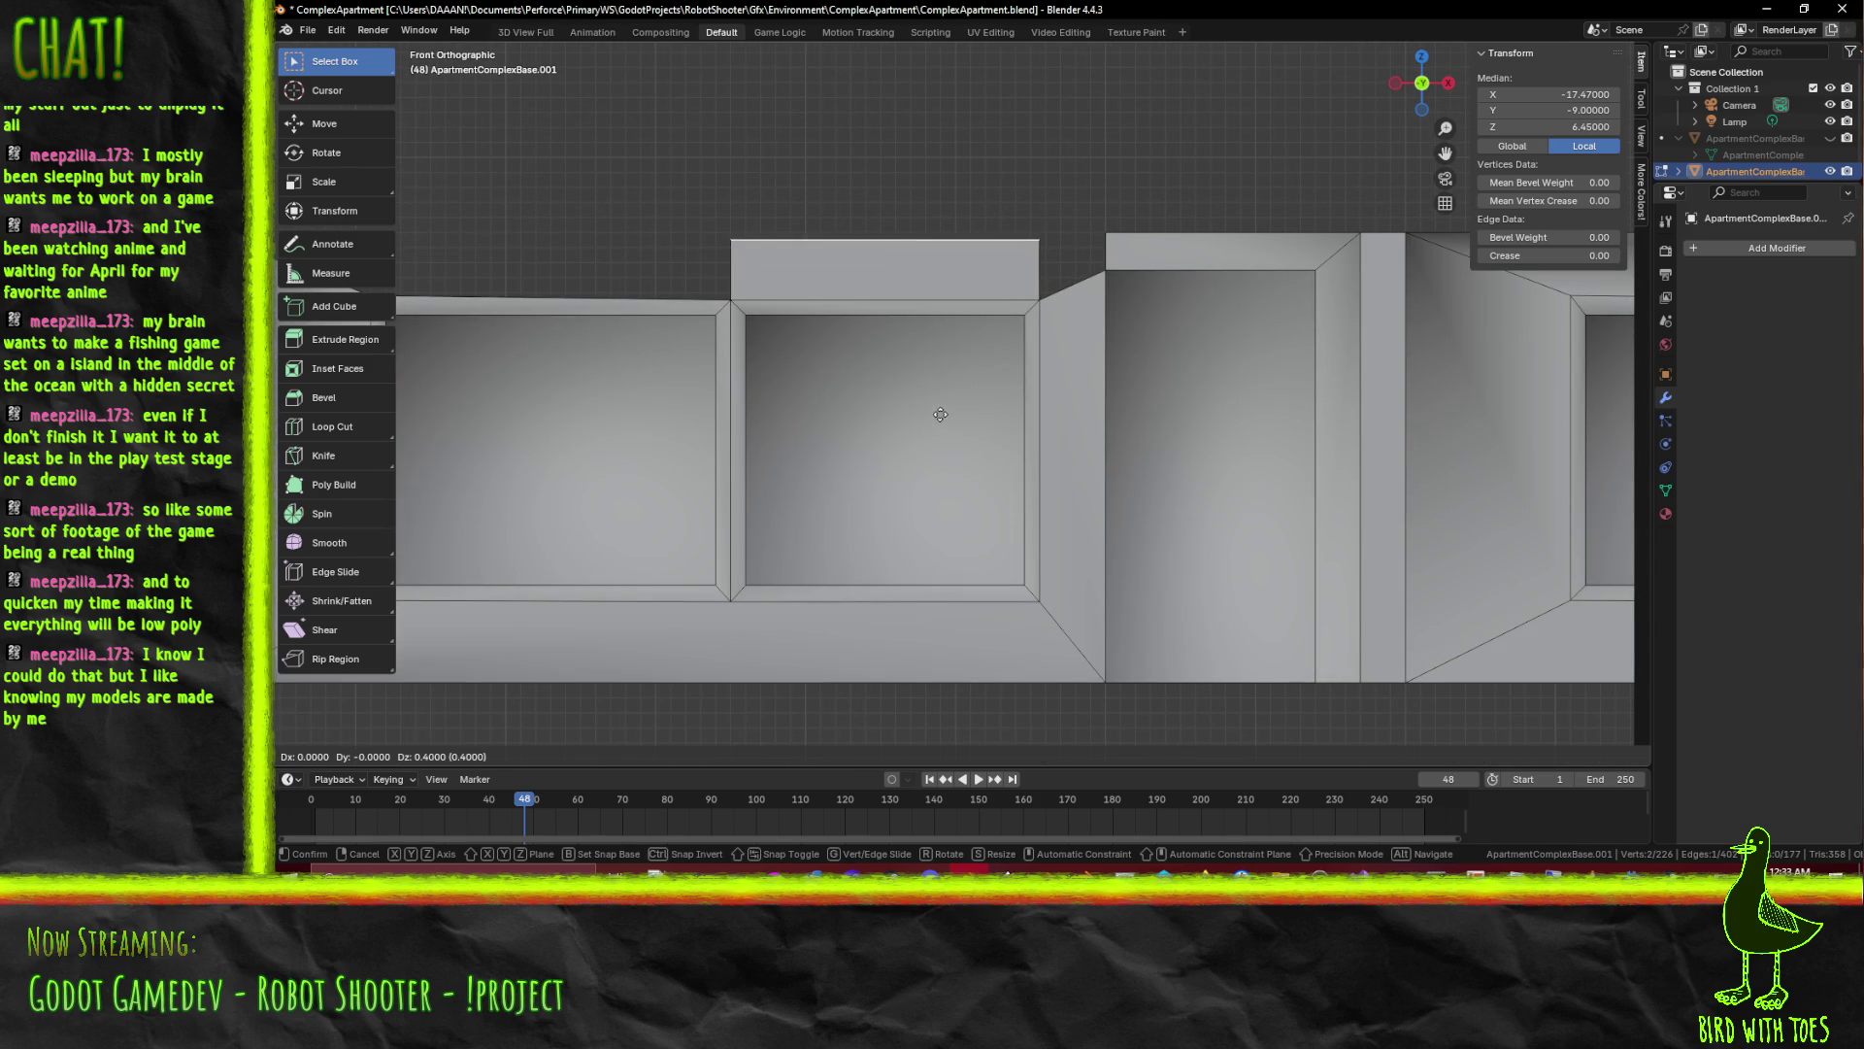
pyautogui.press('Return')
pyautogui.scroll(3)
pyautogui.scroll(3)
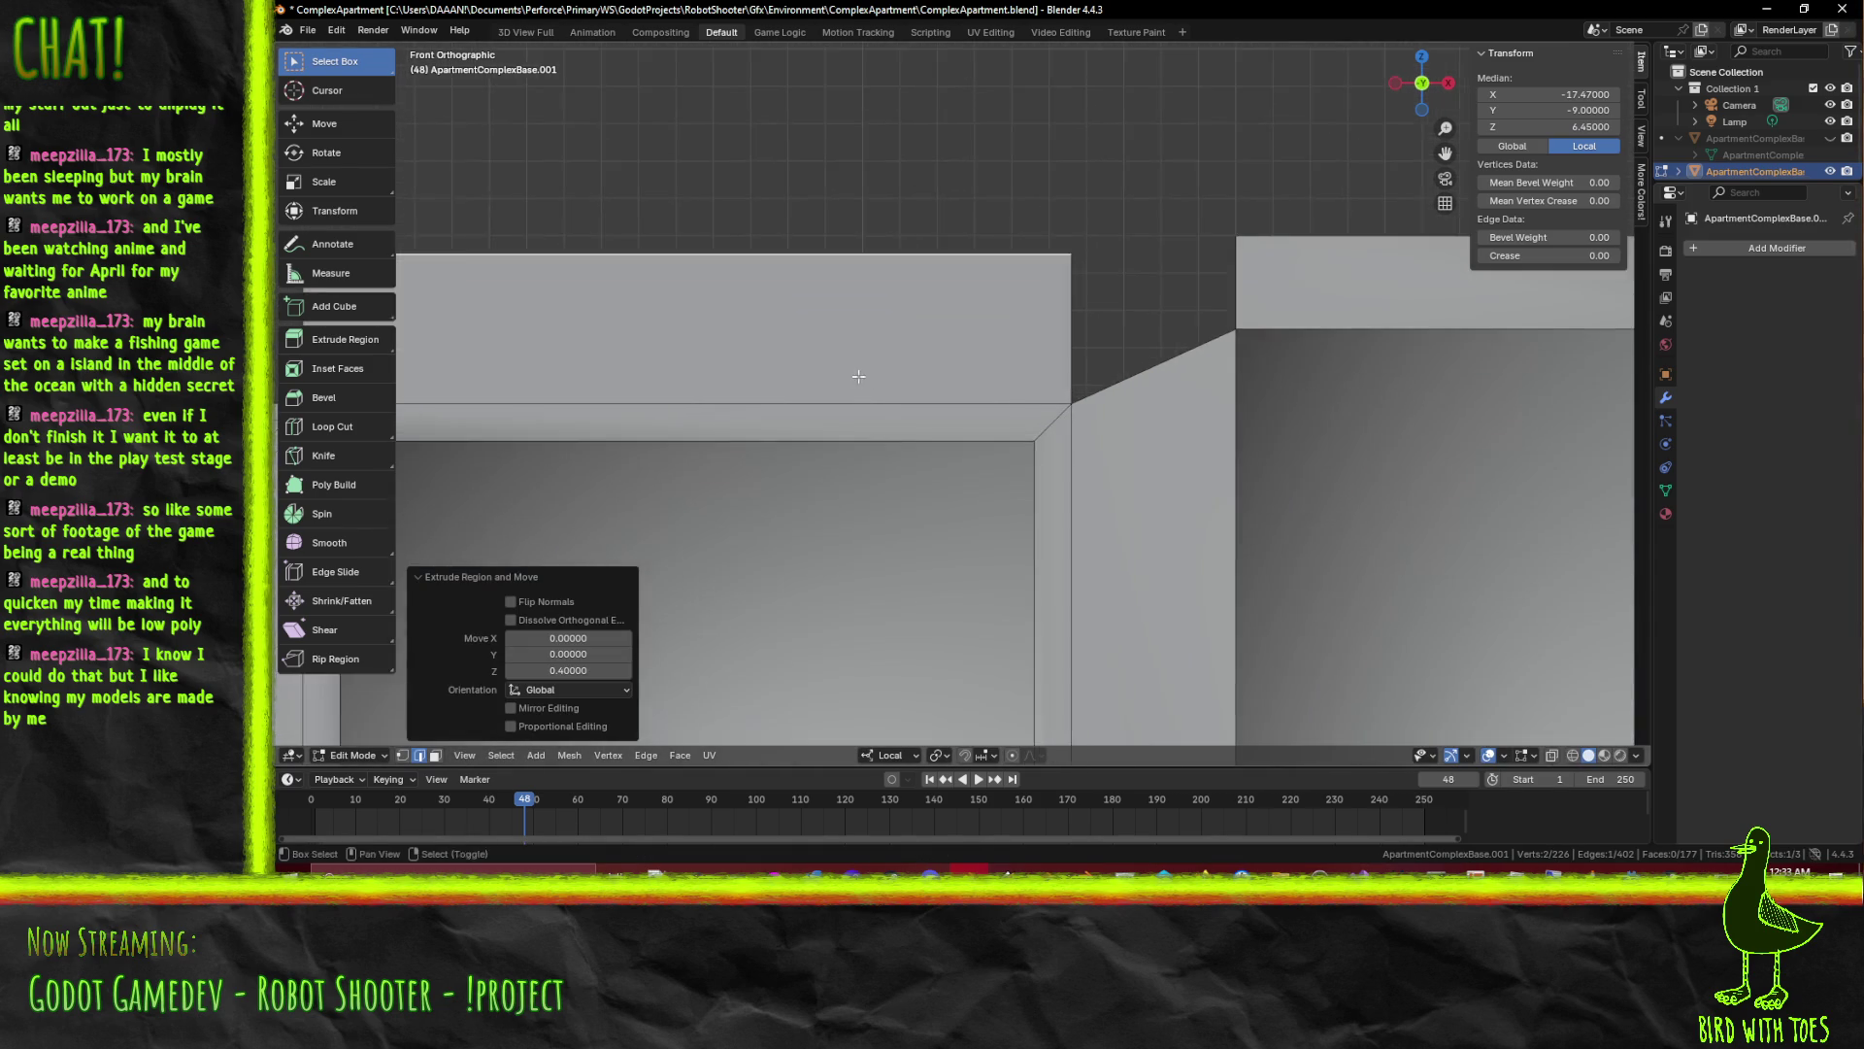
pyautogui.scroll(3)
pyautogui.press('g')
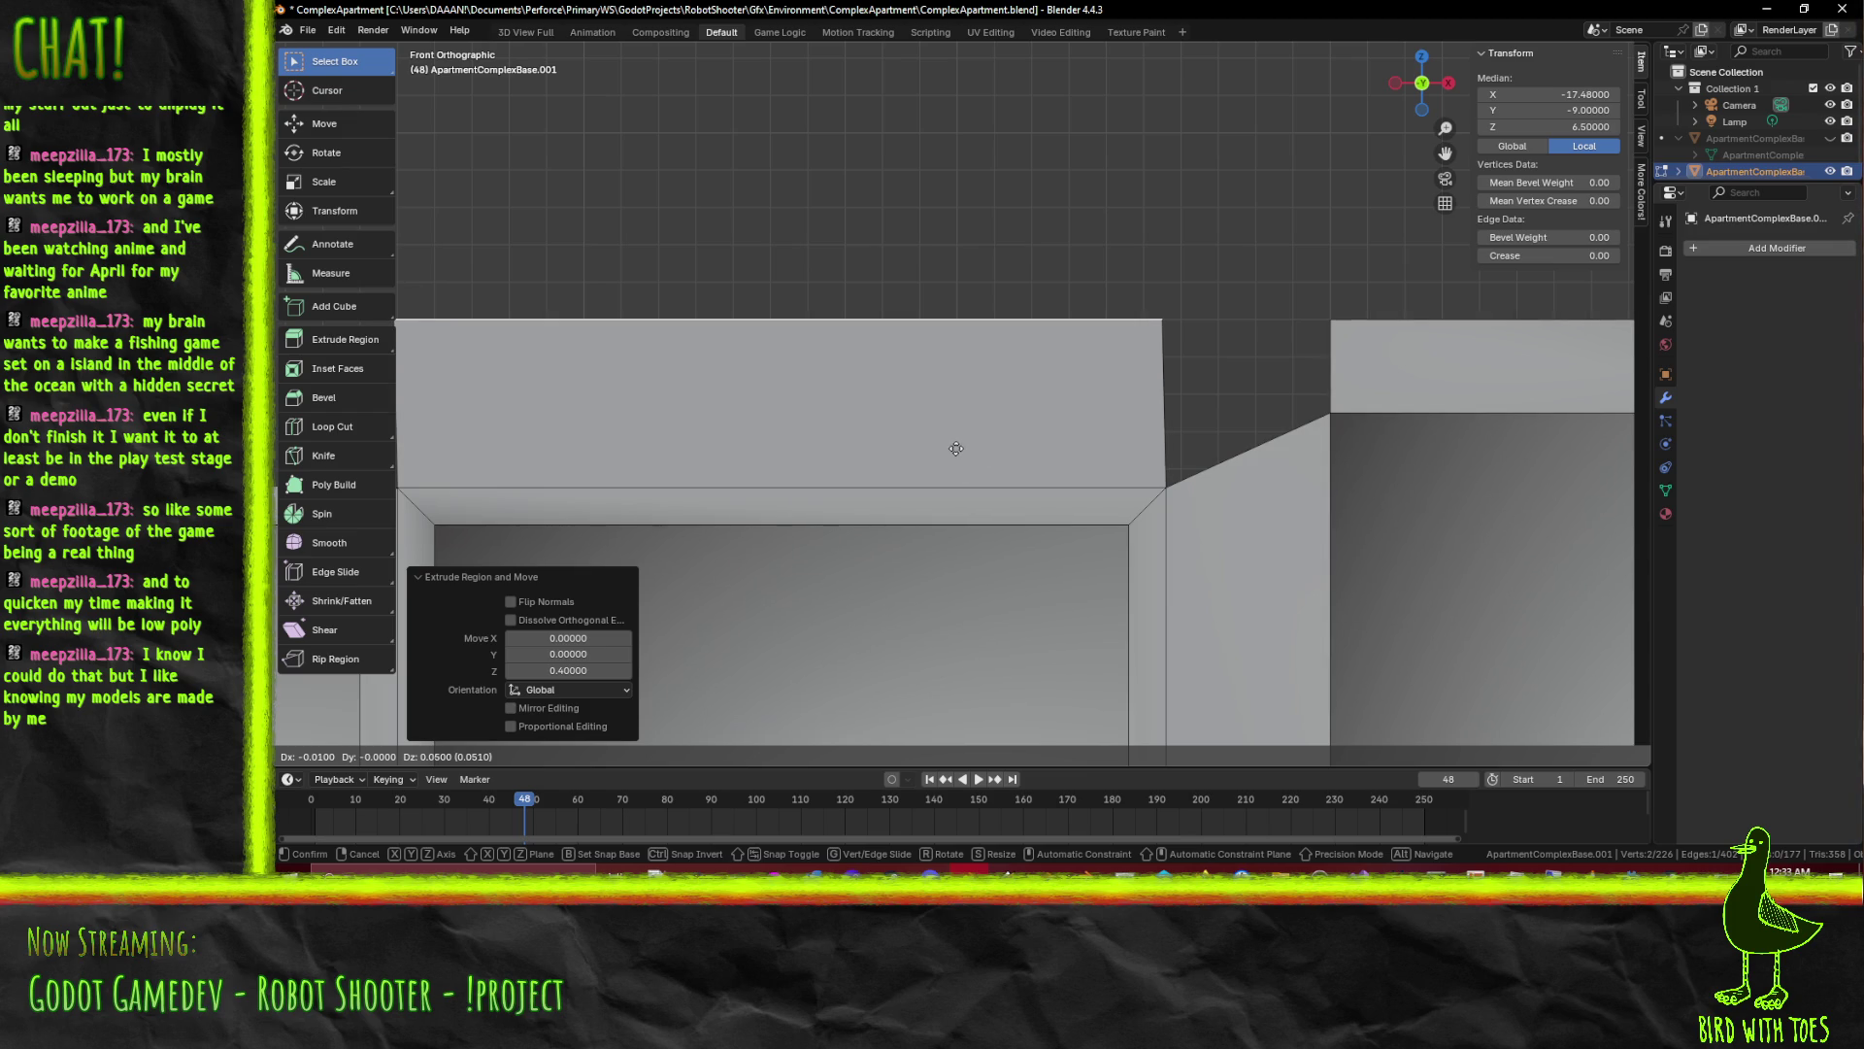
pyautogui.press('z')
pyautogui.press('z')
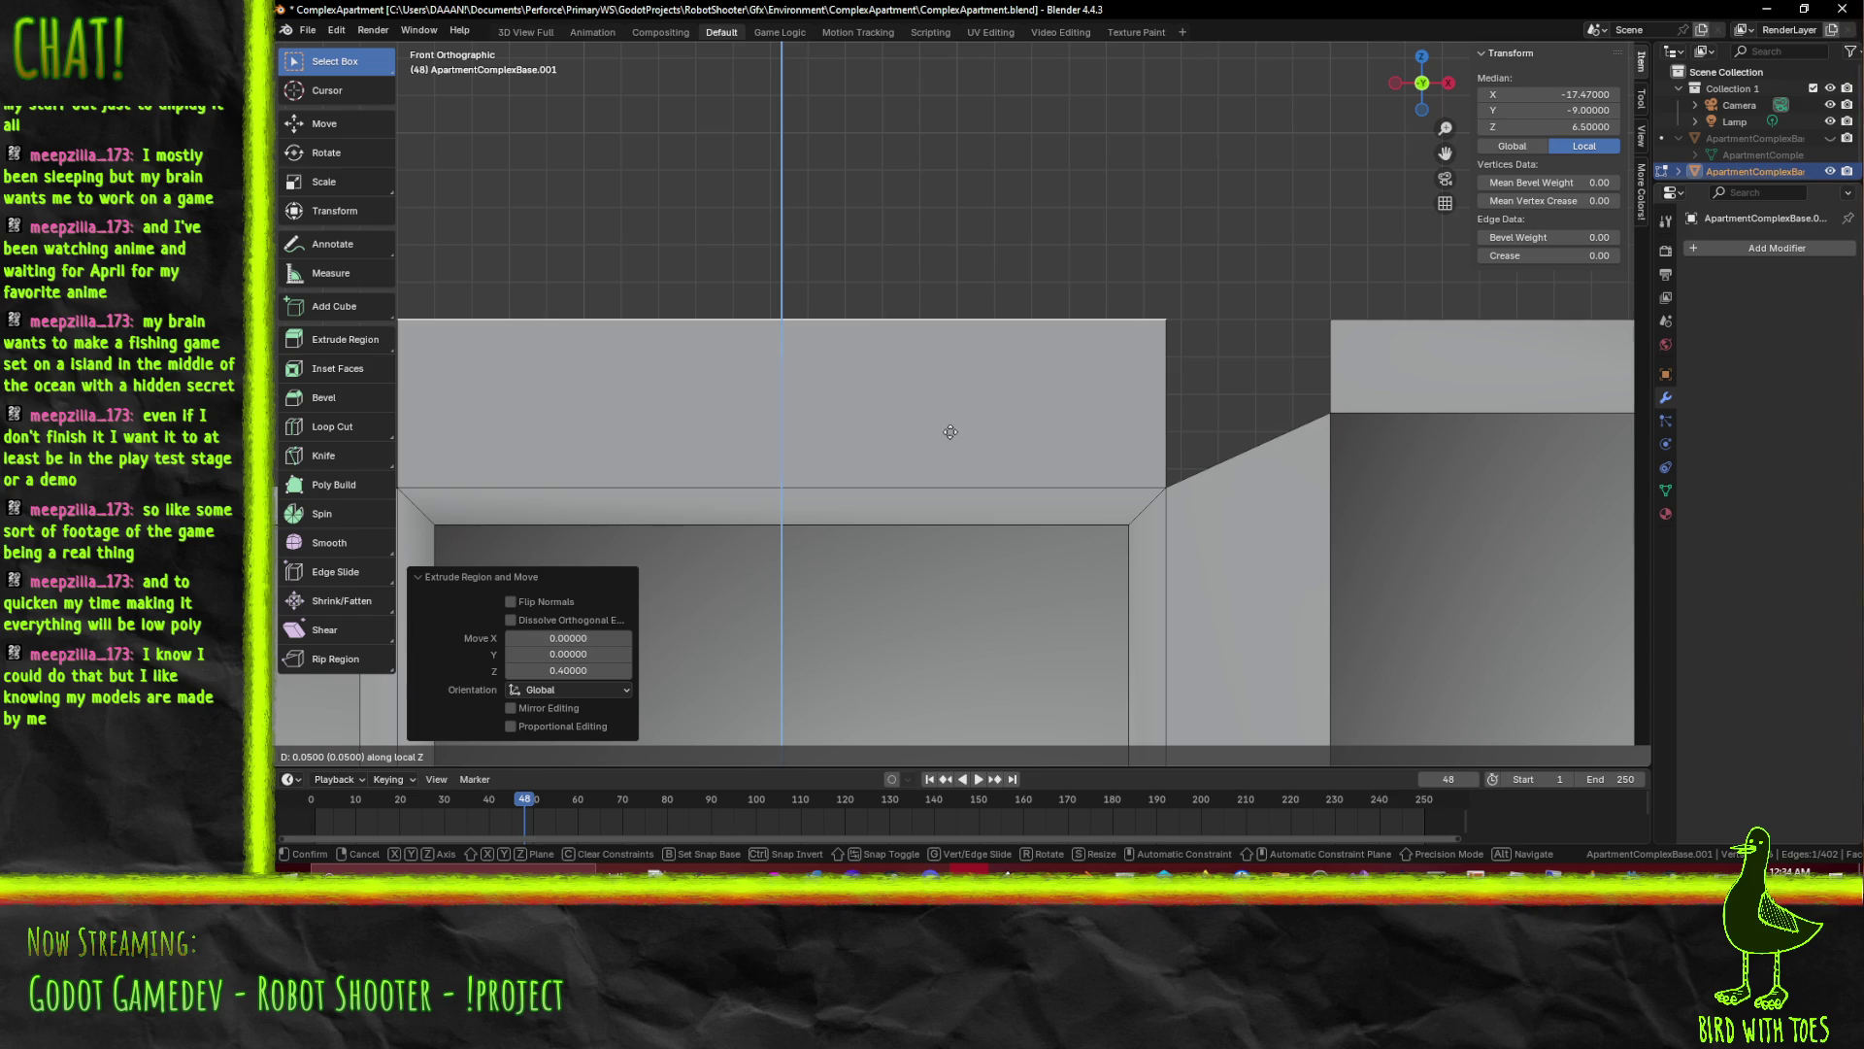
pyautogui.press('z')
pyautogui.scroll(3)
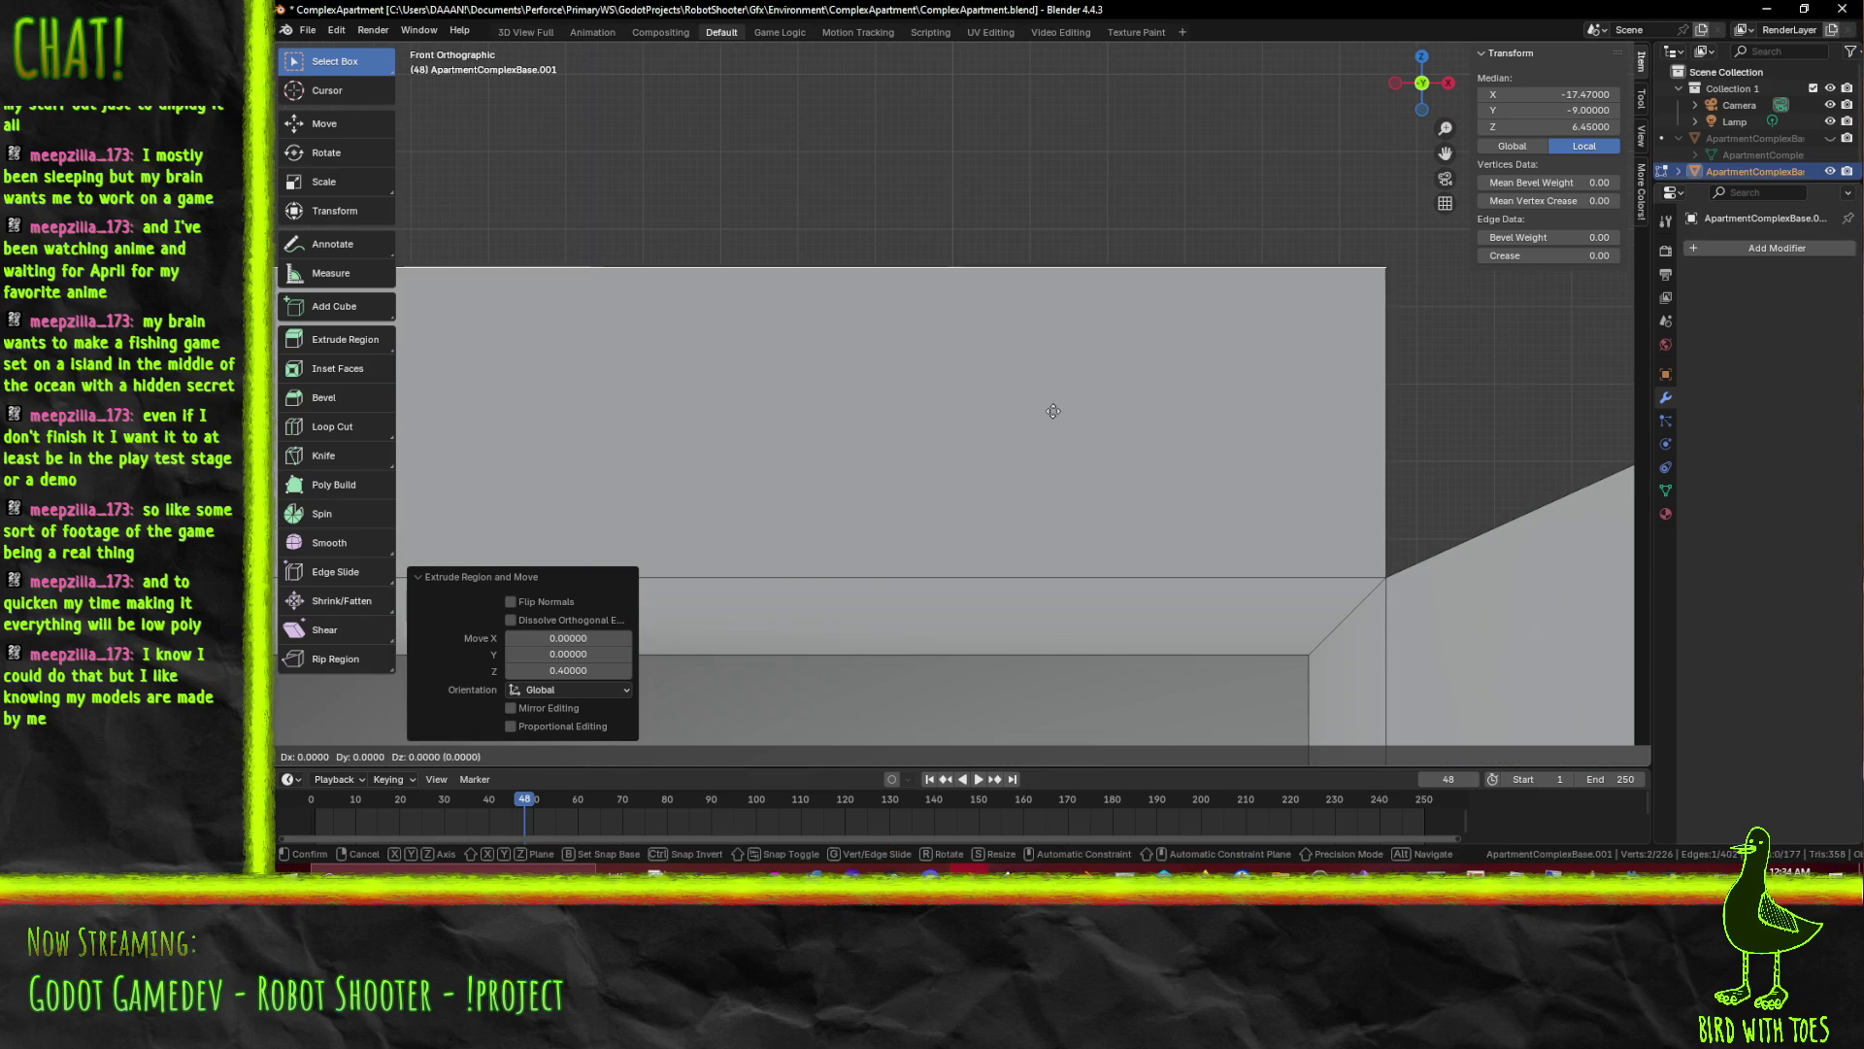
pyautogui.click(1116, 378)
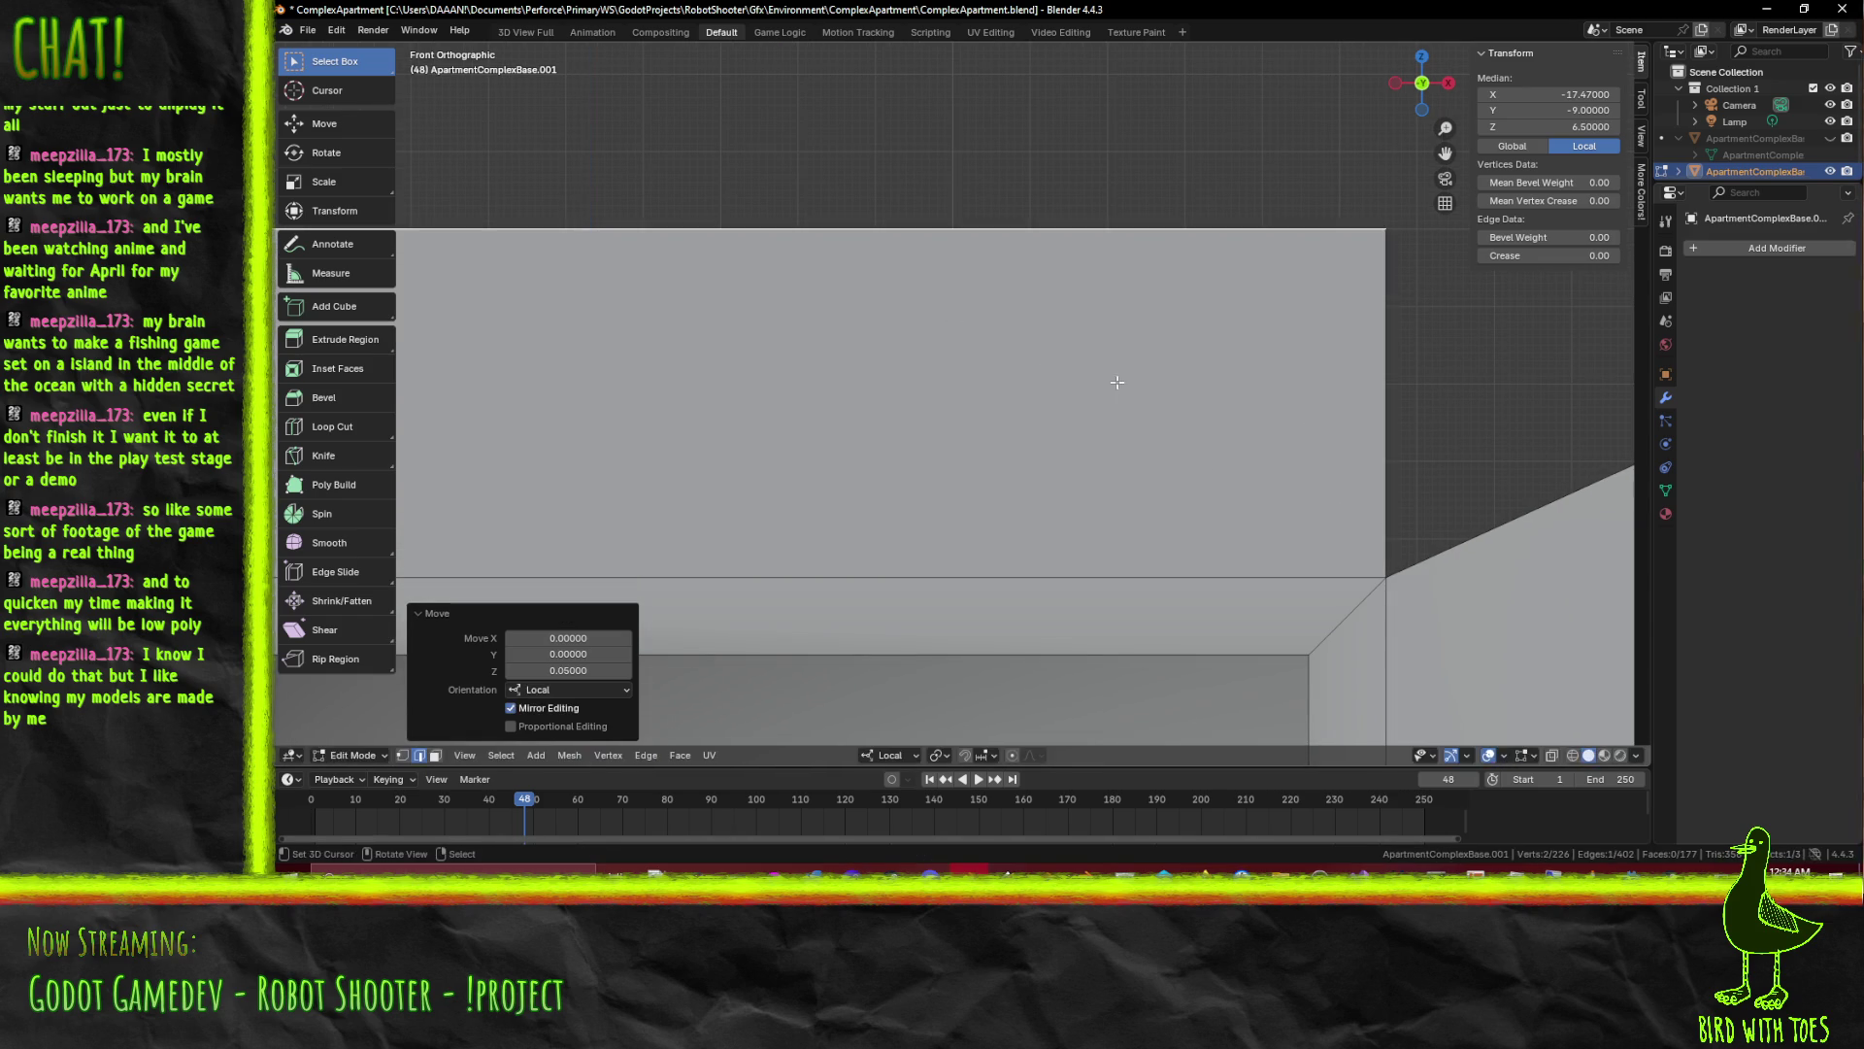
pyautogui.scroll(-3)
# Fill the two gaps beside the raised block with faces, deselect, and pan along the strip
pyautogui.click(1159, 390)
pyautogui.press('f')
pyautogui.scroll(-3)
pyautogui.moveTo(895, 424); pyautogui.dragTo(1164, 414)
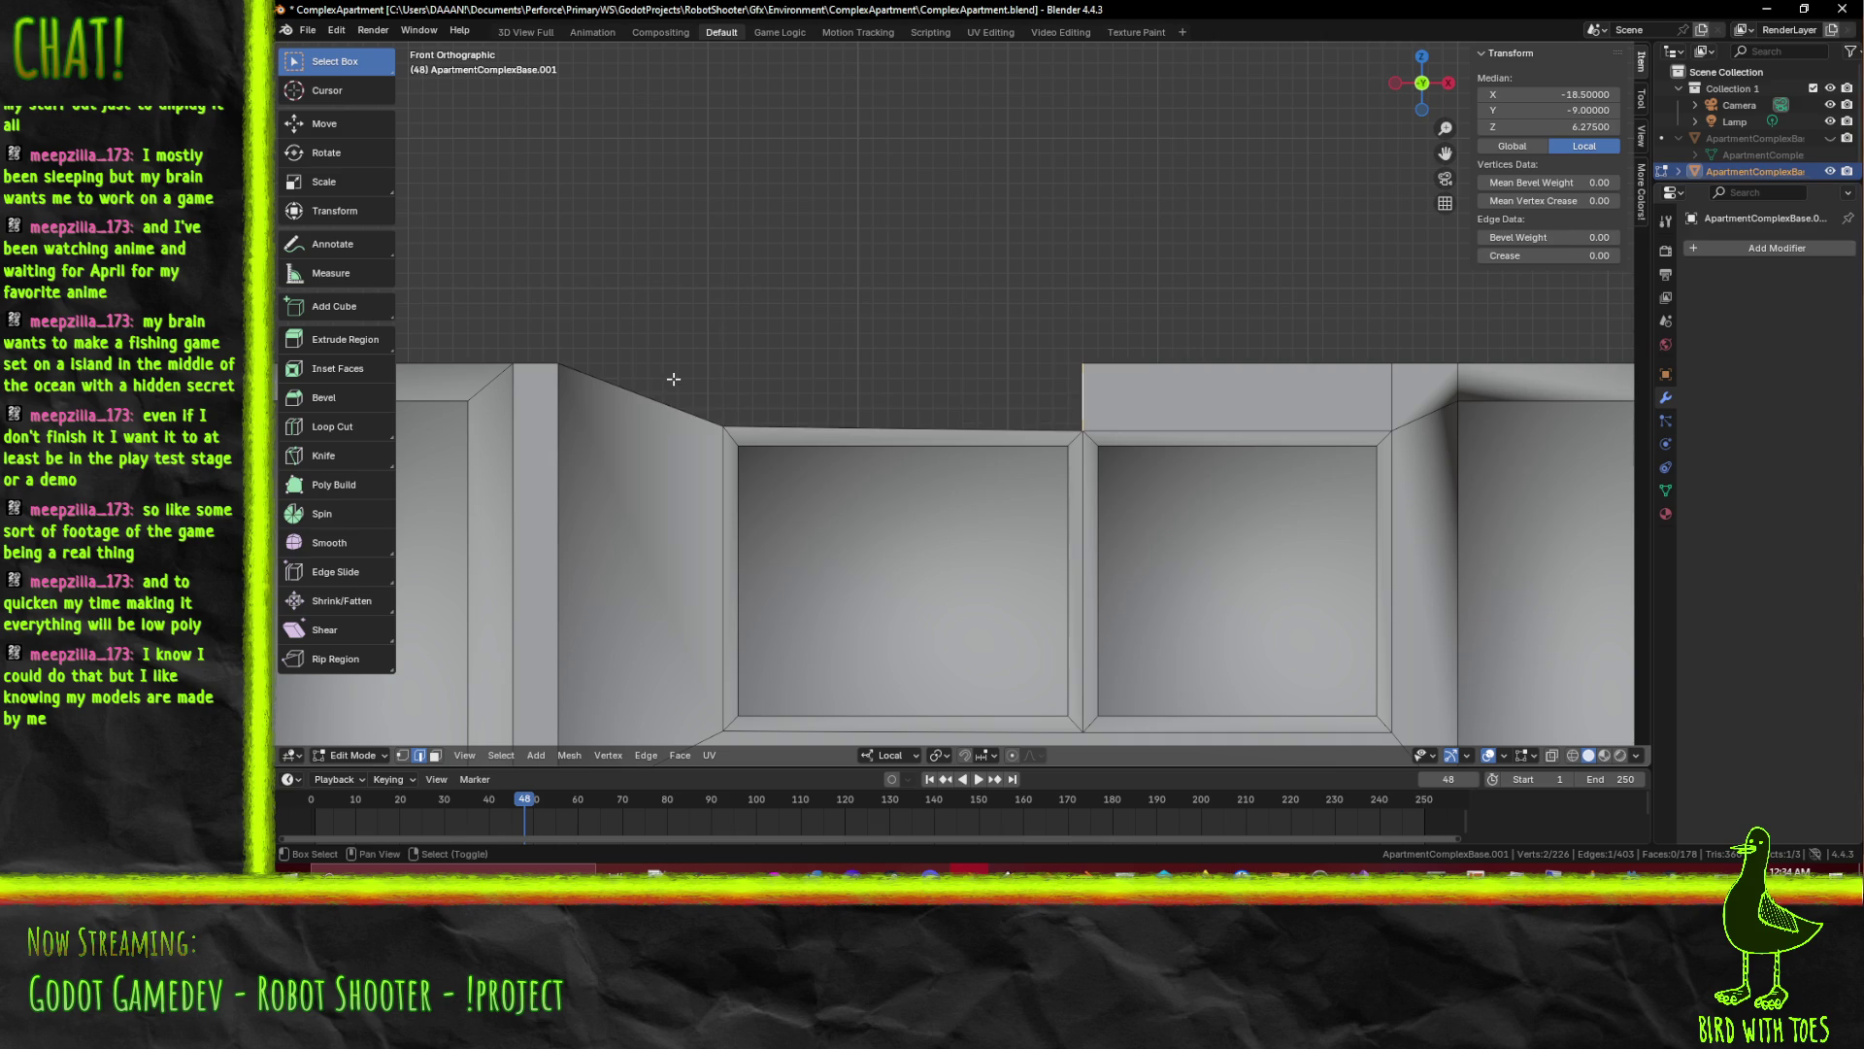
pyautogui.press('f')
pyautogui.hotkey('alt', 'a')
pyautogui.scroll(-3)
pyautogui.moveTo(1019, 418); pyautogui.dragTo(821, 364)
pyautogui.press('shift')
pyautogui.moveTo(1336, 439); pyautogui.dragTo(1543, 439)
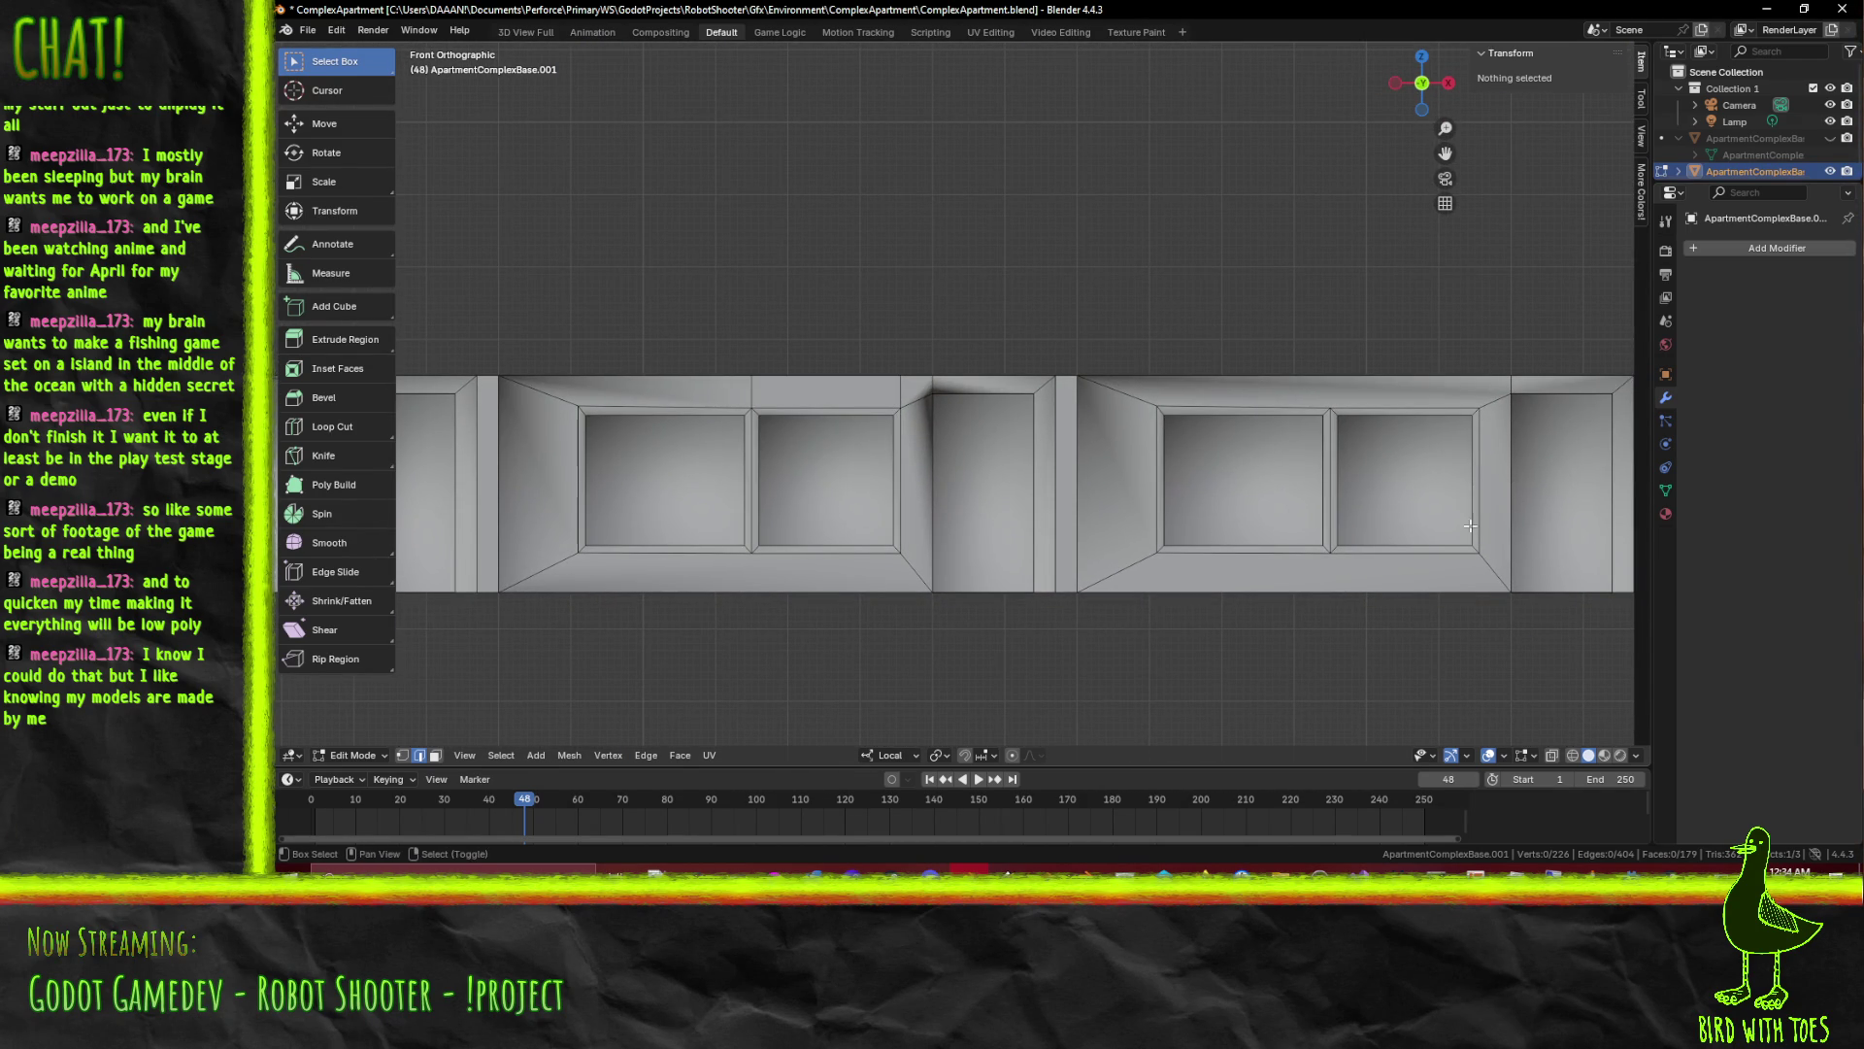
pyautogui.scroll(3)
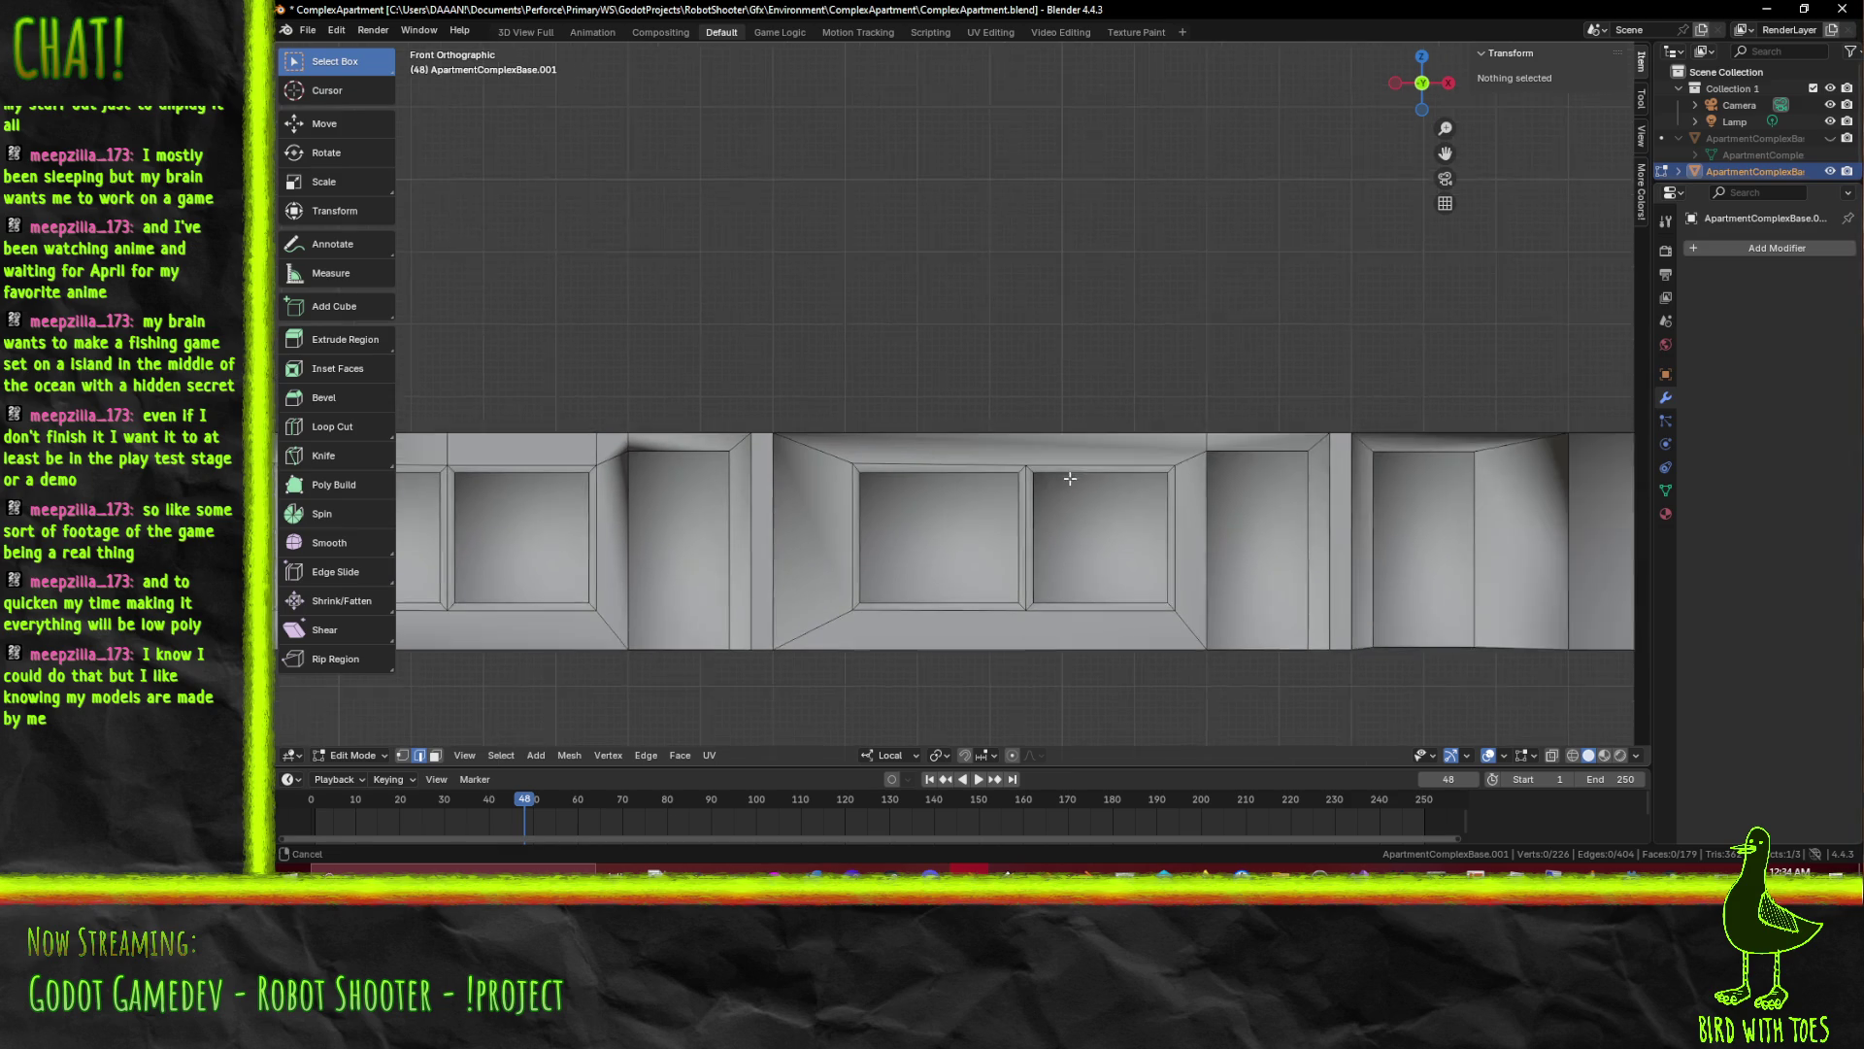
pyautogui.scroll(3)
pyautogui.scroll(3)
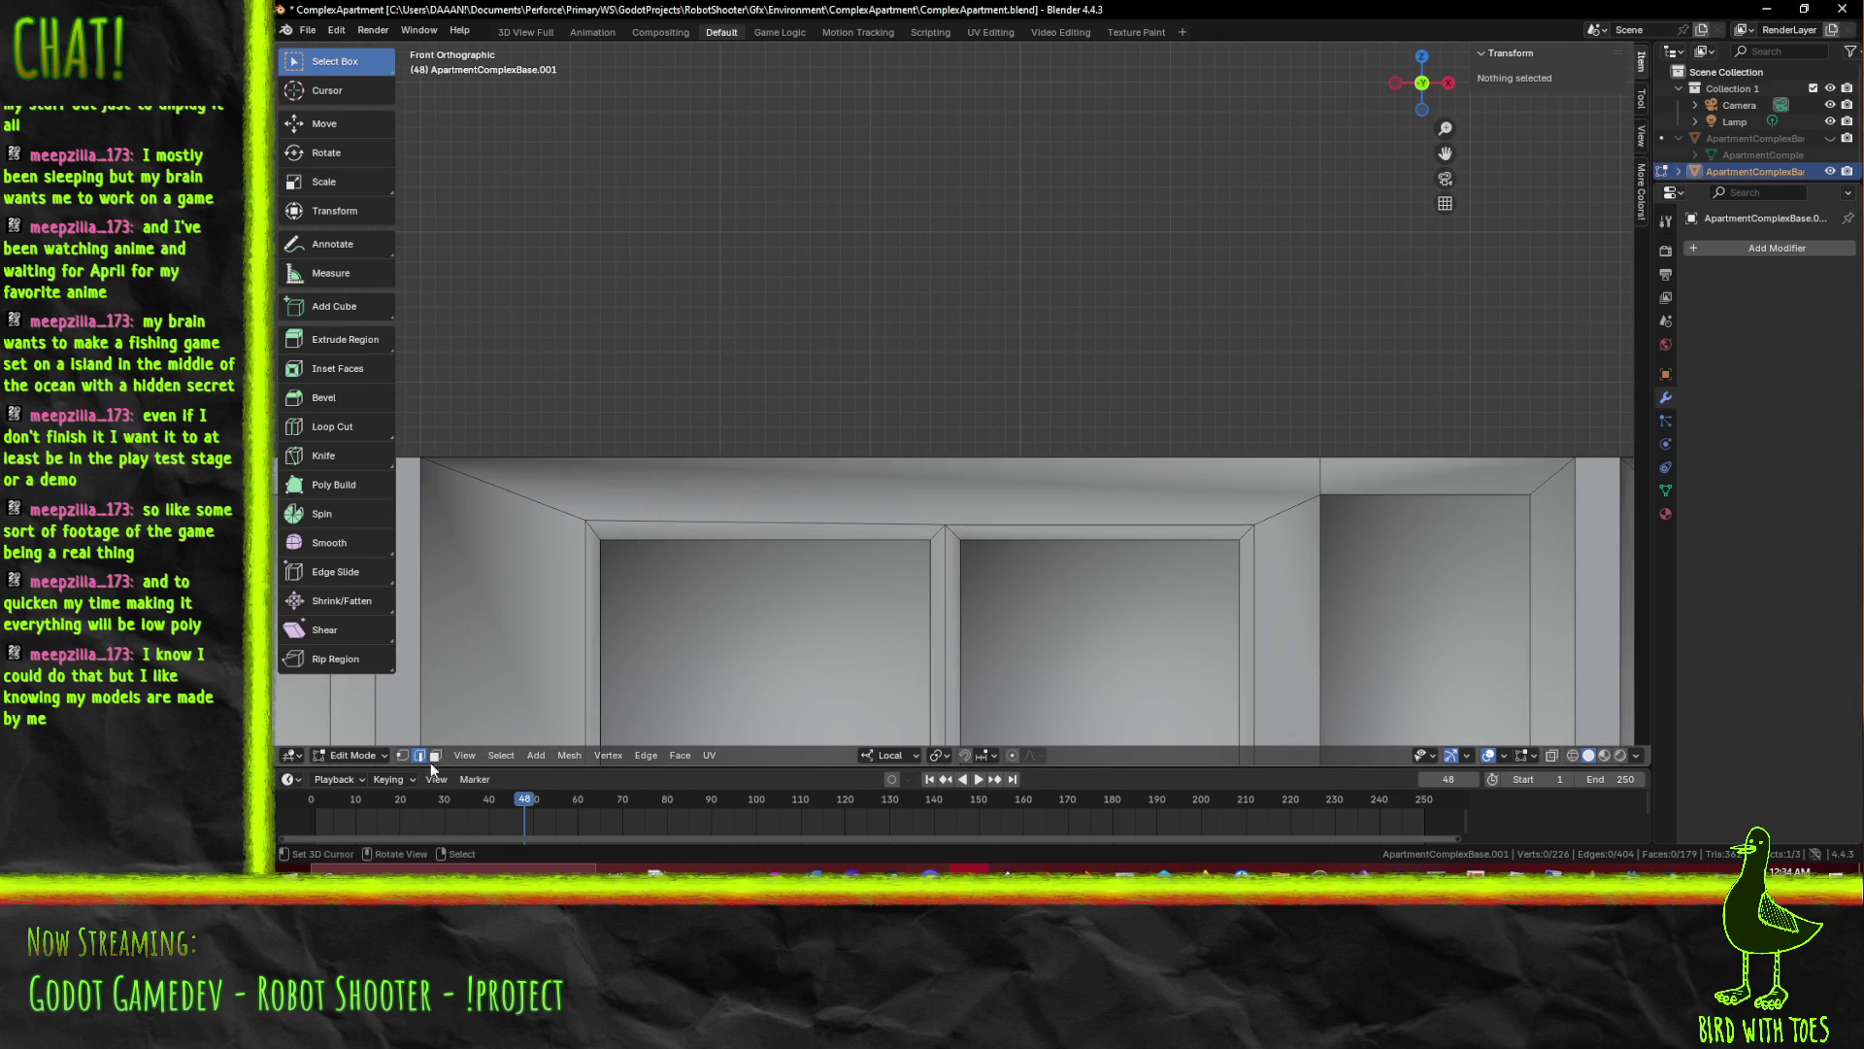
# Delete the sloped top face over the left window bay with Delete > Faces
pyautogui.moveTo(631, 572); pyautogui.dragTo(680, 429)
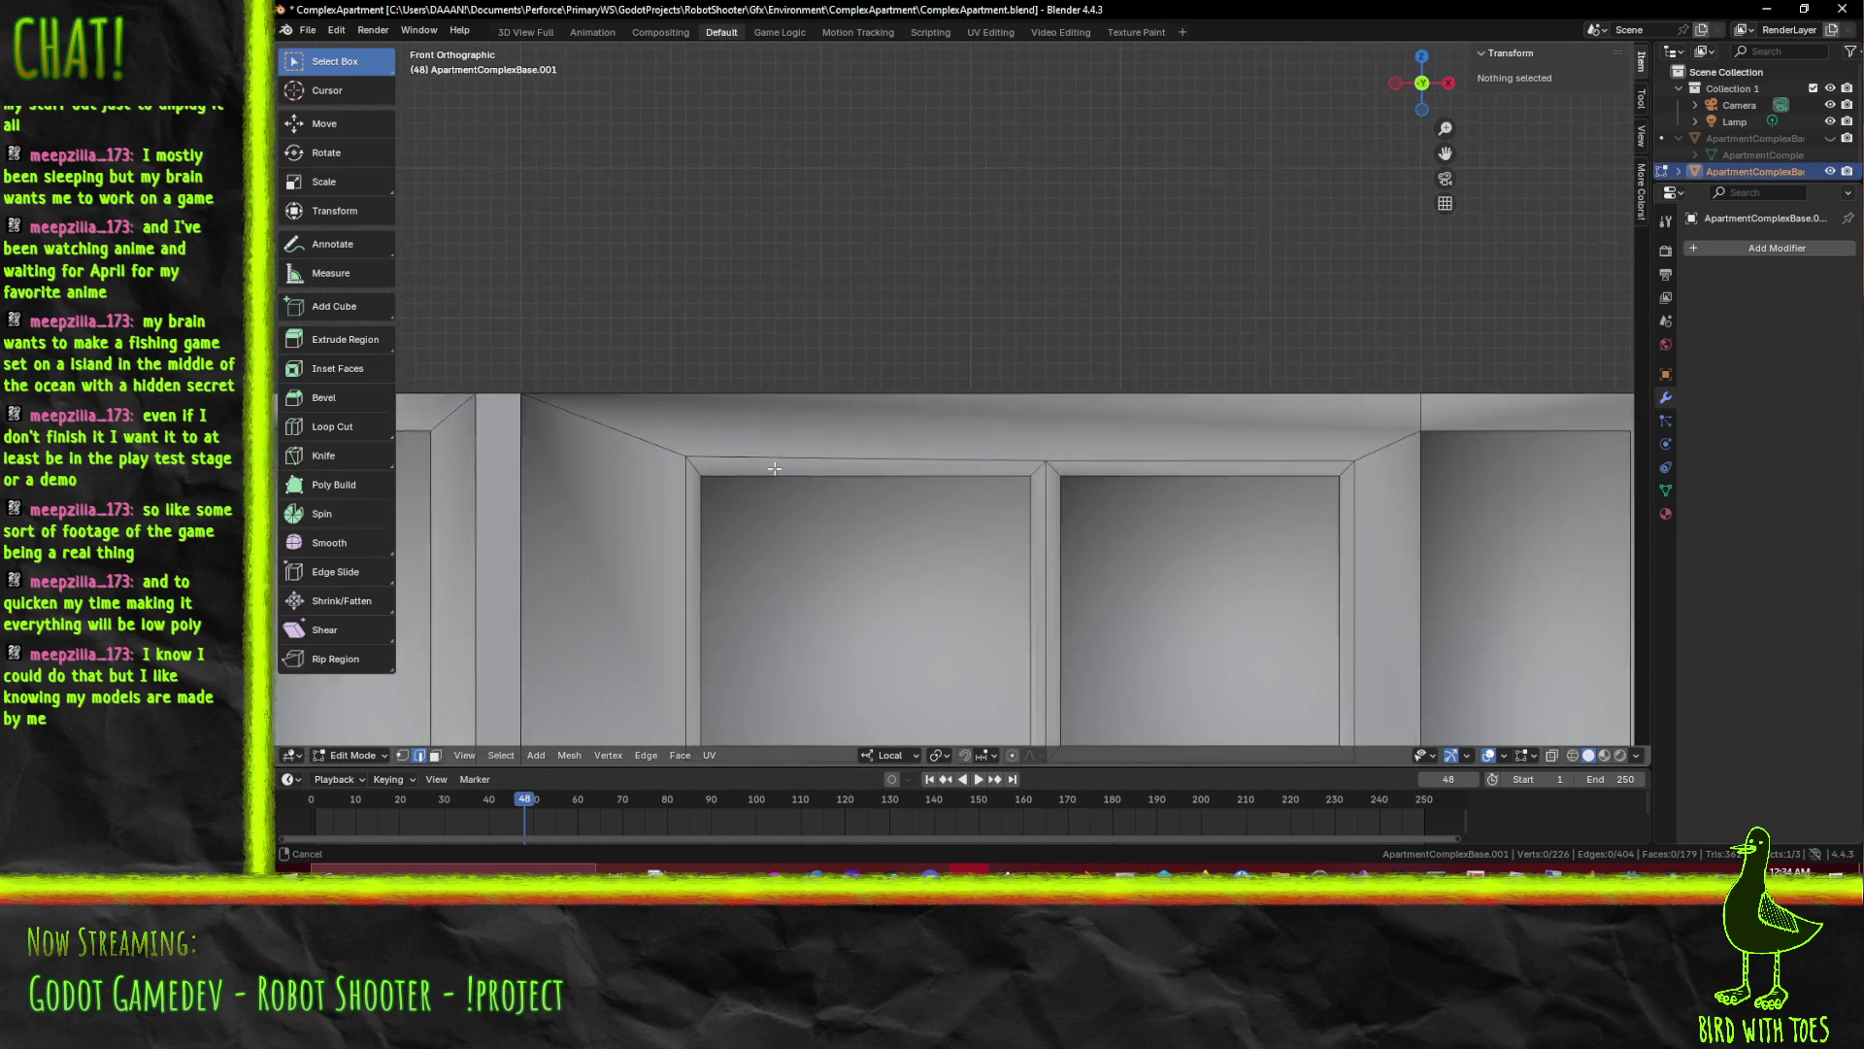
pyautogui.click(680, 430)
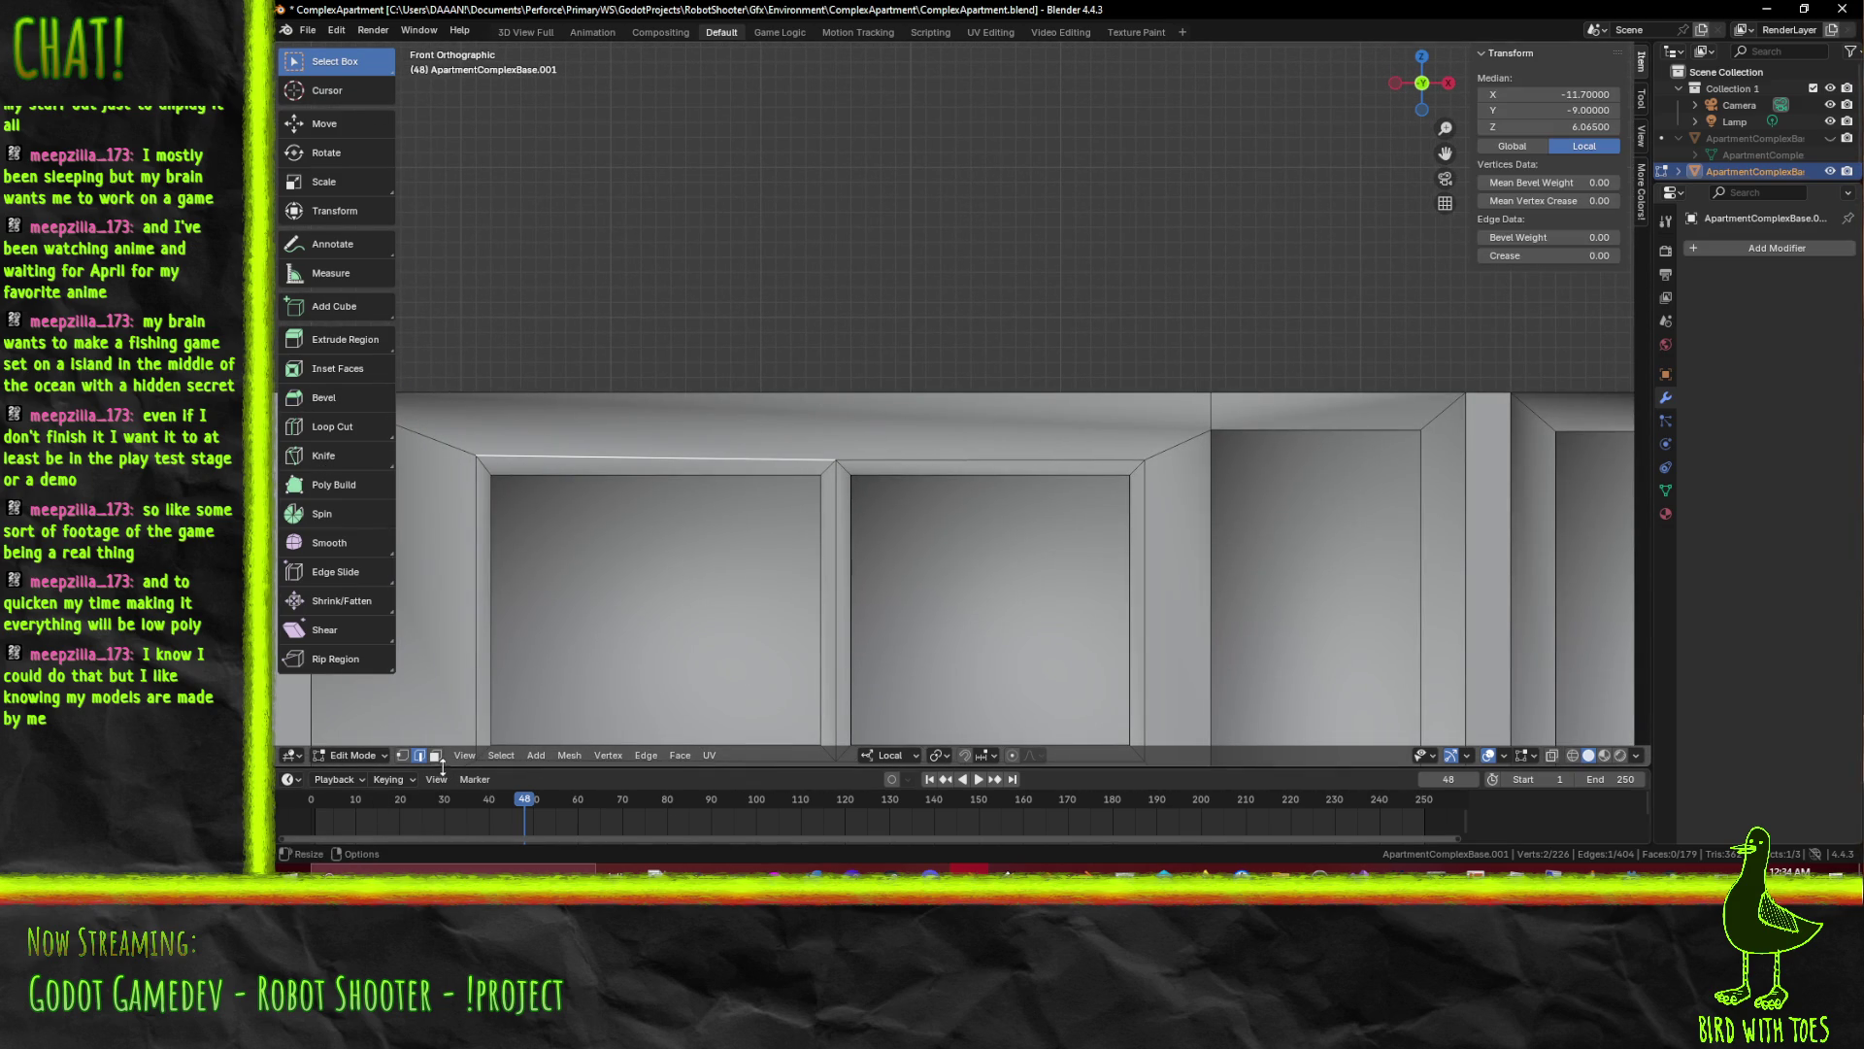
pyautogui.click(432, 755)
pyautogui.click(904, 422)
pyautogui.press('x')
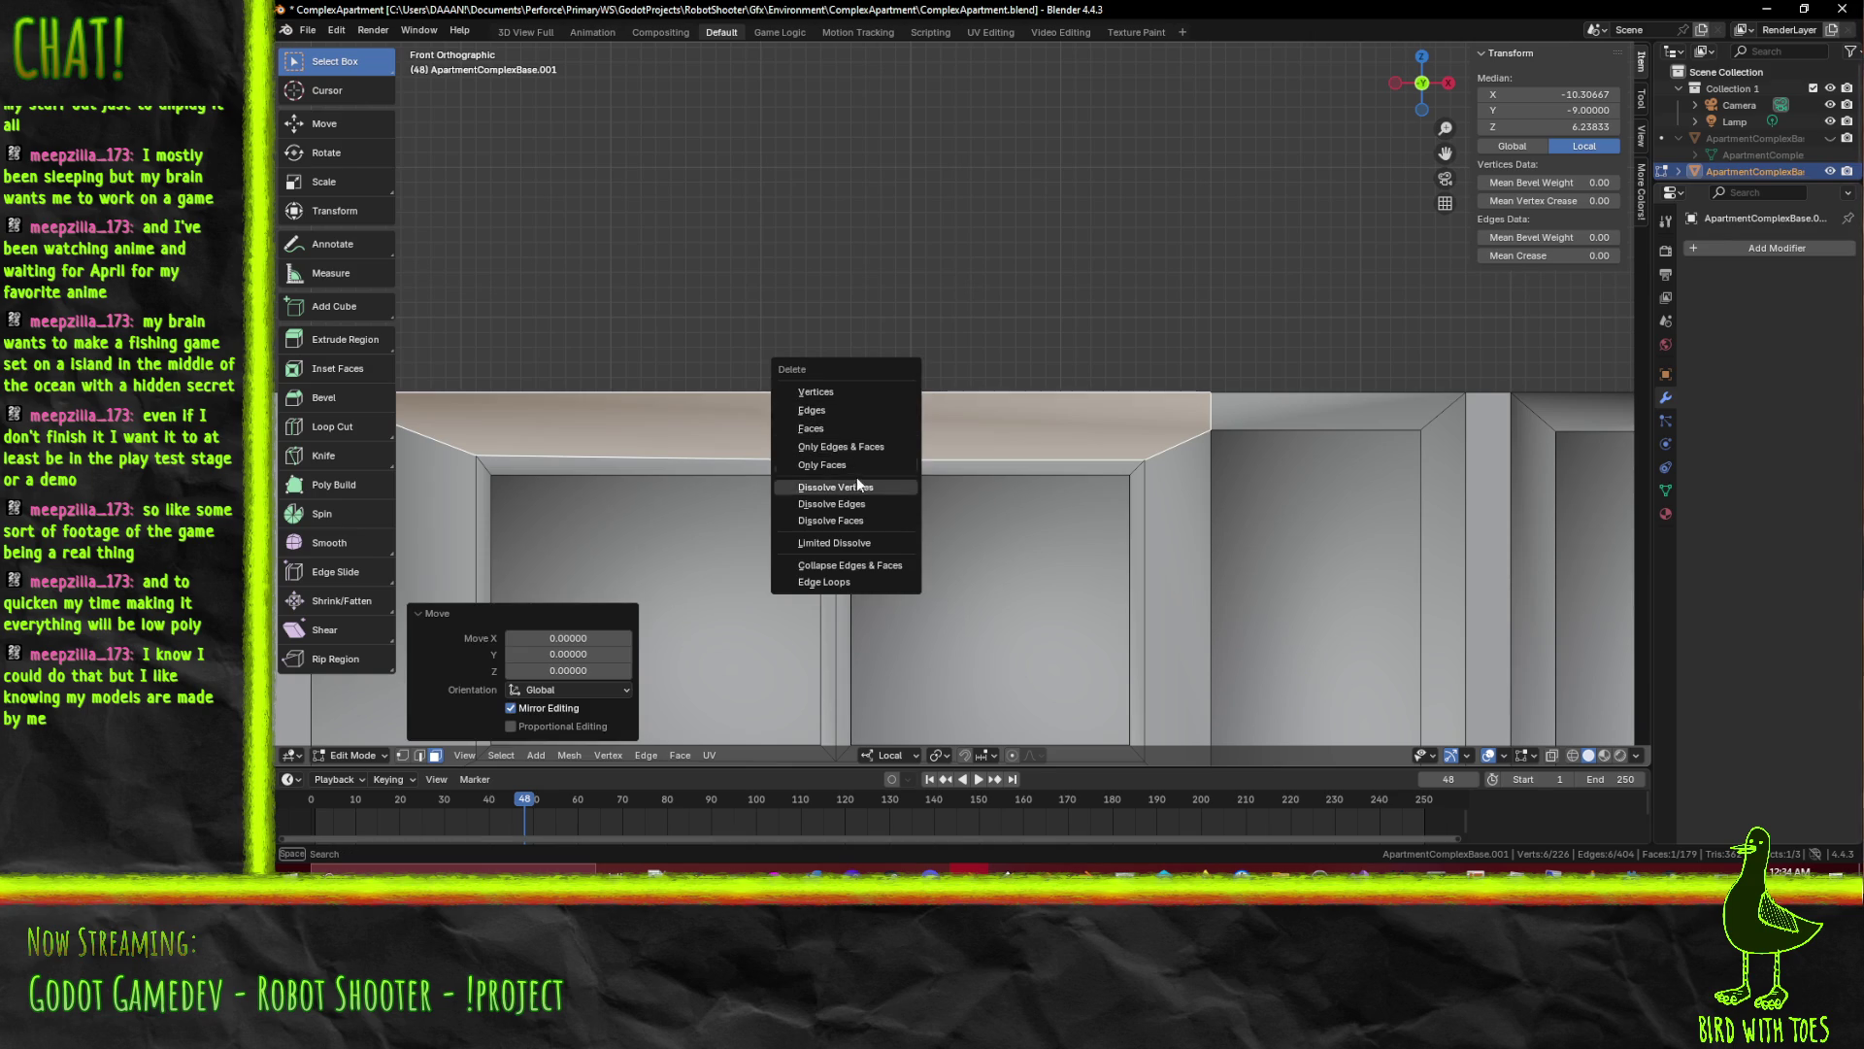
pyautogui.press('Escape')
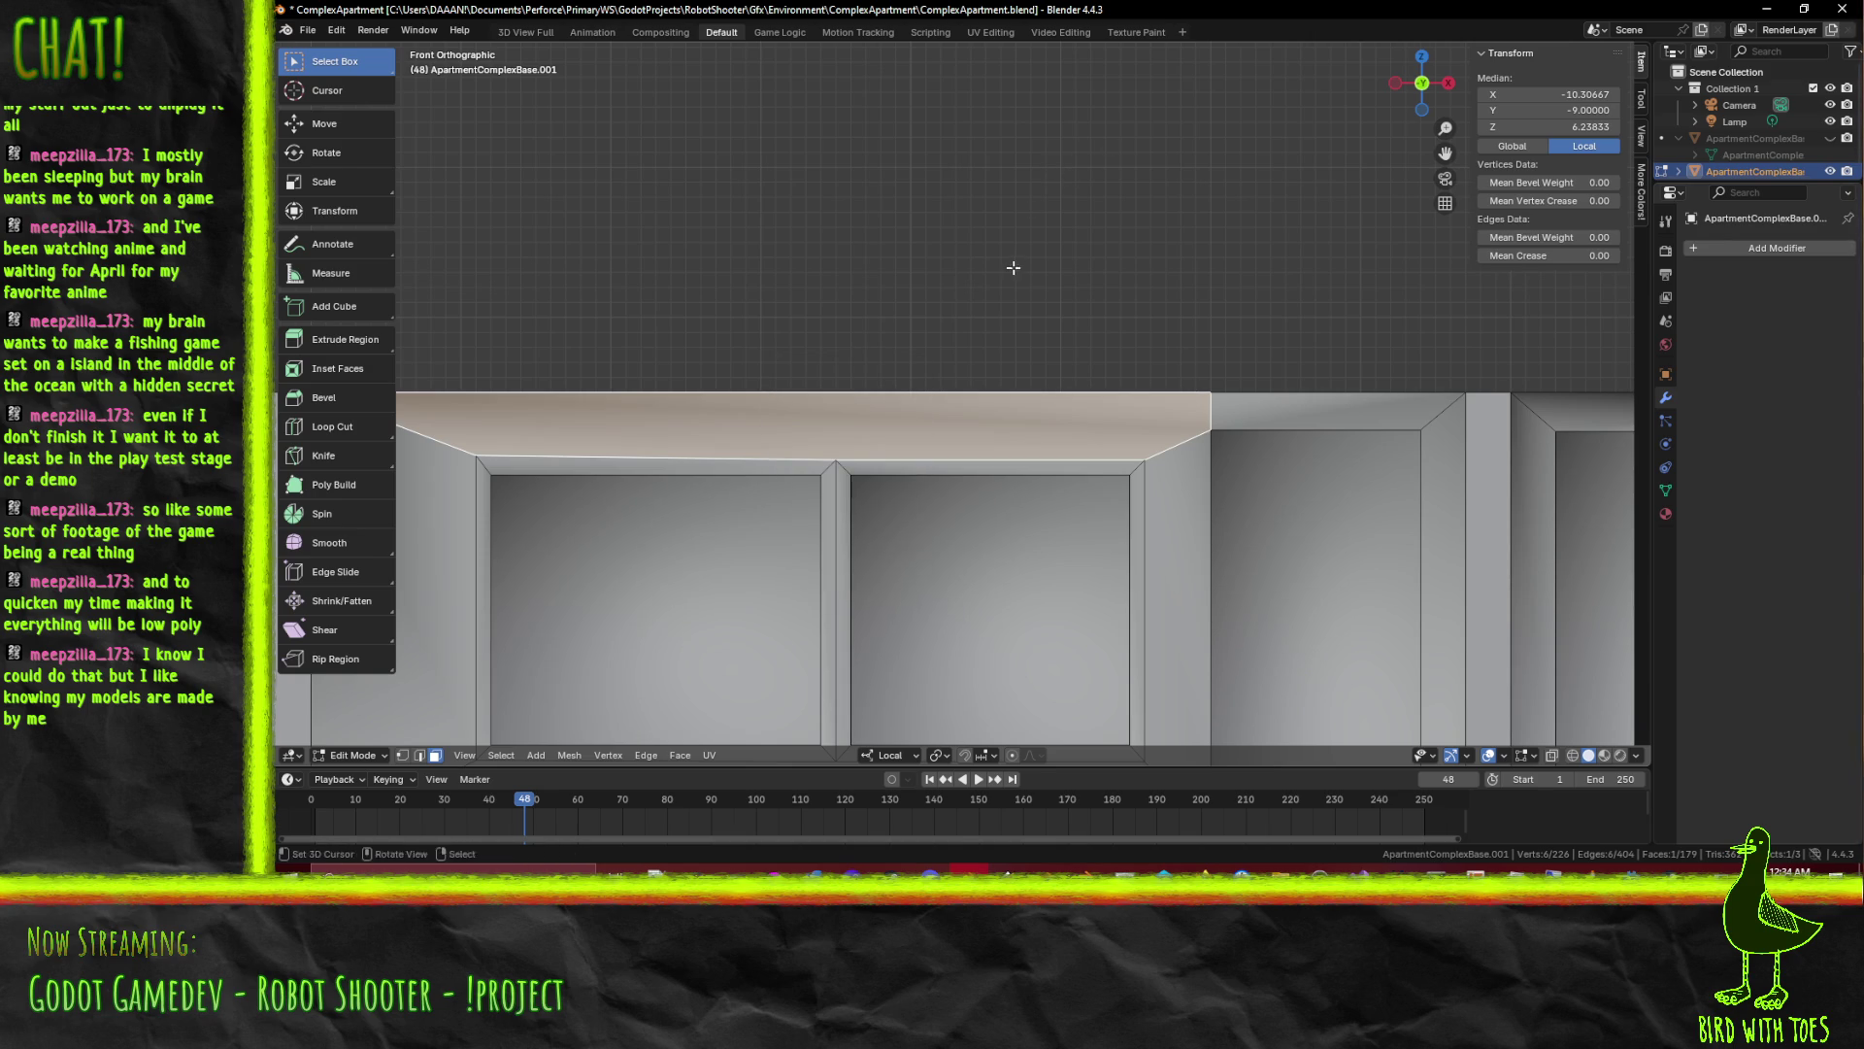
pyautogui.press('x')
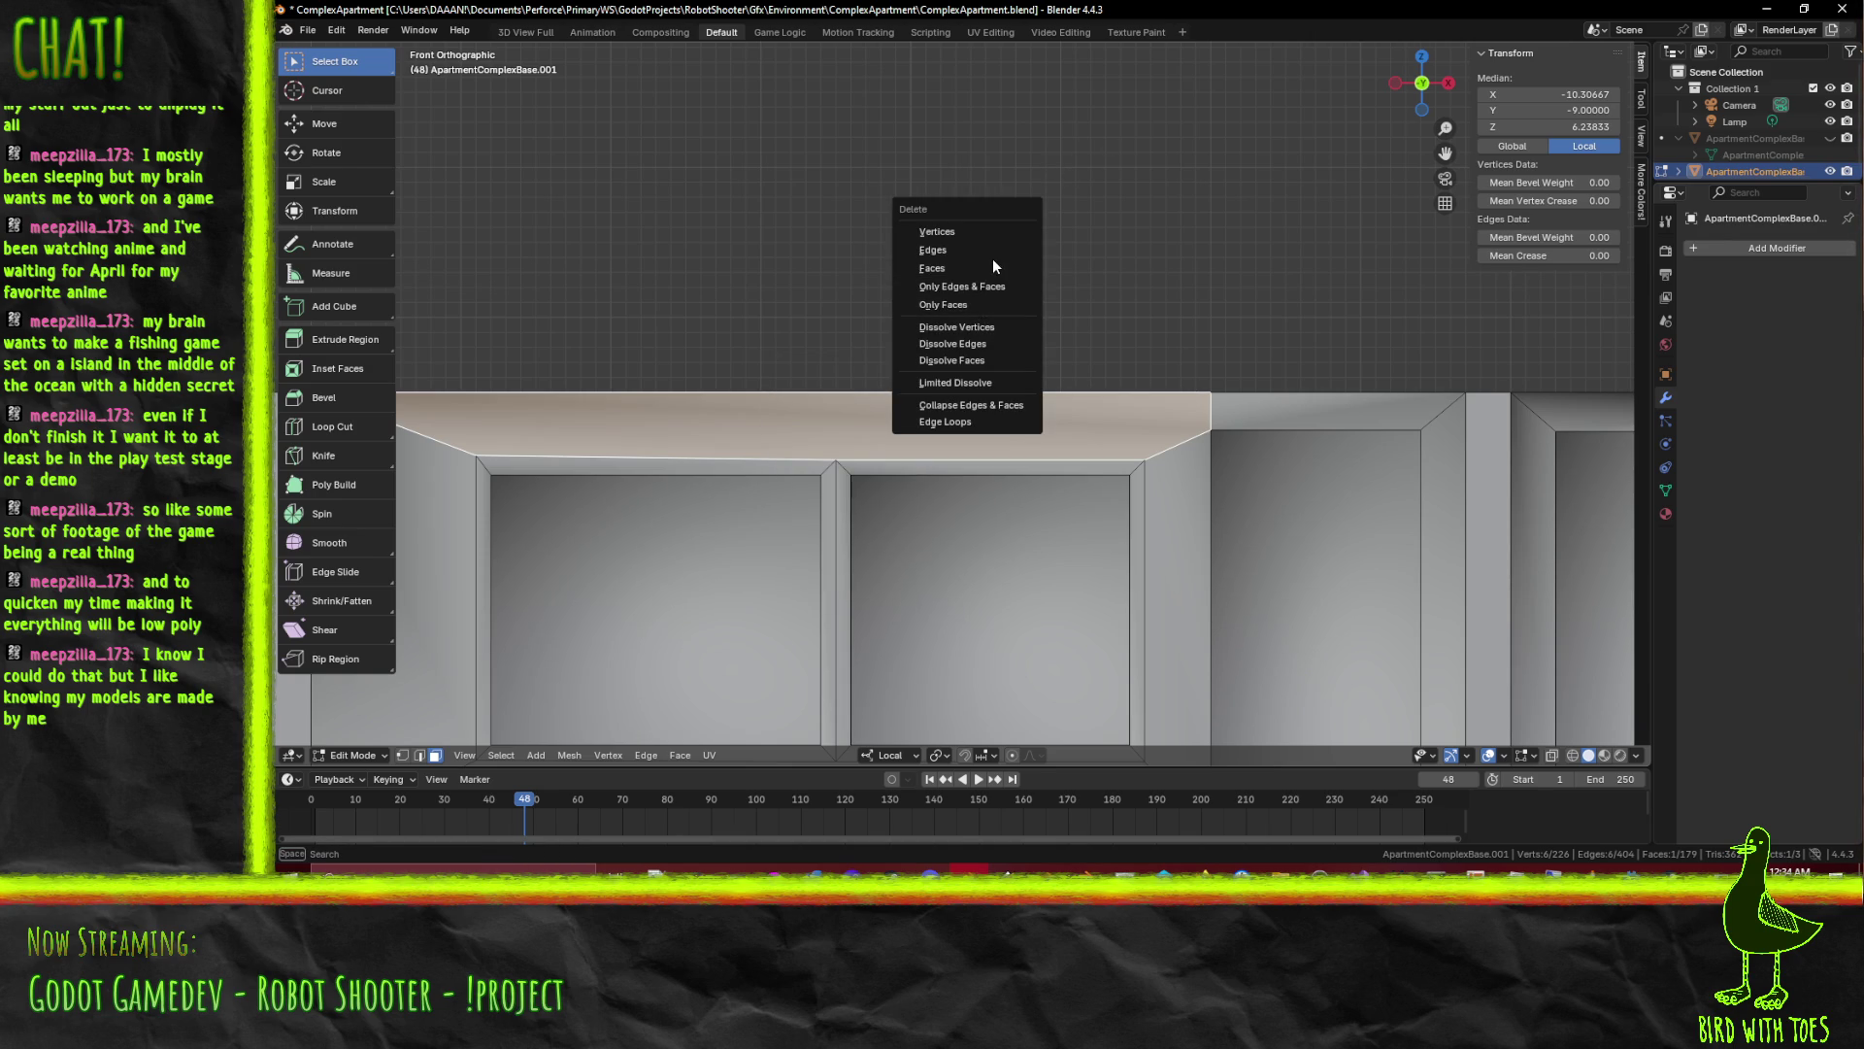
pyautogui.click(931, 268)
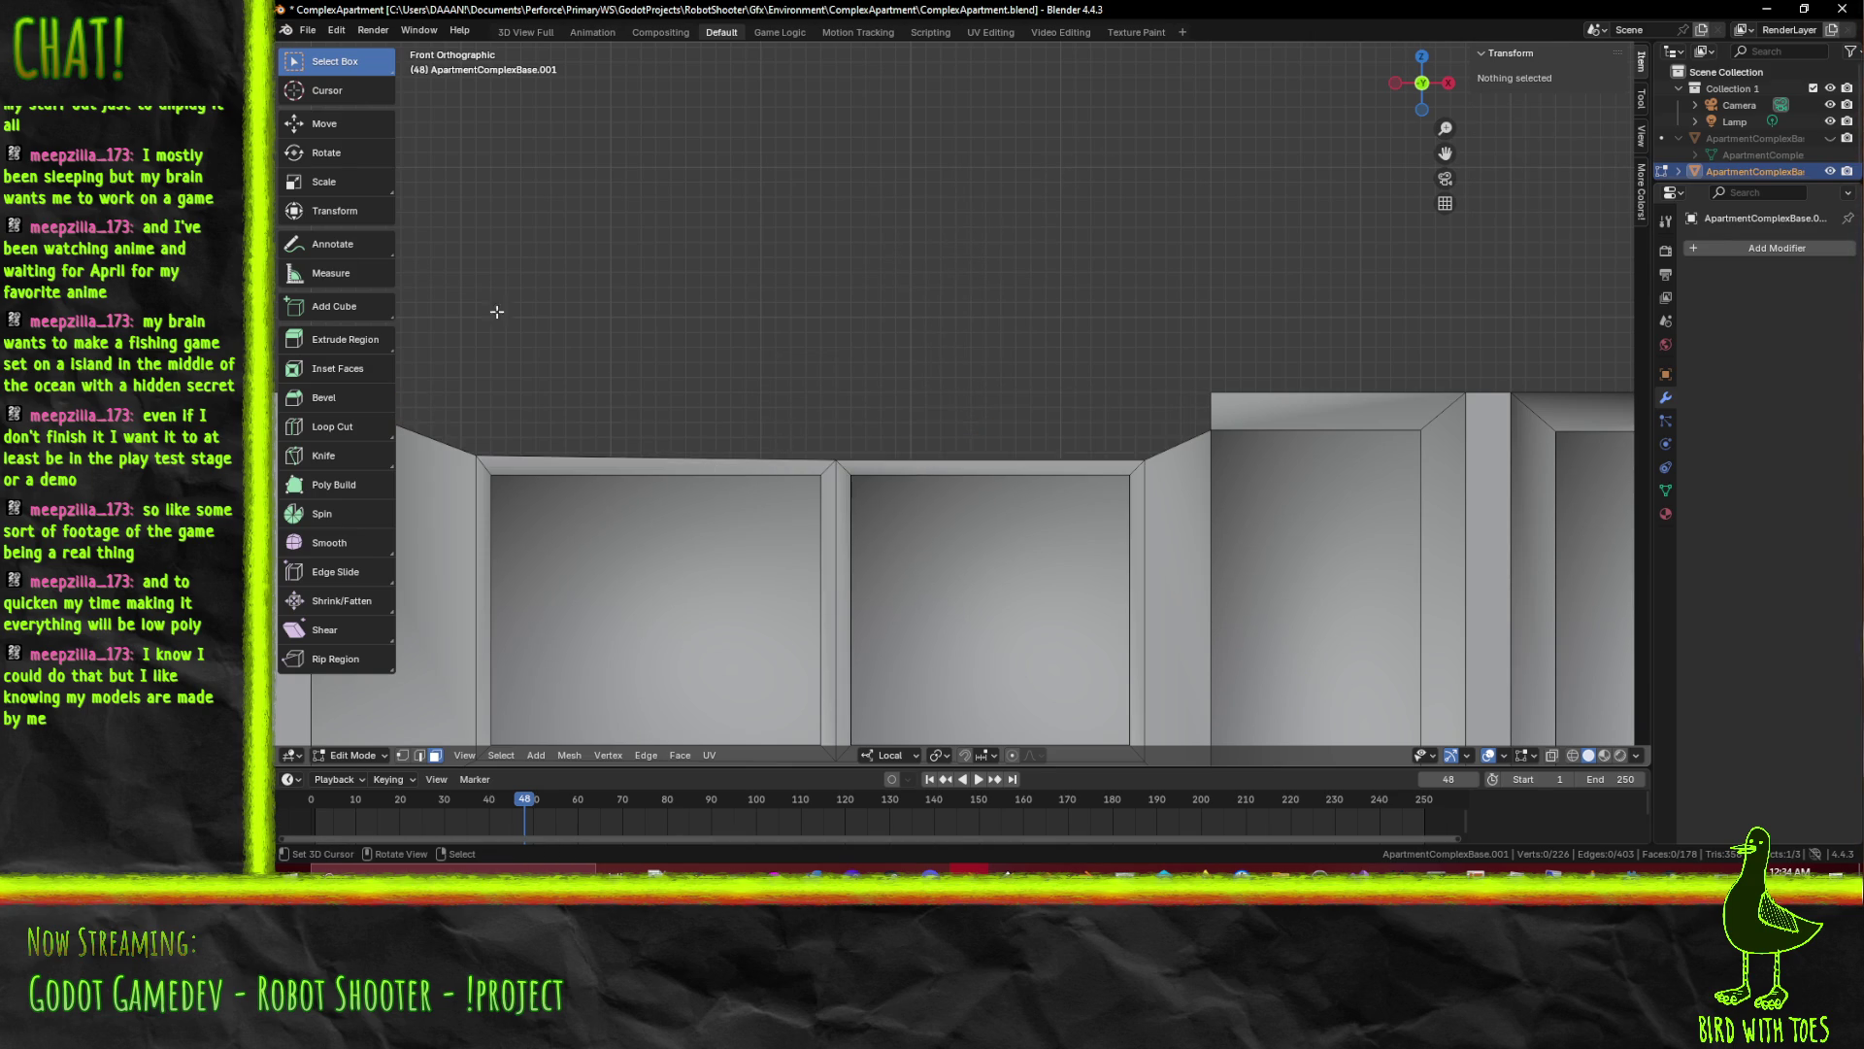
pyautogui.click(405, 755)
pyautogui.click(837, 463)
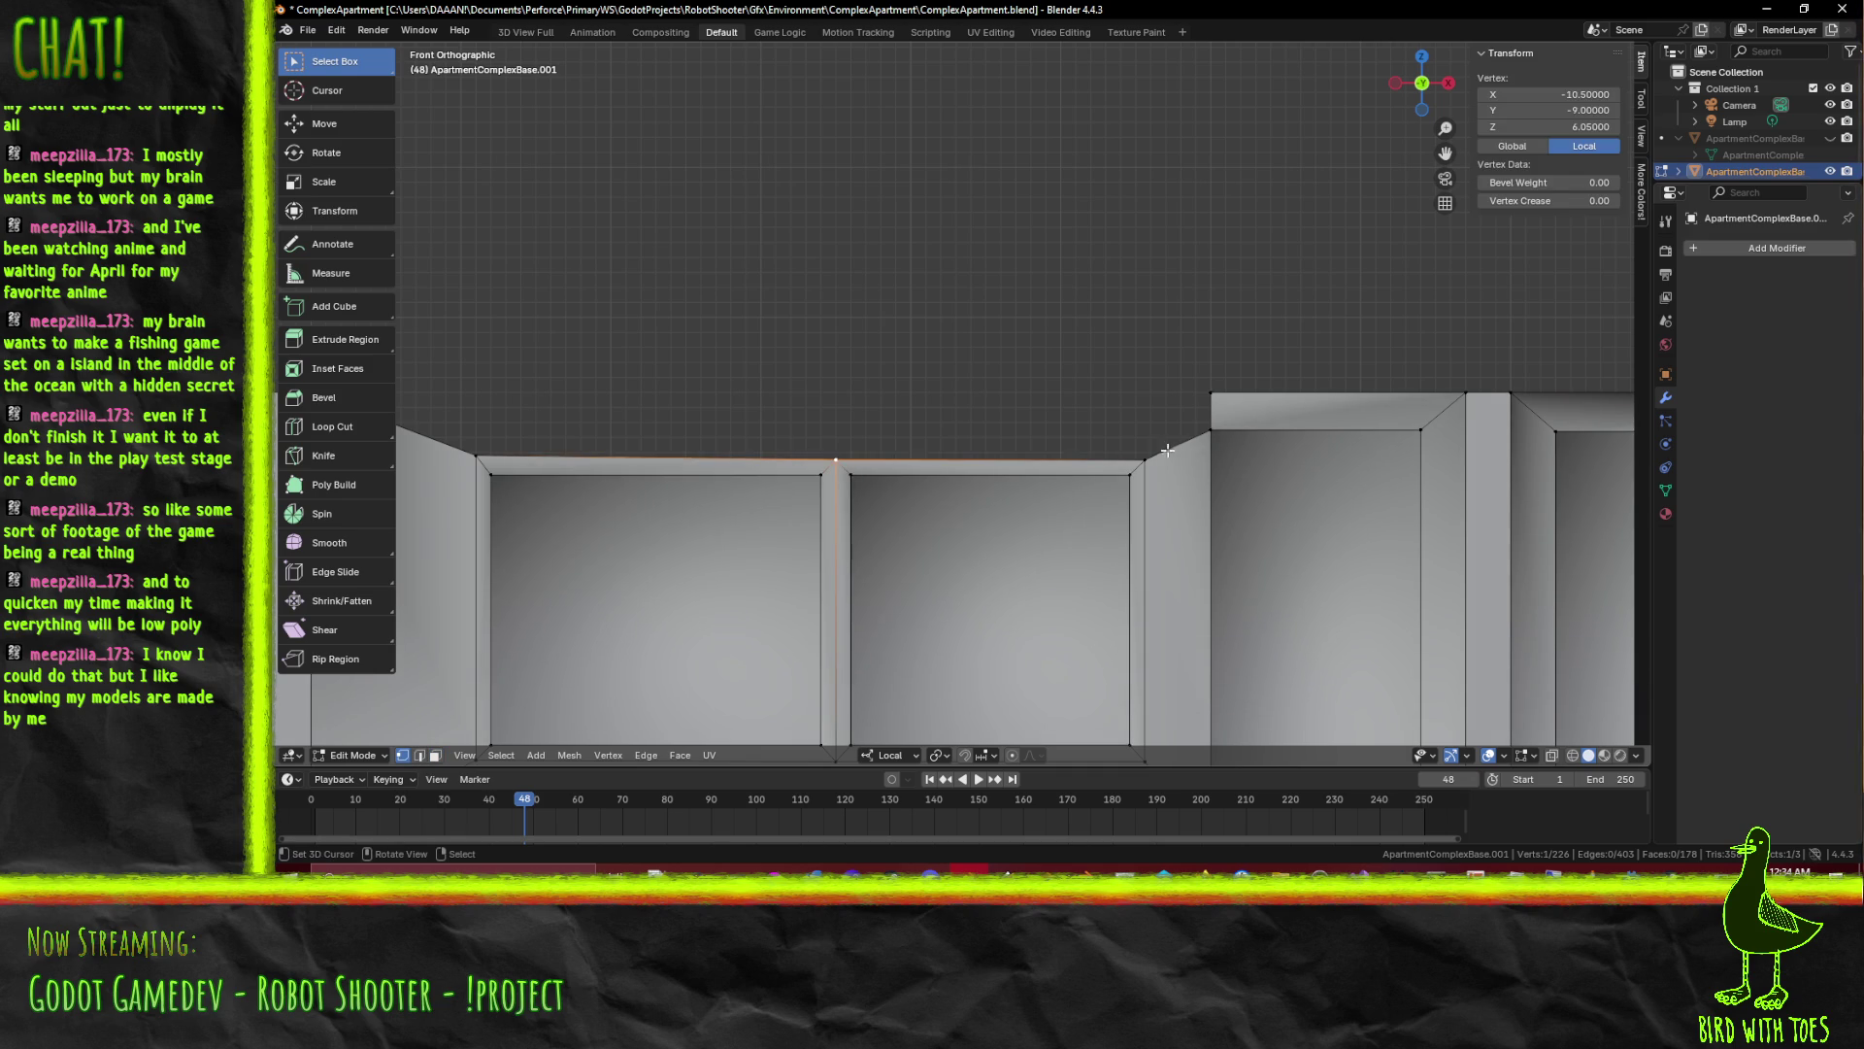
# Extrude the two top corner vertices upward and raise the new edge to the neighbouring parapet height
pyautogui.click(1145, 465)
pyautogui.press('e')
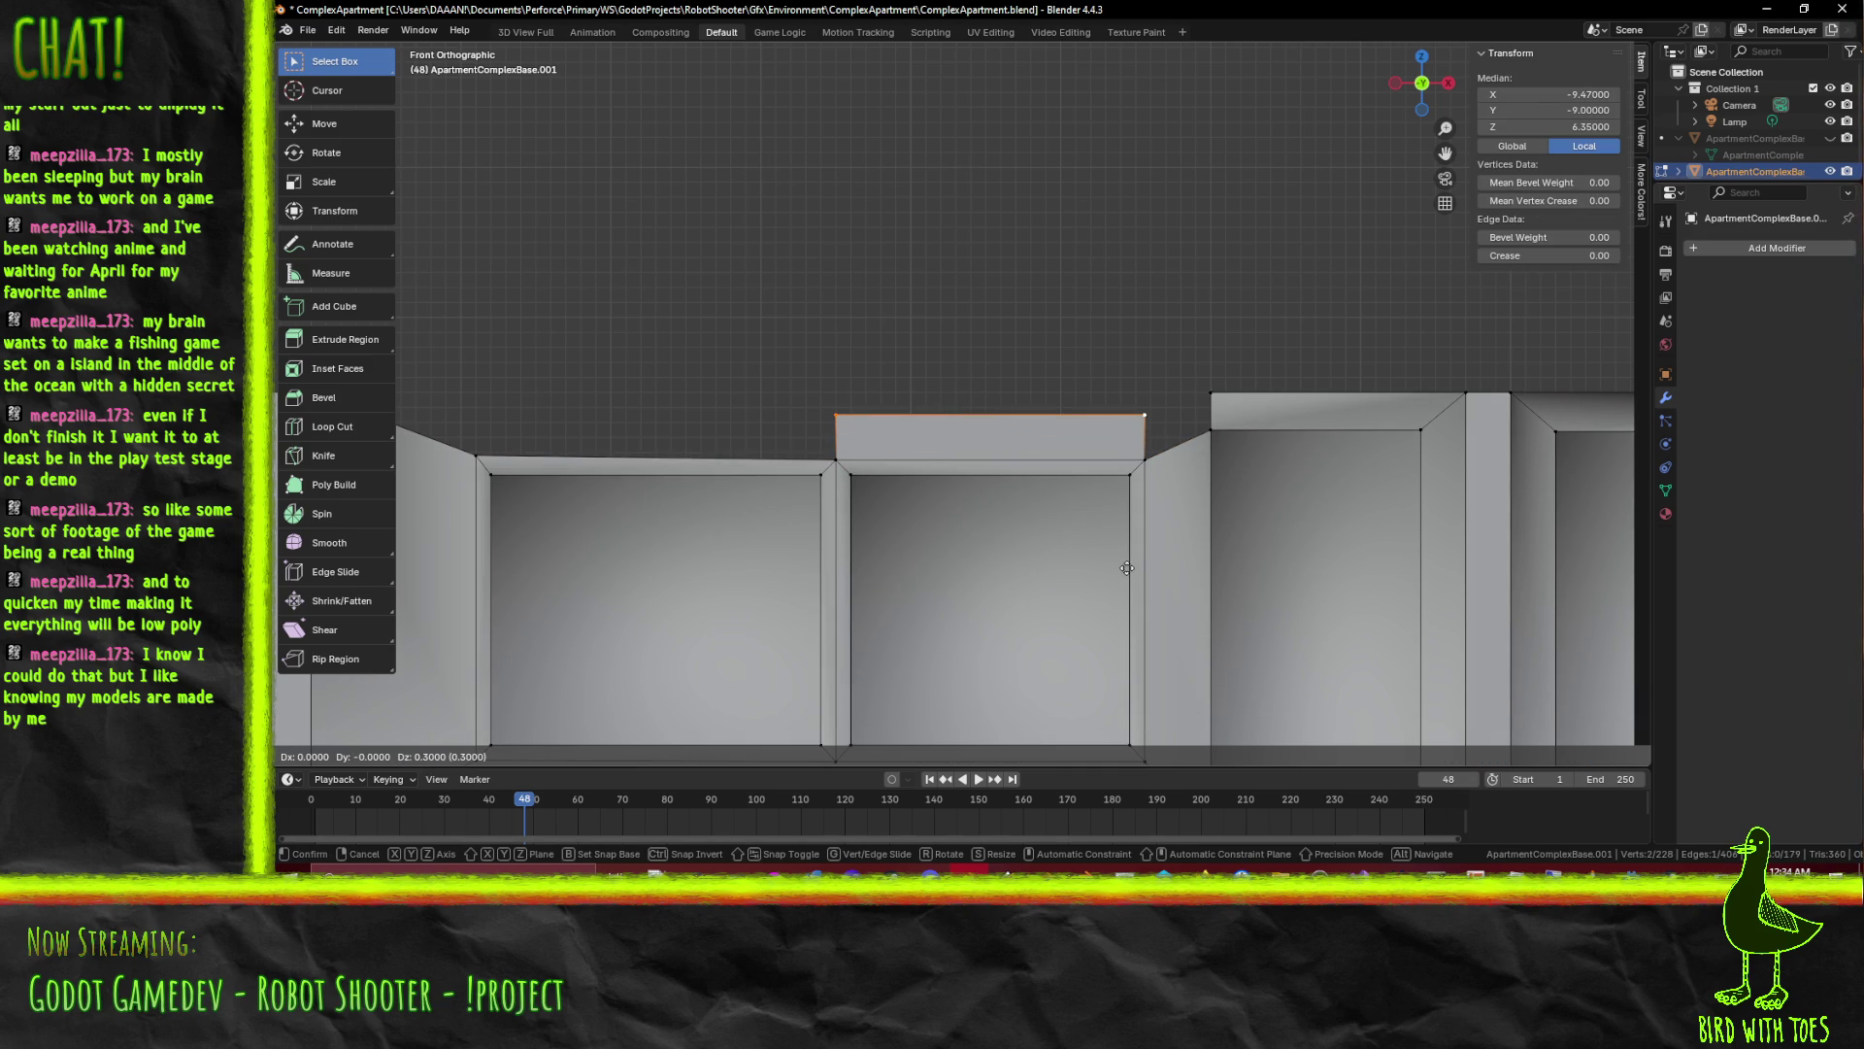
pyautogui.click(1127, 568)
pyautogui.scroll(3)
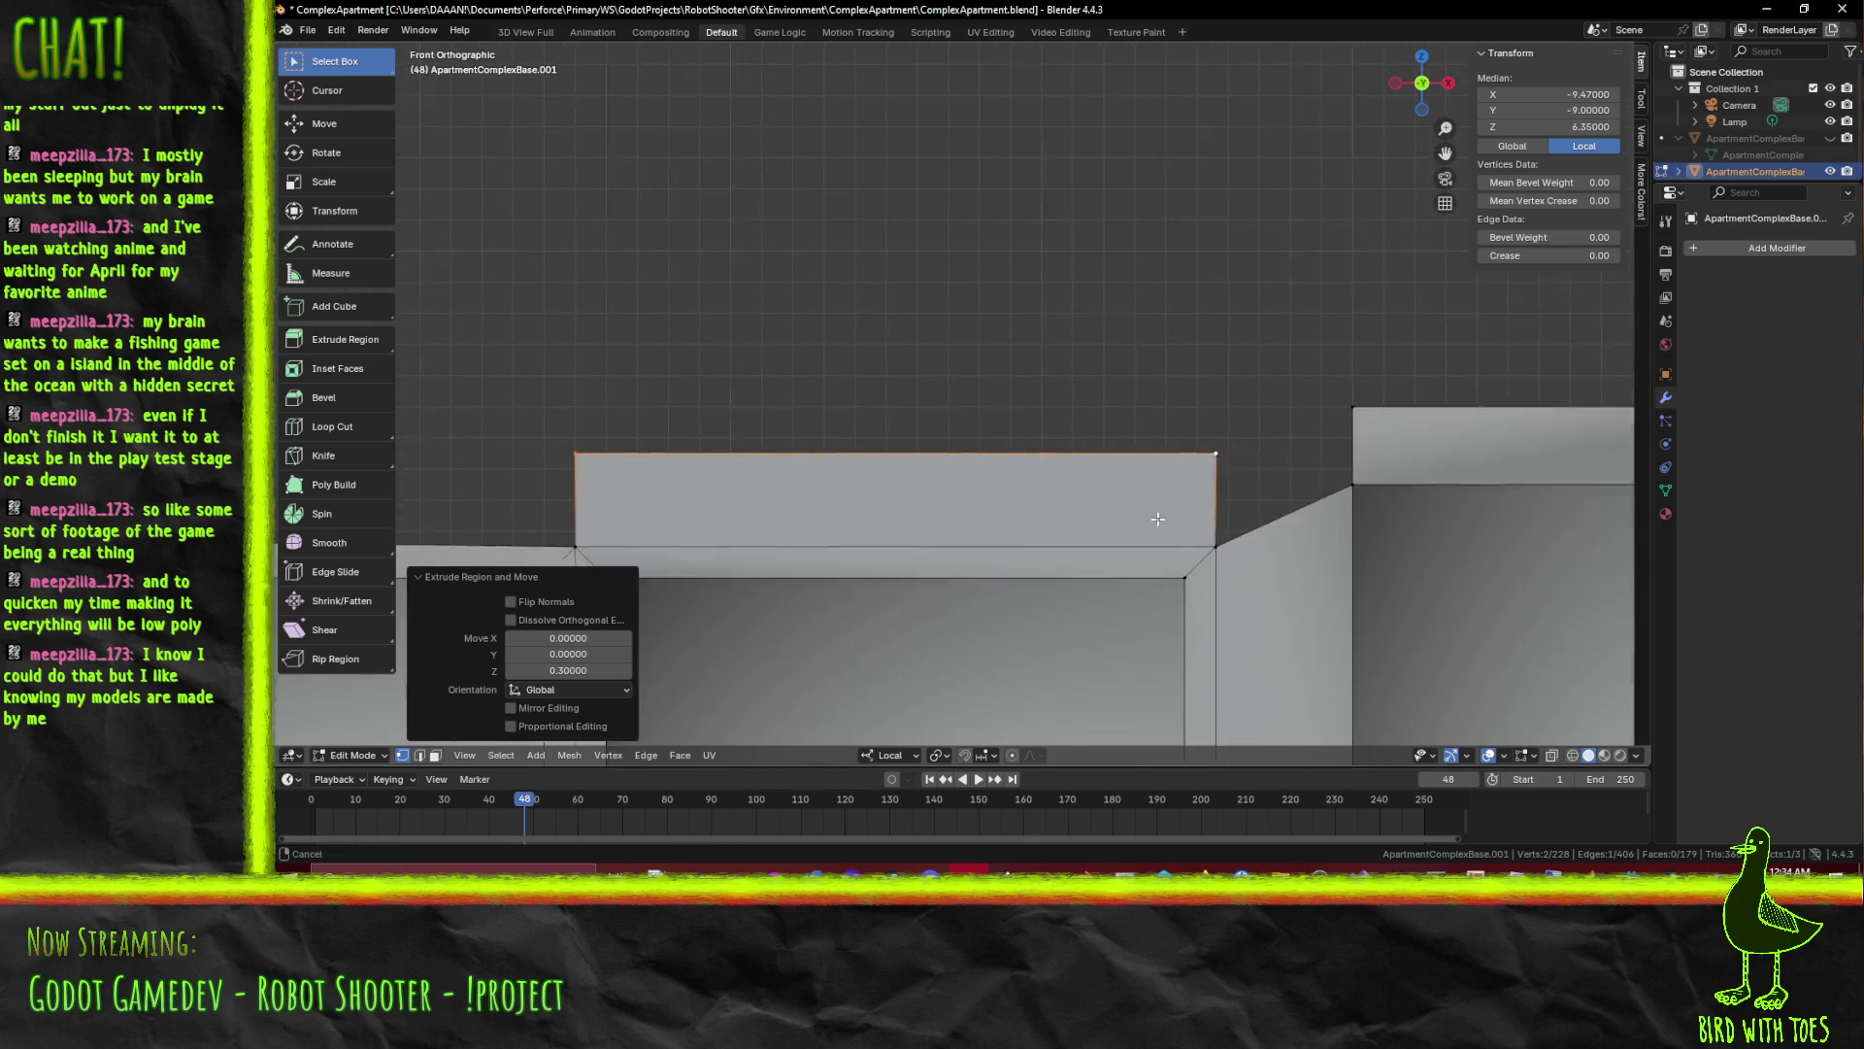
pyautogui.scroll(3)
pyautogui.scroll(3)
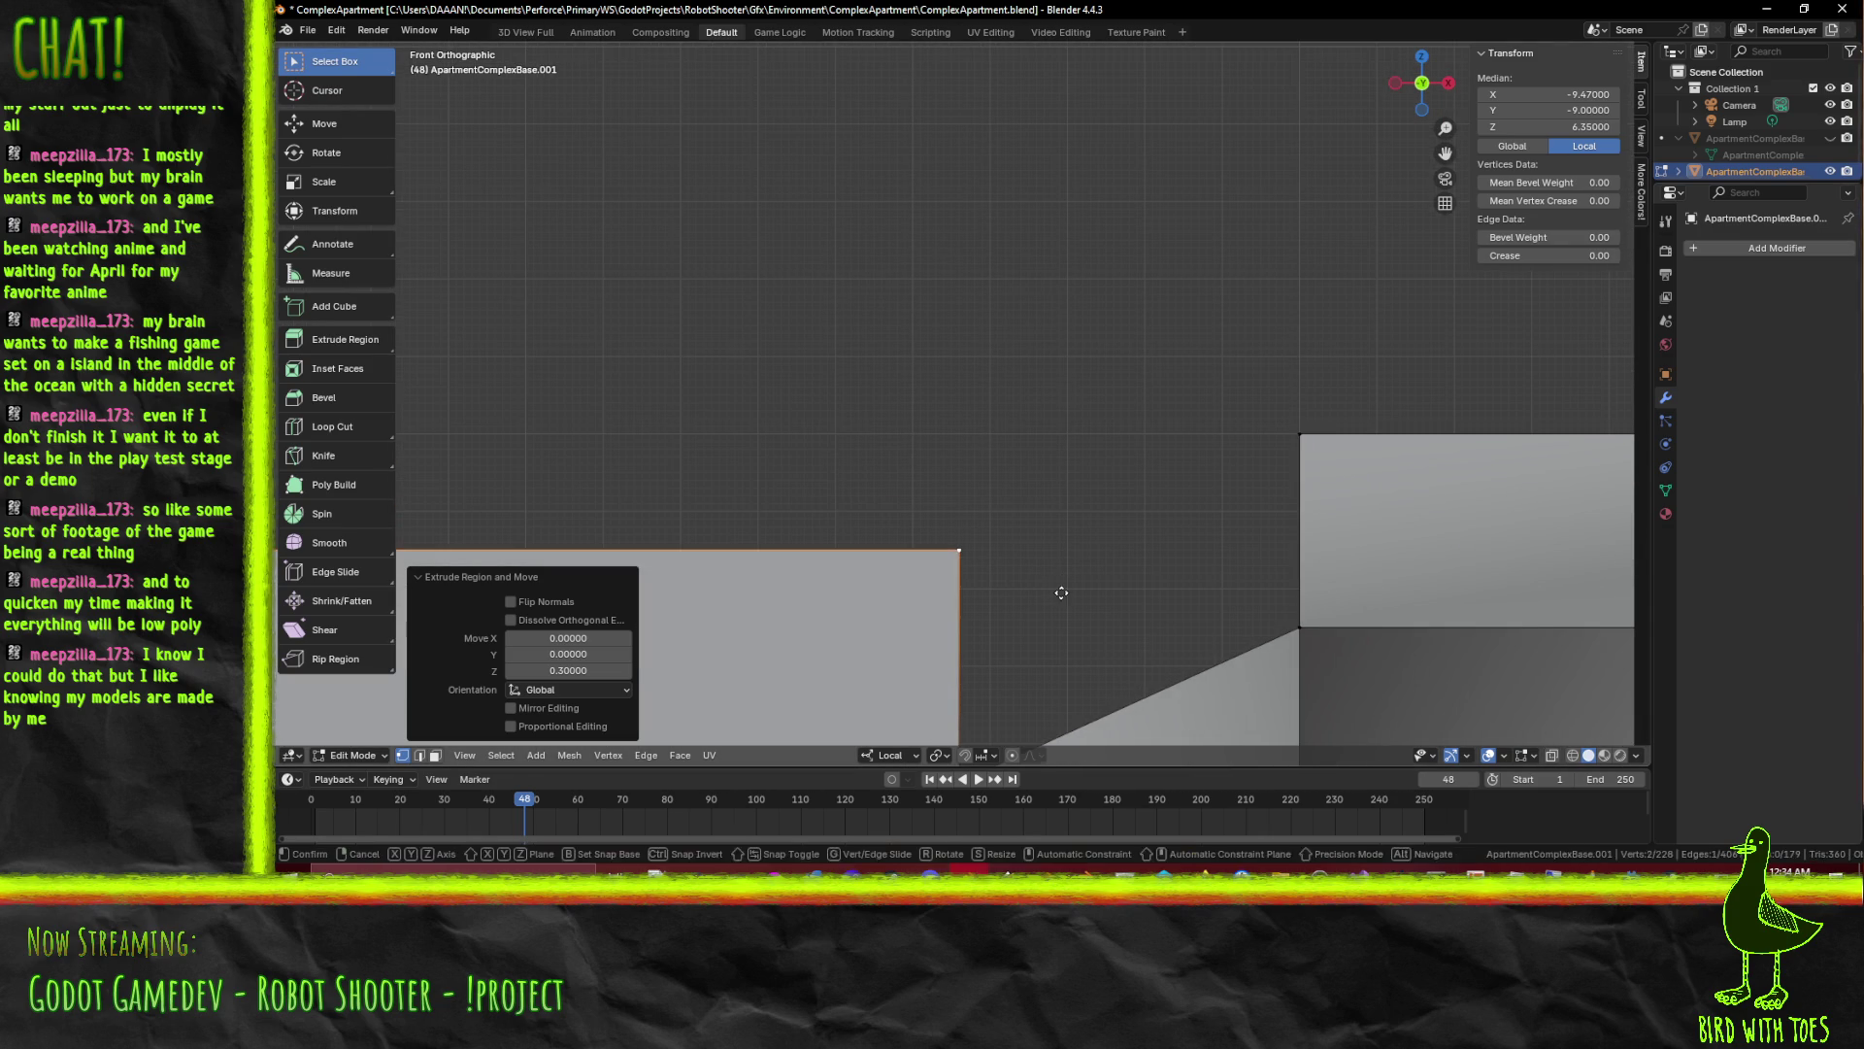
pyautogui.press('g')
pyautogui.click(1062, 478)
pyautogui.scroll(-3)
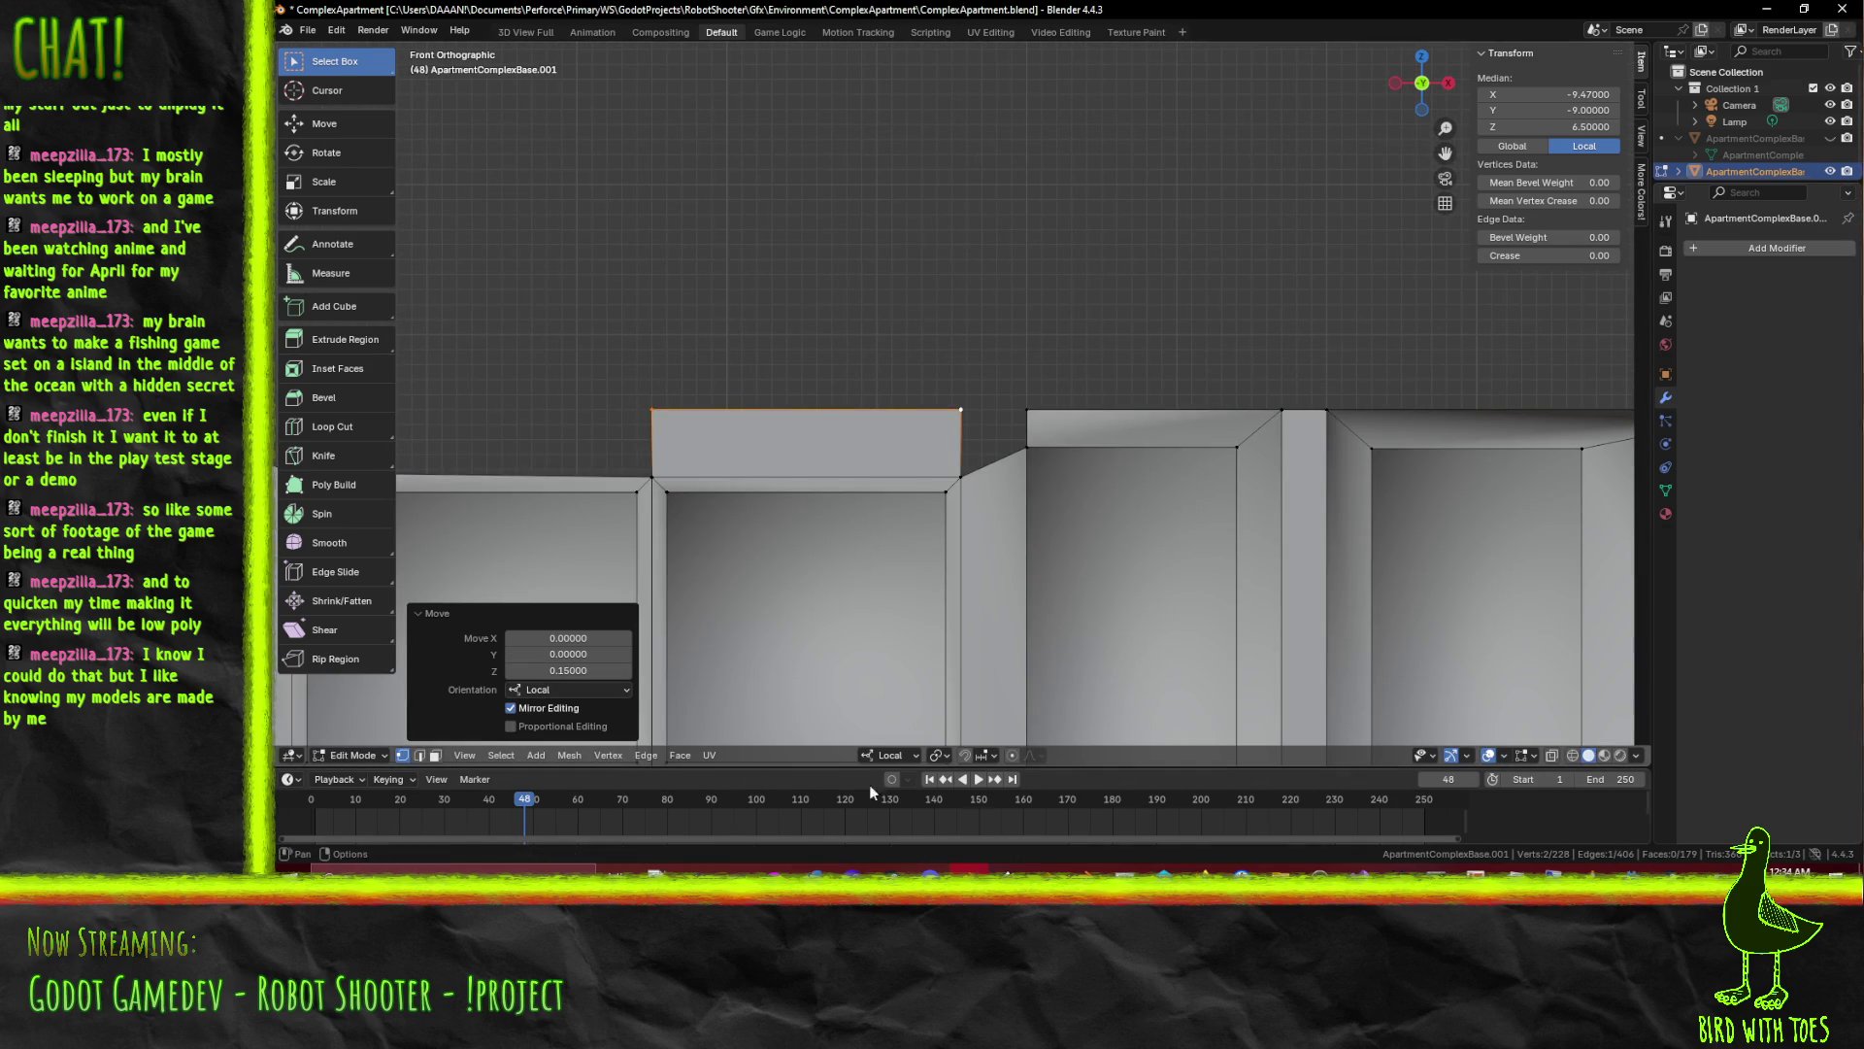
# Fill the gap beside the new block with a face in edge mode, undoing one misplaced fill
pyautogui.click(419, 756)
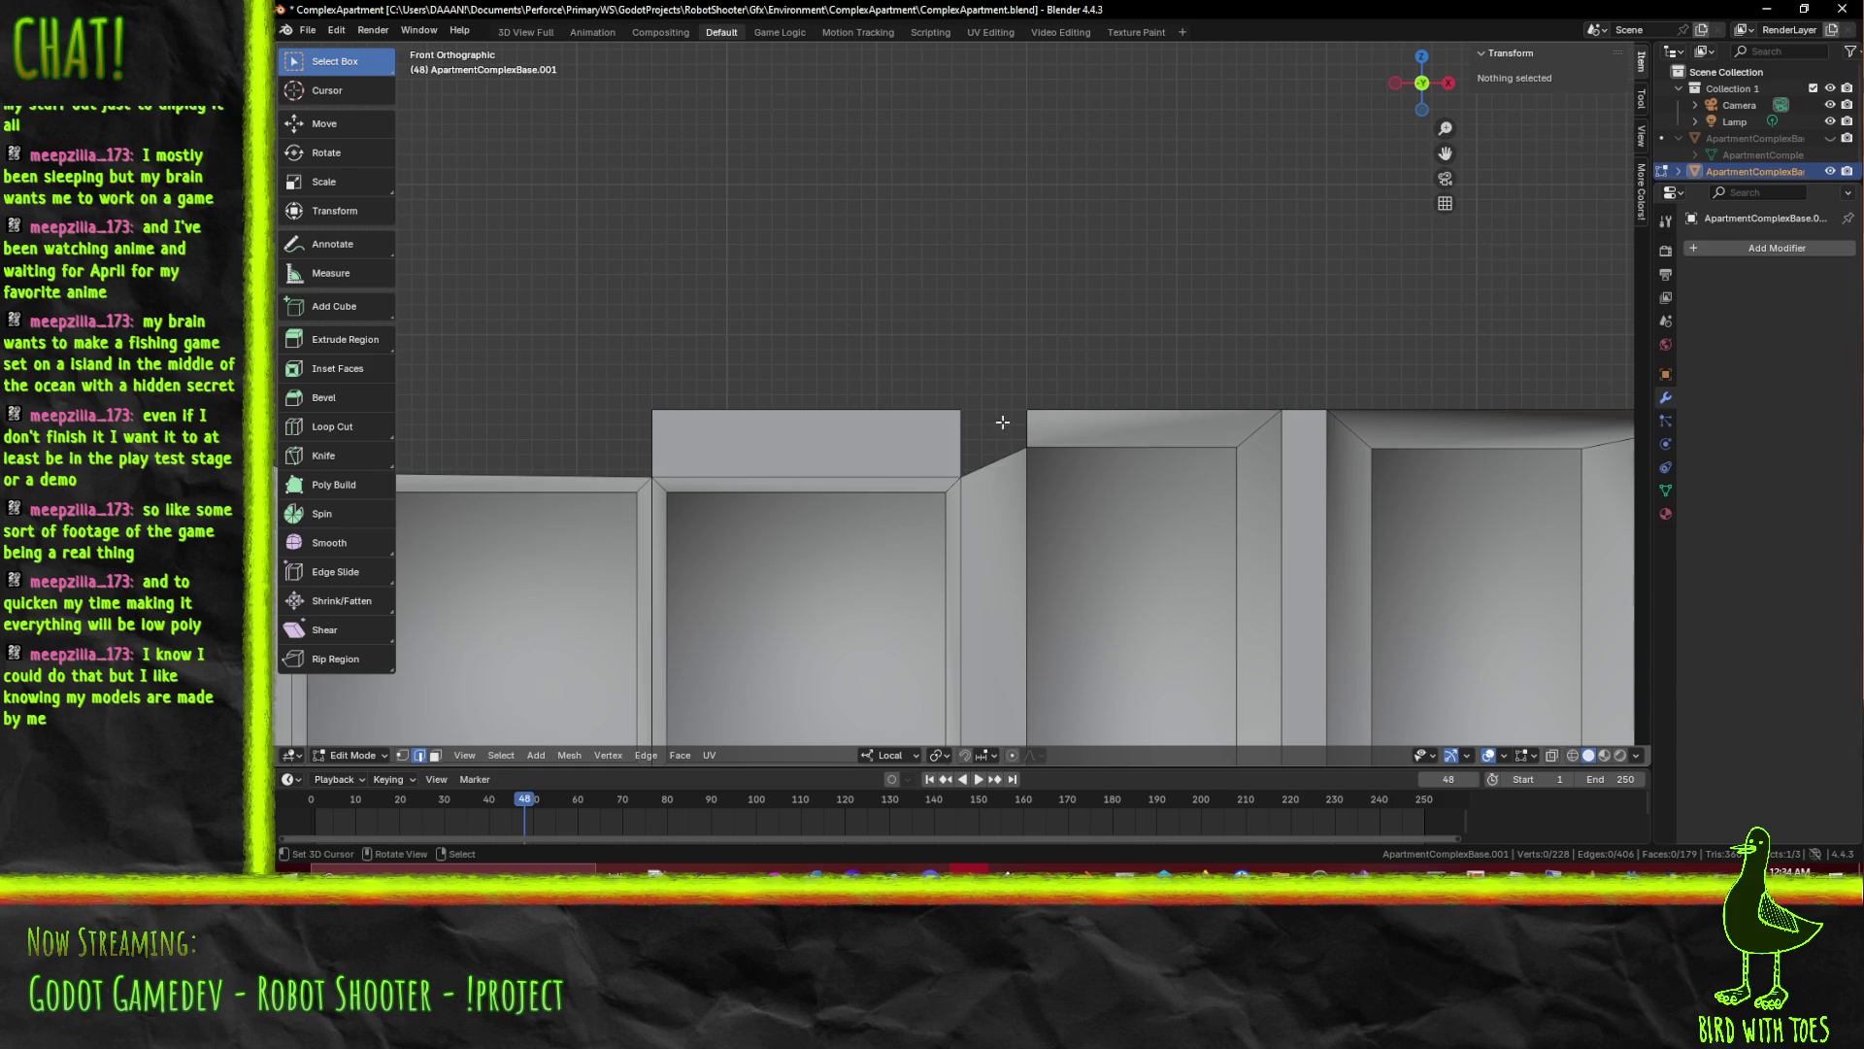
pyautogui.click(1007, 423)
pyautogui.press('f')
pyautogui.hotkey('ctrl', 'z')
pyautogui.hotkey('ctrl', 'z')
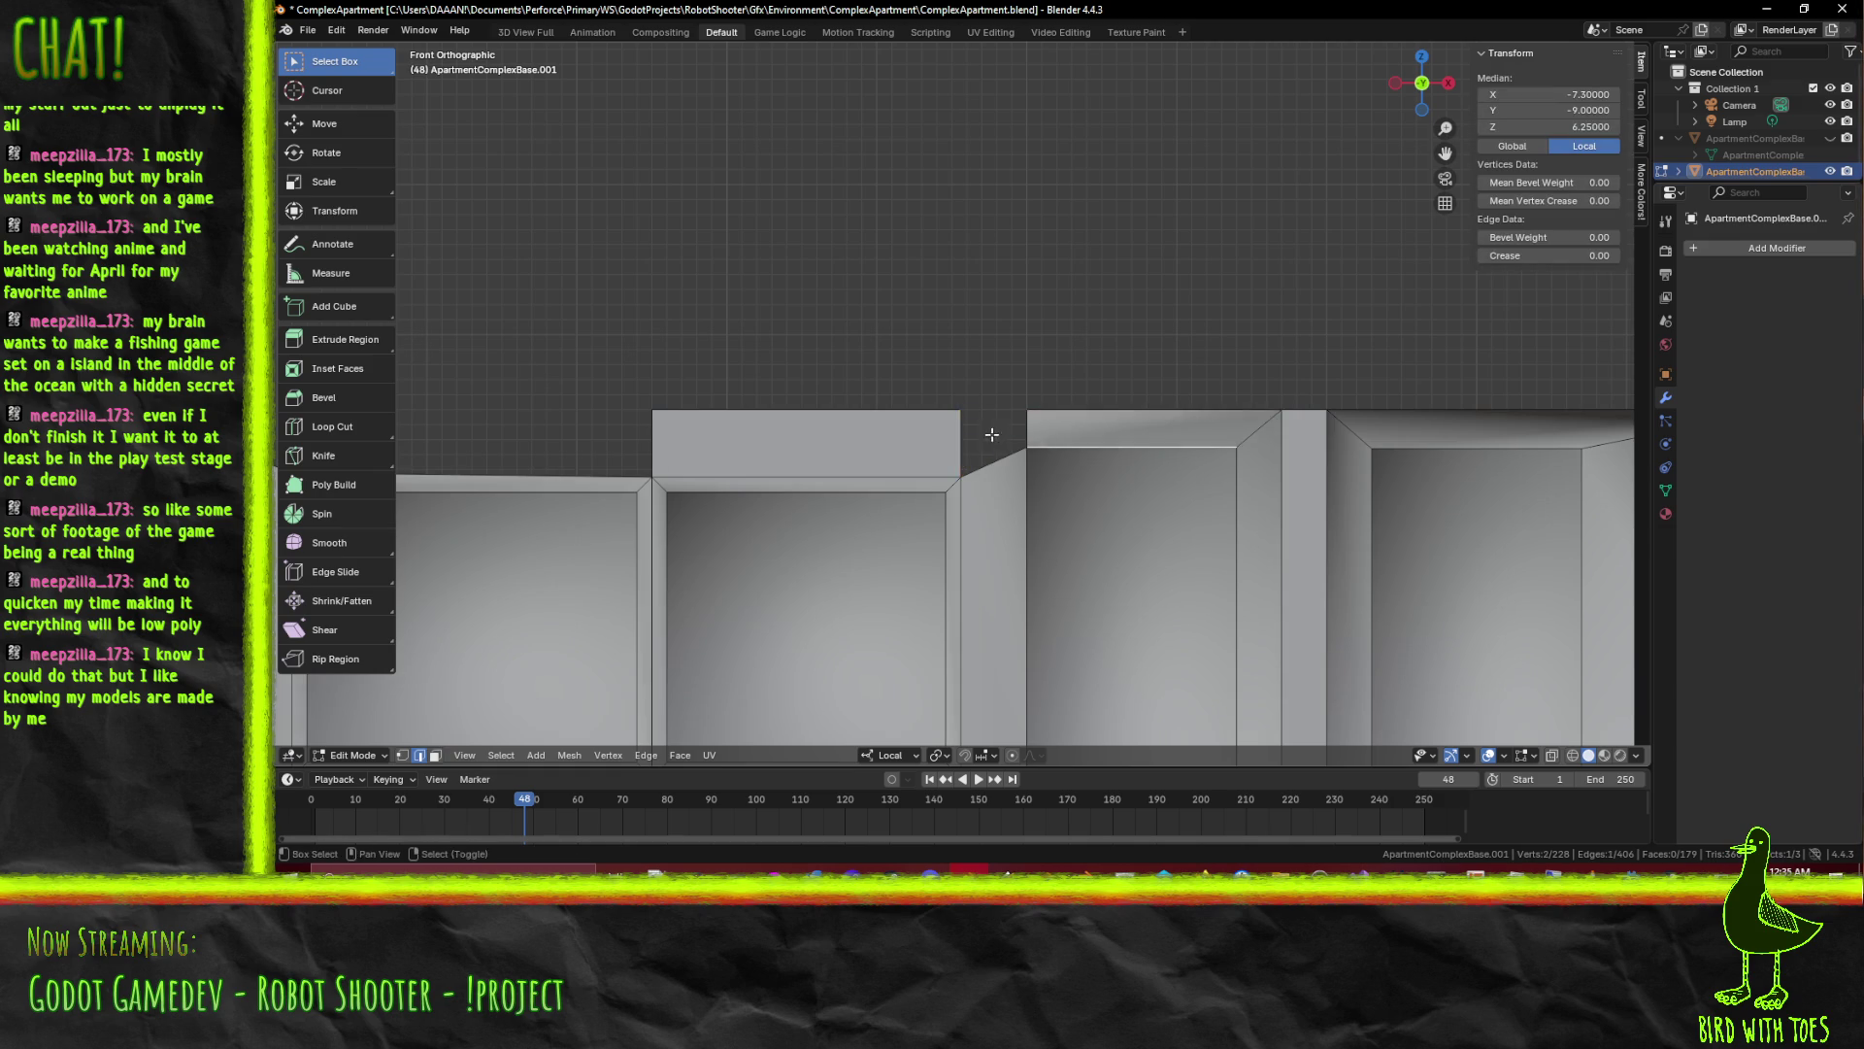
pyautogui.click(1007, 428)
pyautogui.press('f')
pyautogui.moveTo(1006, 428); pyautogui.dragTo(1516, 415)
pyautogui.click(1160, 429)
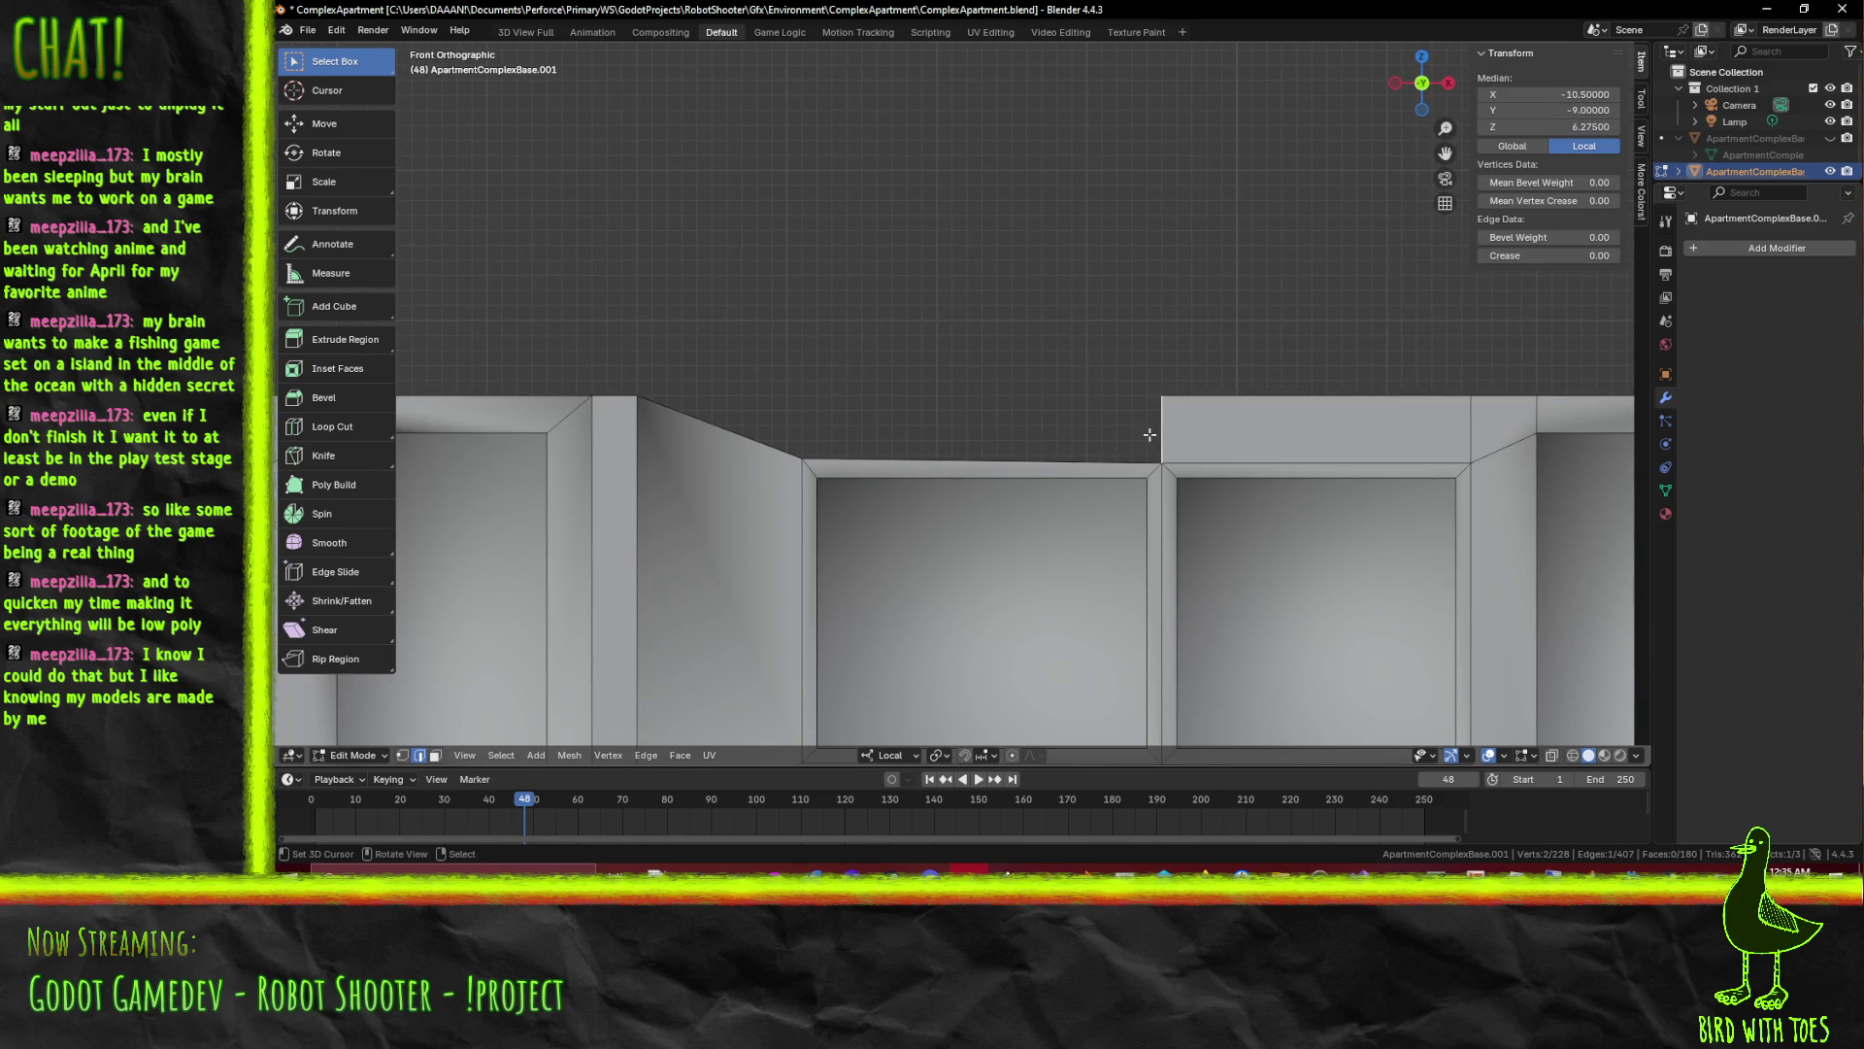
# Fill the last wall-top gap with a face, deselect, and save the apartment file
pyautogui.click(755, 434)
pyautogui.press('f')
pyautogui.scroll(-3)
pyautogui.press('a')
pyautogui.hotkey('alt', 'a')
pyautogui.moveTo(1110, 450); pyautogui.dragTo(1166, 449)
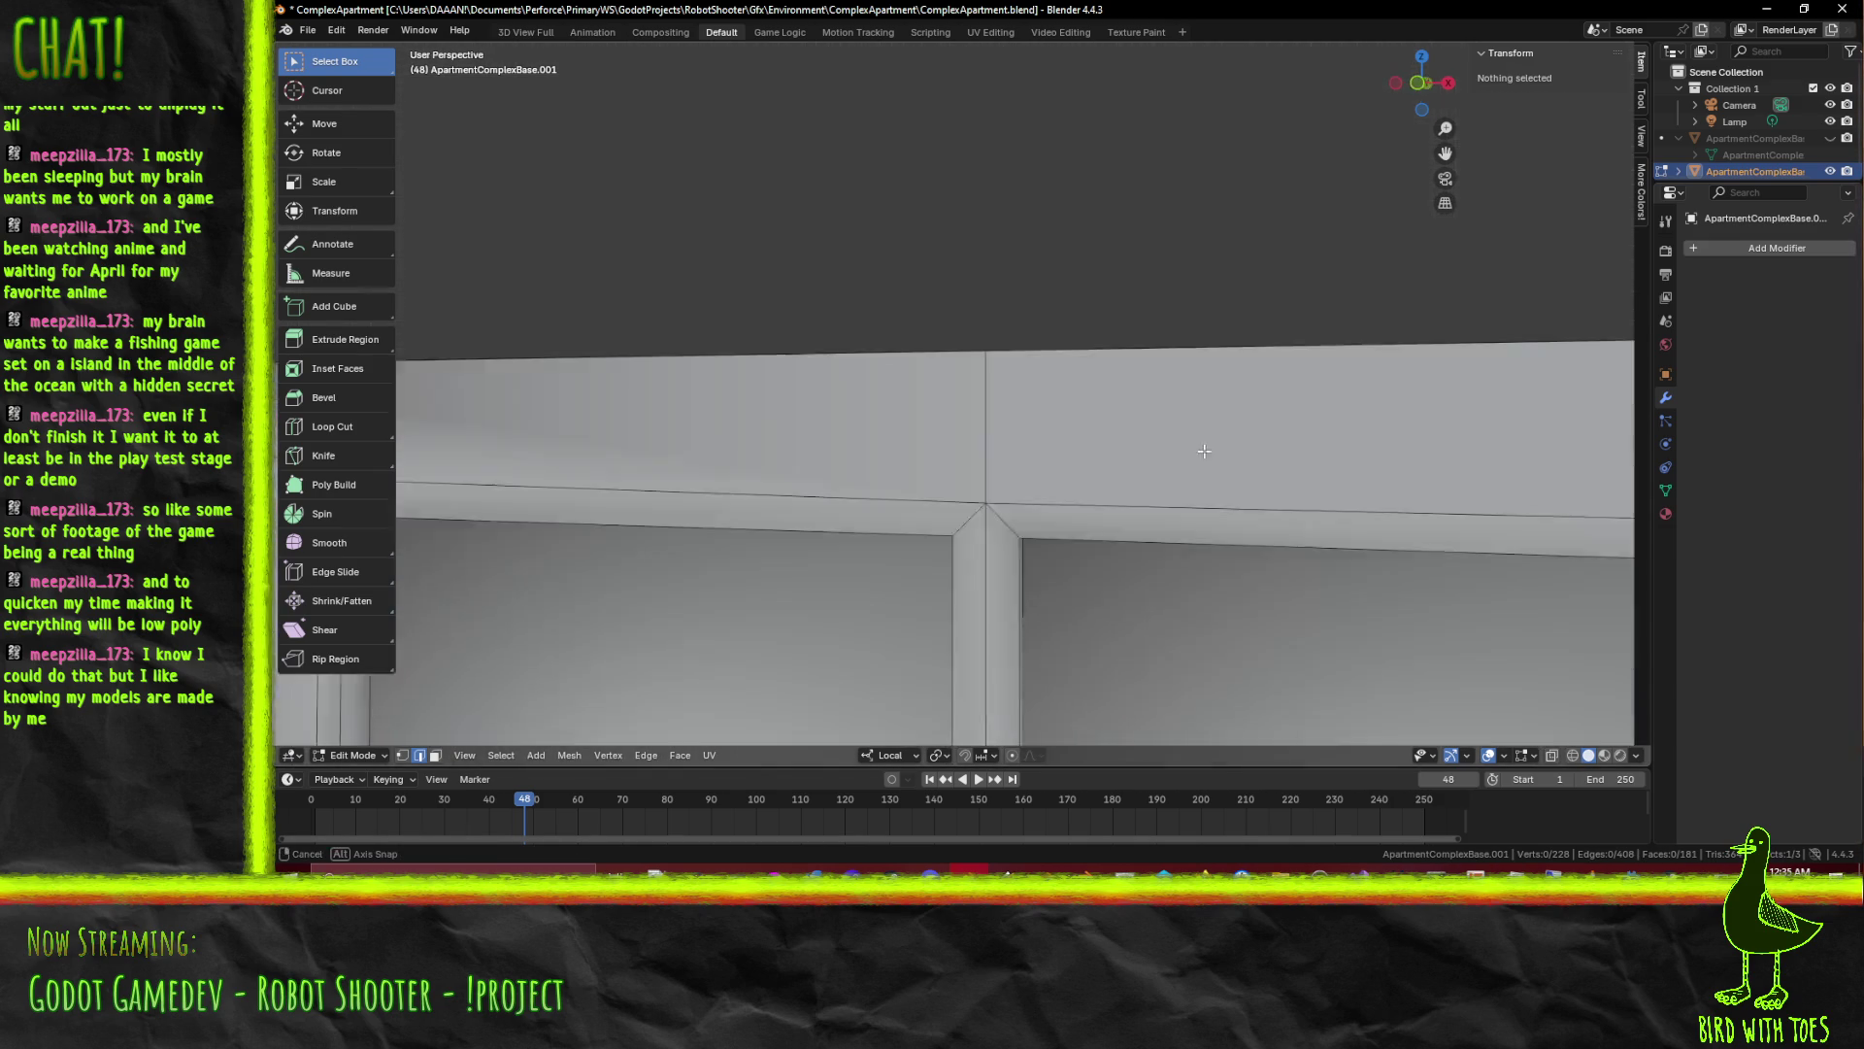
pyautogui.scroll(-3)
pyautogui.scroll(3)
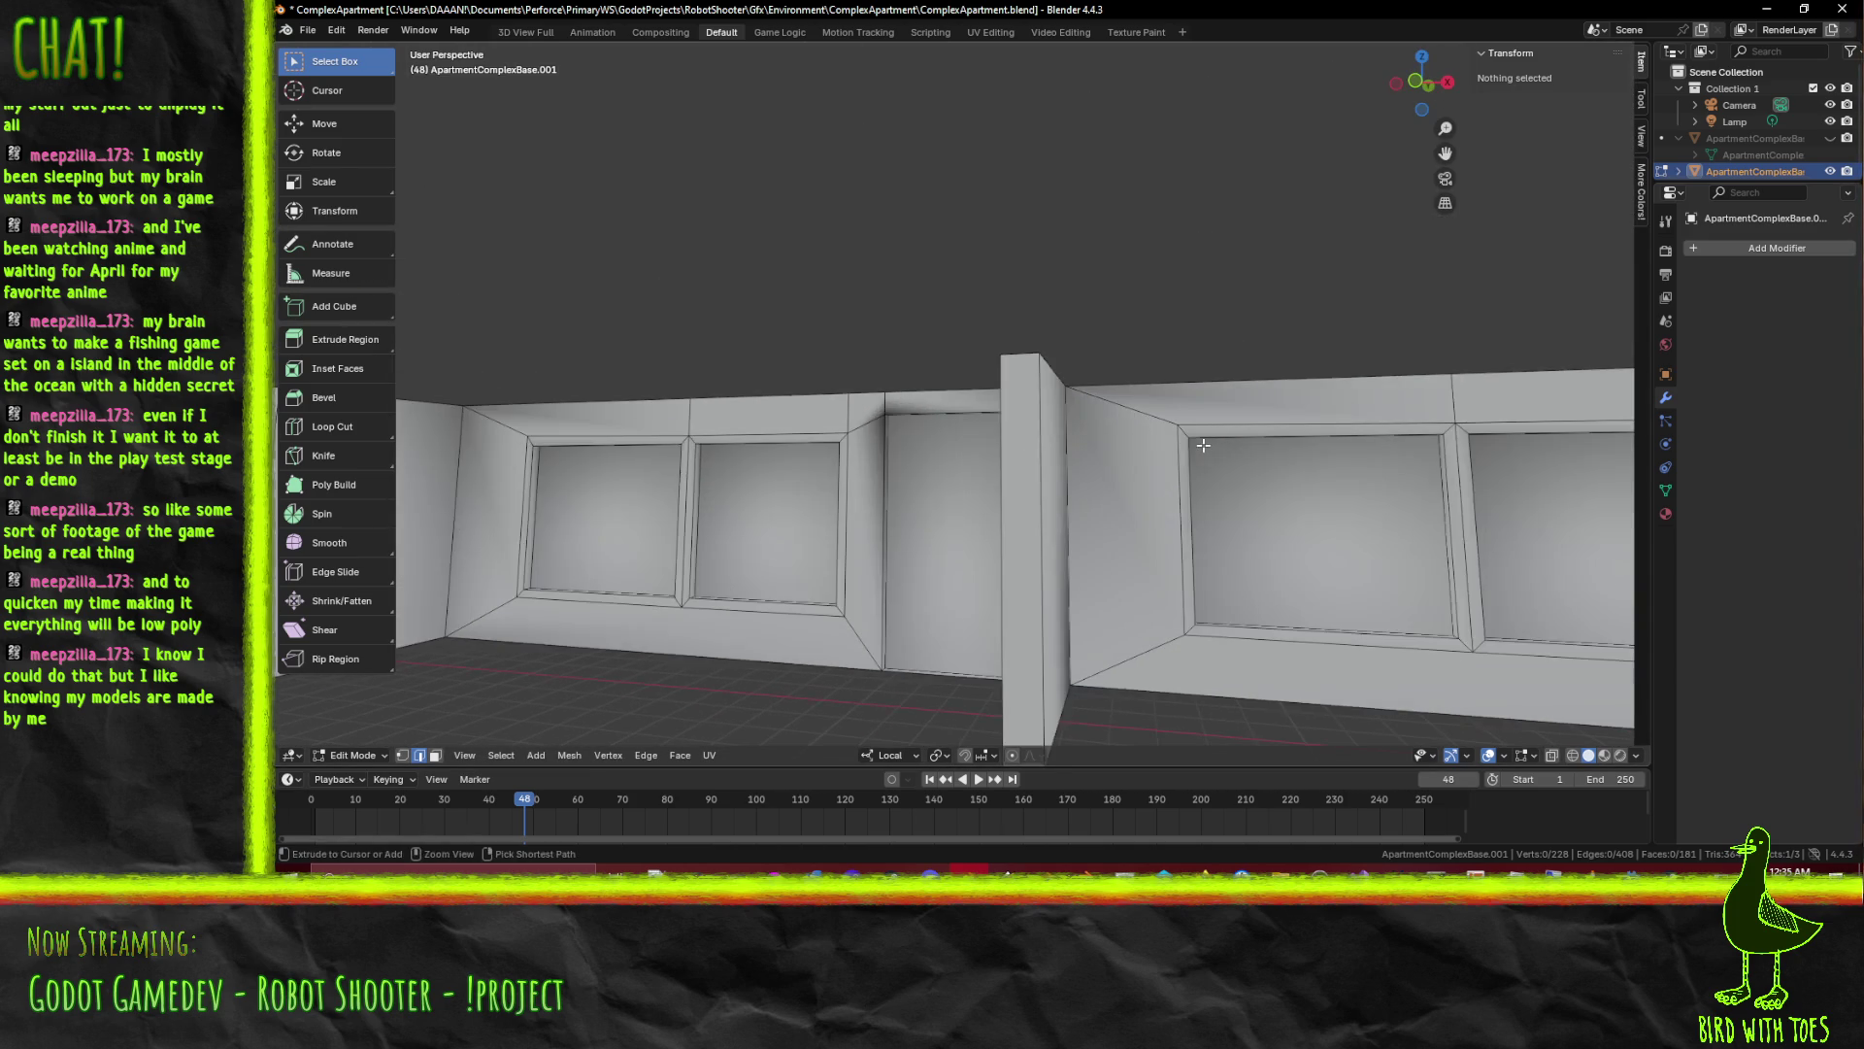
pyautogui.hotkey('ctrl', 's')
pyautogui.scroll(-3)
# Orbit around the storefront strip to inspect it from several angles
pyautogui.moveTo(1214, 450); pyautogui.dragTo(1082, 363)
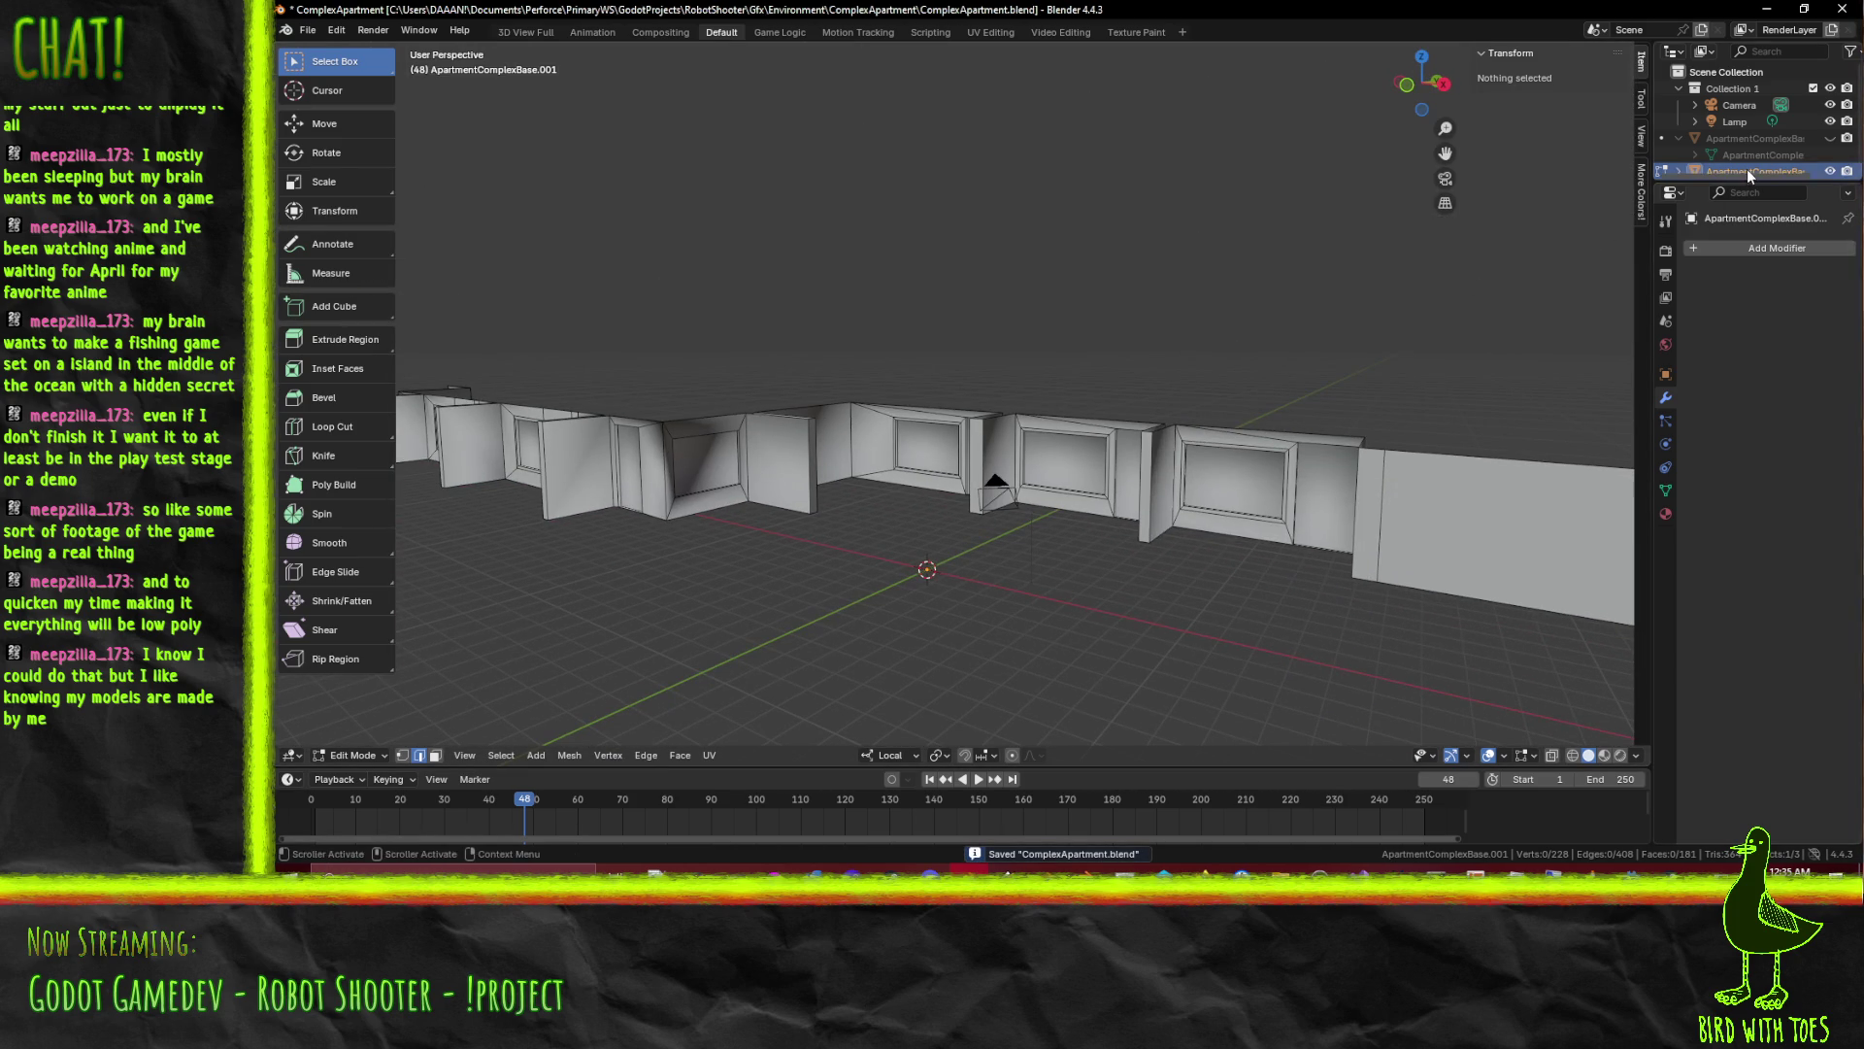
pyautogui.moveTo(1020, 481); pyautogui.dragTo(989, 423)
pyautogui.scroll(3)
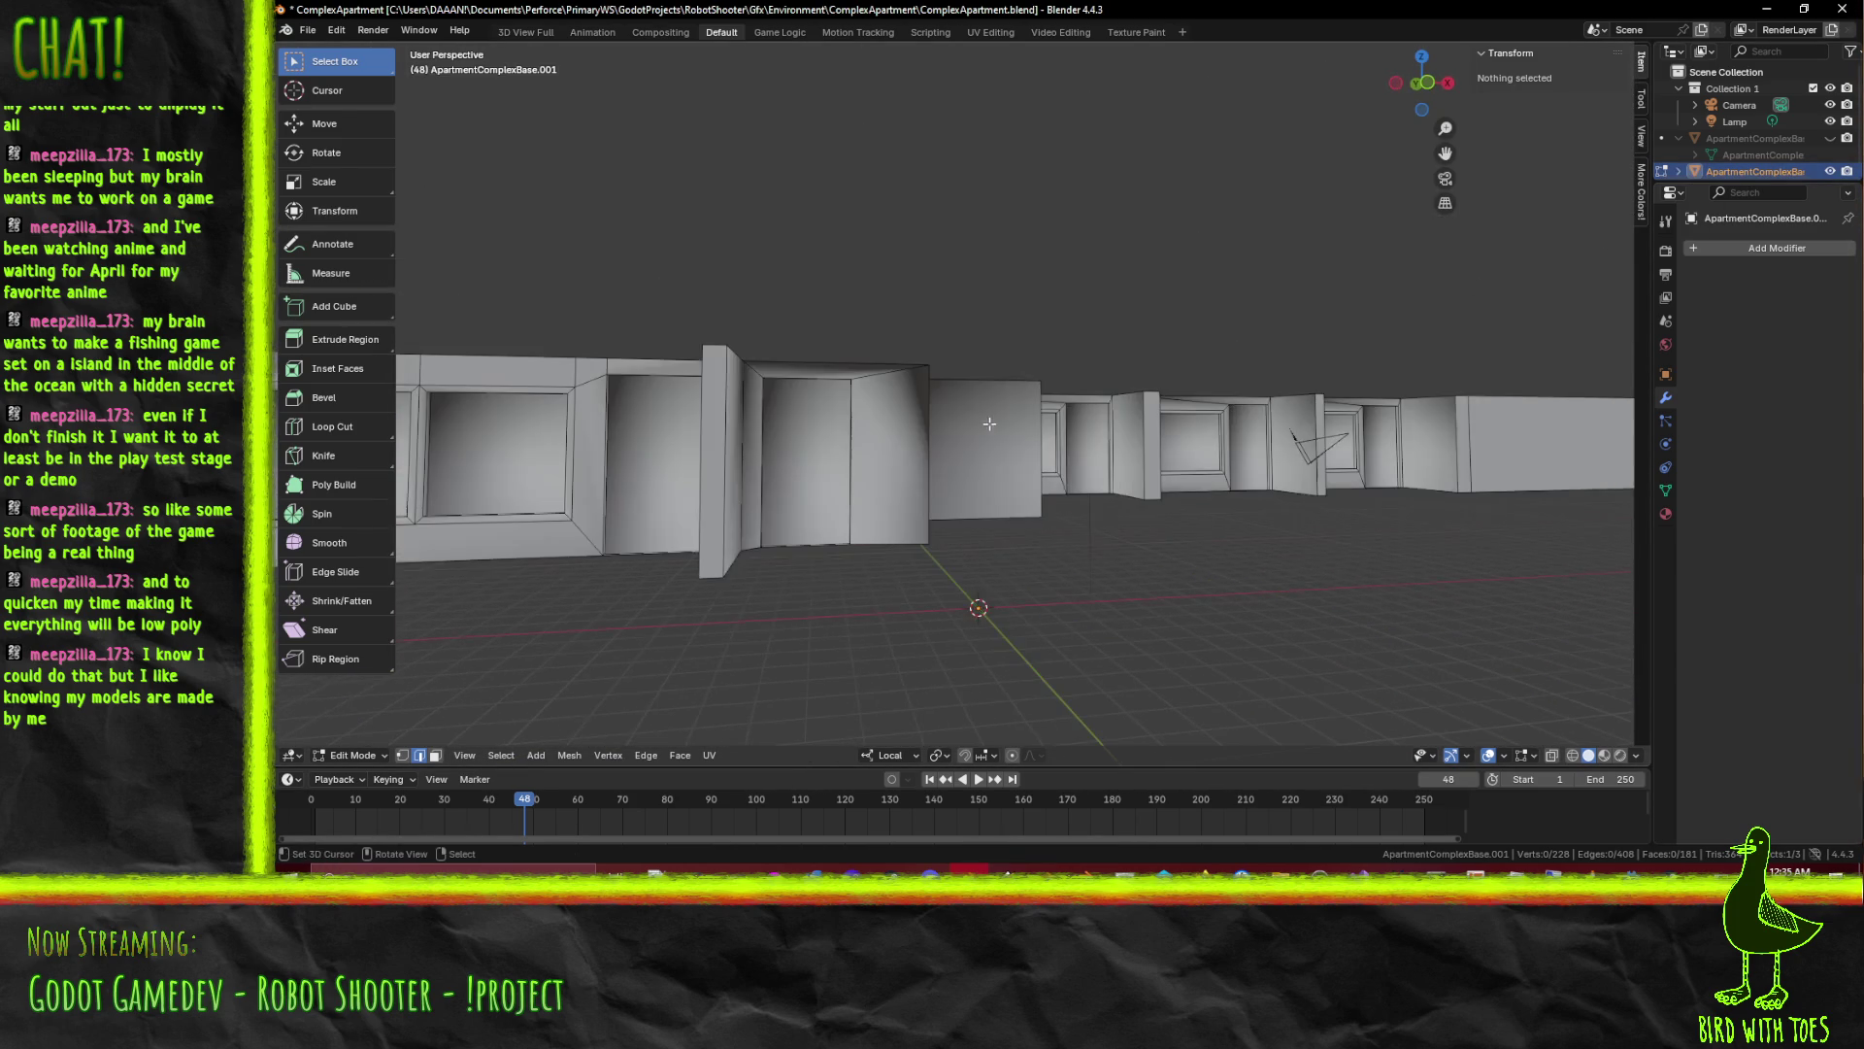
pyautogui.moveTo(867, 442); pyautogui.dragTo(1145, 471)
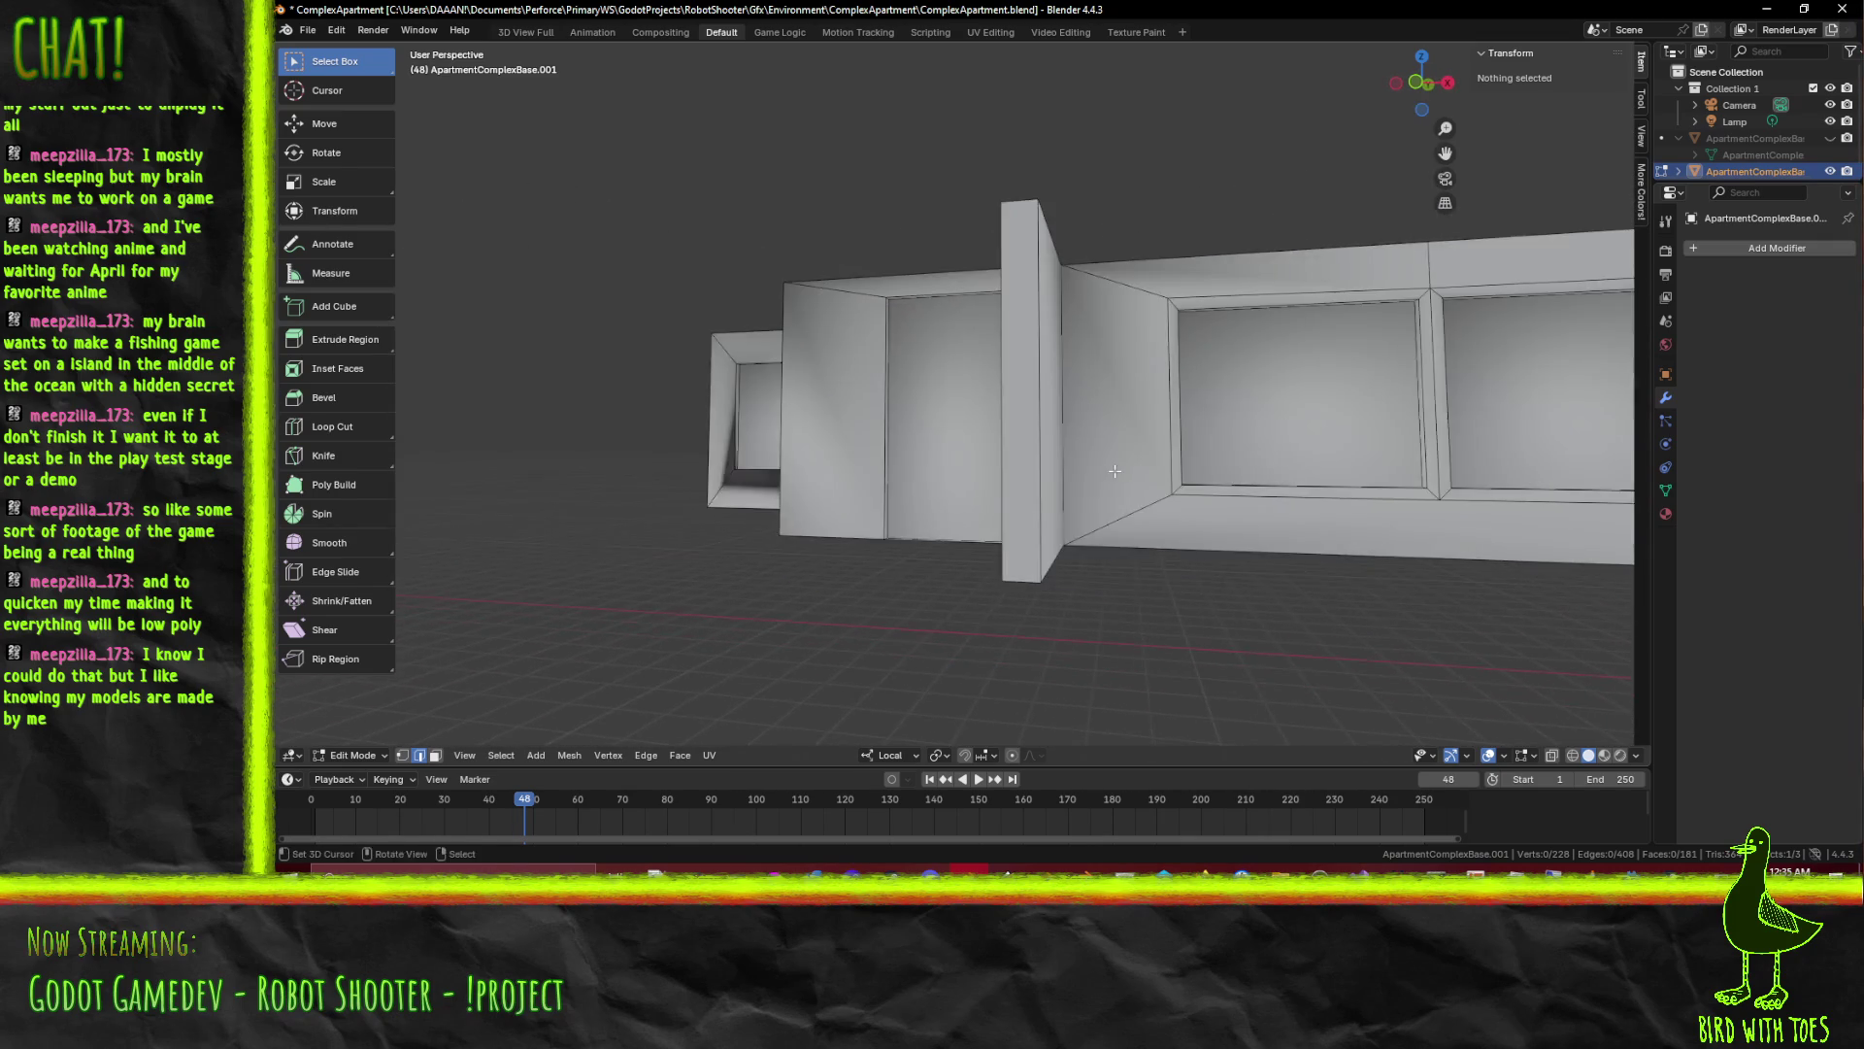
pyautogui.moveTo(1353, 474); pyautogui.dragTo(934, 461)
pyautogui.scroll(3)
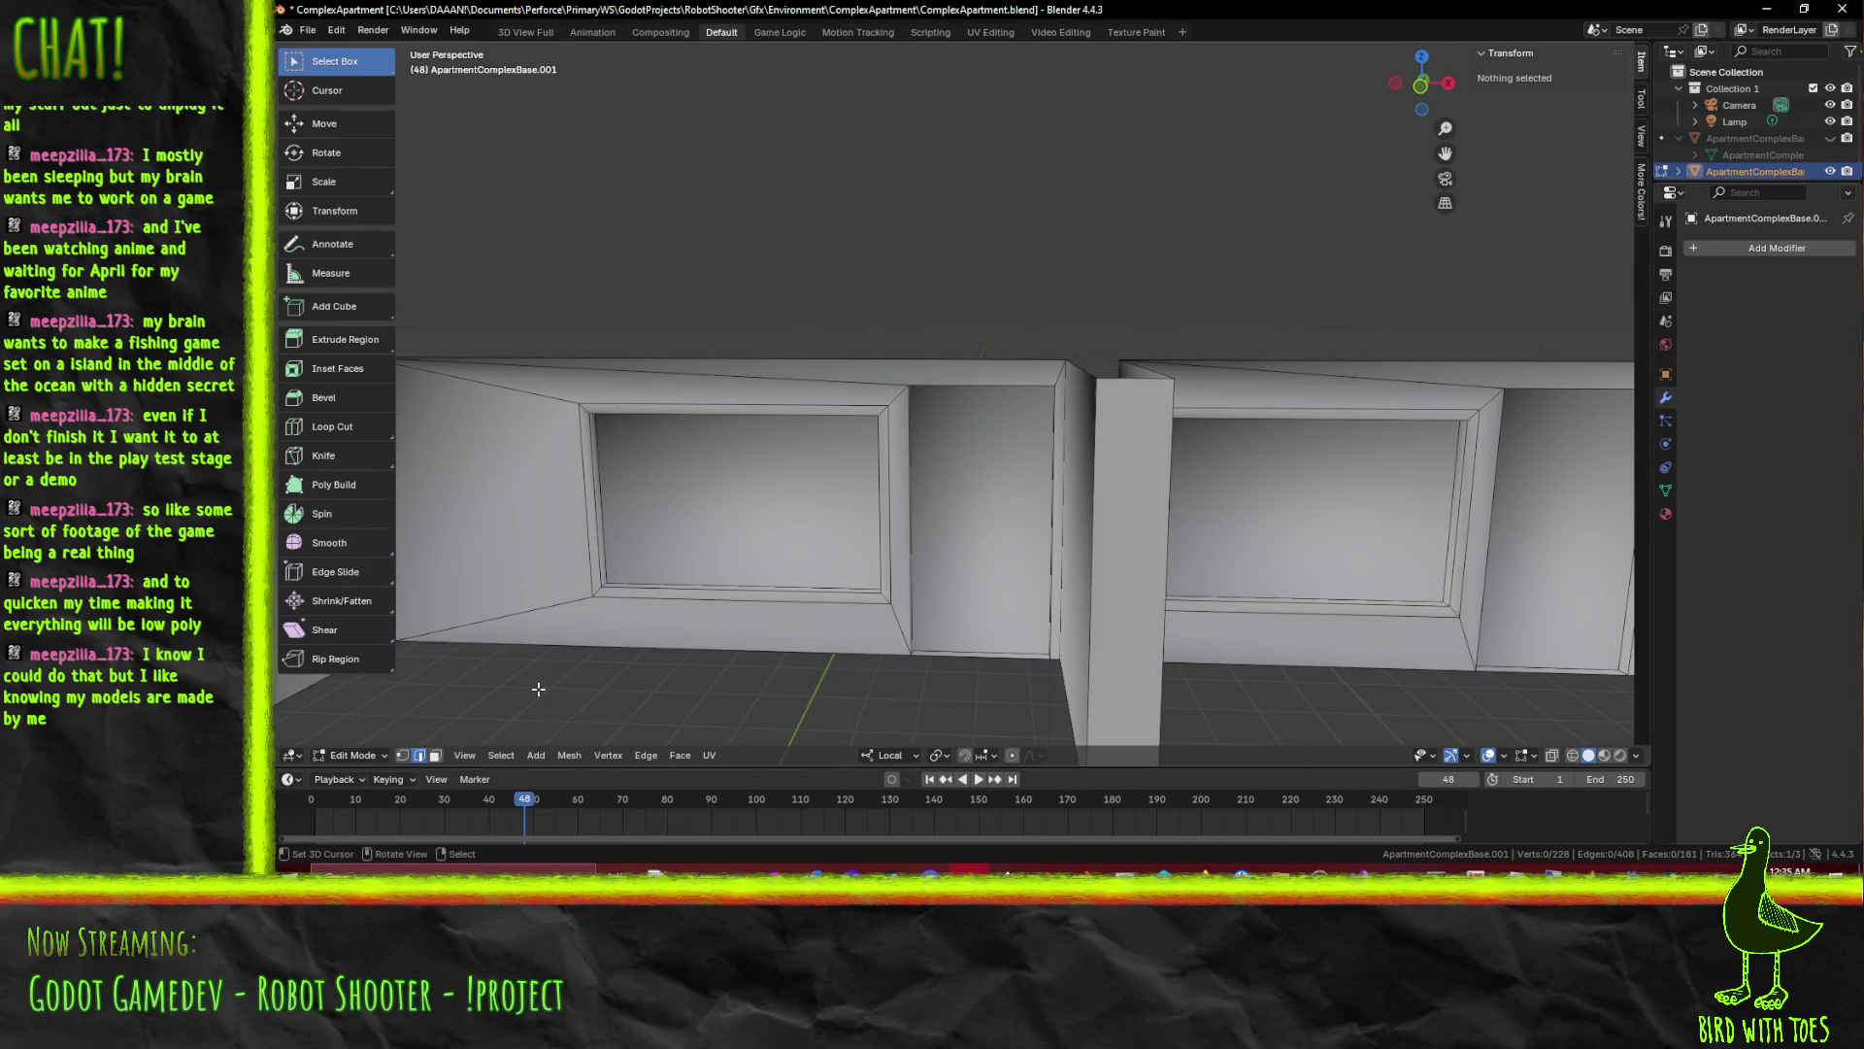
# Delete the paired top faces of the left and right walls with Delete > Faces
pyautogui.click(434, 754)
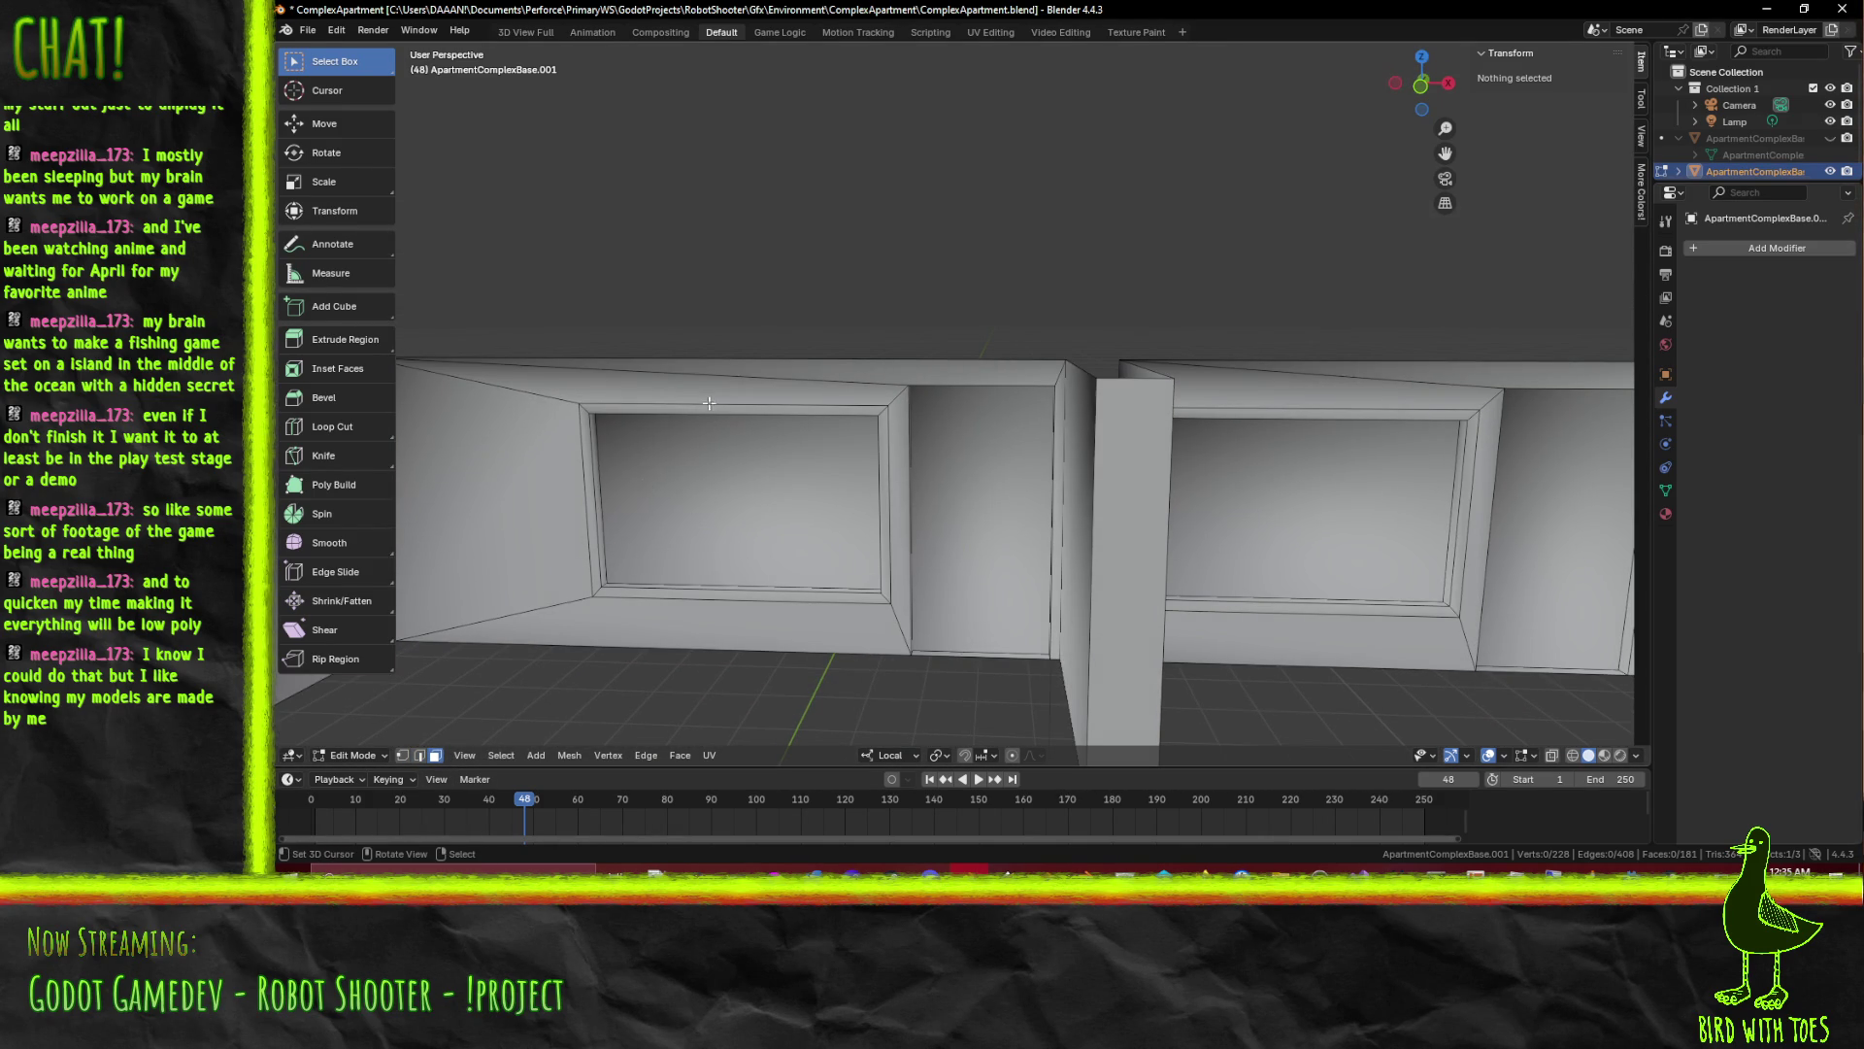
pyautogui.click(708, 403)
pyautogui.click(990, 373)
pyautogui.moveTo(986, 441); pyautogui.dragTo(1081, 441)
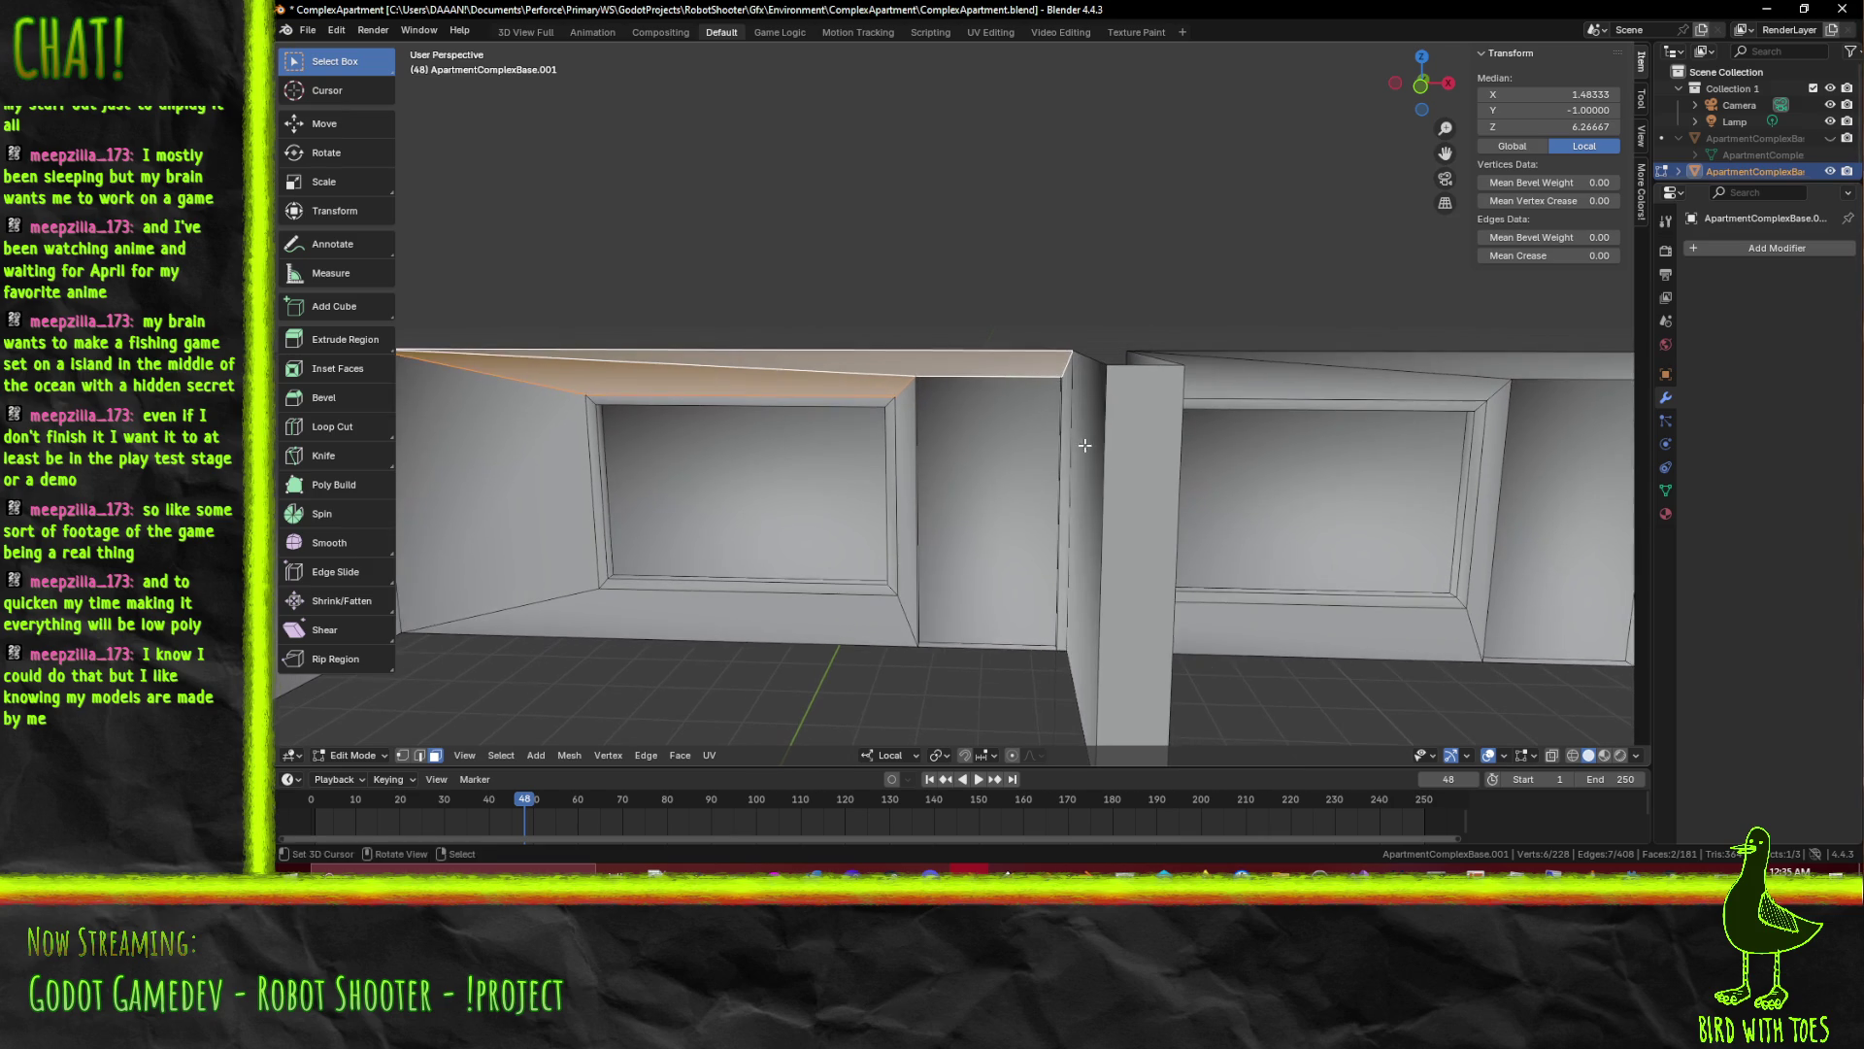
pyautogui.press('x')
pyautogui.click(1120, 485)
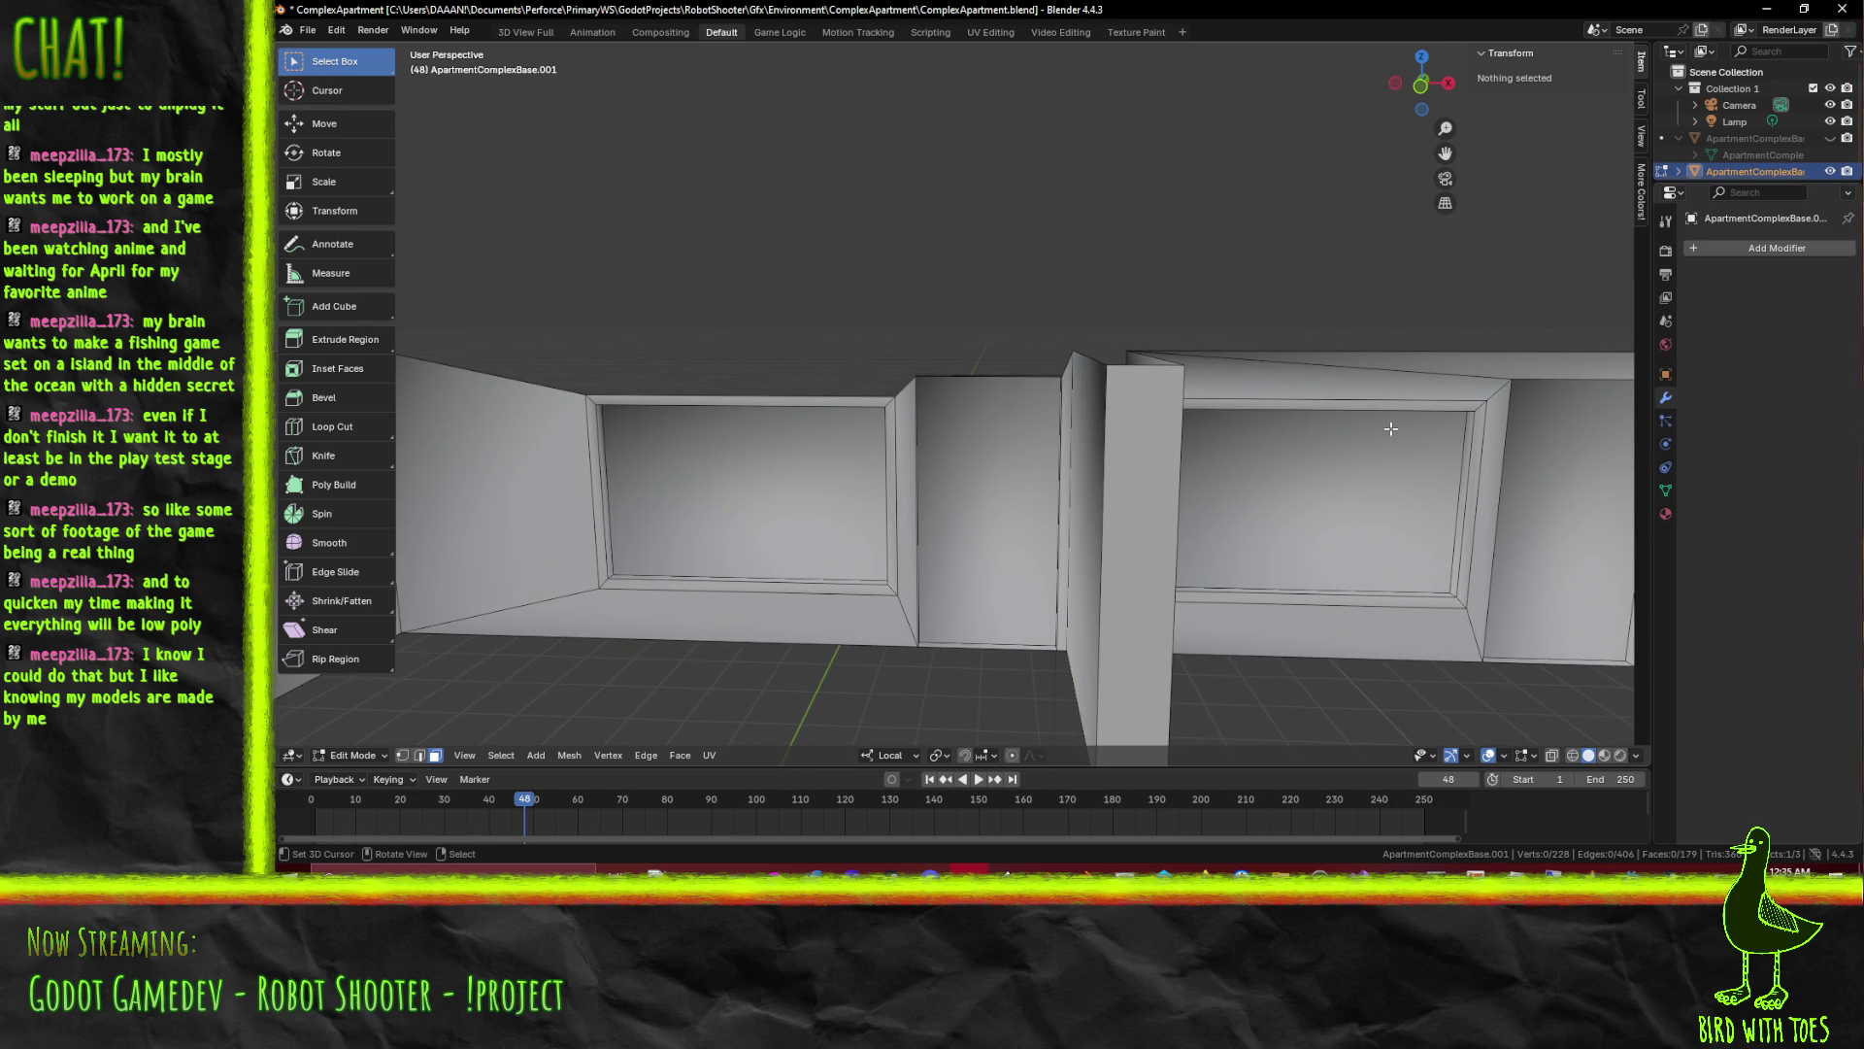
pyautogui.click(1383, 376)
pyautogui.click(1573, 372)
pyautogui.press('x')
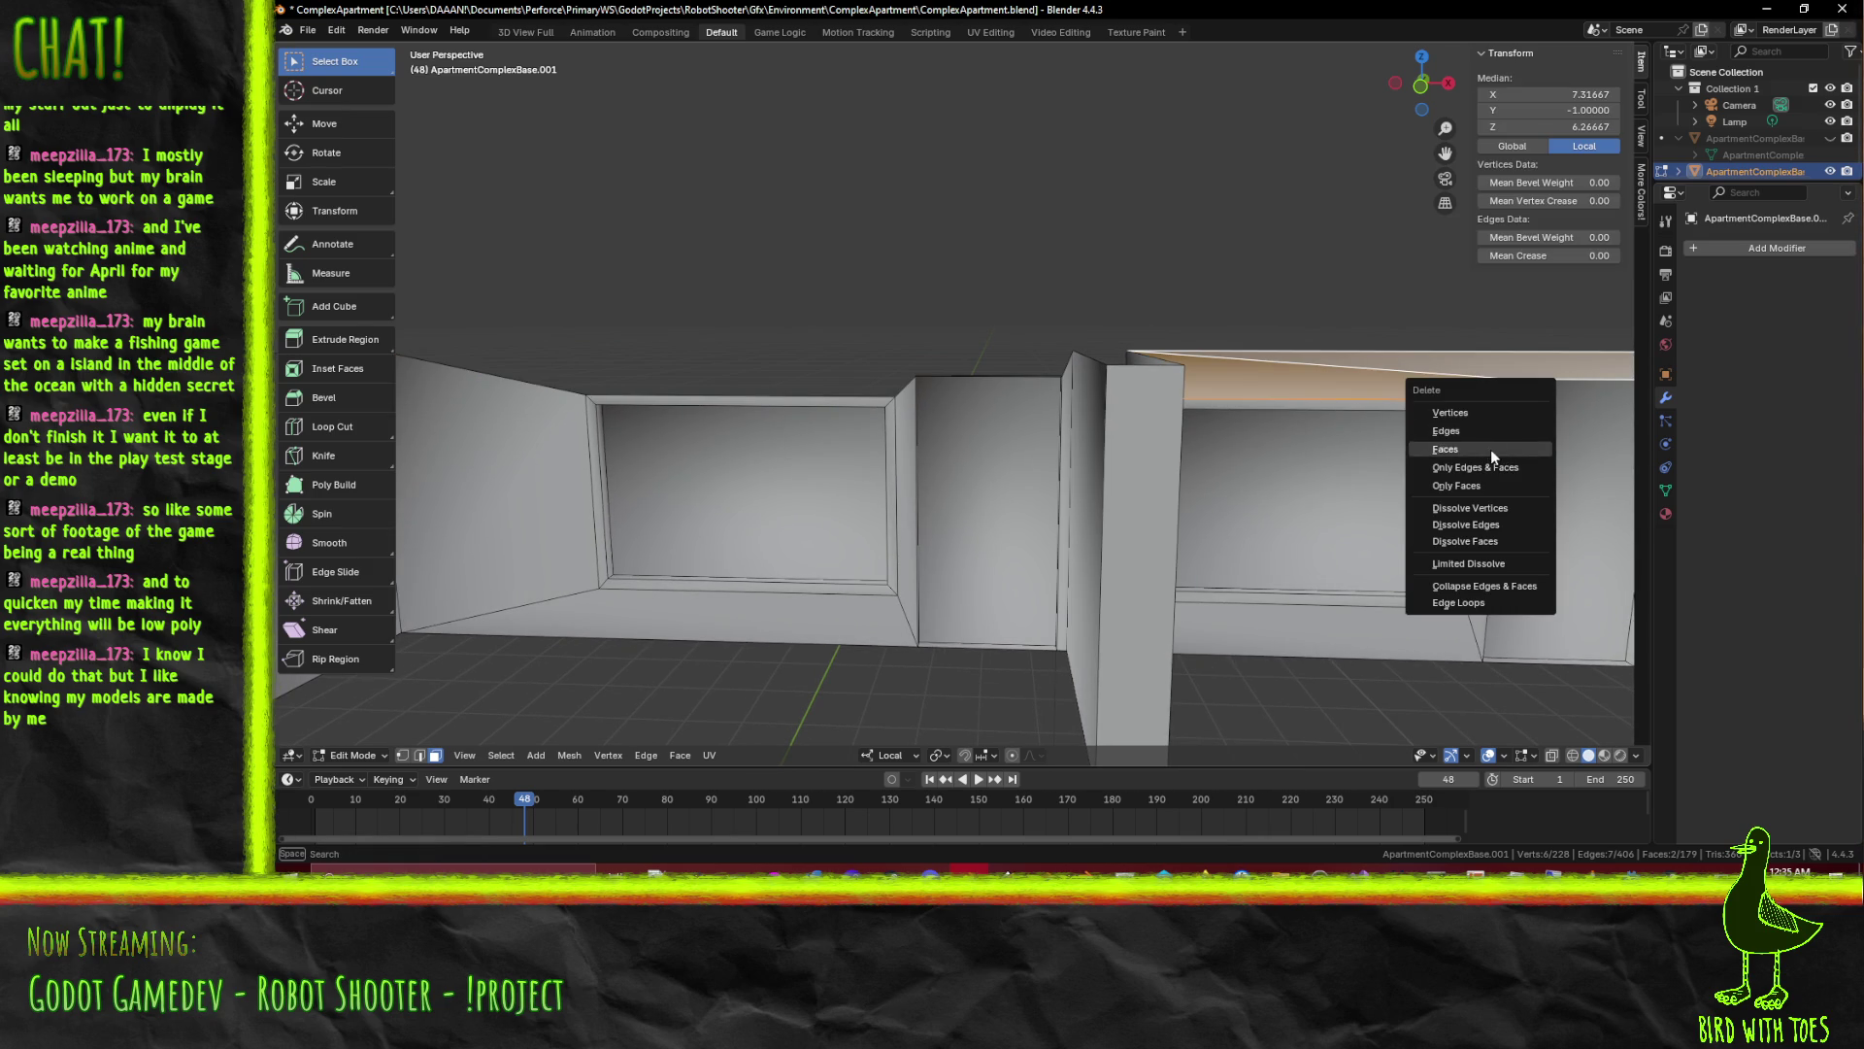
pyautogui.click(1490, 449)
# Delete the two sloped top faces of the next window bay
pyautogui.moveTo(1491, 450); pyautogui.dragTo(1065, 437)
pyautogui.click(875, 310)
pyautogui.click(1065, 313)
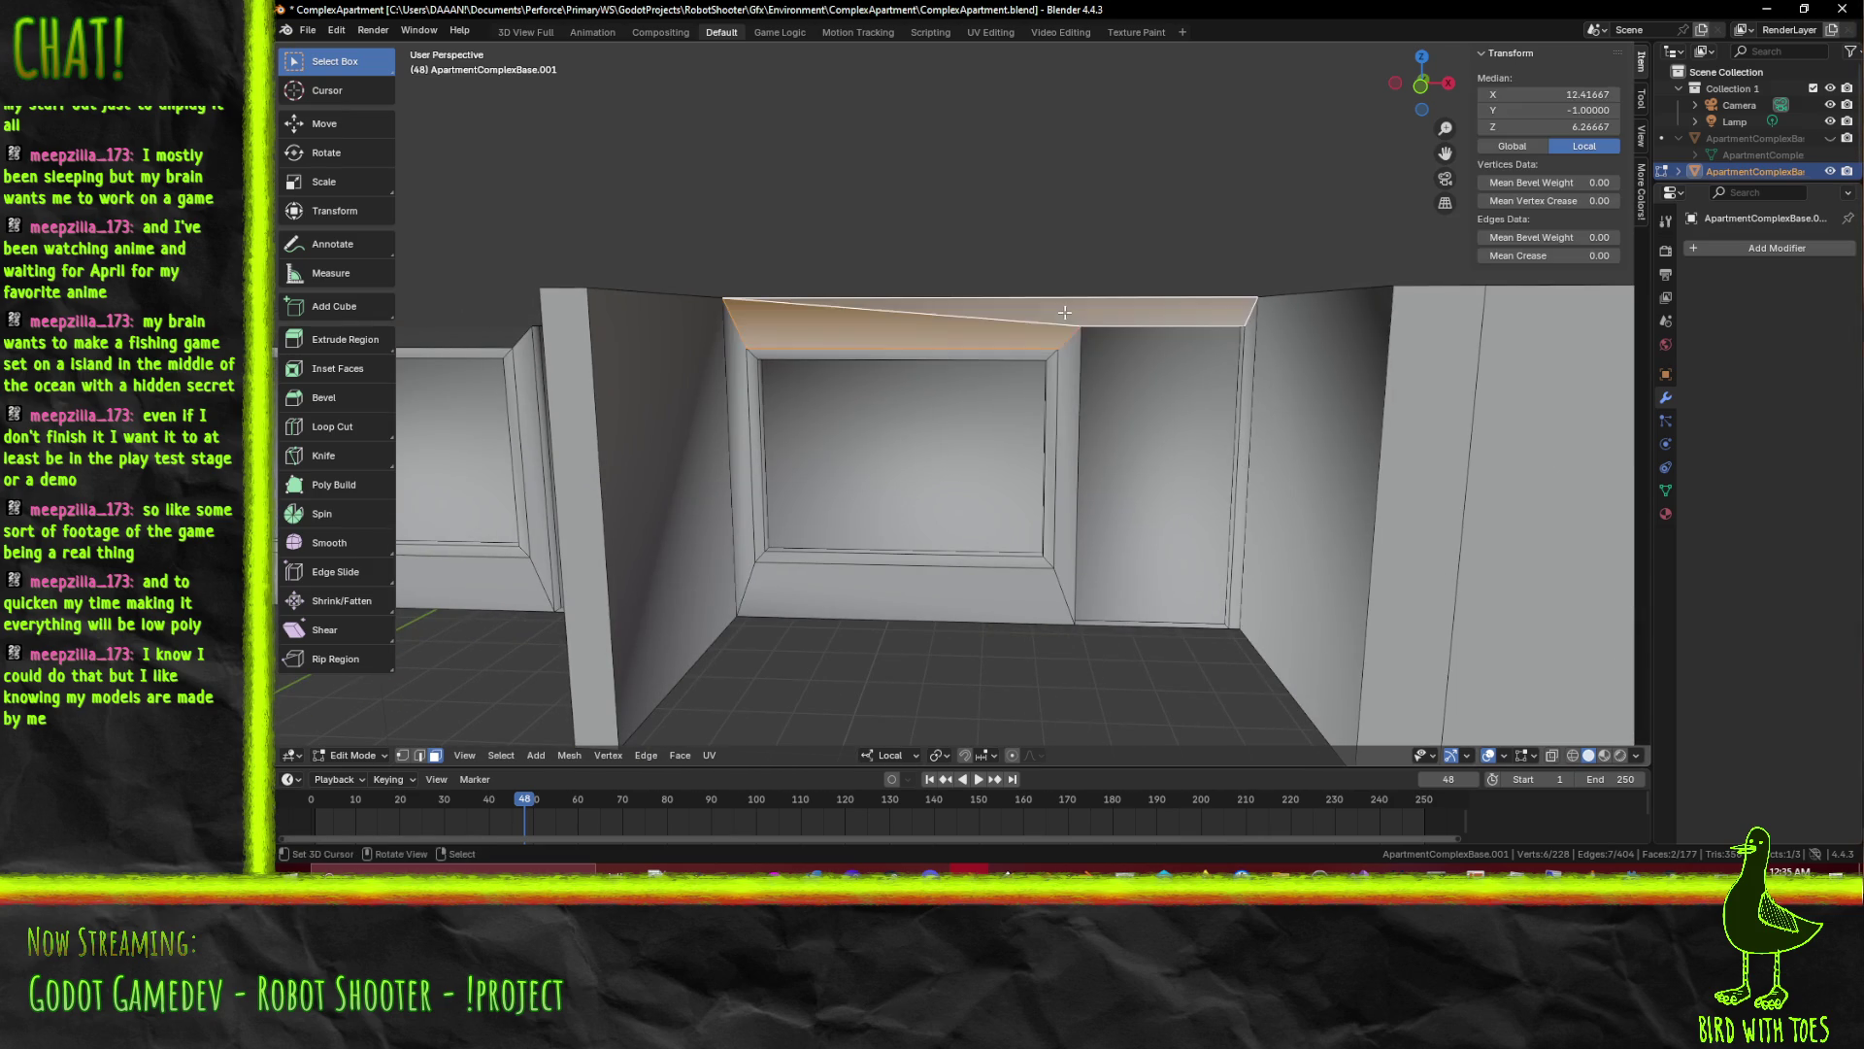
pyautogui.press('x')
pyautogui.click(1055, 316)
pyautogui.moveTo(1054, 317); pyautogui.dragTo(1260, 387)
pyautogui.scroll(-3)
pyautogui.scroll(-3)
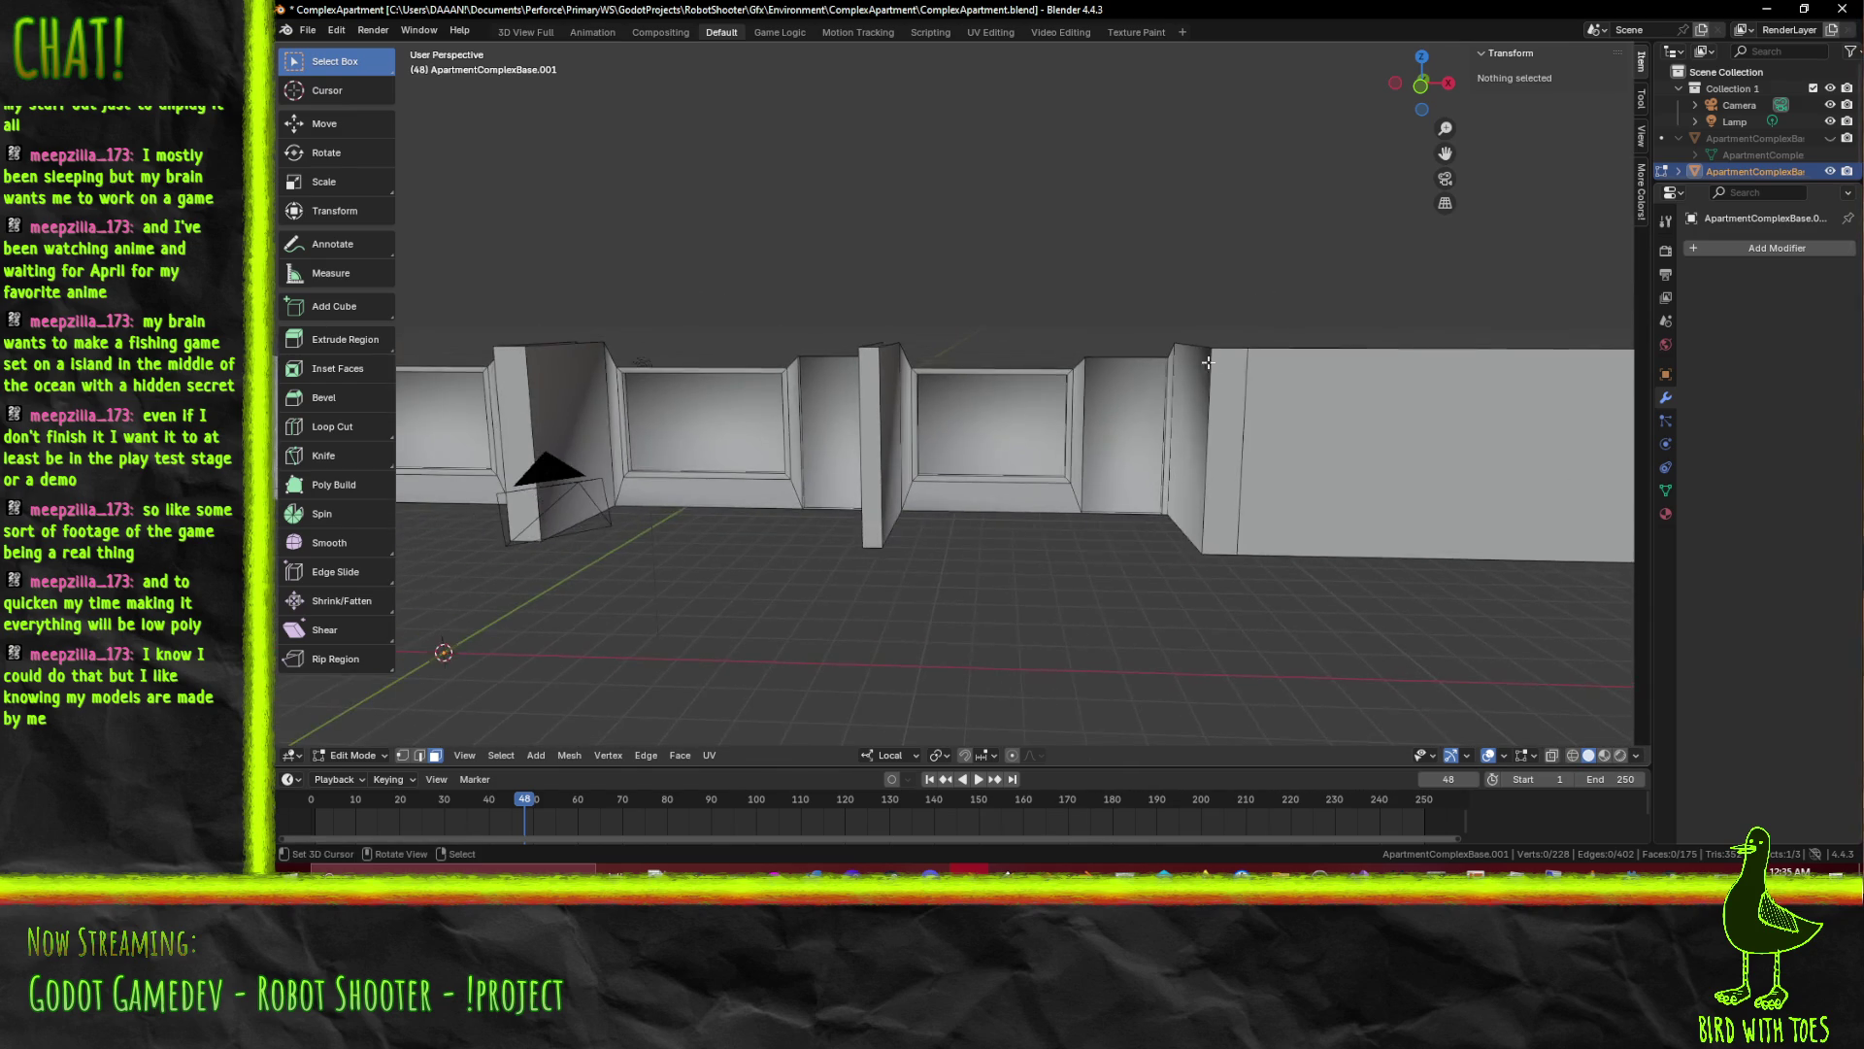
pyautogui.scroll(3)
pyautogui.scroll(3)
pyautogui.scroll(3)
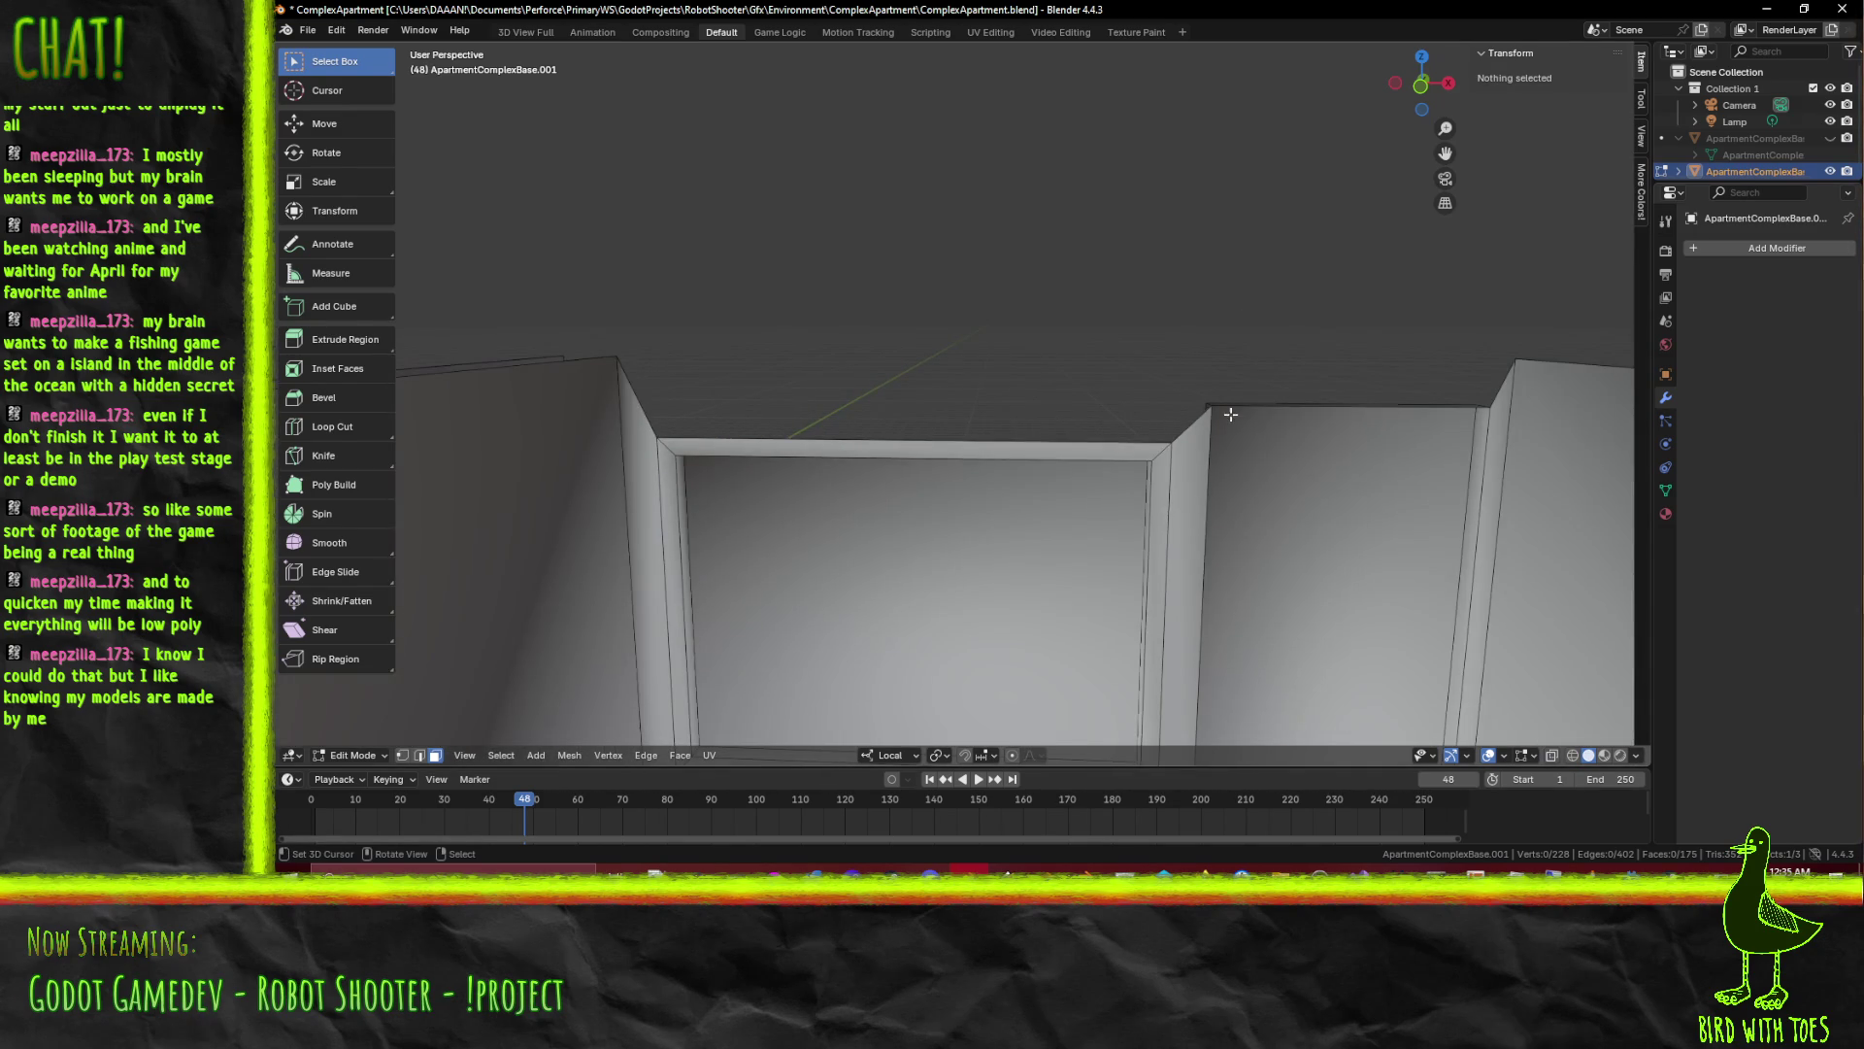
# Select two top corner vertices of the wall in vertex mode, viewed from the front
pyautogui.click(404, 754)
pyautogui.moveTo(1139, 490); pyautogui.dragTo(1291, 519)
pyautogui.click(1151, 526)
pyautogui.press('KP_1')
pyautogui.click(895, 481)
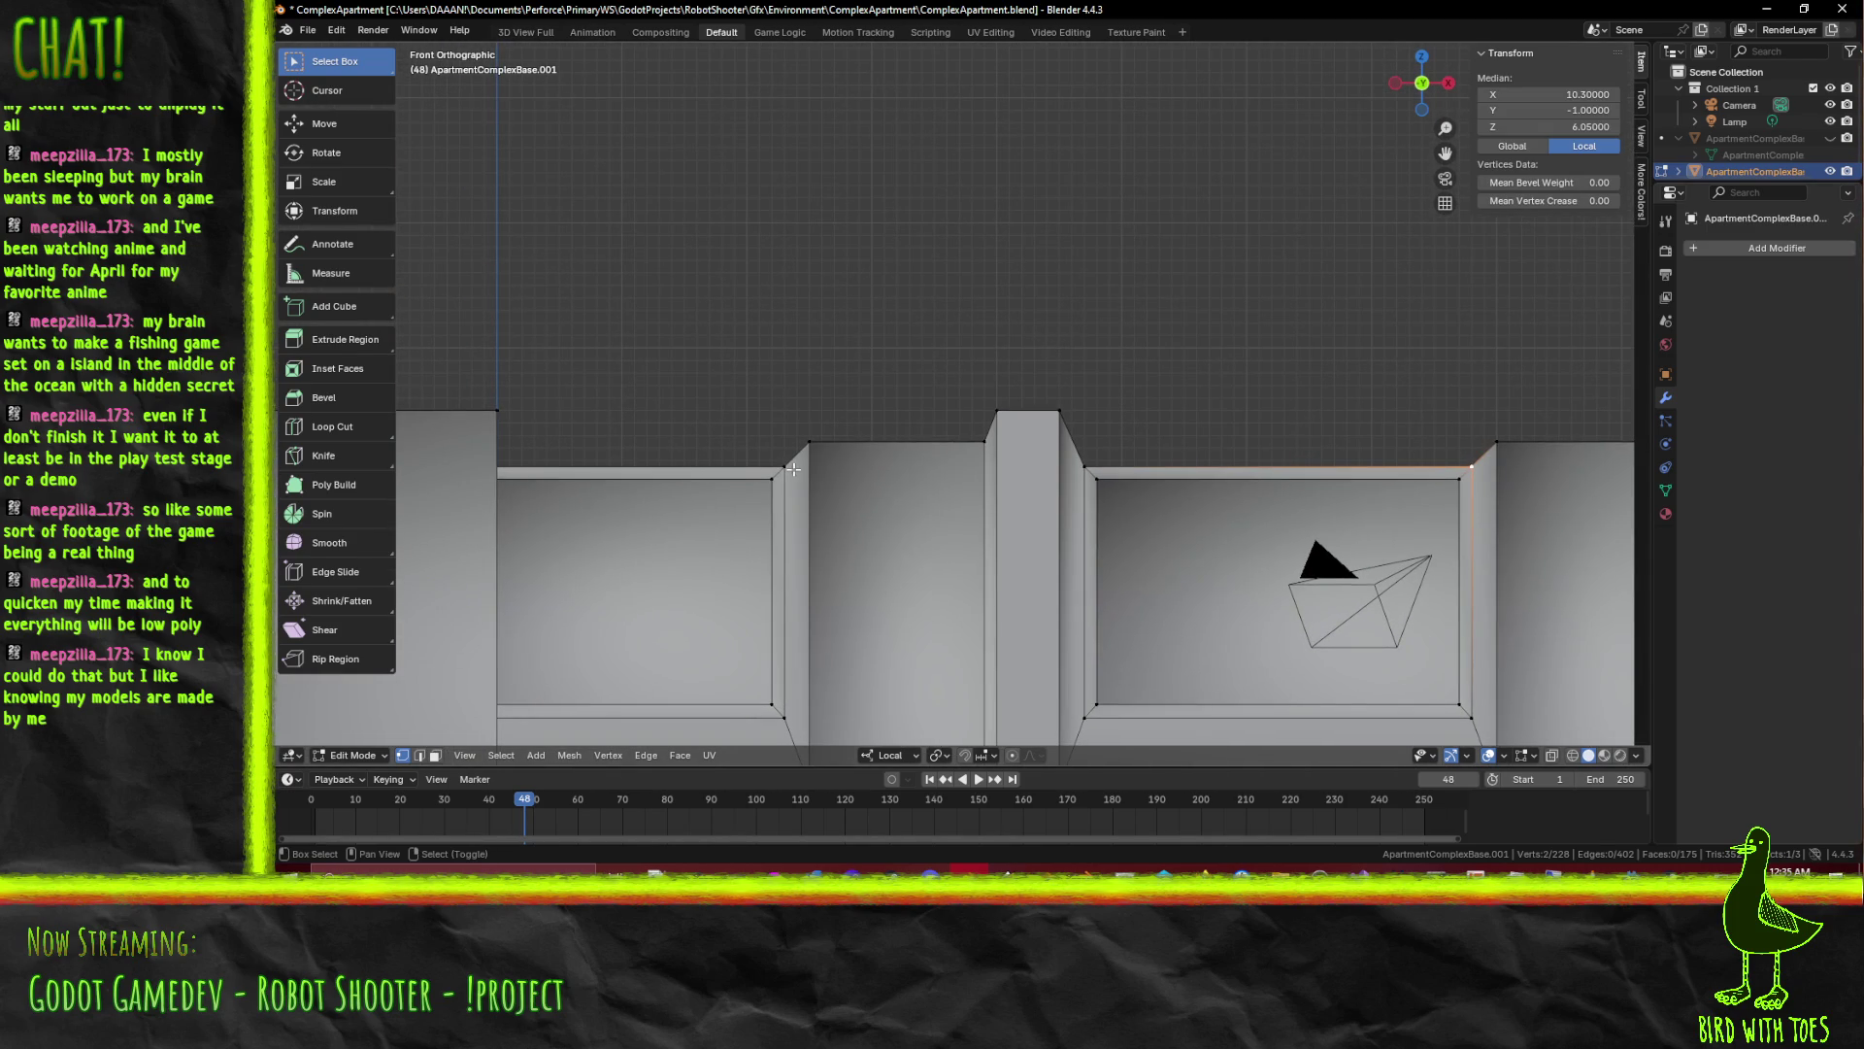
pyautogui.scroll(3)
pyautogui.scroll(3)
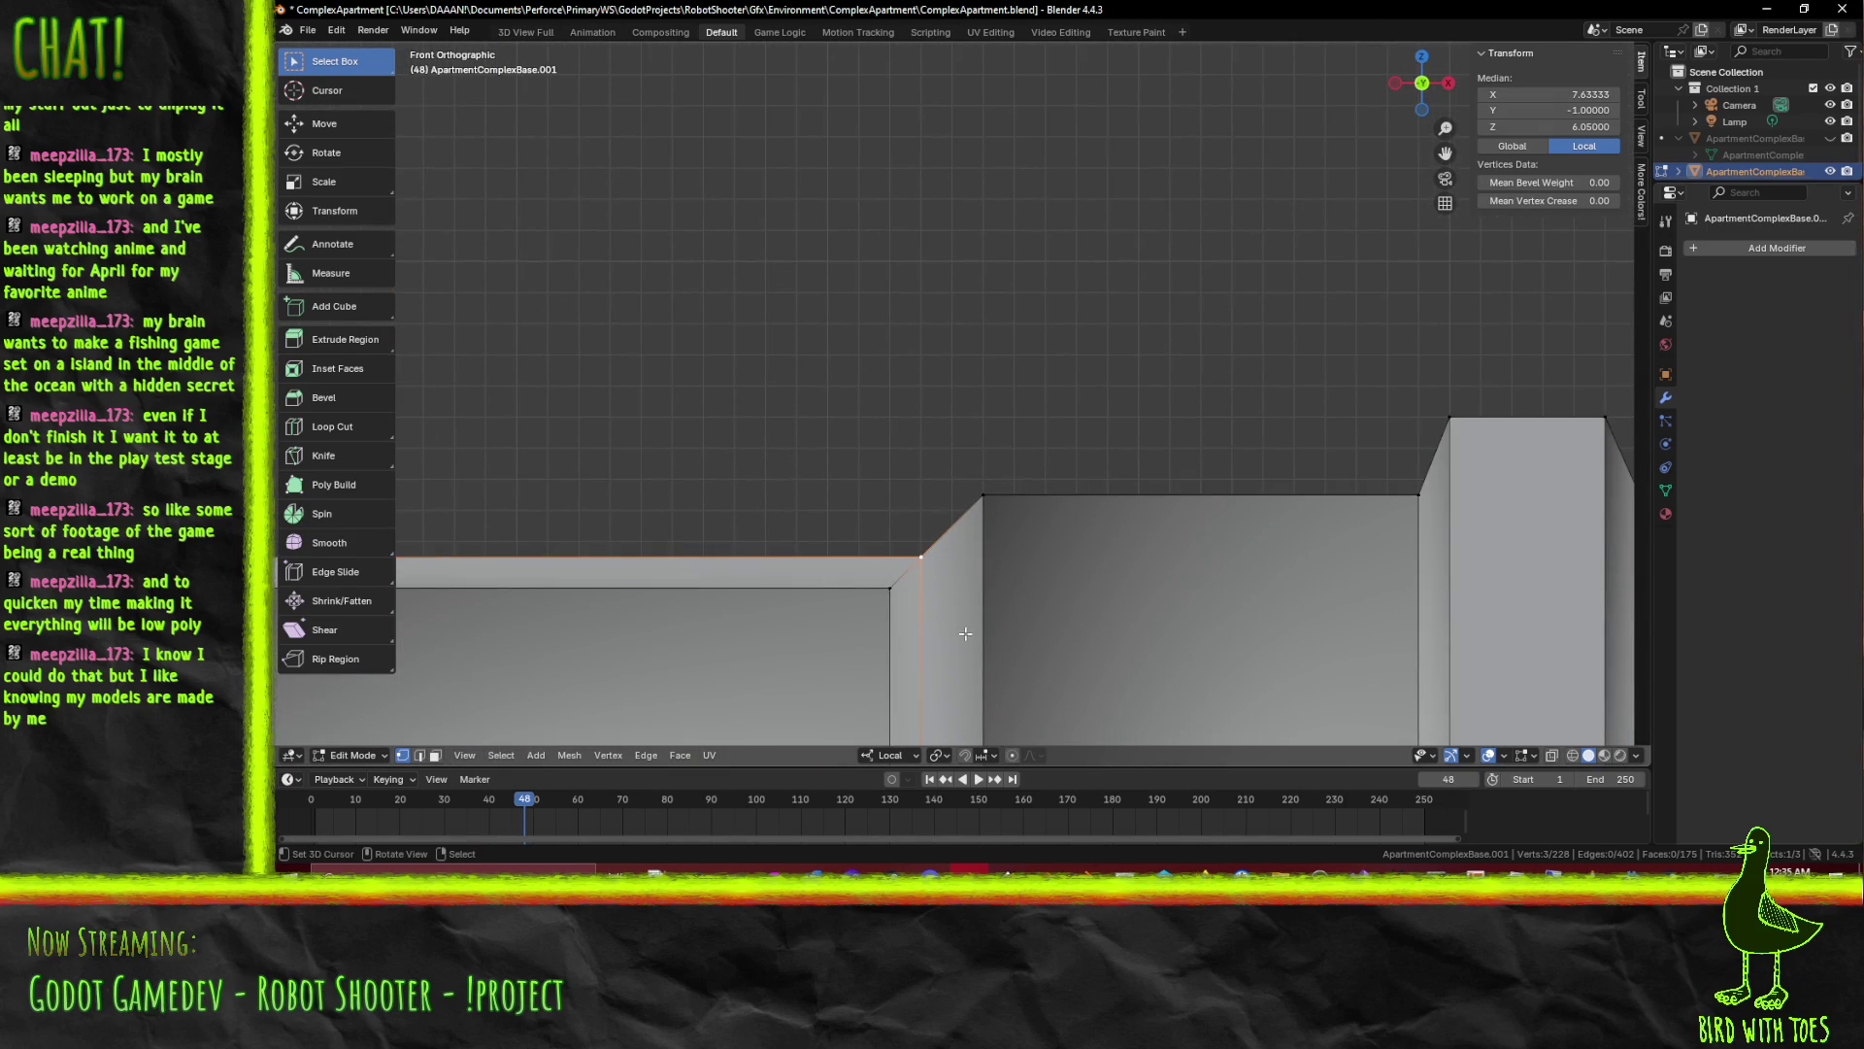
# Extrude the selected corner vertices upward and adjust their height along Z
pyautogui.press('g')
pyautogui.press('Escape')
pyautogui.press('g')
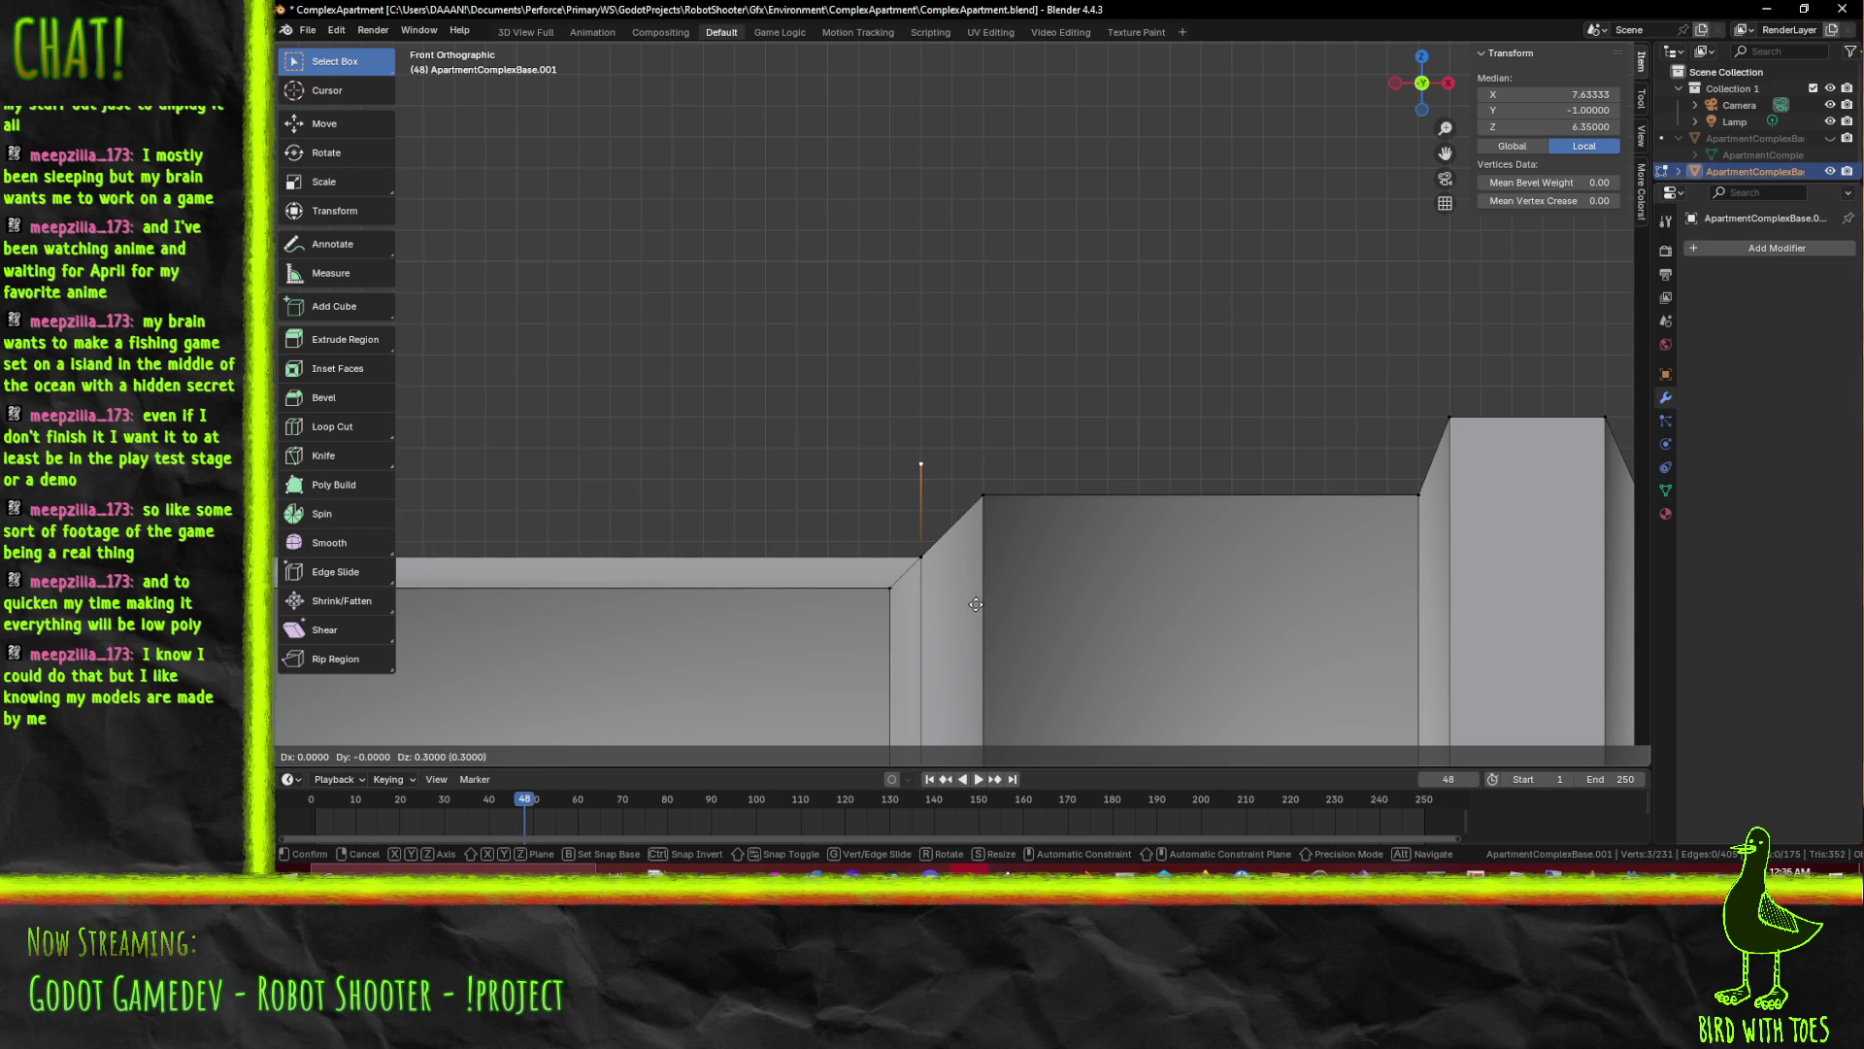
pyautogui.click(973, 581)
pyautogui.scroll(3)
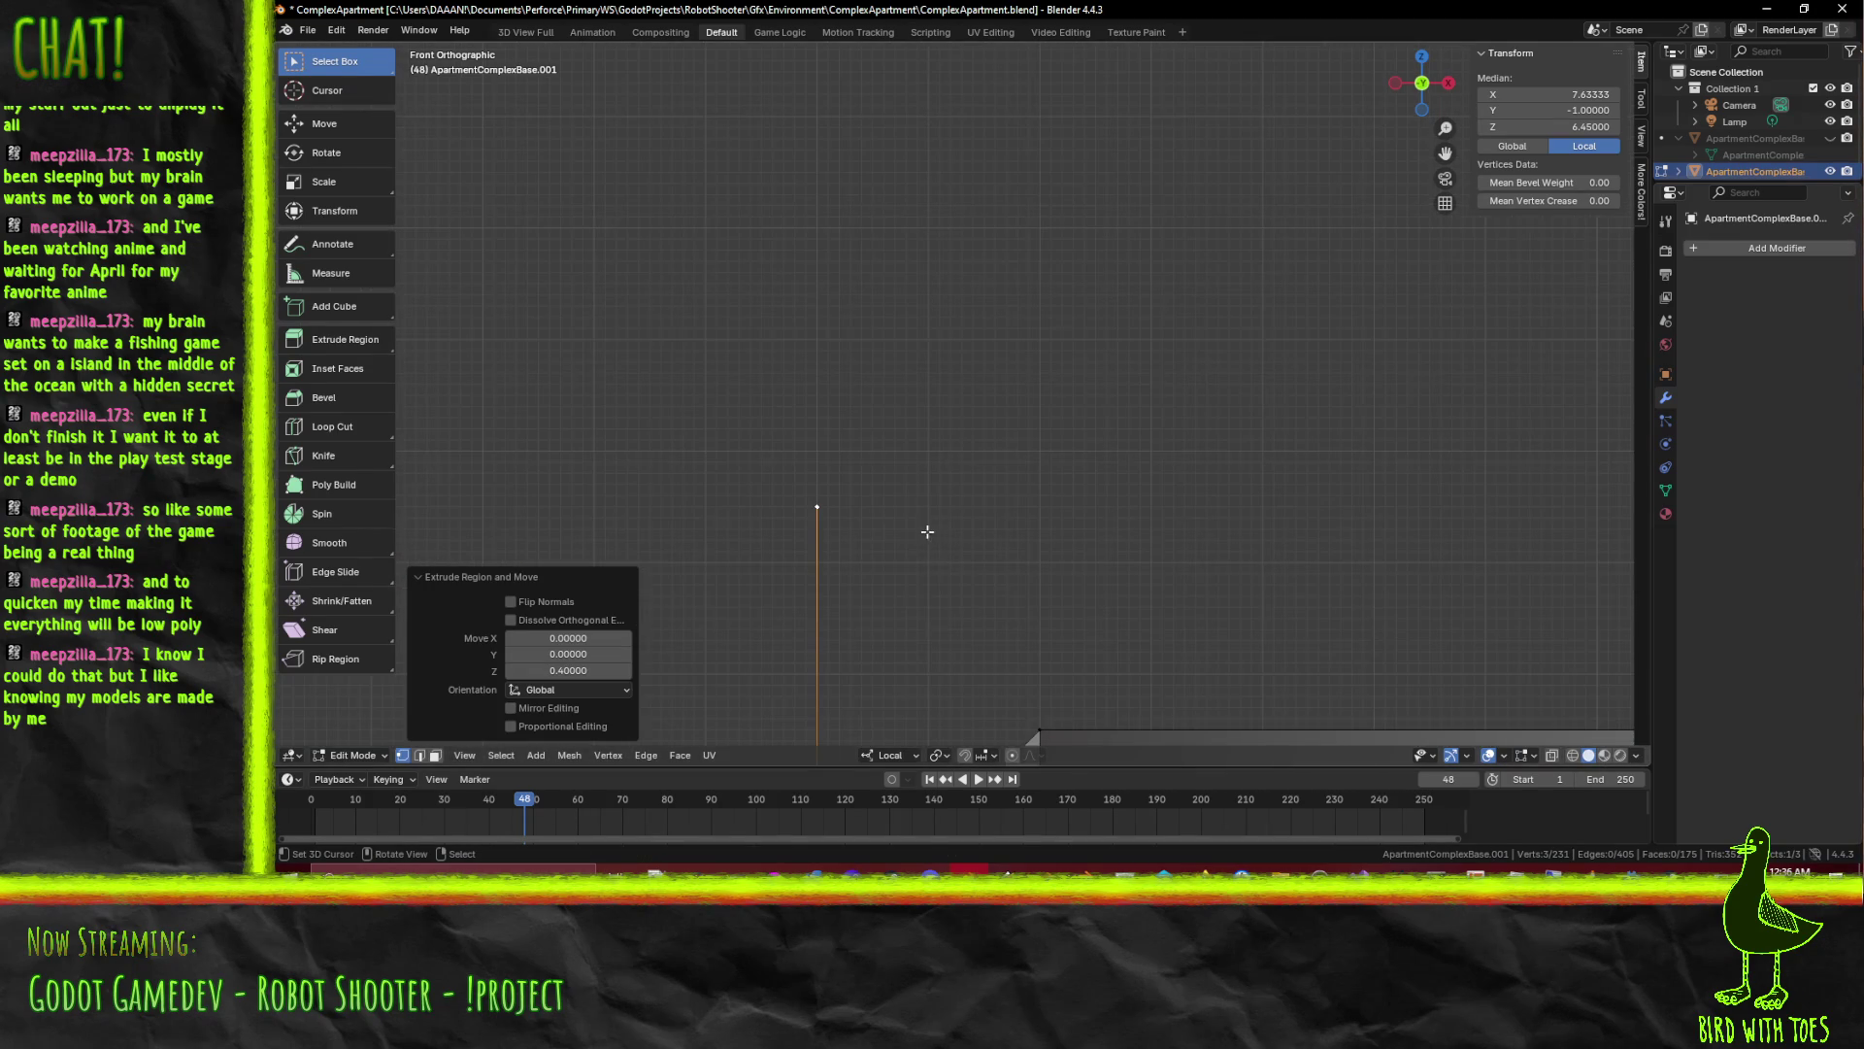
pyautogui.press('g')
pyautogui.press('z')
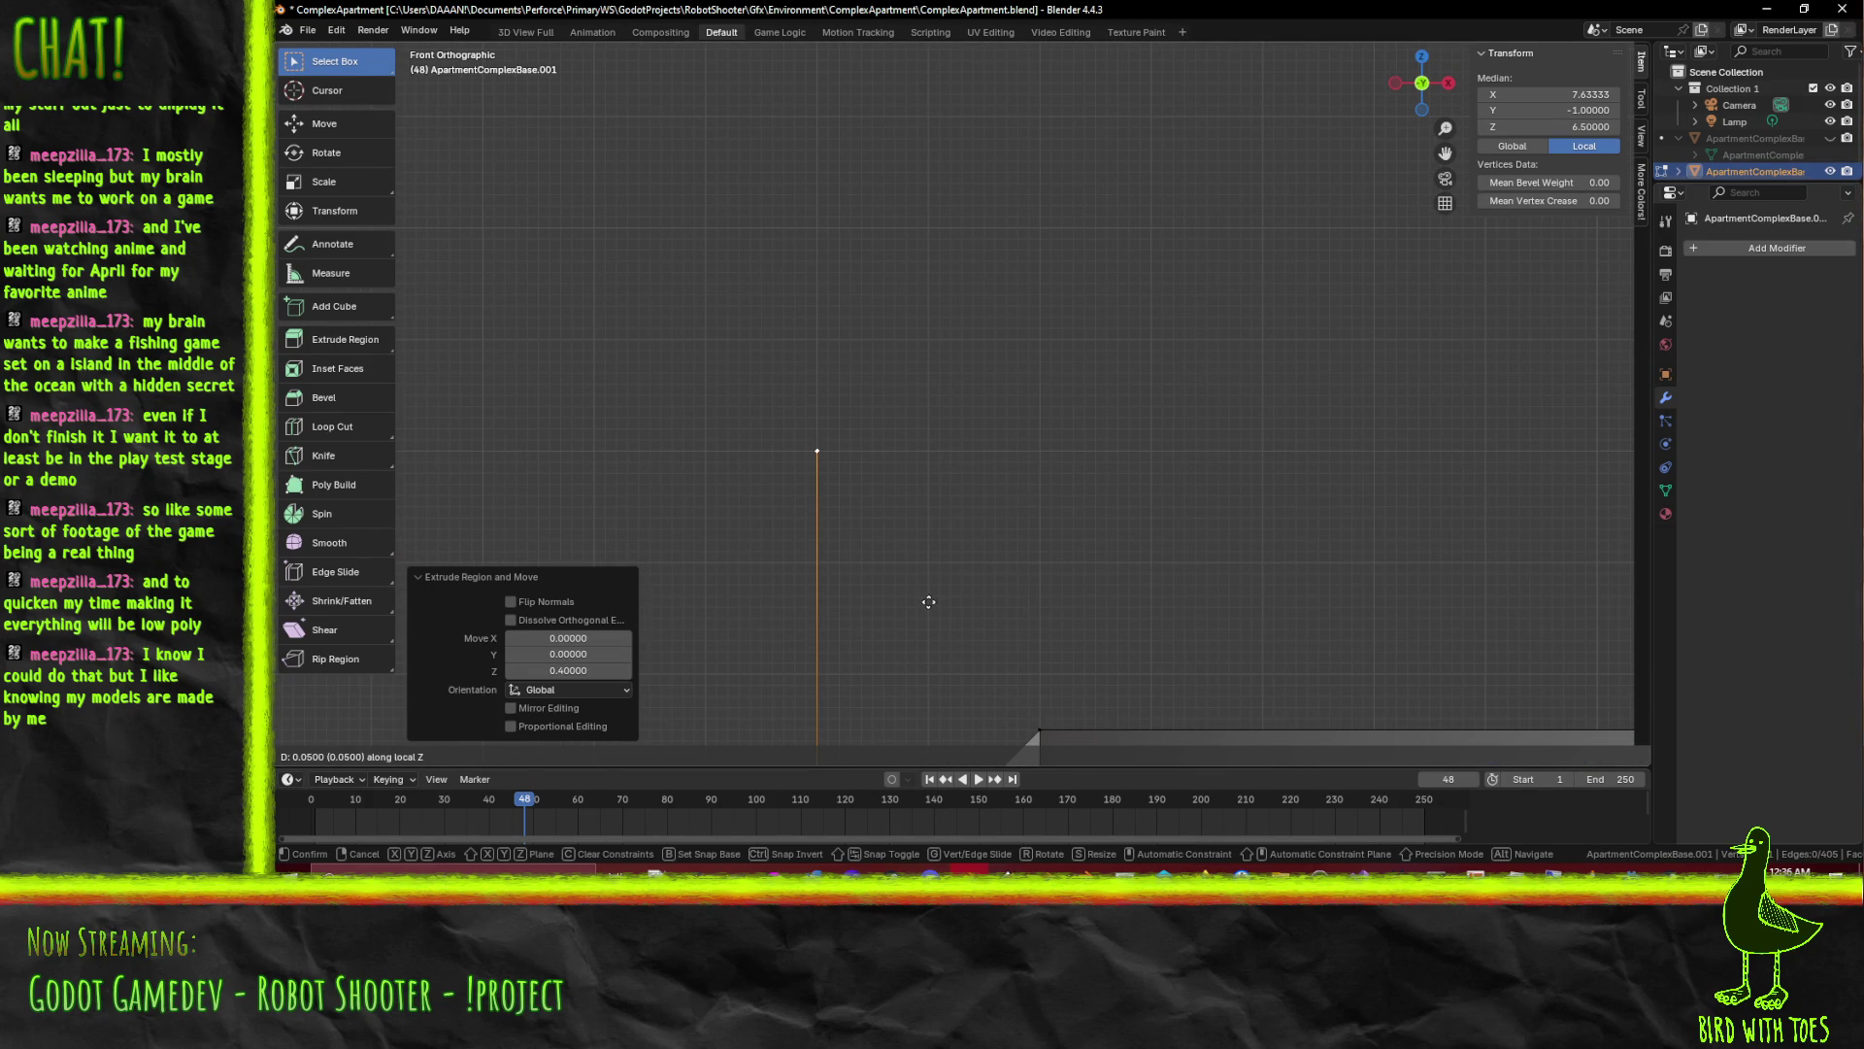
pyautogui.click(927, 600)
pyautogui.moveTo(928, 601); pyautogui.dragTo(1021, 558)
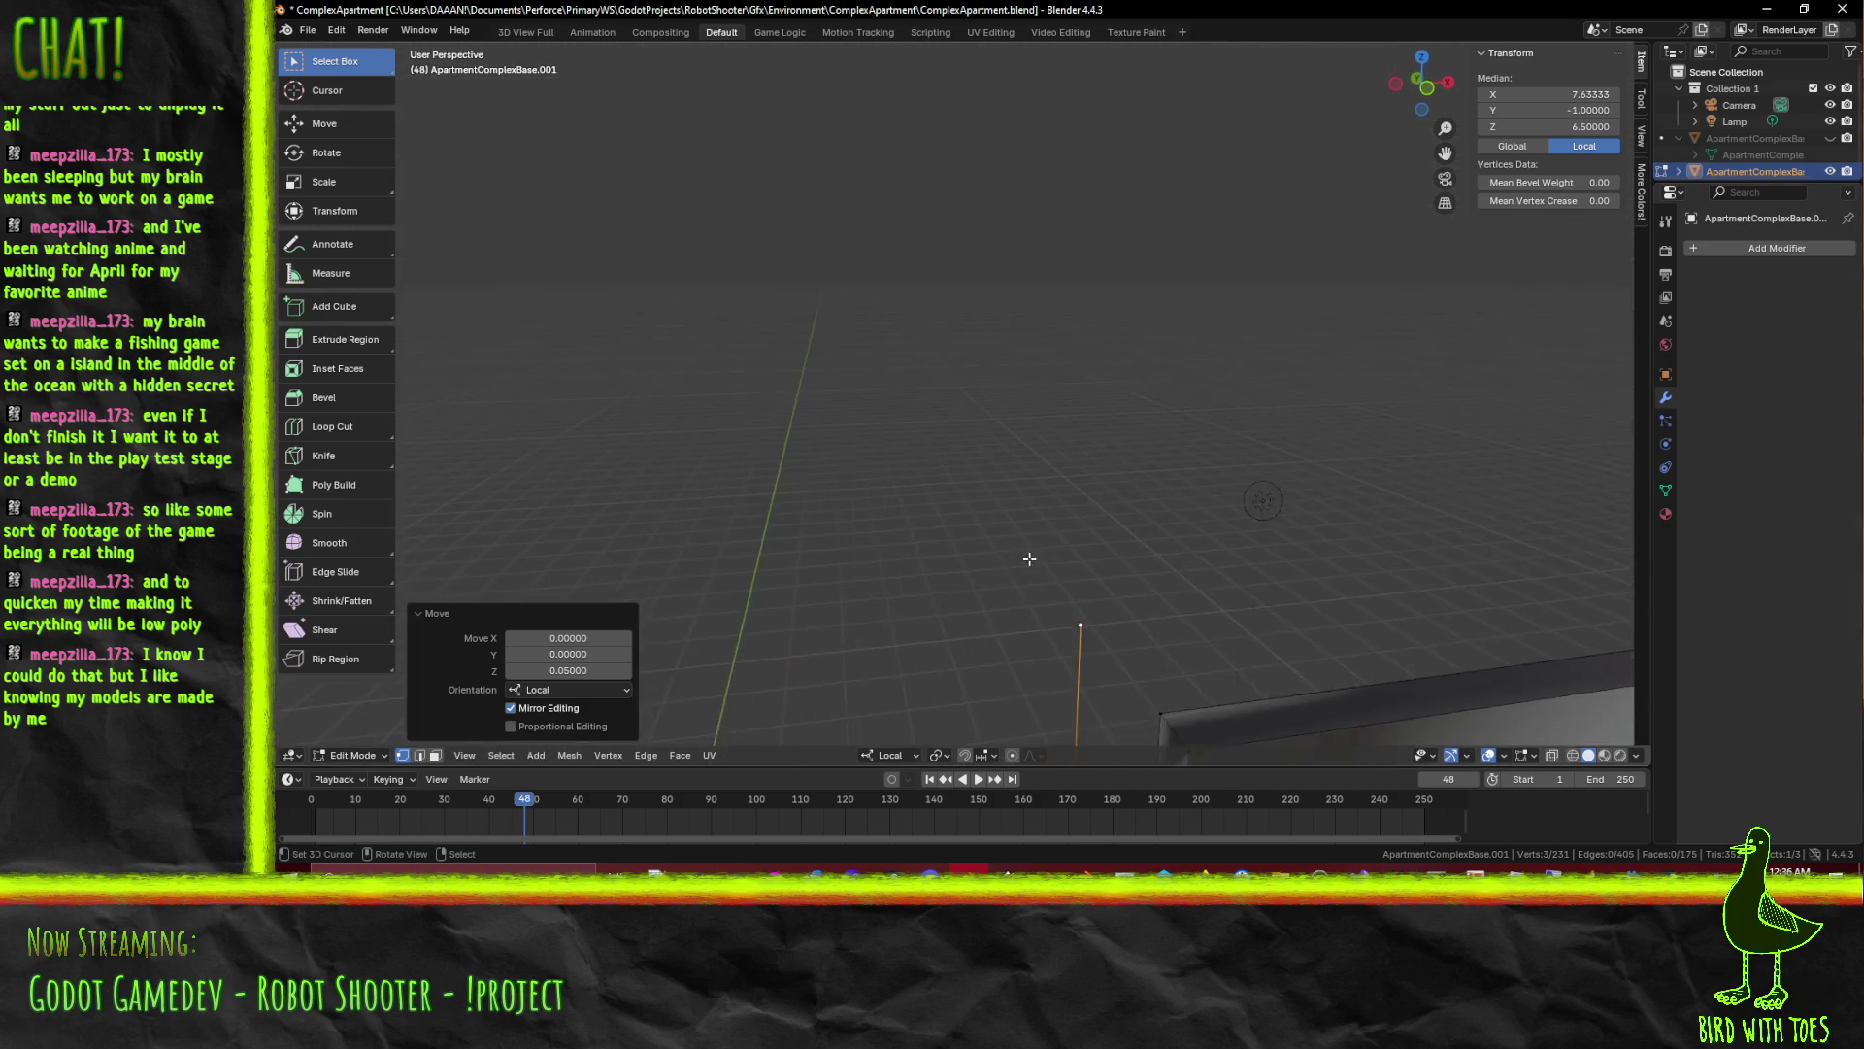
pyautogui.scroll(-3)
# Select three more top corner vertices along the wall row and face them from the front
pyautogui.click(1086, 607)
pyautogui.moveTo(1085, 606); pyautogui.dragTo(333, 545)
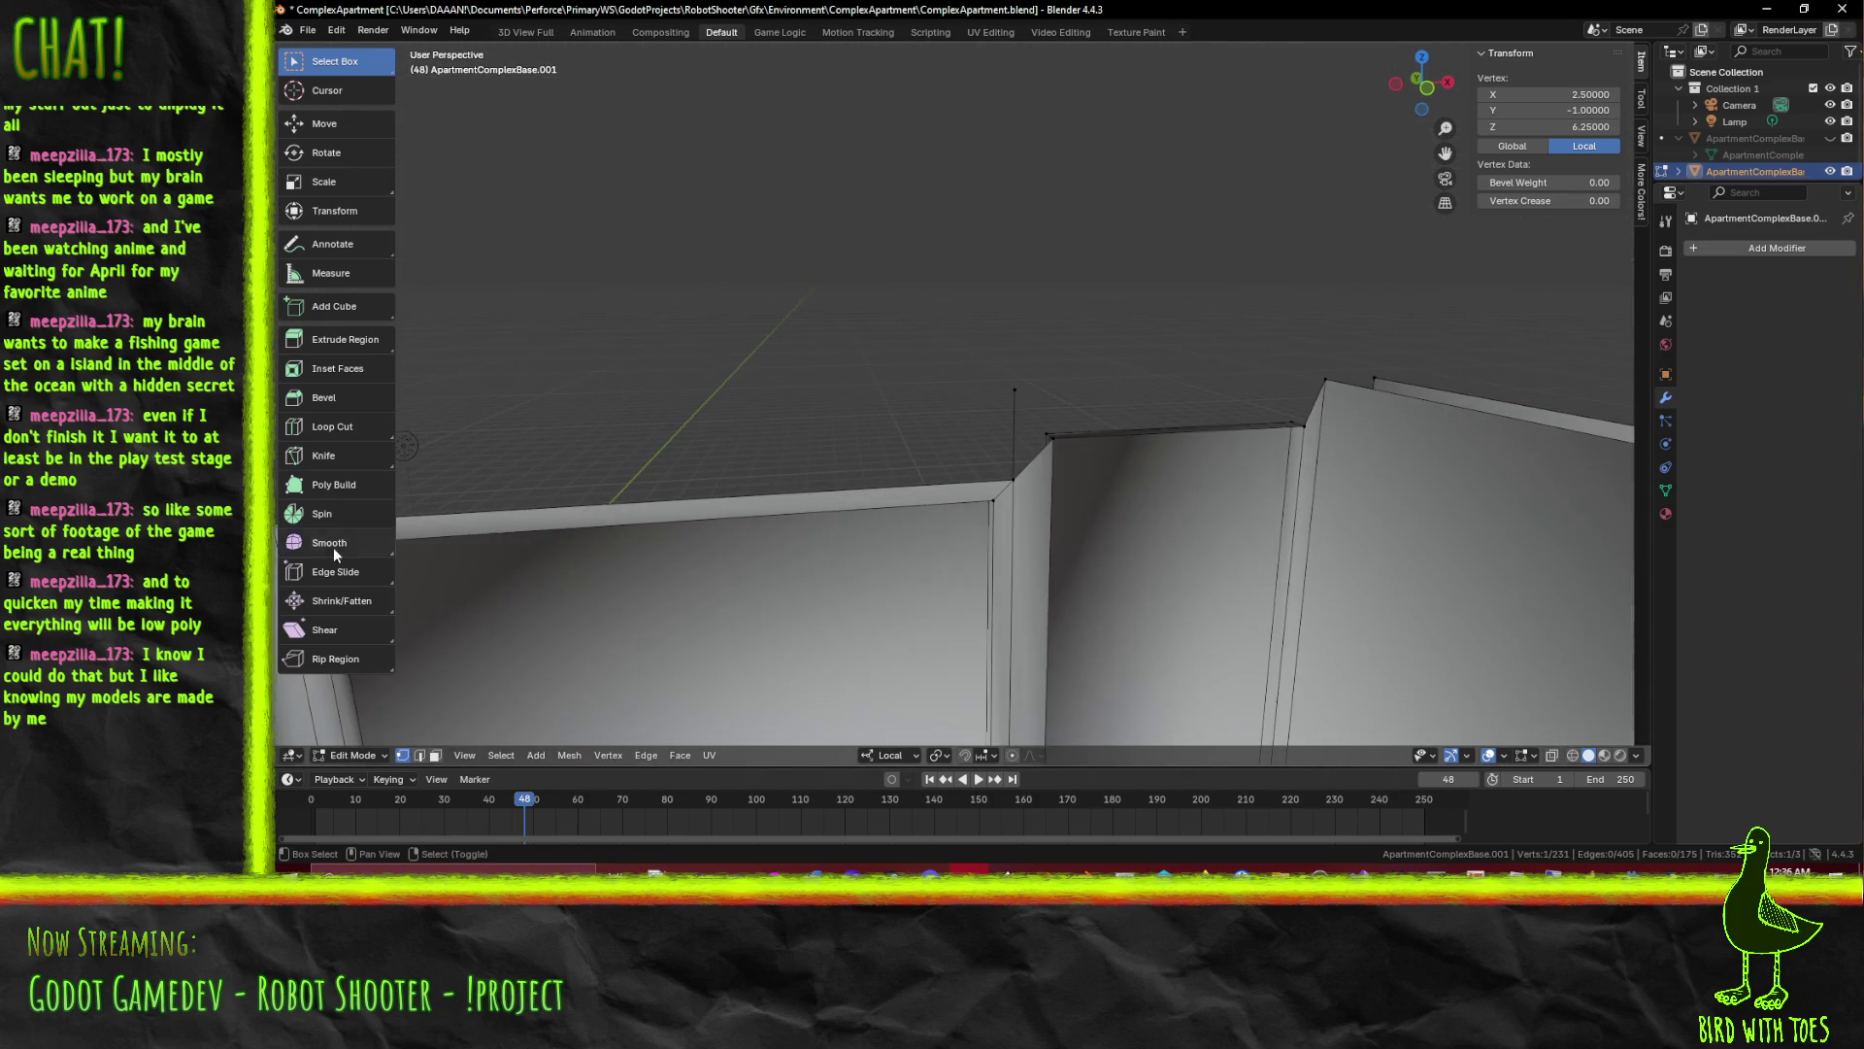
pyautogui.click(1046, 436)
pyautogui.moveTo(1058, 455); pyautogui.dragTo(690, 463)
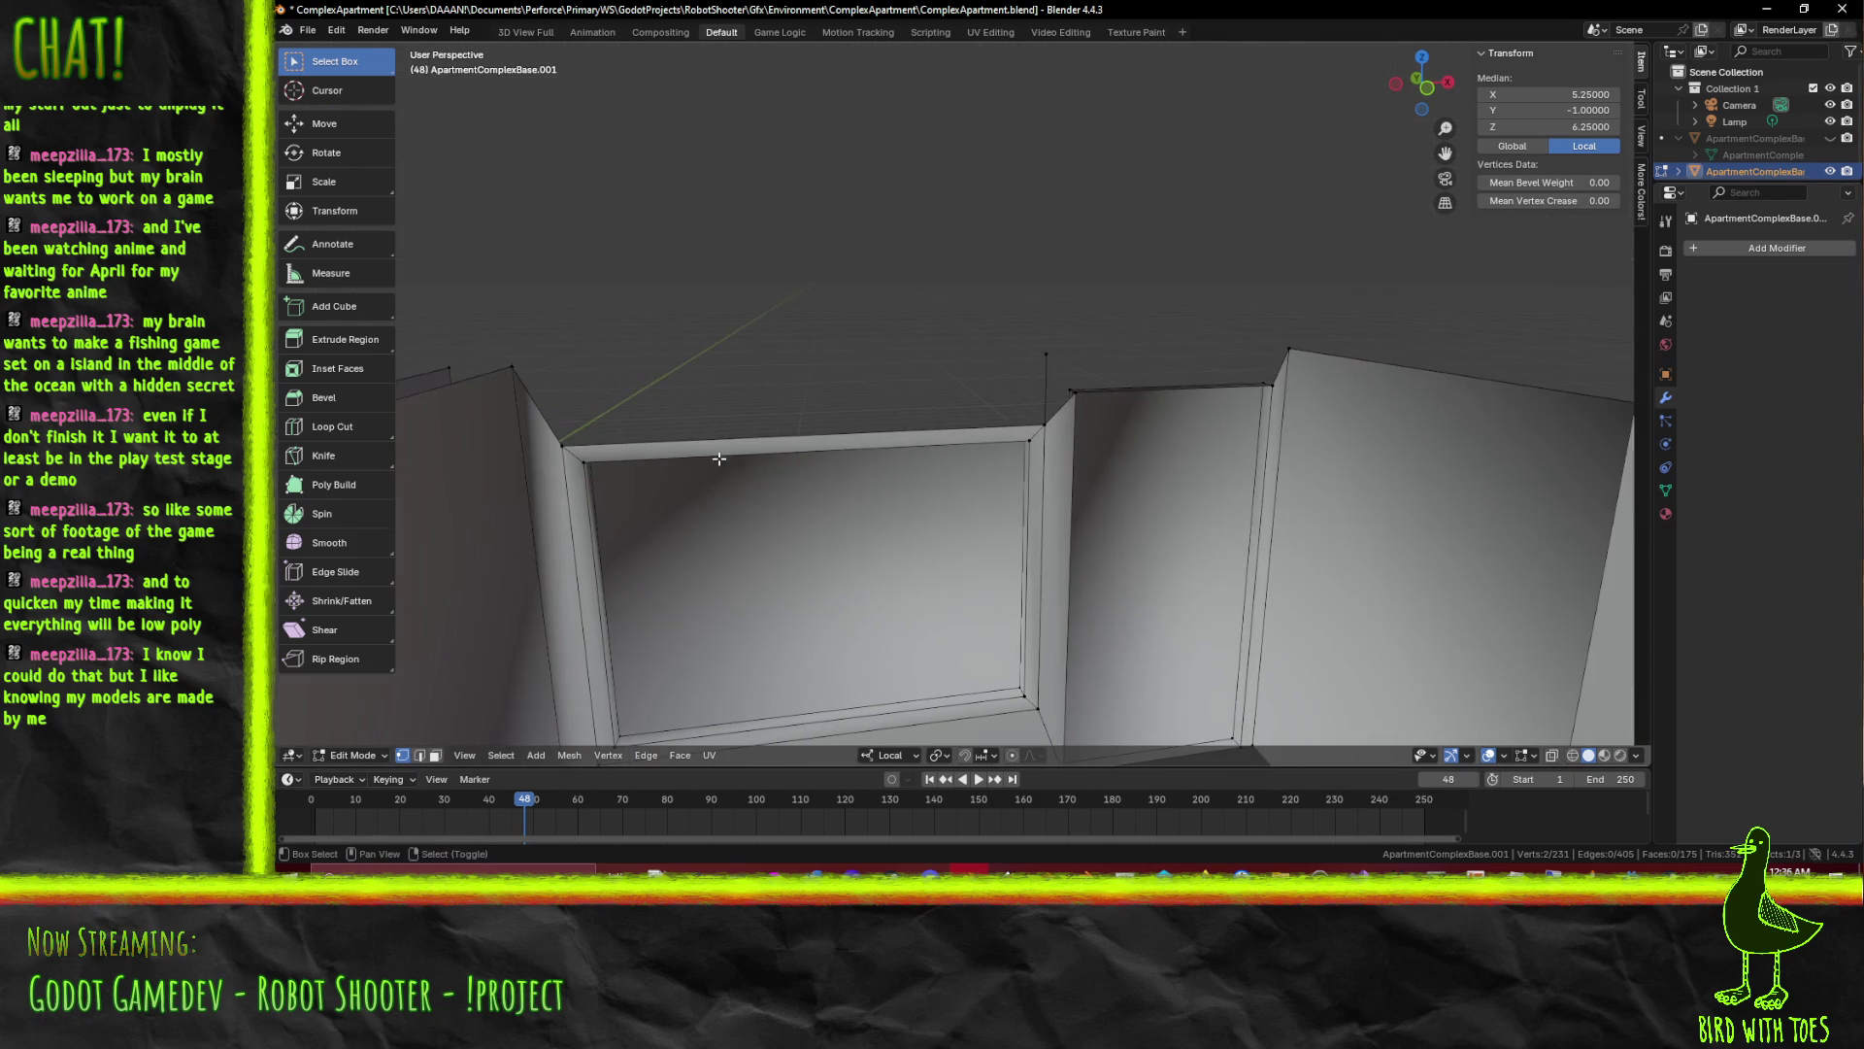
pyautogui.click(1074, 392)
pyautogui.moveTo(1074, 390); pyautogui.dragTo(1365, 400)
pyautogui.scroll(-3)
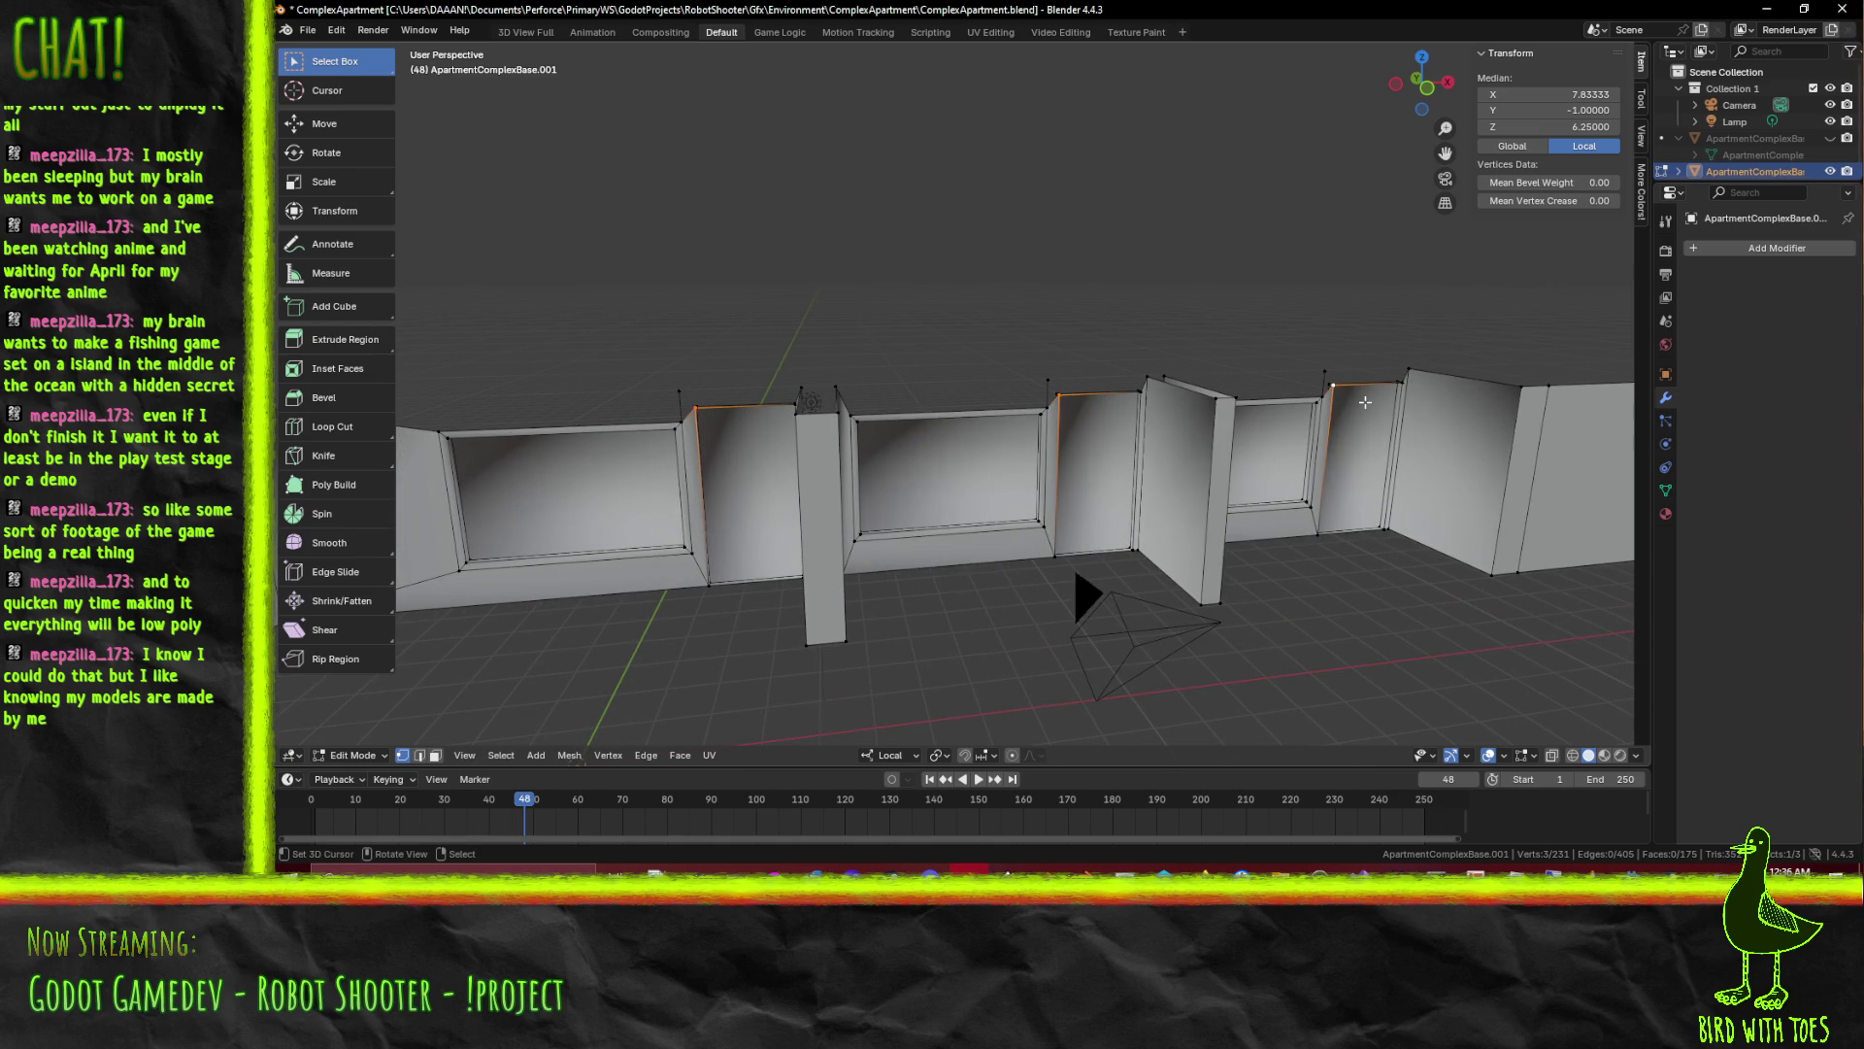
pyautogui.press('KP_1')
pyautogui.scroll(3)
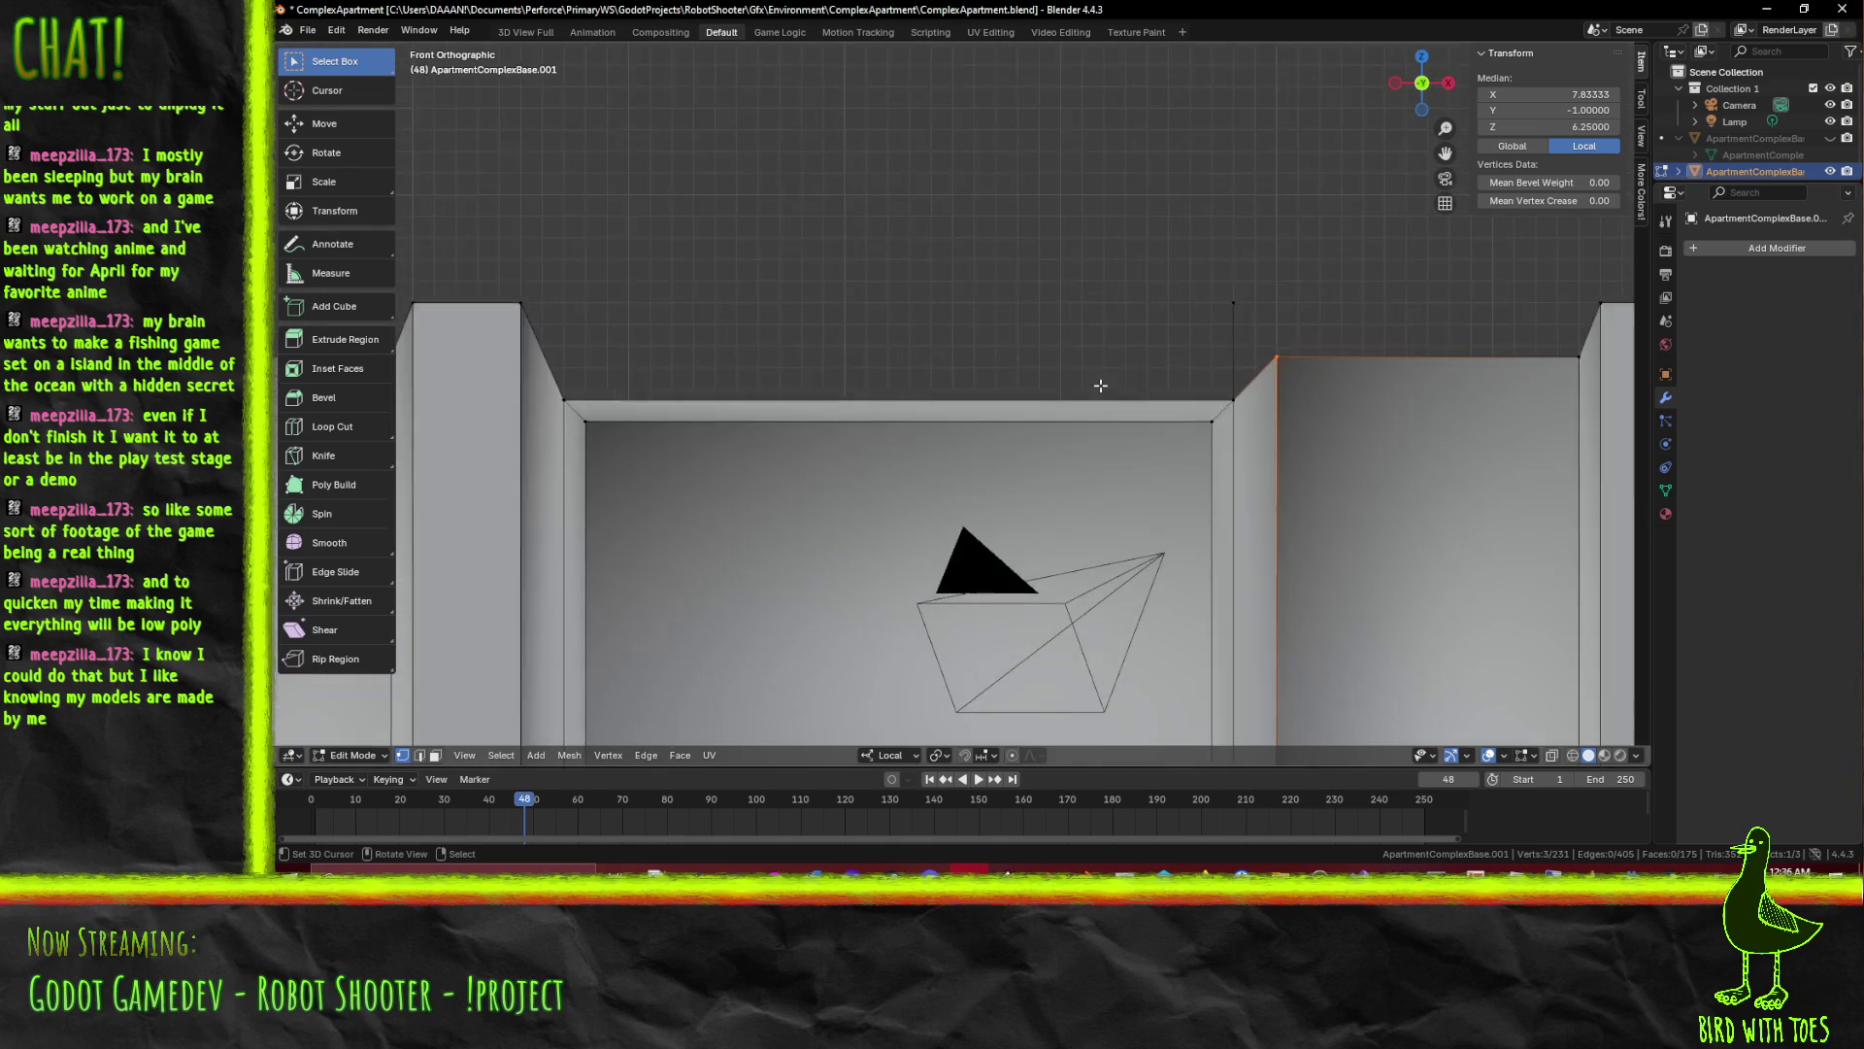
pyautogui.scroll(3)
pyautogui.scroll(3)
pyautogui.moveTo(913, 483); pyautogui.dragTo(887, 476)
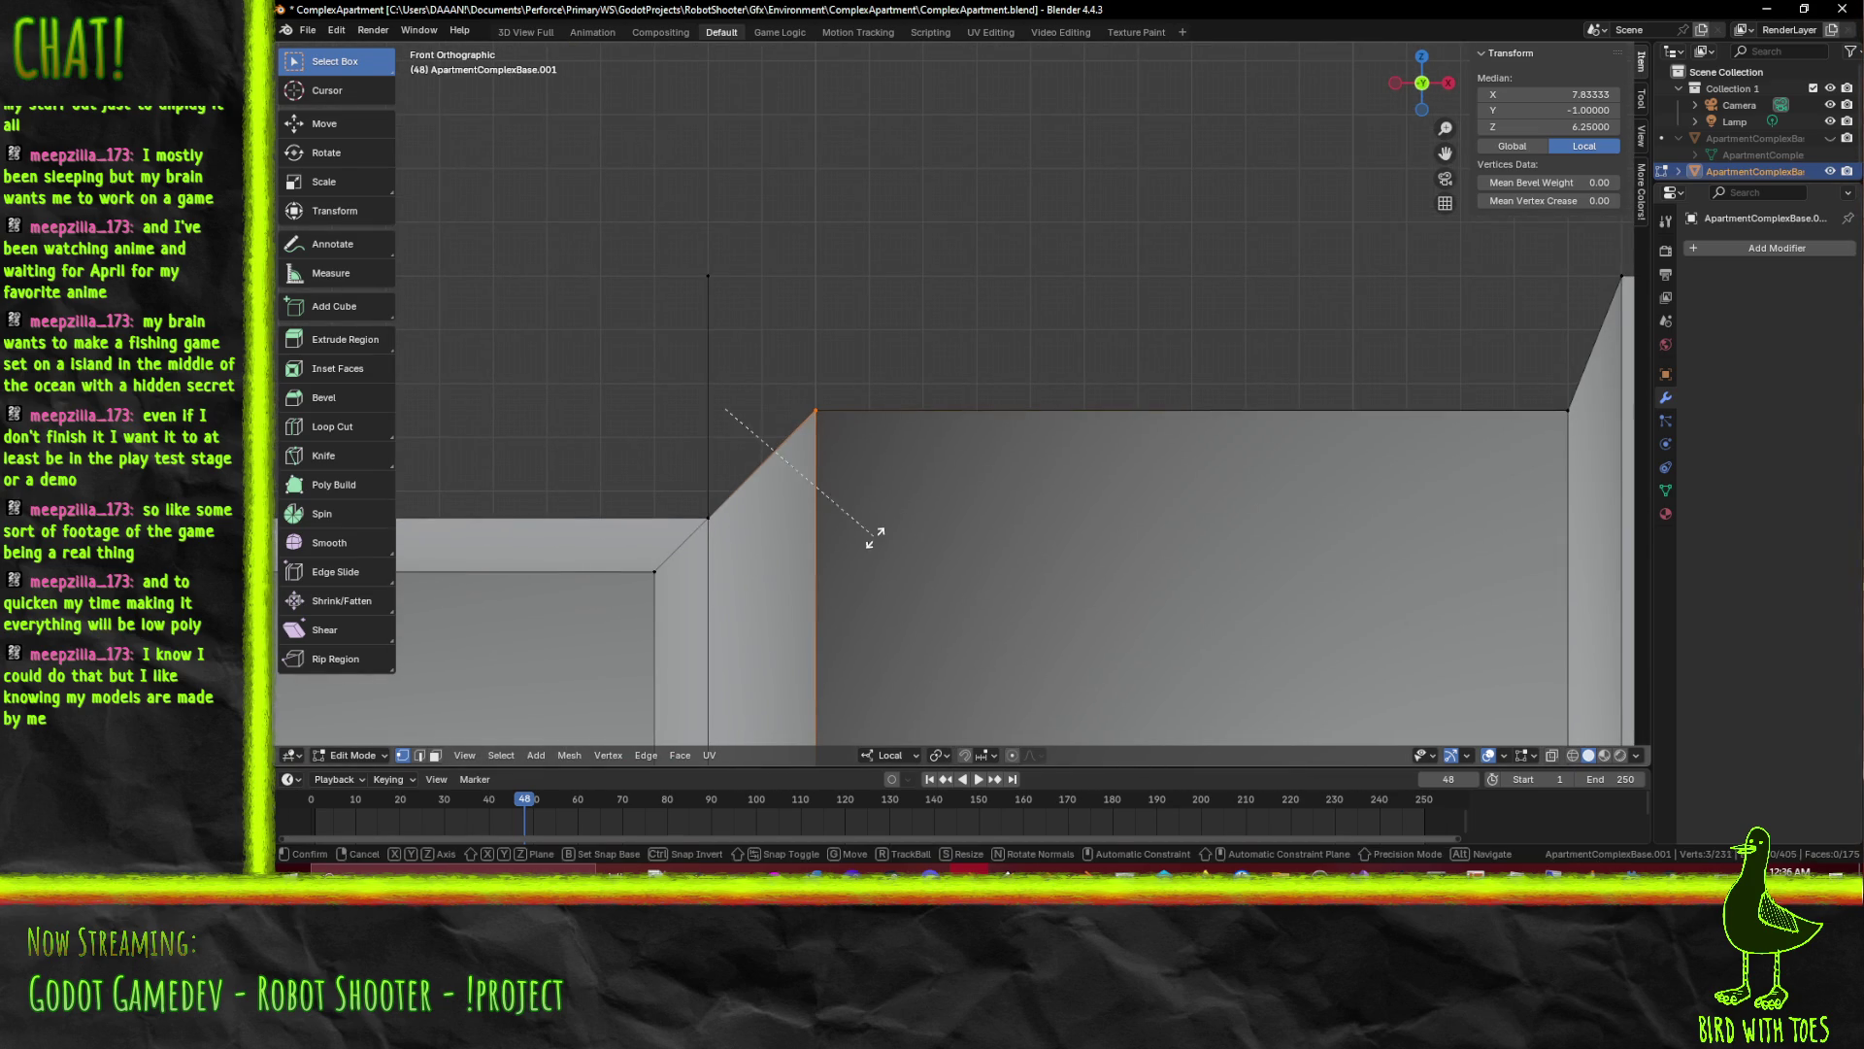
pyautogui.press('KP_1')
# Extrude the three vertices 0.25 upward along Z and clear the selection
pyautogui.press('g')
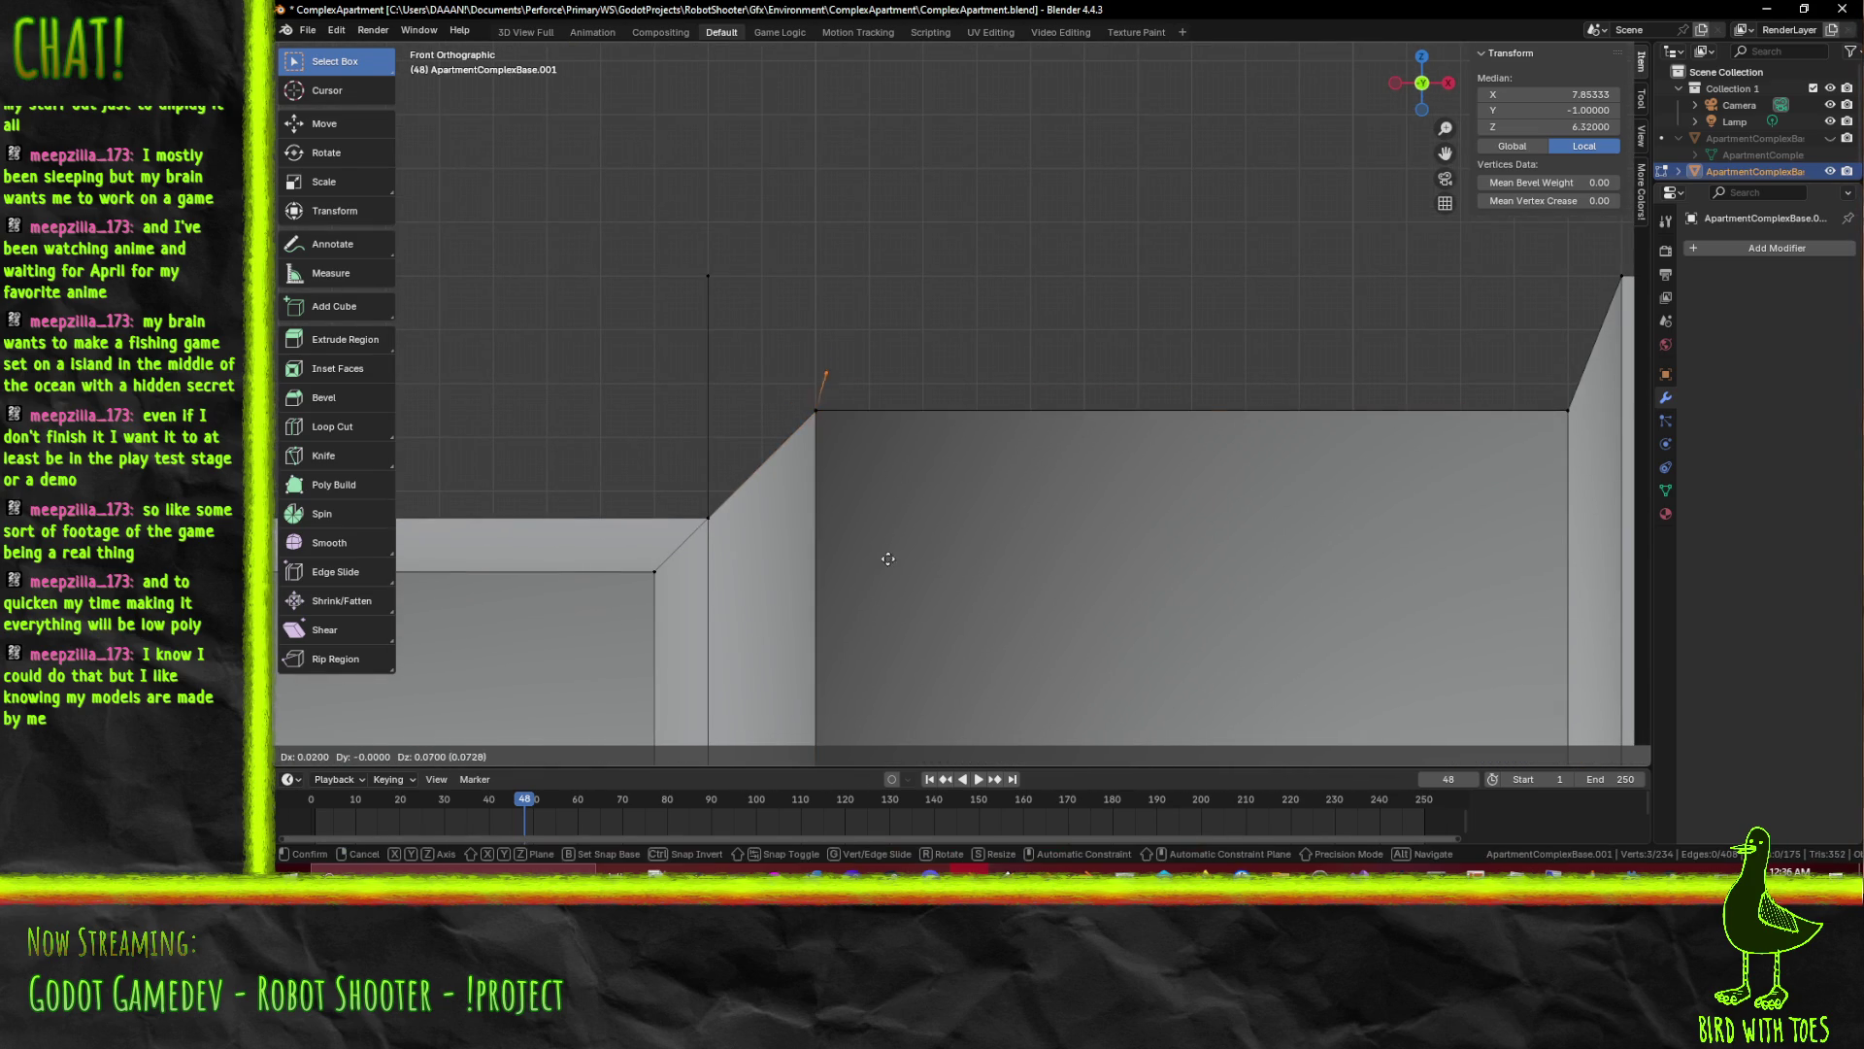
pyautogui.press('z')
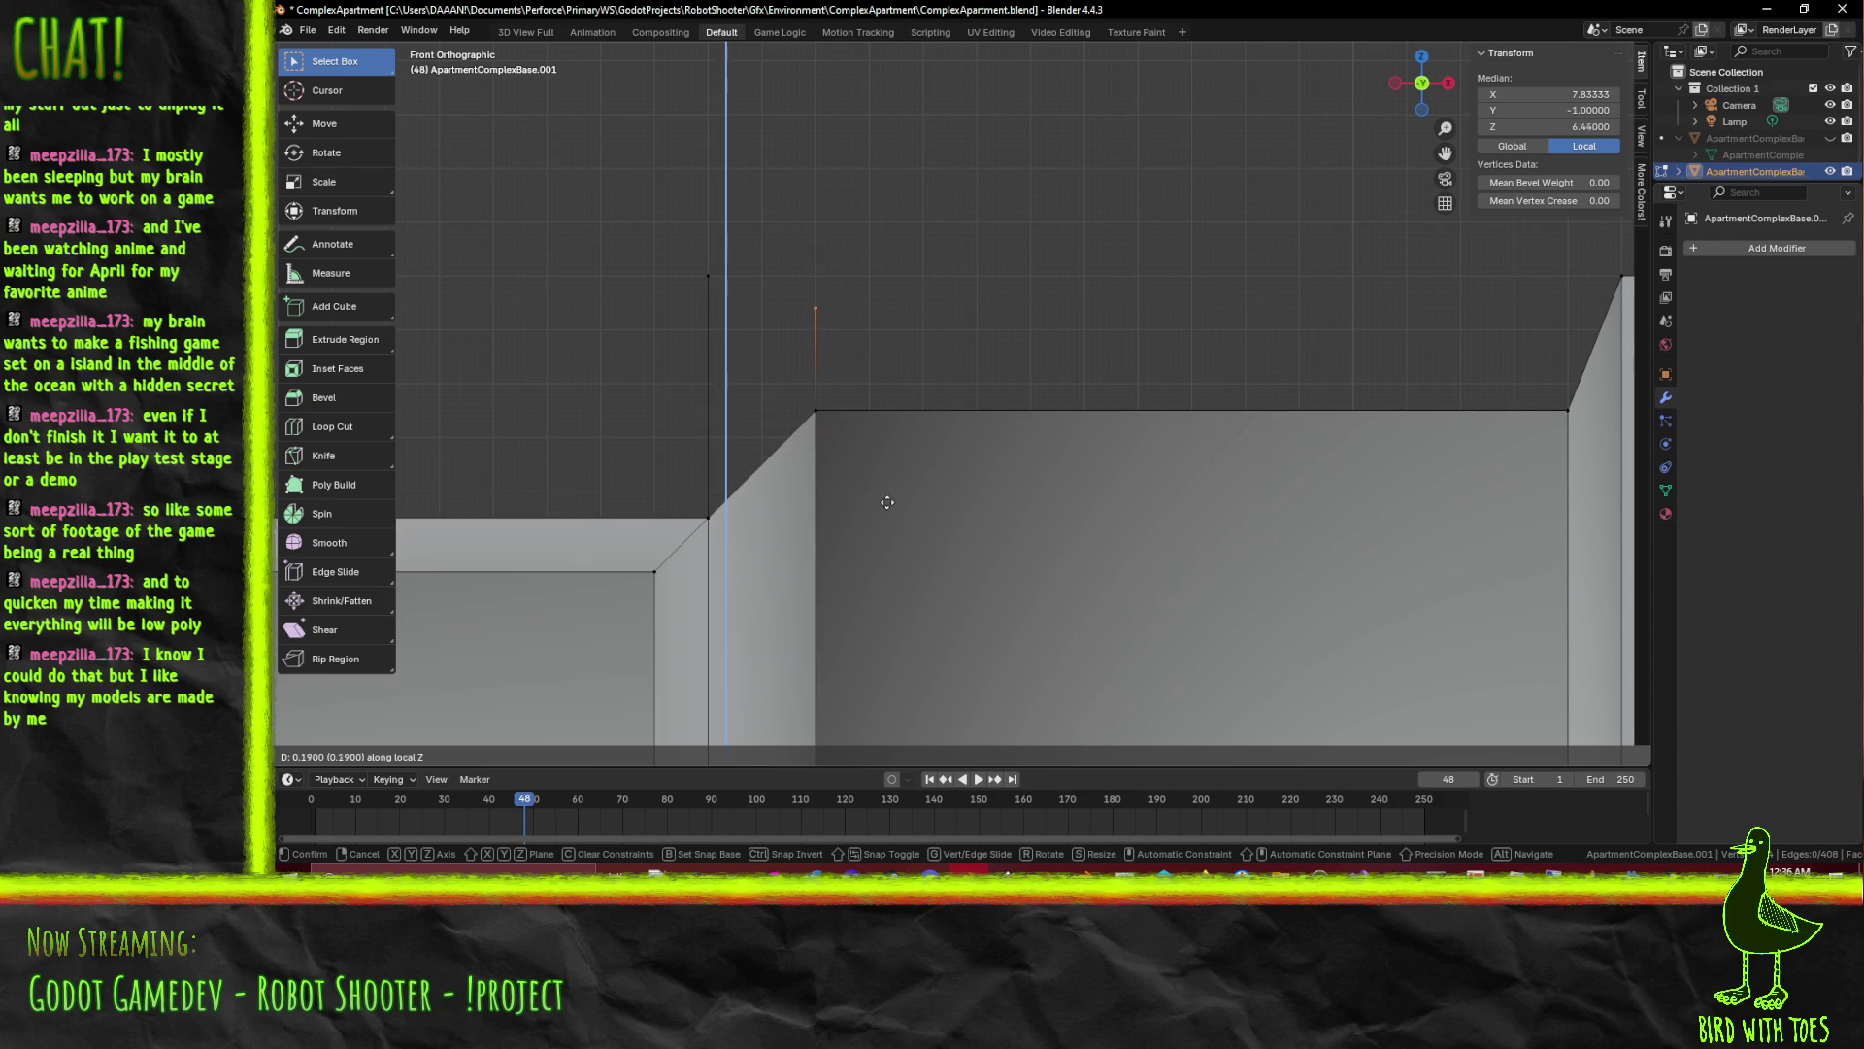
pyautogui.press('Return')
pyautogui.scroll(-3)
pyautogui.scroll(-3)
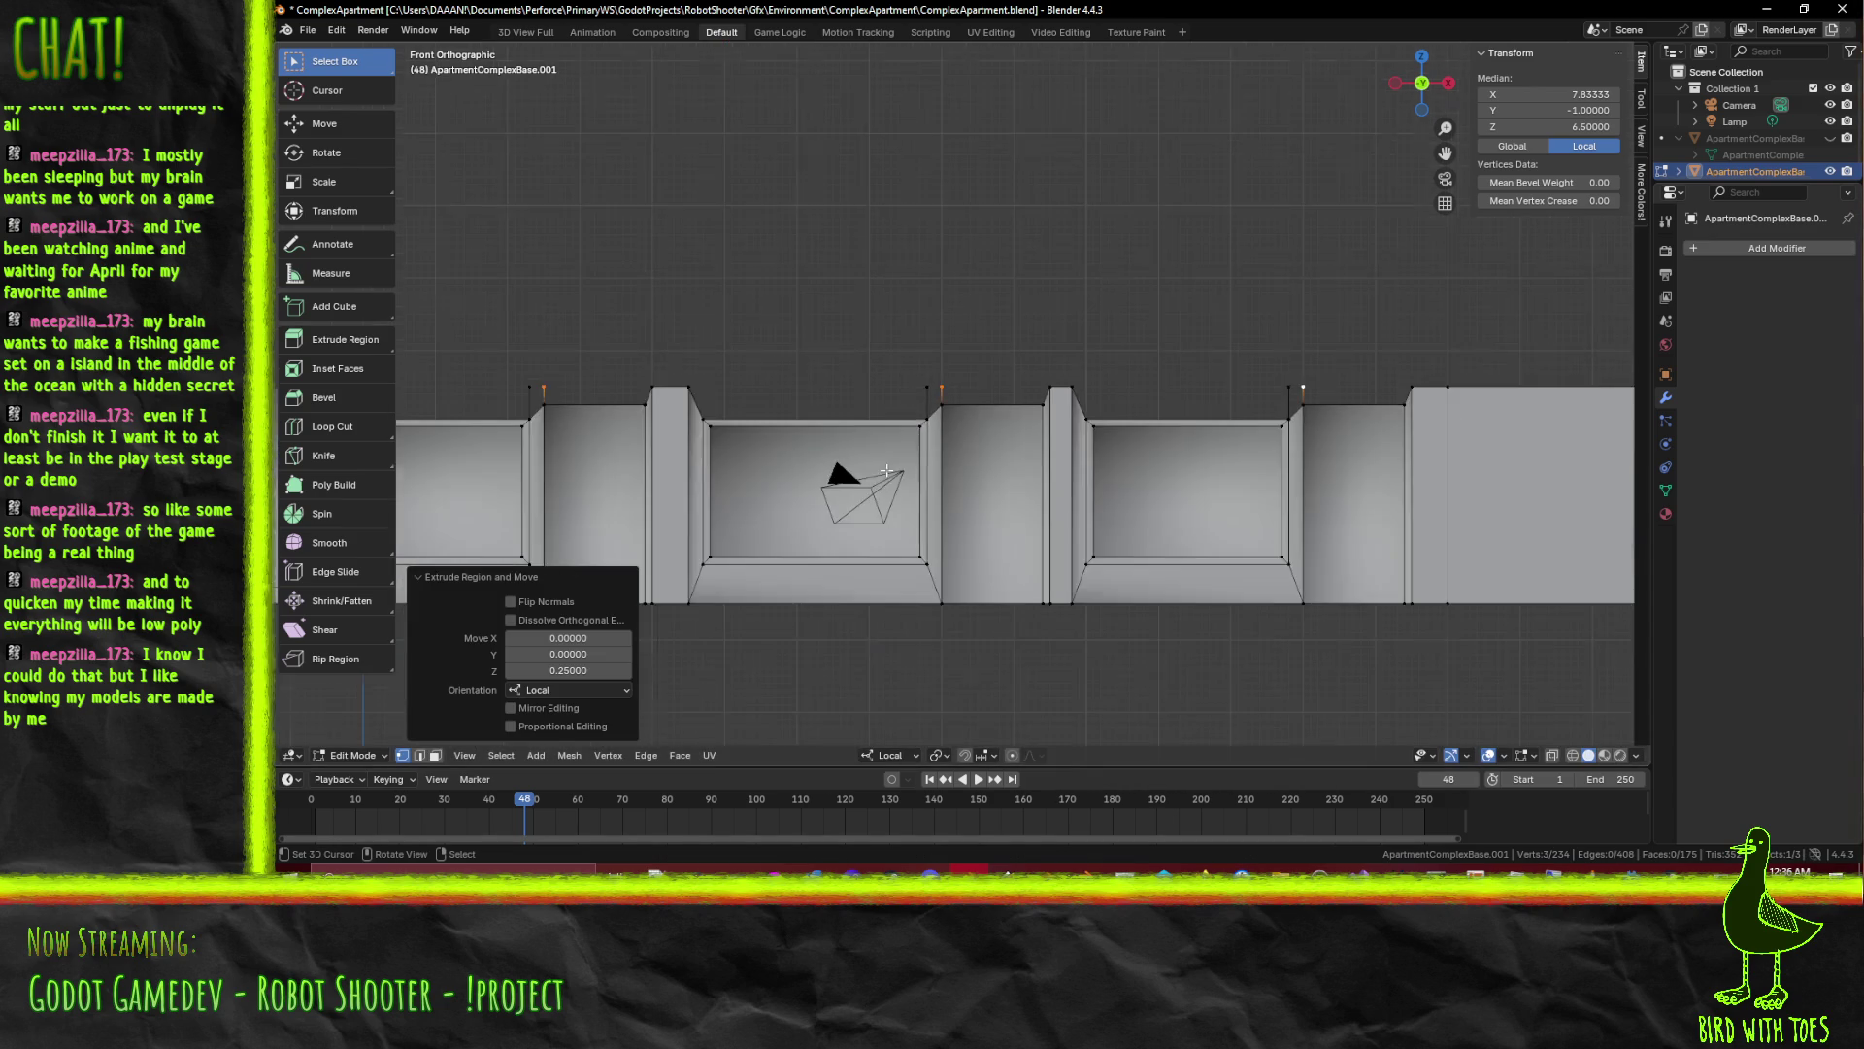
pyautogui.scroll(-3)
pyautogui.hotkey('alt', 'a')
pyautogui.moveTo(947, 484); pyautogui.dragTo(841, 474)
pyautogui.scroll(3)
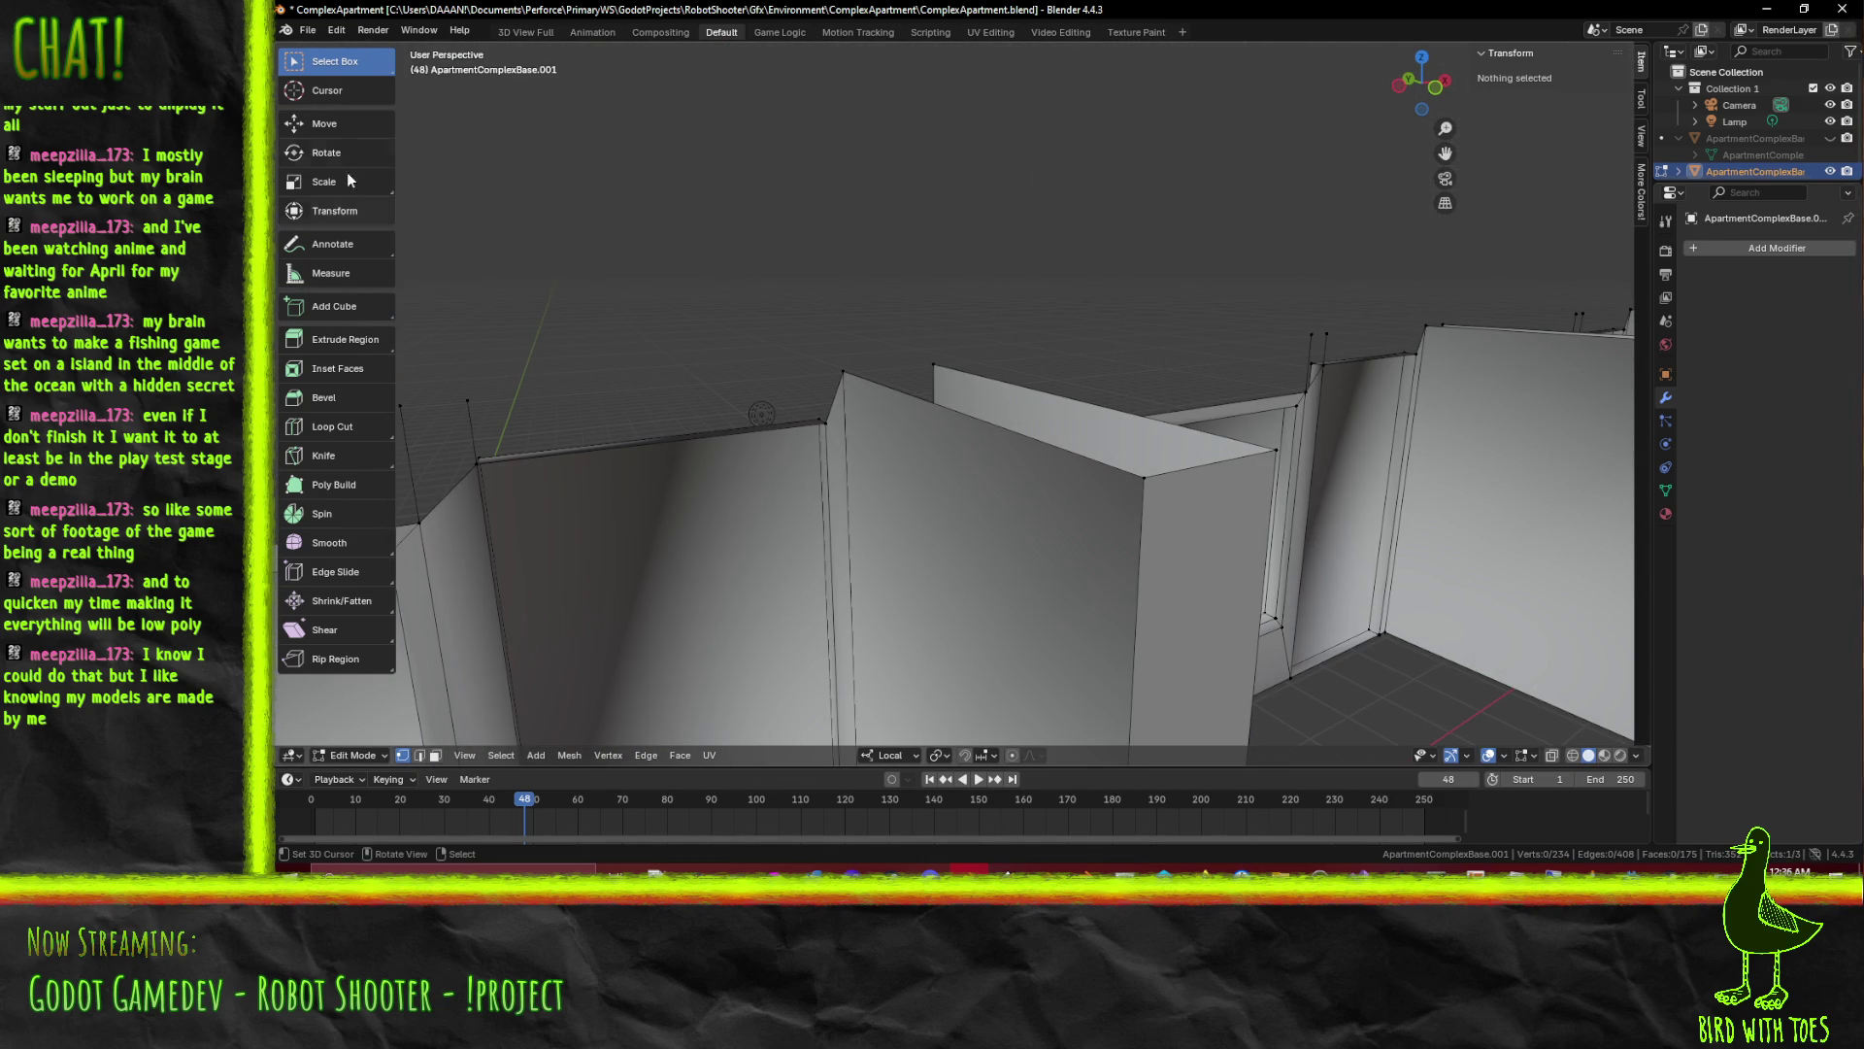
# Cap the first wall top and the gap beside it with faces between paired top edges
pyautogui.click(420, 755)
pyautogui.click(501, 432)
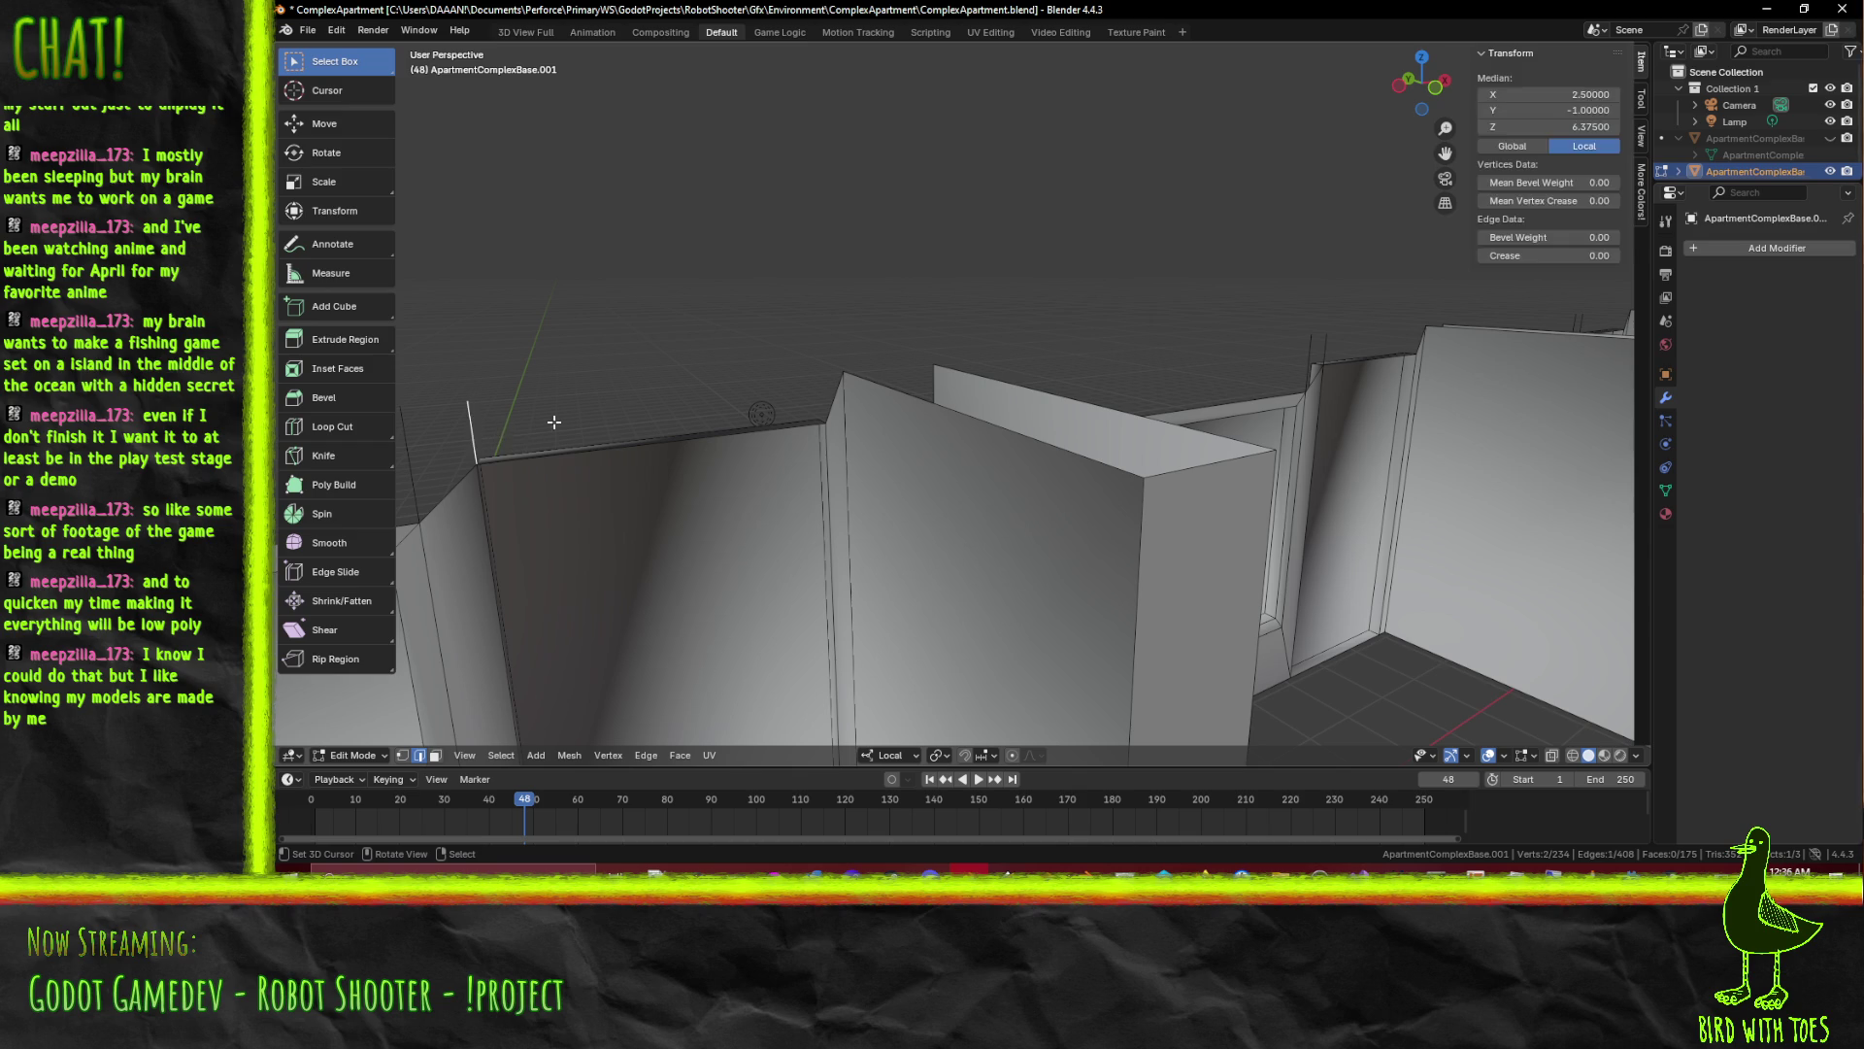
pyautogui.click(822, 396)
pyautogui.moveTo(823, 396); pyautogui.dragTo(587, 417)
pyautogui.click(1026, 379)
pyautogui.press('f')
pyautogui.click(952, 349)
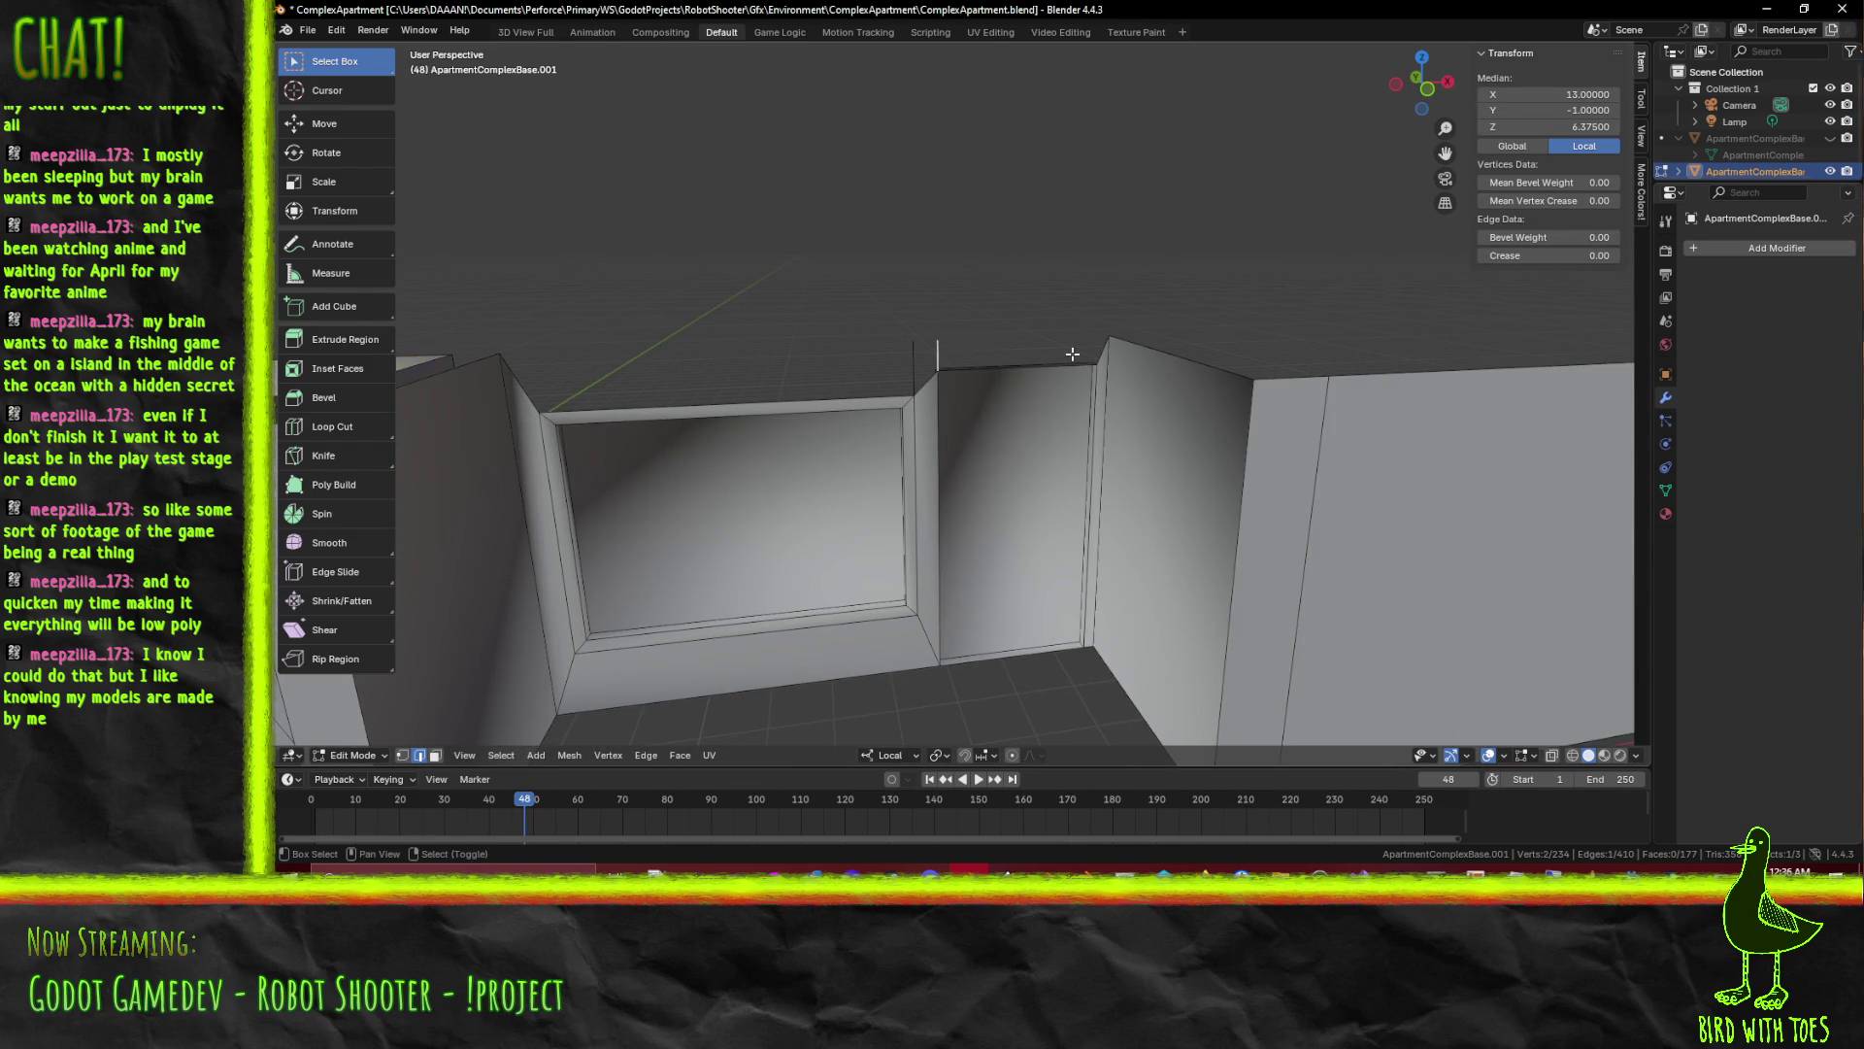
pyautogui.click(1115, 356)
pyautogui.press('f')
# Fill the top faces of the next two window bays between their opposite edges
pyautogui.moveTo(937, 375); pyautogui.dragTo(782, 363)
pyautogui.click(1017, 361)
pyautogui.click(586, 384)
pyautogui.press('f')
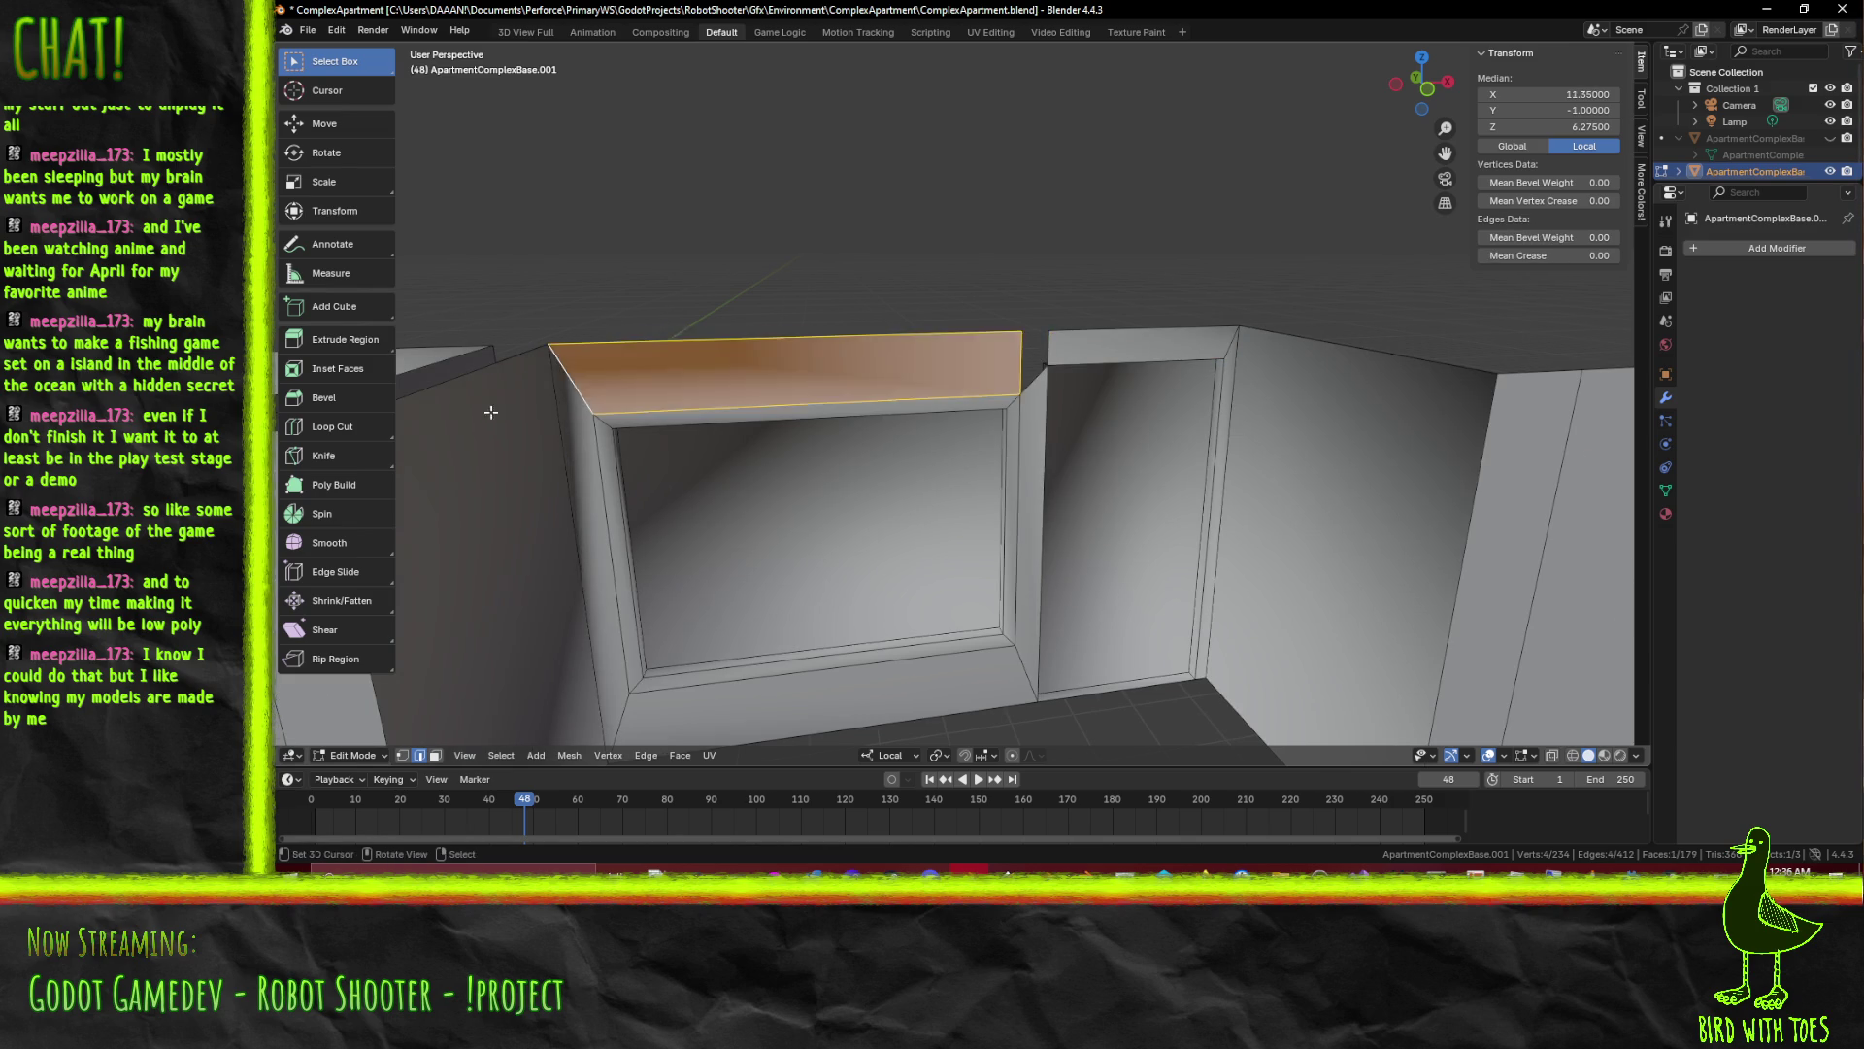
pyautogui.moveTo(586, 383); pyautogui.dragTo(1191, 393)
pyautogui.click(849, 401)
pyautogui.moveTo(849, 400); pyautogui.dragTo(956, 360)
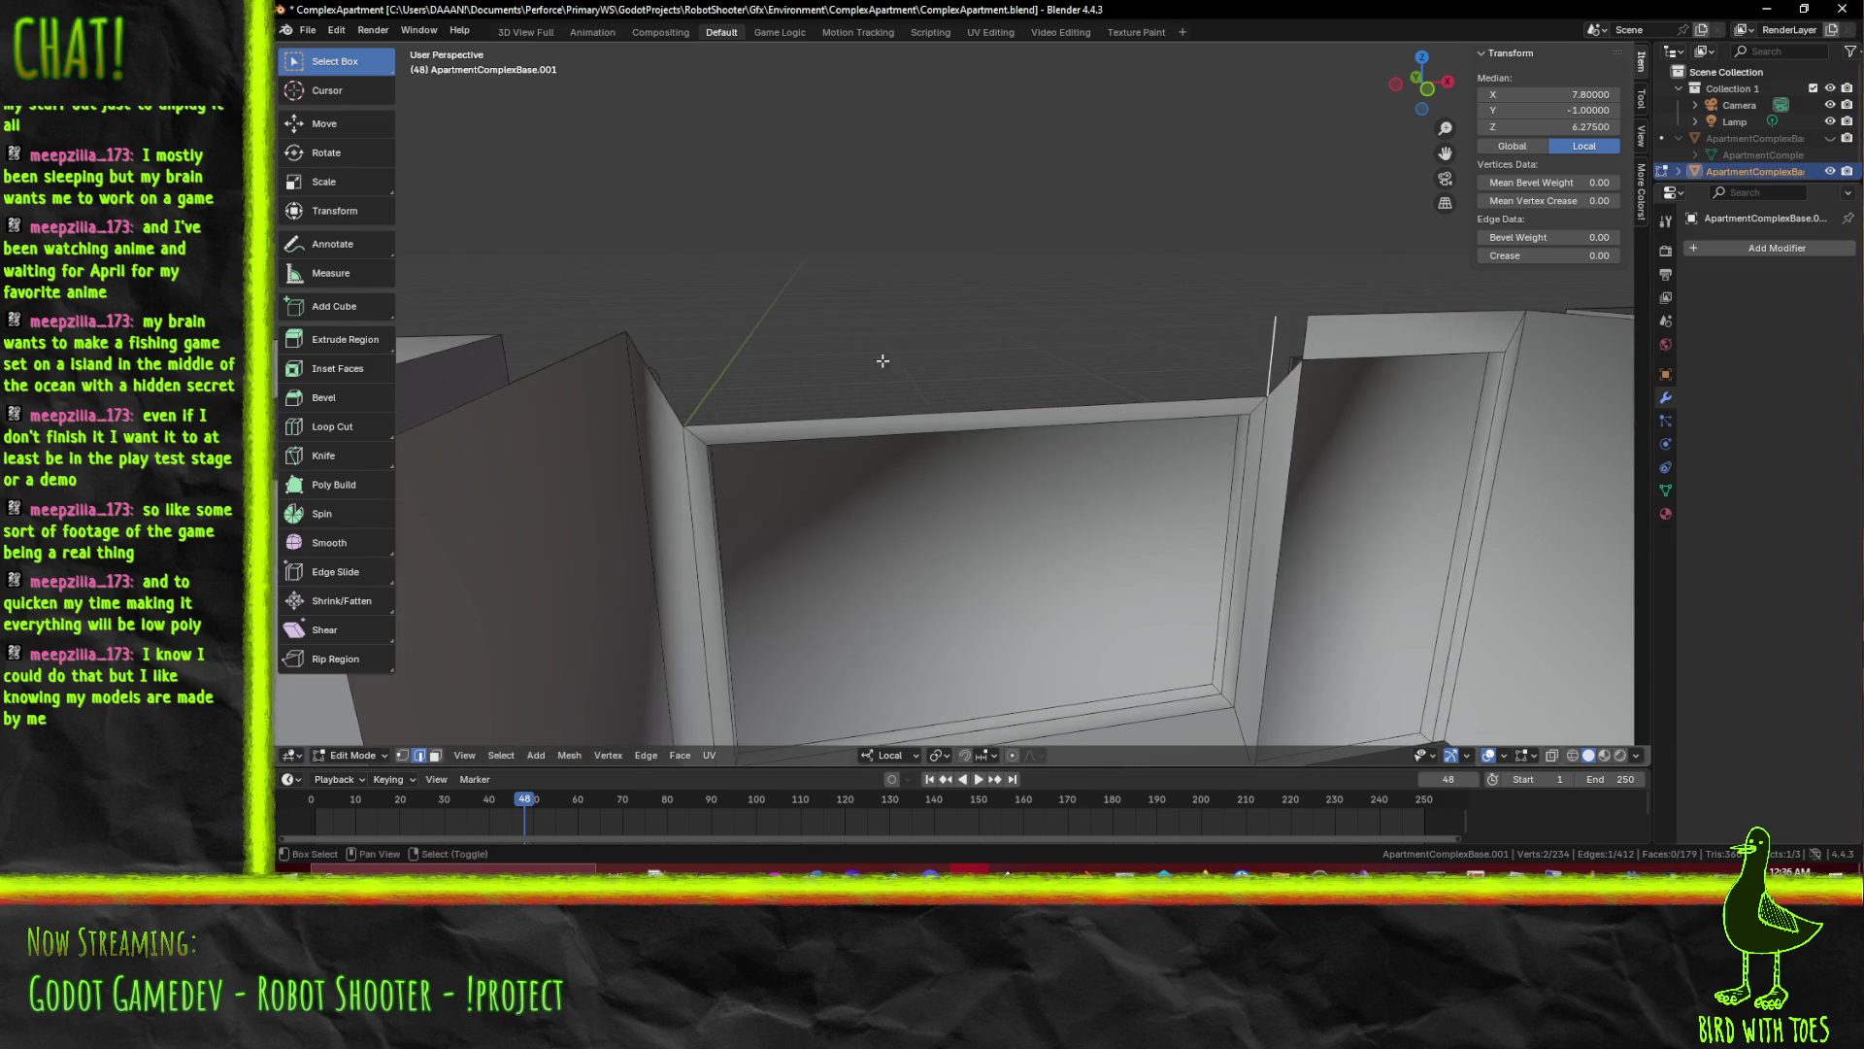
pyautogui.click(679, 392)
pyautogui.press('f')
# Cap the left box and fill the two gaps between the boxes with faces
pyautogui.moveTo(680, 392); pyautogui.dragTo(1051, 371)
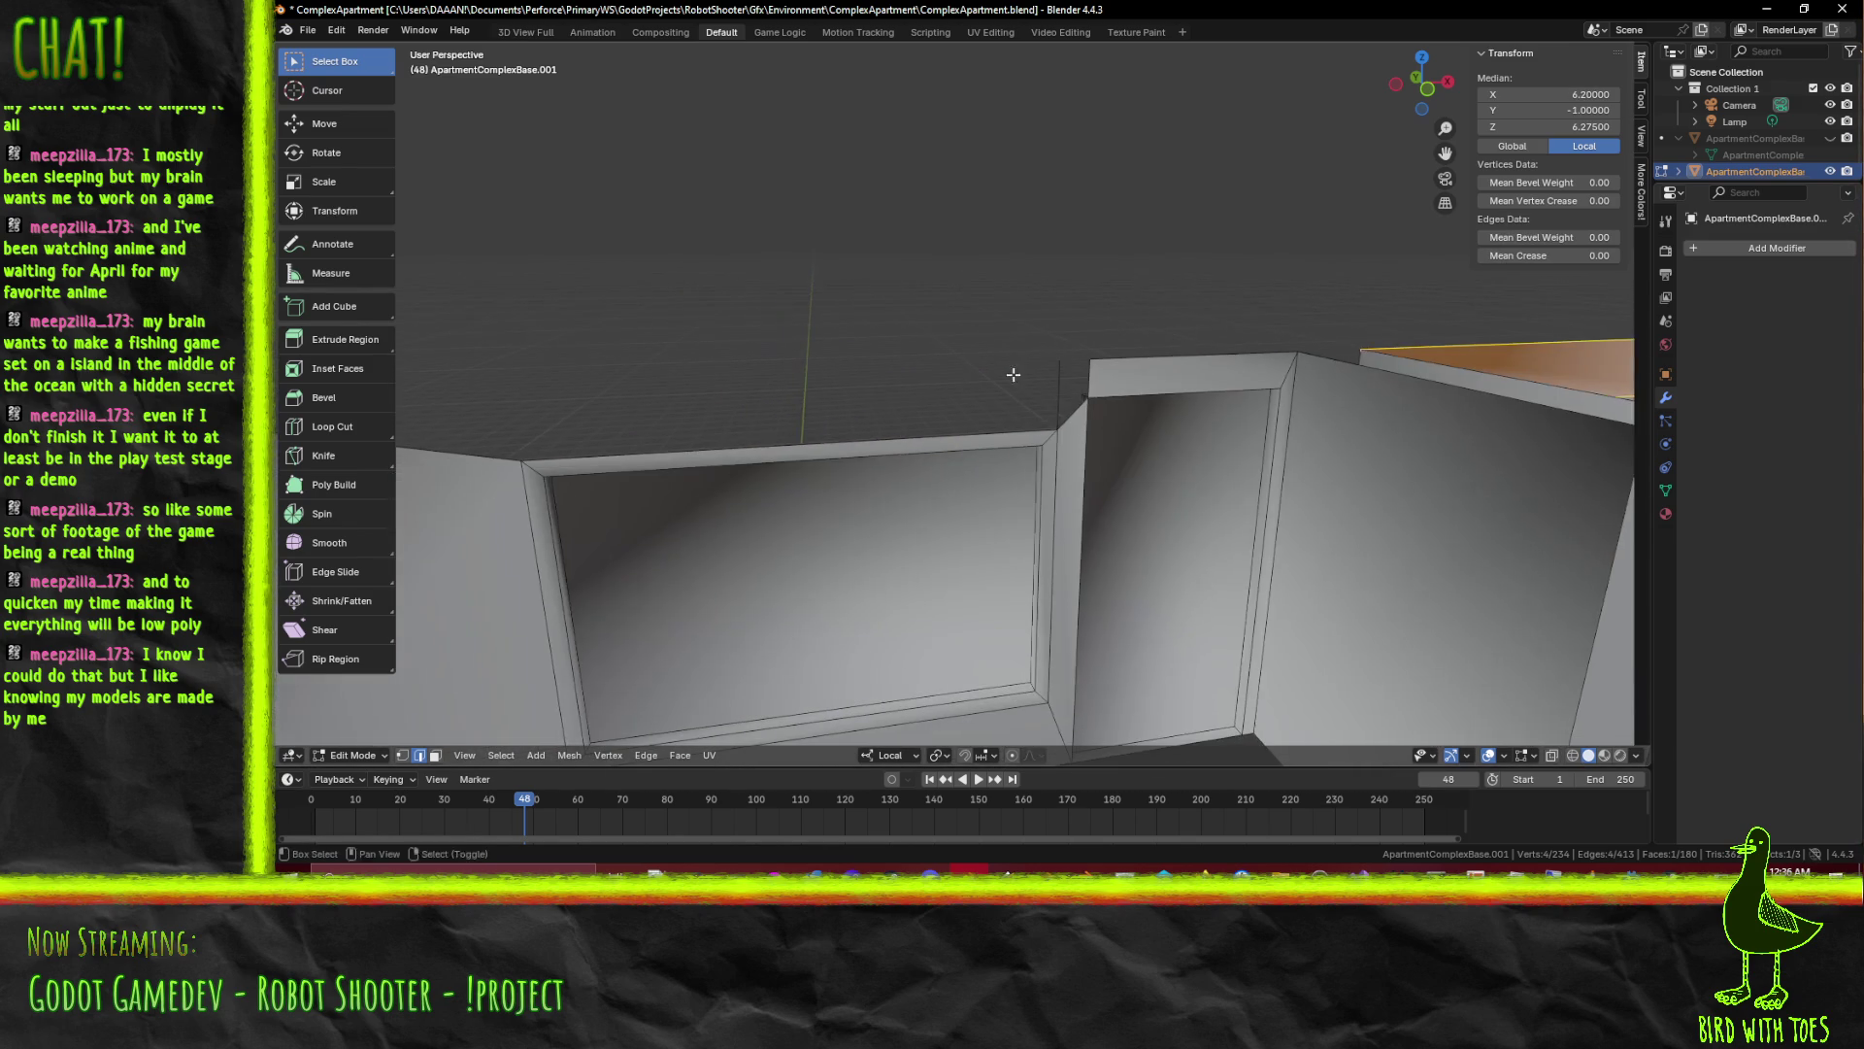
pyautogui.click(1037, 396)
pyautogui.click(1059, 381)
pyautogui.press('f')
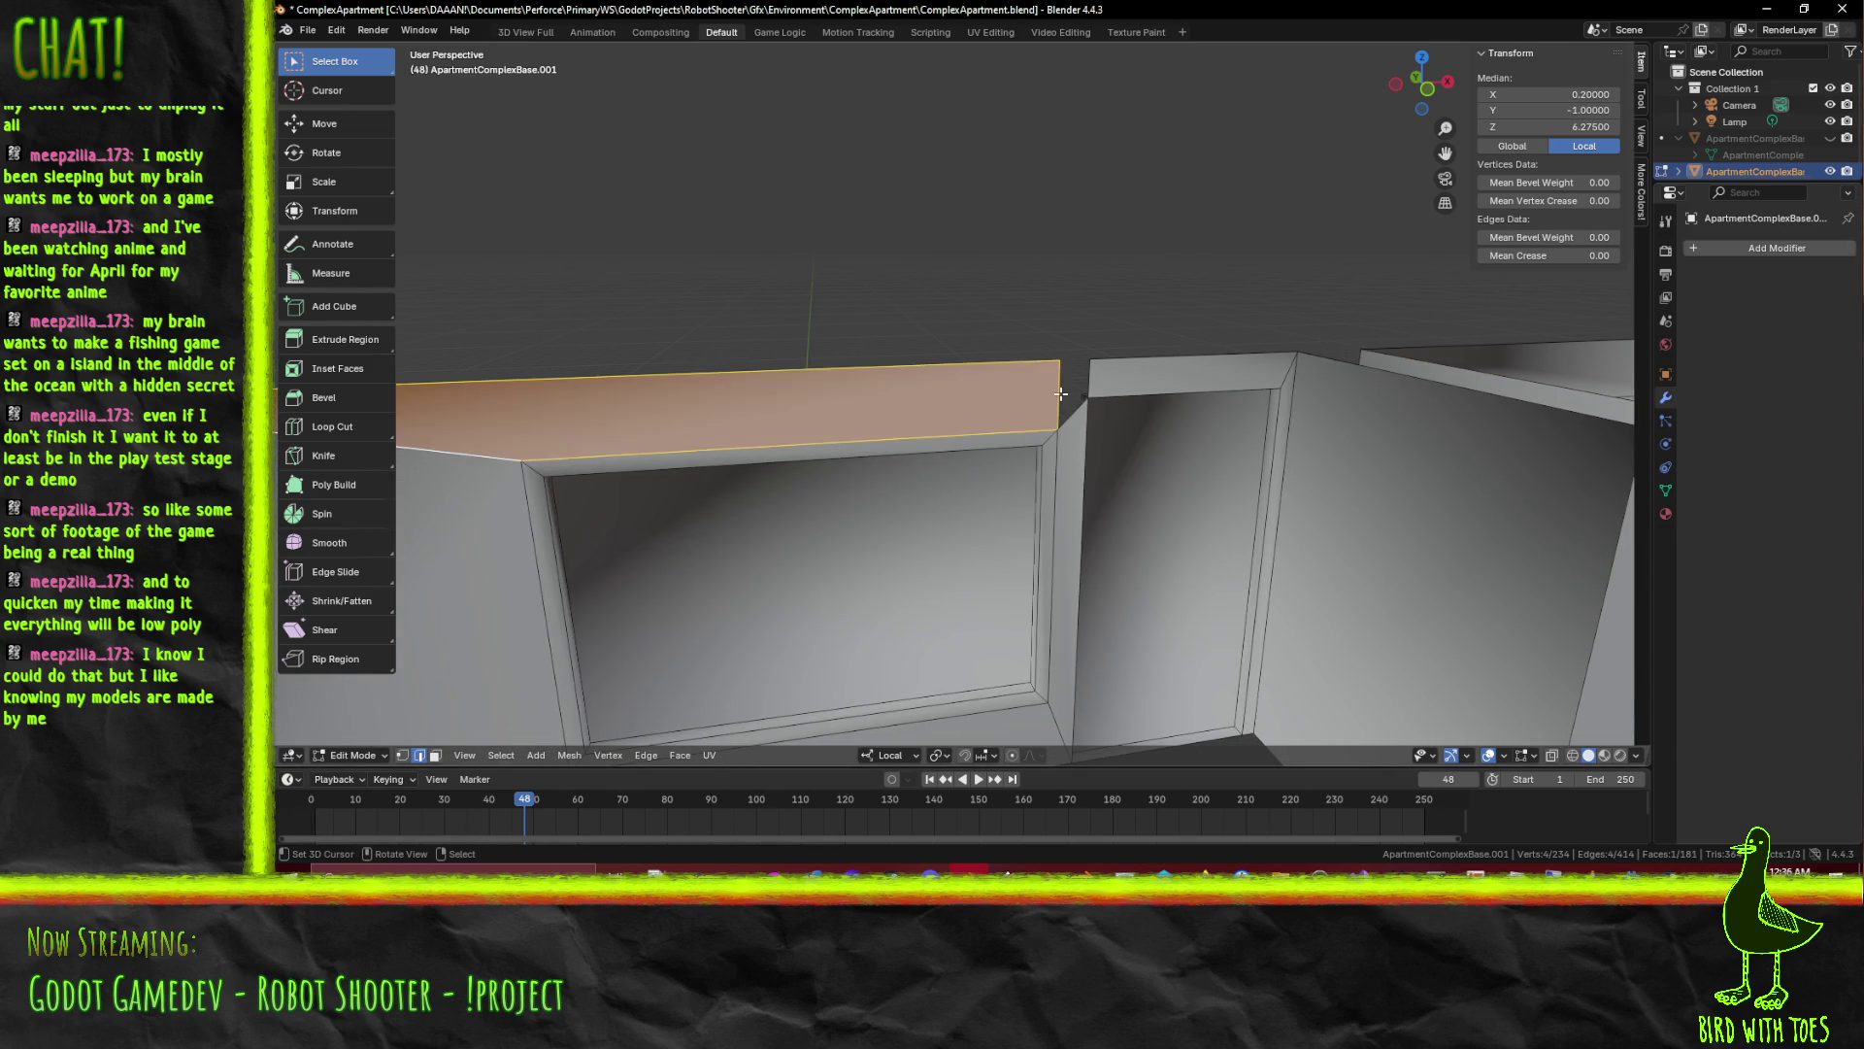
pyautogui.click(1107, 380)
pyautogui.click(1102, 378)
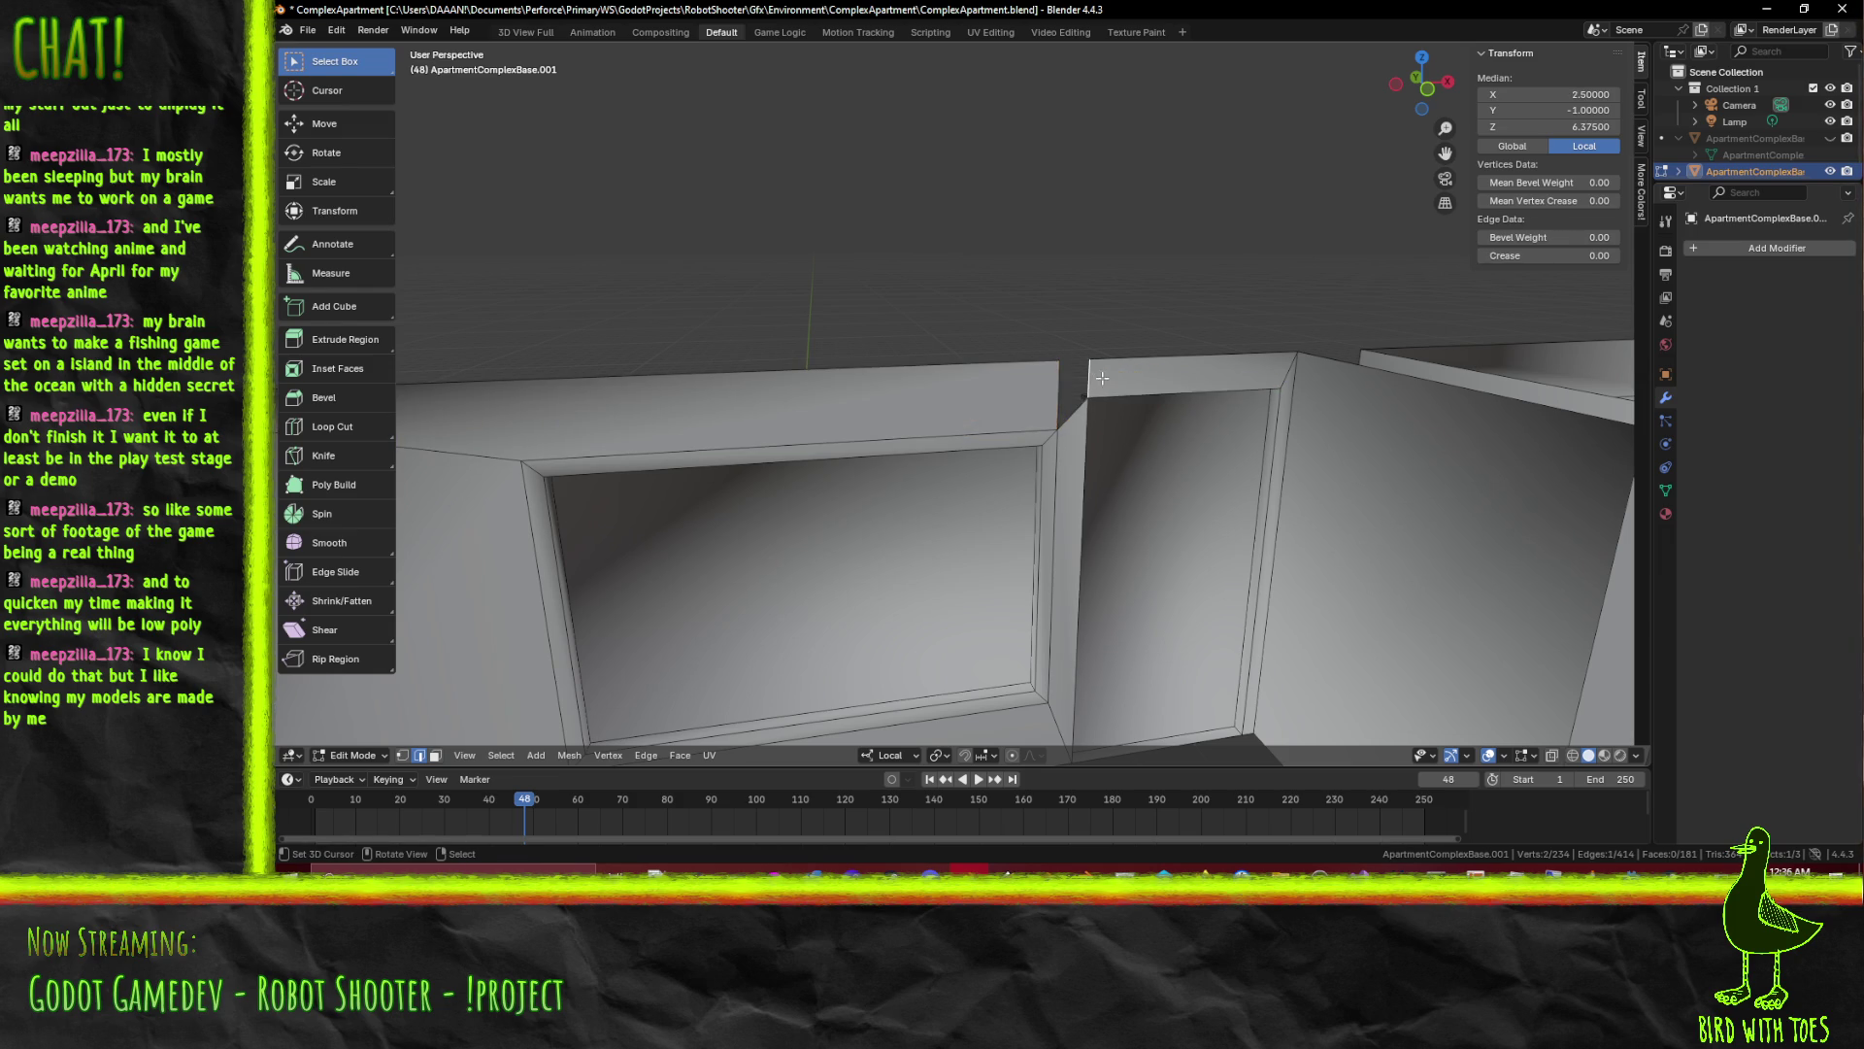
pyautogui.press('f')
pyautogui.moveTo(1051, 385); pyautogui.dragTo(892, 408)
pyautogui.press('f')
# Fill the sloped face over the remaining gap and view the whole wall
pyautogui.moveTo(1038, 397); pyautogui.dragTo(682, 397)
pyautogui.click(974, 370)
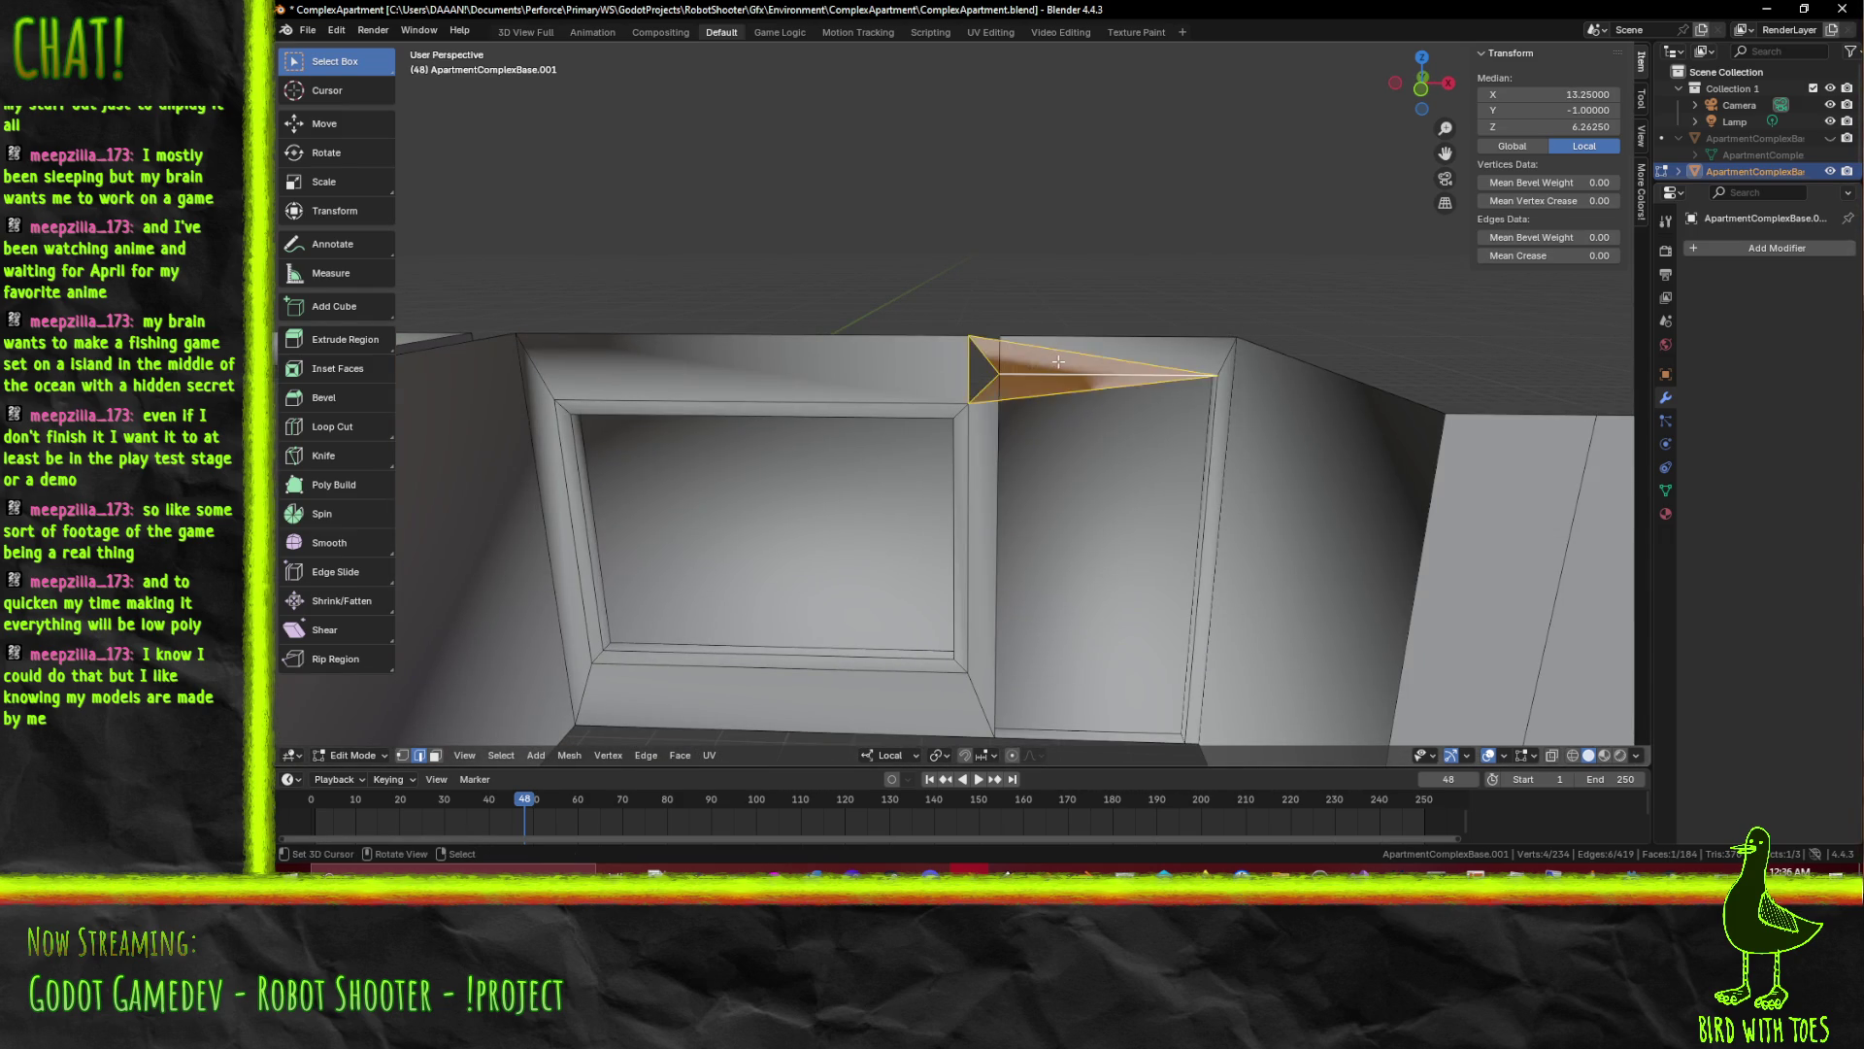
pyautogui.click(996, 367)
pyautogui.press('f')
pyautogui.scroll(-3)
pyautogui.moveTo(716, 422); pyautogui.dragTo(832, 430)
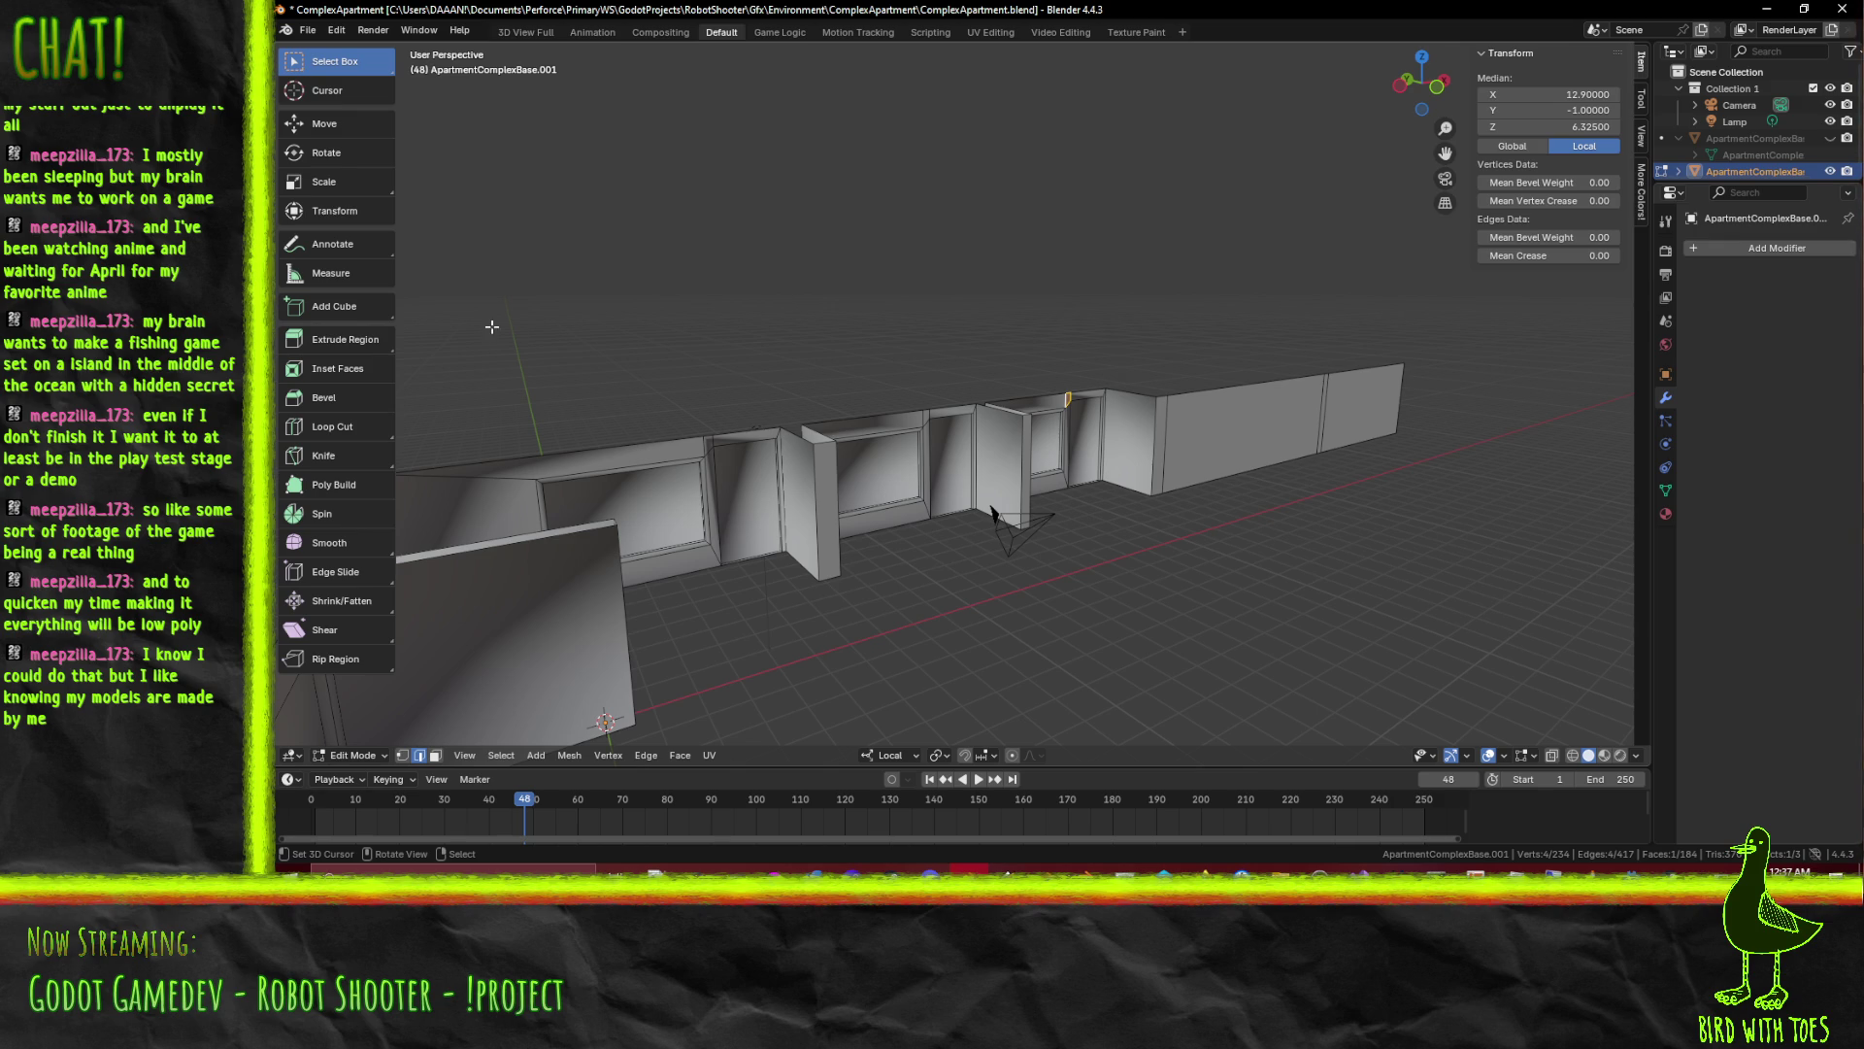
# Save ComplexApartment.blend while orbiting to inspect the capped walls and raised pillars
pyautogui.moveTo(831, 429); pyautogui.dragTo(1009, 524)
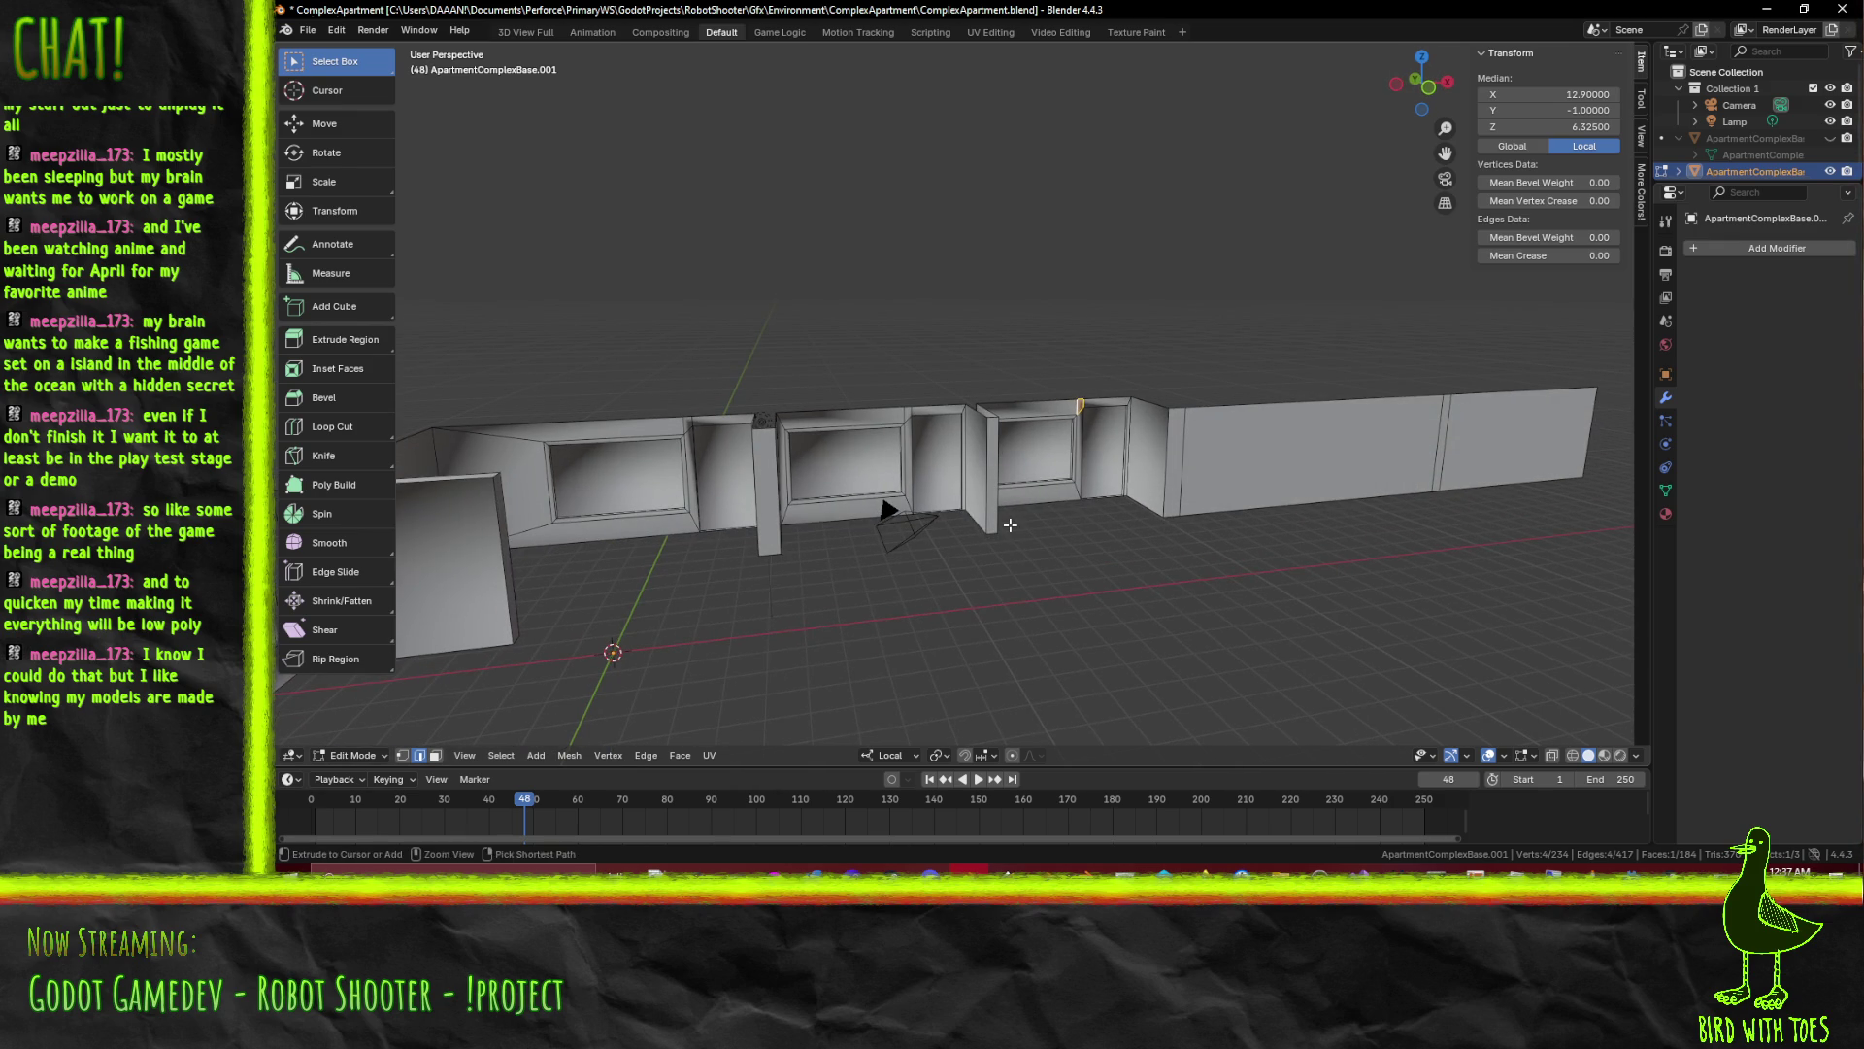
pyautogui.hotkey('ctrl', 's')
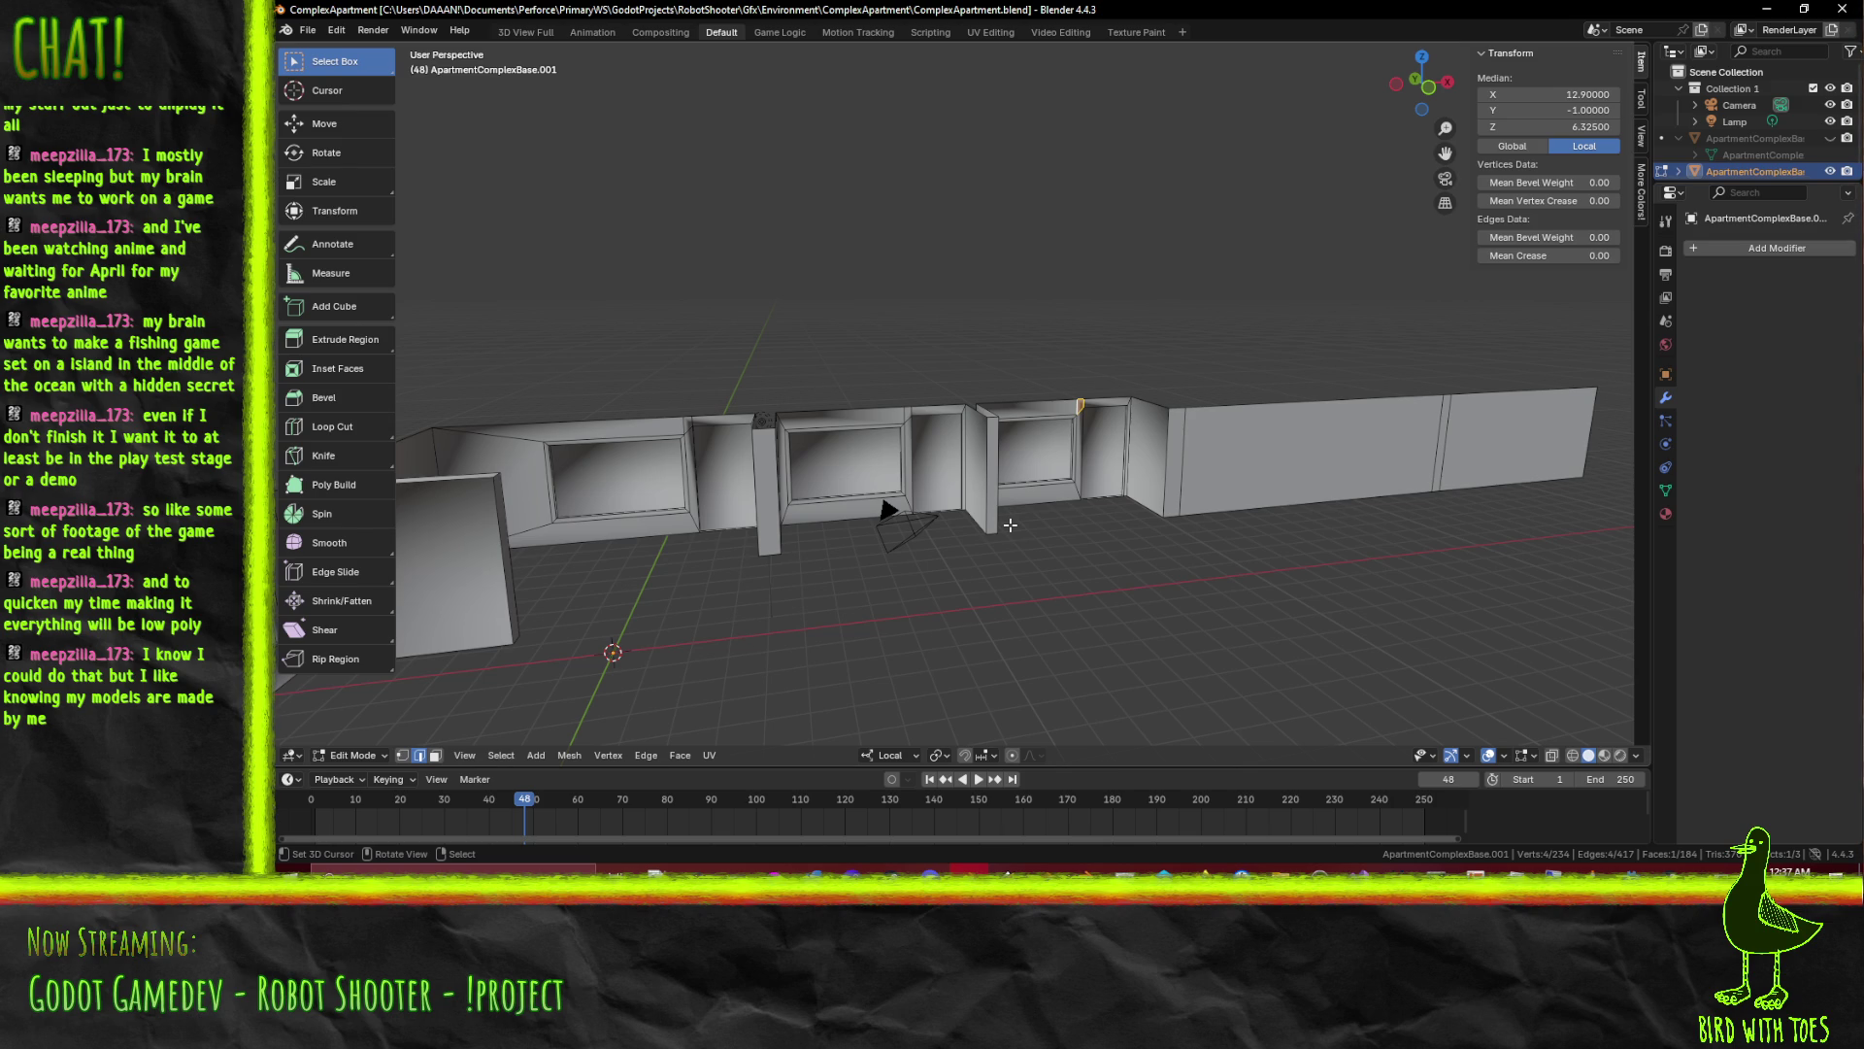
pyautogui.moveTo(1008, 524); pyautogui.dragTo(695, 479)
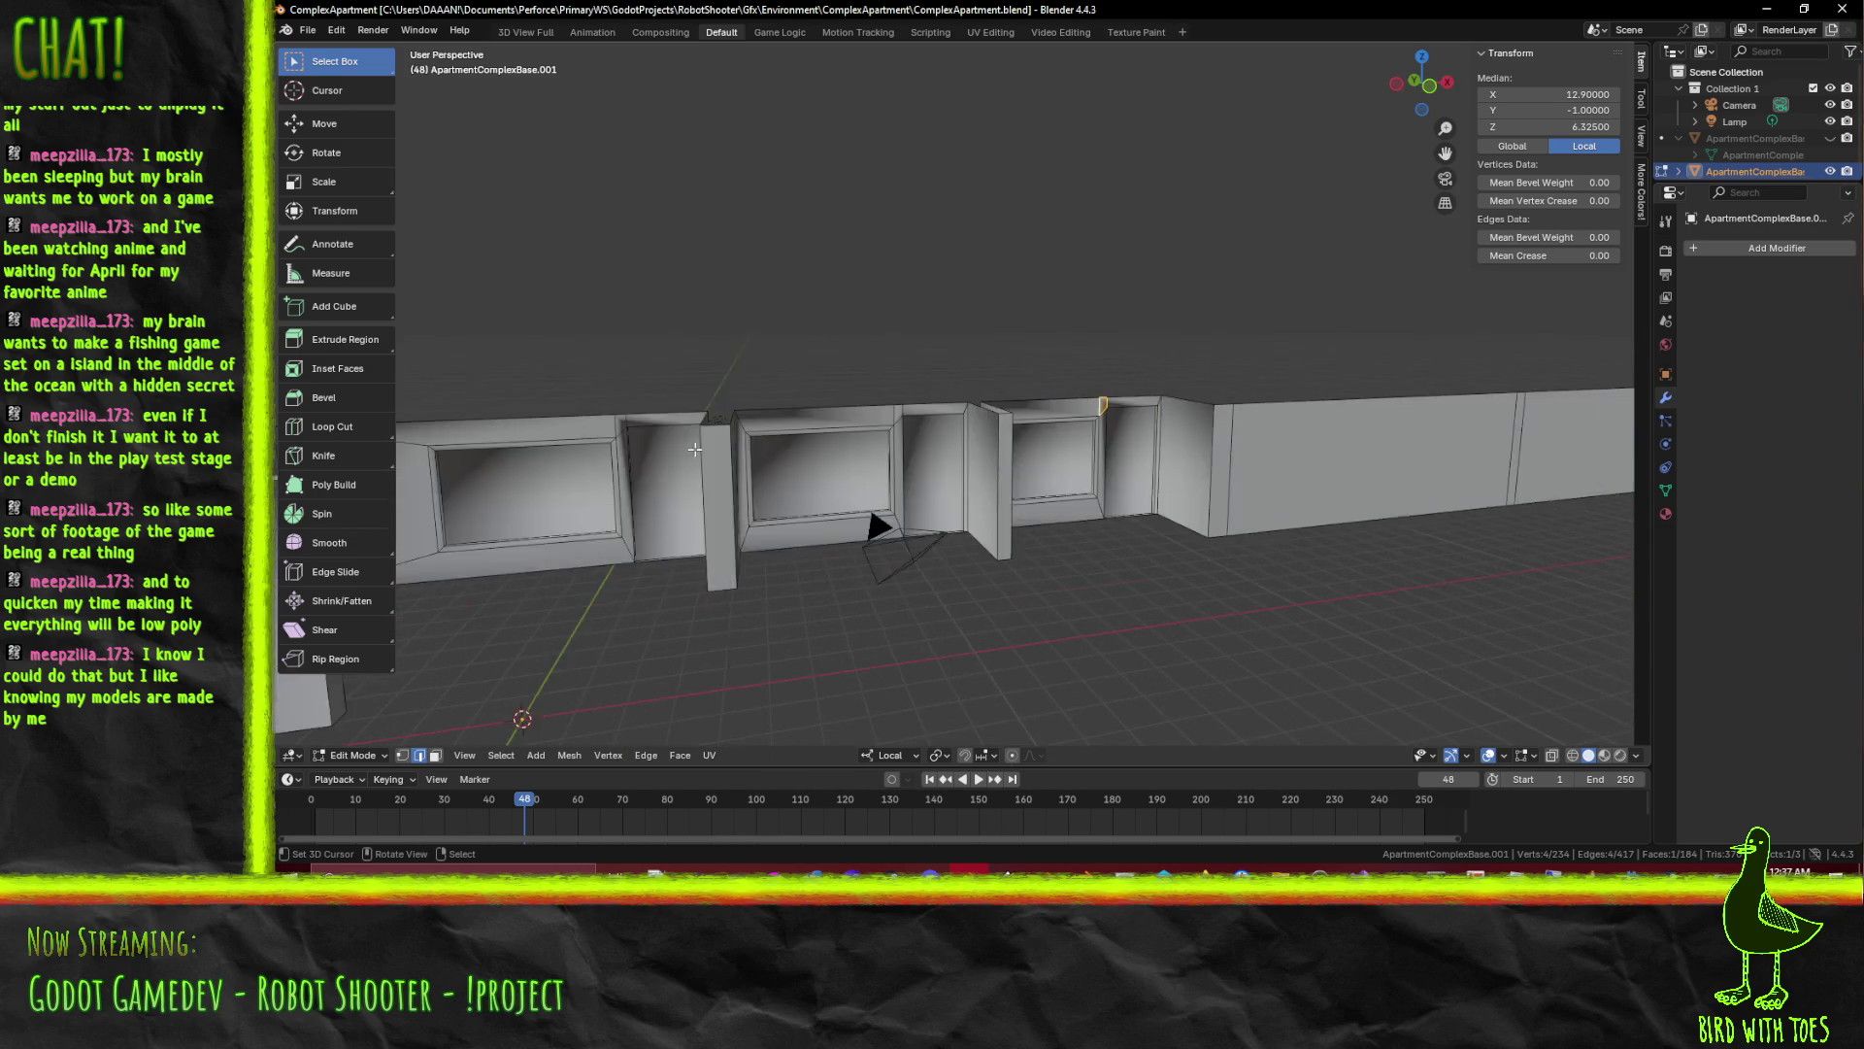
pyautogui.moveTo(695, 478); pyautogui.dragTo(735, 444)
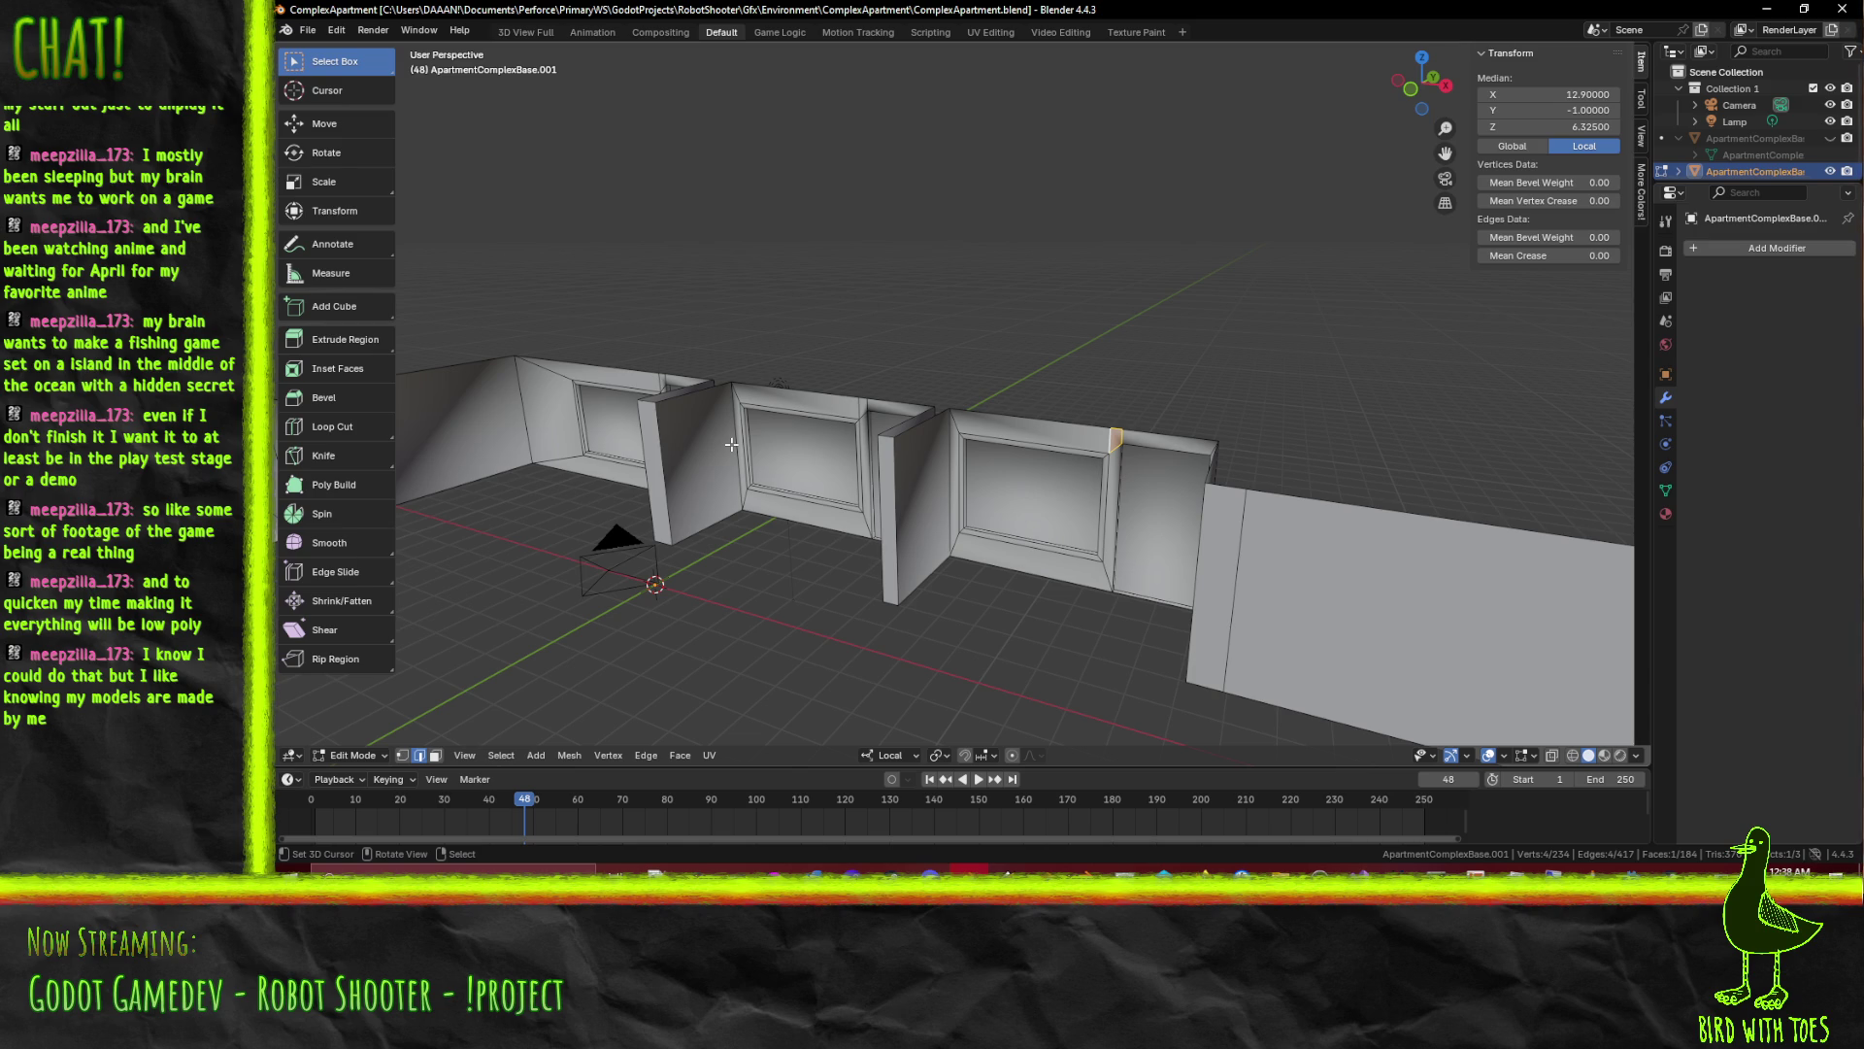
# Orbit in on a window frame, switch to vertex select and peek at the N-panel View settings
pyautogui.moveTo(624, 392); pyautogui.dragTo(777, 590)
pyautogui.scroll(3)
pyautogui.scroll(3)
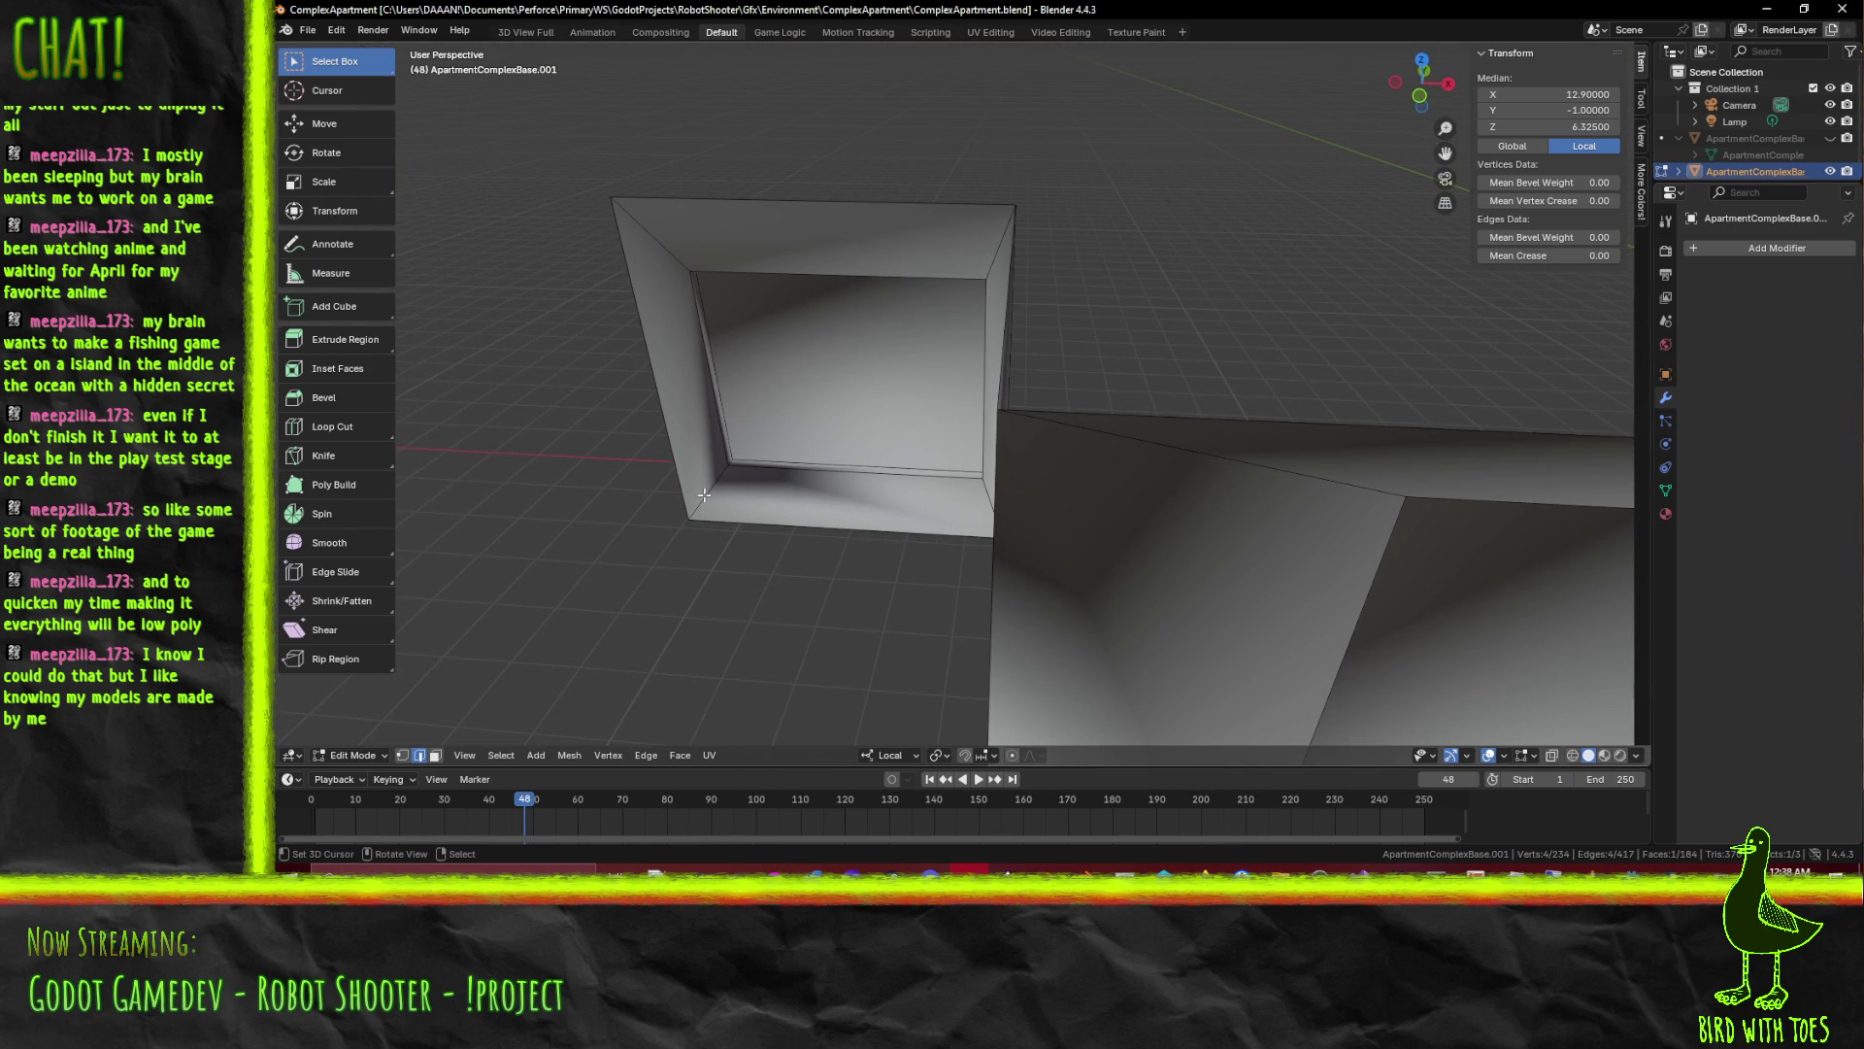
pyautogui.press('1')
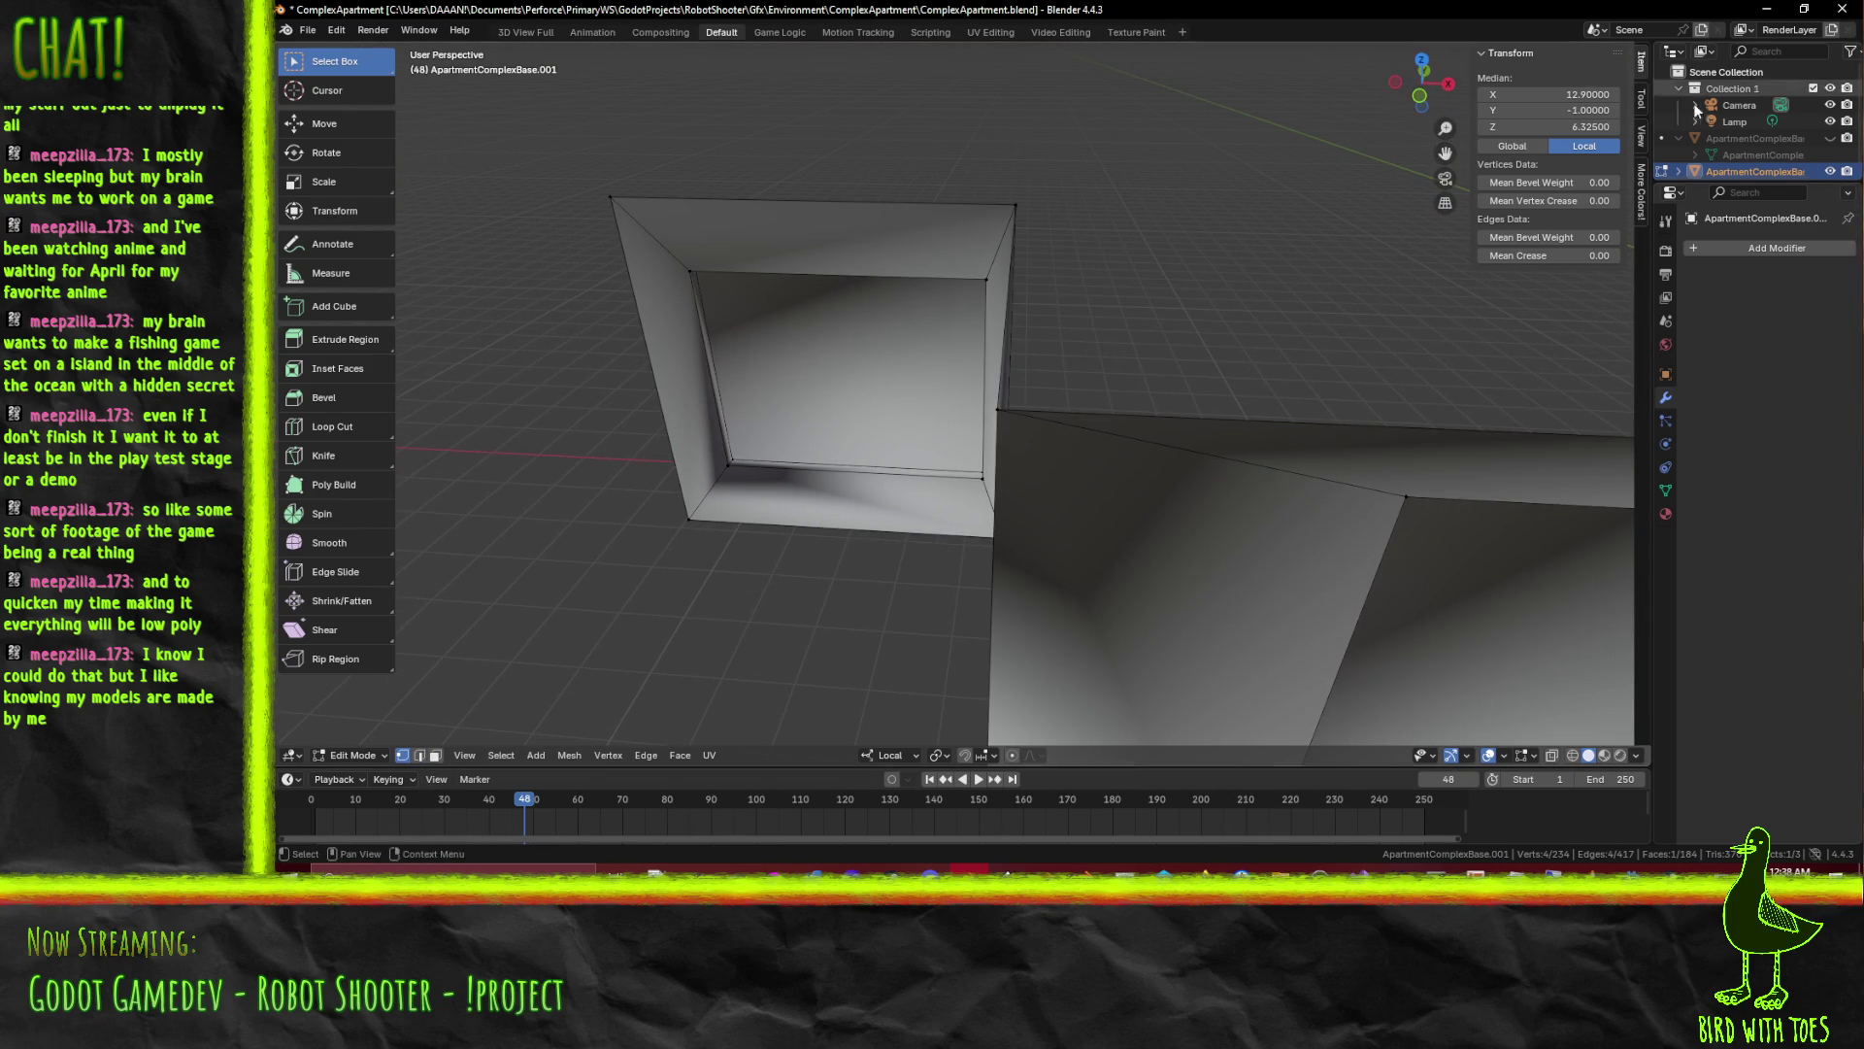
pyautogui.click(1640, 134)
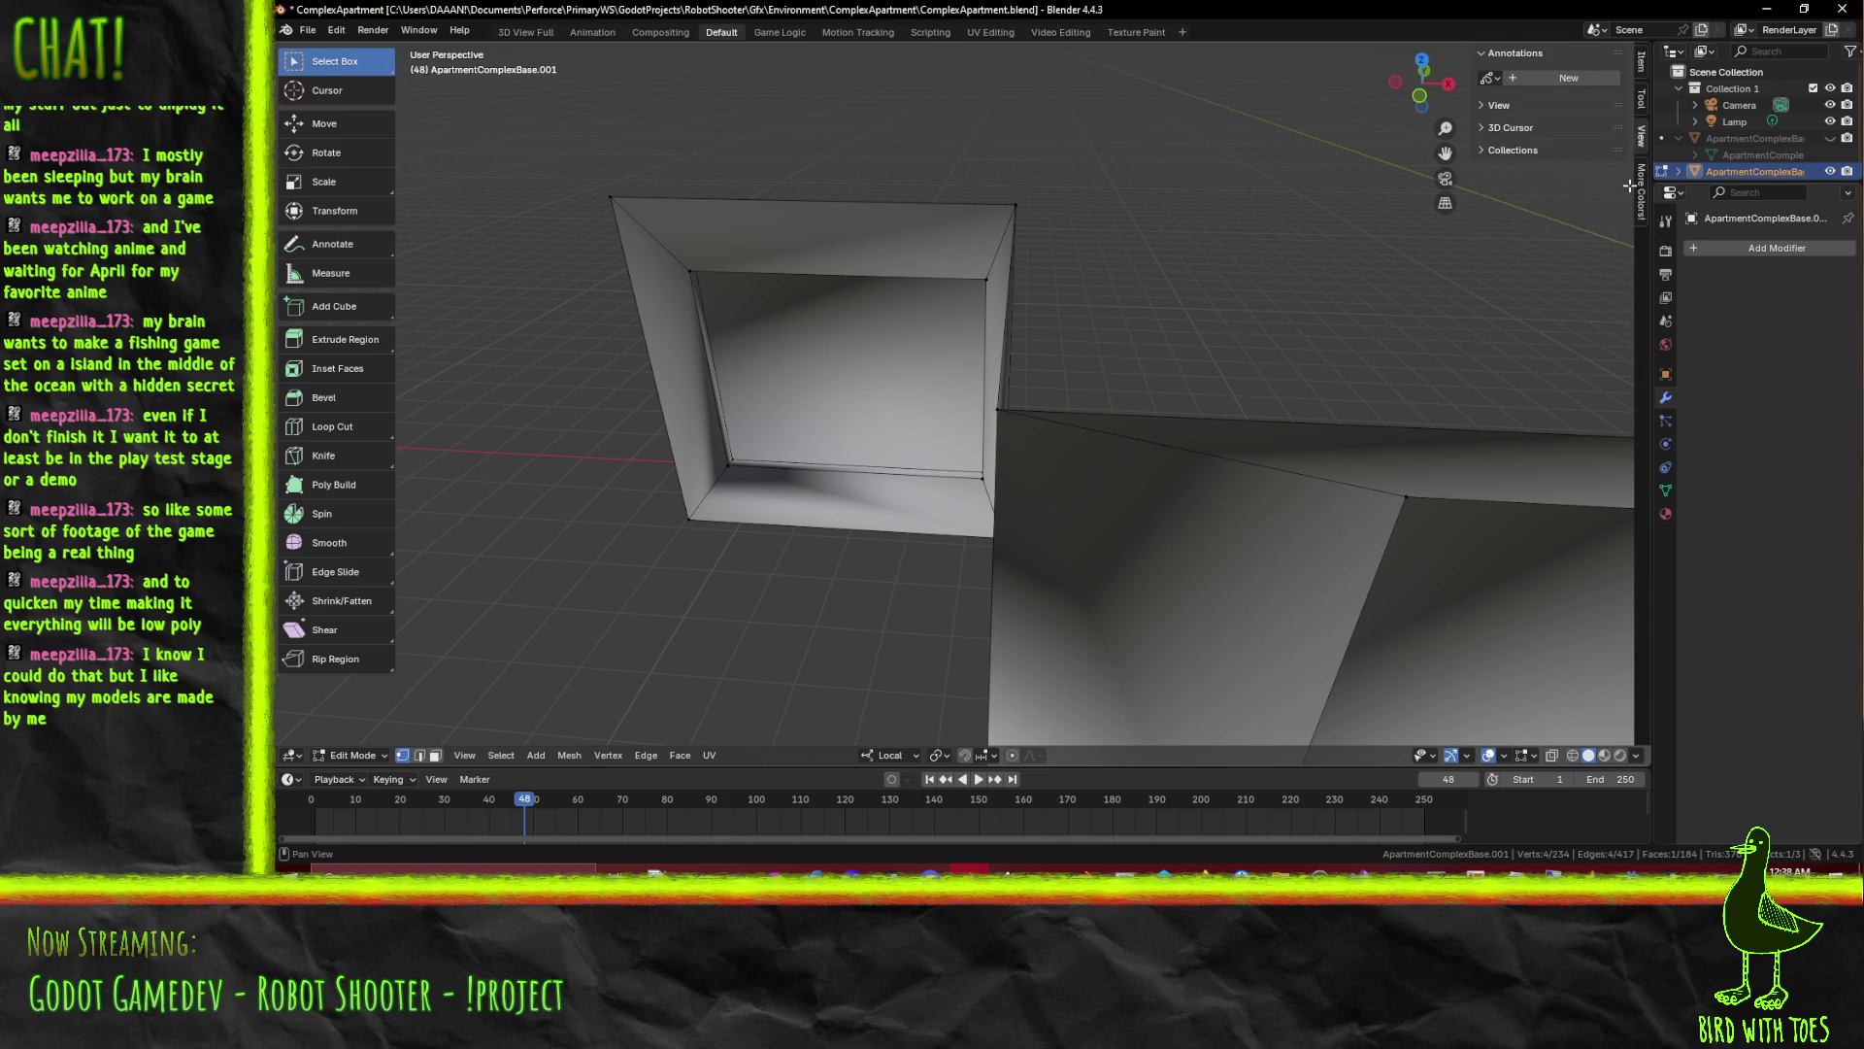
pyautogui.click(1504, 104)
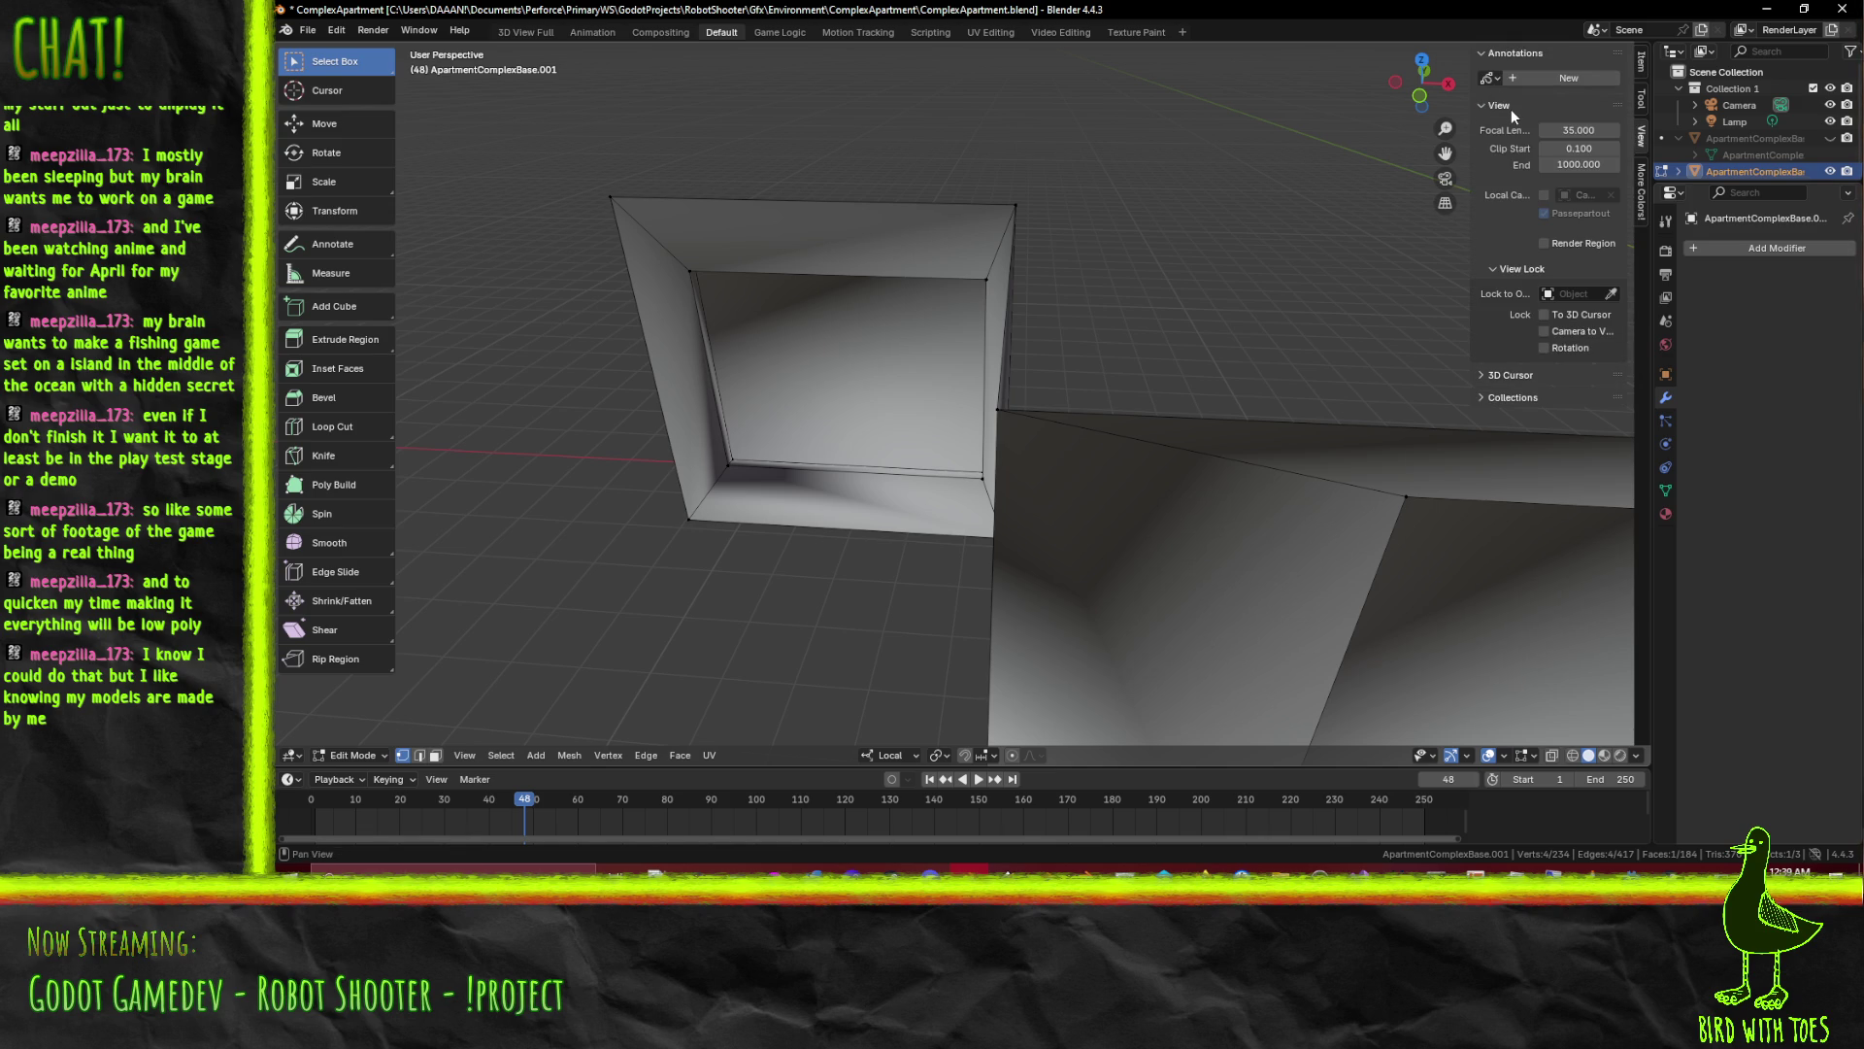
pyautogui.click(1511, 109)
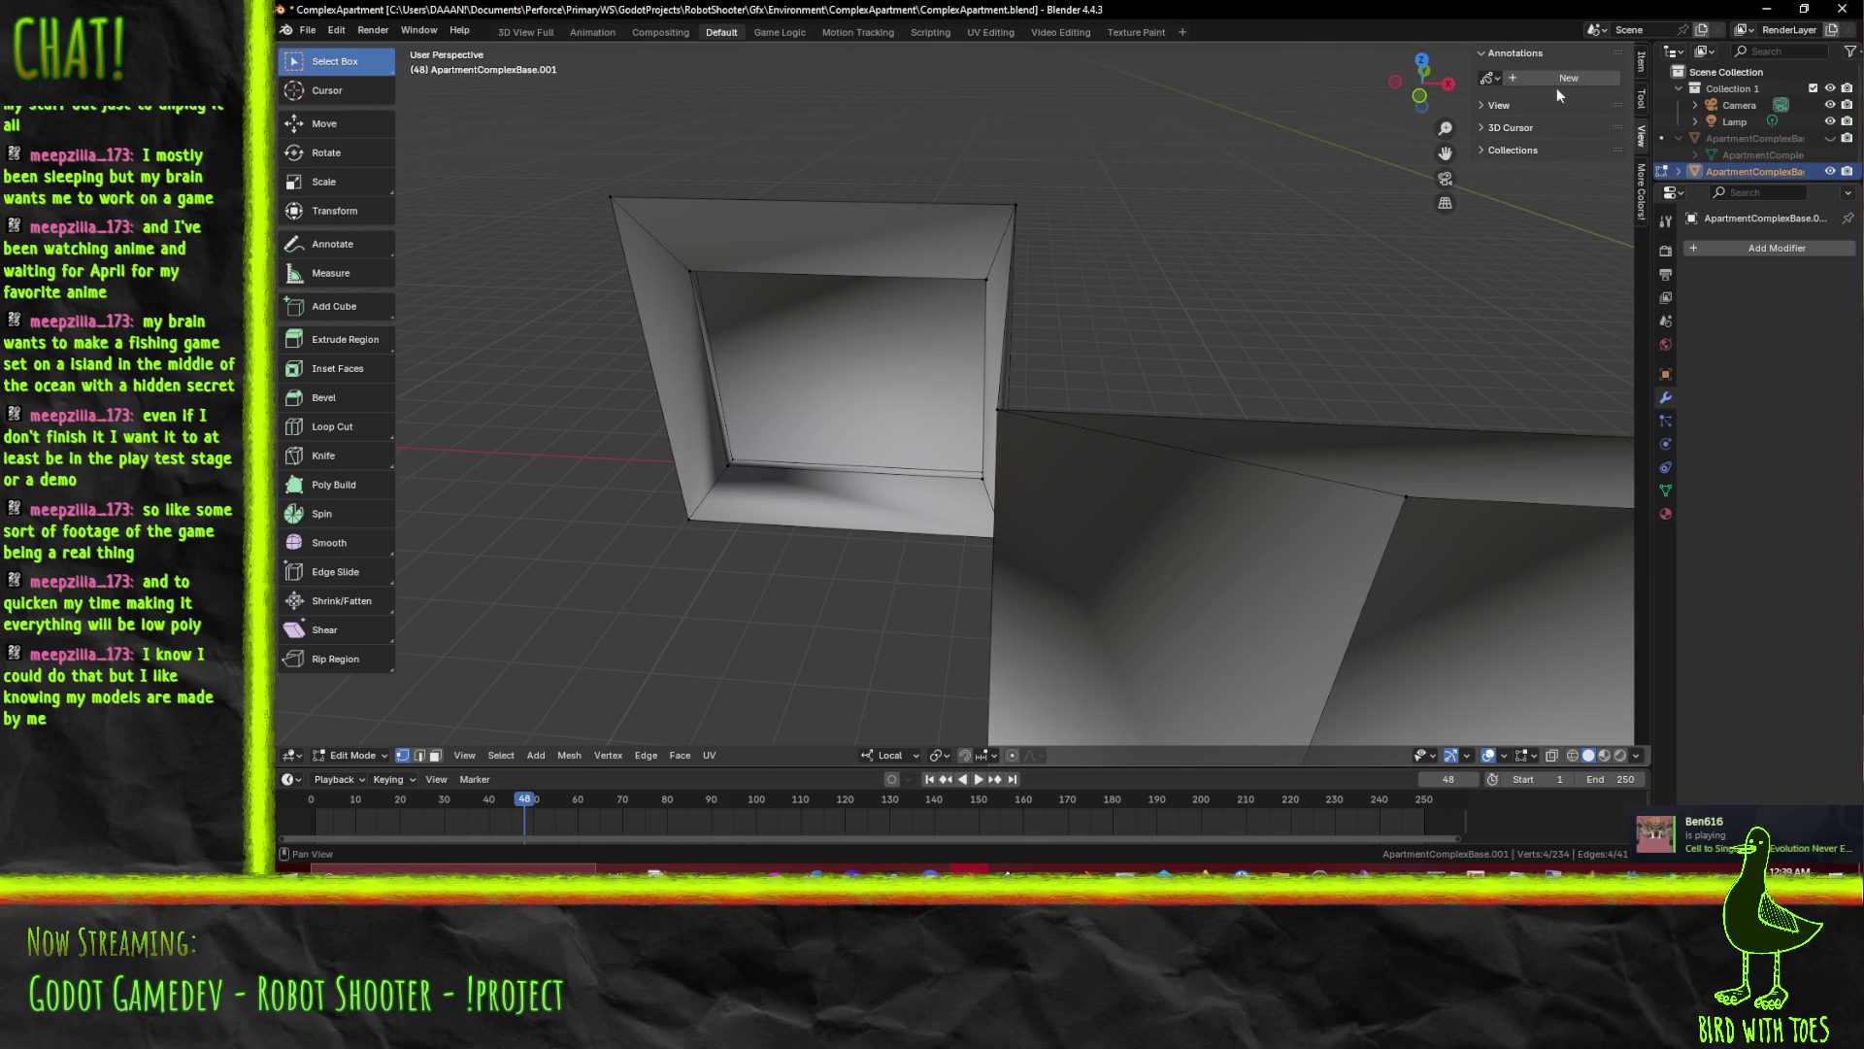
# Browse the Tool and Item tabs, then bring up the Viewport Overlays options
pyautogui.click(1641, 210)
pyautogui.click(1644, 99)
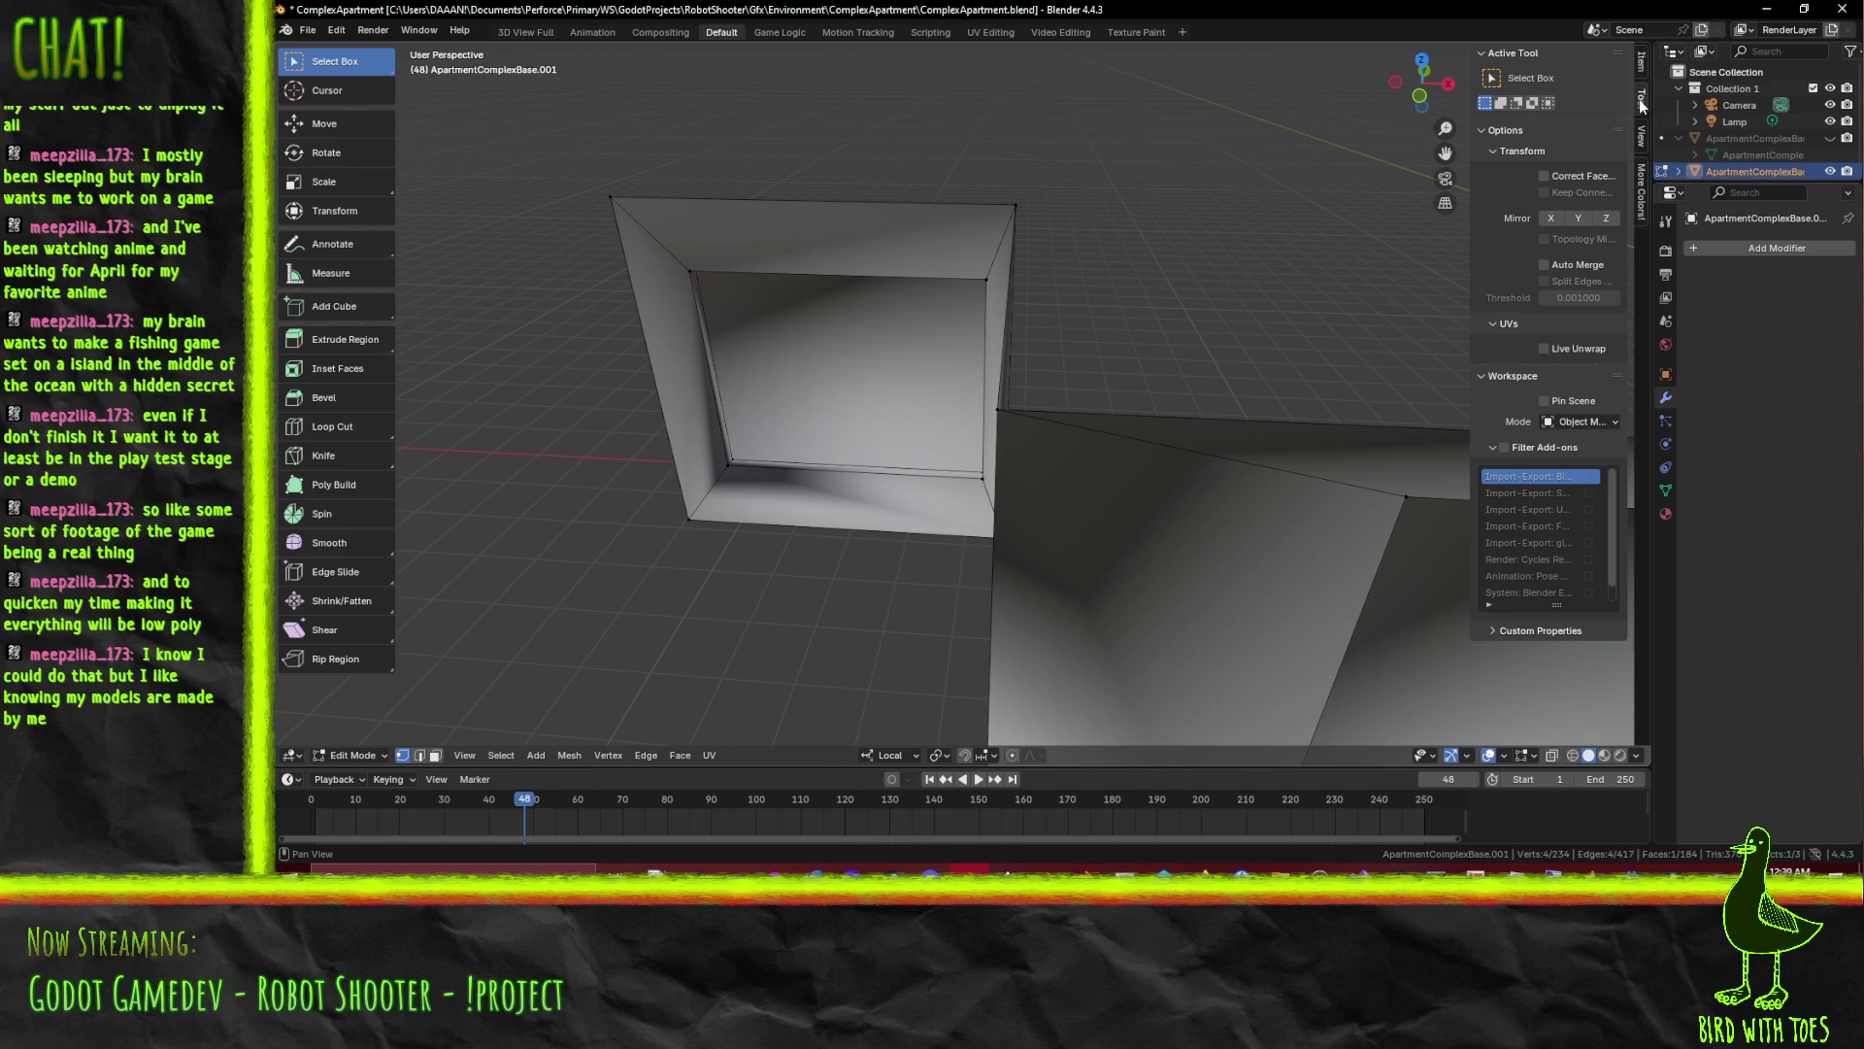
pyautogui.click(1641, 68)
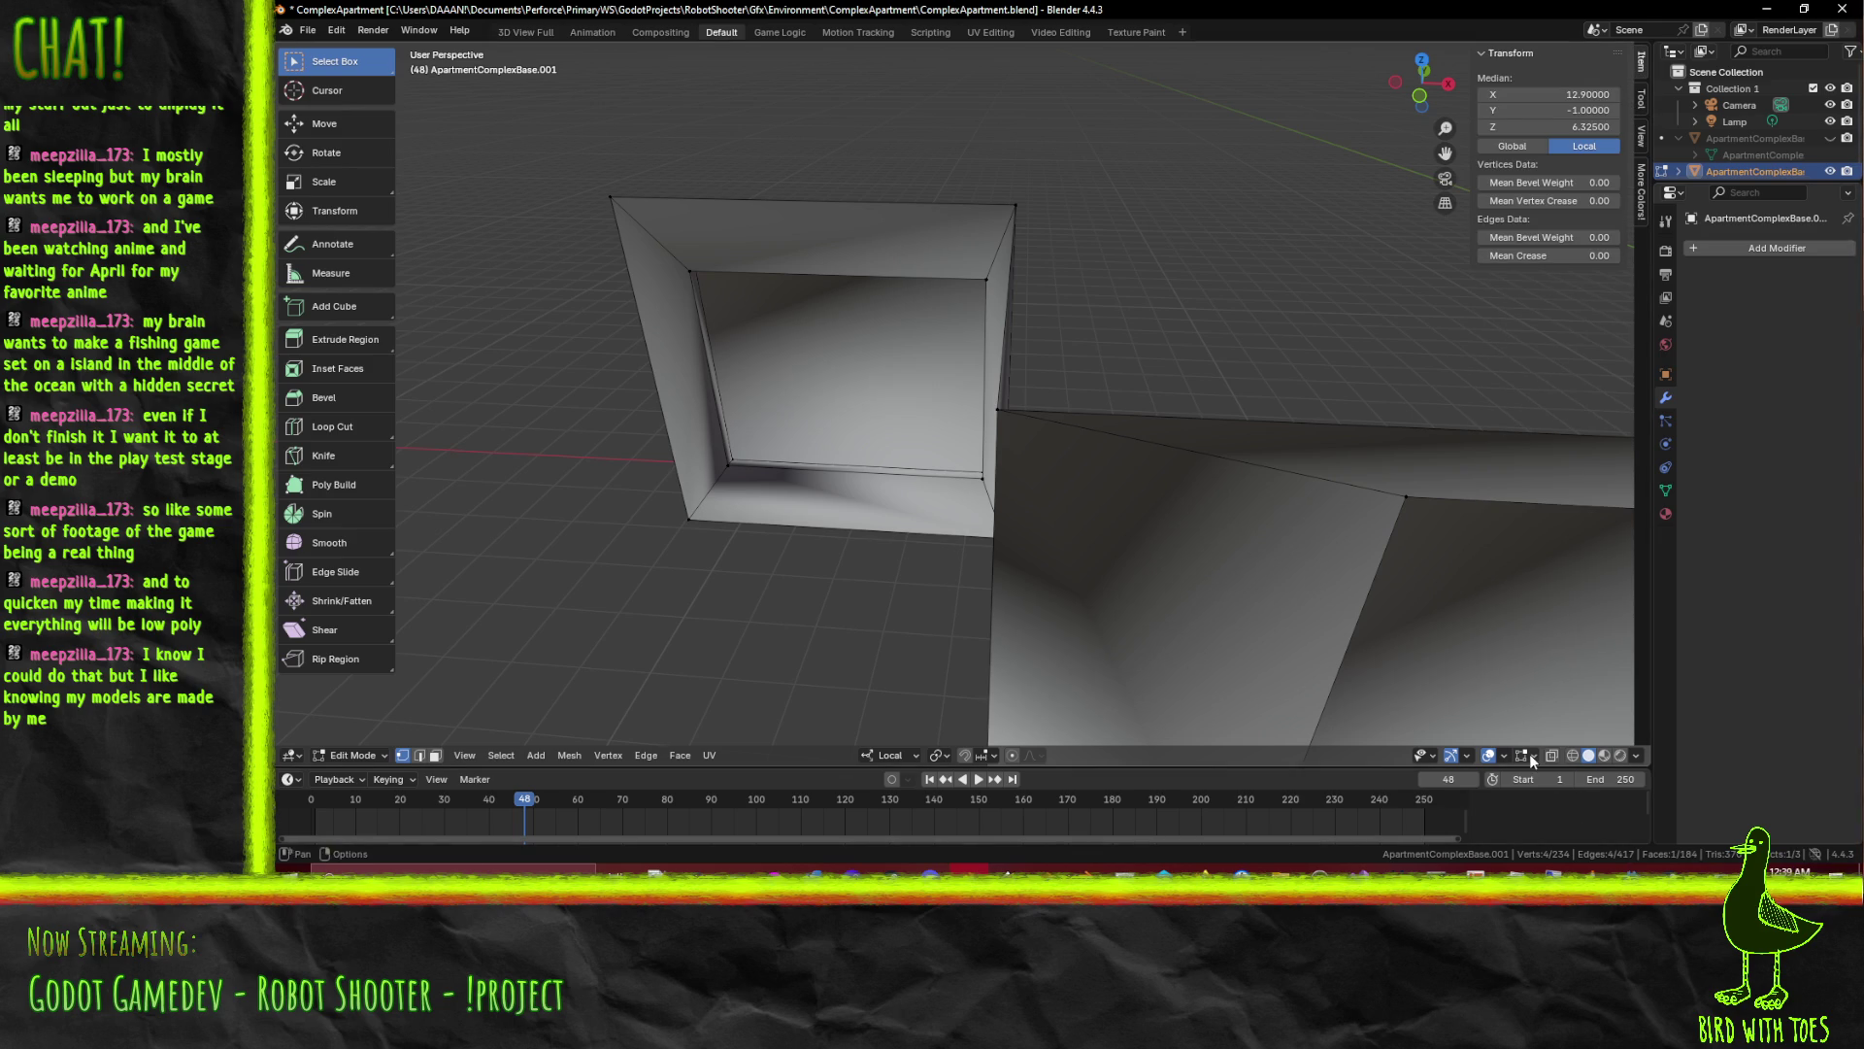
pyautogui.click(1529, 753)
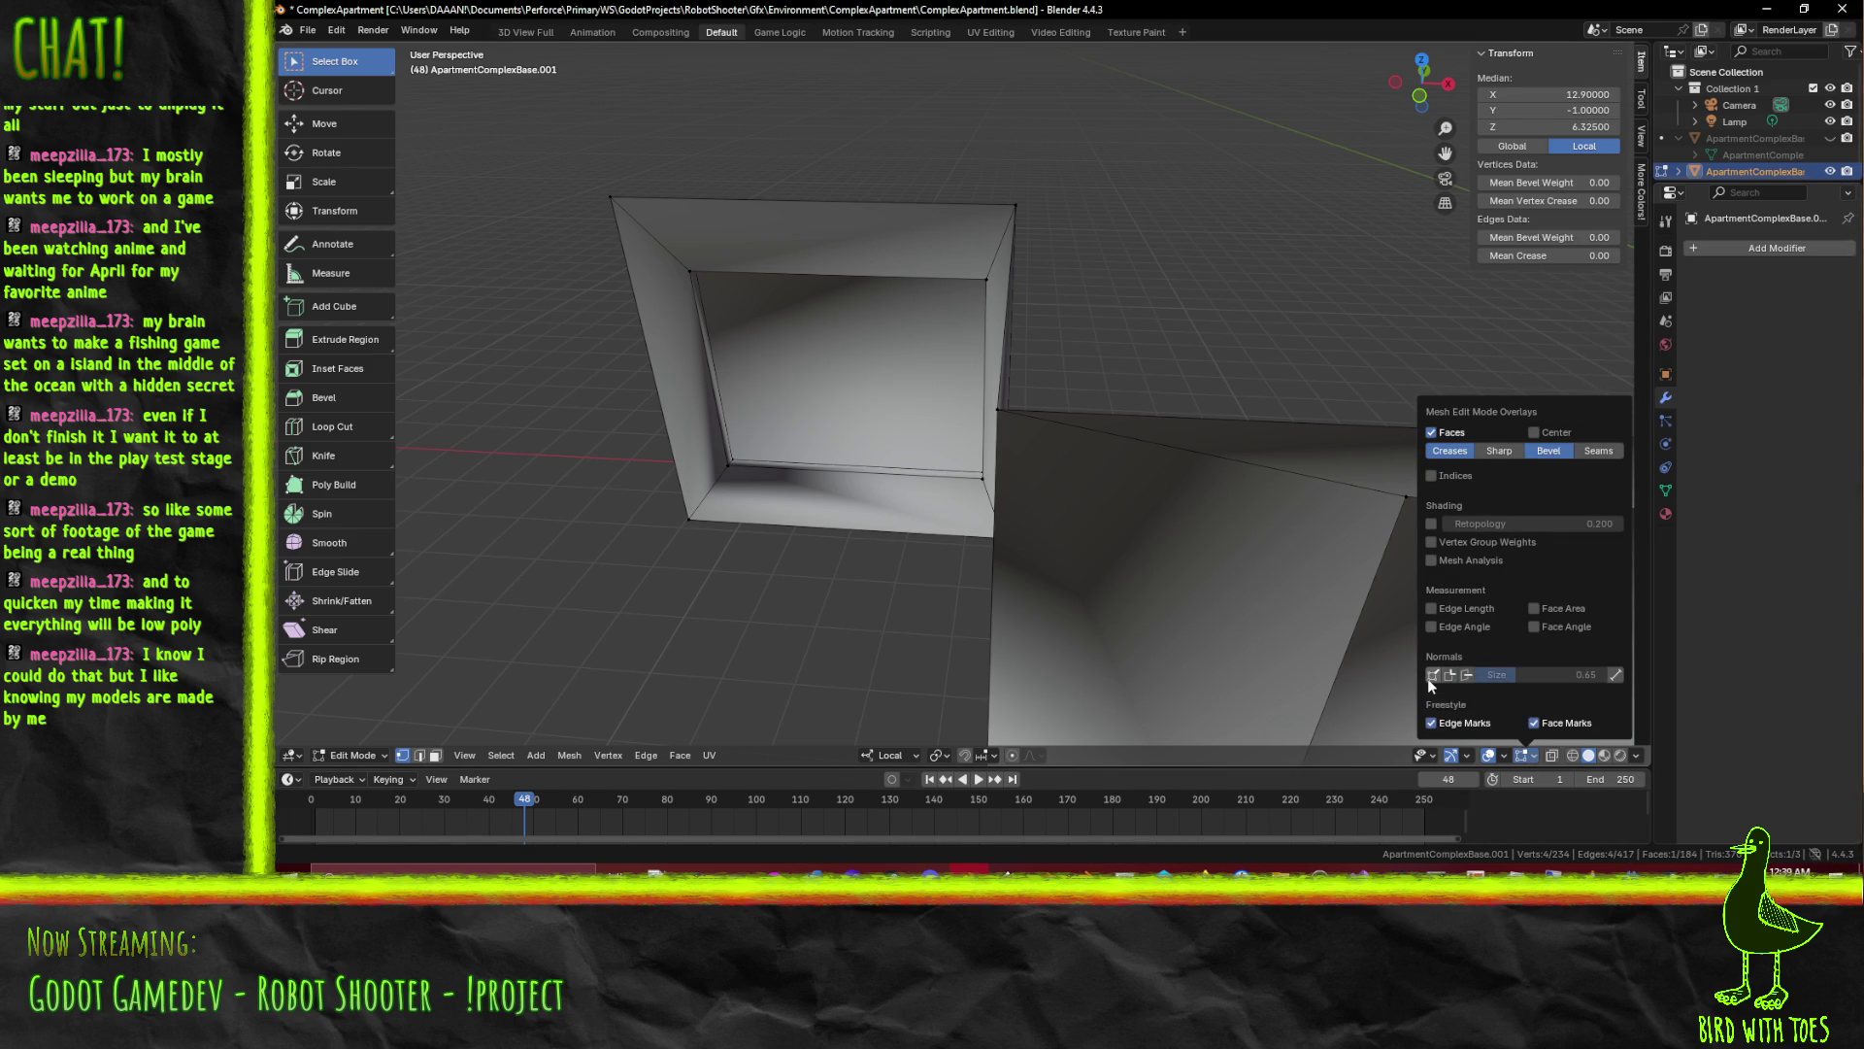
# Show vertex normals in Overlays and orbit to face the window frame head-on
pyautogui.click(1432, 674)
pyautogui.moveTo(1019, 510); pyautogui.dragTo(828, 446)
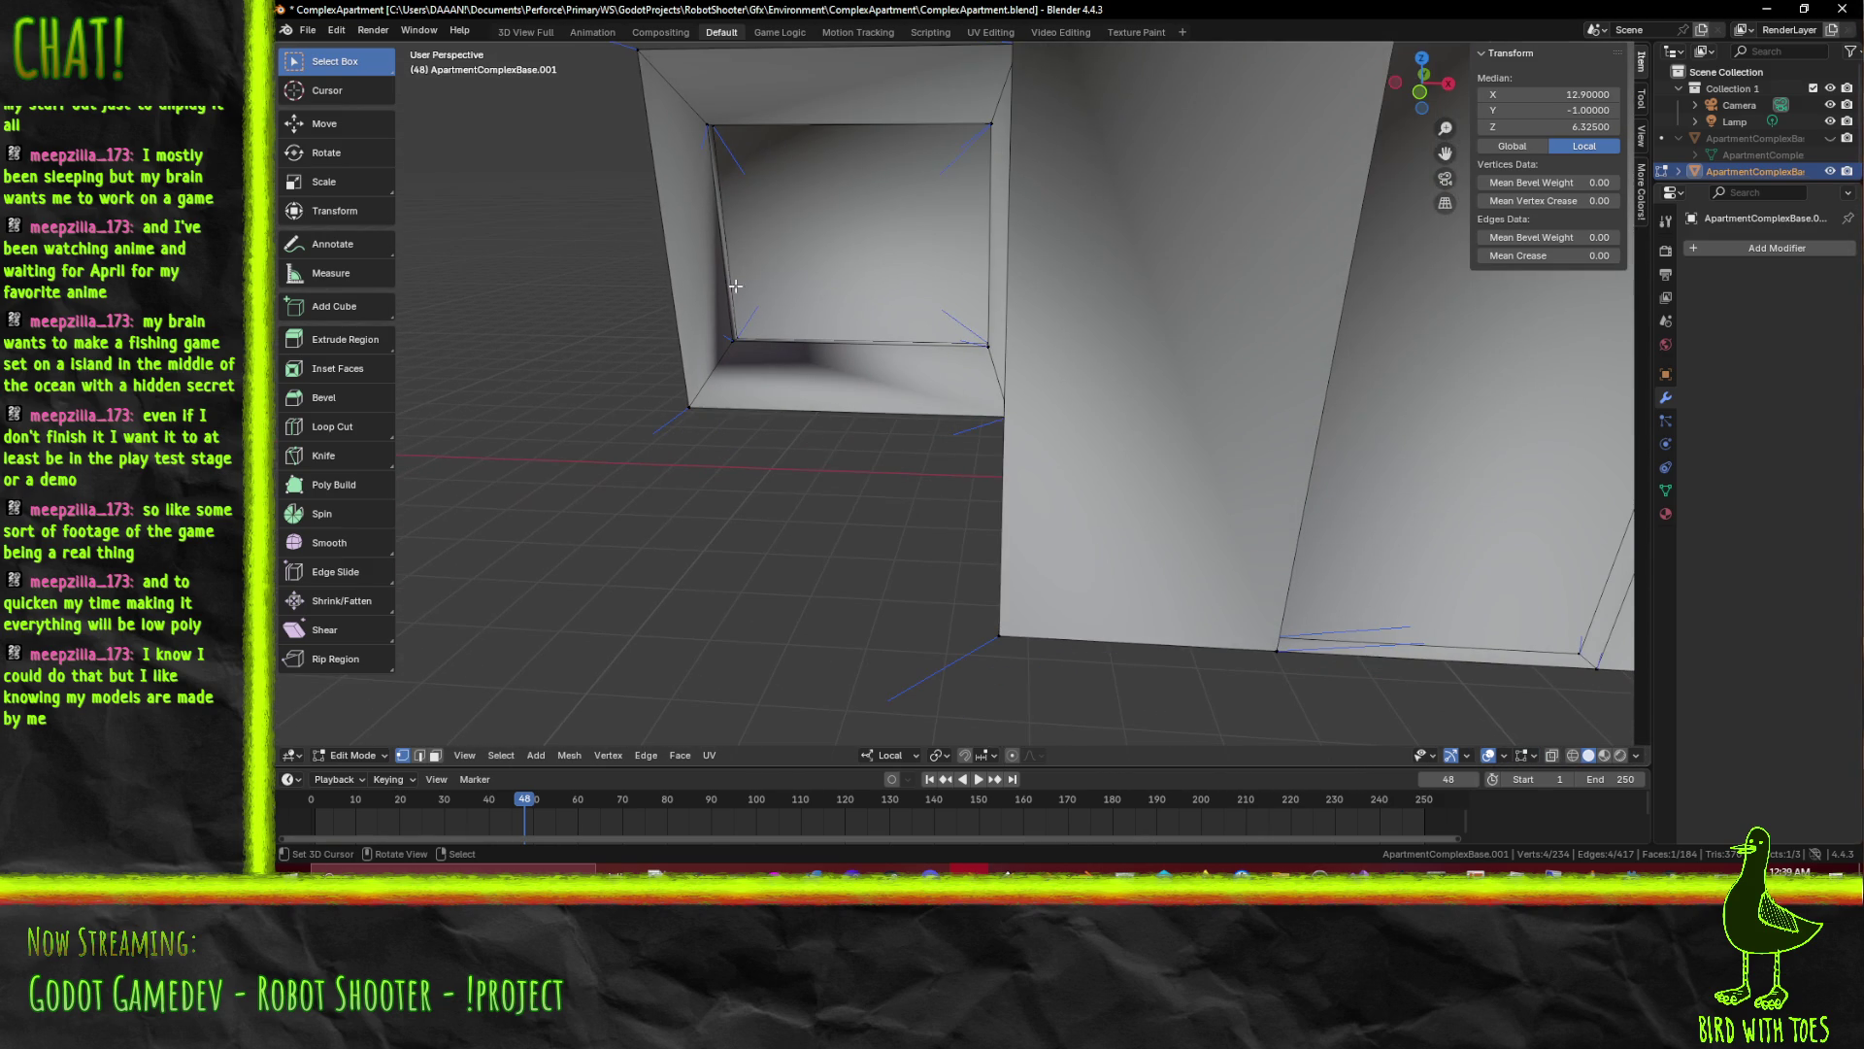
pyautogui.moveTo(829, 446); pyautogui.dragTo(843, 359)
pyautogui.scroll(3)
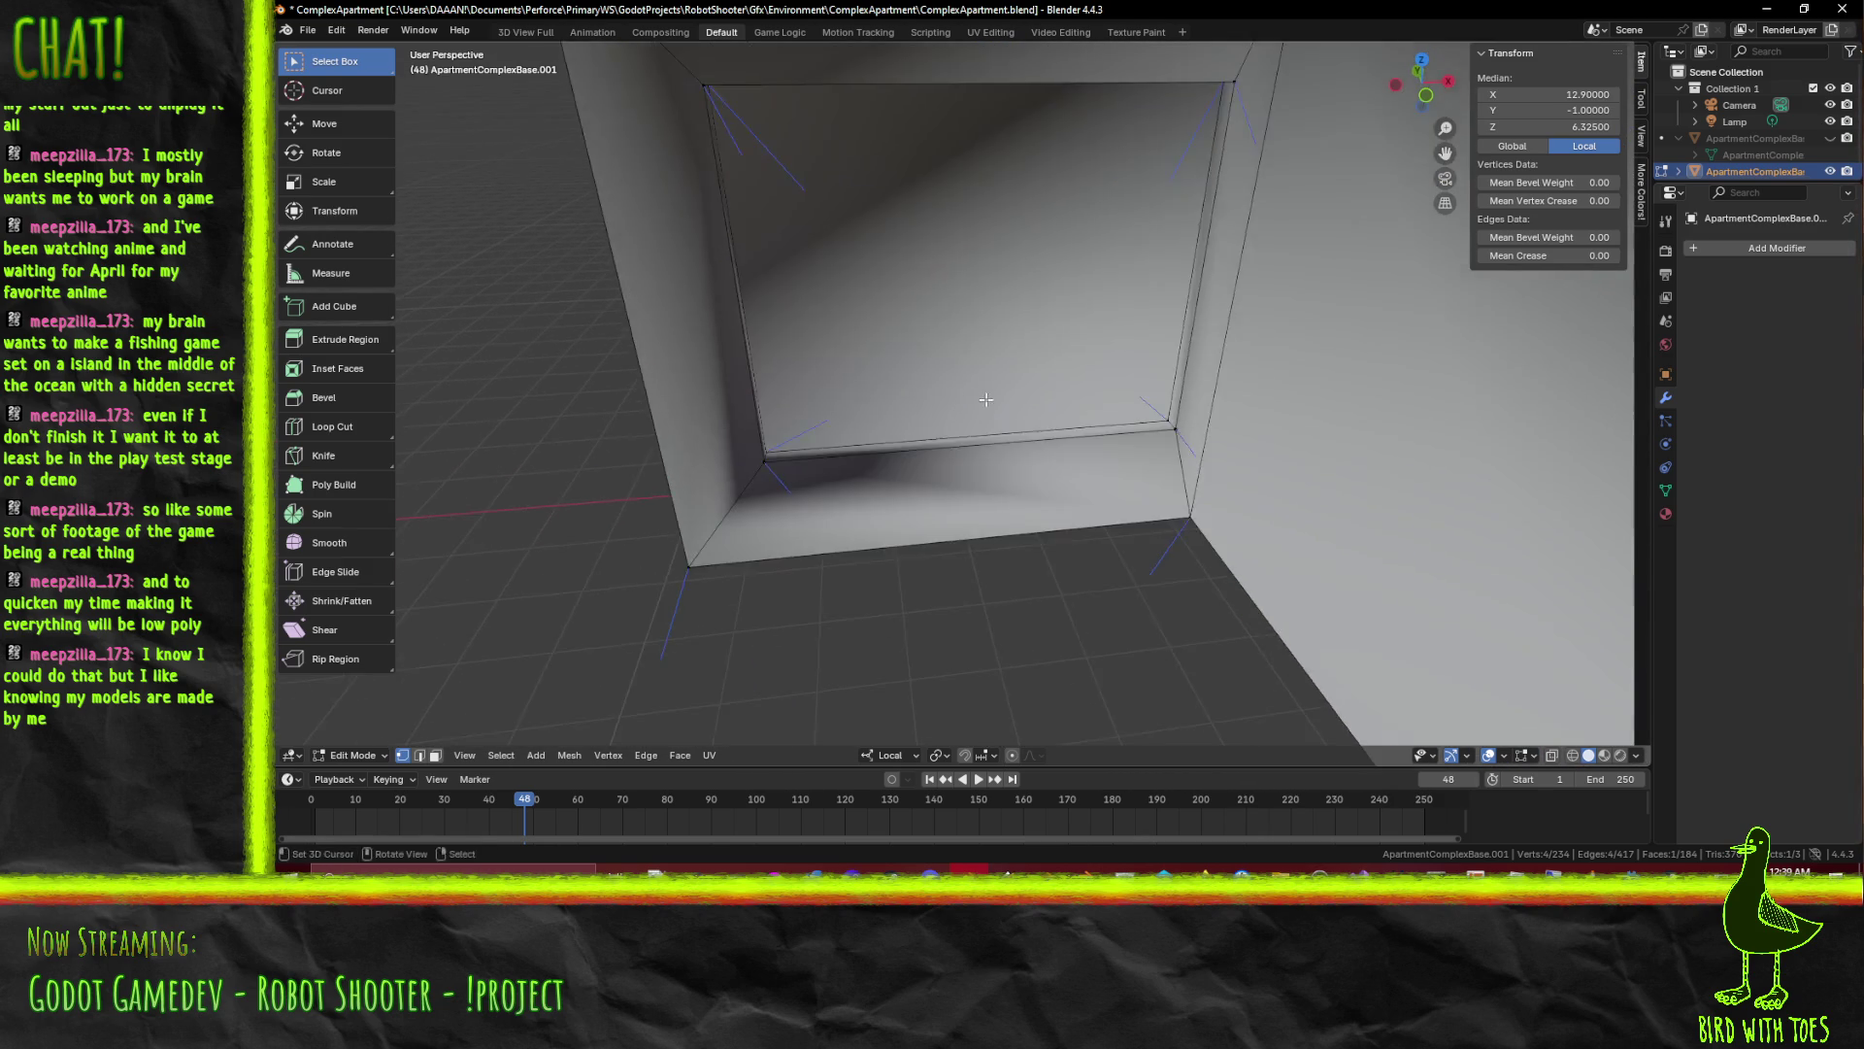
pyautogui.moveTo(970, 408); pyautogui.dragTo(812, 461)
# Select the four frame corner vertices and recalculate their normals outward via F3
pyautogui.click(672, 502)
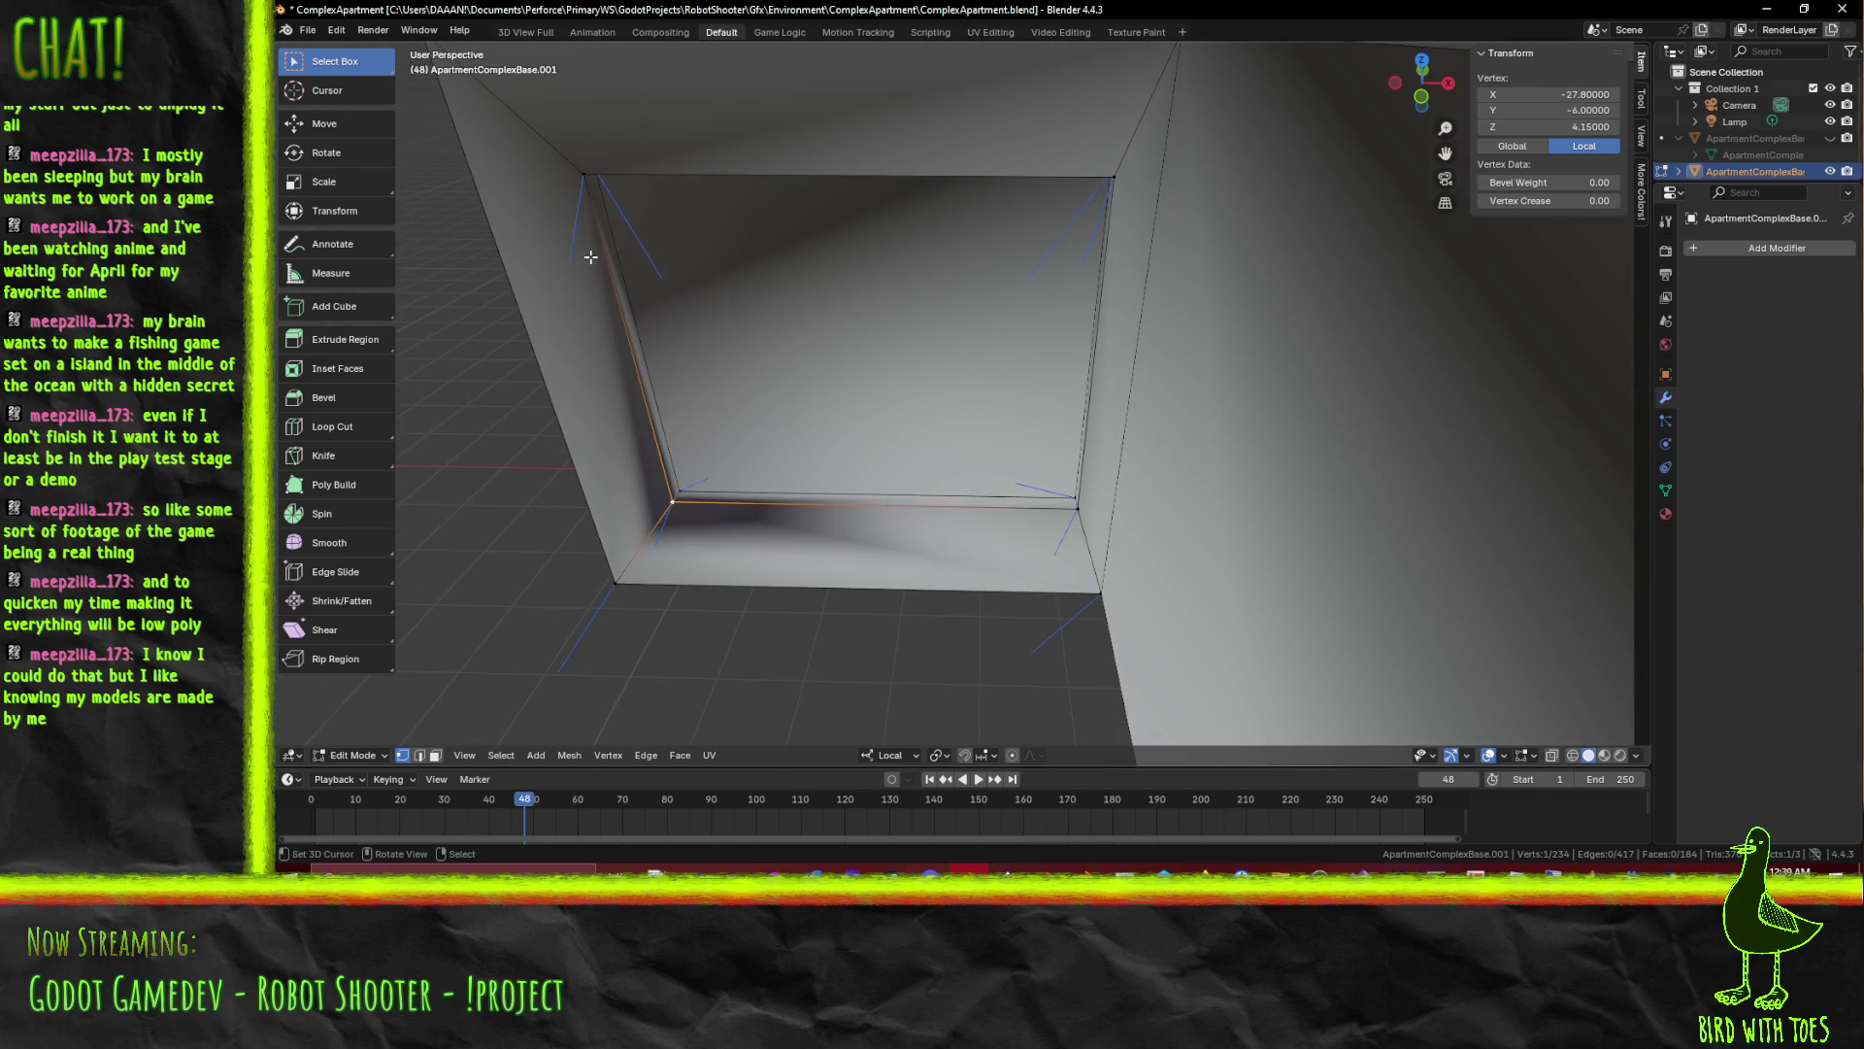
pyautogui.click(582, 175)
pyautogui.click(1117, 173)
pyautogui.click(1090, 526)
pyautogui.press('F3')
pyautogui.write('reca')
pyautogui.press('Return')
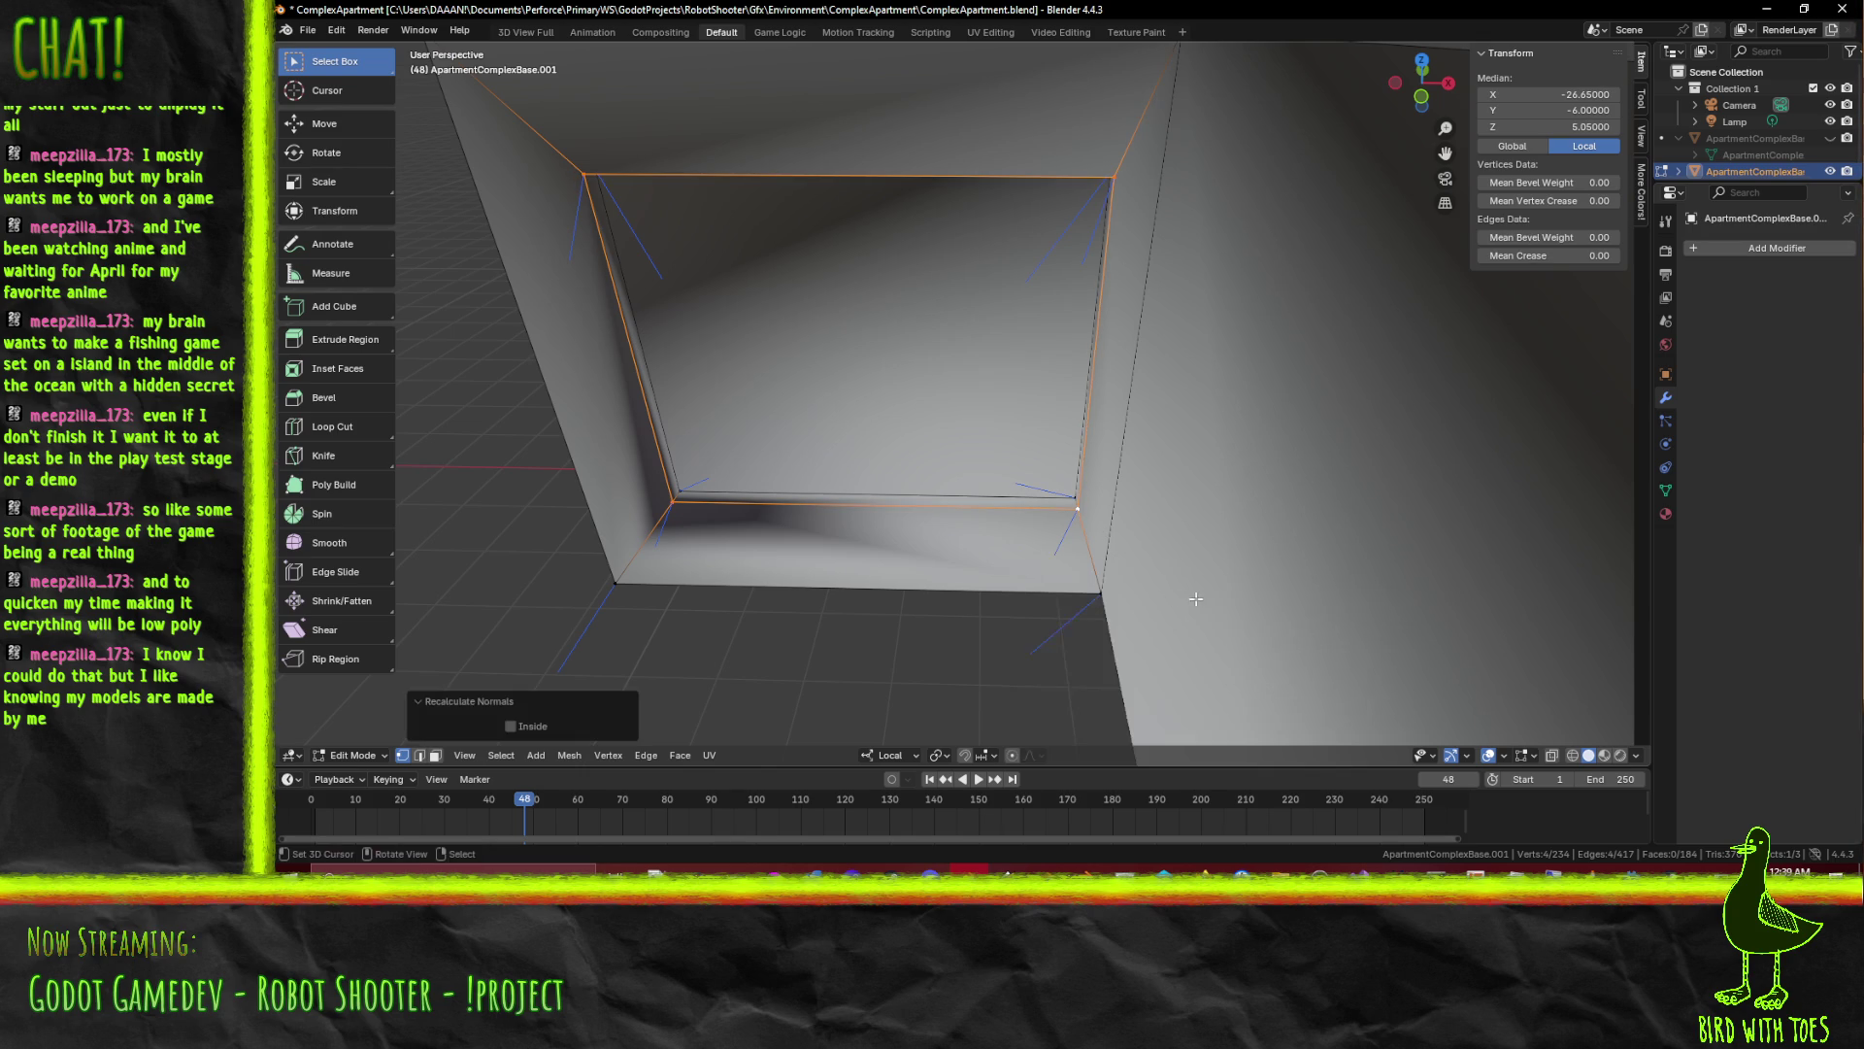
# Snap to front view and select four vertices around the frame corner
pyautogui.moveTo(880, 550); pyautogui.dragTo(1020, 404)
pyautogui.press('KP_1')
pyautogui.scroll(3)
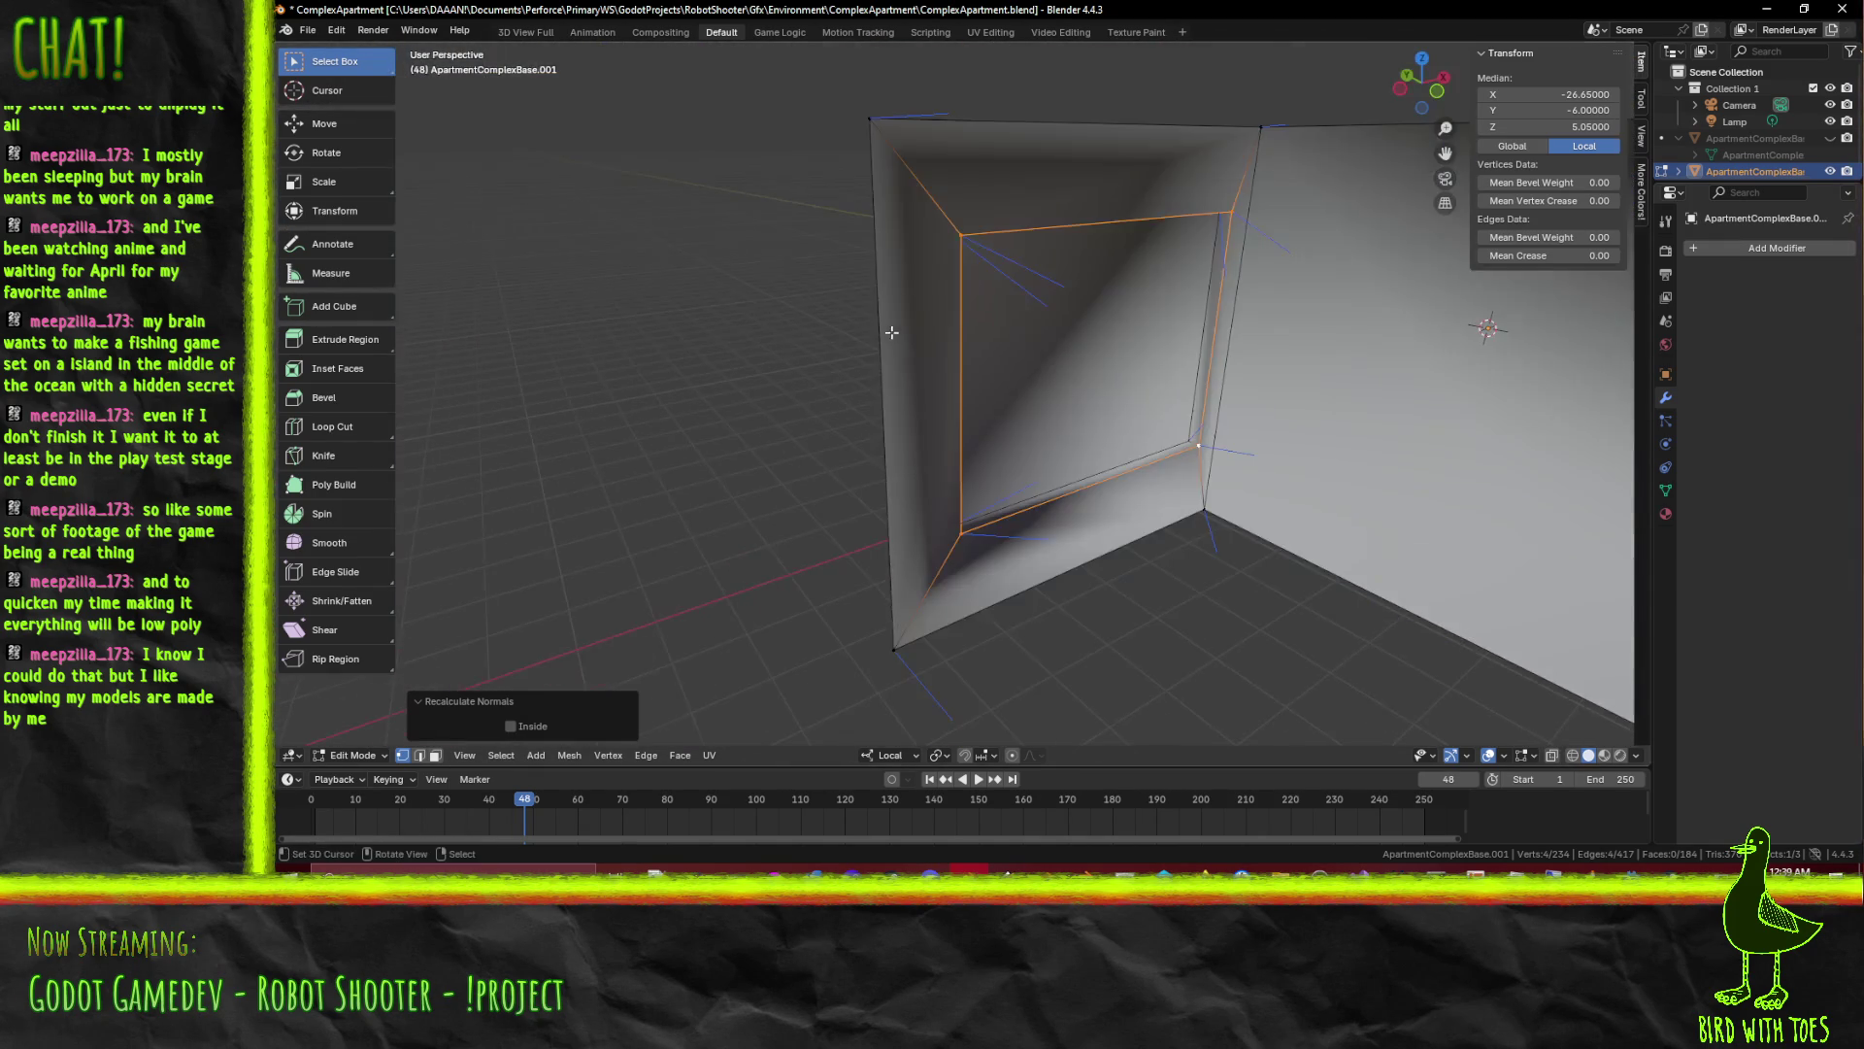
pyautogui.scroll(3)
pyautogui.scroll(3)
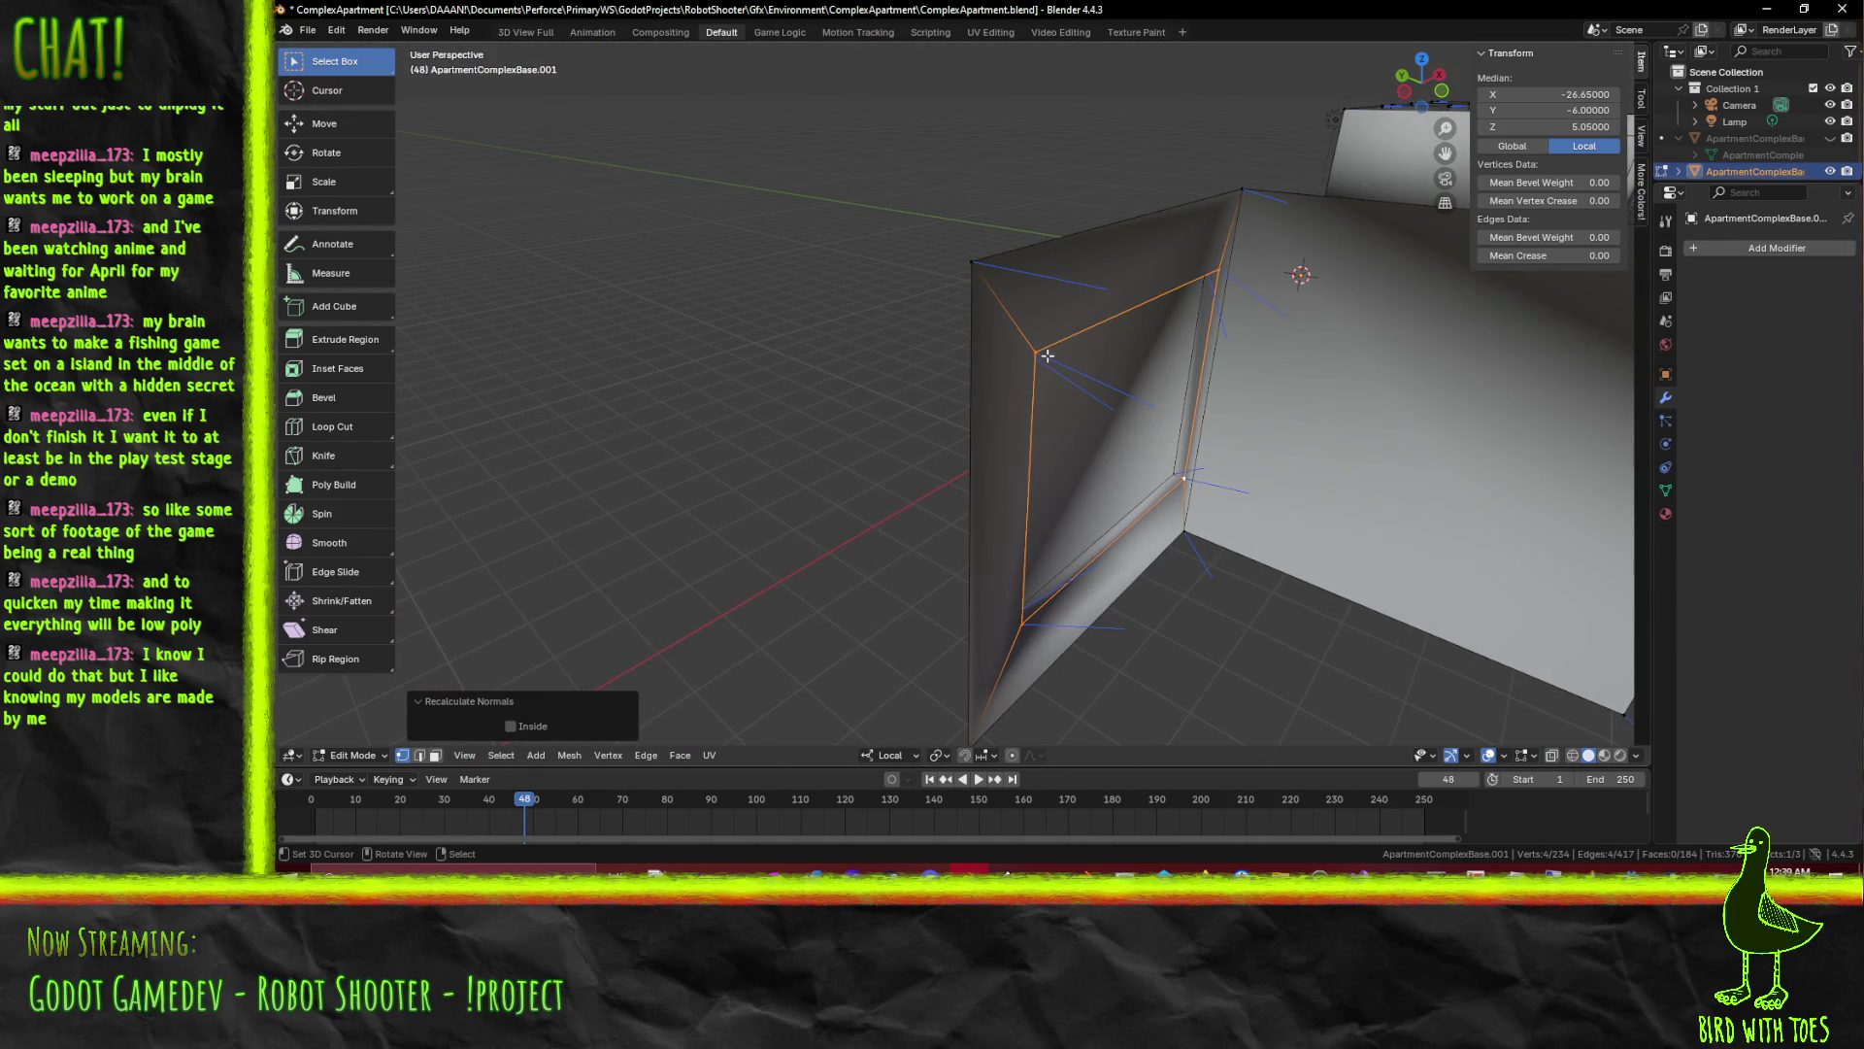
pyautogui.click(1187, 476)
pyautogui.click(1021, 629)
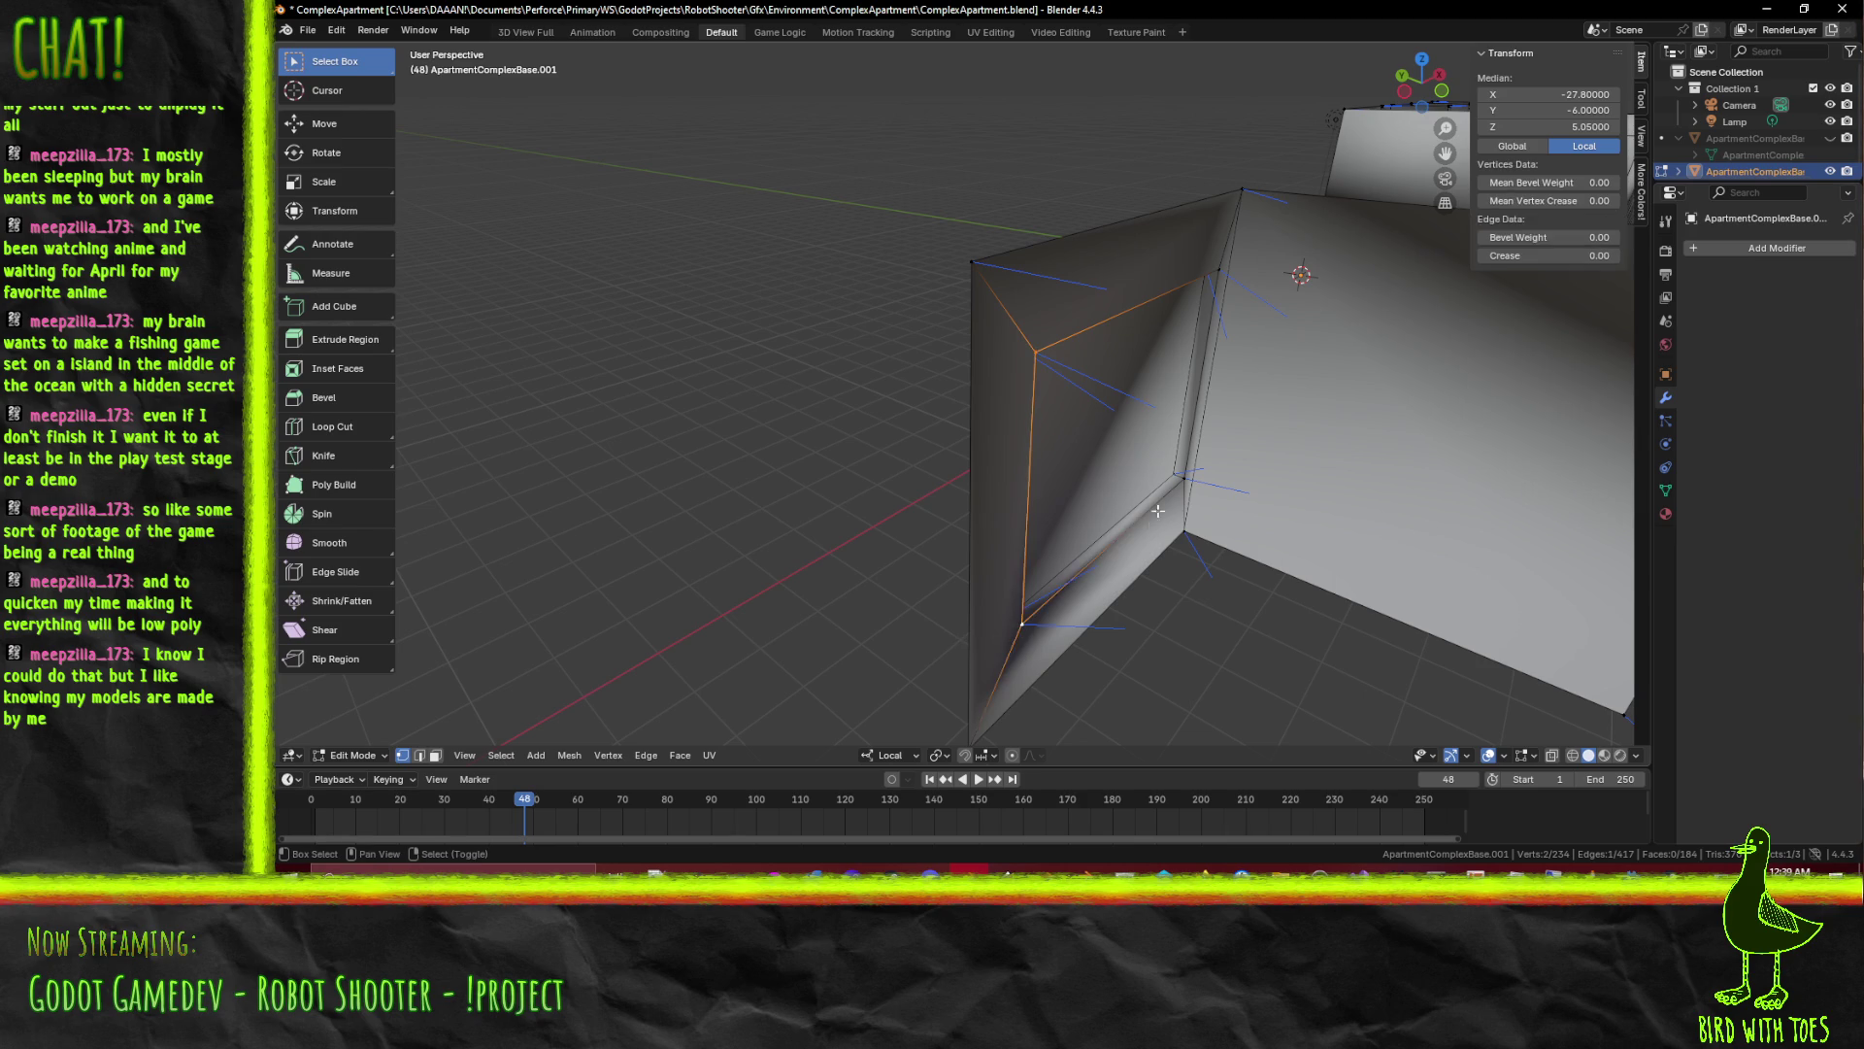
pyautogui.click(1184, 485)
pyautogui.click(1208, 262)
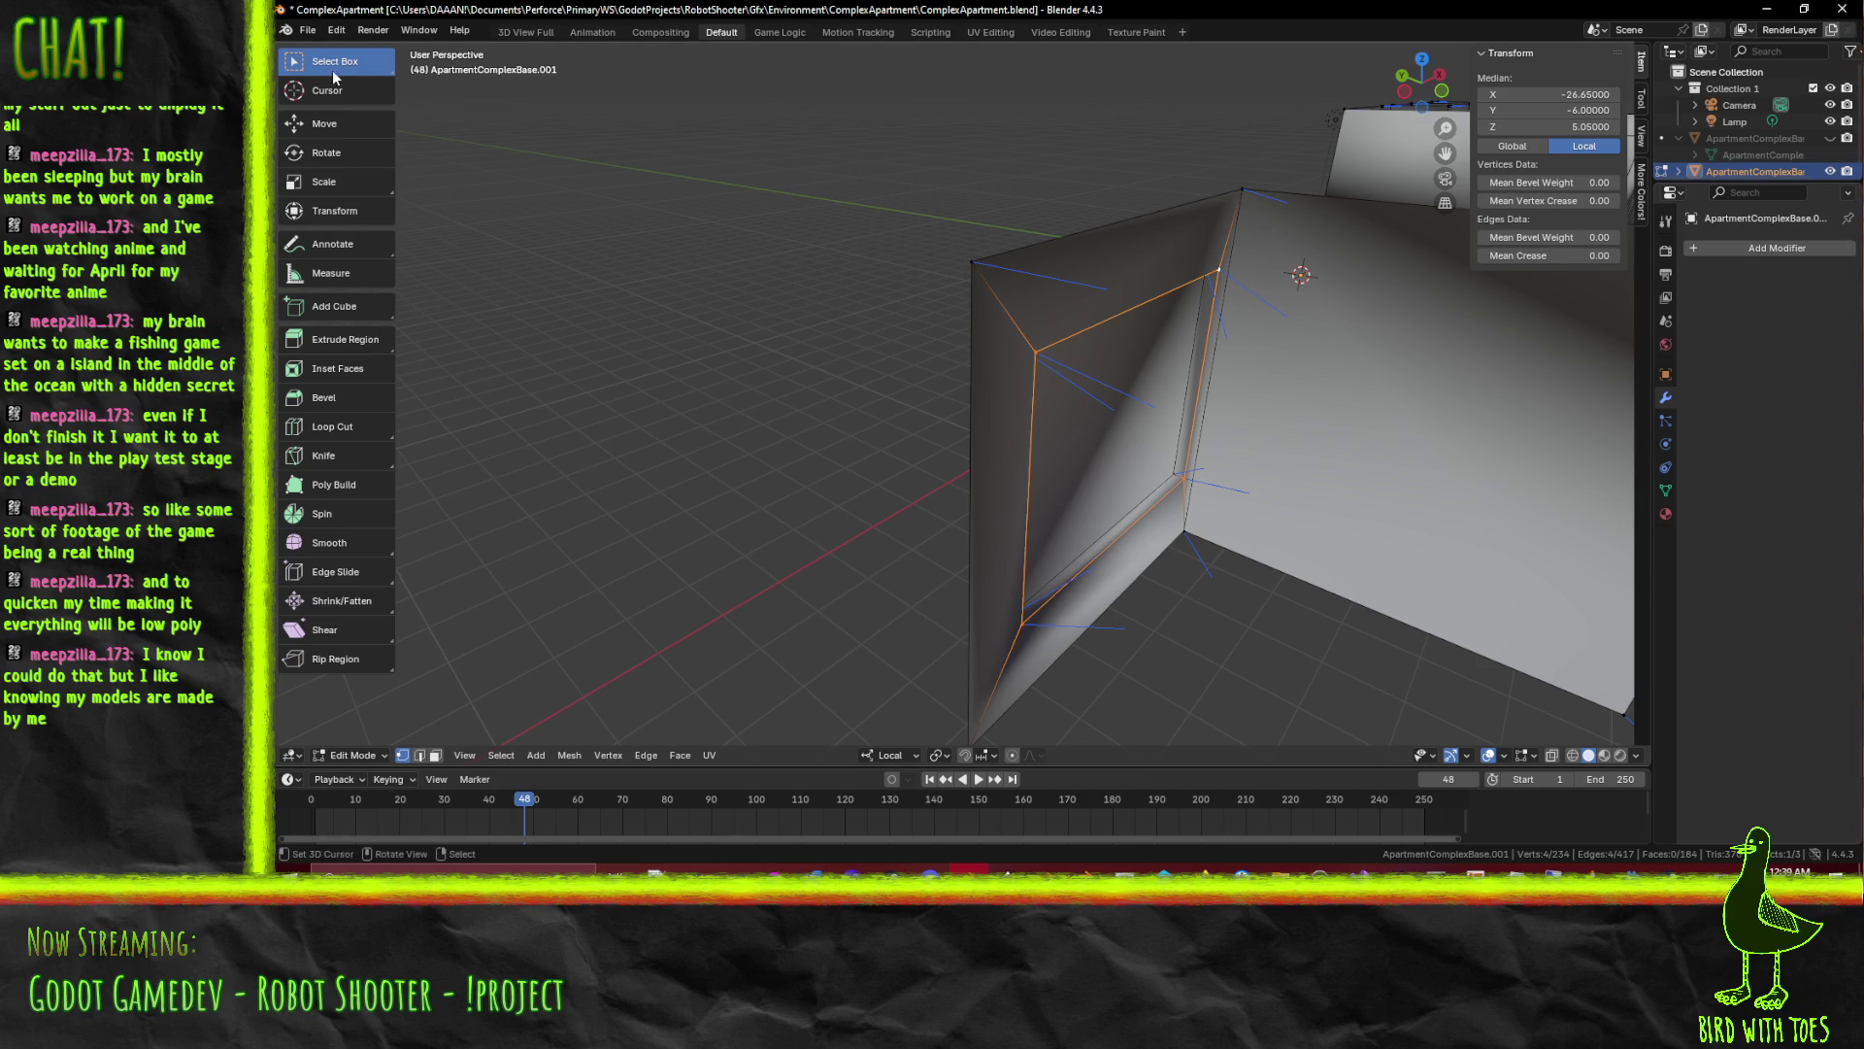
pyautogui.click(334, 30)
pyautogui.press('F3')
pyautogui.write('no')
pyautogui.write('r')
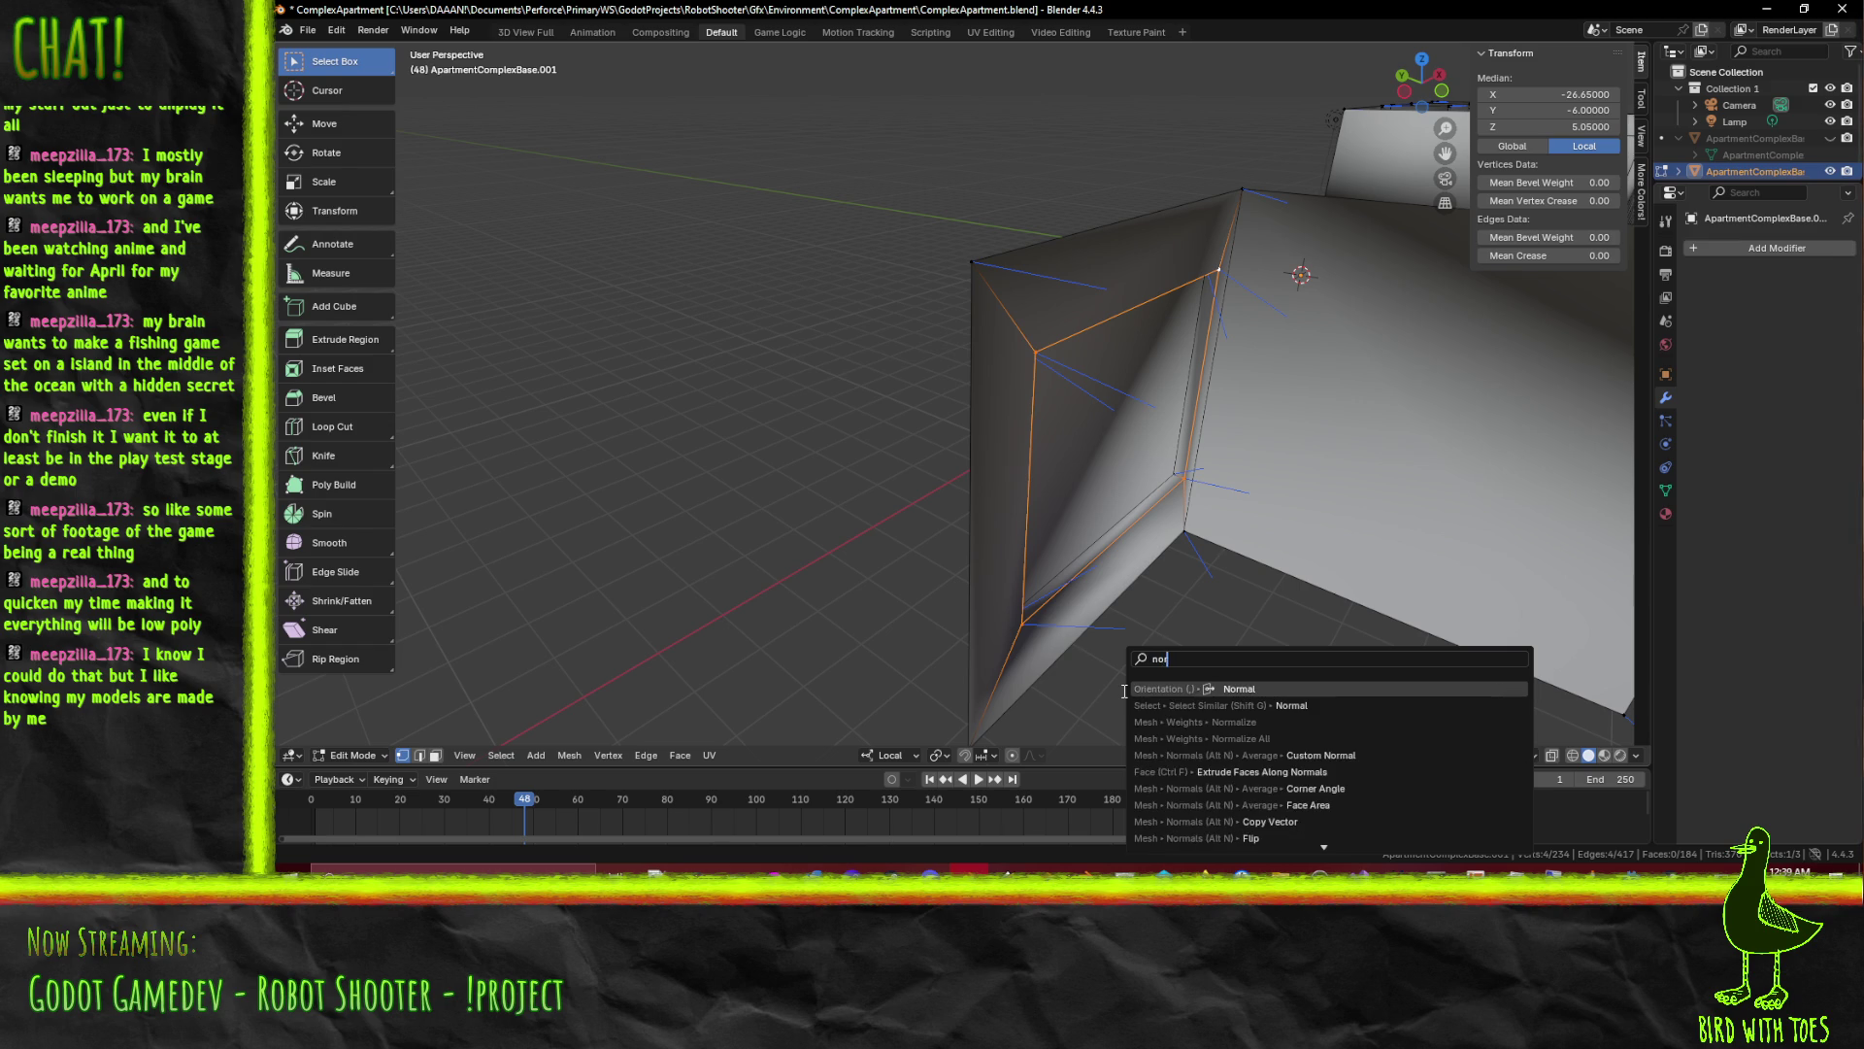
pyautogui.click(1197, 685)
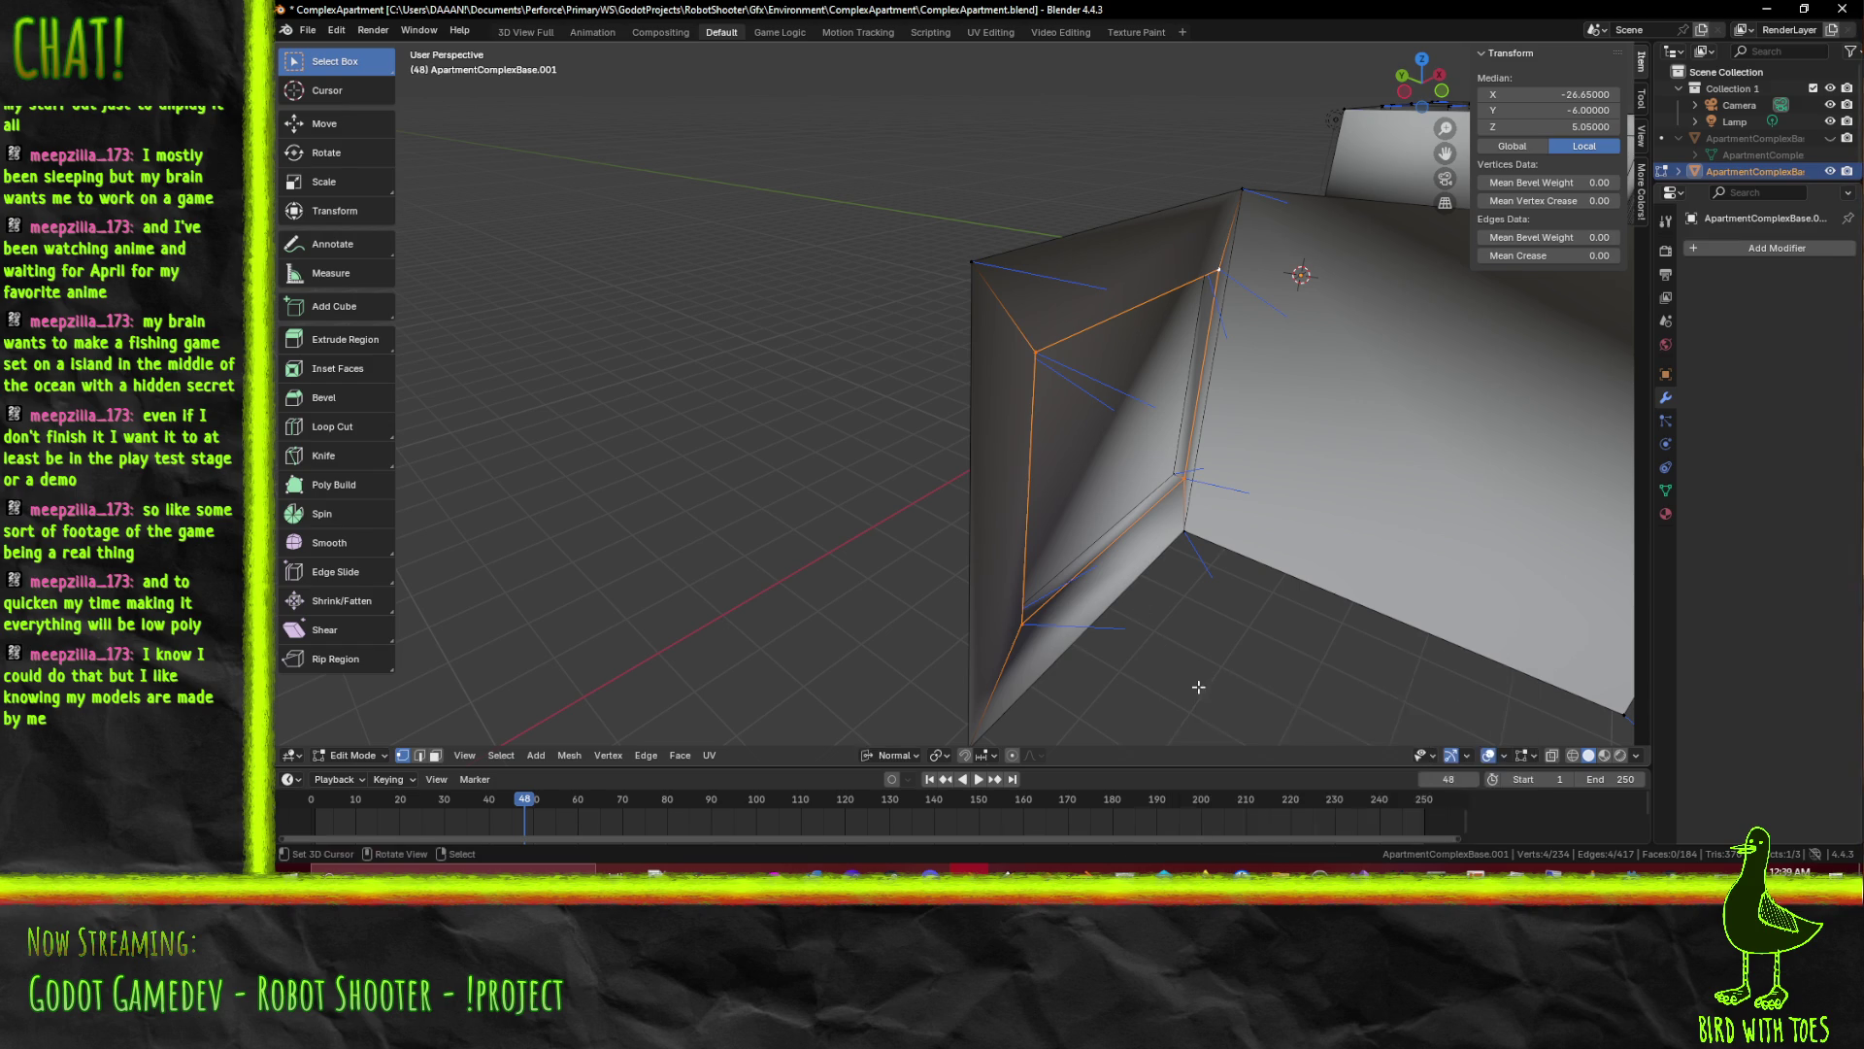
pyautogui.hotkey('ctrl', 'z')
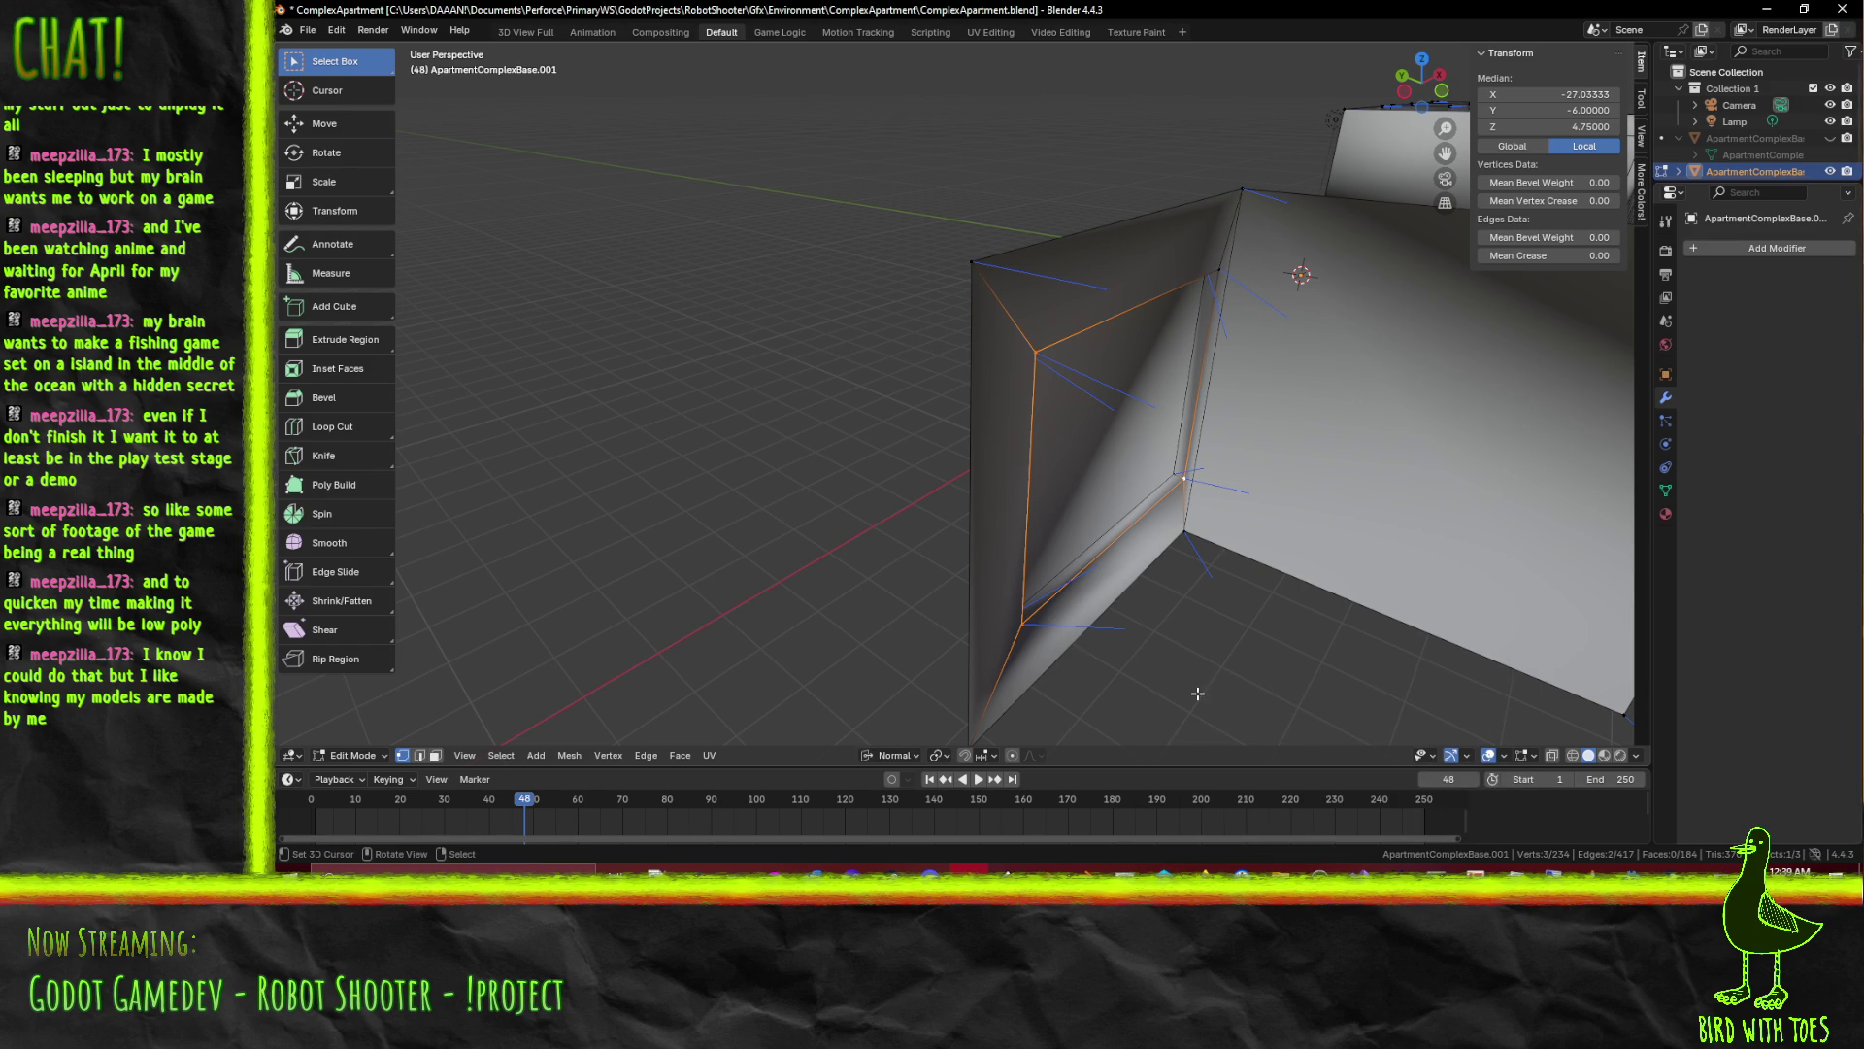
pyautogui.hotkey('ctrl', 'shift', 'z')
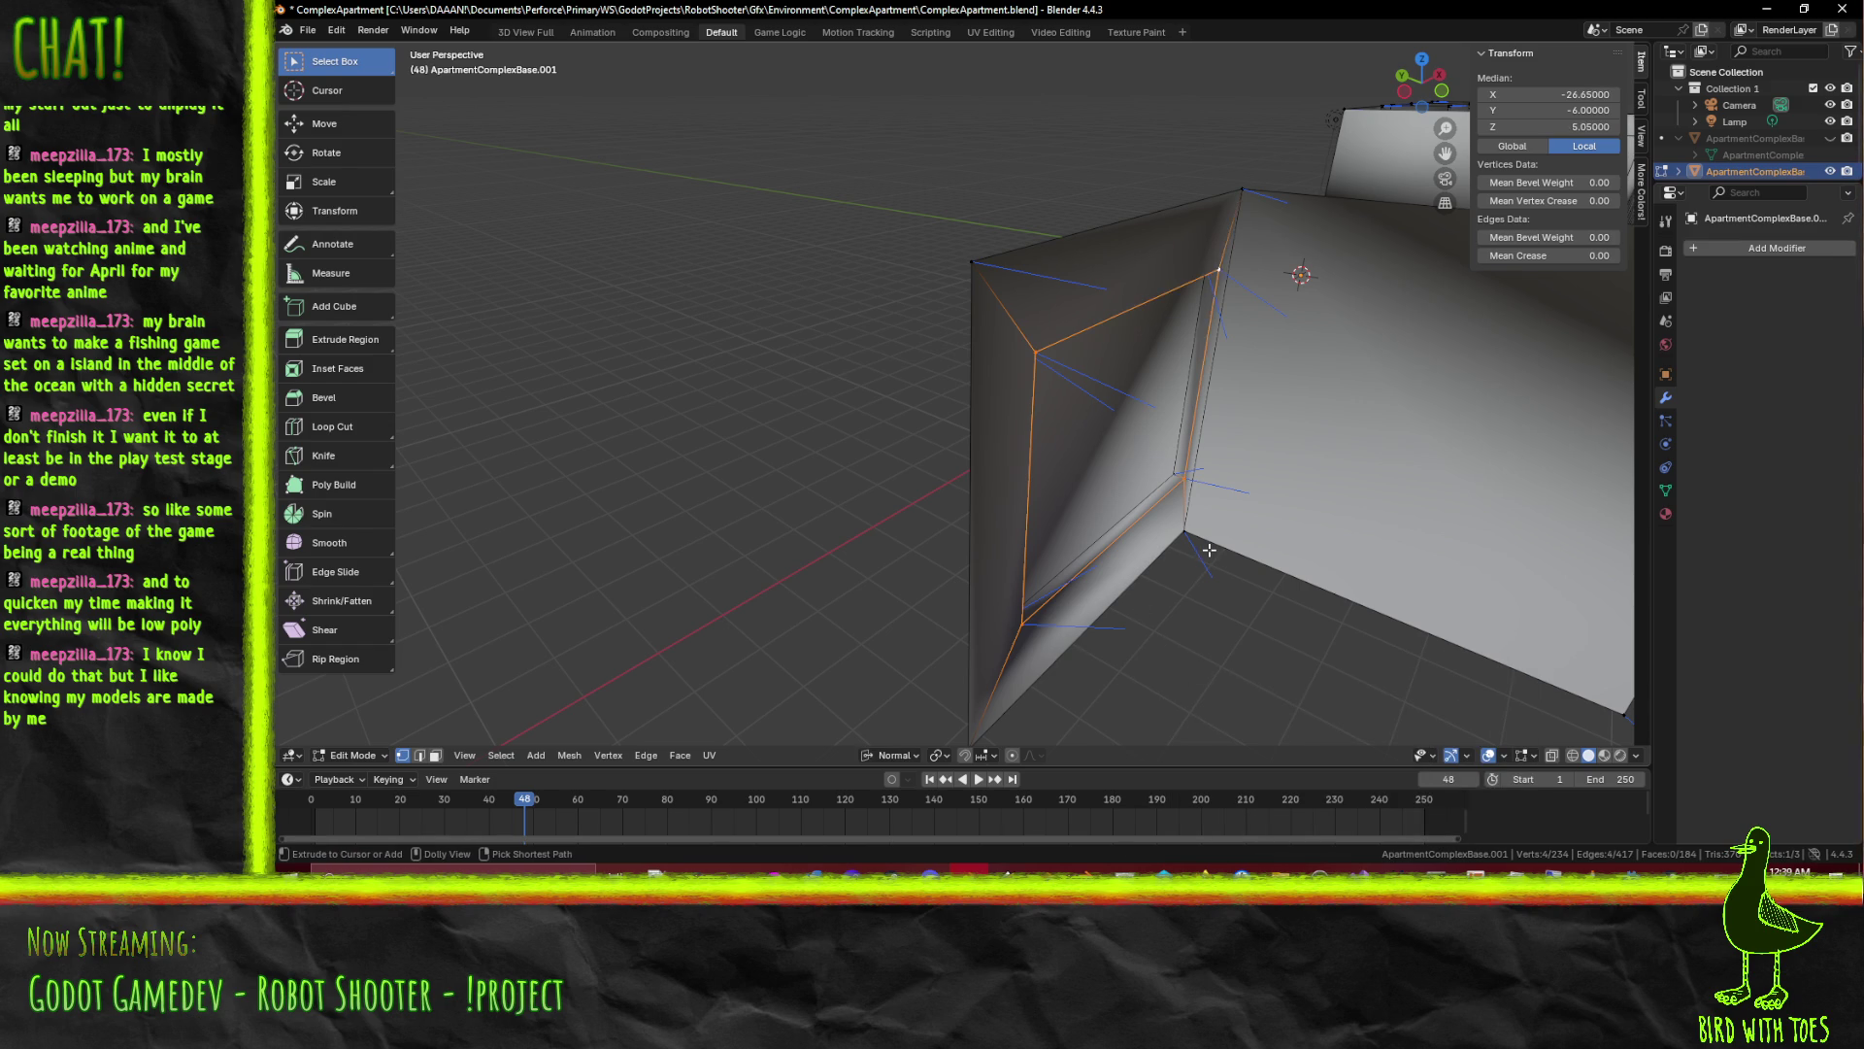
pyautogui.click(892, 755)
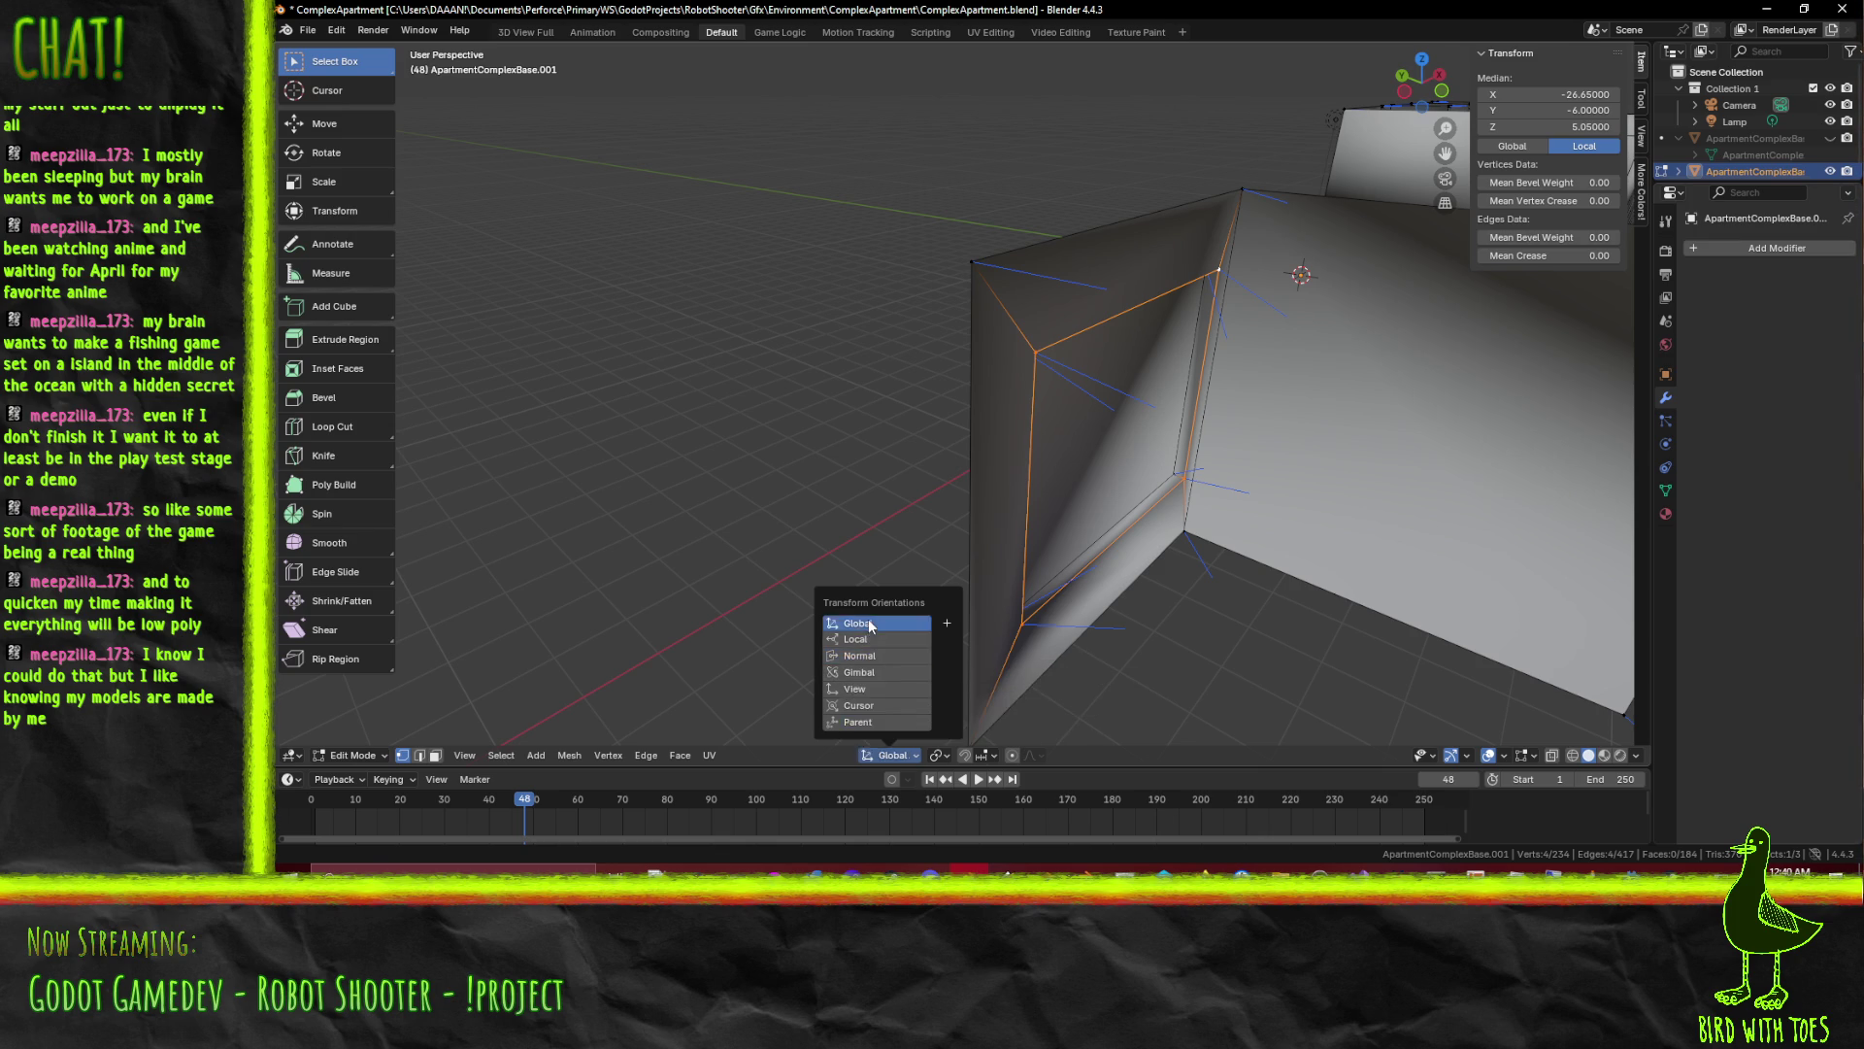
pyautogui.click(874, 623)
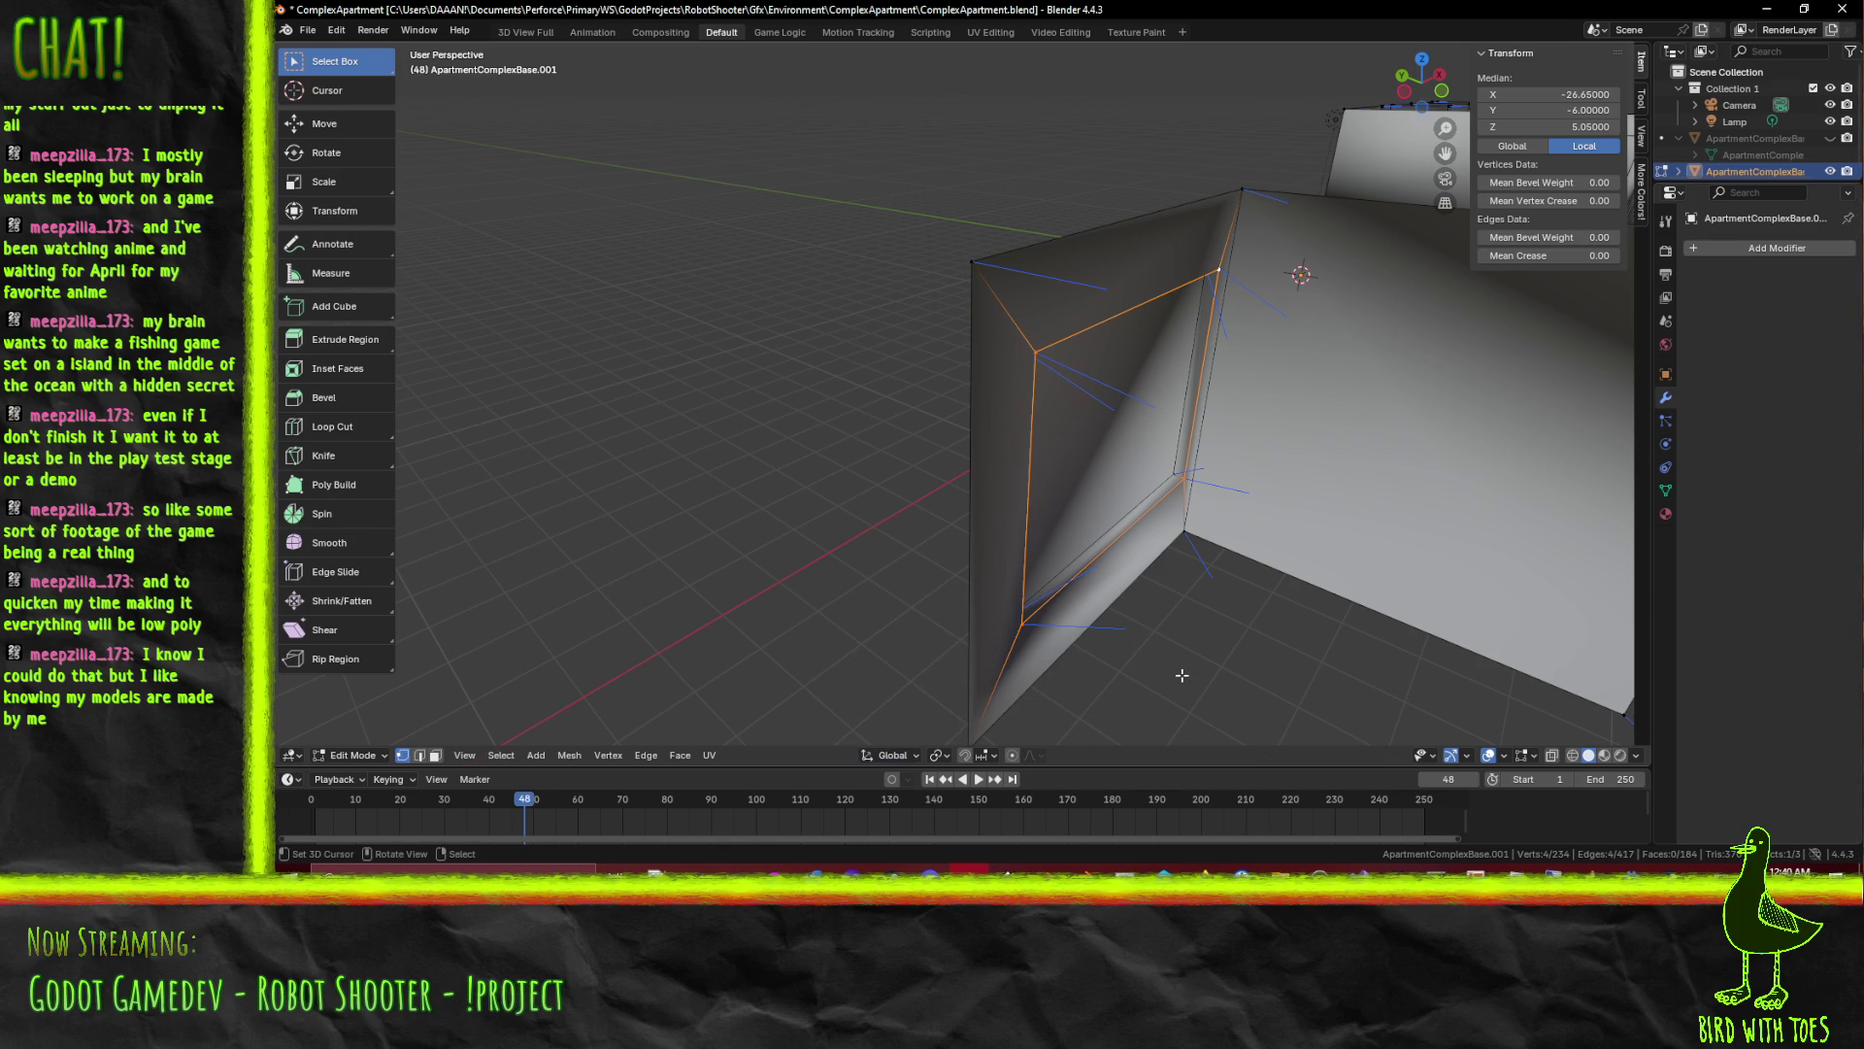
pyautogui.click(889, 754)
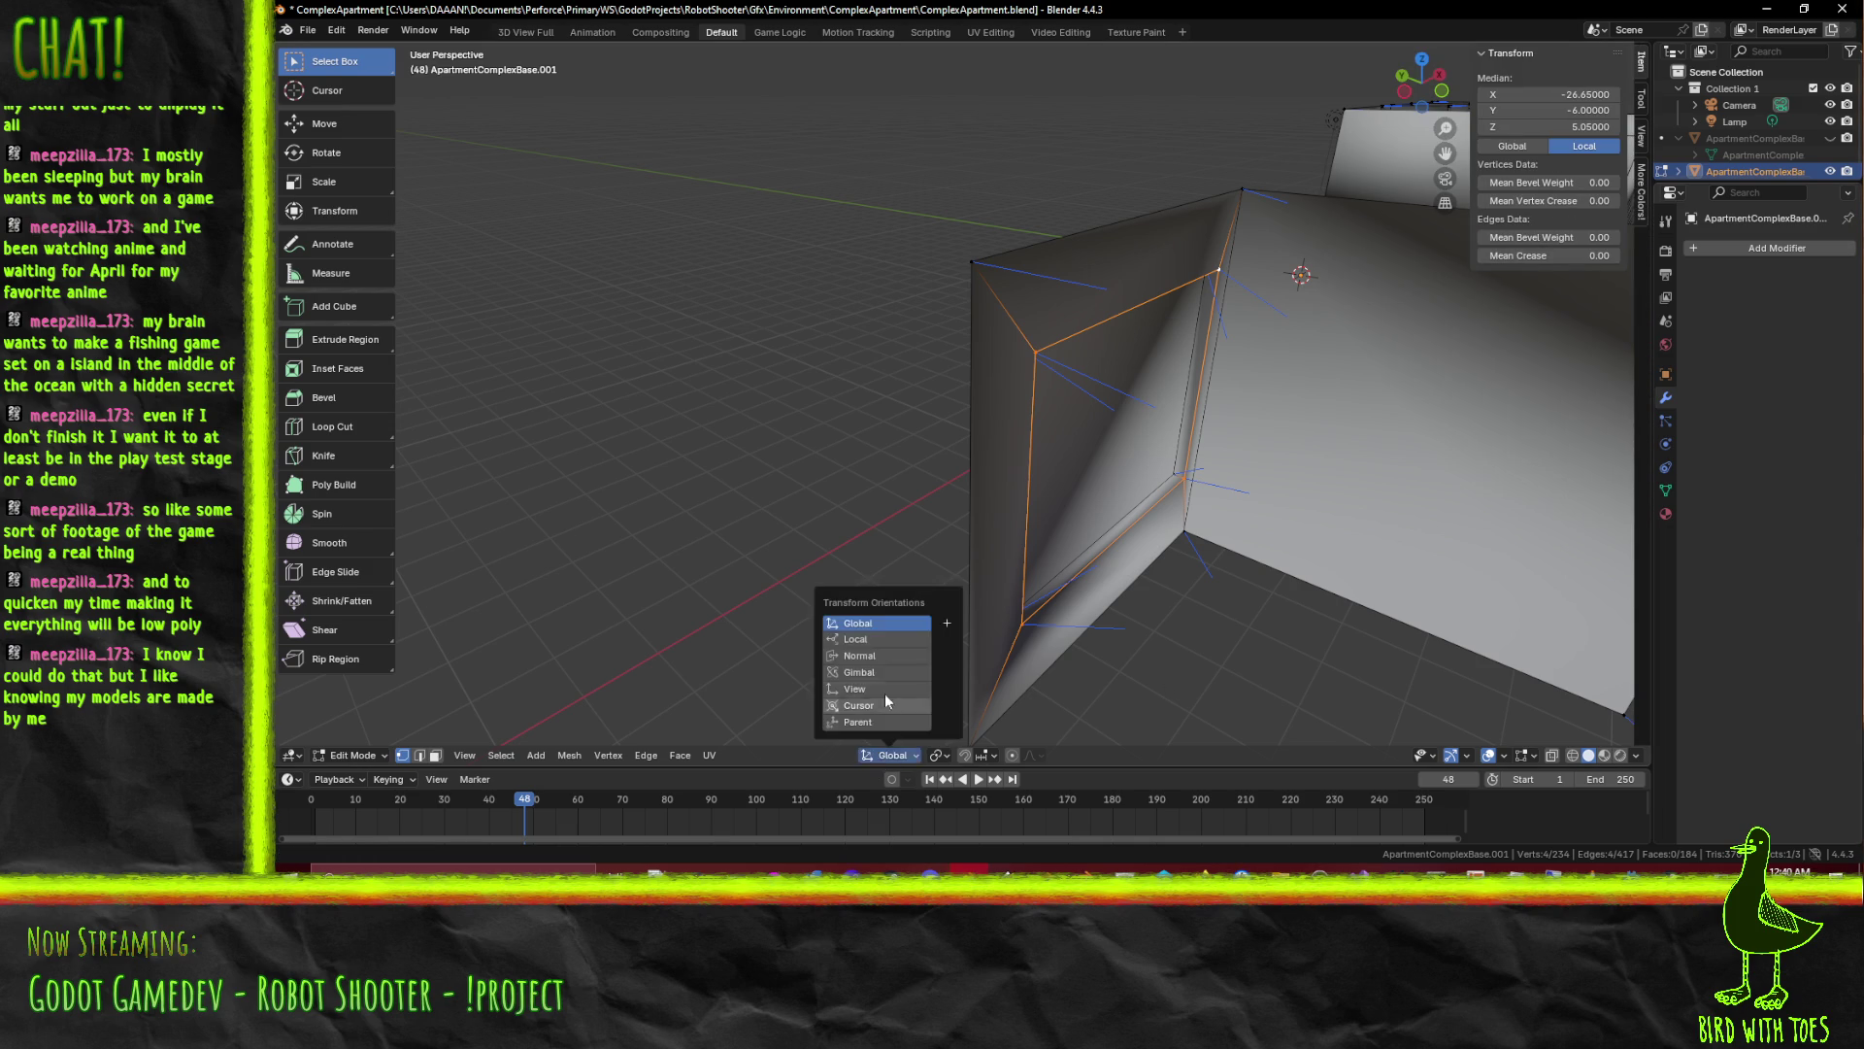
pyautogui.click(861, 638)
pyautogui.press('F3')
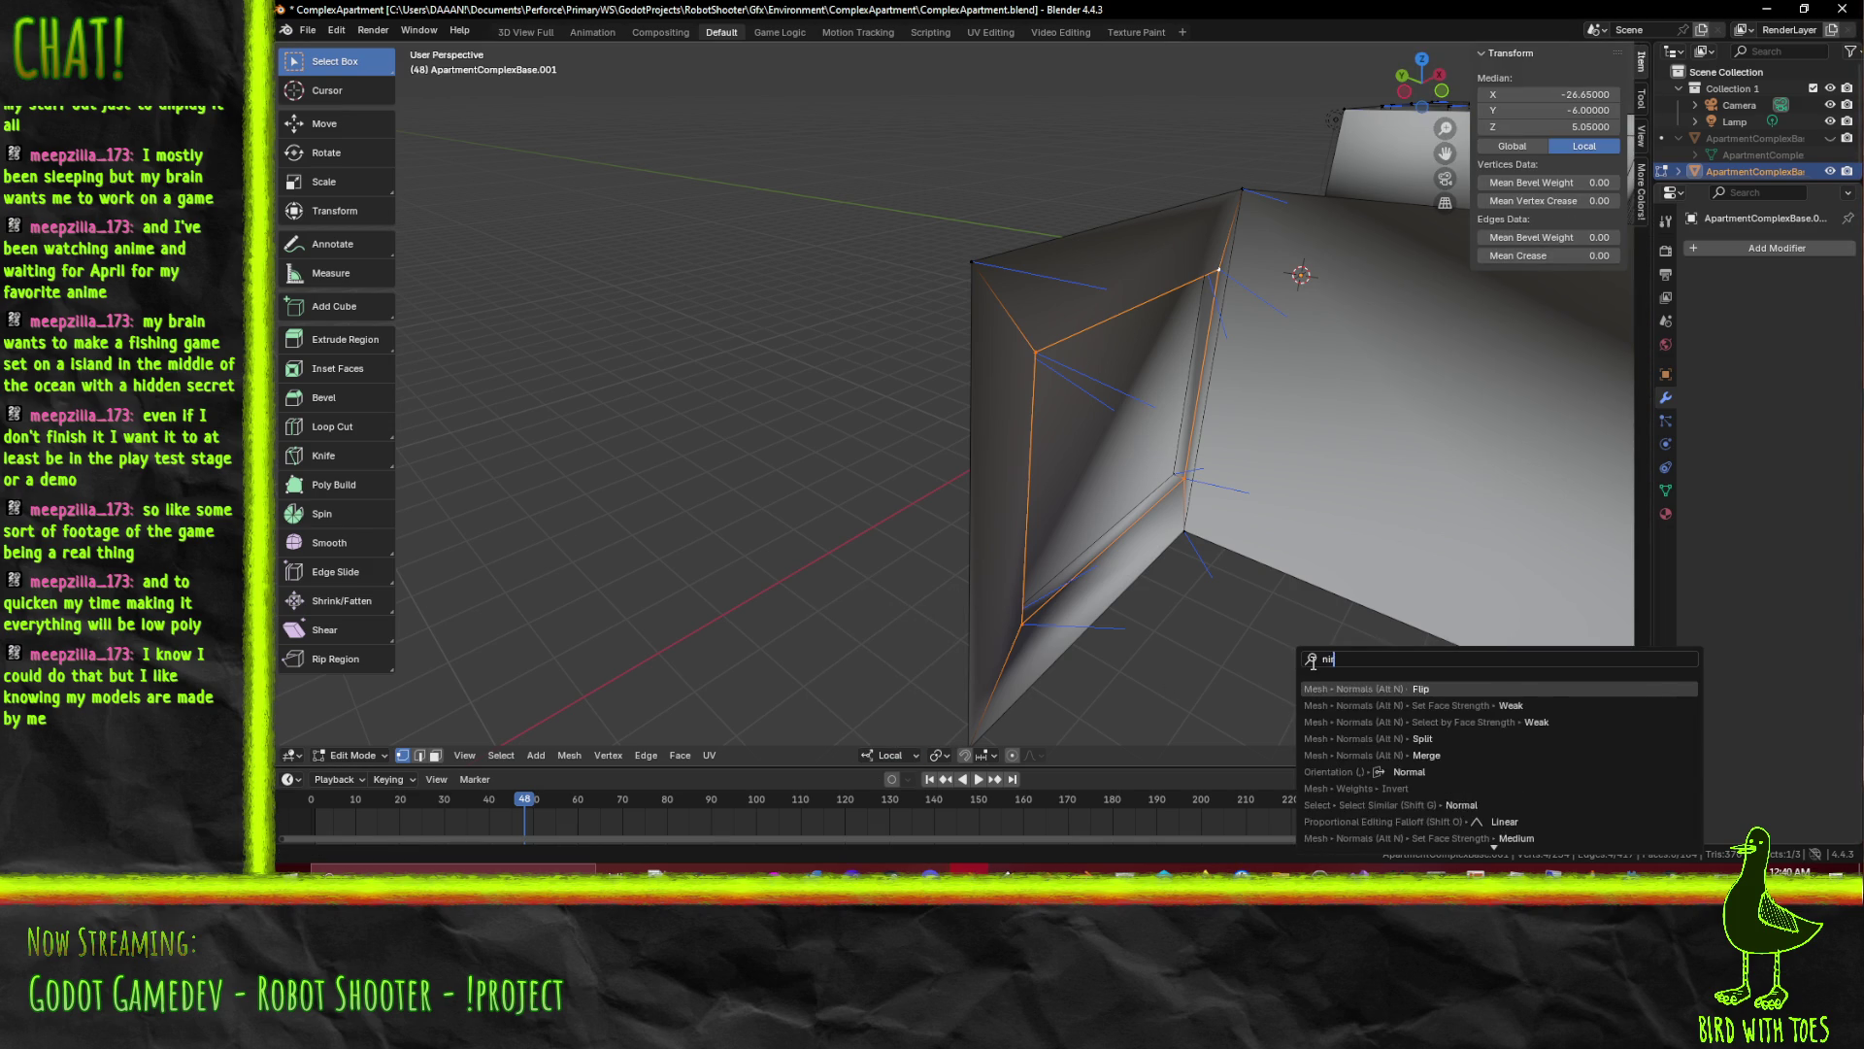
pyautogui.write('normal')
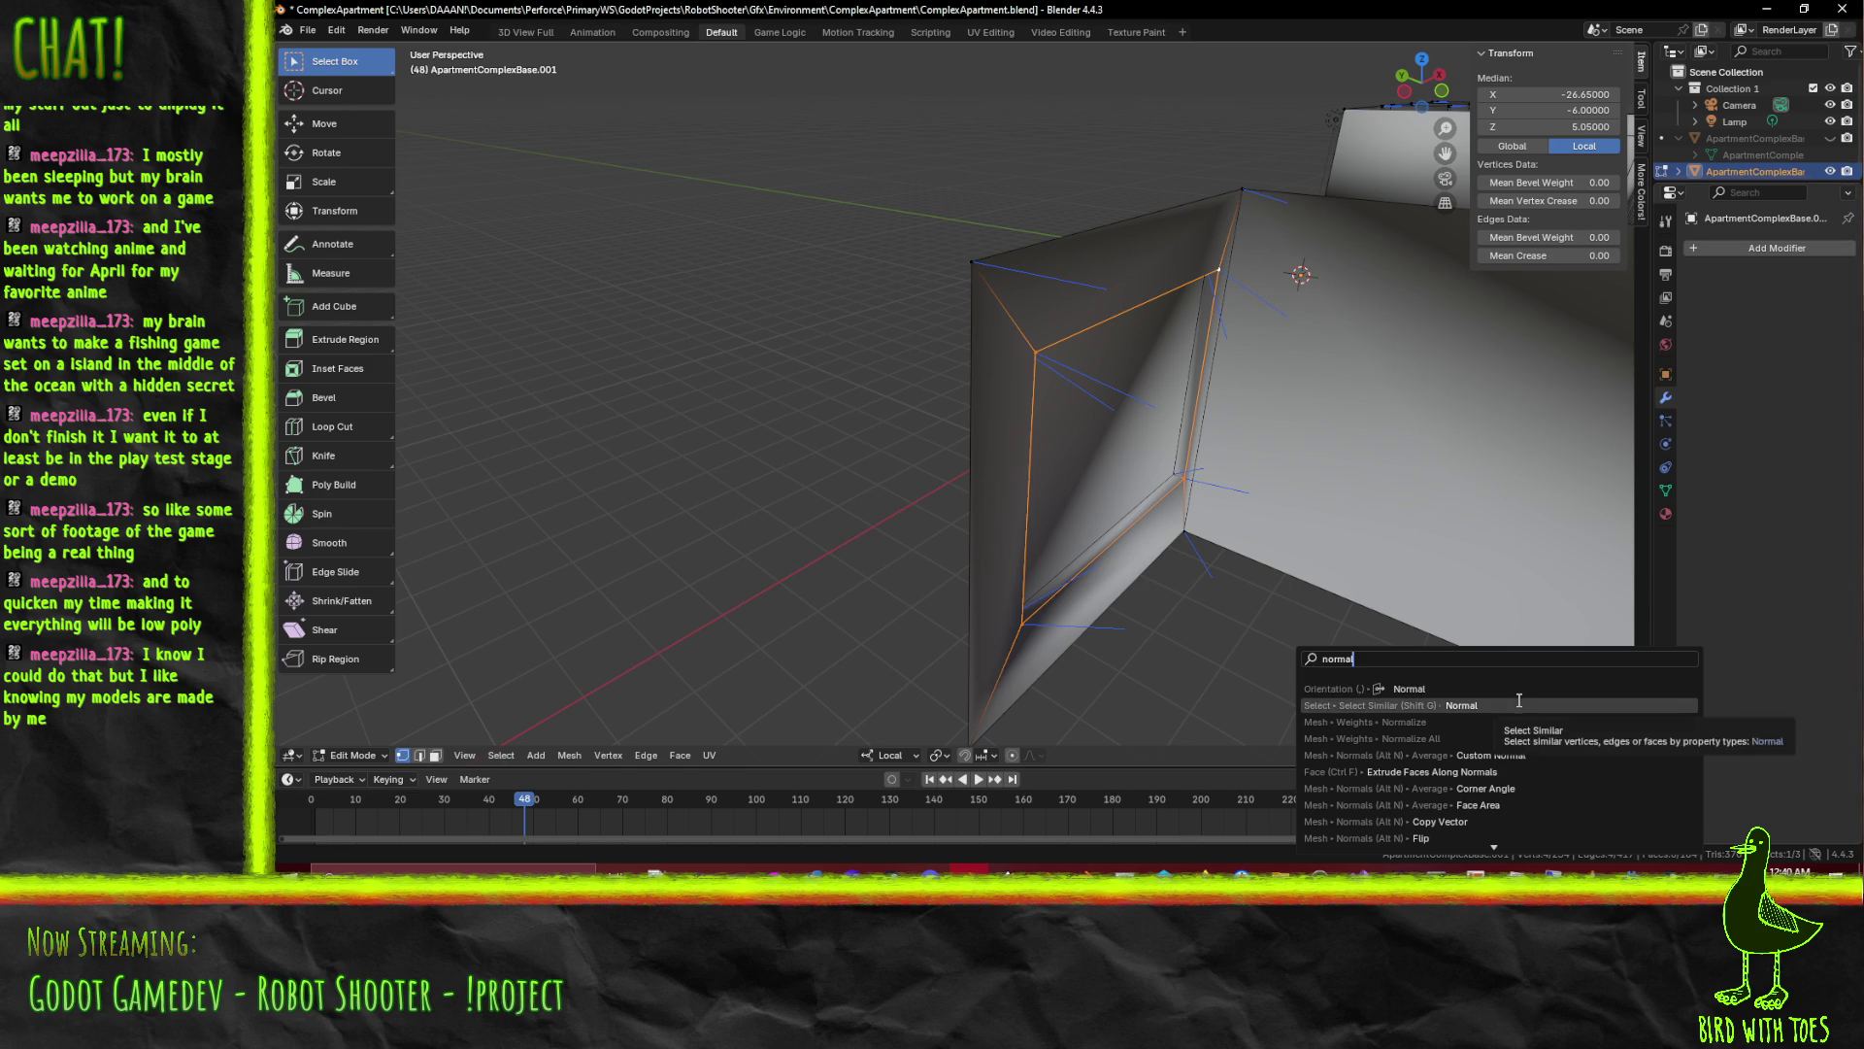
# Run Average Normals on the frame vertices, trying Face Area then Corner Angle weighting
pyautogui.click(1557, 759)
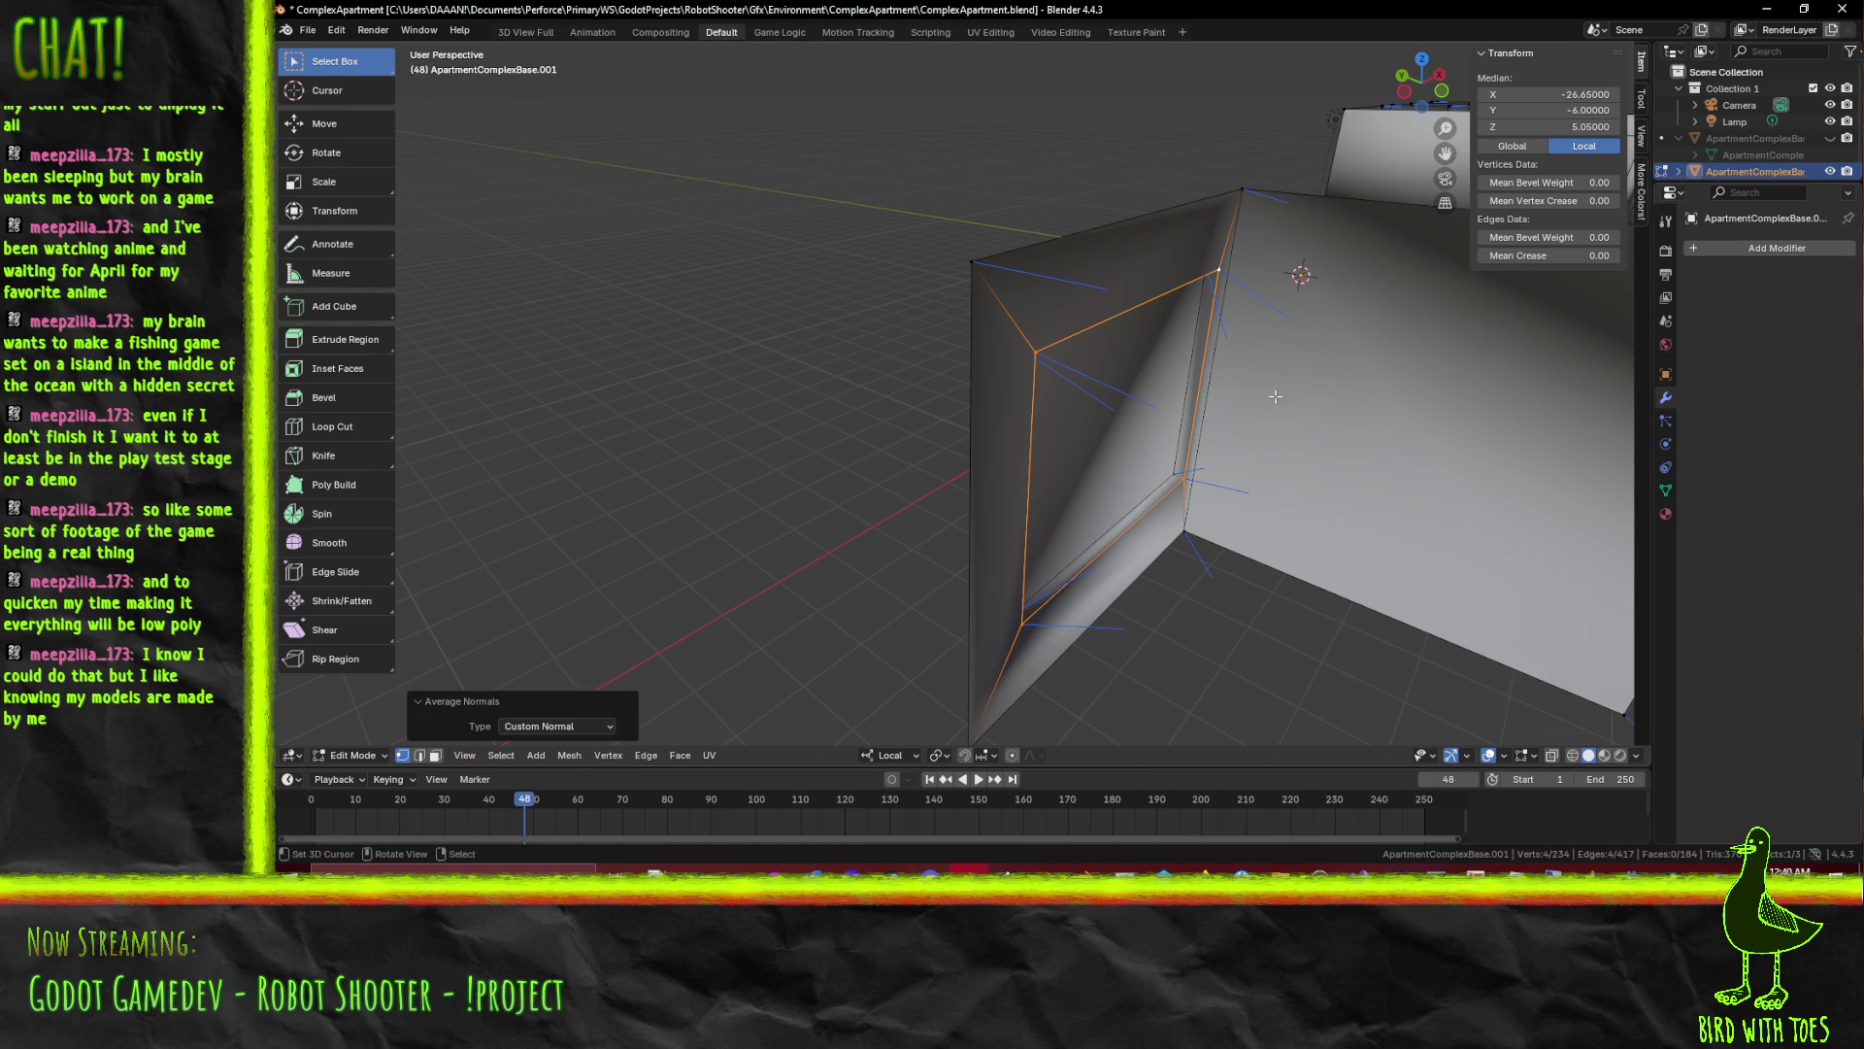
pyautogui.click(597, 726)
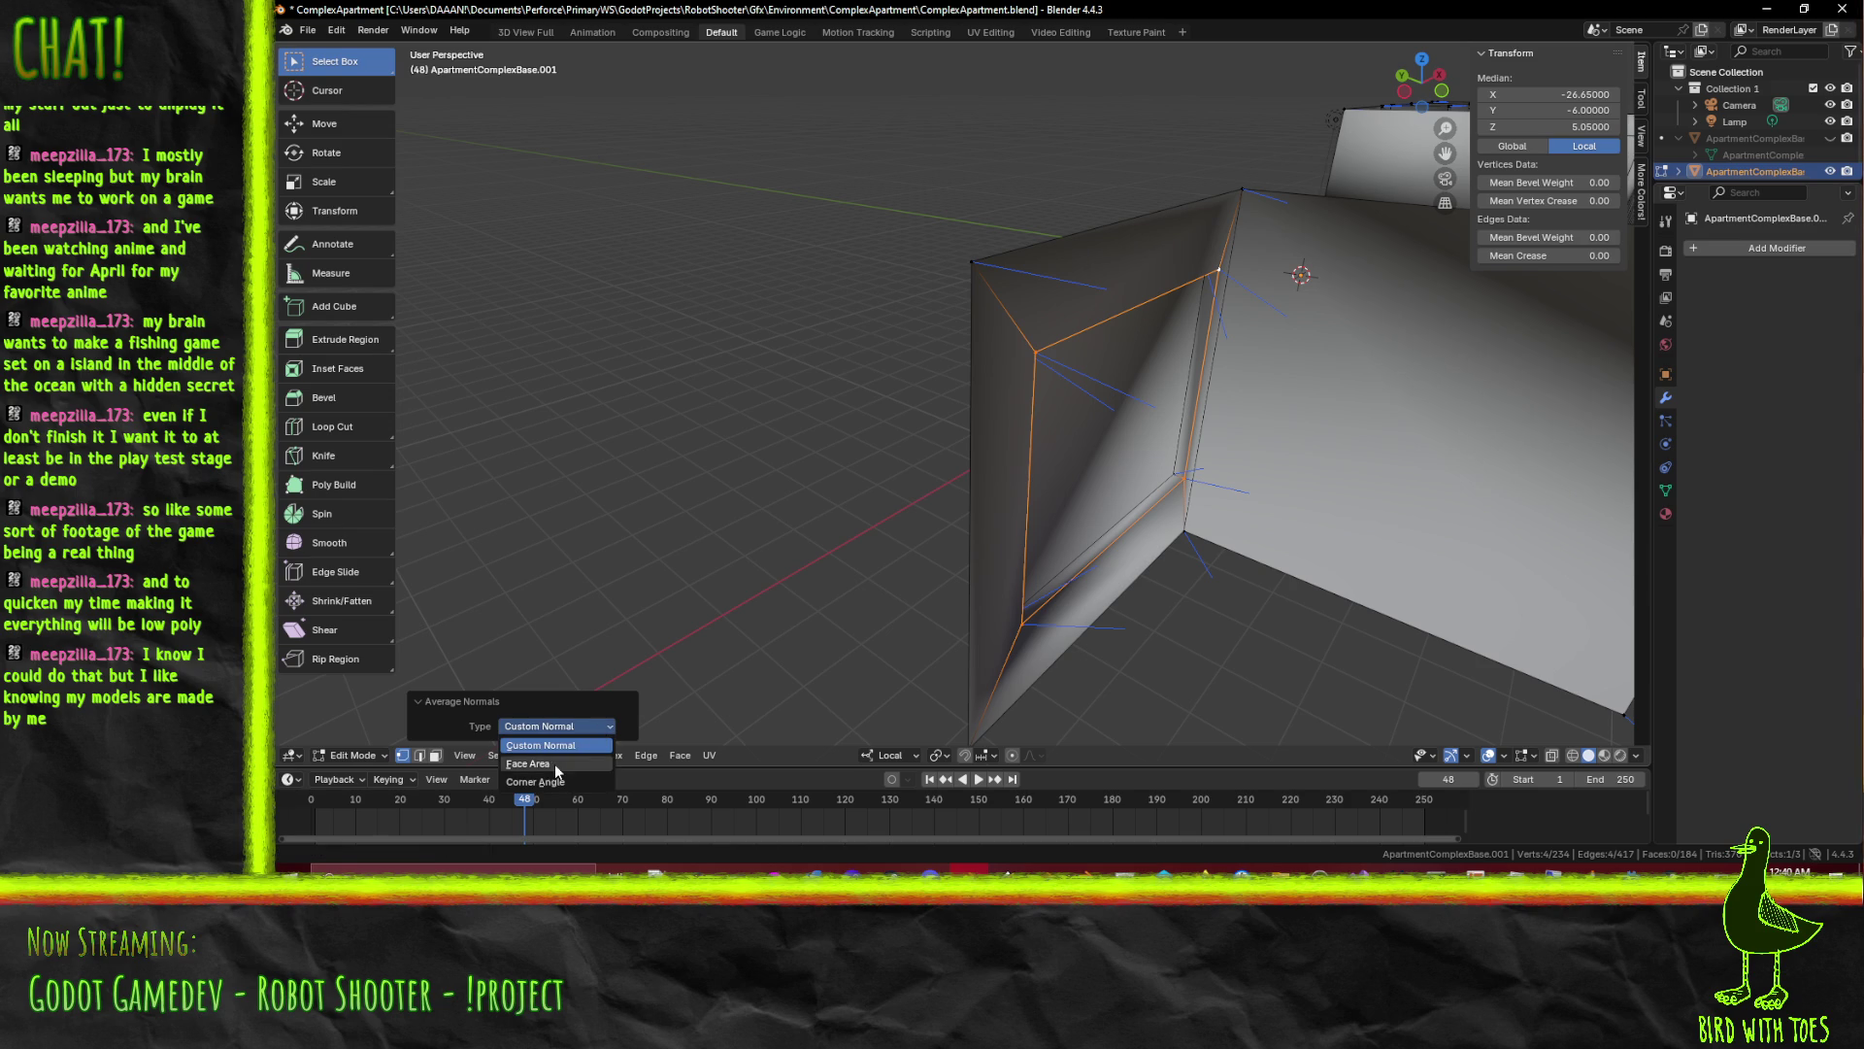
pyautogui.click(555, 763)
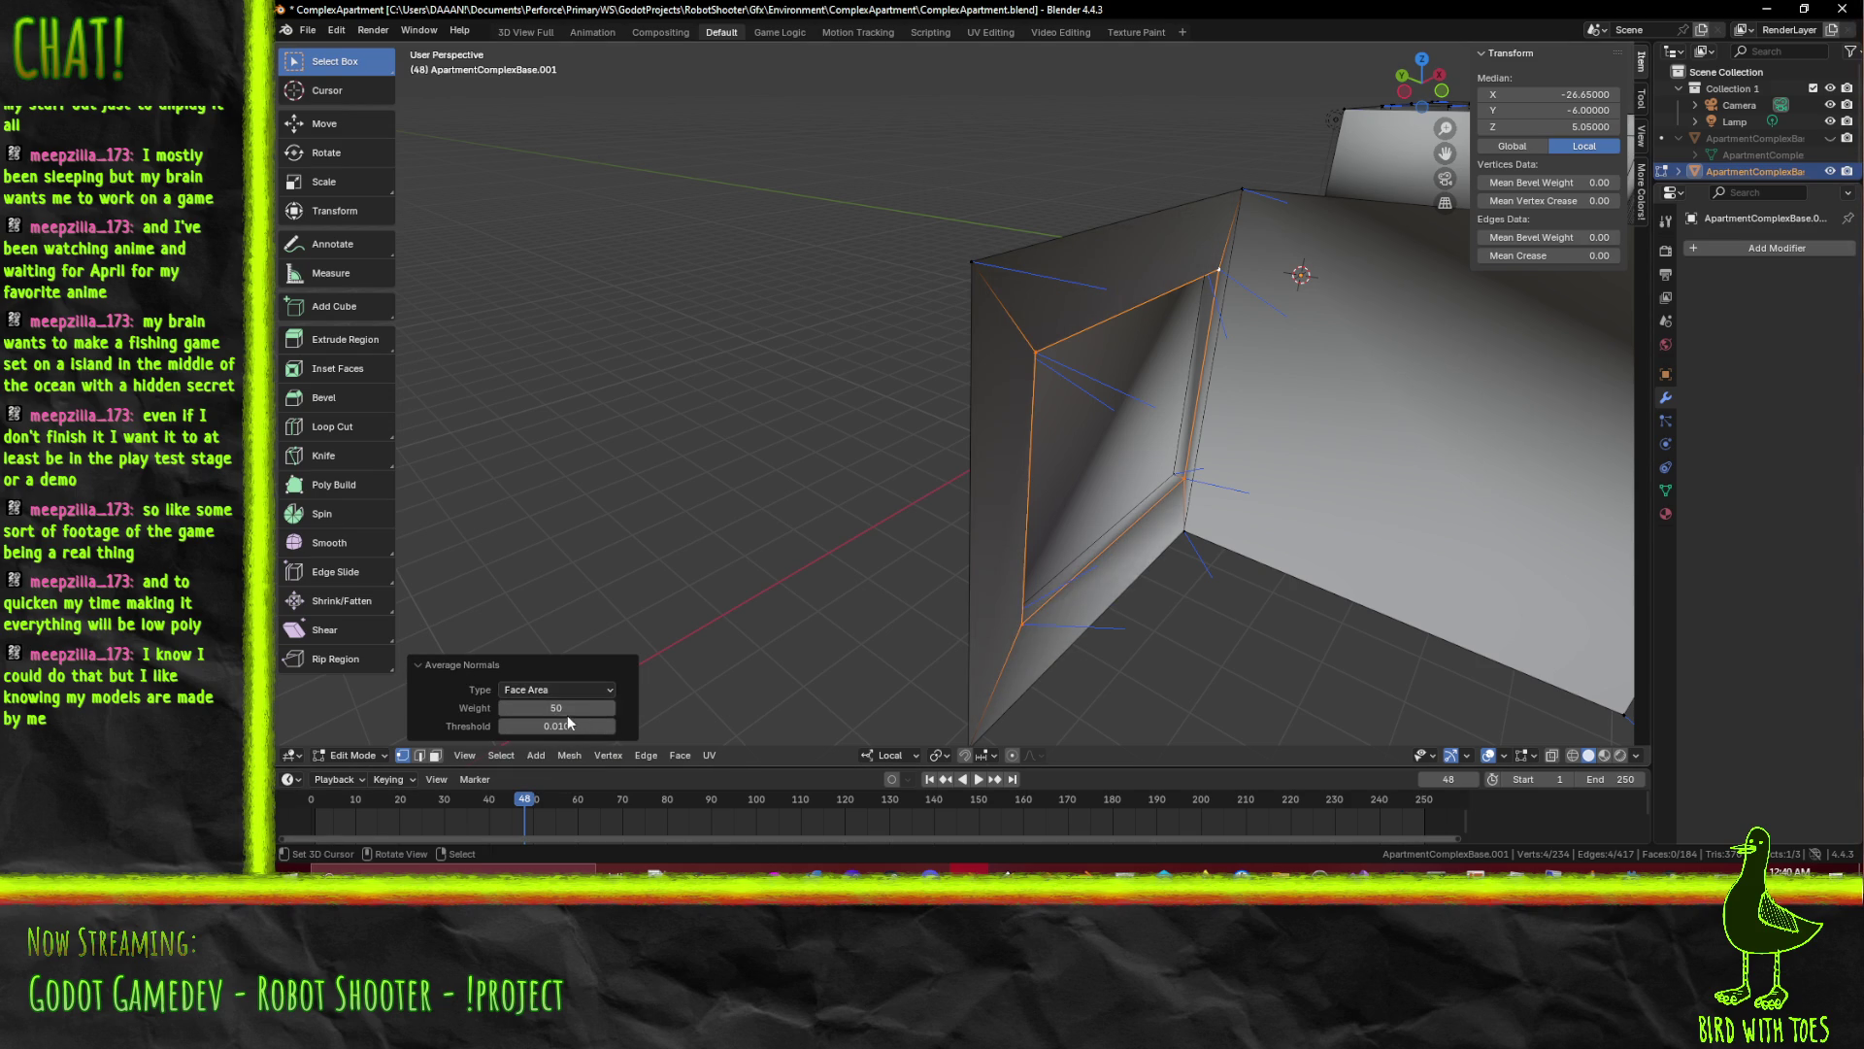
pyautogui.click(604, 691)
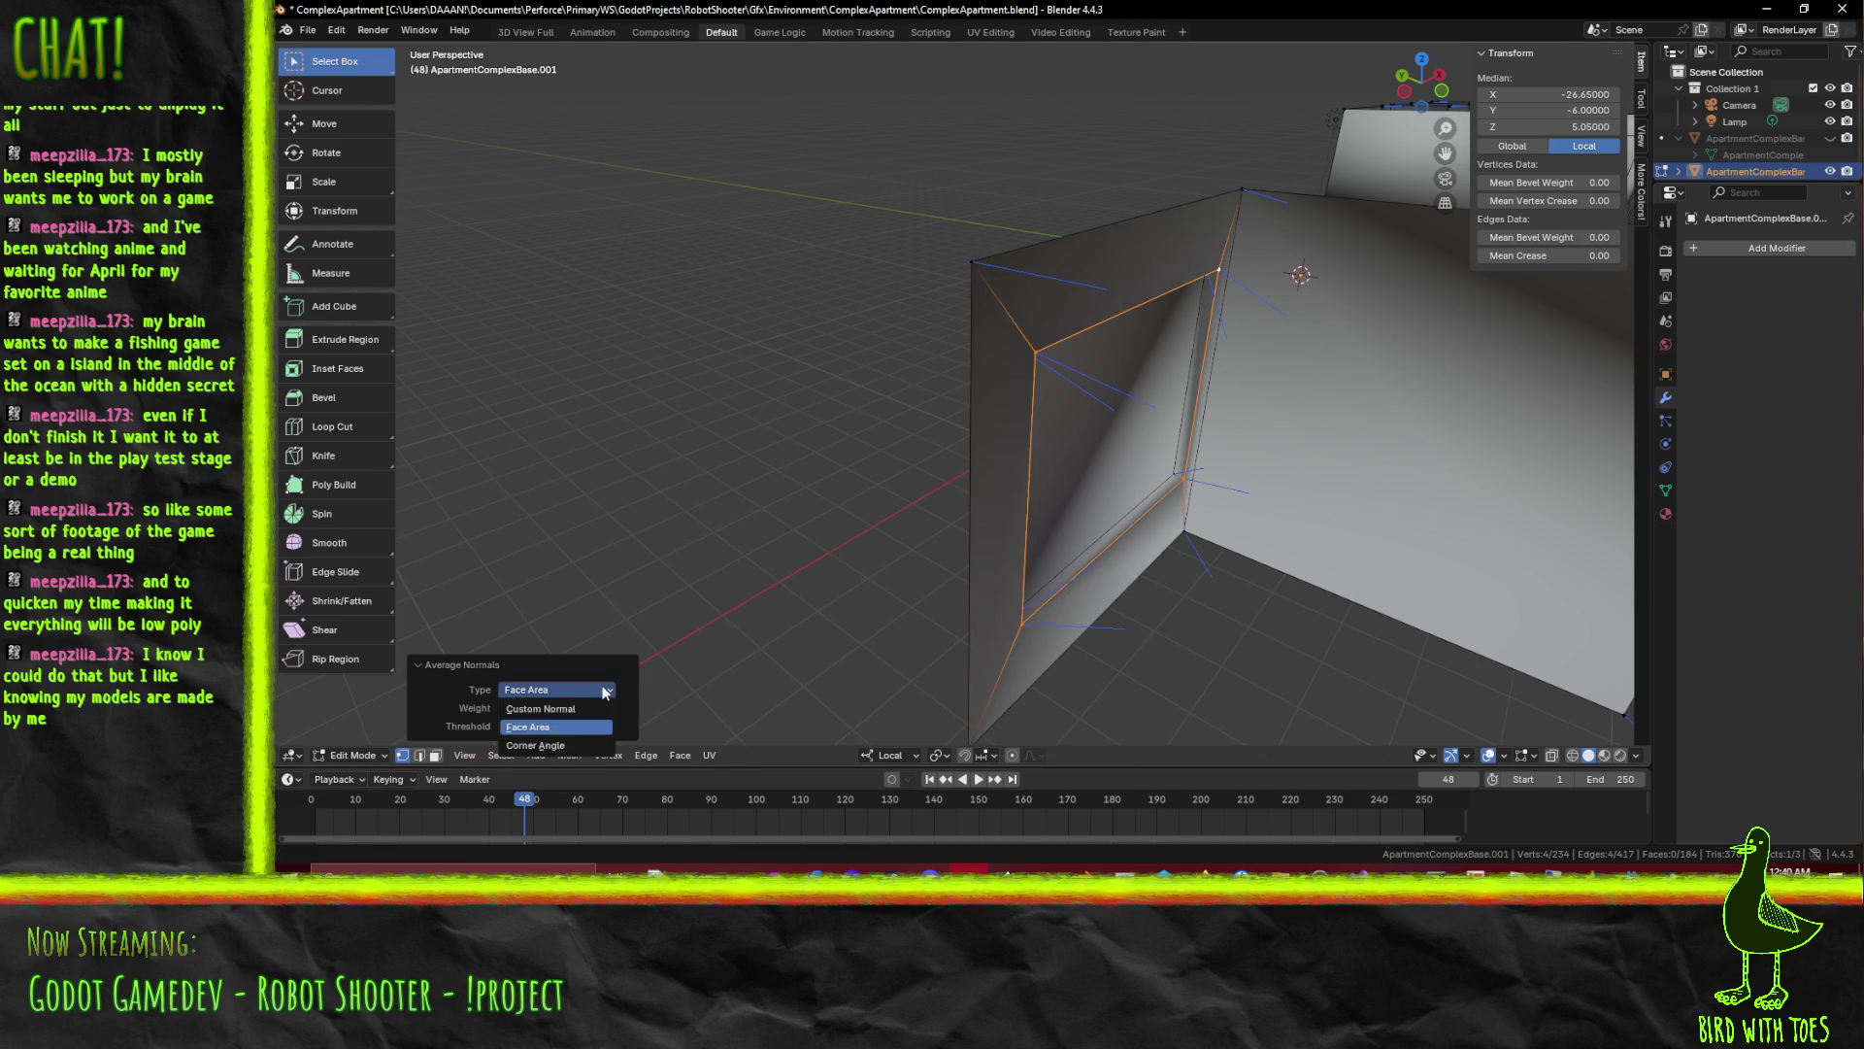
pyautogui.click(576, 746)
pyautogui.moveTo(580, 709); pyautogui.dragTo(609, 685)
# Try Custom Normal, then settle Average Normals back on Face Area weighting
pyautogui.click(603, 688)
pyautogui.click(574, 710)
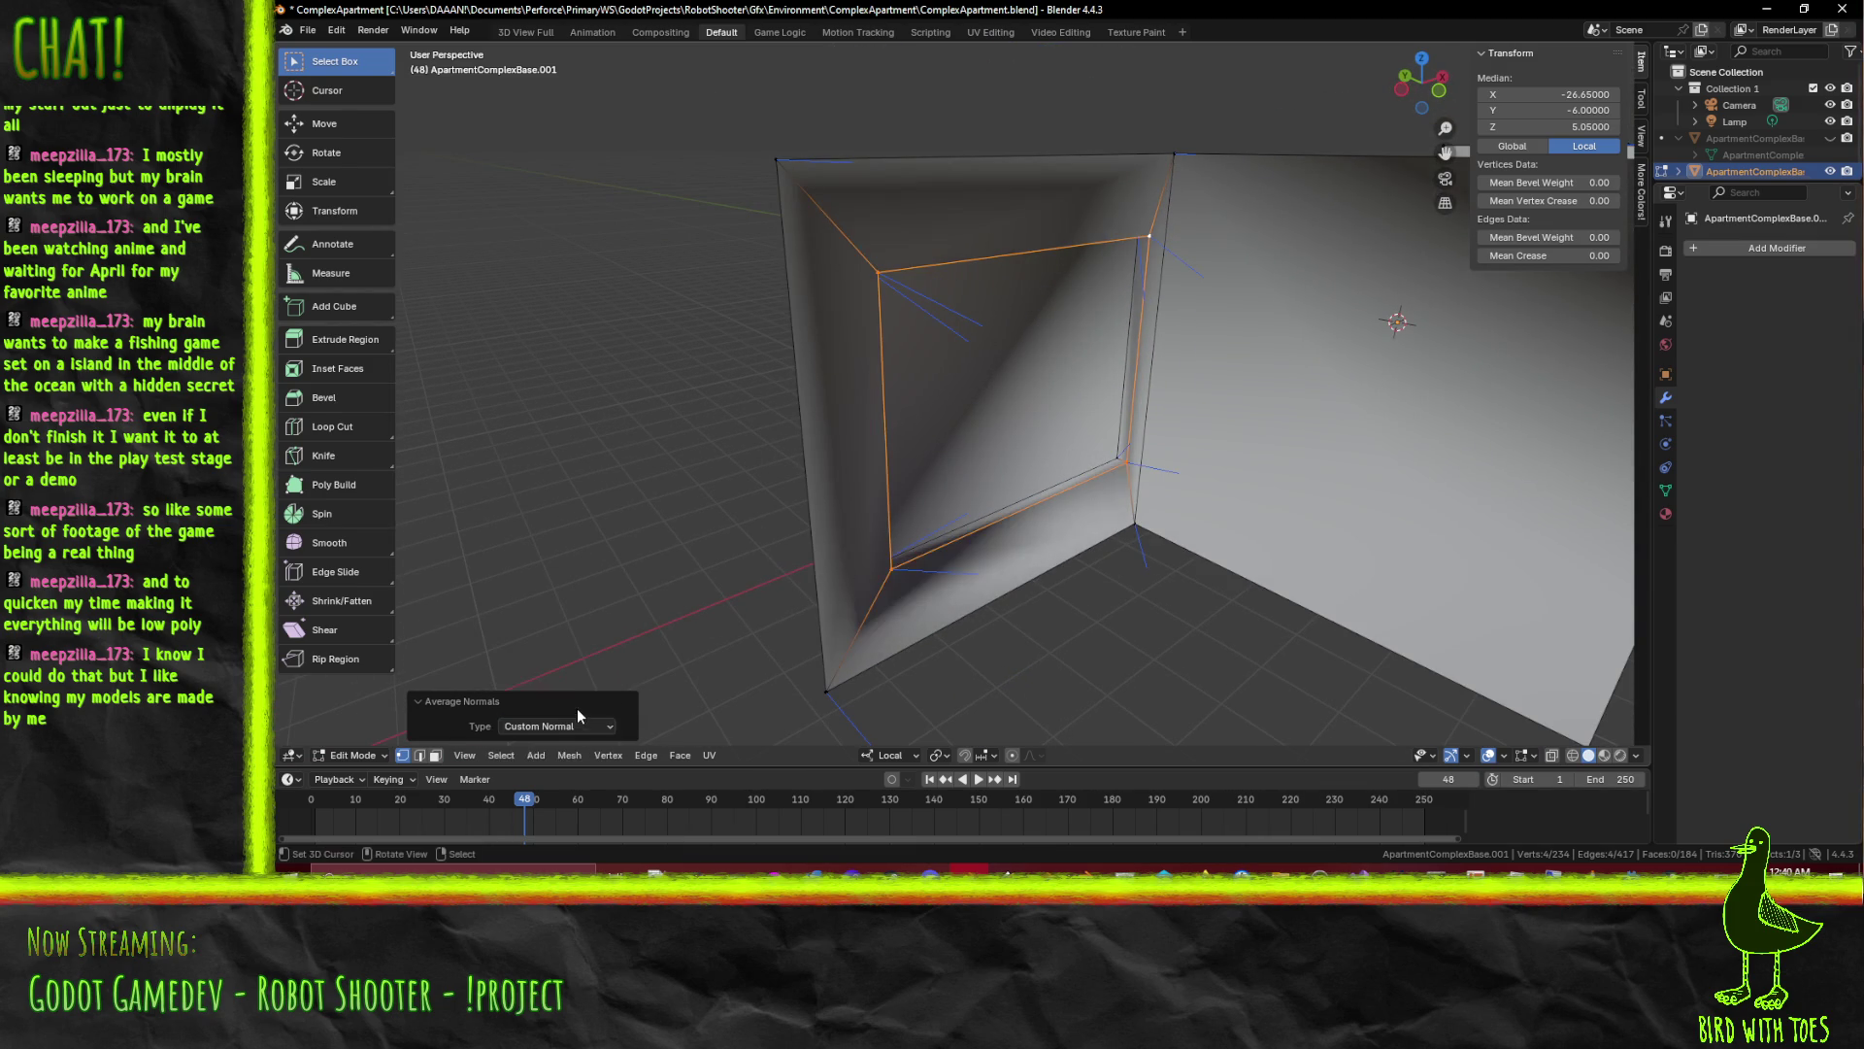
pyautogui.click(577, 724)
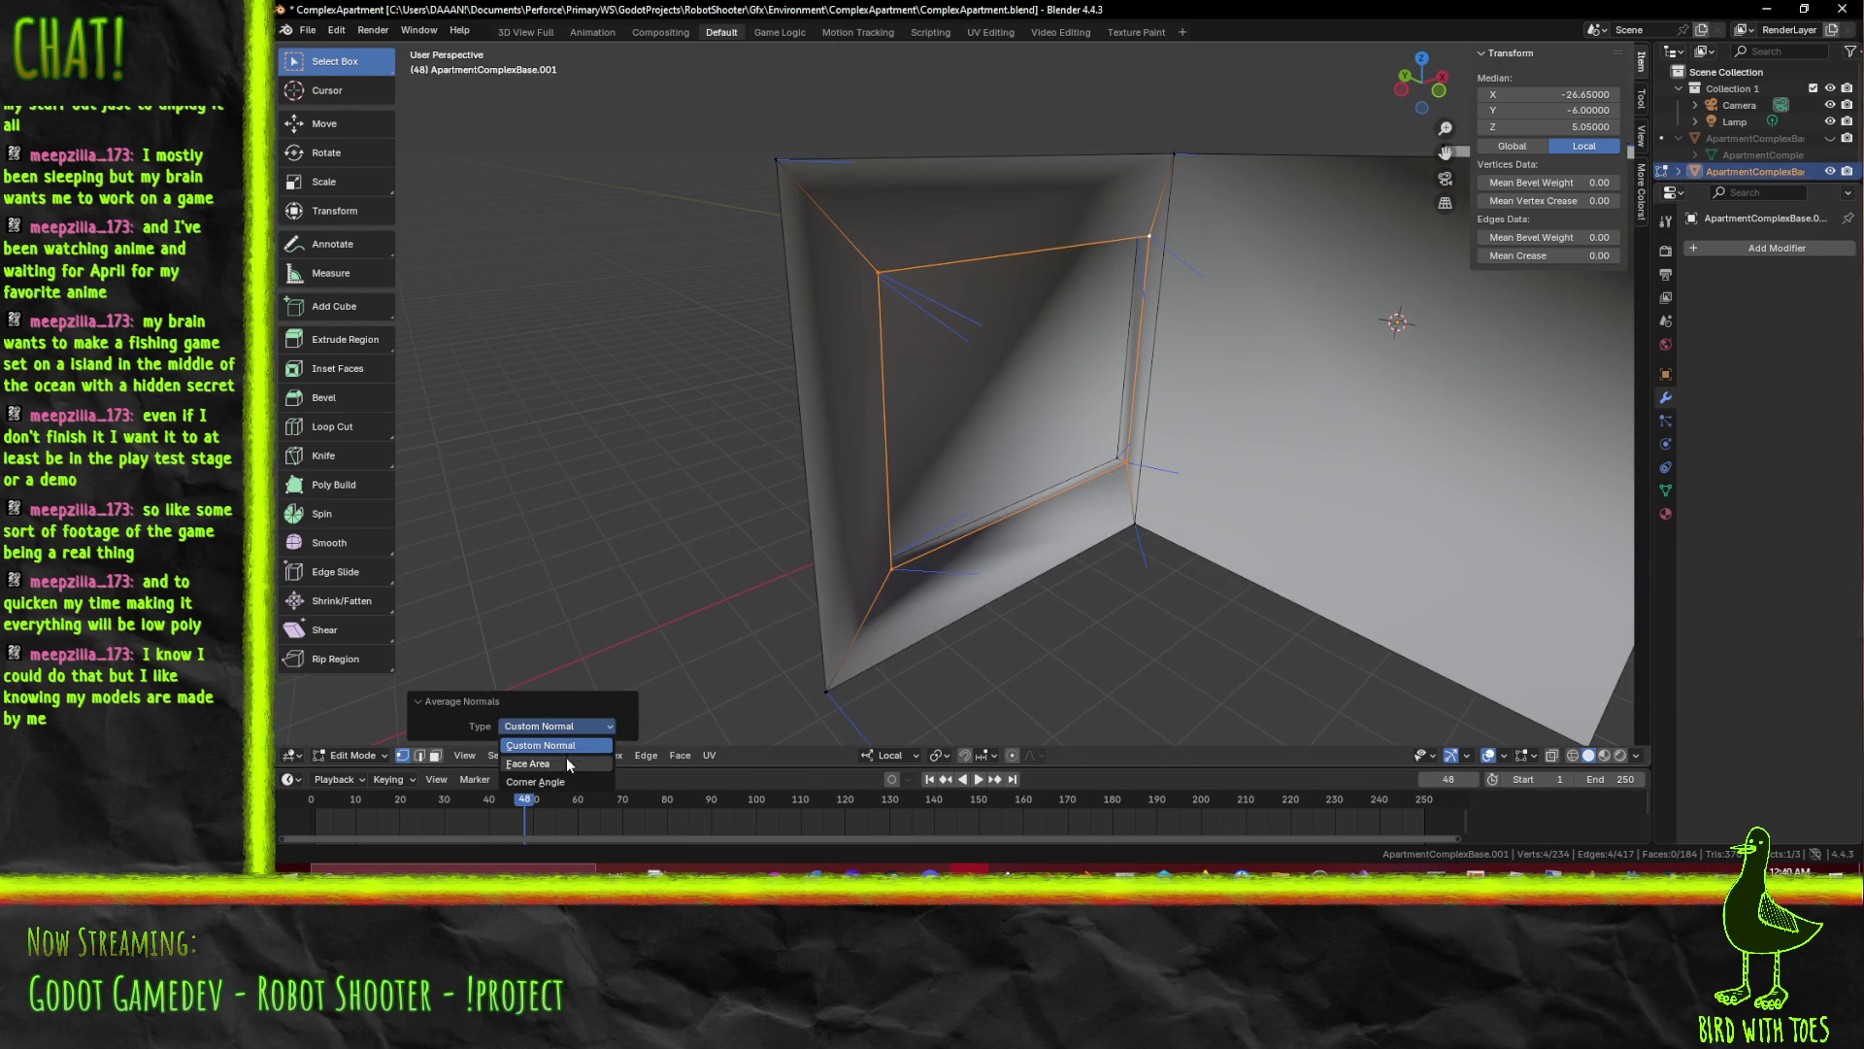
pyautogui.click(566, 756)
pyautogui.moveTo(904, 627); pyautogui.dragTo(938, 601)
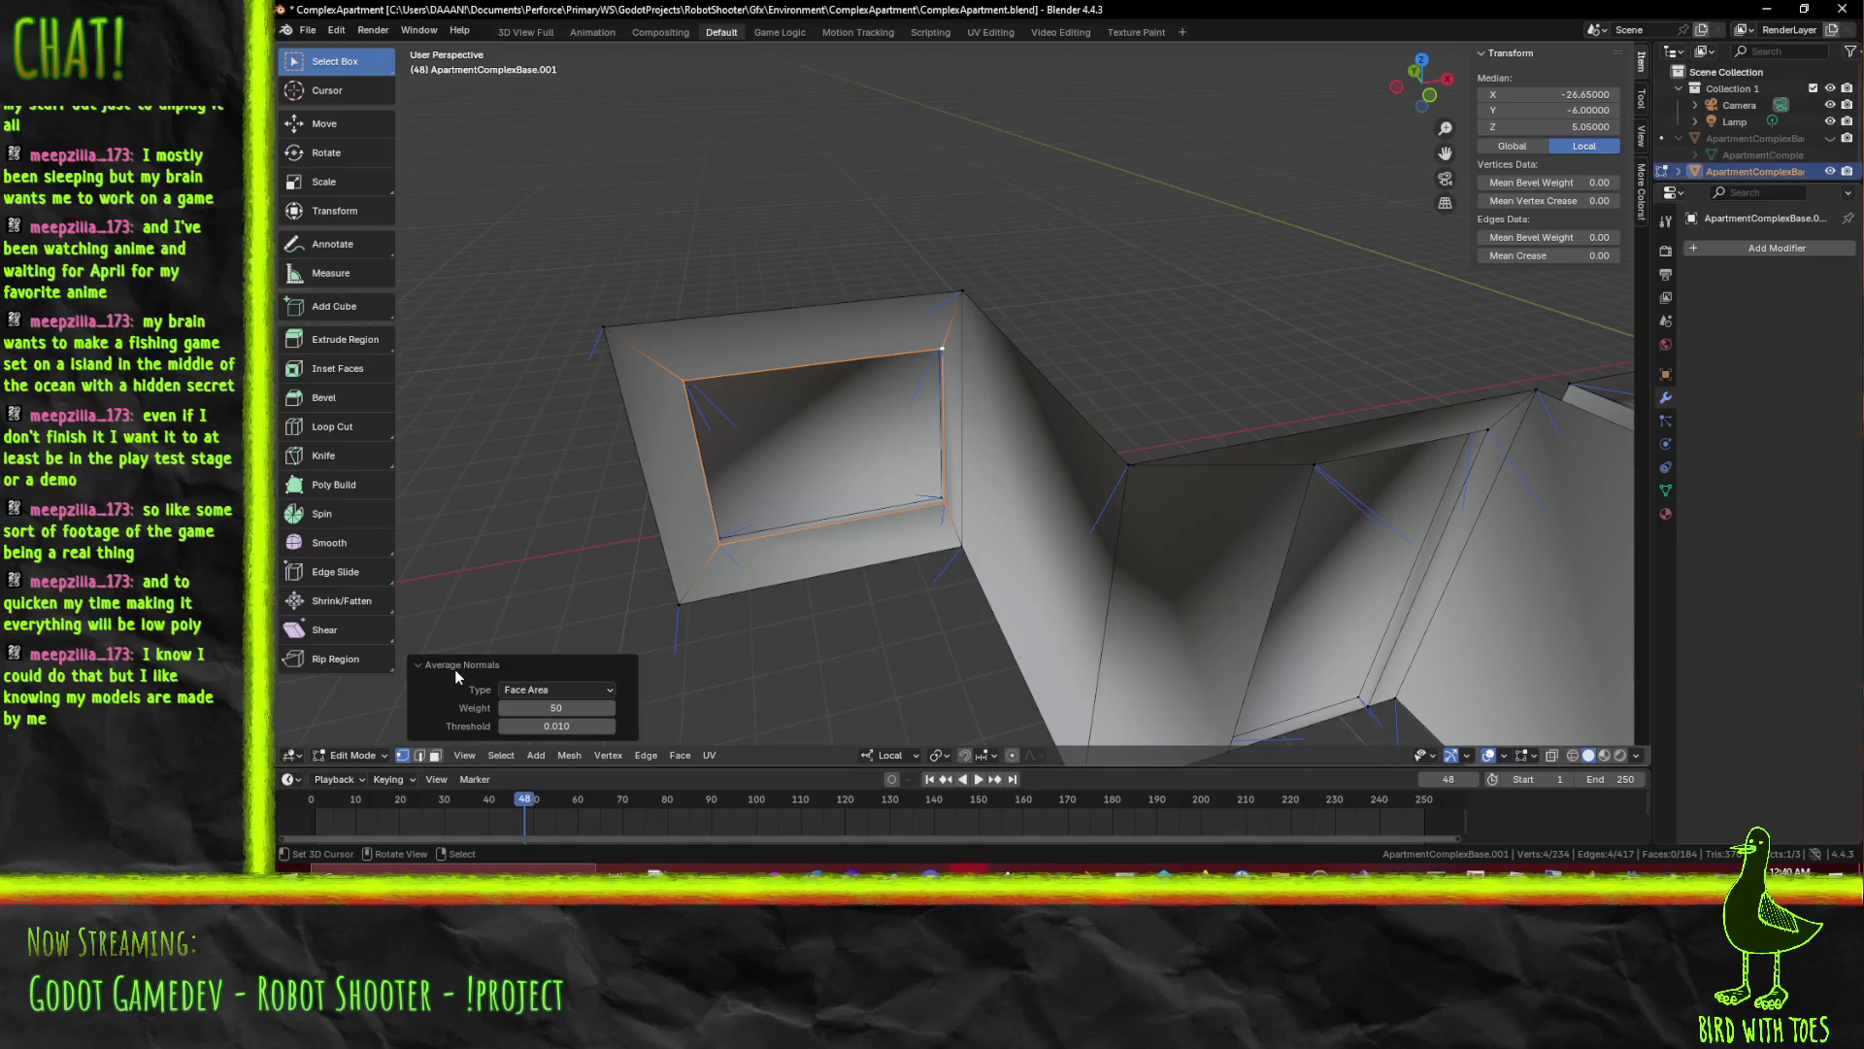
pyautogui.scroll(-3)
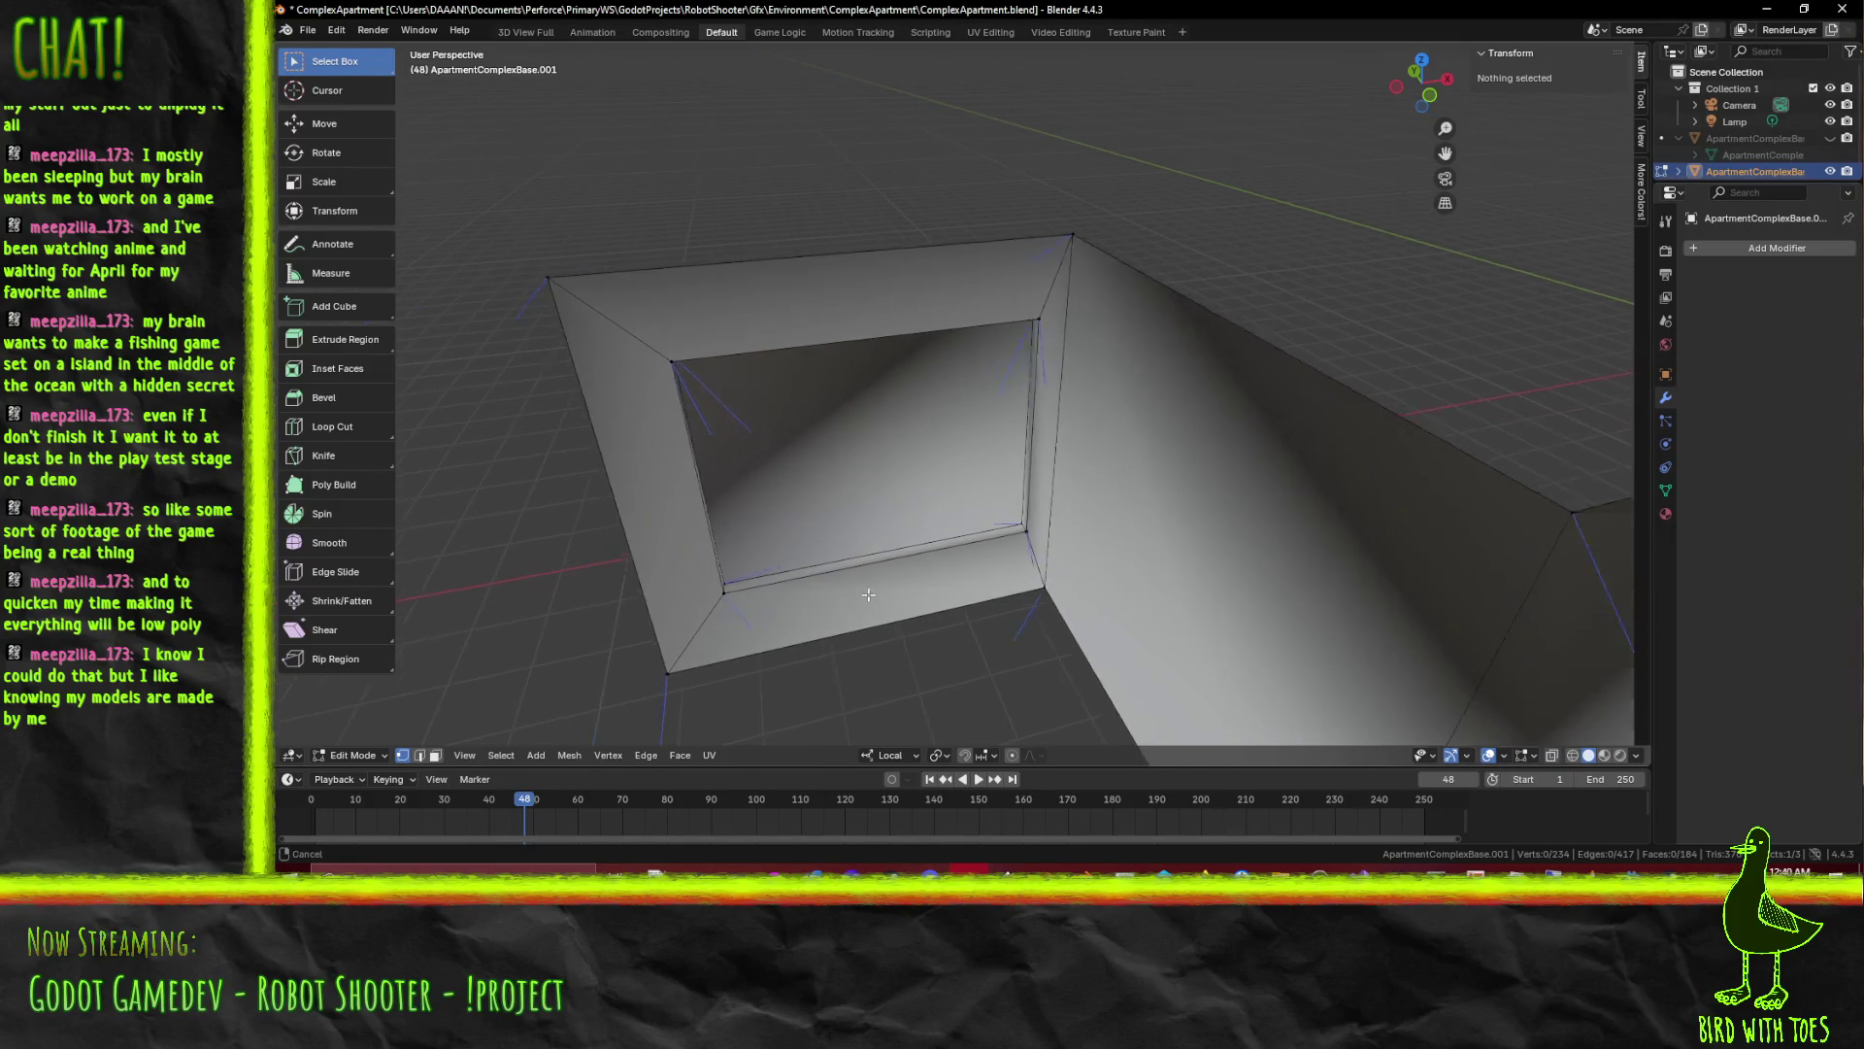
pyautogui.press('Tab')
pyautogui.scroll(-3)
pyautogui.moveTo(913, 586); pyautogui.dragTo(867, 482)
pyautogui.scroll(-3)
pyautogui.moveTo(1100, 477); pyautogui.dragTo(1056, 493)
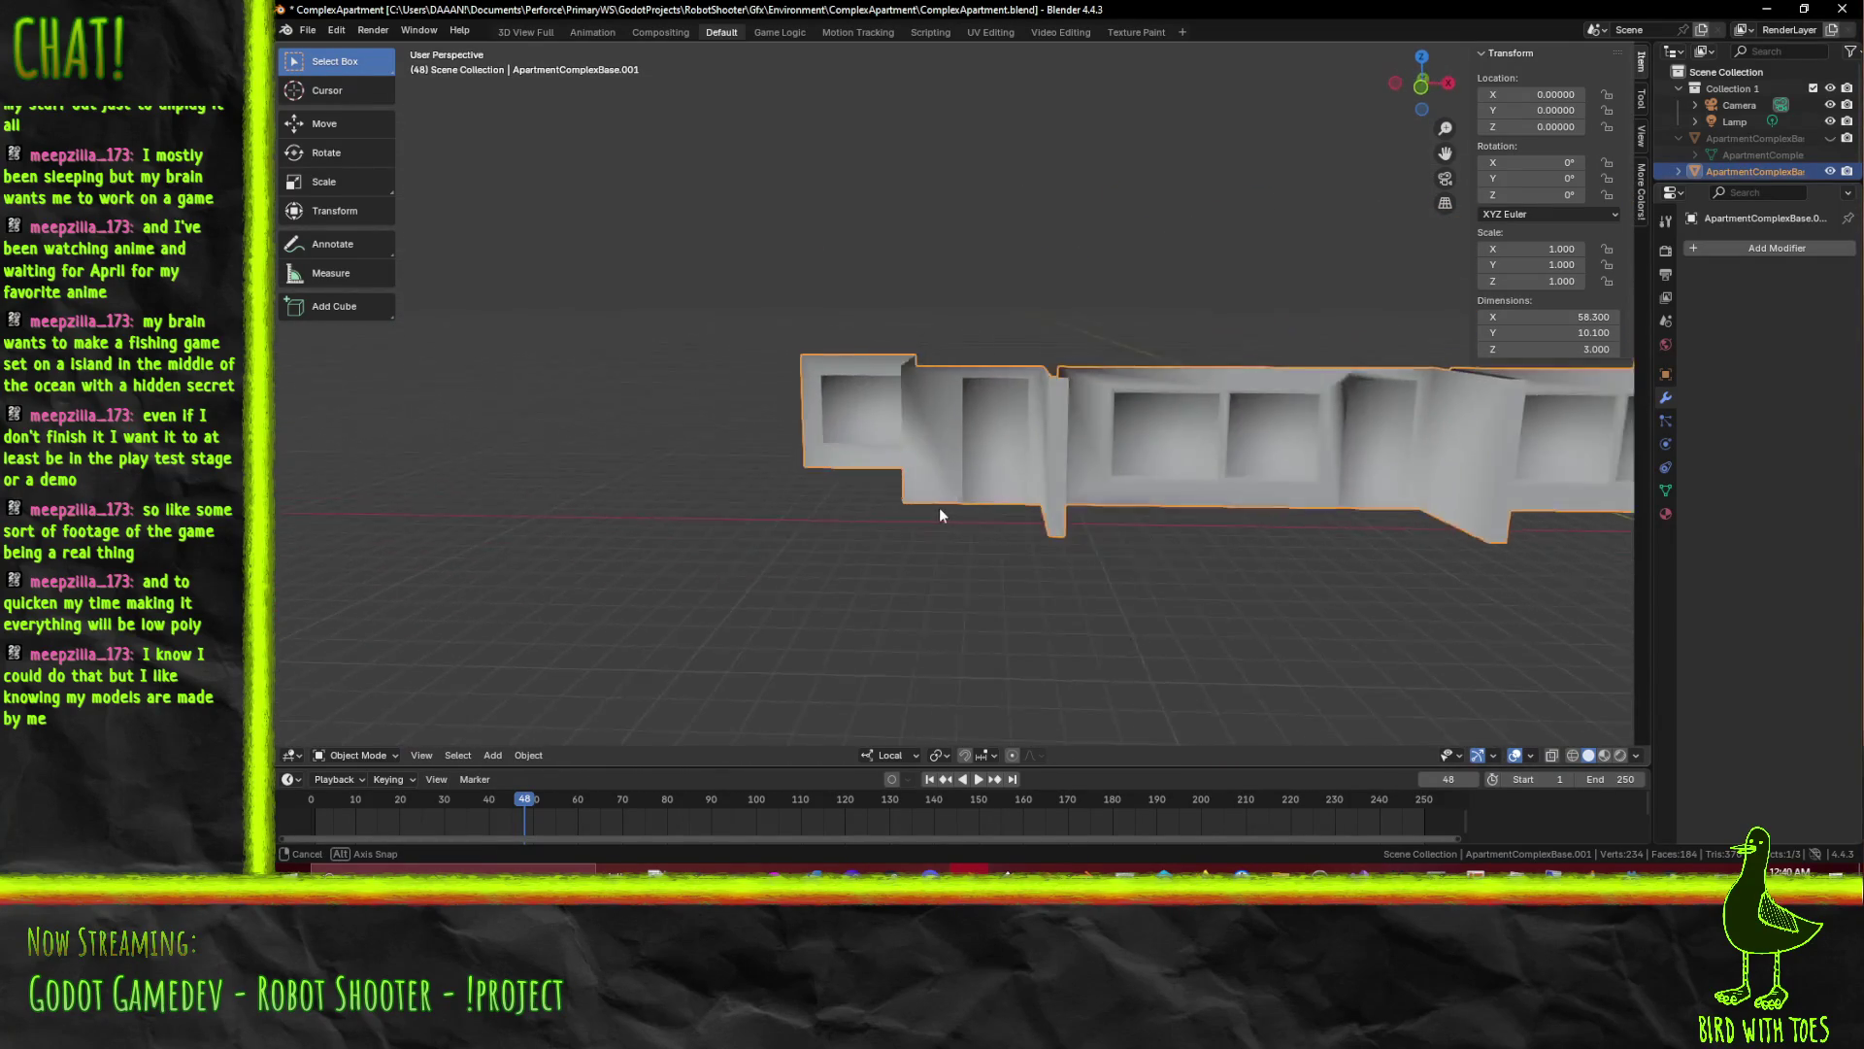
pyautogui.press('Tab')
pyautogui.scroll(3)
pyautogui.moveTo(1056, 500); pyautogui.dragTo(1068, 537)
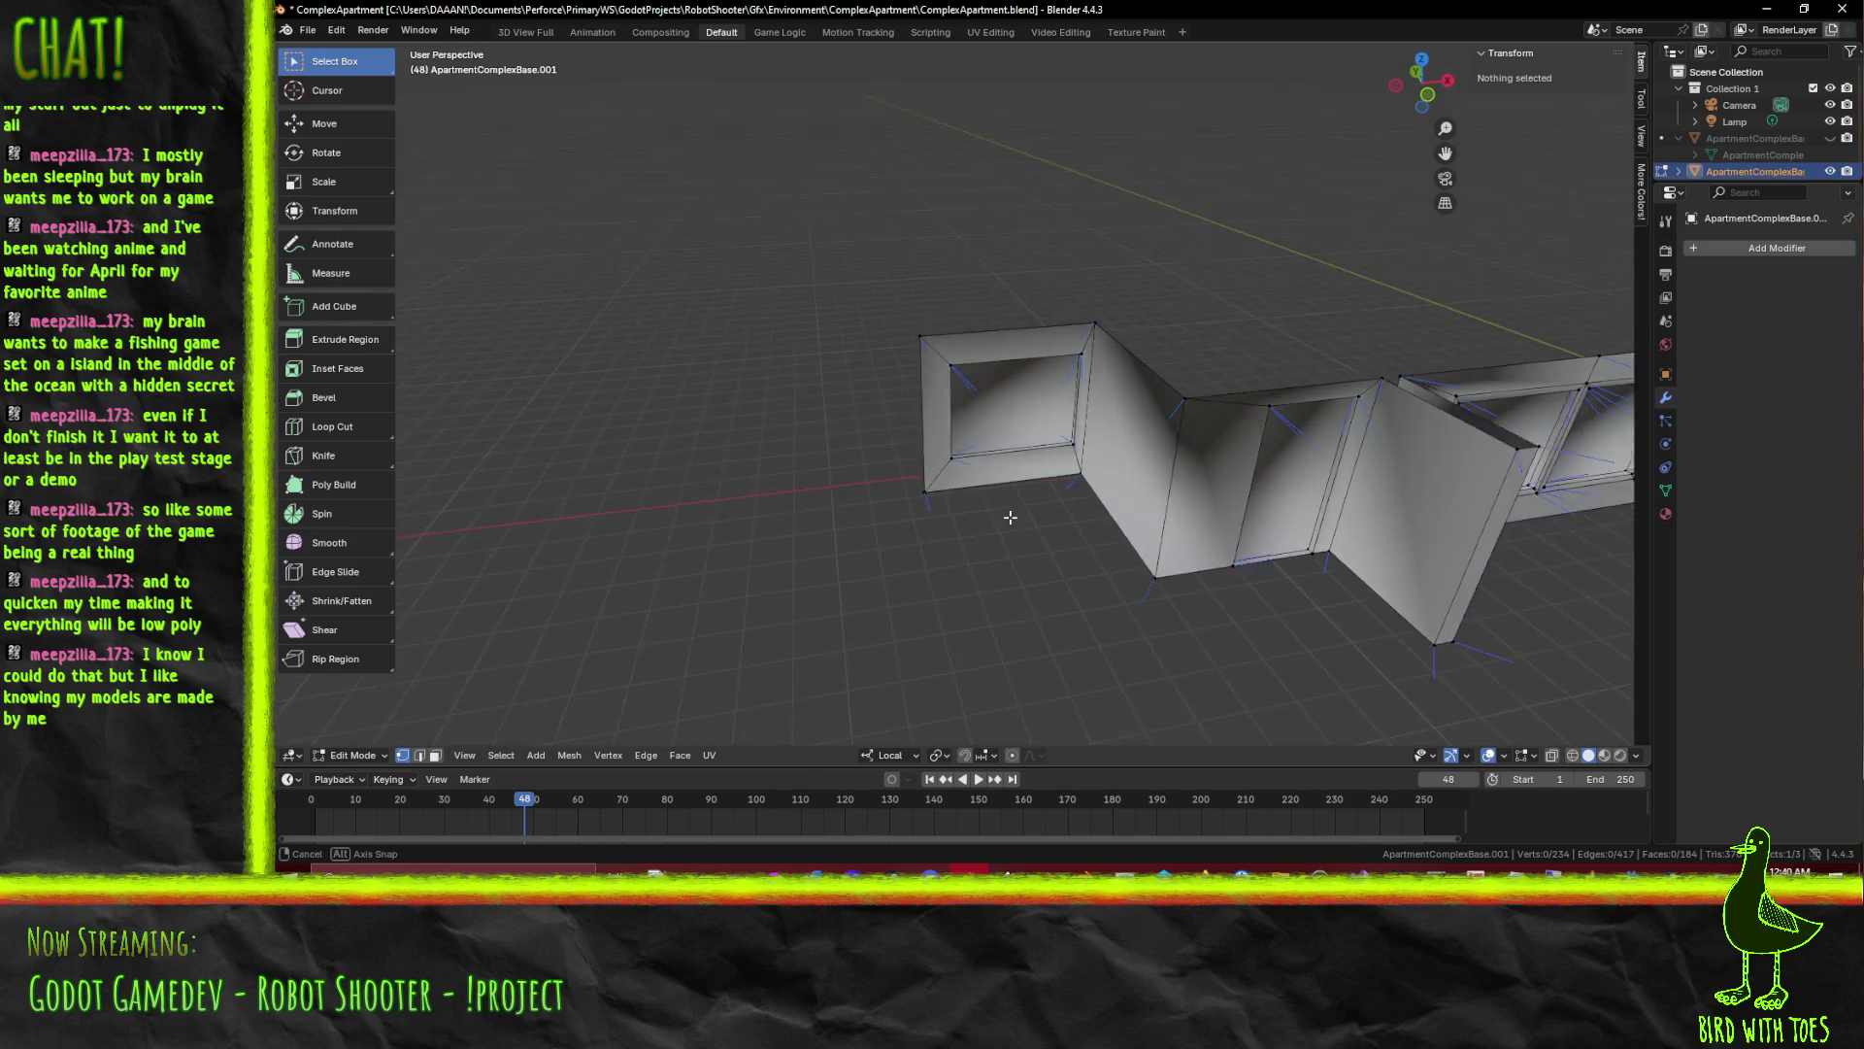
pyautogui.scroll(3)
pyautogui.scroll(3)
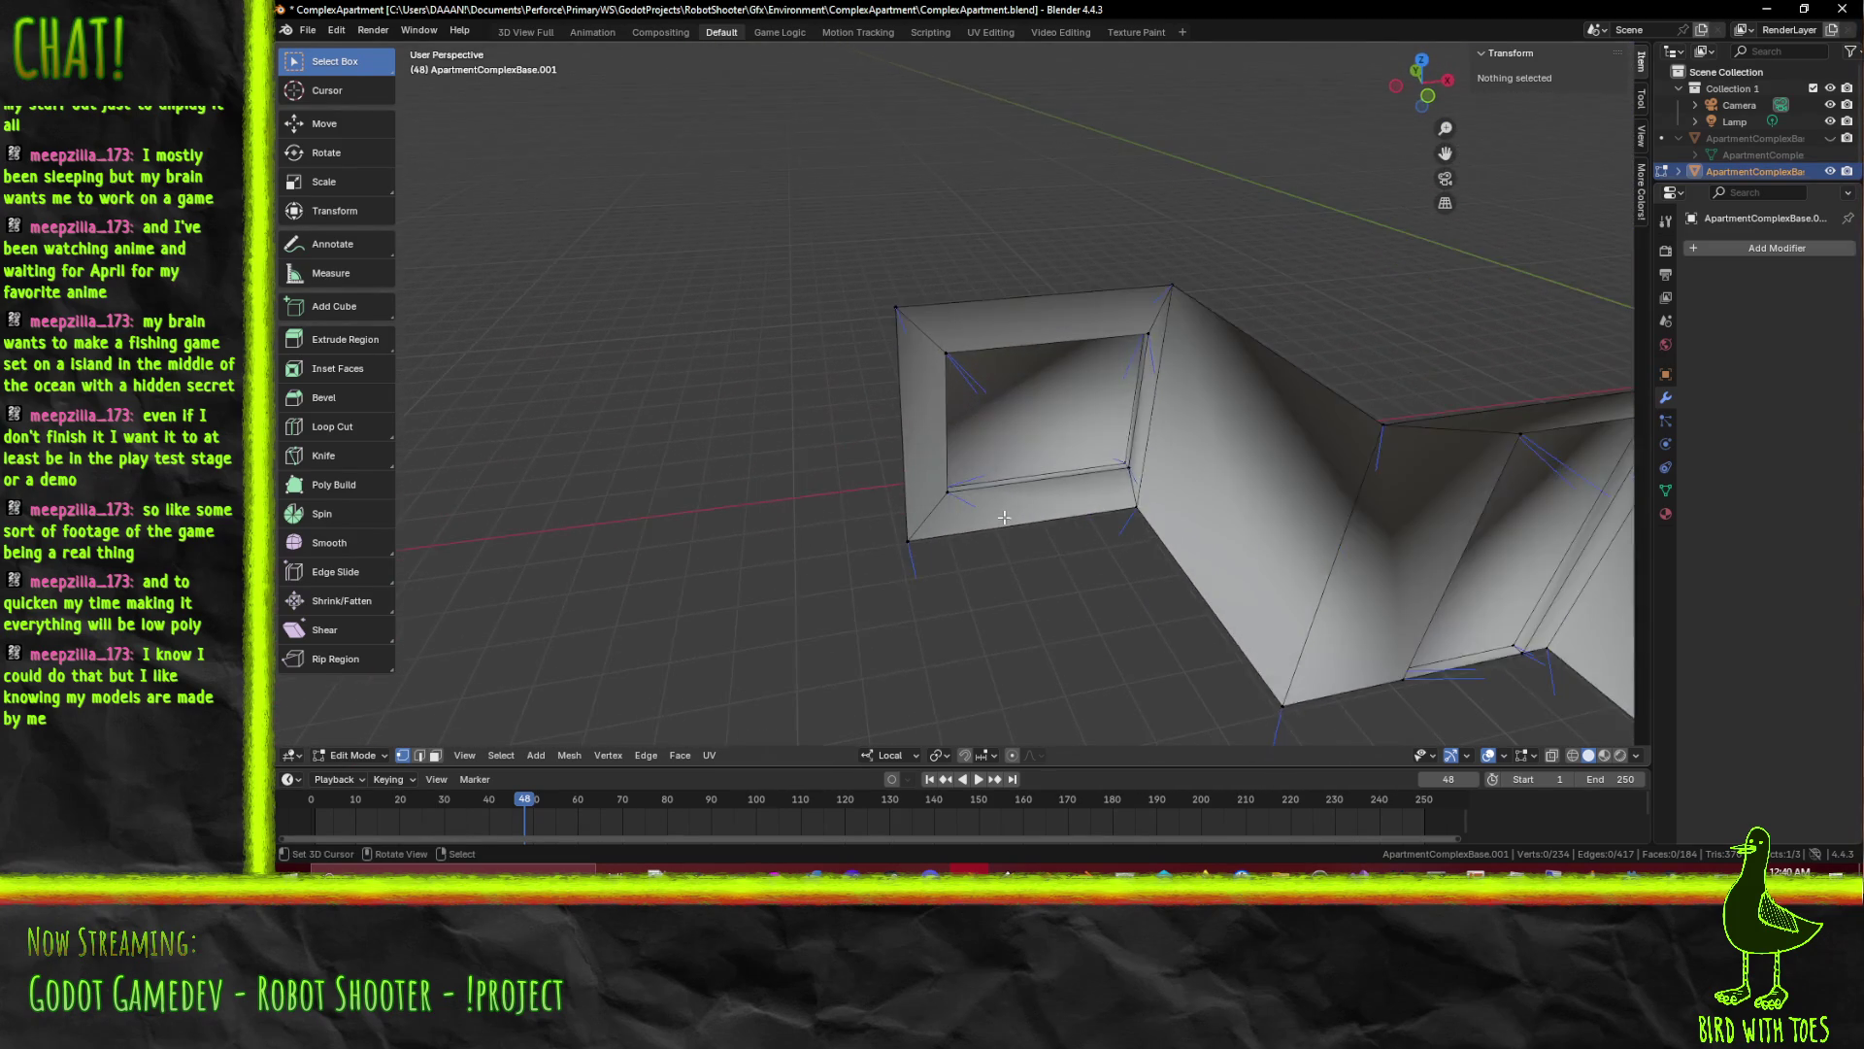
pyautogui.scroll(3)
pyautogui.scroll(3)
pyautogui.moveTo(1191, 513); pyautogui.dragTo(1148, 503)
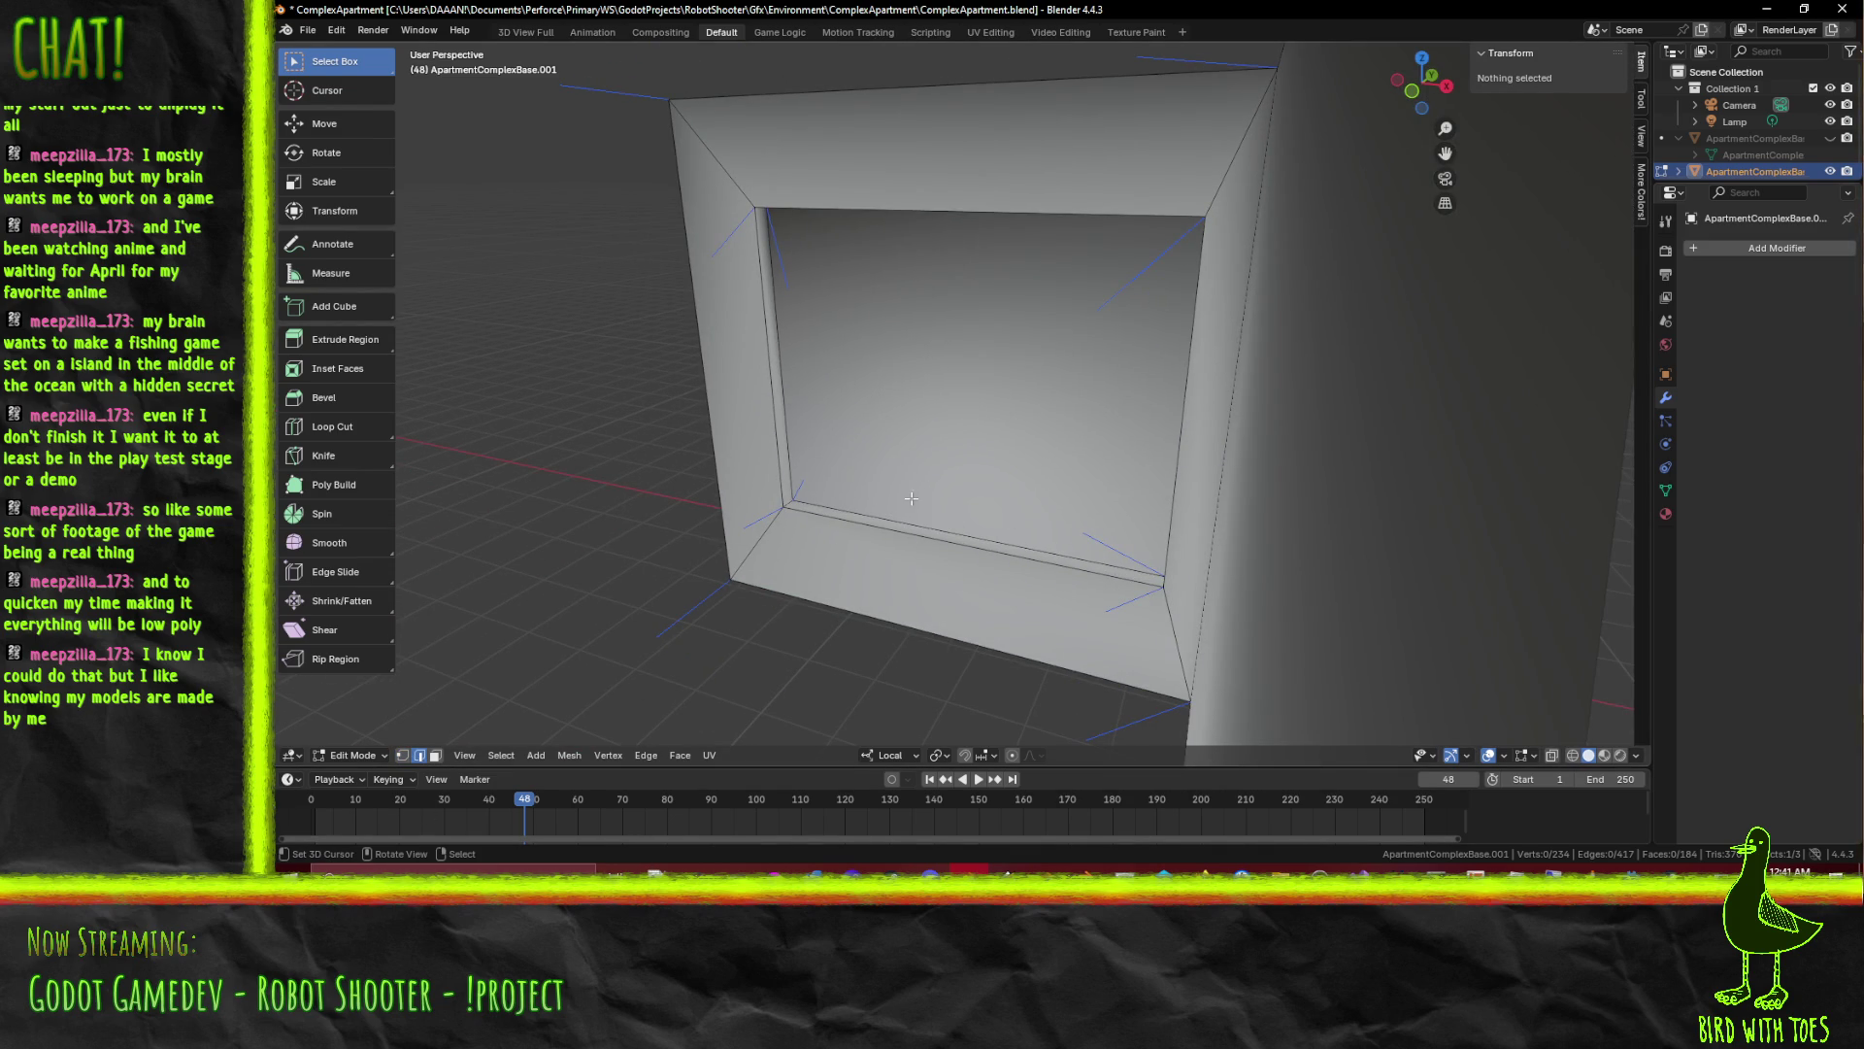
pyautogui.click(910, 498)
pyautogui.moveTo(910, 500); pyautogui.dragTo(996, 306)
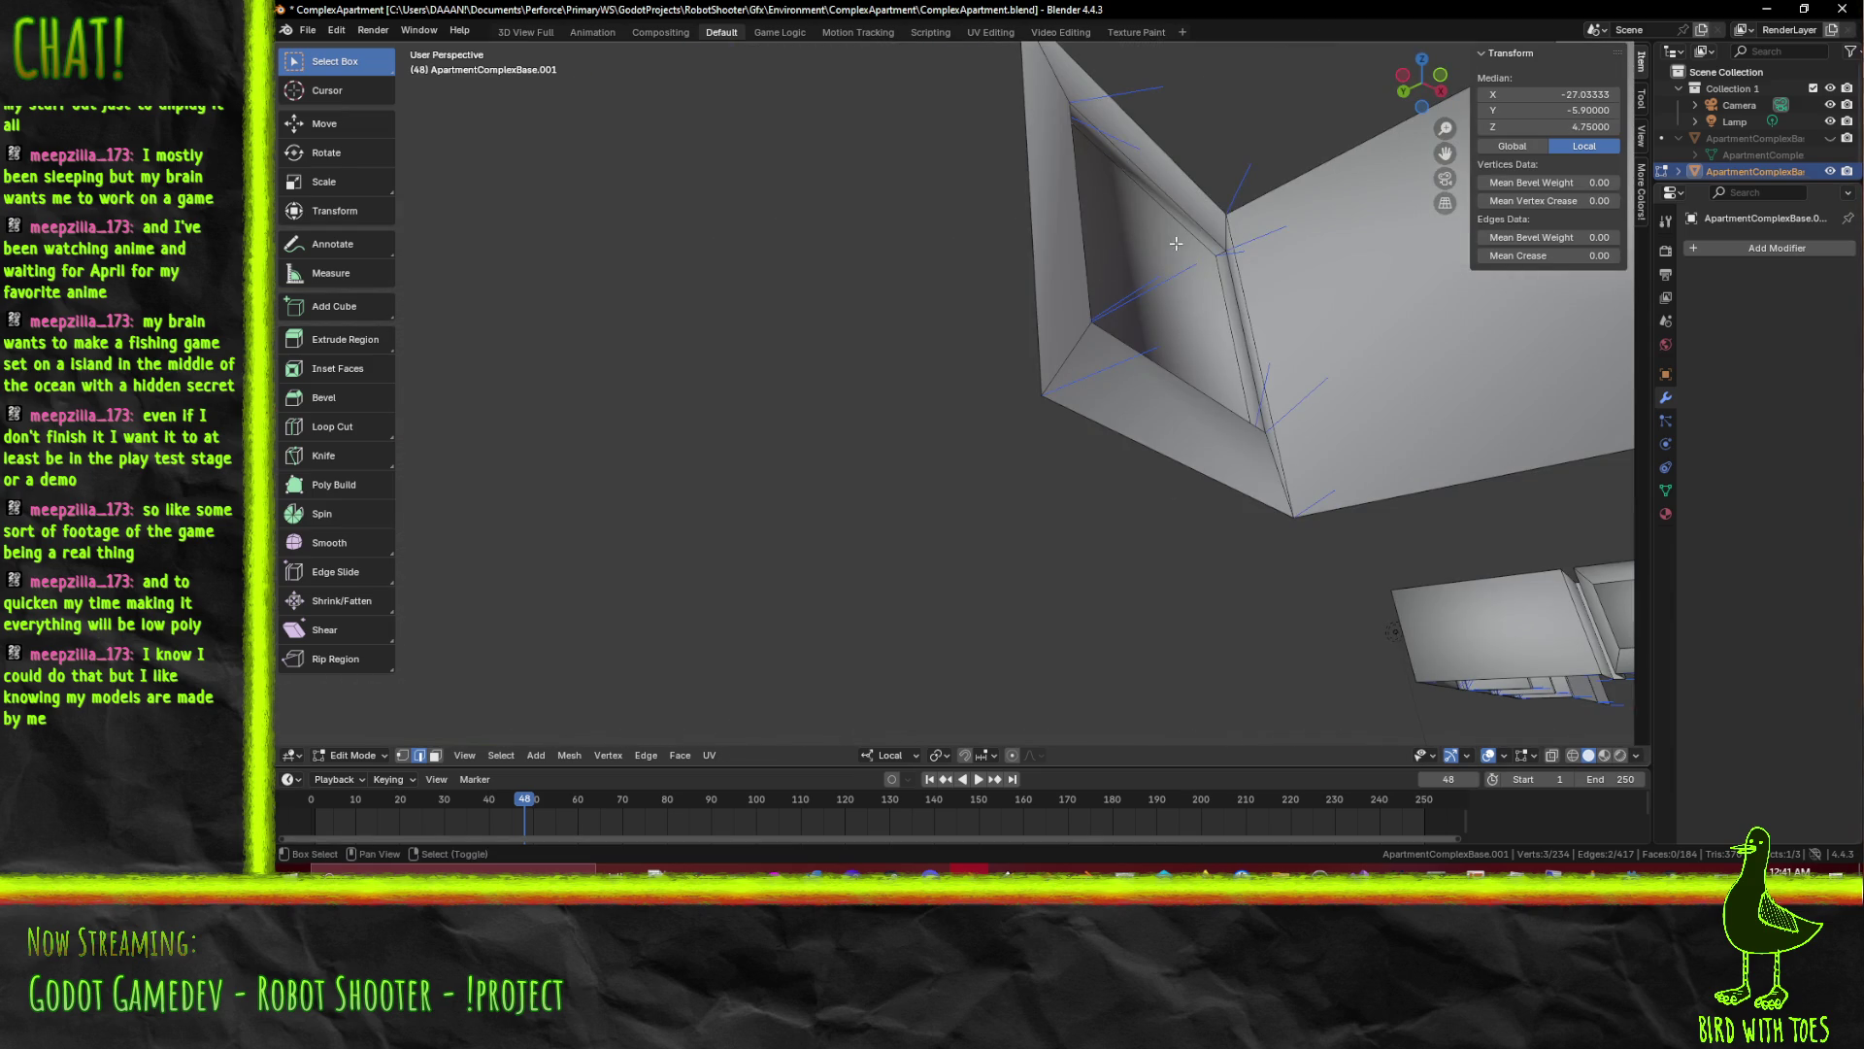
# Pick a window-frame face, abandon an F3 search, clear the selection and check the overlay settings
pyautogui.click(1178, 243)
pyautogui.press('F3')
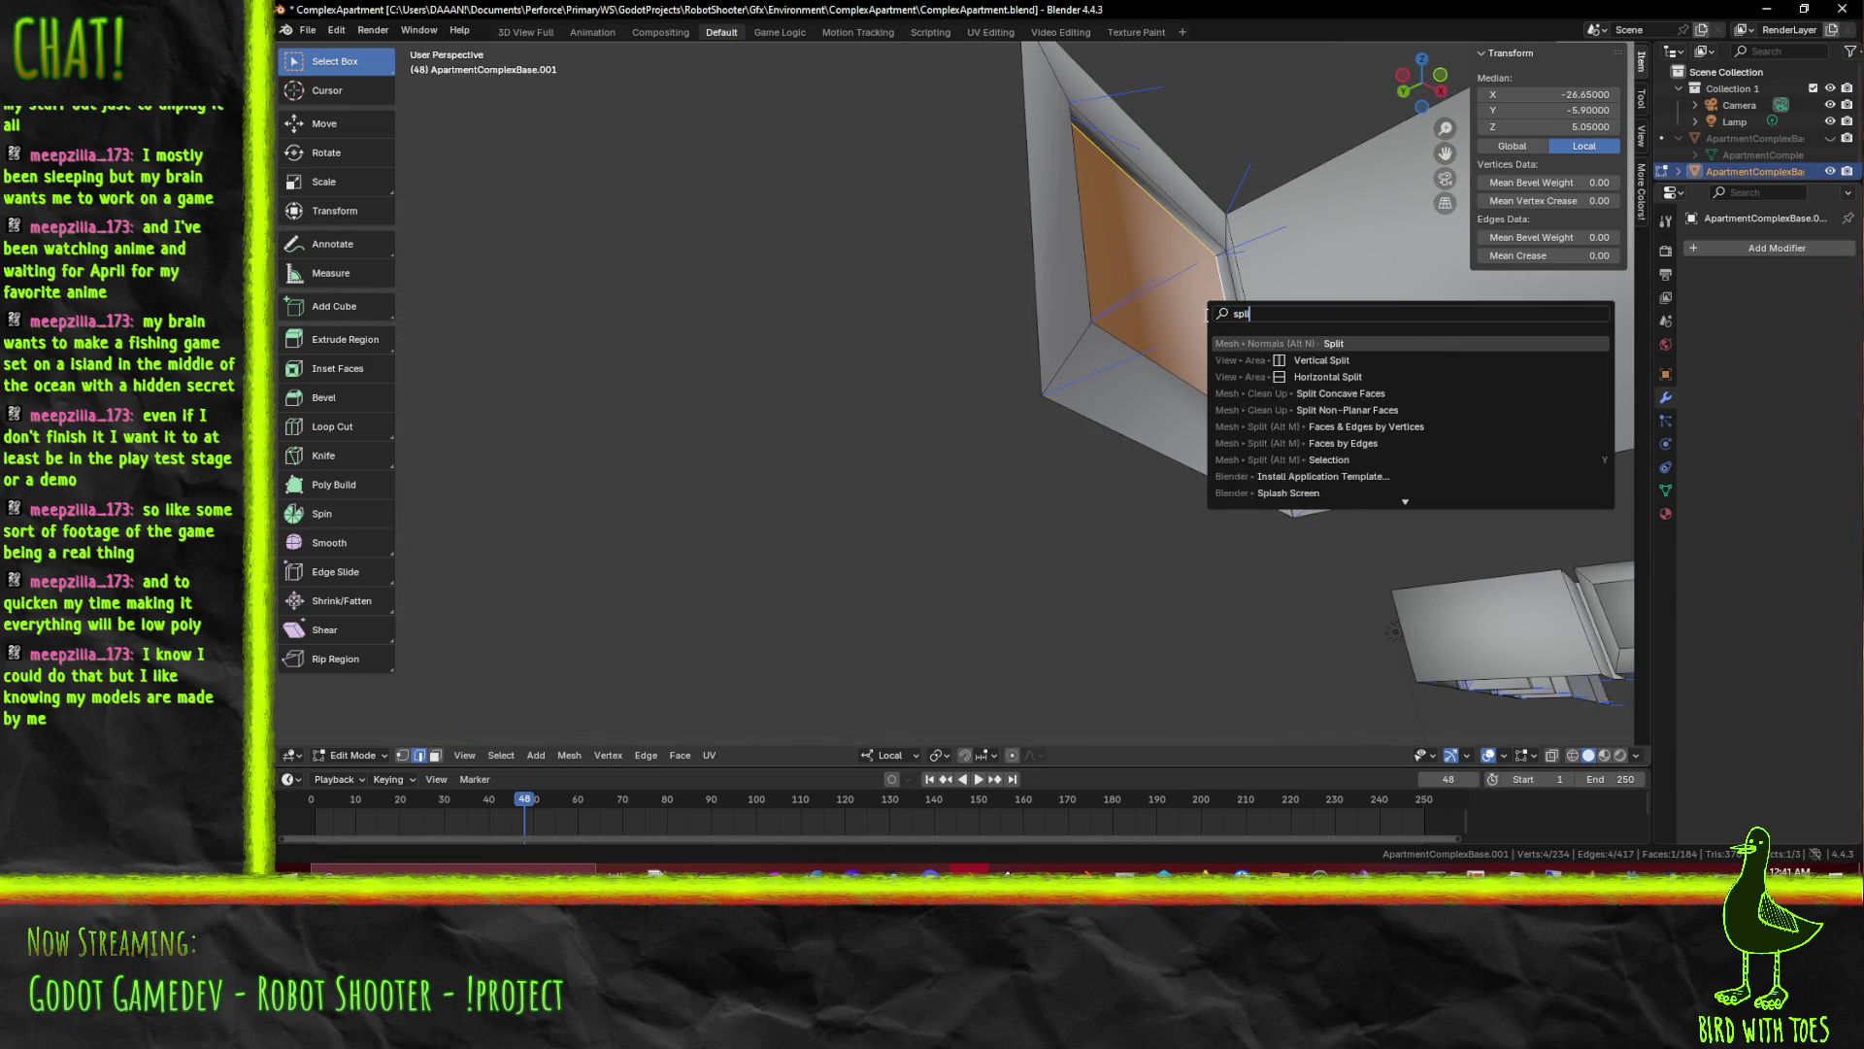
pyautogui.click(1284, 343)
pyautogui.moveTo(1283, 342); pyautogui.dragTo(1463, 237)
pyautogui.hotkey('alt', 'a')
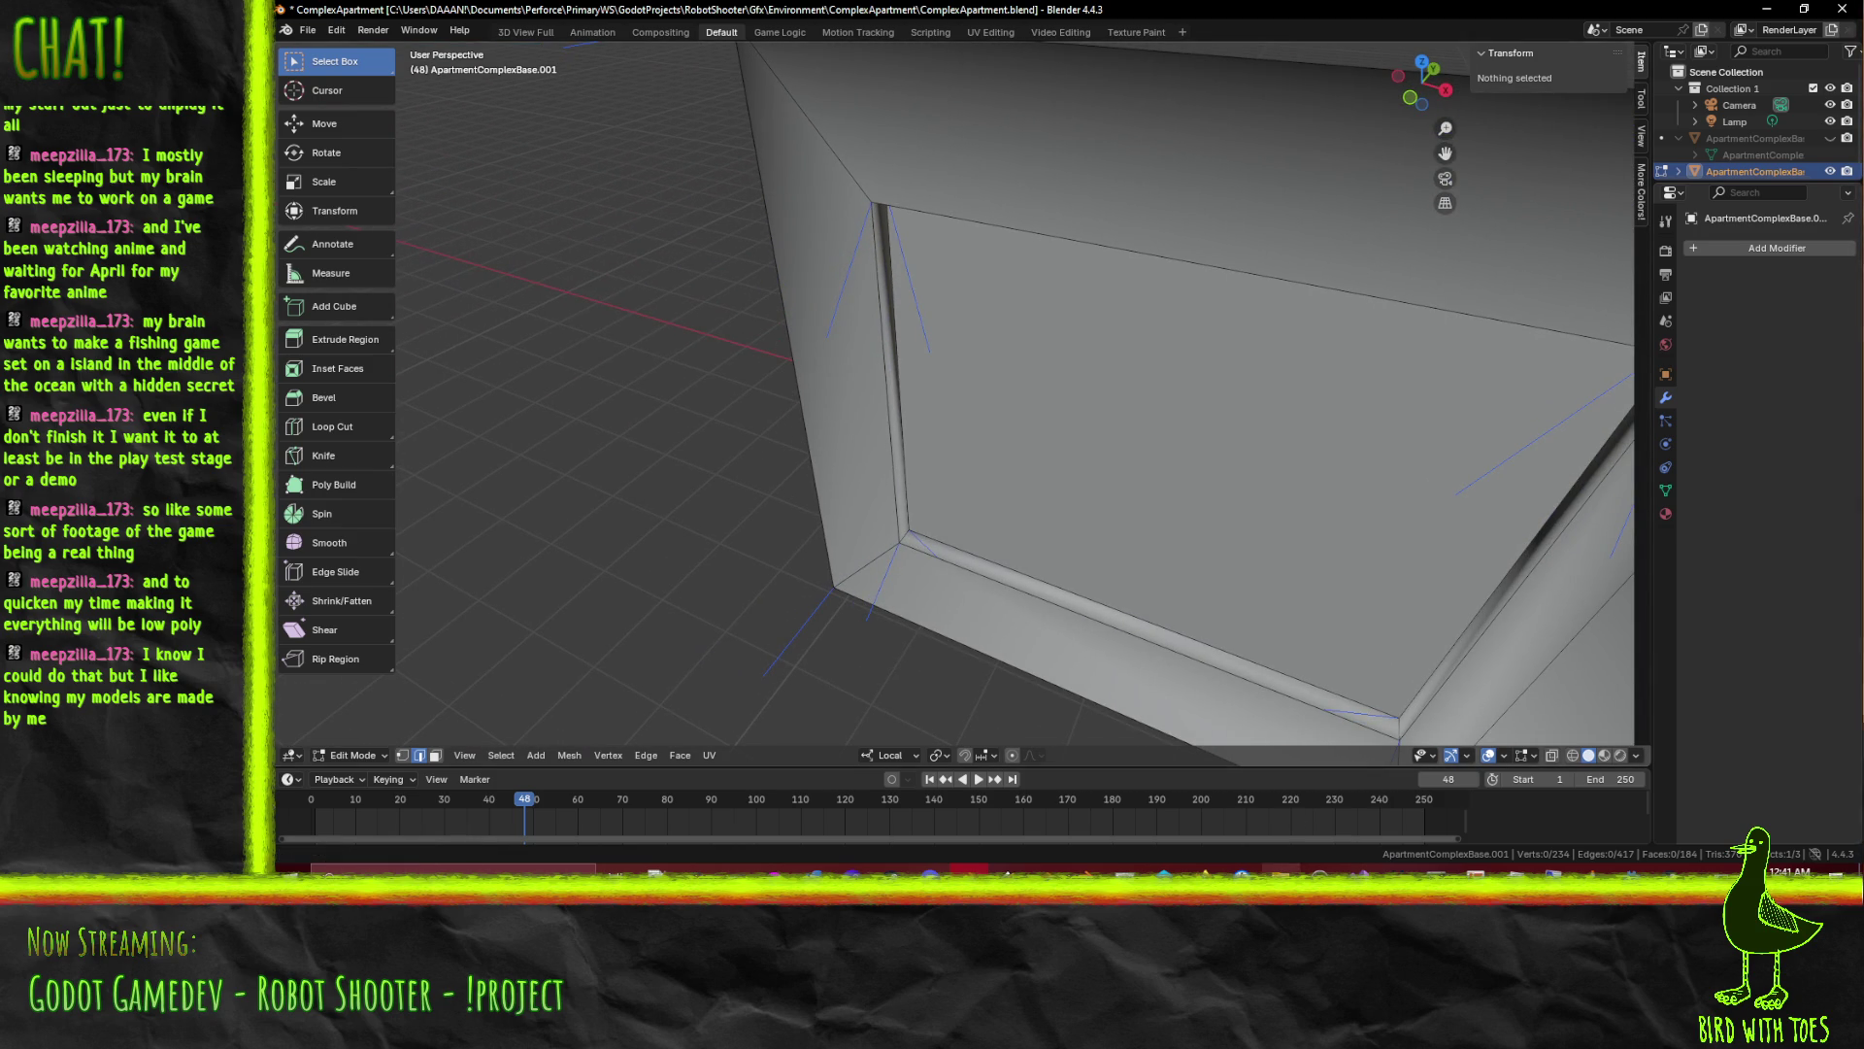
pyautogui.click(1469, 757)
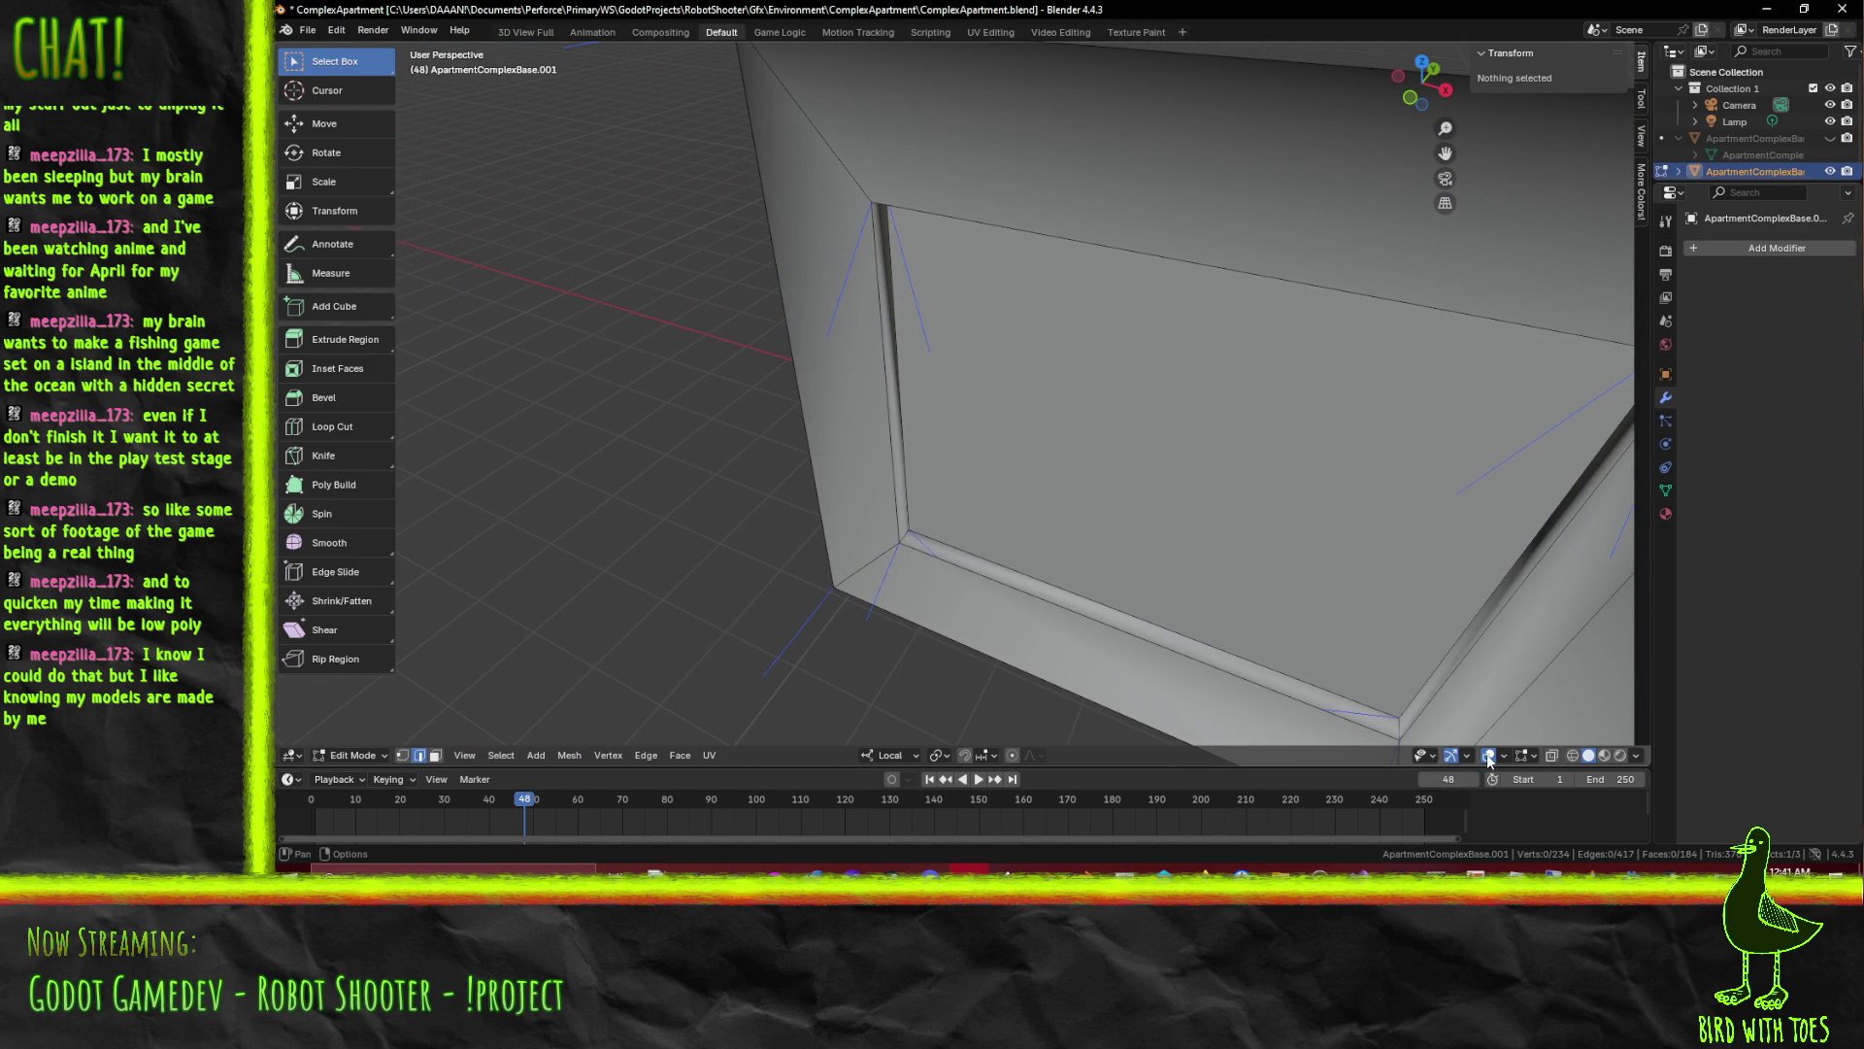
pyautogui.click(1534, 755)
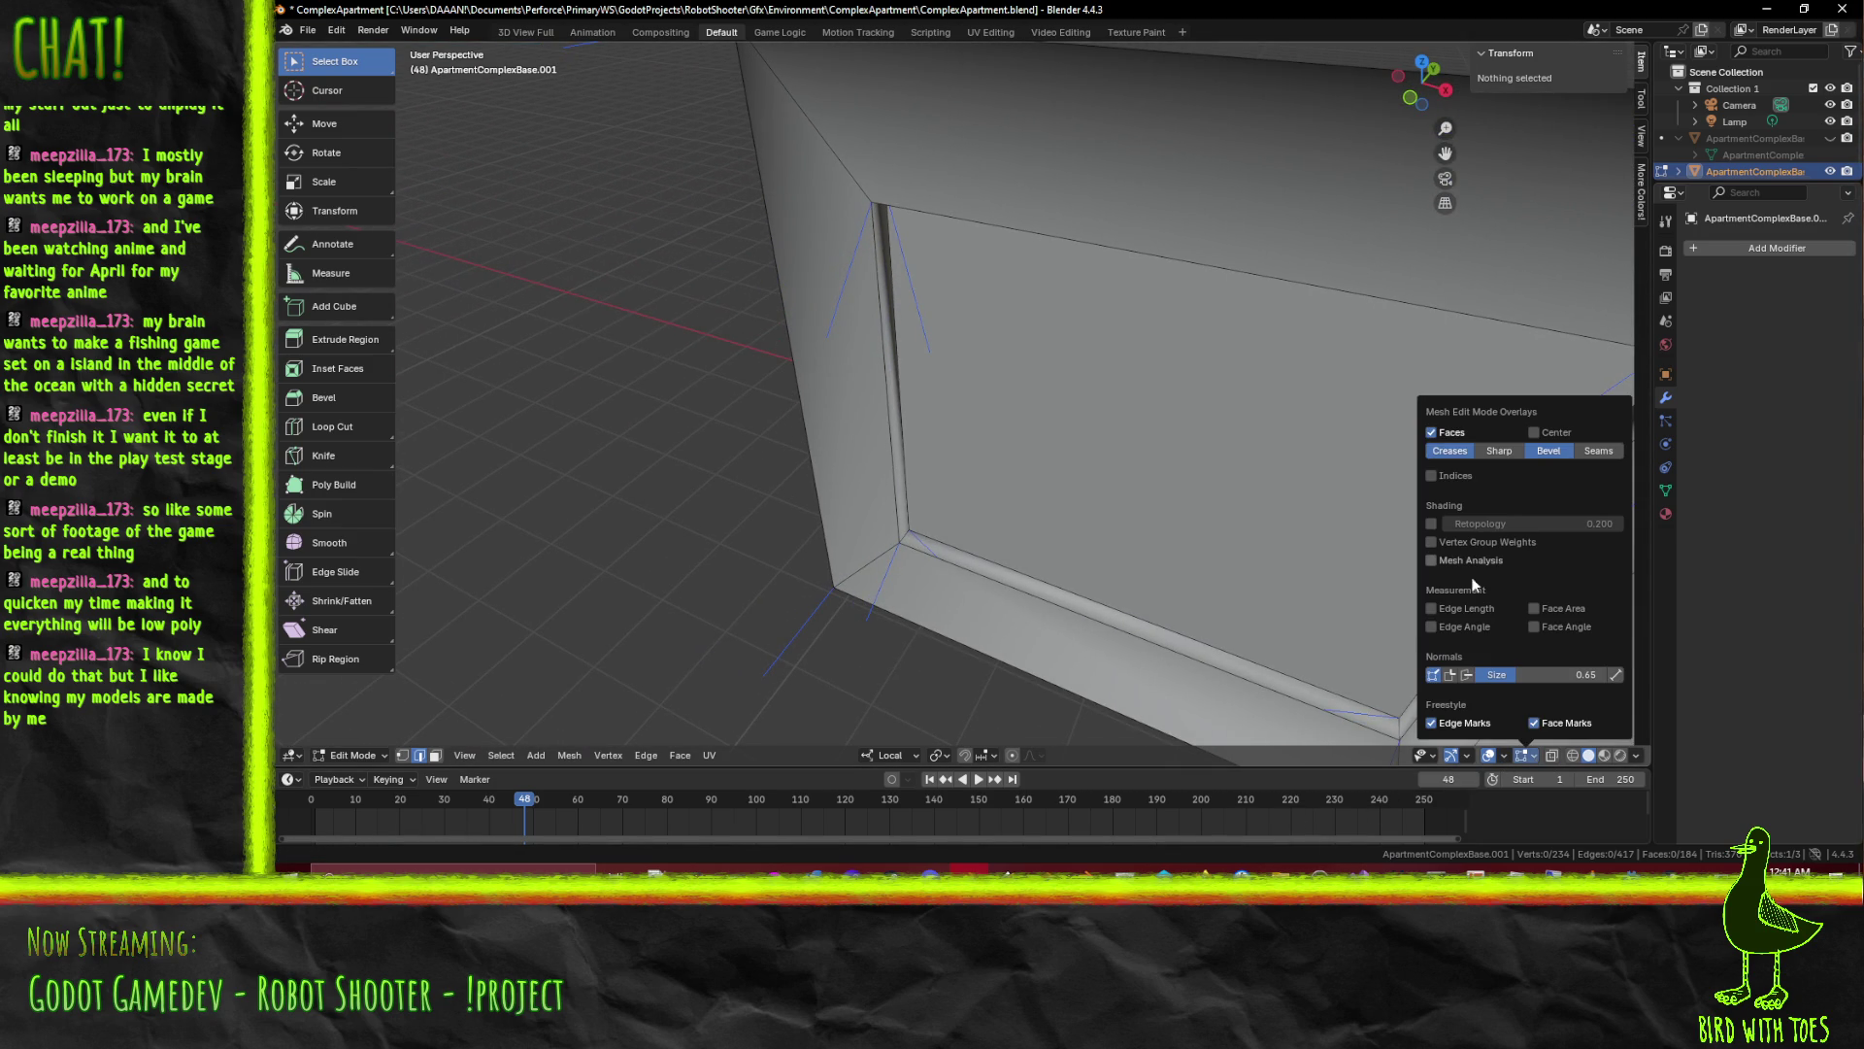
# Orbit around the building, briefly leaving and re-entering Edit Mode on the wall mesh
pyautogui.moveTo(1282, 627); pyautogui.dragTo(1191, 577)
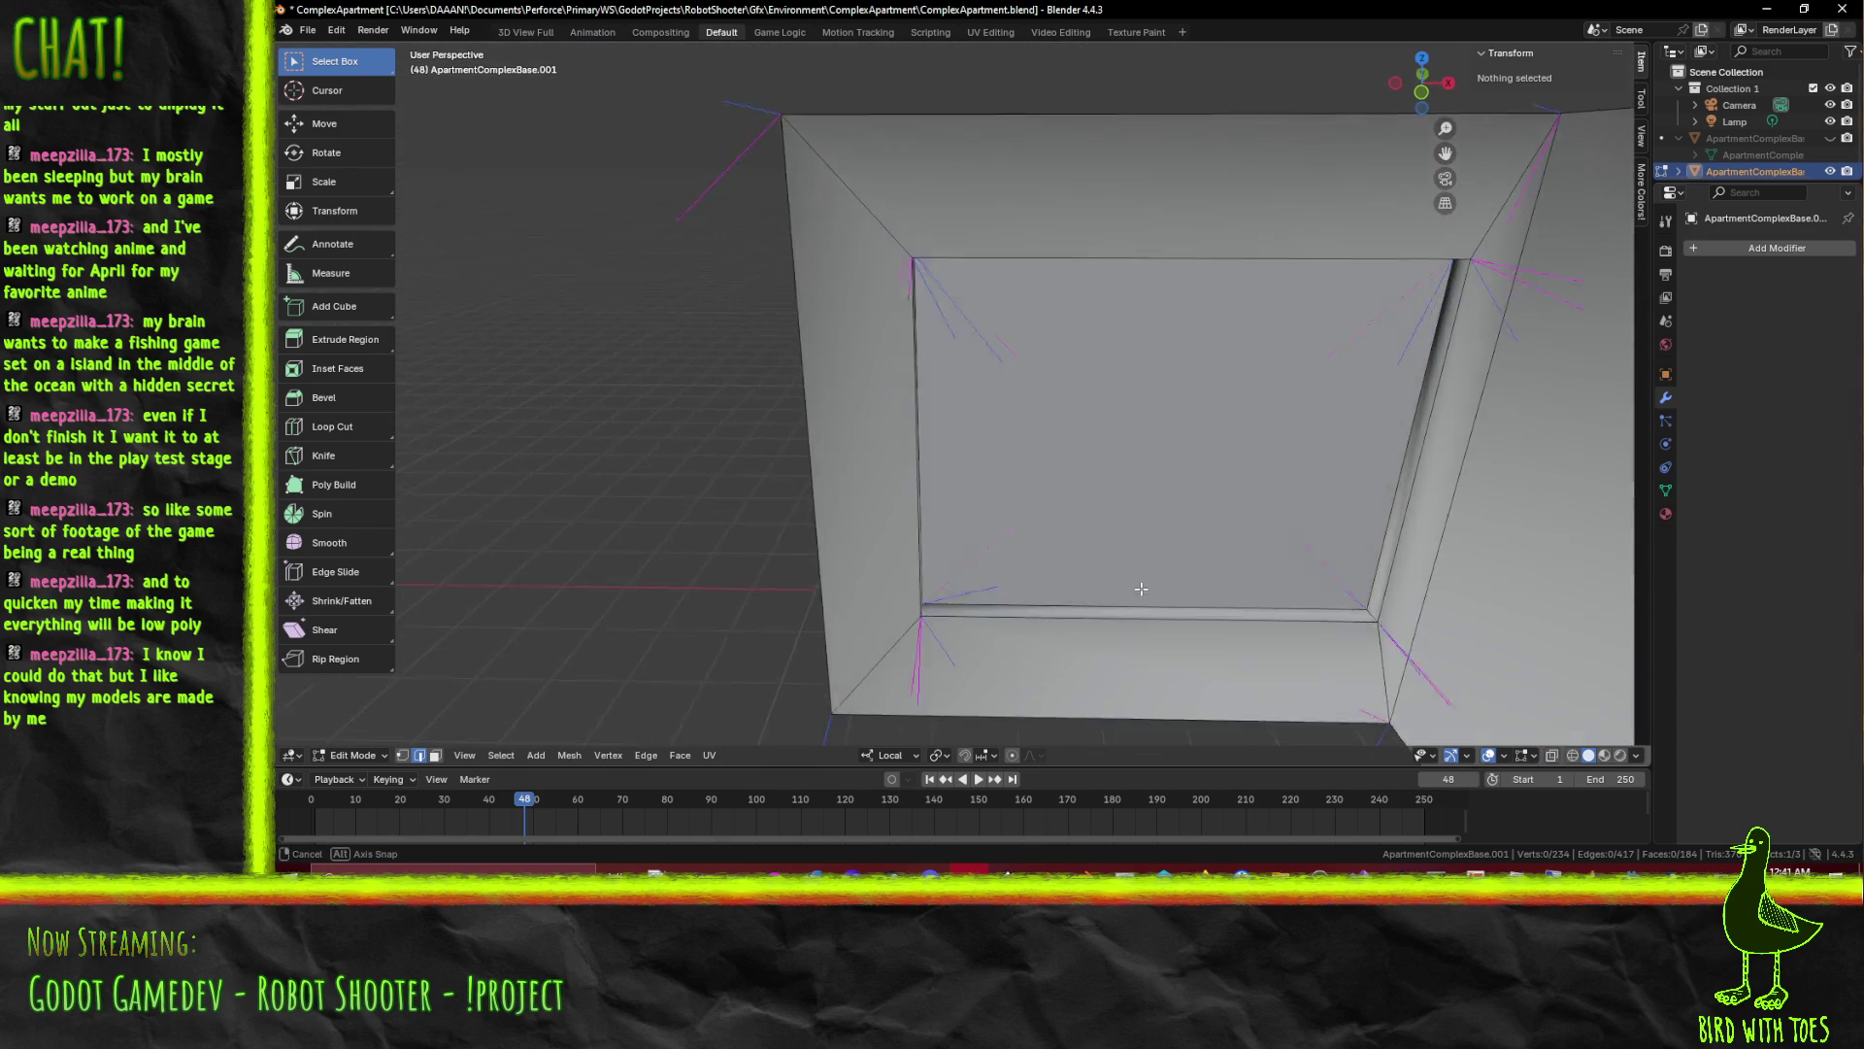
pyautogui.scroll(-3)
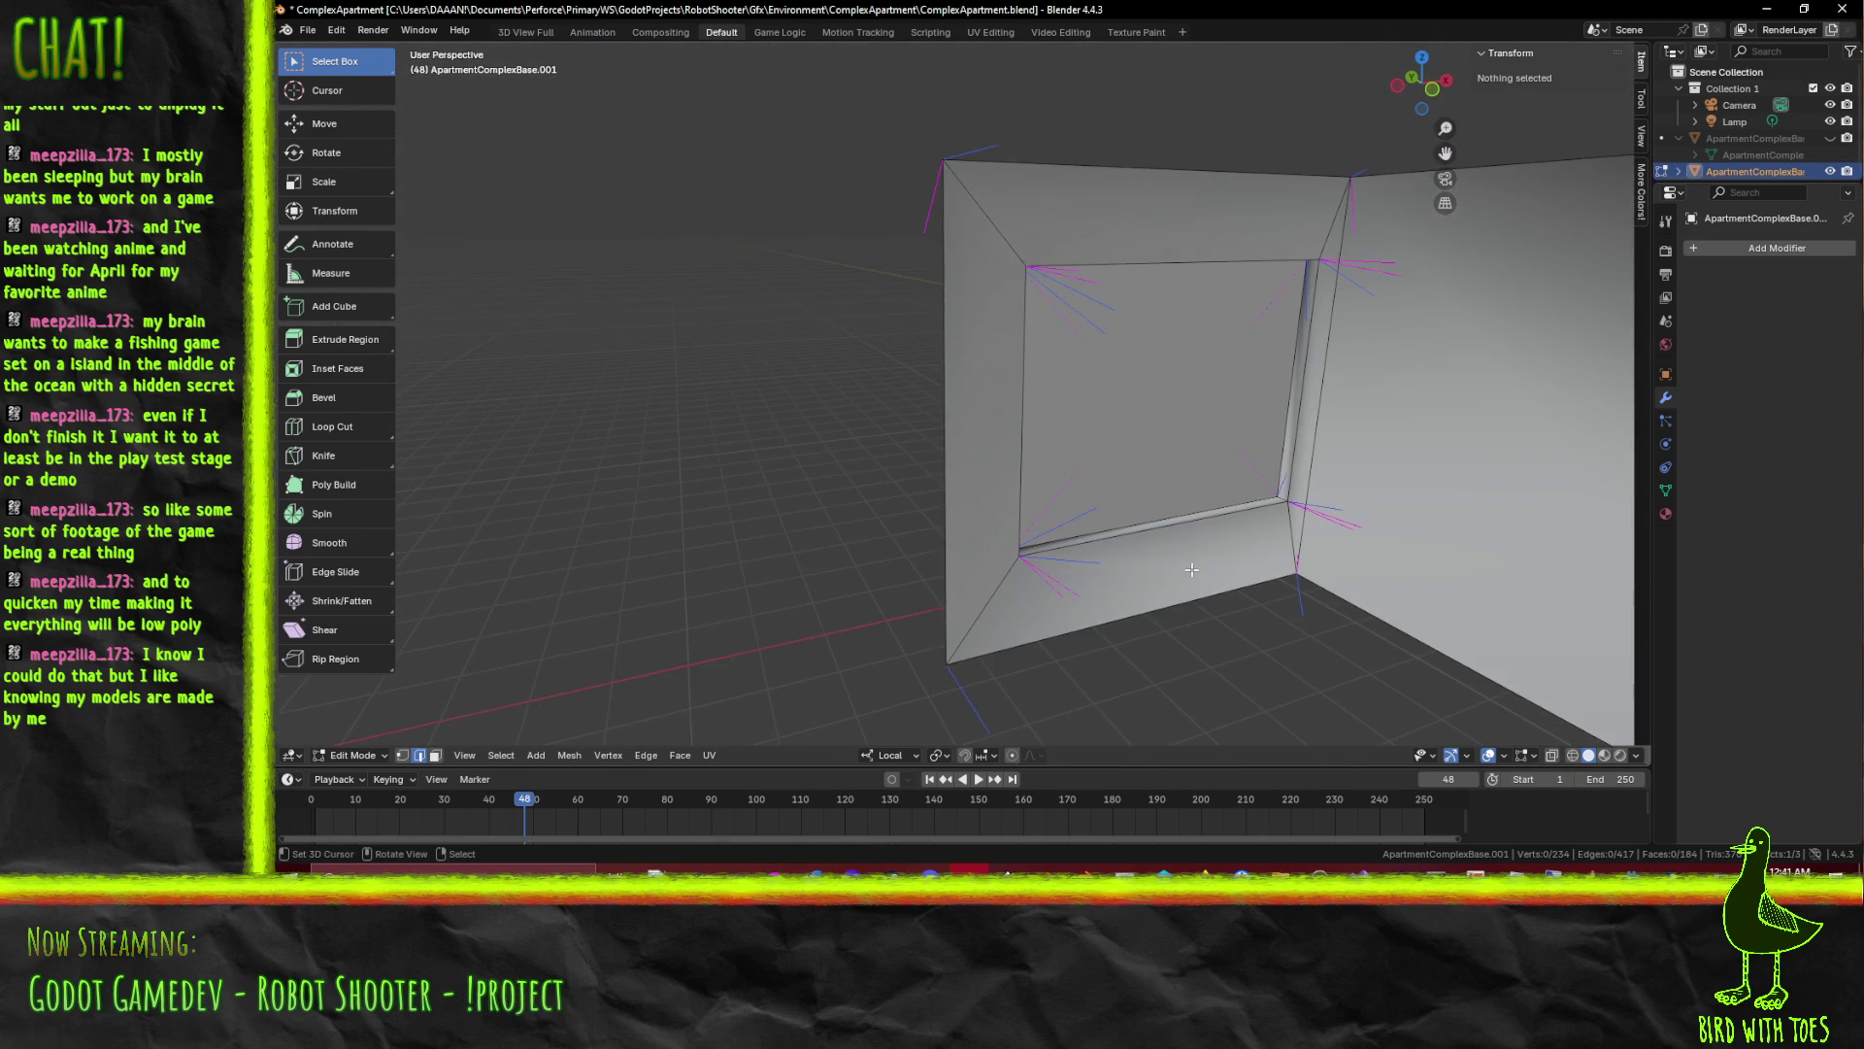
pyautogui.scroll(-3)
pyautogui.moveTo(1309, 541); pyautogui.dragTo(1370, 541)
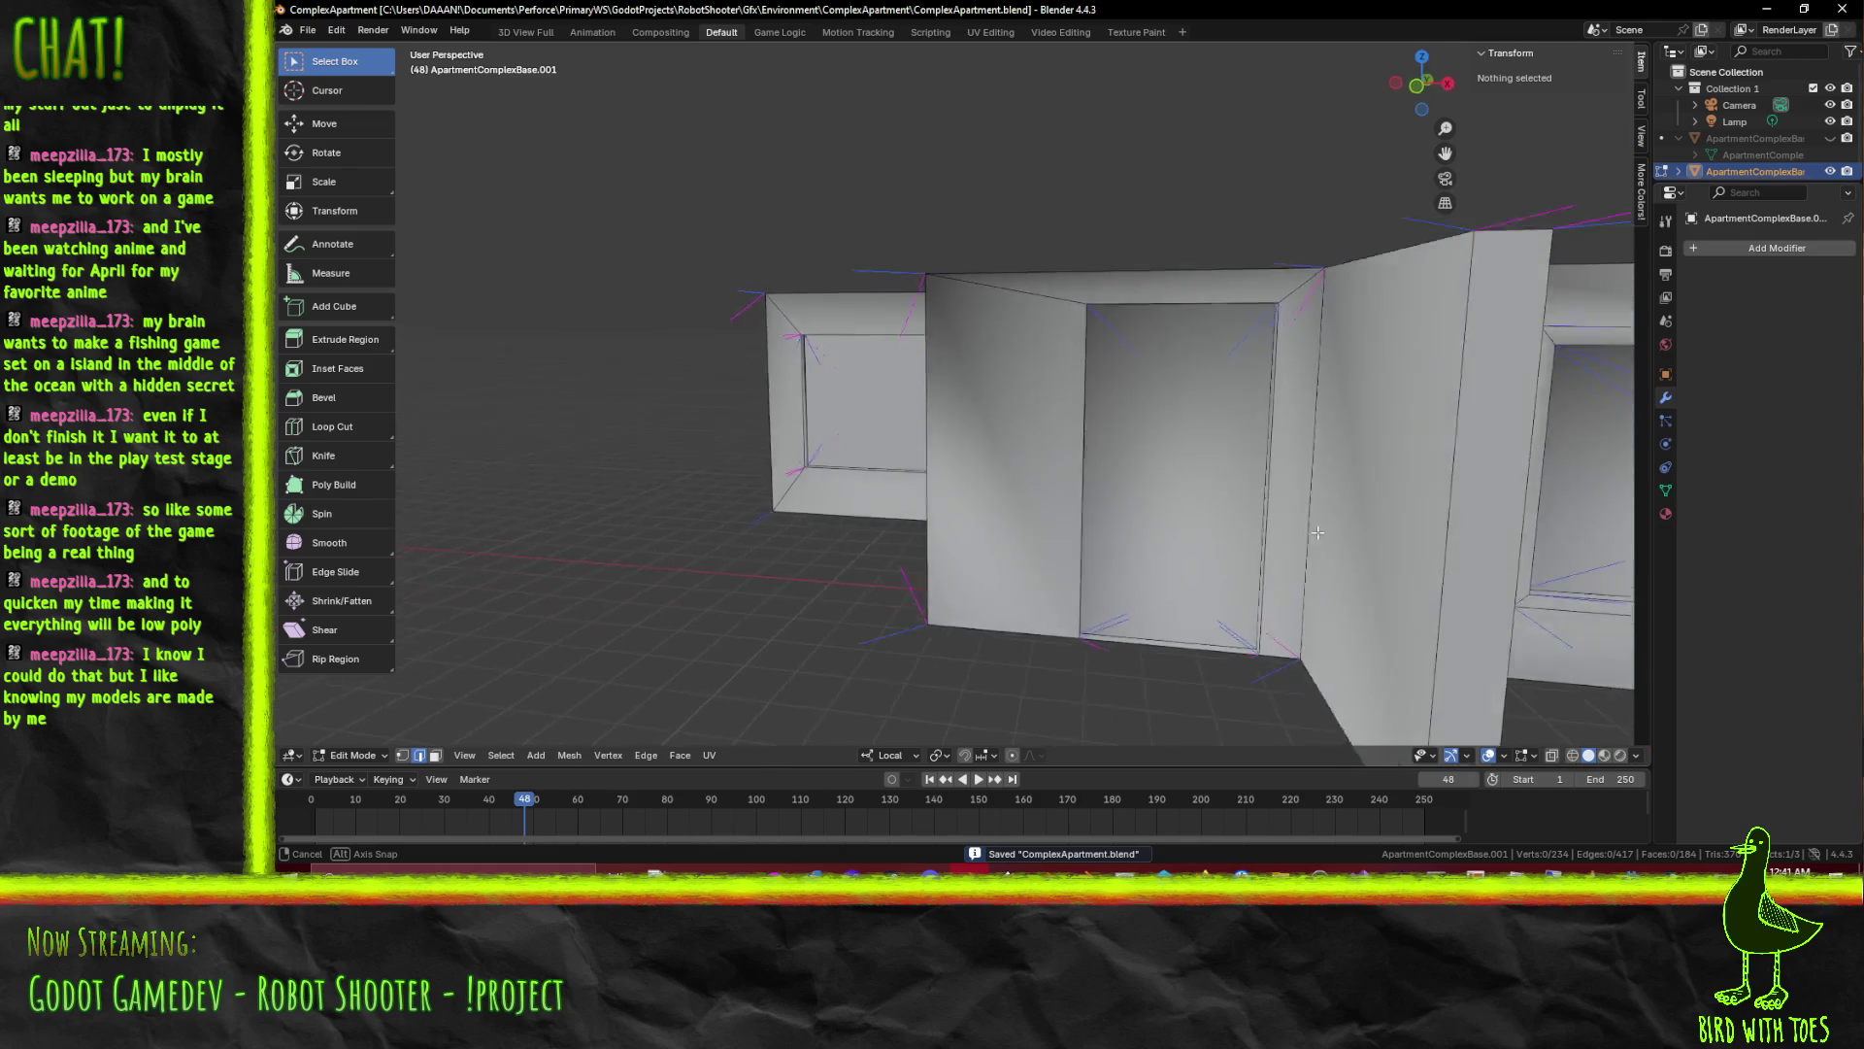
pyautogui.moveTo(1371, 540); pyautogui.dragTo(1343, 548)
pyautogui.press('Tab')
pyautogui.scroll(-3)
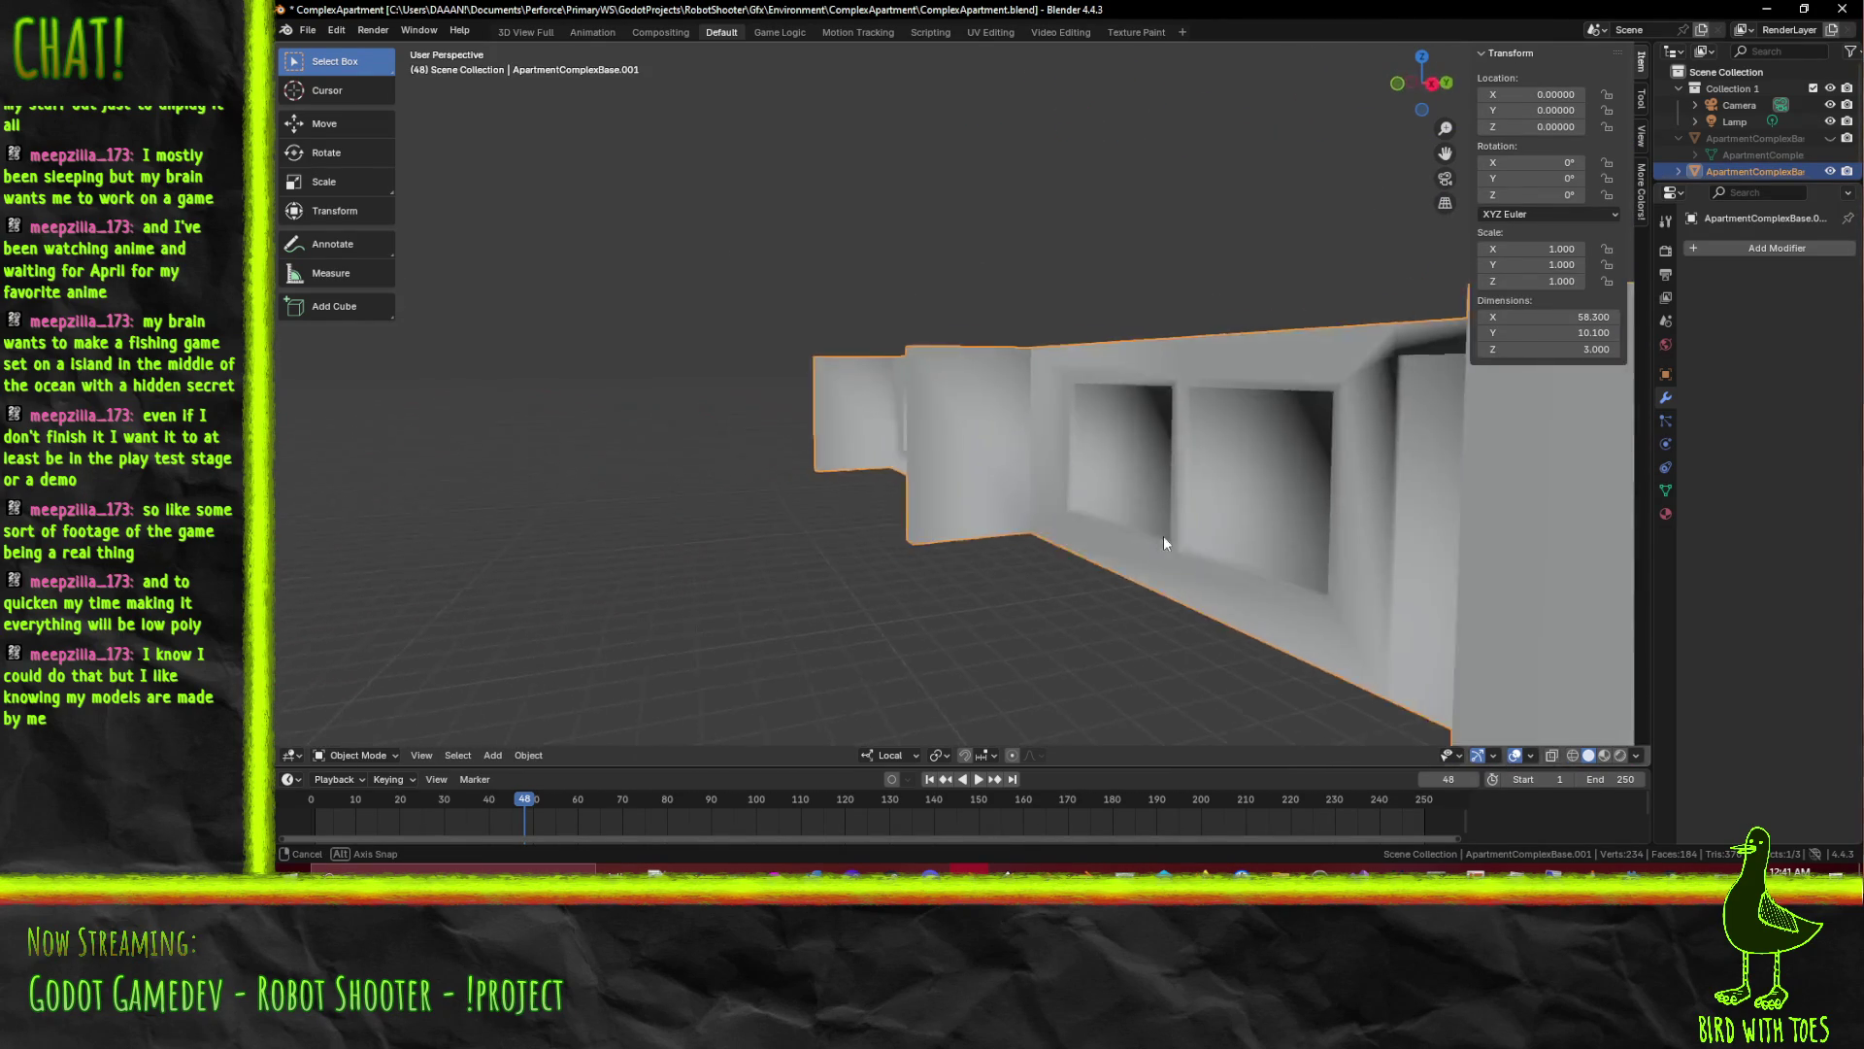
pyautogui.moveTo(1343, 550); pyautogui.dragTo(988, 378)
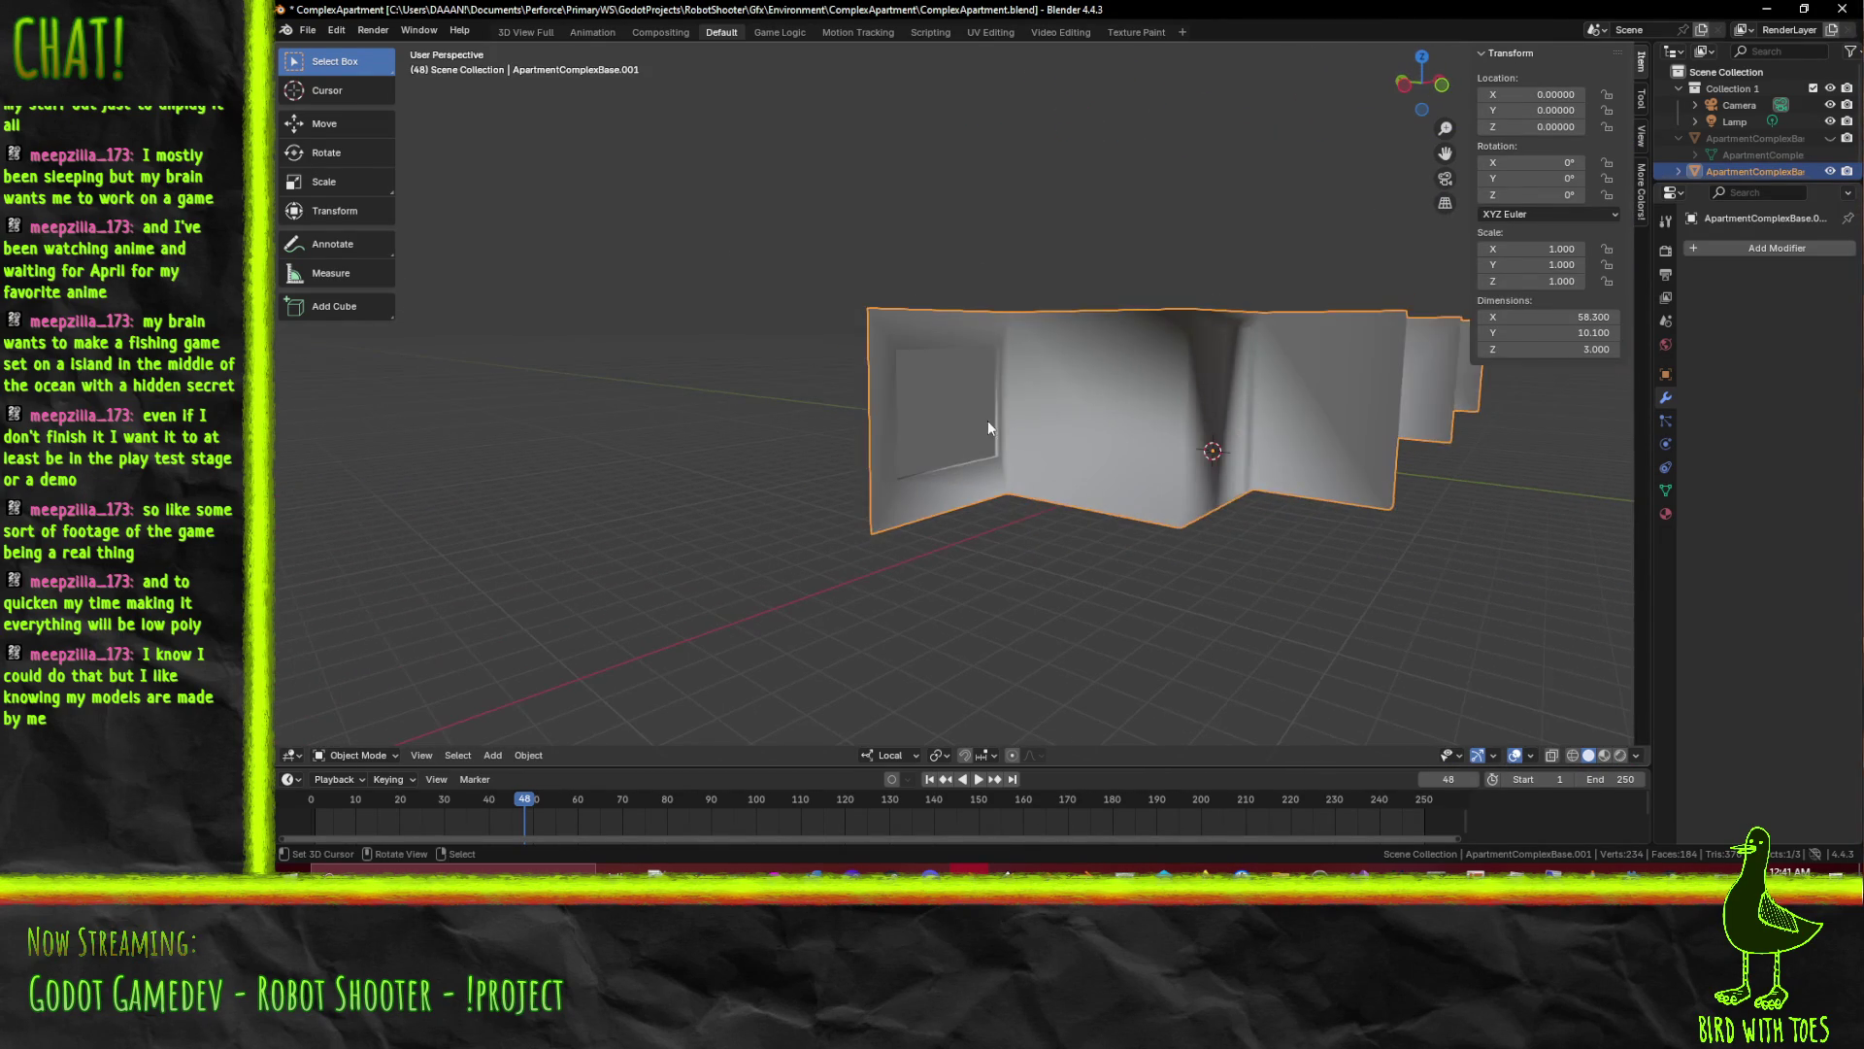
pyautogui.press('Tab')
pyautogui.scroll(3)
pyautogui.scroll(3)
pyautogui.moveTo(1135, 535); pyautogui.dragTo(954, 567)
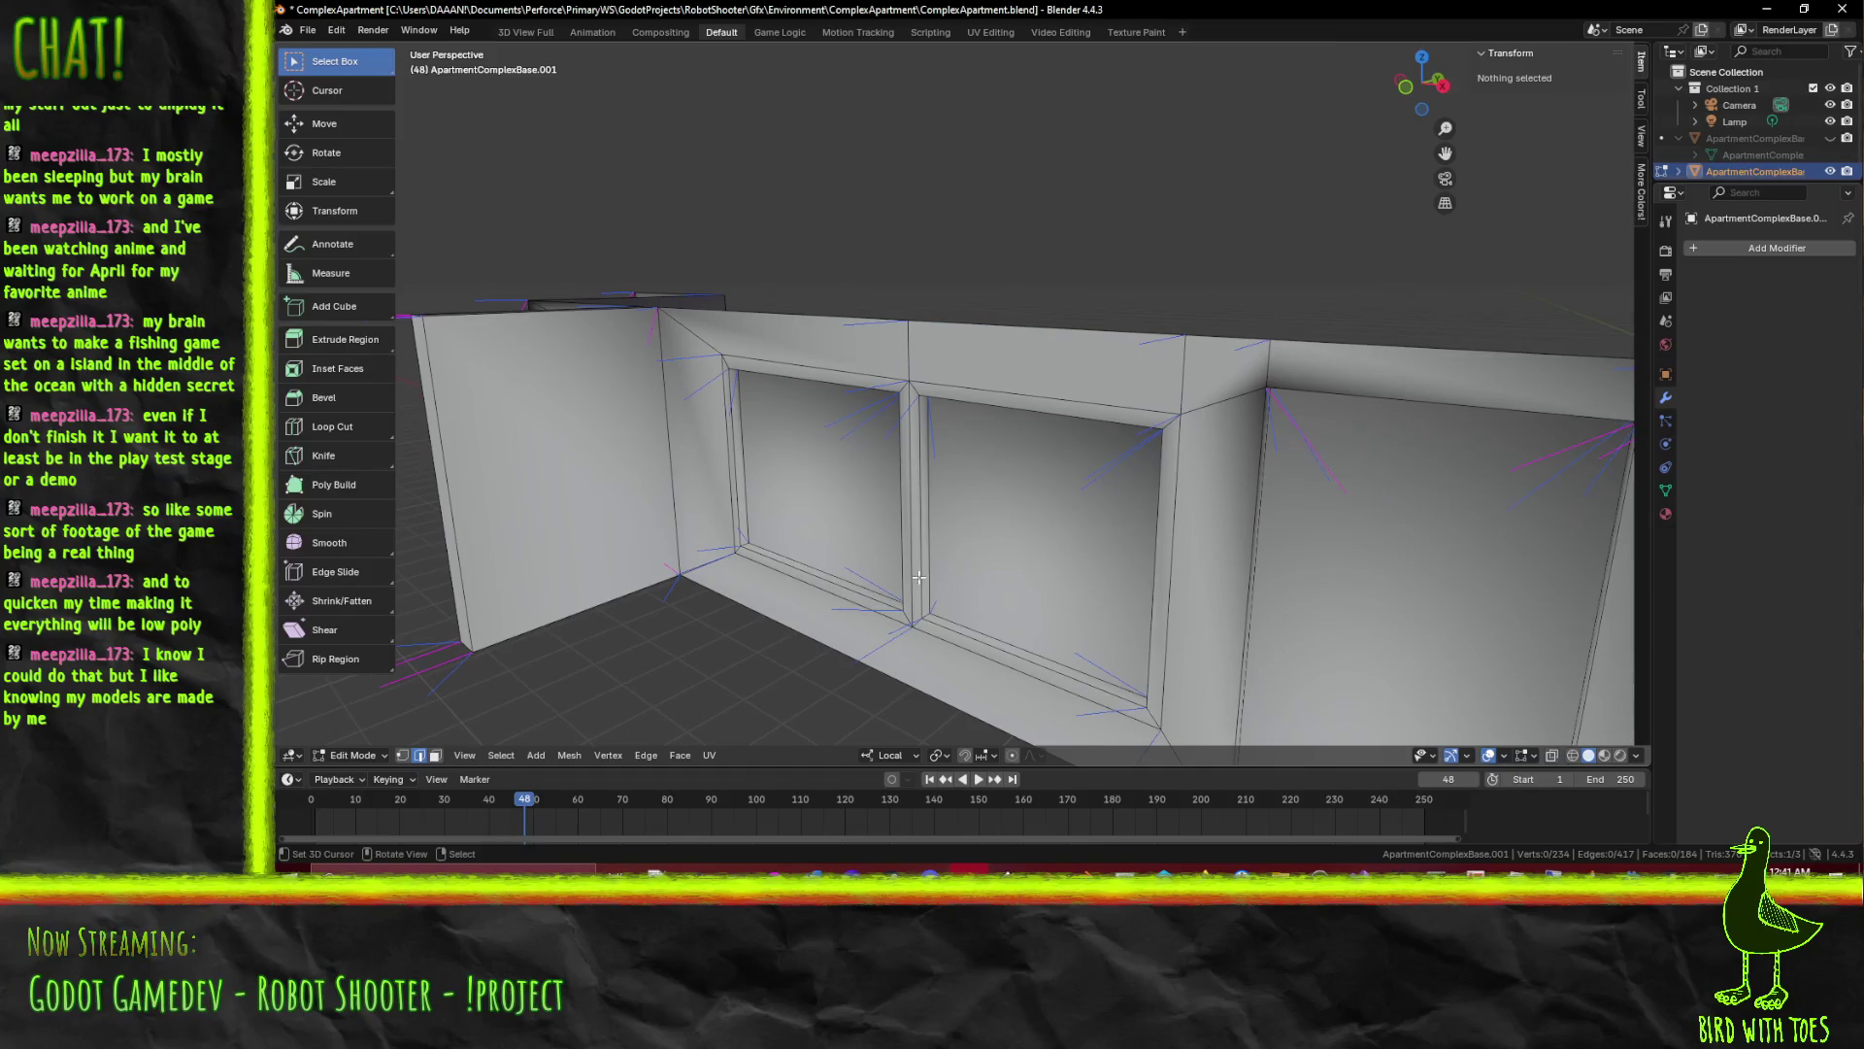
pyautogui.scroll(3)
pyautogui.scroll(3)
pyautogui.scroll(3)
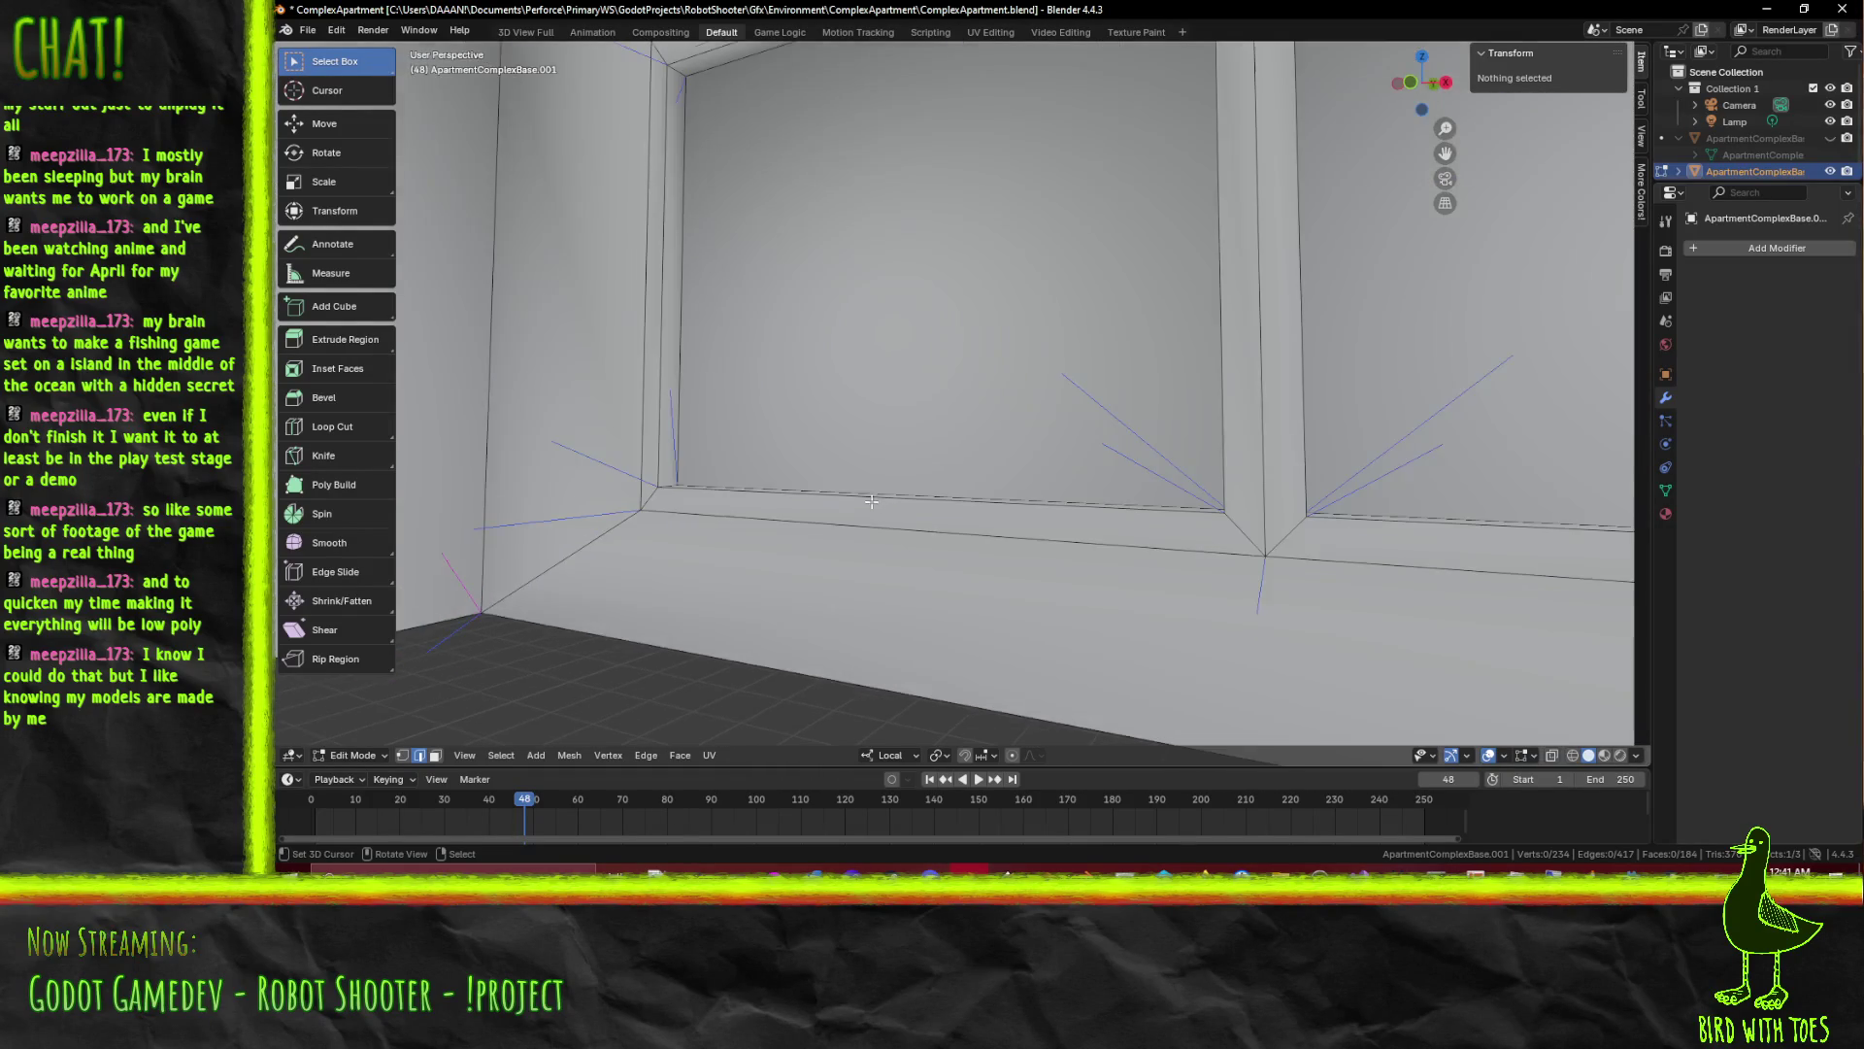
pyautogui.scroll(3)
pyautogui.moveTo(808, 530); pyautogui.dragTo(874, 533)
# Select the left window's inner face and give it flat split normals via F3
pyautogui.click(666, 554)
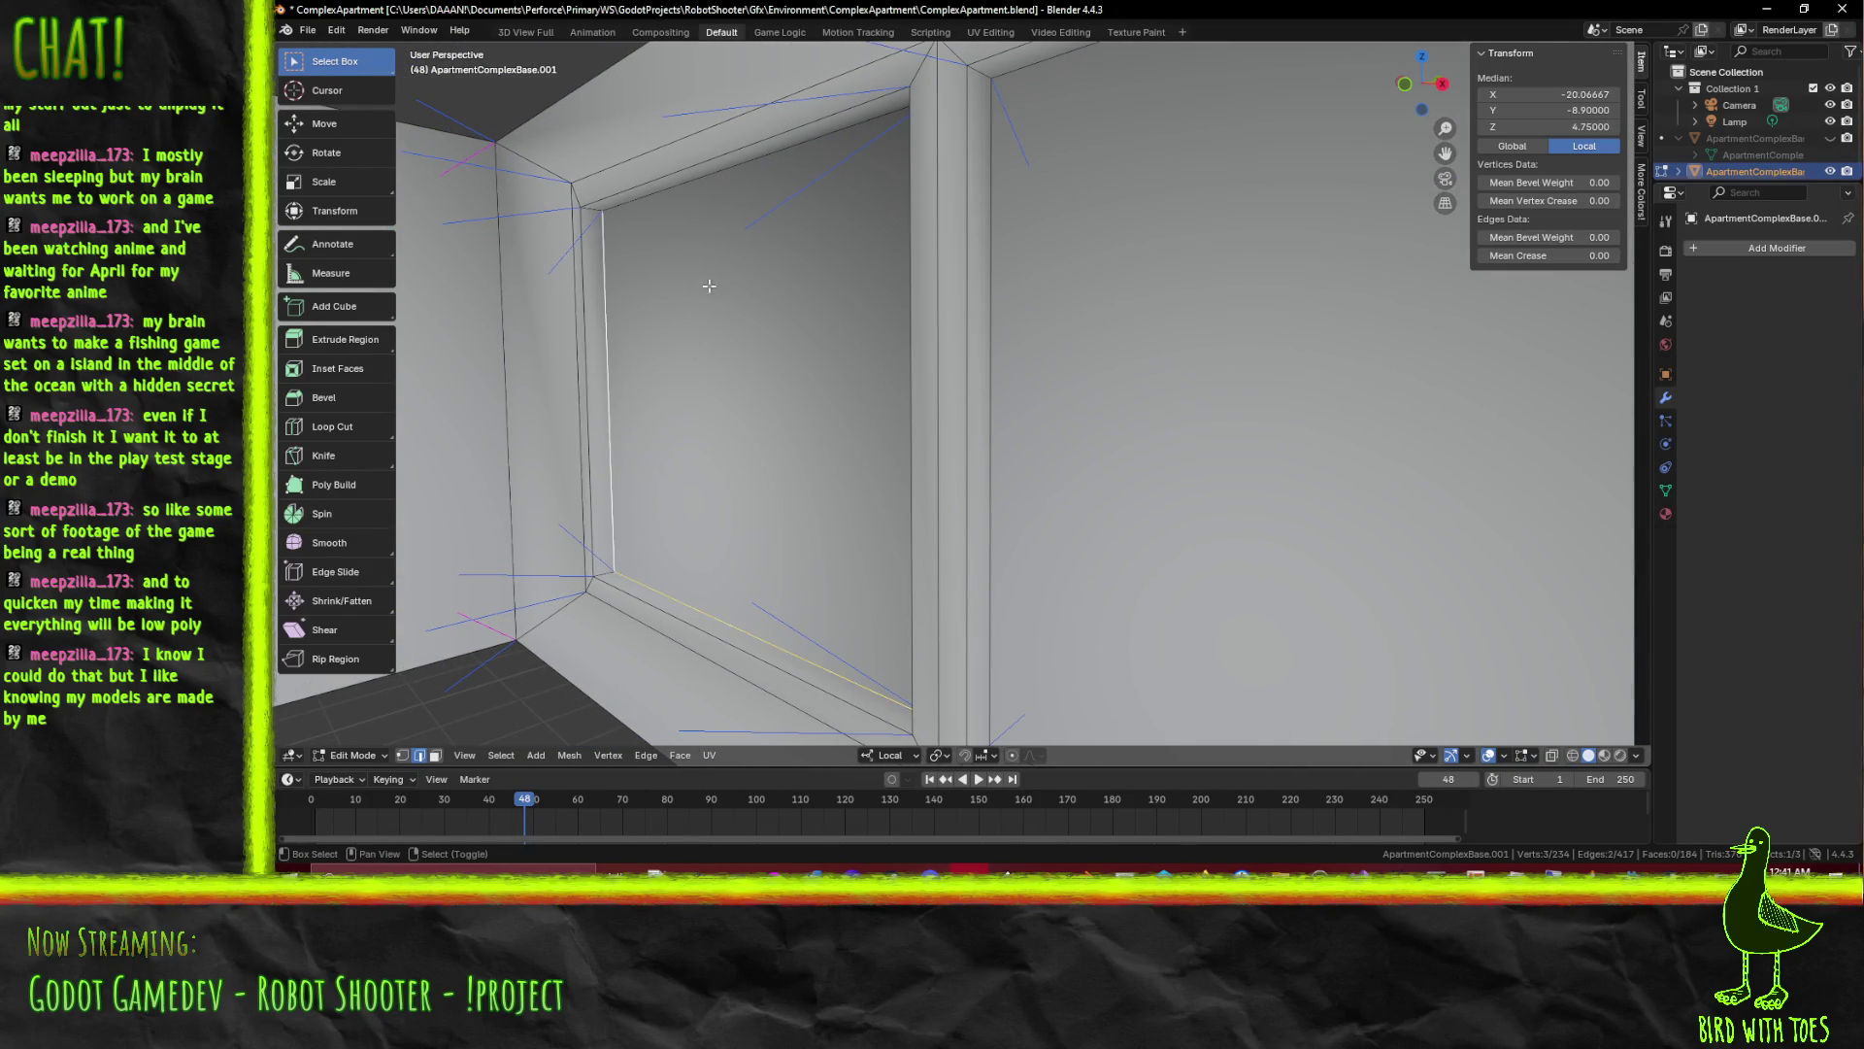
pyautogui.scroll(-3)
pyautogui.moveTo(678, 217); pyautogui.dragTo(1030, 372)
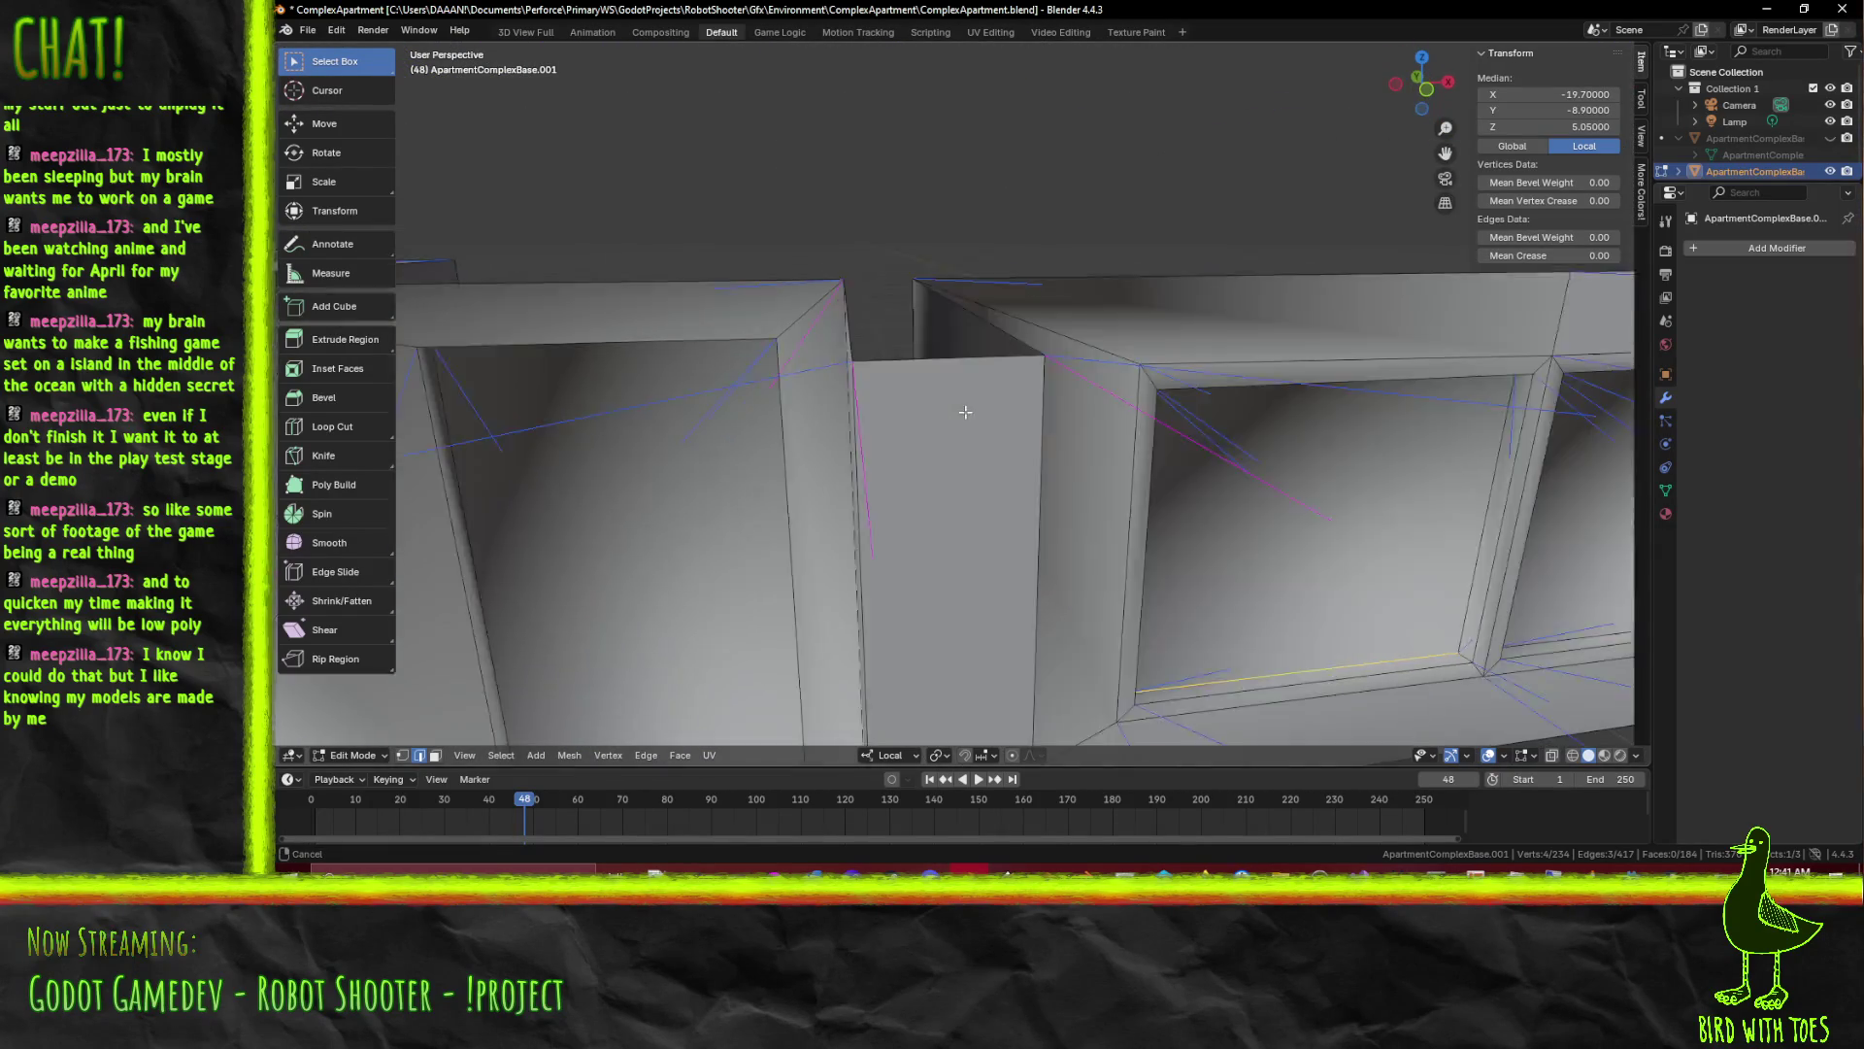
pyautogui.click(960, 385)
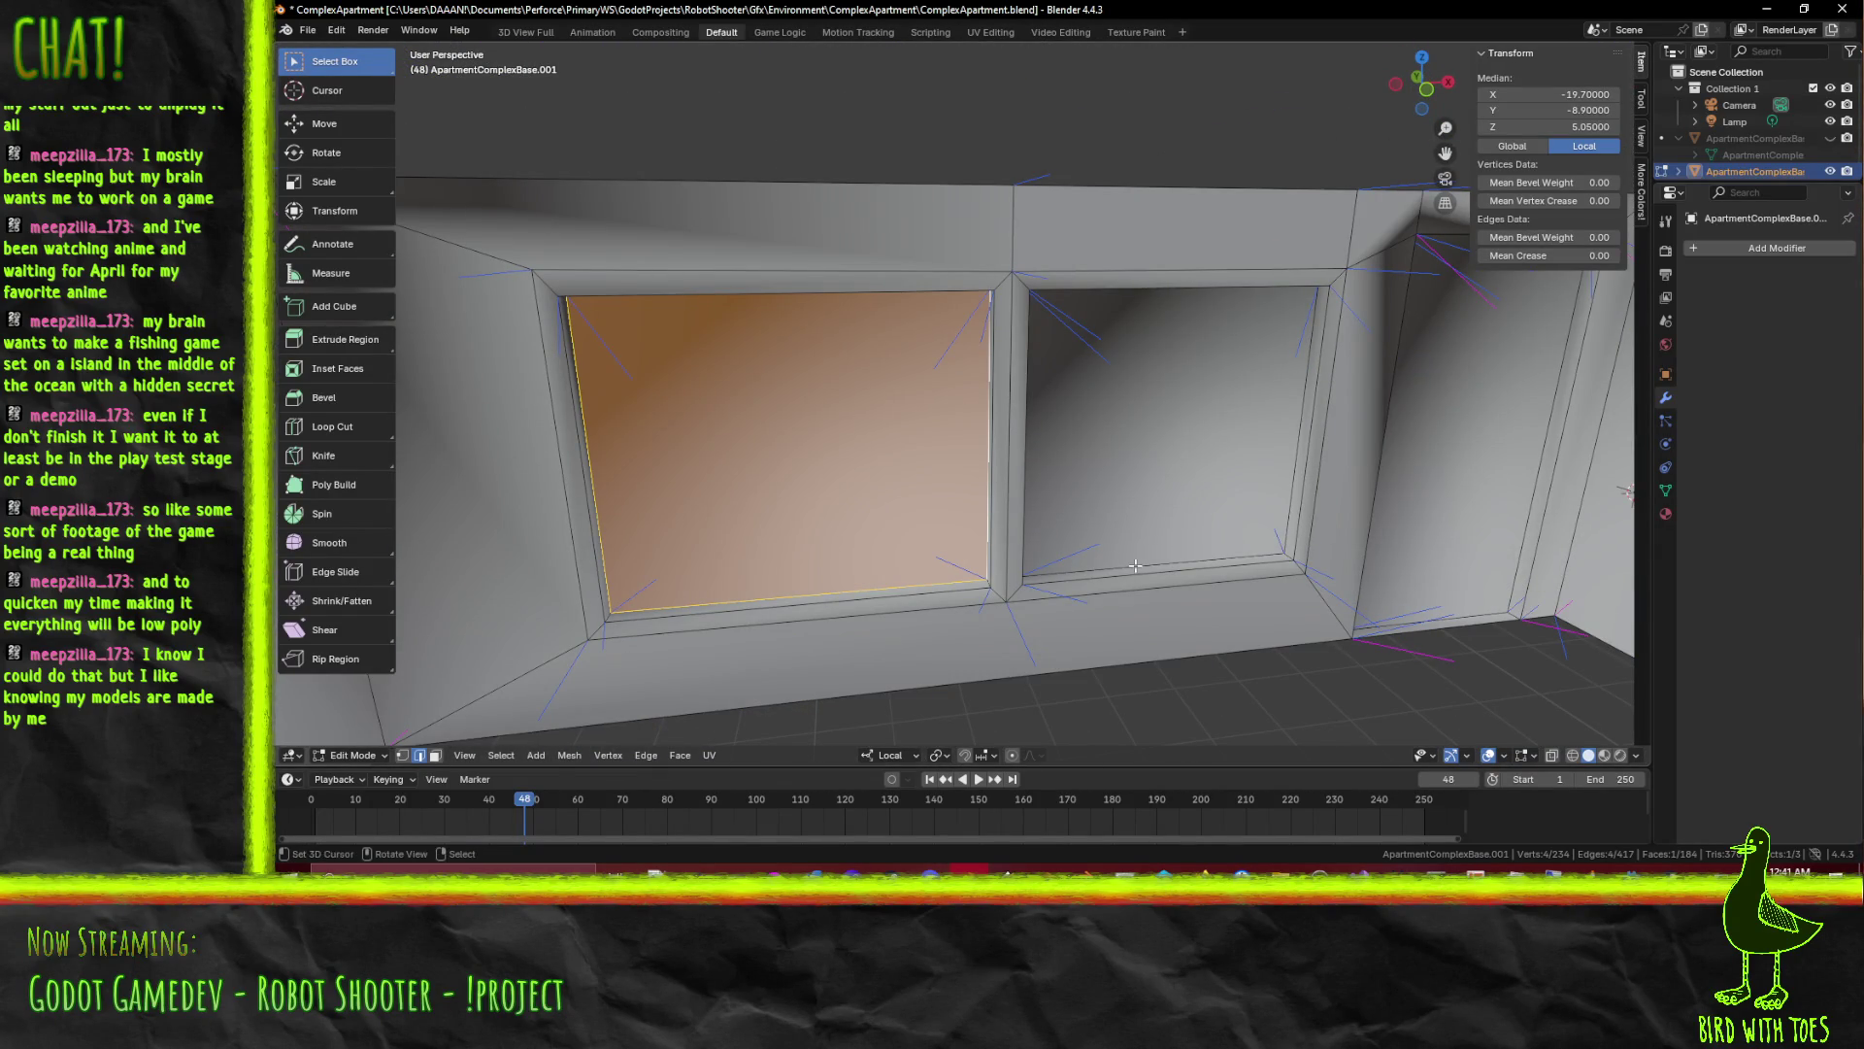
pyautogui.press('F3')
pyautogui.click(1264, 594)
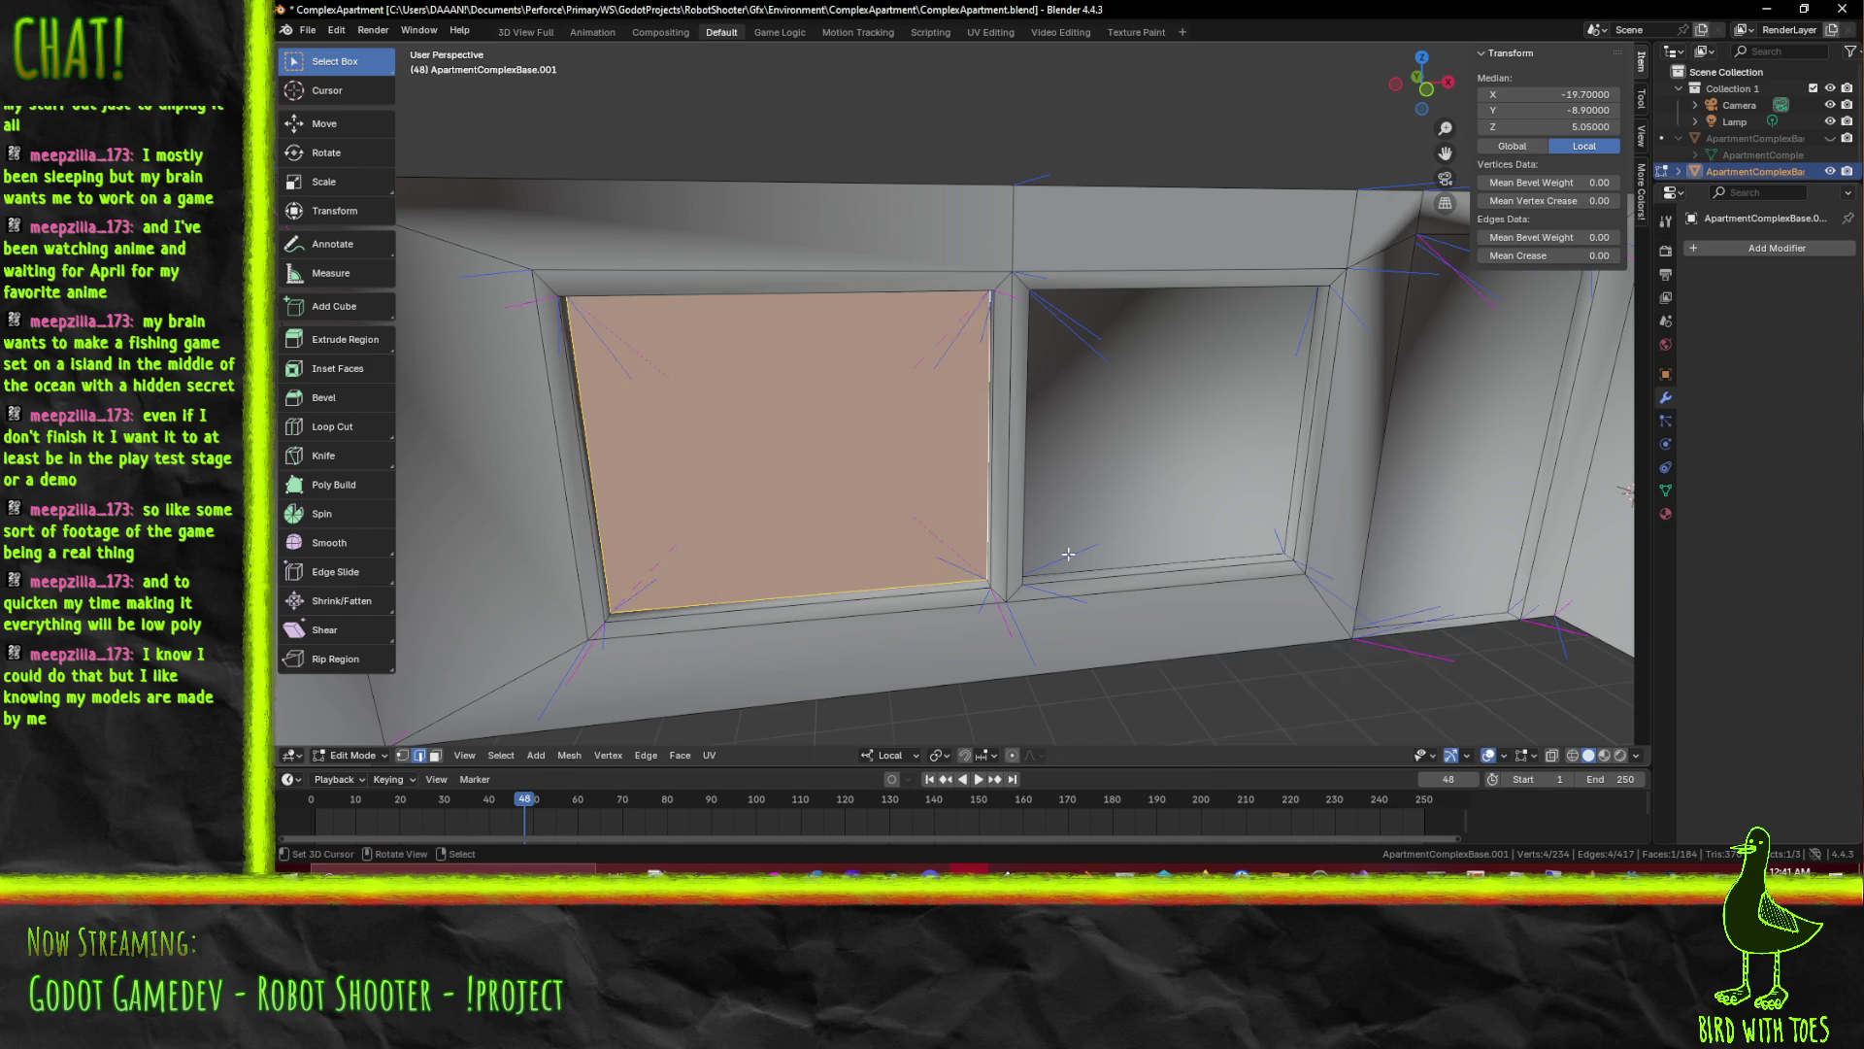
# Inspect further window faces from several angles, opening and cancelling the F3 search
pyautogui.moveTo(1261, 305); pyautogui.dragTo(1103, 163)
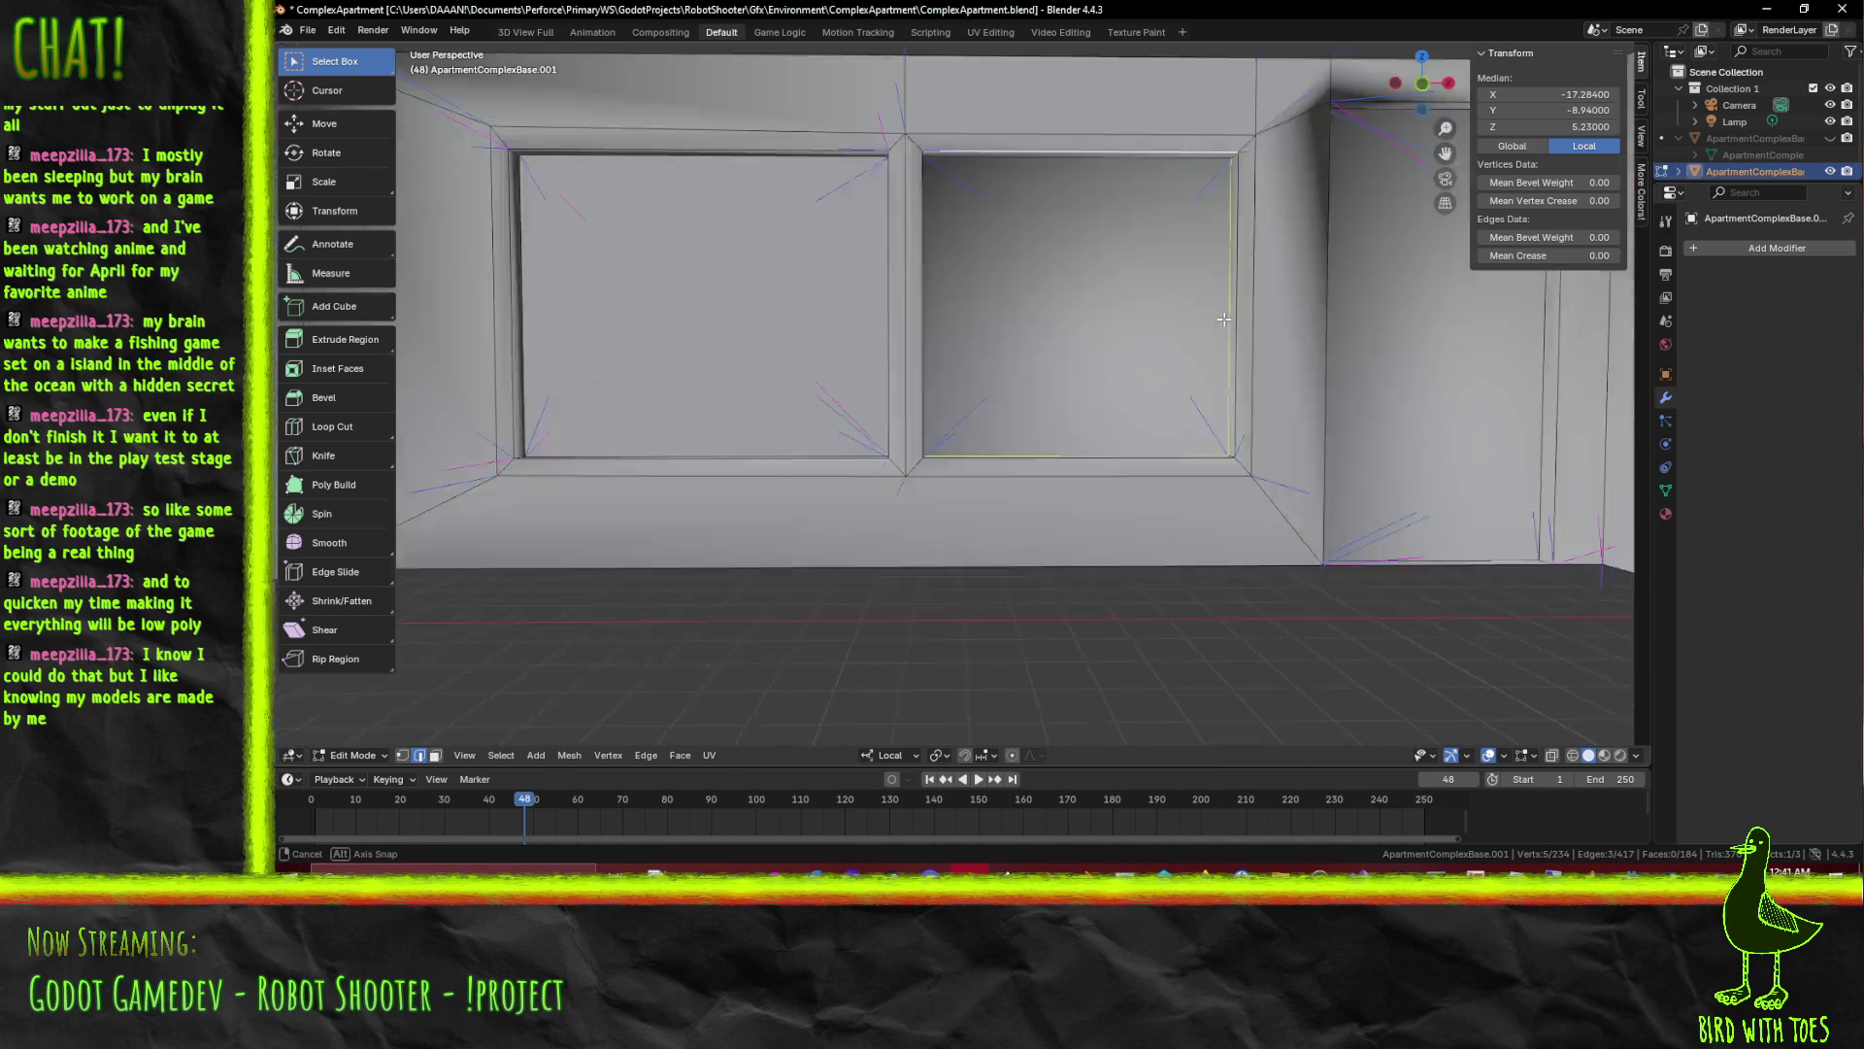
pyautogui.moveTo(914, 215); pyautogui.dragTo(816, 320)
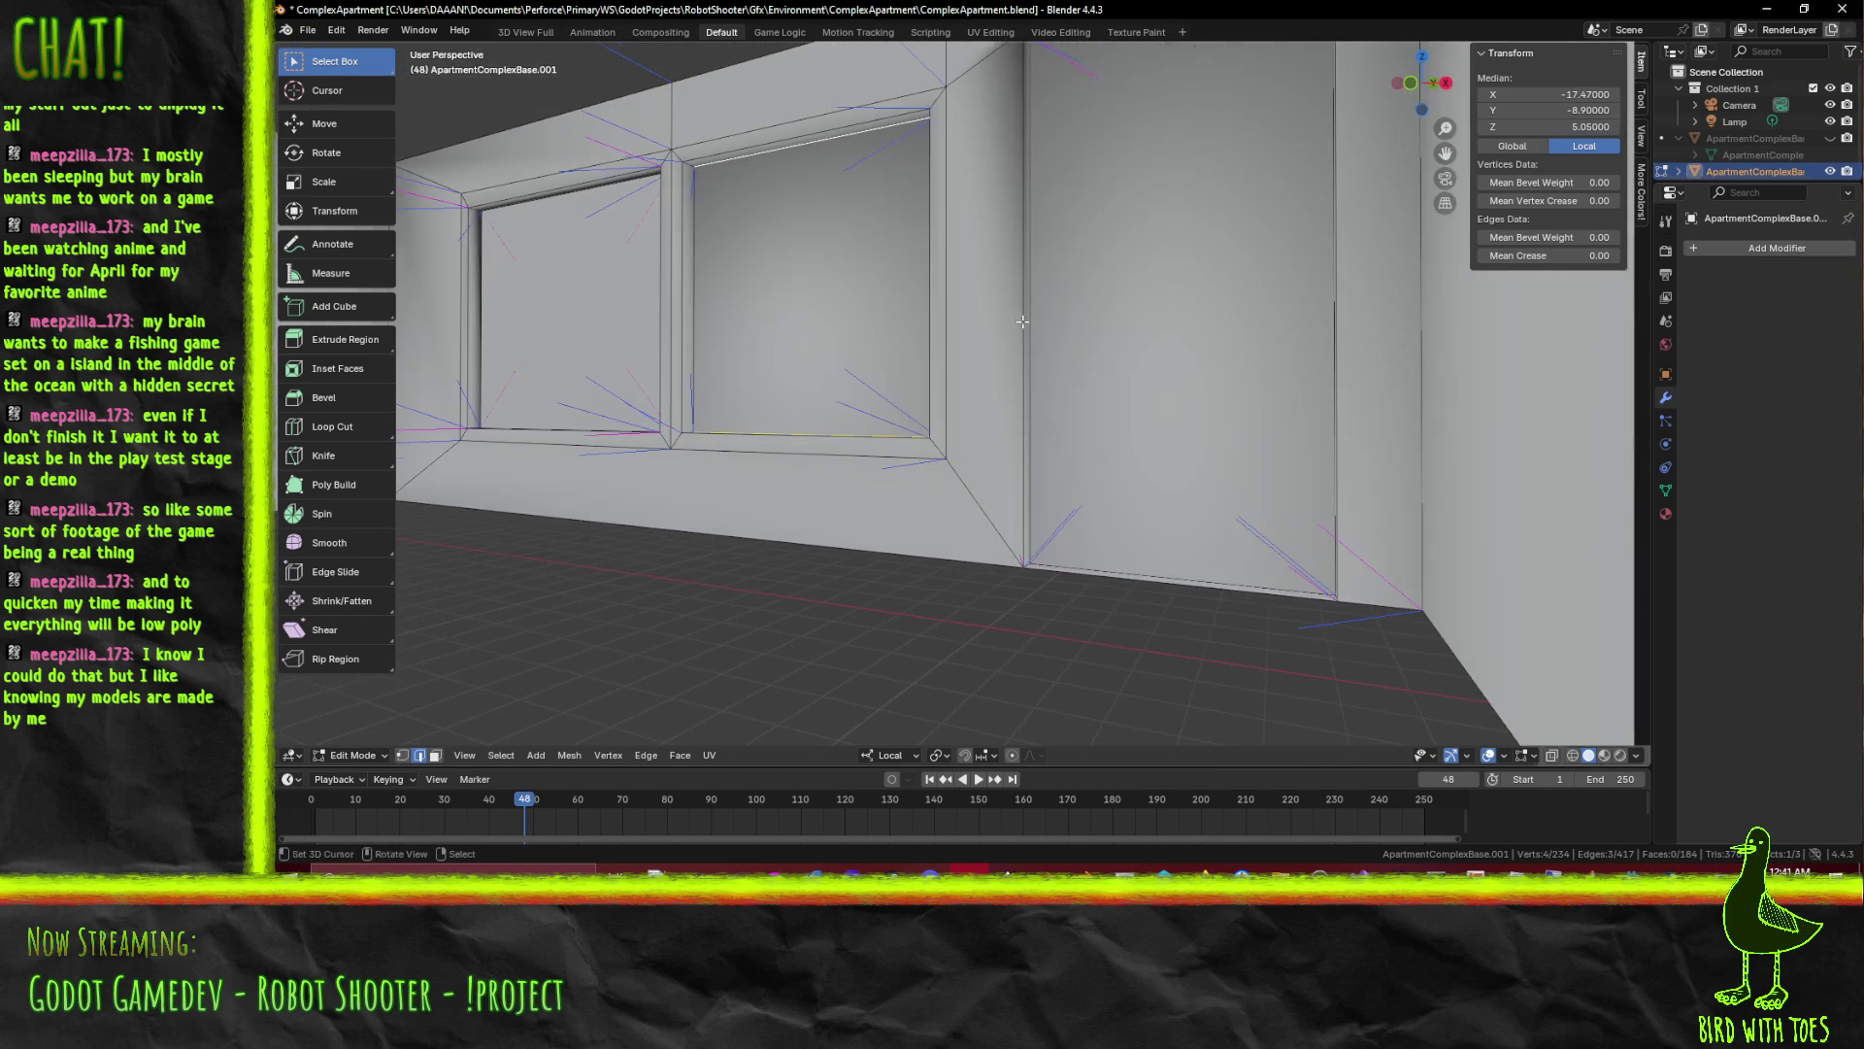
pyautogui.click(817, 335)
pyautogui.press('F3')
pyautogui.moveTo(876, 431); pyautogui.dragTo(1060, 633)
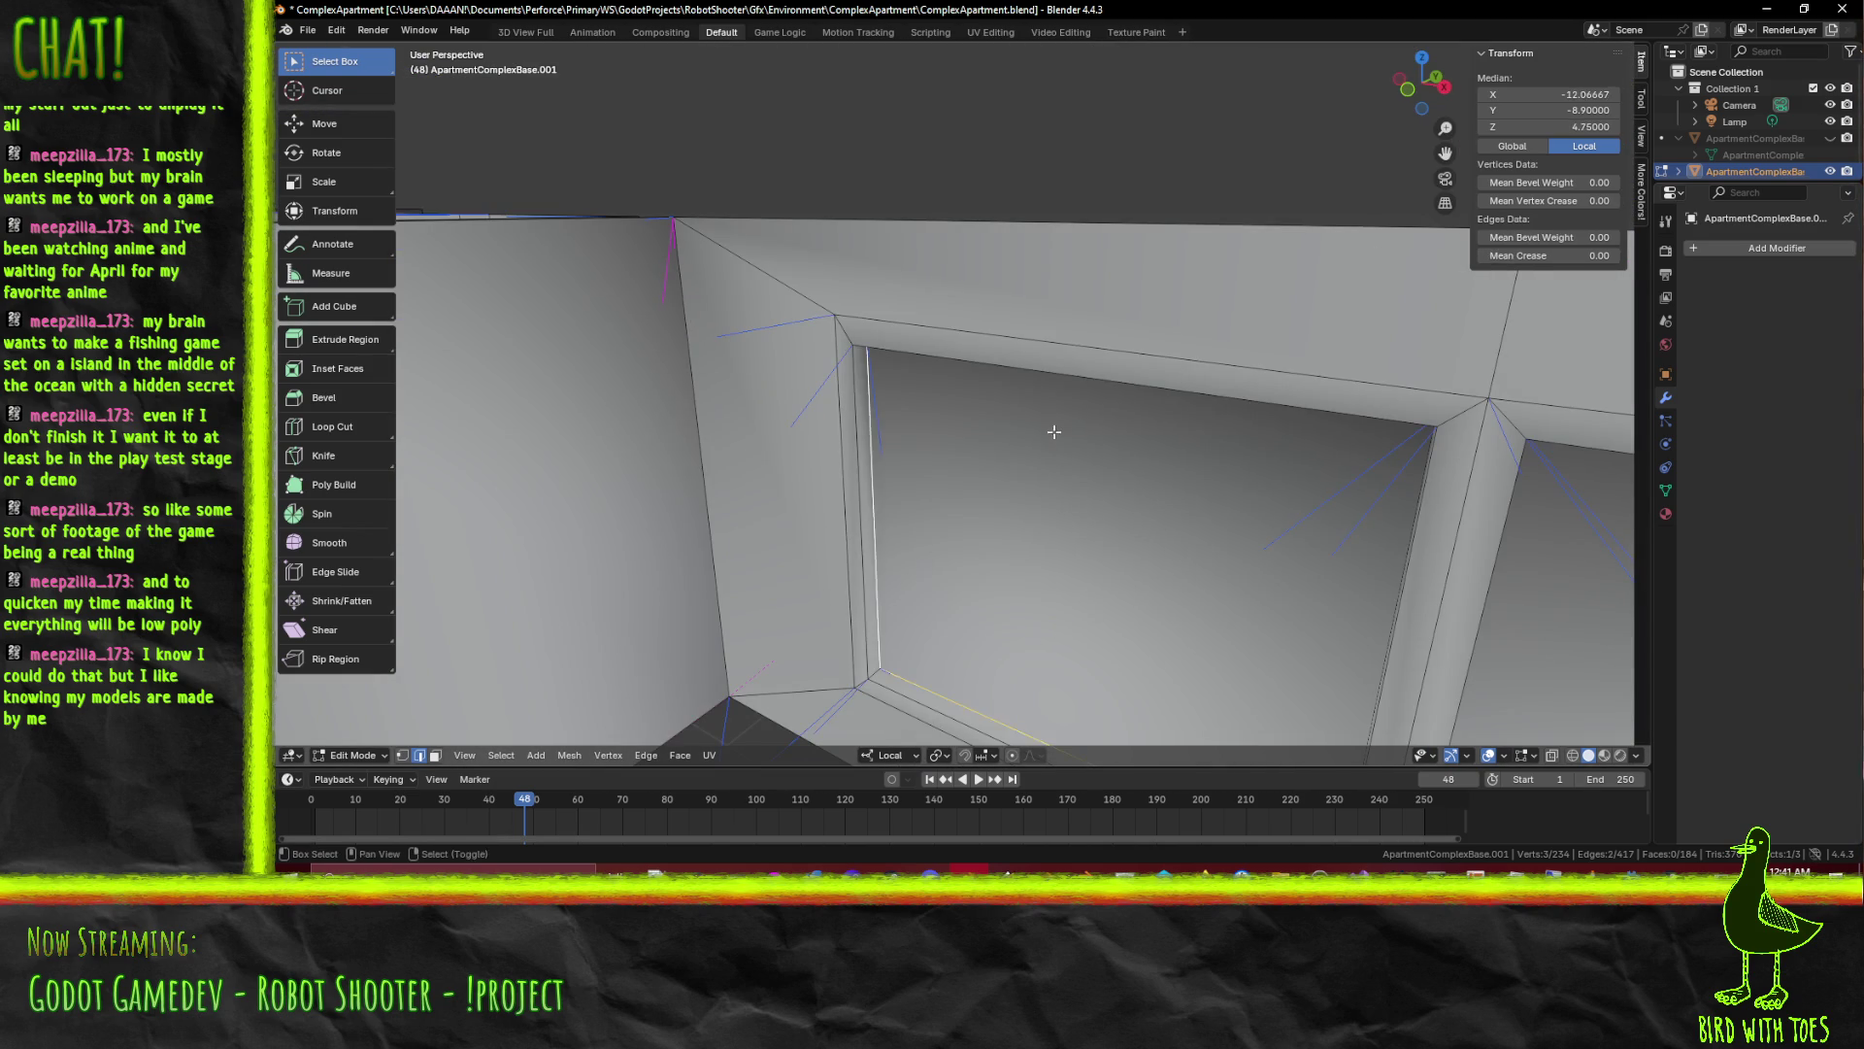
pyautogui.moveTo(1144, 525); pyautogui.dragTo(1151, 488)
pyautogui.moveTo(1189, 399); pyautogui.dragTo(813, 298)
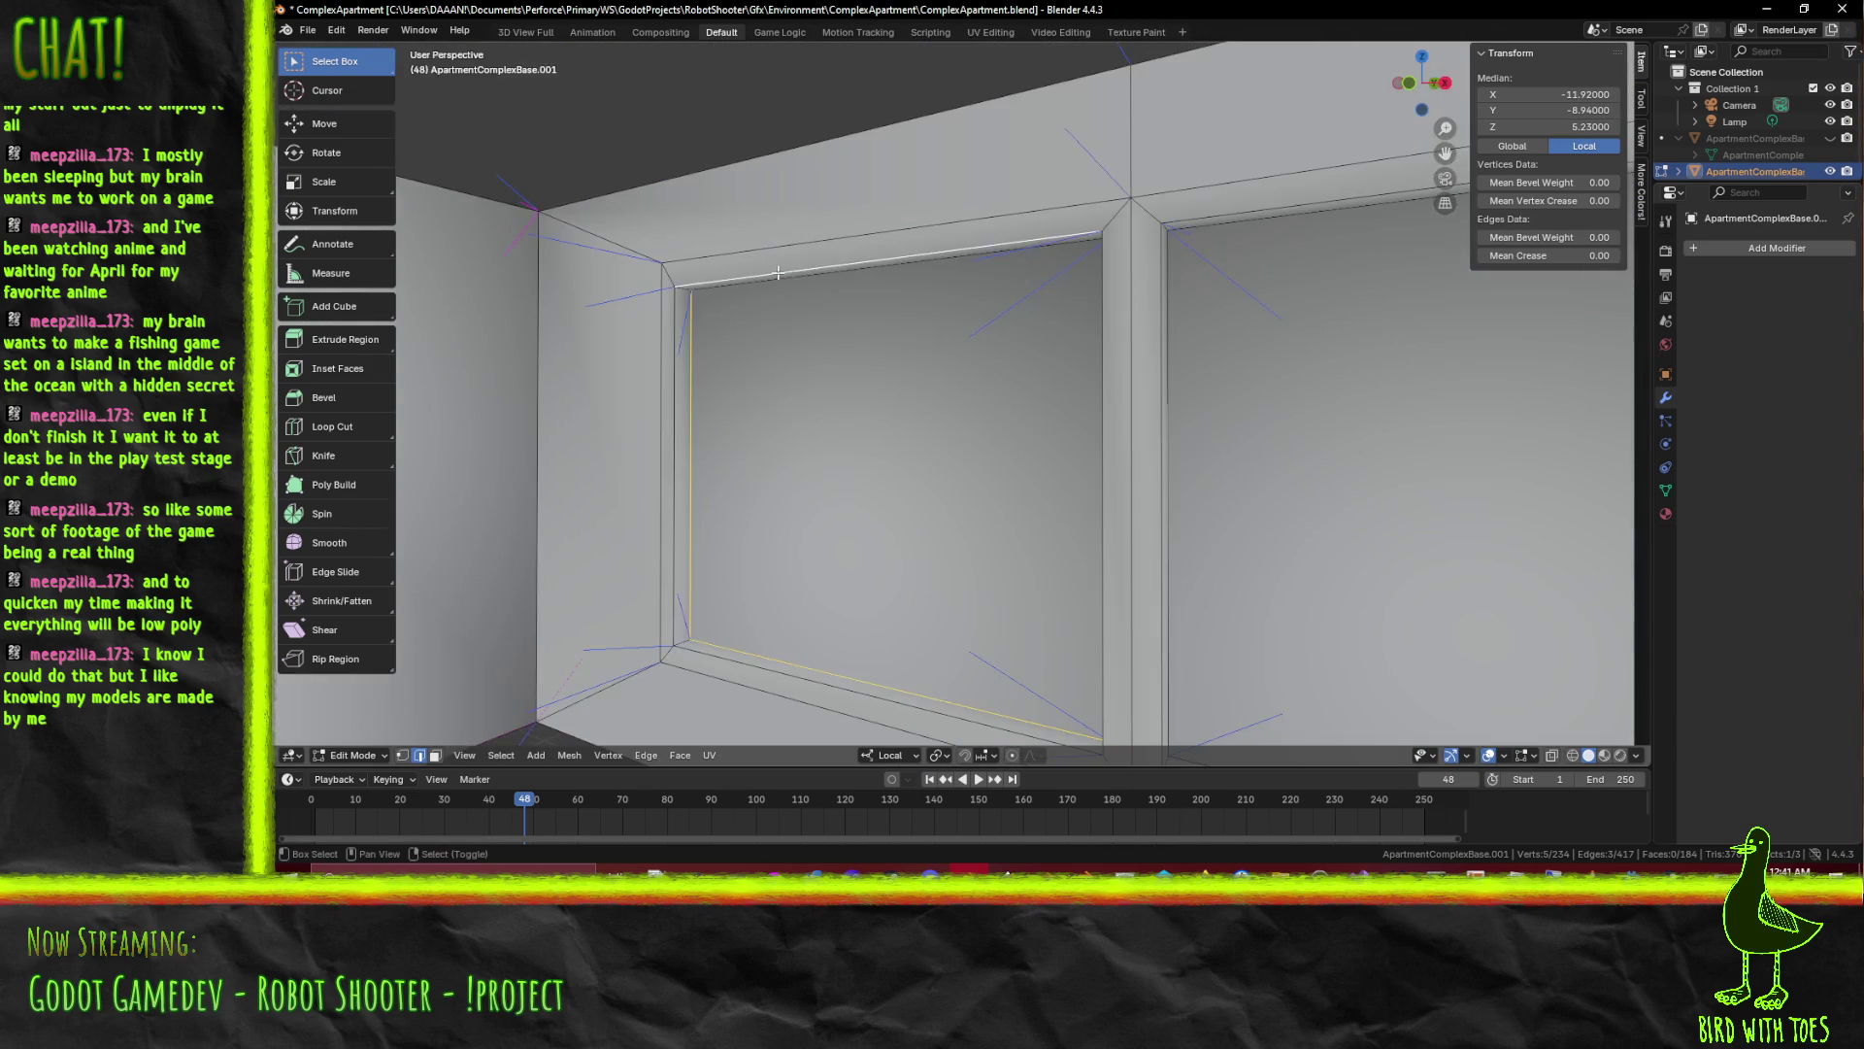
pyautogui.moveTo(908, 386); pyautogui.dragTo(1223, 479)
pyautogui.click(1341, 454)
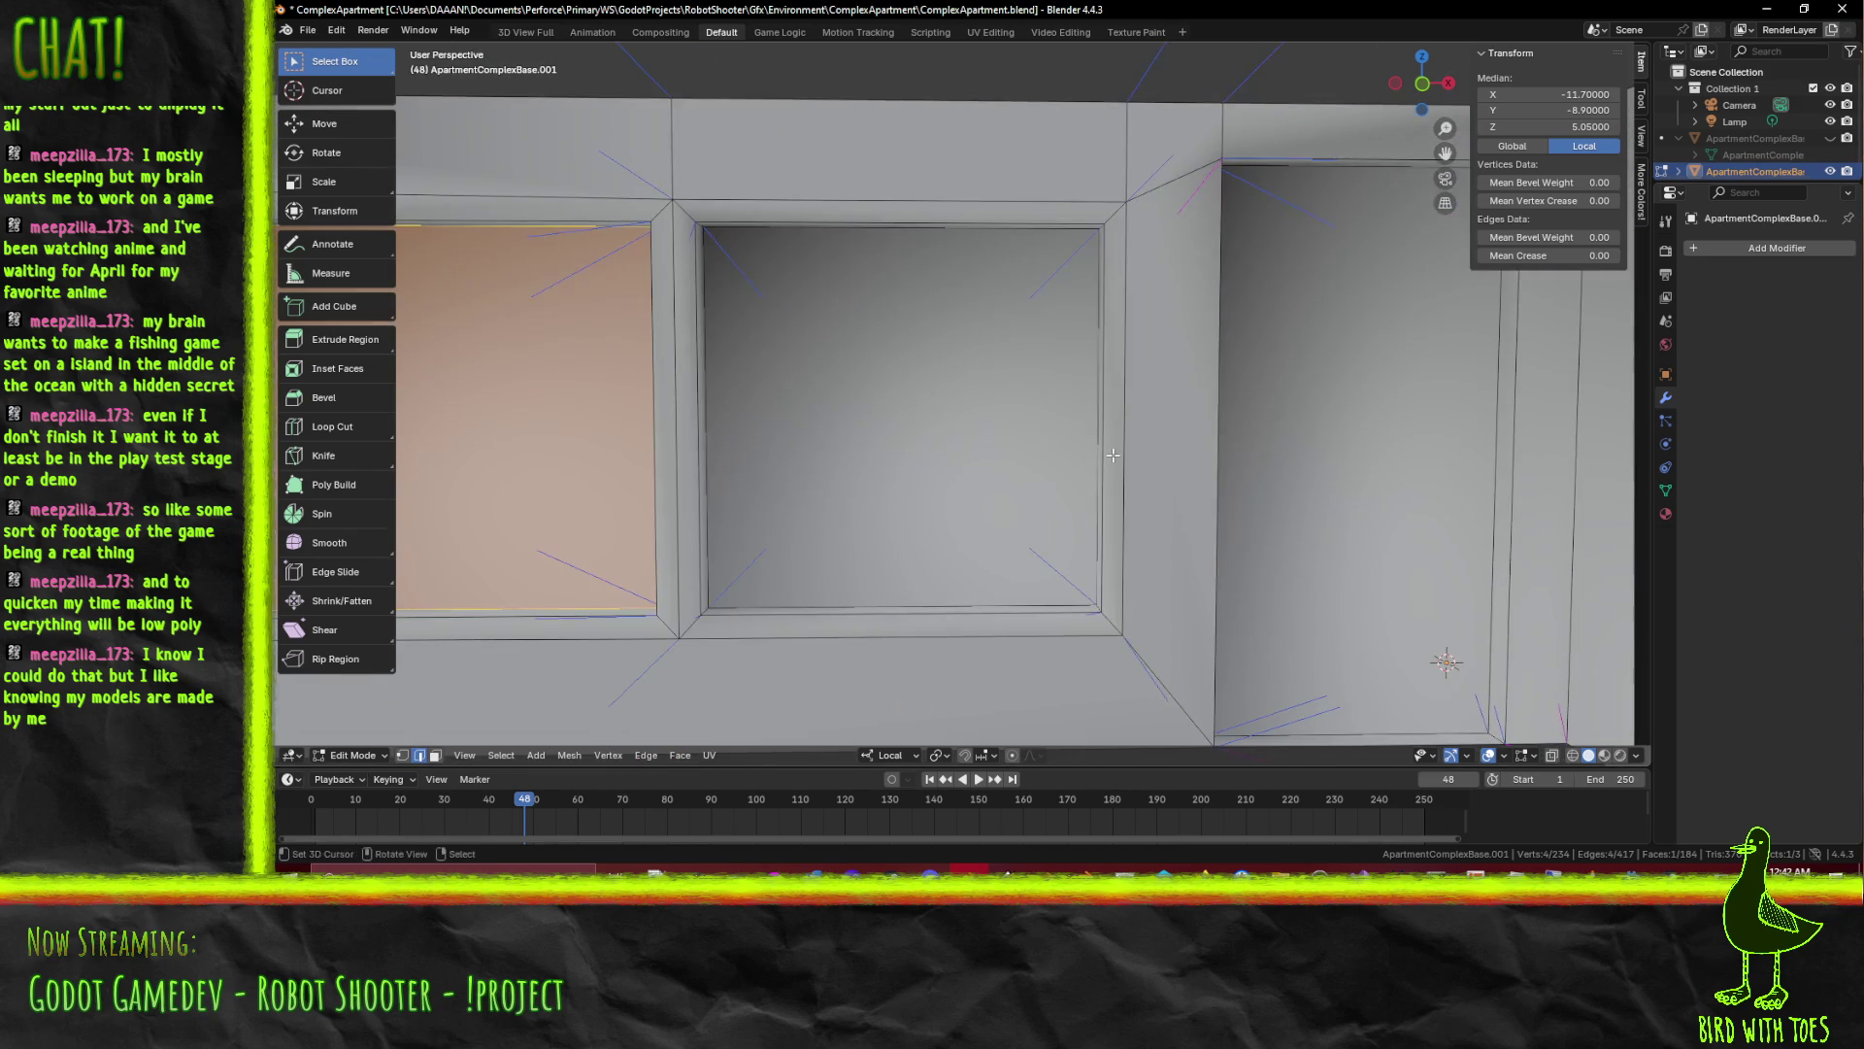
pyautogui.press('F3')
pyautogui.press('Escape')
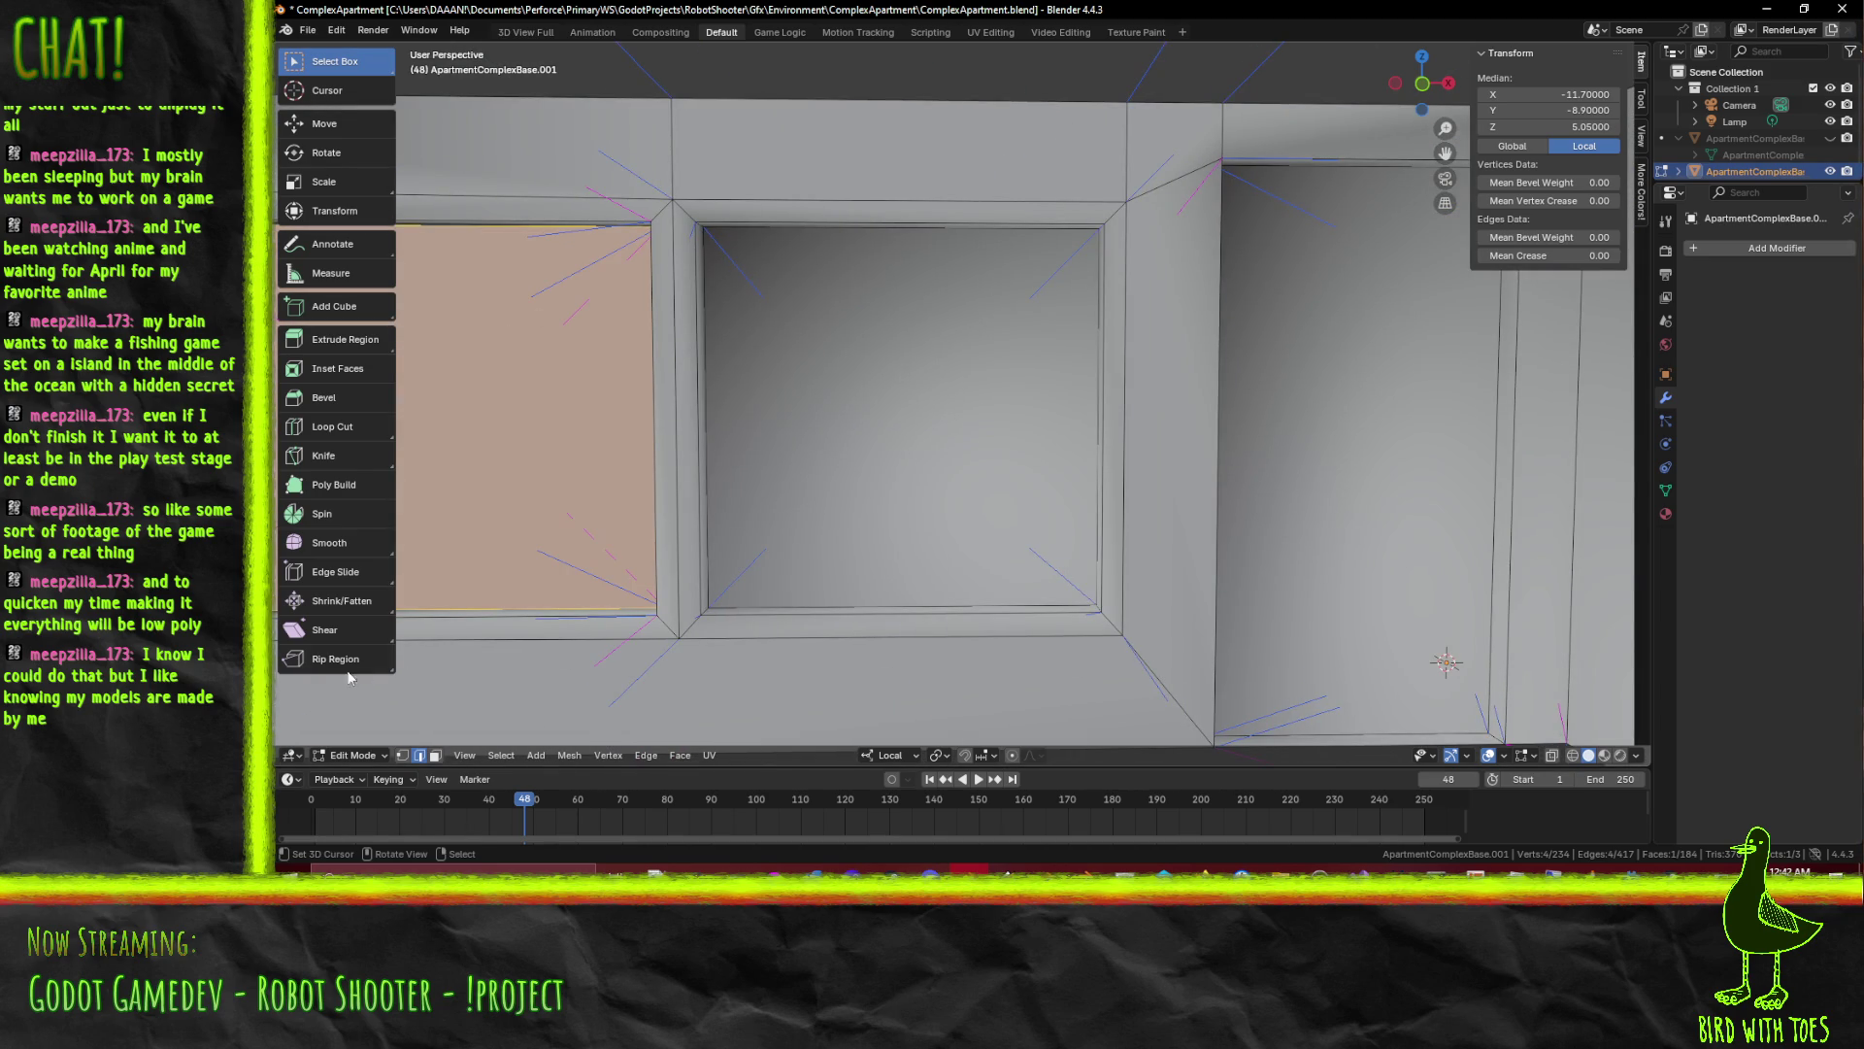
# Select window faces along the wall in turn, opening and cancelling the F3 search on each
pyautogui.click(999, 528)
pyautogui.press('F3')
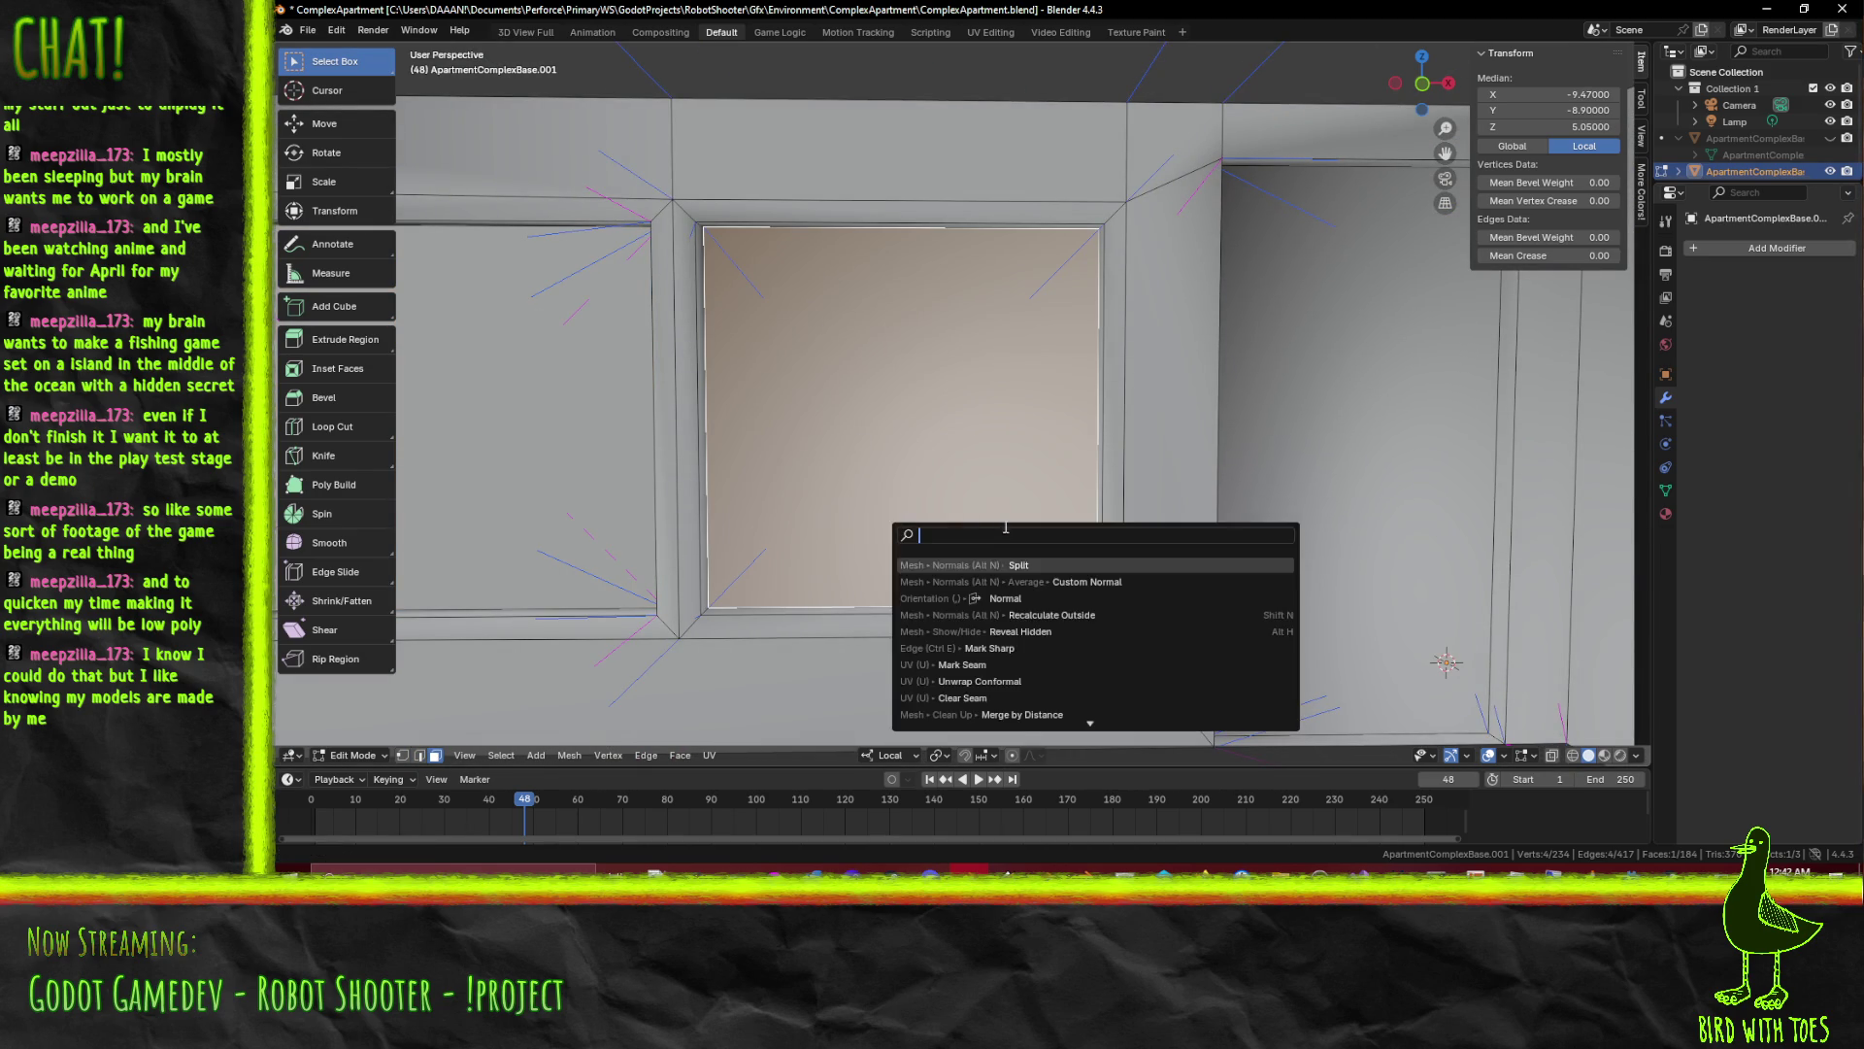
pyautogui.press('Escape')
pyautogui.moveTo(994, 565); pyautogui.dragTo(903, 426)
pyautogui.click(903, 425)
pyautogui.press('F3')
pyautogui.press('Escape')
pyautogui.click(1179, 385)
pyautogui.press('F3')
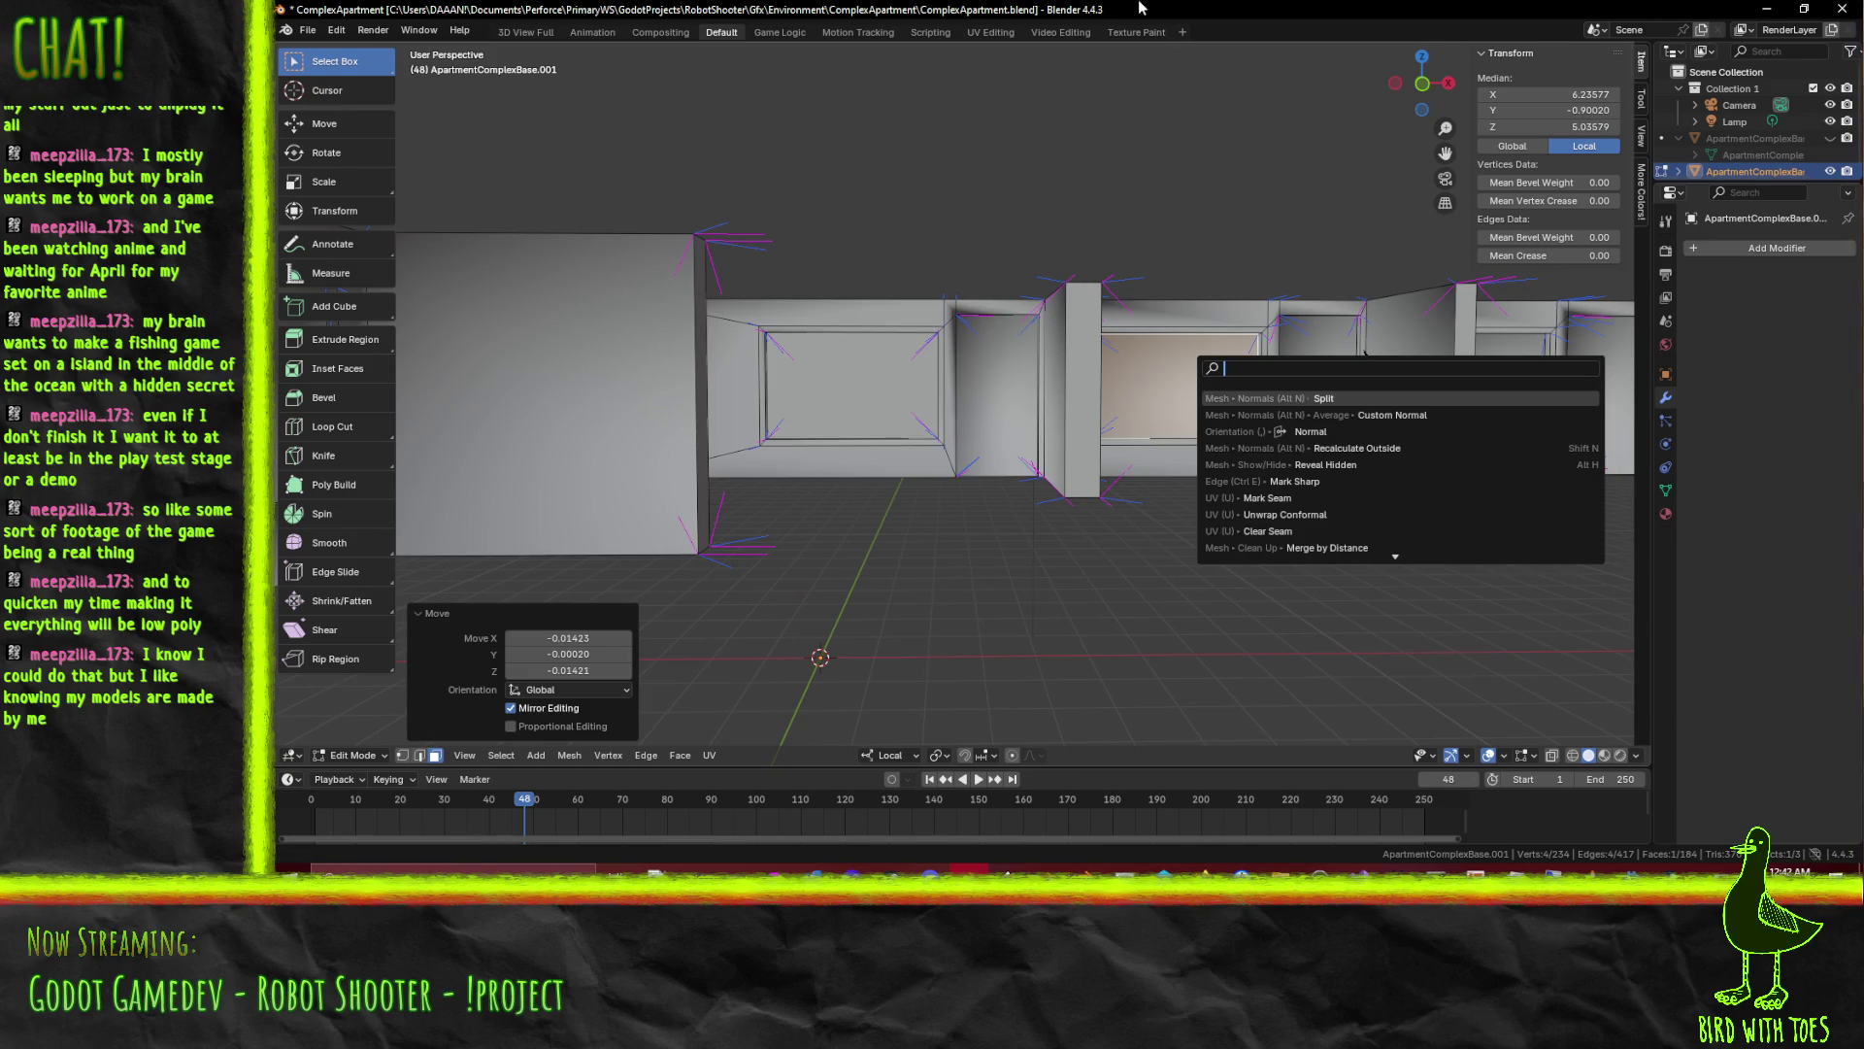
pyautogui.press('Escape')
# Snap the middle window face to the grid and move it further along the wall with G
pyautogui.press('F3')
pyautogui.click(1301, 261)
pyautogui.moveTo(1437, 418); pyautogui.dragTo(1384, 401)
pyautogui.press('g')
pyautogui.click(1370, 397)
pyautogui.press('F3')
pyautogui.press('Escape')
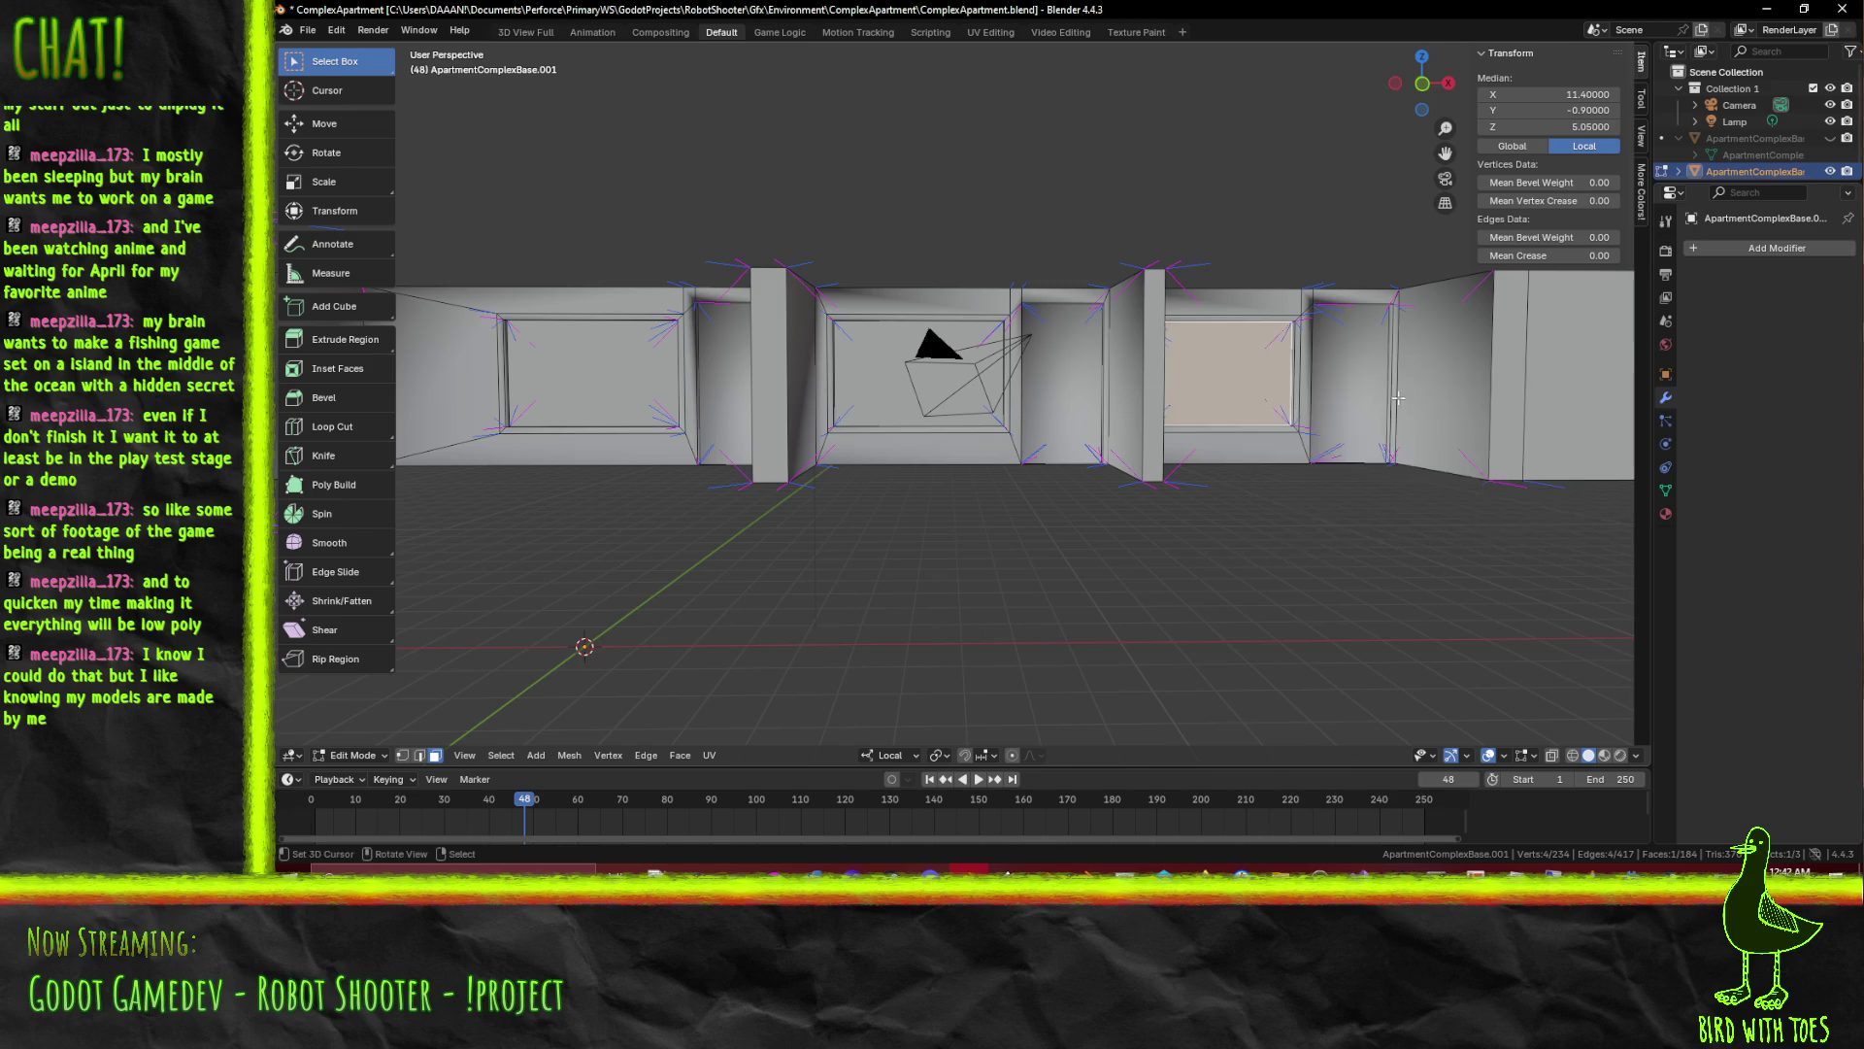
pyautogui.scroll(3)
pyautogui.scroll(-3)
# Check the tan window face and orbit to look along the whole wall strip
pyautogui.moveTo(1369, 397); pyautogui.dragTo(898, 413)
pyautogui.click(684, 407)
pyautogui.press('F3')
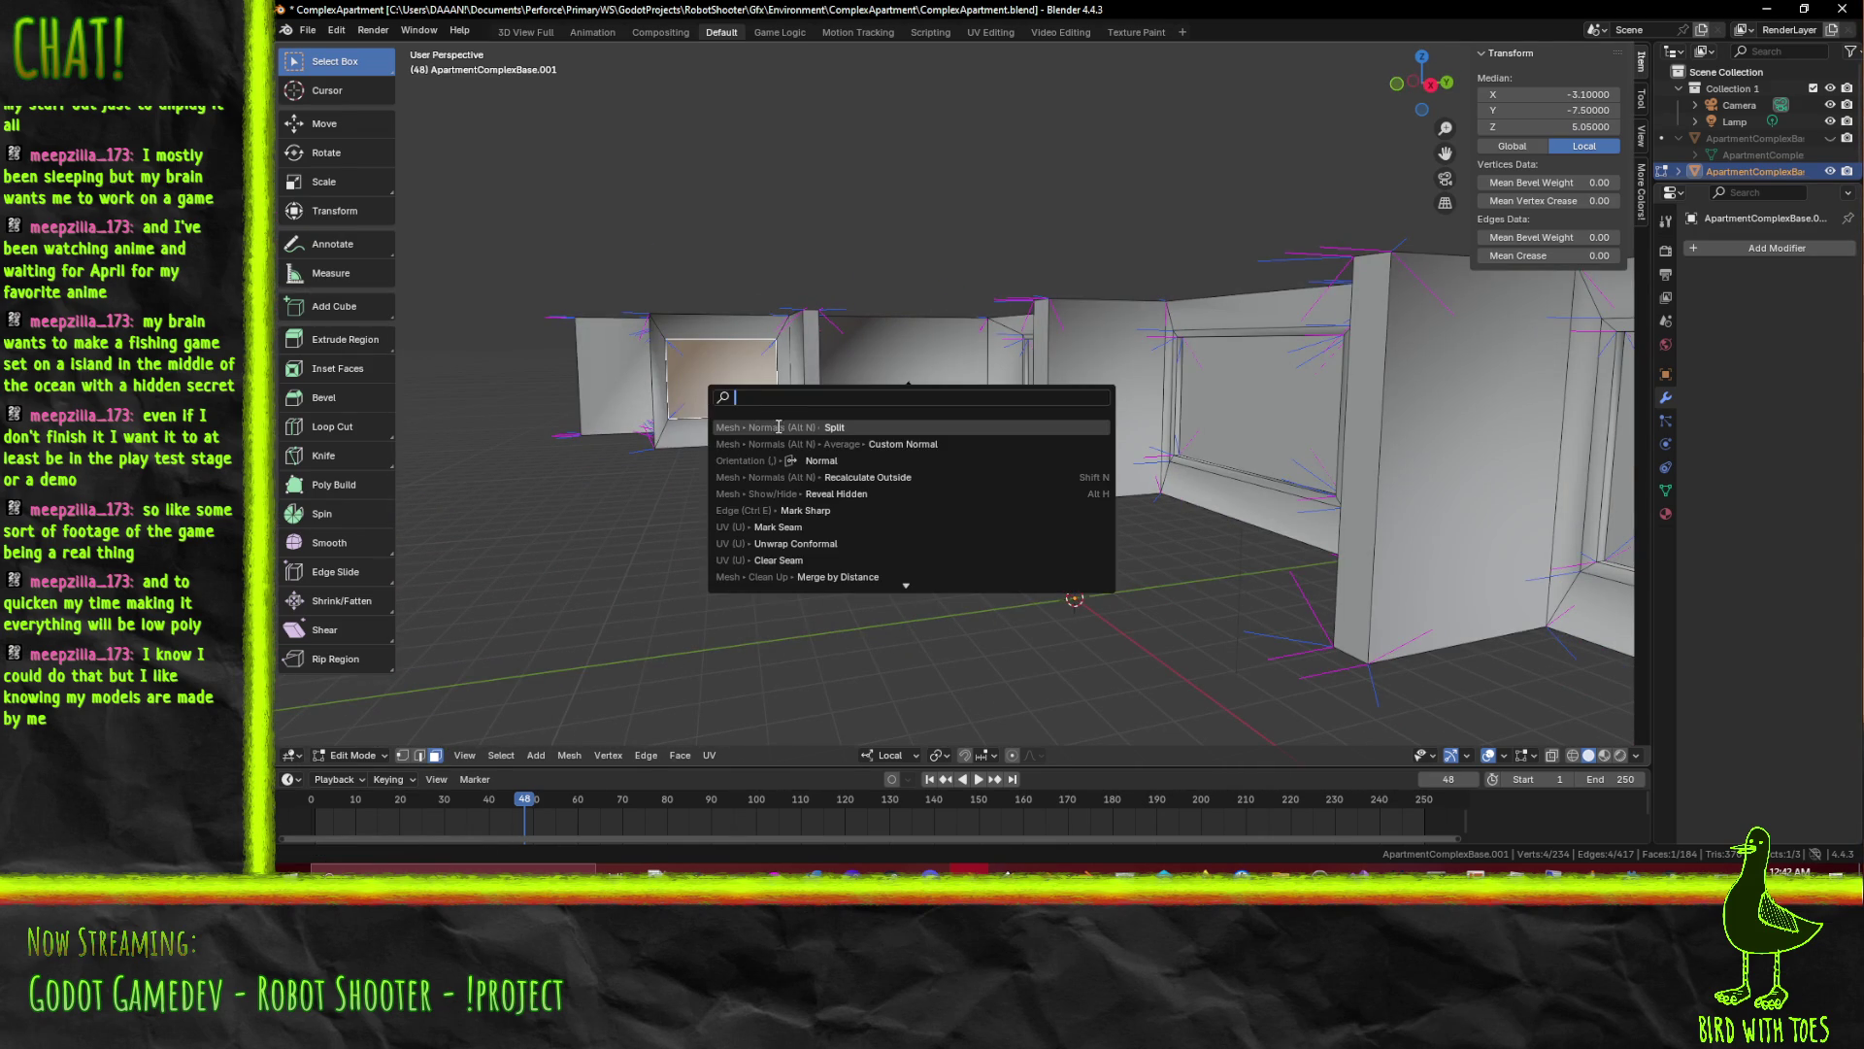
pyautogui.press('Escape')
pyautogui.moveTo(779, 426); pyautogui.dragTo(876, 419)
# Unhide and activate ApartmentComplexBase in the Outliner, then hide the ApartmentComplexBase.001 wall strip
pyautogui.press('Tab')
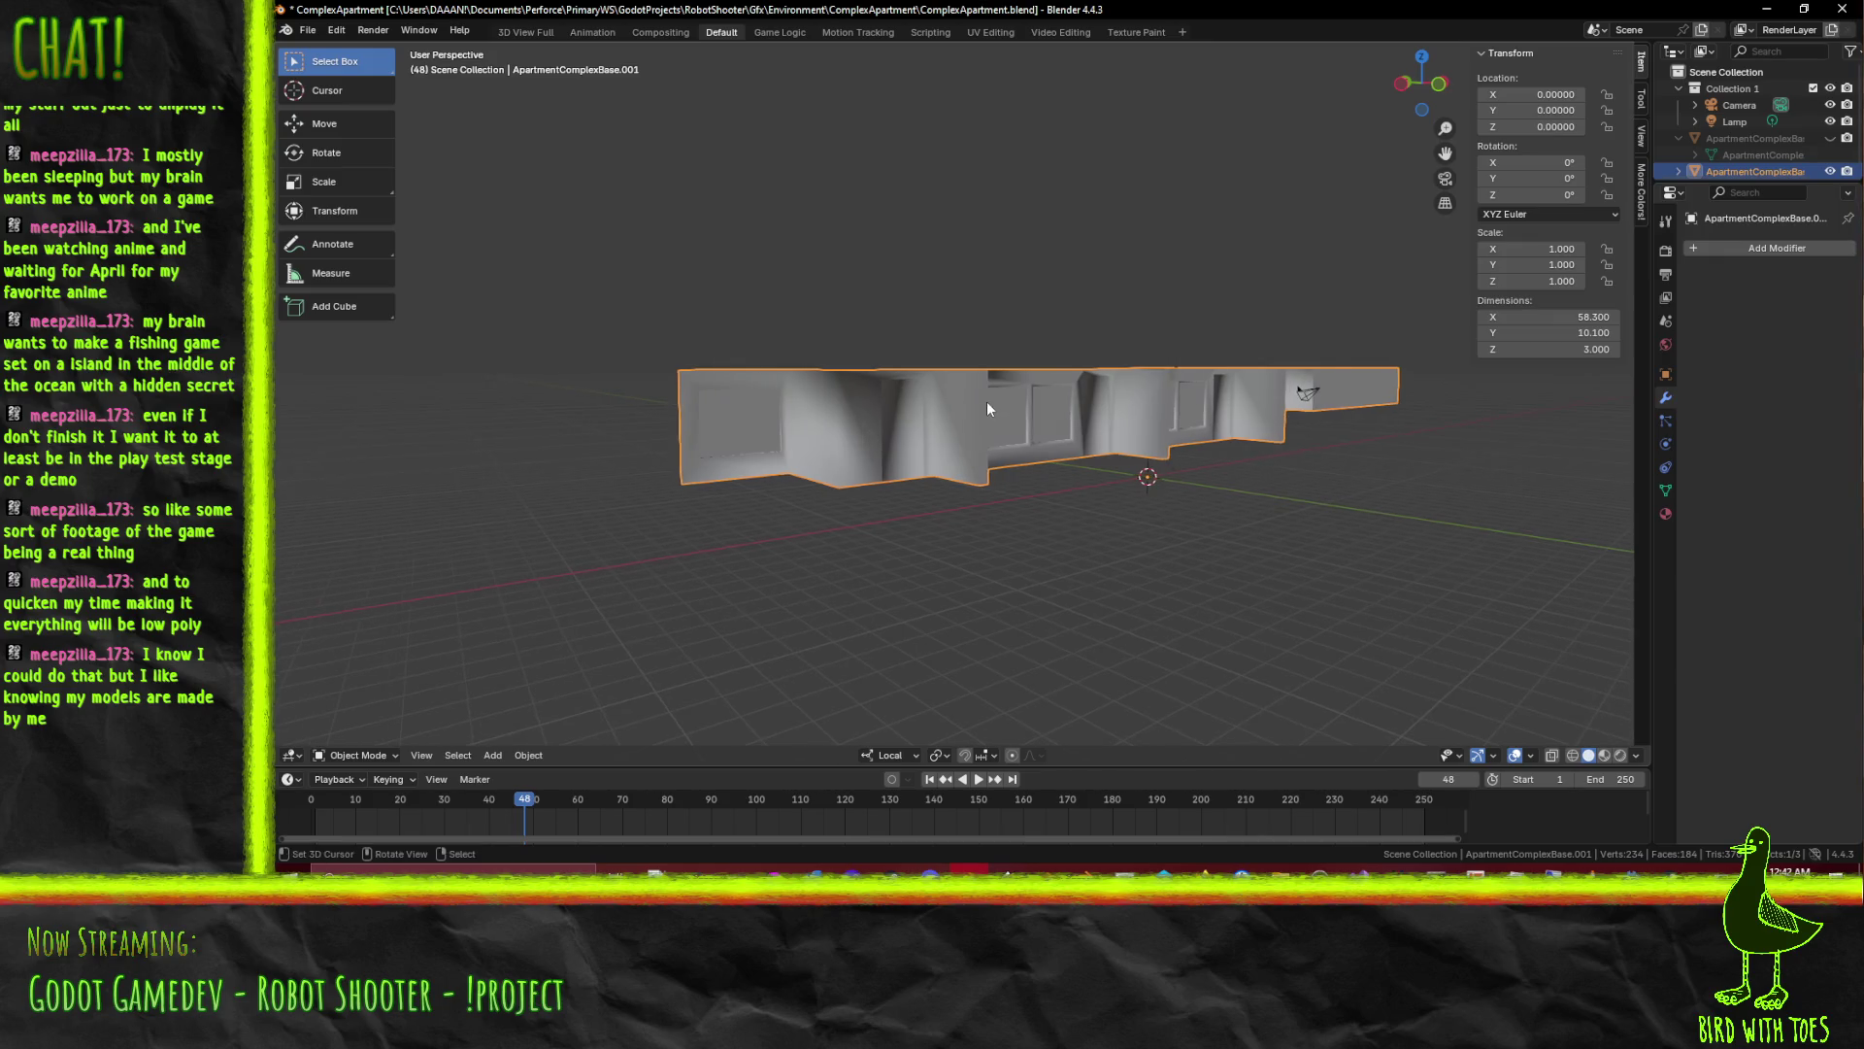
pyautogui.press('Tab')
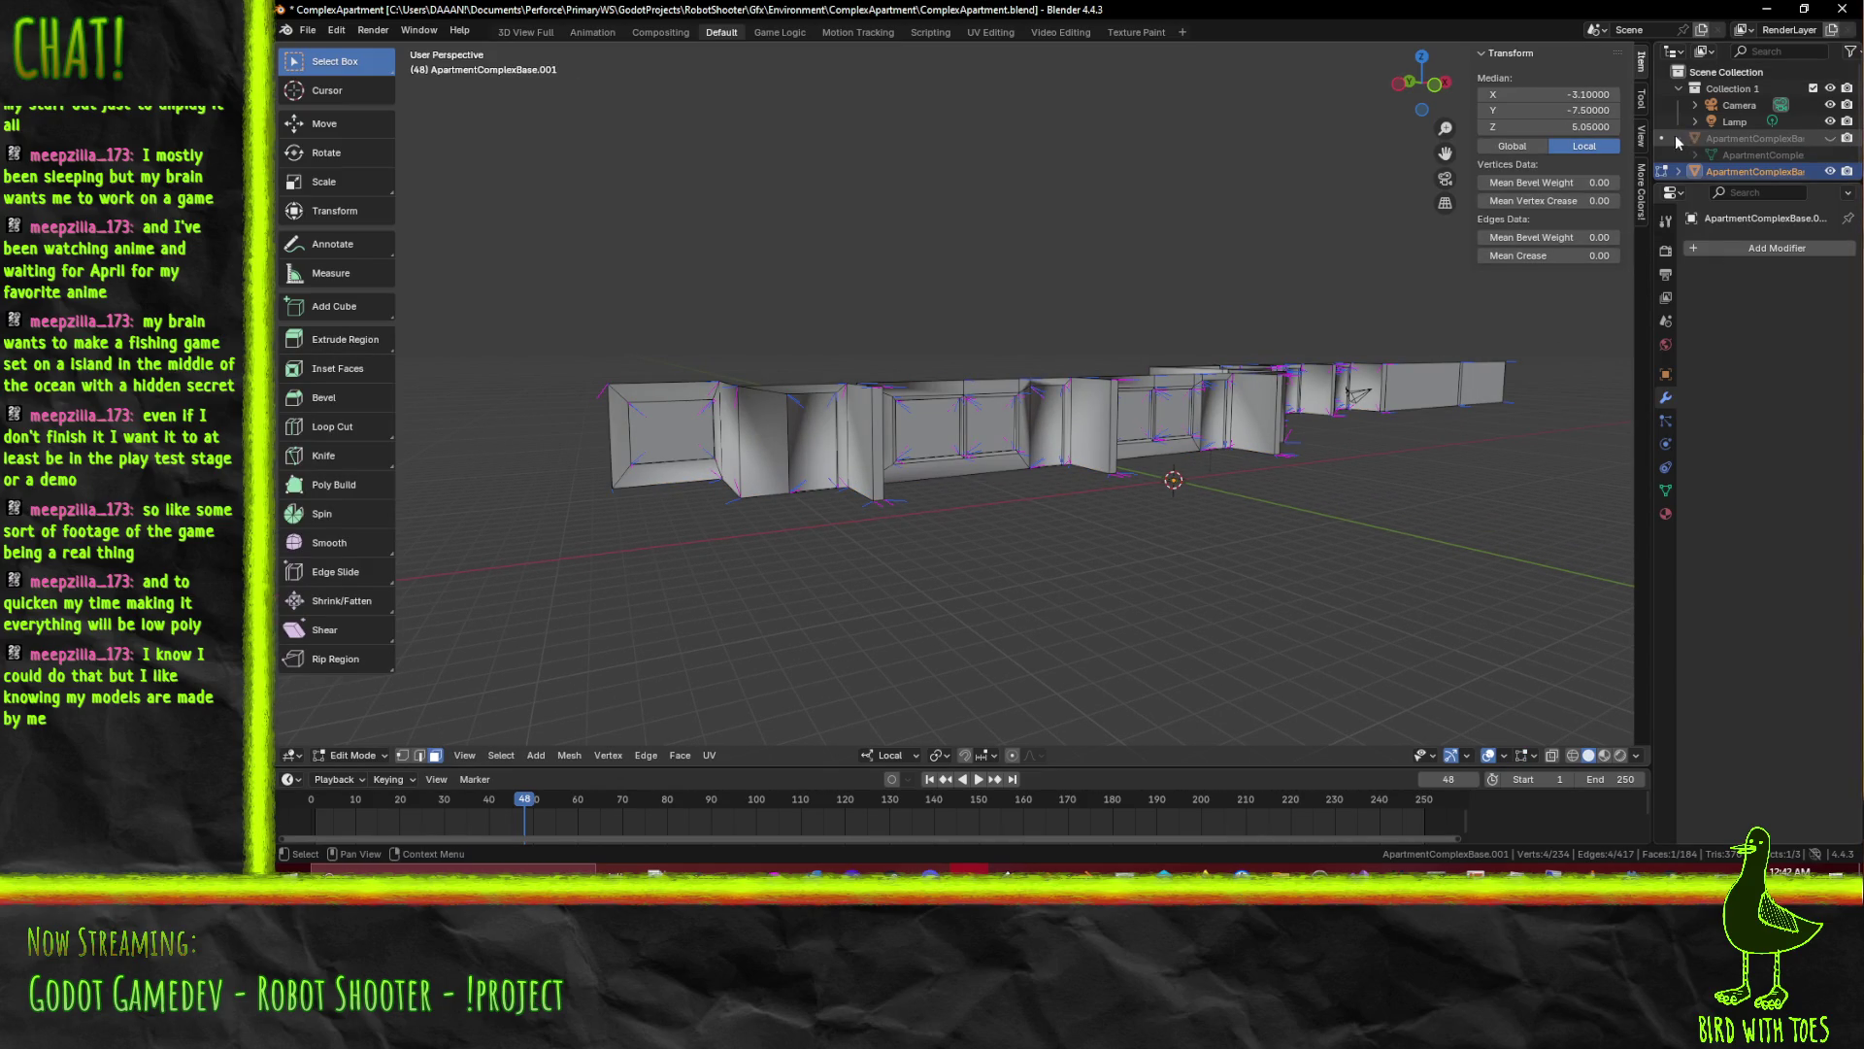
pyautogui.click(1830, 138)
pyautogui.moveTo(1074, 356); pyautogui.dragTo(1586, 204)
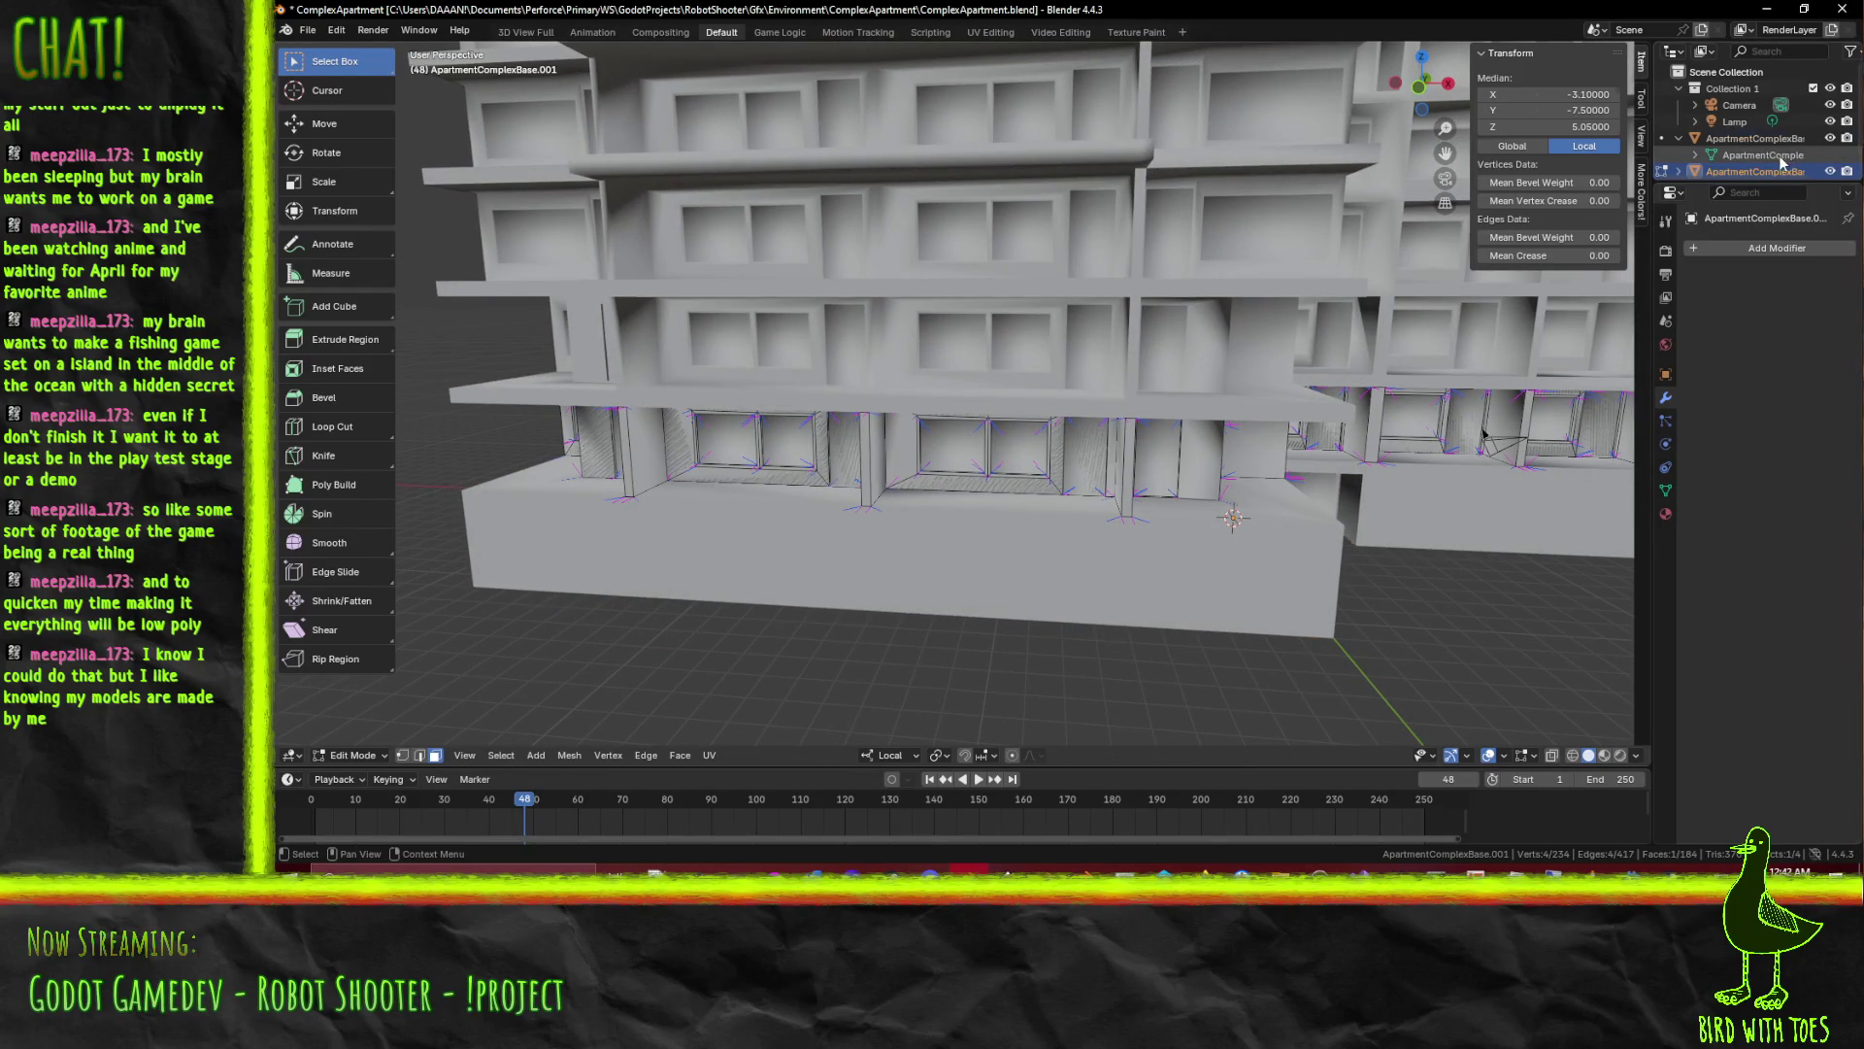
pyautogui.click(1779, 141)
pyautogui.click(1831, 170)
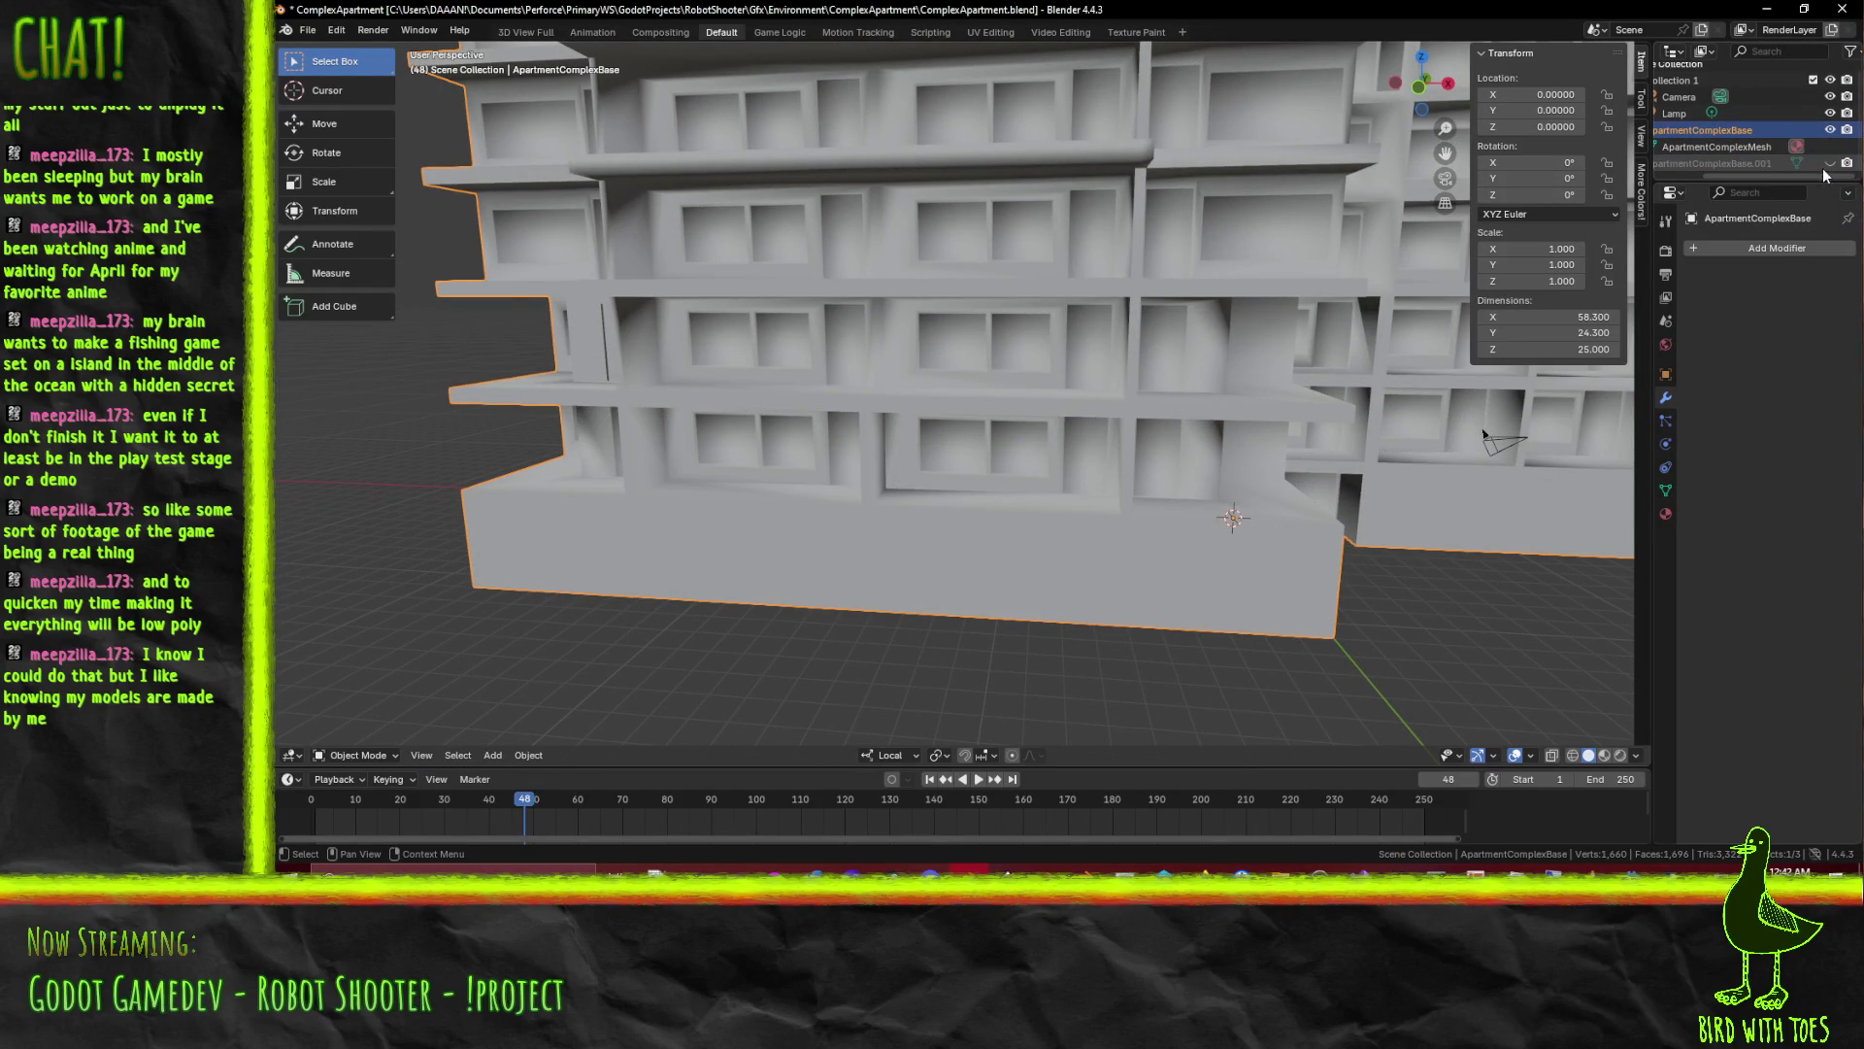
# Rename ApartmentComplexBase.001 to ApartmentComplexLowerFloors in the Outliner
pyautogui.doubleClick(1736, 165)
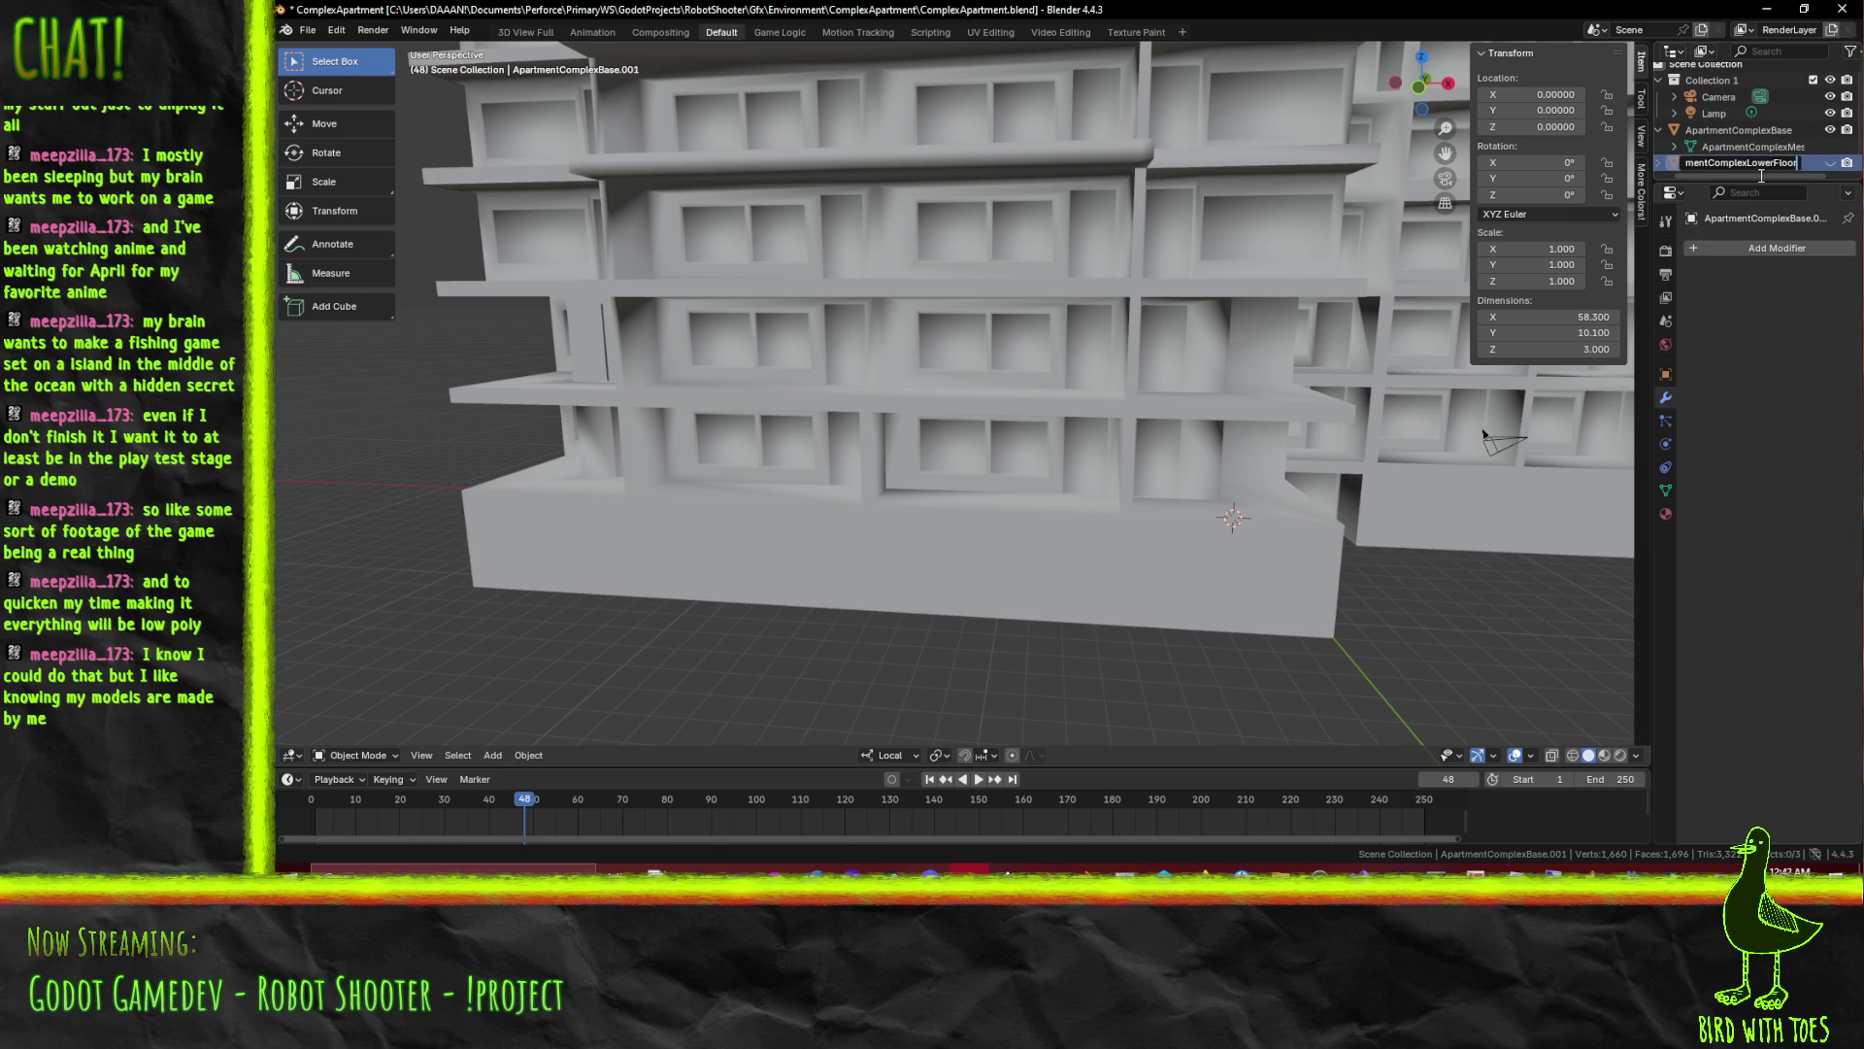
pyautogui.press('Return')
pyautogui.moveTo(1457, 292); pyautogui.dragTo(1623, 139)
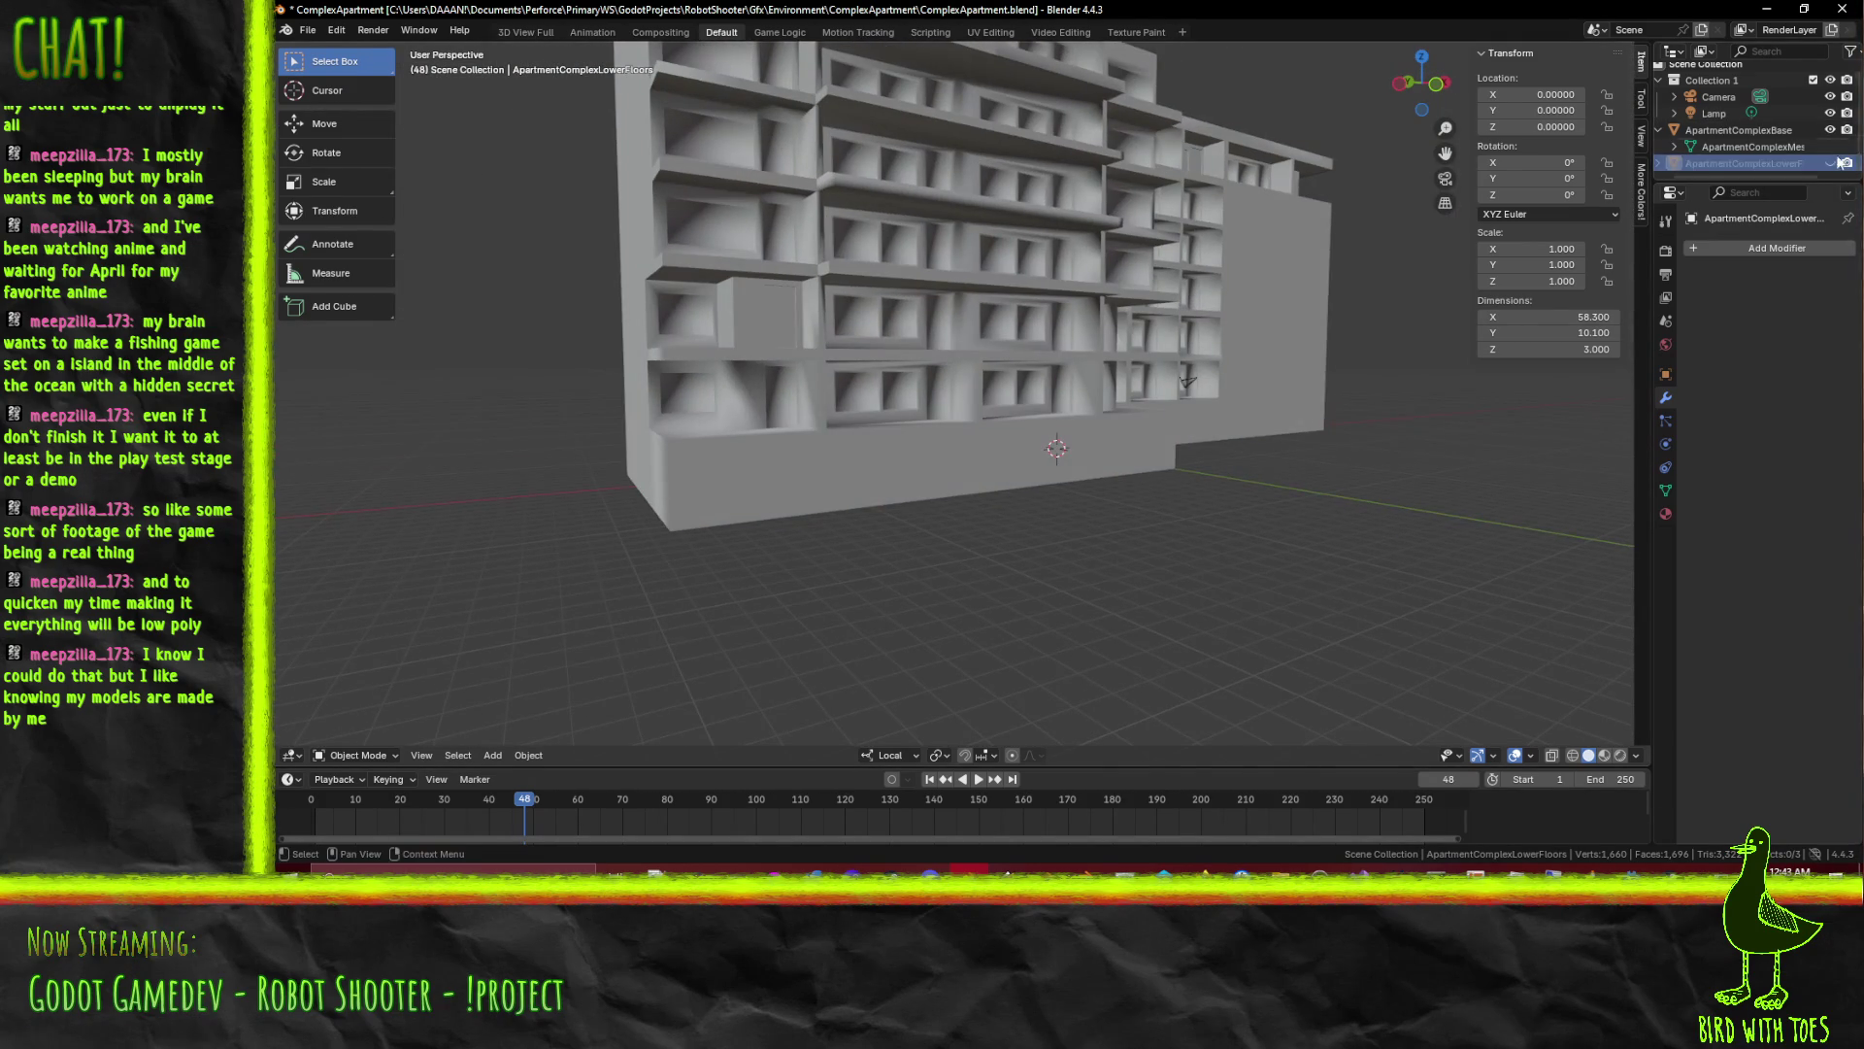
# Toggle ApartmentComplexMesh and ApartmentComplexBase visibility to view the parts separately
pyautogui.click(1831, 147)
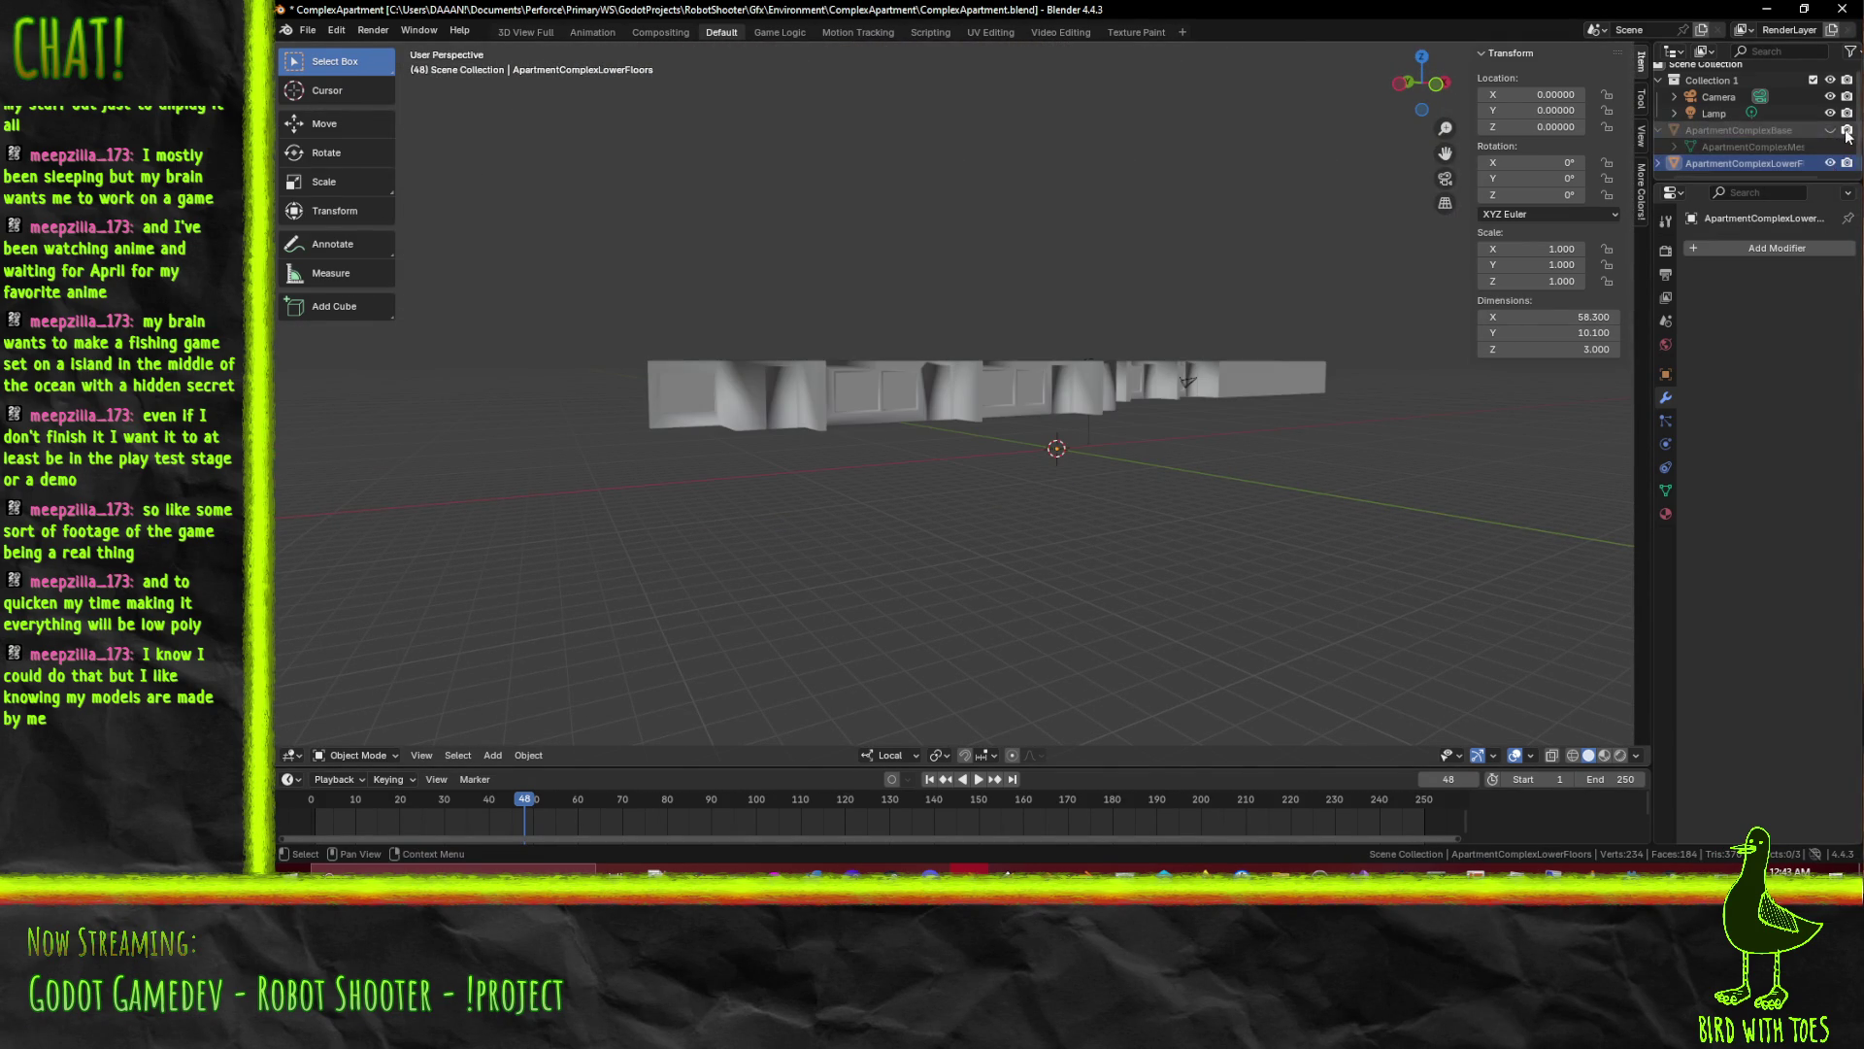
pyautogui.click(1831, 129)
pyautogui.click(1831, 147)
# Orbit around the full building, activate ApartmentComplexBase and enter Edit Mode on it
pyautogui.moveTo(1237, 262); pyautogui.dragTo(964, 346)
pyautogui.scroll(3)
pyautogui.moveTo(904, 418); pyautogui.dragTo(819, 445)
pyautogui.scroll(3)
pyautogui.moveTo(767, 216); pyautogui.dragTo(1312, 336)
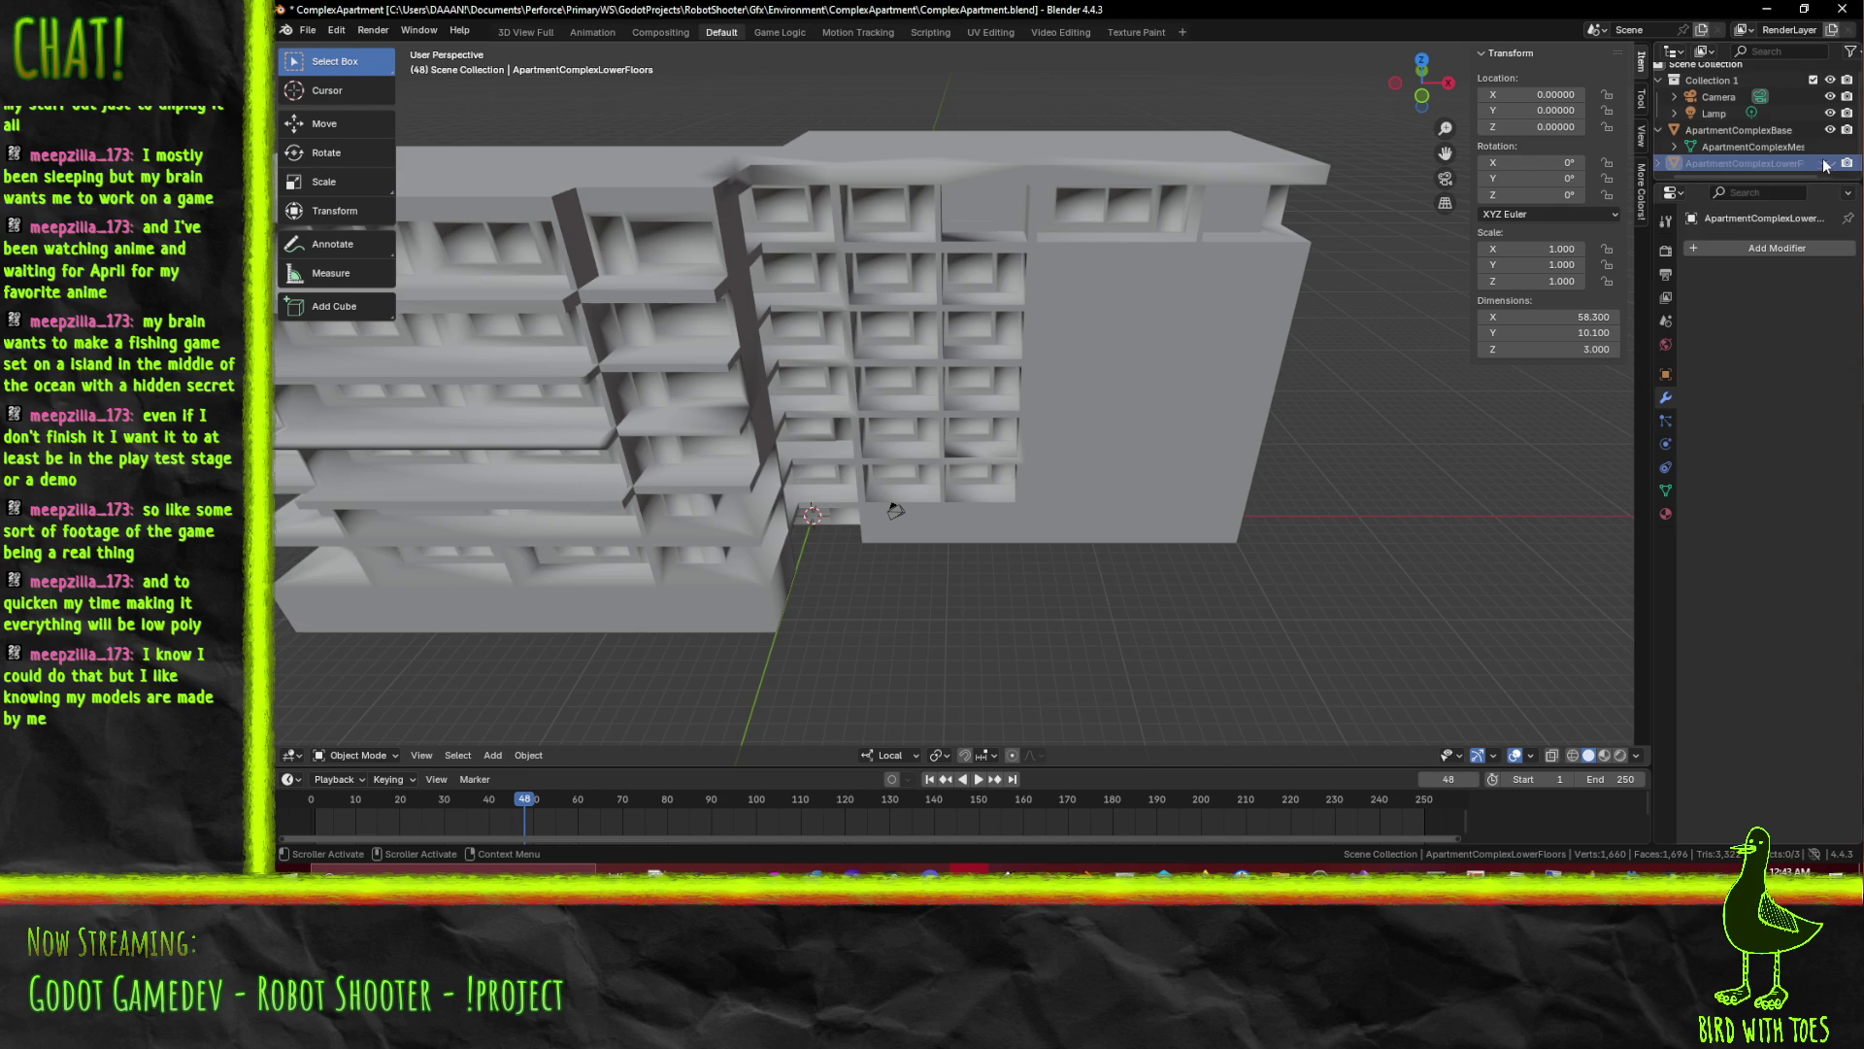
pyautogui.click(1747, 151)
pyautogui.moveTo(843, 356); pyautogui.dragTo(1074, 440)
pyautogui.scroll(-3)
pyautogui.press('Tab')
pyautogui.scroll(3)
pyautogui.scroll(3)
pyautogui.scroll(-3)
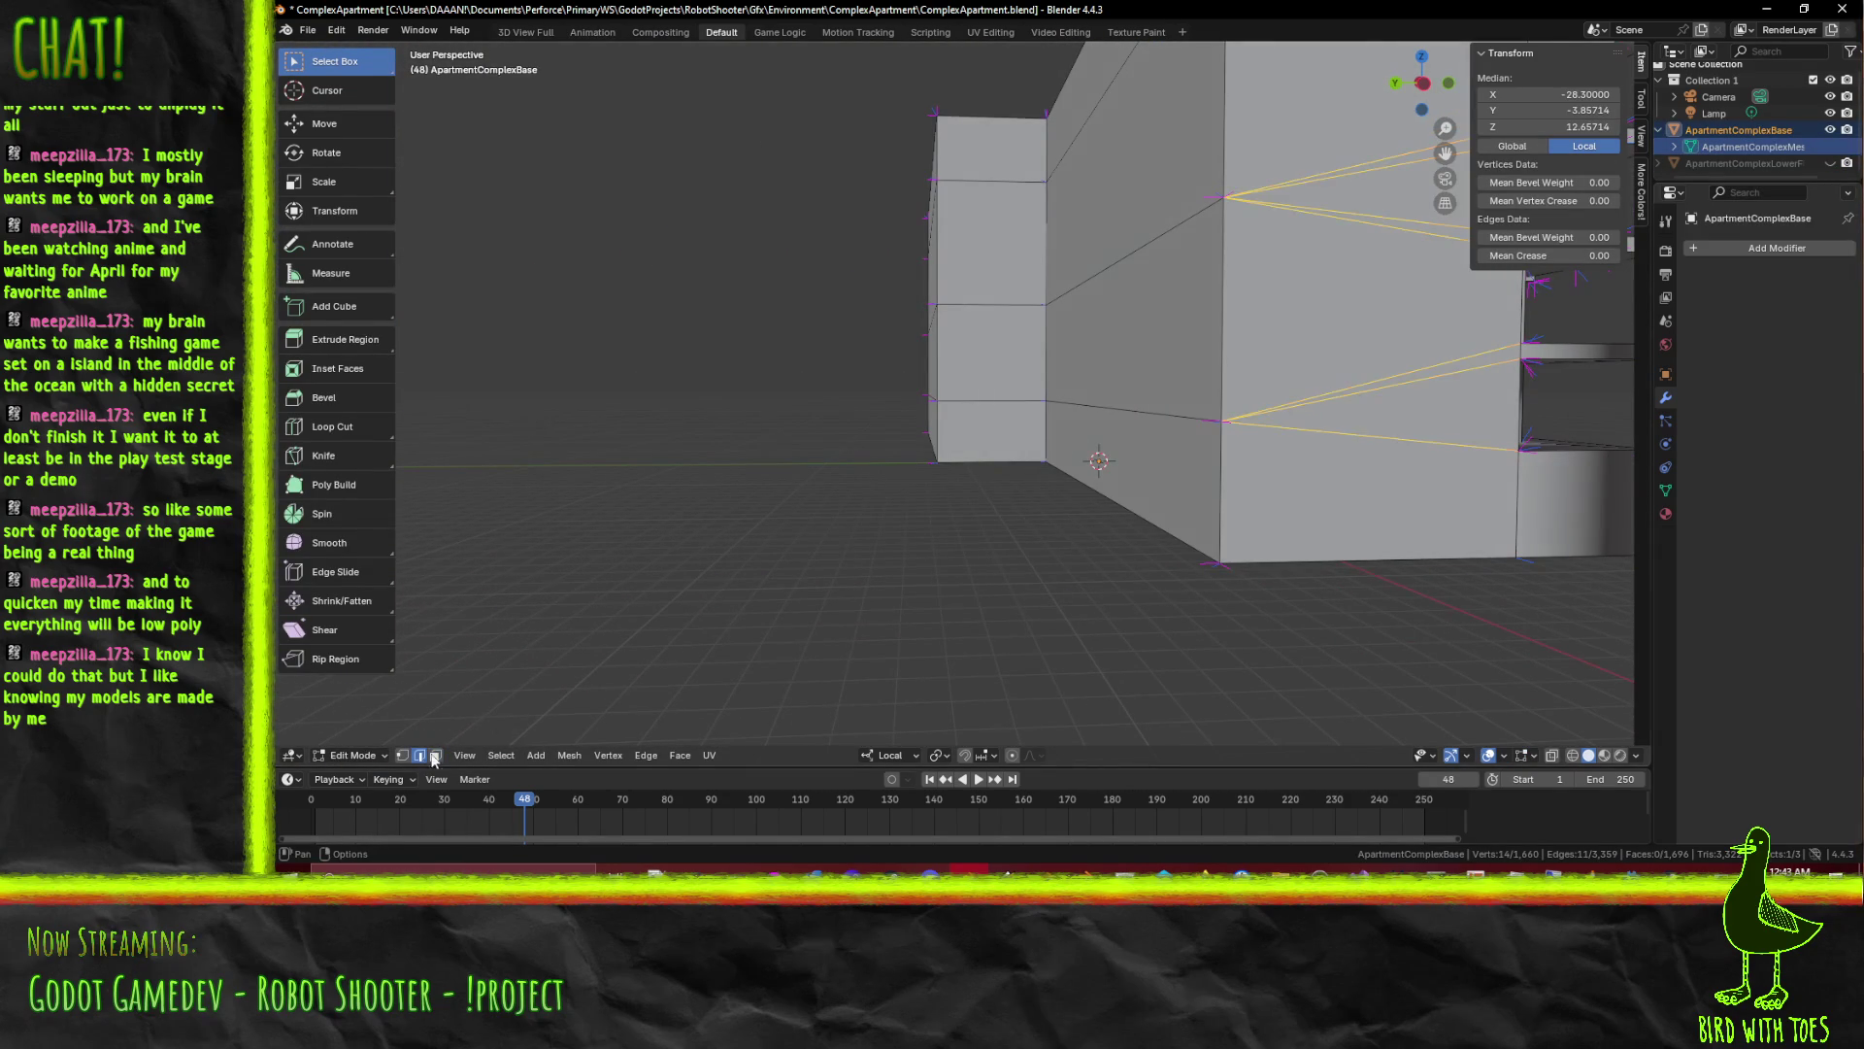
# Switch to Right Orthographic view and pan to the side wall's horizontal edge
pyautogui.moveTo(992, 396); pyautogui.dragTo(1069, 400)
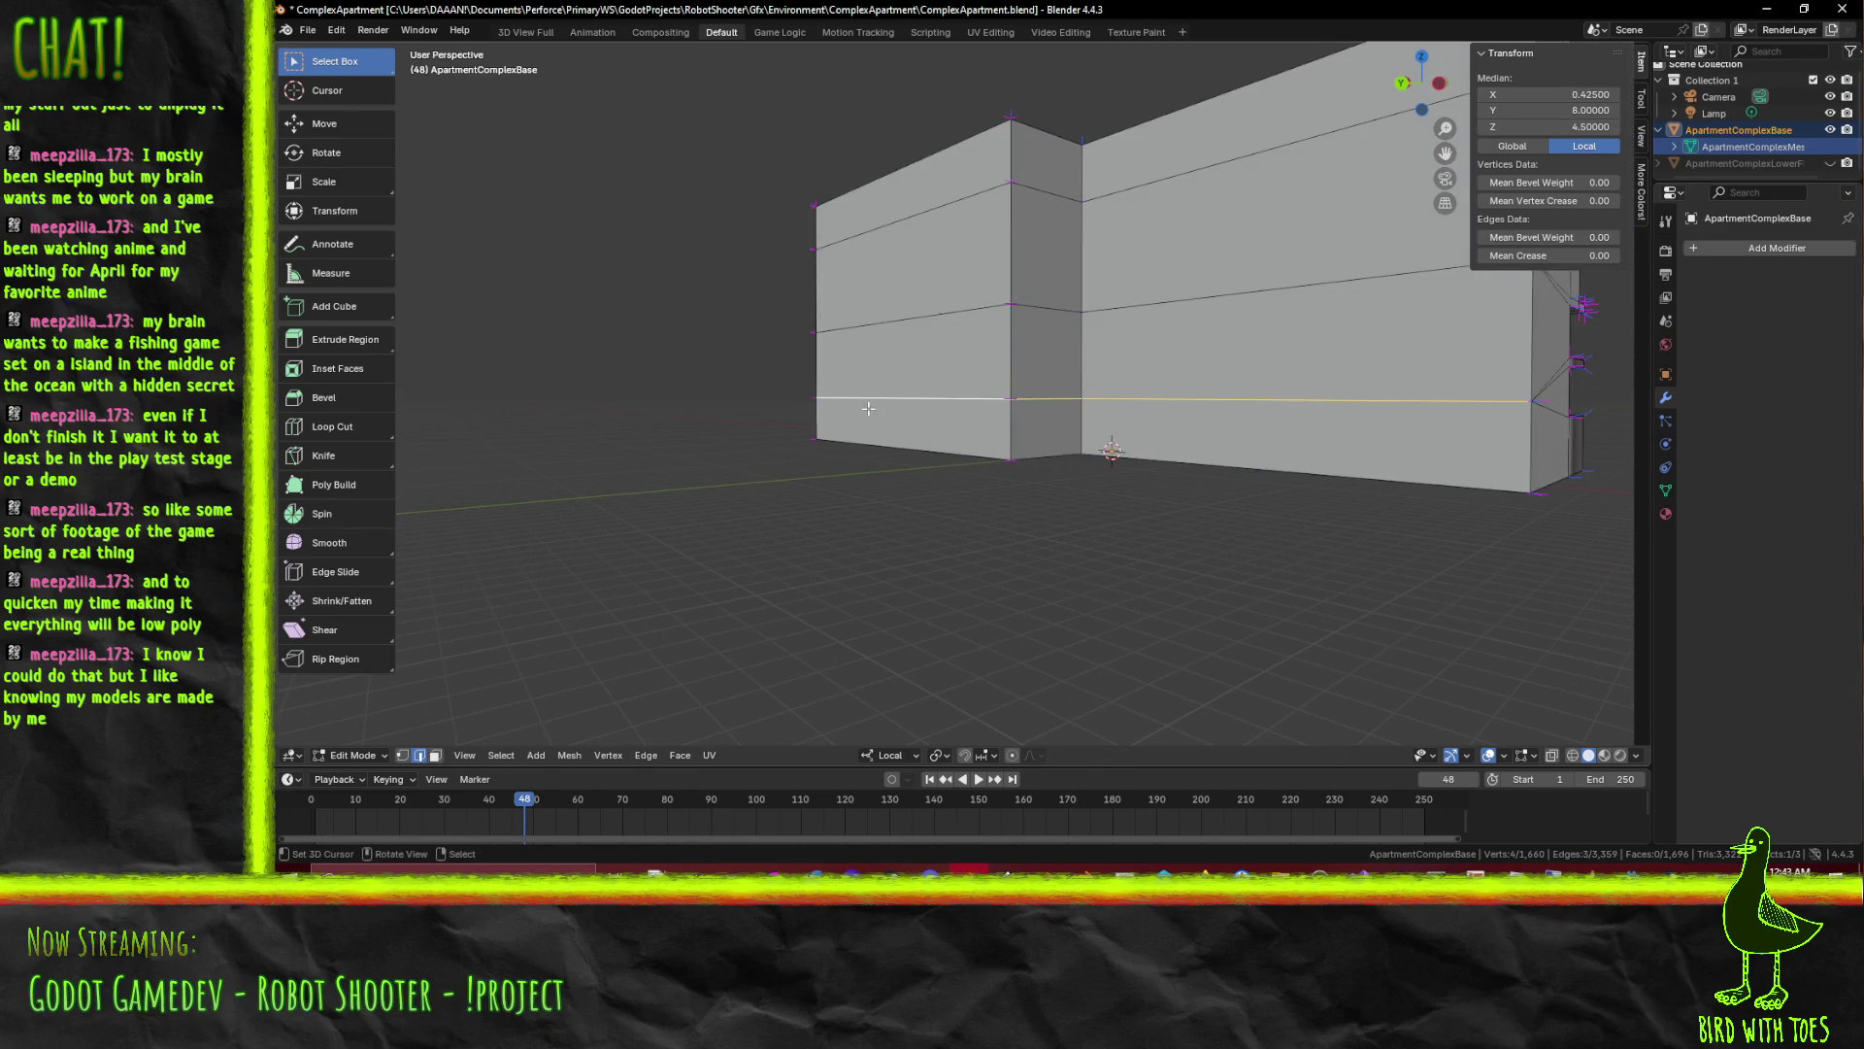
pyautogui.moveTo(875, 407); pyautogui.dragTo(949, 434)
pyautogui.press('KP_1')
pyautogui.press('KP_3')
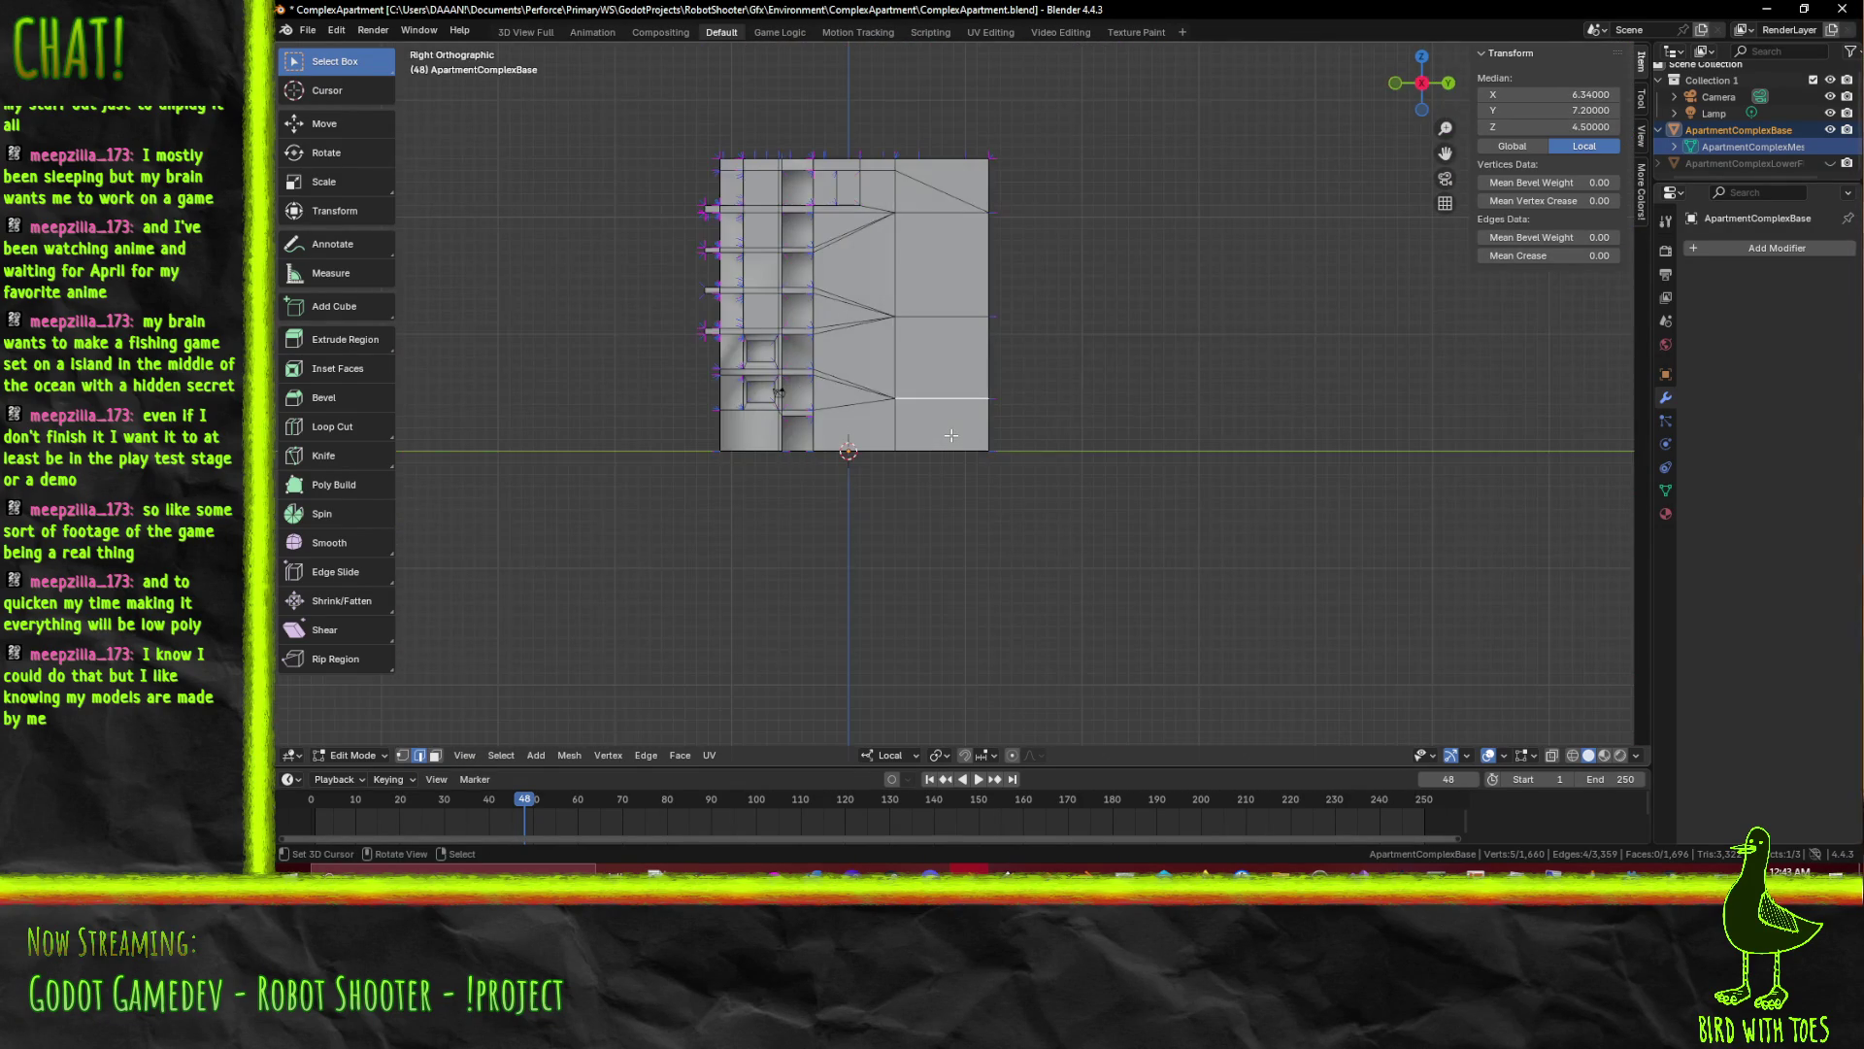
pyautogui.scroll(3)
pyautogui.scroll(3)
pyautogui.moveTo(642, 404); pyautogui.dragTo(1454, 358)
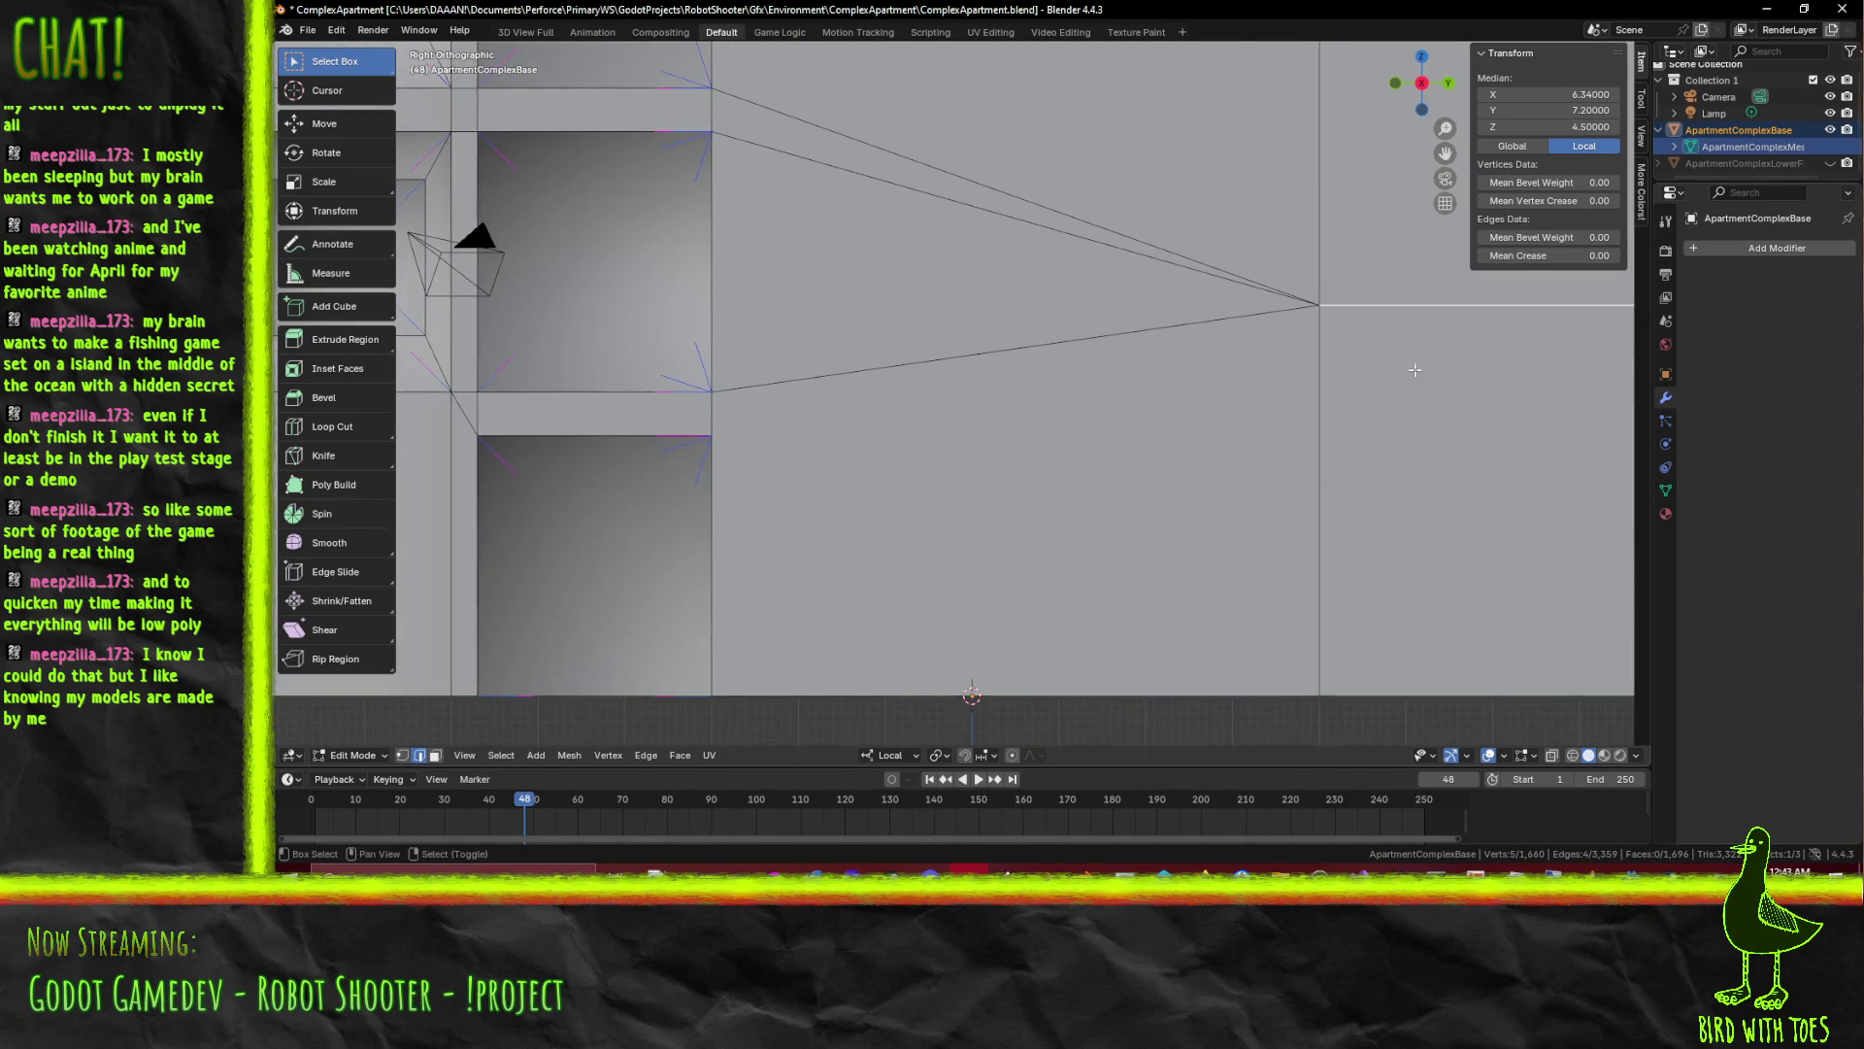
# Move the horizontal edge down one unit along Z, then switch to face select
pyautogui.press('g')
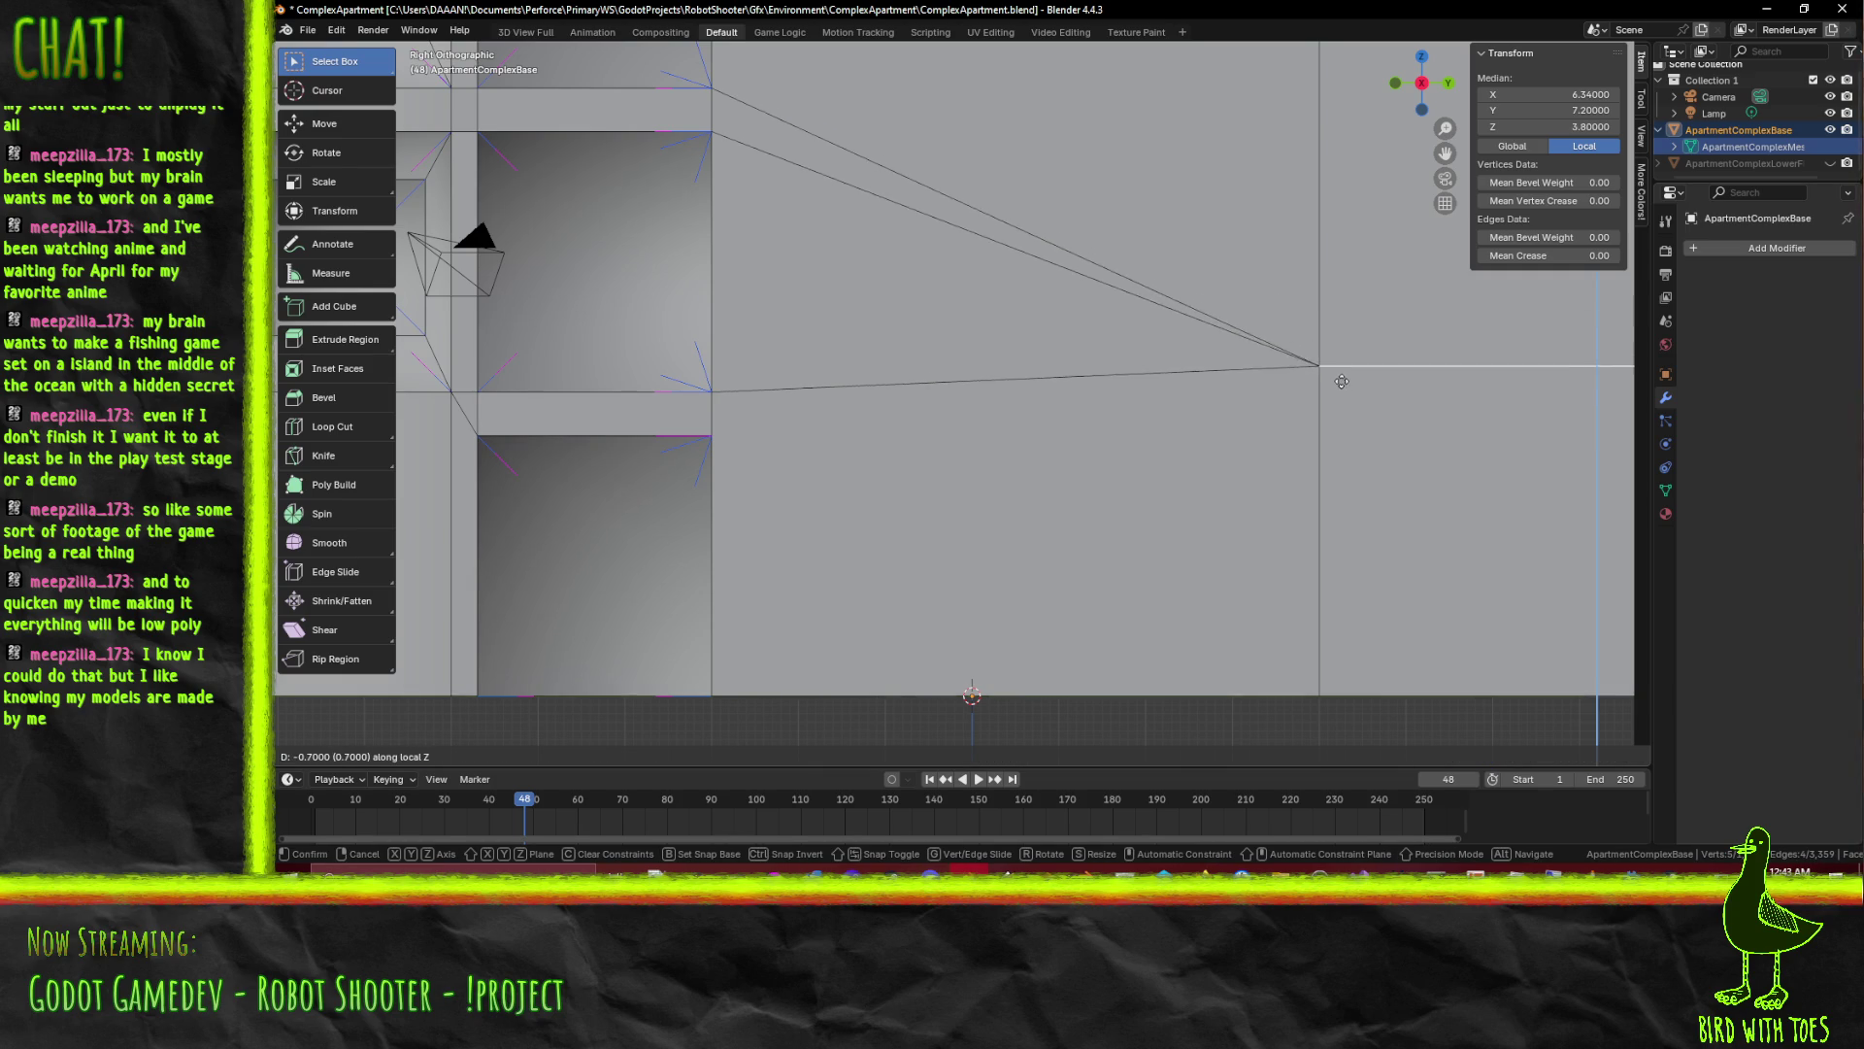
pyautogui.click(1341, 413)
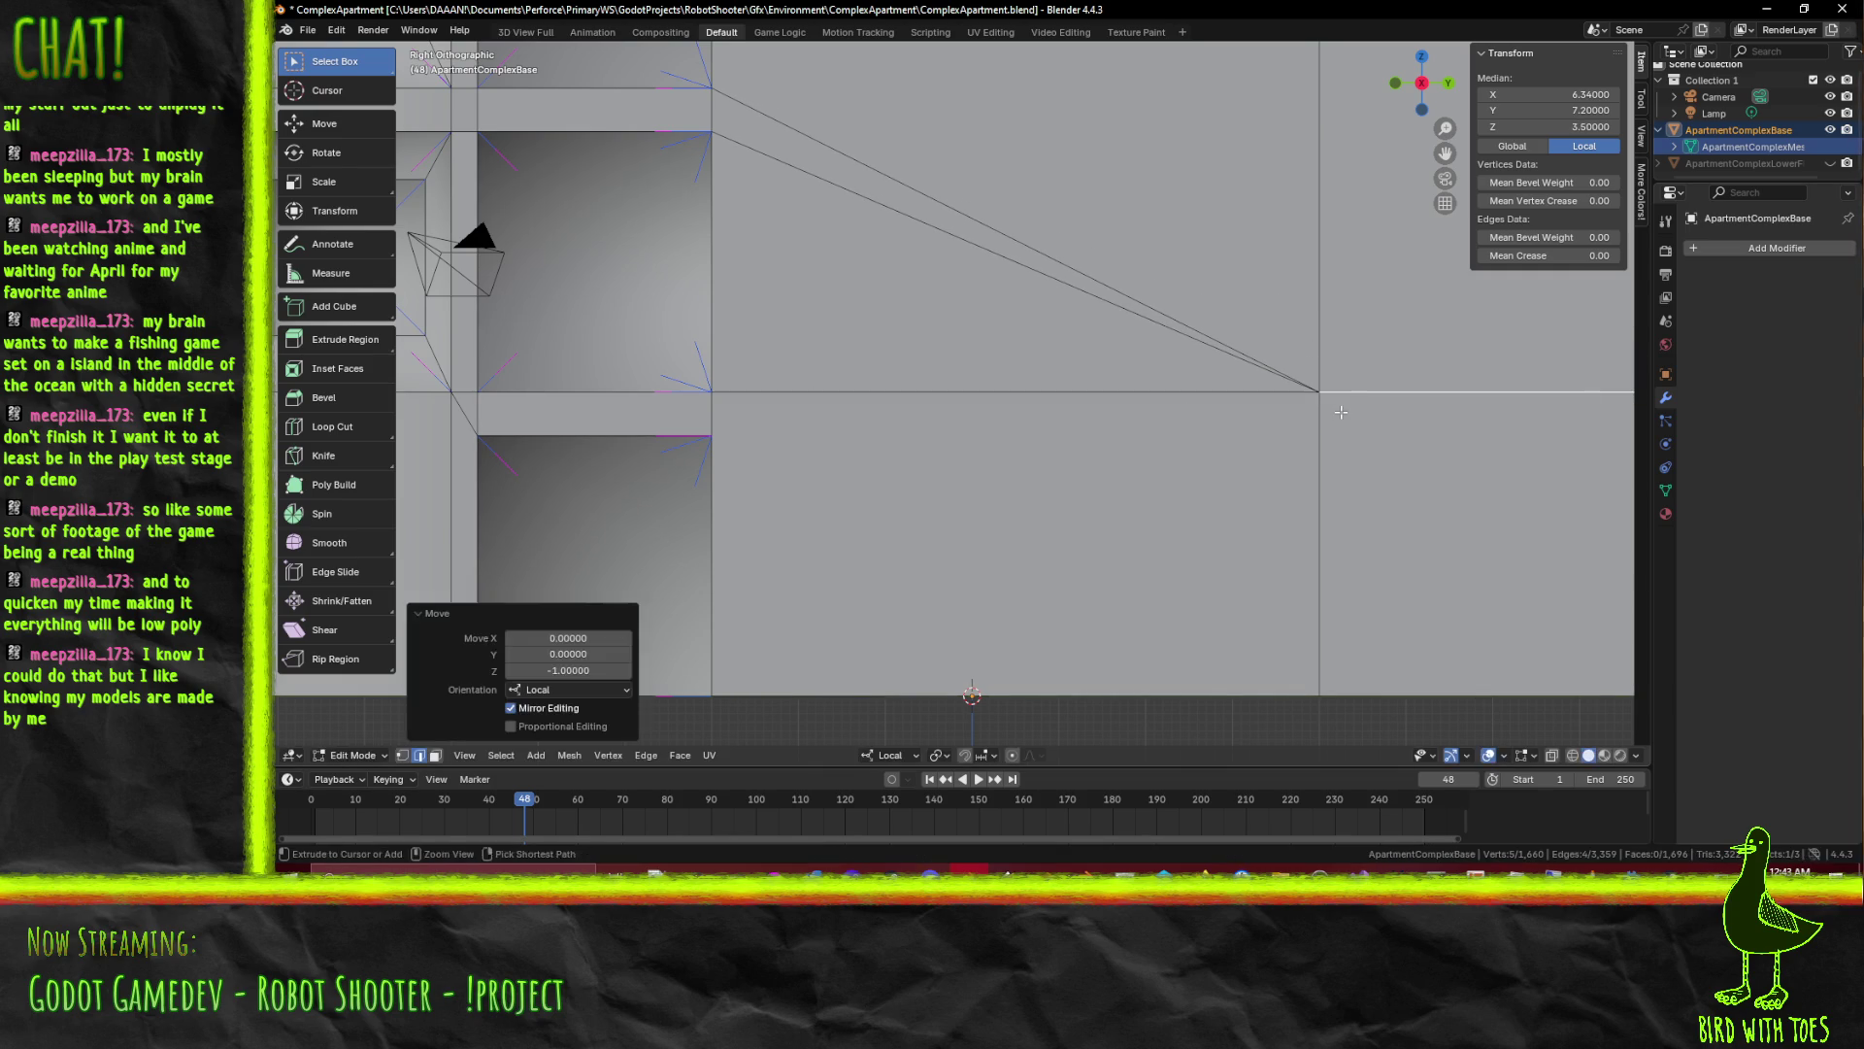
pyautogui.scroll(-3)
pyautogui.scroll(3)
pyautogui.moveTo(1345, 403); pyautogui.dragTo(1100, 418)
pyautogui.scroll(-3)
pyautogui.scroll(3)
pyautogui.scroll(-3)
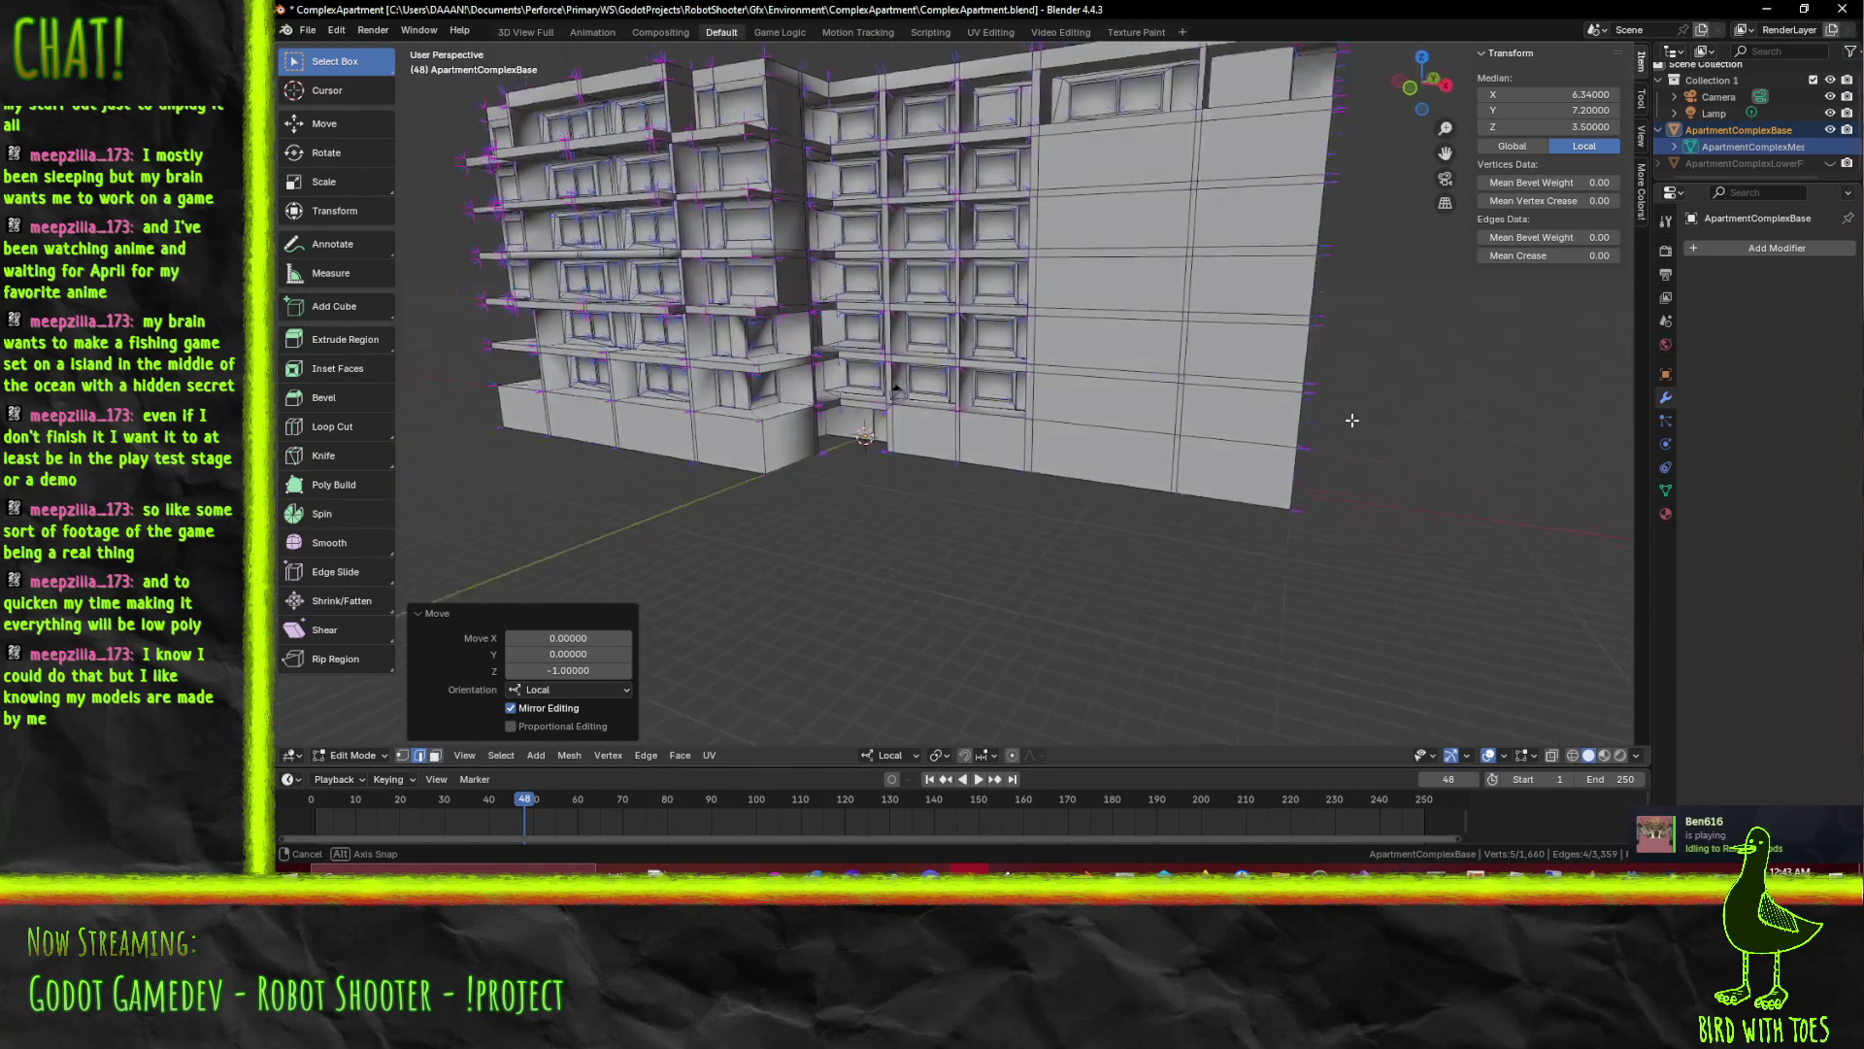
pyautogui.scroll(3)
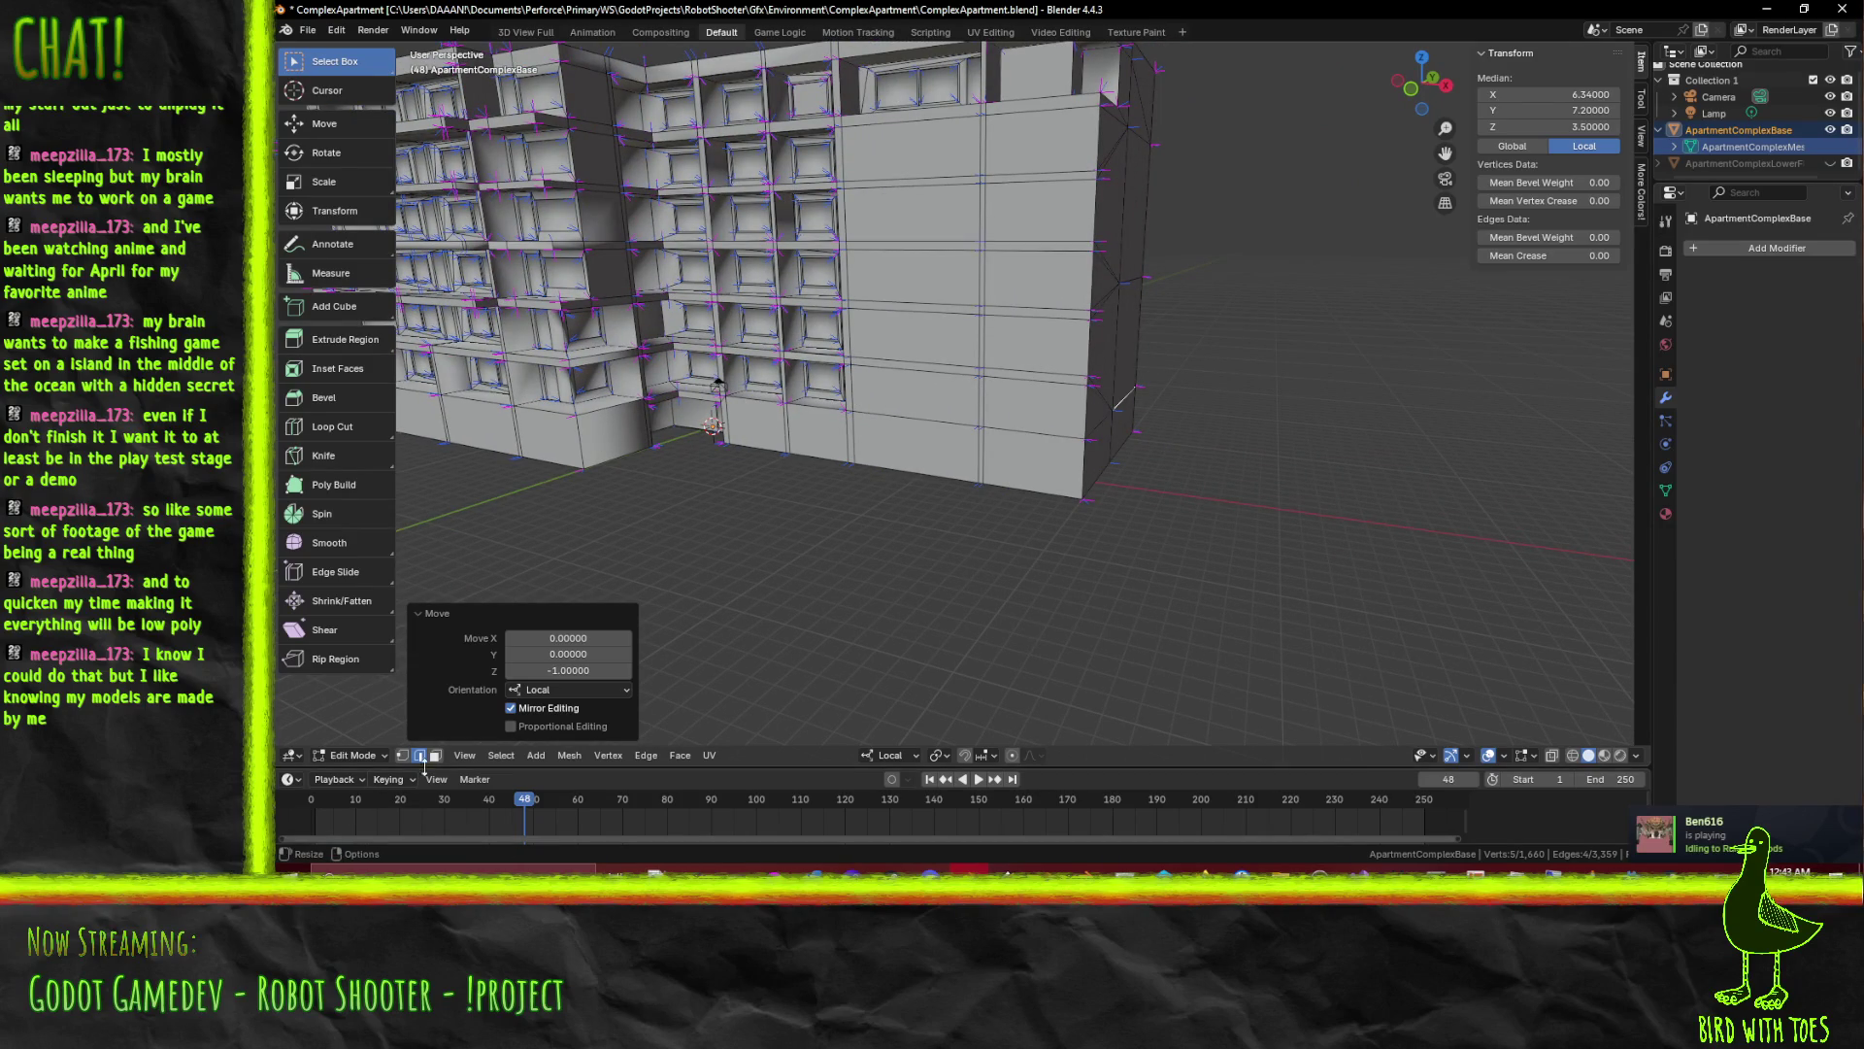
pyautogui.click(424, 759)
pyautogui.scroll(3)
pyautogui.scroll(3)
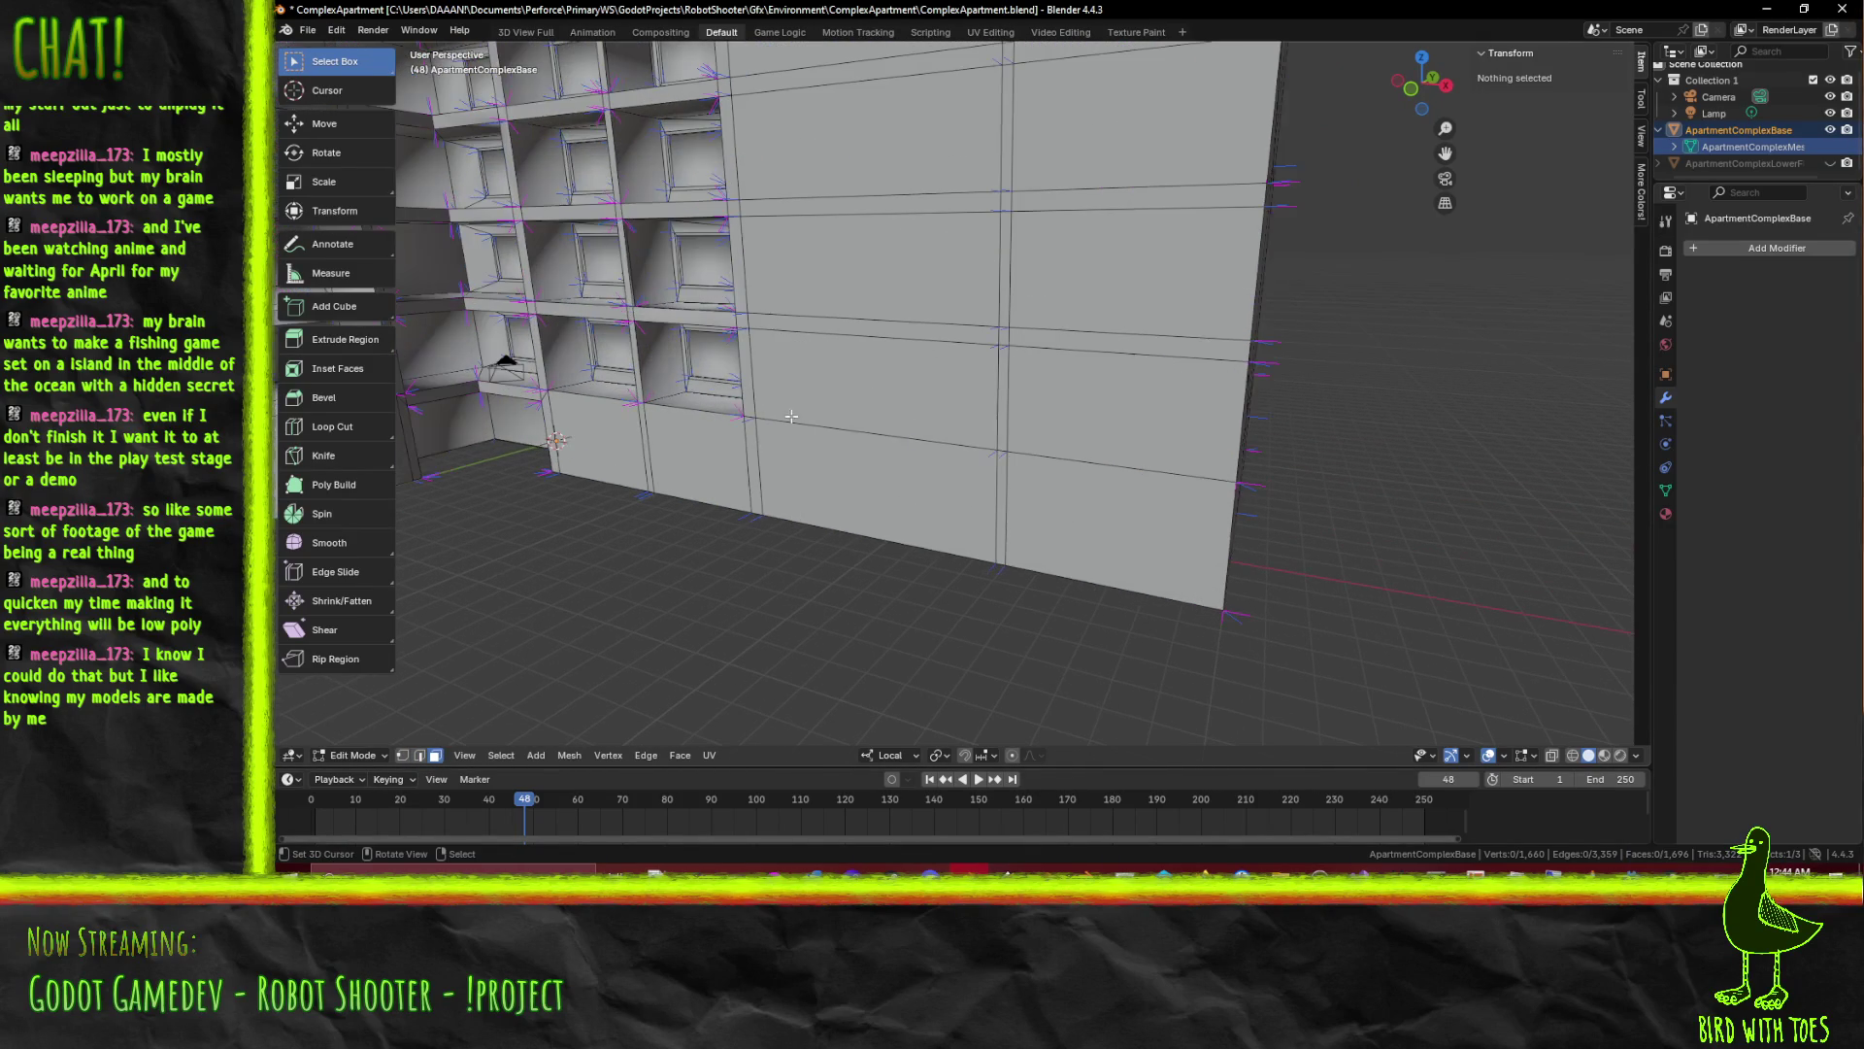
# Select several wall and window-recess faces while orbiting around the facade
pyautogui.click(743, 383)
pyautogui.click(960, 391)
pyautogui.click(1029, 393)
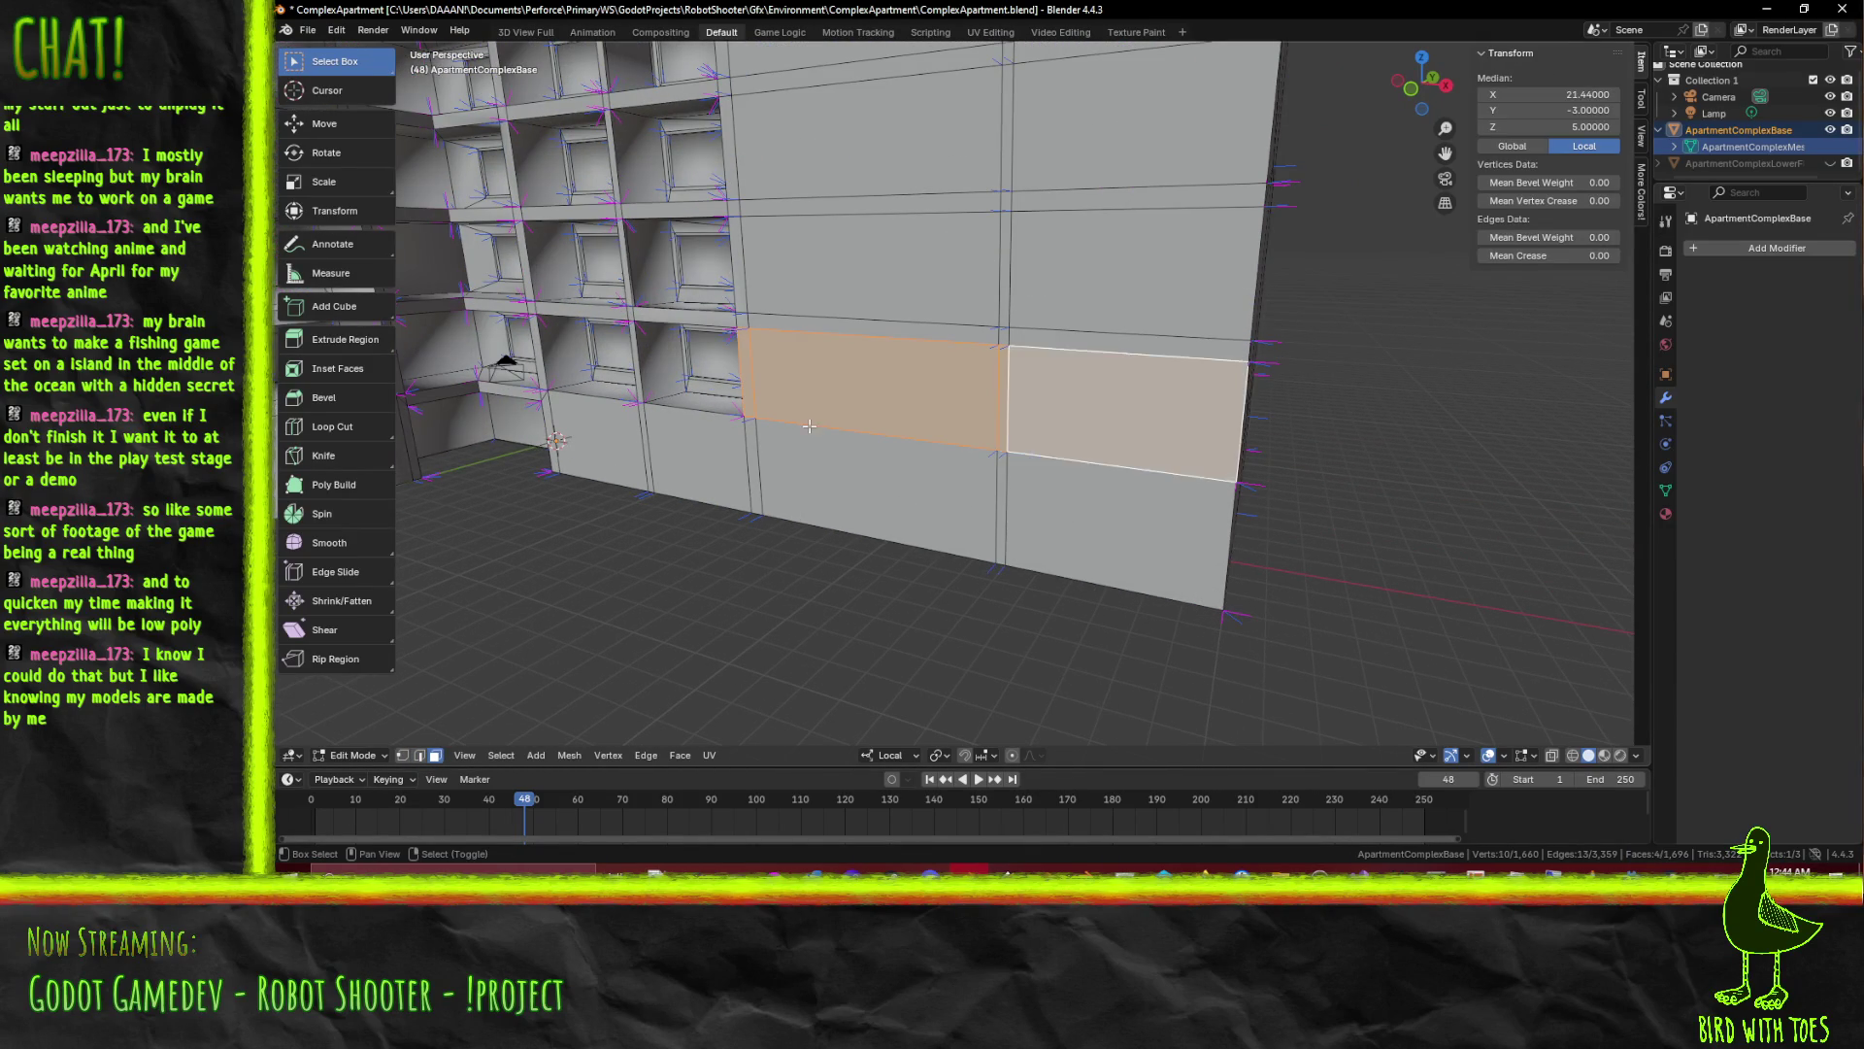
pyautogui.moveTo(1030, 394); pyautogui.dragTo(780, 411)
pyautogui.click(974, 391)
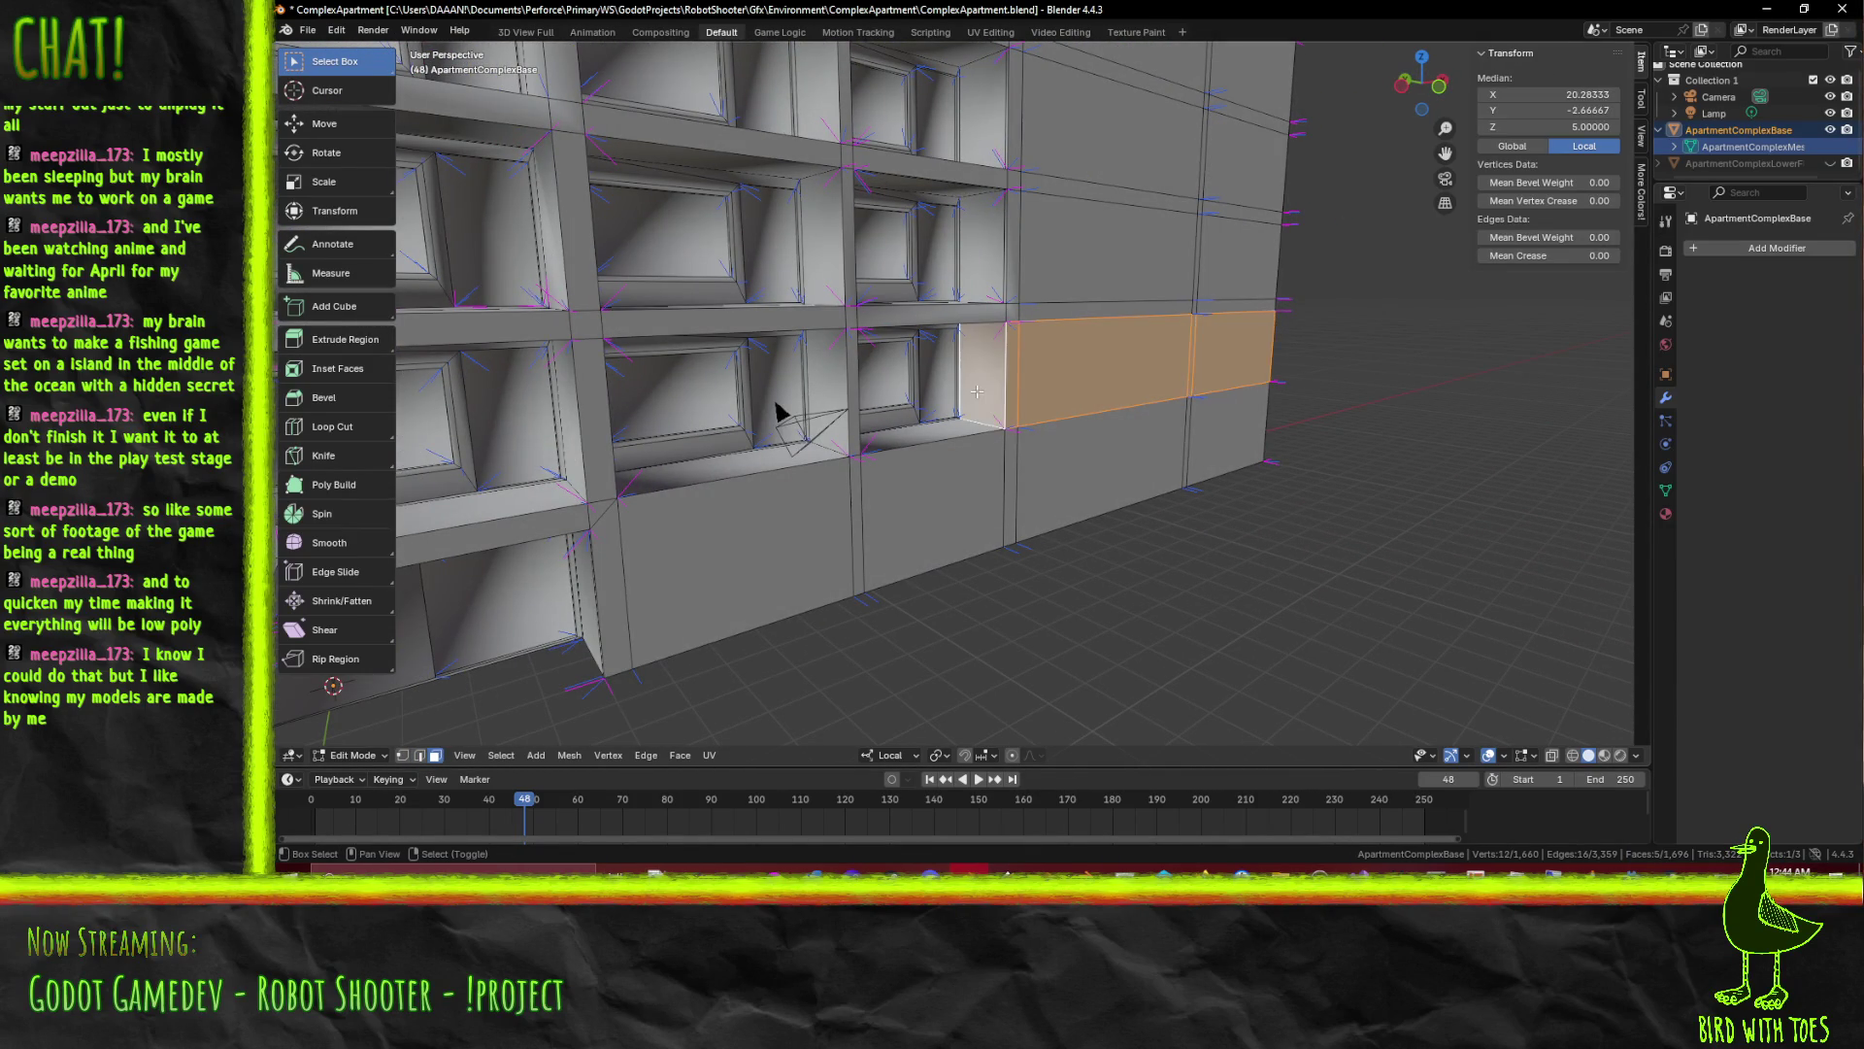
pyautogui.moveTo(929, 417); pyautogui.dragTo(1020, 430)
pyautogui.scroll(3)
pyautogui.scroll(3)
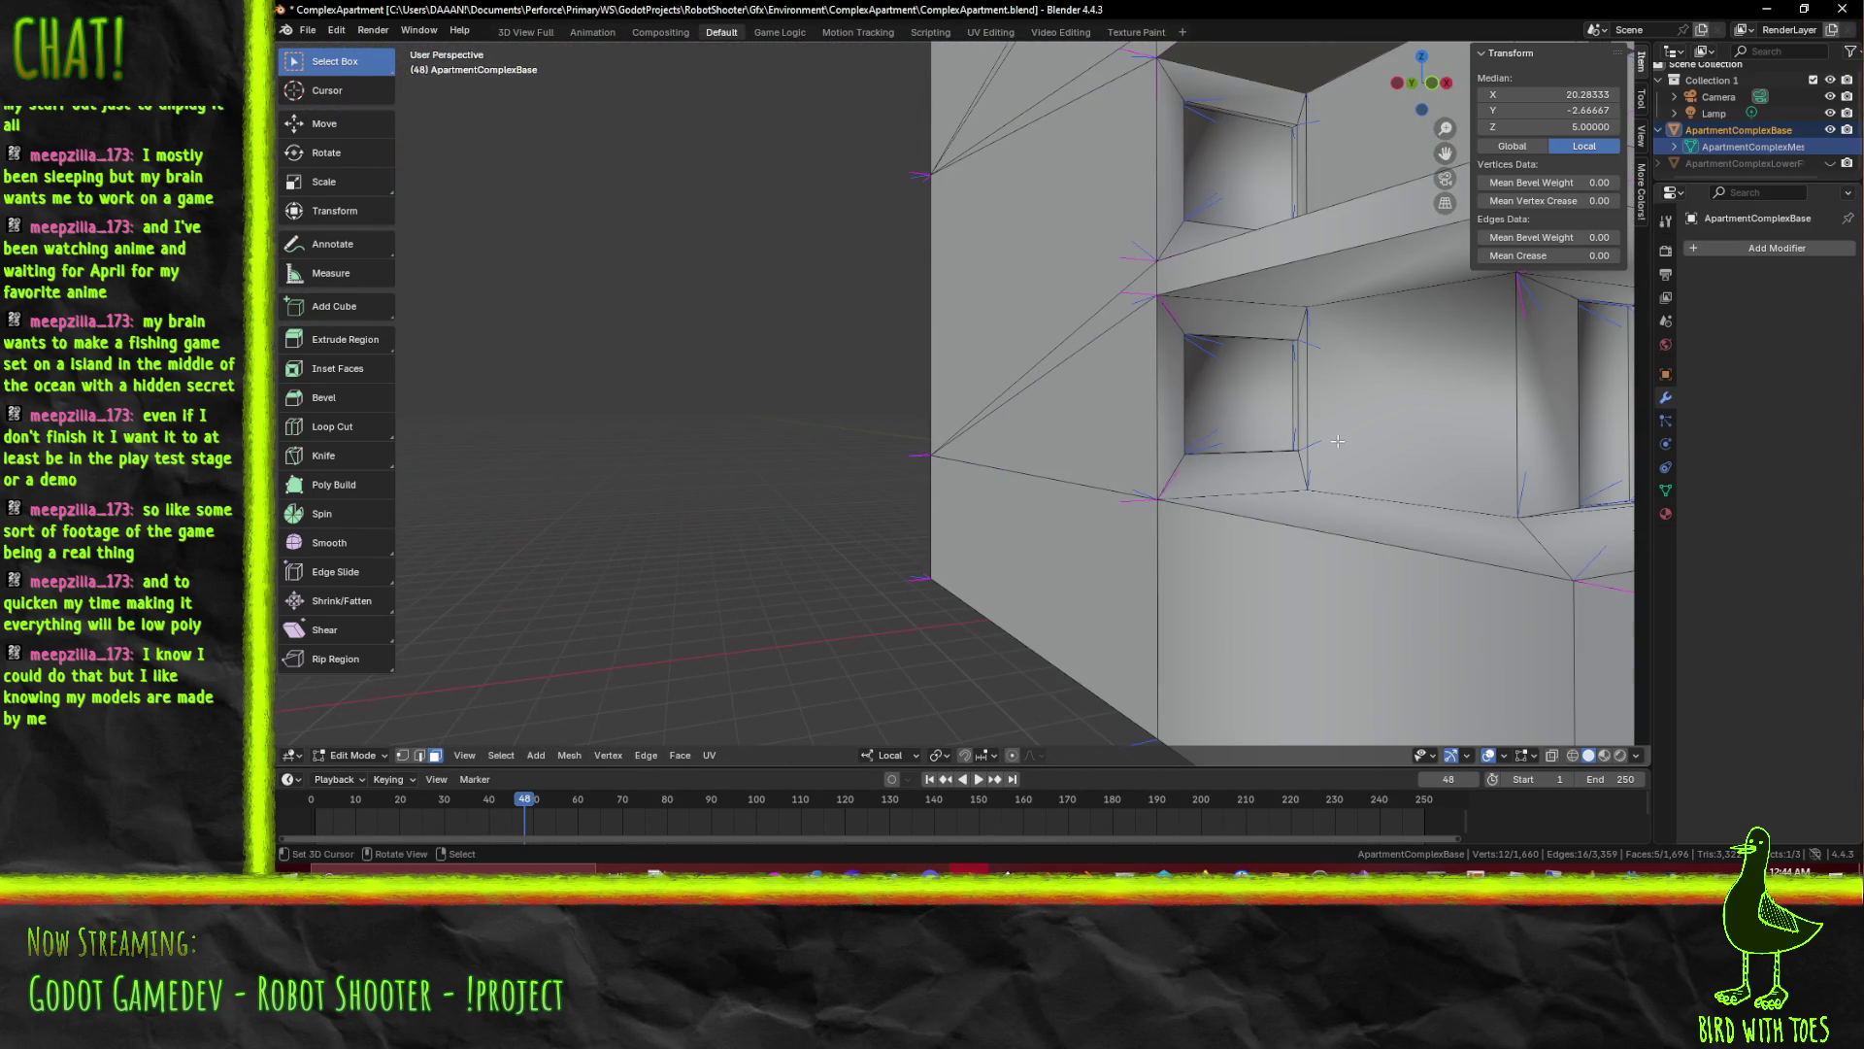
pyautogui.moveTo(1335, 441); pyautogui.dragTo(1323, 447)
# Select the corner and window-side faces at the building corner, dropping the large wall face
pyautogui.click(927, 449)
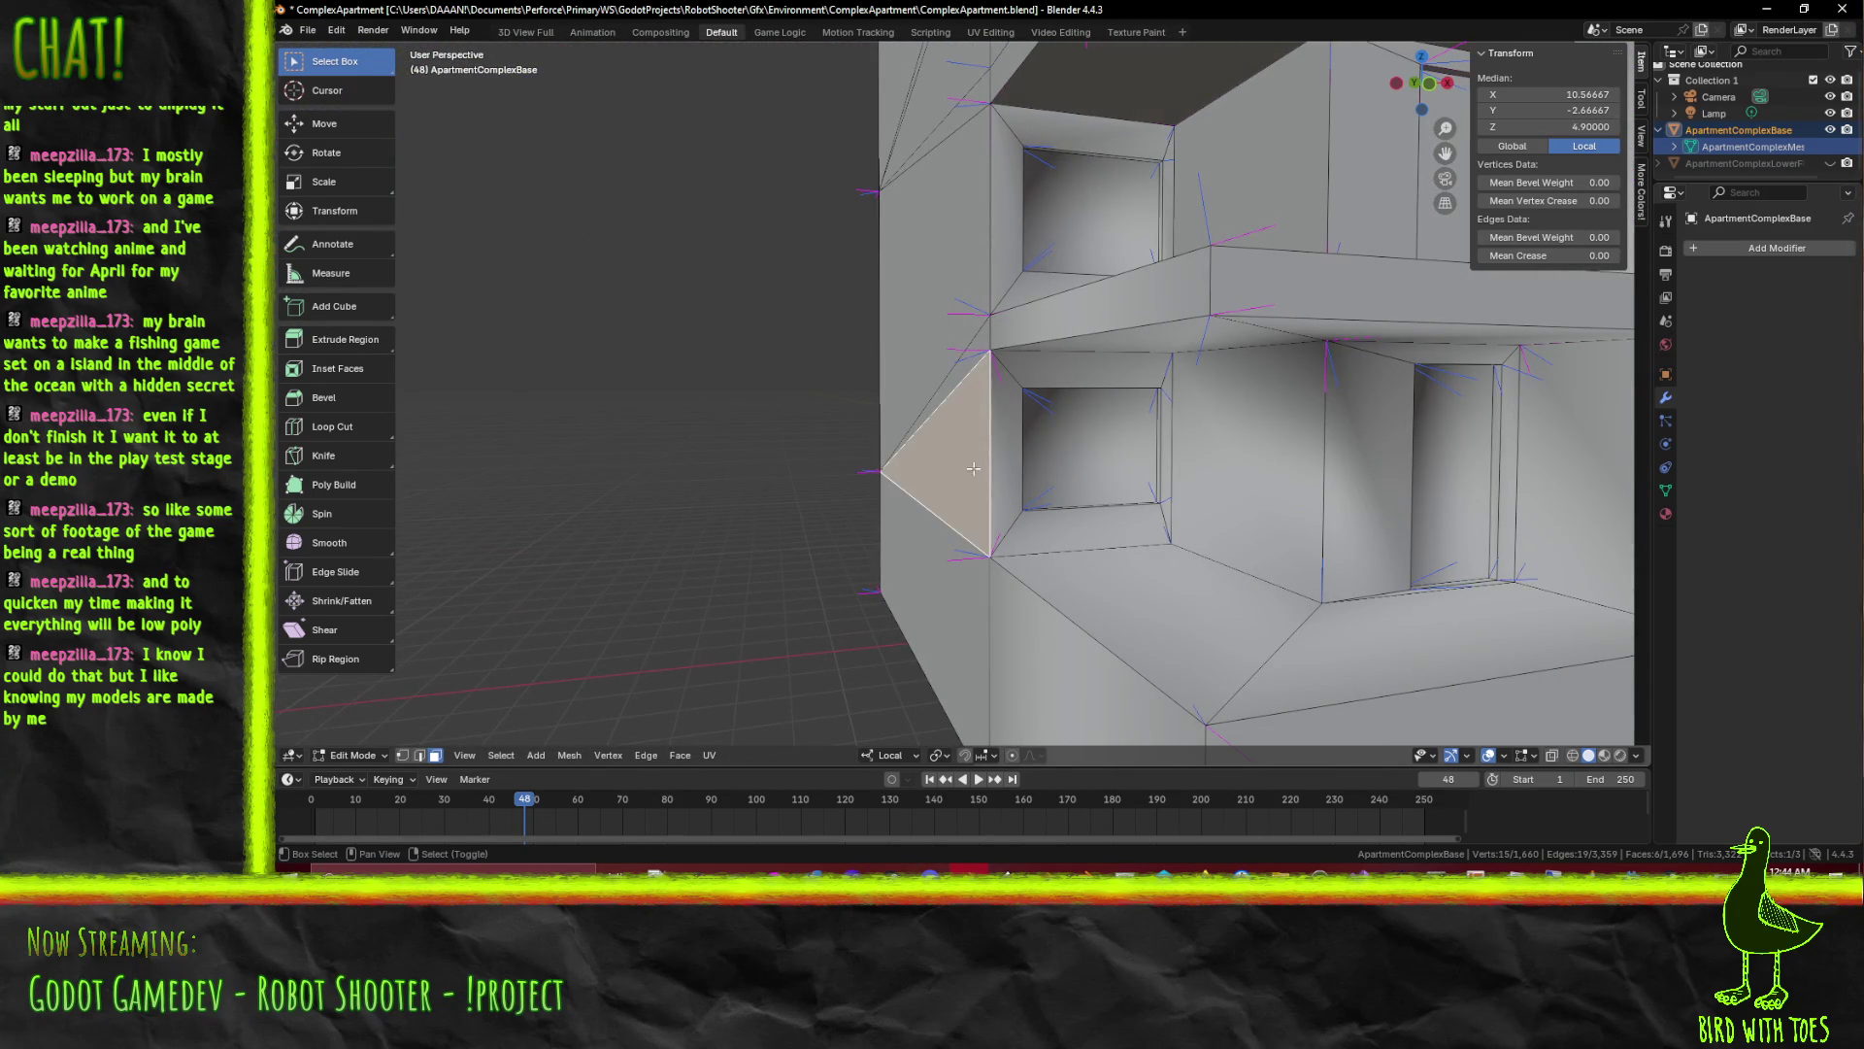
pyautogui.click(1005, 437)
pyautogui.click(1078, 532)
pyautogui.click(1173, 490)
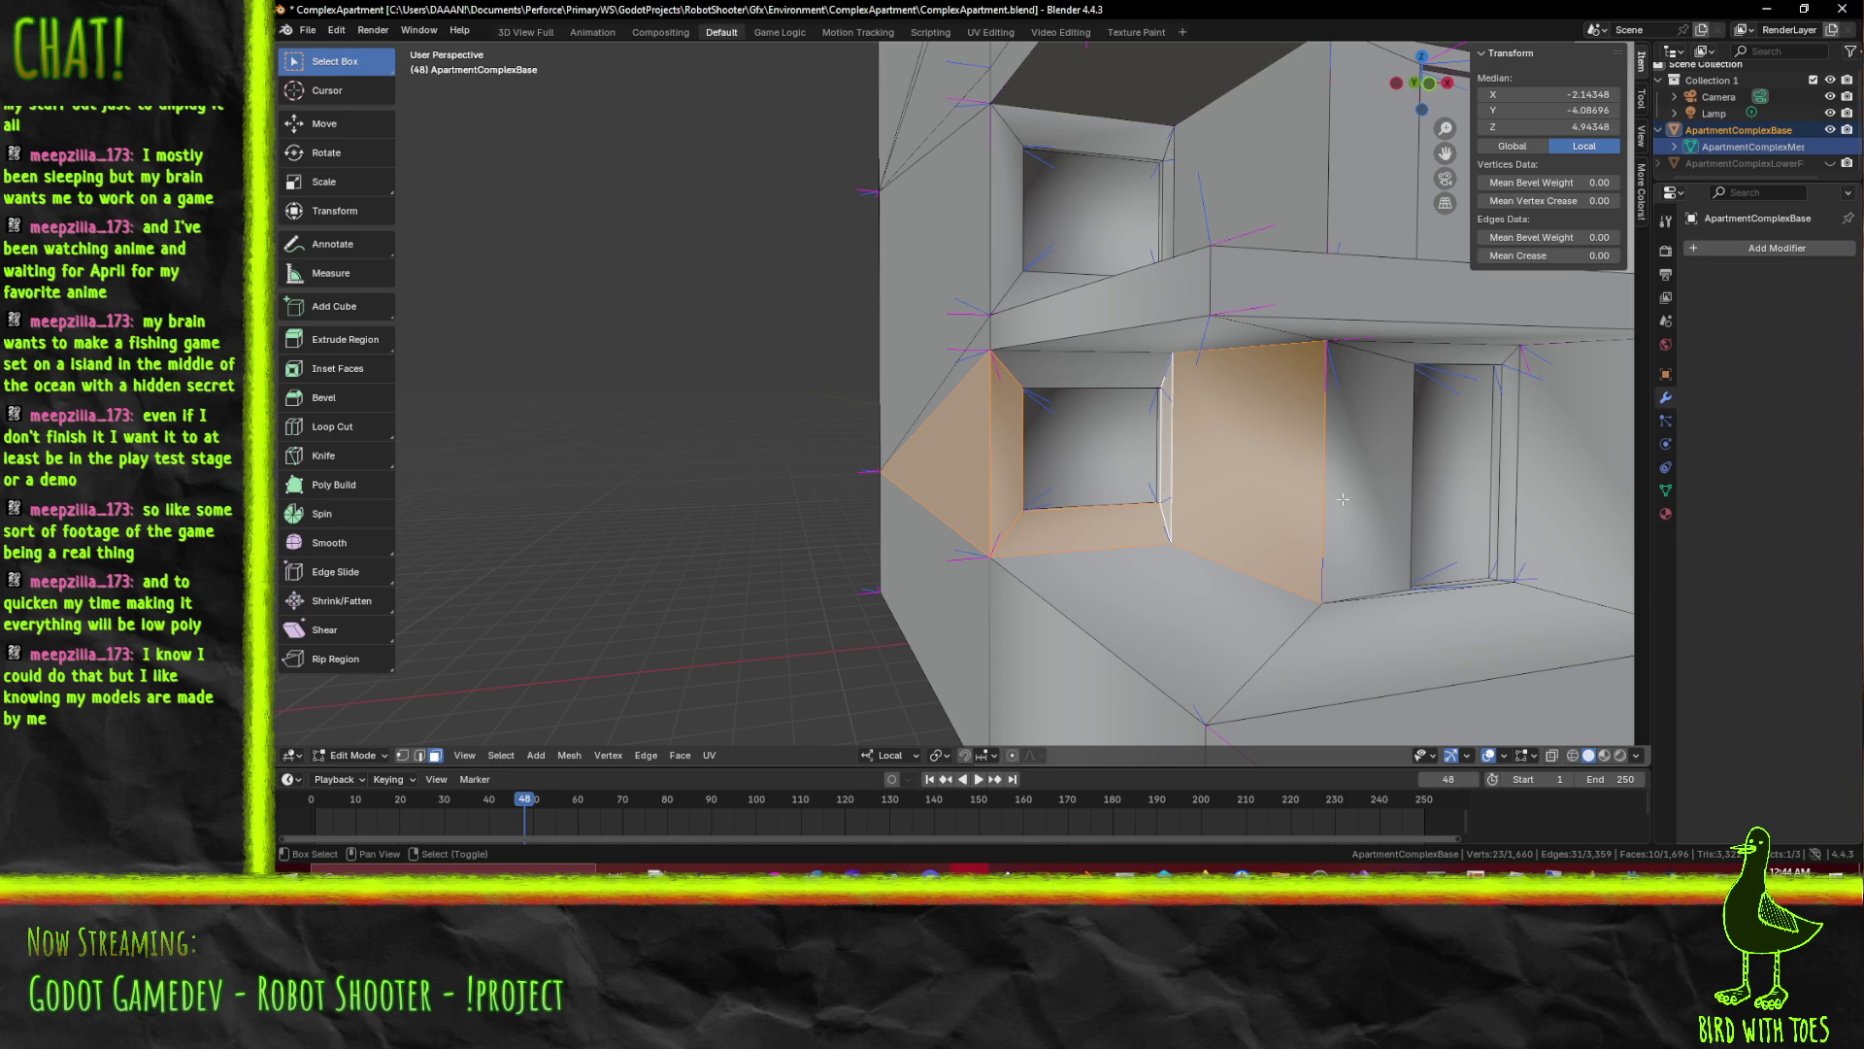
pyautogui.click(1369, 481)
pyautogui.click(1448, 524)
pyautogui.moveTo(1448, 525); pyautogui.dragTo(1282, 569)
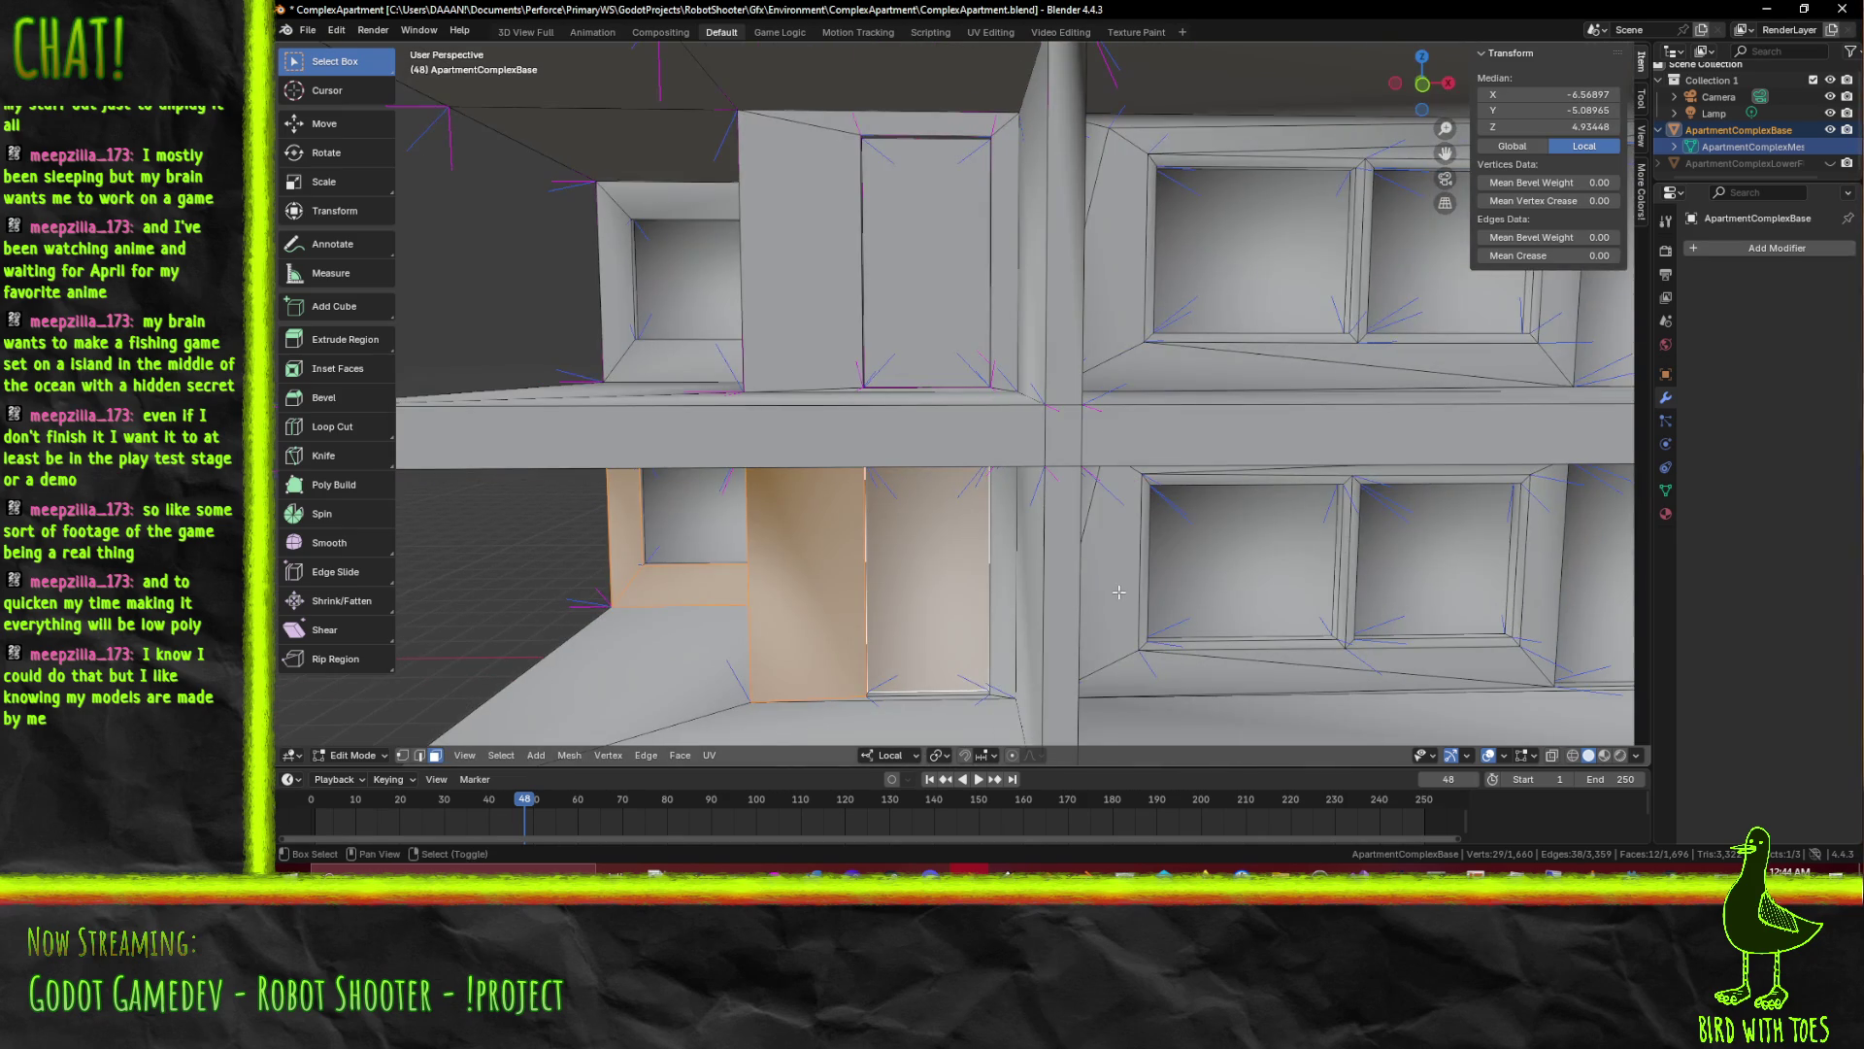
pyautogui.scroll(-3)
# In front view, box-select the lowest window row and delete its faces
pyautogui.press('KP_1')
pyautogui.scroll(3)
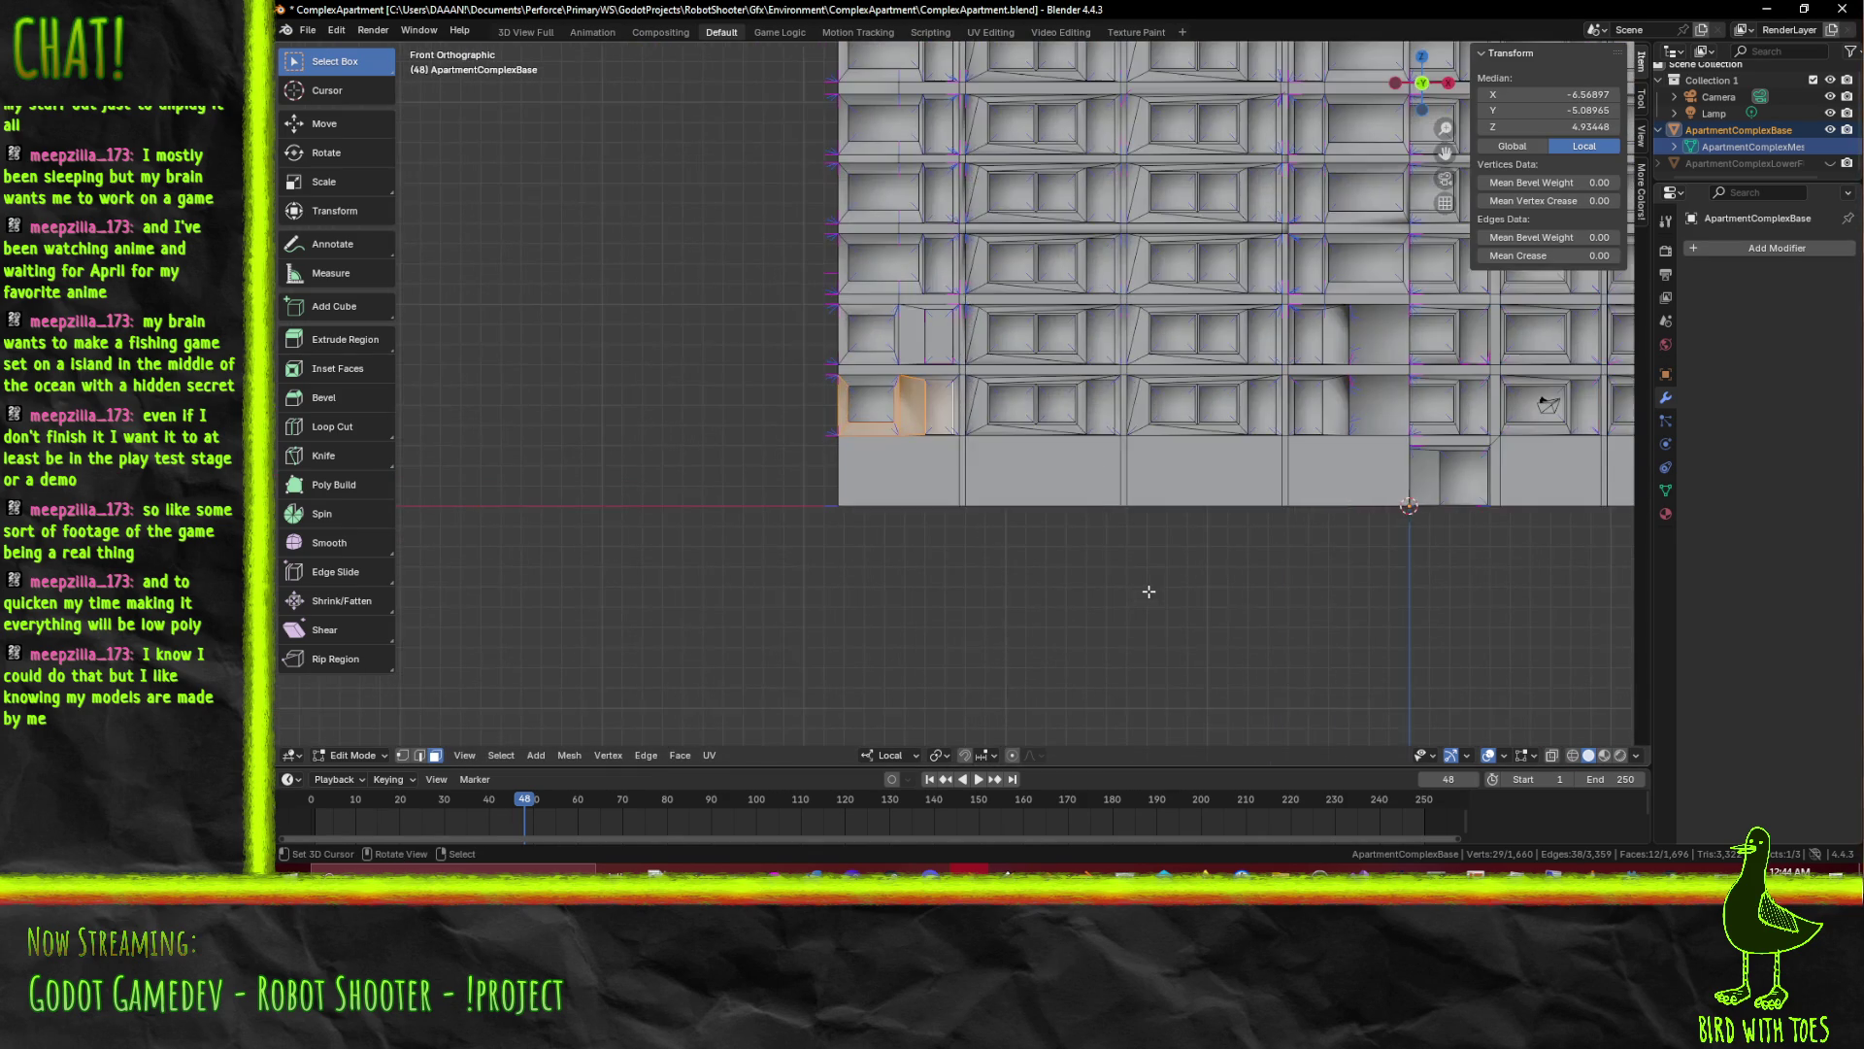
pyautogui.scroll(3)
pyautogui.scroll(3)
pyautogui.press('b')
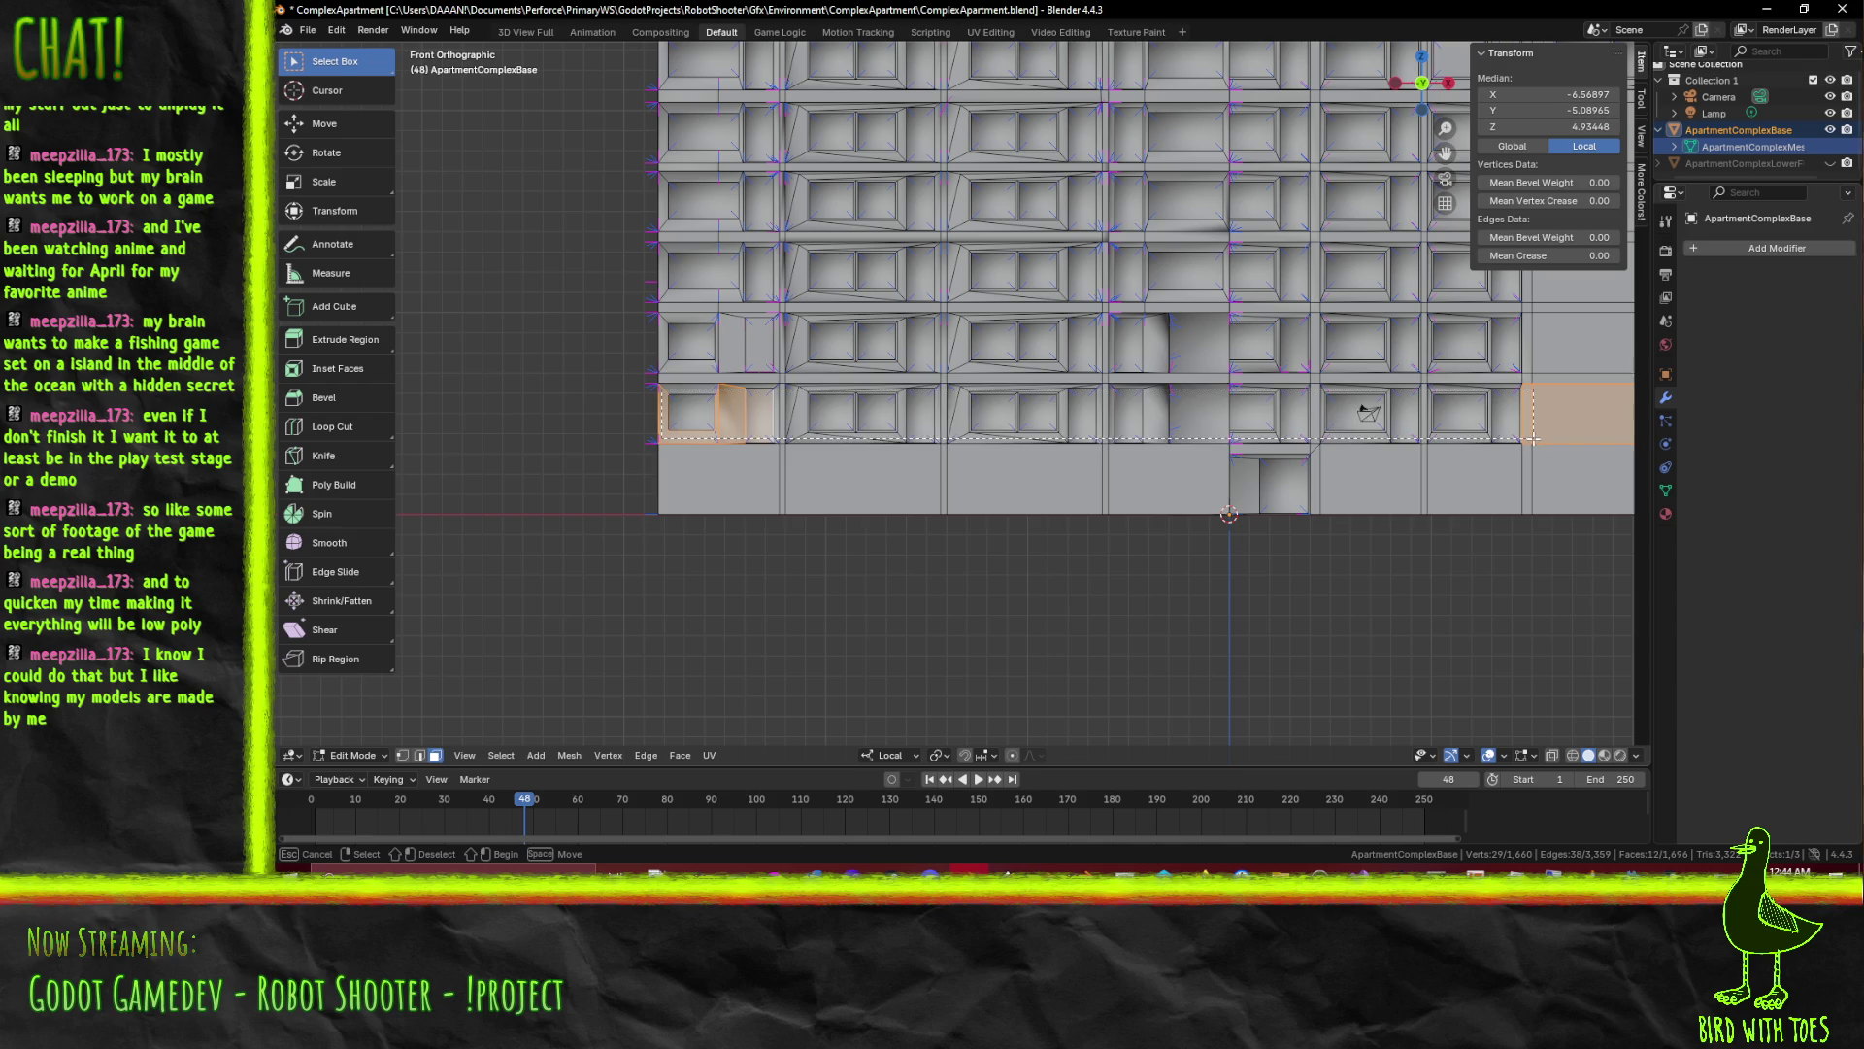
pyautogui.moveTo(1529, 440); pyautogui.dragTo(1528, 442)
pyautogui.moveTo(1456, 444); pyautogui.dragTo(924, 437)
pyautogui.press('x')
pyautogui.click(1249, 457)
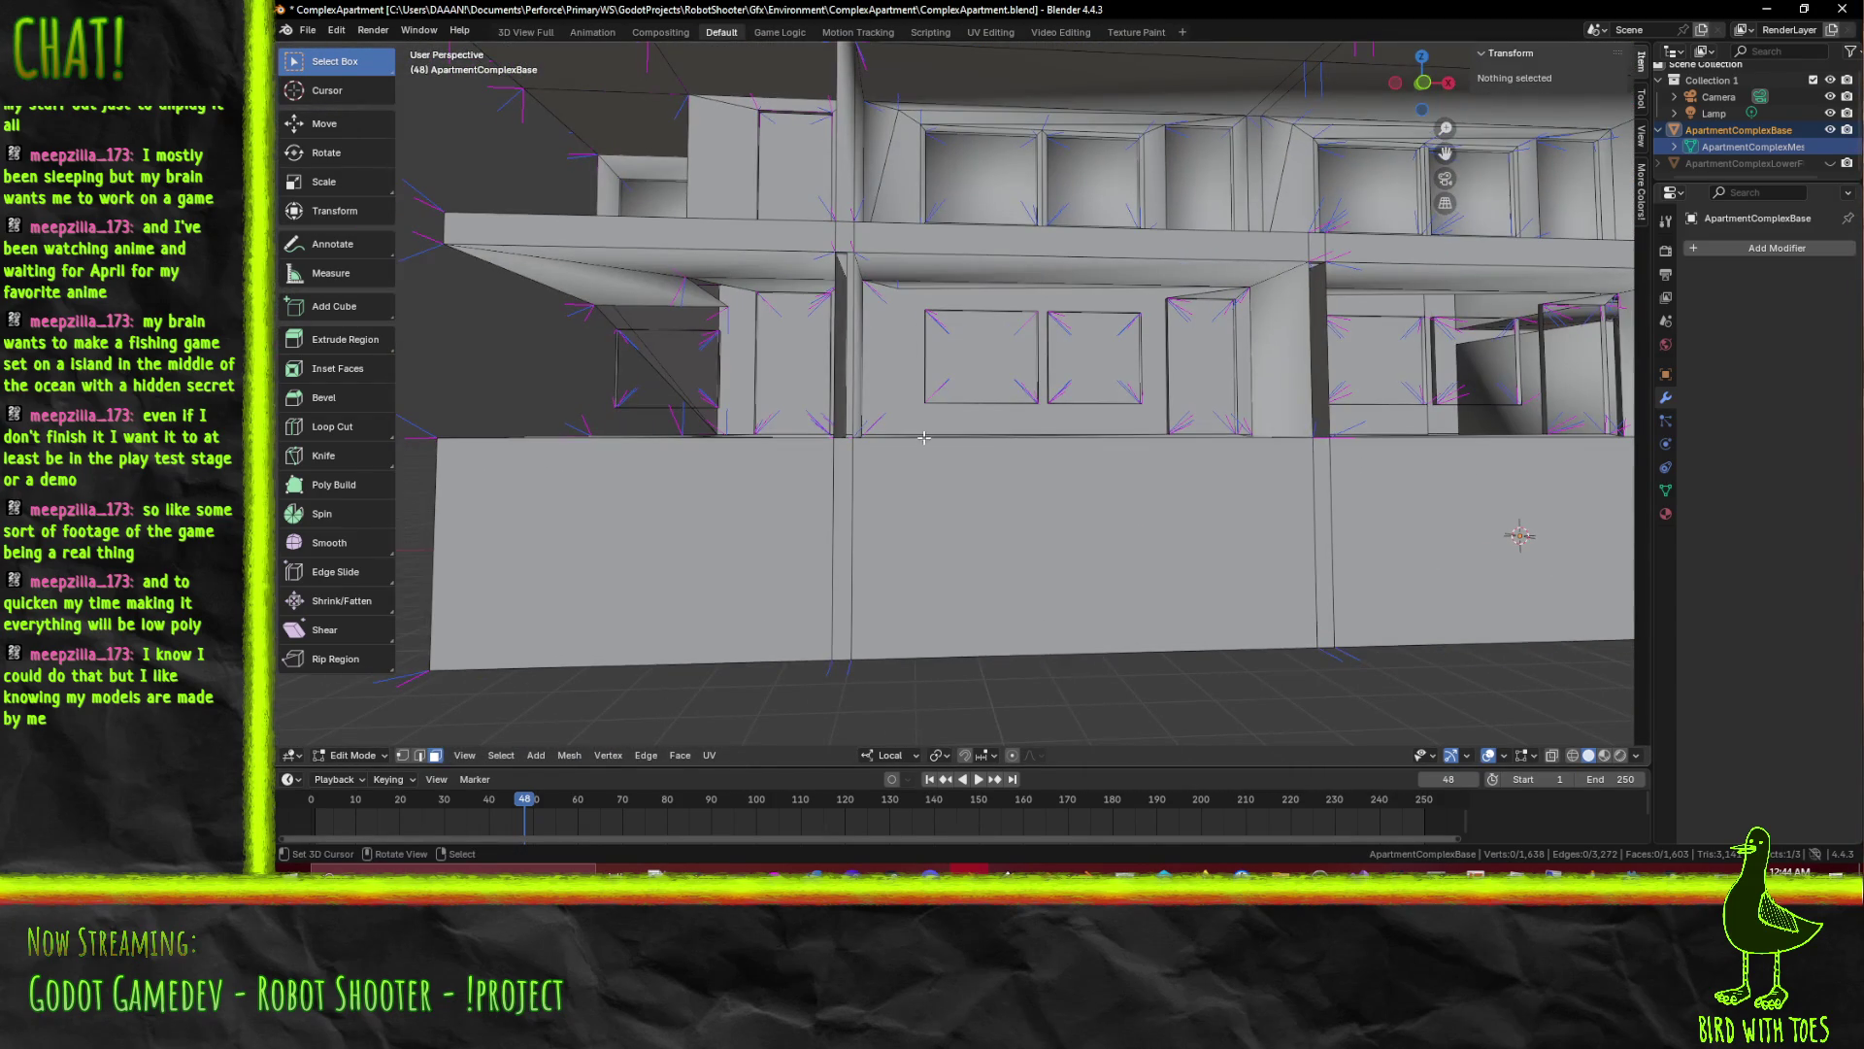
pyautogui.press('KP_1')
pyautogui.scroll(3)
# Switch the facade viewport to wireframe to see through the first-floor windows
pyautogui.press('b')
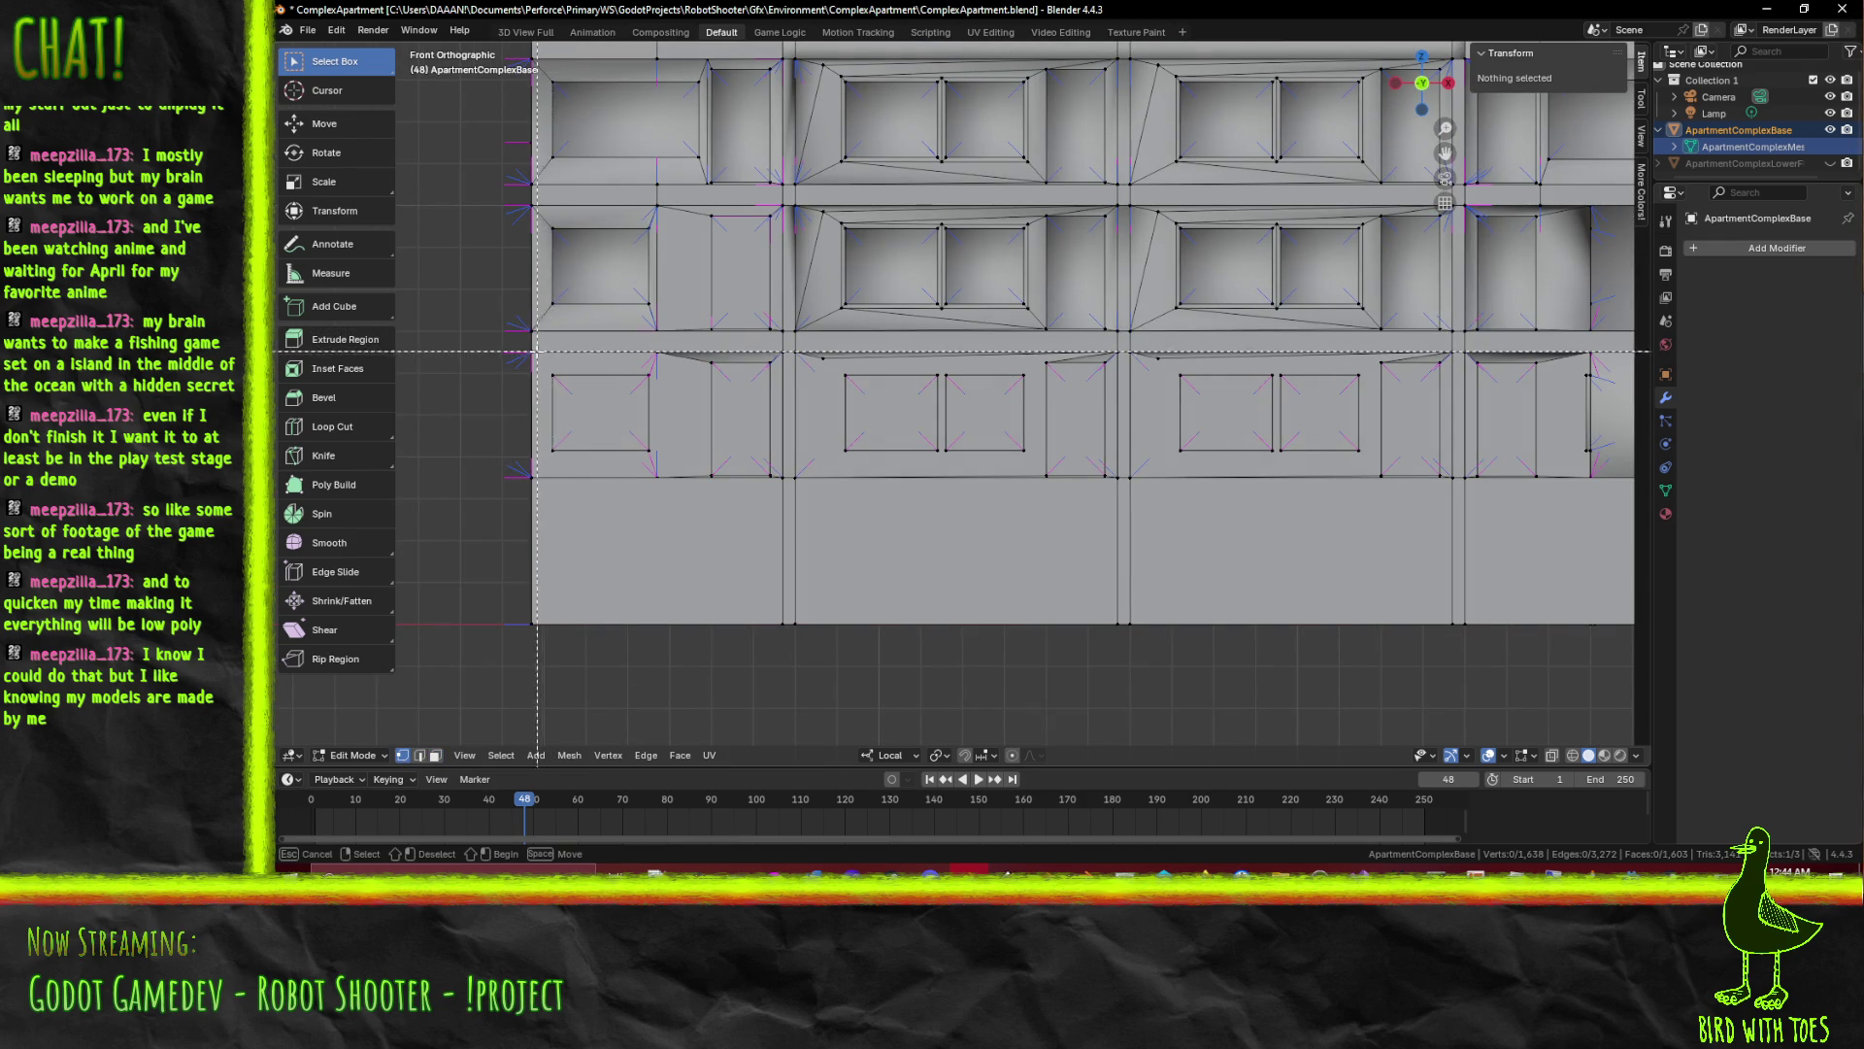
pyautogui.moveTo(643, 444); pyautogui.dragTo(642, 445)
pyautogui.press('z')
pyautogui.press('z')
pyautogui.click(596, 459)
# Box-select the leftmost first-floor windows one after another, adding each to the selection
pyautogui.hotkey('alt', 'a')
pyautogui.press('b')
pyautogui.moveTo(526, 362); pyautogui.dragTo(658, 481)
pyautogui.press('b')
pyautogui.moveTo(701, 360); pyautogui.dragTo(780, 473)
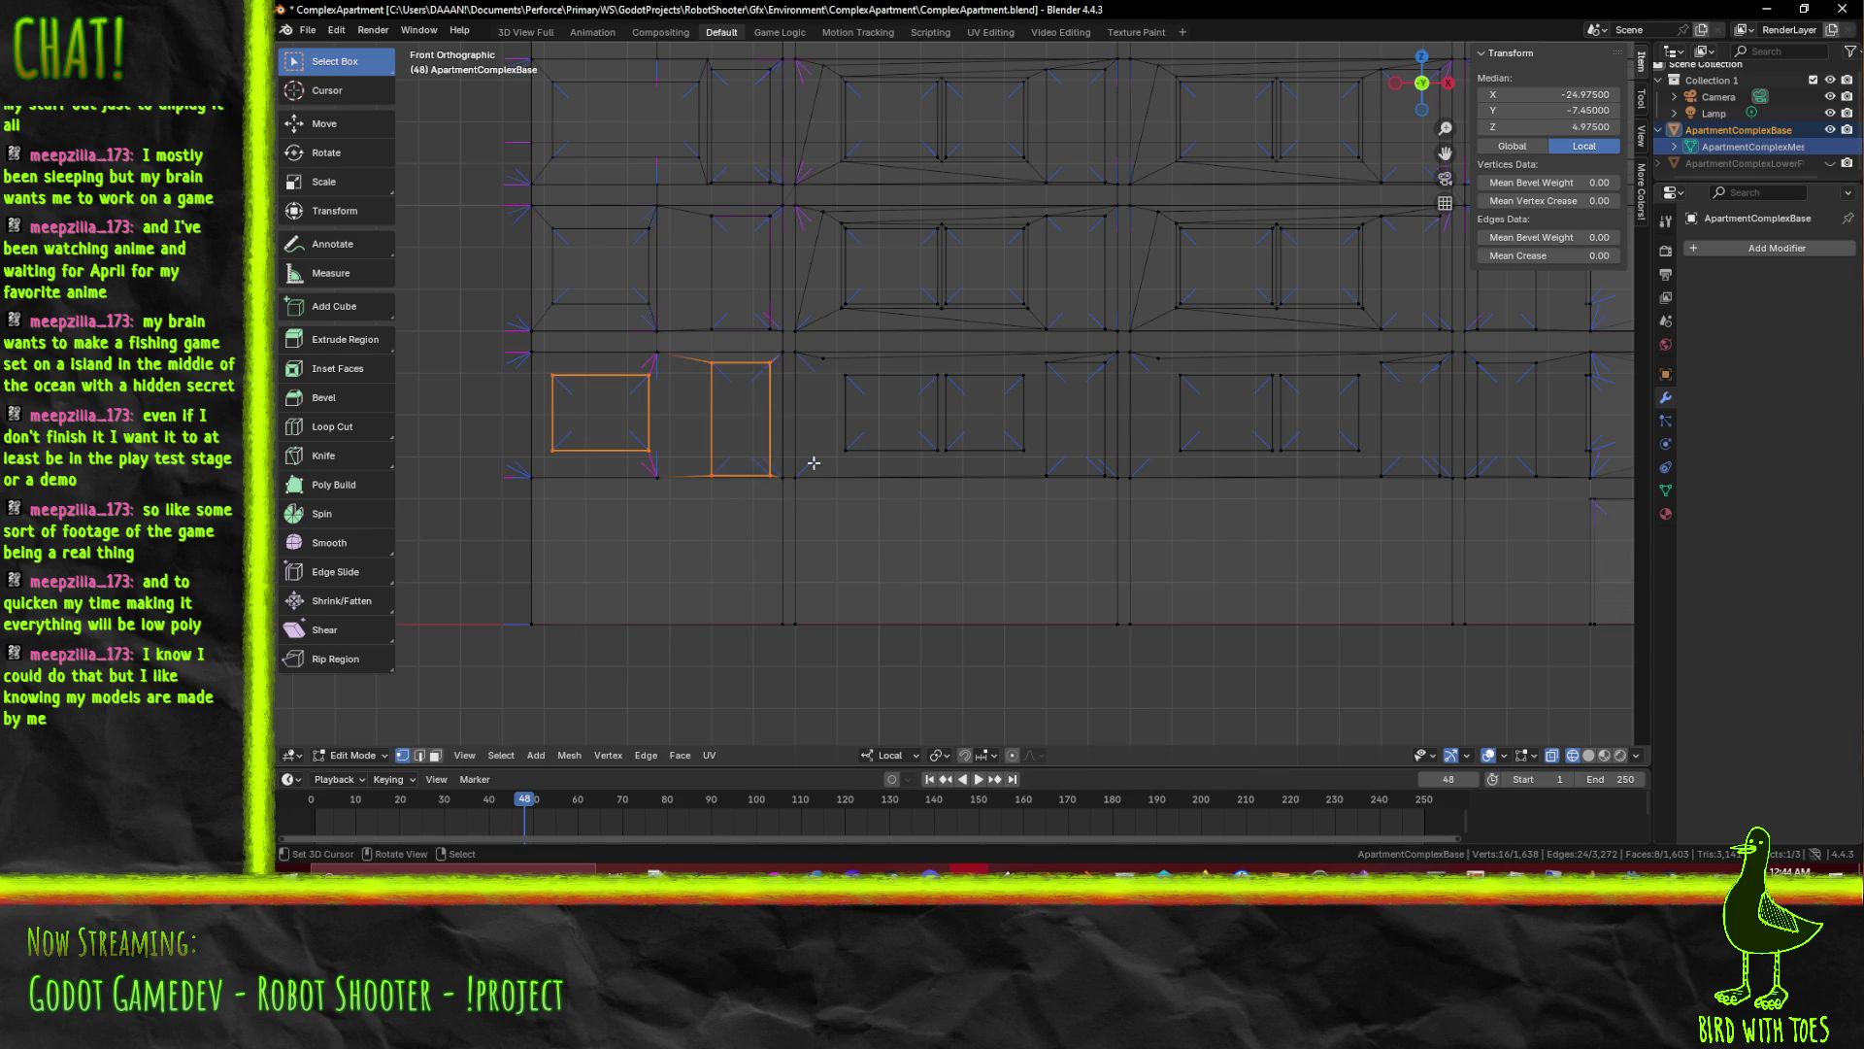
pyautogui.press('b')
pyautogui.moveTo(810, 356); pyautogui.dragTo(1116, 466)
pyautogui.moveTo(885, 393); pyautogui.dragTo(835, 379)
# Extend the box selection along the row to cover the remaining first-floor windows
pyautogui.press('b')
pyautogui.moveTo(805, 343); pyautogui.dragTo(1458, 453)
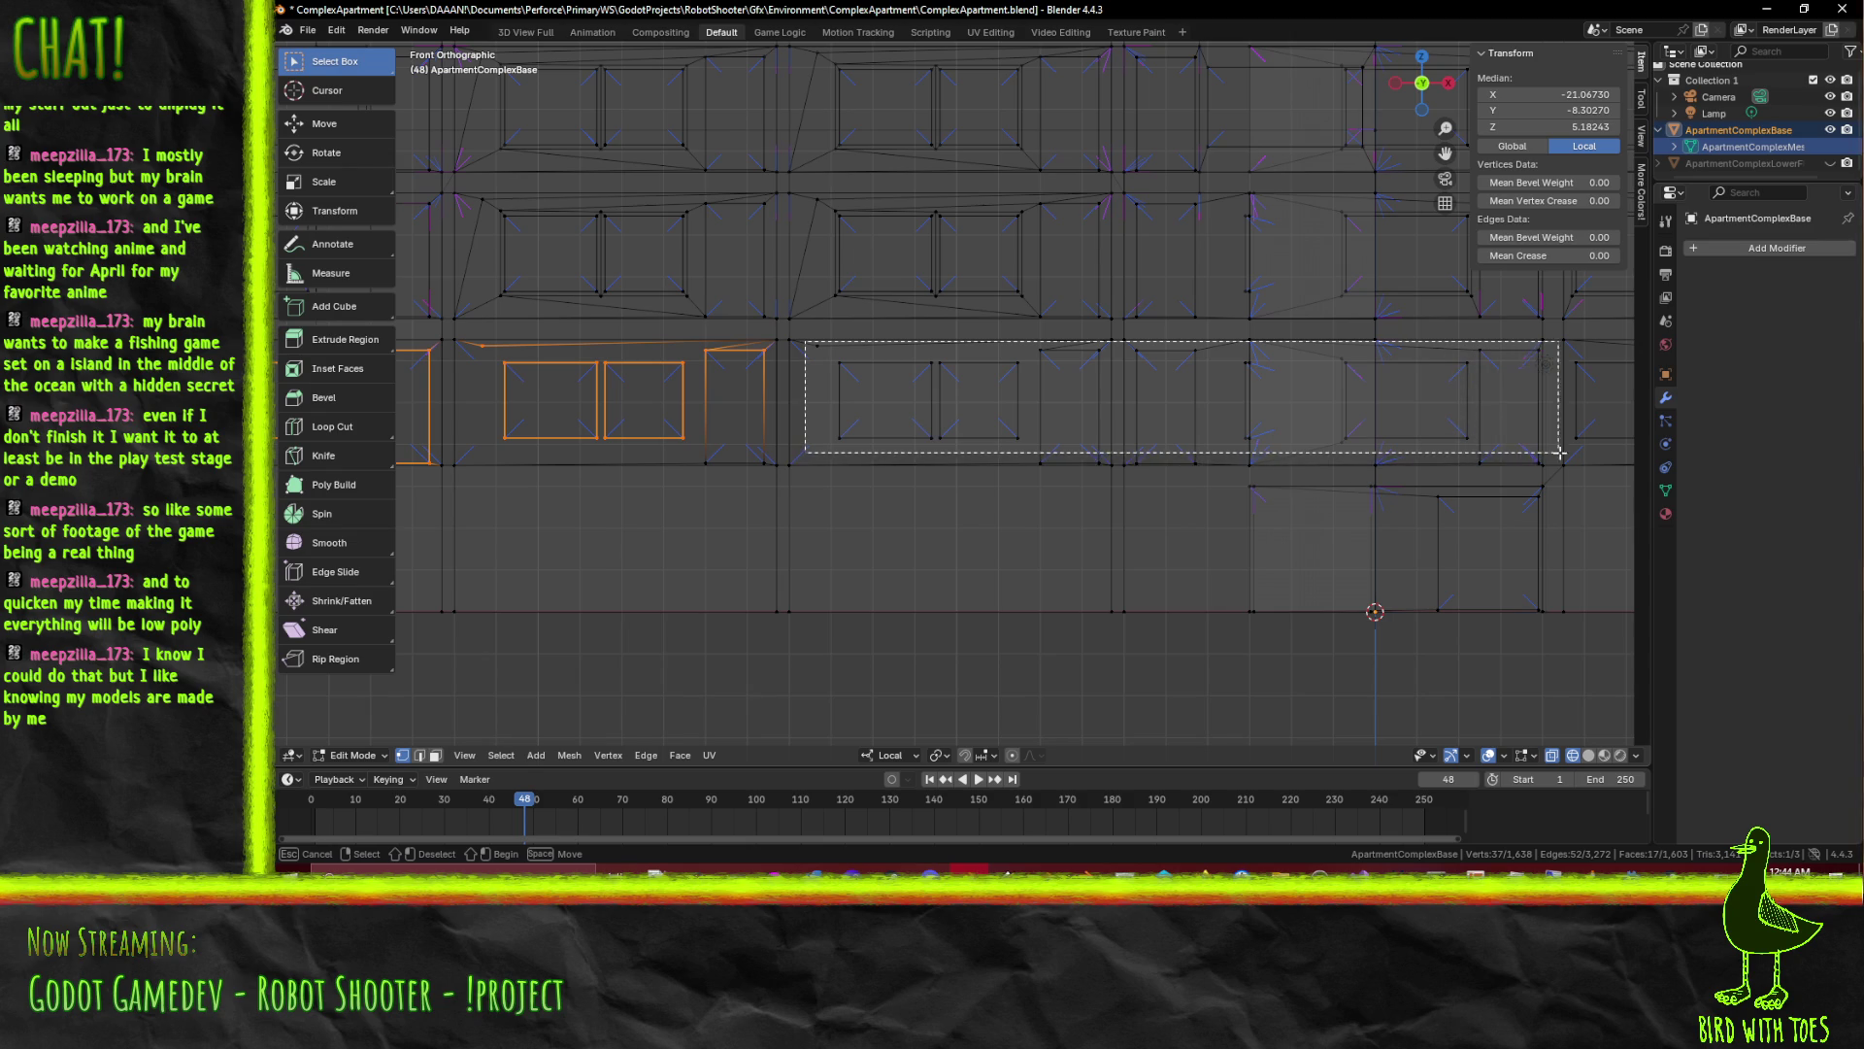
pyautogui.moveTo(1486, 453); pyautogui.dragTo(1592, 453)
pyautogui.moveTo(1592, 454); pyautogui.dragTo(587, 374)
pyautogui.press('b')
pyautogui.moveTo(607, 334); pyautogui.dragTo(933, 428)
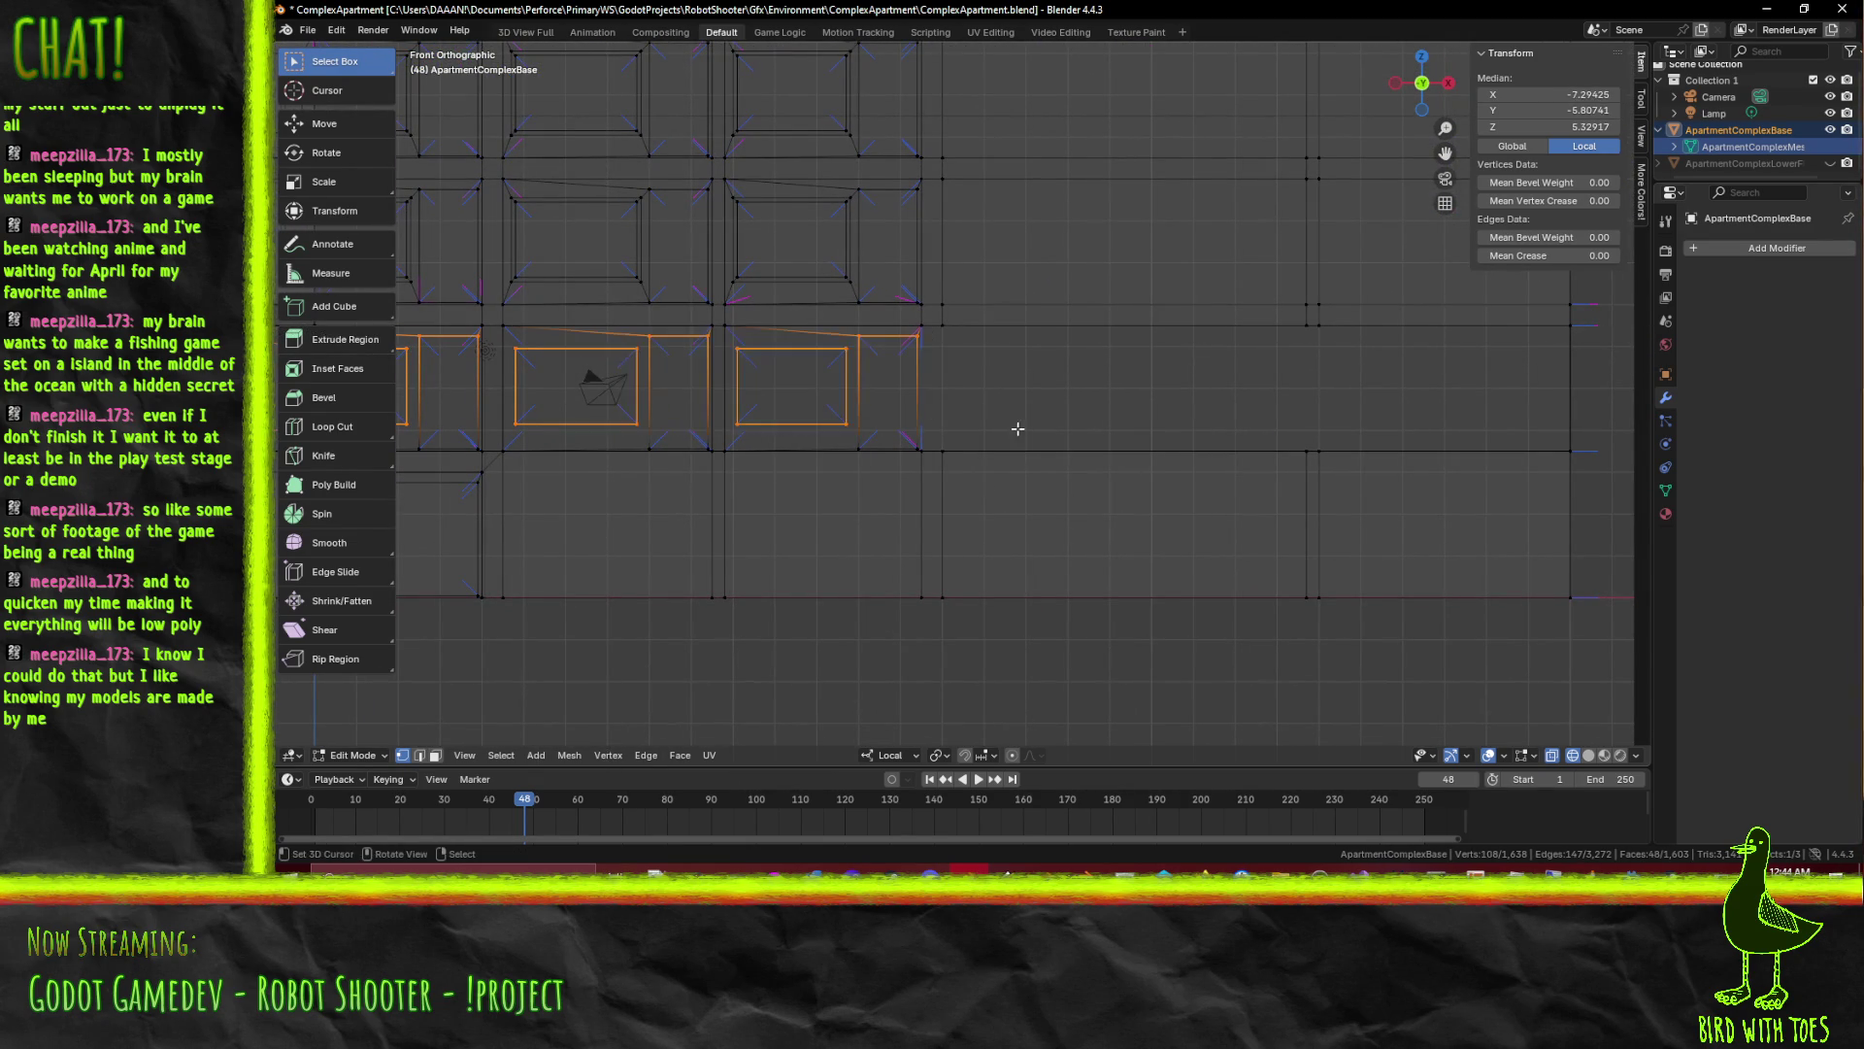
# Delete the selected window vertices and pick a leftover edge on the floor line
pyautogui.press('x')
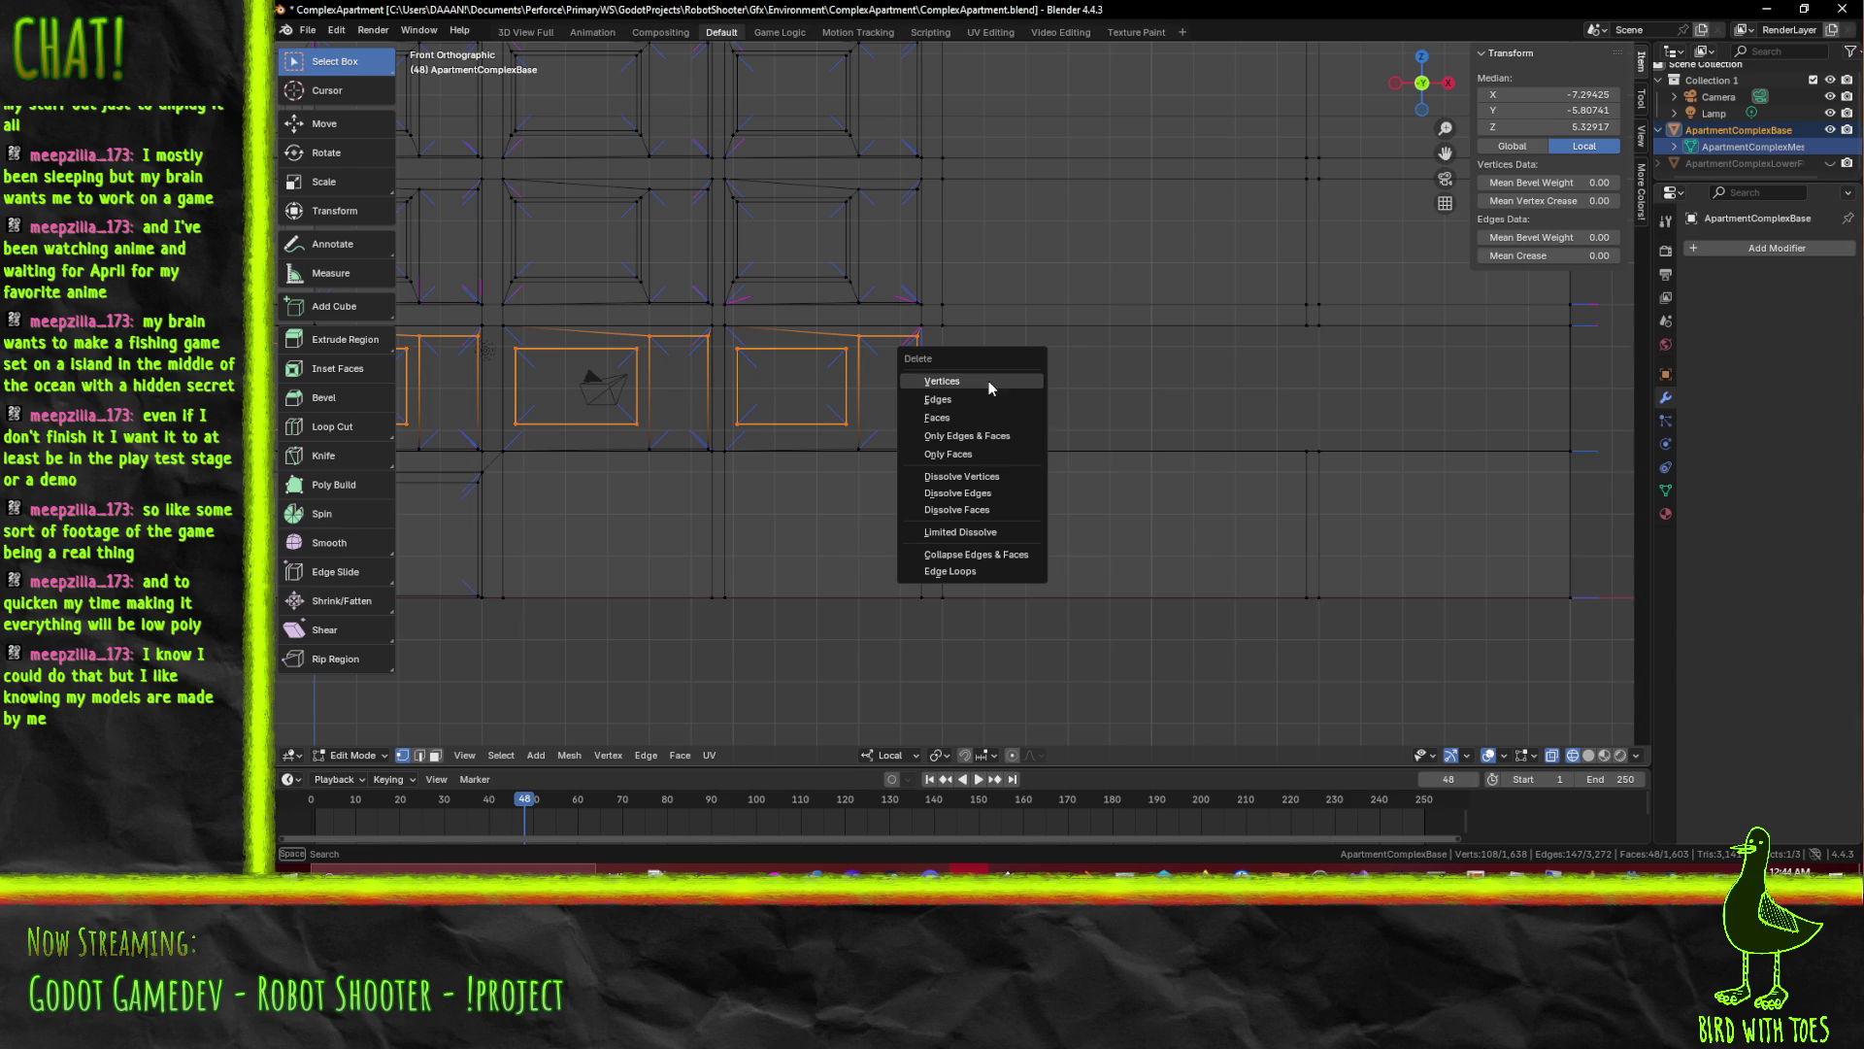
pyautogui.click(991, 382)
pyautogui.scroll(3)
pyautogui.scroll(3)
pyautogui.click(800, 452)
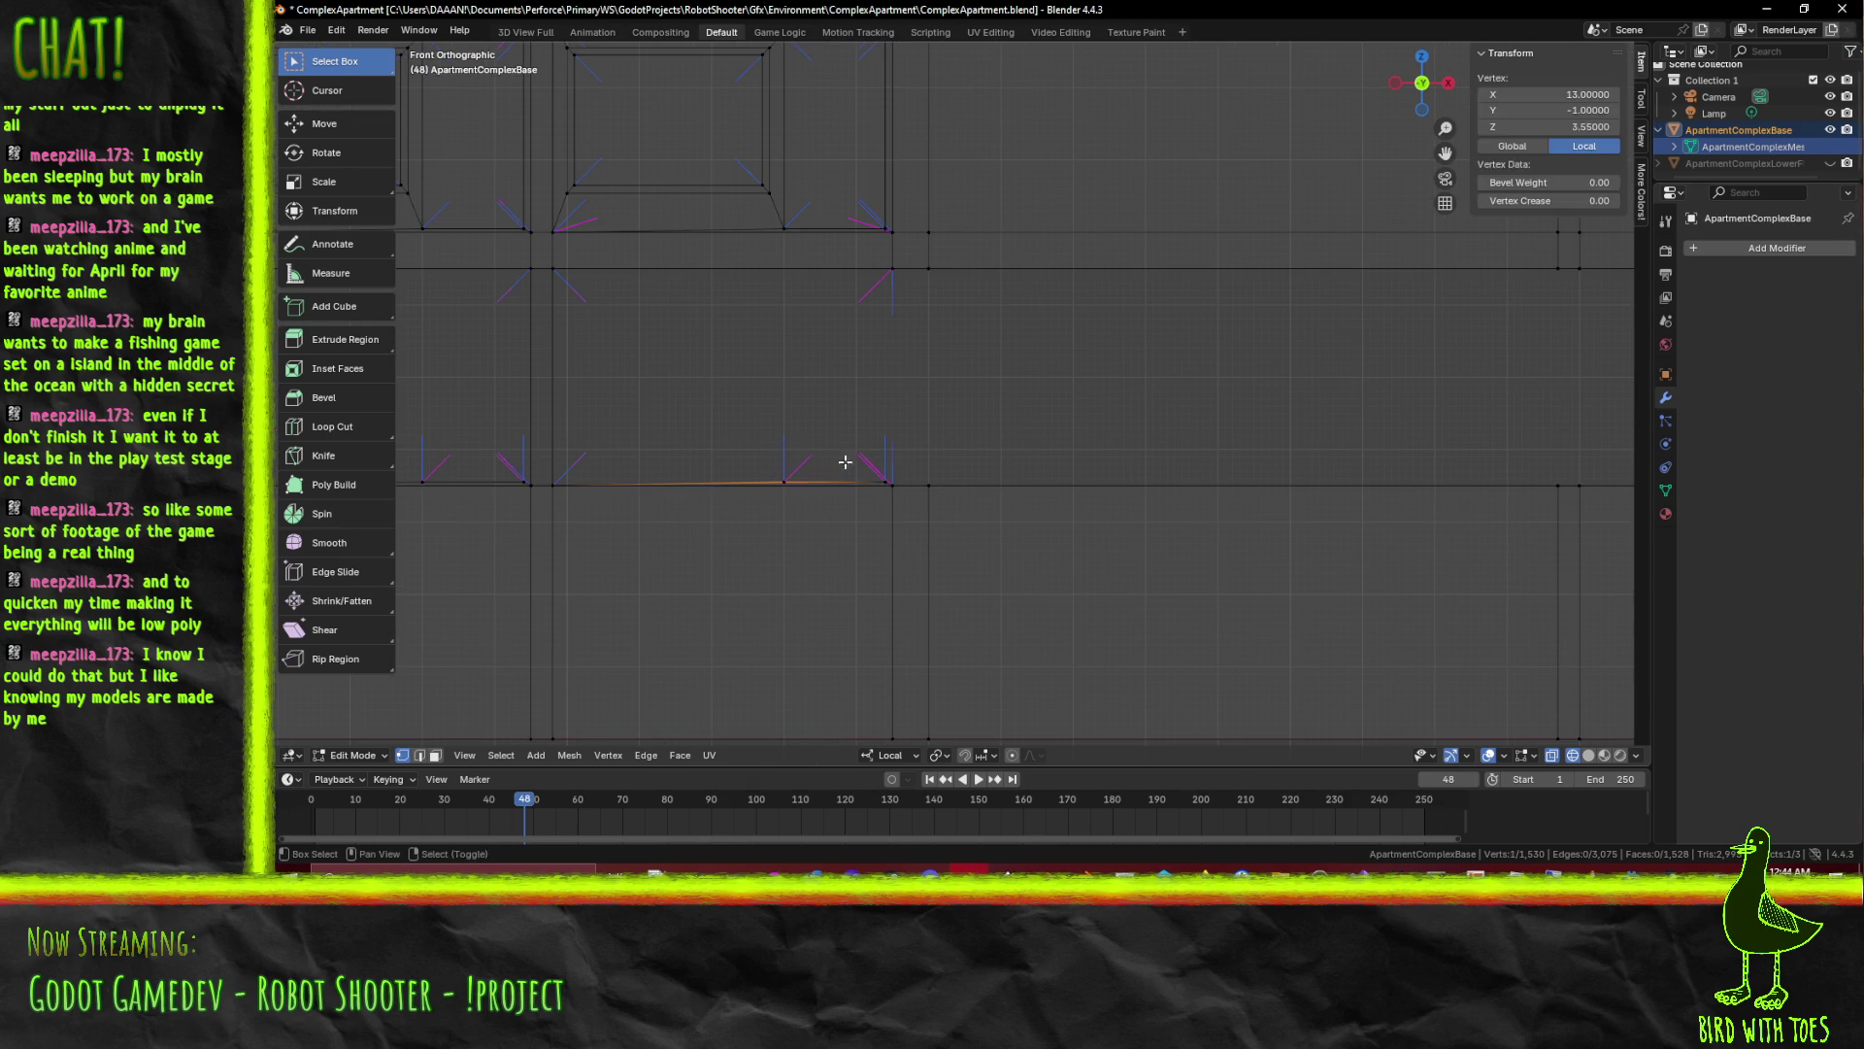
pyautogui.scroll(-3)
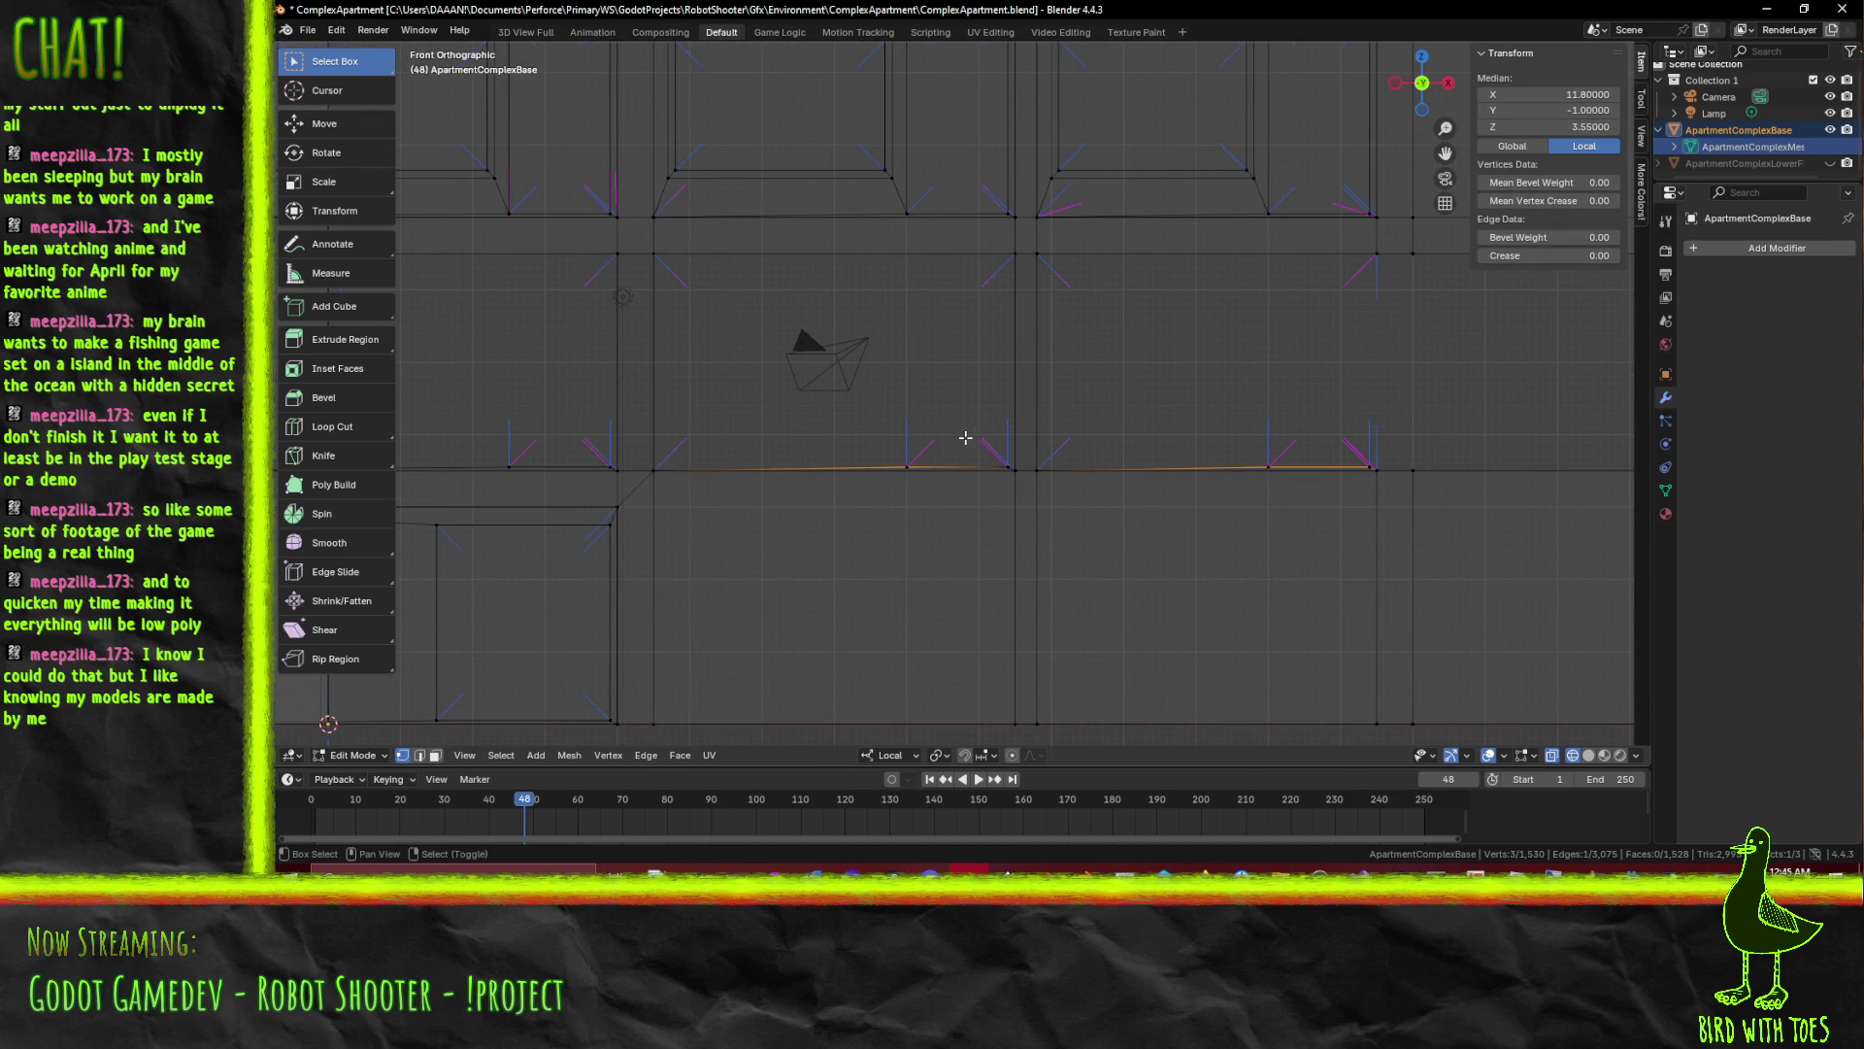
pyautogui.scroll(3)
pyautogui.scroll(3)
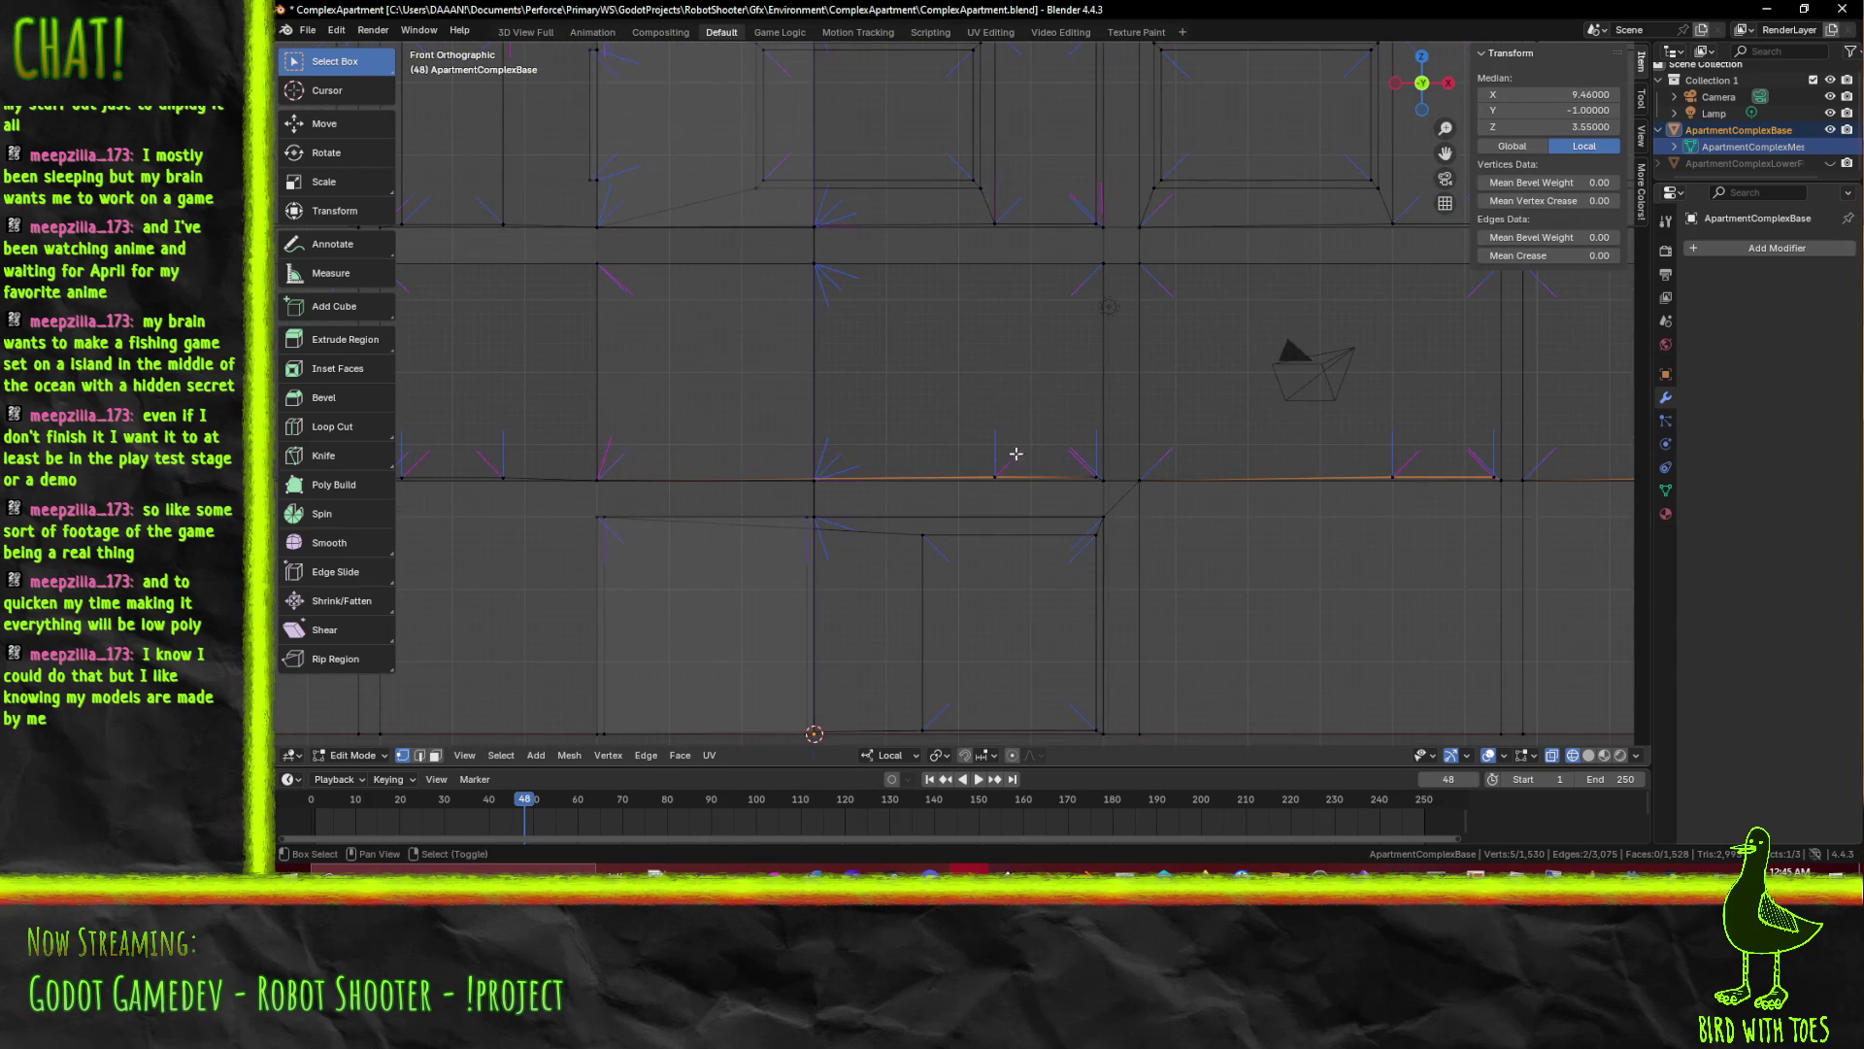
# Box-select all the stray vertices left along the podium's top edge
pyautogui.moveTo(941, 425); pyautogui.dragTo(1527, 478)
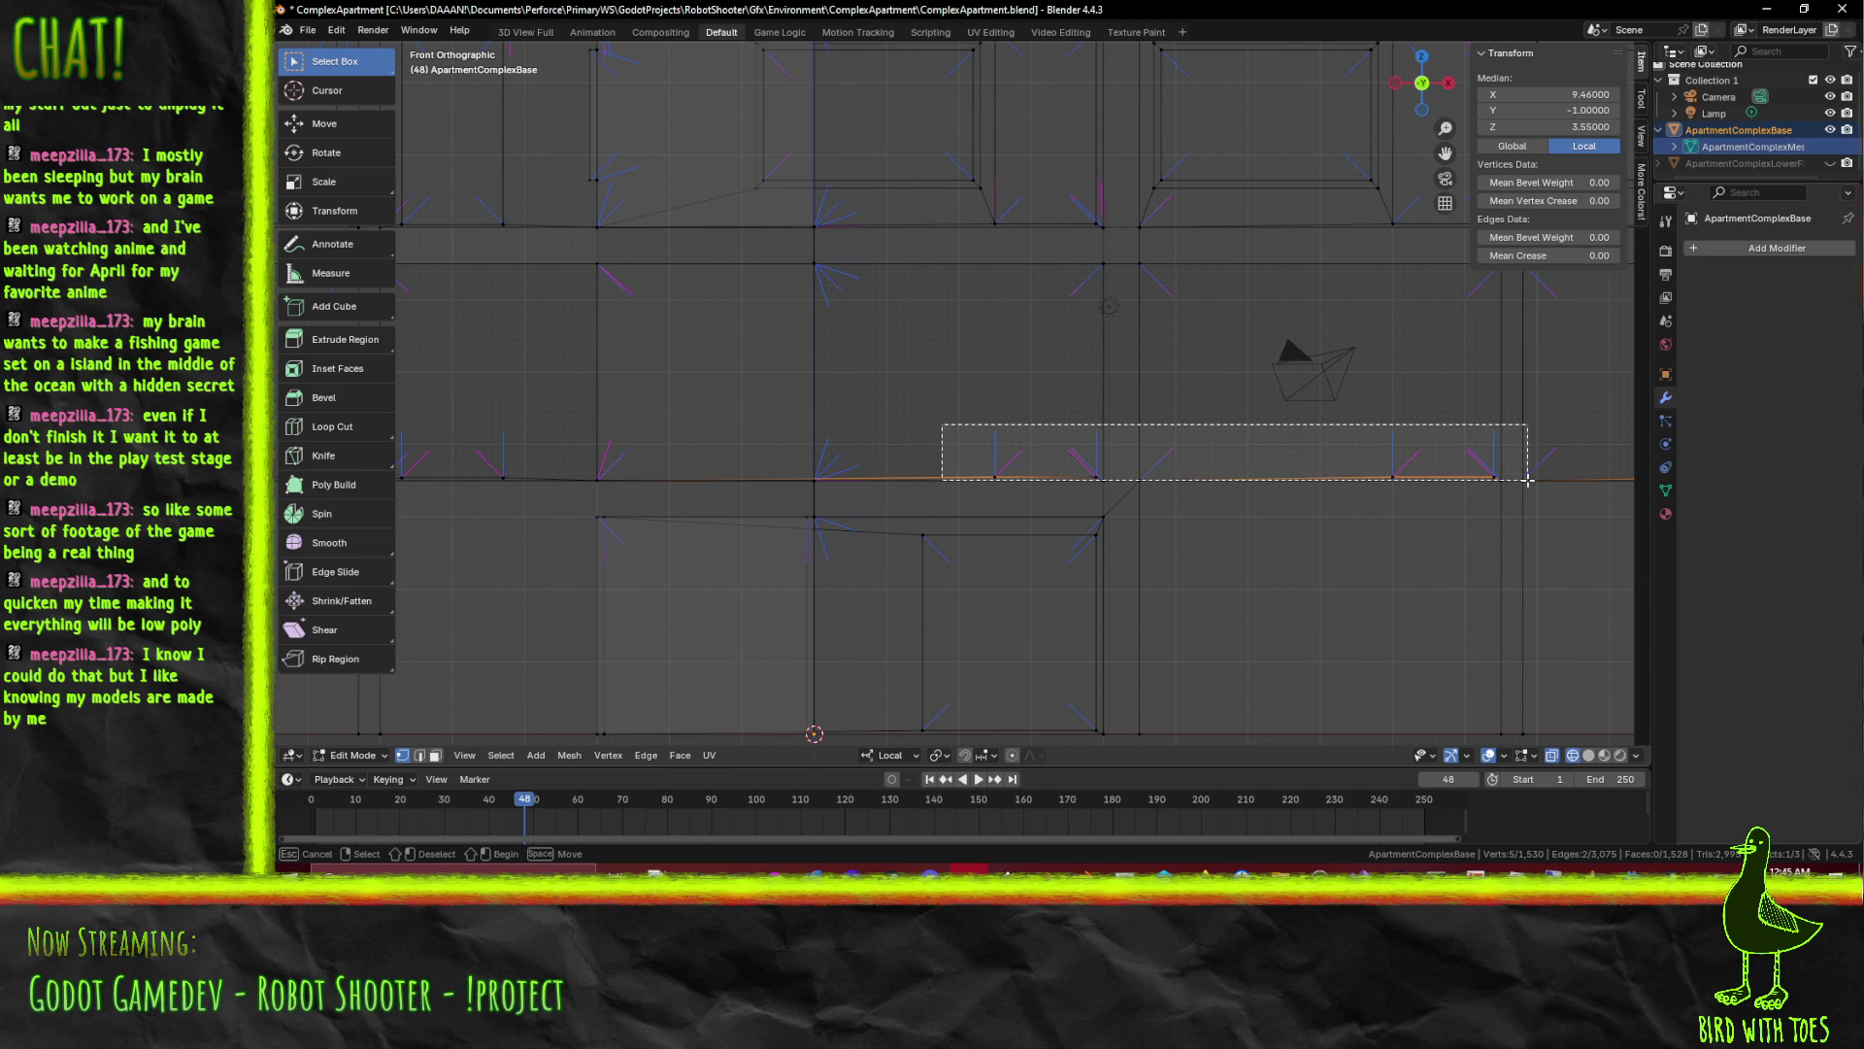
pyautogui.scroll(-3)
pyautogui.scroll(-3)
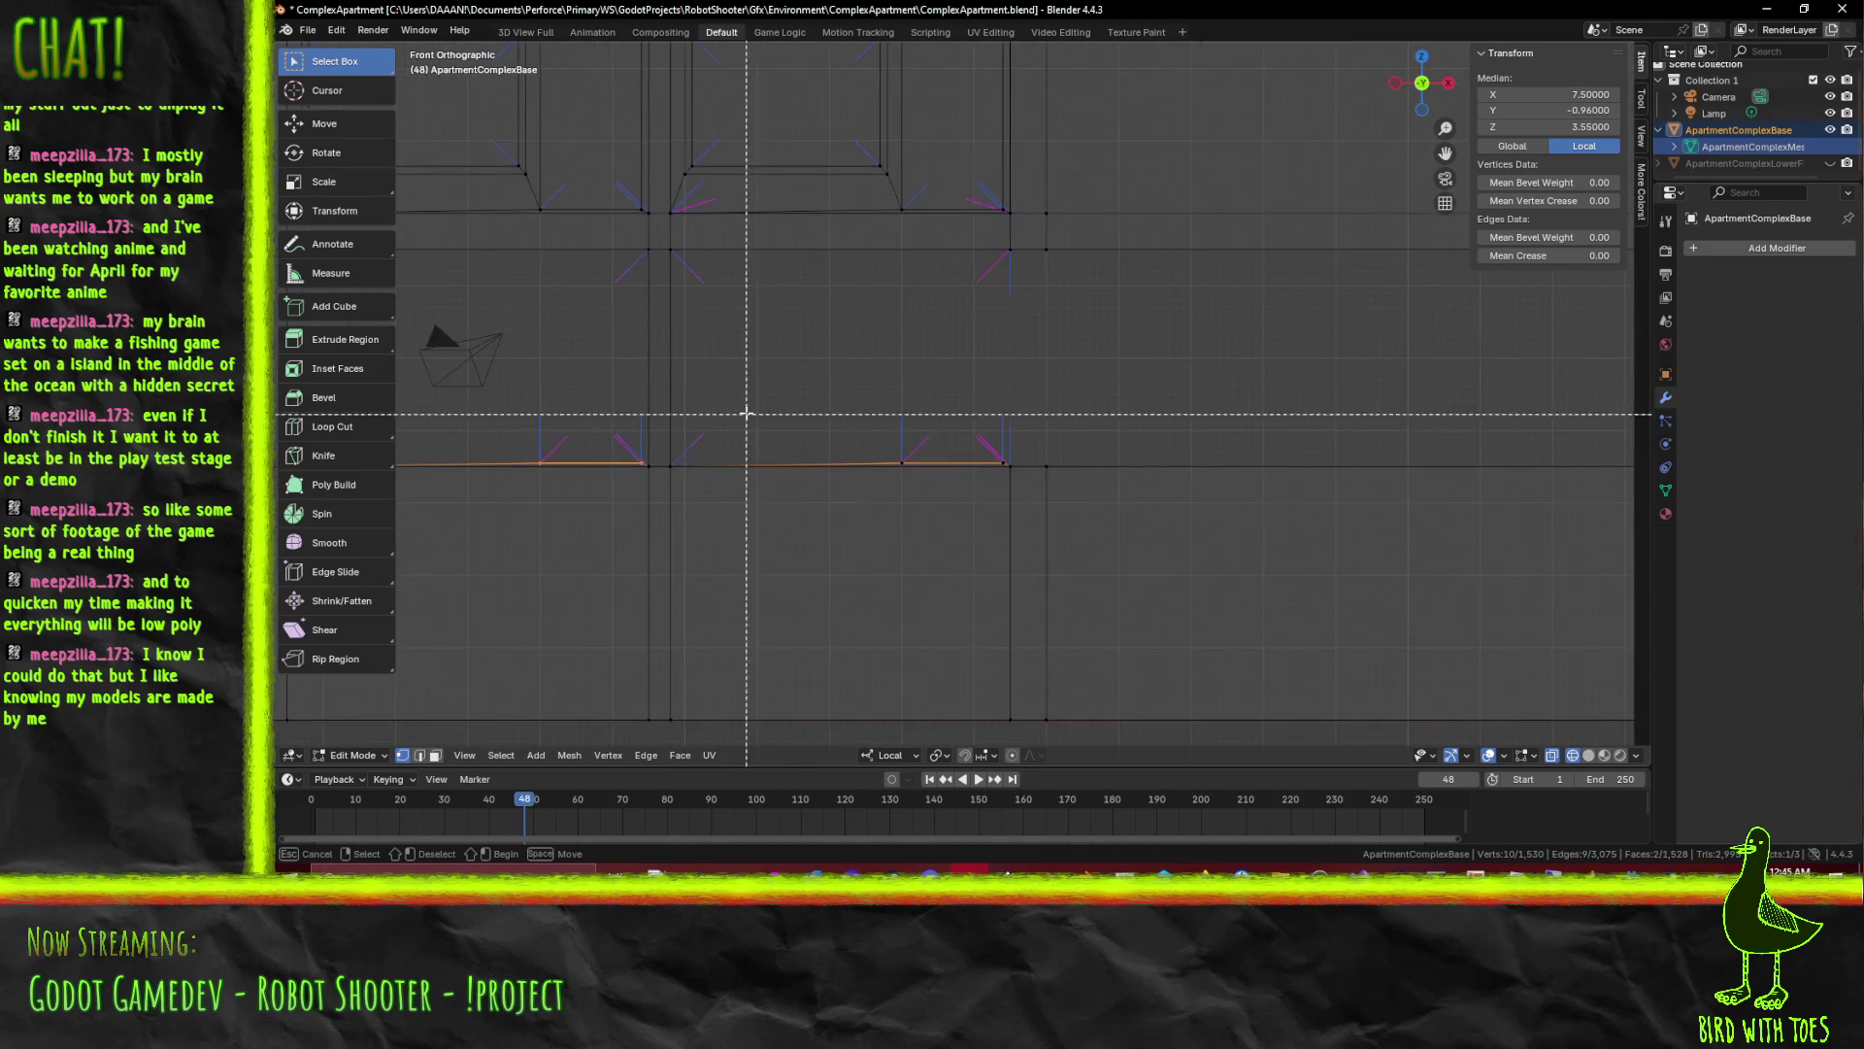
pyautogui.moveTo(752, 404); pyautogui.dragTo(1106, 464)
pyautogui.moveTo(809, 455); pyautogui.dragTo(1154, 503)
pyautogui.moveTo(882, 439); pyautogui.dragTo(1255, 484)
pyautogui.moveTo(1256, 486); pyautogui.dragTo(1002, 504)
pyautogui.moveTo(1255, 492); pyautogui.dragTo(1443, 514)
pyautogui.moveTo(1442, 515); pyautogui.dragTo(1299, 555)
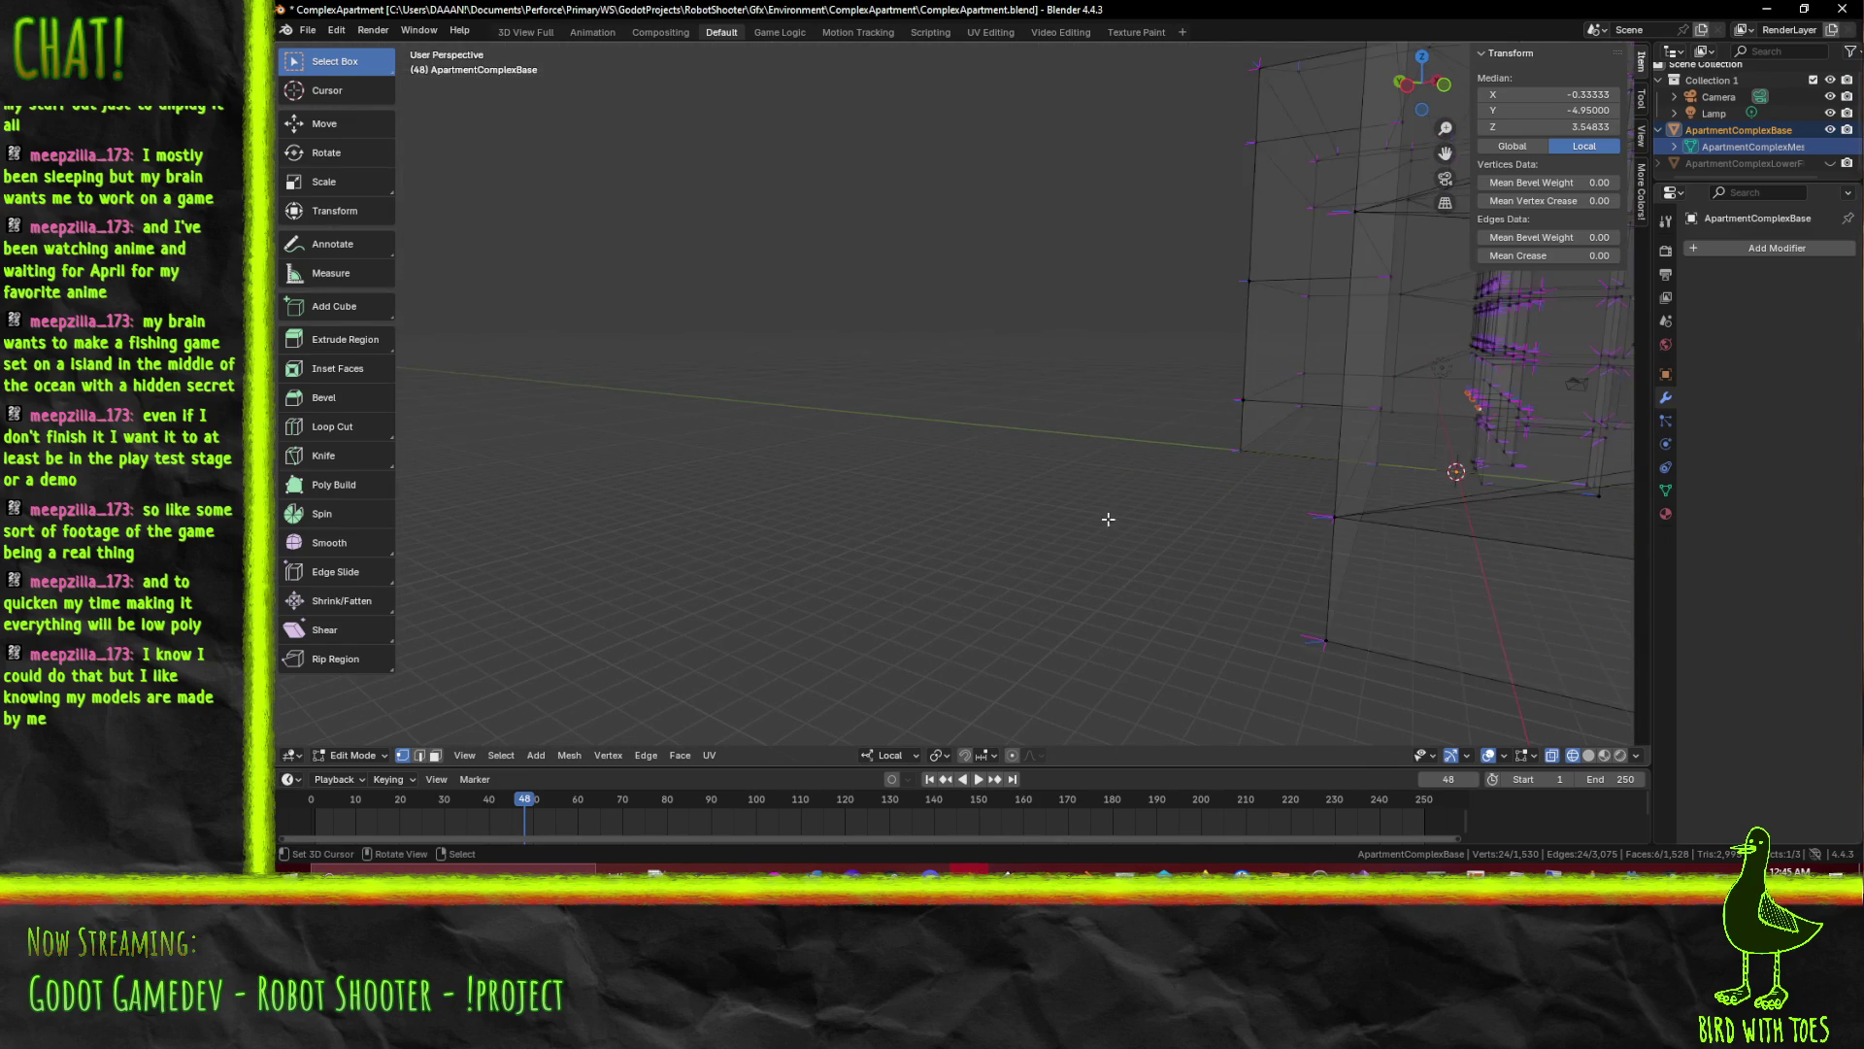
# Check the selection in 3D and delete the stray vertices
pyautogui.moveTo(1299, 556); pyautogui.dragTo(744, 539)
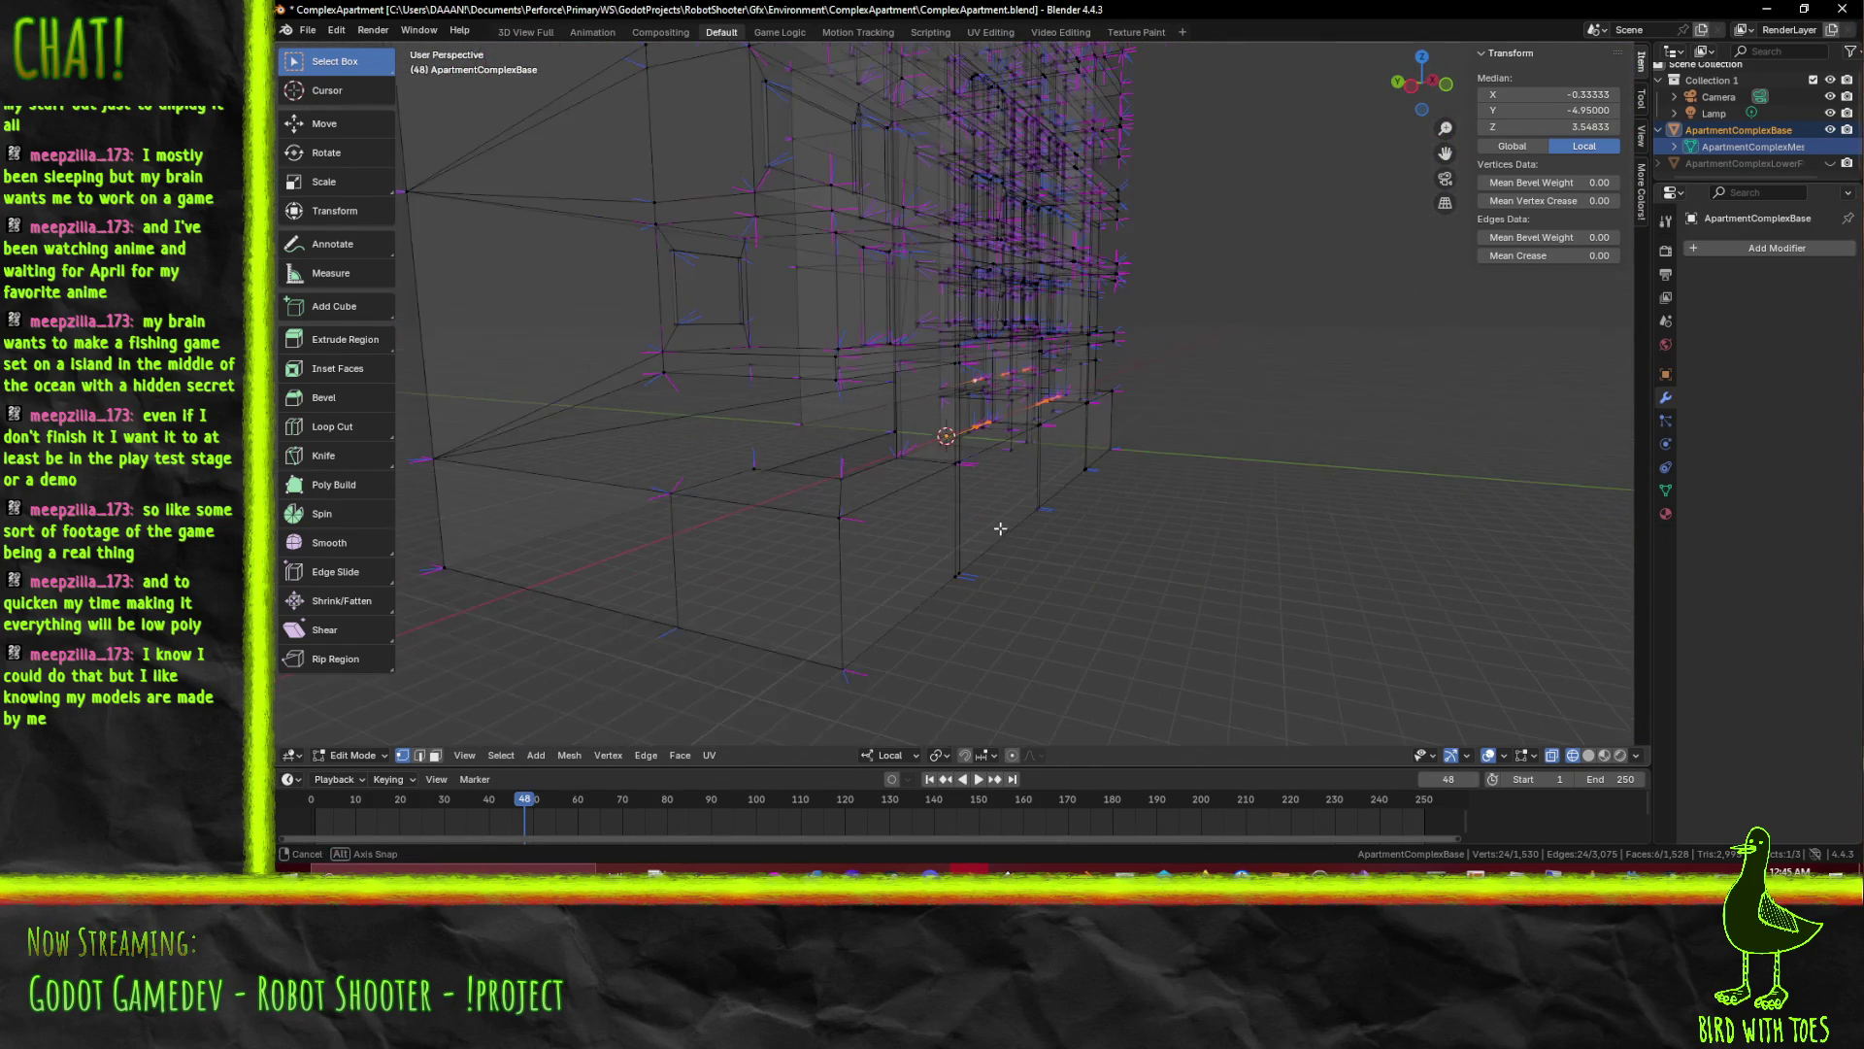
pyautogui.moveTo(578, 548); pyautogui.dragTo(845, 548)
pyautogui.press('x')
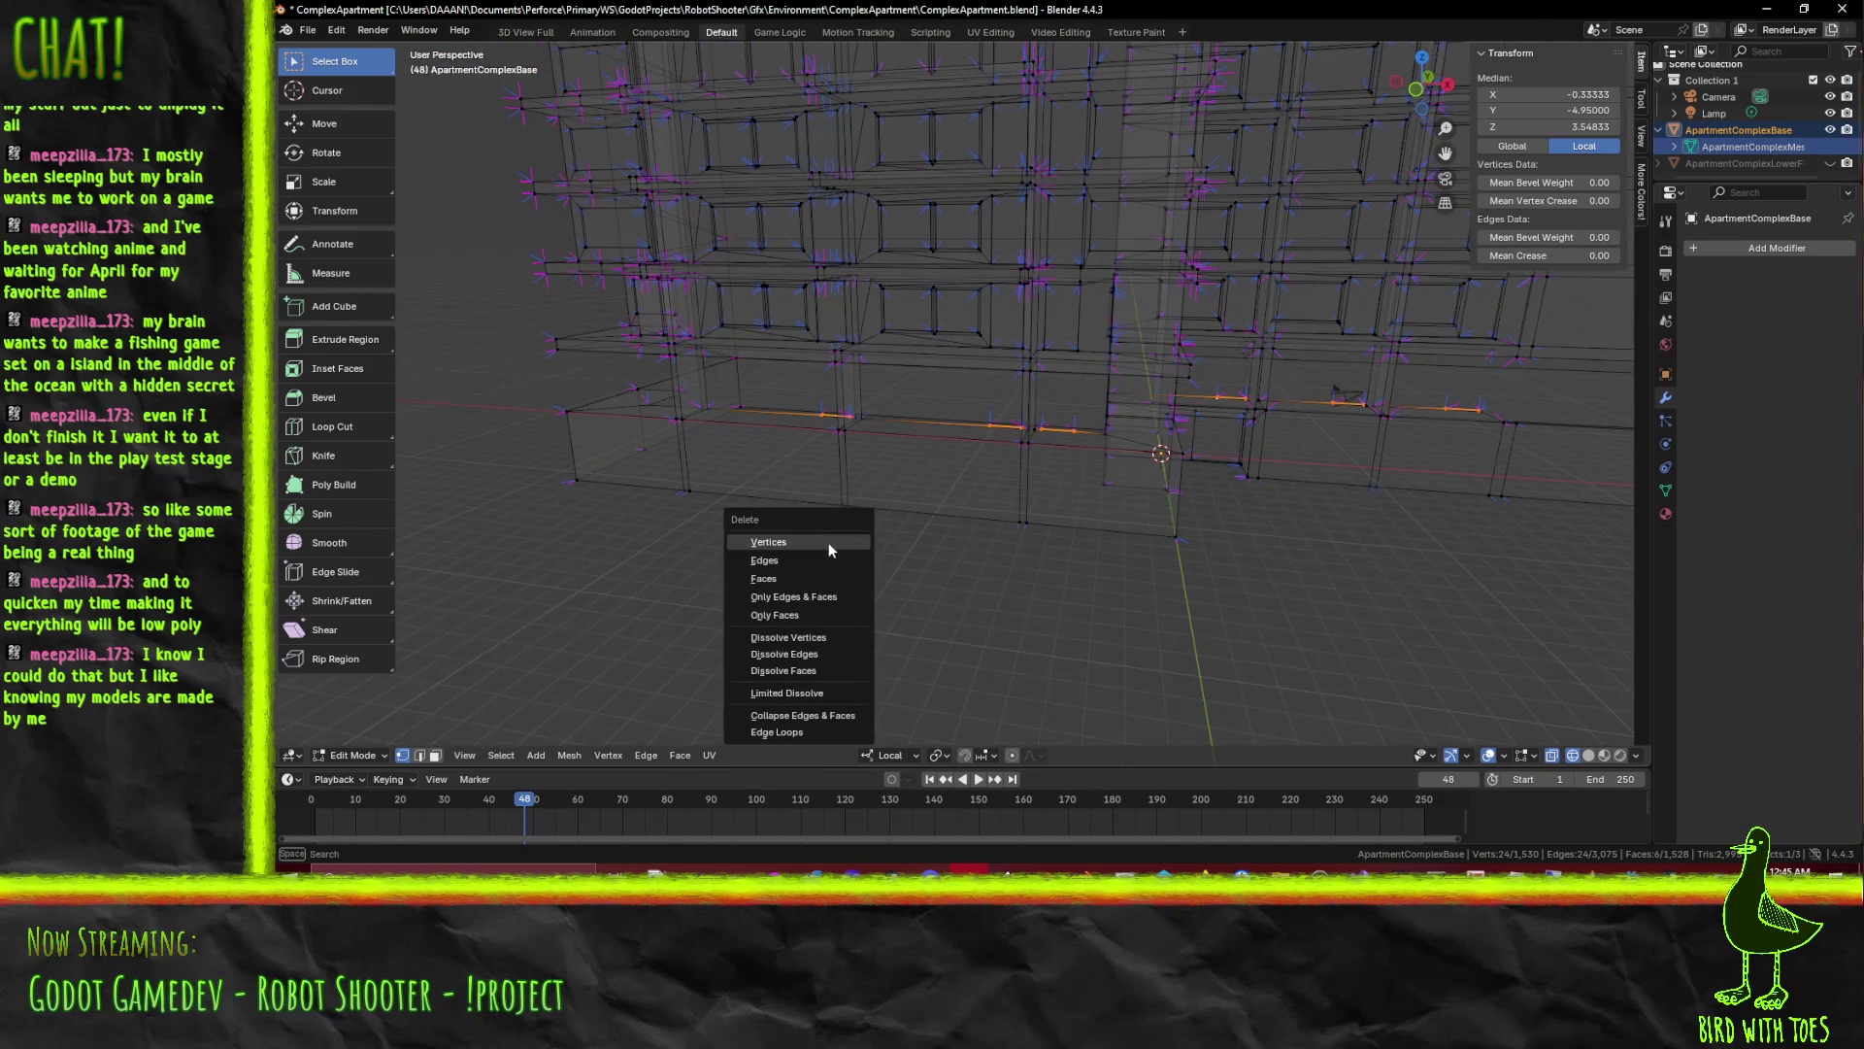
pyautogui.click(829, 543)
# Show the building in Material Preview and orbit to a corner view
pyautogui.press('z')
pyautogui.click(870, 611)
pyautogui.moveTo(870, 610); pyautogui.dragTo(933, 447)
pyautogui.scroll(3)
pyautogui.scroll(3)
pyautogui.moveTo(1261, 462); pyautogui.dragTo(1097, 300)
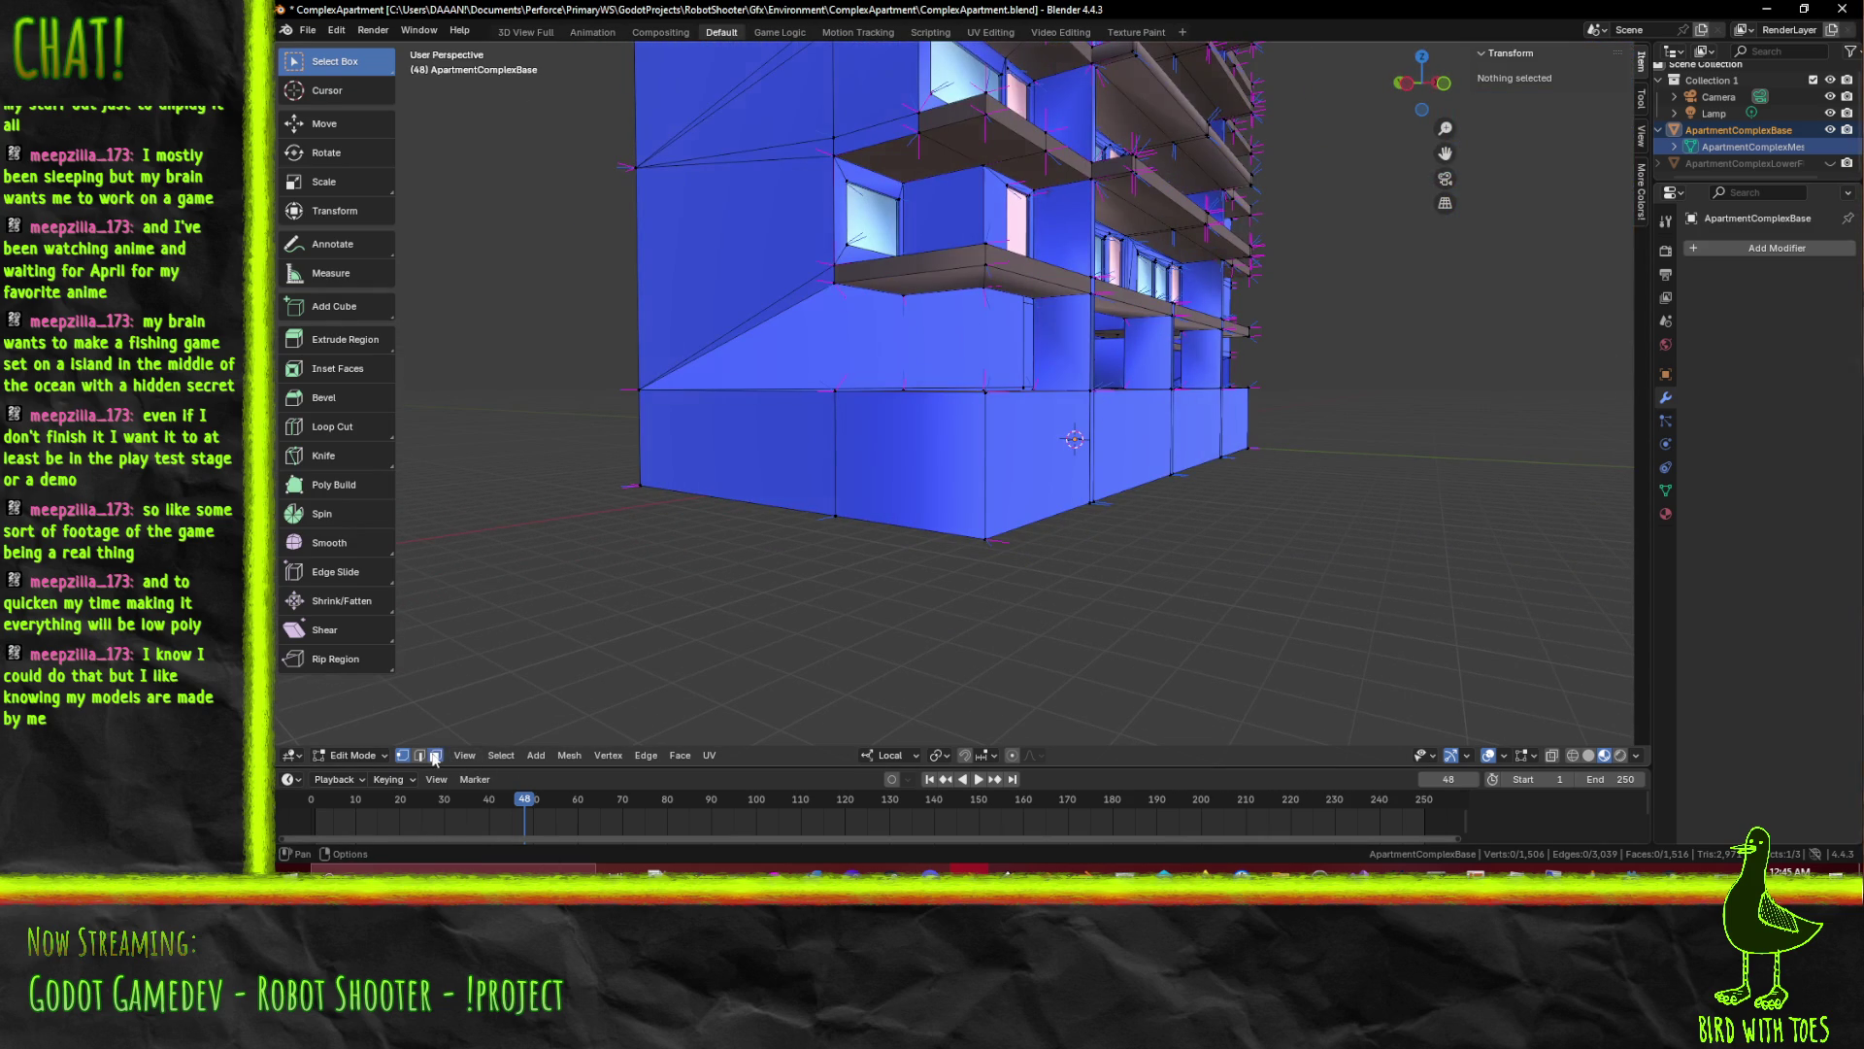
# Select the thin leftover partition faces around the ground-floor podium
pyautogui.click(1094, 331)
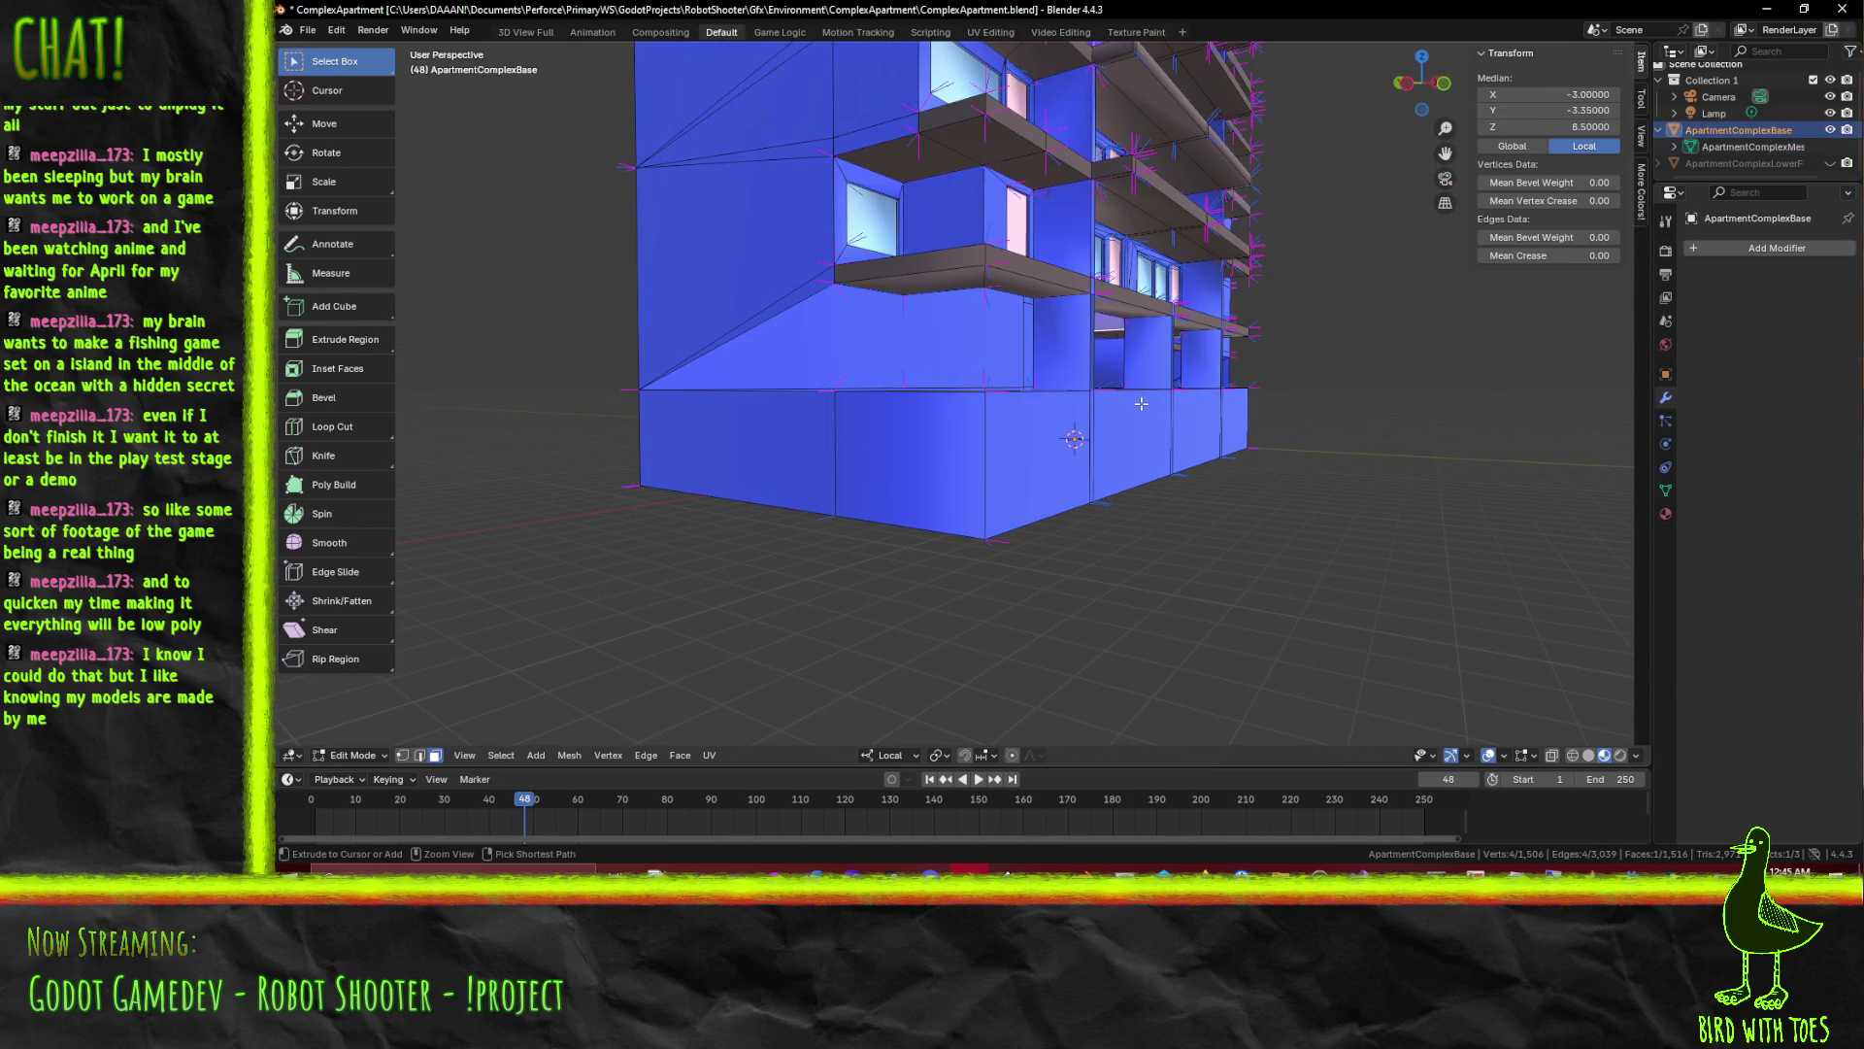
pyautogui.click(1079, 357)
pyautogui.moveTo(1080, 356); pyautogui.dragTo(780, 373)
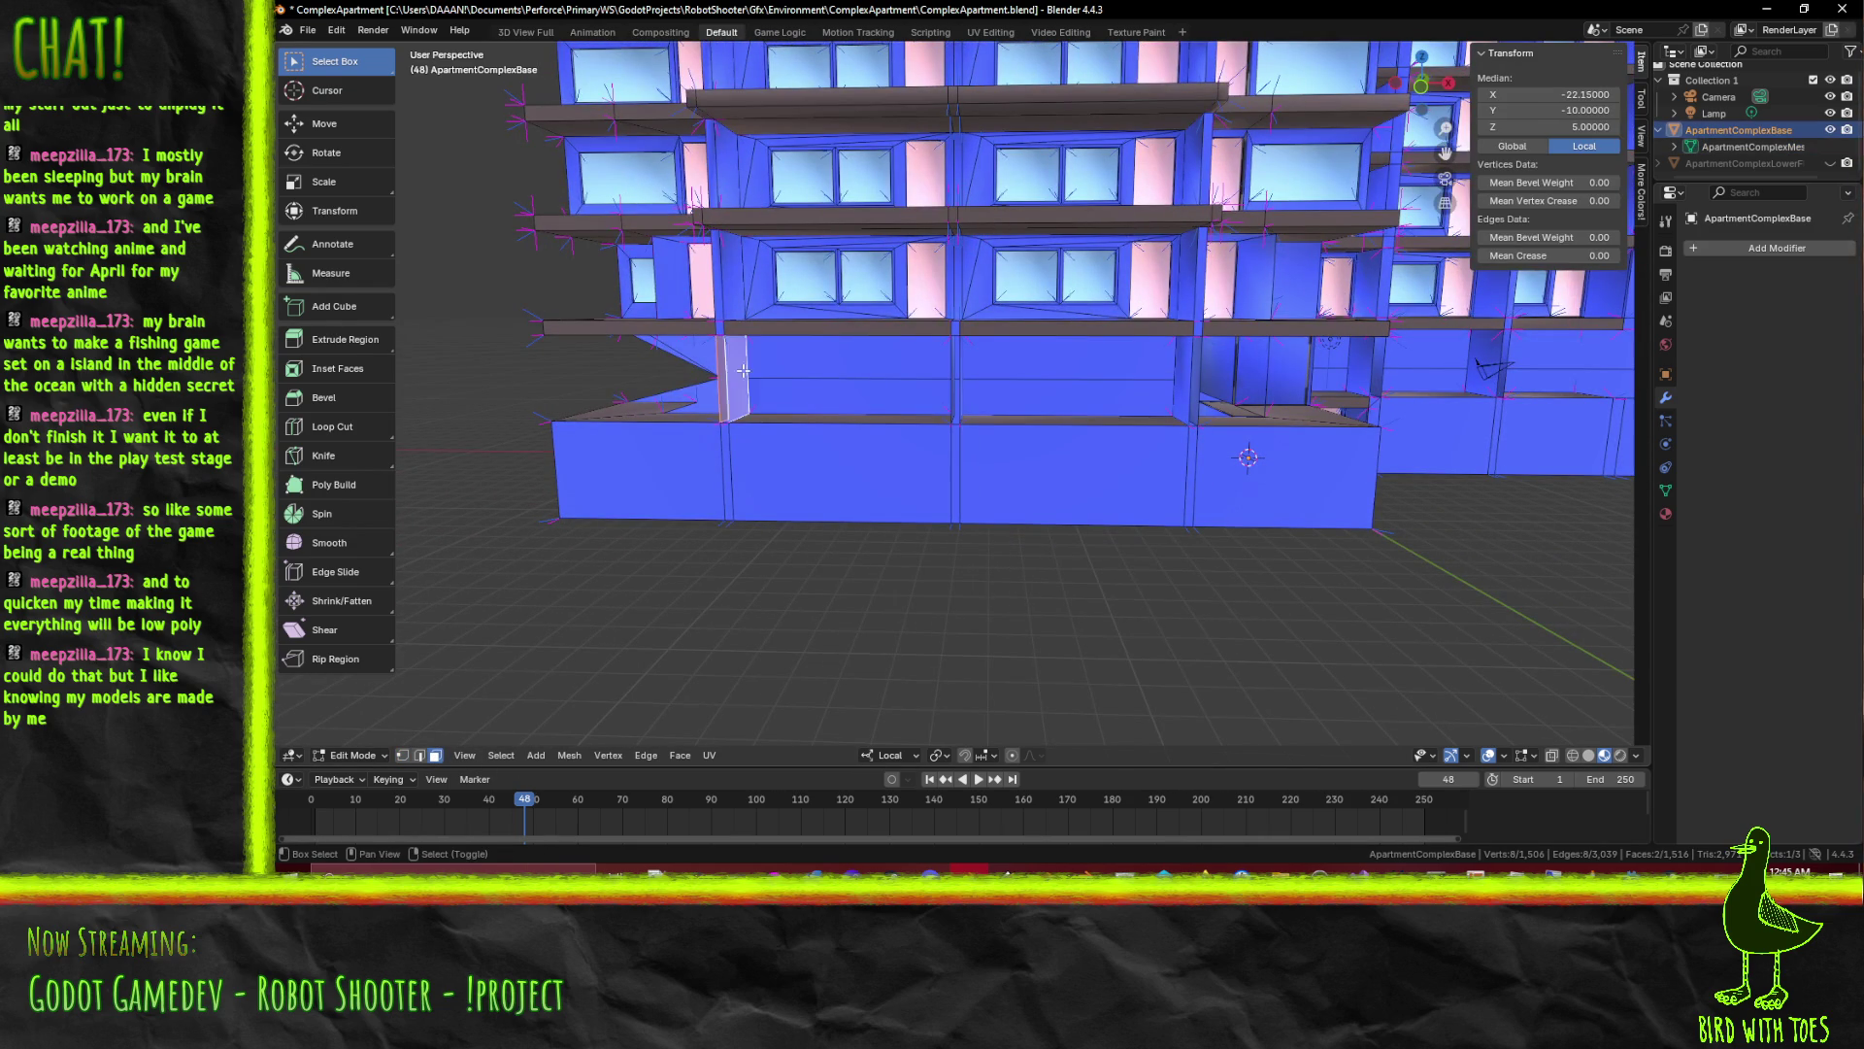
pyautogui.moveTo(966, 391); pyautogui.dragTo(864, 386)
pyautogui.click(864, 386)
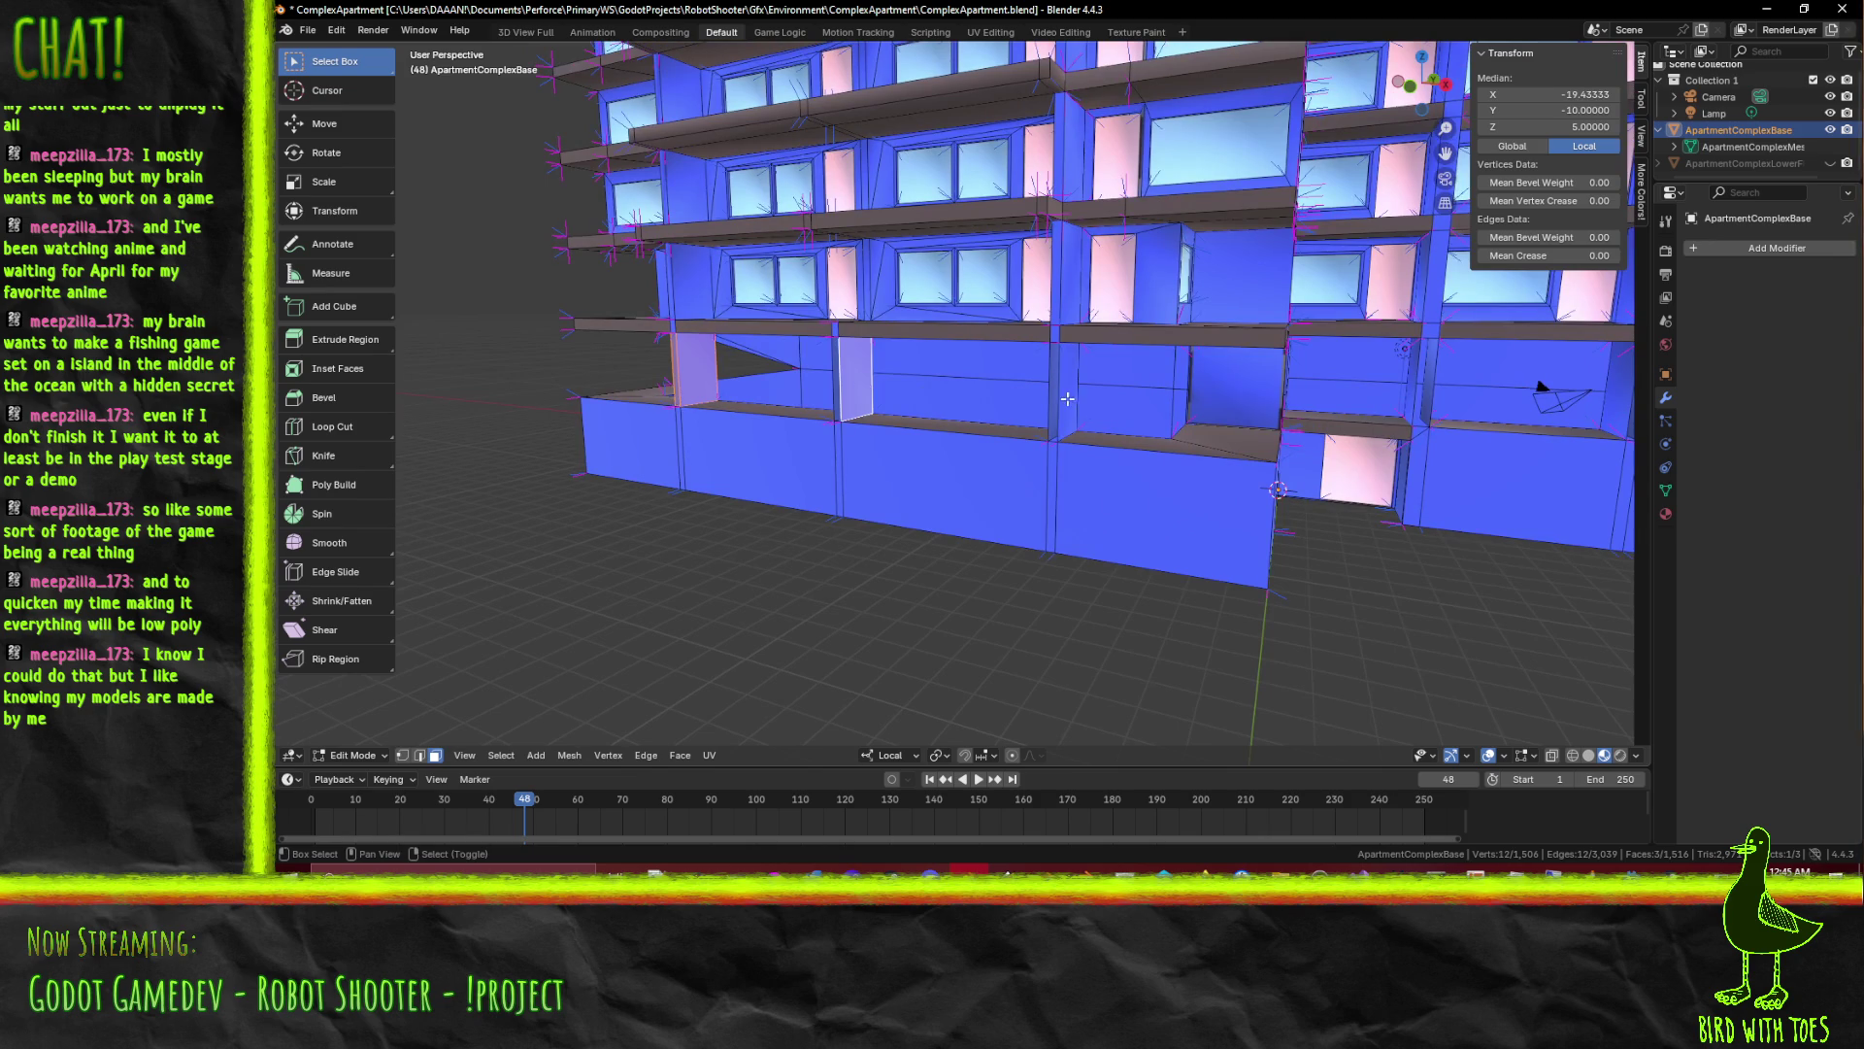
pyautogui.click(1071, 396)
pyautogui.moveTo(1071, 396); pyautogui.dragTo(1085, 367)
pyautogui.click(976, 464)
pyautogui.click(1006, 390)
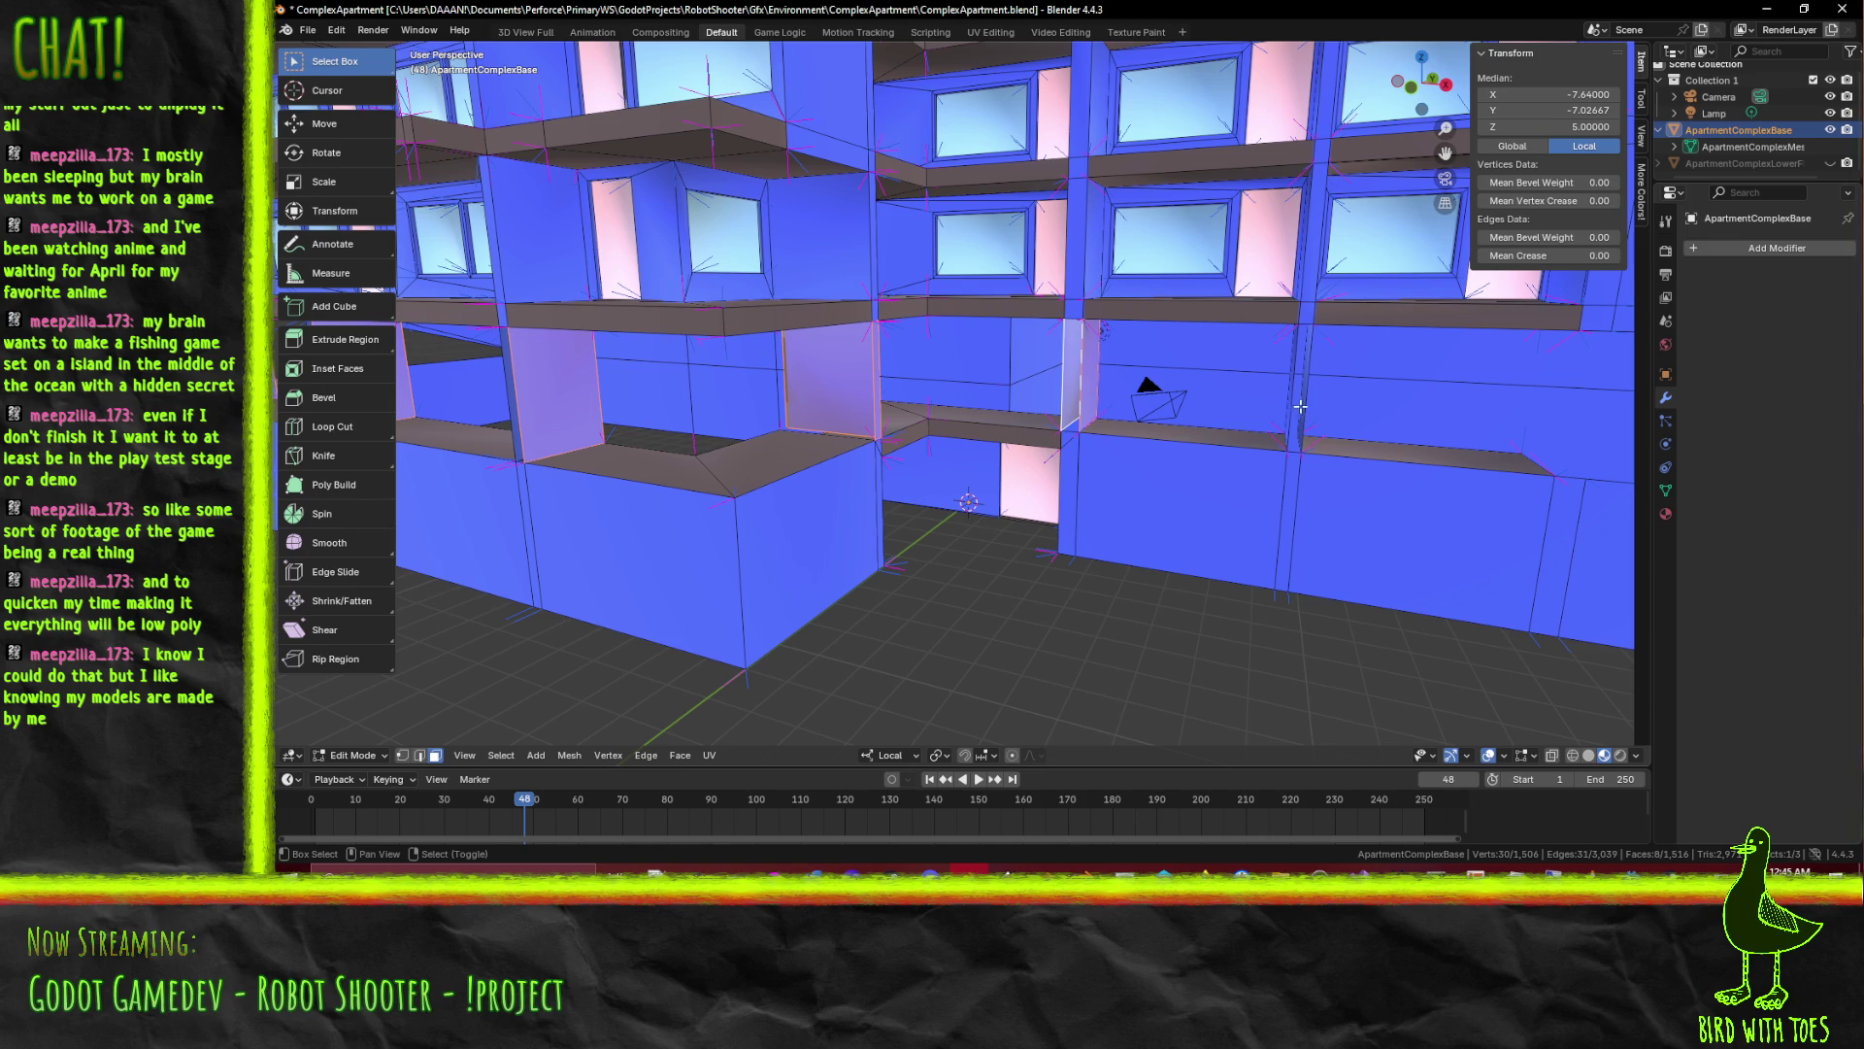
# Add the remaining thin wall faces to the selection and delete them all as faces
pyautogui.click(1303, 409)
pyautogui.moveTo(1358, 417); pyautogui.dragTo(1308, 410)
pyautogui.click(994, 403)
pyautogui.scroll(-3)
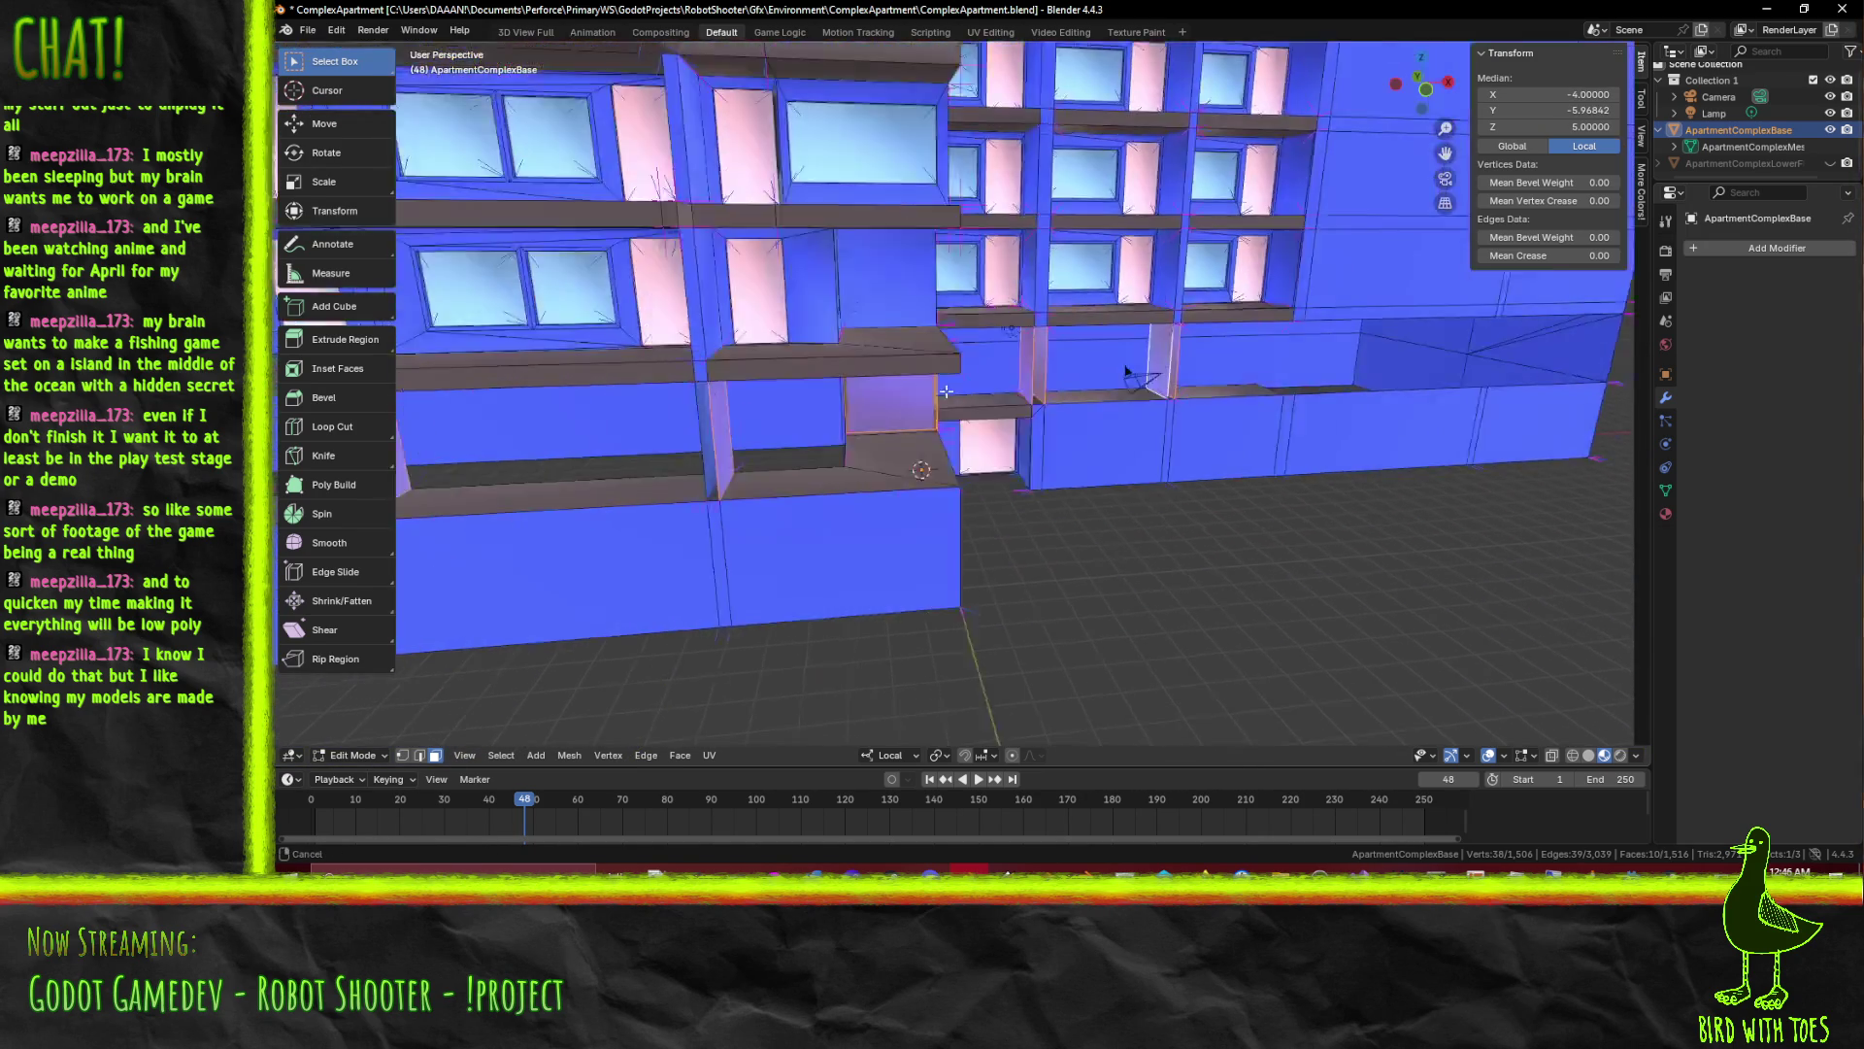
pyautogui.click(1279, 403)
pyautogui.click(961, 398)
pyautogui.click(962, 400)
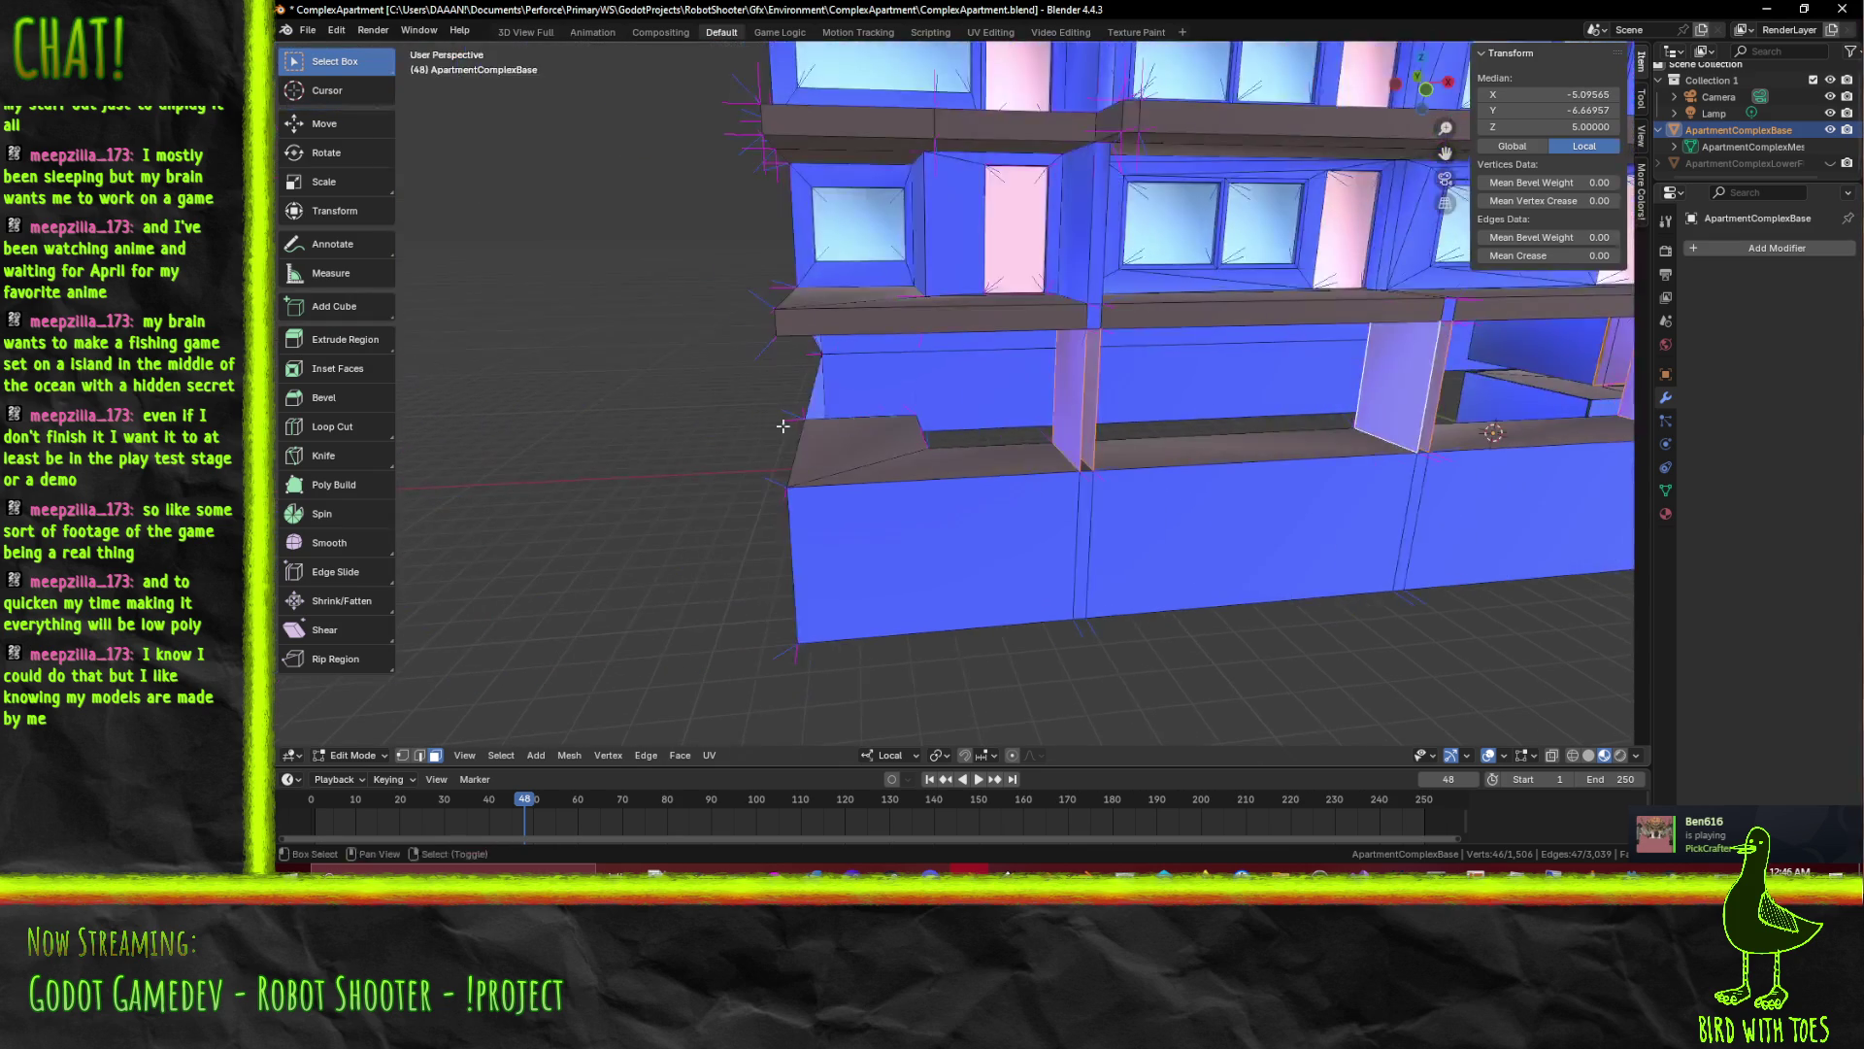
pyautogui.moveTo(962, 399); pyautogui.dragTo(866, 432)
pyautogui.press('x')
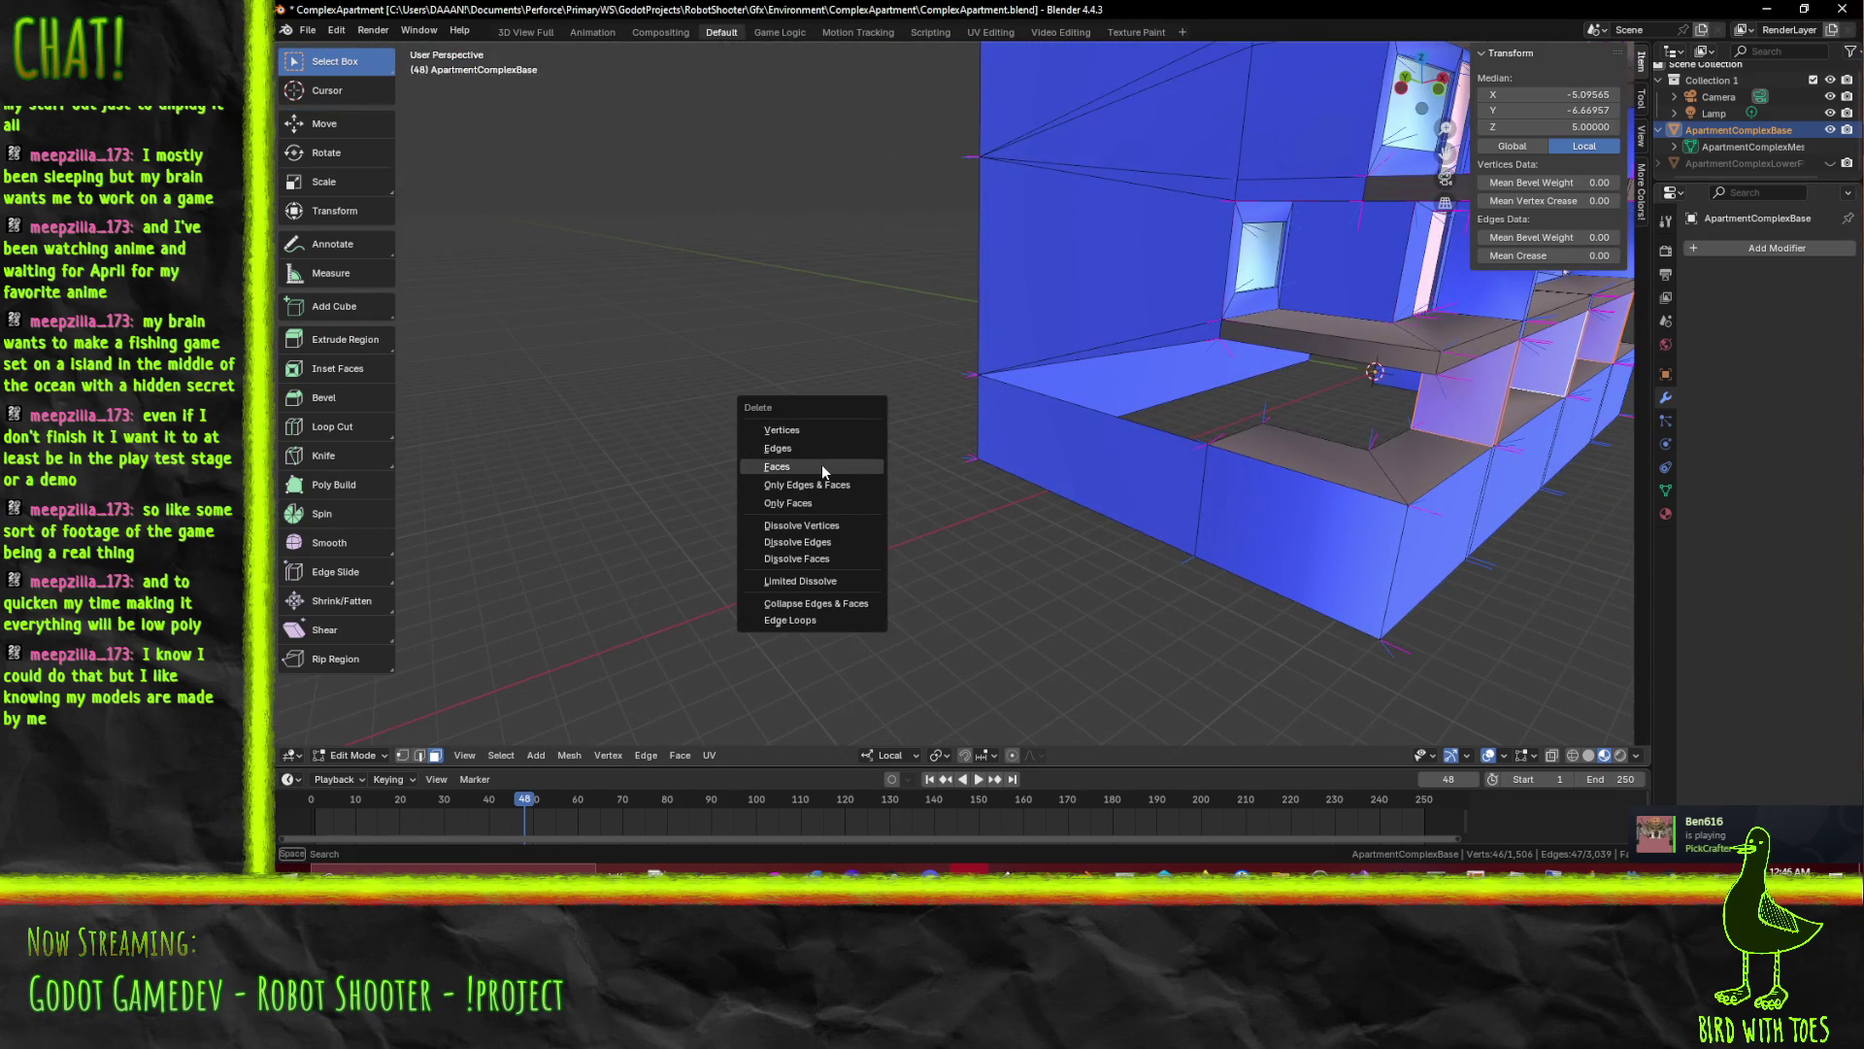
pyautogui.click(823, 464)
# Delete one more thin leftover face and the slanted wall face from the podium
pyautogui.moveTo(821, 465); pyautogui.dragTo(1041, 413)
pyautogui.scroll(3)
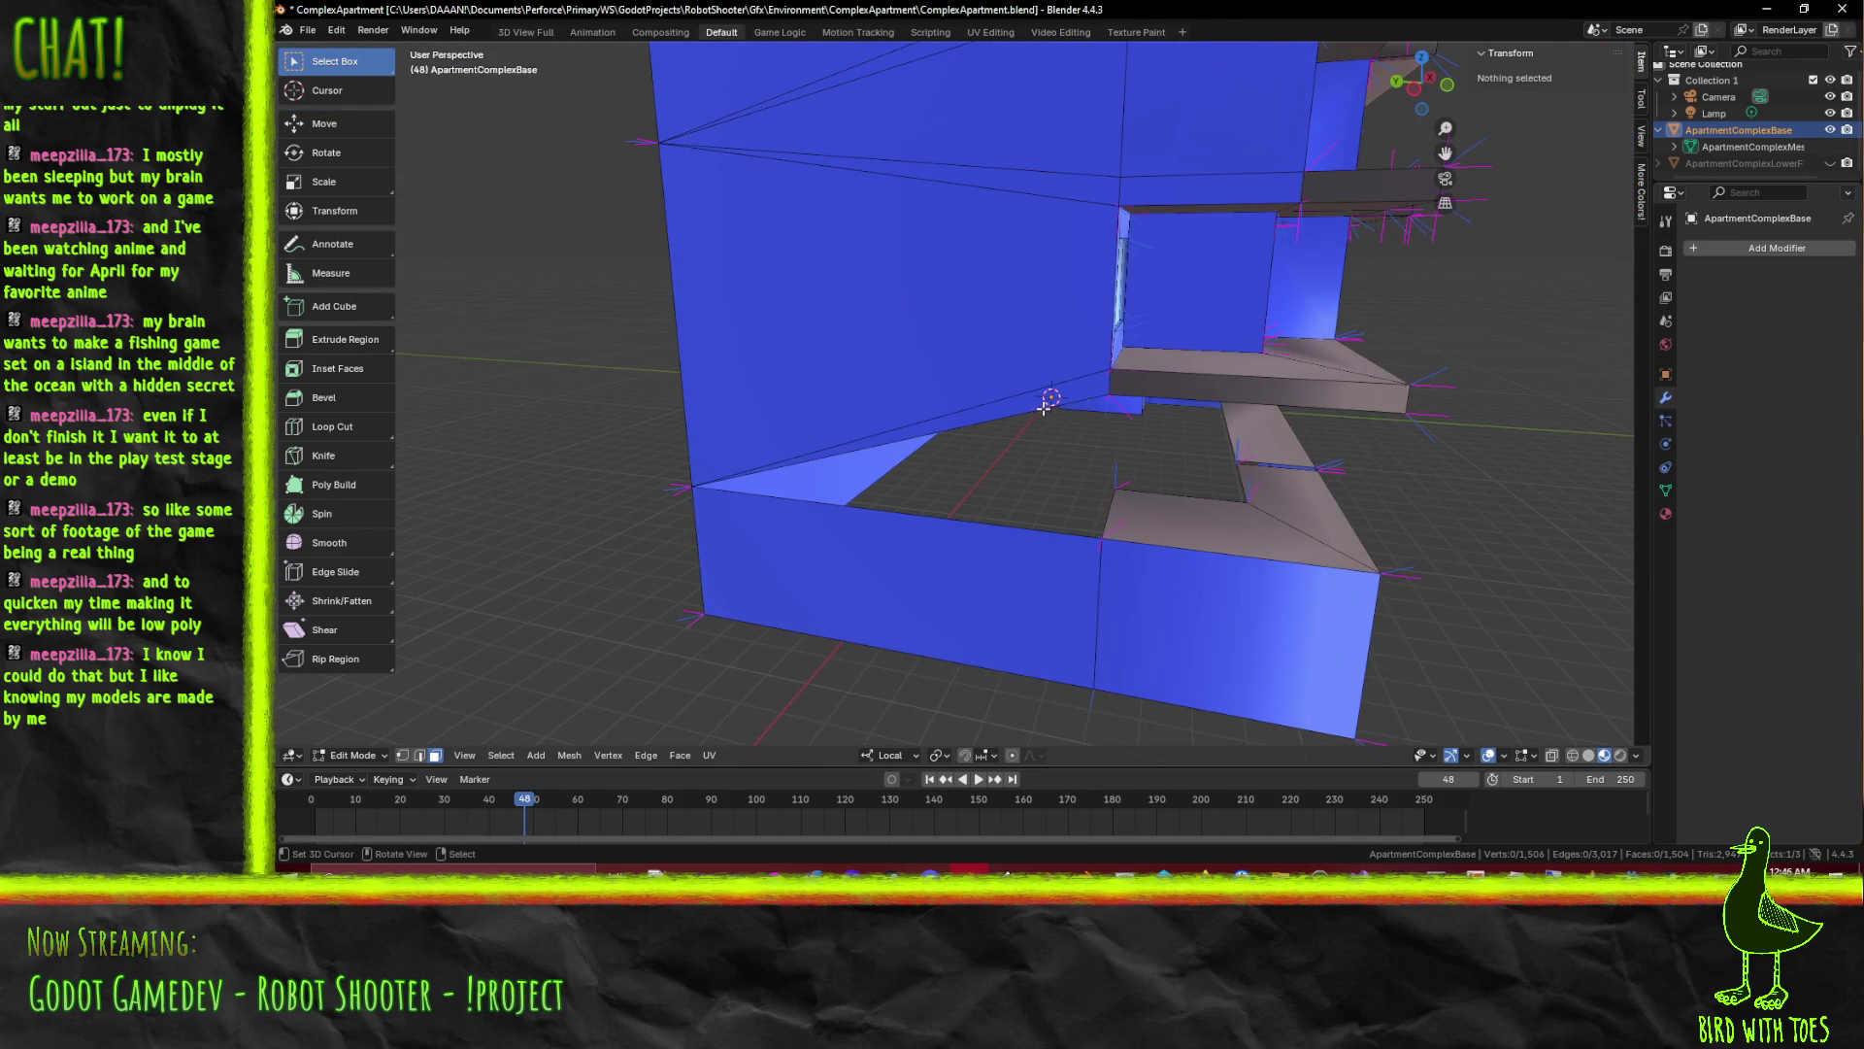
pyautogui.click(1040, 412)
pyautogui.press('x')
pyautogui.click(990, 406)
pyautogui.moveTo(990, 405); pyautogui.dragTo(913, 409)
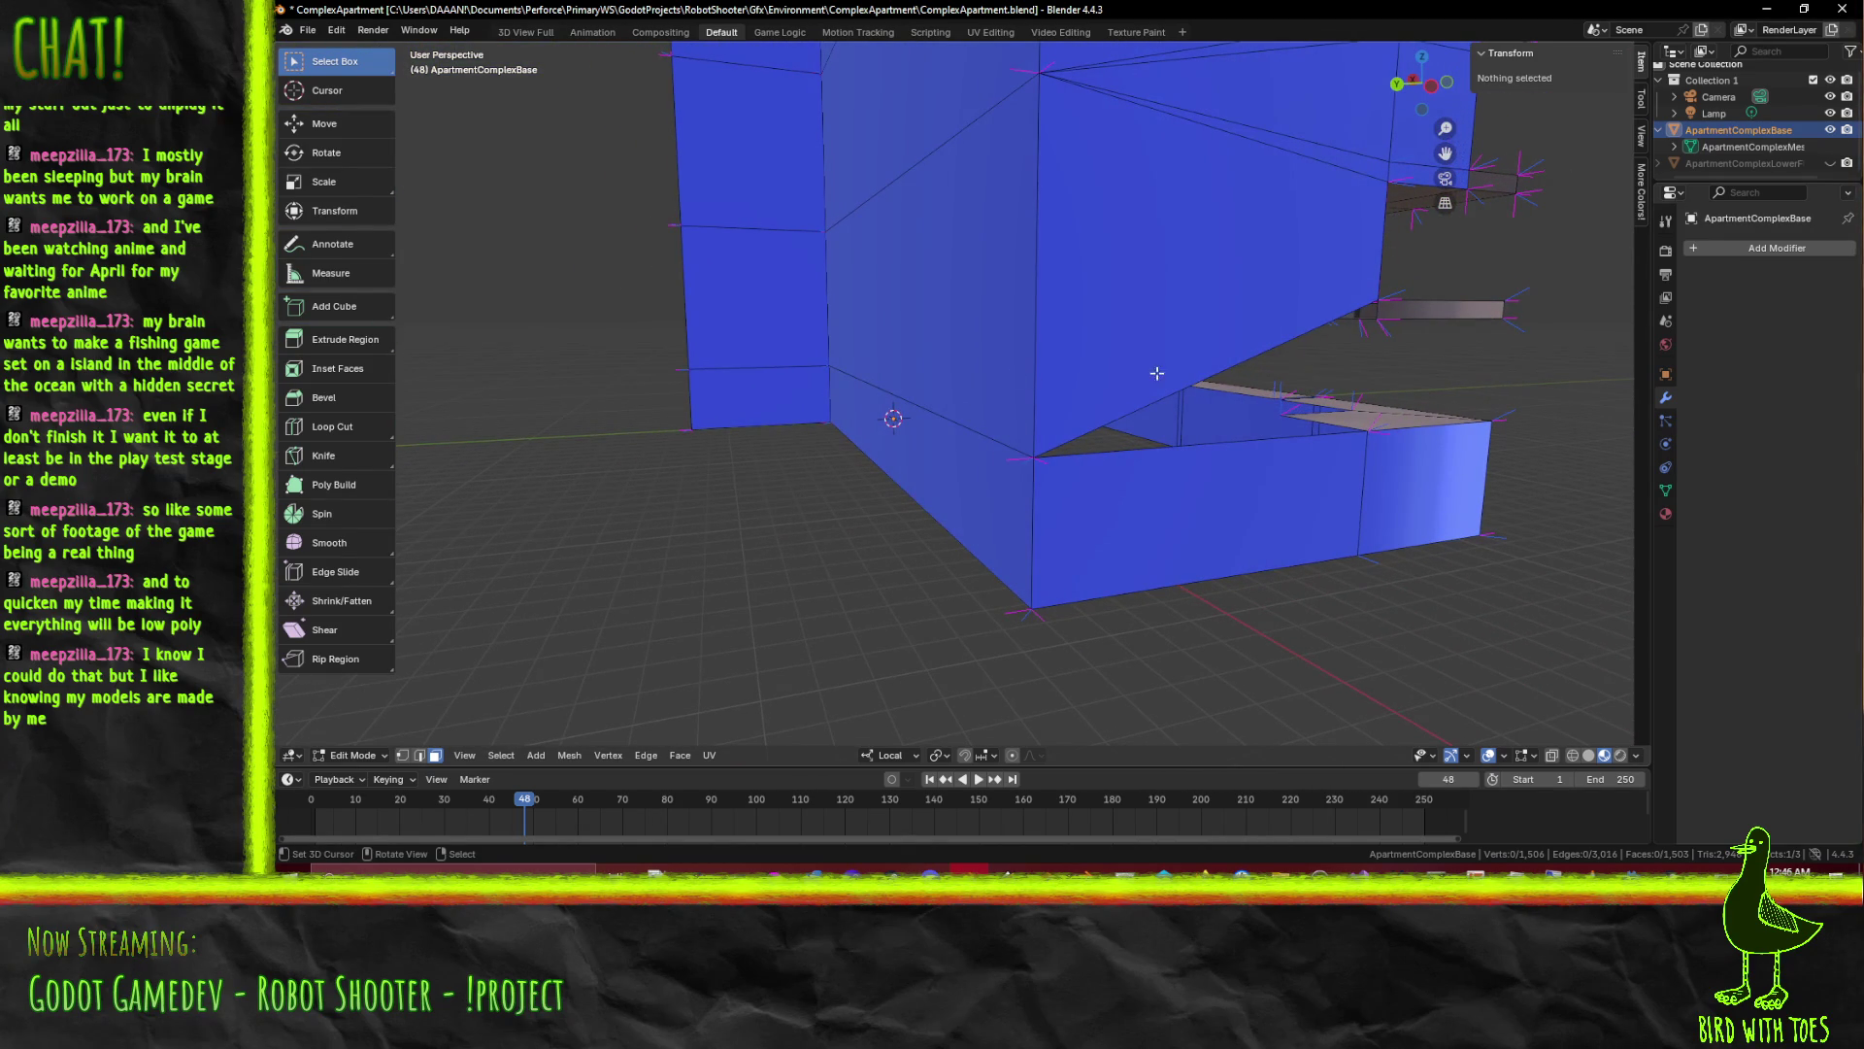
pyautogui.click(943, 396)
pyautogui.press('x')
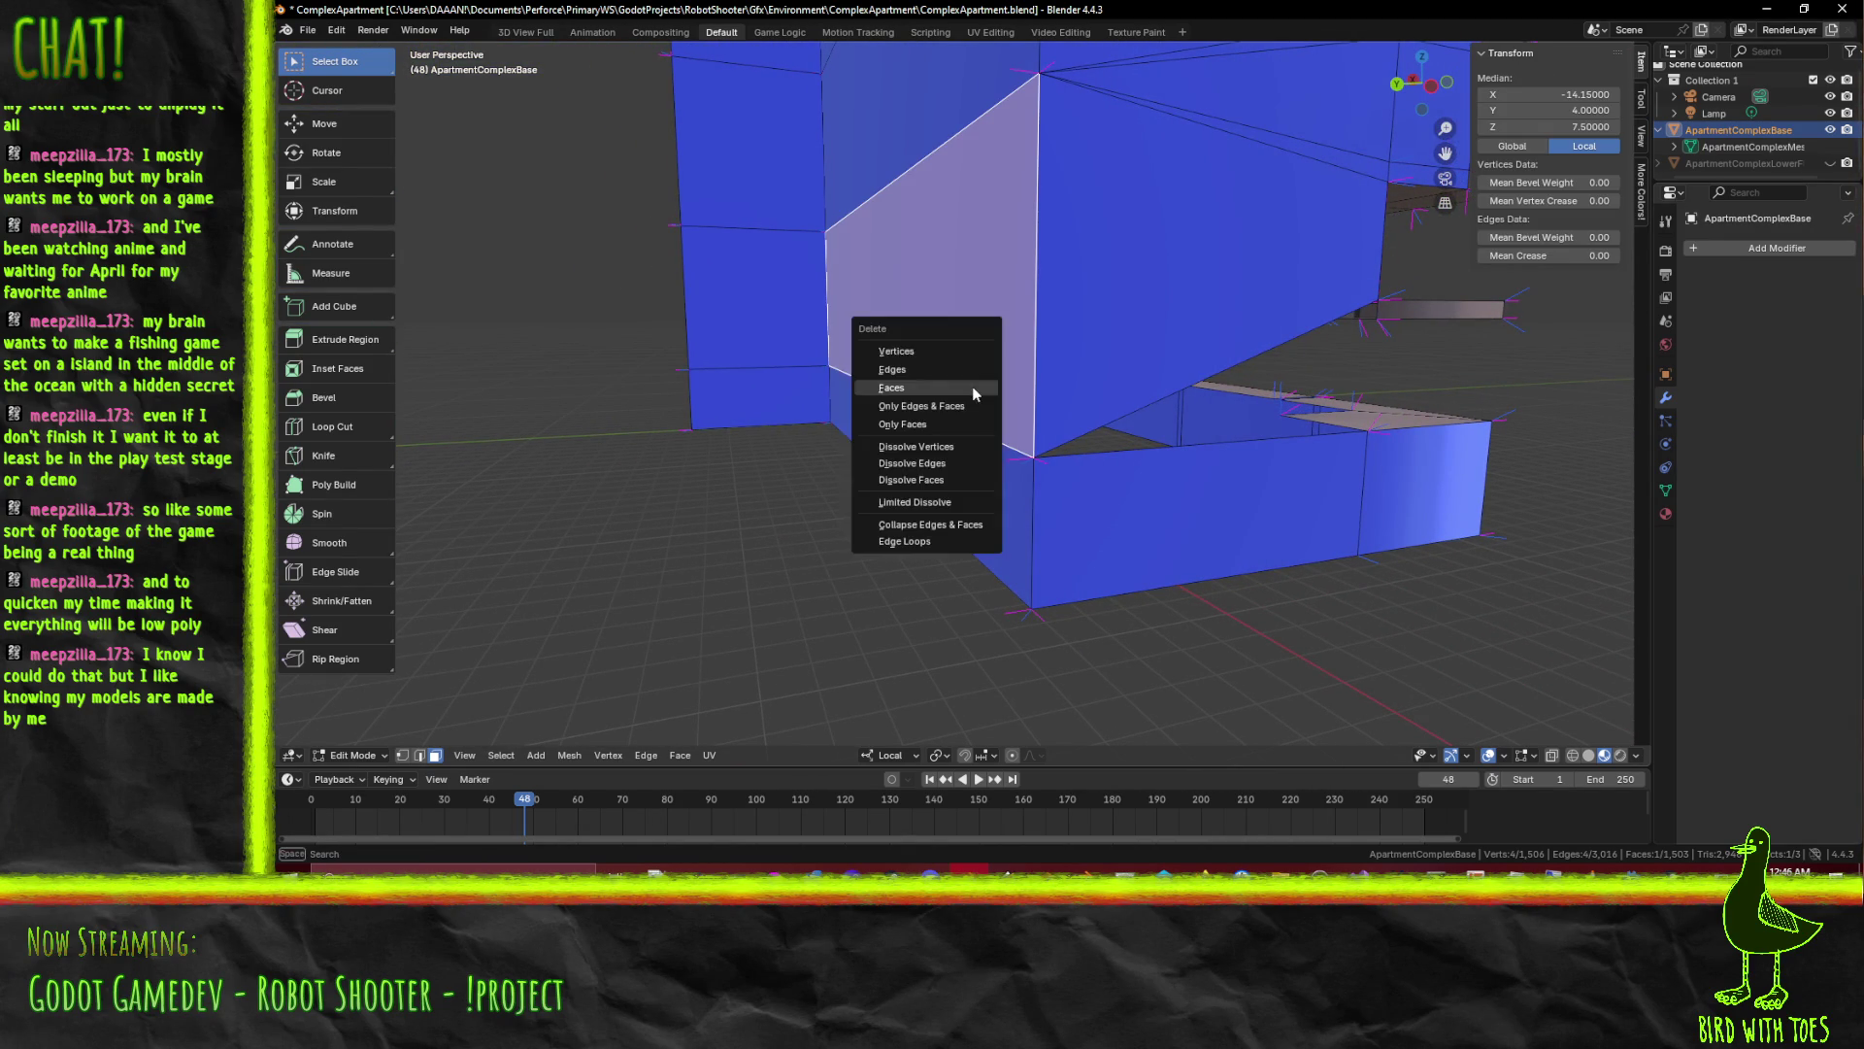
pyautogui.click(892, 389)
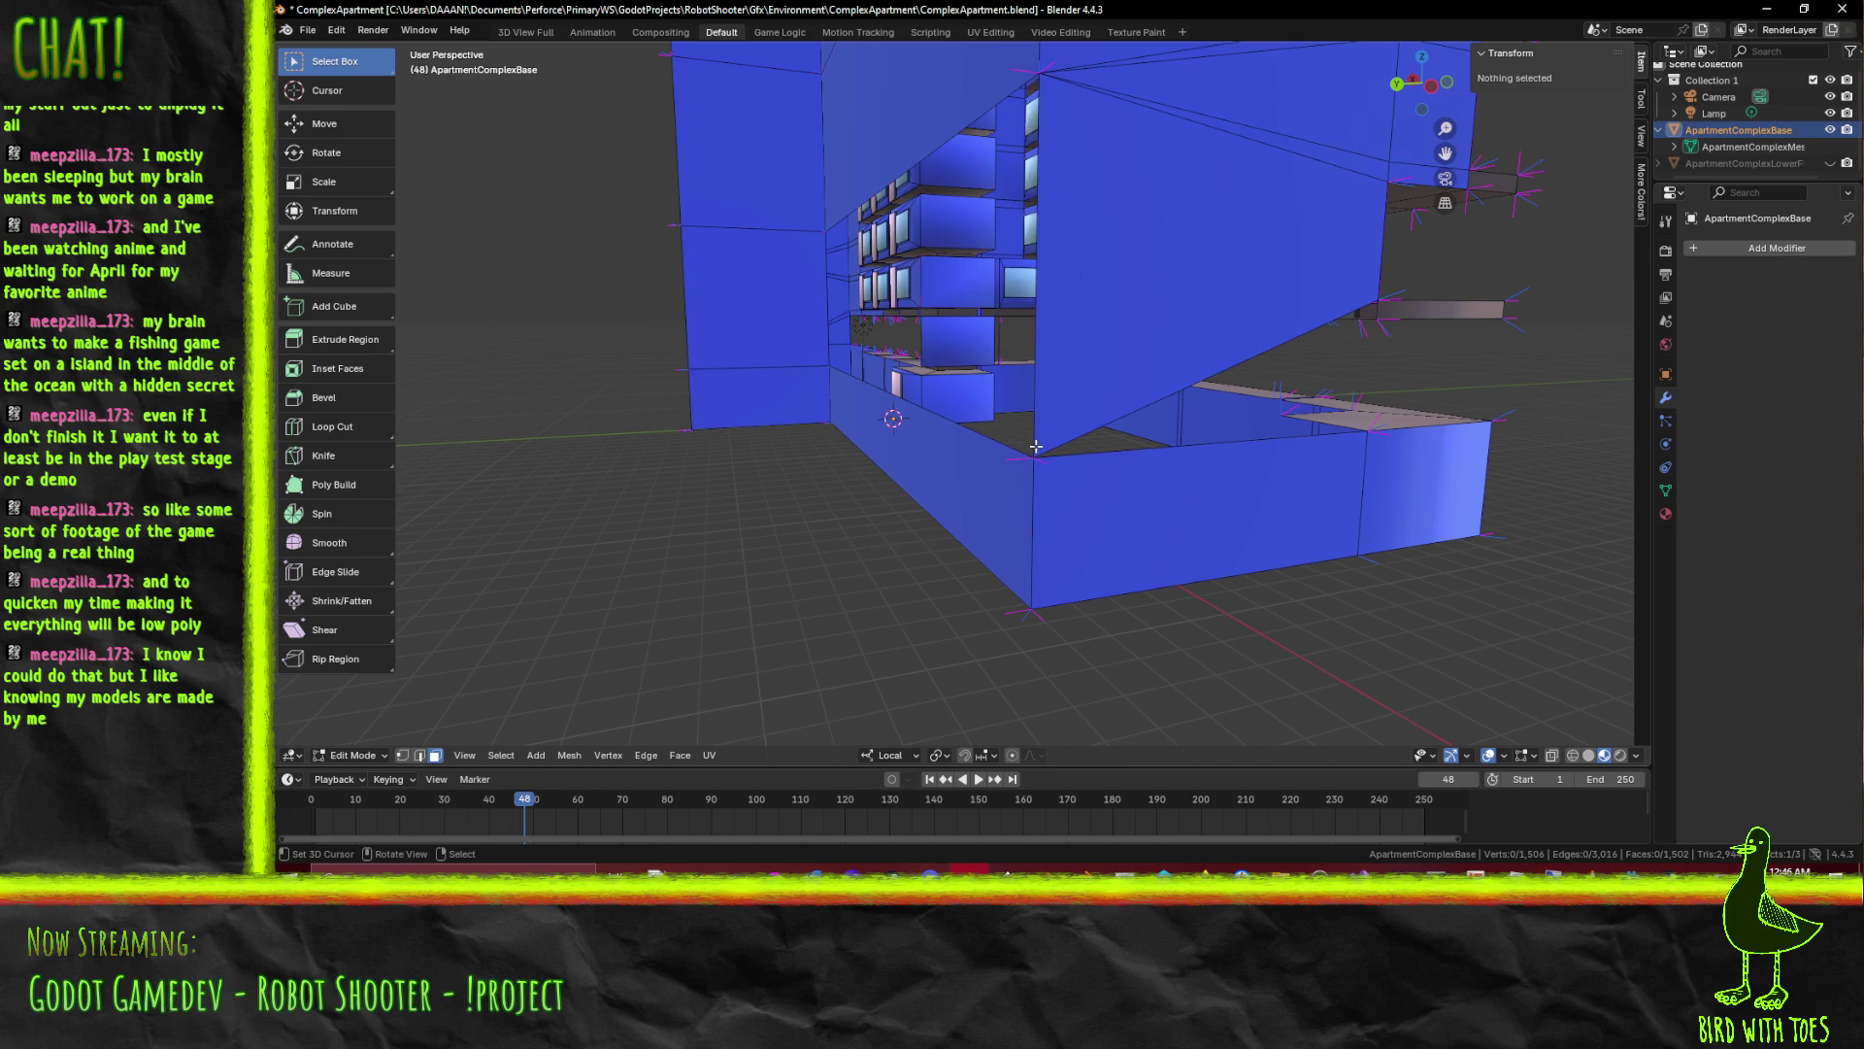
# Snap the viewport to the straight-on back view of the building
pyautogui.press('KP_1')
pyautogui.press('KP_3')
pyautogui.press('KP_1')
pyautogui.press('ctrl+KP_1')
pyautogui.press('ctrl+KP_1')
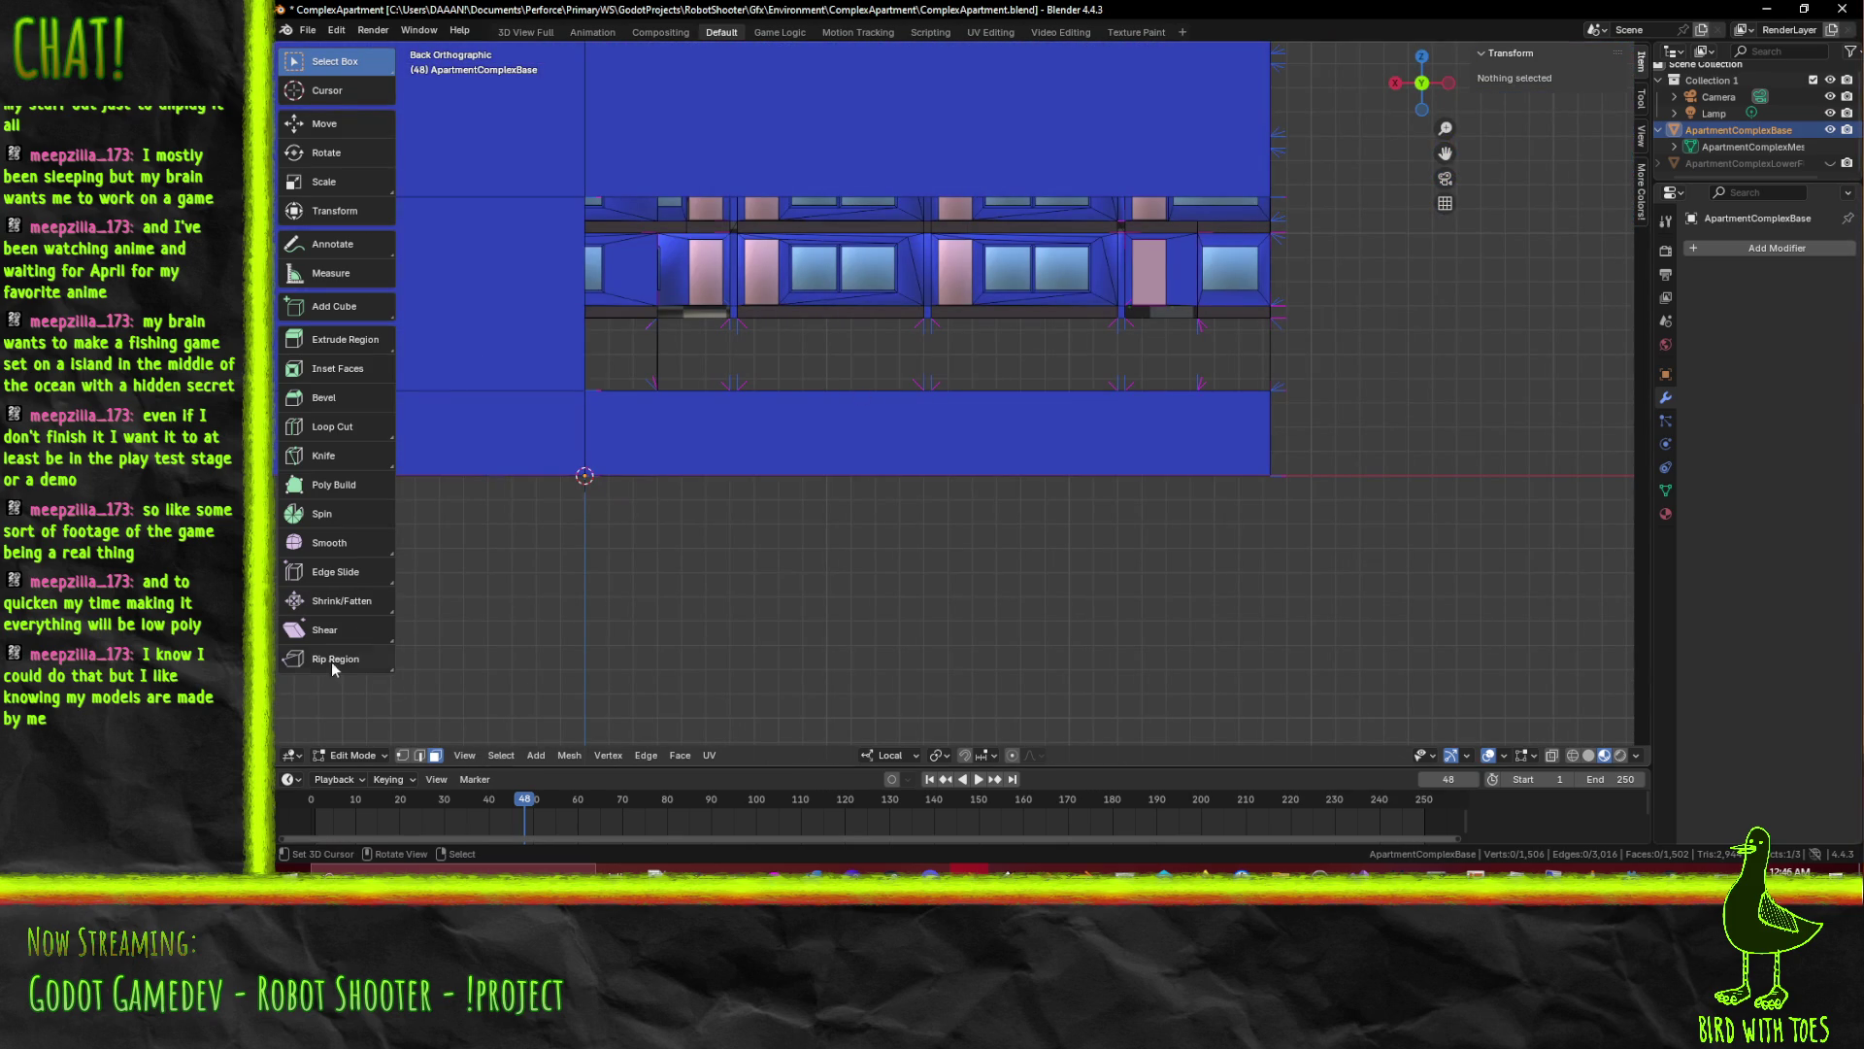
# Raise the podium wall's top edge by 3 units, fill the gap, then delete the resulting face
pyautogui.click(799, 420)
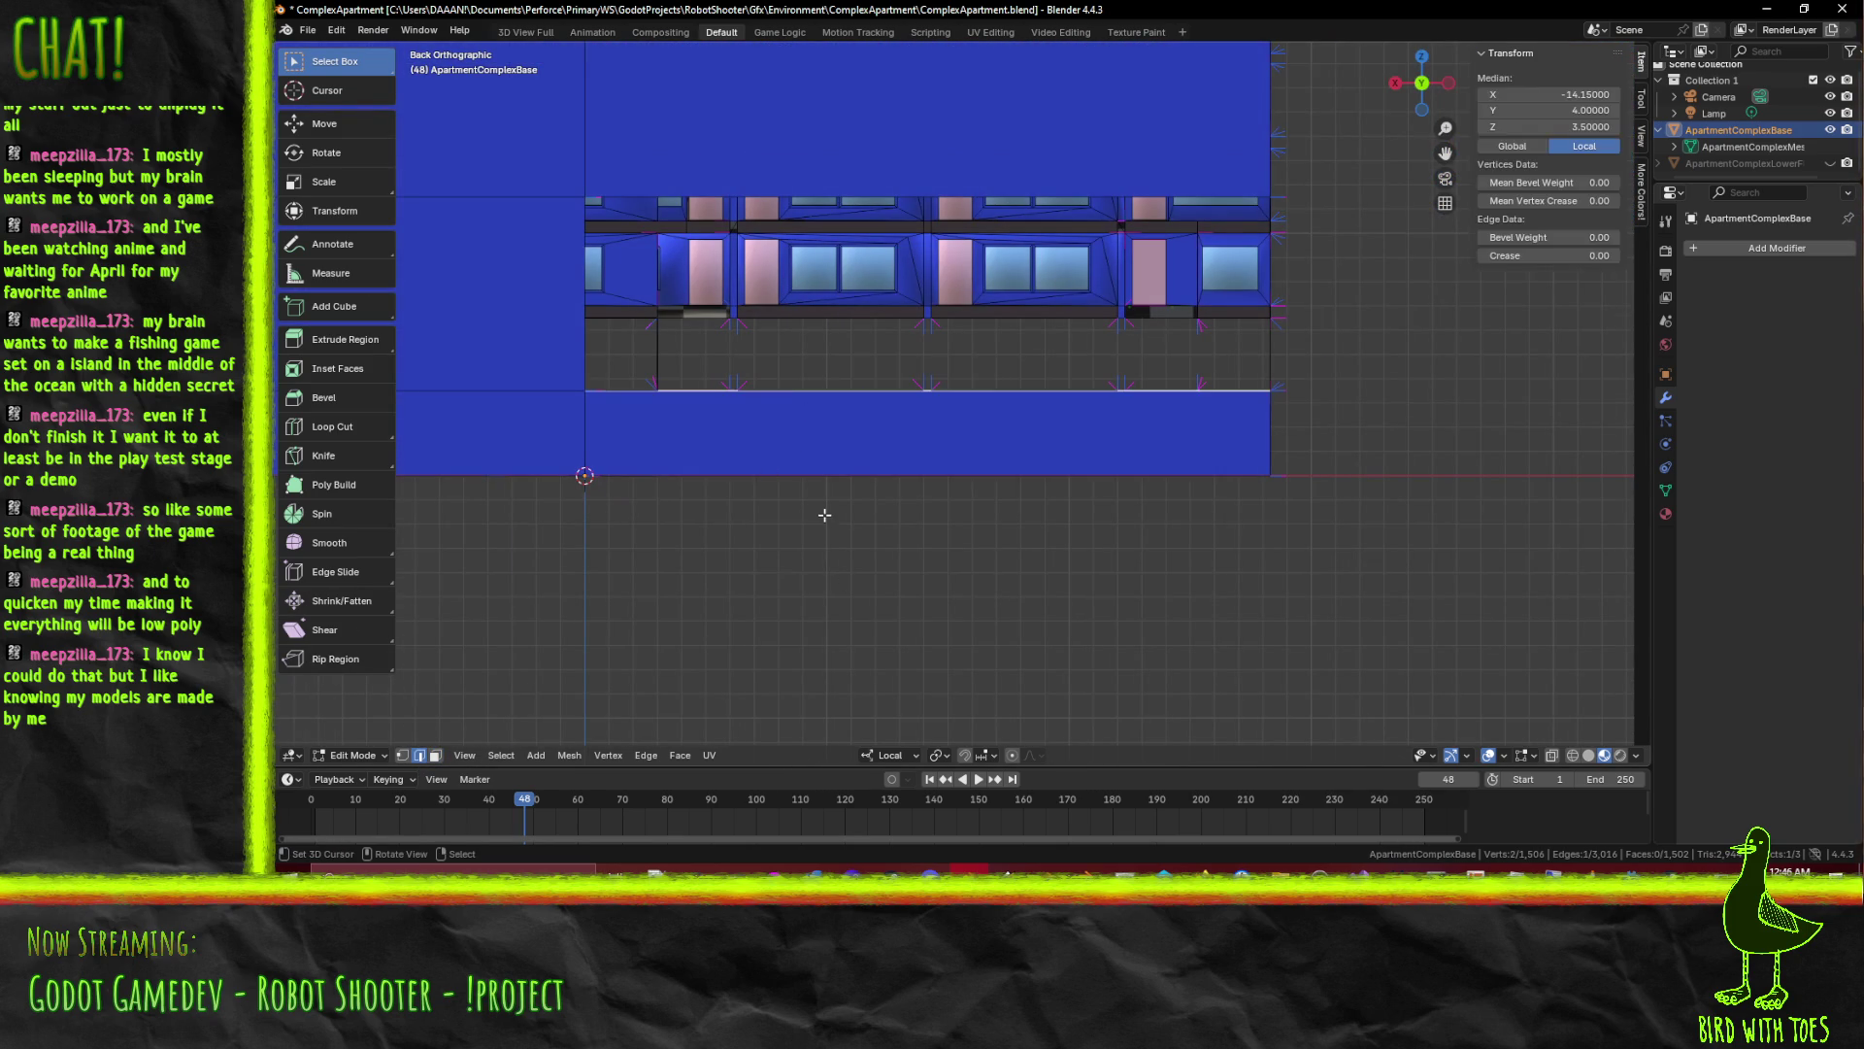
pyautogui.scroll(3)
pyautogui.press('g')
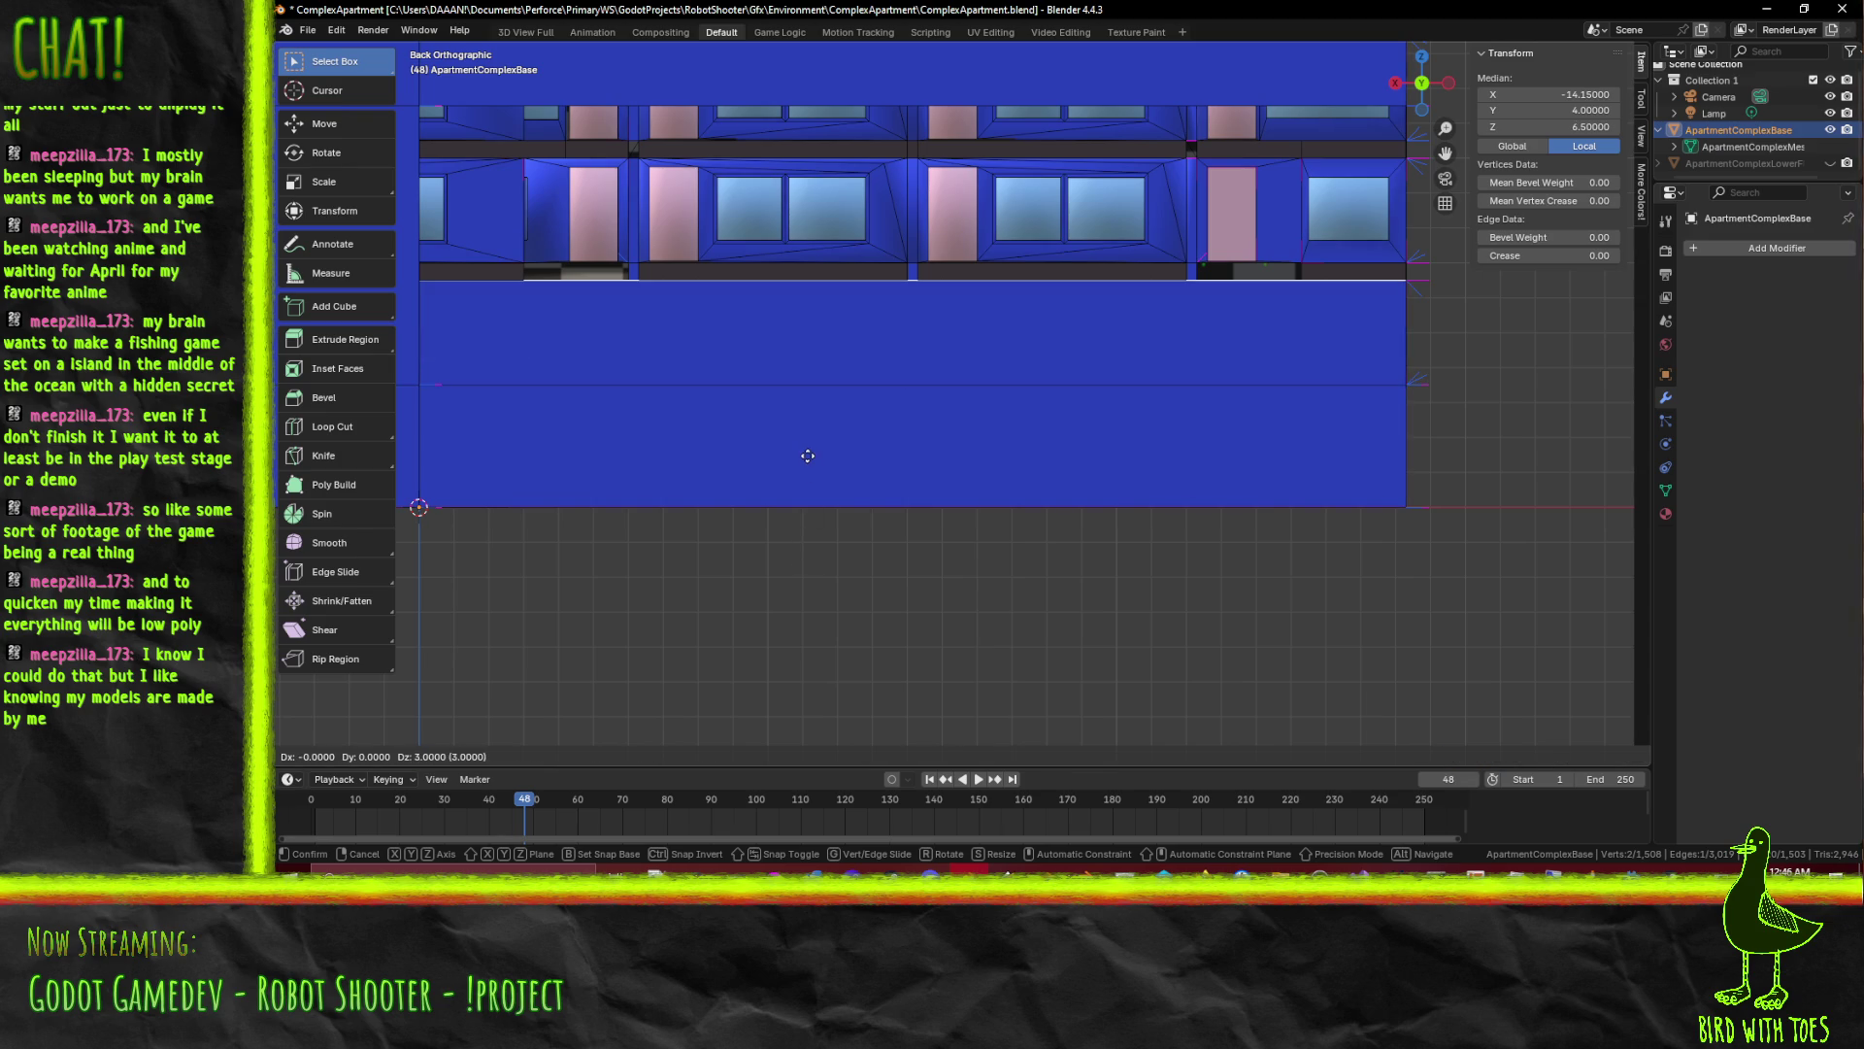
pyautogui.click(808, 493)
pyautogui.moveTo(807, 492); pyautogui.dragTo(1021, 448)
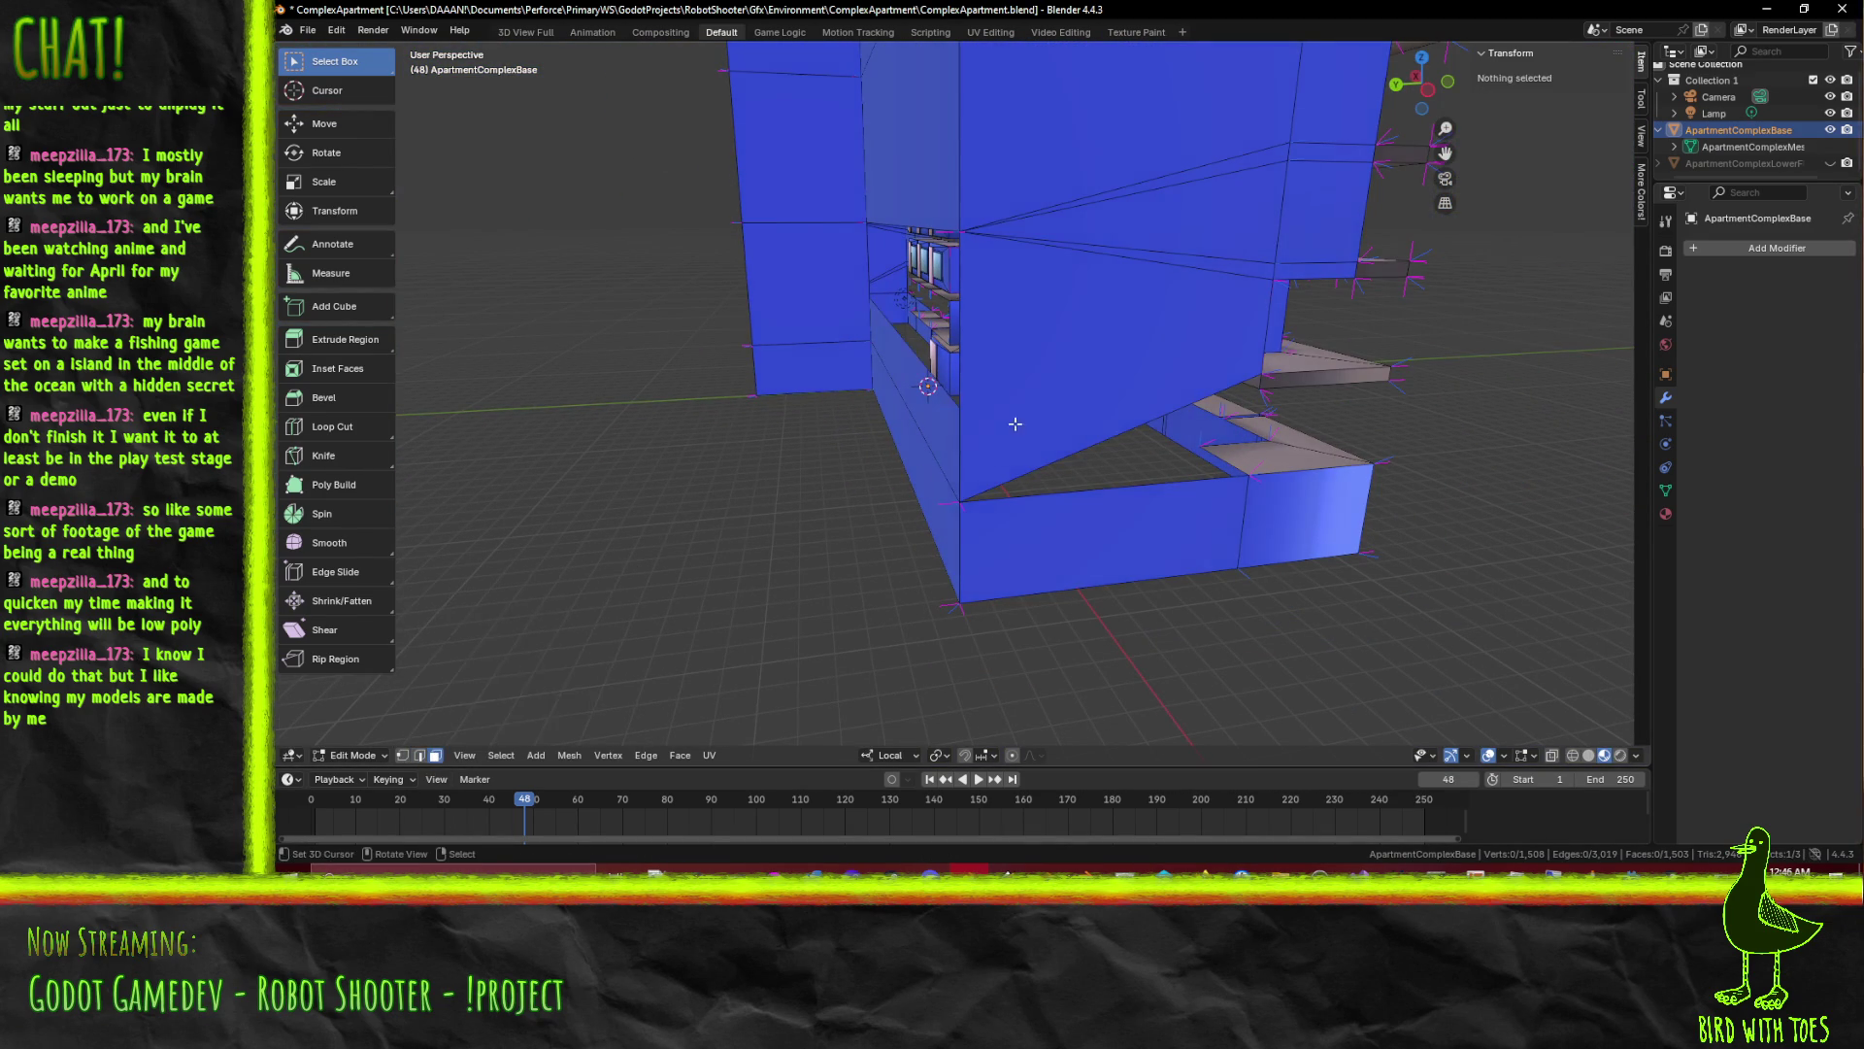
pyautogui.press('f')
pyautogui.rightClick(947, 372)
pyautogui.press('Escape')
pyautogui.press('x')
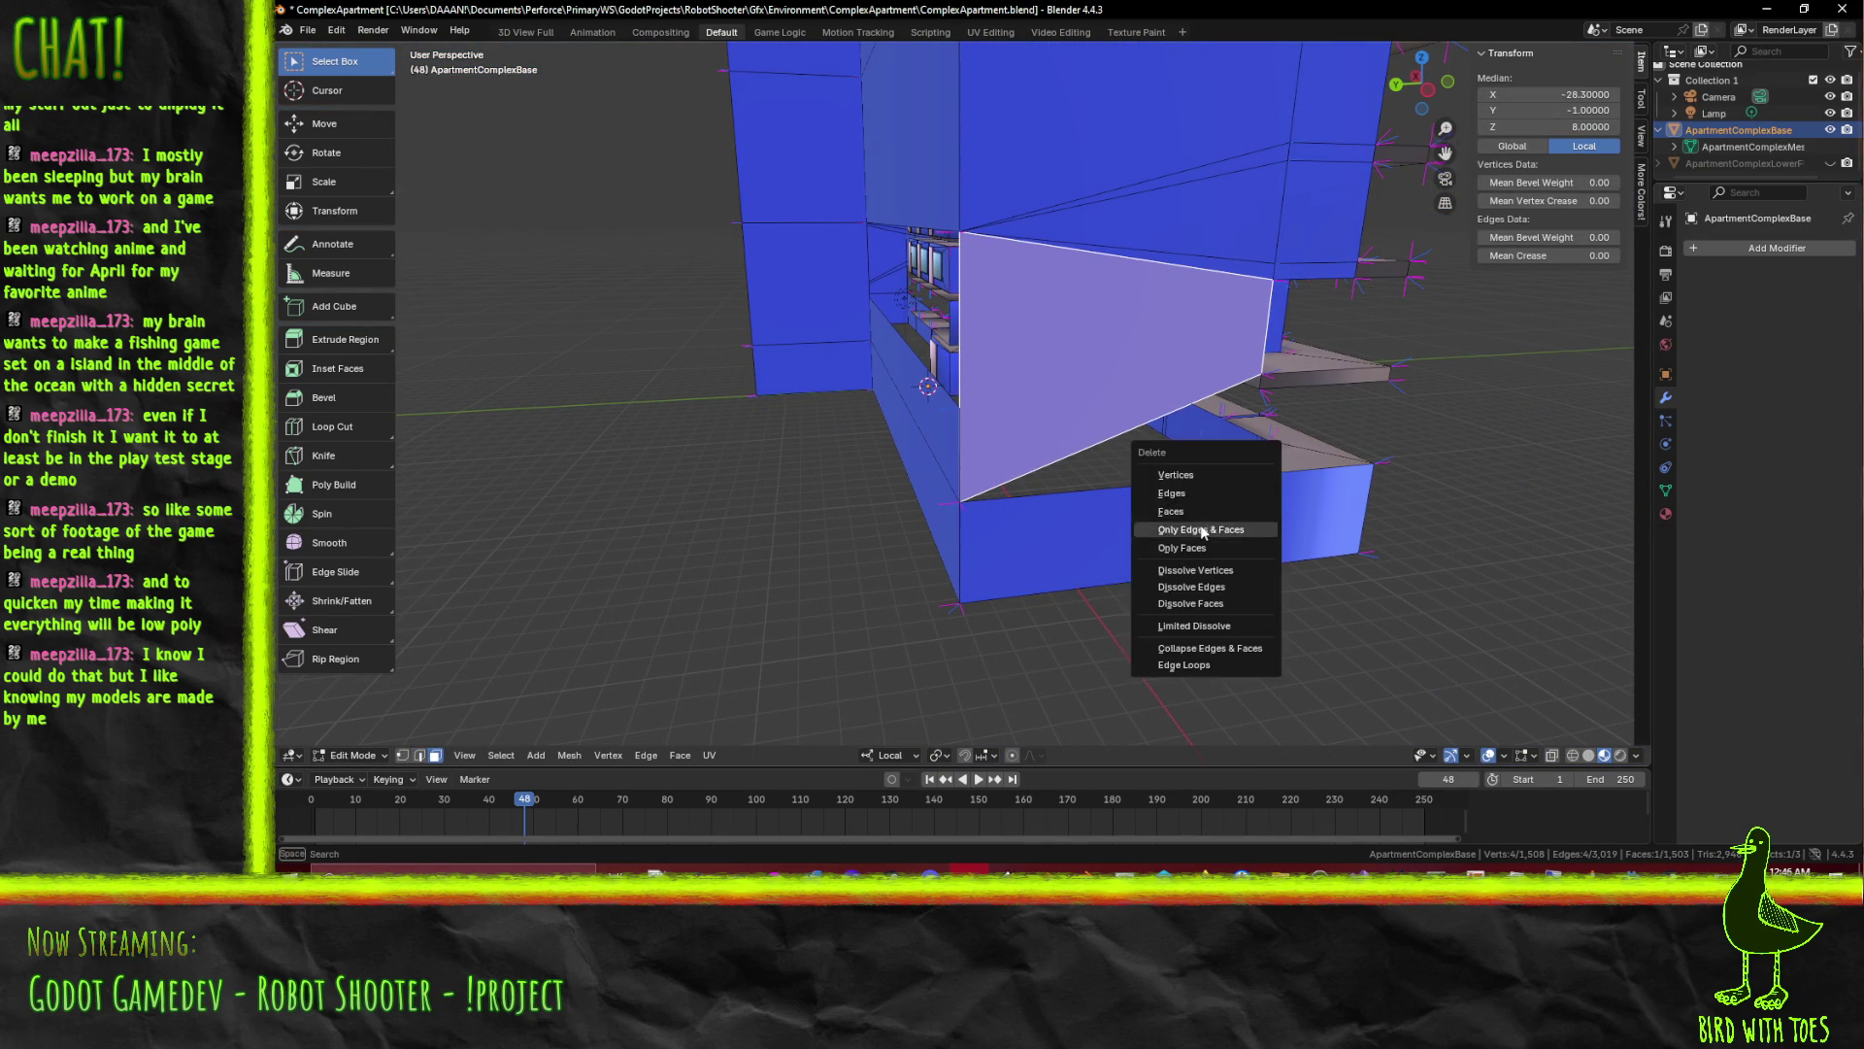
pyautogui.click(1252, 524)
# Delete a stray edge near the ledge on the left courtyard wall
pyautogui.moveTo(1252, 524); pyautogui.dragTo(867, 470)
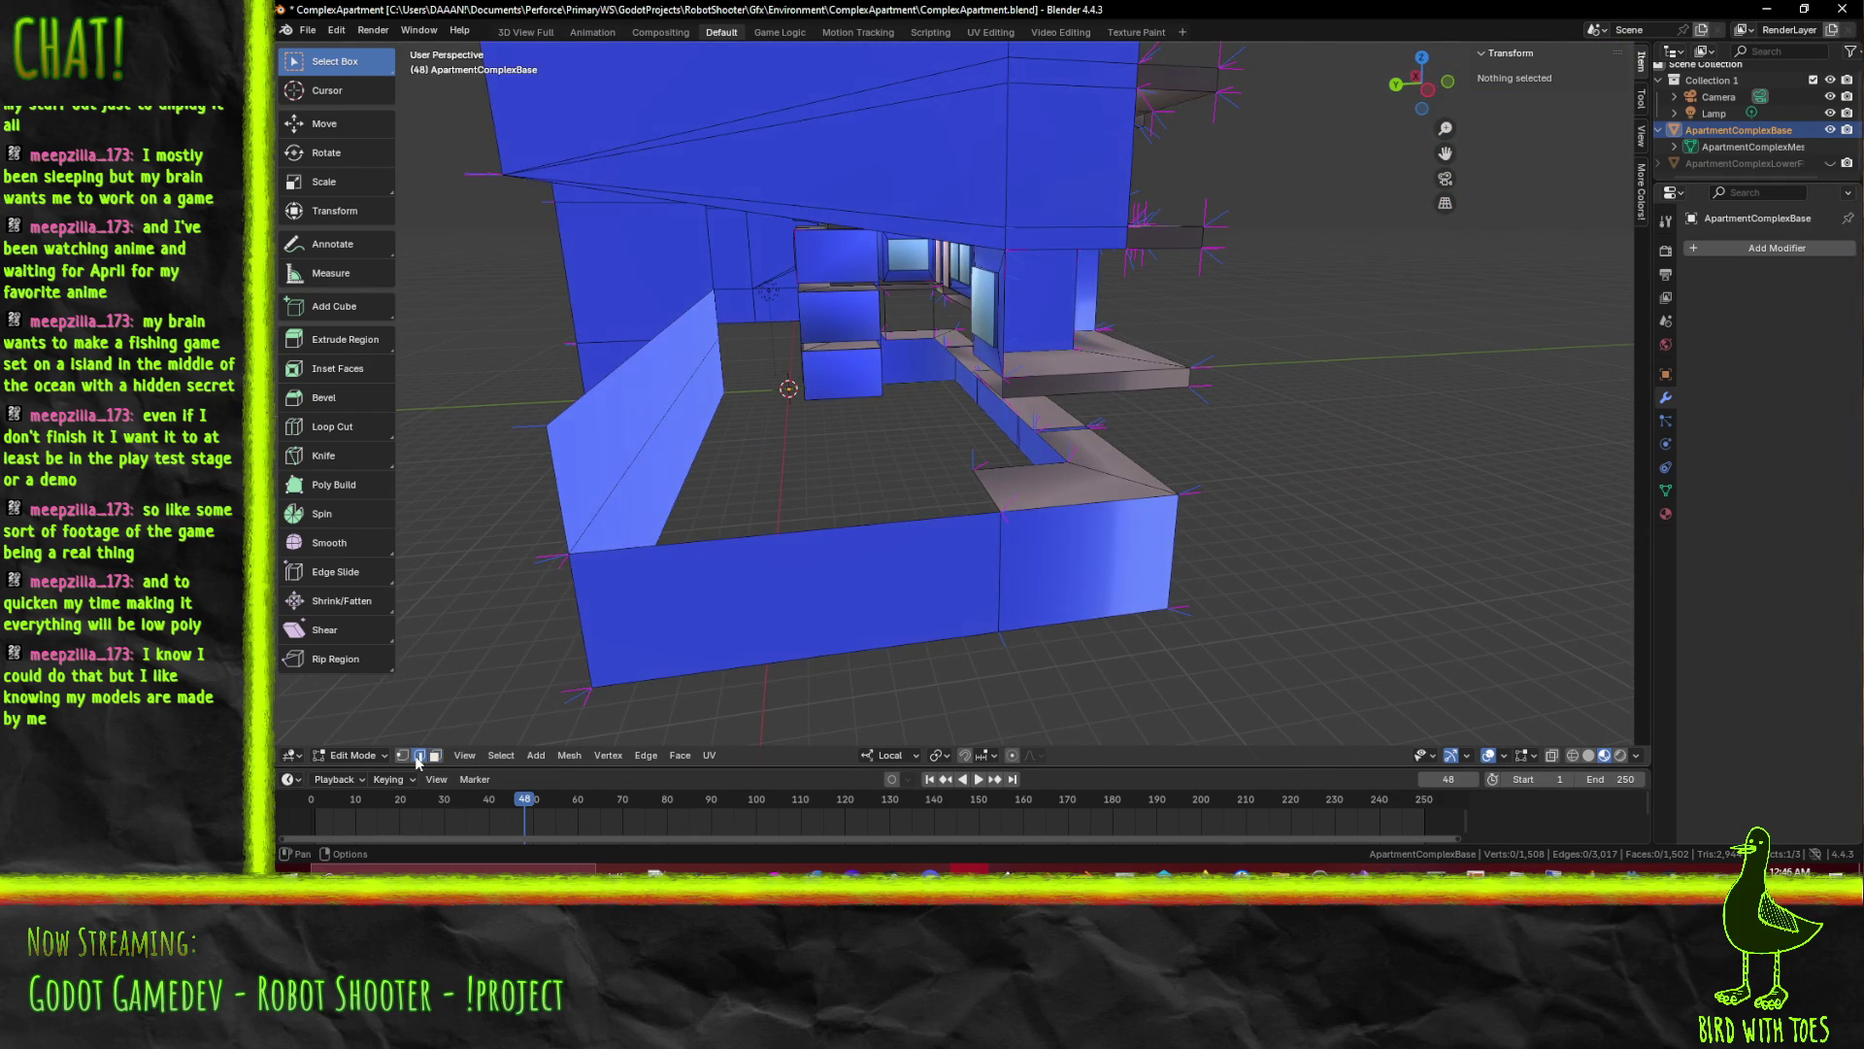
pyautogui.moveTo(927, 499); pyautogui.dragTo(900, 429)
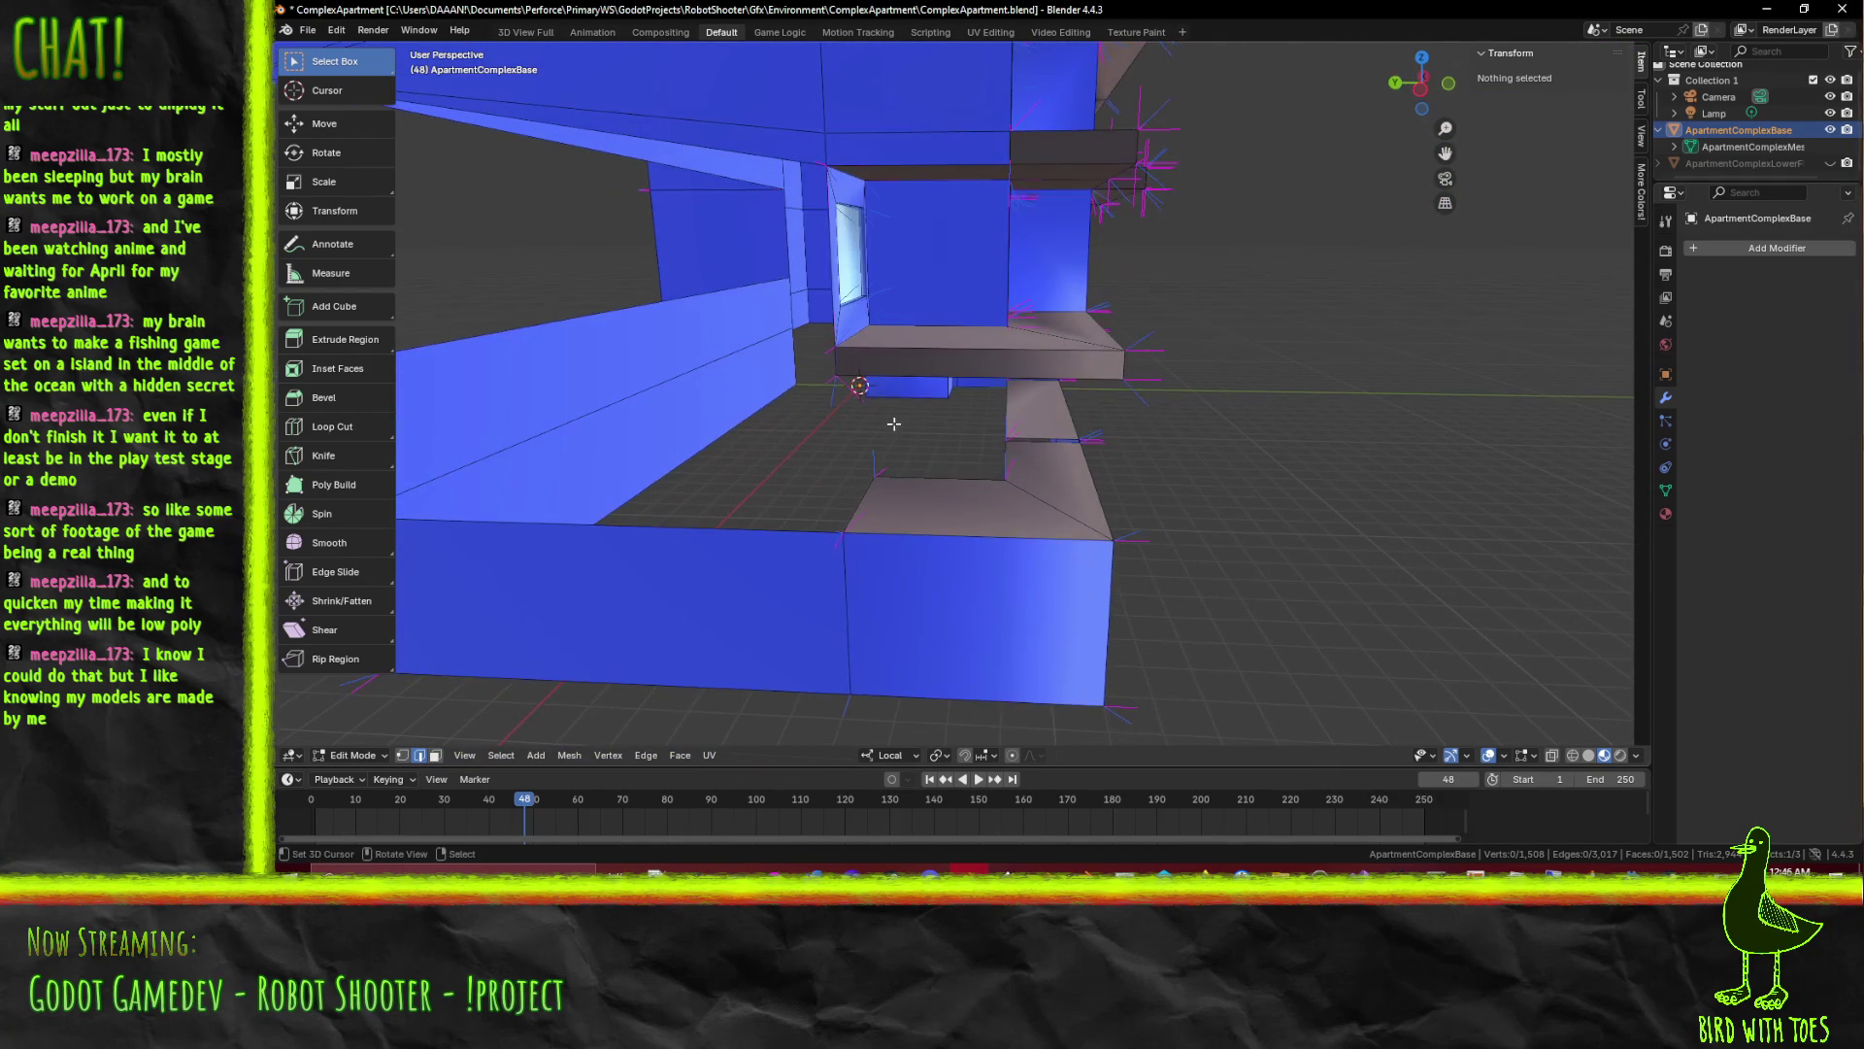
pyautogui.click(840, 369)
pyautogui.moveTo(839, 369); pyautogui.dragTo(510, 666)
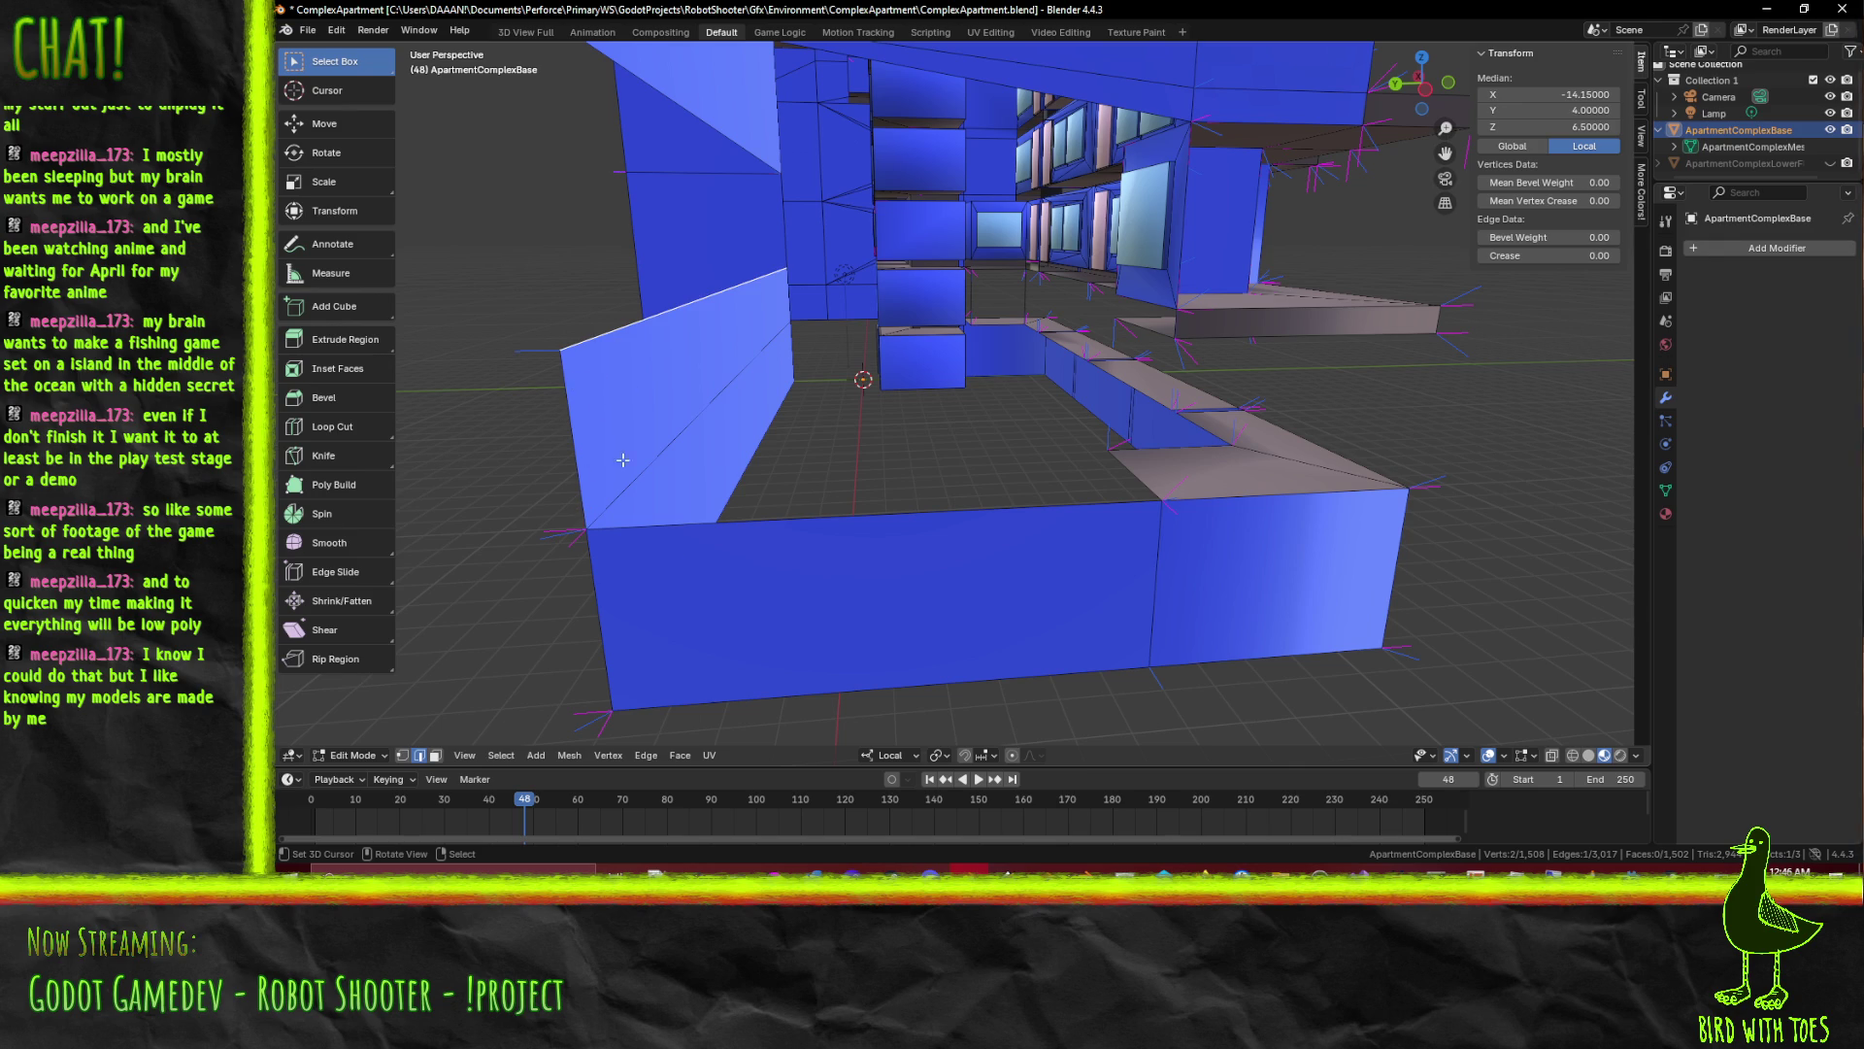
pyautogui.press('x')
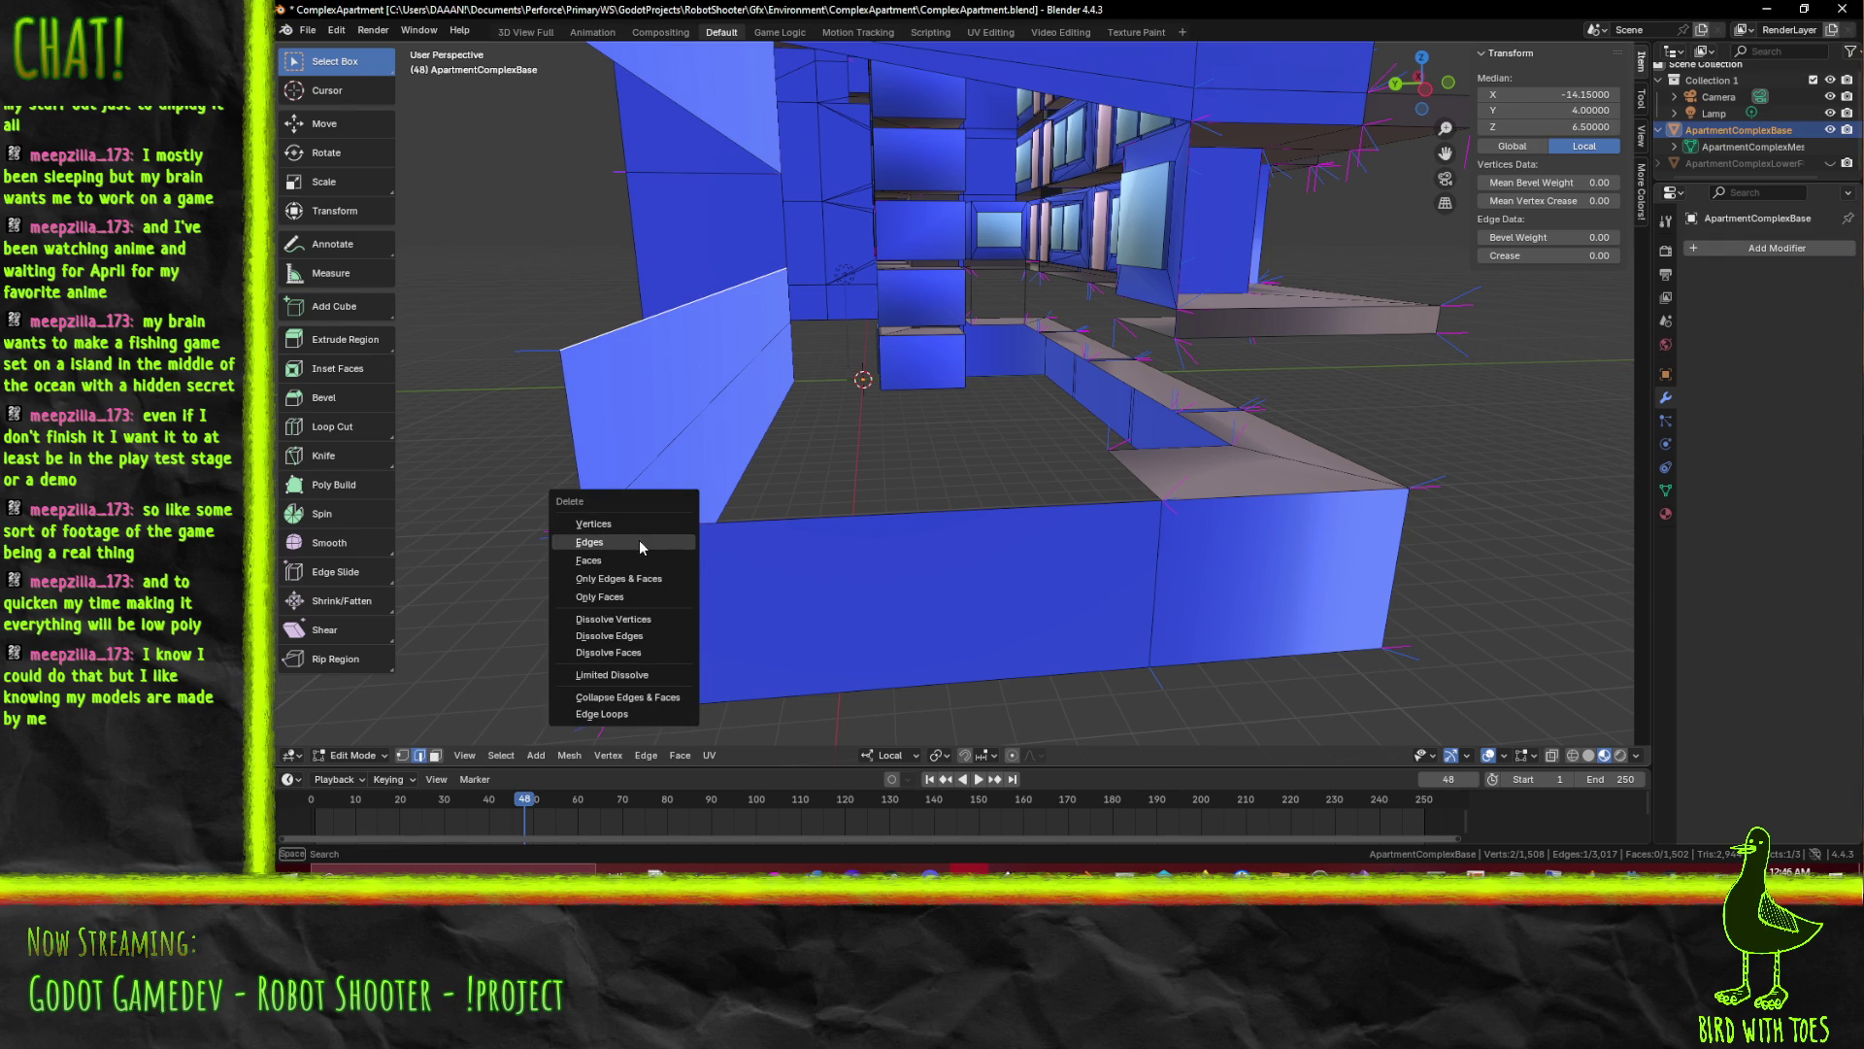
pyautogui.click(640, 540)
# Extrude a ledge edge in orthographic view, then delete the extruded edges again
pyautogui.click(1189, 338)
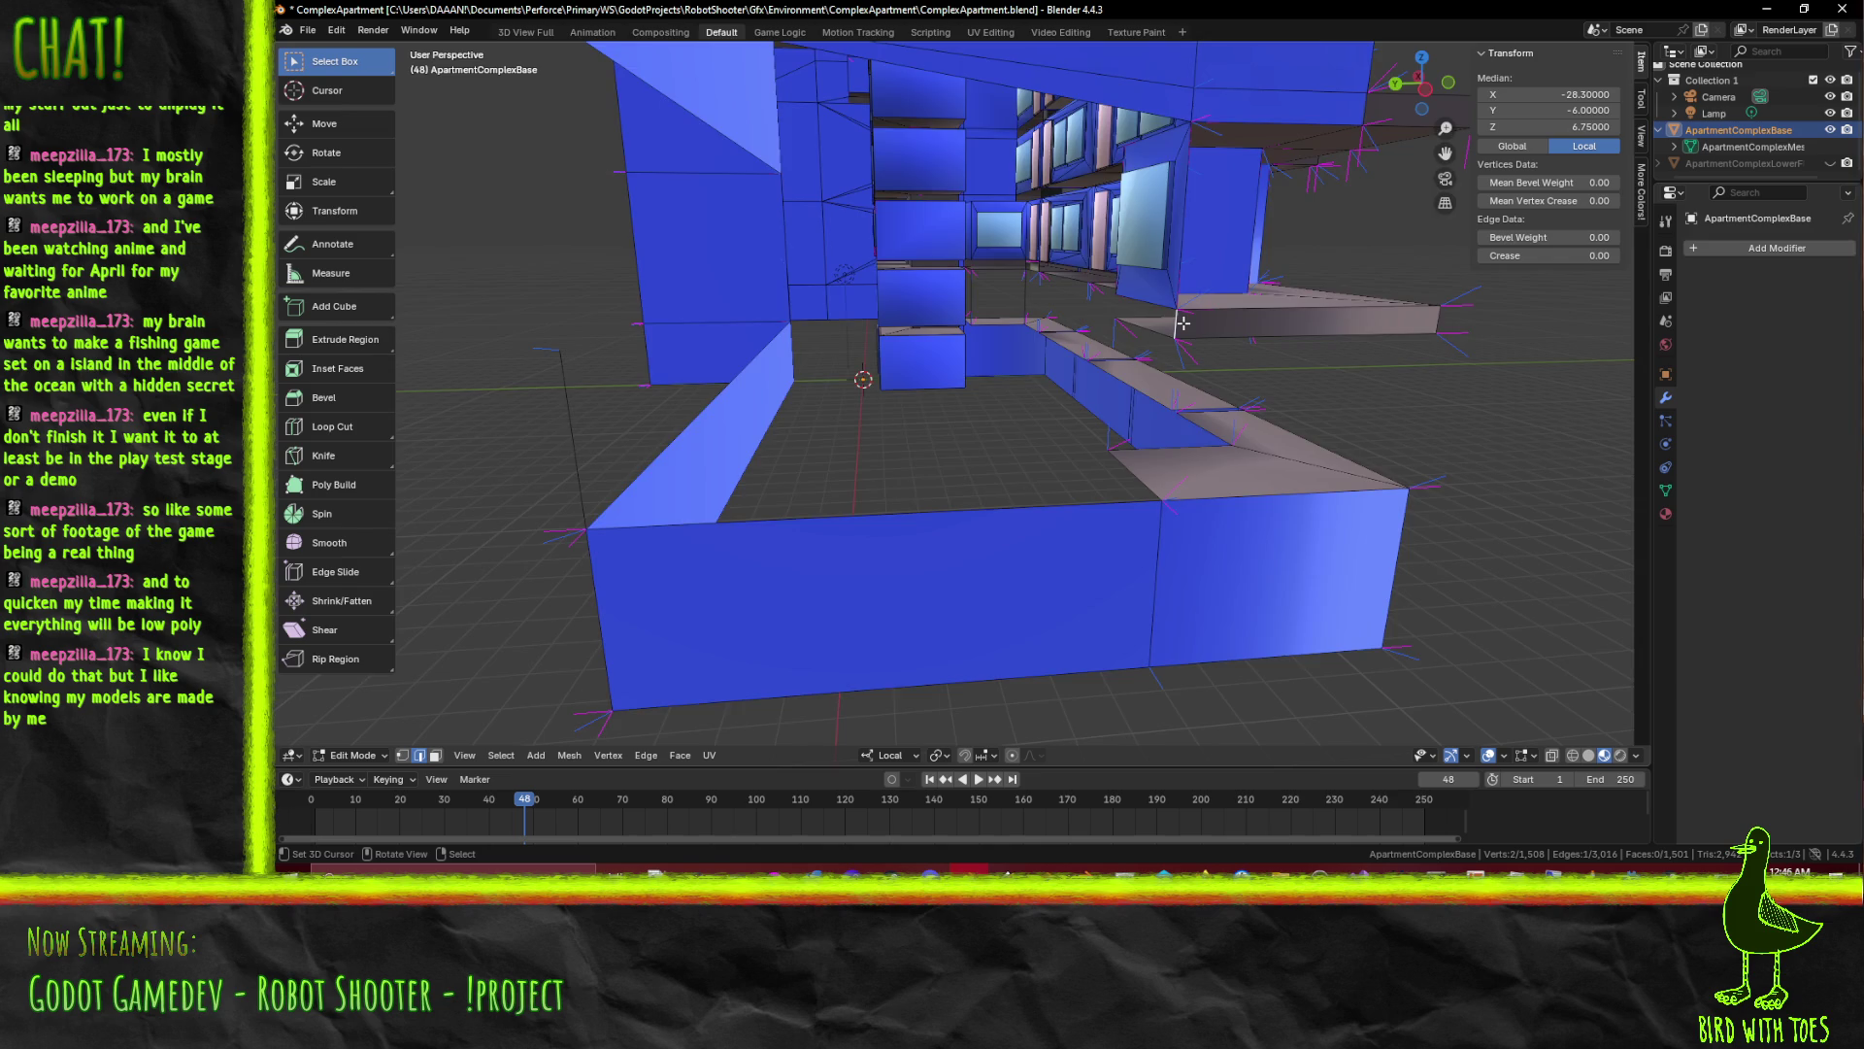
pyautogui.press('KP_1')
pyautogui.press('ctrl+KP_1')
pyautogui.press('ctrl+KP_3')
pyautogui.scroll(3)
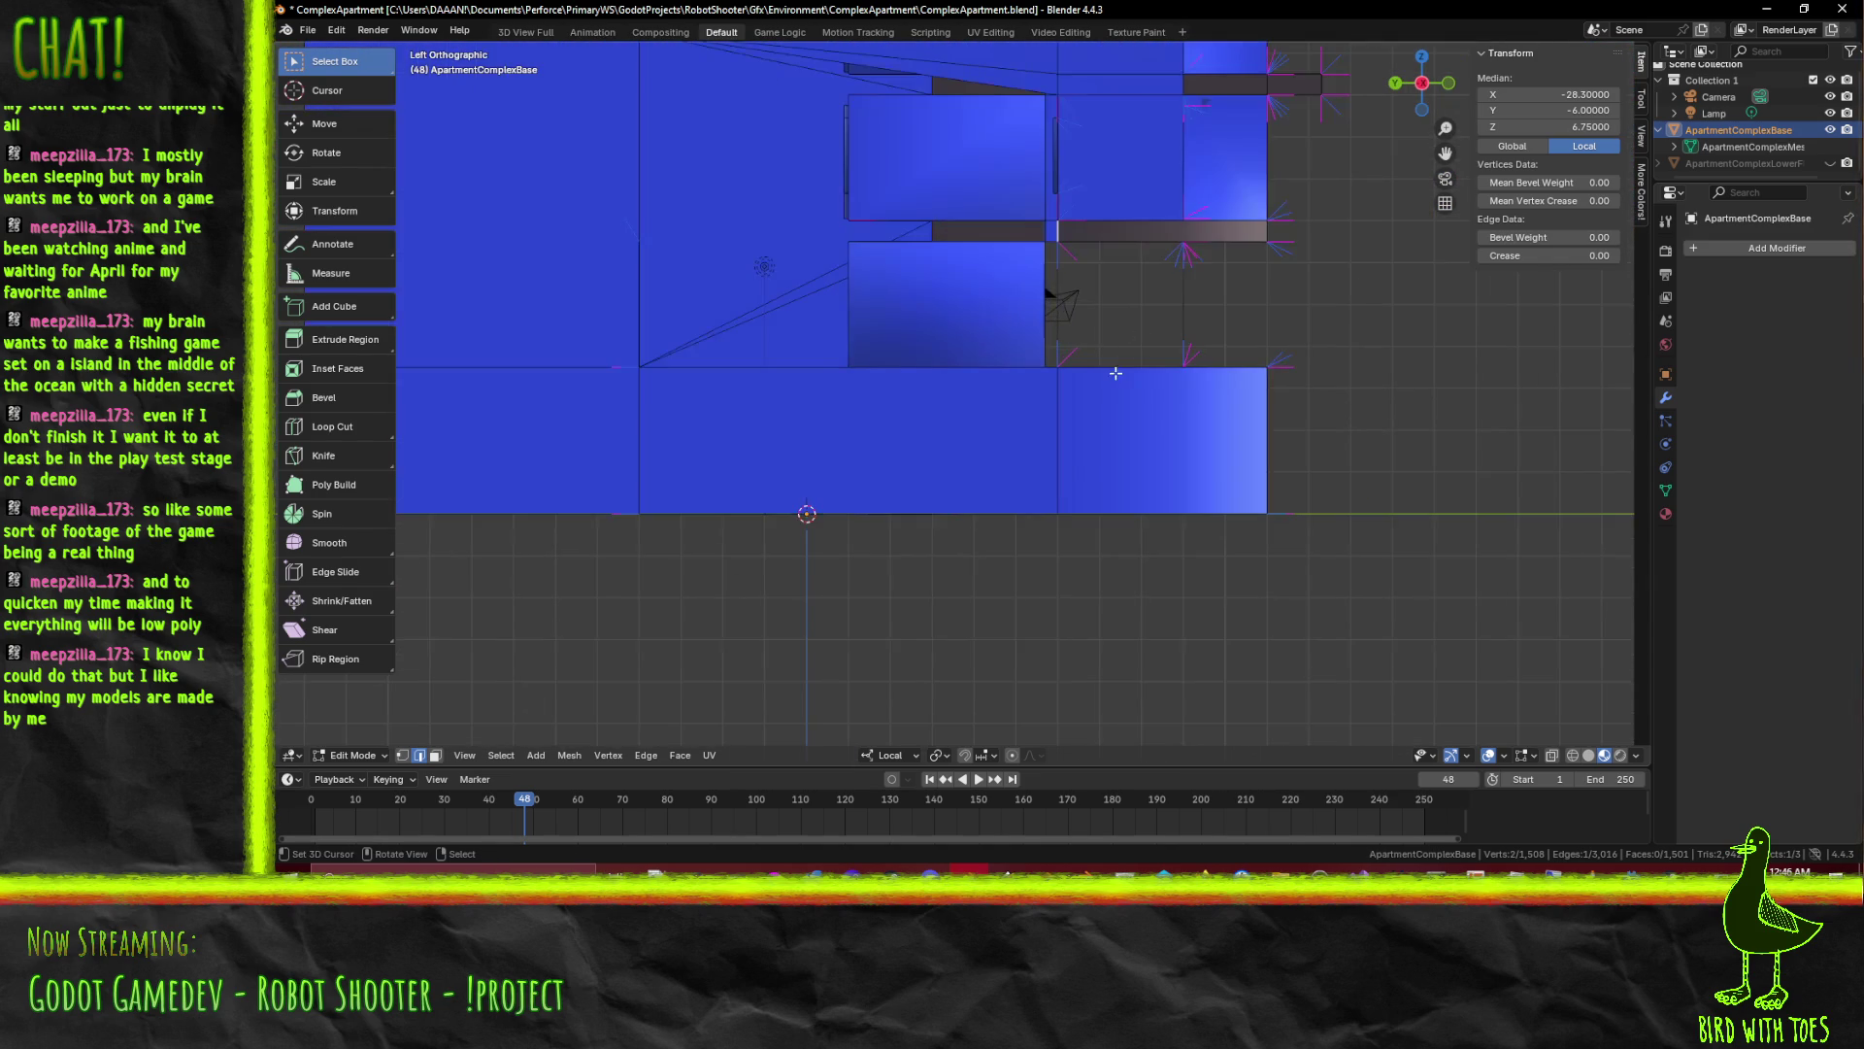
pyautogui.press('g')
pyautogui.press('Return')
pyautogui.moveTo(787, 373); pyautogui.dragTo(945, 441)
pyautogui.click(946, 442)
pyautogui.press('x')
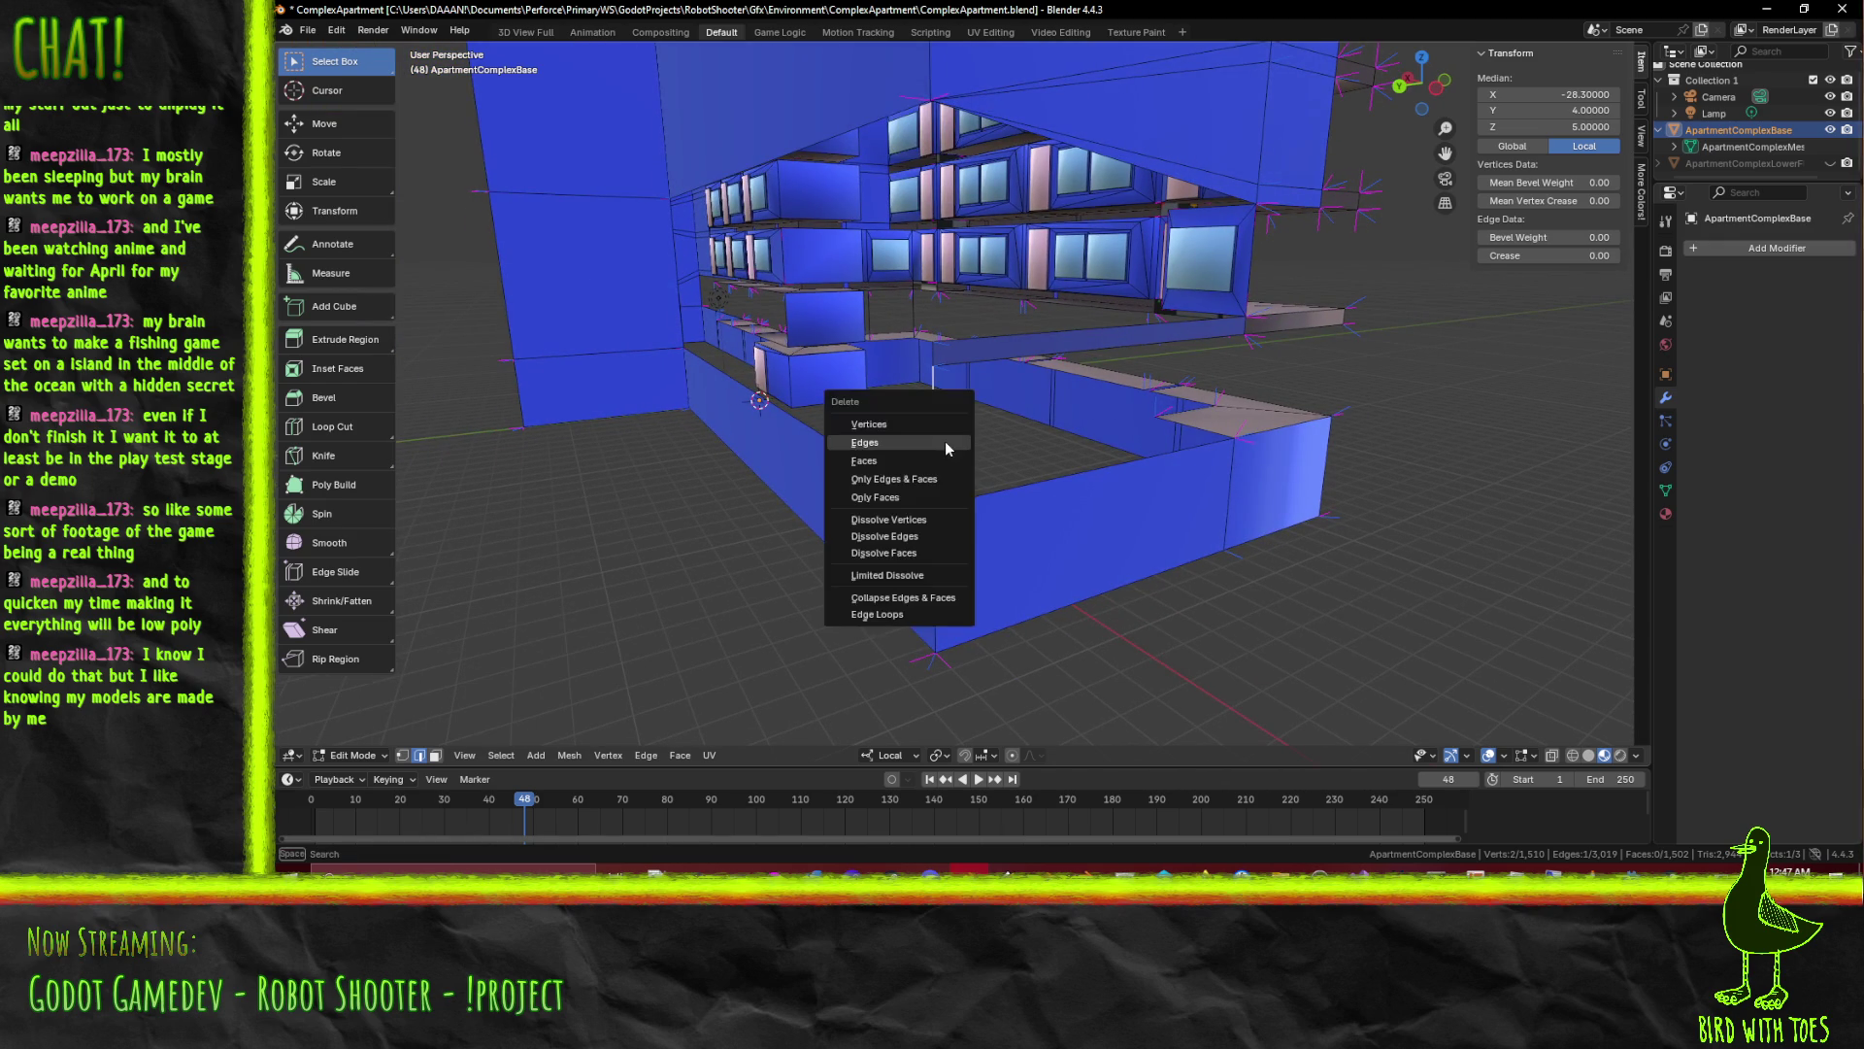
pyautogui.click(941, 442)
# Delete the wall face at the end of the podium, opening that end above the lowest storey
pyautogui.moveTo(1000, 359); pyautogui.dragTo(890, 414)
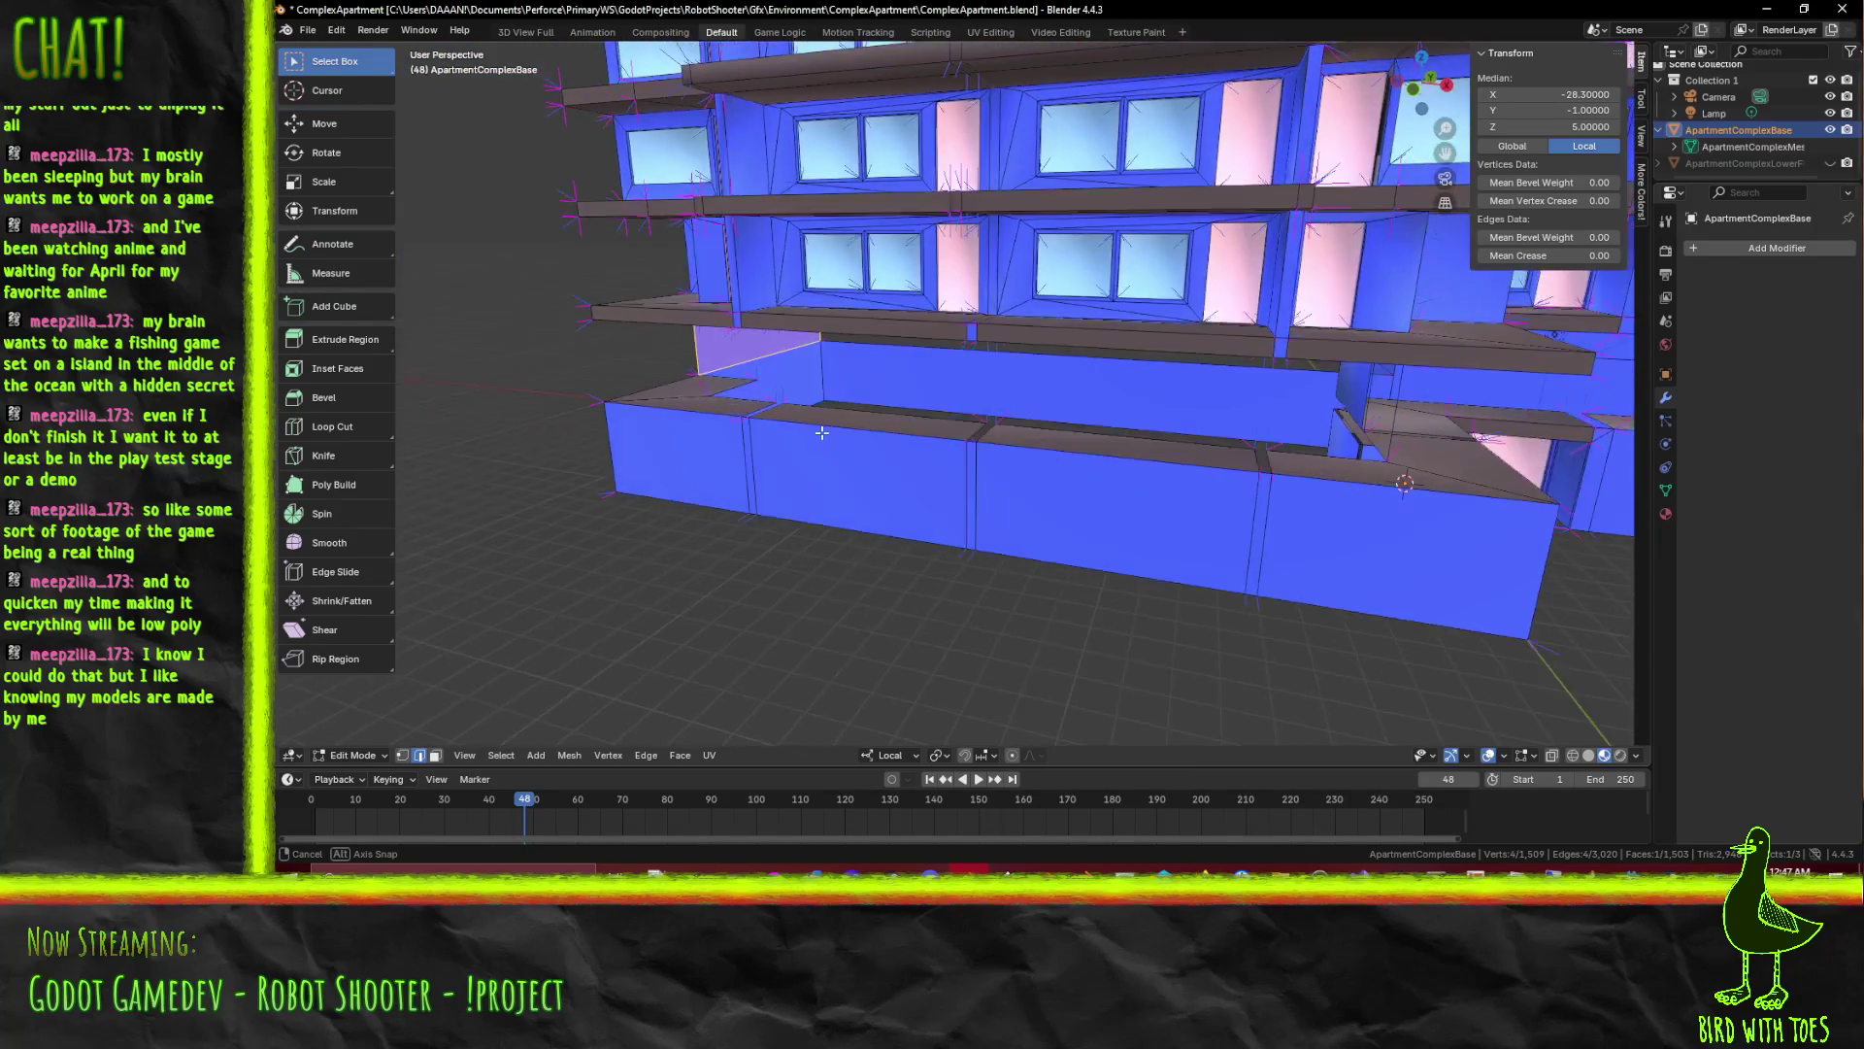
pyautogui.moveTo(890, 414); pyautogui.dragTo(940, 424)
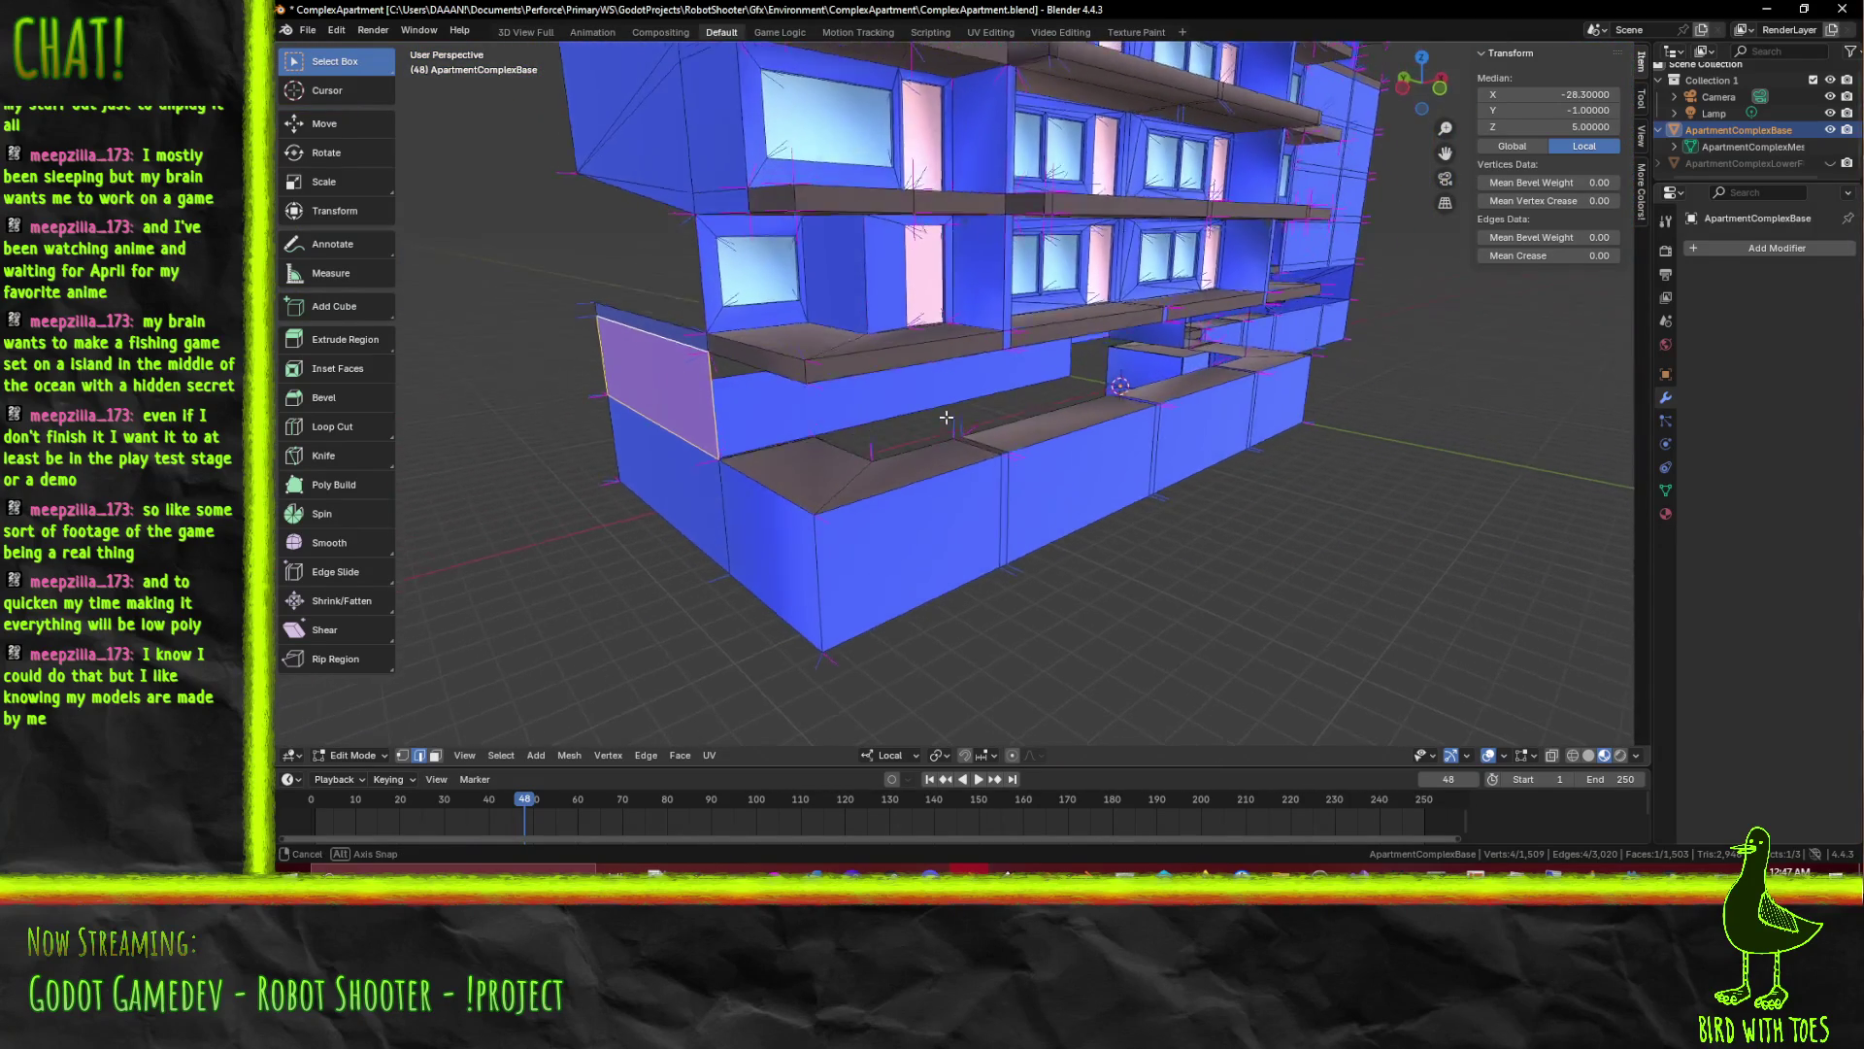
pyautogui.moveTo(695, 422); pyautogui.dragTo(1199, 482)
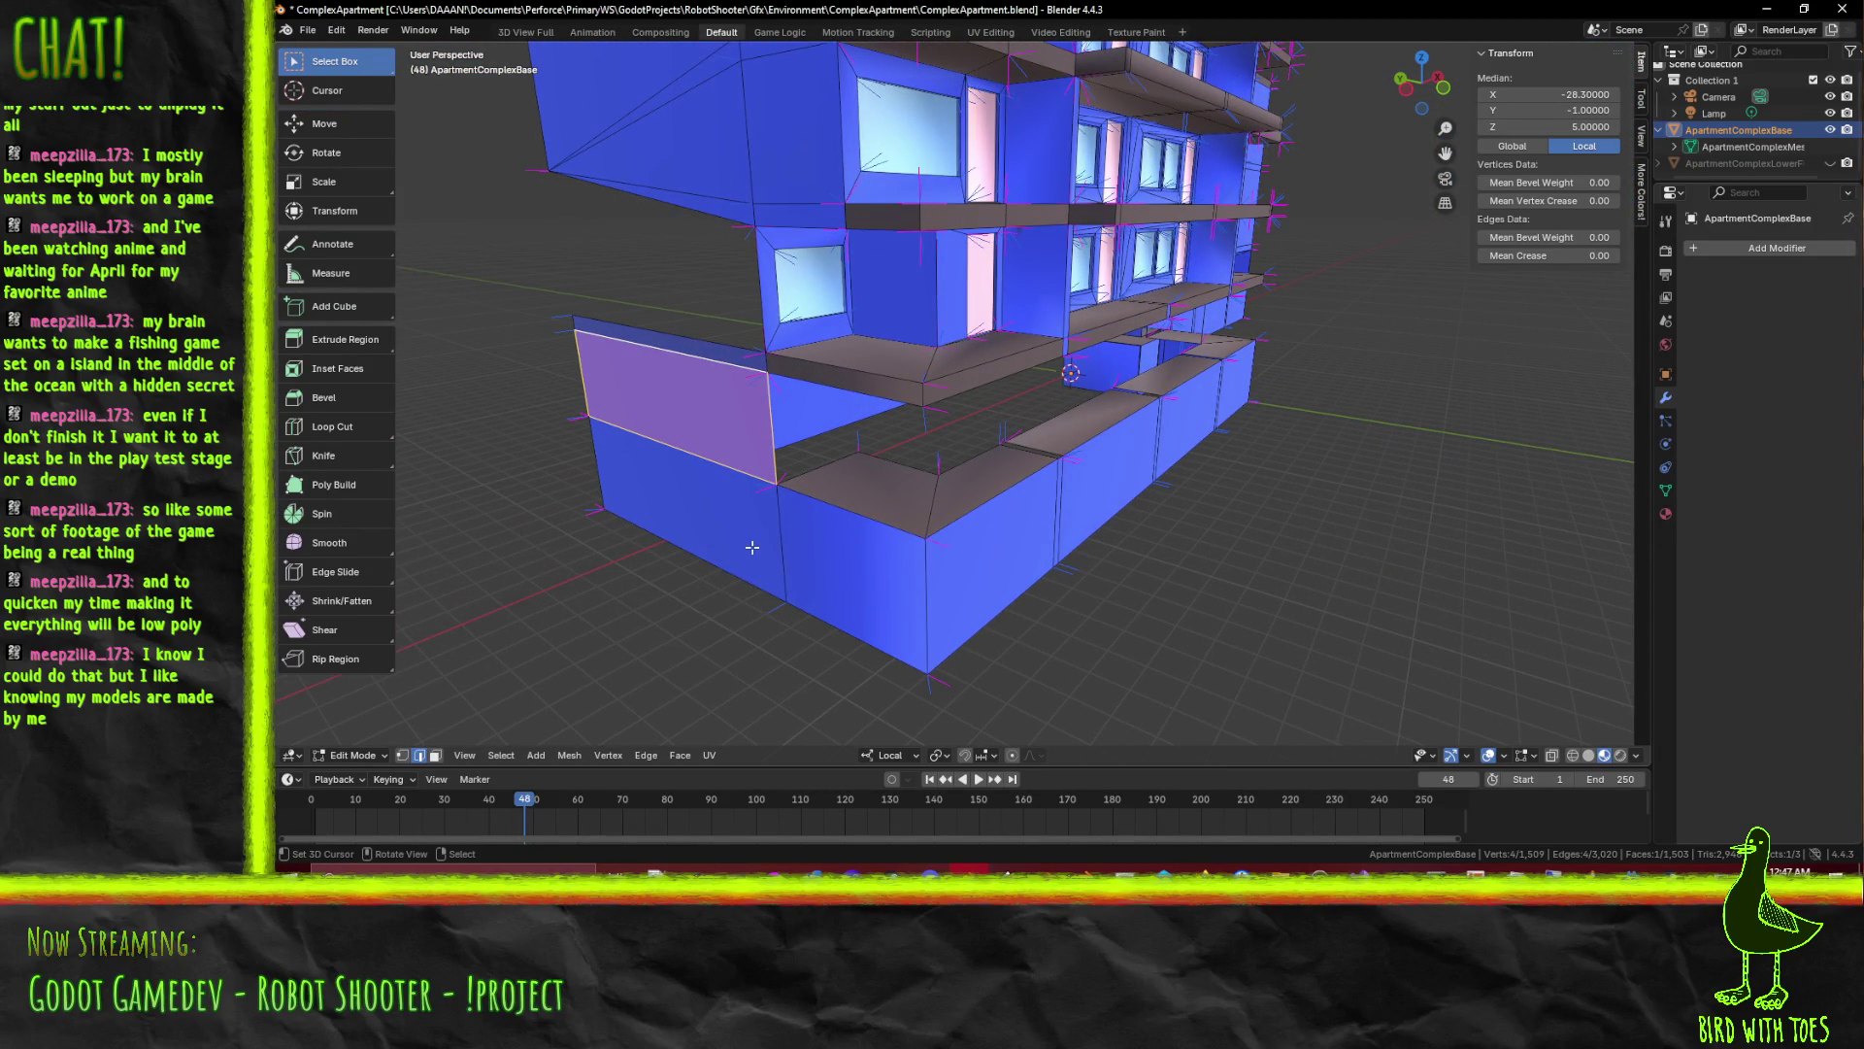
pyautogui.press('x')
pyautogui.click(730, 566)
pyautogui.moveTo(666, 477); pyautogui.dragTo(994, 491)
pyautogui.moveTo(787, 412); pyautogui.dragTo(1048, 495)
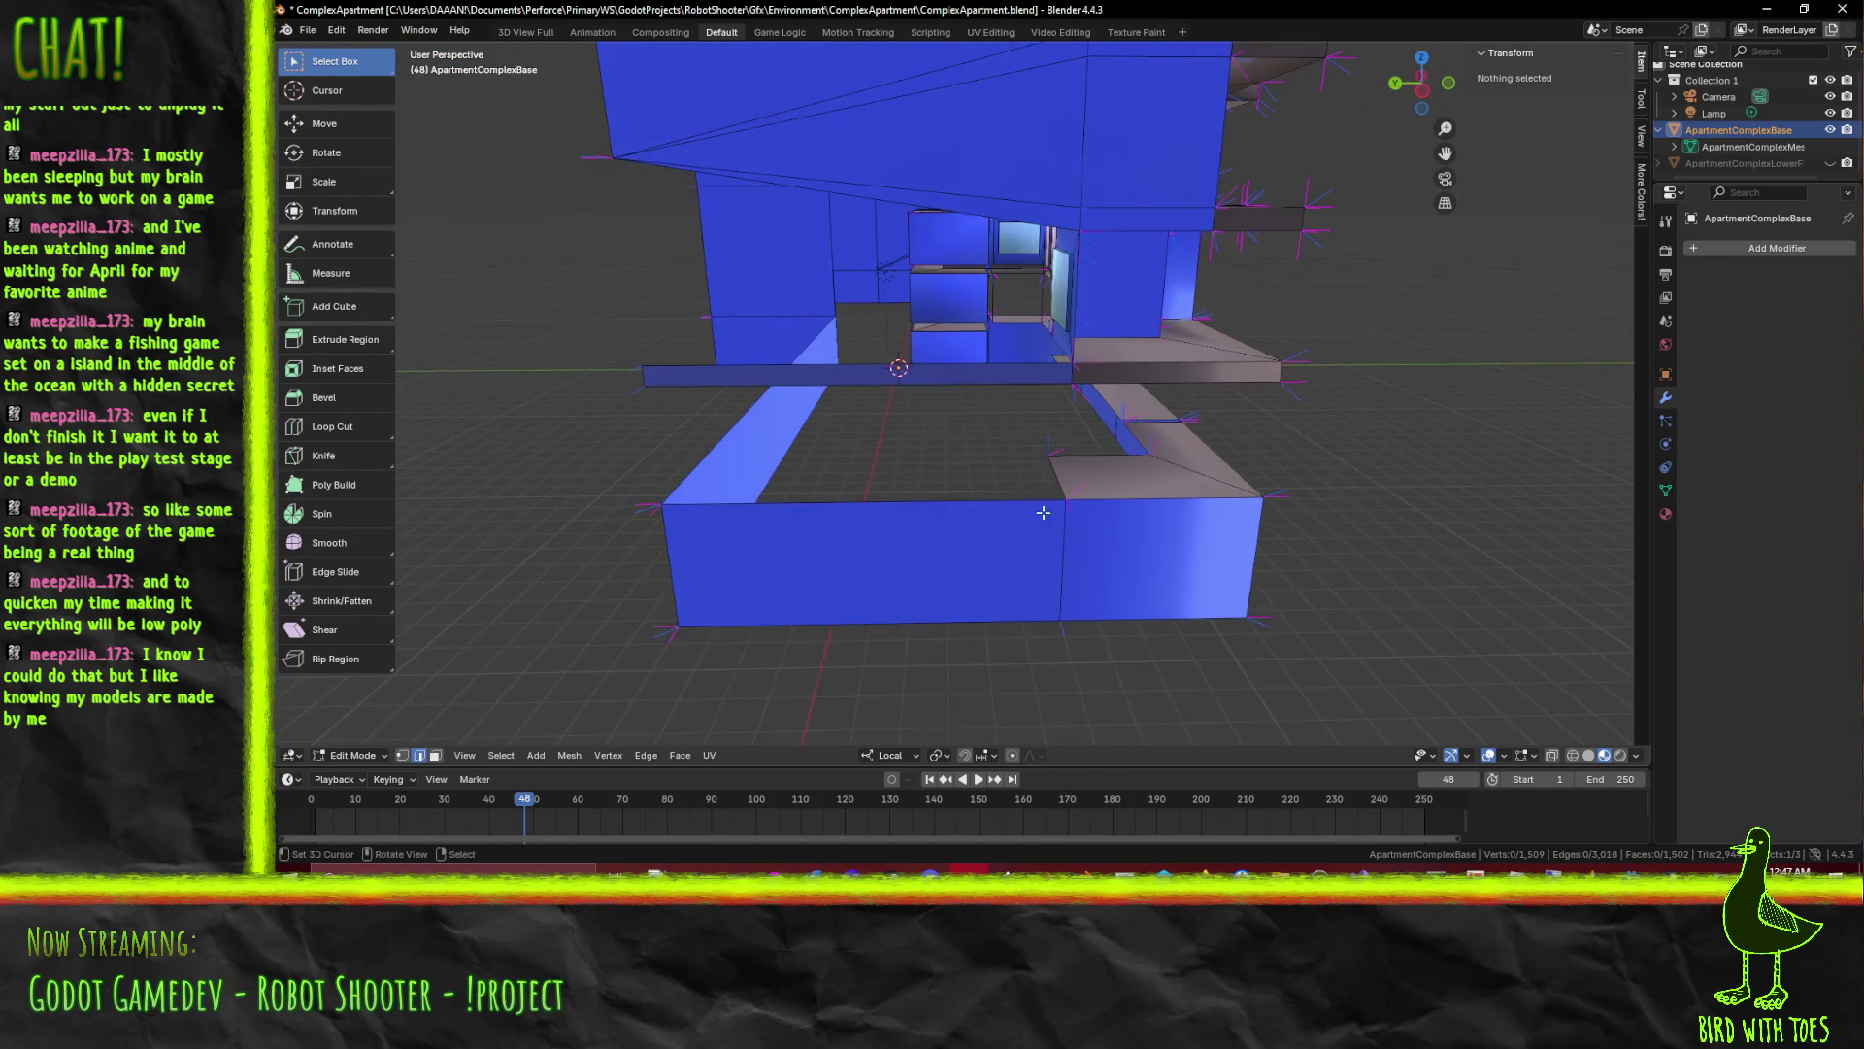
pyautogui.scroll(3)
# Delete the front face of the wall box in face-select mode
pyautogui.click(1106, 513)
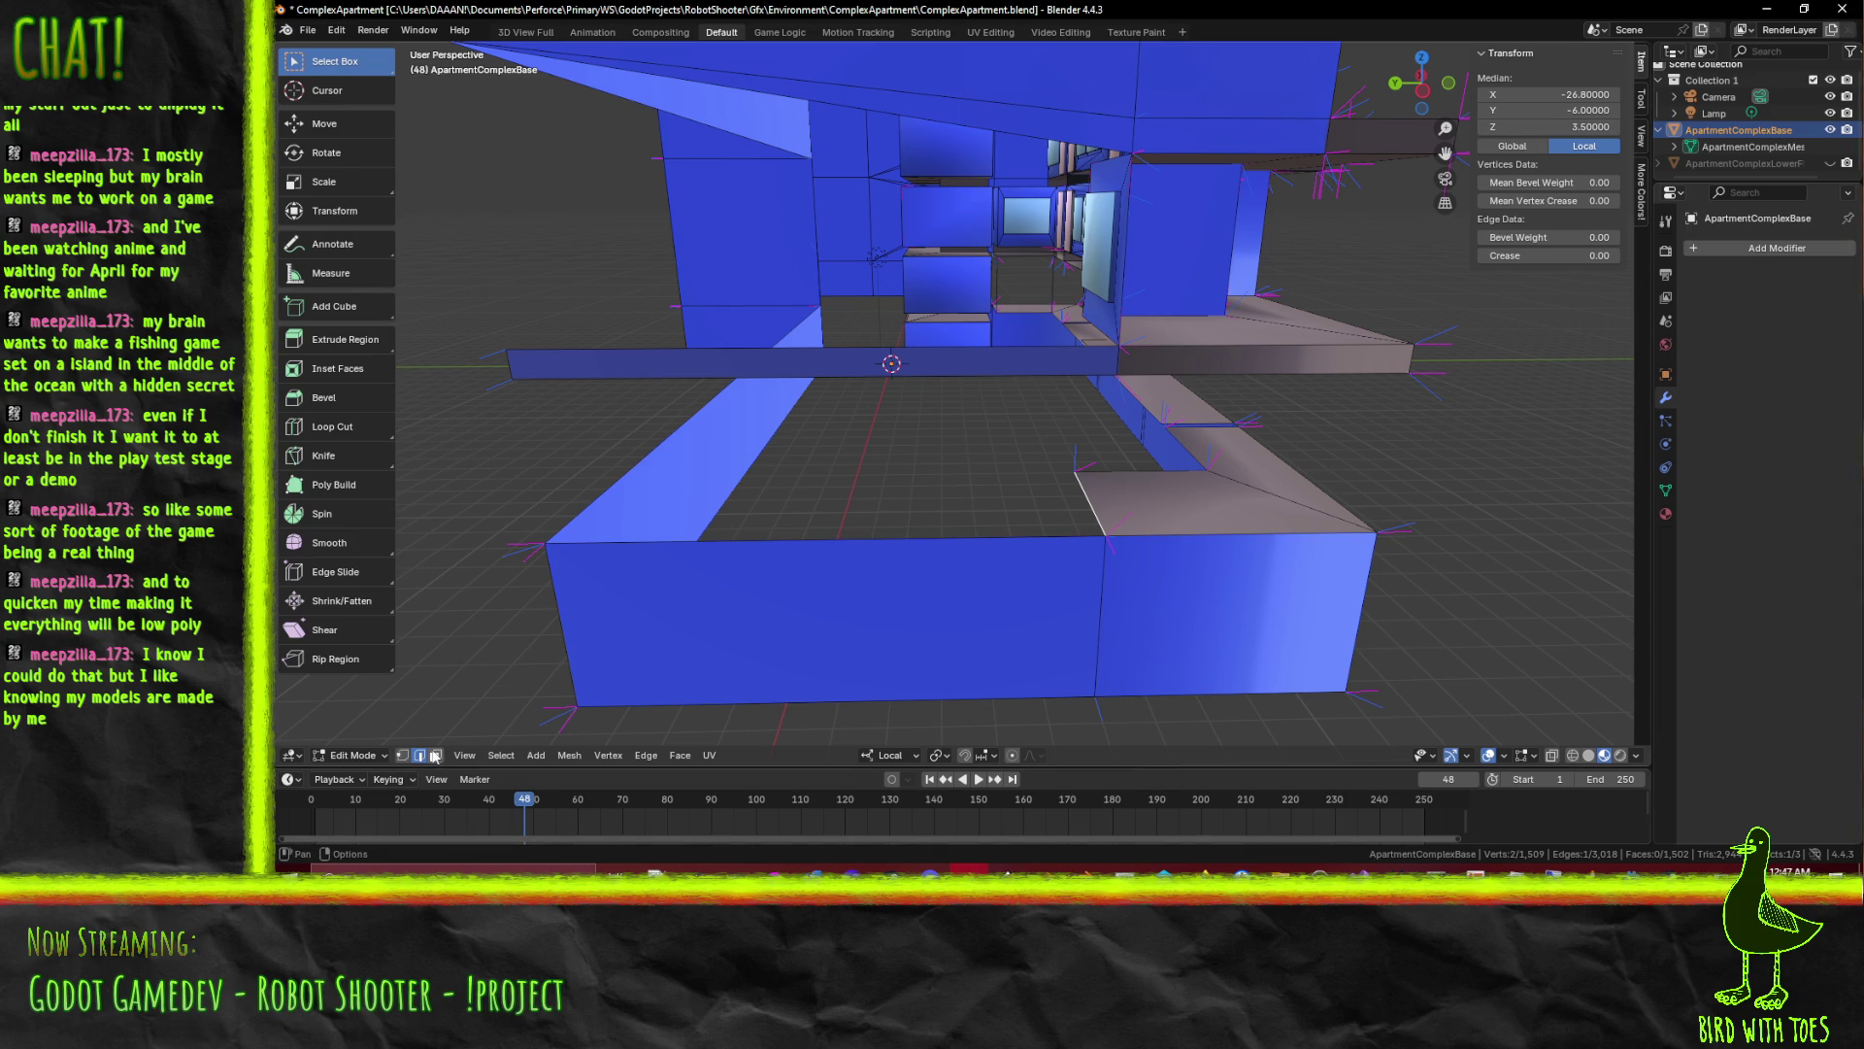
pyautogui.click(434, 755)
pyautogui.click(759, 645)
pyautogui.press('x')
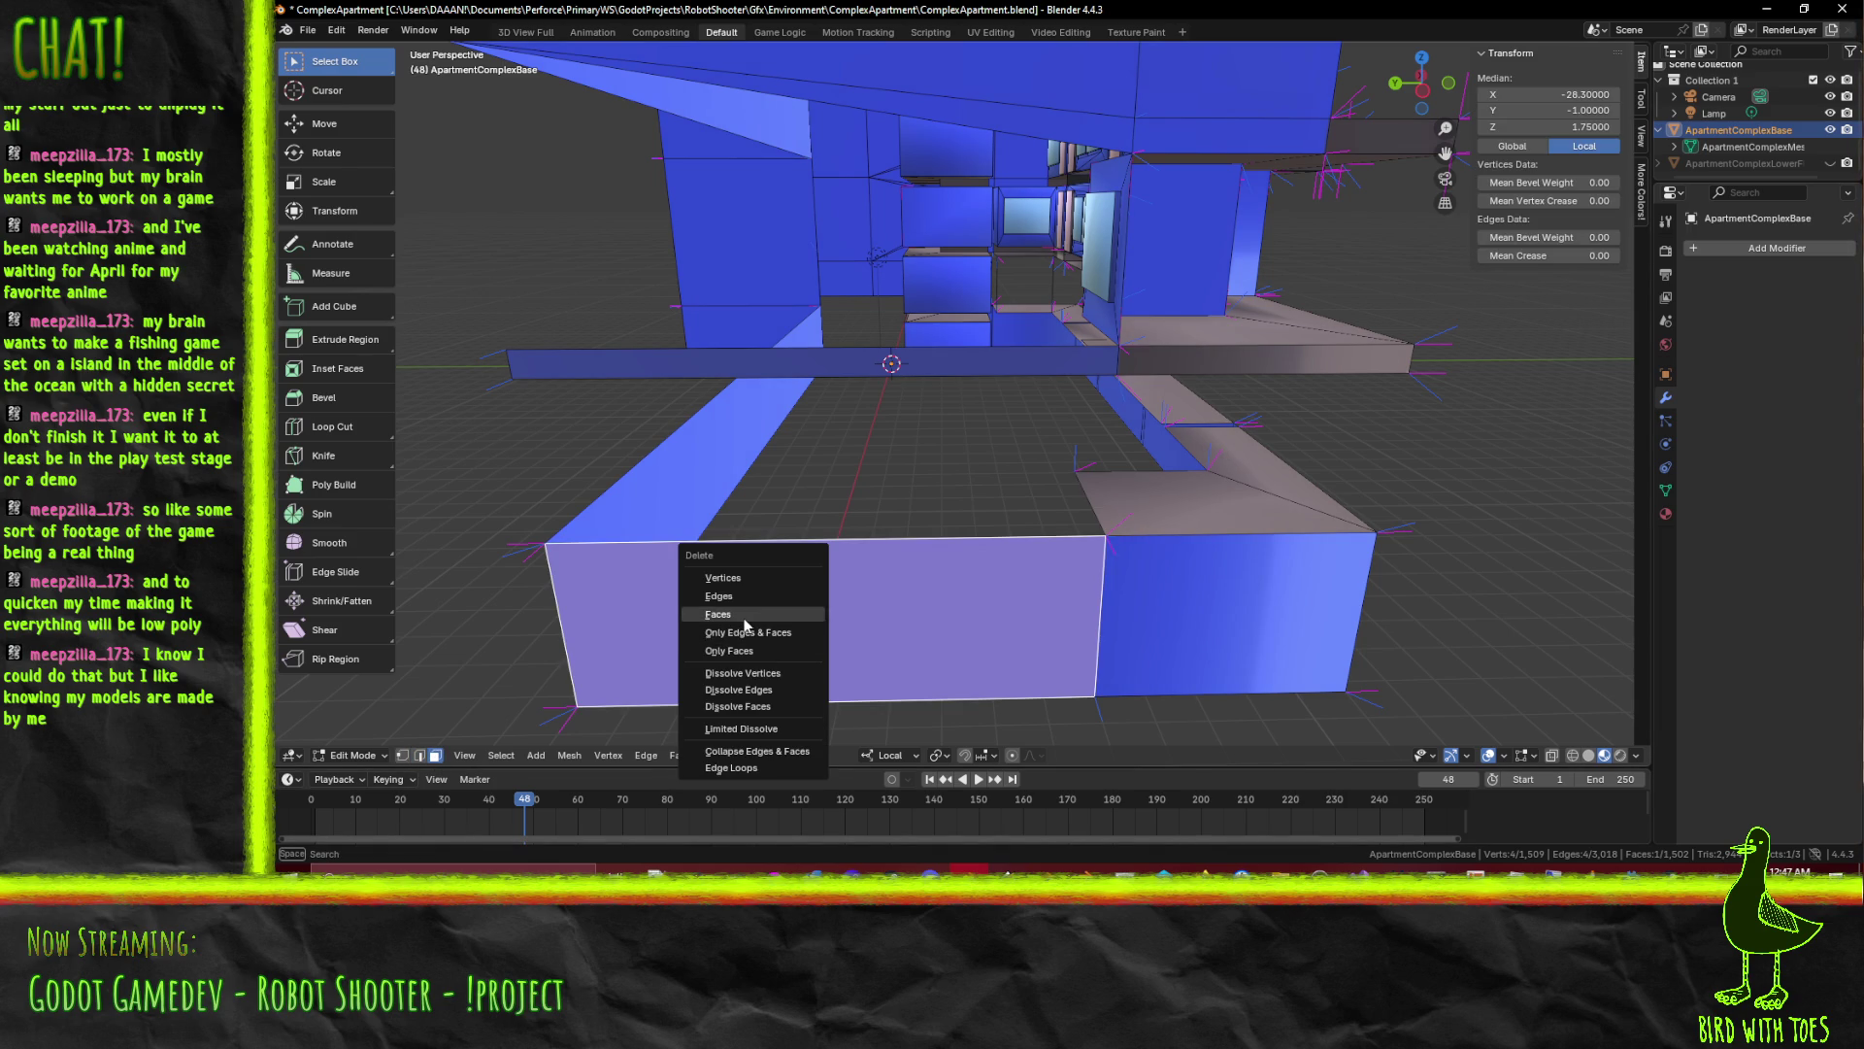
pyautogui.click(745, 617)
# Move a front-box edge 10 units along local Y and a corner vertex 2 units
pyautogui.click(419, 755)
pyautogui.click(1100, 580)
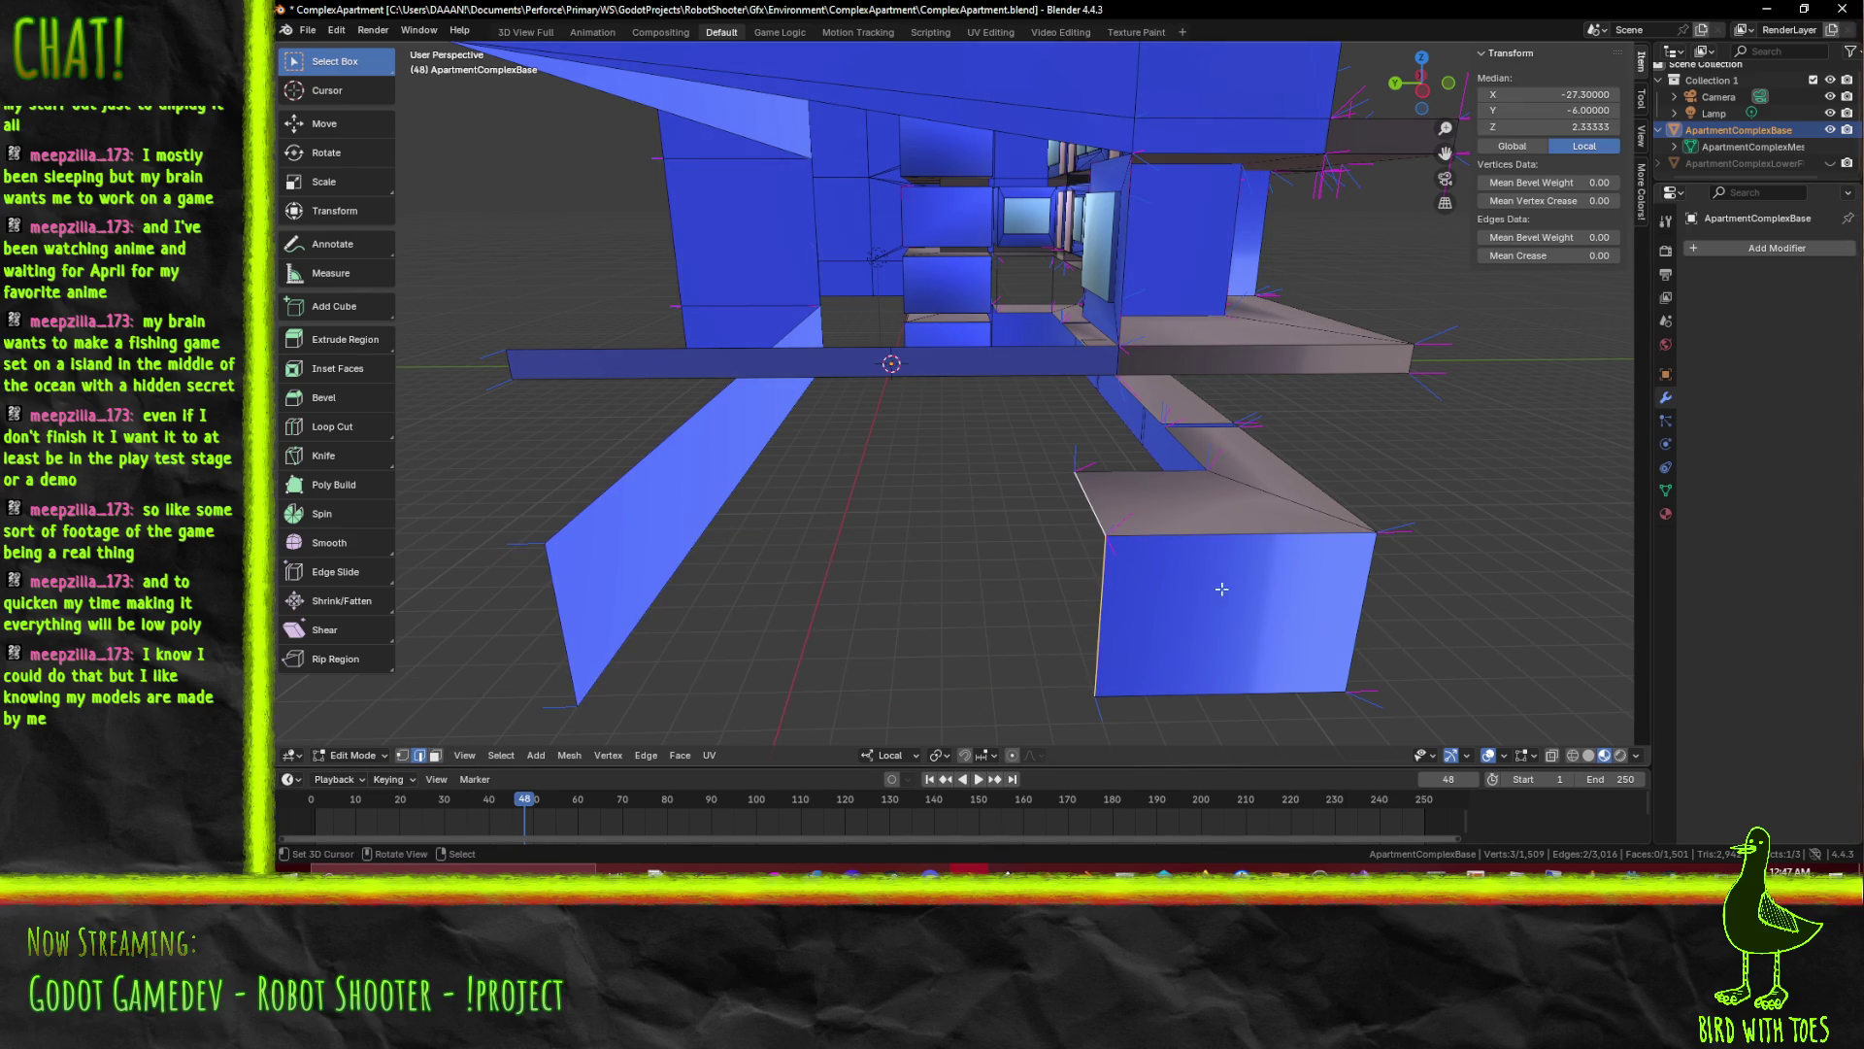
pyautogui.press('g')
pyautogui.press('z')
pyautogui.press('y')
pyautogui.press('y')
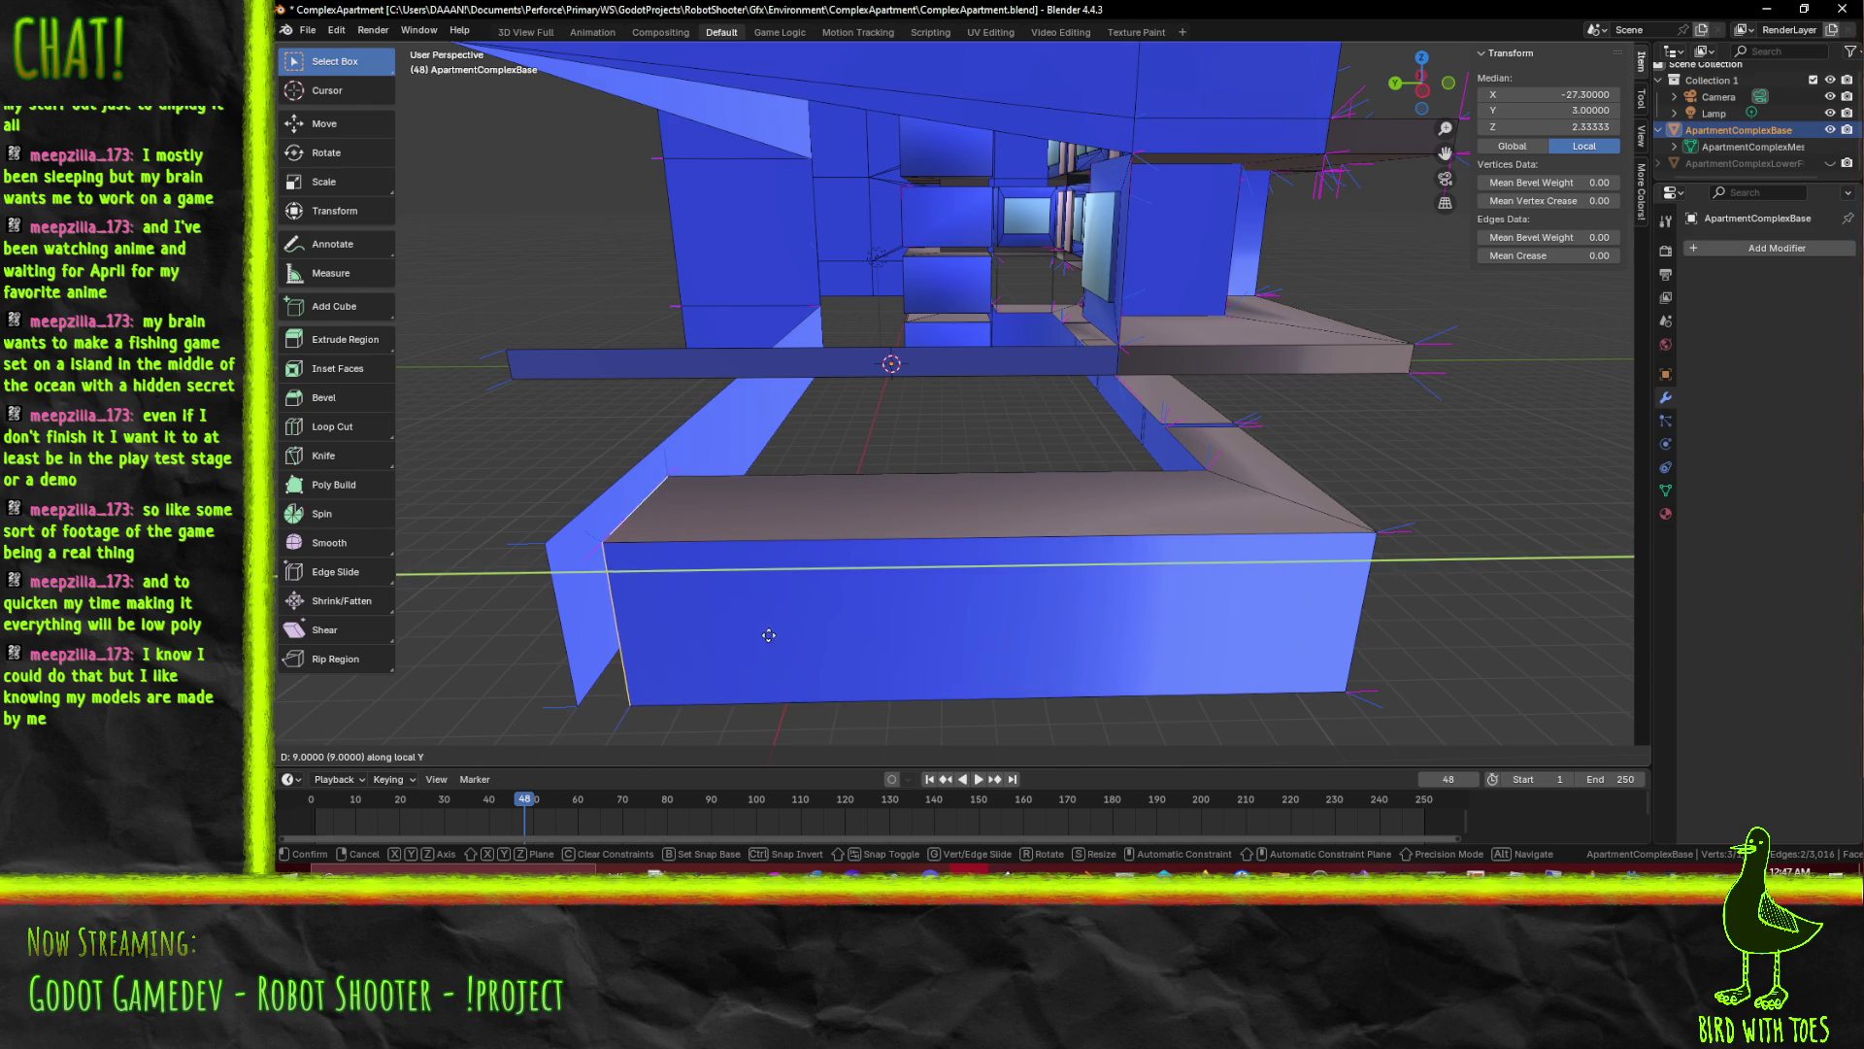
pyautogui.write('10')
pyautogui.press('Return')
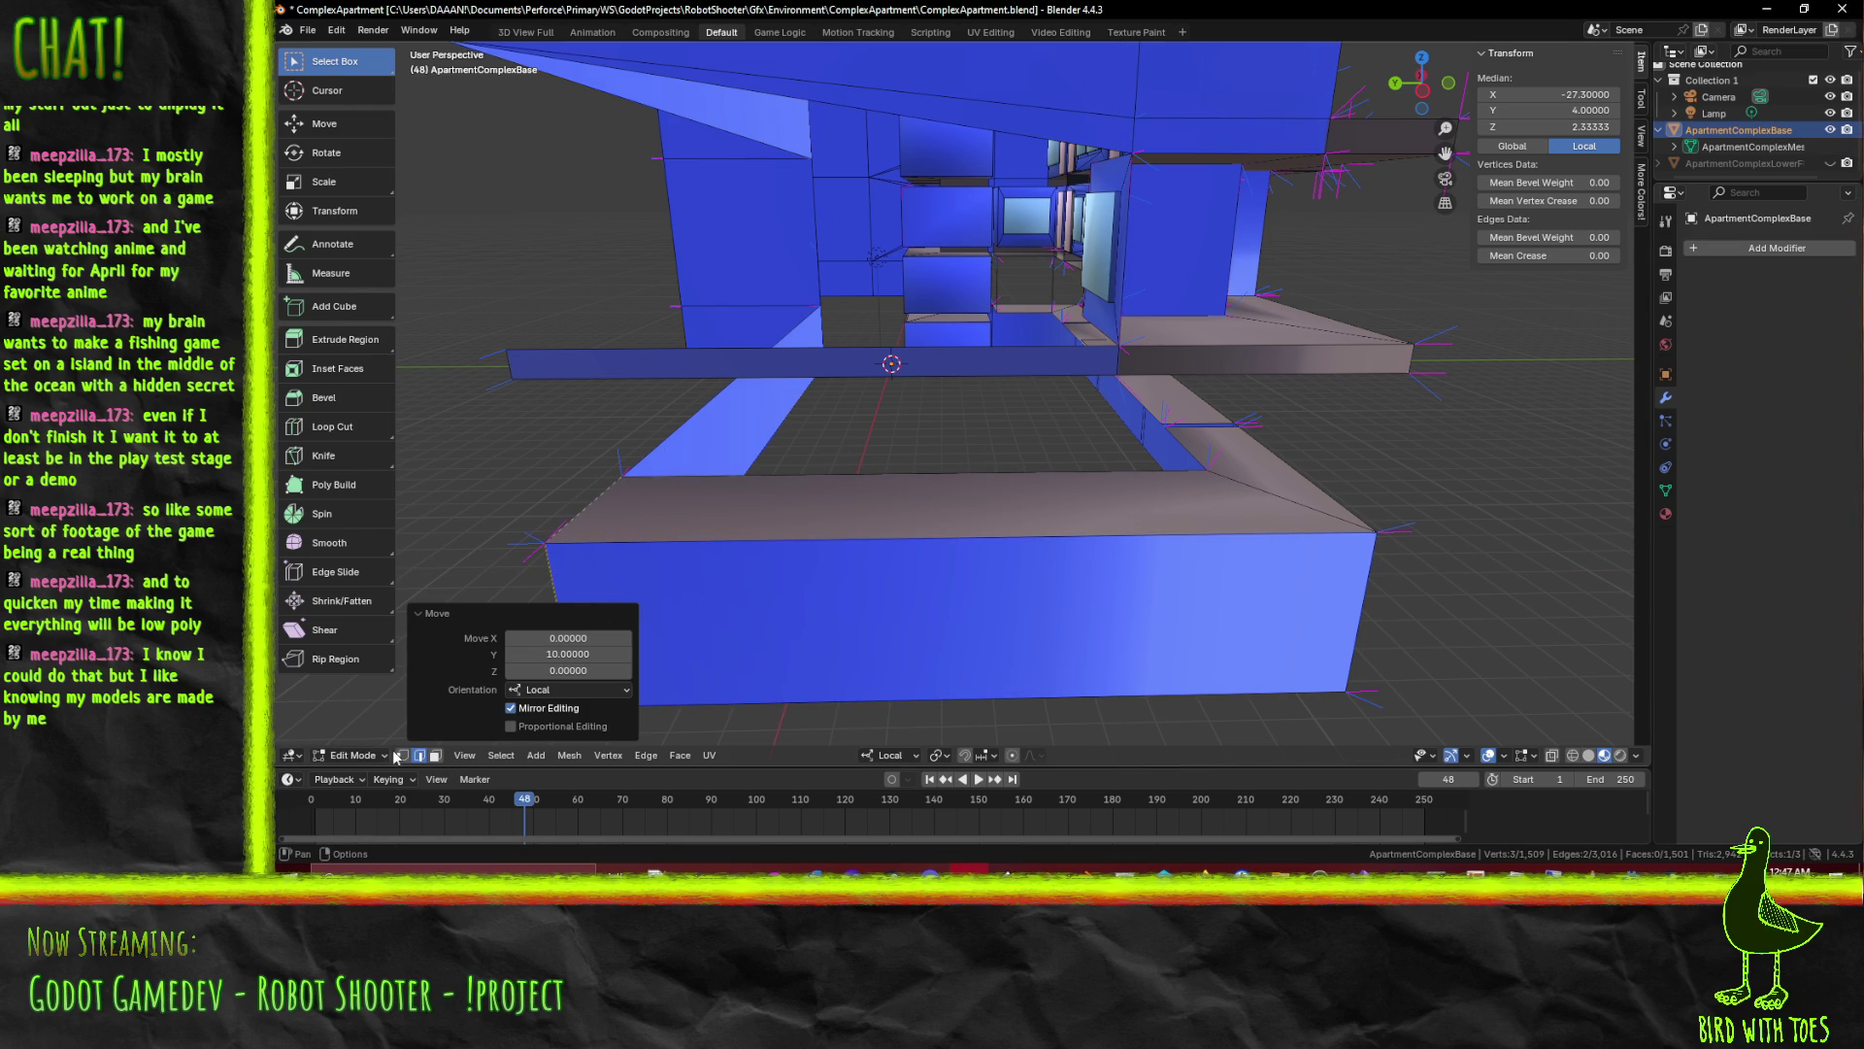
pyautogui.click(402, 756)
pyautogui.click(621, 479)
pyautogui.write('y')
pyautogui.write('-2')
pyautogui.press('Return')
# Dissolve a stray vertical edge on the wall
pyautogui.moveTo(681, 483); pyautogui.dragTo(851, 607)
pyautogui.click(611, 724)
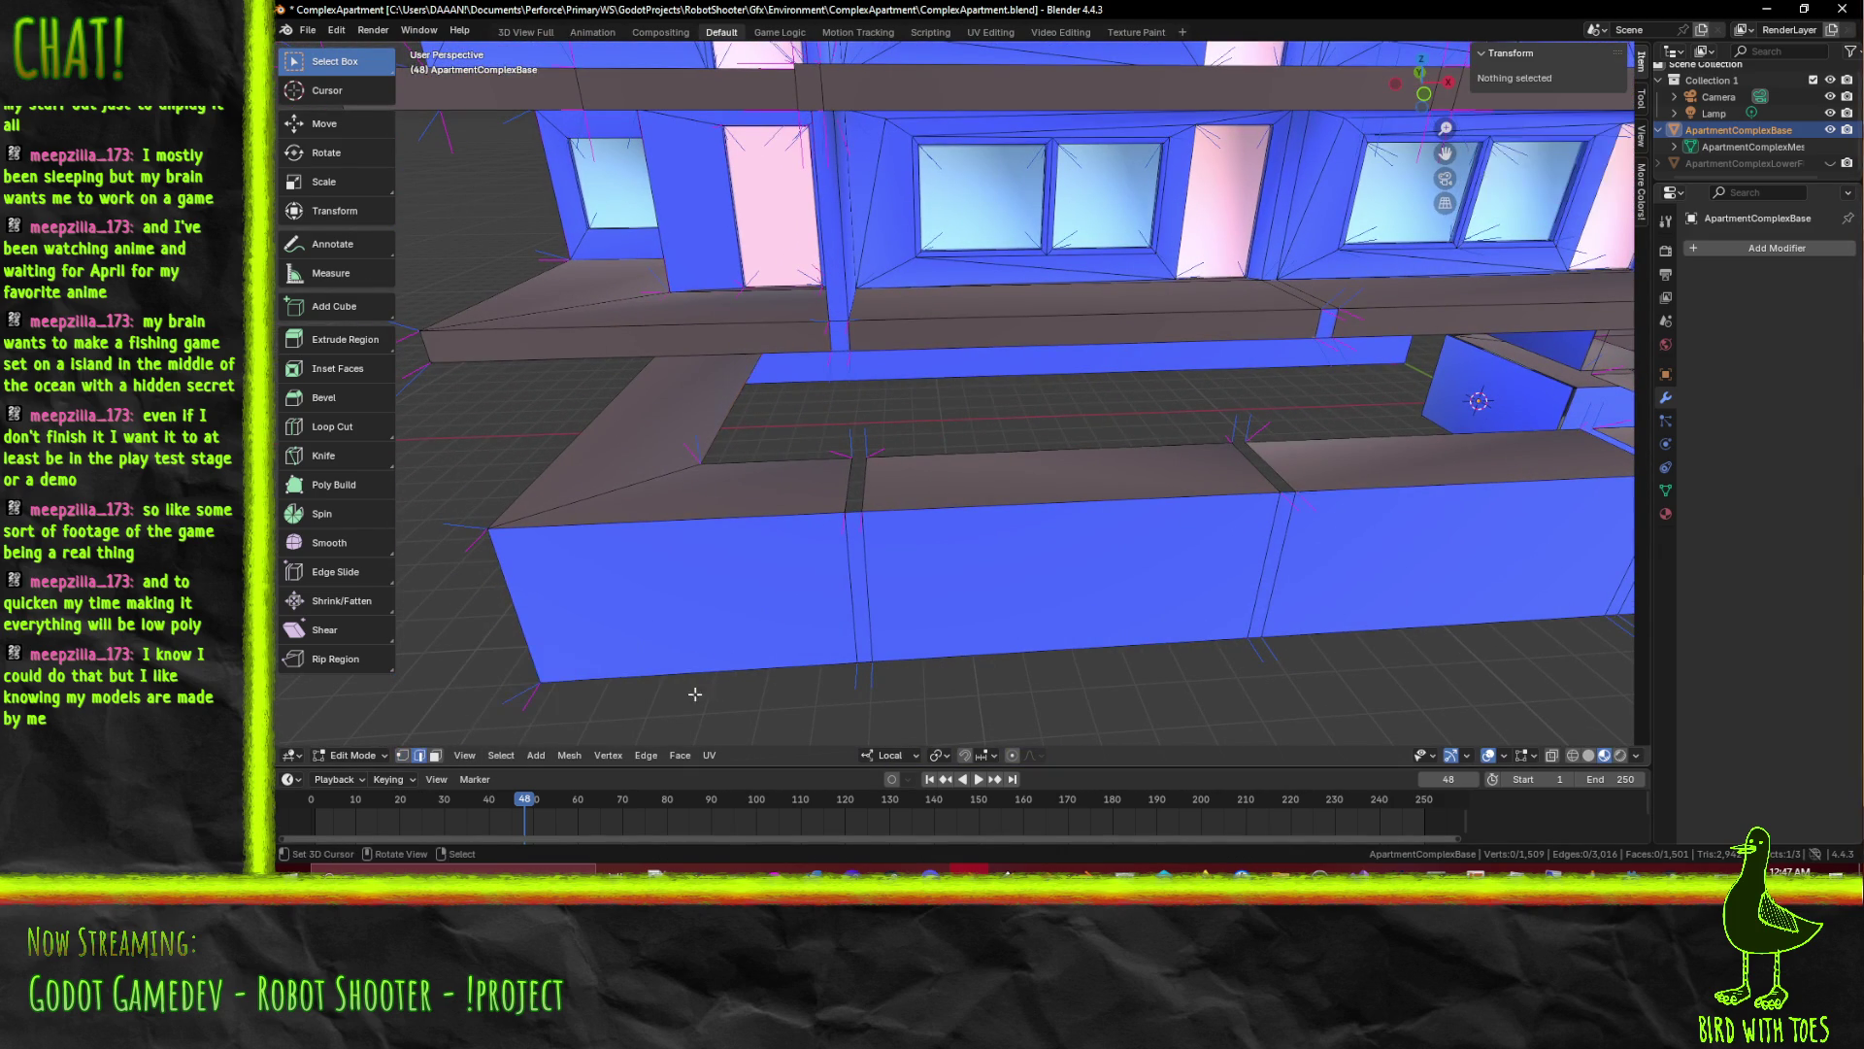
pyautogui.click(847, 509)
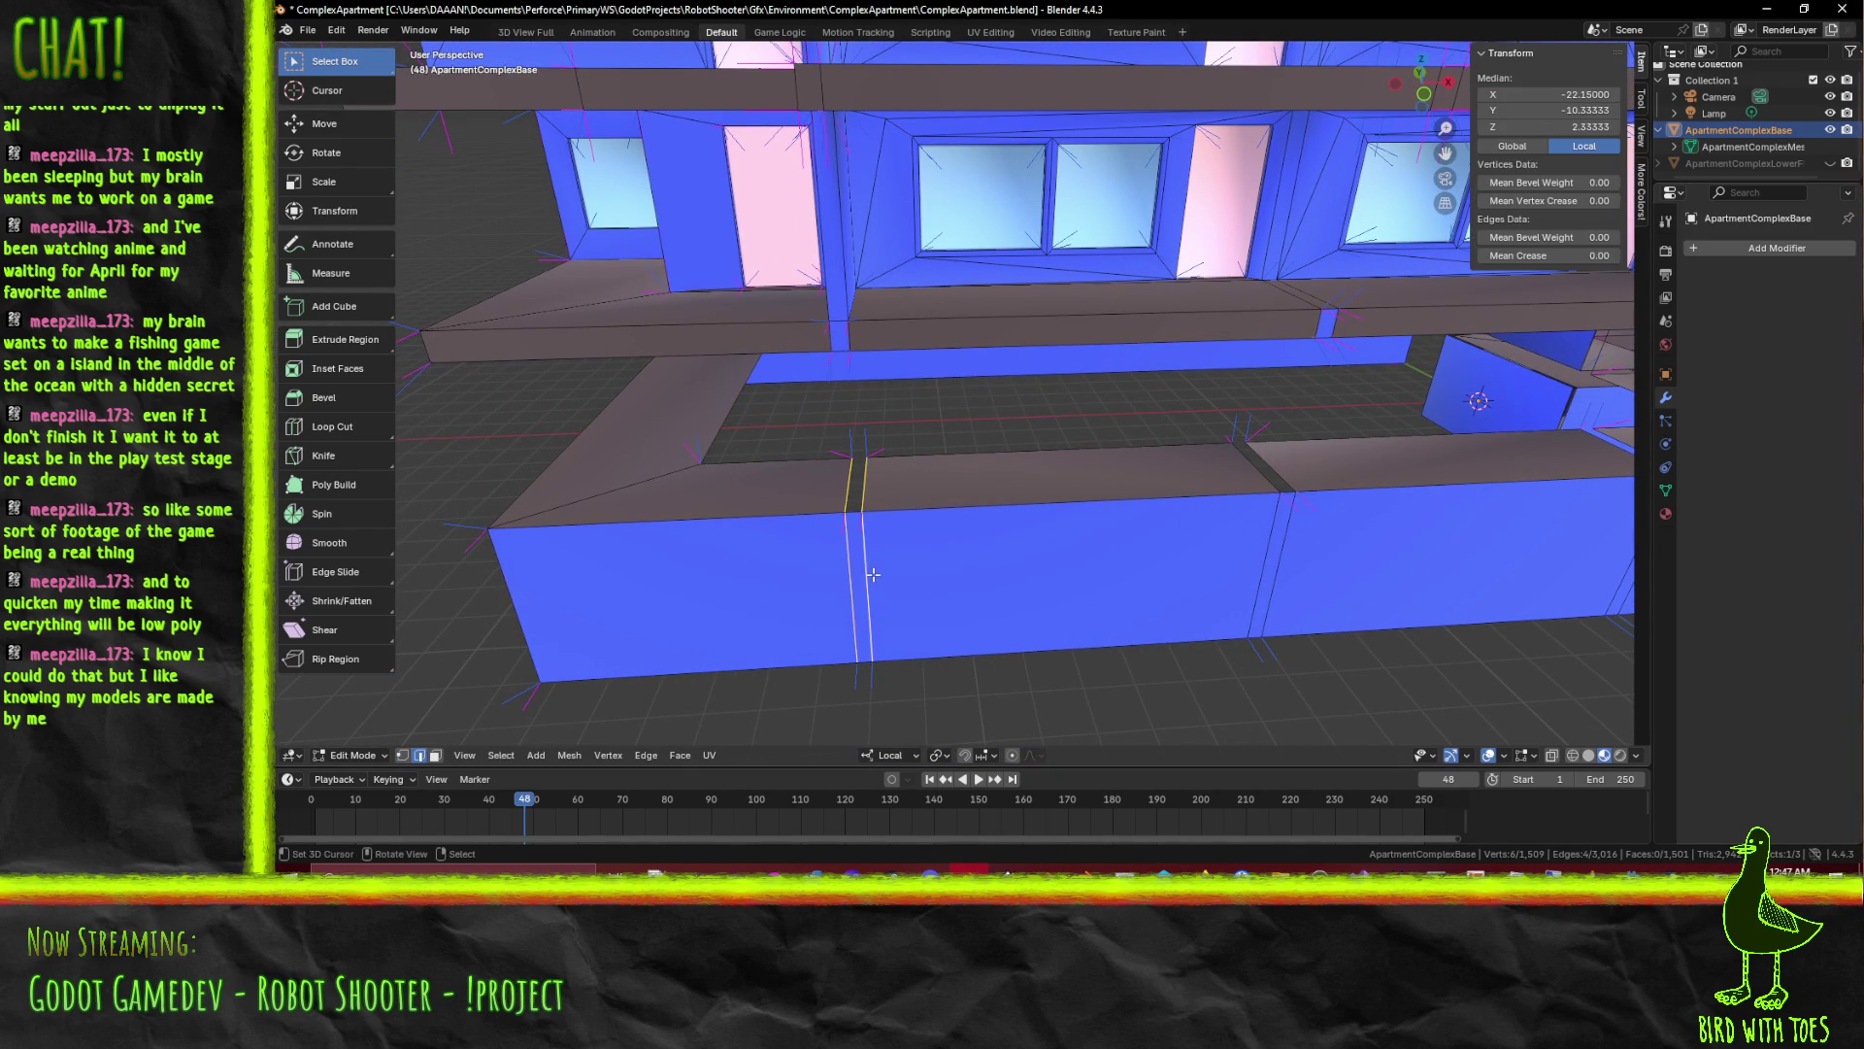
pyautogui.press('x')
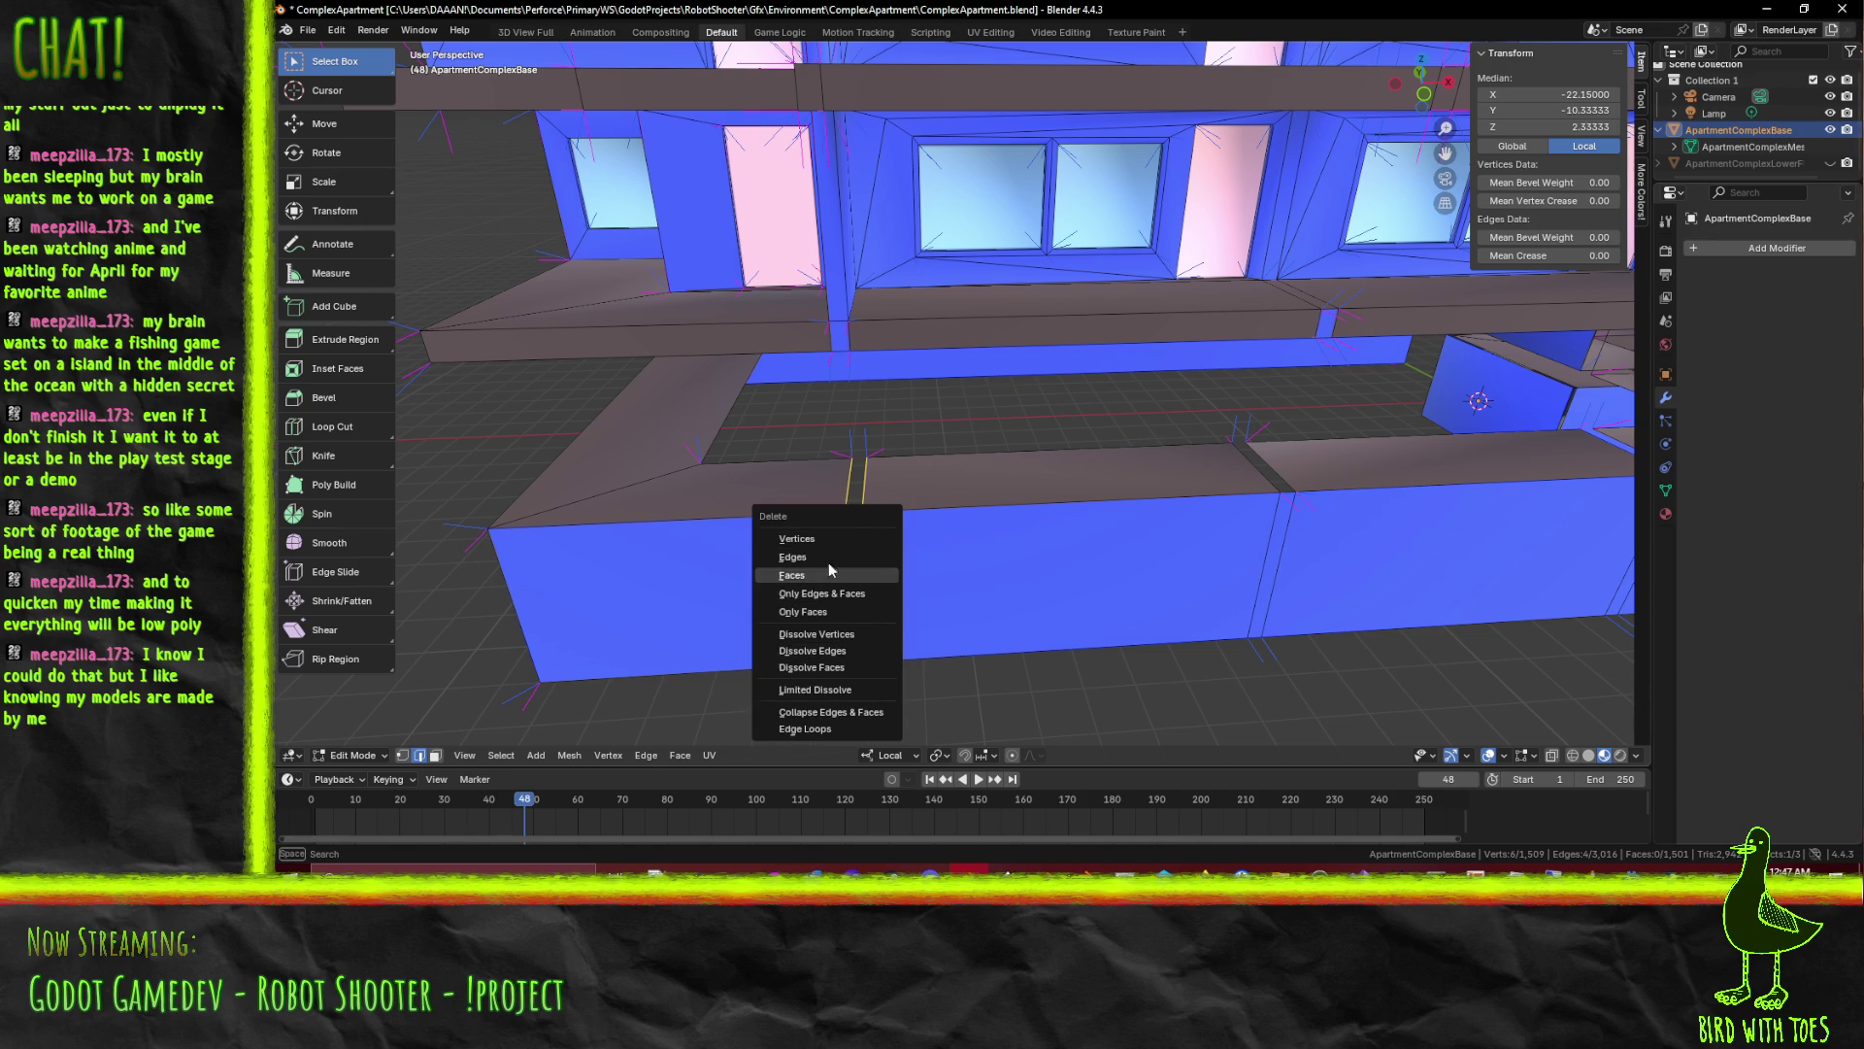
pyautogui.click(860, 657)
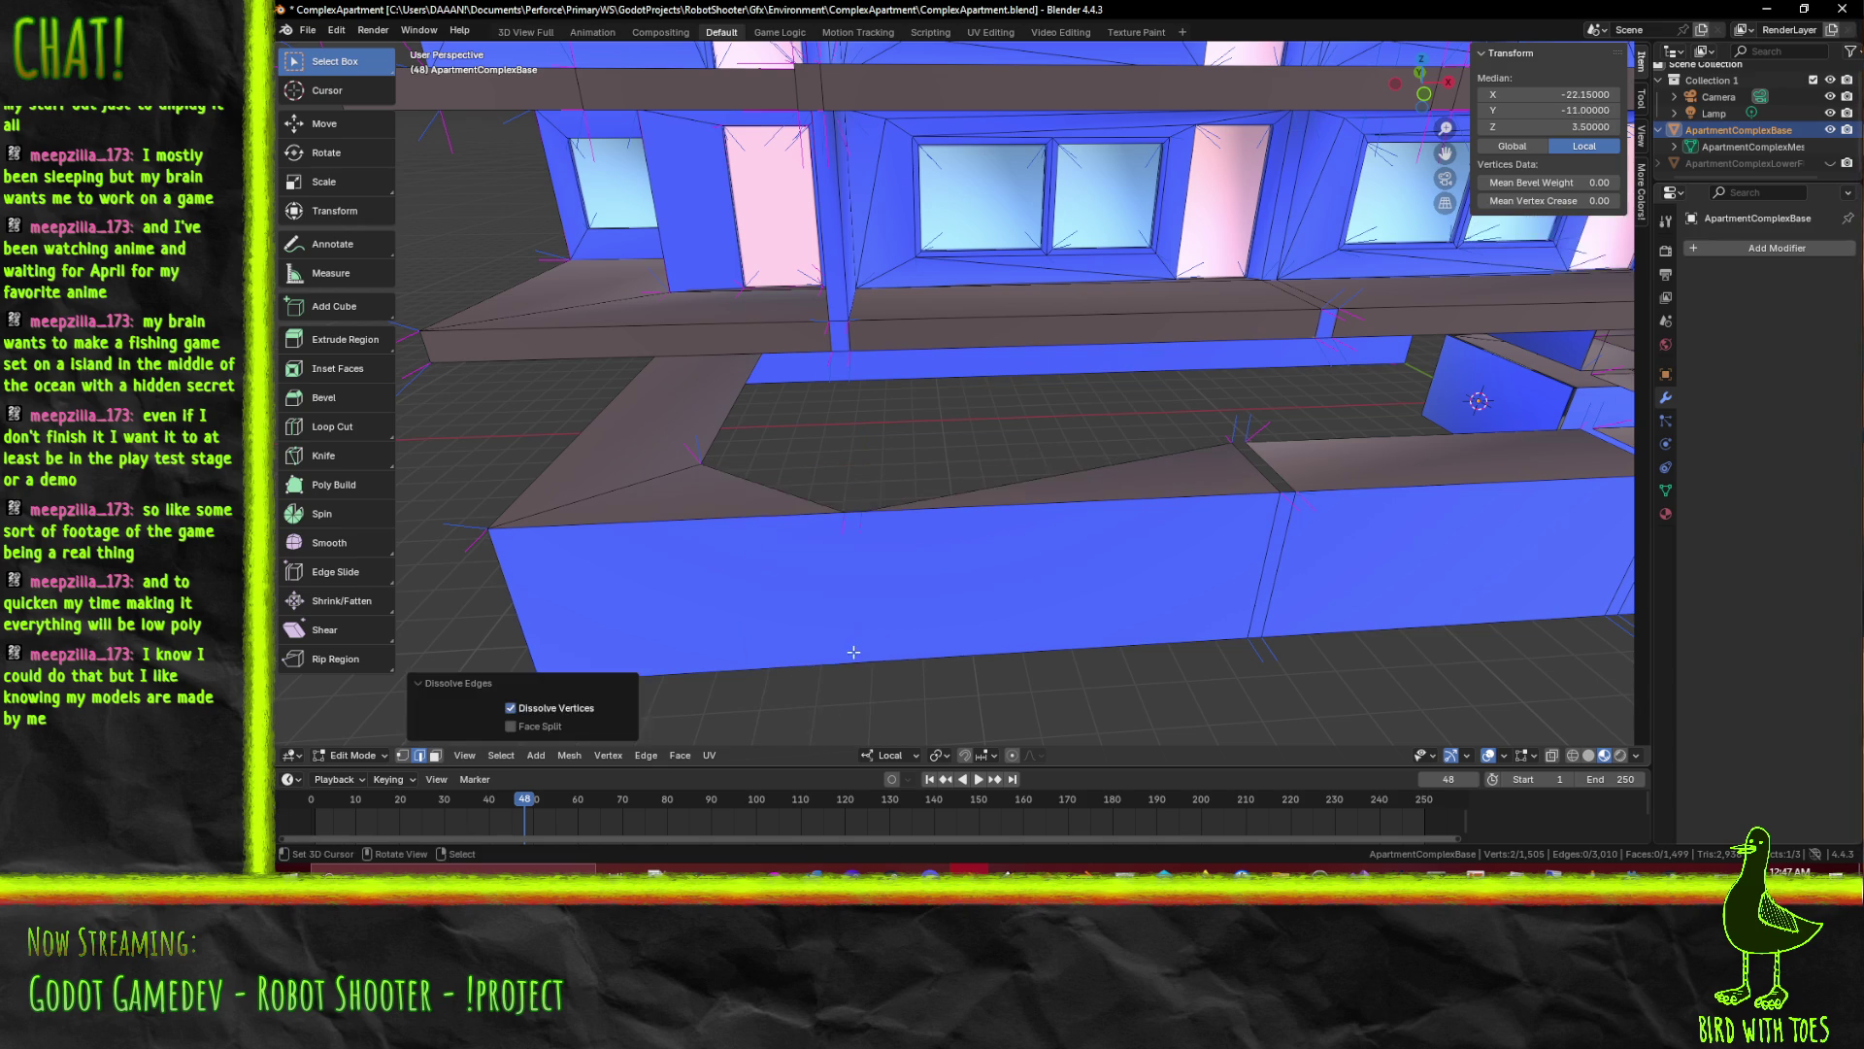
# Cut a new vertical edge loop through the wall and dissolve the leftover vertical edges
pyautogui.hotkey('ctrl', 'r')
pyautogui.click(860, 495)
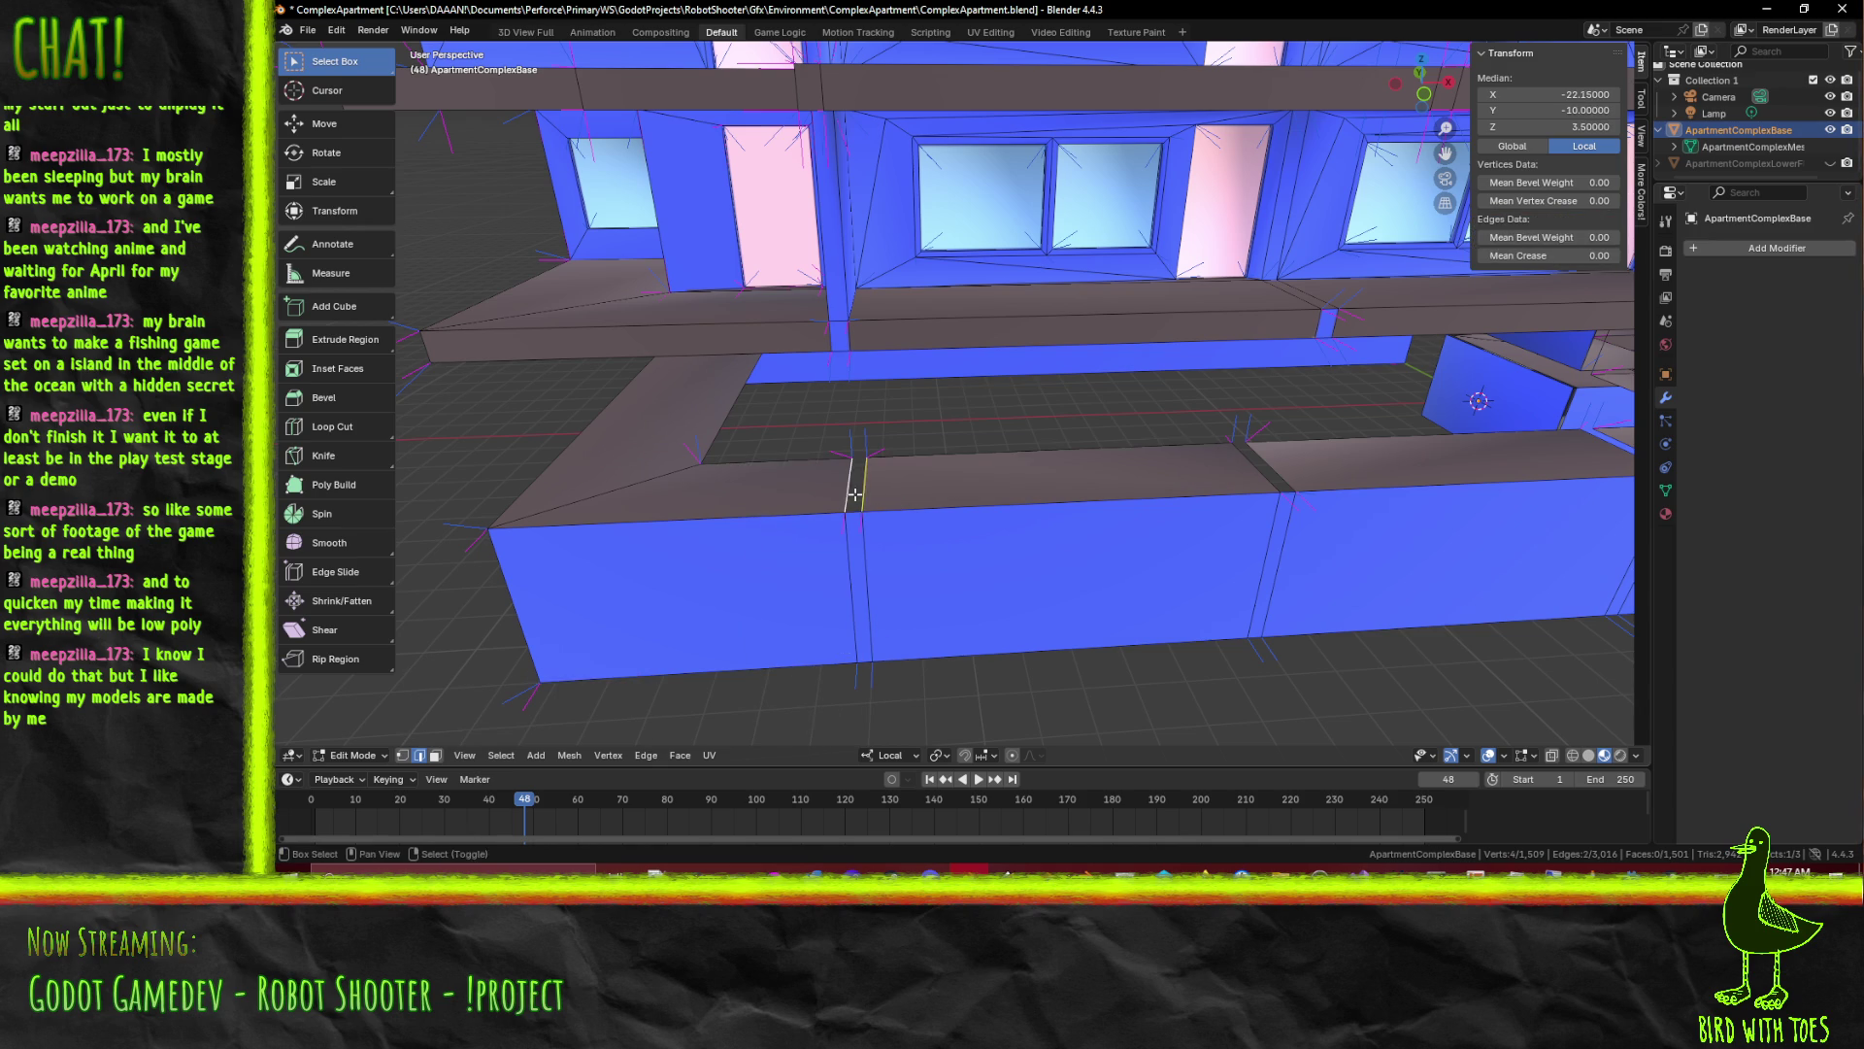
pyautogui.click(859, 513)
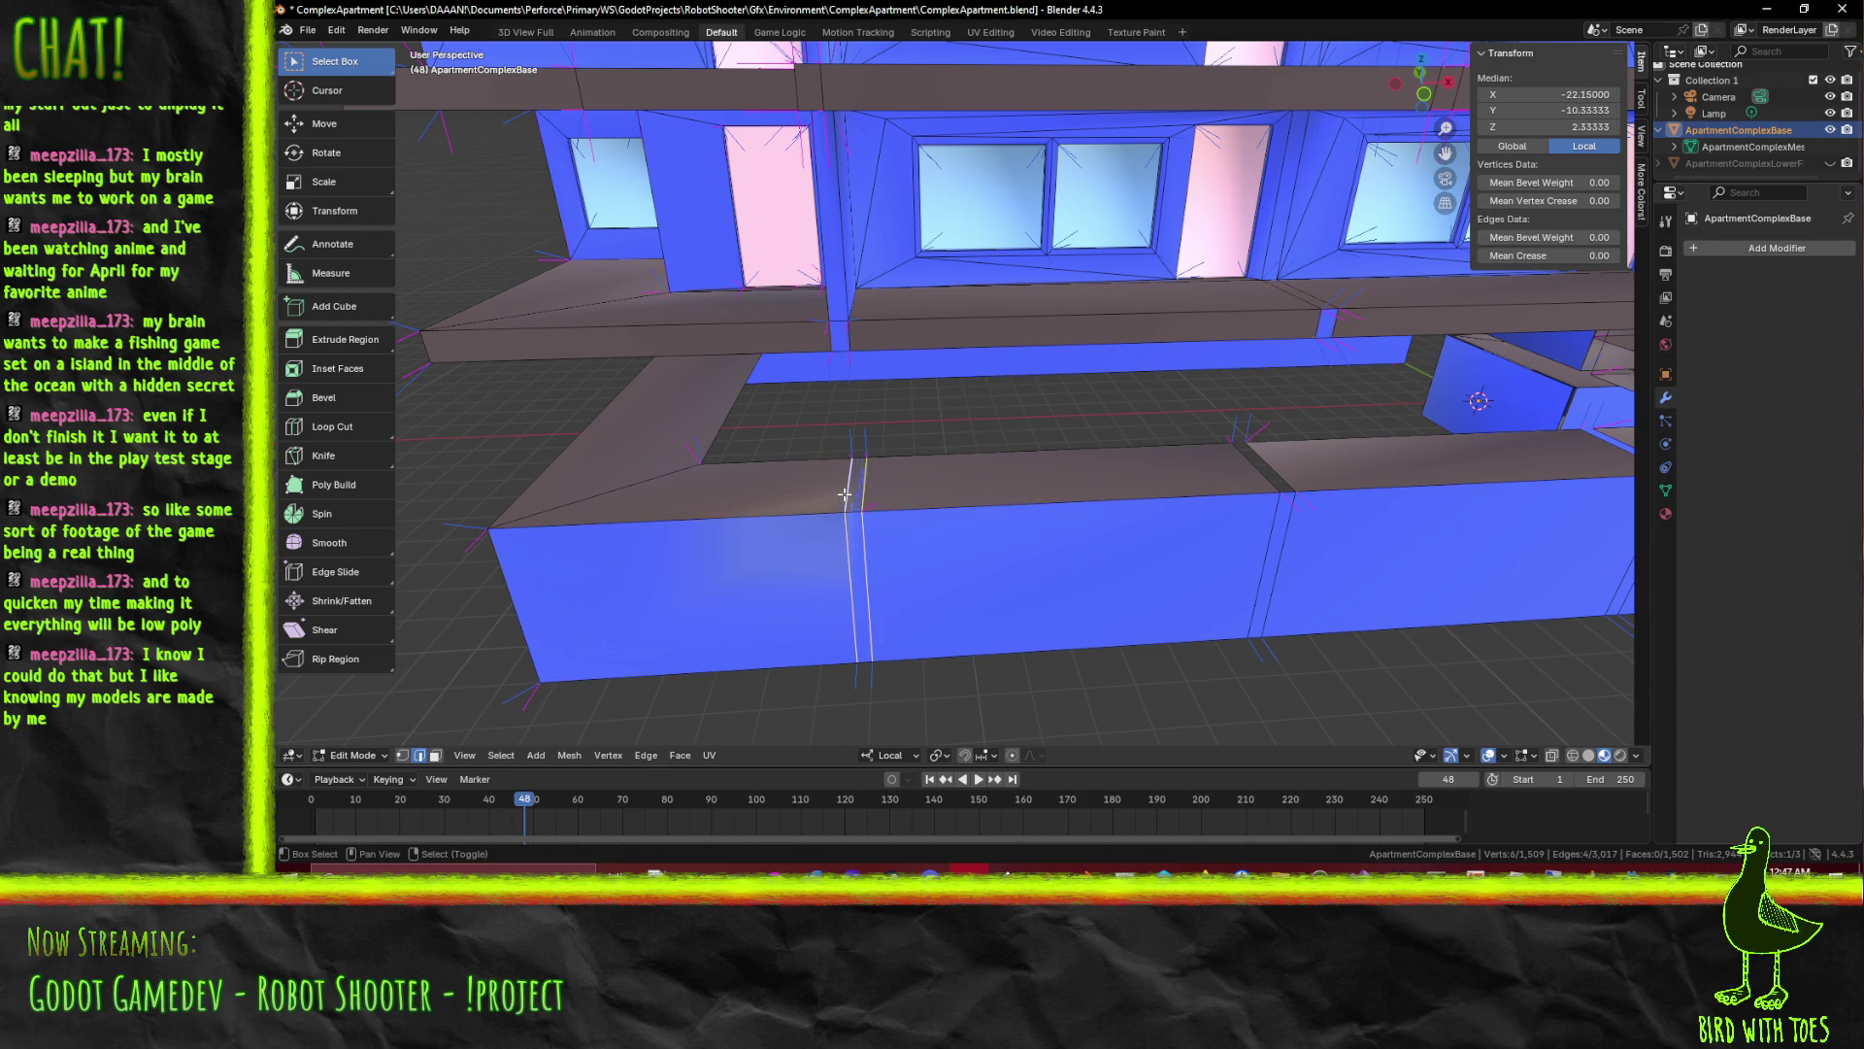
pyautogui.press('x')
pyautogui.click(826, 494)
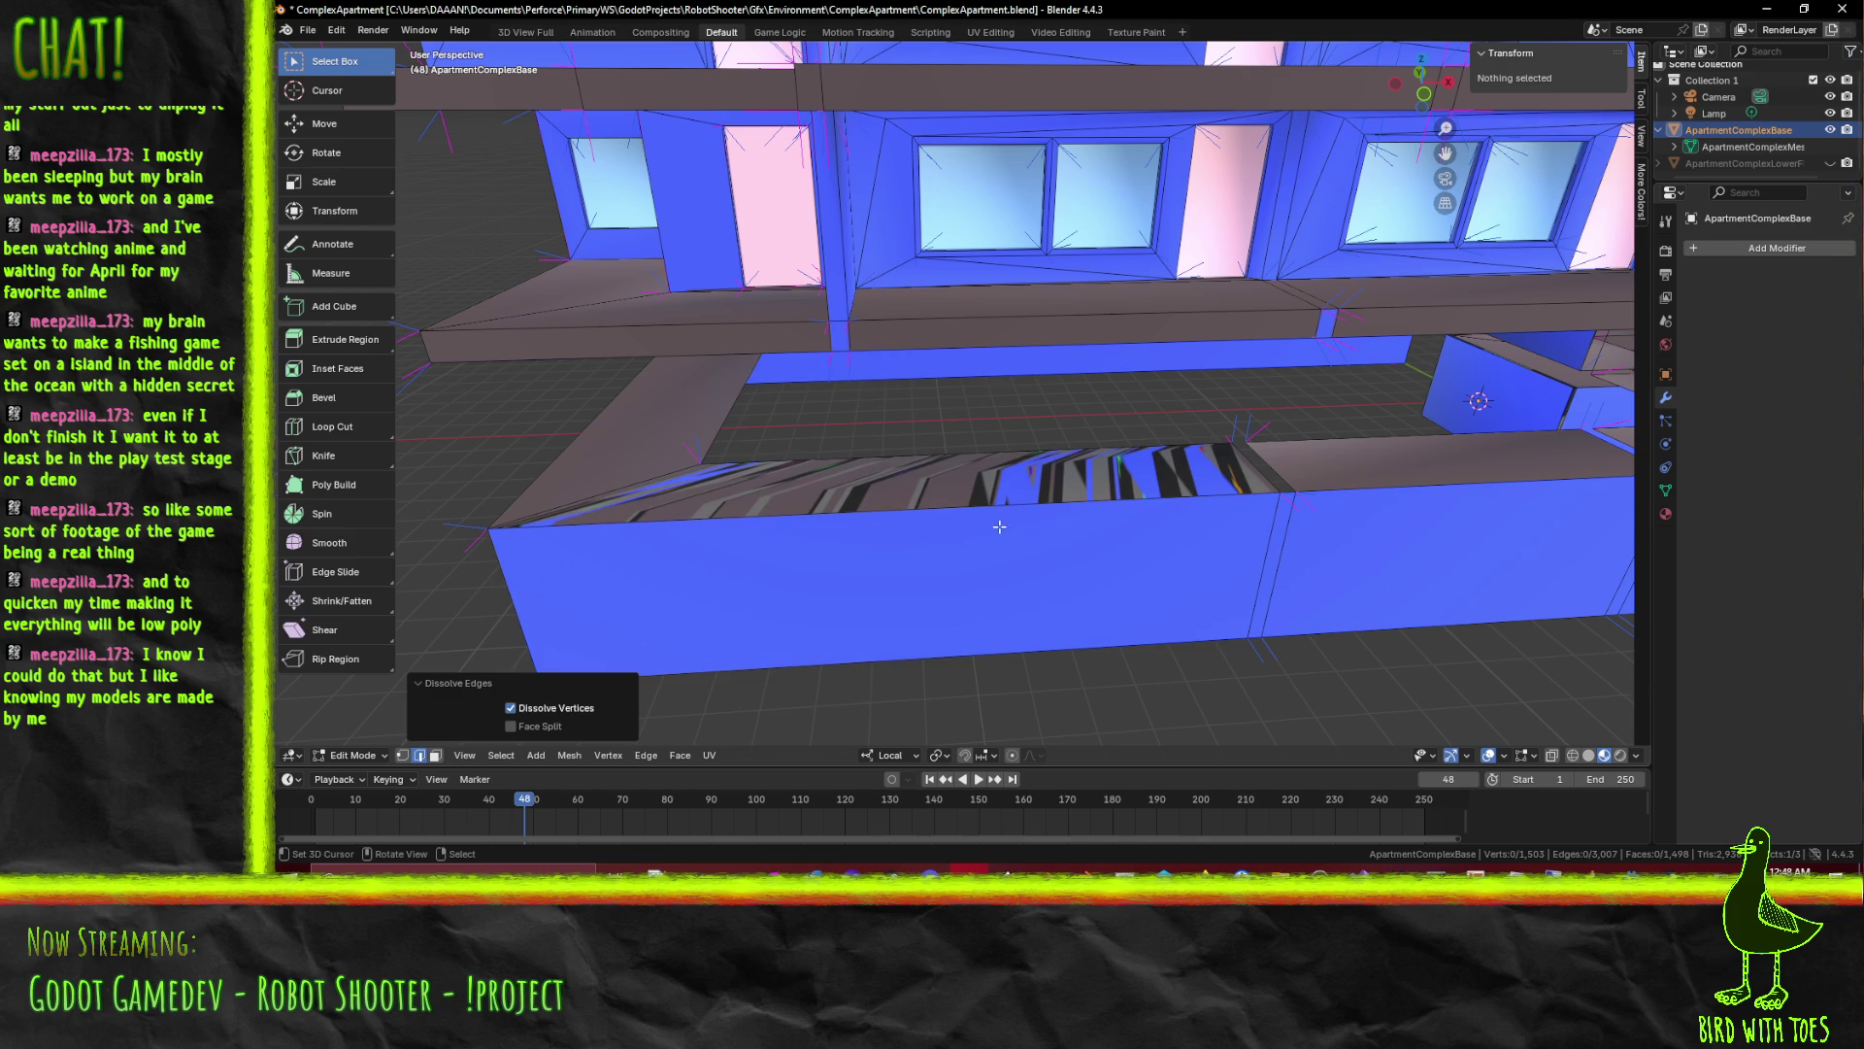
# Fill the striped gap with a face and dissolve its vertical edges
pyautogui.moveTo(974, 524); pyautogui.dragTo(970, 520)
pyautogui.click(970, 520)
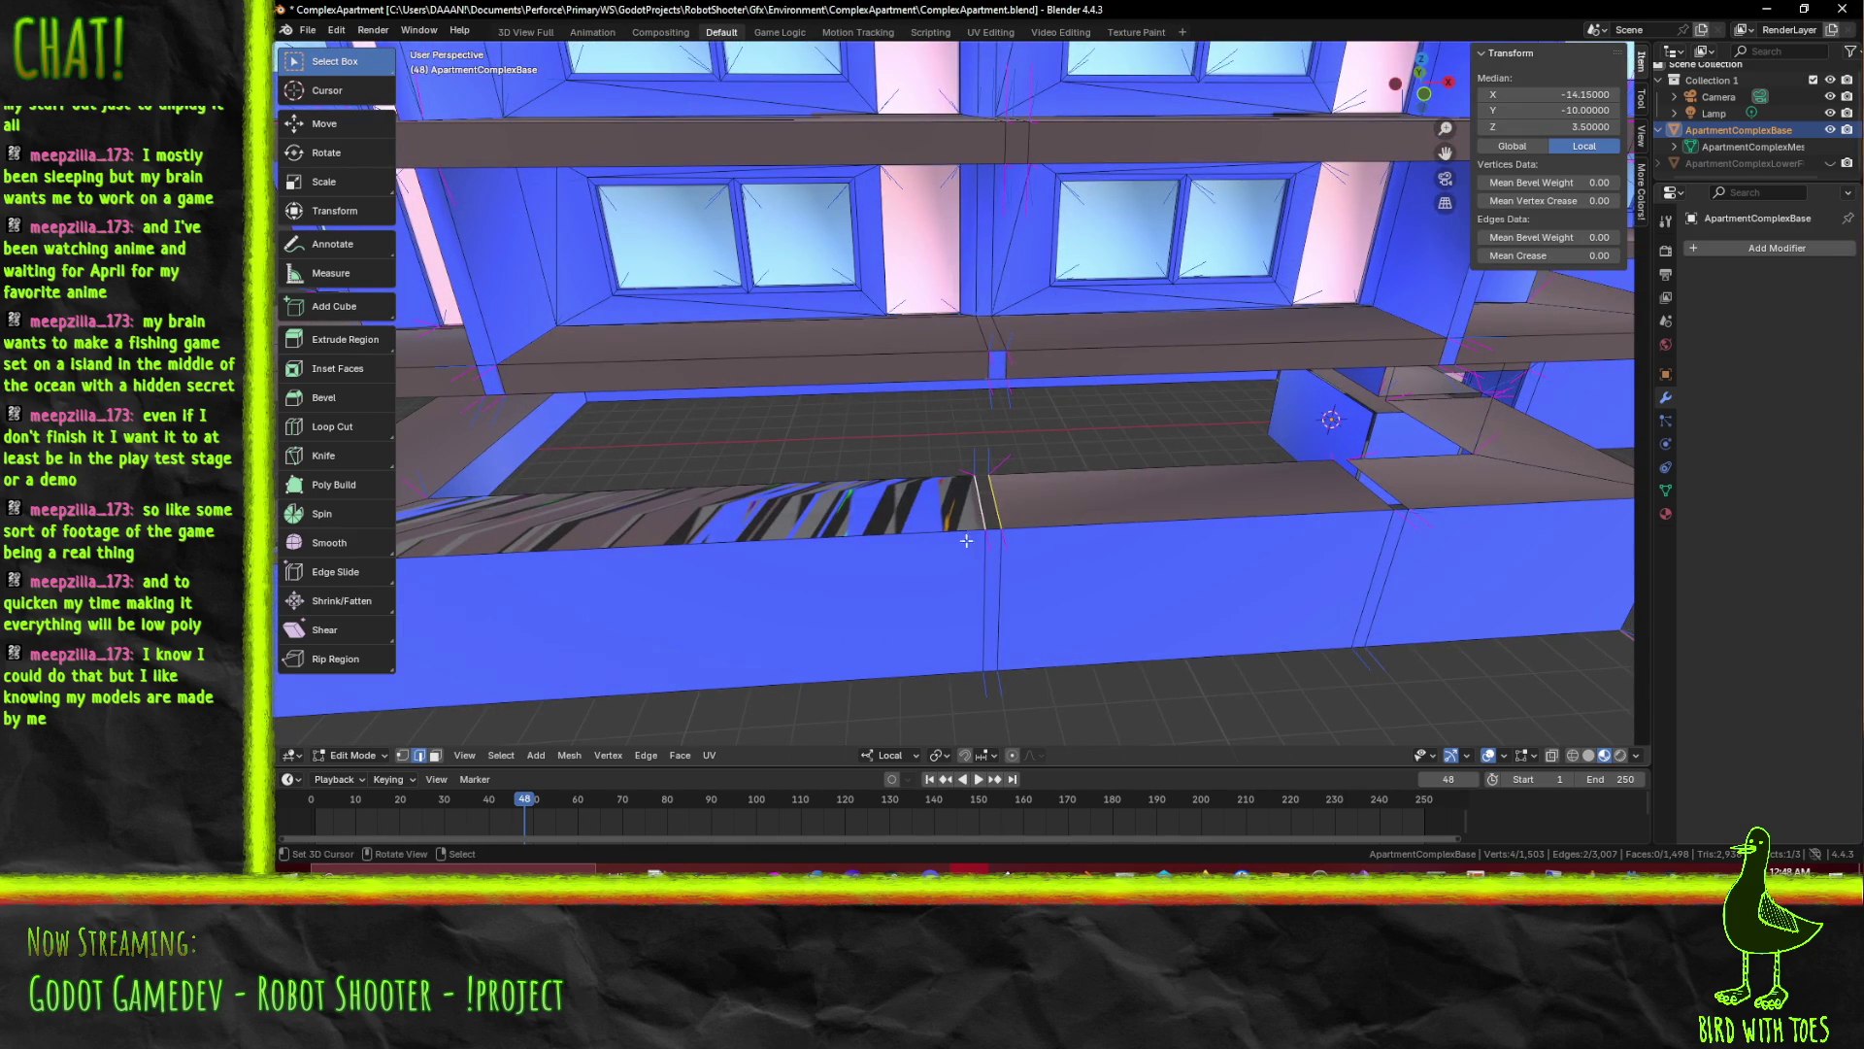
pyautogui.press('f')
pyautogui.click(980, 522)
pyautogui.press('x')
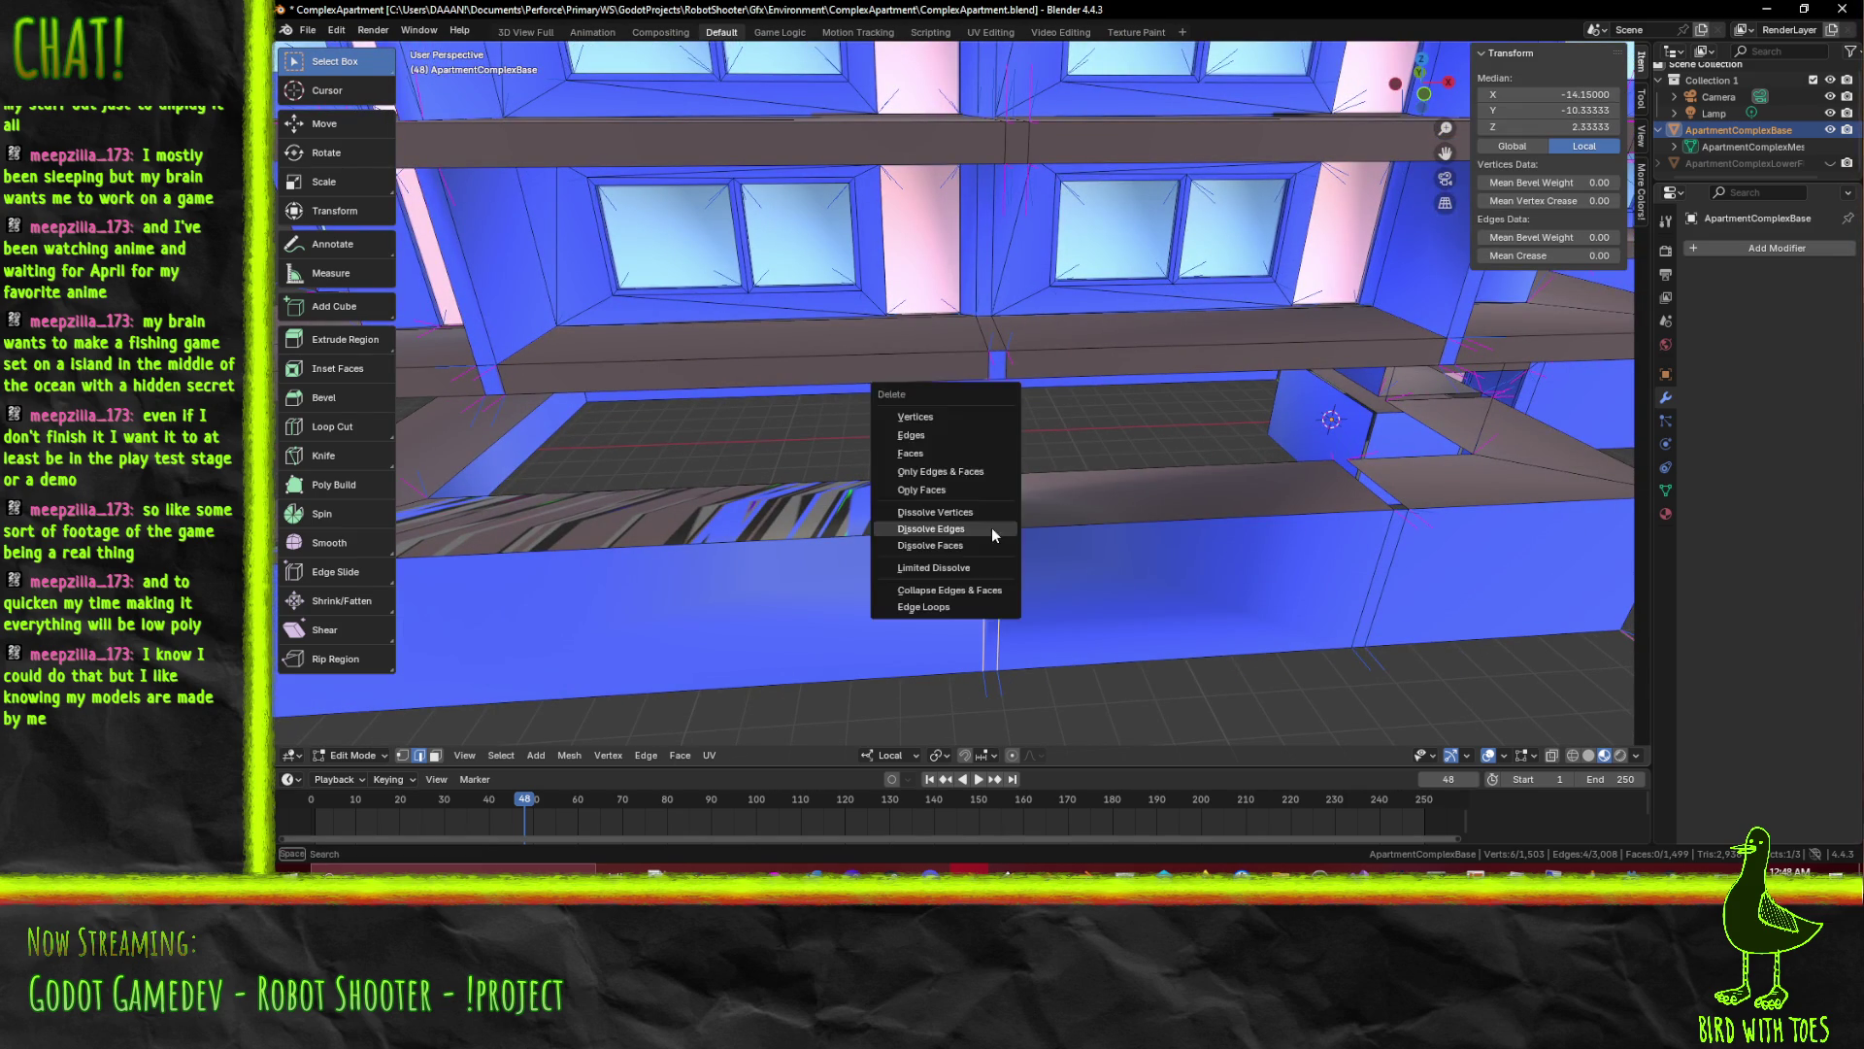
pyautogui.click(963, 526)
# Dissolve two stray vertical edges on the podium ledge wall
pyautogui.moveTo(963, 525); pyautogui.dragTo(910, 492)
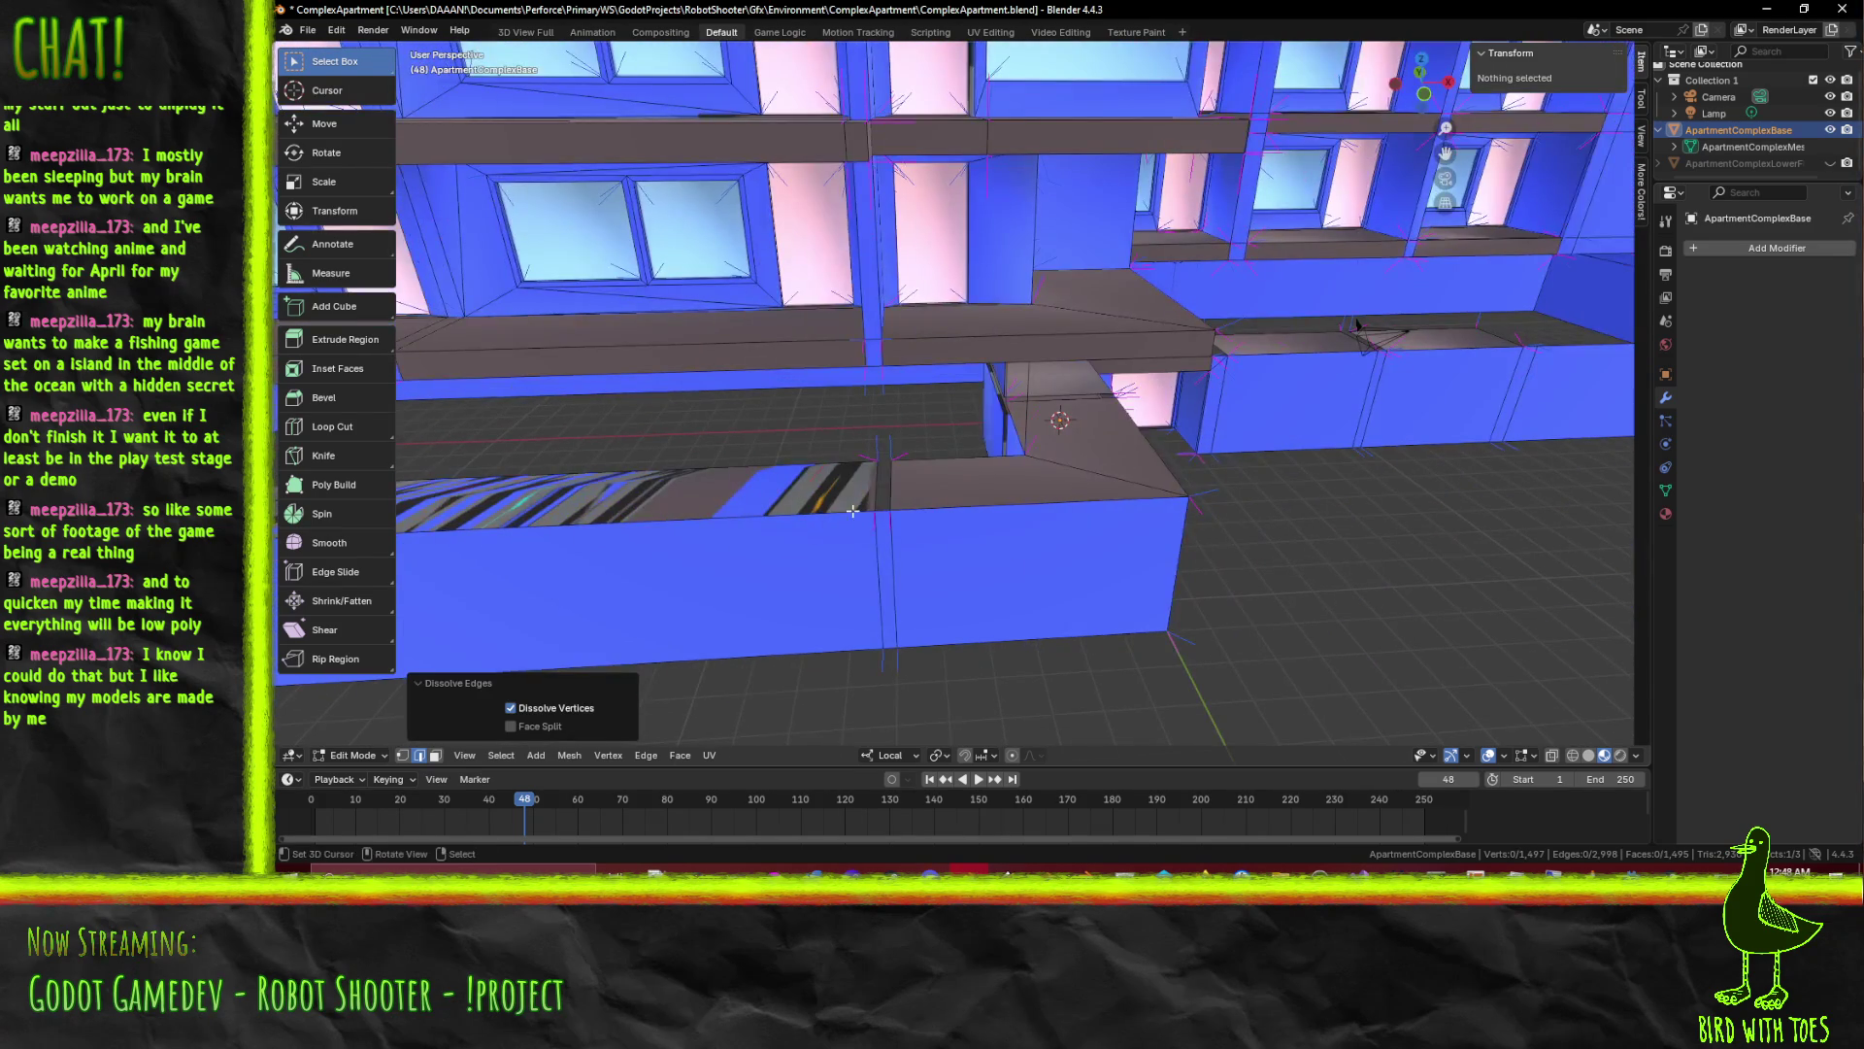
pyautogui.click(910, 492)
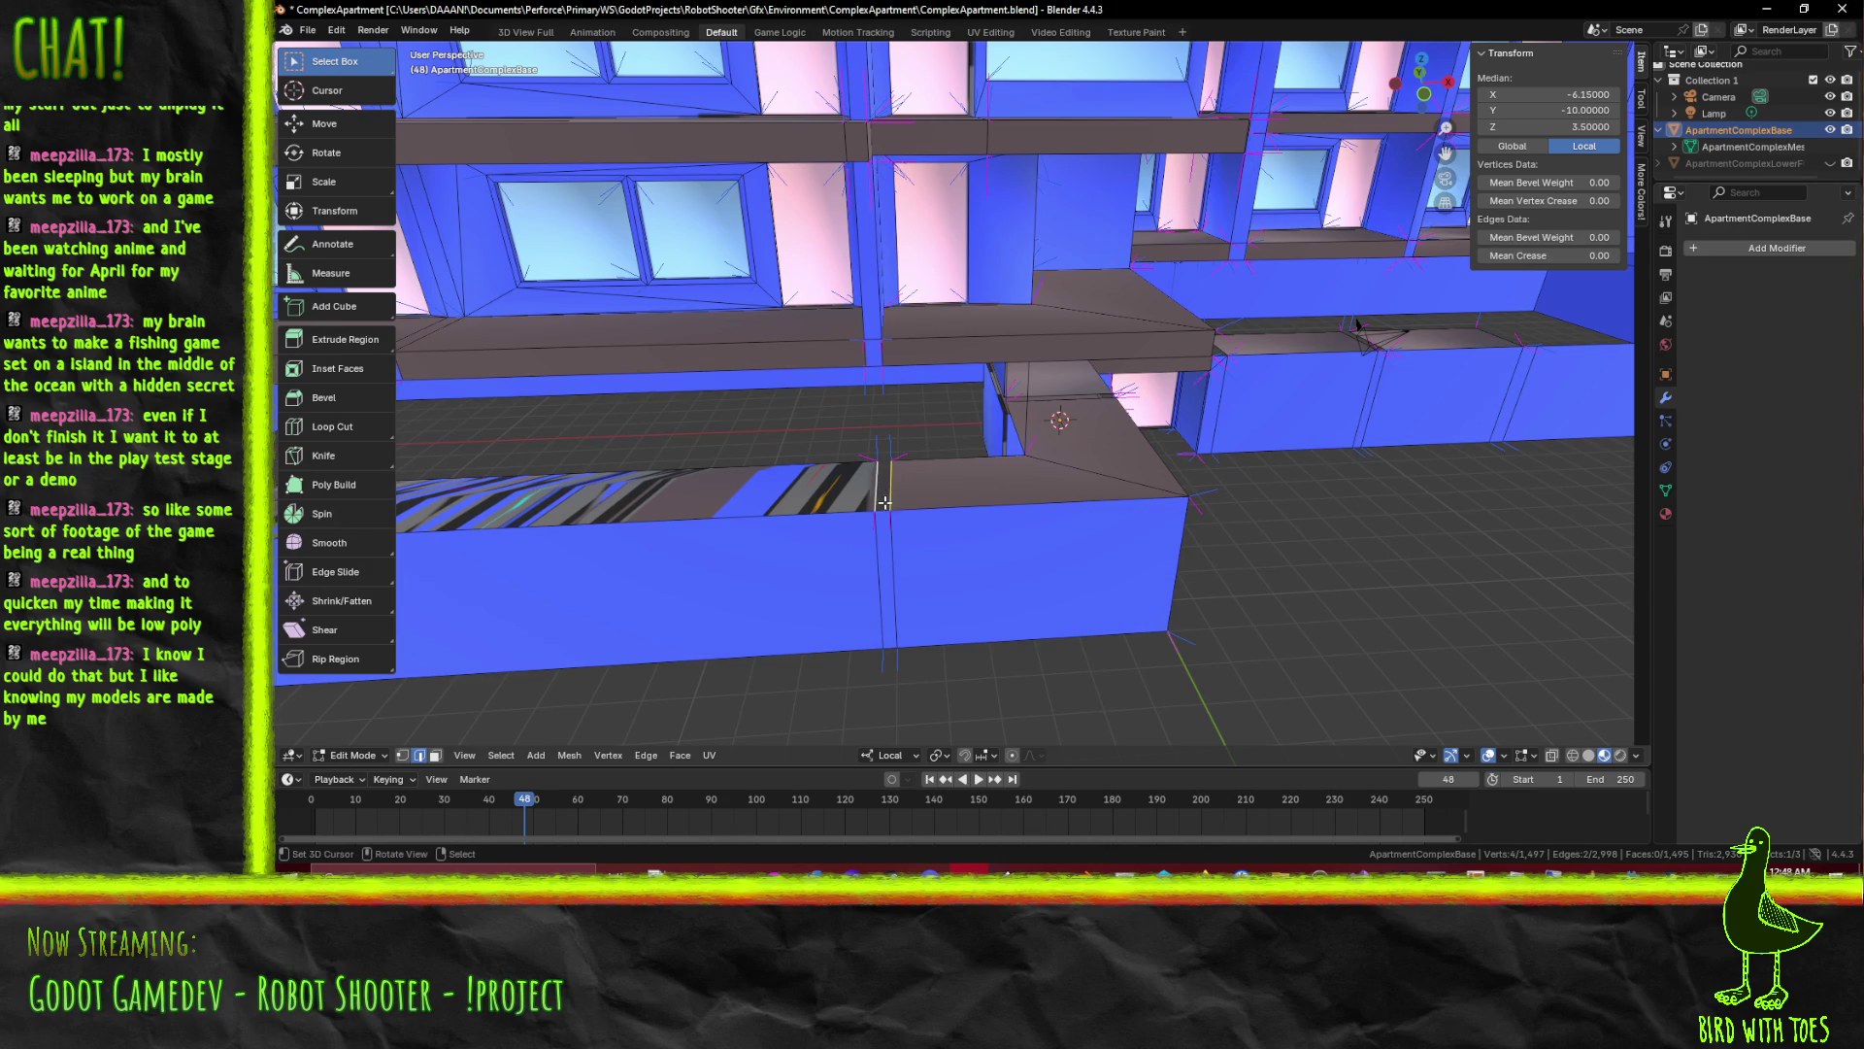
pyautogui.click(892, 504)
pyautogui.press('x')
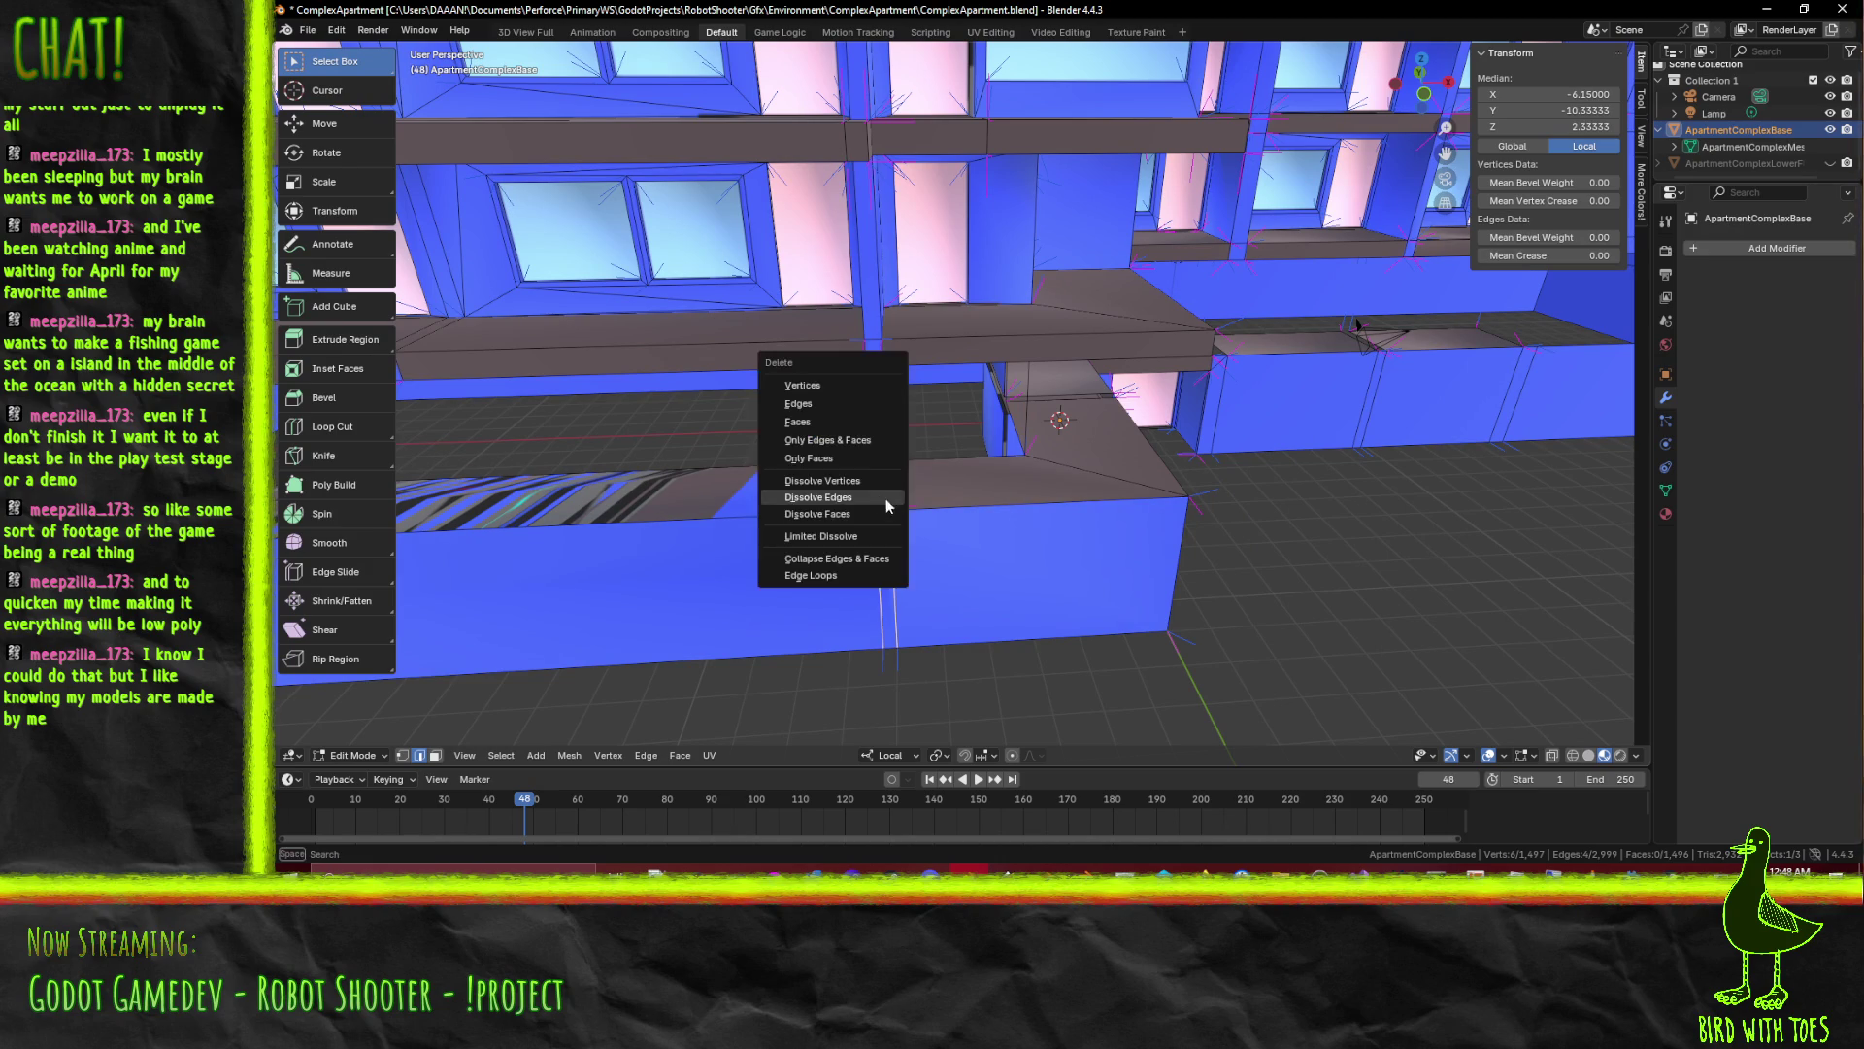
pyautogui.click(876, 496)
# Fill the narrow sliver strip on the ledge and dissolve its edges, then extend selection along the wall
pyautogui.moveTo(876, 497); pyautogui.dragTo(933, 510)
pyautogui.scroll(3)
pyautogui.click(945, 490)
pyautogui.press('f')
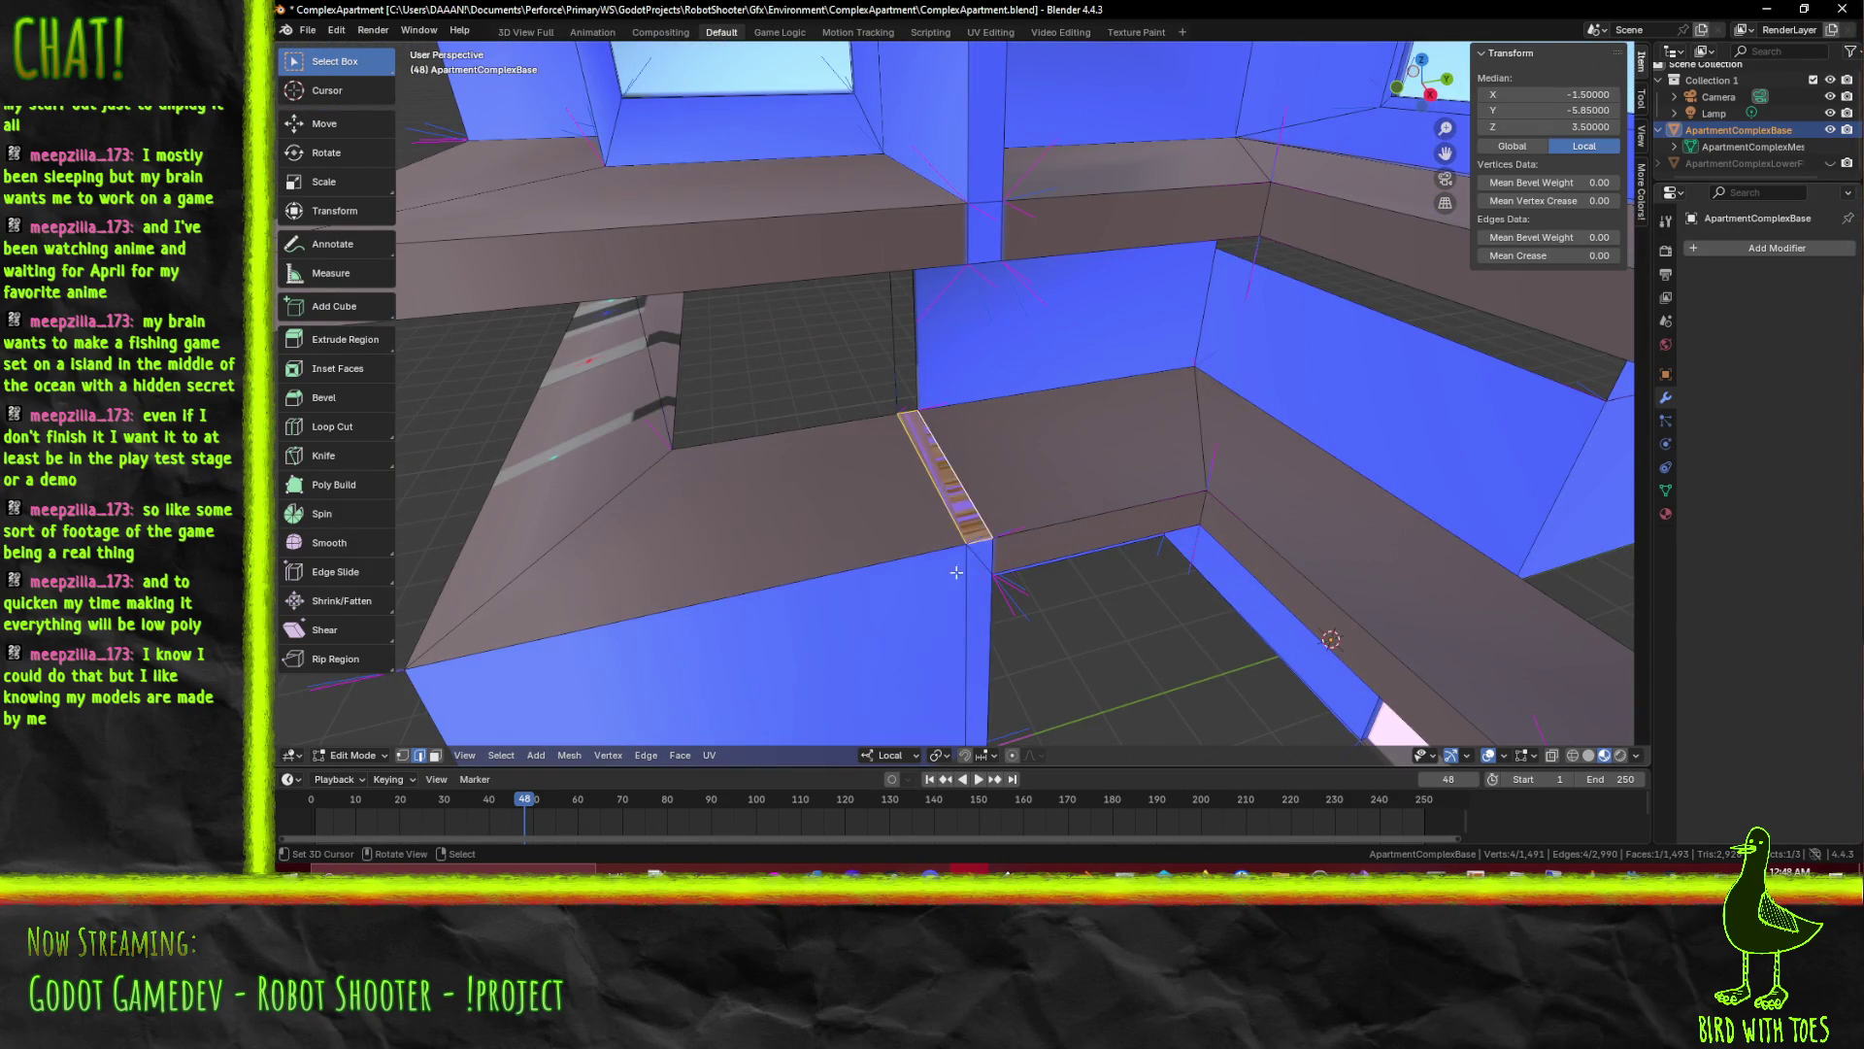
pyautogui.moveTo(980, 507); pyautogui.dragTo(1046, 526)
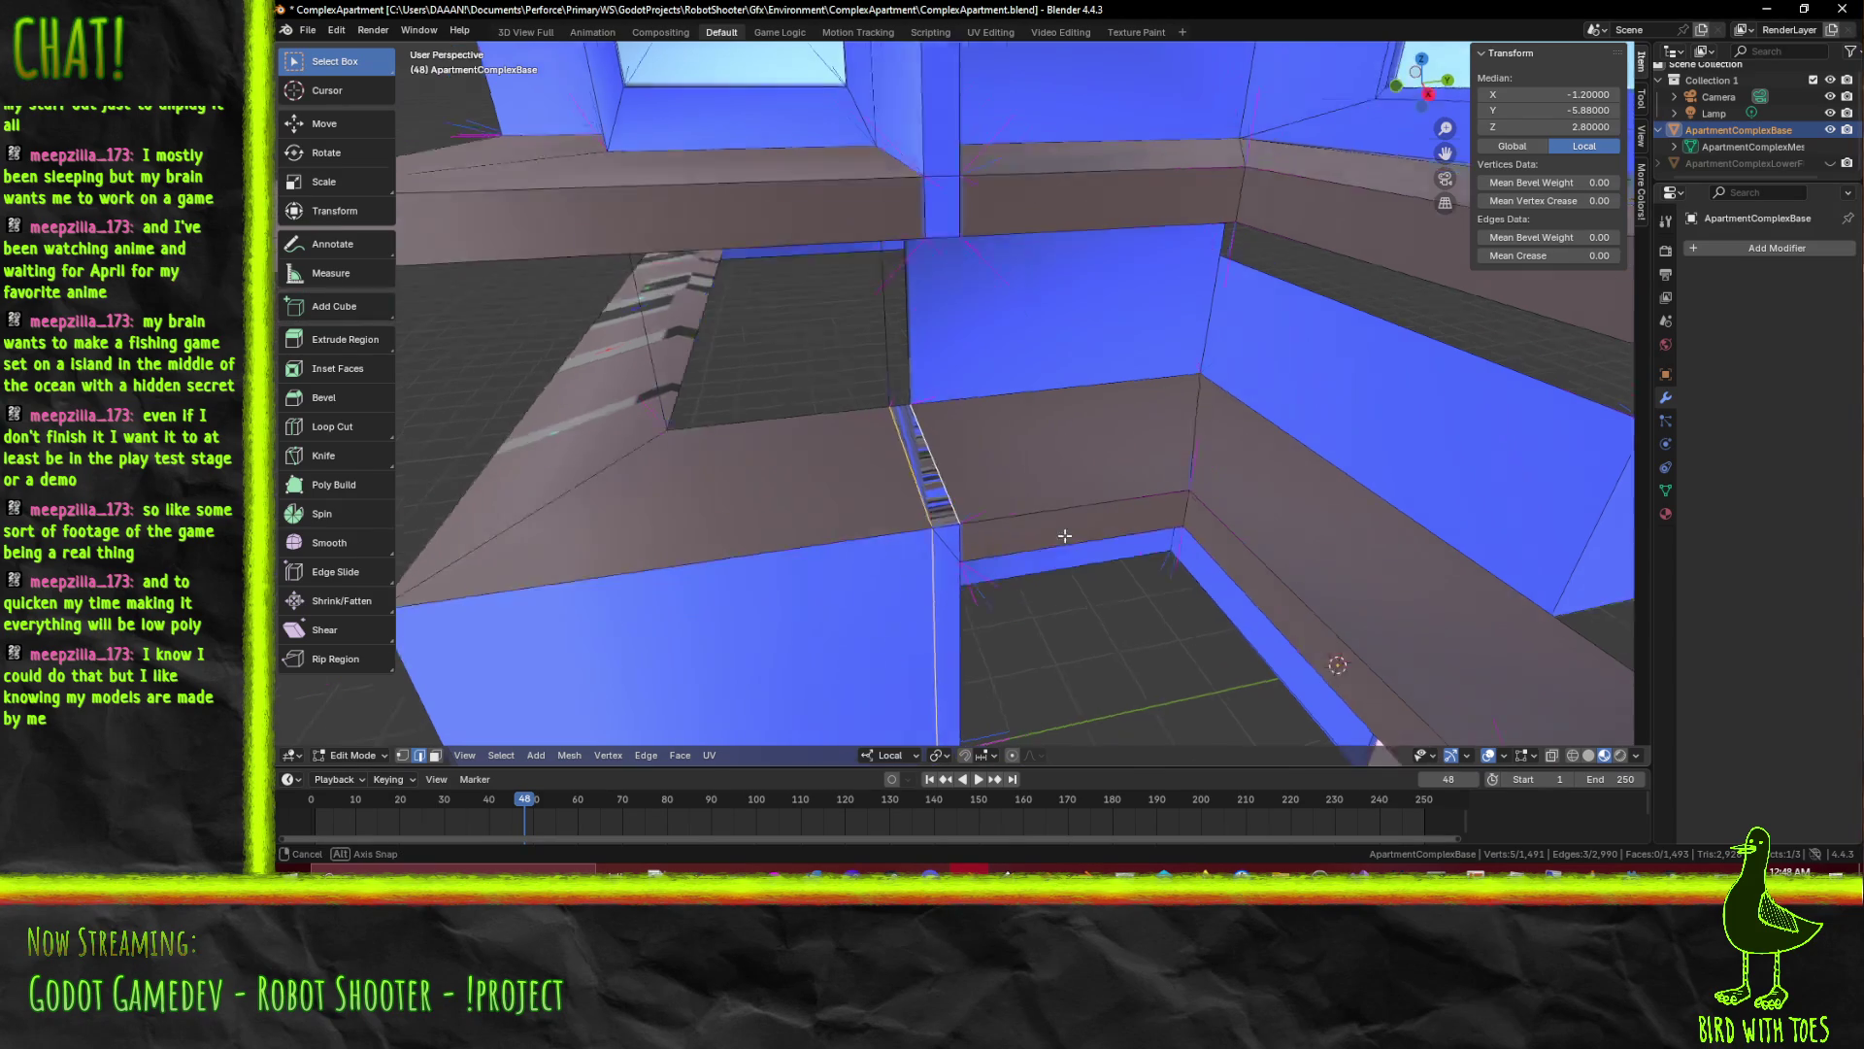
pyautogui.press('x')
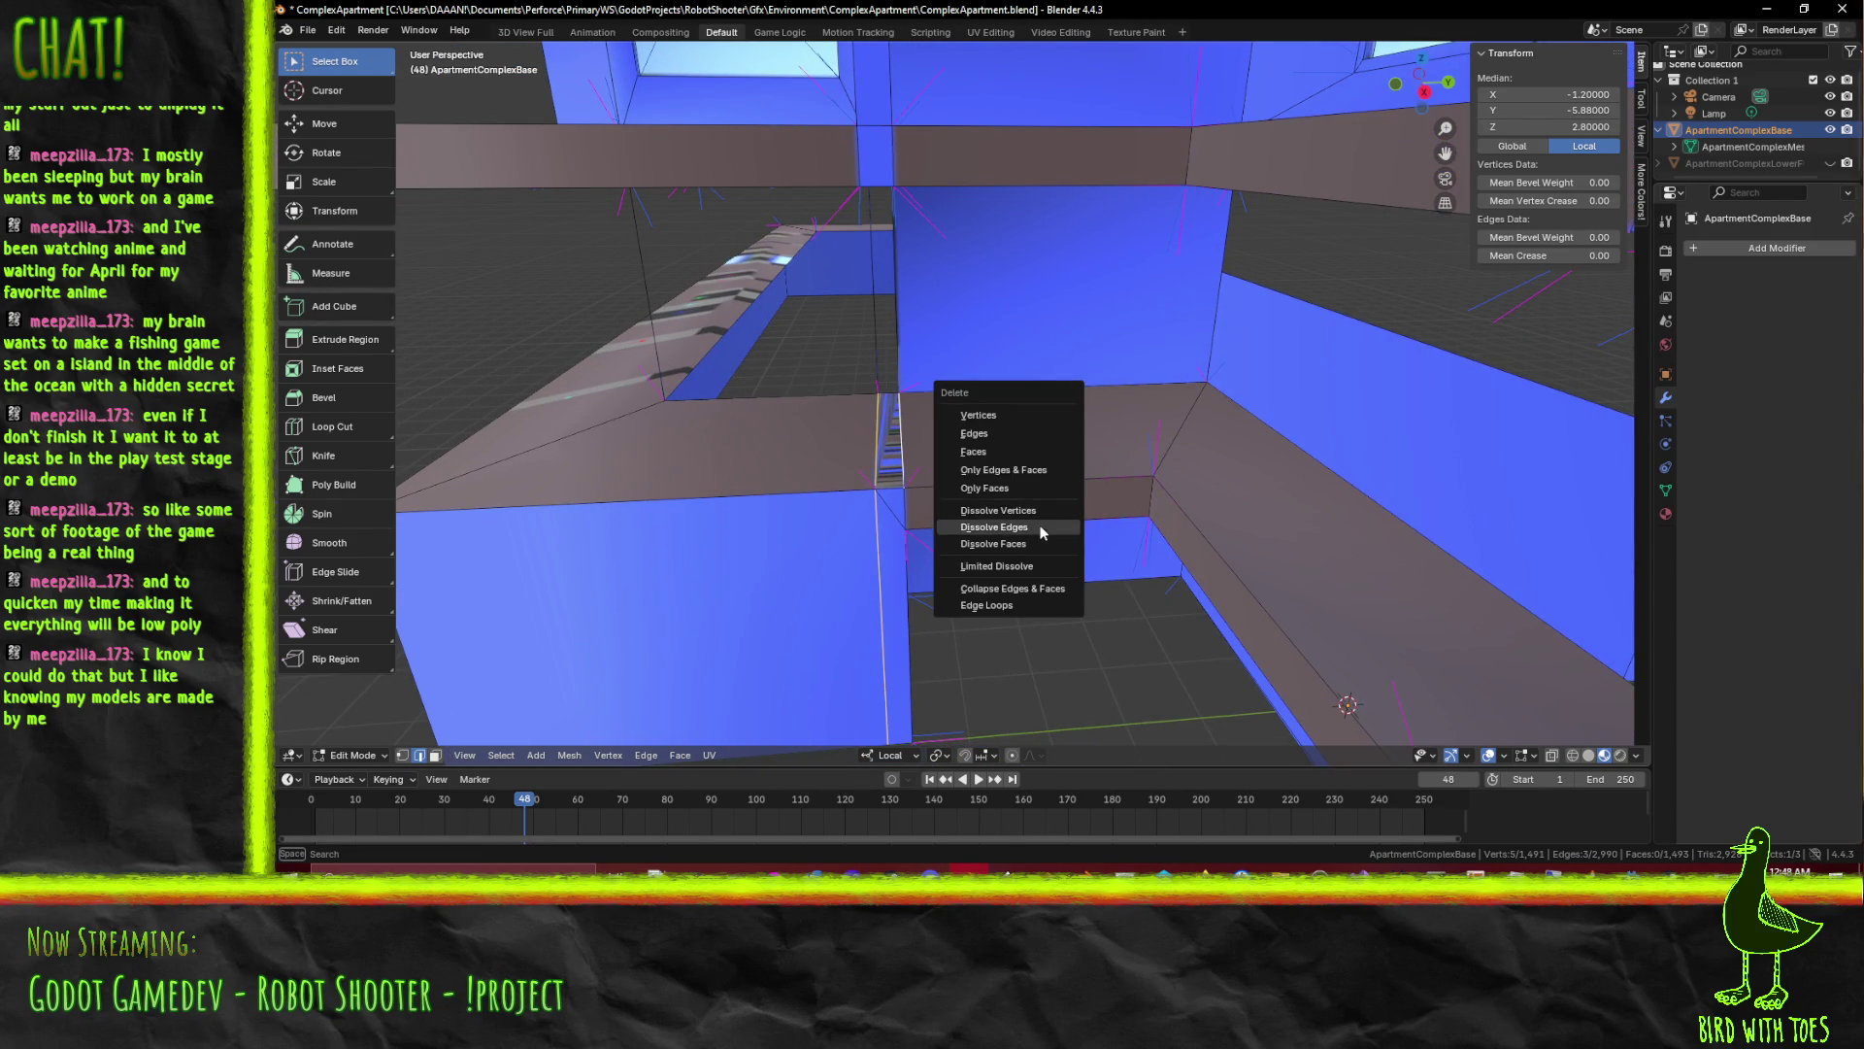
pyautogui.press('Escape')
pyautogui.press('x')
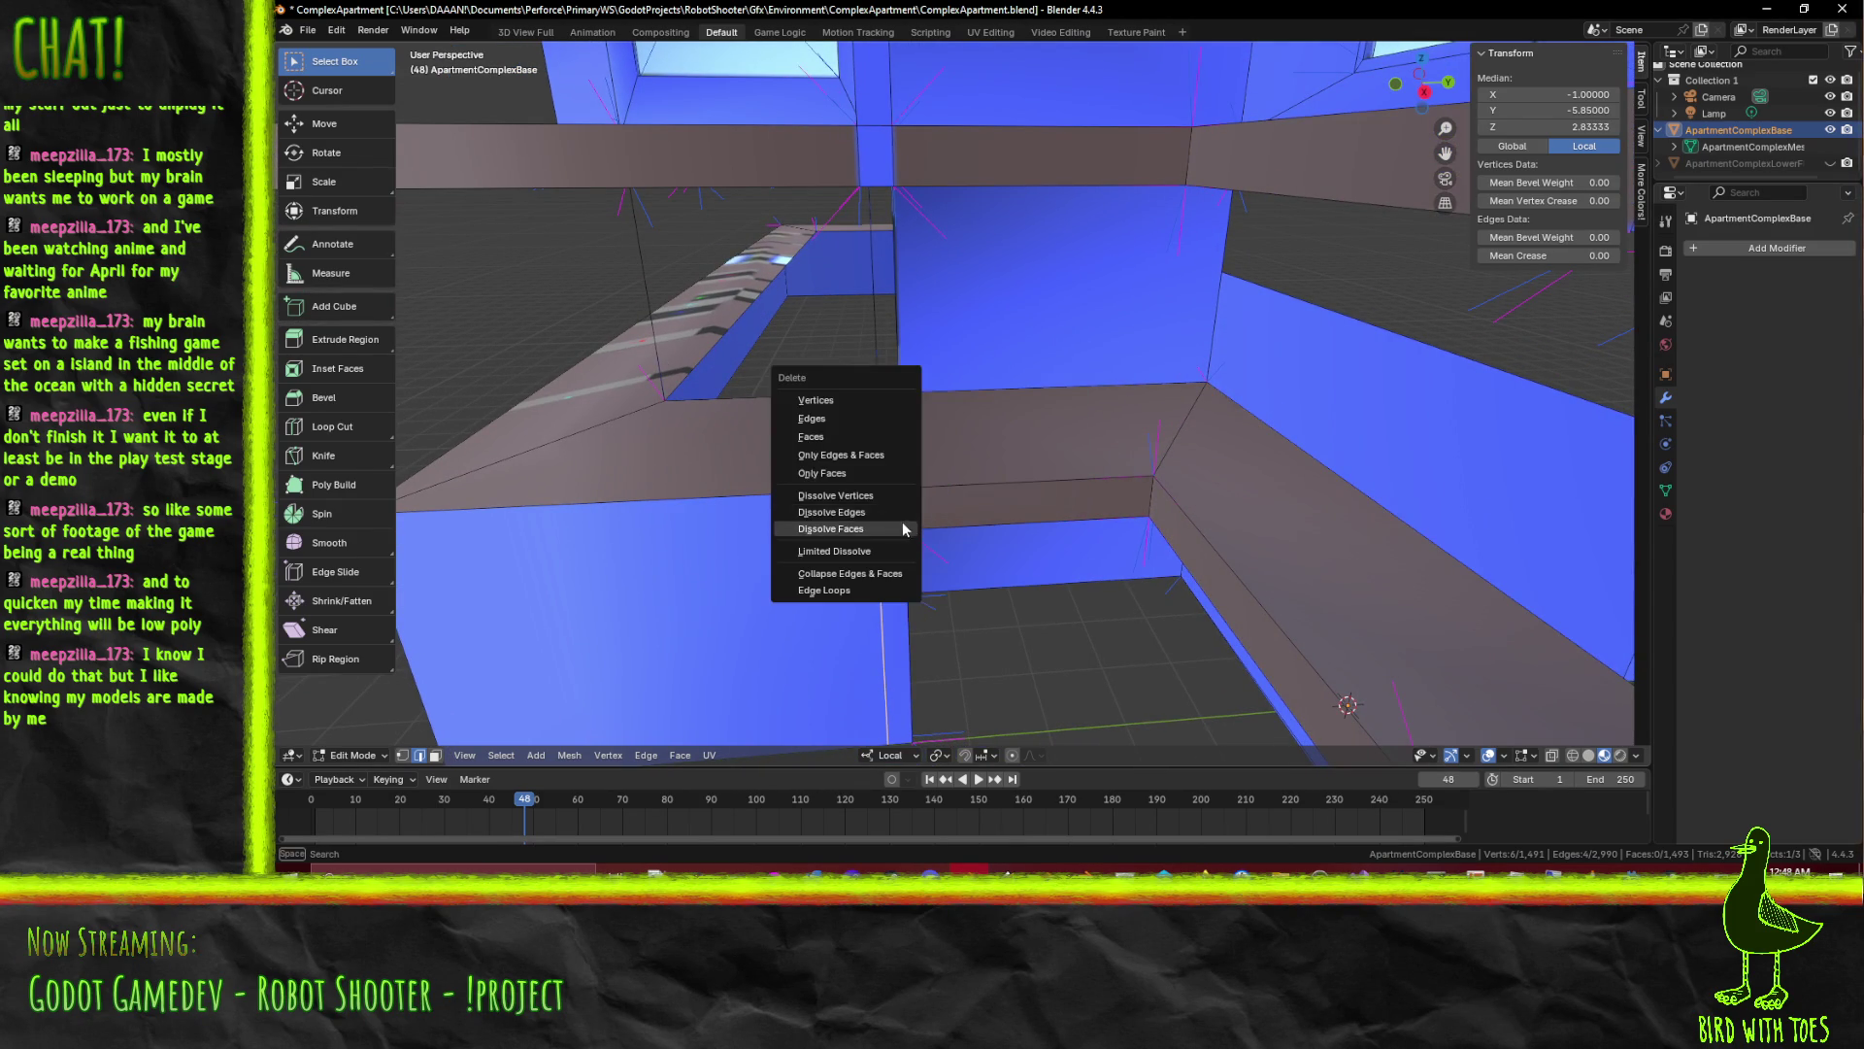
pyautogui.click(890, 514)
pyautogui.moveTo(890, 513); pyautogui.dragTo(1080, 532)
pyautogui.press('j')
# Undo, then knife-cut a horizontal line across the blue podium wall from its corner vertex
pyautogui.hotkey('ctrl', 'z')
pyautogui.moveTo(1076, 461); pyautogui.dragTo(1055, 549)
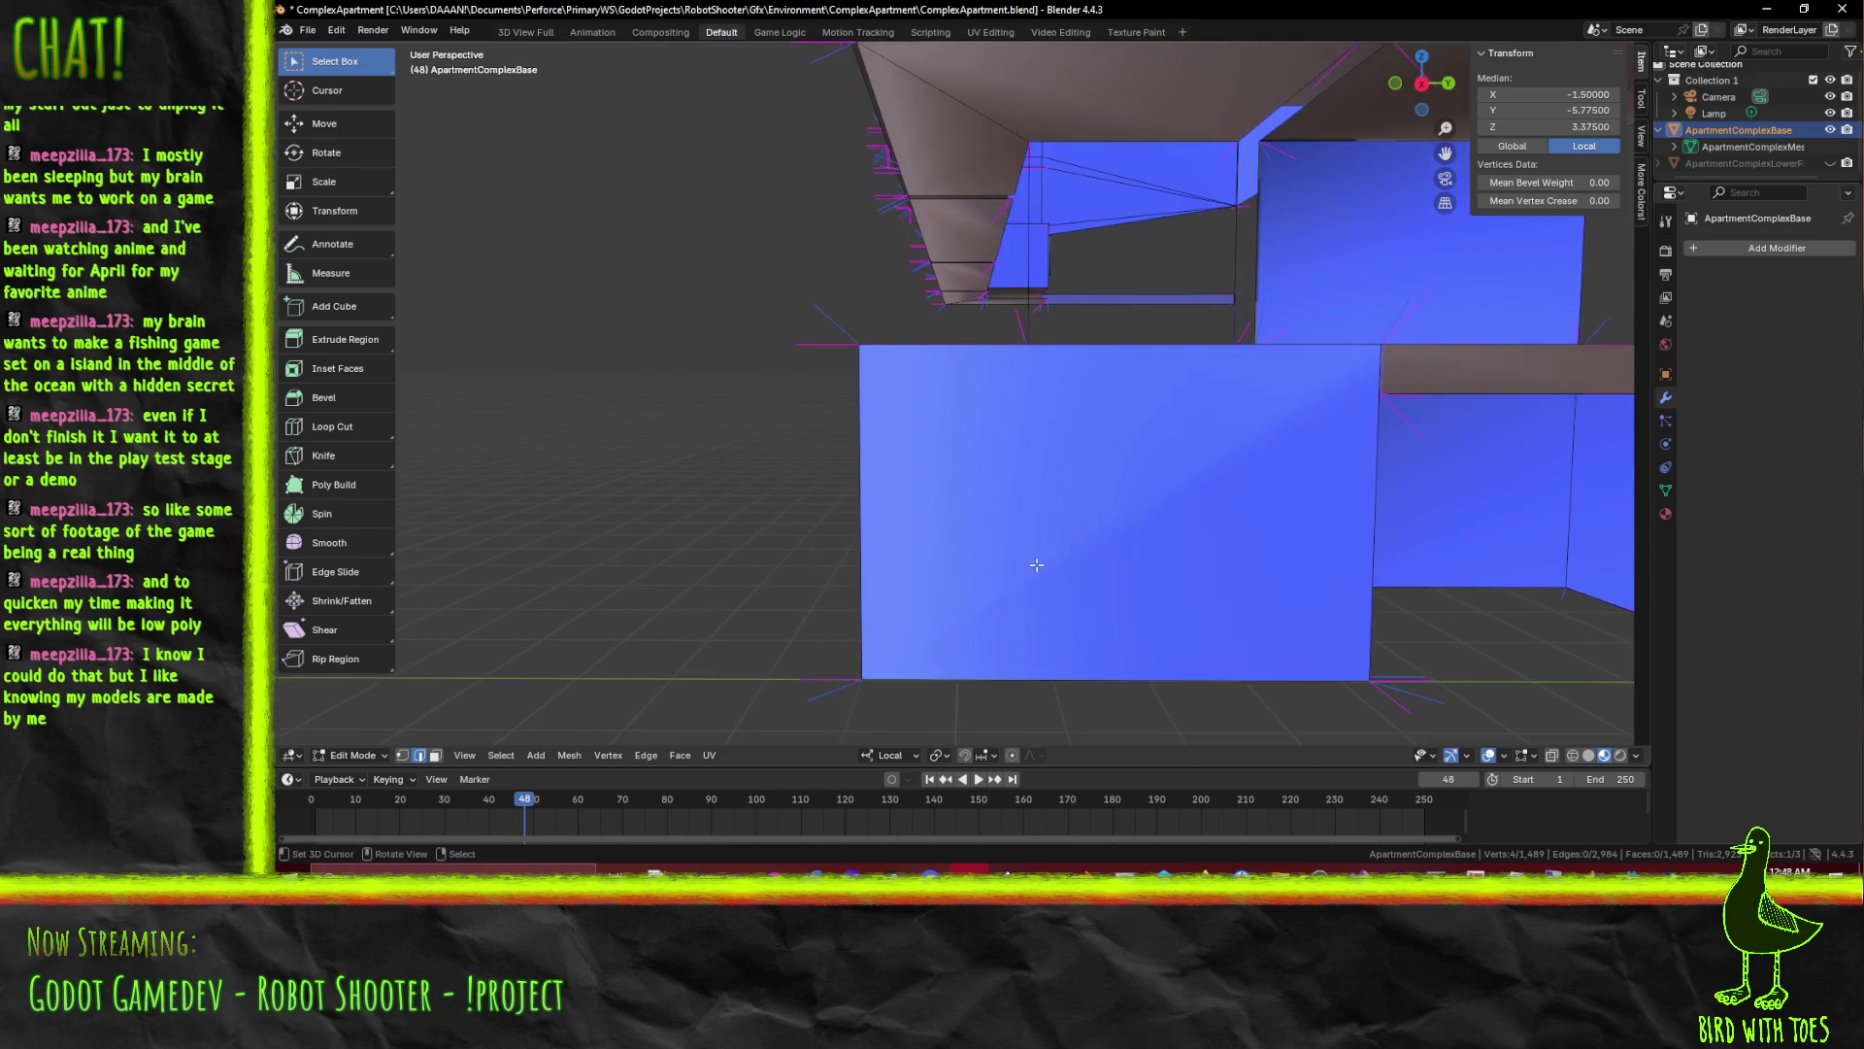
pyautogui.moveTo(1084, 618); pyautogui.dragTo(1188, 650)
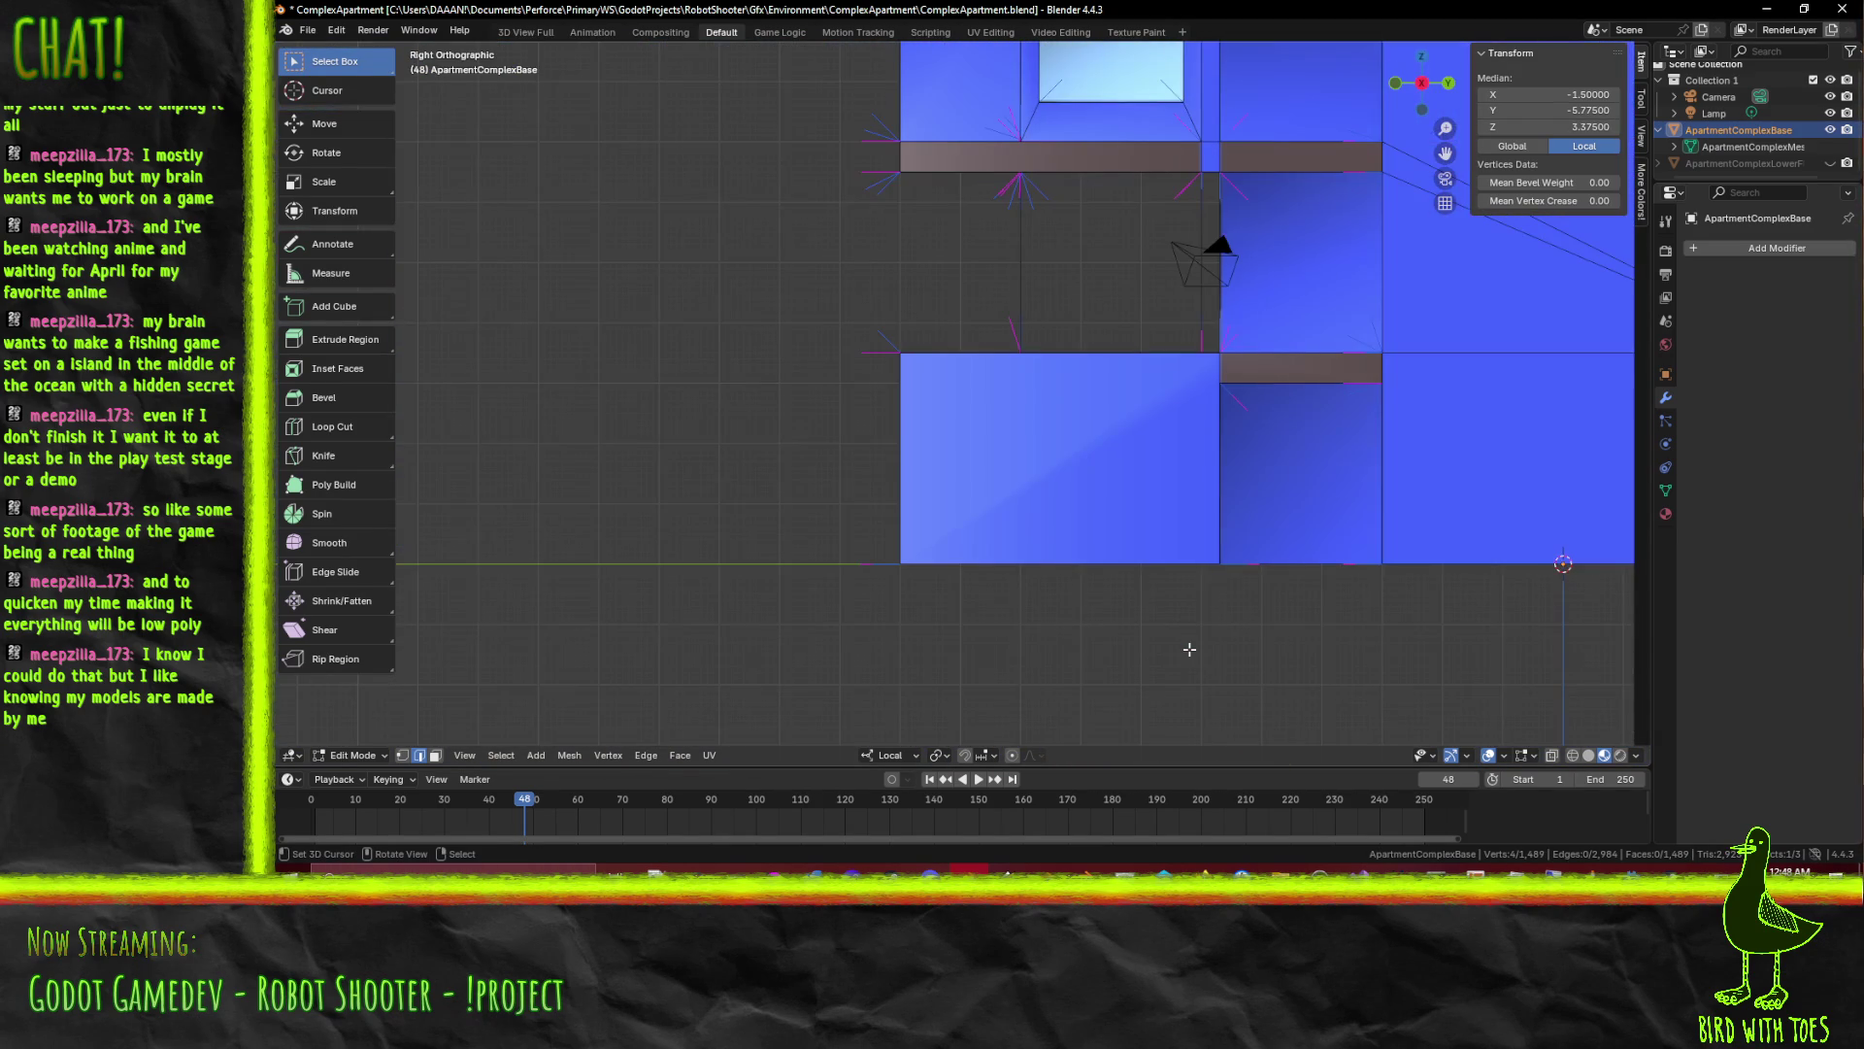
pyautogui.scroll(3)
pyautogui.scroll(3)
pyautogui.scroll(3)
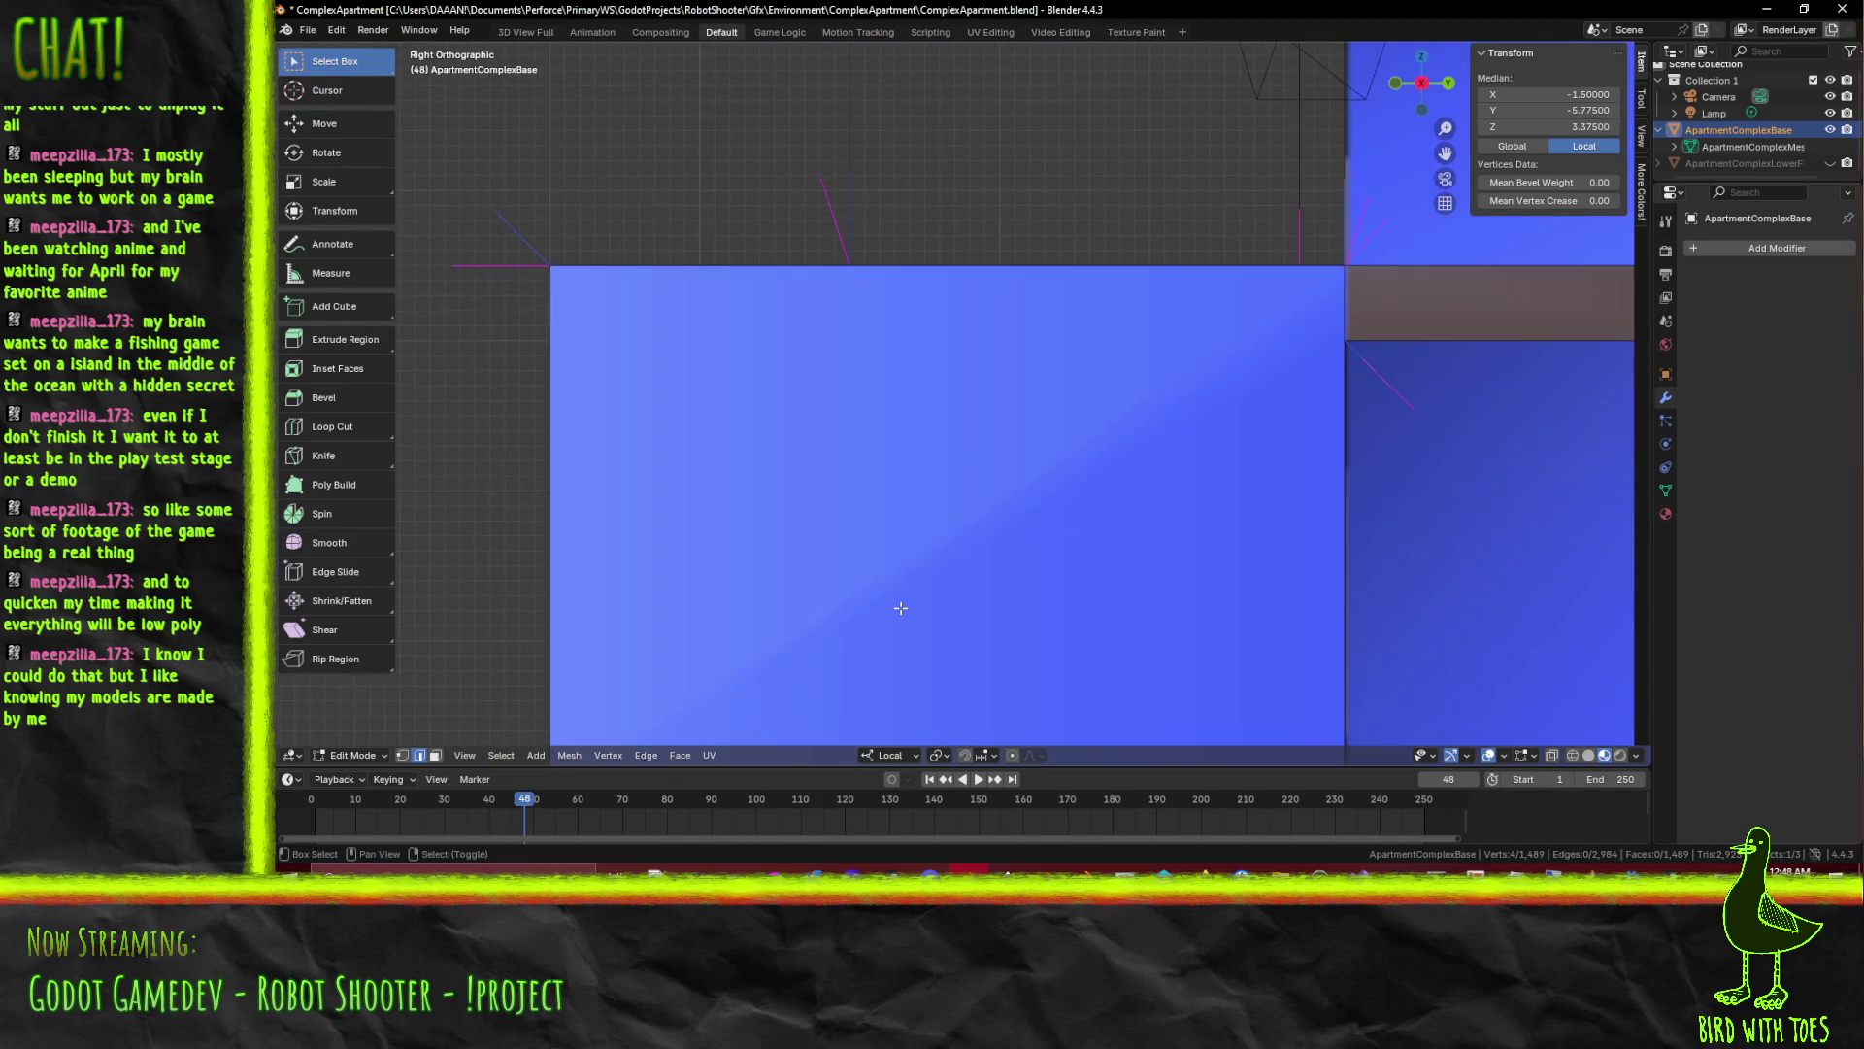
pyautogui.scroll(-3)
pyautogui.press('k')
pyautogui.click(1230, 358)
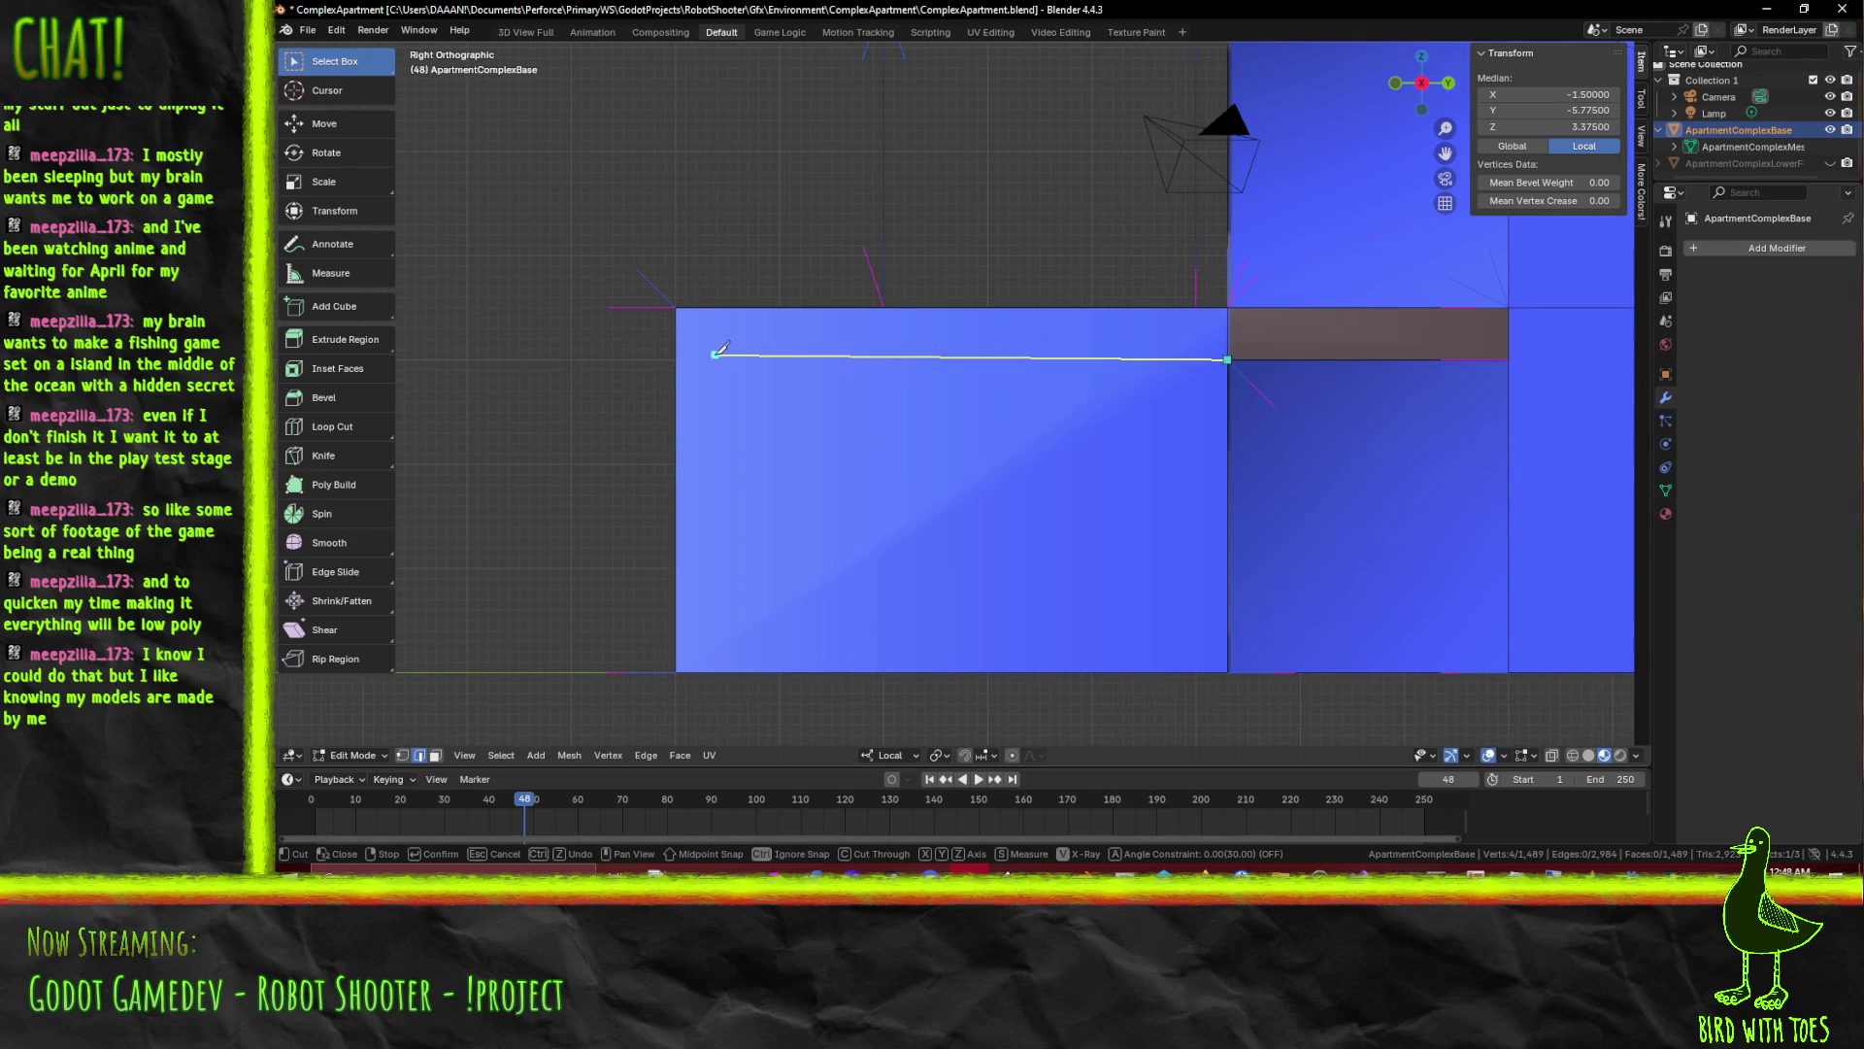
pyautogui.press('z')
pyautogui.press('y')
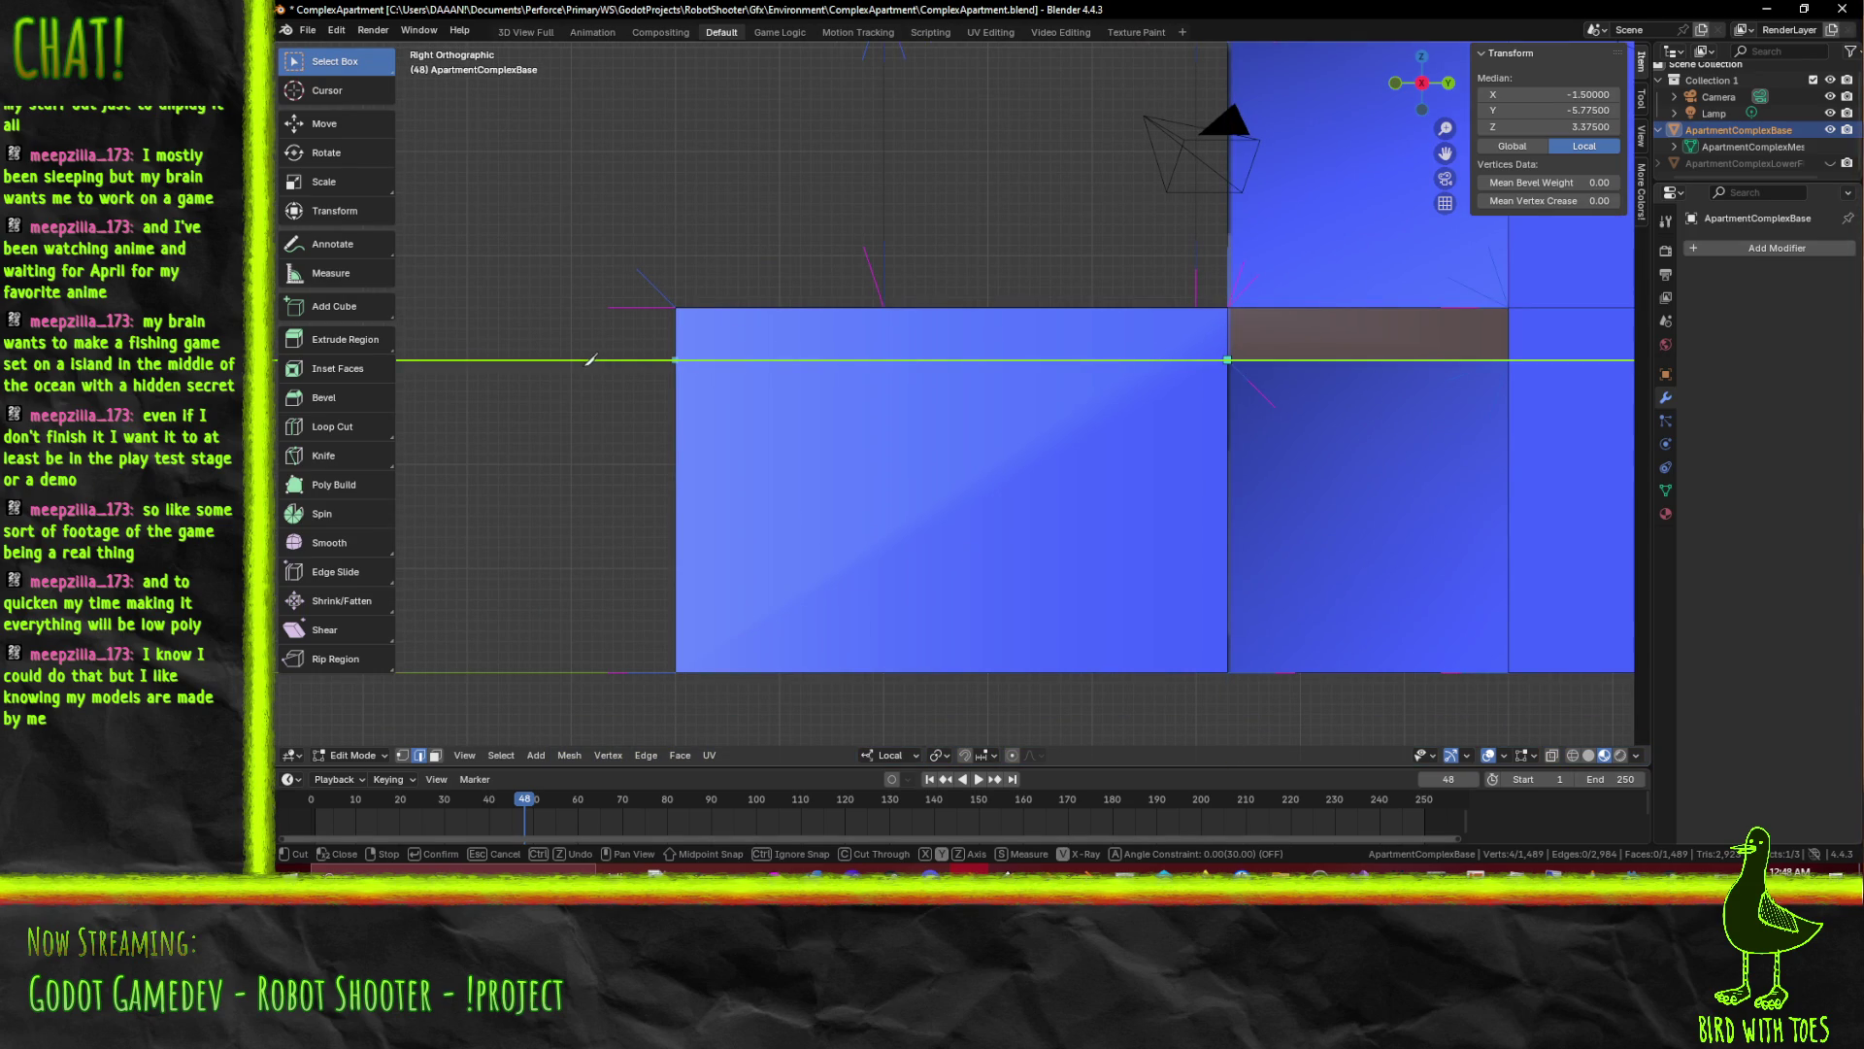
pyautogui.click(569, 356)
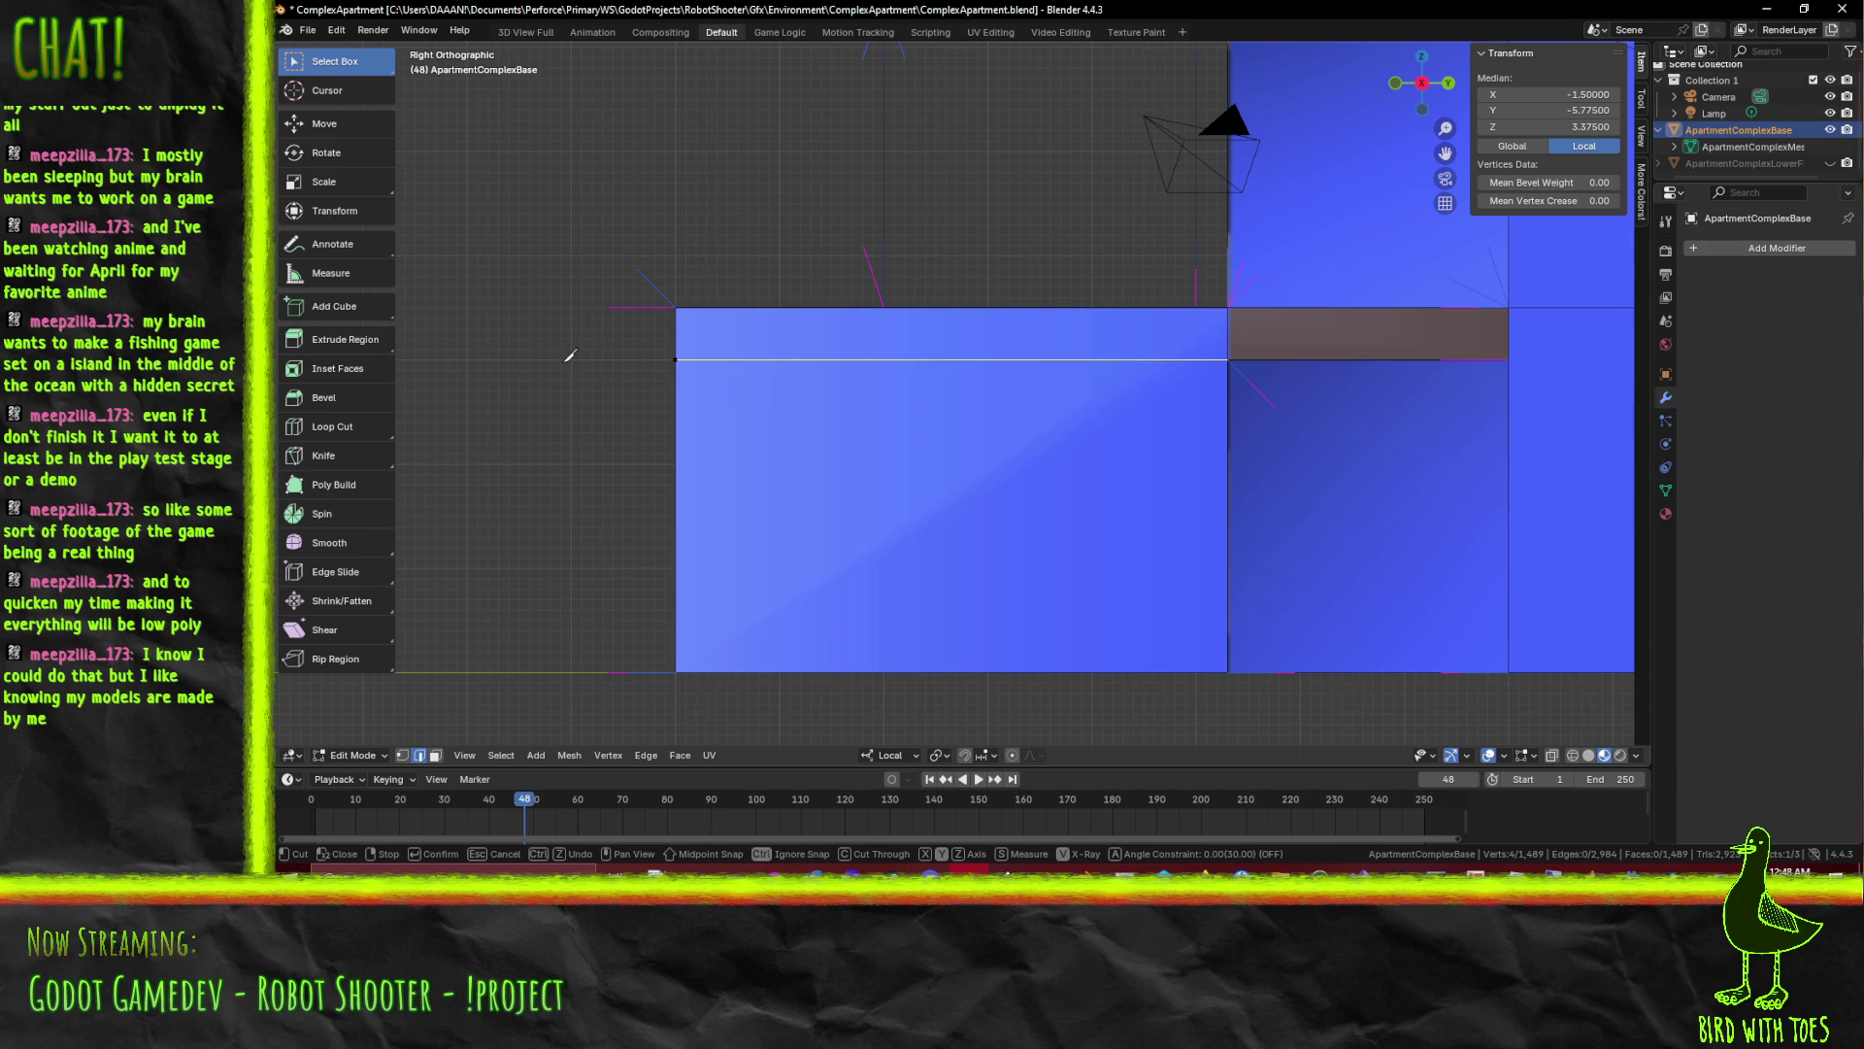
pyautogui.press('Return')
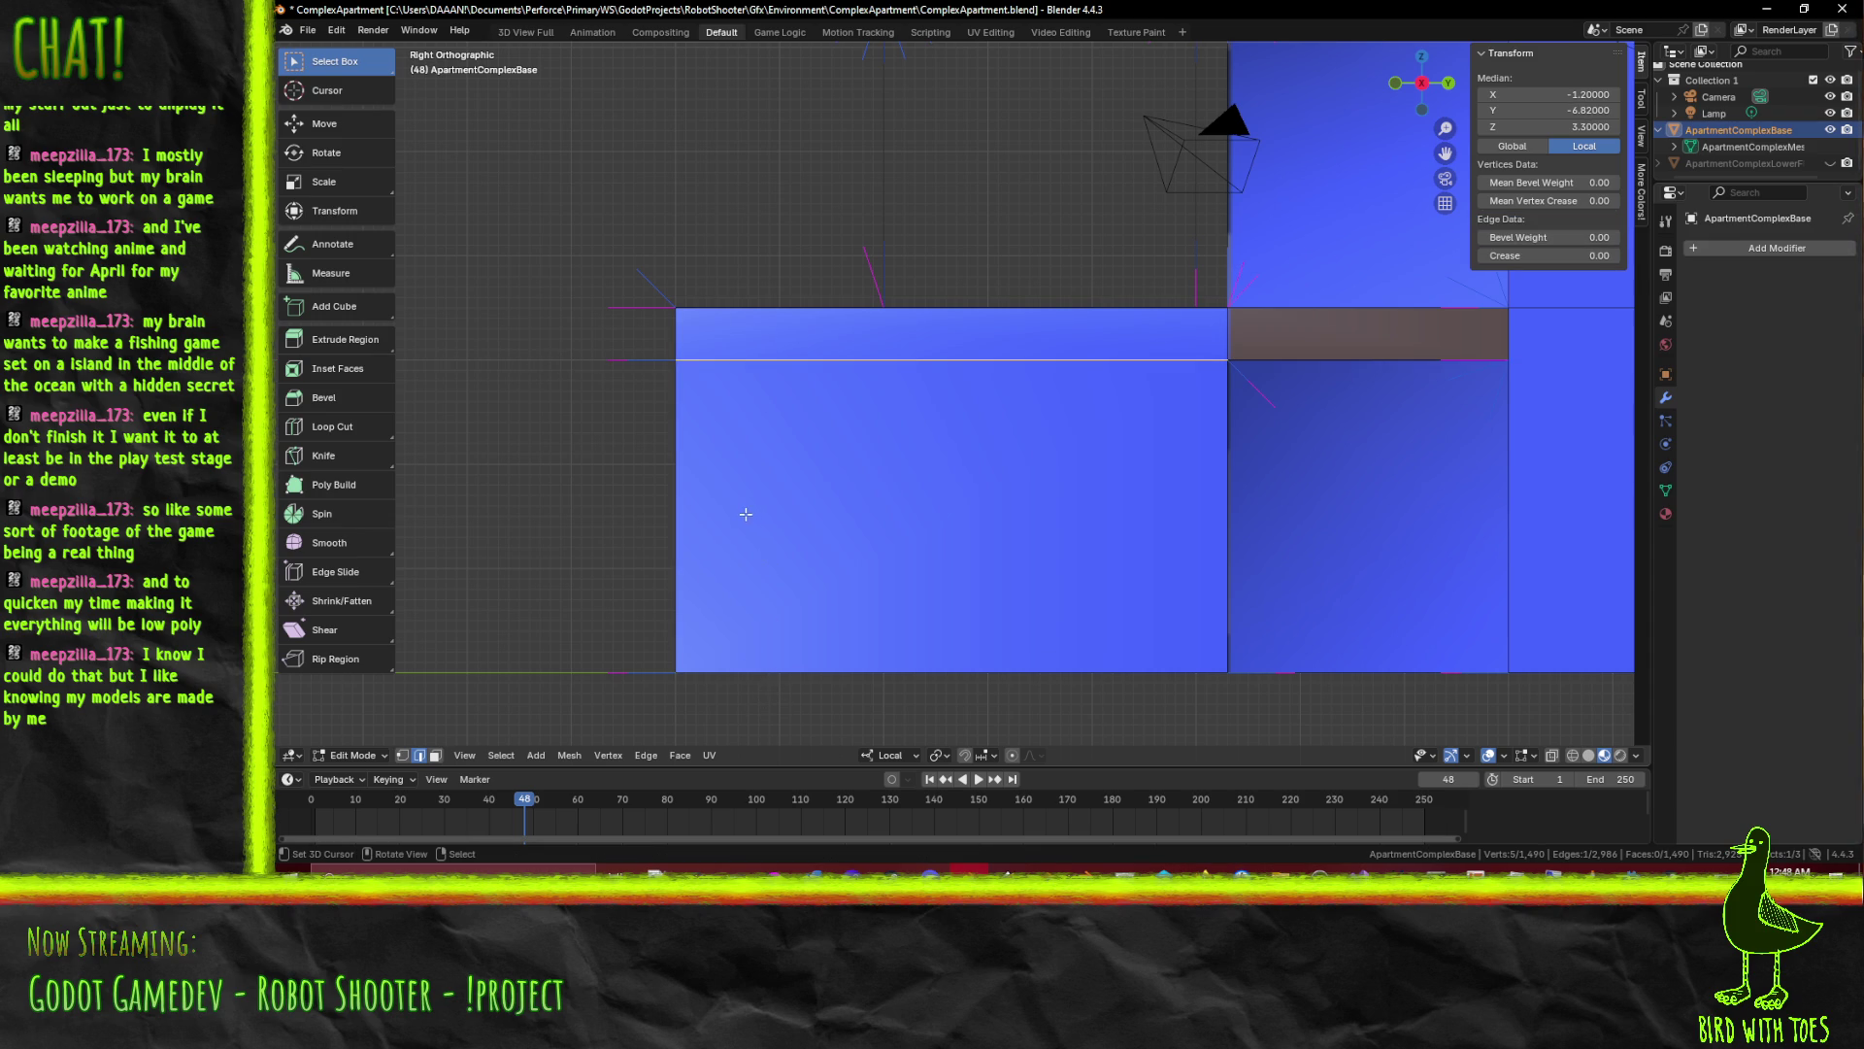
pyautogui.scroll(3)
# Knife-cut a vertical line from the wall's top edge to its bottom, constrained to Z
pyautogui.press('k')
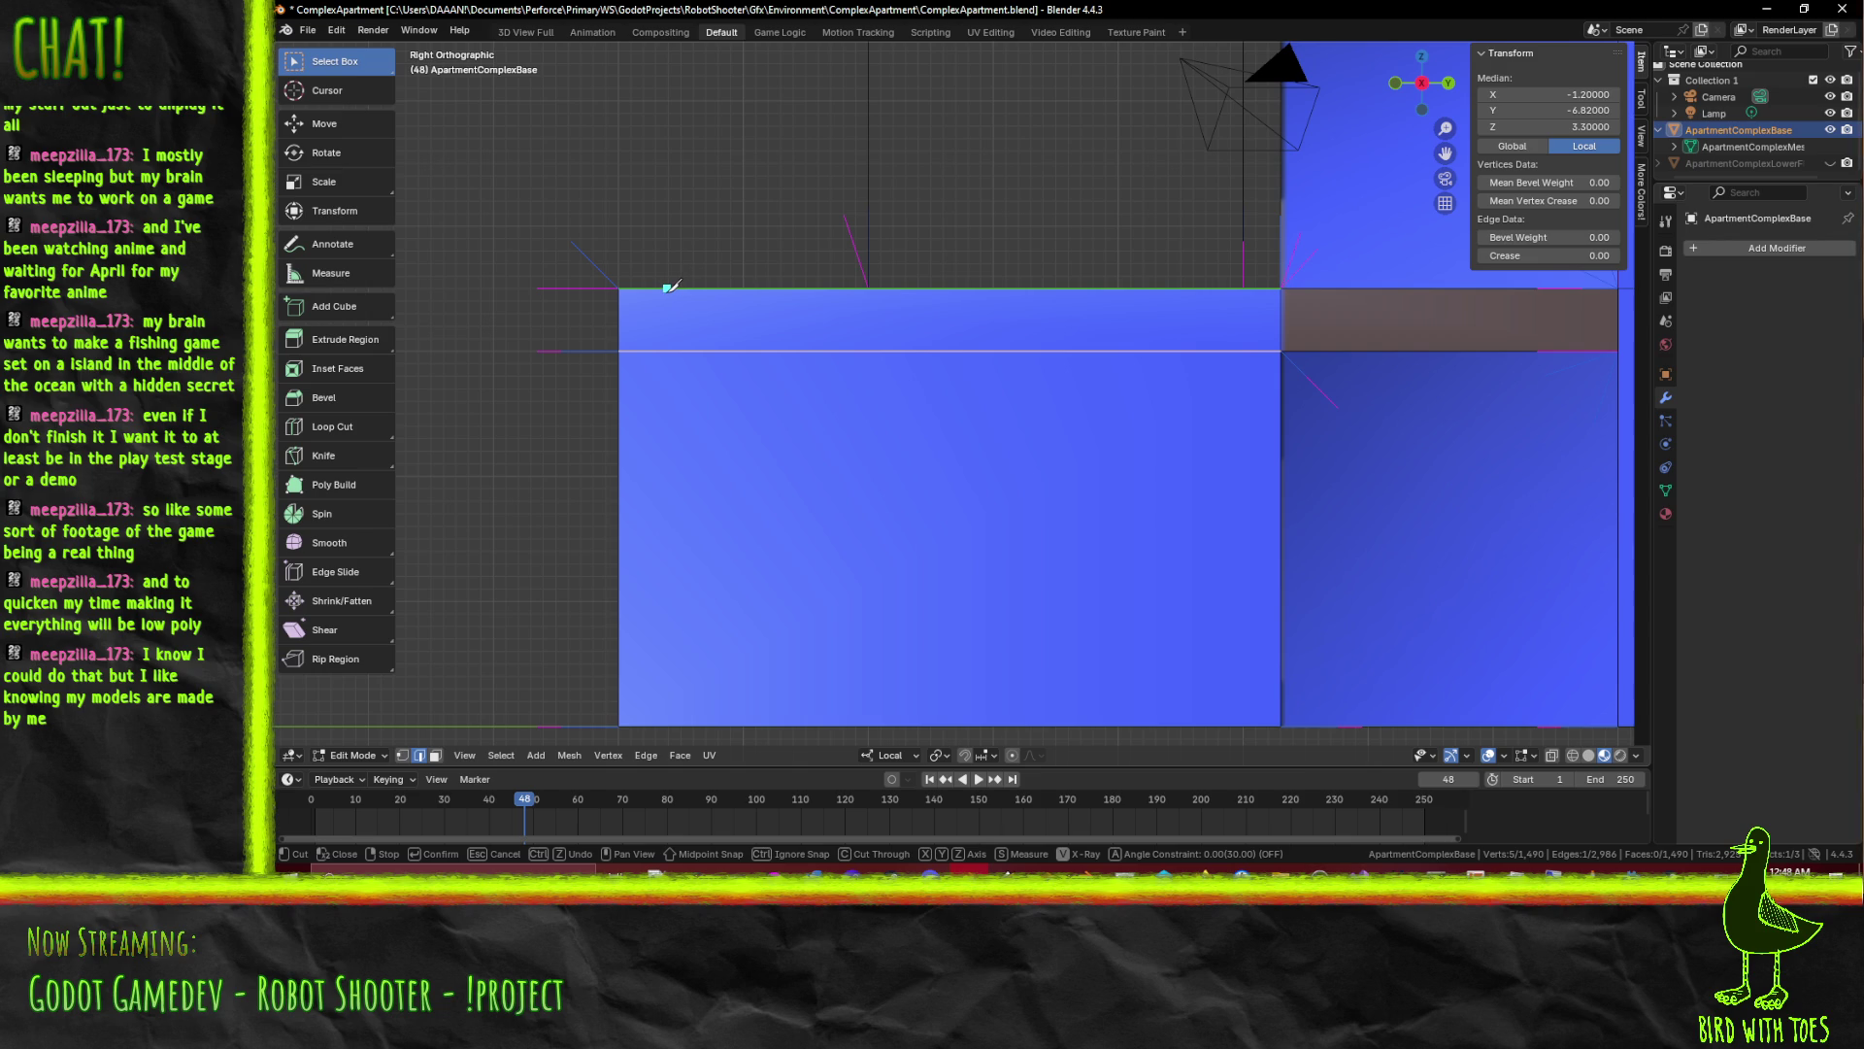
pyautogui.click(669, 287)
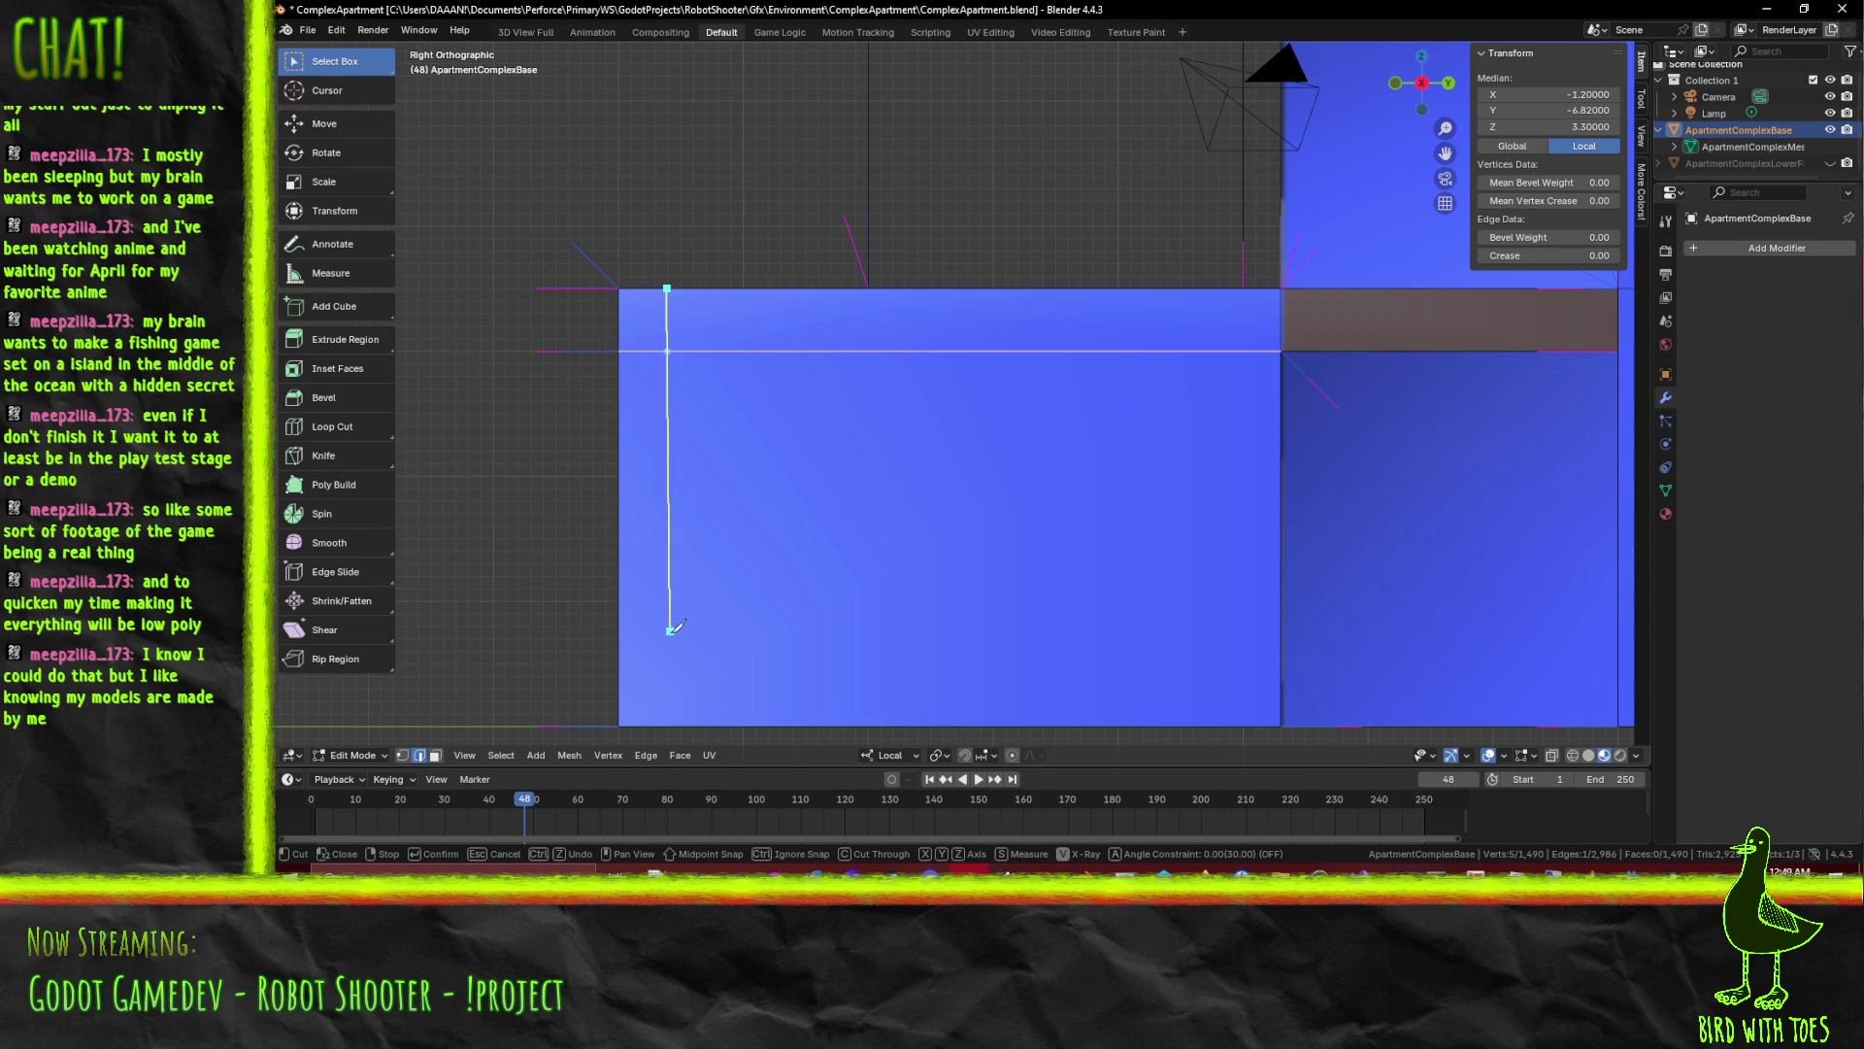
pyautogui.press('z')
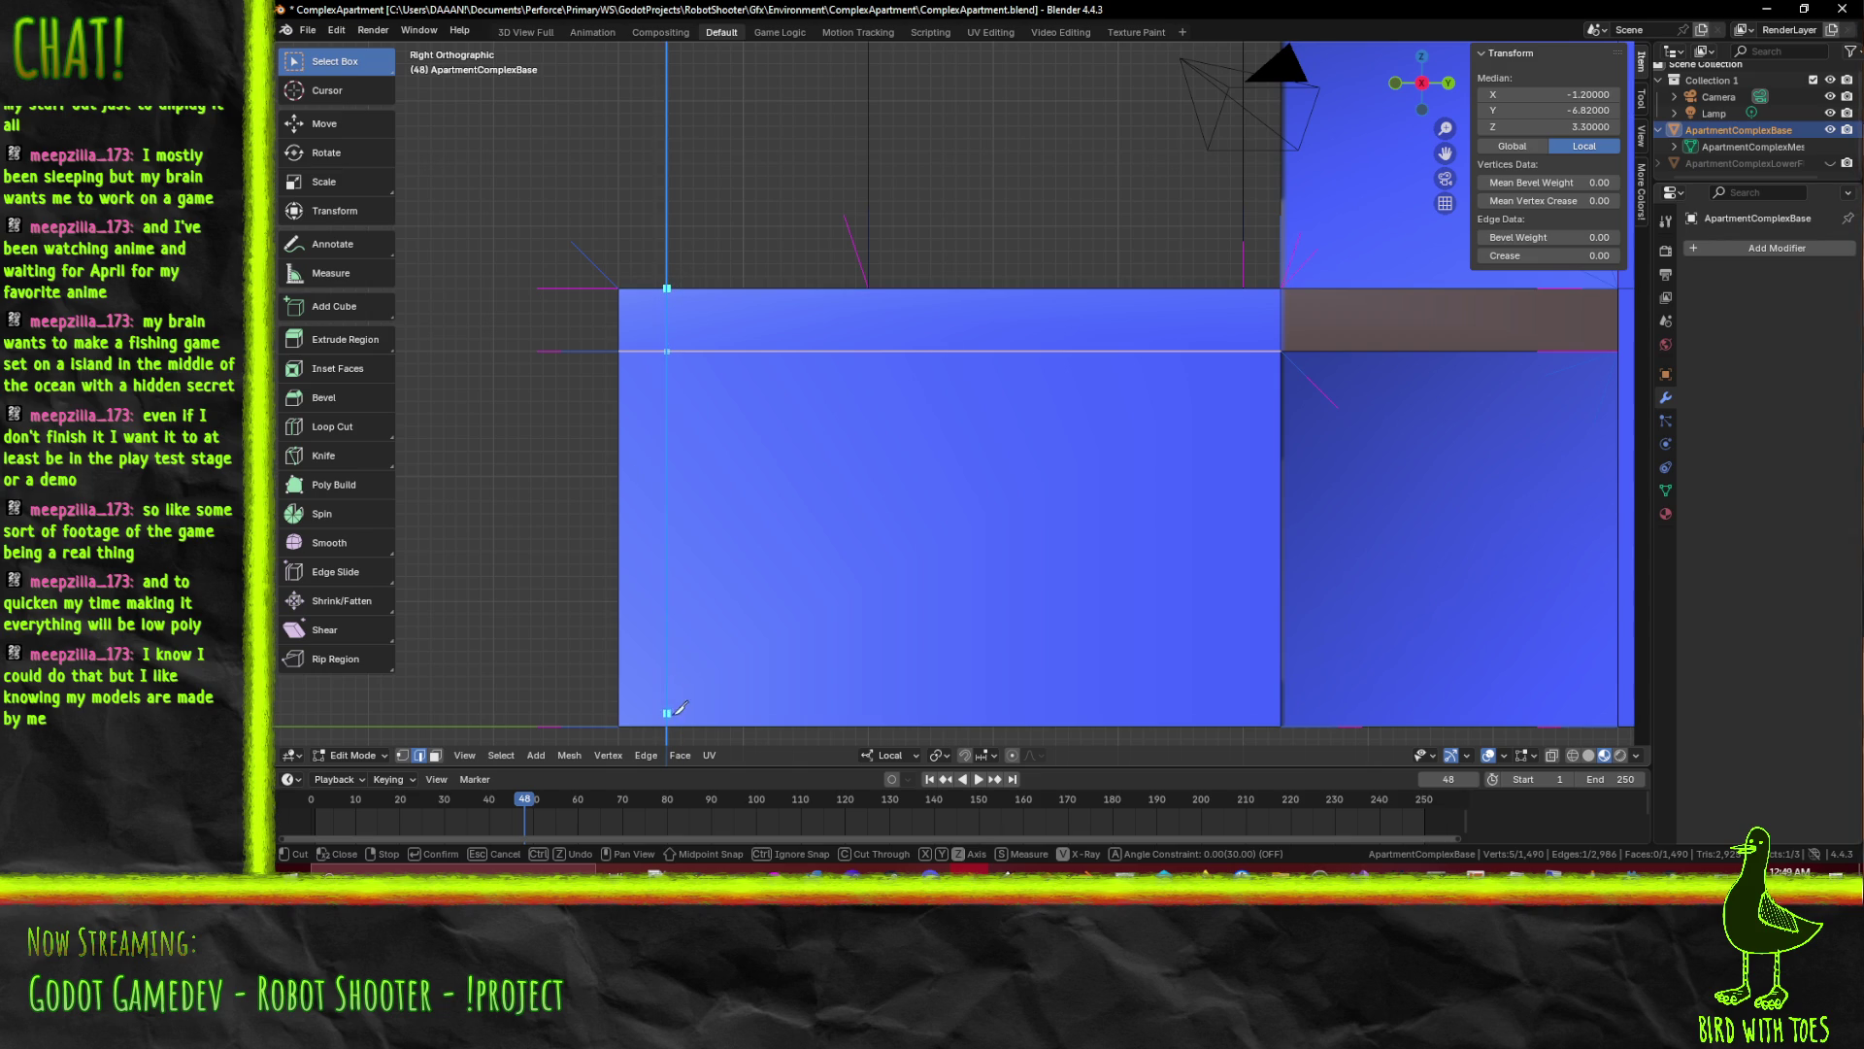
pyautogui.click(669, 724)
pyautogui.press('Return')
pyautogui.moveTo(437, 553); pyautogui.dragTo(655, 498)
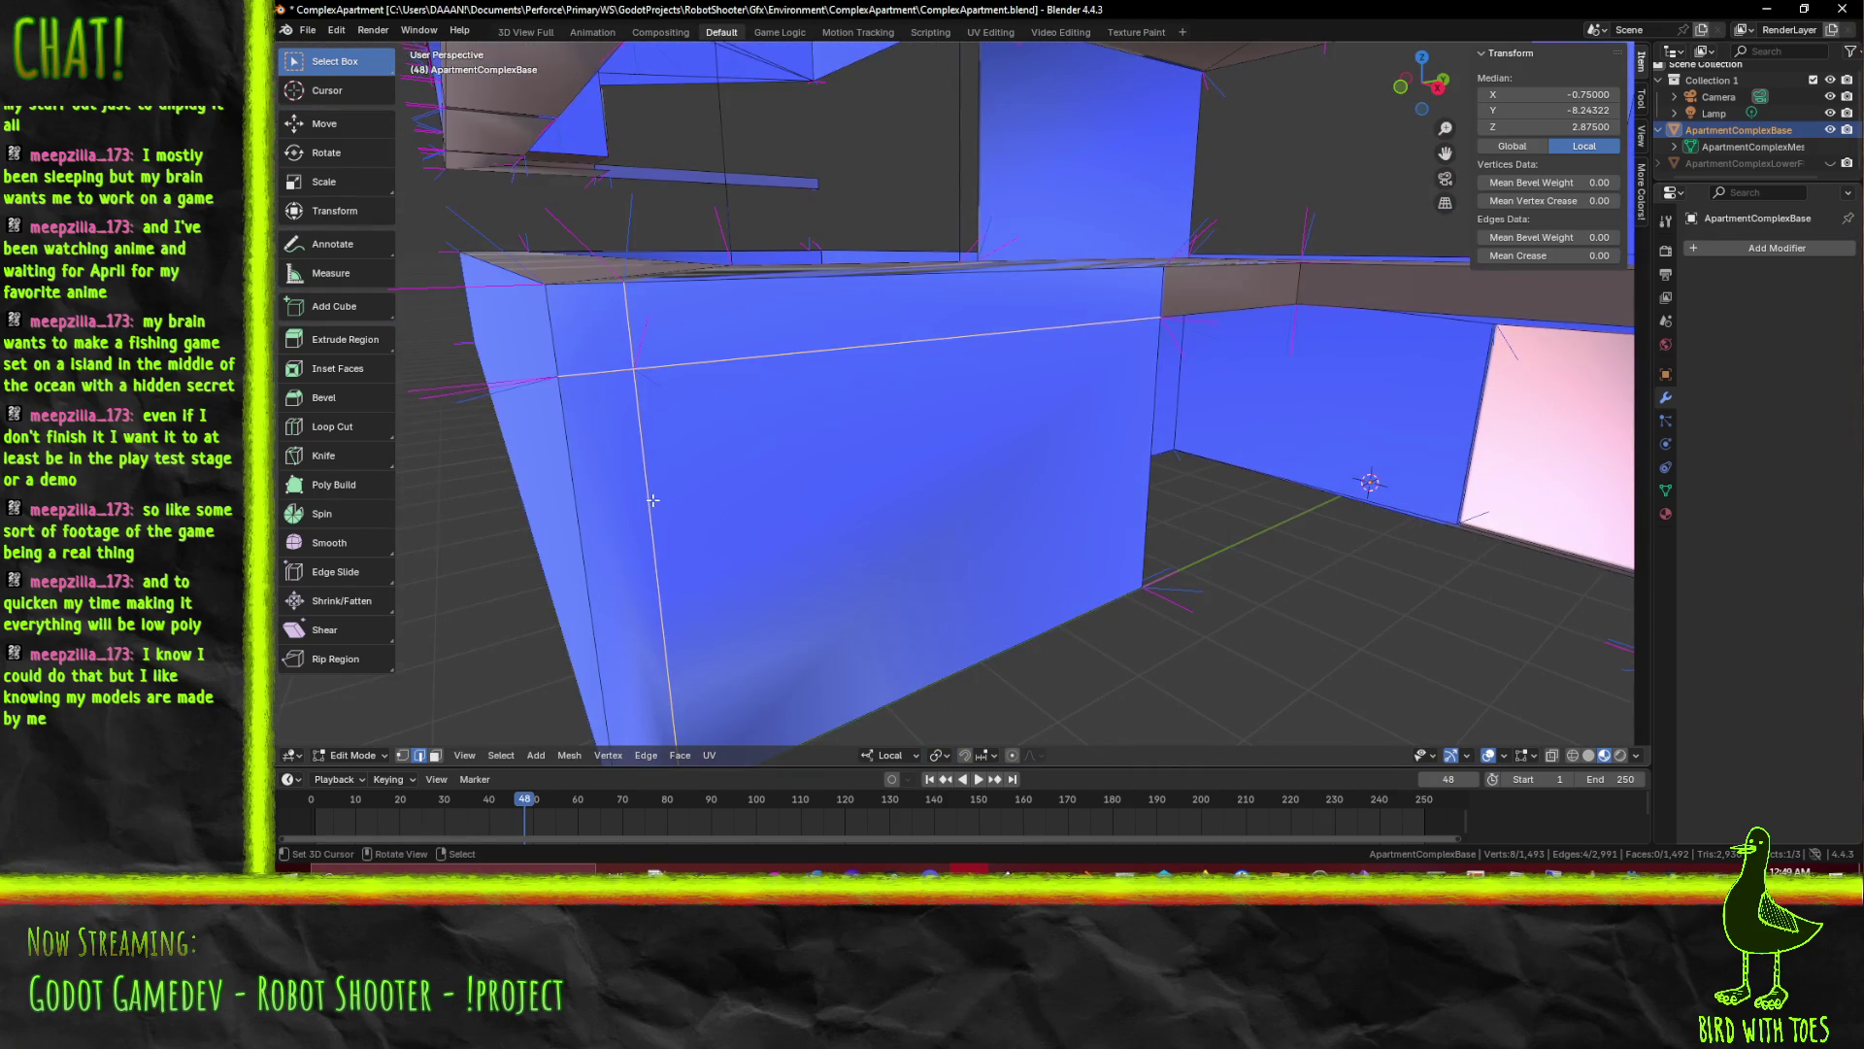
# Knife-cut the wall's top corner, nudge its vertices and dissolve the extra corner edges
pyautogui.press('k')
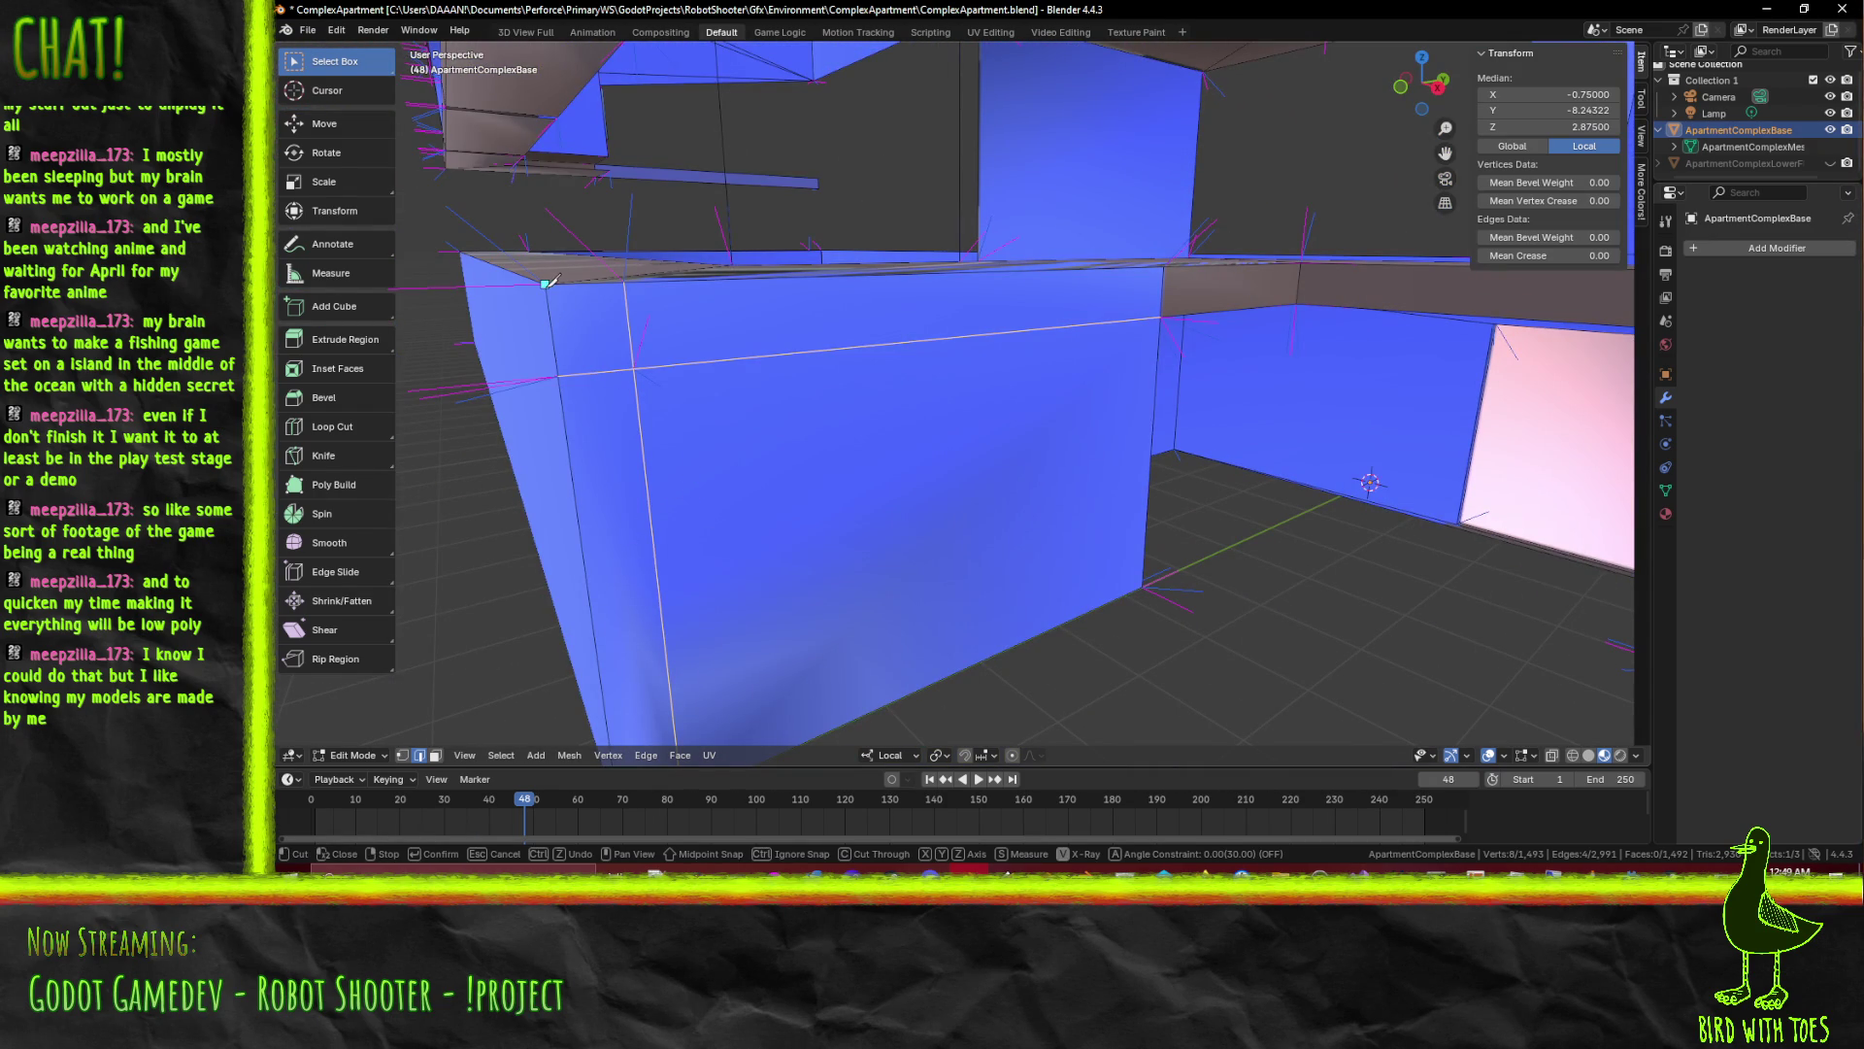
pyautogui.press('Return')
pyautogui.moveTo(636, 360); pyautogui.dragTo(589, 386)
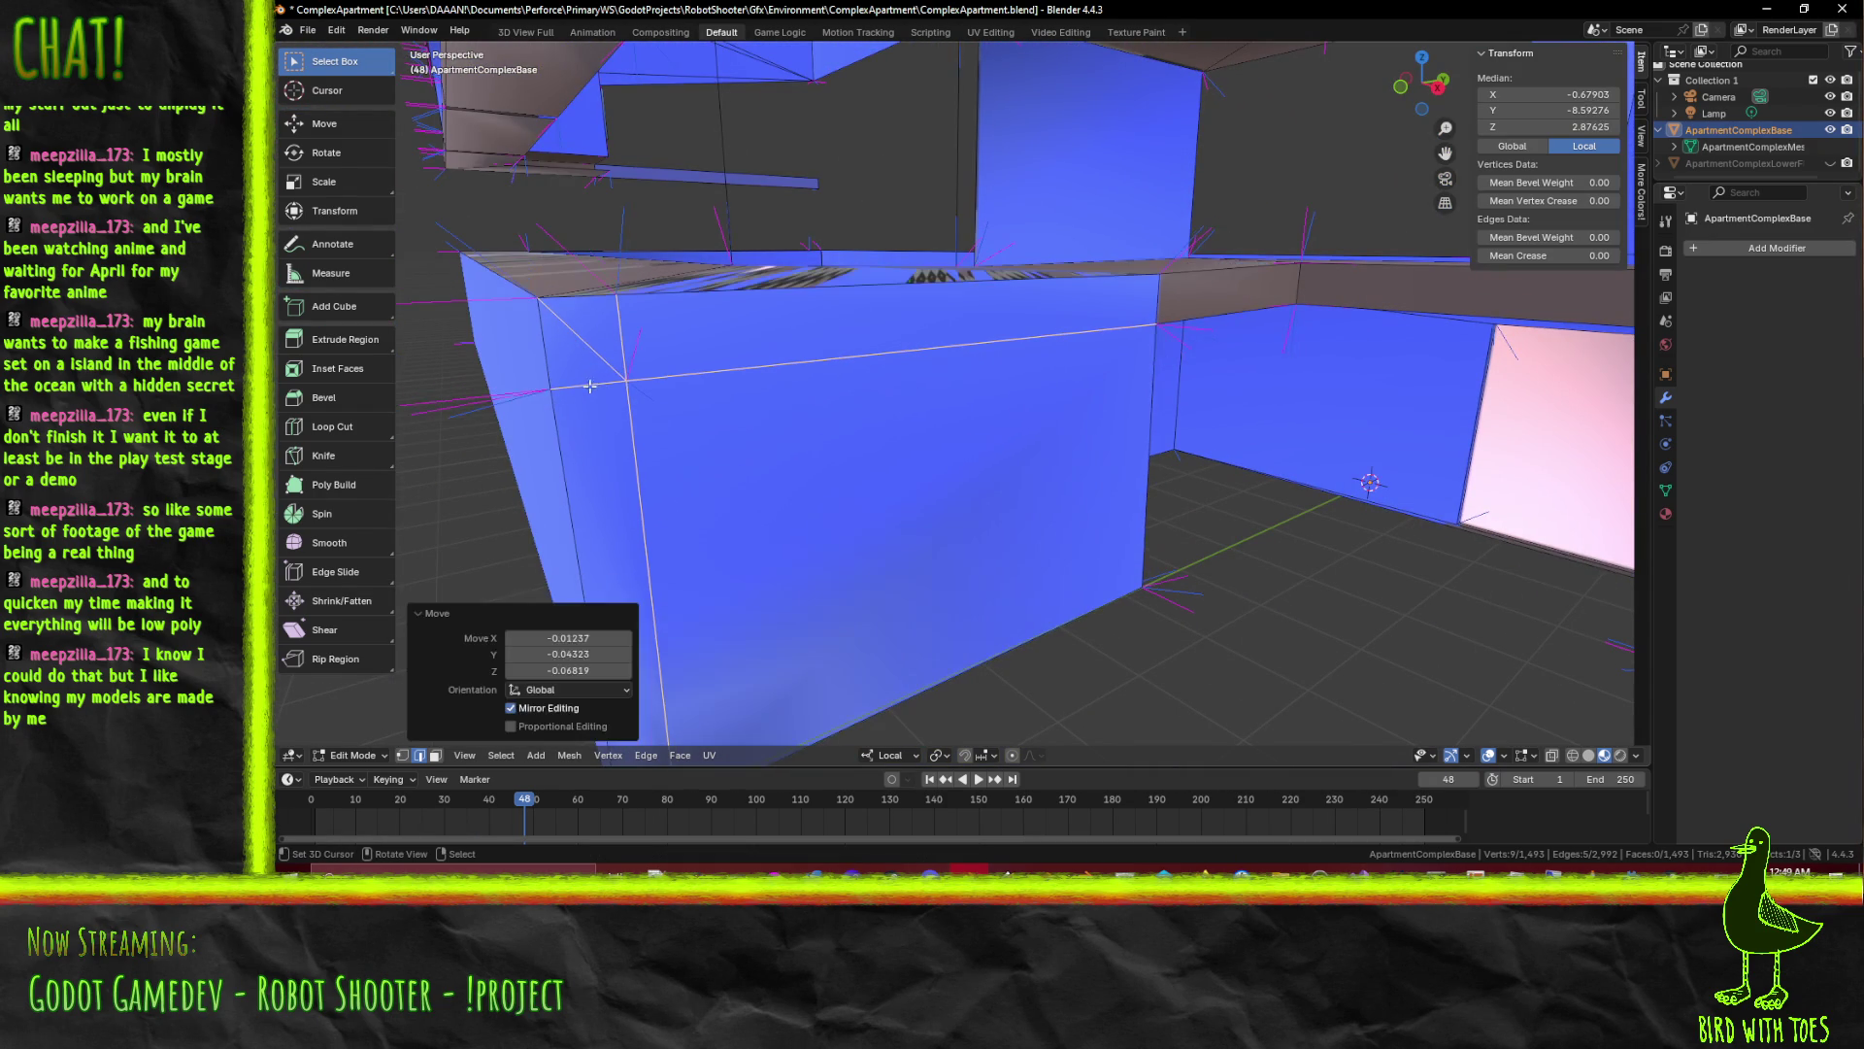
pyautogui.moveTo(627, 388); pyautogui.dragTo(635, 782)
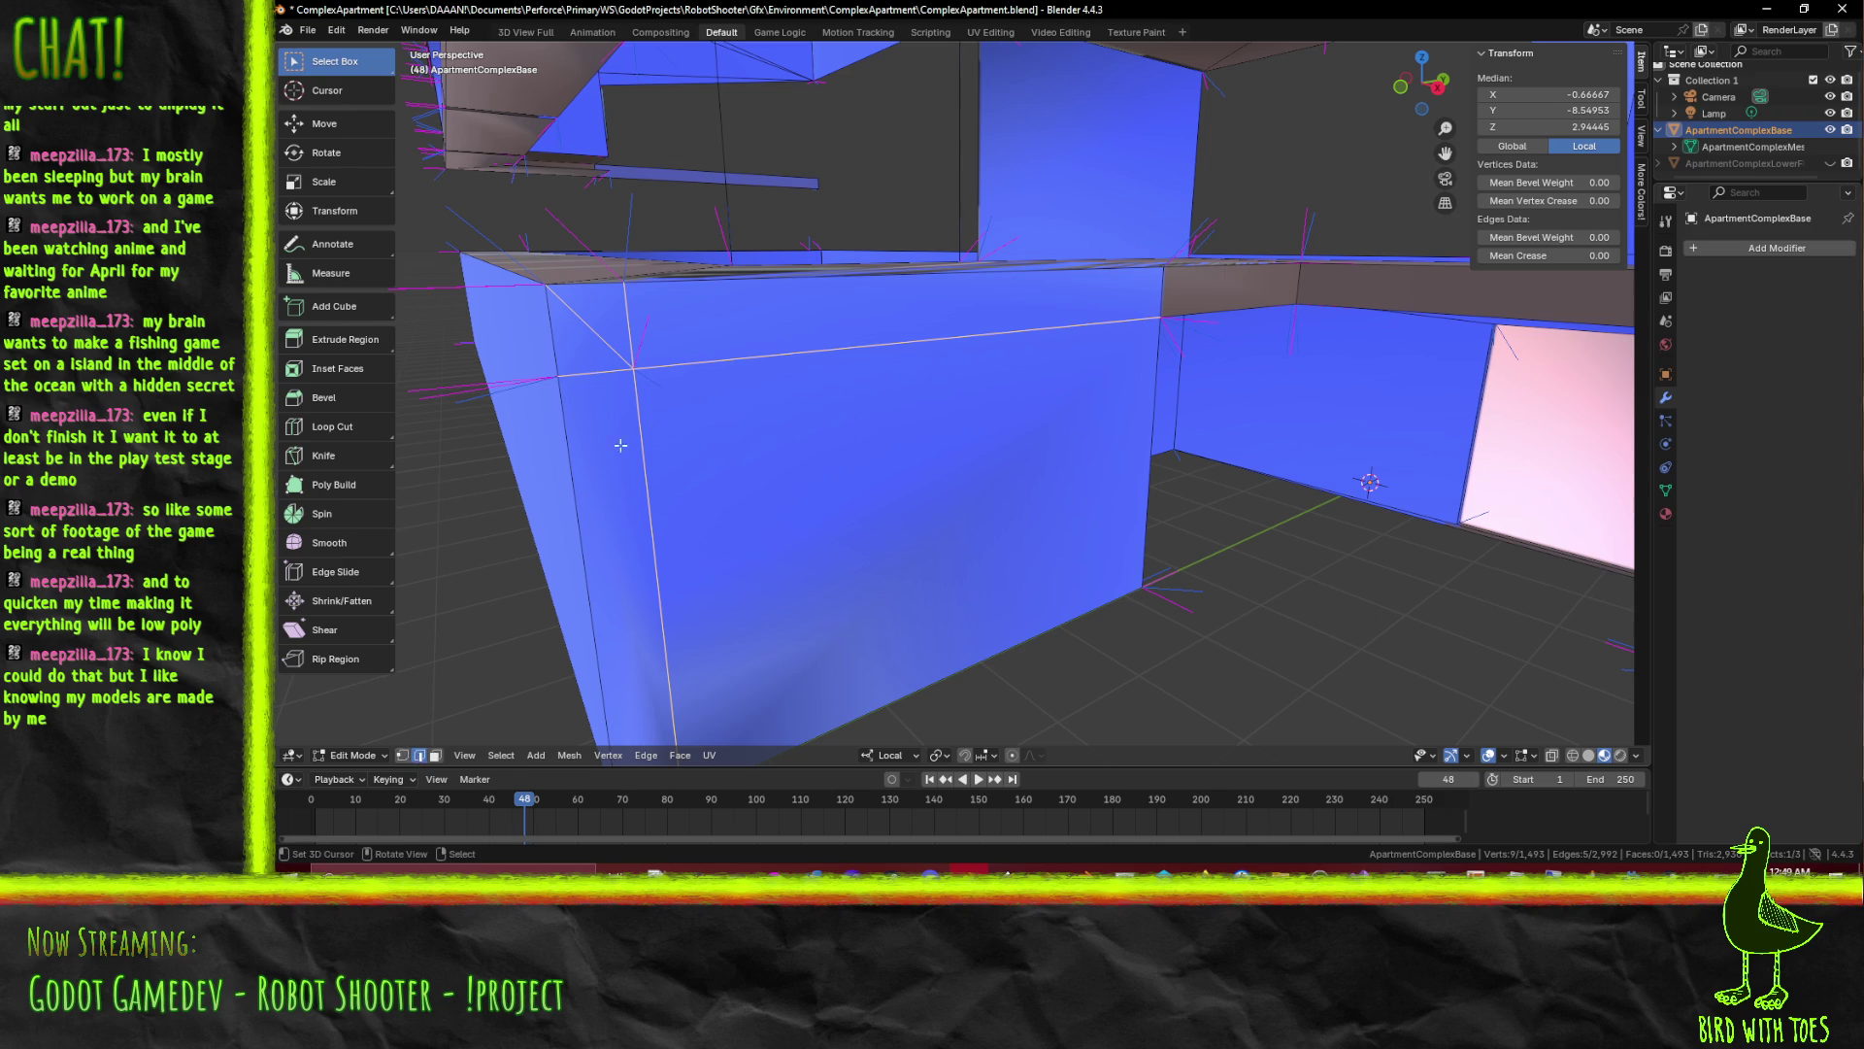
pyautogui.click(419, 754)
pyautogui.click(667, 318)
pyautogui.press('x')
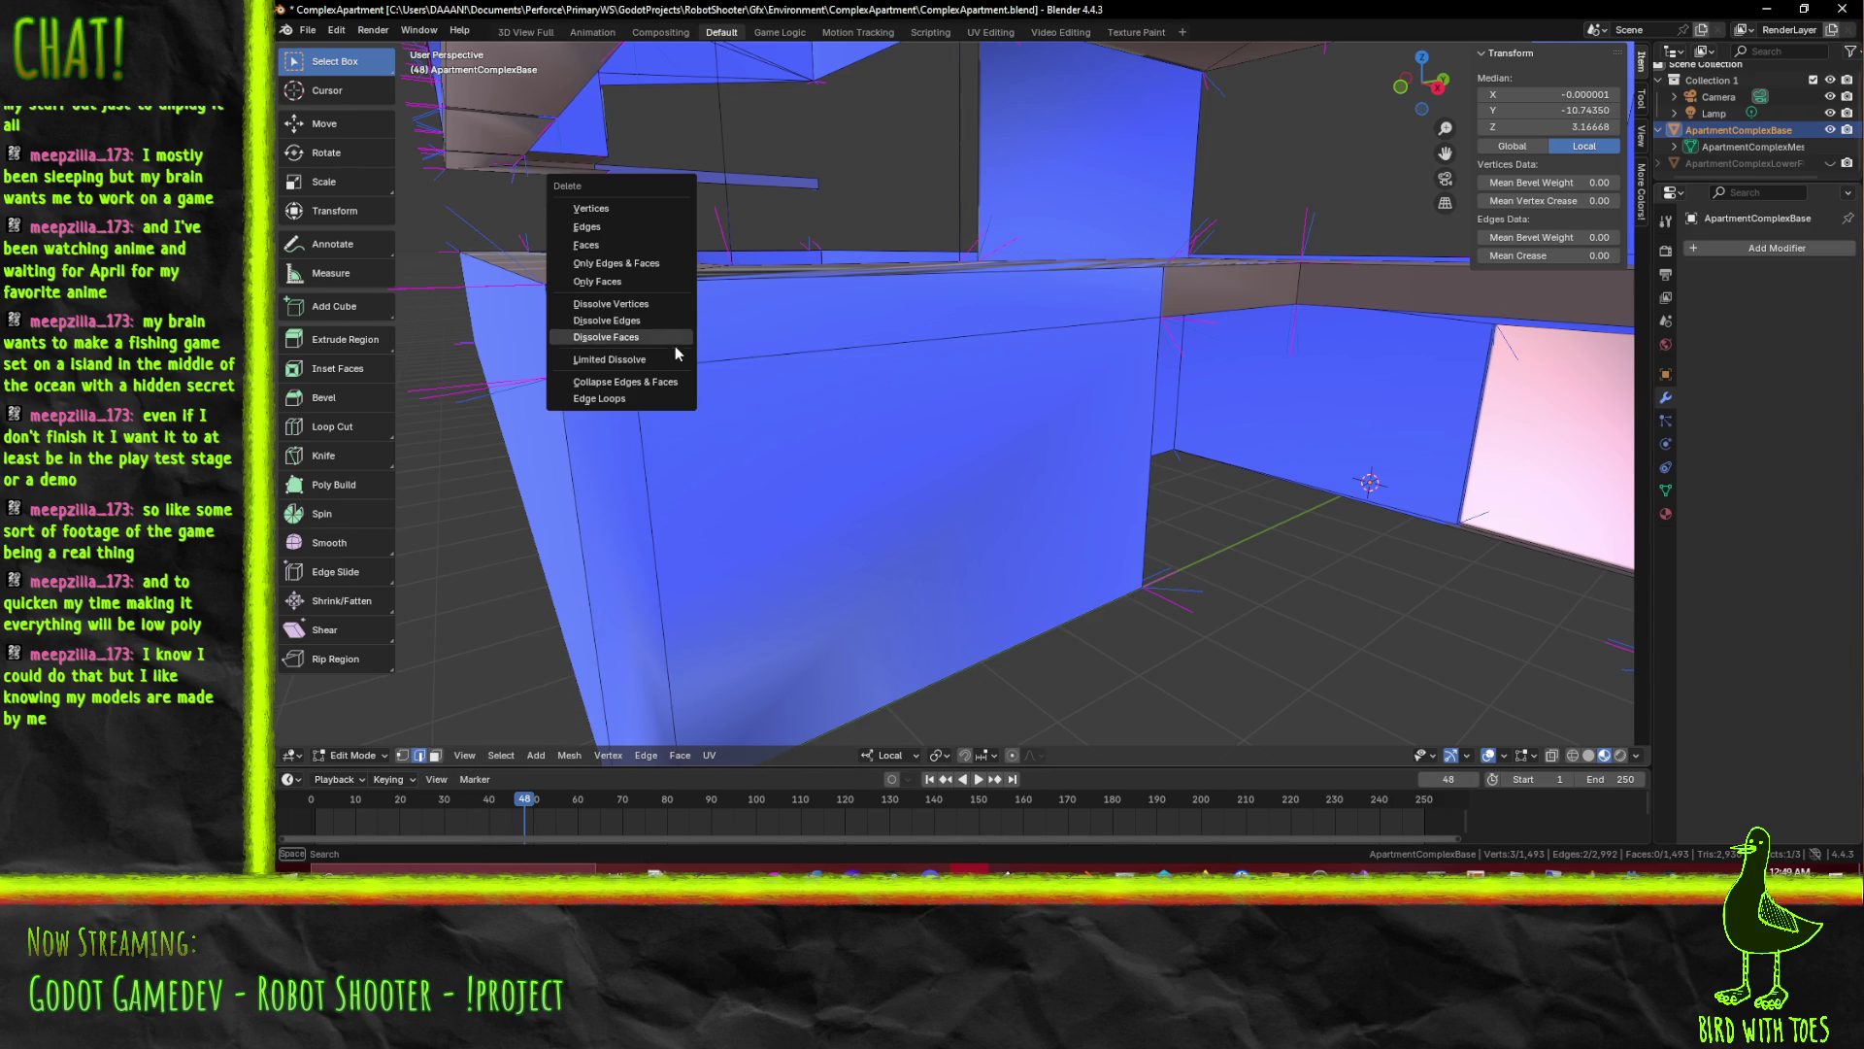
pyautogui.click(661, 324)
# Knife-cut a line across the podium ledge top where it meets the wall
pyautogui.moveTo(662, 325); pyautogui.dragTo(923, 368)
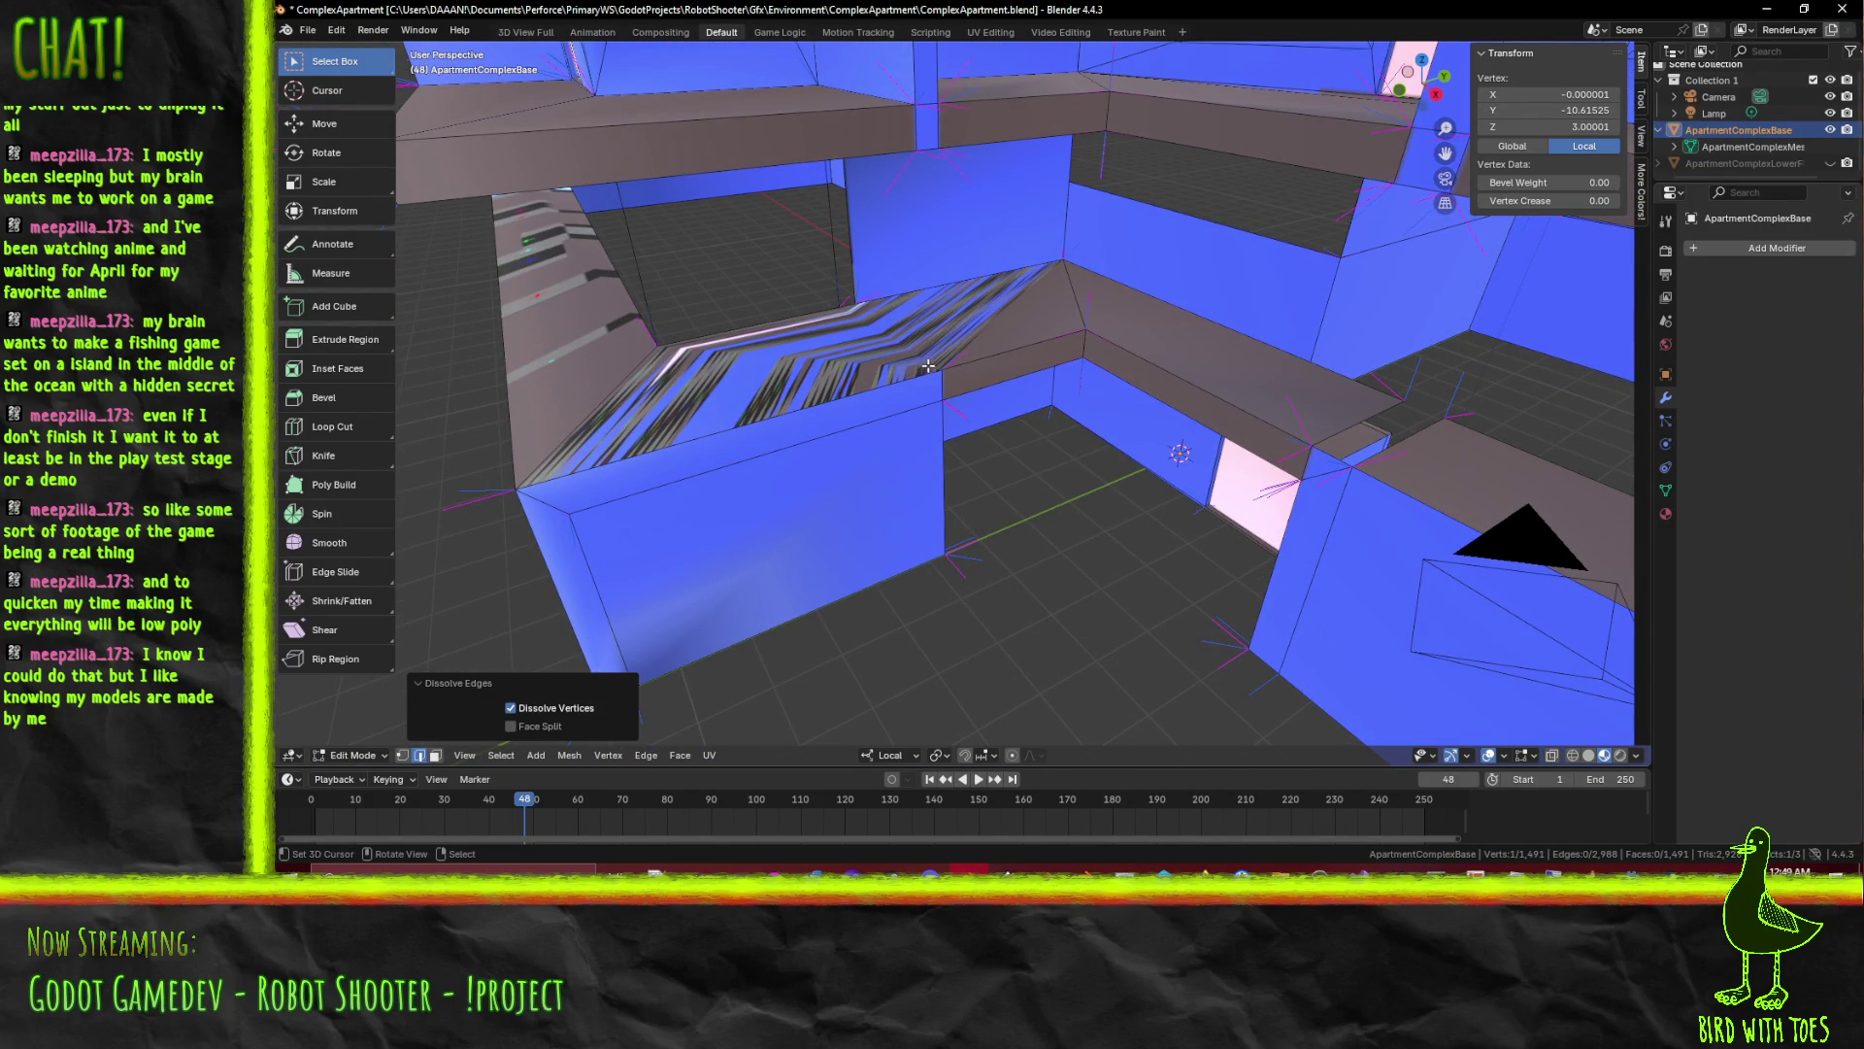
pyautogui.scroll(3)
pyautogui.press('k')
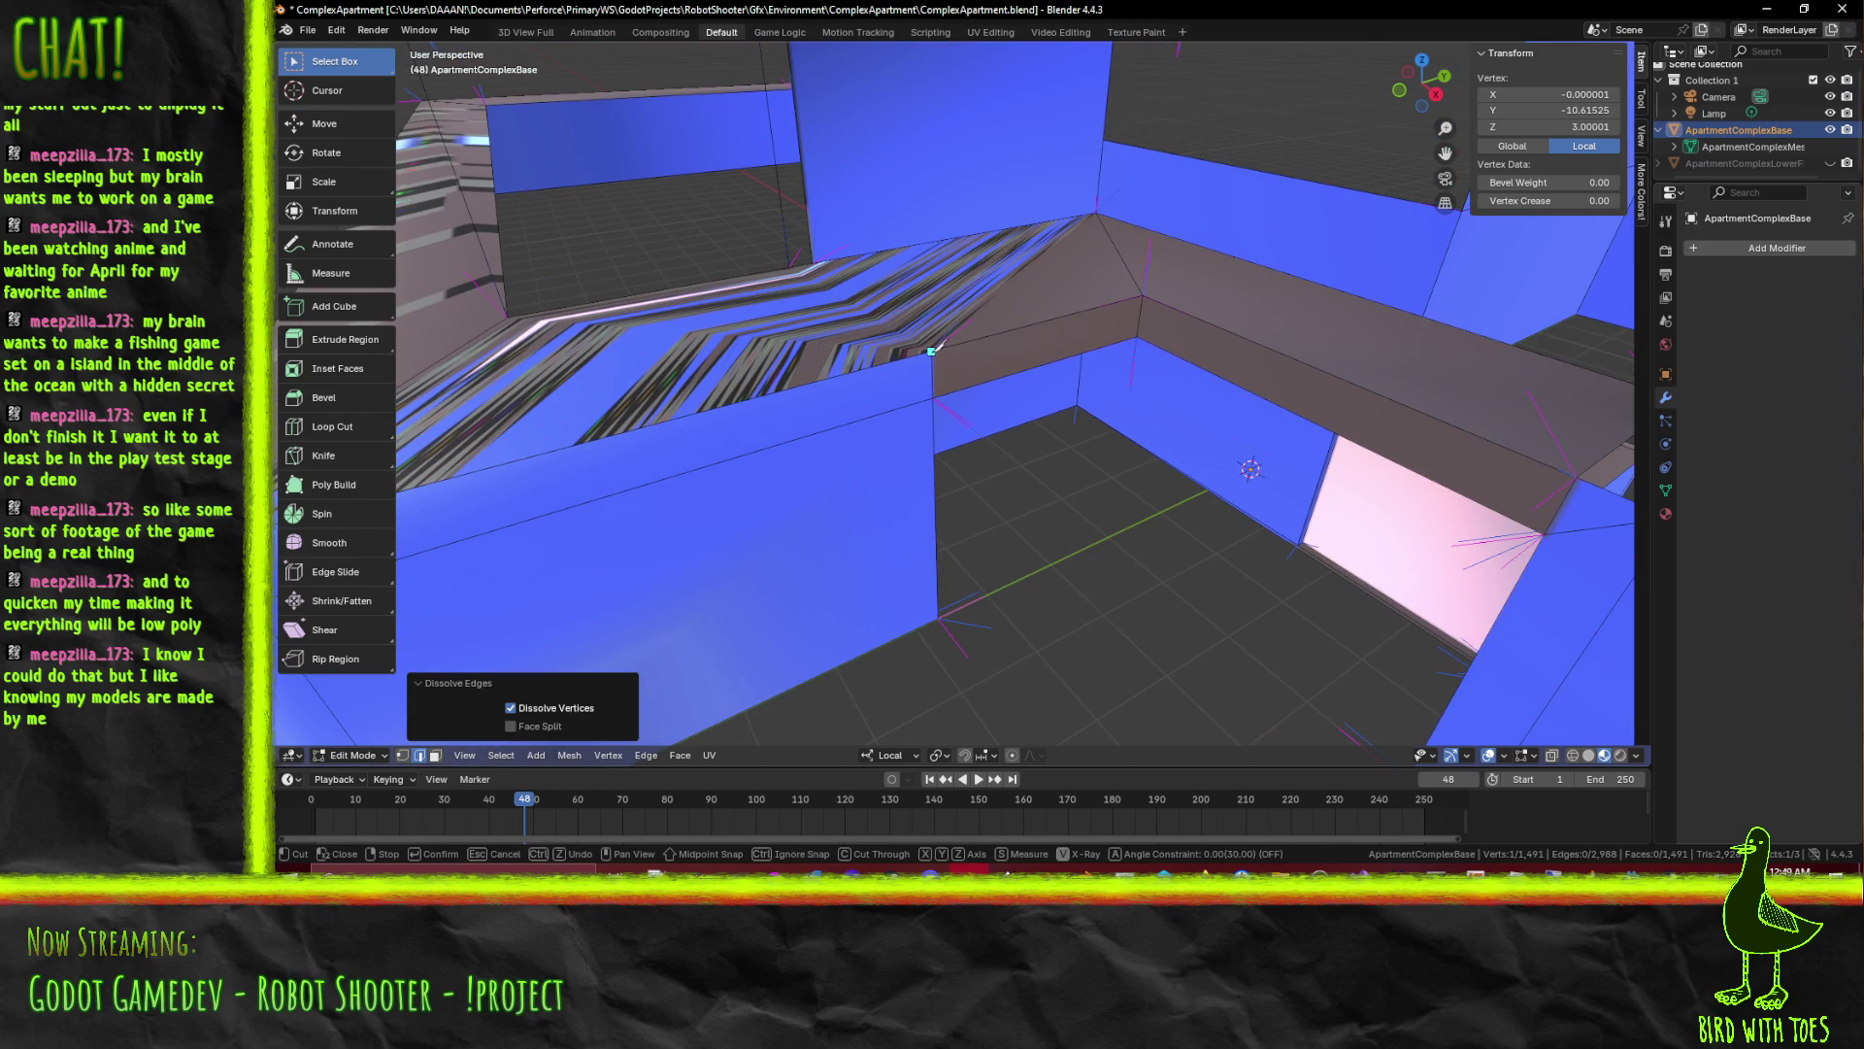
pyautogui.press('Return')
pyautogui.moveTo(816, 262); pyautogui.dragTo(880, 382)
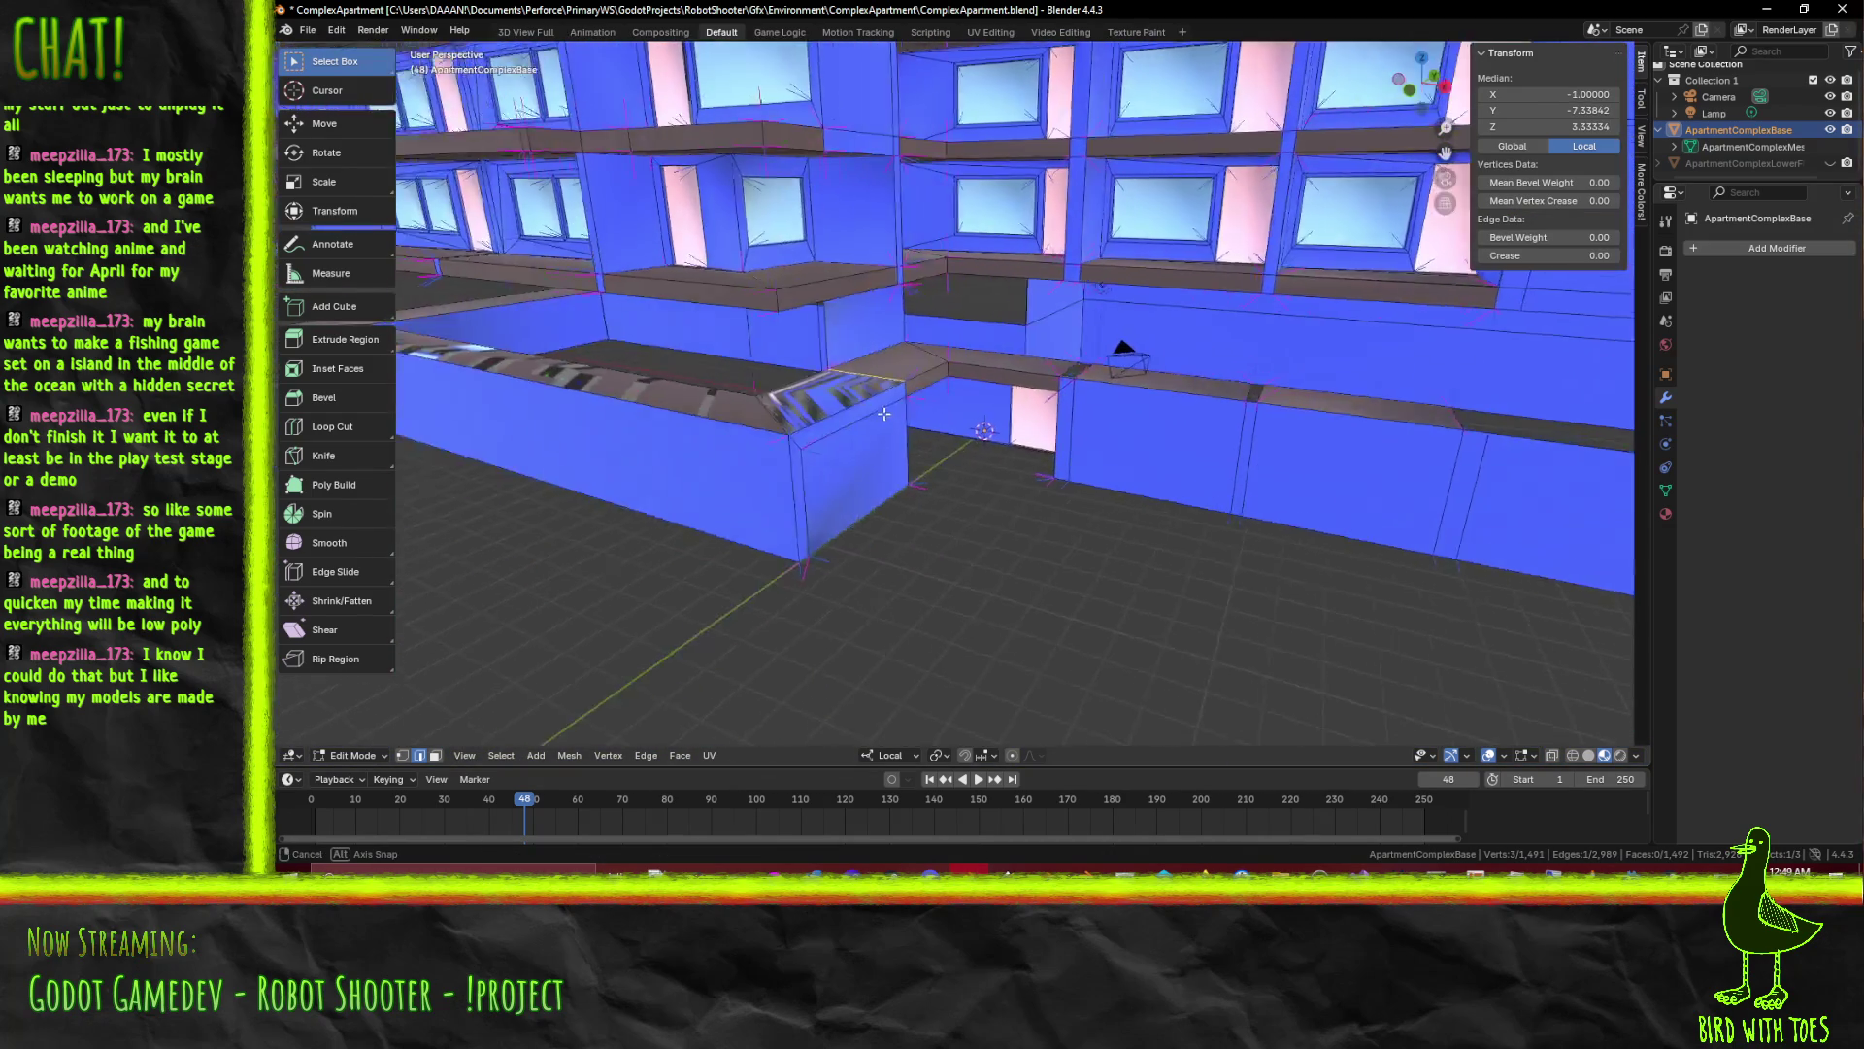
# Delete the selected edges on the courtyard wall and inspect the result
pyautogui.moveTo(880, 381); pyautogui.dragTo(714, 291)
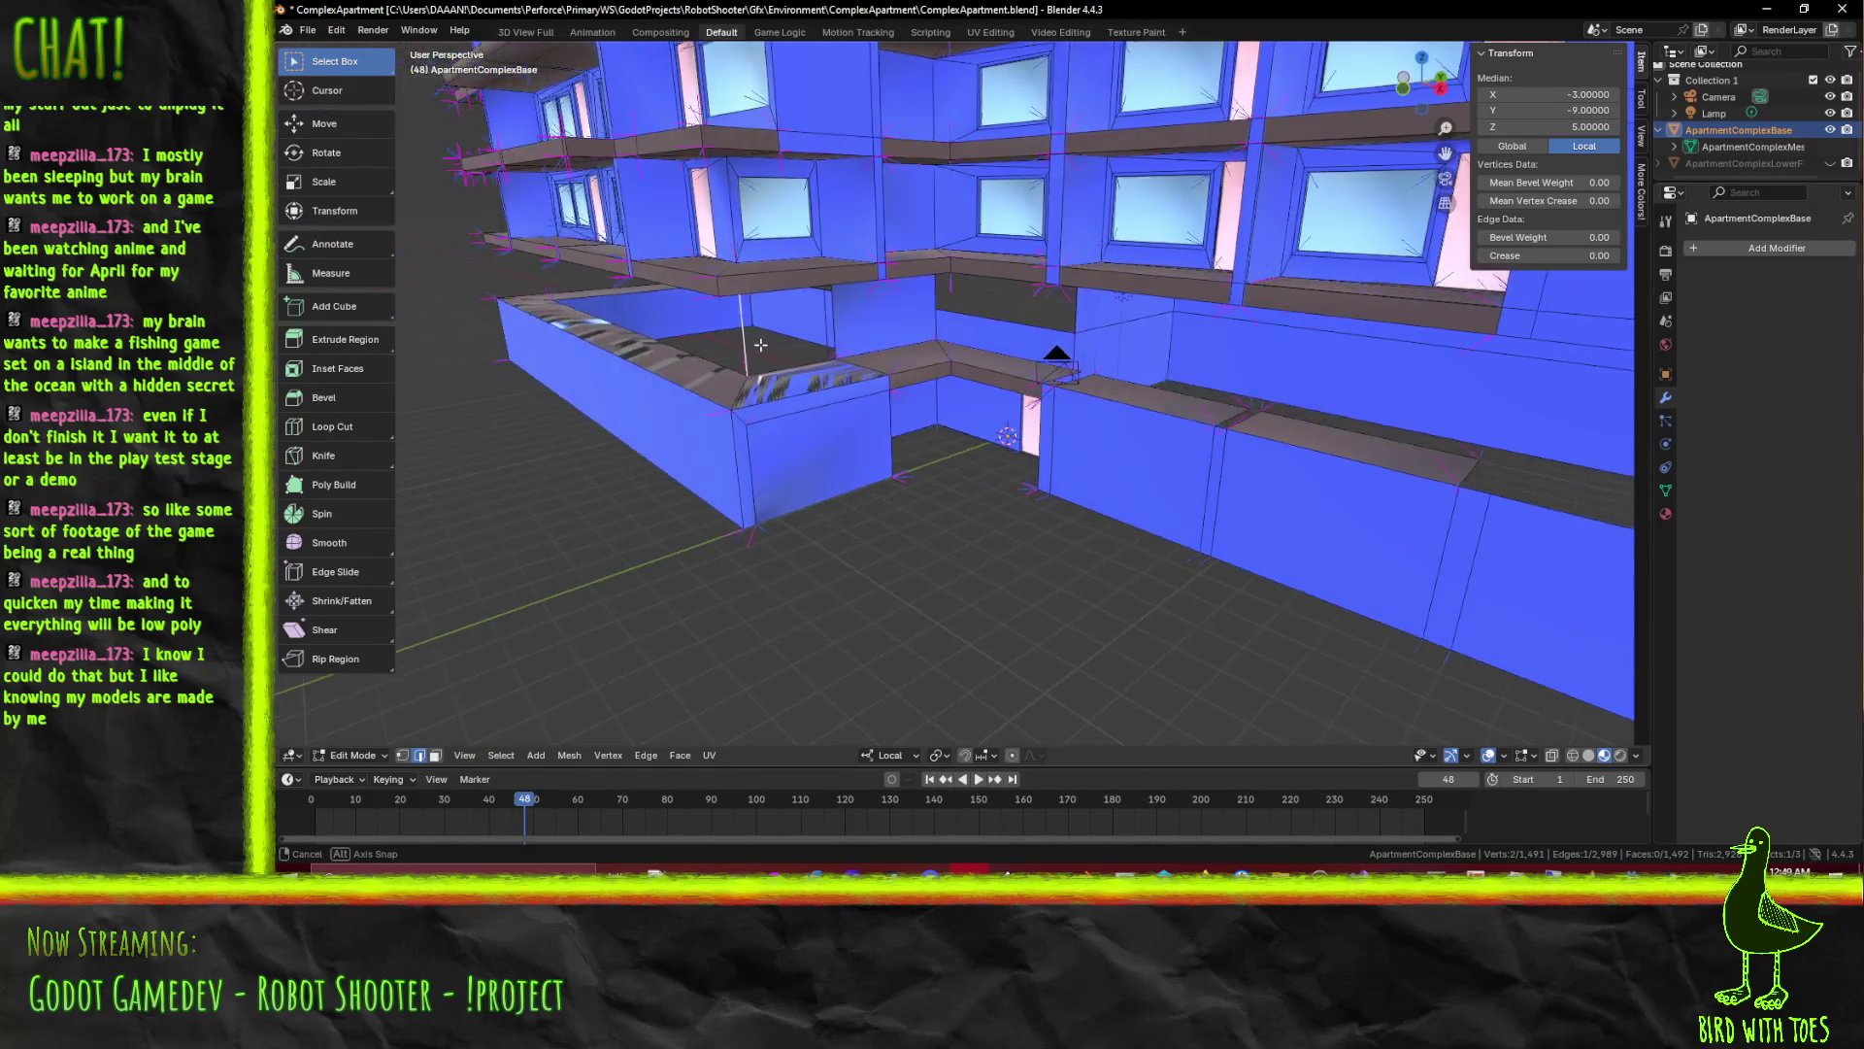
pyautogui.click(709, 285)
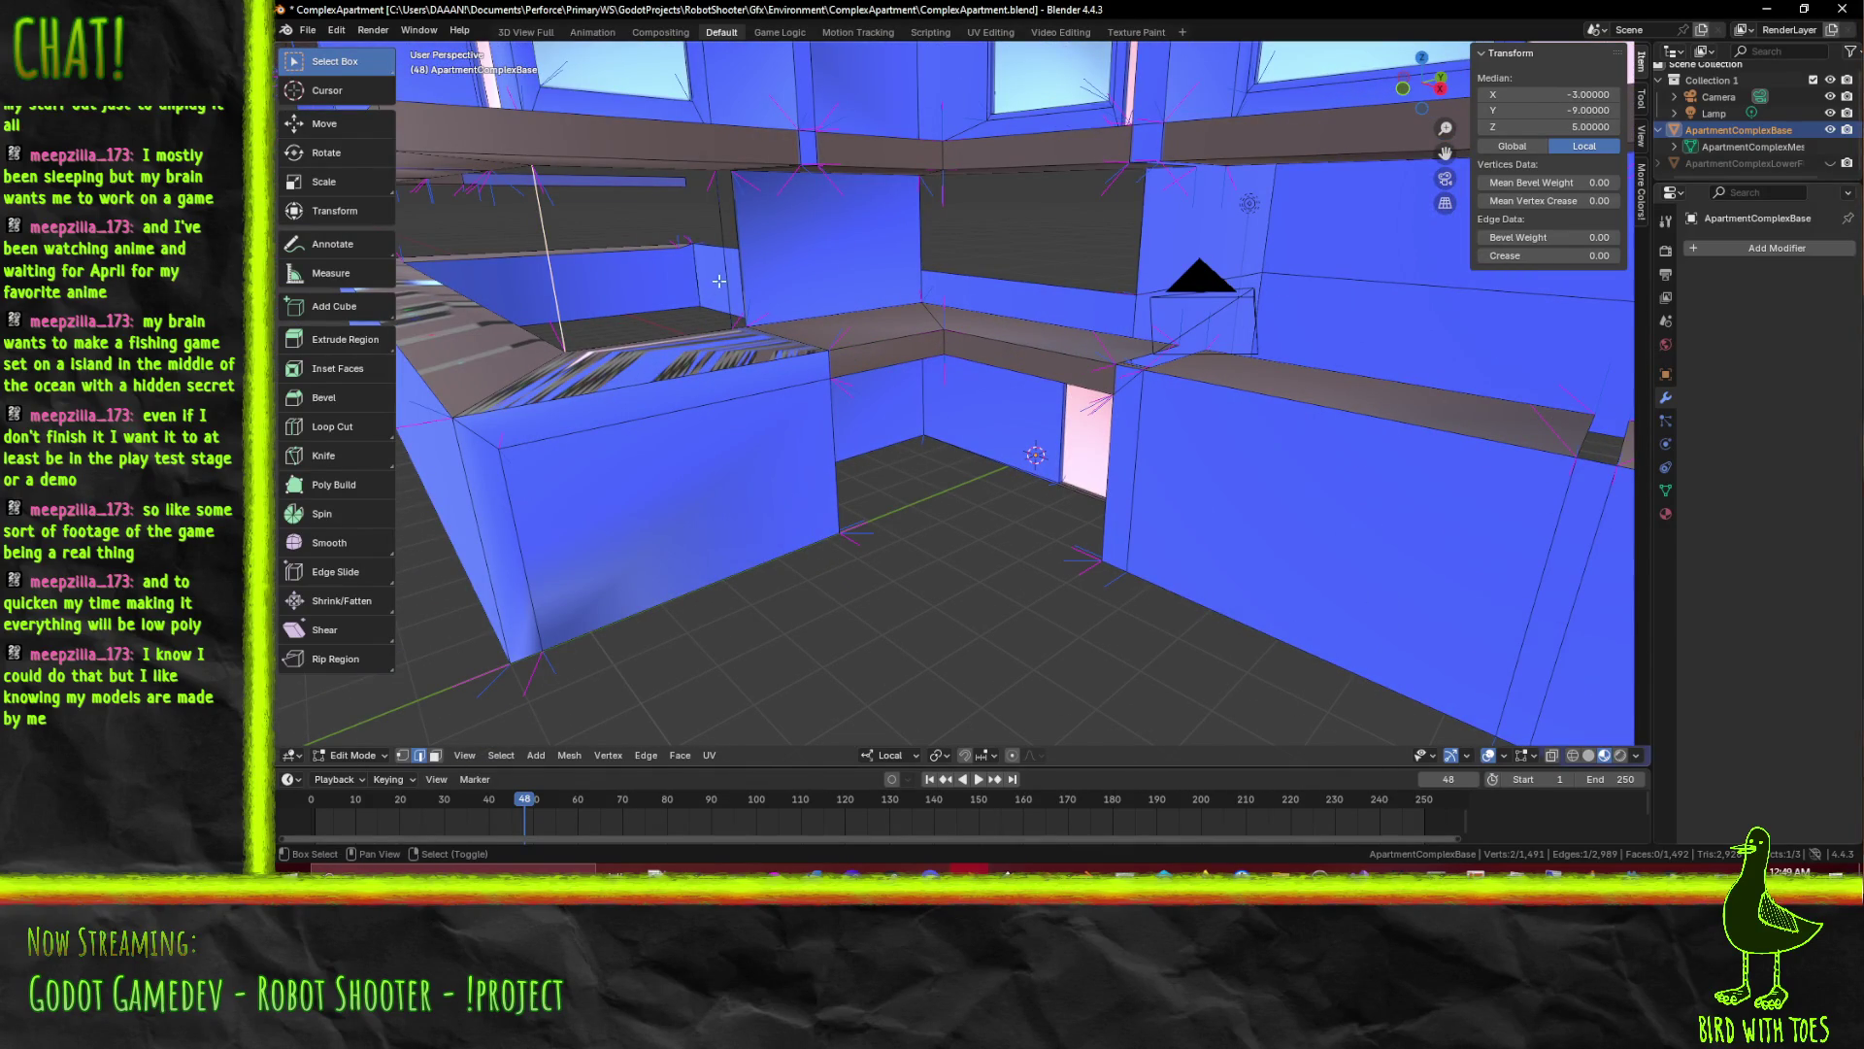
pyautogui.click(714, 282)
pyautogui.press('x')
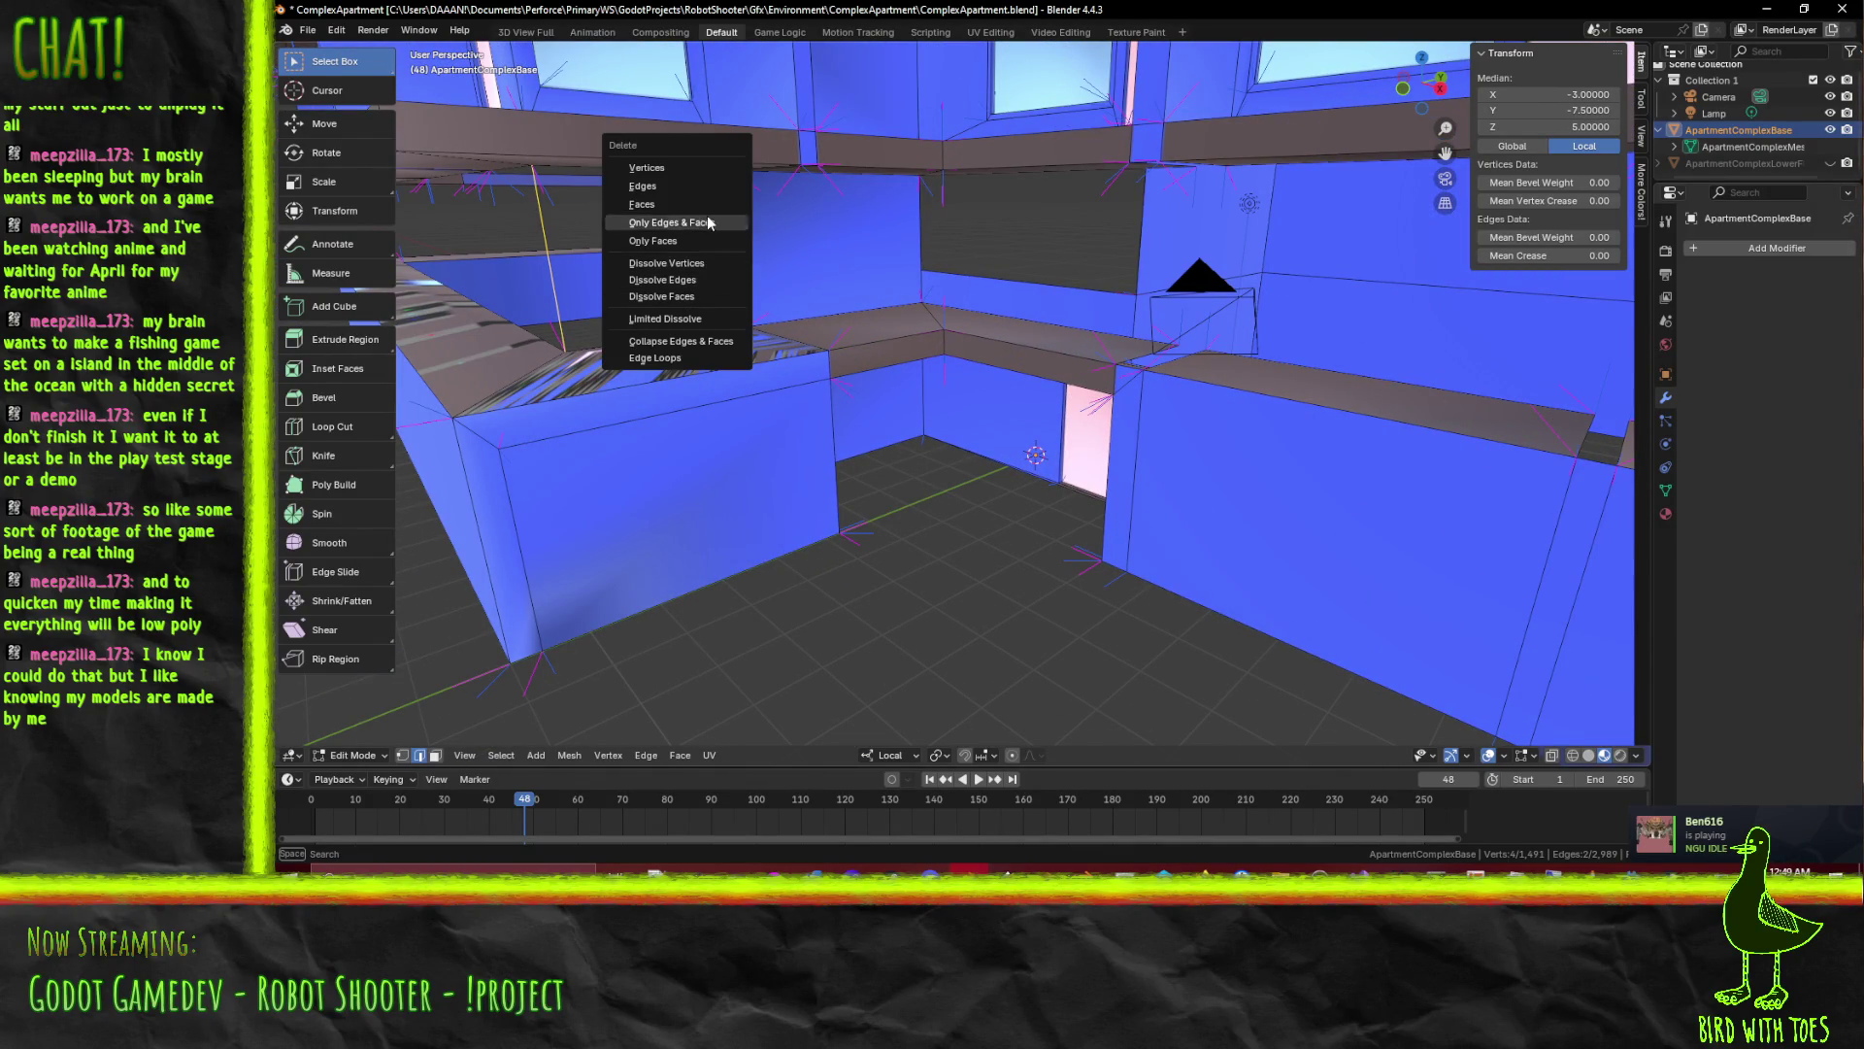
pyautogui.click(649, 186)
pyautogui.moveTo(648, 186); pyautogui.dragTo(839, 360)
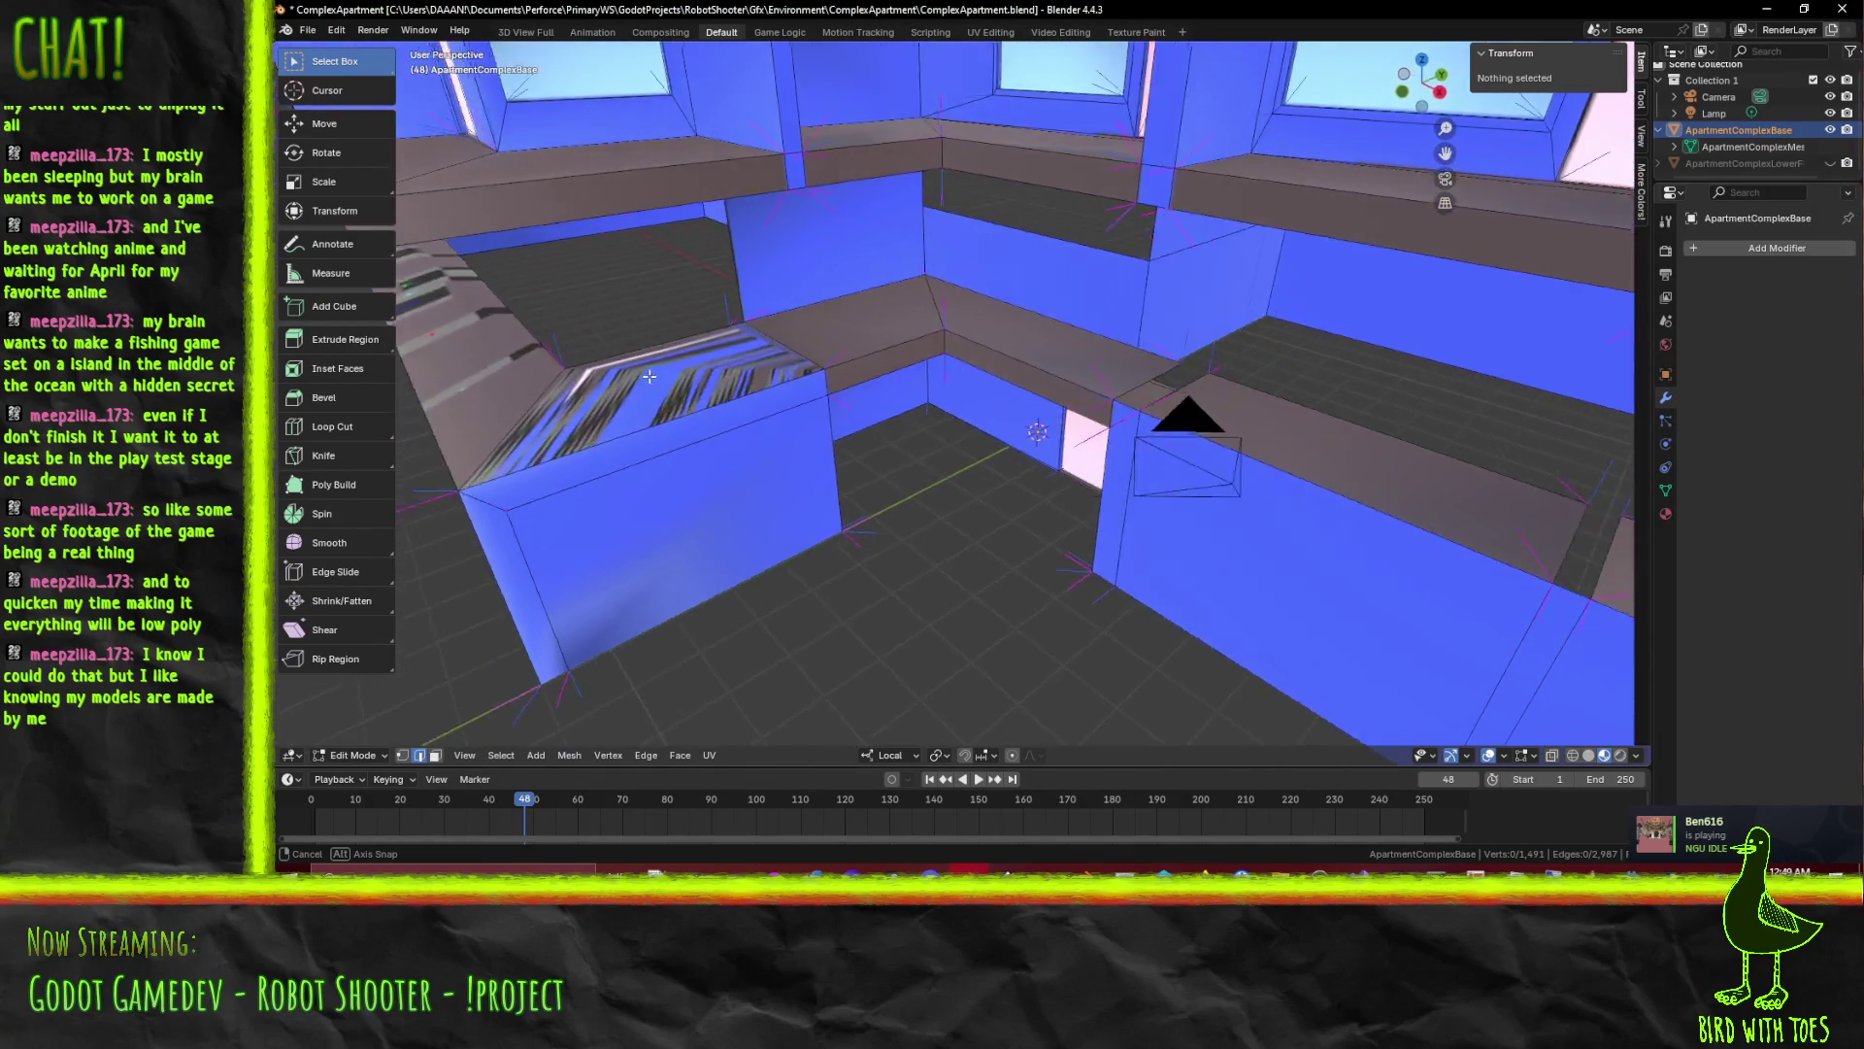
pyautogui.scroll(-3)
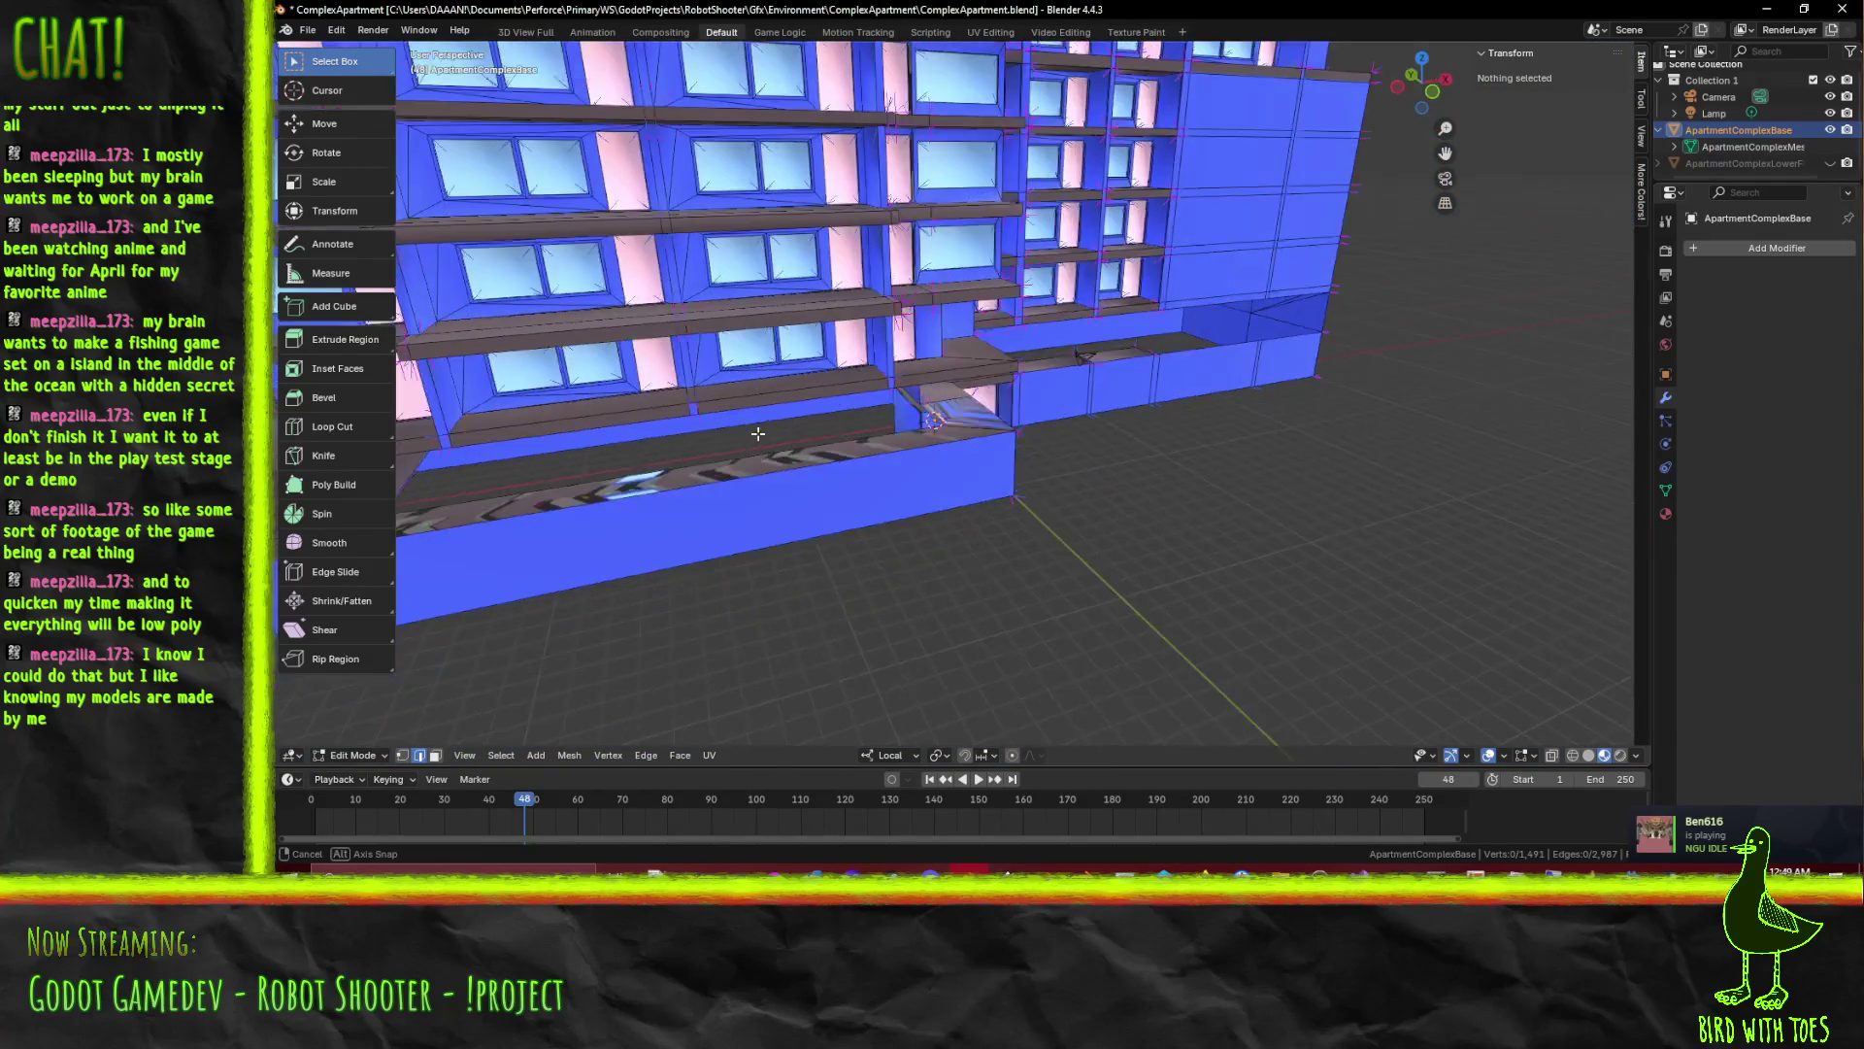
pyautogui.scroll(3)
# Inspect the thin podium ledge face and select two of its edges
pyautogui.moveTo(839, 361); pyautogui.dragTo(825, 478)
pyautogui.scroll(-3)
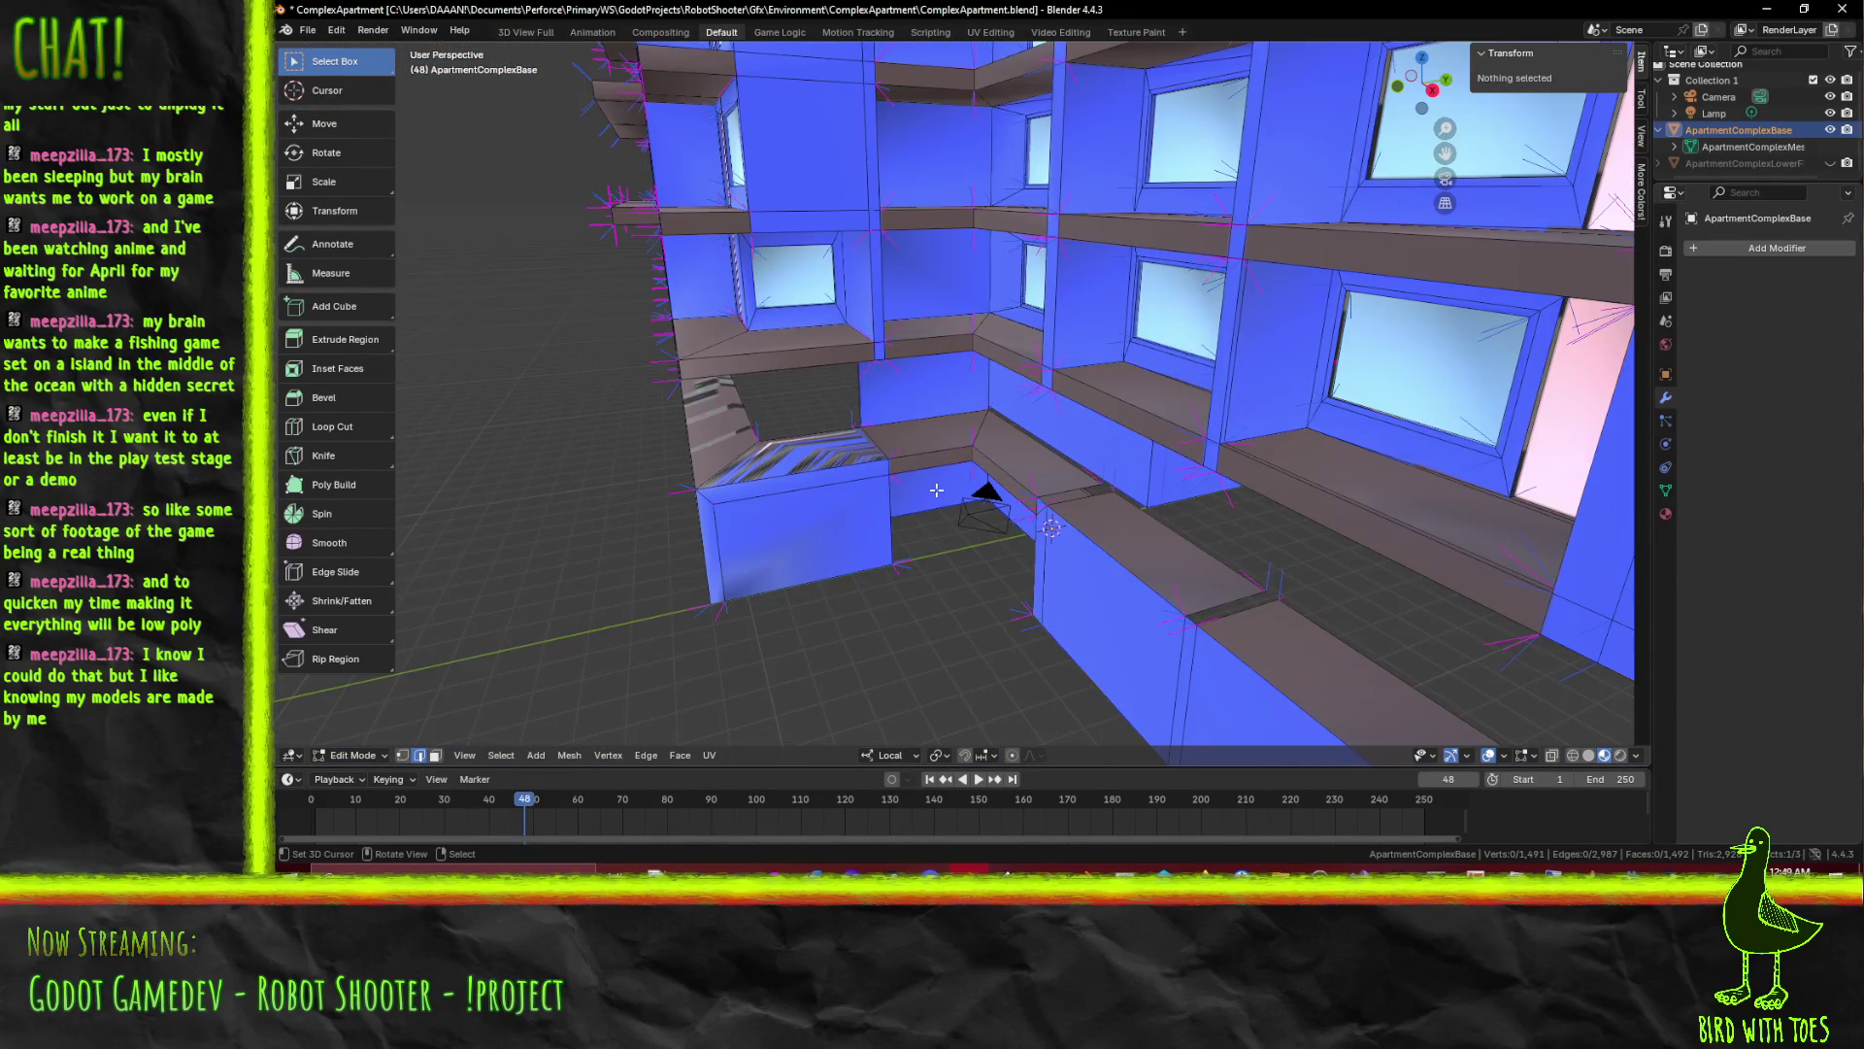
pyautogui.scroll(3)
pyautogui.scroll(3)
pyautogui.click(1029, 534)
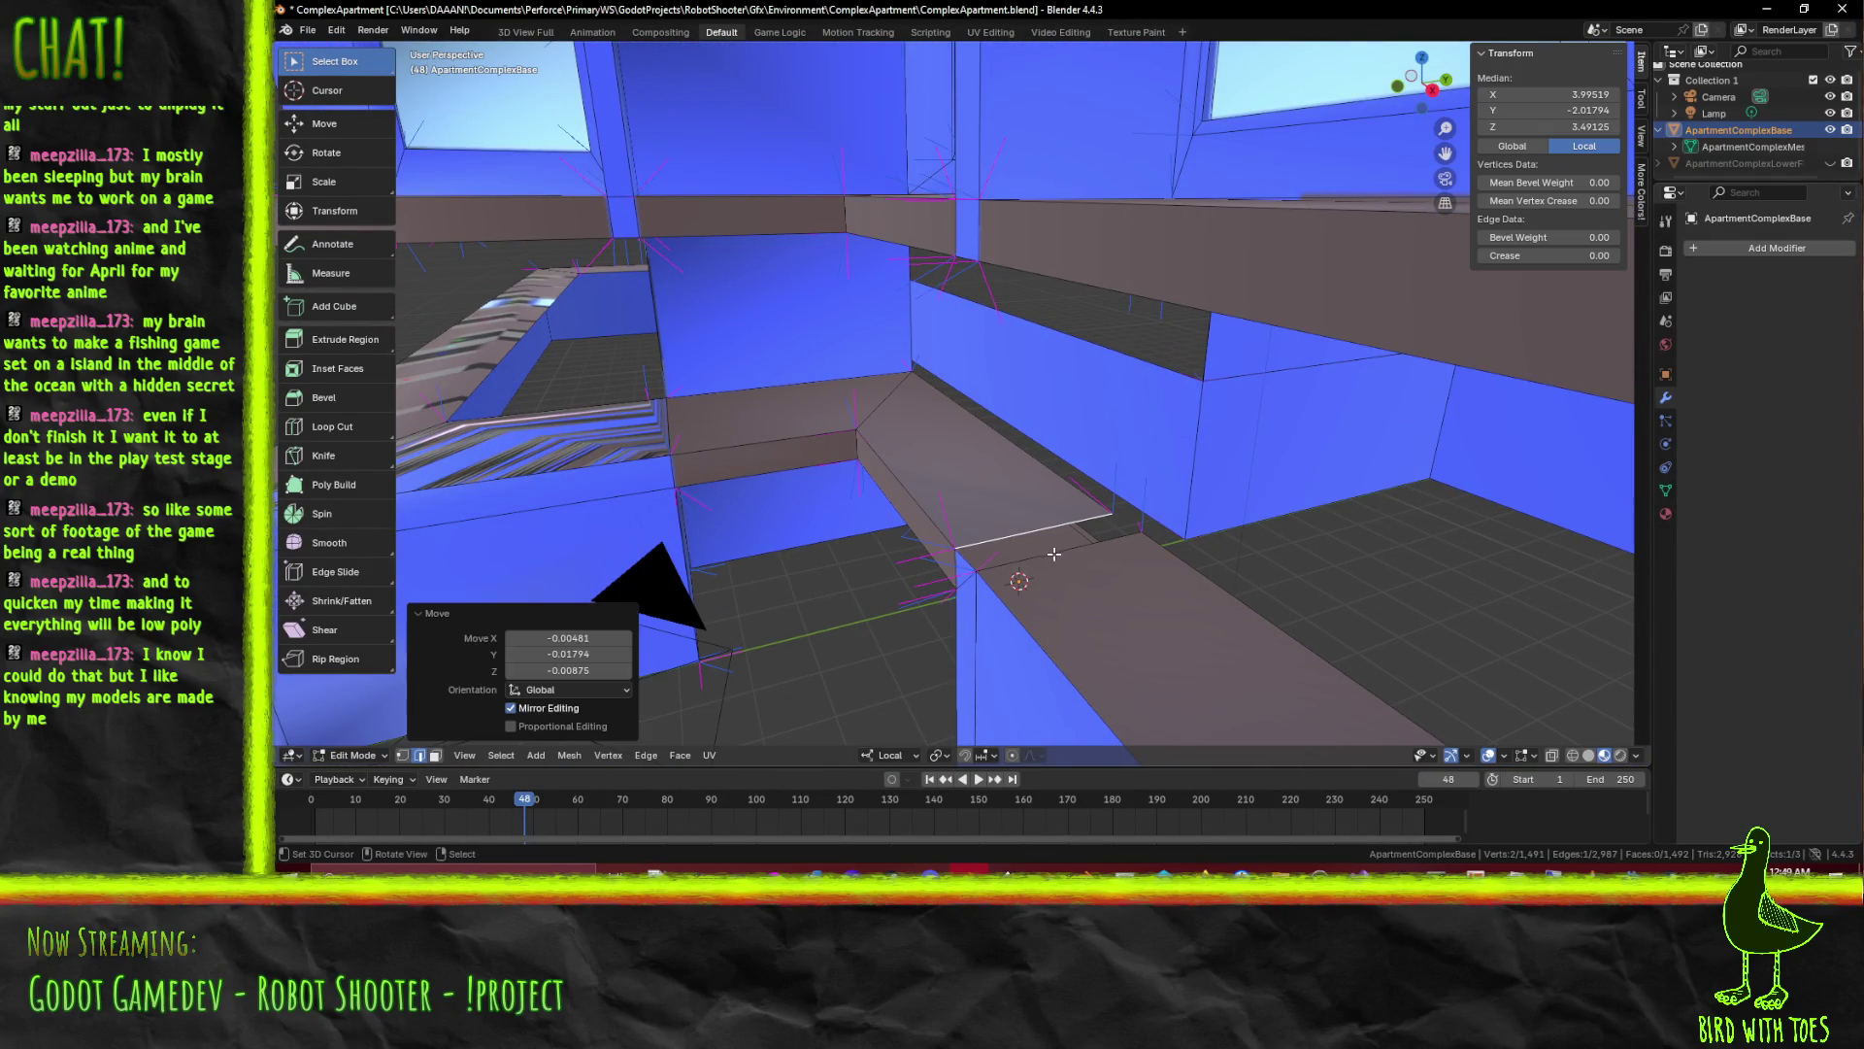
pyautogui.moveTo(1028, 533); pyautogui.dragTo(1131, 509)
pyautogui.scroll(-3)
pyautogui.hotkey('alt', 'a')
pyautogui.scroll(3)
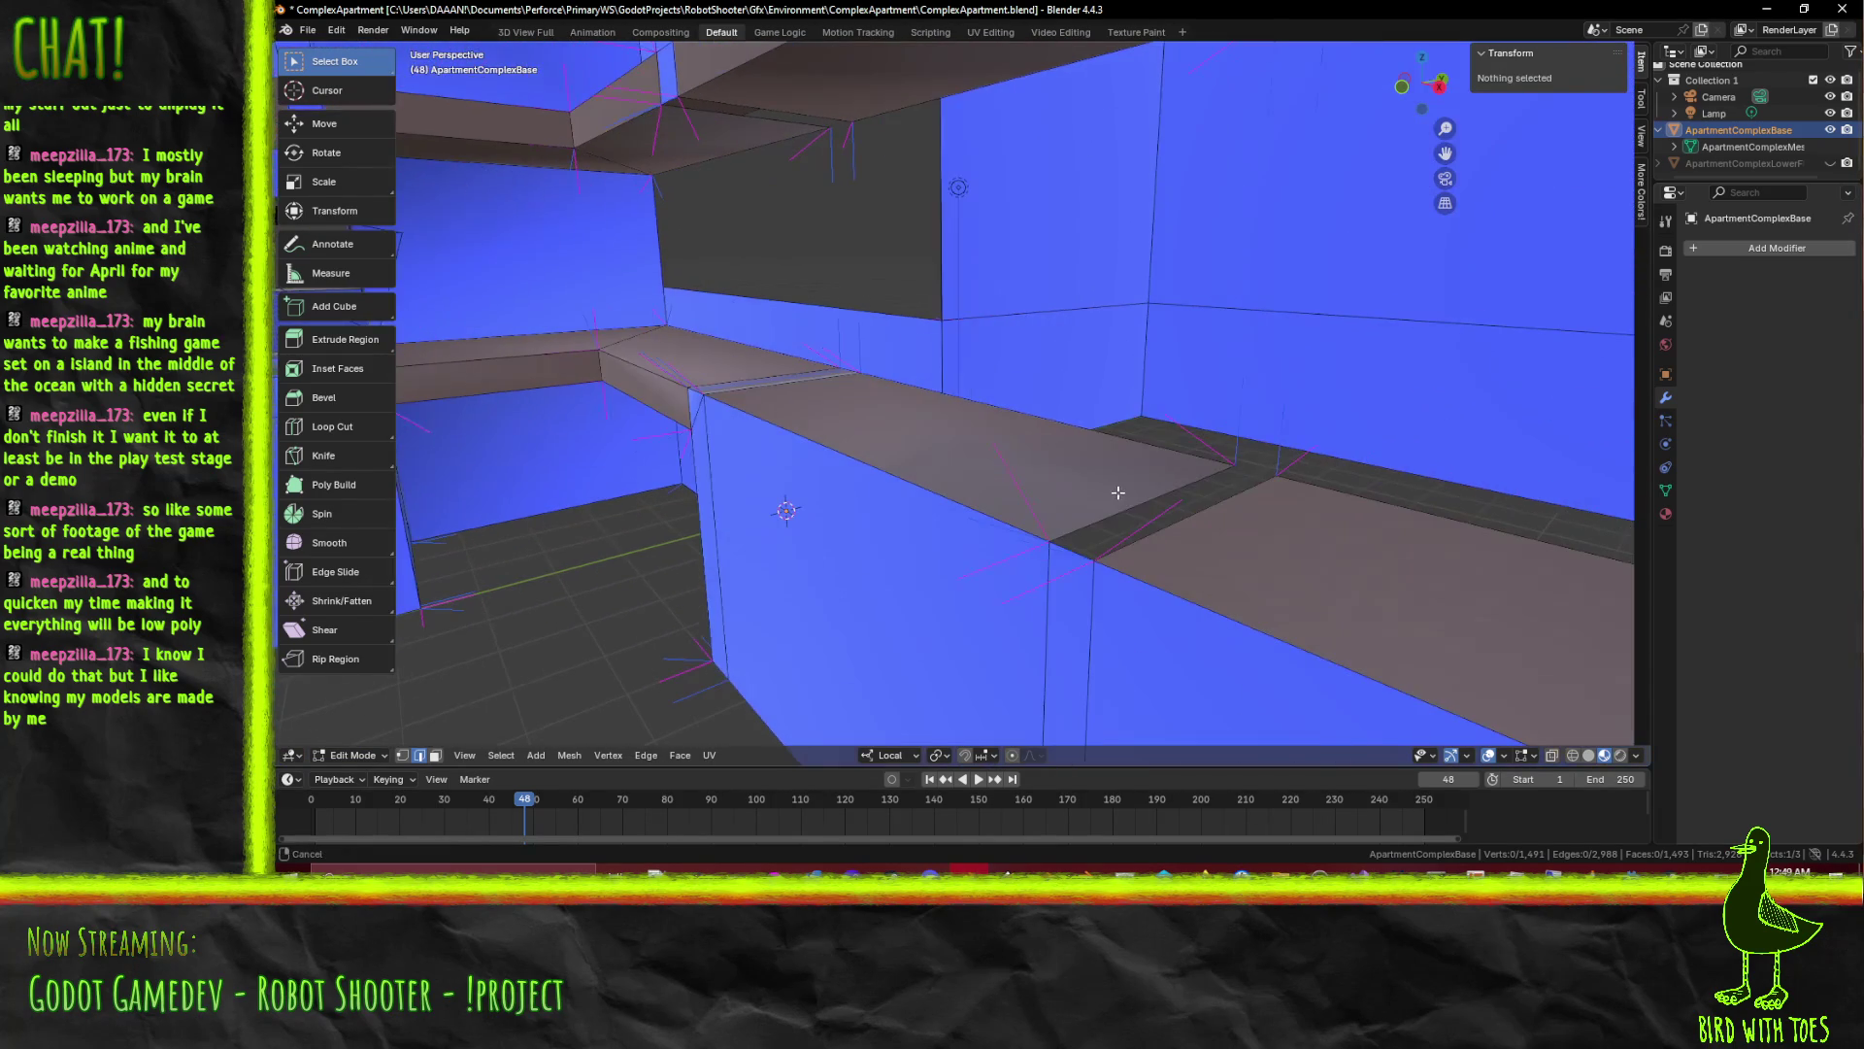
pyautogui.click(1130, 509)
pyautogui.click(1208, 535)
pyautogui.scroll(-3)
pyautogui.moveTo(1205, 552); pyautogui.dragTo(1178, 555)
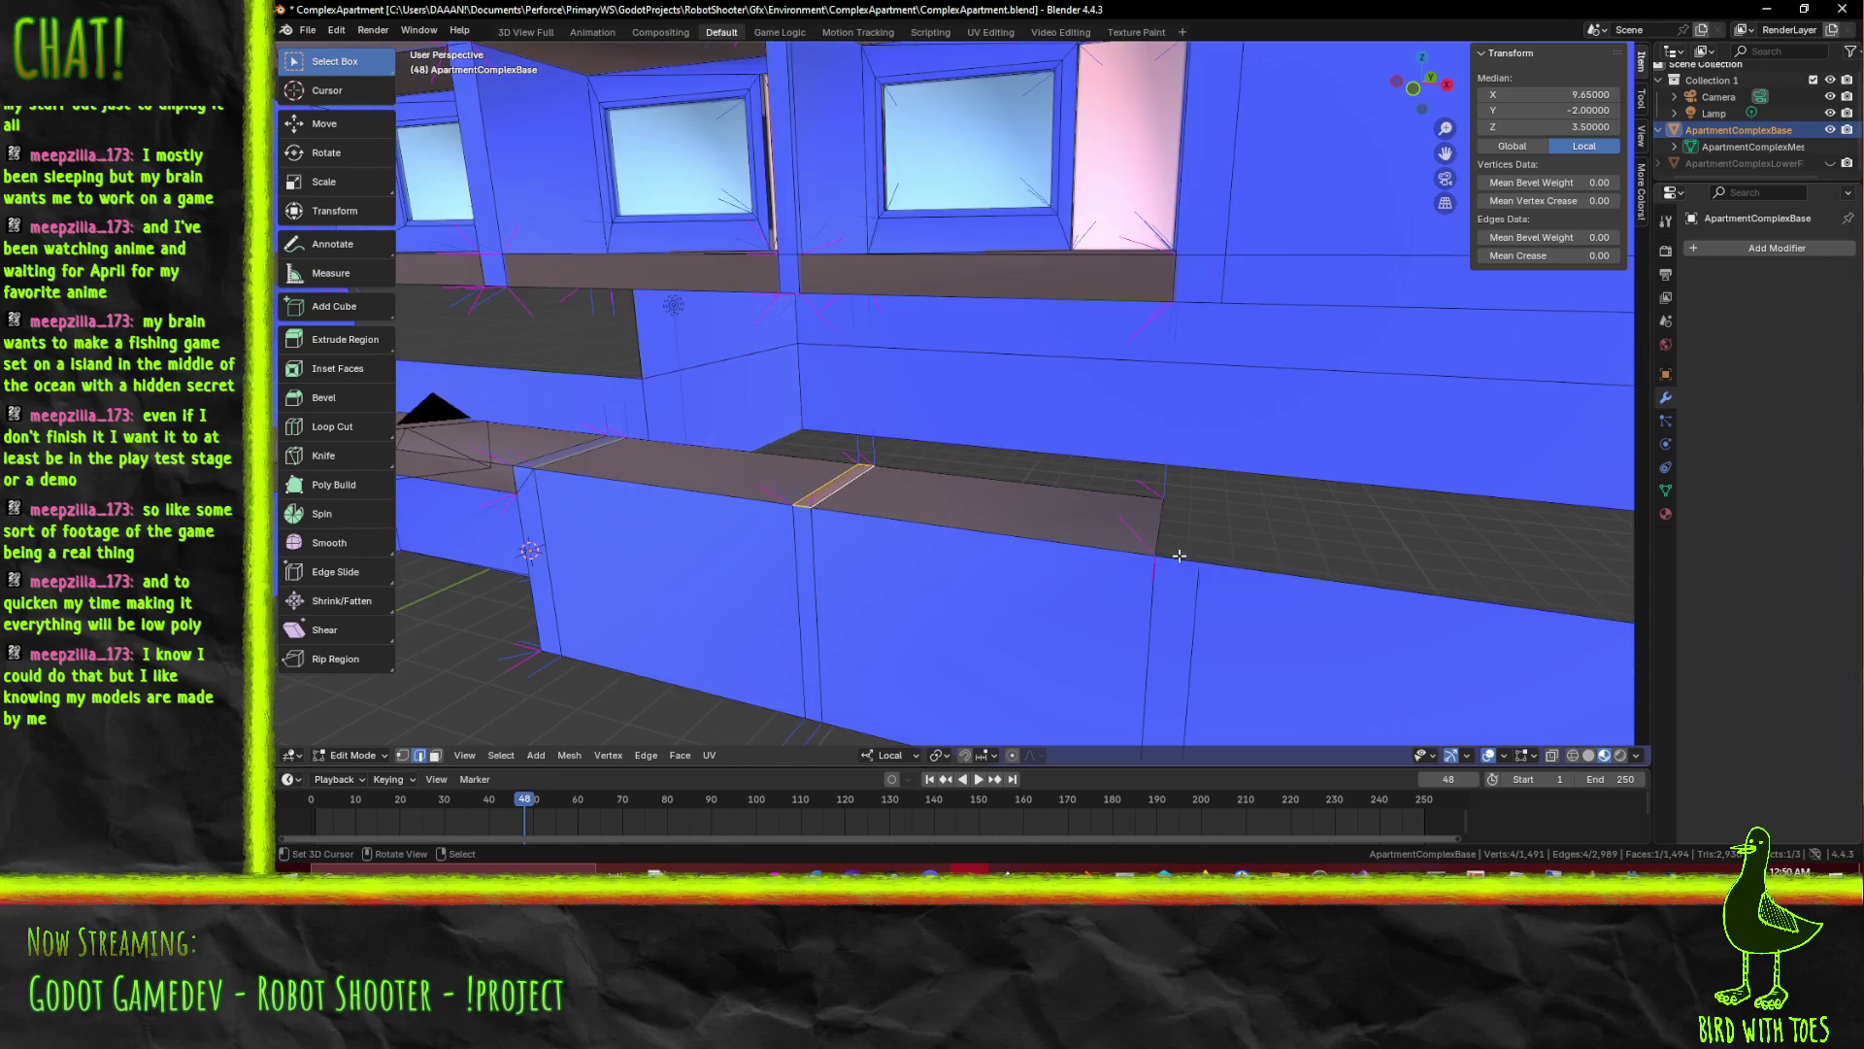
# Extrude the podium wall's corner vertex 2 units along Y and switch to front view
pyautogui.click(403, 754)
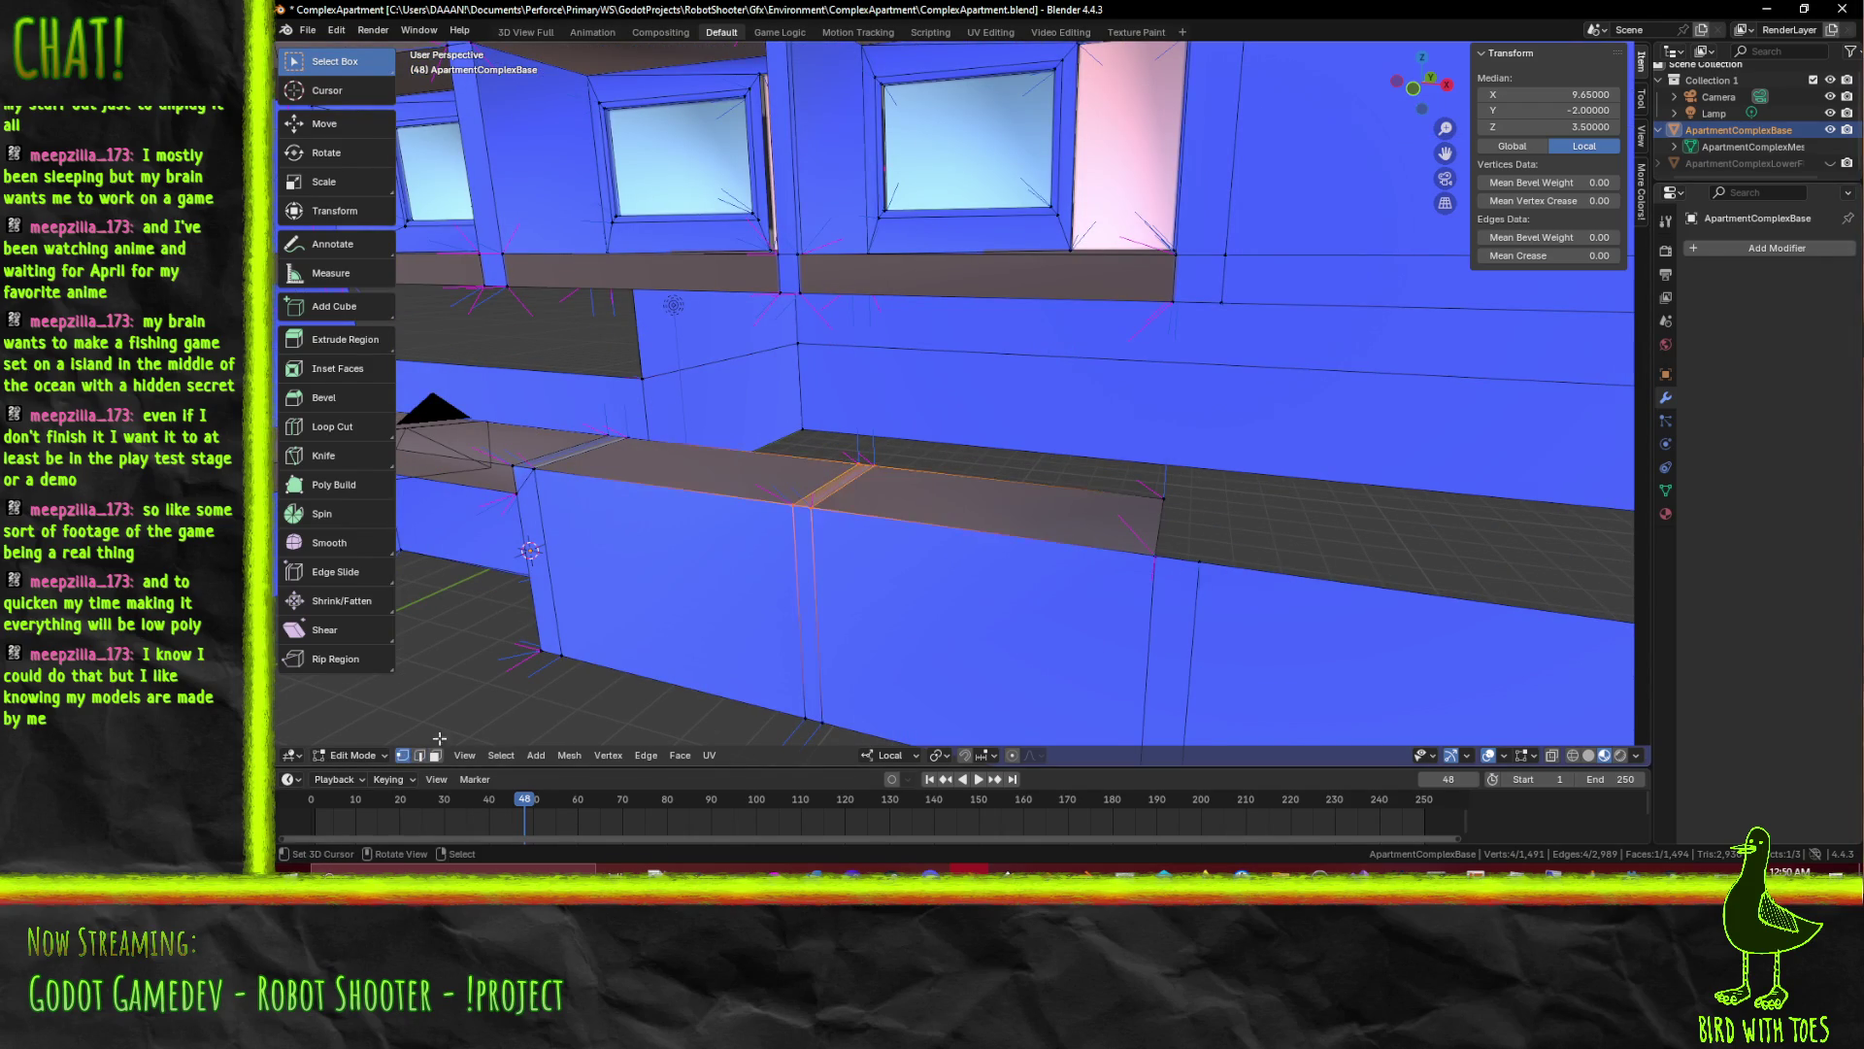
pyautogui.click(1189, 594)
pyautogui.press('g')
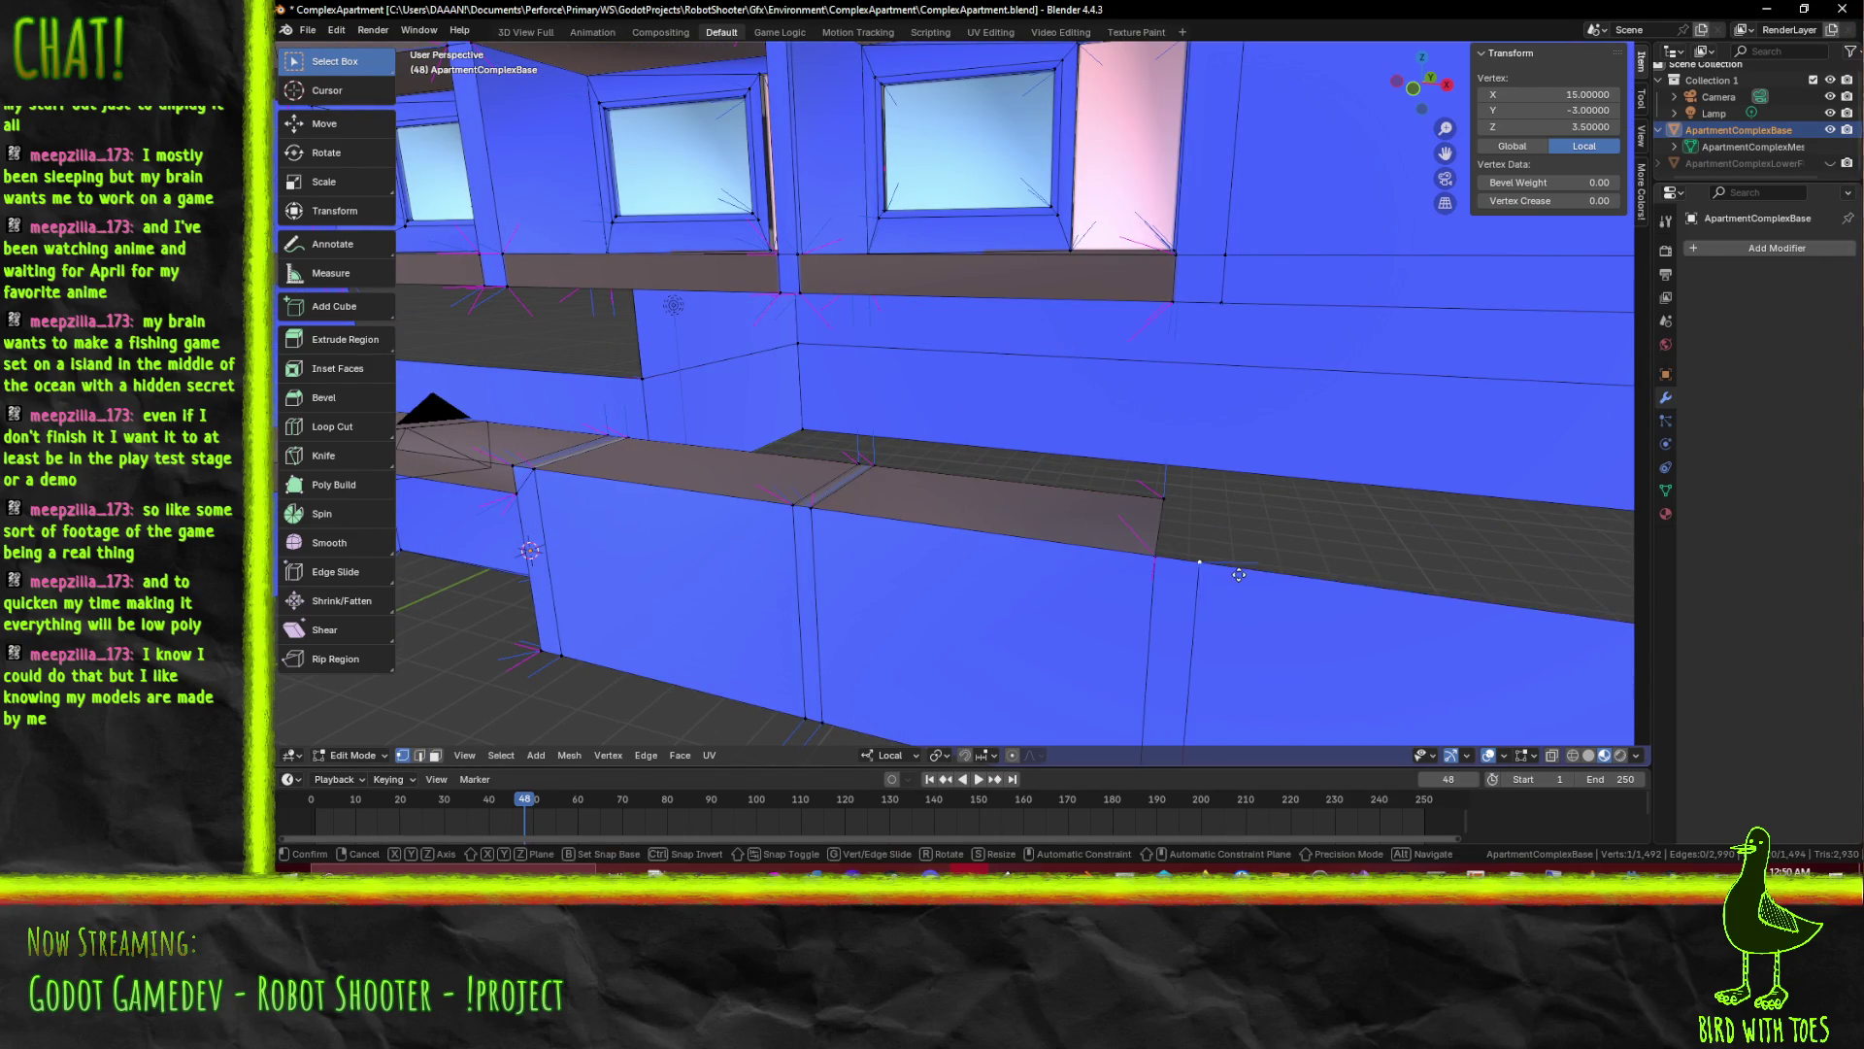
pyautogui.press('y')
pyautogui.click(1259, 521)
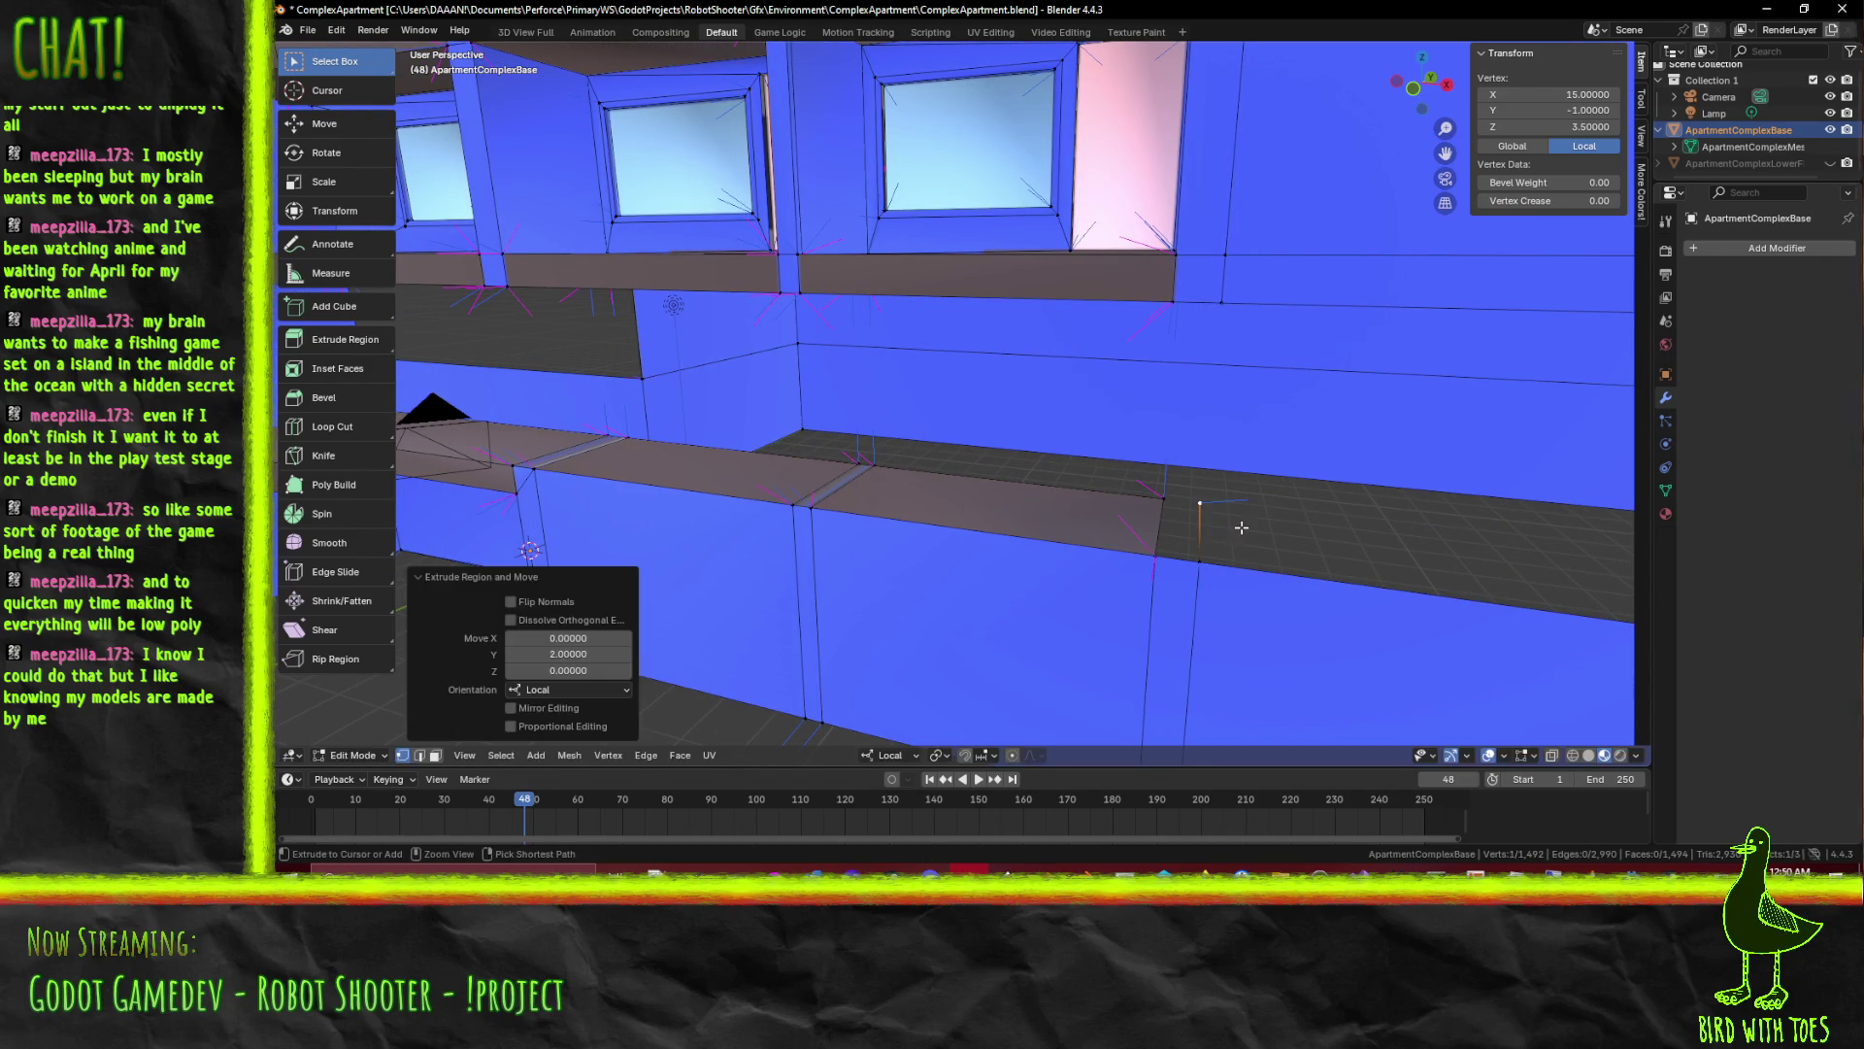
pyautogui.click(1191, 552)
pyautogui.hotkey('alt', 'a')
pyautogui.moveTo(1192, 553); pyautogui.dragTo(1000, 472)
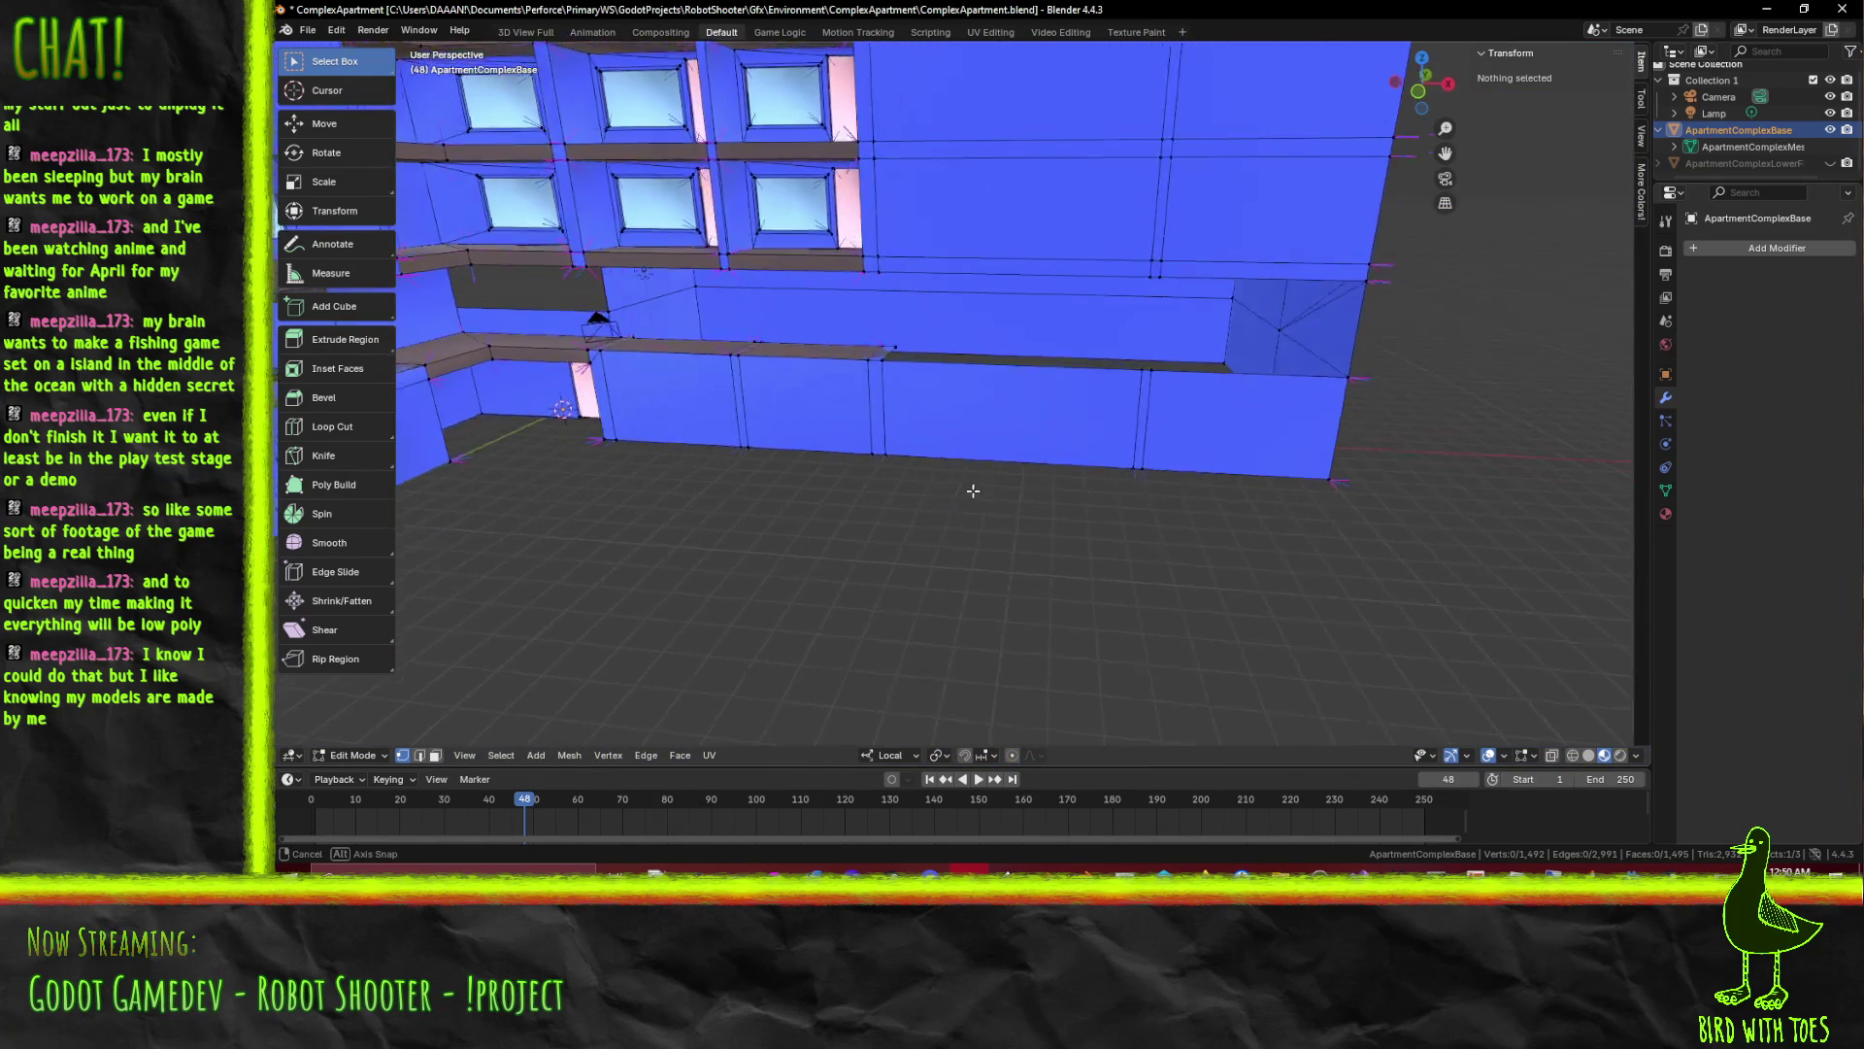
pyautogui.scroll(3)
pyautogui.scroll(3)
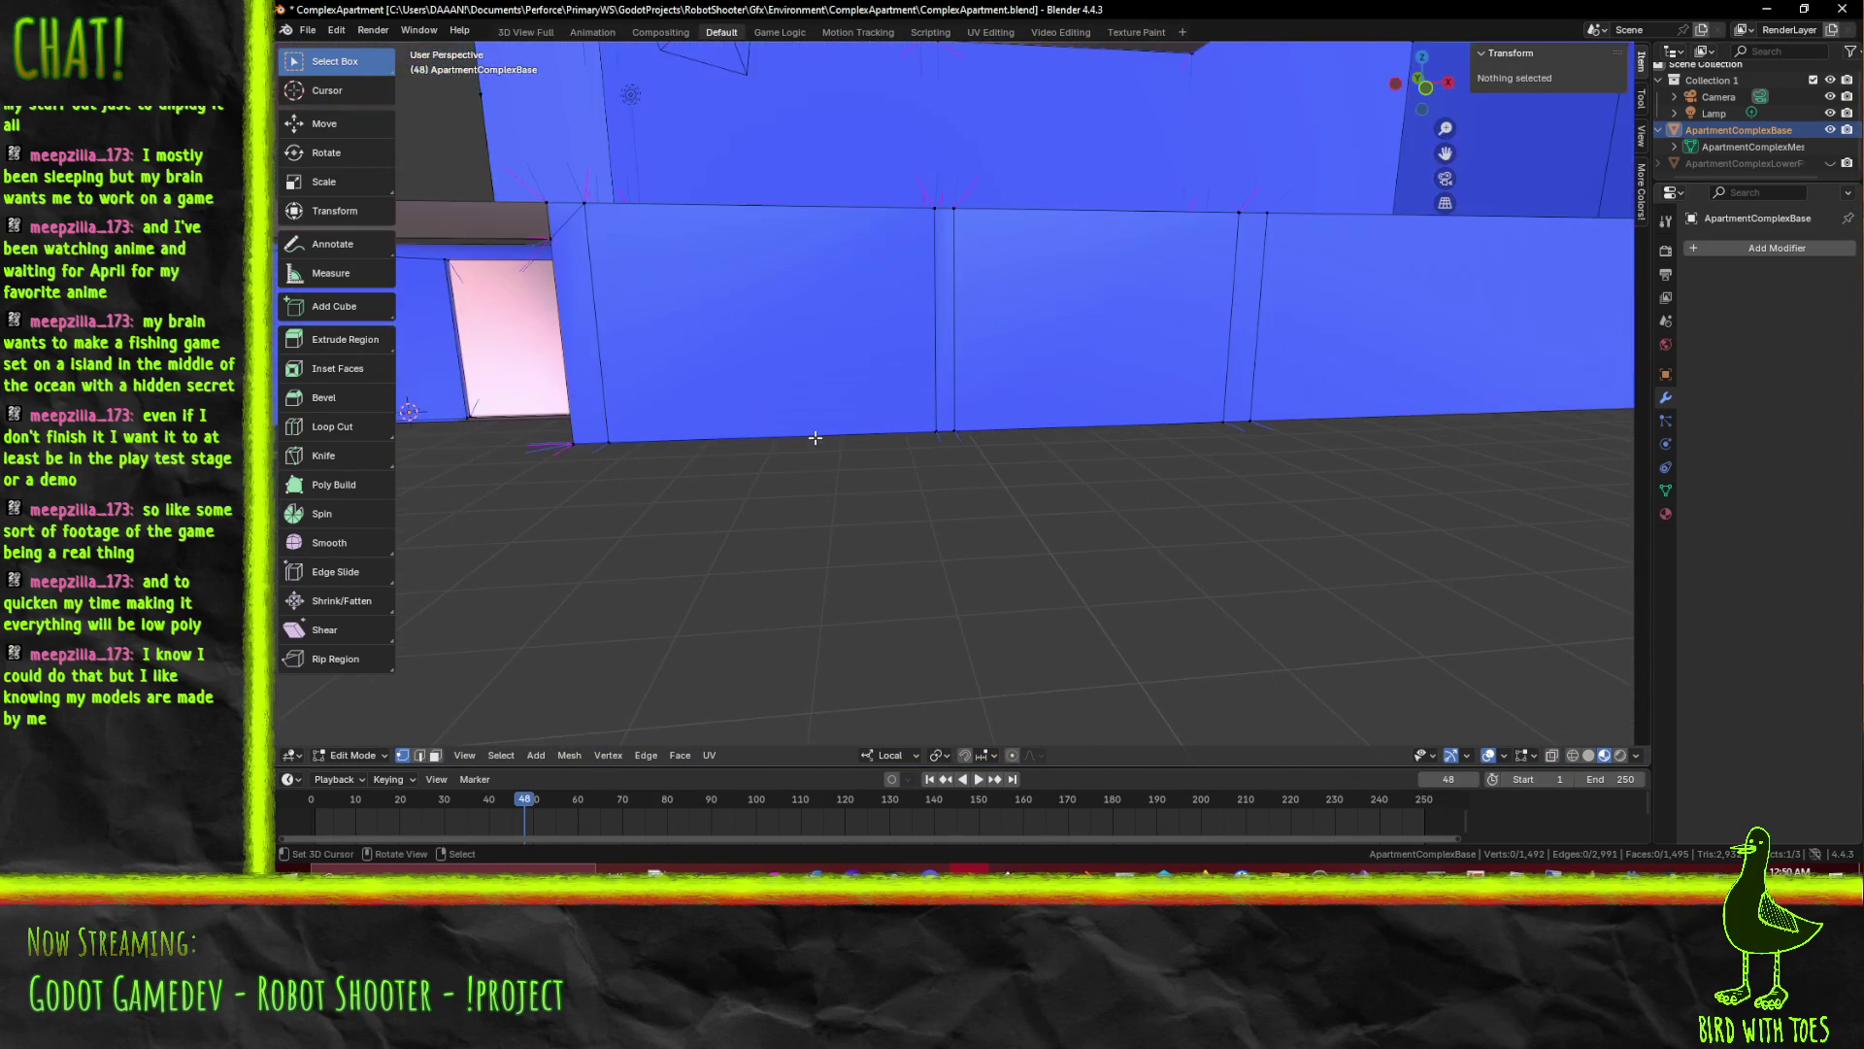
pyautogui.press('KP_1')
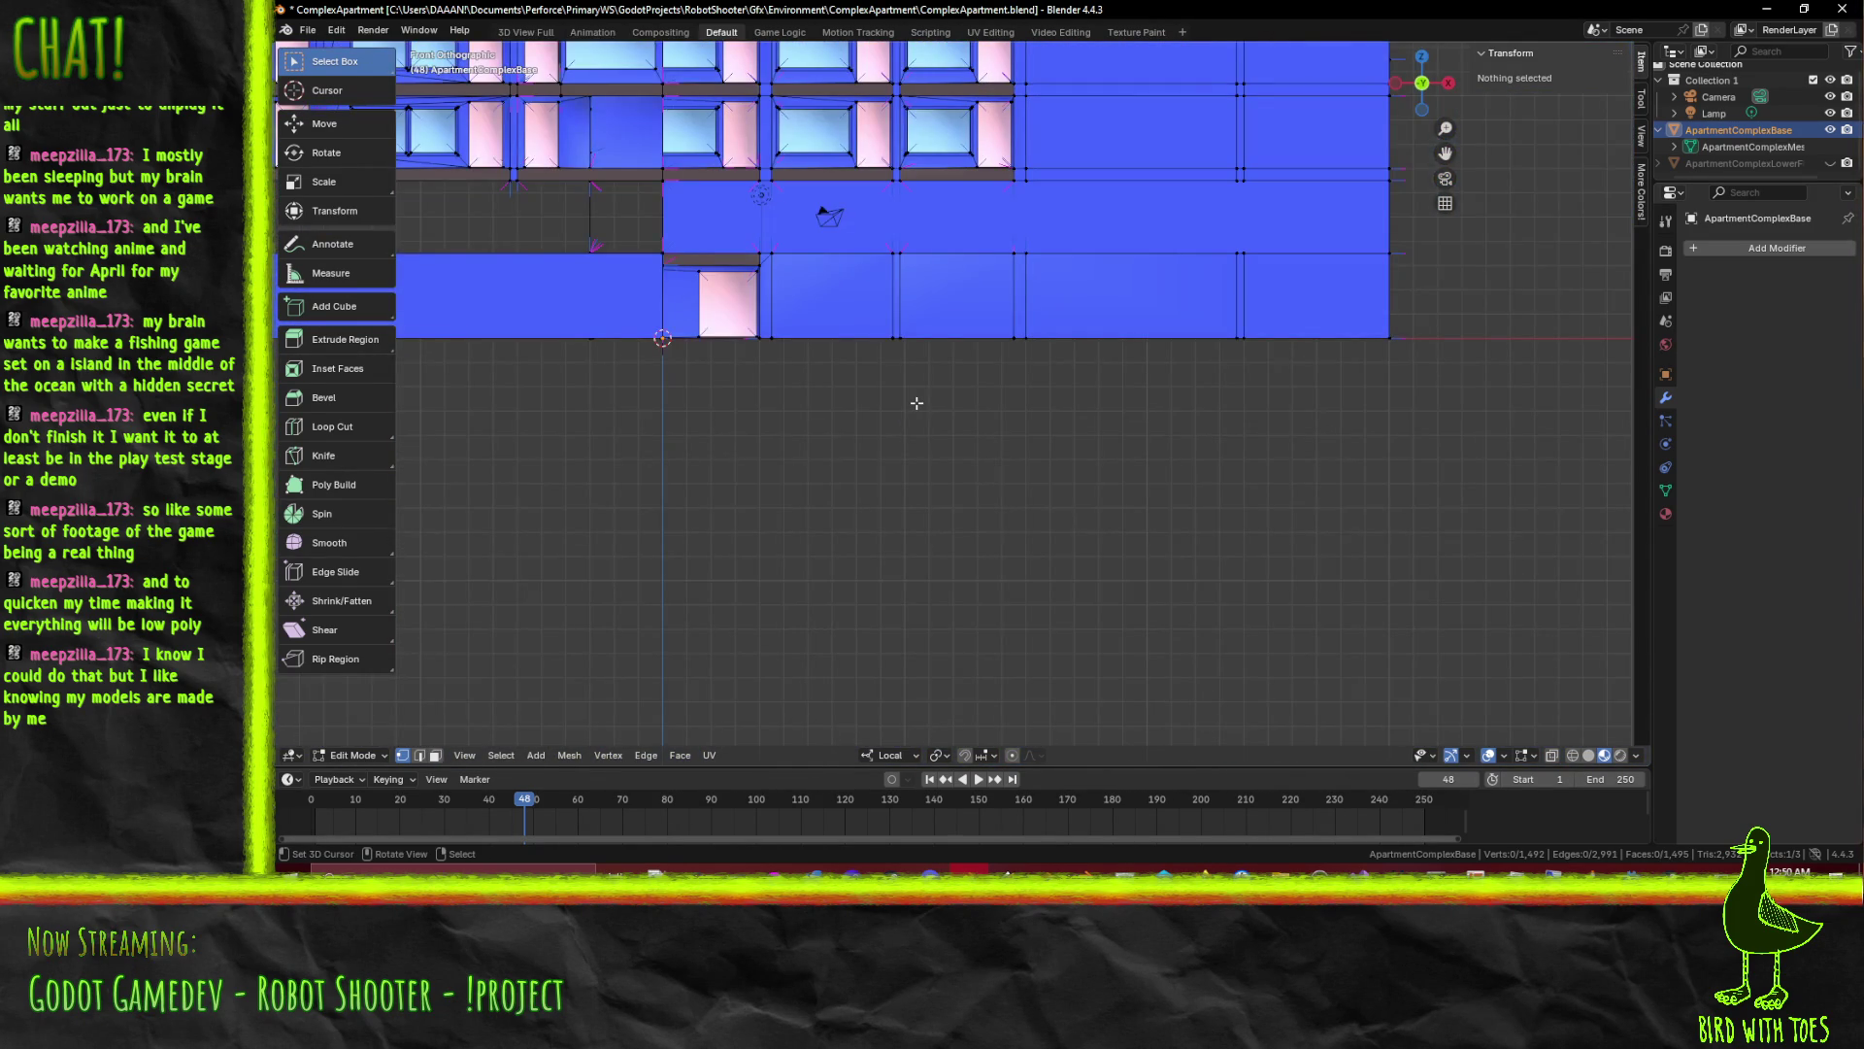
pyautogui.scroll(3)
pyautogui.scroll(3)
pyautogui.scroll(-3)
# Knife-cut two horizontal lines across the podium wall, constrained to X
pyautogui.press('k')
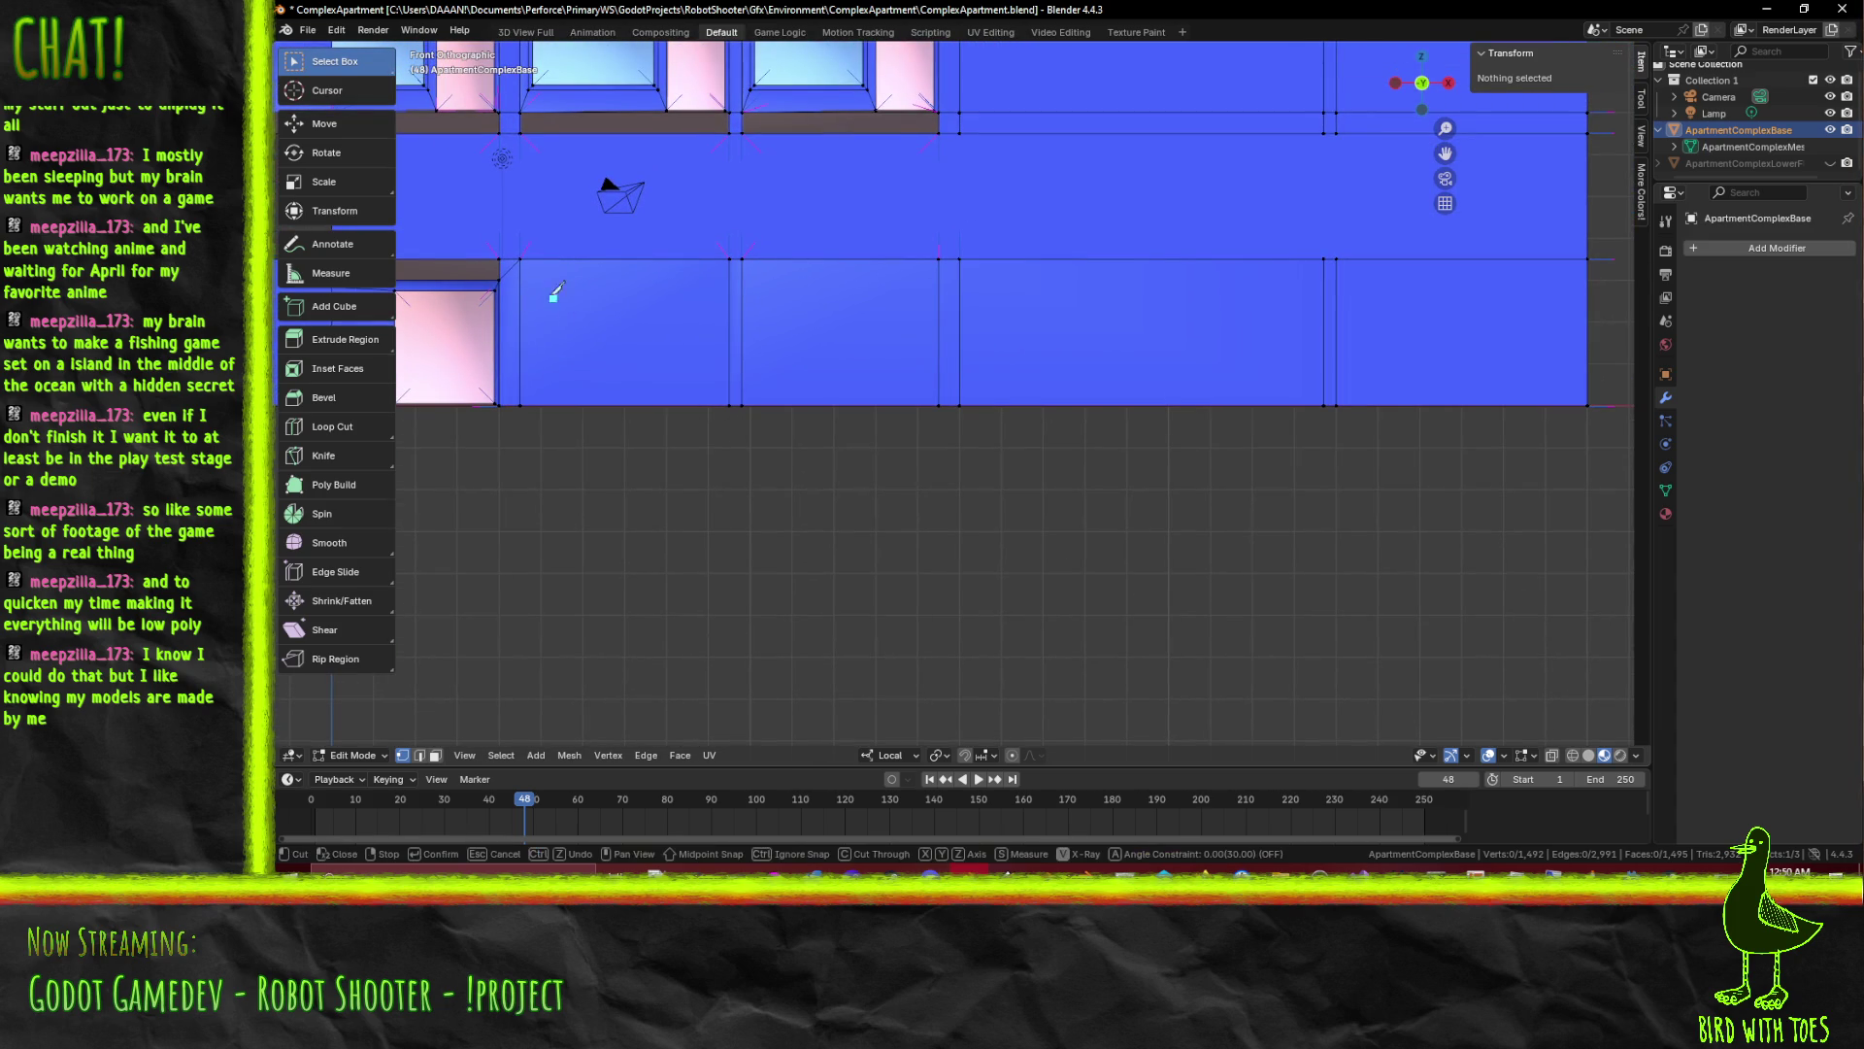
pyautogui.press('x')
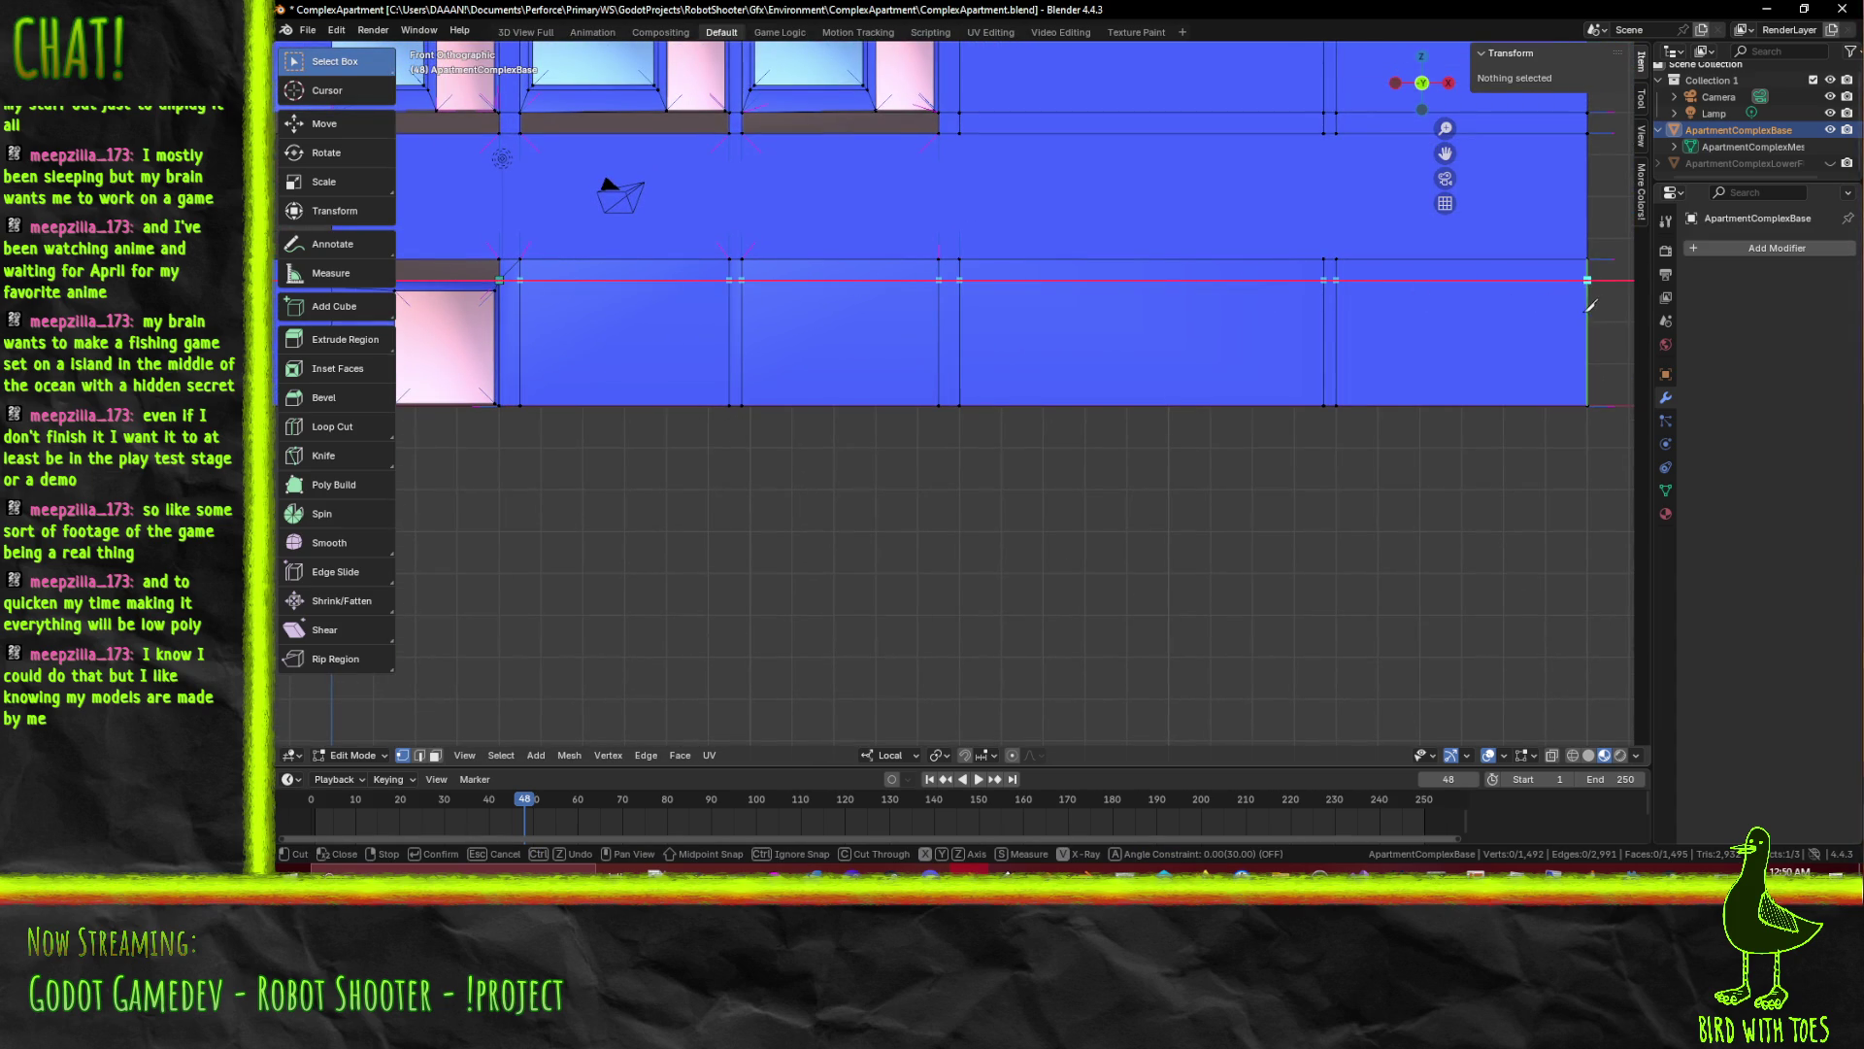
pyautogui.press('Return')
pyautogui.moveTo(773, 349); pyautogui.dragTo(806, 368)
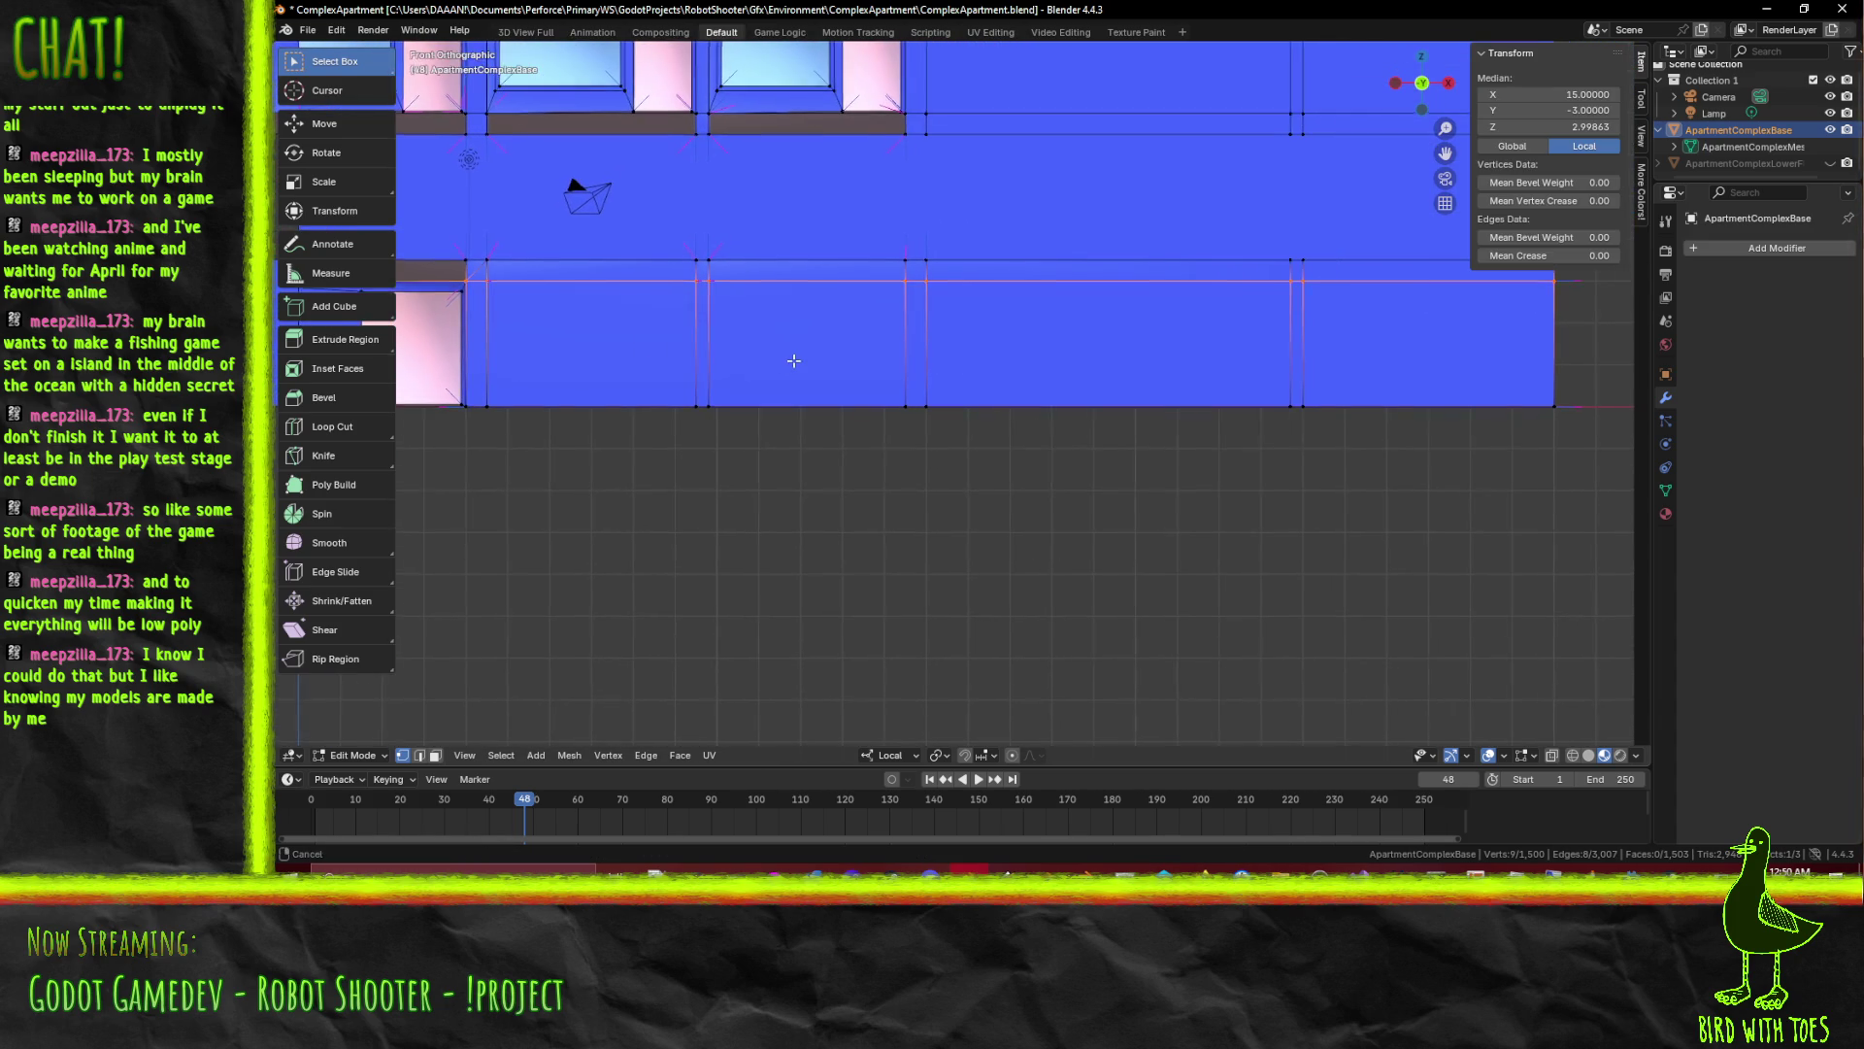
pyautogui.scroll(-3)
pyautogui.scroll(3)
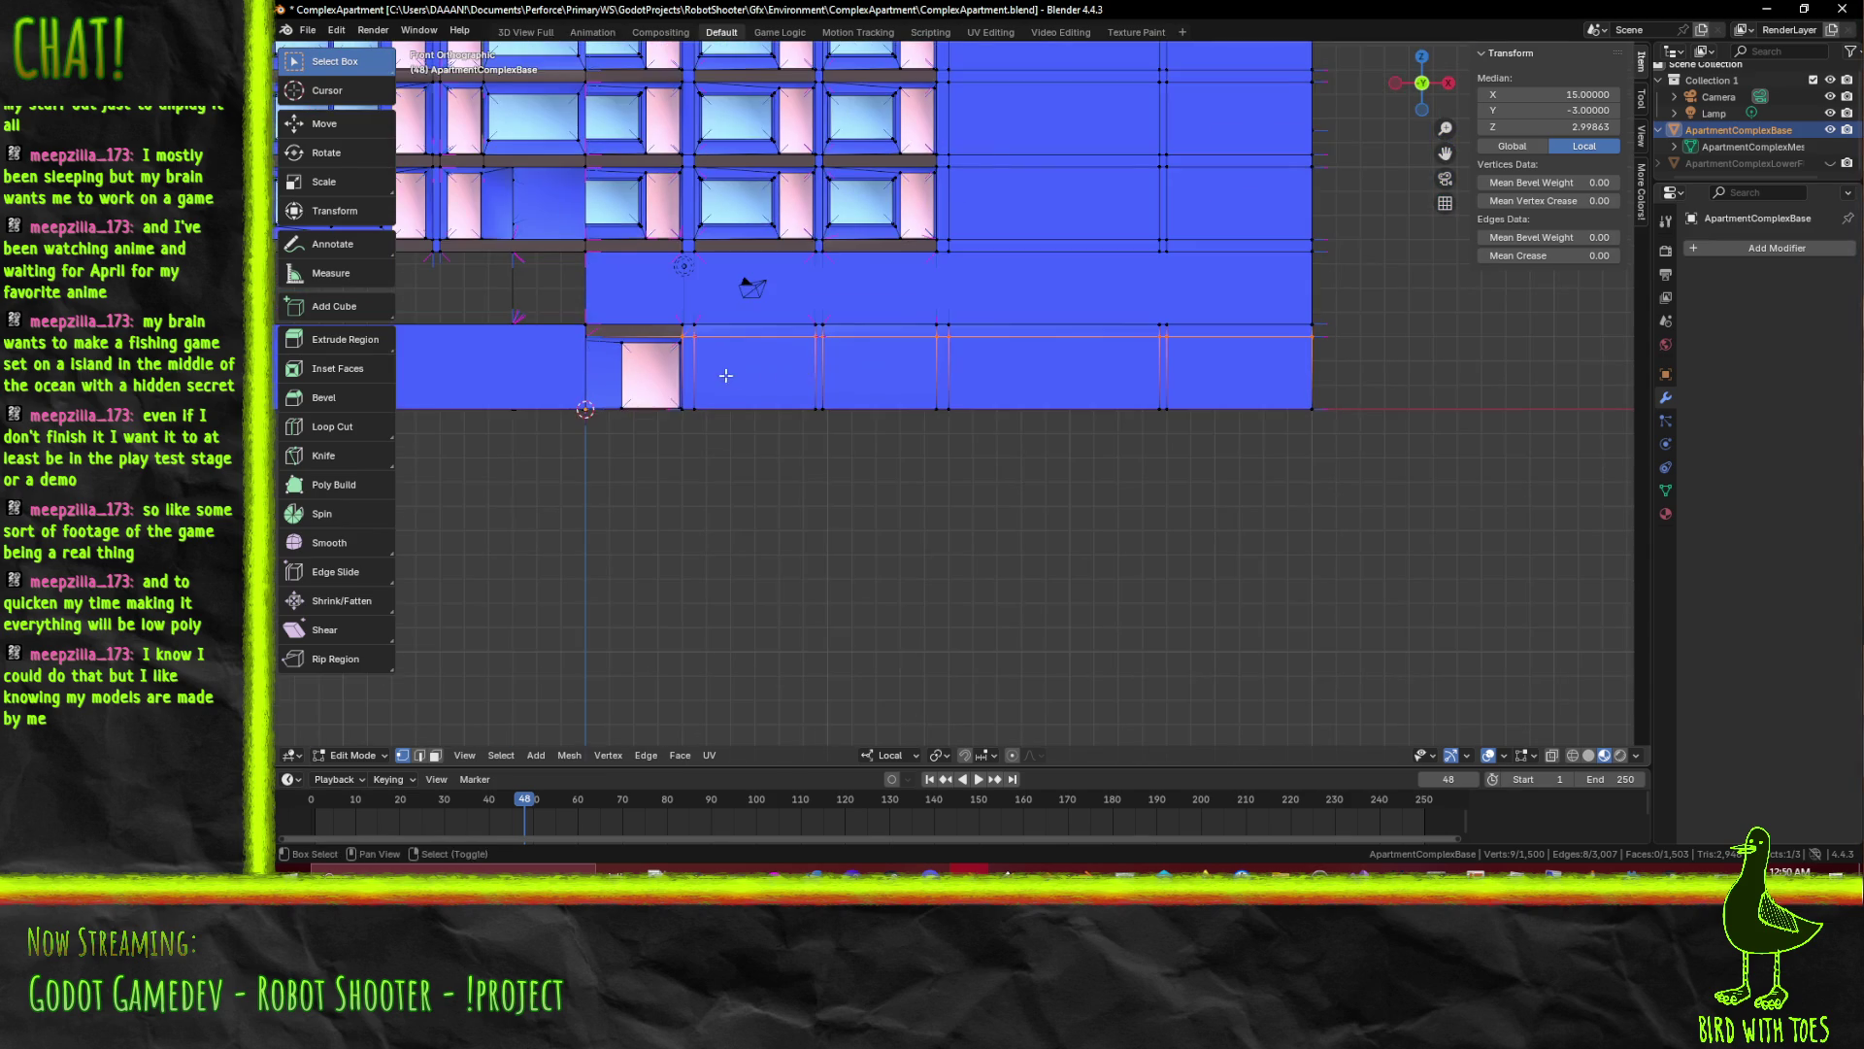
pyautogui.scroll(3)
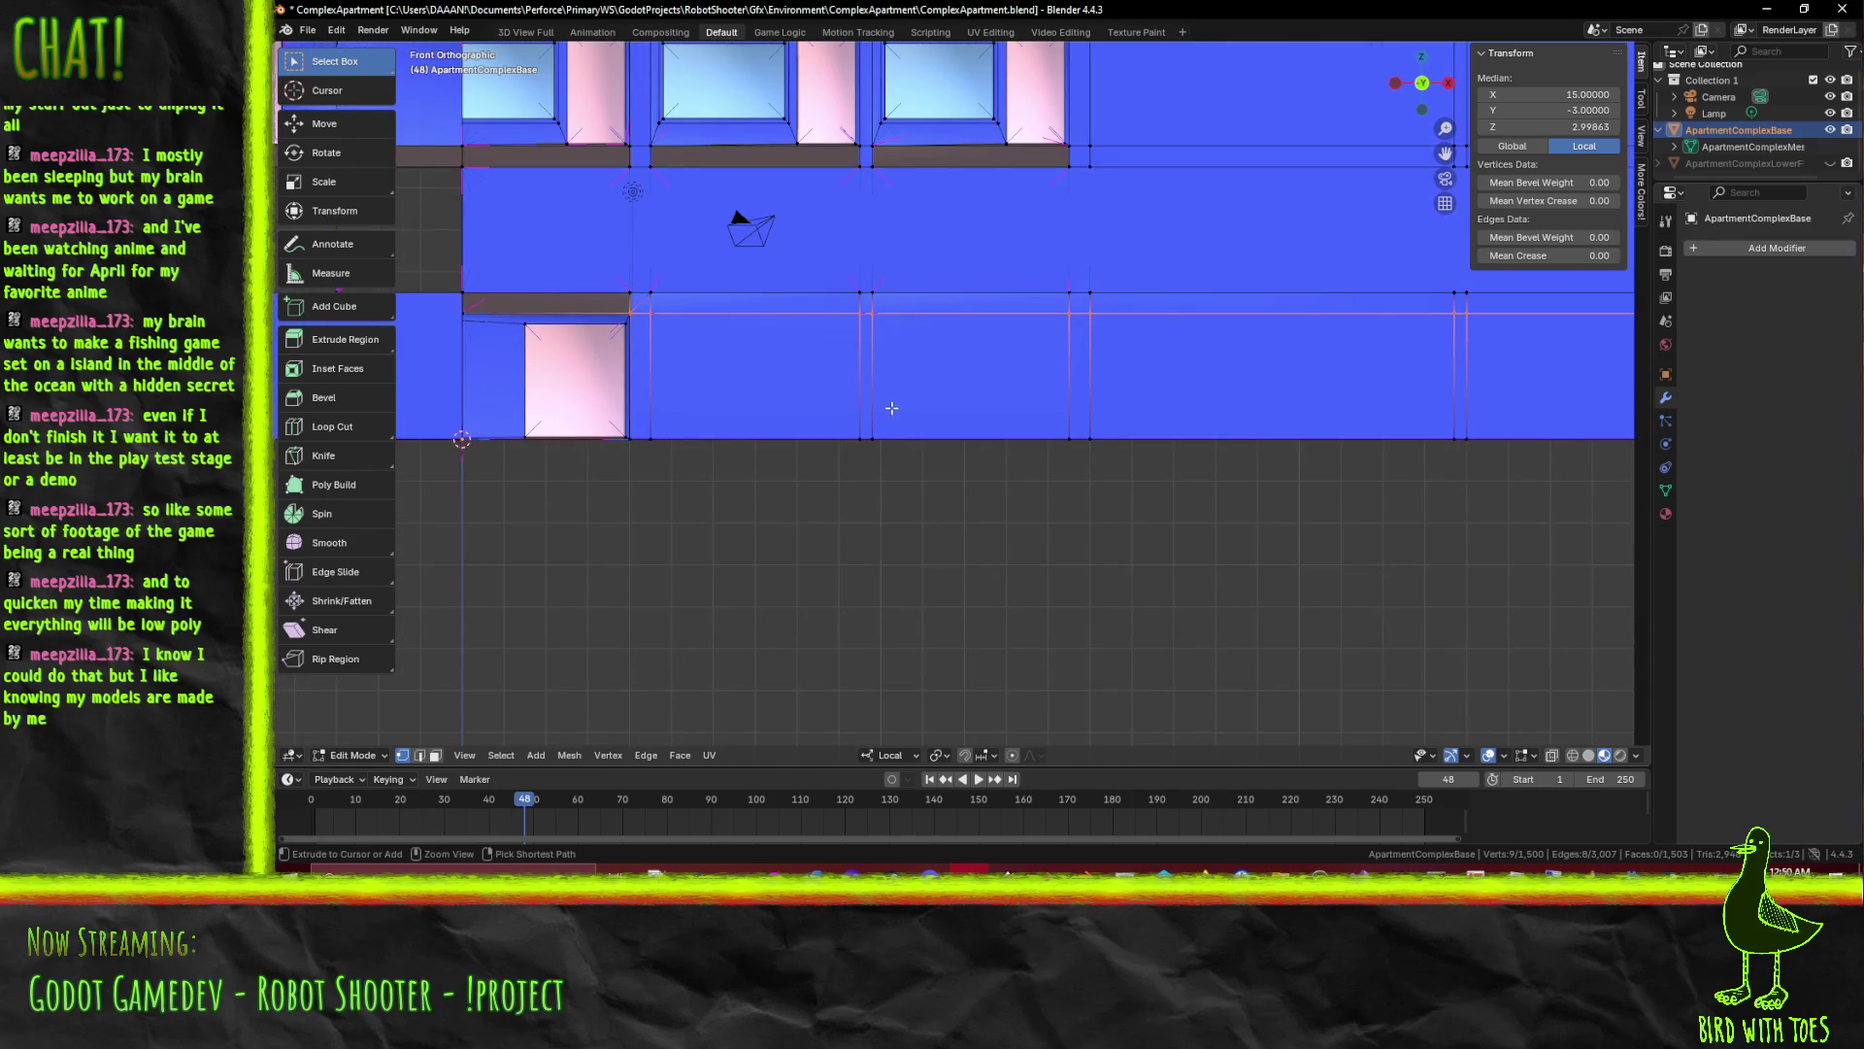
pyautogui.hotkey('alt', 'a')
pyautogui.press('k')
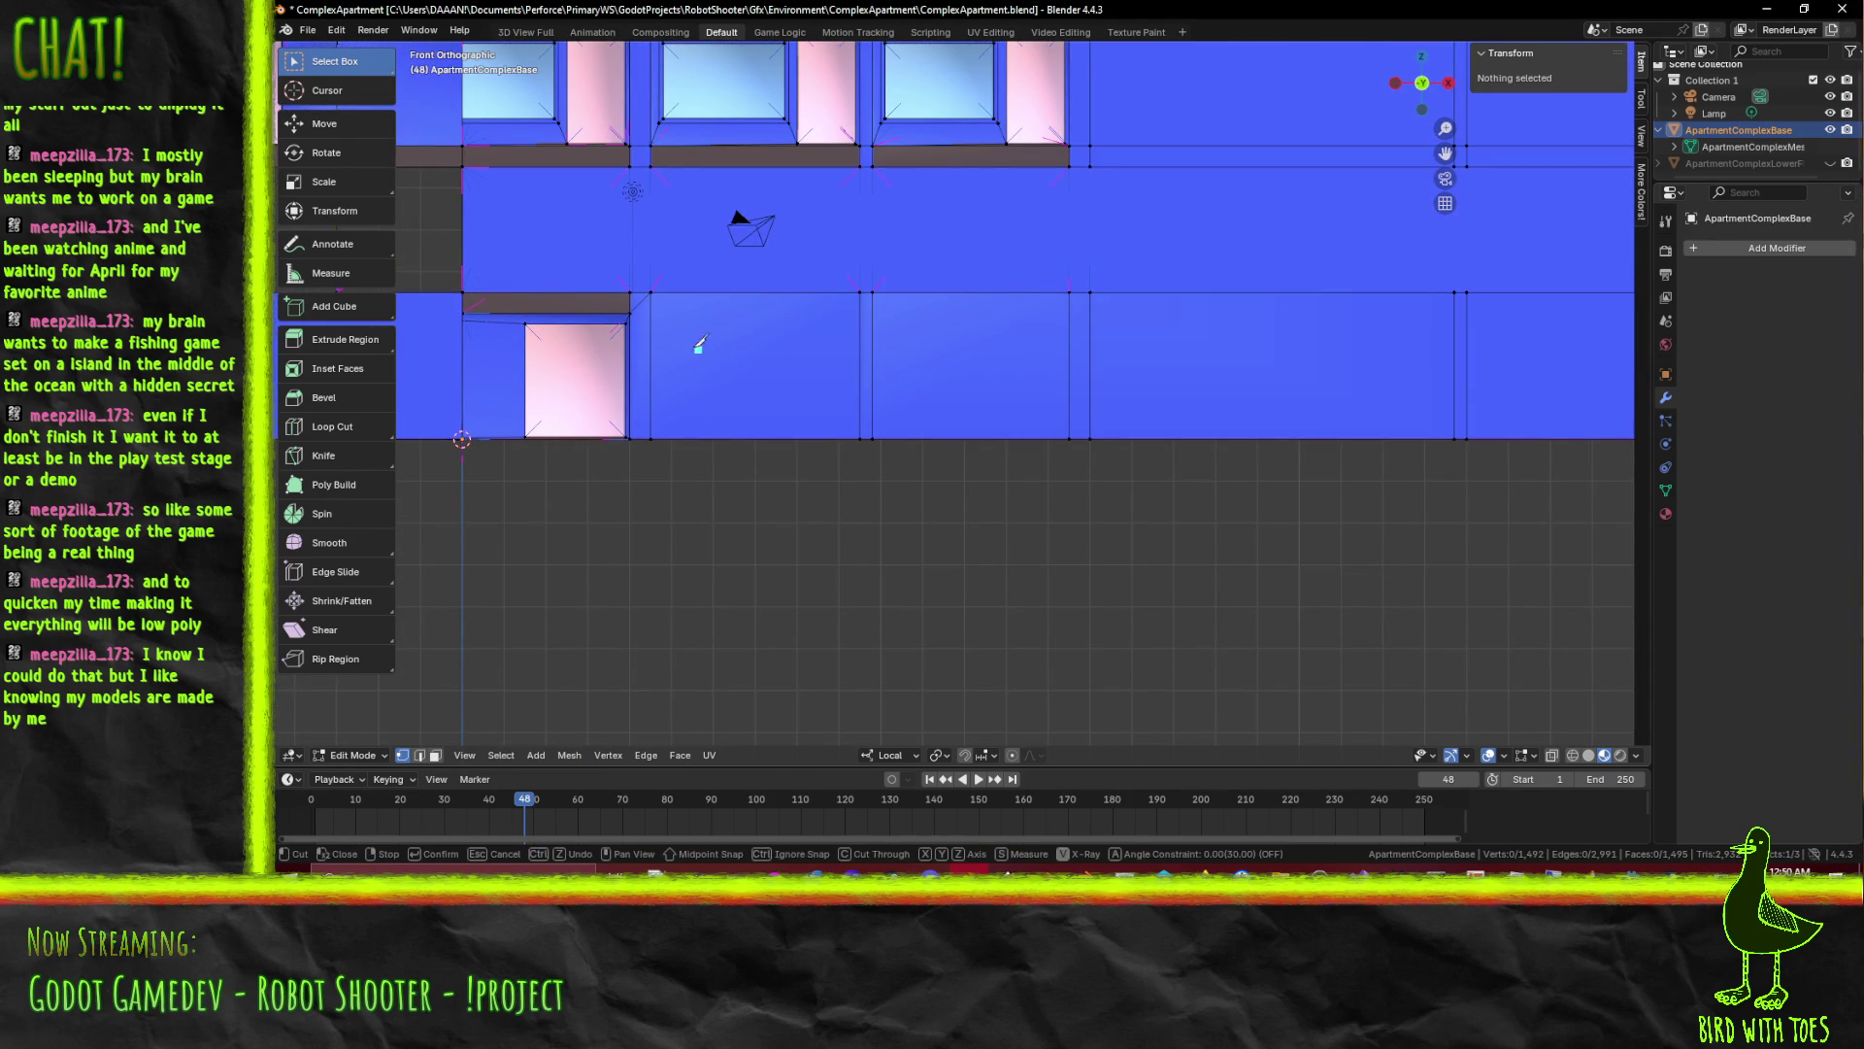
pyautogui.press('x')
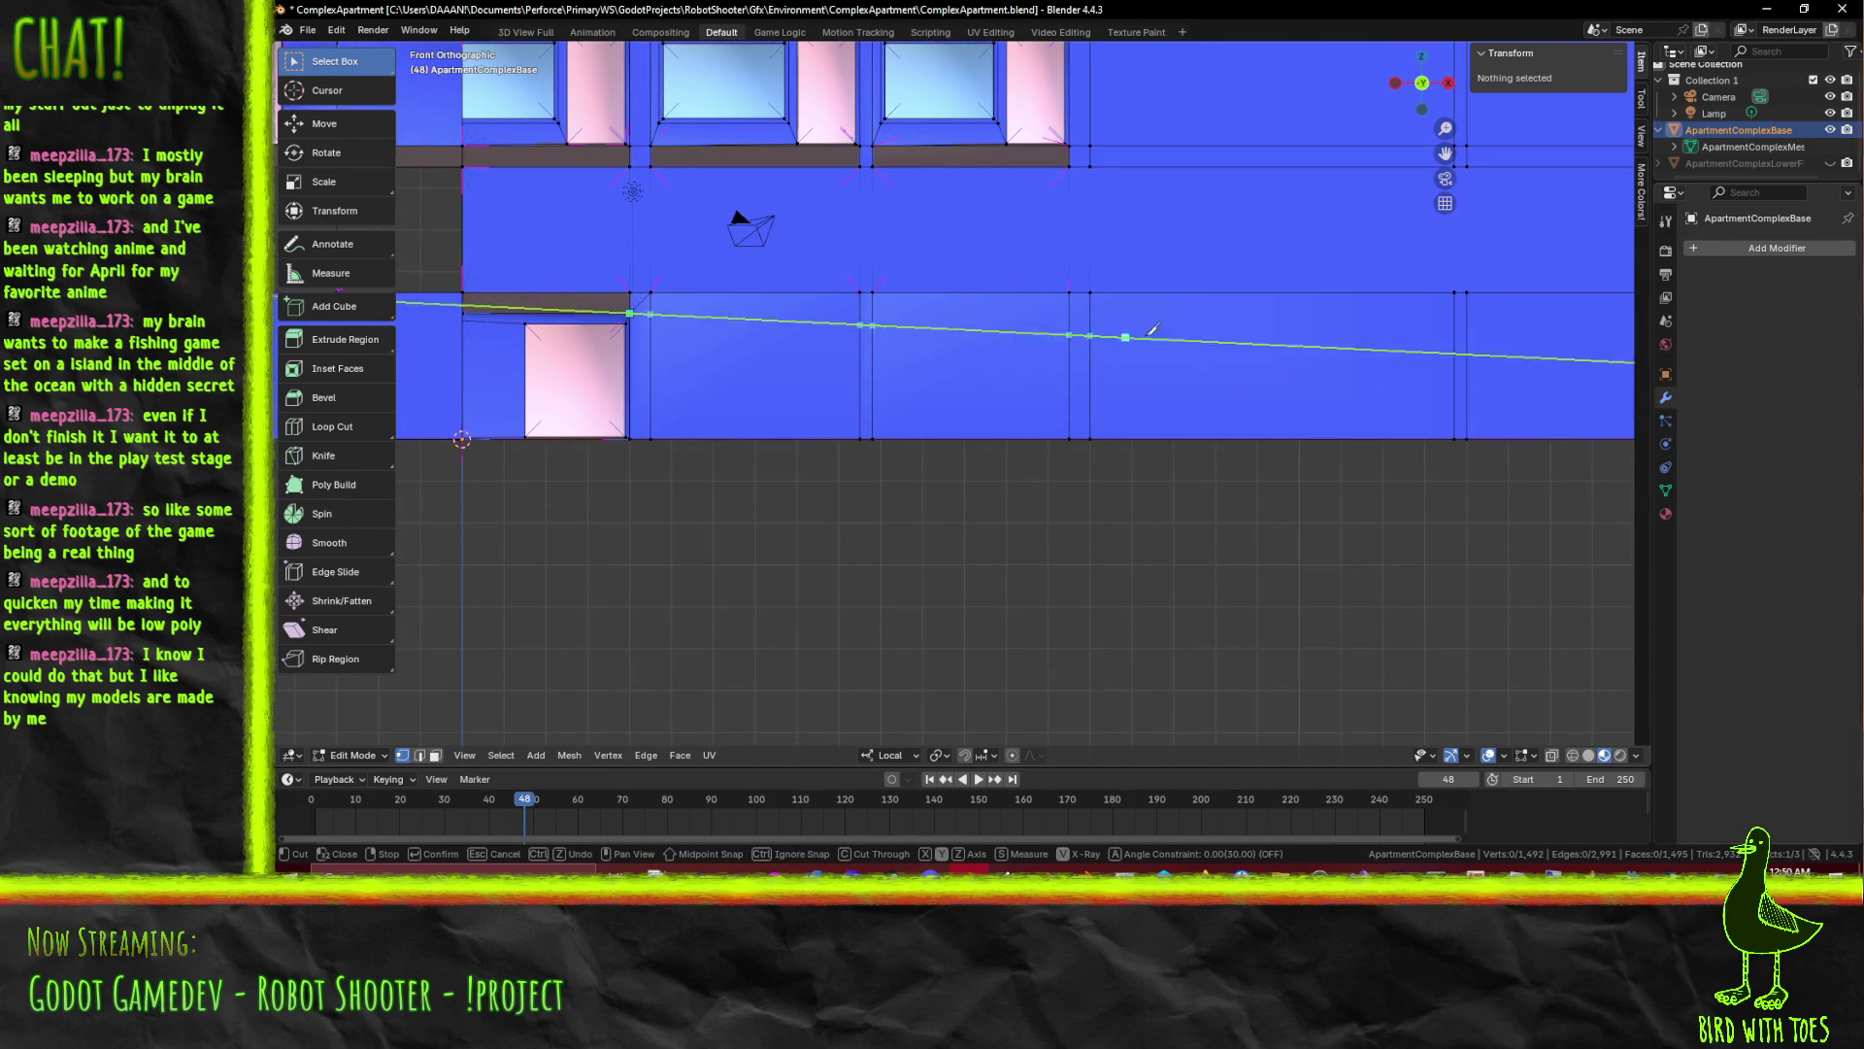
pyautogui.click(1468, 310)
pyautogui.press('Return')
# Knife-cut a short diagonal to the corner vertex at the wall's right end
pyautogui.moveTo(1468, 309); pyautogui.dragTo(984, 373)
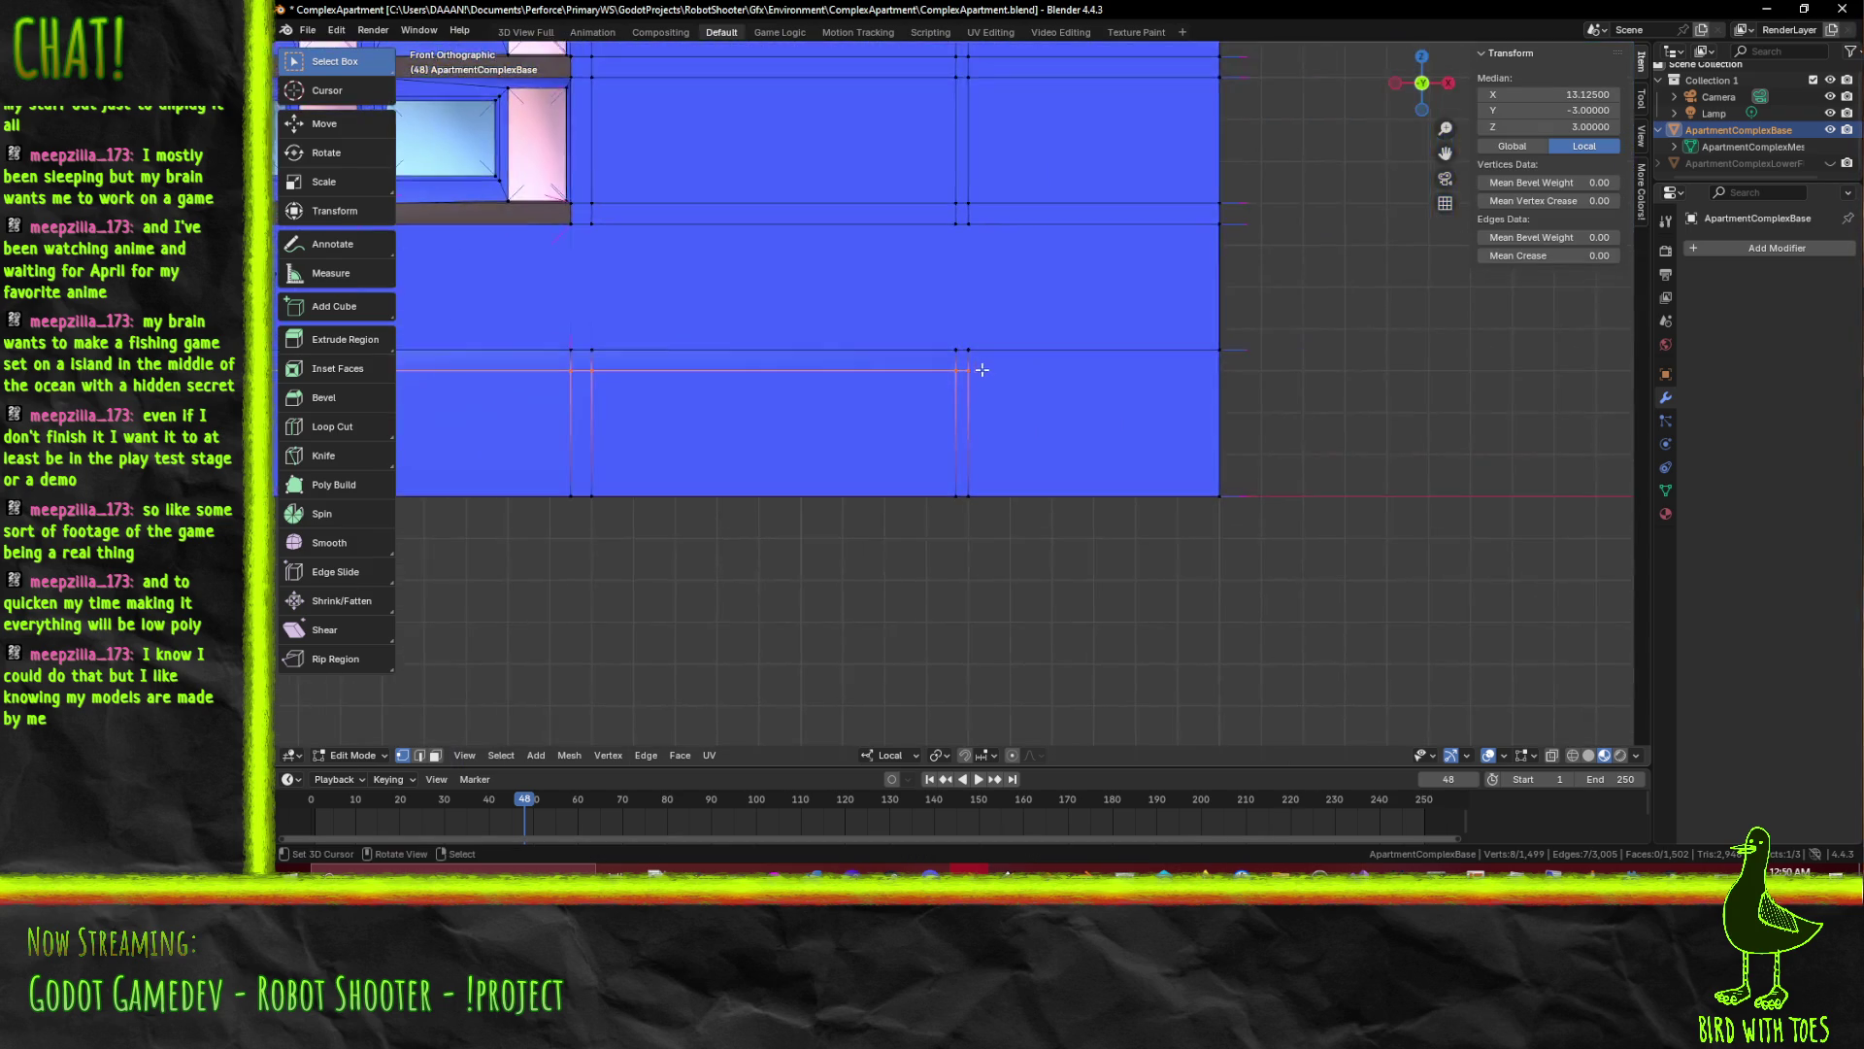
pyautogui.scroll(3)
pyautogui.press('k')
pyautogui.click(949, 318)
pyautogui.scroll(-3)
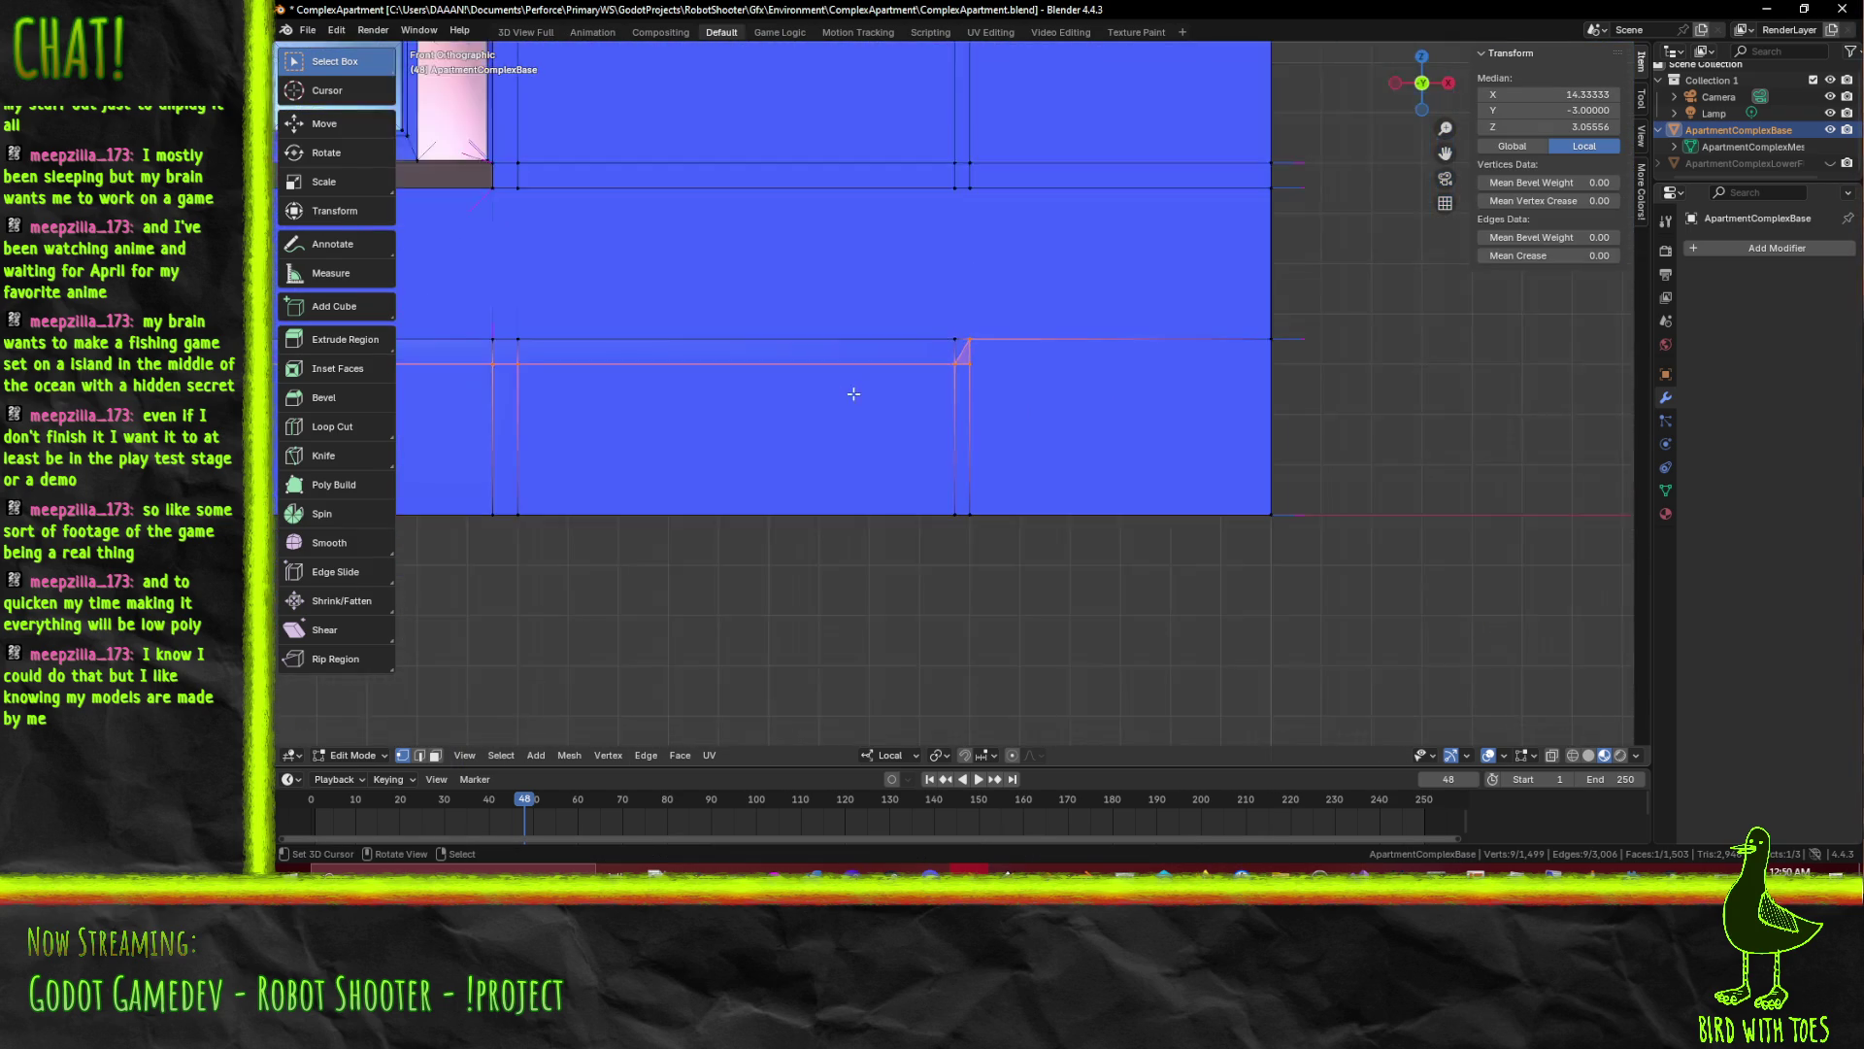
pyautogui.scroll(-3)
pyautogui.scroll(-3)
pyautogui.scroll(-3)
# Select the cut strip's short and vertical edges and bring up the delete options
pyautogui.moveTo(579, 427); pyautogui.dragTo(514, 506)
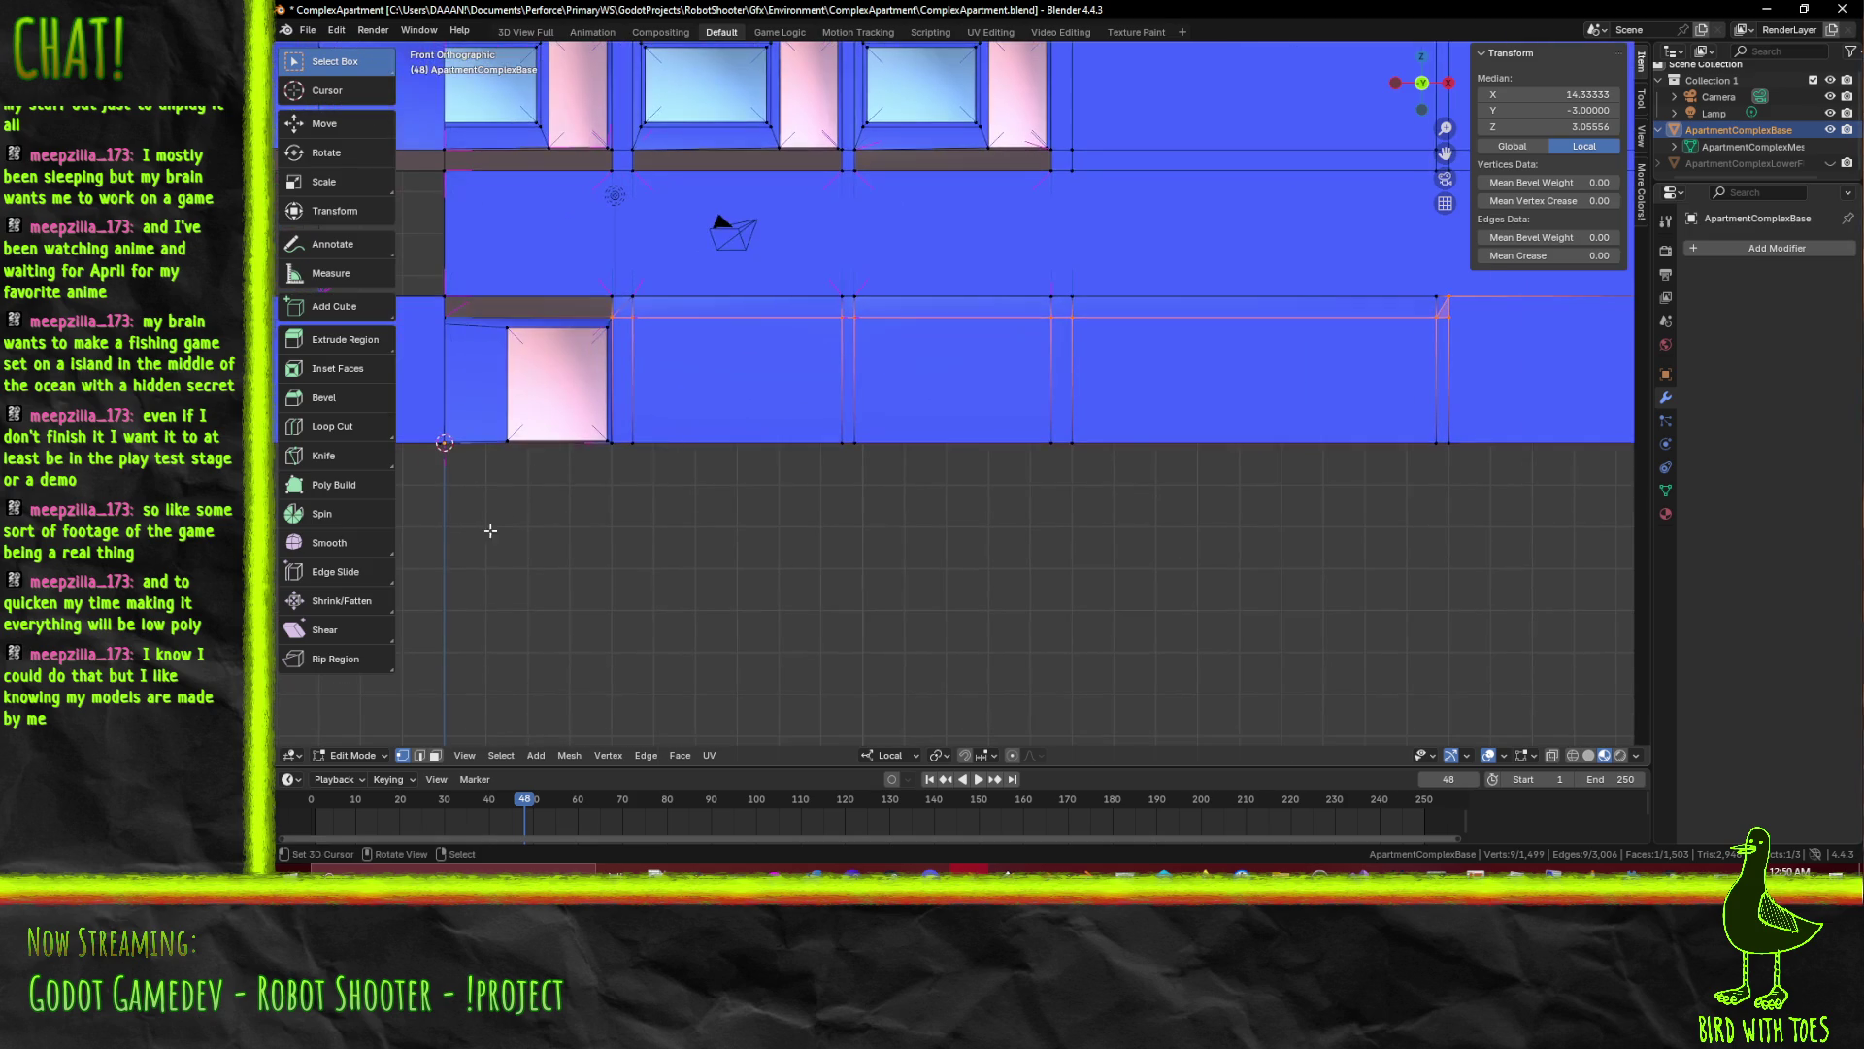
pyautogui.click(419, 756)
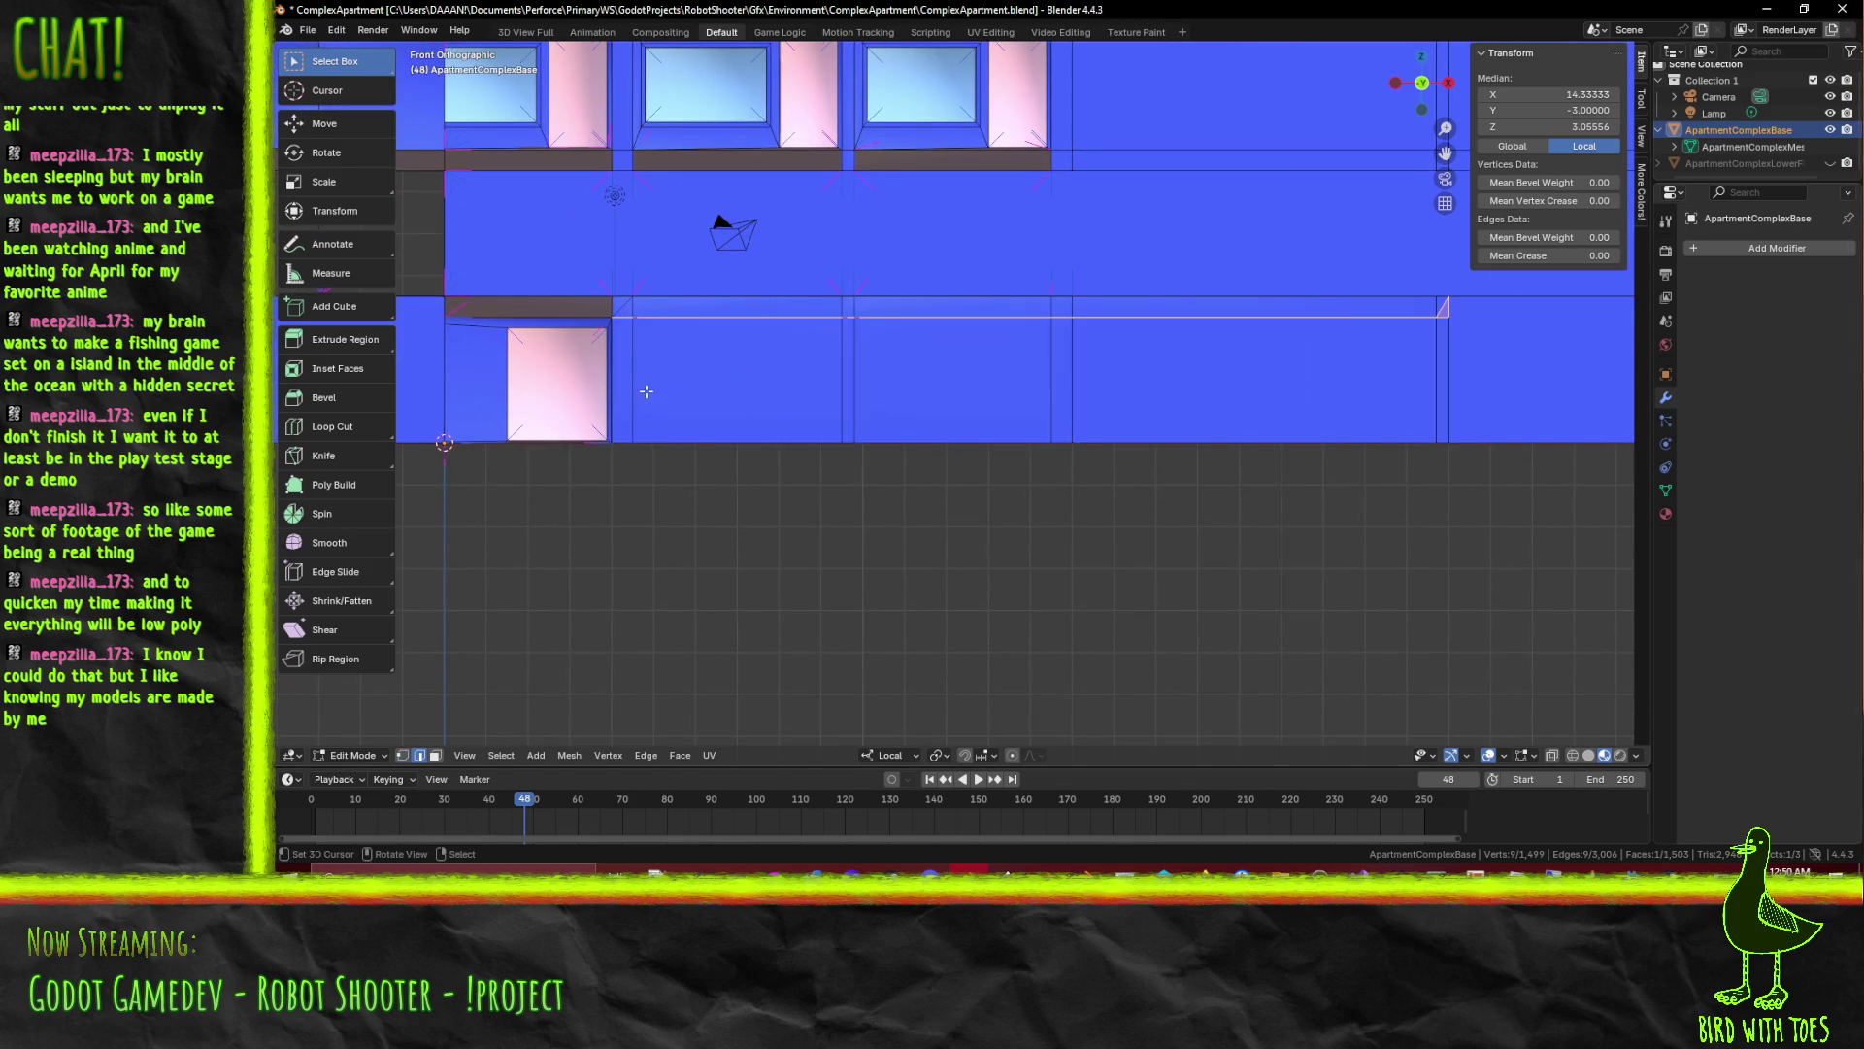
pyautogui.click(627, 307)
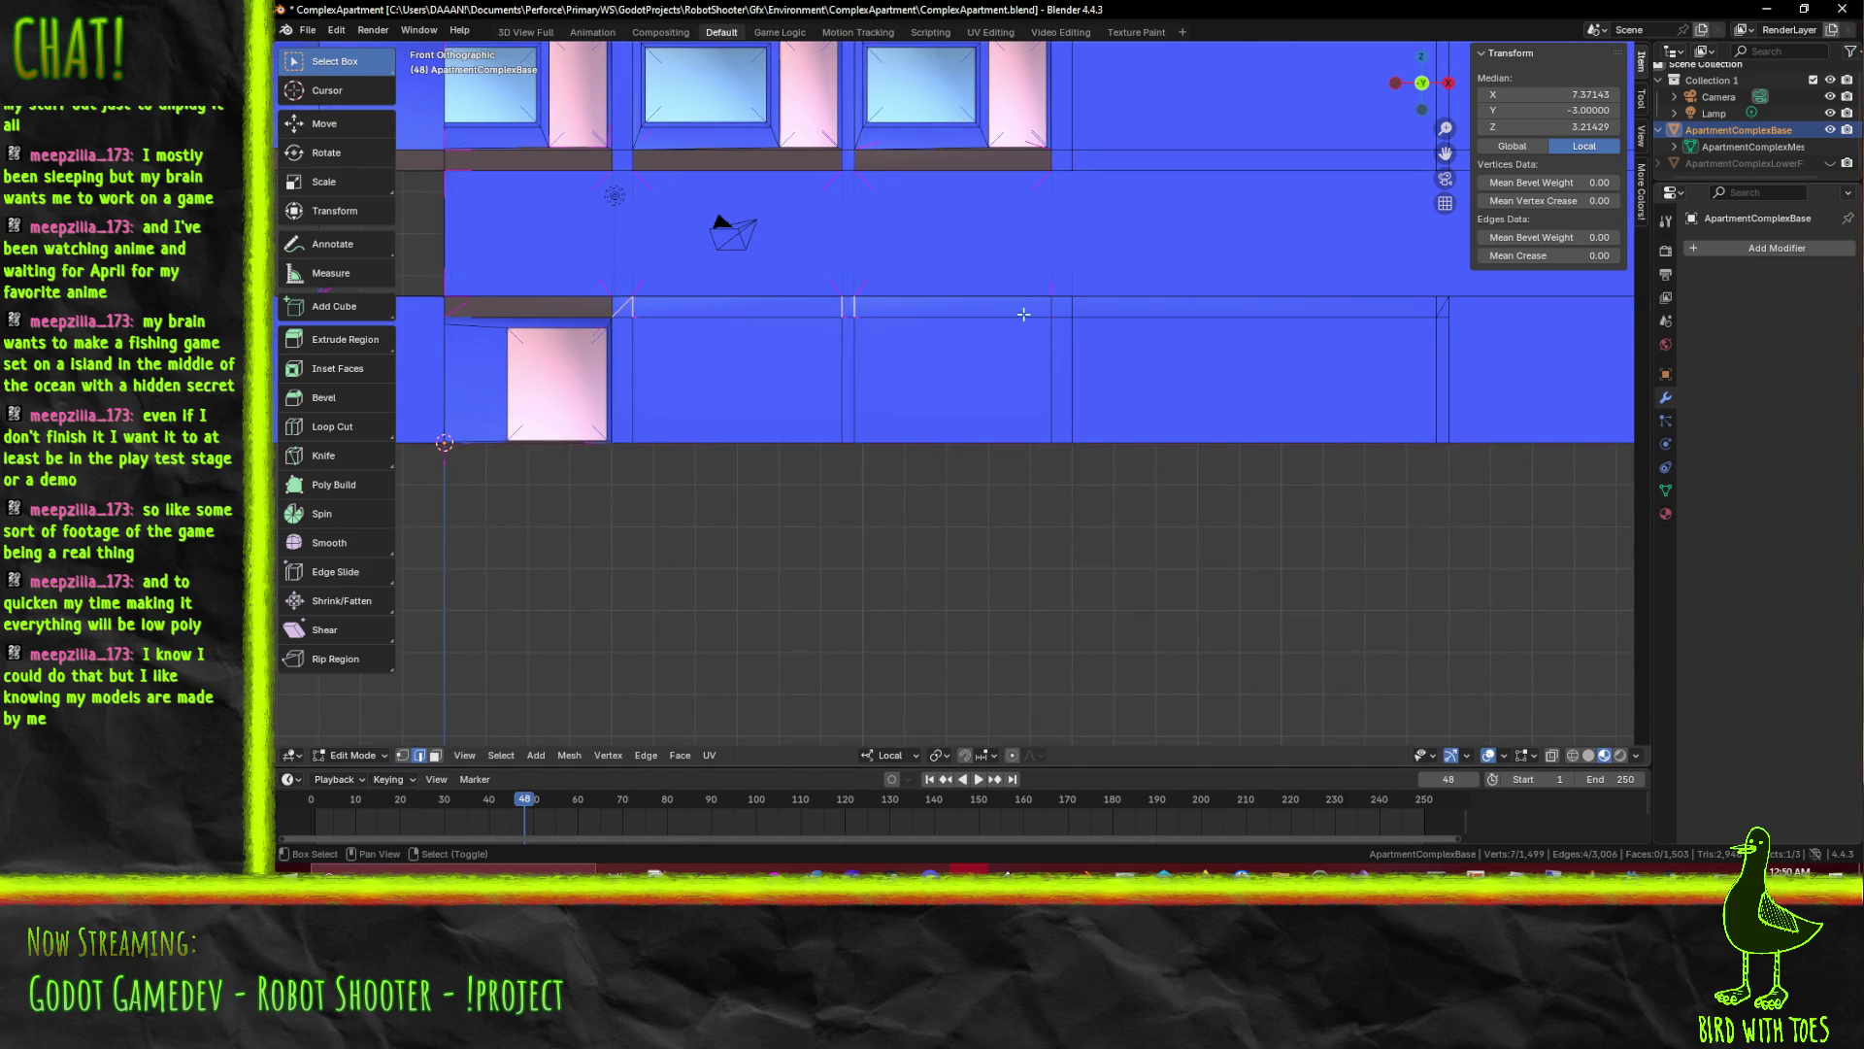
pyautogui.click(1039, 390)
pyautogui.click(867, 403)
pyautogui.hscroll(3)
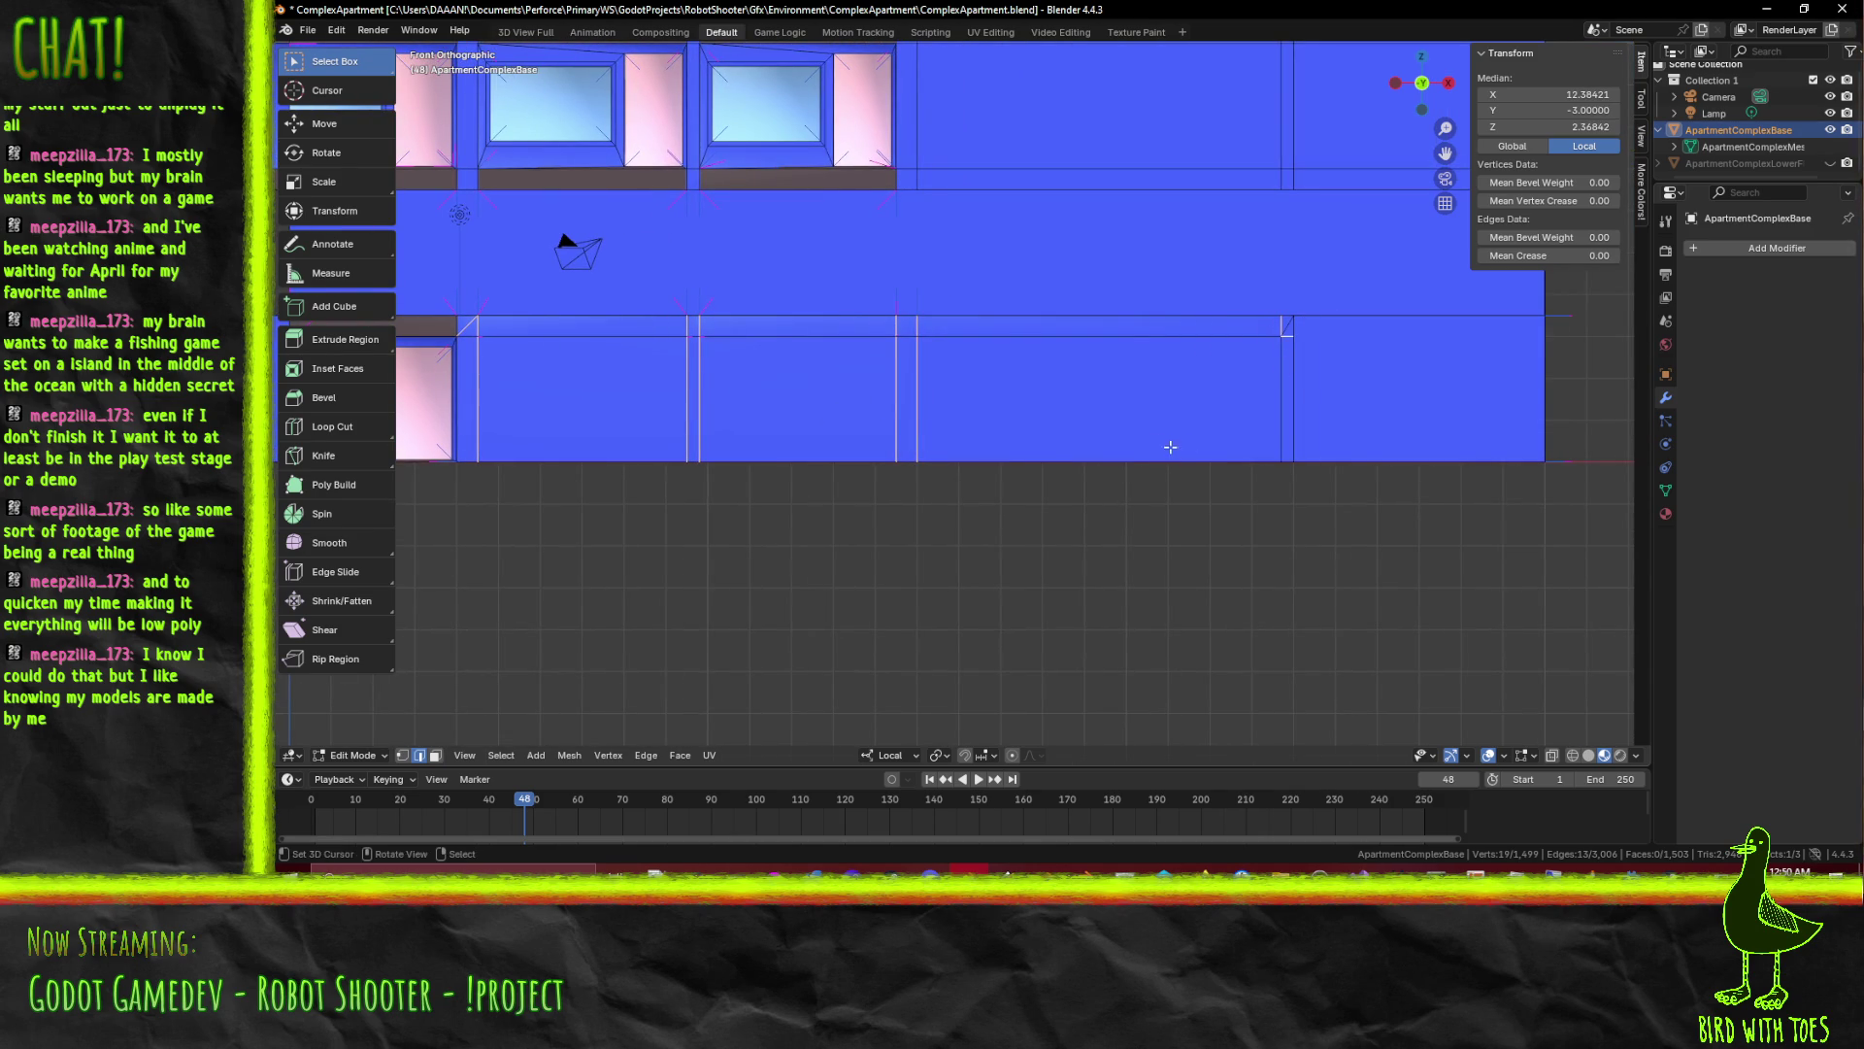
pyautogui.press('x')
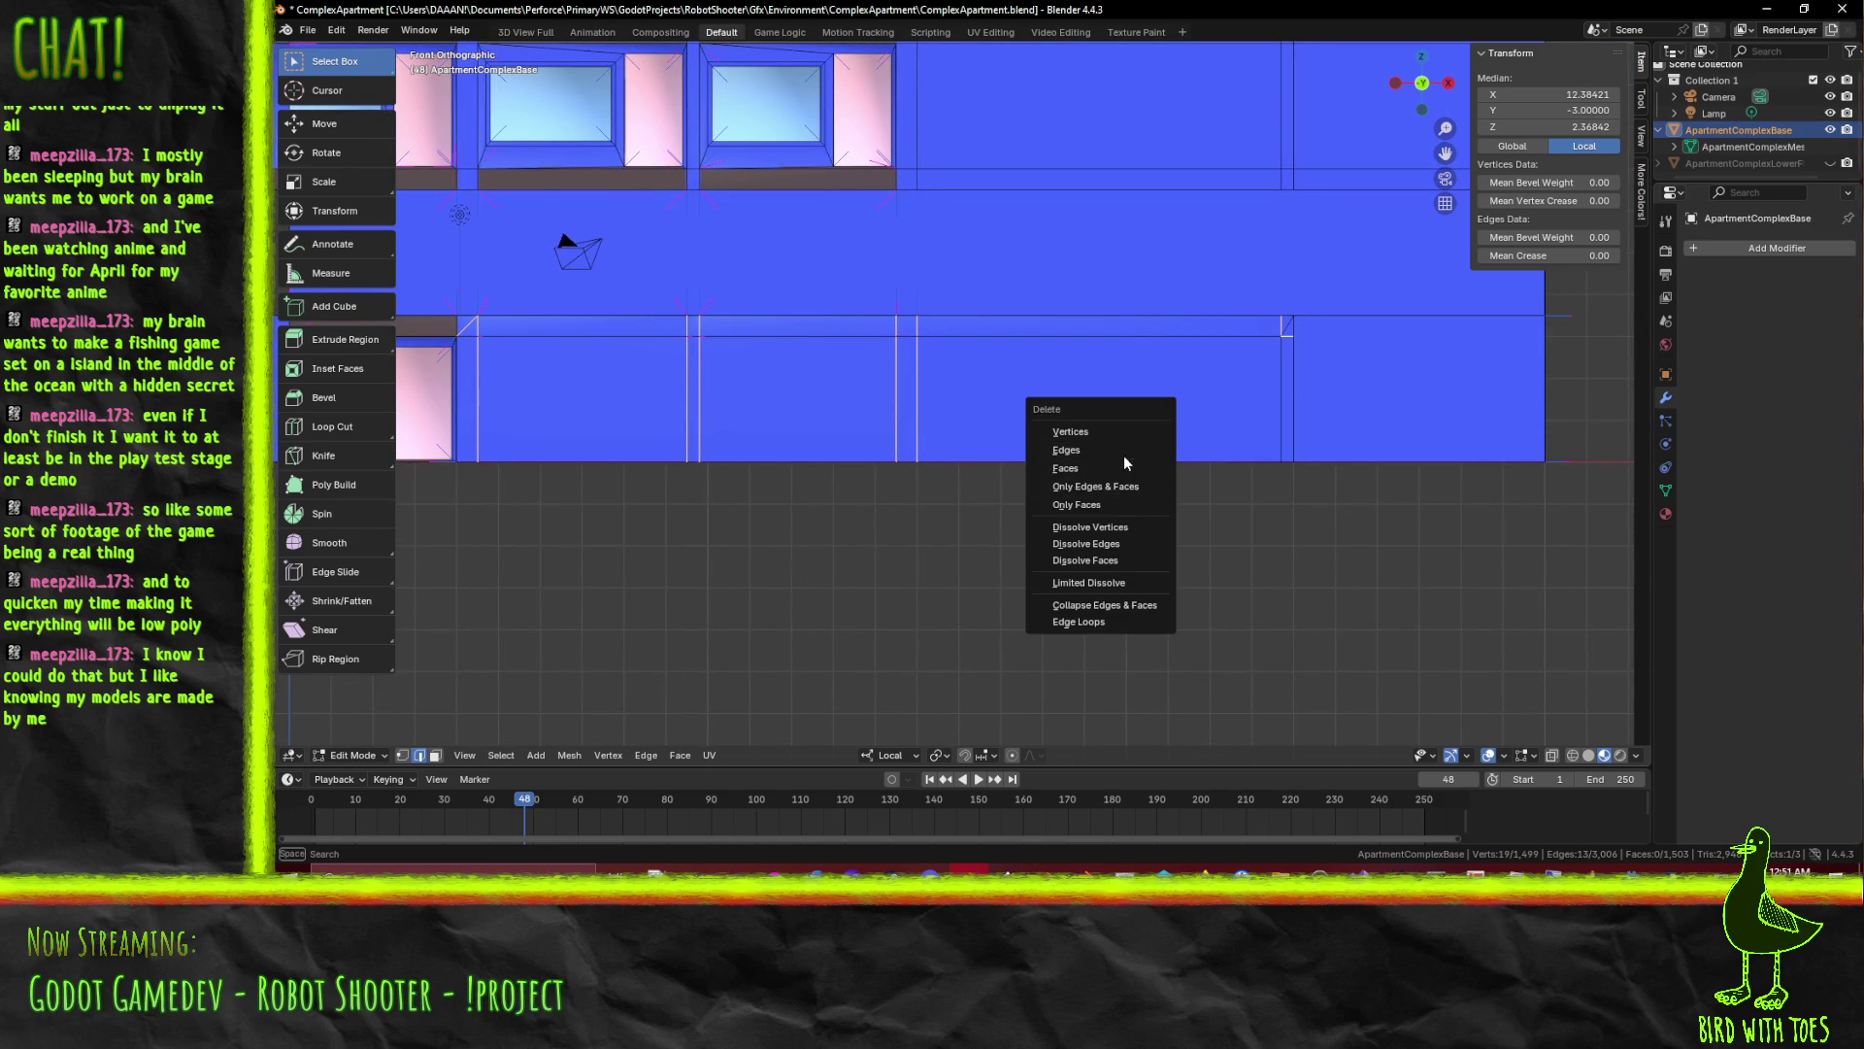
# Delete the strip's faces, inspect the result and undo it
pyautogui.click(1126, 467)
pyautogui.moveTo(1126, 467); pyautogui.dragTo(973, 435)
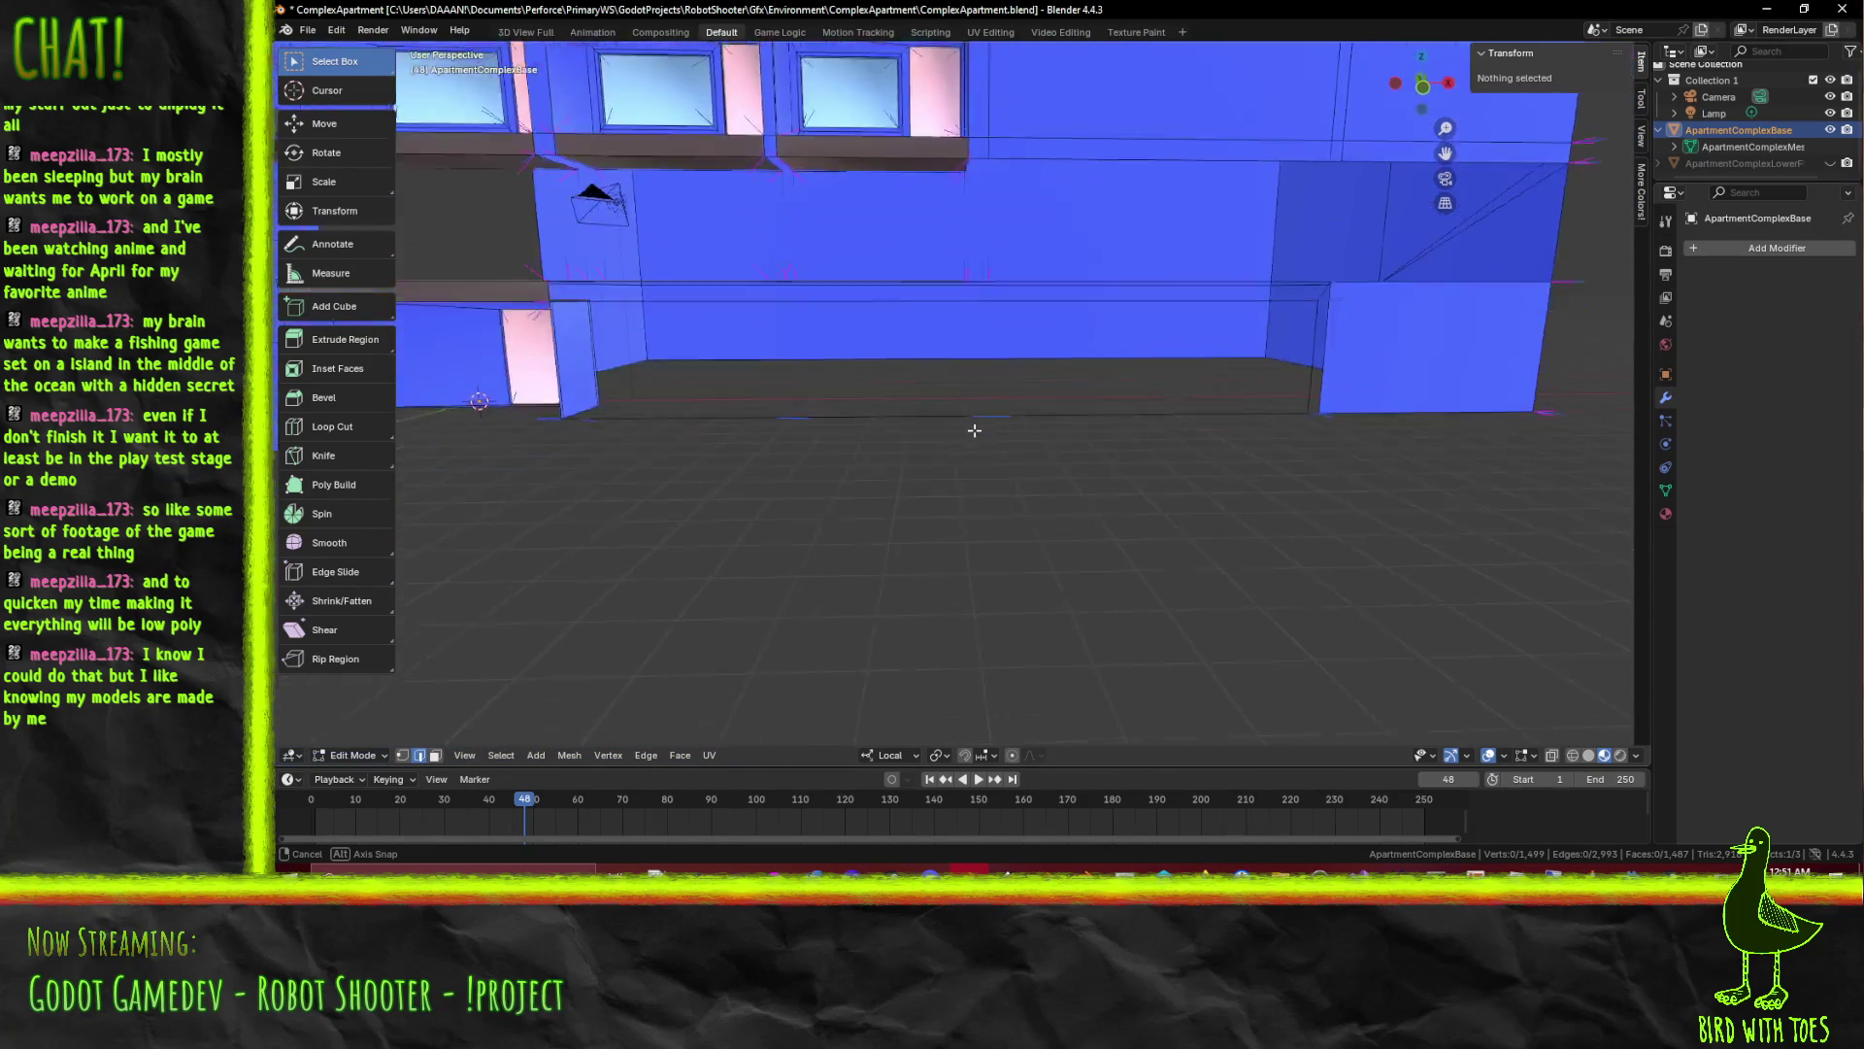
pyautogui.moveTo(974, 434); pyautogui.dragTo(949, 448)
pyautogui.hotkey('ctrl', 'z')
# Delete the wall faces under three vertical edges, check it and undo
pyautogui.click(950, 448)
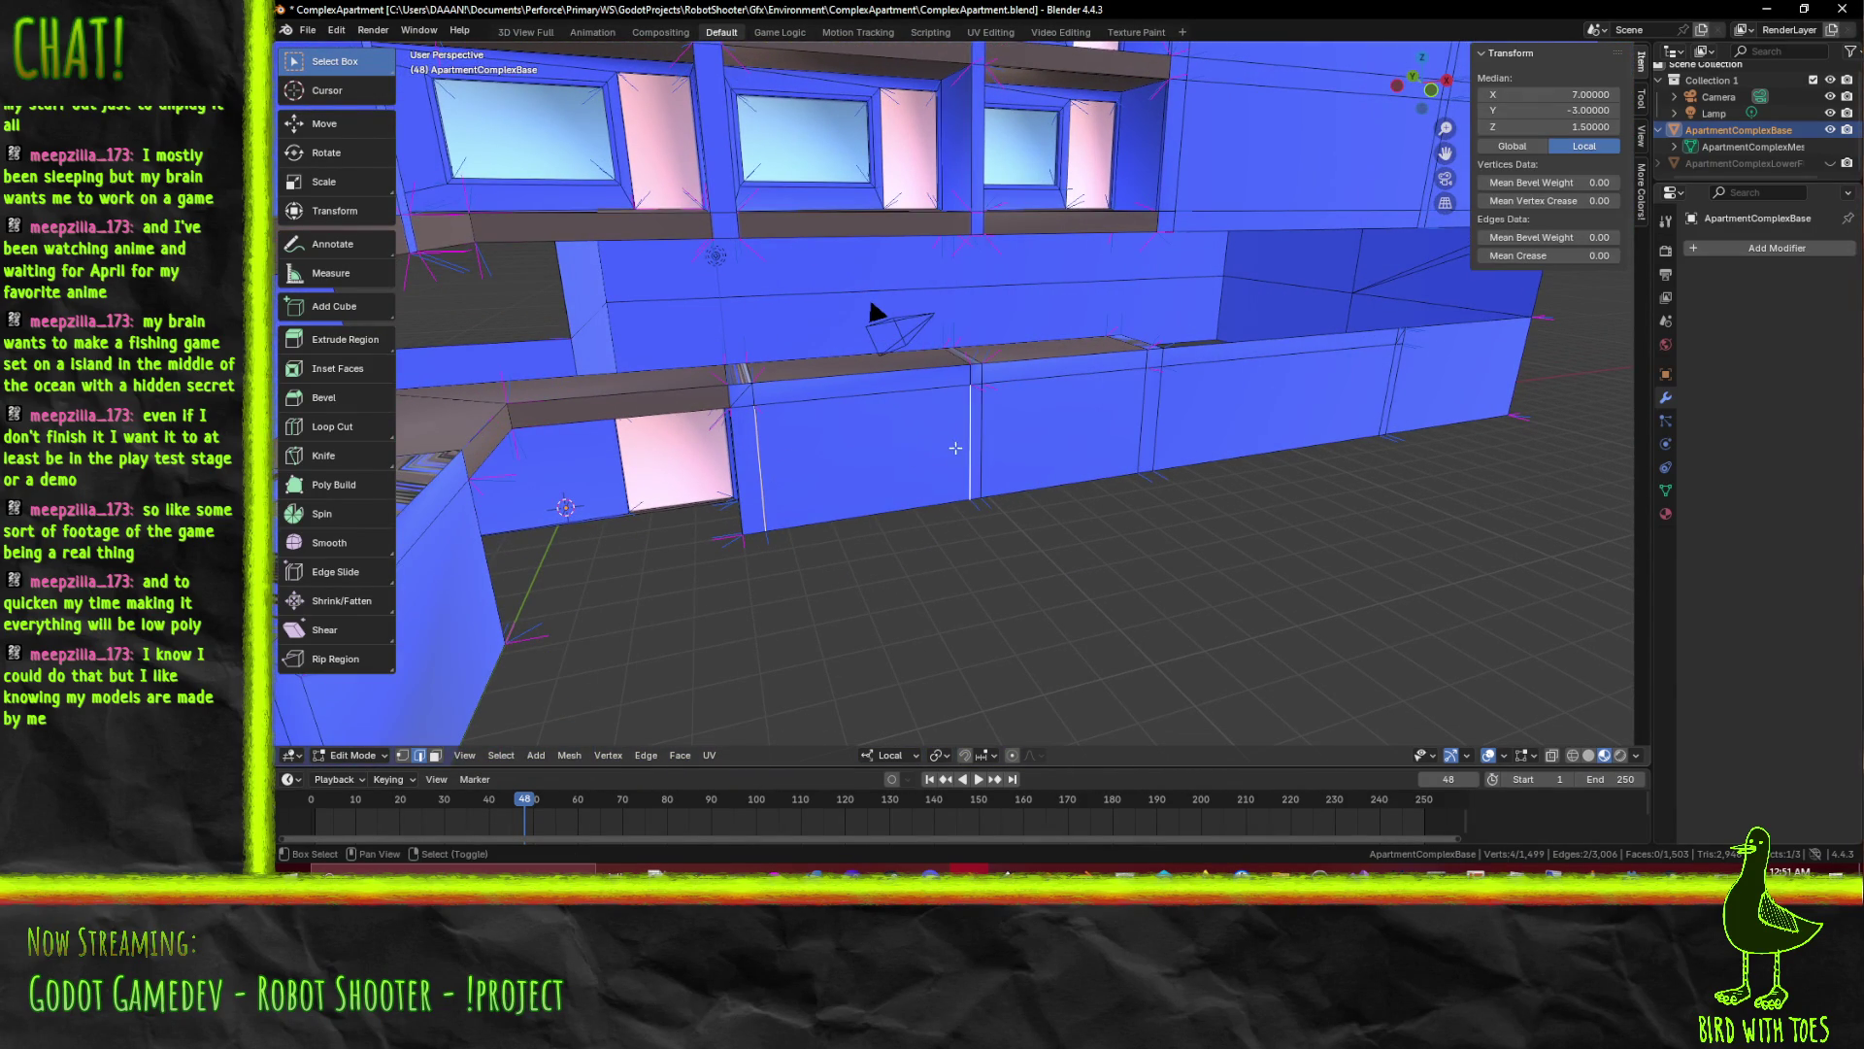
pyautogui.click(1143, 422)
pyautogui.click(1155, 420)
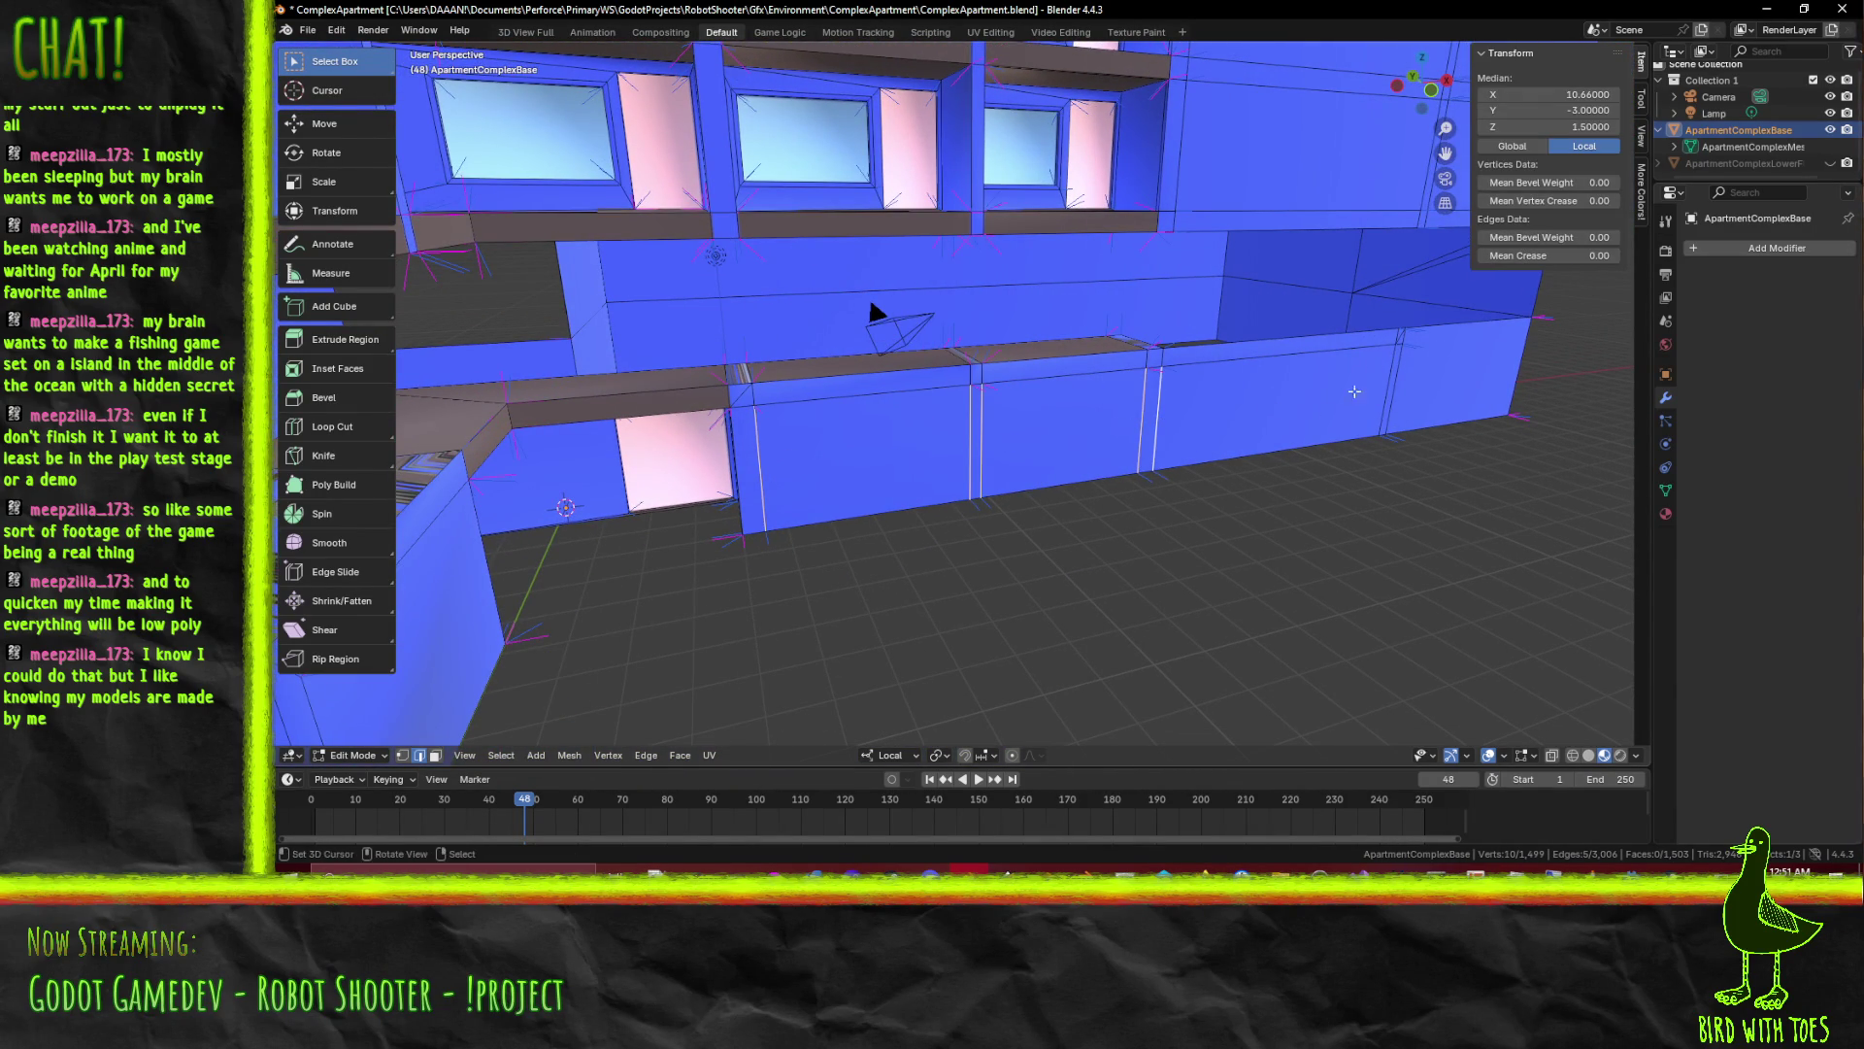
pyautogui.press('x')
pyautogui.click(1304, 441)
pyautogui.hotkey('ctrl', 'z')
pyautogui.moveTo(839, 391); pyautogui.dragTo(861, 442)
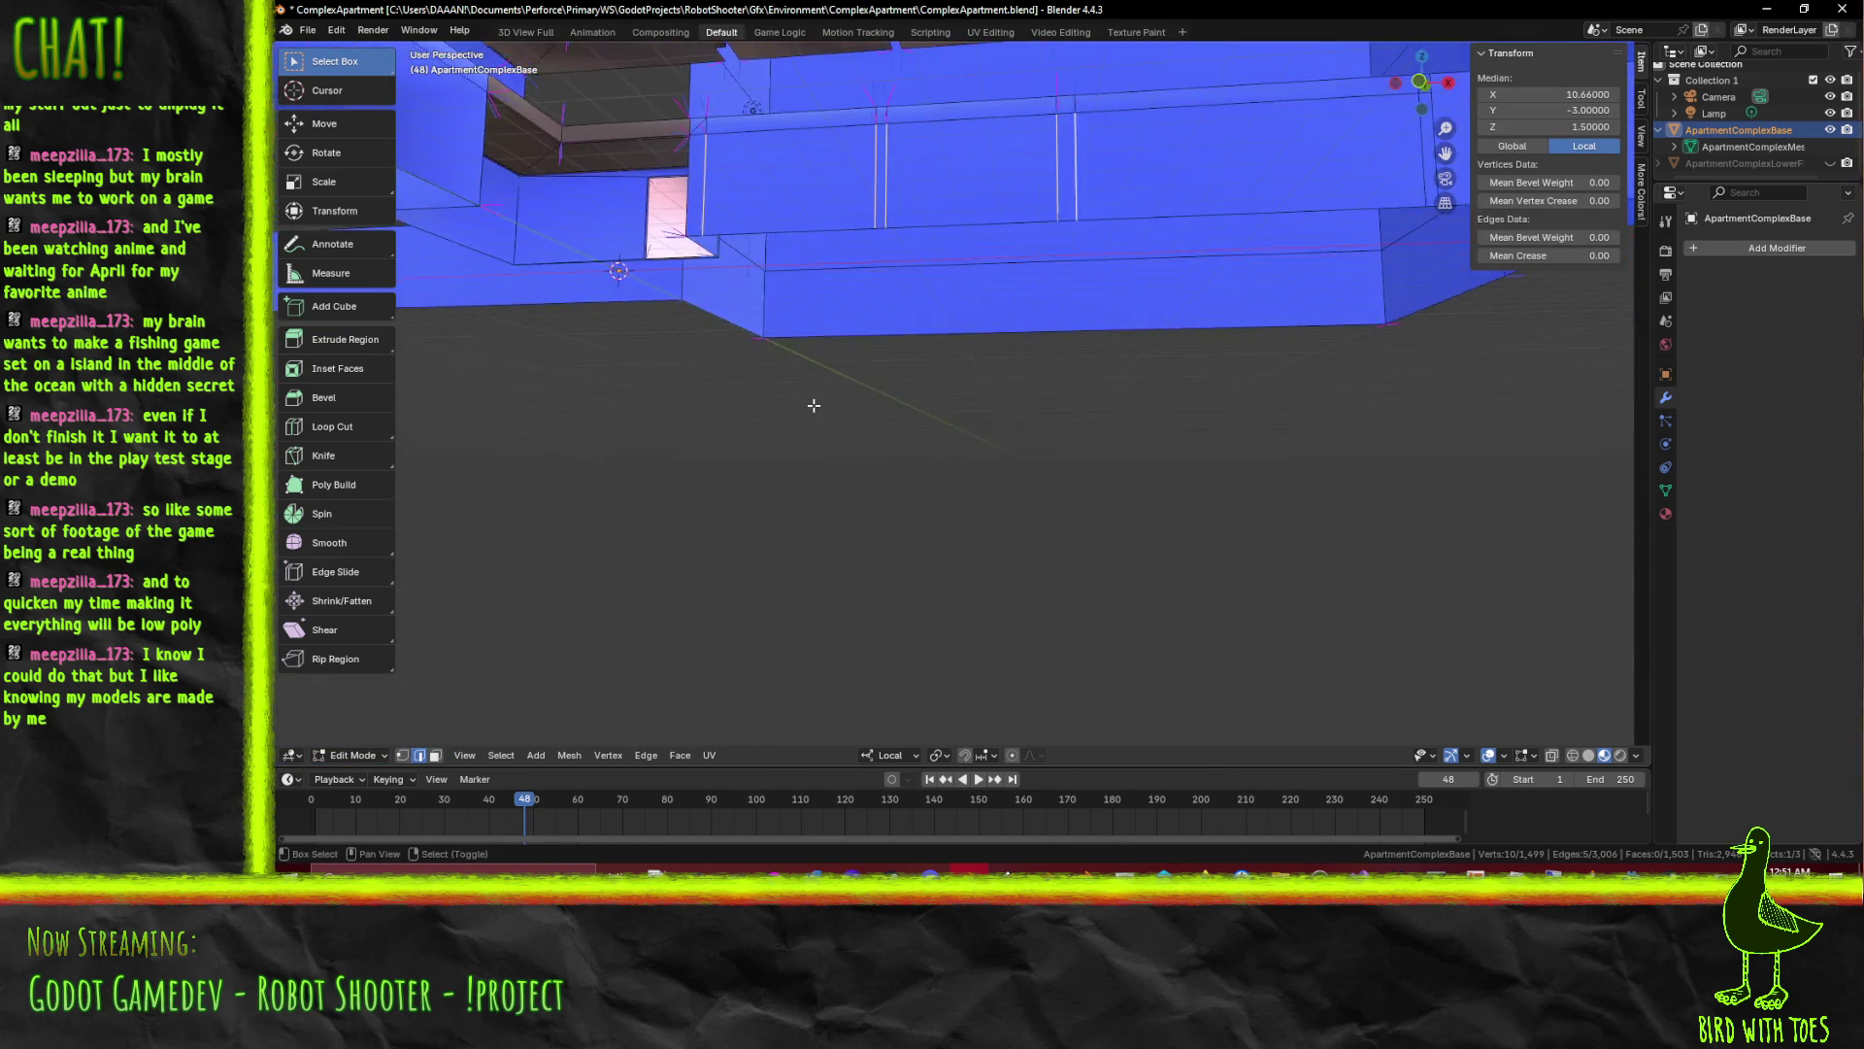
# Remove the stray edge and its faces at the podium ledge corner vertex
pyautogui.moveTo(862, 442); pyautogui.dragTo(891, 525)
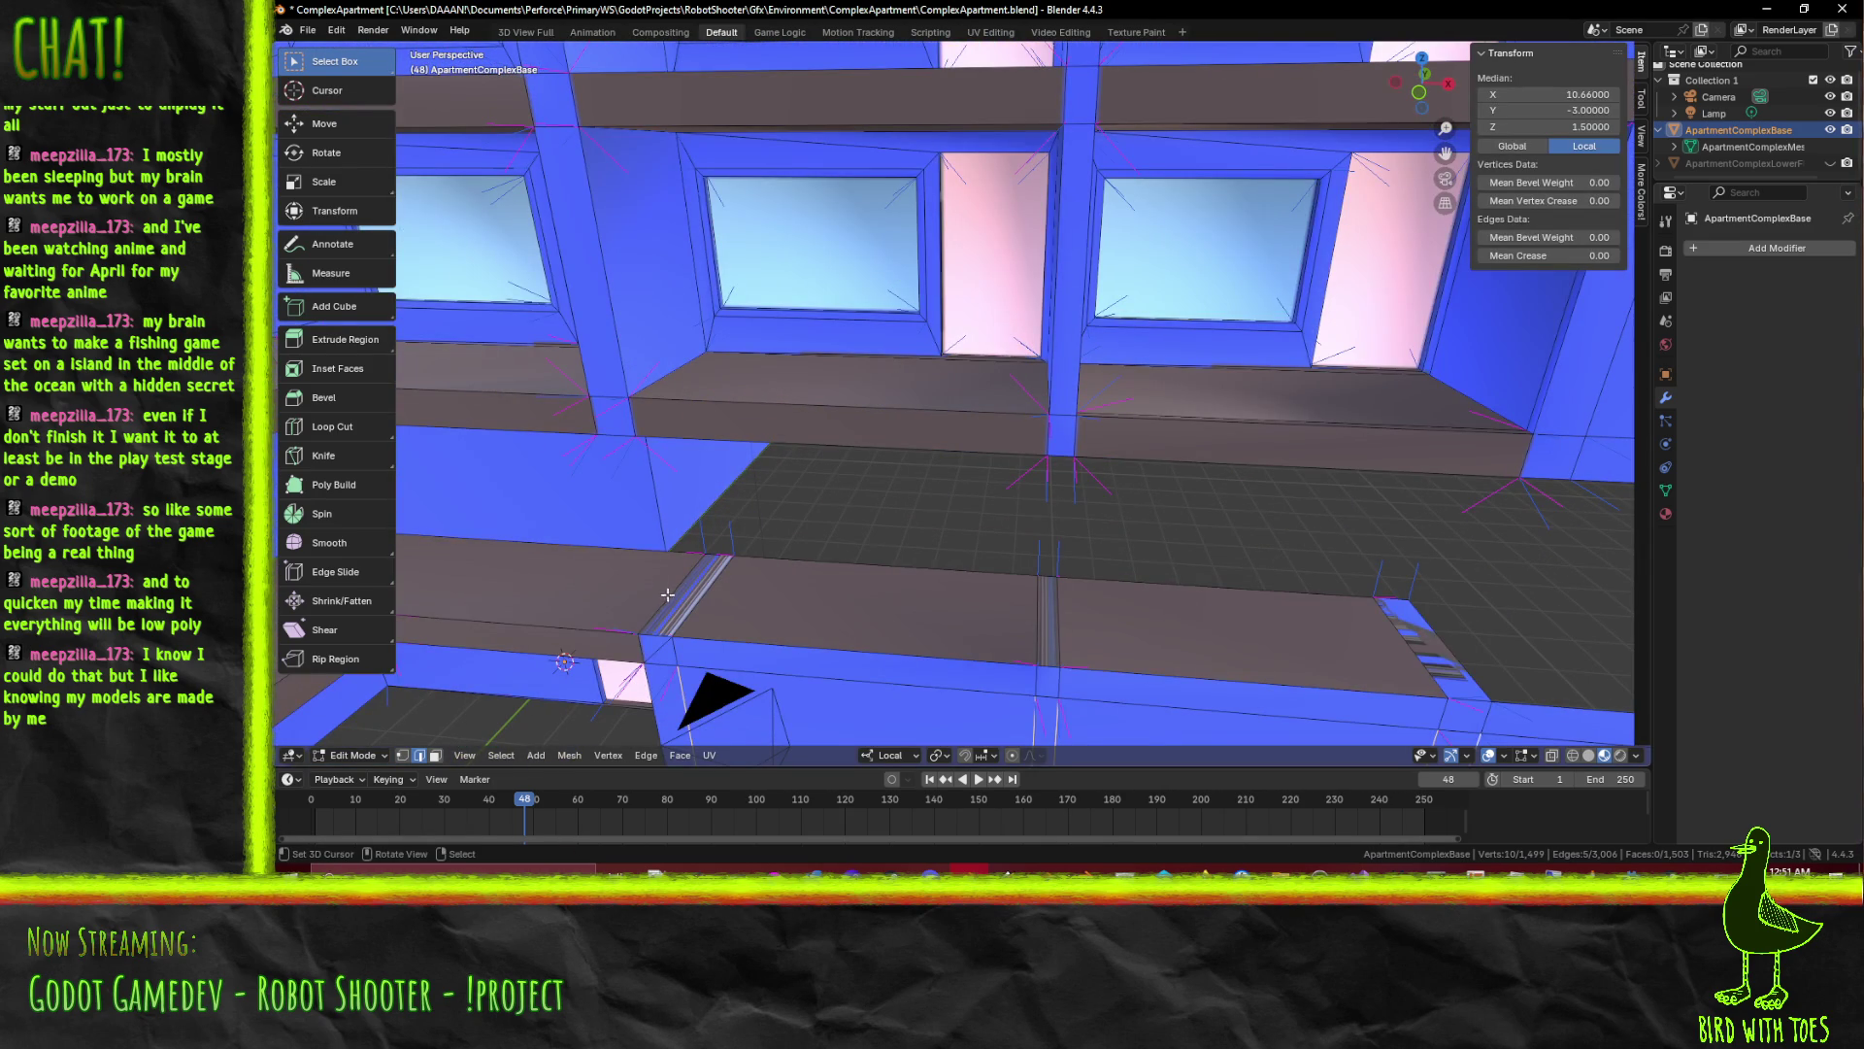
pyautogui.hotkey('alt', 'a')
pyautogui.click(650, 651)
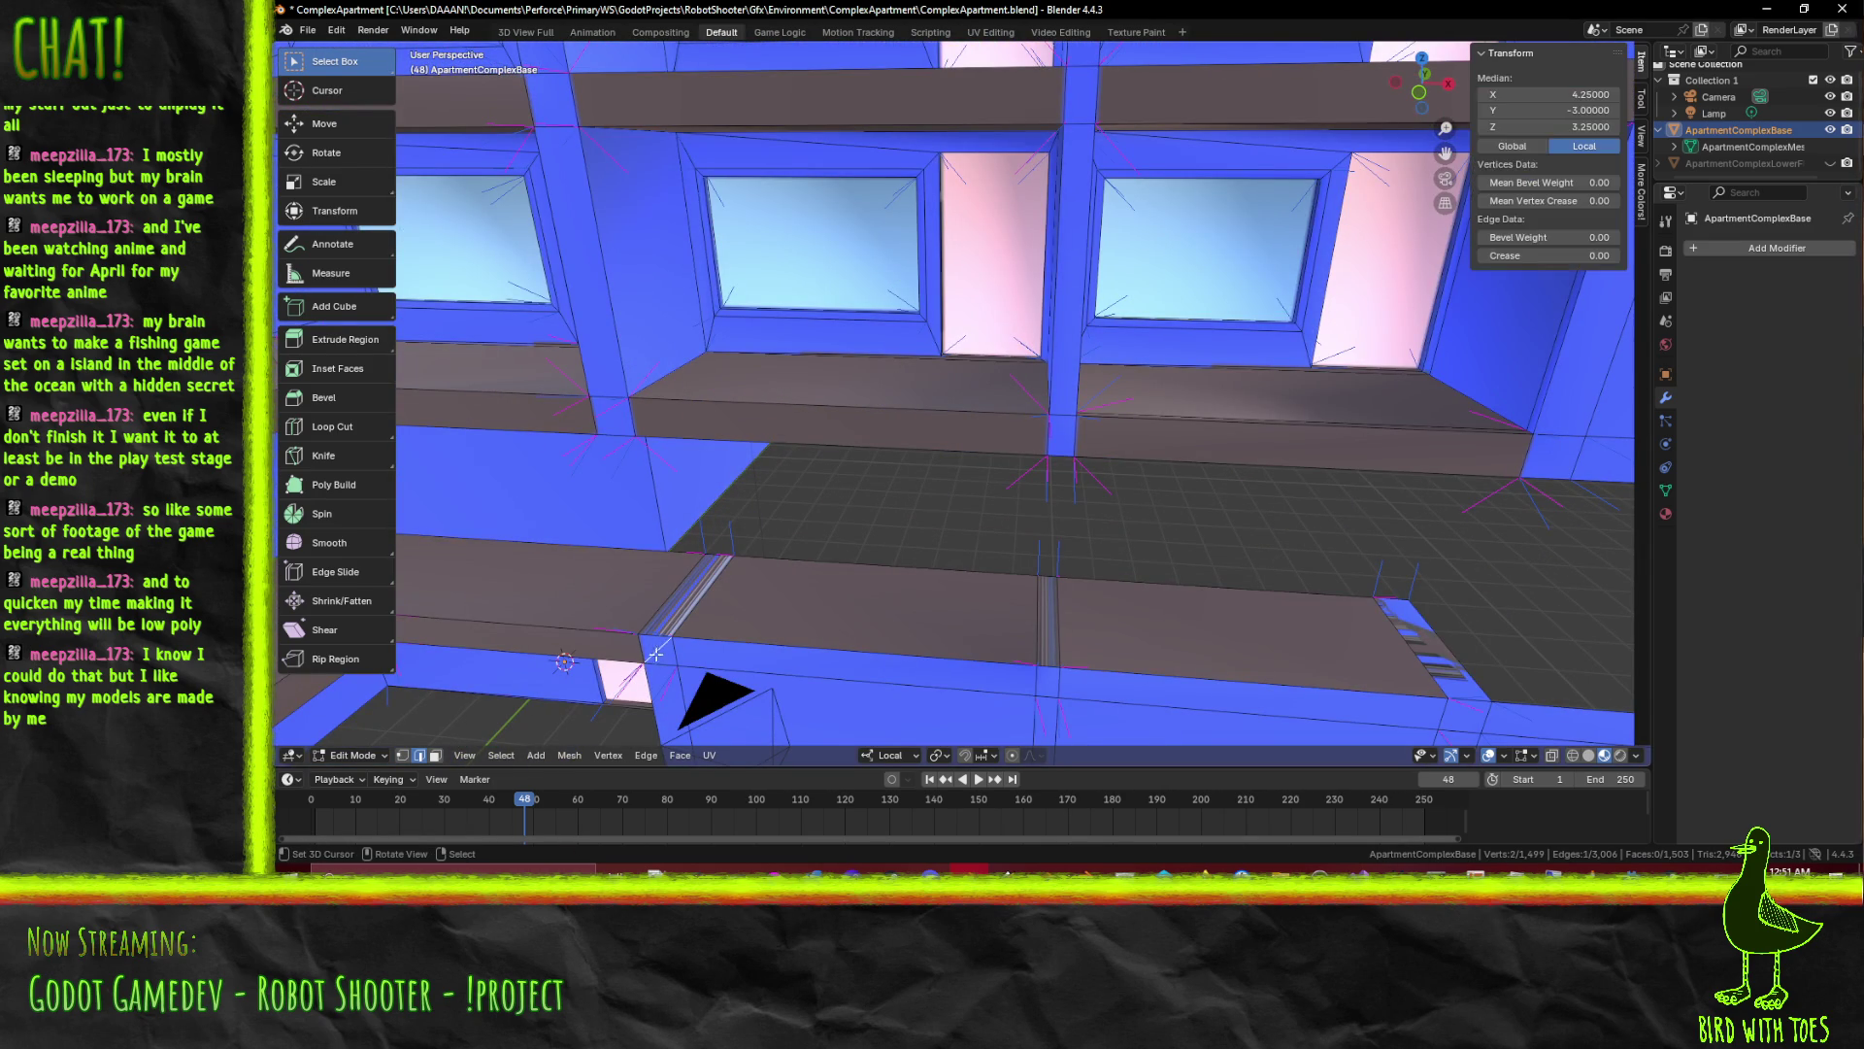
pyautogui.moveTo(687, 654); pyautogui.dragTo(892, 518)
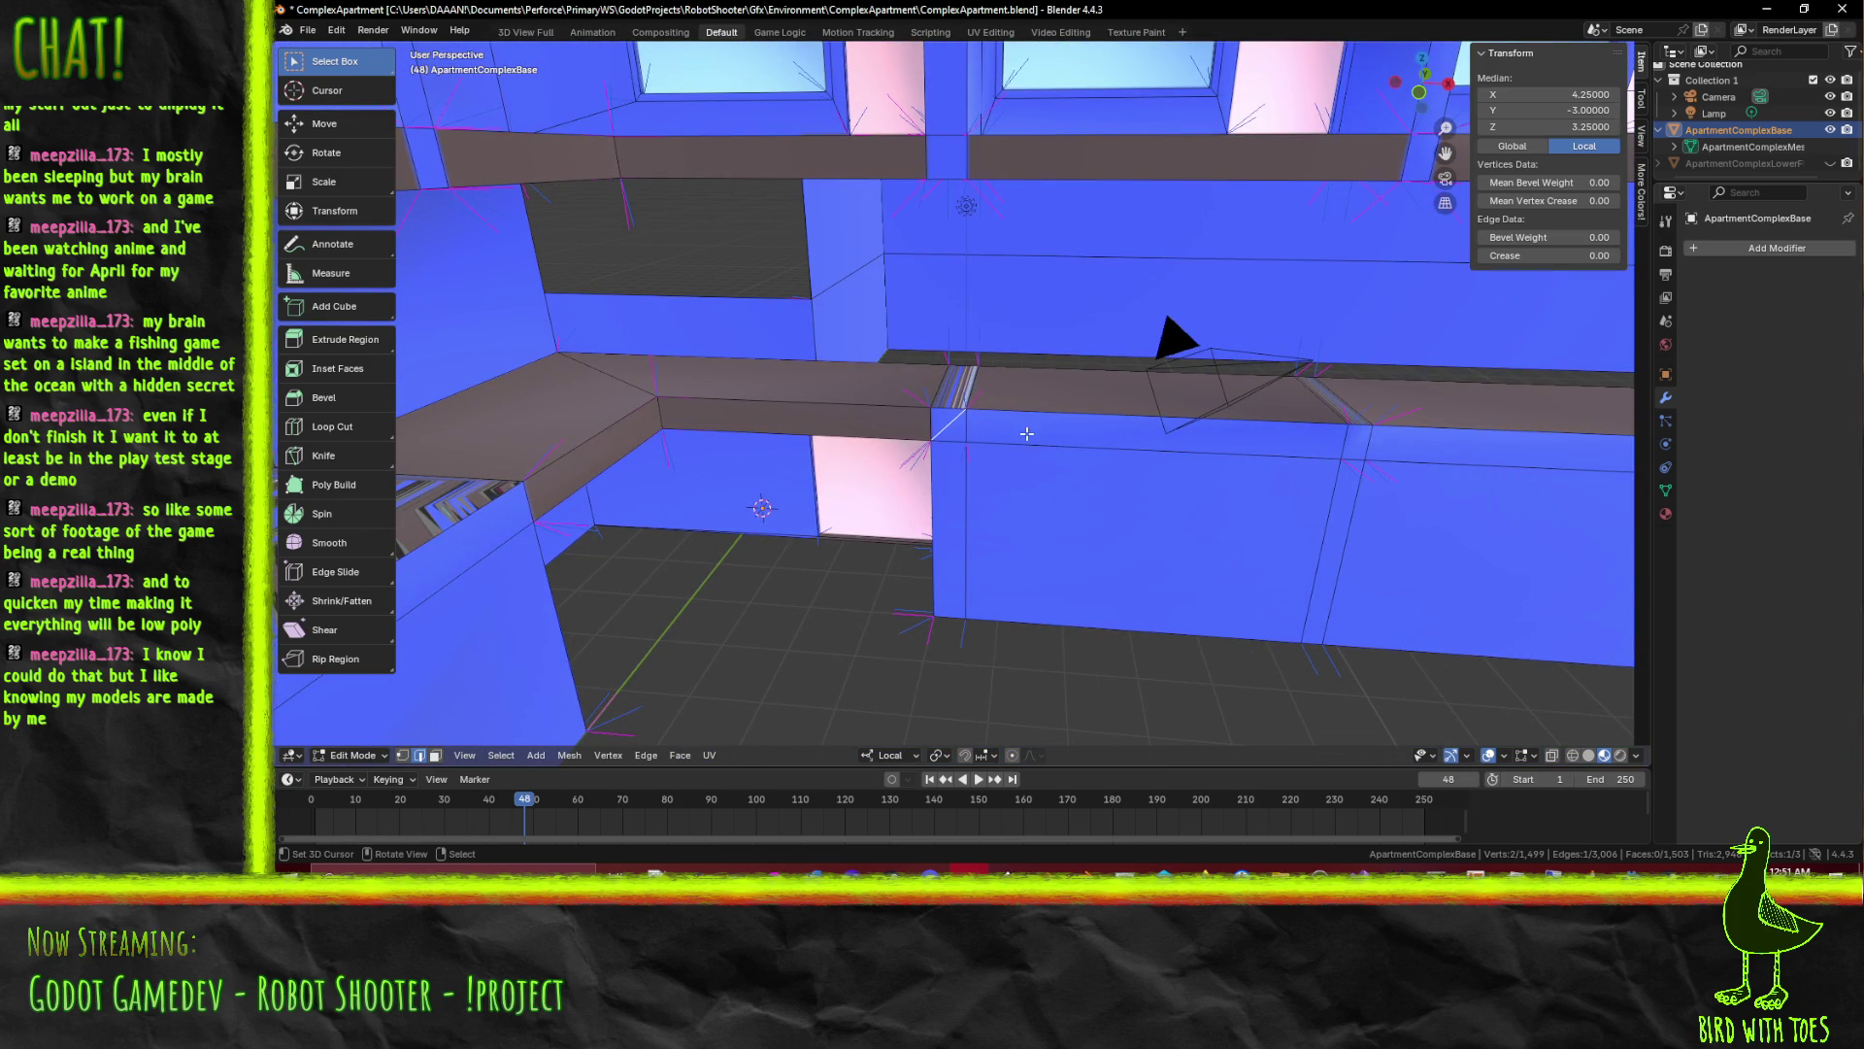
pyautogui.press('x')
pyautogui.click(1027, 435)
pyautogui.moveTo(1027, 435); pyautogui.dragTo(1027, 449)
# Select the extra vertical edges across the podium wall and bring up the delete options
pyautogui.click(1027, 449)
pyautogui.rightClick(1027, 448)
pyautogui.press('Escape')
pyautogui.click(939, 515)
pyautogui.click(1273, 520)
pyautogui.scroll(3)
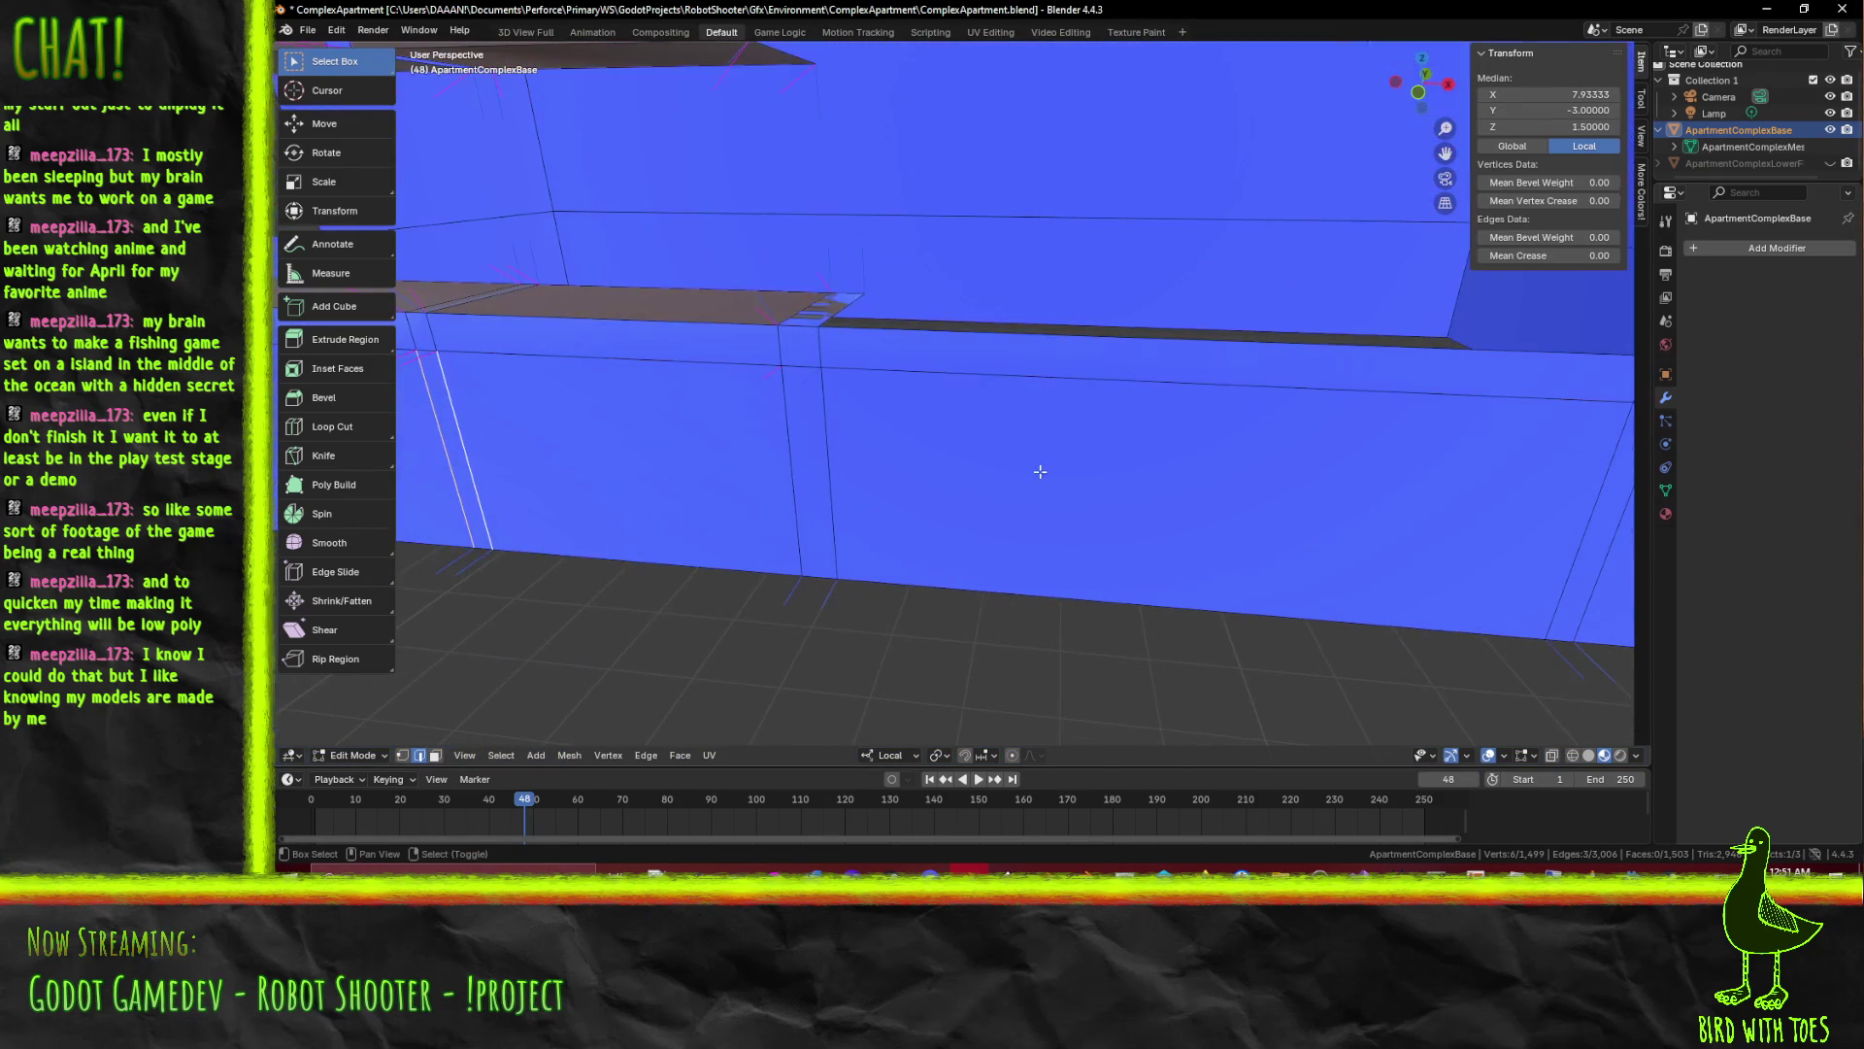
pyautogui.click(818, 453)
pyautogui.scroll(-3)
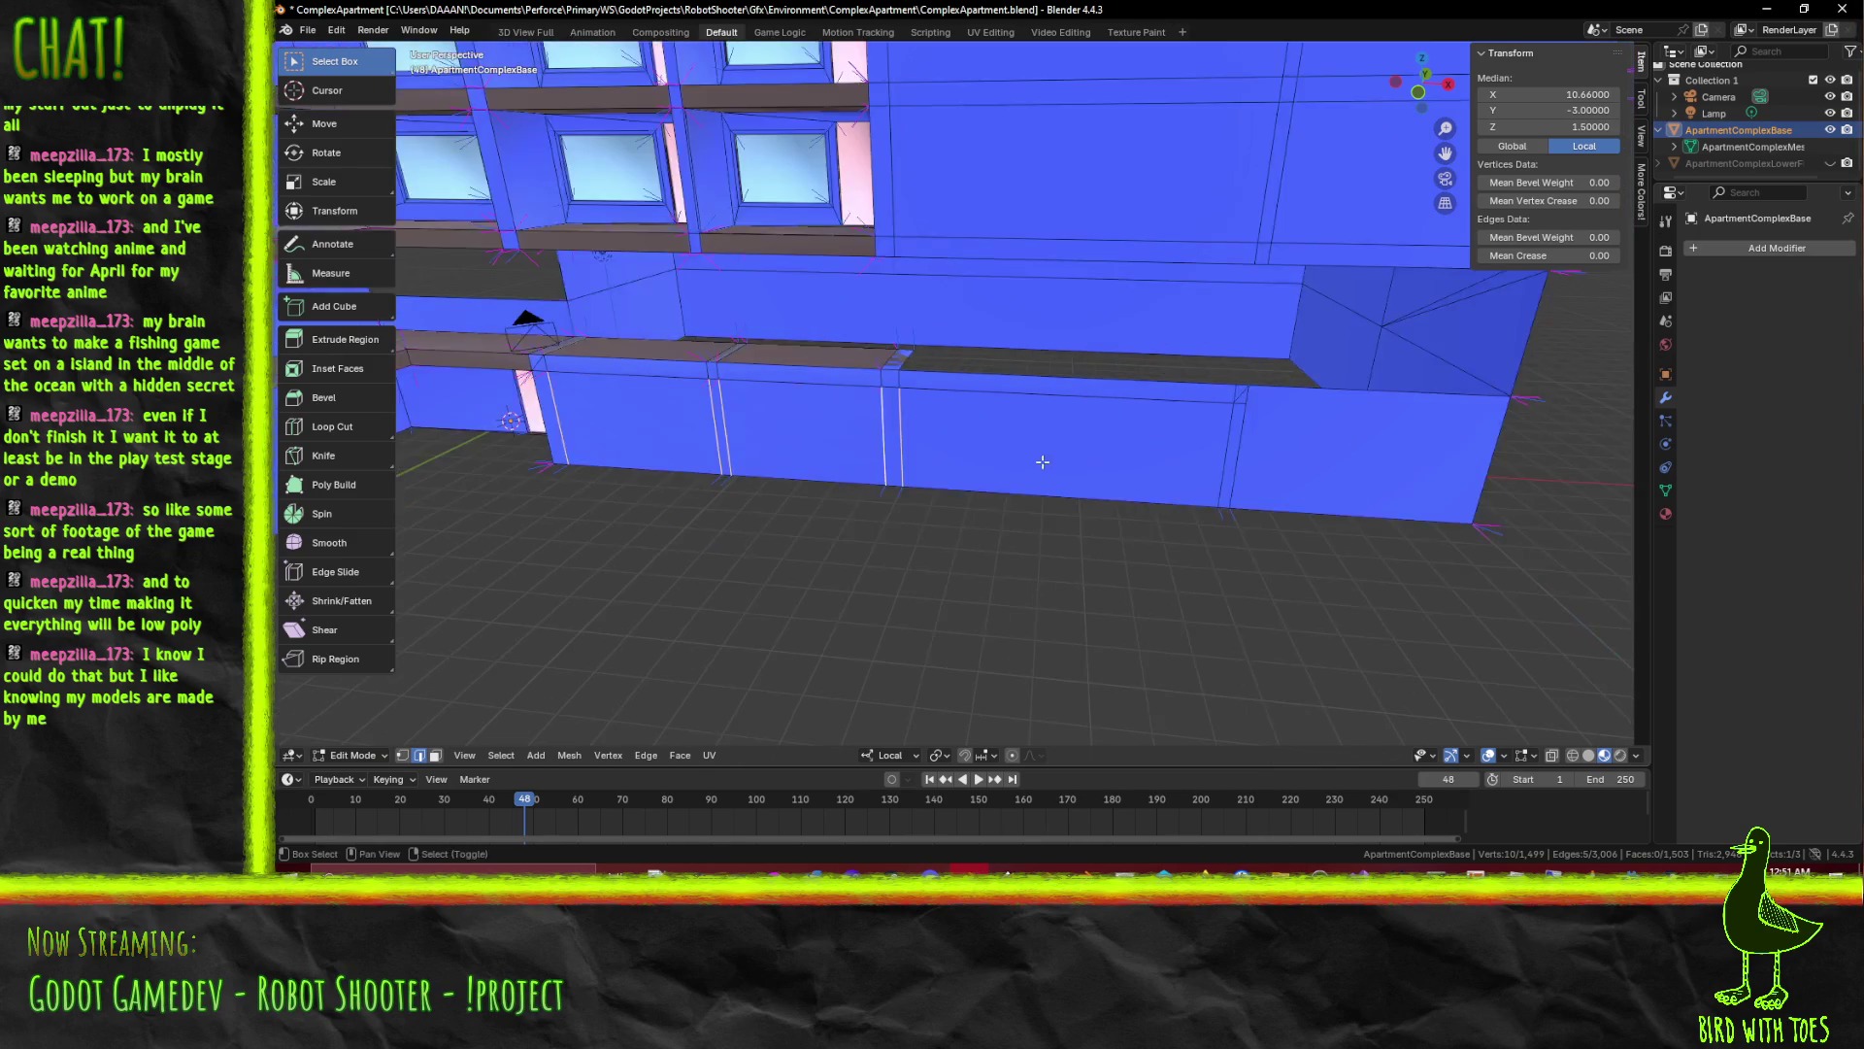
pyautogui.scroll(-3)
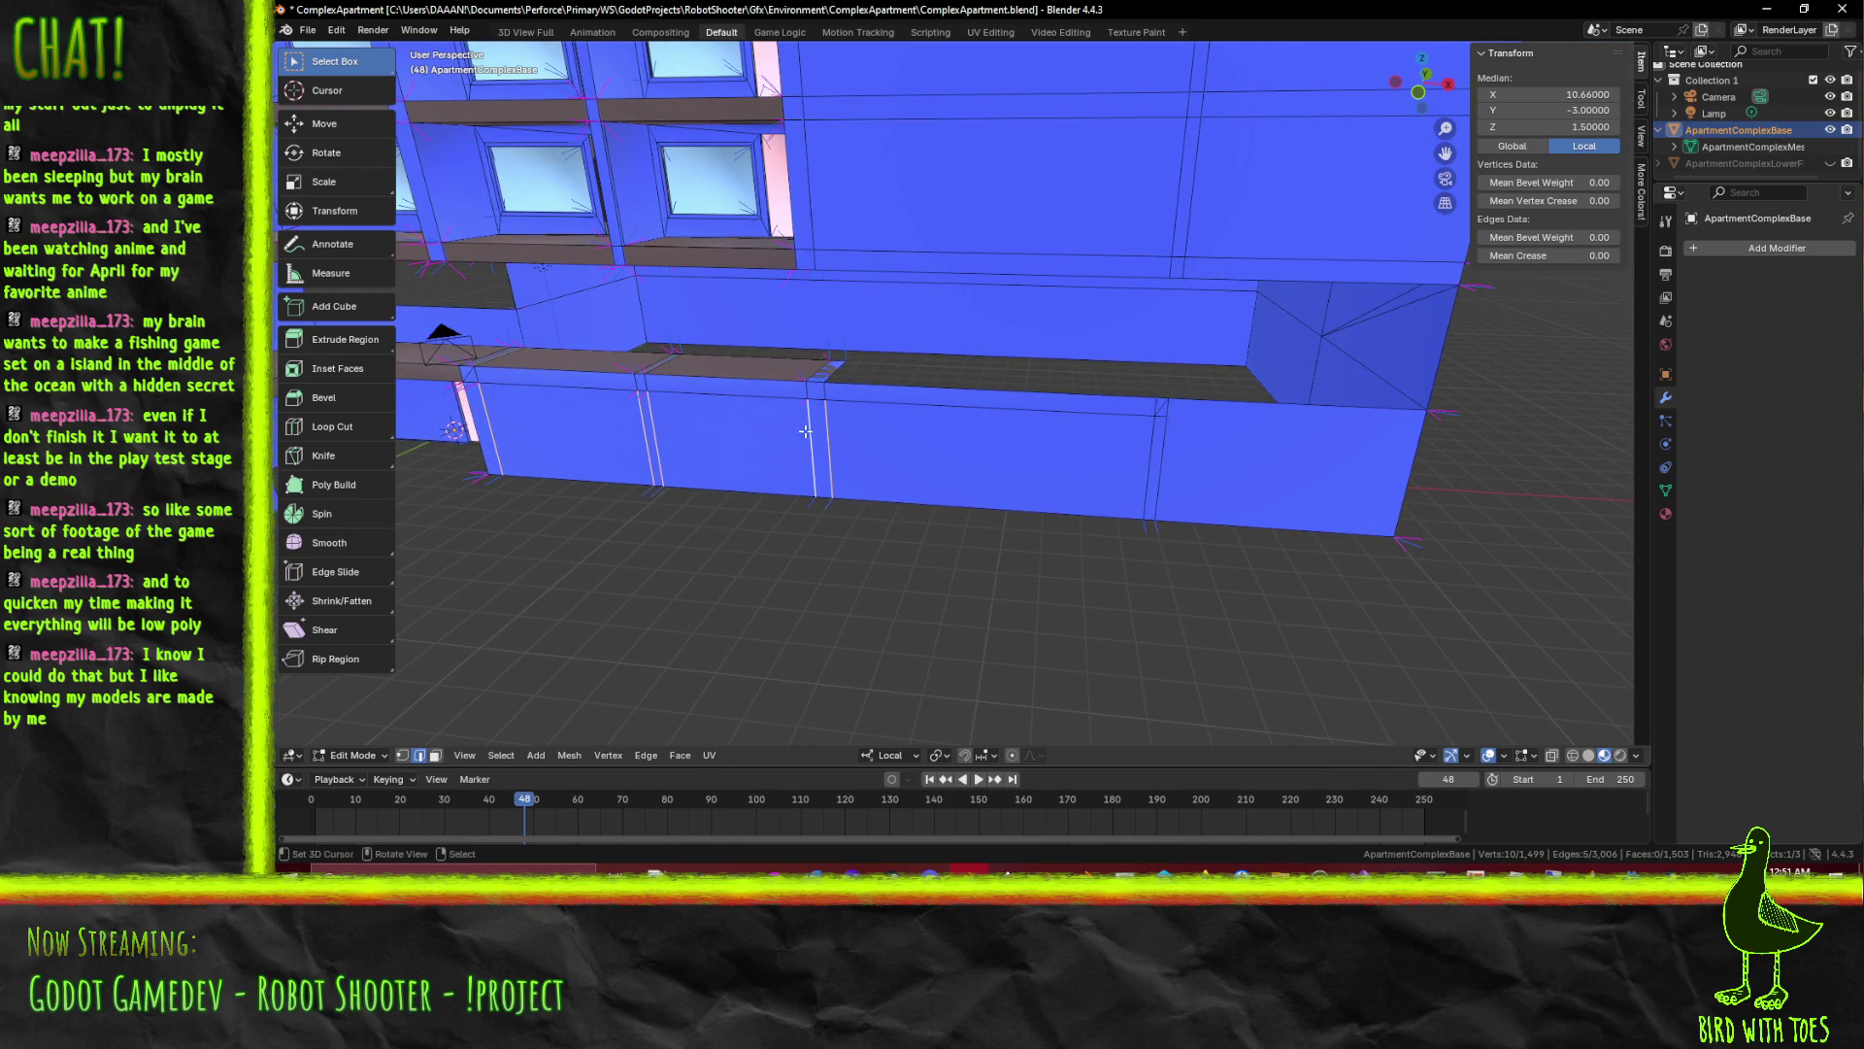
pyautogui.press('x')
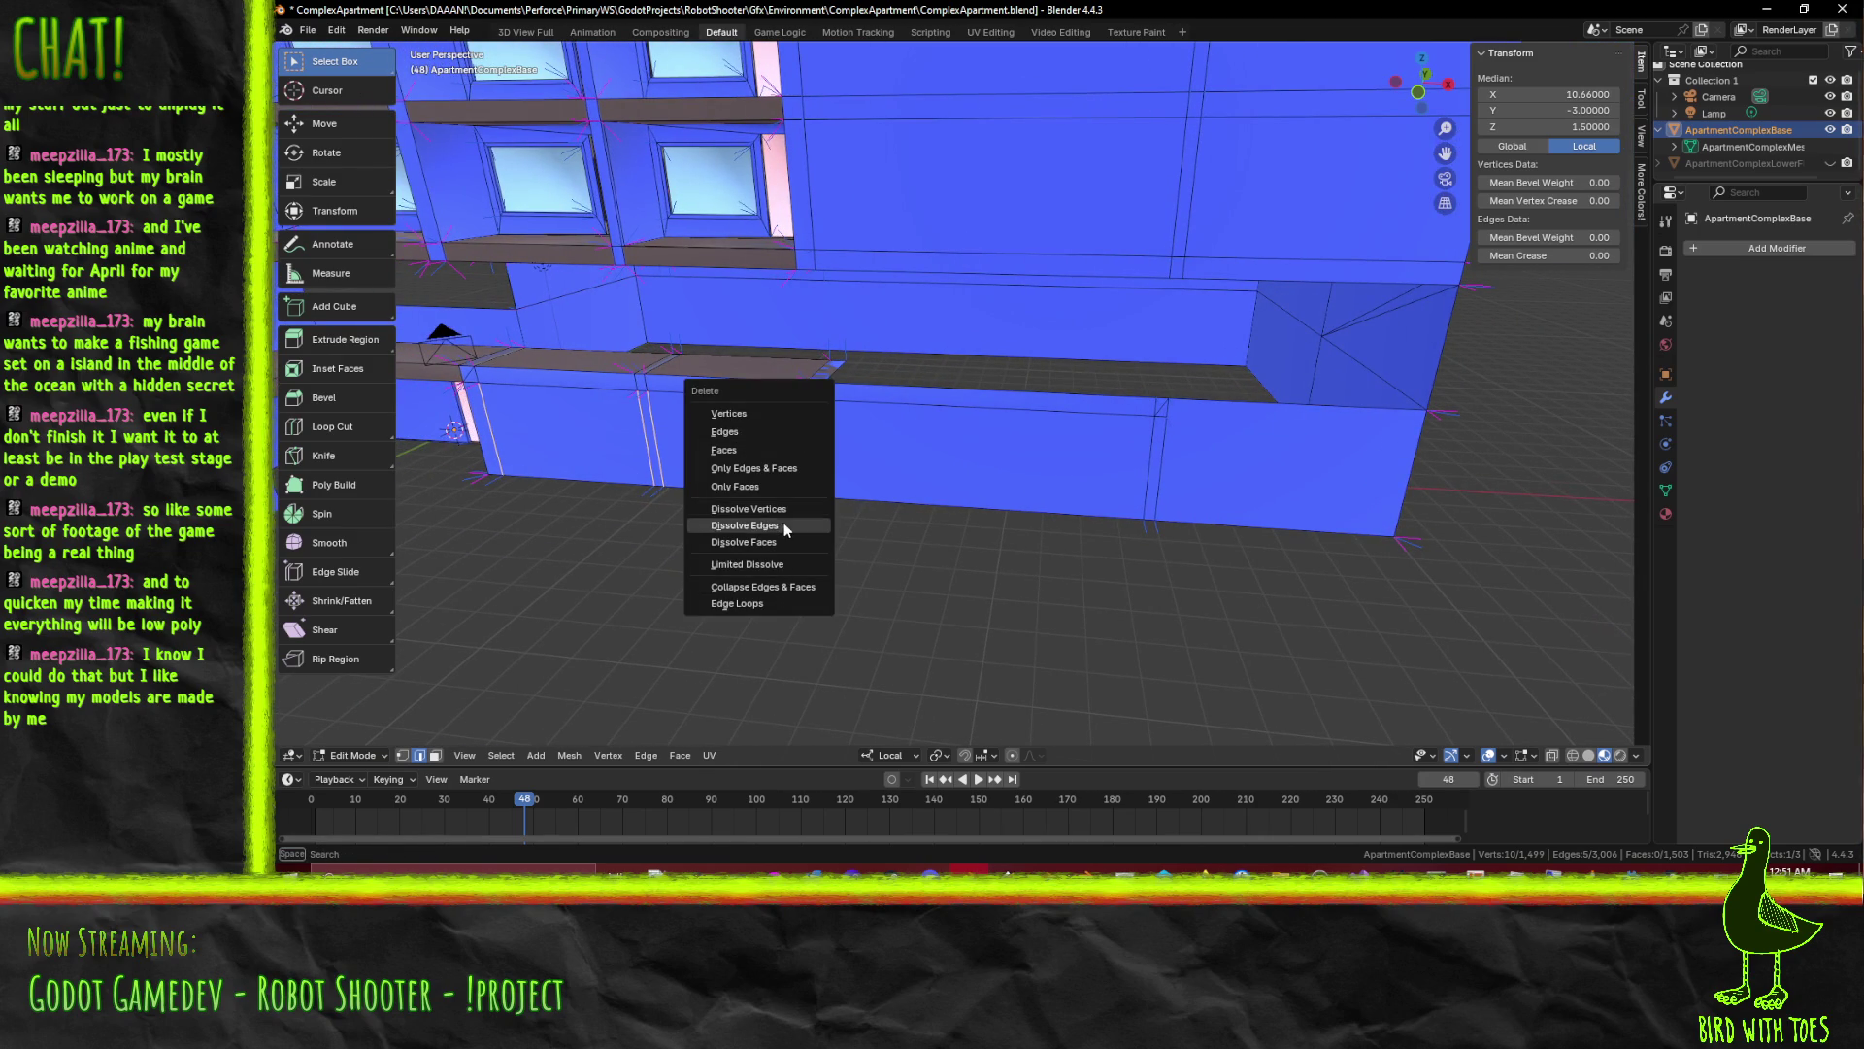
# Dissolve the redundant vertical edges along the podium wall, including a leftover one found after orbiting
pyautogui.click(782, 524)
pyautogui.moveTo(782, 524); pyautogui.dragTo(1151, 458)
pyautogui.click(1261, 413)
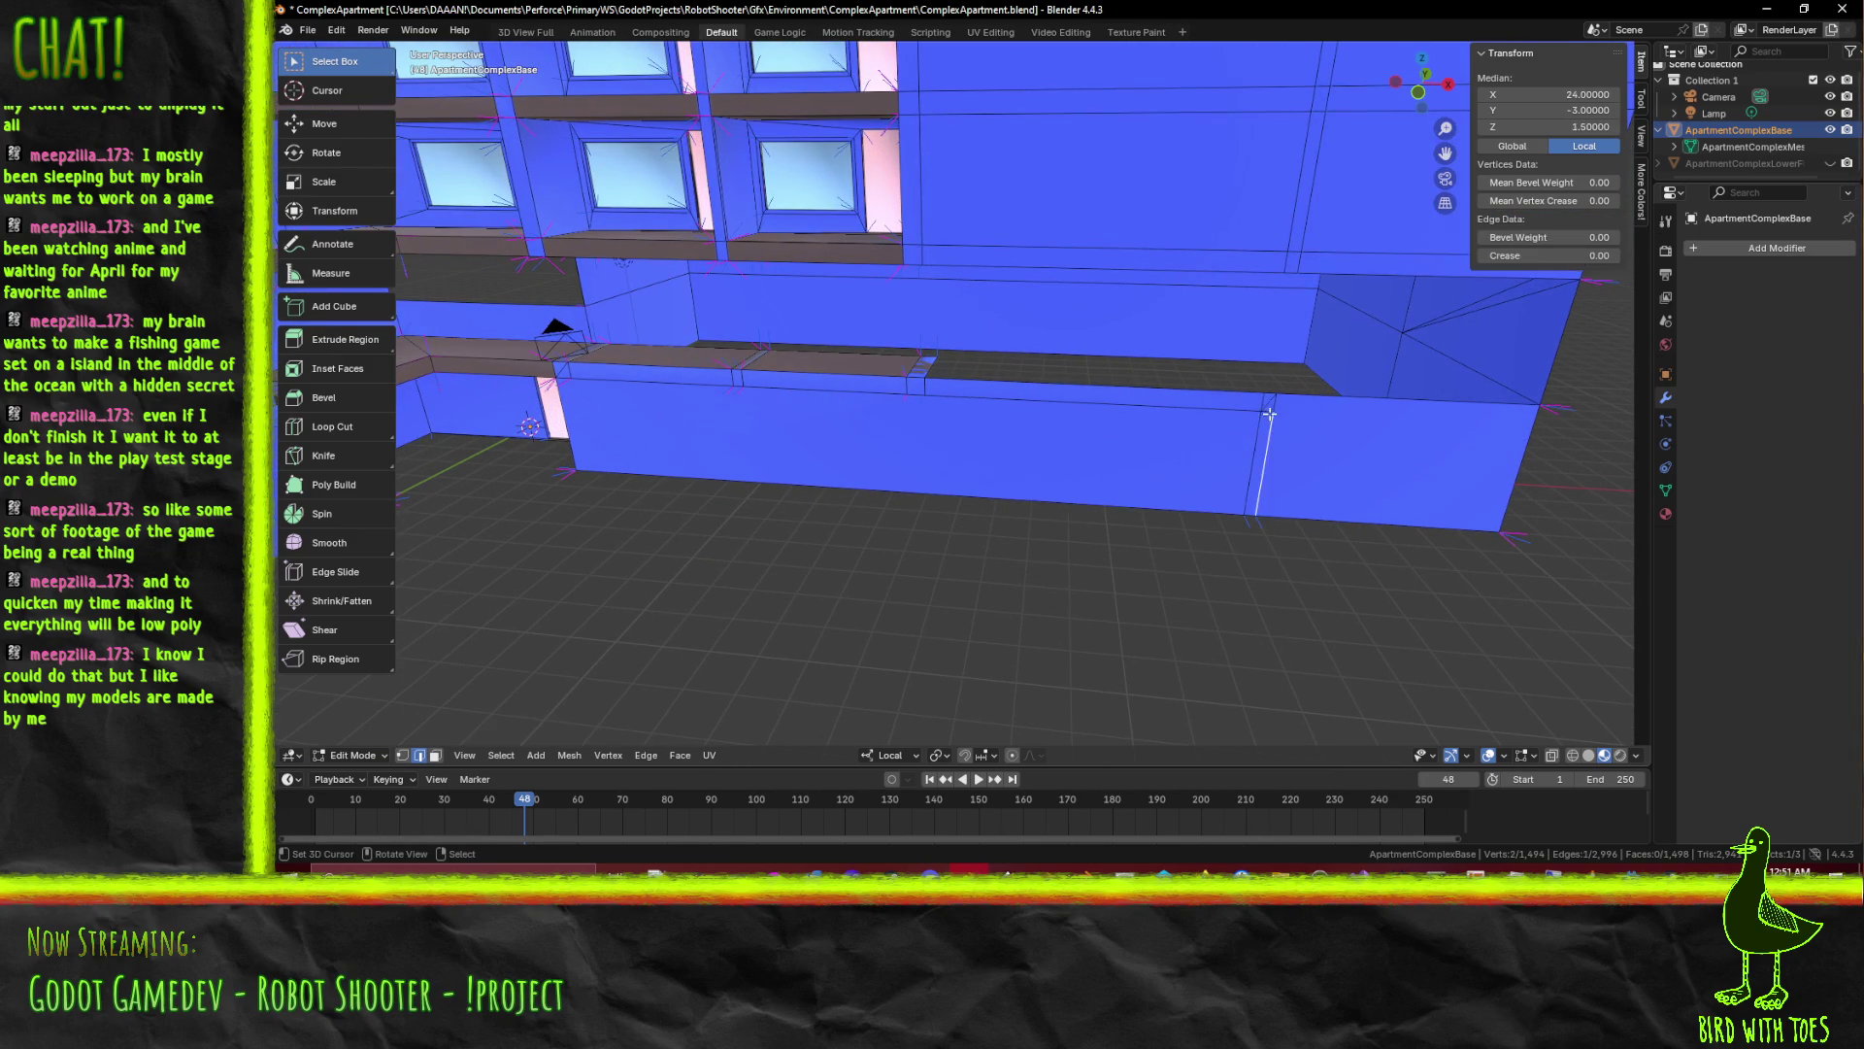
pyautogui.press('x')
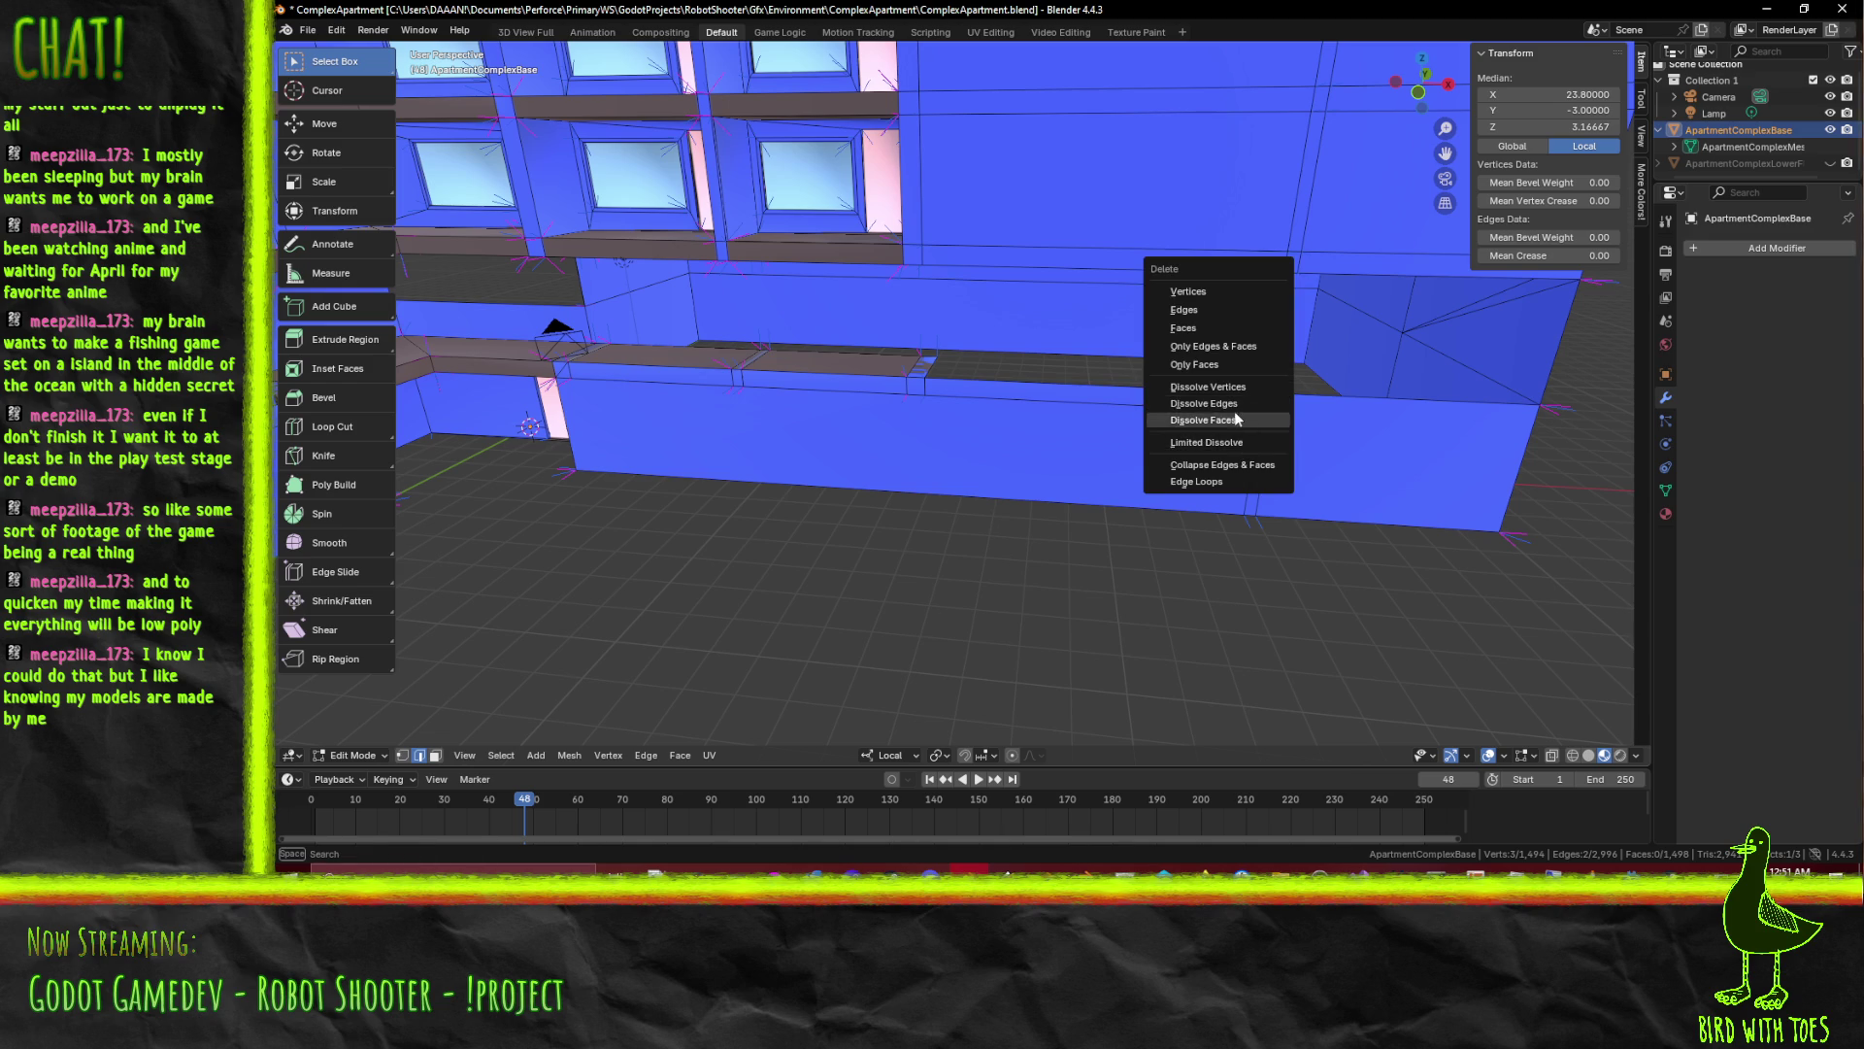
pyautogui.click(1234, 404)
pyautogui.click(903, 386)
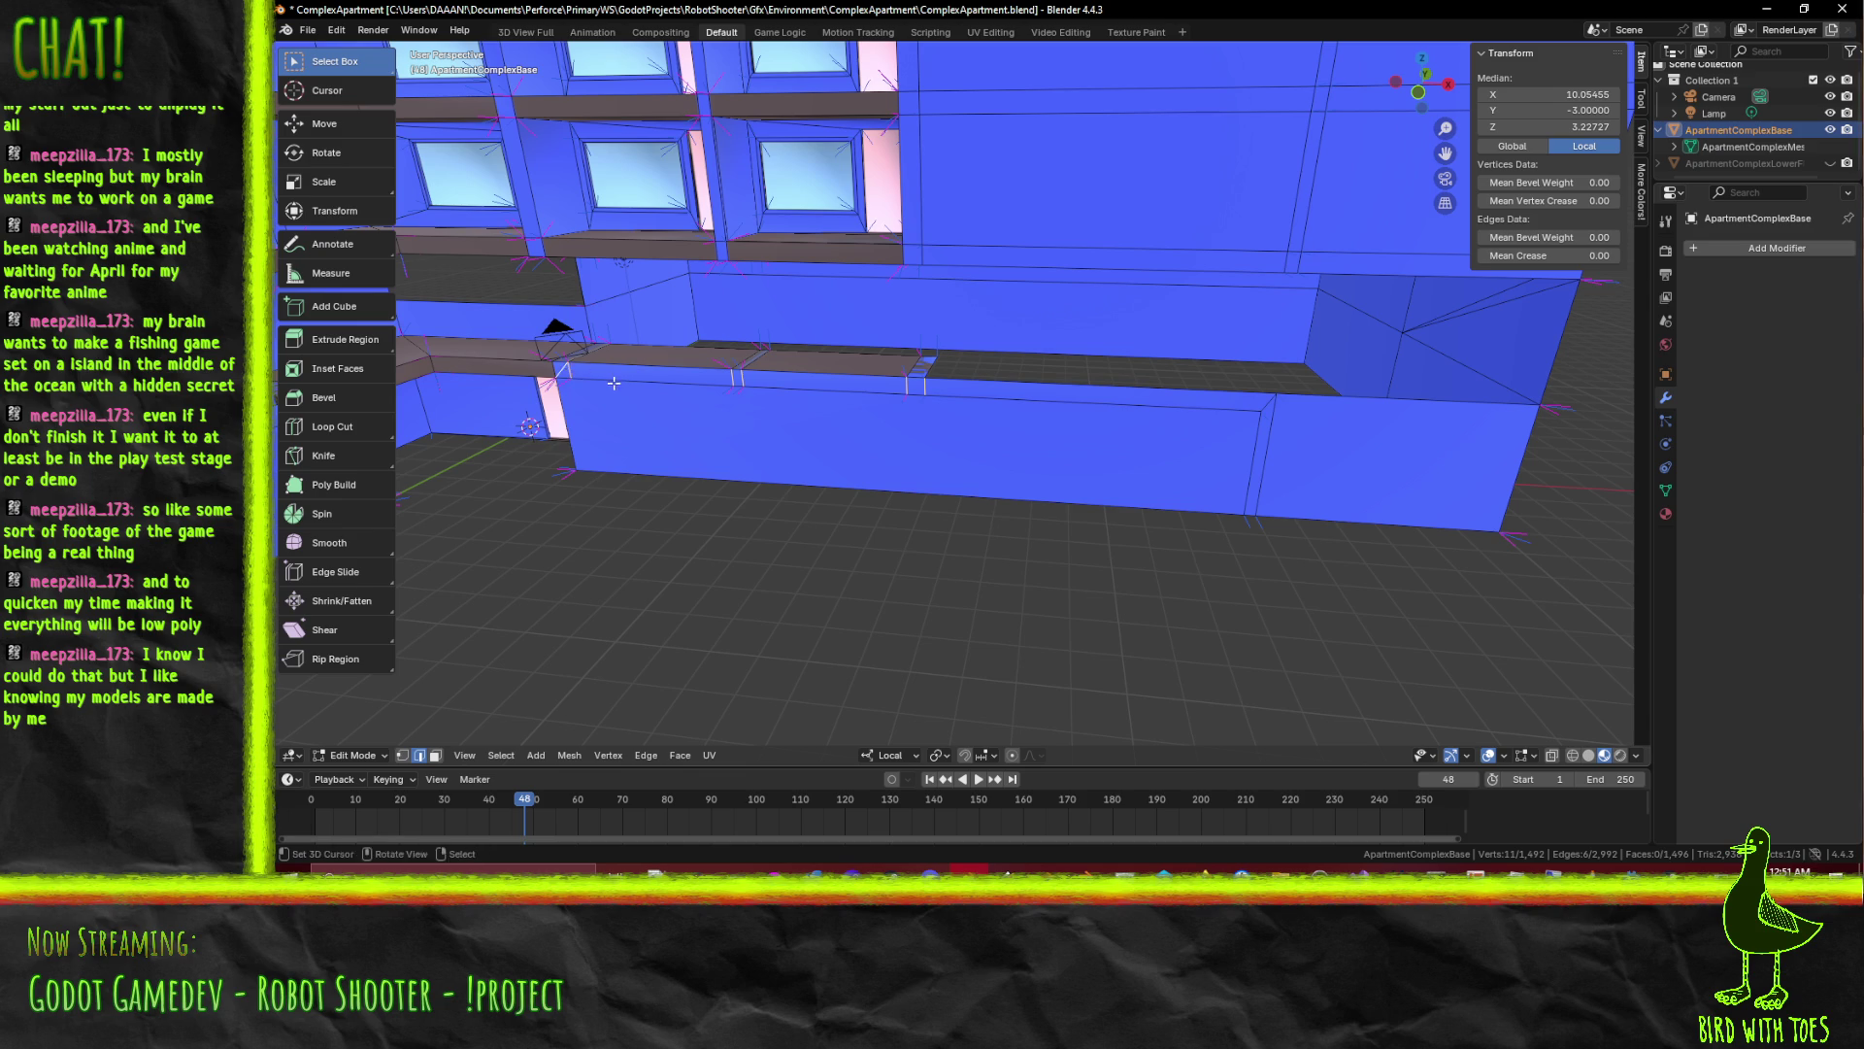
pyautogui.press('x')
pyautogui.click(612, 382)
# Fill the gap in the ledge above the wall with a new face, undoing an extra dissolve to keep it
pyautogui.moveTo(663, 418); pyautogui.dragTo(774, 403)
pyautogui.click(601, 397)
pyautogui.rightClick(816, 401)
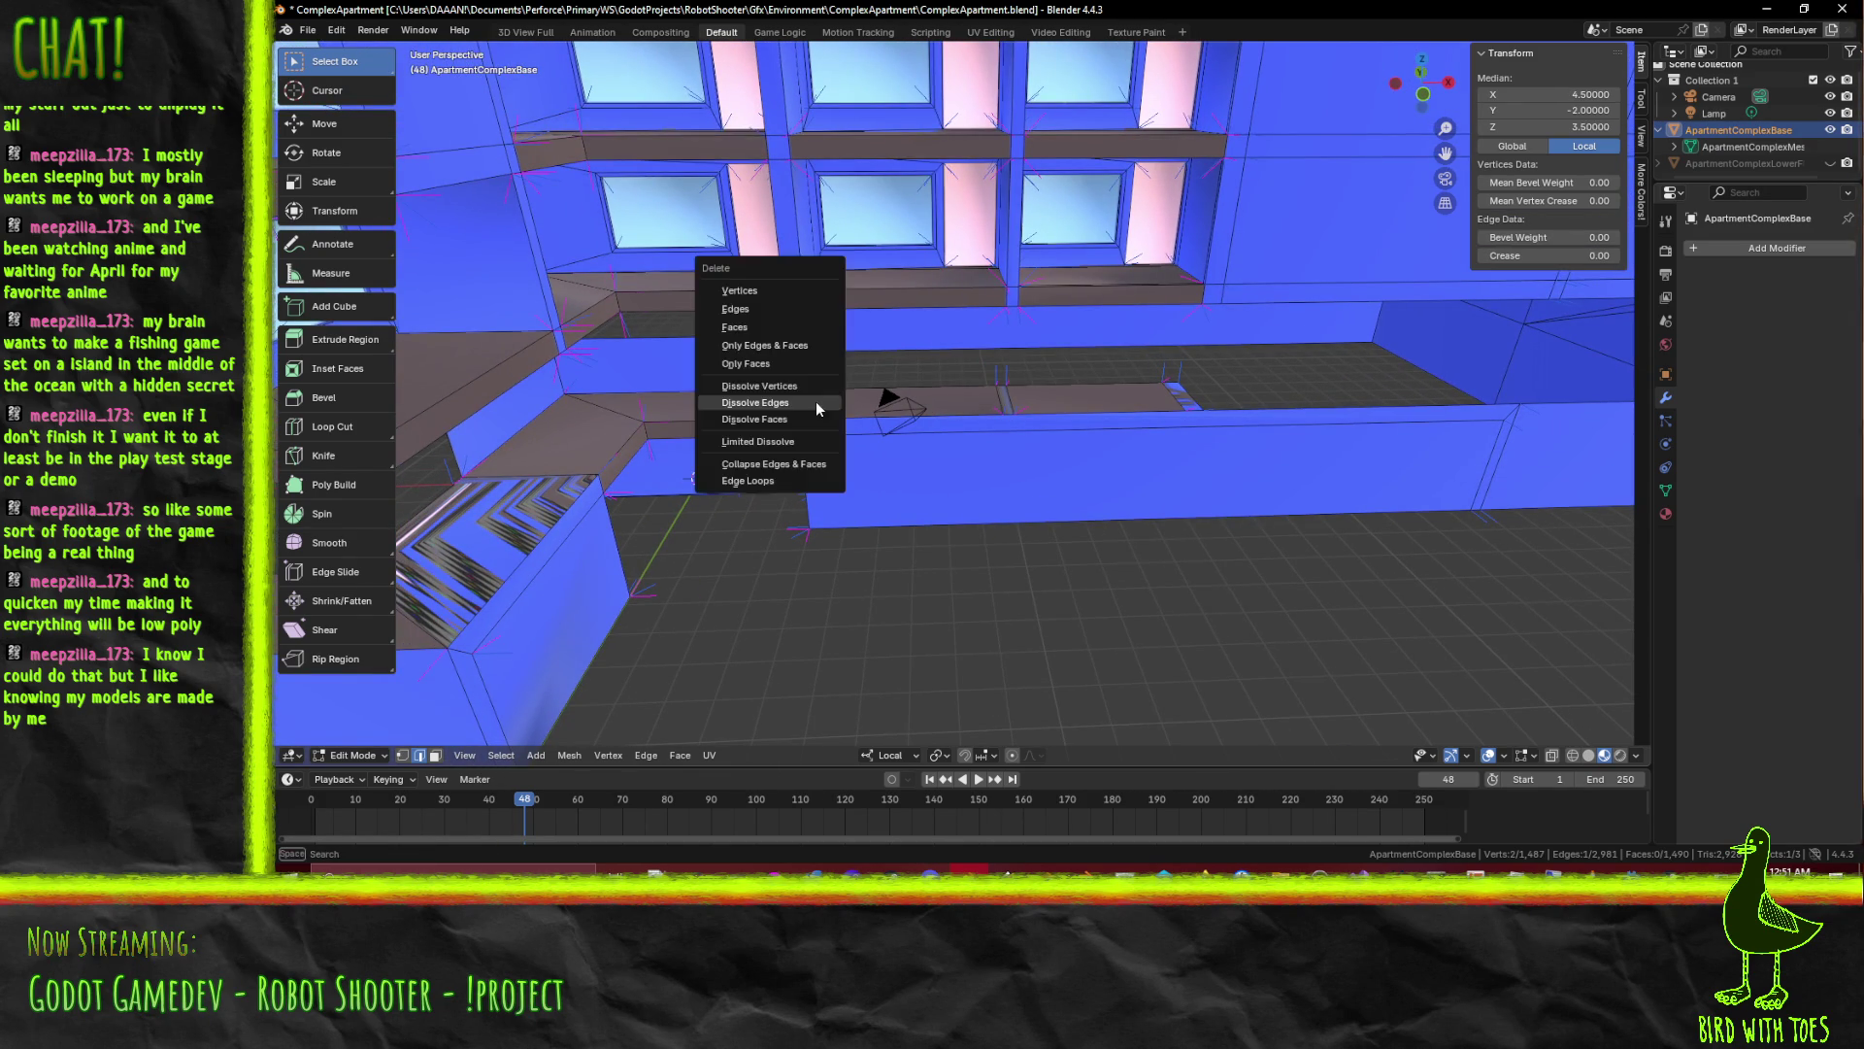
pyautogui.click(829, 399)
pyautogui.click(1008, 405)
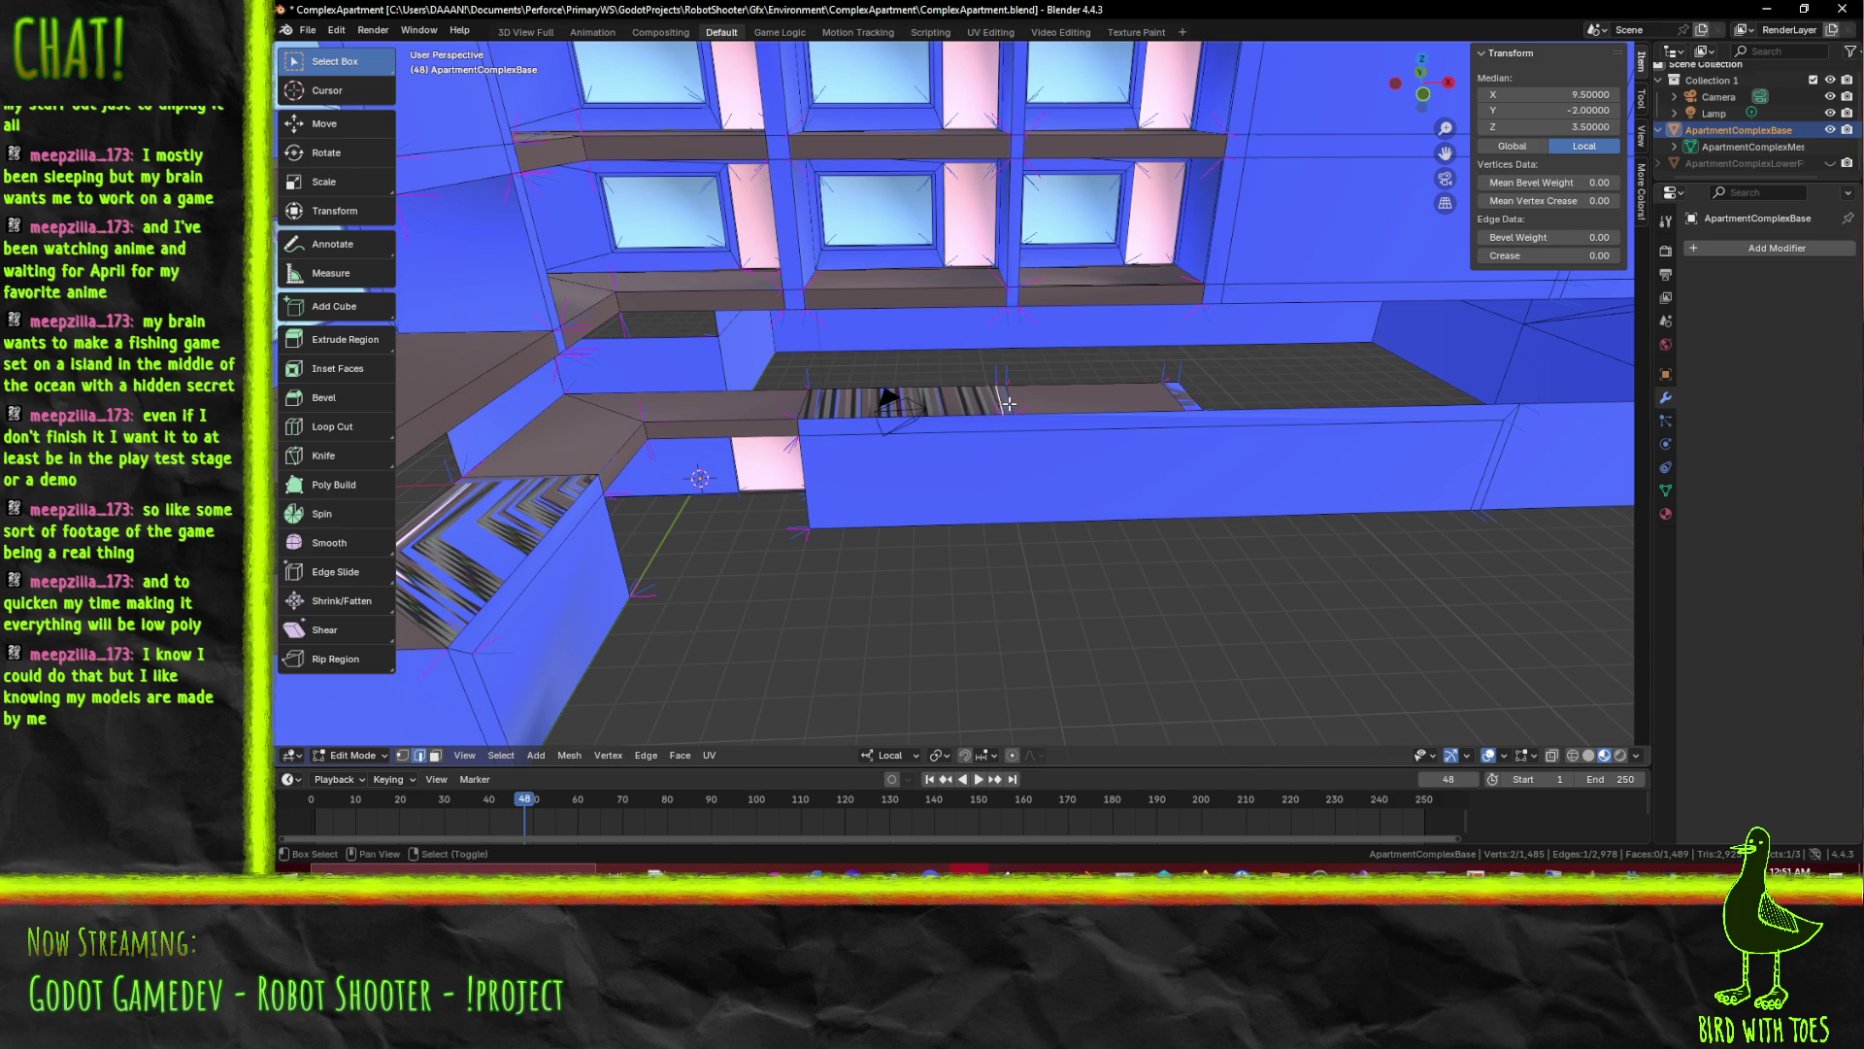
pyautogui.press('x')
pyautogui.click(1011, 409)
pyautogui.moveTo(1127, 424); pyautogui.dragTo(1108, 461)
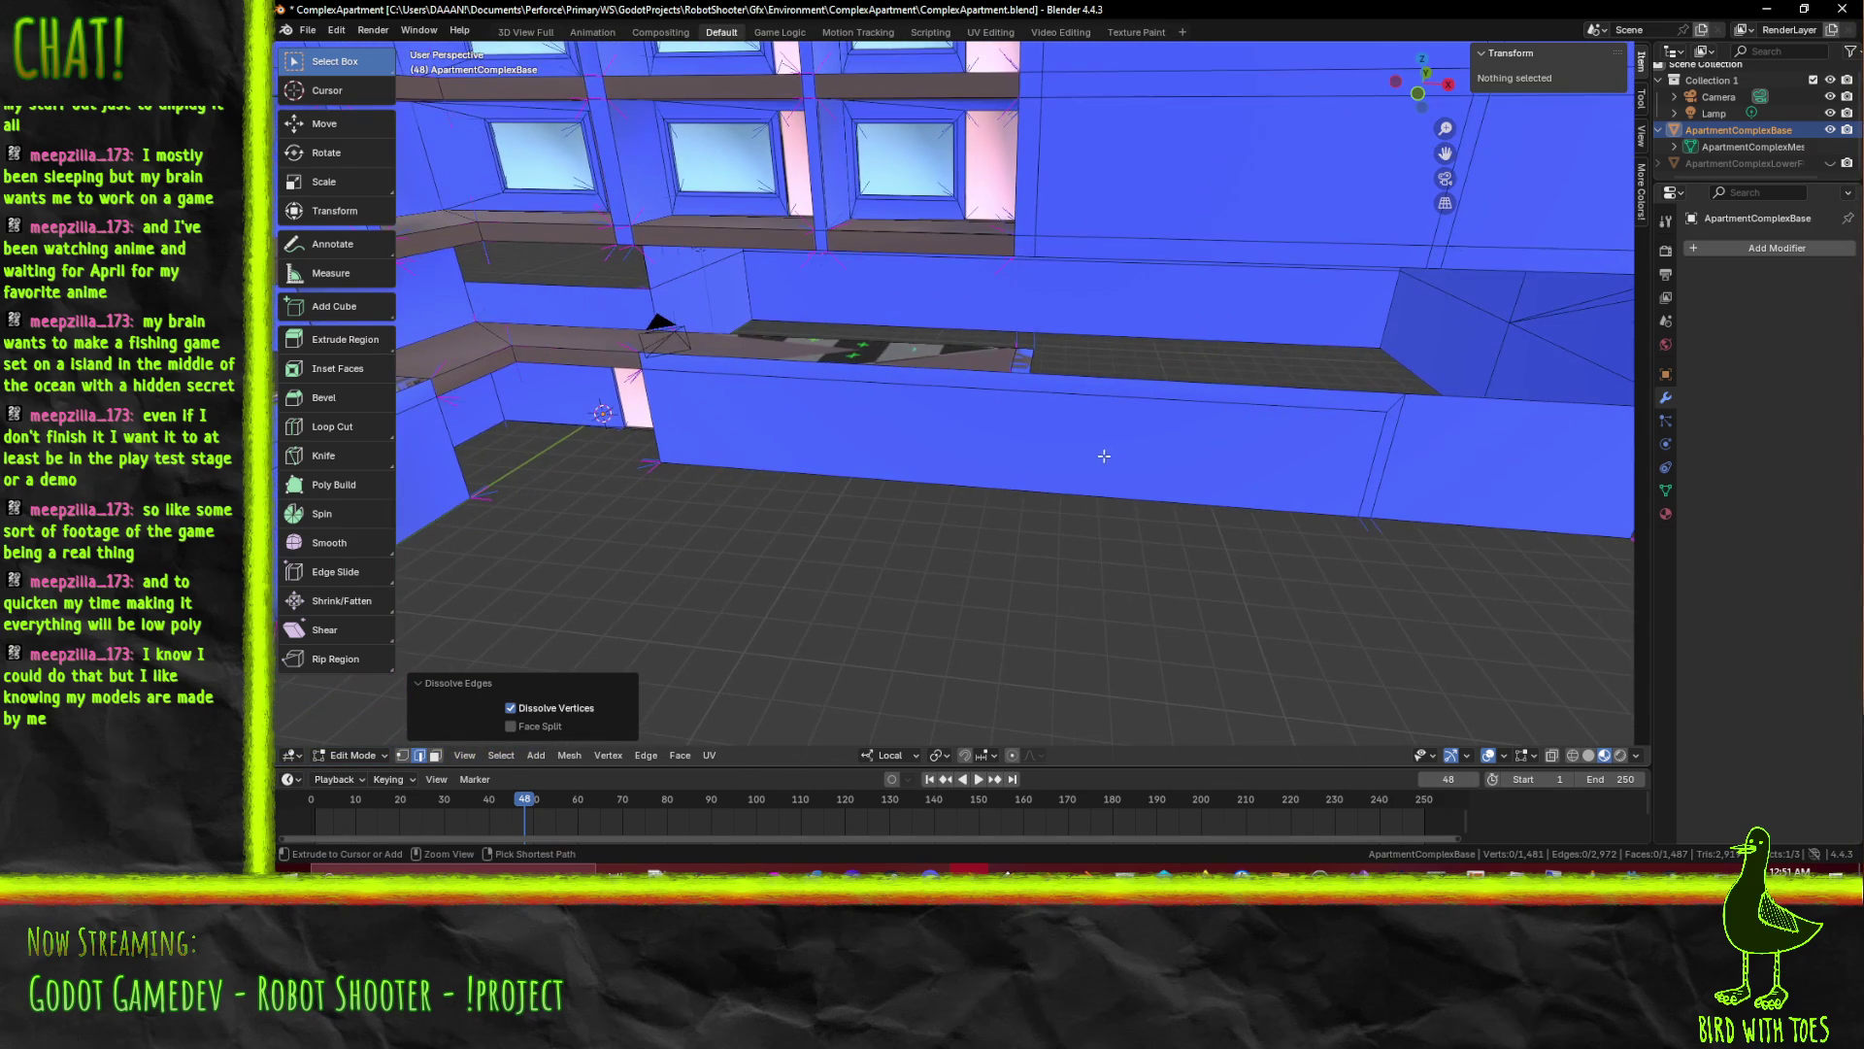
pyautogui.hotkey('ctrl', 'z')
pyautogui.hotkey('ctrl', 'z')
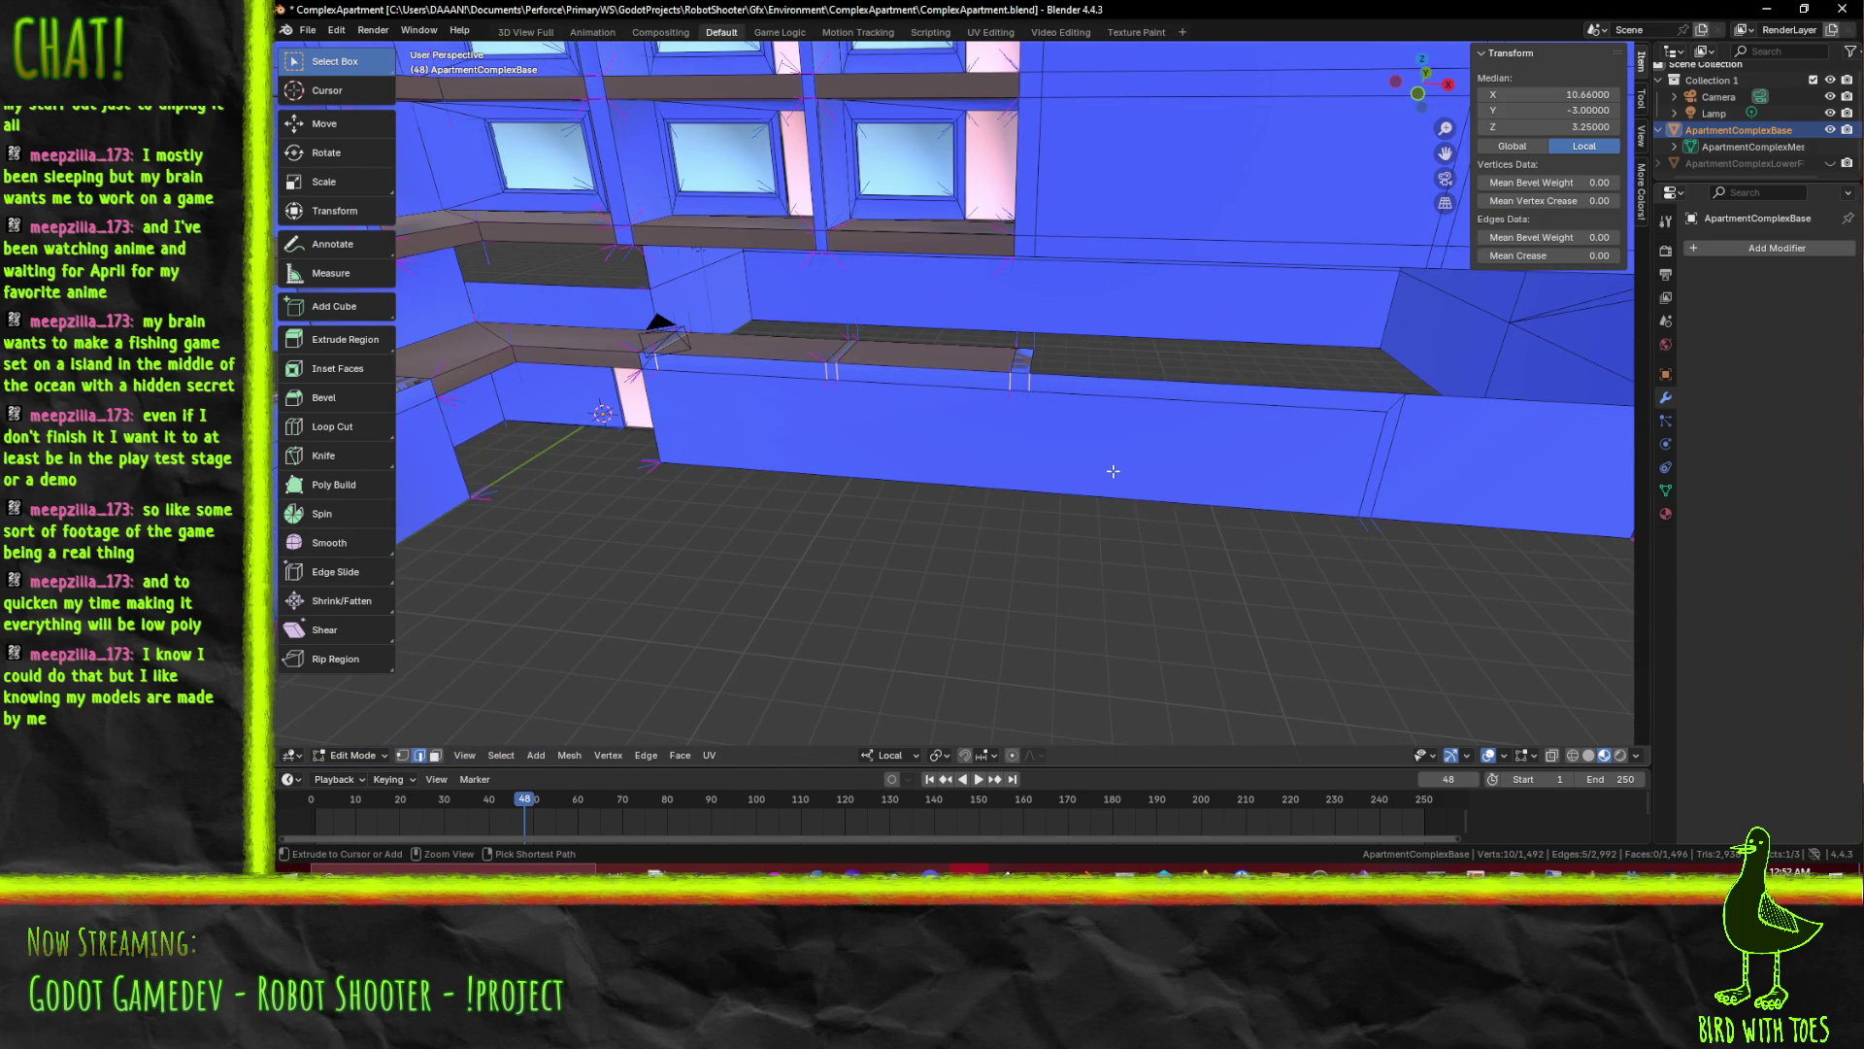
pyautogui.hotkey('ctrl', 'z')
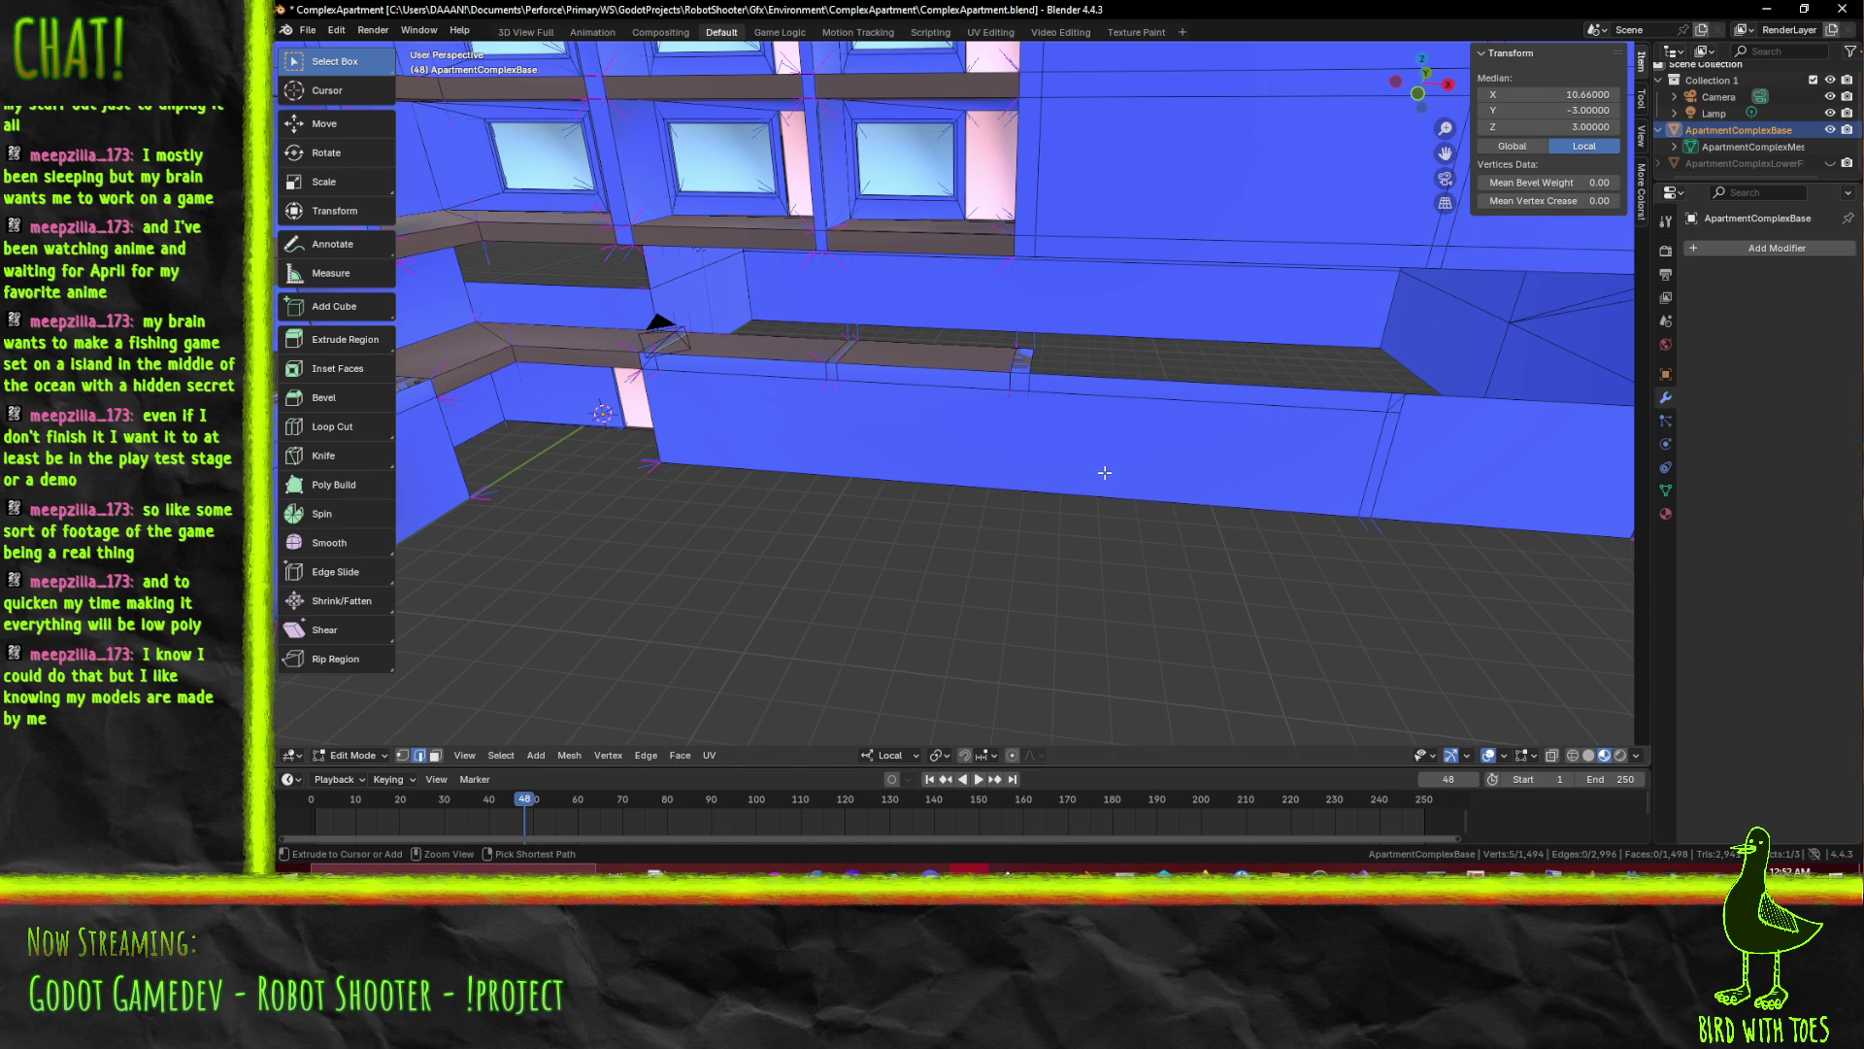
pyautogui.scroll(3)
pyautogui.scroll(-3)
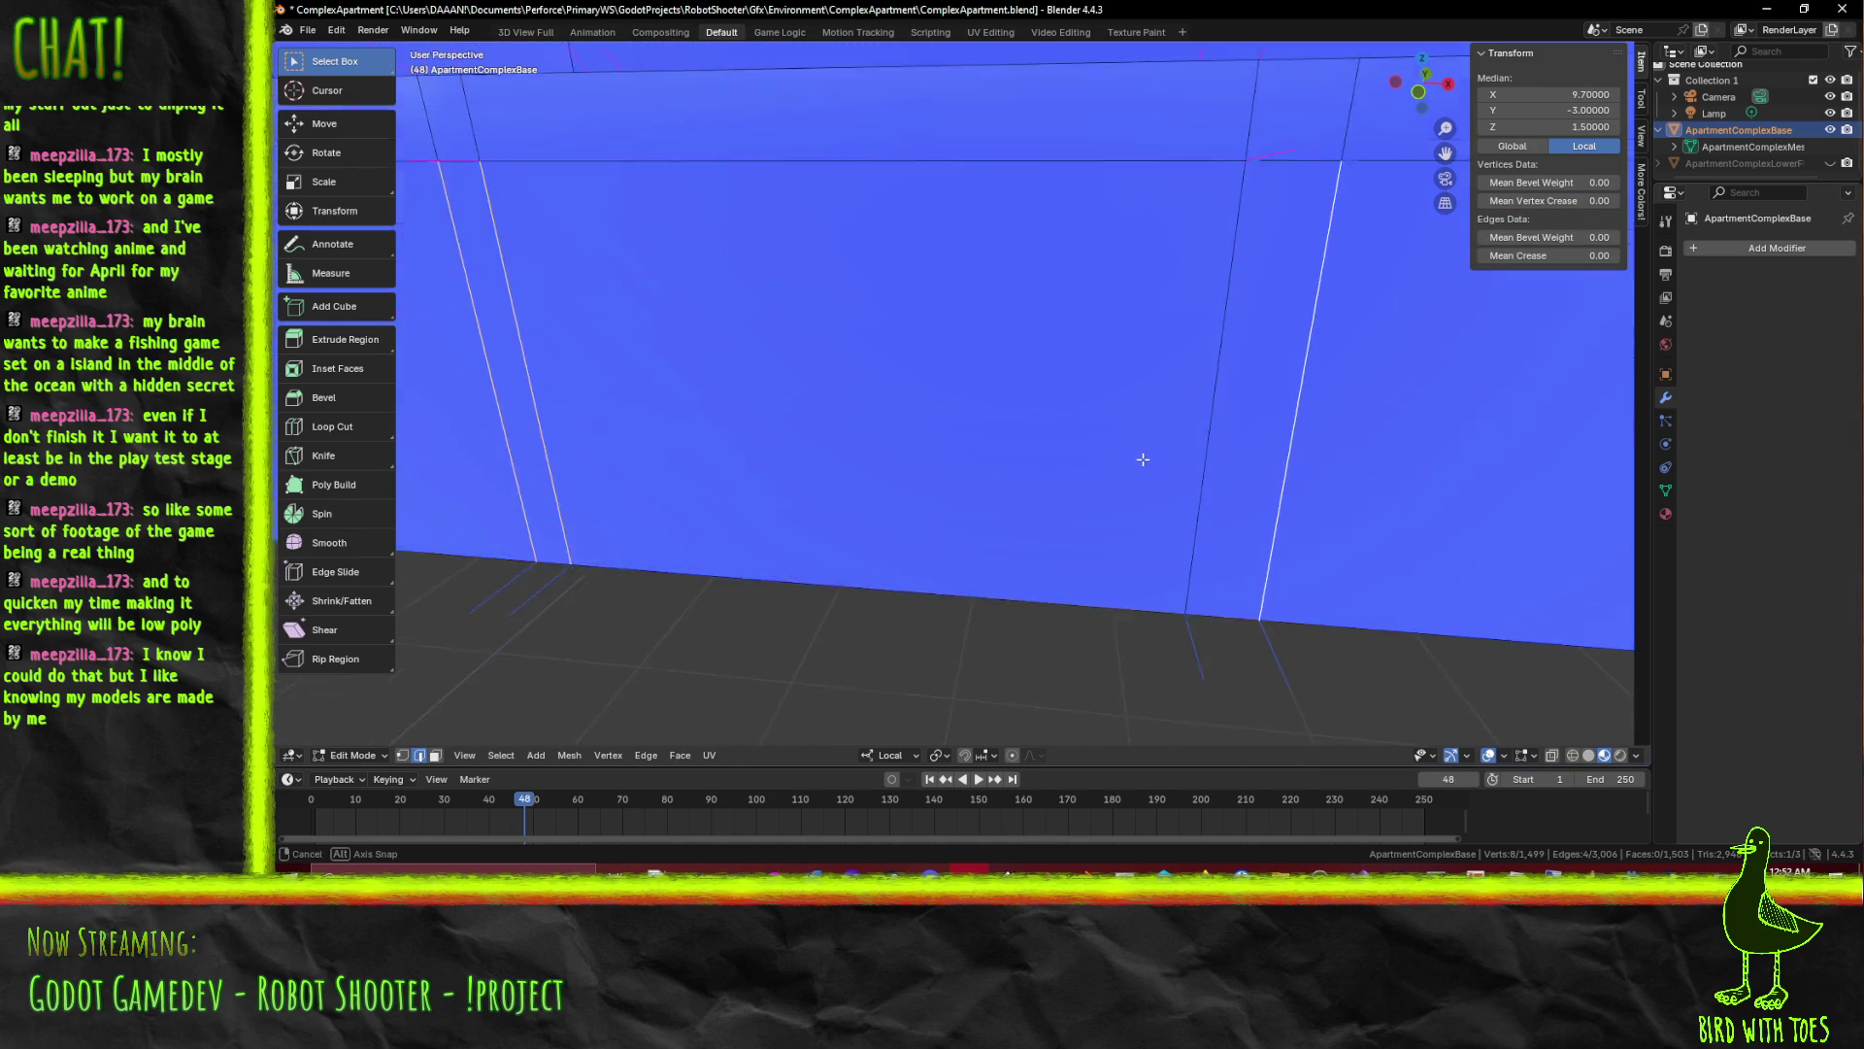
pyautogui.scroll(-3)
# Knife-cut a new edge at the podium wall corner and select the vertices of the long top edge
pyautogui.press('k')
pyautogui.scroll(3)
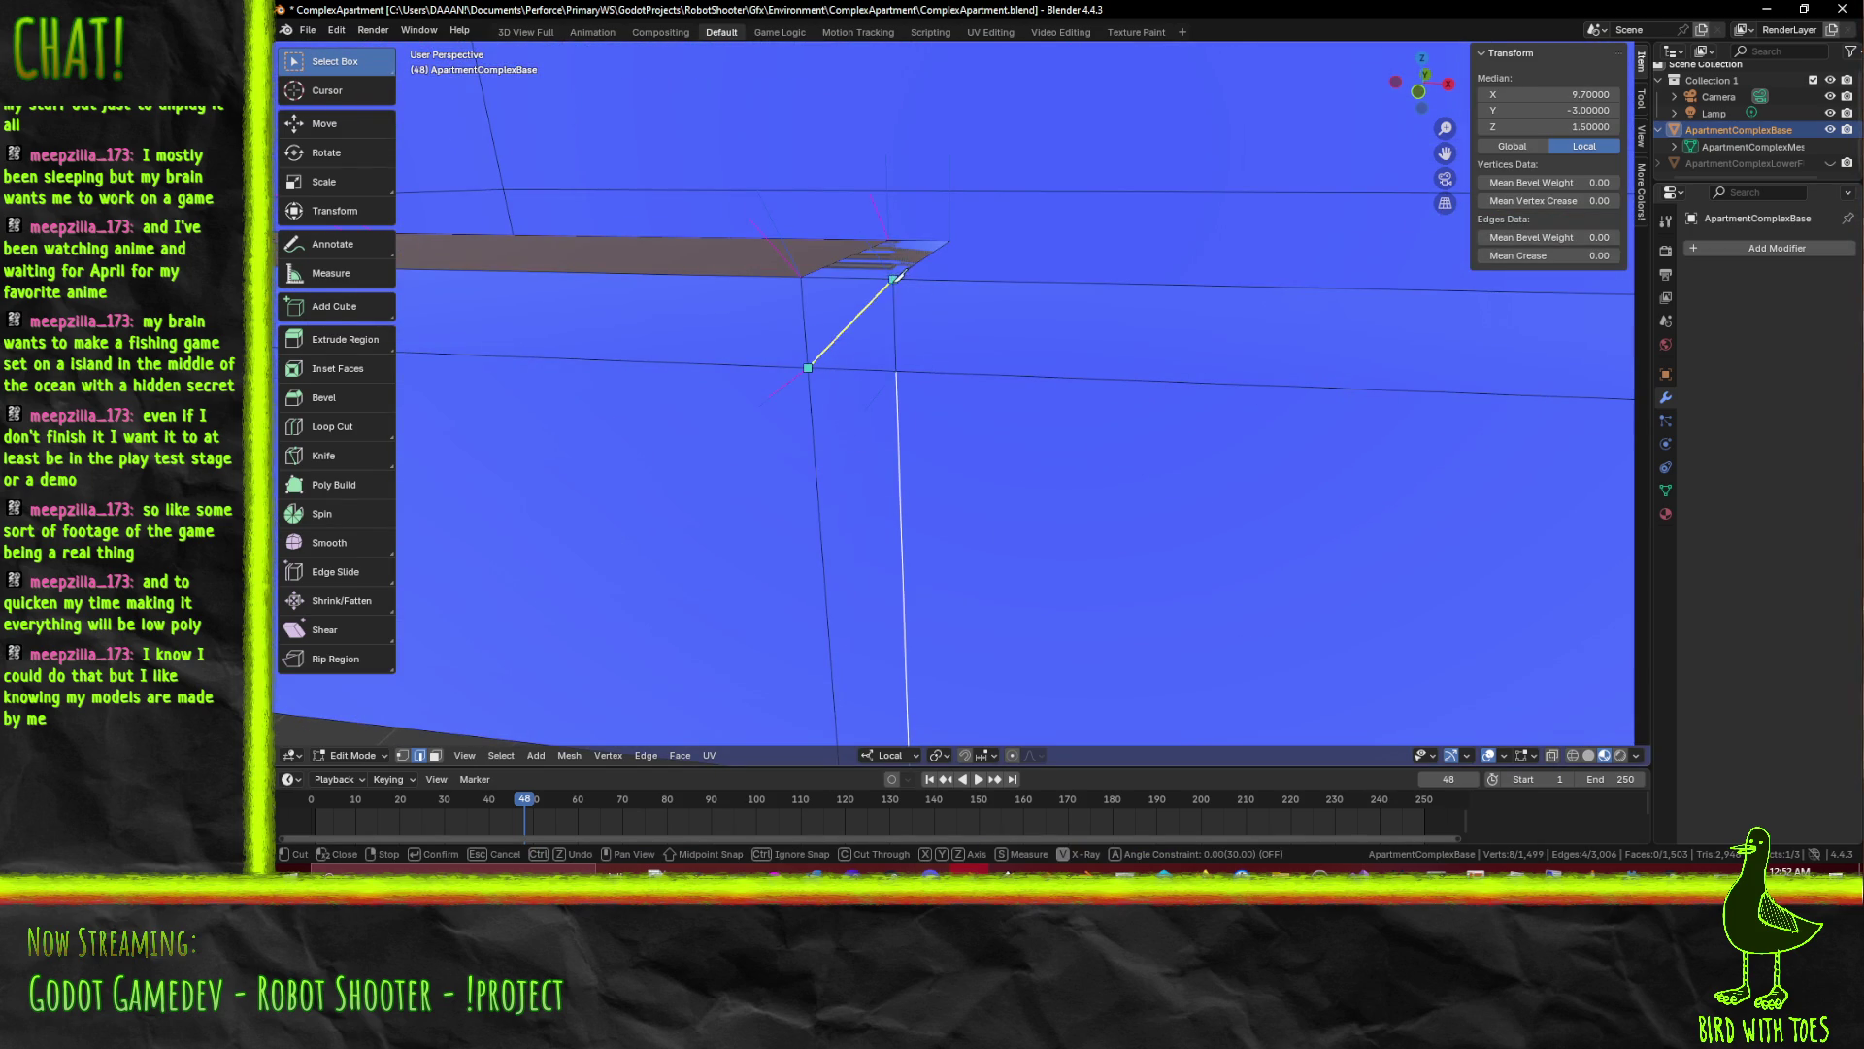
pyautogui.click(896, 274)
pyautogui.press('Return')
pyautogui.scroll(-3)
pyautogui.click(961, 441)
pyautogui.scroll(3)
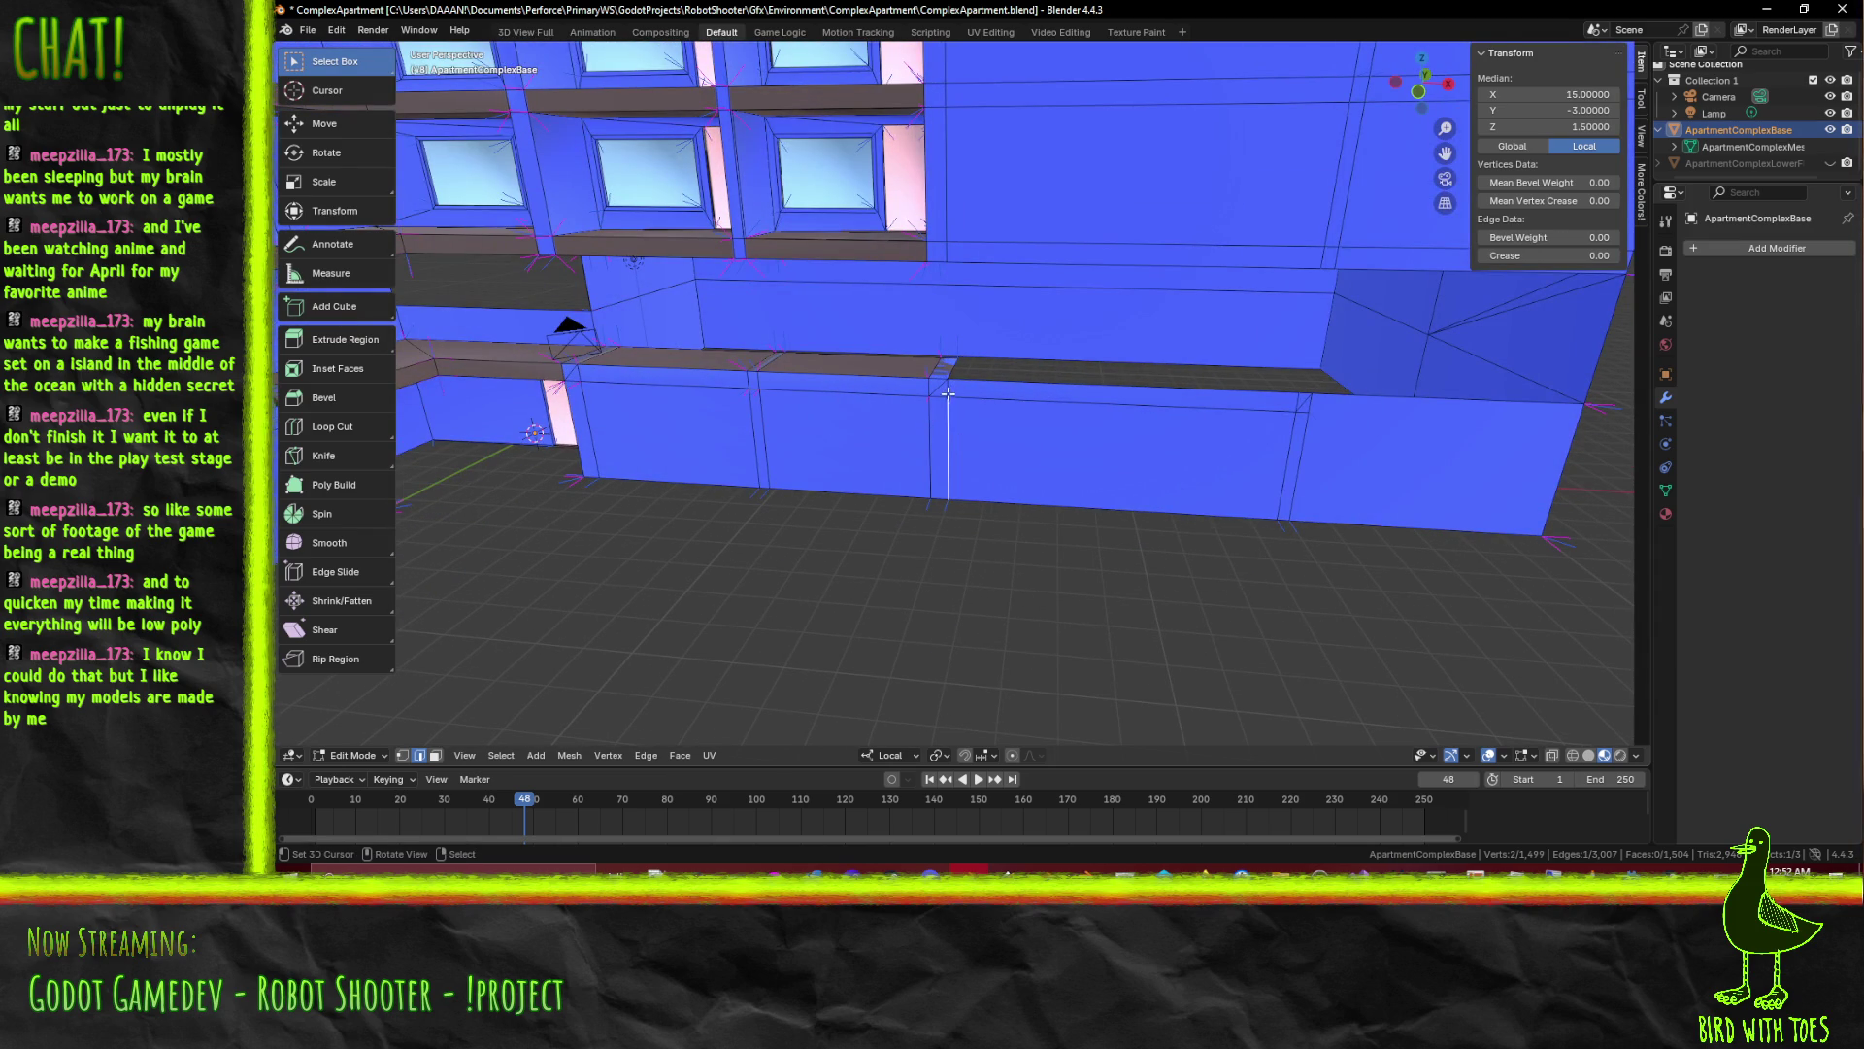
pyautogui.click(927, 389)
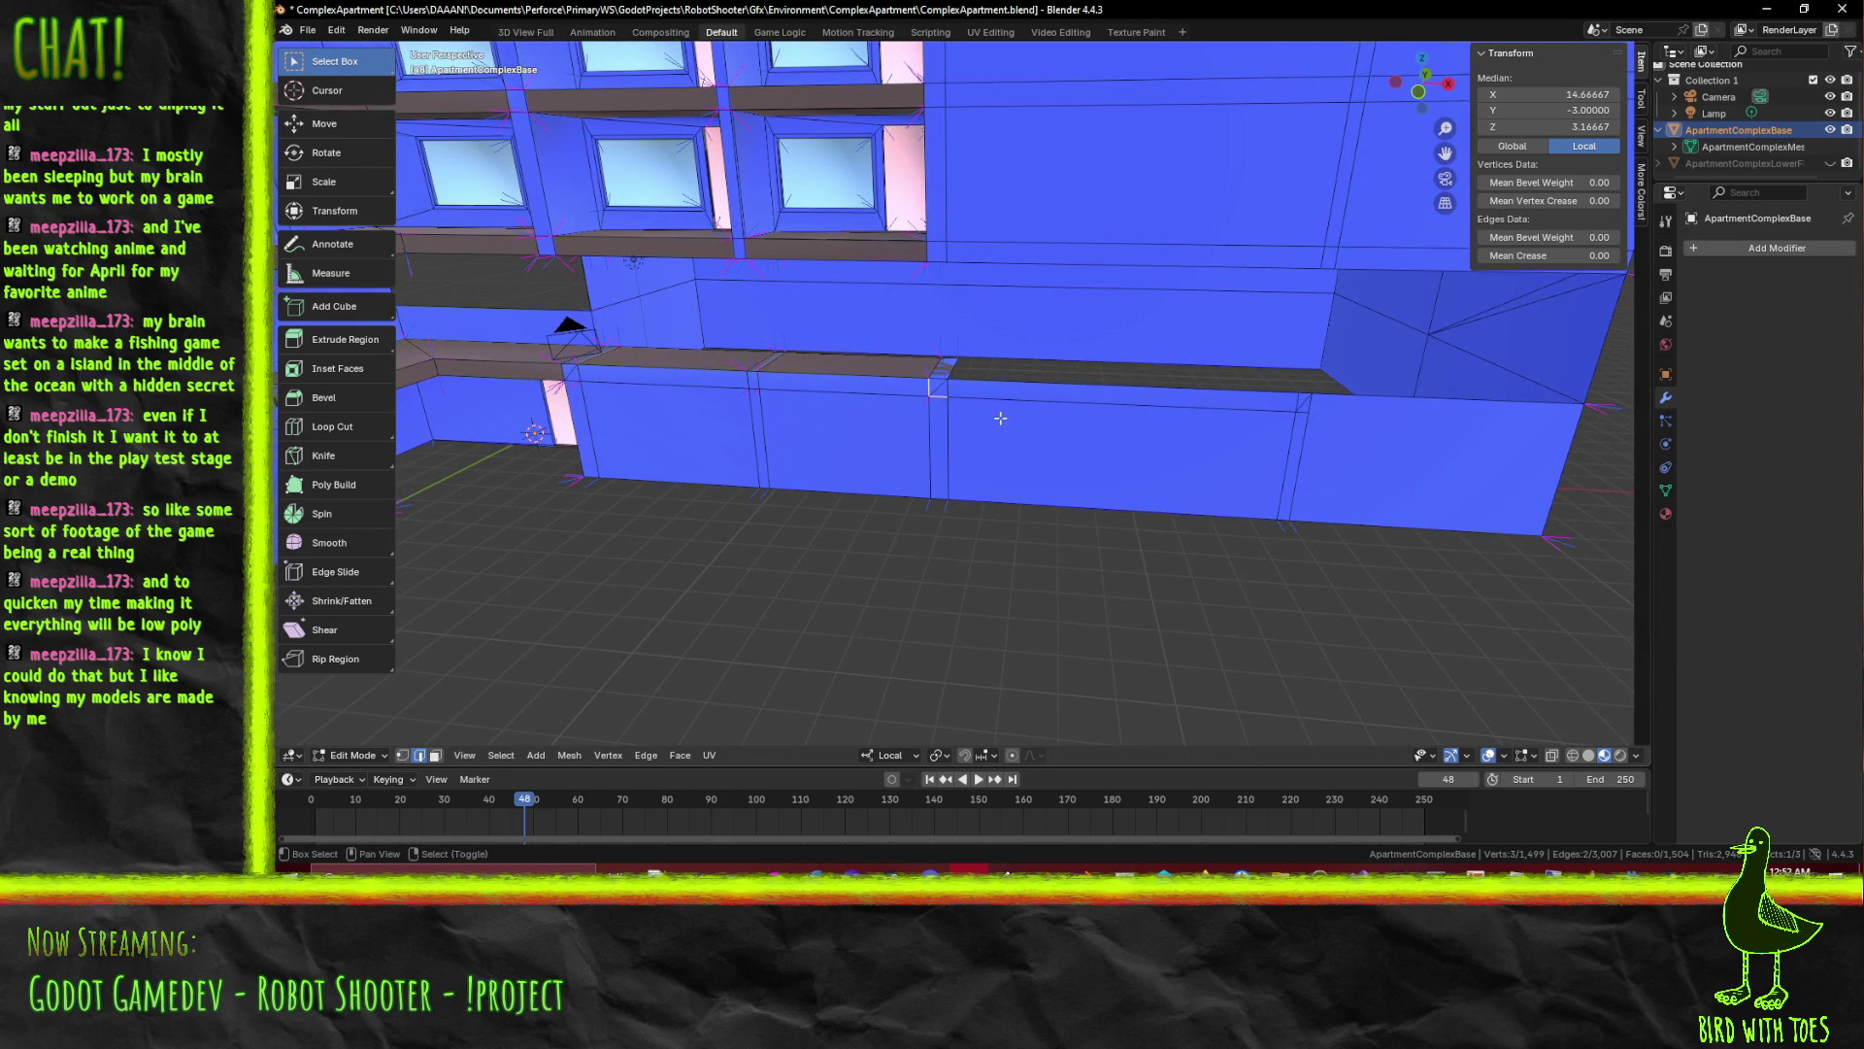
pyautogui.click(1183, 401)
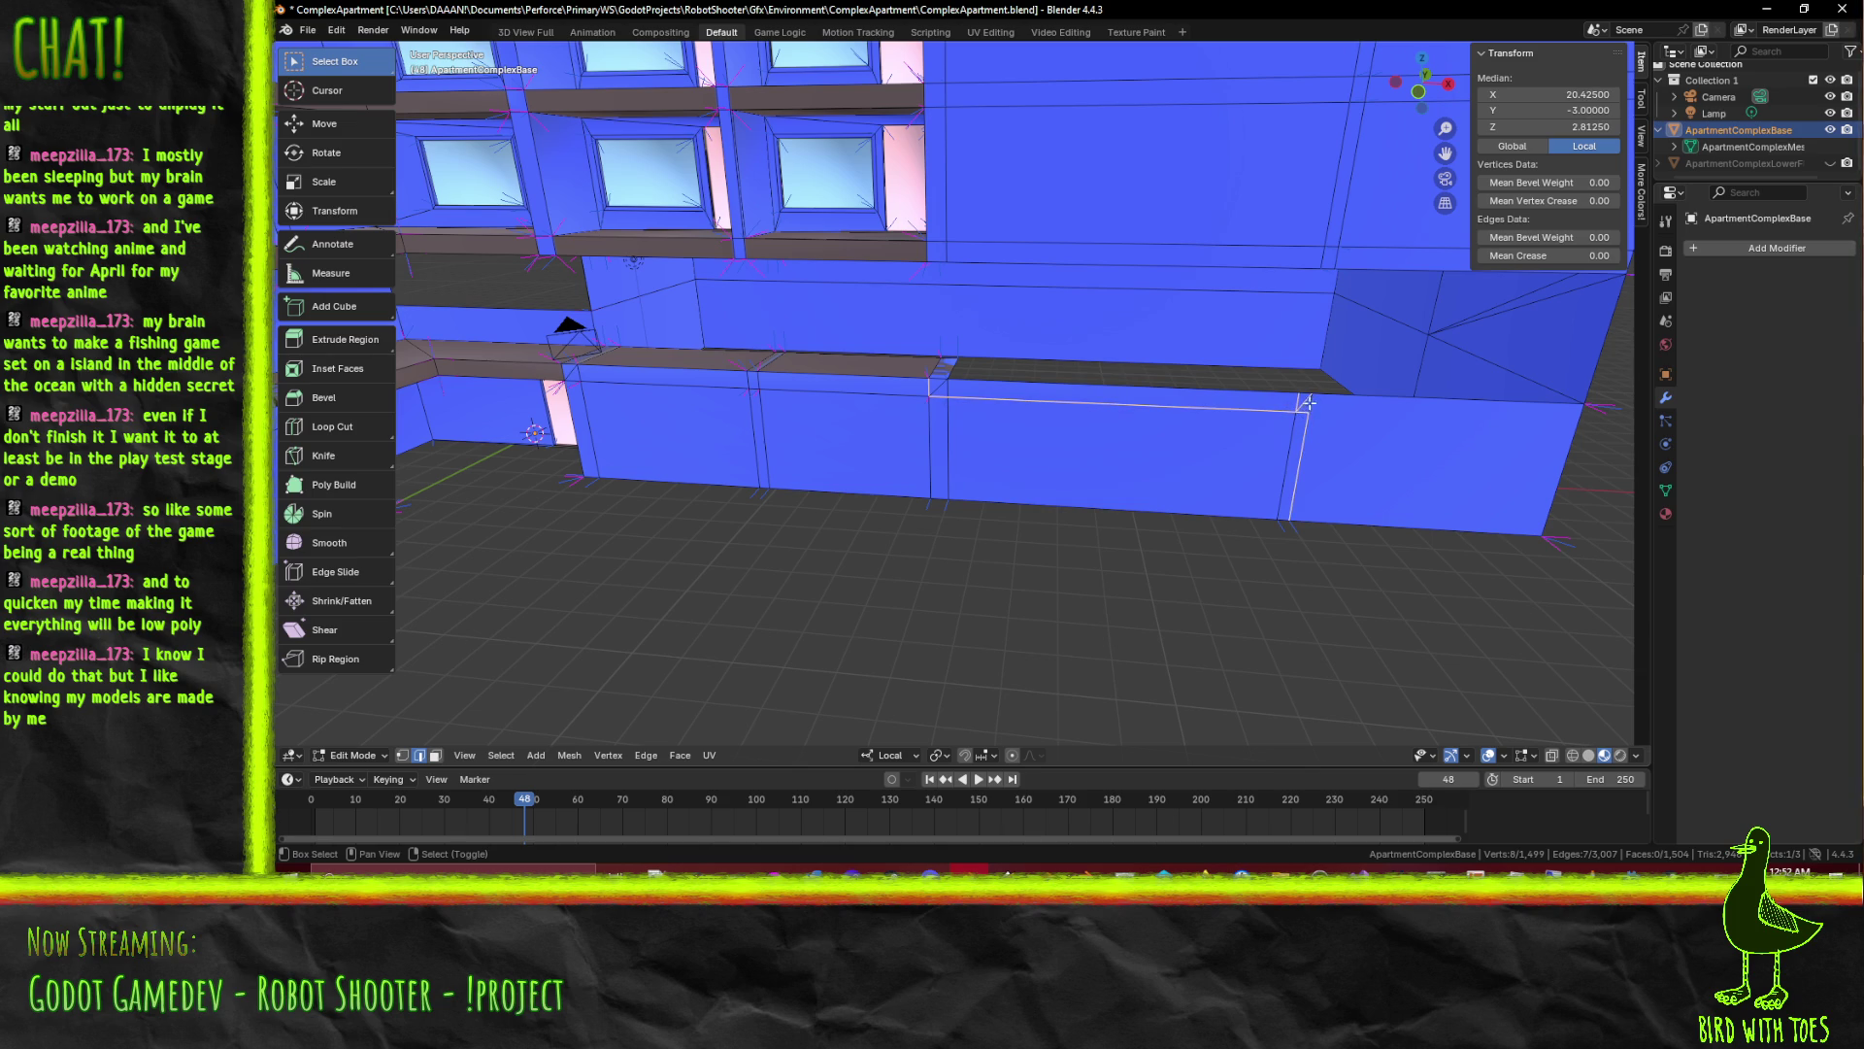
# Dissolve the long horizontal edge across the wall top, merging its faces, and select the next wall edges
pyautogui.press('x')
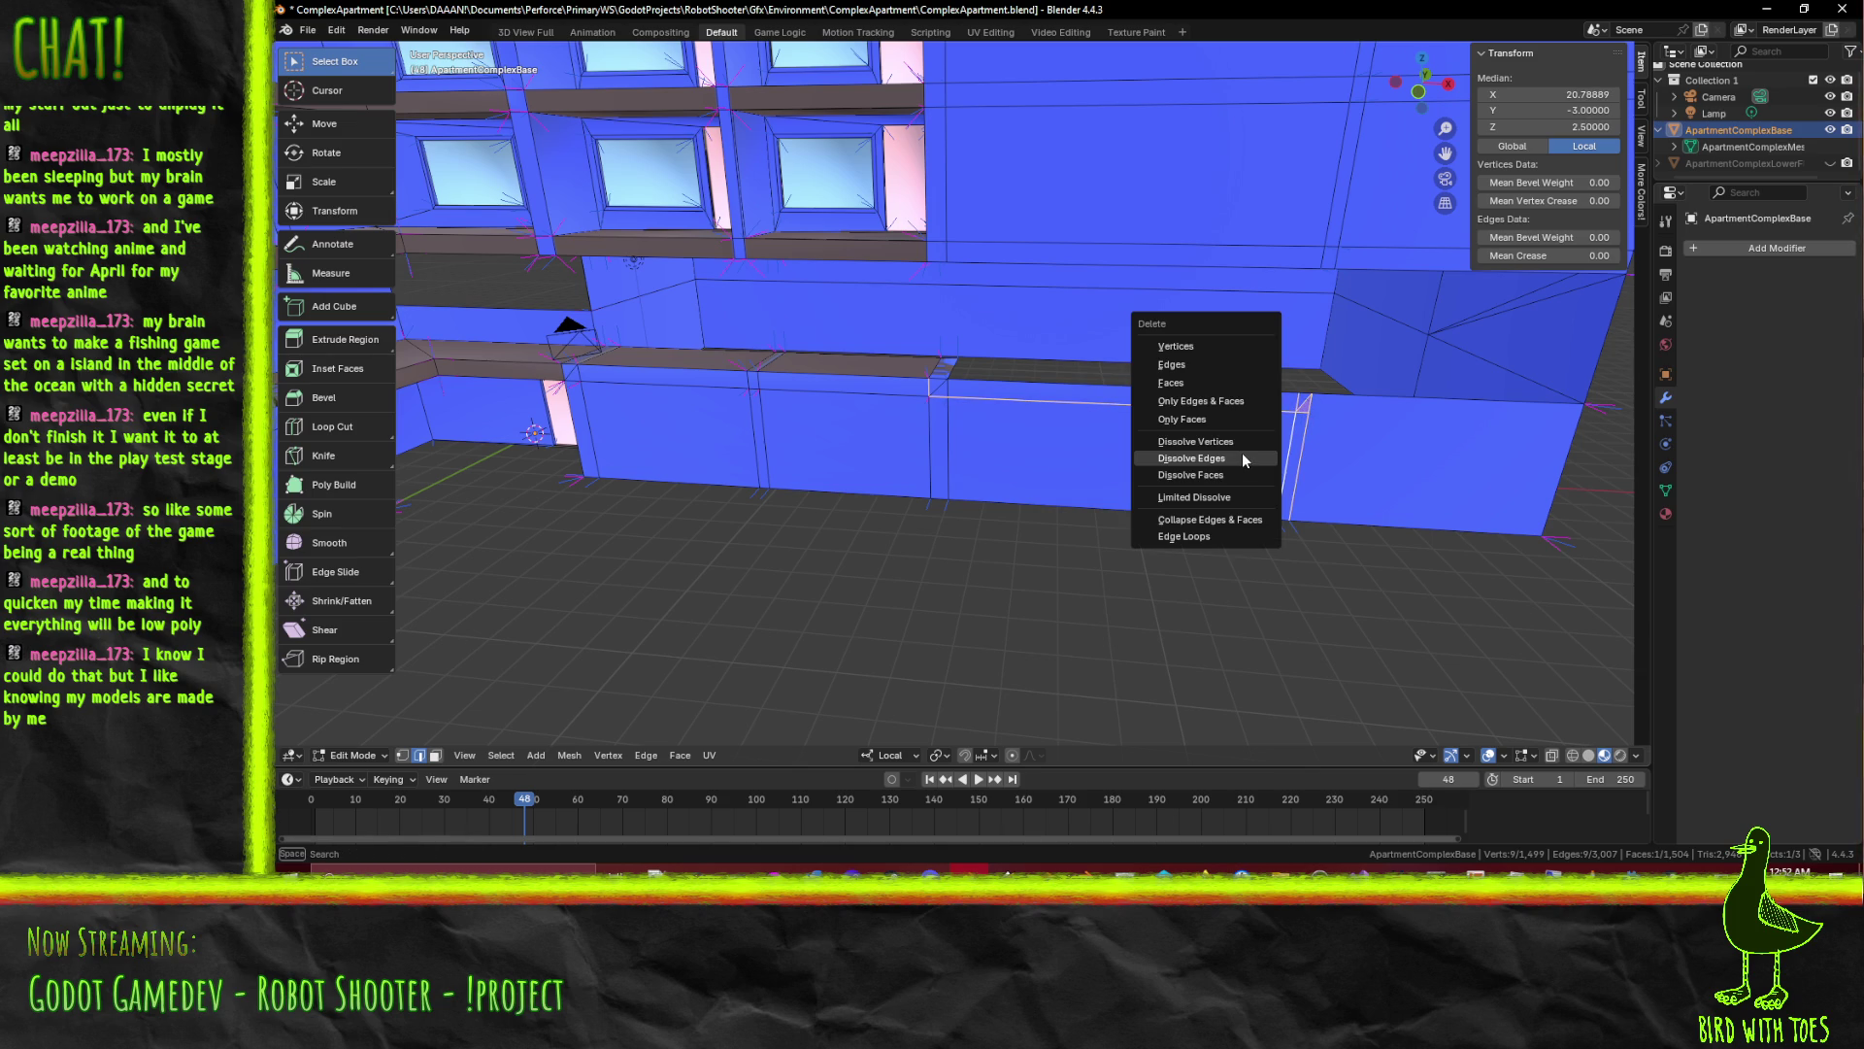
pyautogui.click(1241, 453)
pyautogui.moveTo(995, 460); pyautogui.dragTo(1068, 465)
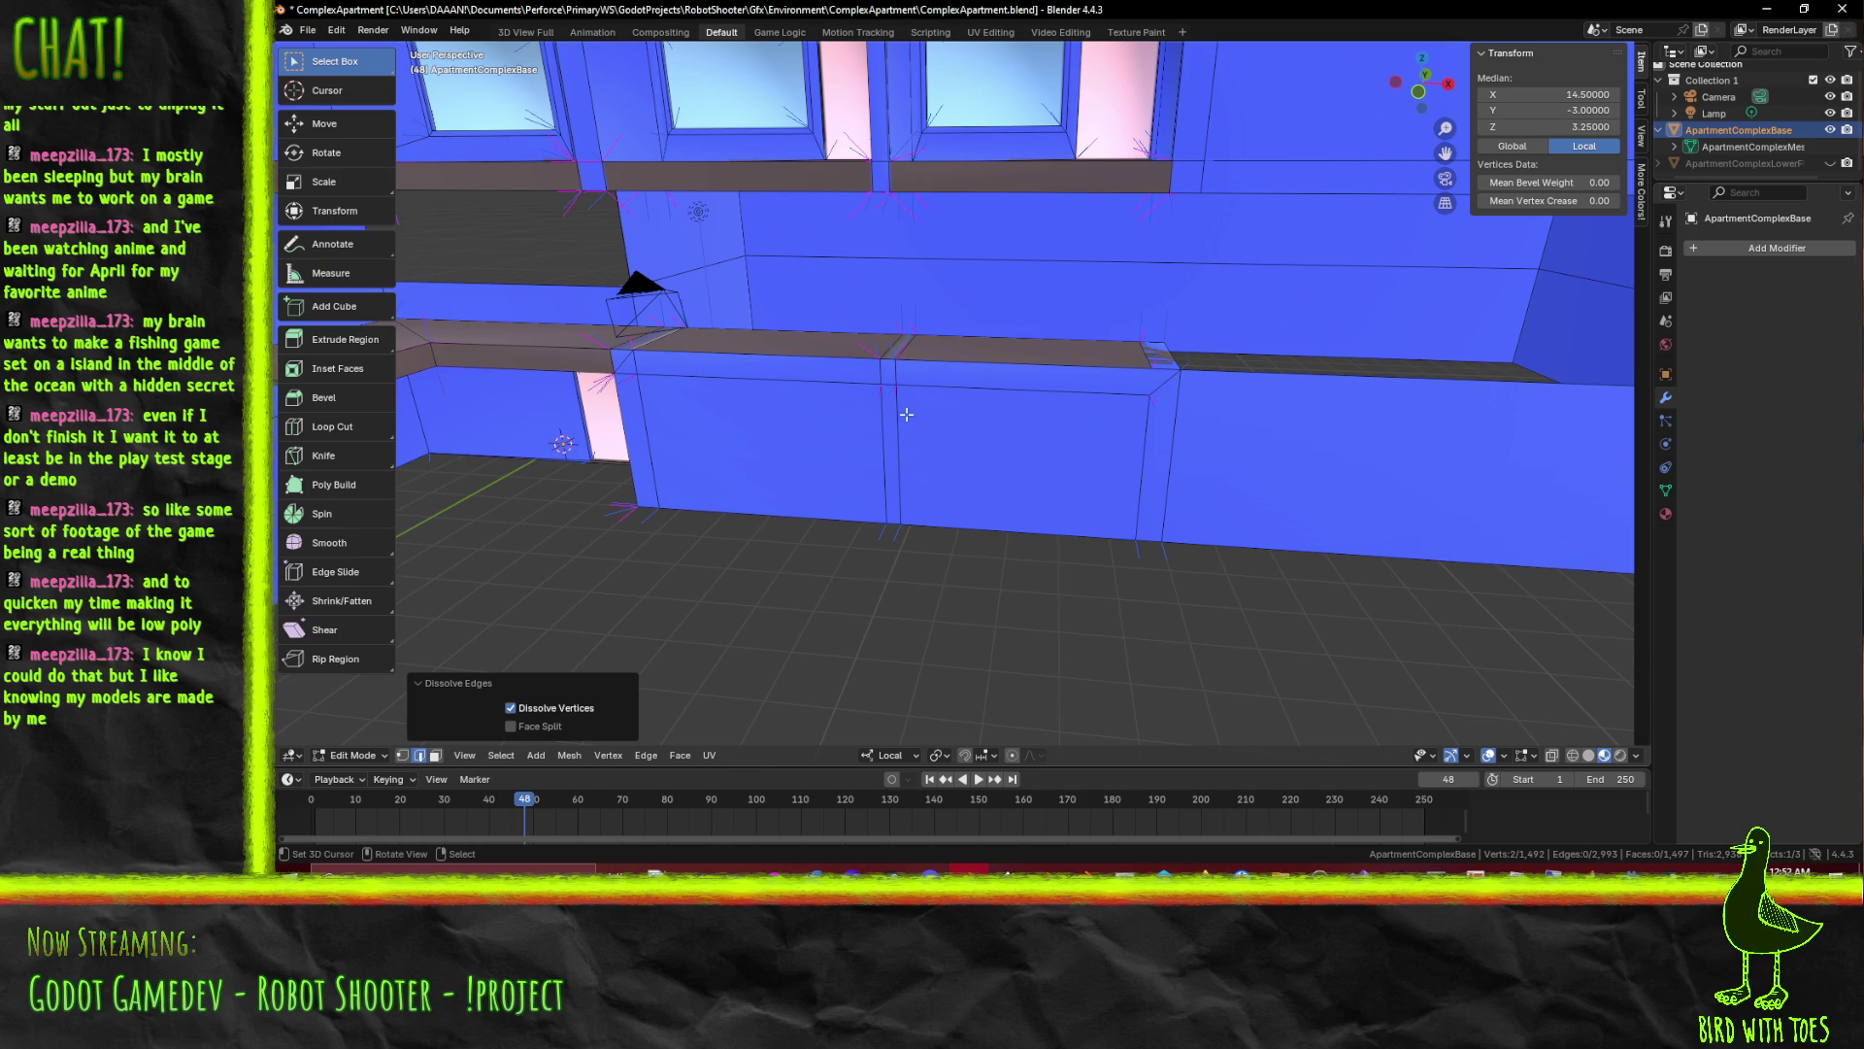
pyautogui.moveTo(1213, 416); pyautogui.dragTo(1256, 422)
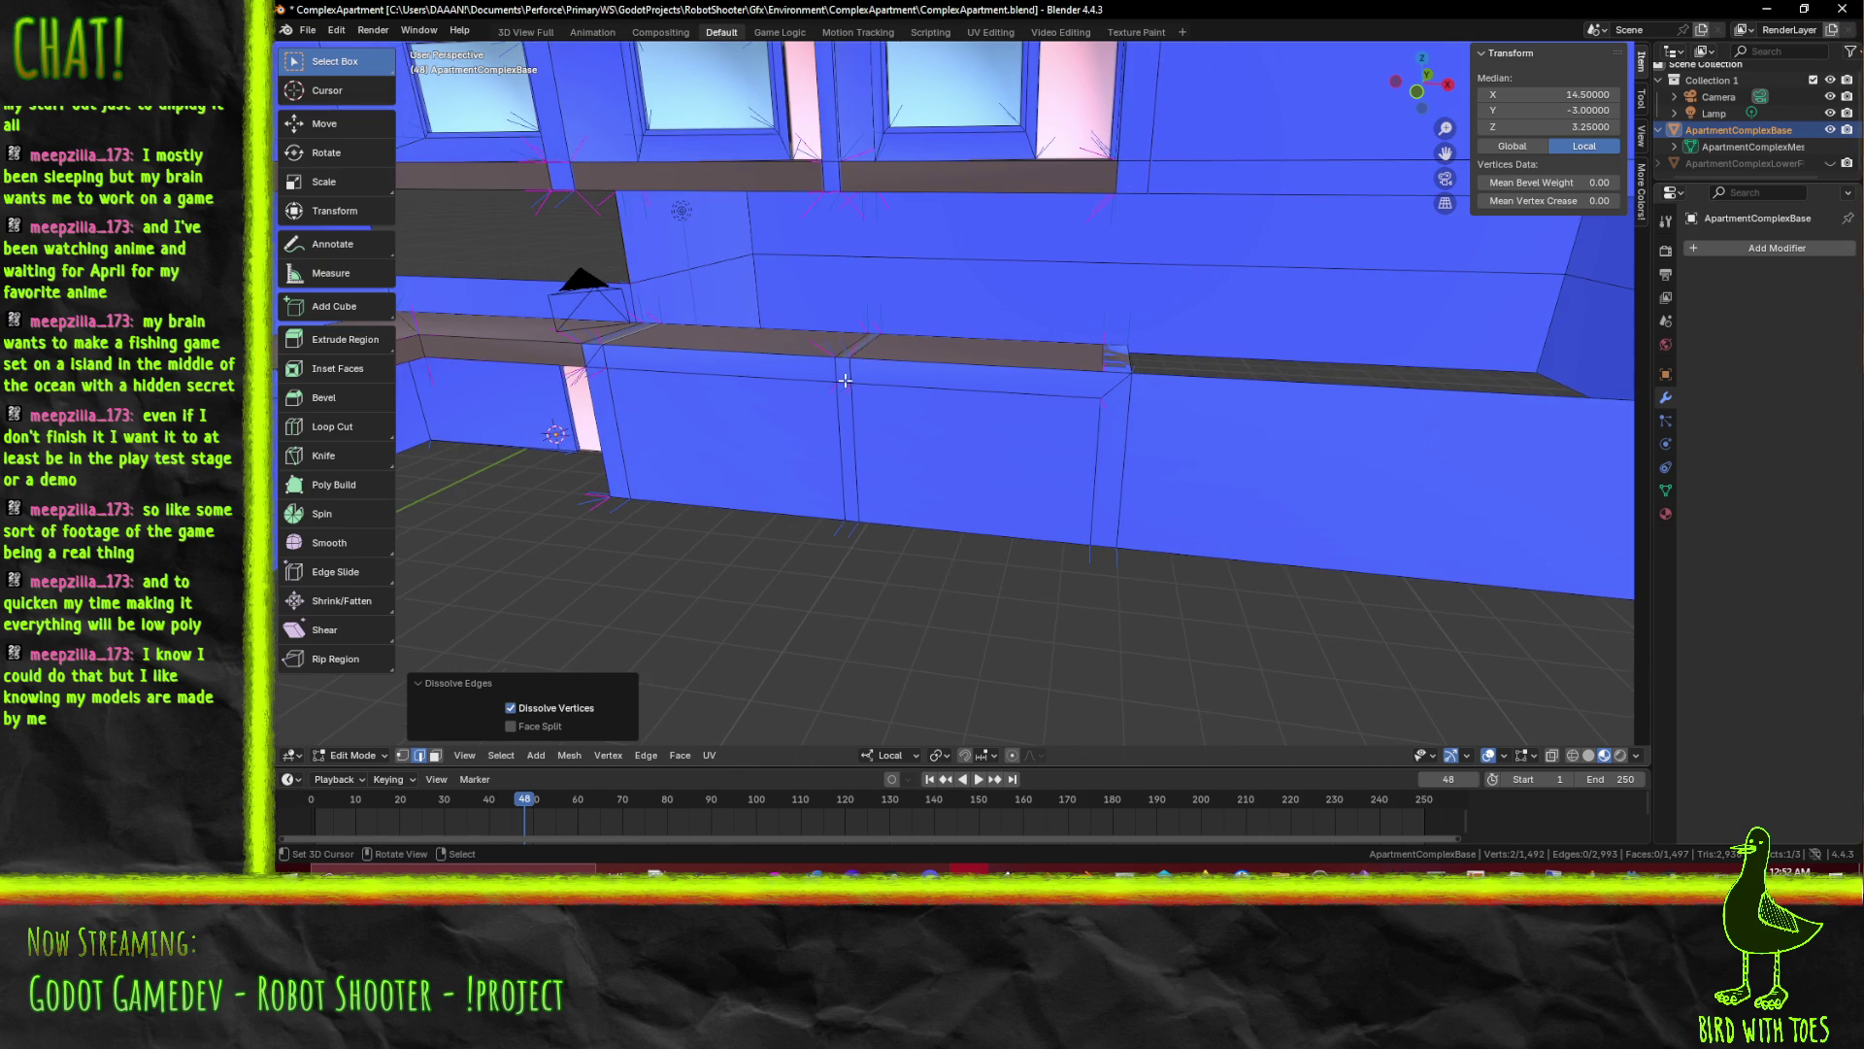
pyautogui.click(846, 379)
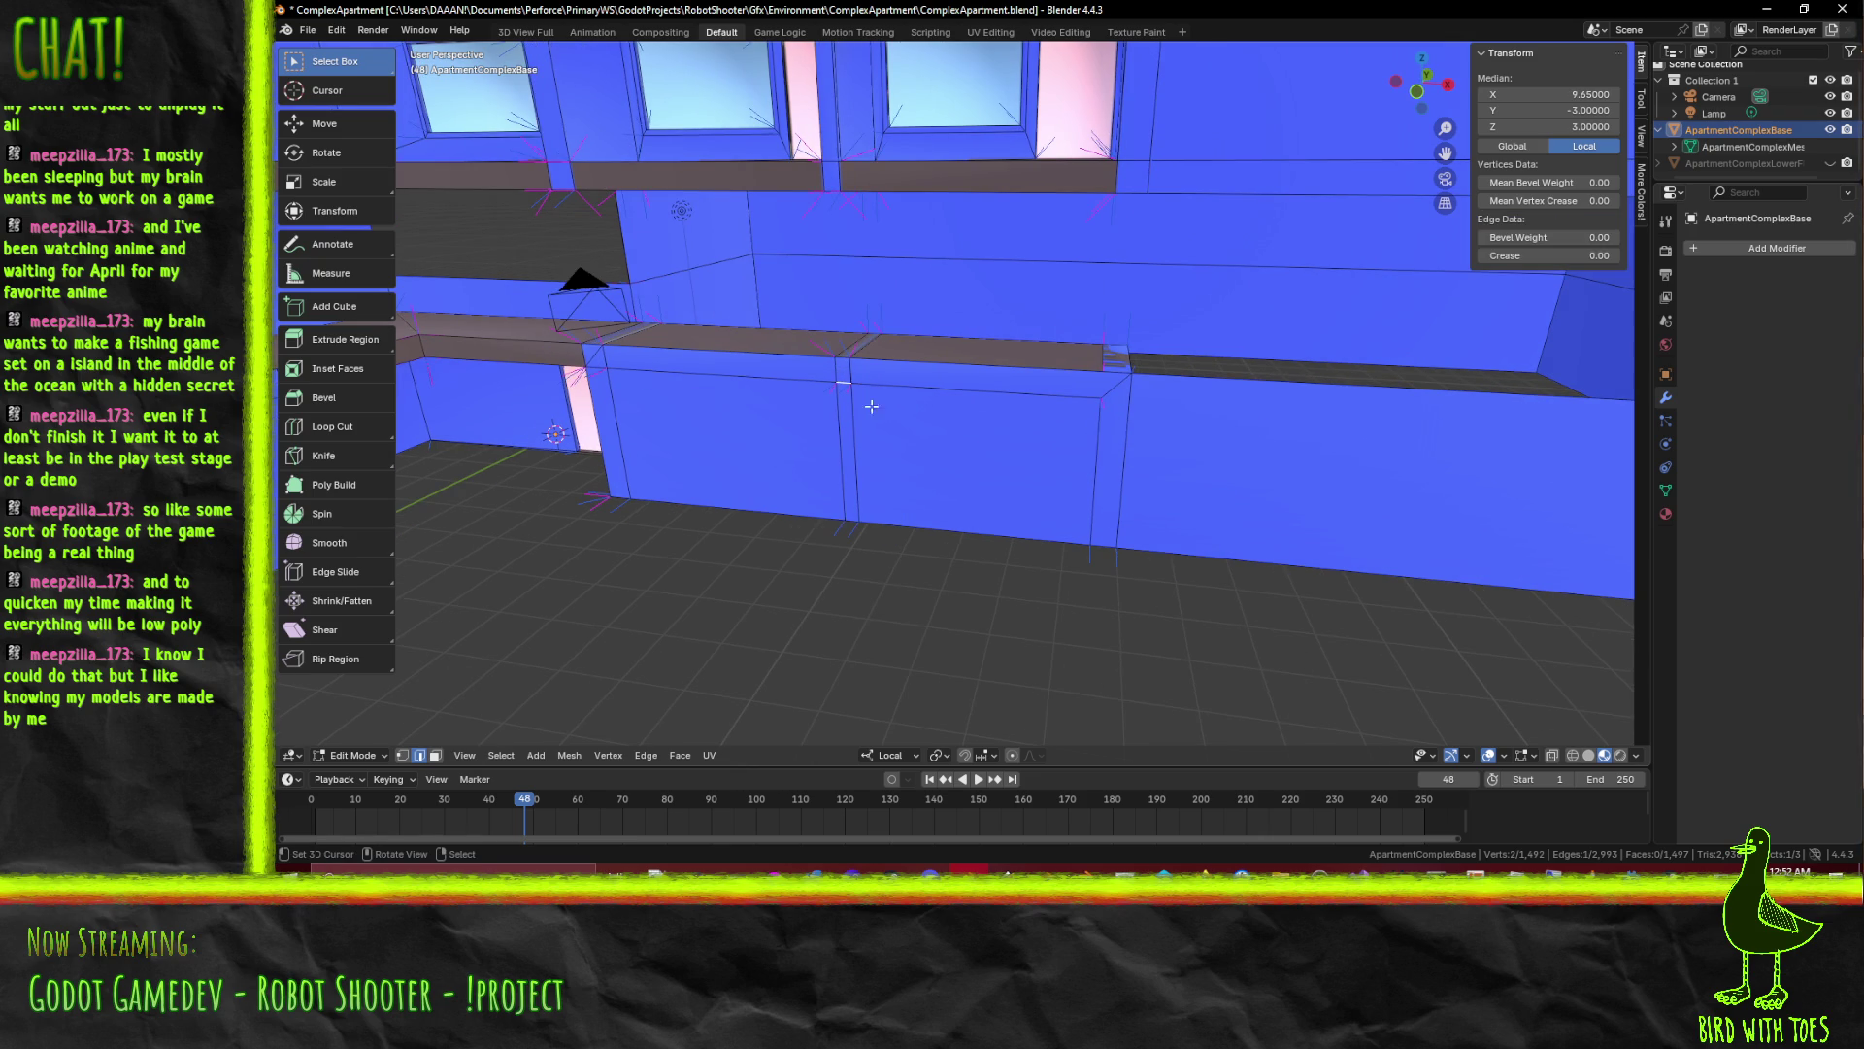
pyautogui.click(855, 431)
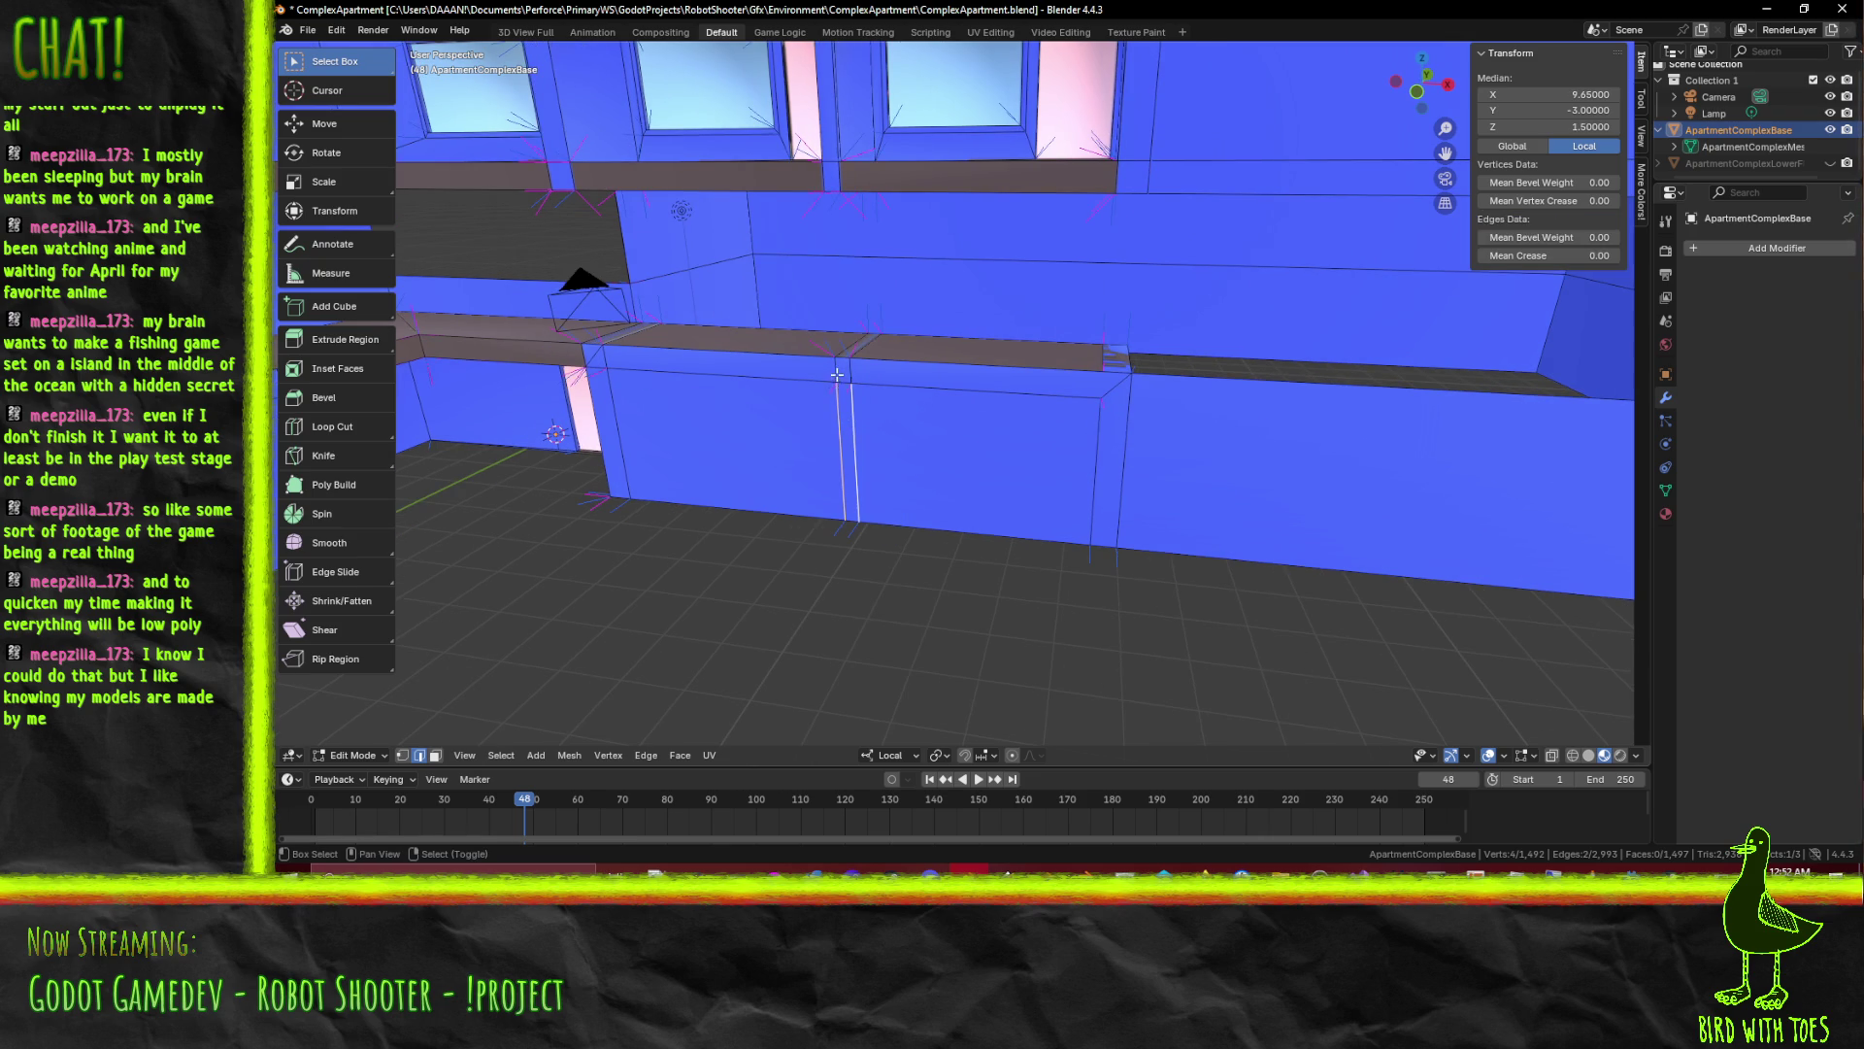
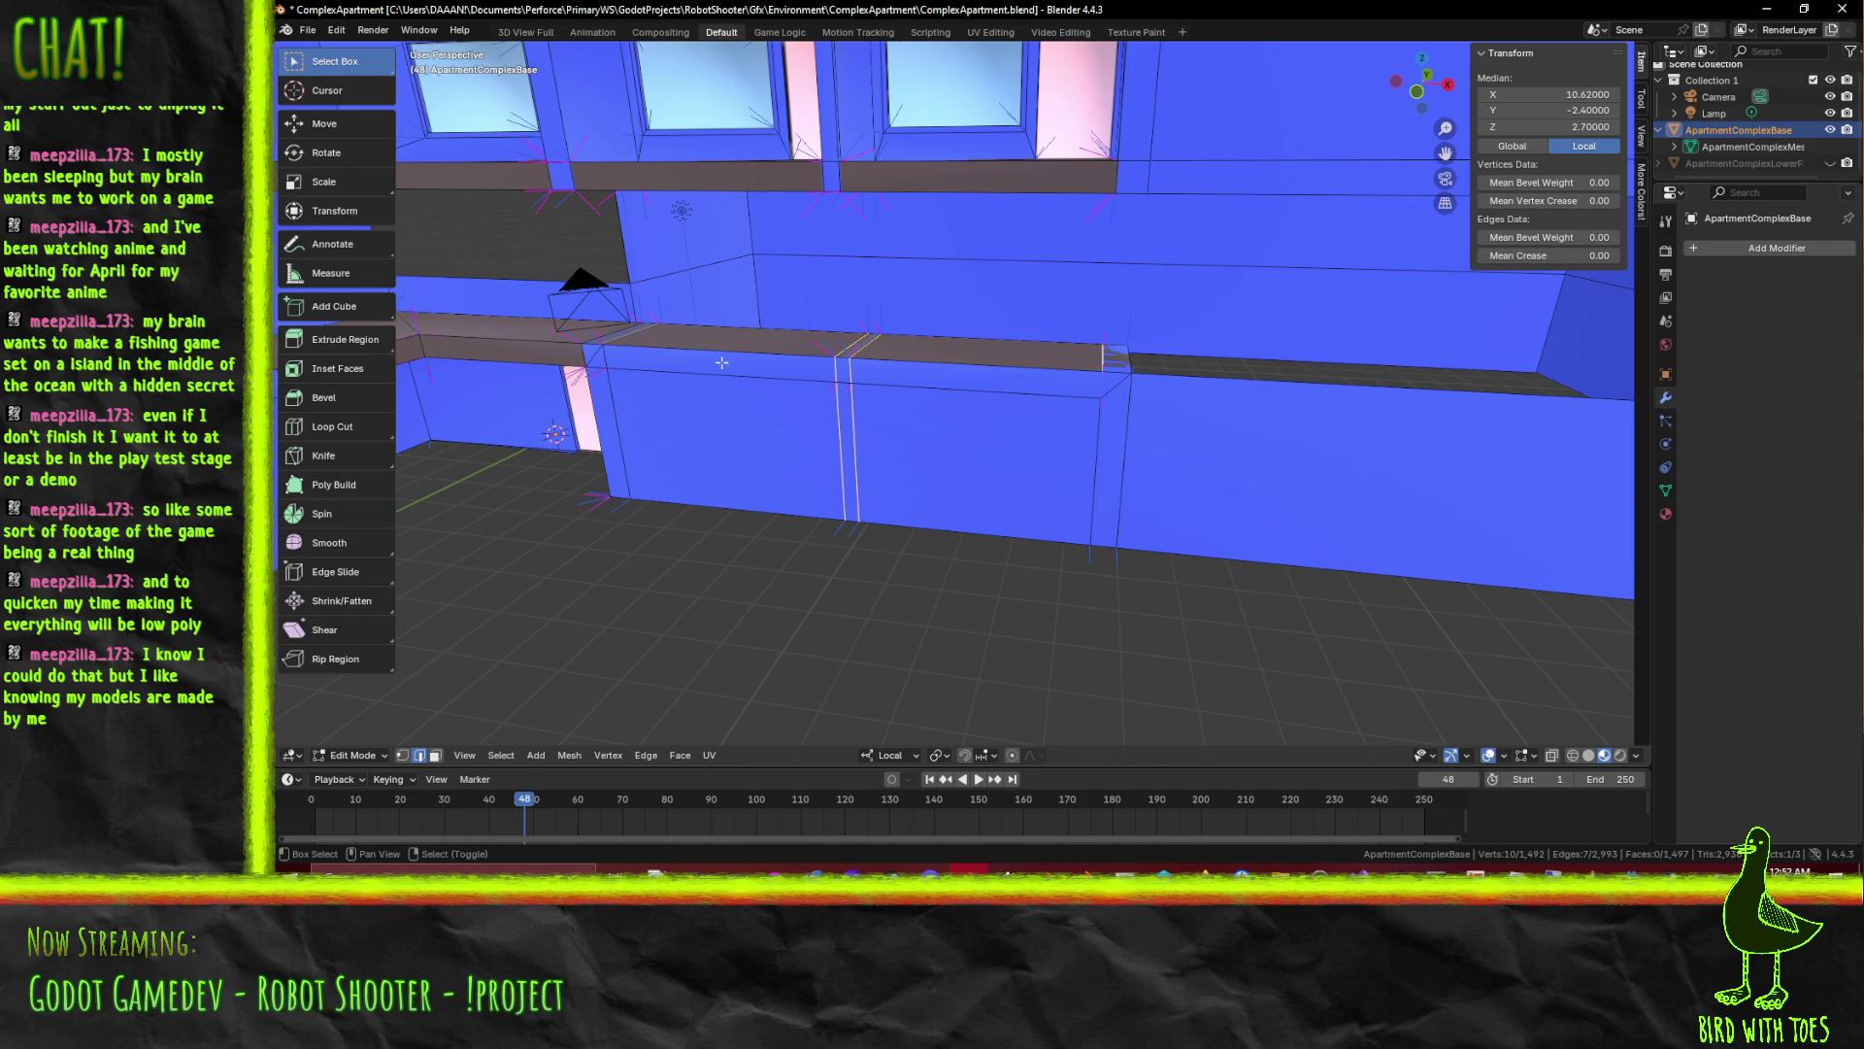
# Add the vertical balcony-wall edge to the selection, dissolve it, and save ComplexApartment with Ctrl+S
pyautogui.click(595, 360)
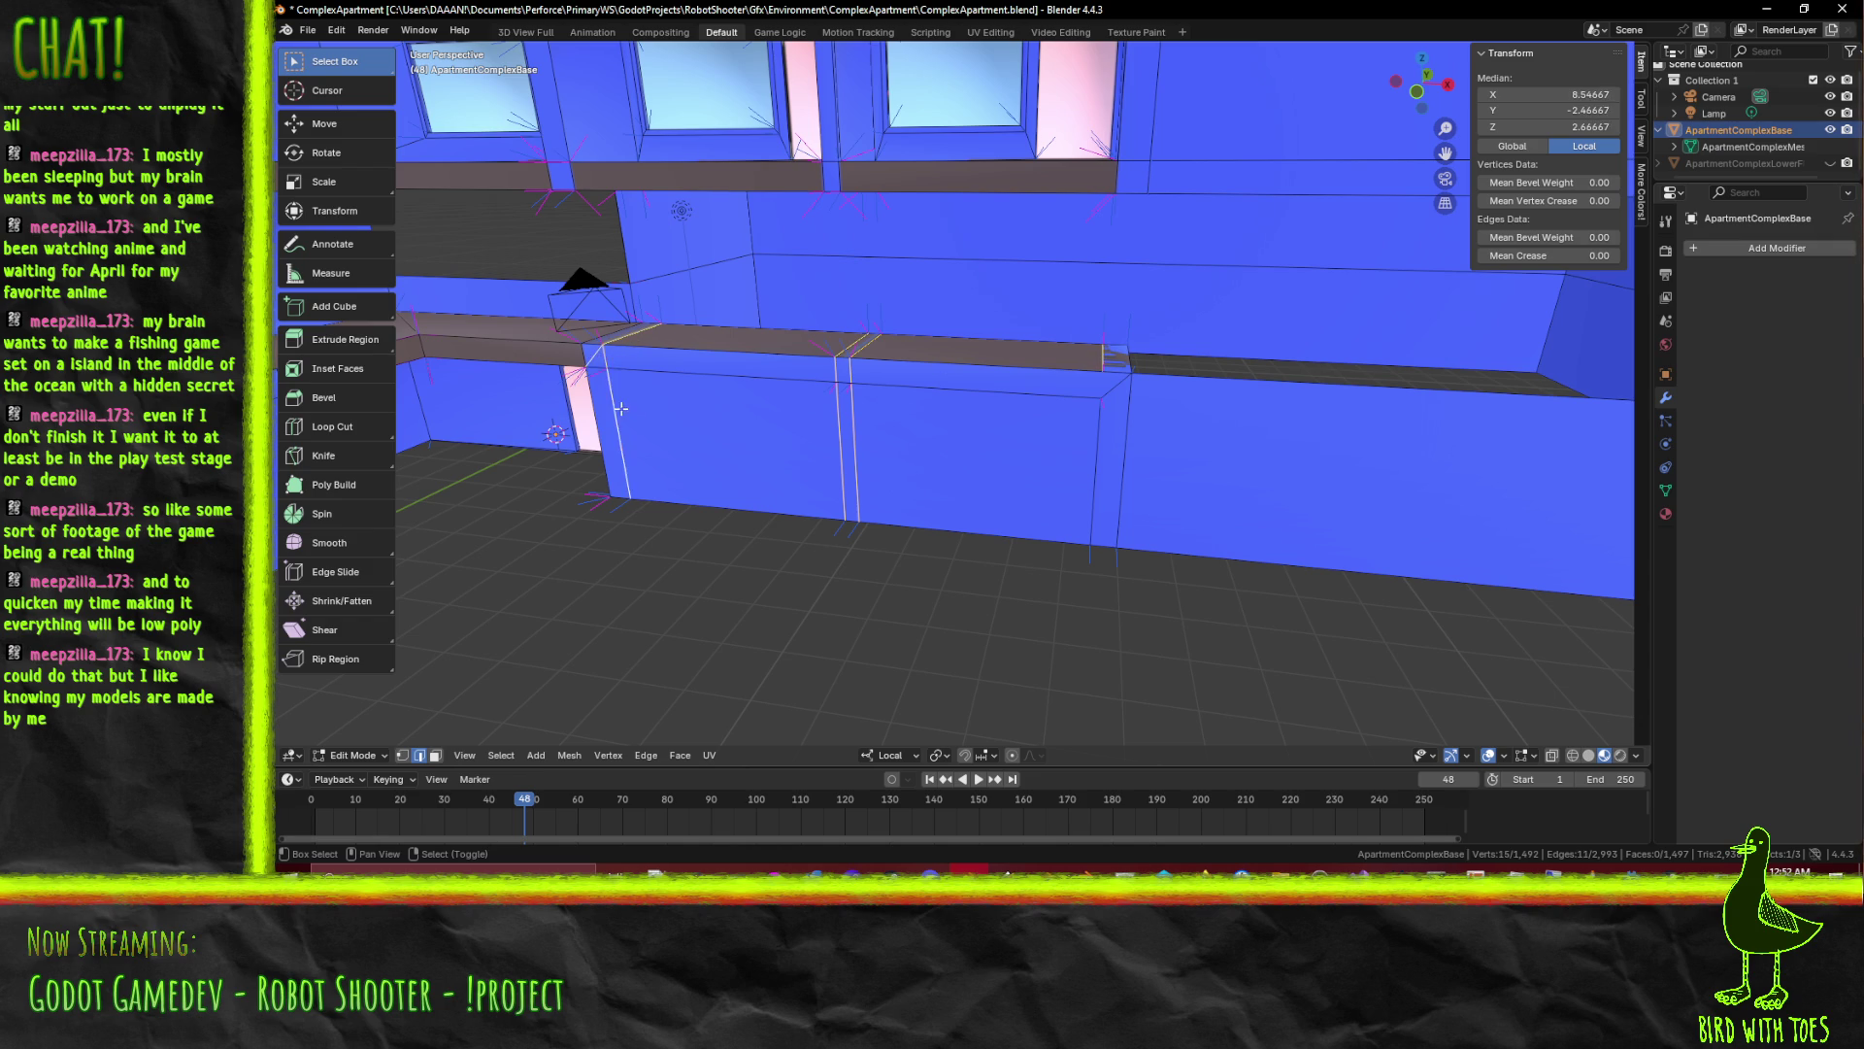
pyautogui.press('x')
pyautogui.click(601, 438)
pyautogui.moveTo(656, 441); pyautogui.dragTo(1045, 338)
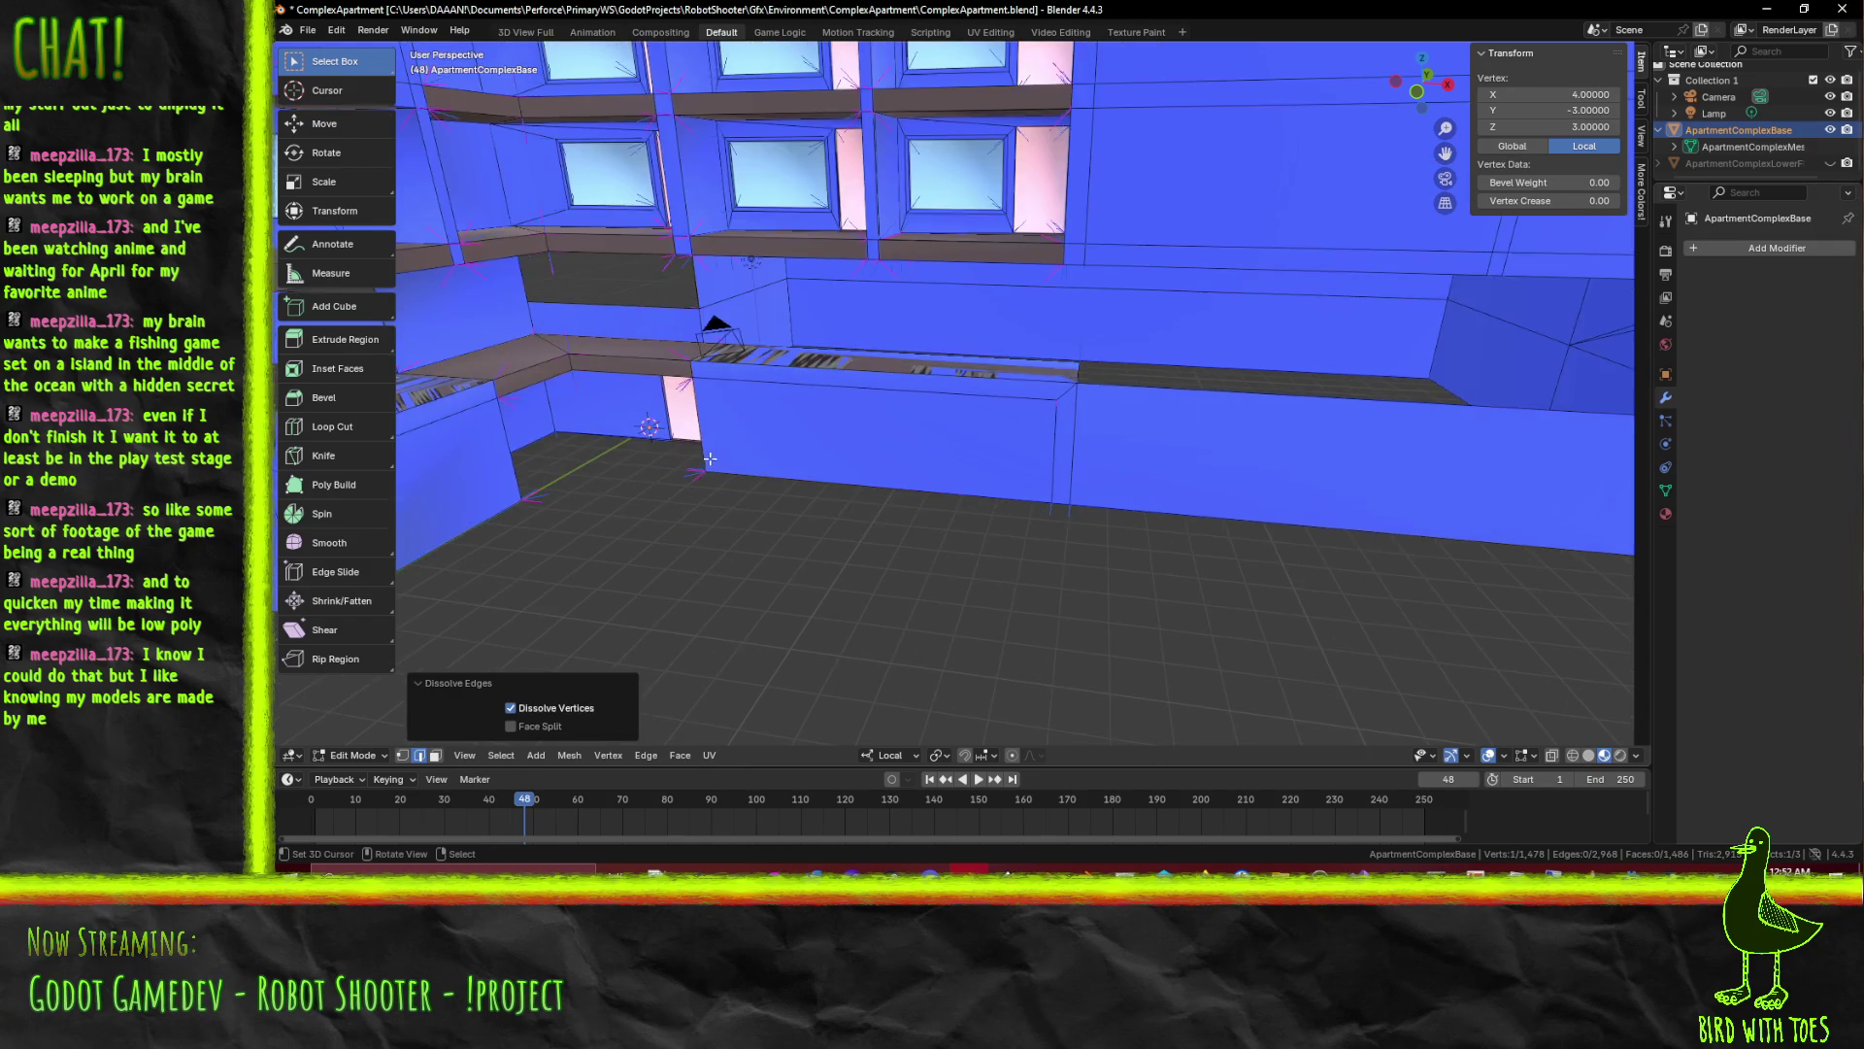
pyautogui.moveTo(766, 453); pyautogui.dragTo(1153, 502)
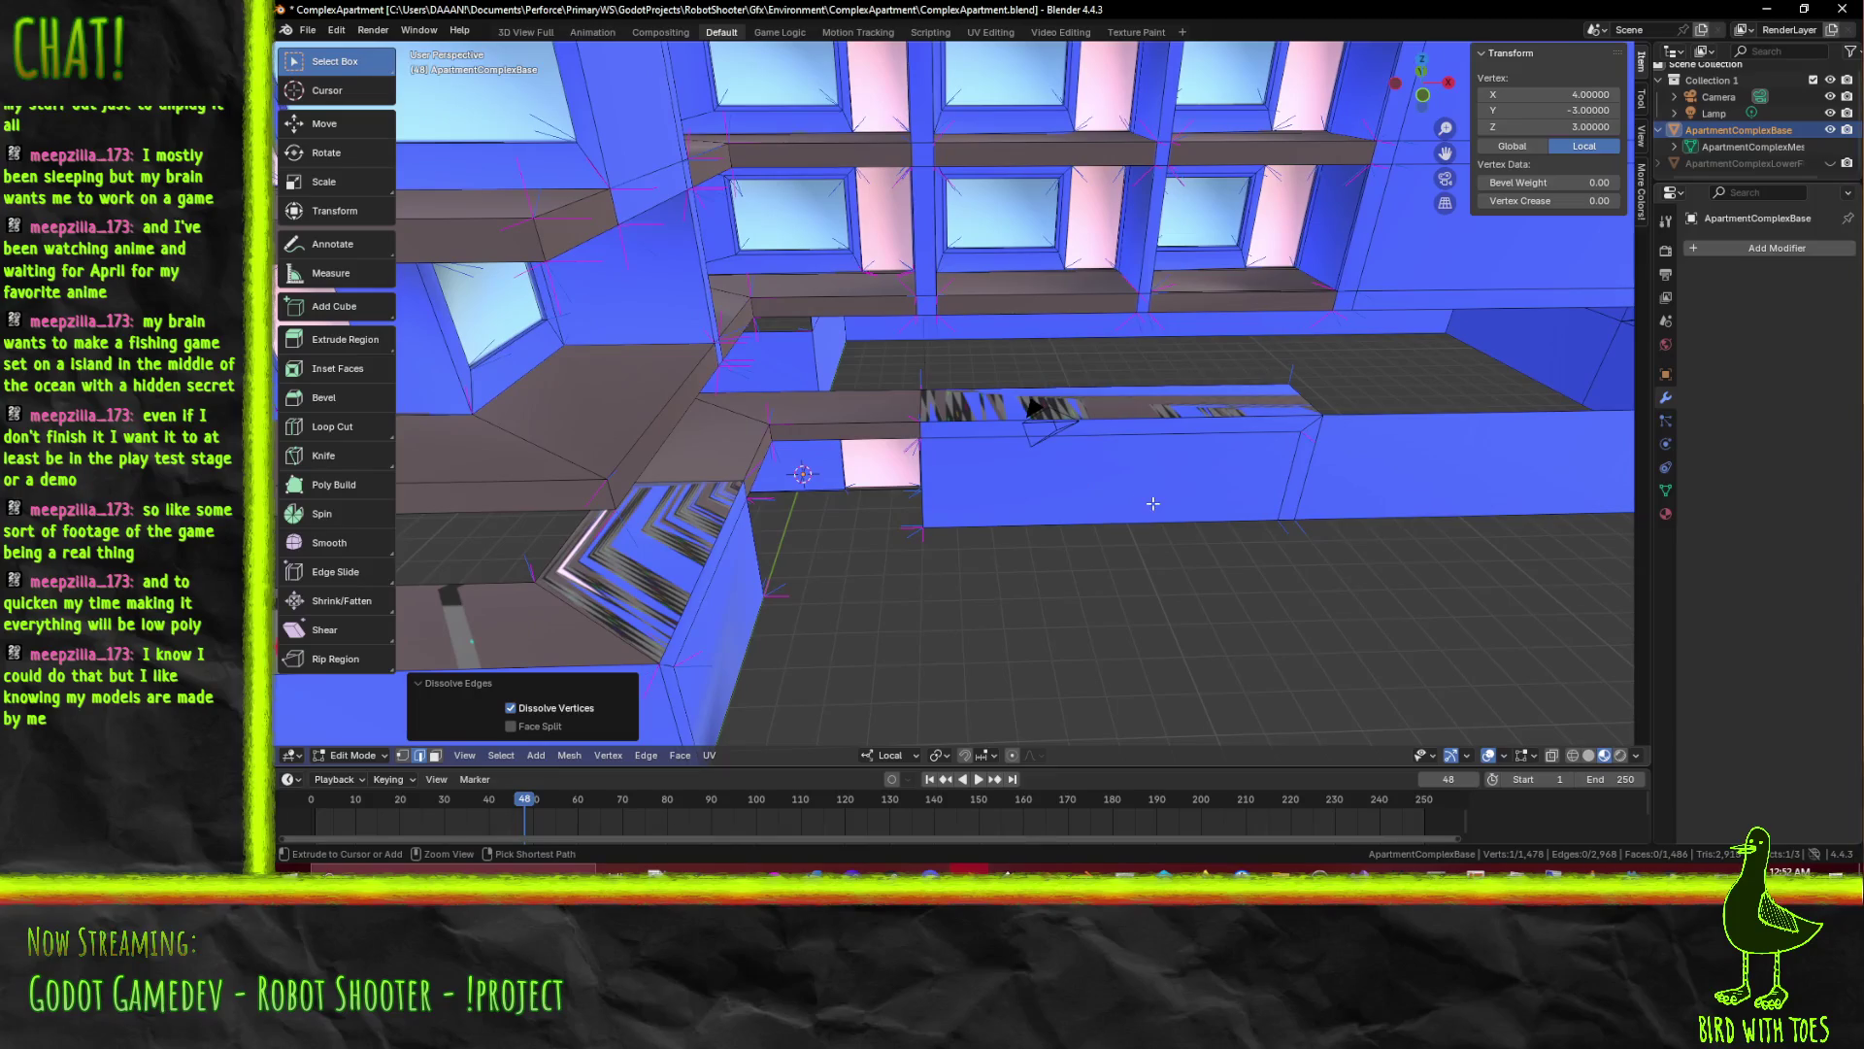
pyautogui.hotkey('ctrl', 's')
pyautogui.scroll(-3)
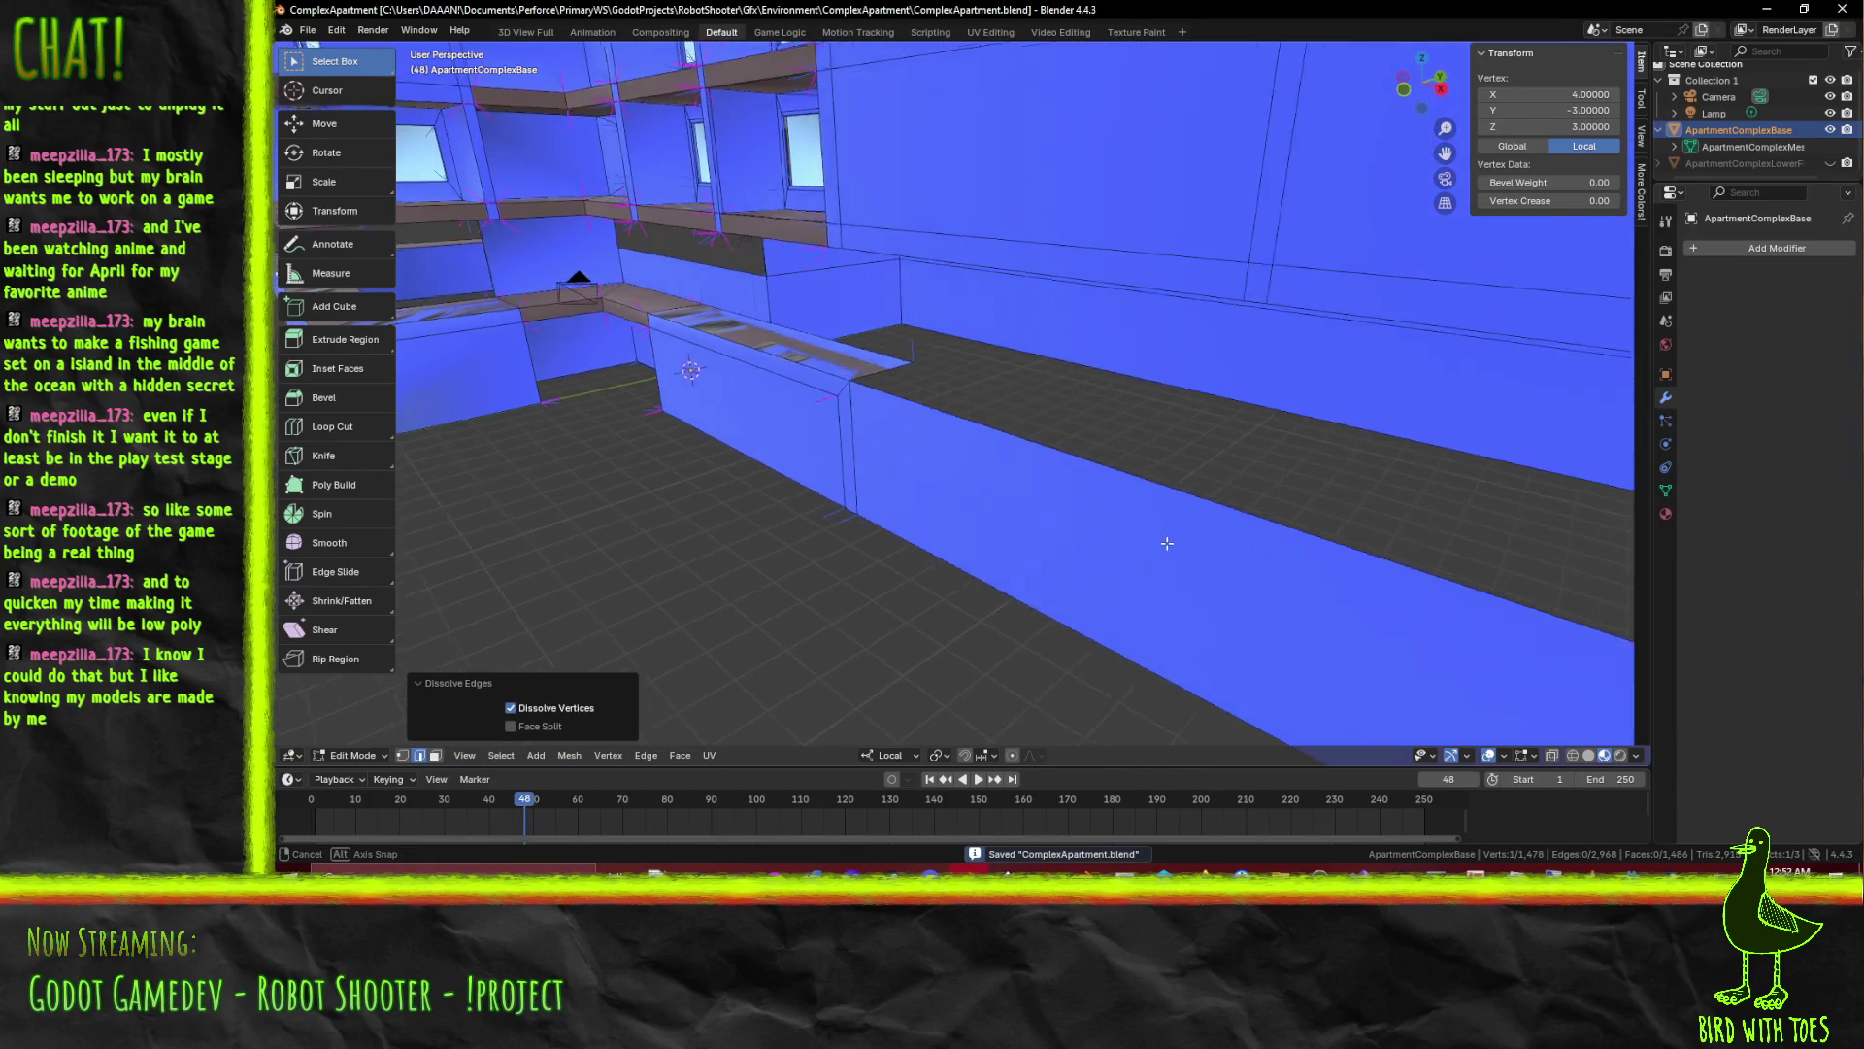
pyautogui.moveTo(1148, 489); pyautogui.dragTo(1416, 321)
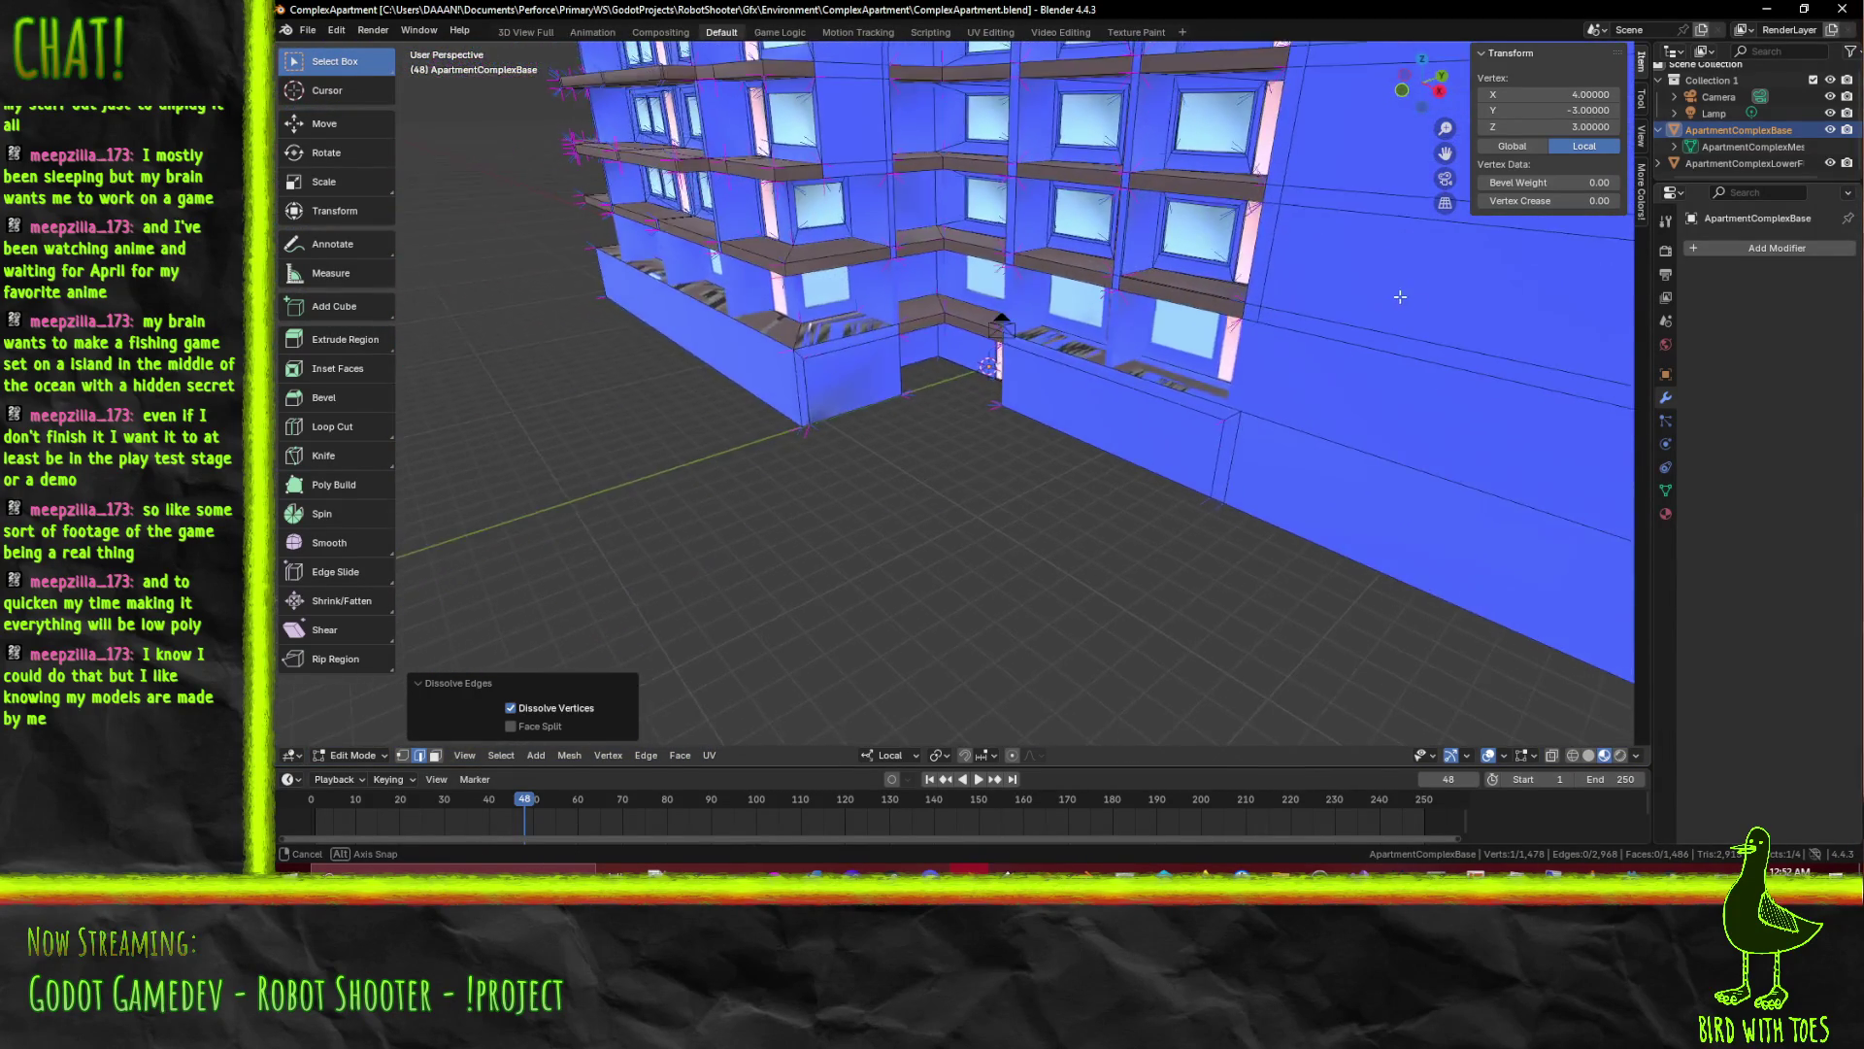
# Inspect the building from several angles, then hide ApartmentComplexBase via its Outliner eye icon
pyautogui.moveTo(1416, 320); pyautogui.dragTo(1073, 330)
pyautogui.click(1270, 310)
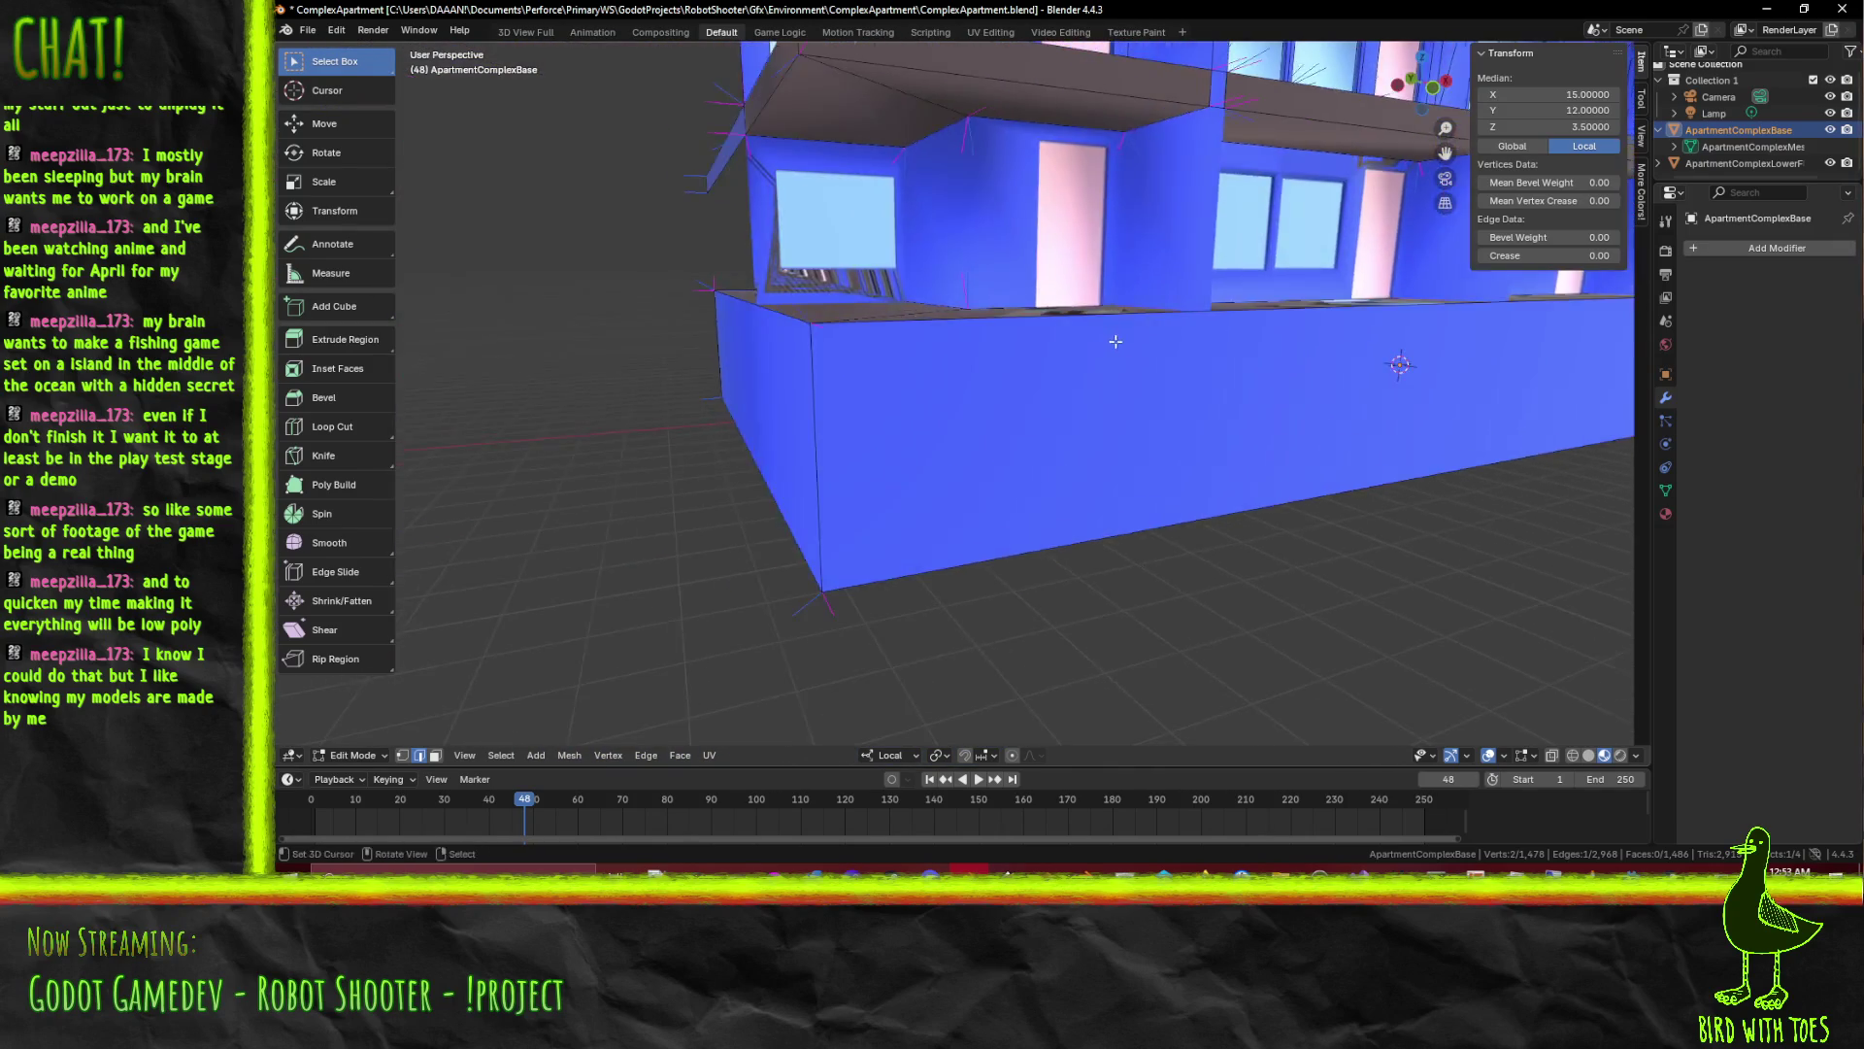
pyautogui.moveTo(1071, 329); pyautogui.dragTo(1063, 343)
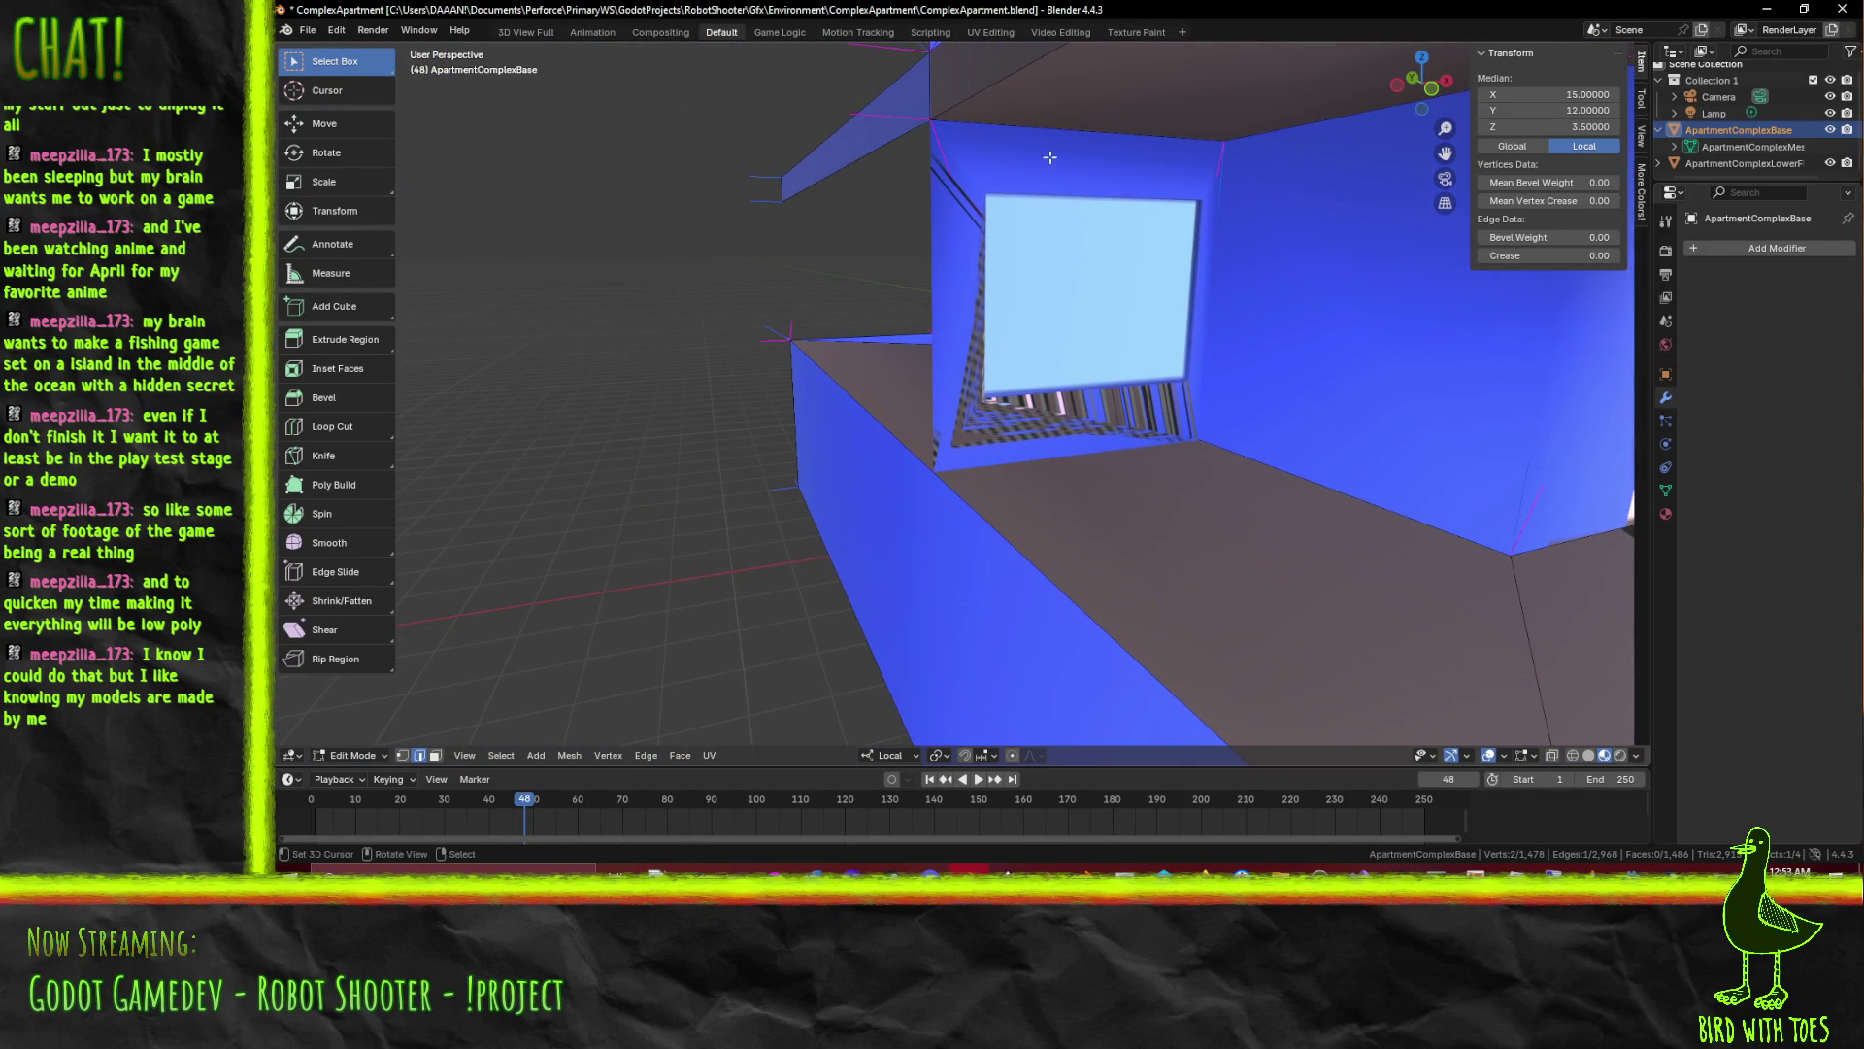
pyautogui.scroll(-3)
pyautogui.scroll(3)
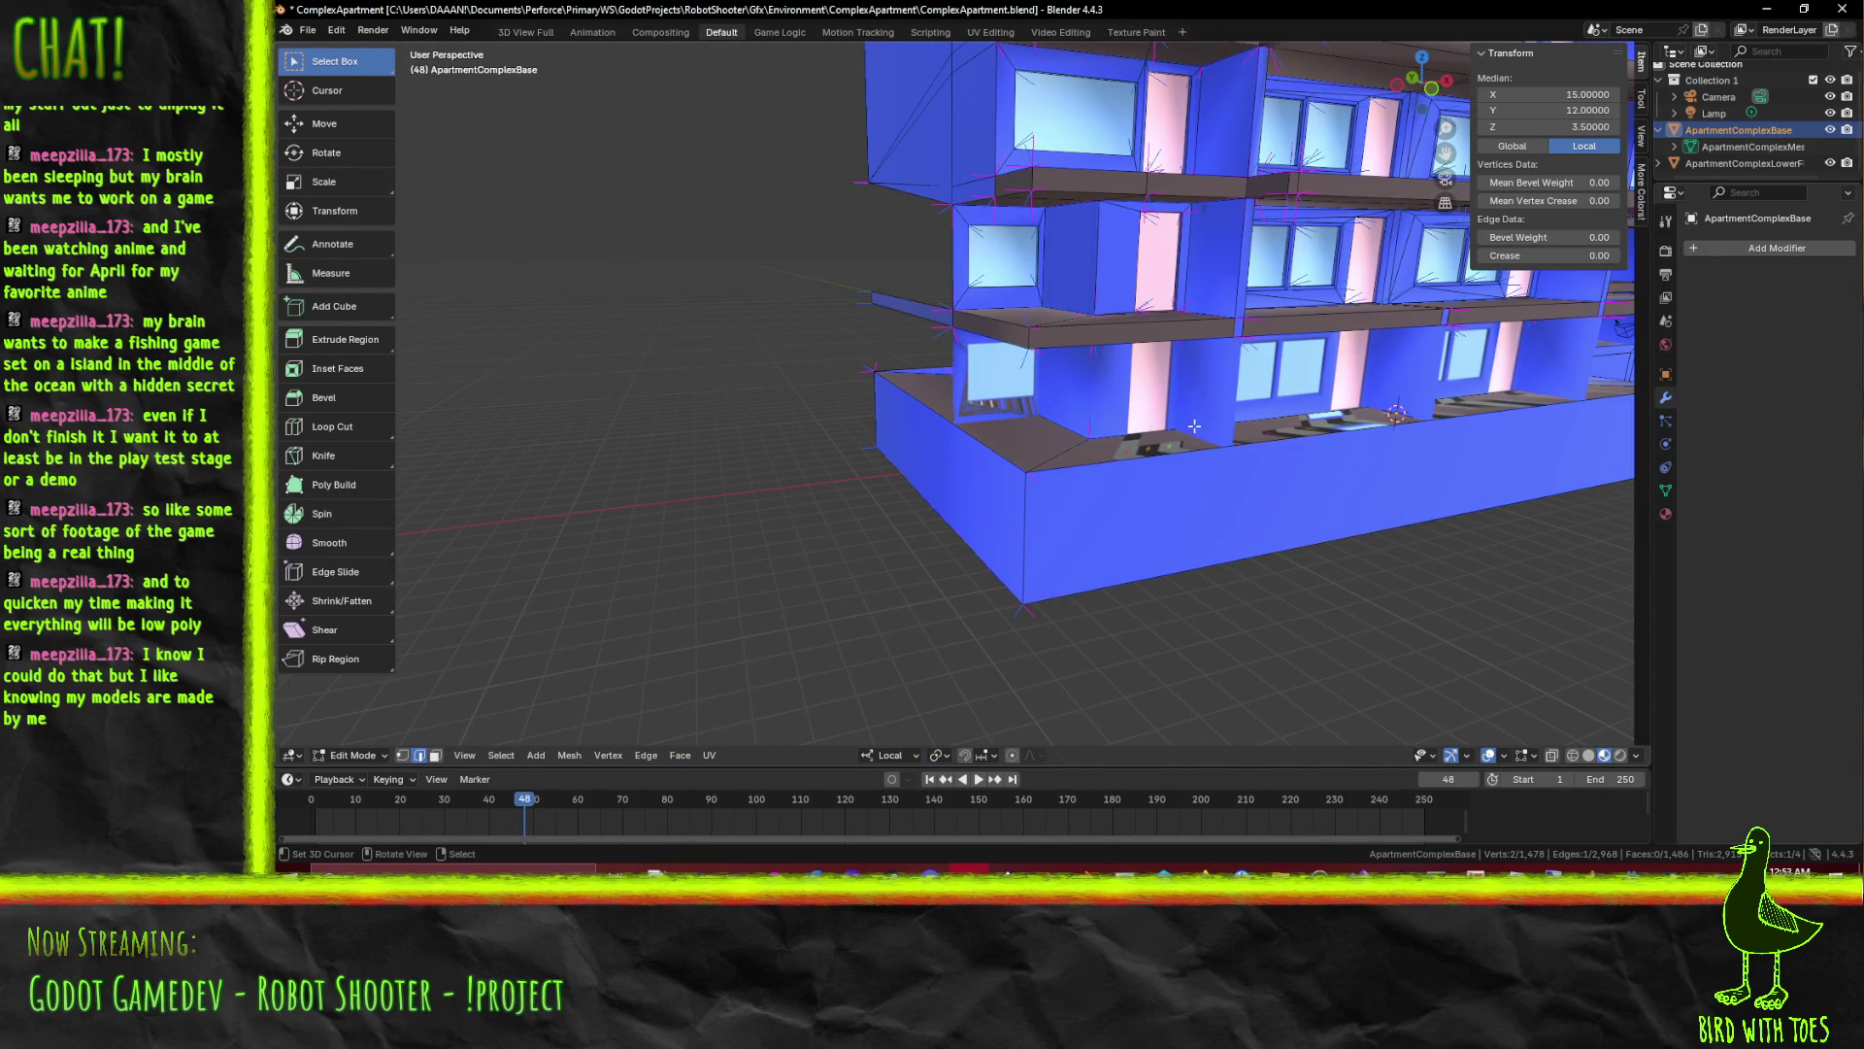
pyautogui.moveTo(1206, 421); pyautogui.dragTo(955, 417)
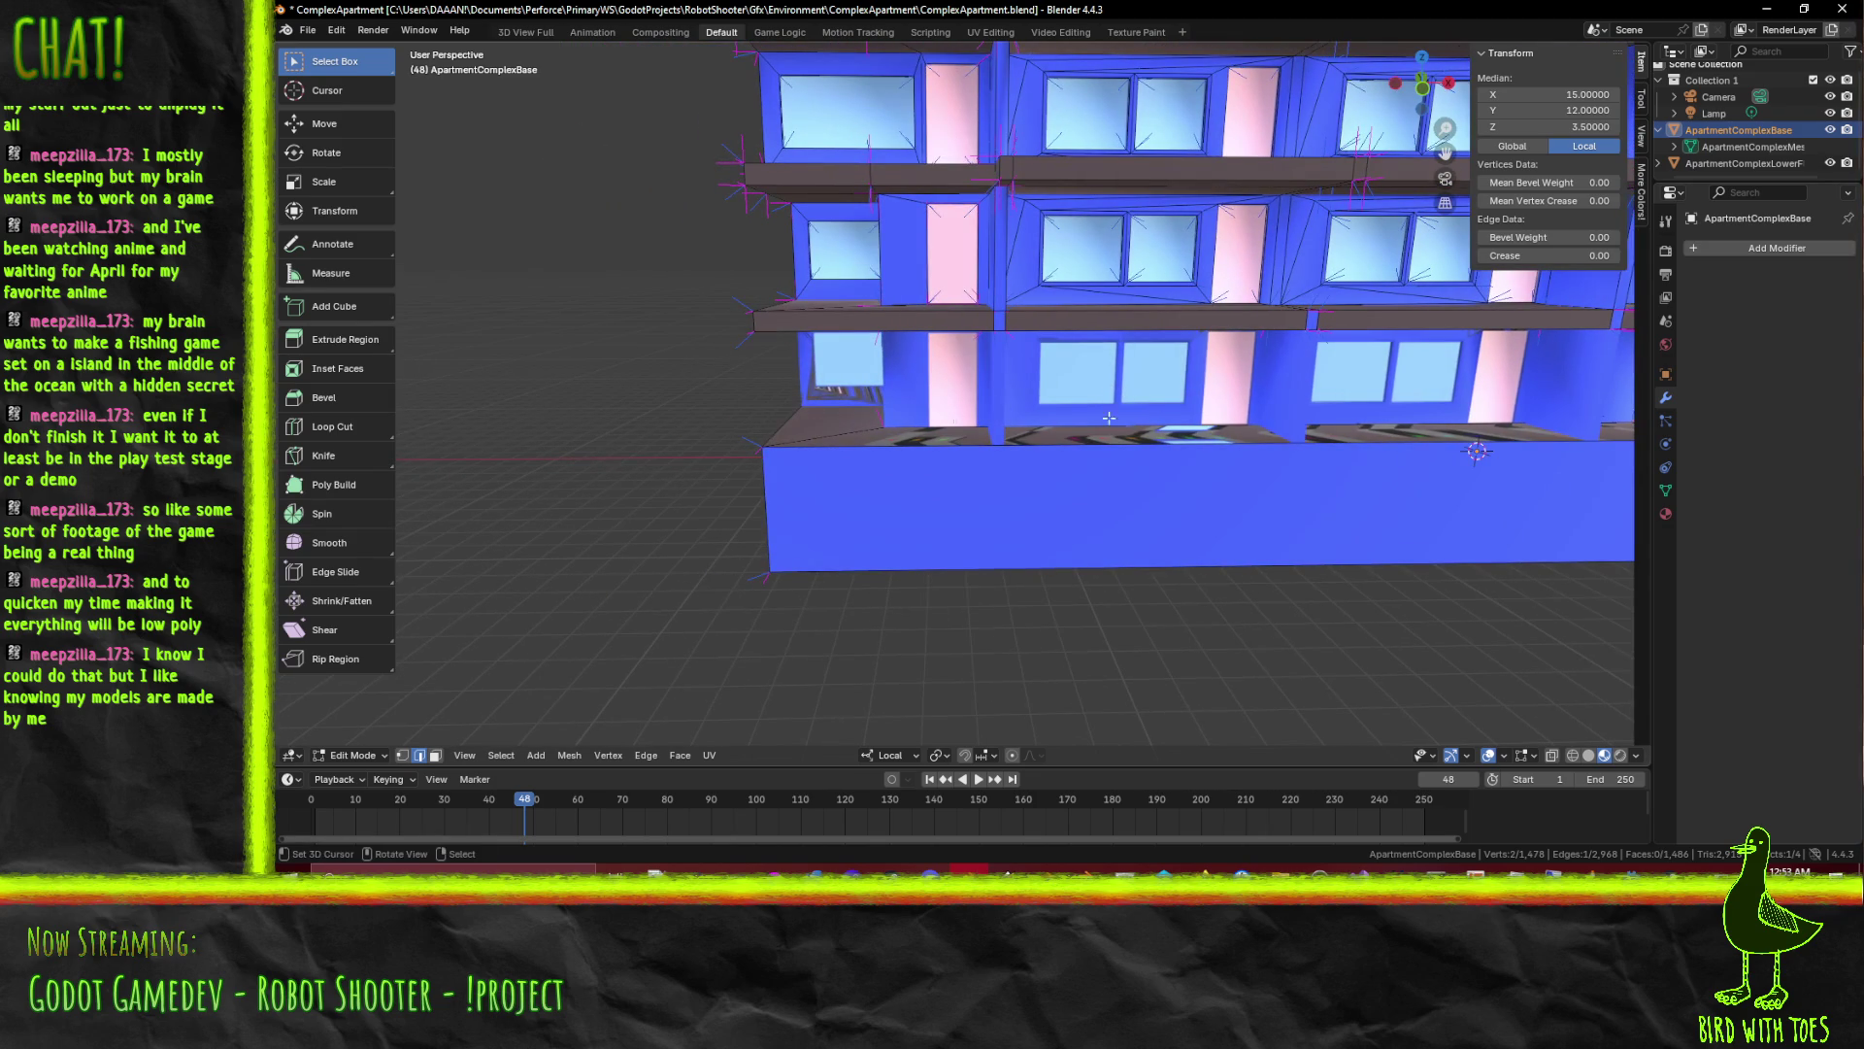
pyautogui.moveTo(1226, 403); pyautogui.dragTo(1515, 416)
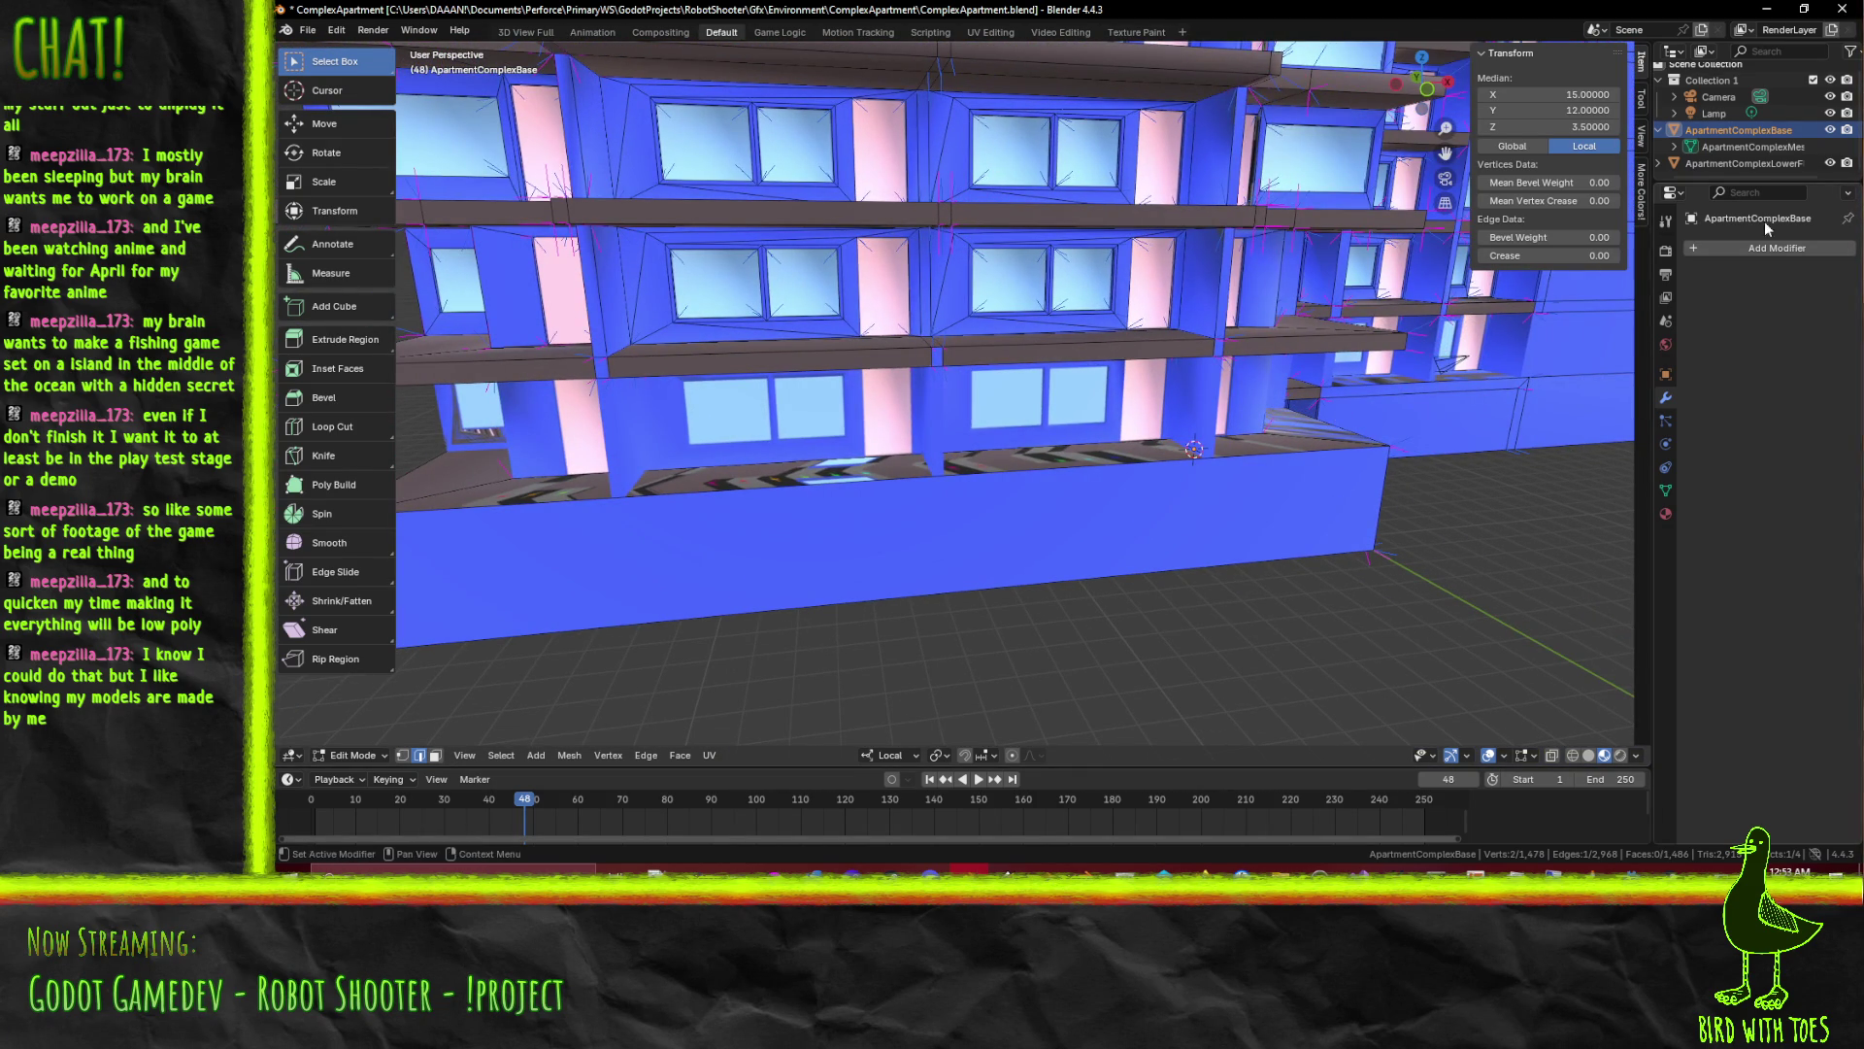
pyautogui.click(1830, 129)
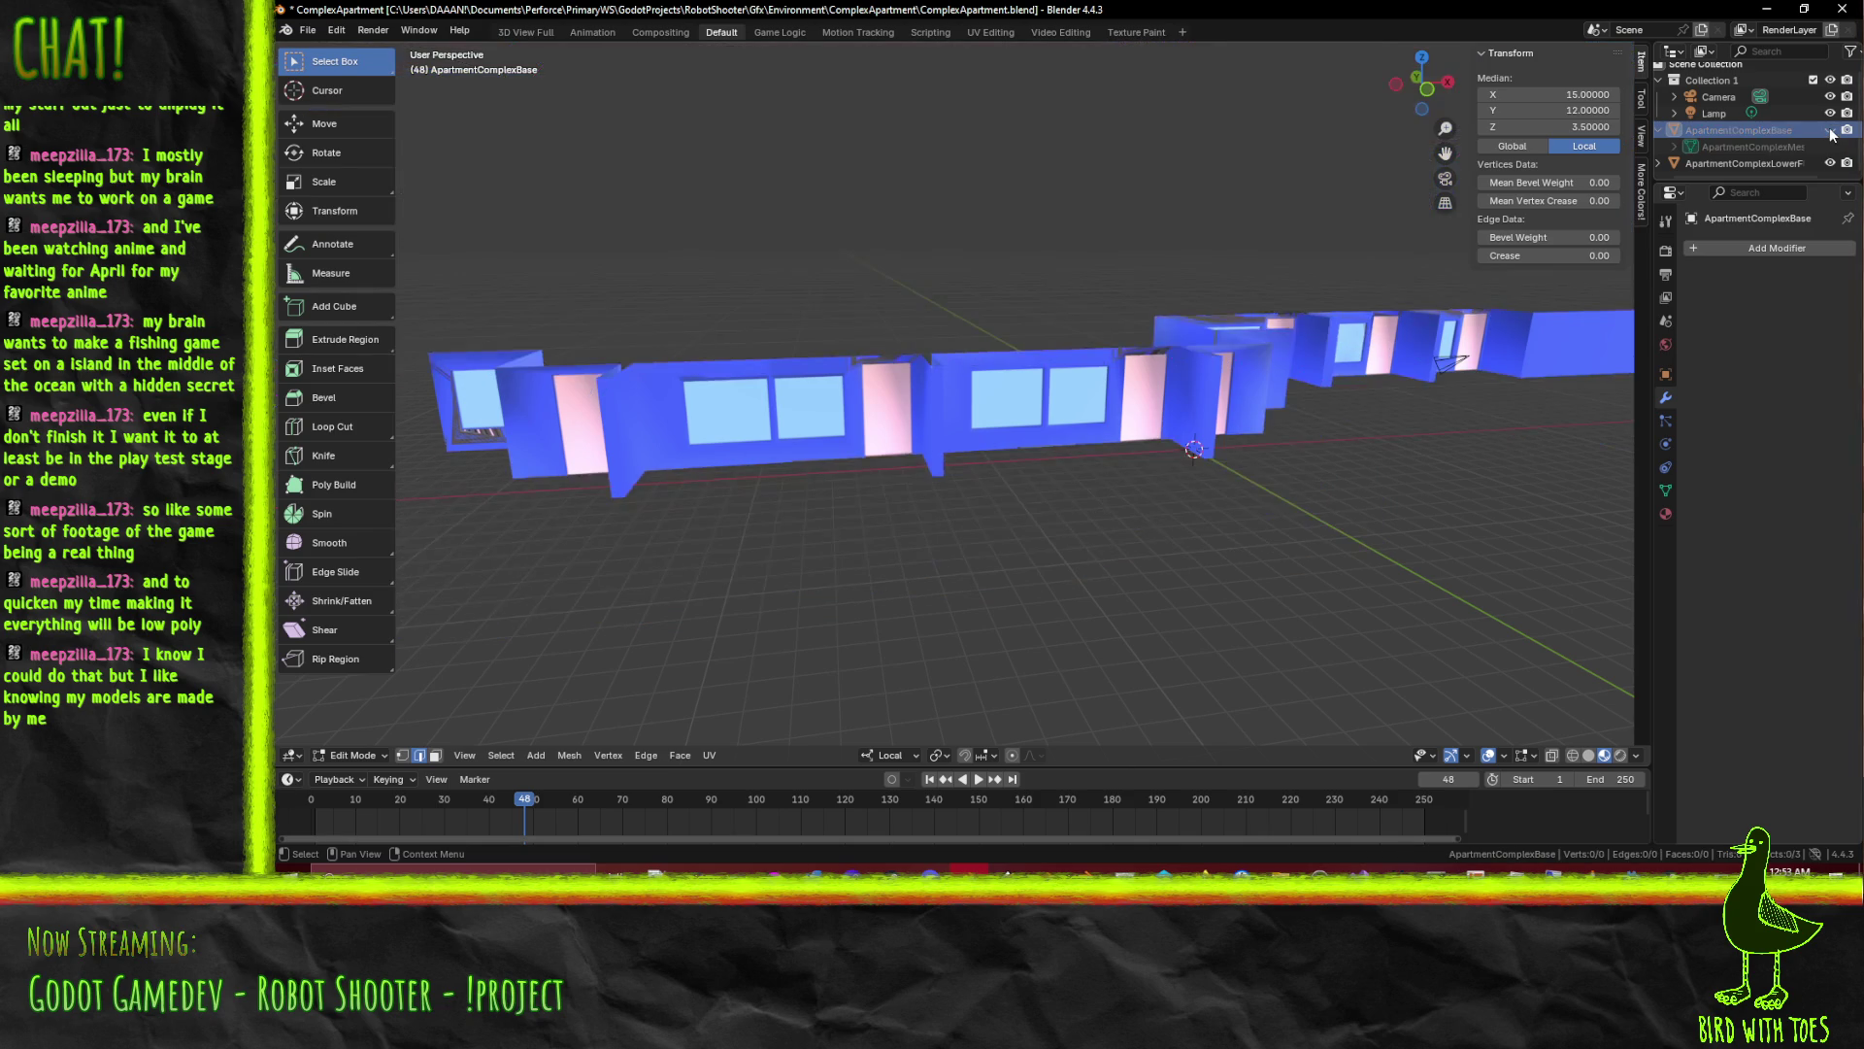
# Orbit around the re-shown base mesh and down to face the base wall and its ledge
pyautogui.moveTo(786, 409); pyautogui.dragTo(859, 403)
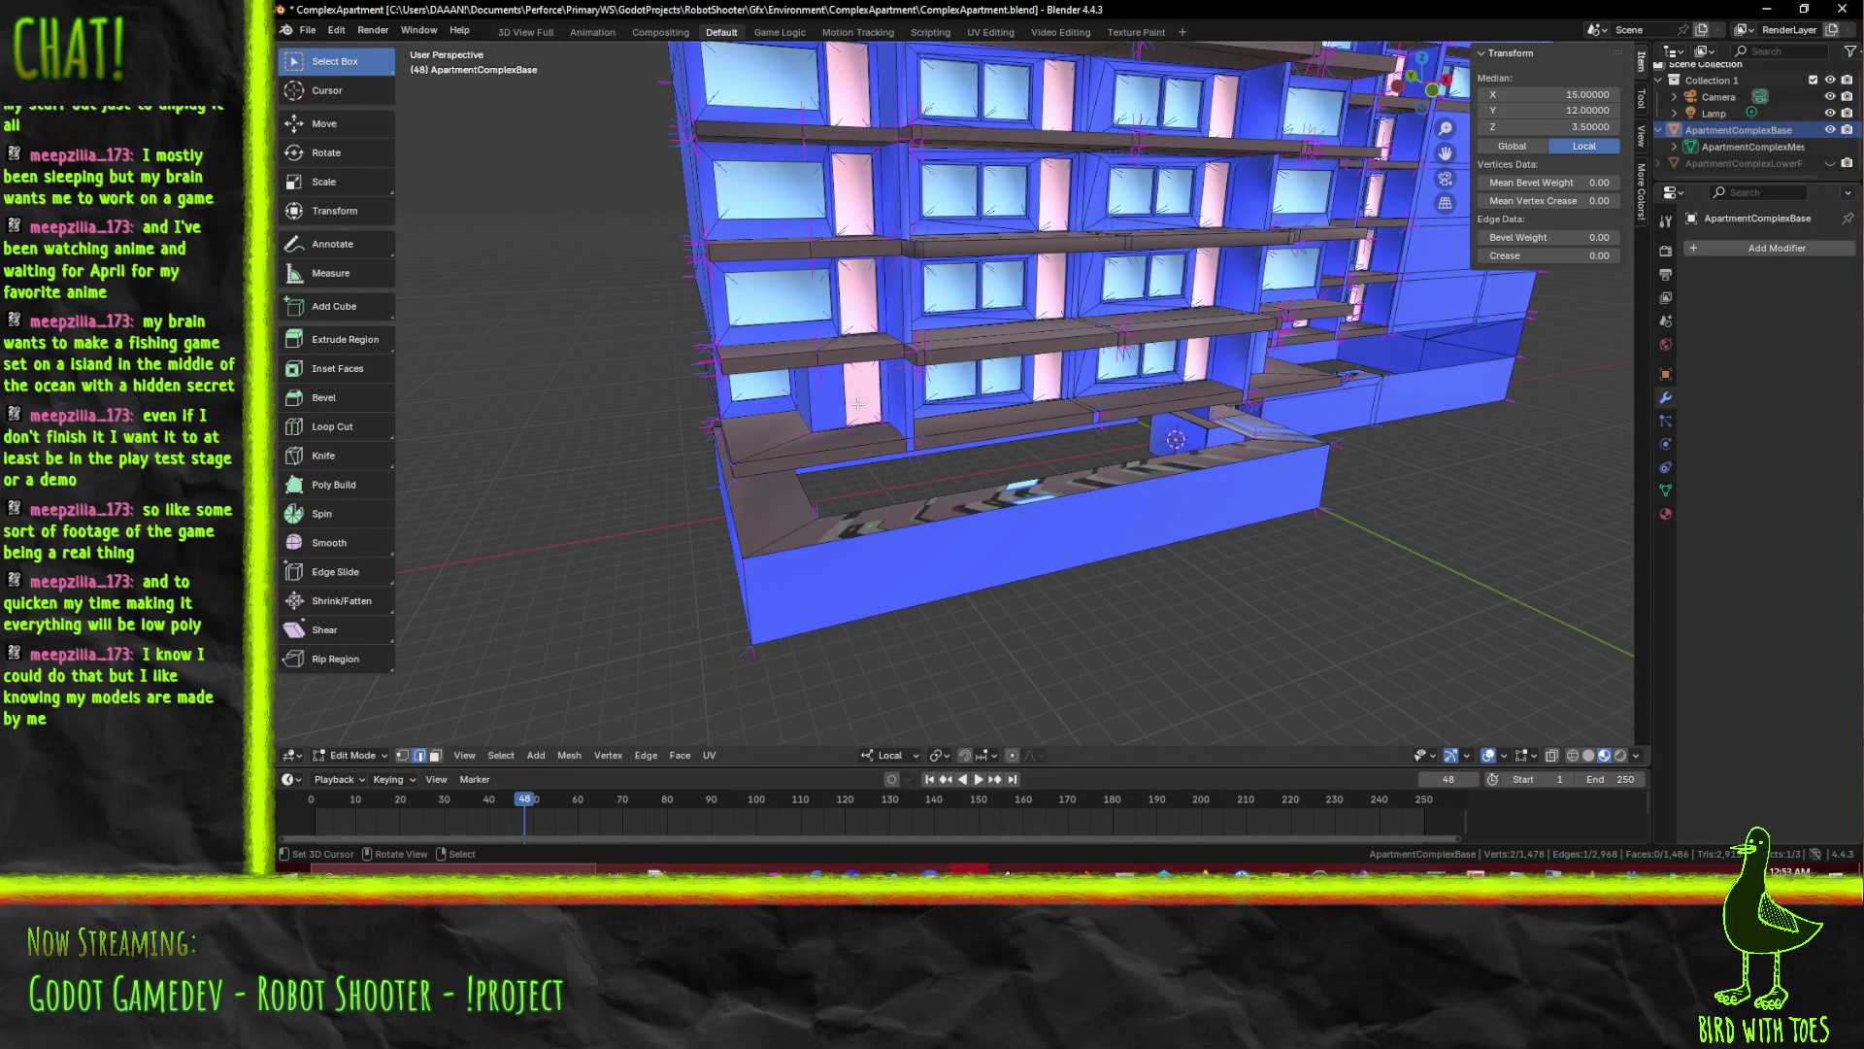
pyautogui.moveTo(717, 434); pyautogui.dragTo(680, 442)
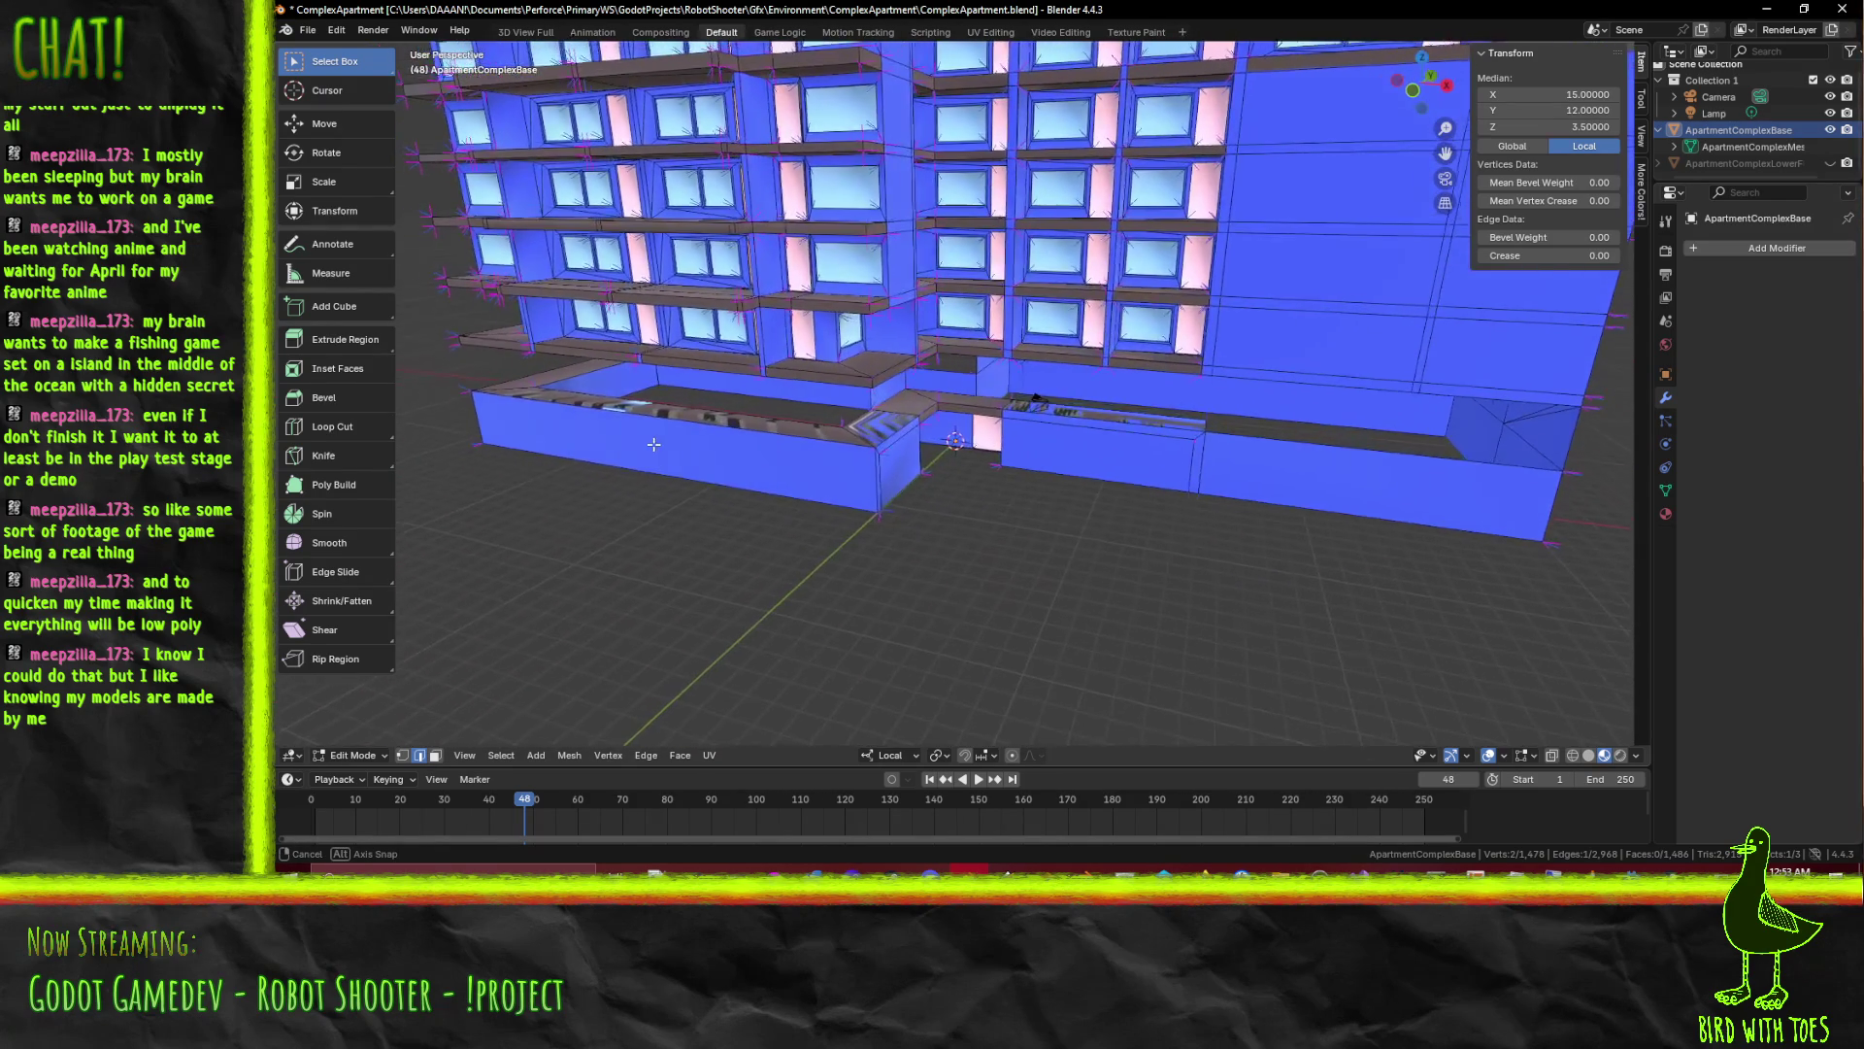
pyautogui.moveTo(679, 442); pyautogui.dragTo(782, 432)
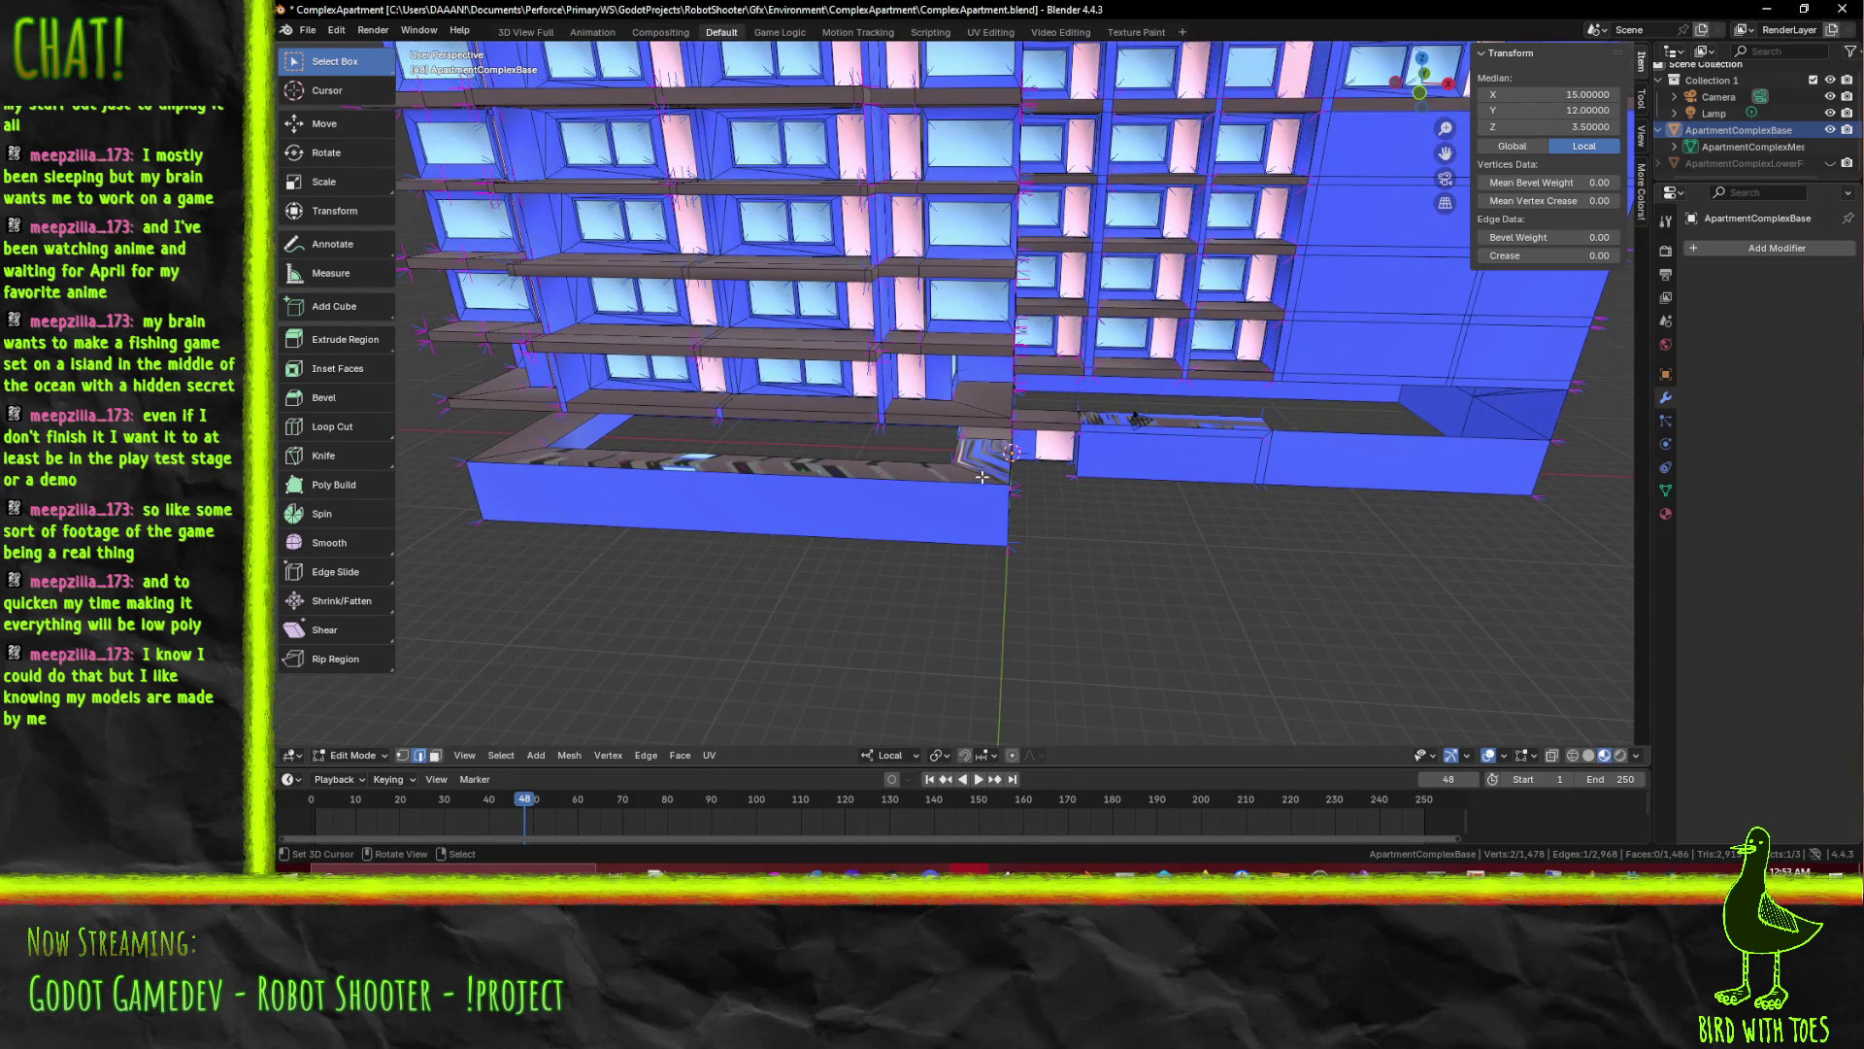
pyautogui.scroll(3)
pyautogui.moveTo(825, 441); pyautogui.dragTo(1120, 475)
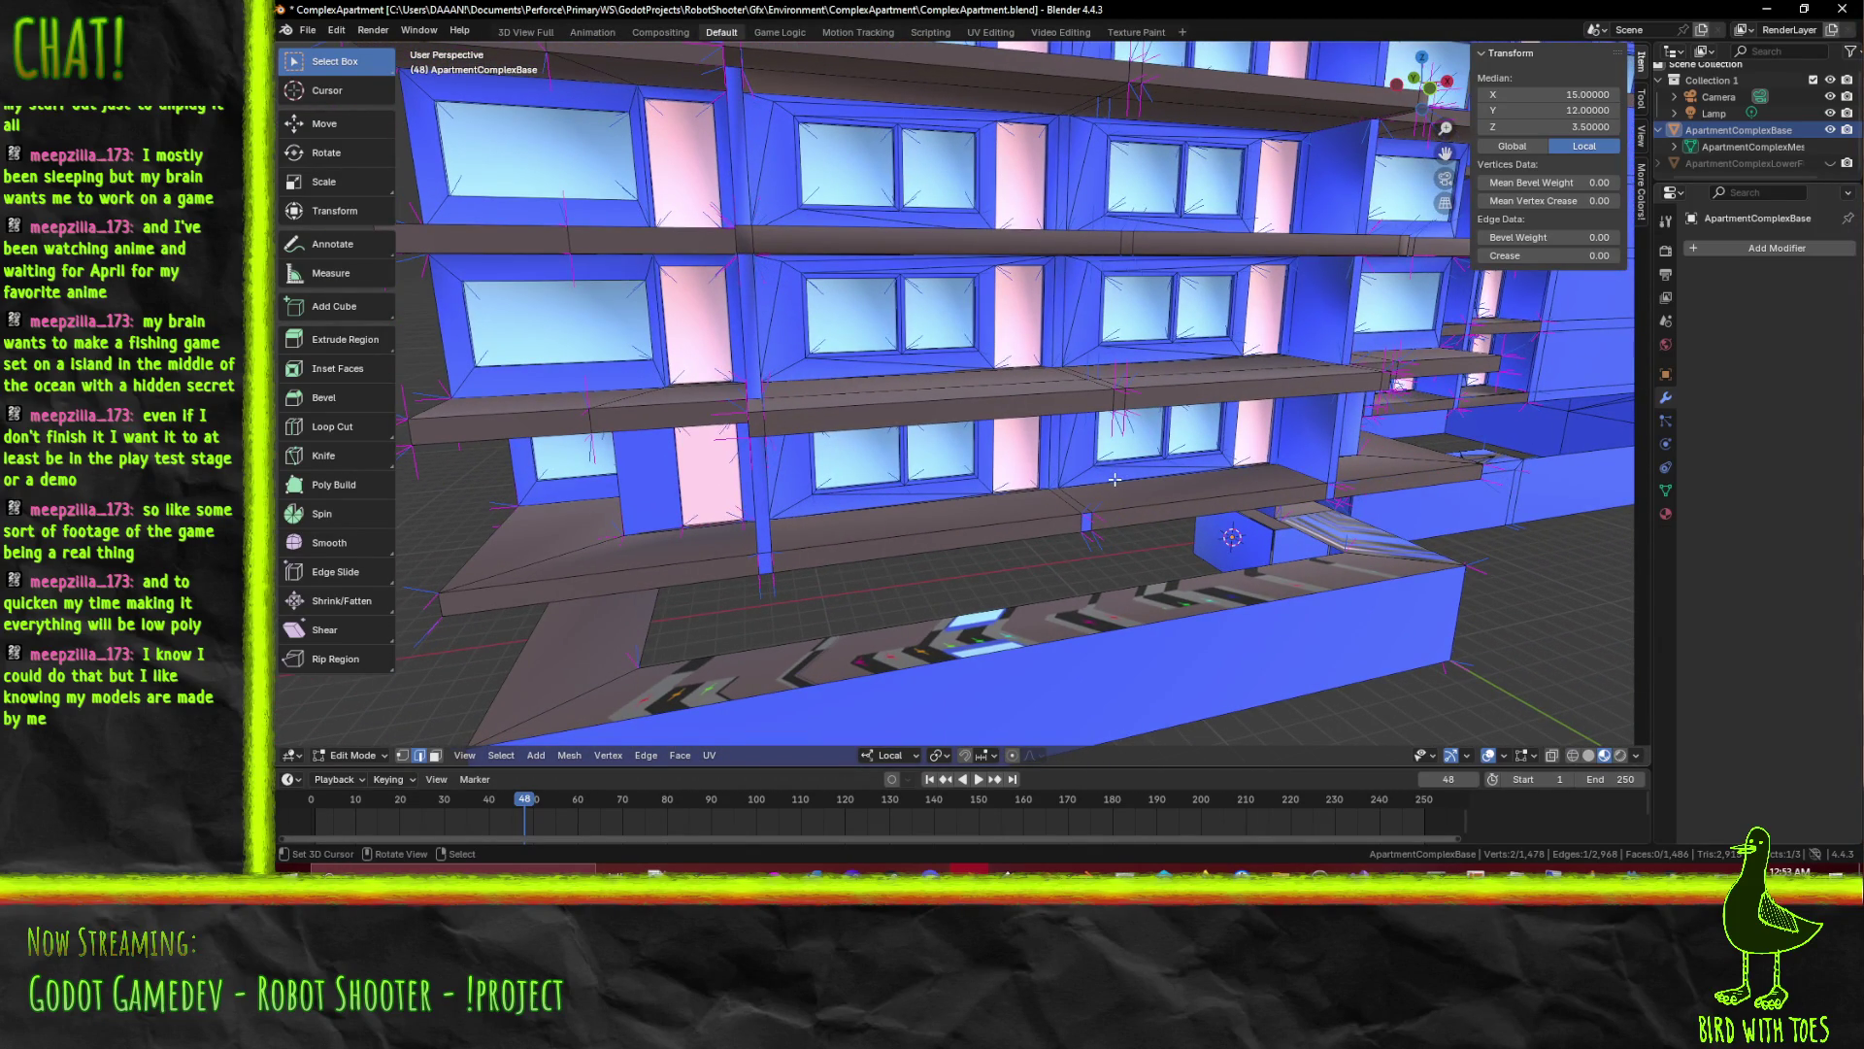
pyautogui.moveTo(1111, 461); pyautogui.dragTo(1090, 468)
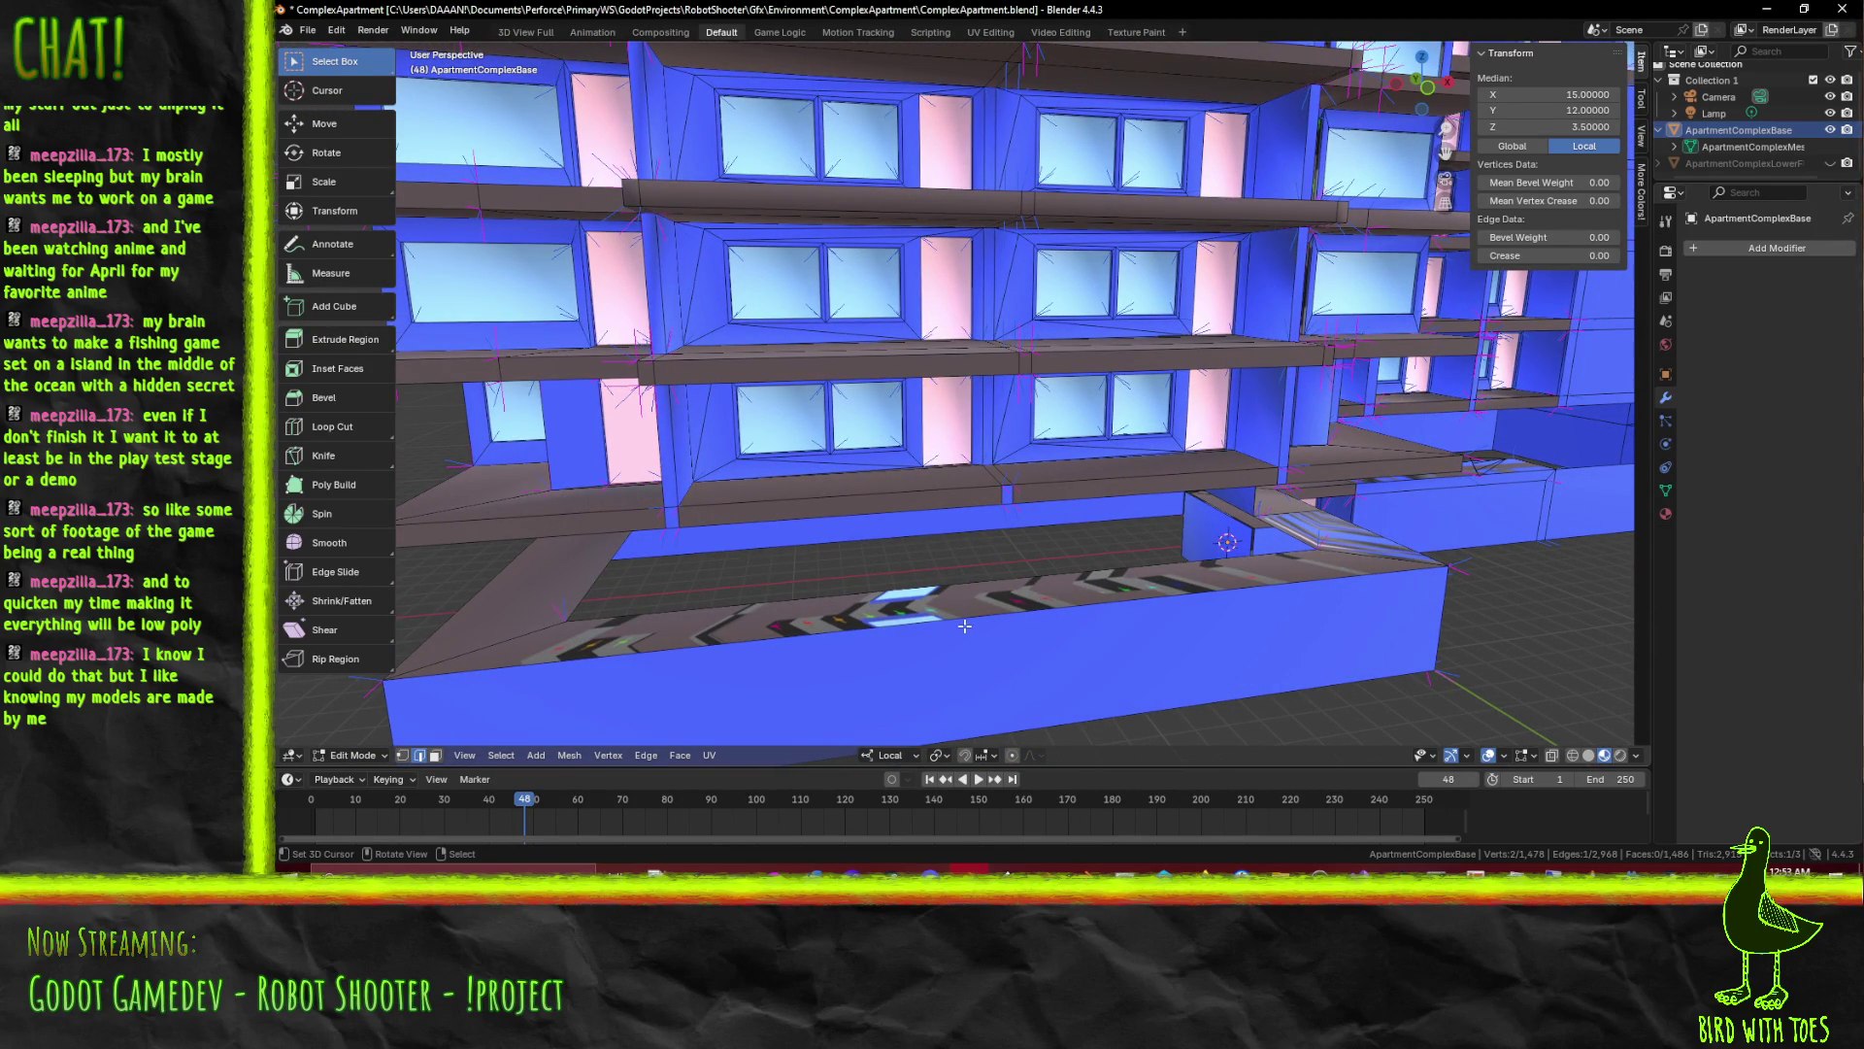
pyautogui.moveTo(923, 622); pyautogui.dragTo(928, 616)
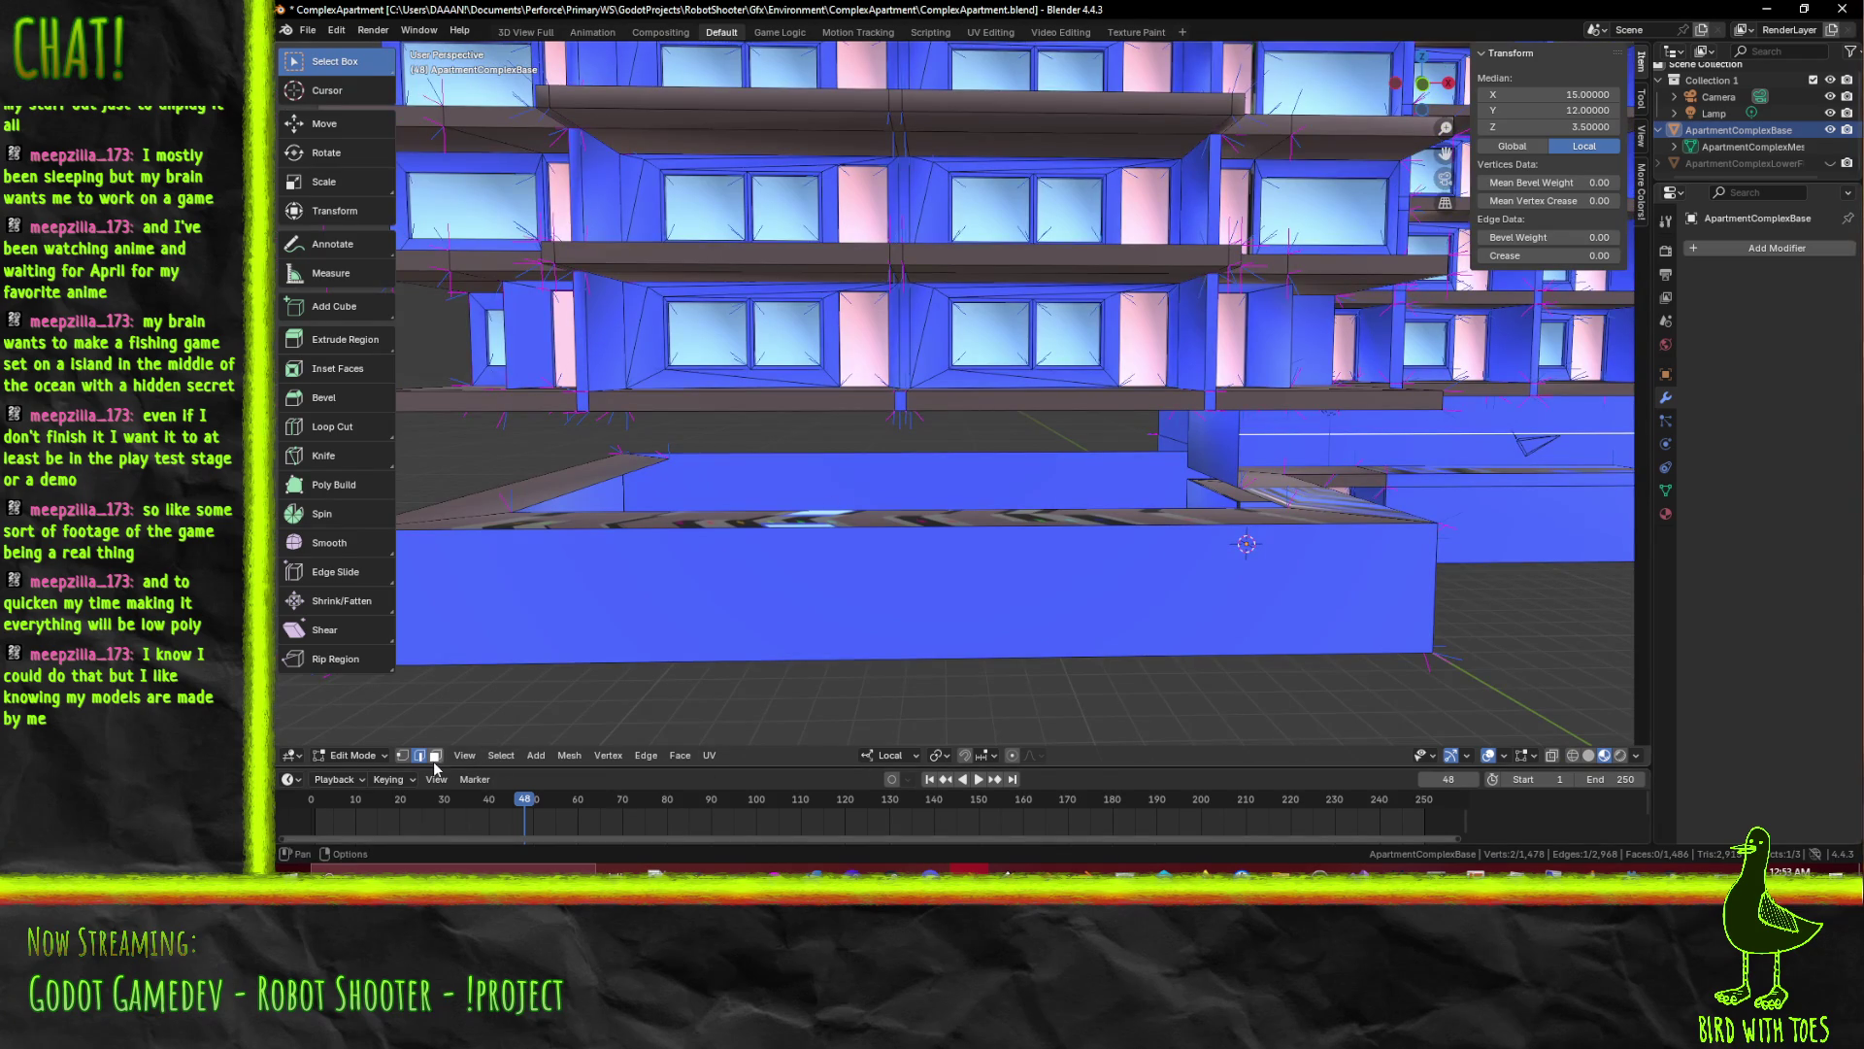
pyautogui.moveTo(758, 684); pyautogui.dragTo(671, 584)
# Select the stray overlapping wall faces on the base and delete them as Faces
pyautogui.click(671, 583)
pyautogui.click(711, 643)
pyautogui.moveTo(1219, 602); pyautogui.dragTo(927, 500)
pyautogui.click(1196, 567)
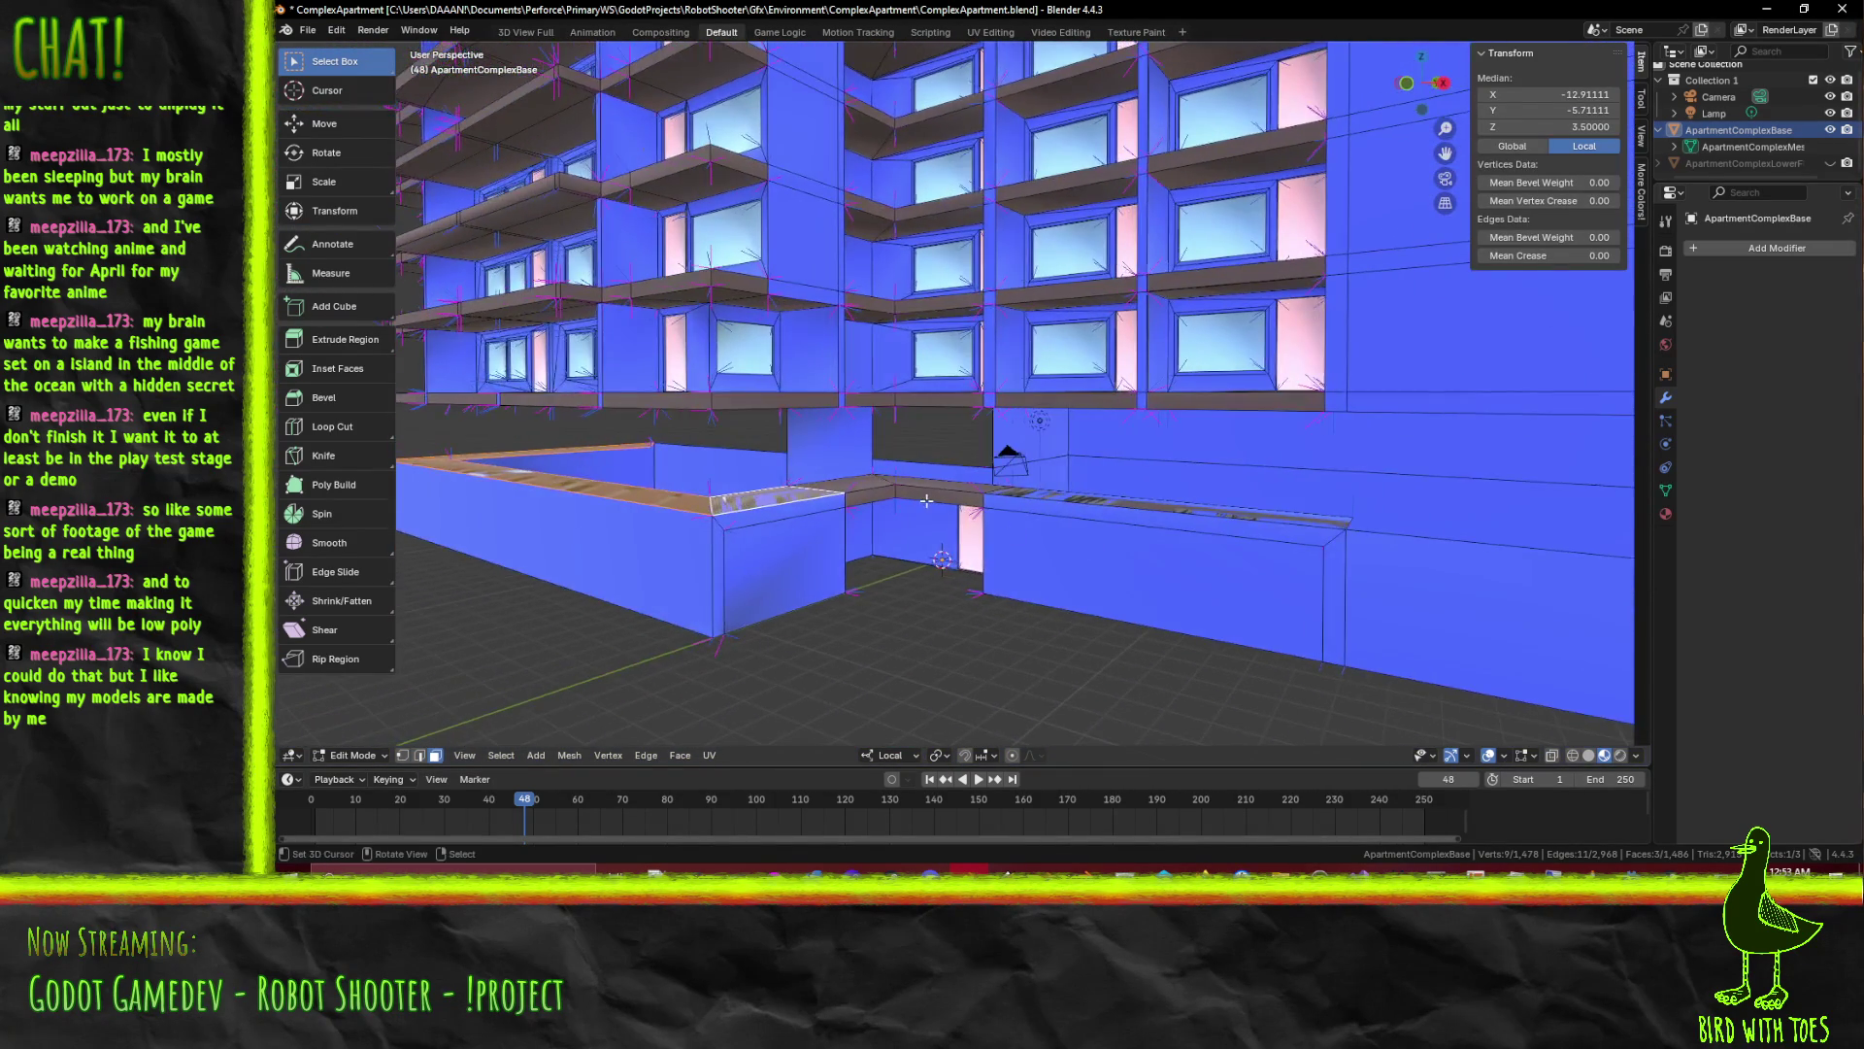
pyautogui.scroll(3)
pyautogui.moveTo(926, 500); pyautogui.dragTo(881, 547)
pyautogui.press('x')
pyautogui.click(843, 476)
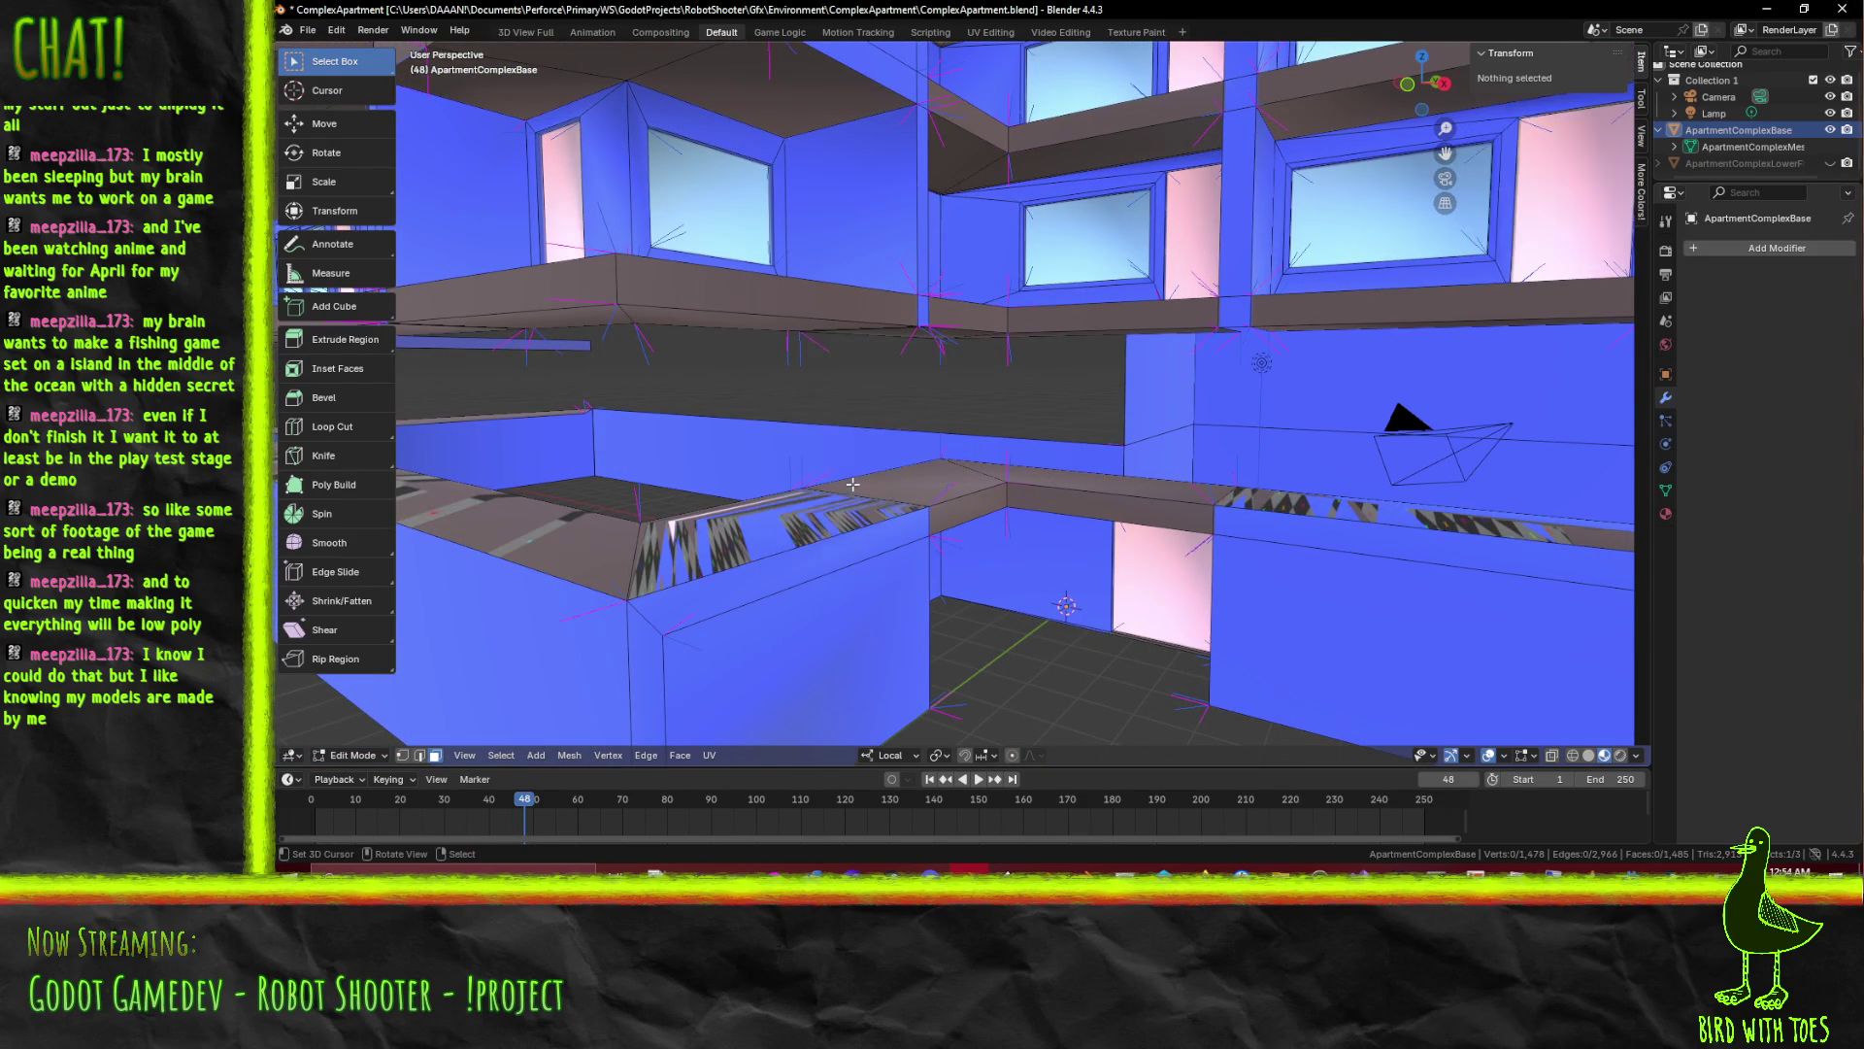
# Select the base-wall ledge faces and switch to the front view with Numpad 1
pyautogui.moveTo(843, 475); pyautogui.dragTo(1262, 596)
pyautogui.click(1071, 599)
pyautogui.scroll(-3)
pyautogui.moveTo(978, 585); pyautogui.dragTo(714, 603)
pyautogui.click(663, 488)
pyautogui.click(692, 603)
pyautogui.press('KP_1')
pyautogui.scroll(3)
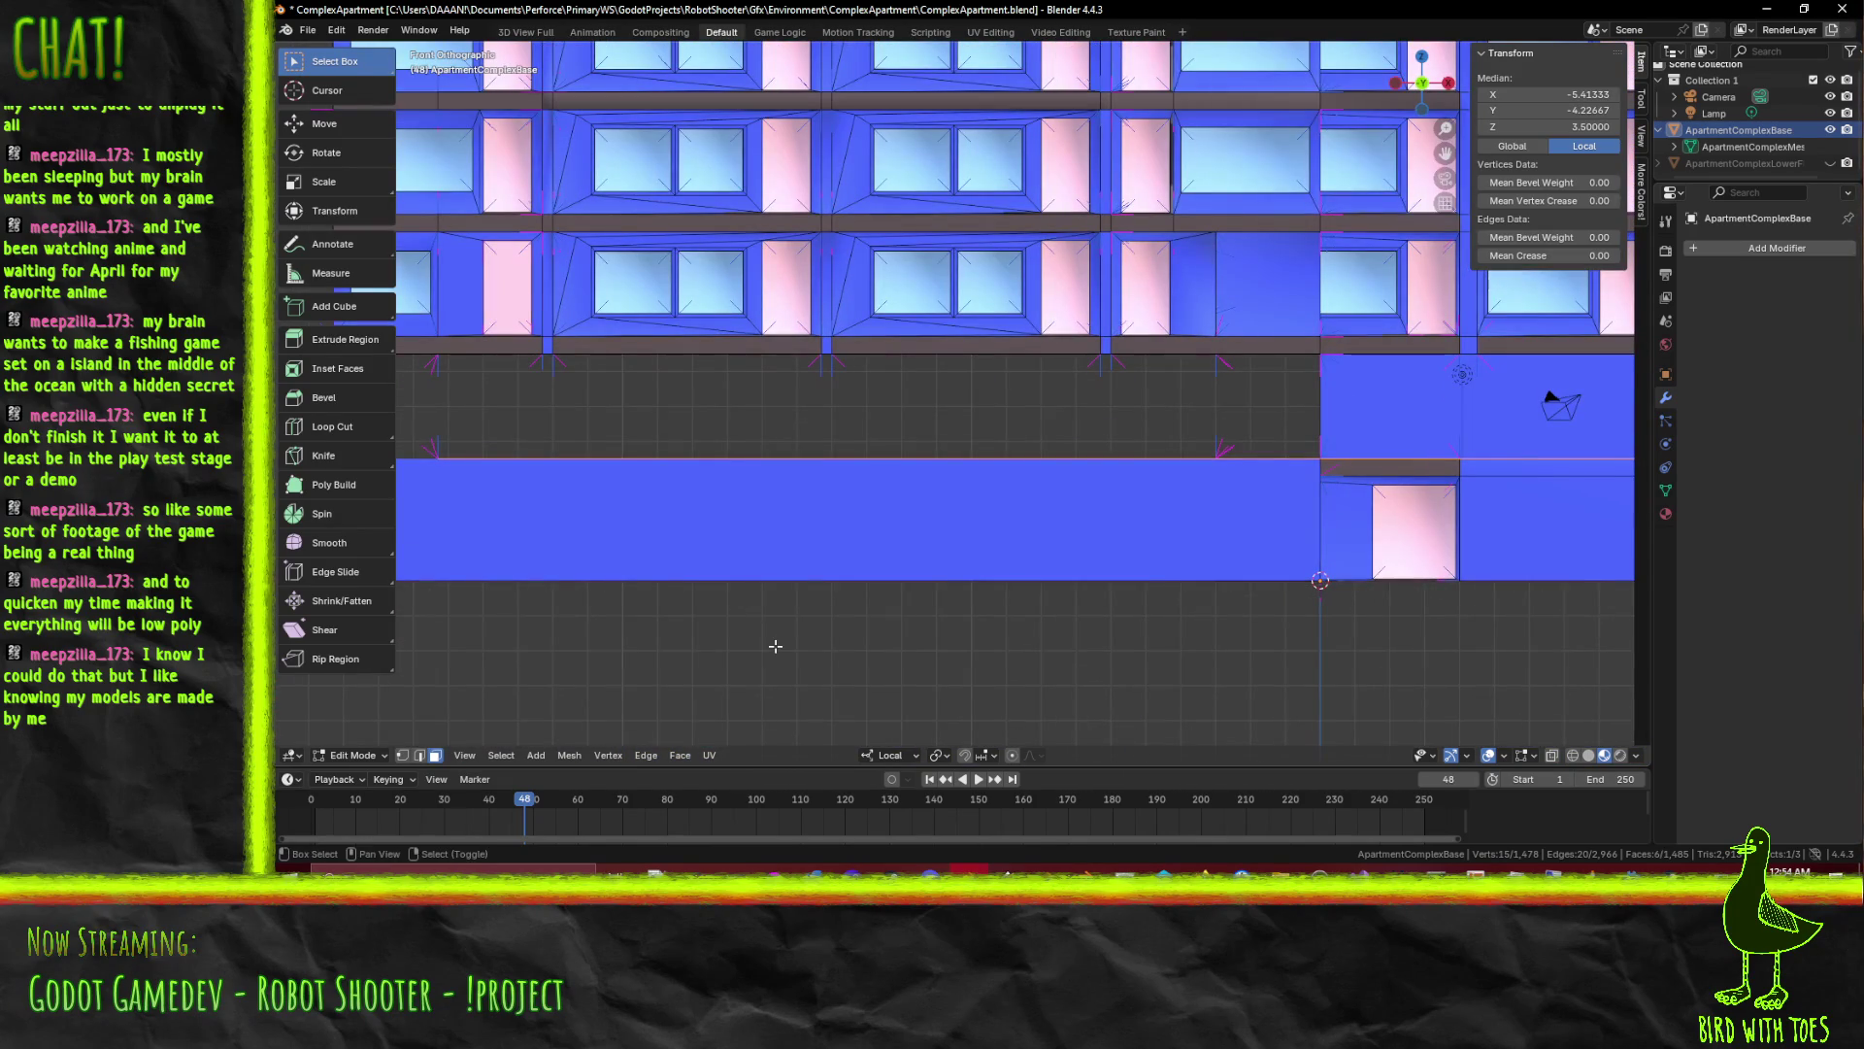
# Duplicate the ledge faces 3 units up in Z, cancelling a trial edge slide afterwards
pyautogui.press('g')
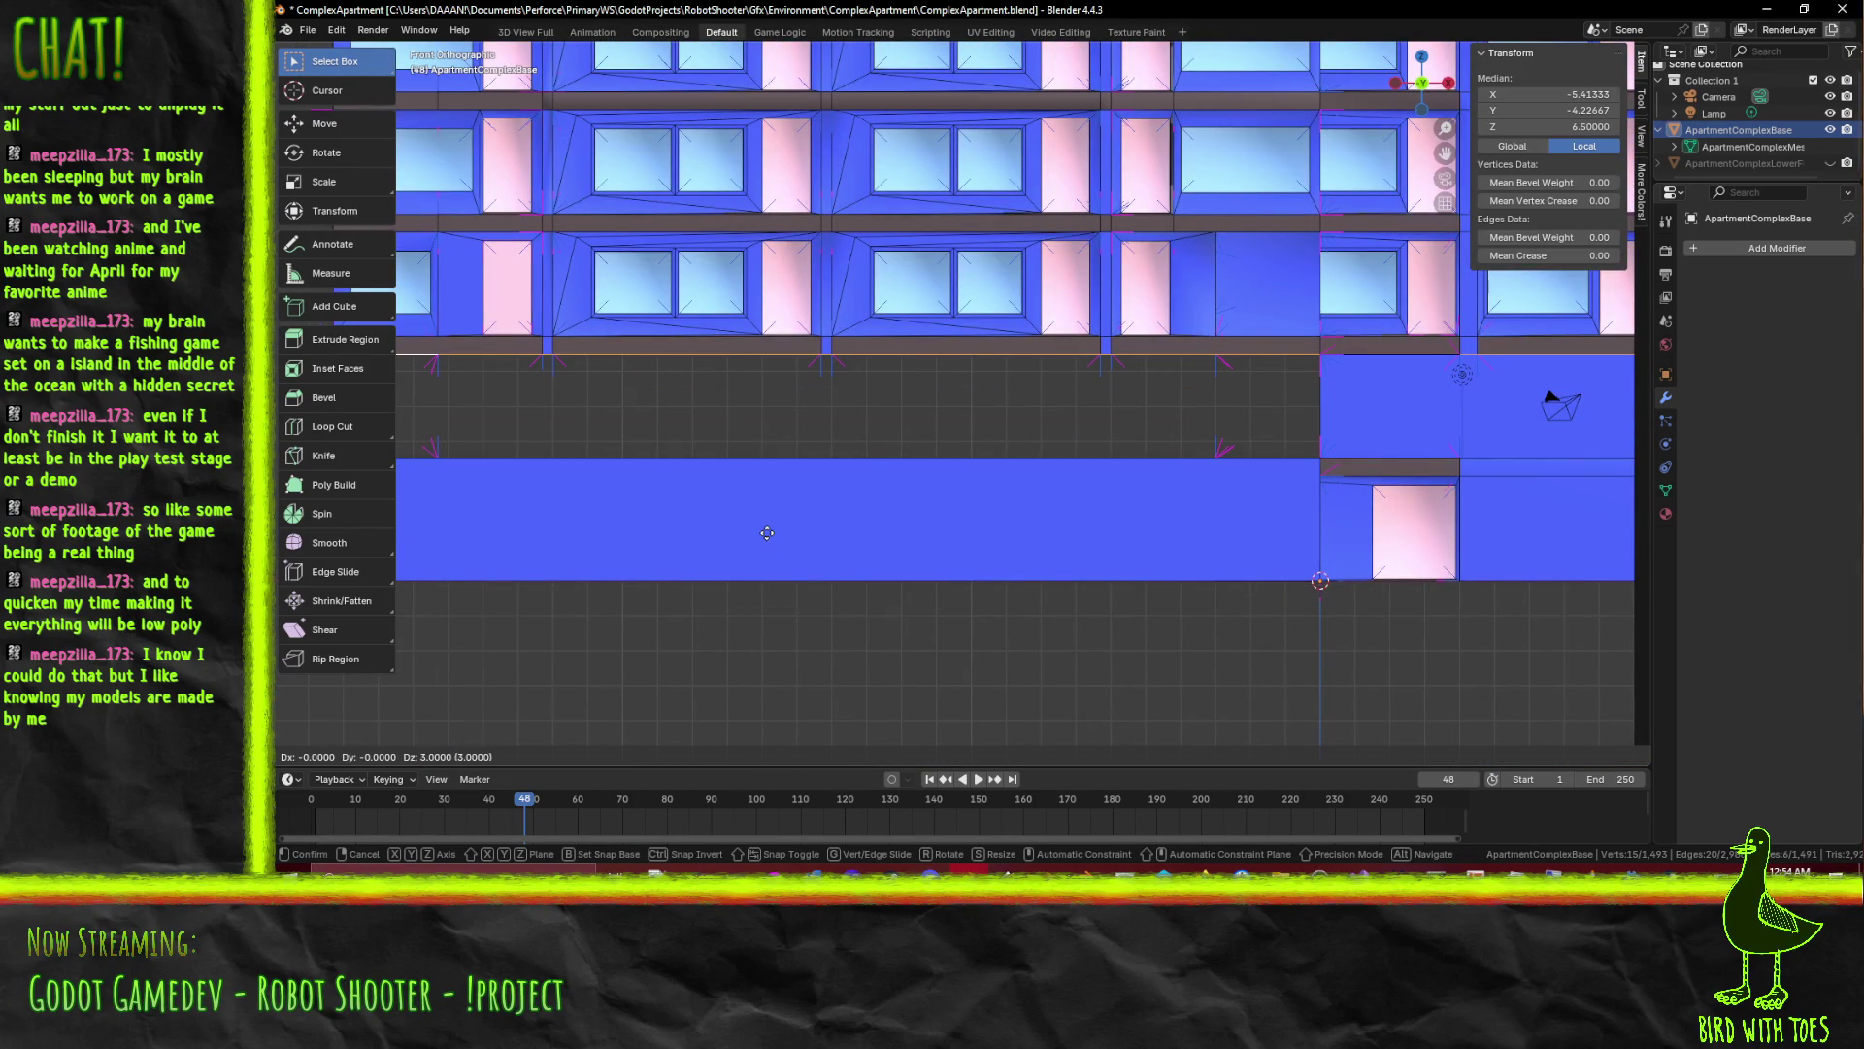
pyautogui.press('Return')
pyautogui.scroll(3)
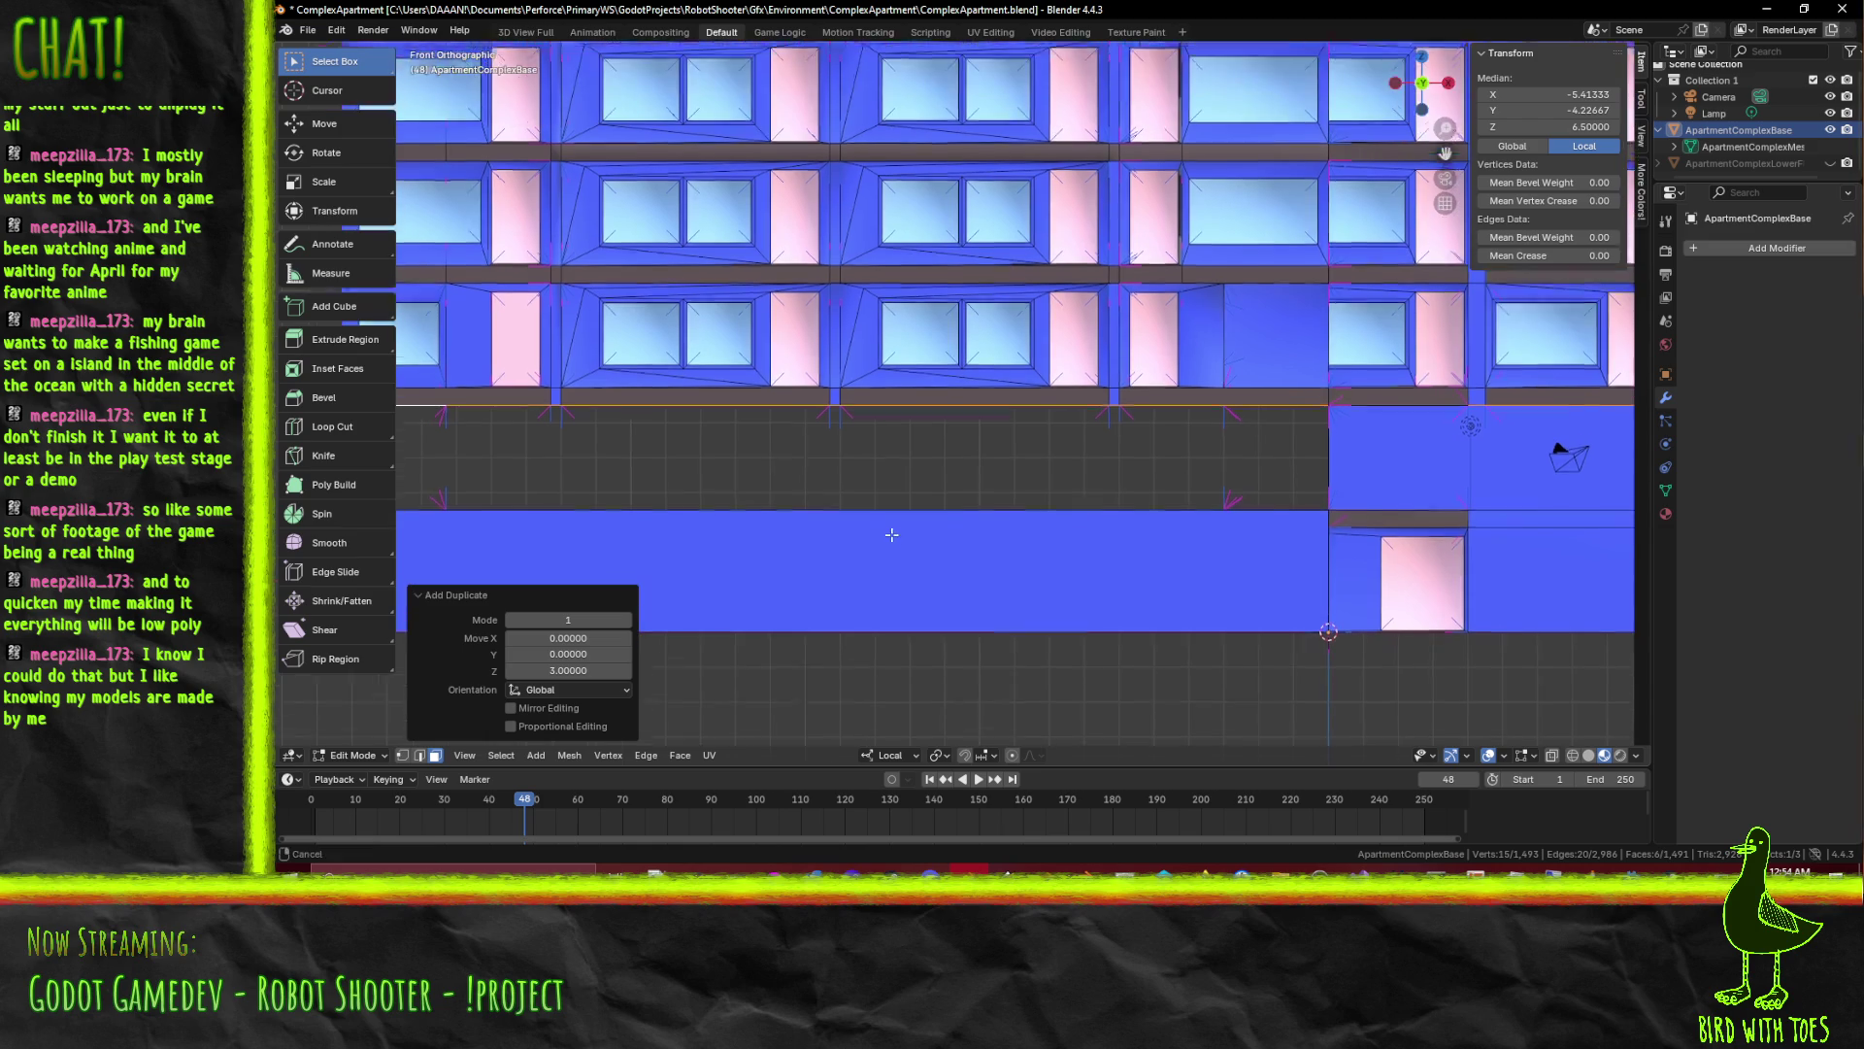
pyautogui.press('ctrl')
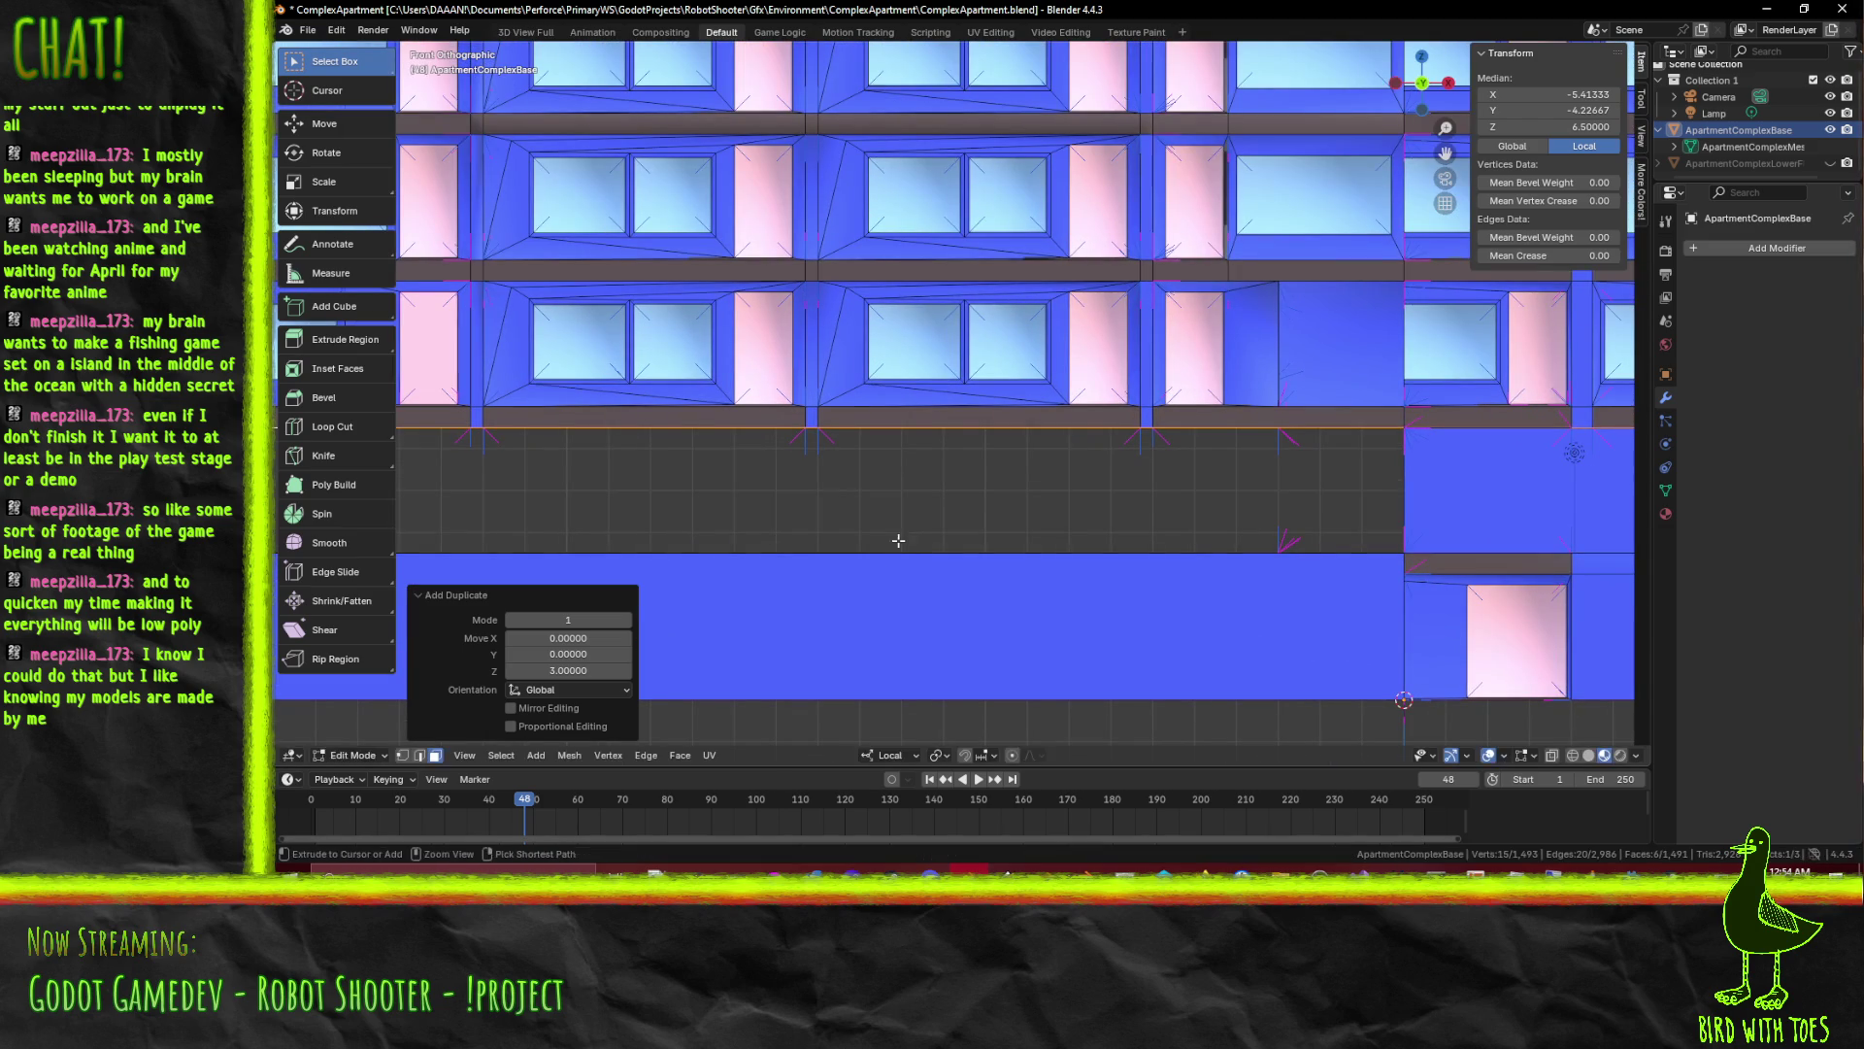
pyautogui.press('g')
pyautogui.press('g')
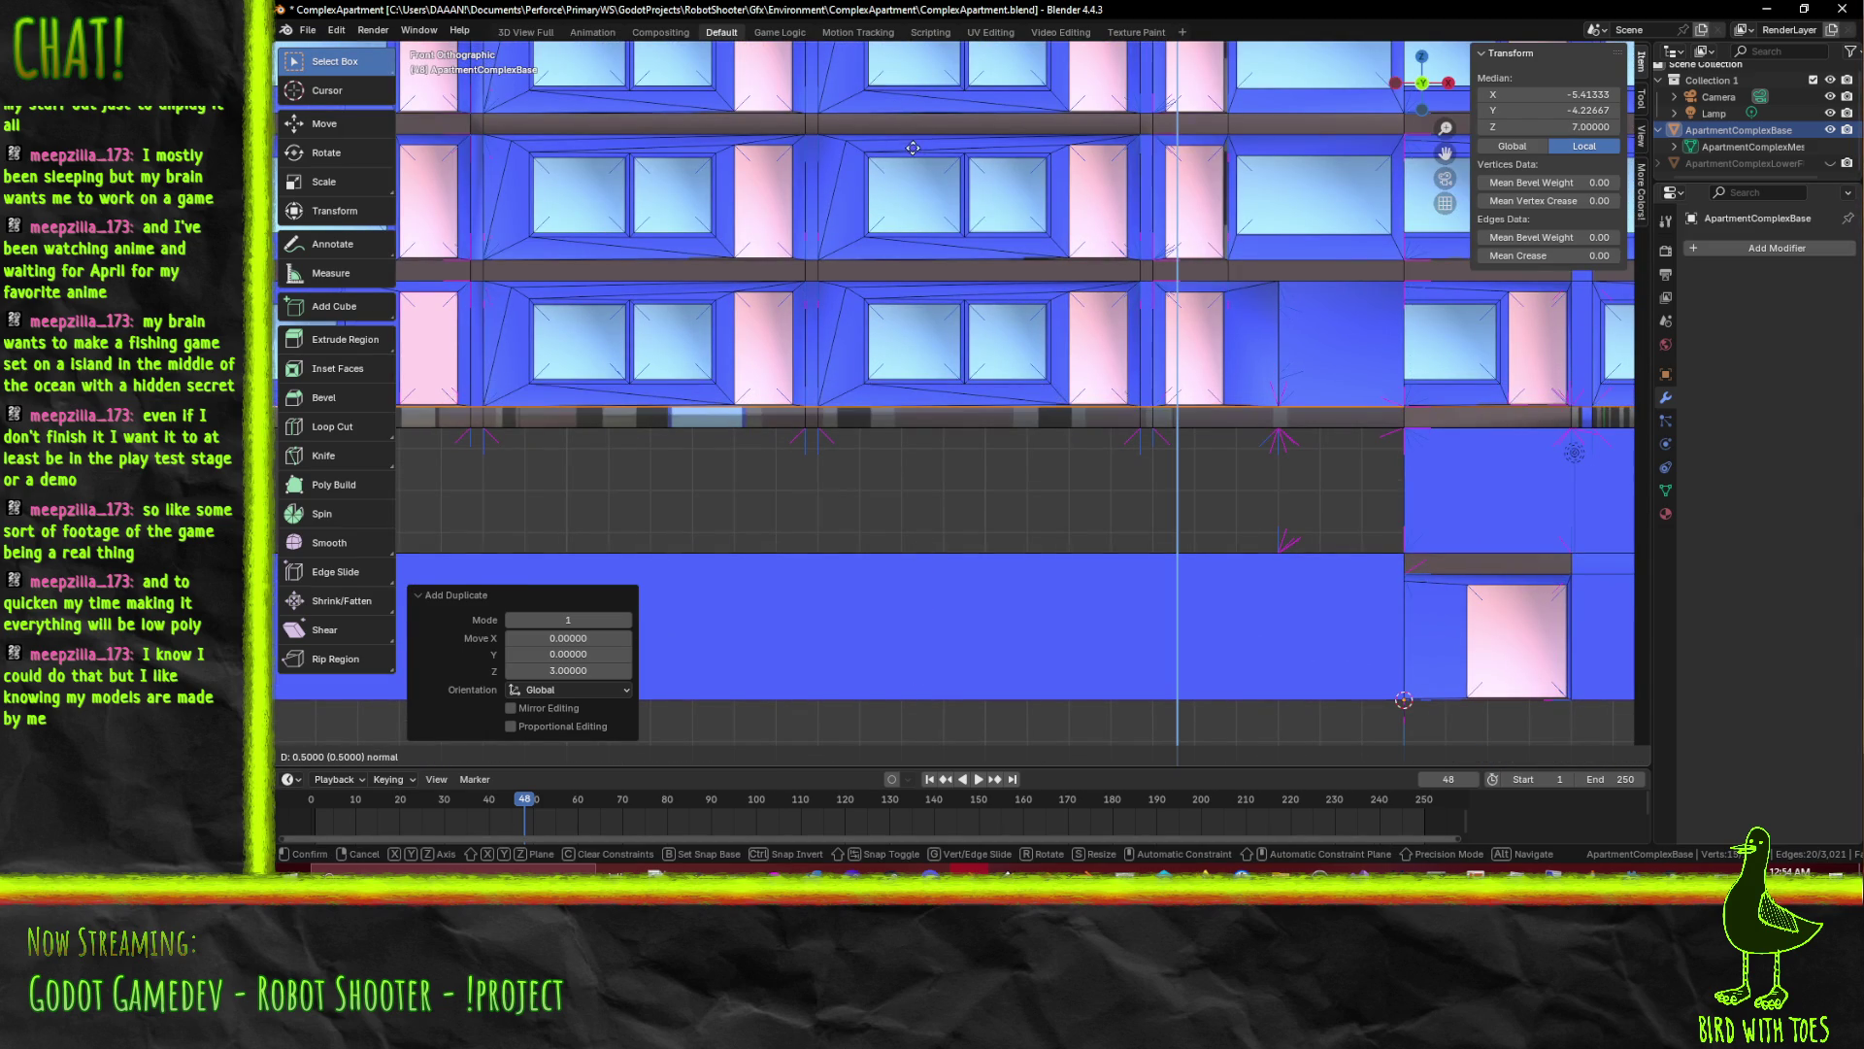
pyautogui.press('Escape')
# Extrude the raised ledge outward and orbit out of front view to check it
pyautogui.hotkey('ctrl', 'z')
pyautogui.moveTo(823, 147); pyautogui.dragTo(964, 211)
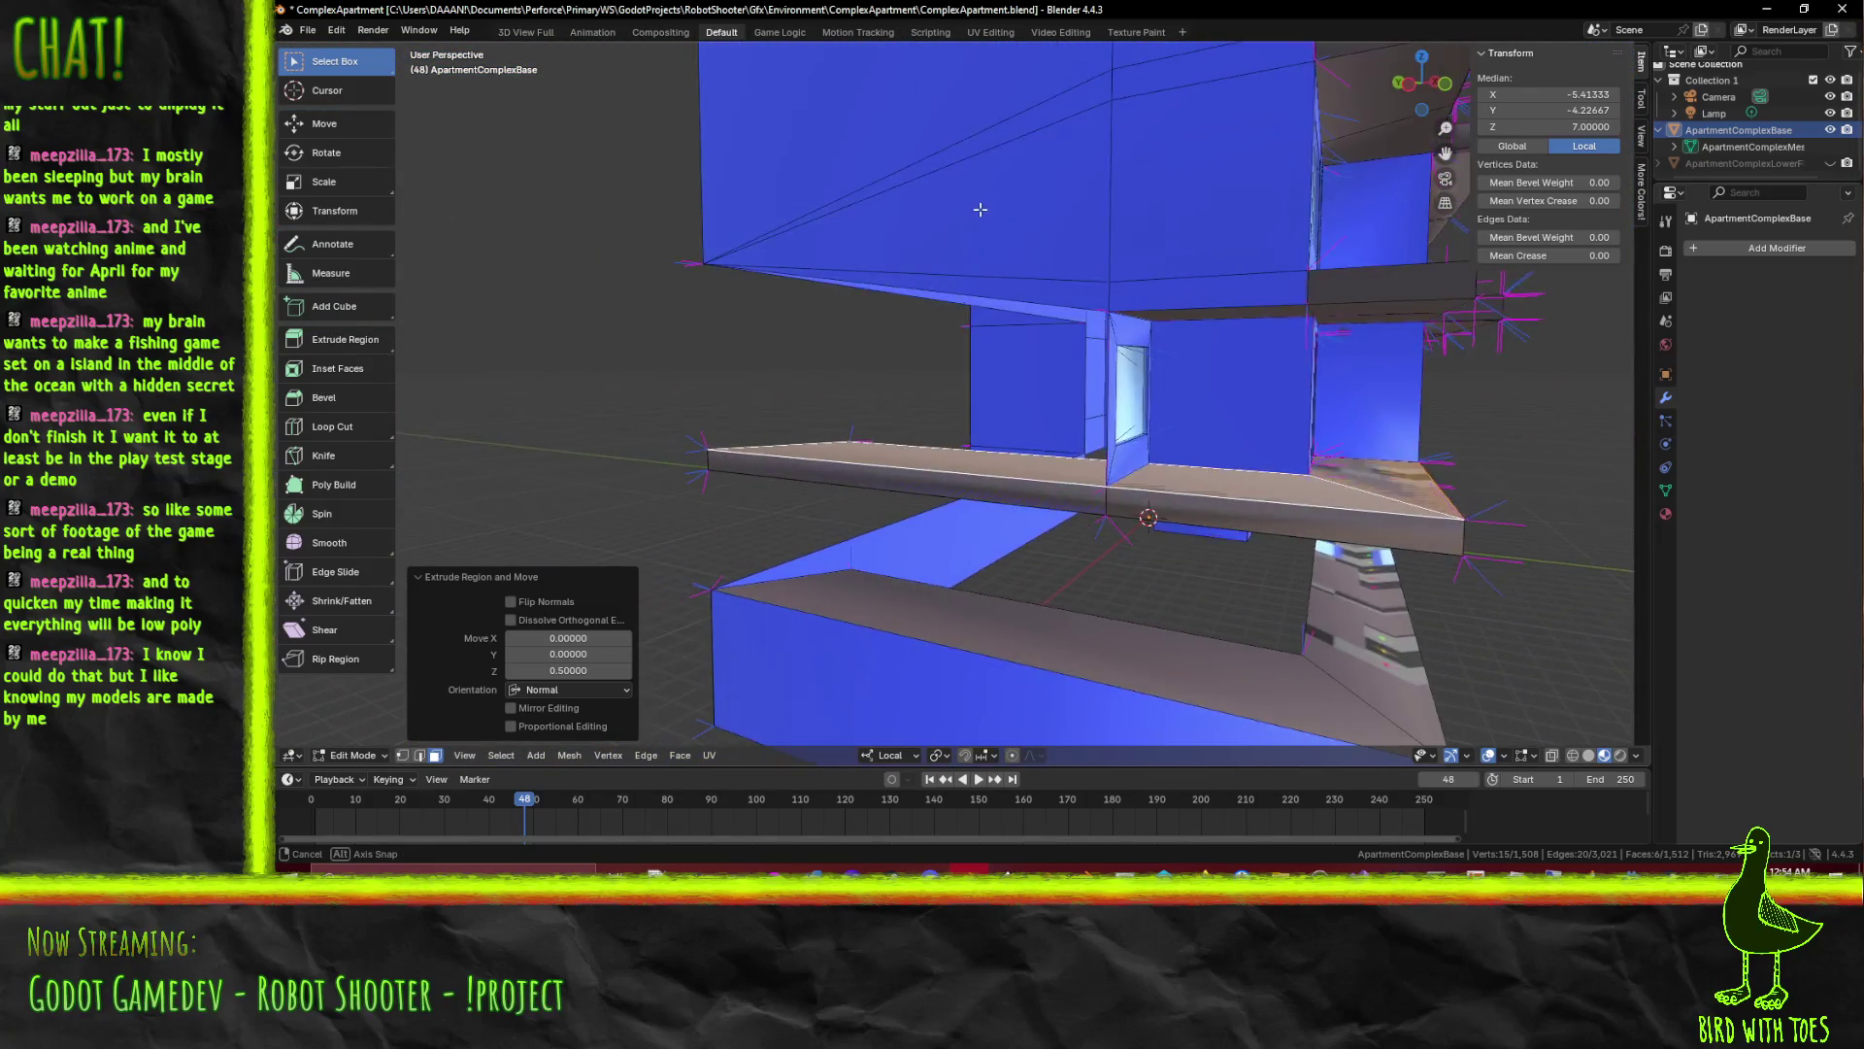
pyautogui.moveTo(964, 210); pyautogui.dragTo(1179, 433)
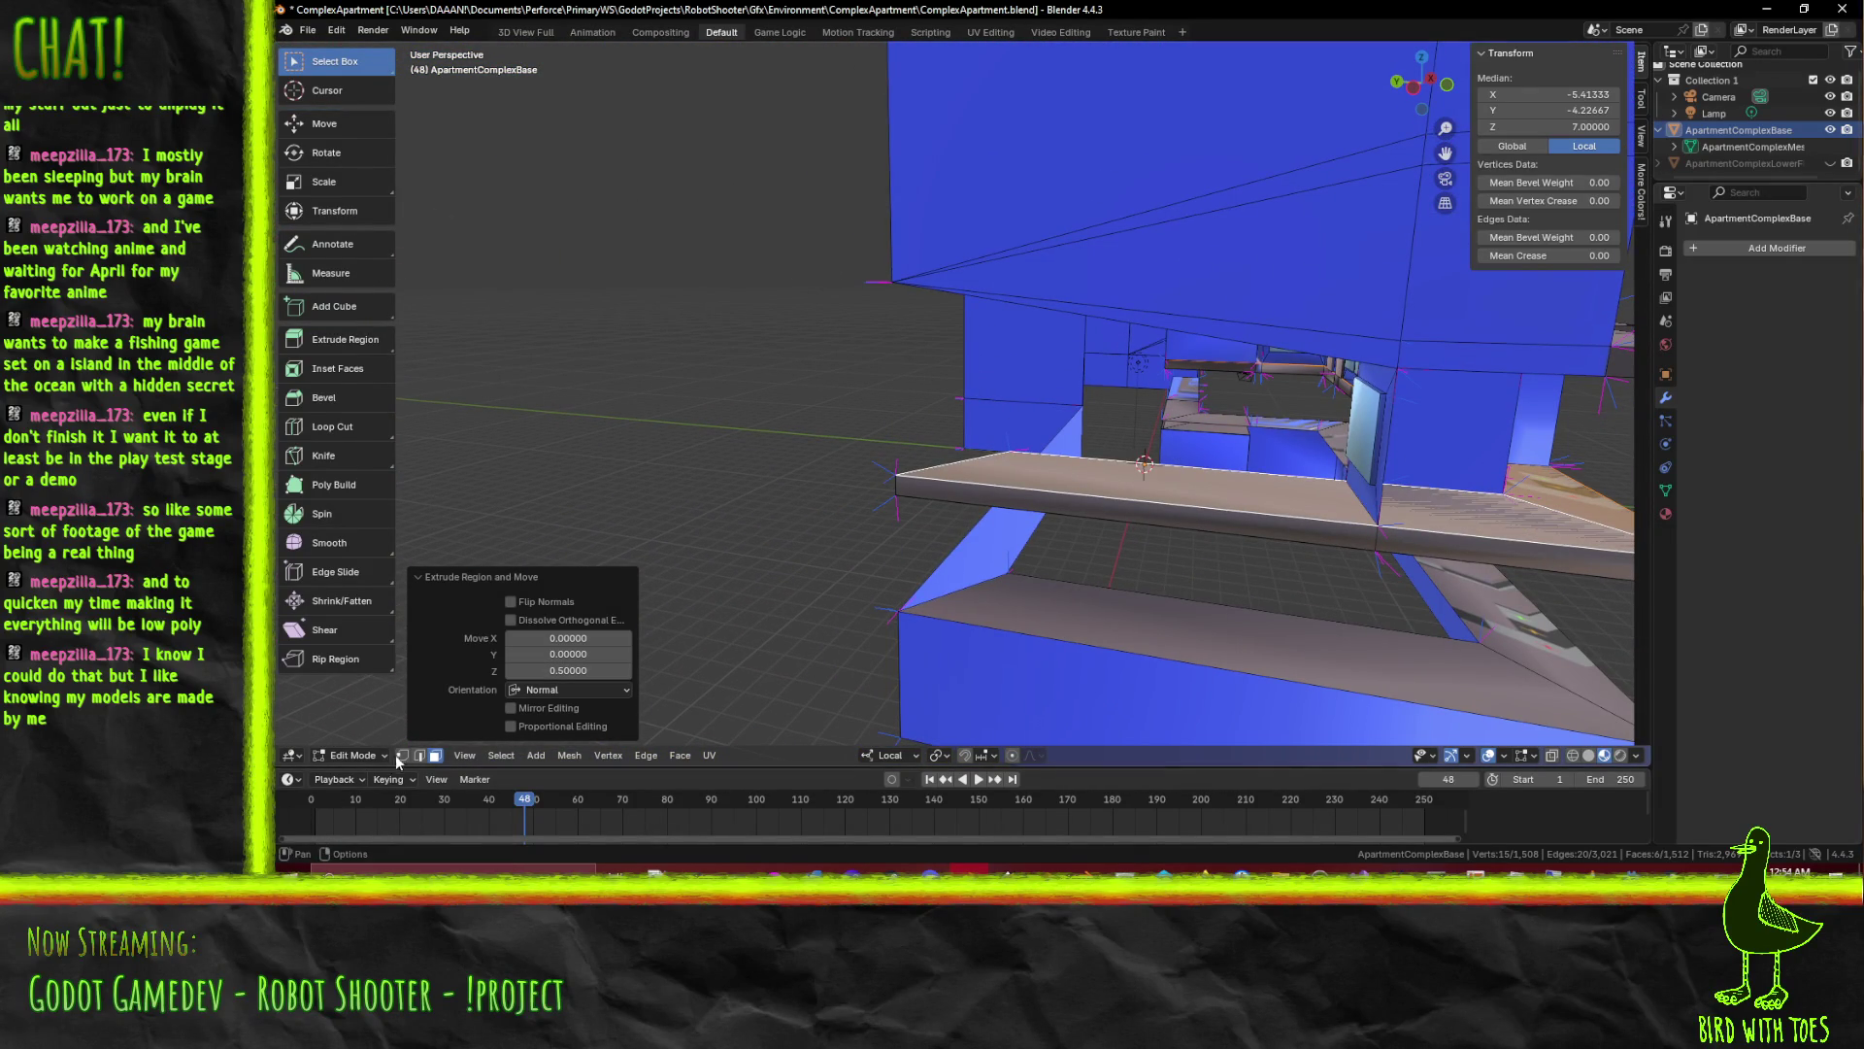
pyautogui.click(421, 757)
# Move the ledge's lower edge along the local Y axis and check the result
pyautogui.click(899, 510)
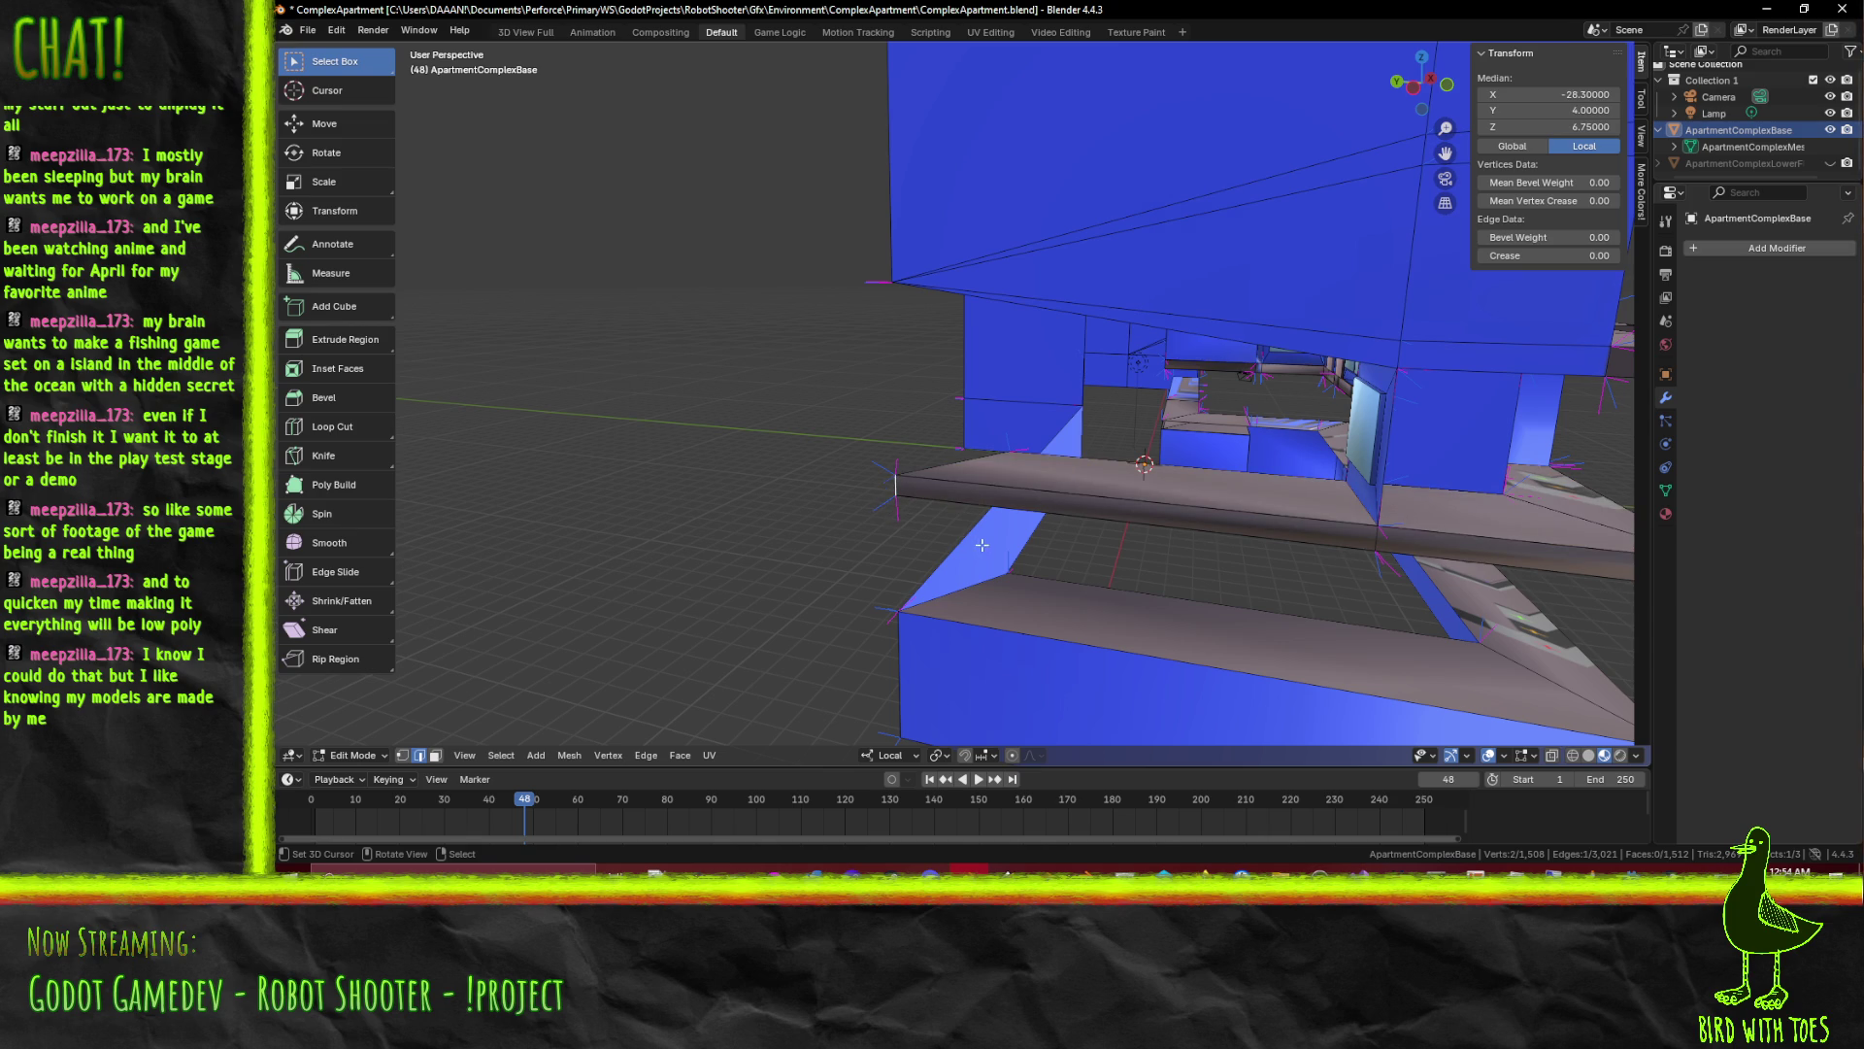
pyautogui.press('g')
pyautogui.press('y')
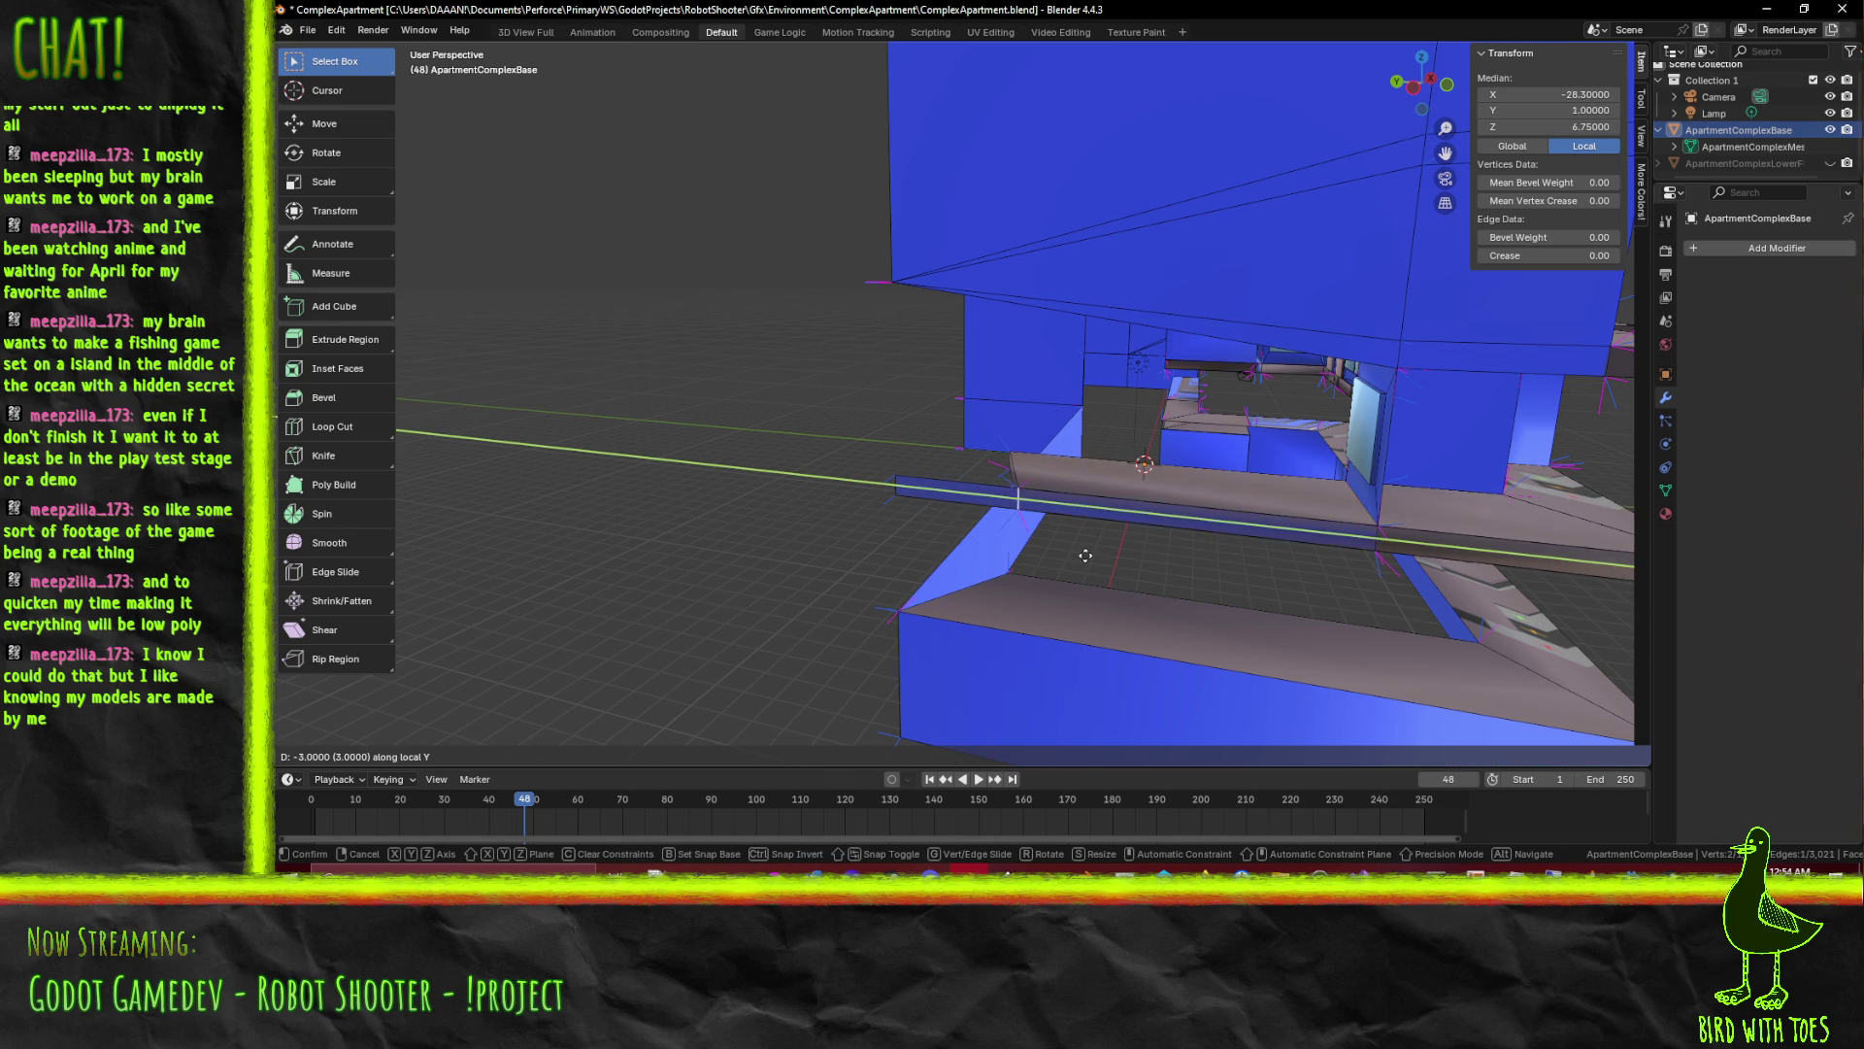
pyautogui.click(1074, 551)
pyautogui.moveTo(1074, 552); pyautogui.dragTo(1129, 568)
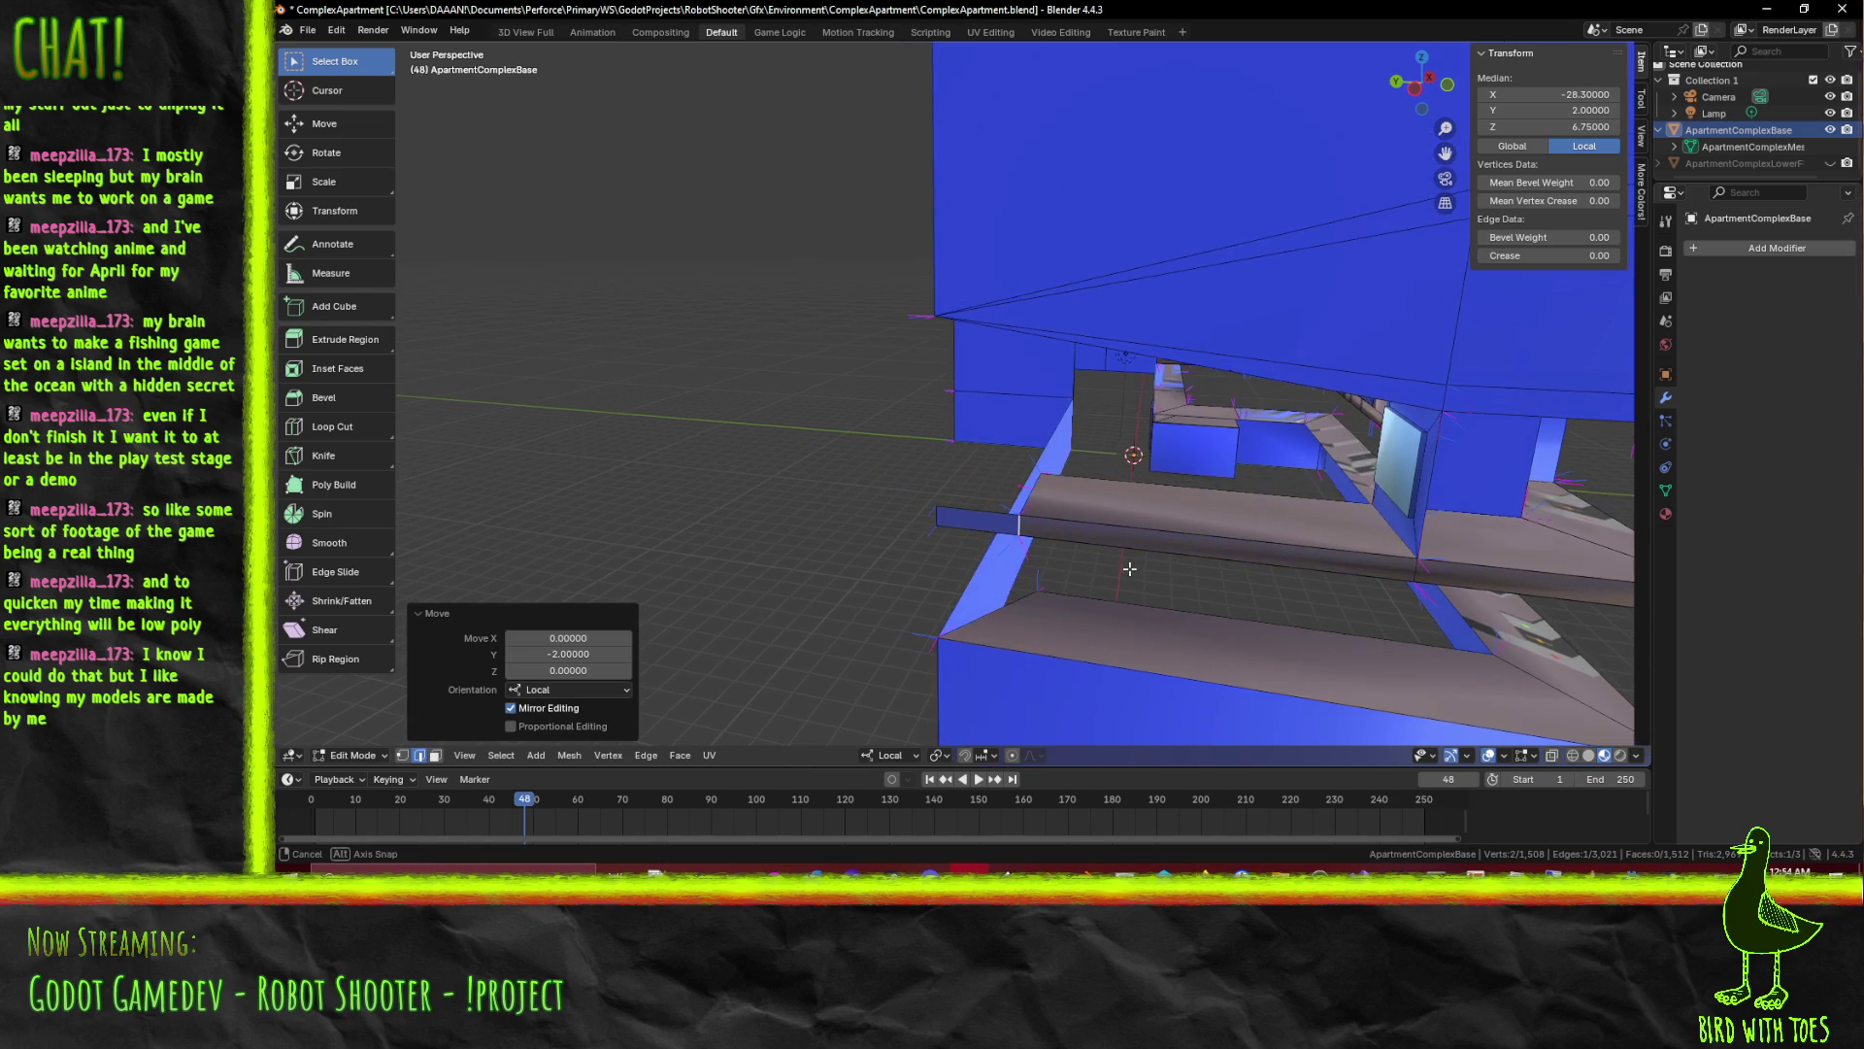
pyautogui.moveTo(1047, 485); pyautogui.dragTo(1033, 438)
# Move two beam edges in depth along Y, then undo the move after reviewing it
pyautogui.click(1044, 508)
pyautogui.click(904, 280)
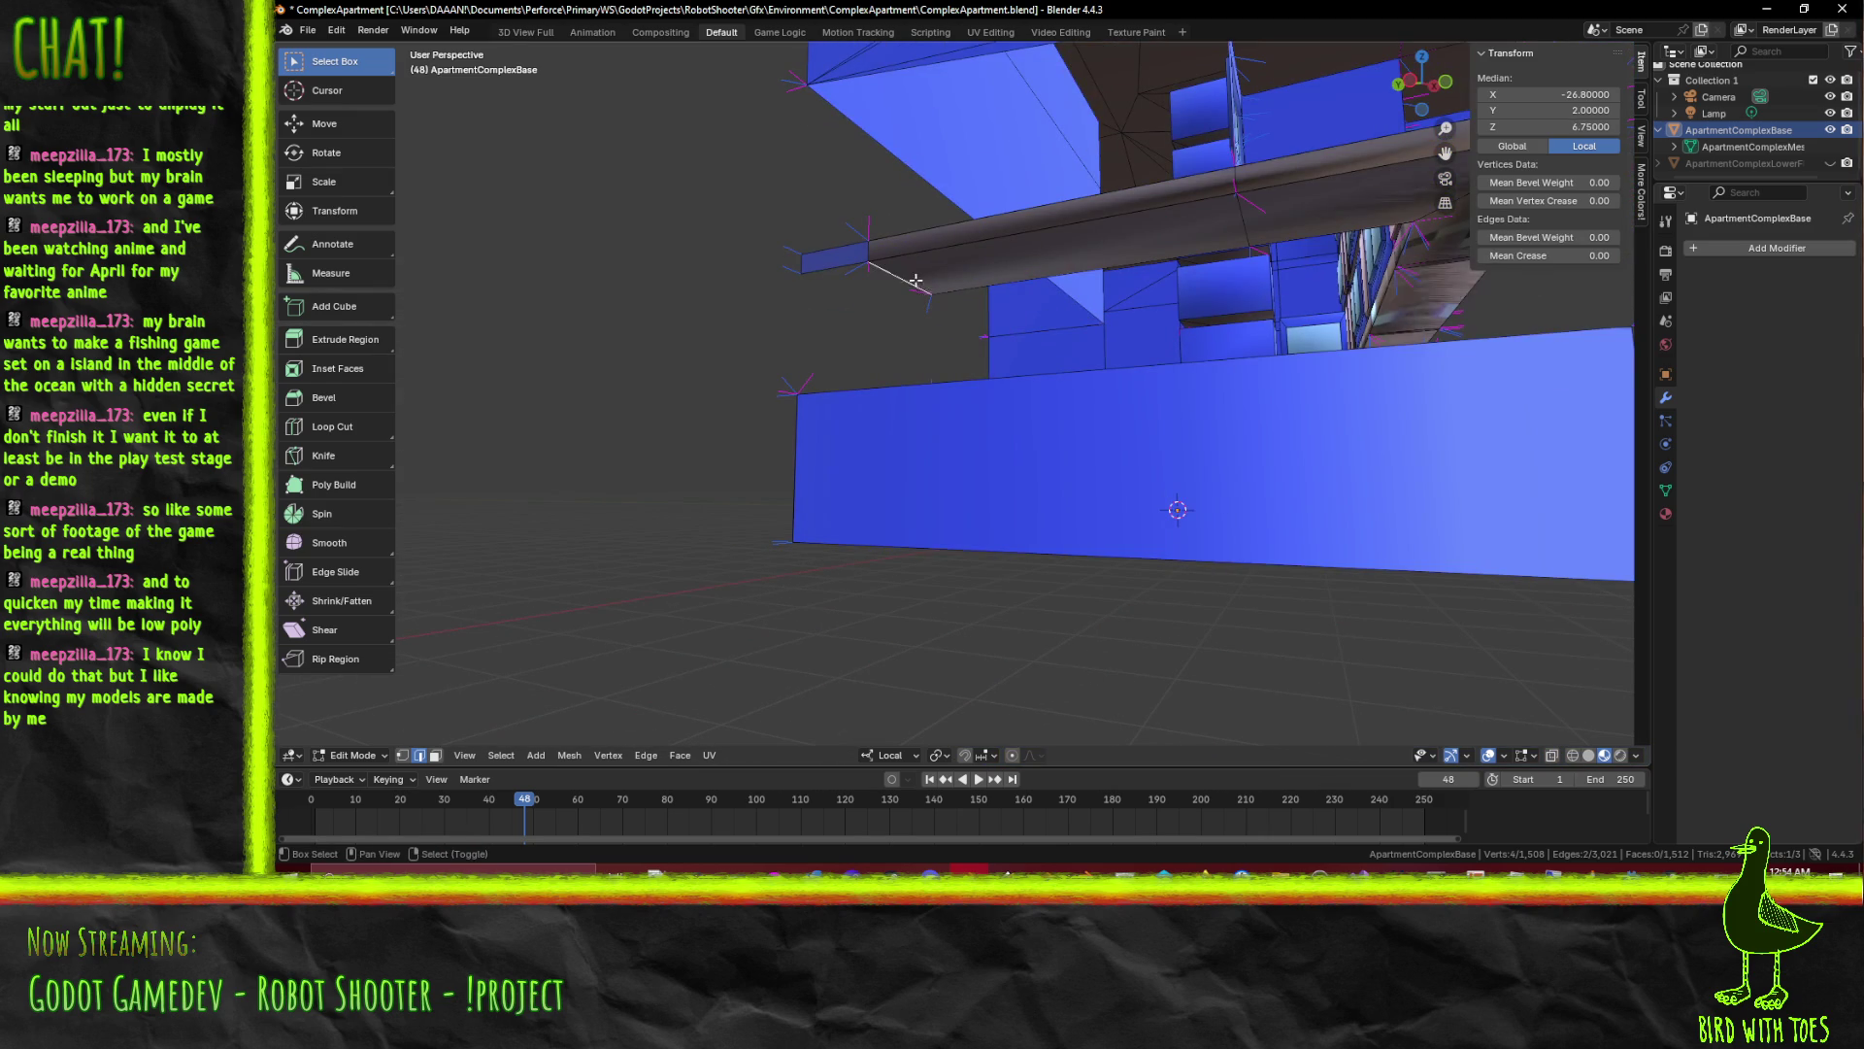
pyautogui.moveTo(1024, 335); pyautogui.dragTo(903, 414)
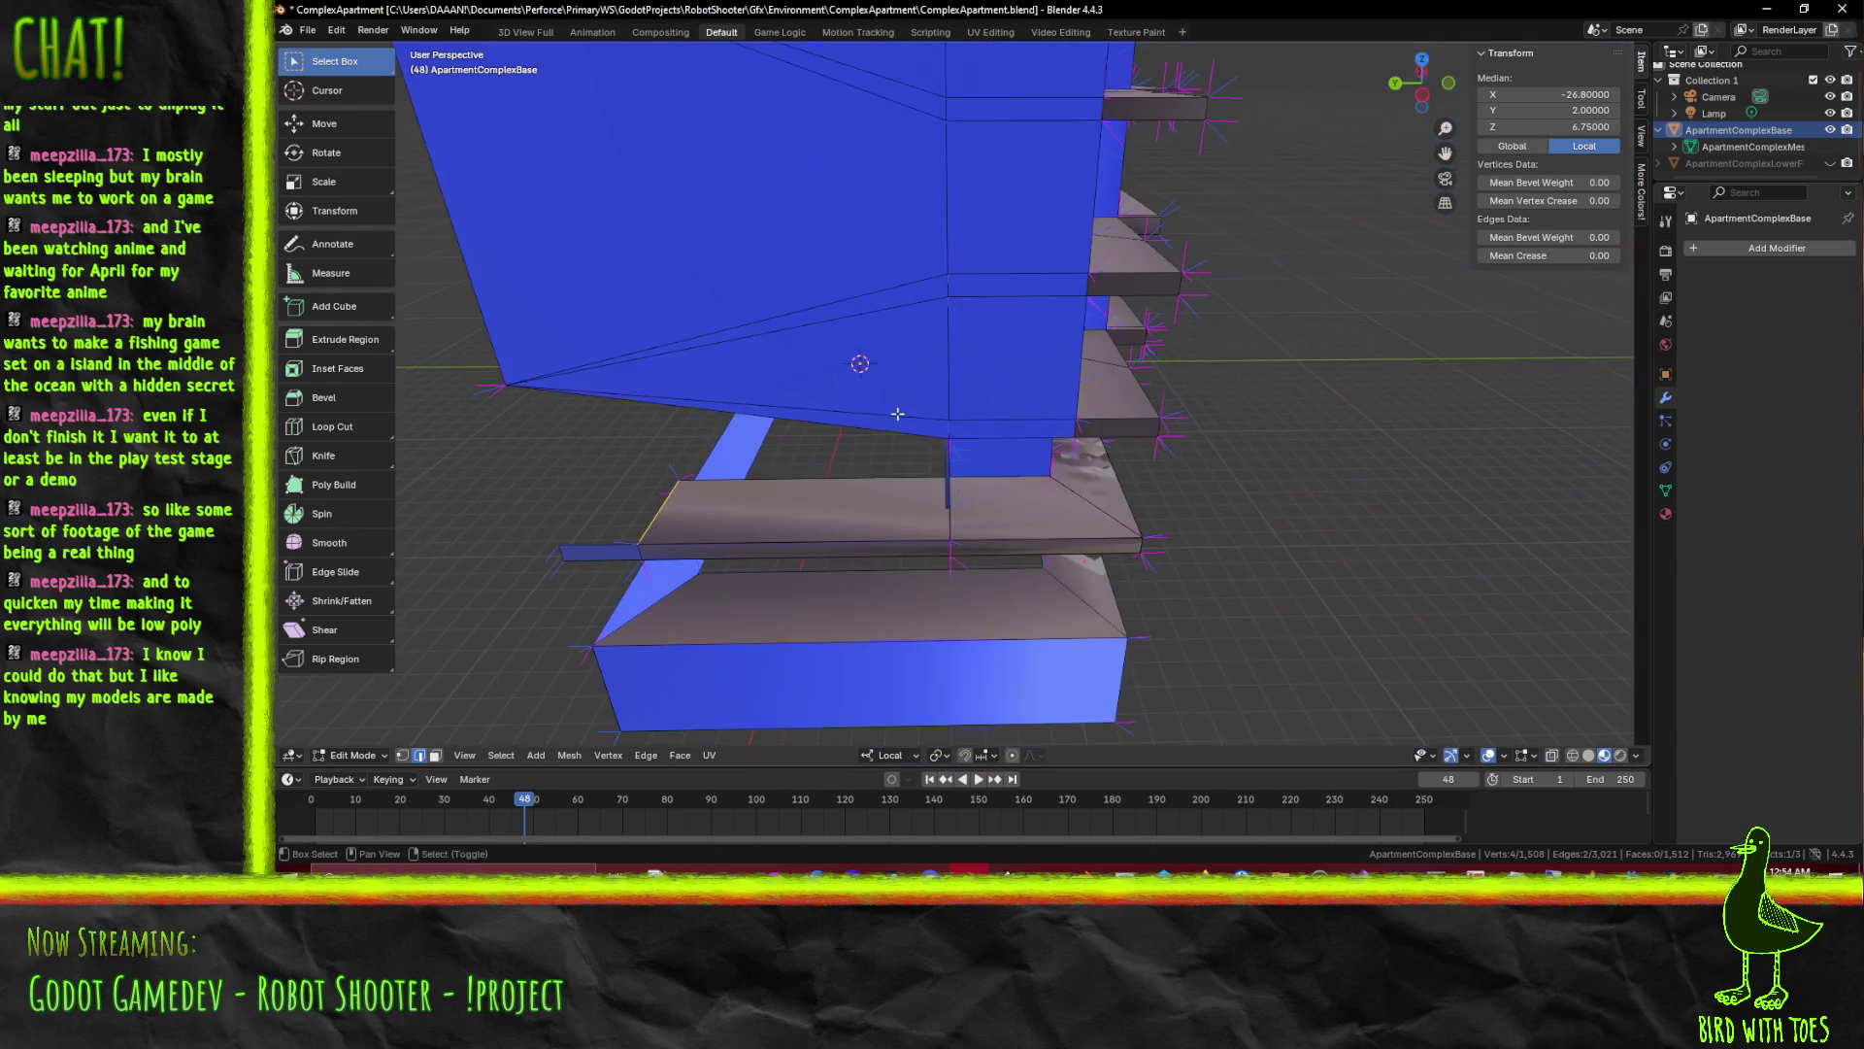
pyautogui.press('g')
pyautogui.press('y')
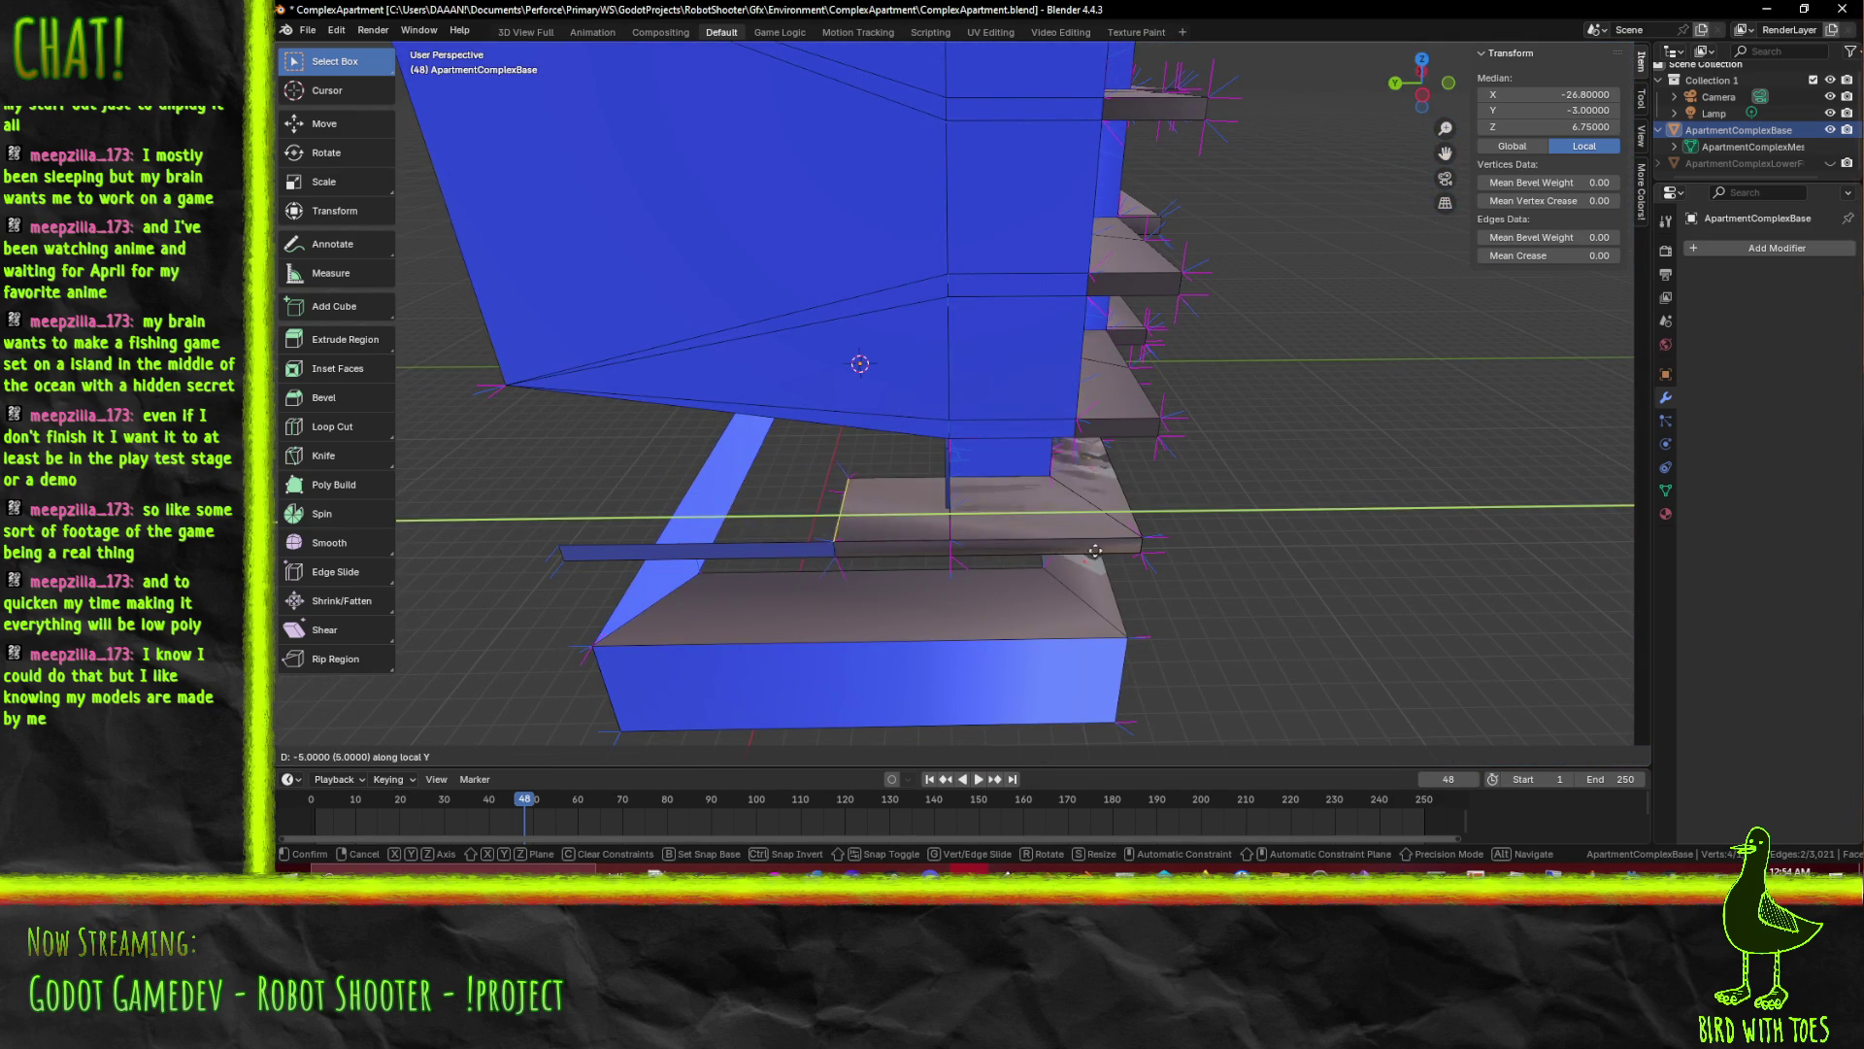
pyautogui.click(1188, 547)
pyautogui.moveTo(1189, 547); pyautogui.dragTo(1067, 516)
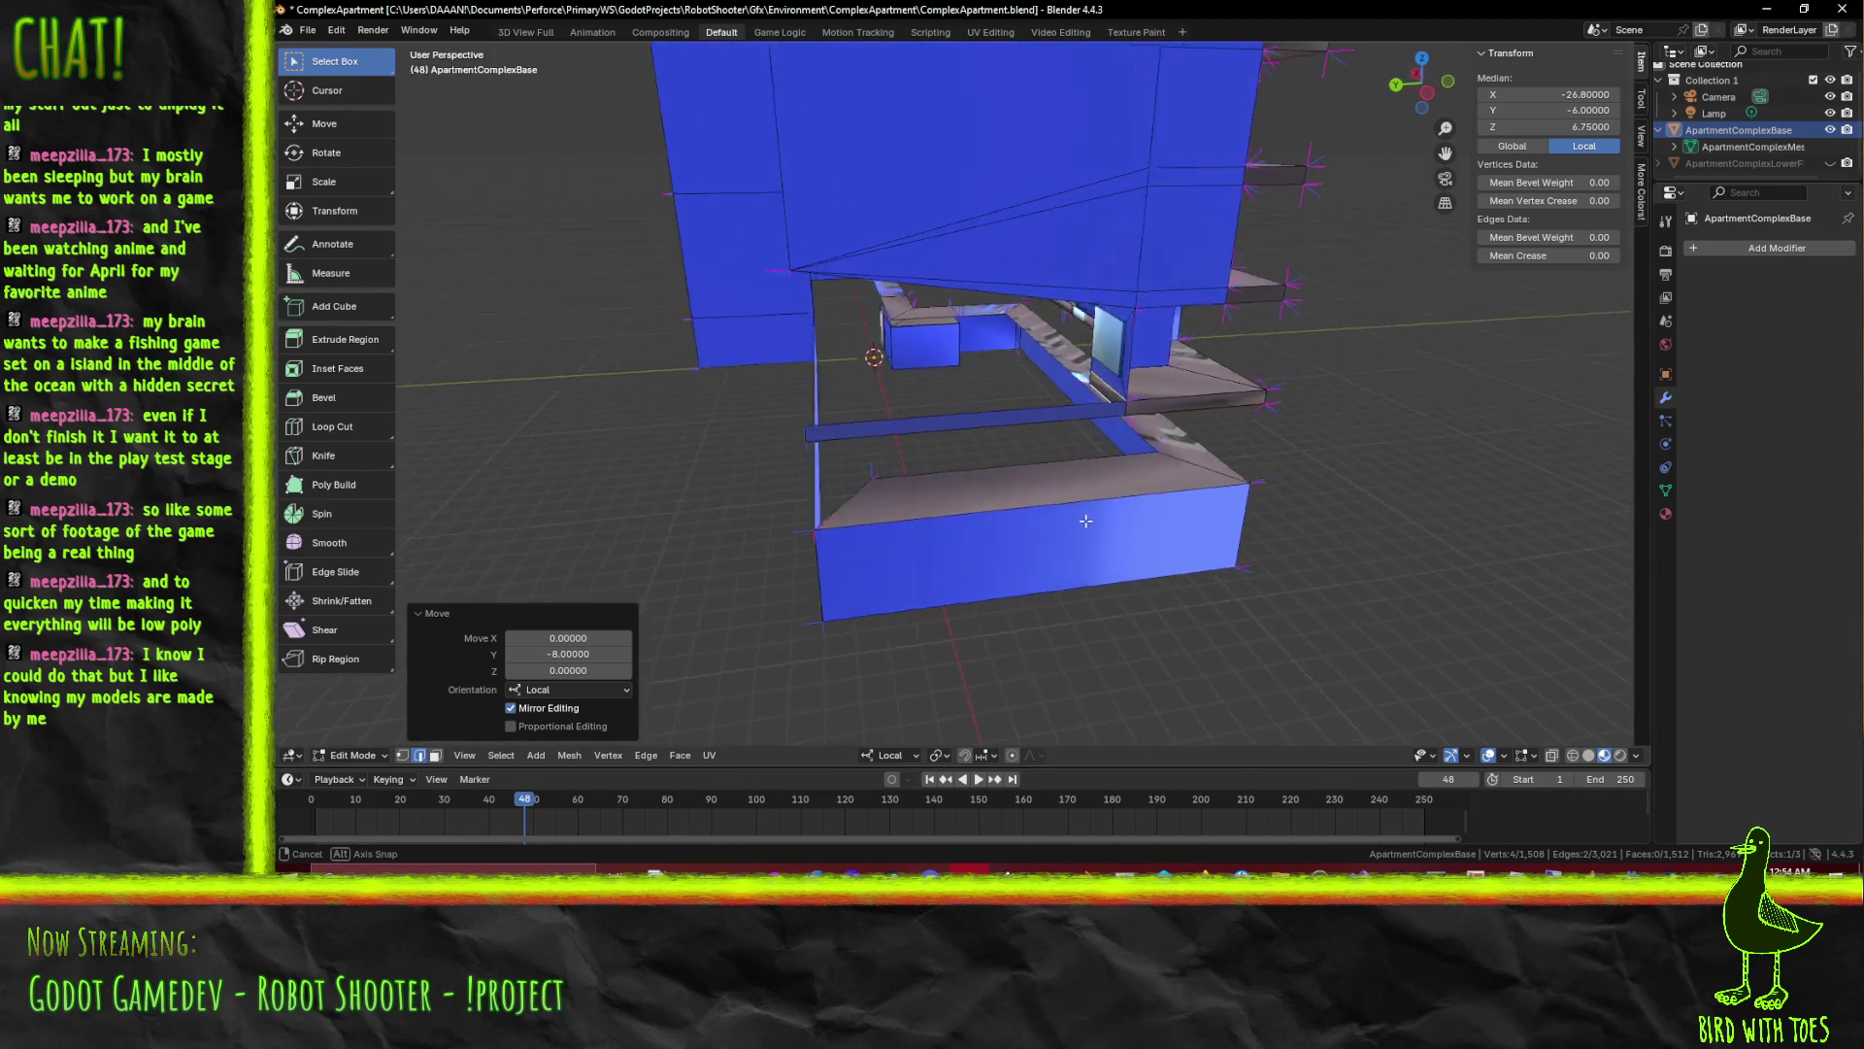
pyautogui.moveTo(1067, 515); pyautogui.dragTo(1021, 513)
pyautogui.hotkey('ctrl', 'z')
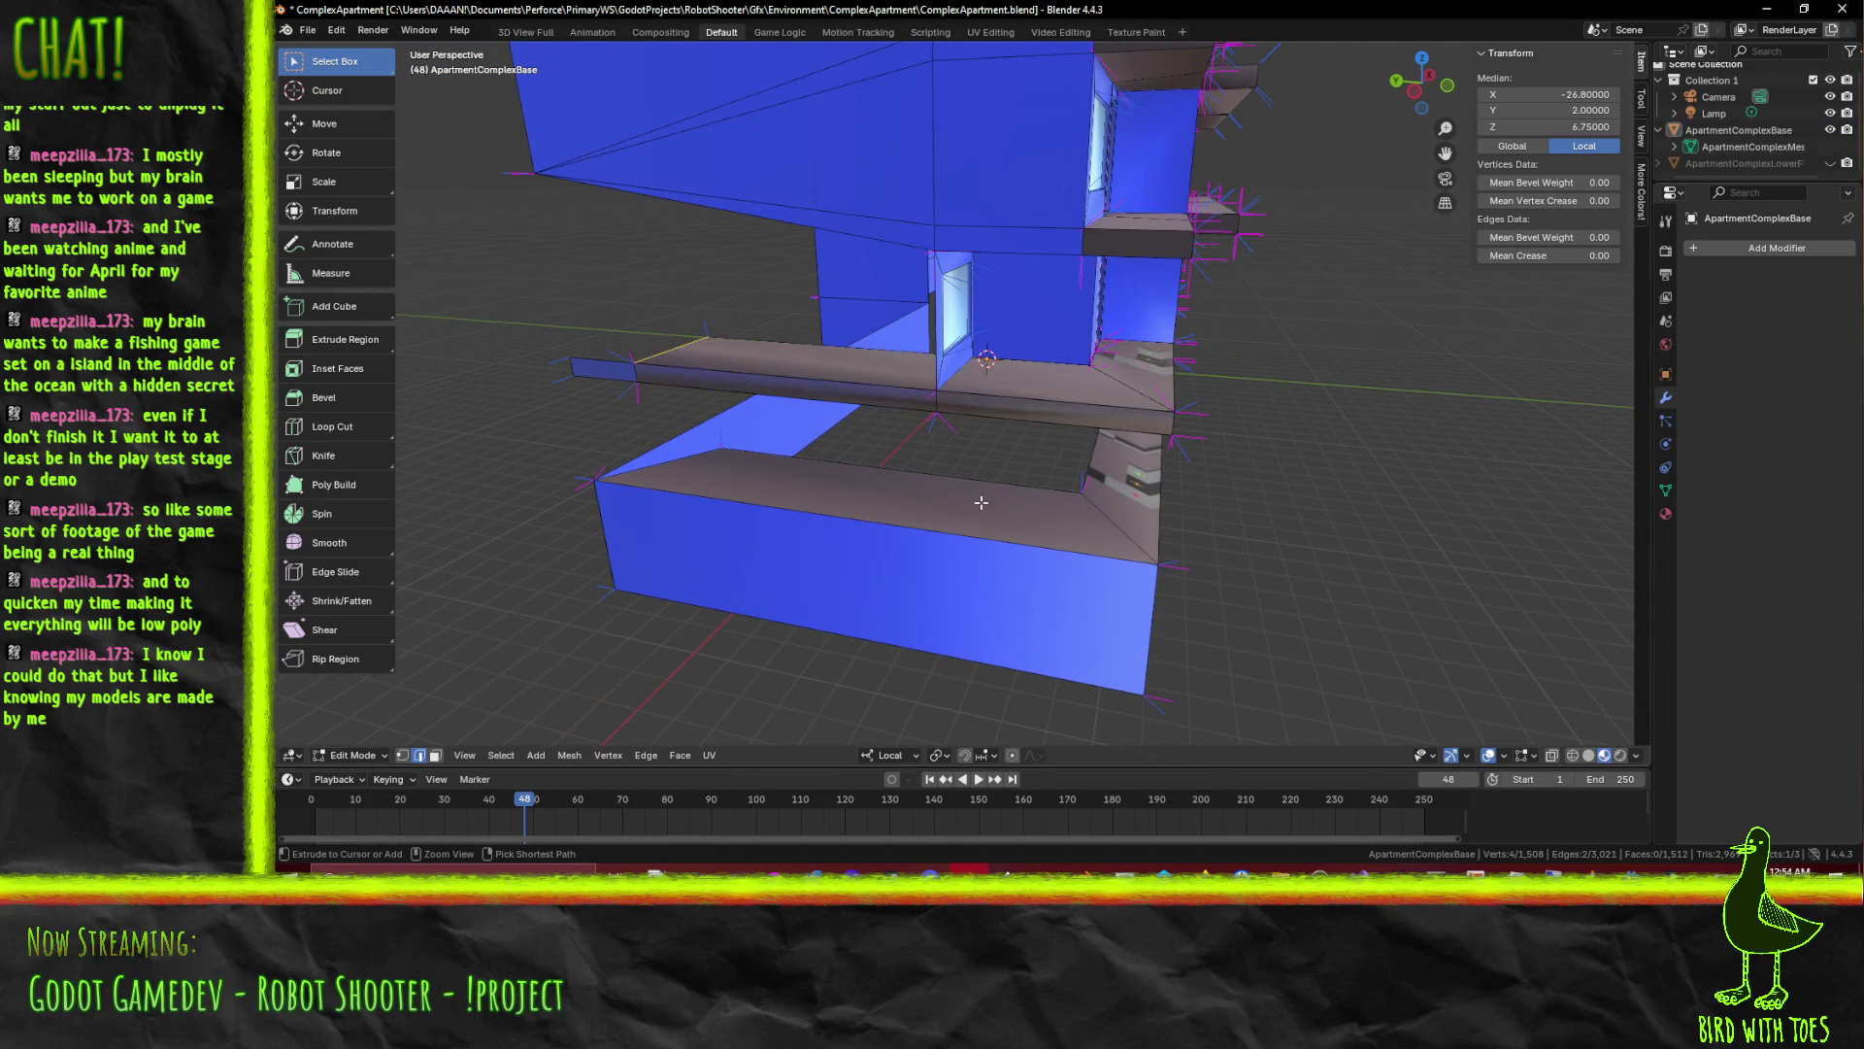
pyautogui.hotkey('ctrl', 'z')
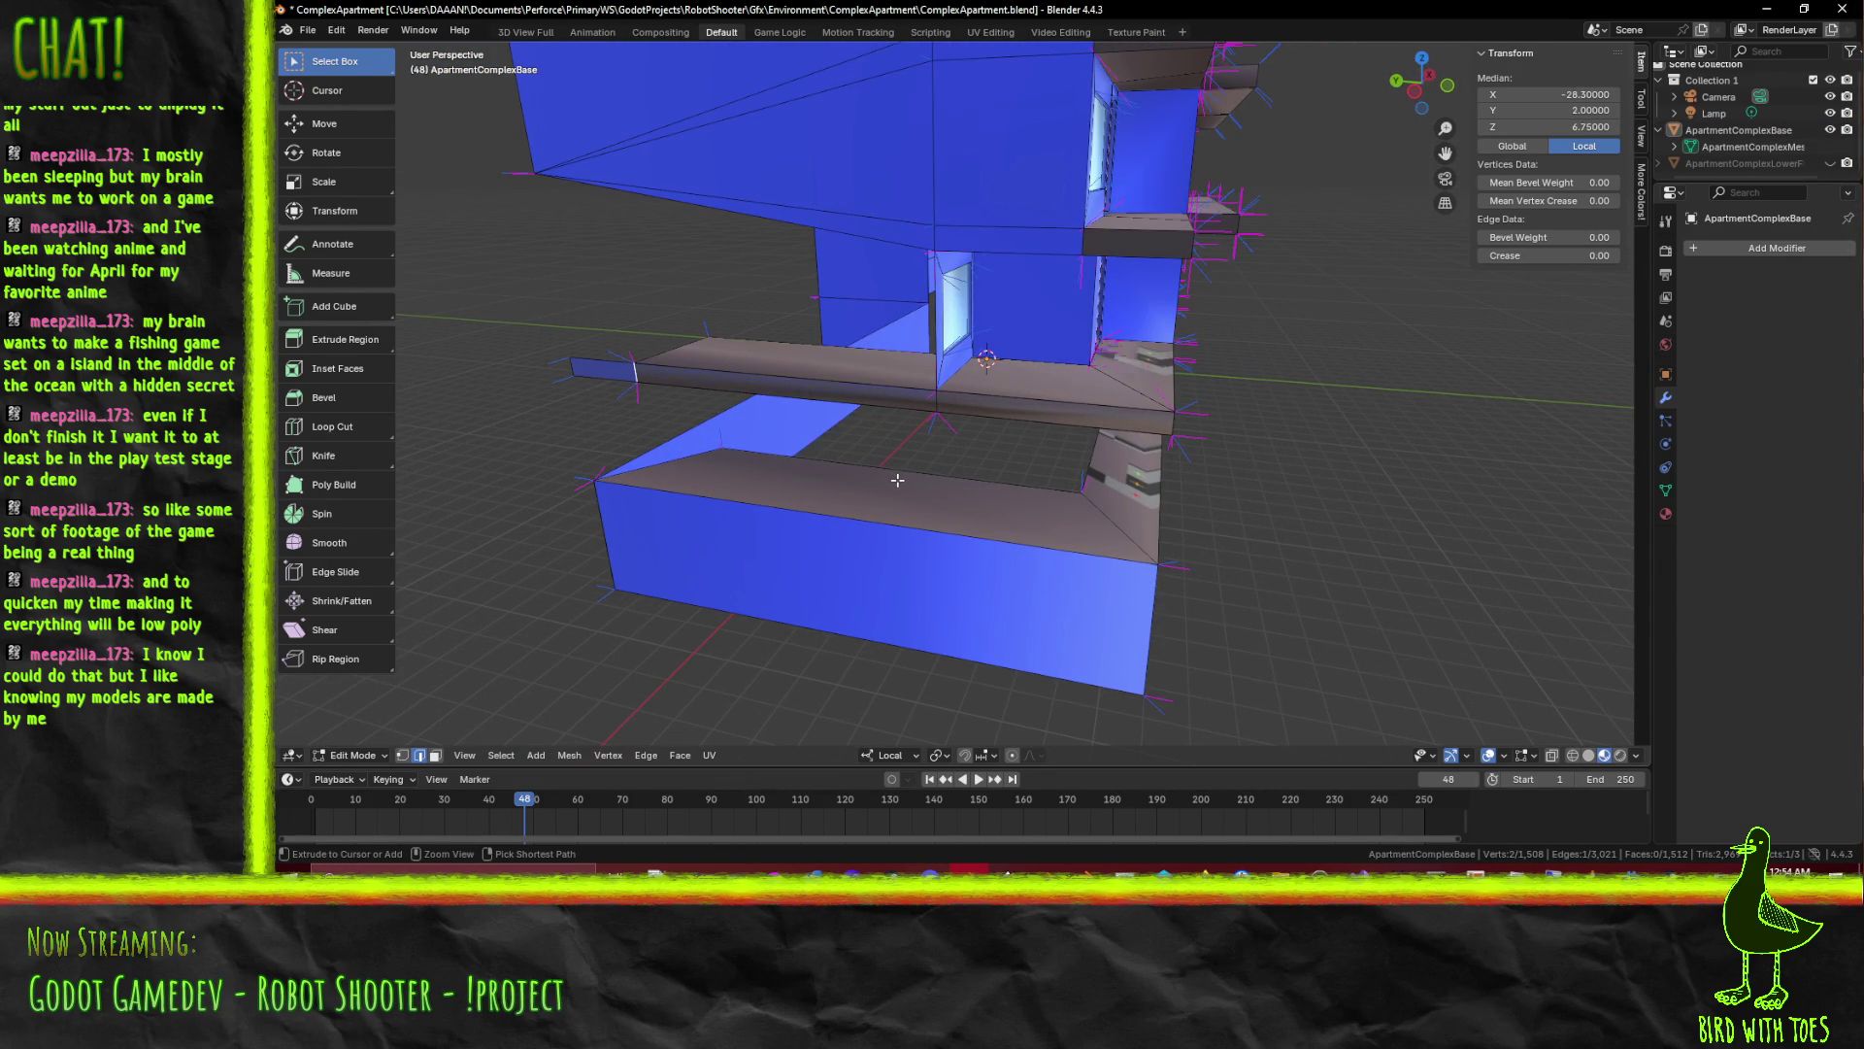
# In face select mode, push the middle beam's front face back in depth
pyautogui.moveTo(898, 476); pyautogui.dragTo(955, 486)
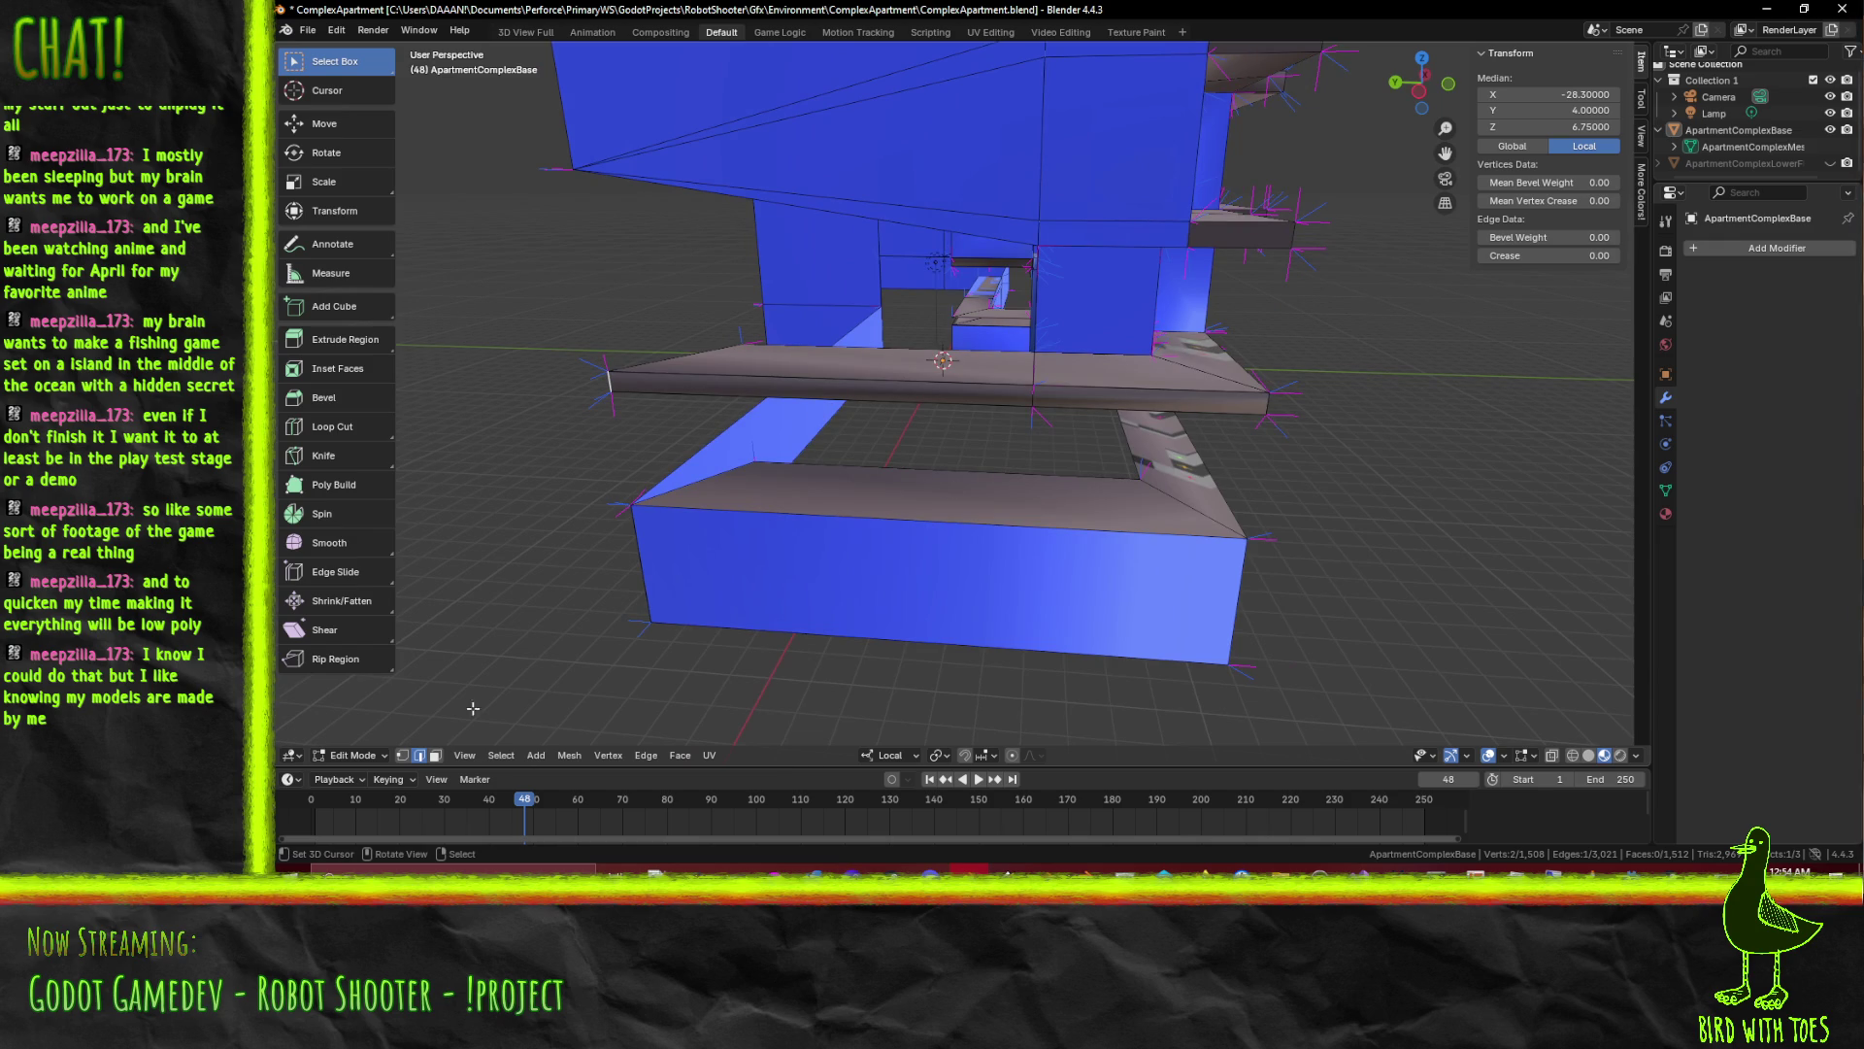
pyautogui.click(435, 757)
pyautogui.click(683, 386)
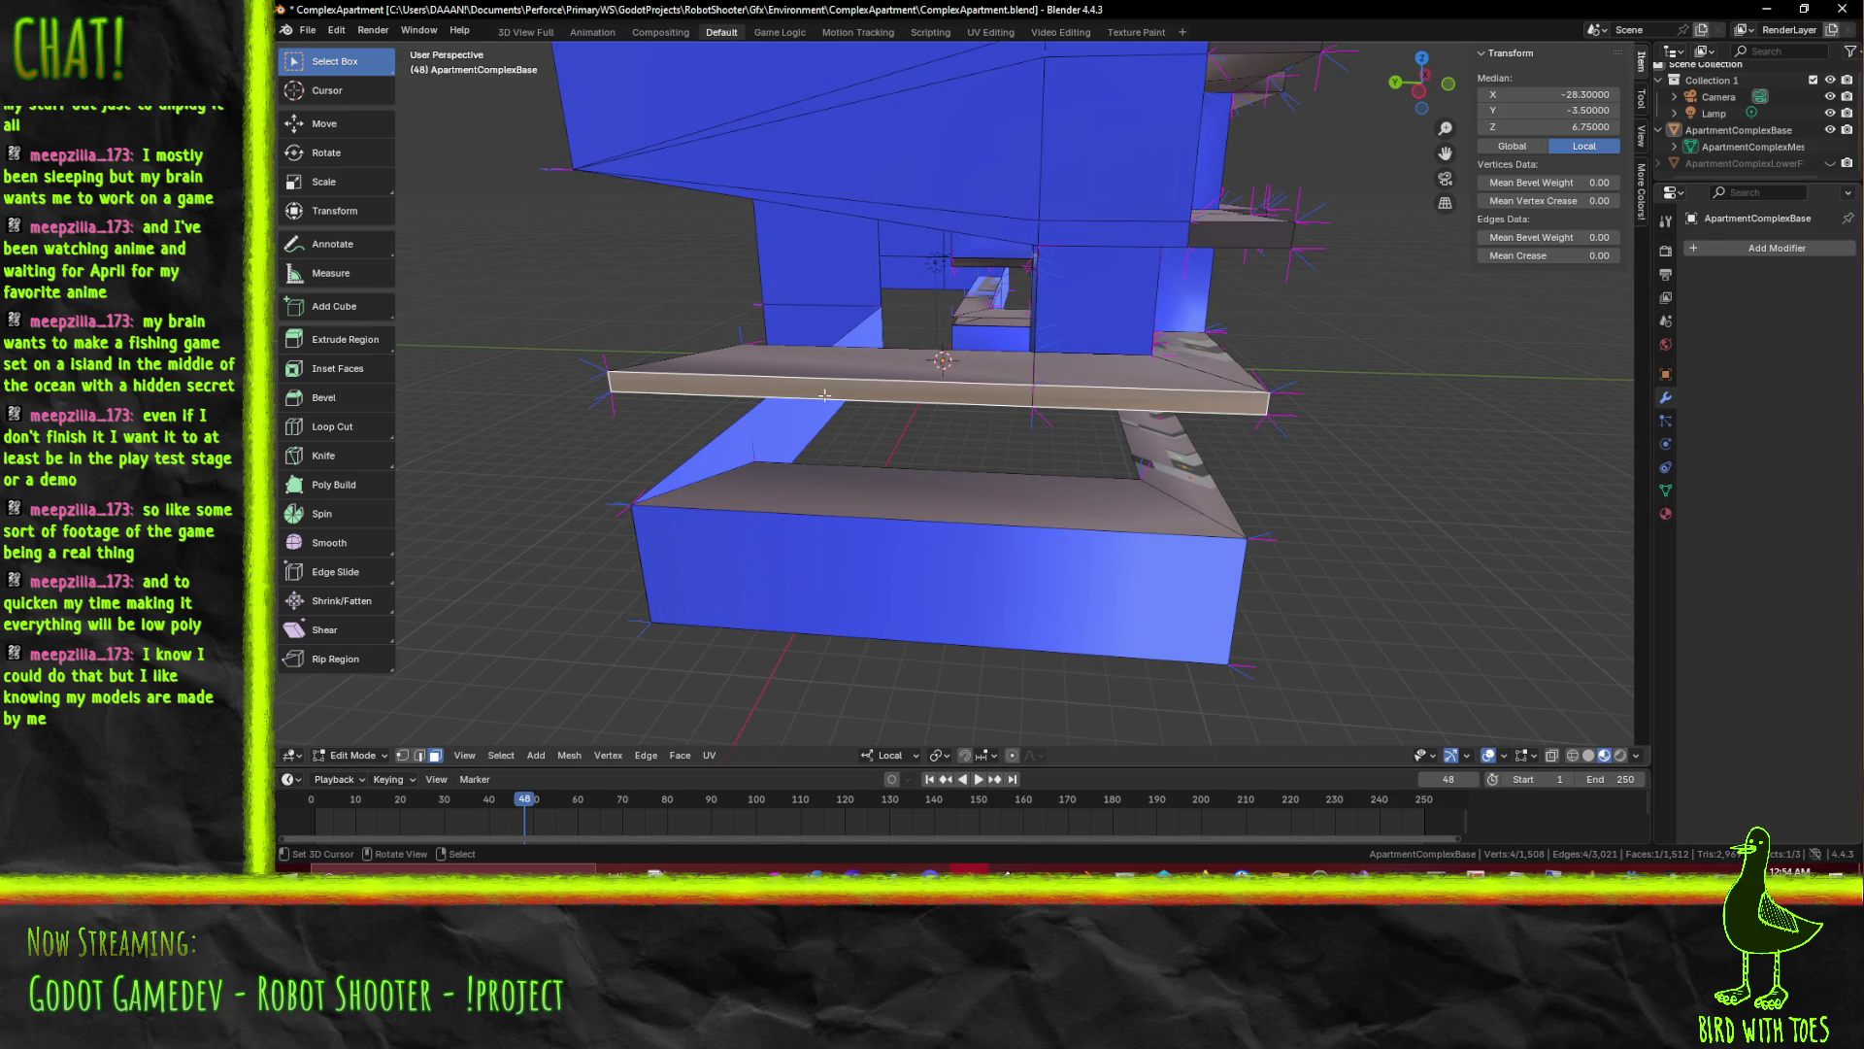
pyautogui.press('g')
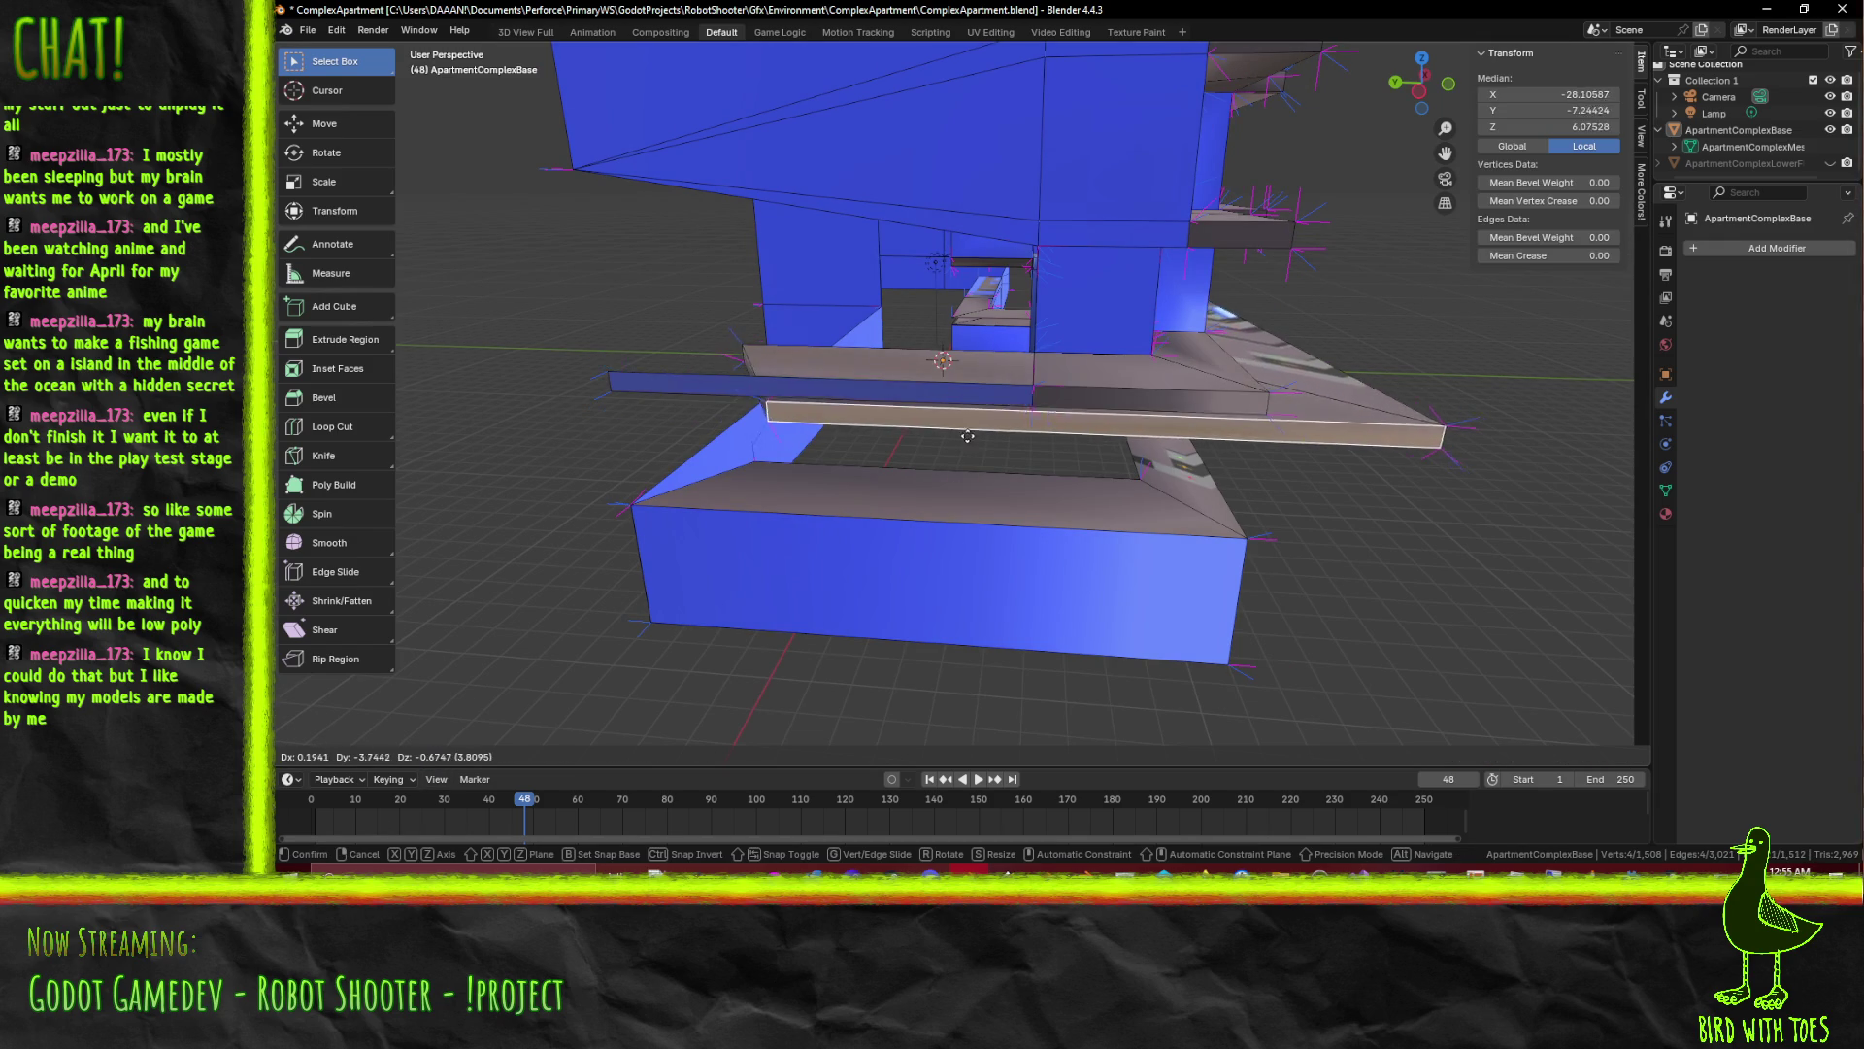
pyautogui.press('Escape')
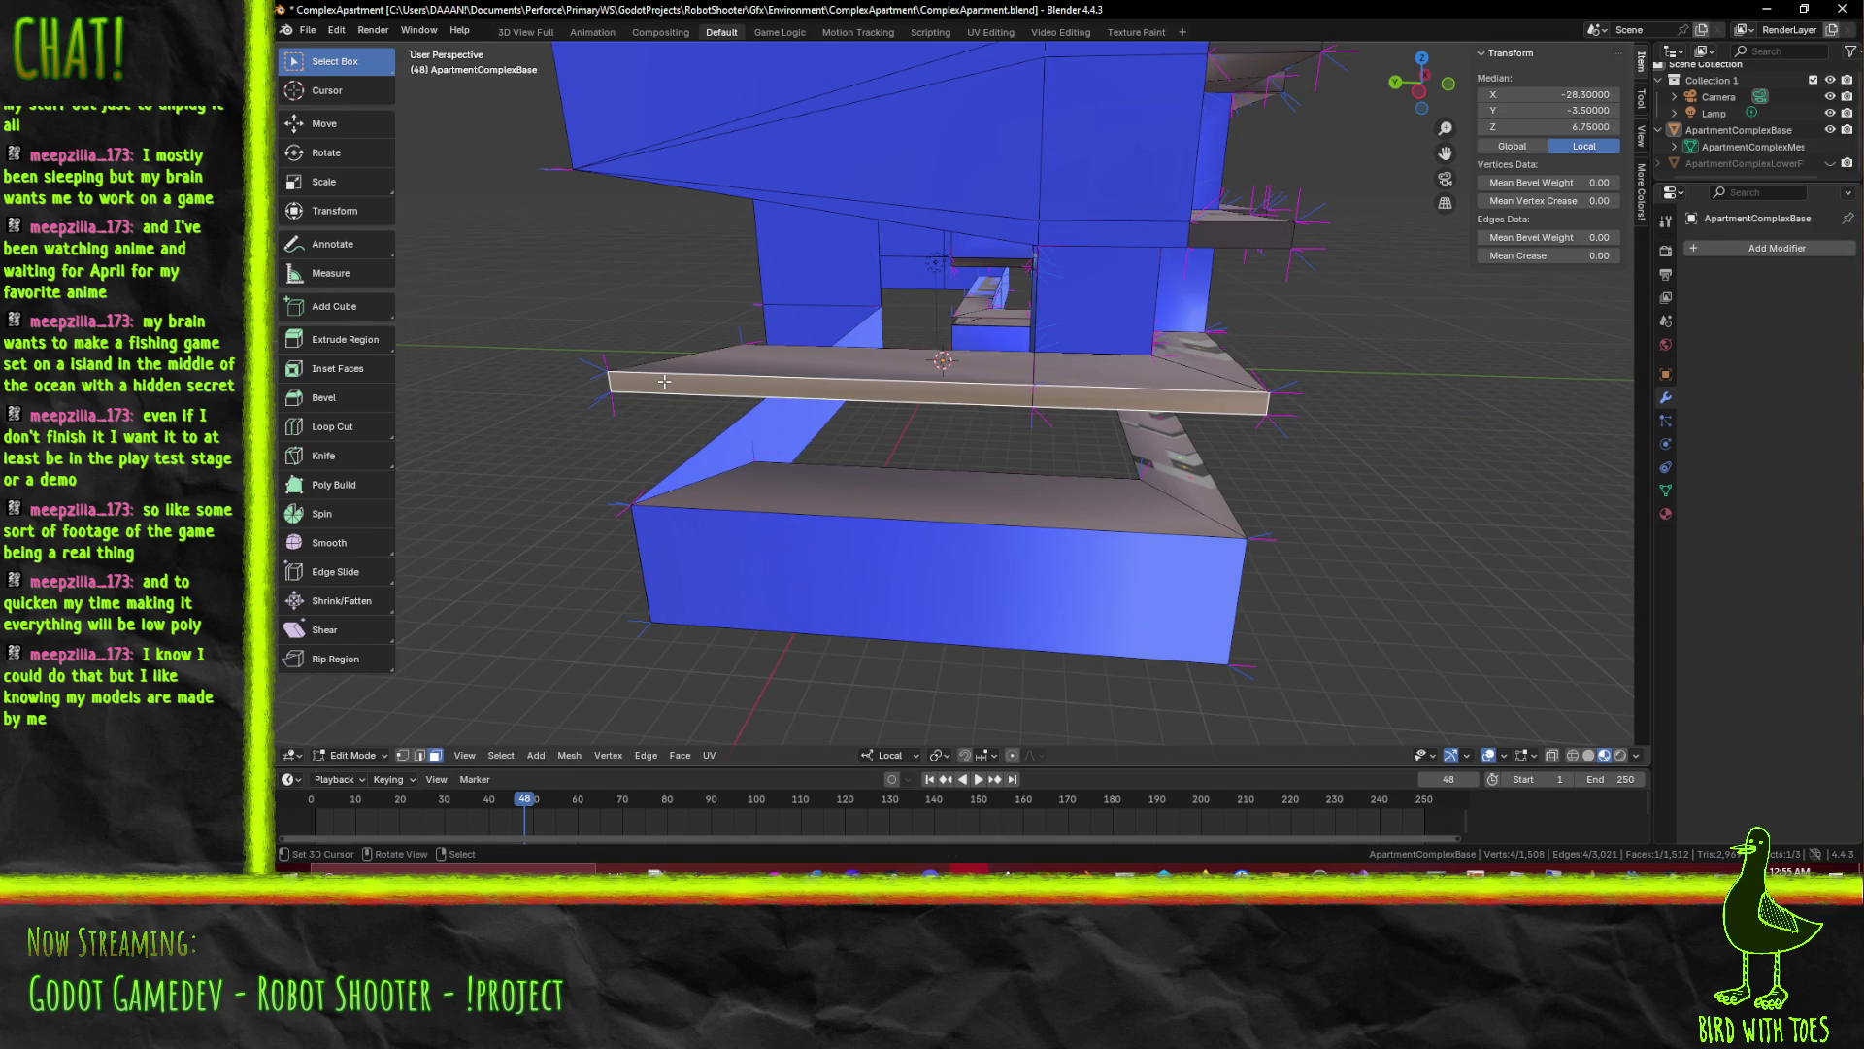
pyautogui.moveTo(662, 380); pyautogui.dragTo(1036, 369)
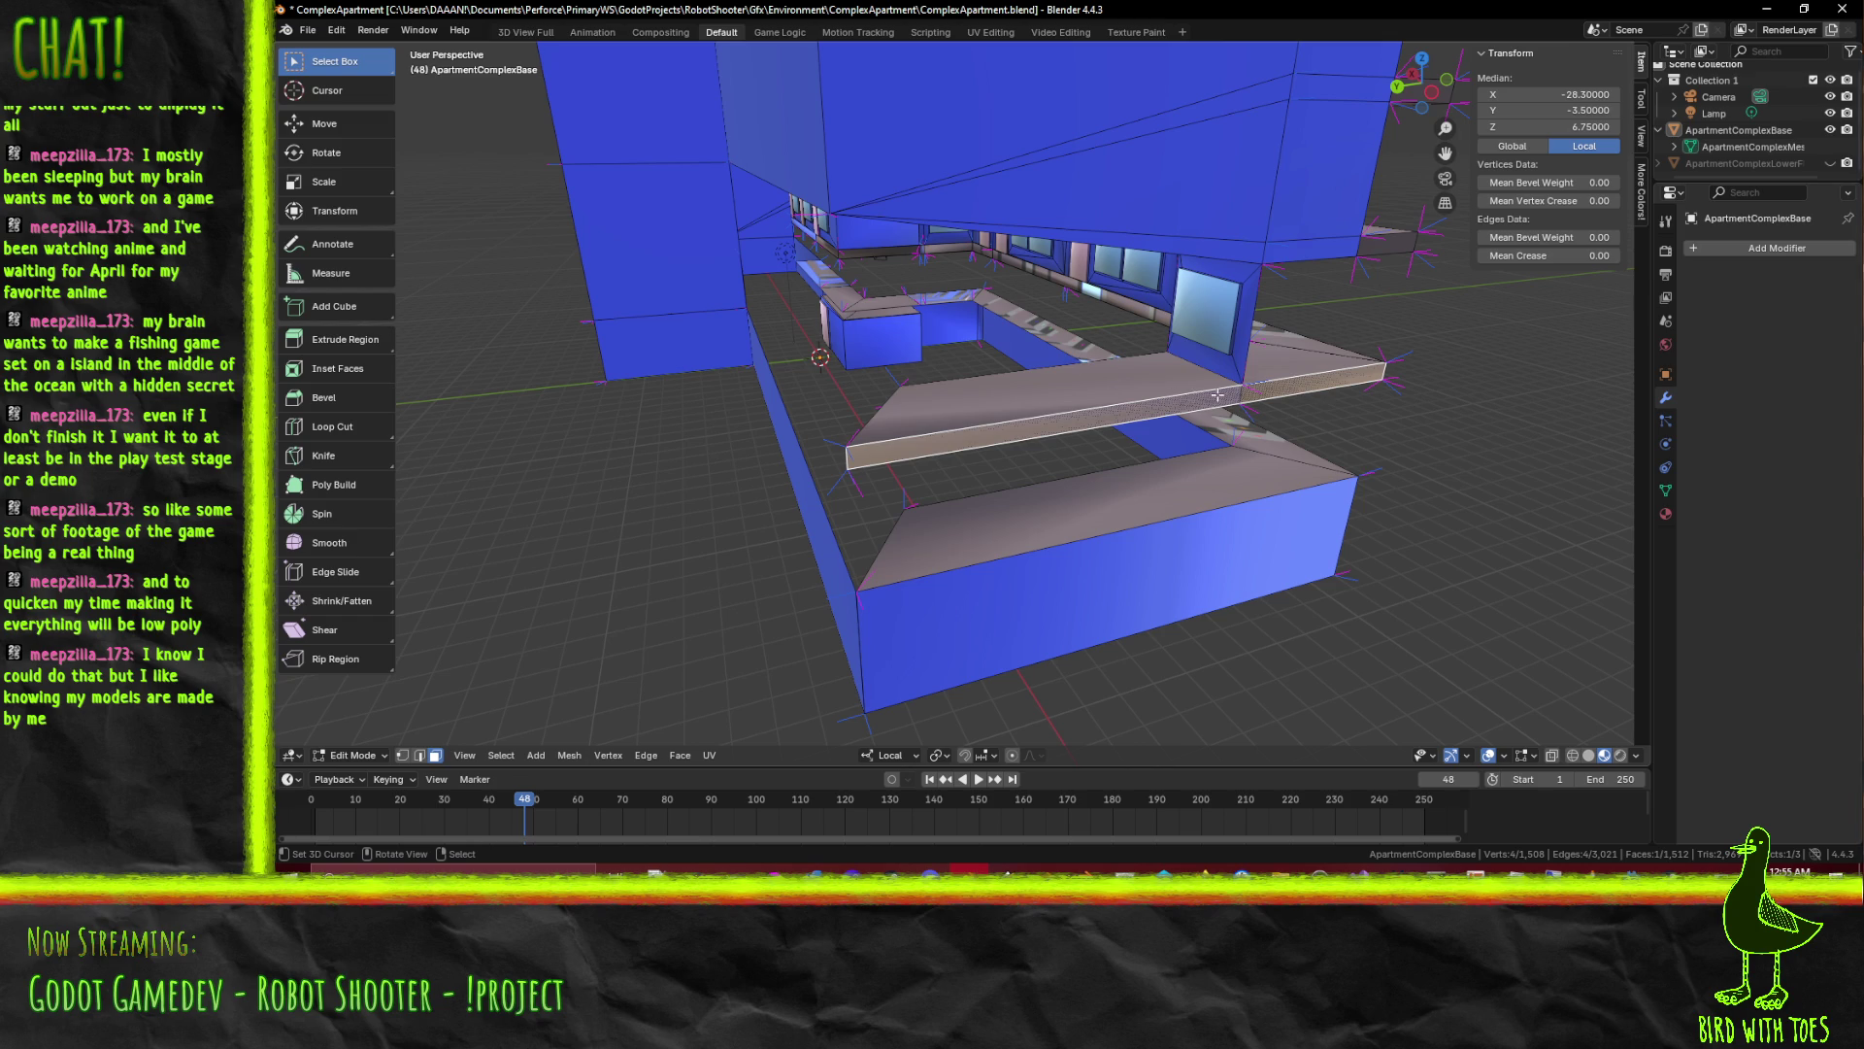
pyautogui.press('g')
pyautogui.click(1237, 395)
# Select the strip's end and long front faces and shift them along X to adjust the length
pyautogui.click(853, 458)
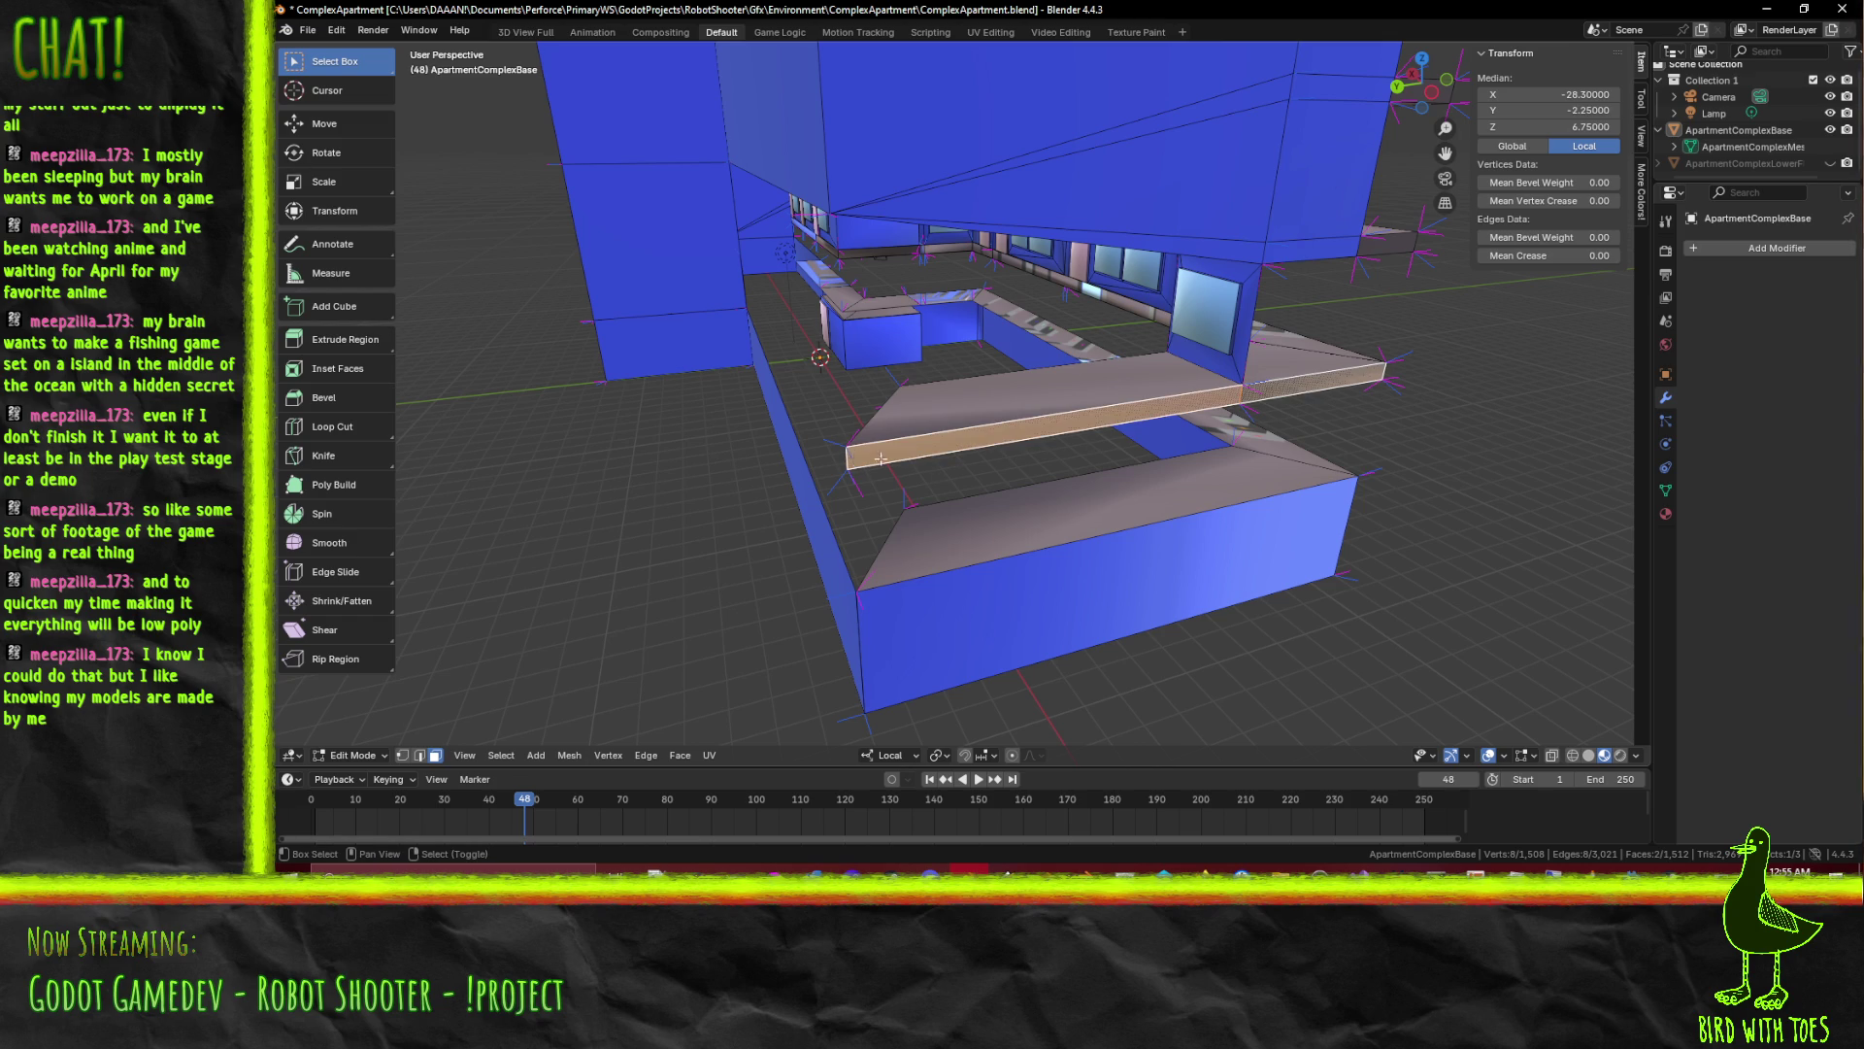
pyautogui.click(1255, 397)
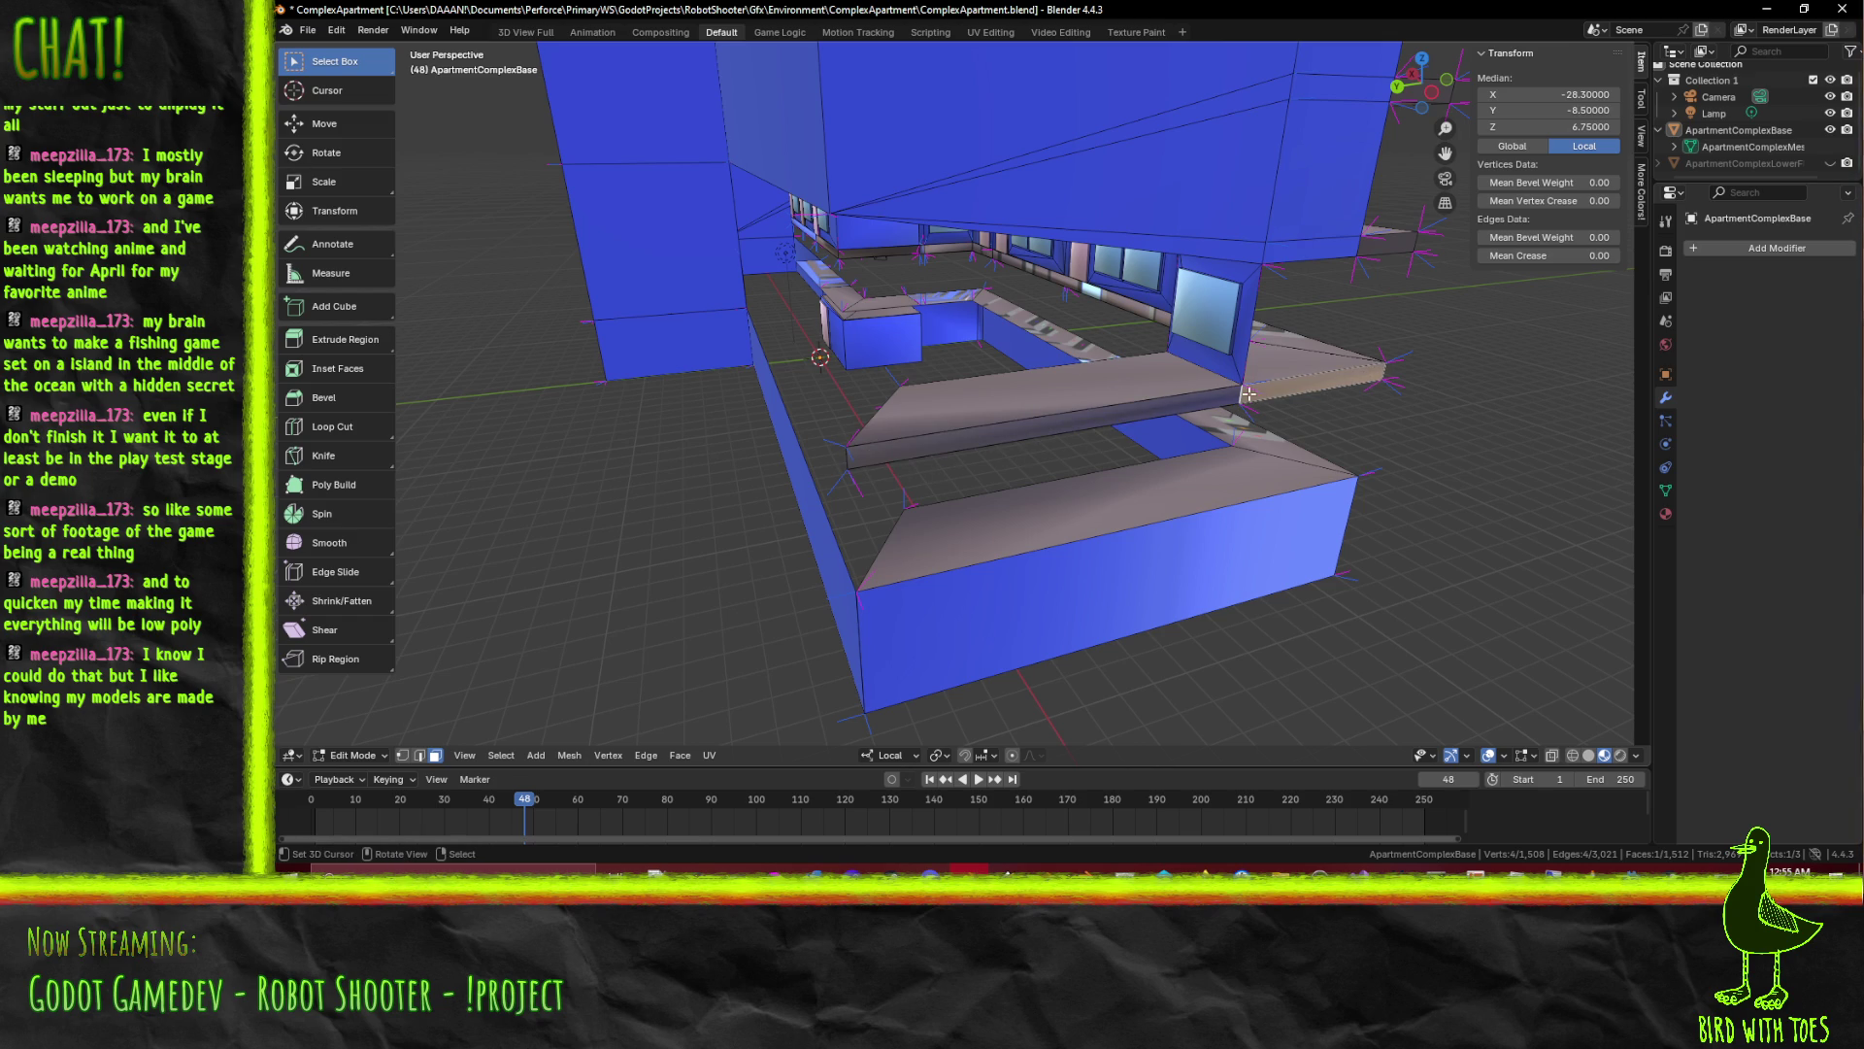
pyautogui.click(1191, 409)
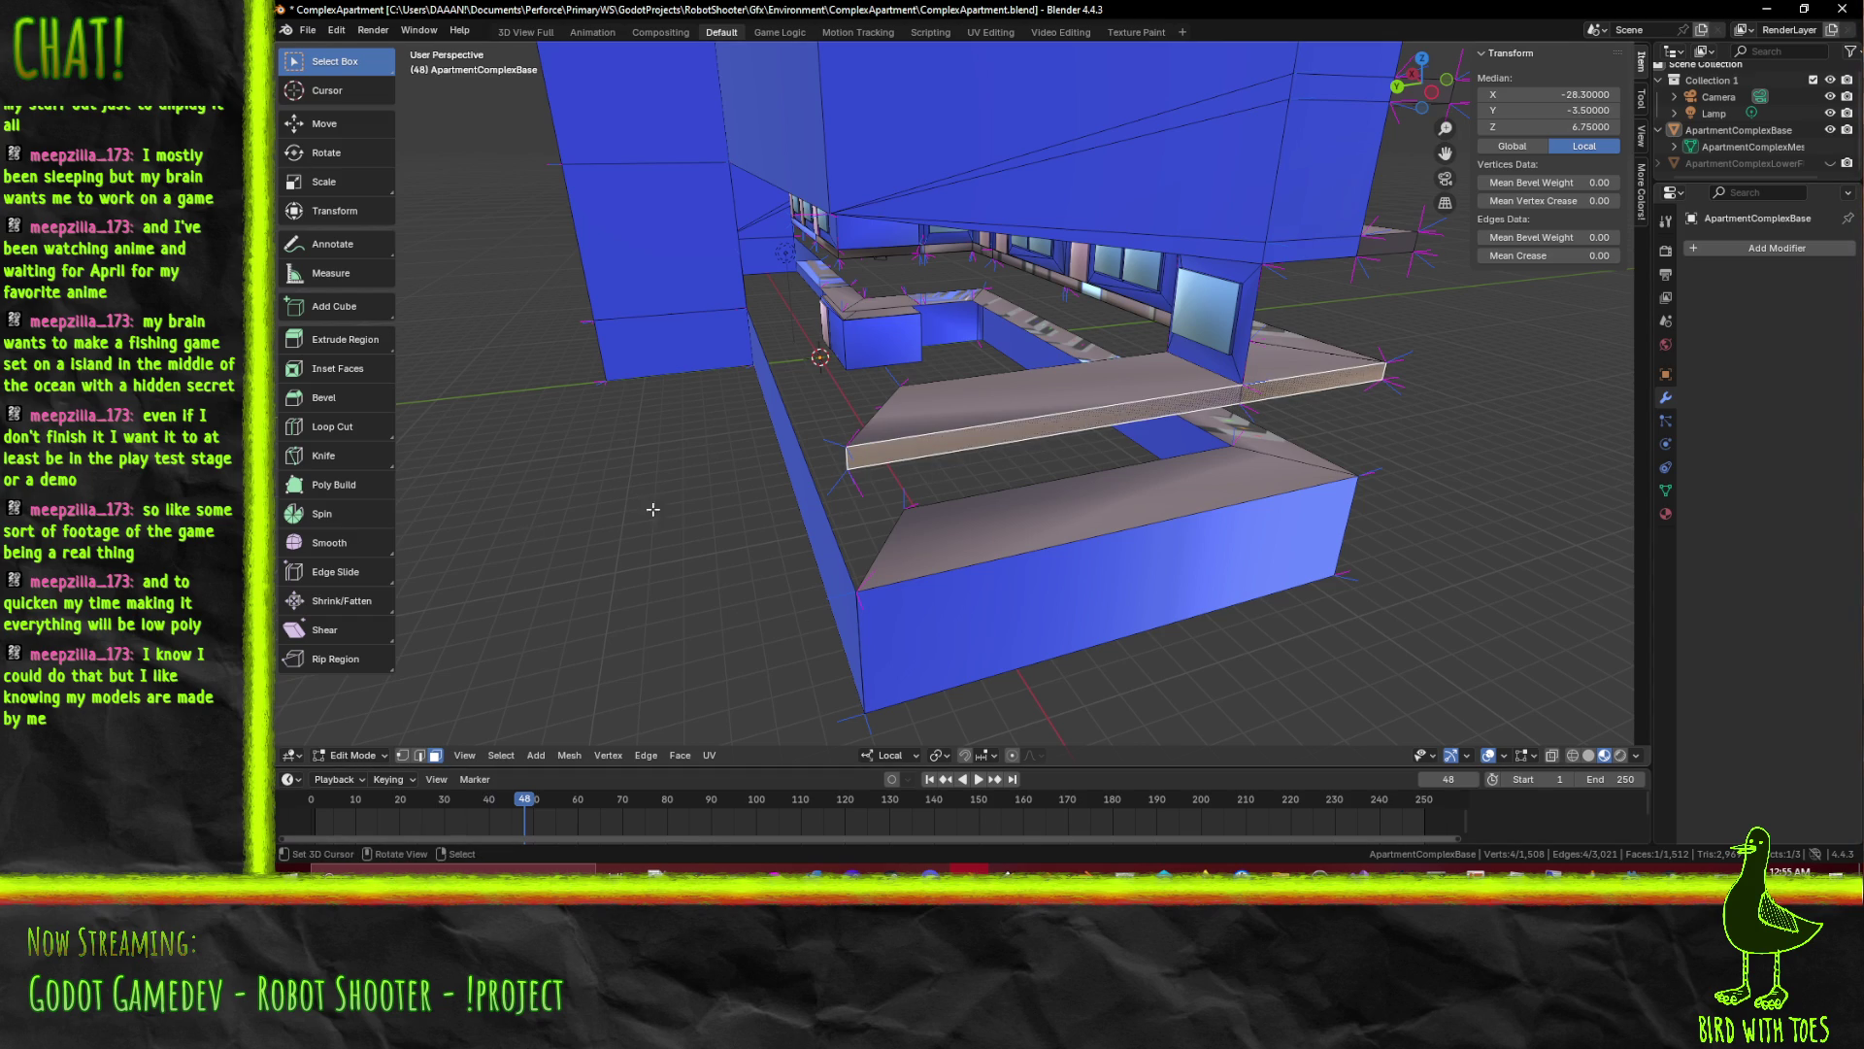
pyautogui.moveTo(562, 522); pyautogui.dragTo(836, 504)
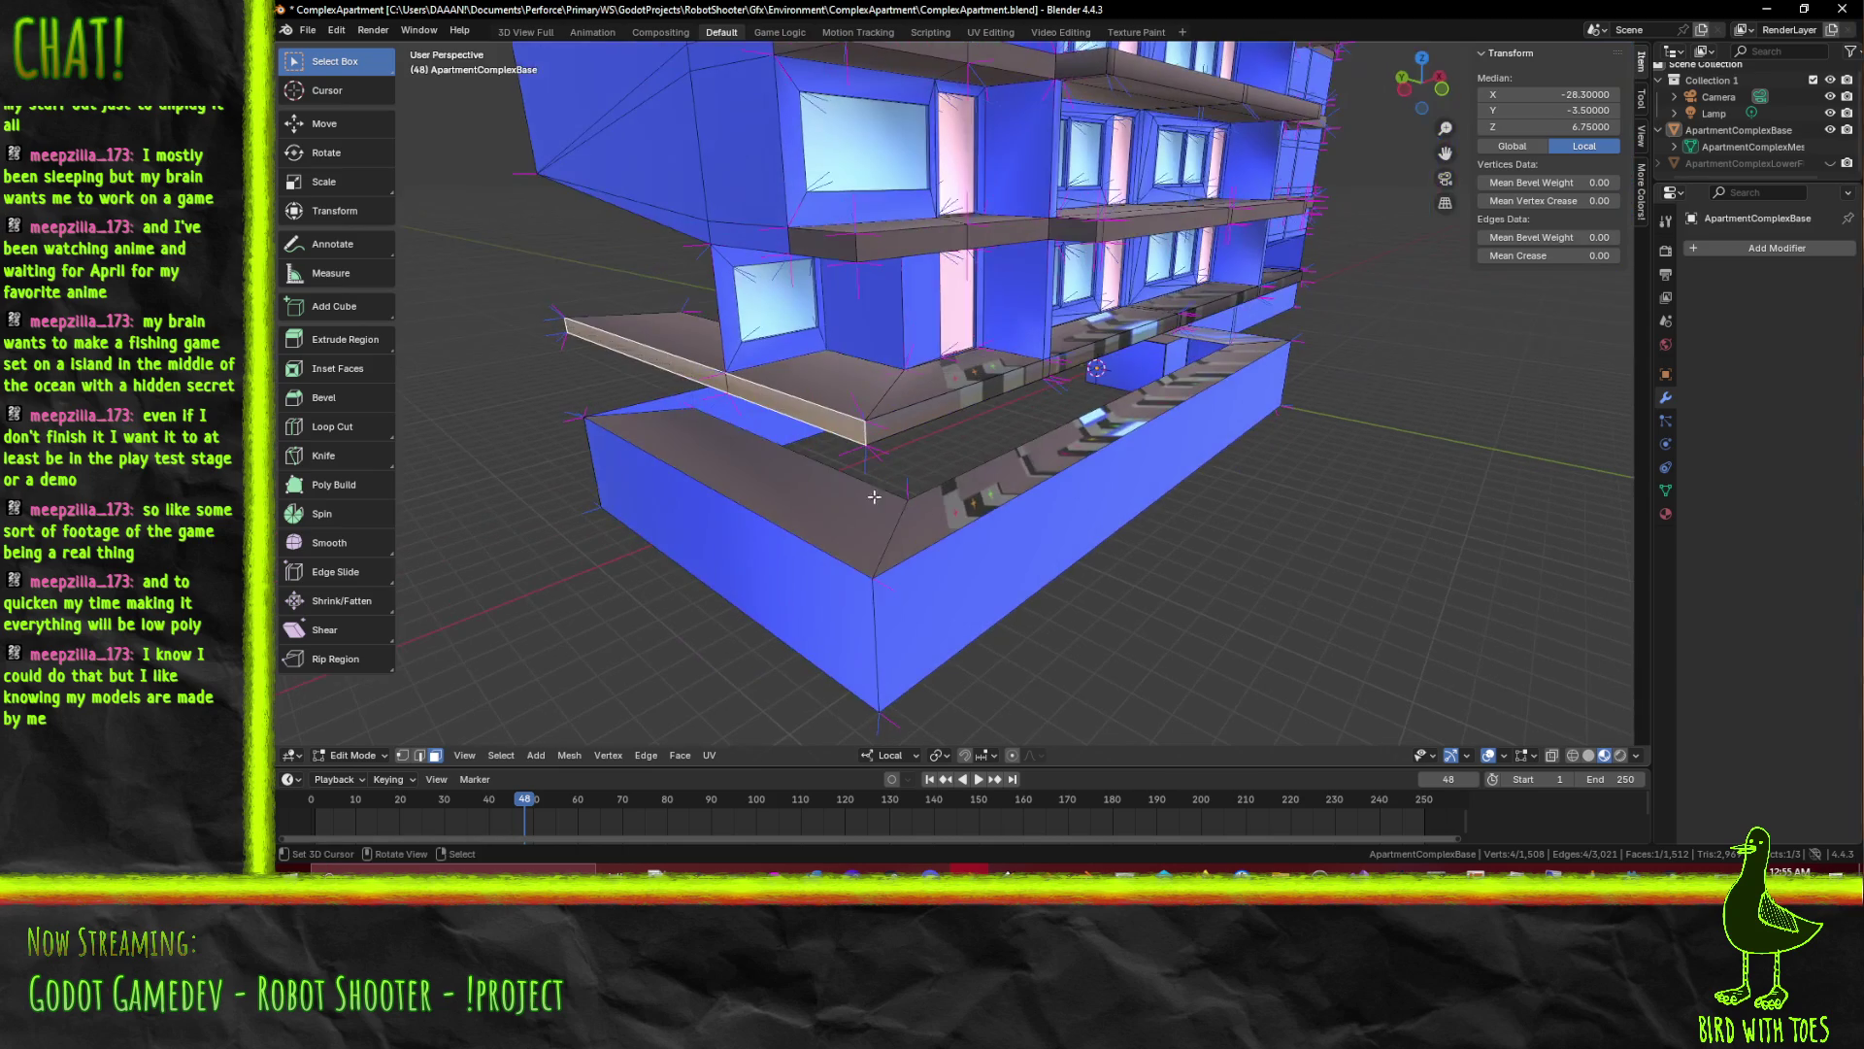
pyautogui.moveTo(704, 566); pyautogui.dragTo(757, 574)
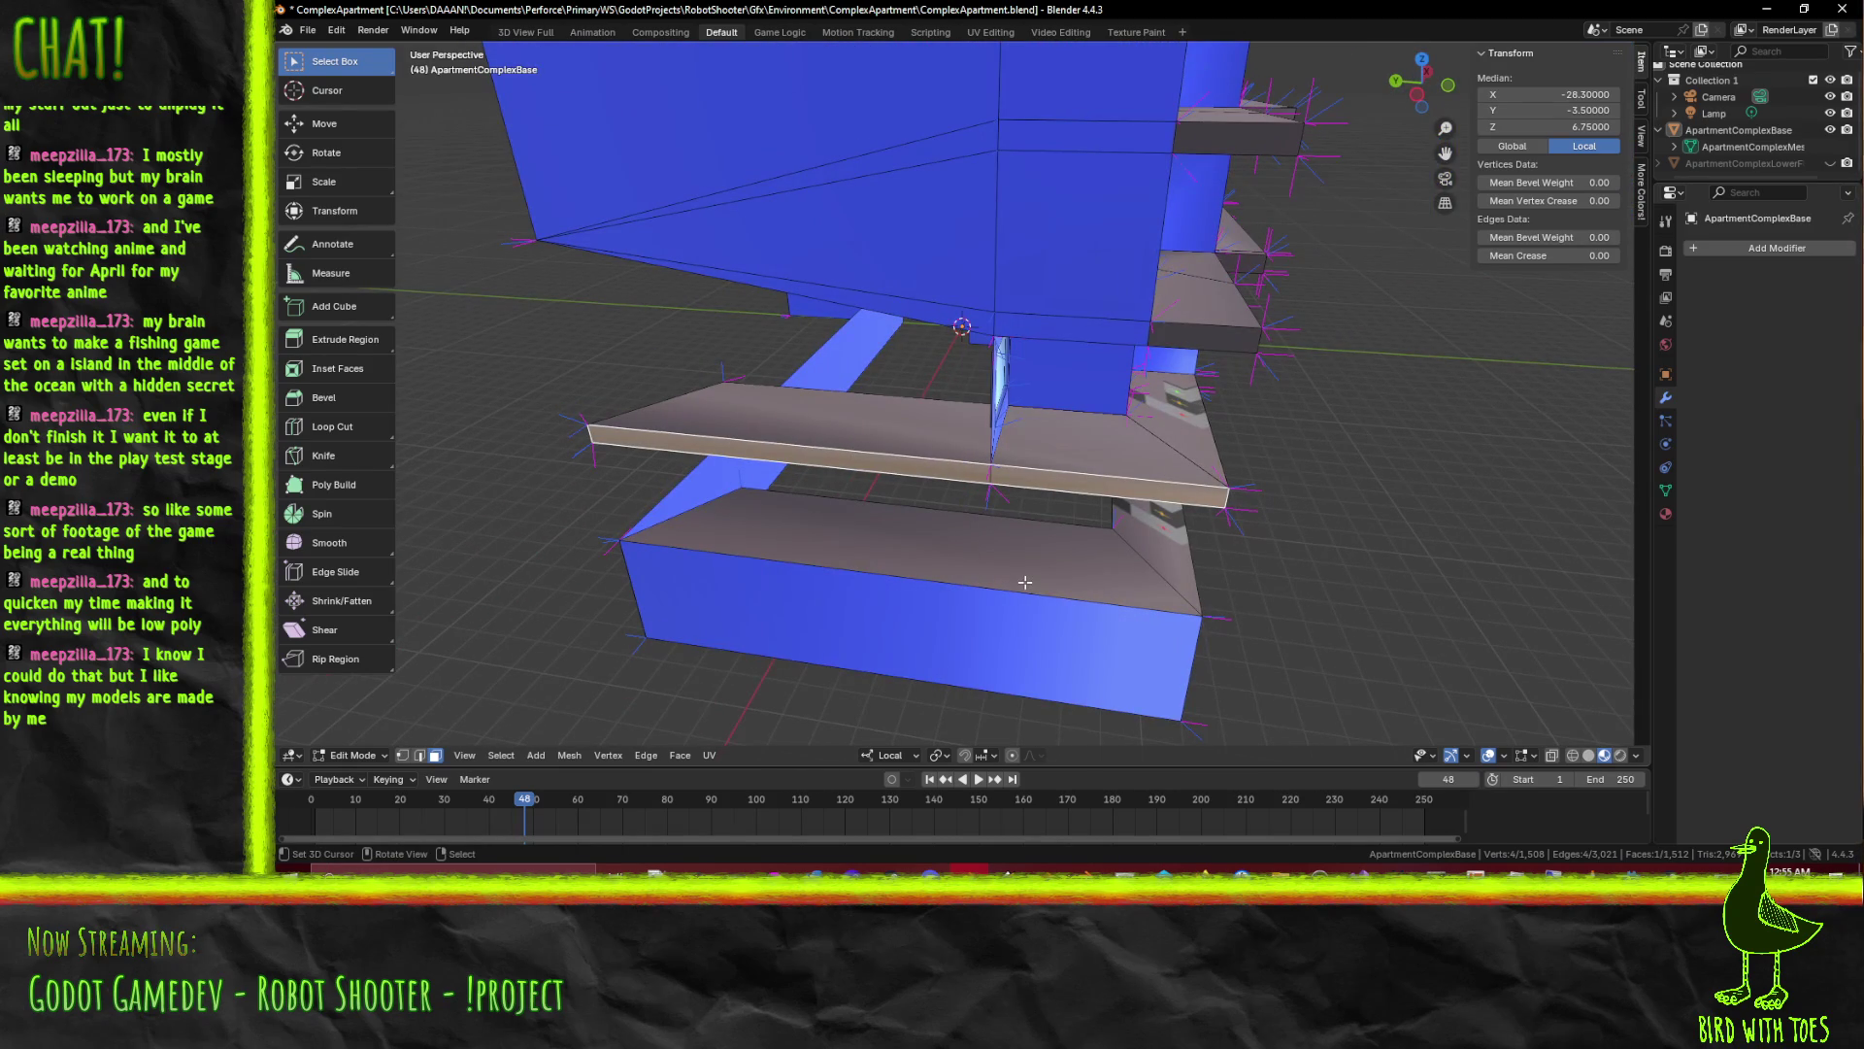
pyautogui.press('z')
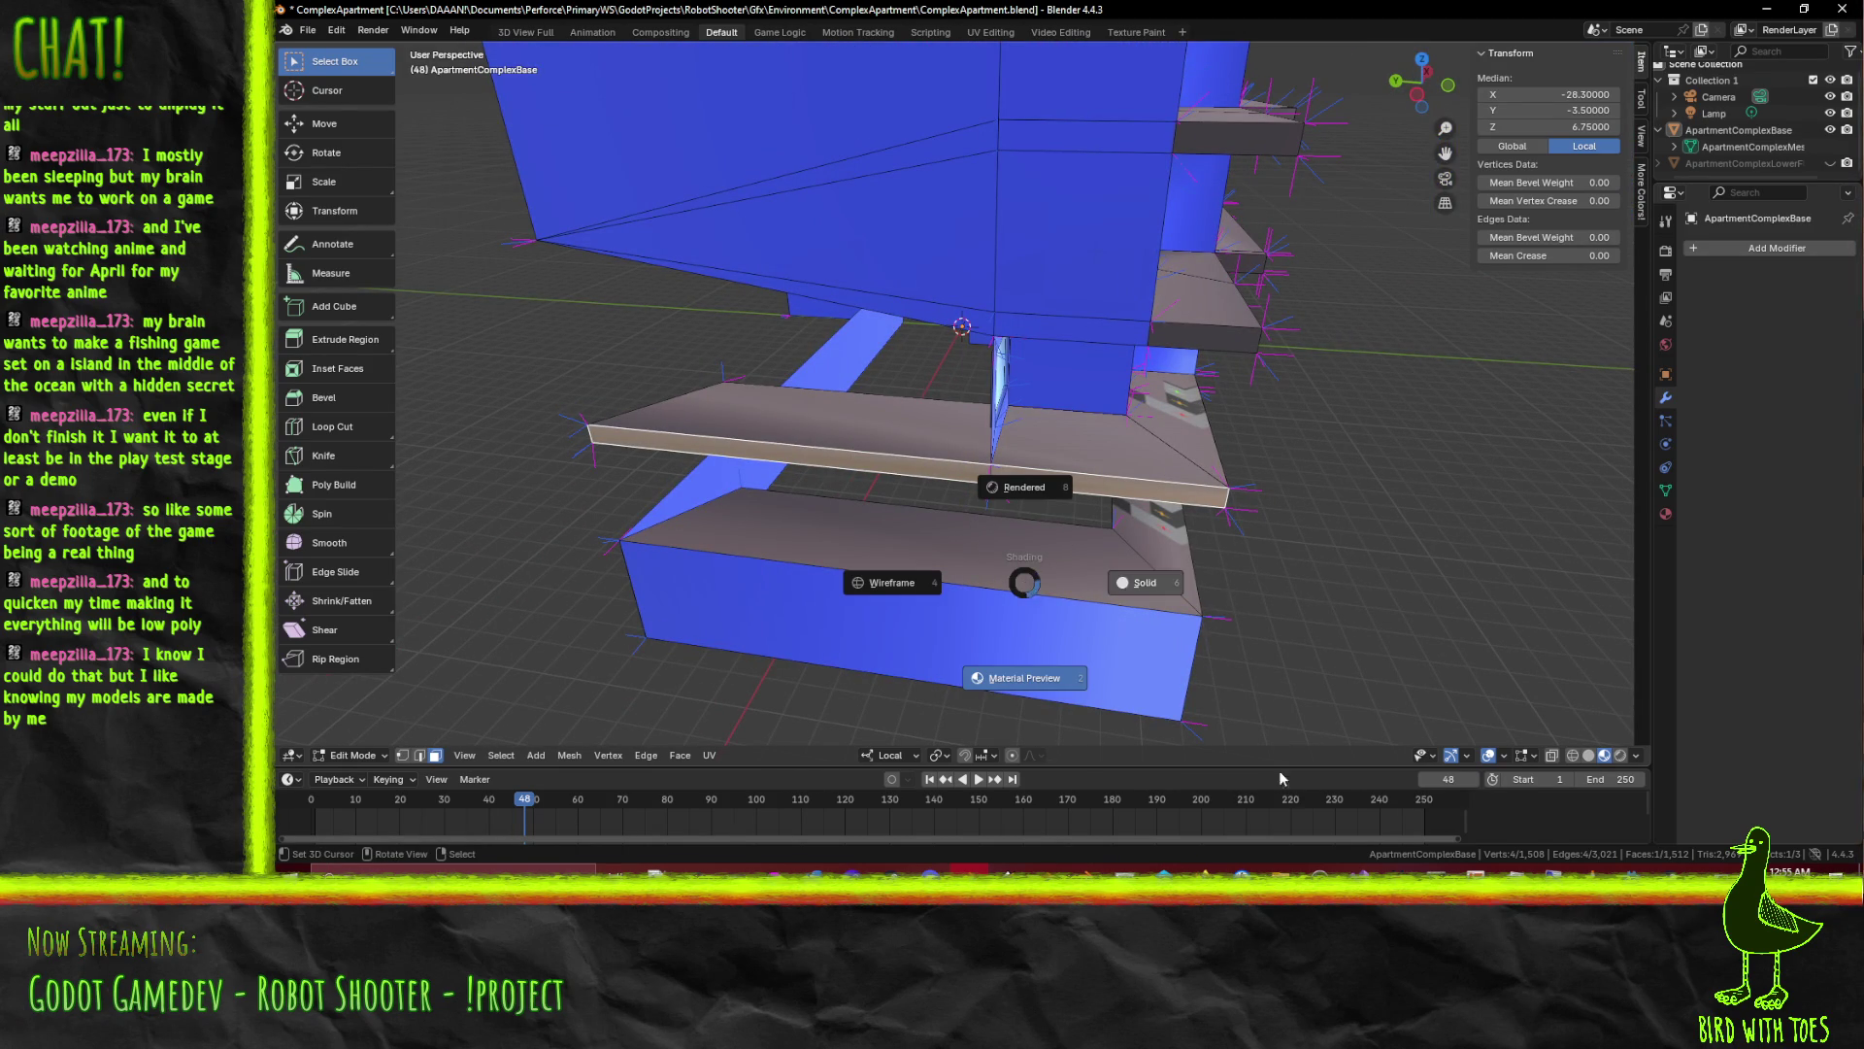
pyautogui.press('Escape')
pyautogui.press('g')
pyautogui.press('x')
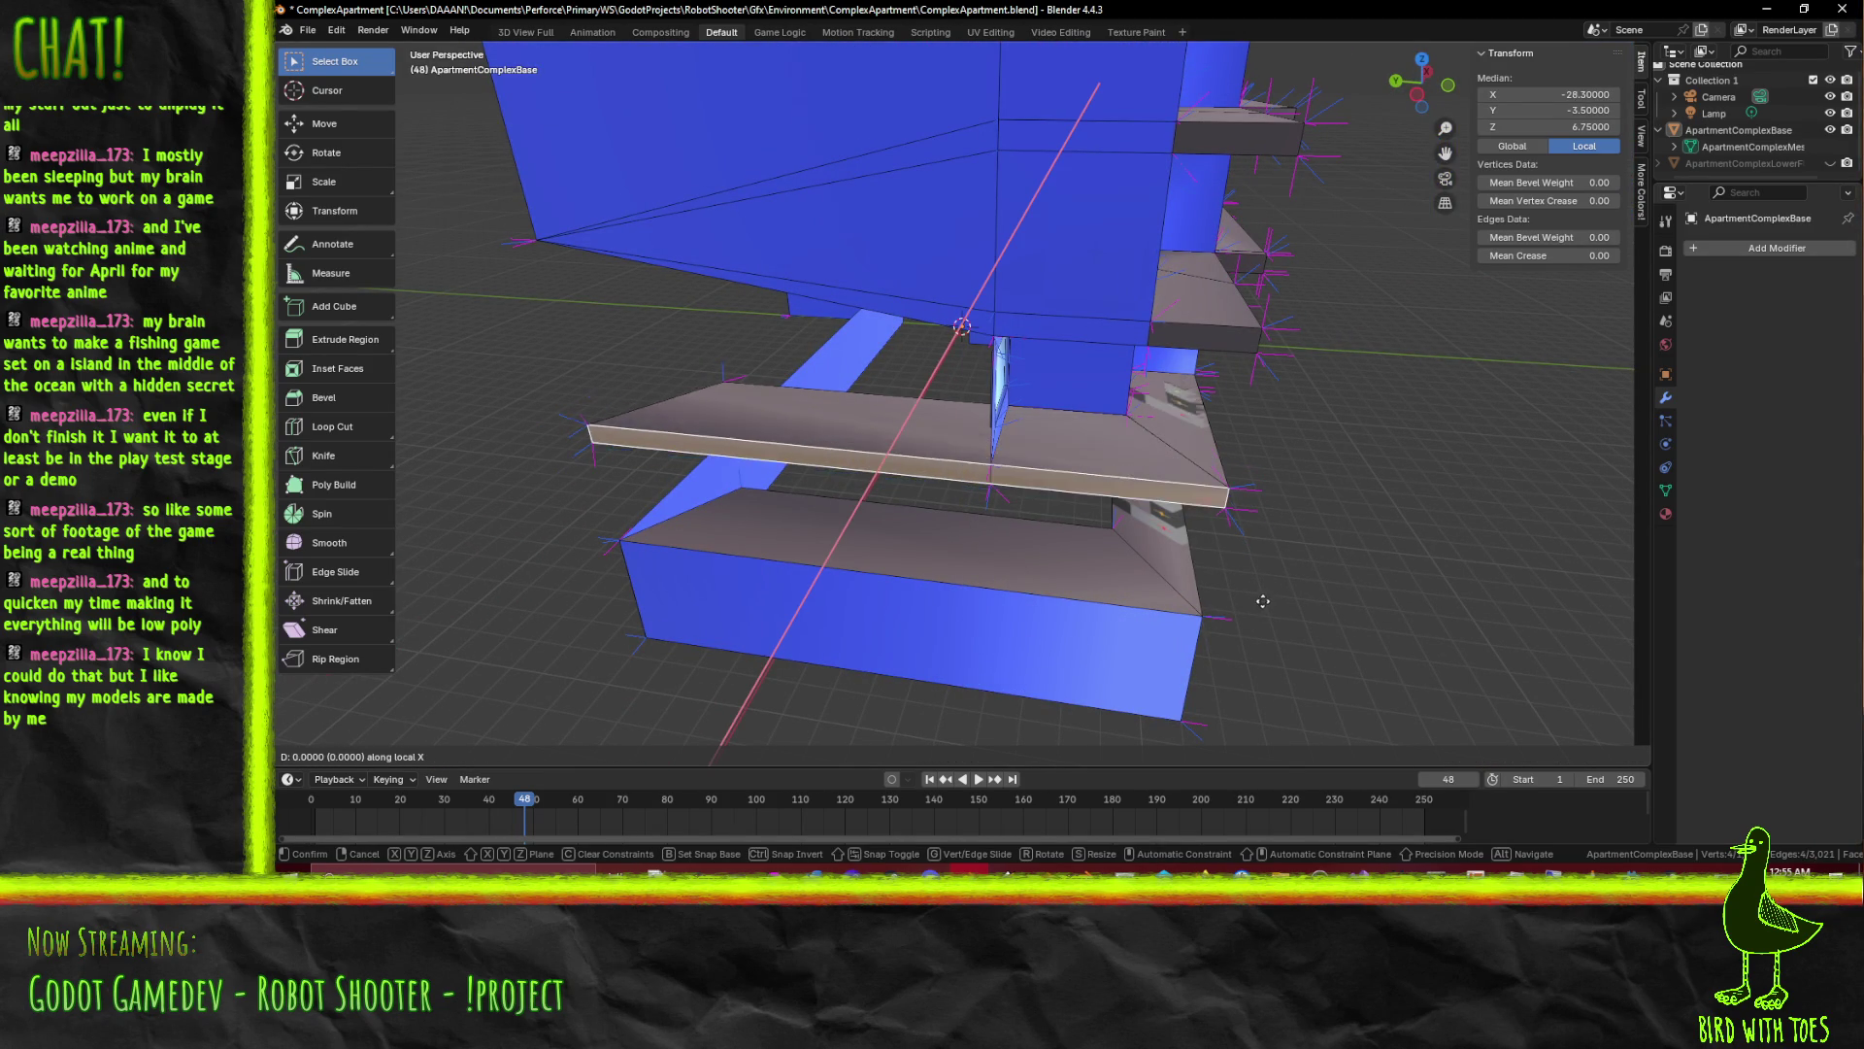
pyautogui.click(1262, 592)
# Select the lower slab's front faces and the ledge top face for cleanup
pyautogui.click(786, 455)
pyautogui.click(1179, 495)
pyautogui.scroll(-3)
pyautogui.moveTo(1178, 495); pyautogui.dragTo(1099, 490)
pyautogui.click(841, 442)
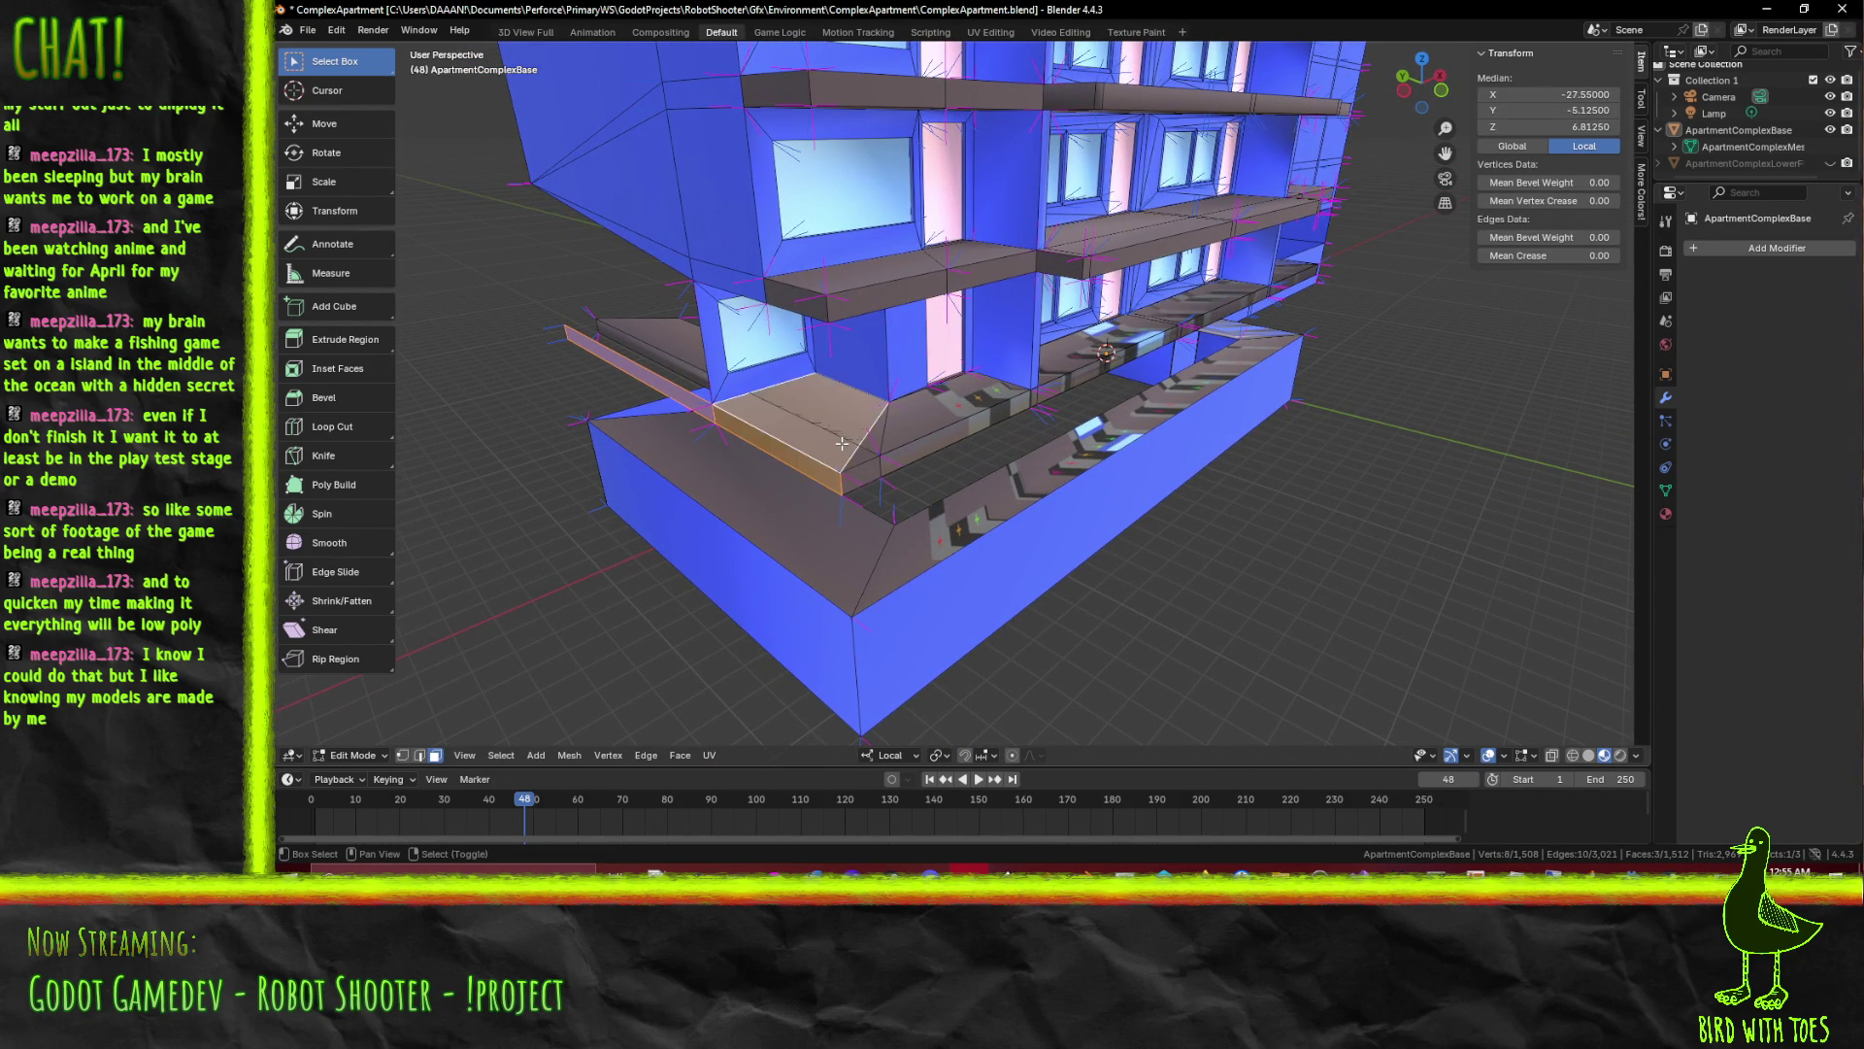
# Finish selecting the stray lower ledge faces, excluding the long strip, and delete them as Faces
pyautogui.click(868, 461)
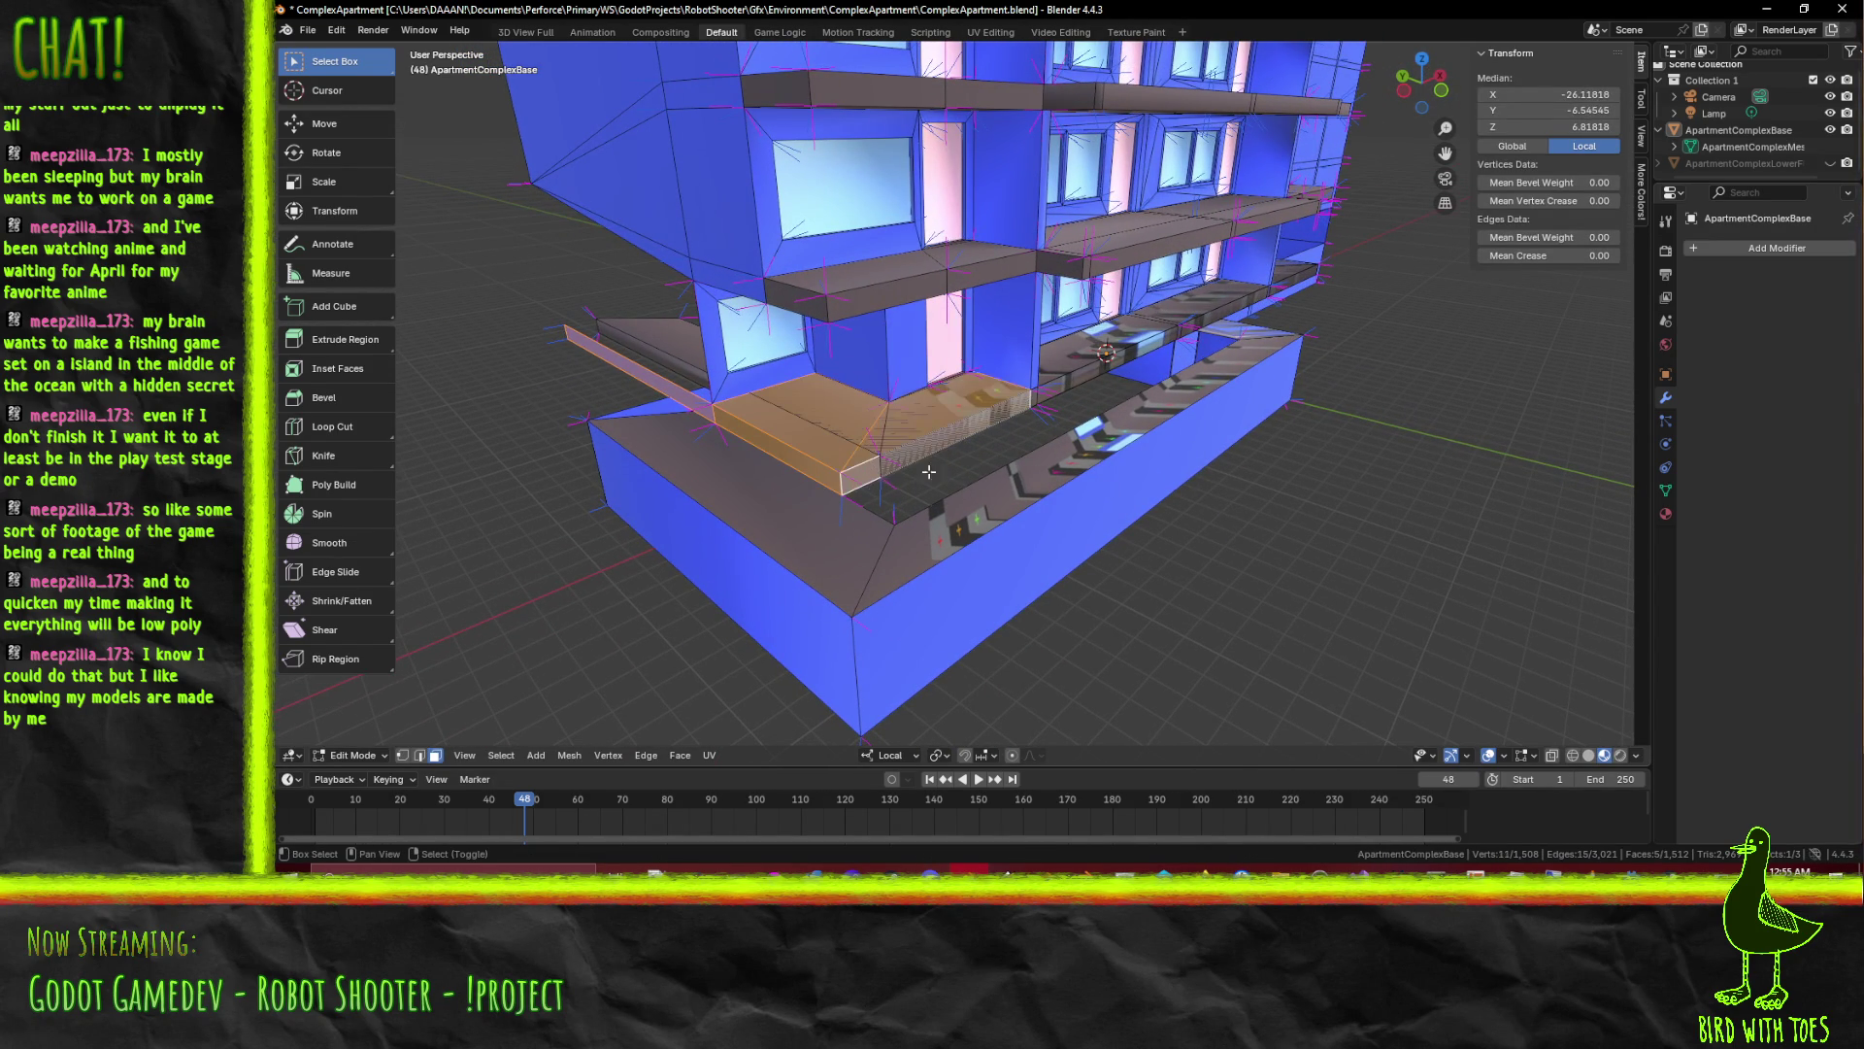
pyautogui.moveTo(899, 471); pyautogui.dragTo(940, 461)
pyautogui.scroll(3)
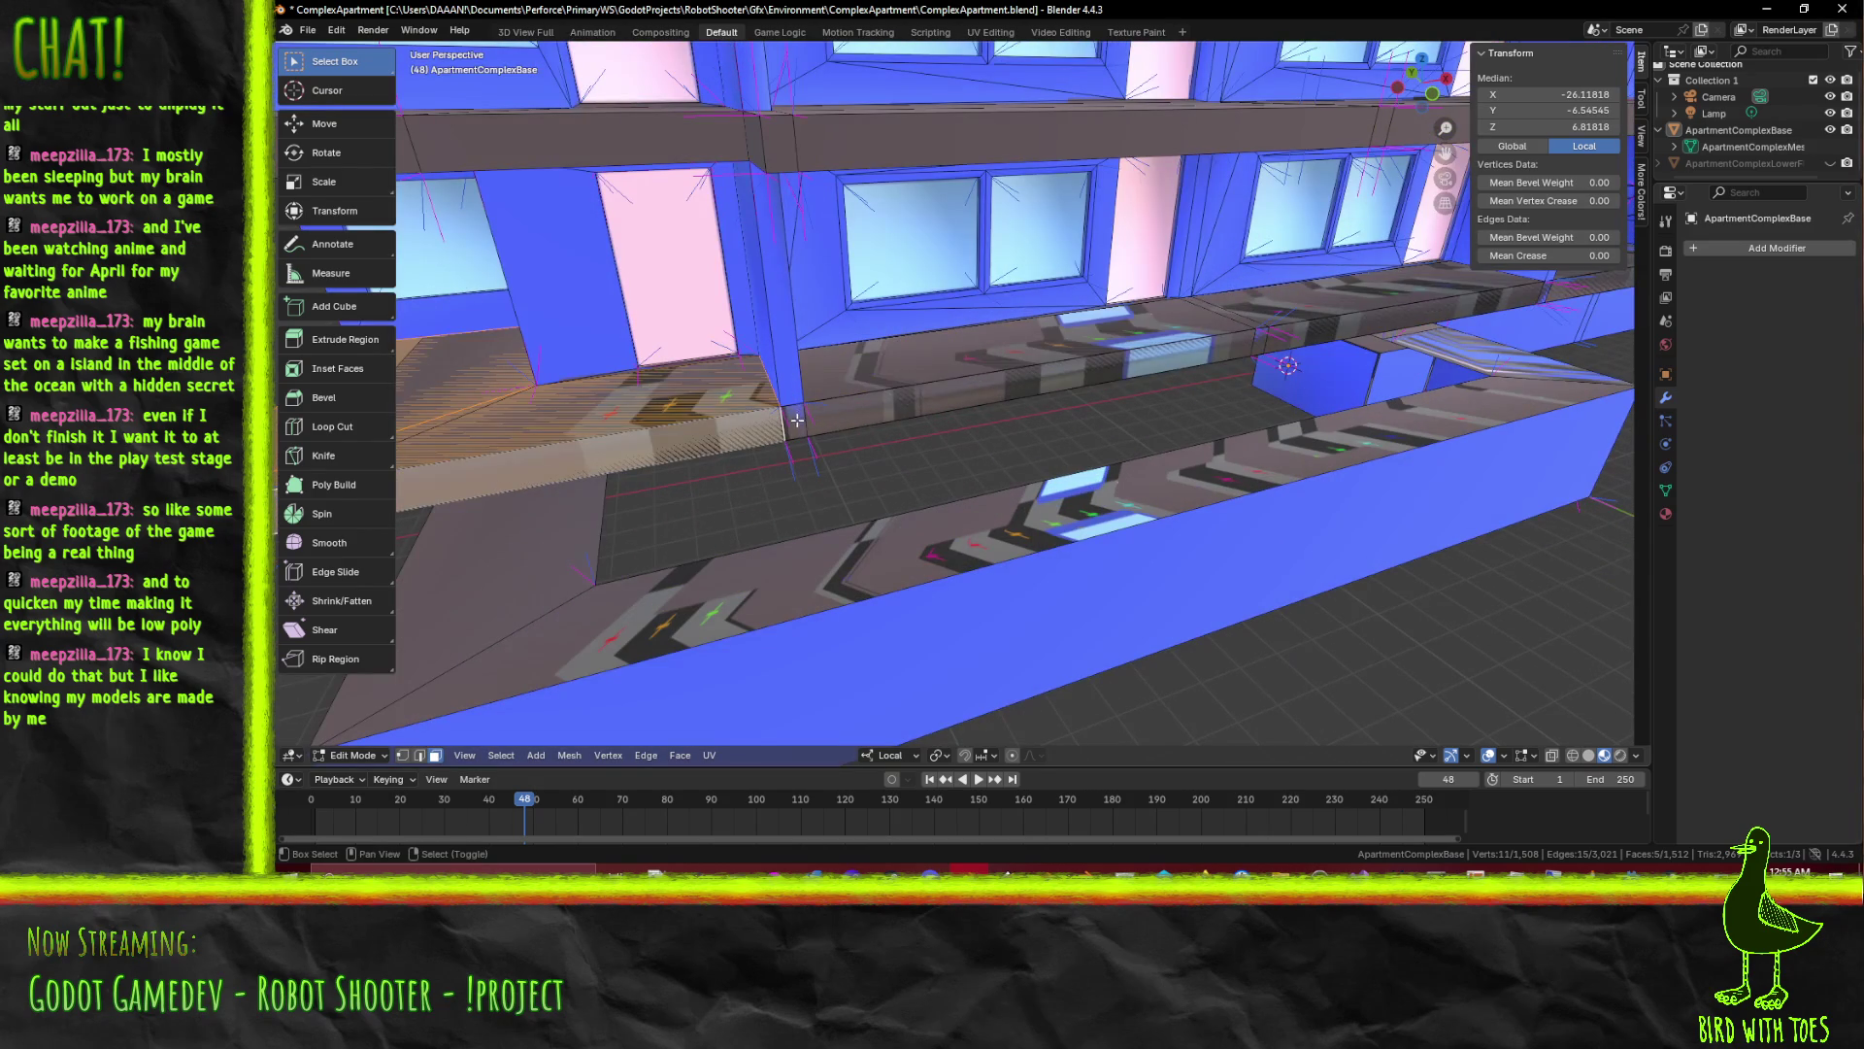
pyautogui.click(801, 421)
pyautogui.click(795, 422)
pyautogui.scroll(-3)
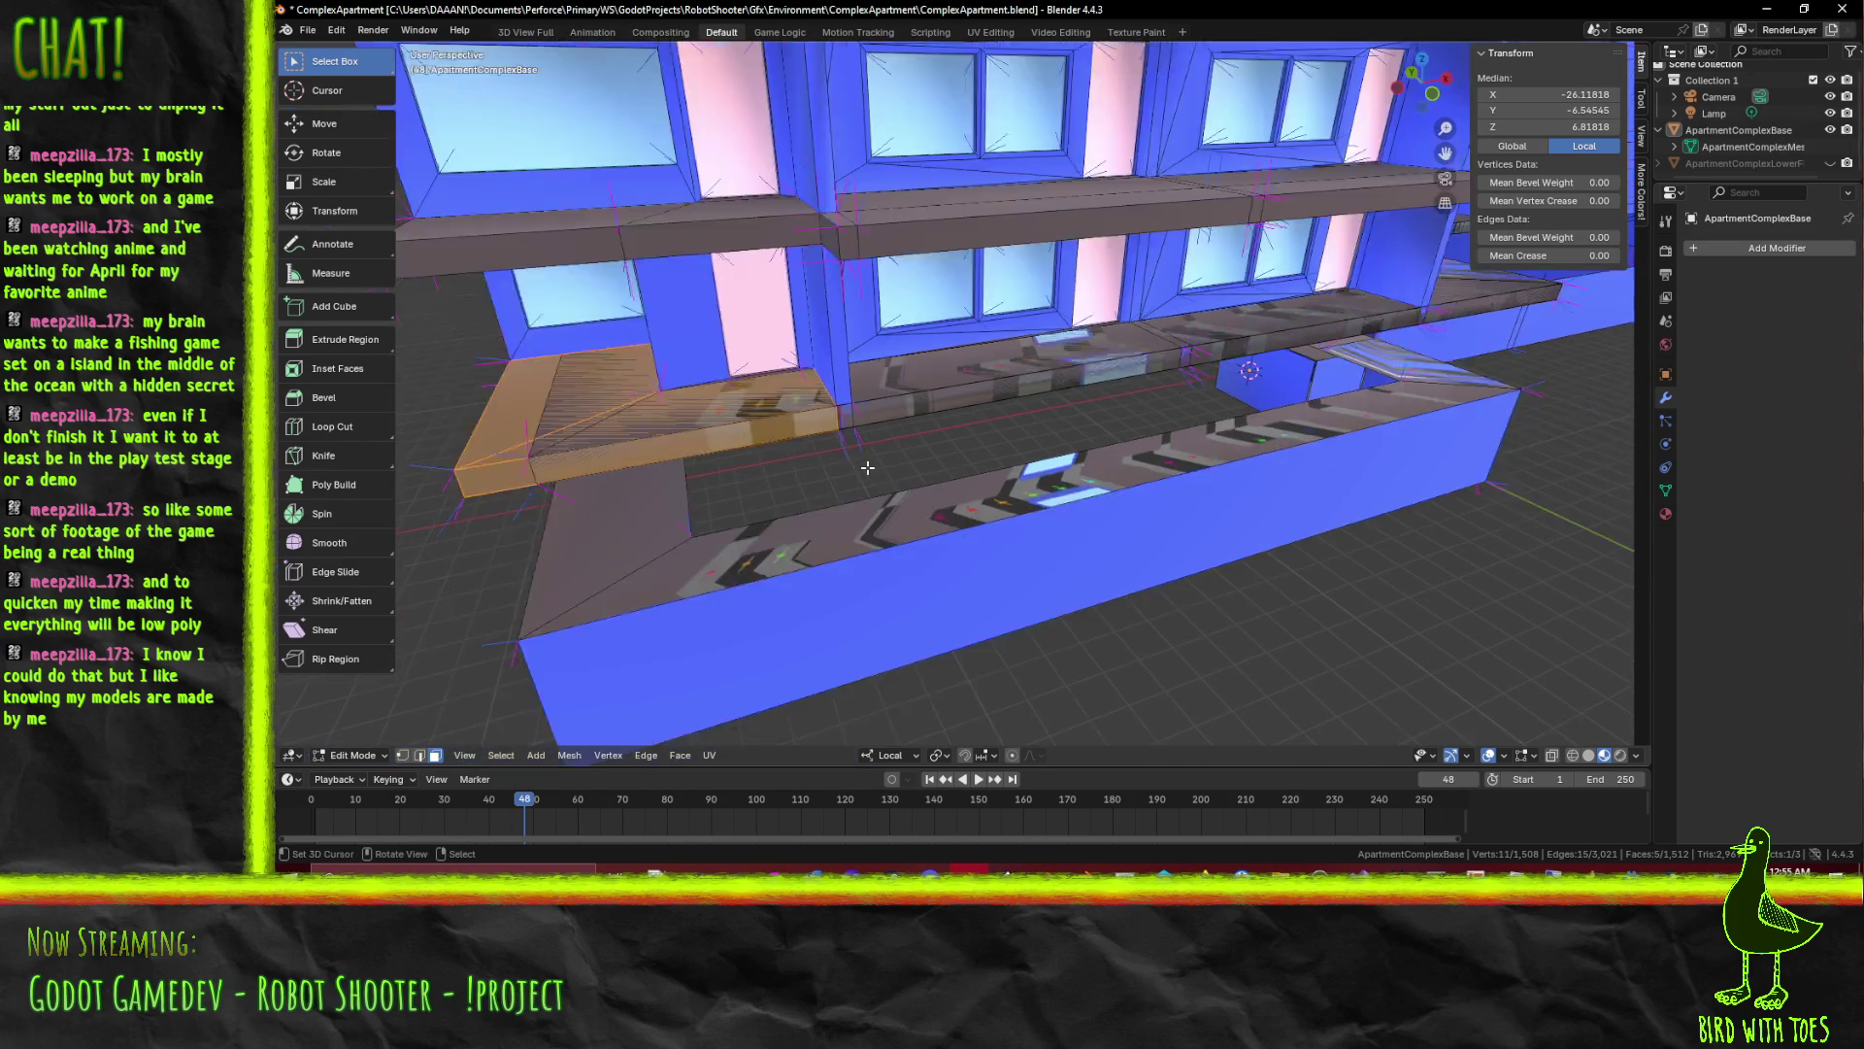
pyautogui.press('x')
pyautogui.click(790, 480)
pyautogui.moveTo(790, 479); pyautogui.dragTo(813, 383)
# Select the angled corner piece and long ledge strip and delete those two faces
pyautogui.click(860, 460)
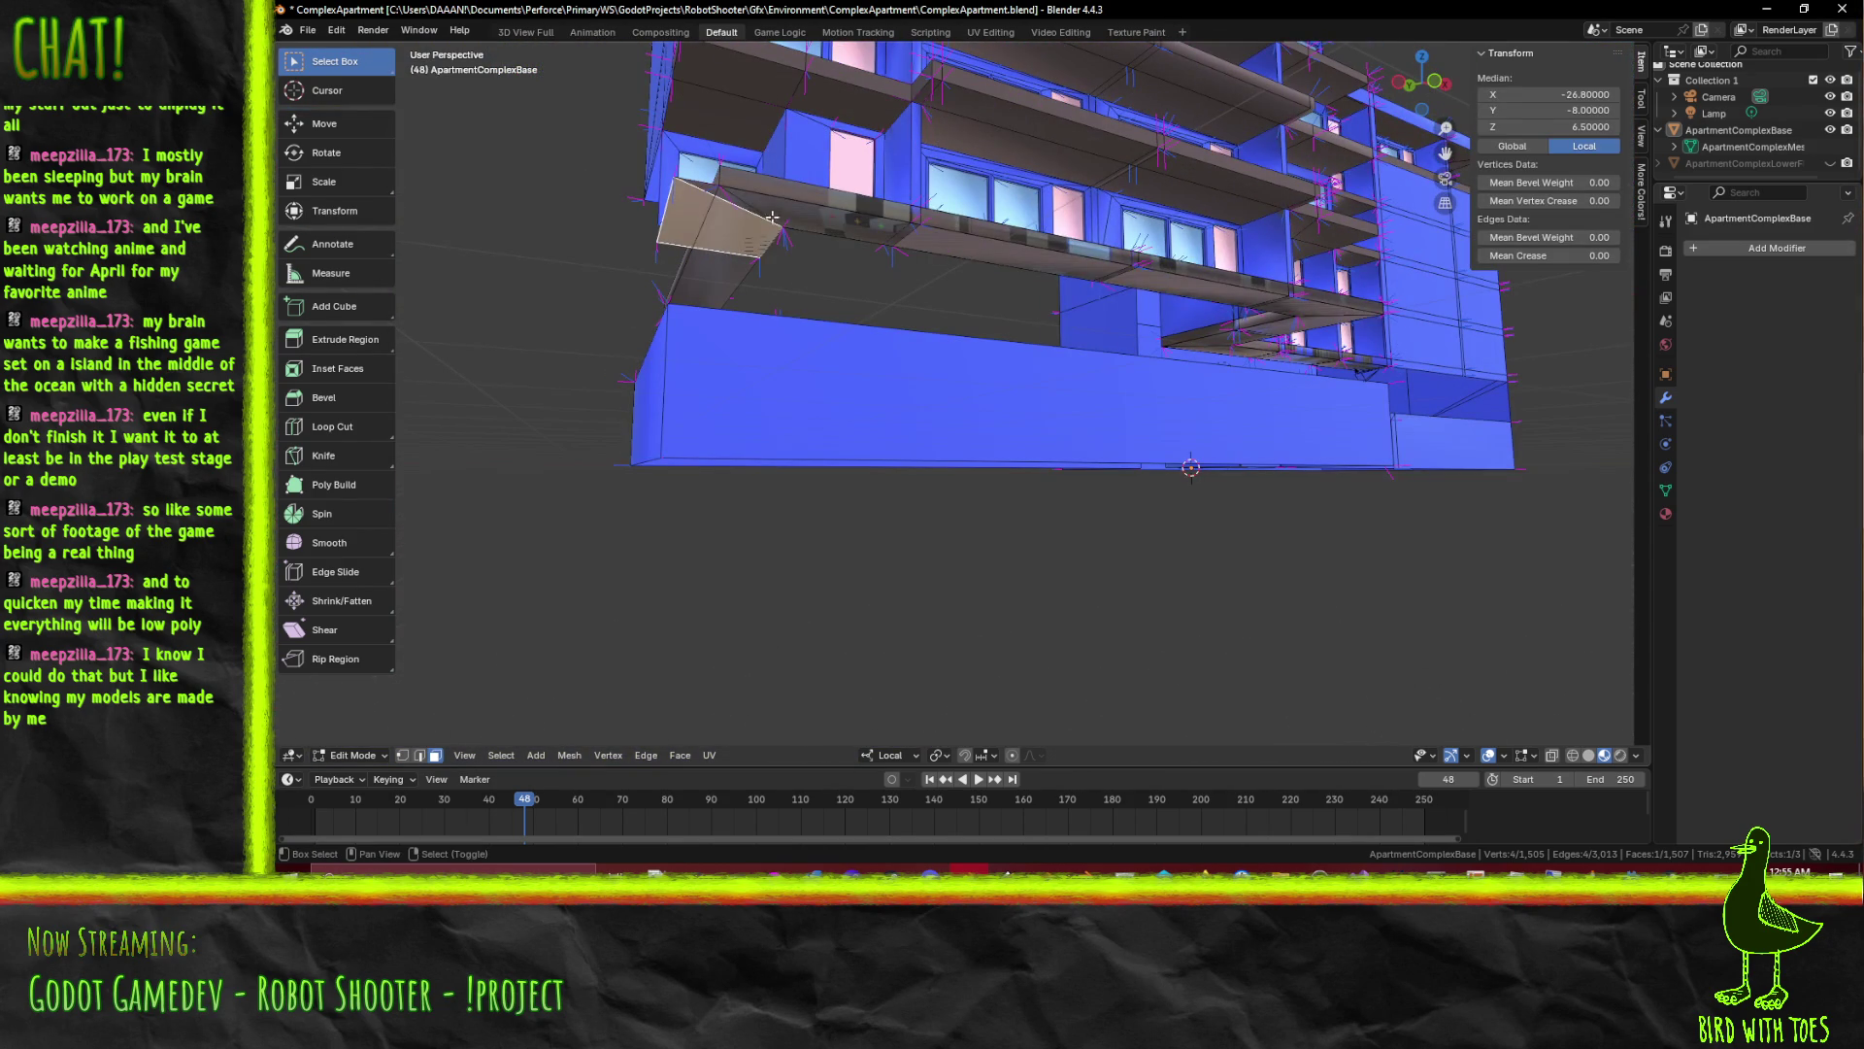
pyautogui.click(774, 218)
pyautogui.click(756, 204)
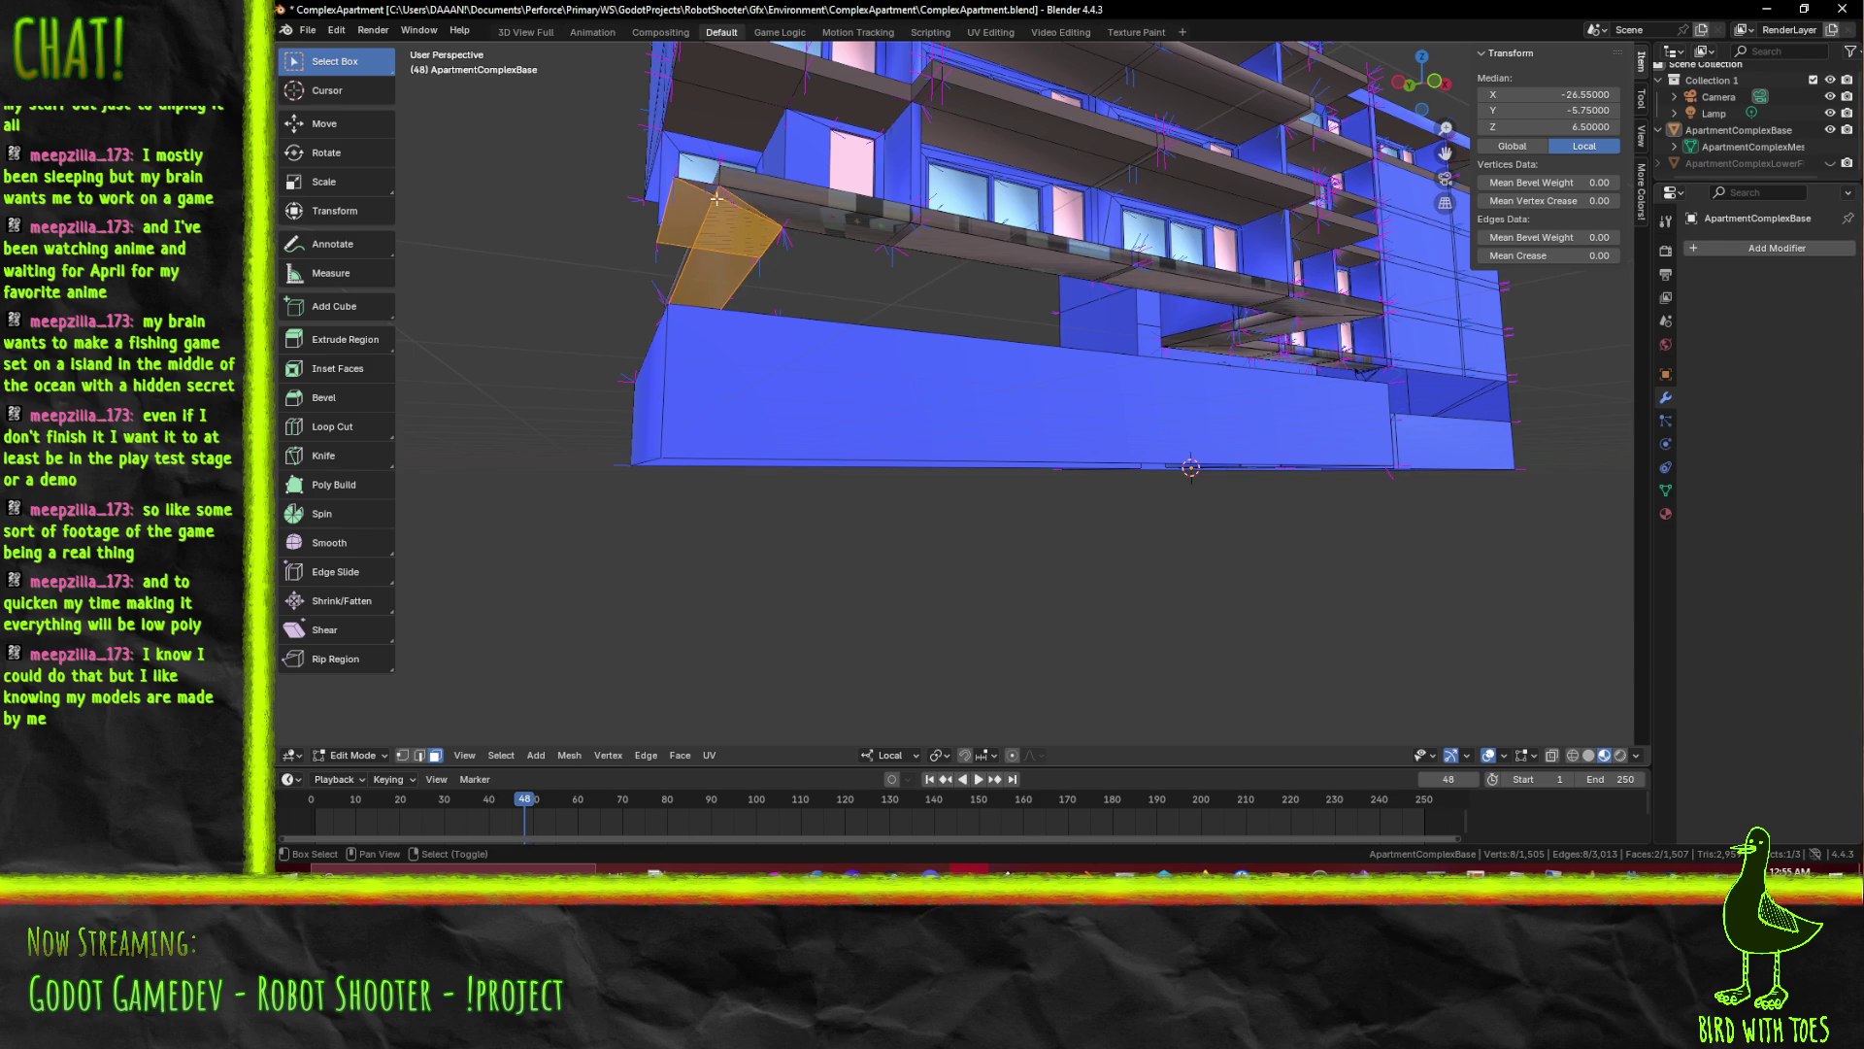
pyautogui.moveTo(757, 205); pyautogui.dragTo(618, 249)
pyautogui.click(618, 249)
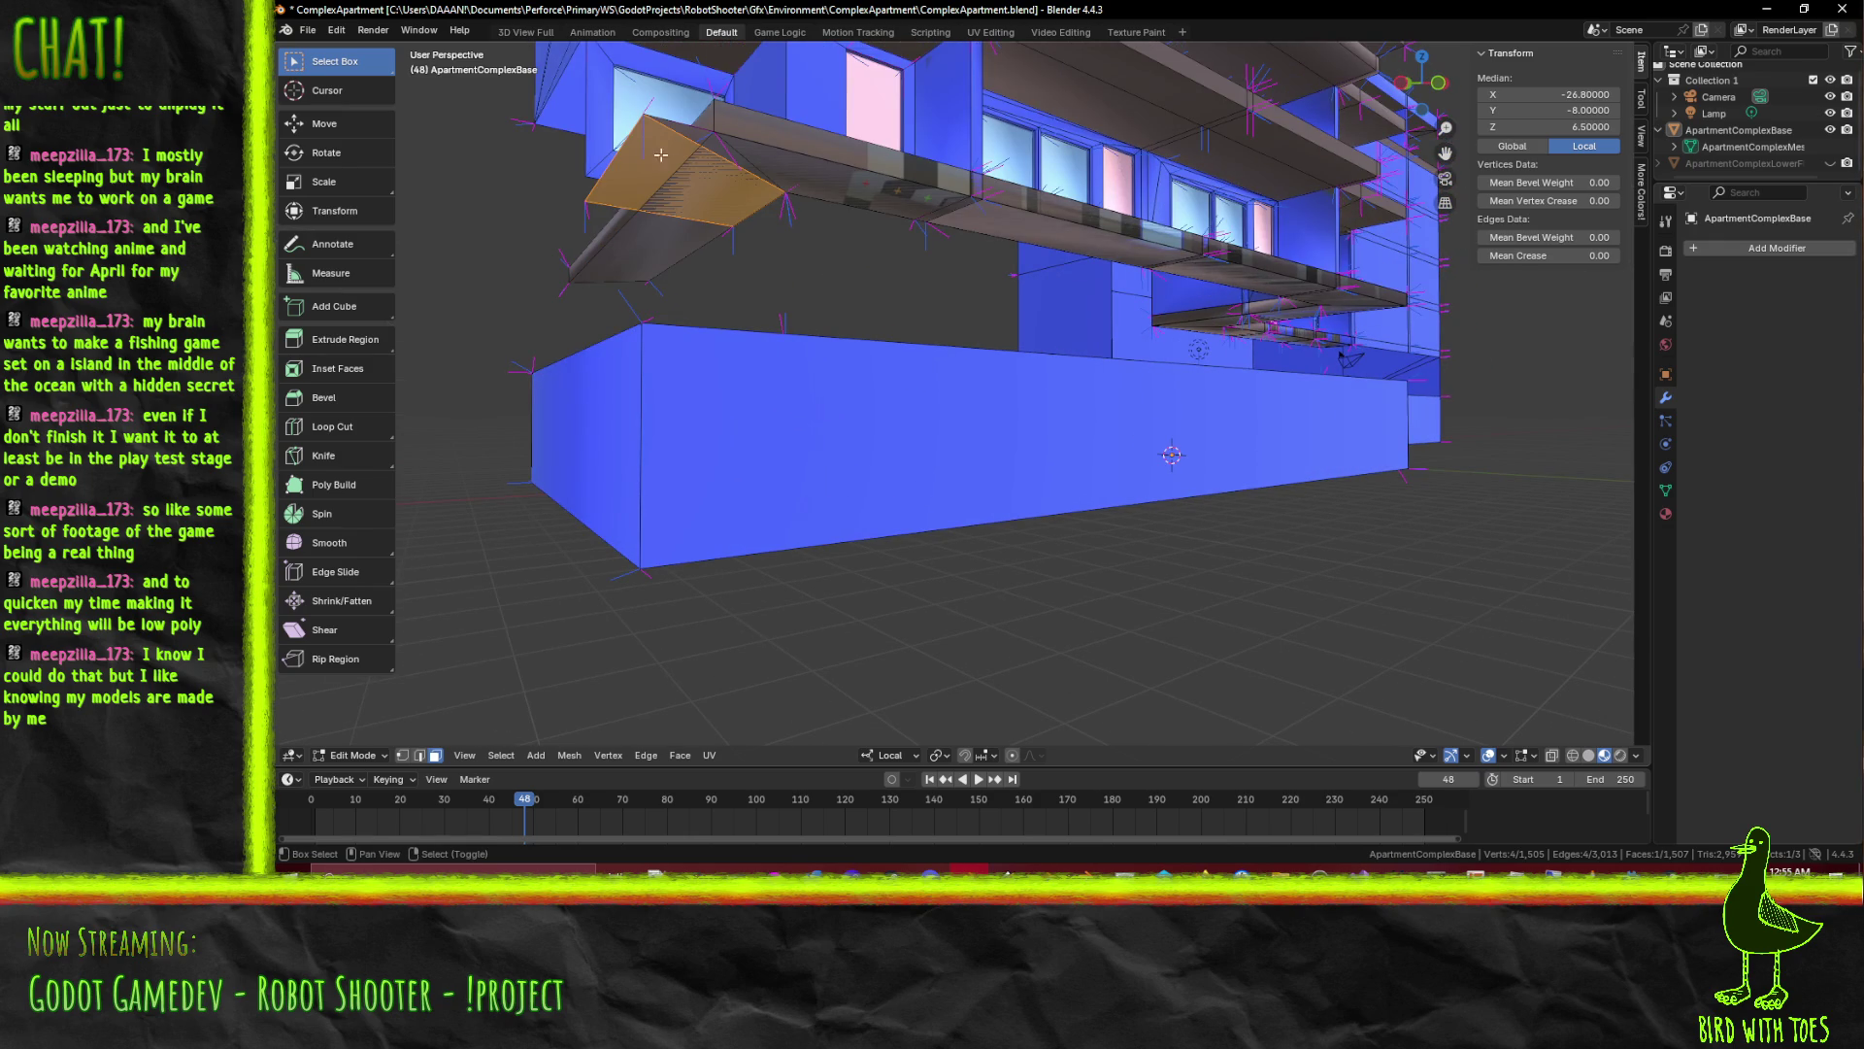
pyautogui.click(681, 129)
pyautogui.press('x')
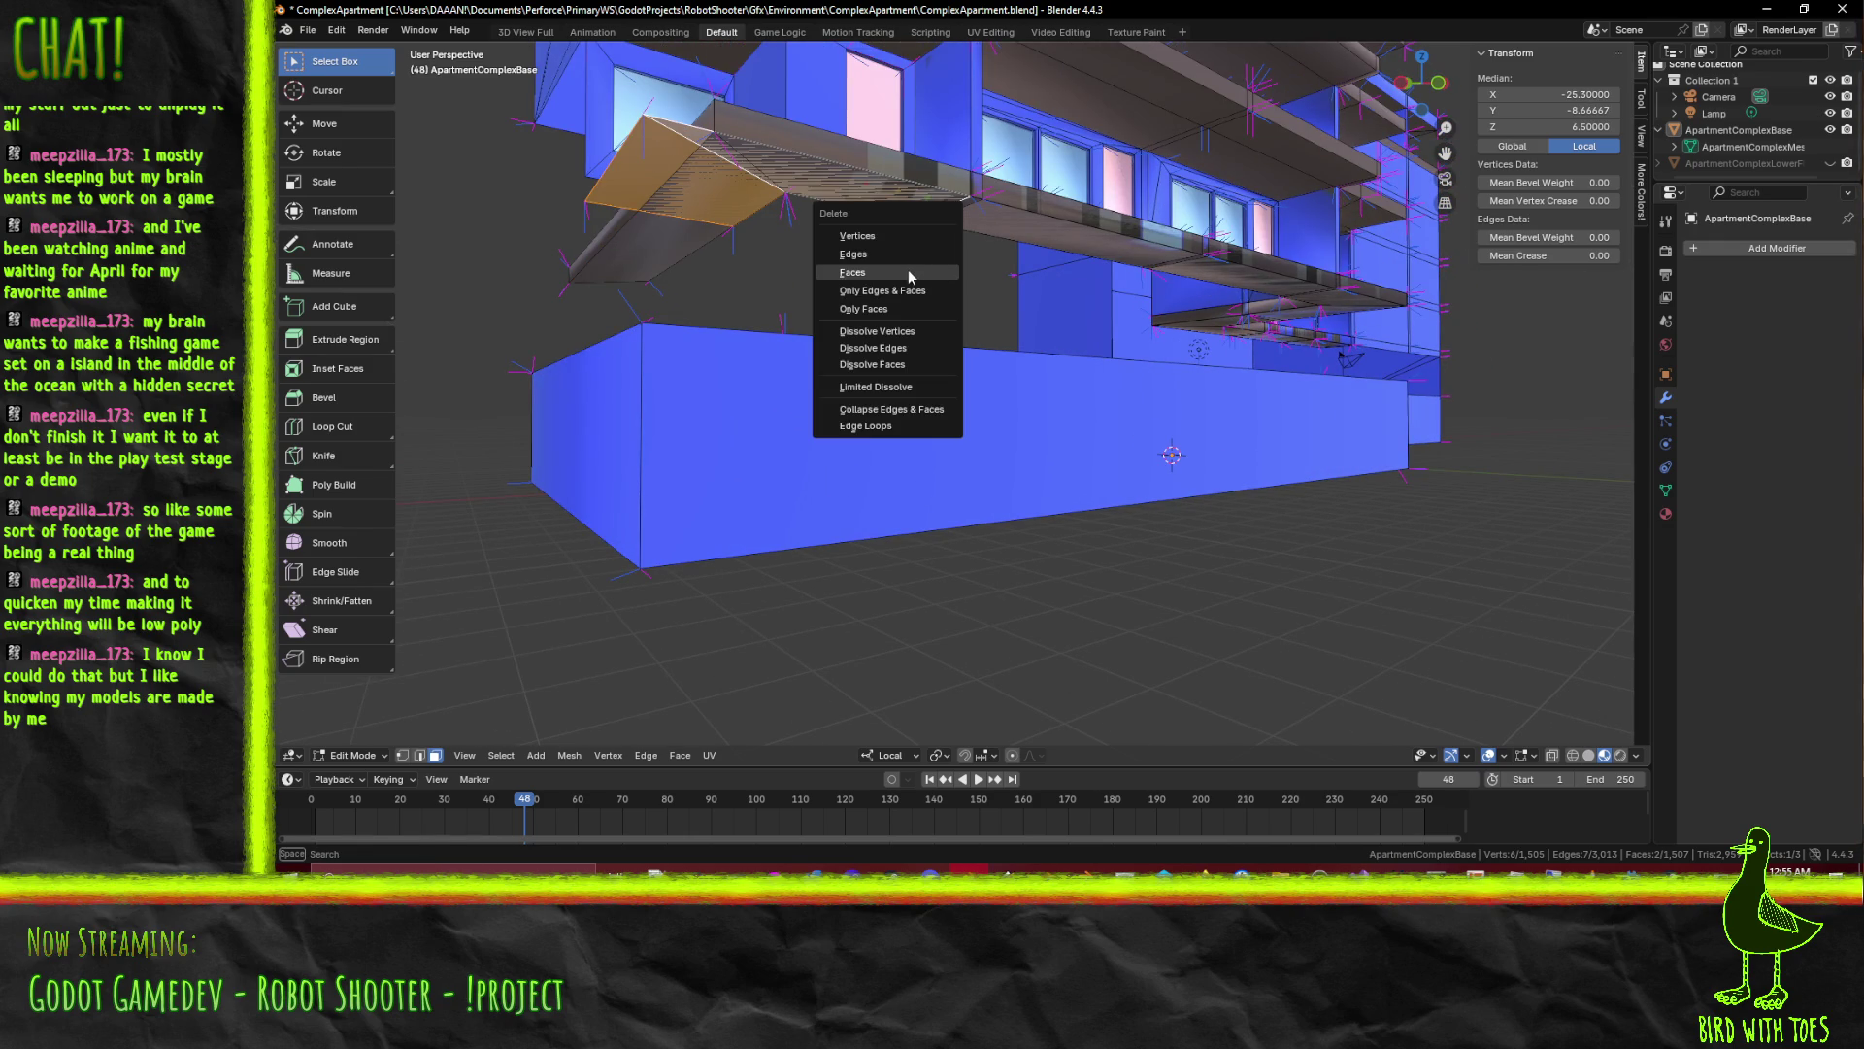
pyautogui.click(909, 275)
pyautogui.moveTo(909, 276); pyautogui.dragTo(1039, 421)
pyautogui.click(698, 294)
pyautogui.write('gy')
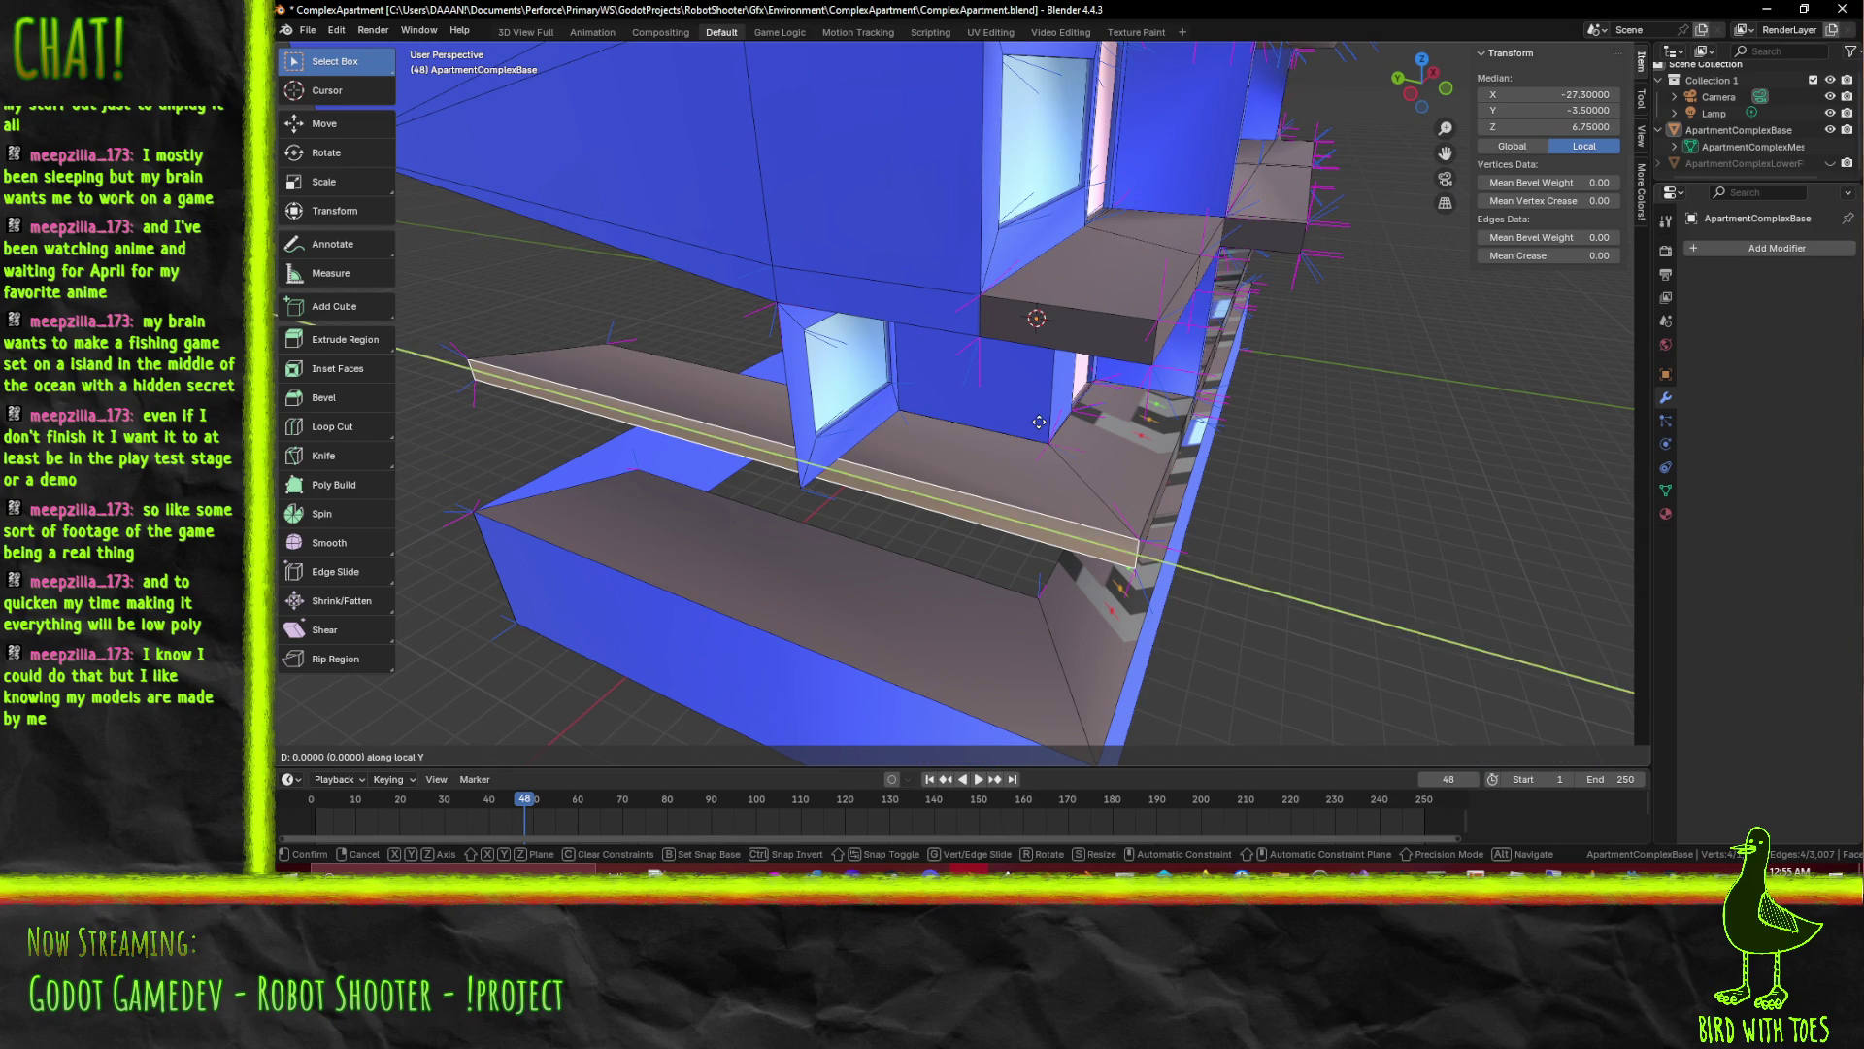
pyautogui.write('-1')
# Move two long ledge edges back one unit along X to line up the strip
pyautogui.press('Return')
pyautogui.moveTo(1039, 422); pyautogui.dragTo(1283, 471)
pyautogui.click(1020, 365)
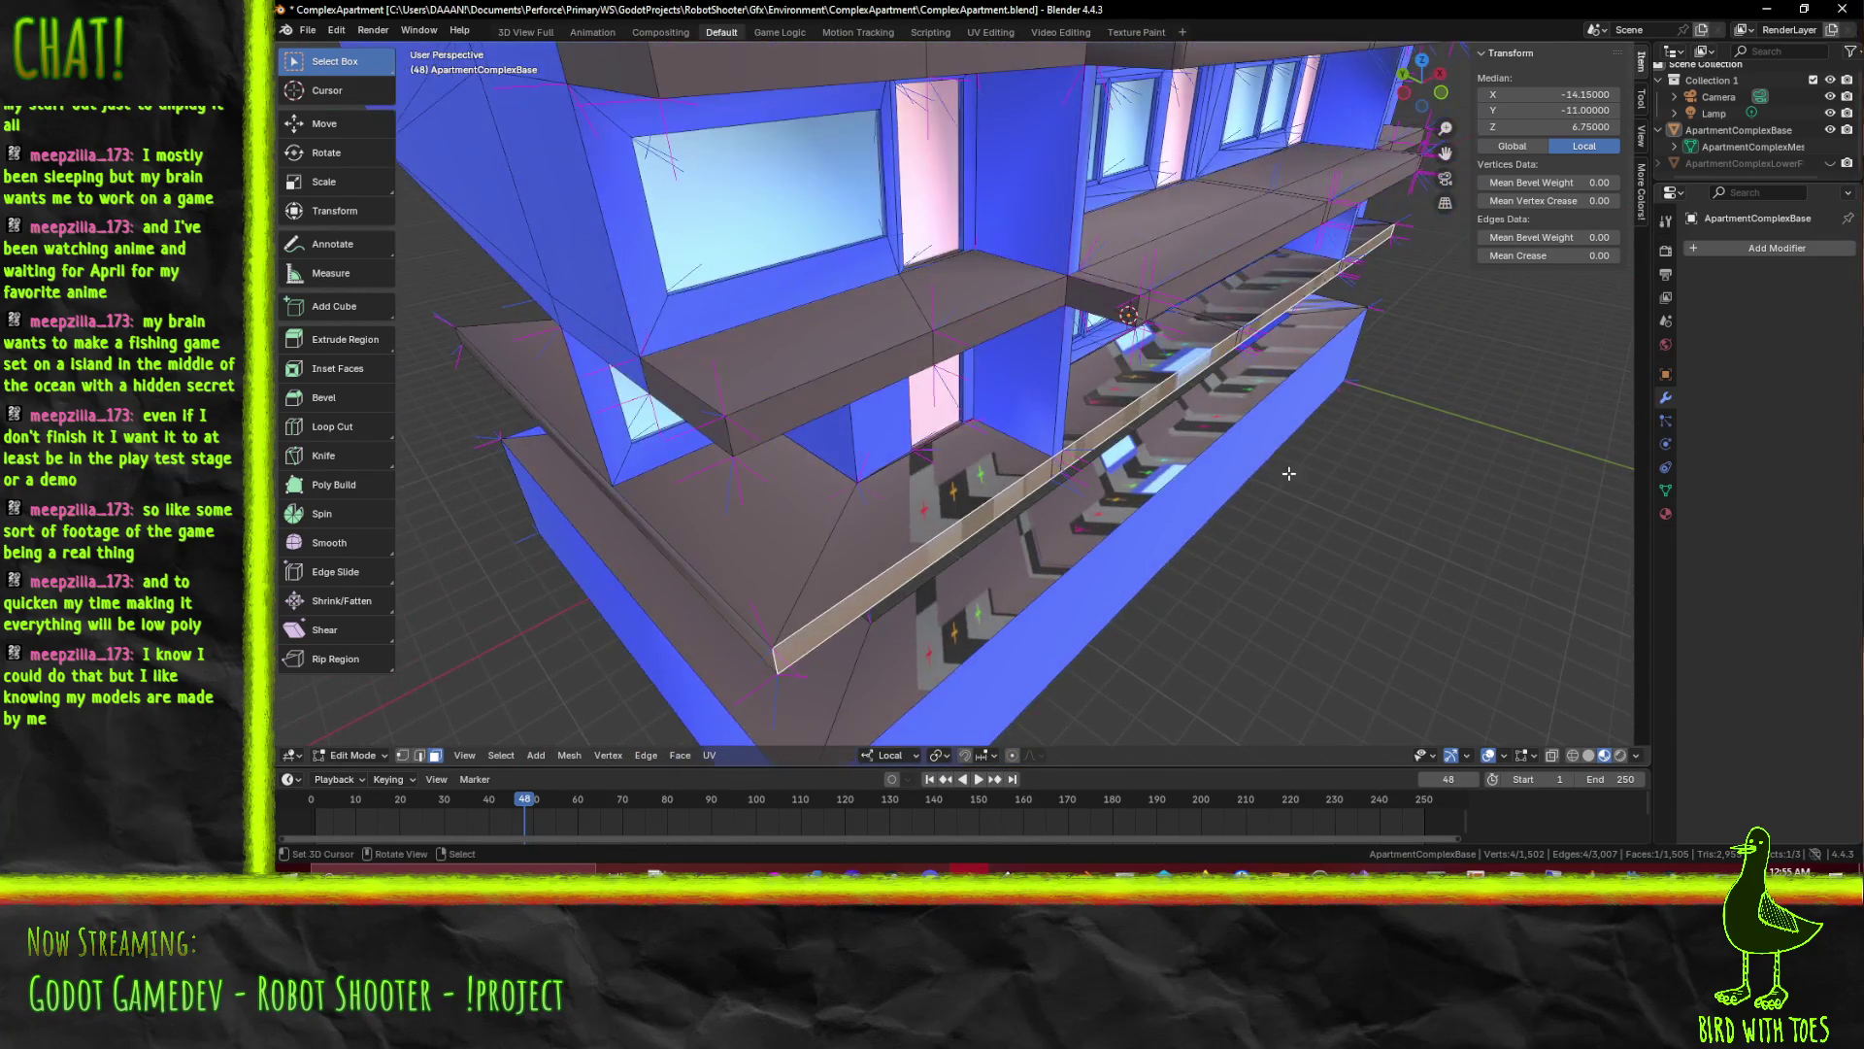
pyautogui.press('g')
pyautogui.press('x')
pyautogui.write('y1')
pyautogui.press('Return')
pyautogui.moveTo(1262, 478); pyautogui.dragTo(918, 431)
# Build a selection of overlapping ledge faces running along to the pillar
pyautogui.click(996, 390)
pyautogui.click(1044, 420)
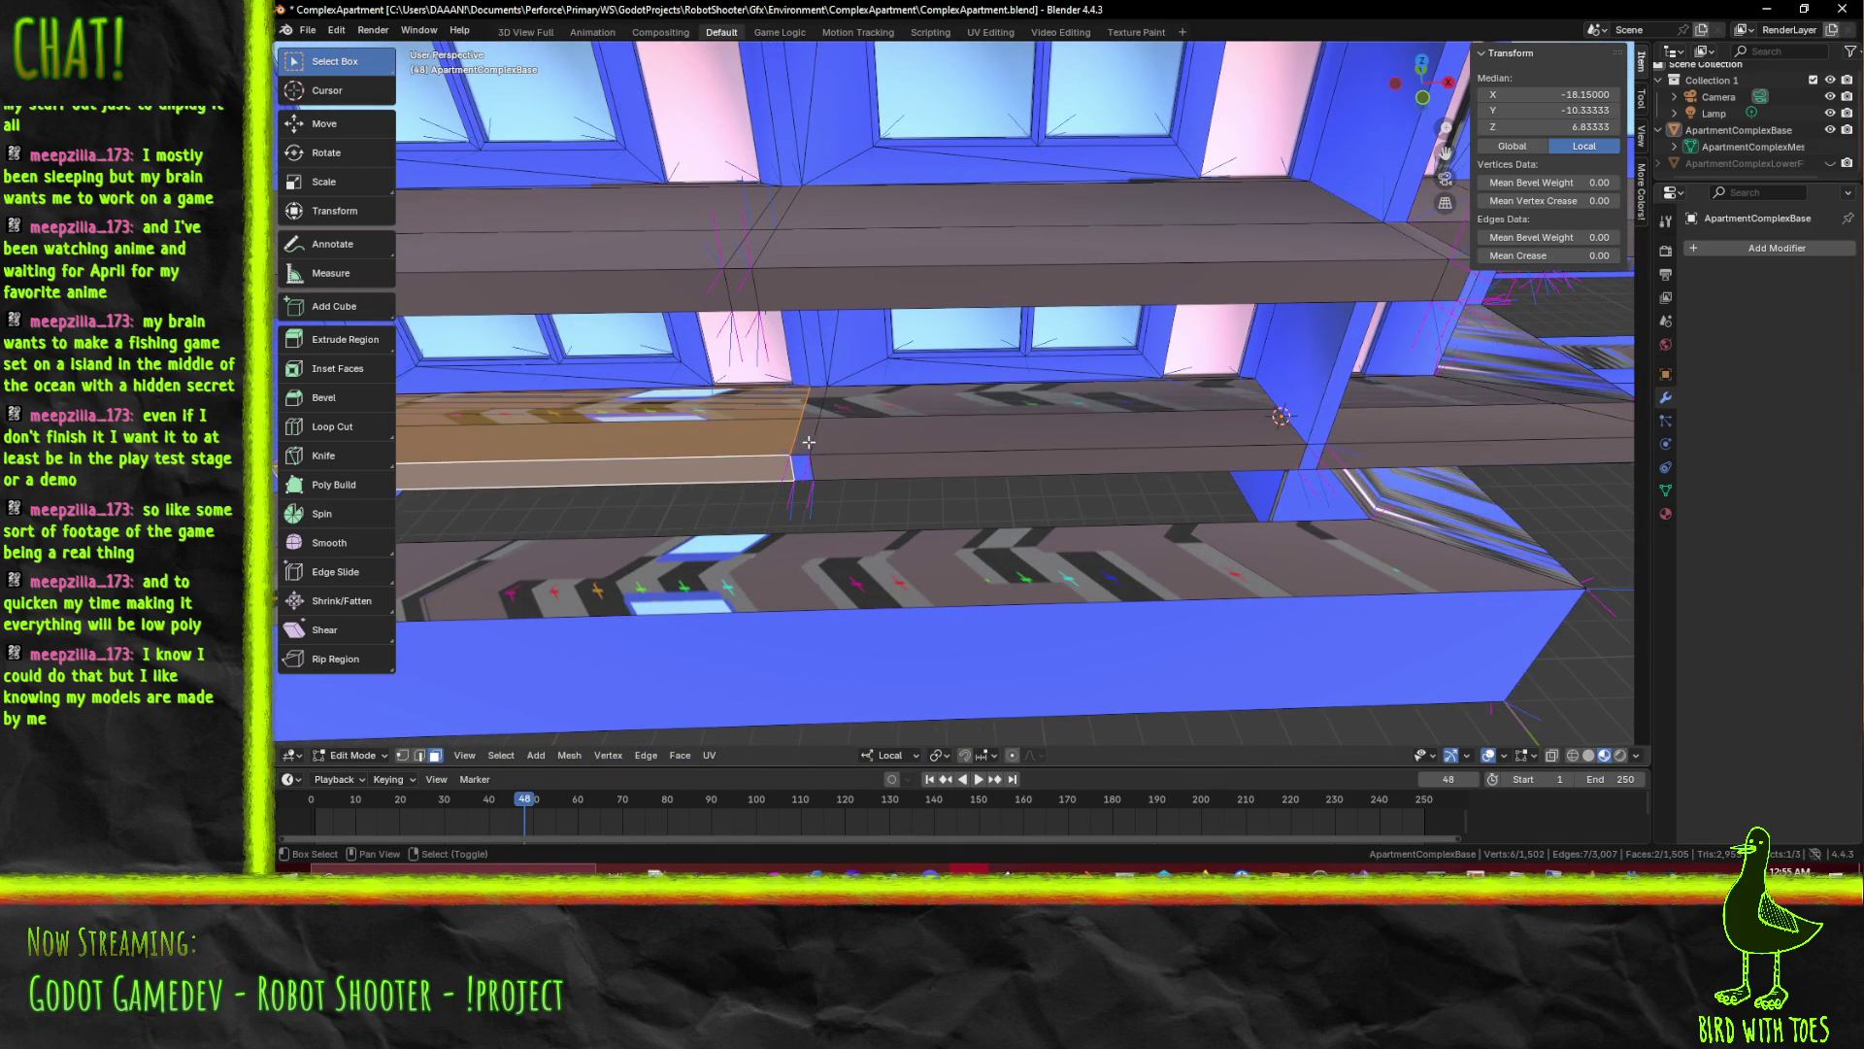
pyautogui.click(1238, 454)
pyautogui.click(1238, 415)
pyautogui.moveTo(1237, 416); pyautogui.dragTo(1081, 506)
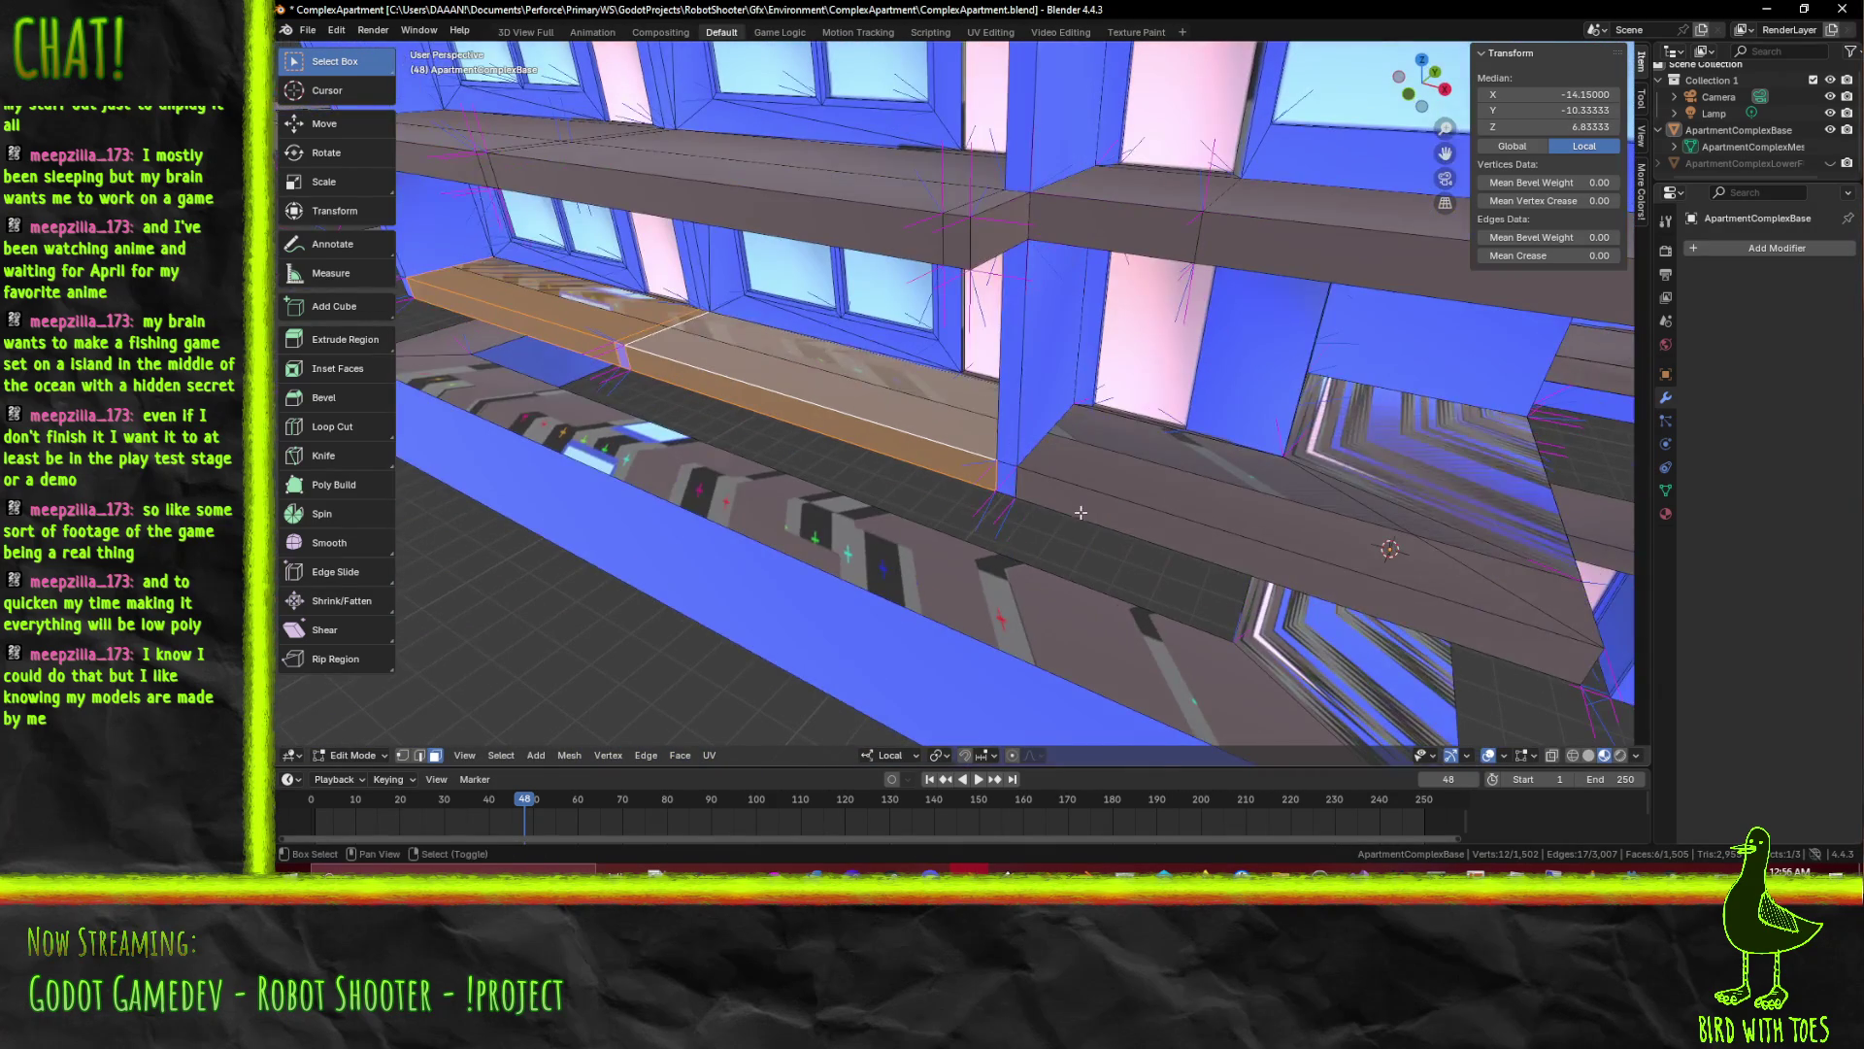
pyautogui.click(1086, 505)
pyautogui.scroll(-3)
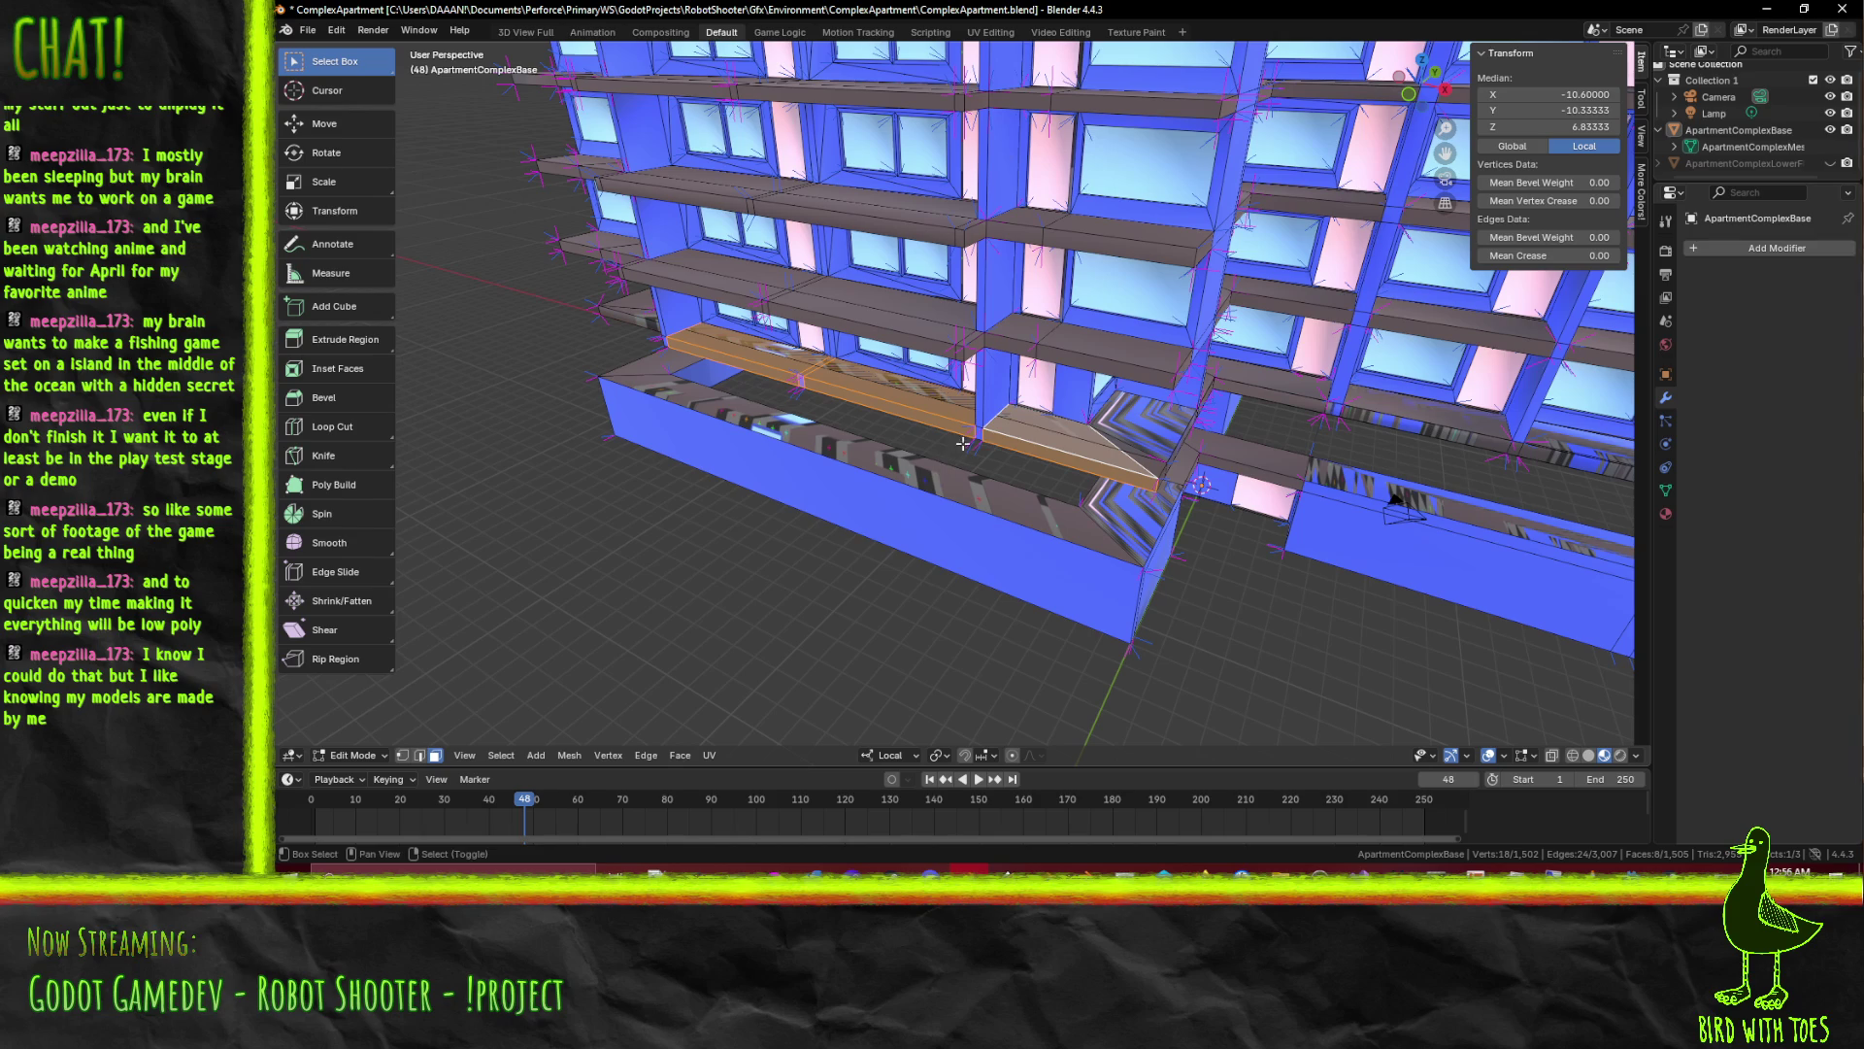
pyautogui.scroll(3)
pyautogui.moveTo(981, 432); pyautogui.dragTo(1032, 455)
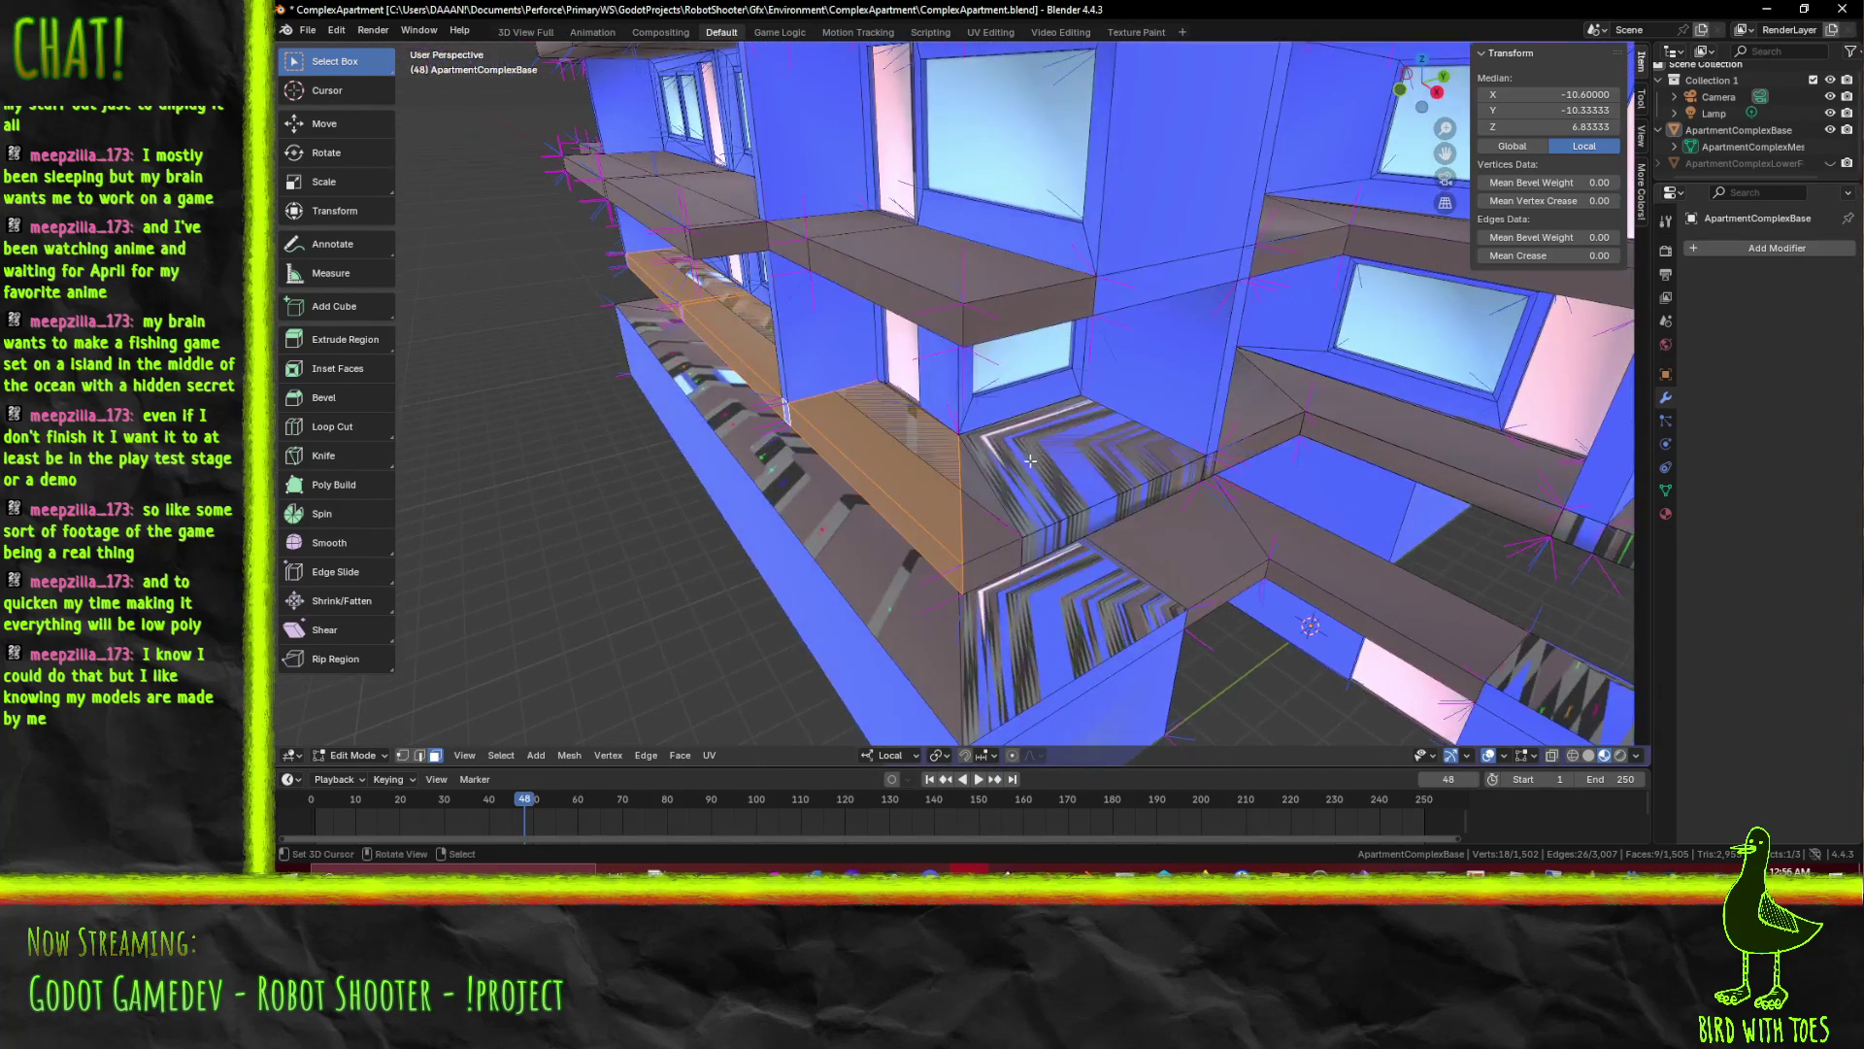
pyautogui.click(1001, 555)
pyautogui.moveTo(1001, 555); pyautogui.dragTo(910, 440)
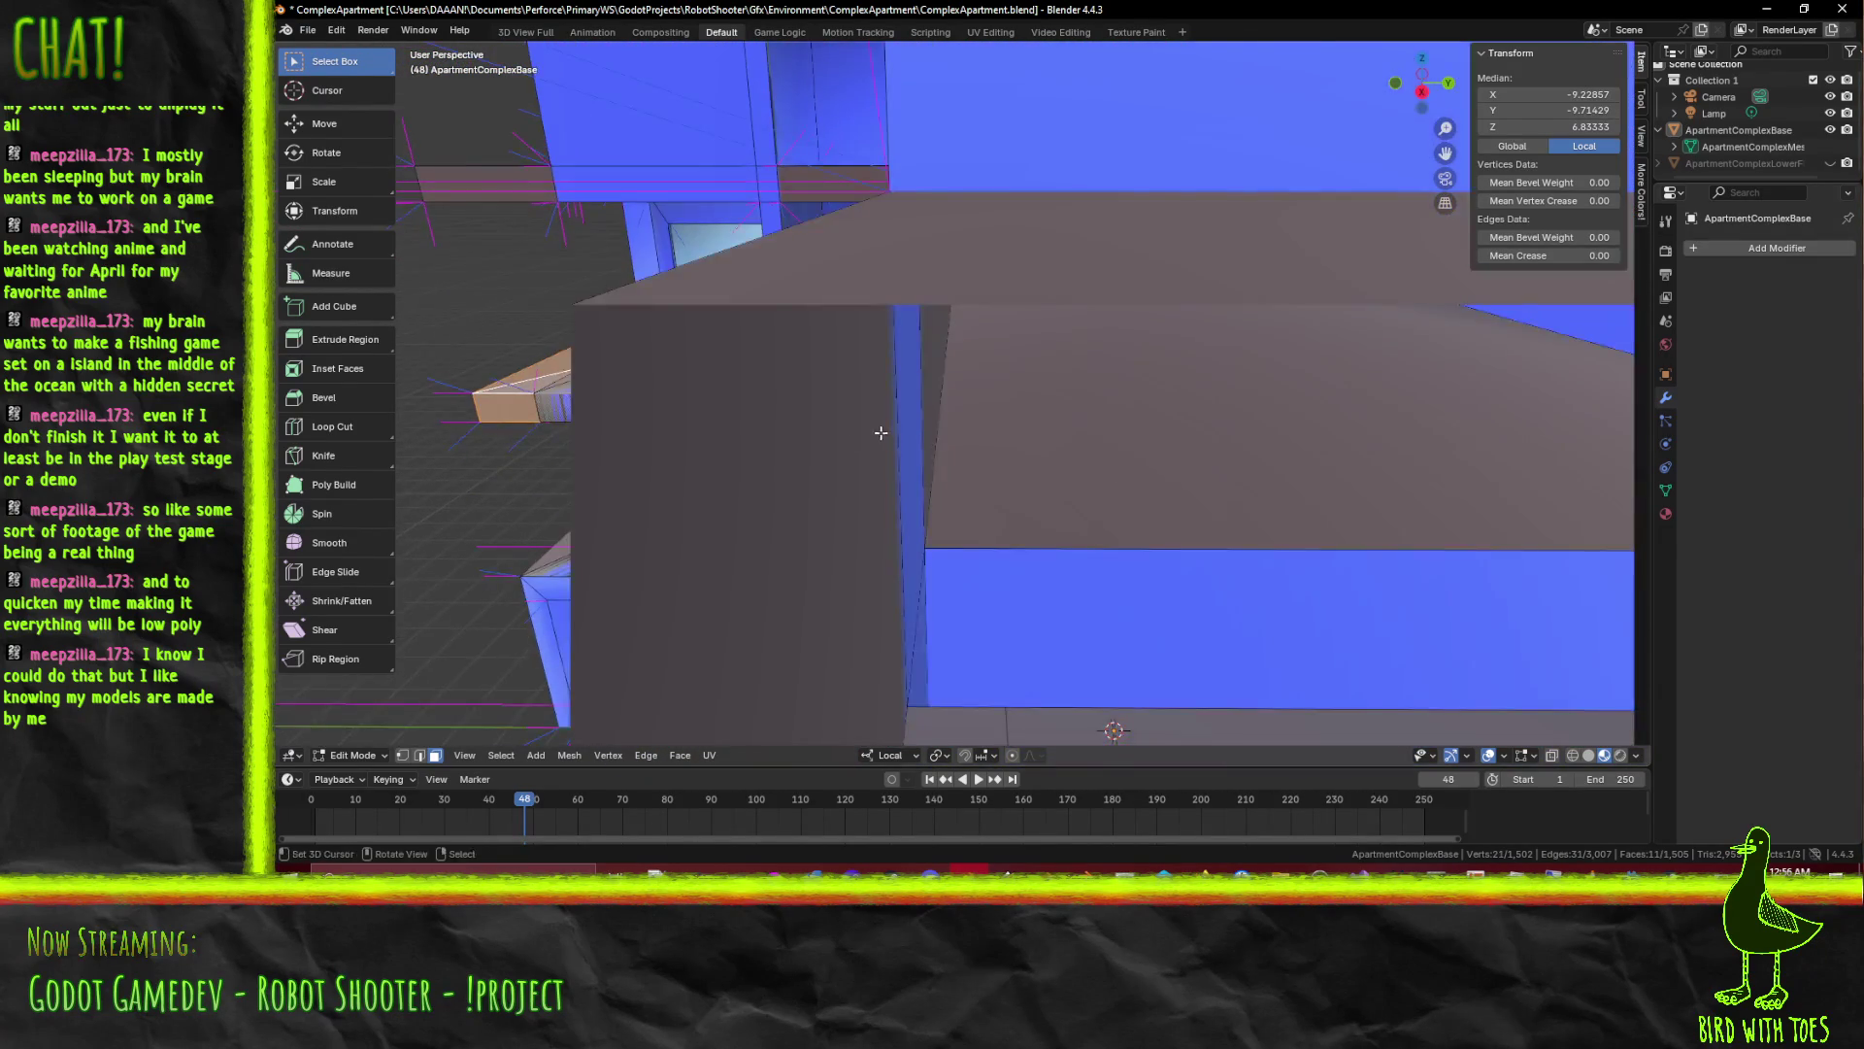
# Drop the front strip, top and angled corner faces from the selection, then delete the stray faces
pyautogui.click(890, 452)
pyautogui.click(932, 410)
pyautogui.click(648, 466)
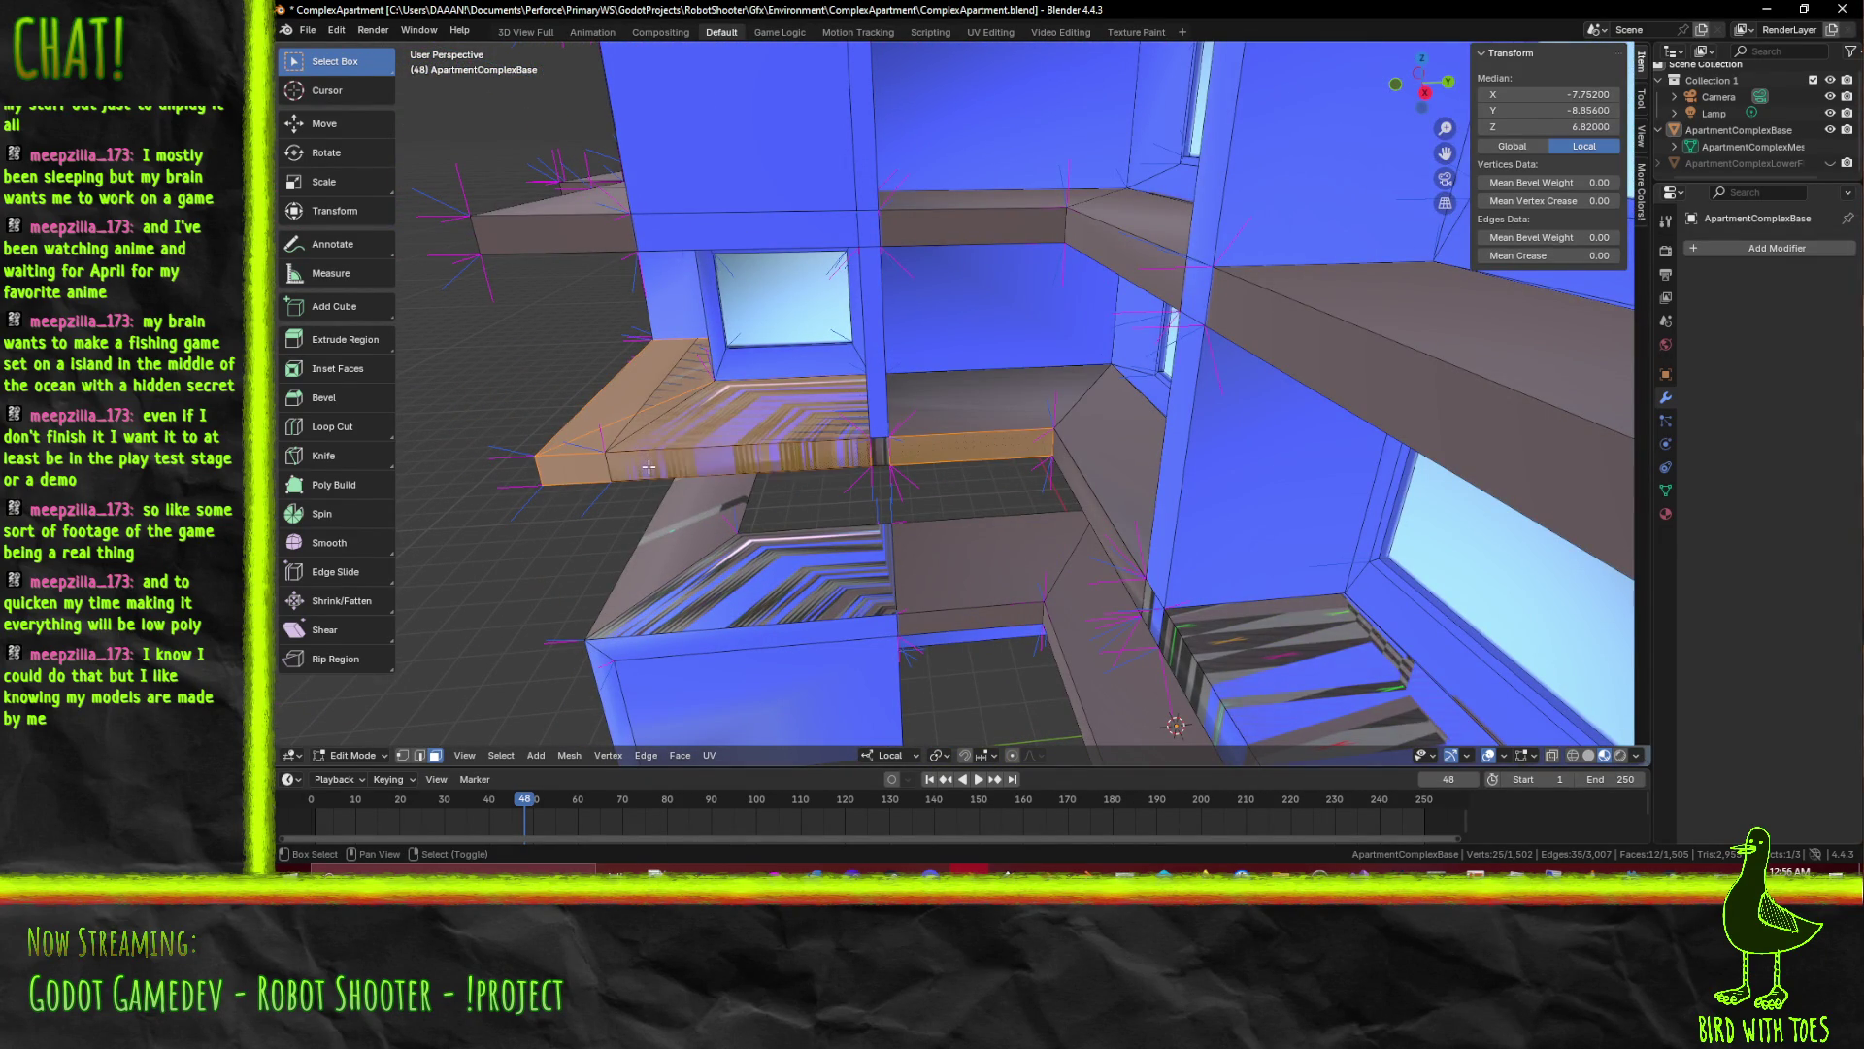
pyautogui.click(939, 416)
pyautogui.click(1095, 459)
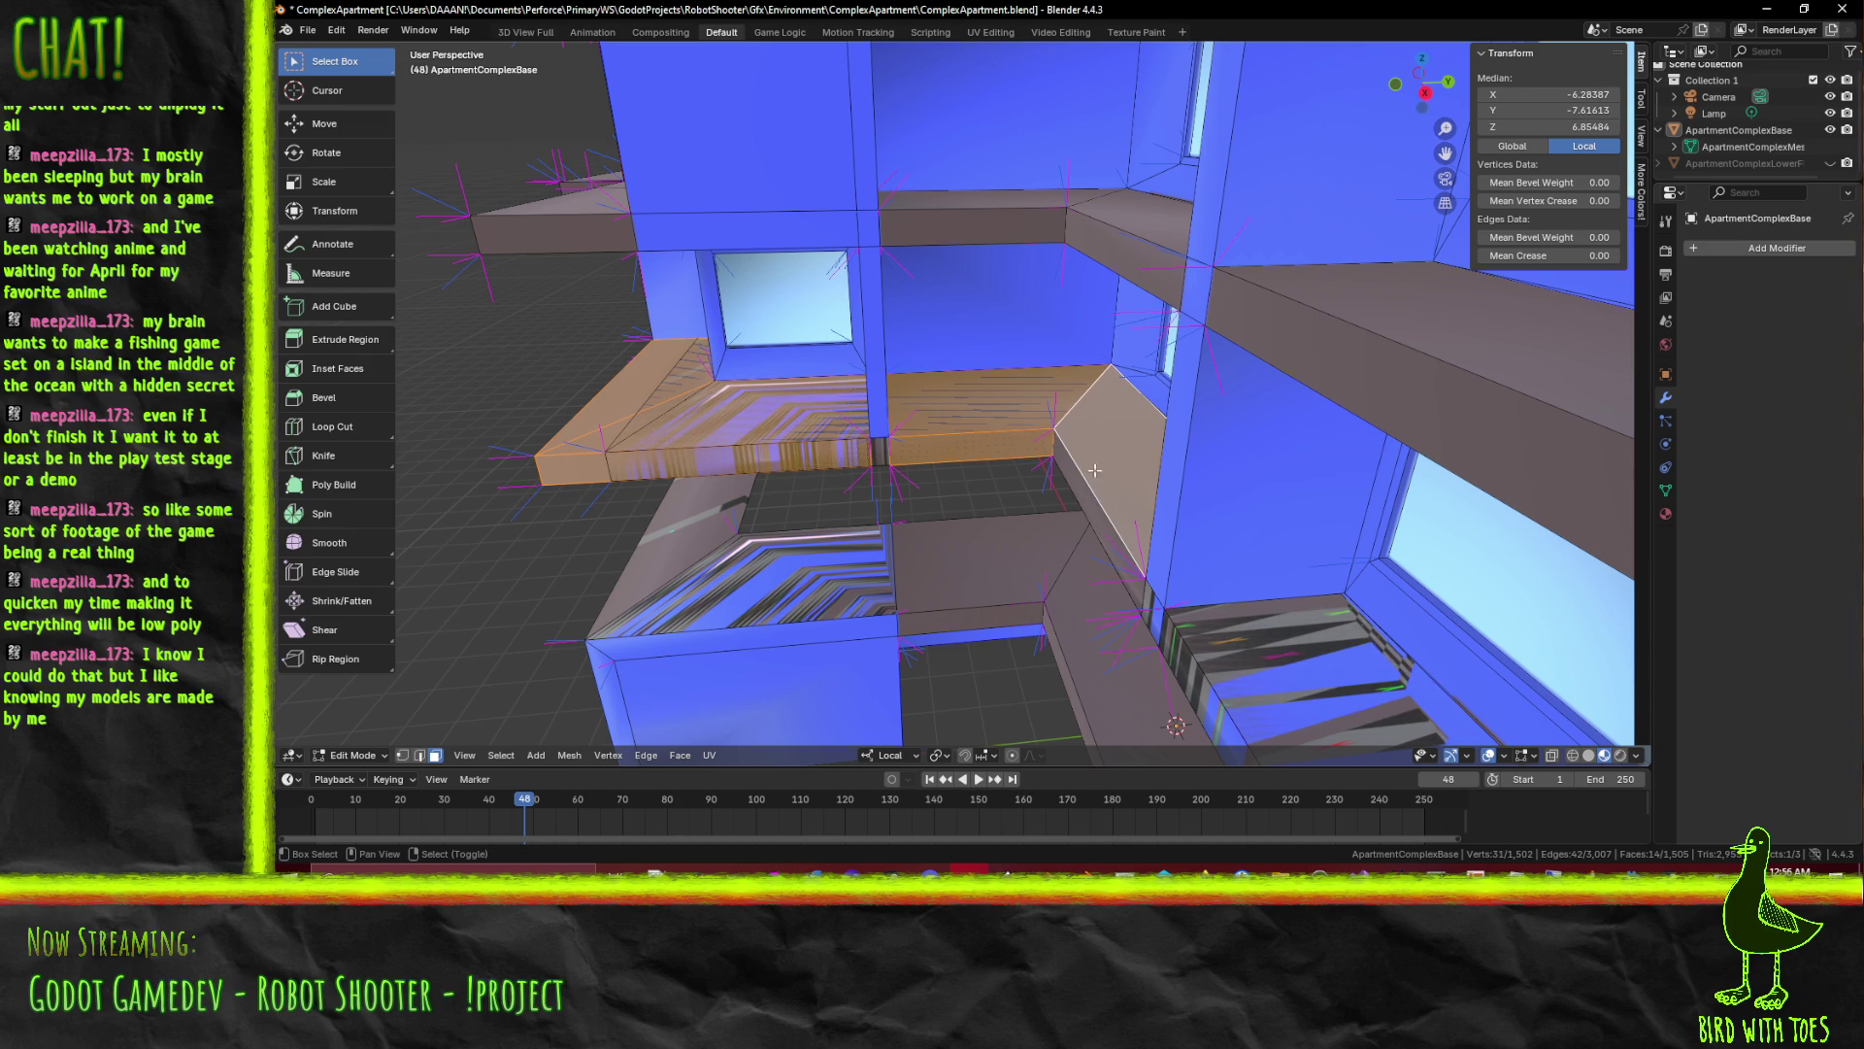
pyautogui.click(987, 444)
pyautogui.click(994, 413)
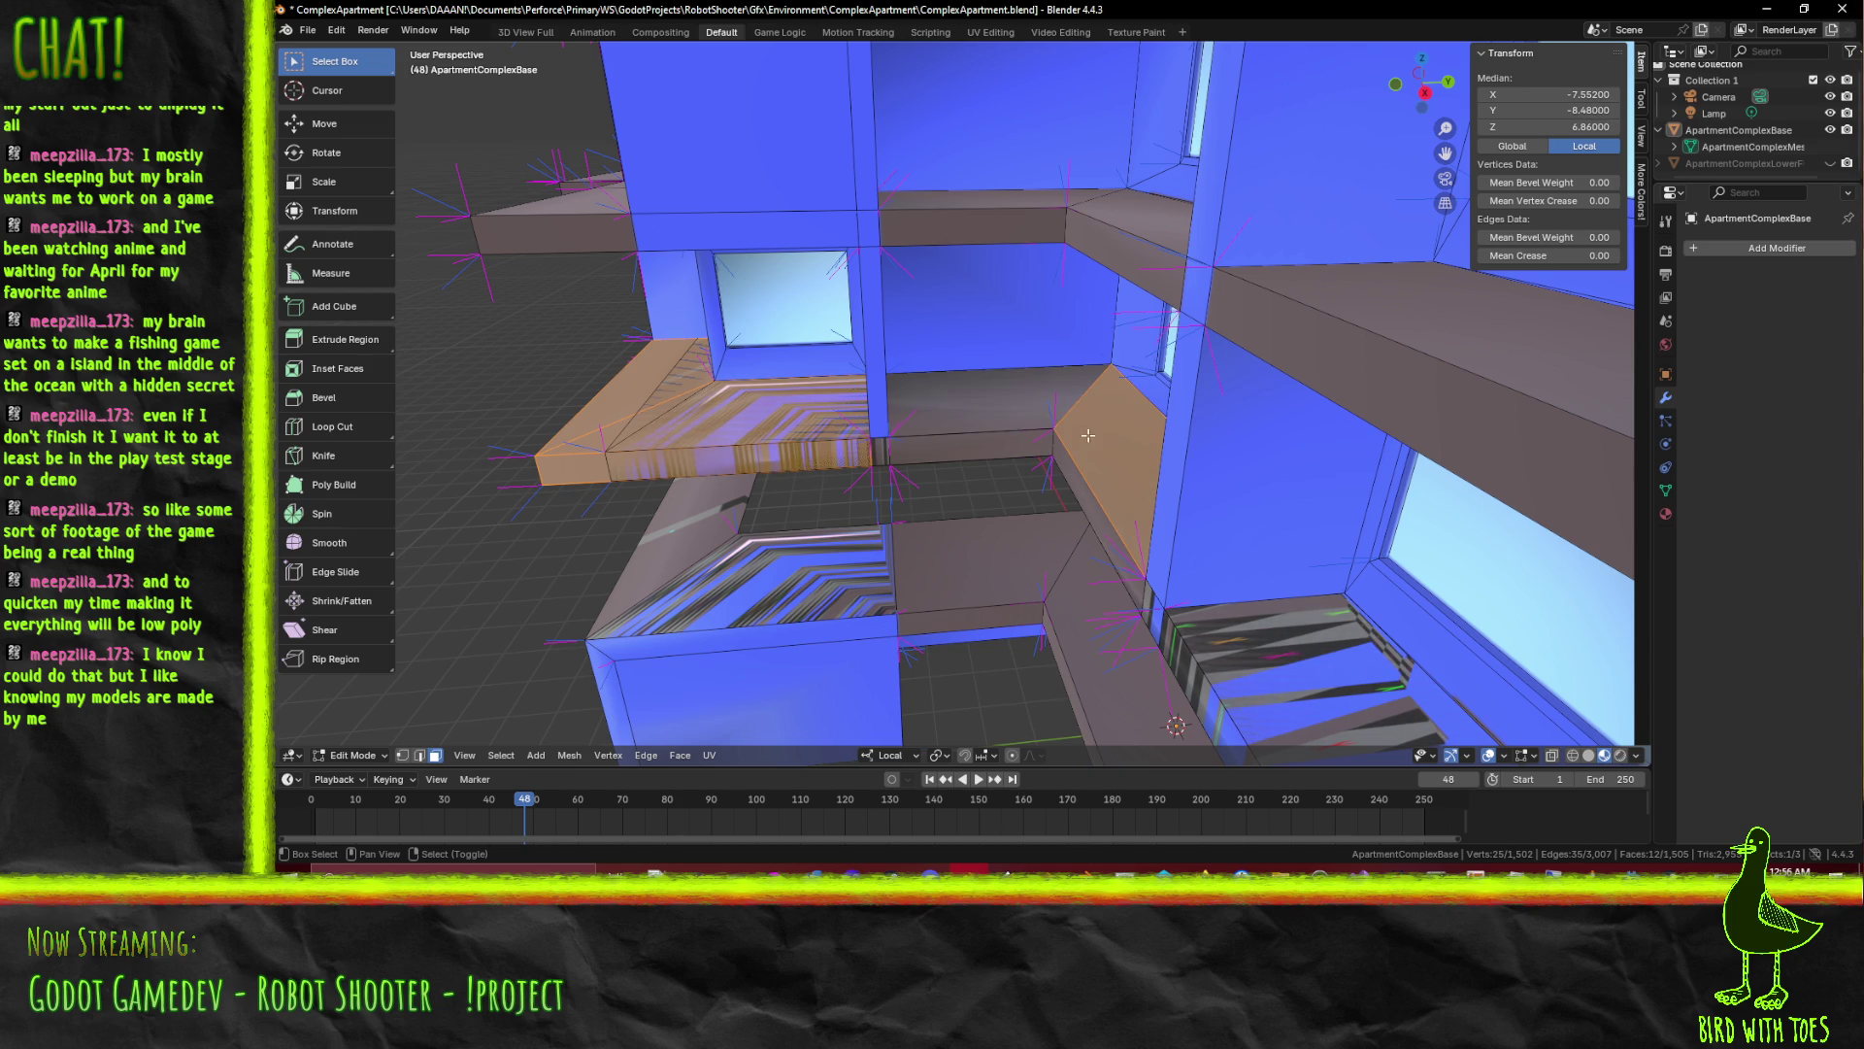
pyautogui.click(1087, 434)
pyautogui.moveTo(1086, 434); pyautogui.dragTo(954, 420)
pyautogui.press('x')
pyautogui.click(1045, 624)
pyautogui.click(953, 421)
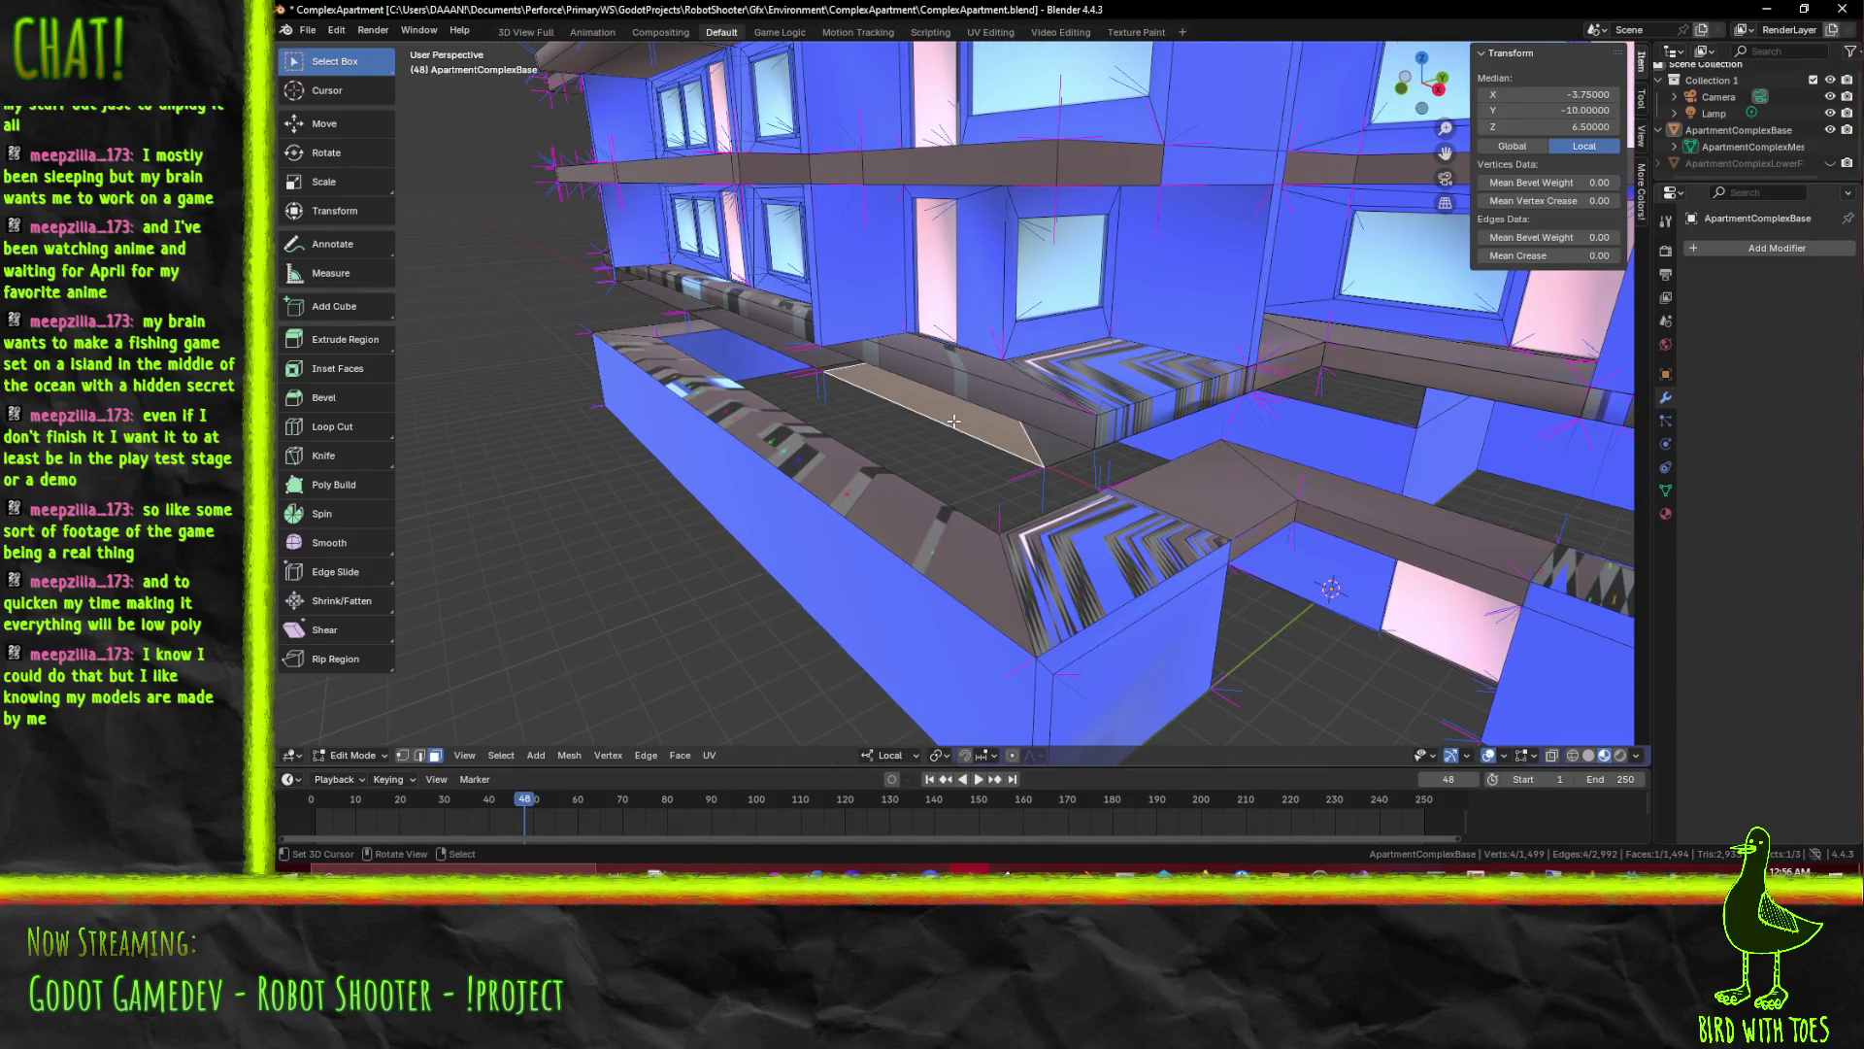
# Delete the leftover strip of lower ledge faces
pyautogui.click(1038, 449)
pyautogui.moveTo(1039, 449); pyautogui.dragTo(680, 337)
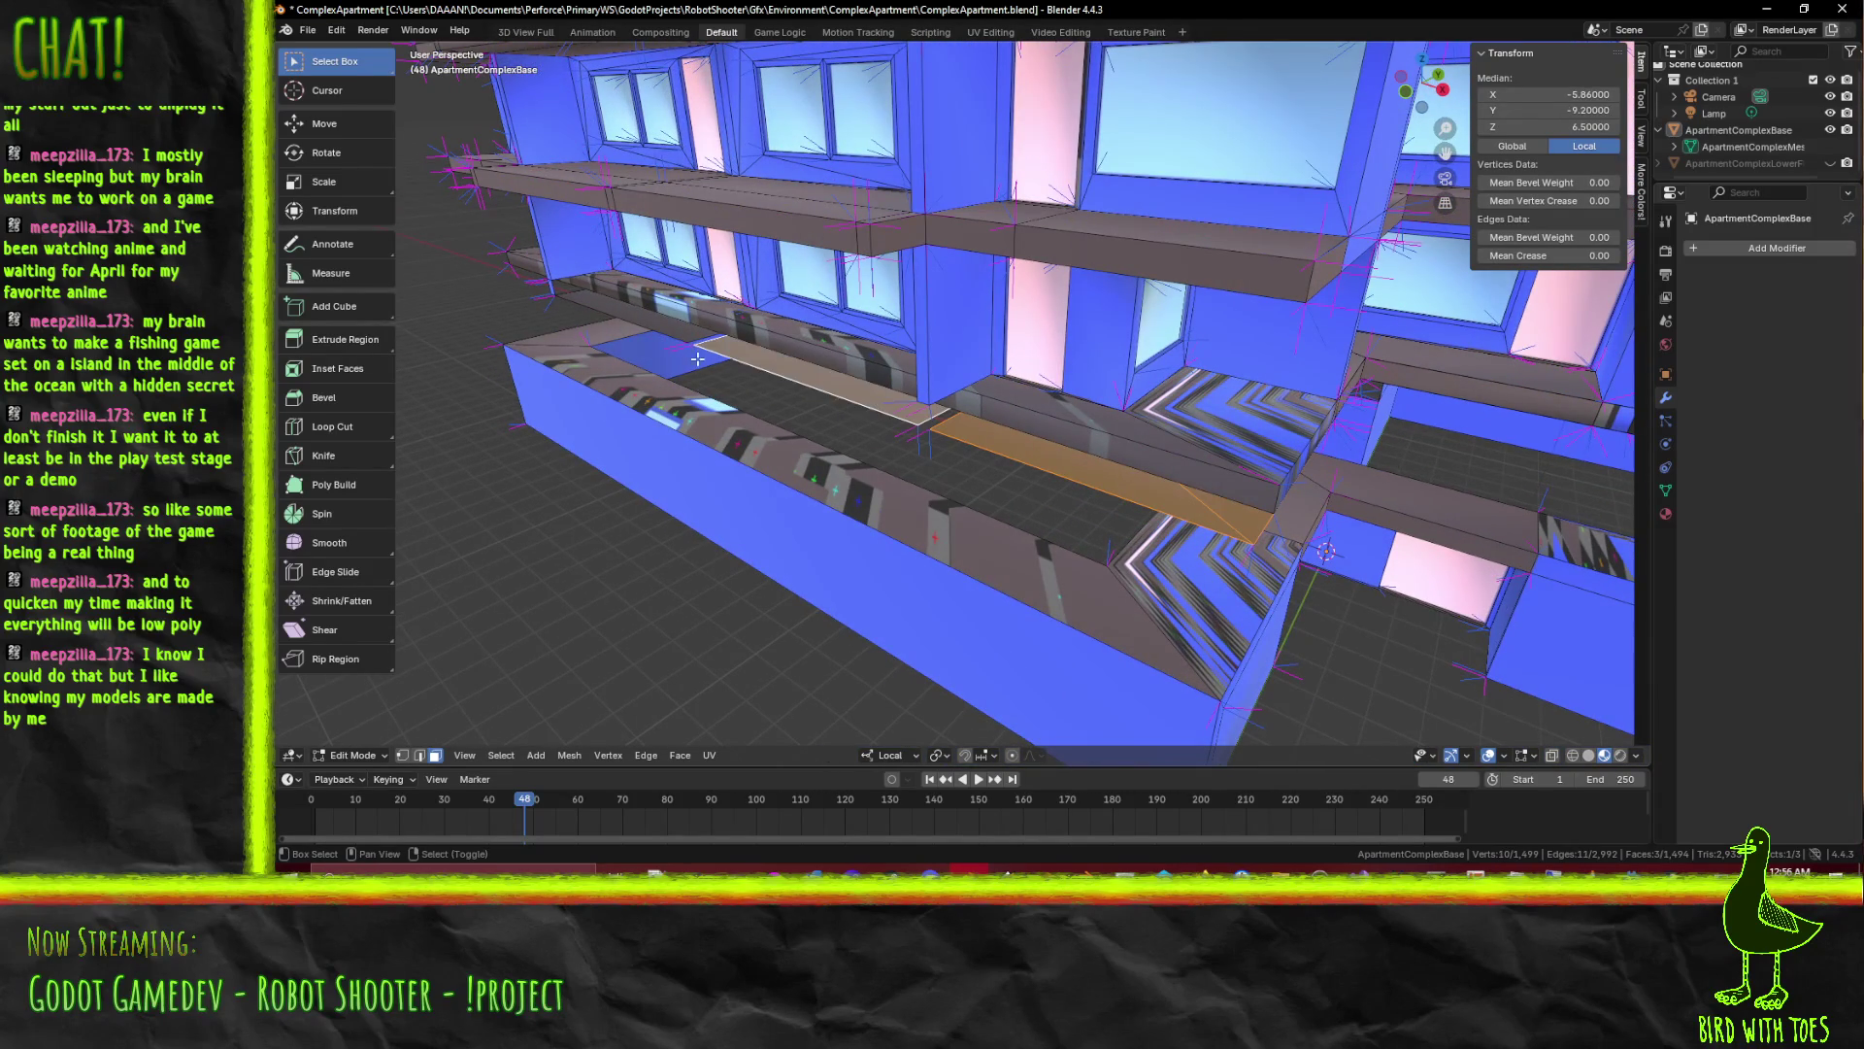
pyautogui.click(680, 336)
pyautogui.press('x')
pyautogui.click(812, 406)
# Push the lower balcony ledge loop one unit outward along Y, undoing a stray sideways shift
pyautogui.moveTo(812, 407); pyautogui.dragTo(1047, 378)
pyautogui.click(1107, 427)
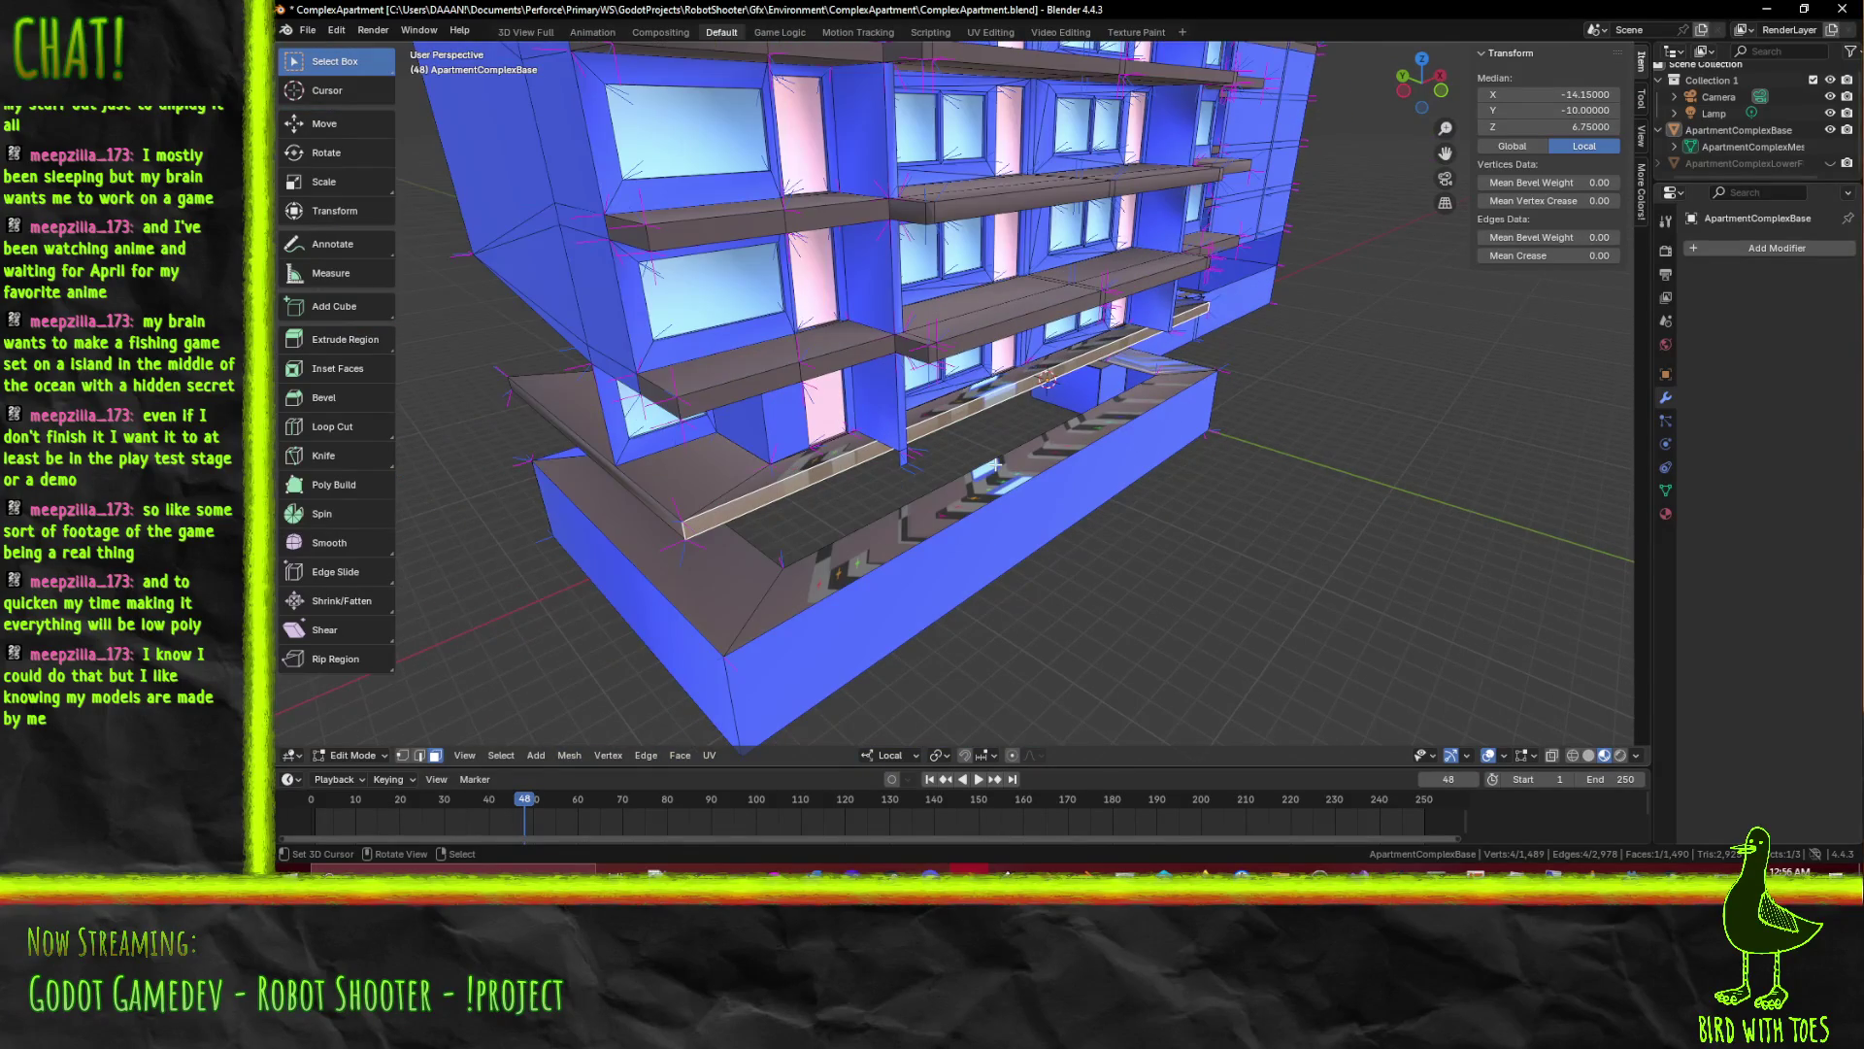
pyautogui.write('y')
pyautogui.write('-1')
pyautogui.press('Return')
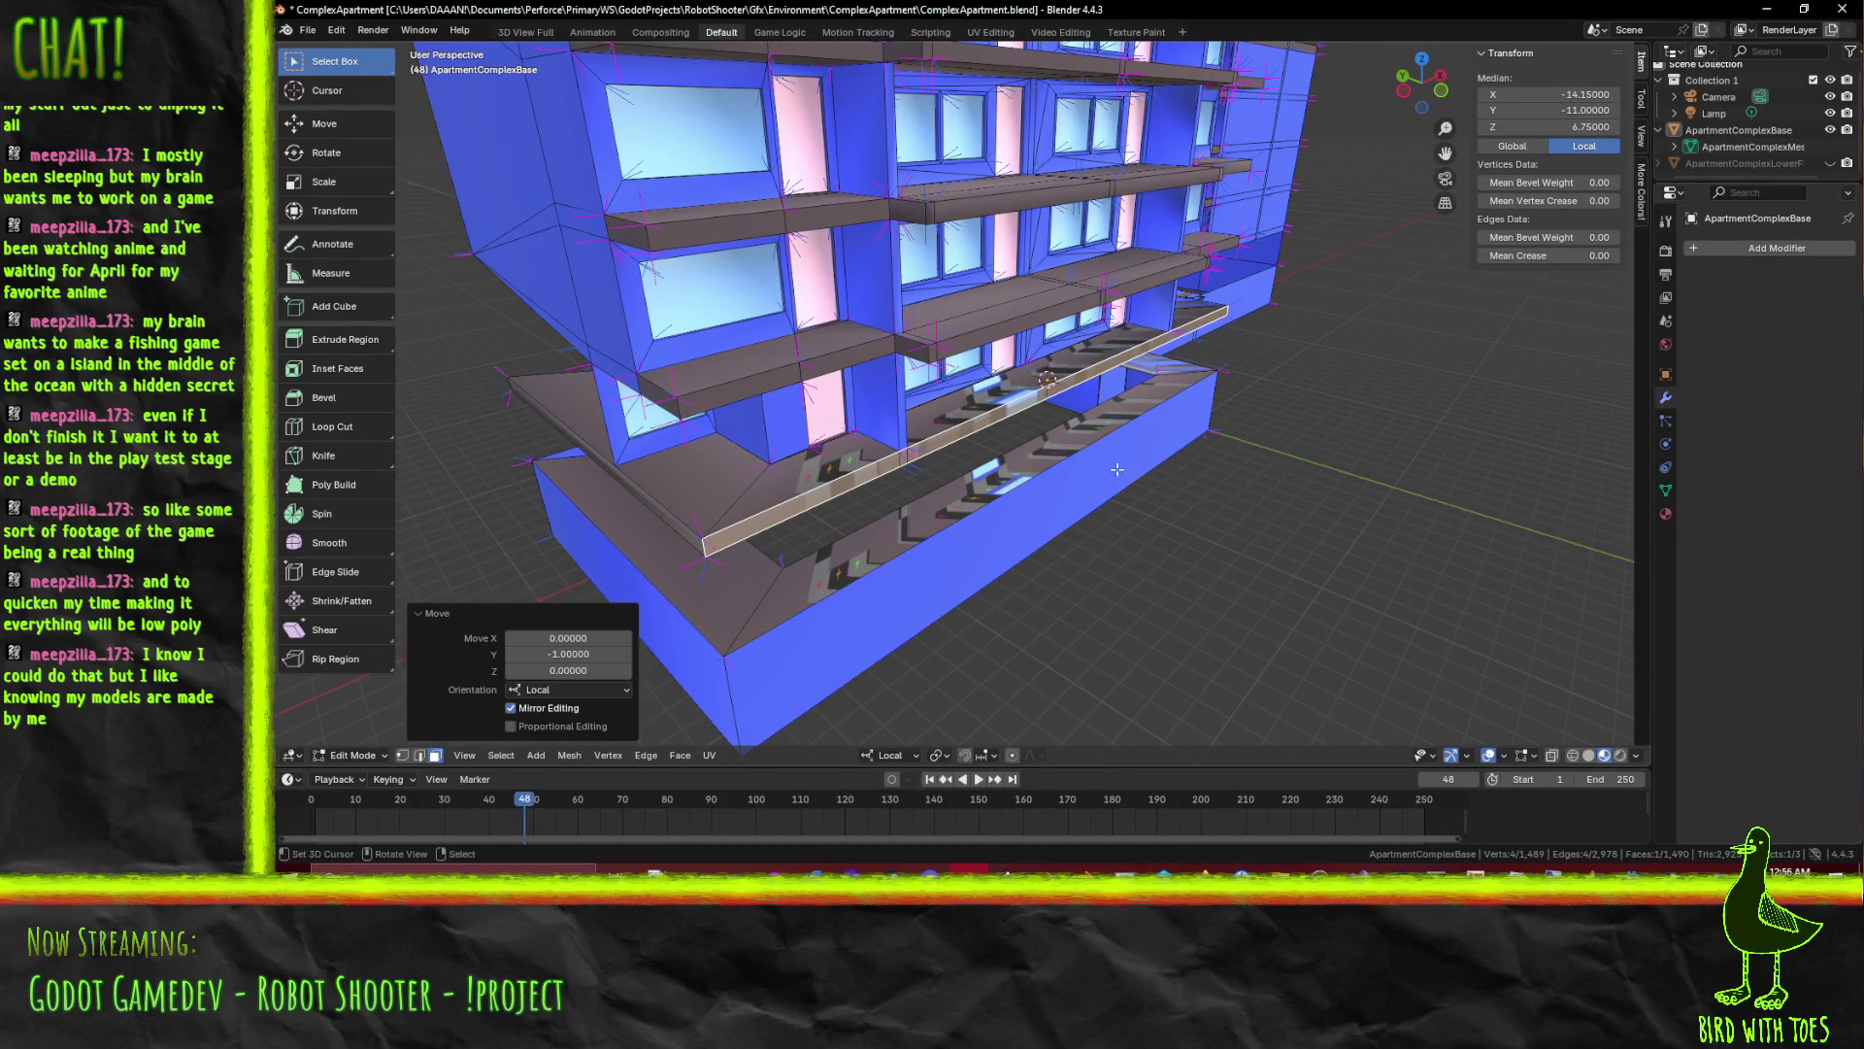
pyautogui.scroll(3)
pyautogui.moveTo(1120, 467); pyautogui.dragTo(1027, 470)
pyautogui.write('x')
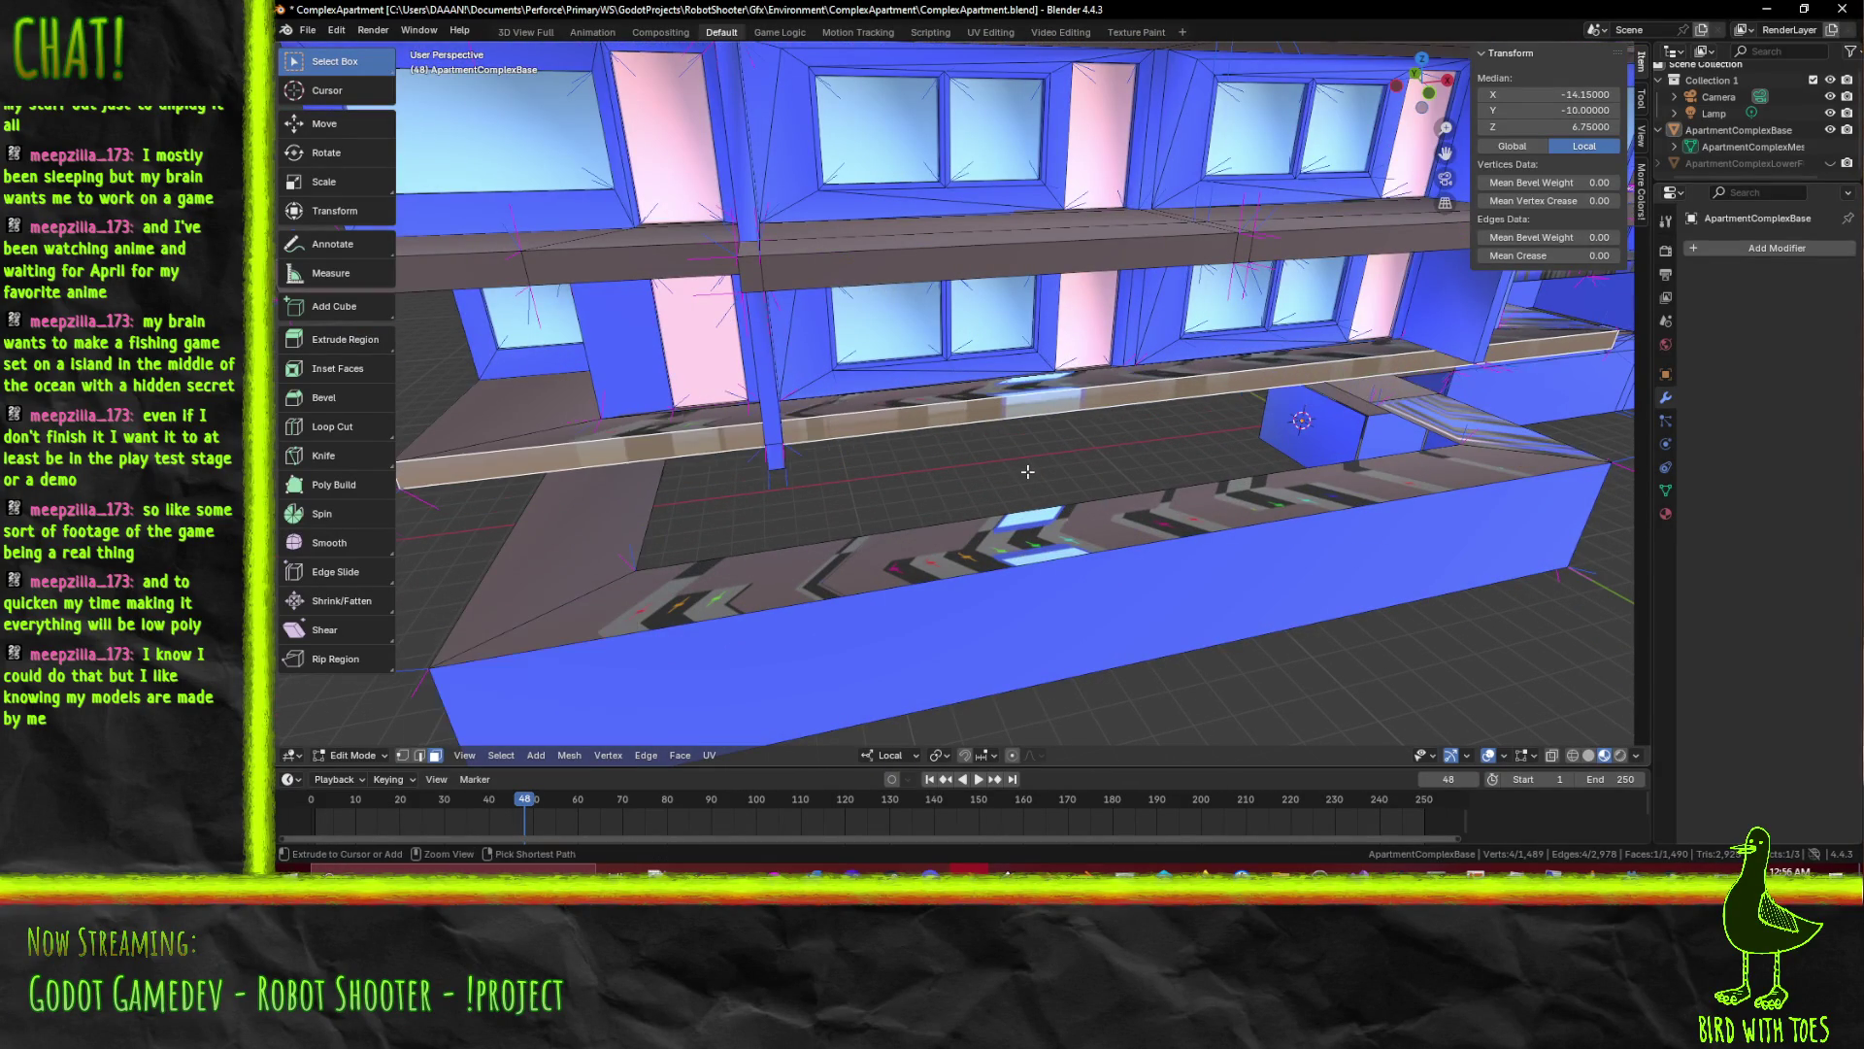
pyautogui.write('-8')
pyautogui.press('Return')
pyautogui.press('x')
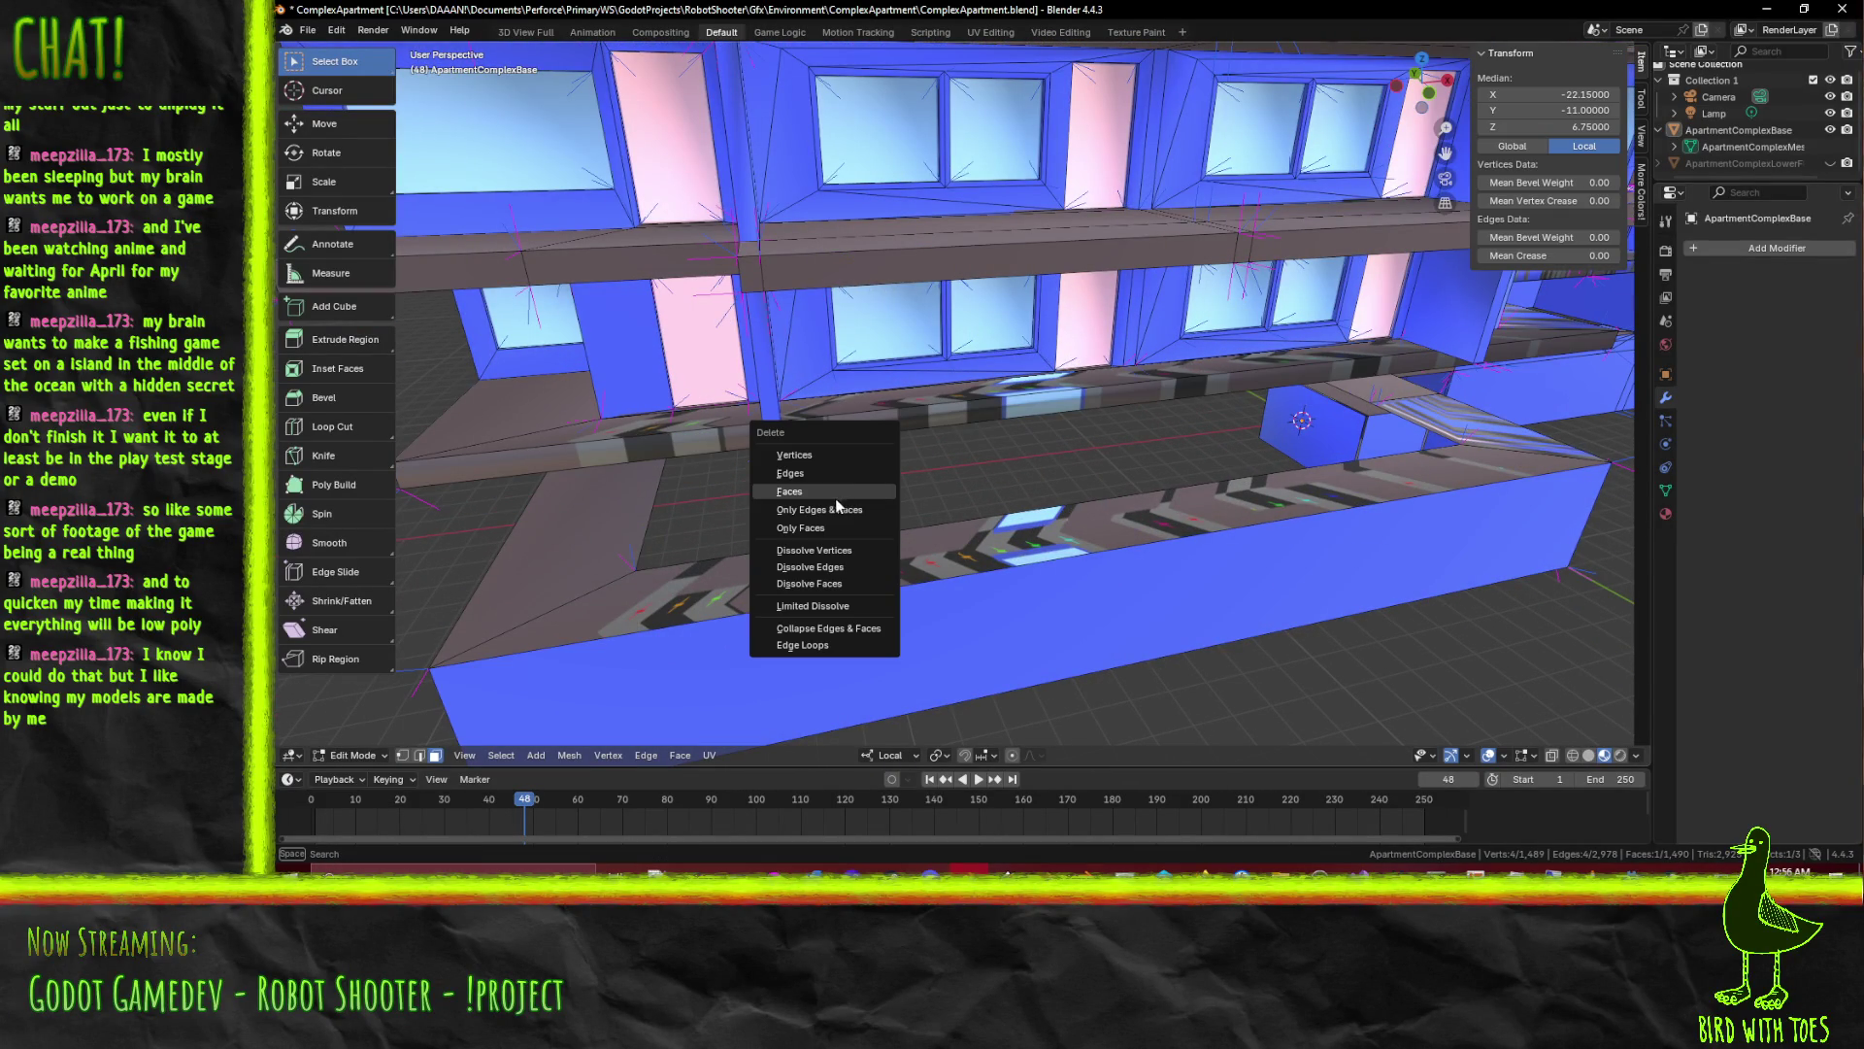
pyautogui.press('Escape')
pyautogui.hotkey('ctrl', 'z')
pyautogui.hotkey('ctrl', 'z')
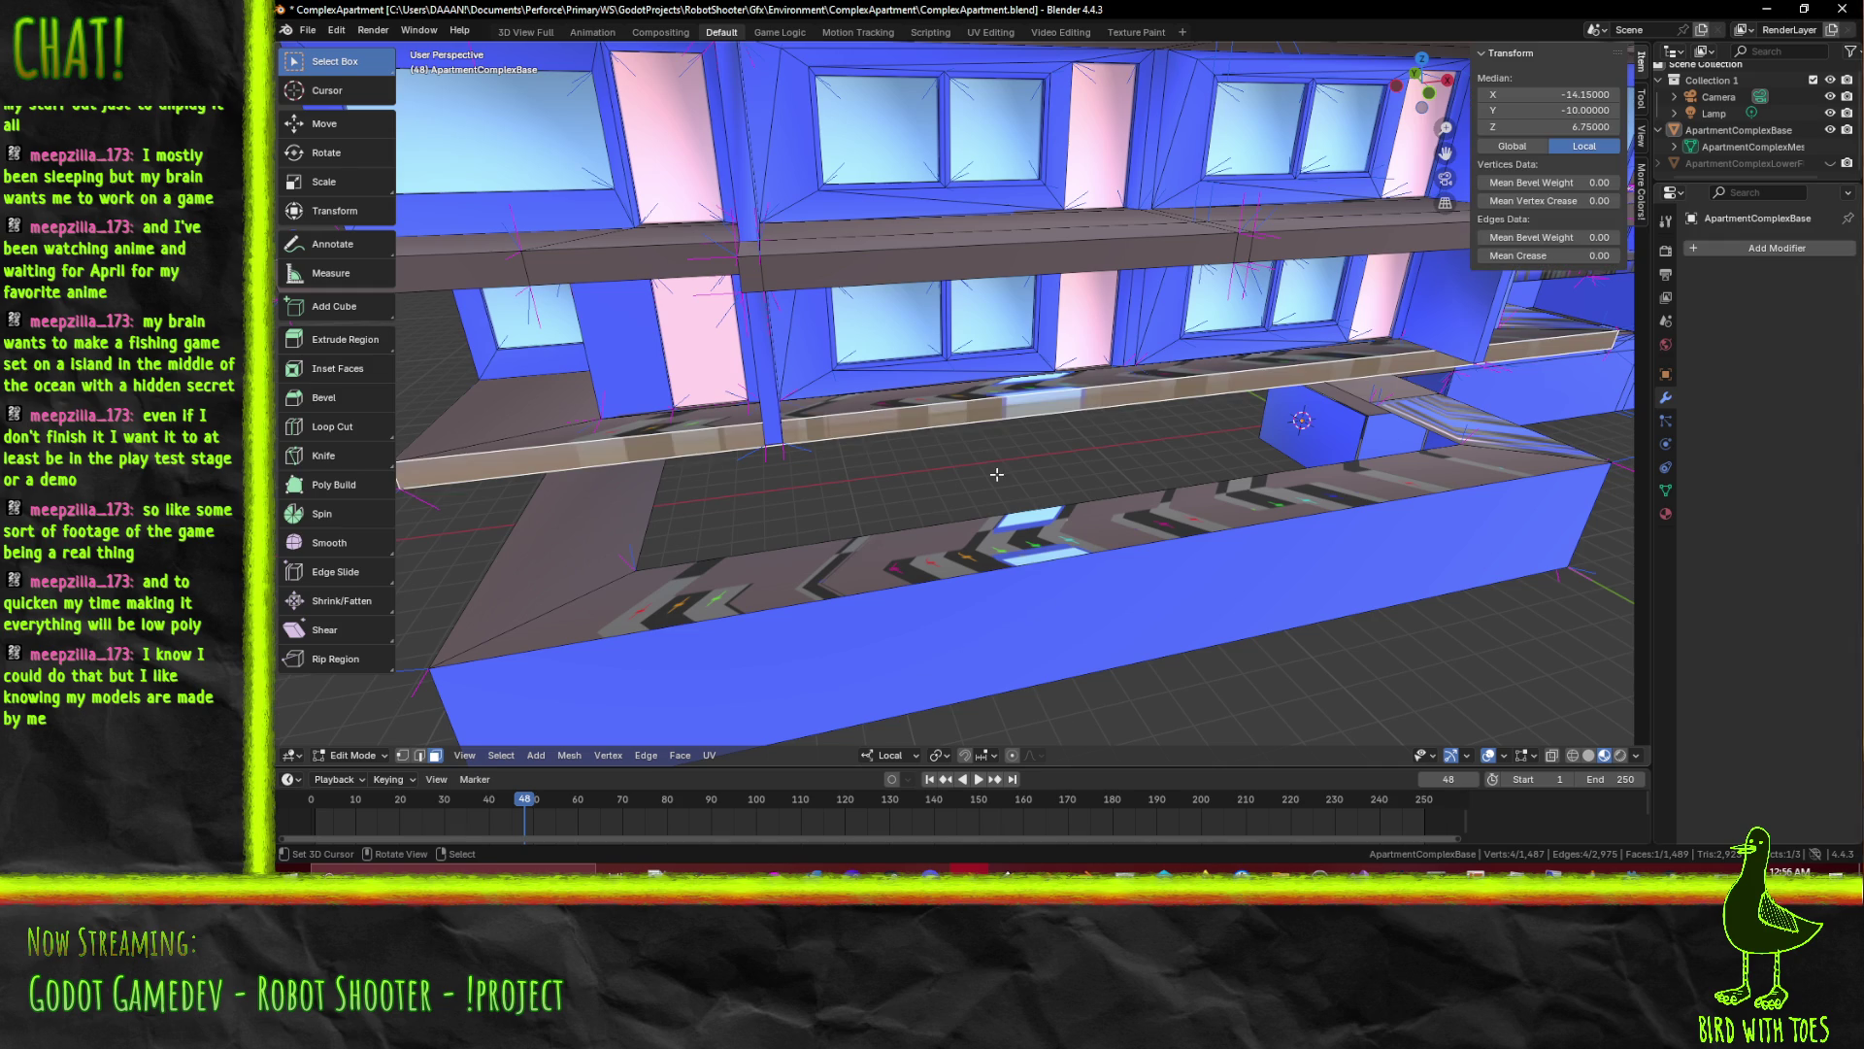
pyautogui.write('y-1')
pyautogui.press('Return')
pyautogui.scroll(3)
# Inspect the realigned ledge and save the apartment file
pyautogui.moveTo(996, 474); pyautogui.dragTo(1122, 500)
pyautogui.scroll(-3)
pyautogui.scroll(3)
pyautogui.hotkey('ctrl', 's')
pyautogui.moveTo(1367, 408); pyautogui.dragTo(1358, 550)
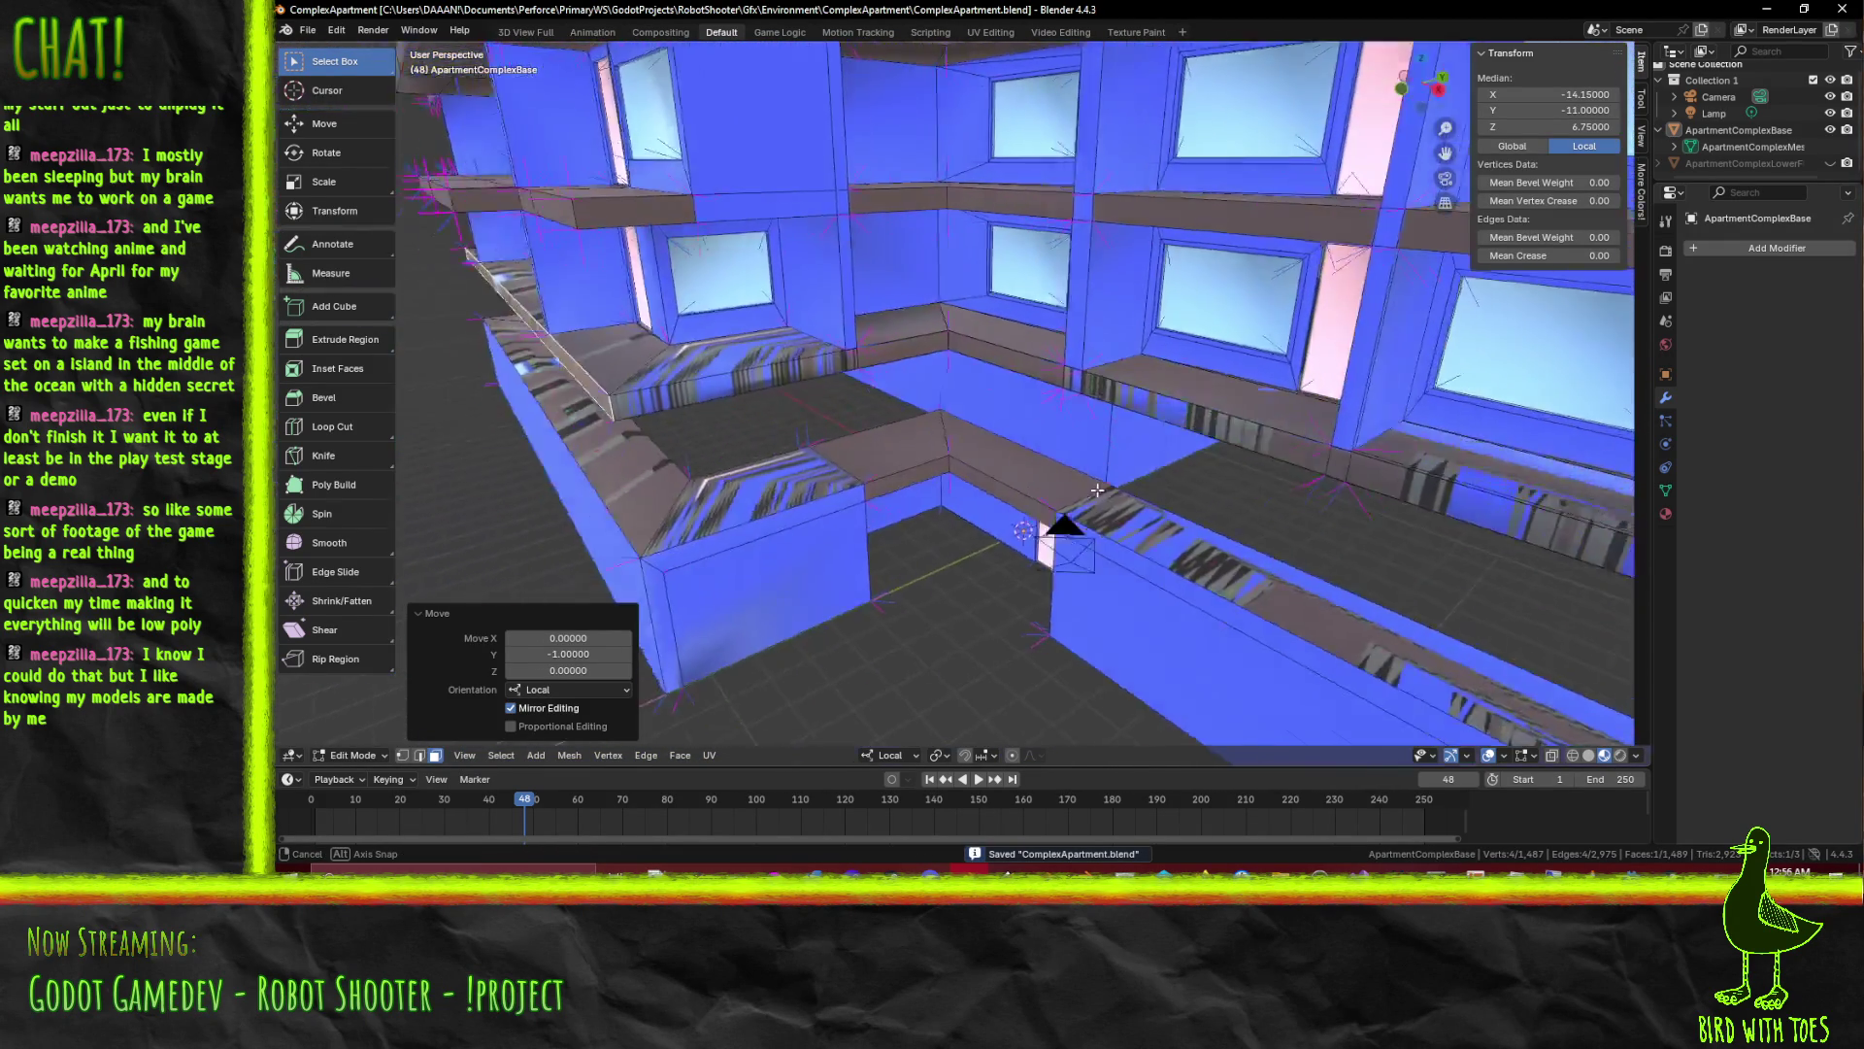
# Move the ledge corner edge one unit along X to line up with the floors above
pyautogui.moveTo(1063, 517); pyautogui.dragTo(849, 478)
pyautogui.click(849, 478)
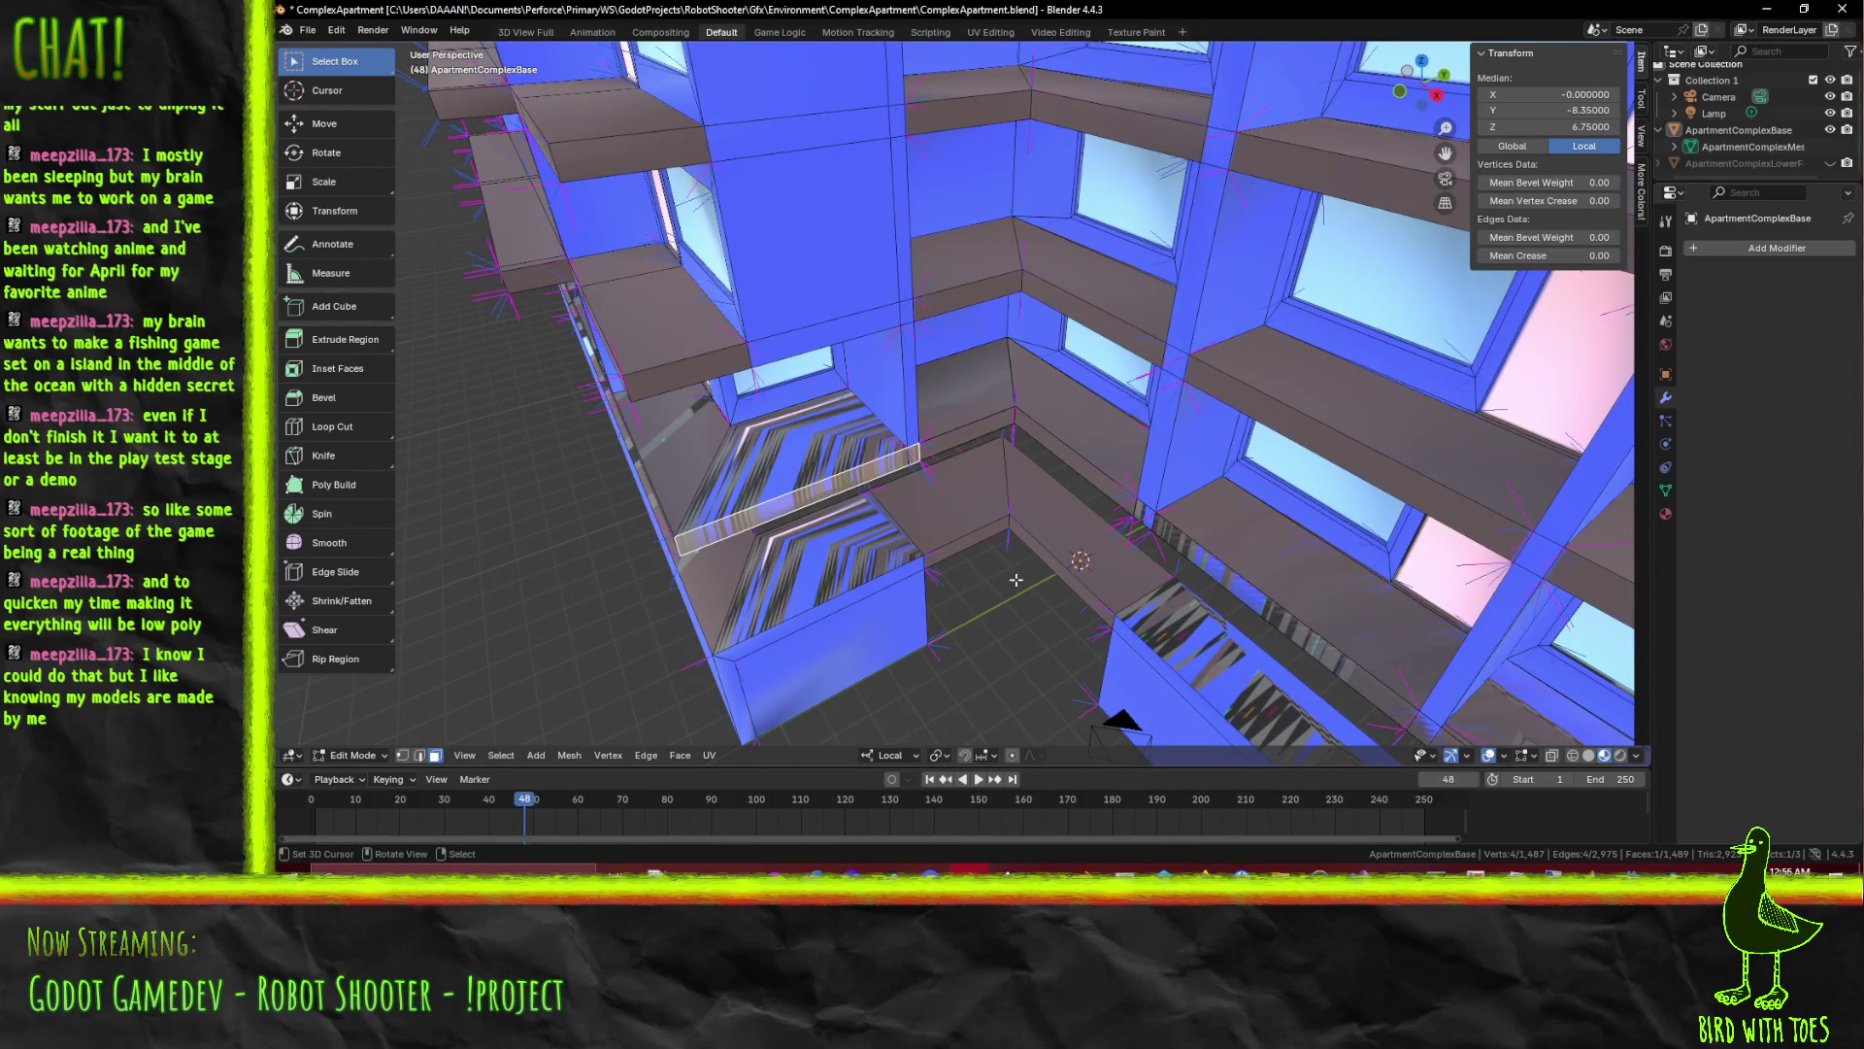
pyautogui.press('g')
pyautogui.write('y')
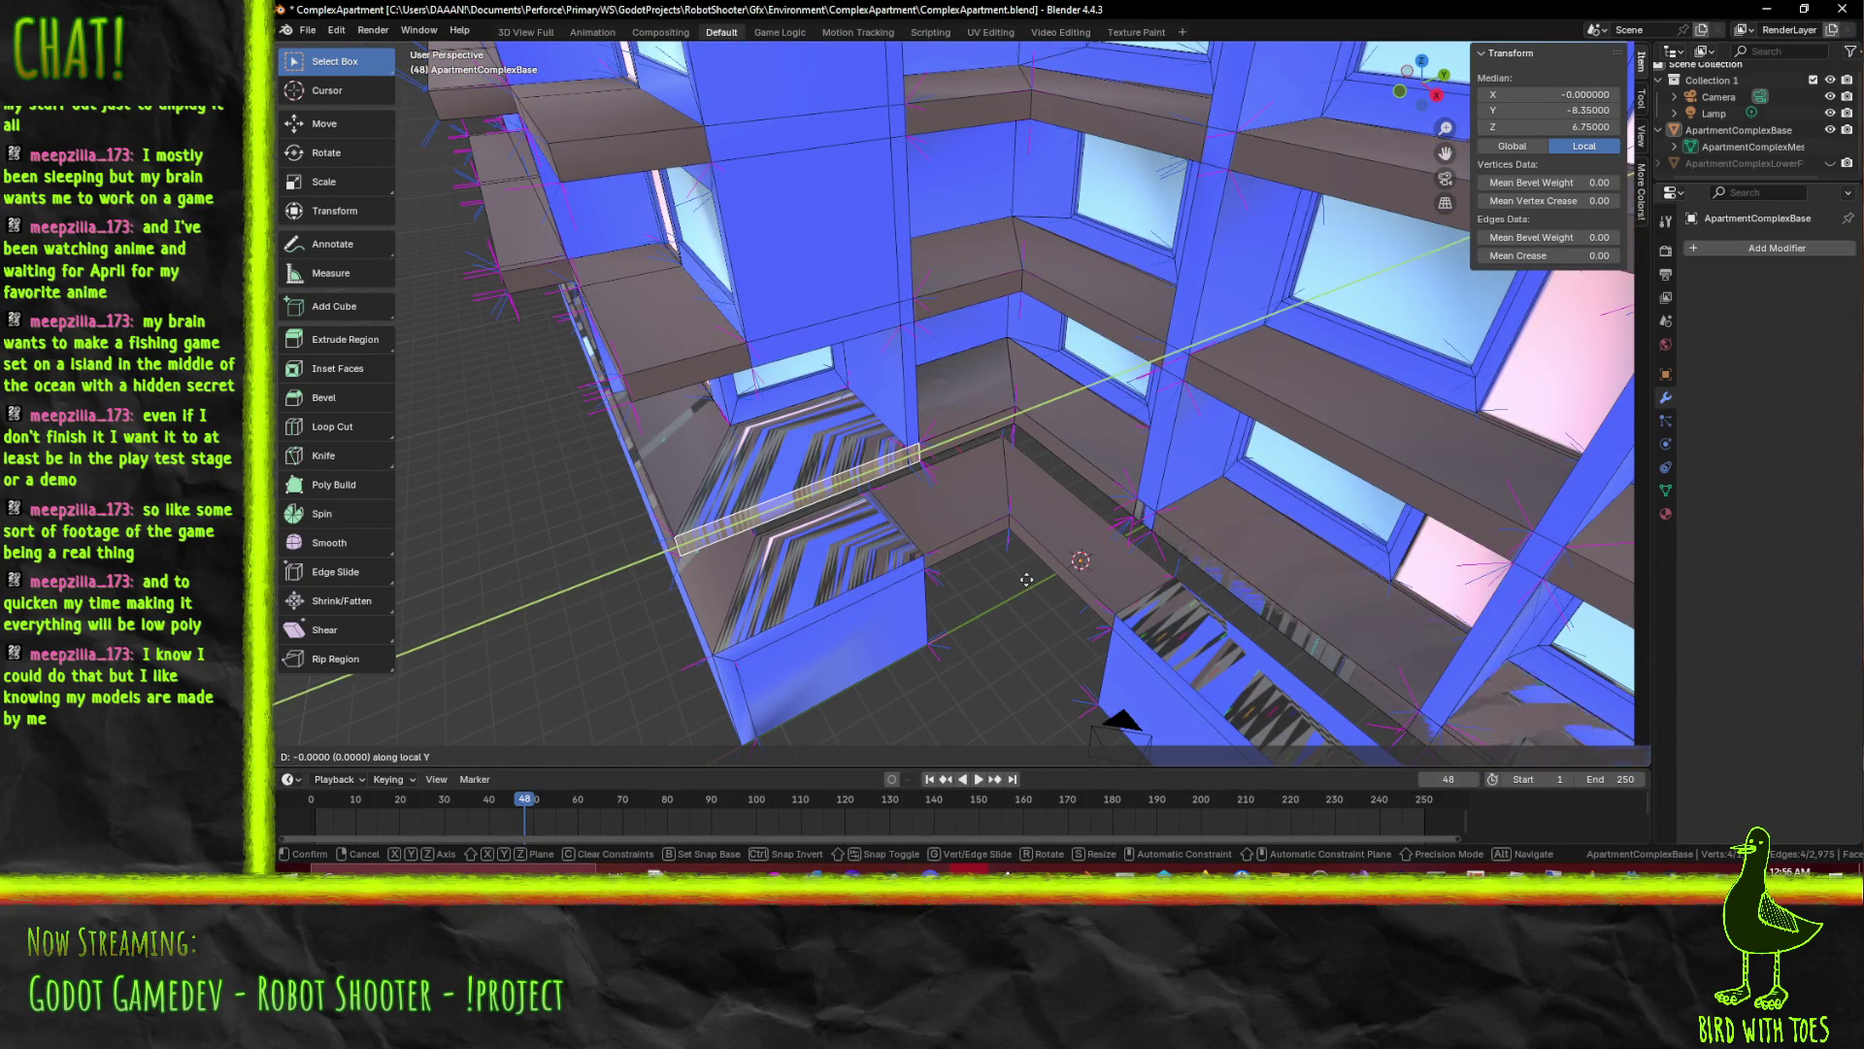
pyautogui.write('x-1')
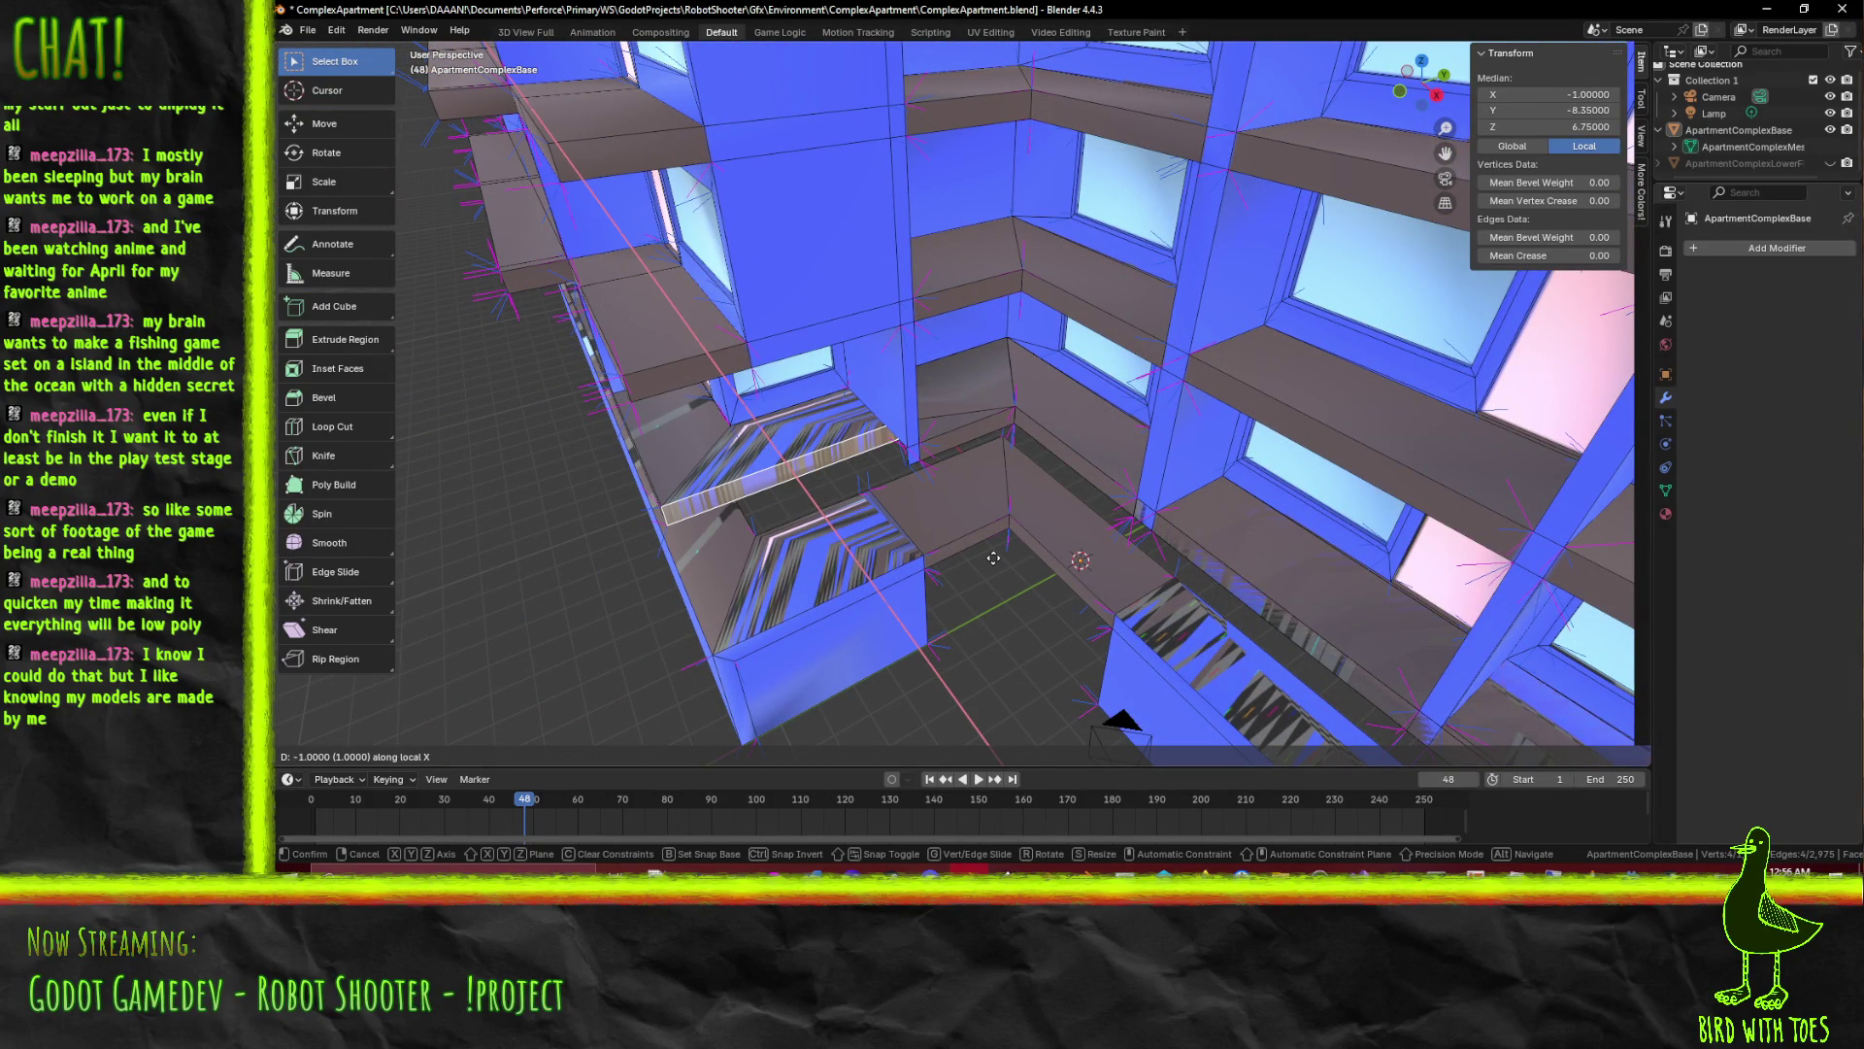
pyautogui.press('Return')
# Delete the stray wall faces above the ledge from inside the building
pyautogui.click(956, 437)
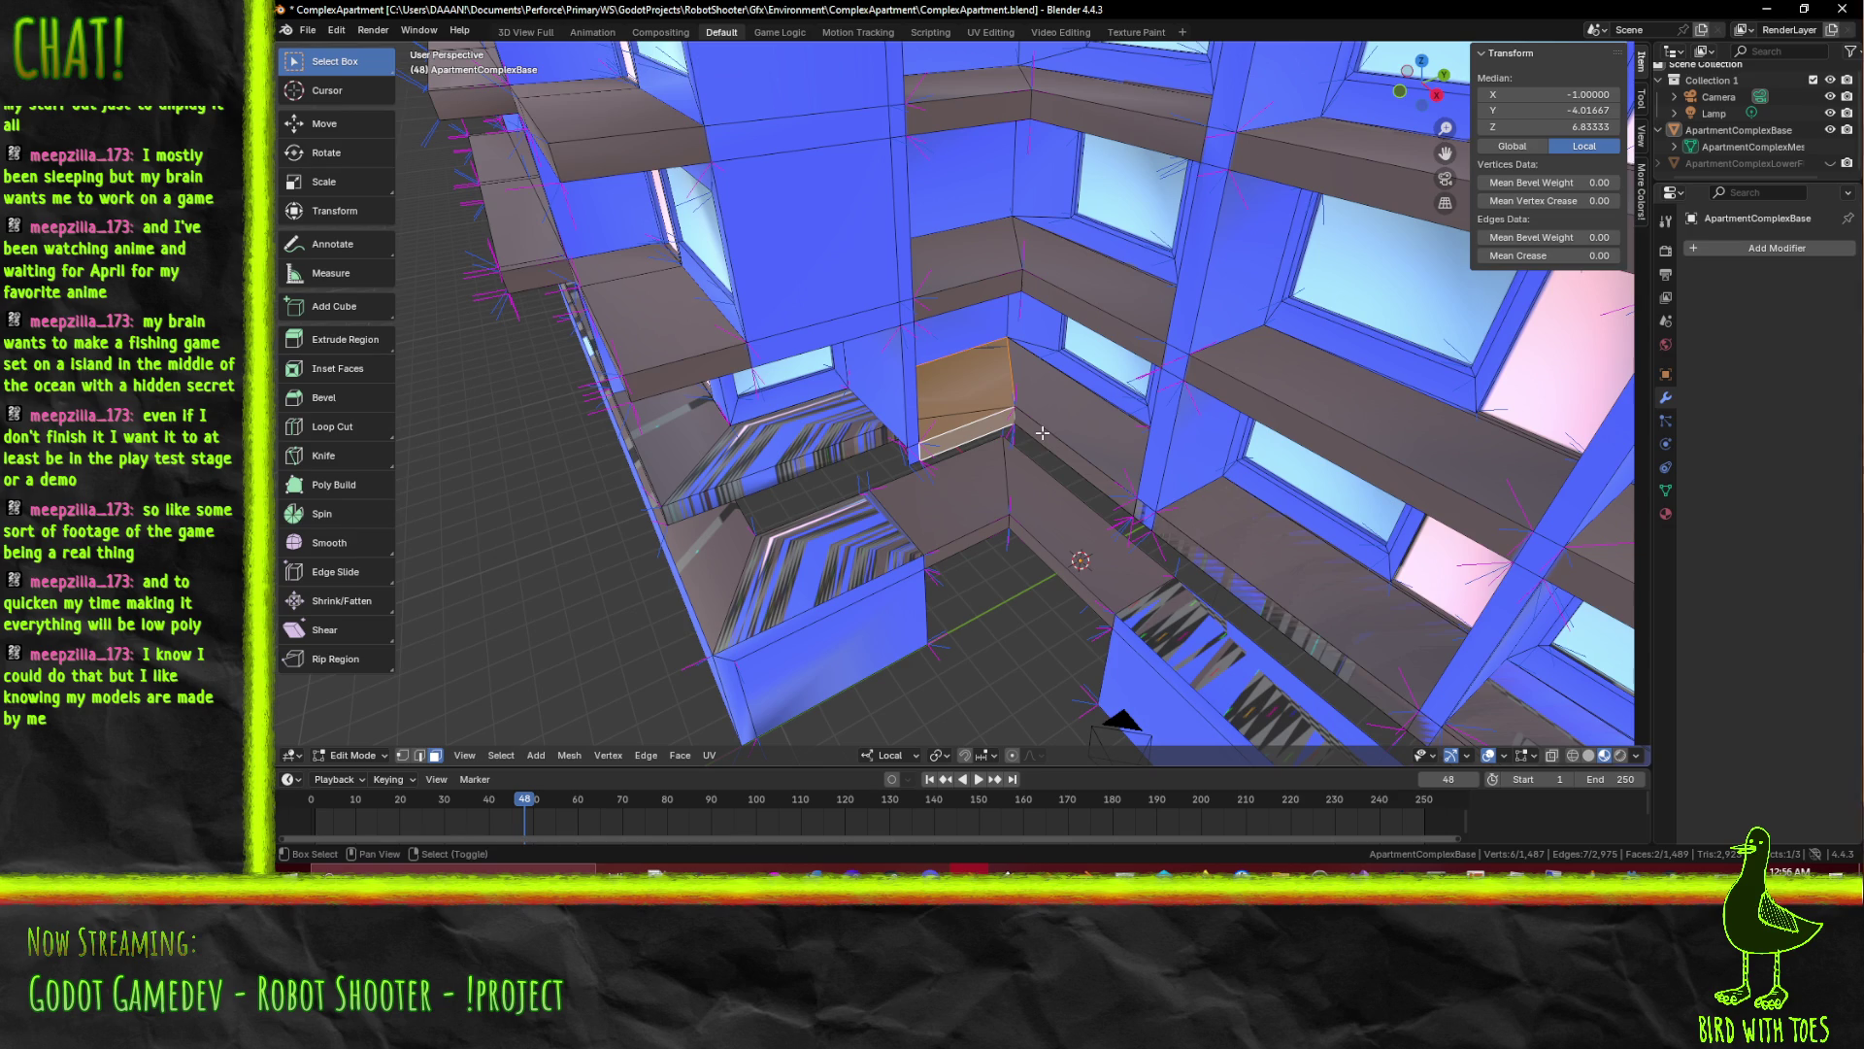
pyautogui.moveTo(986, 452); pyautogui.dragTo(929, 158)
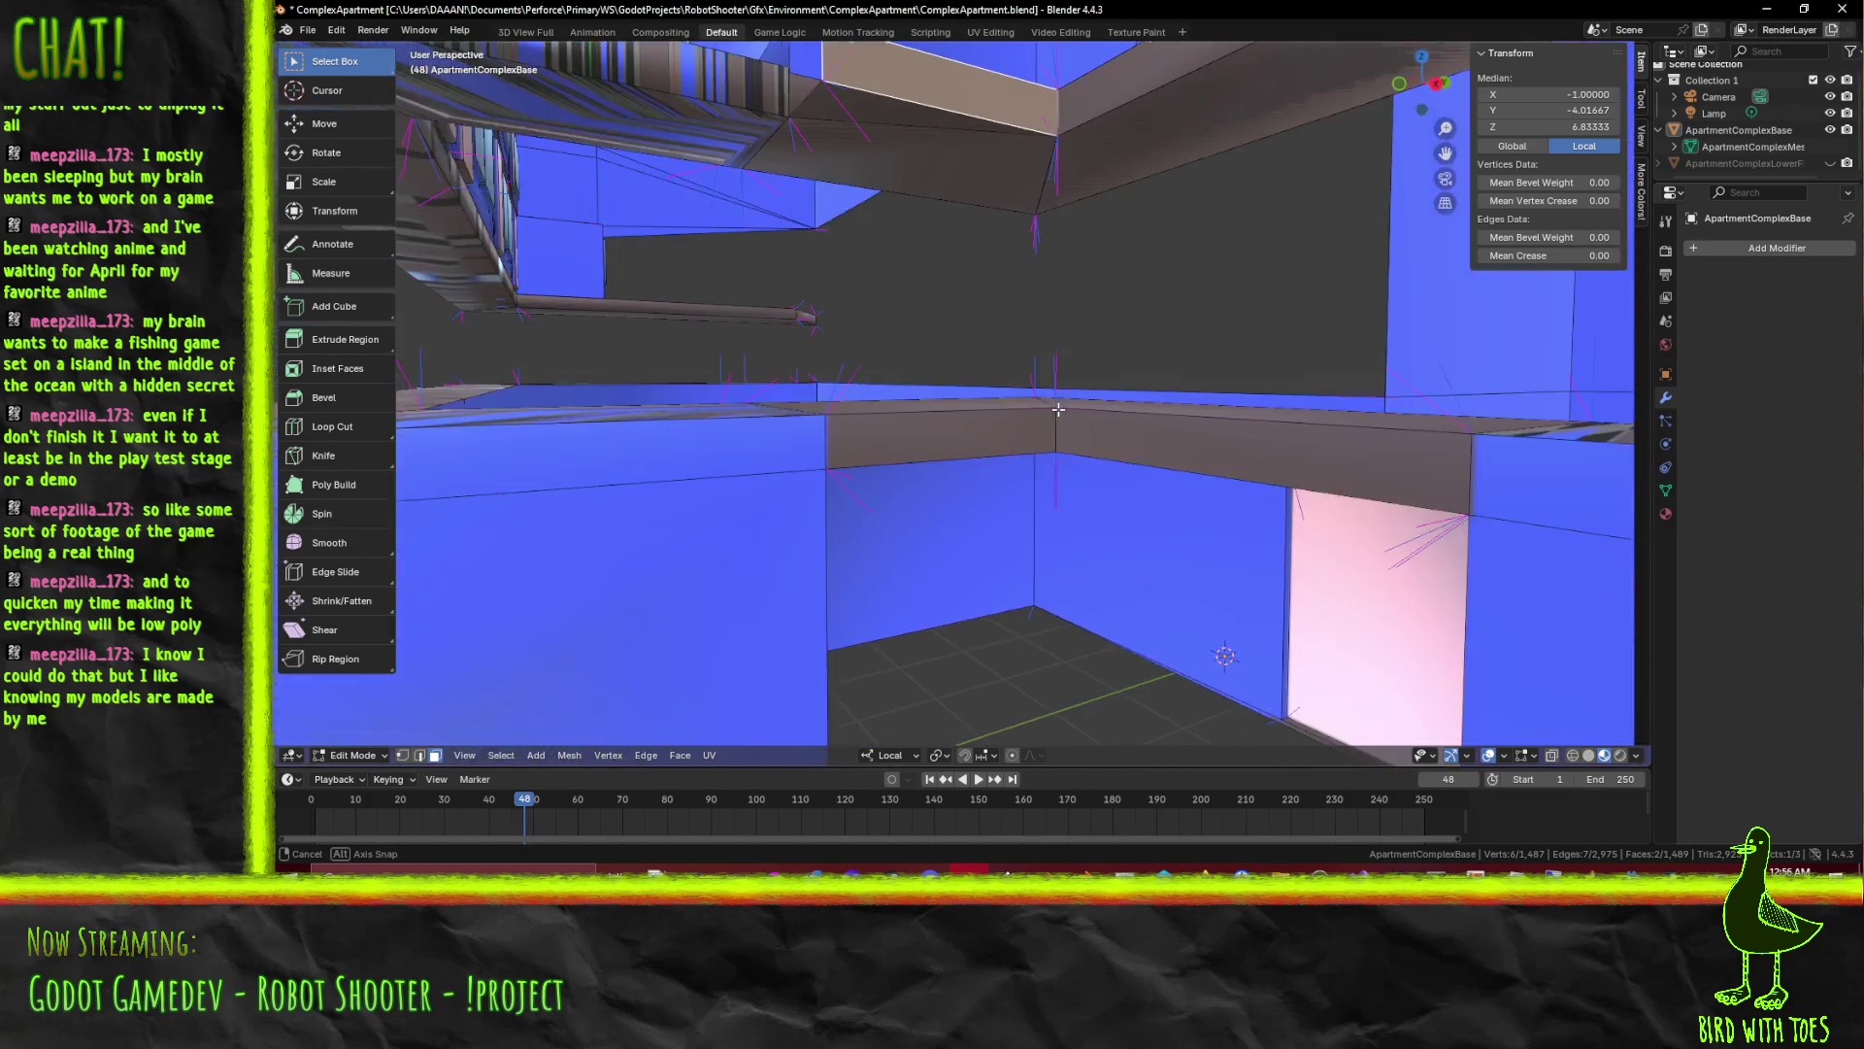
pyautogui.press('x')
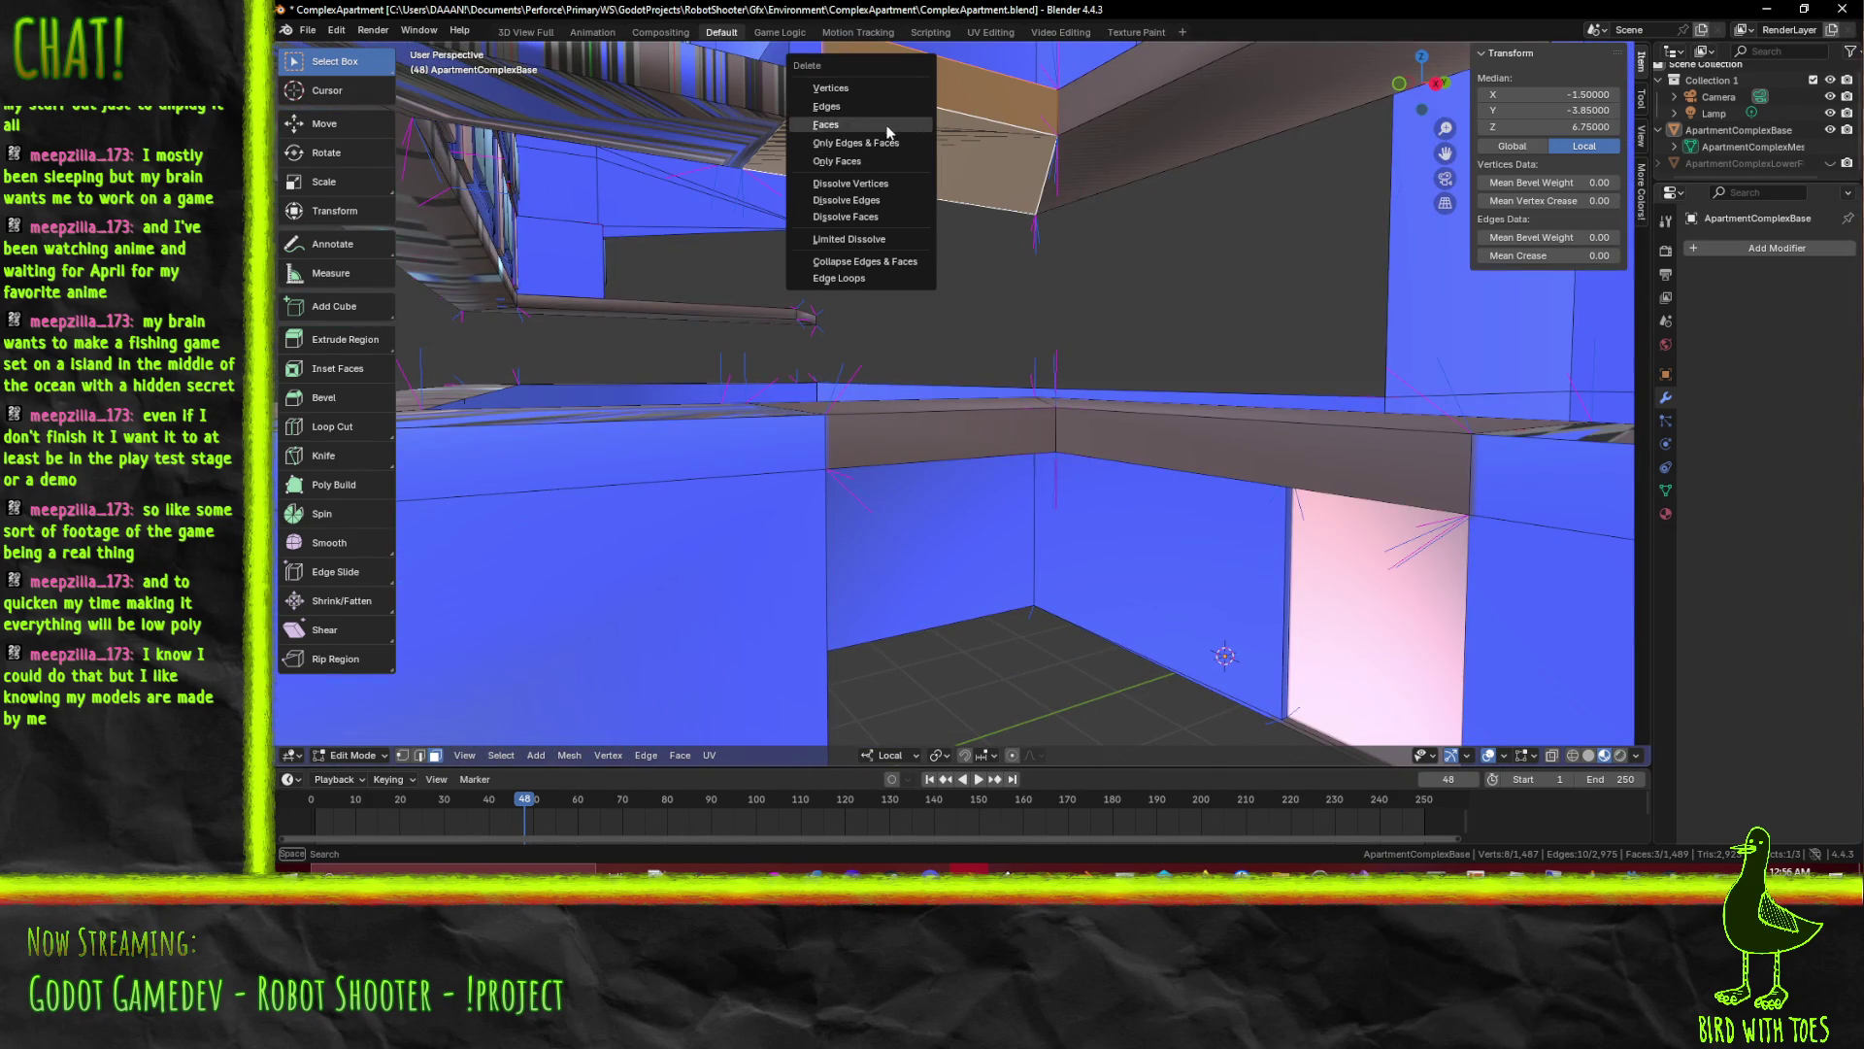
pyautogui.click(886, 131)
pyautogui.moveTo(866, 150); pyautogui.dragTo(911, 268)
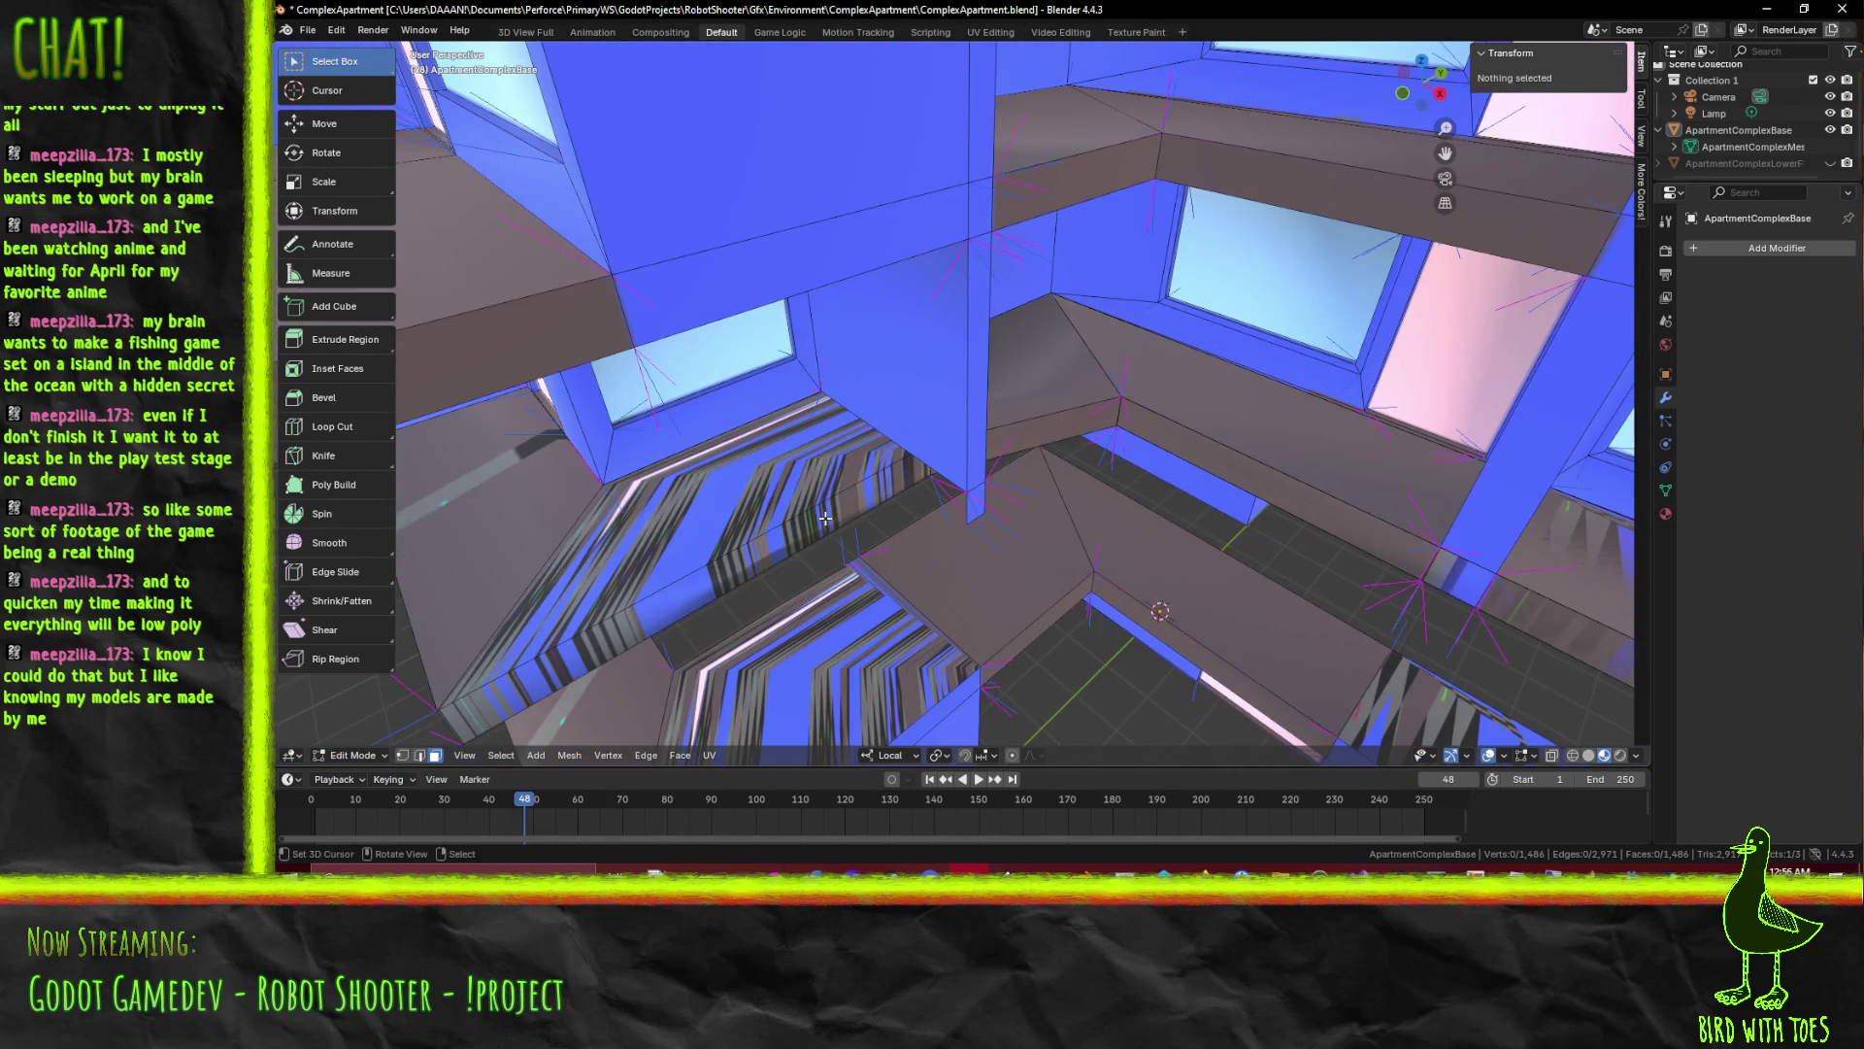
# Reposition the long ledge face strip with successive moves along local X and Y (Y -3)
pyautogui.click(824, 517)
pyautogui.press('g')
pyautogui.press('x')
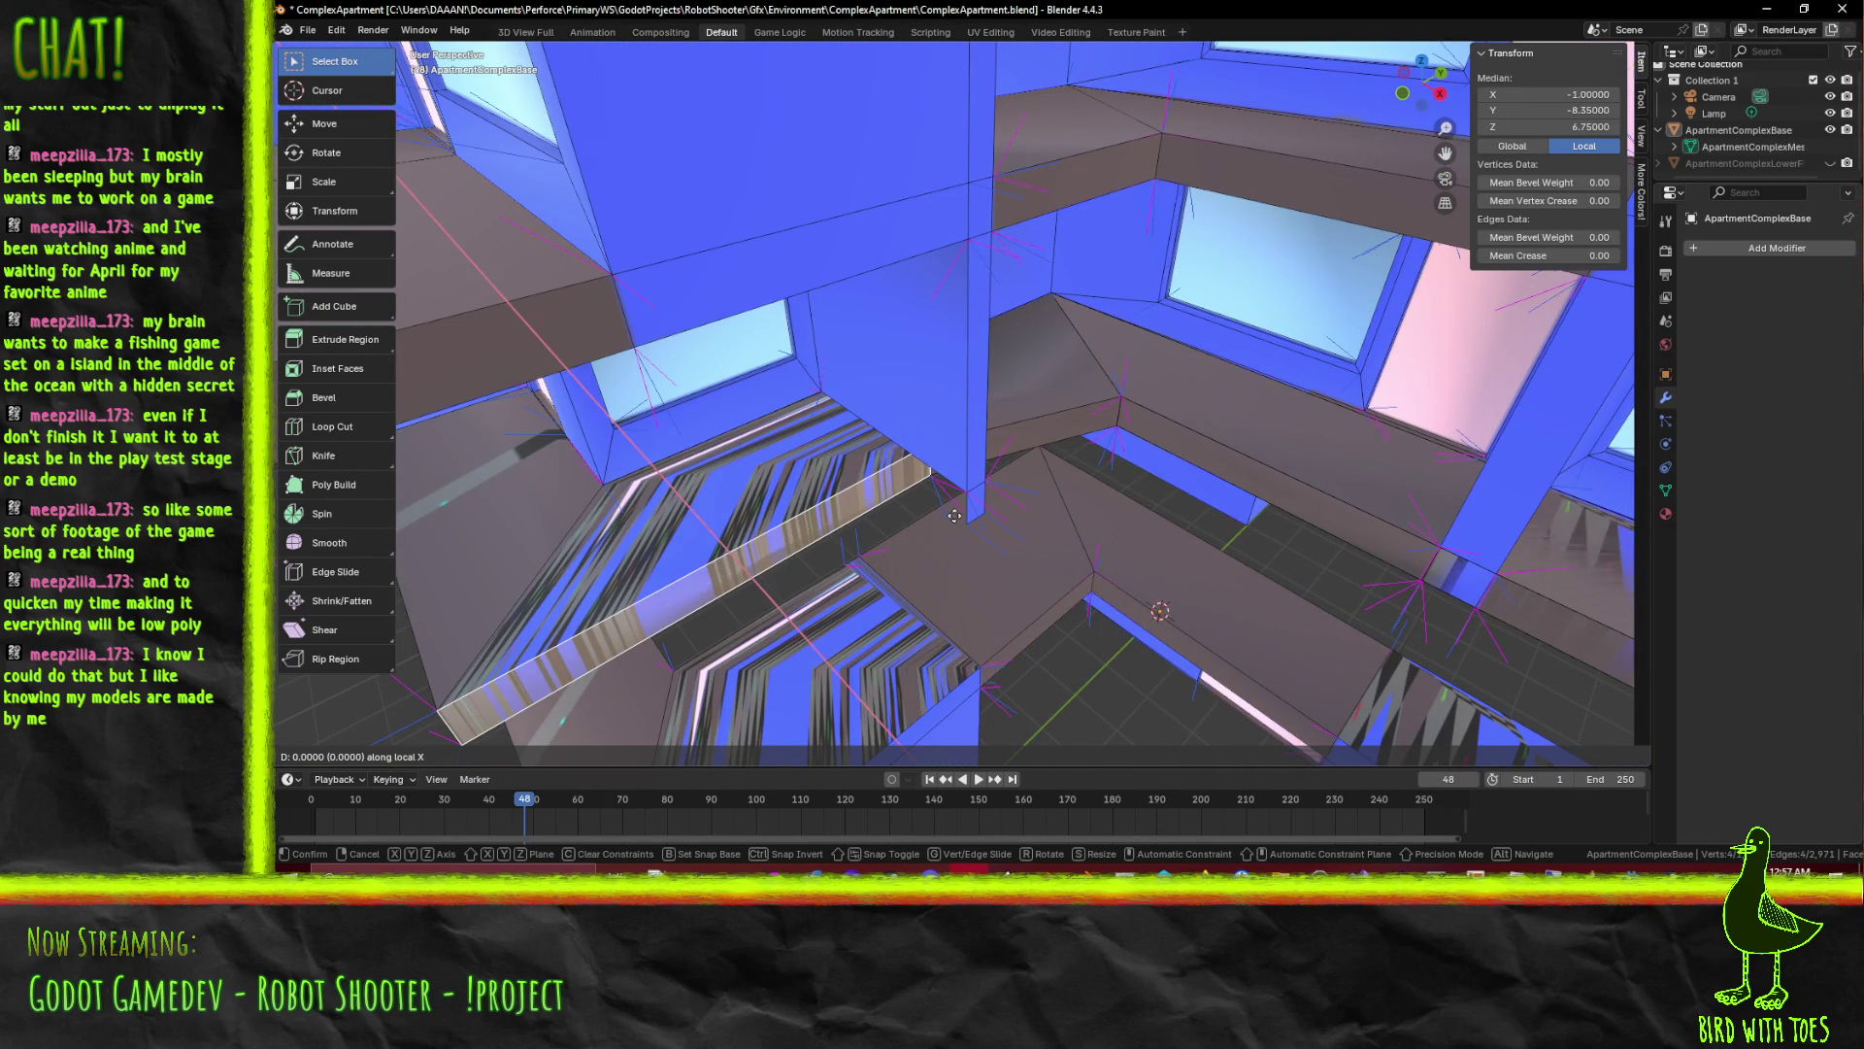
pyautogui.click(1130, 632)
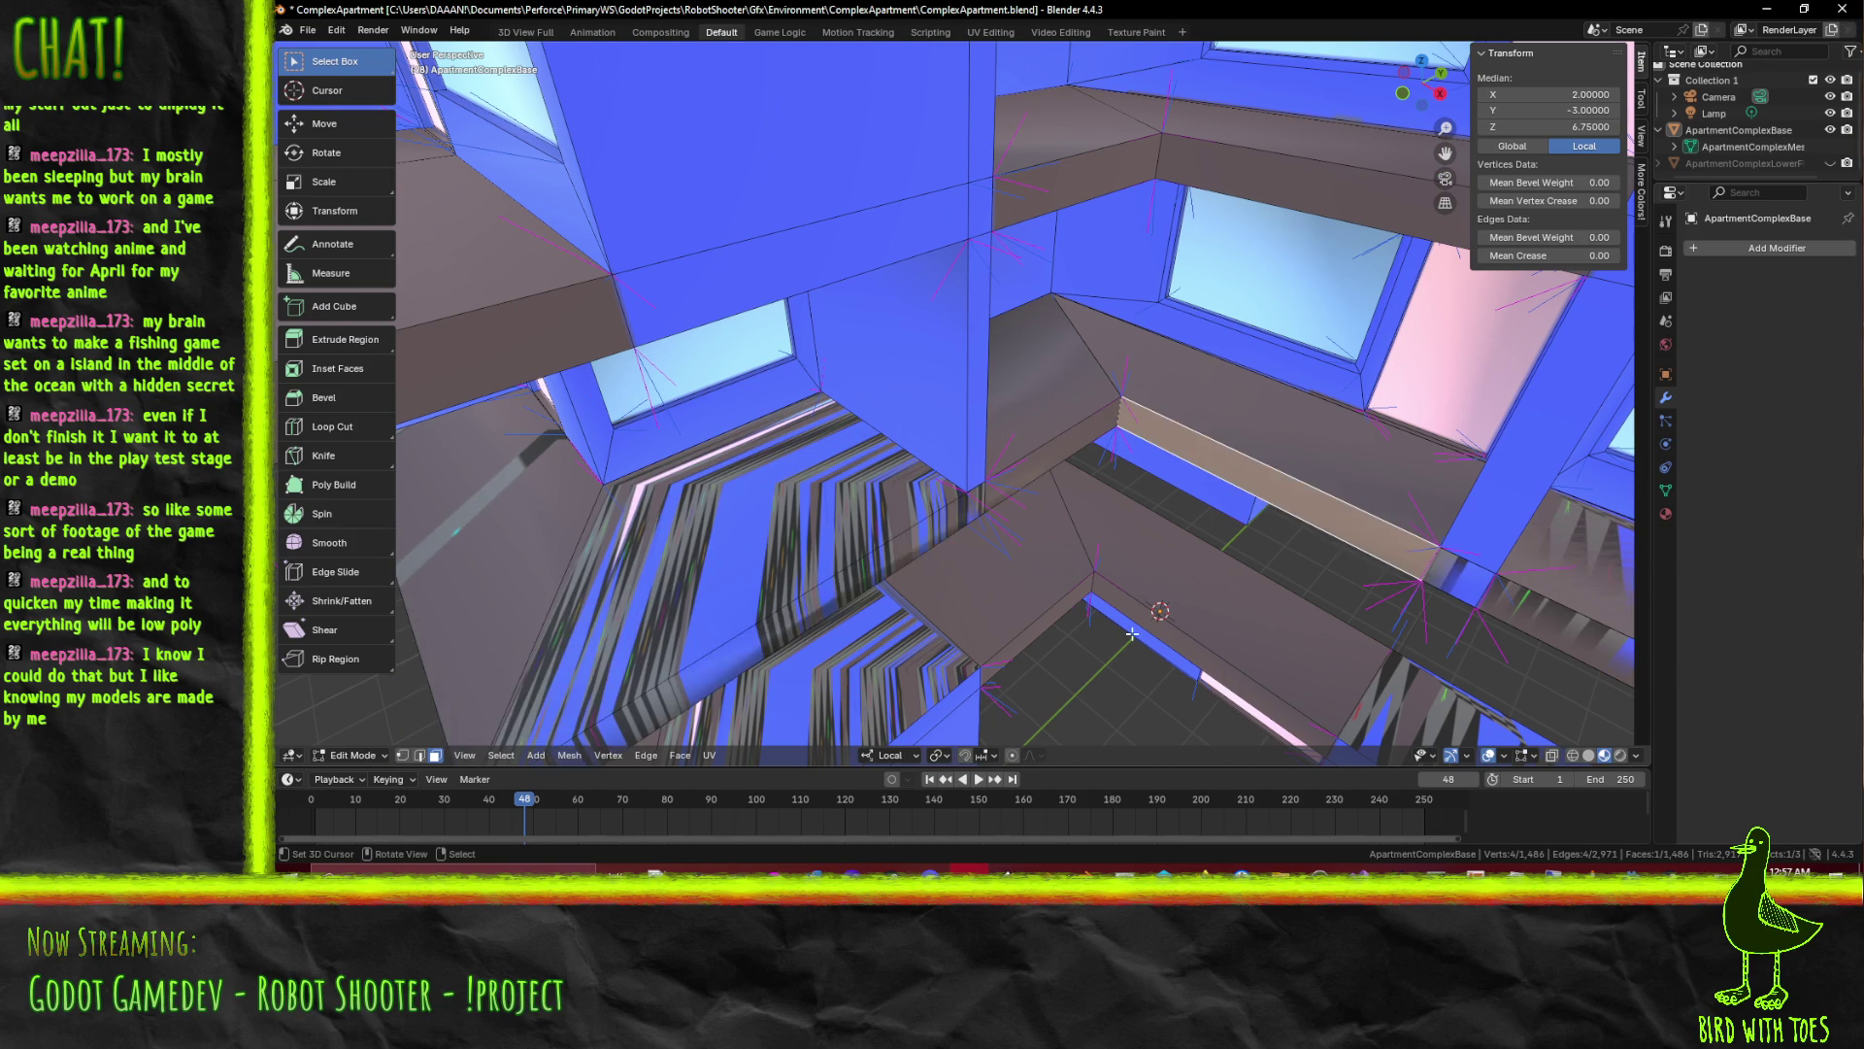
pyautogui.press('g')
pyautogui.press('y')
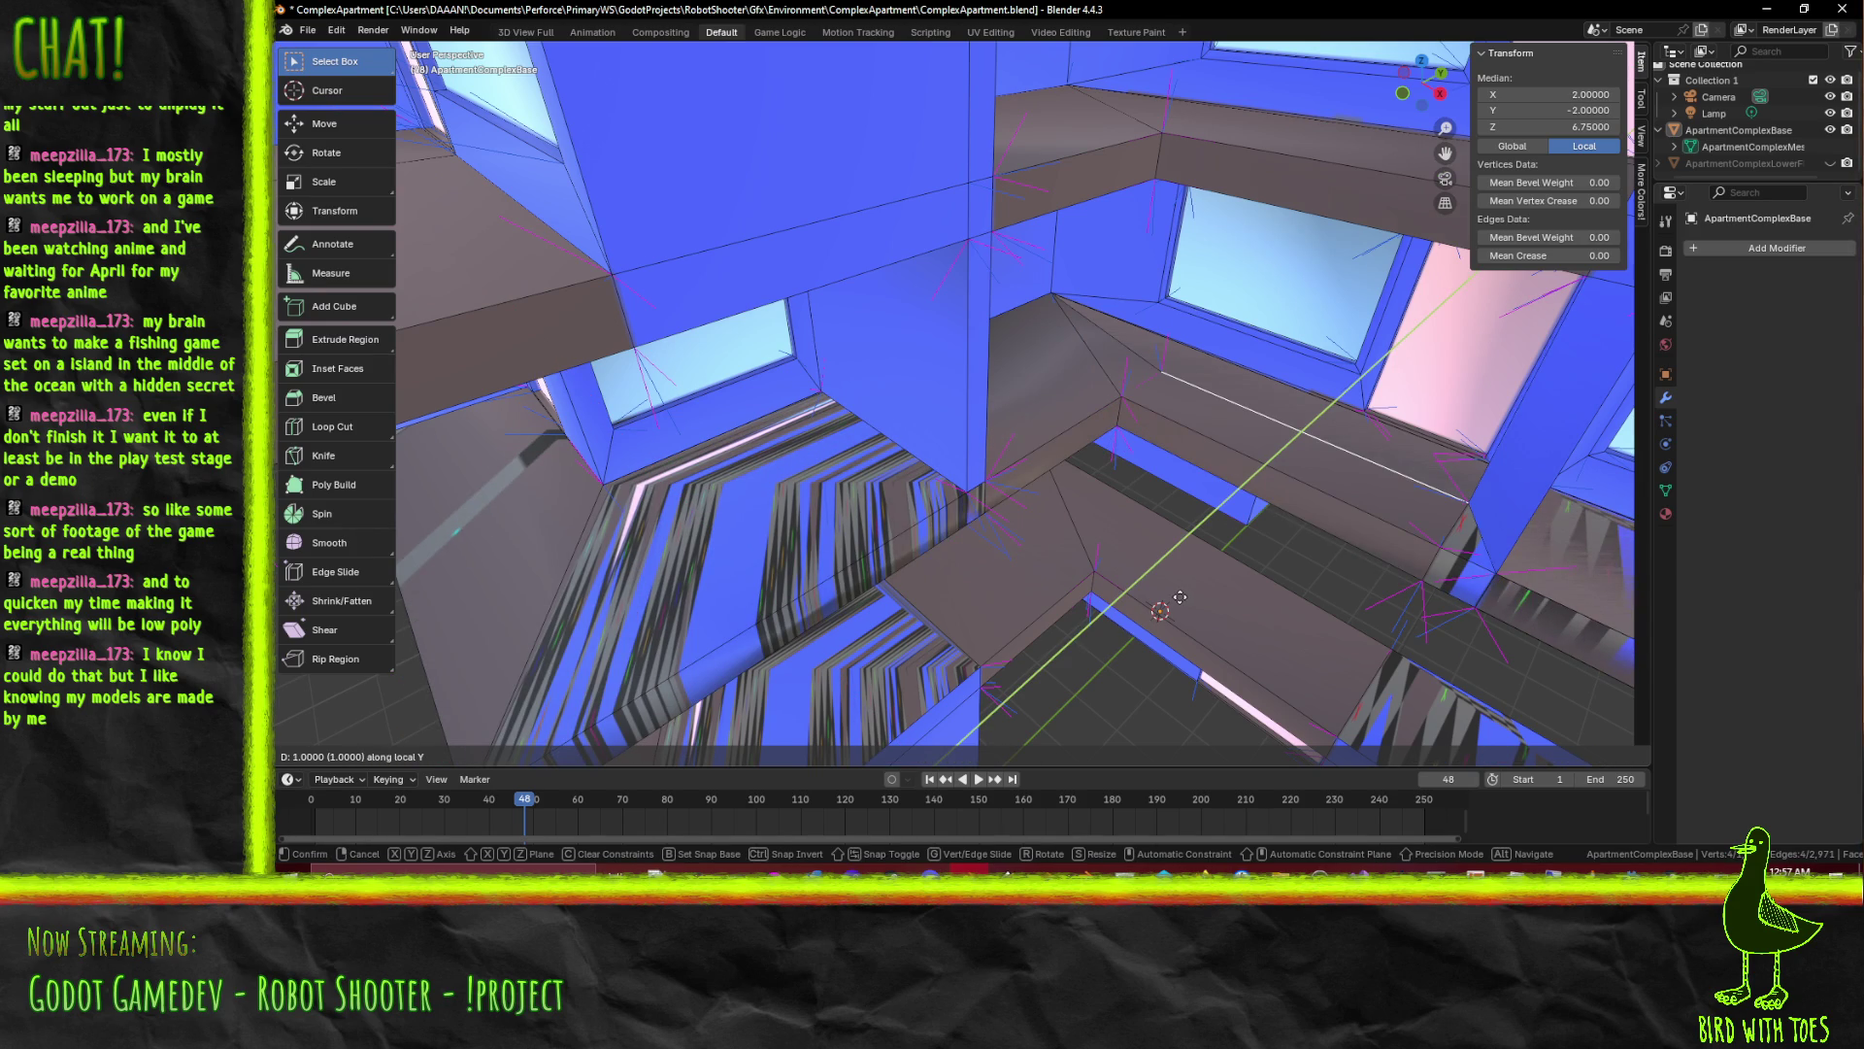
pyautogui.click(1181, 595)
pyautogui.press('g')
pyautogui.press('x')
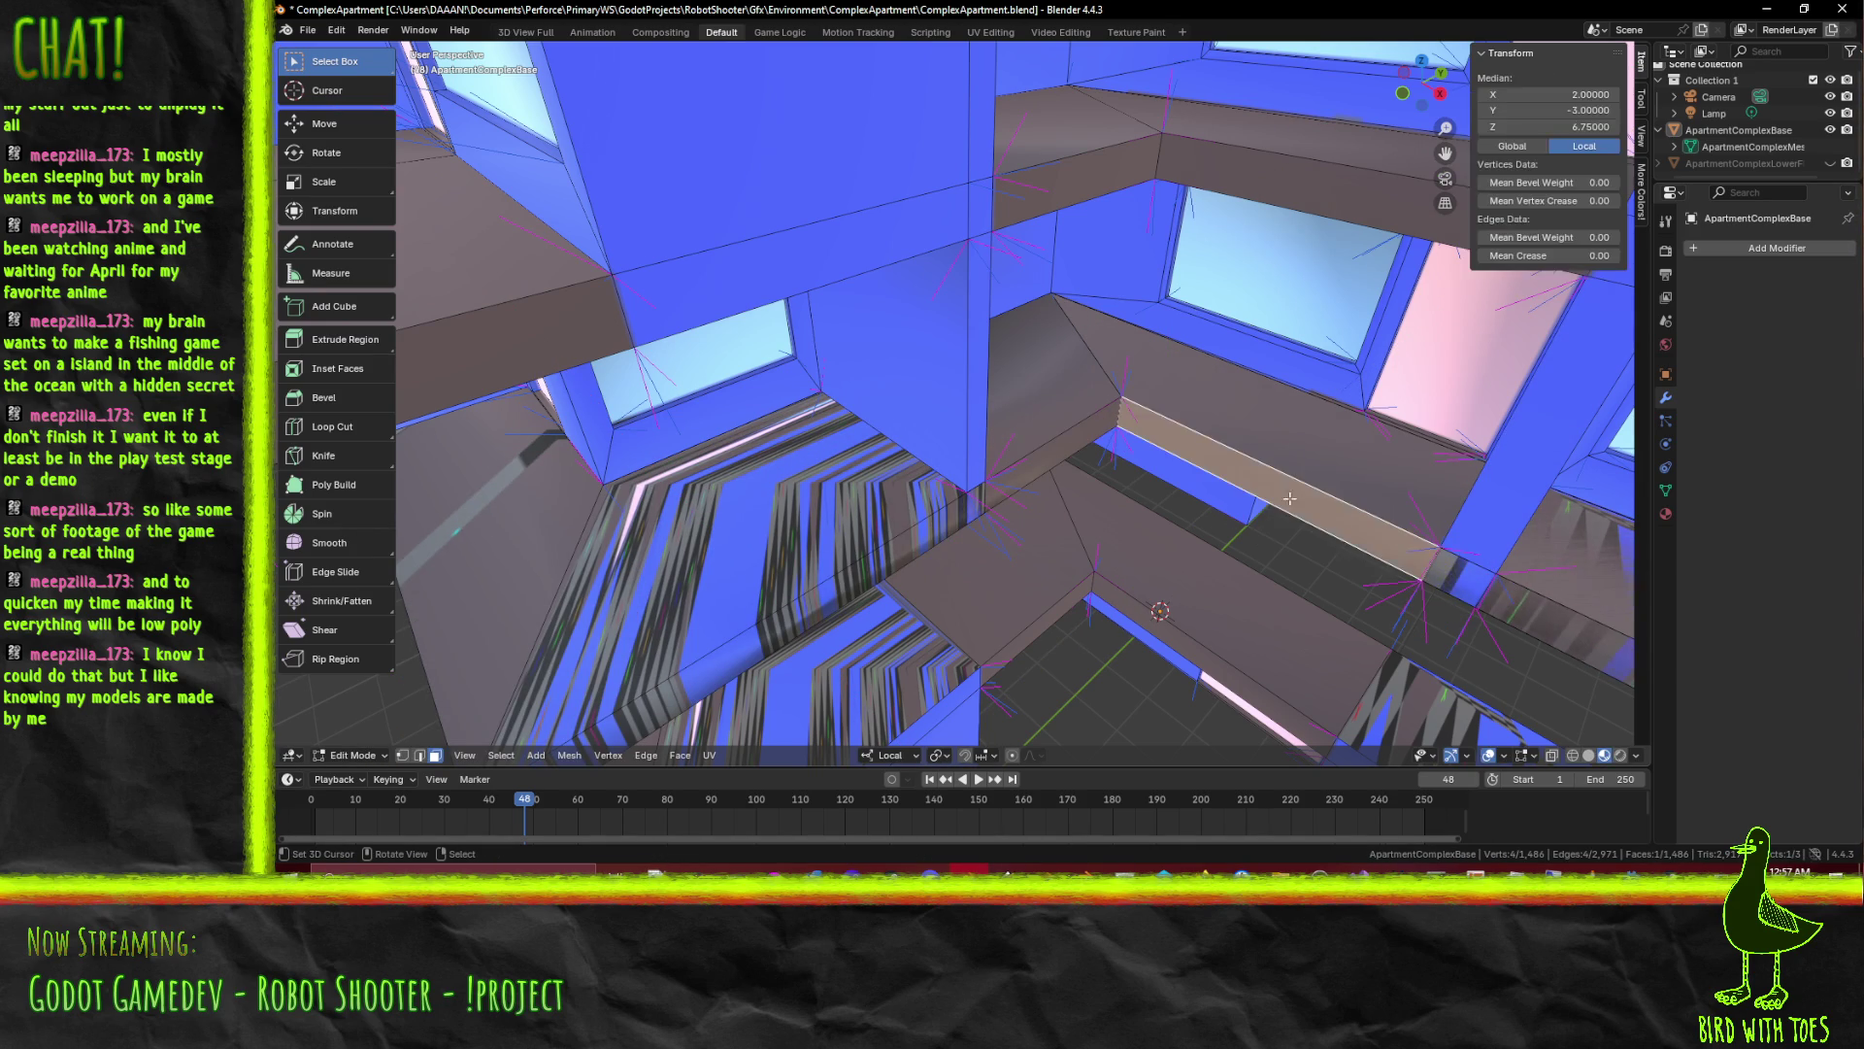
pyautogui.click(1507, 607)
pyautogui.moveTo(1600, 646); pyautogui.dragTo(1200, 660)
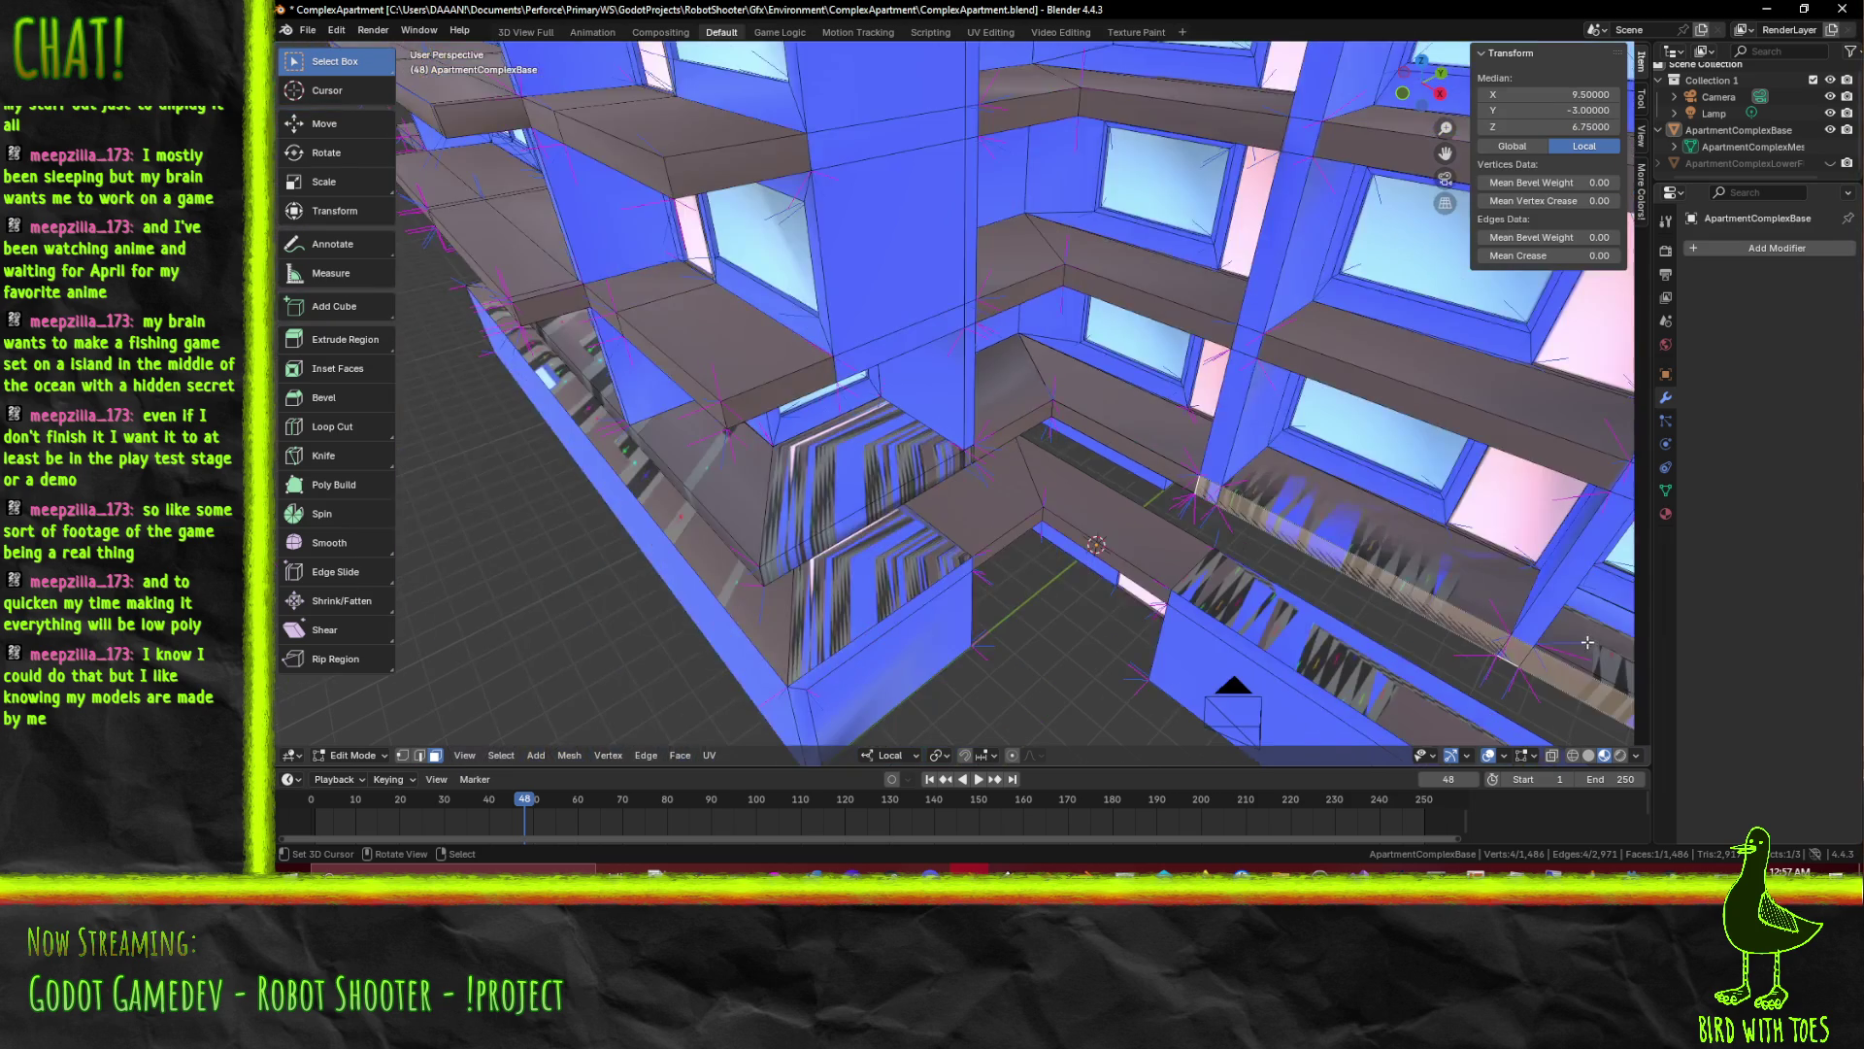
pyautogui.press('g')
pyautogui.press('y')
pyautogui.press('y')
pyautogui.click(1249, 637)
# Select and delete the right face strip, ledge underside and beam top faces
pyautogui.click(1165, 501)
pyautogui.click(1029, 410)
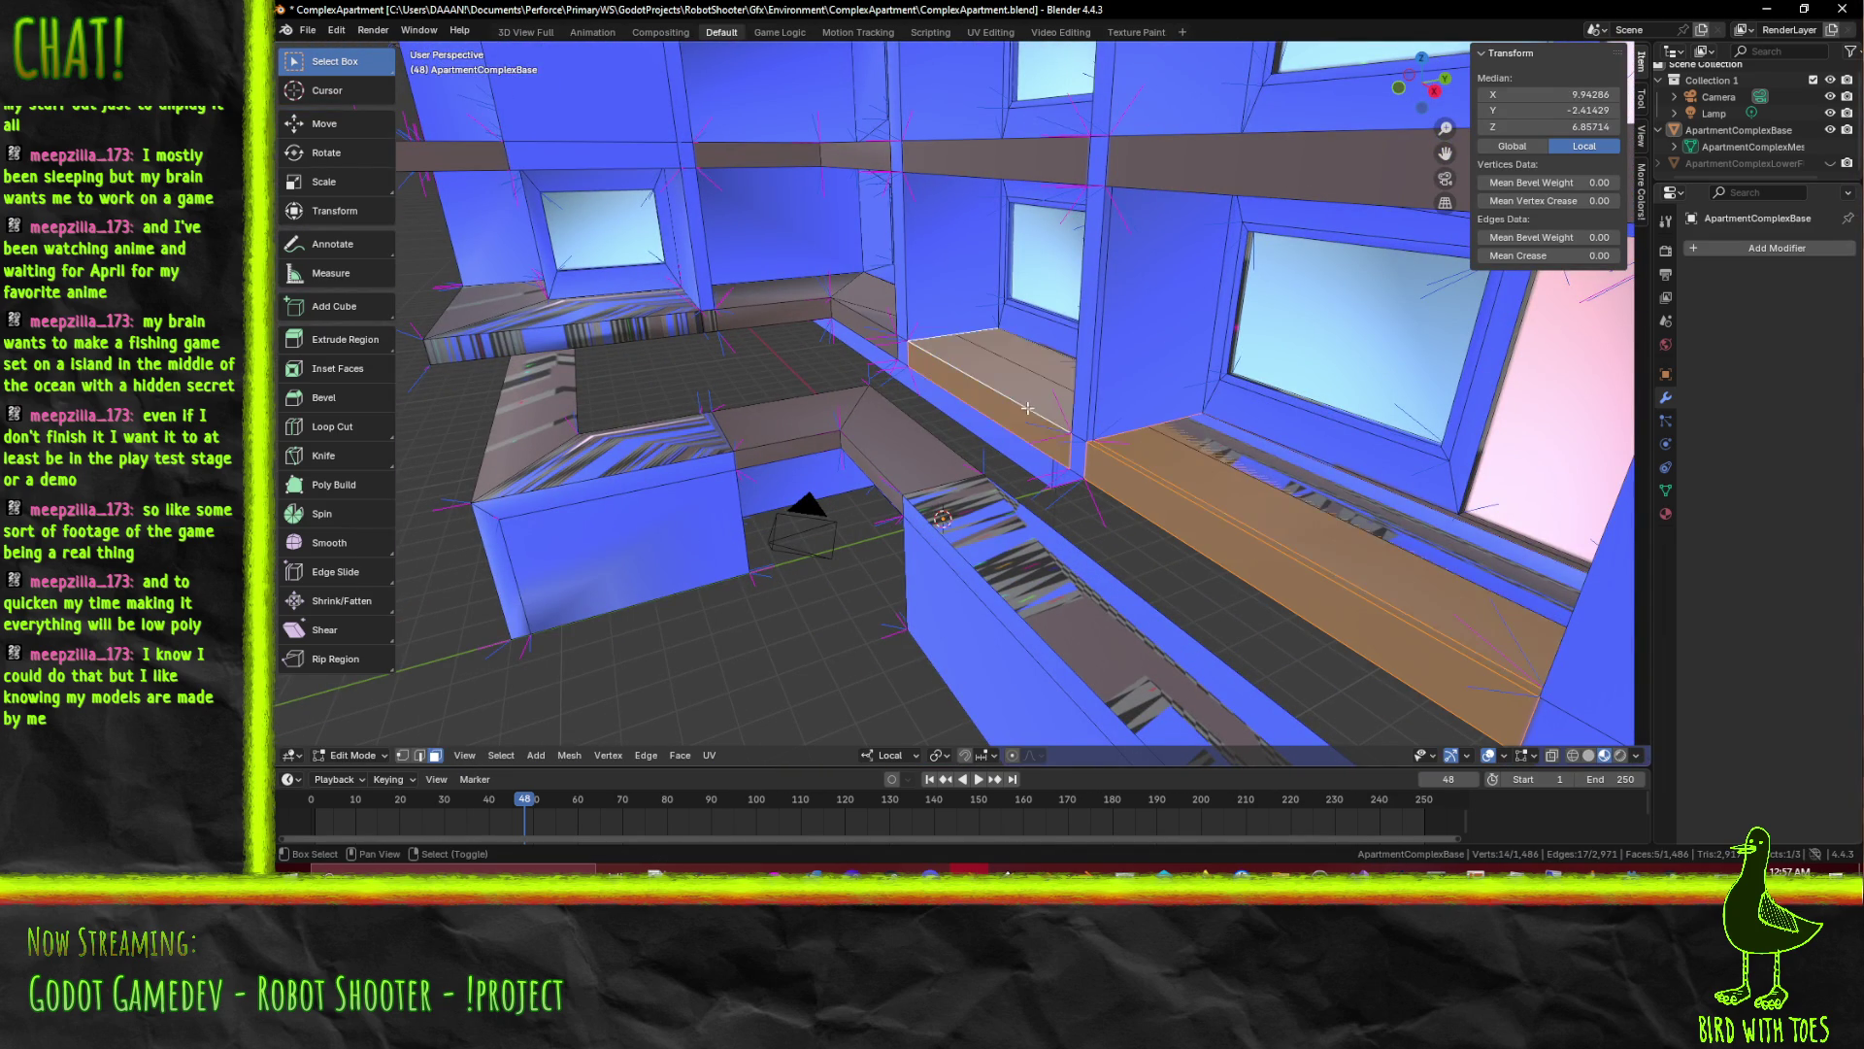
pyautogui.click(875, 349)
pyautogui.moveTo(876, 347); pyautogui.dragTo(938, 268)
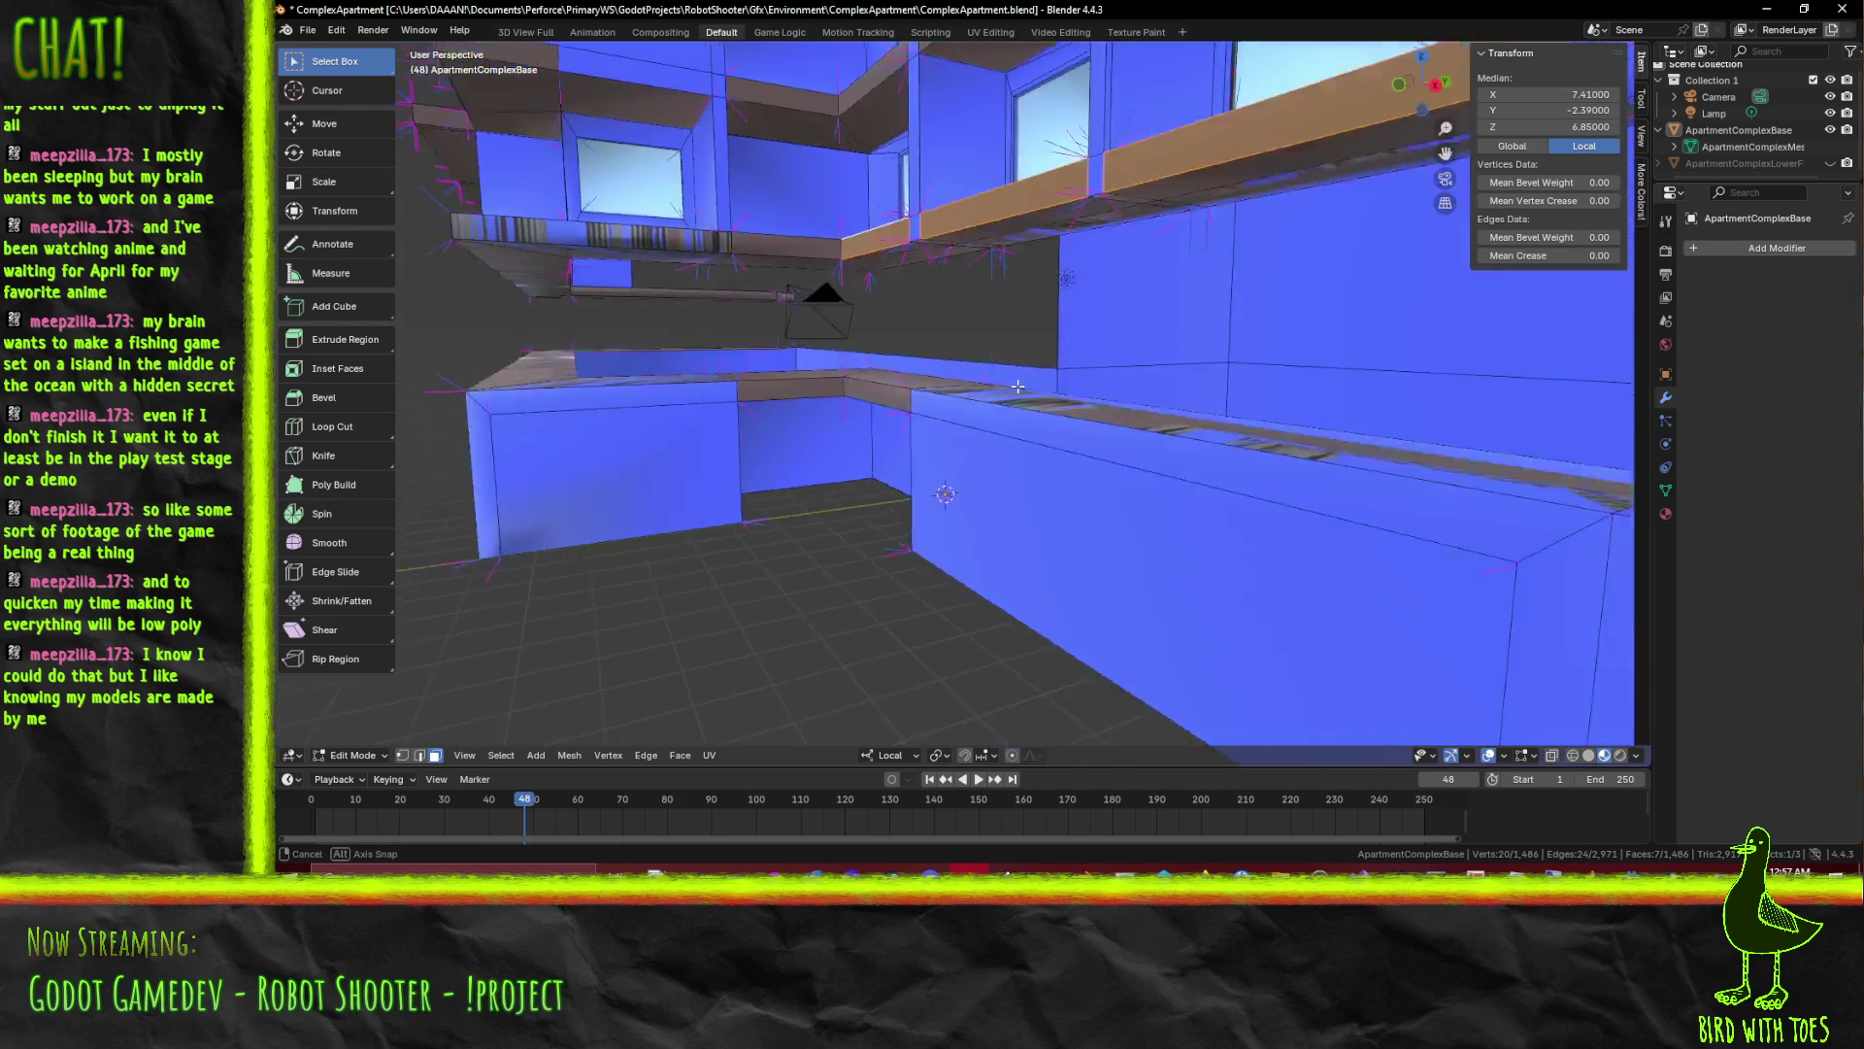
pyautogui.click(890, 213)
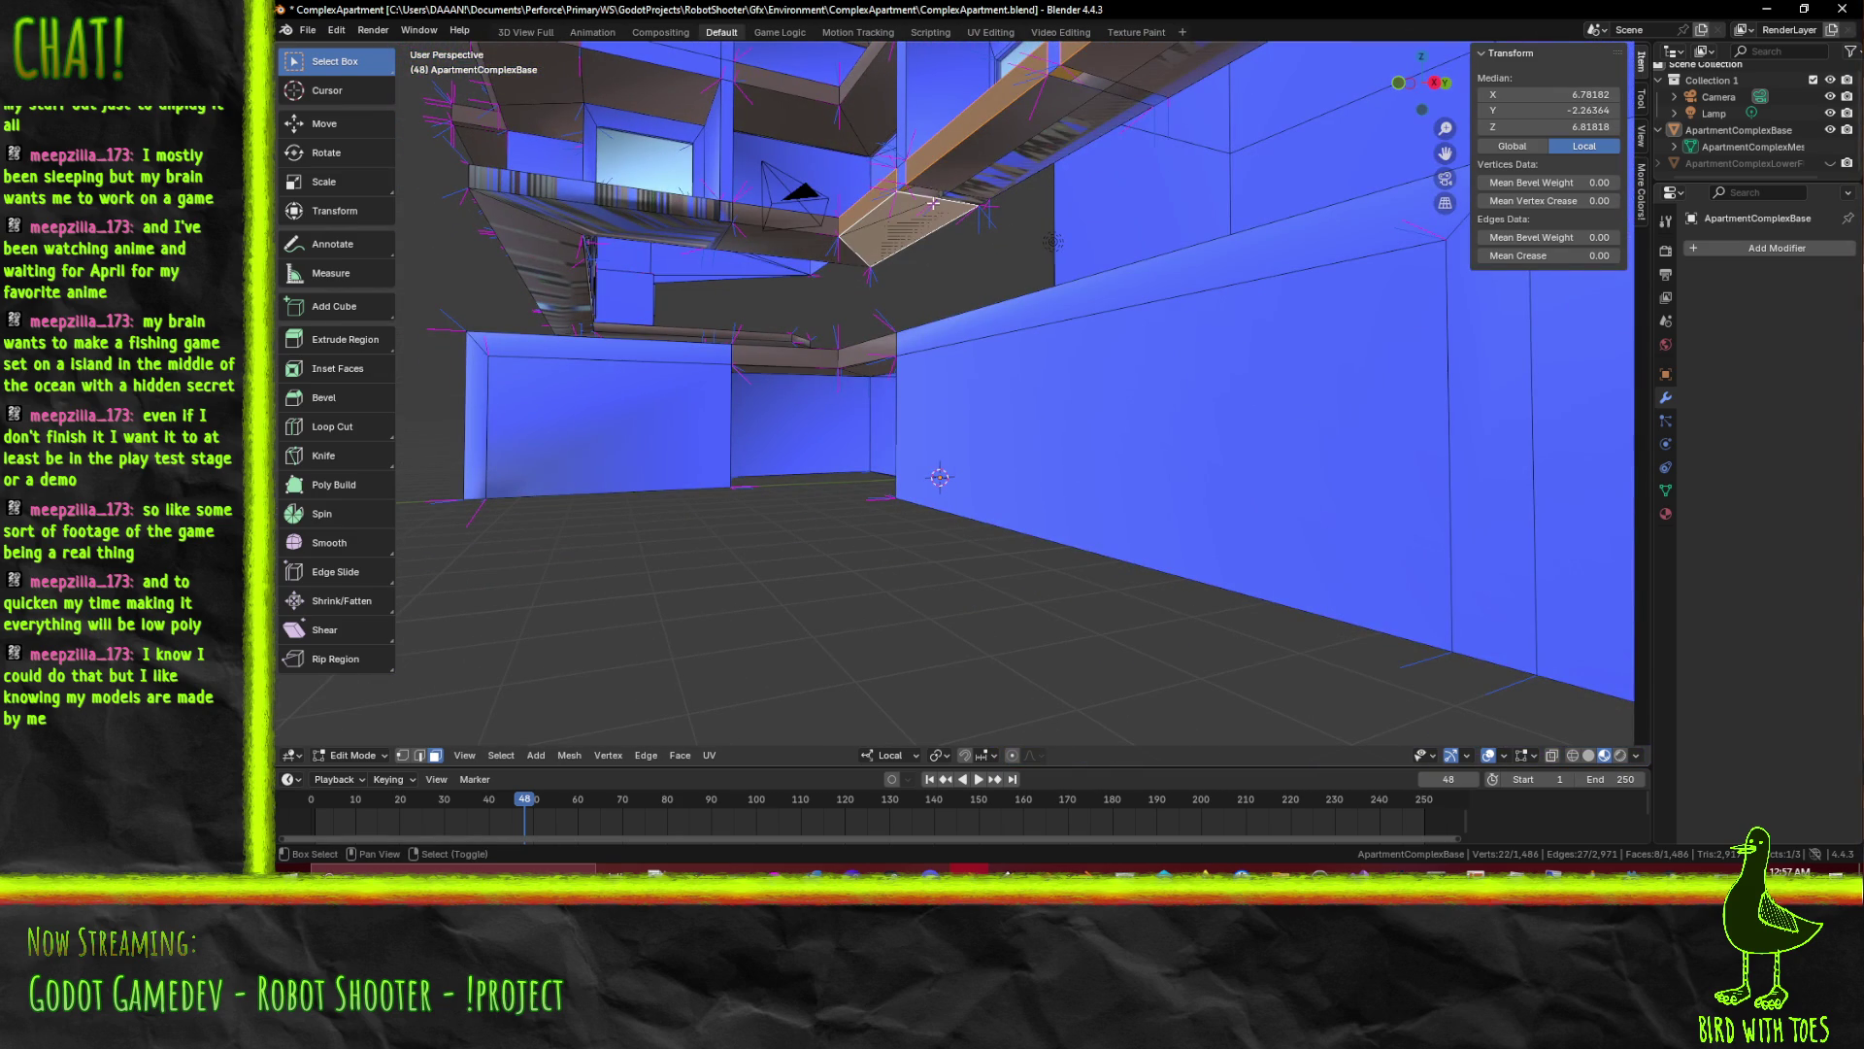
pyautogui.click(944, 166)
pyautogui.moveTo(943, 166); pyautogui.dragTo(1117, 200)
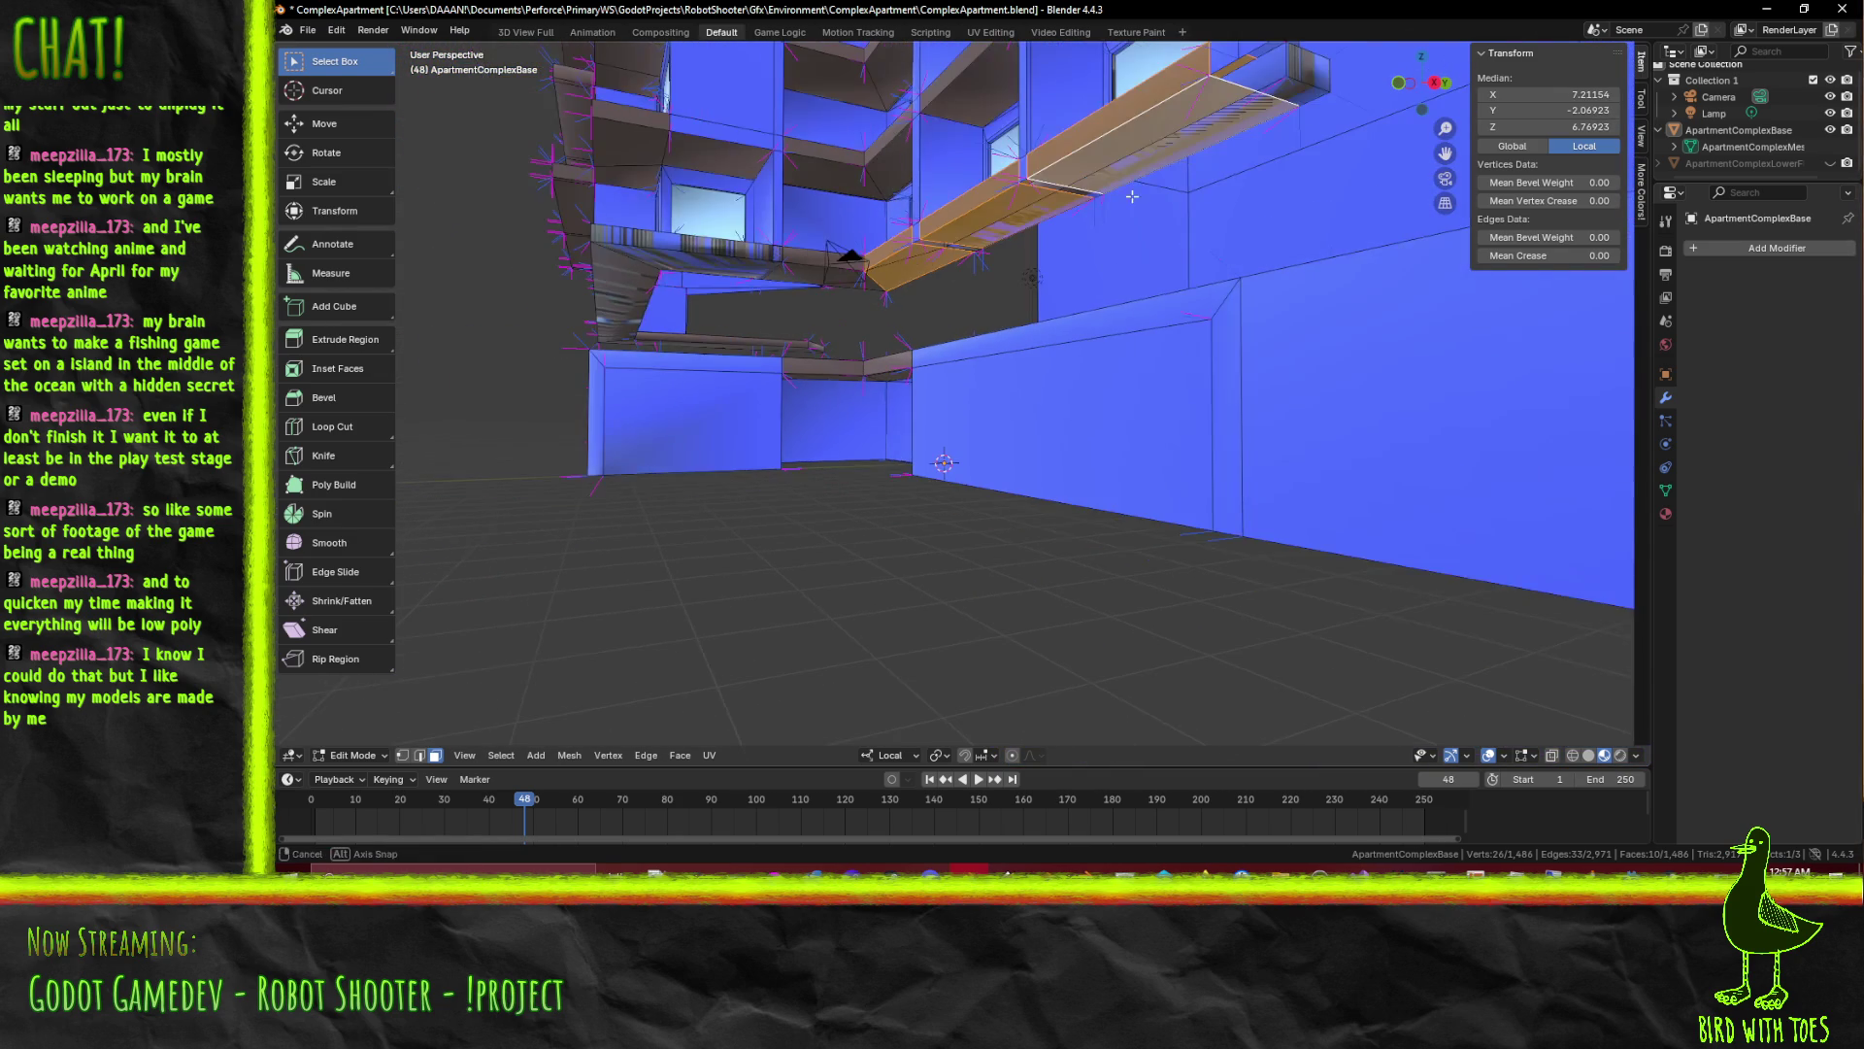
pyautogui.press('x')
# Move the lower ledge's vertices one unit along Y and inspect the result
pyautogui.moveTo(1052, 193); pyautogui.dragTo(1122, 467)
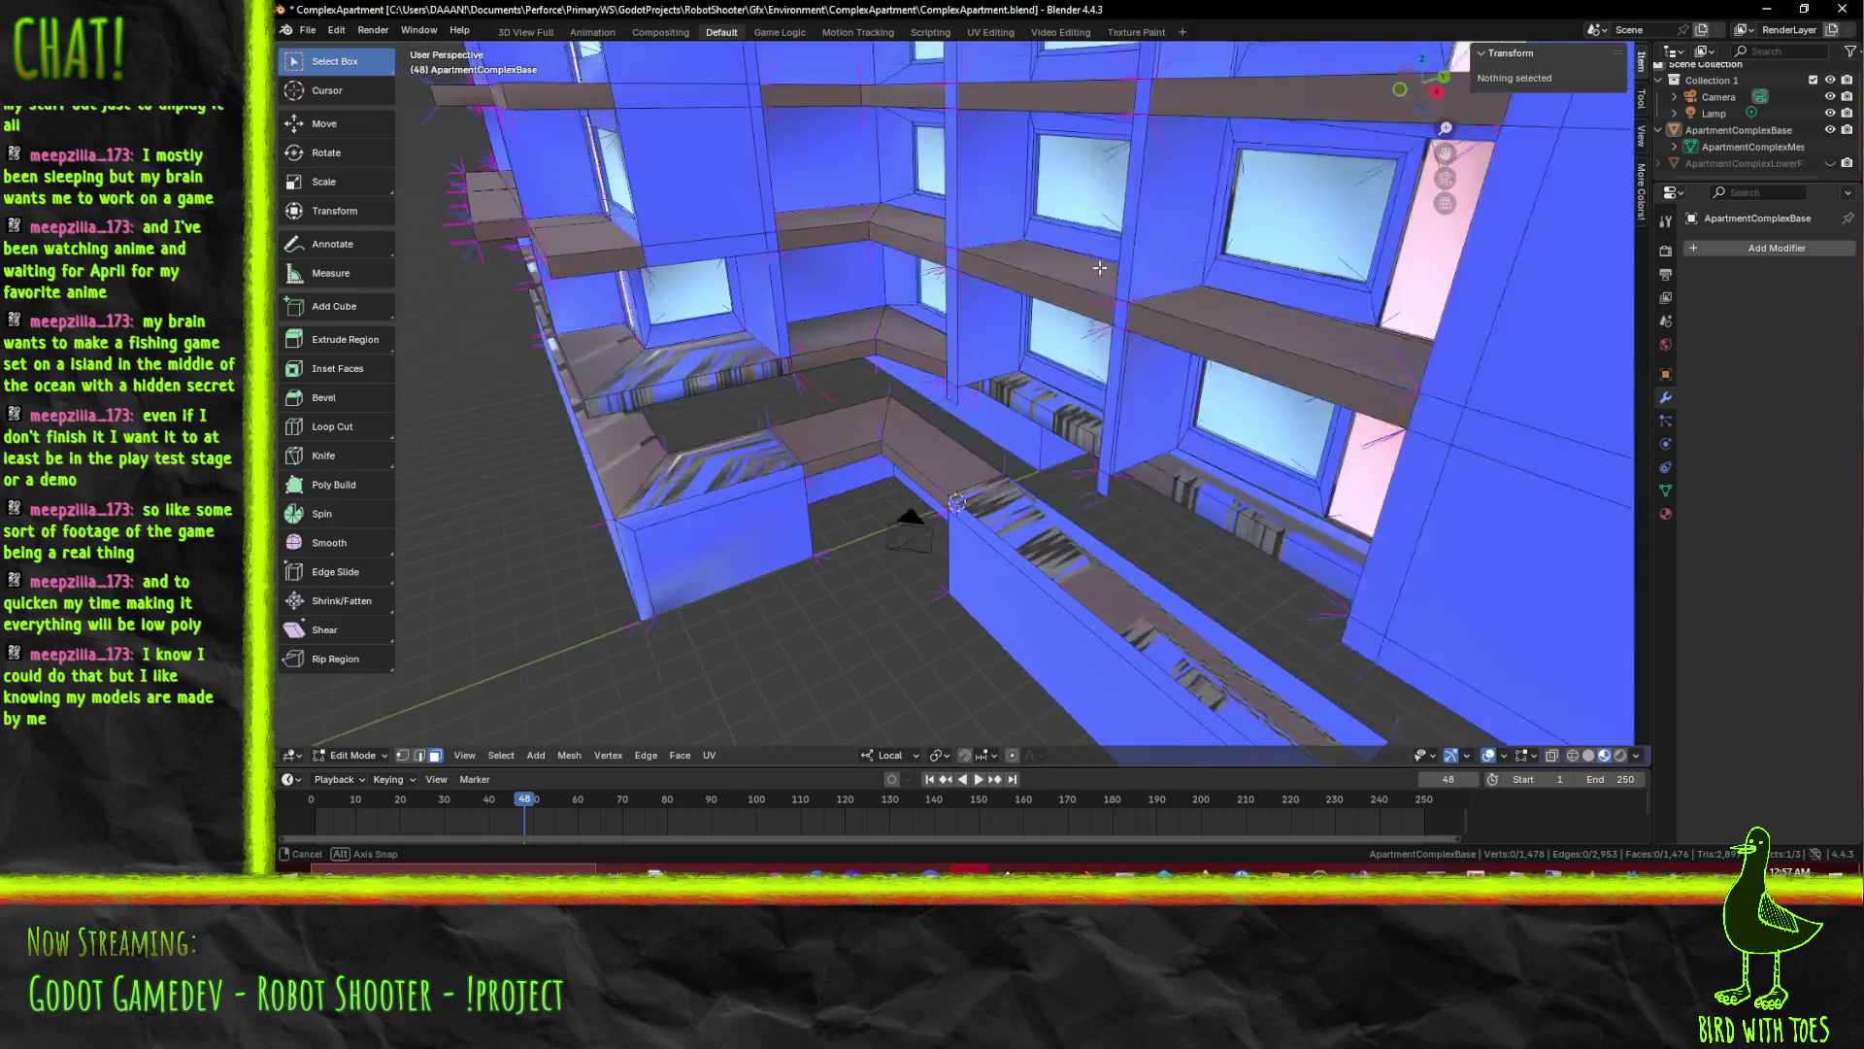
pyautogui.click(1121, 466)
pyautogui.write('y')
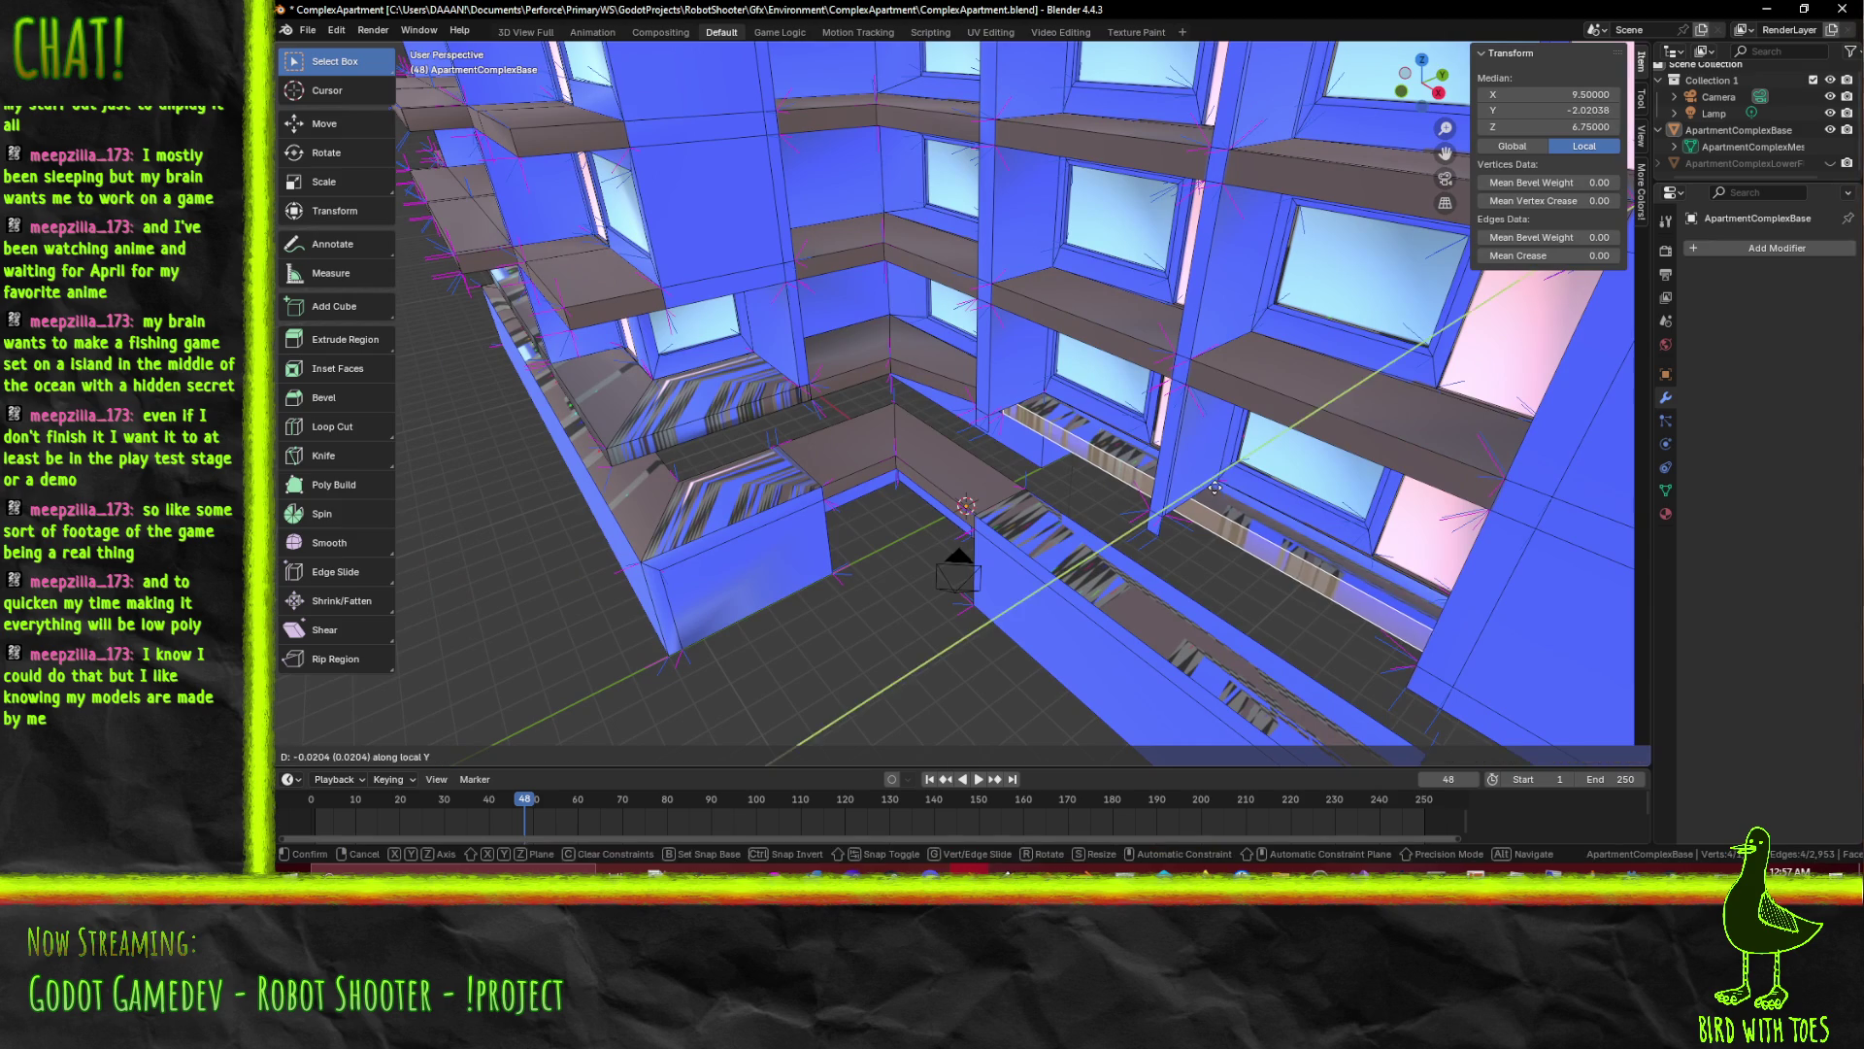
pyautogui.write('1')
pyautogui.press('Return')
pyautogui.moveTo(1188, 503); pyautogui.dragTo(902, 470)
# Undo the last ledge shift and delete the small stray corner face
pyautogui.click(819, 346)
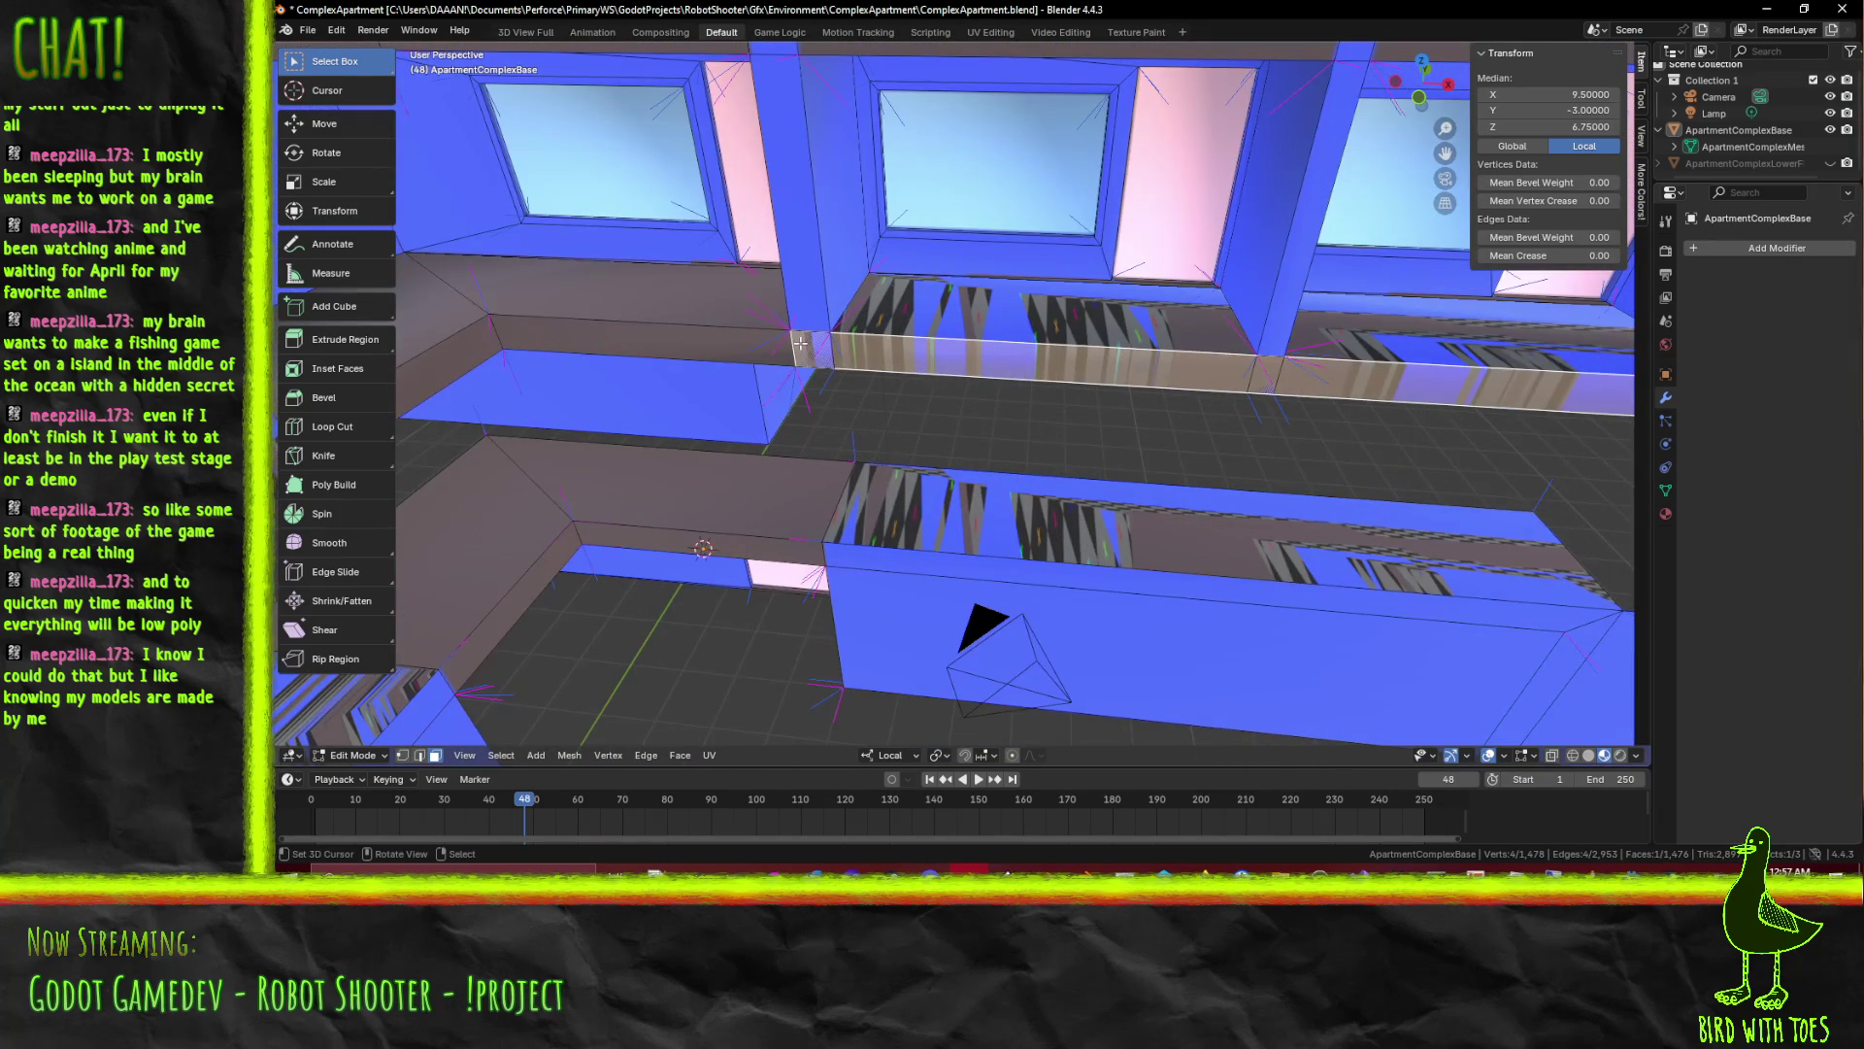
pyautogui.hotkey('ctrl', 'z')
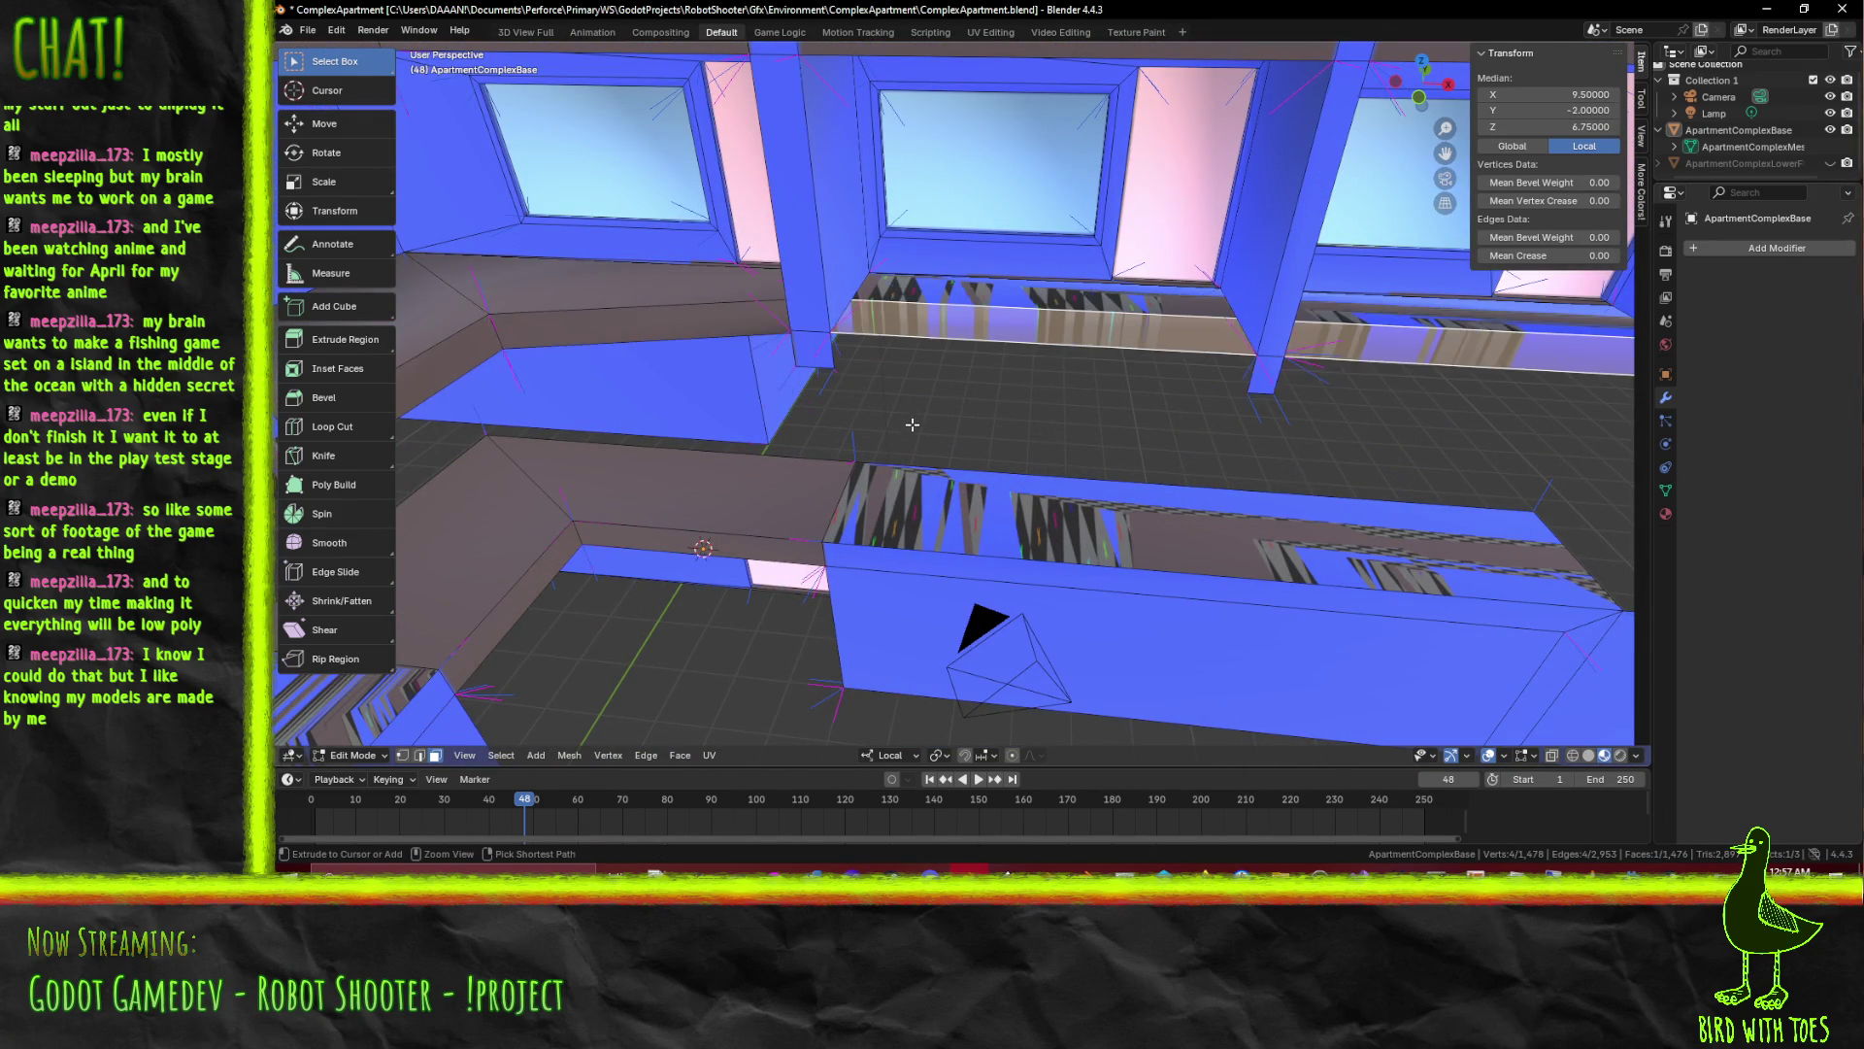
pyautogui.click(808, 351)
pyautogui.rightClick(1257, 381)
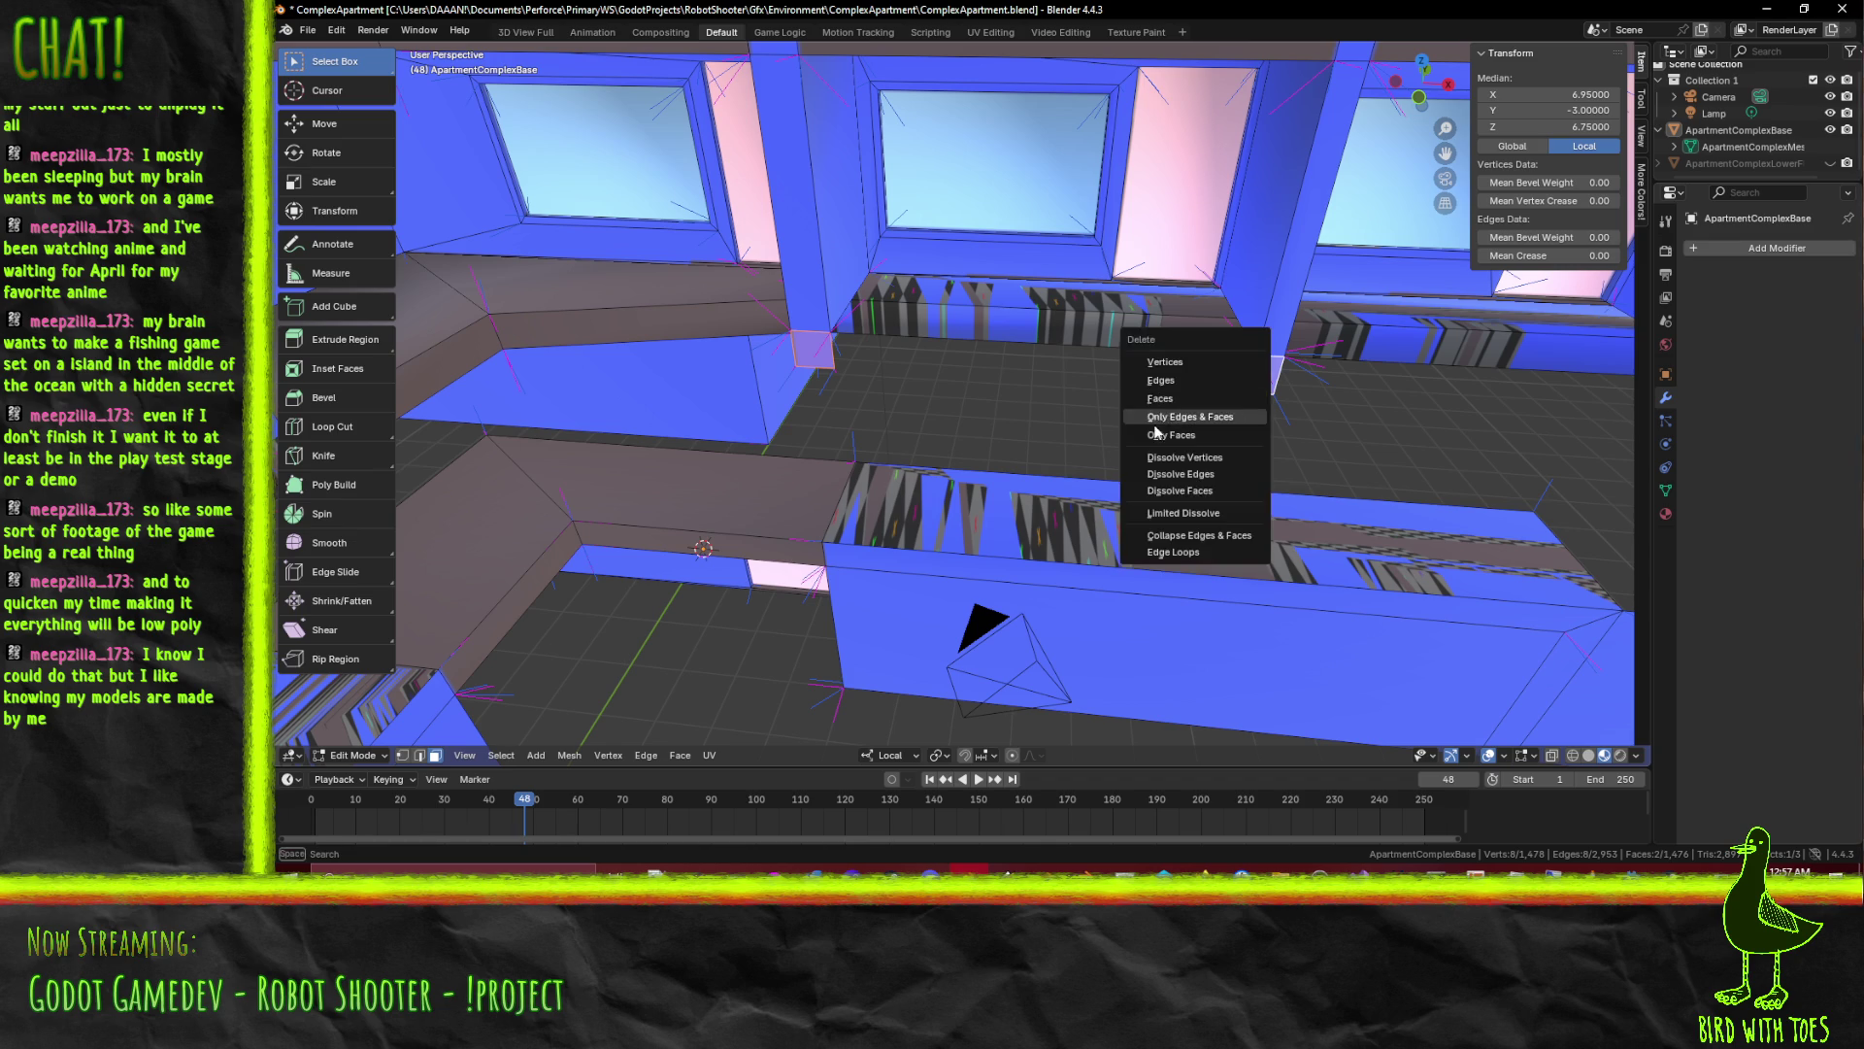
pyautogui.click(1184, 400)
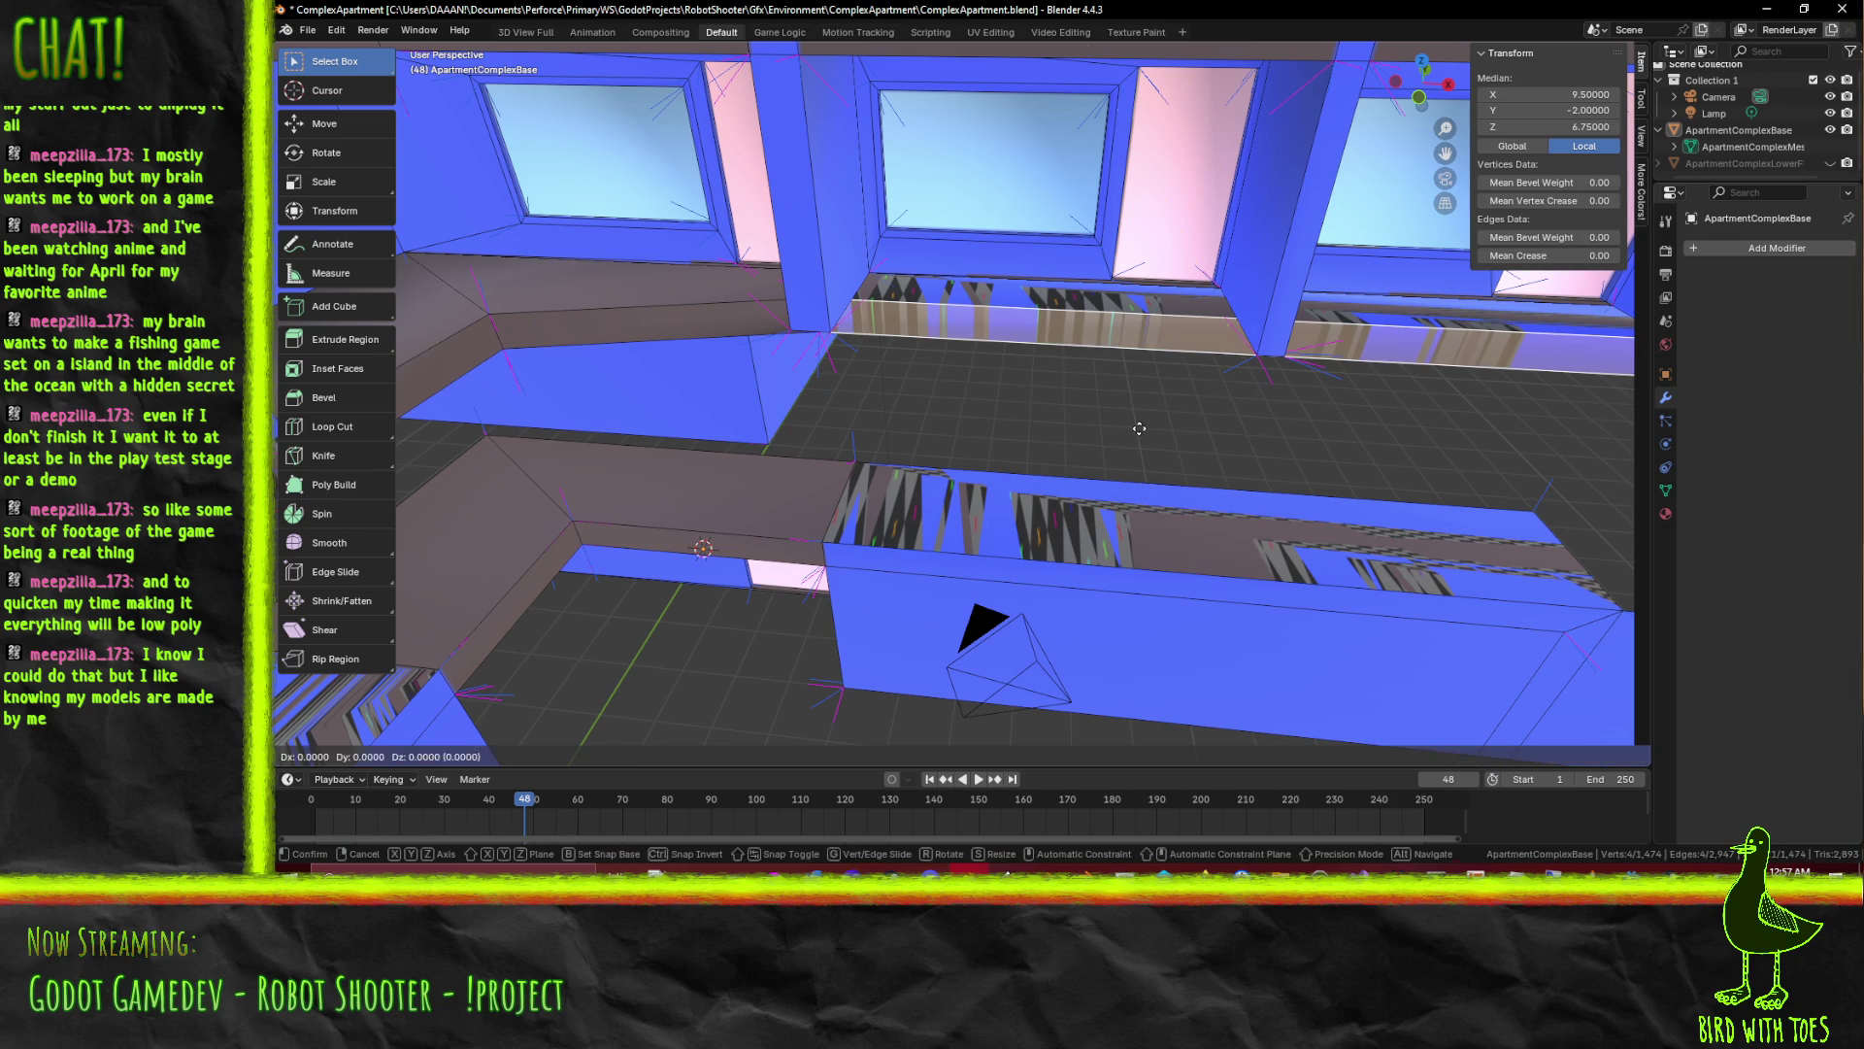
# Move the lower ledge back one unit along Y (G Y -1) and save the file
pyautogui.press('g')
pyautogui.press('y')
pyautogui.press('-')
pyautogui.press('1')
pyautogui.press('Return')
pyautogui.scroll(-3)
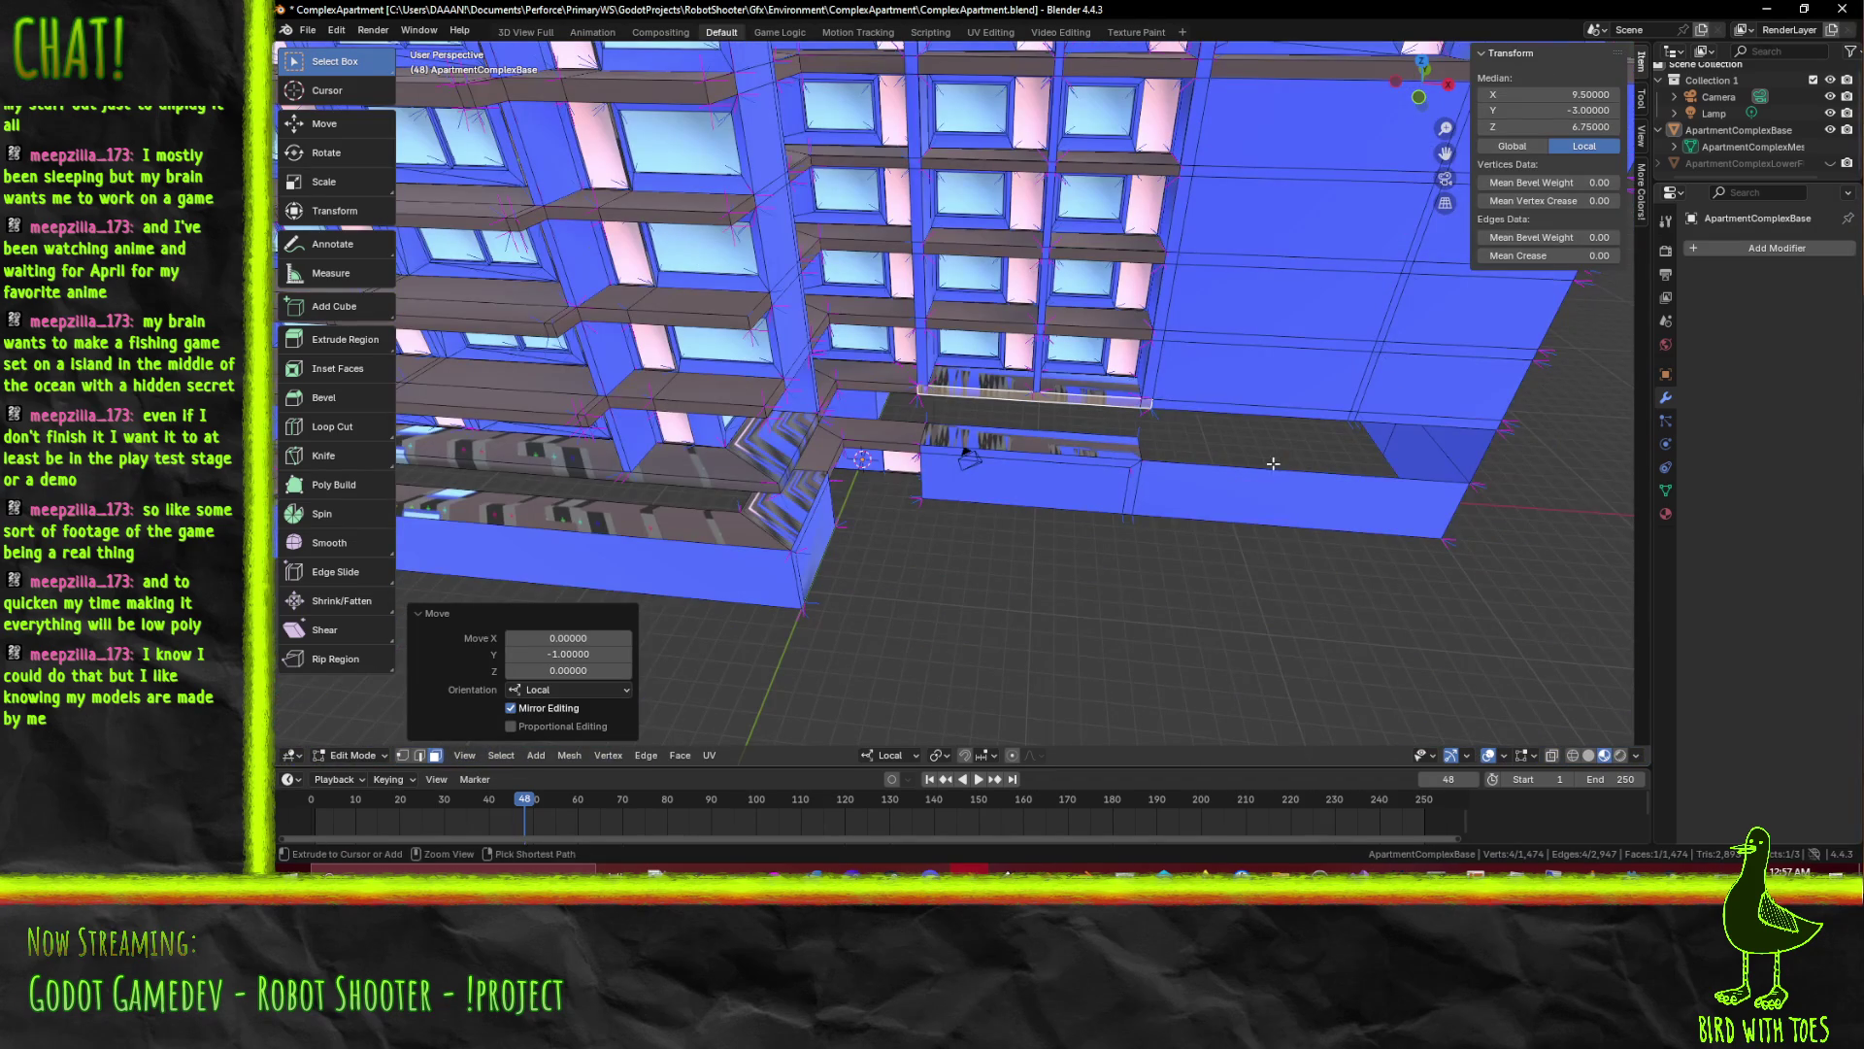
pyautogui.hotkey('ctrl', 's')
pyautogui.scroll(3)
pyautogui.scroll(3)
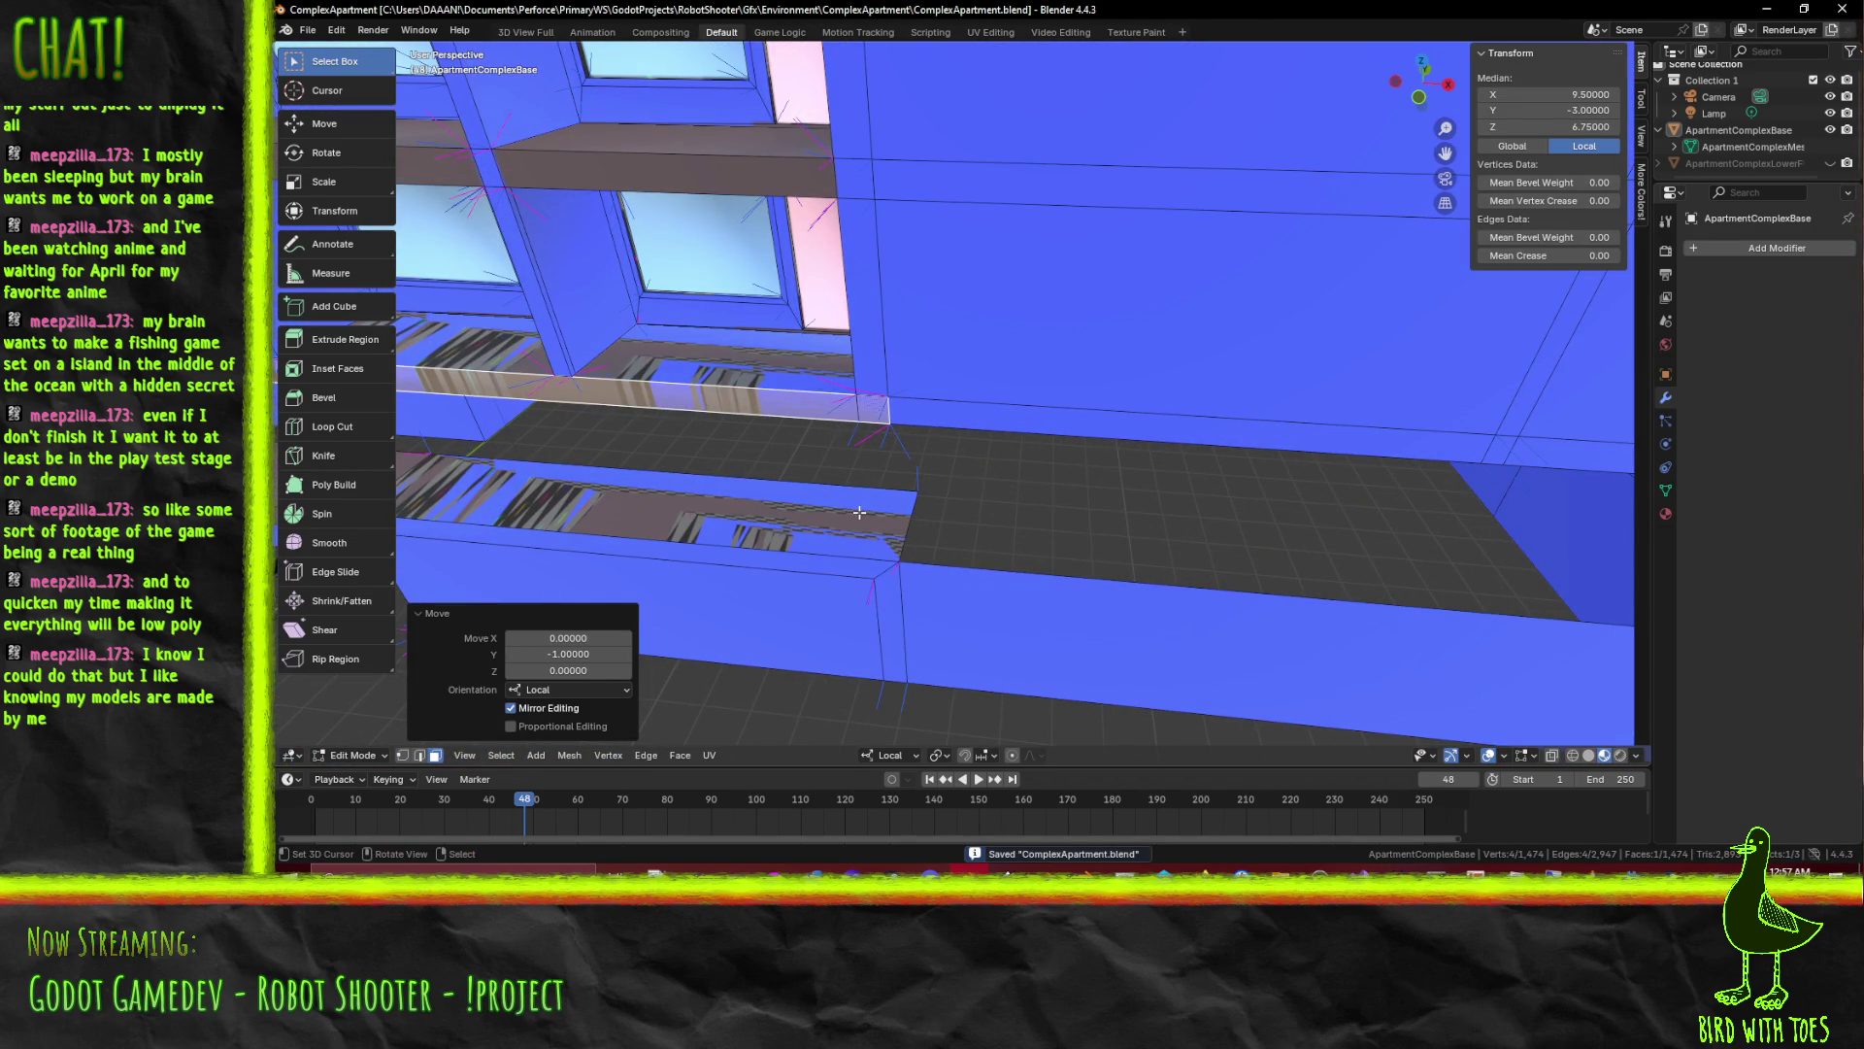
# Cancel a further Y move, undo two changes and orbit around the building
pyautogui.press('g')
pyautogui.press('y')
pyautogui.press('Escape')
pyautogui.hotkey('ctrl', 'z')
pyautogui.hotkey('ctrl', 'z')
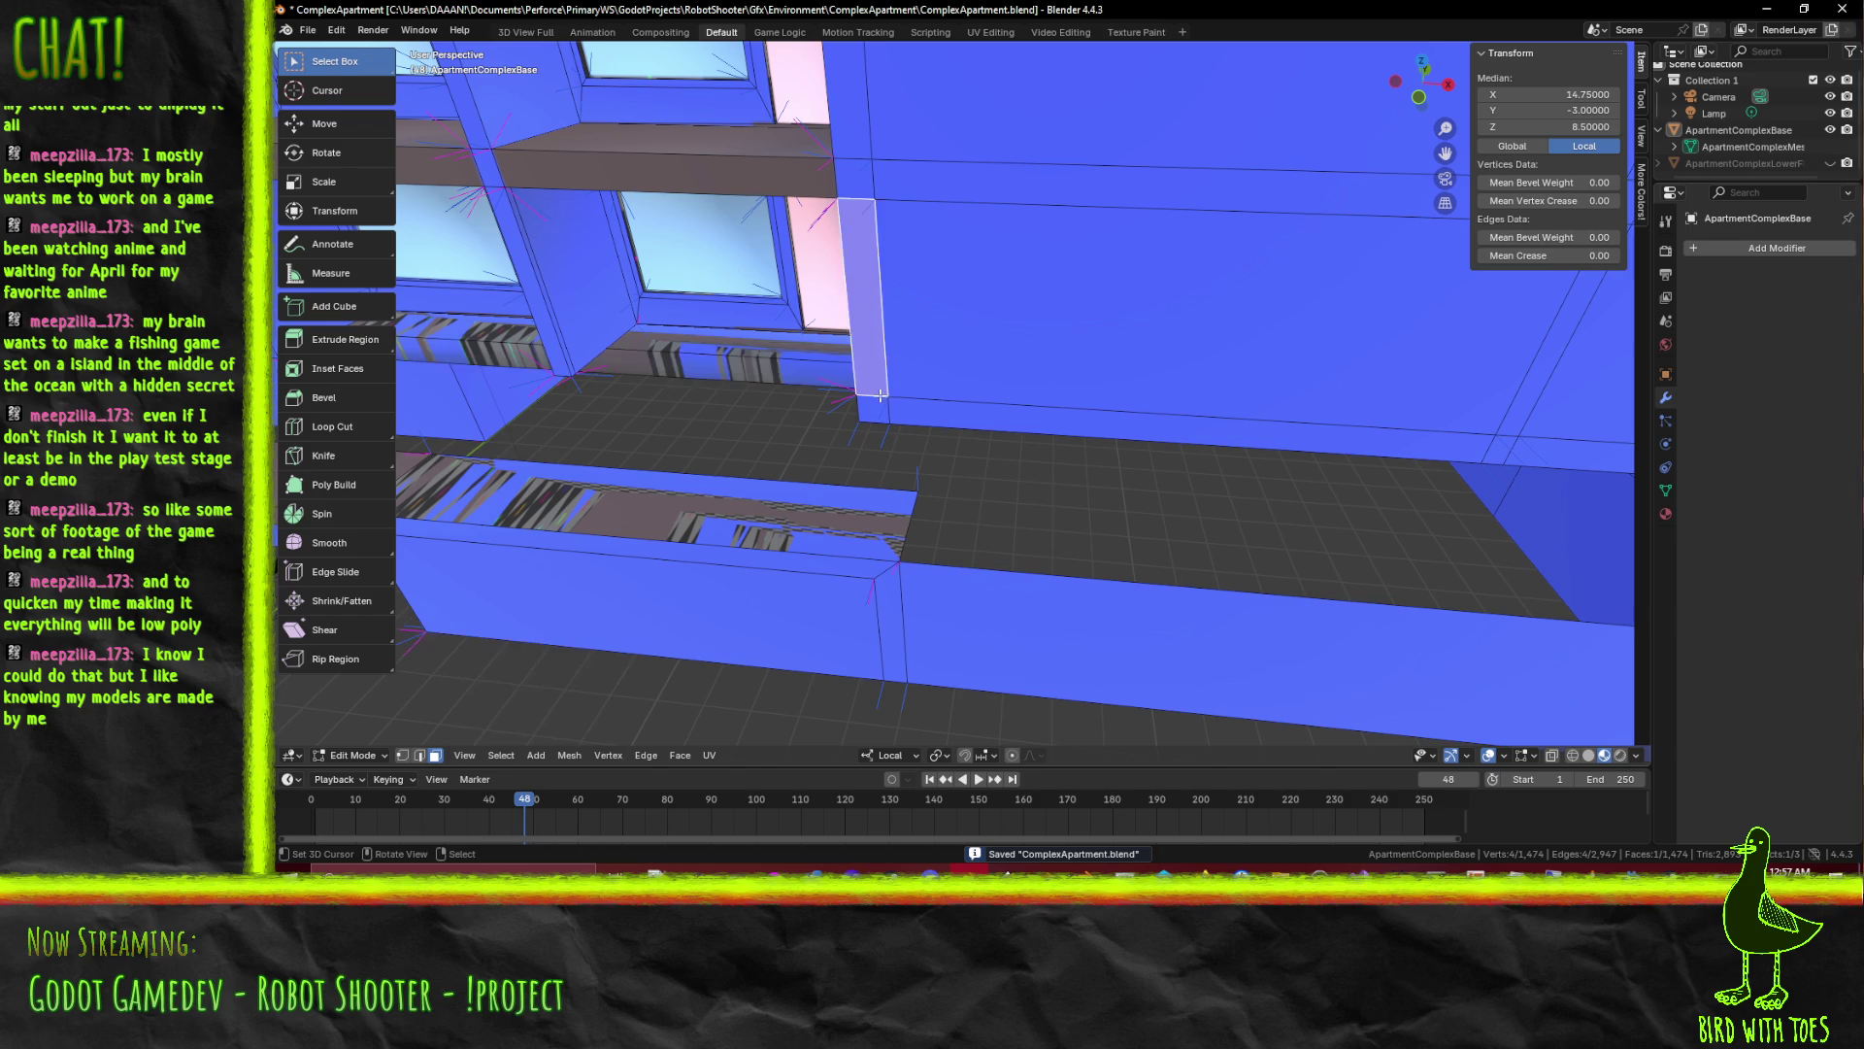
pyautogui.hotkey('ctrl', 'z')
pyautogui.hotkey('ctrl', 'z')
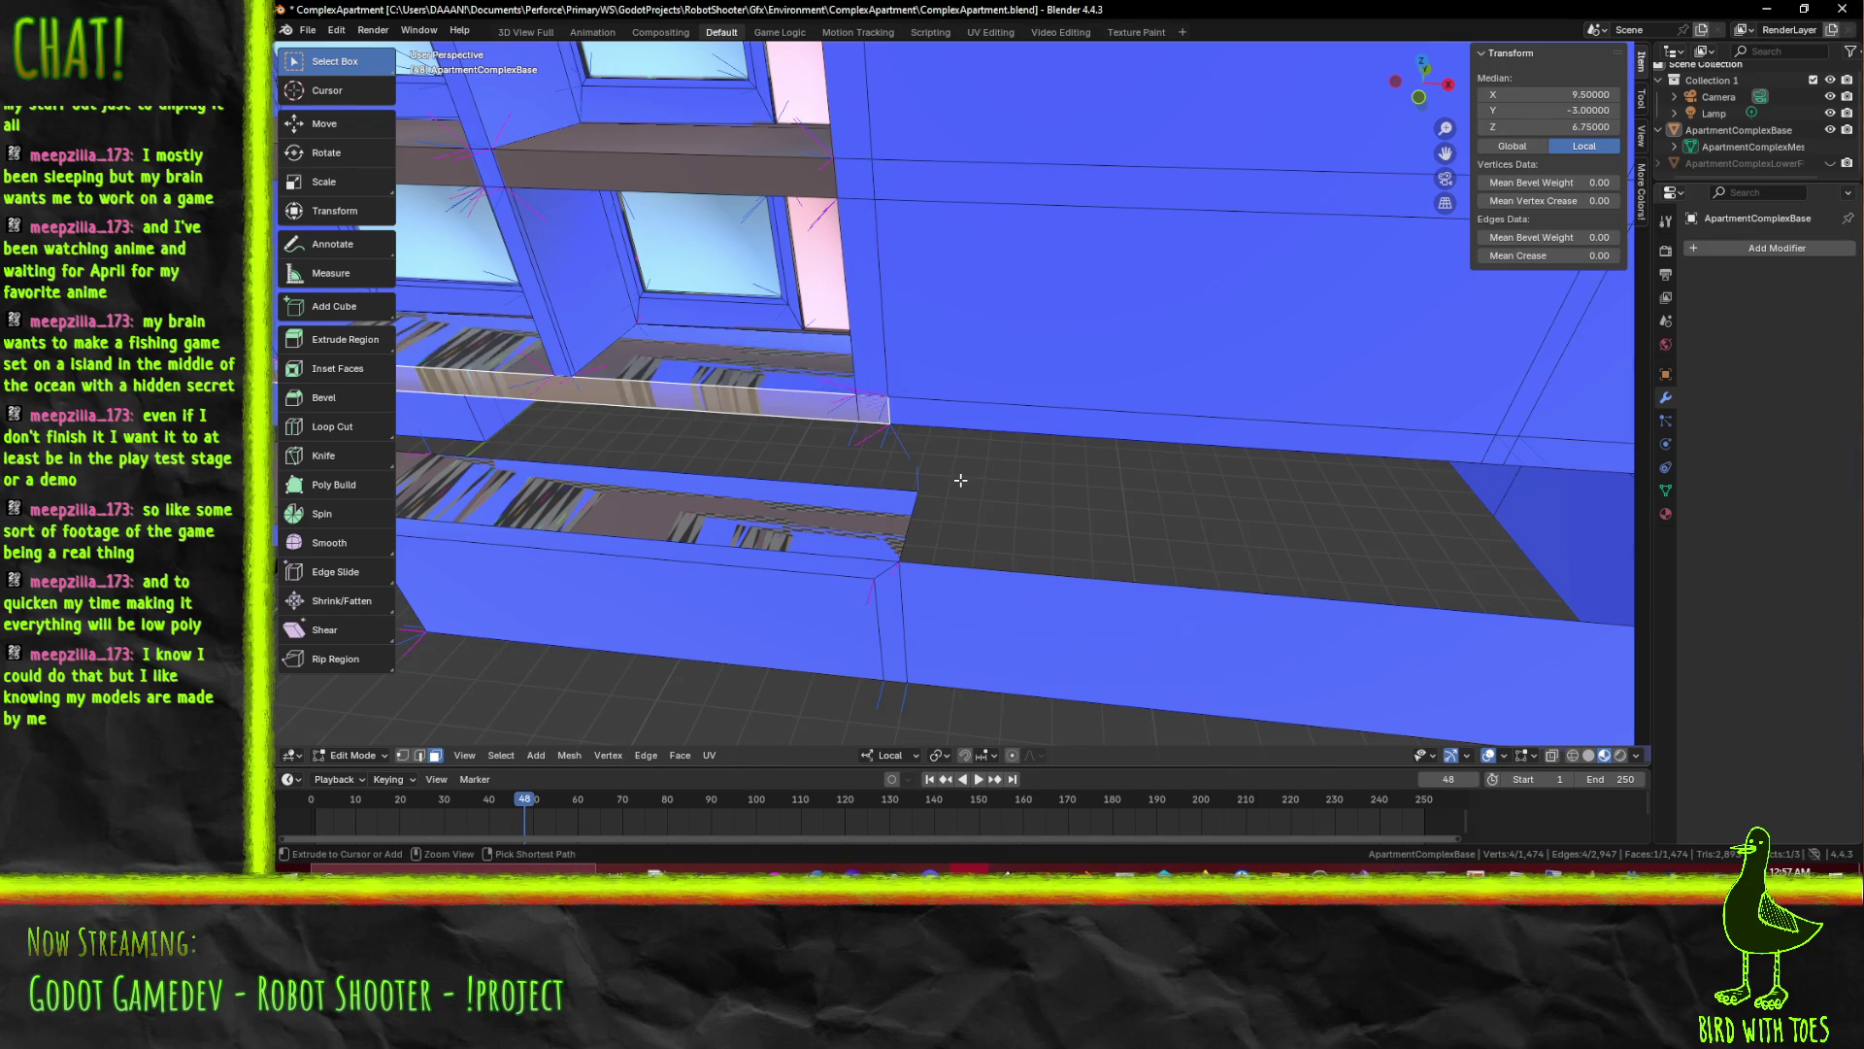
pyautogui.scroll(-3)
pyautogui.scroll(3)
pyautogui.moveTo(990, 466); pyautogui.dragTo(926, 458)
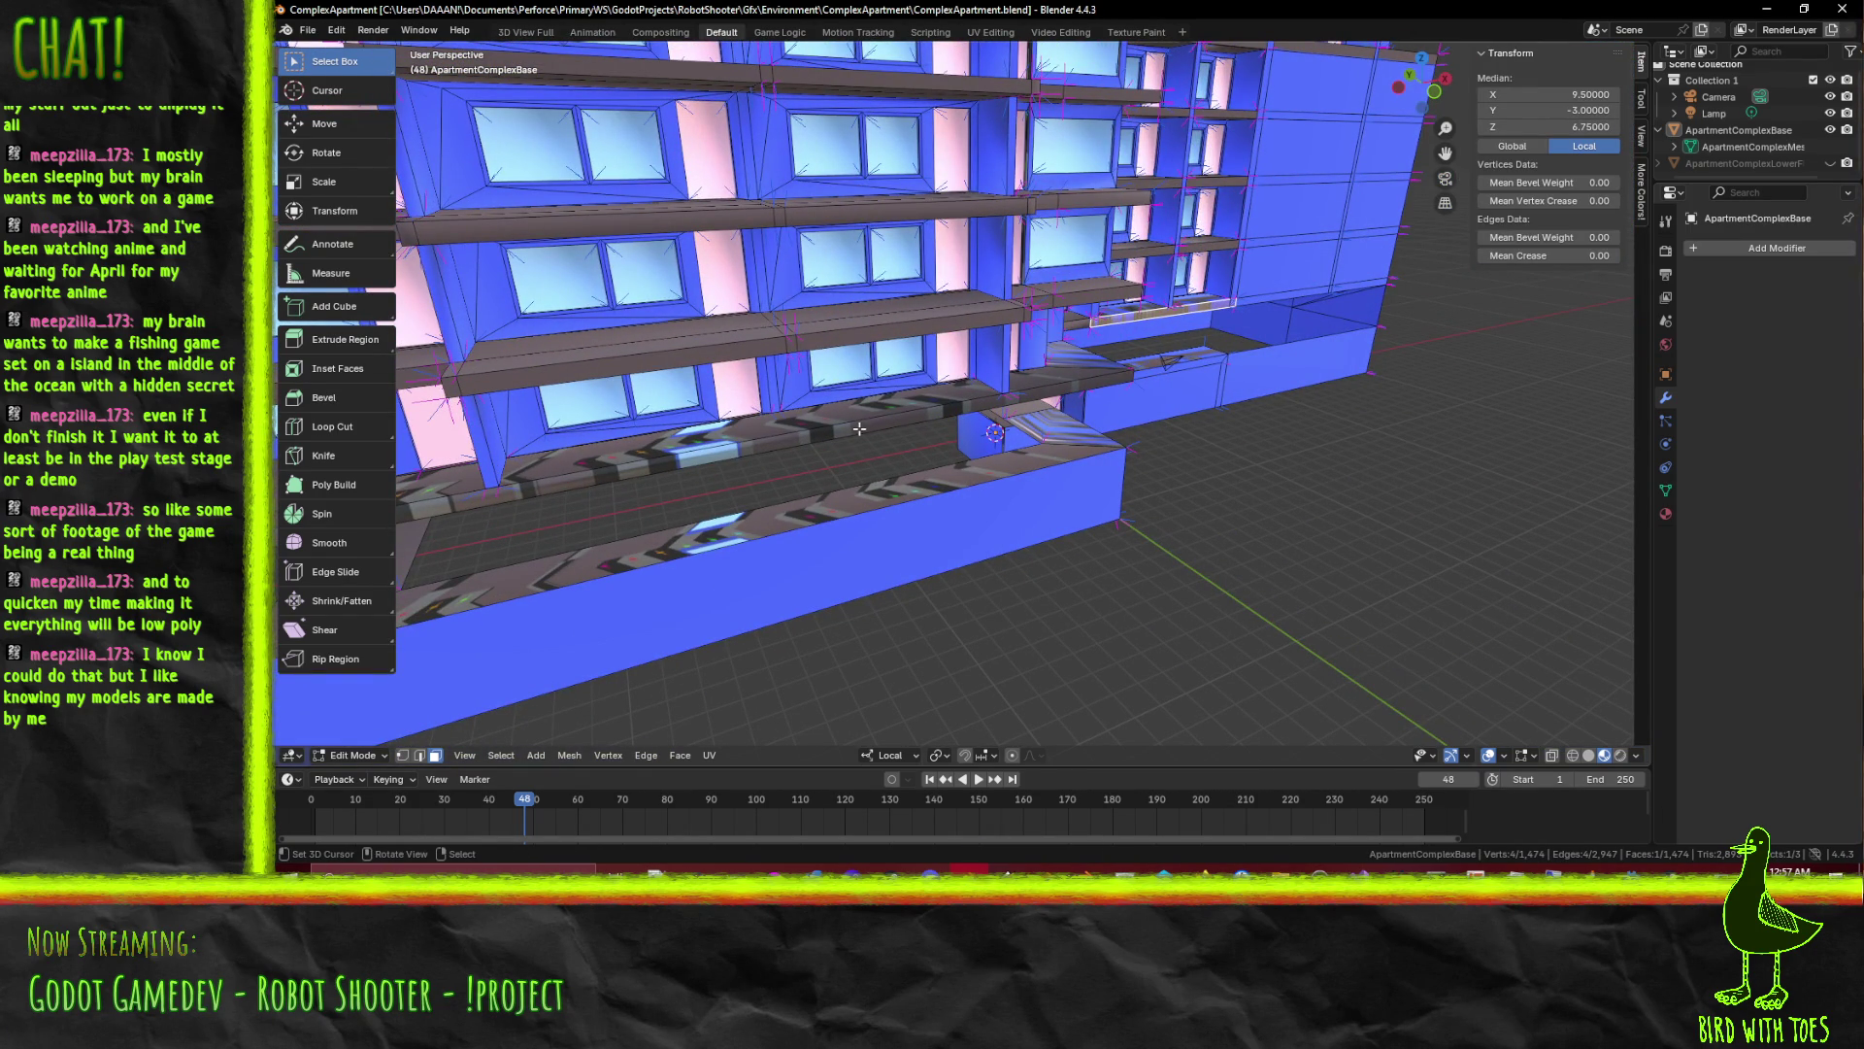
# Make ApartmentComplexLowerF visible again in the Outliner and save the file
pyautogui.moveTo(793, 424); pyautogui.dragTo(1456, 365)
pyautogui.click(1832, 163)
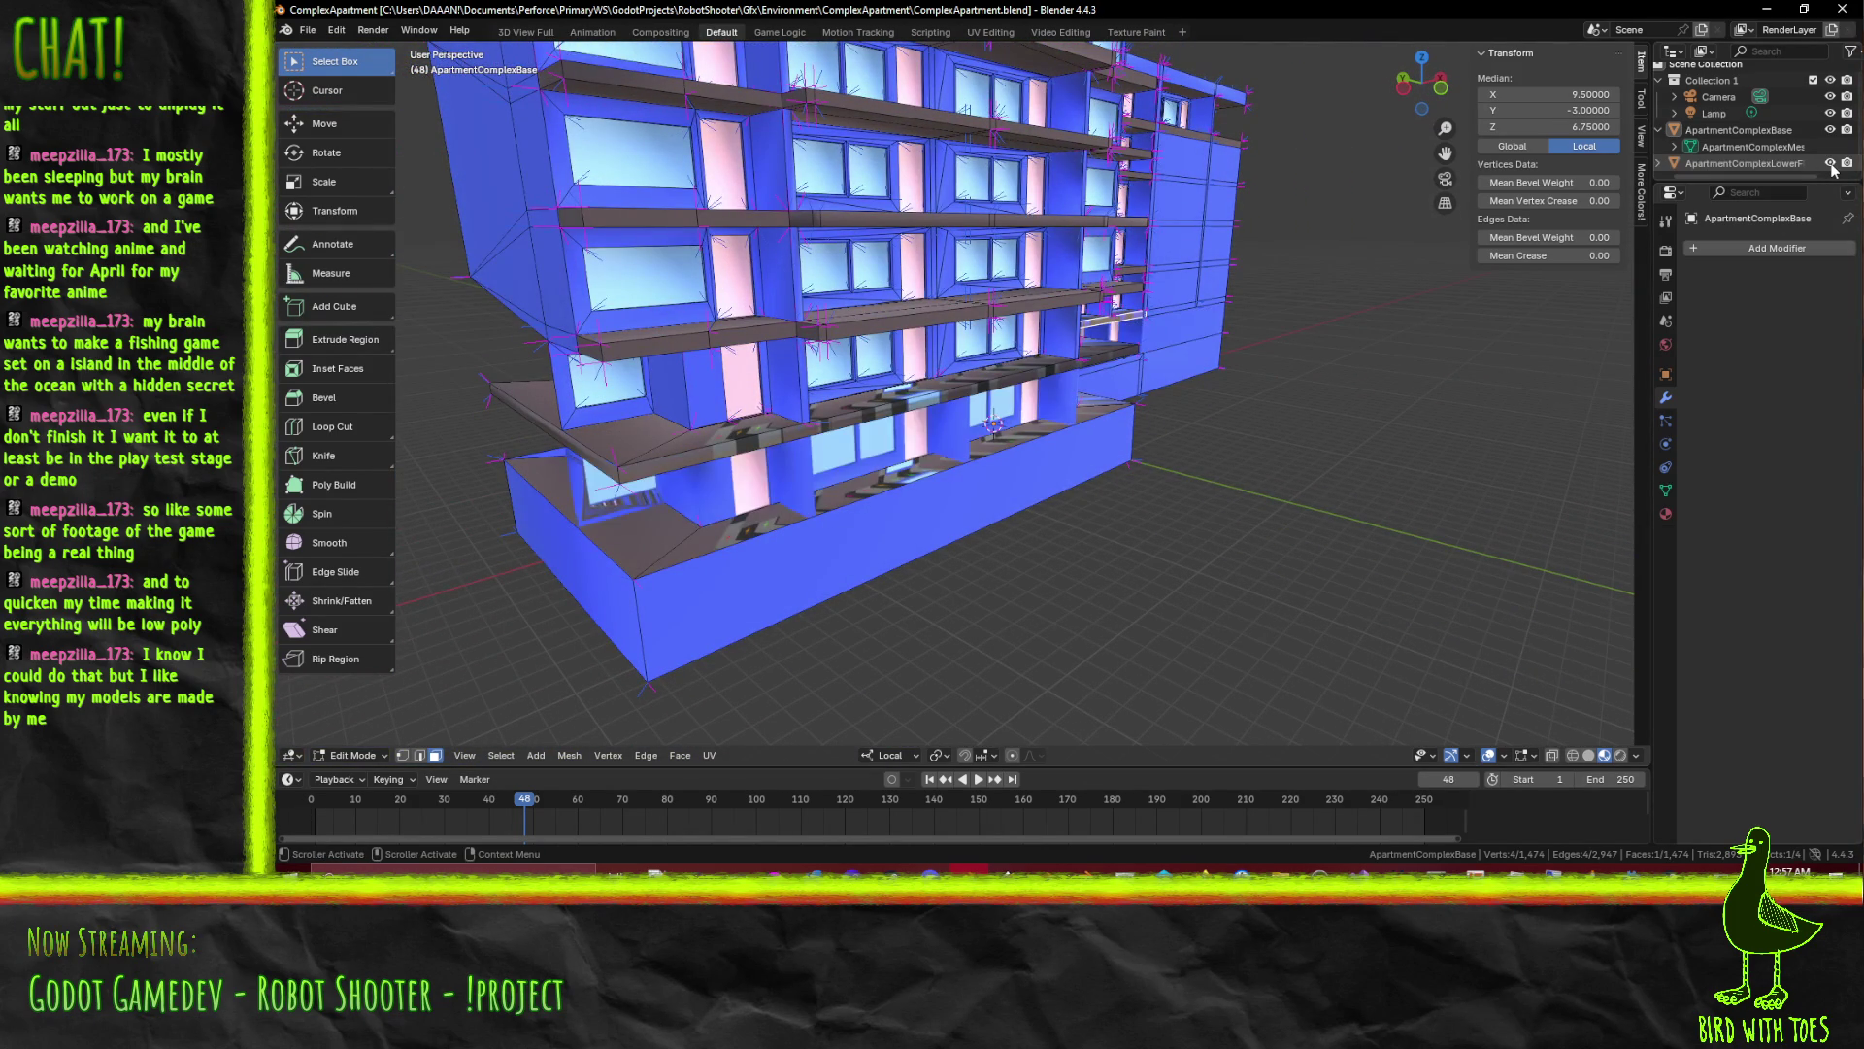
pyautogui.click(1832, 163)
pyautogui.click(1832, 163)
pyautogui.moveTo(1021, 481); pyautogui.dragTo(1137, 505)
pyautogui.scroll(-3)
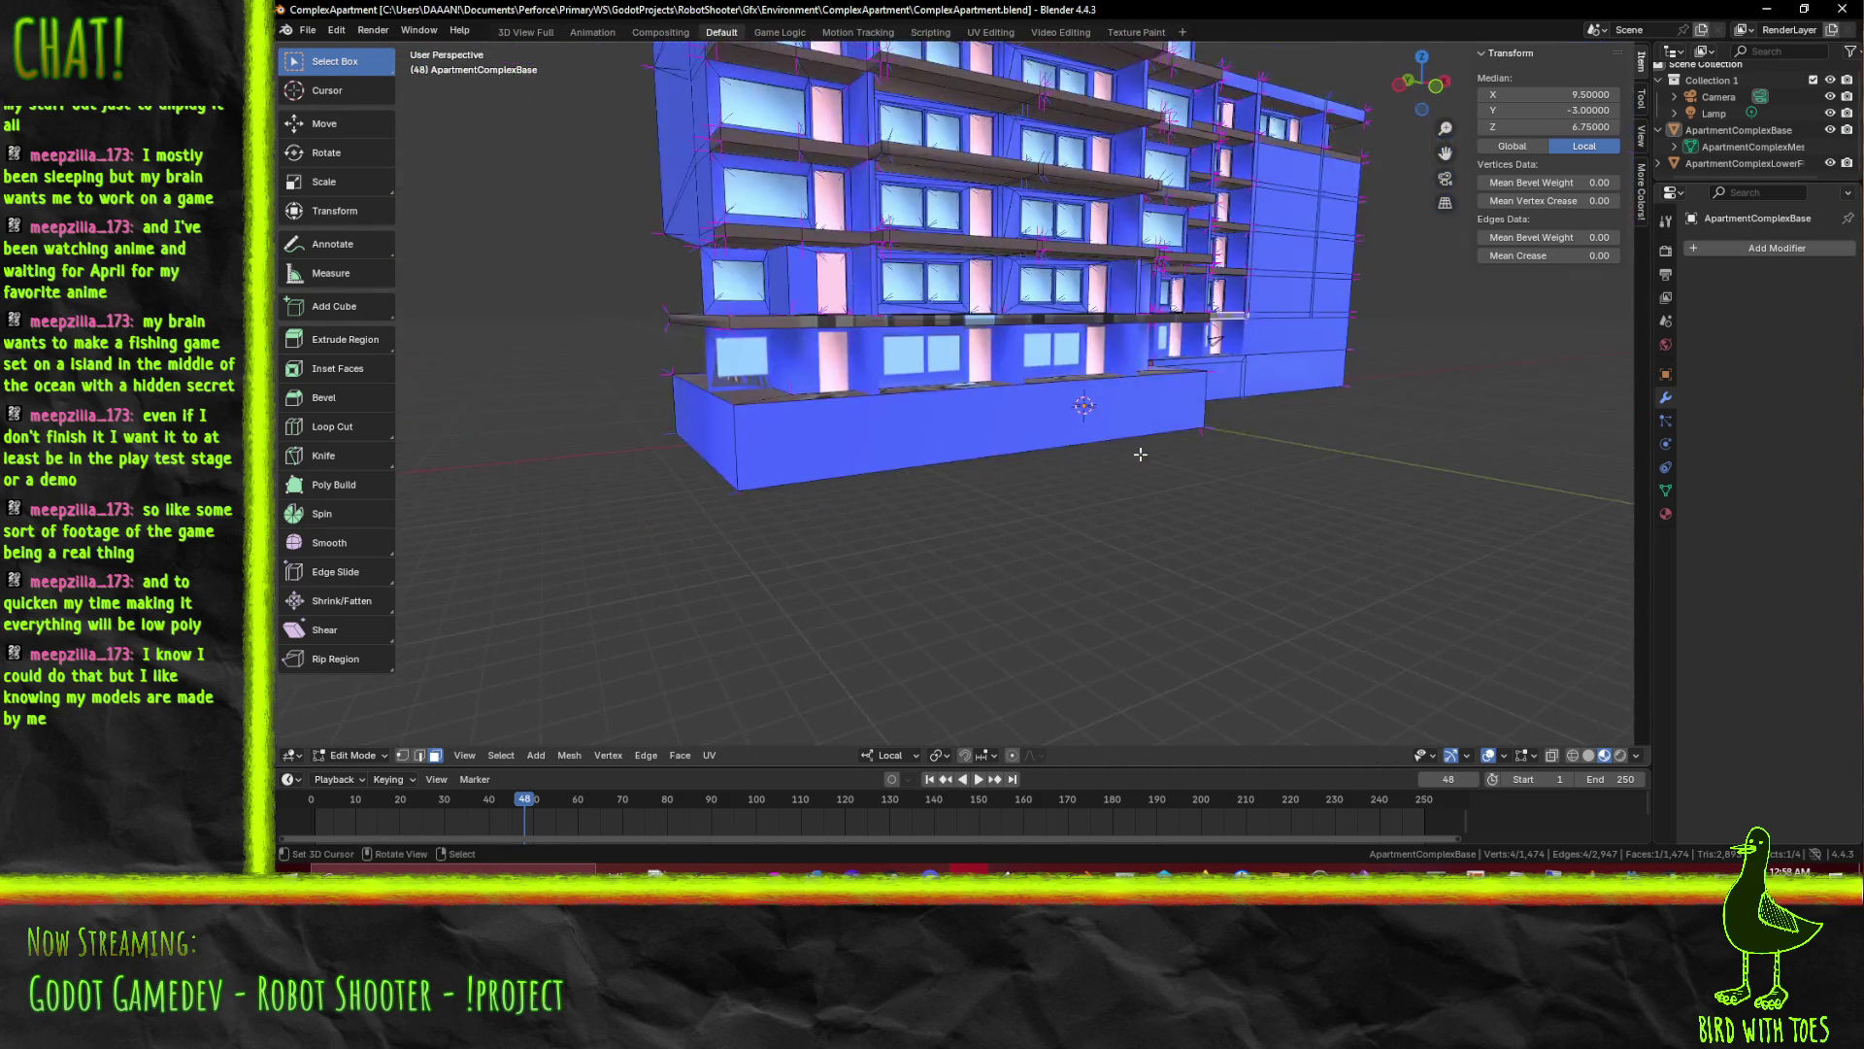
pyautogui.scroll(3)
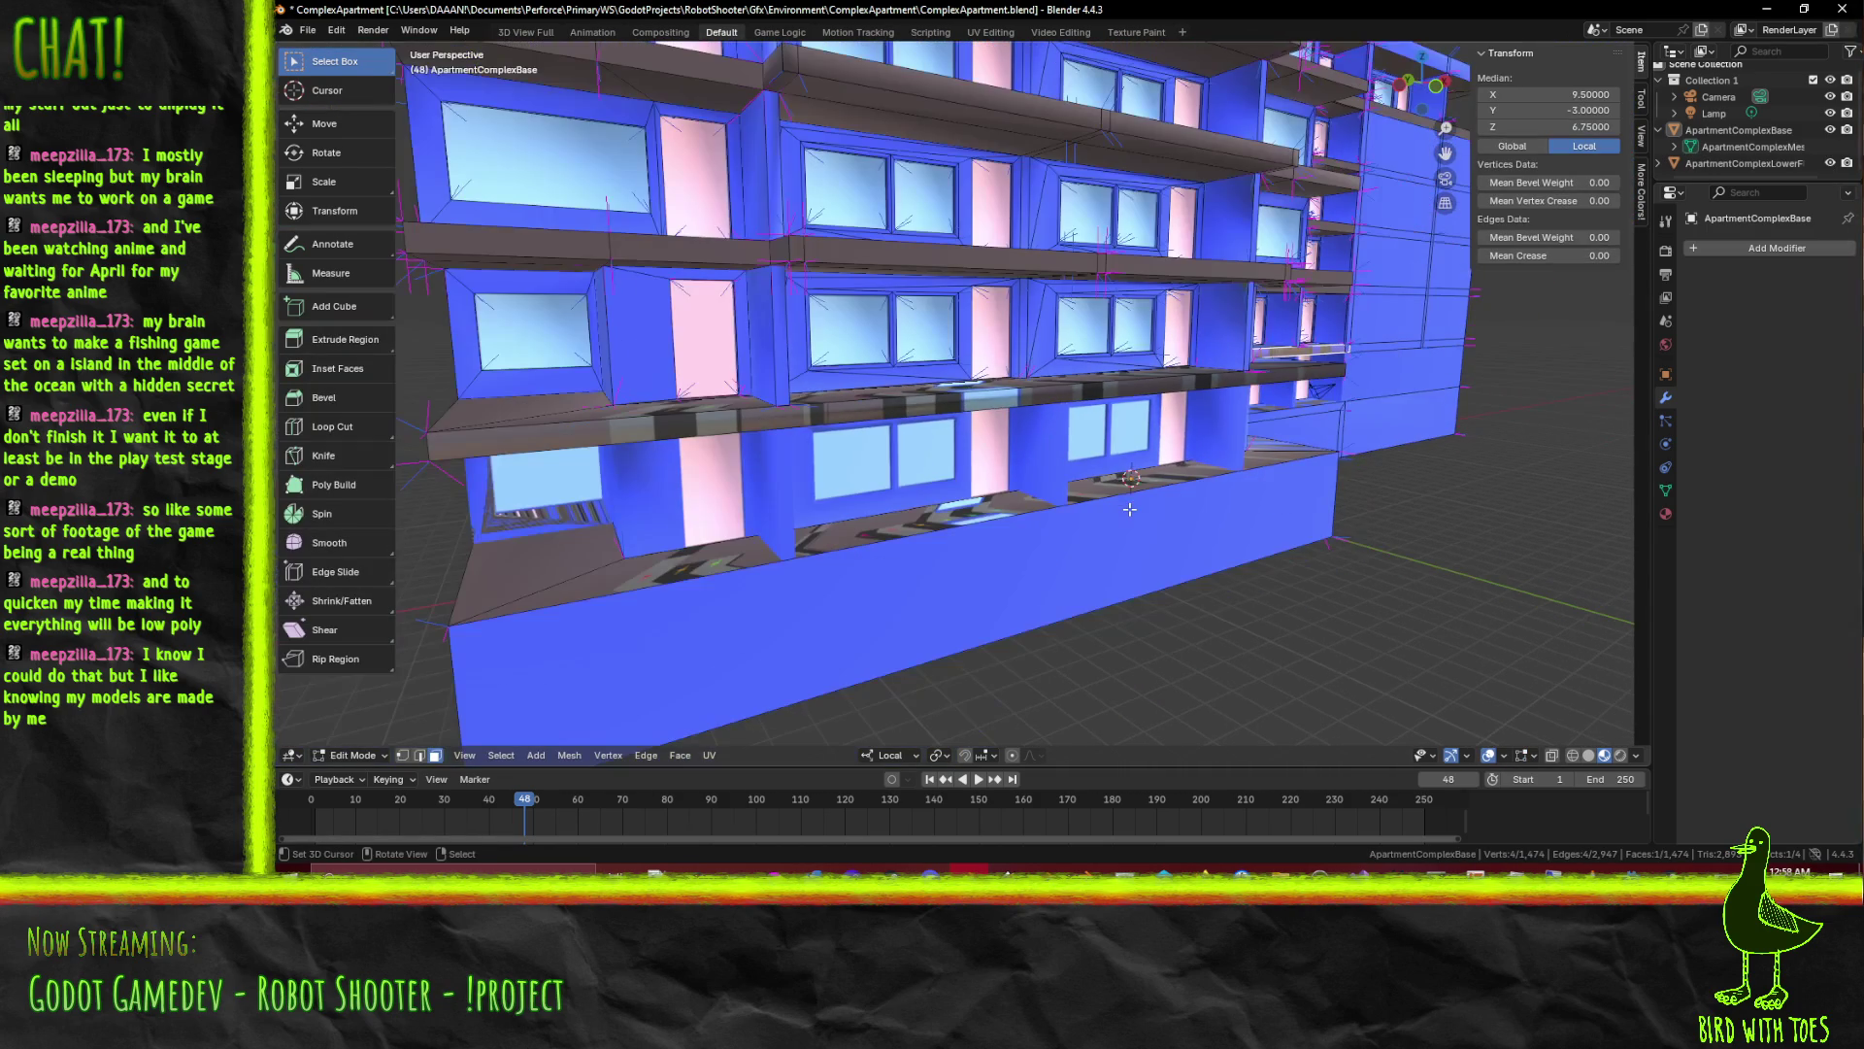
pyautogui.hotkey('ctrl', 's')
# Inspect the facade from front and angled views to check ledge alignment
pyautogui.moveTo(1129, 509); pyautogui.dragTo(523, 322)
pyautogui.press('KP_1')
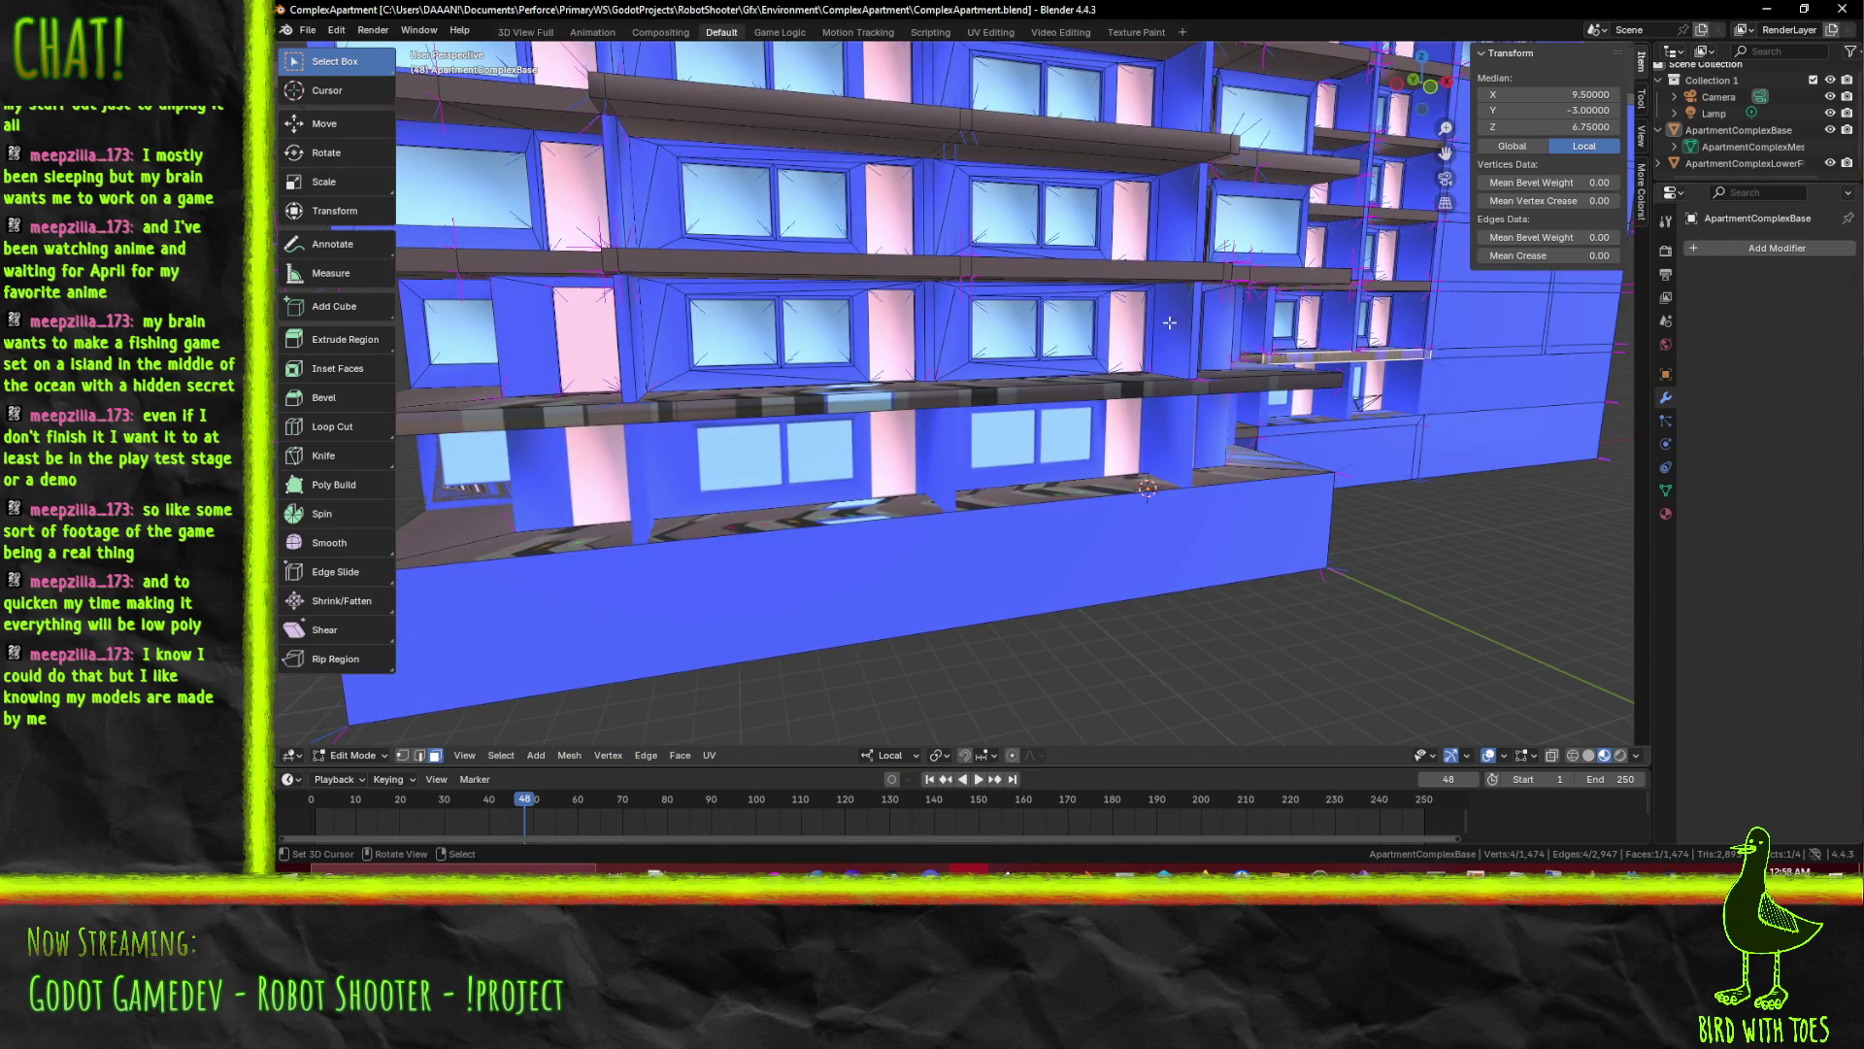
pyautogui.scroll(-3)
pyautogui.scroll(3)
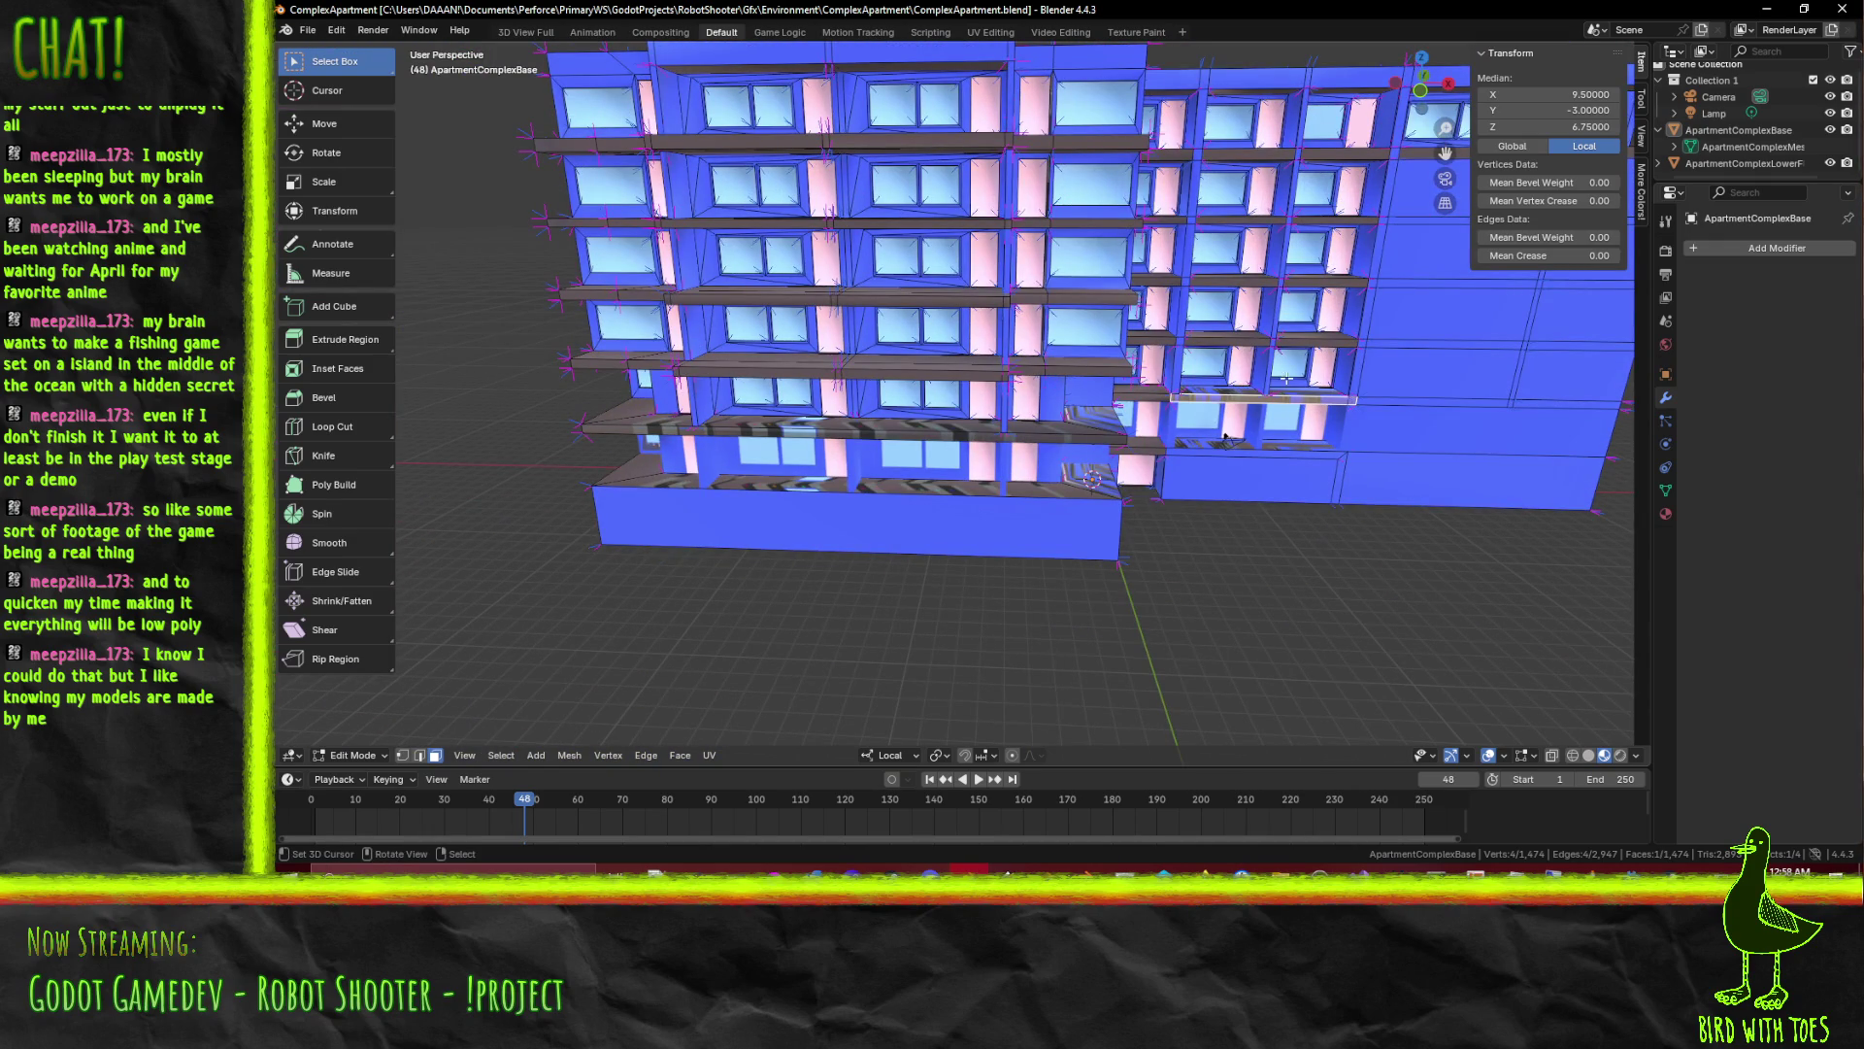
pyautogui.moveTo(1286, 380); pyautogui.dragTo(1235, 485)
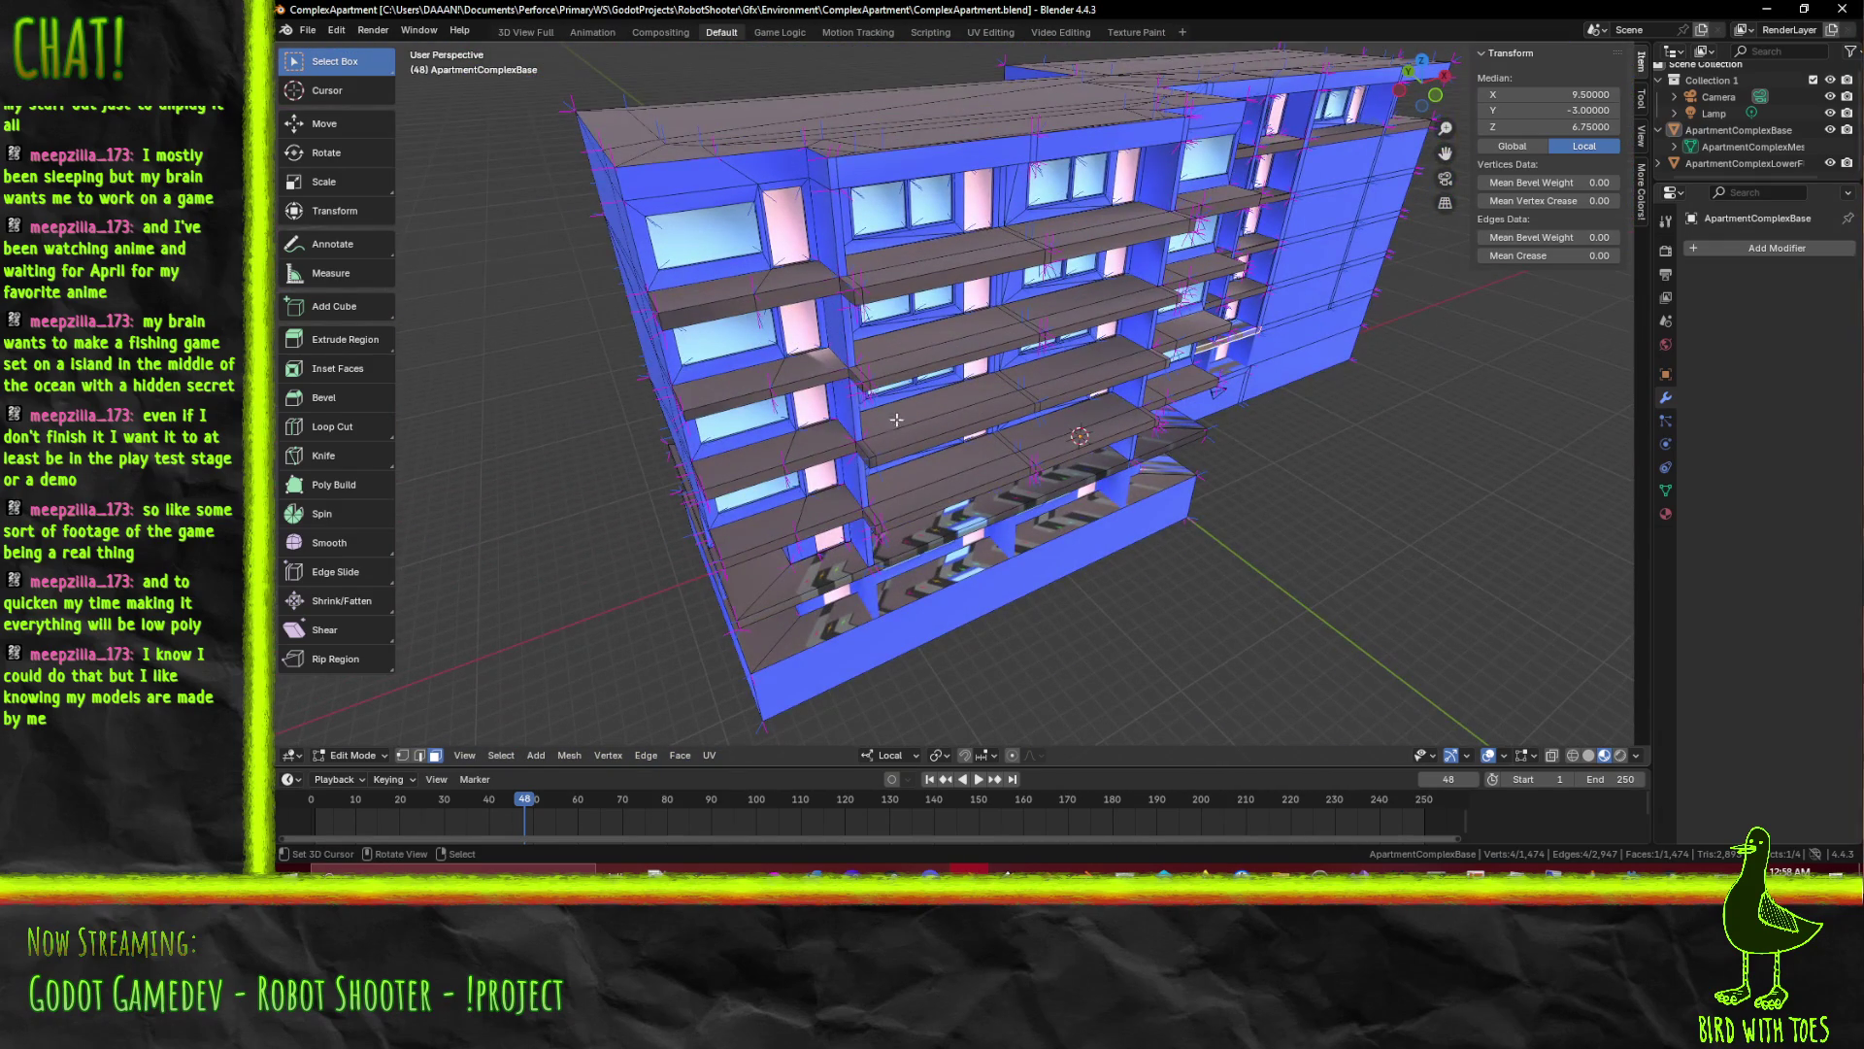
pyautogui.moveTo(841, 426); pyautogui.dragTo(742, 362)
pyautogui.moveTo(879, 355); pyautogui.dragTo(856, 384)
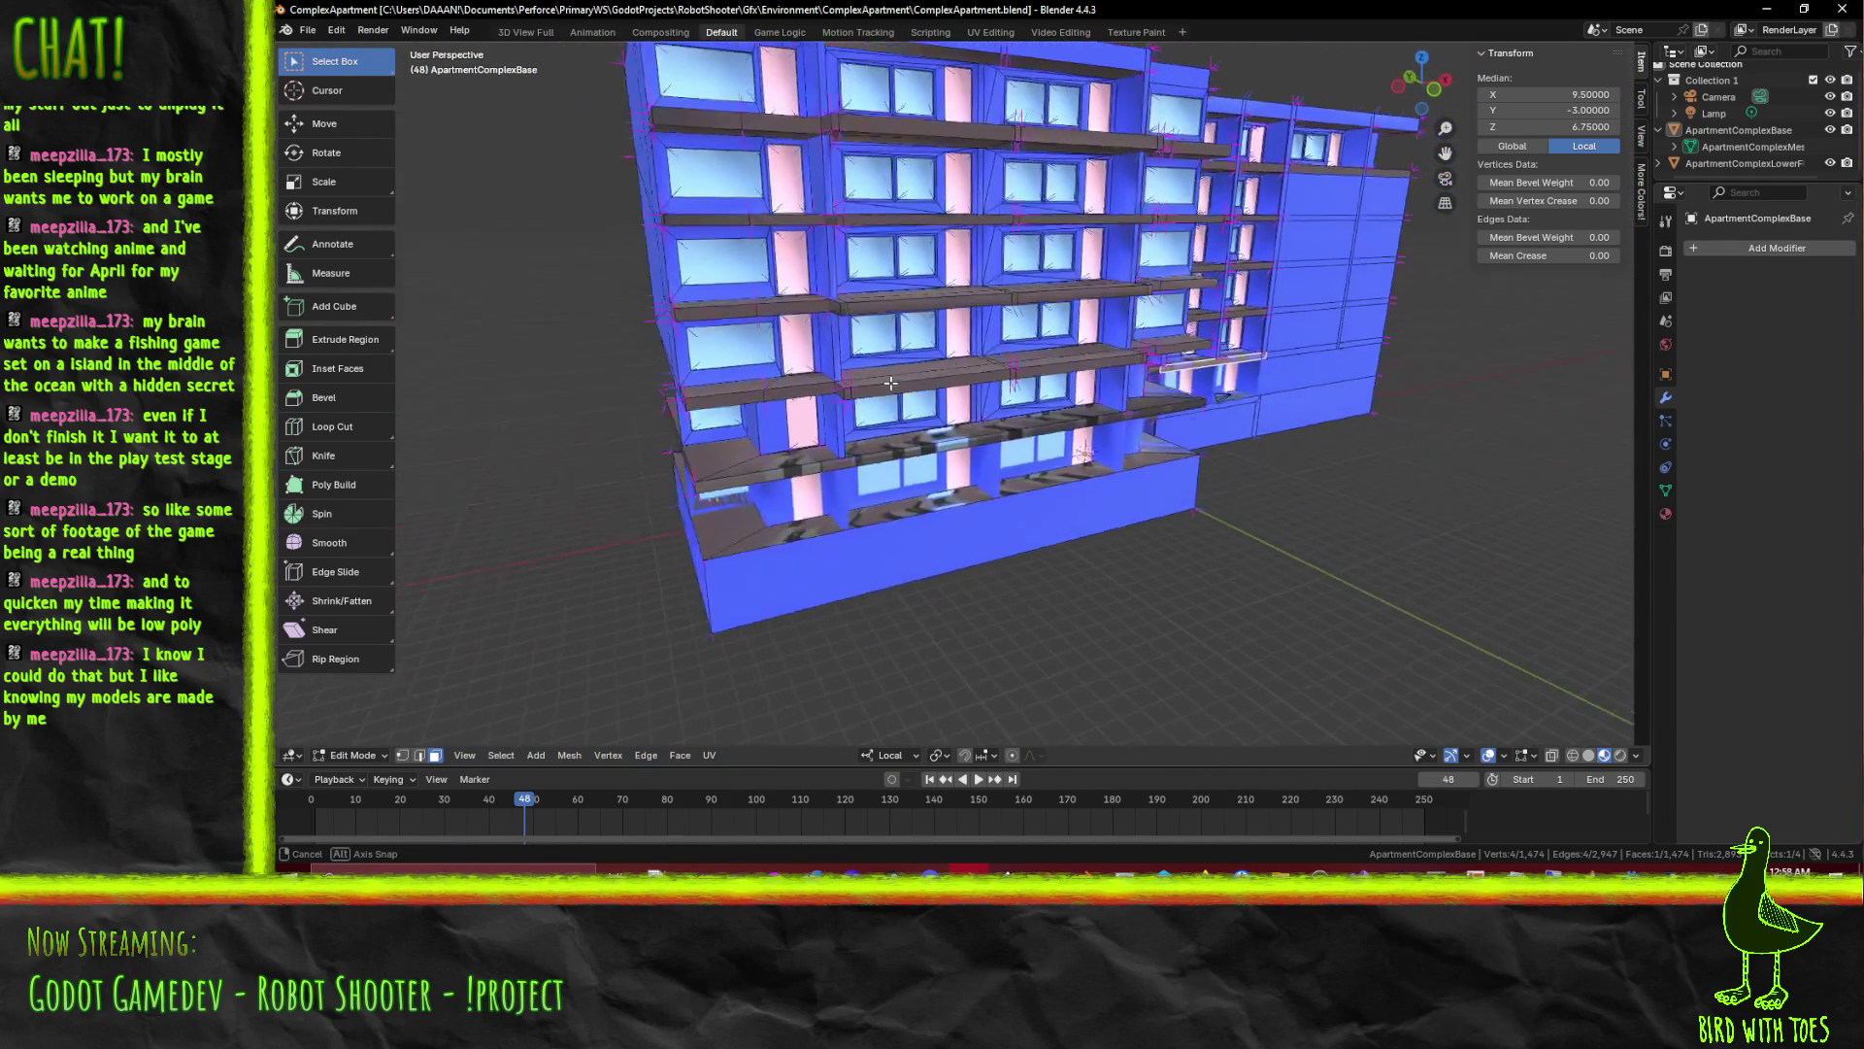
pyautogui.press('KP_1')
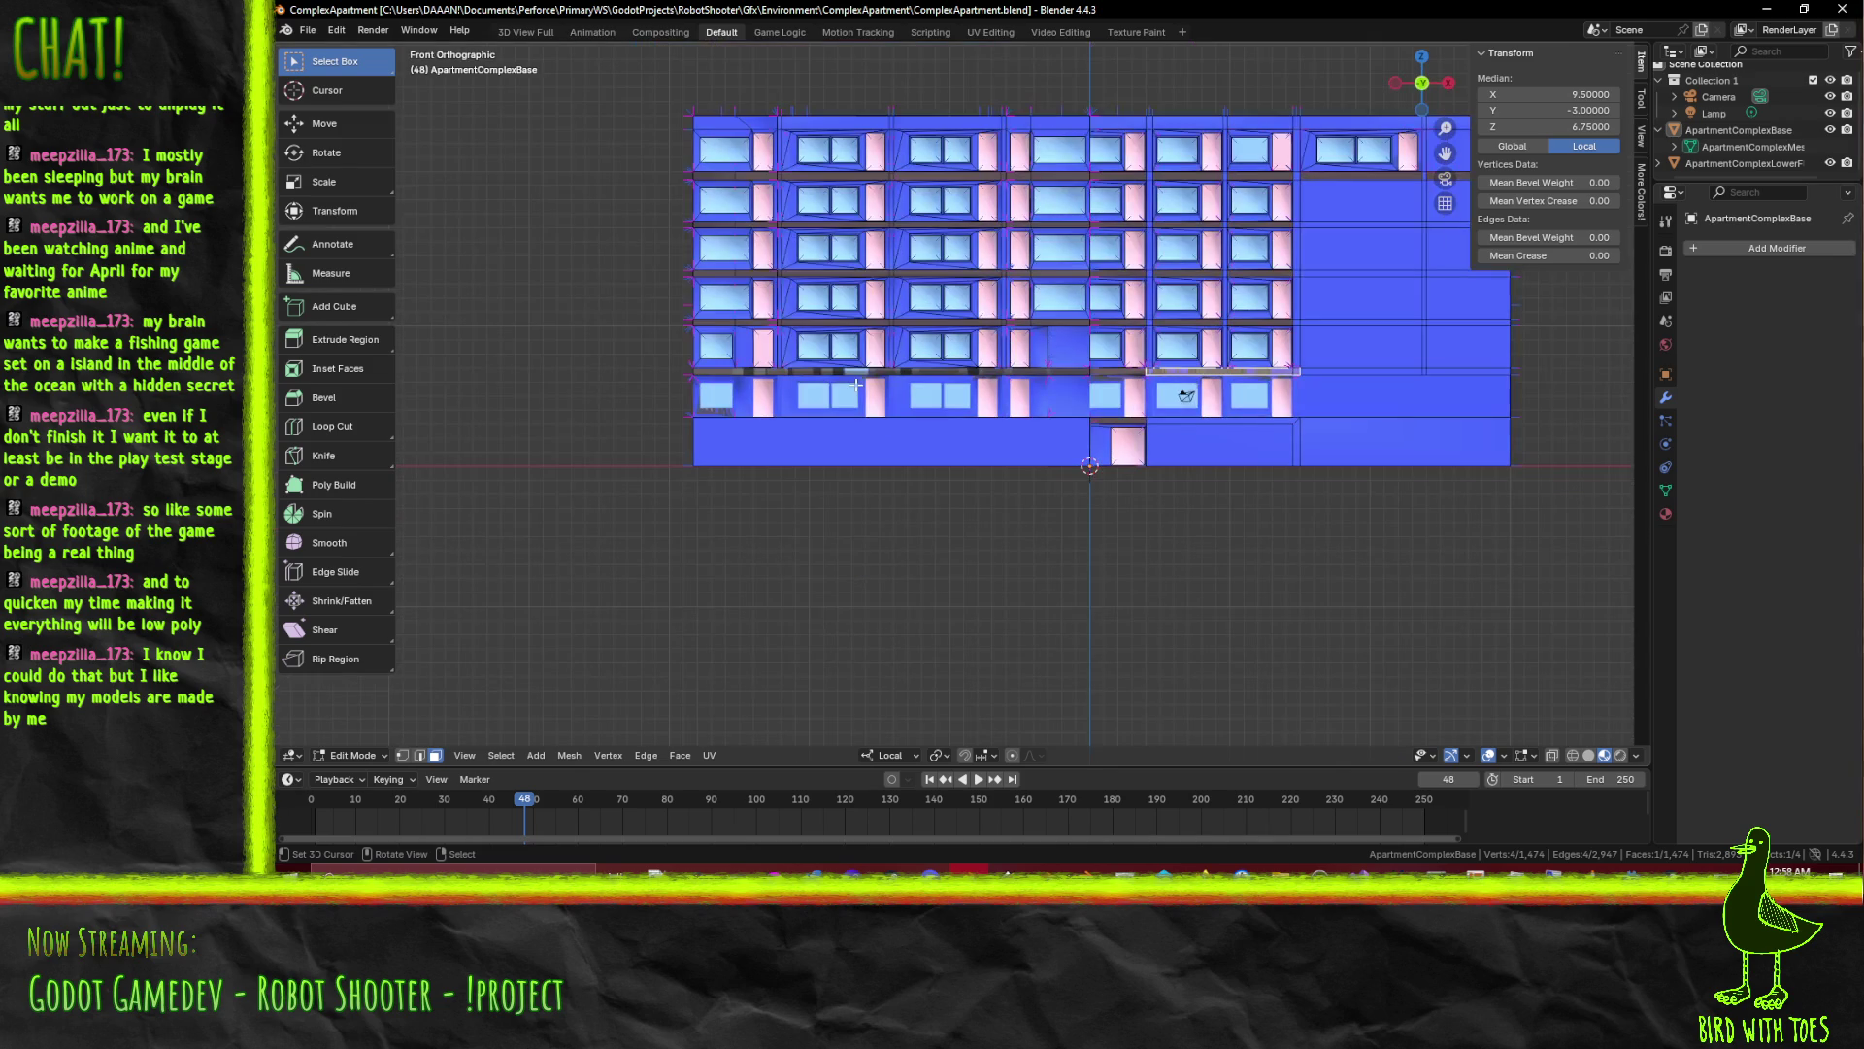
pyautogui.scroll(3)
pyautogui.scroll(-3)
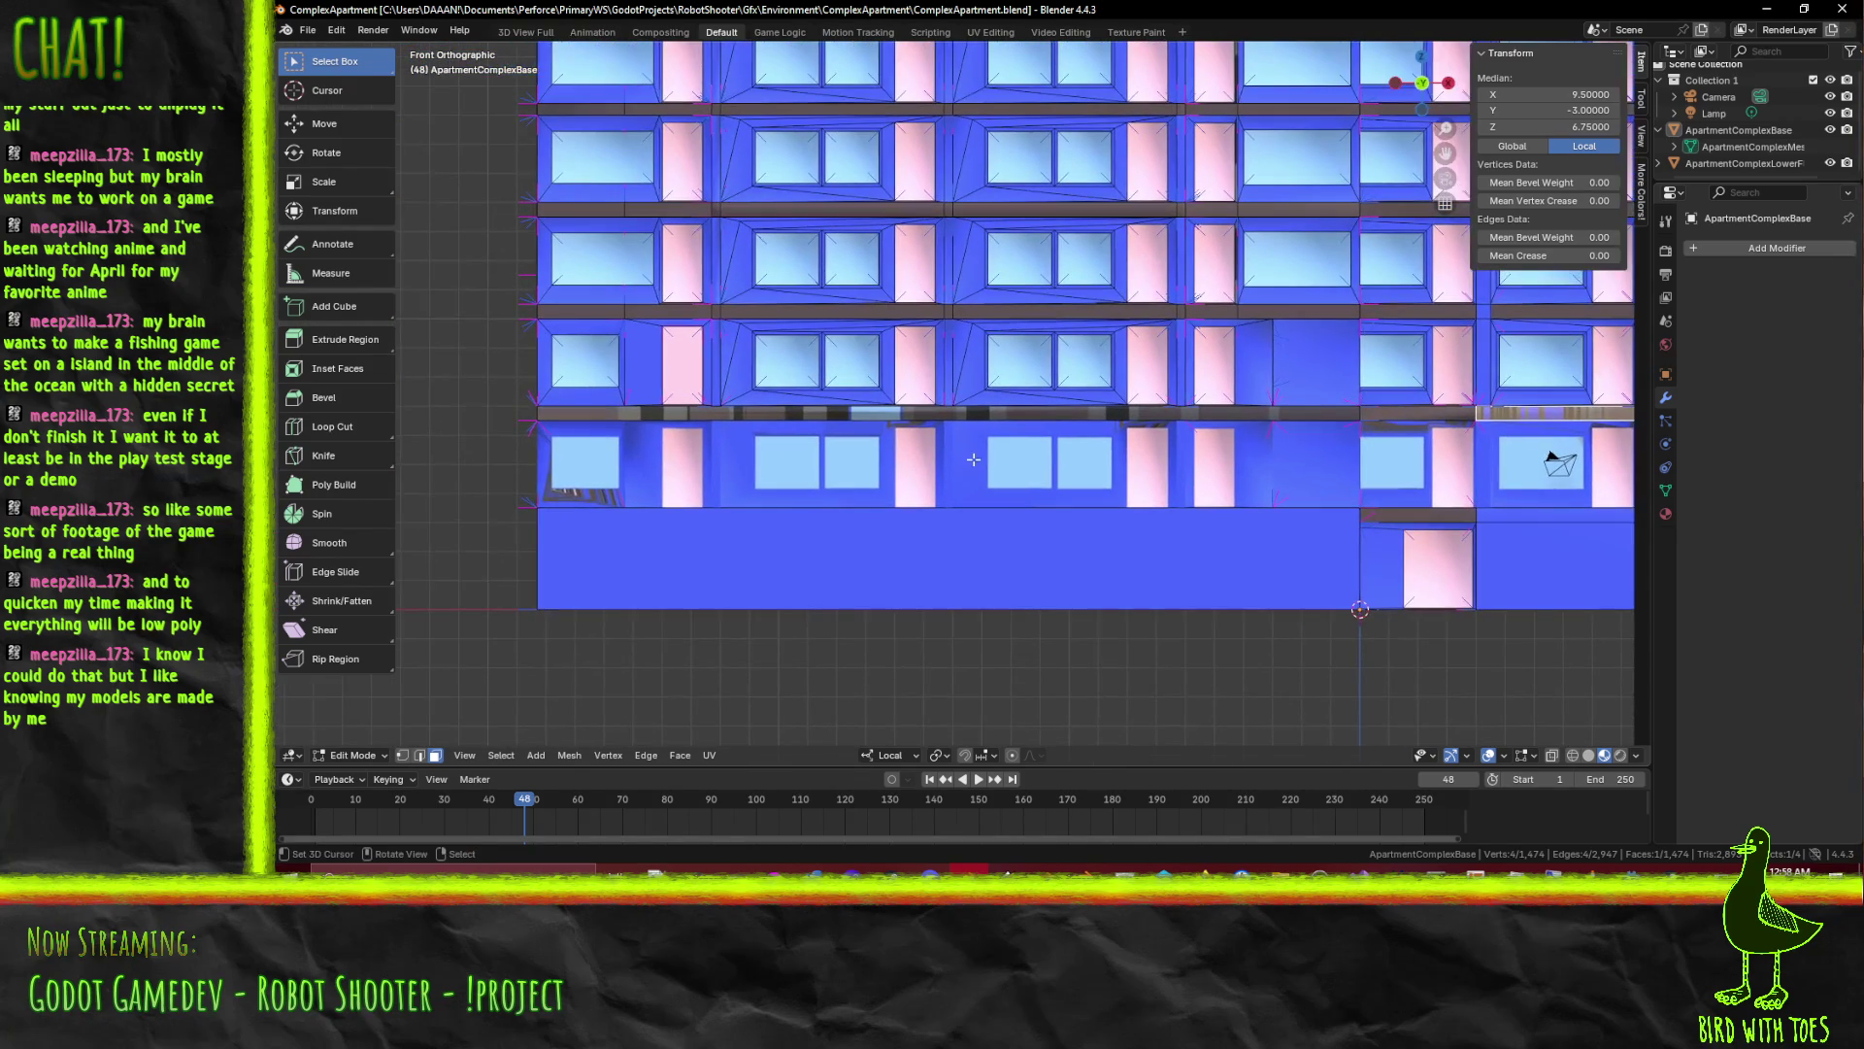
# Briefly check the building in wireframe shading, then return to material preview
pyautogui.press('z')
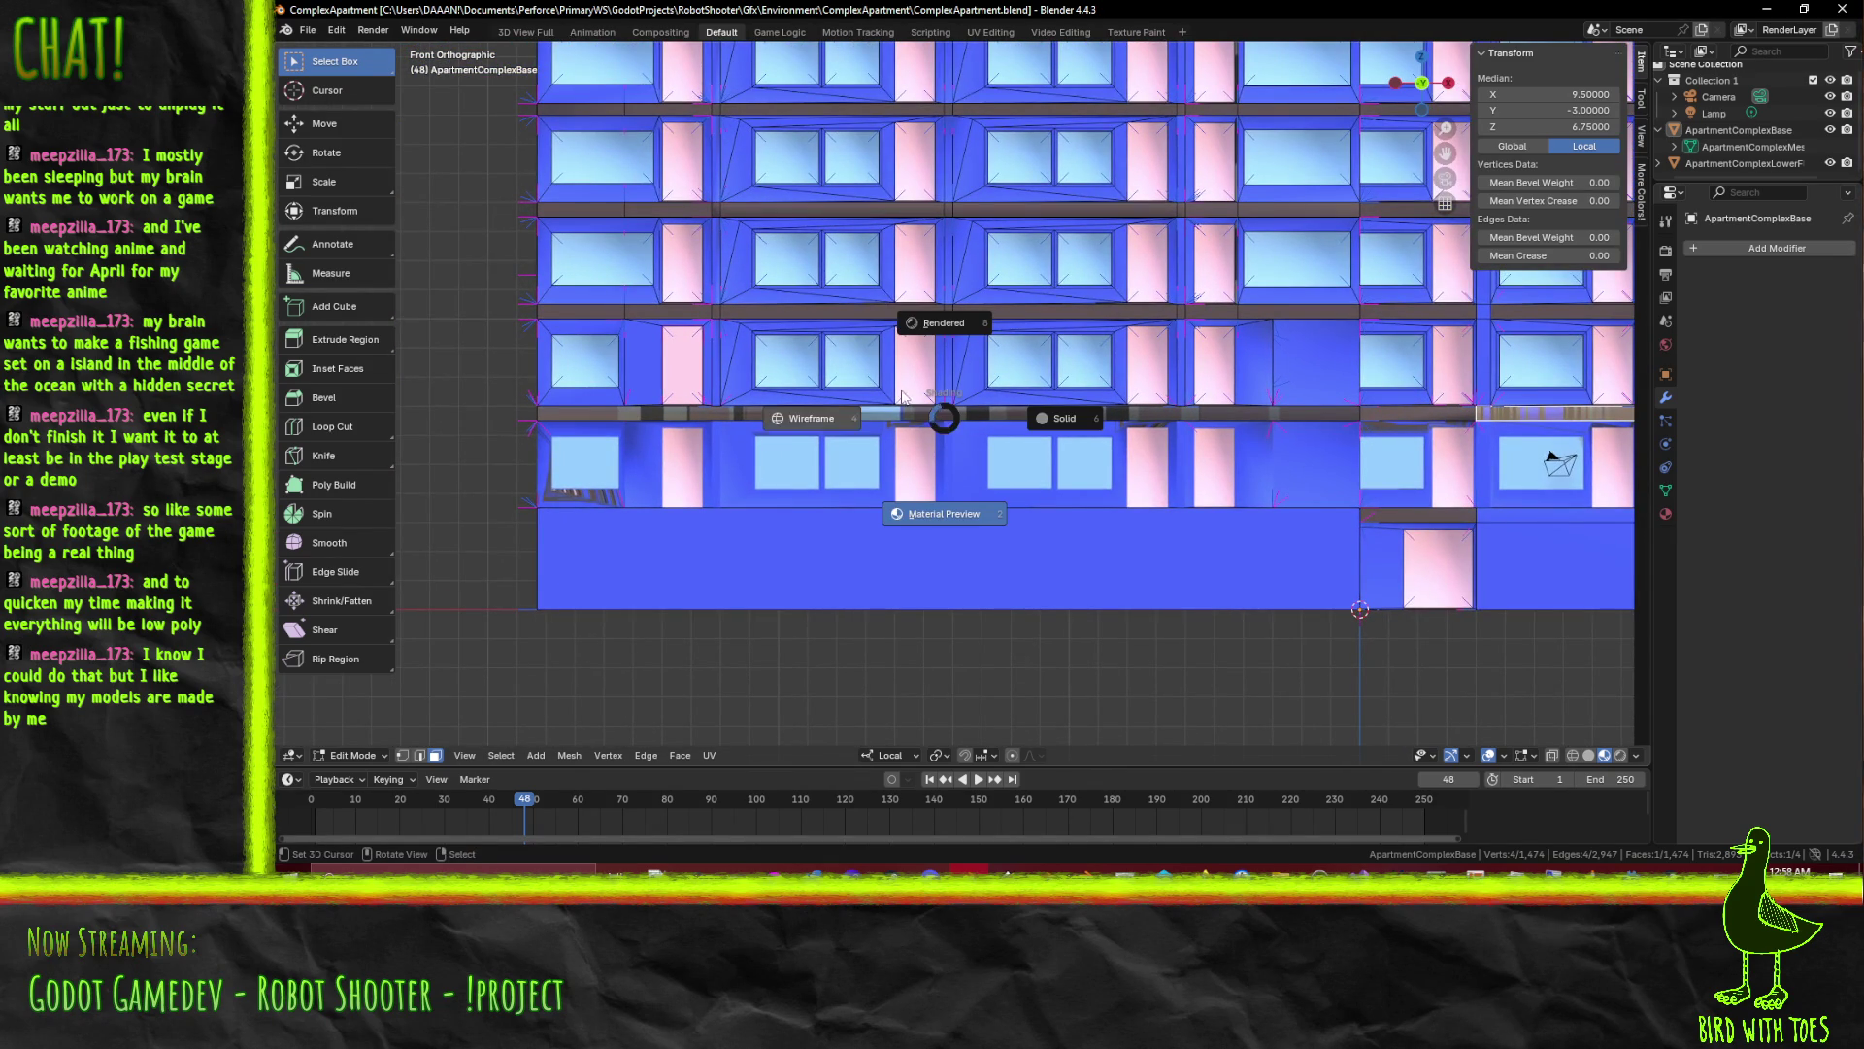
pyautogui.click(900, 397)
pyautogui.moveTo(874, 397); pyautogui.dragTo(604, 374)
pyautogui.press('z')
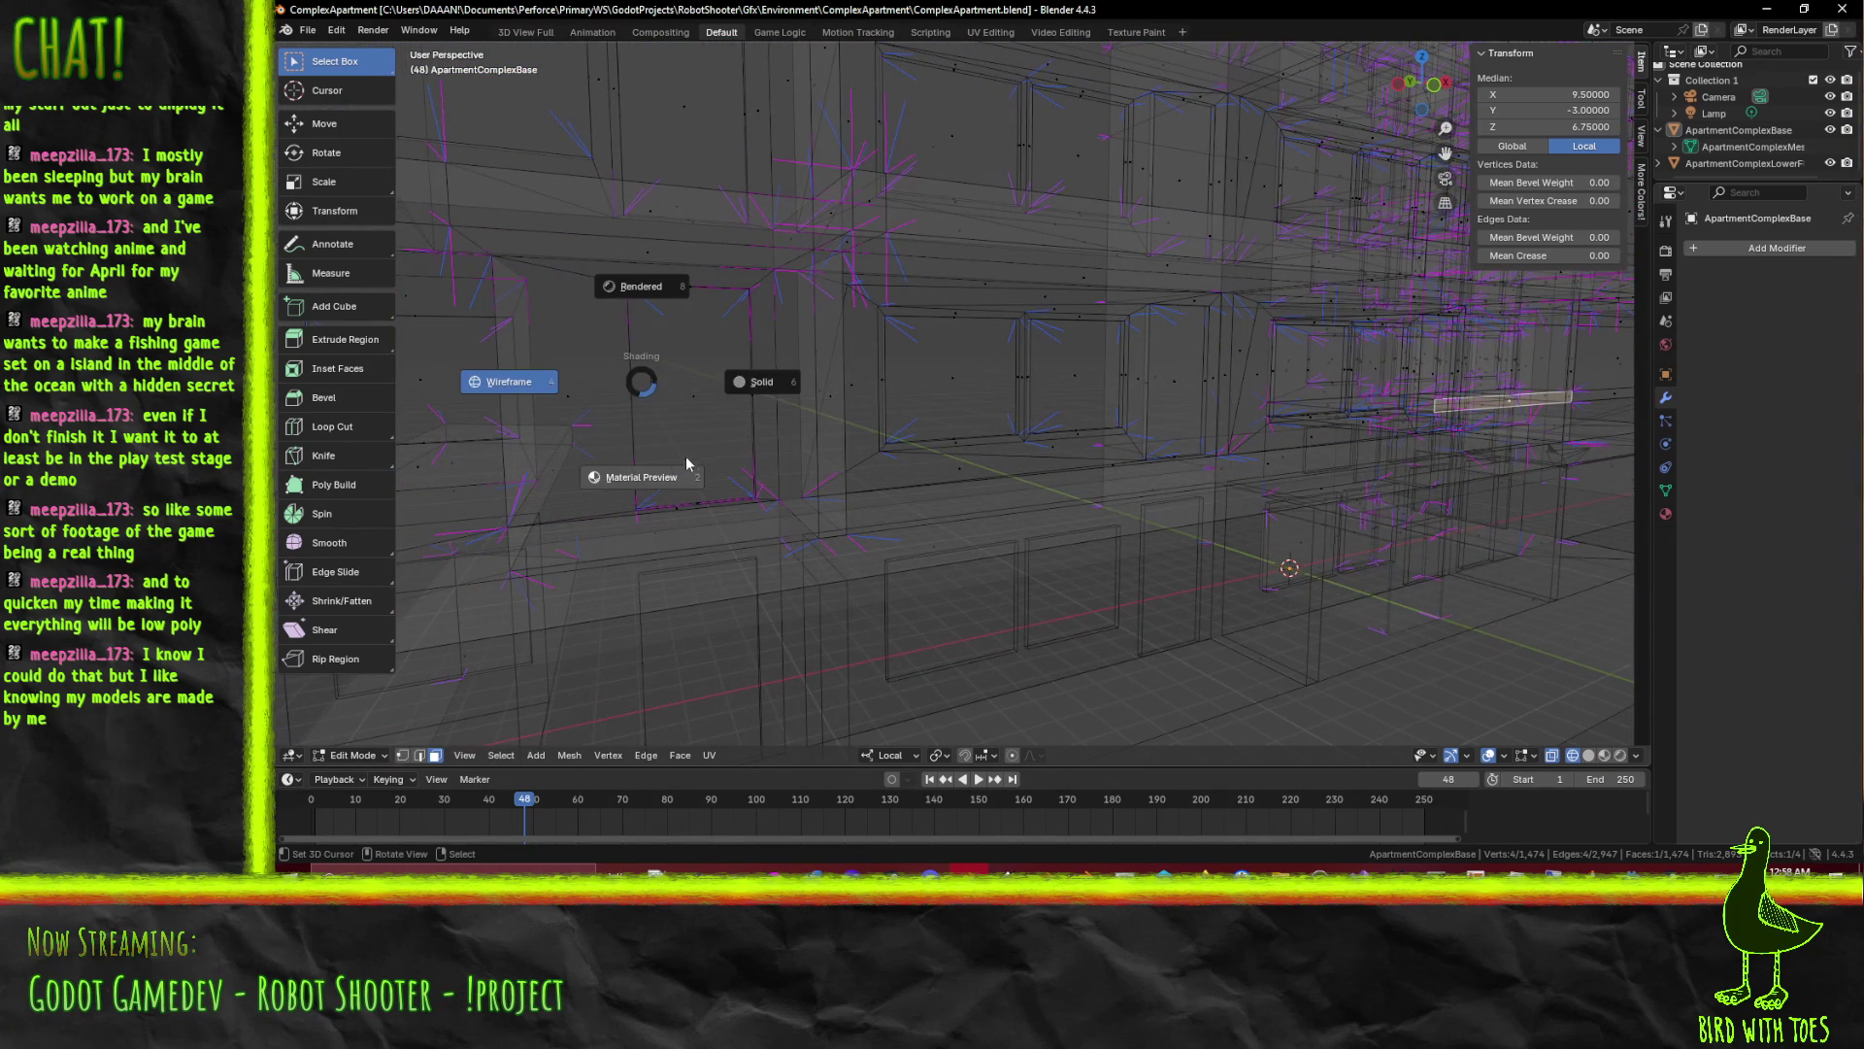
pyautogui.click(687, 484)
pyautogui.scroll(-3)
pyautogui.moveTo(688, 483); pyautogui.dragTo(813, 464)
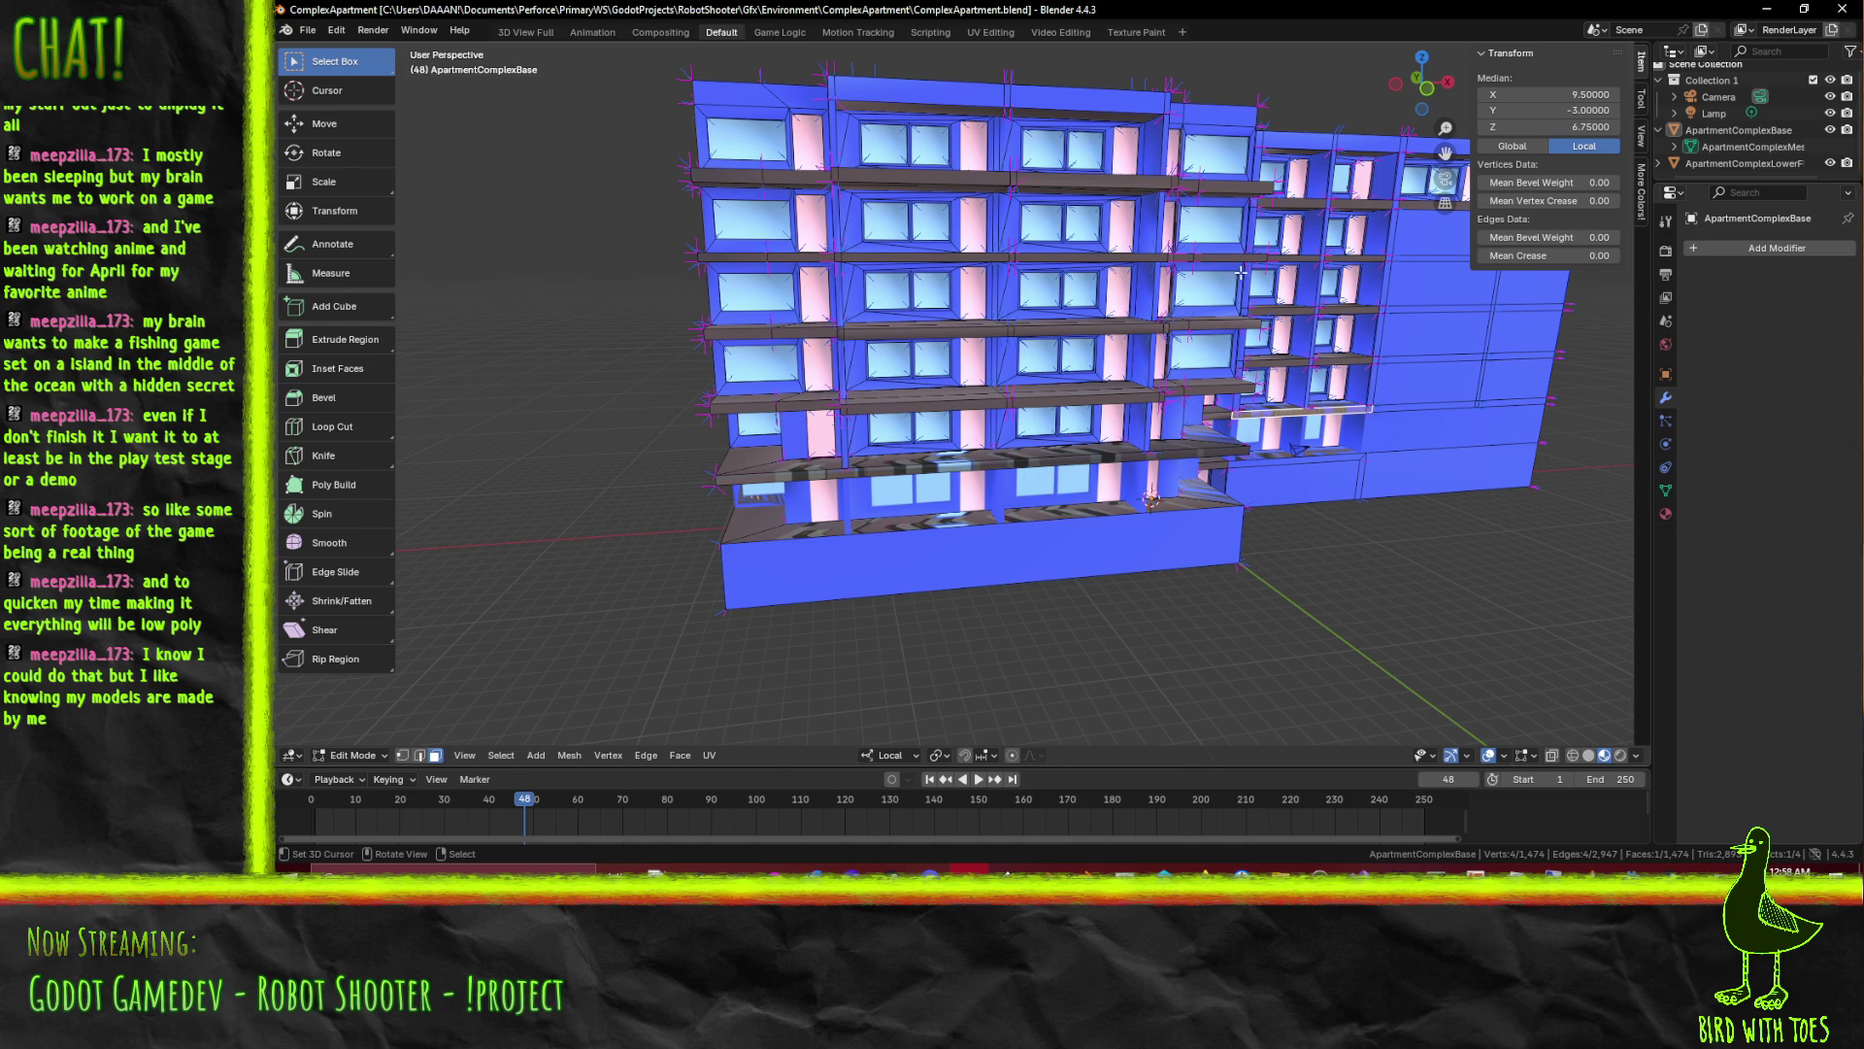
pyautogui.scroll(3)
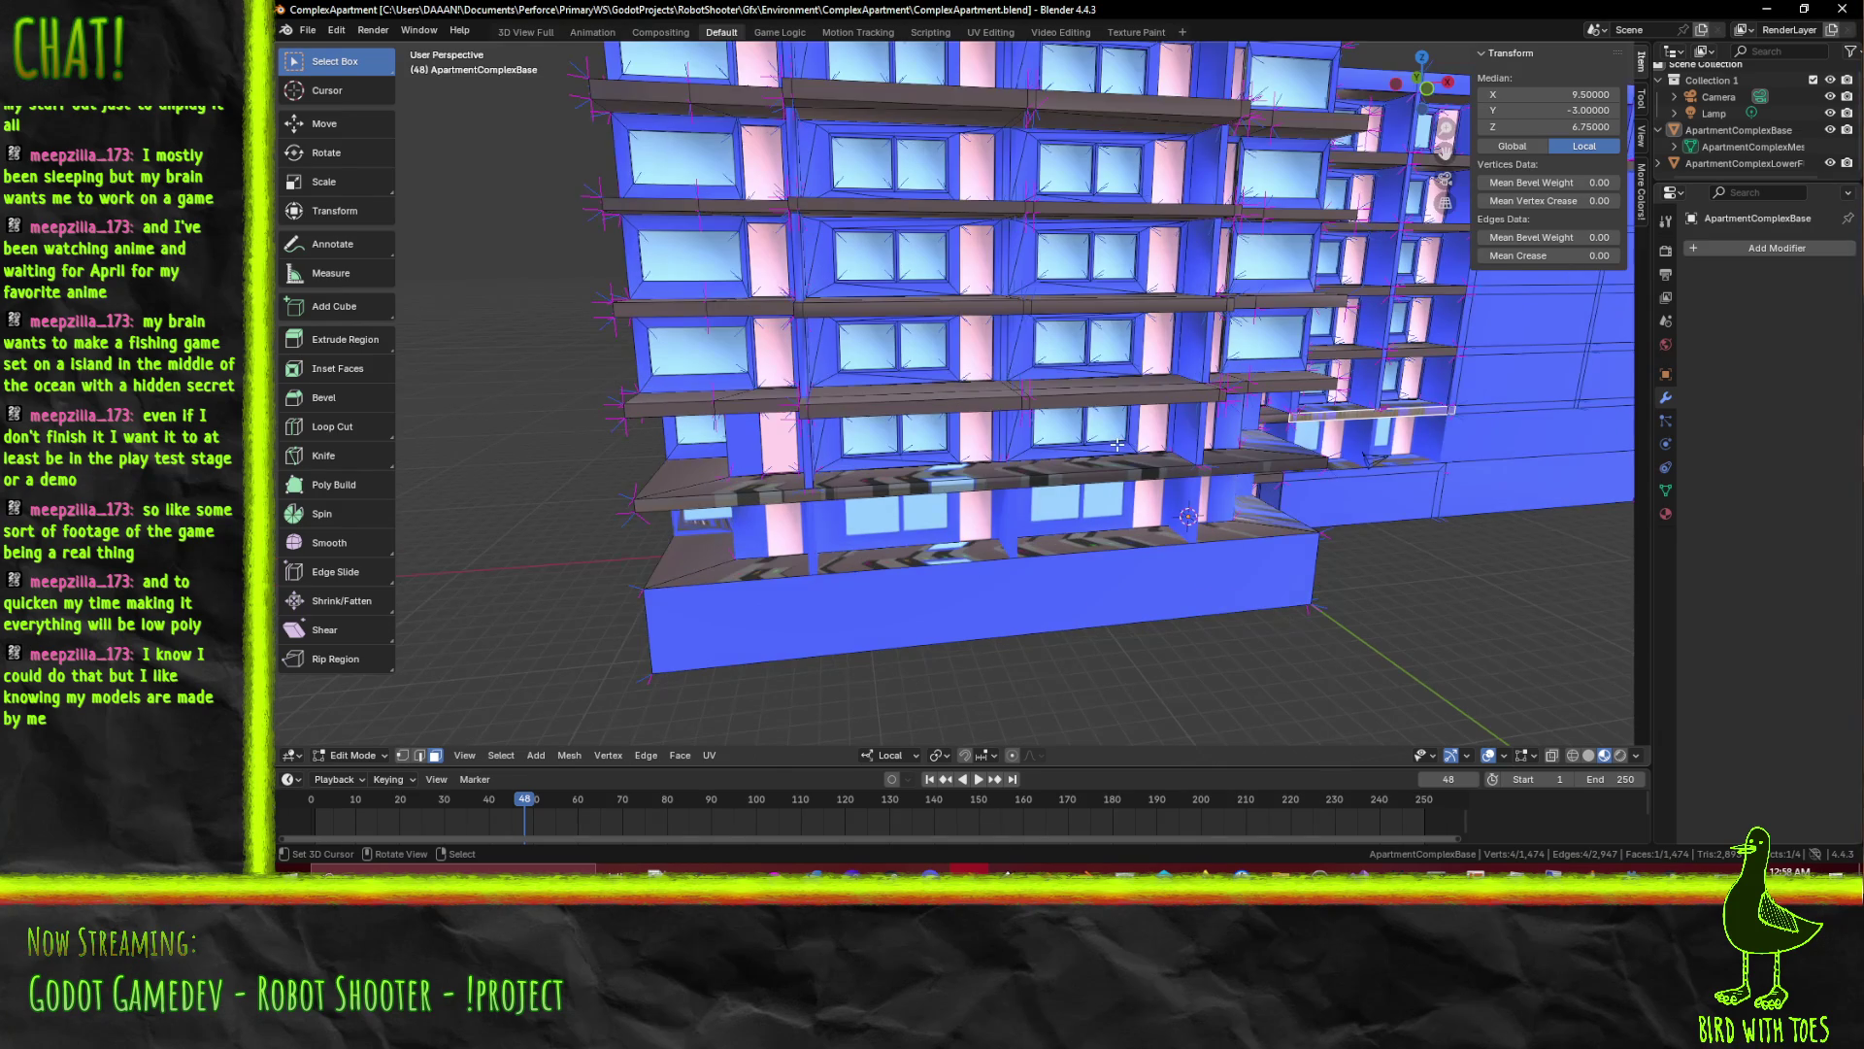
# Set a straight front view and switch to wireframe shading
pyautogui.press('KP_1')
pyautogui.scroll(3)
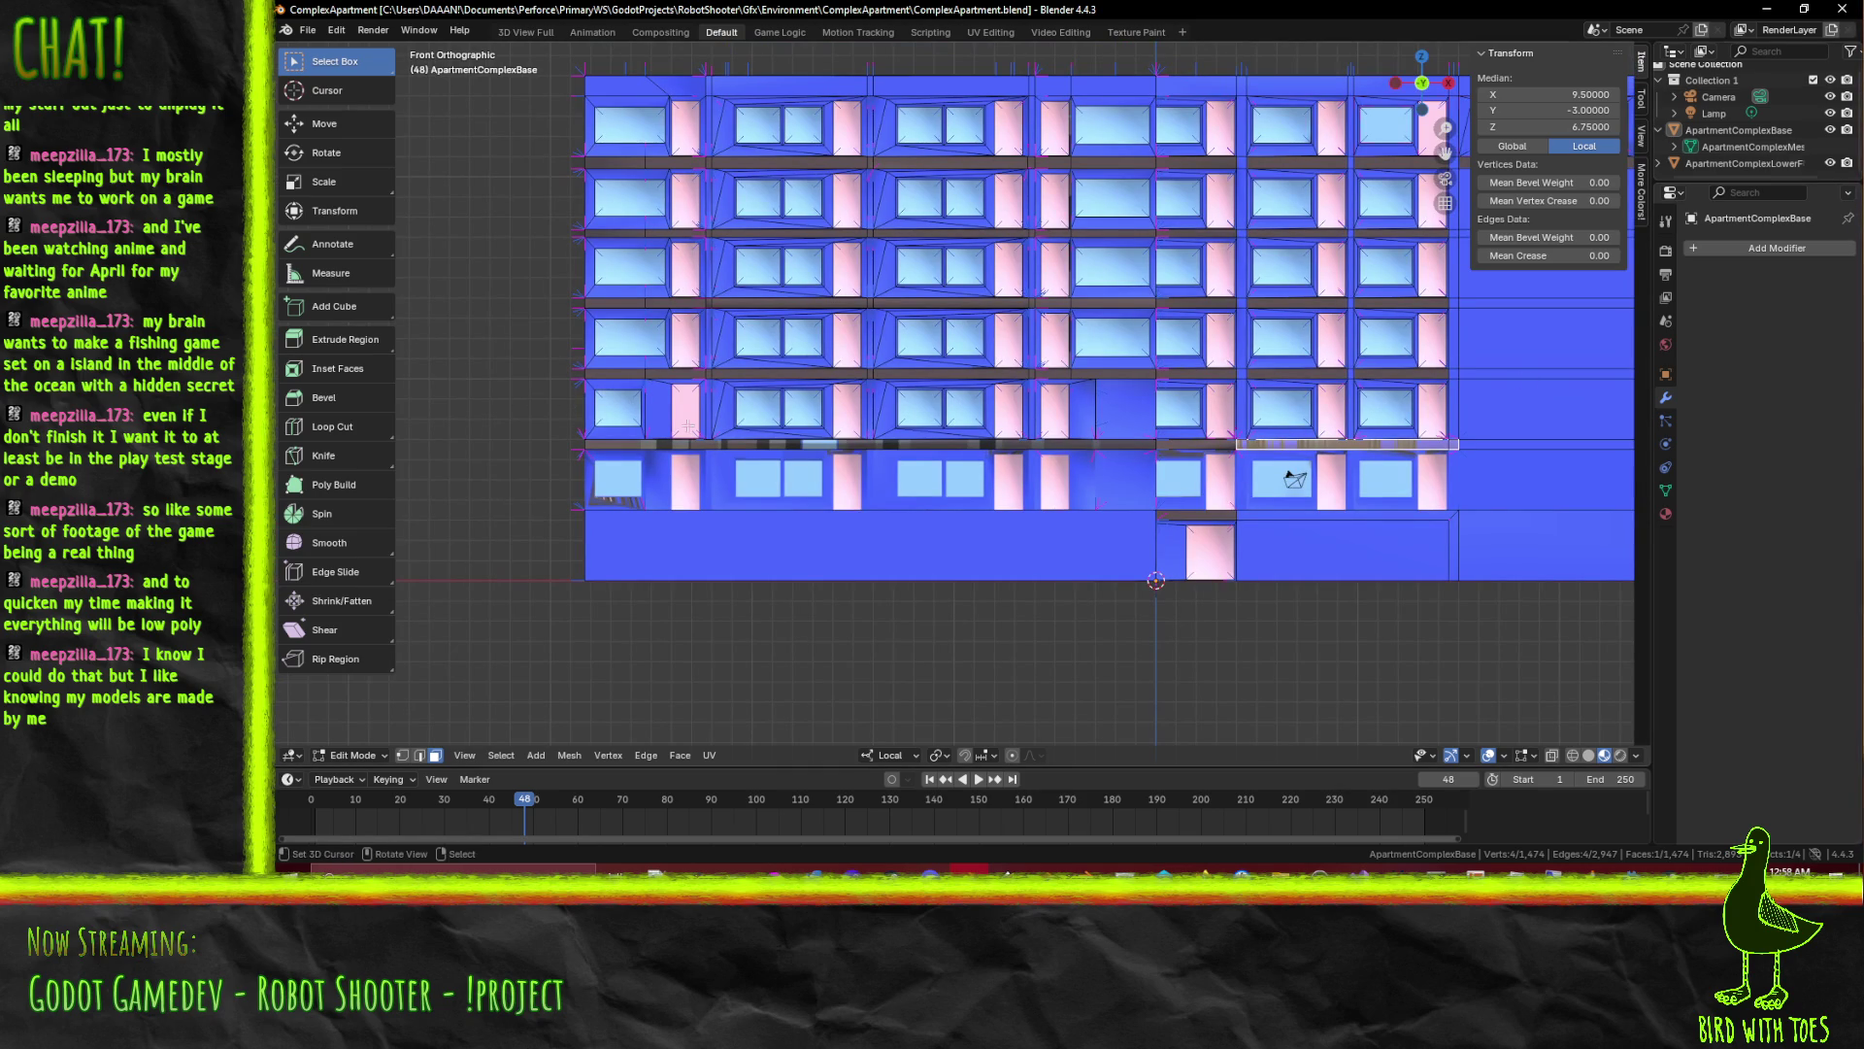
pyautogui.press('z')
pyautogui.click(532, 426)
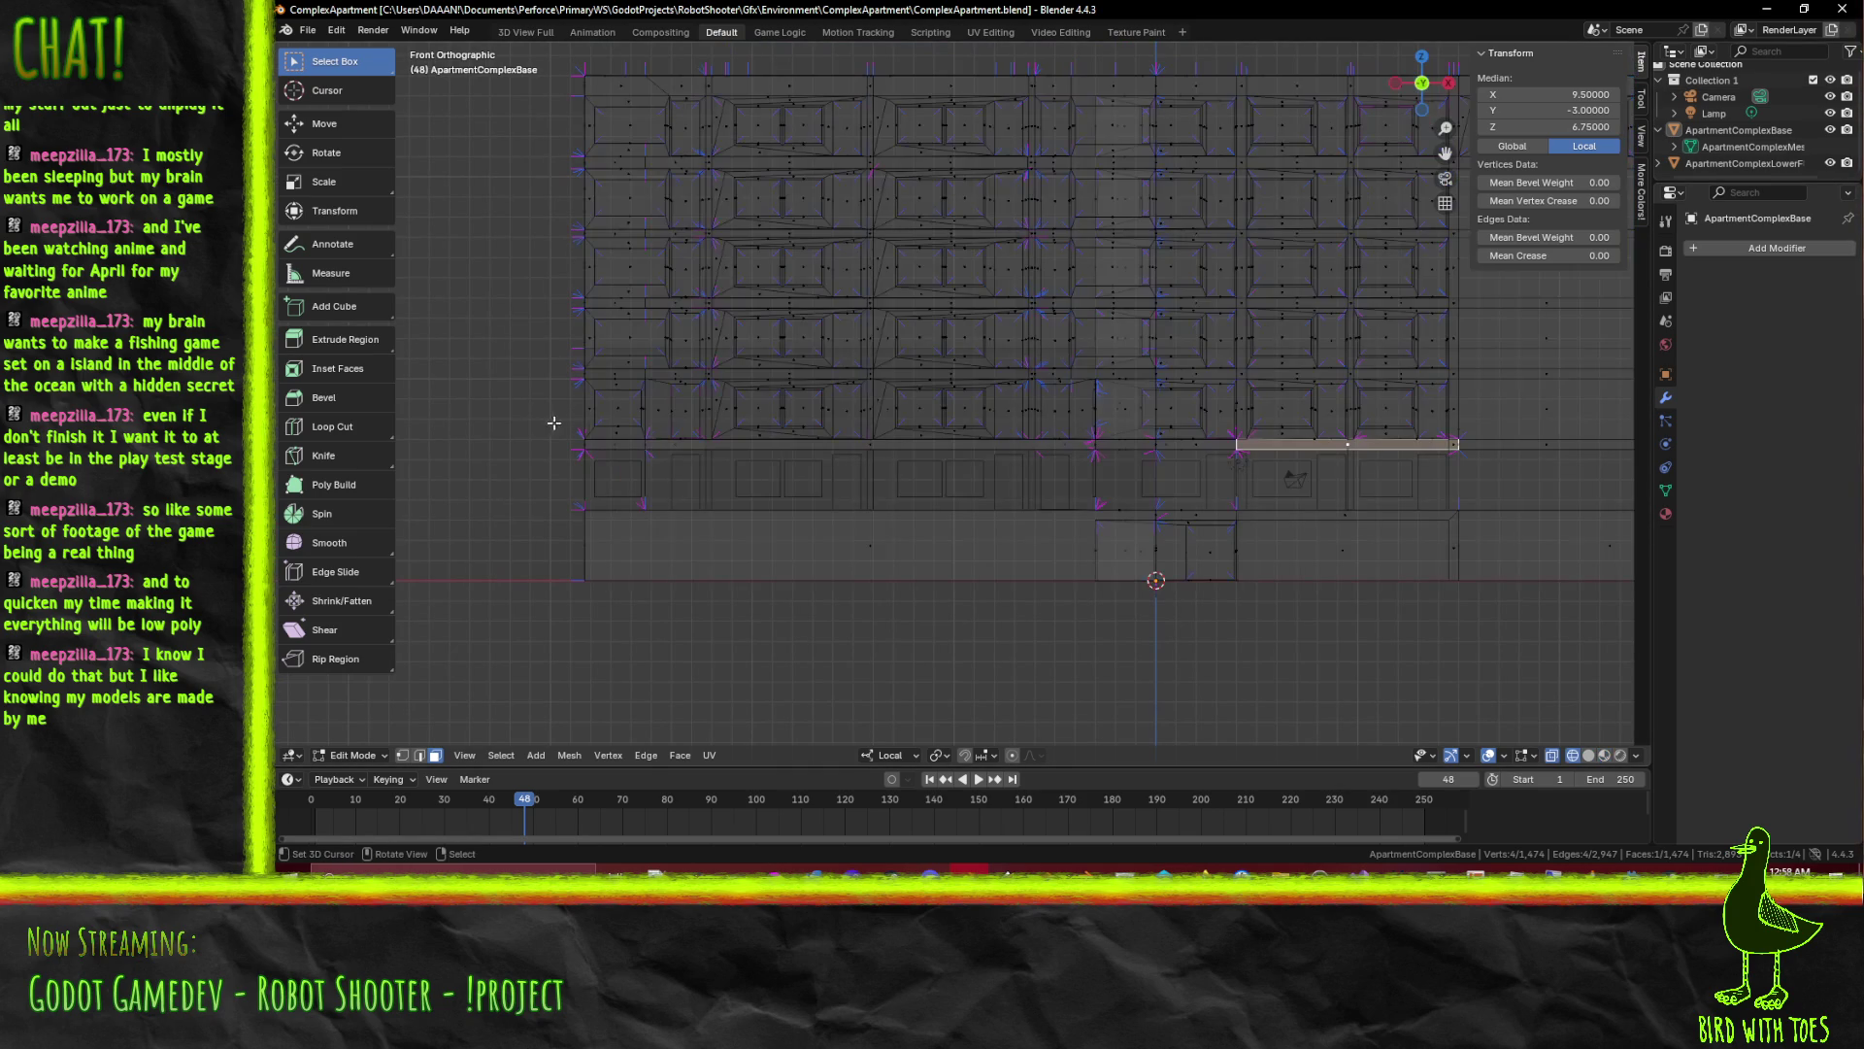
# Box-select the whole row of wall and window faces along one floor, adding missed faces
pyautogui.moveTo(531, 384); pyautogui.dragTo(1450, 438)
pyautogui.scroll(3)
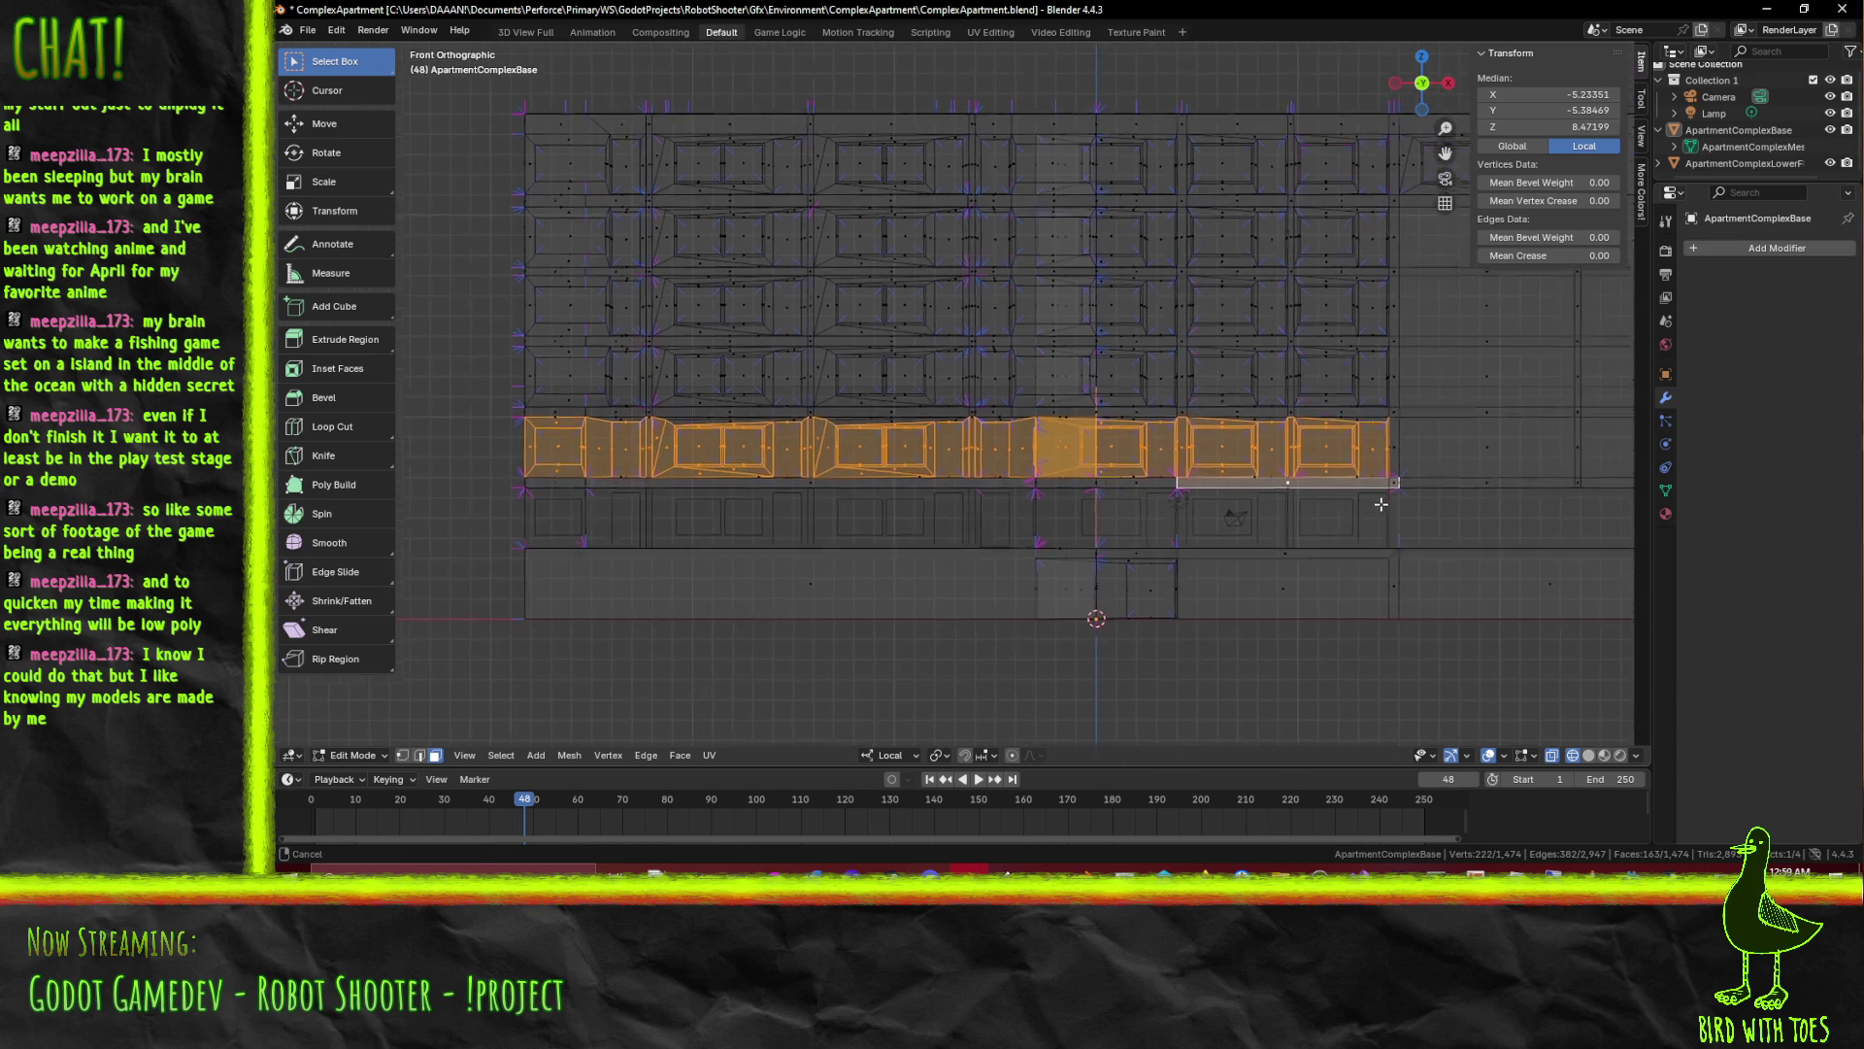
pyautogui.scroll(3)
pyautogui.scroll(3)
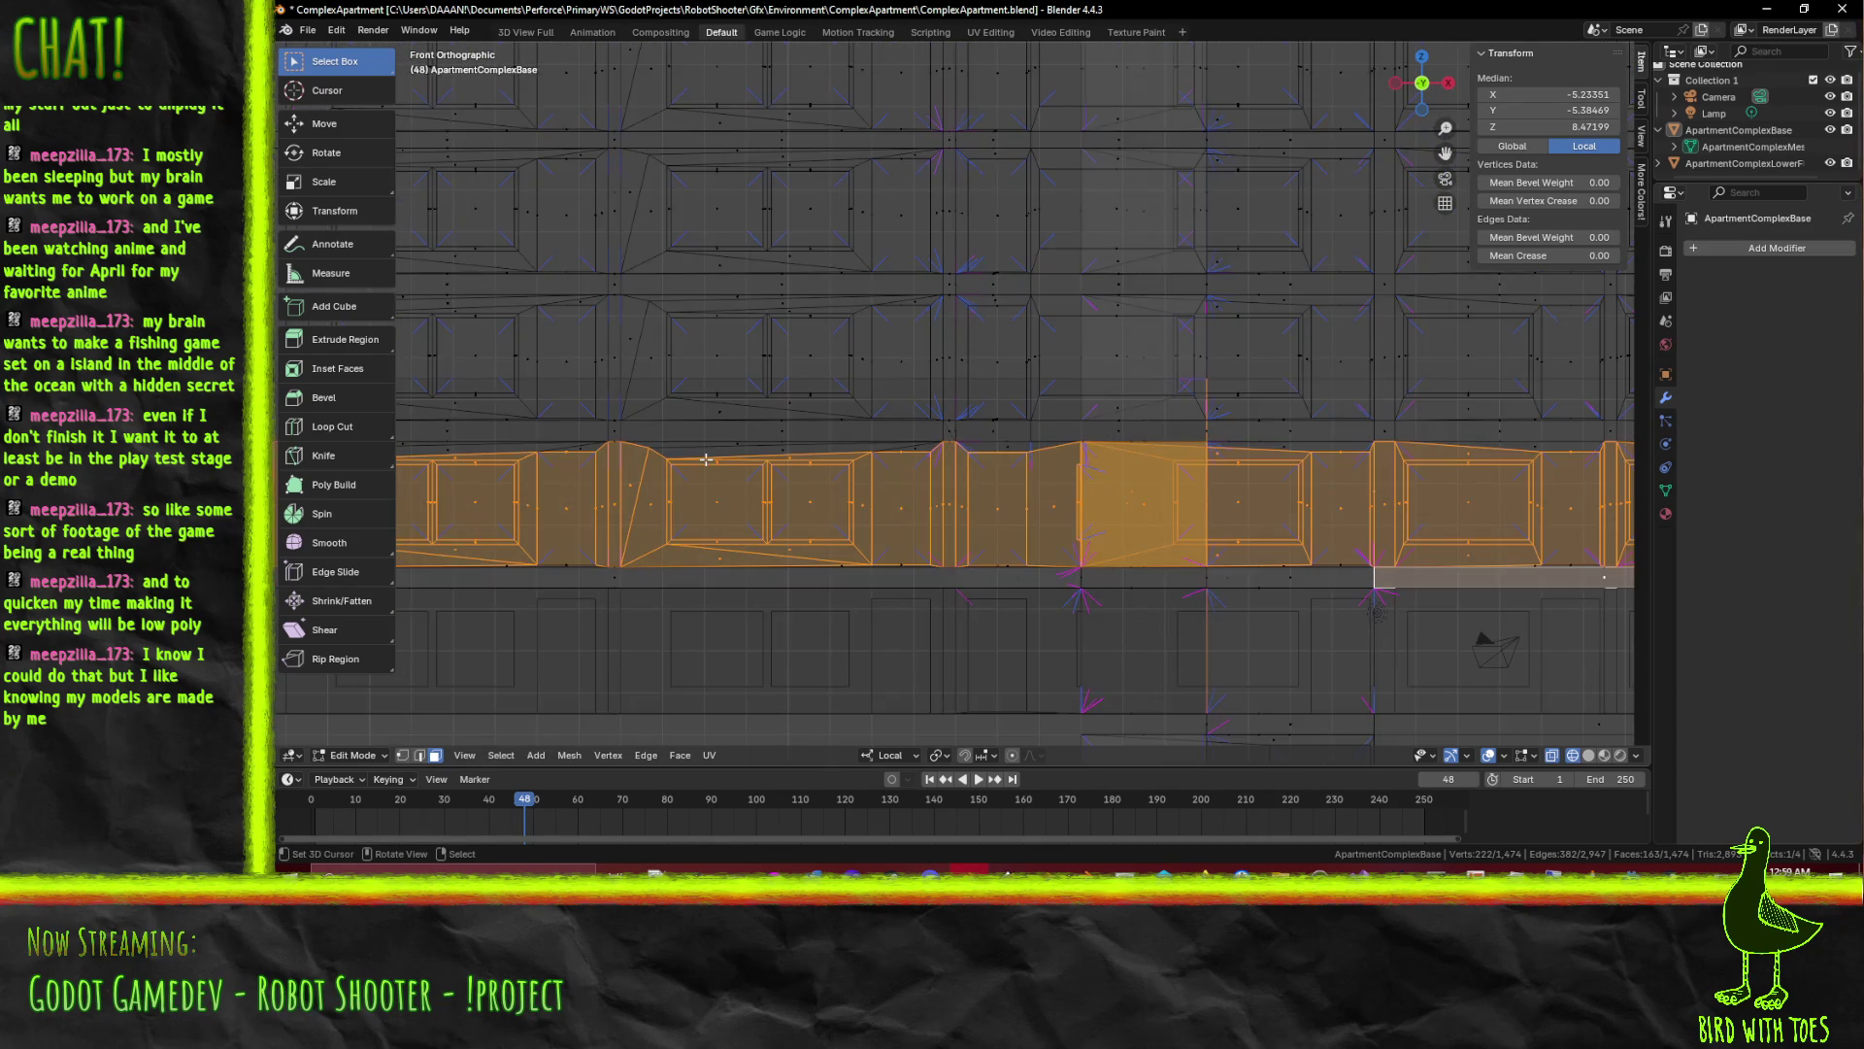
pyautogui.scroll(3)
pyautogui.press('b')
pyautogui.moveTo(678, 454); pyautogui.dragTo(941, 474)
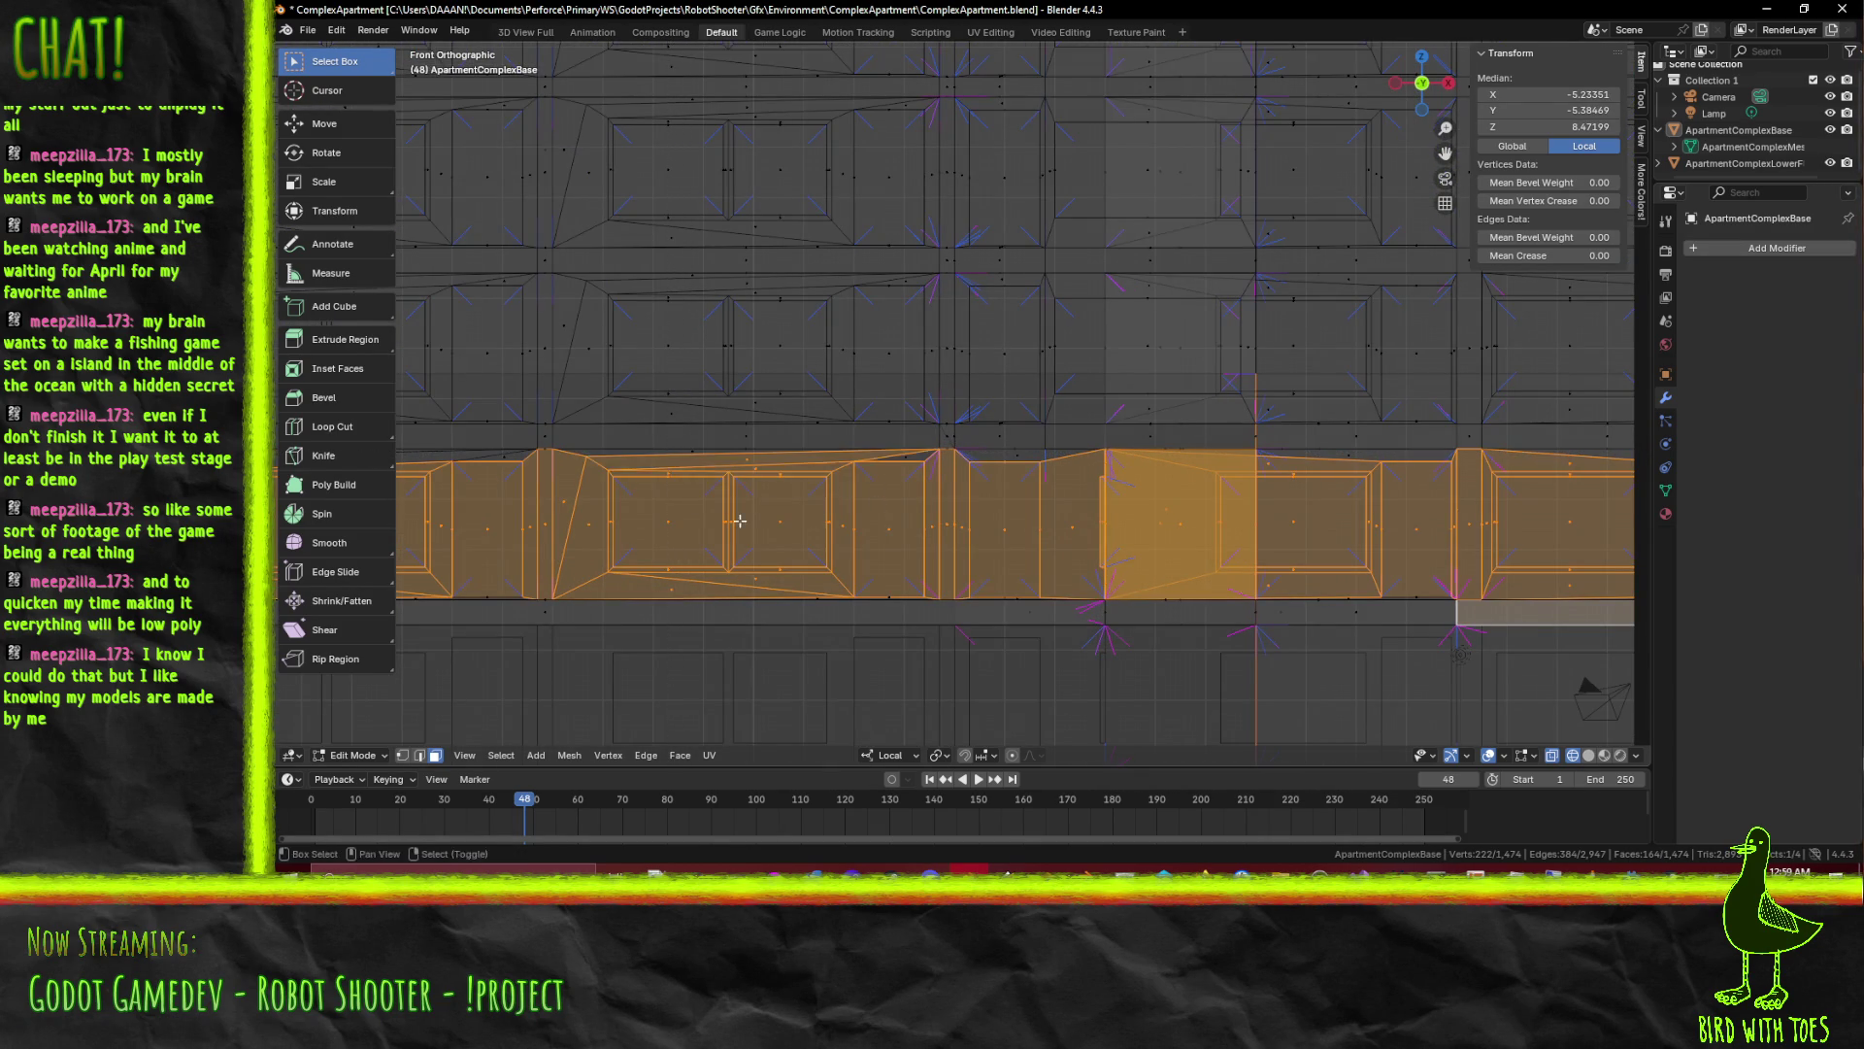
pyautogui.moveTo(942, 474); pyautogui.dragTo(1145, 514)
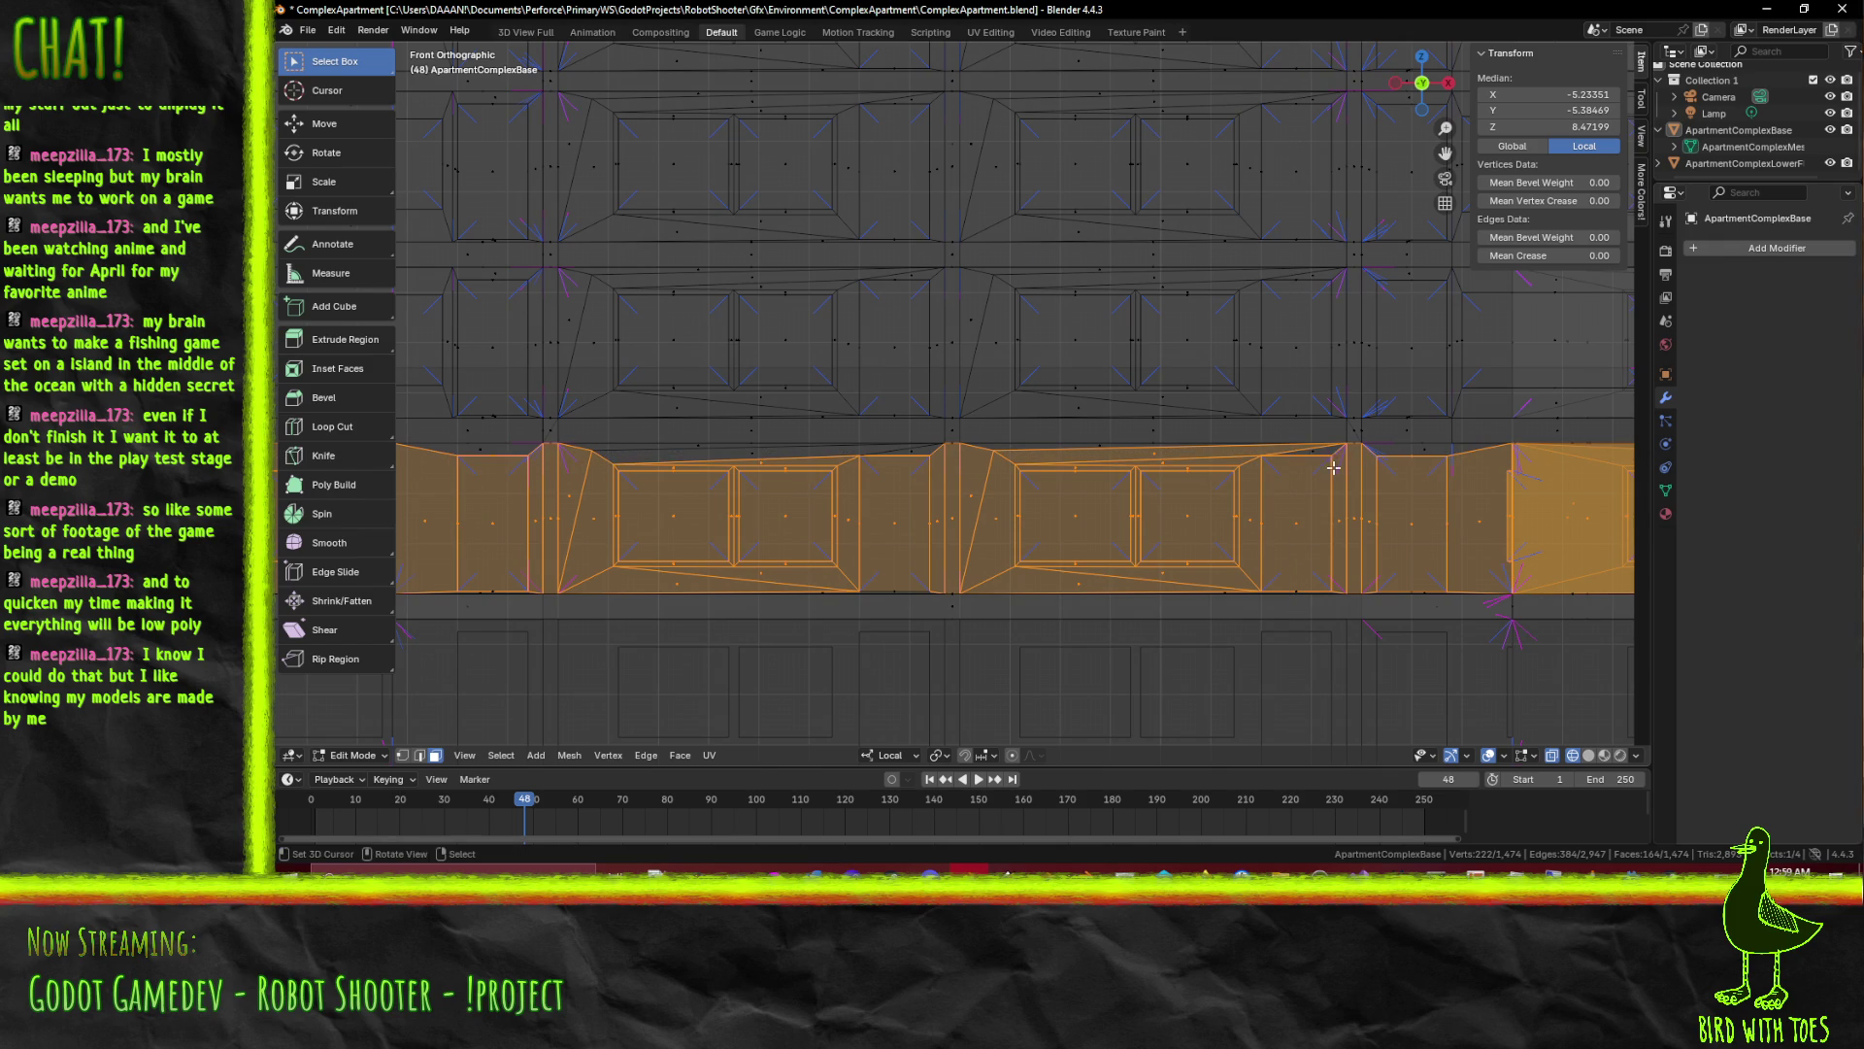
pyautogui.press('b')
pyautogui.moveTo(1271, 452); pyautogui.dragTo(1504, 492)
pyautogui.moveTo(648, 479); pyautogui.dragTo(961, 485)
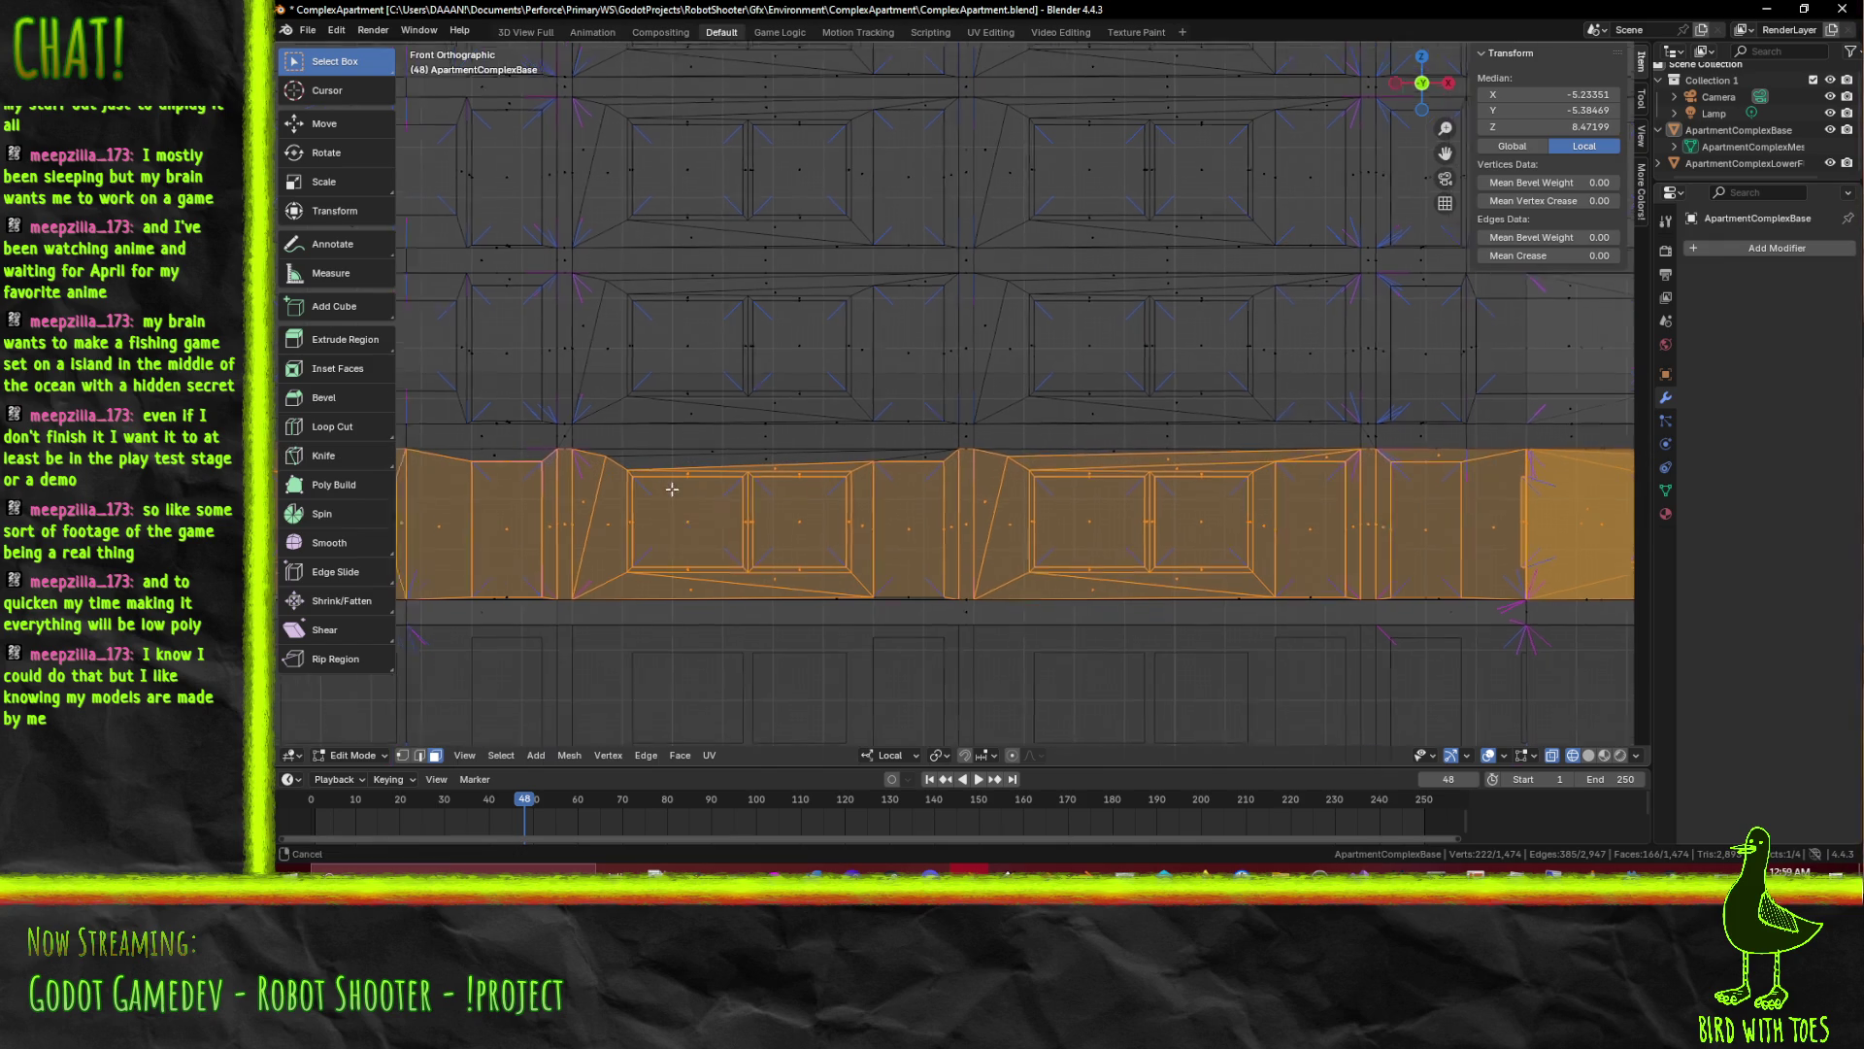
pyautogui.moveTo(503, 554); pyautogui.dragTo(1244, 453)
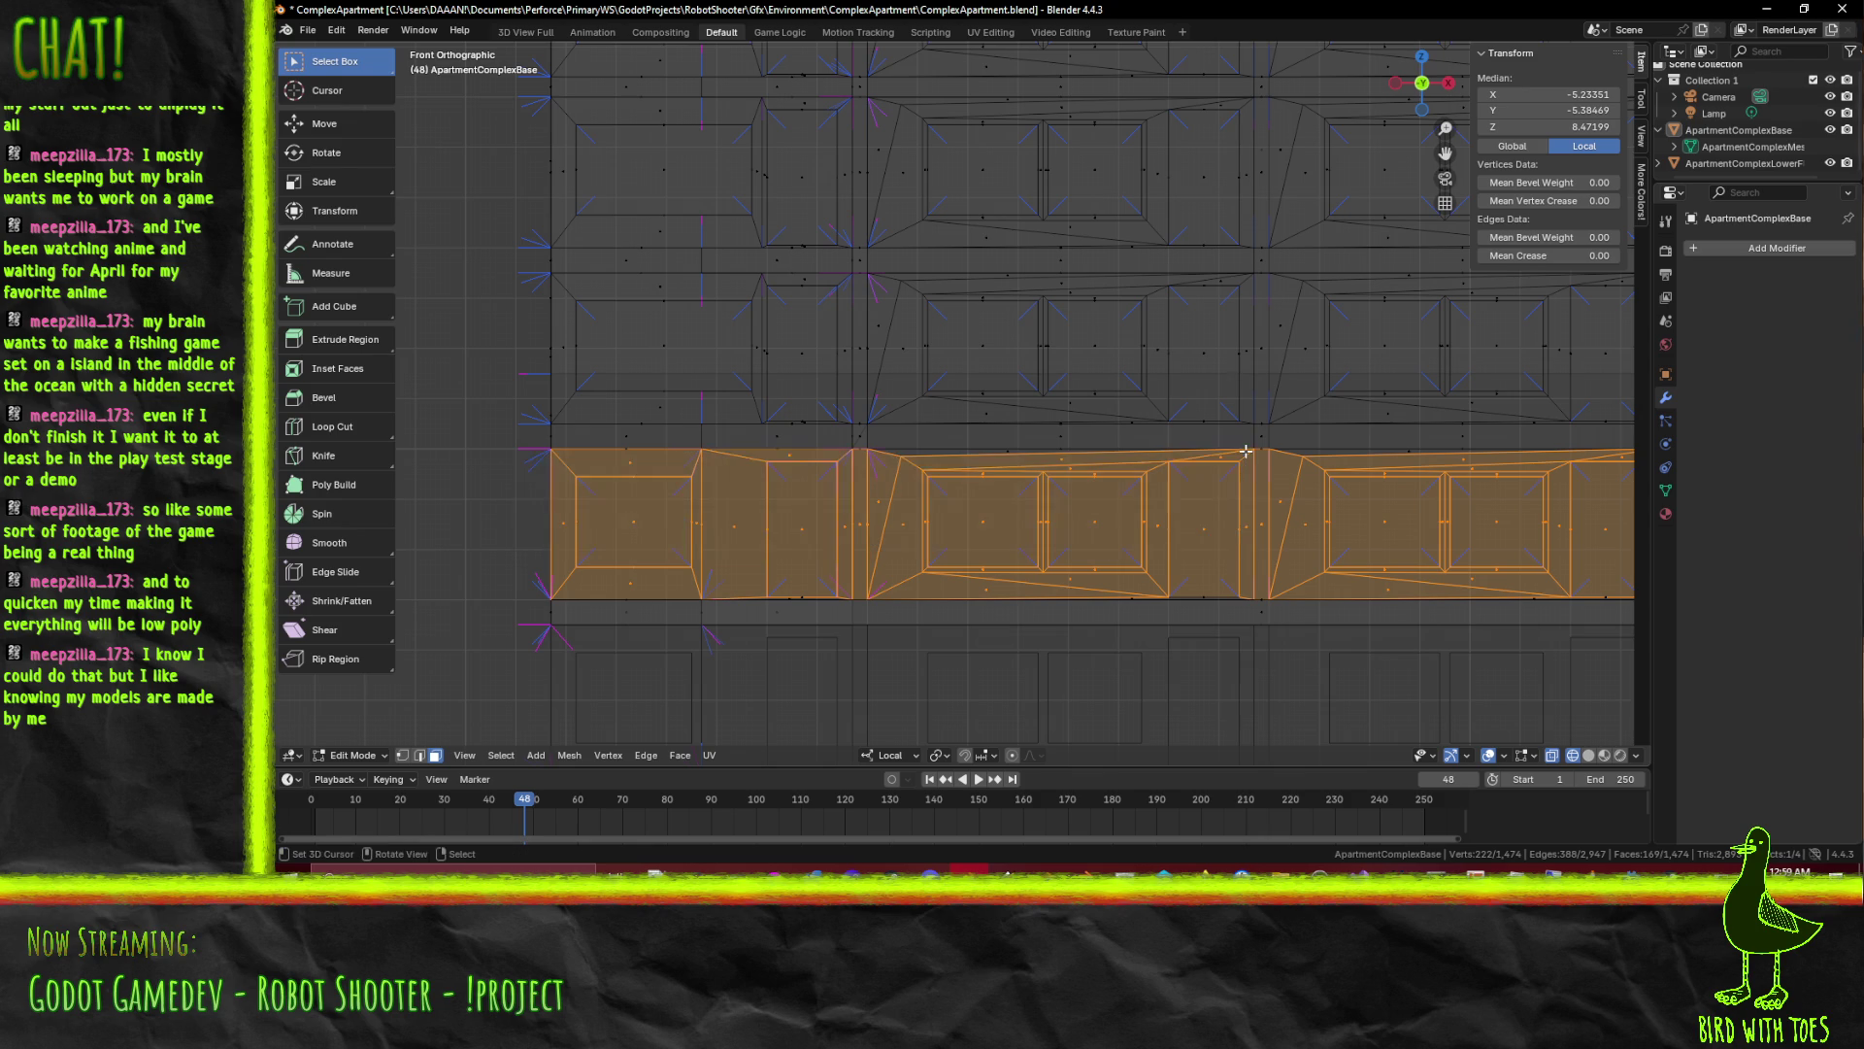
pyautogui.scroll(-3)
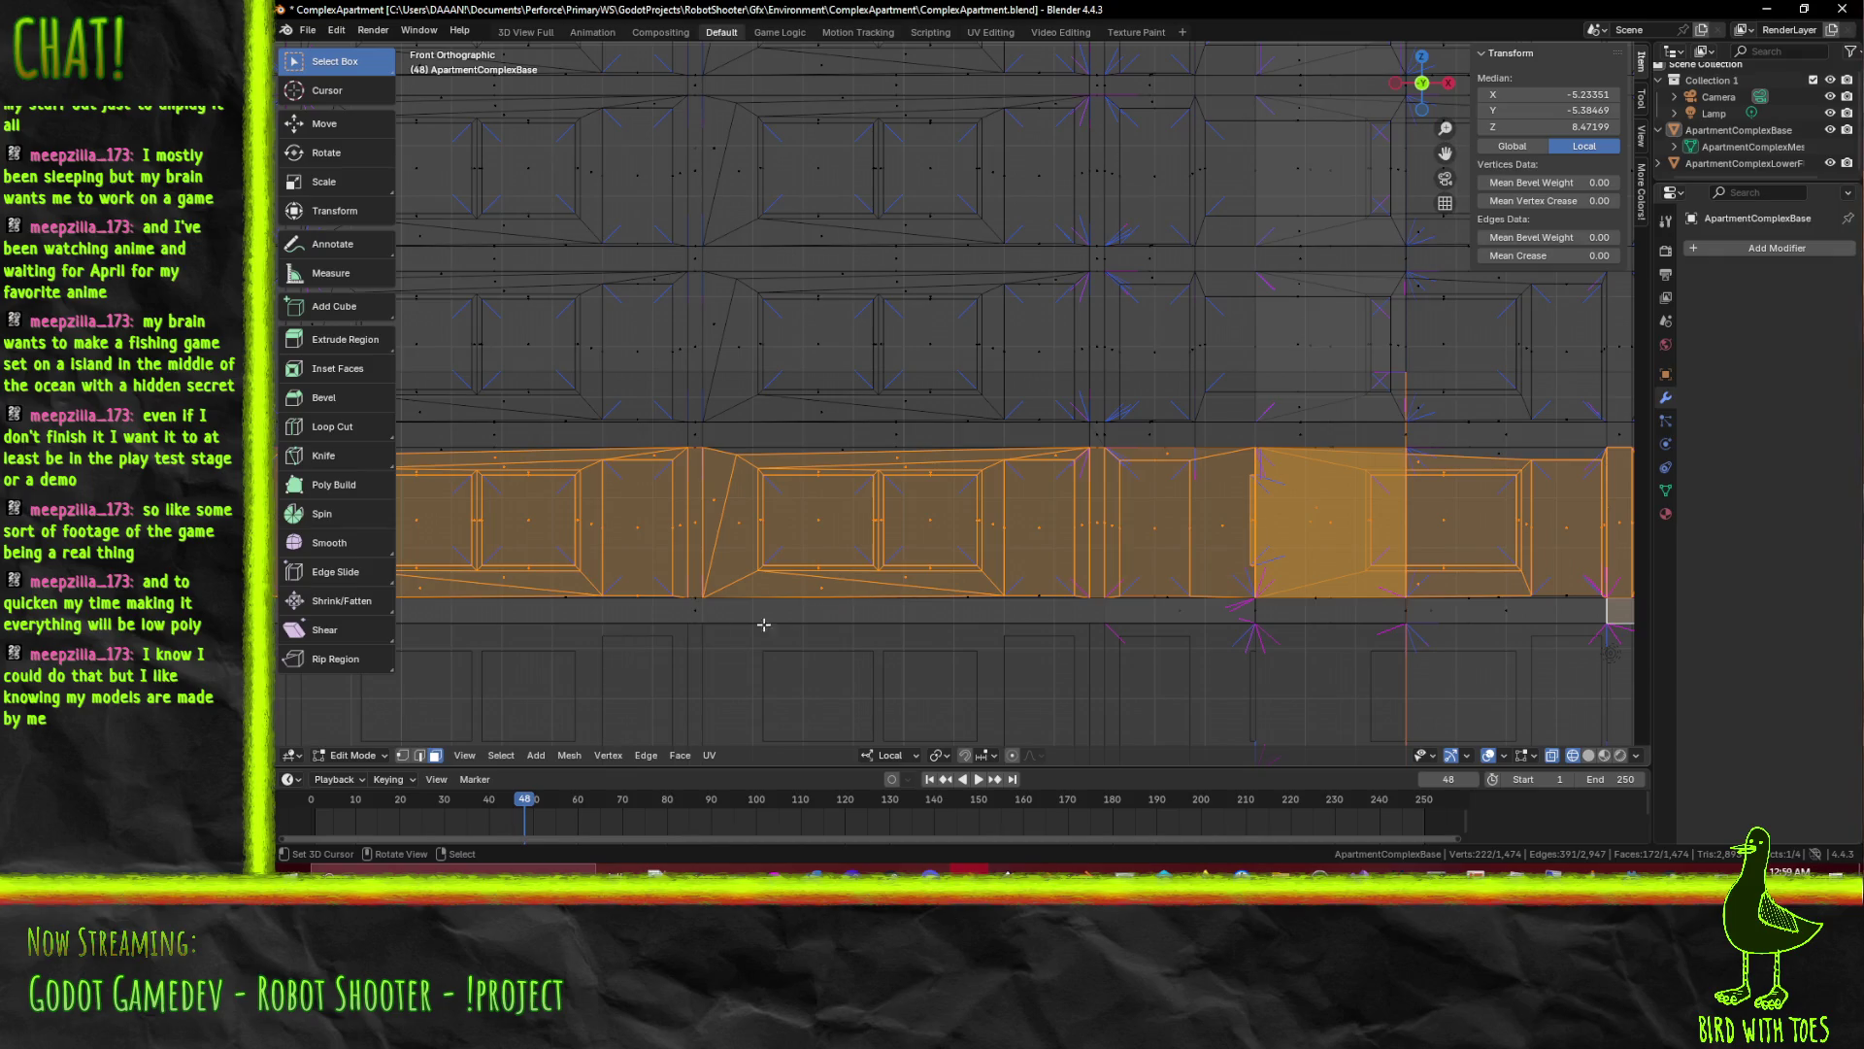
pyautogui.press('b')
pyautogui.click(1174, 609)
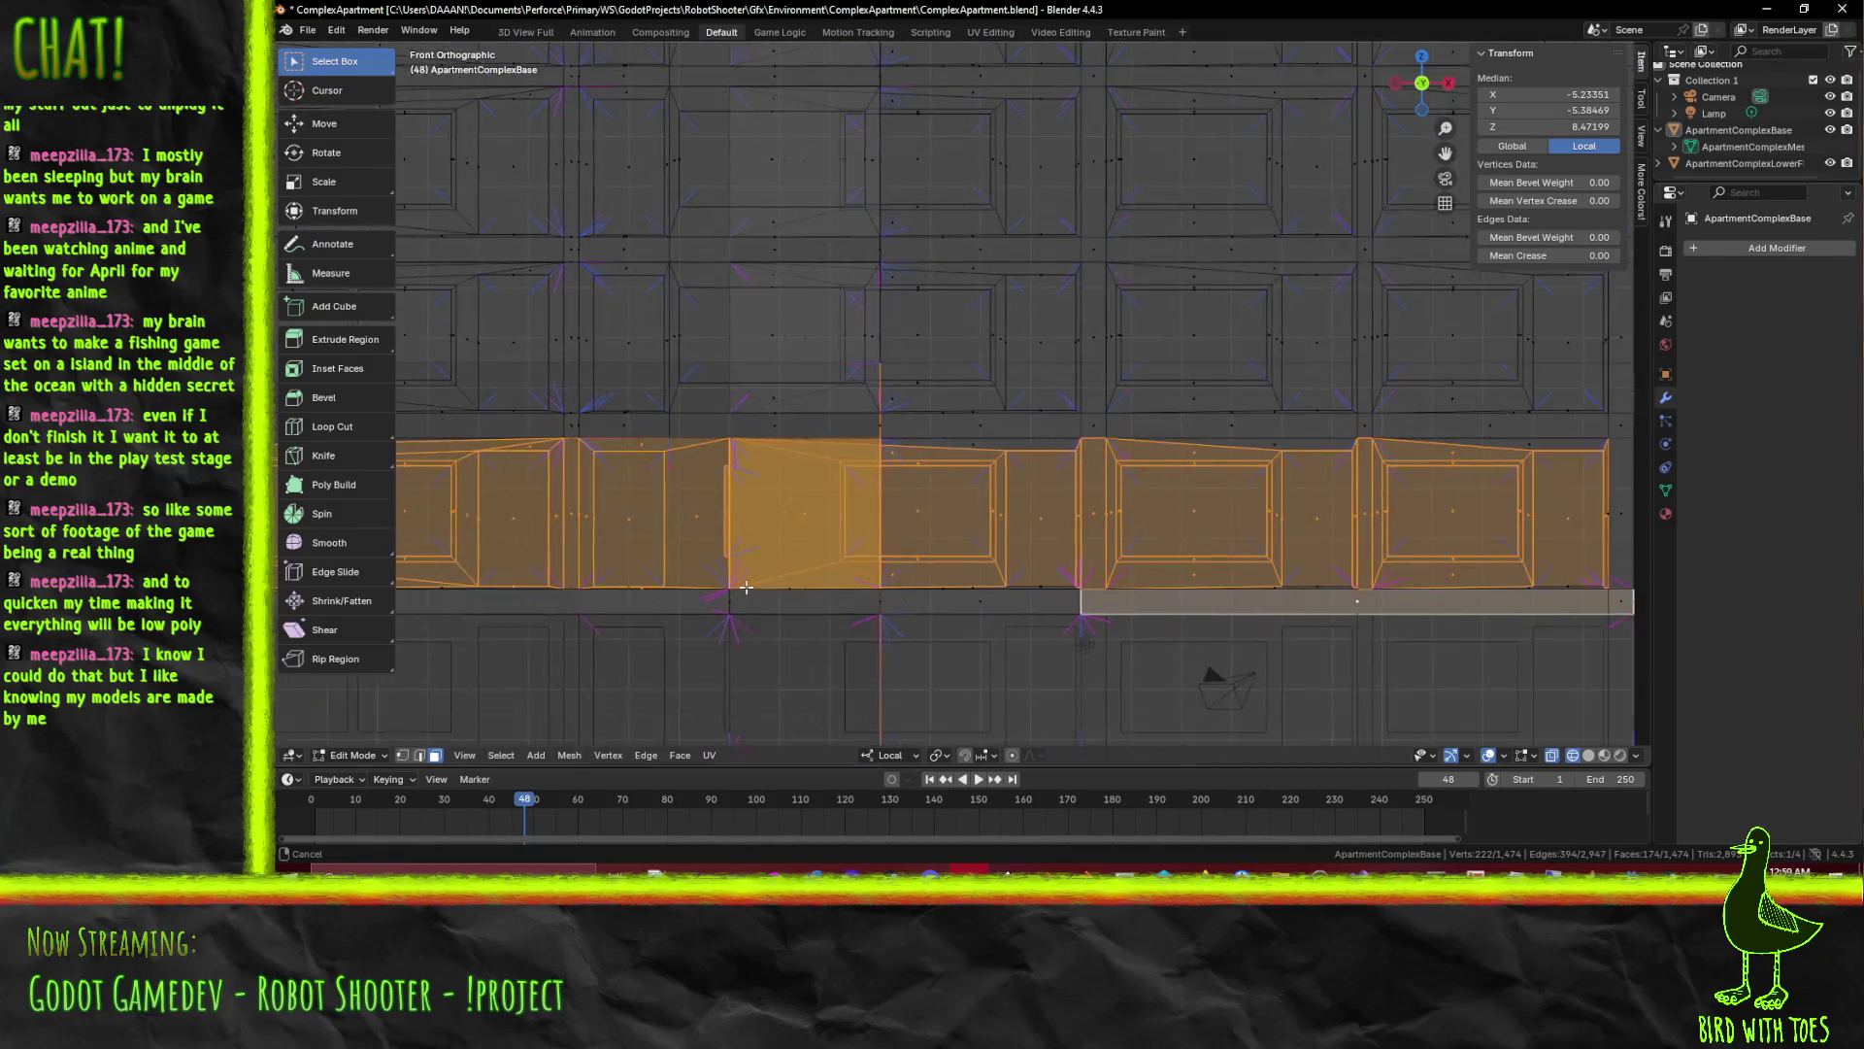
pyautogui.moveTo(1175, 610); pyautogui.dragTo(937, 505)
pyautogui.press('z')
# Return to solid shading and delete the selected stray faces filling the balcony row
pyautogui.click(969, 562)
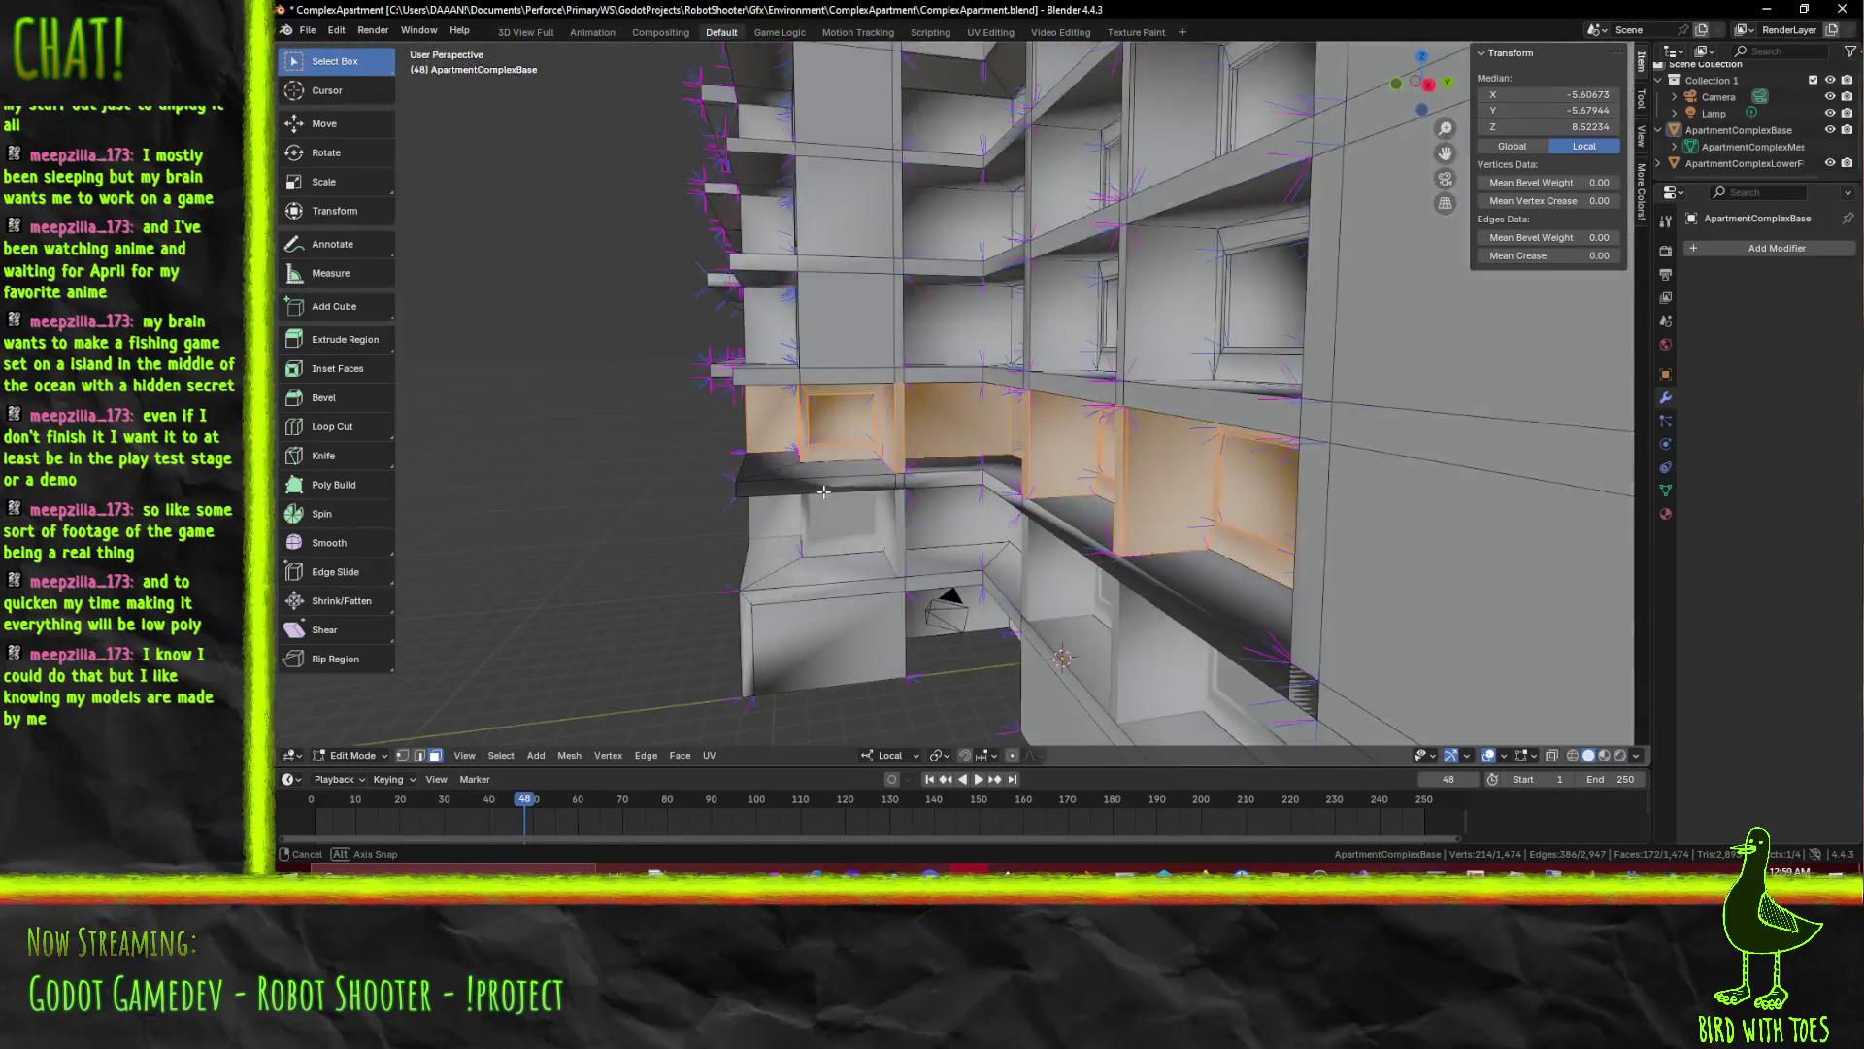
pyautogui.moveTo(937, 504); pyautogui.dragTo(1055, 500)
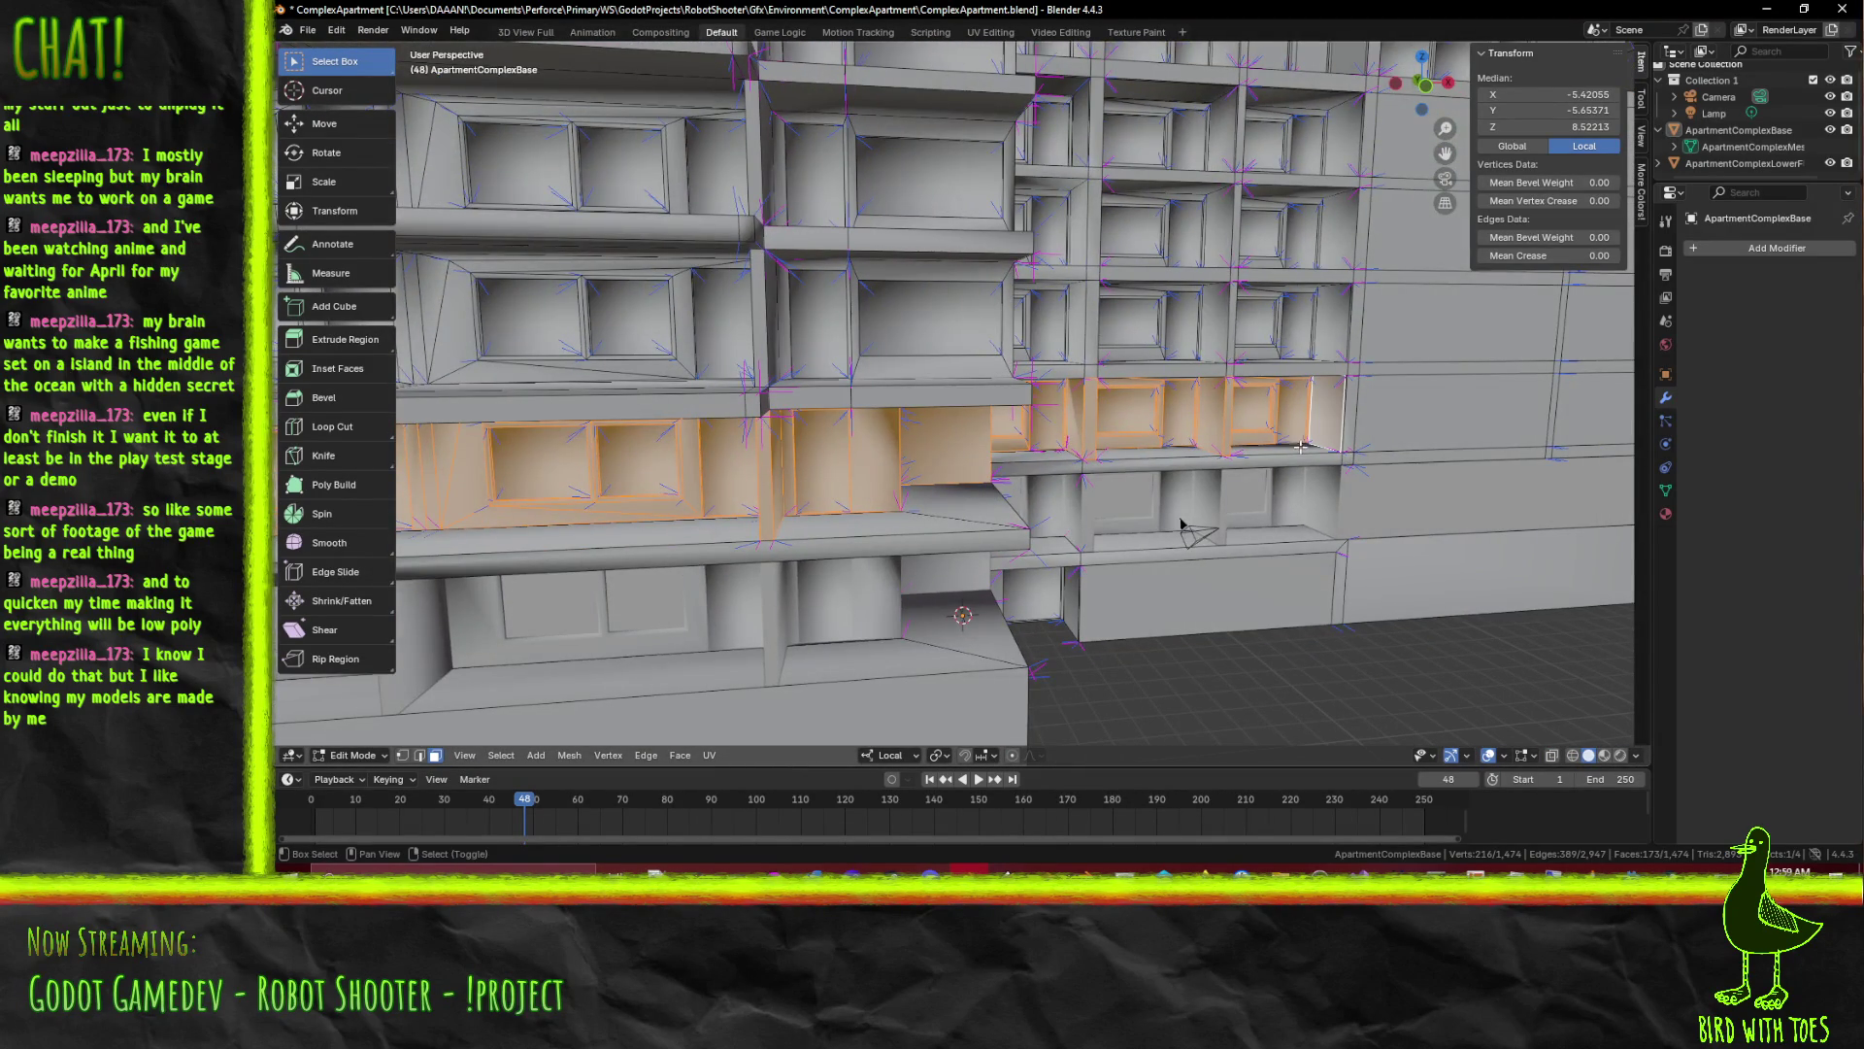
pyautogui.scroll(3)
pyautogui.moveTo(1184, 529); pyautogui.dragTo(948, 434)
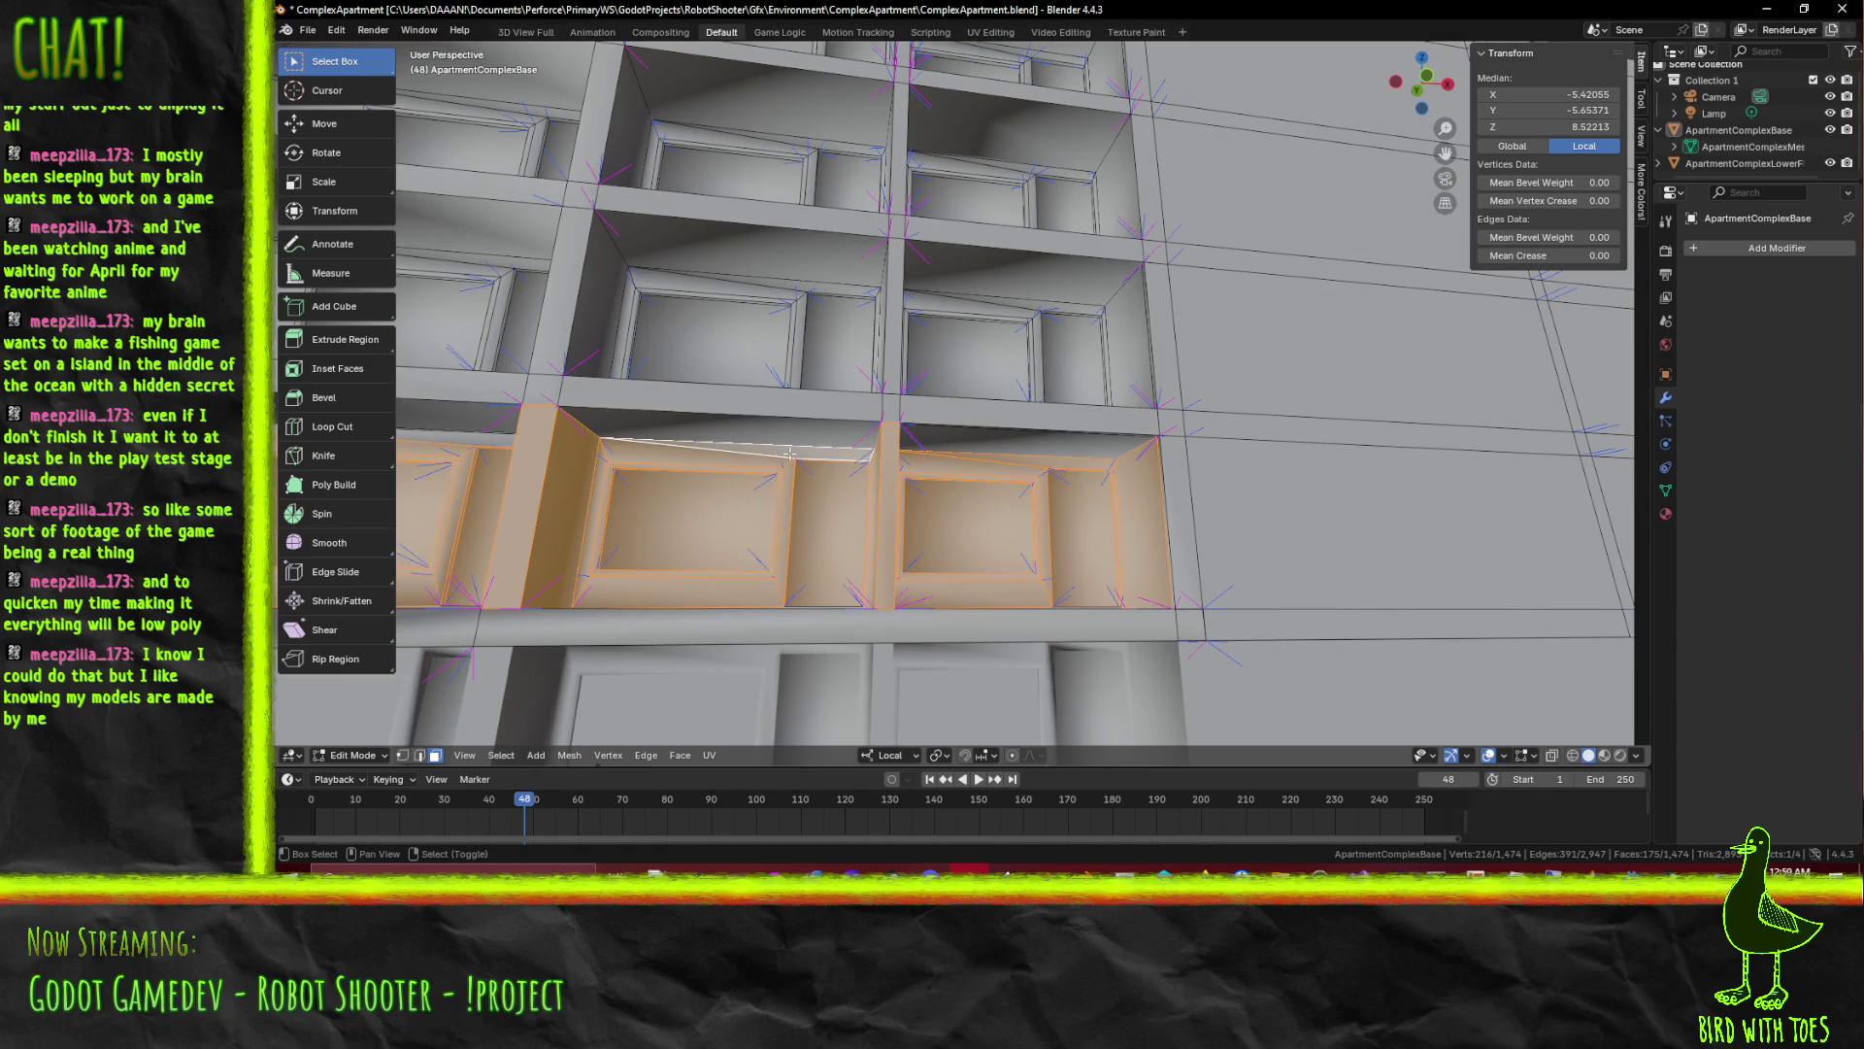
pyautogui.moveTo(784, 453); pyautogui.dragTo(1152, 499)
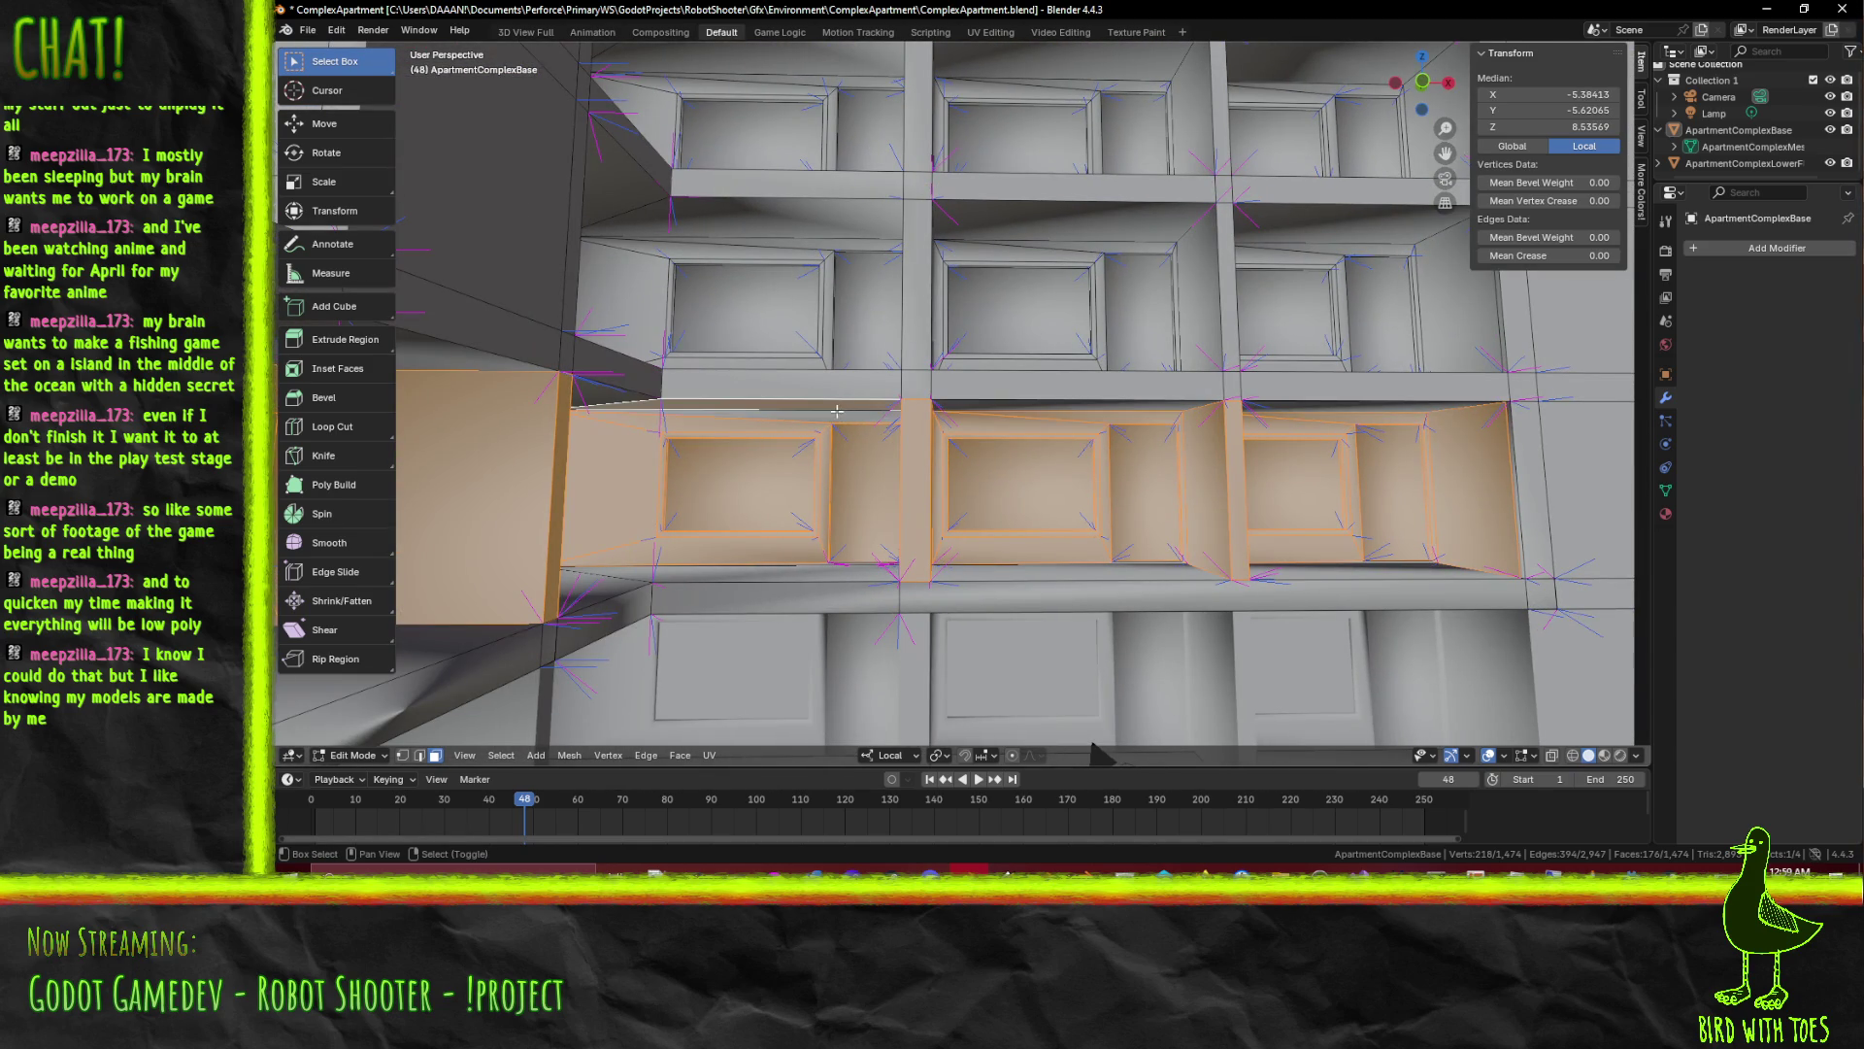
pyautogui.moveTo(848, 416); pyautogui.dragTo(1074, 716)
pyautogui.press('x')
pyautogui.click(679, 454)
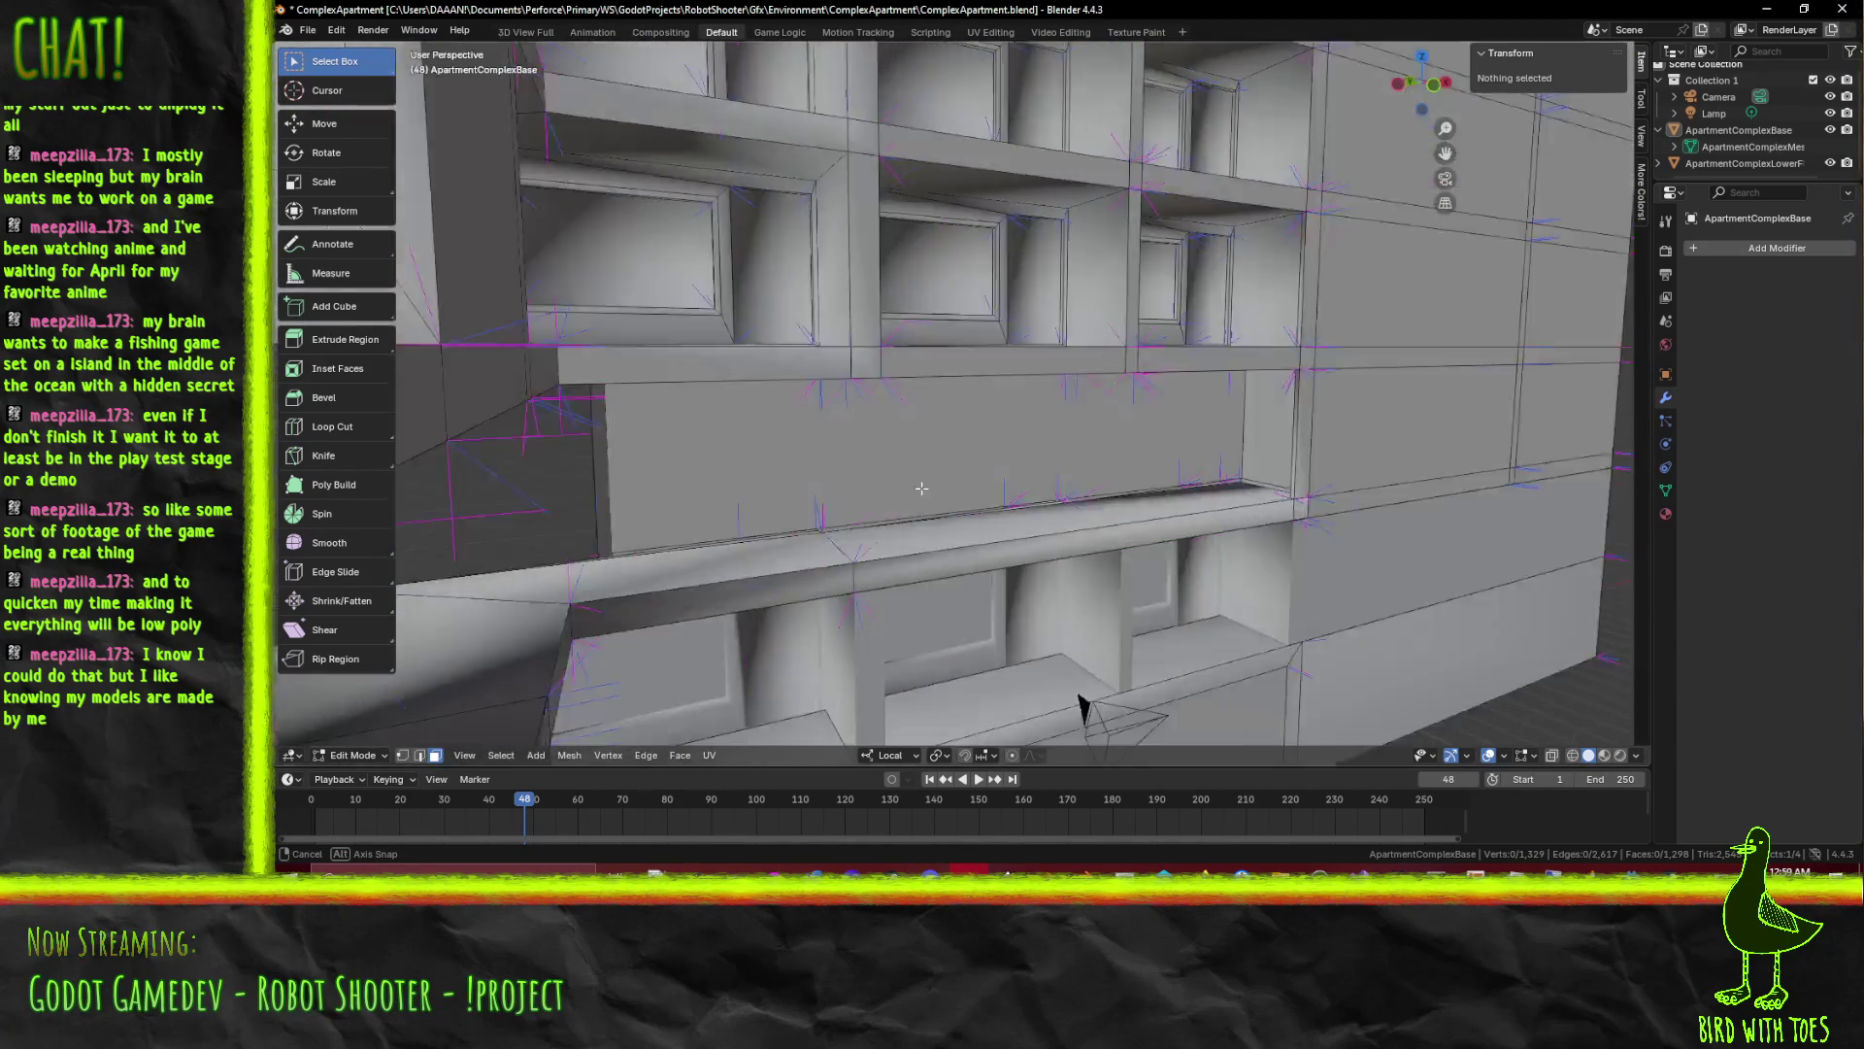
# Select the leftover shelf front edges for deletion
pyautogui.moveTo(866, 514); pyautogui.dragTo(795, 495)
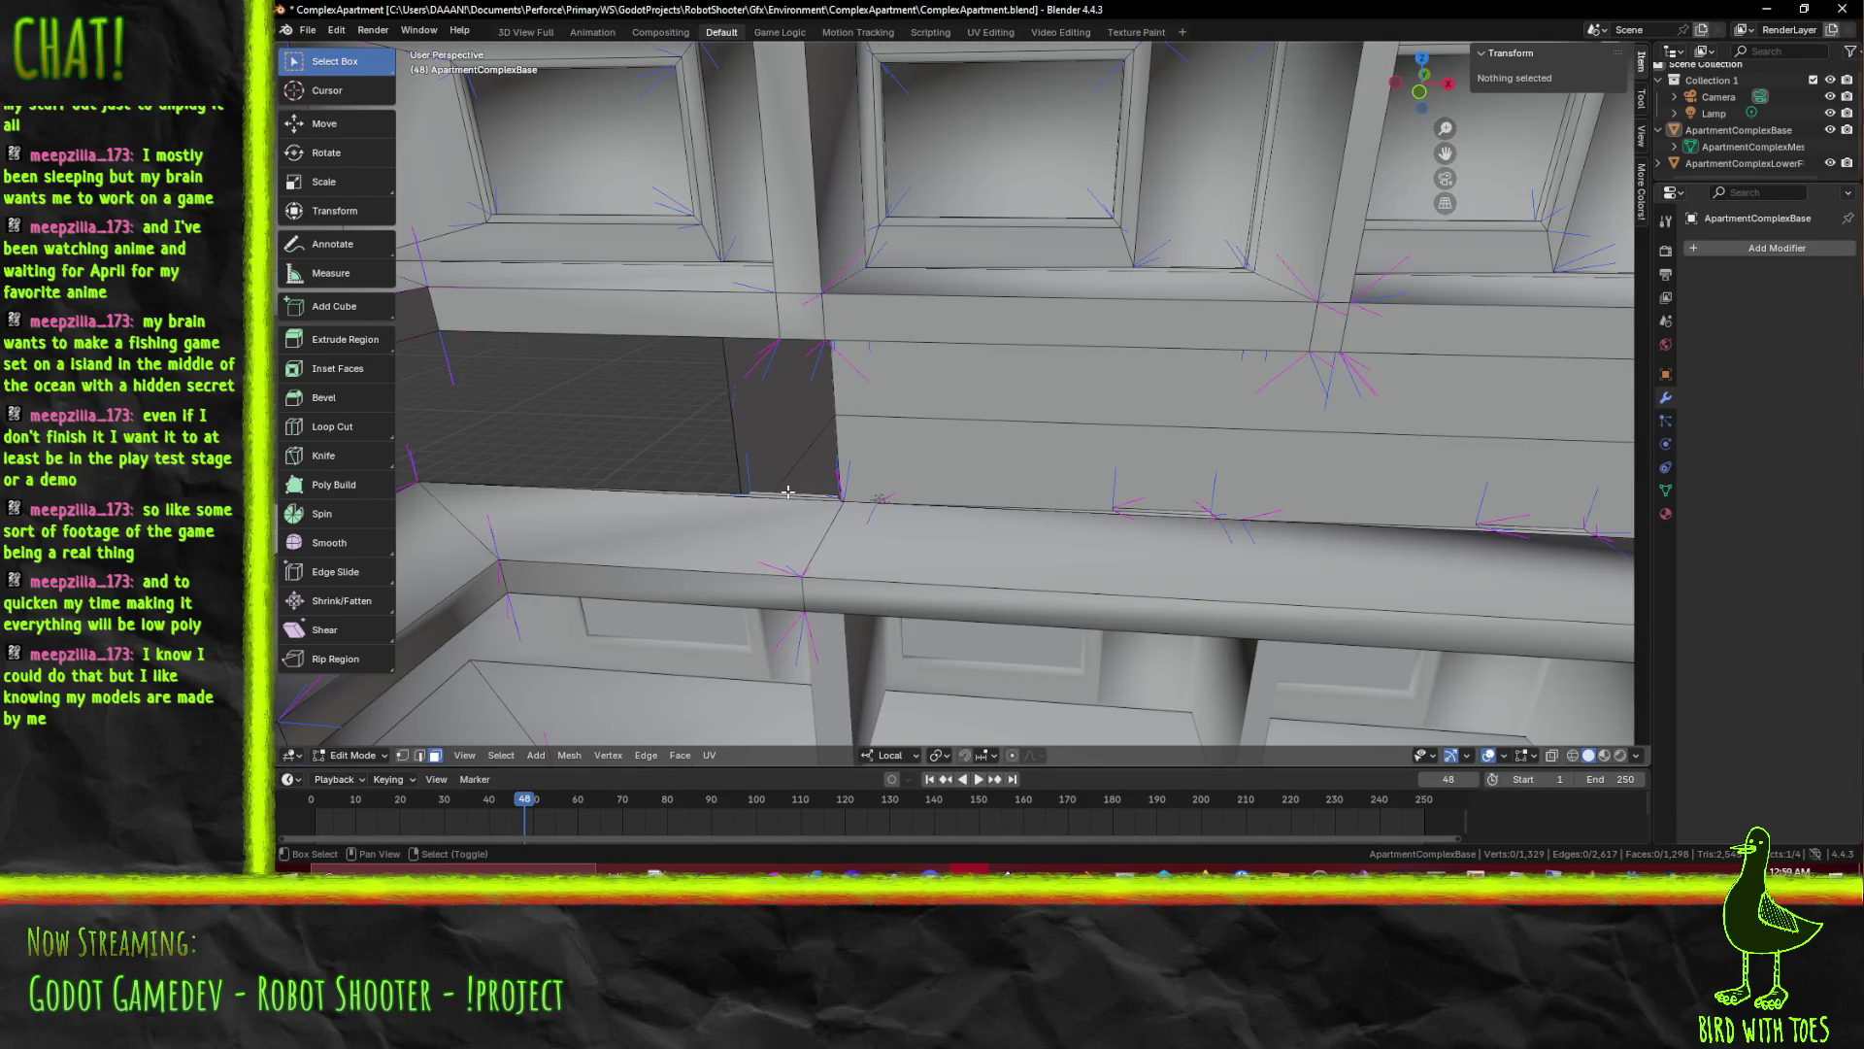
pyautogui.click(796, 495)
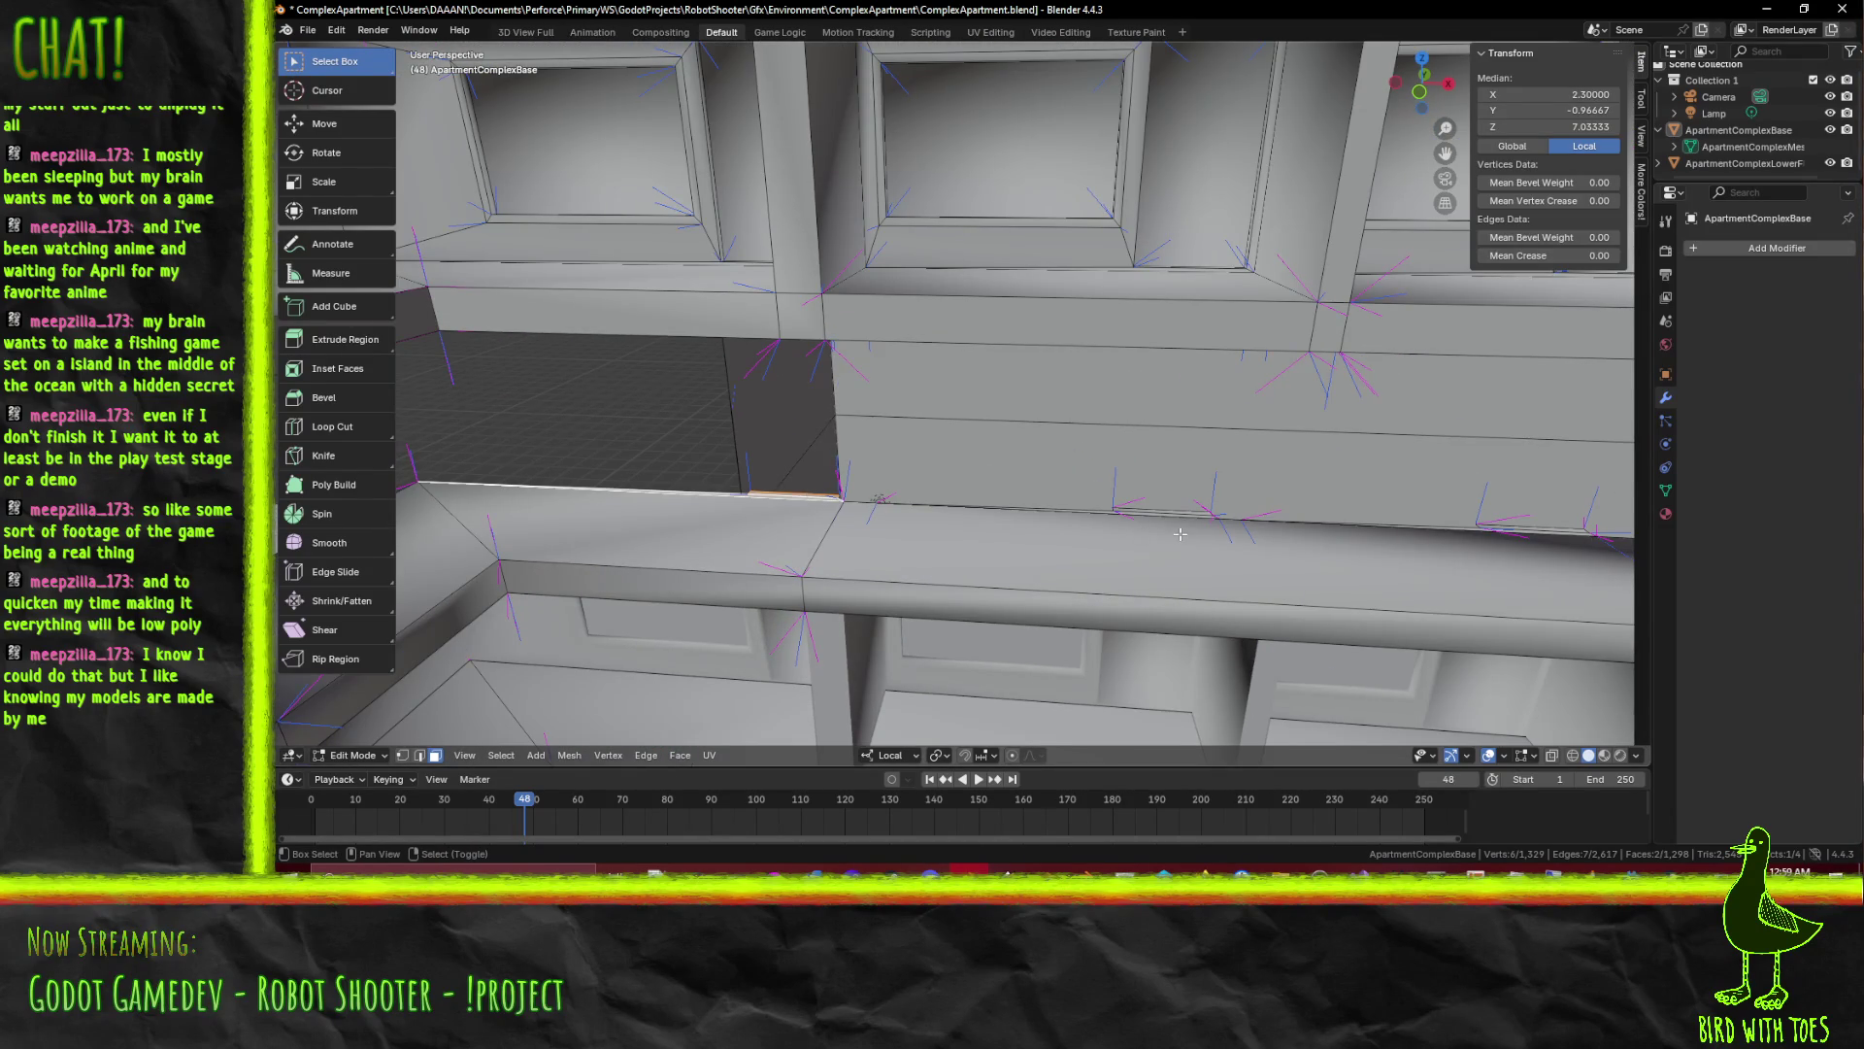
pyautogui.moveTo(1179, 533); pyautogui.dragTo(1136, 620)
pyautogui.click(874, 558)
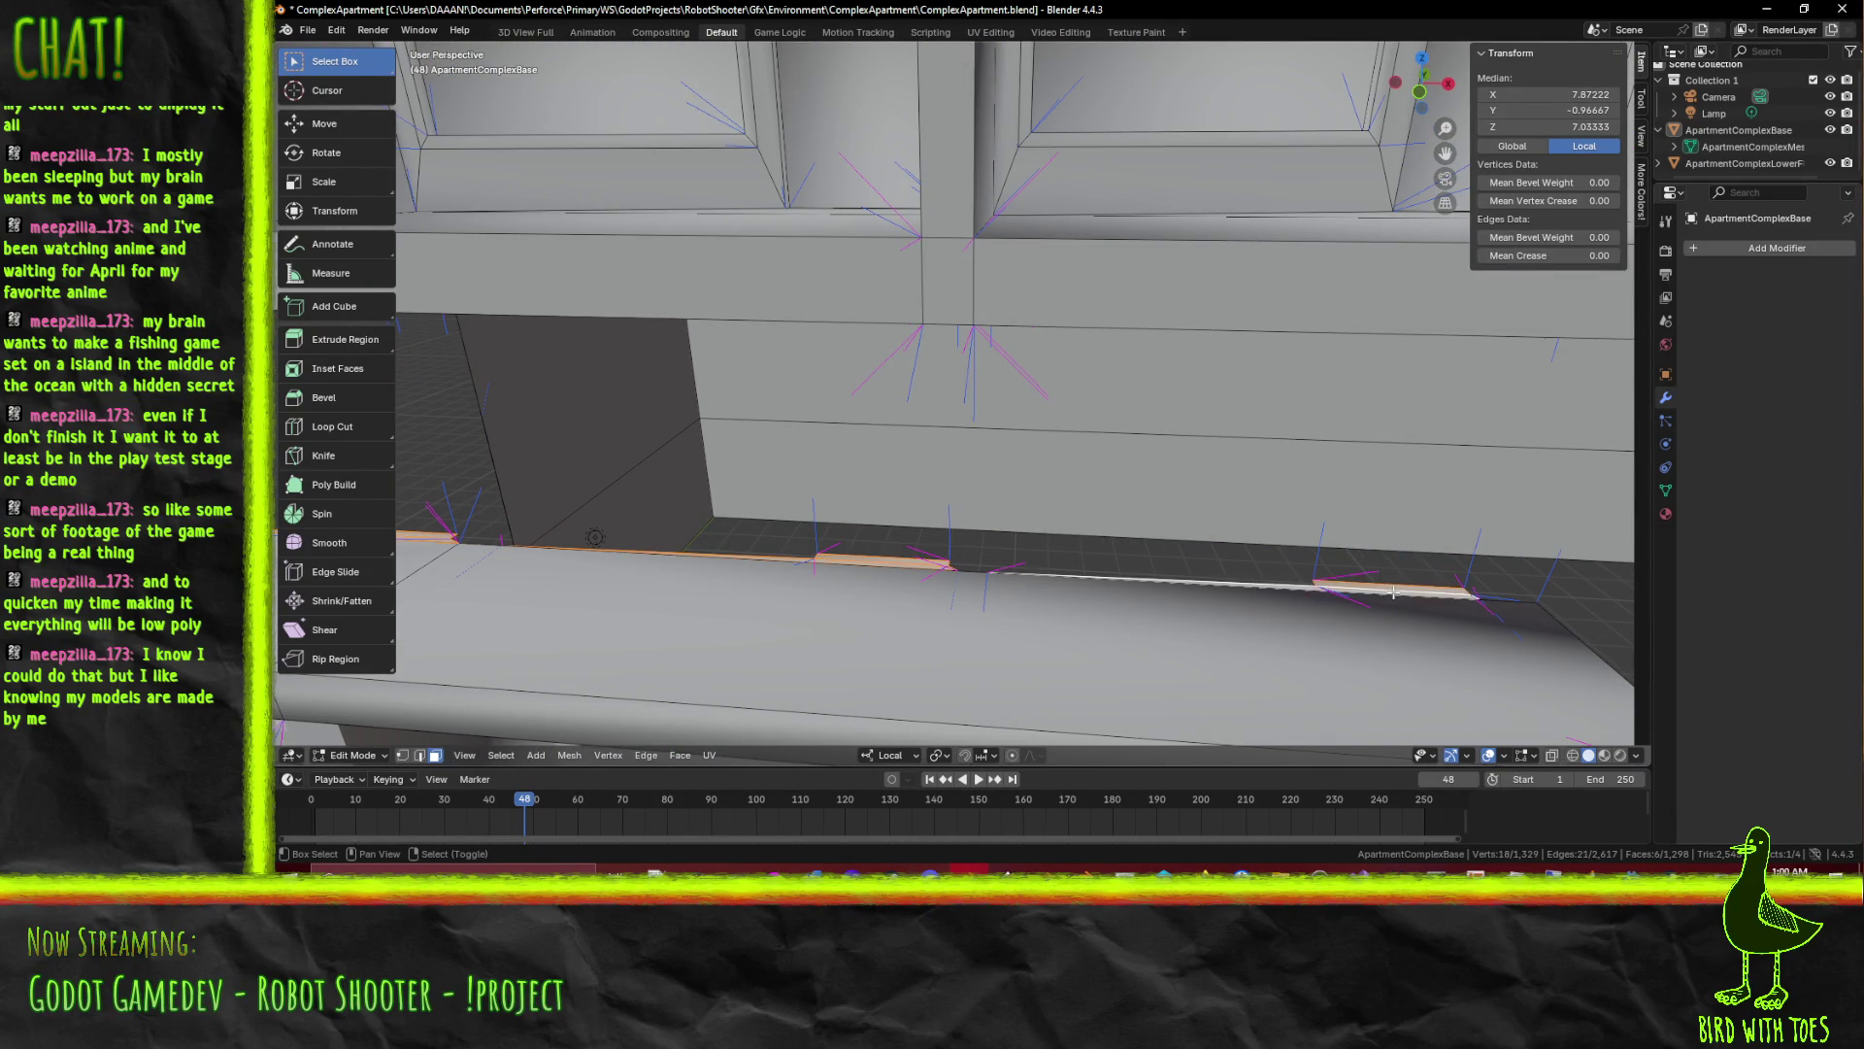
pyautogui.scroll(-3)
pyautogui.scroll(-3)
pyautogui.scroll(-3)
pyautogui.moveTo(933, 539); pyautogui.dragTo(1123, 427)
pyautogui.press('x')
# Delete the selected shelf edges and the stray geometry at the shelf corner
pyautogui.click(1126, 517)
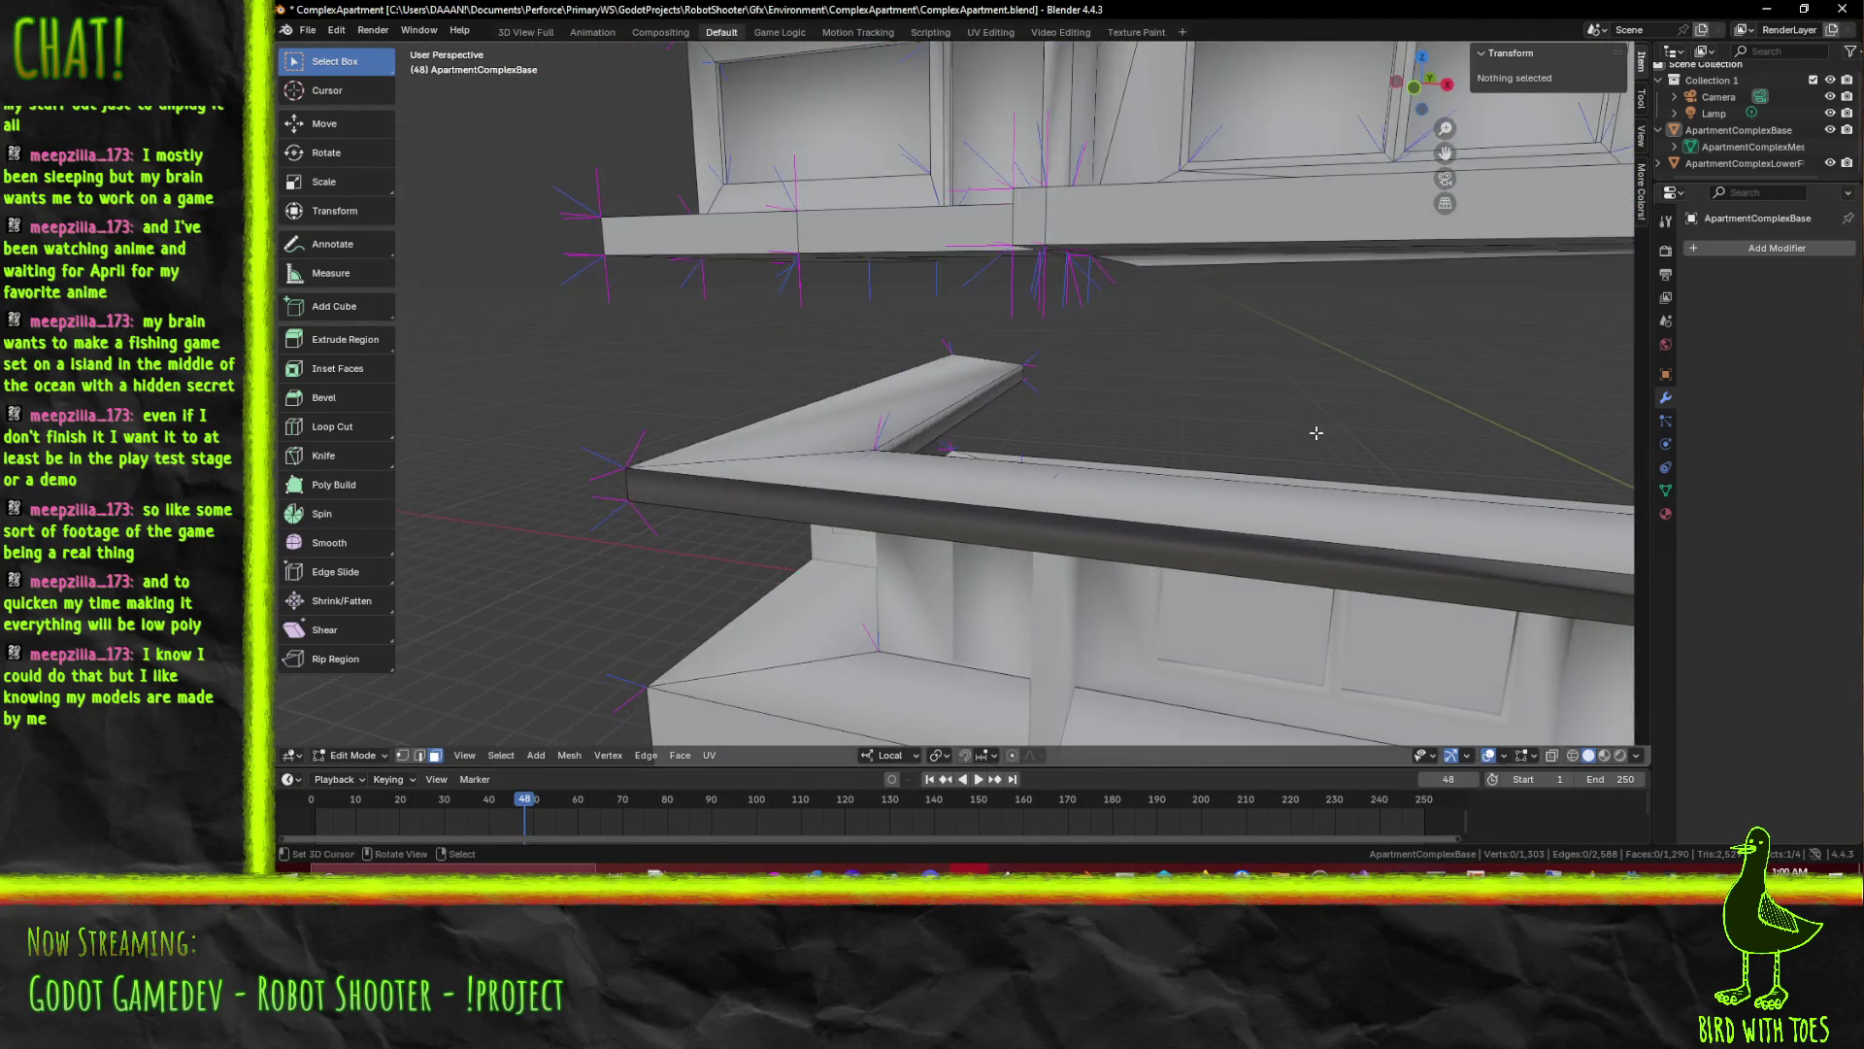
pyautogui.moveTo(1123, 427); pyautogui.dragTo(526, 558)
pyautogui.click(638, 523)
pyautogui.press('x')
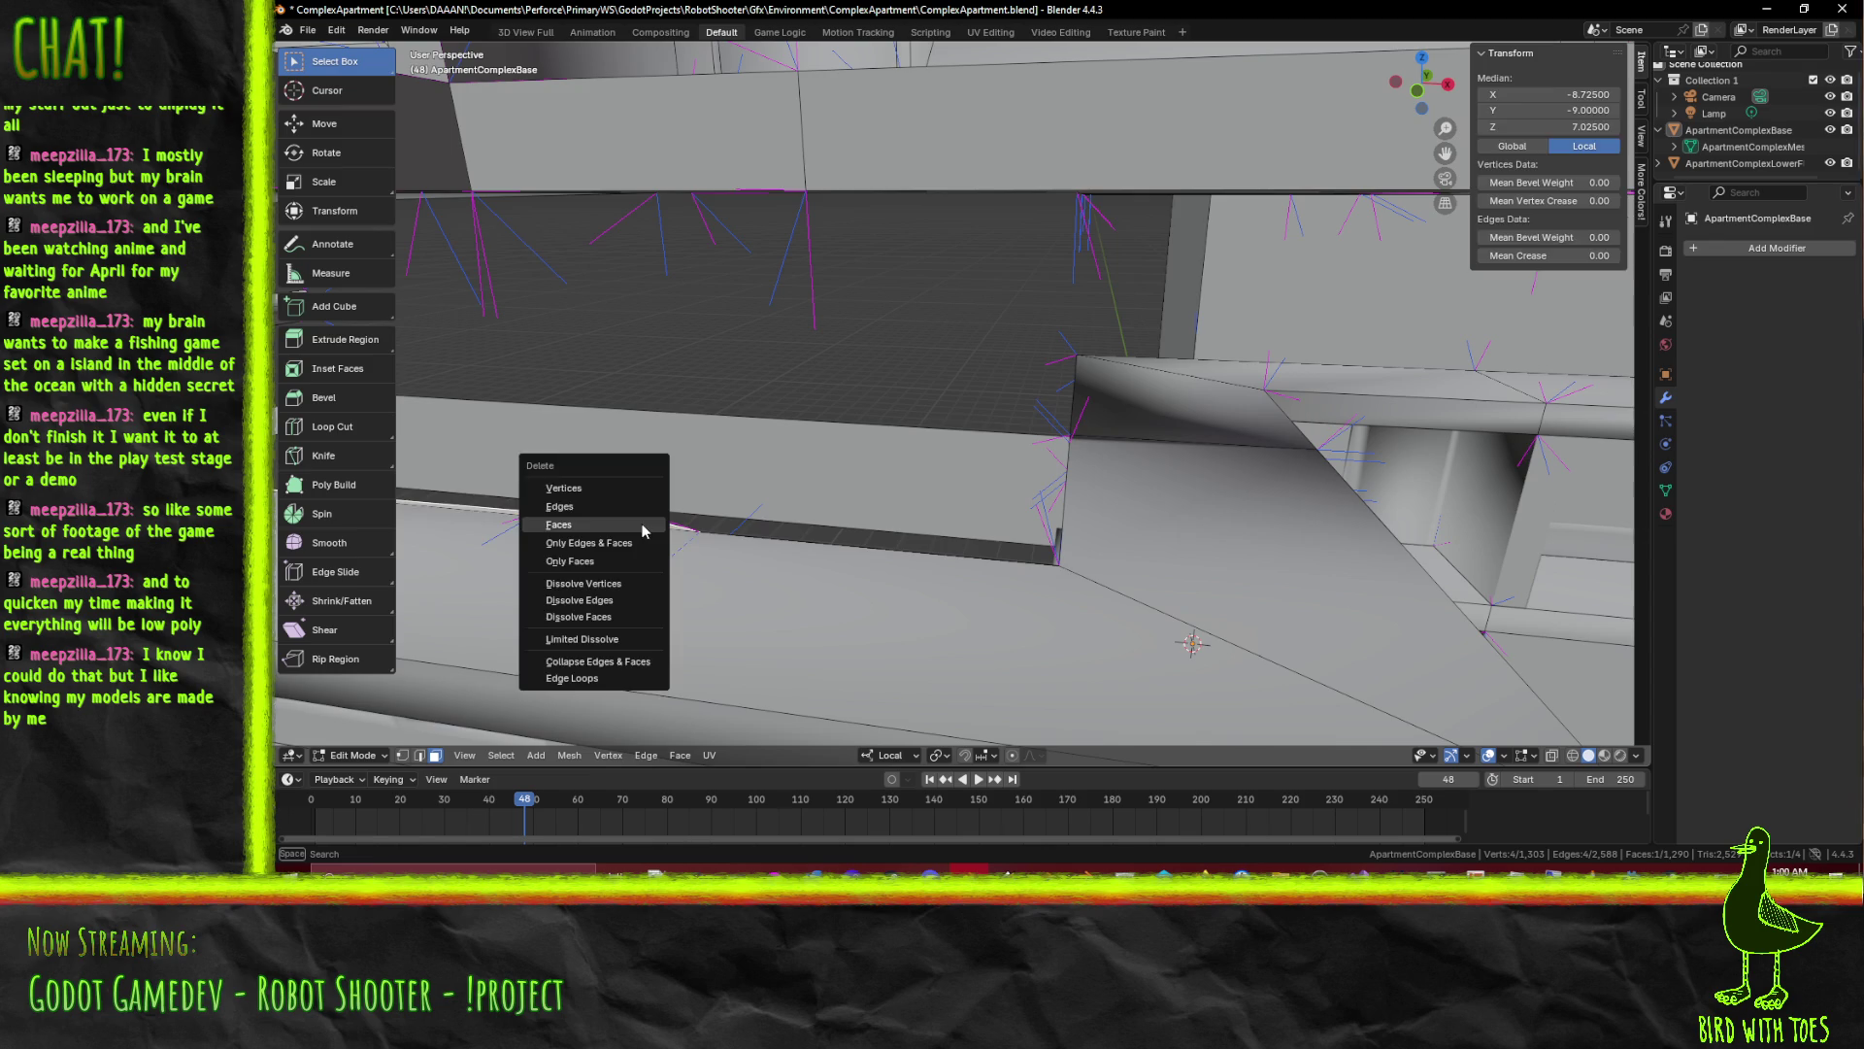
pyautogui.click(643, 526)
# Save the apartment file and select ApartmentComplexLowerFloors in the Outliner
pyautogui.moveTo(643, 526); pyautogui.dragTo(950, 496)
pyautogui.hotkey('ctrl', 's')
pyautogui.moveTo(951, 497); pyautogui.dragTo(1075, 487)
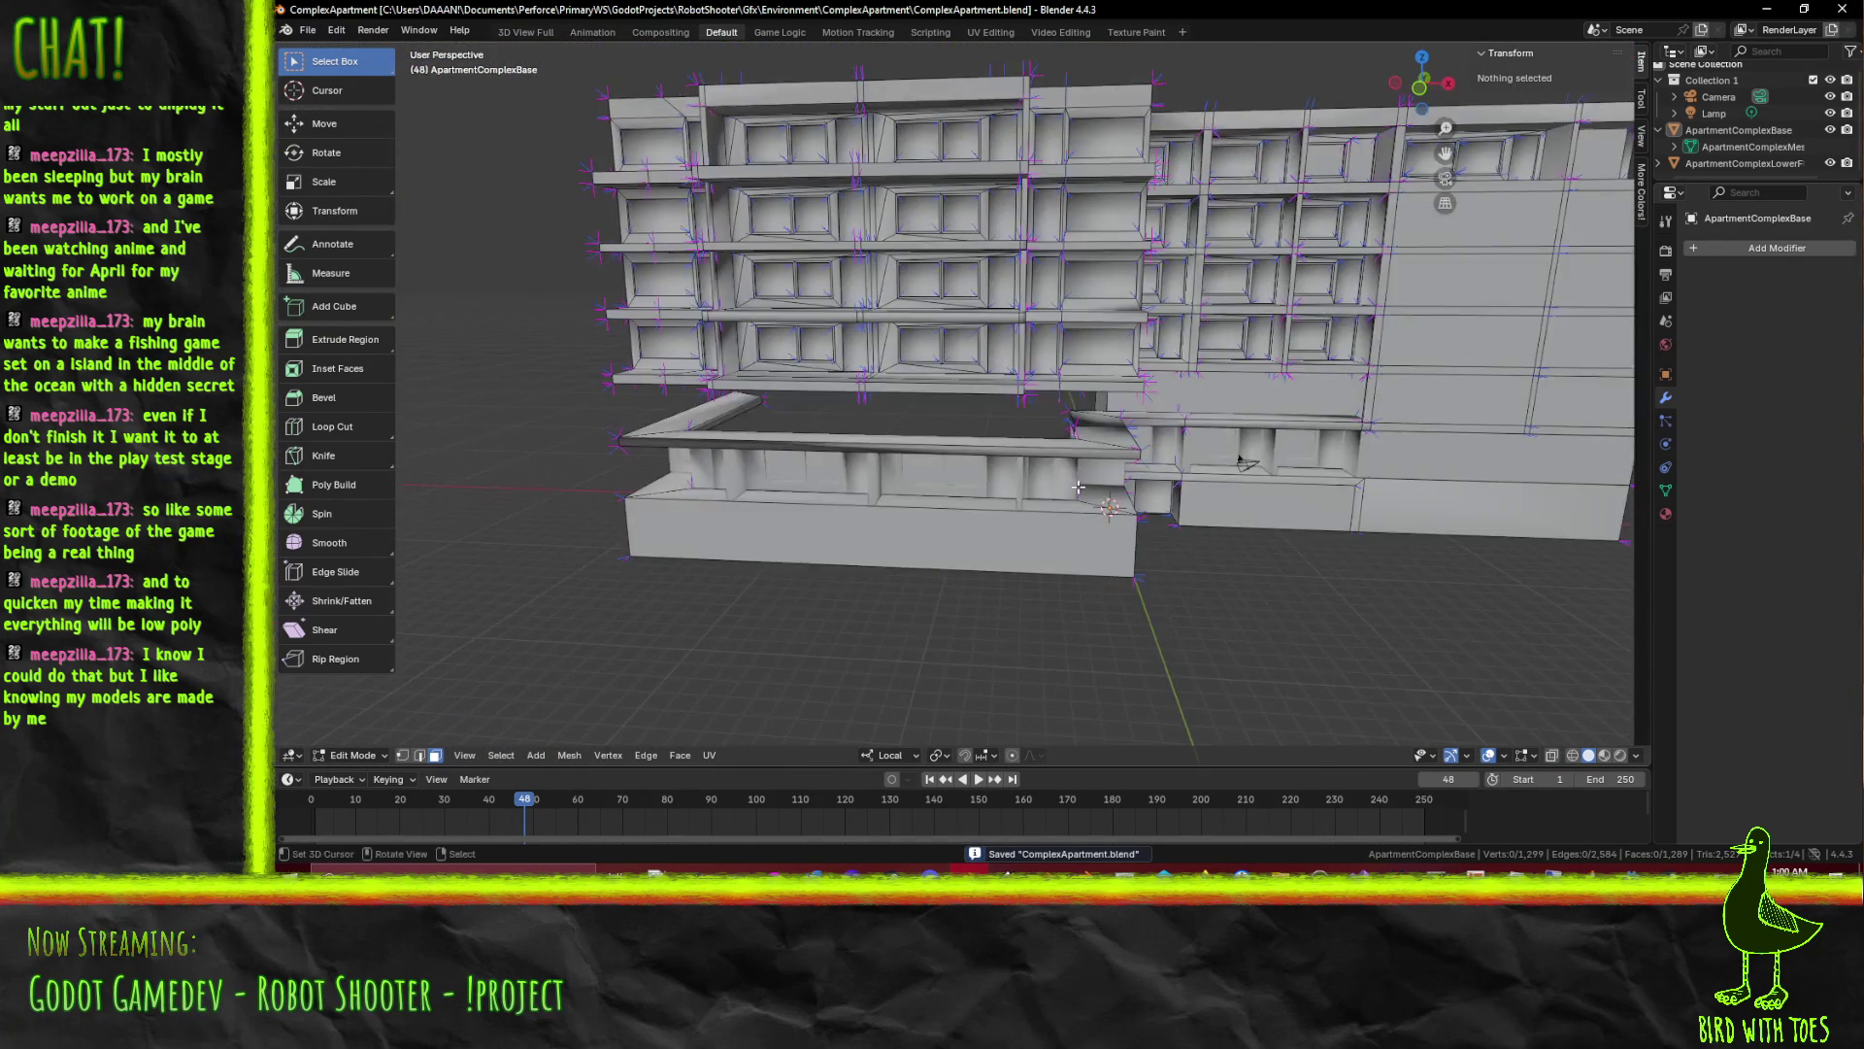
pyautogui.click(1740, 163)
# In Object Mode, duplicate ApartmentComplexLowerFloors and raise the copy 3 units along Z
pyautogui.press('Tab')
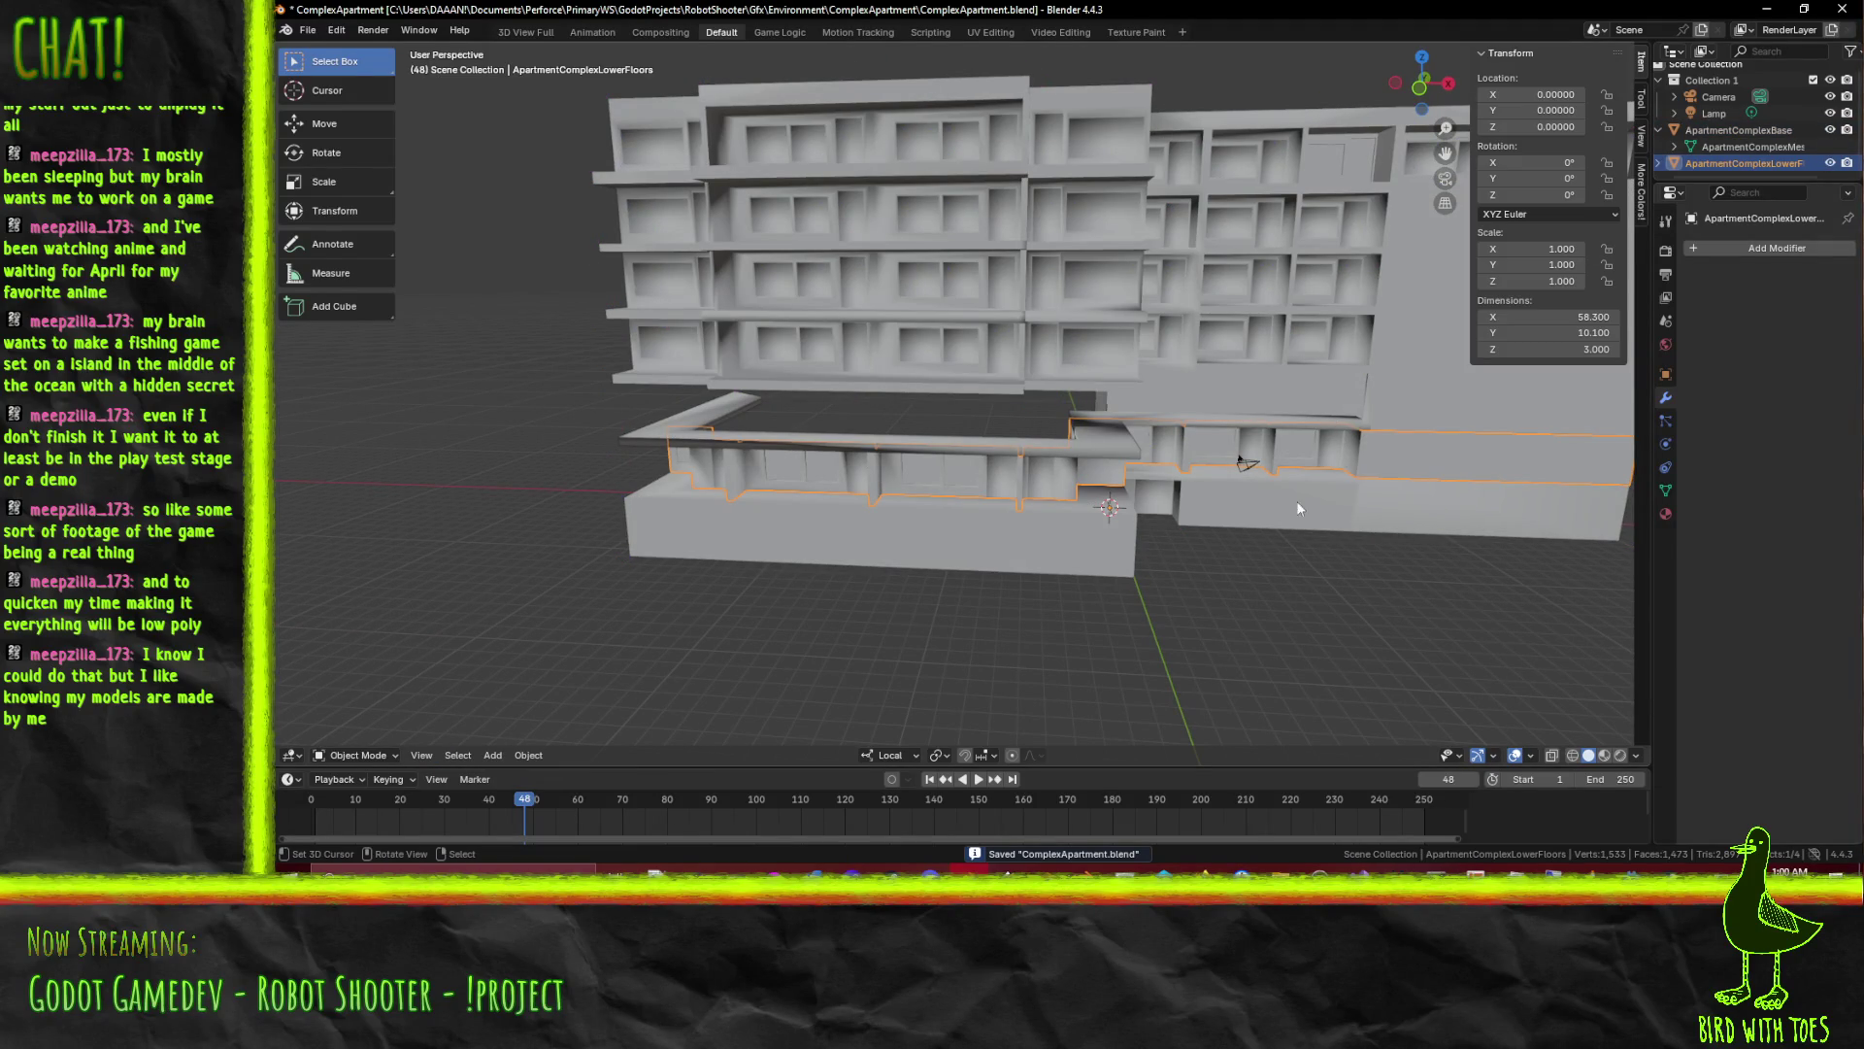
pyautogui.hotkey('shift', 'd')
pyautogui.press('Escape')
pyautogui.press('g')
pyautogui.press('z')
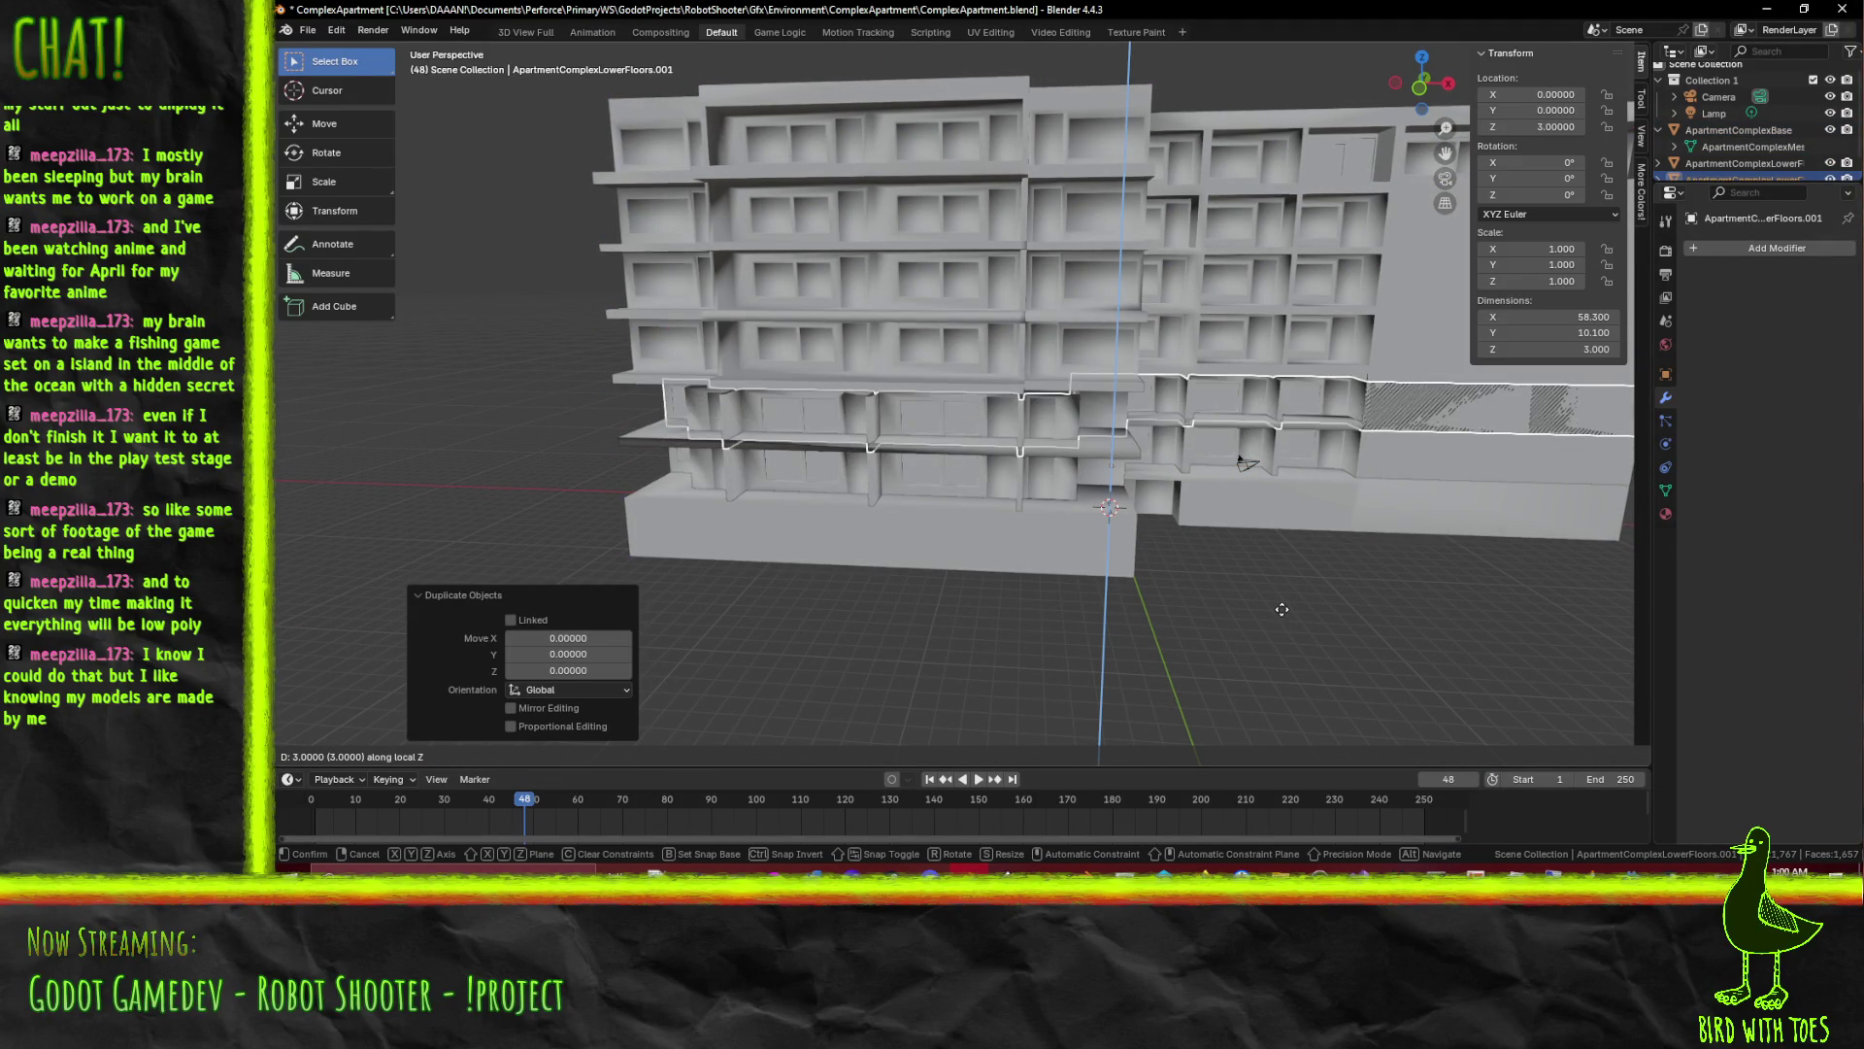
pyautogui.click(1282, 609)
# Check the copy's mesh briefly and select the ApartmentComplexBase object
pyautogui.moveTo(1357, 588); pyautogui.dragTo(1044, 552)
pyautogui.press('Tab')
pyautogui.scroll(3)
pyautogui.press('Tab')
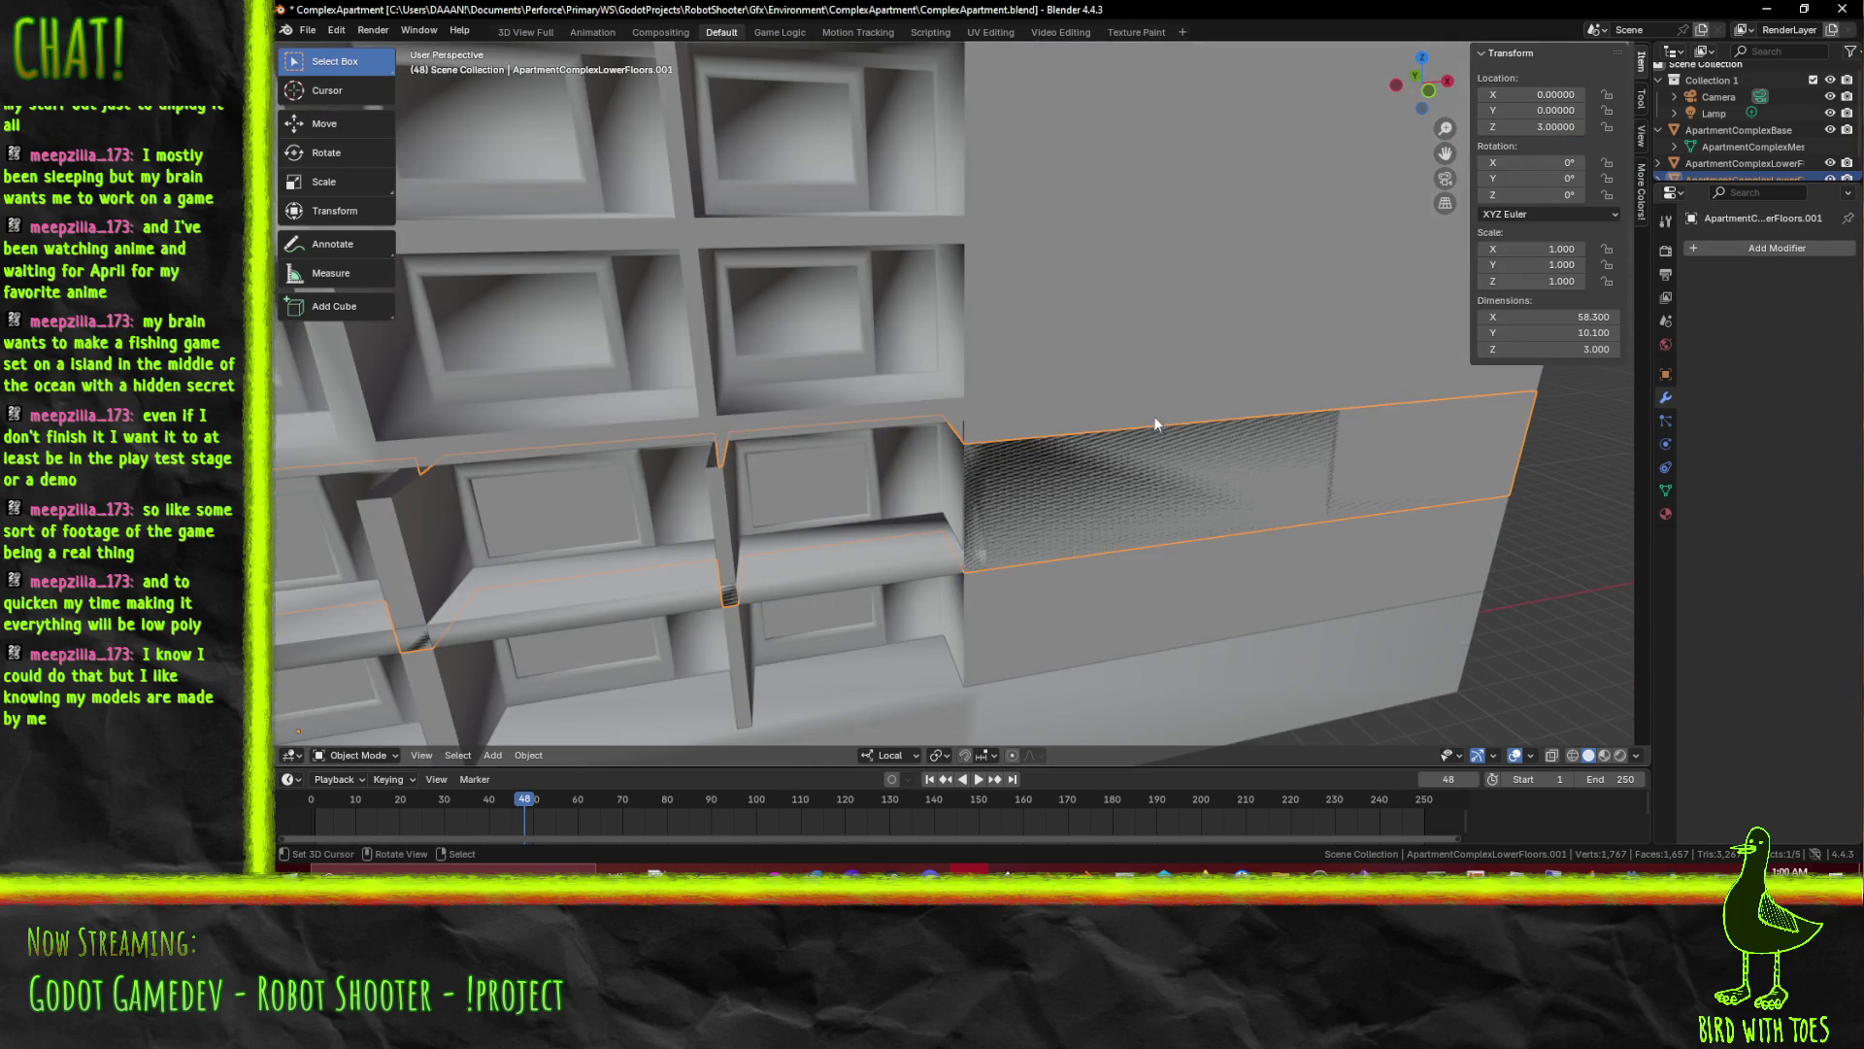
pyautogui.click(1750, 130)
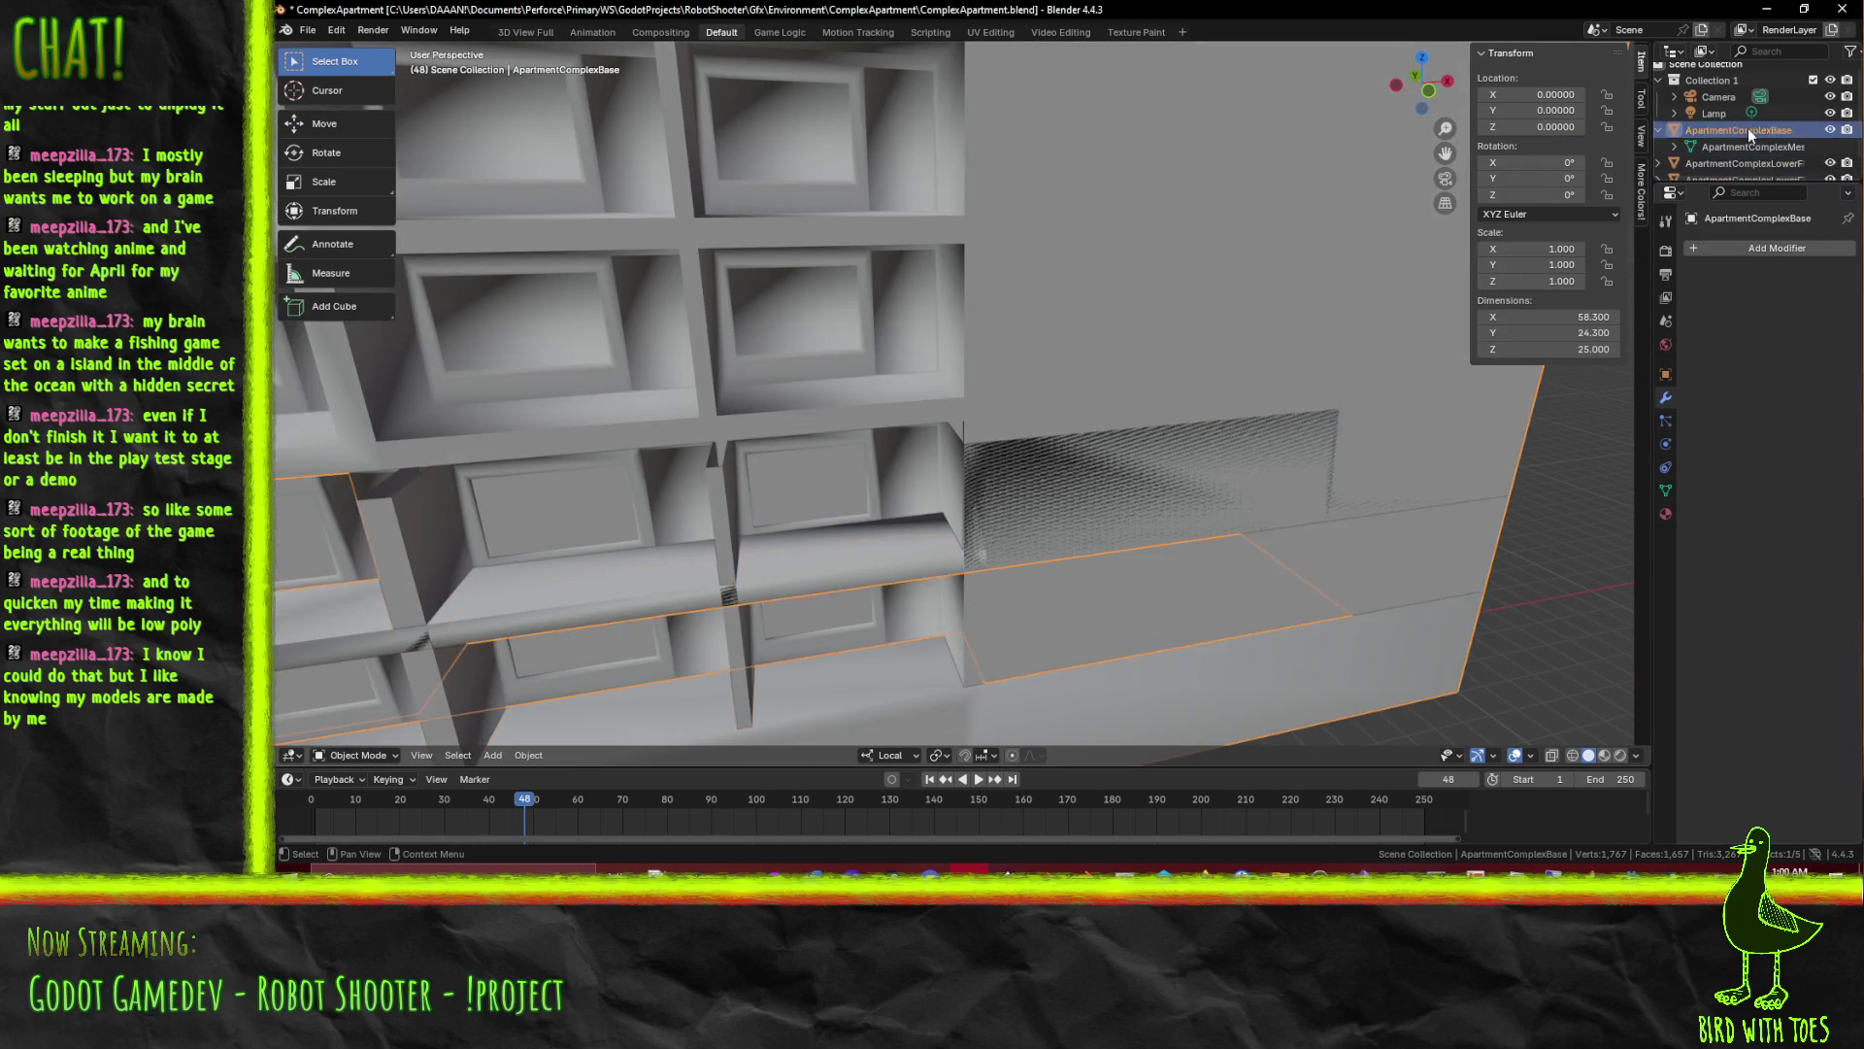
# Select the base mesh's wall and strip faces that overlap the duplicated lower floors
pyautogui.press('Tab')
pyautogui.moveTo(967, 502); pyautogui.dragTo(1049, 302)
pyautogui.click(837, 395)
pyautogui.click(1049, 302)
pyautogui.click(977, 291)
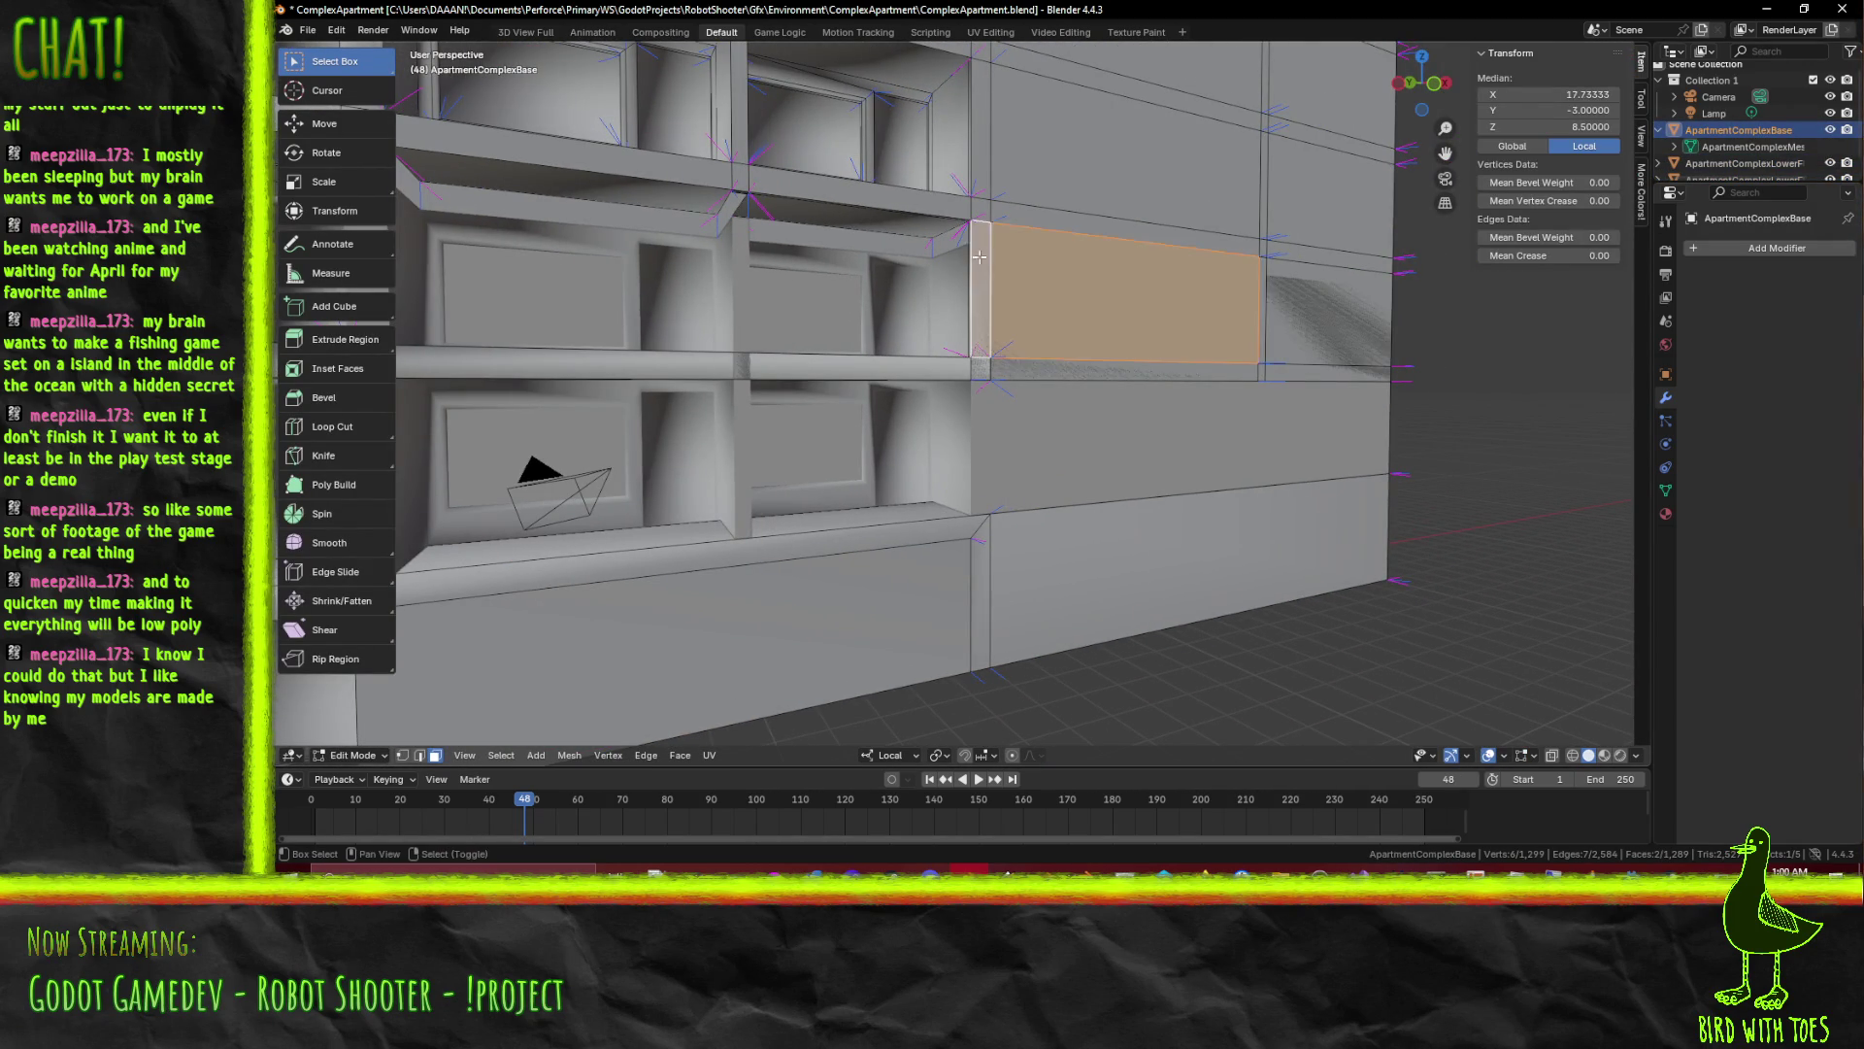
pyautogui.click(964, 234)
pyautogui.scroll(-3)
pyautogui.moveTo(942, 249); pyautogui.dragTo(874, 583)
pyautogui.scroll(3)
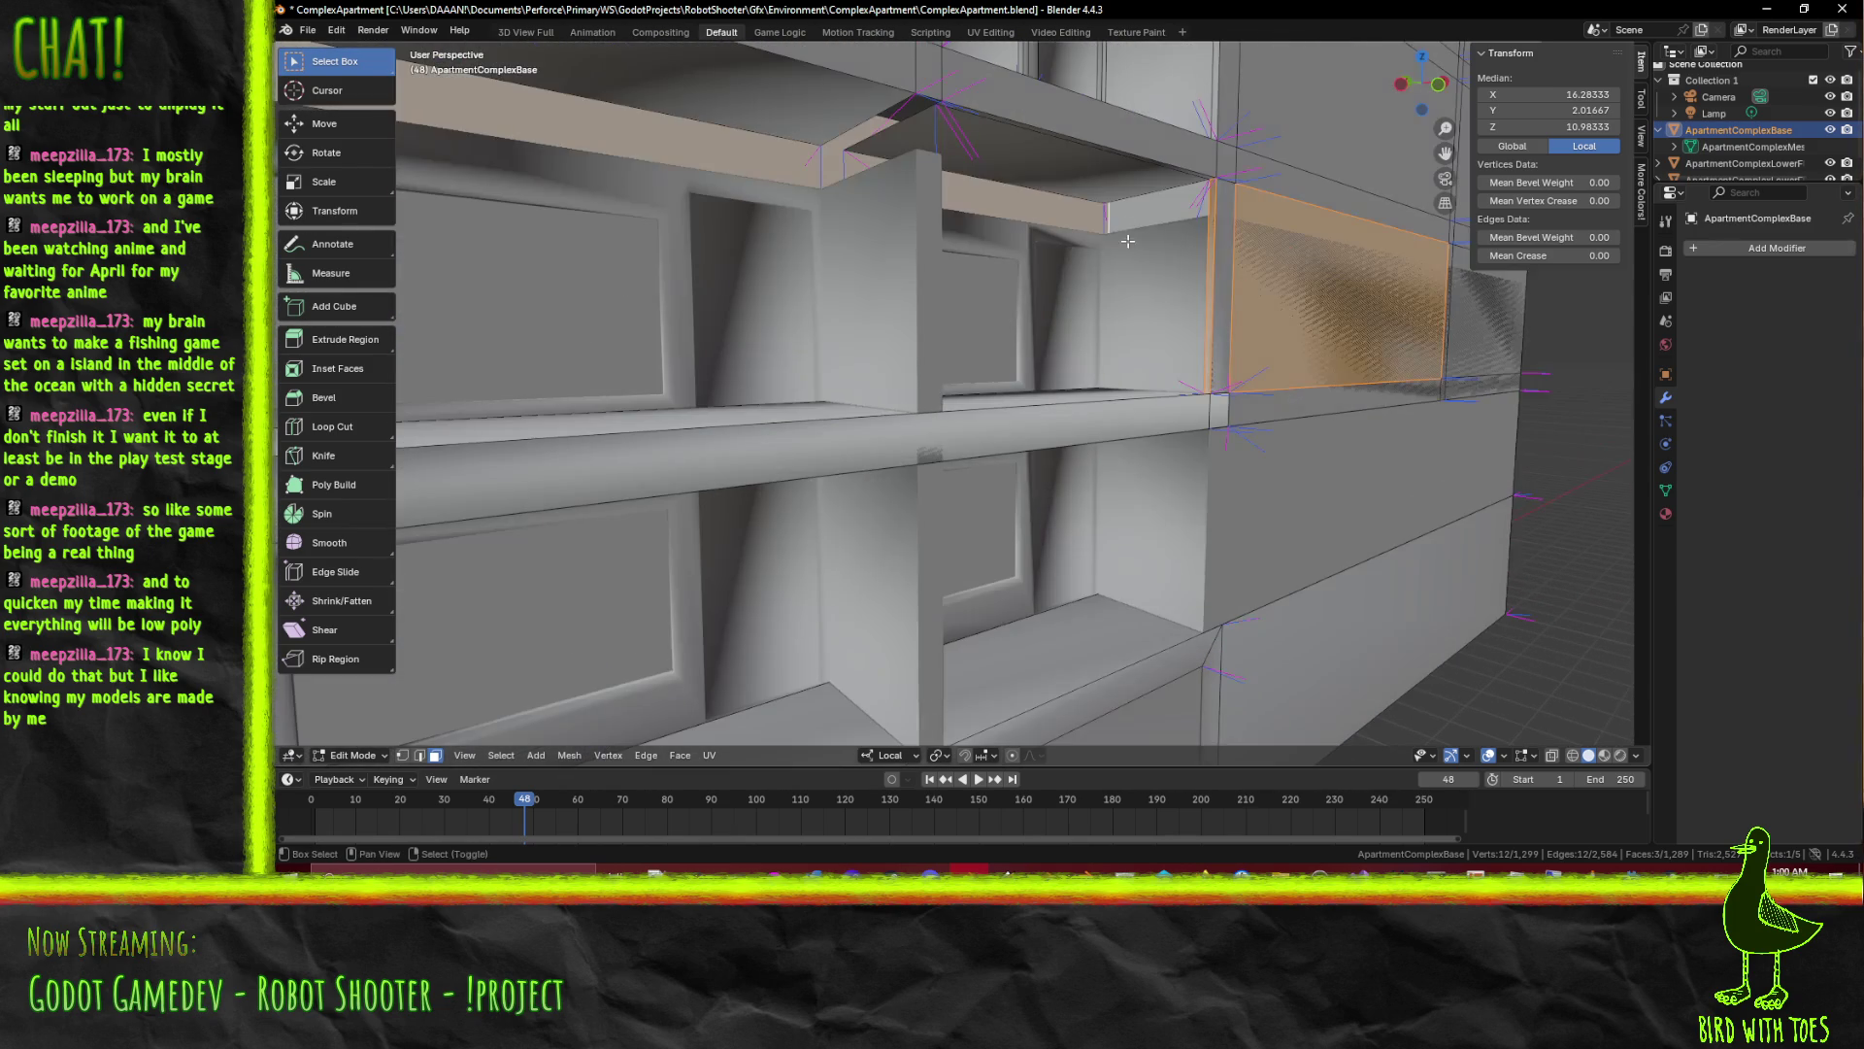
pyautogui.click(1060, 209)
pyautogui.click(1224, 243)
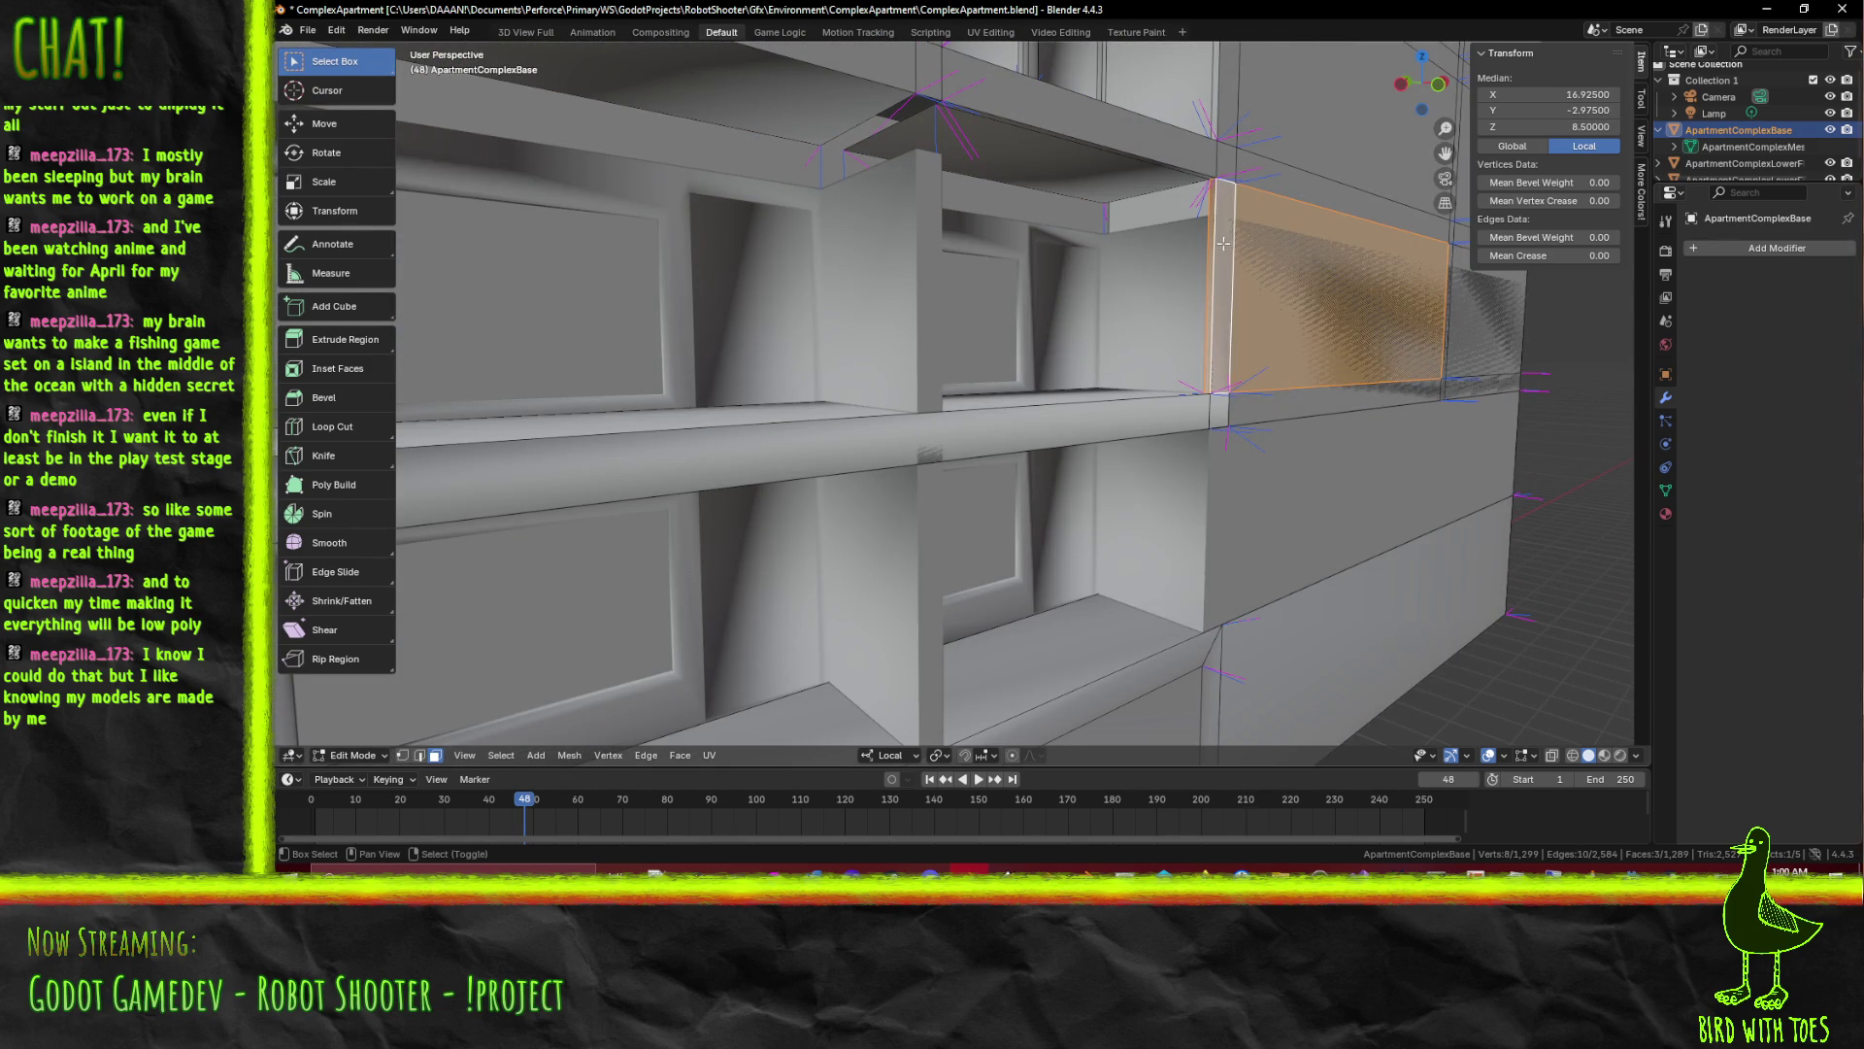
pyautogui.moveTo(1361, 261); pyautogui.dragTo(1247, 317)
pyautogui.click(1247, 317)
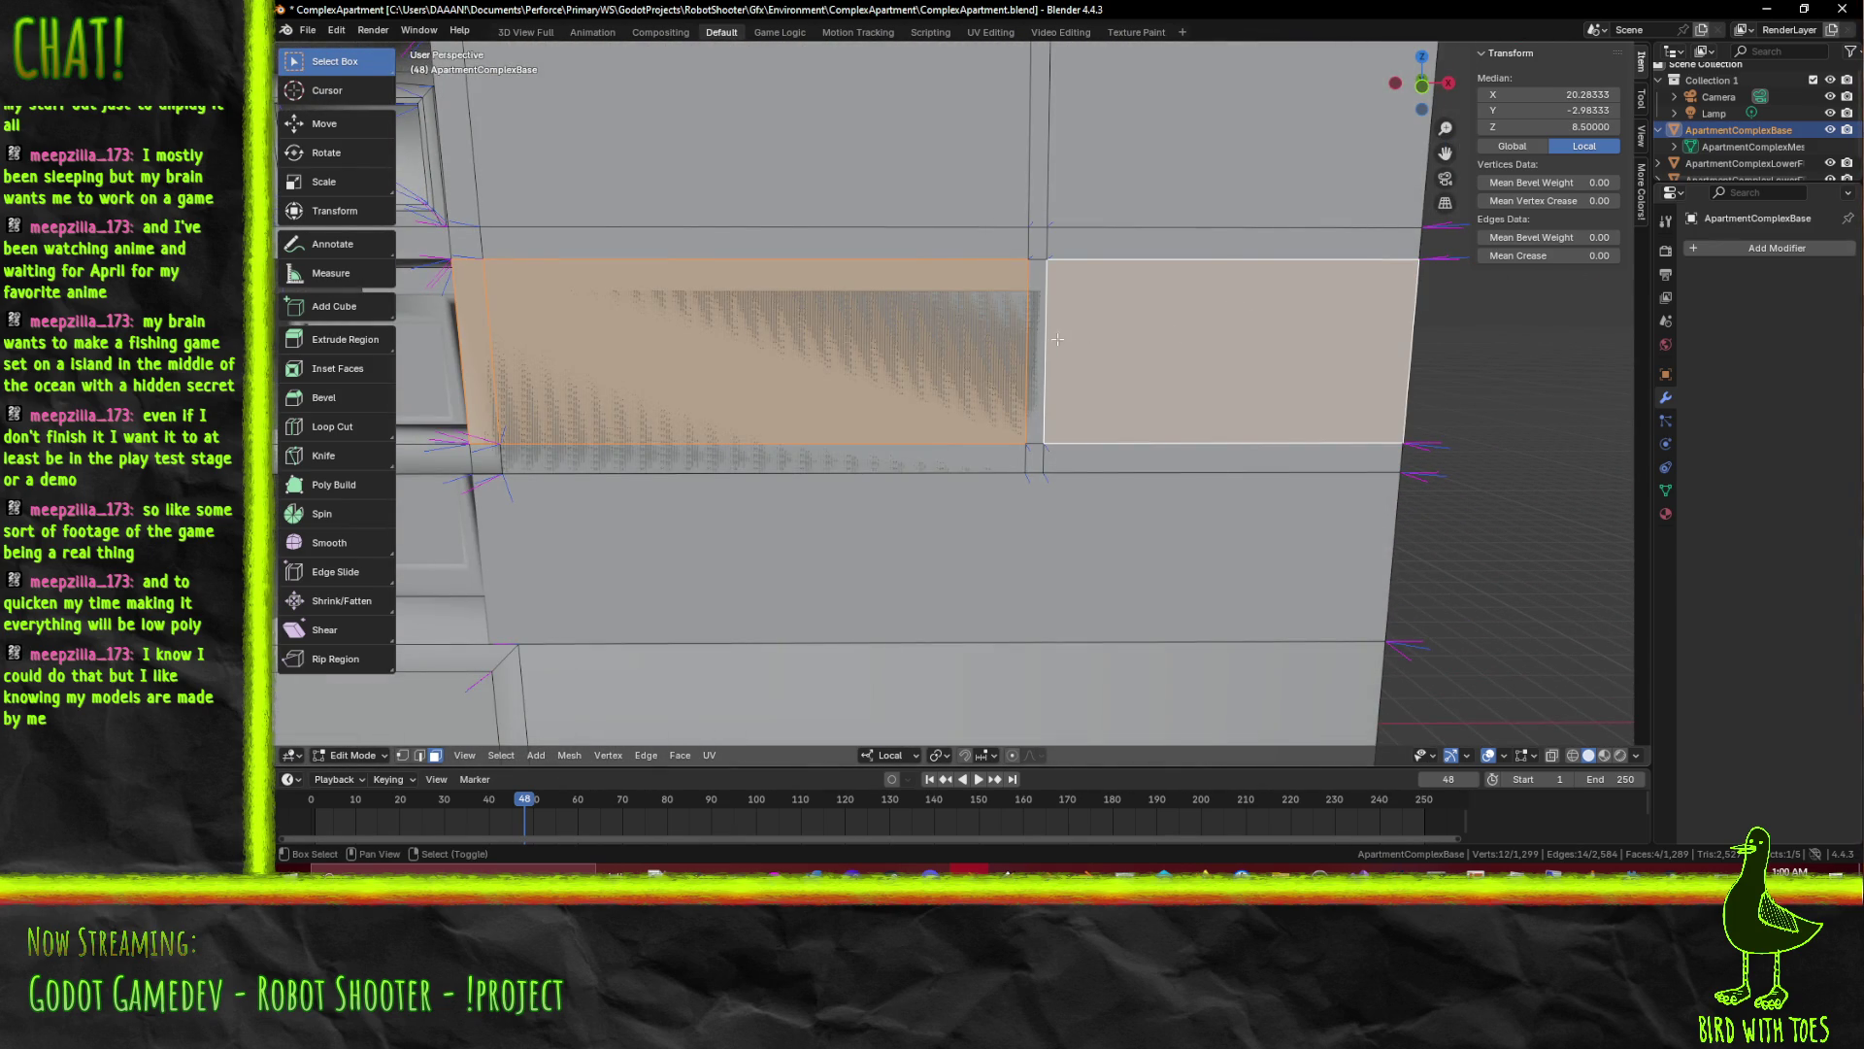
pyautogui.click(1064, 338)
pyautogui.scroll(-3)
# Delete the selected overlapping wall faces and return to Object Mode
pyautogui.moveTo(771, 417); pyautogui.dragTo(1109, 420)
pyautogui.press('x')
pyautogui.click(1097, 424)
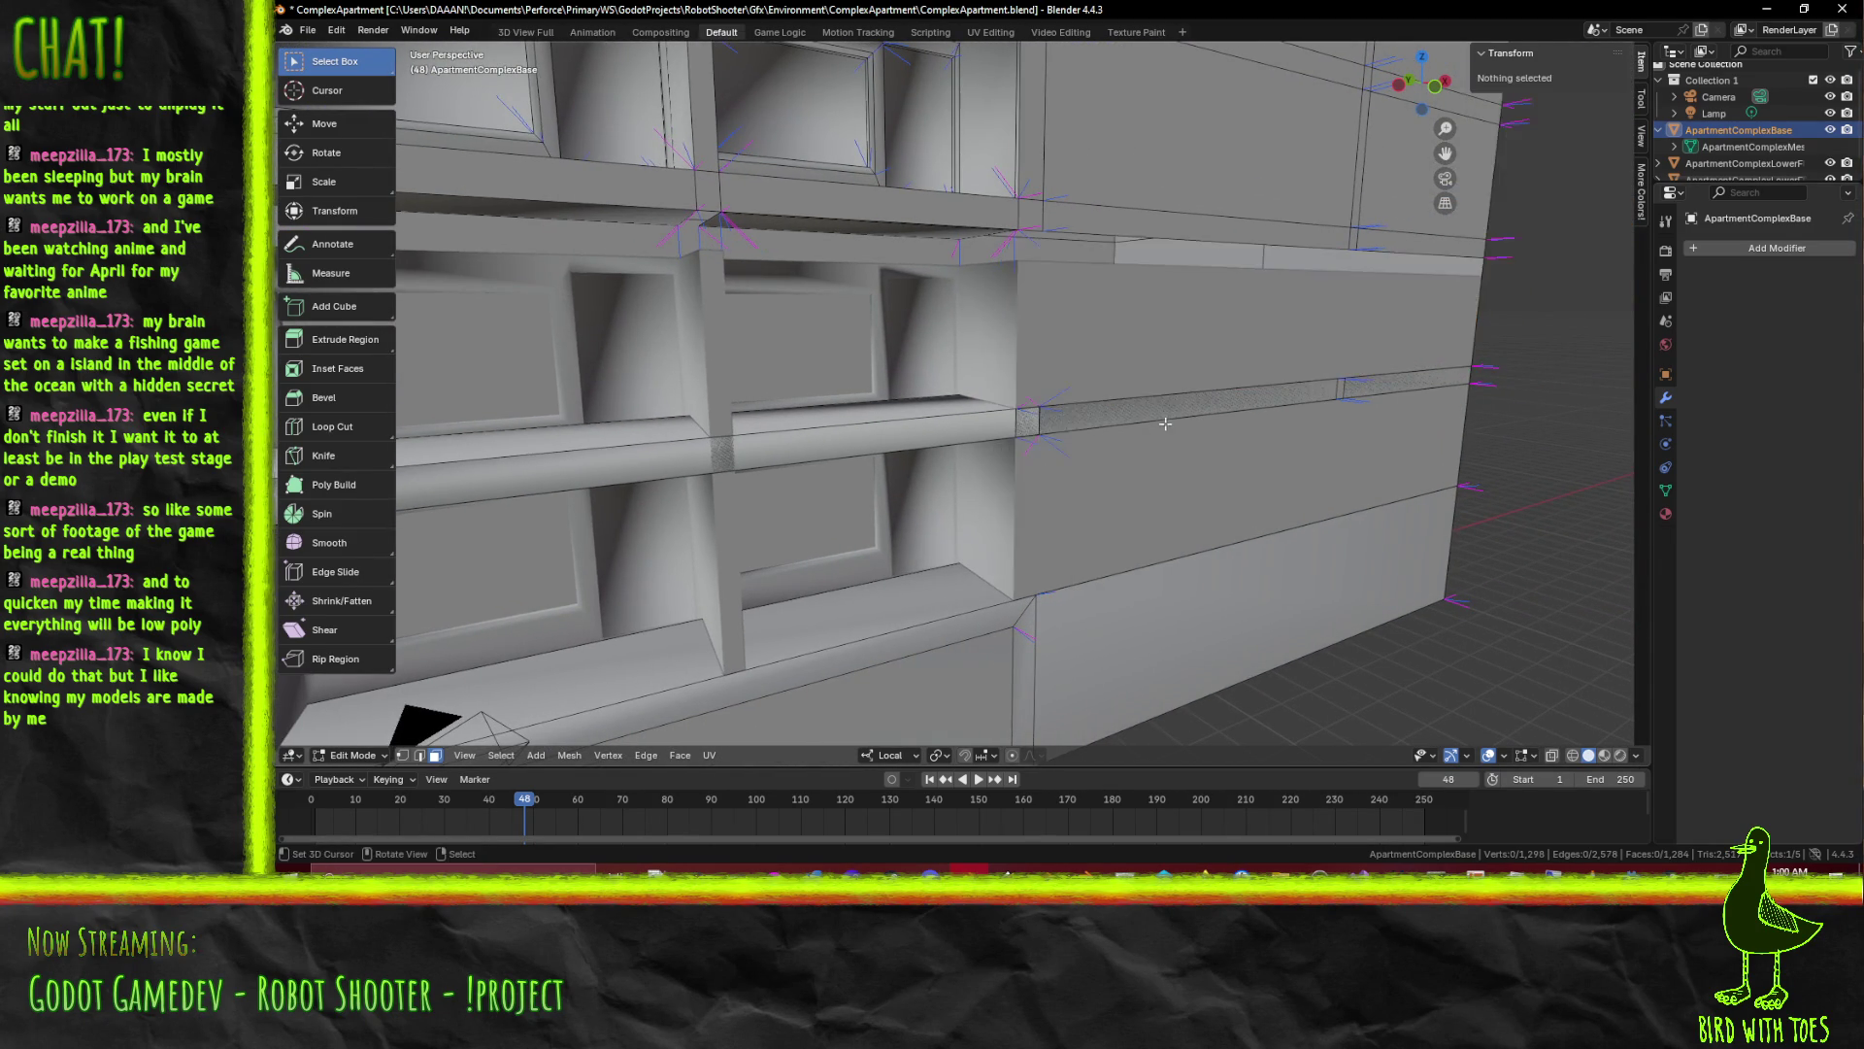
pyautogui.scroll(3)
pyautogui.moveTo(1078, 425); pyautogui.dragTo(961, 424)
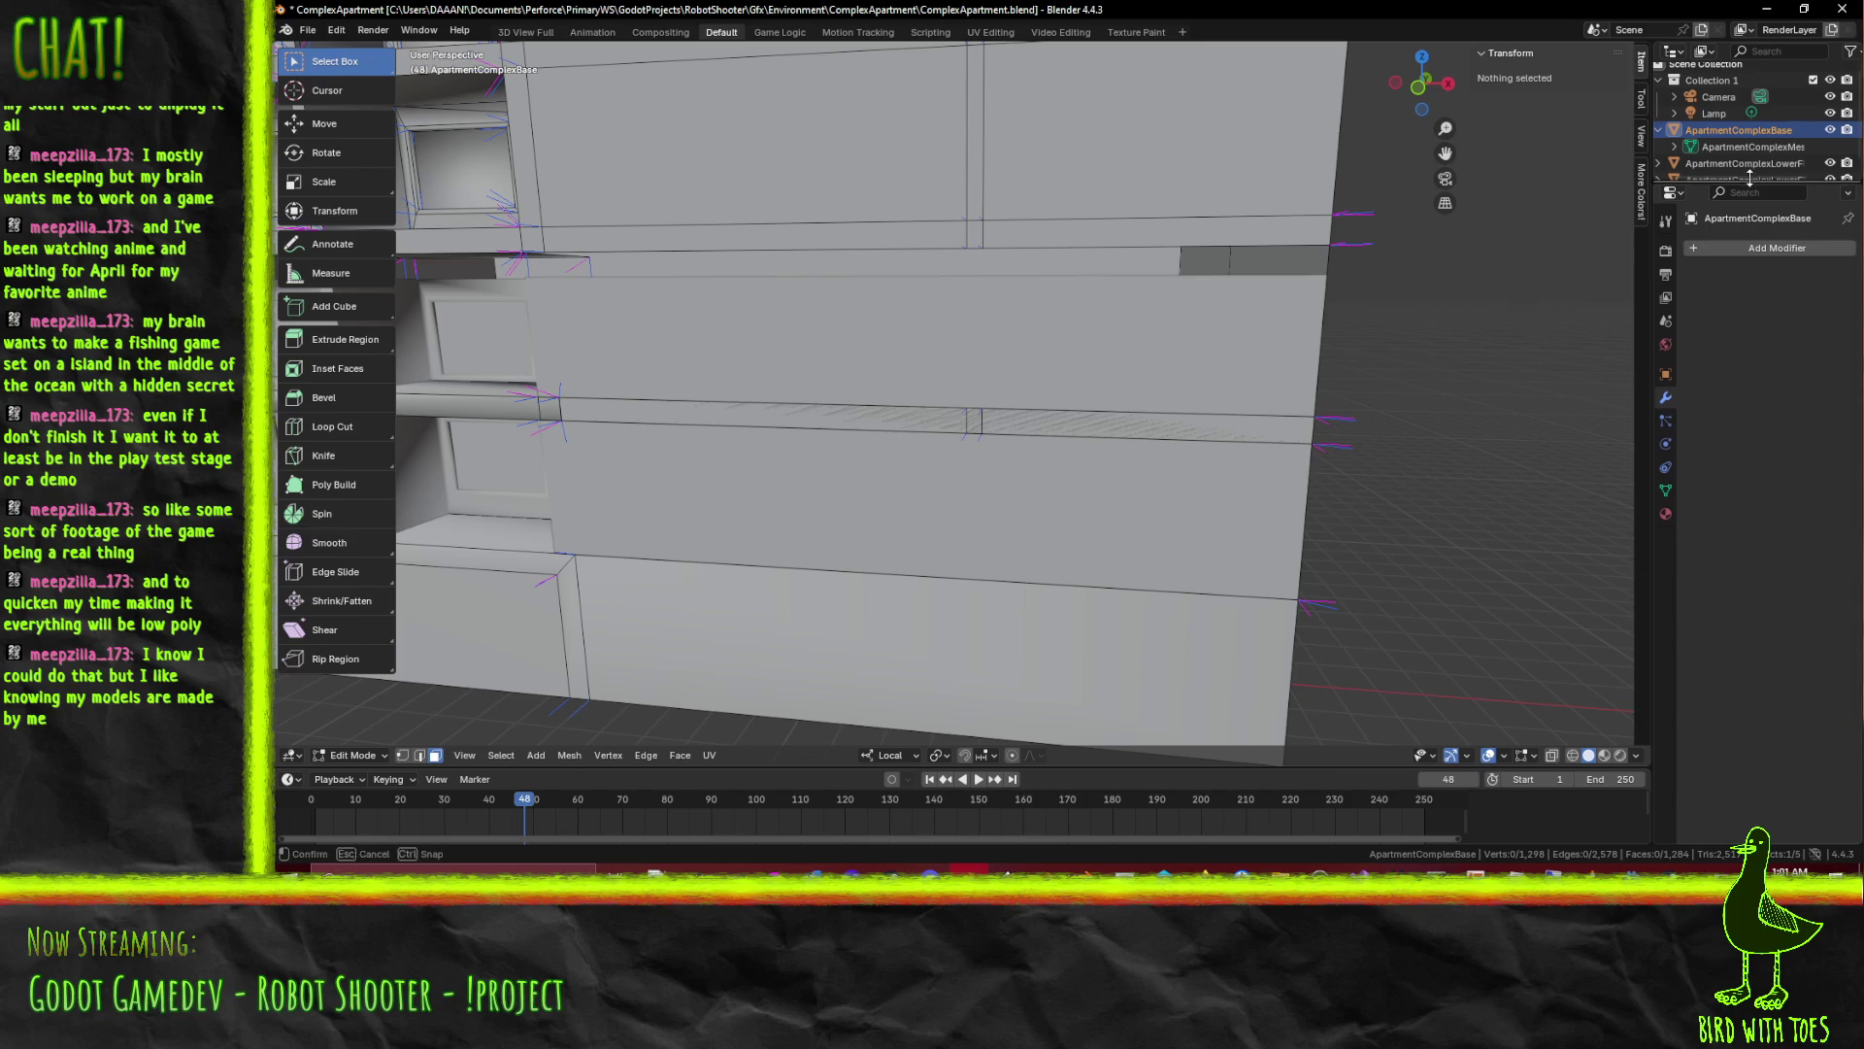
pyautogui.scroll(-3)
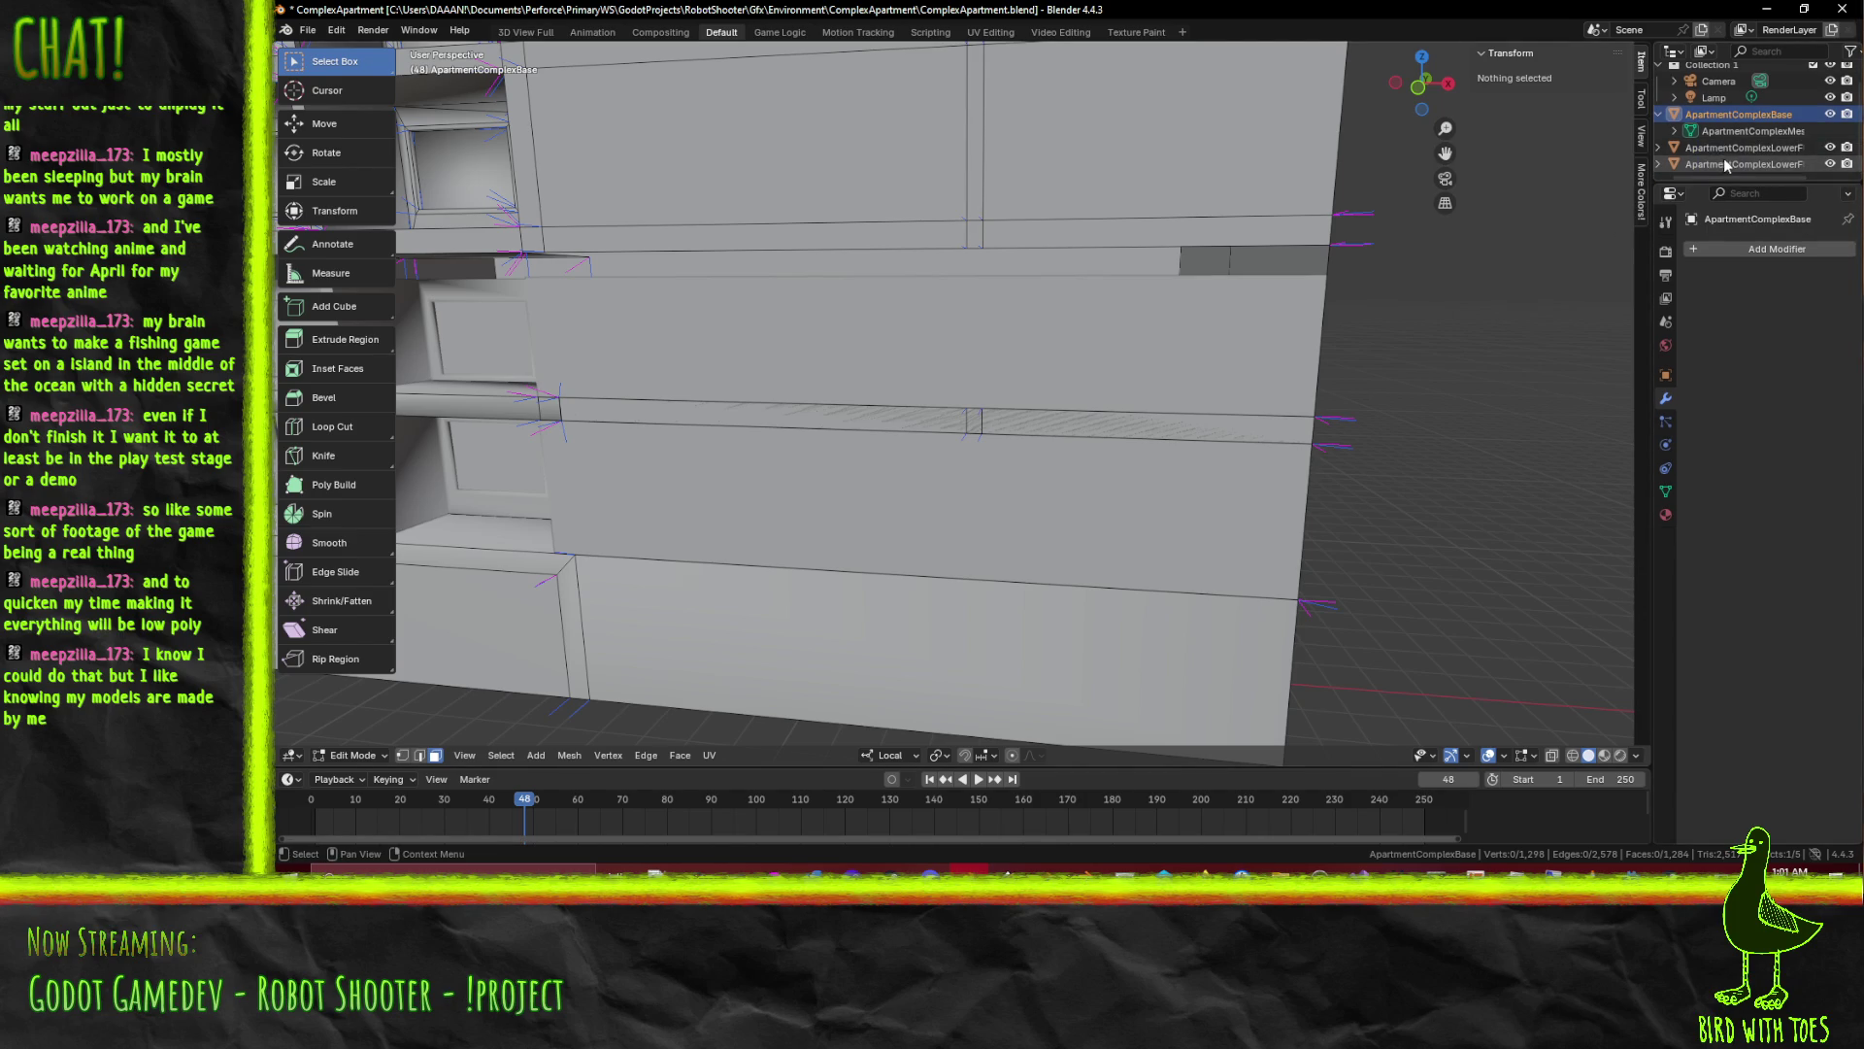
pyautogui.press('Tab')
# Select ApartmentComplexLowerFloors.001 and show it in Material Preview shading from the front
pyautogui.click(1183, 352)
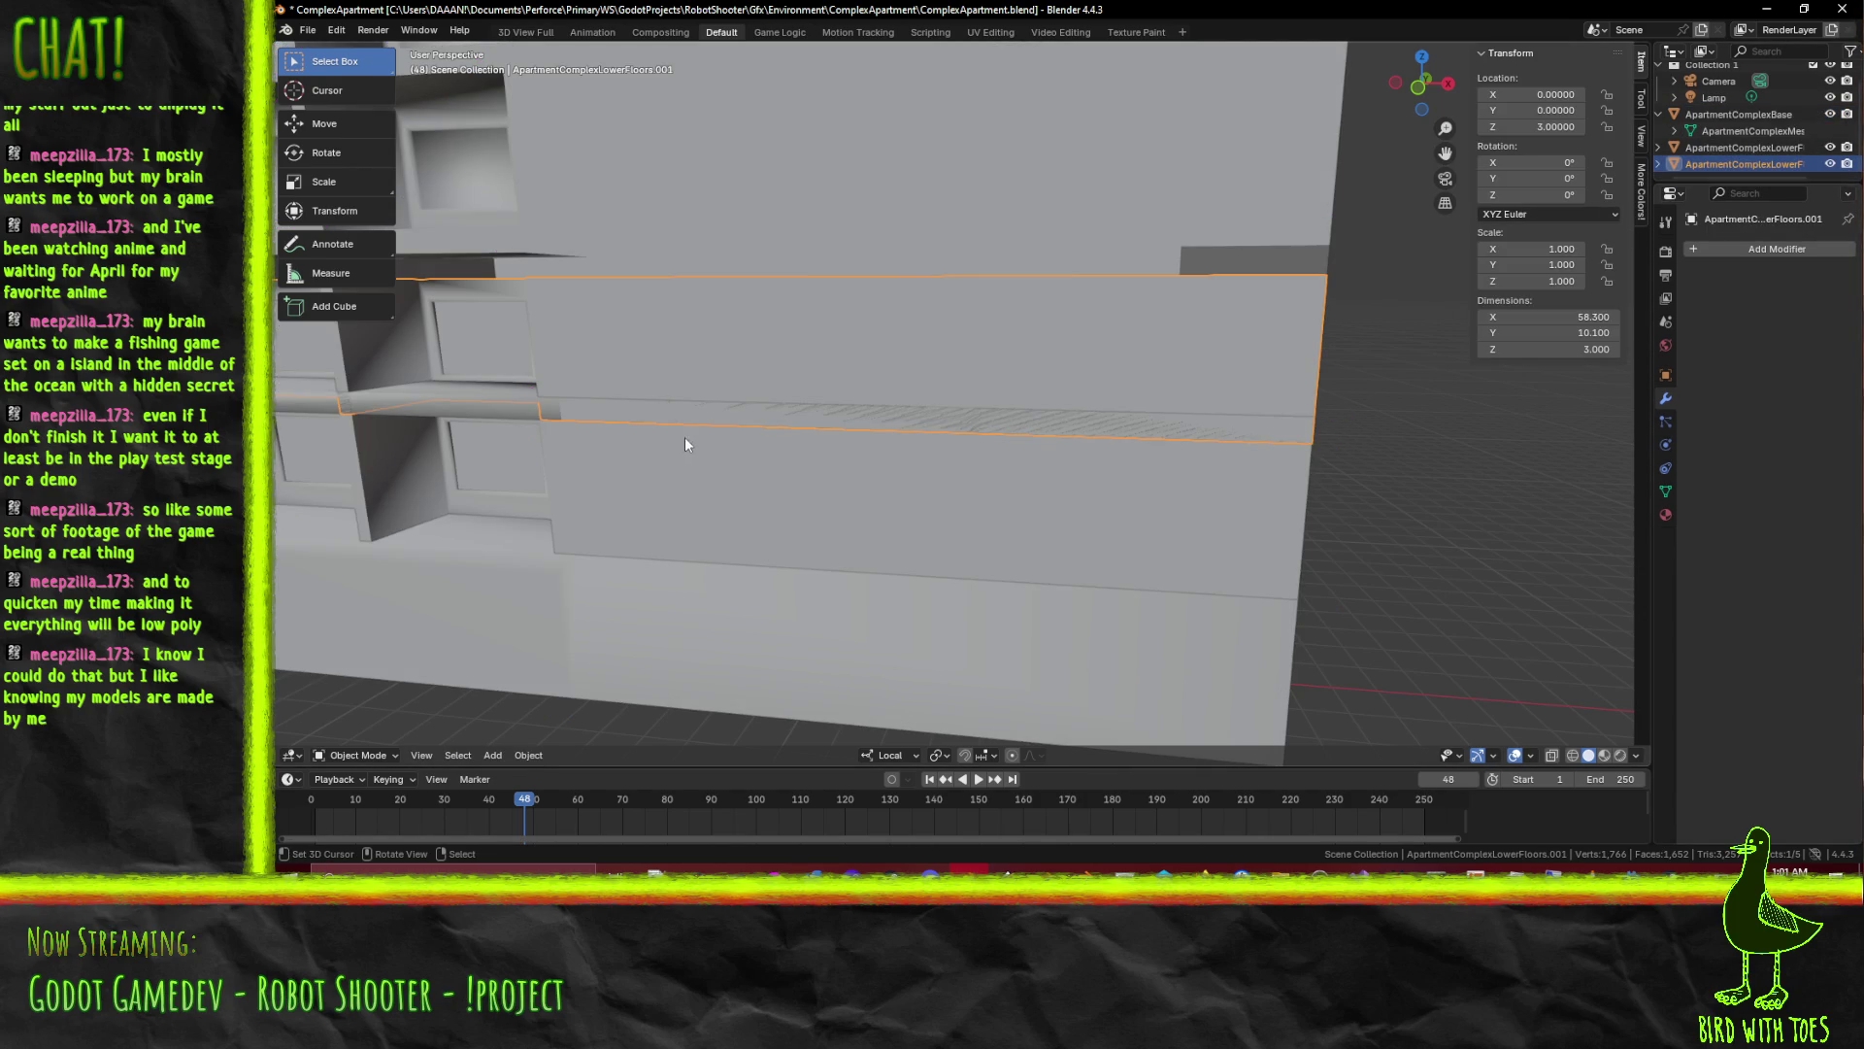
pyautogui.press('KP_1')
pyautogui.scroll(3)
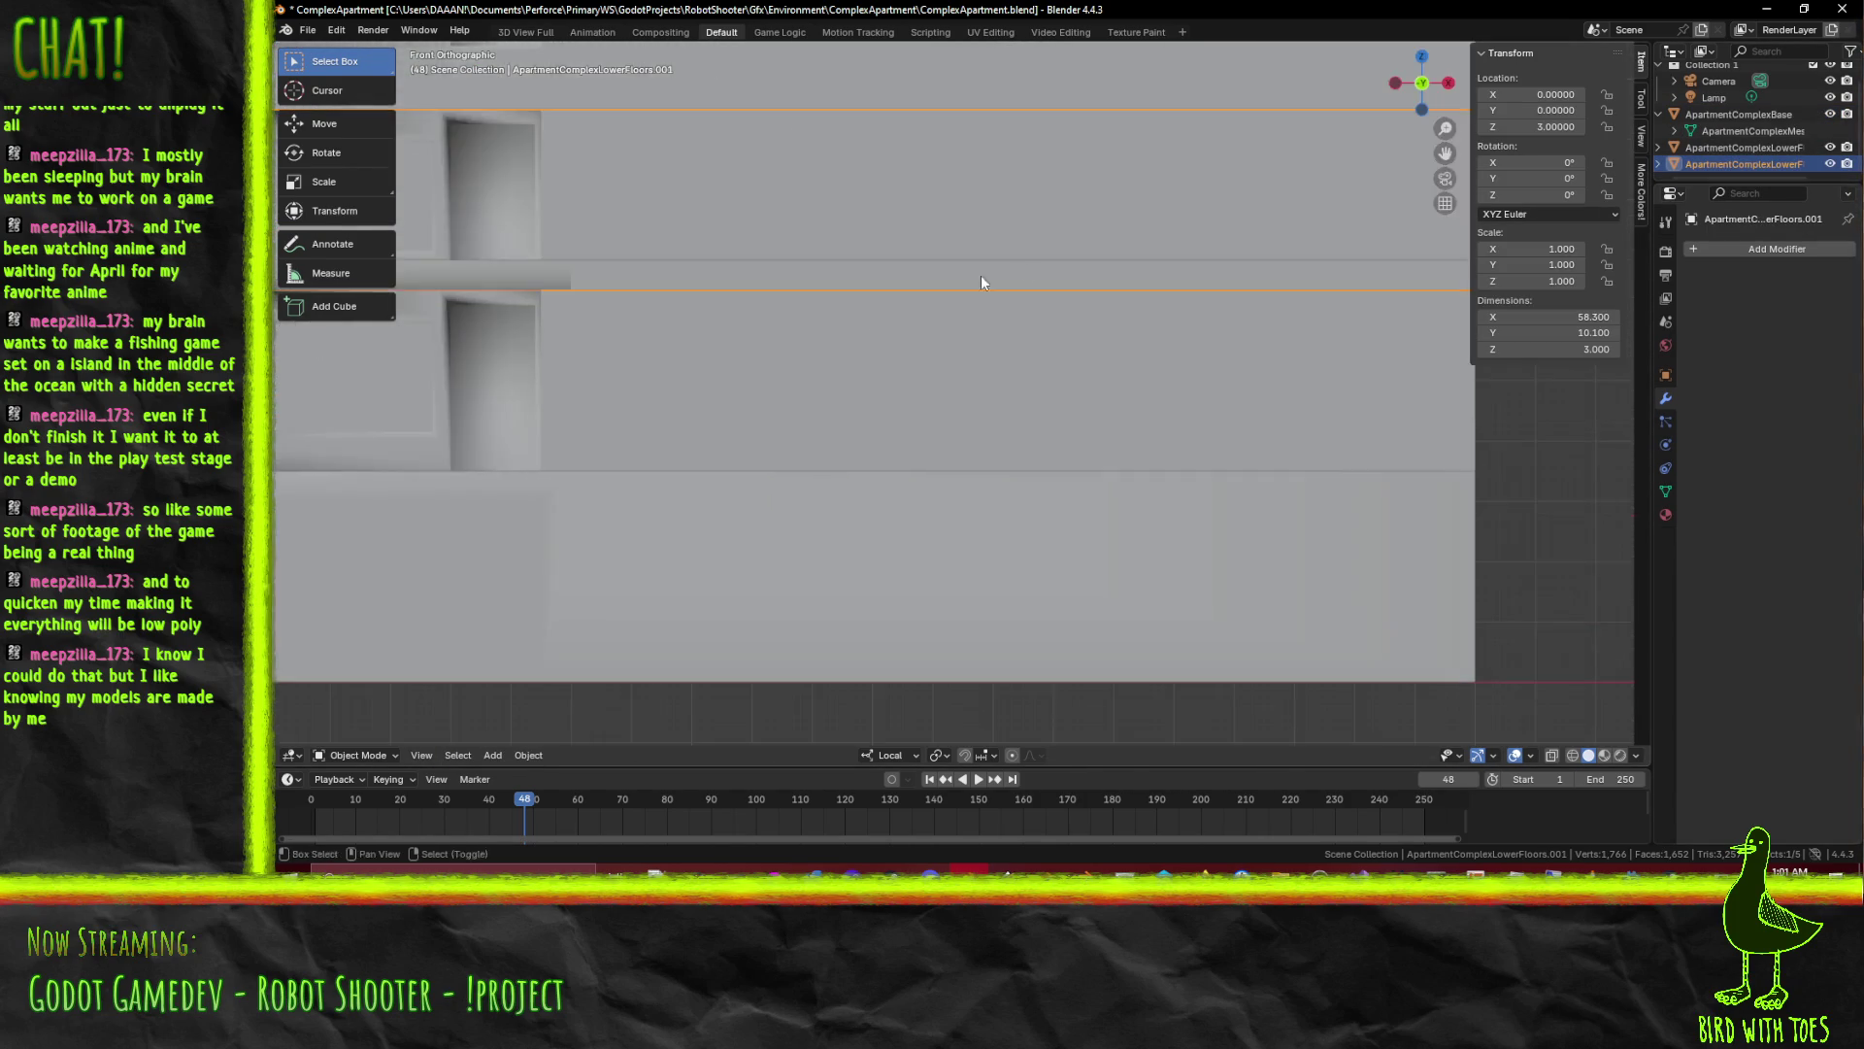
pyautogui.moveTo(873, 321); pyautogui.dragTo(870, 470)
pyautogui.press('z')
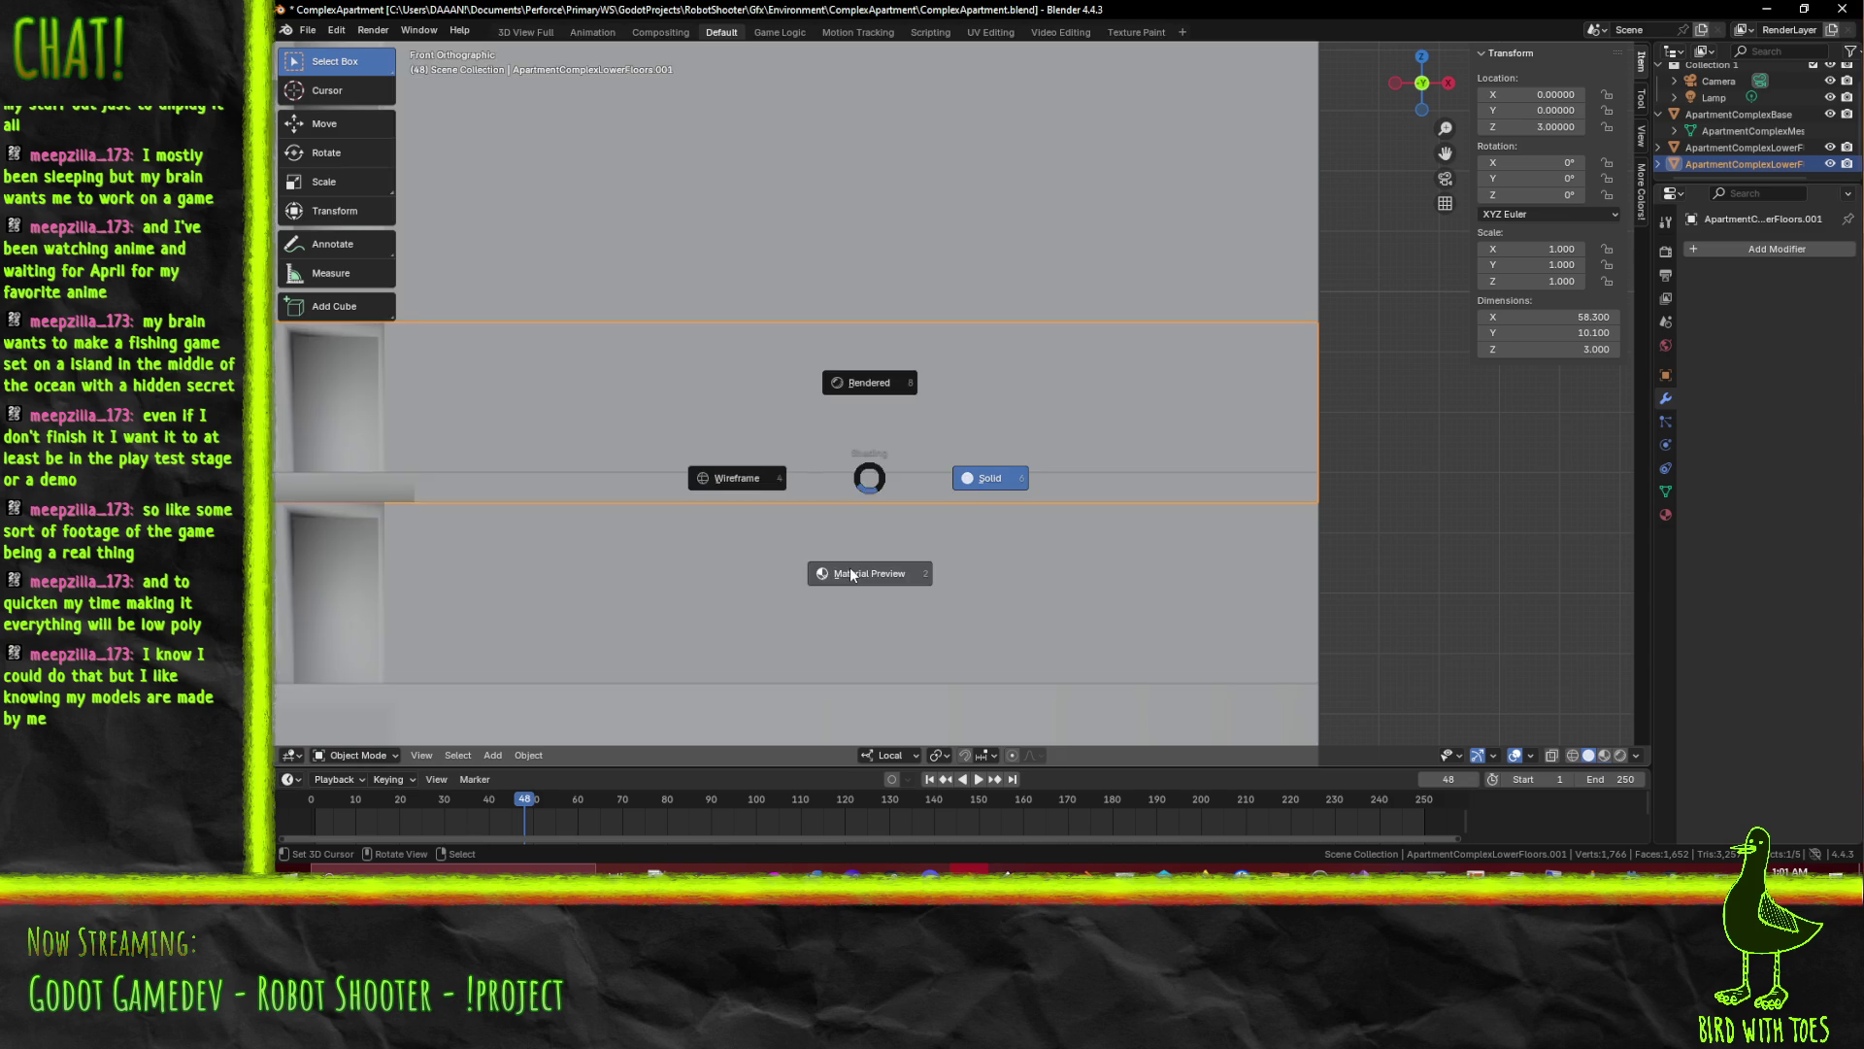
pyautogui.click(852, 574)
pyautogui.moveTo(948, 555); pyautogui.dragTo(687, 556)
pyautogui.press('z')
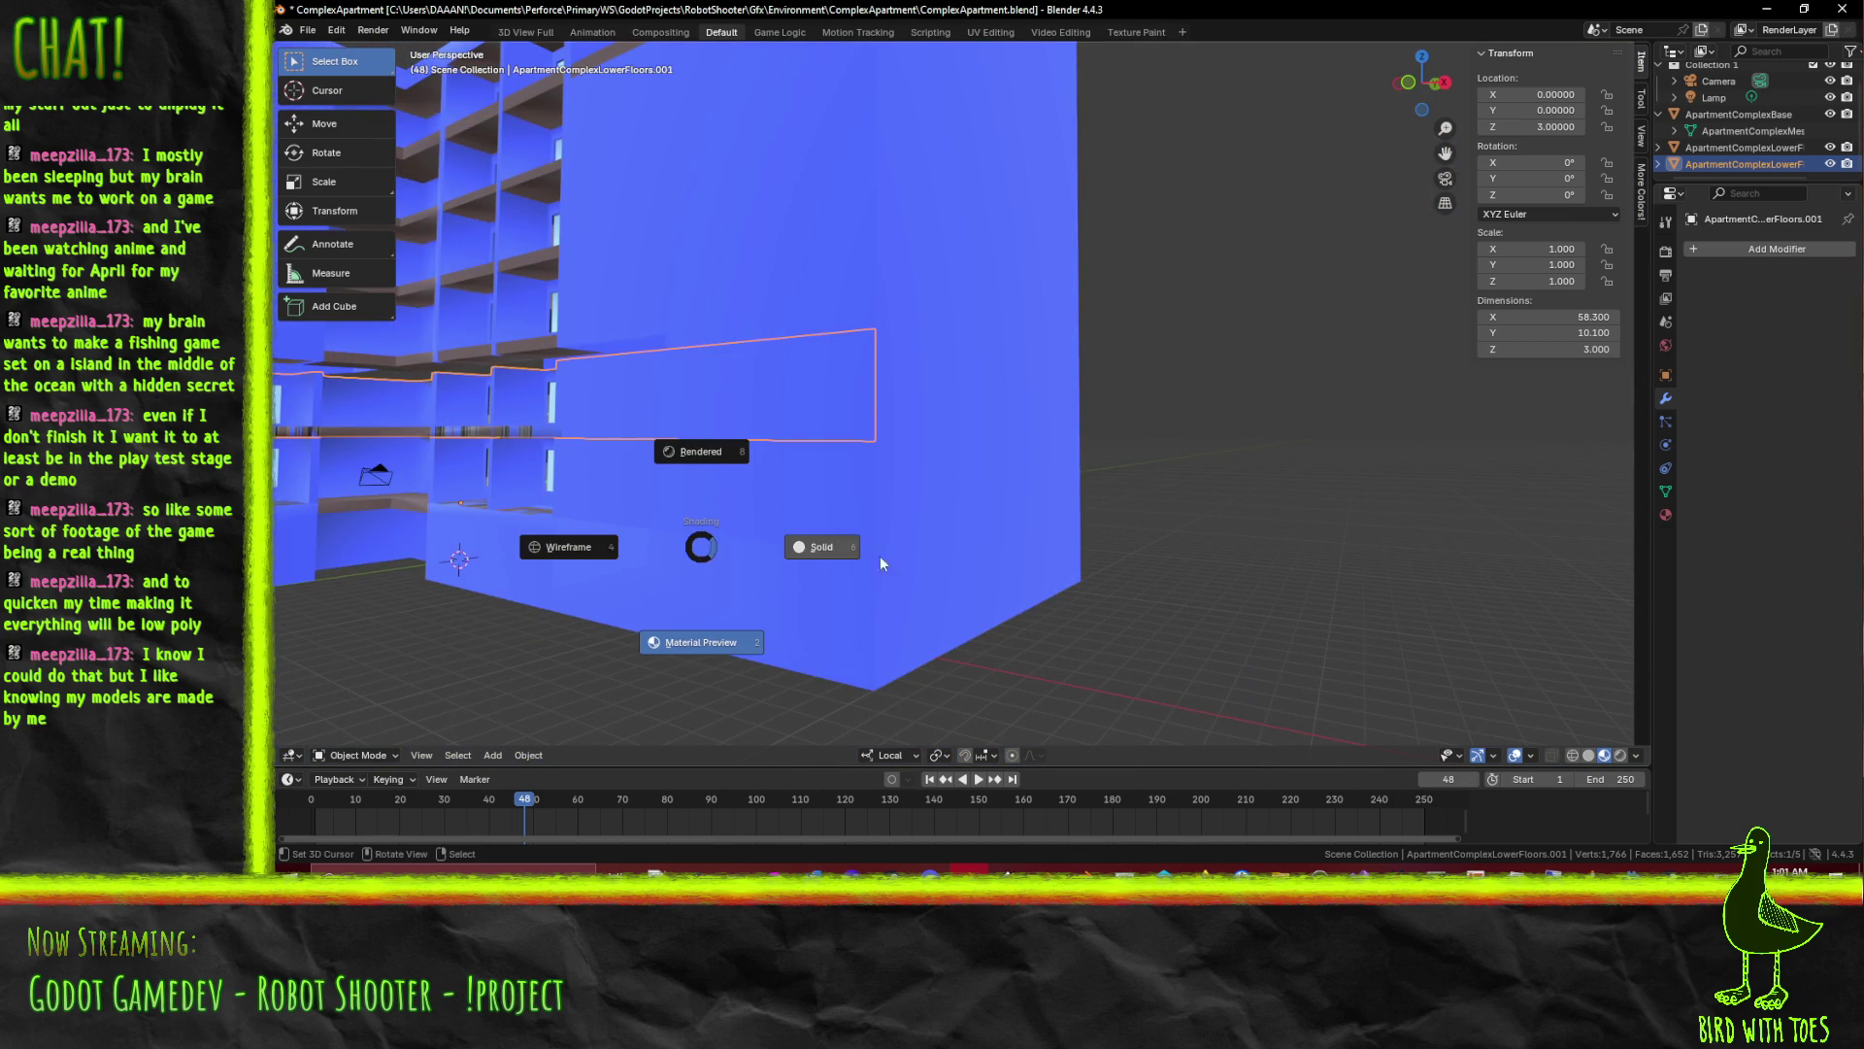
# Raise the lower-floors copy 0.5 along Z to height 3.5 and enter its mesh for editing
pyautogui.press('Escape')
pyautogui.press('g')
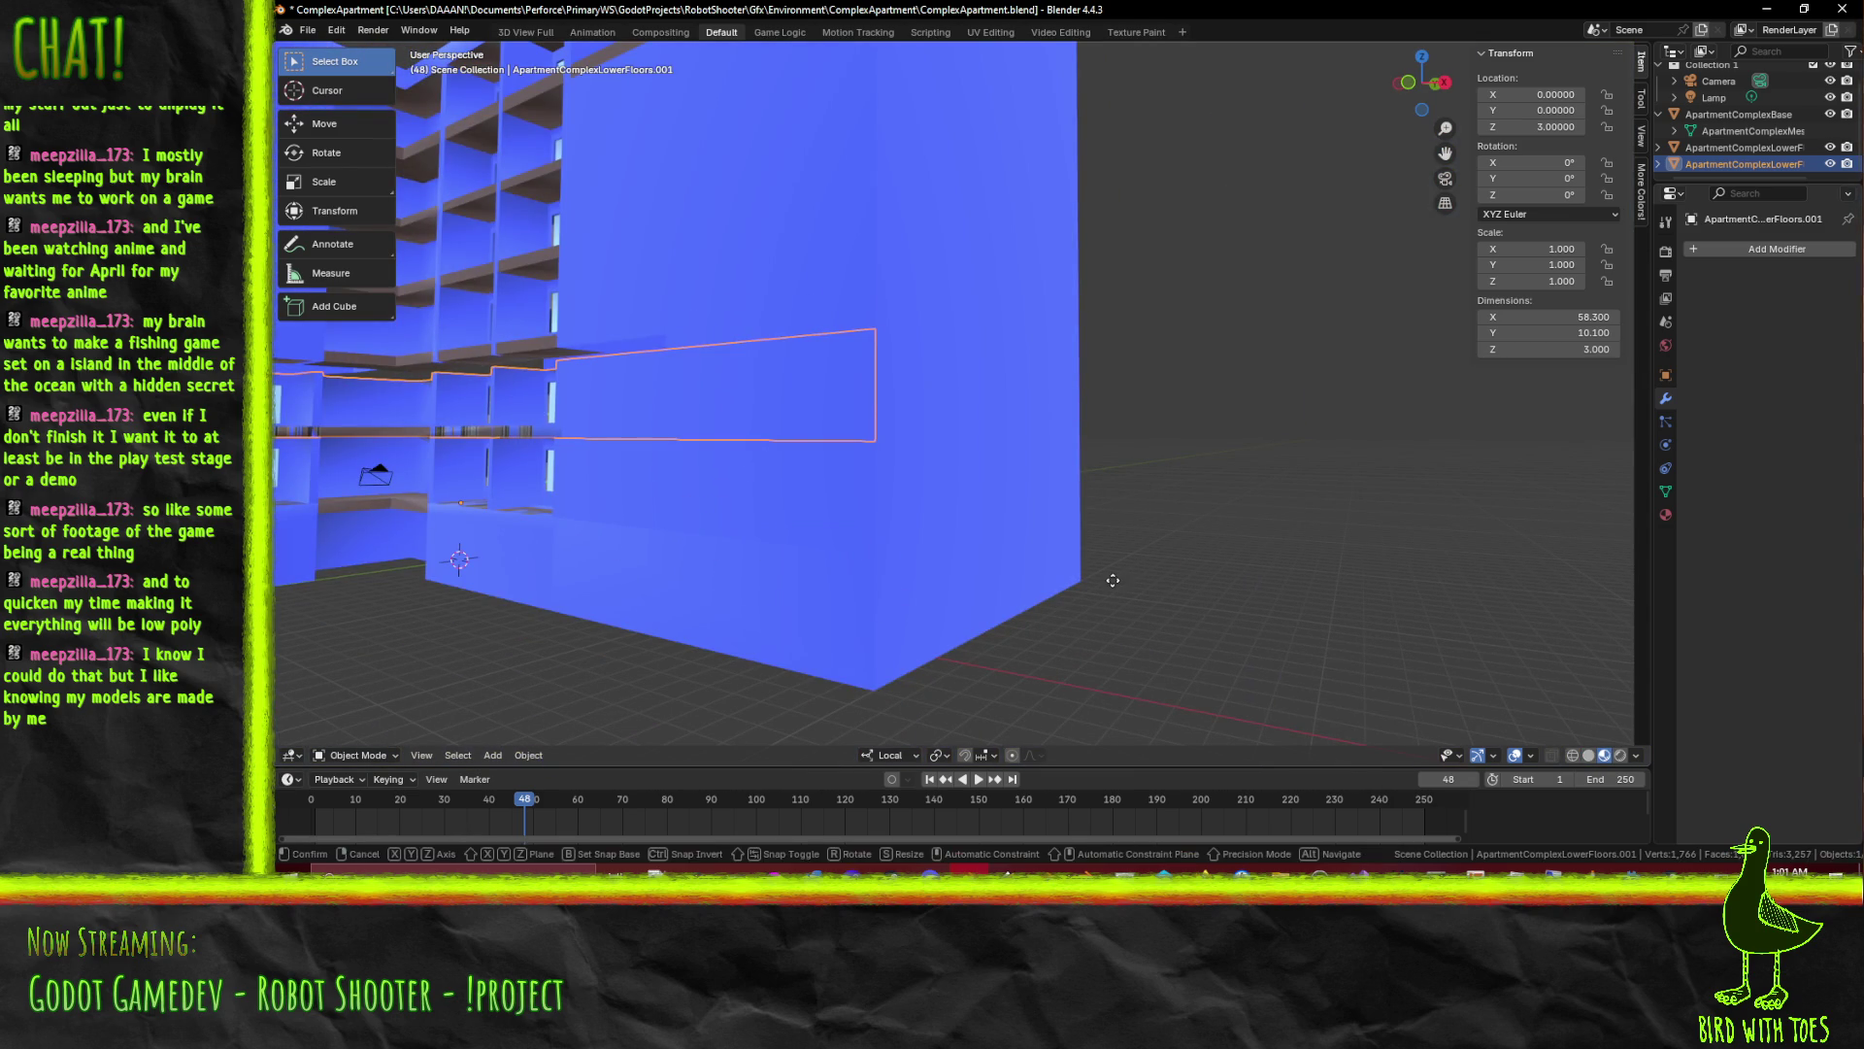
pyautogui.press('z')
pyautogui.press('z')
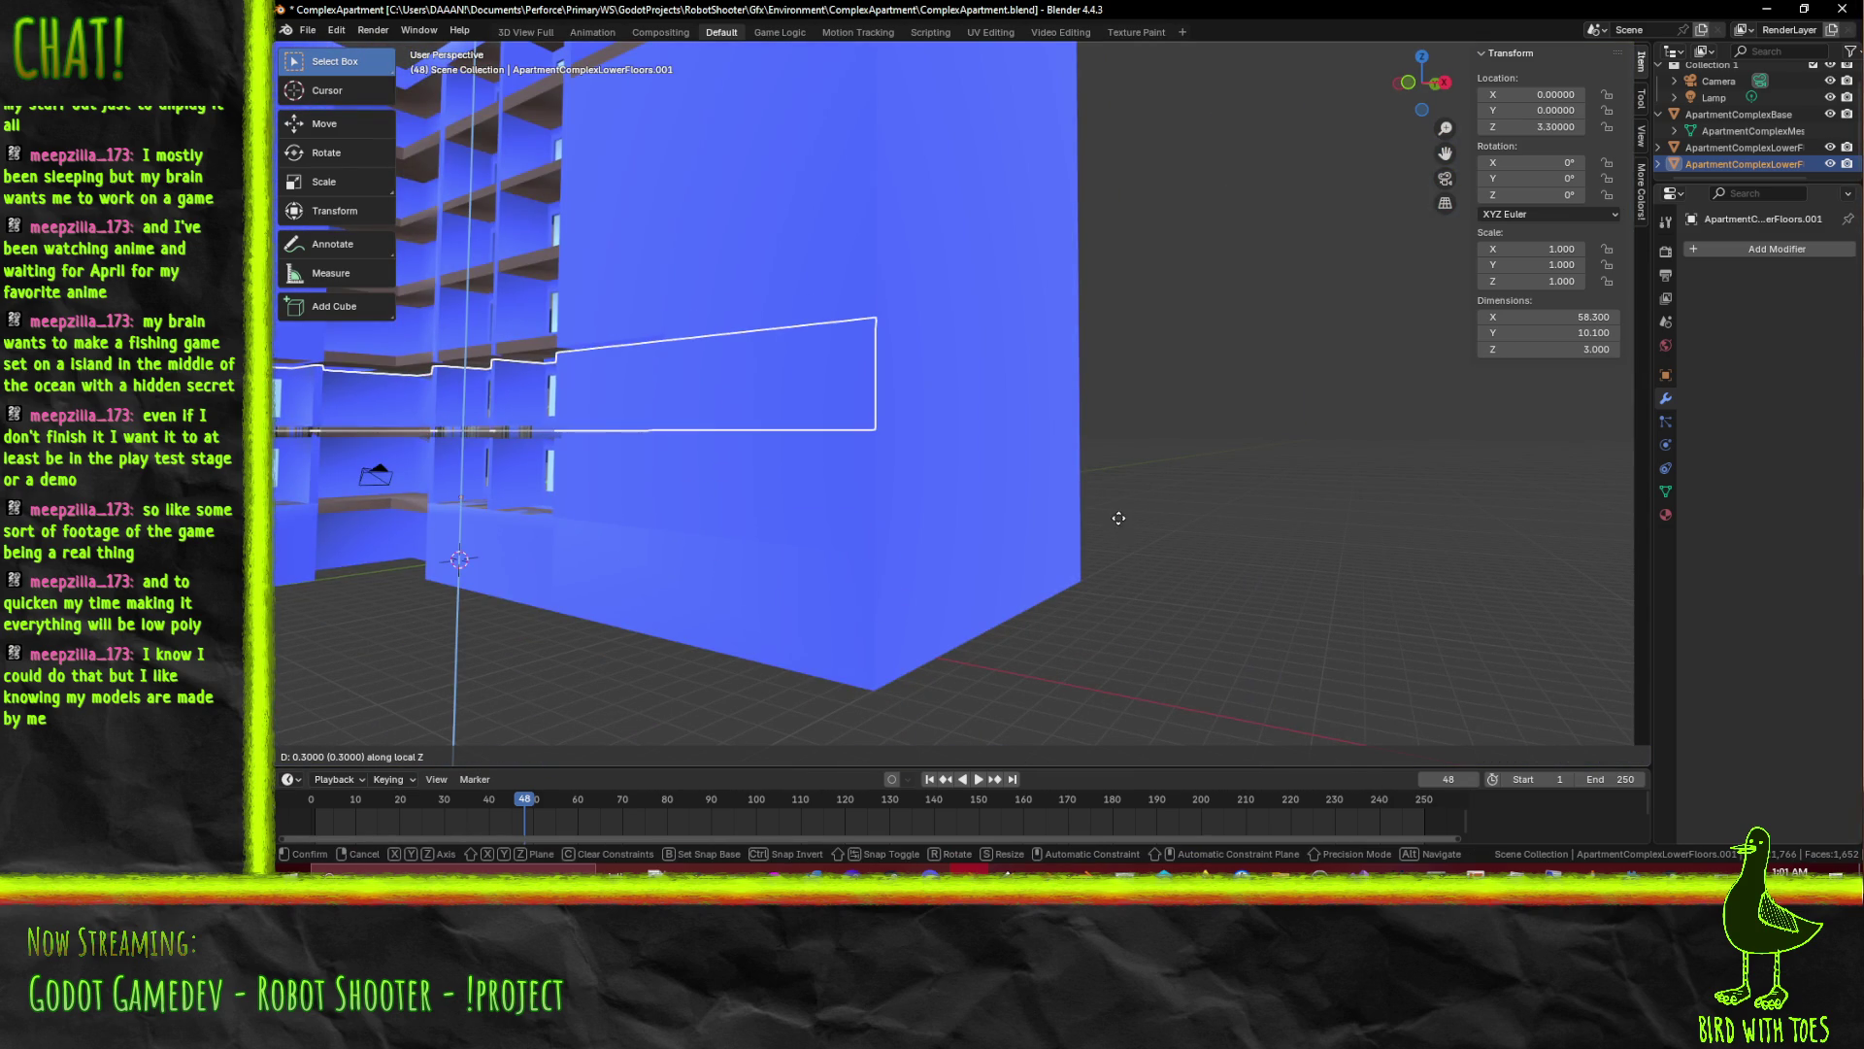
pyautogui.click(1119, 479)
pyautogui.moveTo(1061, 497); pyautogui.dragTo(964, 485)
pyautogui.scroll(-3)
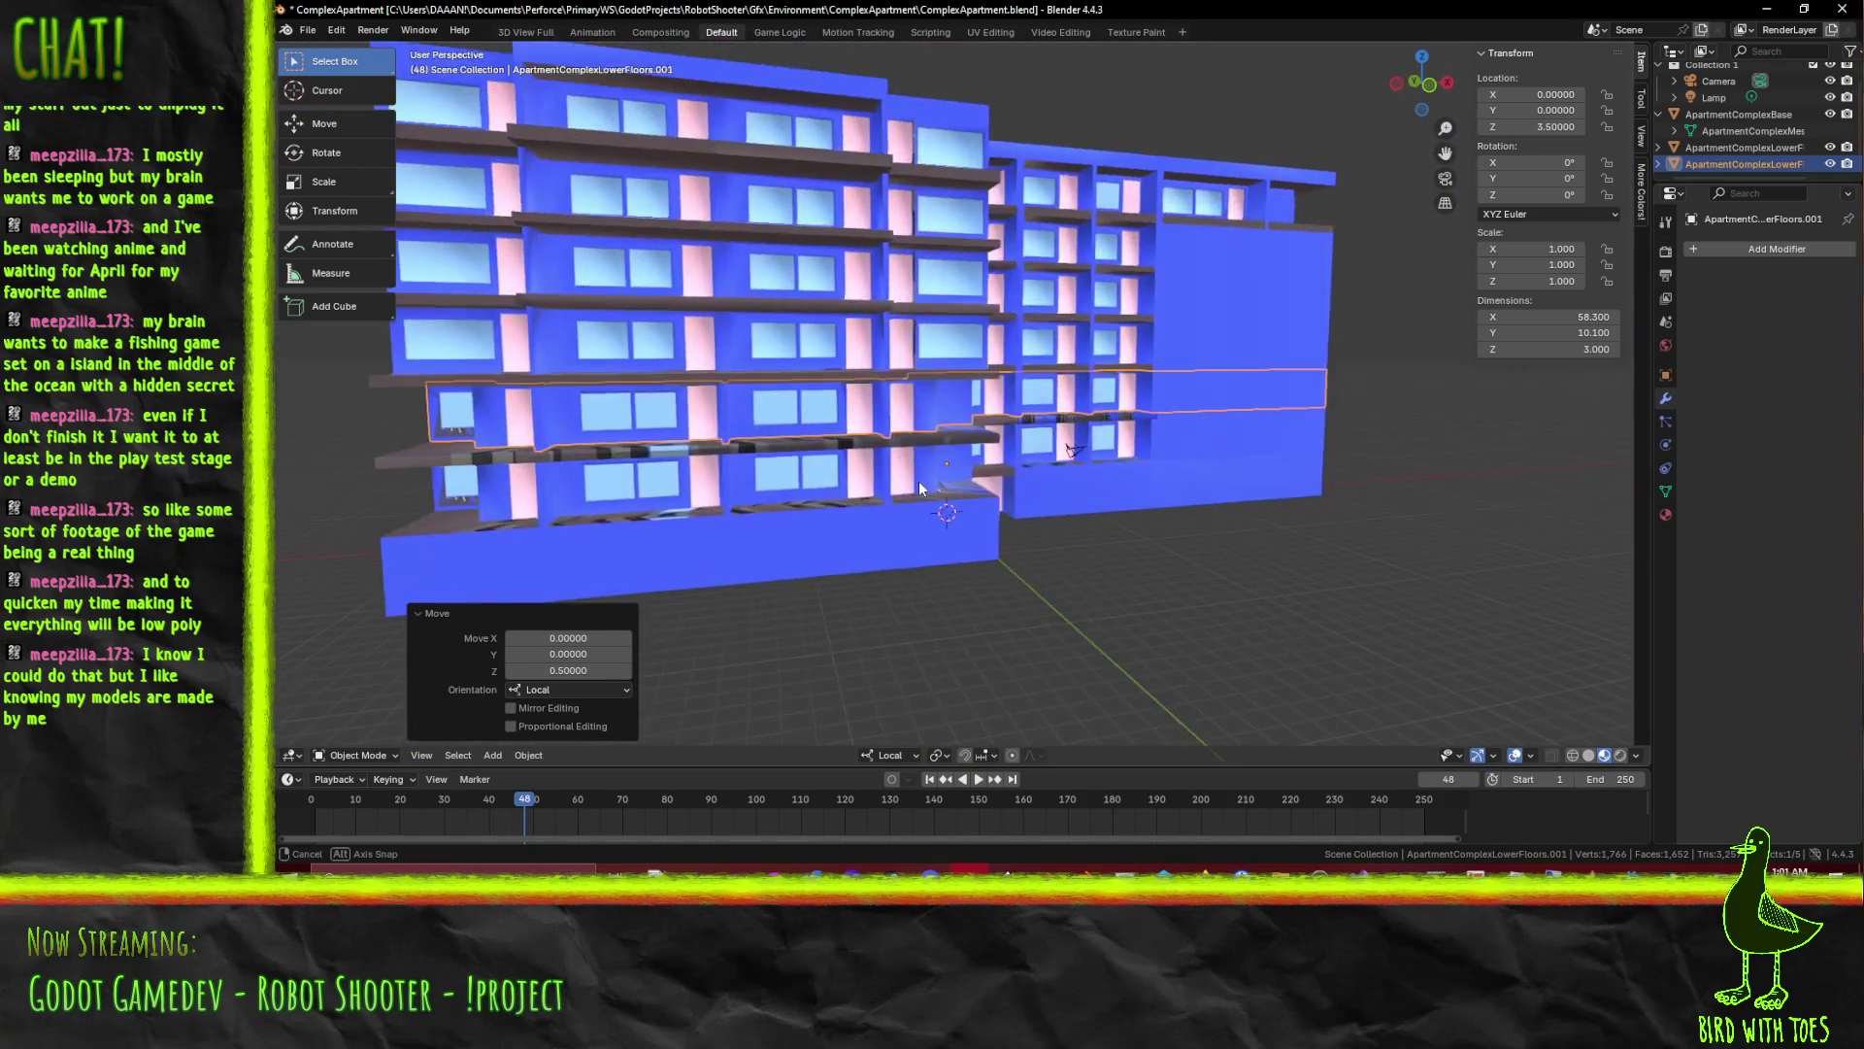
pyautogui.scroll(3)
pyautogui.scroll(3)
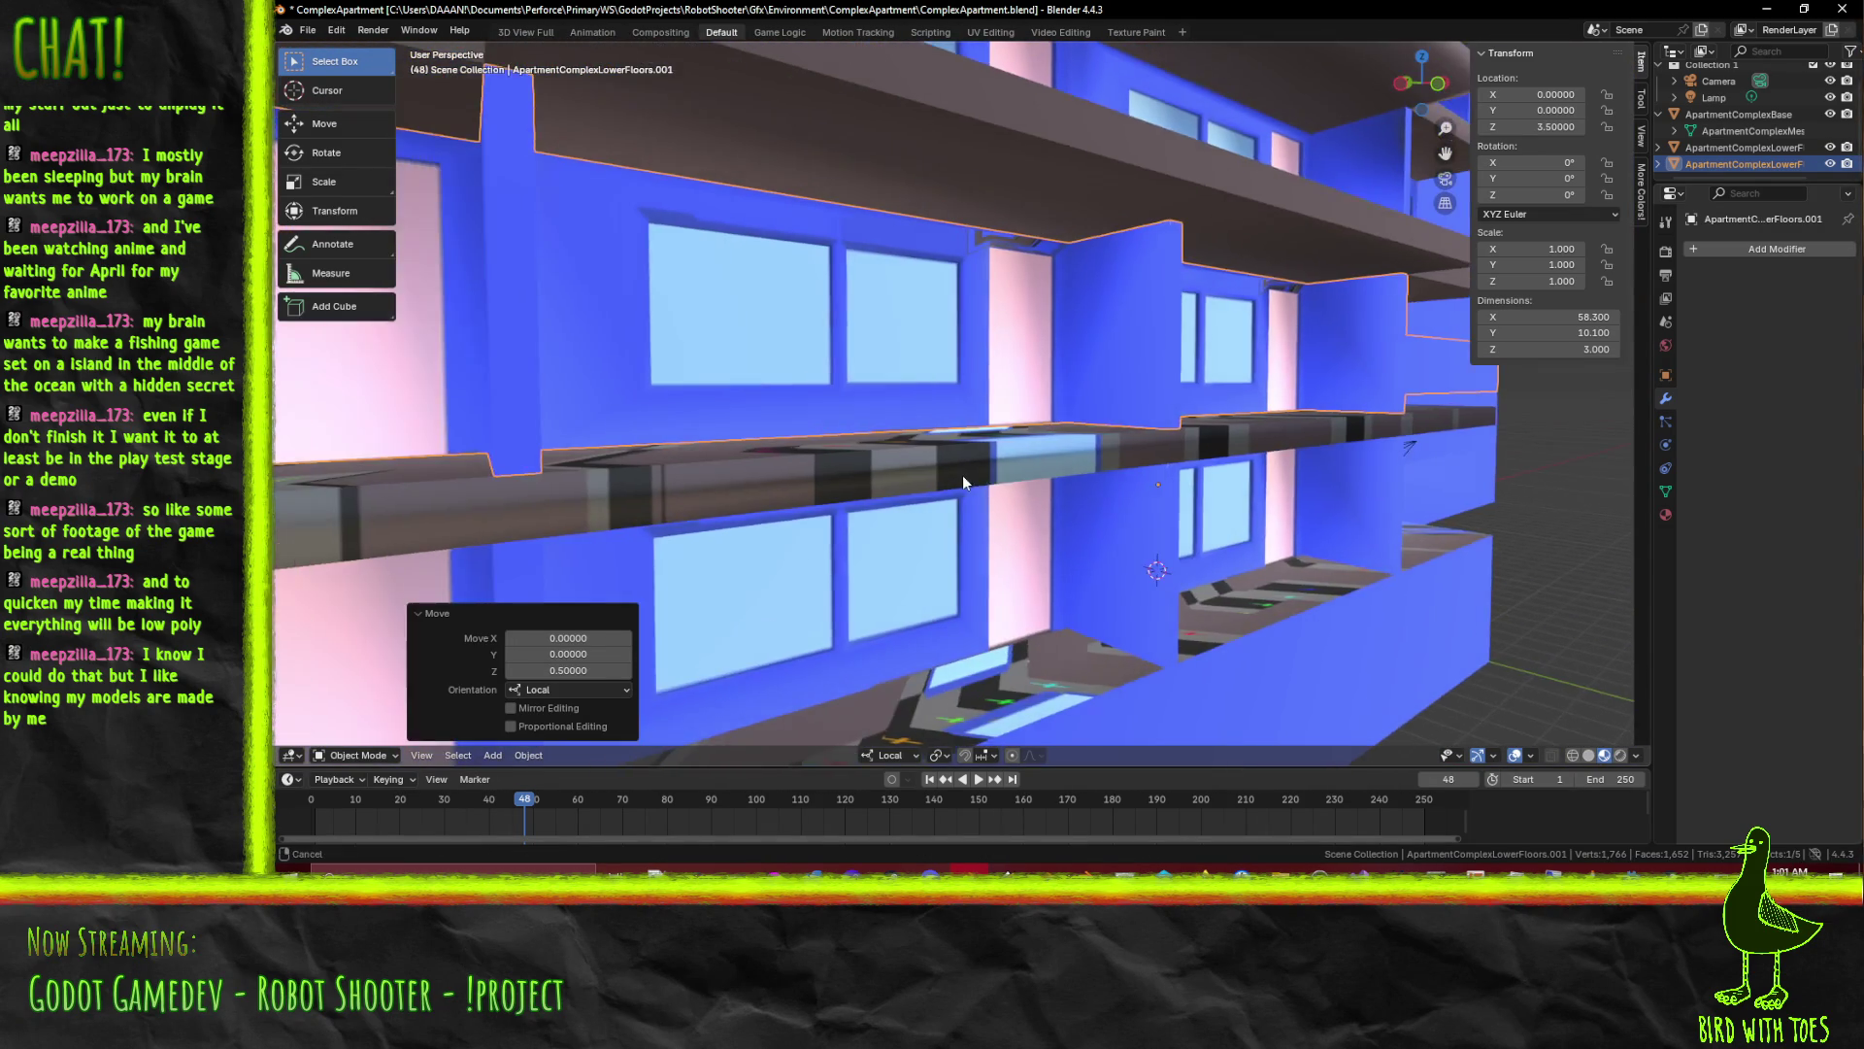
pyautogui.press('Tab')
pyautogui.click(1028, 409)
# Delete the thin balcony divider faces, then undo to restore them
pyautogui.moveTo(1028, 409); pyautogui.dragTo(852, 421)
pyautogui.click(658, 452)
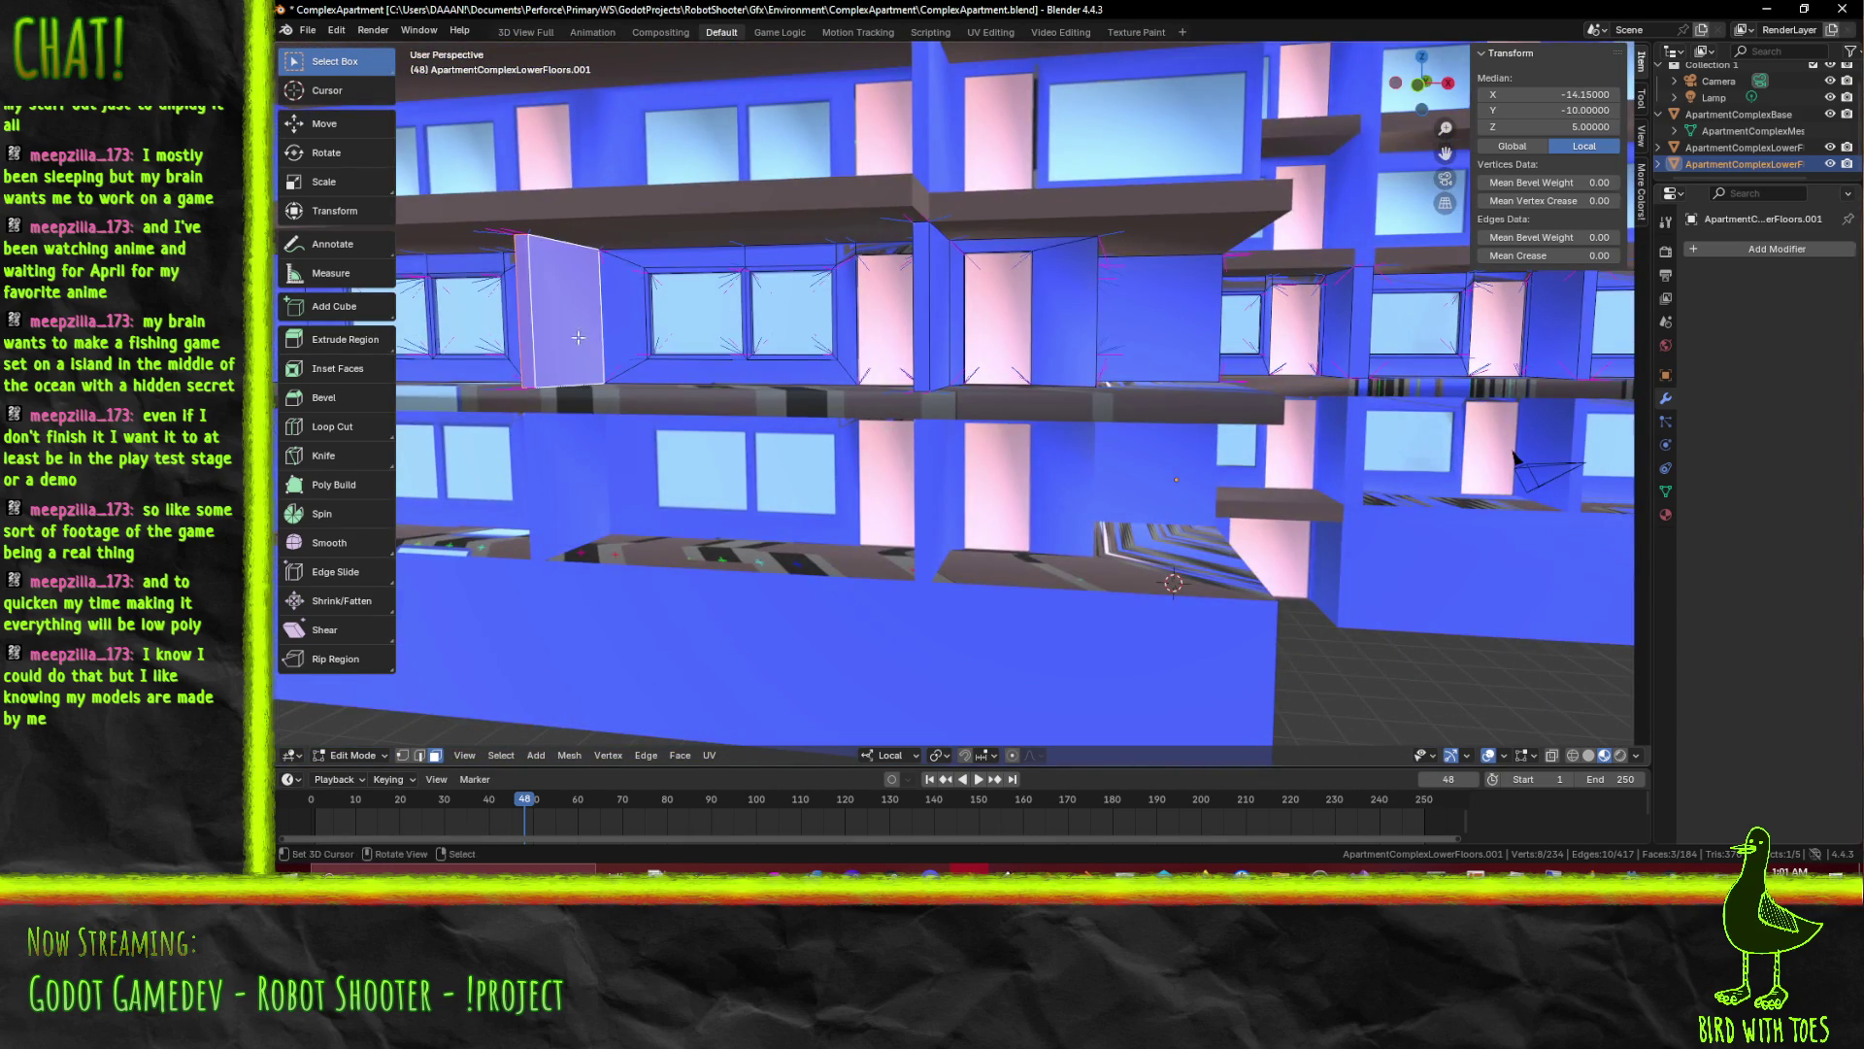
pyautogui.click(560, 314)
pyautogui.moveTo(561, 313); pyautogui.dragTo(1052, 408)
pyautogui.press('x')
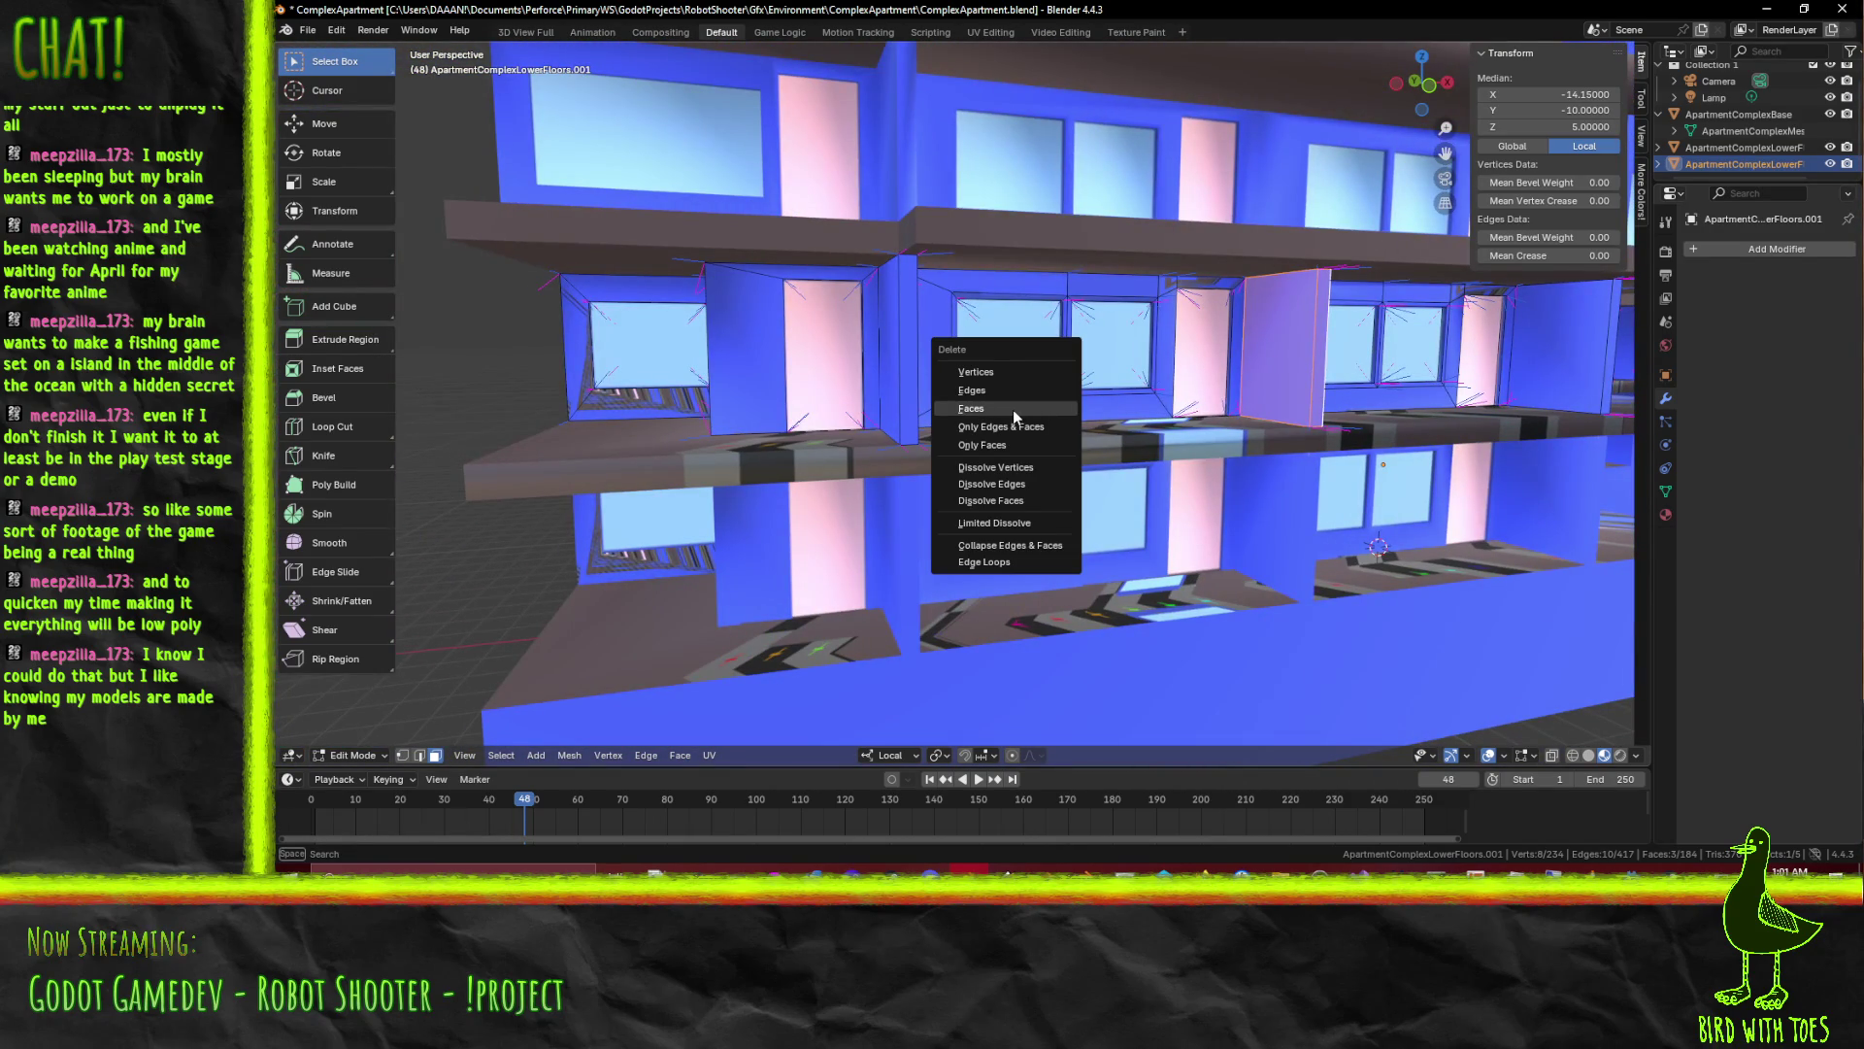
pyautogui.click(1012, 409)
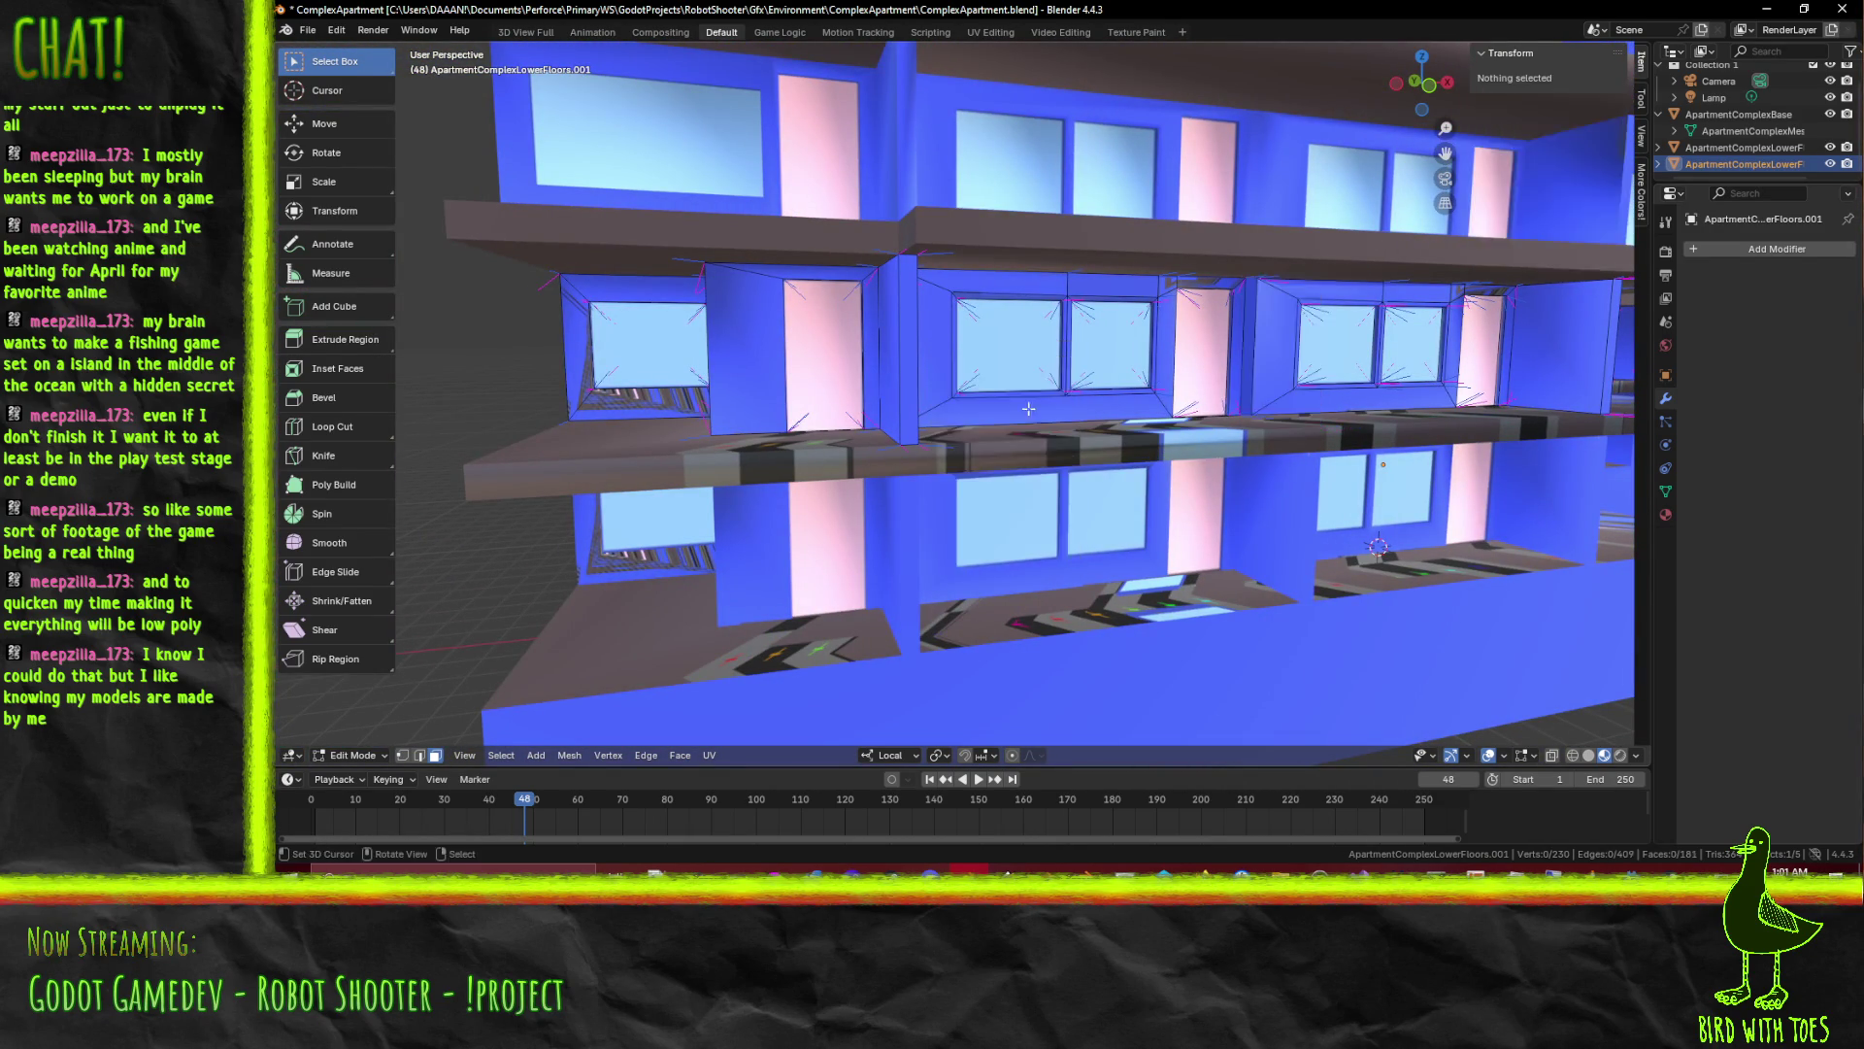
pyautogui.scroll(3)
pyautogui.scroll(3)
pyautogui.scroll(3)
pyautogui.scroll(-3)
pyautogui.hotkey('ctrl', 'z')
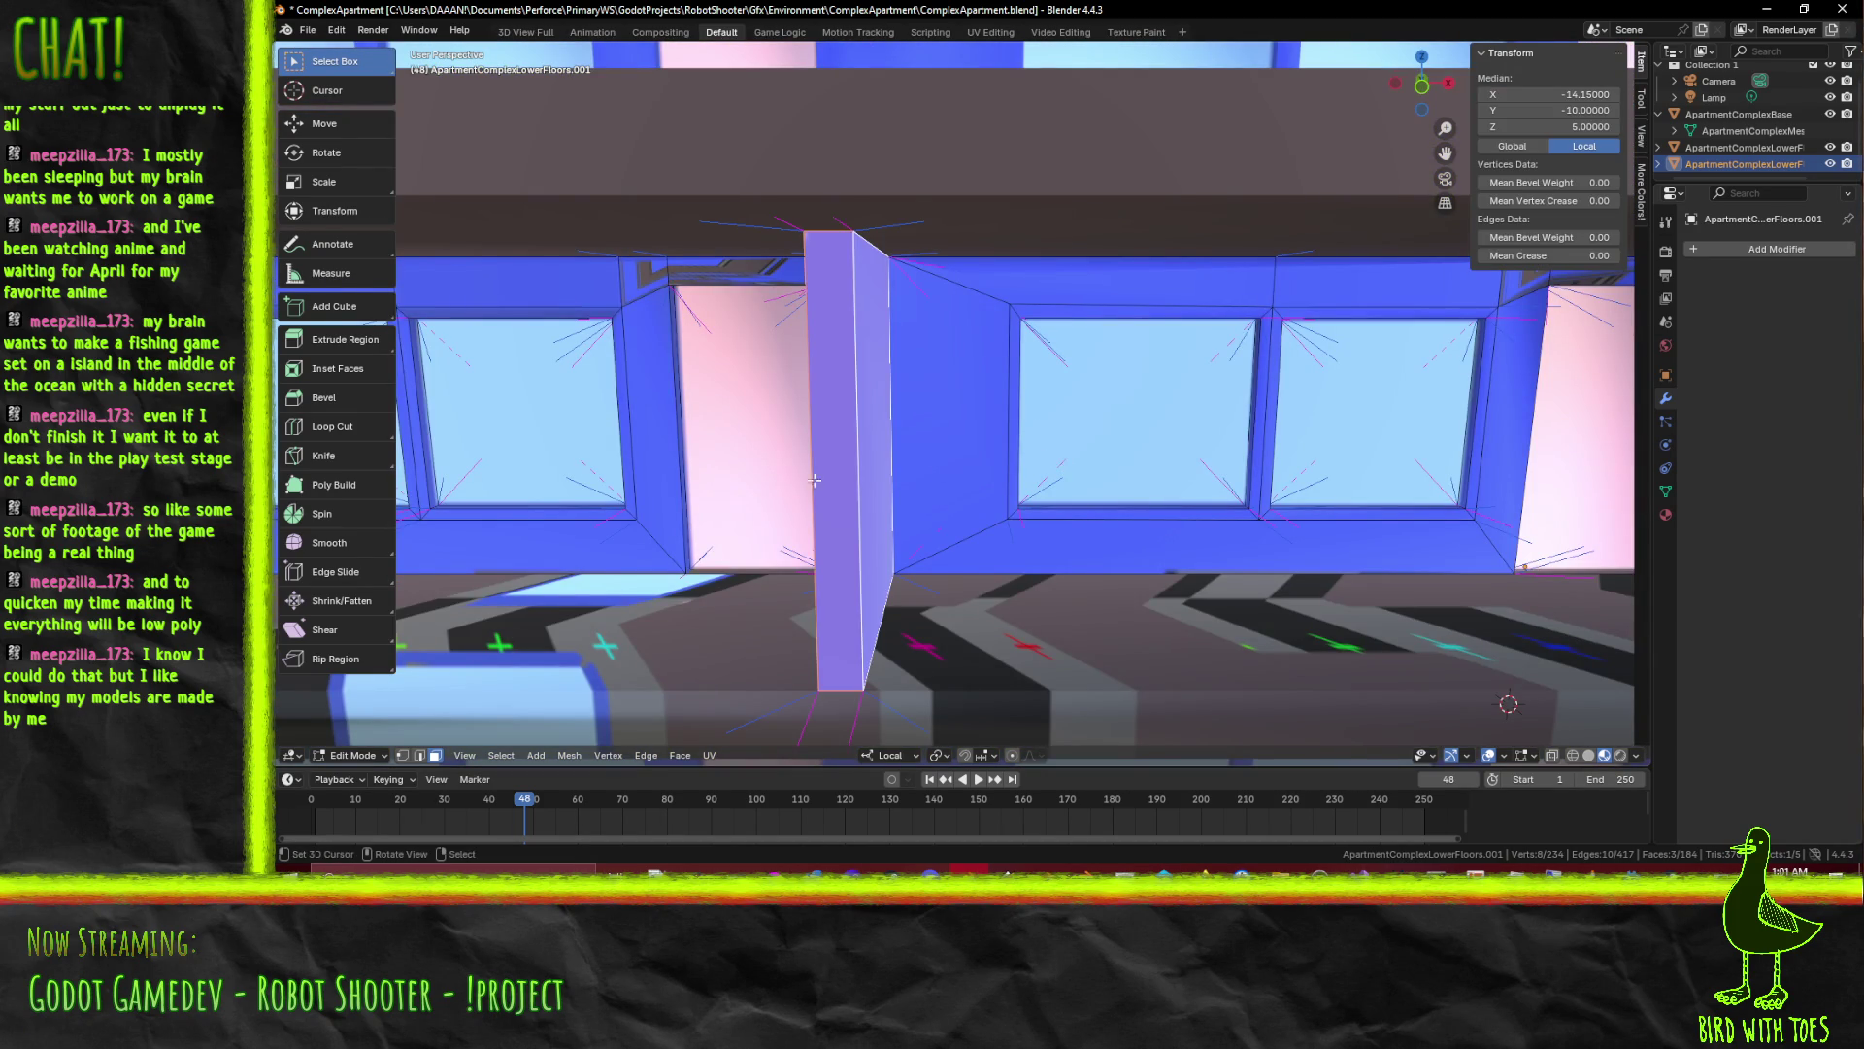
pyautogui.hotkey('ctrl', 'z')
# Slide the divider 1.8 units along its local Y axis and return to Object Mode
pyautogui.moveTo(844, 480); pyautogui.dragTo(918, 568)
pyautogui.press('g')
pyautogui.press('z')
pyautogui.press('z')
pyautogui.press('y')
pyautogui.press('y')
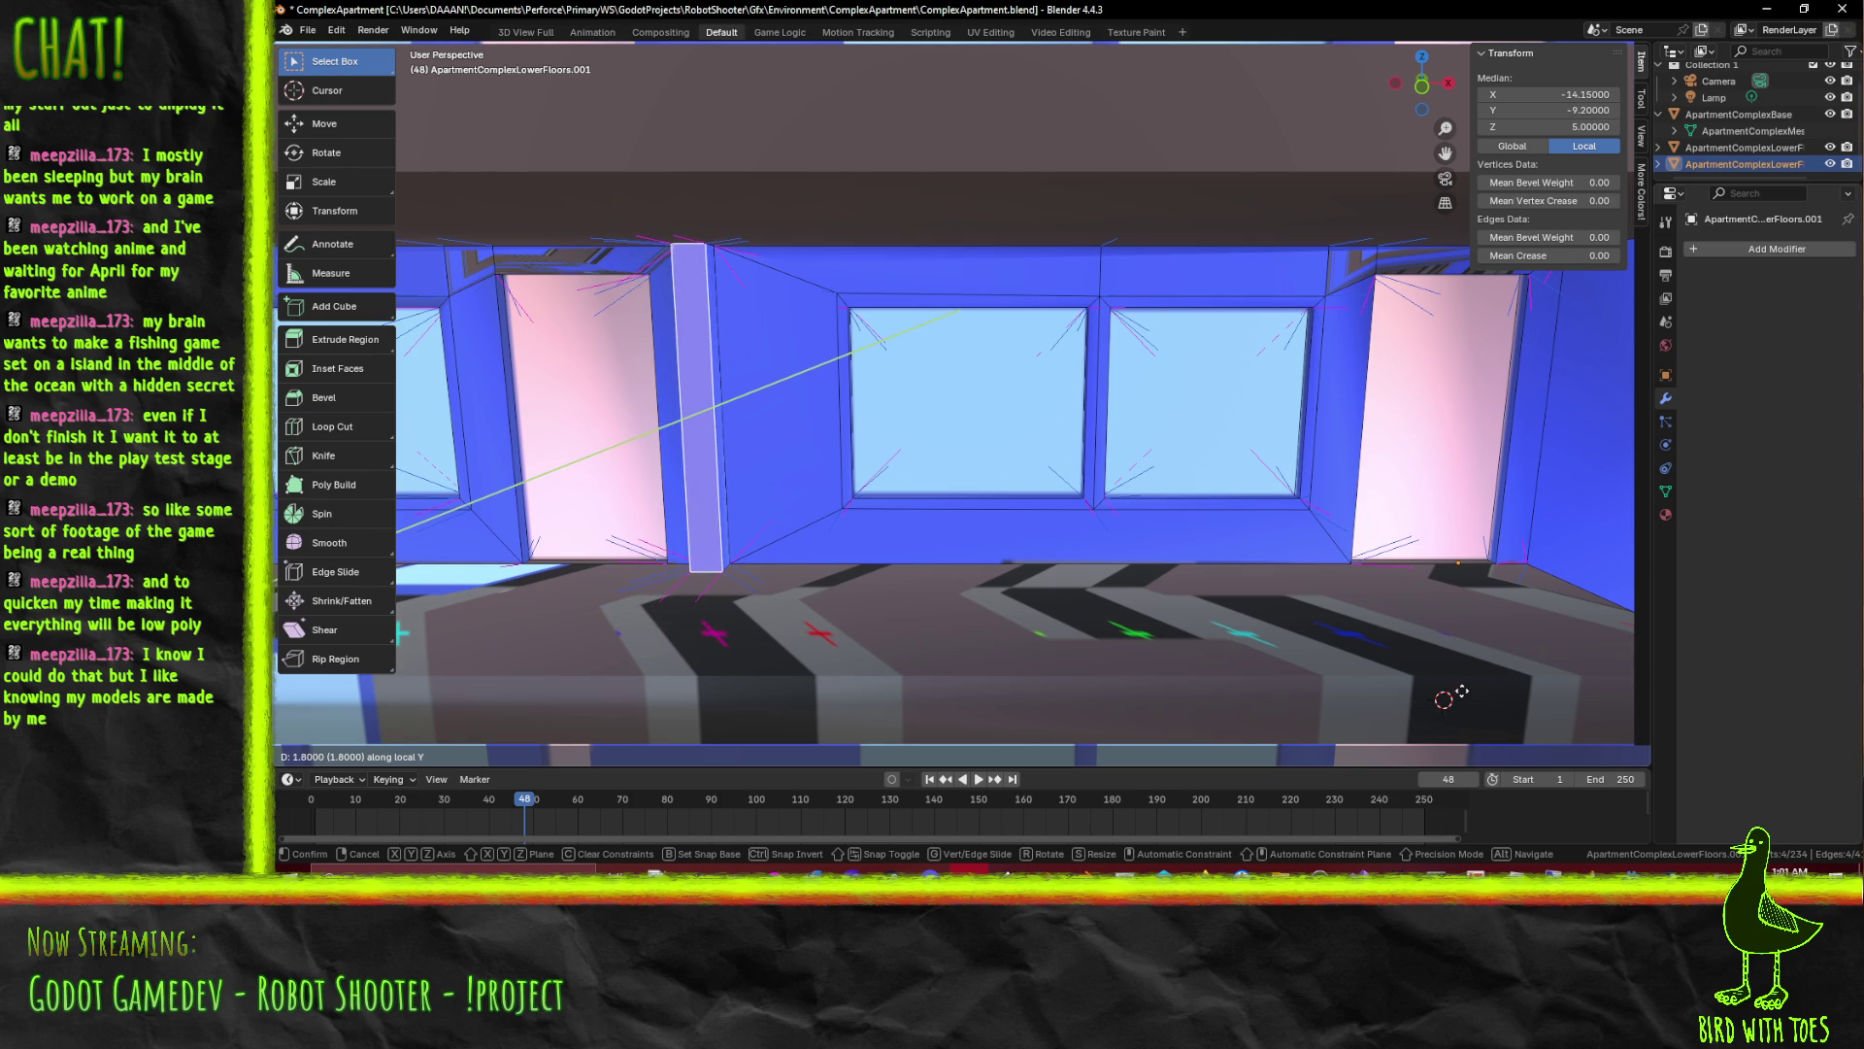
pyautogui.click(1447, 698)
pyautogui.moveTo(1445, 698); pyautogui.dragTo(1333, 629)
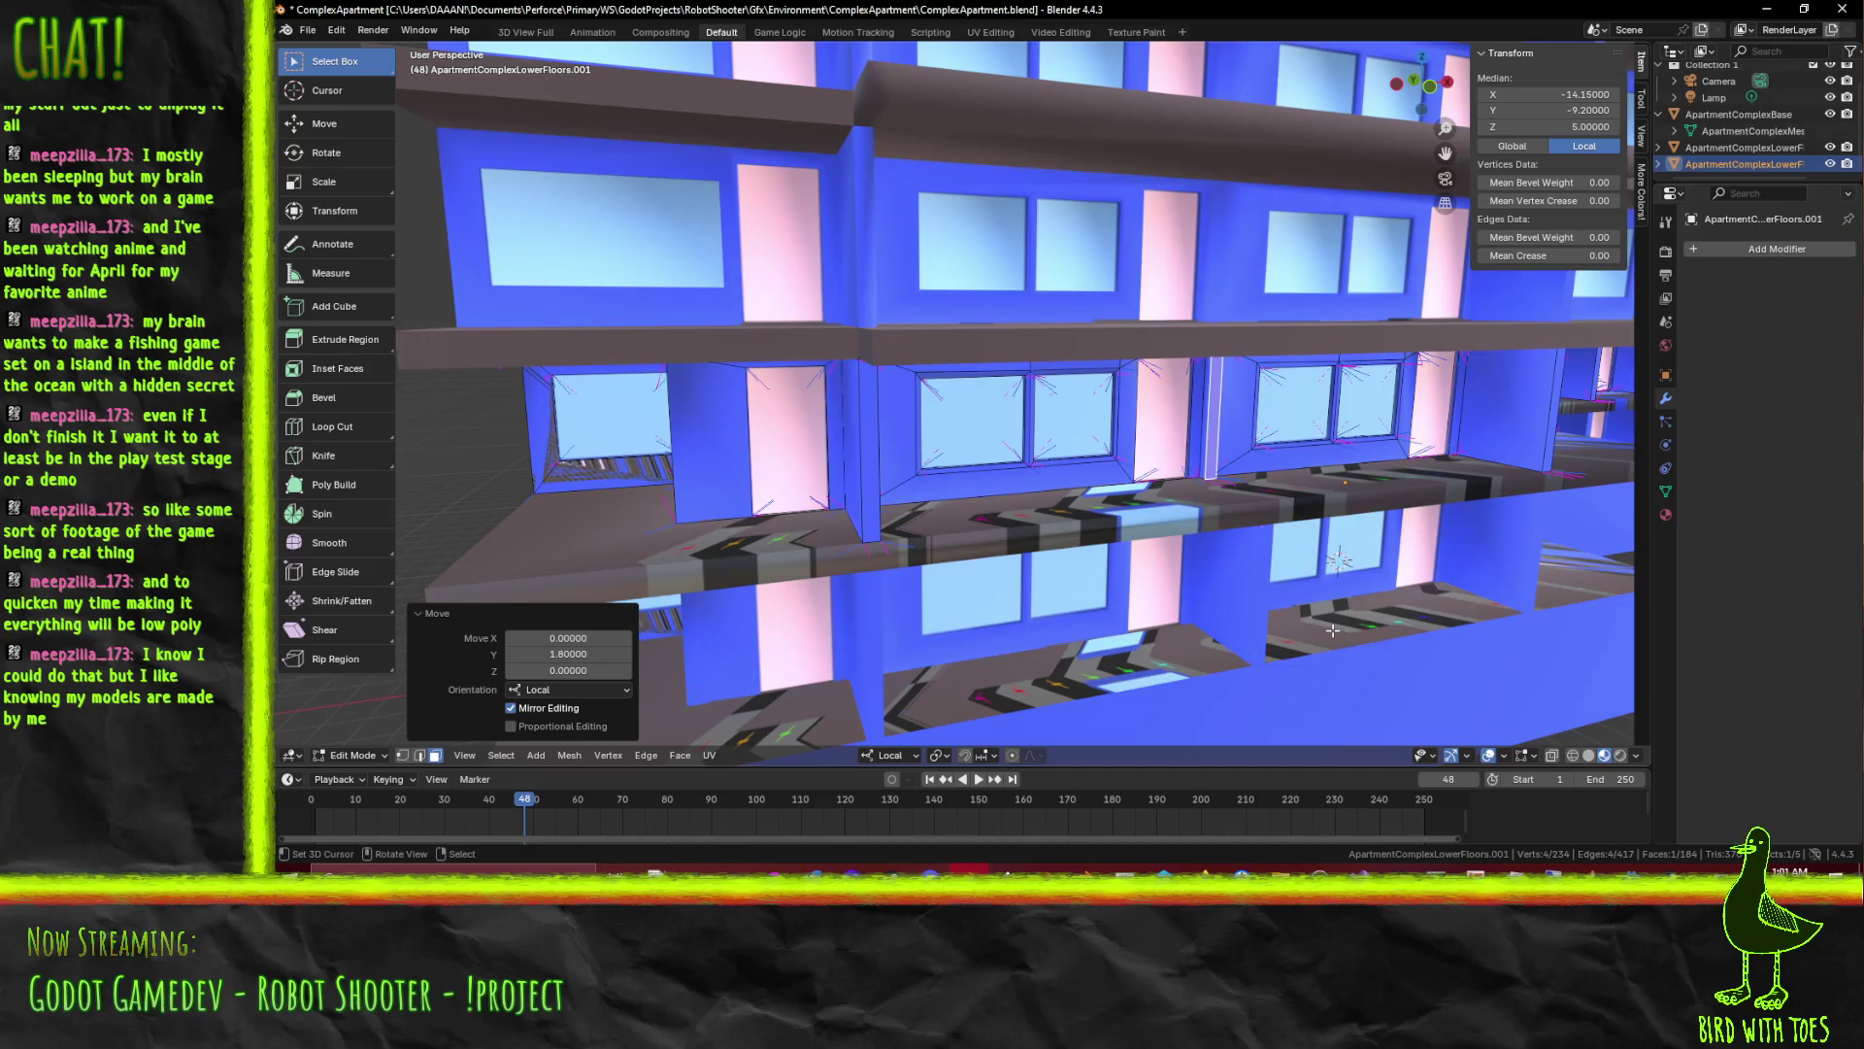
pyautogui.moveTo(1219, 680); pyautogui.dragTo(1028, 582)
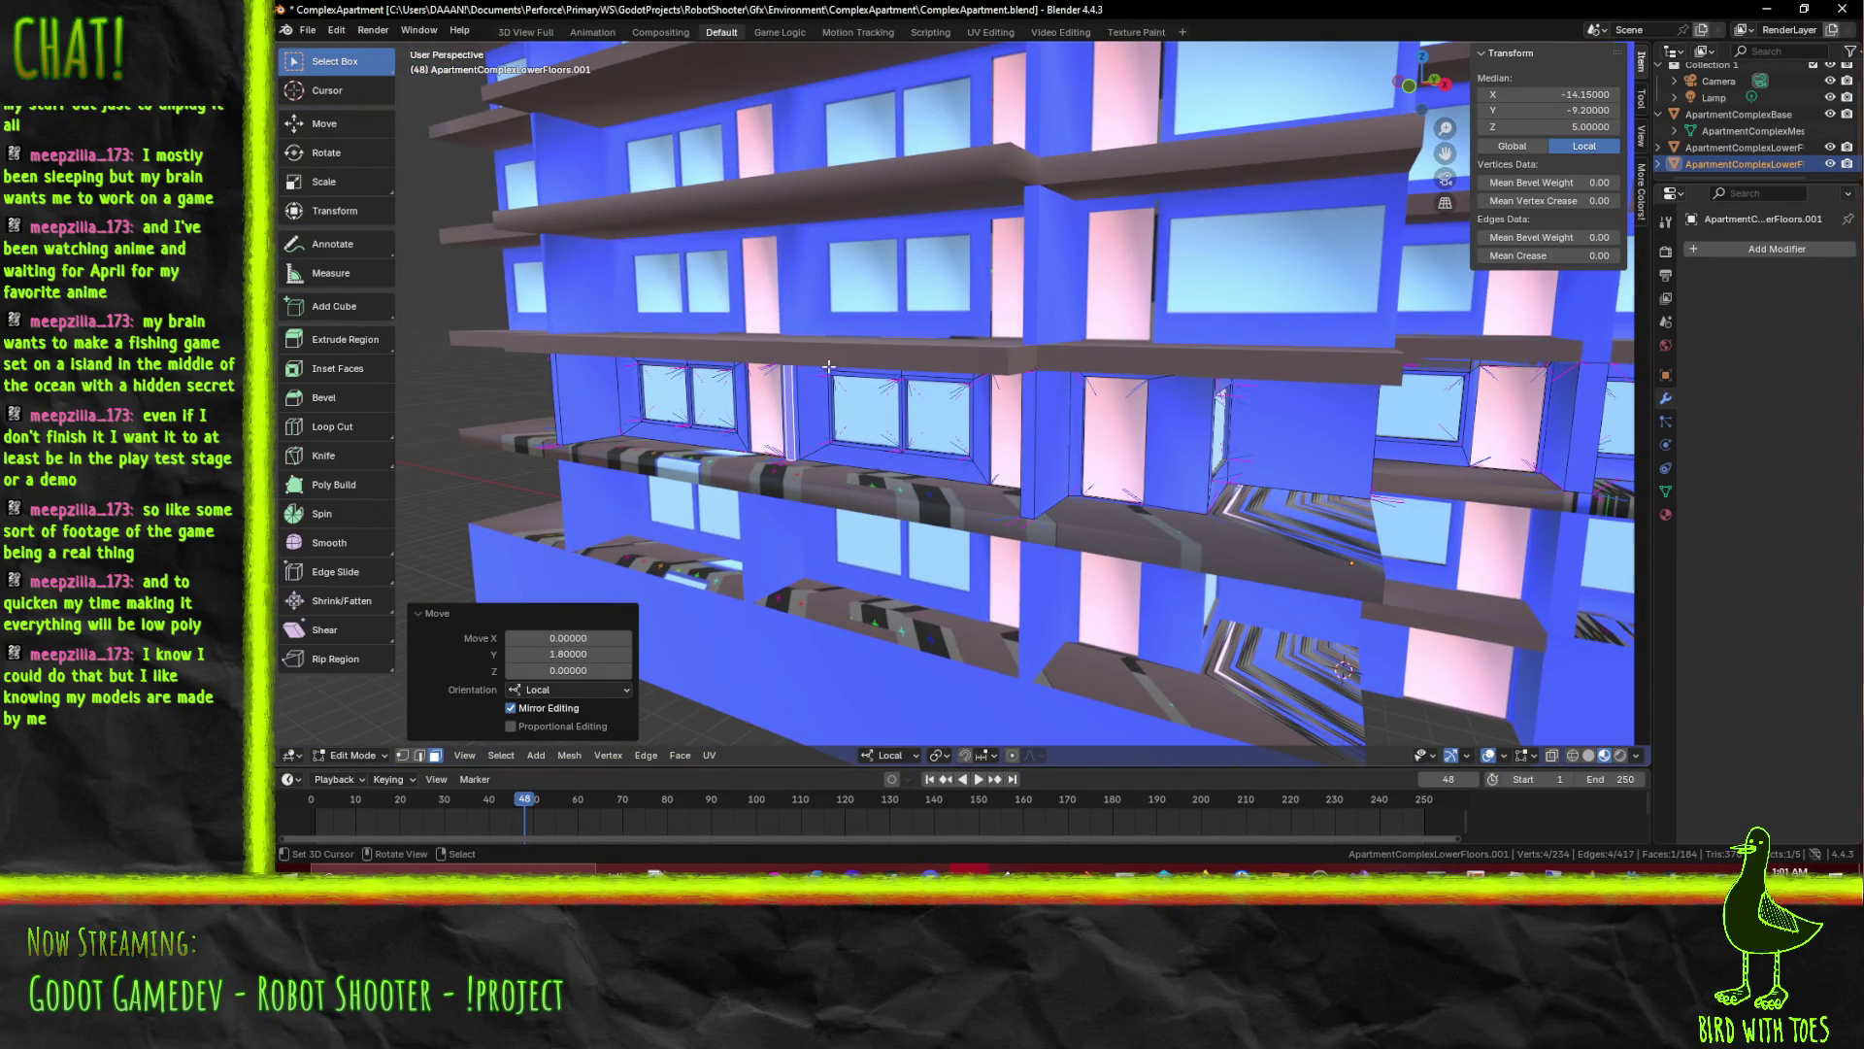
pyautogui.moveTo(845, 383); pyautogui.dragTo(1239, 425)
pyautogui.press('Tab')
pyautogui.scroll(3)
# Save the file and delete the thin strip face beside the angled wall
pyautogui.press('Tab')
pyautogui.hotkey('ctrl', 's')
pyautogui.scroll(3)
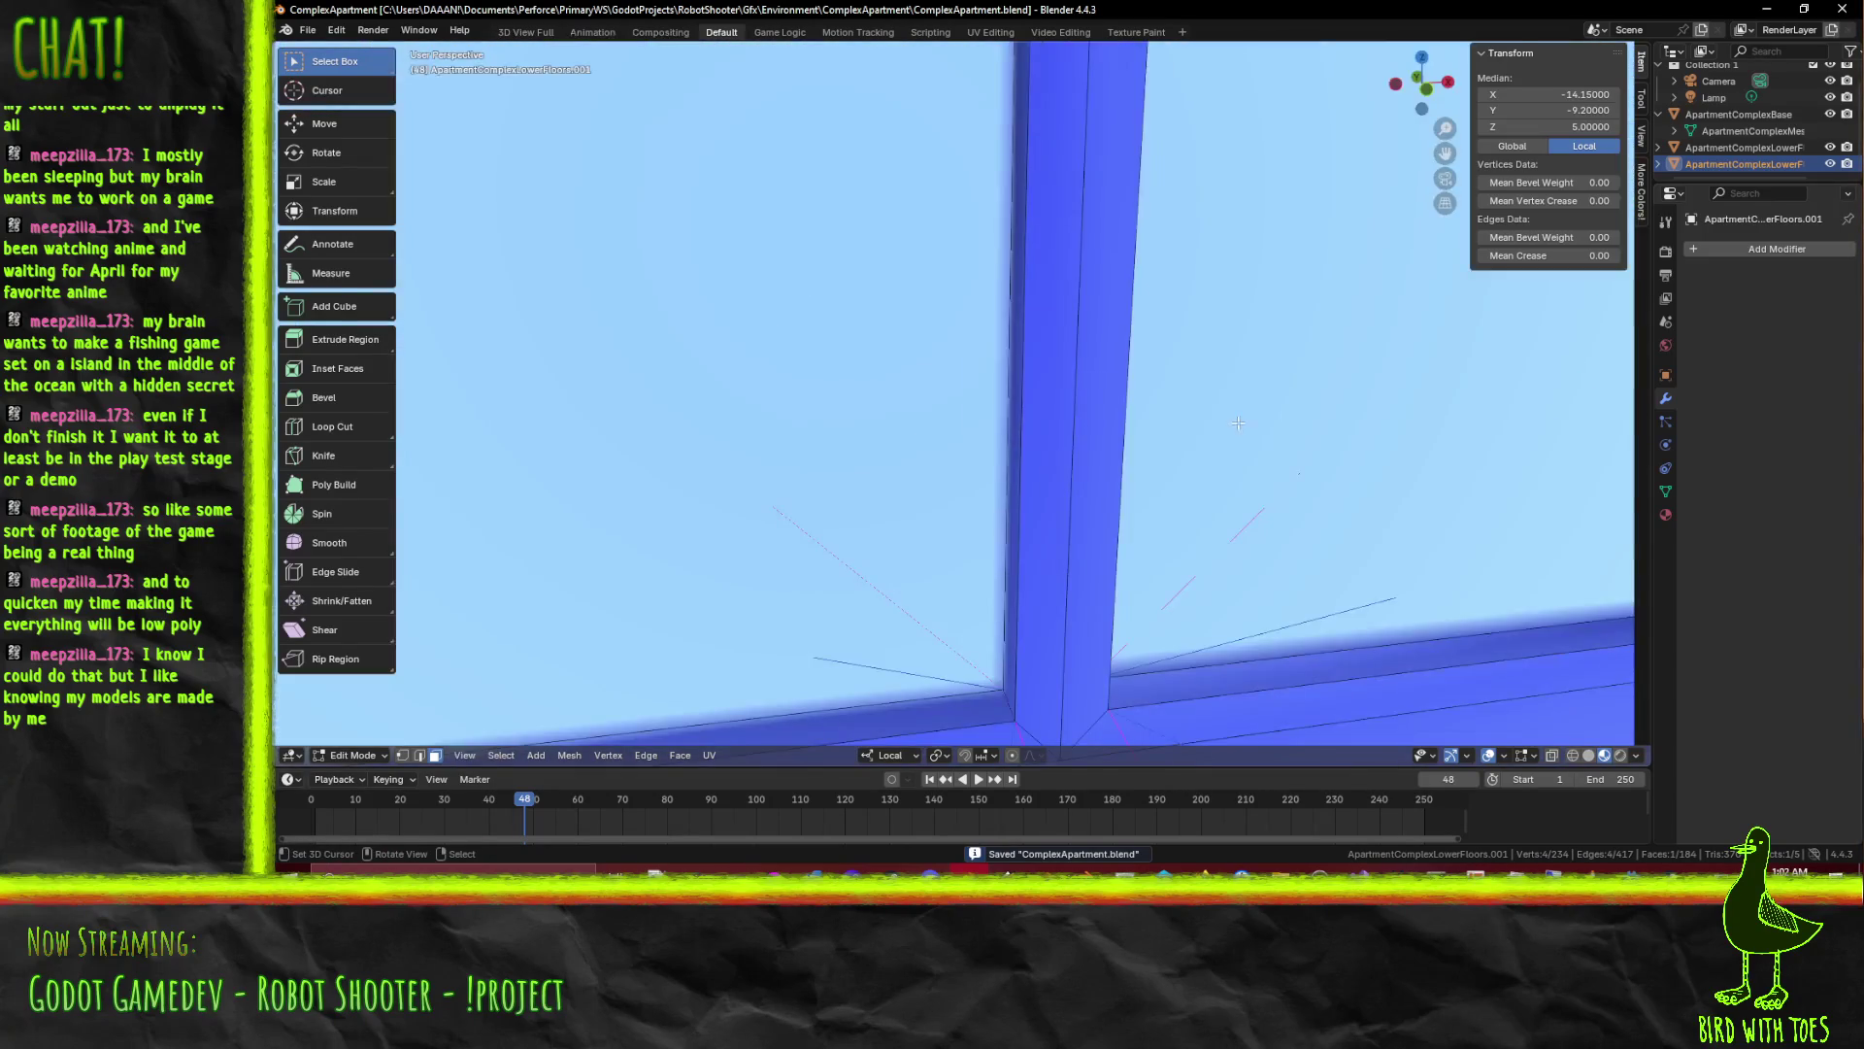
pyautogui.scroll(-3)
pyautogui.click(1325, 456)
pyautogui.moveTo(1327, 455); pyautogui.dragTo(1020, 350)
pyautogui.click(735, 261)
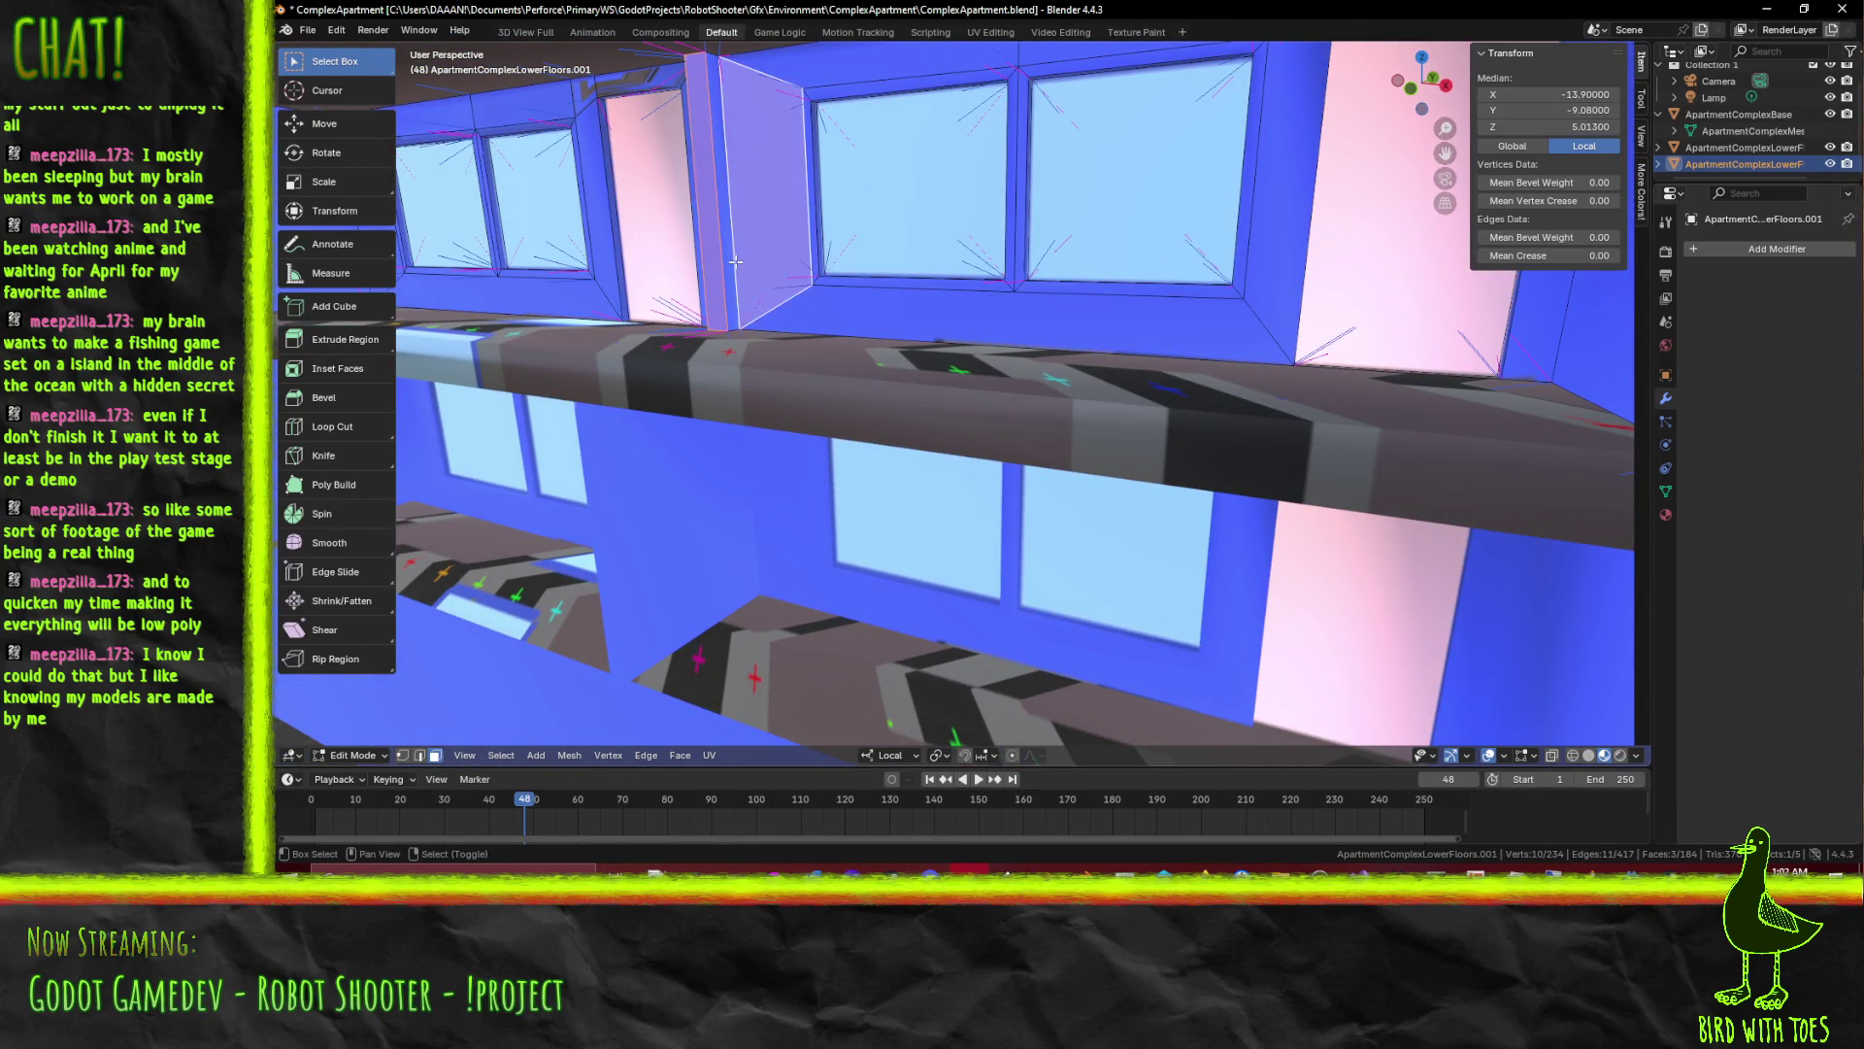
pyautogui.click(724, 260)
pyautogui.press('x')
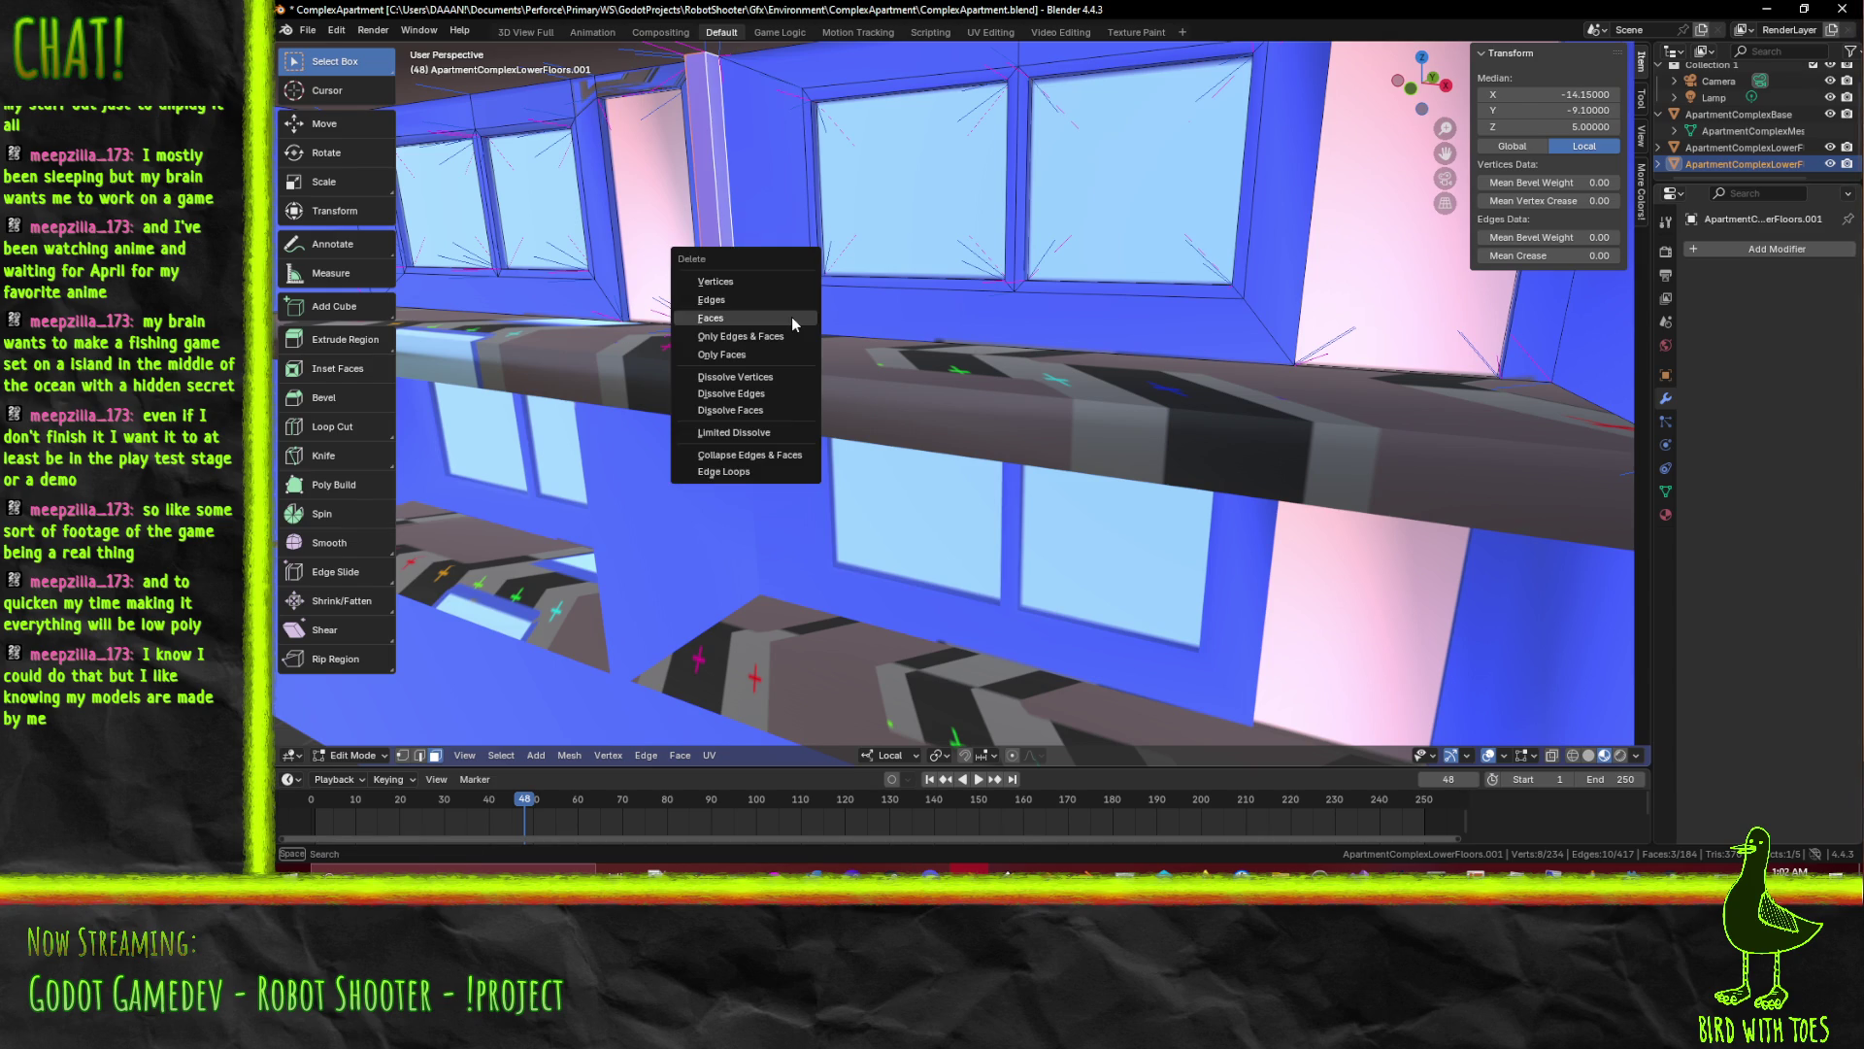
pyautogui.click(794, 323)
pyautogui.moveTo(793, 324); pyautogui.dragTo(613, 480)
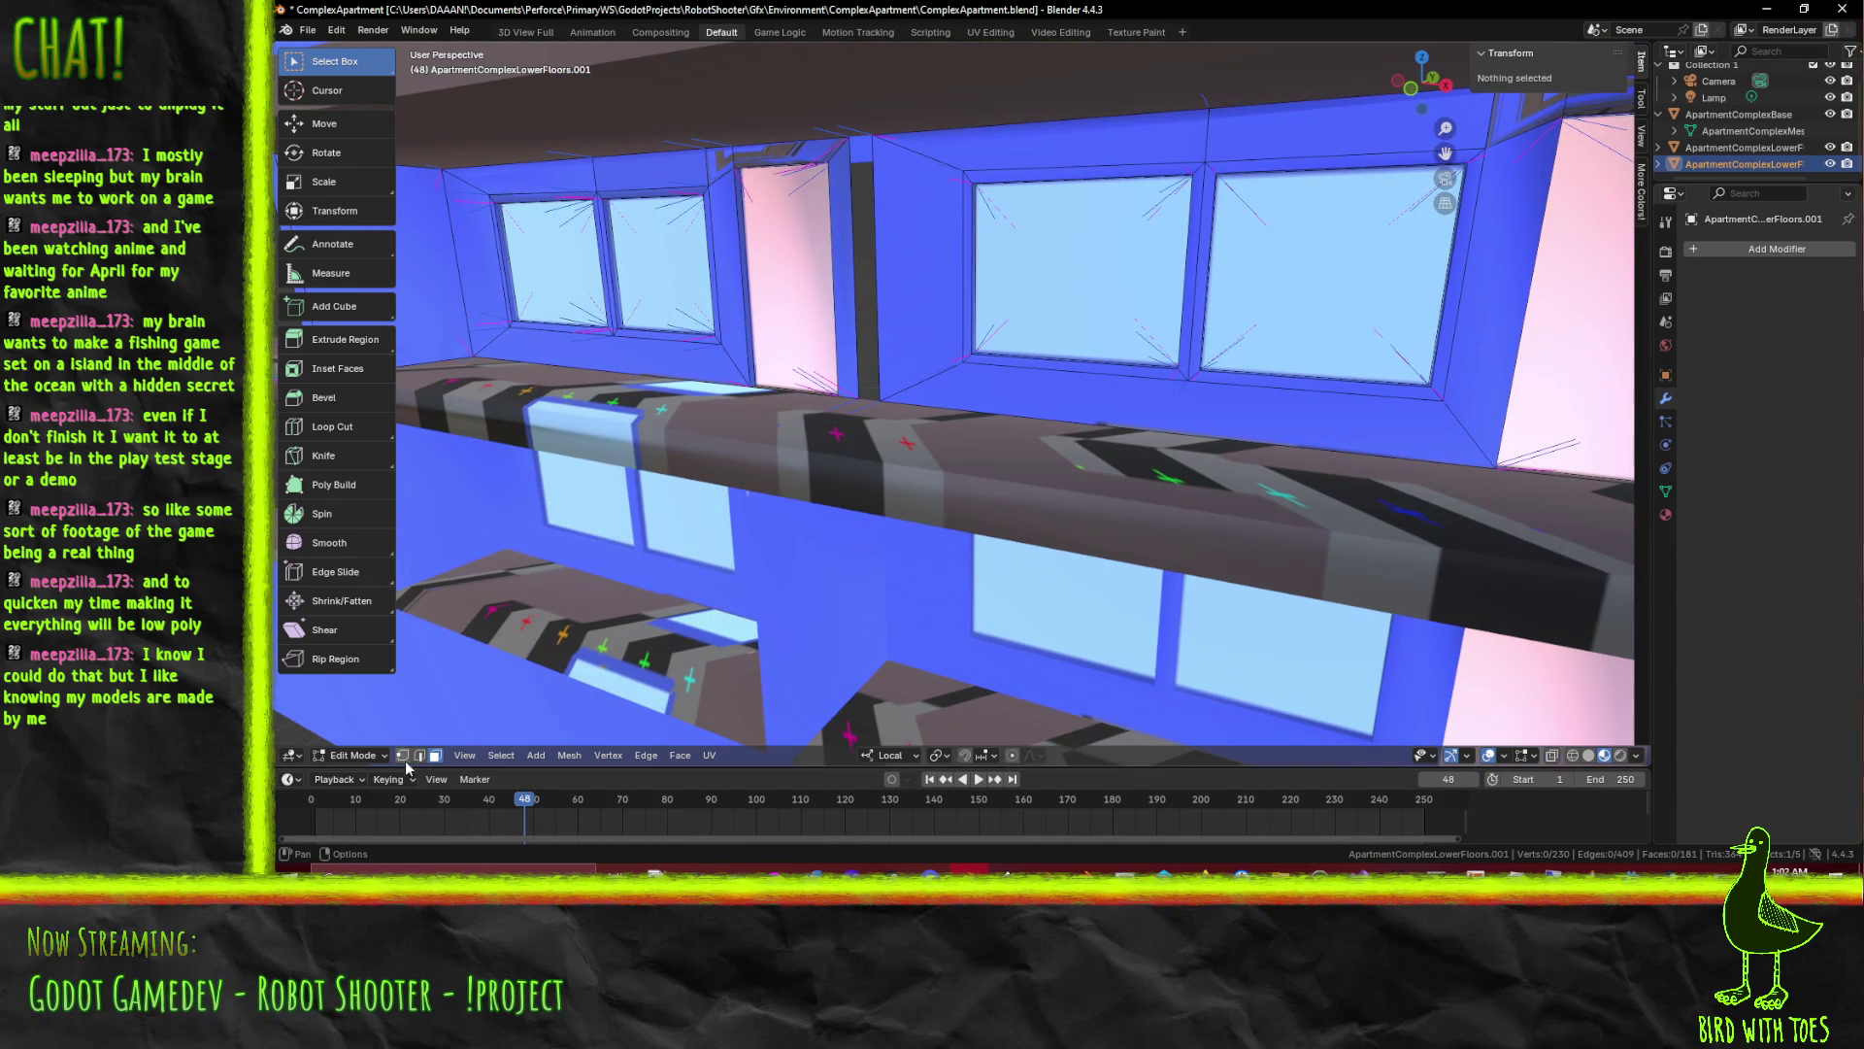
# Delete the sliver face beside the balcony doorway
pyautogui.click(421, 757)
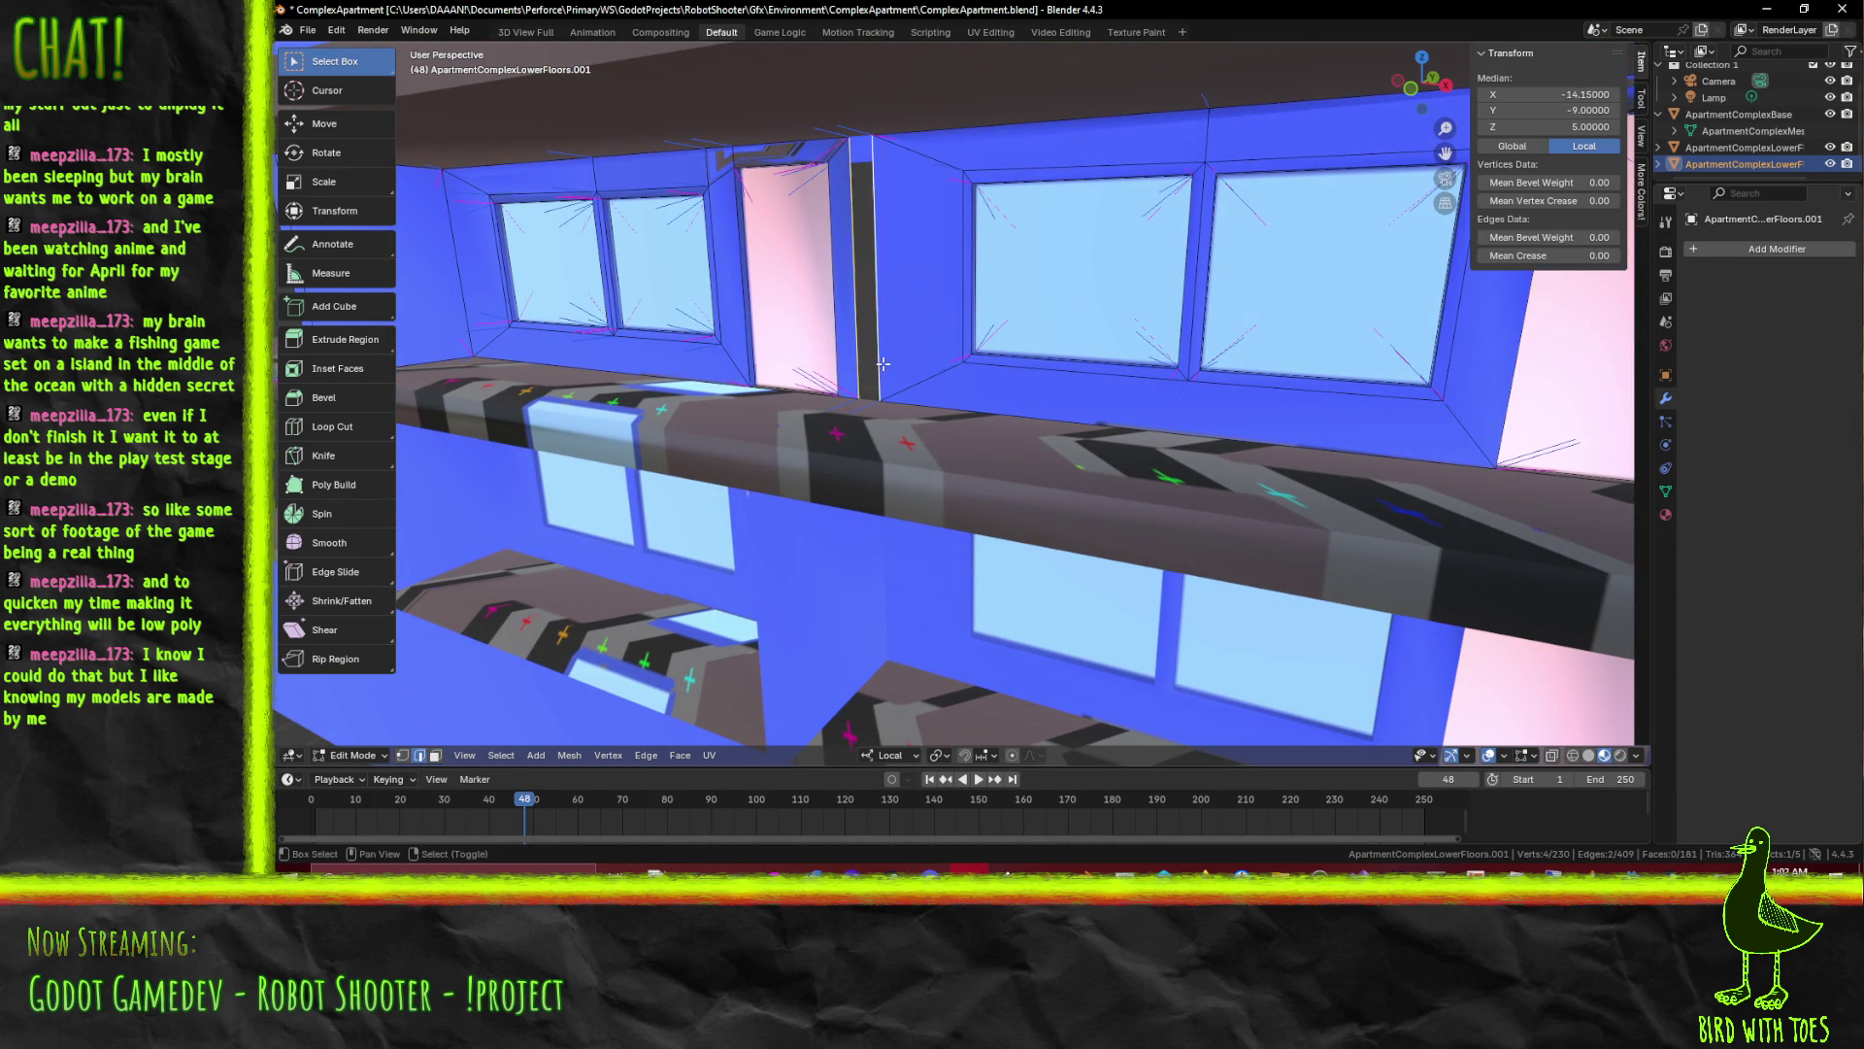
pyautogui.moveTo(848, 364); pyautogui.dragTo(974, 391)
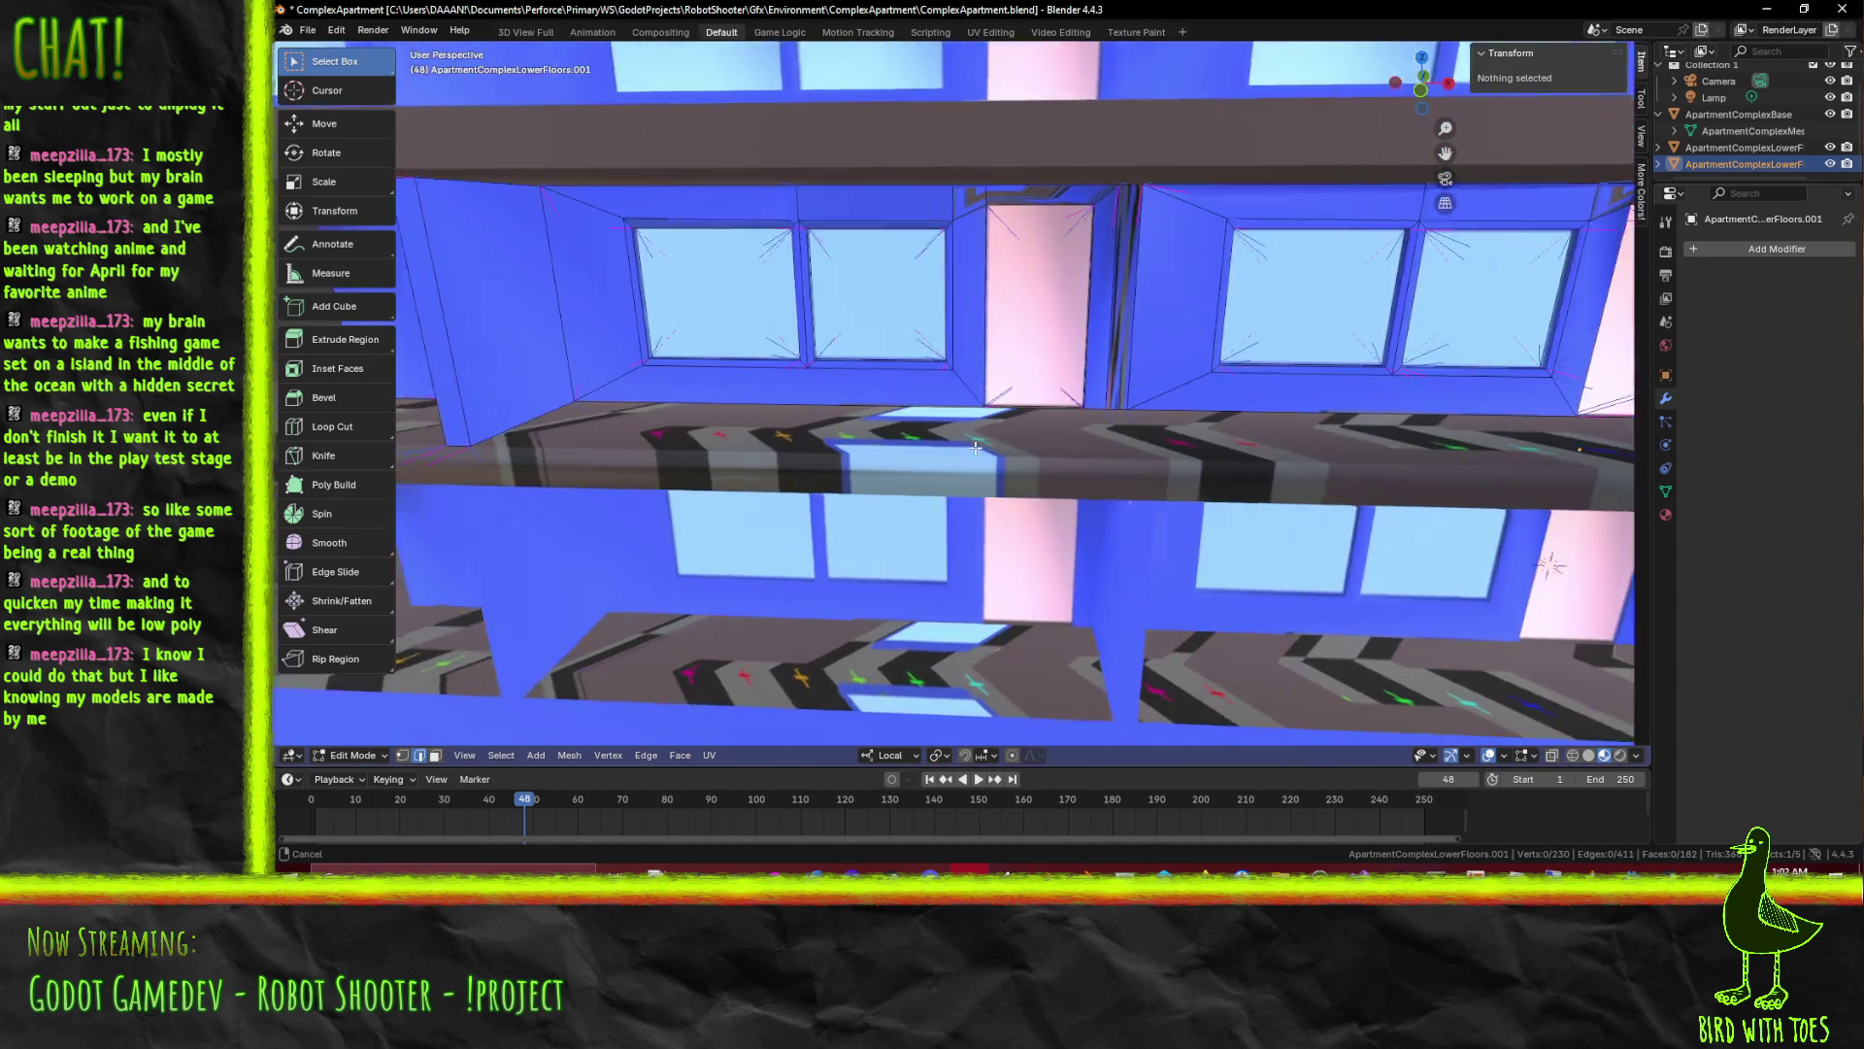
pyautogui.scroll(3)
pyautogui.scroll(-3)
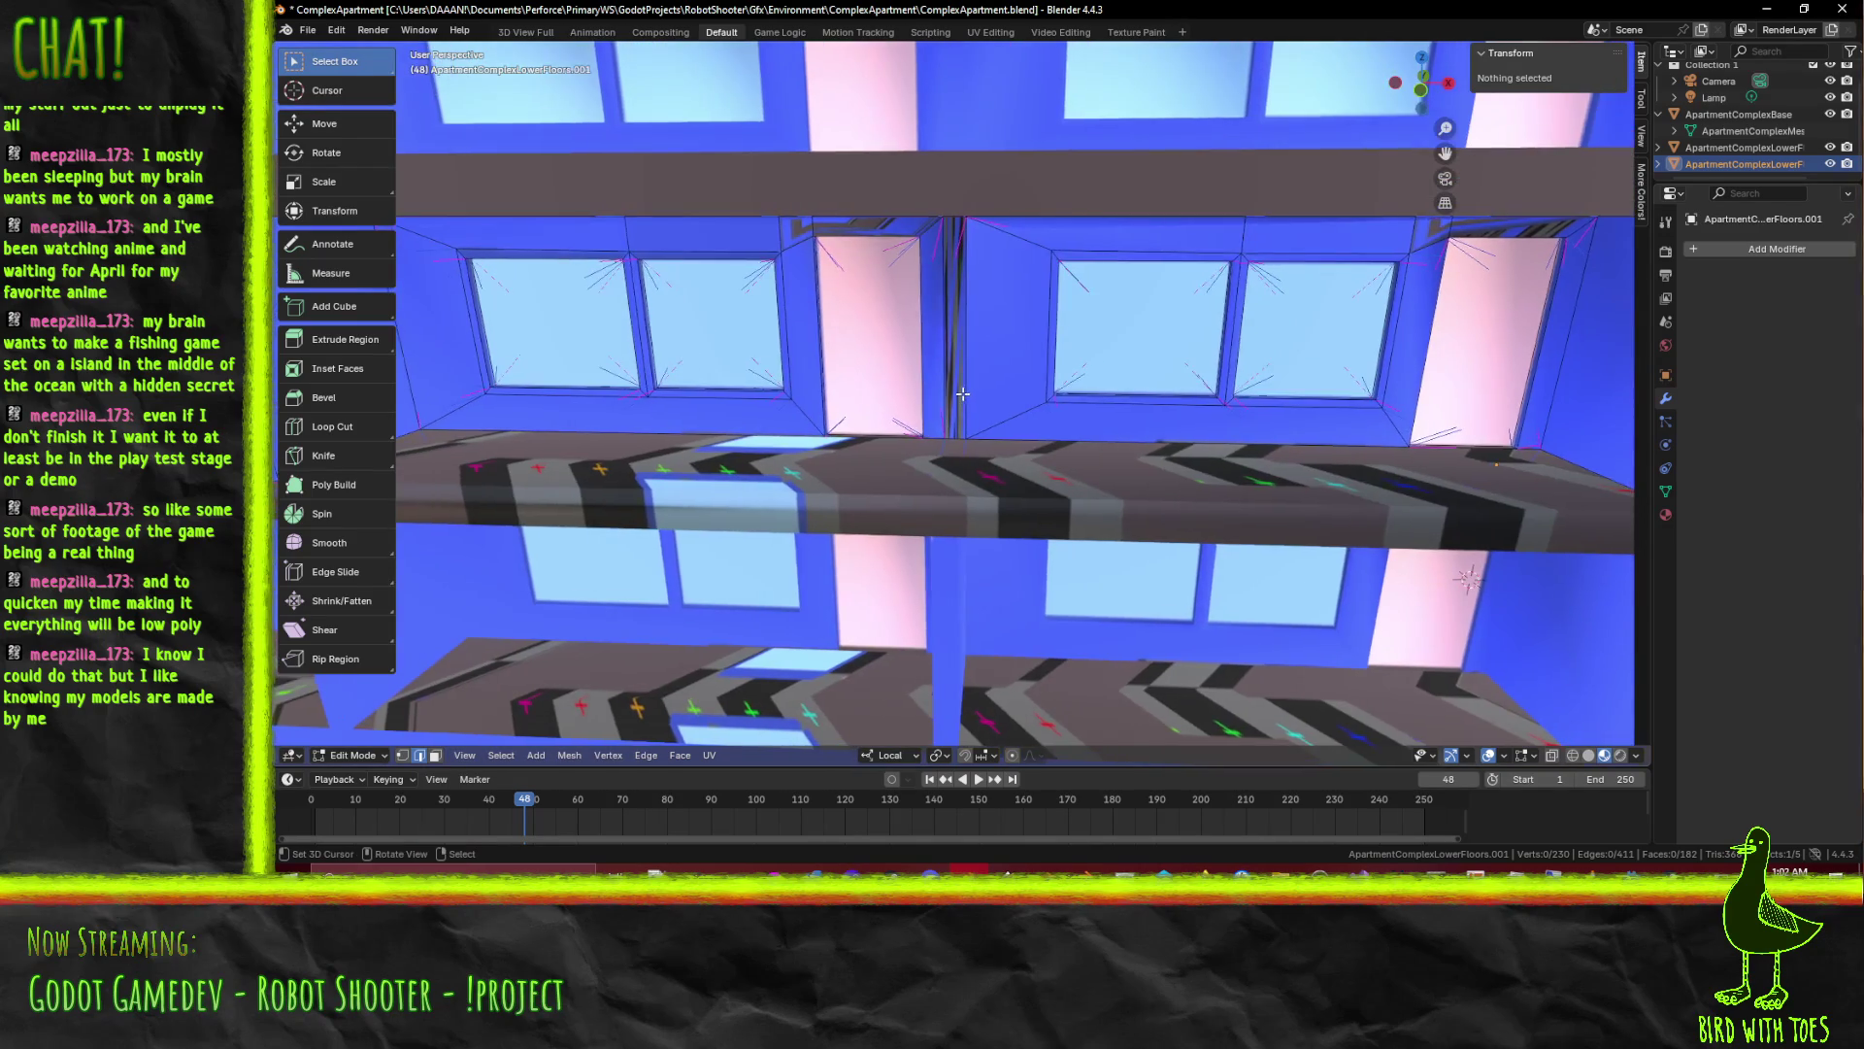
pyautogui.scroll(3)
pyautogui.moveTo(974, 392); pyautogui.dragTo(943, 423)
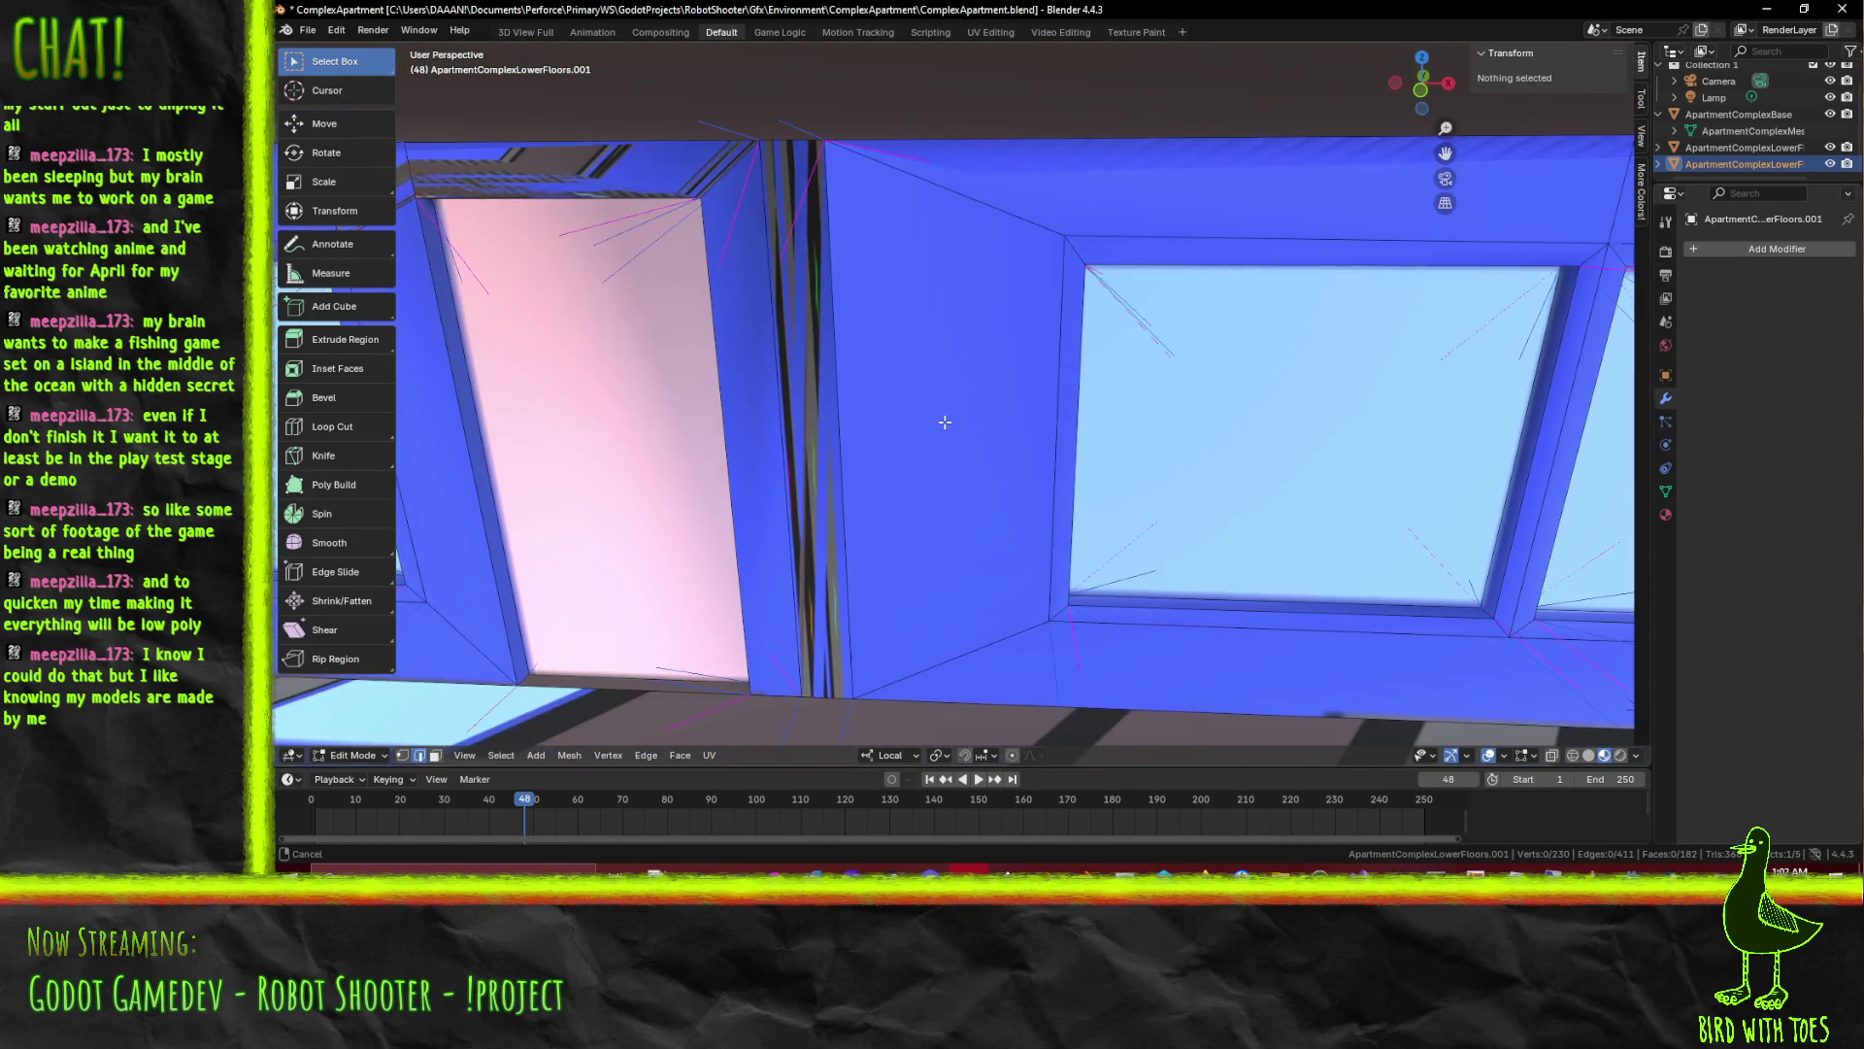
pyautogui.click(768, 462)
pyautogui.hotkey('ctrl', 'x')
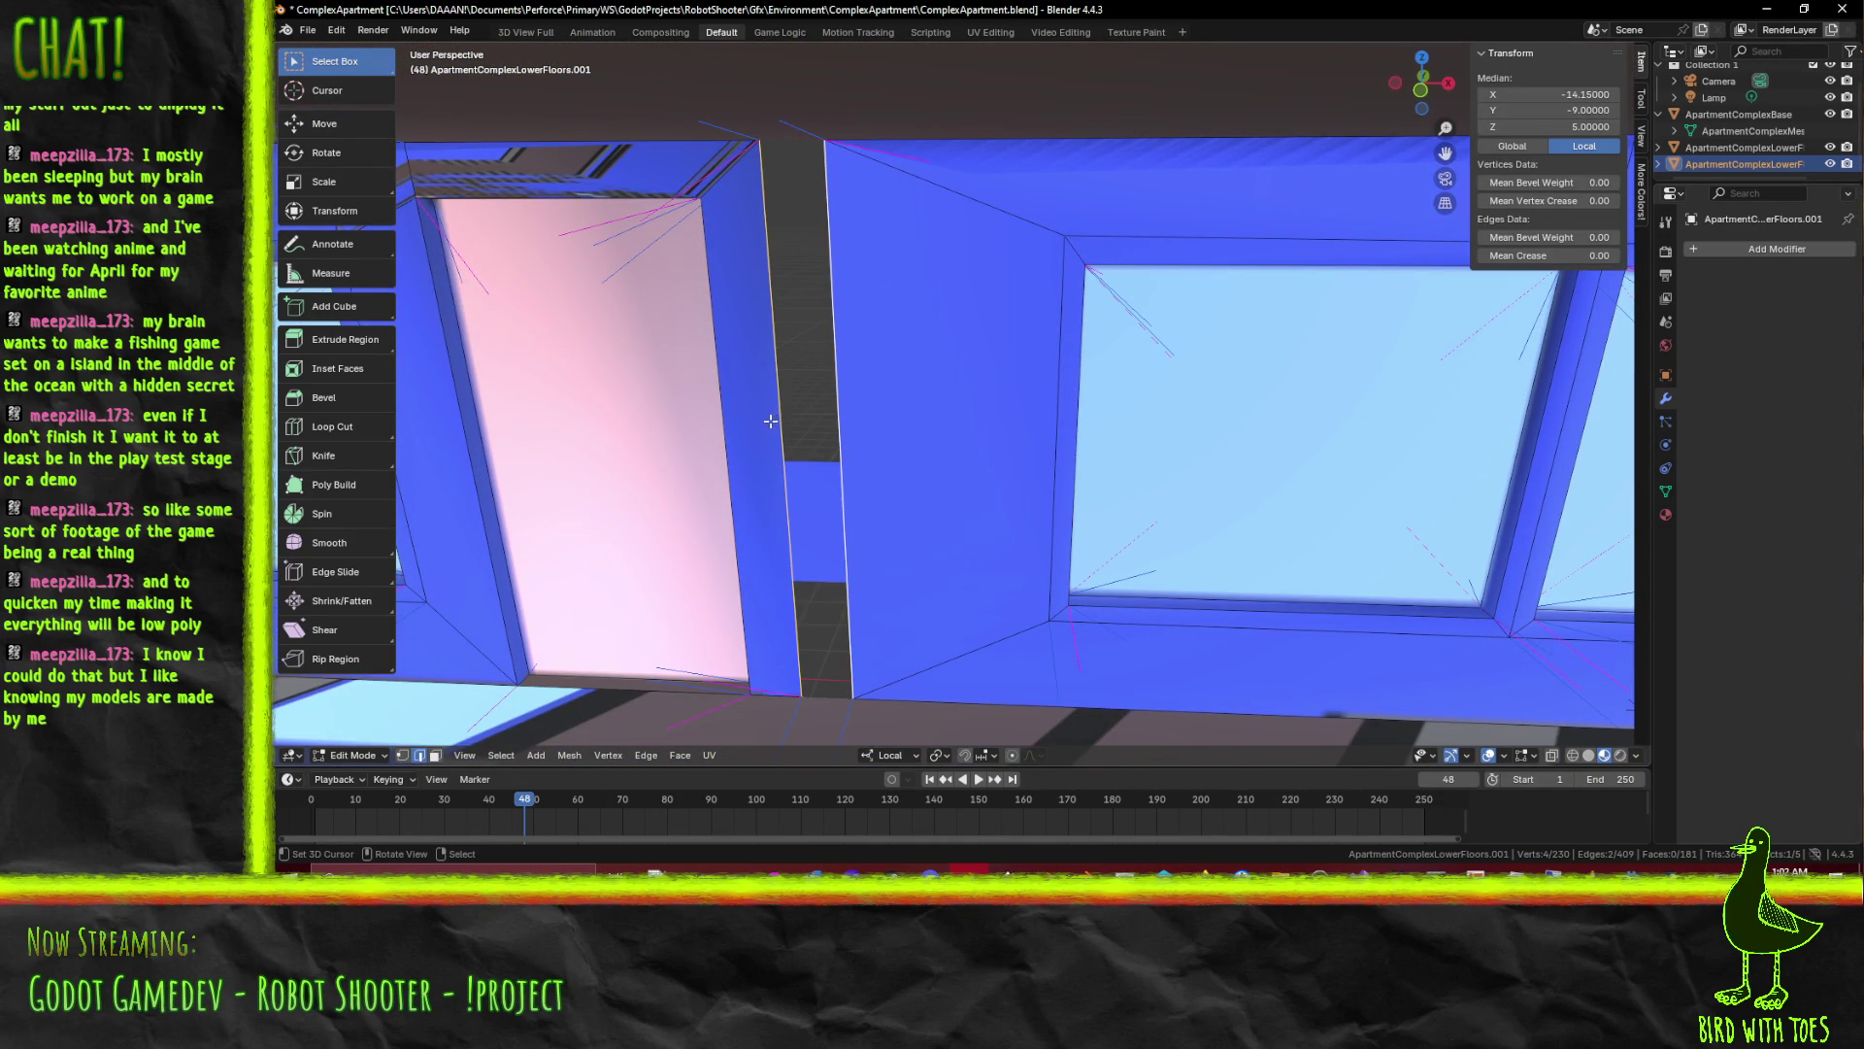
pyautogui.press('x')
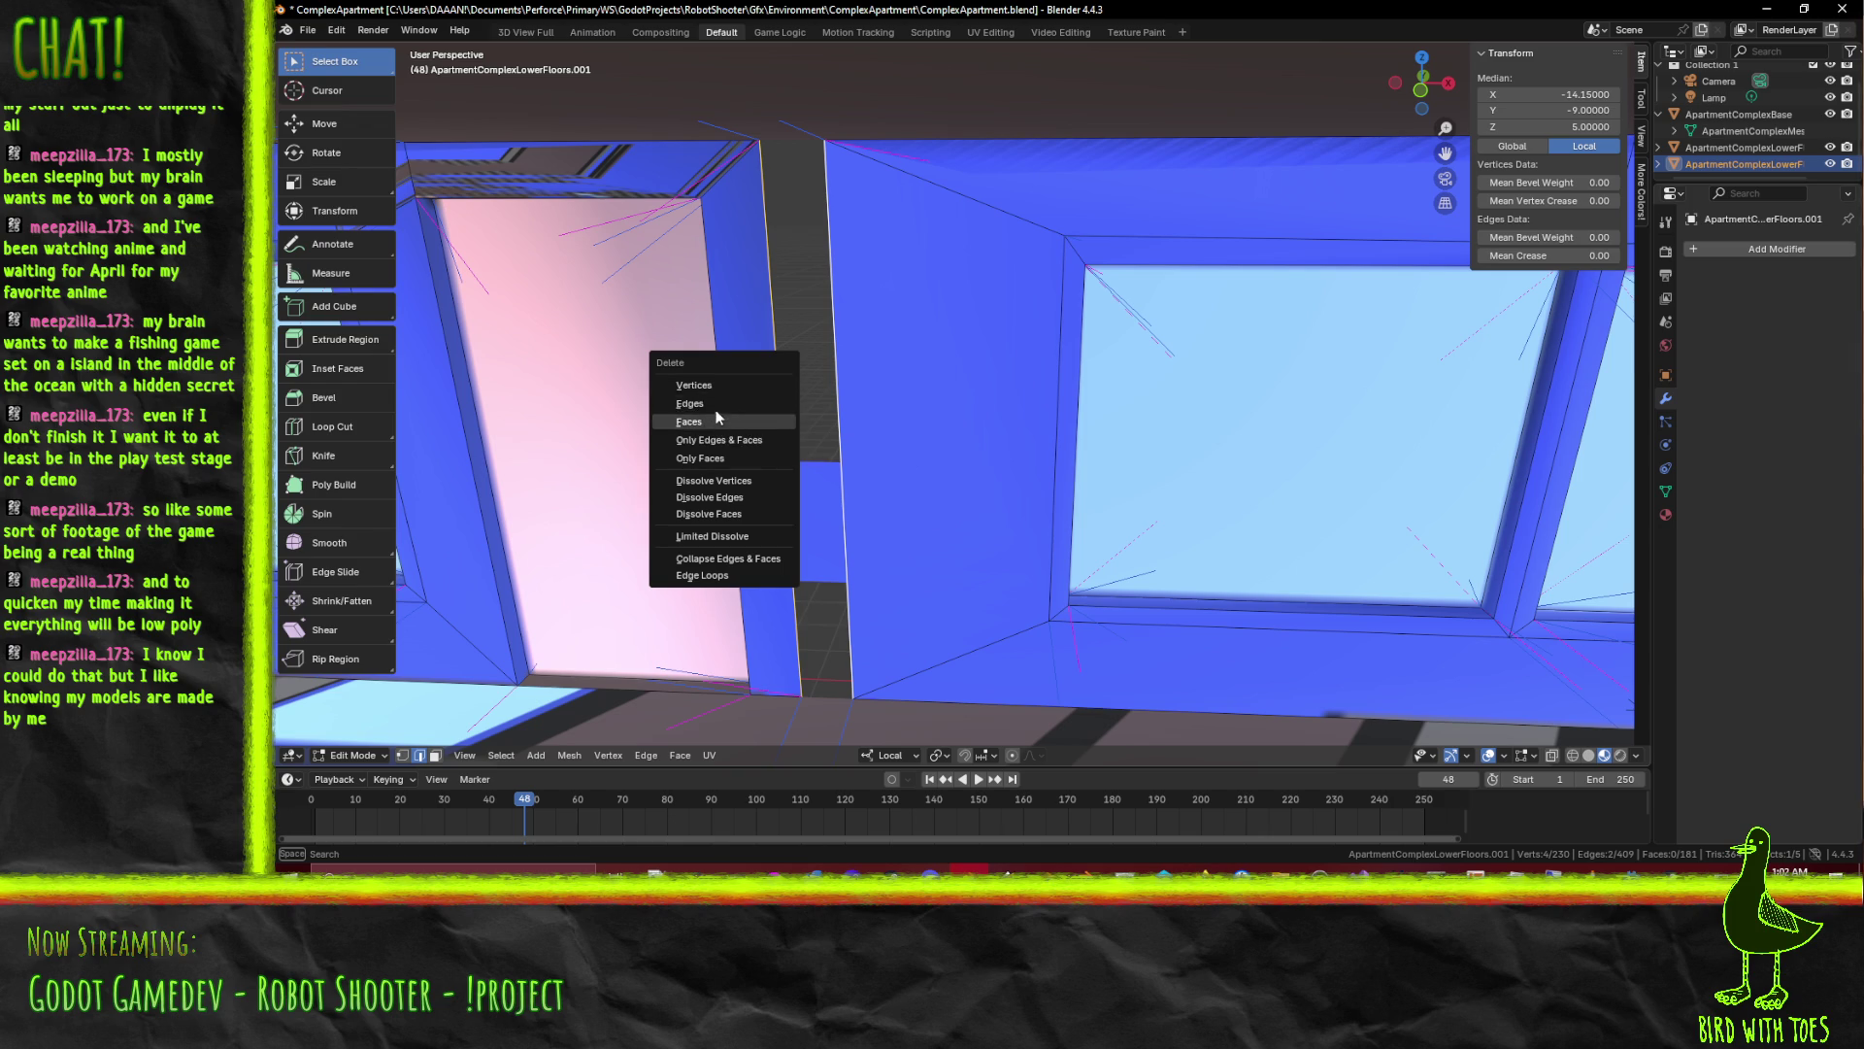
pyautogui.click(719, 421)
# Delete the two stray vertices at the corner of the doorway gap
pyautogui.click(732, 414)
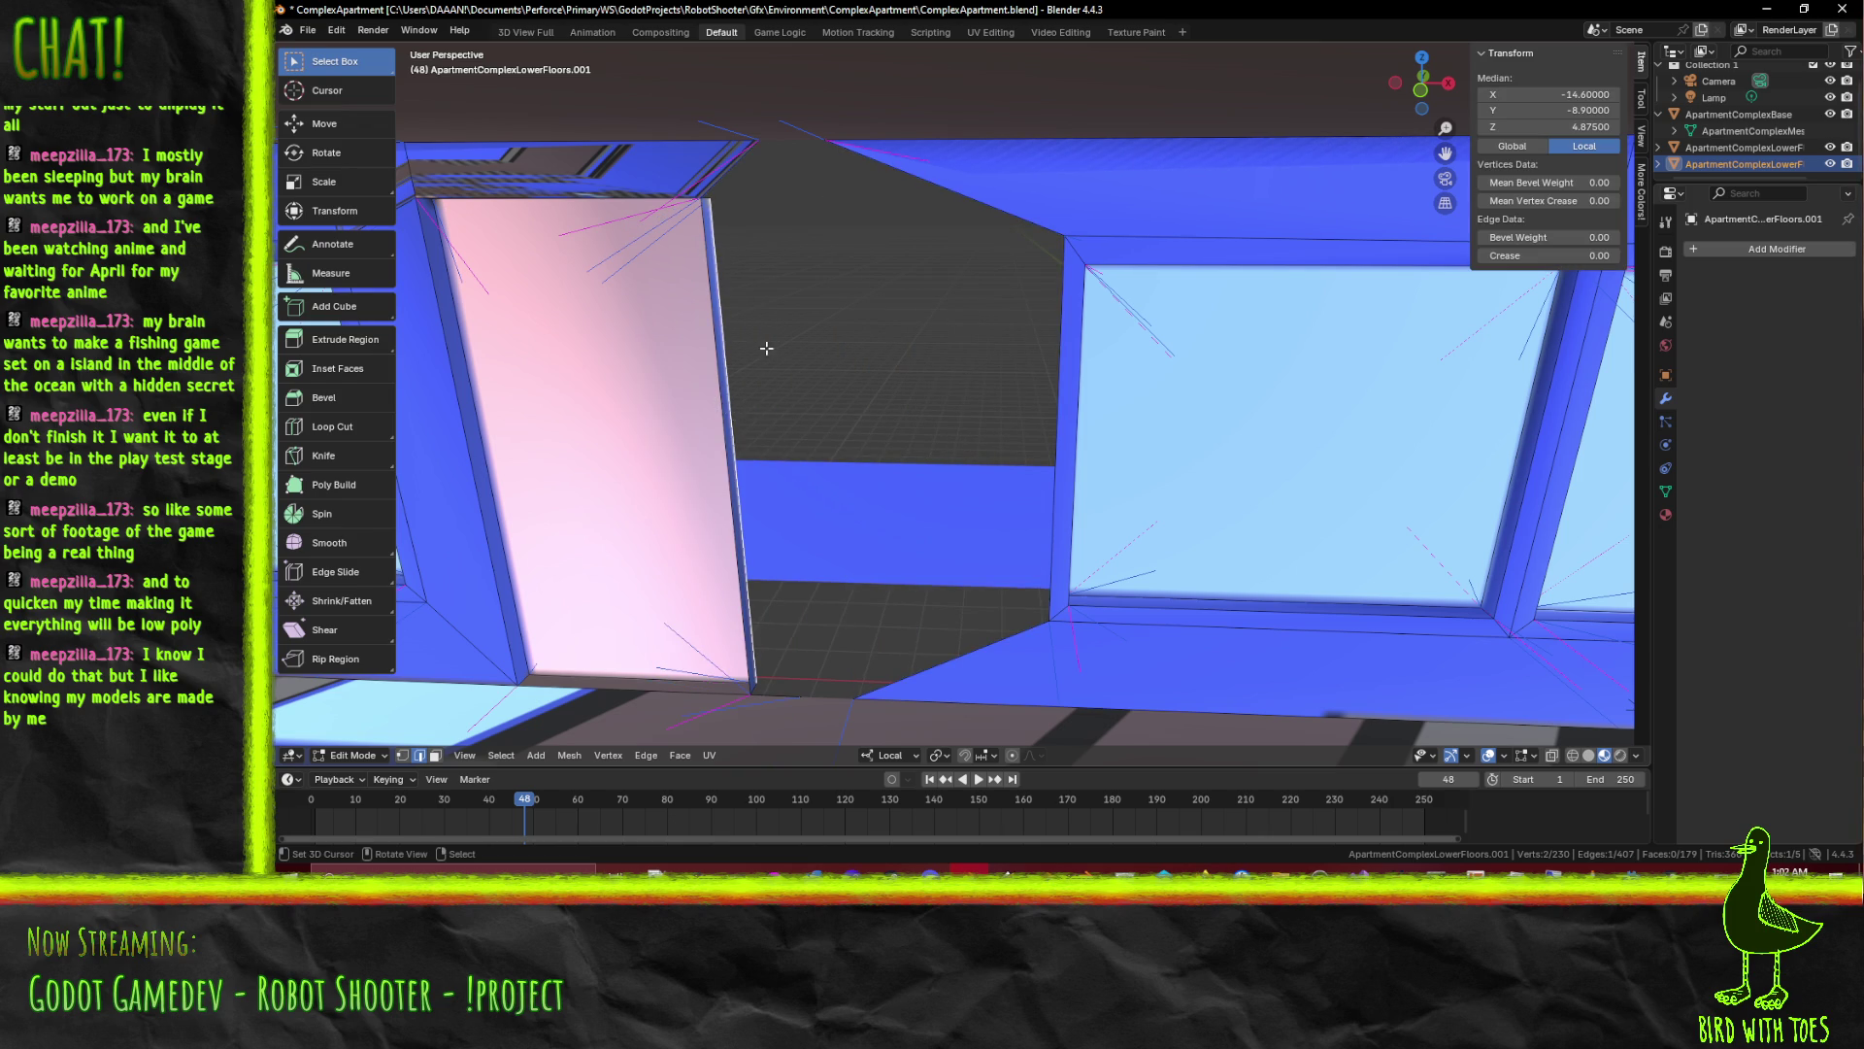
pyautogui.moveTo(762, 356); pyautogui.dragTo(780, 338)
pyautogui.moveTo(530, 409); pyautogui.dragTo(543, 417)
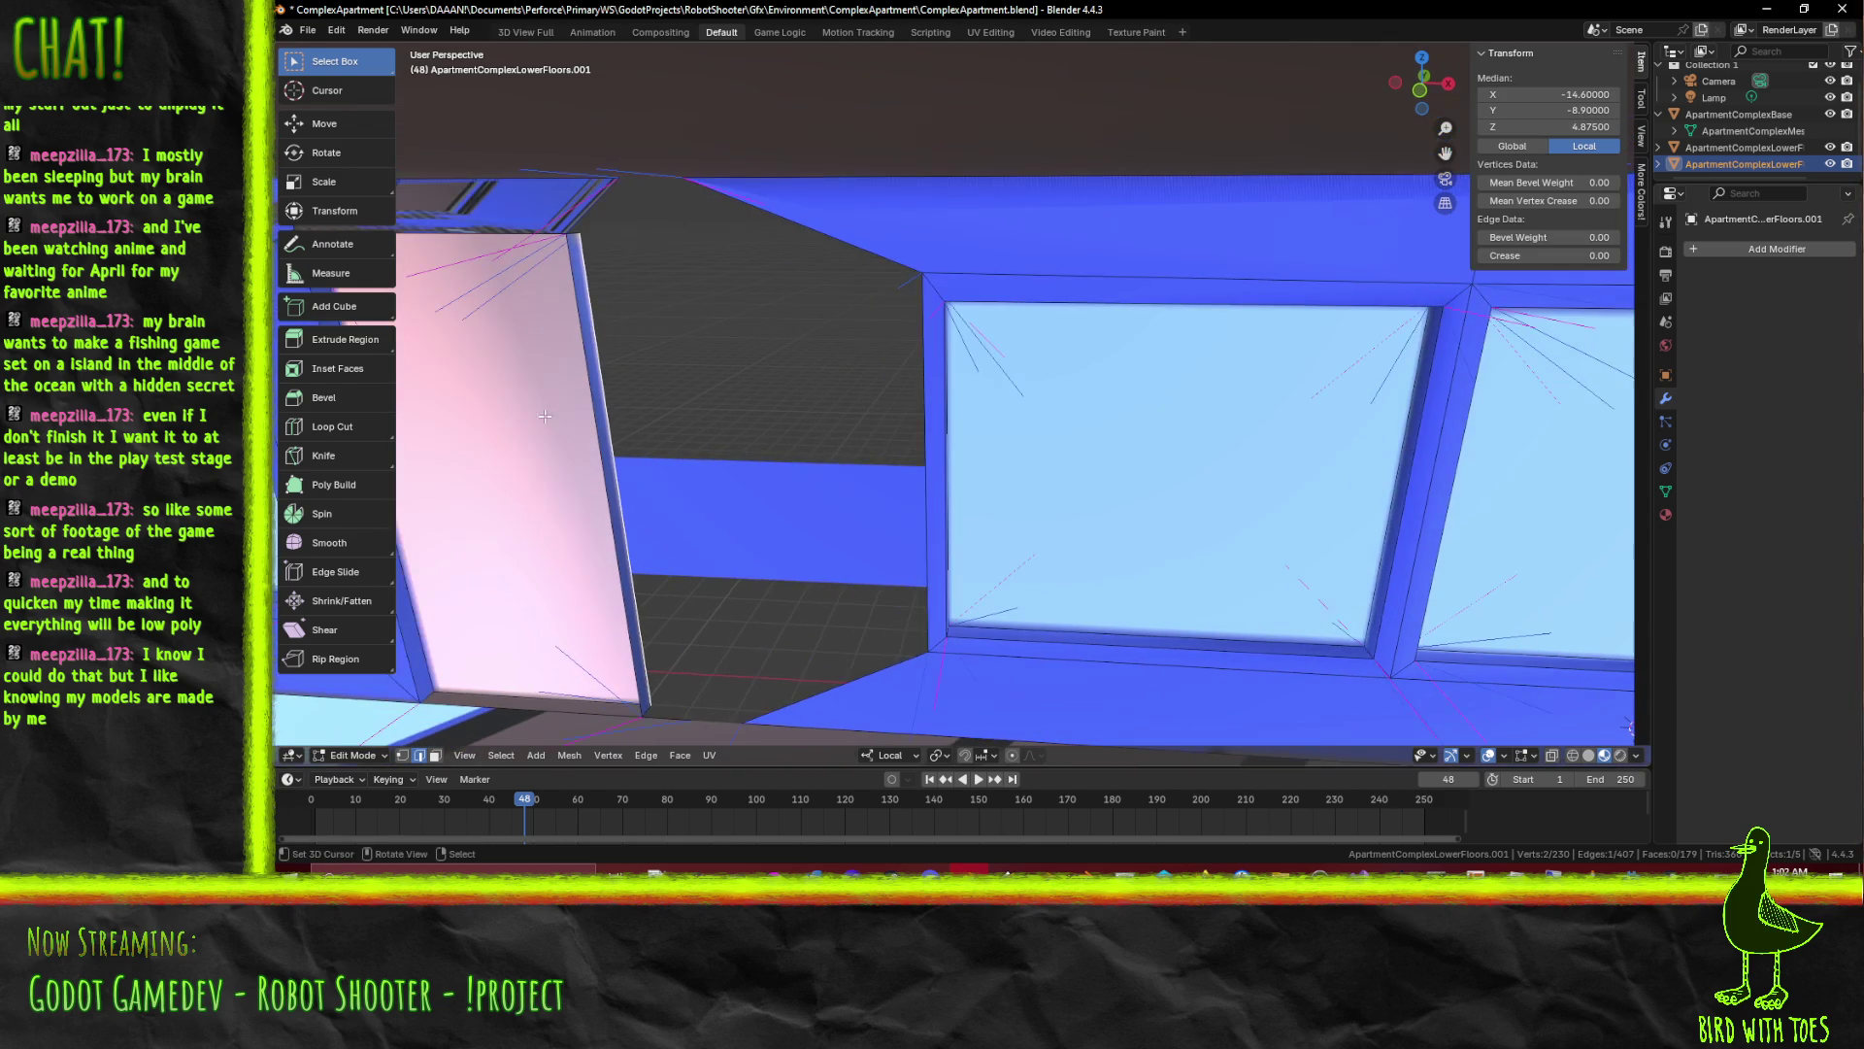
pyautogui.click(595, 417)
pyautogui.click(628, 179)
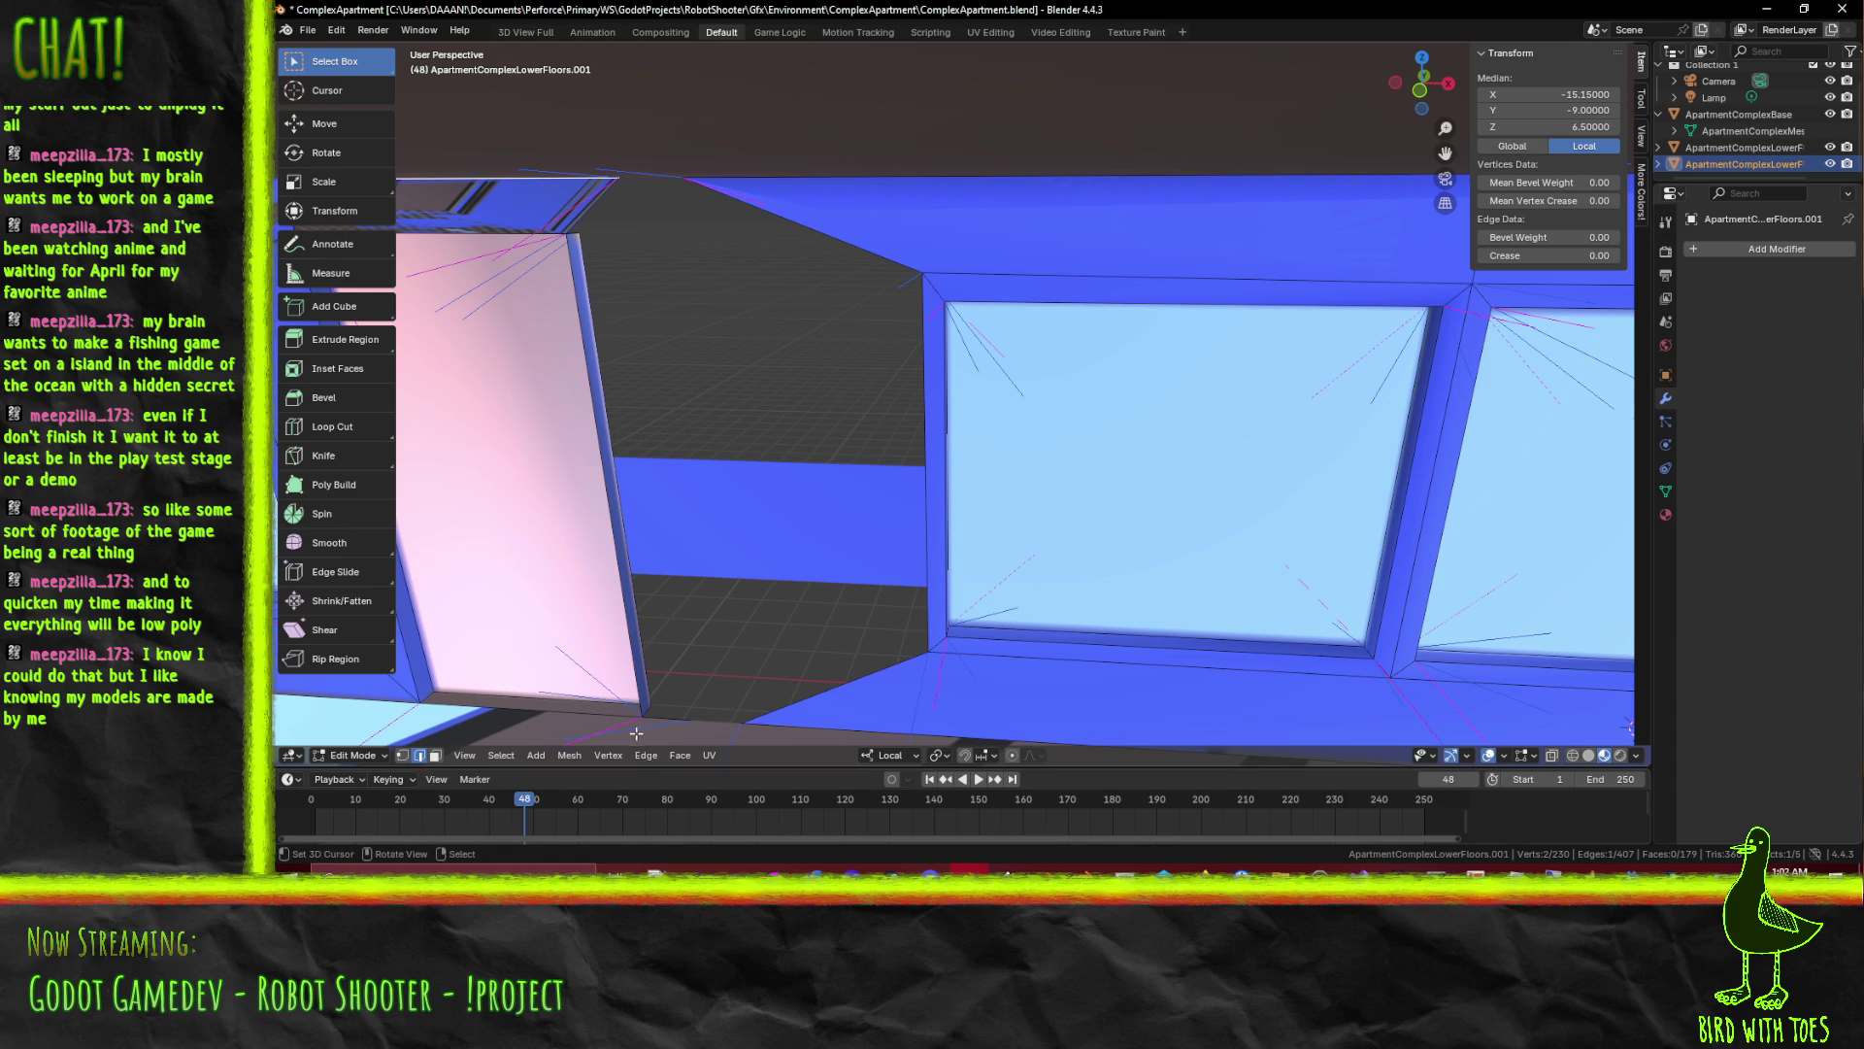
pyautogui.click(407, 758)
pyautogui.click(687, 715)
pyautogui.click(645, 191)
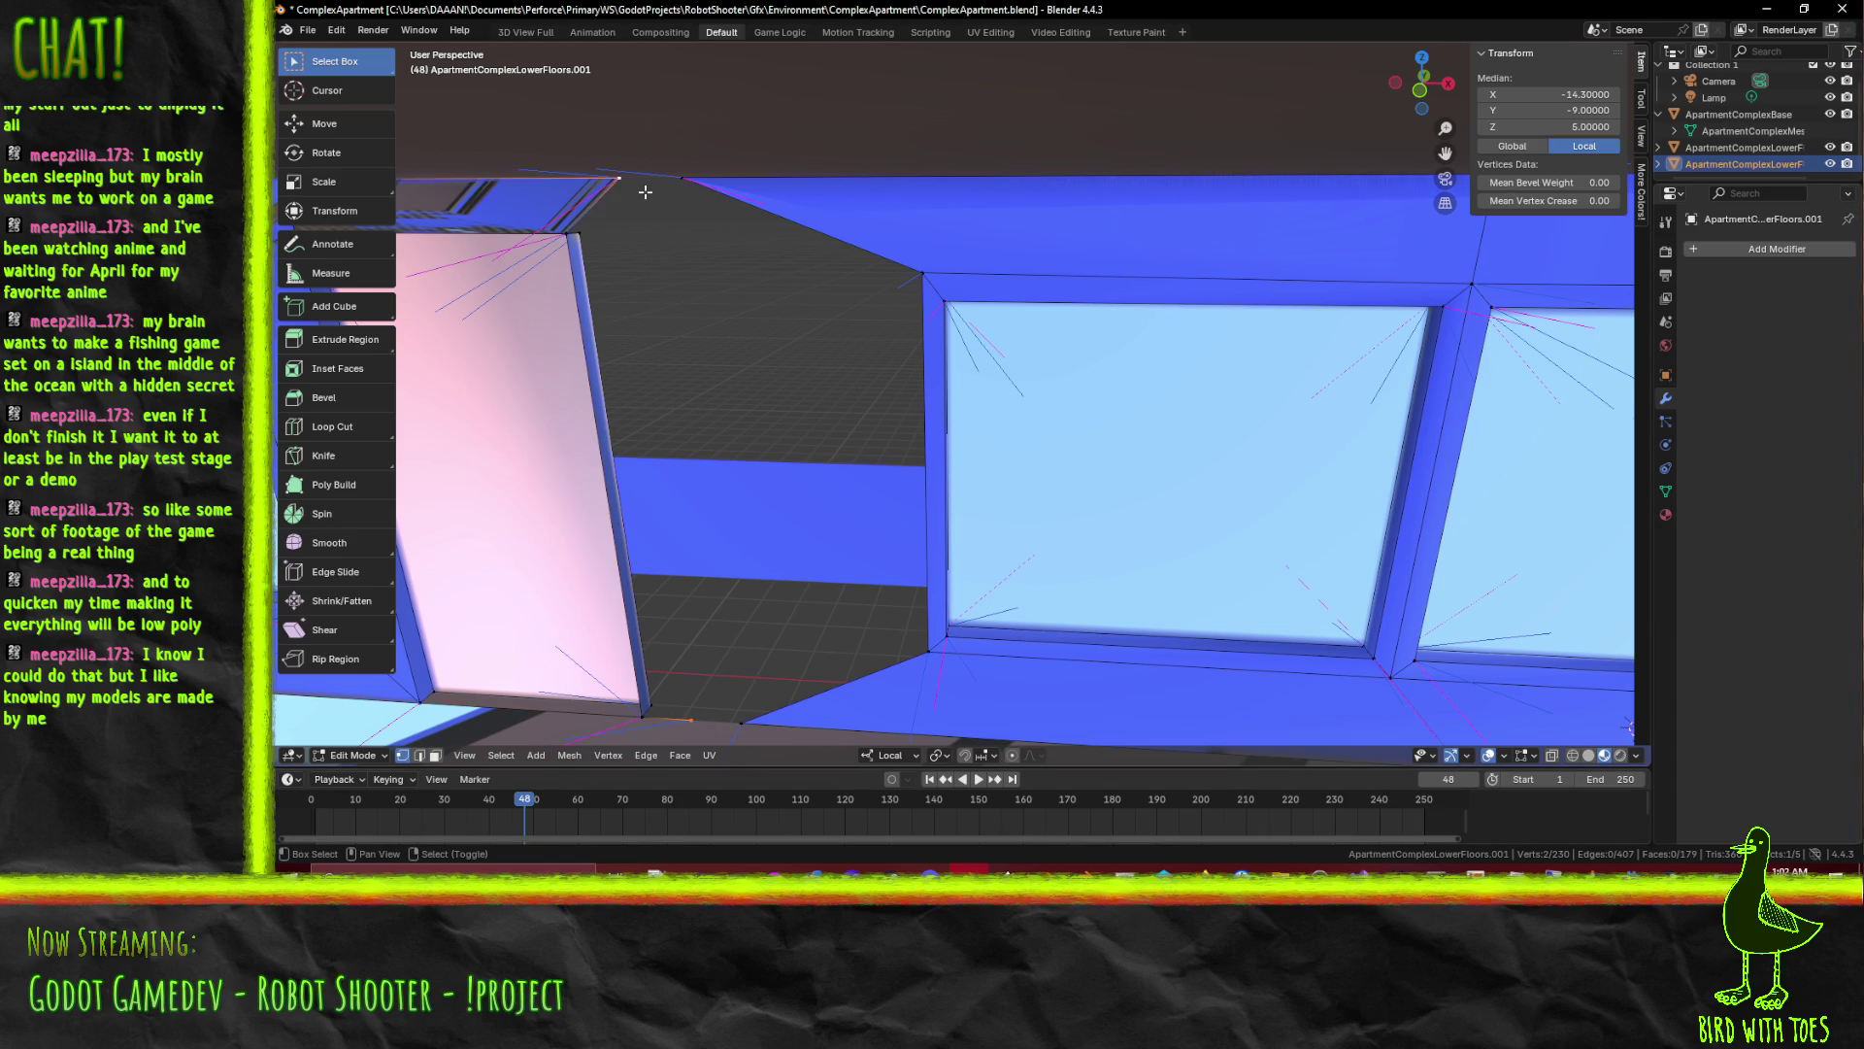
pyautogui.moveTo(642, 242); pyautogui.dragTo(721, 217)
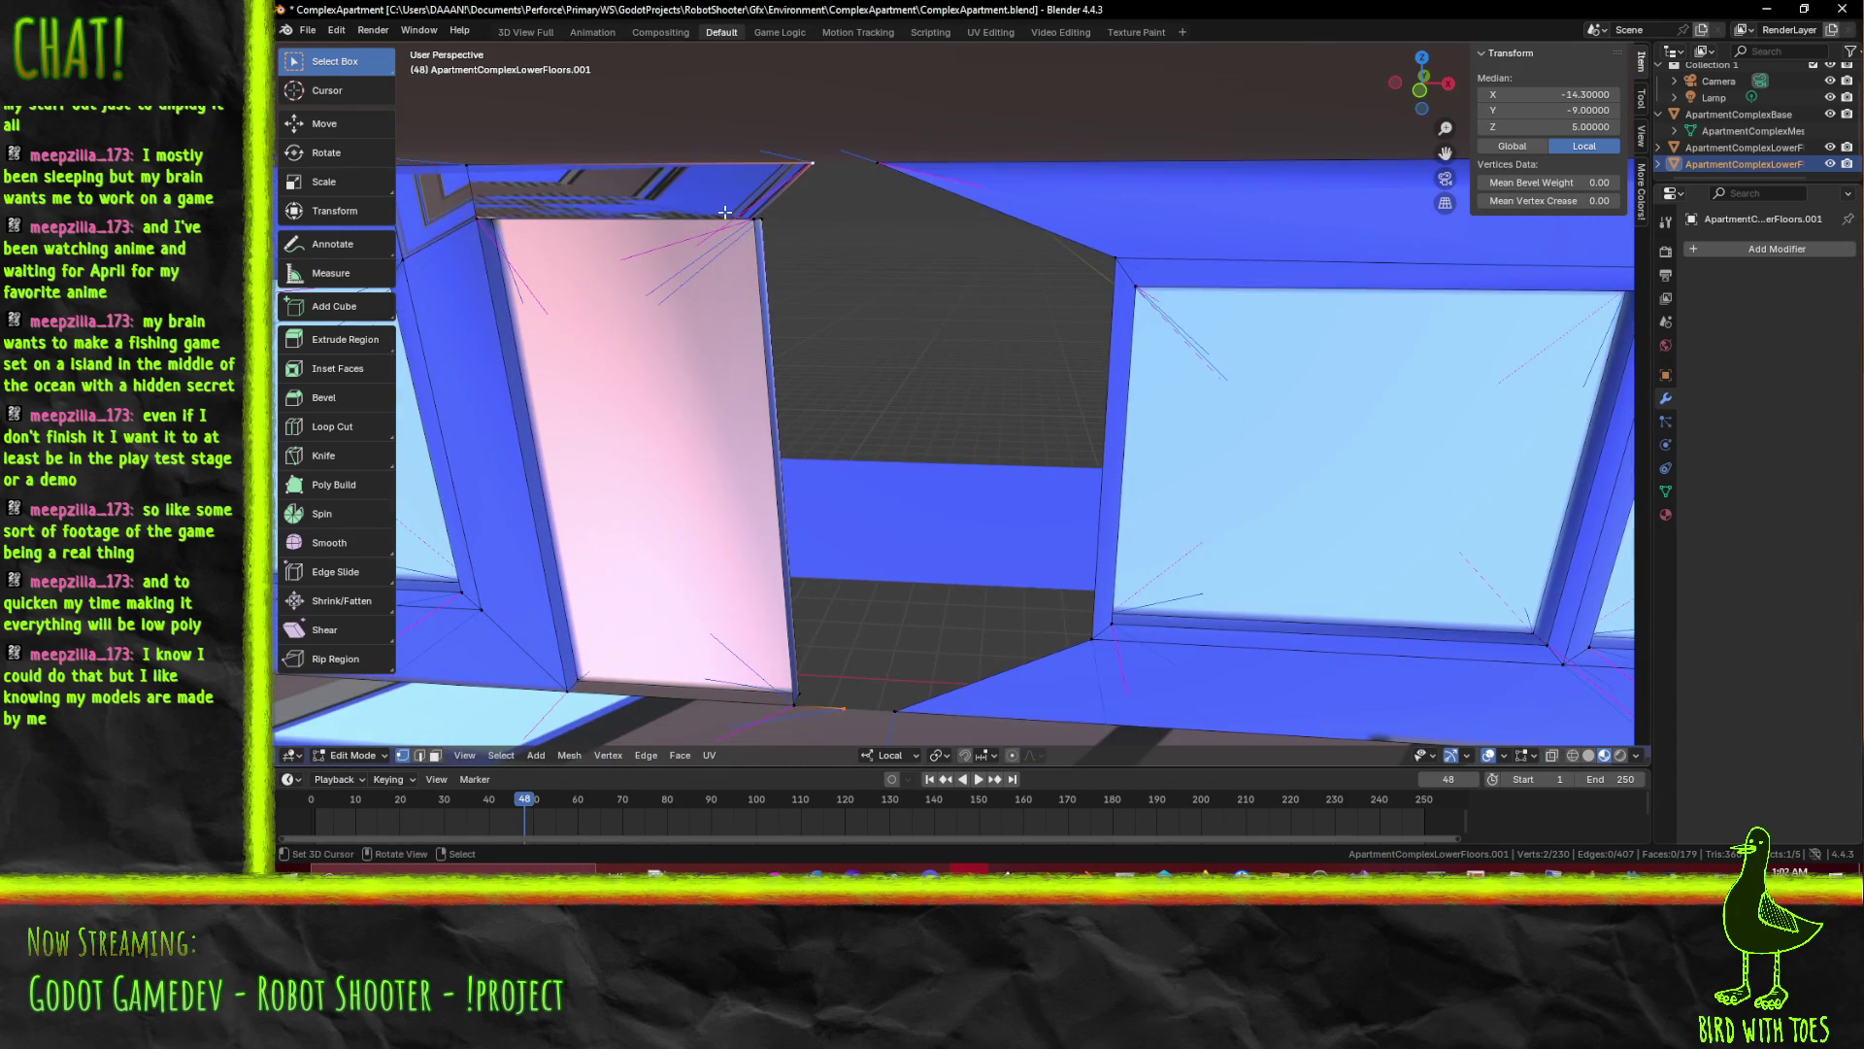
pyautogui.press('x')
pyautogui.click(710, 194)
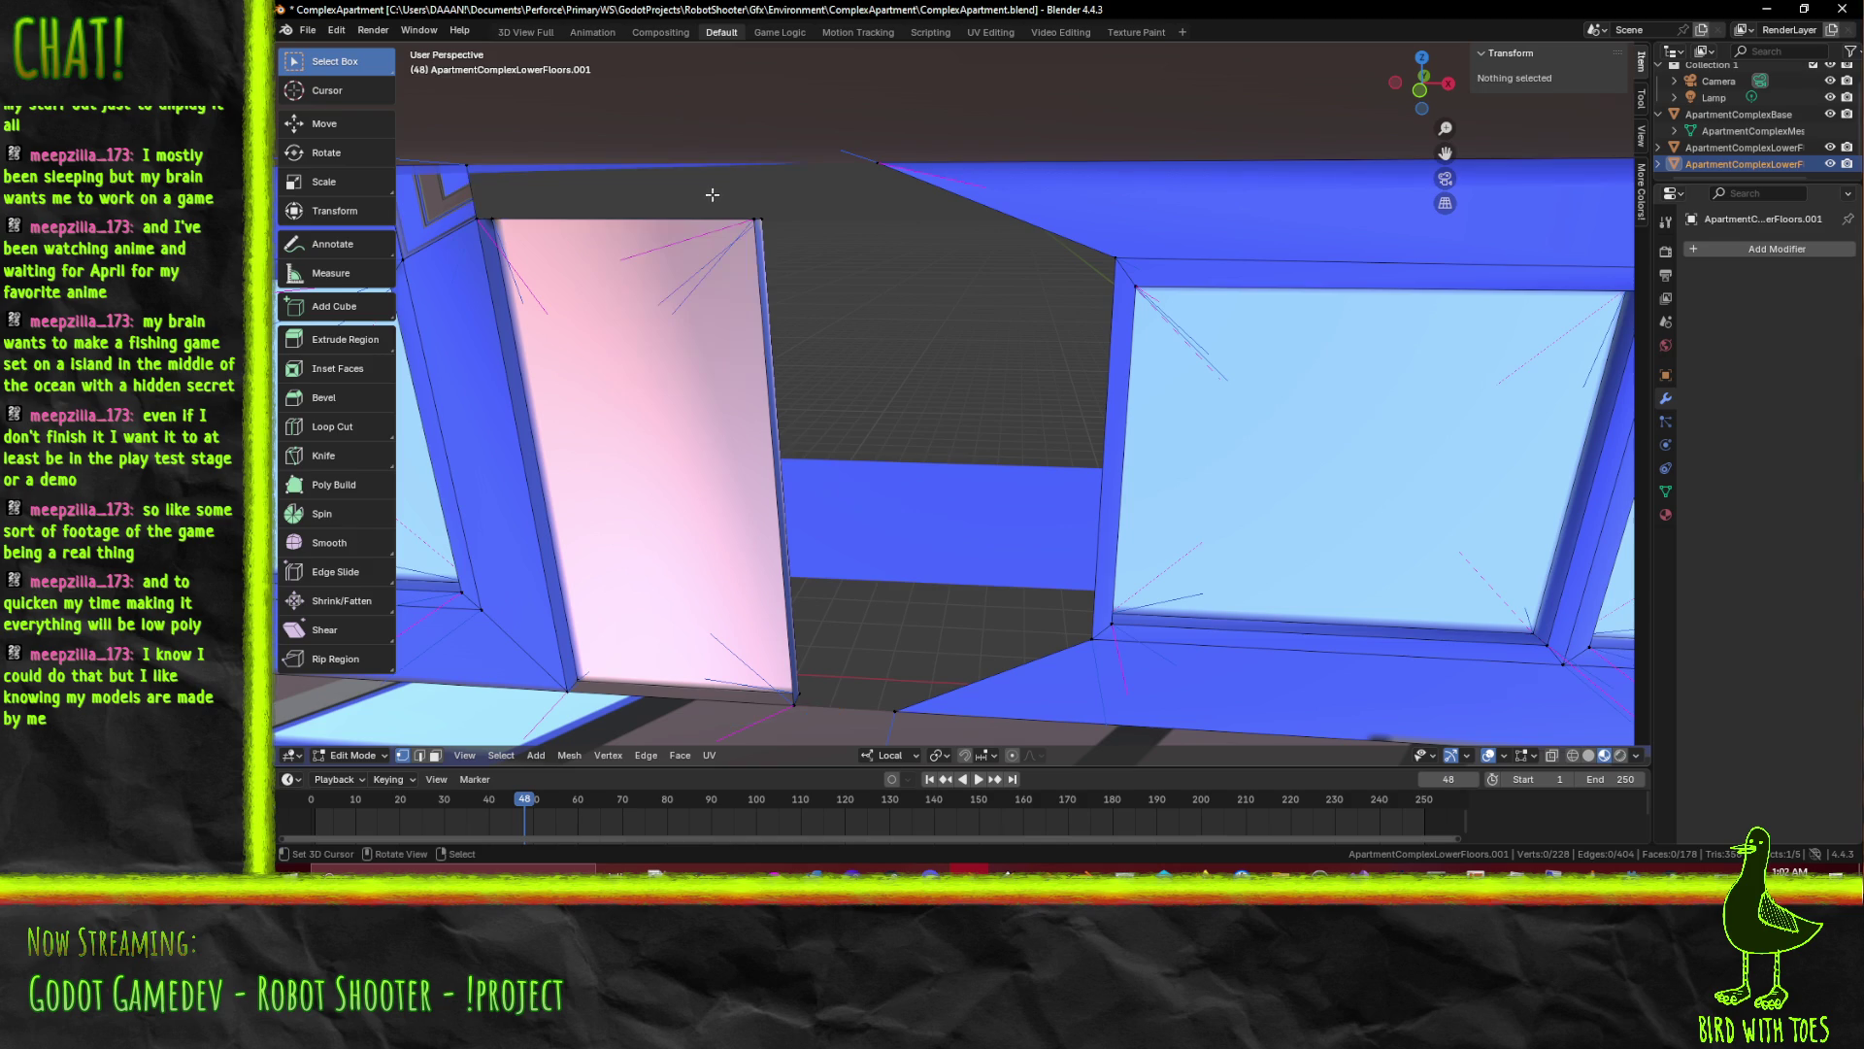
# Fill the leftover holes around the doorway with new faces from their border edges
pyautogui.click(463, 171)
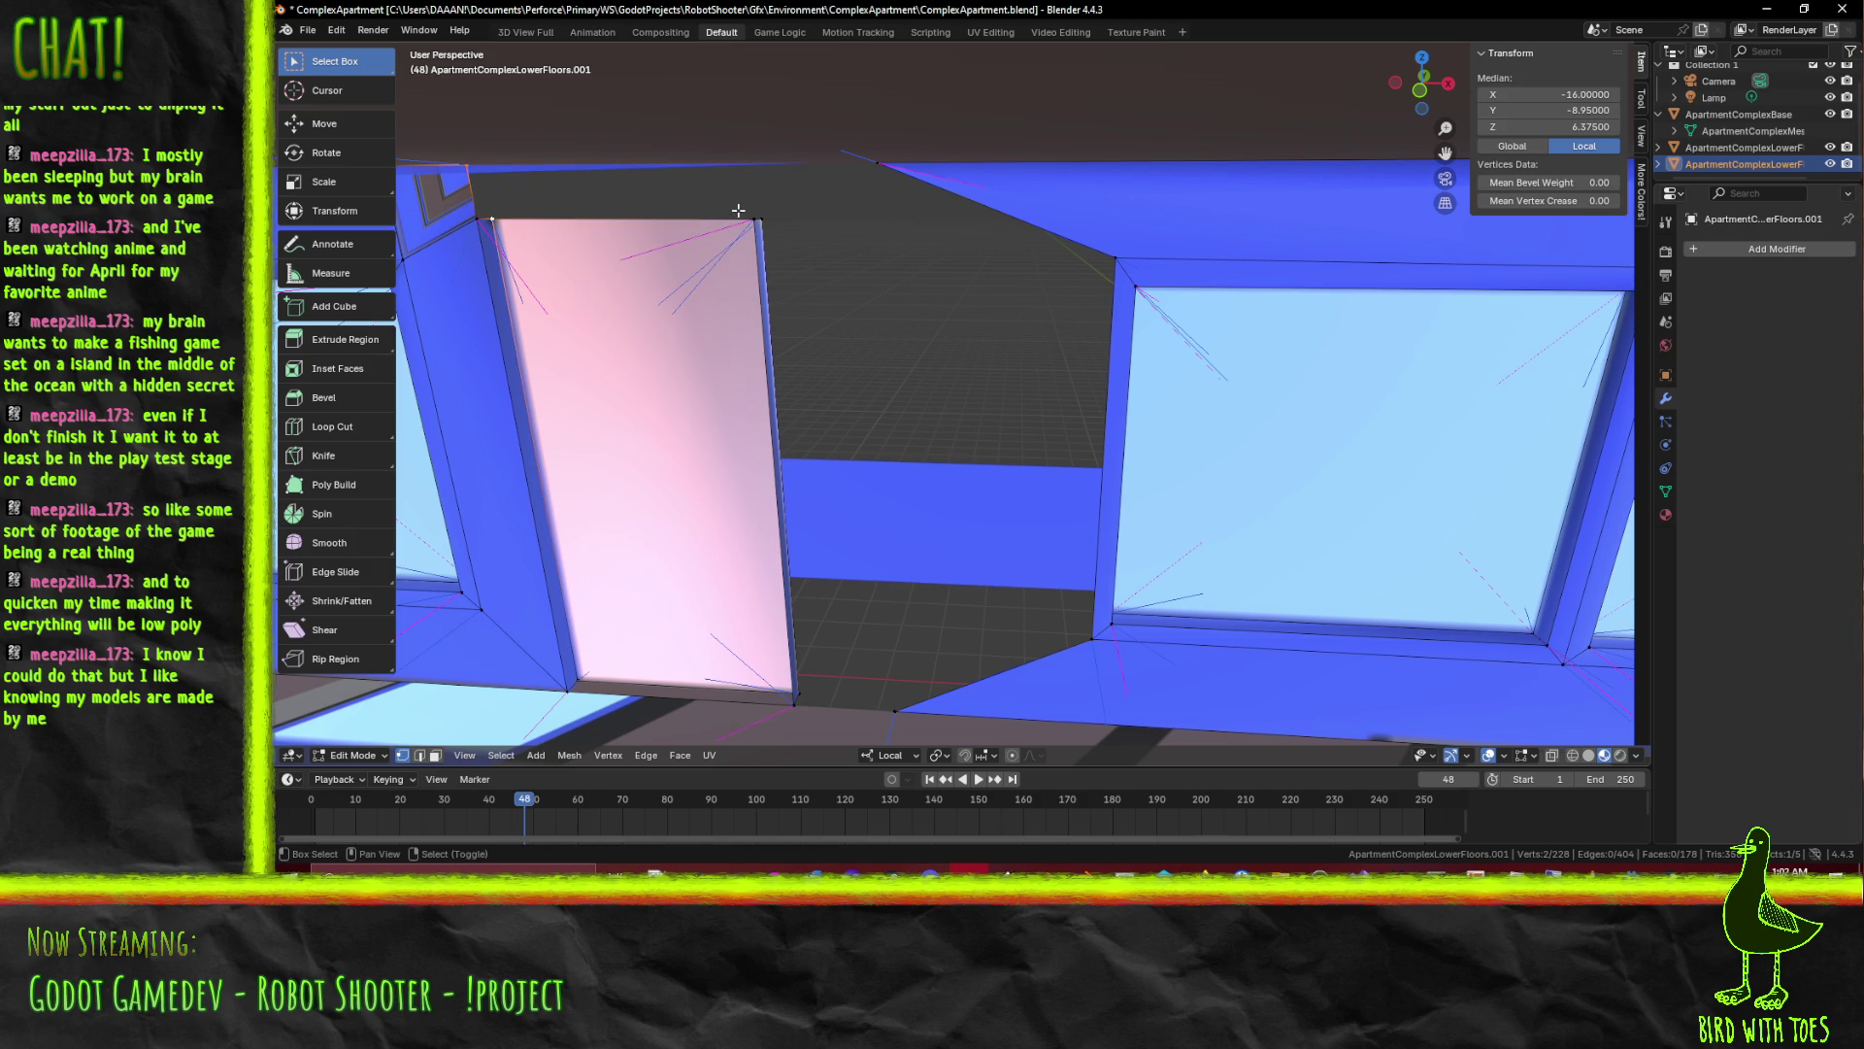
pyautogui.click(480, 218)
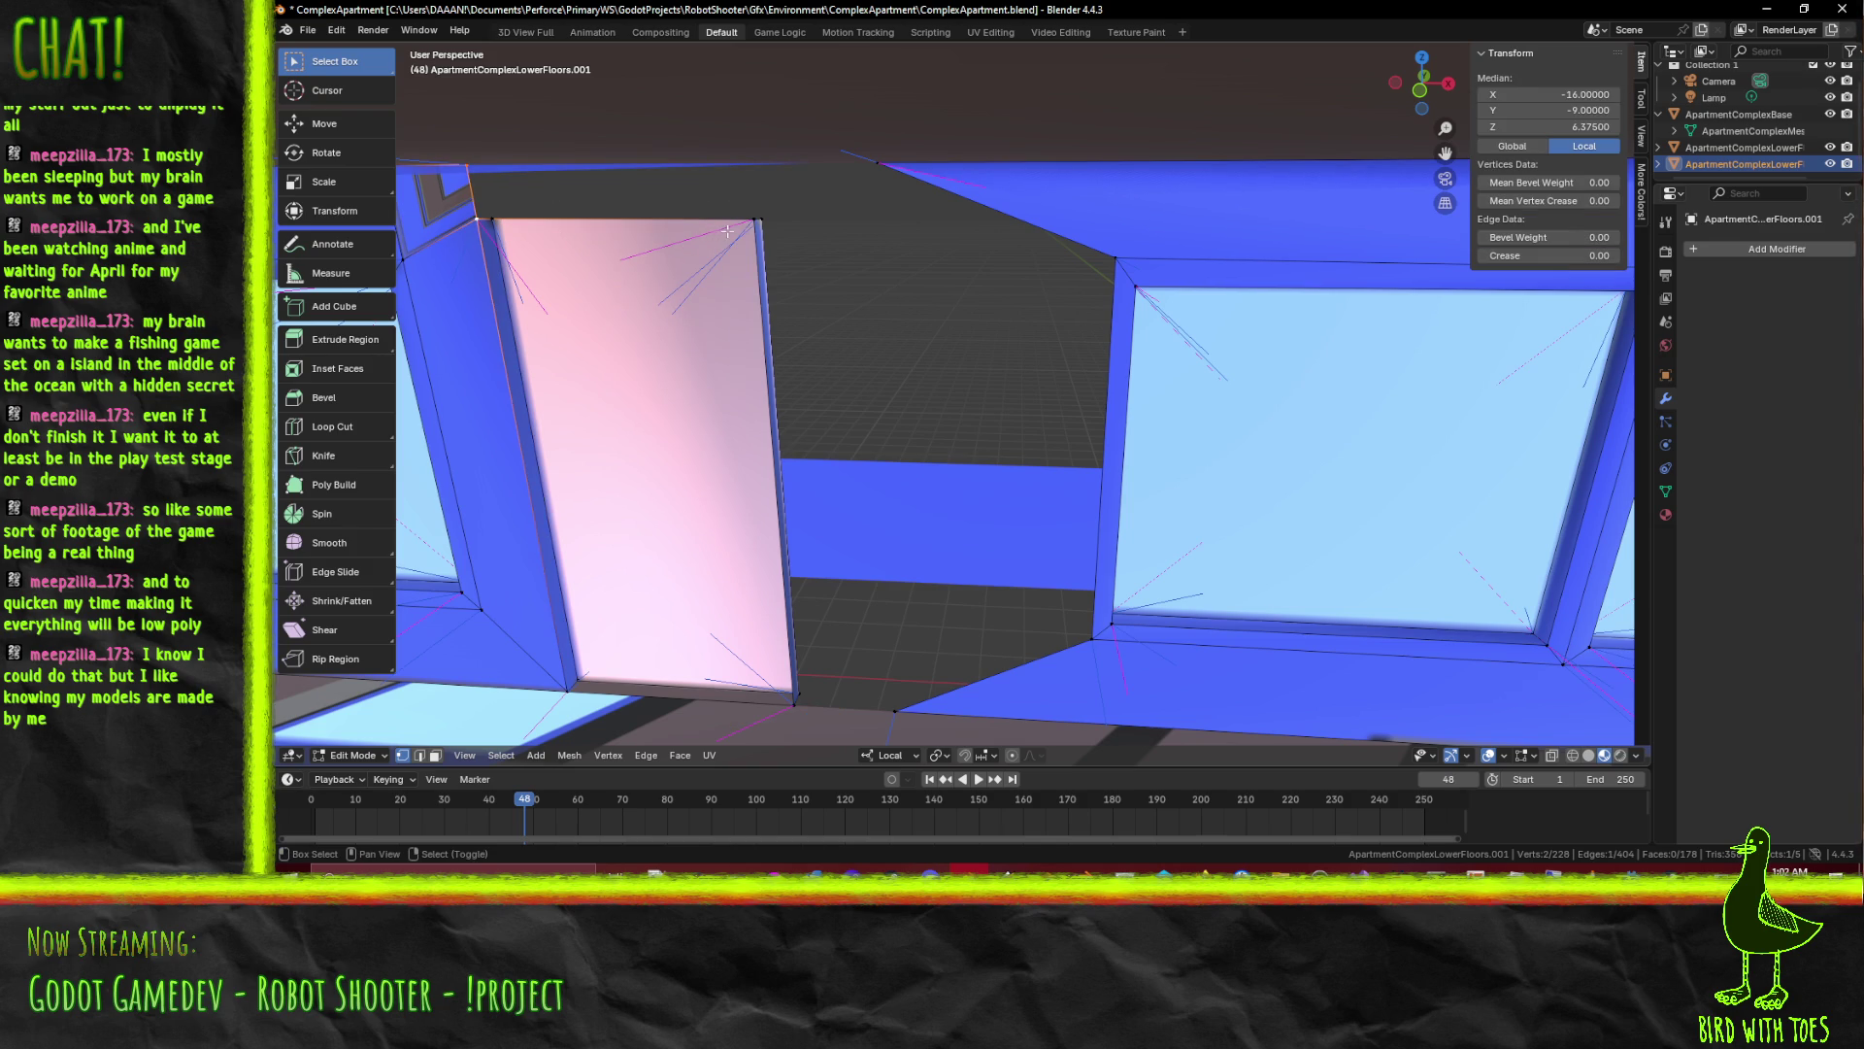
pyautogui.press('f')
pyautogui.click(884, 517)
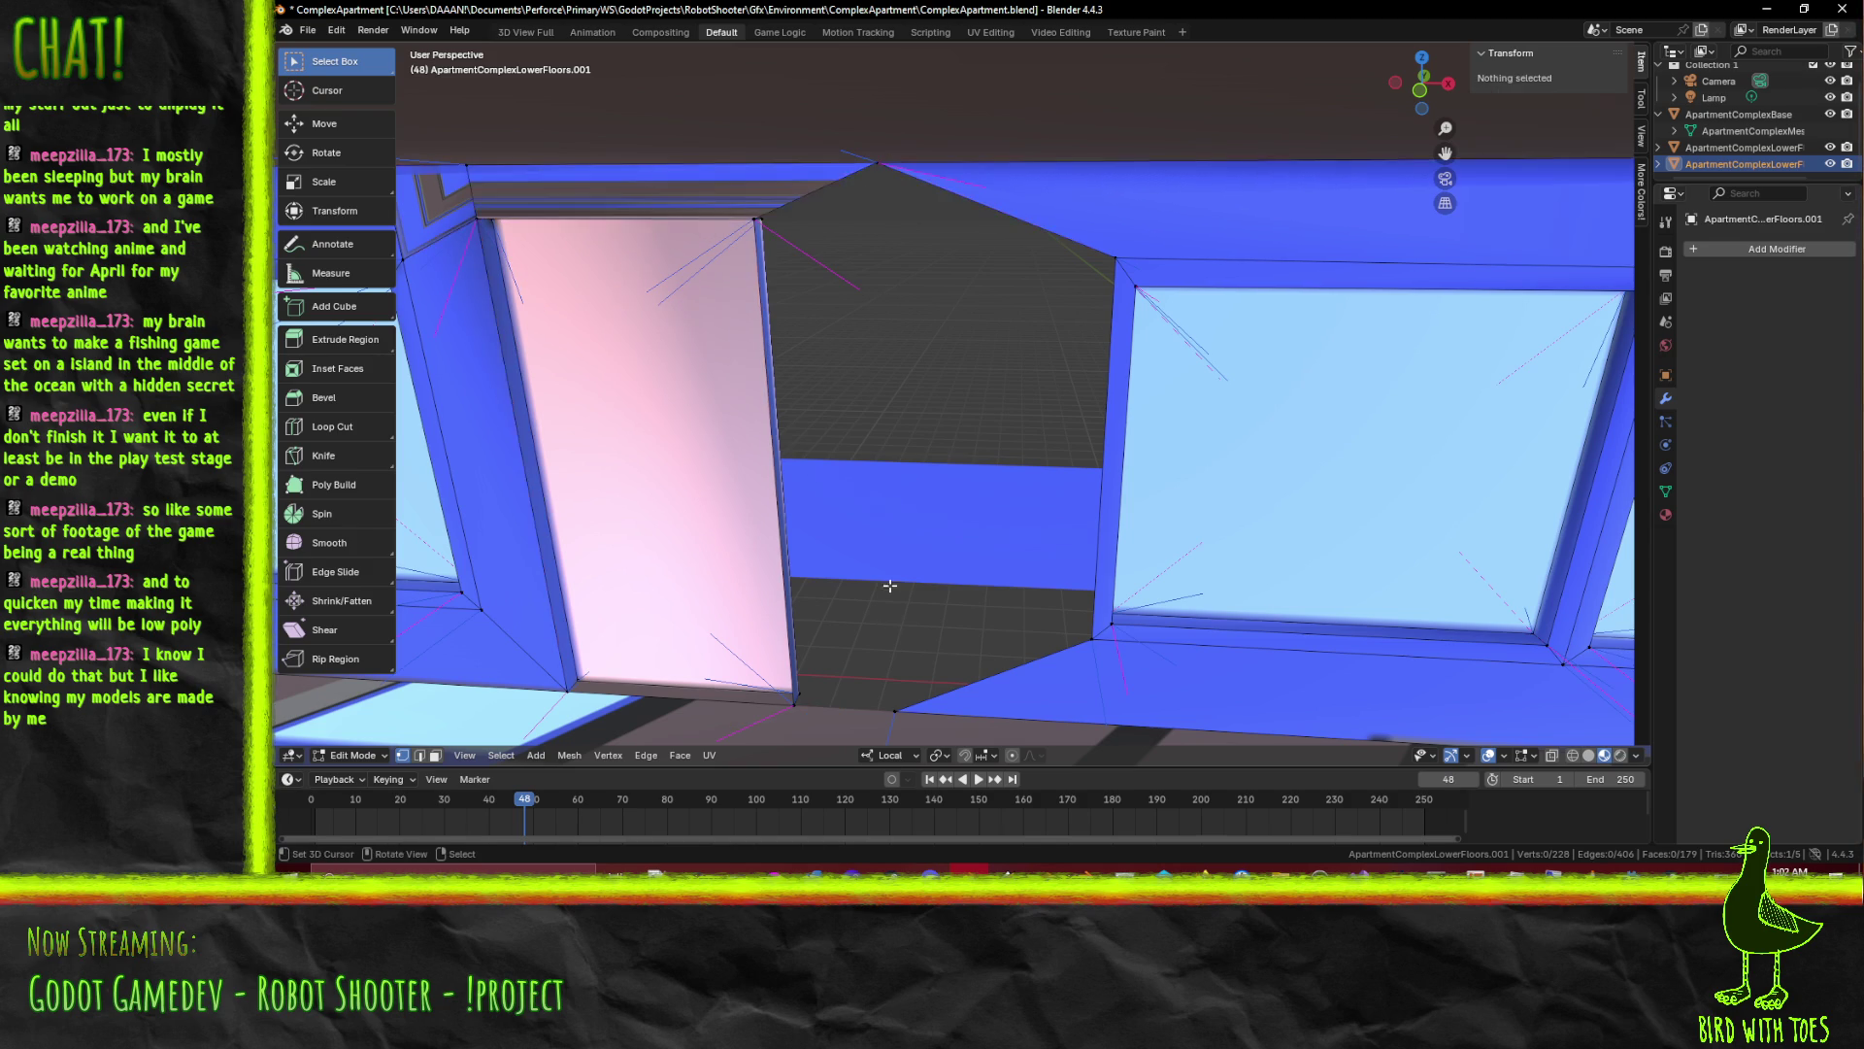
pyautogui.click(882, 718)
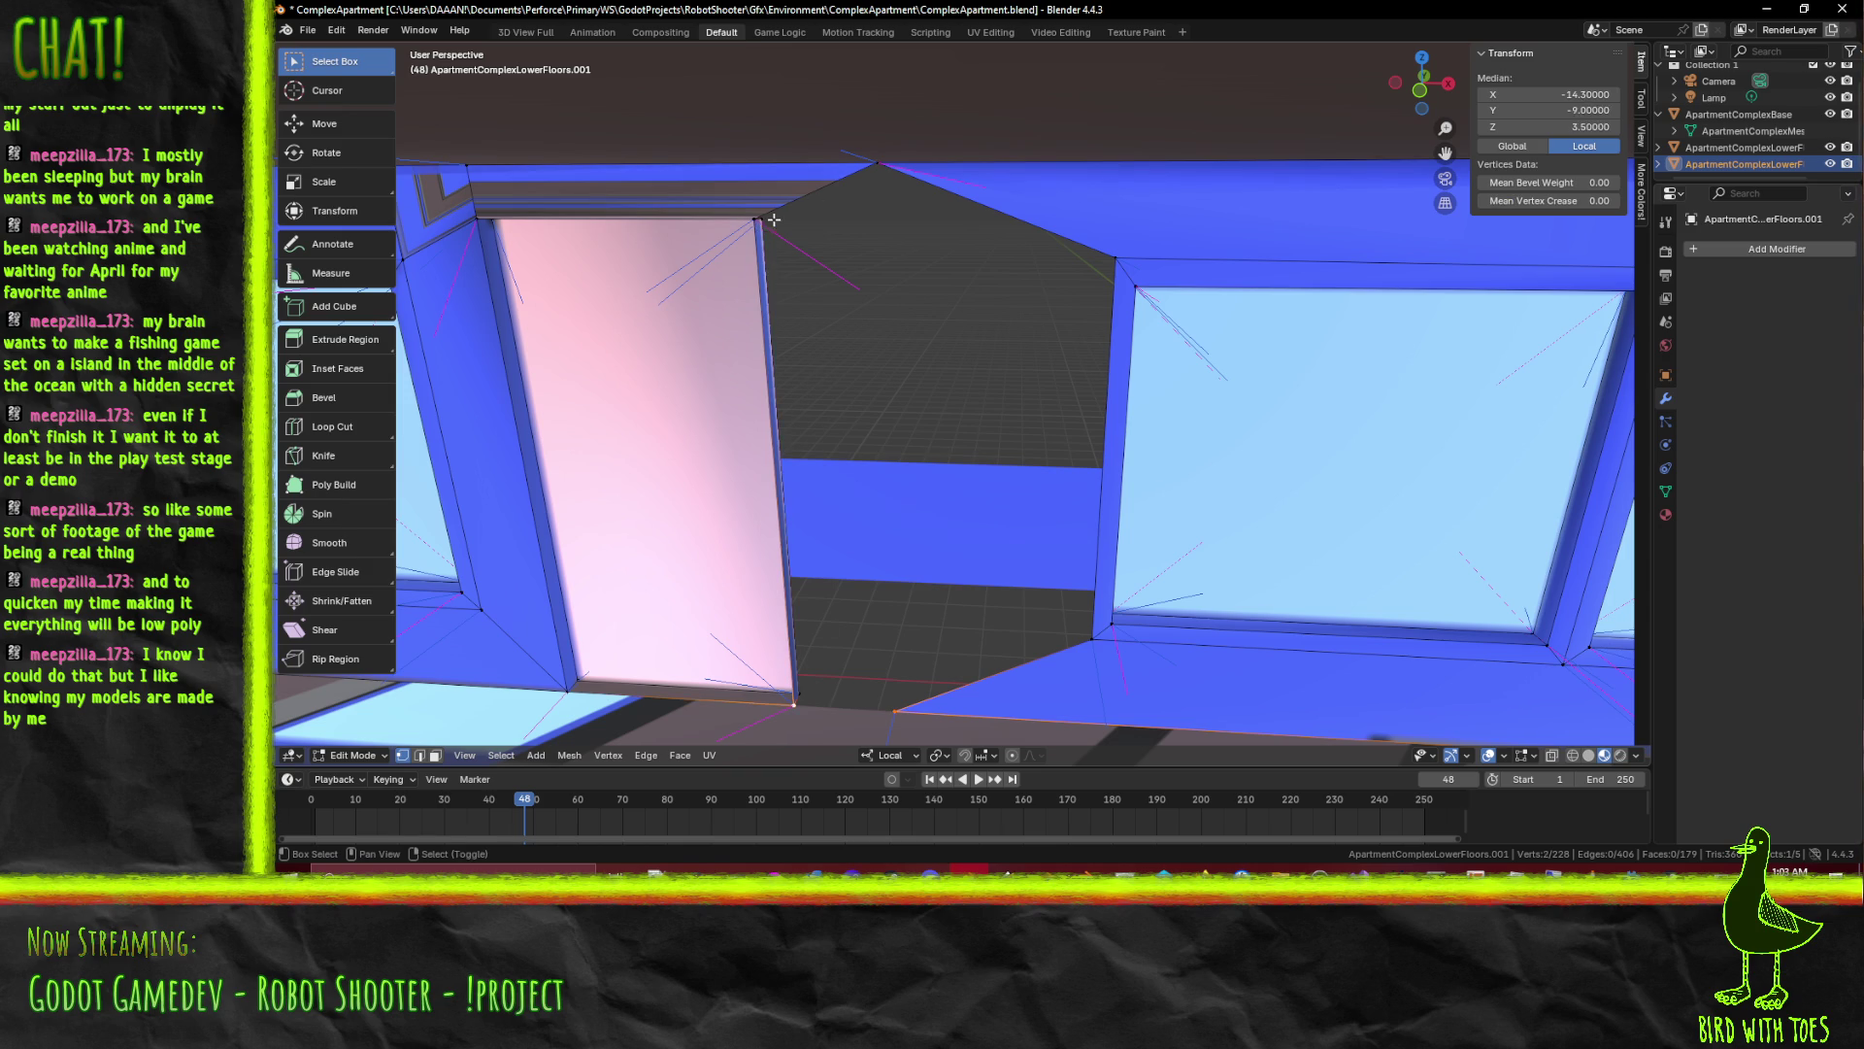
pyautogui.click(750, 219)
pyautogui.click(902, 150)
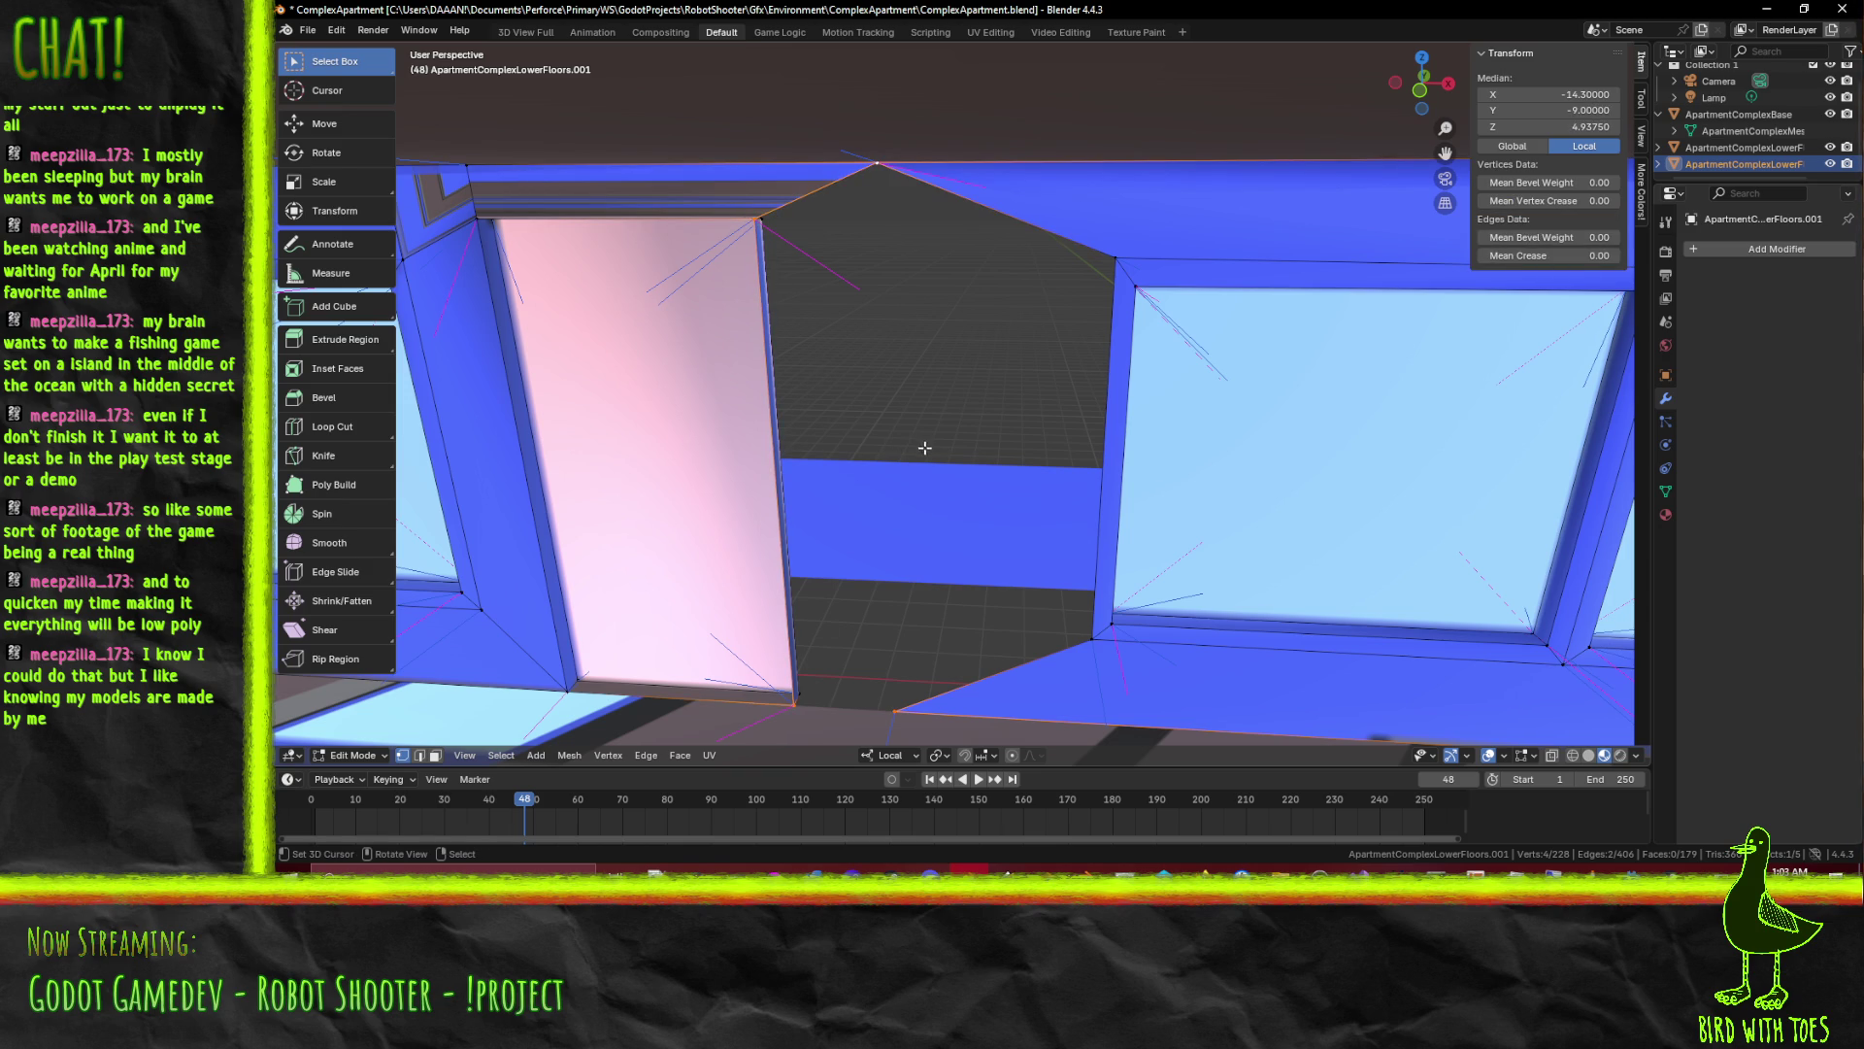
pyautogui.press('f')
pyautogui.hotkey('alt', 'a')
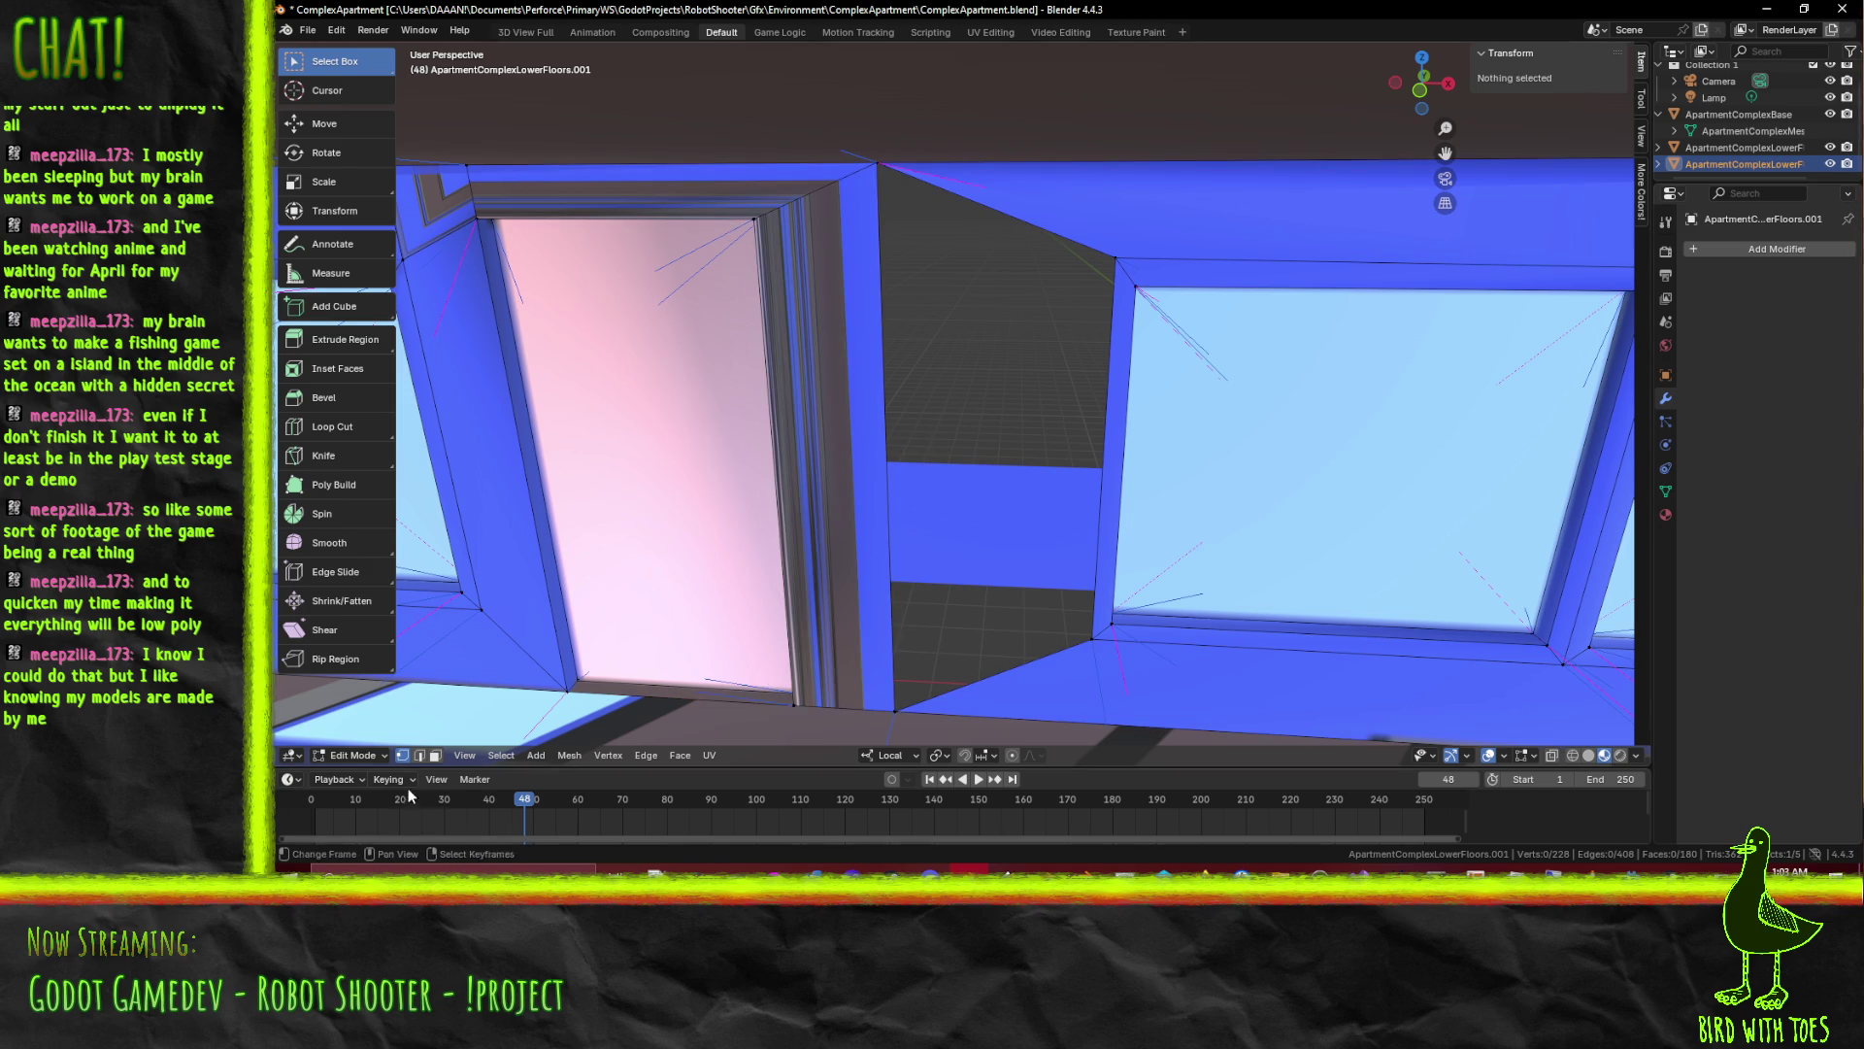
pyautogui.click(417, 756)
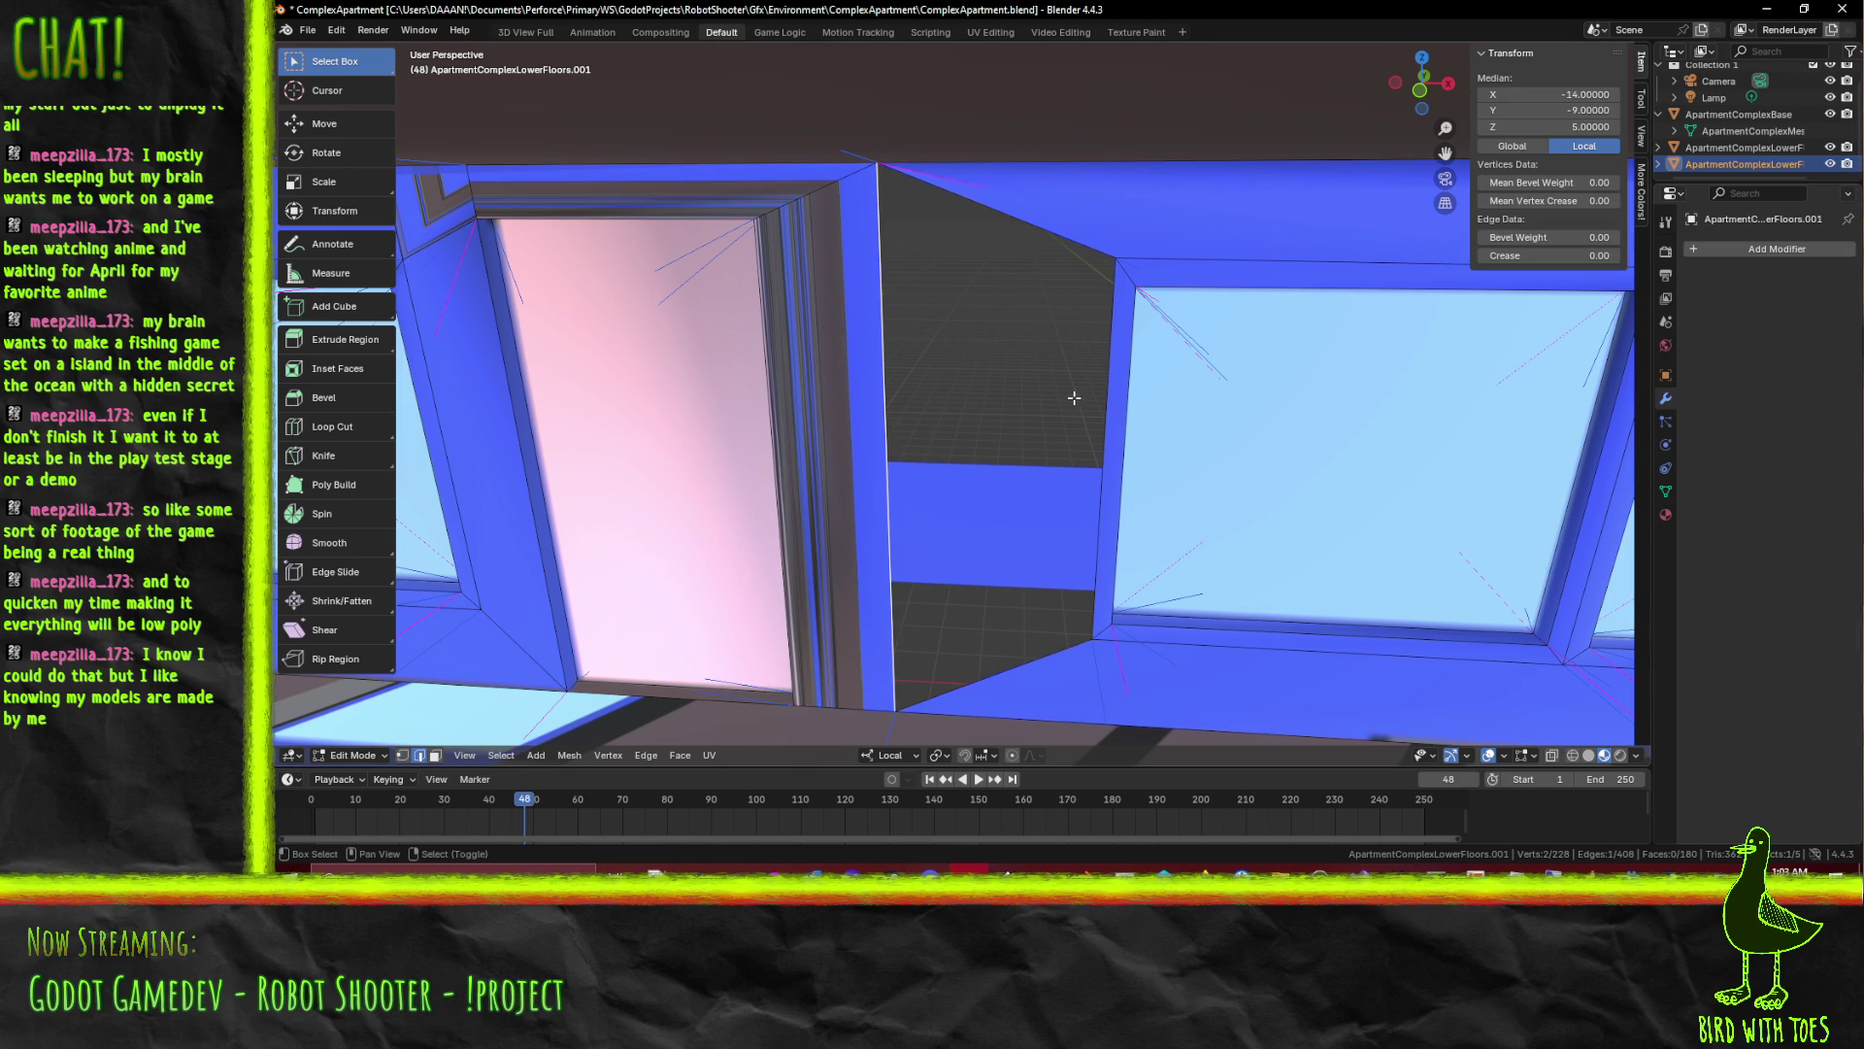
pyautogui.scroll(-3)
pyautogui.scroll(-3)
pyautogui.scroll(3)
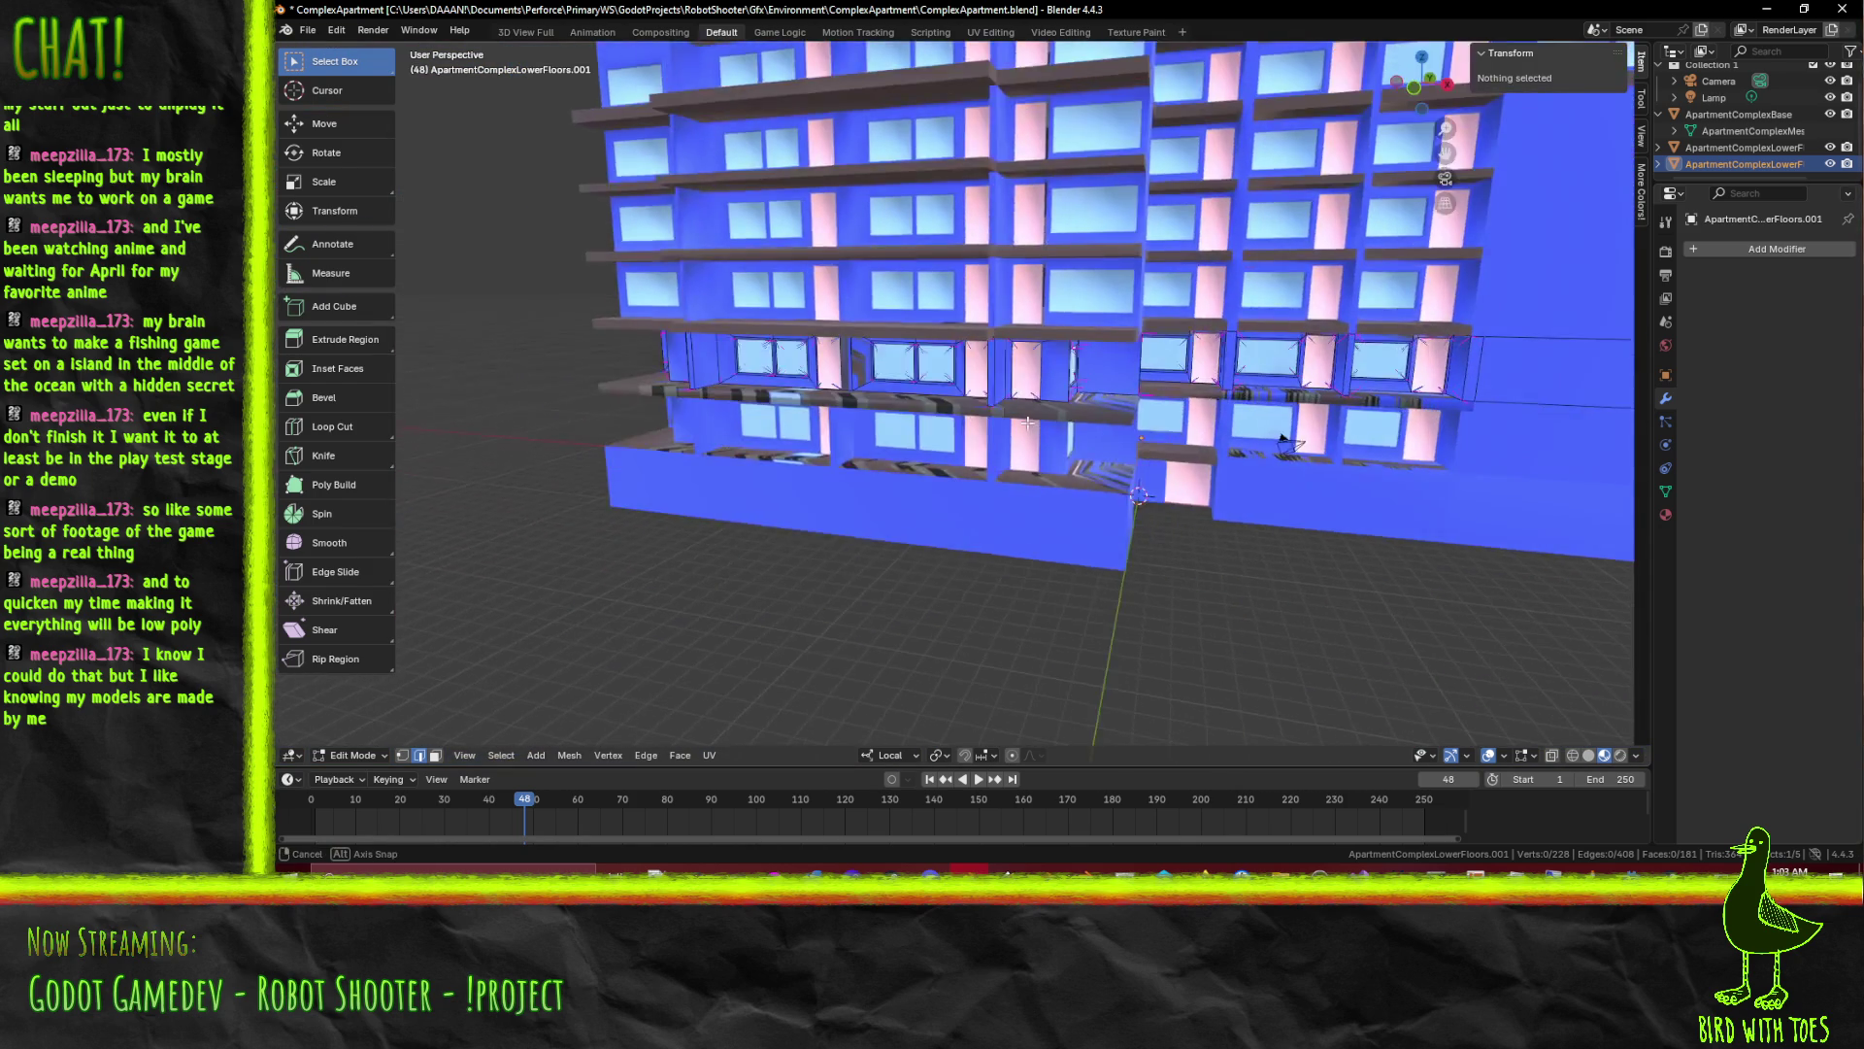
pyautogui.scroll(3)
# Inspect the lower-floor window face and Edge menu, then save the ComplexApartment file
pyautogui.hotkey('ctrl', 's')
pyautogui.moveTo(1079, 423); pyautogui.dragTo(986, 436)
pyautogui.scroll(3)
pyautogui.scroll(3)
pyautogui.press('Tab')
pyautogui.press('Tab')
pyautogui.scroll(3)
pyautogui.scroll(-3)
pyautogui.moveTo(1154, 445); pyautogui.dragTo(1185, 445)
pyautogui.scroll(3)
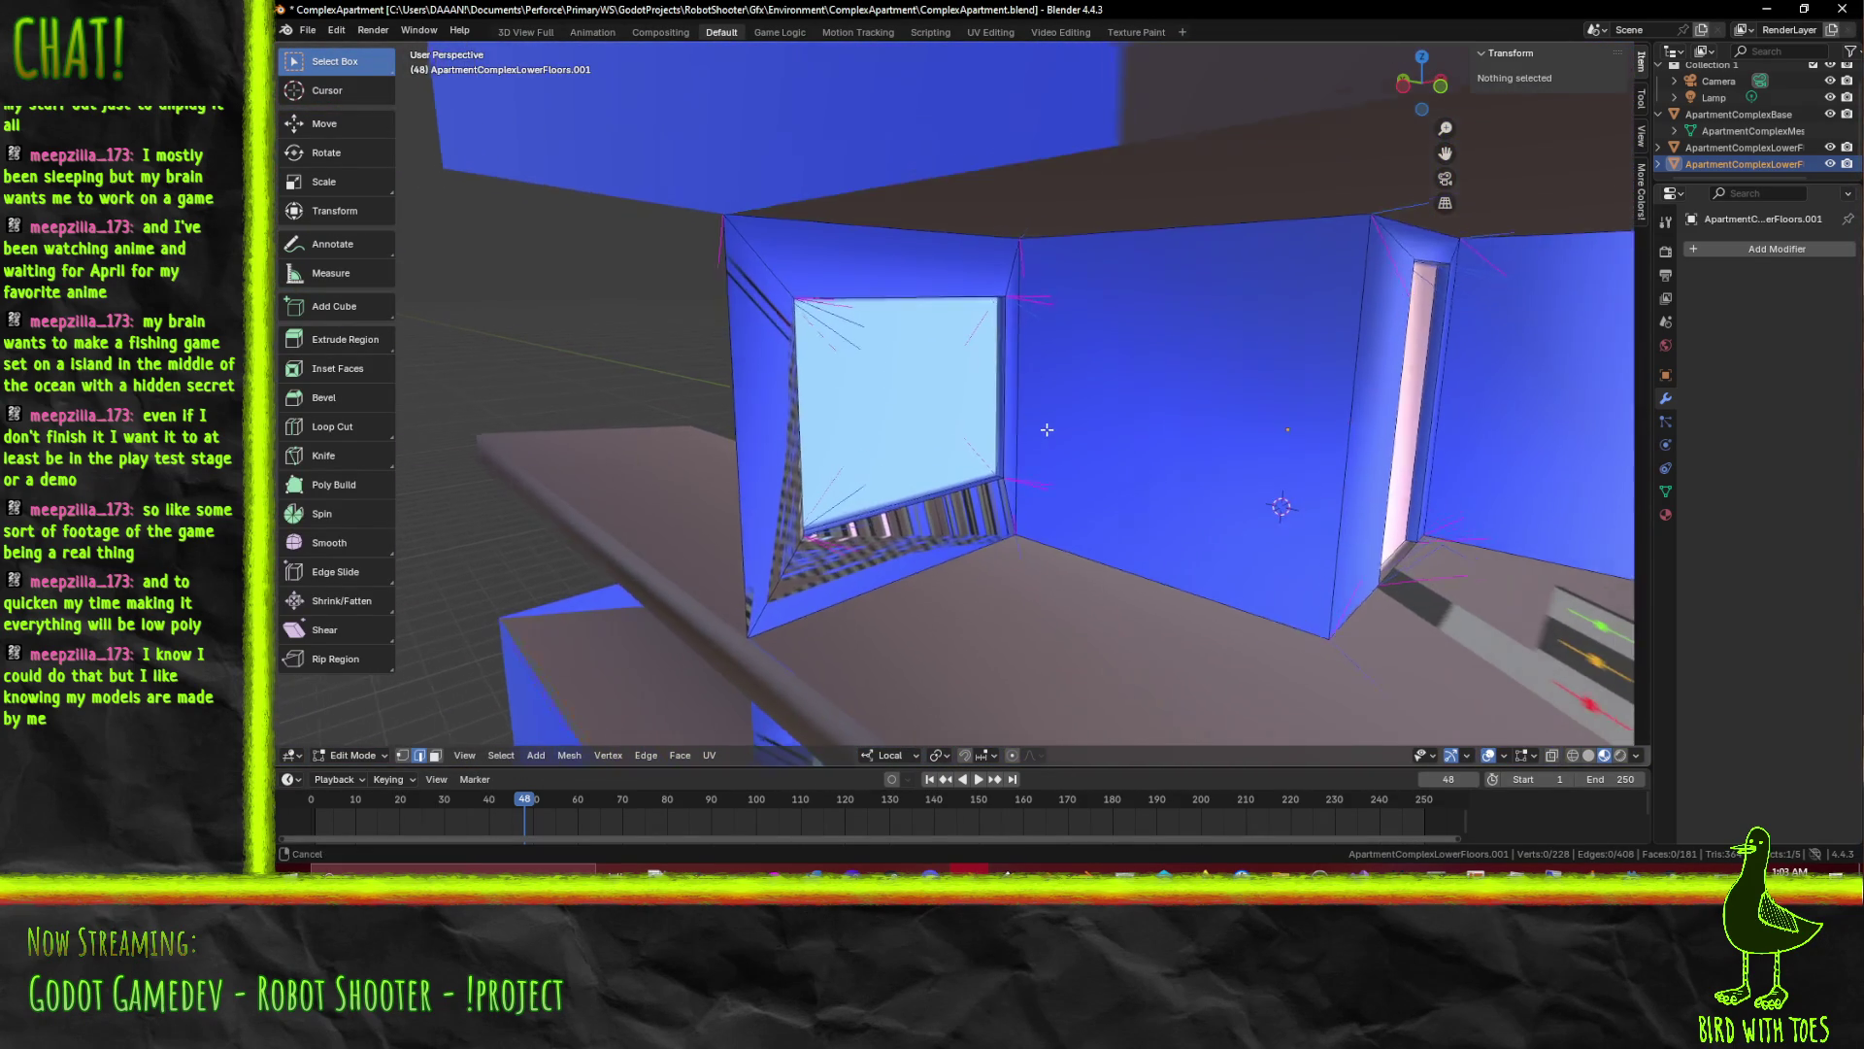
pyautogui.scroll(3)
pyautogui.scroll(3)
pyautogui.moveTo(1054, 416); pyautogui.dragTo(978, 390)
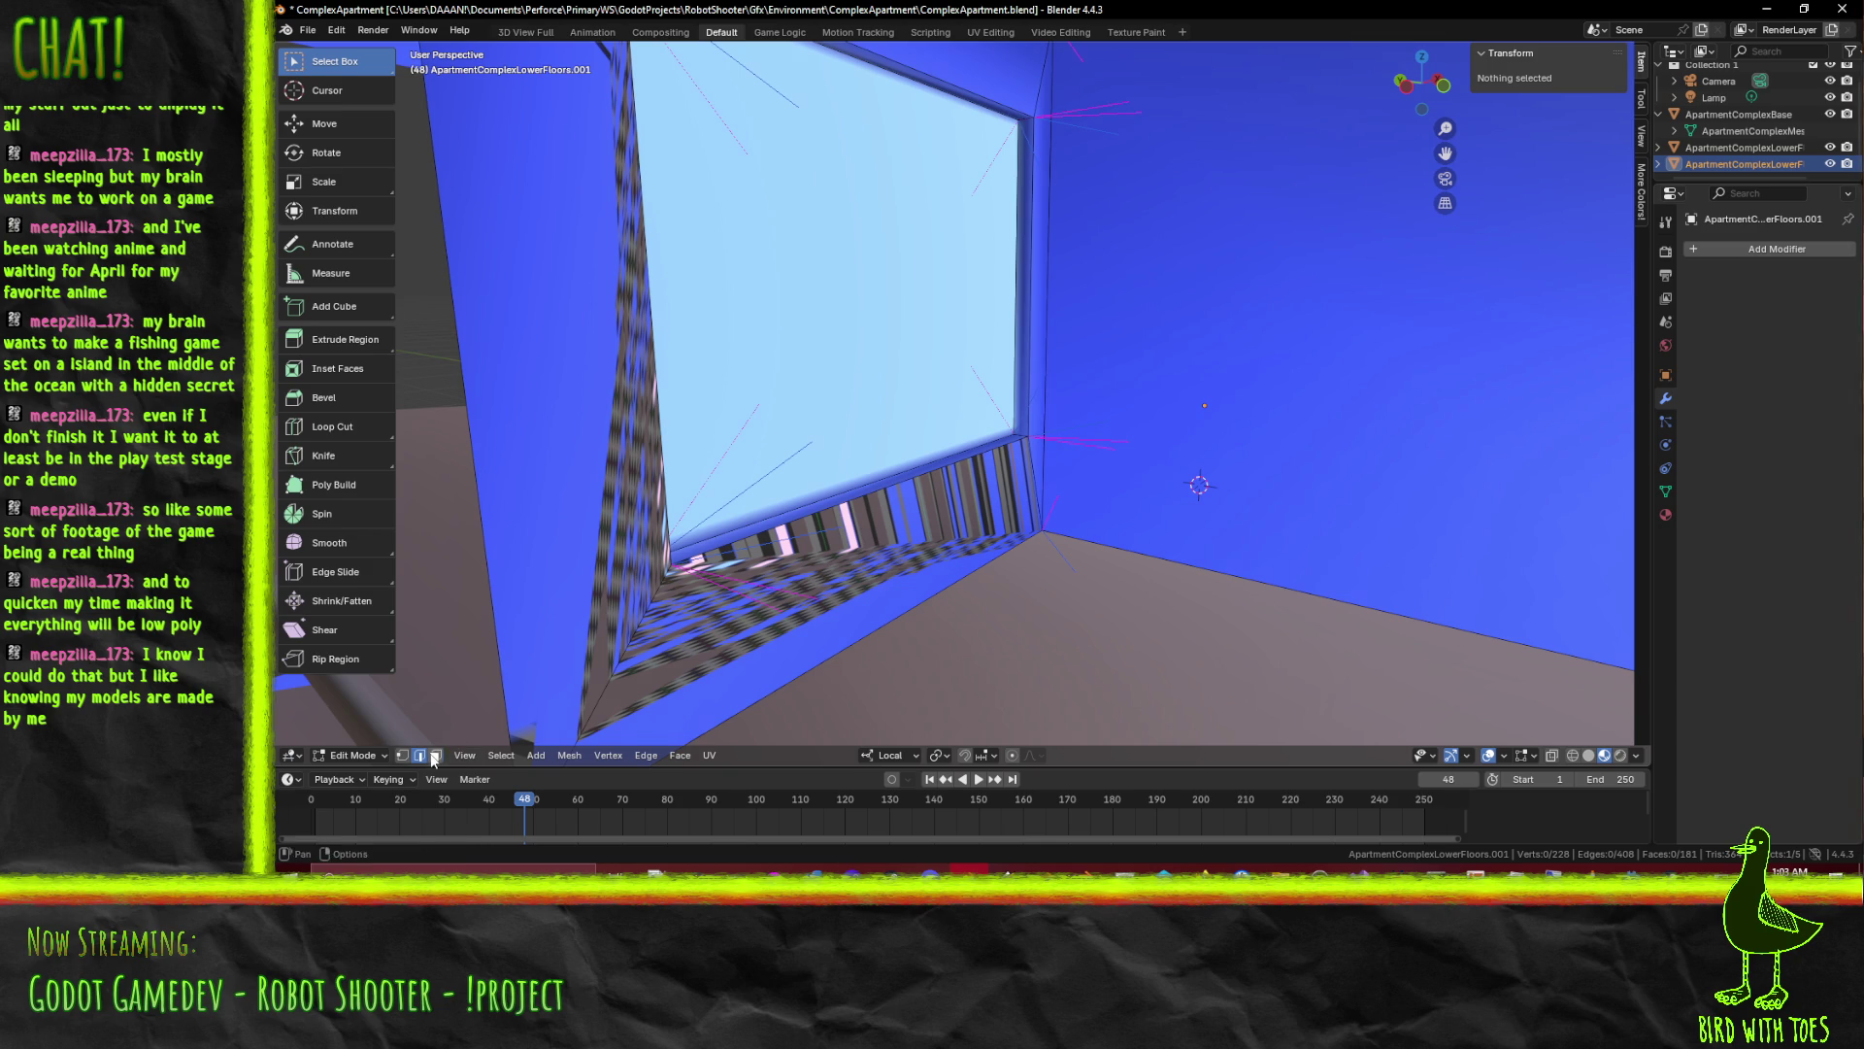
pyautogui.click(868, 308)
pyautogui.press('g')
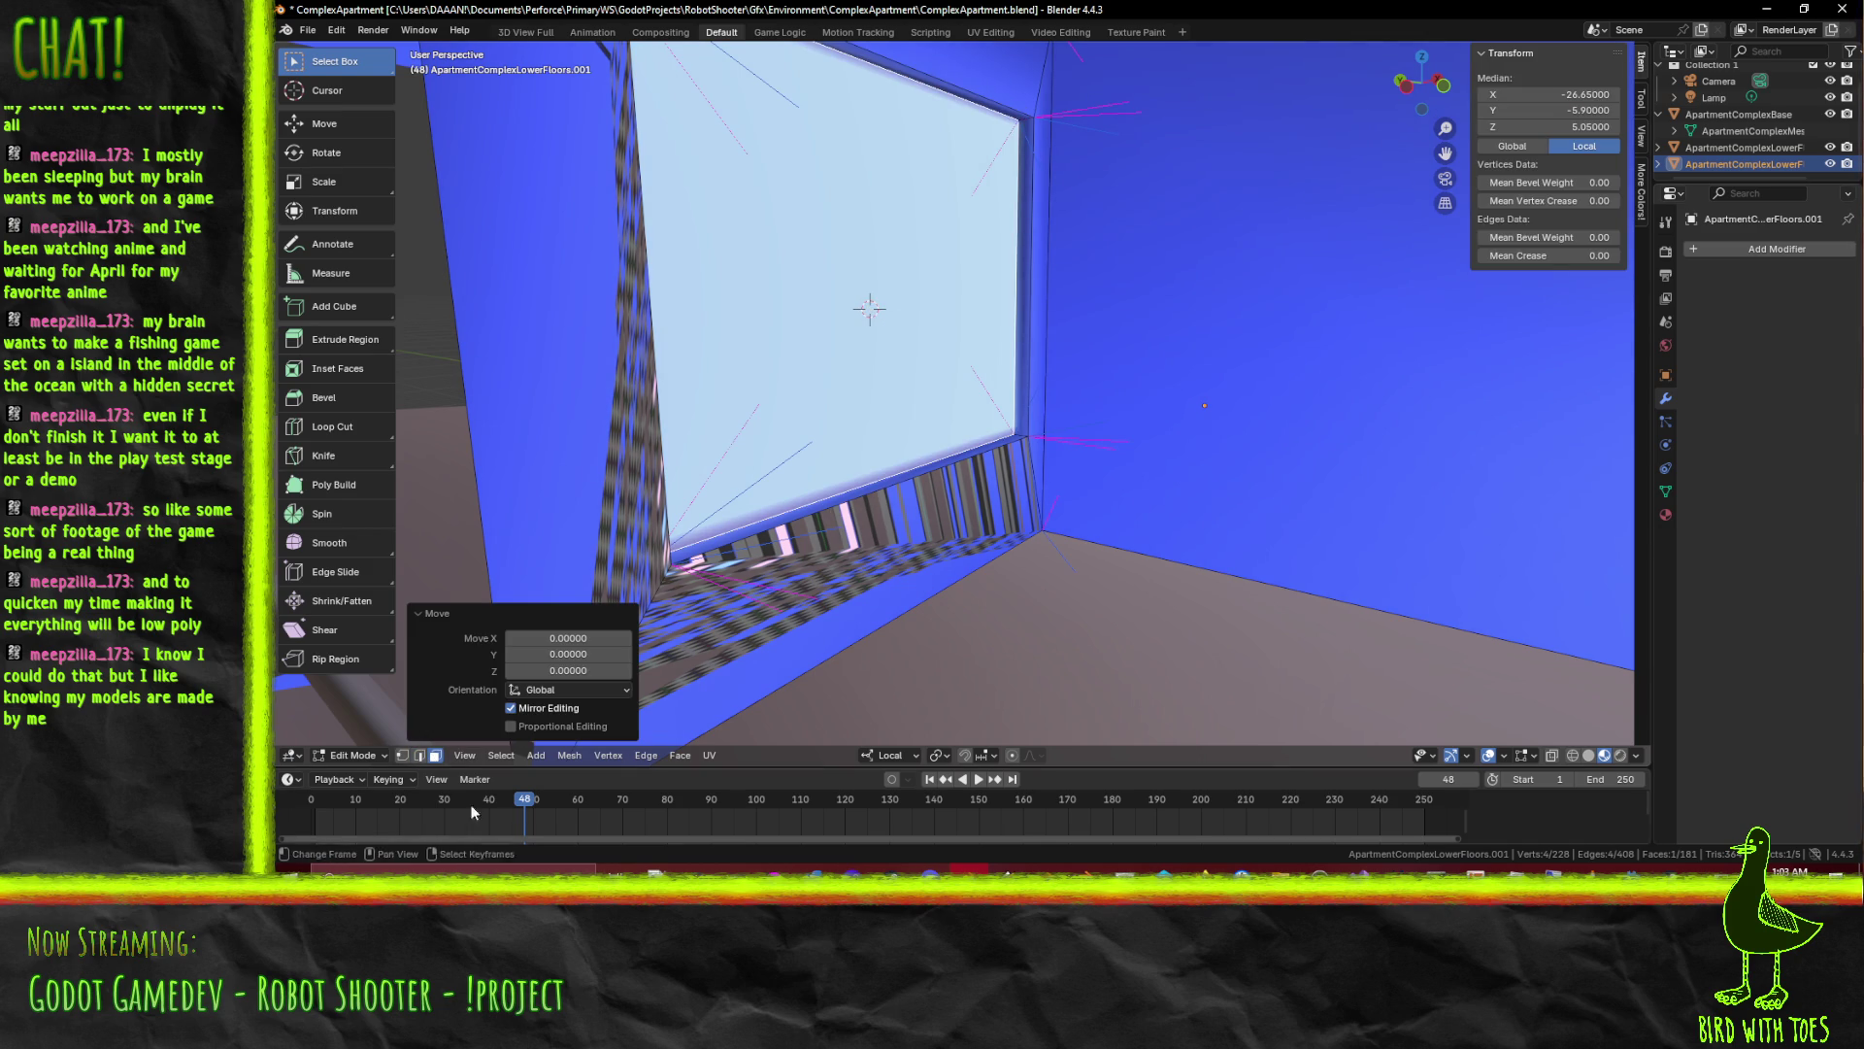
pyautogui.click(403, 756)
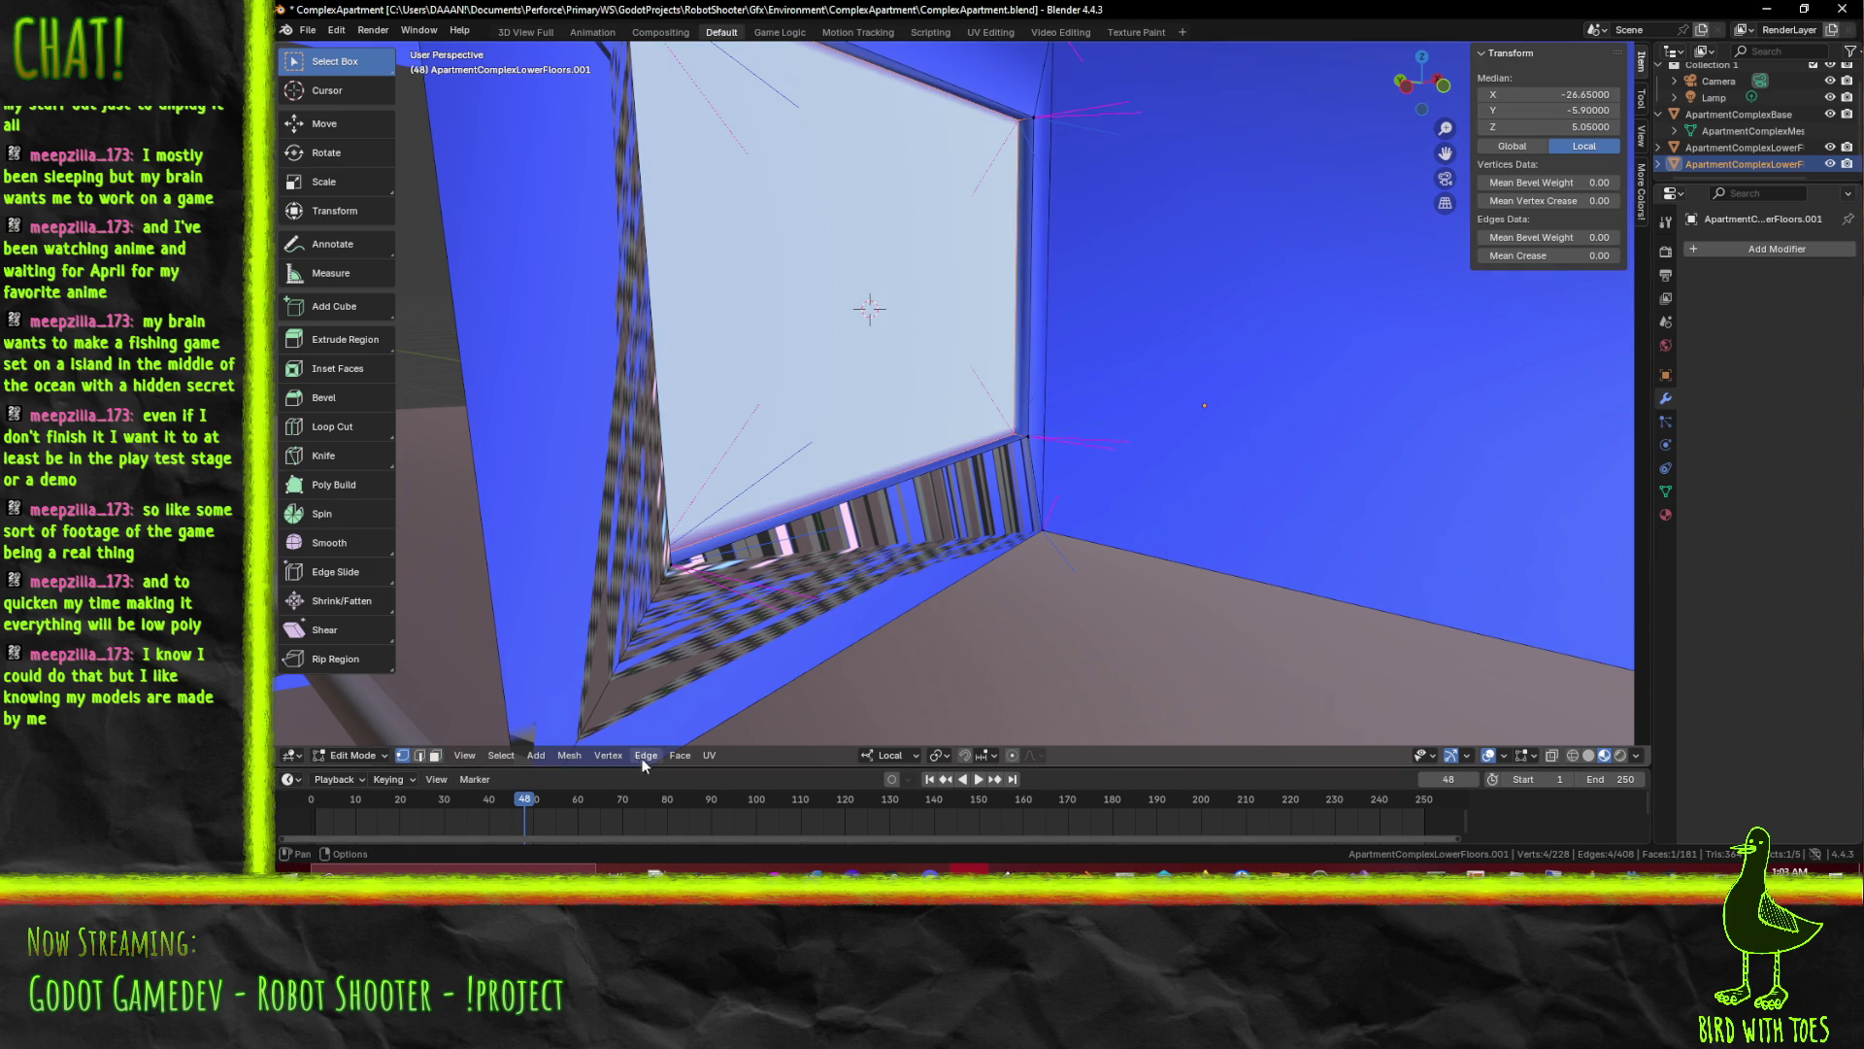
pyautogui.click(645, 756)
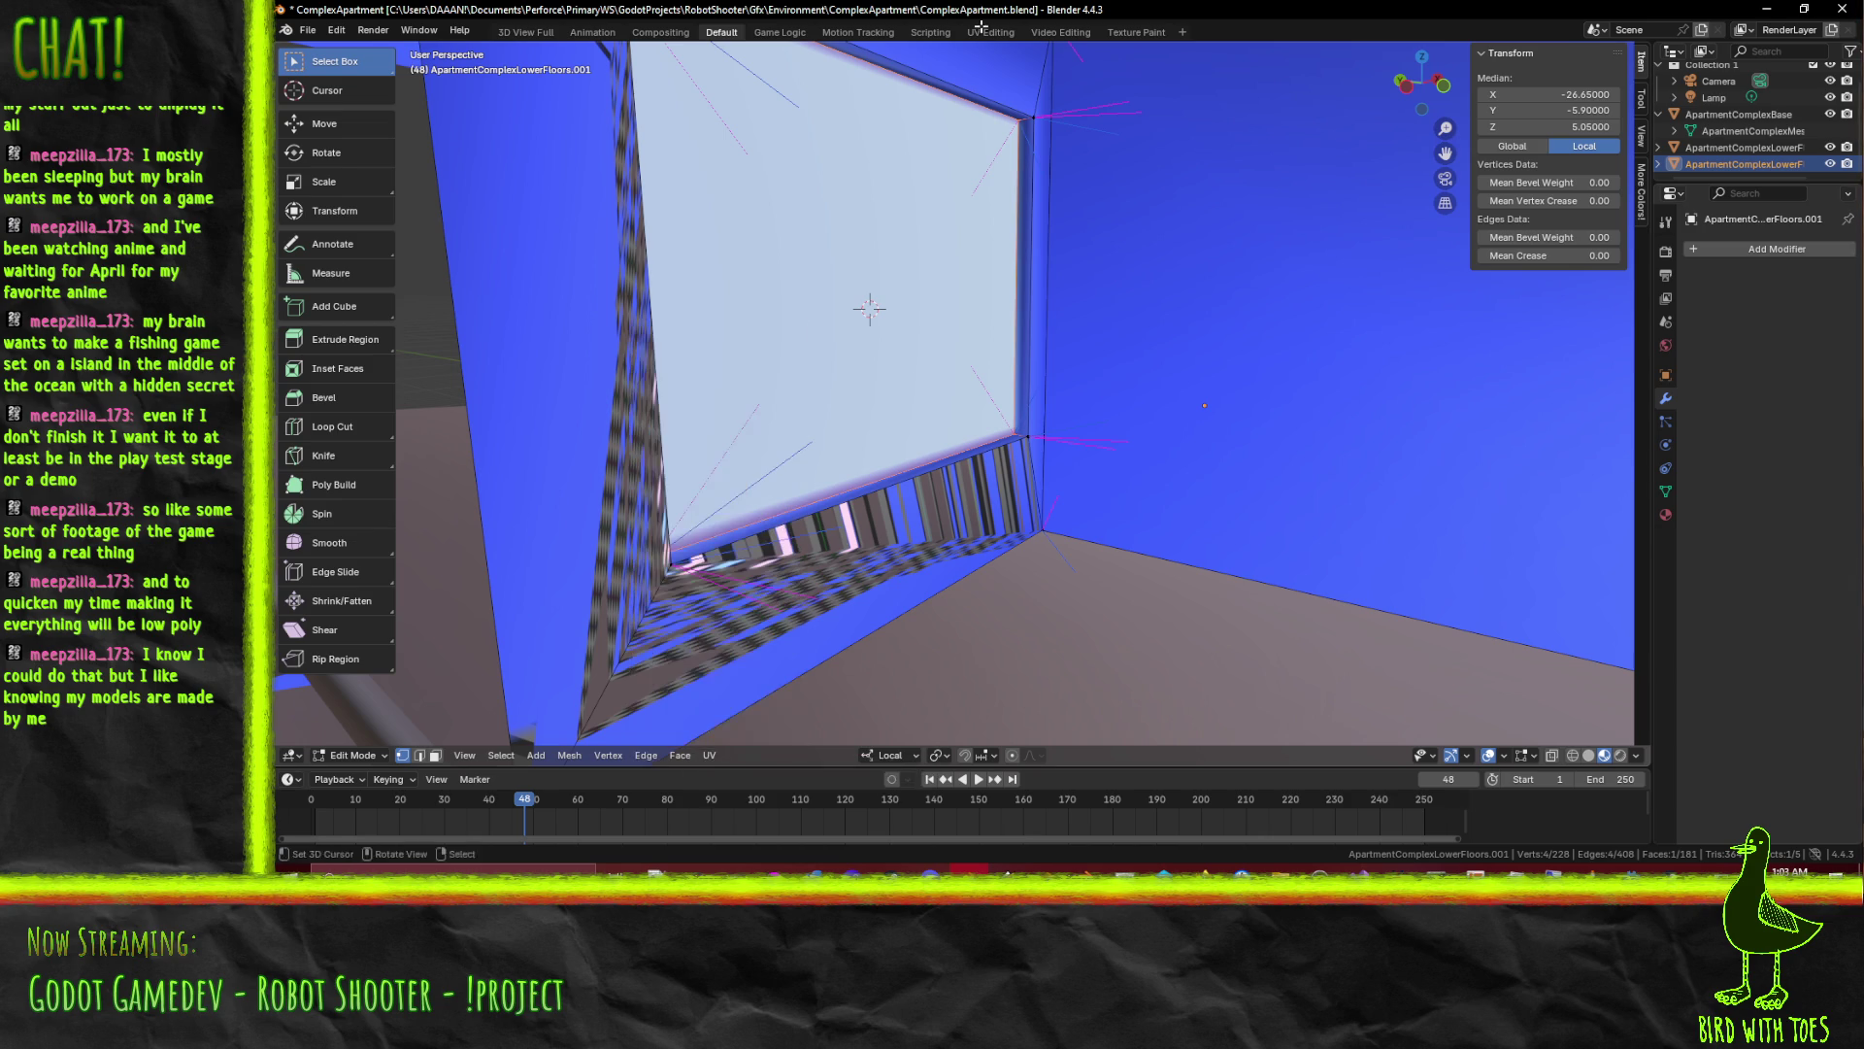
pyautogui.moveTo(869, 306); pyautogui.dragTo(1231, 344)
pyautogui.hotkey('ctrl', 's')
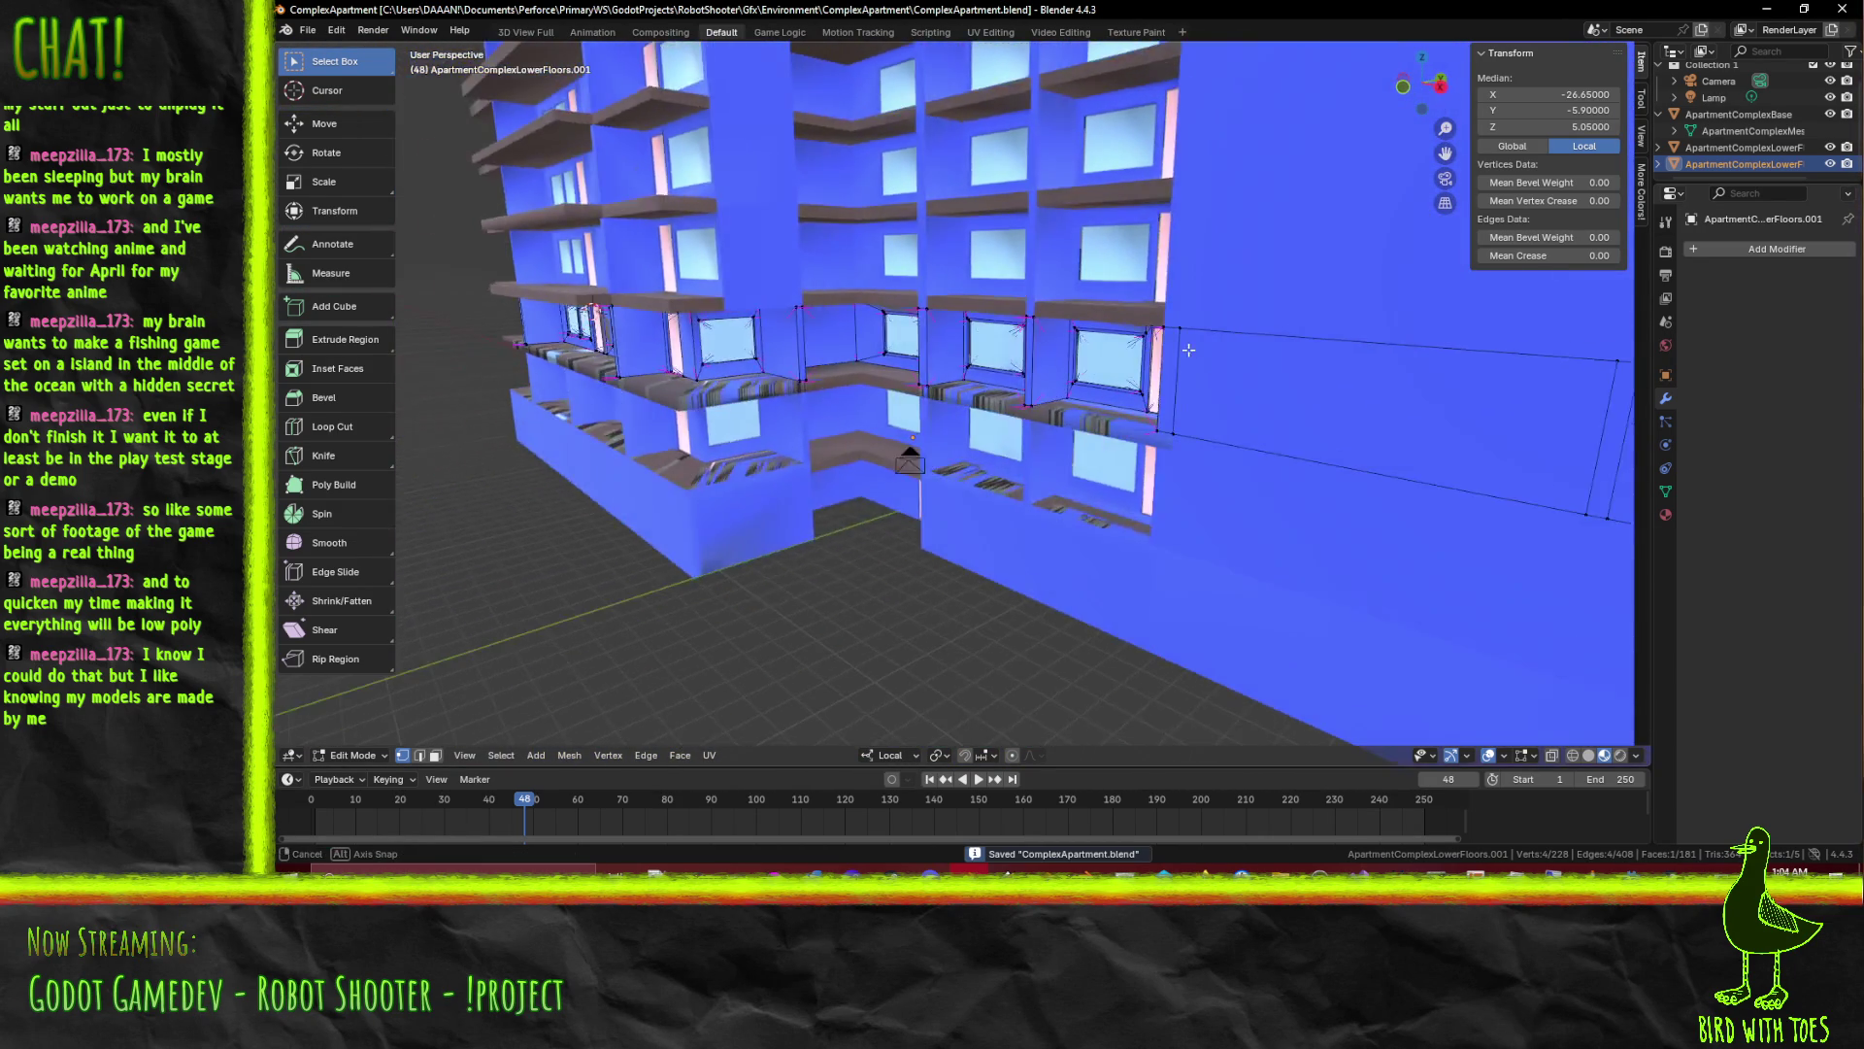
# Rename the raised copy to ApartmentComplexMiddleFloors in the Outliner
pyautogui.press('Tab')
pyautogui.click(1766, 151)
pyautogui.doubleClick(1780, 160)
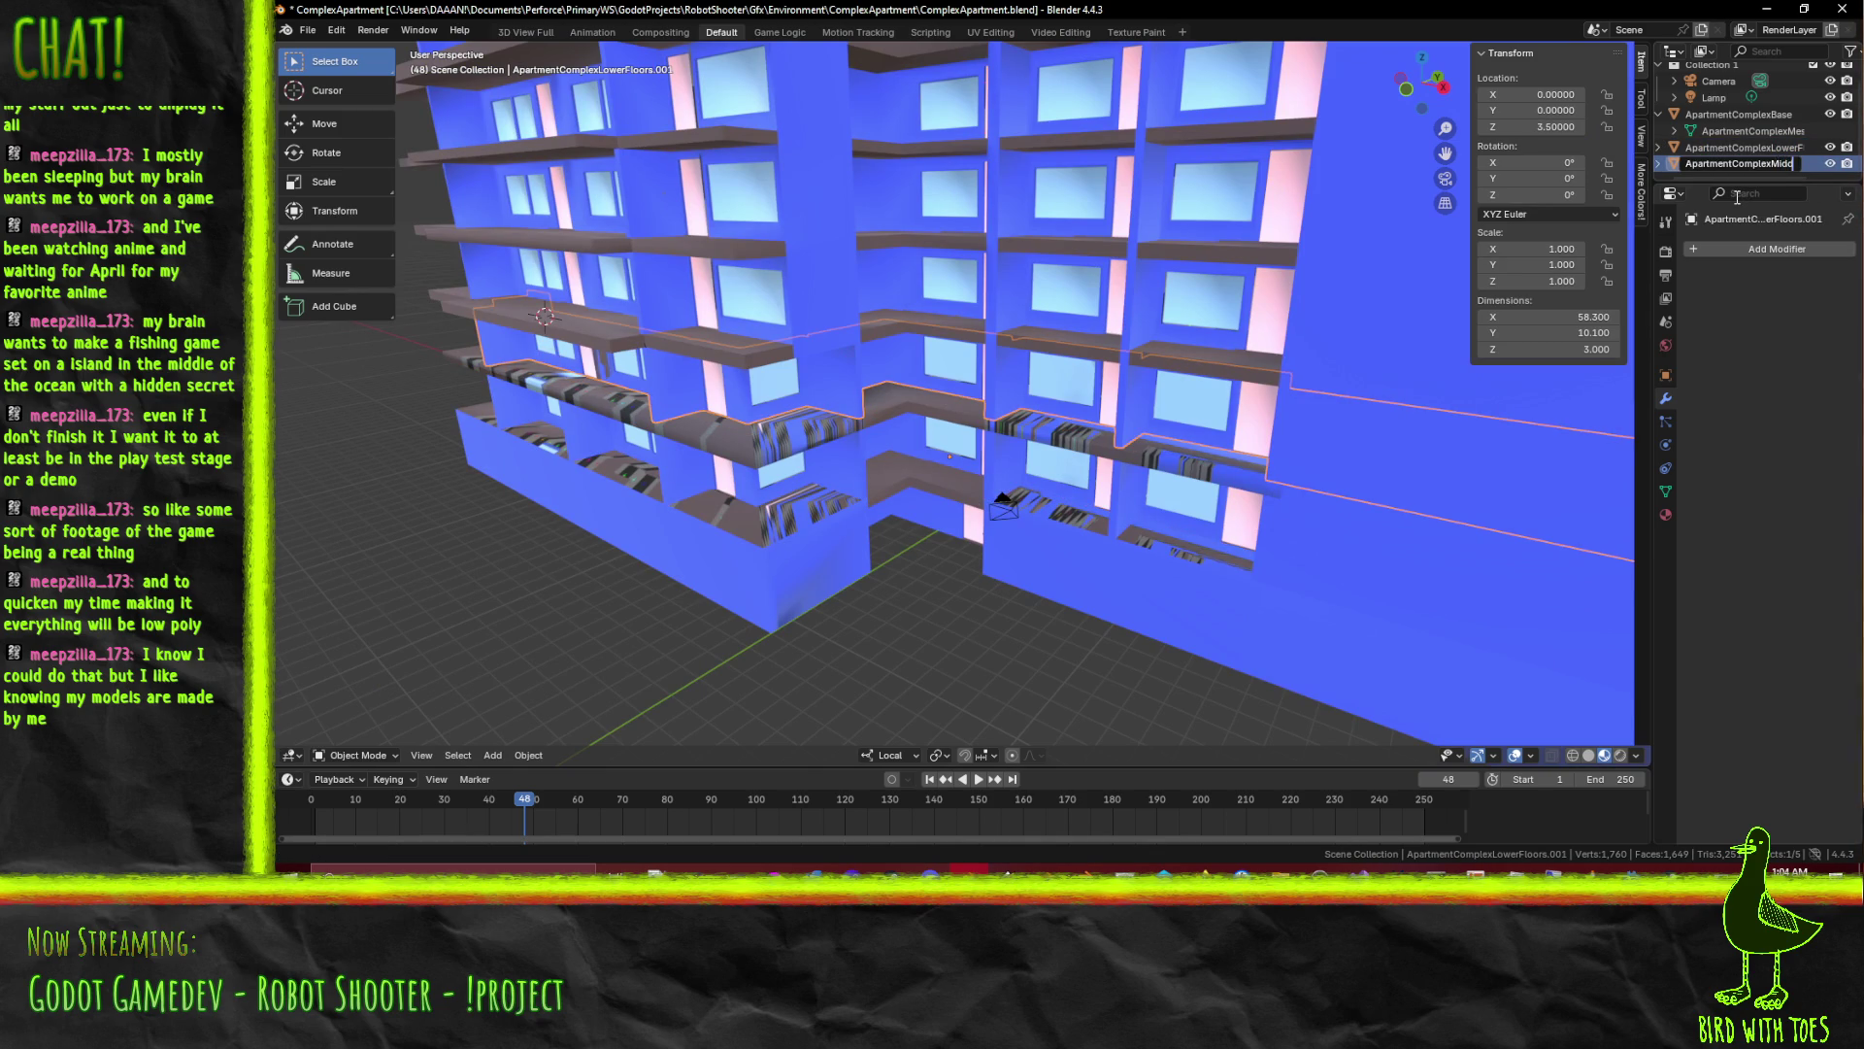
pyautogui.press('Return')
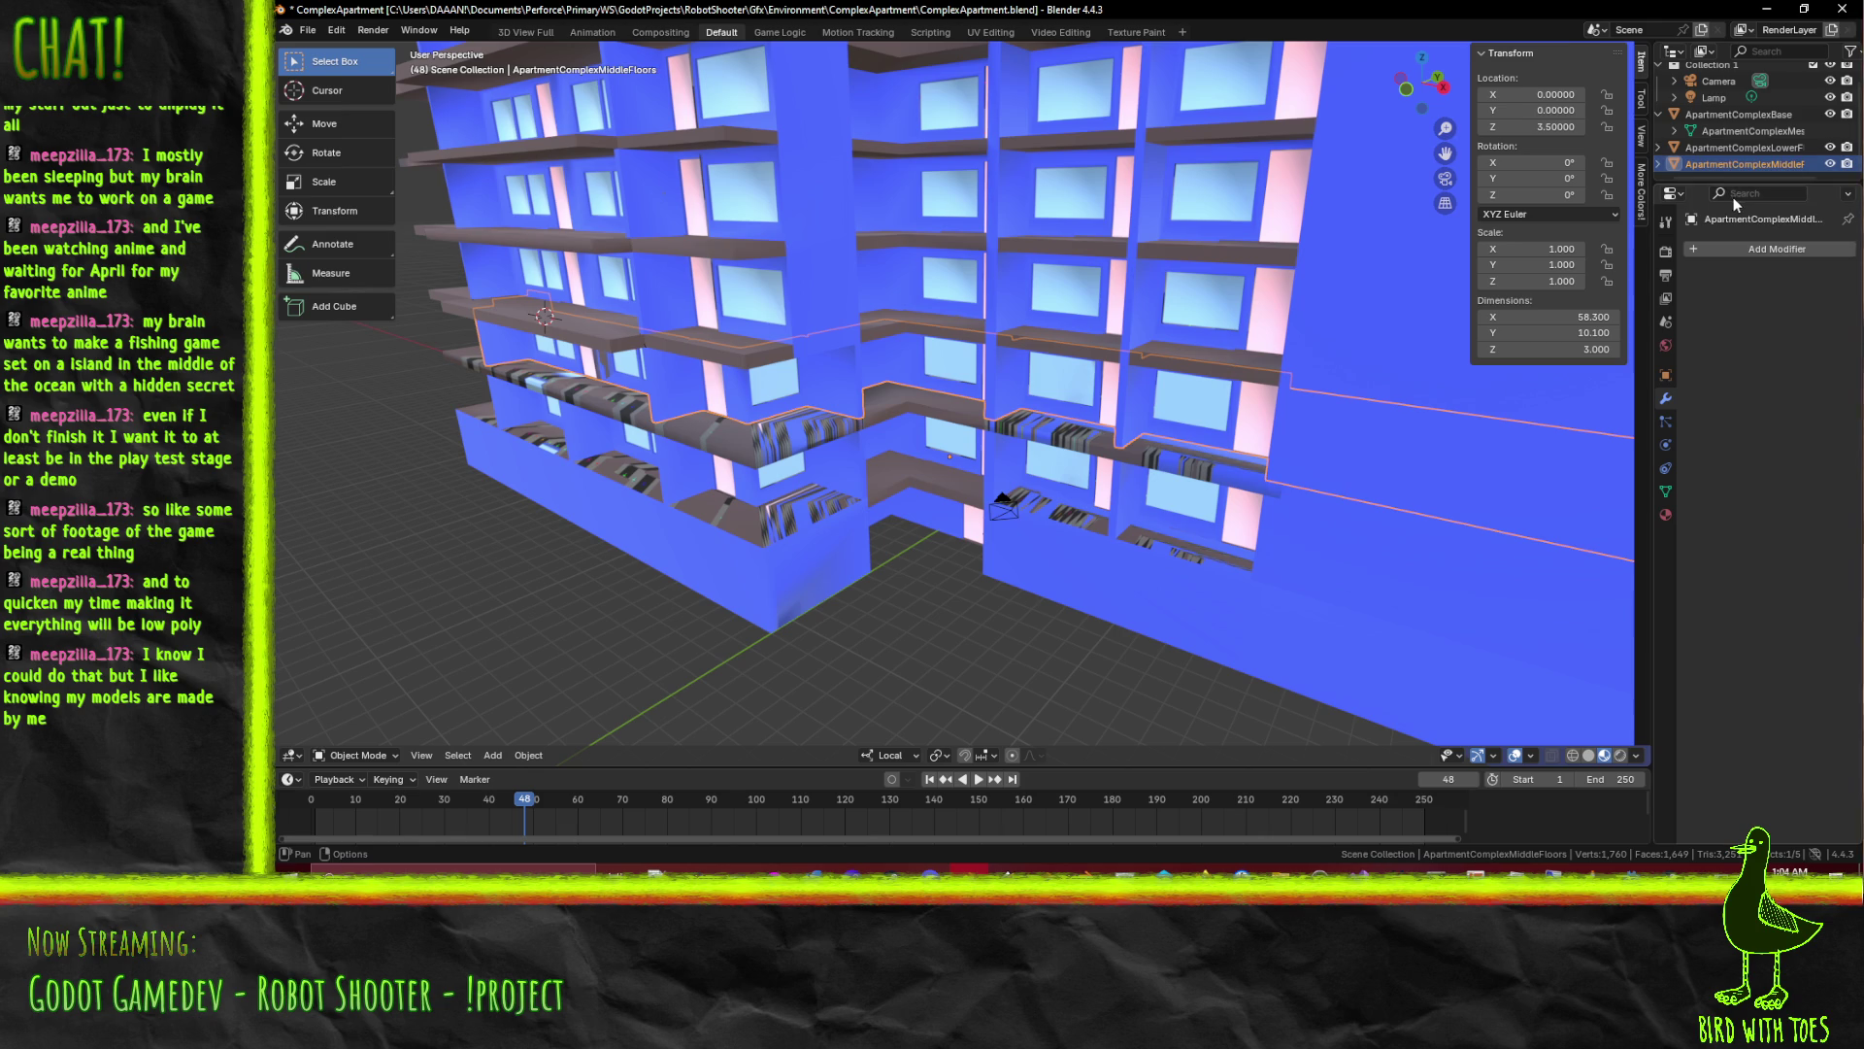
pyautogui.press('Tab')
pyautogui.scroll(-3)
# Duplicate the middle floors object from the front orthographic view
pyautogui.moveTo(820, 499); pyautogui.dragTo(910, 461)
pyautogui.press('Tab')
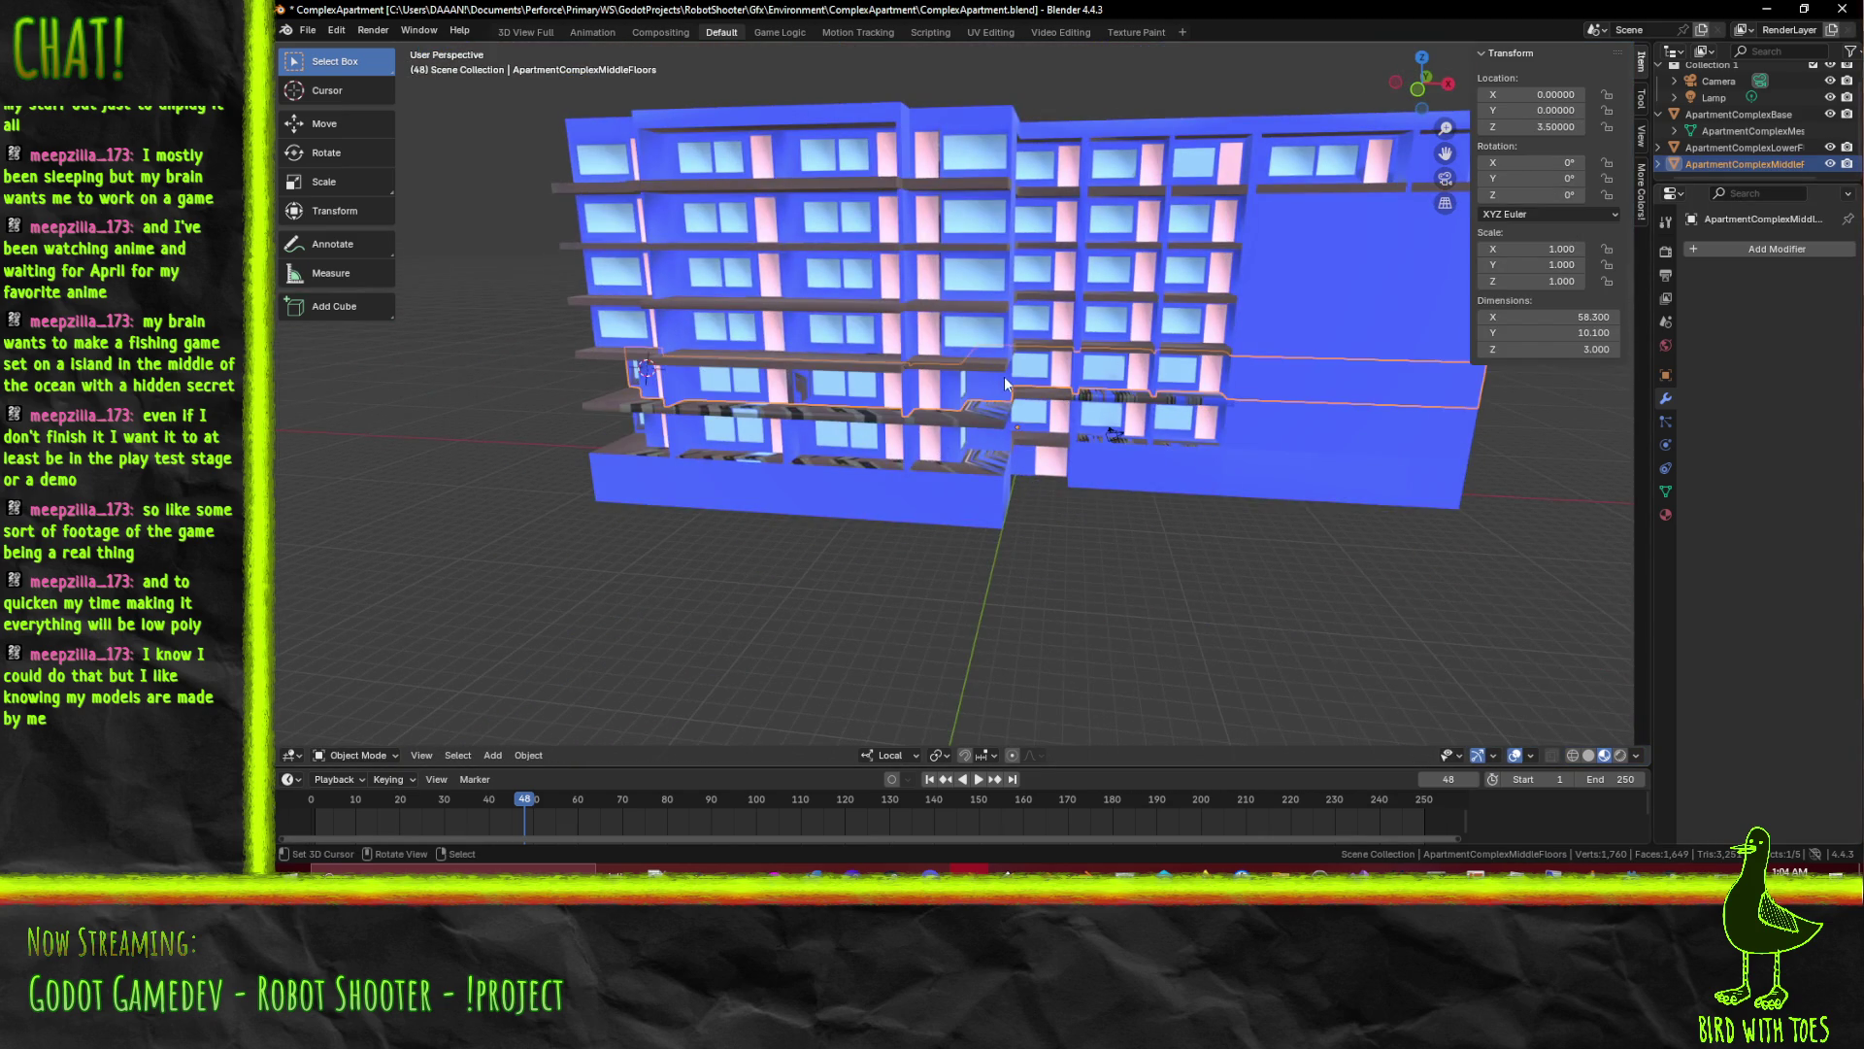
pyautogui.moveTo(1005, 384); pyautogui.dragTo(1008, 409)
pyautogui.press('KP_1')
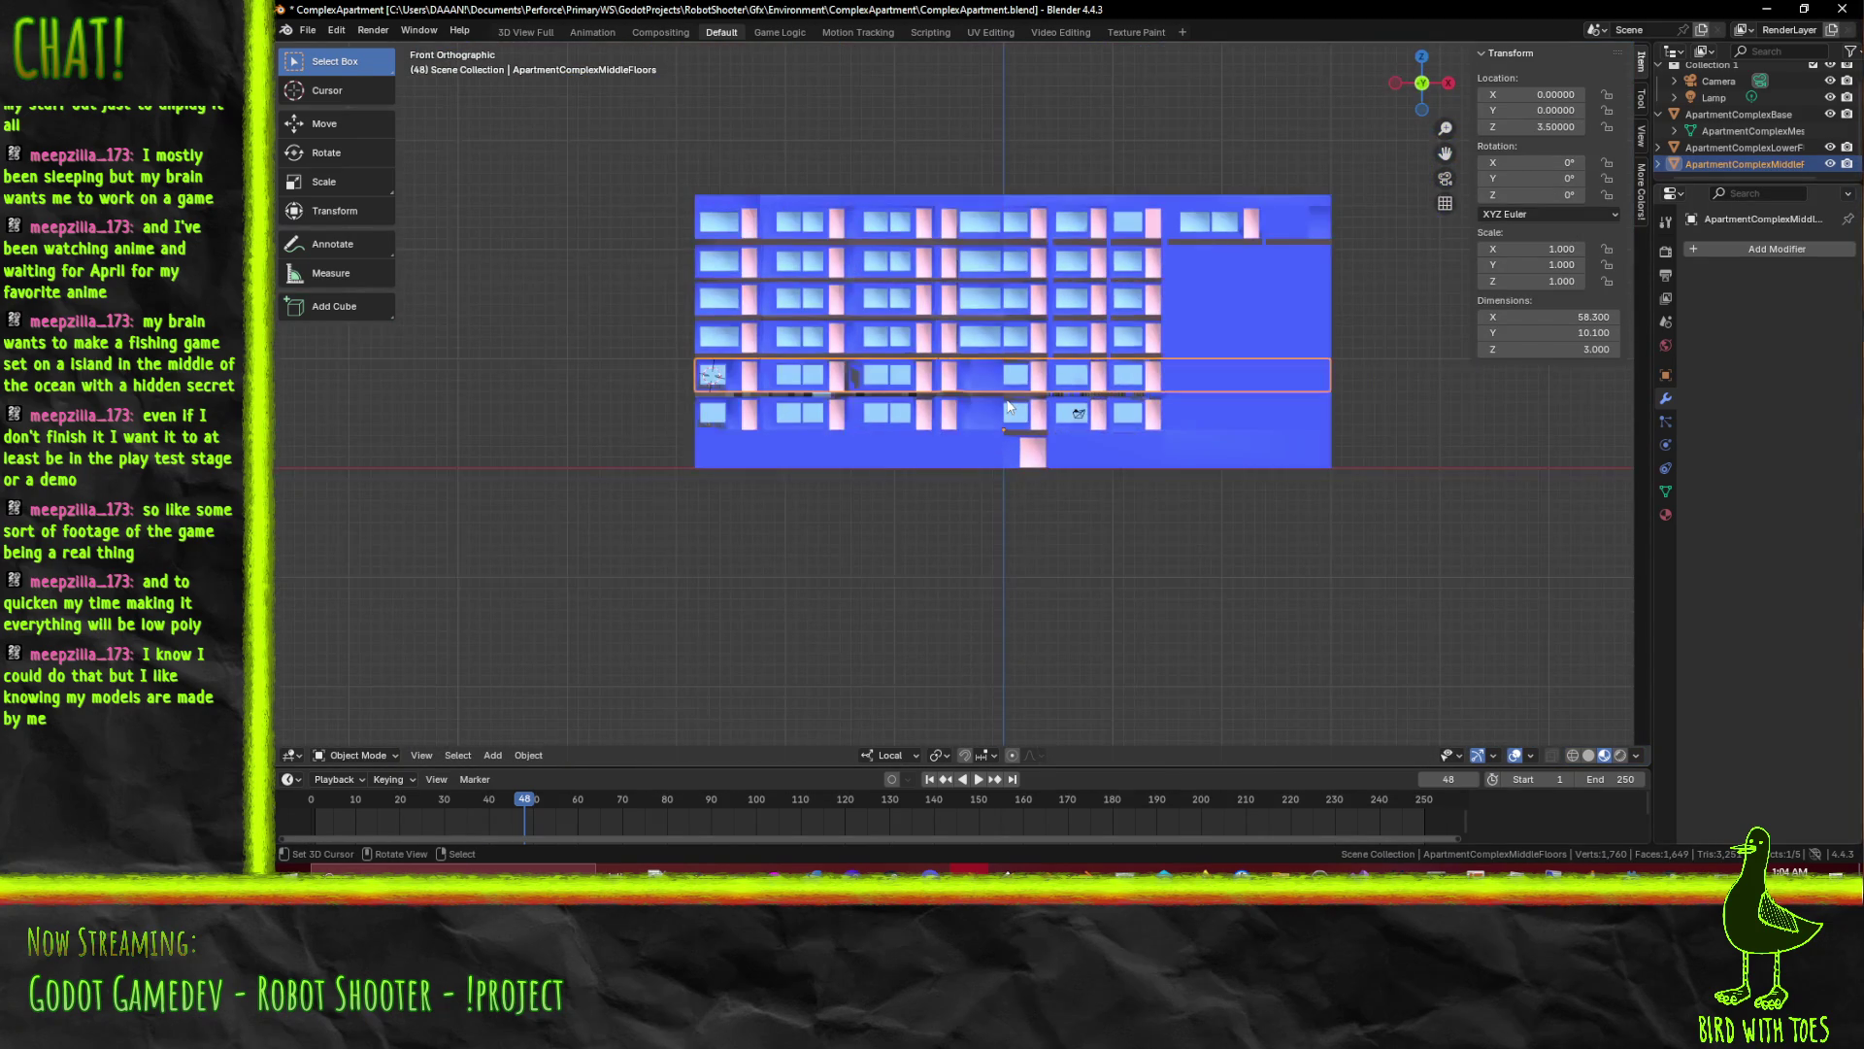
pyautogui.scroll(3)
pyautogui.hotkey('shift', 'd')
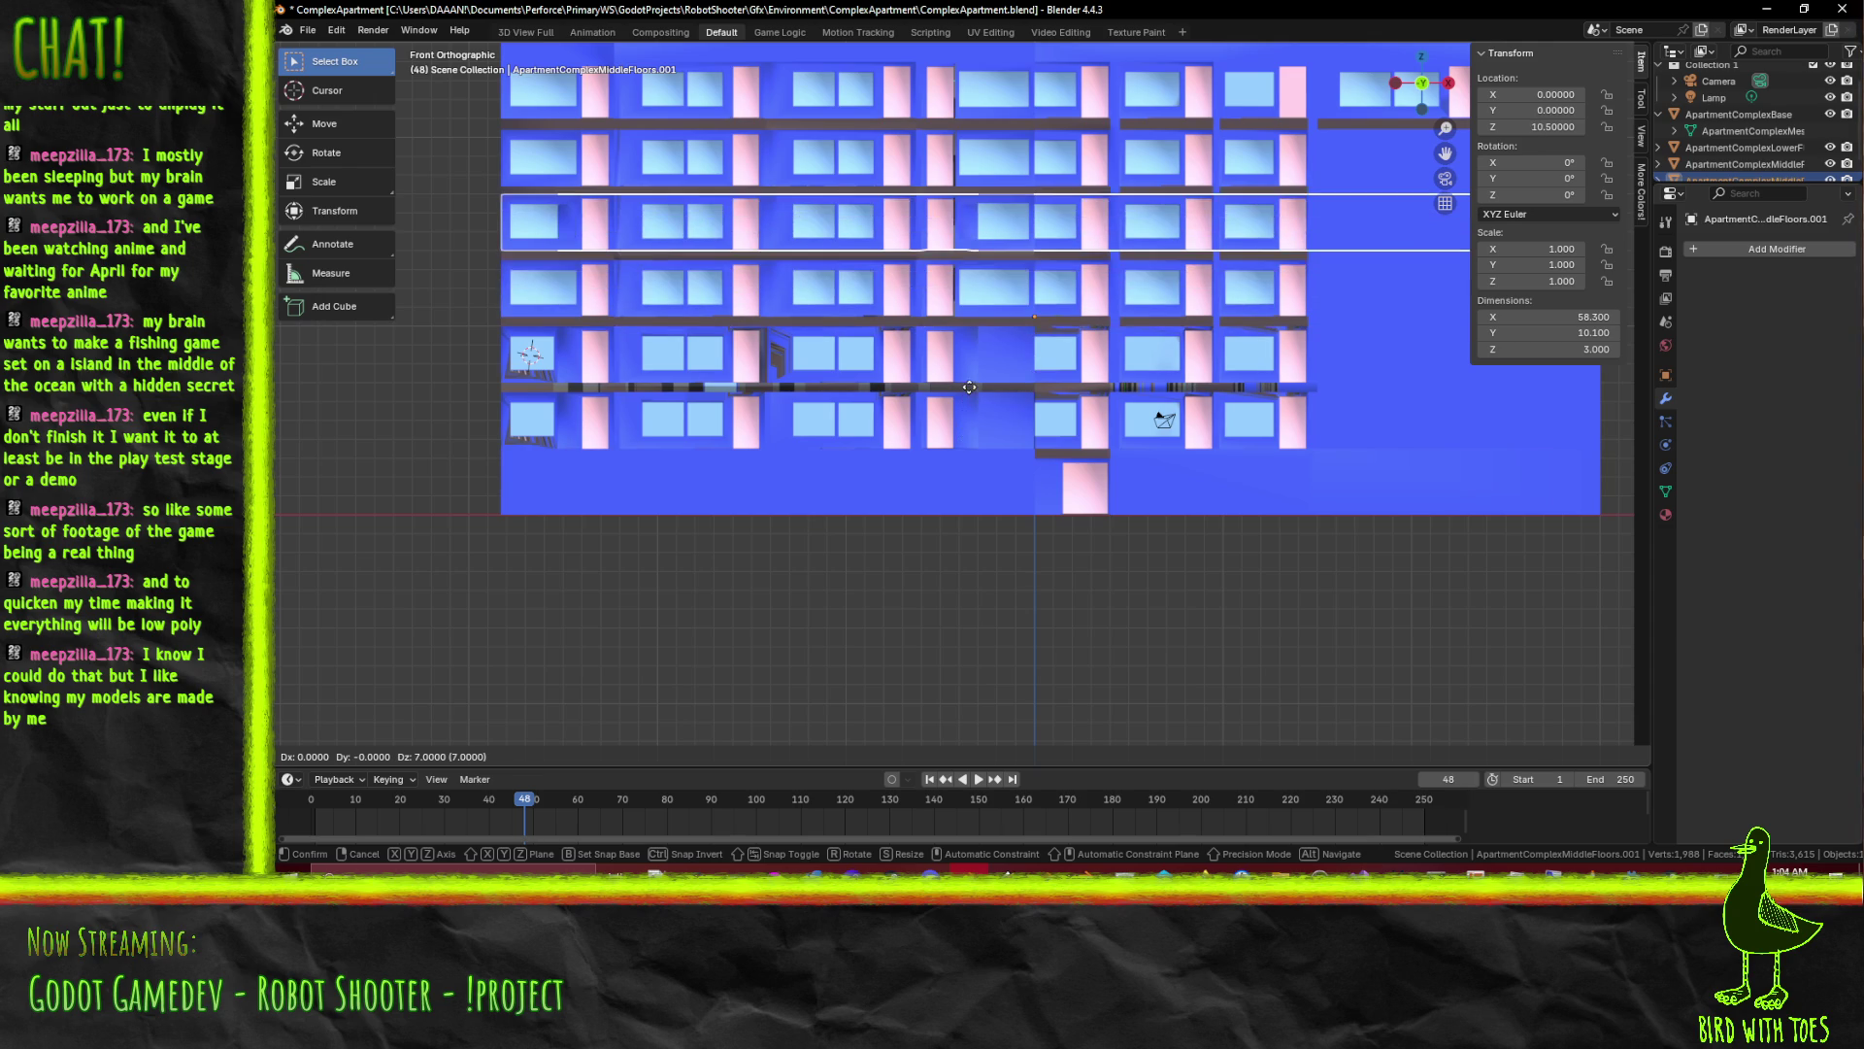
# Place the first copy at Z 10.5 and duplicate the middle floors again upward
pyautogui.click(951, 418)
pyautogui.moveTo(950, 418); pyautogui.dragTo(905, 500)
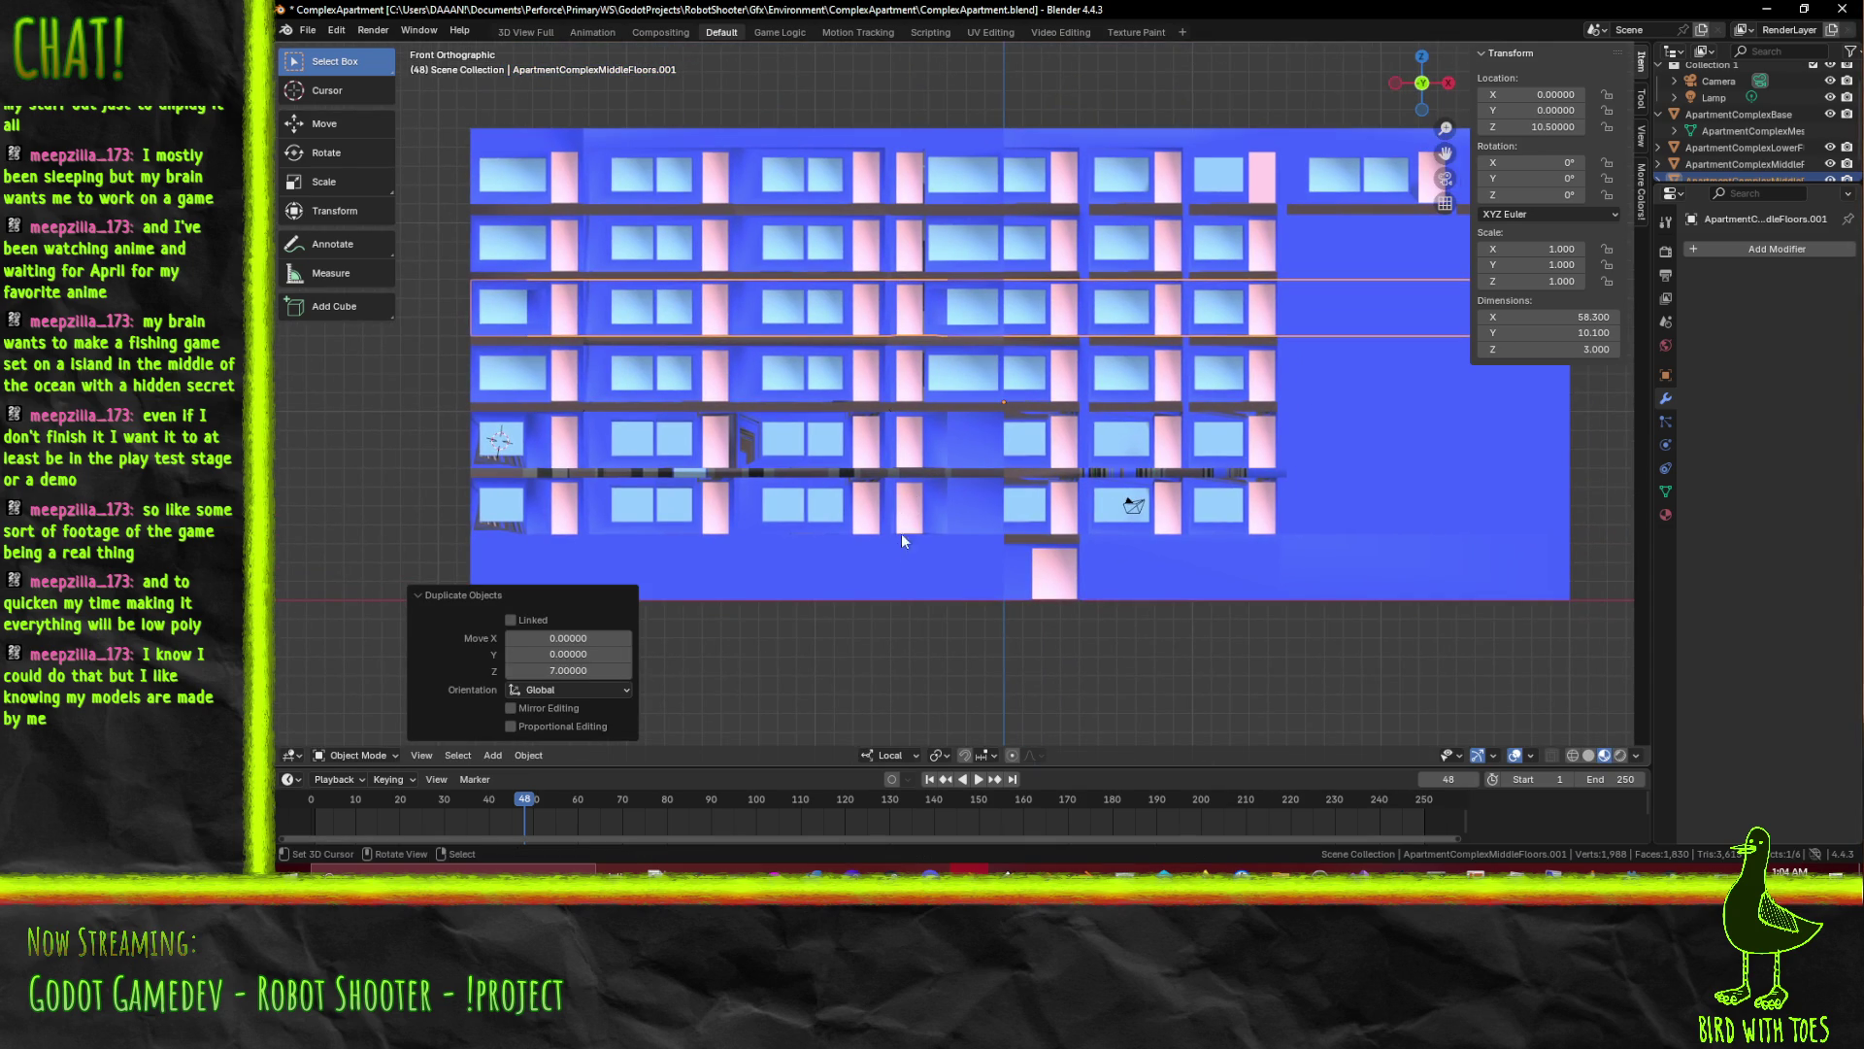
pyautogui.scroll(-3)
pyautogui.click(1767, 147)
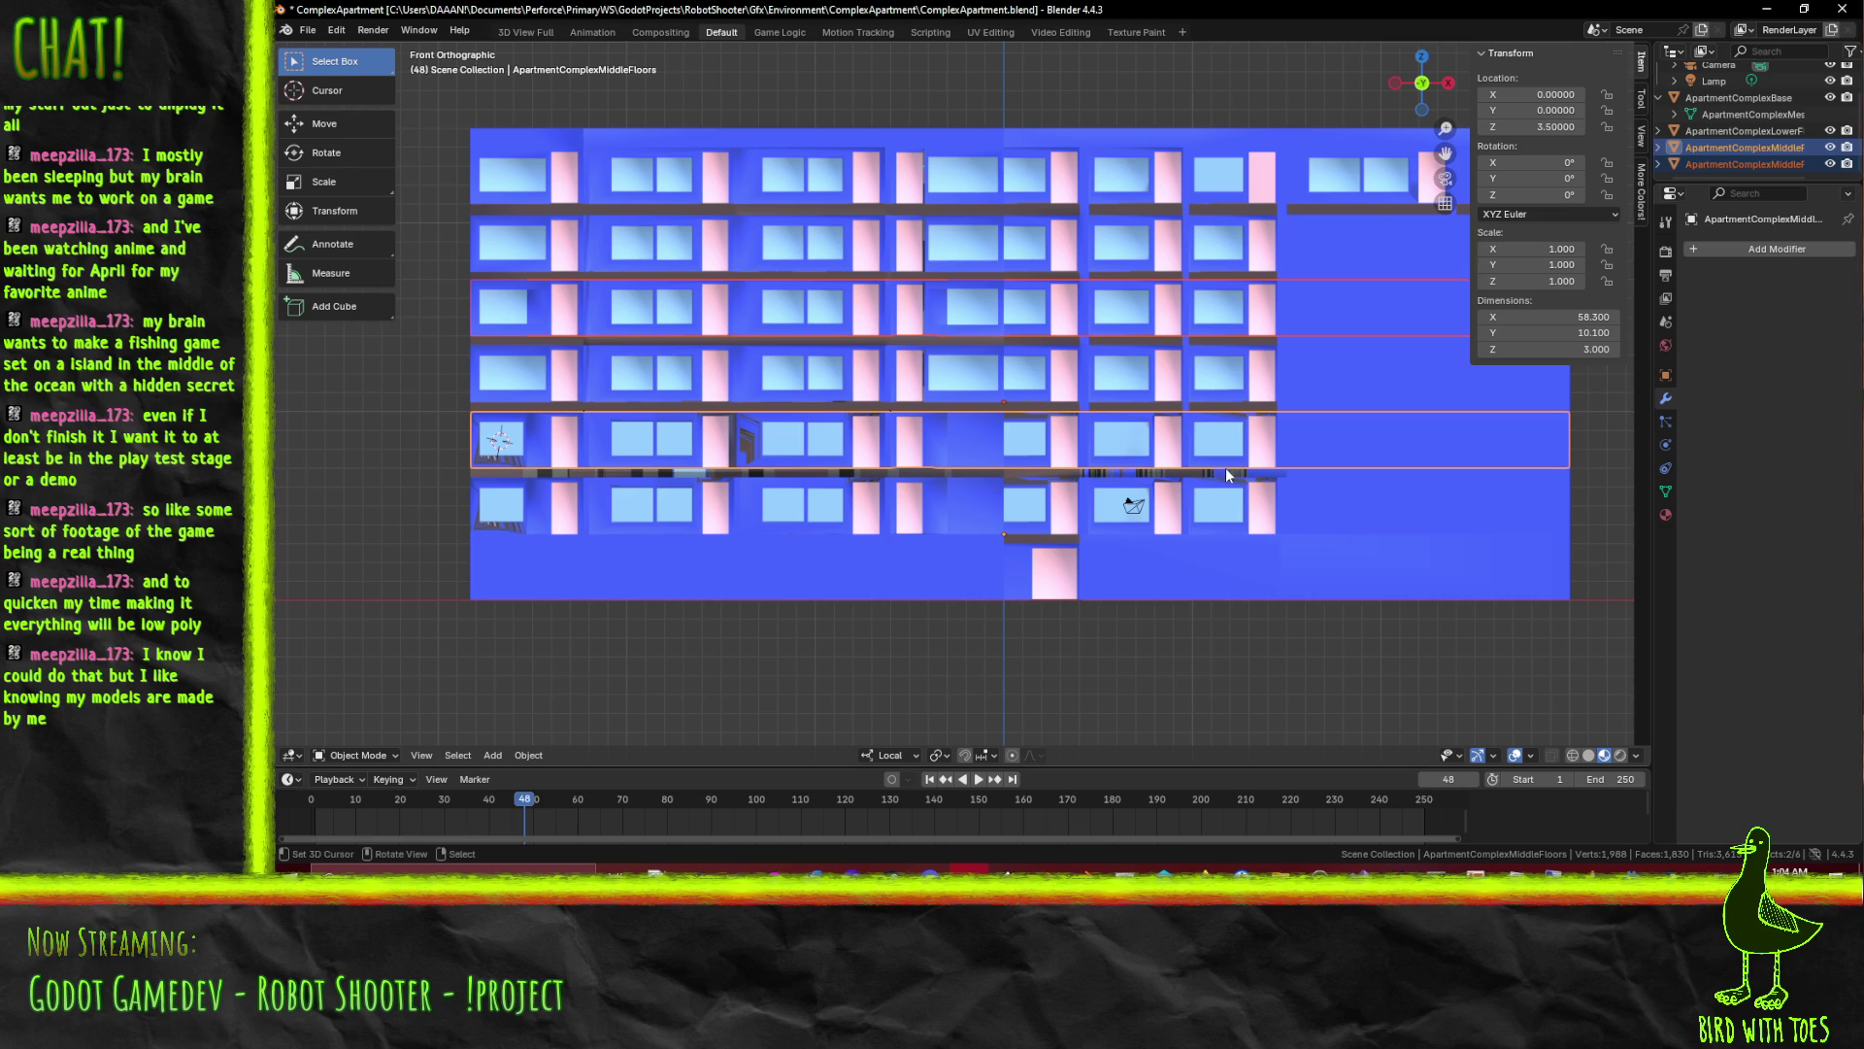
pyautogui.hotkey('shift', 'd')
pyautogui.press('z')
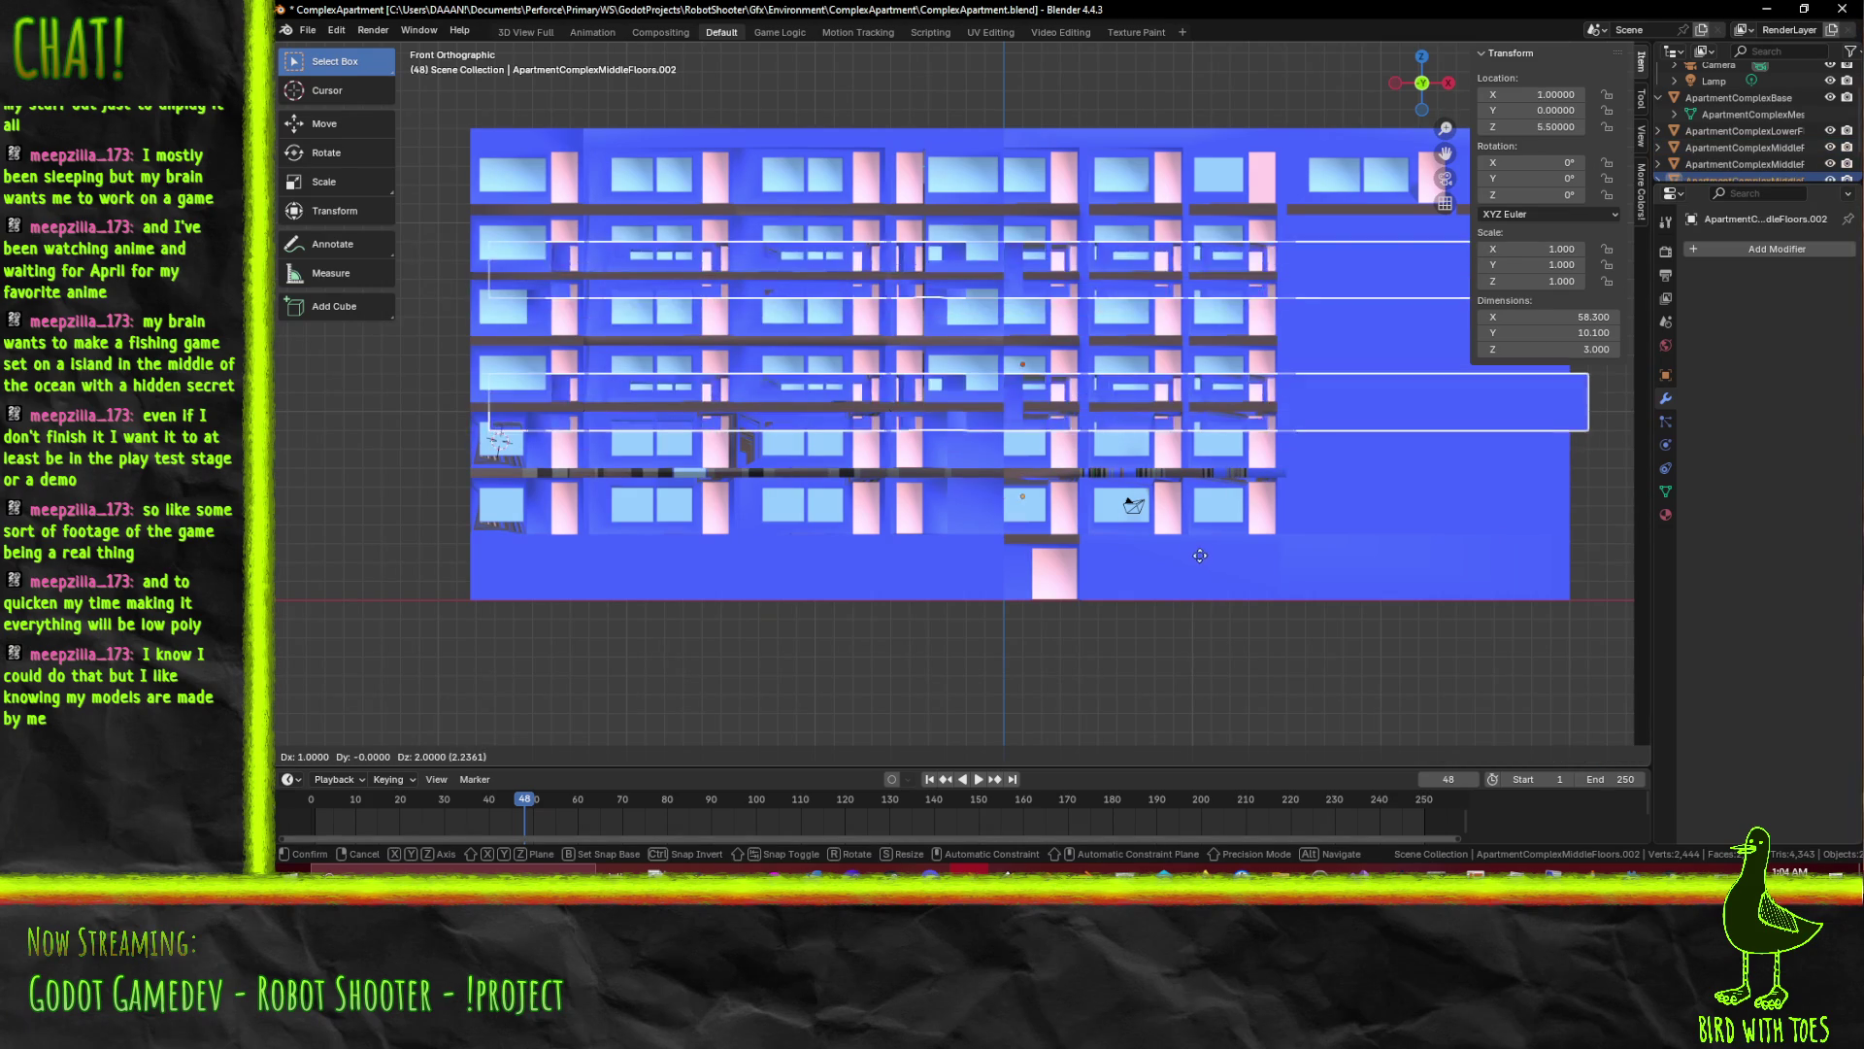
pyautogui.click(1195, 529)
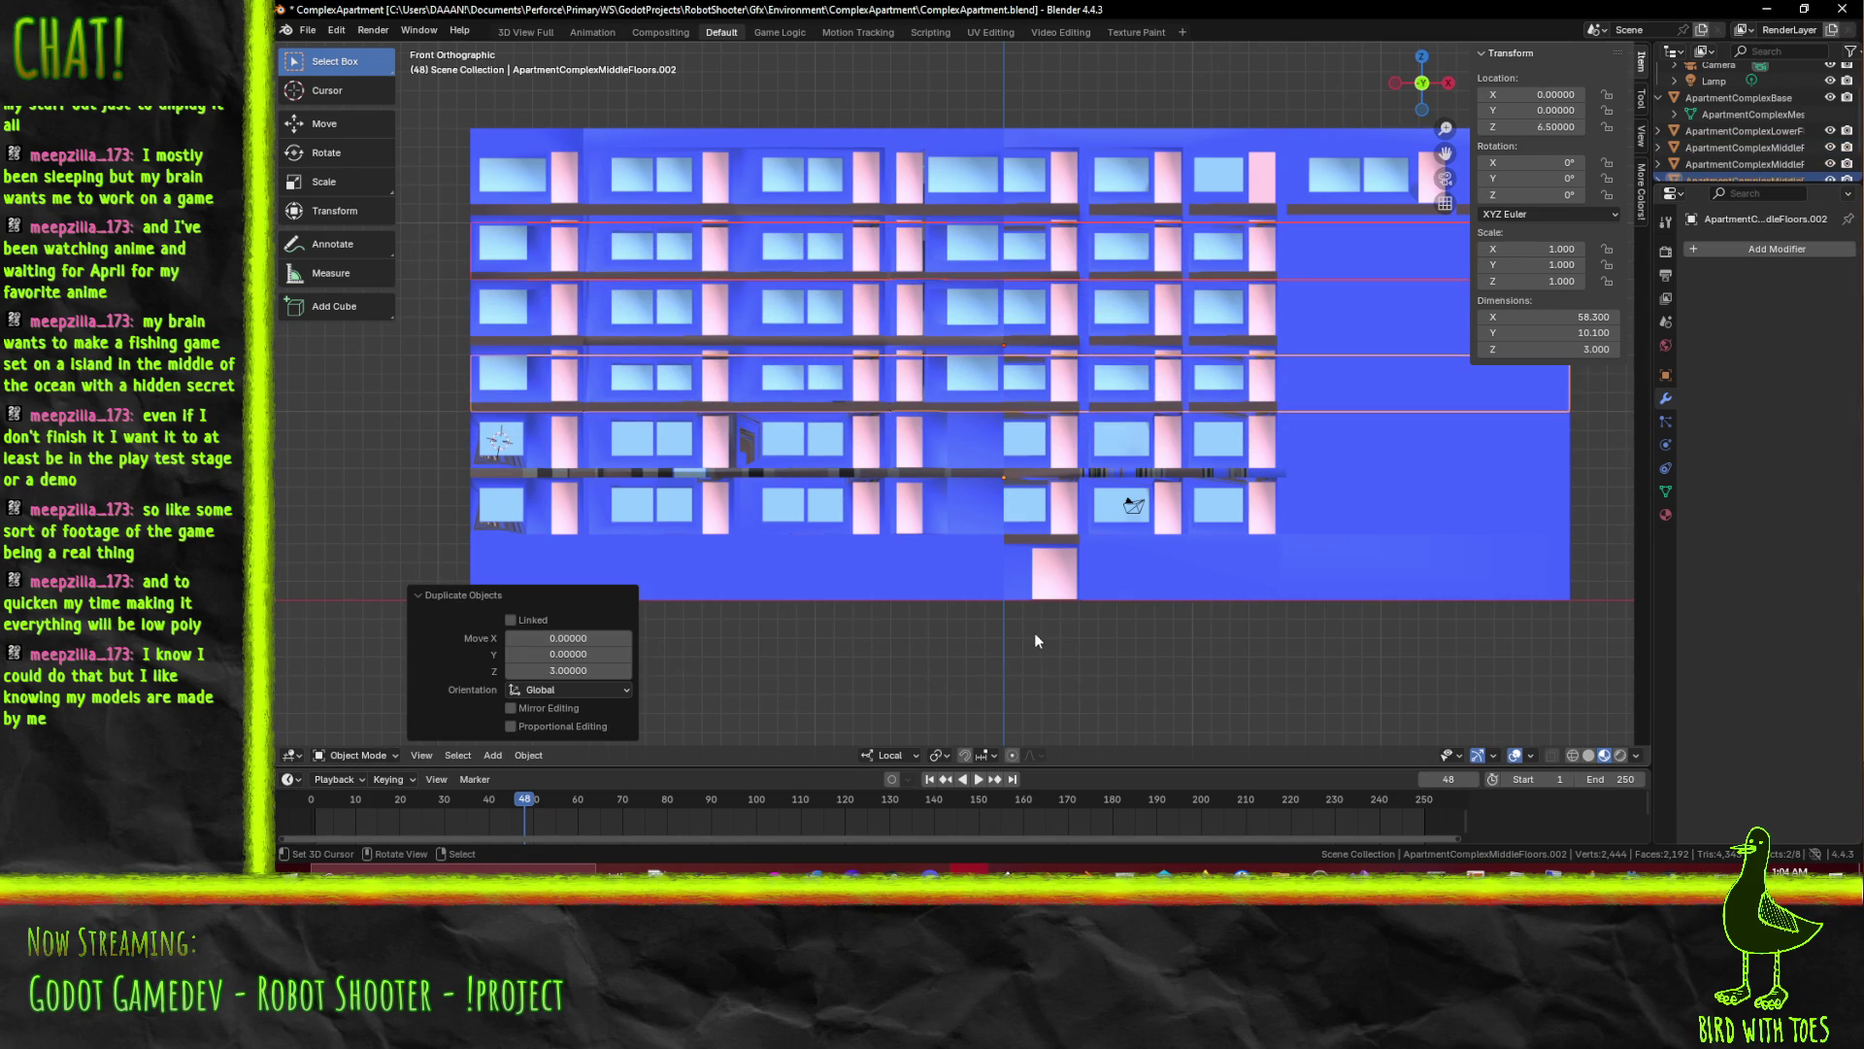
# Set the second copy's height to Z 7 so the floors stack evenly
pyautogui.press('g')
pyautogui.press('z')
pyautogui.press('z')
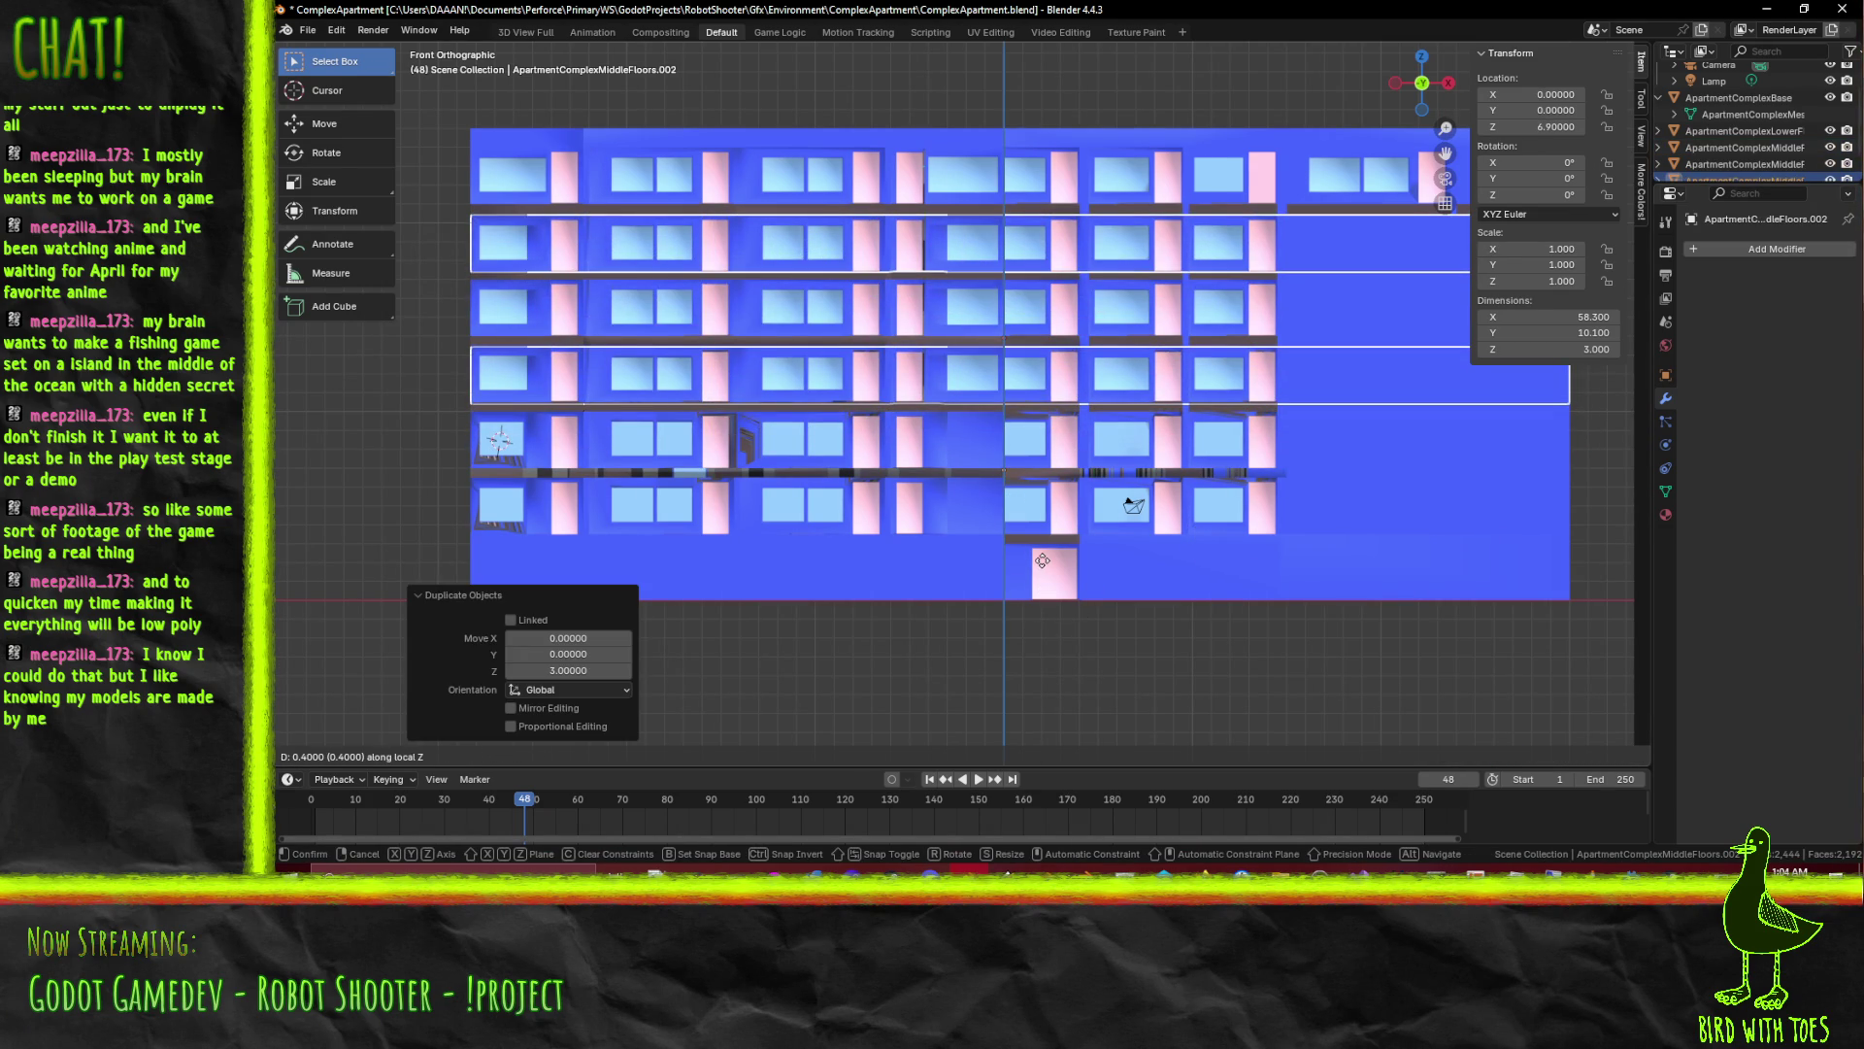
pyautogui.click(978, 536)
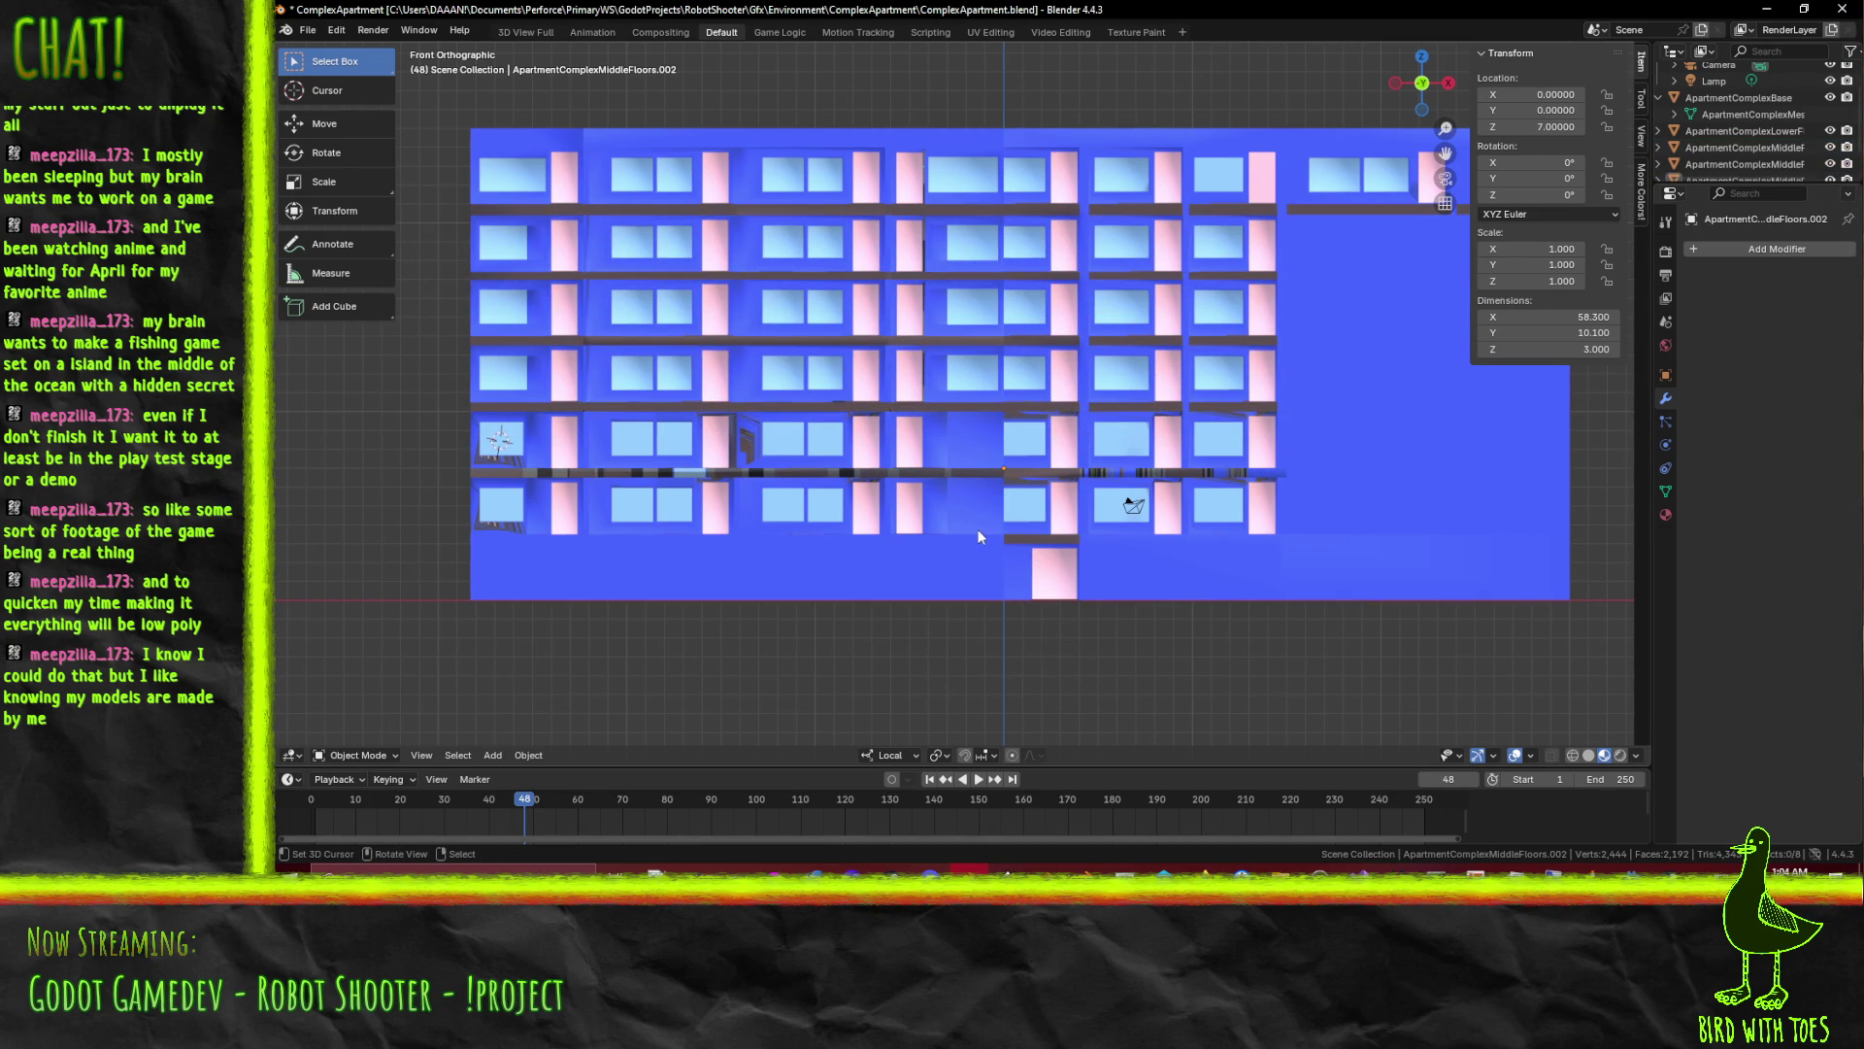
pyautogui.moveTo(978, 529); pyautogui.dragTo(944, 503)
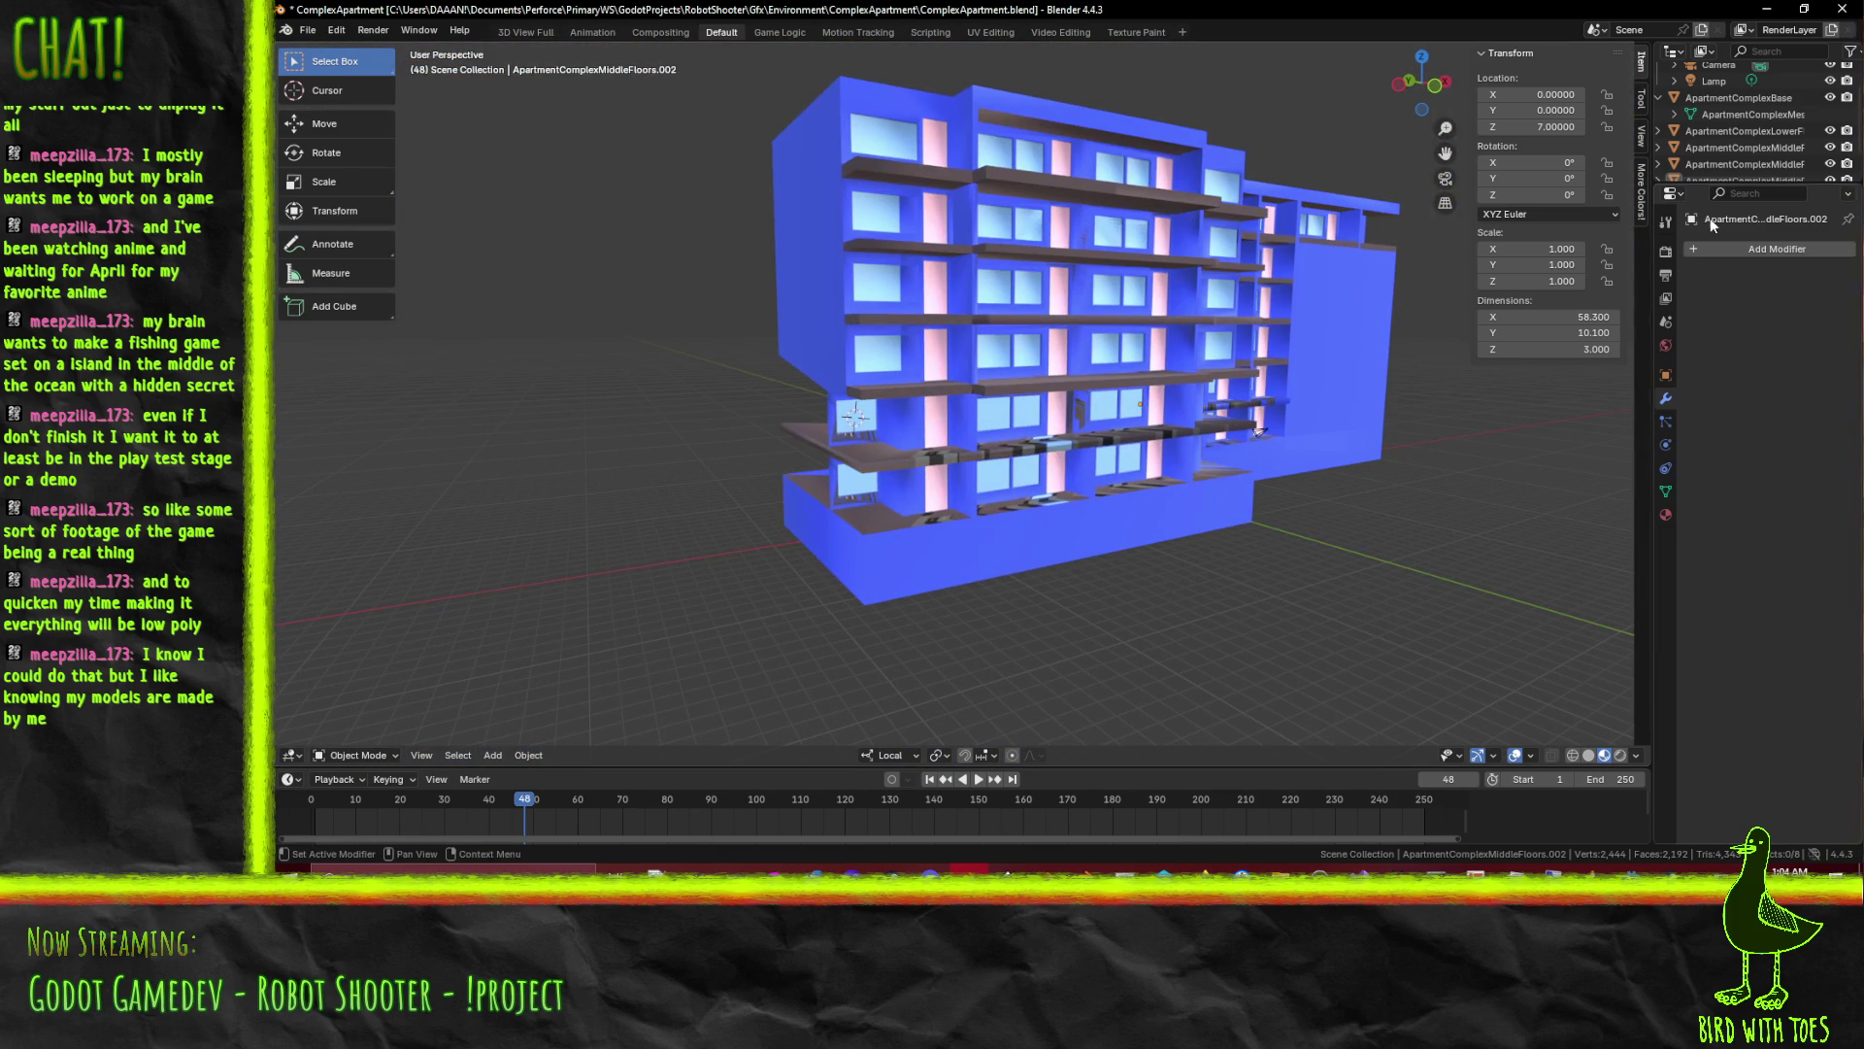
pyautogui.click(1755, 97)
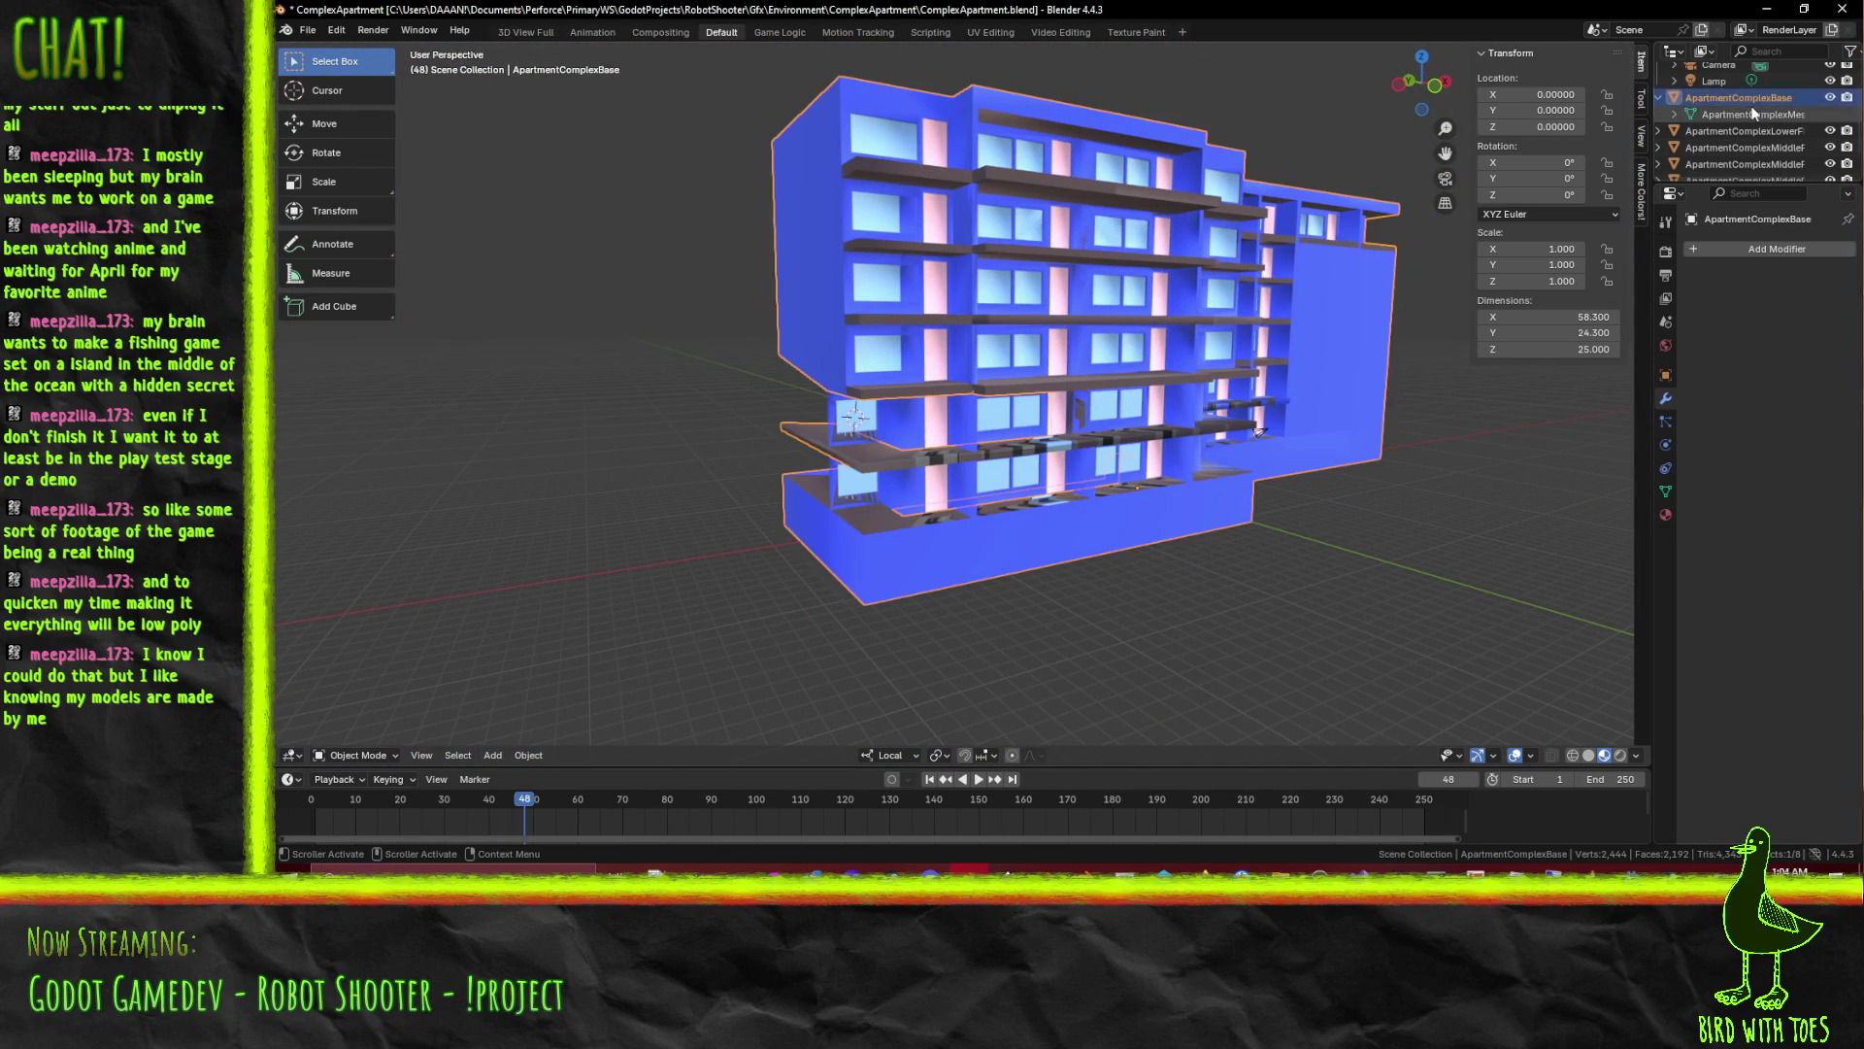
# Rename ApartmentComplexBase to ApartmentComplexSlabs and enter its mesh for editing
pyautogui.doubleClick(1755, 97)
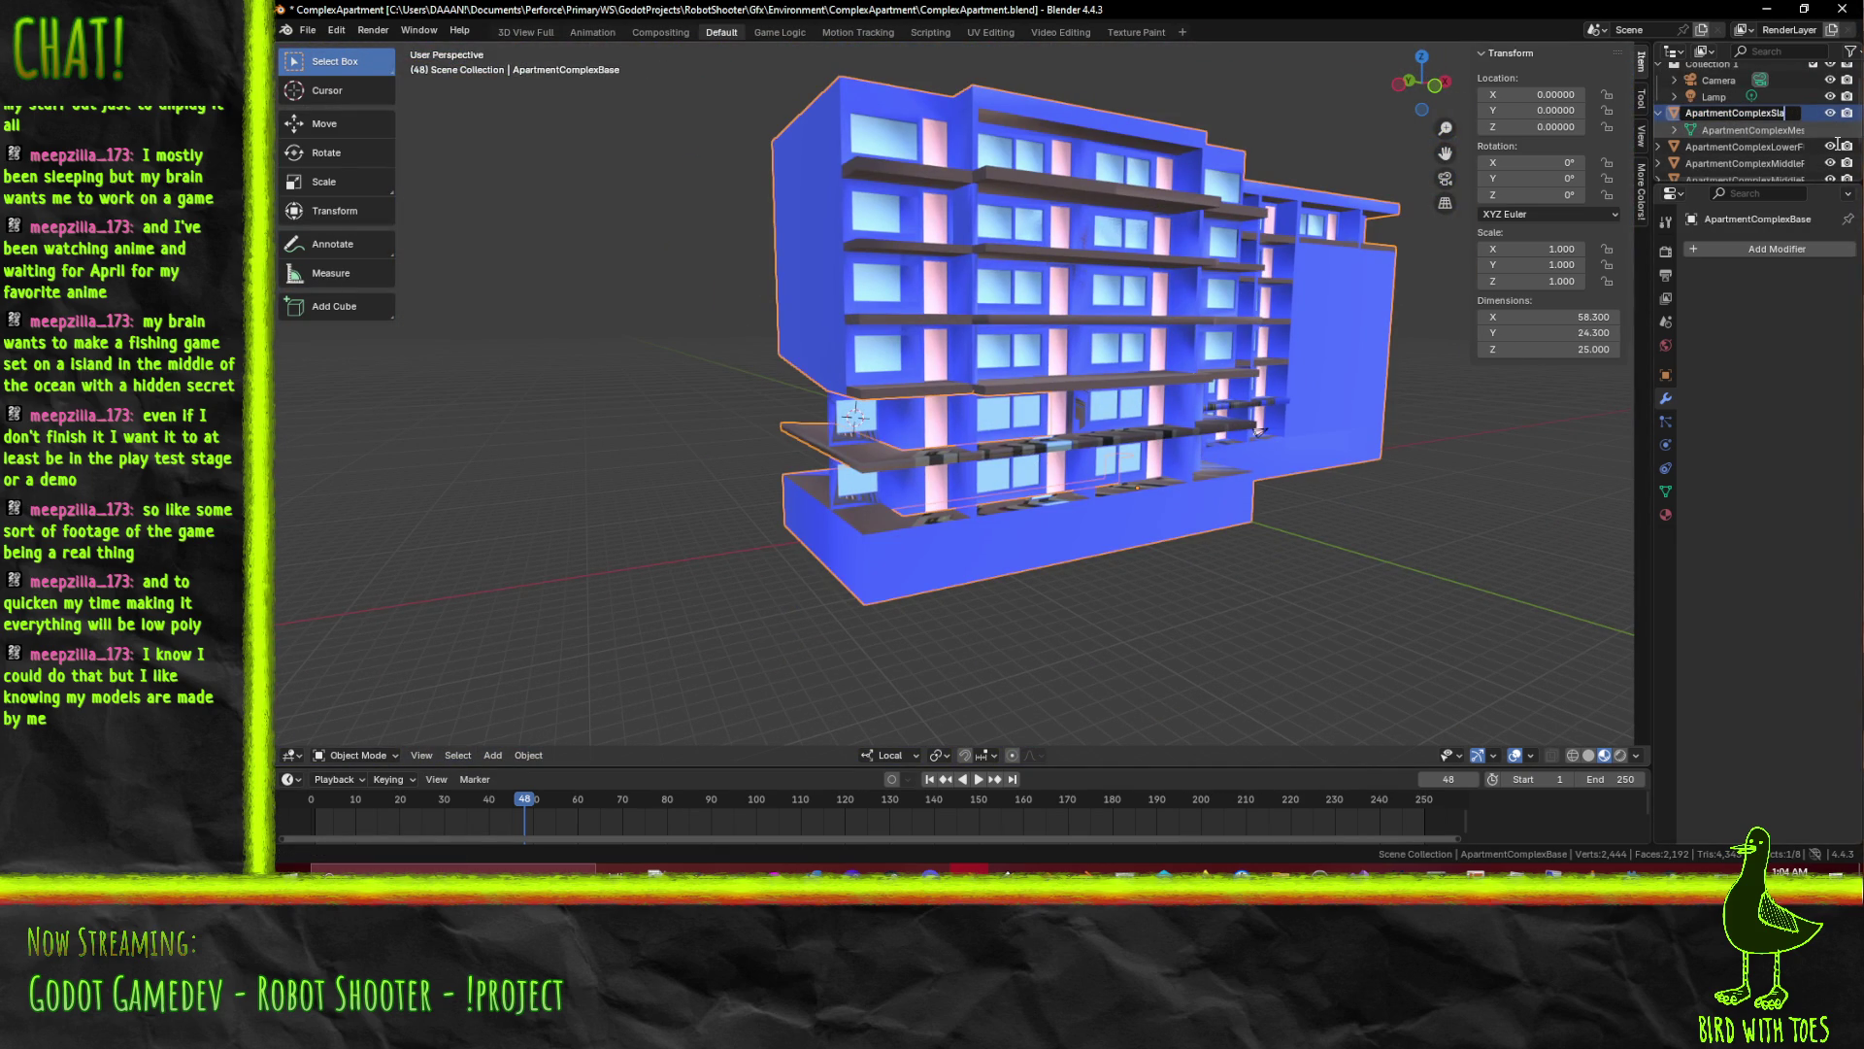
pyautogui.write('Slabs')
pyautogui.press('Return')
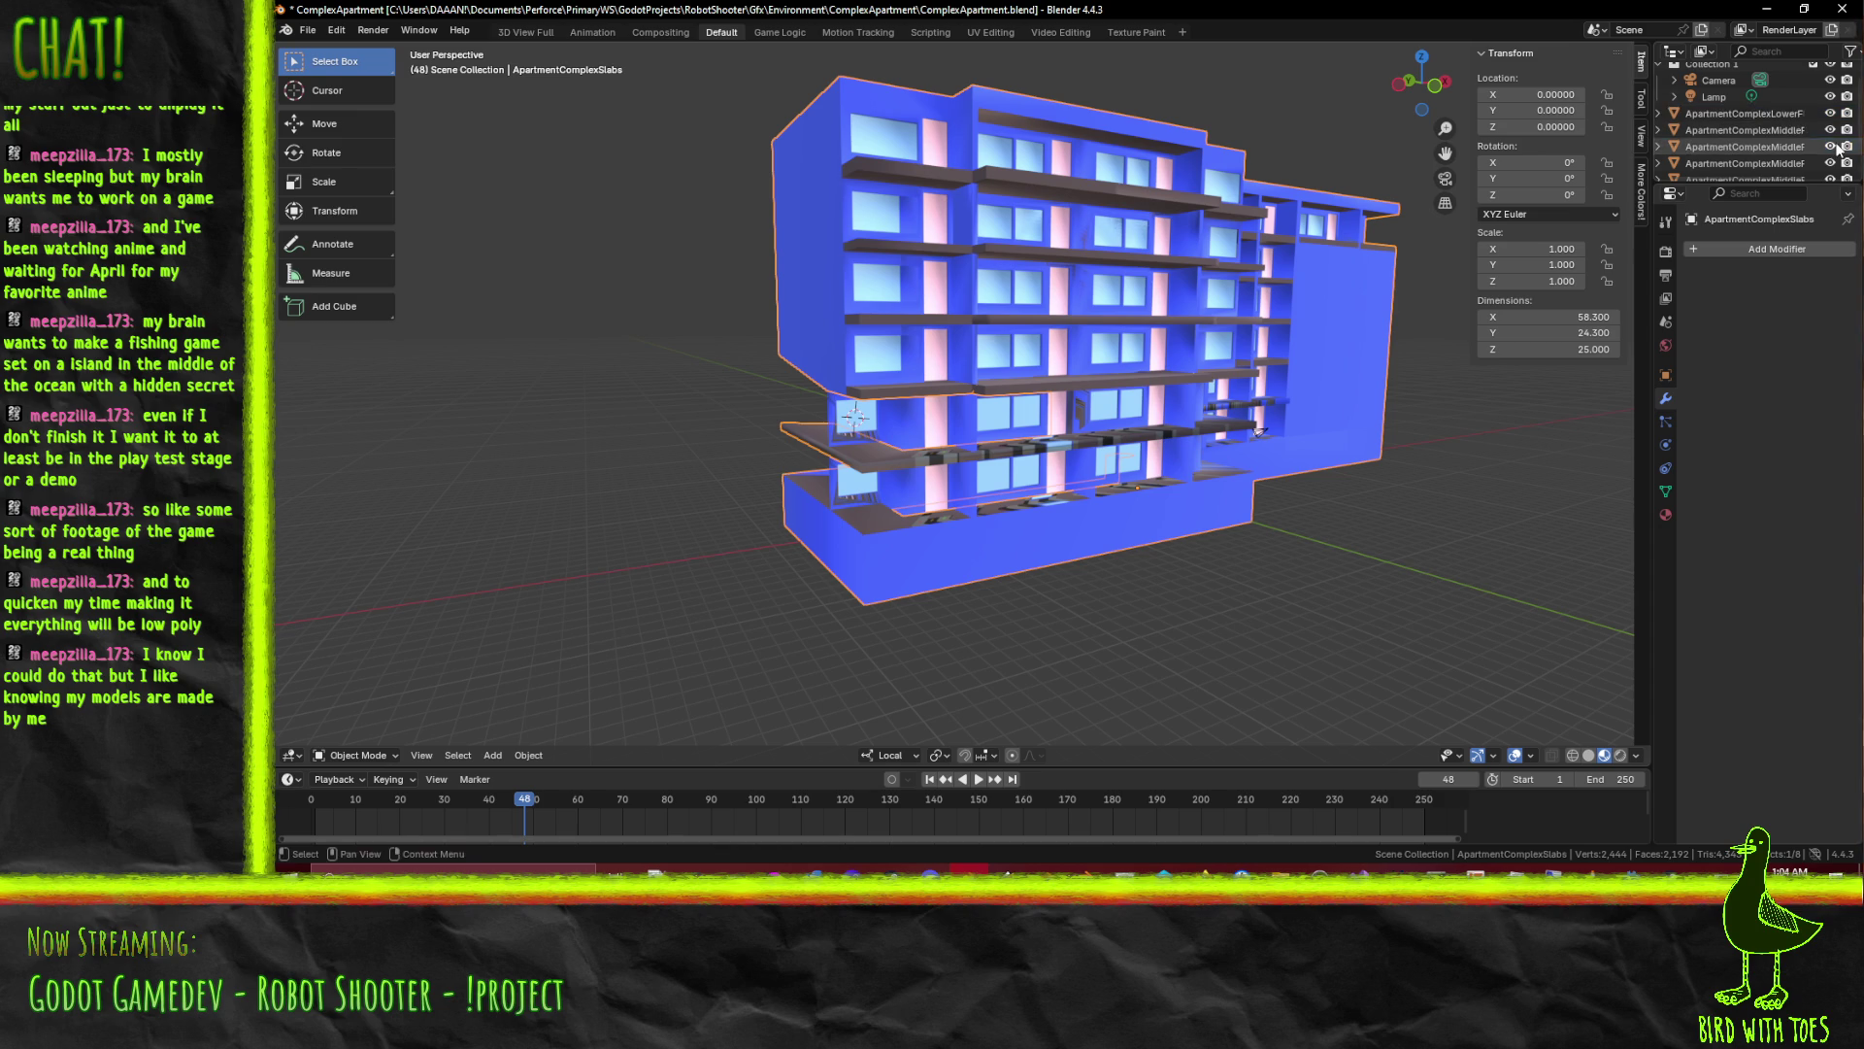
pyautogui.moveTo(1049, 480); pyautogui.dragTo(1136, 382)
pyautogui.press('Tab')
pyautogui.scroll(3)
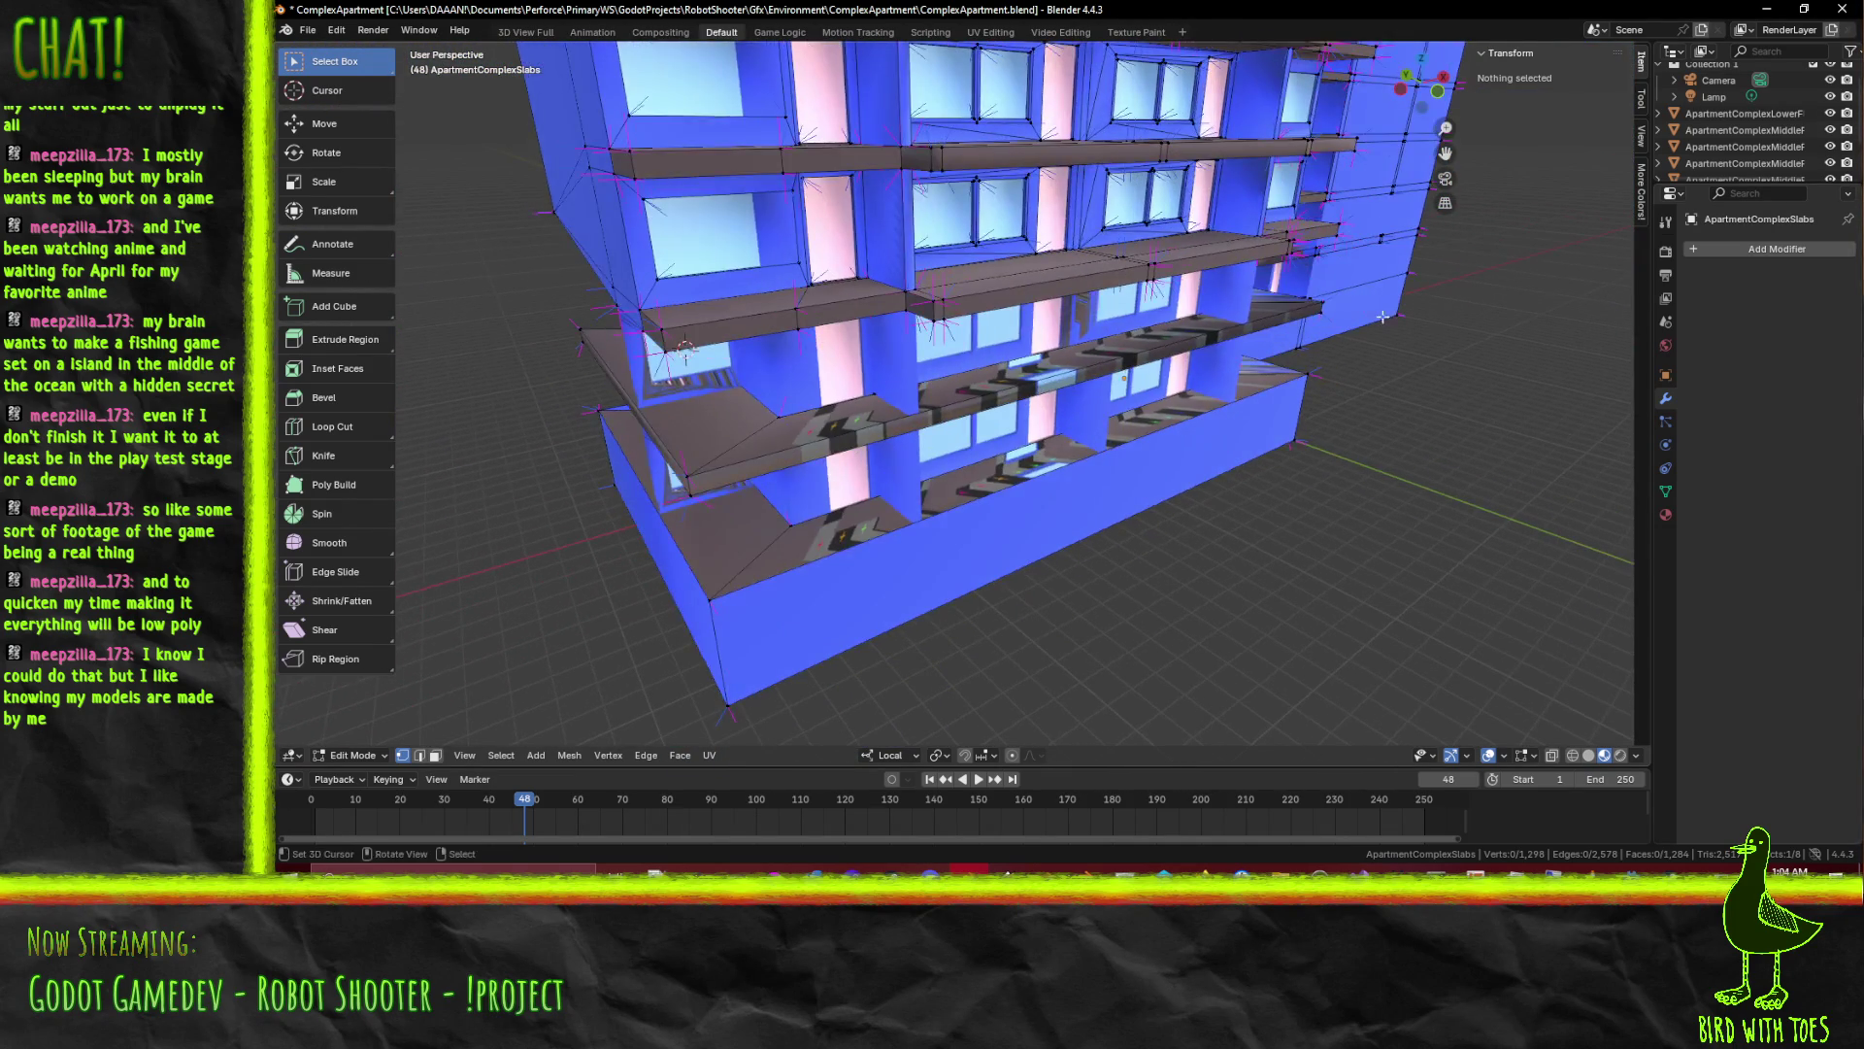
# Orbit to the side wall and select its large lower and left wall faces
pyautogui.moveTo(1309, 187); pyautogui.dragTo(1062, 268)
pyautogui.moveTo(947, 237); pyautogui.dragTo(903, 176)
pyautogui.scroll(-3)
pyautogui.moveTo(970, 259); pyautogui.dragTo(986, 266)
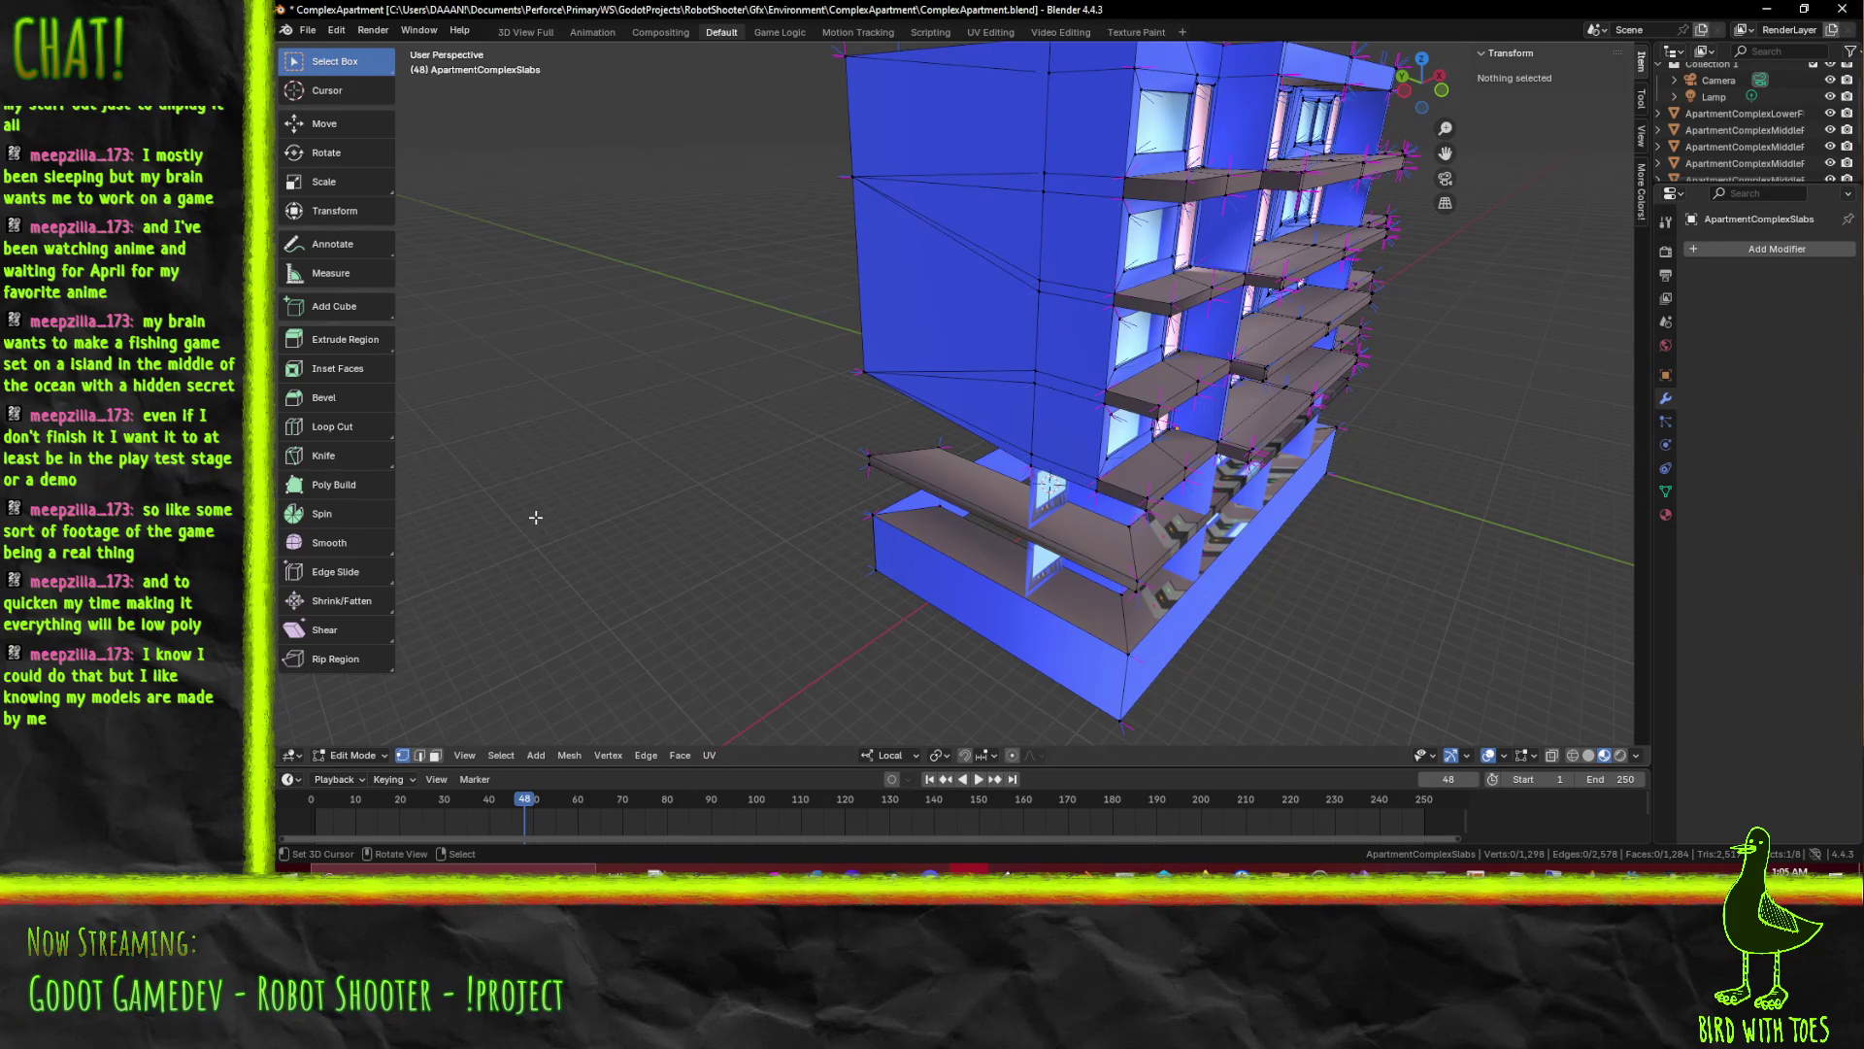
pyautogui.moveTo(656, 656); pyautogui.dragTo(869, 441)
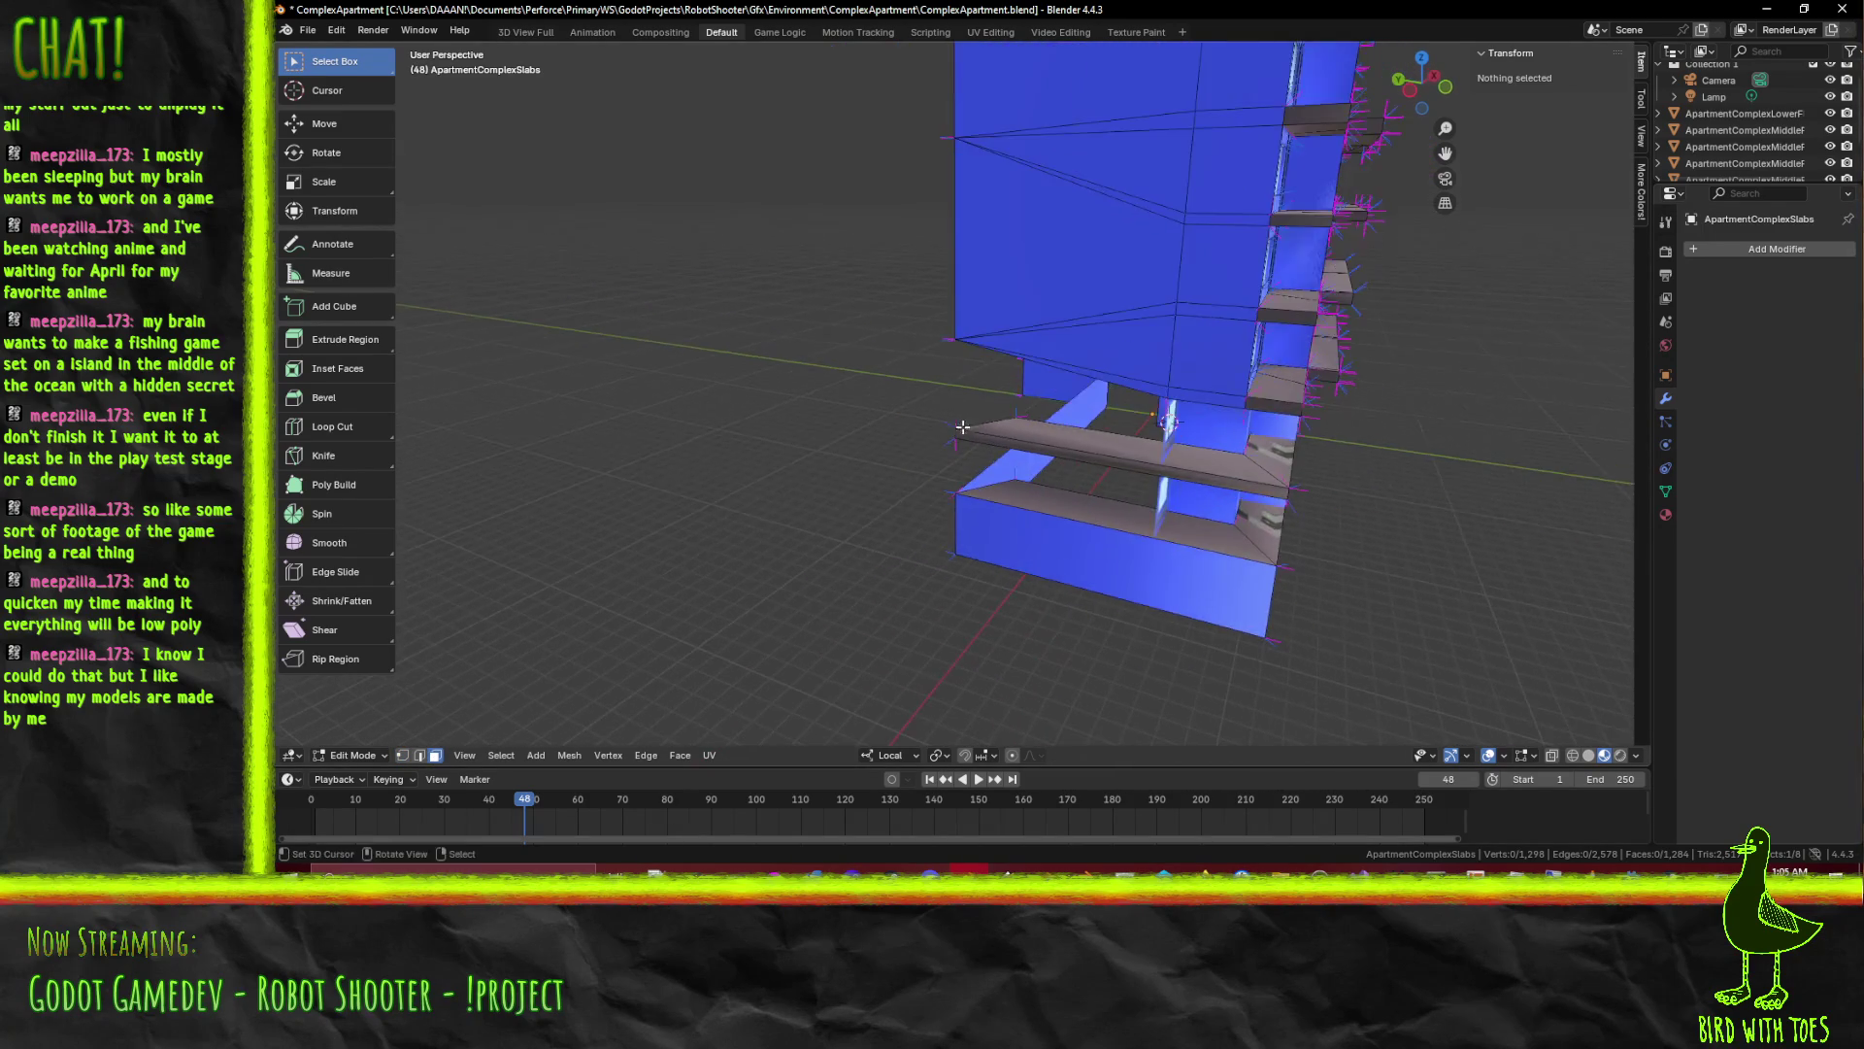
pyautogui.click(915, 457)
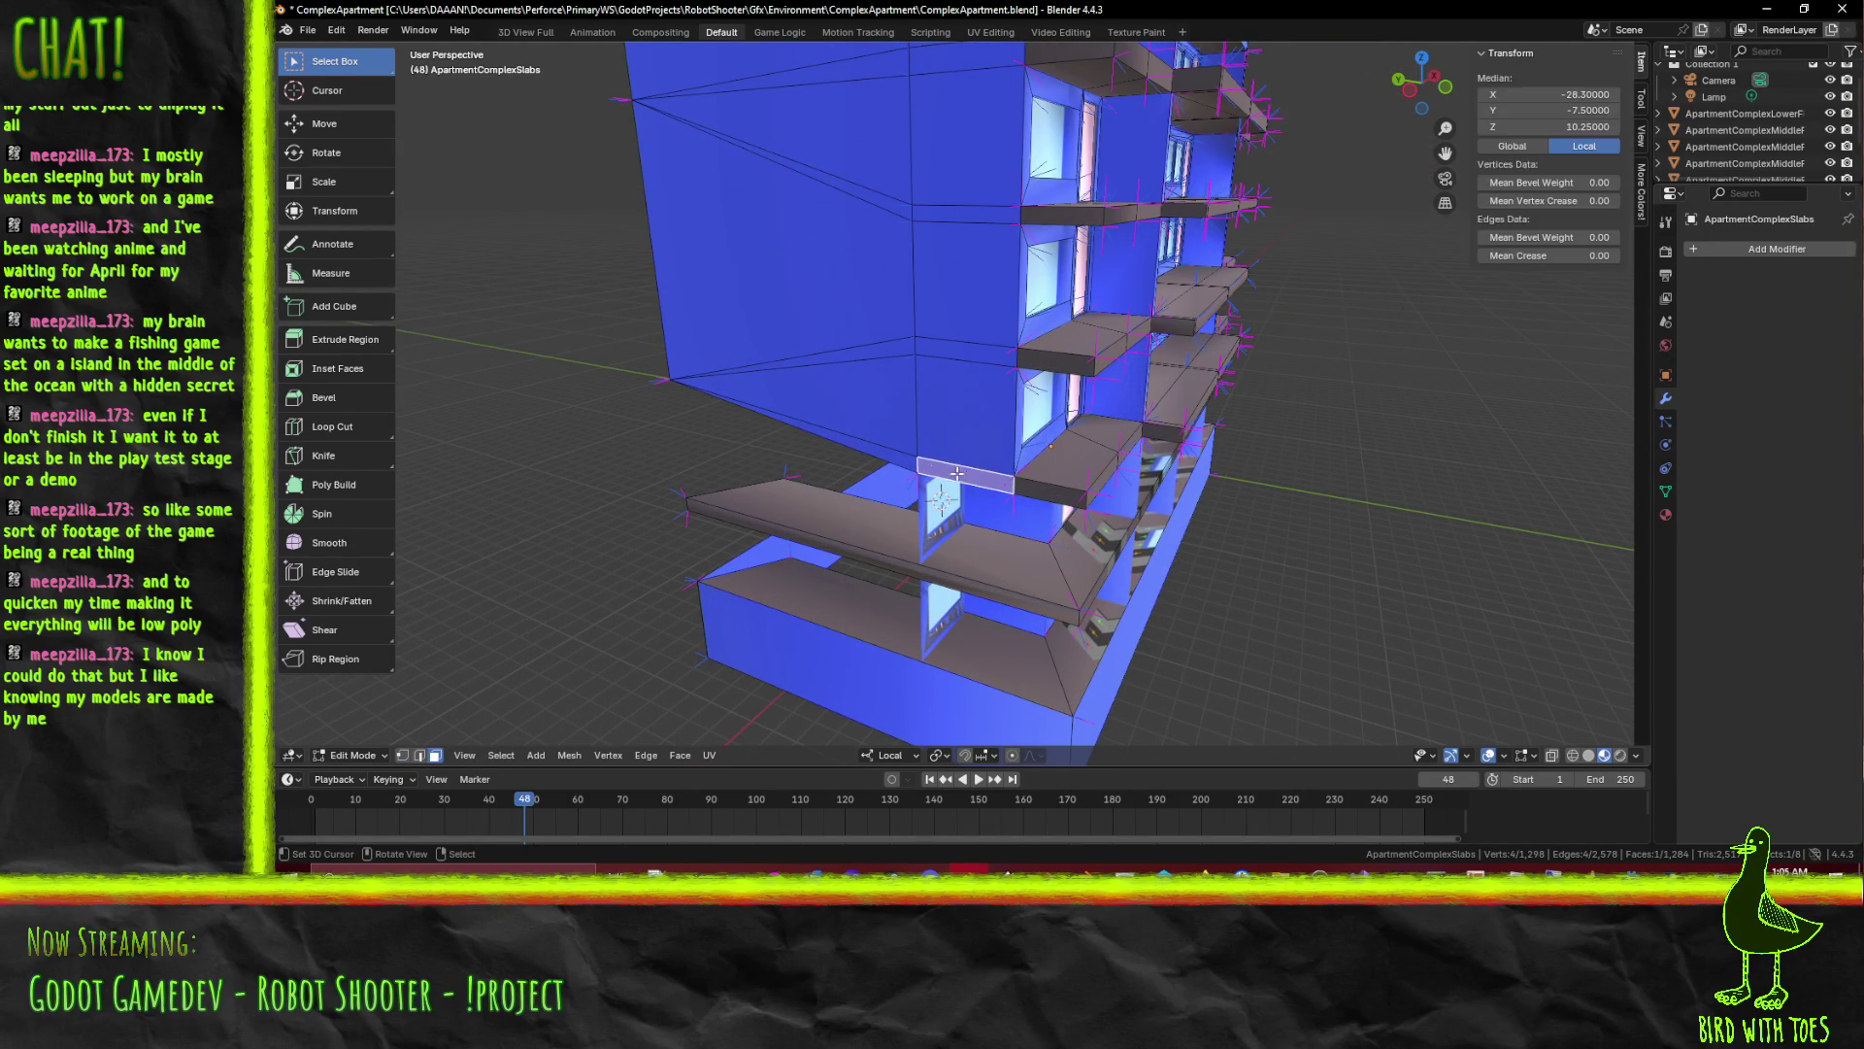
pyautogui.click(964, 347)
pyautogui.click(845, 324)
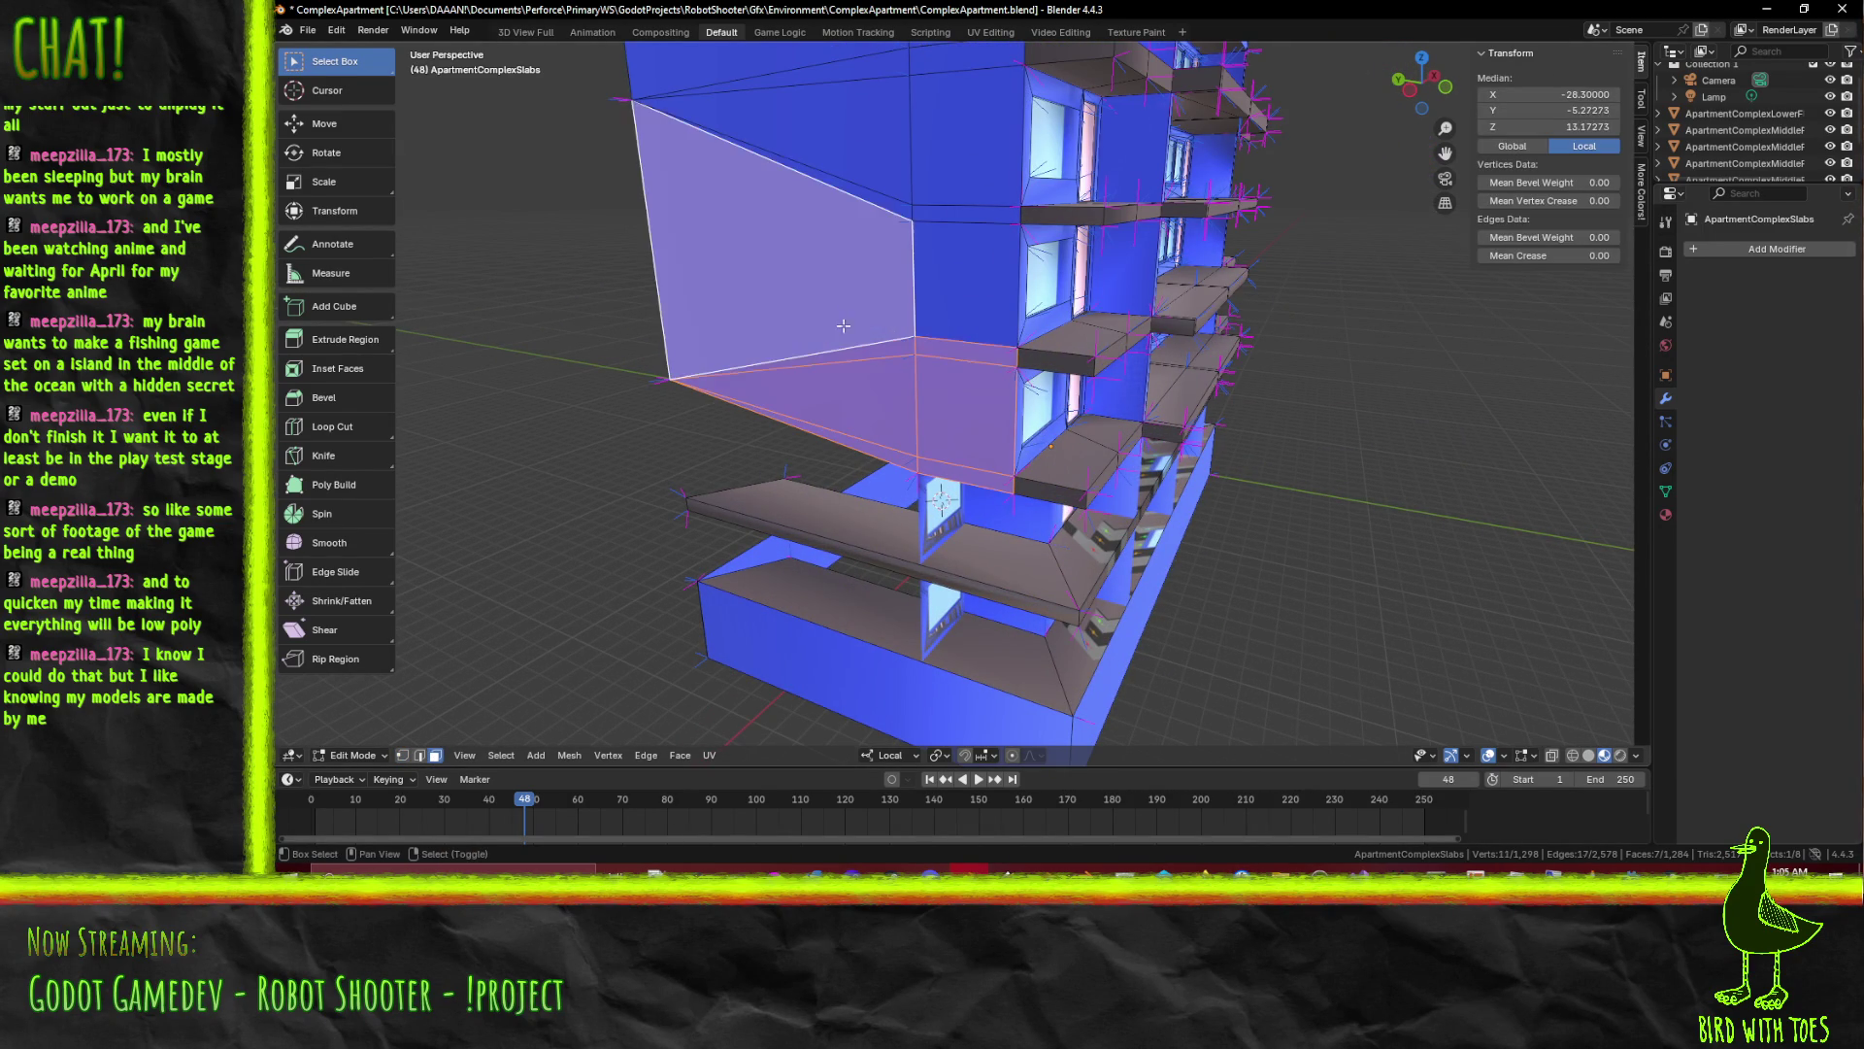
pyautogui.click(964, 284)
# Add the column, strip and top faces along the upper side to the selection
pyautogui.click(965, 145)
pyautogui.click(964, 213)
pyautogui.click(893, 196)
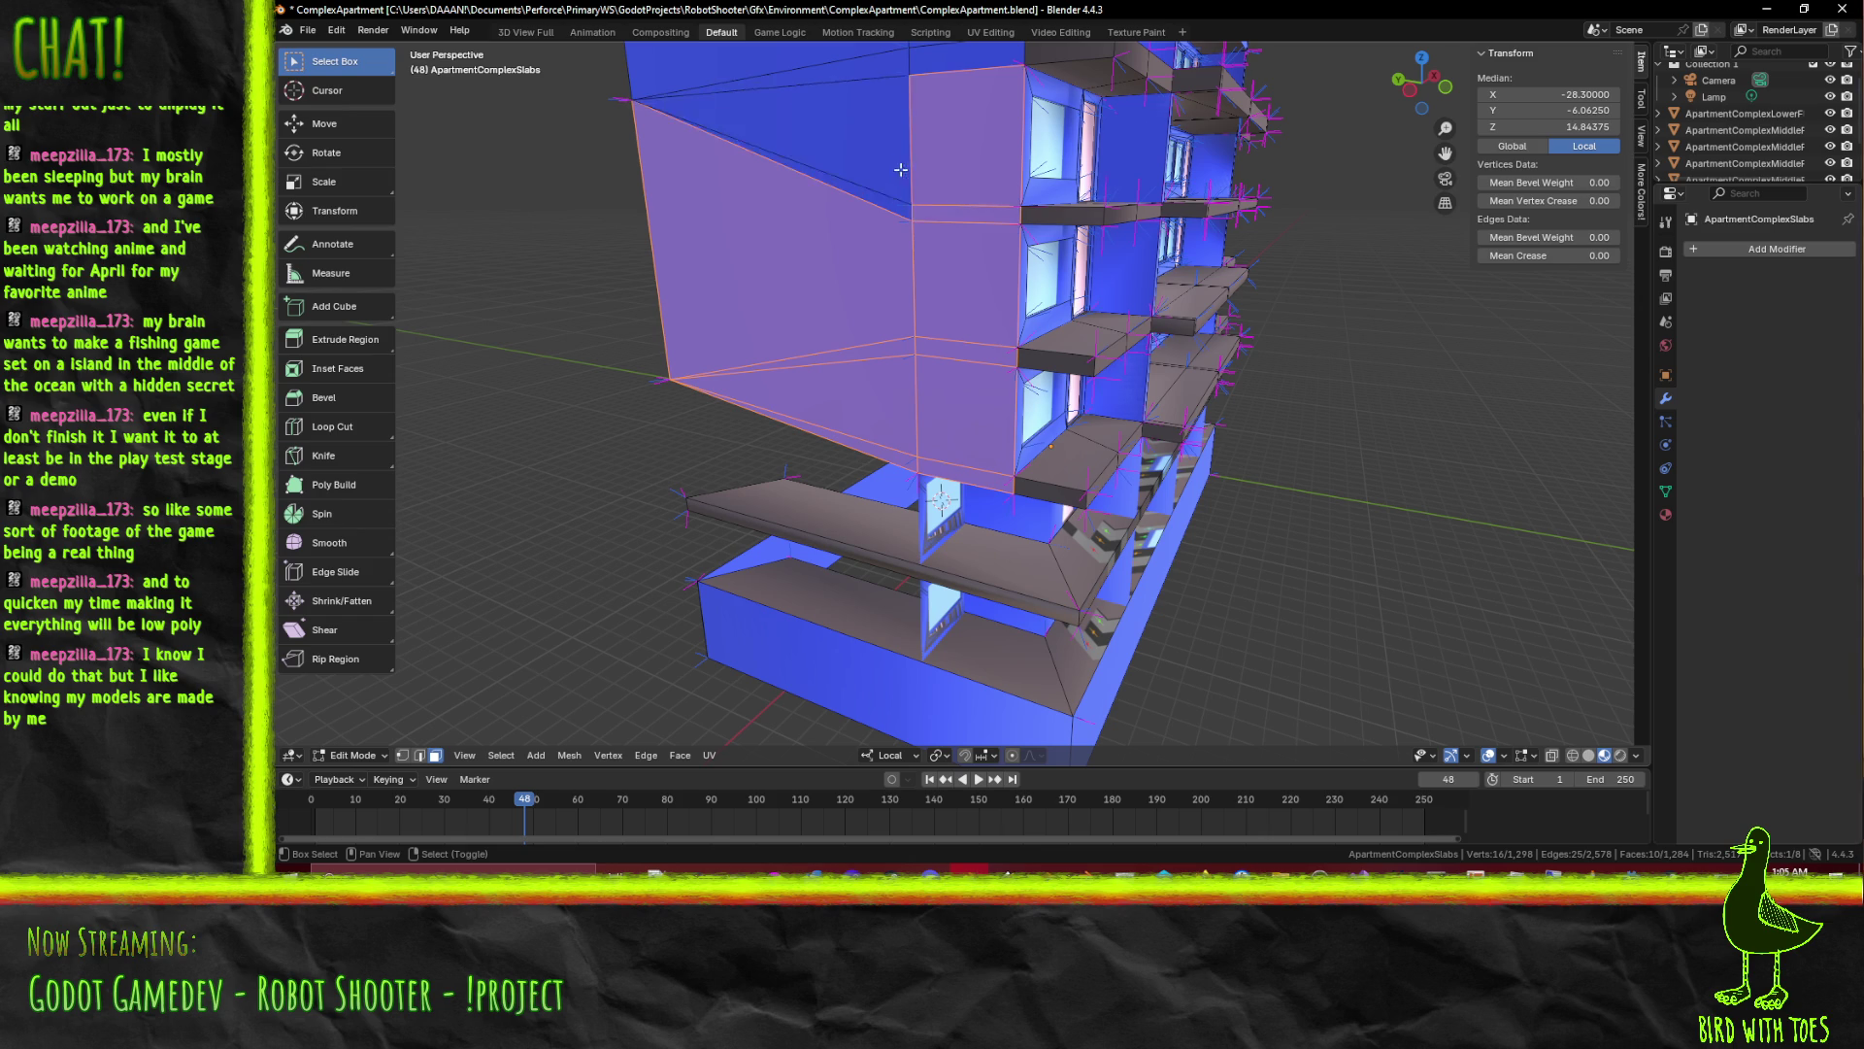
pyautogui.click(863, 203)
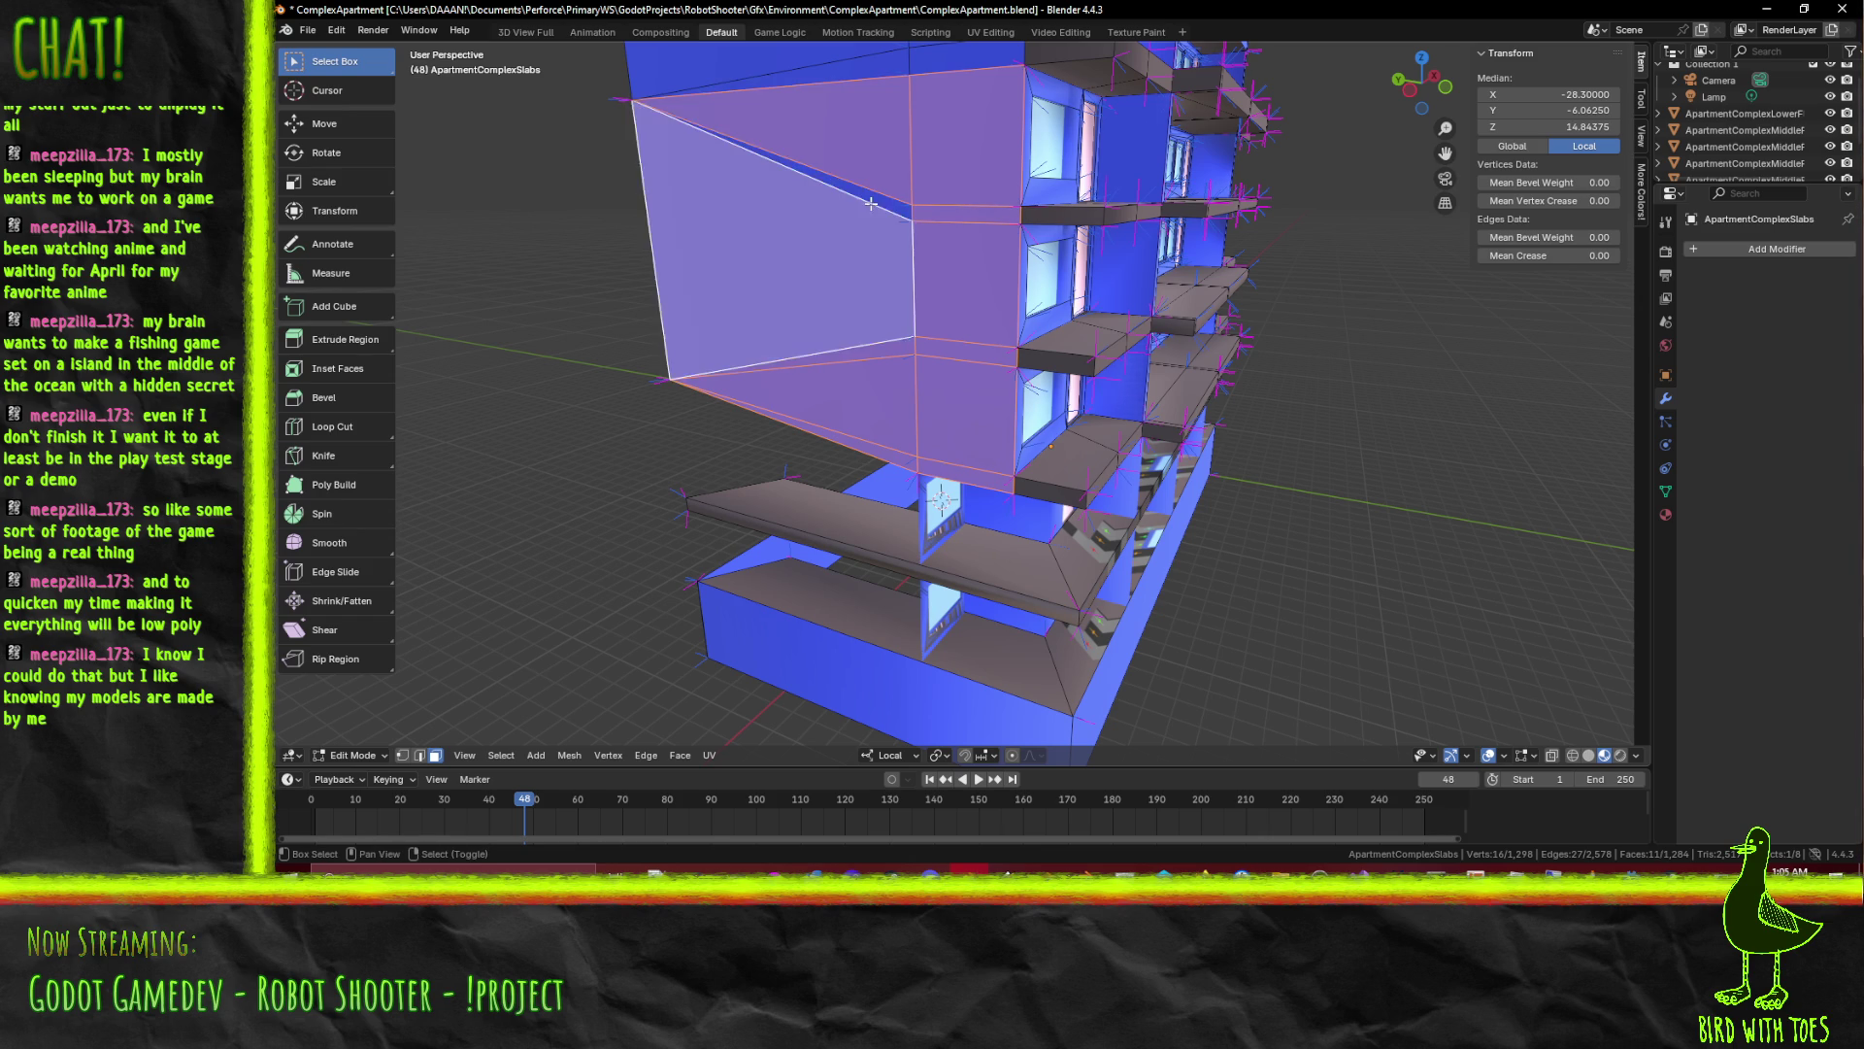
pyautogui.click(878, 205)
pyautogui.moveTo(878, 206); pyautogui.dragTo(904, 231)
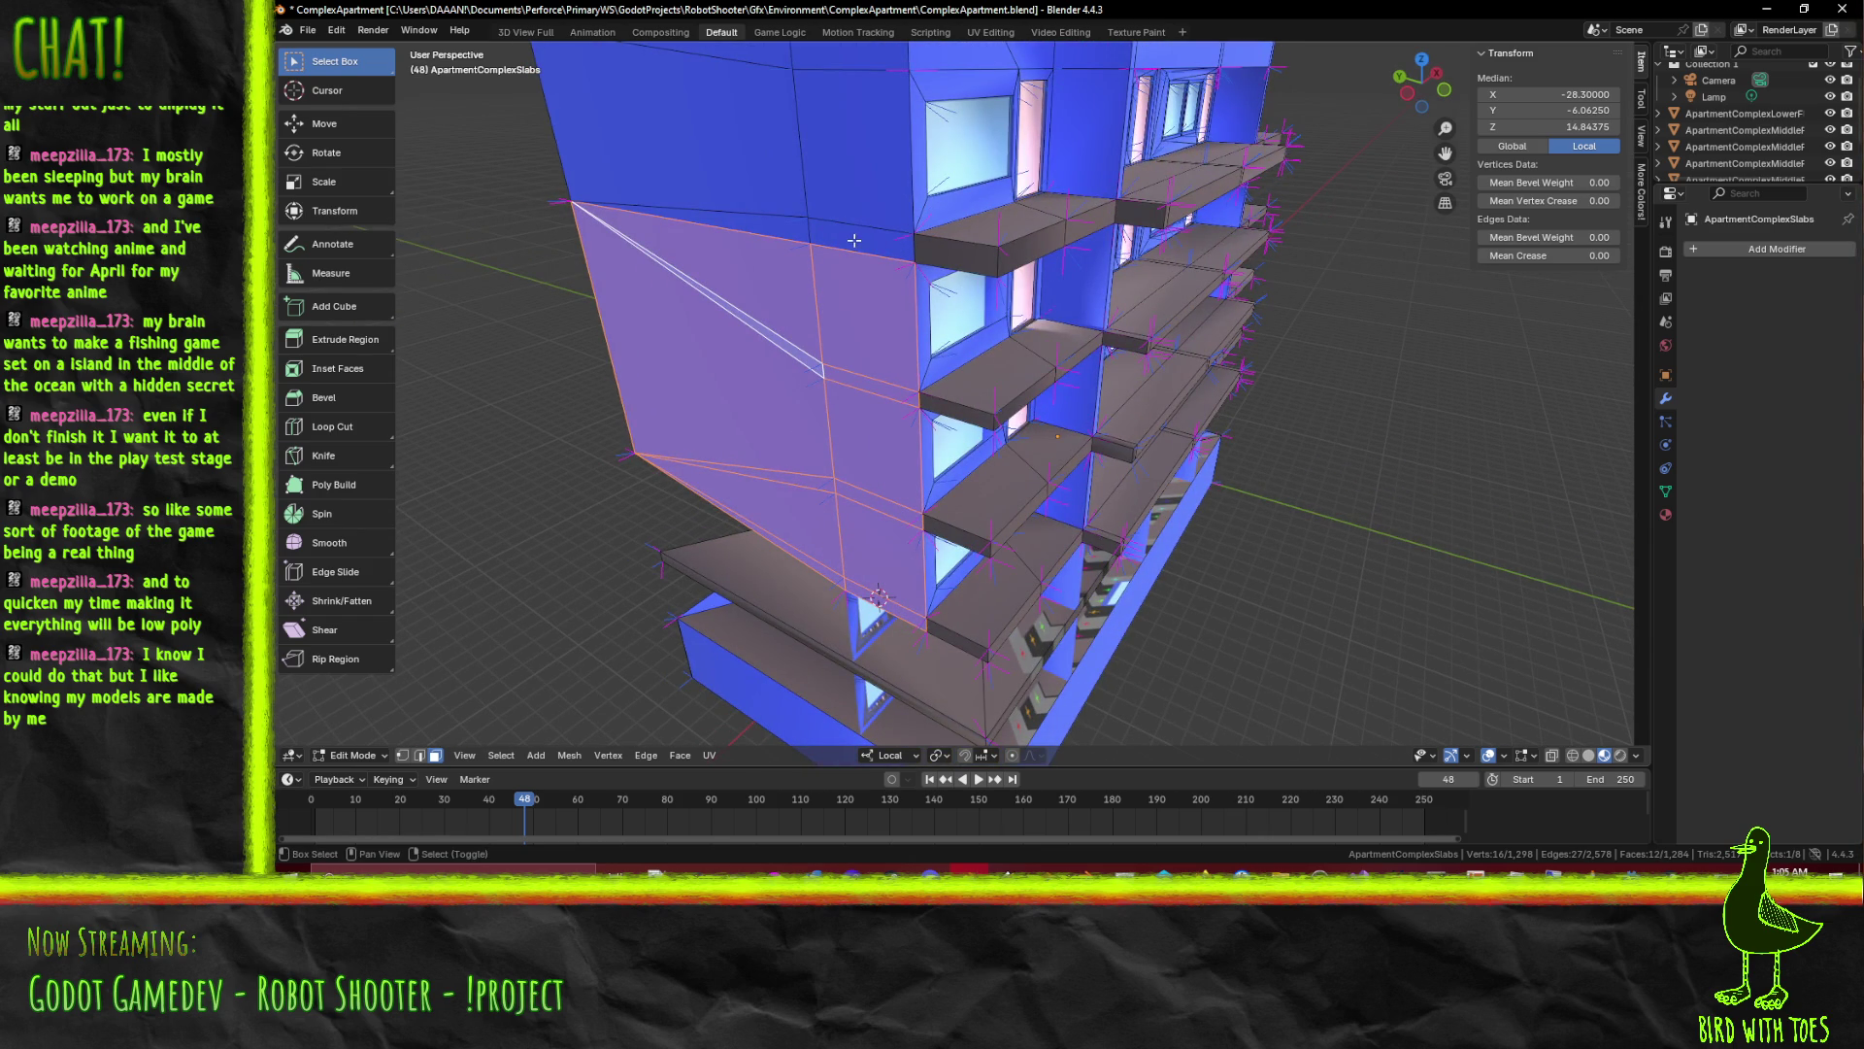
pyautogui.scroll(-3)
pyautogui.scroll(3)
pyautogui.moveTo(870, 211); pyautogui.dragTo(1278, 449)
pyautogui.scroll(-3)
pyautogui.scroll(-3)
pyautogui.scroll(3)
pyautogui.scroll(3)
pyautogui.click(1277, 449)
# Delete the selected neighbouring wall faces and thin vertical strip faces from the side wall
pyautogui.click(1333, 469)
pyautogui.click(1108, 329)
pyautogui.click(1355, 358)
pyautogui.click(1115, 221)
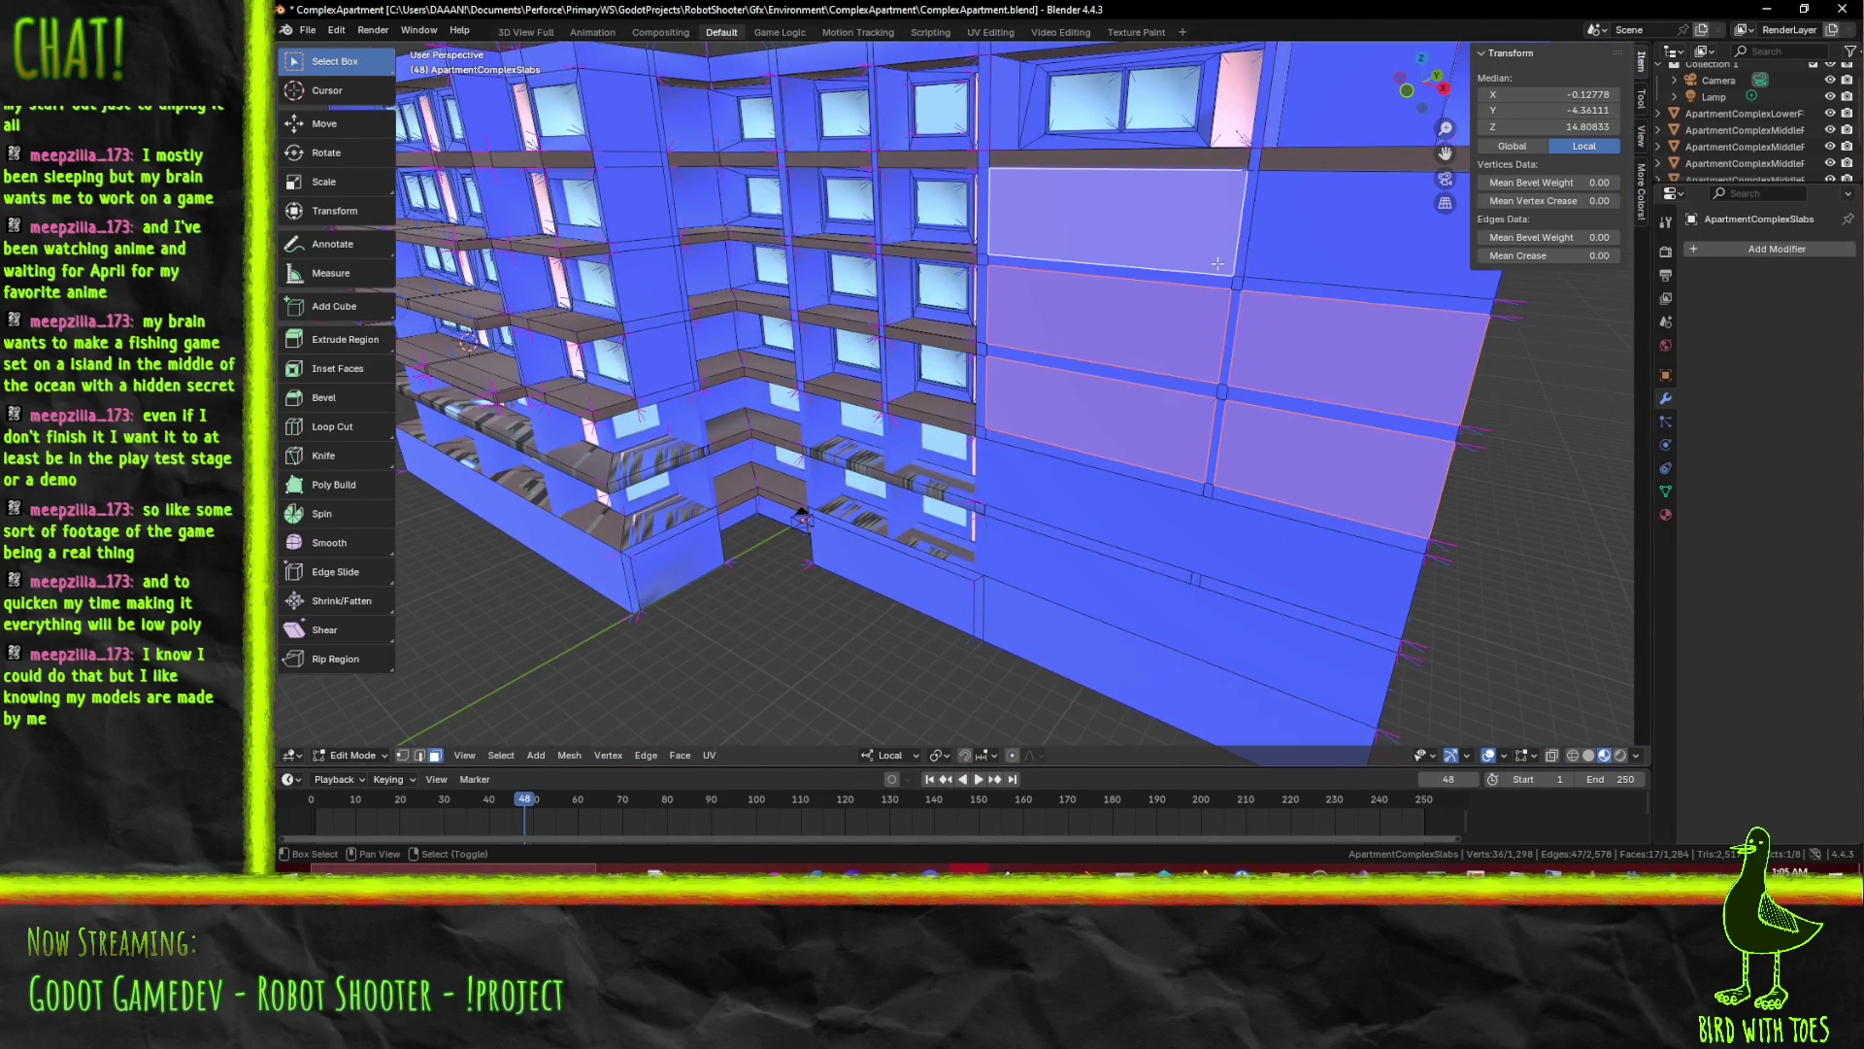
pyautogui.click(1370, 233)
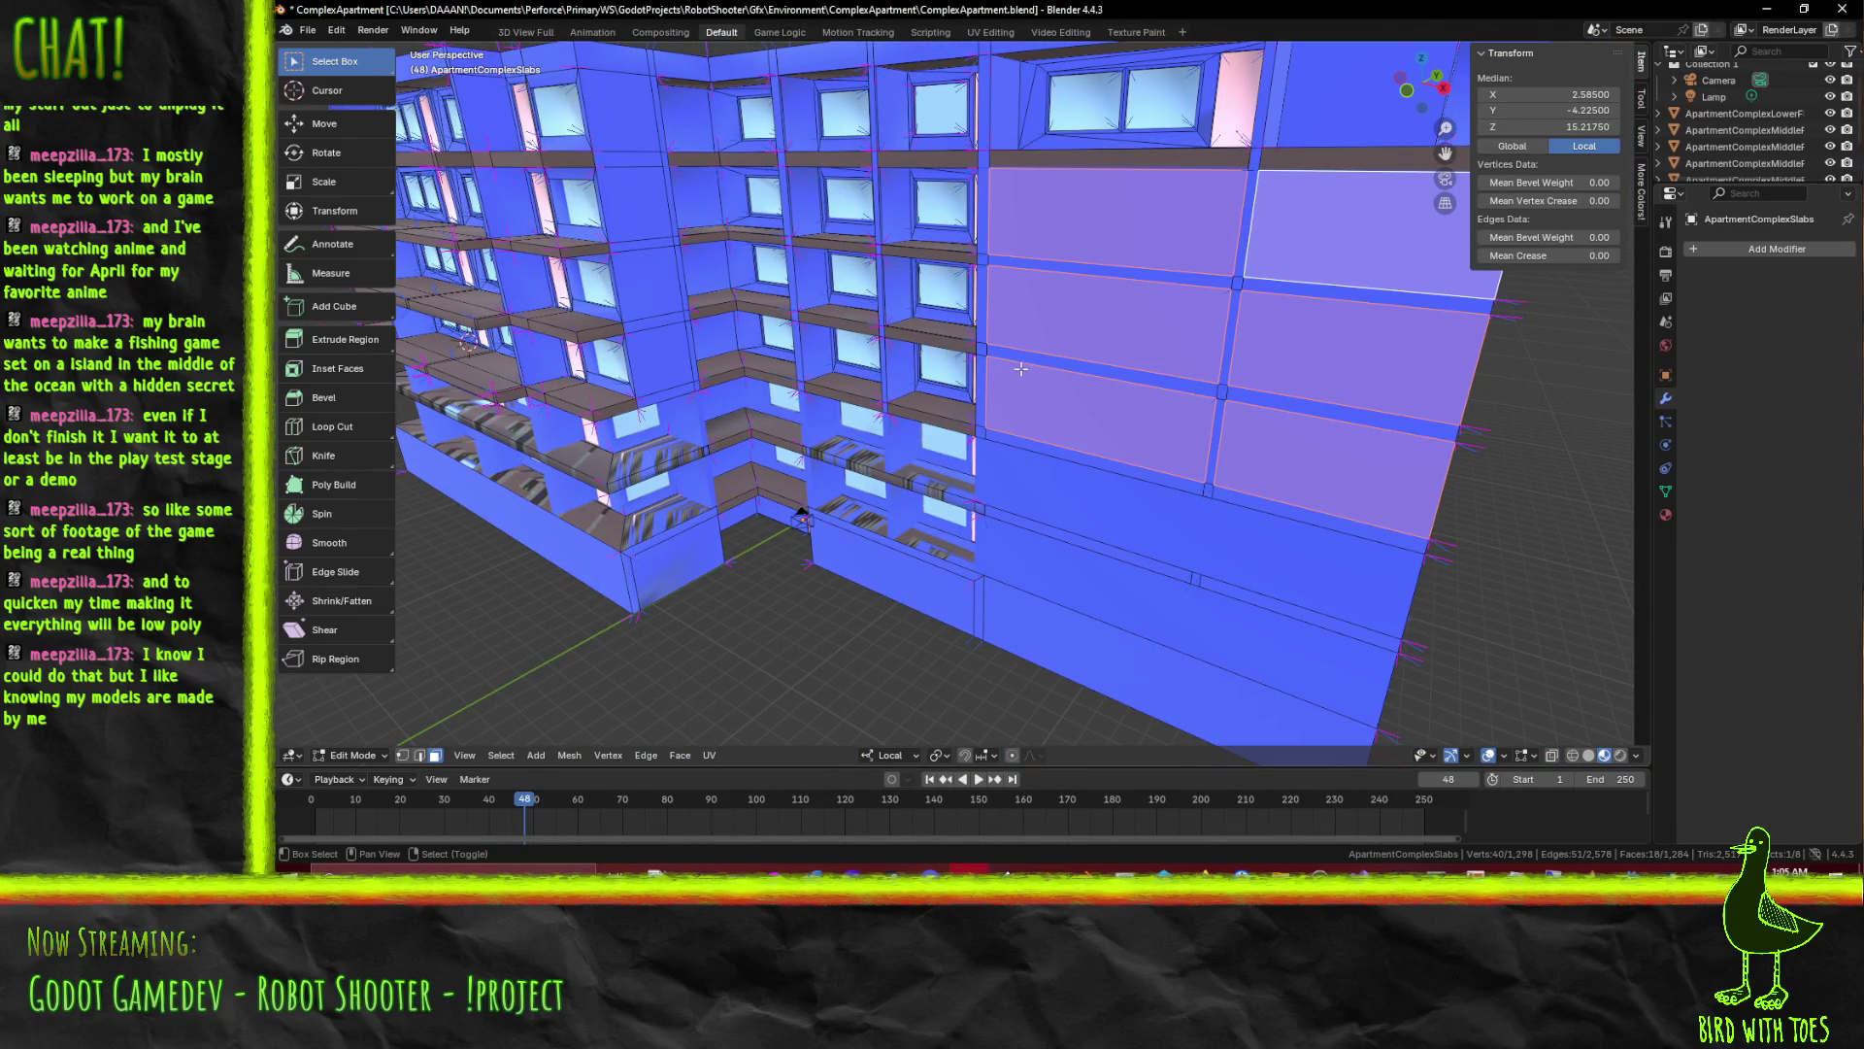
pyautogui.click(1211, 425)
pyautogui.click(1234, 340)
pyautogui.click(1249, 219)
pyautogui.click(982, 218)
pyautogui.click(982, 391)
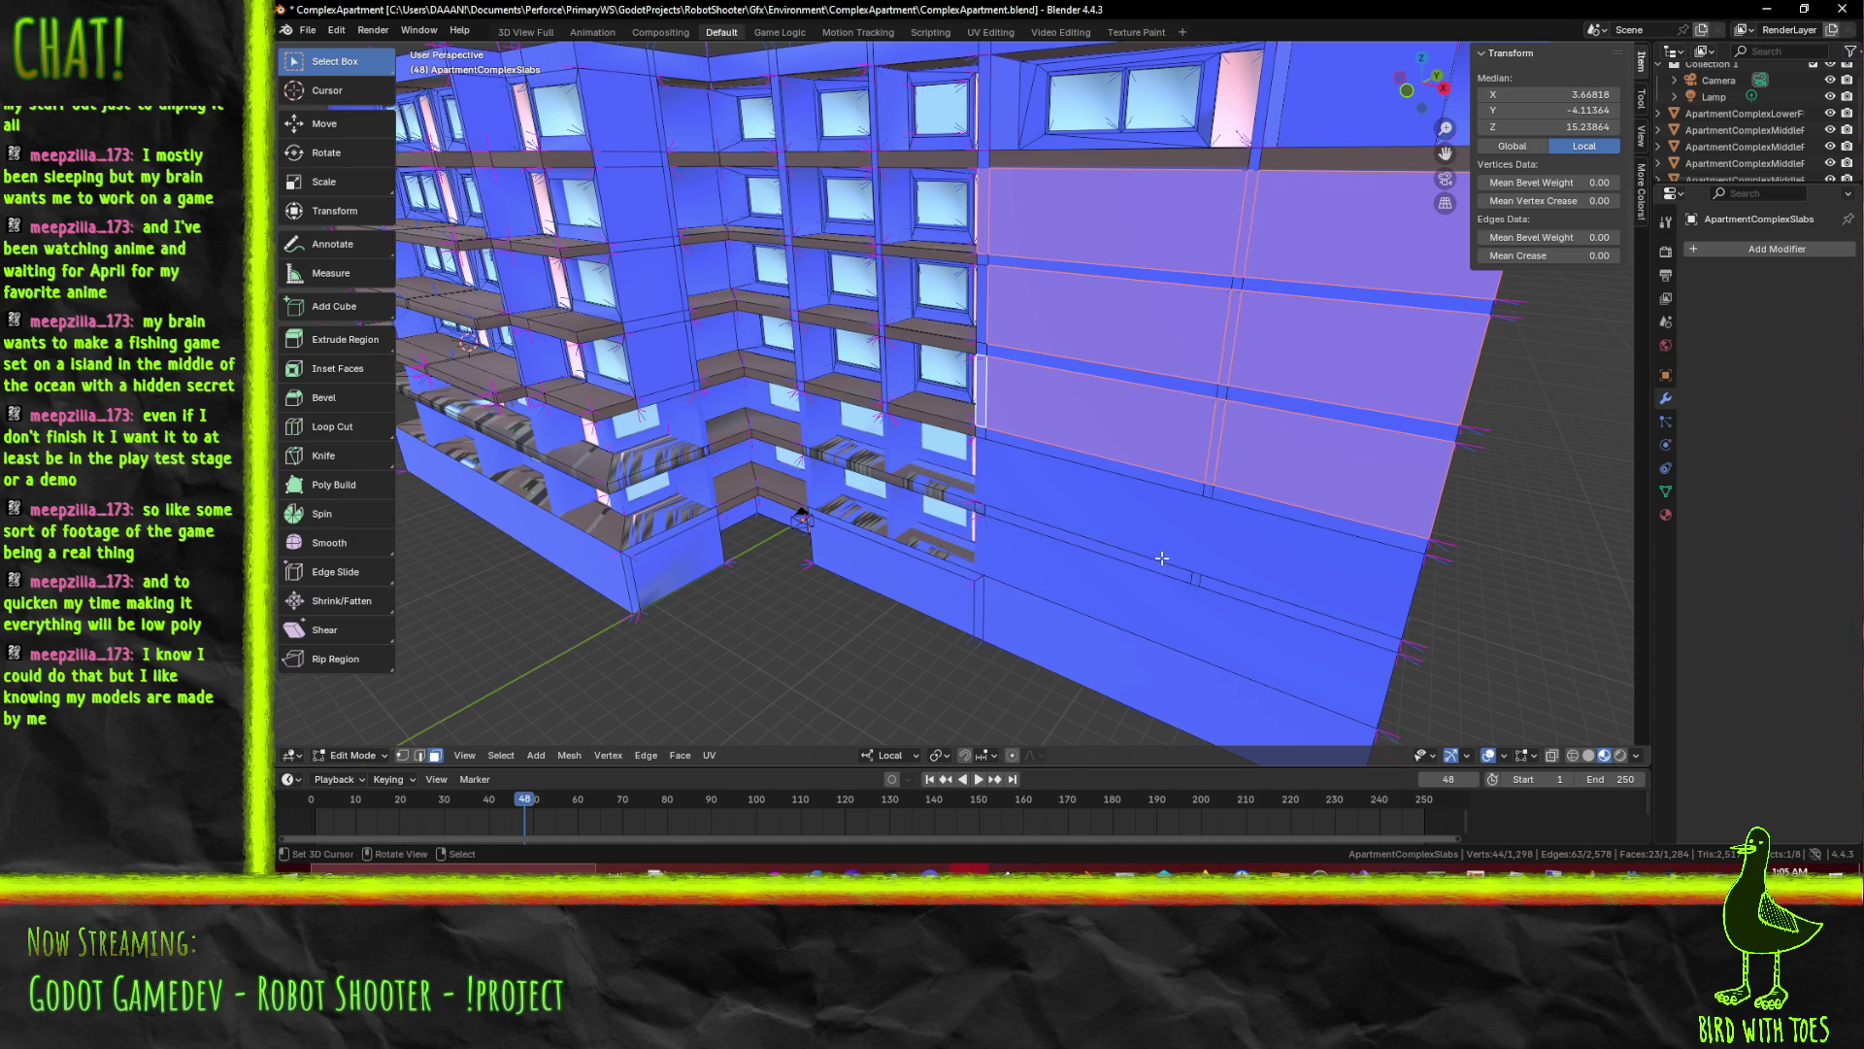
pyautogui.press('x')
pyautogui.click(1126, 603)
# Delete the stray triangular and quad faces lower on the side wall, leaving an opening at the corner
pyautogui.moveTo(1126, 603); pyautogui.dragTo(684, 292)
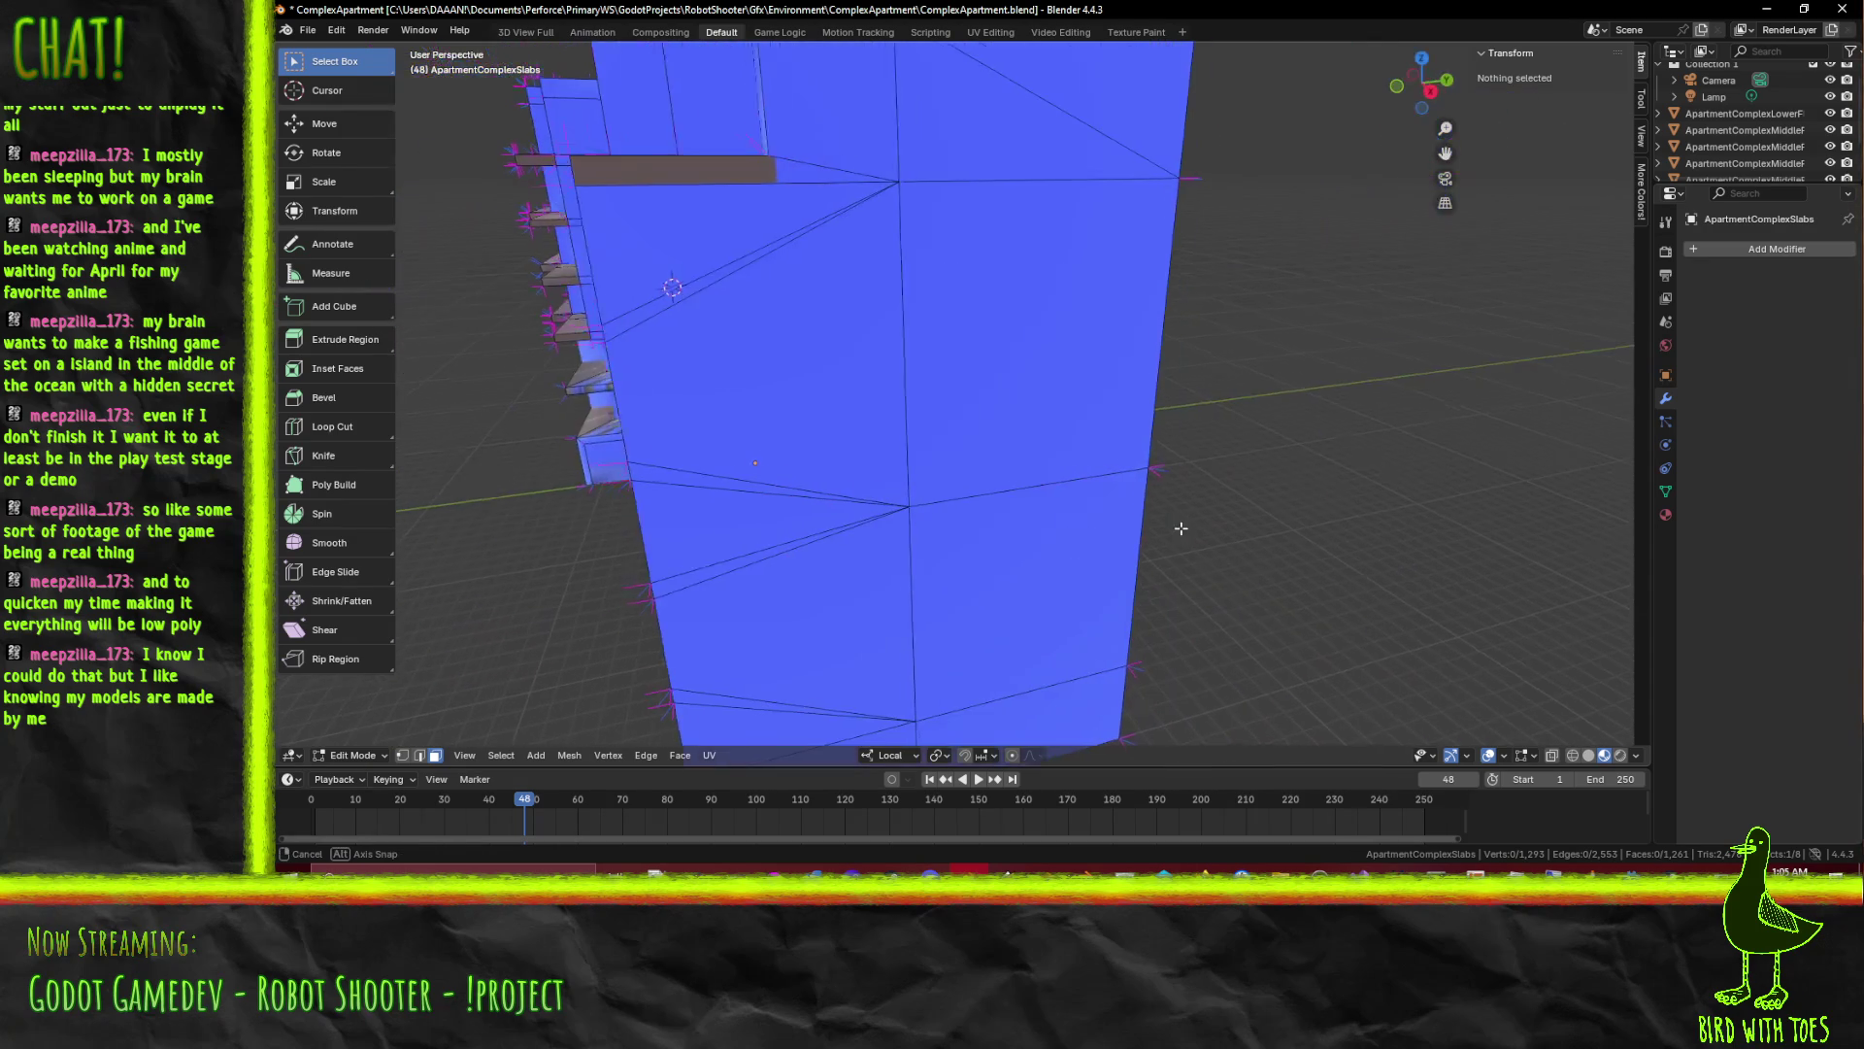
pyautogui.click(678, 285)
pyautogui.click(746, 432)
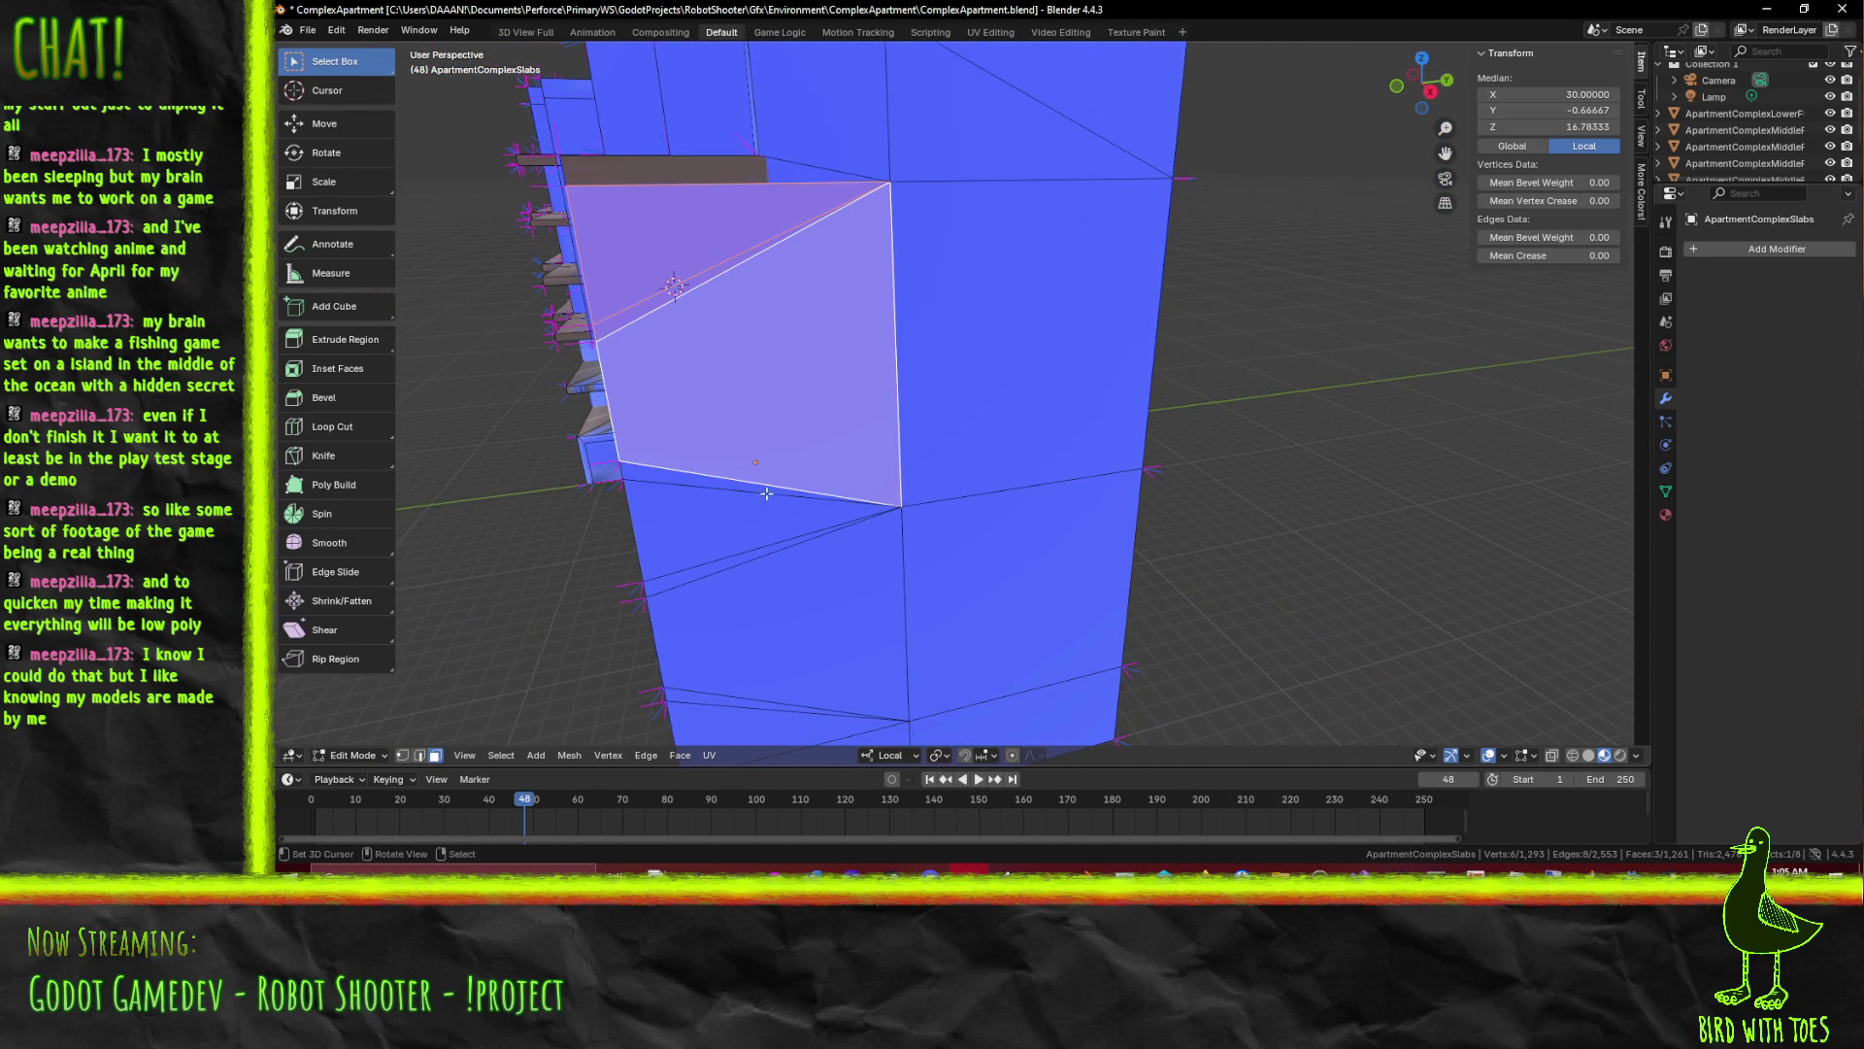
pyautogui.moveTo(762, 496); pyautogui.dragTo(806, 482)
pyautogui.click(1108, 361)
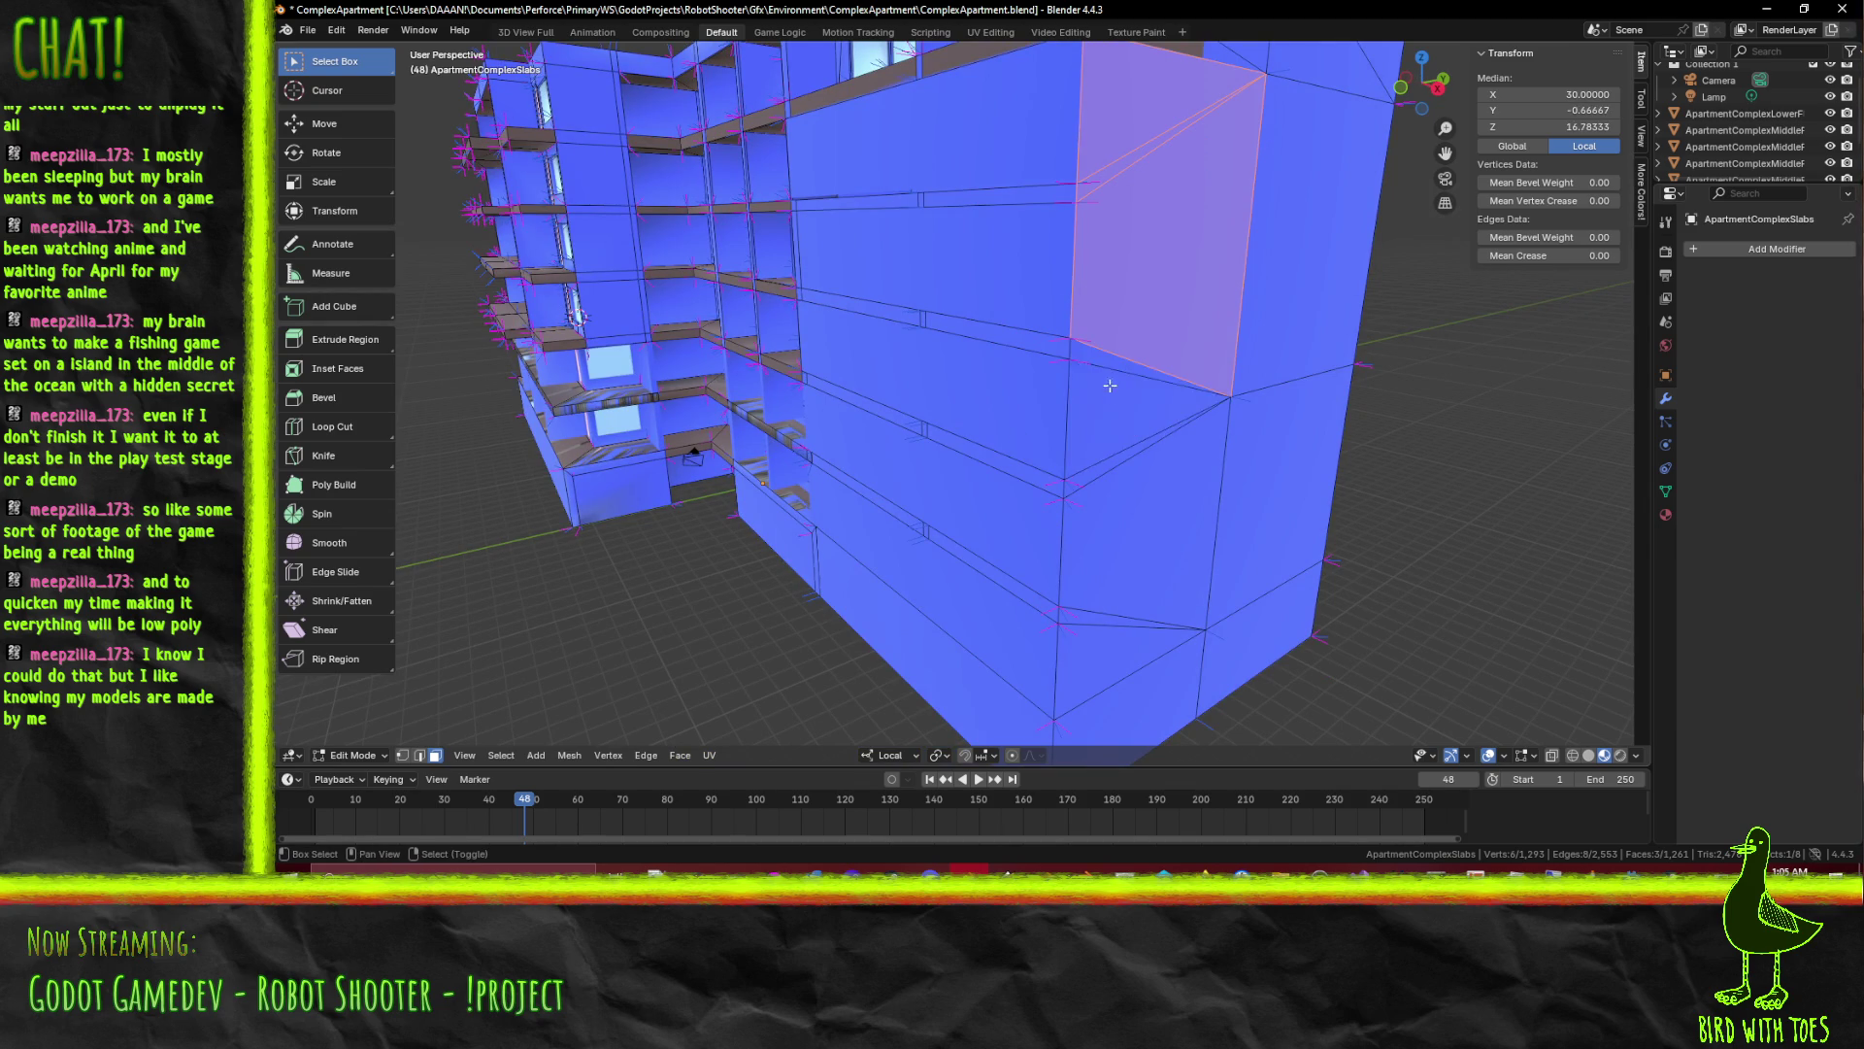
pyautogui.click(1100, 625)
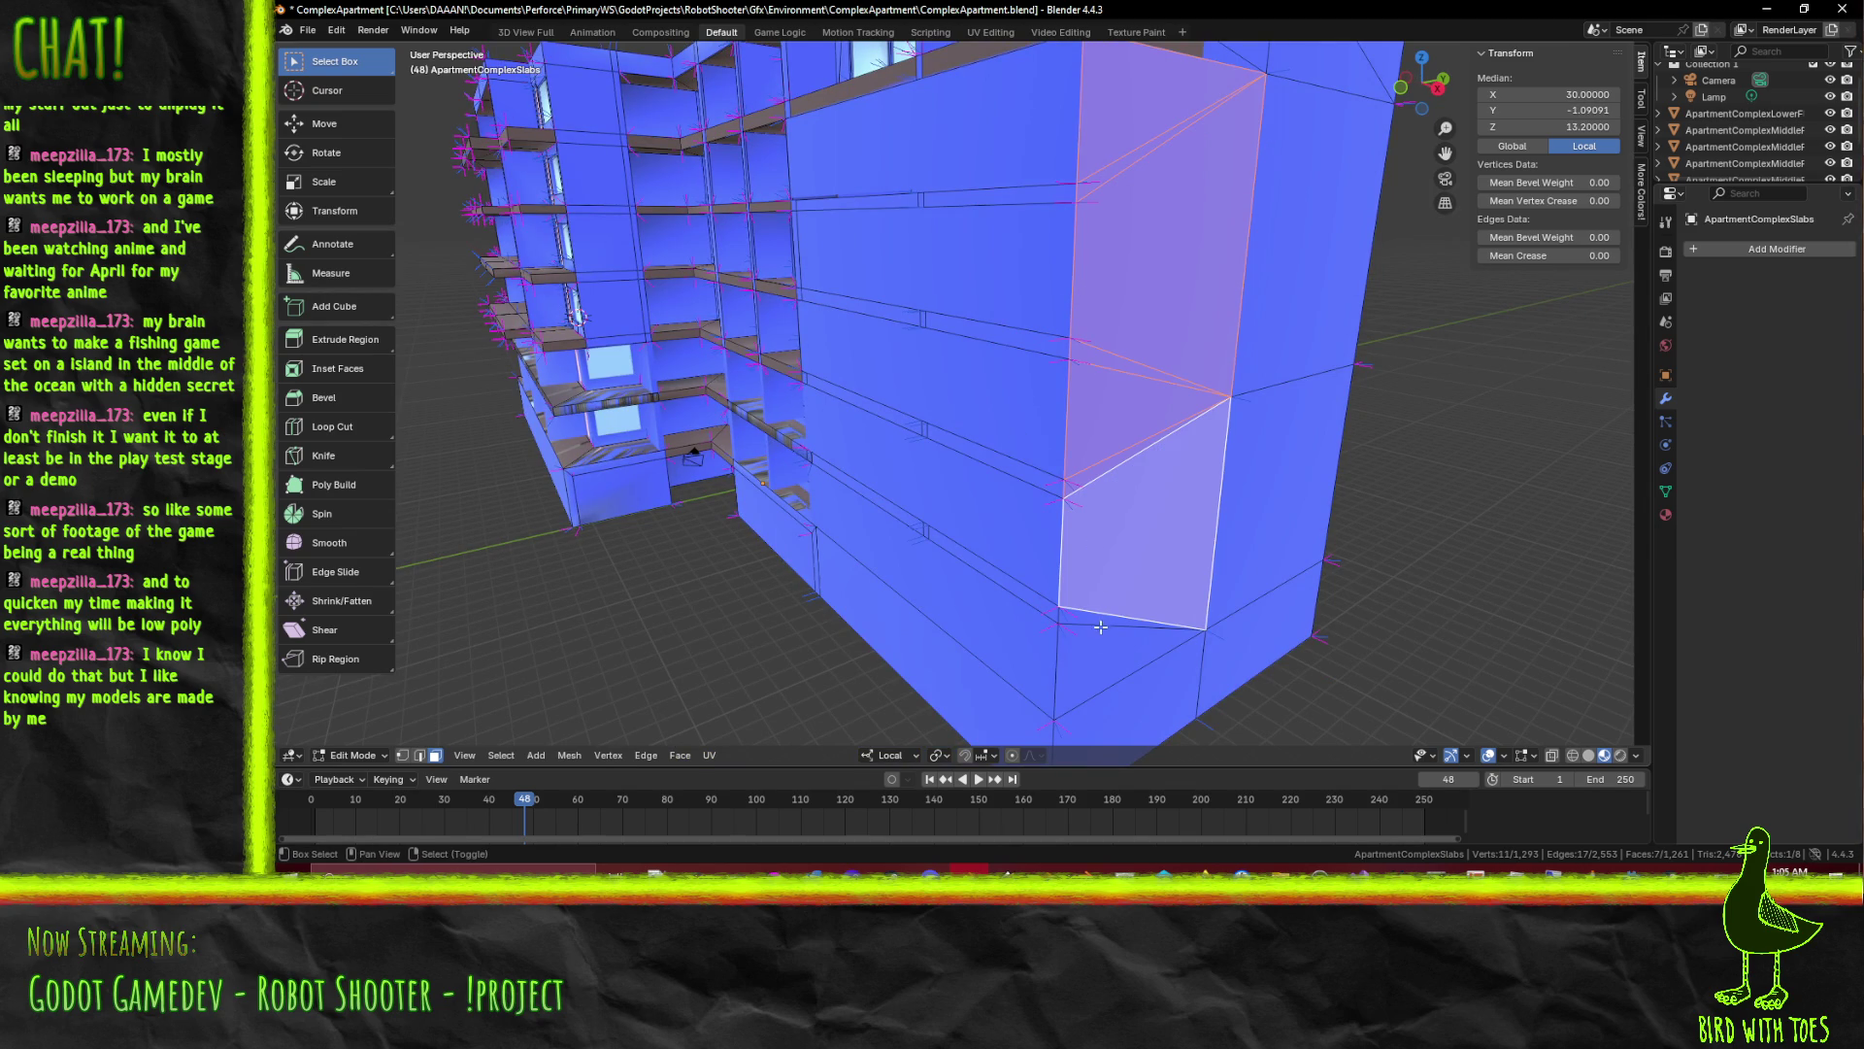
pyautogui.click(1098, 647)
pyautogui.moveTo(1098, 648); pyautogui.dragTo(1097, 567)
pyautogui.click(1105, 571)
pyautogui.moveTo(1236, 442); pyautogui.dragTo(1063, 274)
pyautogui.click(1064, 274)
pyautogui.click(1093, 117)
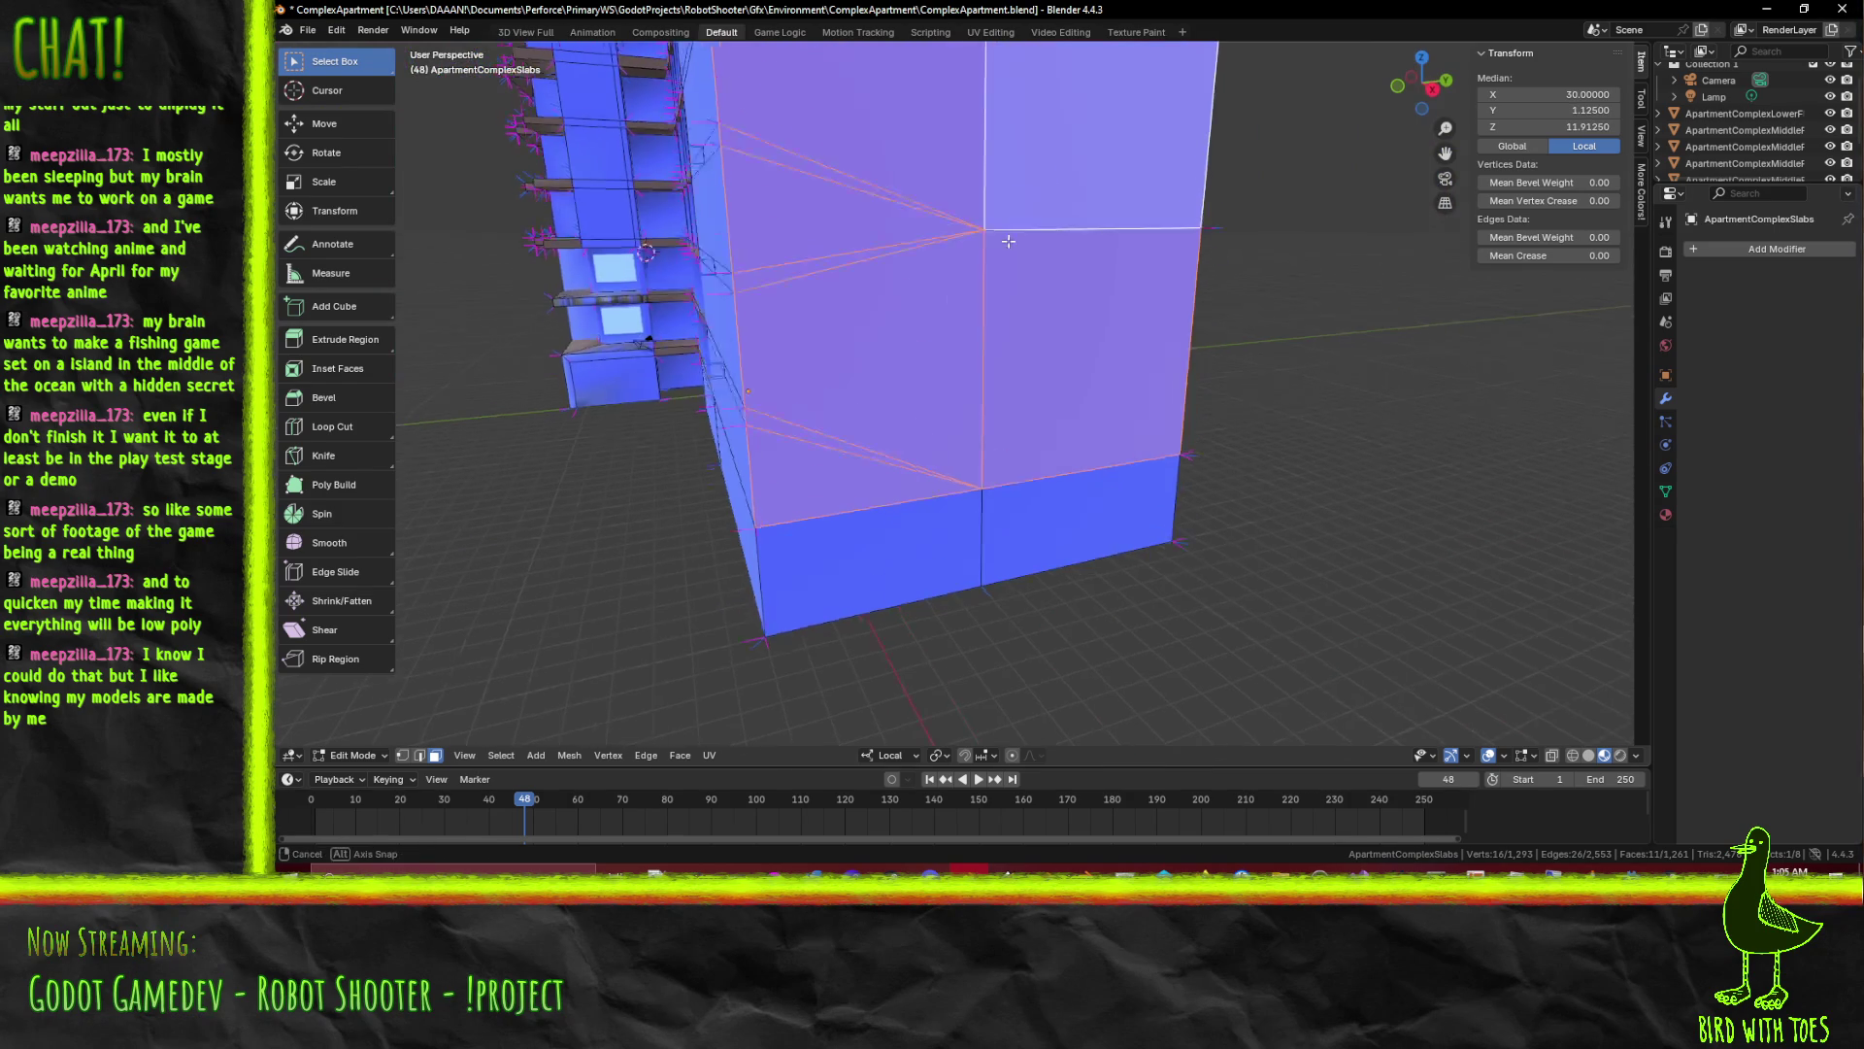
pyautogui.moveTo(1093, 117); pyautogui.dragTo(1071, 415)
pyautogui.press('x')
pyautogui.click(841, 302)
pyautogui.scroll(3)
pyautogui.click(969, 389)
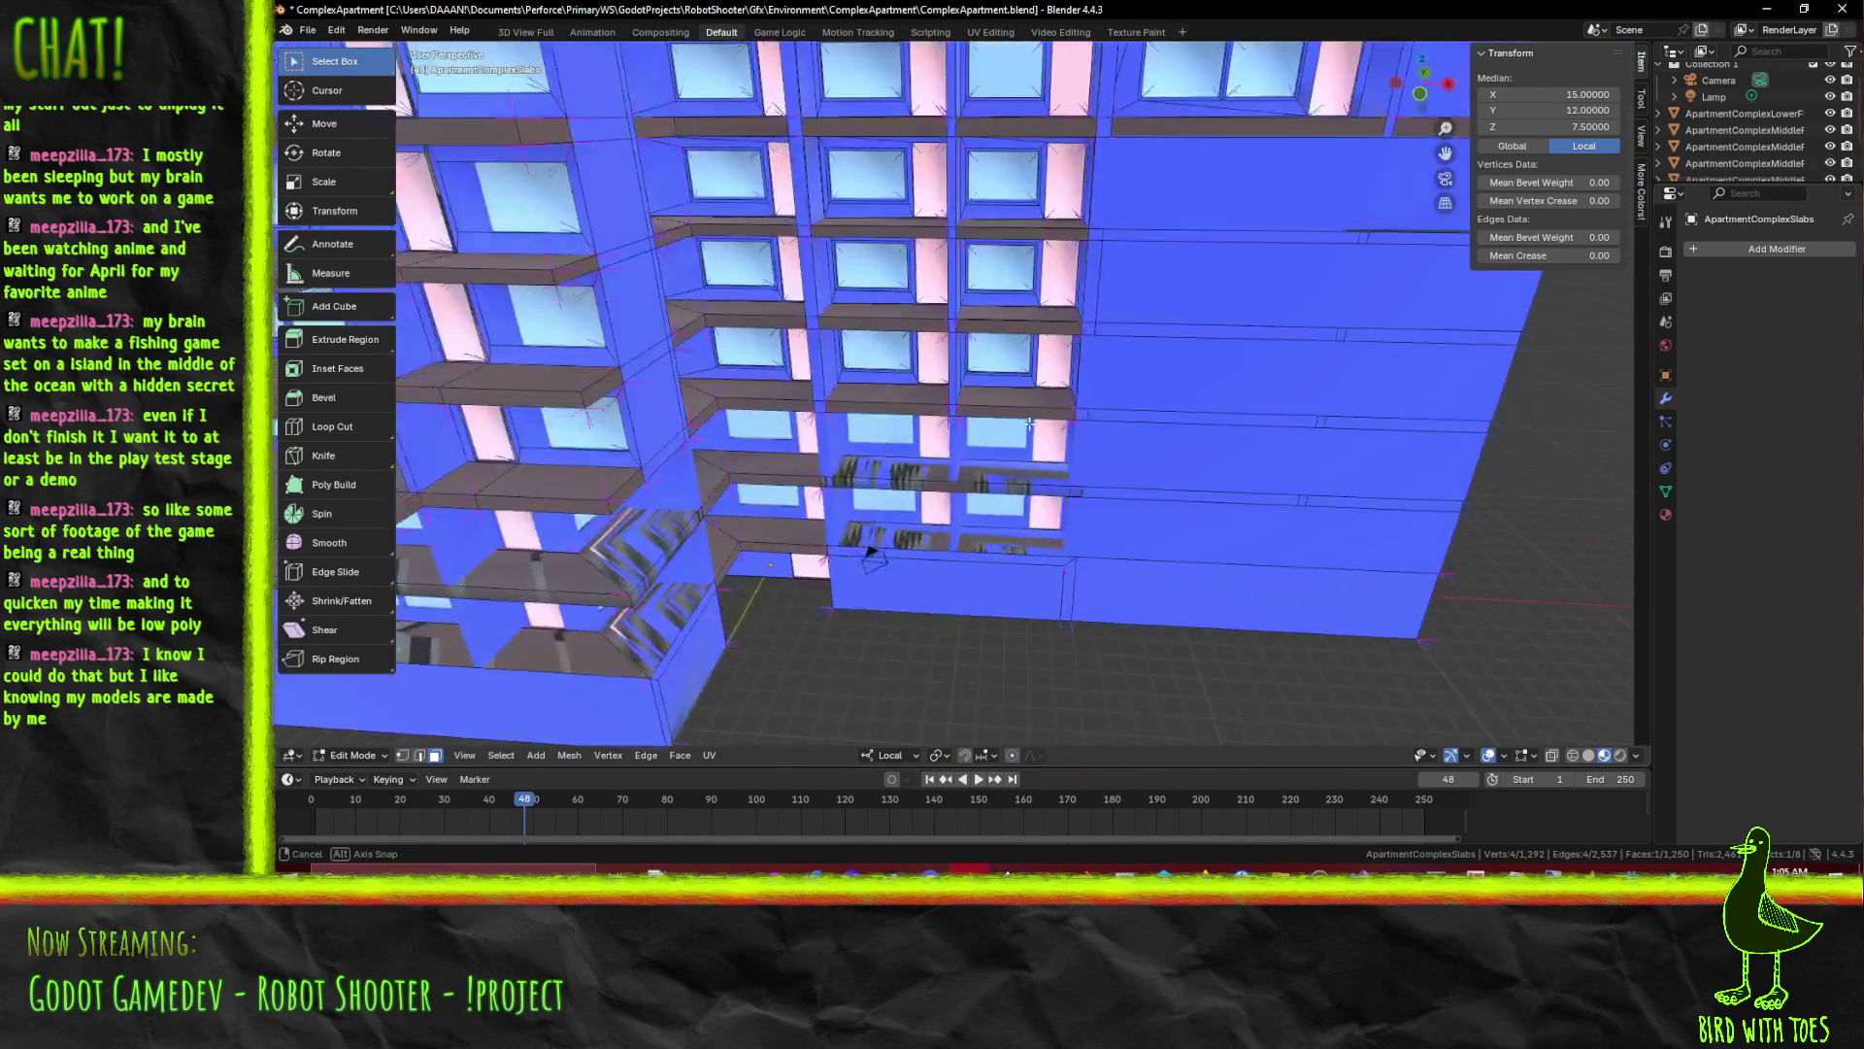
# Select the misaligned balcony ledge faces in the left column of stacked floors
pyautogui.moveTo(606, 423); pyautogui.dragTo(987, 462)
pyautogui.scroll(3)
pyautogui.scroll(-3)
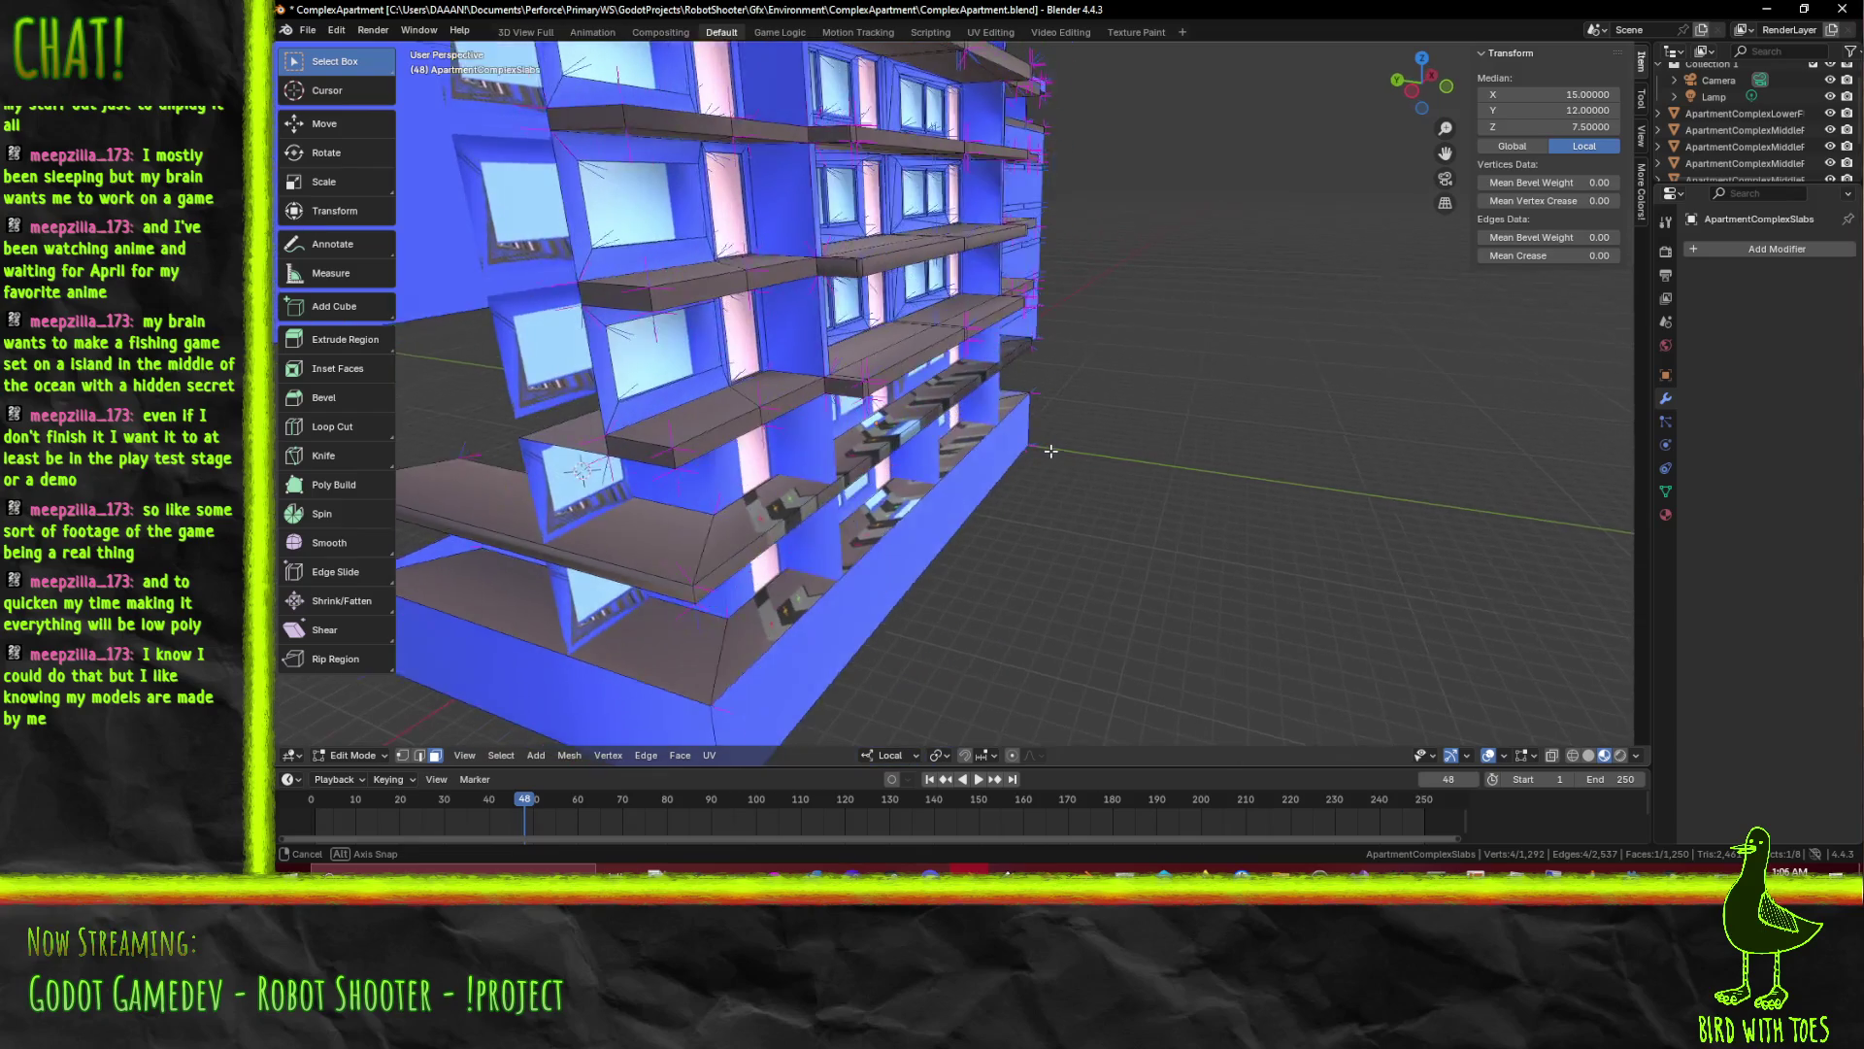
pyautogui.moveTo(759, 451); pyautogui.dragTo(804, 476)
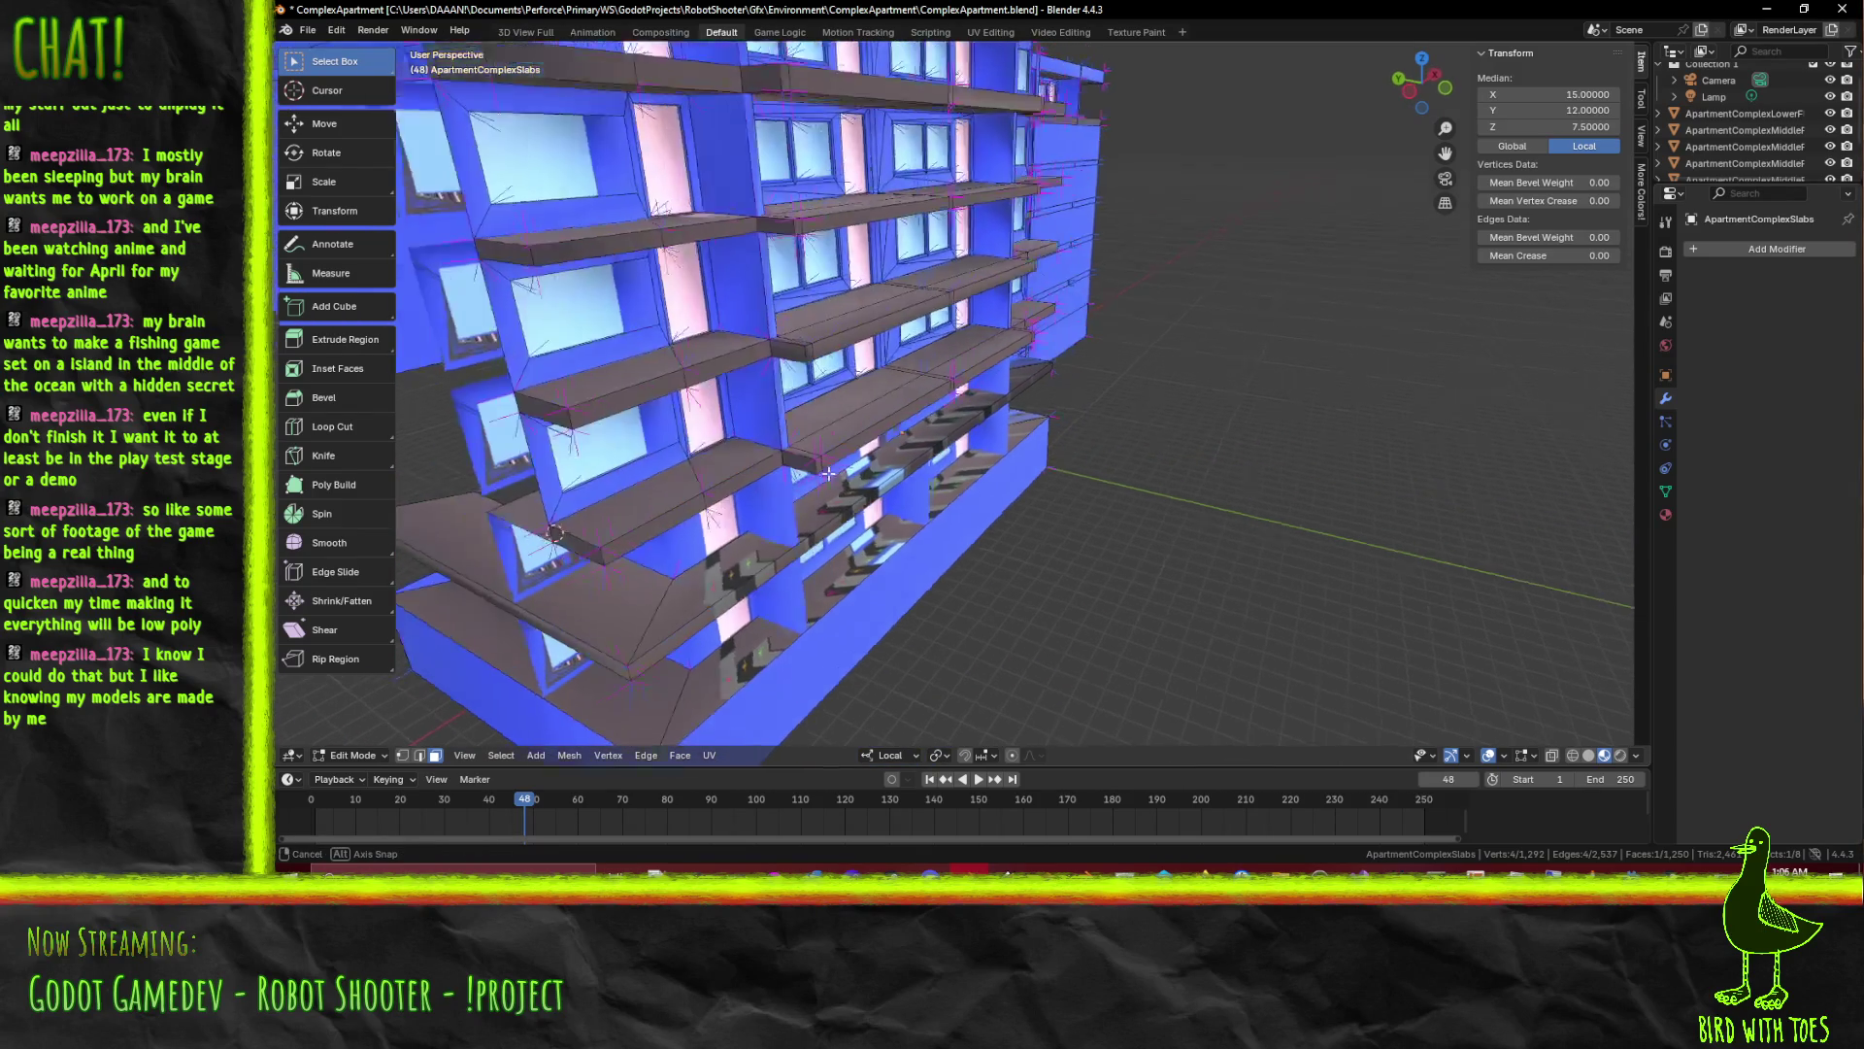
pyautogui.click(655, 507)
pyautogui.click(709, 485)
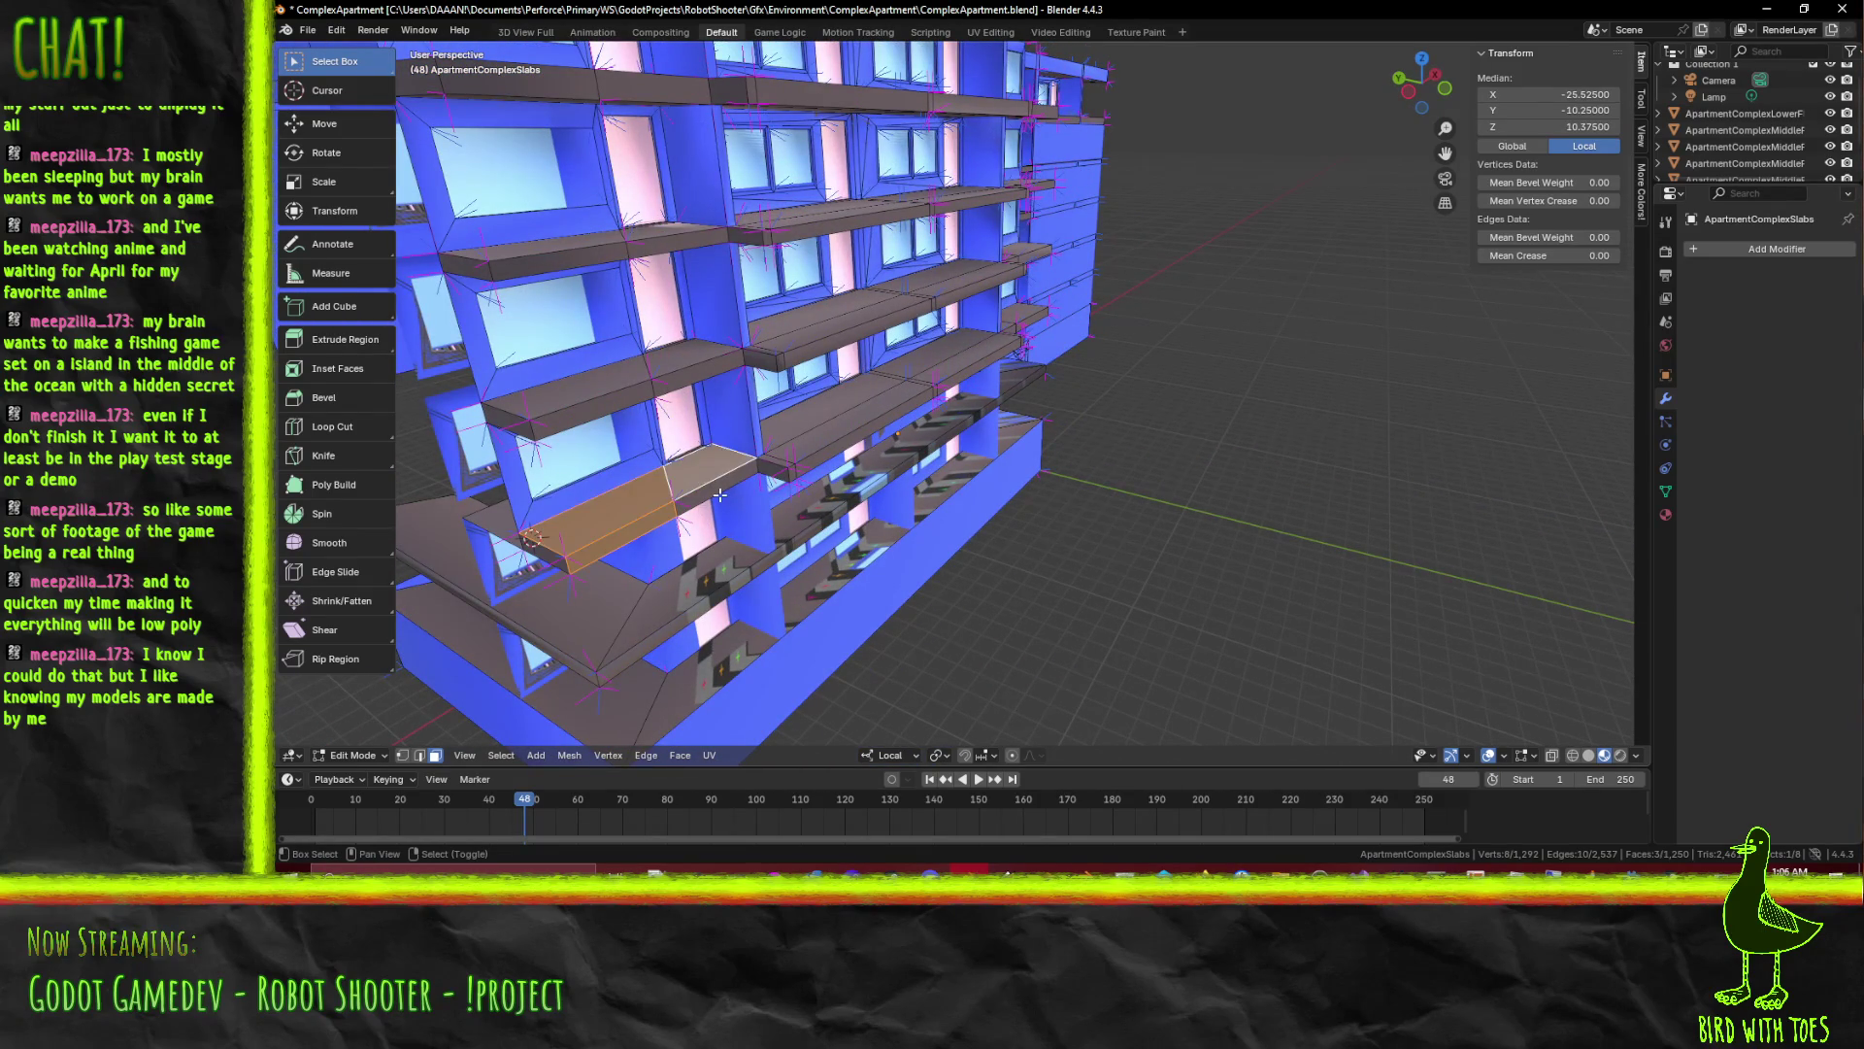
pyautogui.click(558, 423)
pyautogui.click(667, 369)
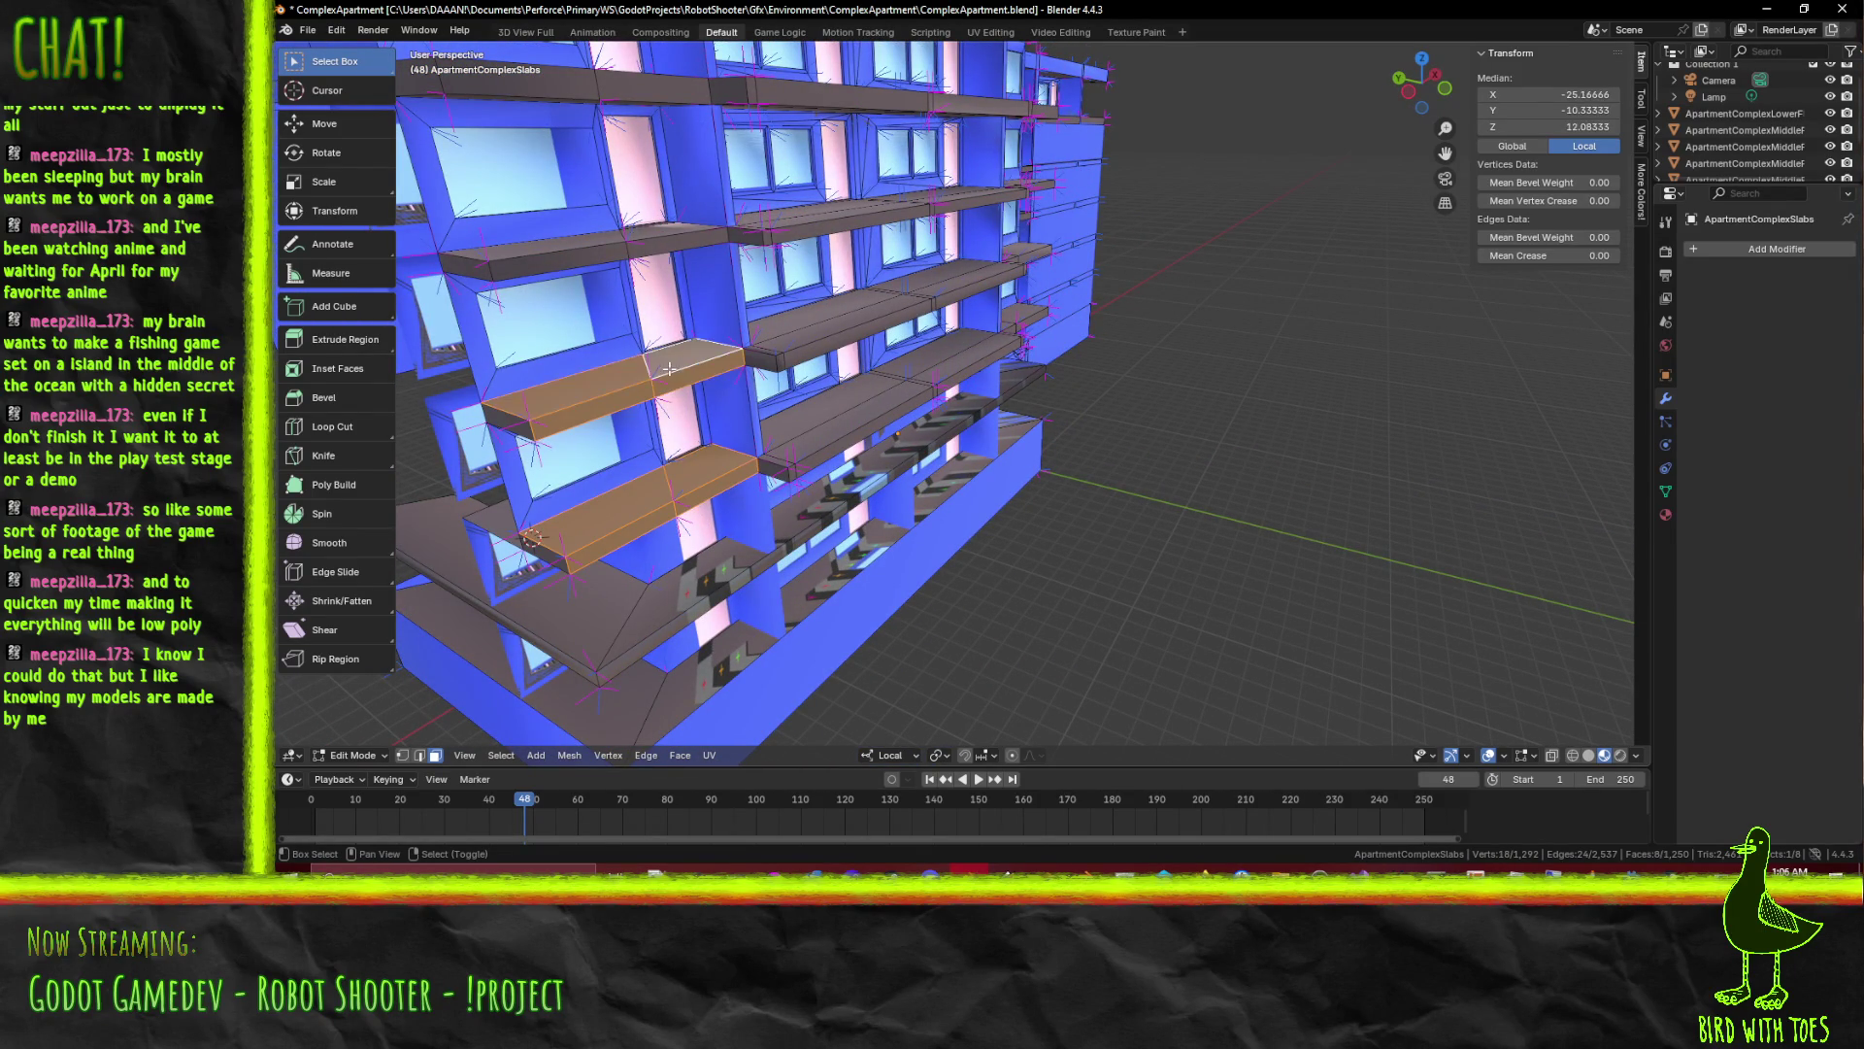
pyautogui.click(656, 244)
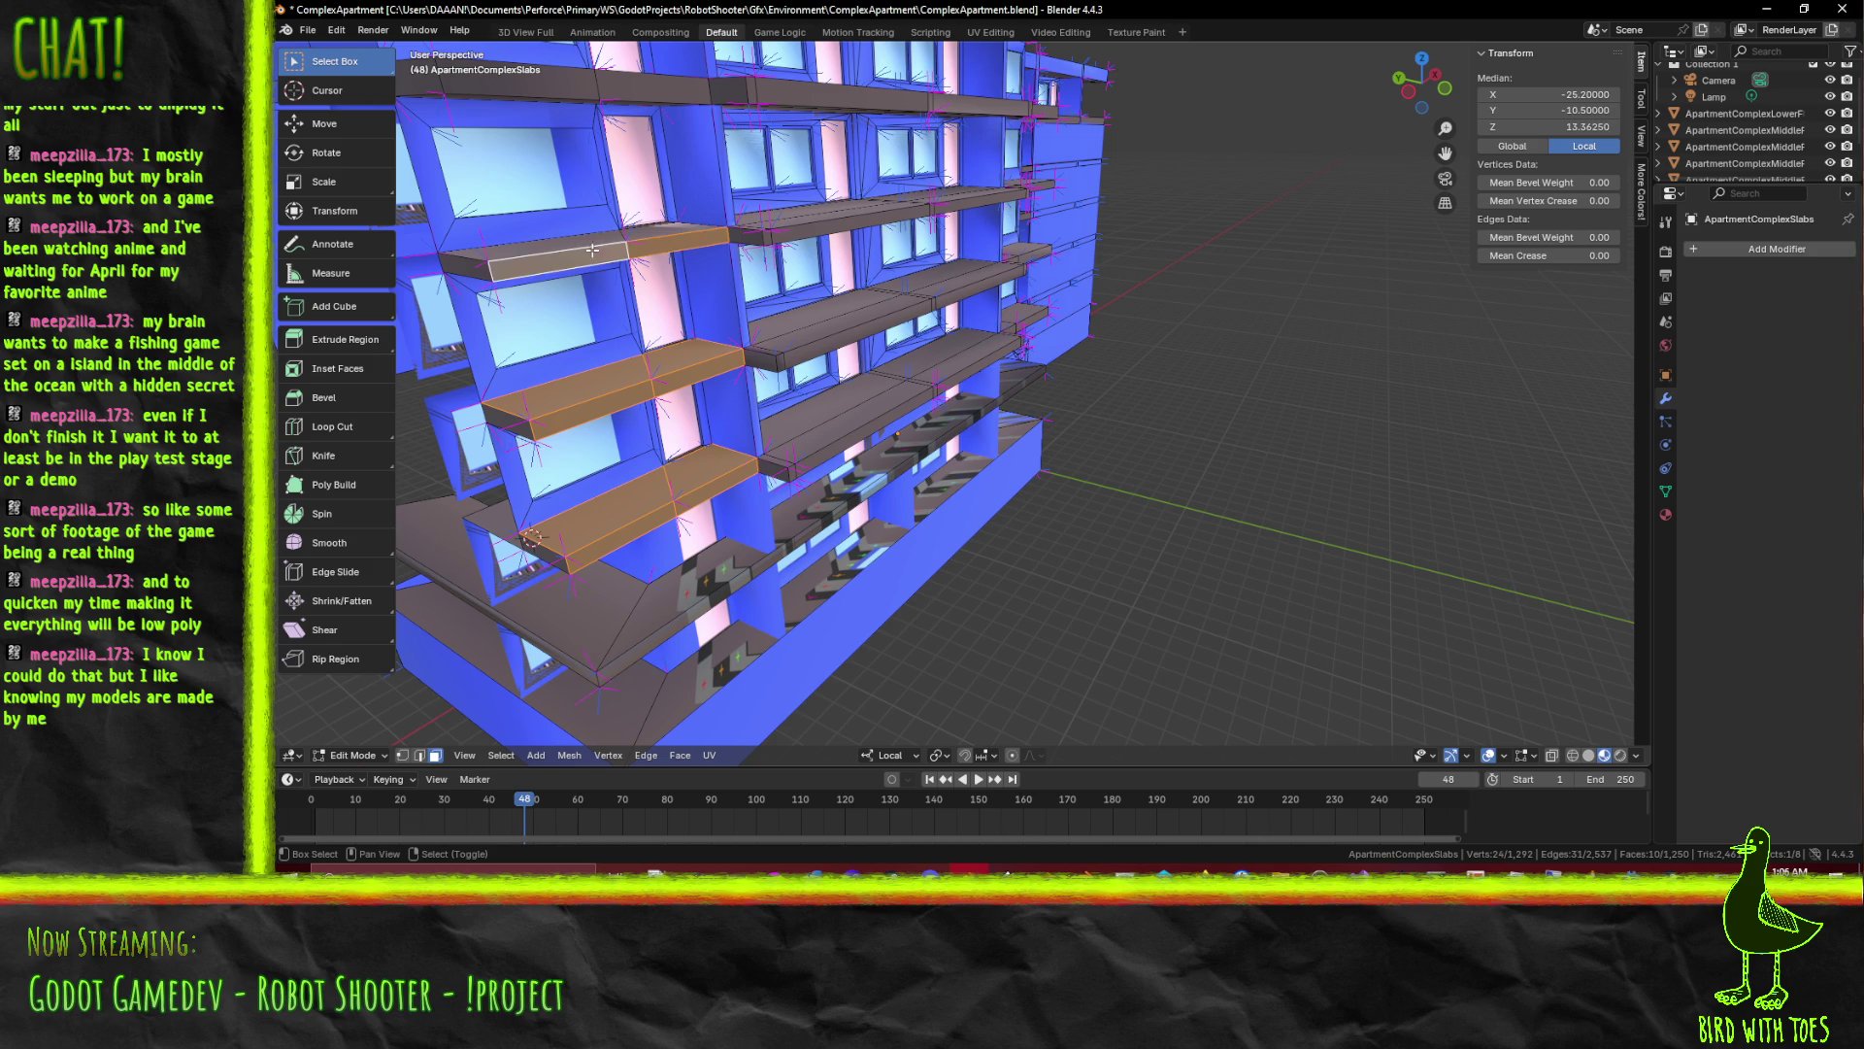
pyautogui.click(595, 242)
# Add the three pillar faces to the selection and delete all the selected ledge and pillar faces
pyautogui.click(691, 162)
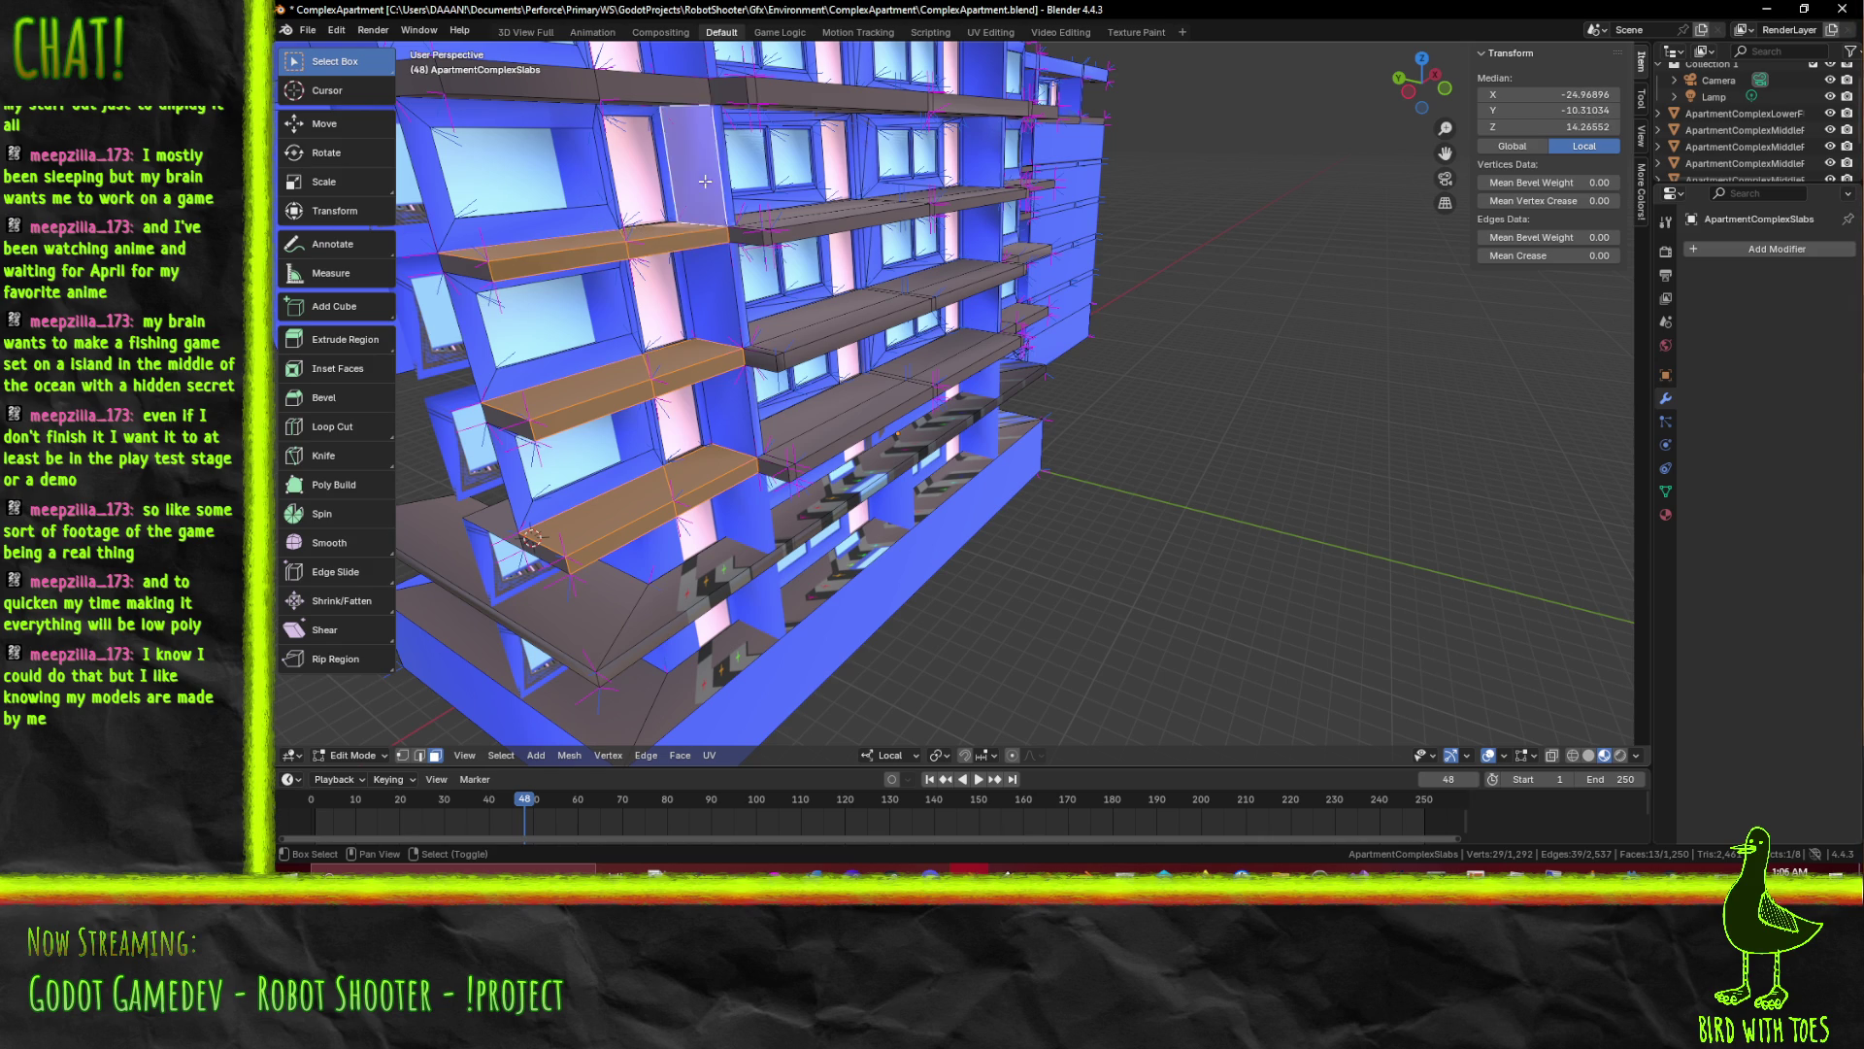
pyautogui.click(716, 337)
pyautogui.click(727, 392)
pyautogui.moveTo(796, 463); pyautogui.dragTo(787, 389)
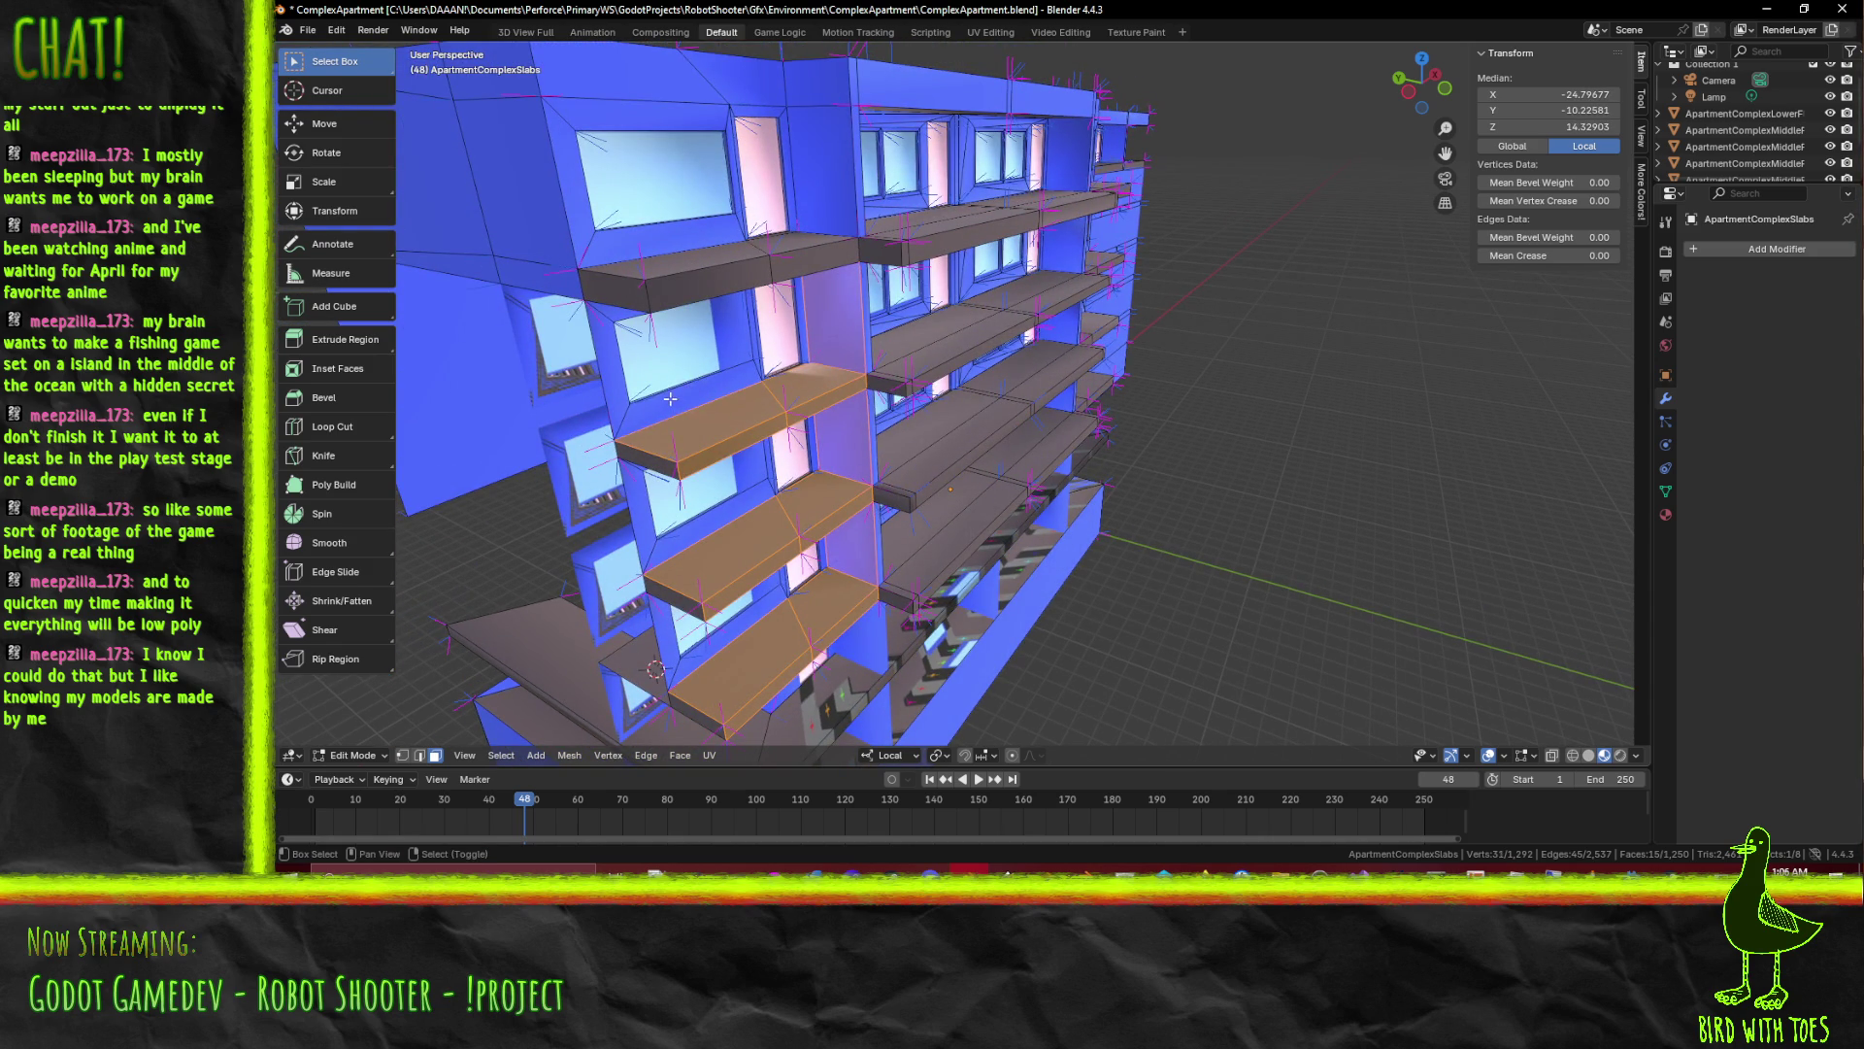
pyautogui.moveTo(845, 447); pyautogui.dragTo(864, 427)
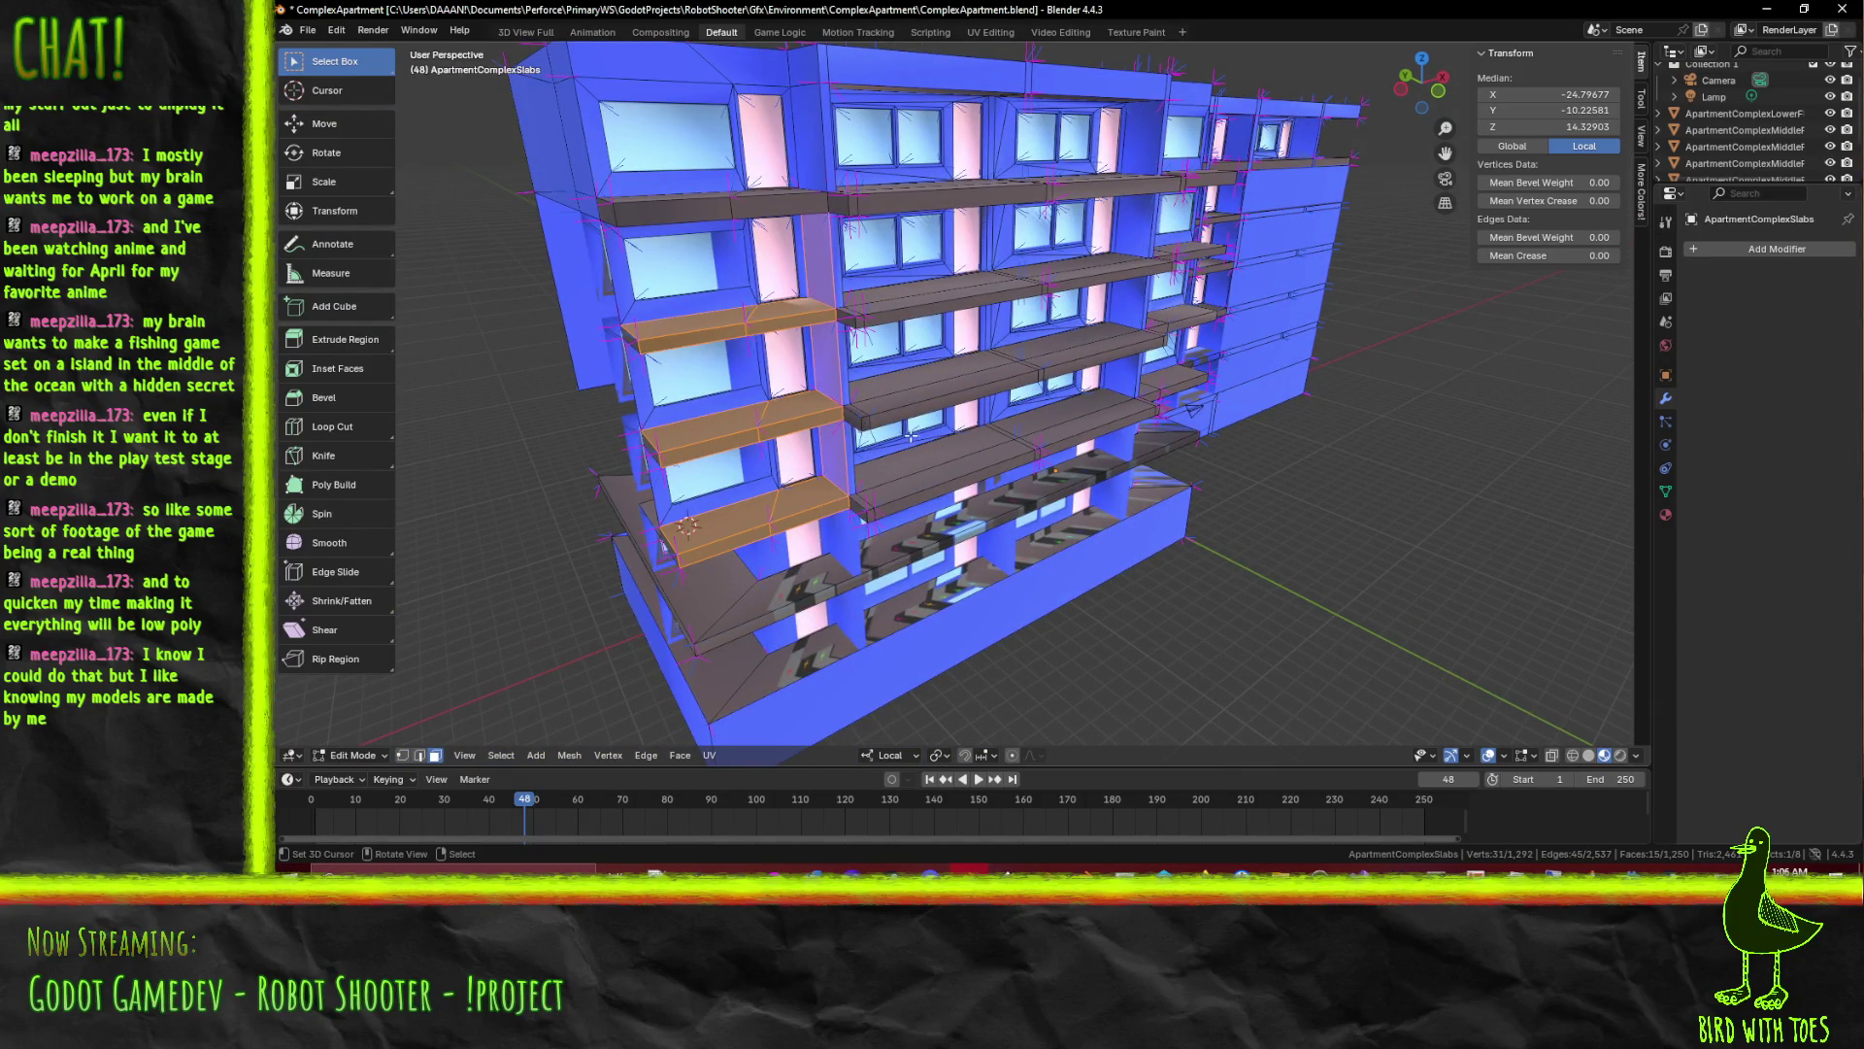
pyautogui.moveTo(912, 435); pyautogui.dragTo(905, 435)
pyautogui.press('x')
pyautogui.click(866, 441)
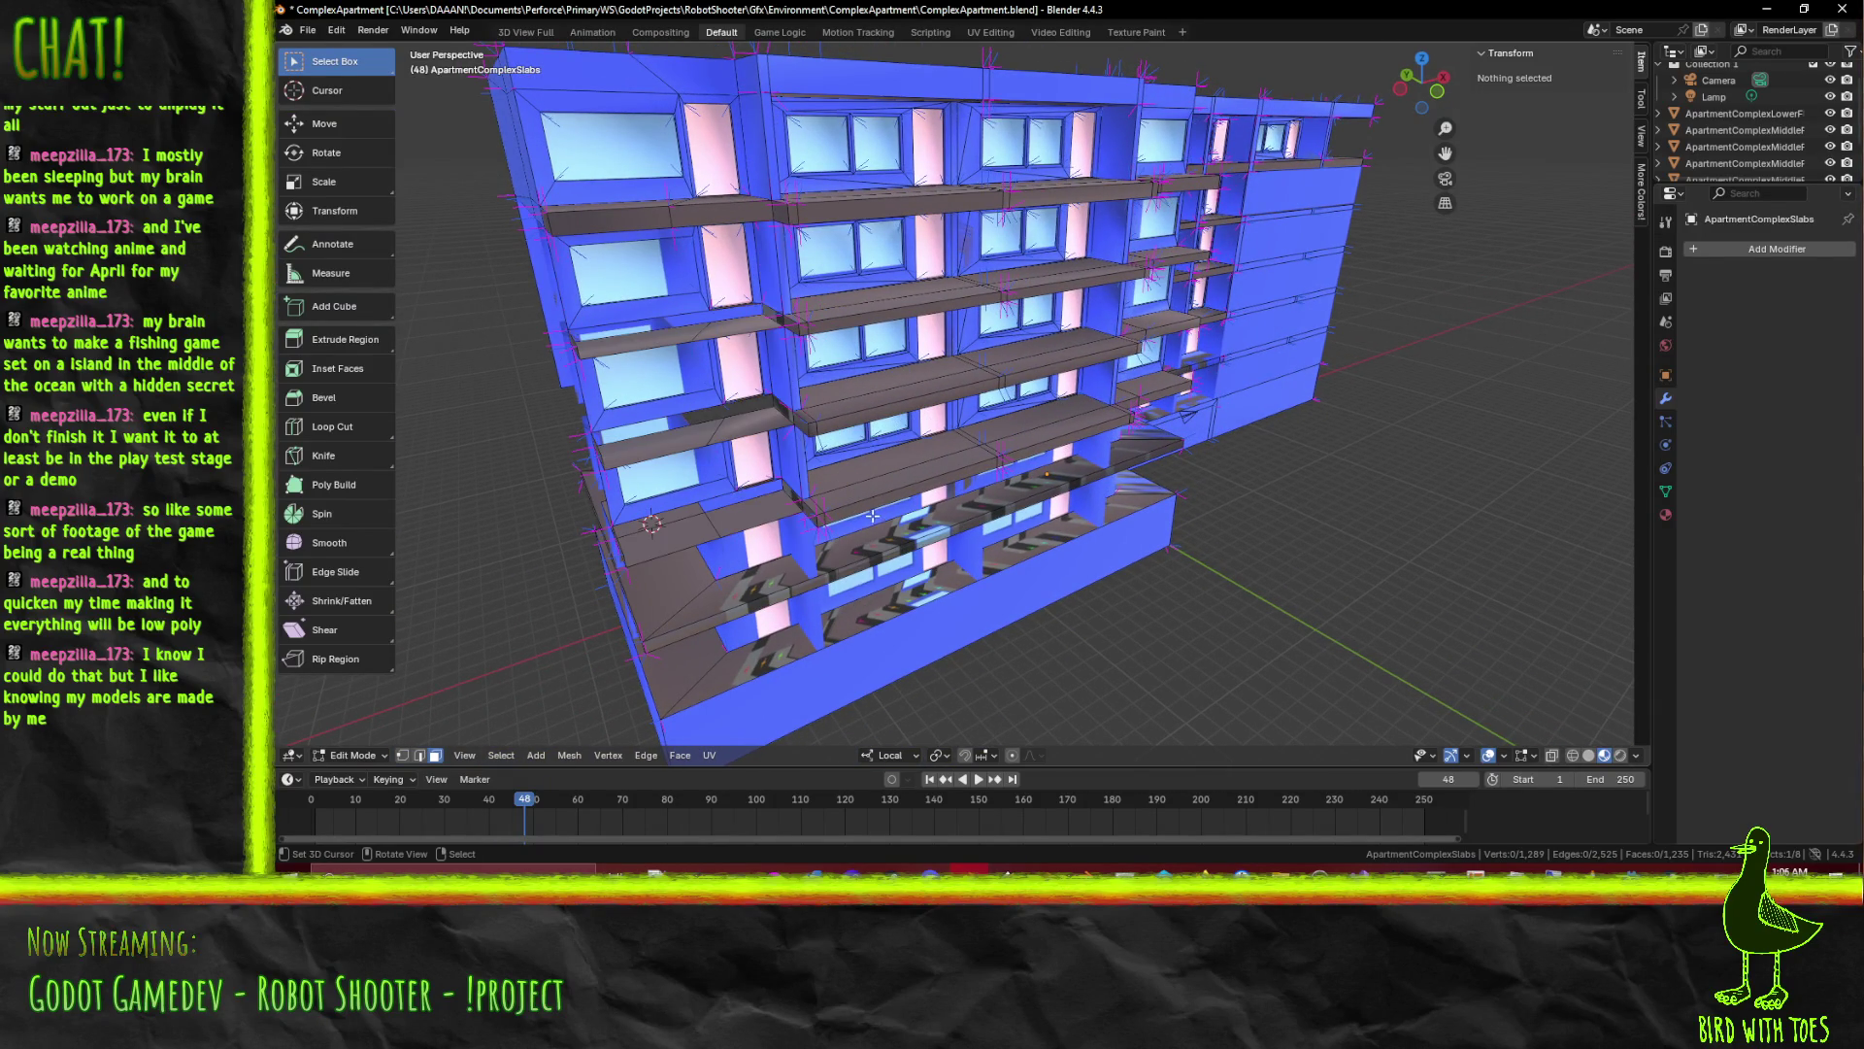
pyautogui.scroll(3)
# Delete the four stray faces on the lower balconies
pyautogui.moveTo(872, 516); pyautogui.dragTo(978, 485)
pyautogui.moveTo(768, 464); pyautogui.dragTo(862, 487)
pyautogui.click(800, 548)
pyautogui.click(998, 544)
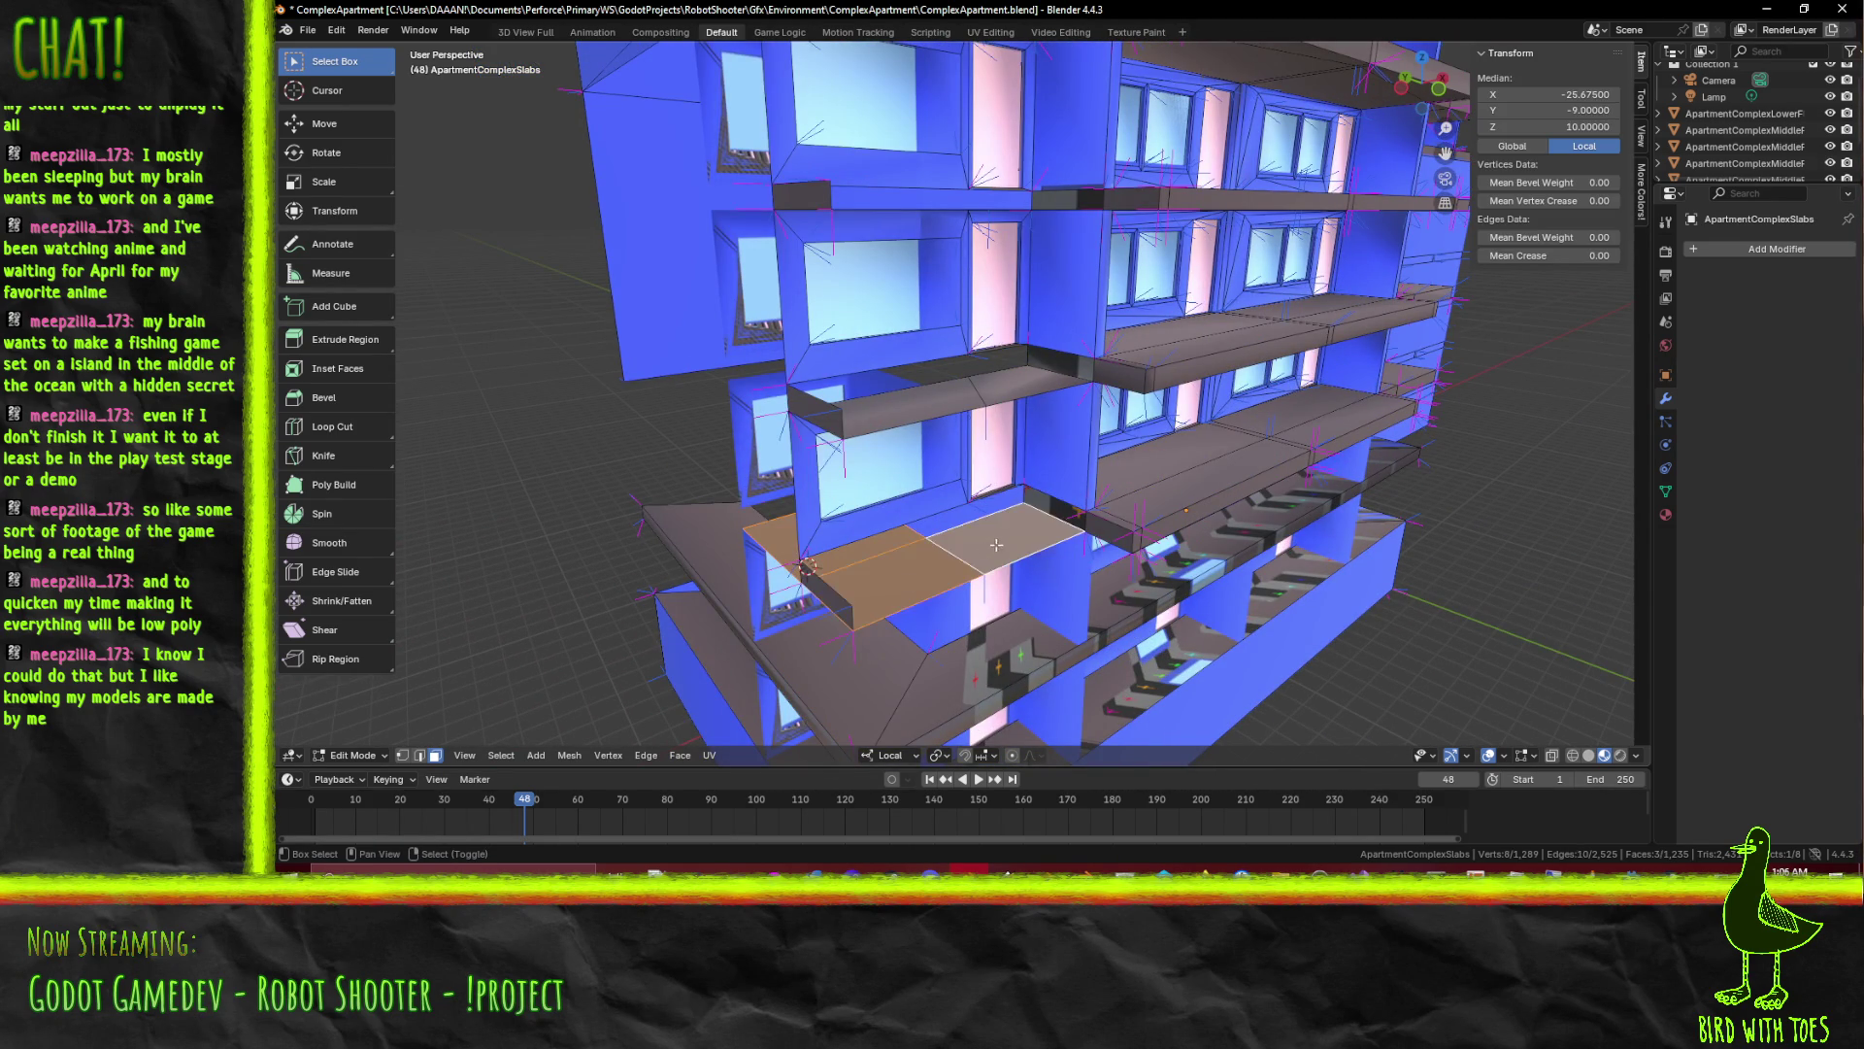
pyautogui.click(826, 601)
pyautogui.press('x')
pyautogui.press('x')
pyautogui.click(961, 602)
# Select the lower ledge strip faces along the building's front
pyautogui.moveTo(962, 602); pyautogui.dragTo(761, 494)
pyautogui.click(537, 555)
pyautogui.click(697, 517)
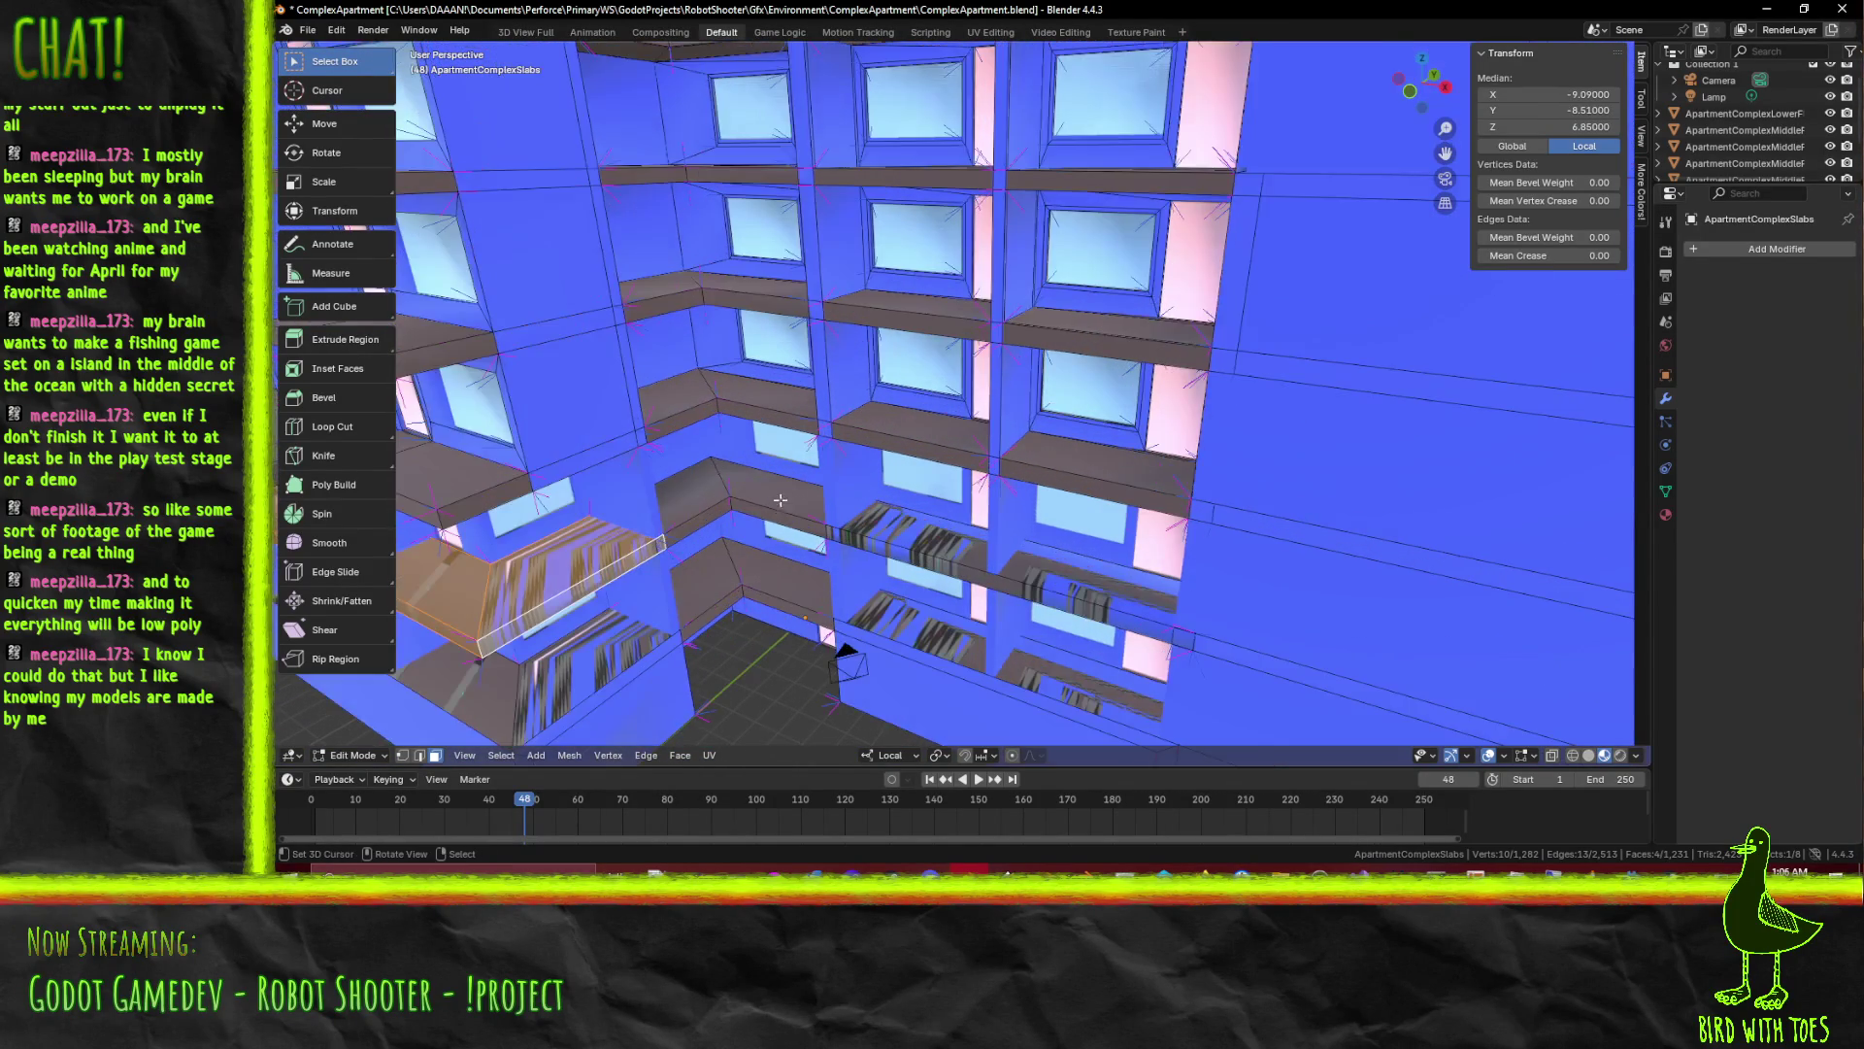
pyautogui.click(779, 473)
pyautogui.click(852, 460)
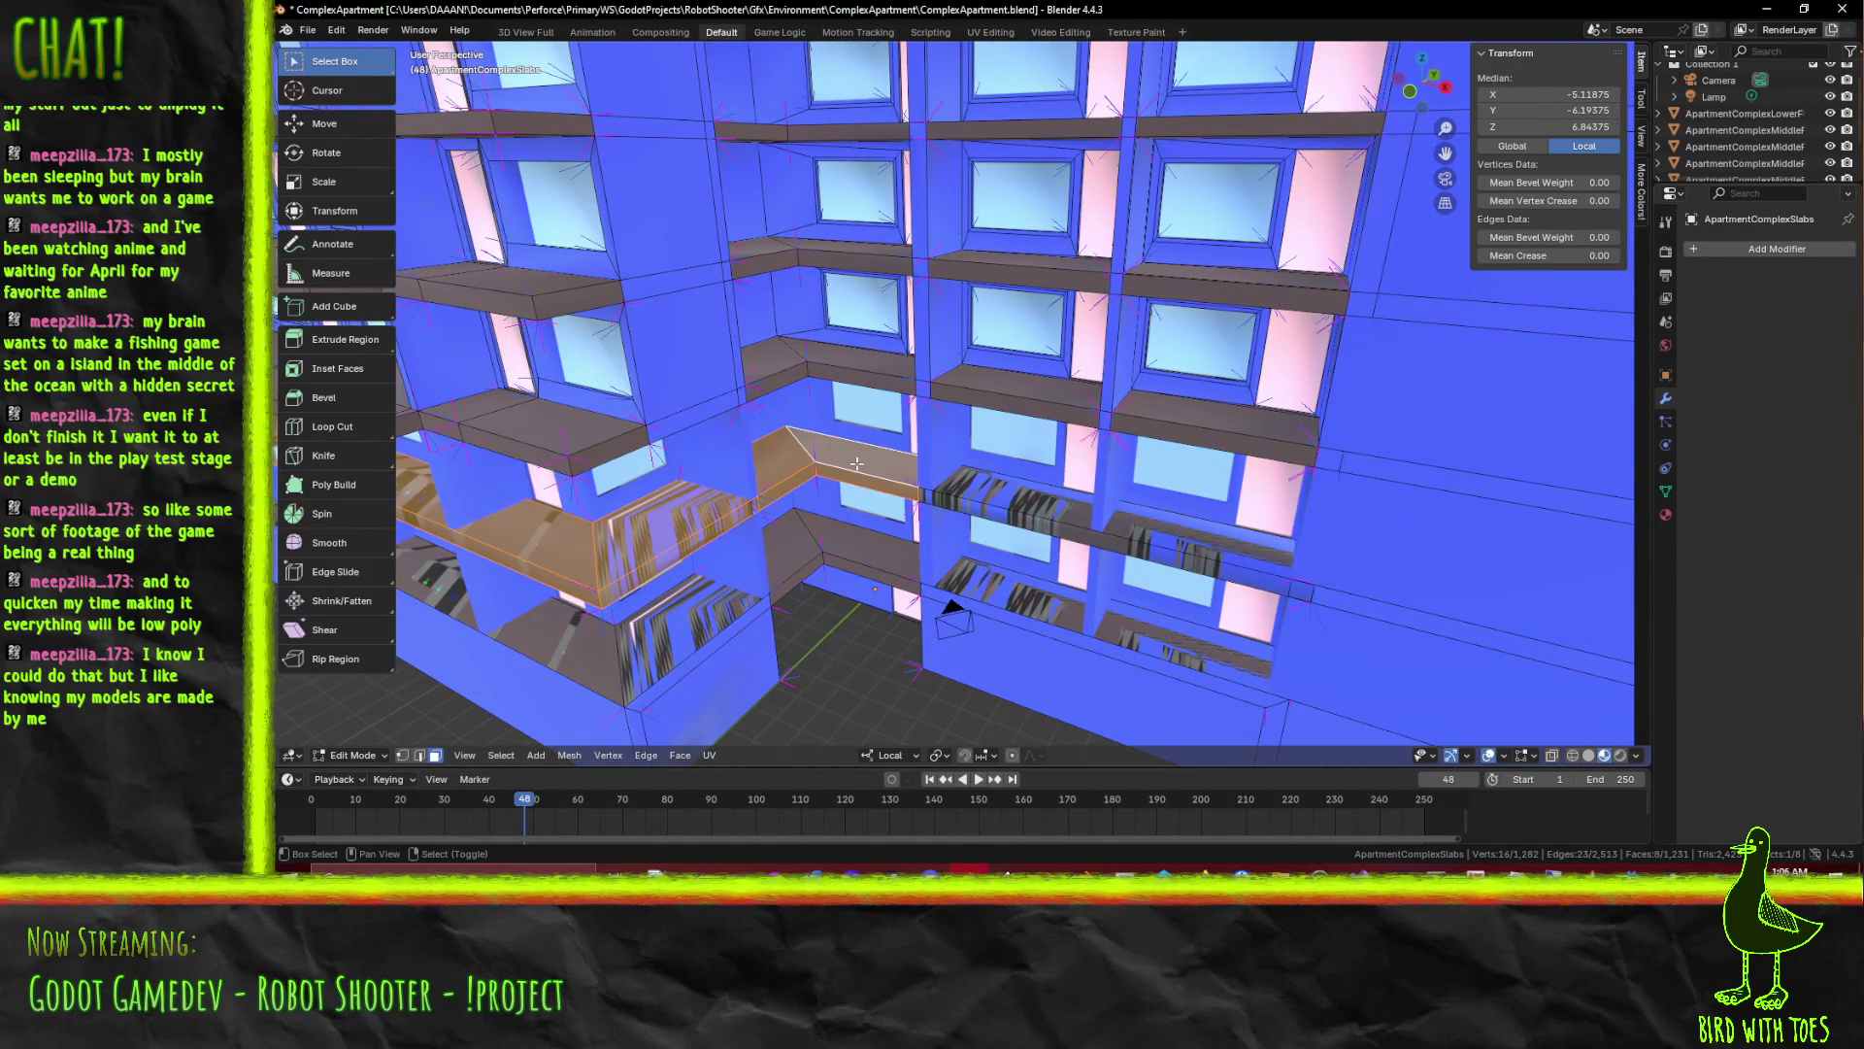
pyautogui.click(986, 502)
pyautogui.moveTo(947, 530); pyautogui.dragTo(905, 247)
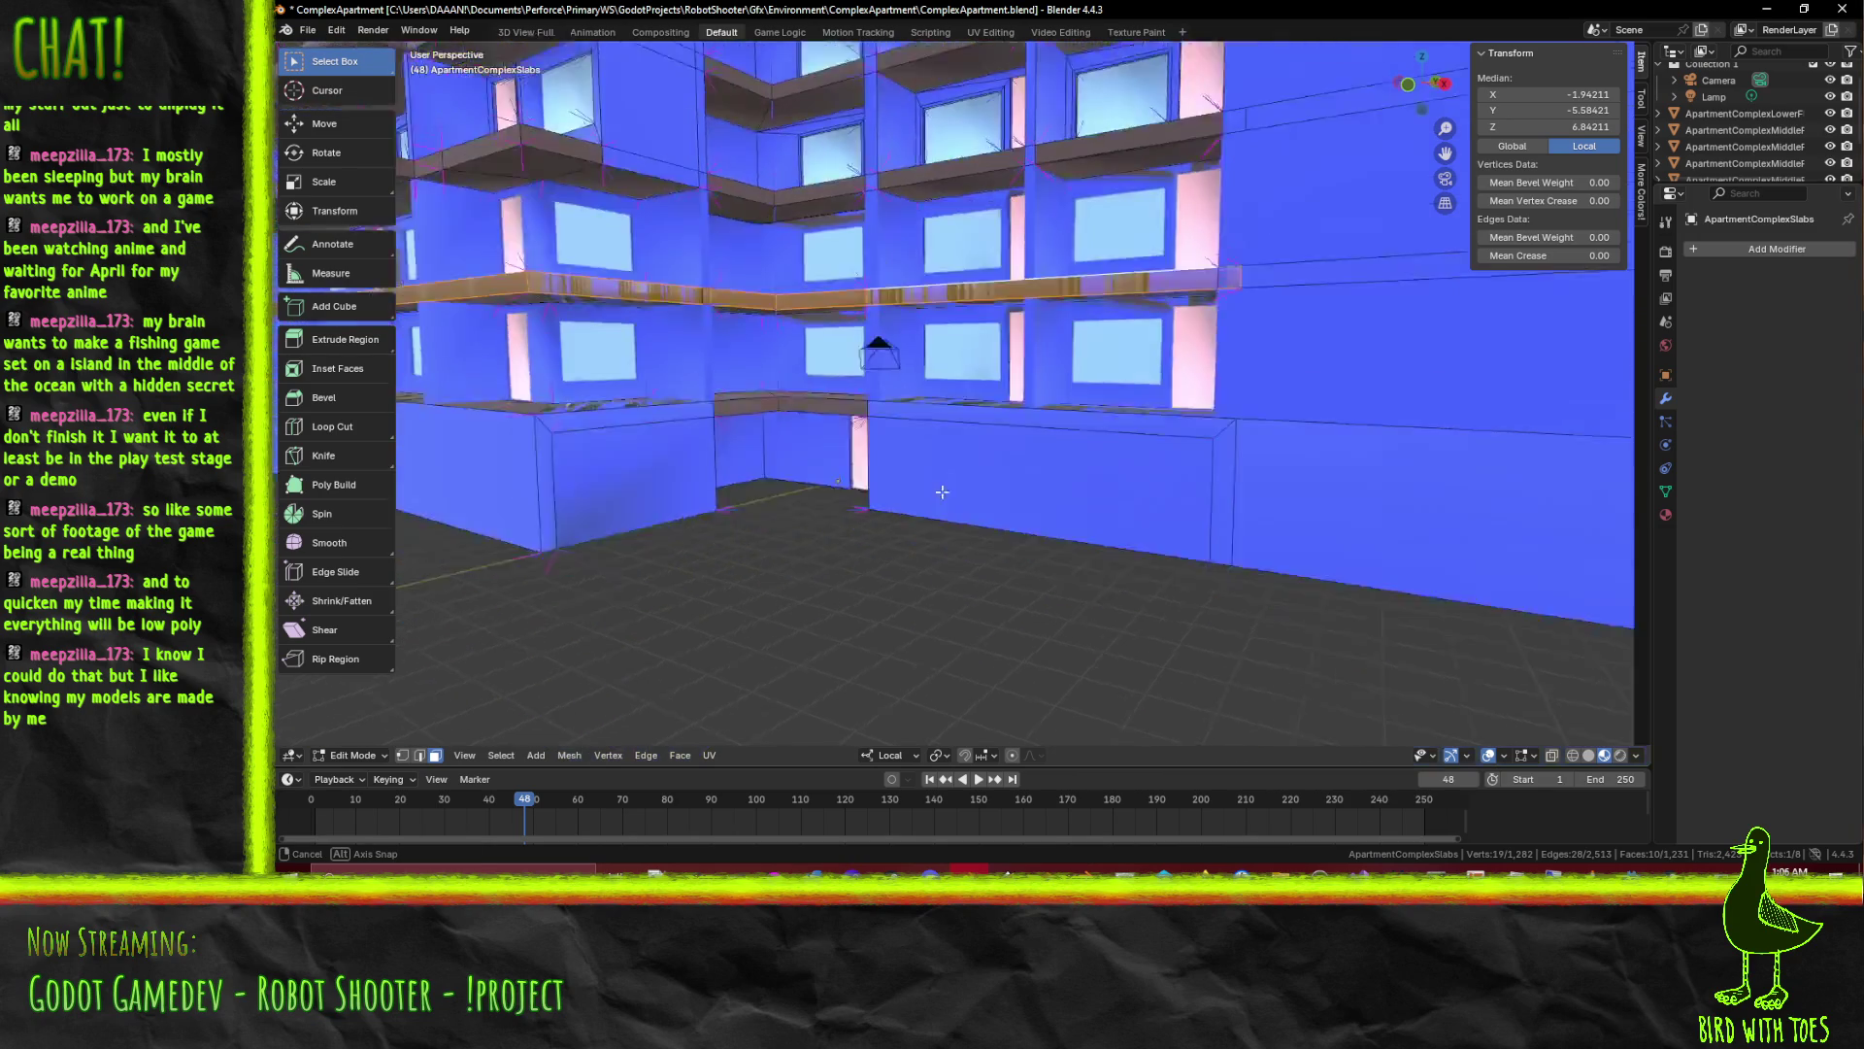
pyautogui.click(905, 247)
pyautogui.click(872, 248)
pyautogui.click(744, 242)
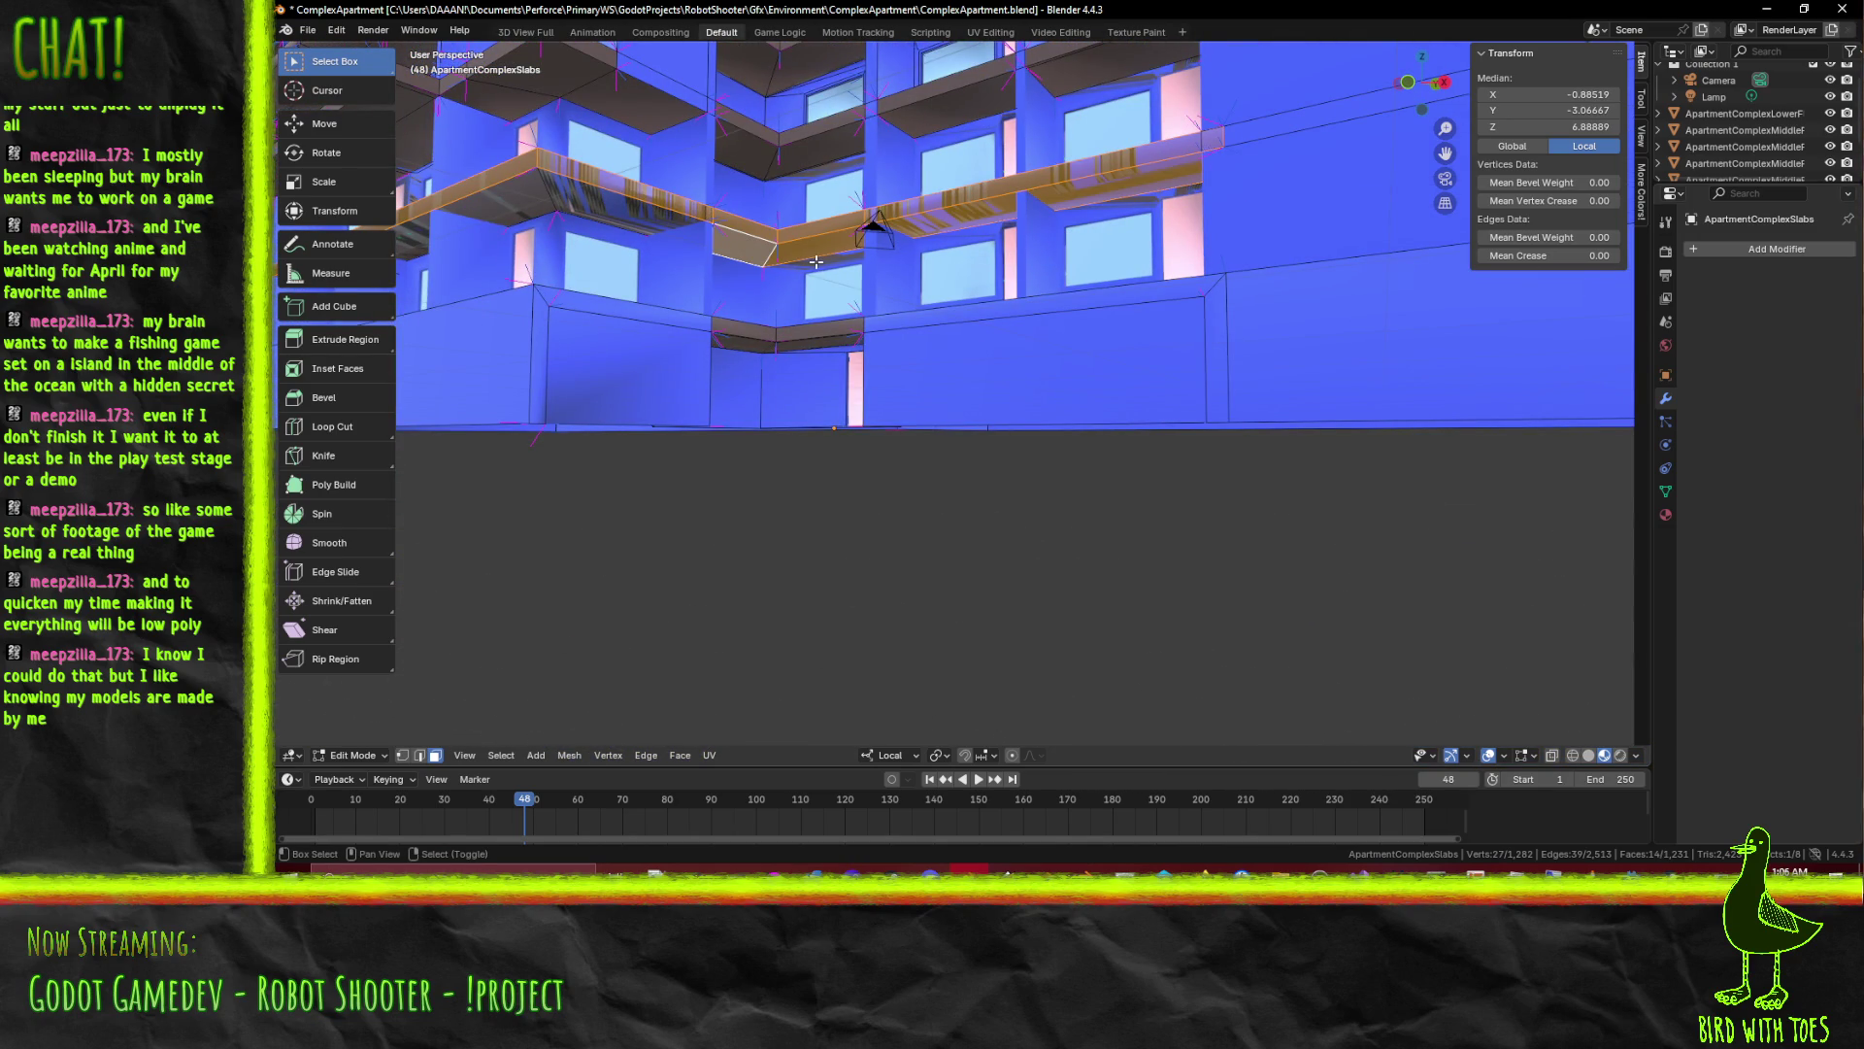
pyautogui.click(688, 243)
pyautogui.click(527, 221)
# Extend the selection to the ledge faces around the building's corner
pyautogui.moveTo(493, 218); pyautogui.dragTo(893, 157)
pyautogui.click(893, 157)
pyautogui.click(740, 182)
pyautogui.moveTo(741, 182); pyautogui.dragTo(1012, 535)
pyautogui.click(1010, 534)
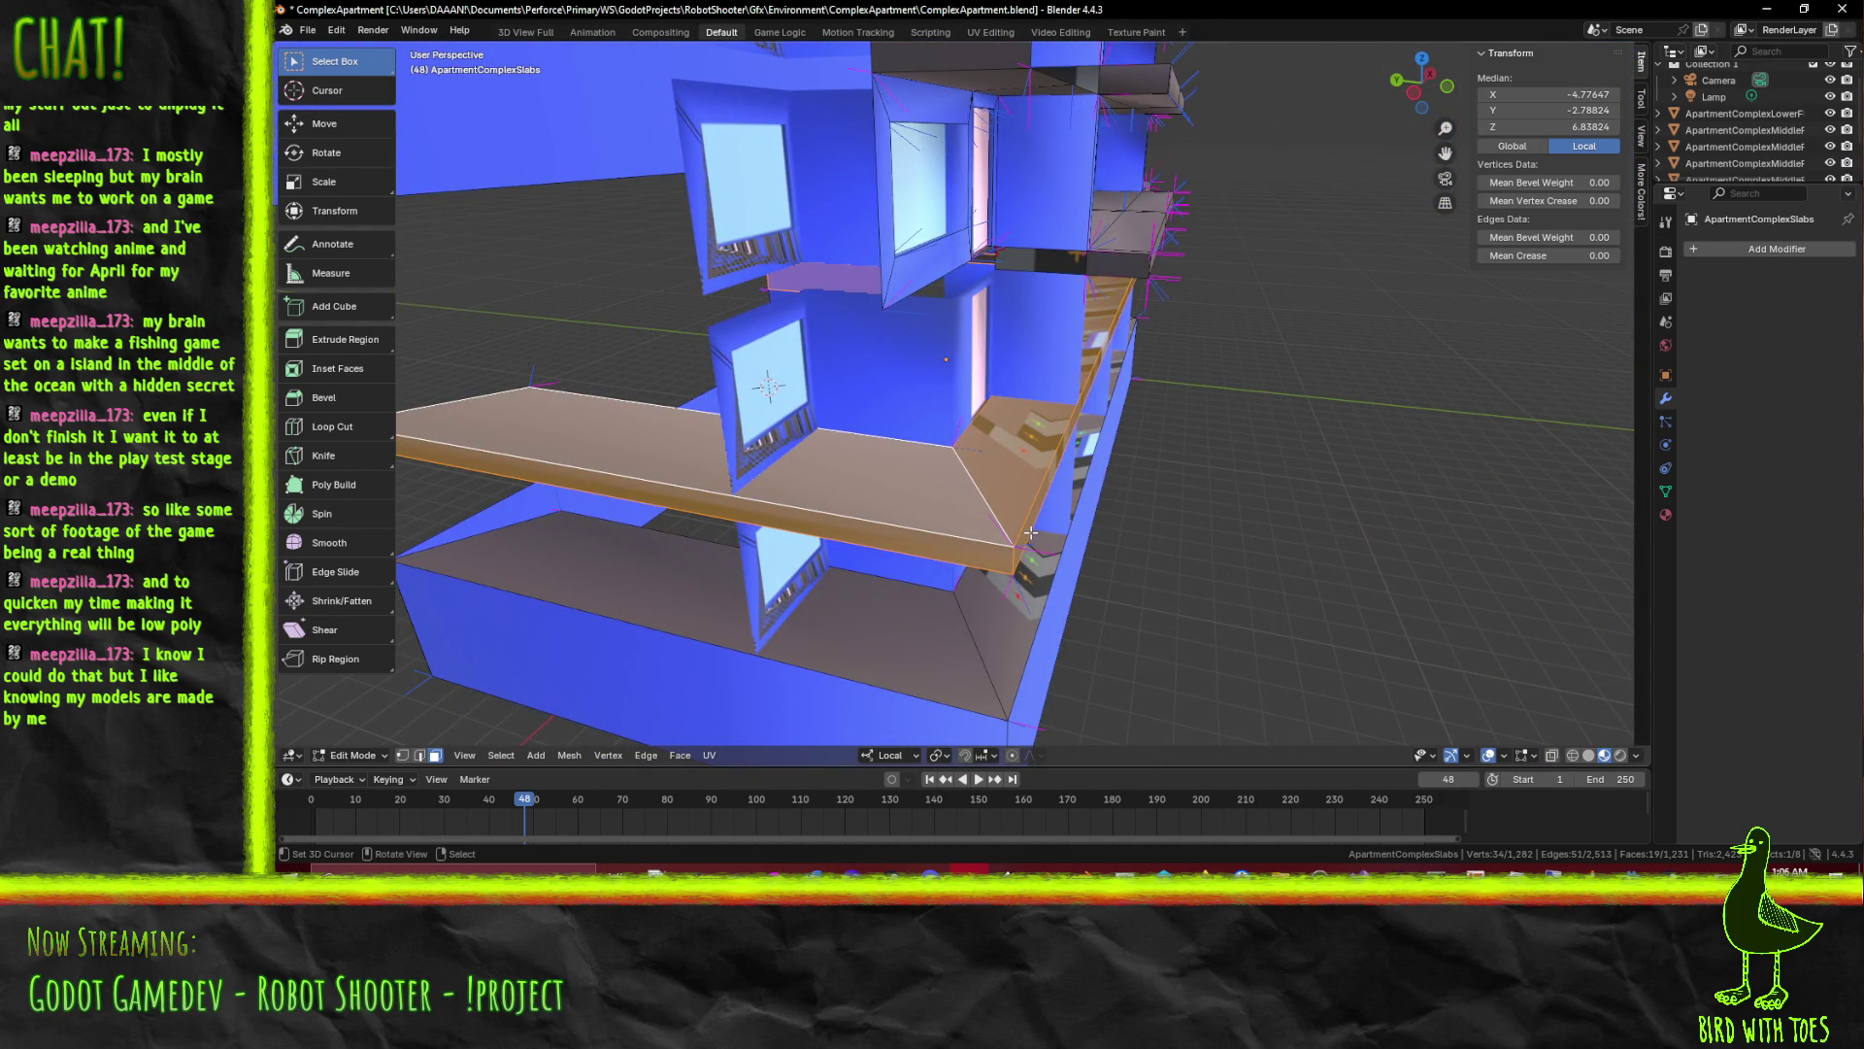
# In front orthographic view, duplicate the lower ledge strip, raise the copy 3.5 units along Z, then deselect all
pyautogui.press('KP_1')
pyautogui.press('ctrl+KP_1')
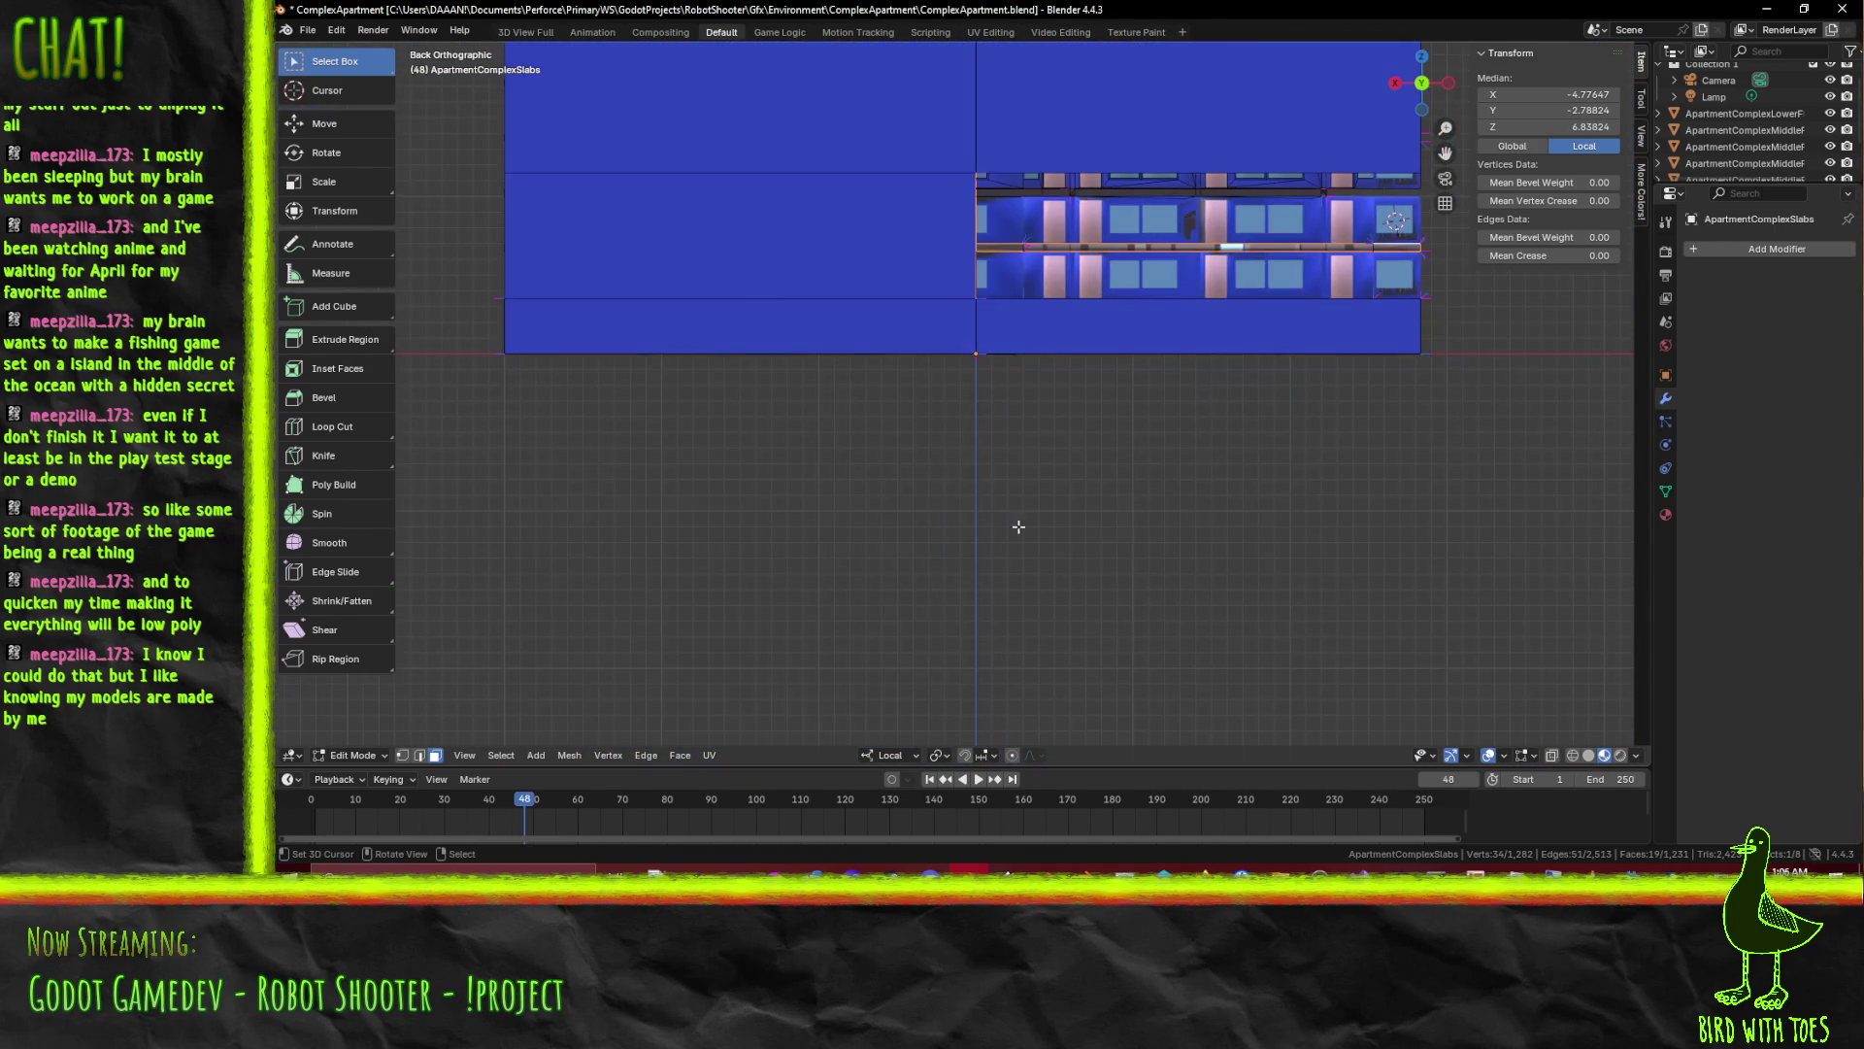
pyautogui.moveTo(899, 482); pyautogui.dragTo(991, 369)
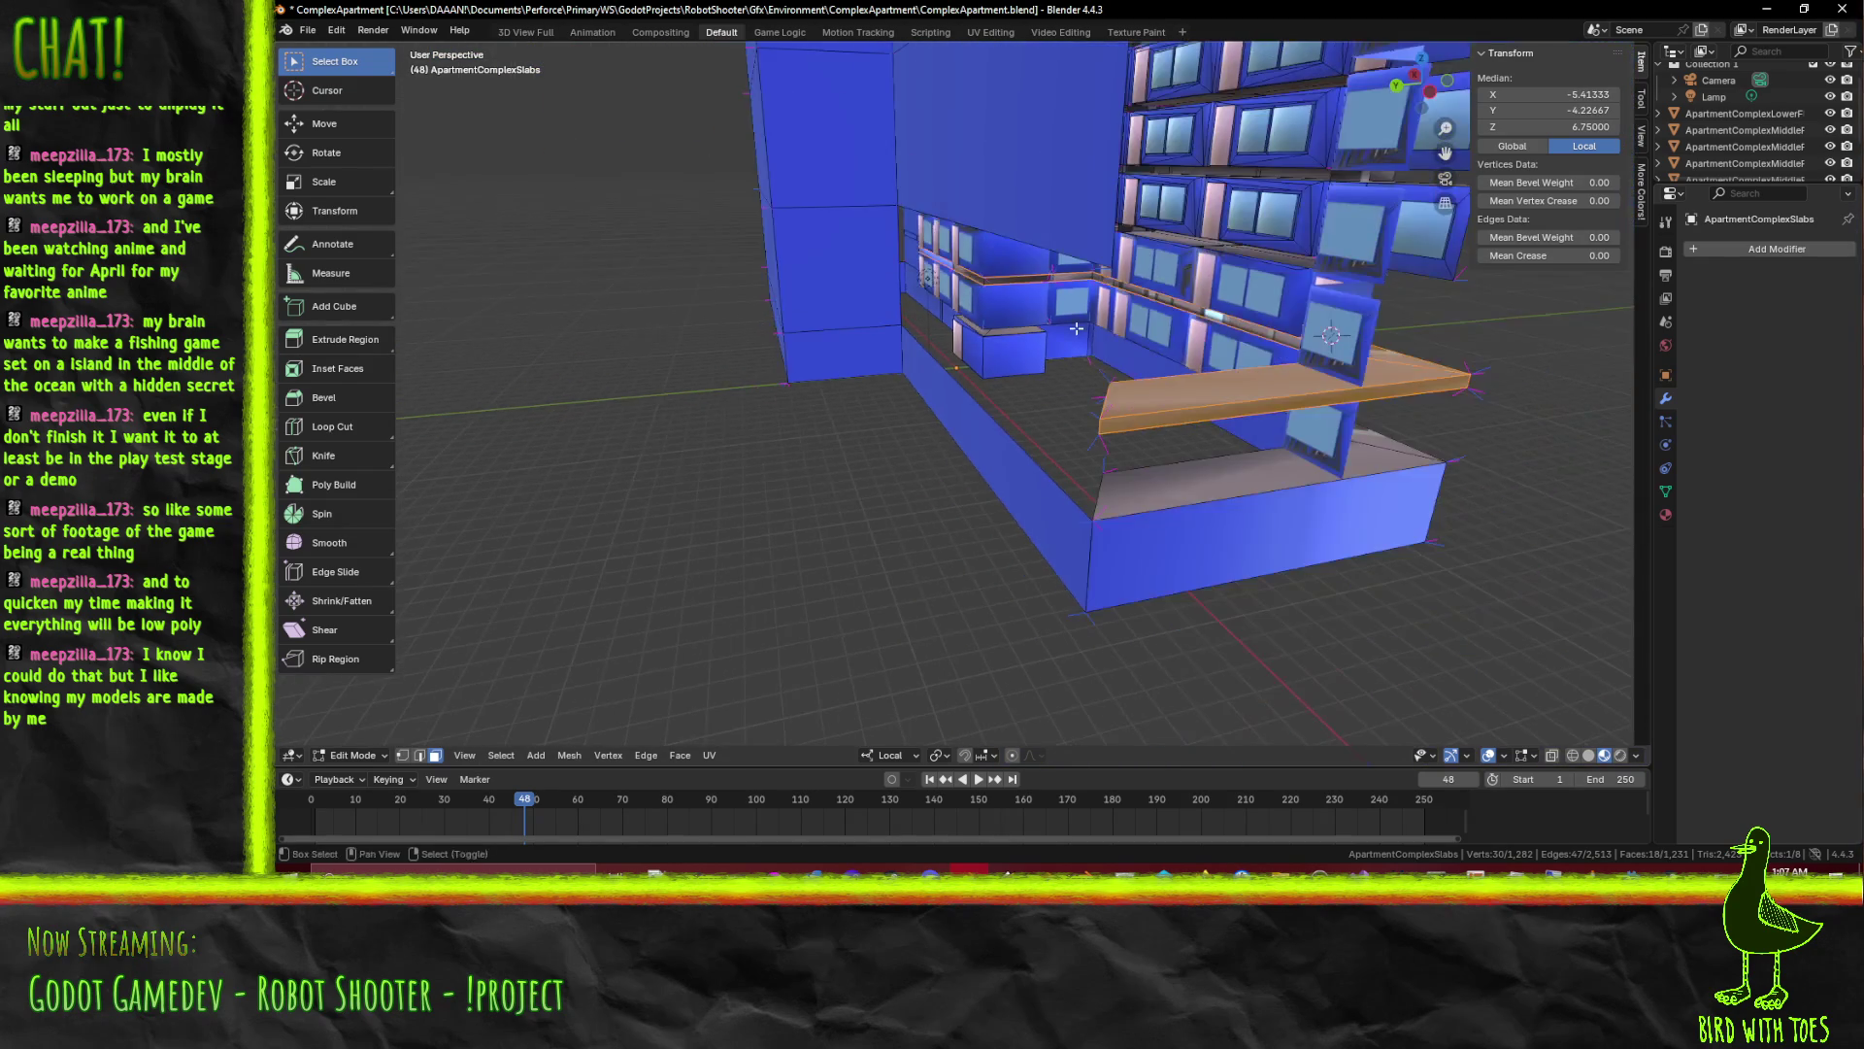
pyautogui.press('KP_1')
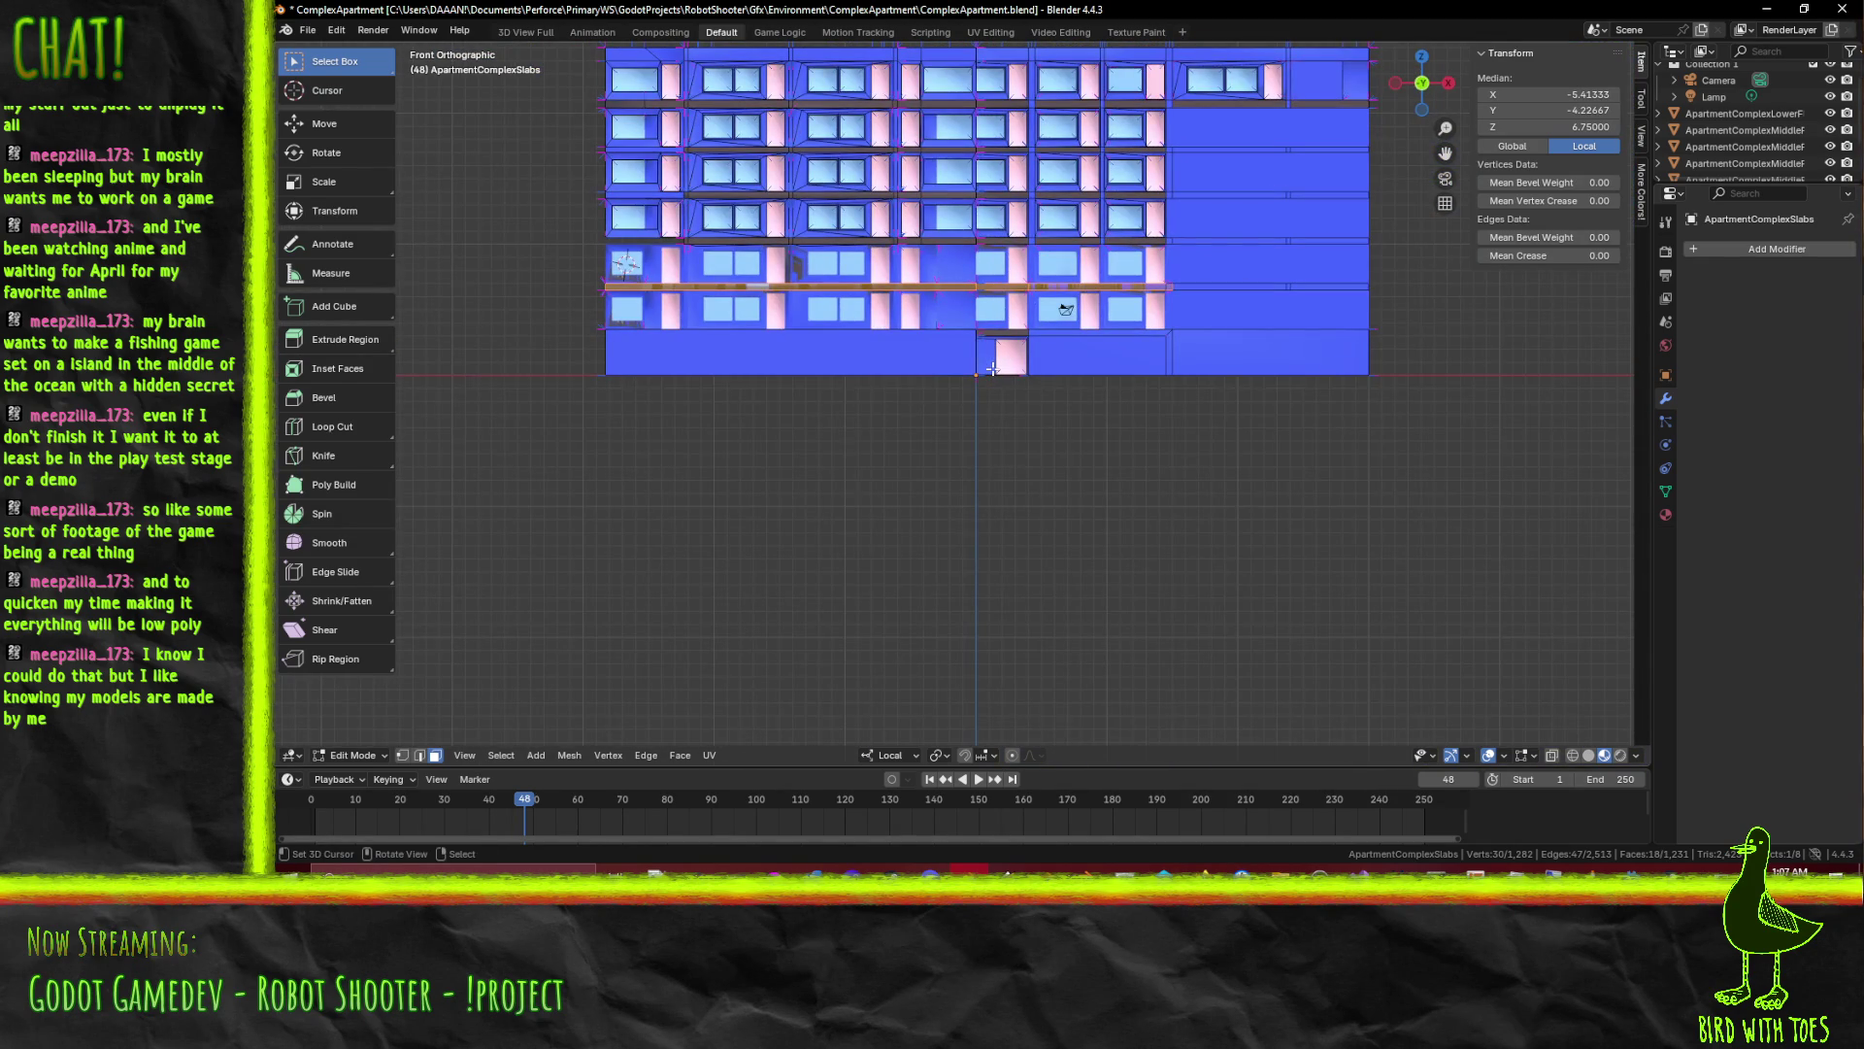
pyautogui.scroll(3)
pyautogui.scroll(3)
pyautogui.scroll(3)
pyautogui.write('g')
pyautogui.write('z')
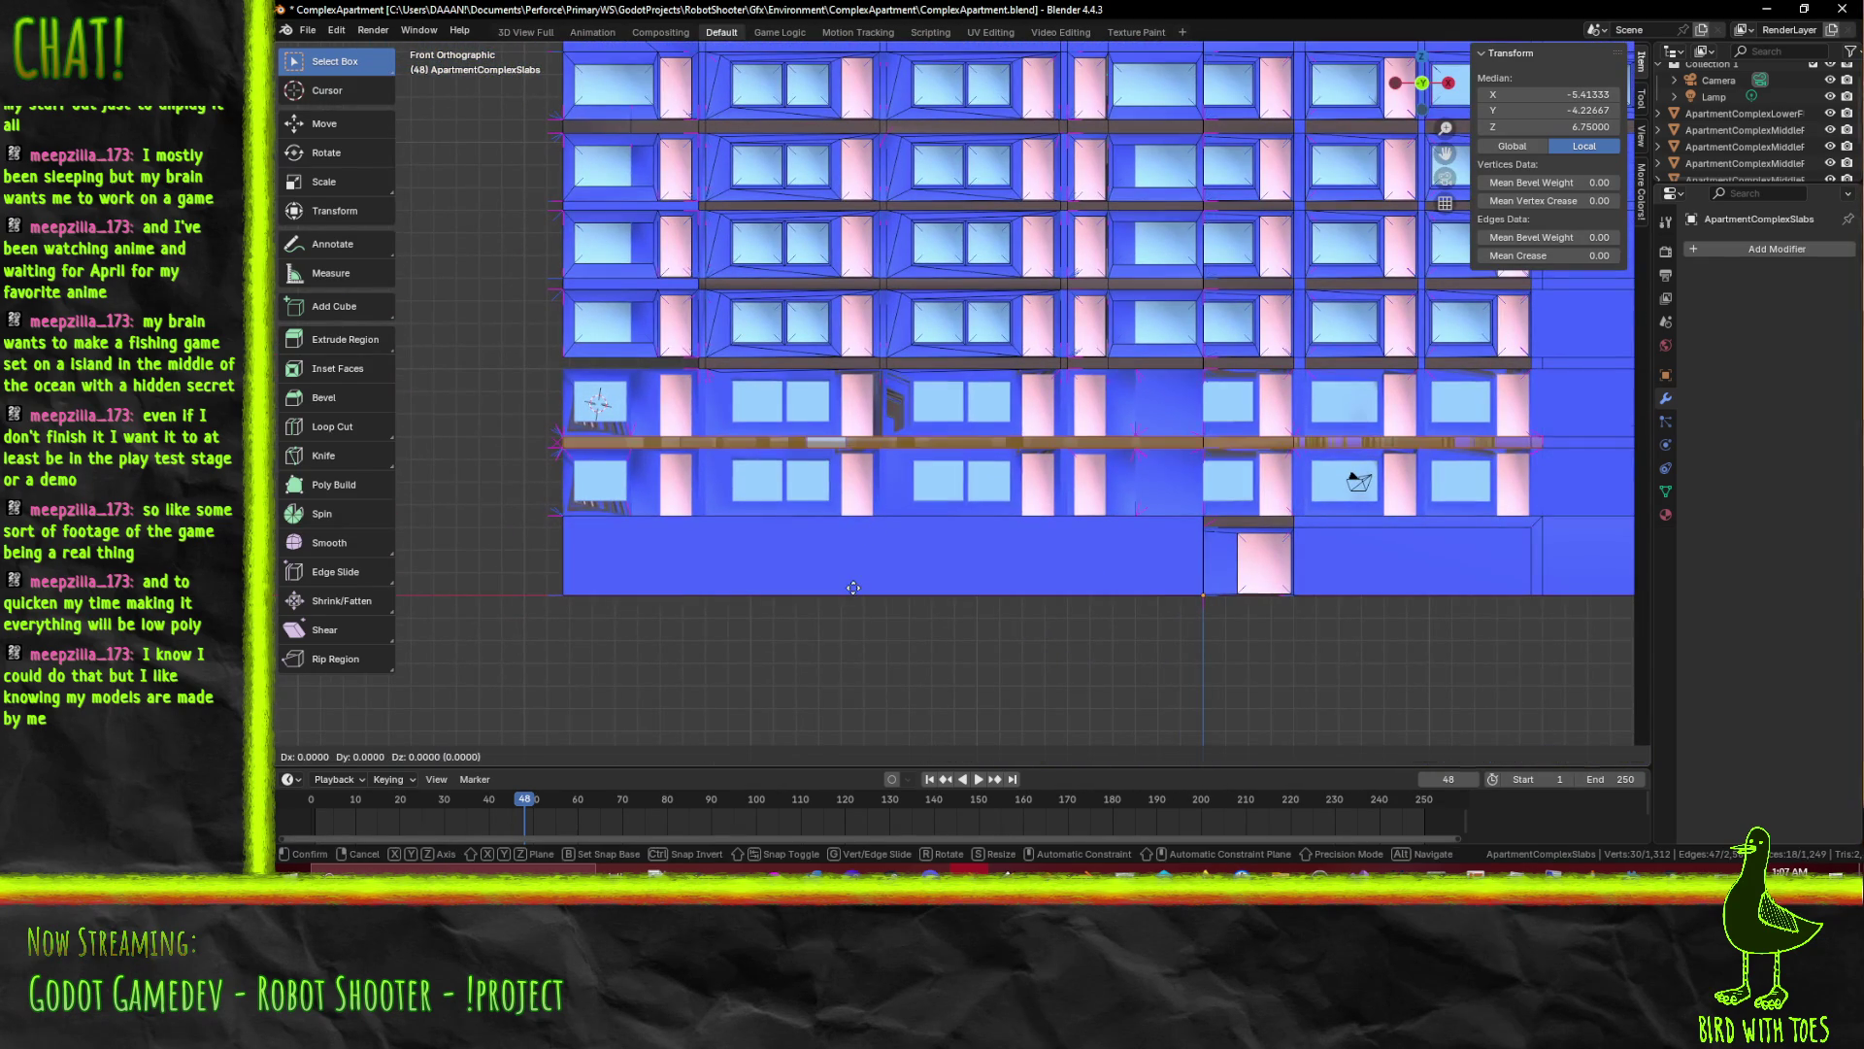
pyautogui.write('3')
pyautogui.press('BackSpace')
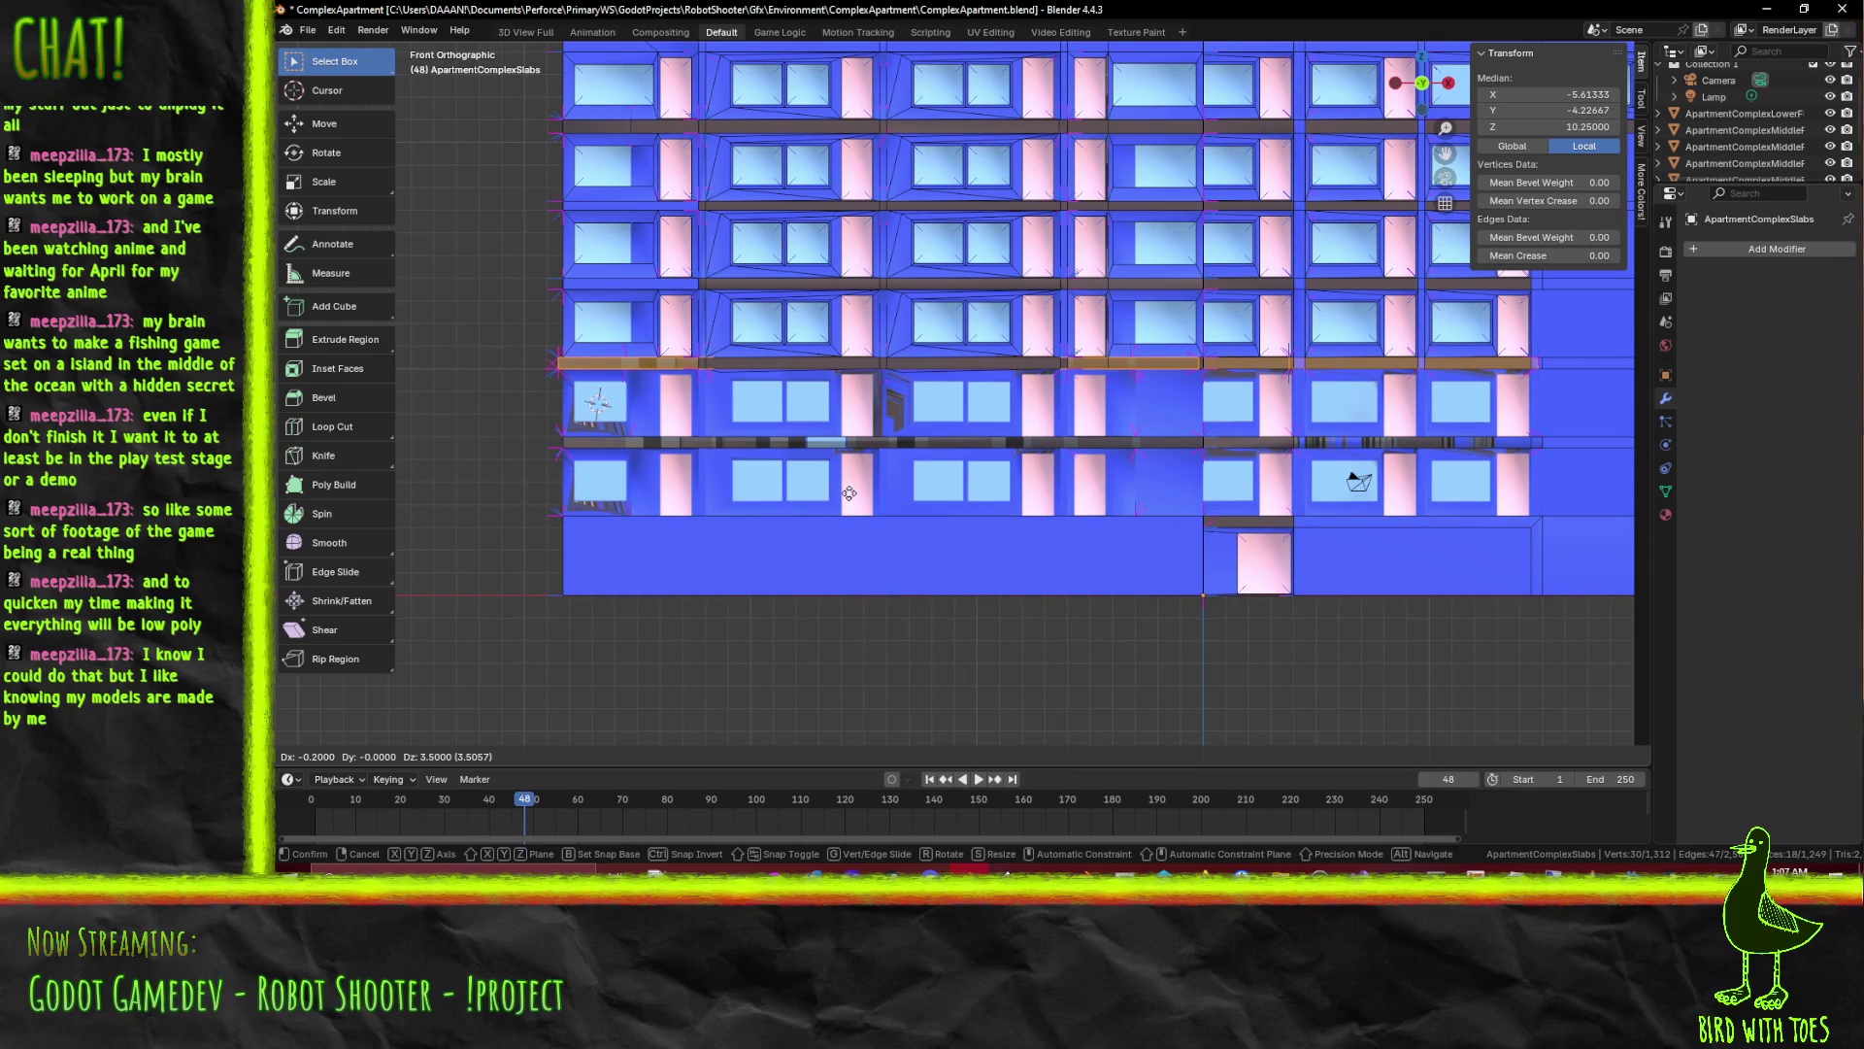
pyautogui.click(885, 503)
pyautogui.moveTo(886, 503); pyautogui.dragTo(939, 498)
pyautogui.hotkey('alt', 'a')
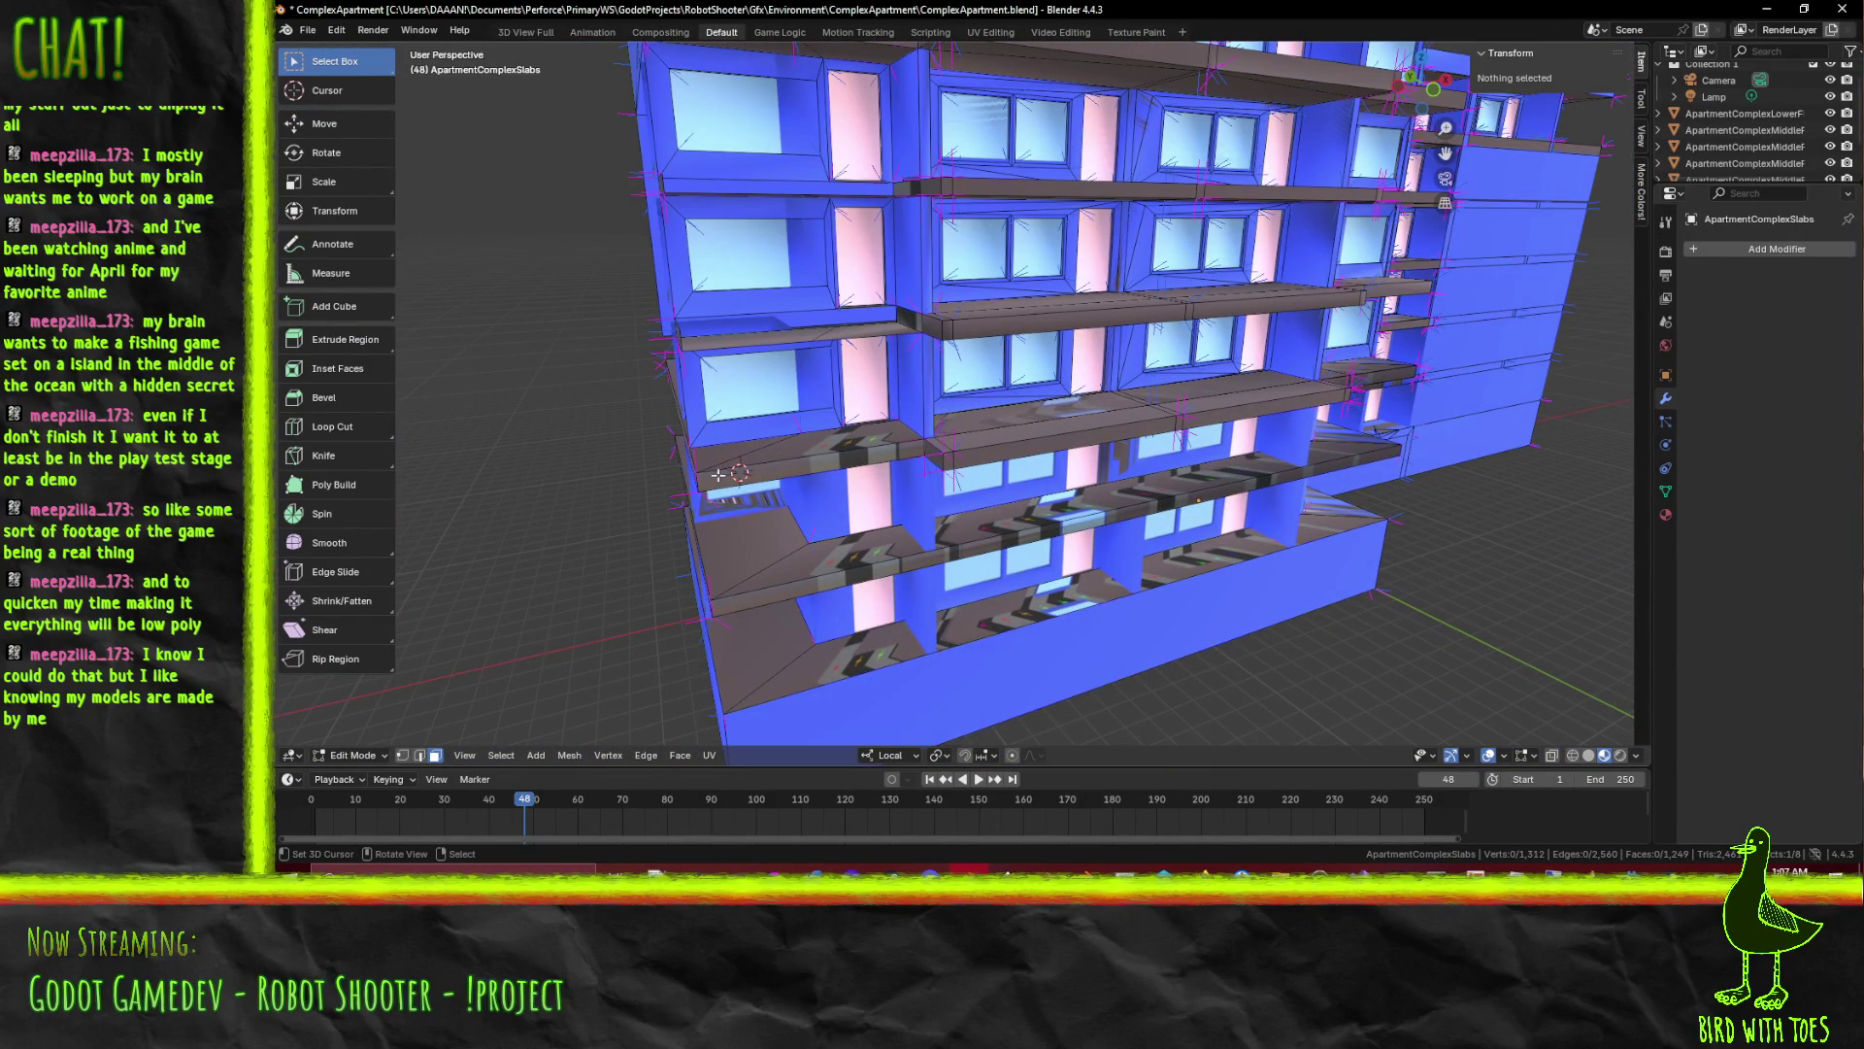
# Delete the three leftover faces at the balcony ledge end
pyautogui.click(822, 467)
pyautogui.click(840, 459)
pyautogui.moveTo(840, 459); pyautogui.dragTo(878, 303)
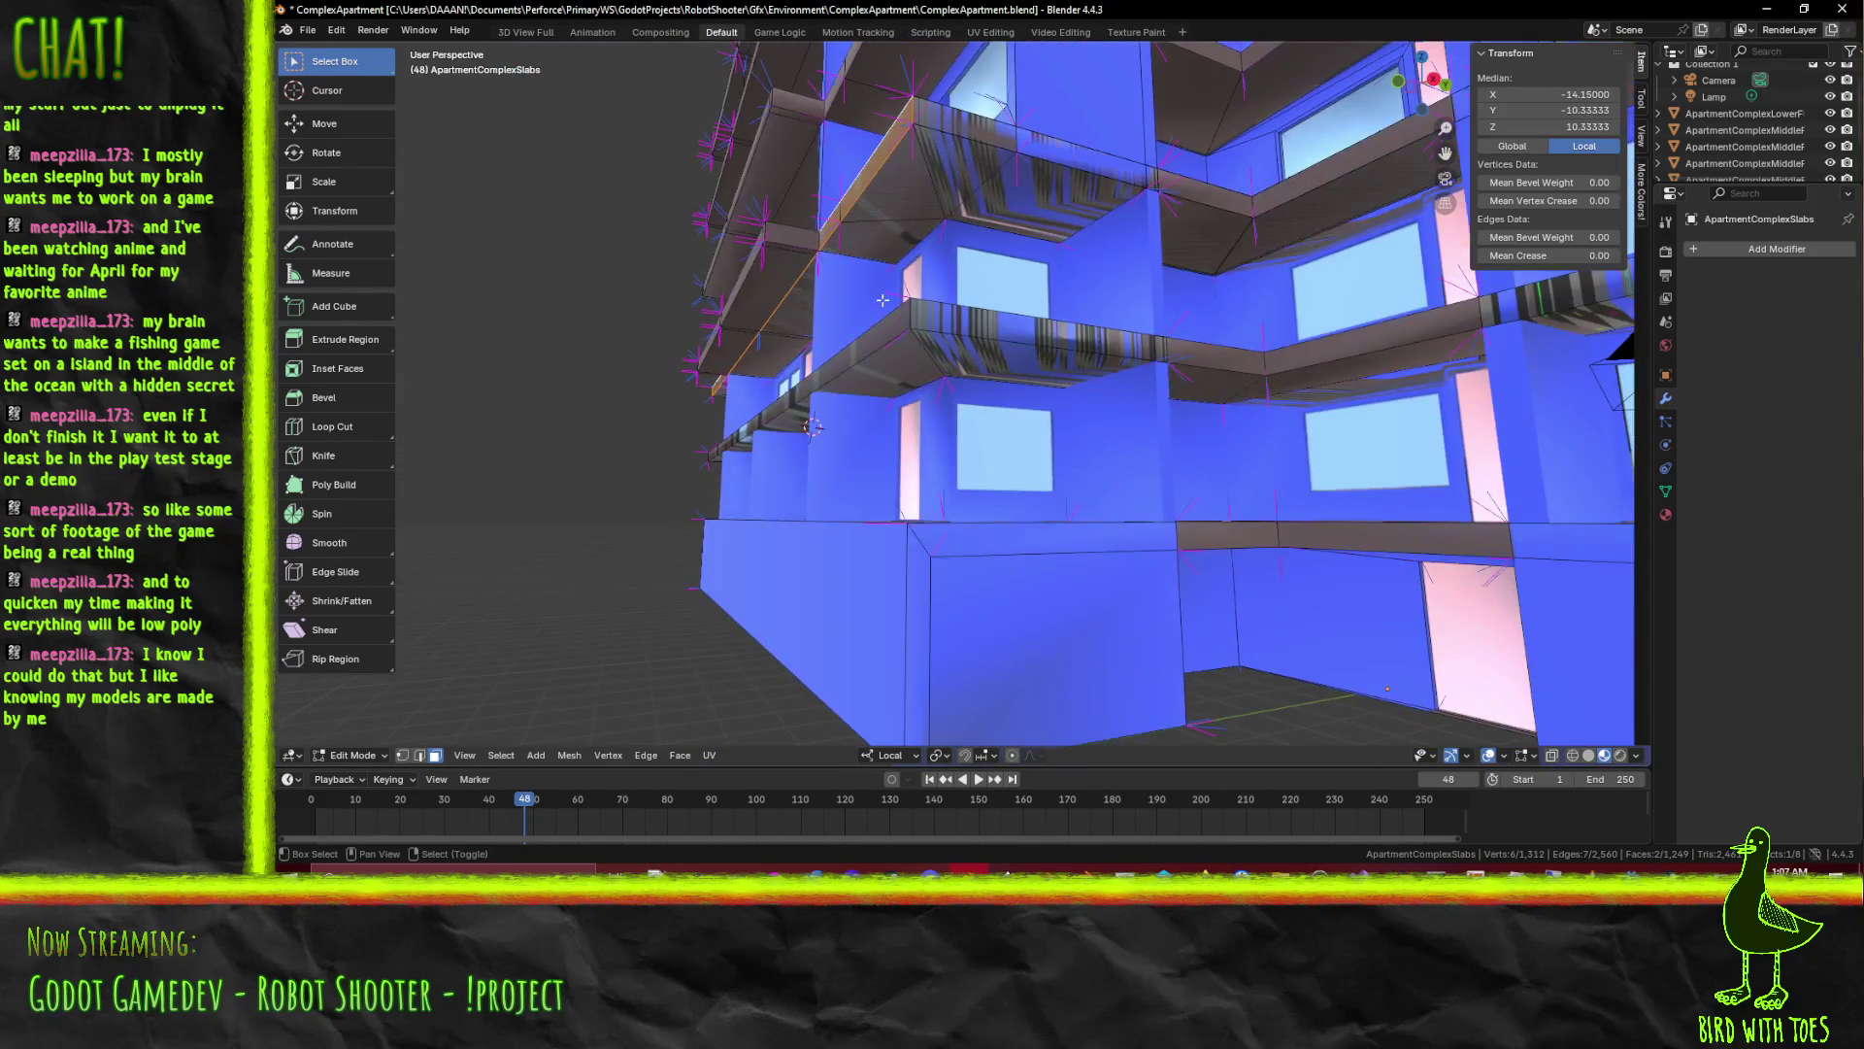
pyautogui.press('x')
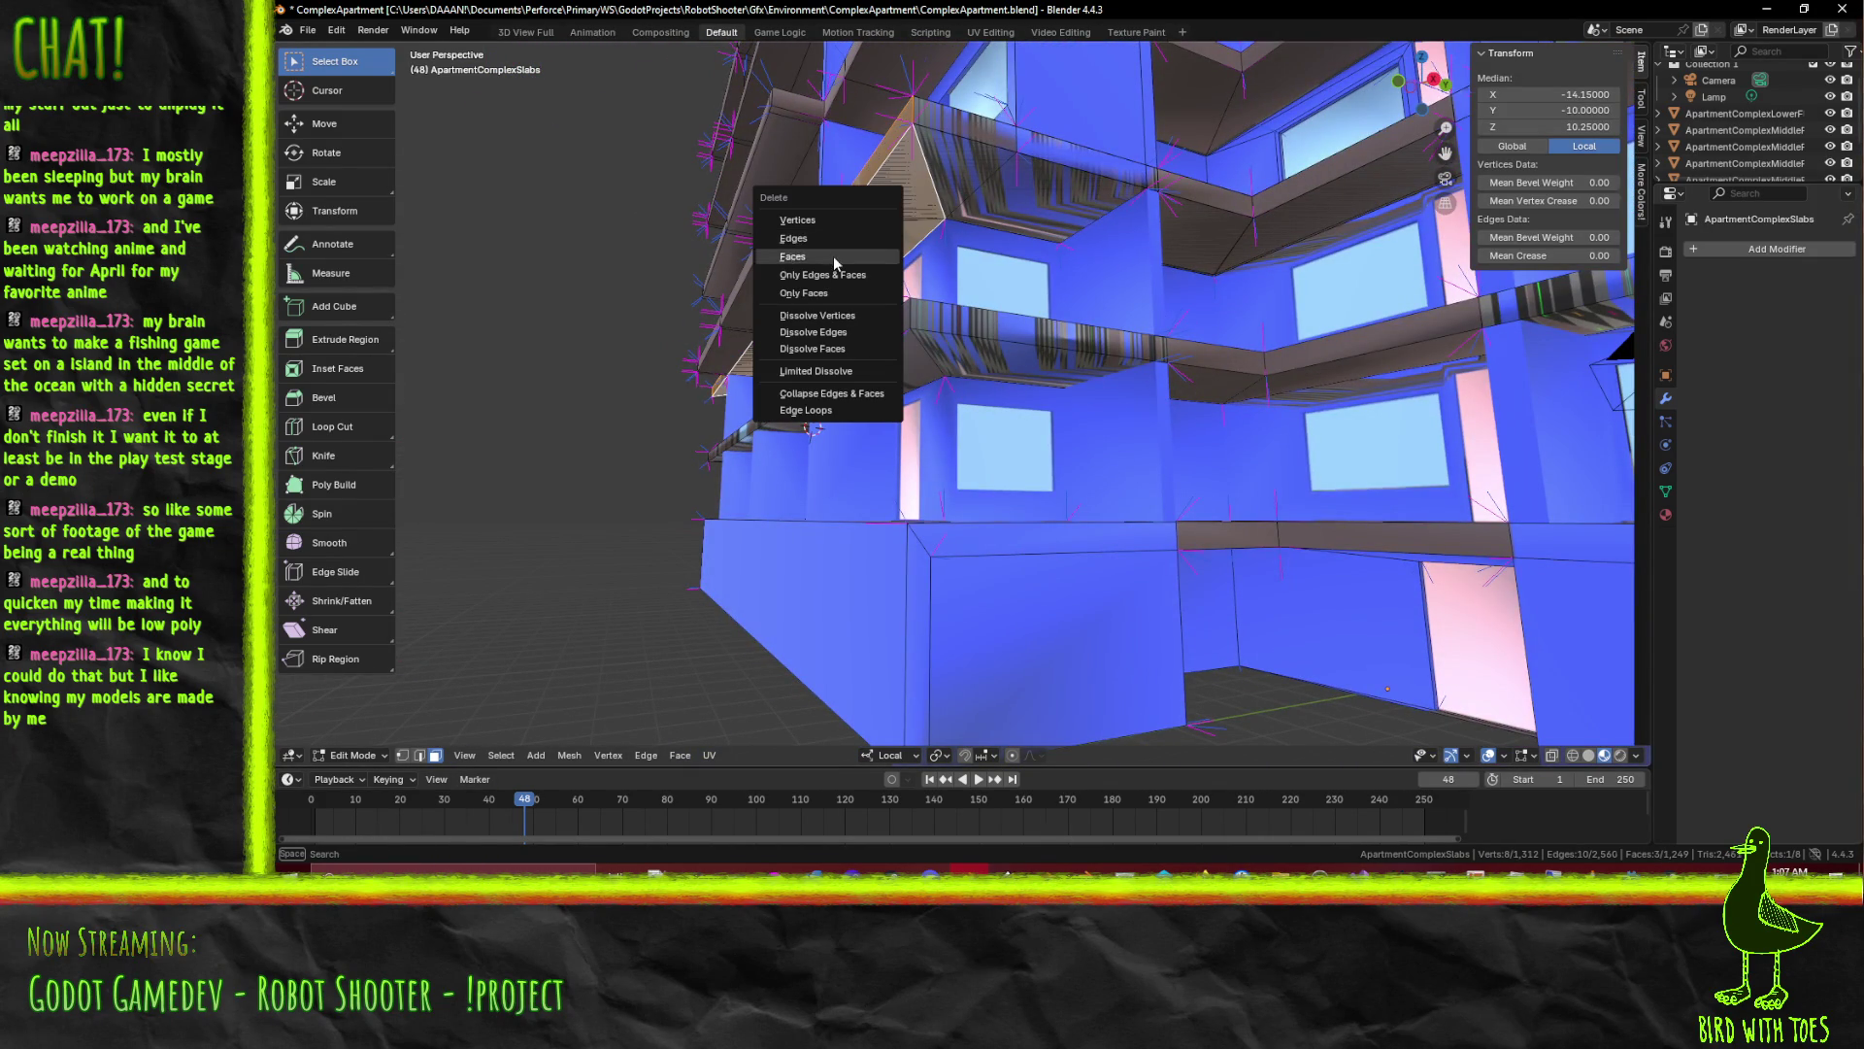
pyautogui.click(833, 255)
# Switch to Edge select mode and select one ledge edge
pyautogui.moveTo(833, 256); pyautogui.dragTo(913, 381)
pyautogui.click(417, 758)
pyautogui.click(669, 571)
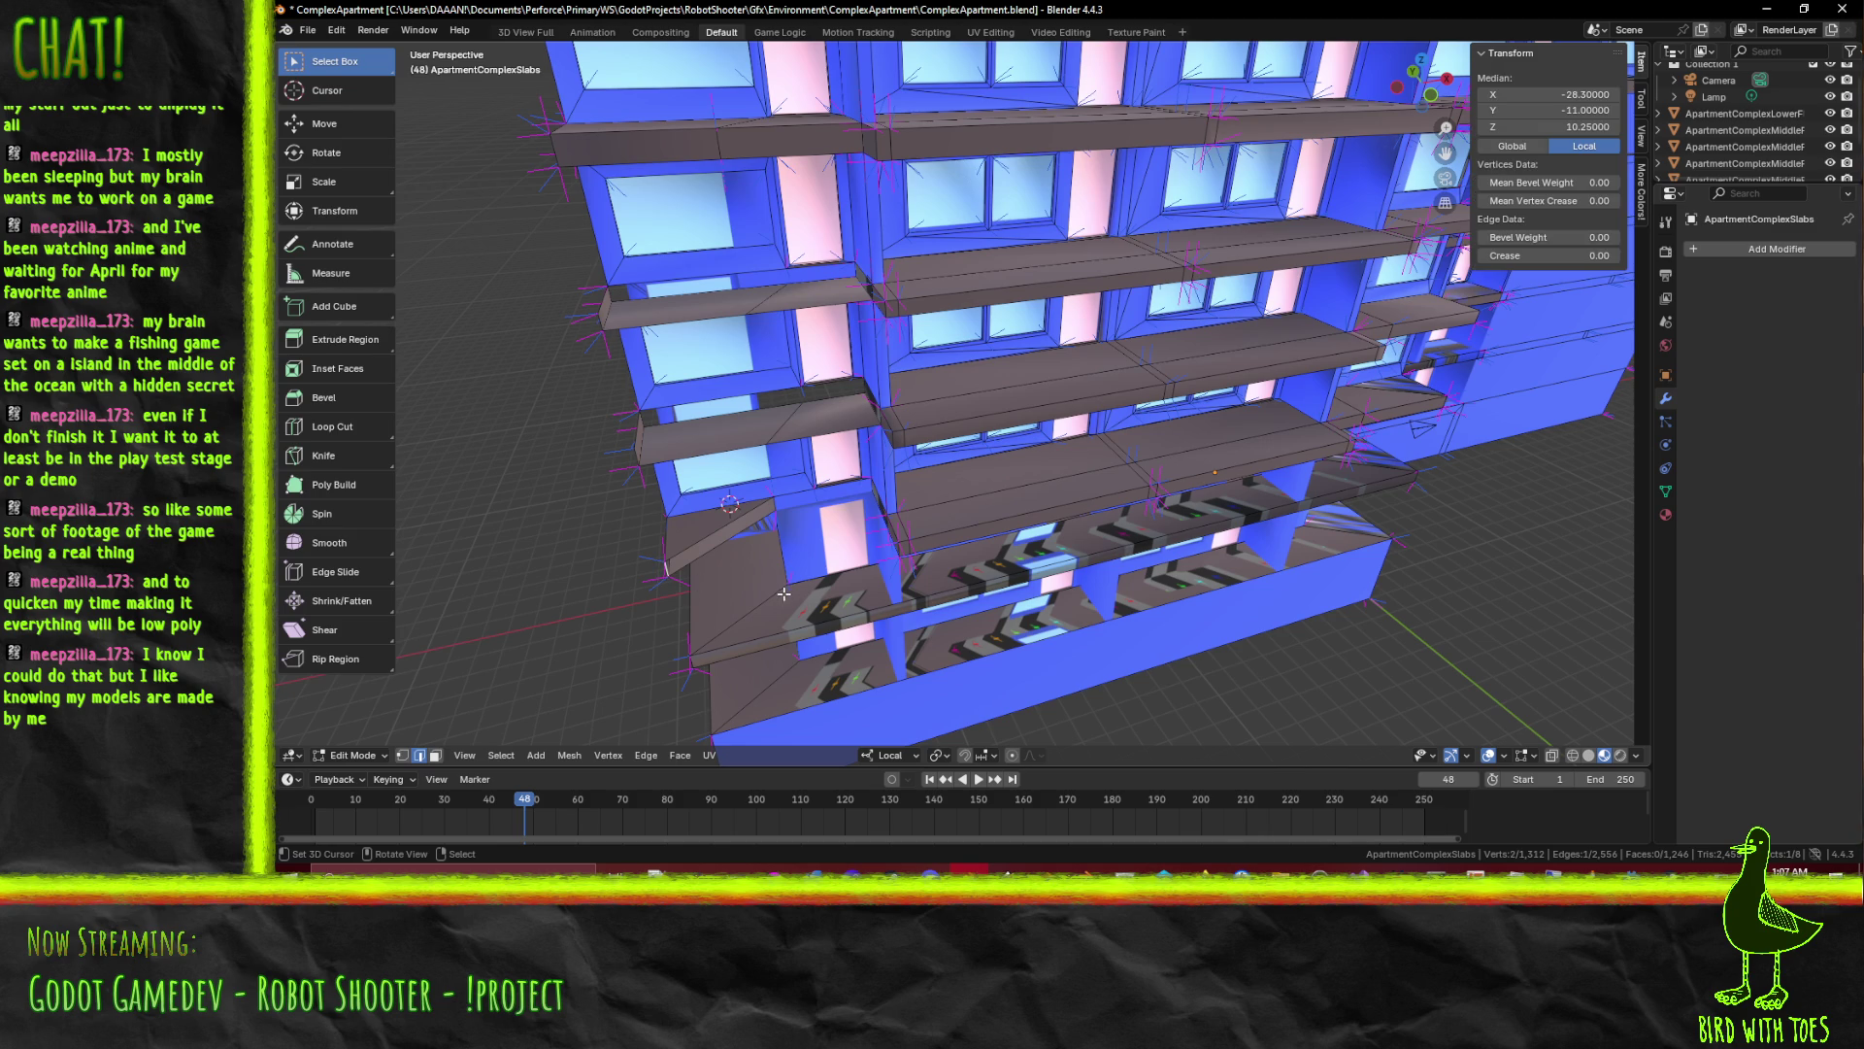
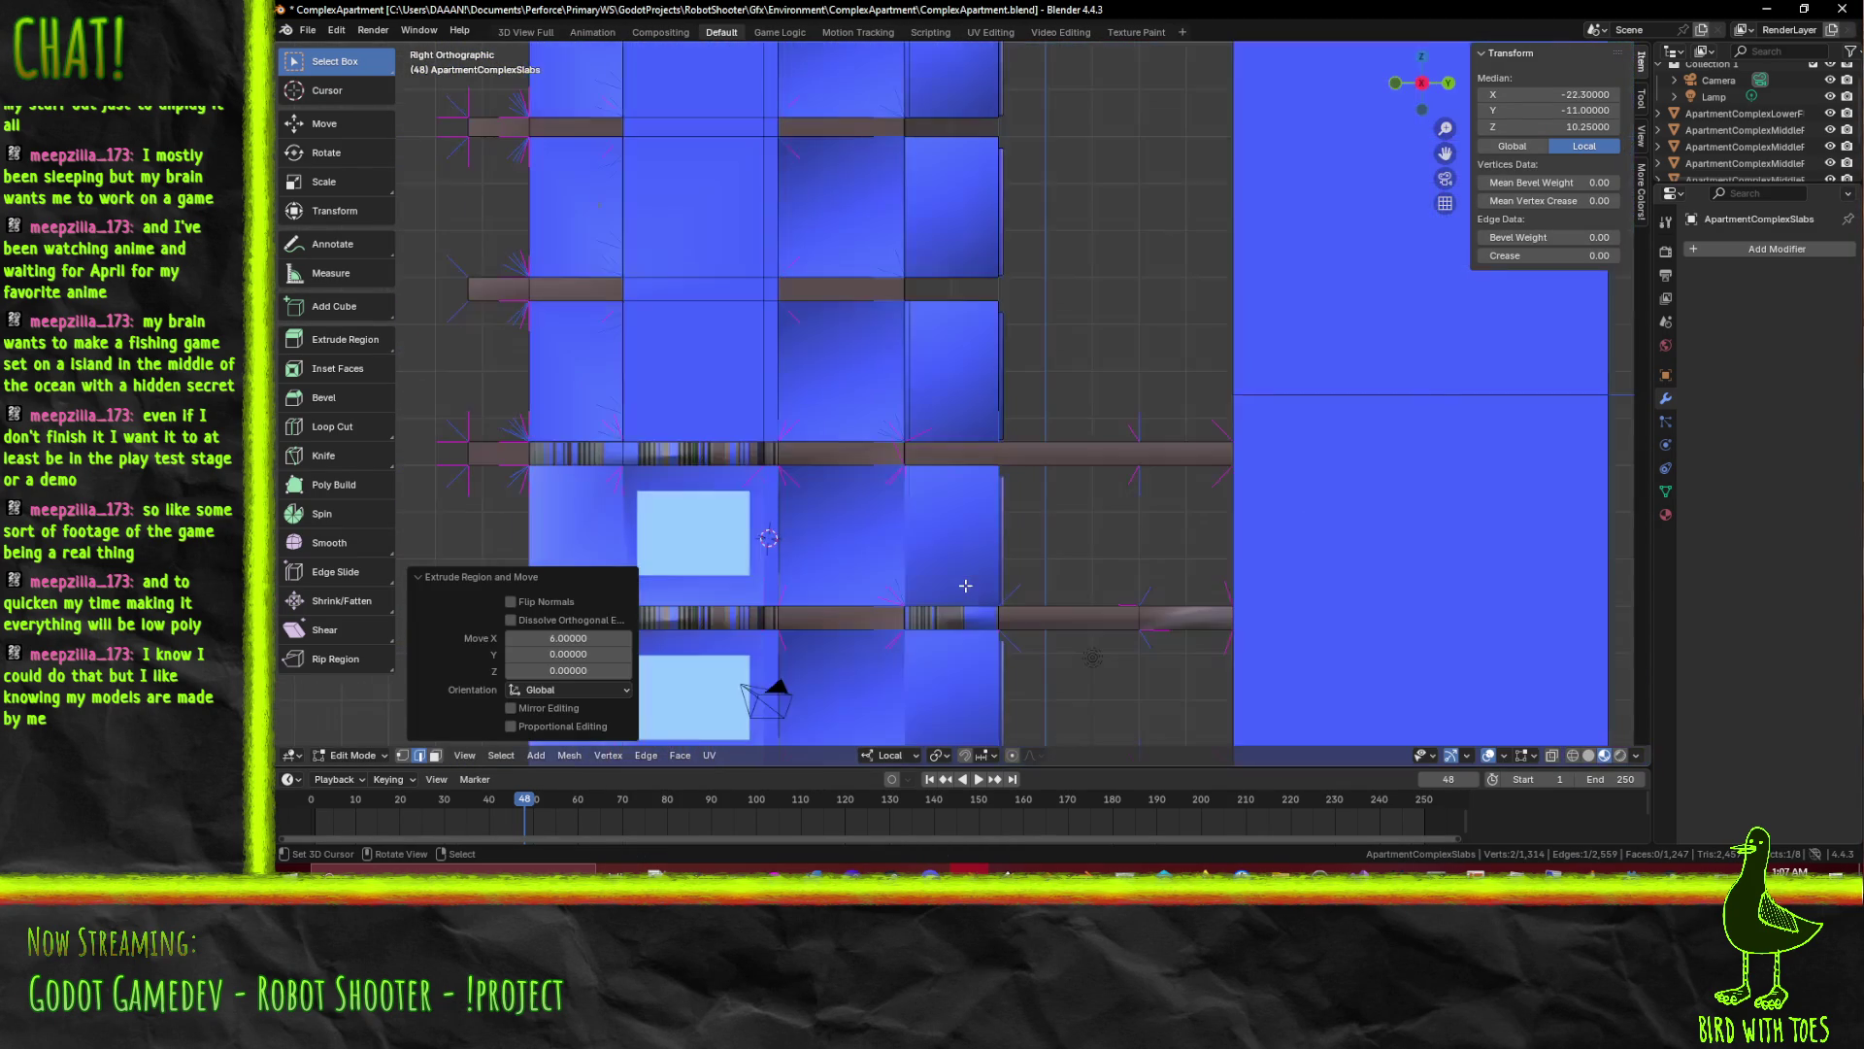
pyautogui.scroll(3)
pyautogui.scroll(3)
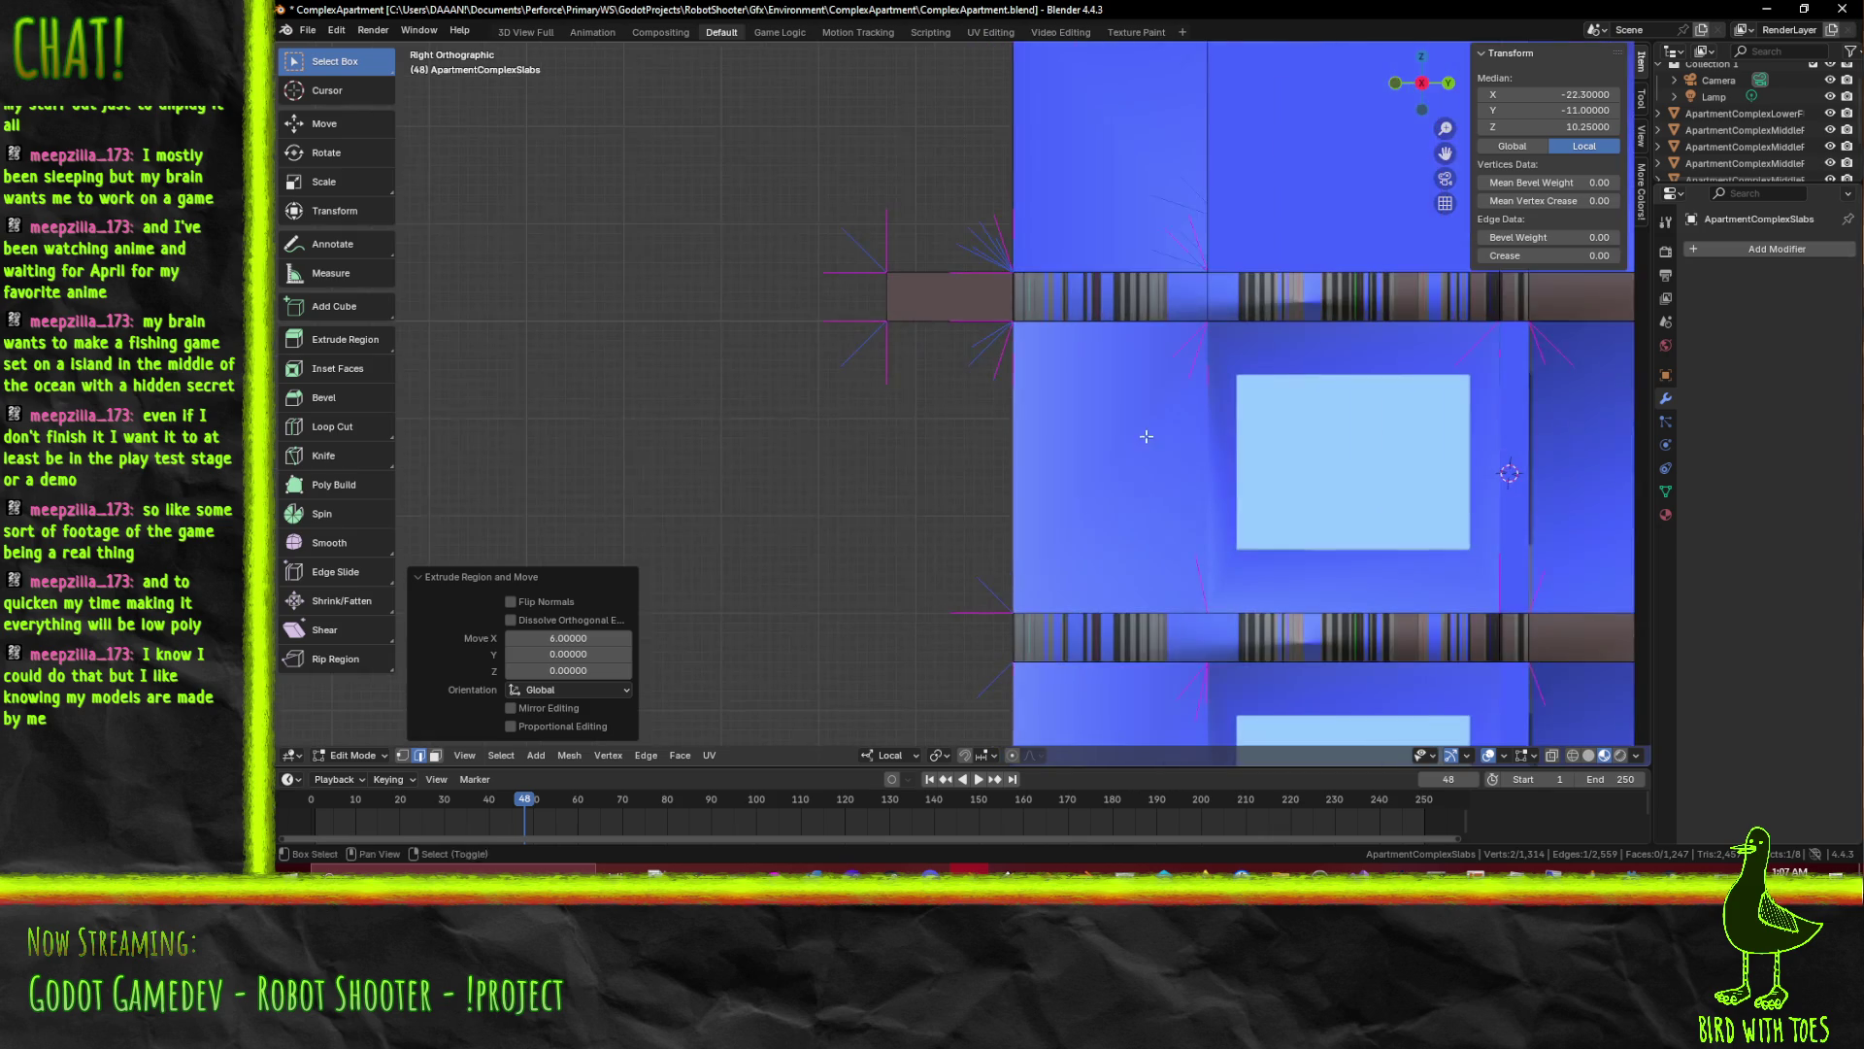
pyautogui.scroll(3)
# Move the extruded slab vertices back 1.3 units along Y and view the facade from the front
pyautogui.press('g')
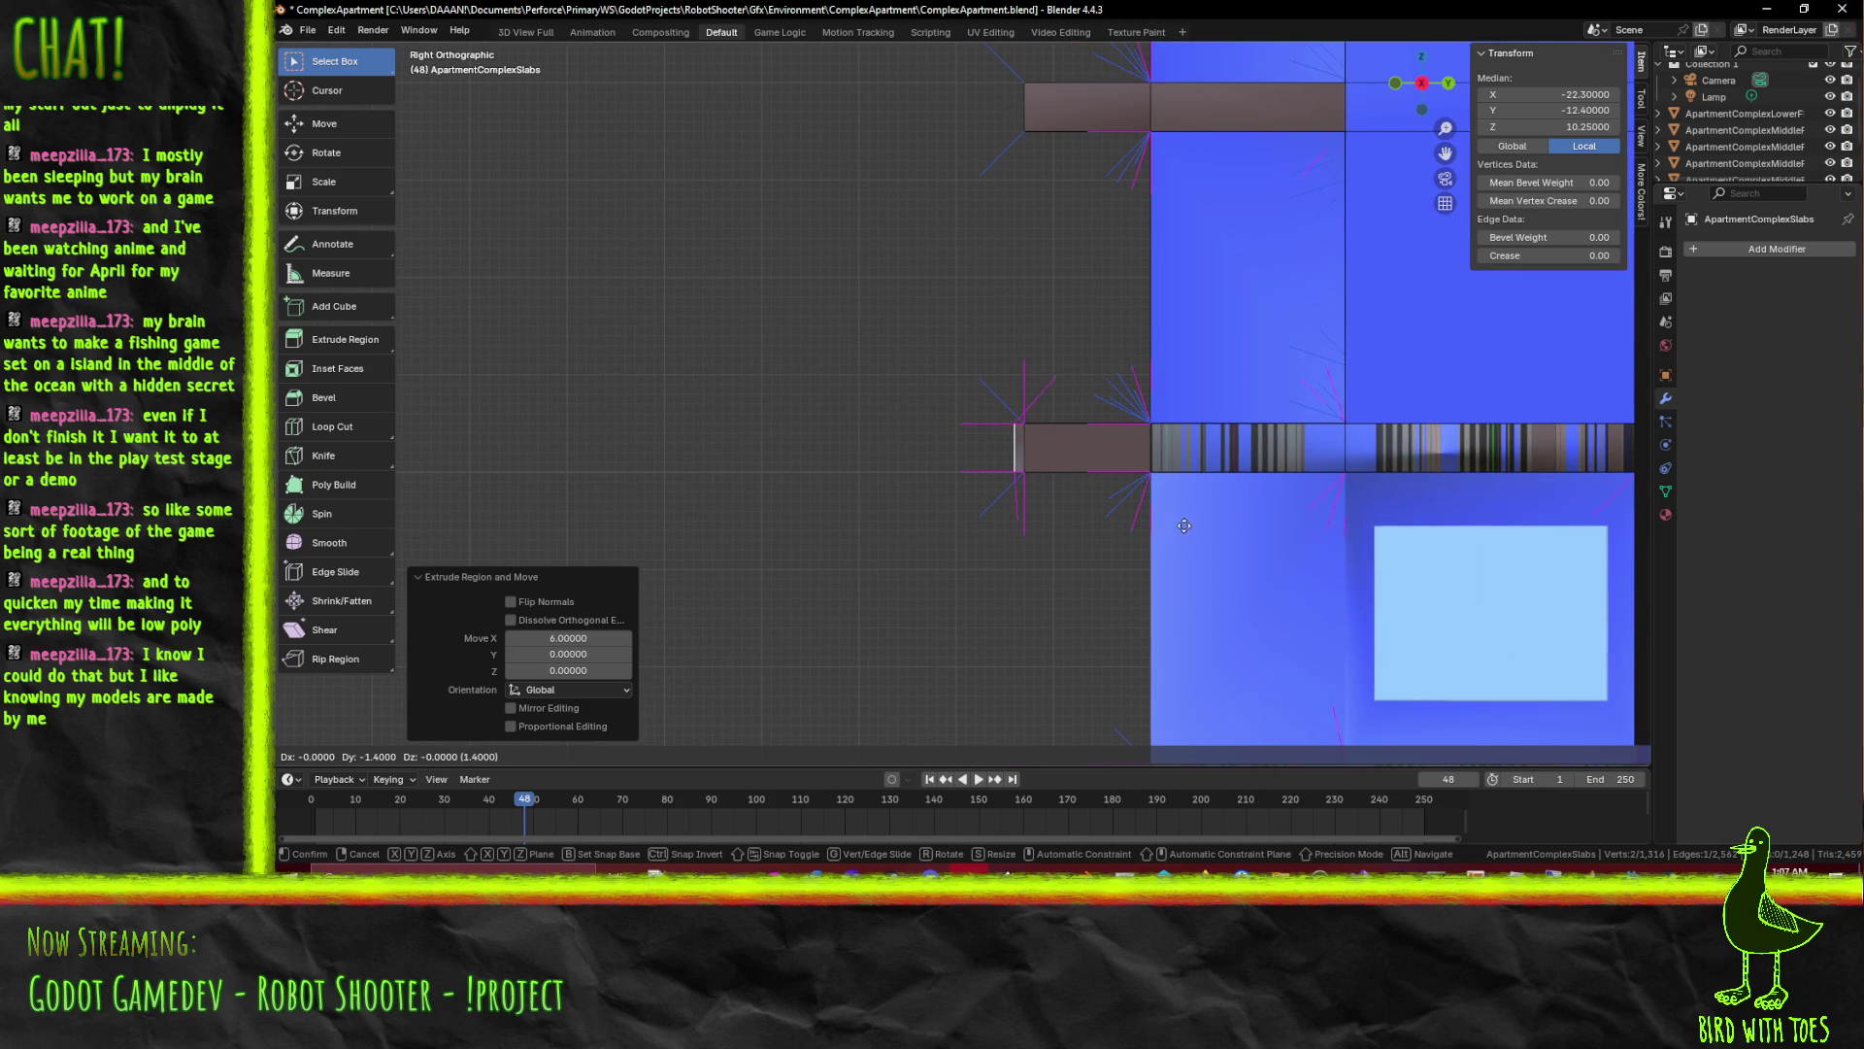
pyautogui.click(1191, 525)
pyautogui.moveTo(1191, 525); pyautogui.dragTo(953, 596)
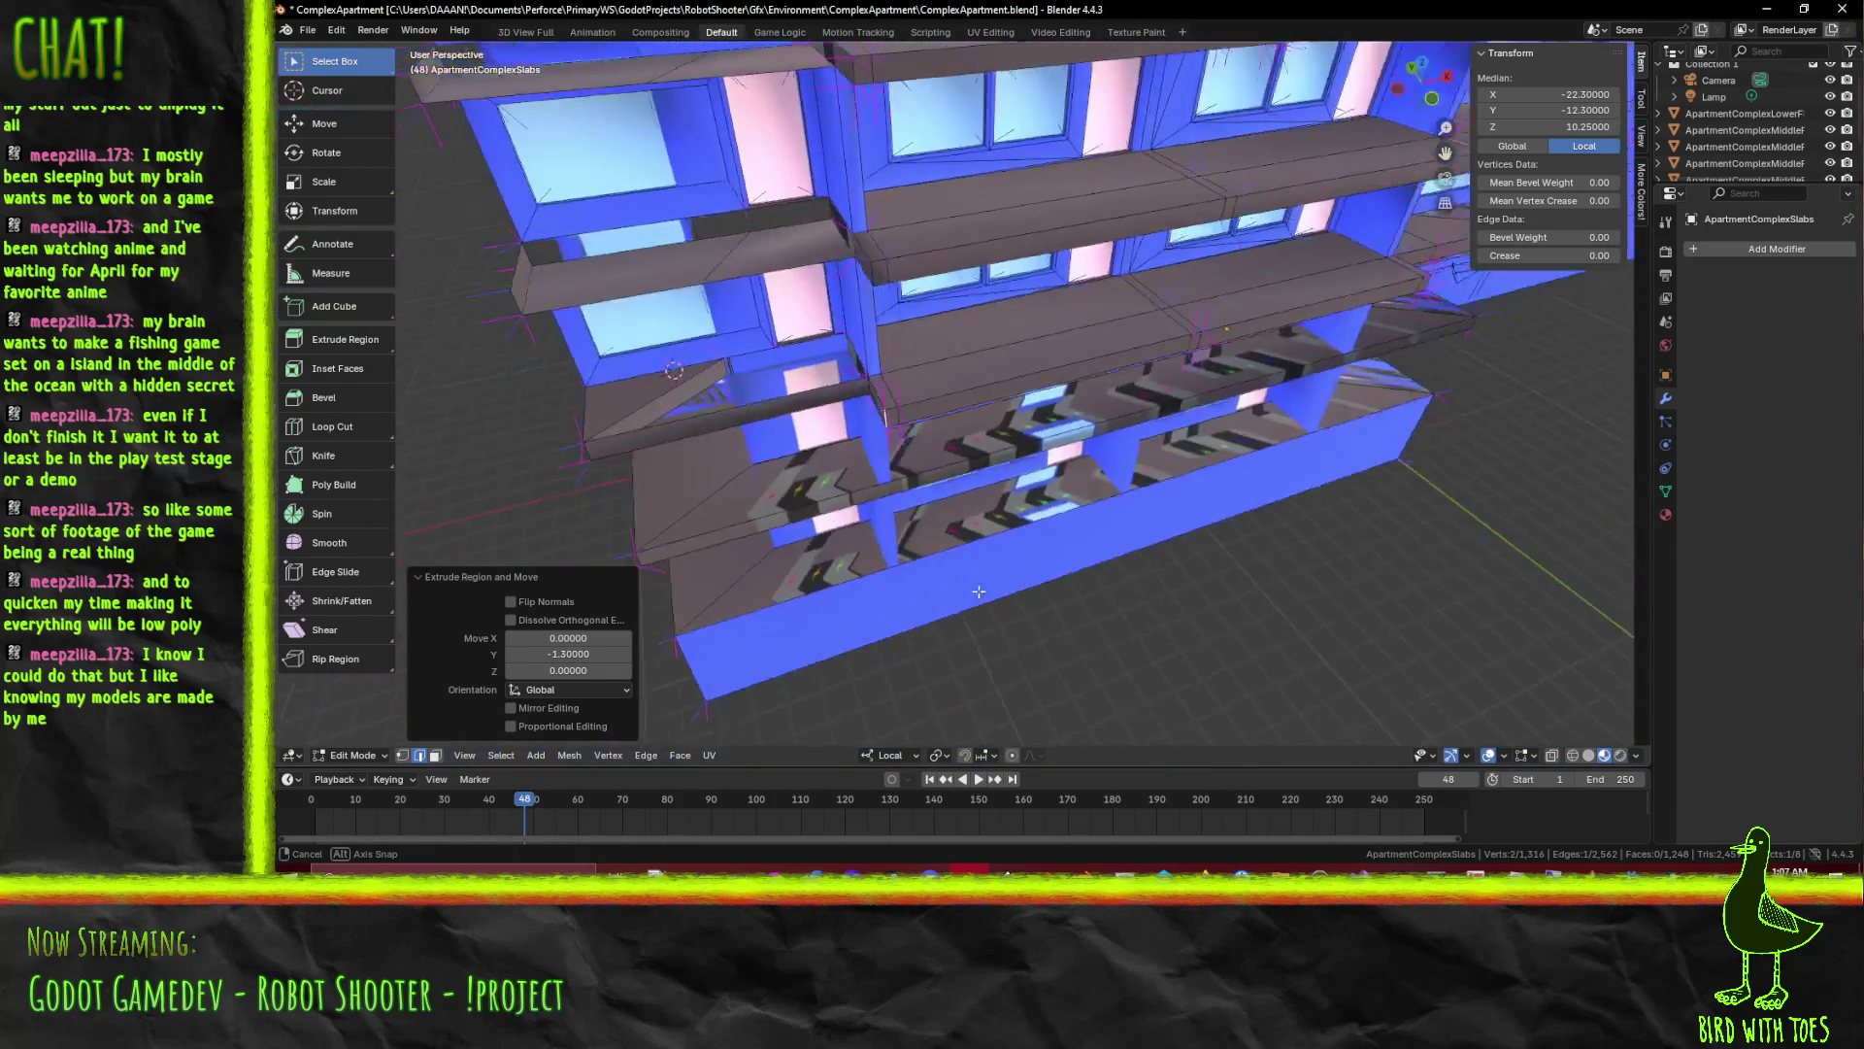
pyautogui.press('KP_1')
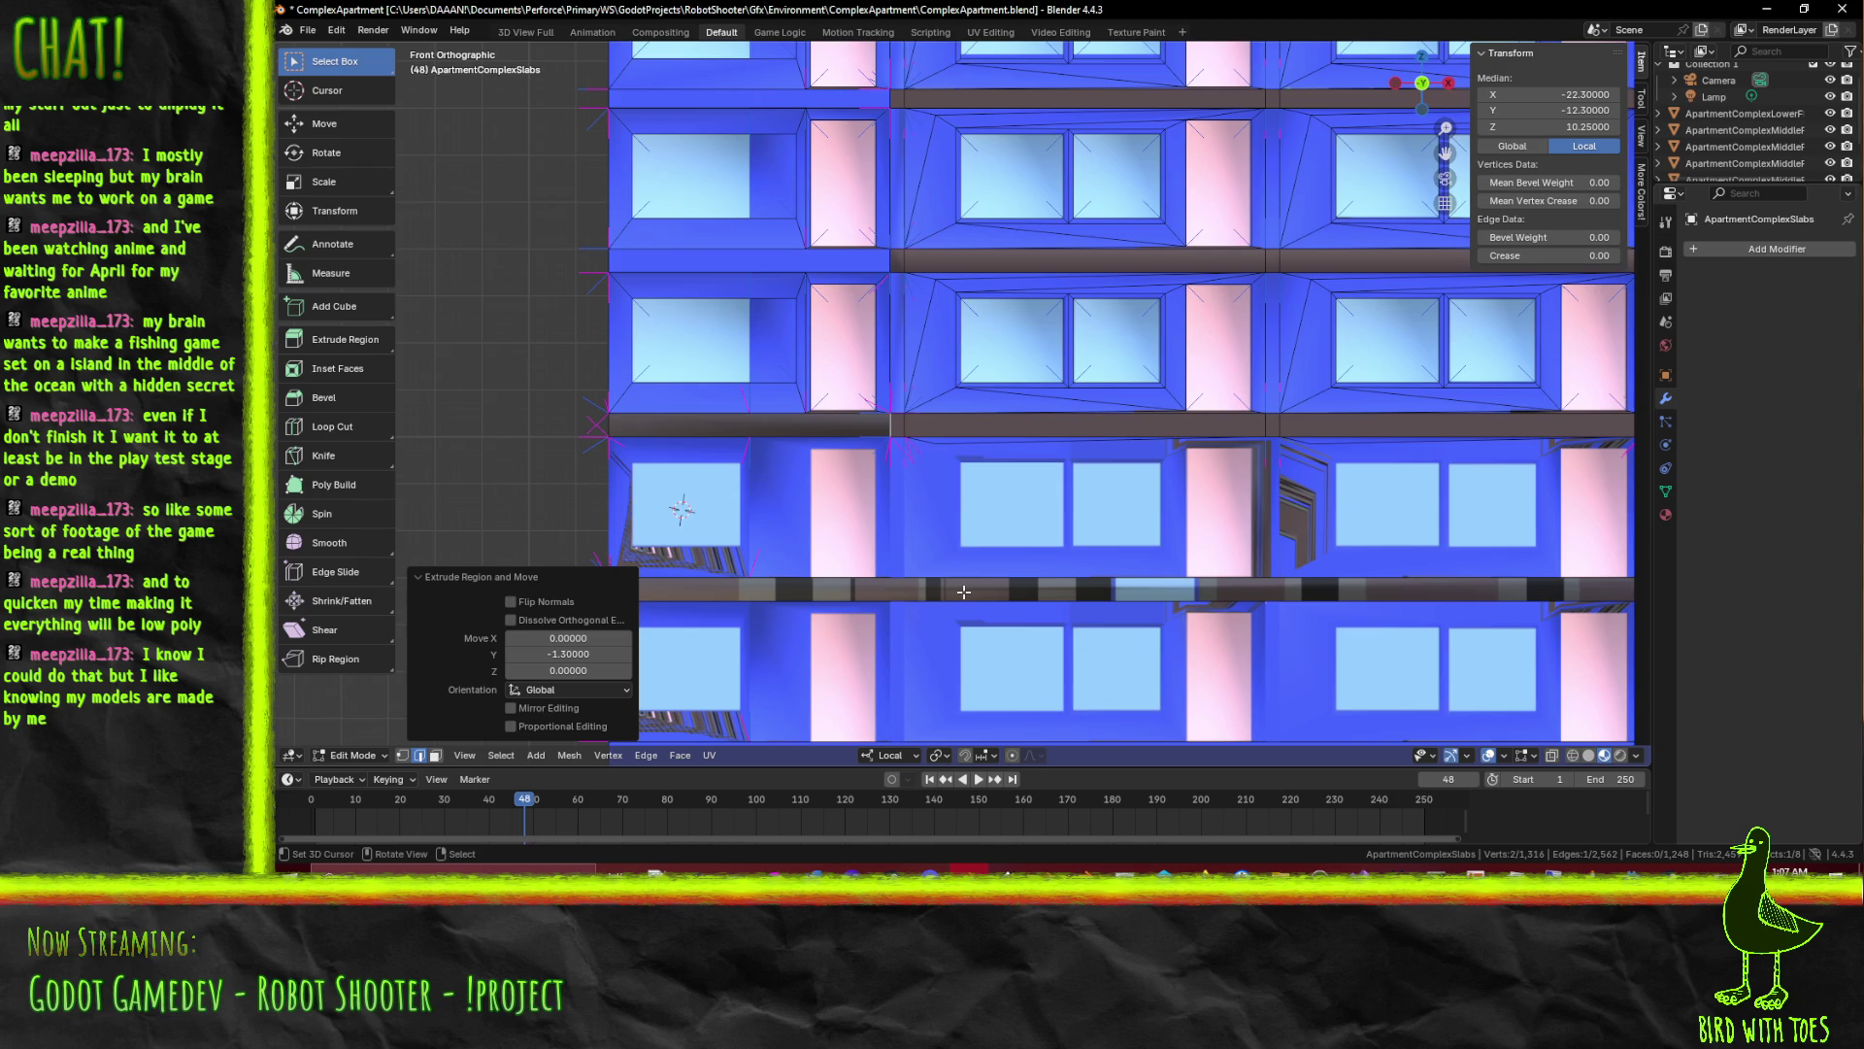
pyautogui.scroll(-3)
pyautogui.moveTo(962, 590); pyautogui.dragTo(943, 623)
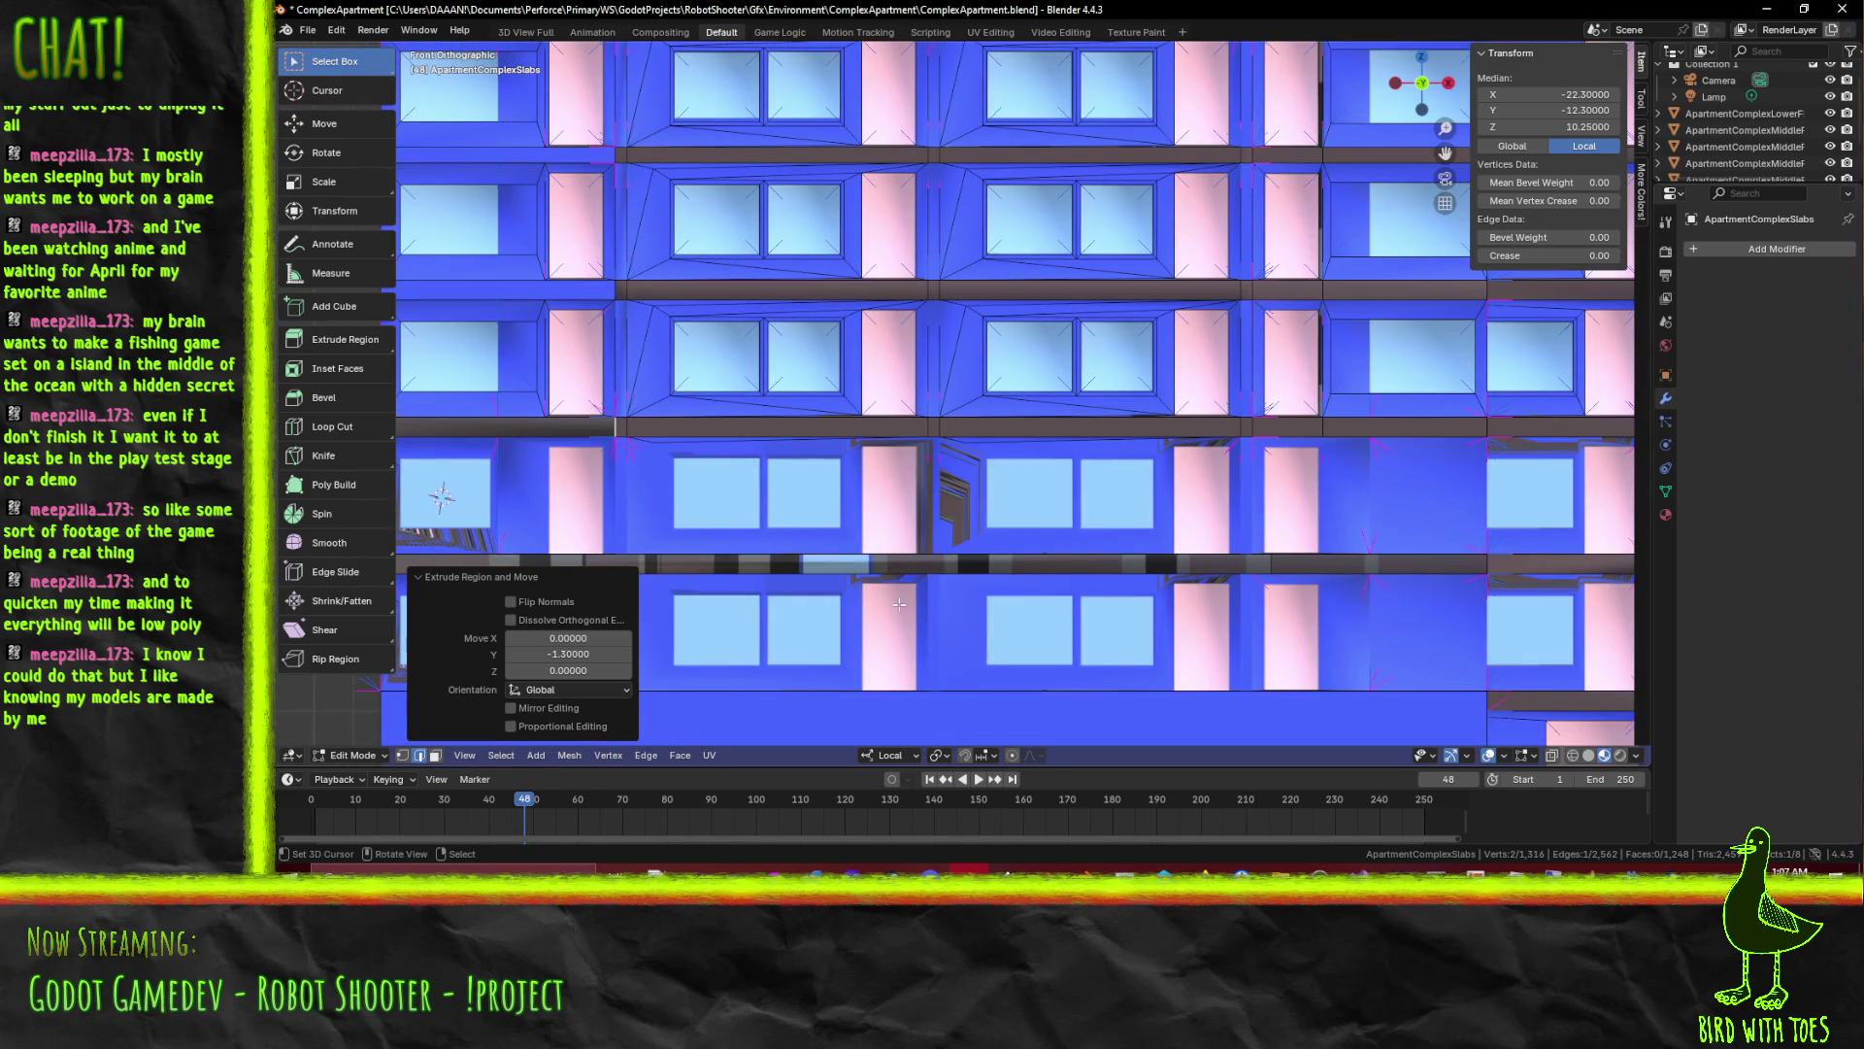
# Shift the slab vertices 16 units along X to line up with the facade
pyautogui.press('g')
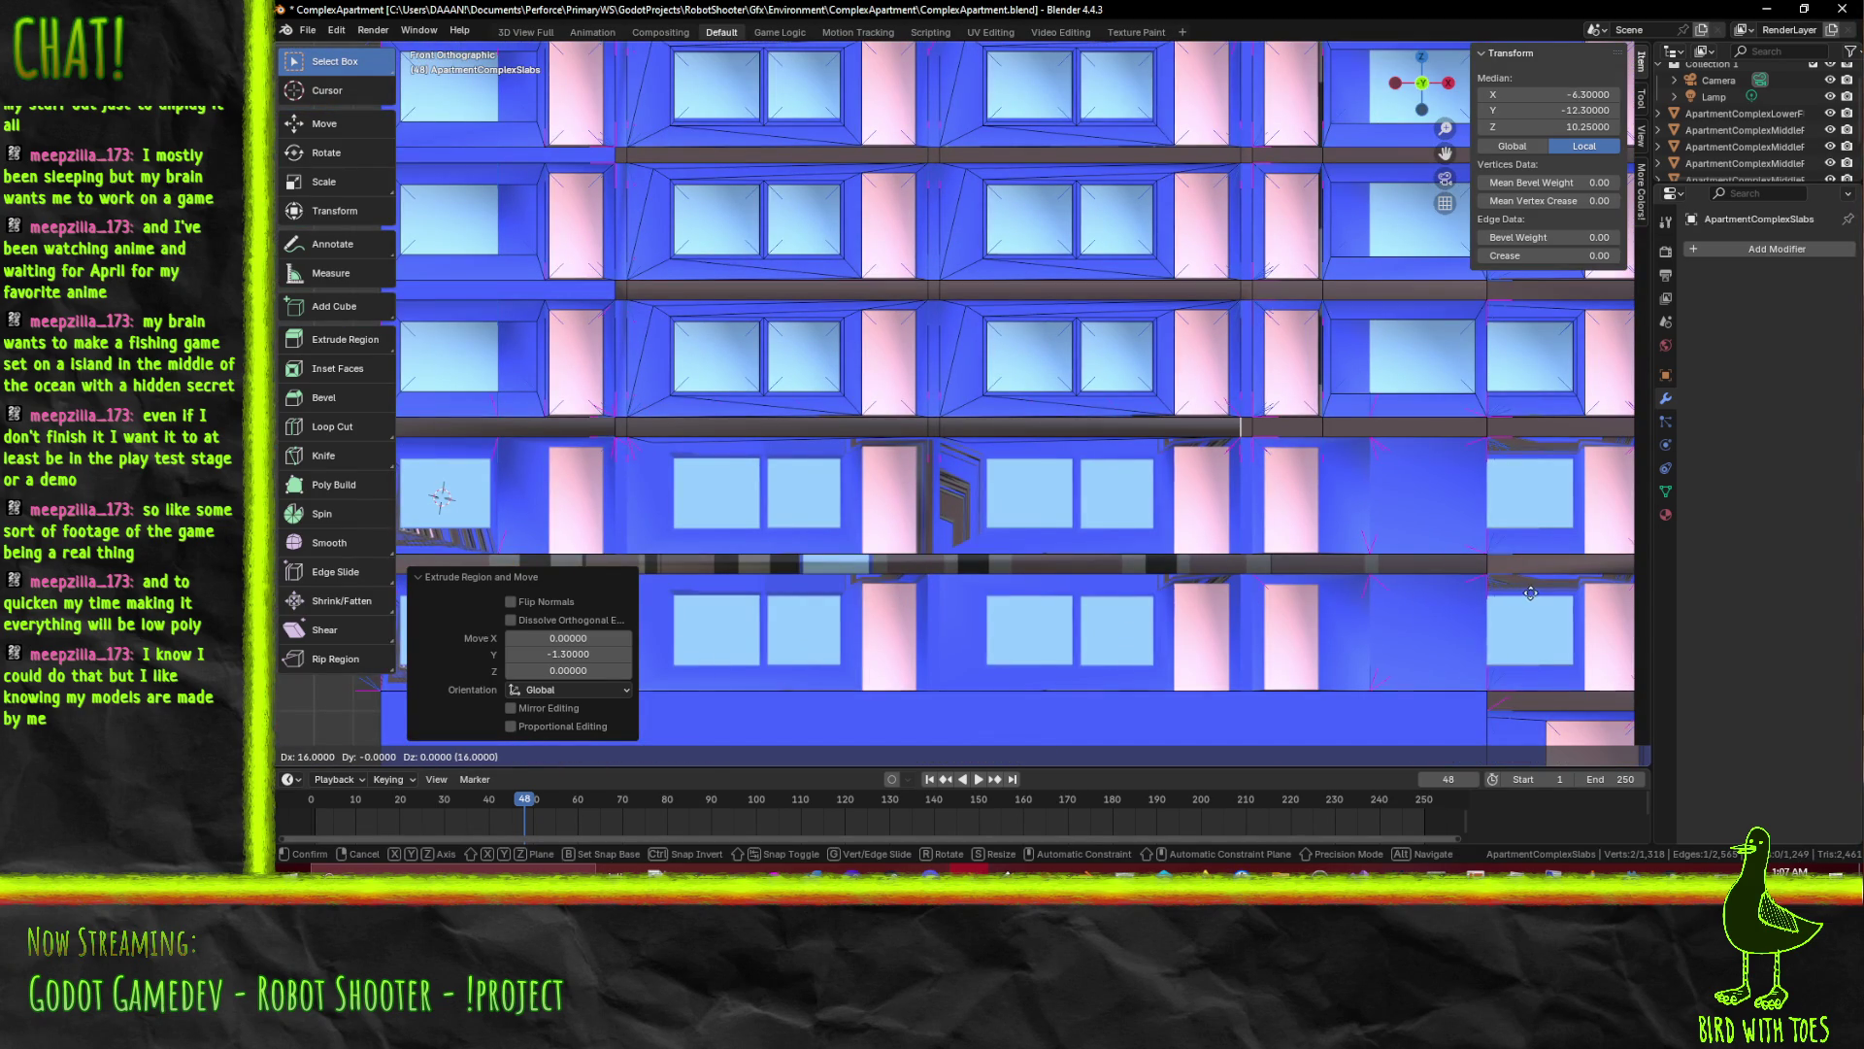
pyautogui.click(1537, 593)
pyautogui.moveTo(1537, 592); pyautogui.dragTo(1315, 585)
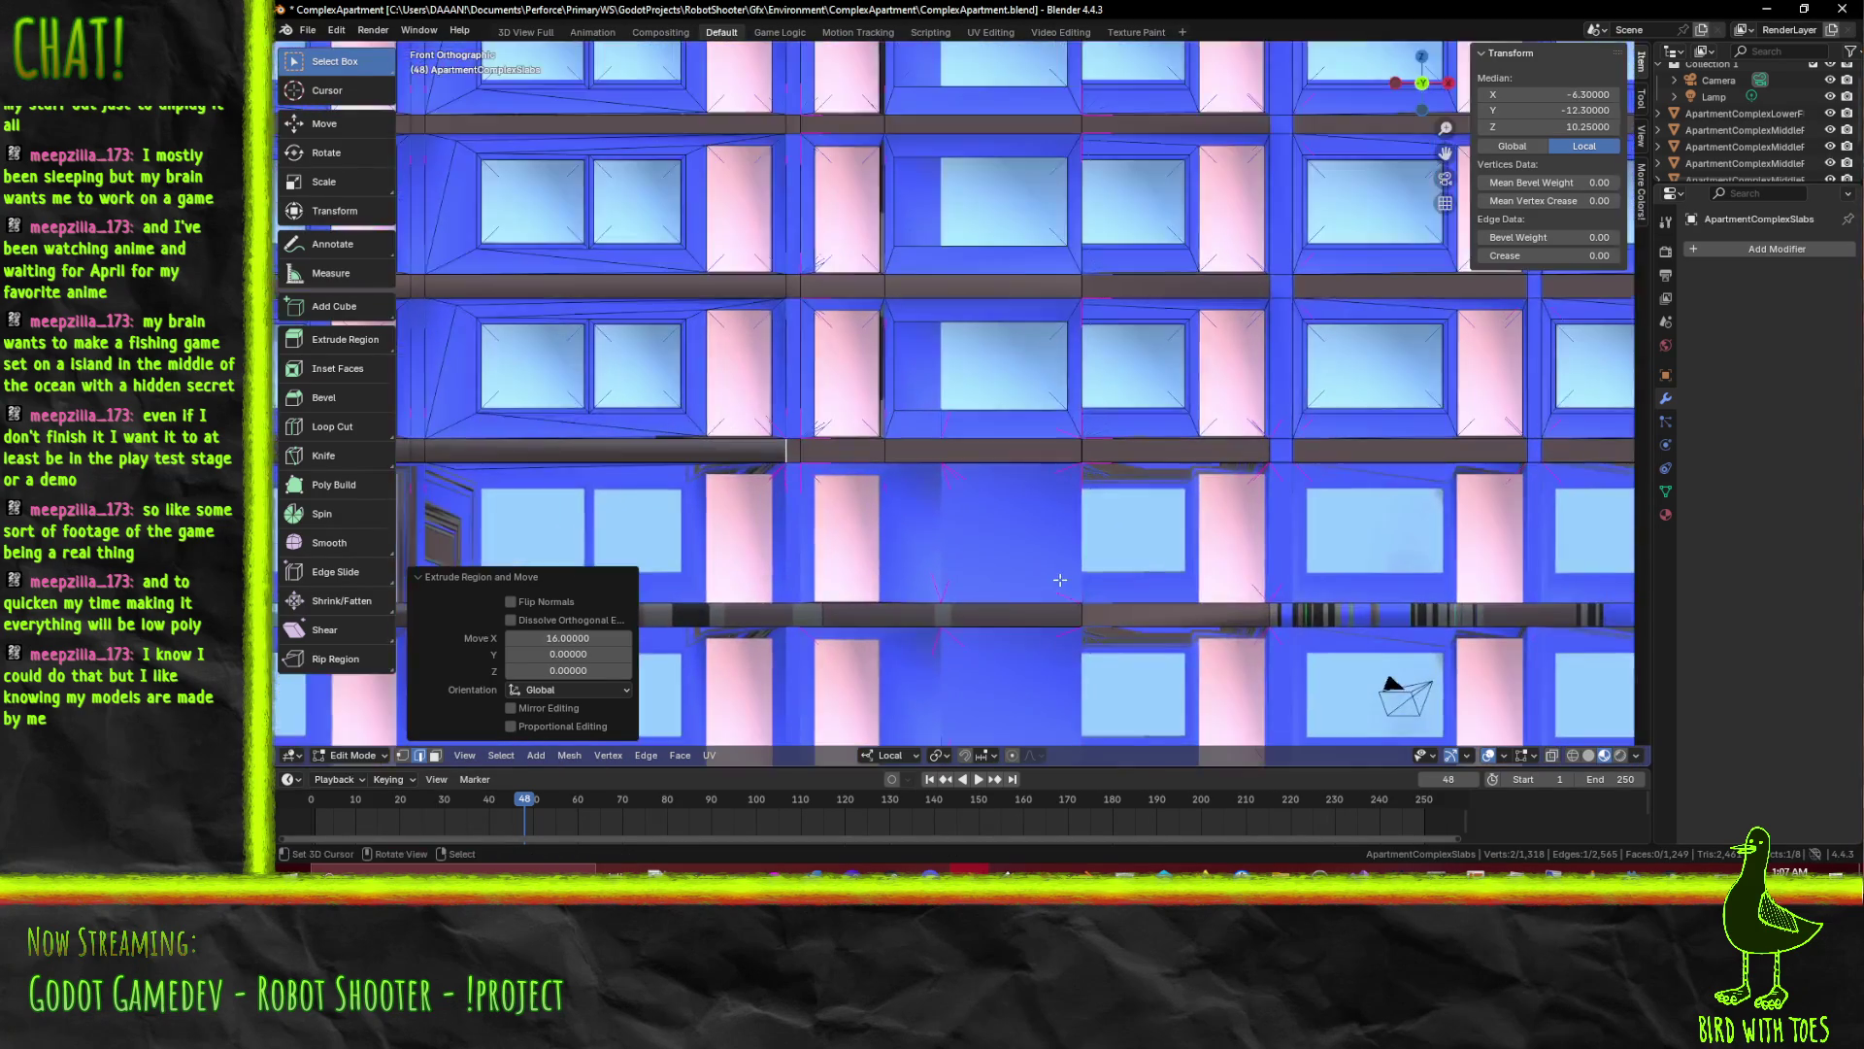
pyautogui.moveTo(1025, 595); pyautogui.dragTo(1129, 531)
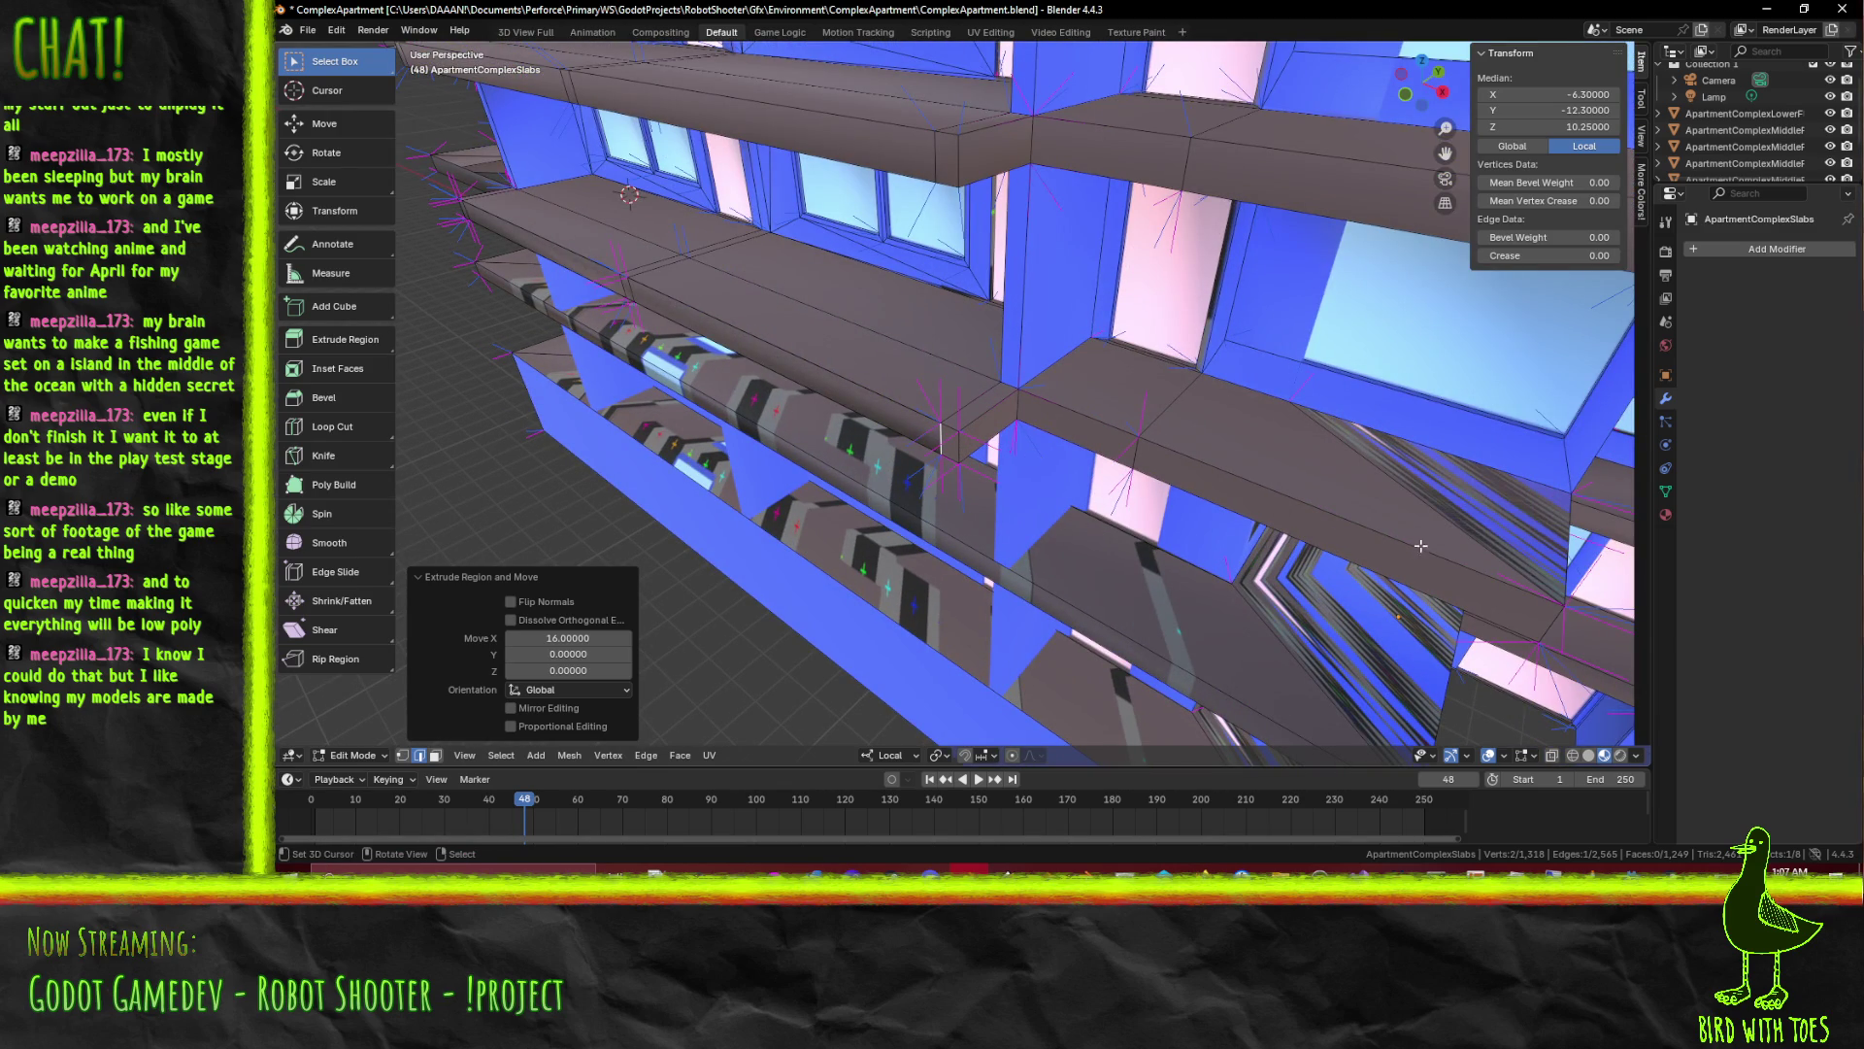
# Switch to face selection and pick the stray slab's top and front end faces
pyautogui.click(1359, 563)
pyautogui.click(1101, 448)
pyautogui.moveTo(1039, 489); pyautogui.dragTo(1106, 409)
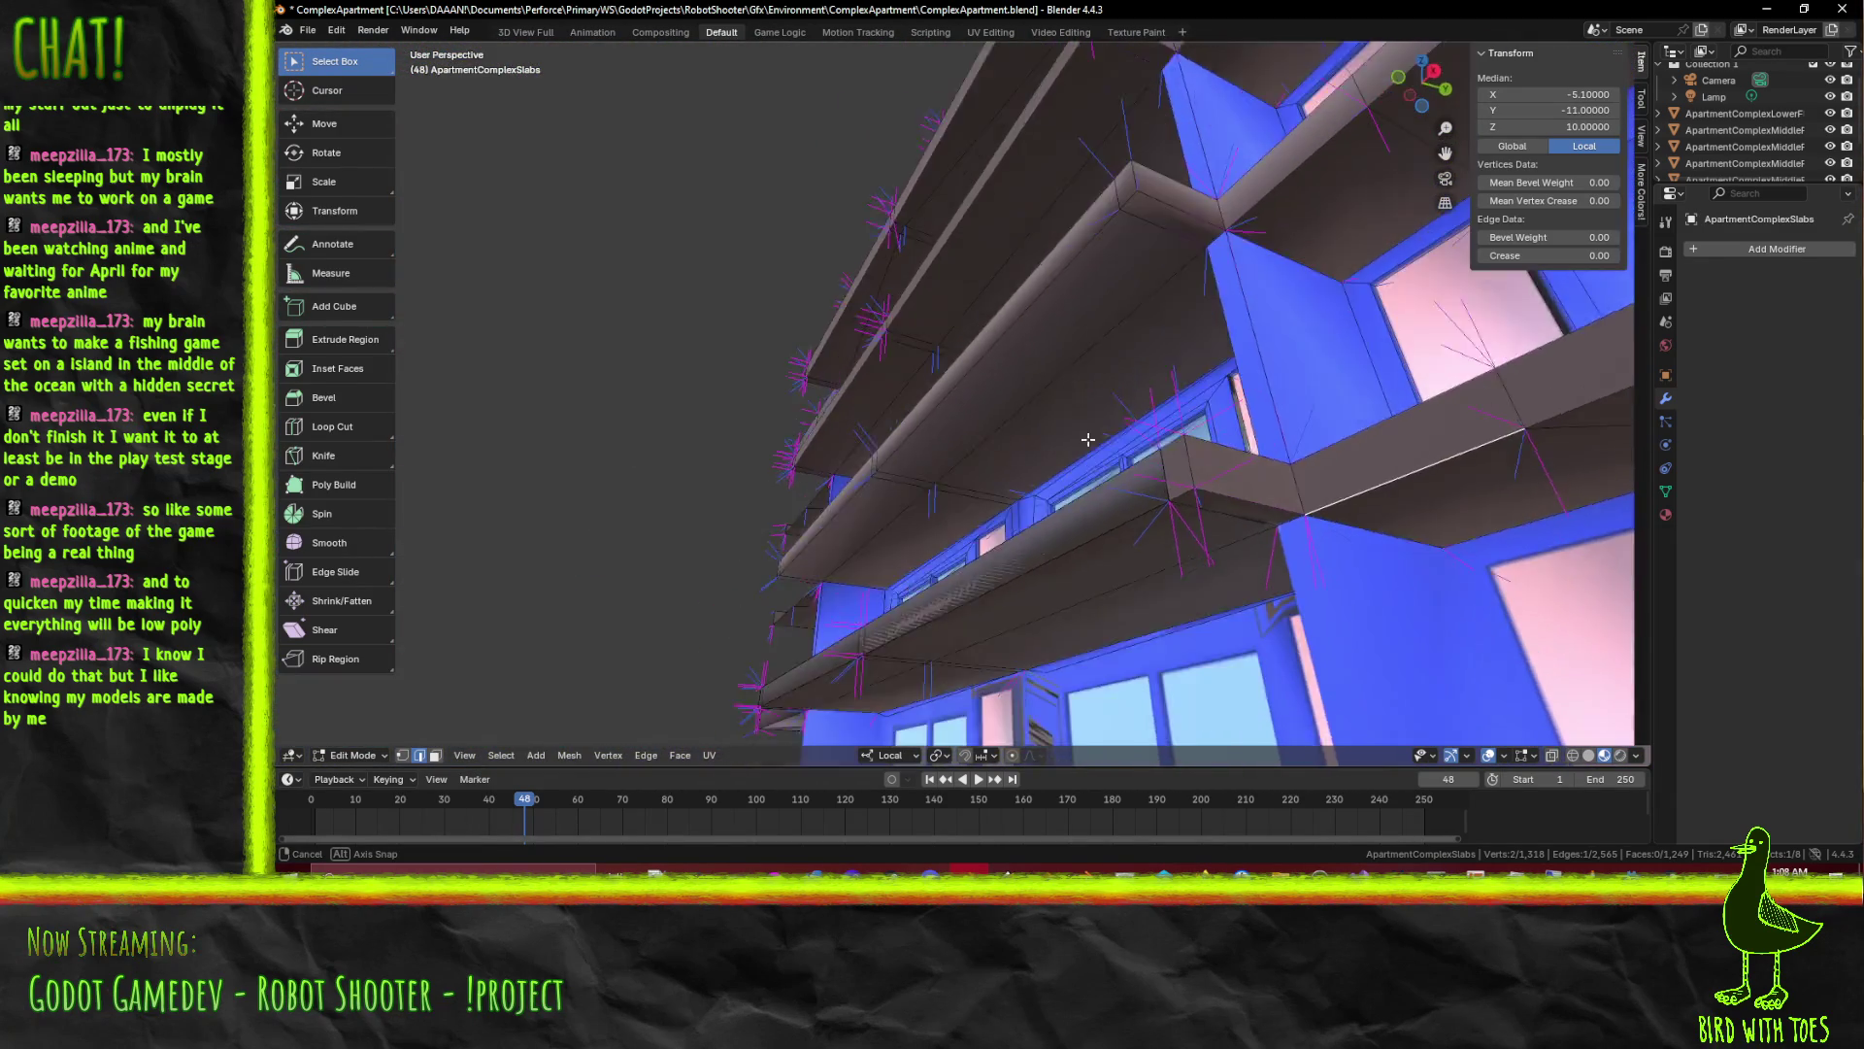
pyautogui.moveTo(1051, 509); pyautogui.dragTo(1067, 522)
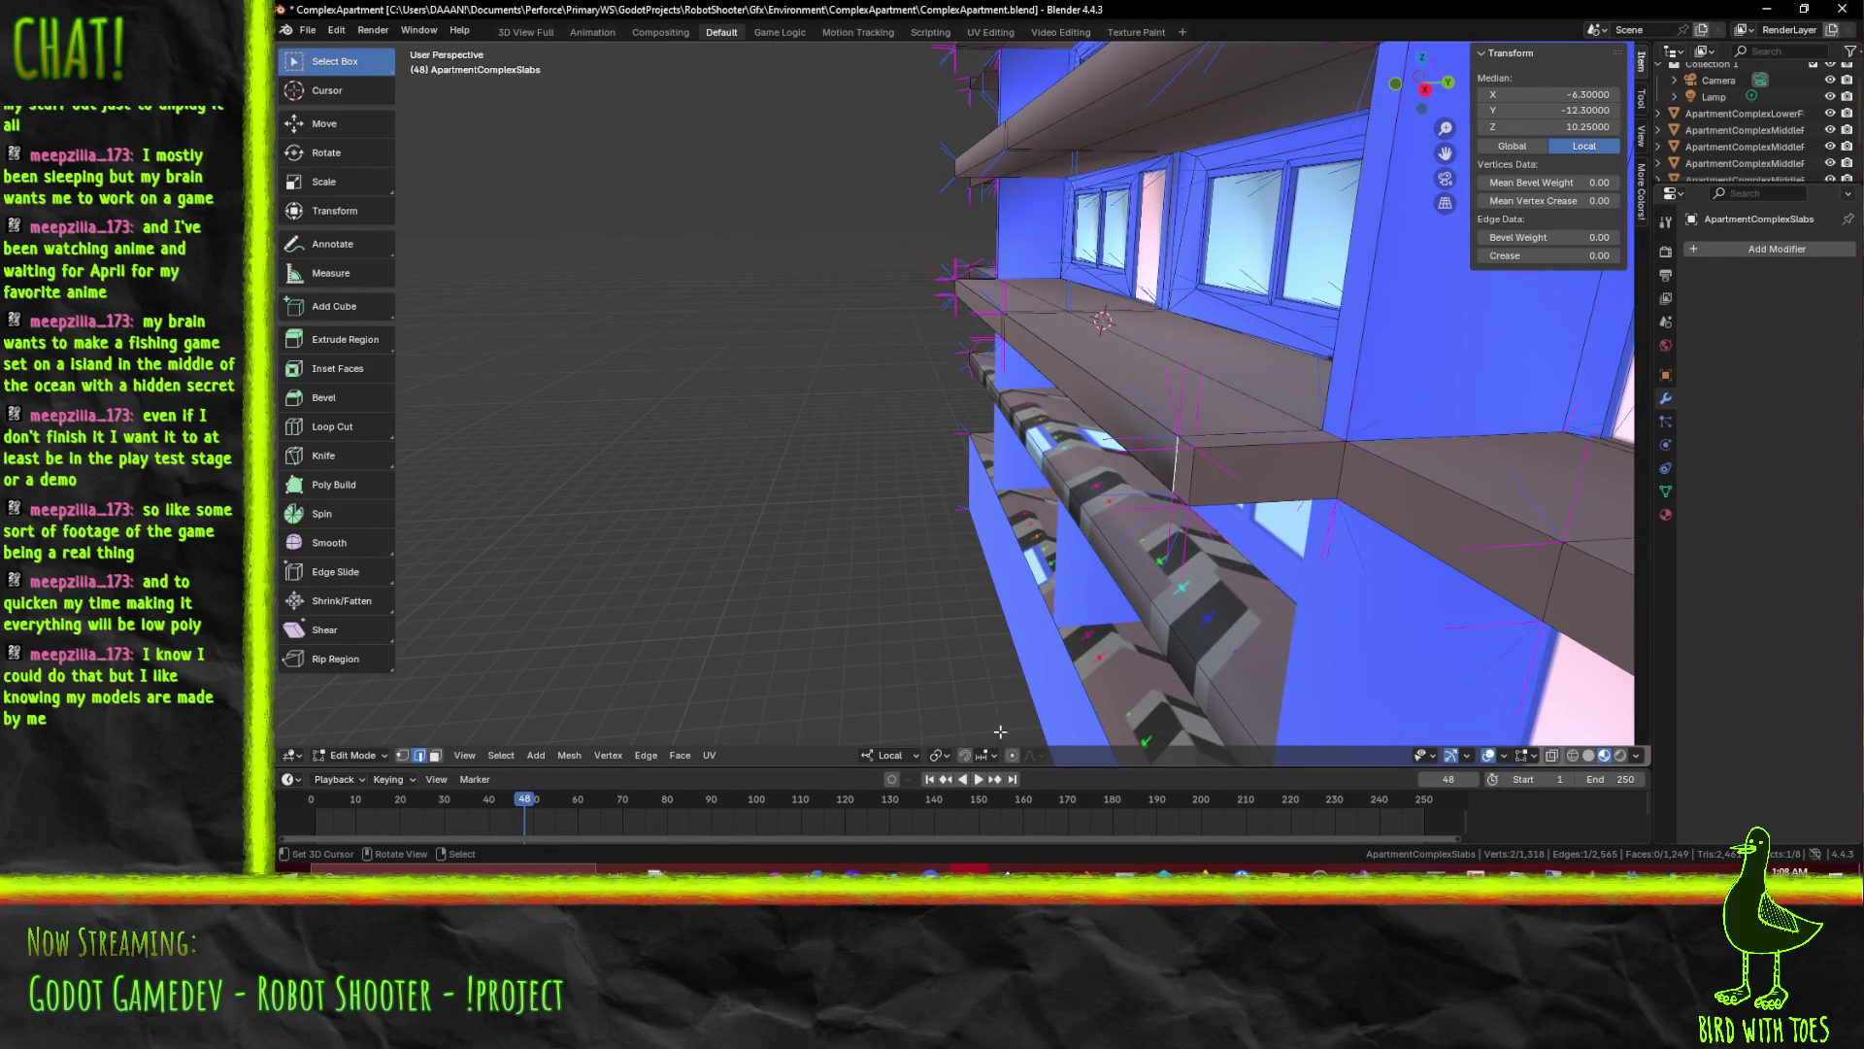
pyautogui.click(432, 755)
pyautogui.click(1137, 365)
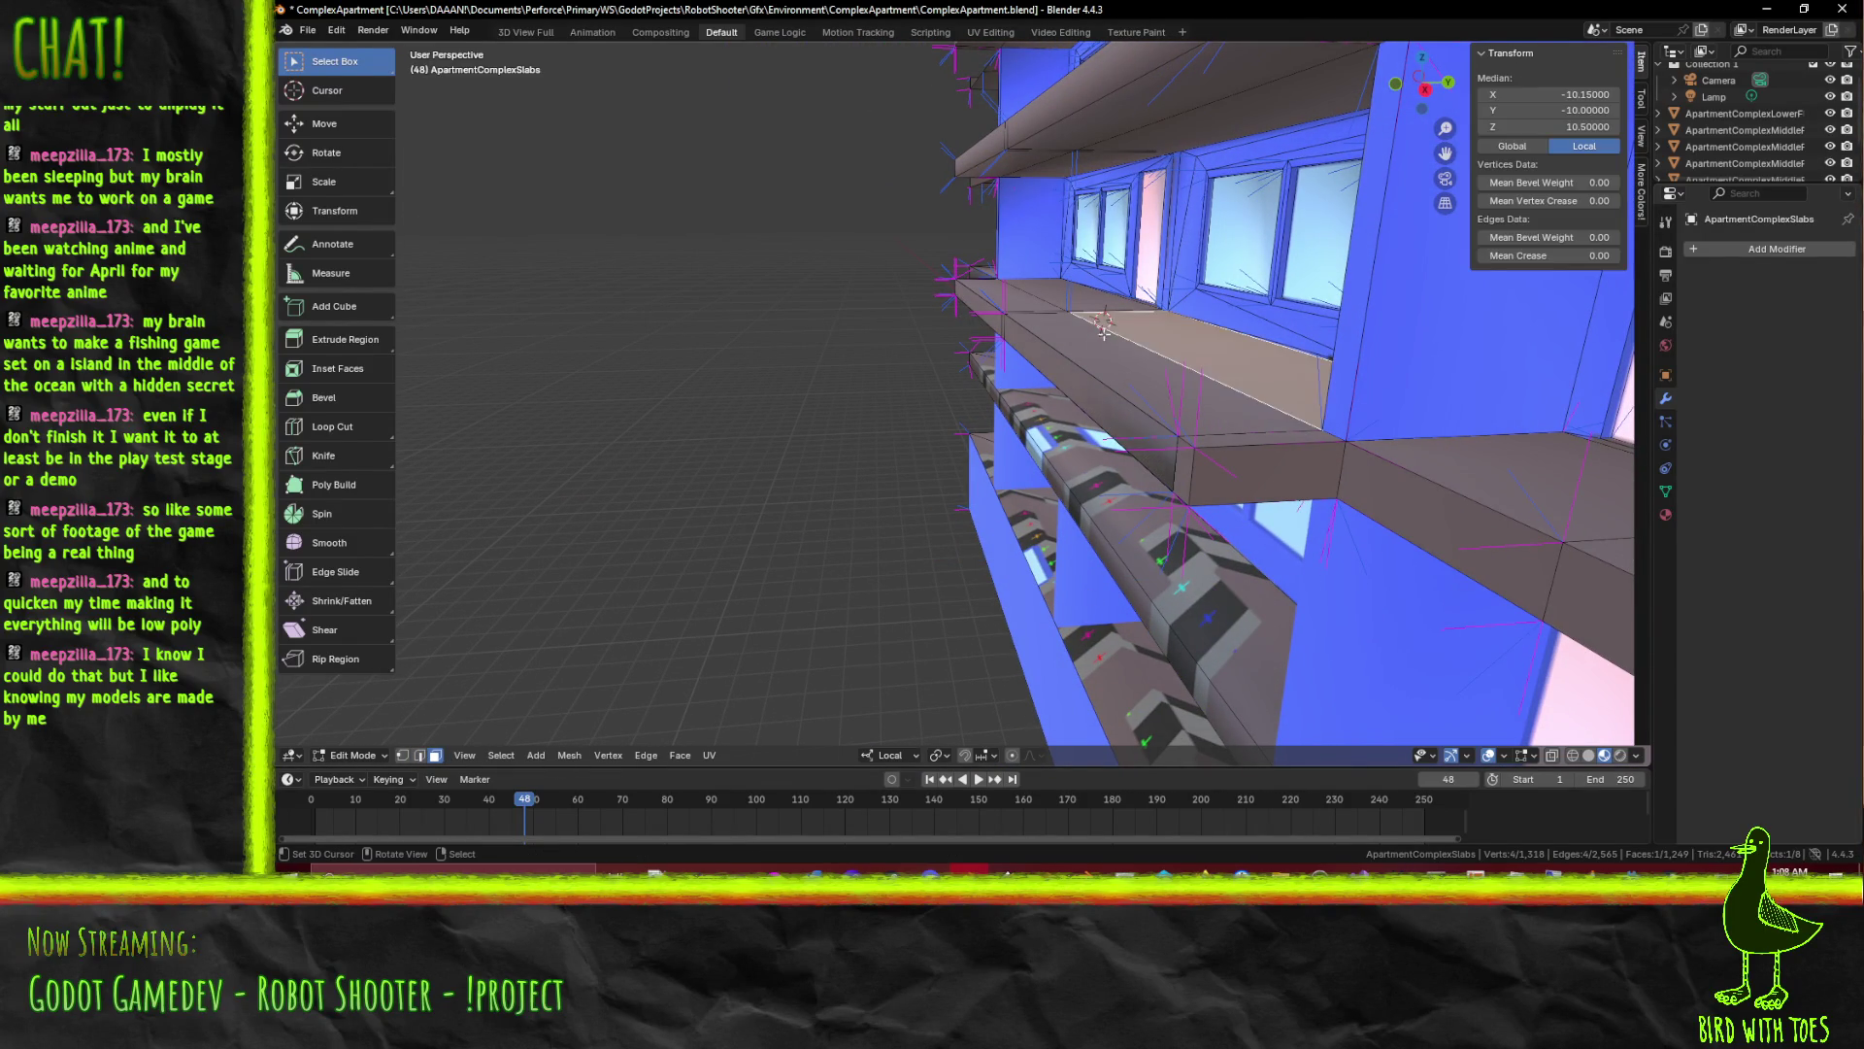
pyautogui.click(1024, 304)
pyautogui.click(1196, 468)
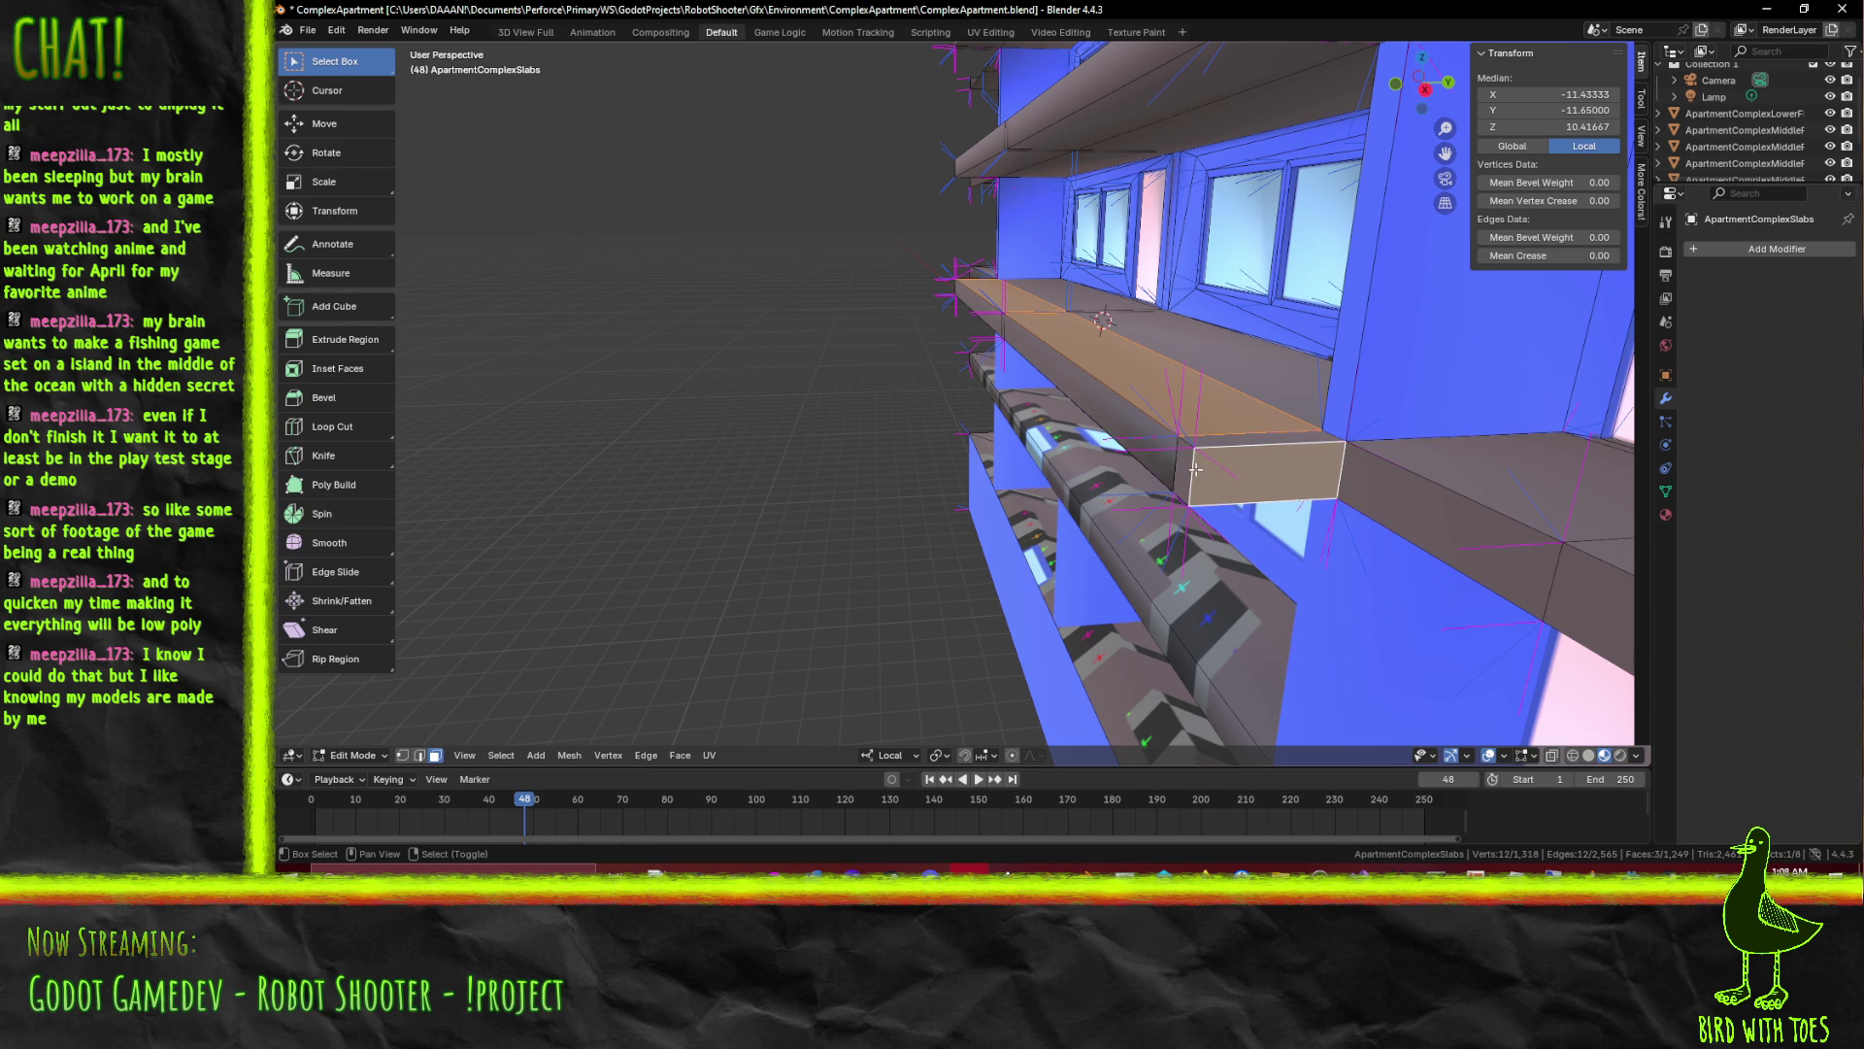
pyautogui.moveTo(1191, 471); pyautogui.dragTo(1099, 374)
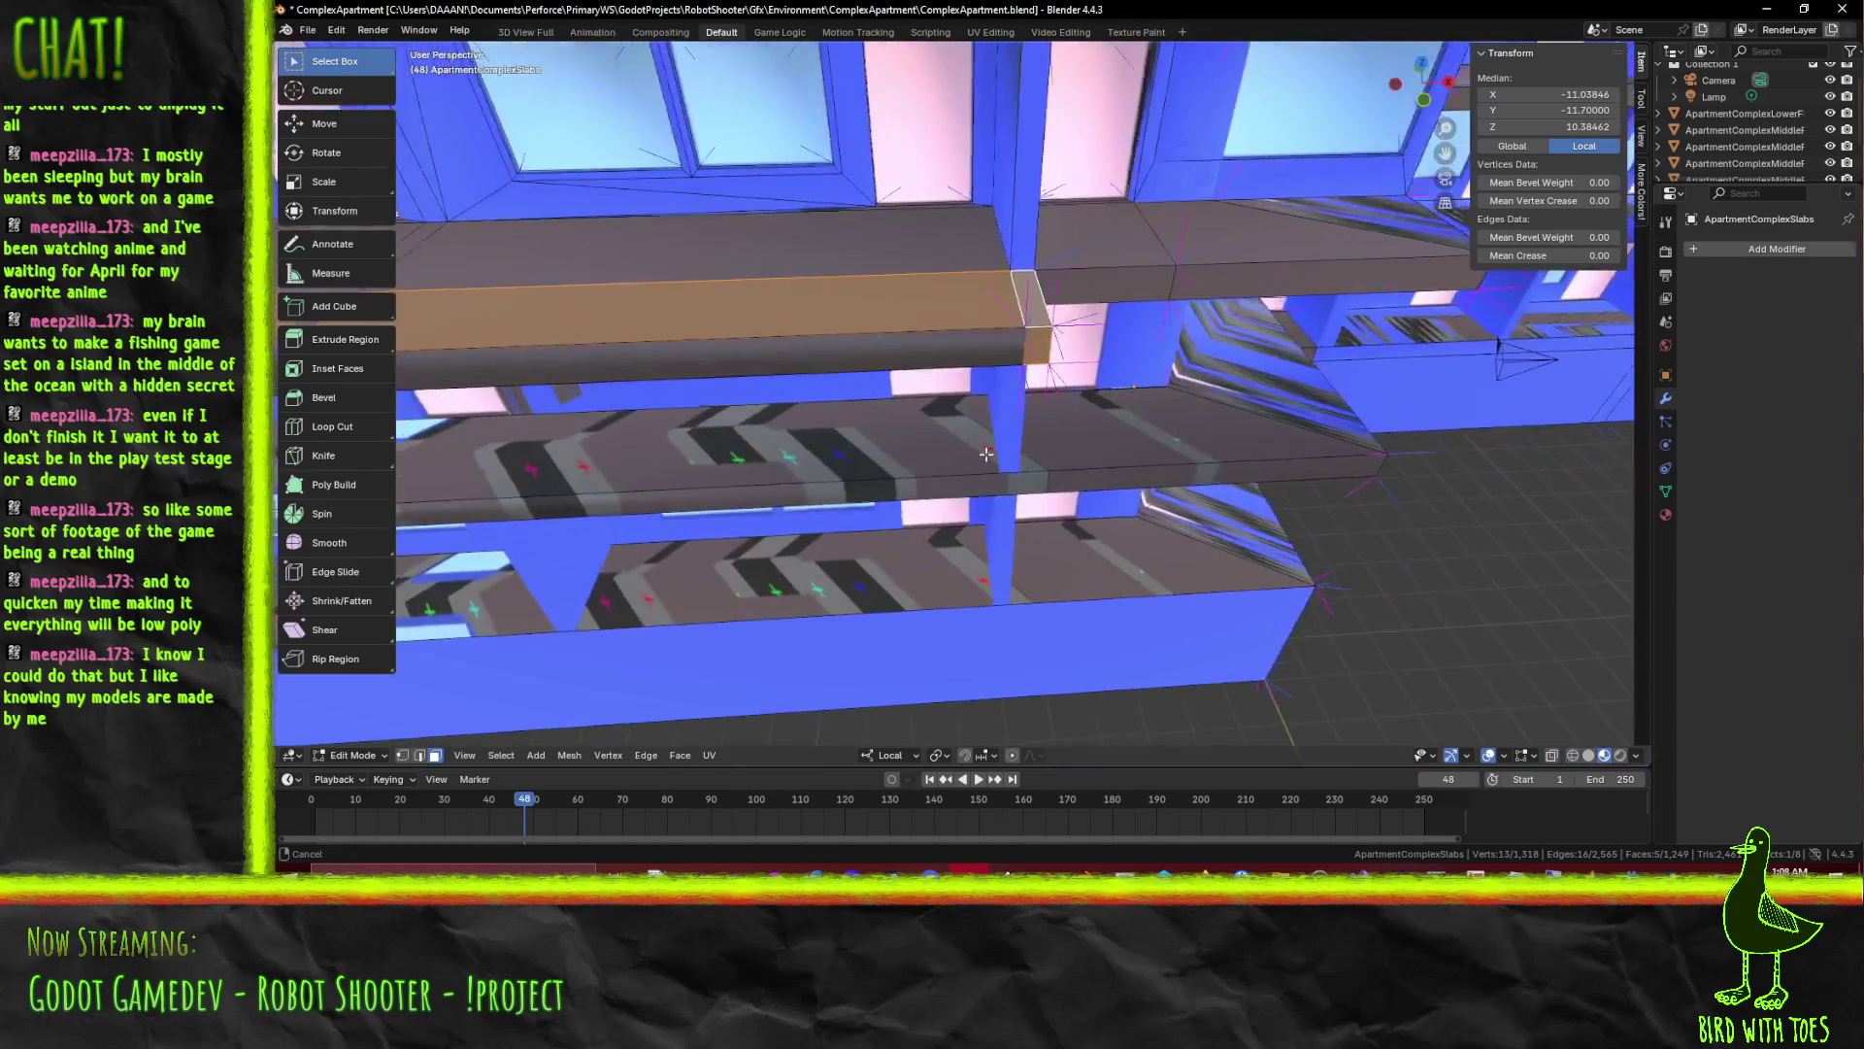
pyautogui.moveTo(755, 334); pyautogui.dragTo(582, 553)
# Add the remaining stray slab faces and thin strips to the selection and bring up the delete options
pyautogui.click(878, 287)
pyautogui.click(903, 541)
pyautogui.click(990, 512)
pyautogui.click(871, 453)
pyautogui.click(872, 452)
pyautogui.click(832, 541)
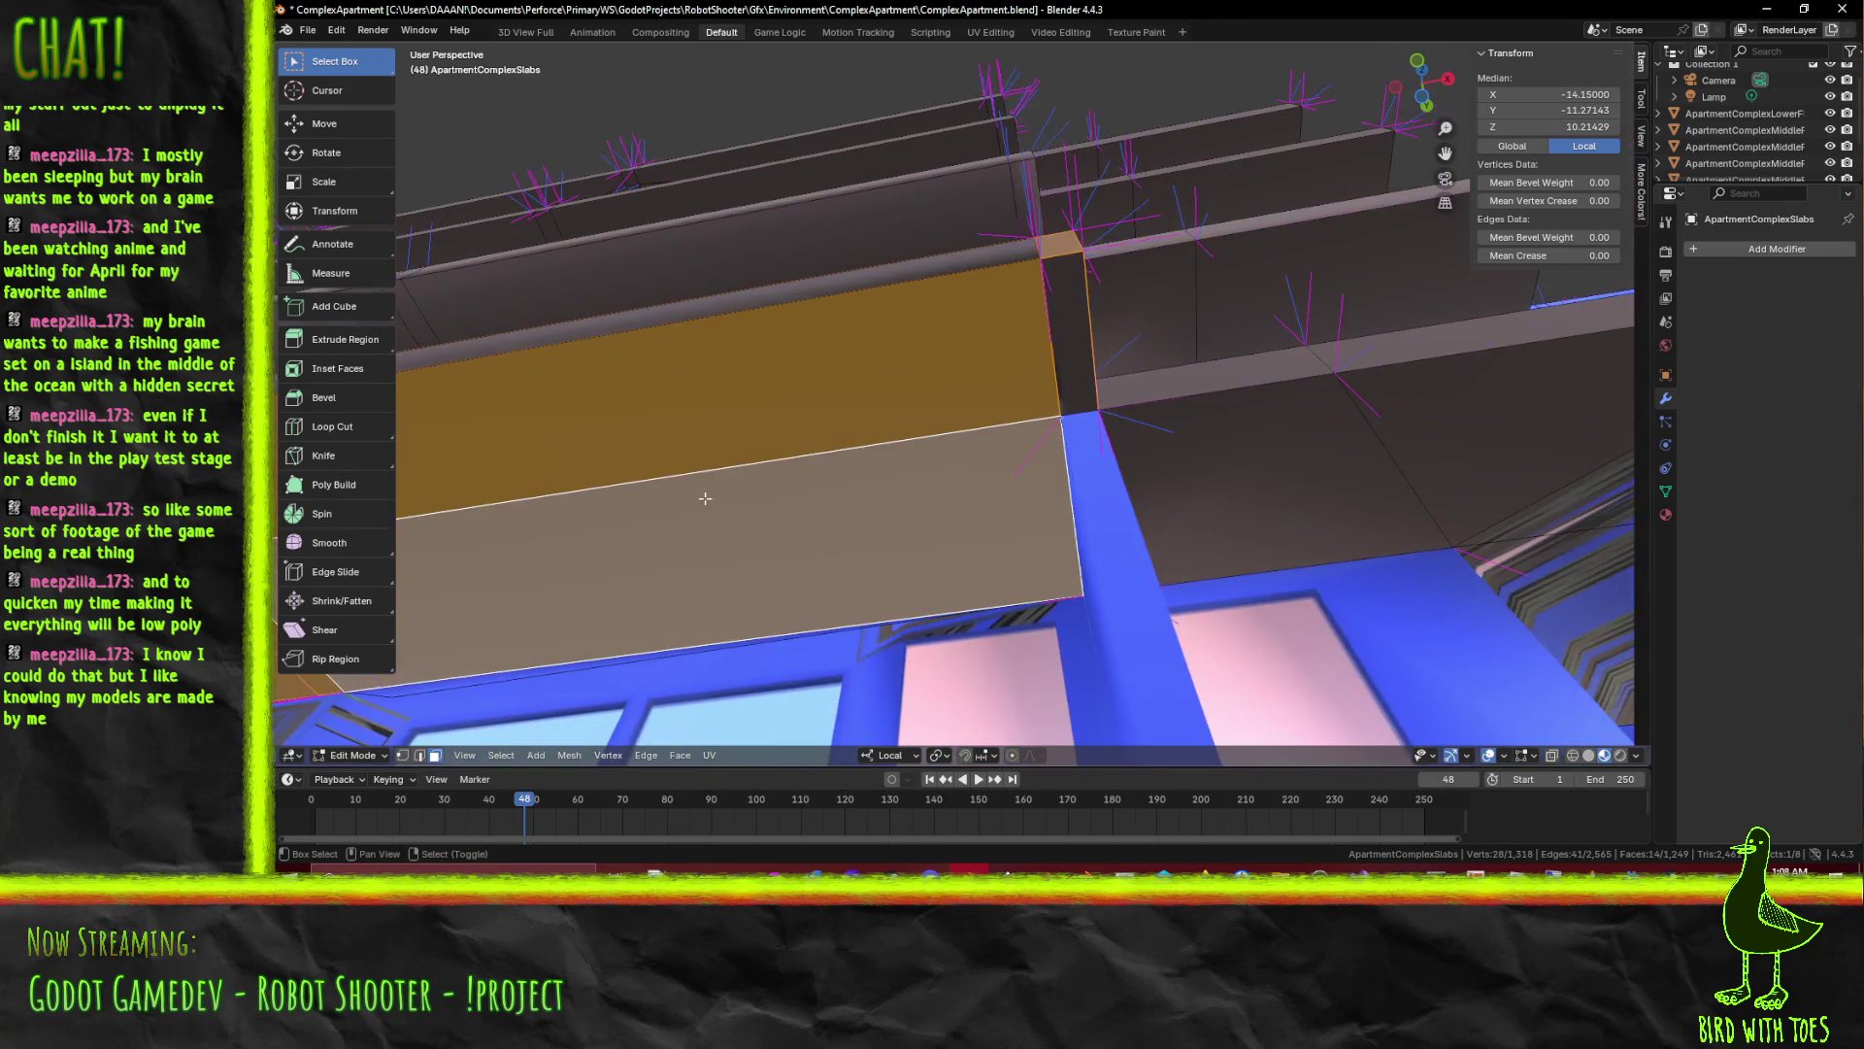
pyautogui.click(1063, 368)
pyautogui.moveTo(1063, 367); pyautogui.dragTo(913, 605)
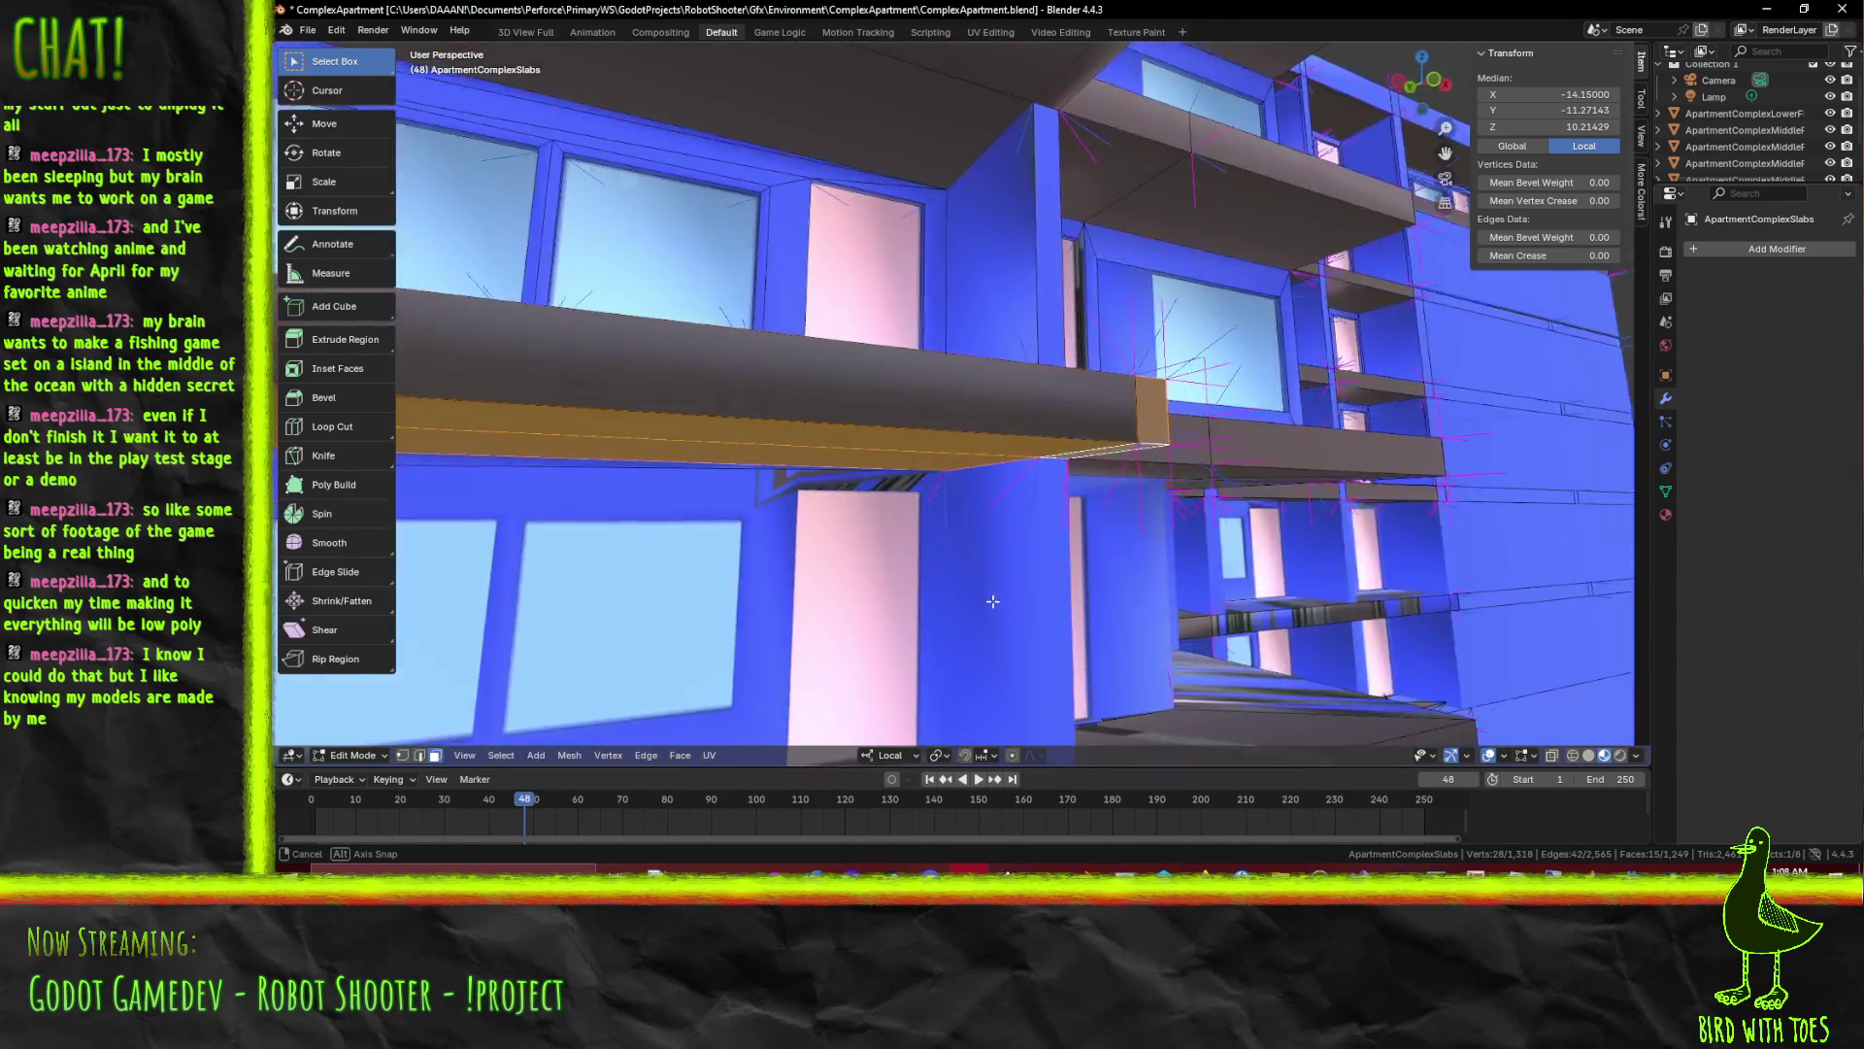
pyautogui.press('x')
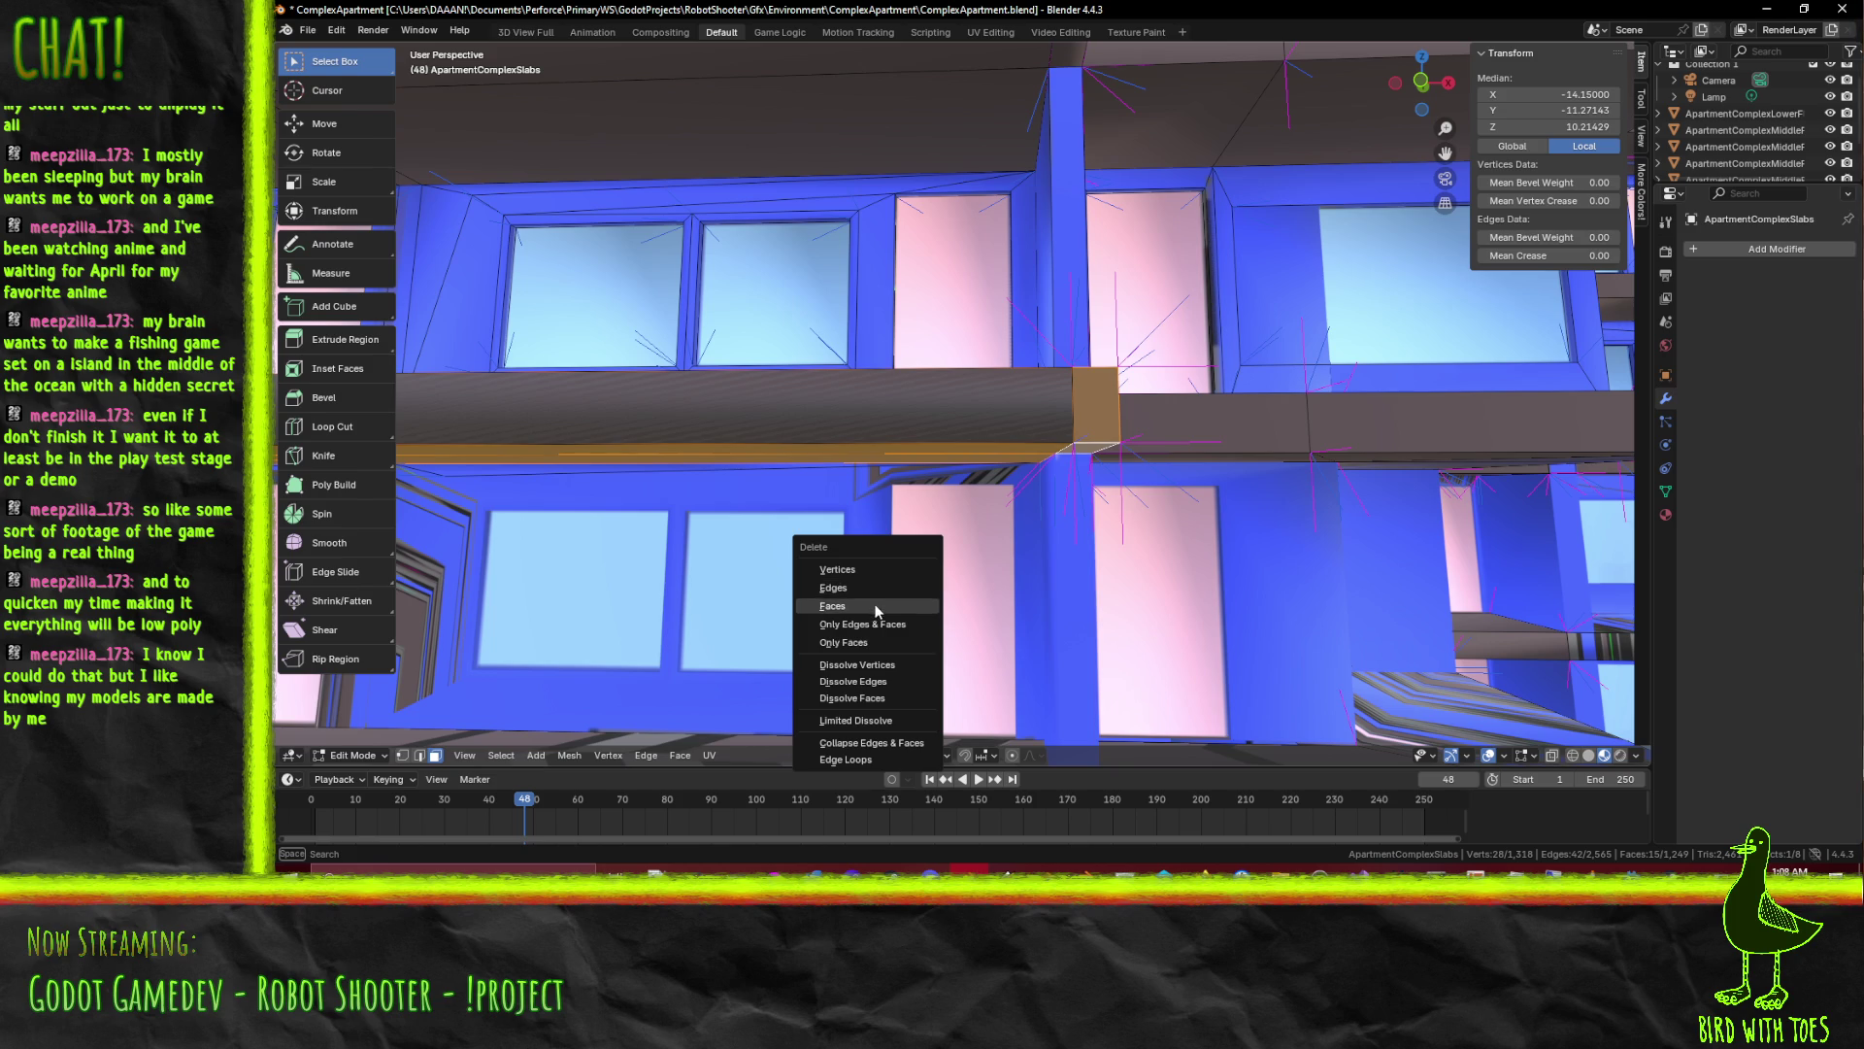
# Delete the selected stray slab faces, then select and delete three more overlapping slab faces
pyautogui.click(875, 604)
pyautogui.moveTo(782, 544); pyautogui.dragTo(1062, 421)
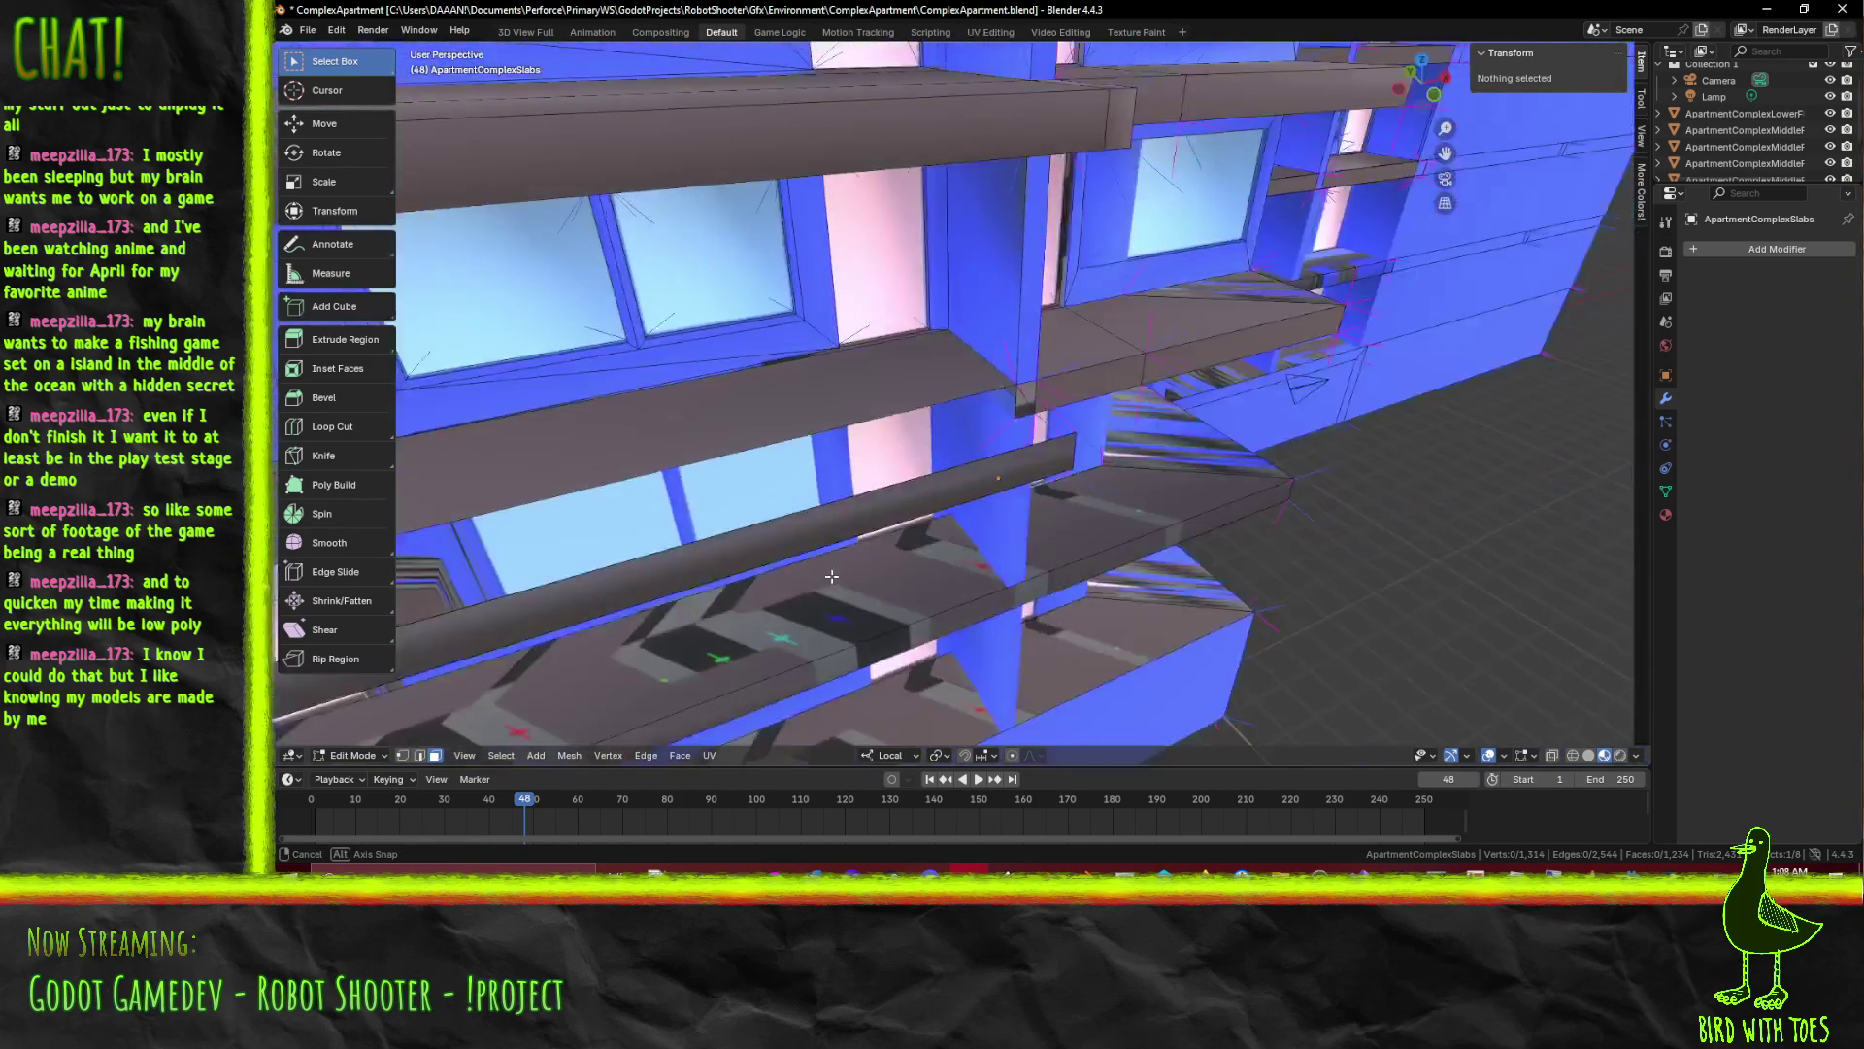
pyautogui.click(1062, 416)
pyautogui.scroll(-3)
pyautogui.scroll(3)
pyautogui.click(949, 410)
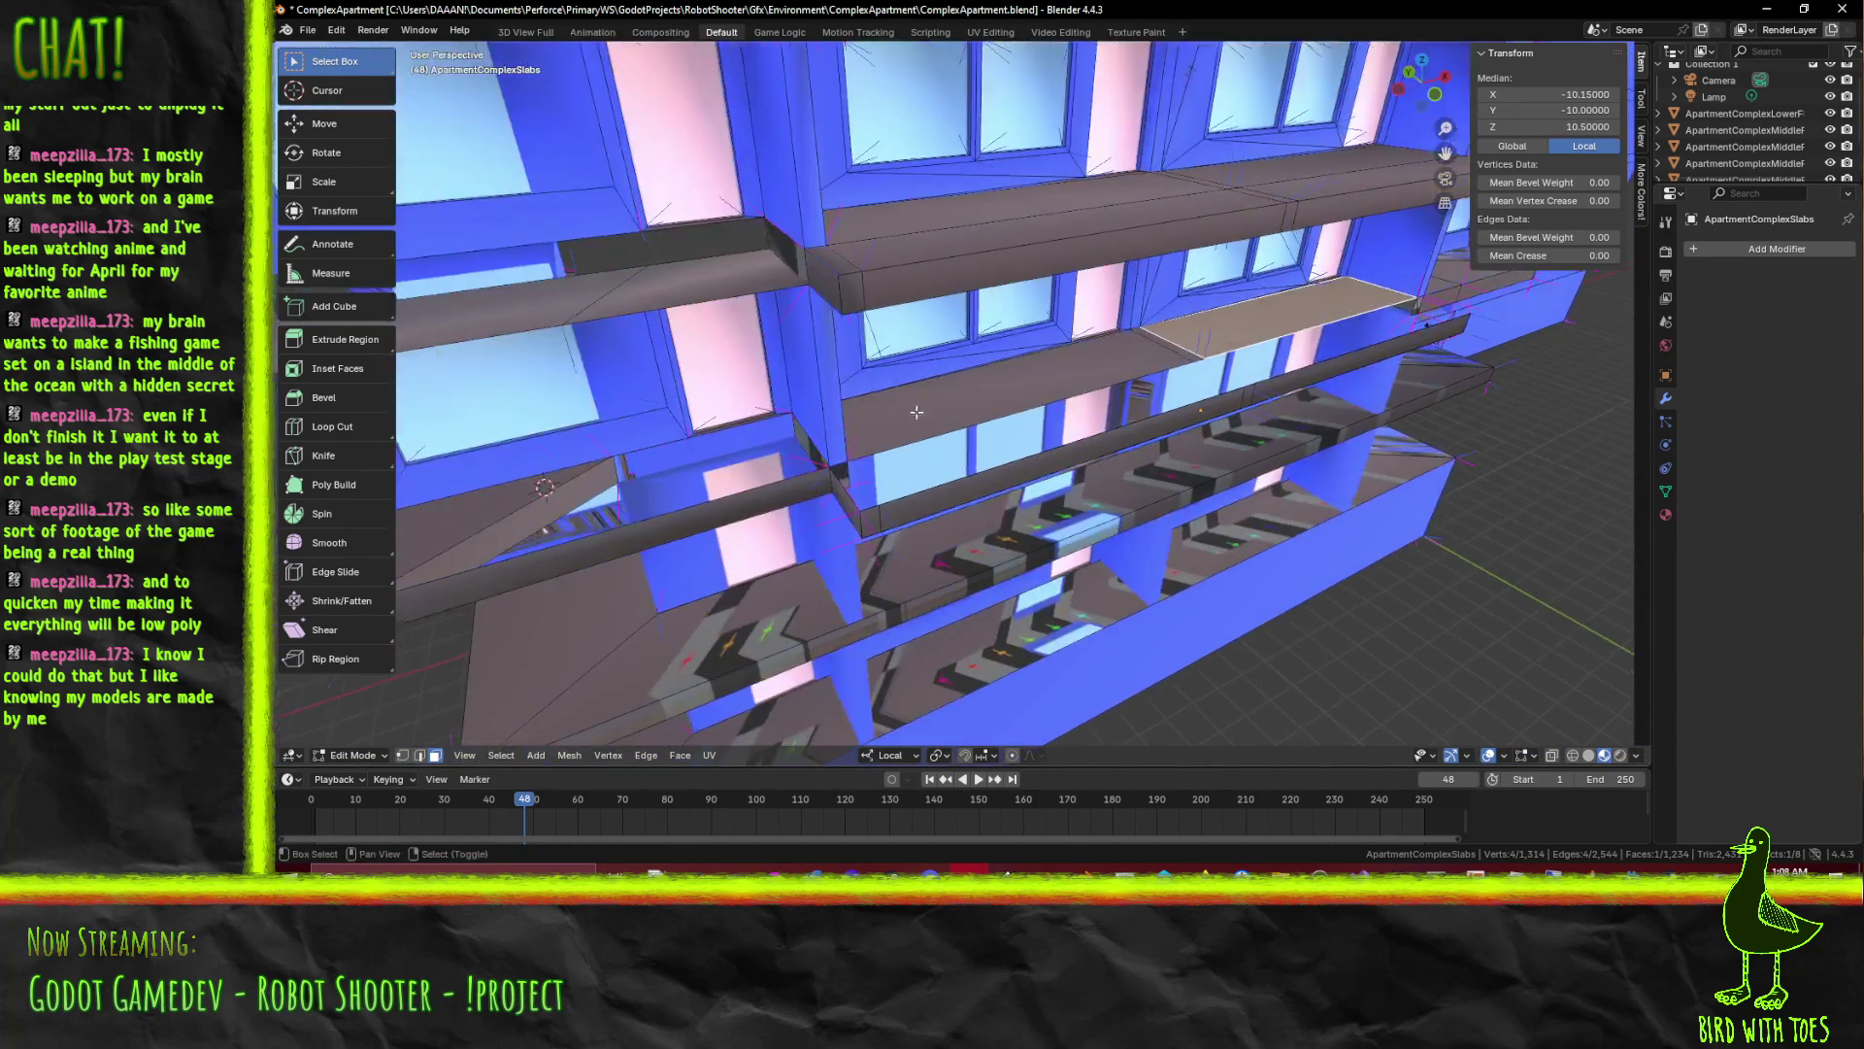
pyautogui.click(1183, 358)
pyautogui.press('x')
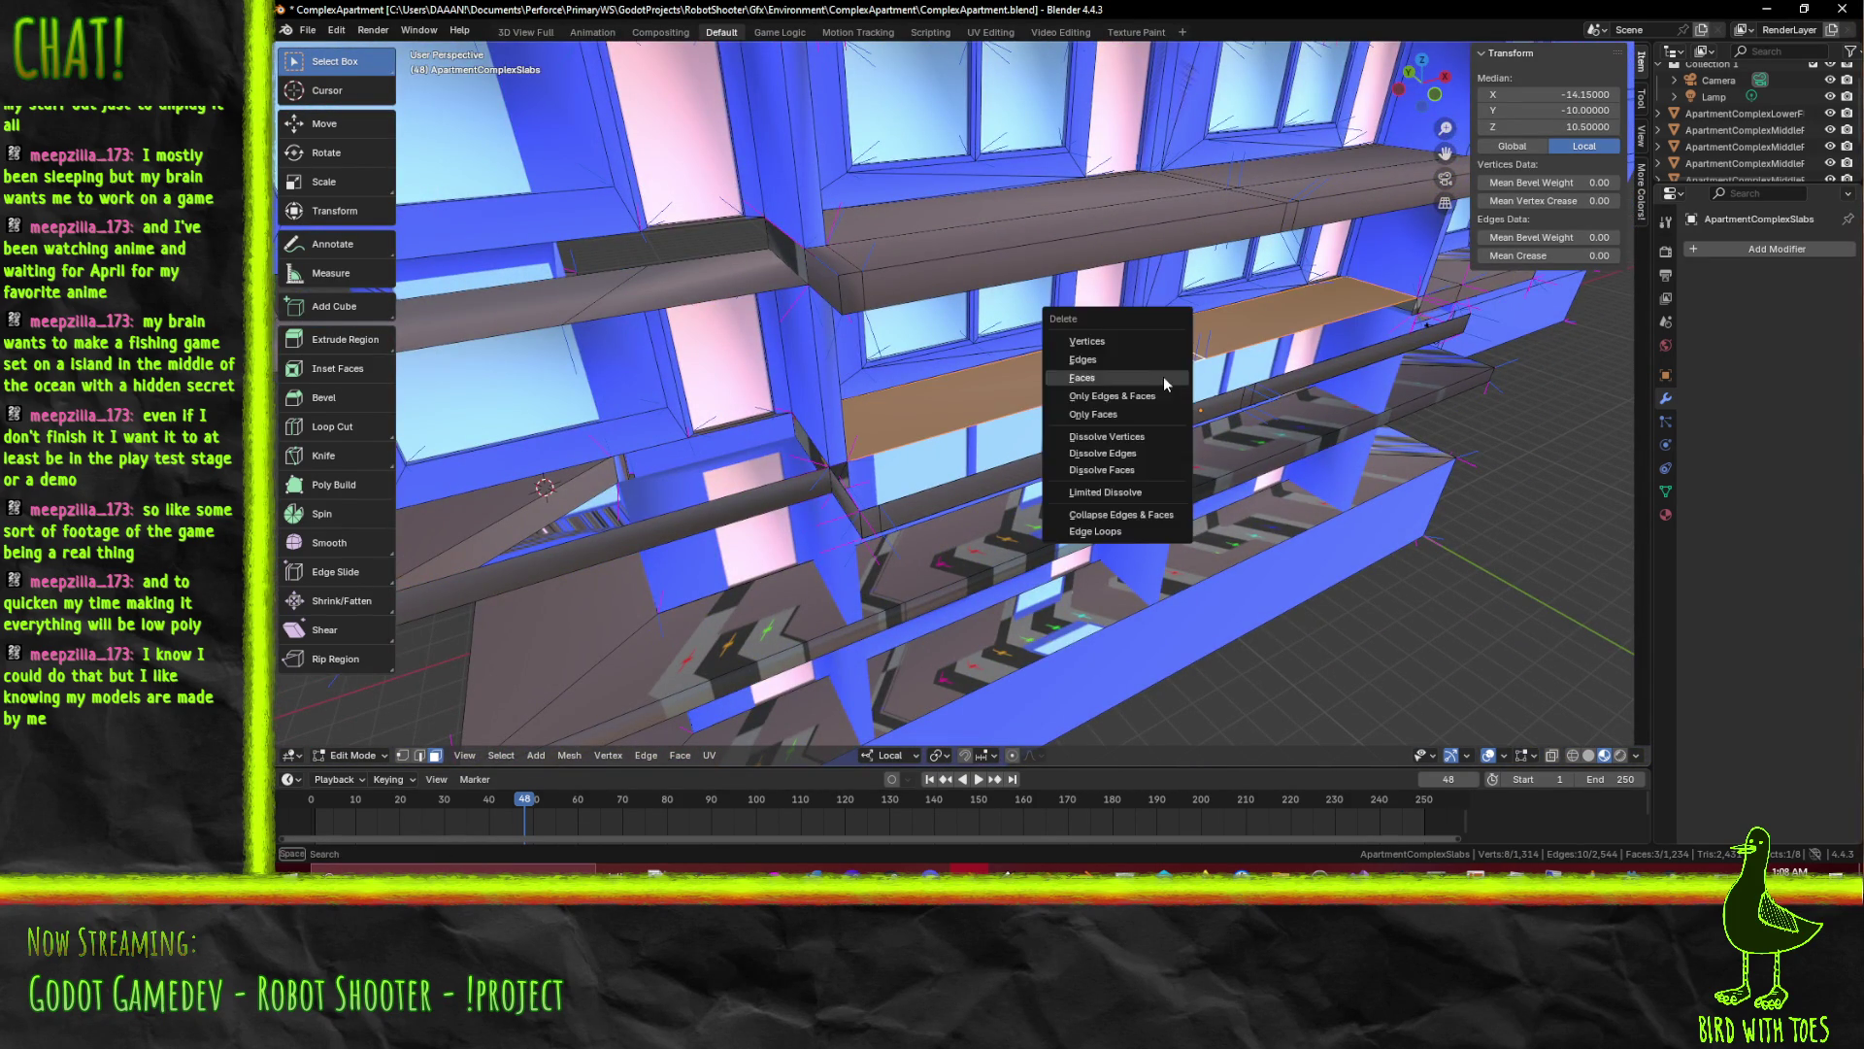
pyautogui.click(1083, 375)
pyautogui.moveTo(1106, 372); pyautogui.dragTo(1051, 470)
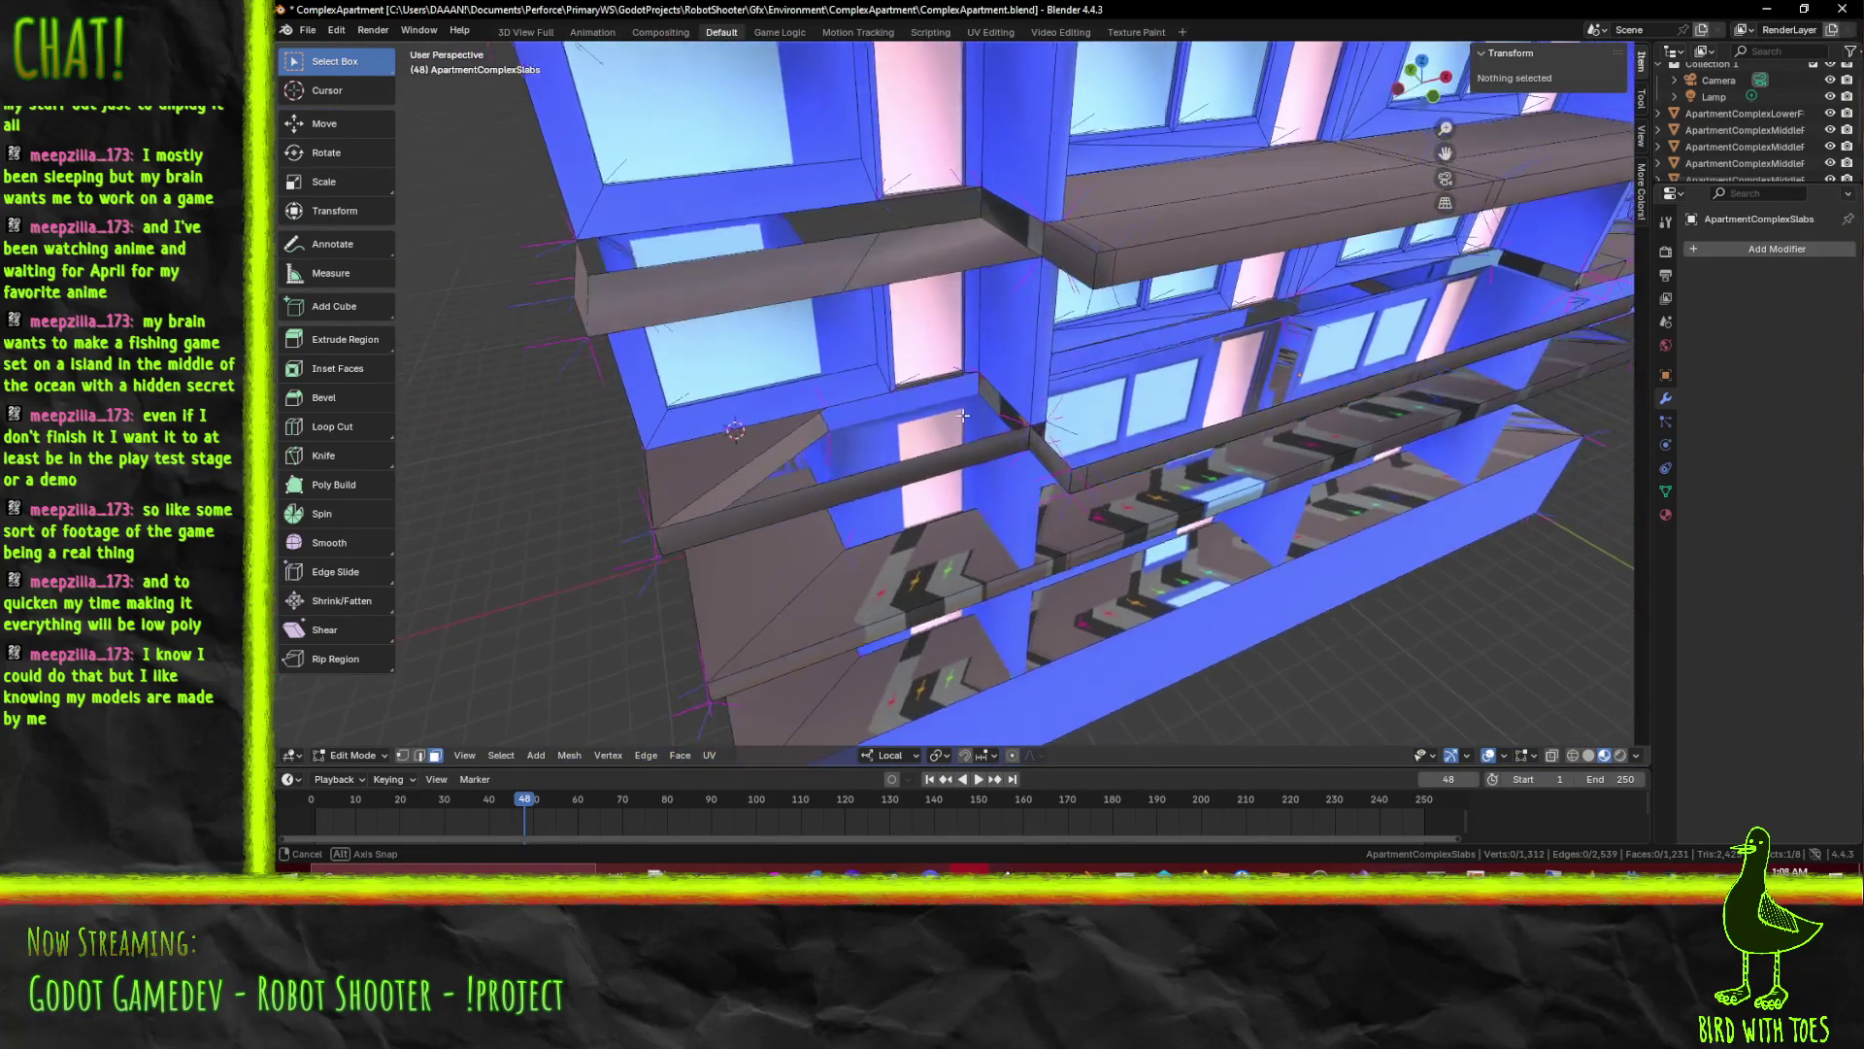
# Select two slab edges, pick the face between them and delete it
pyautogui.click(987, 473)
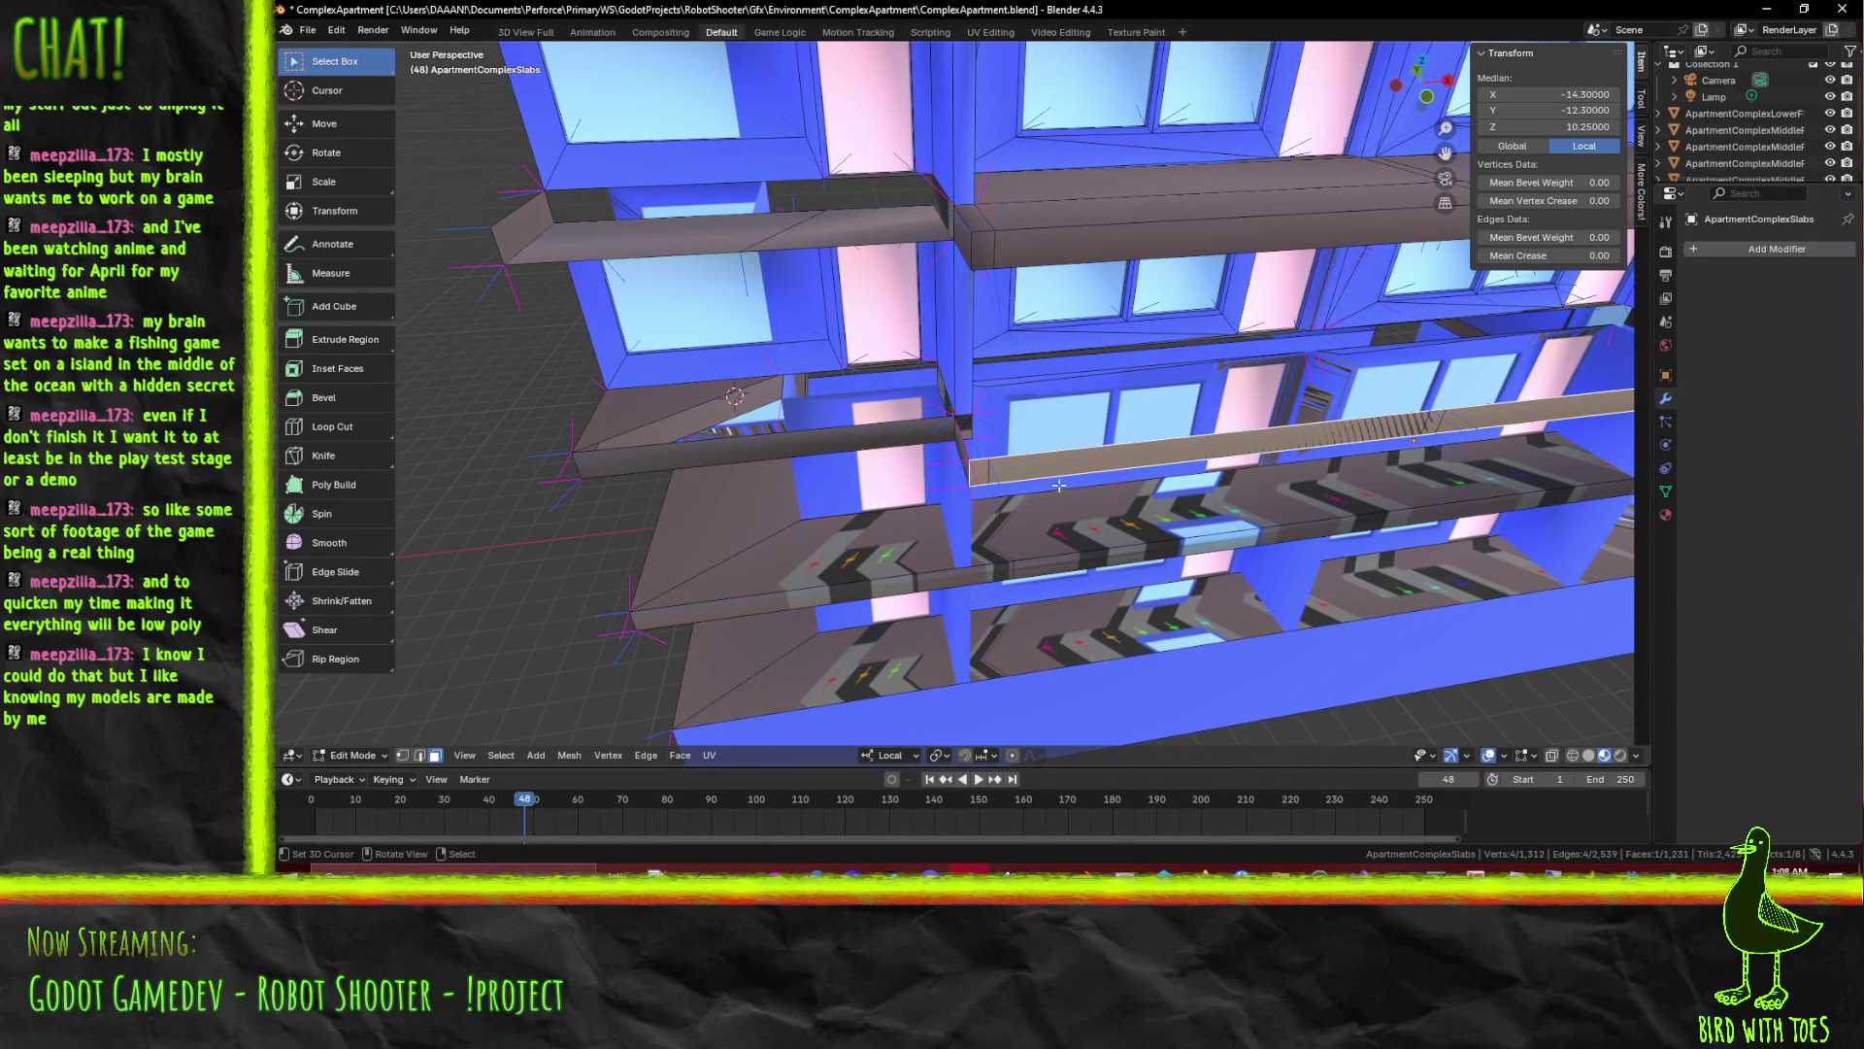
pyautogui.press('2')
pyautogui.click(1002, 474)
pyautogui.click(1054, 476)
pyautogui.moveTo(1054, 477); pyautogui.dragTo(1107, 434)
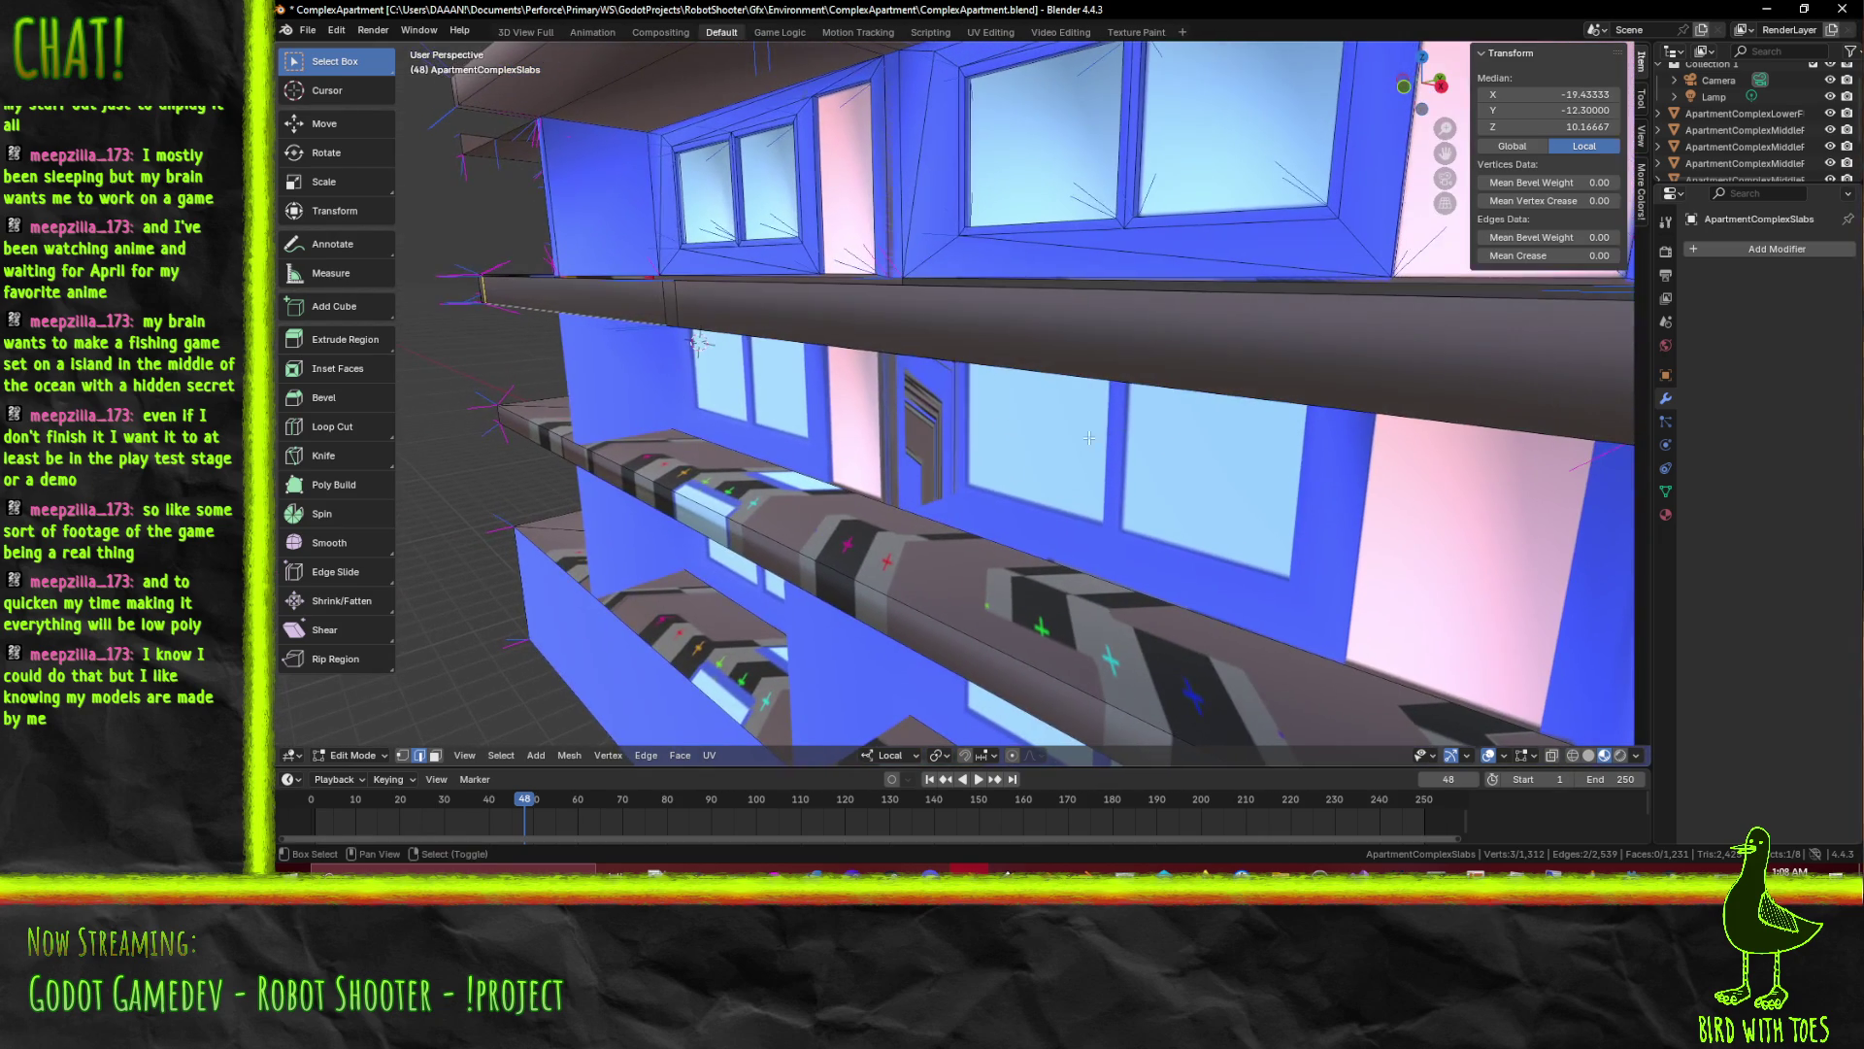
pyautogui.moveTo(694, 338); pyautogui.dragTo(444, 740)
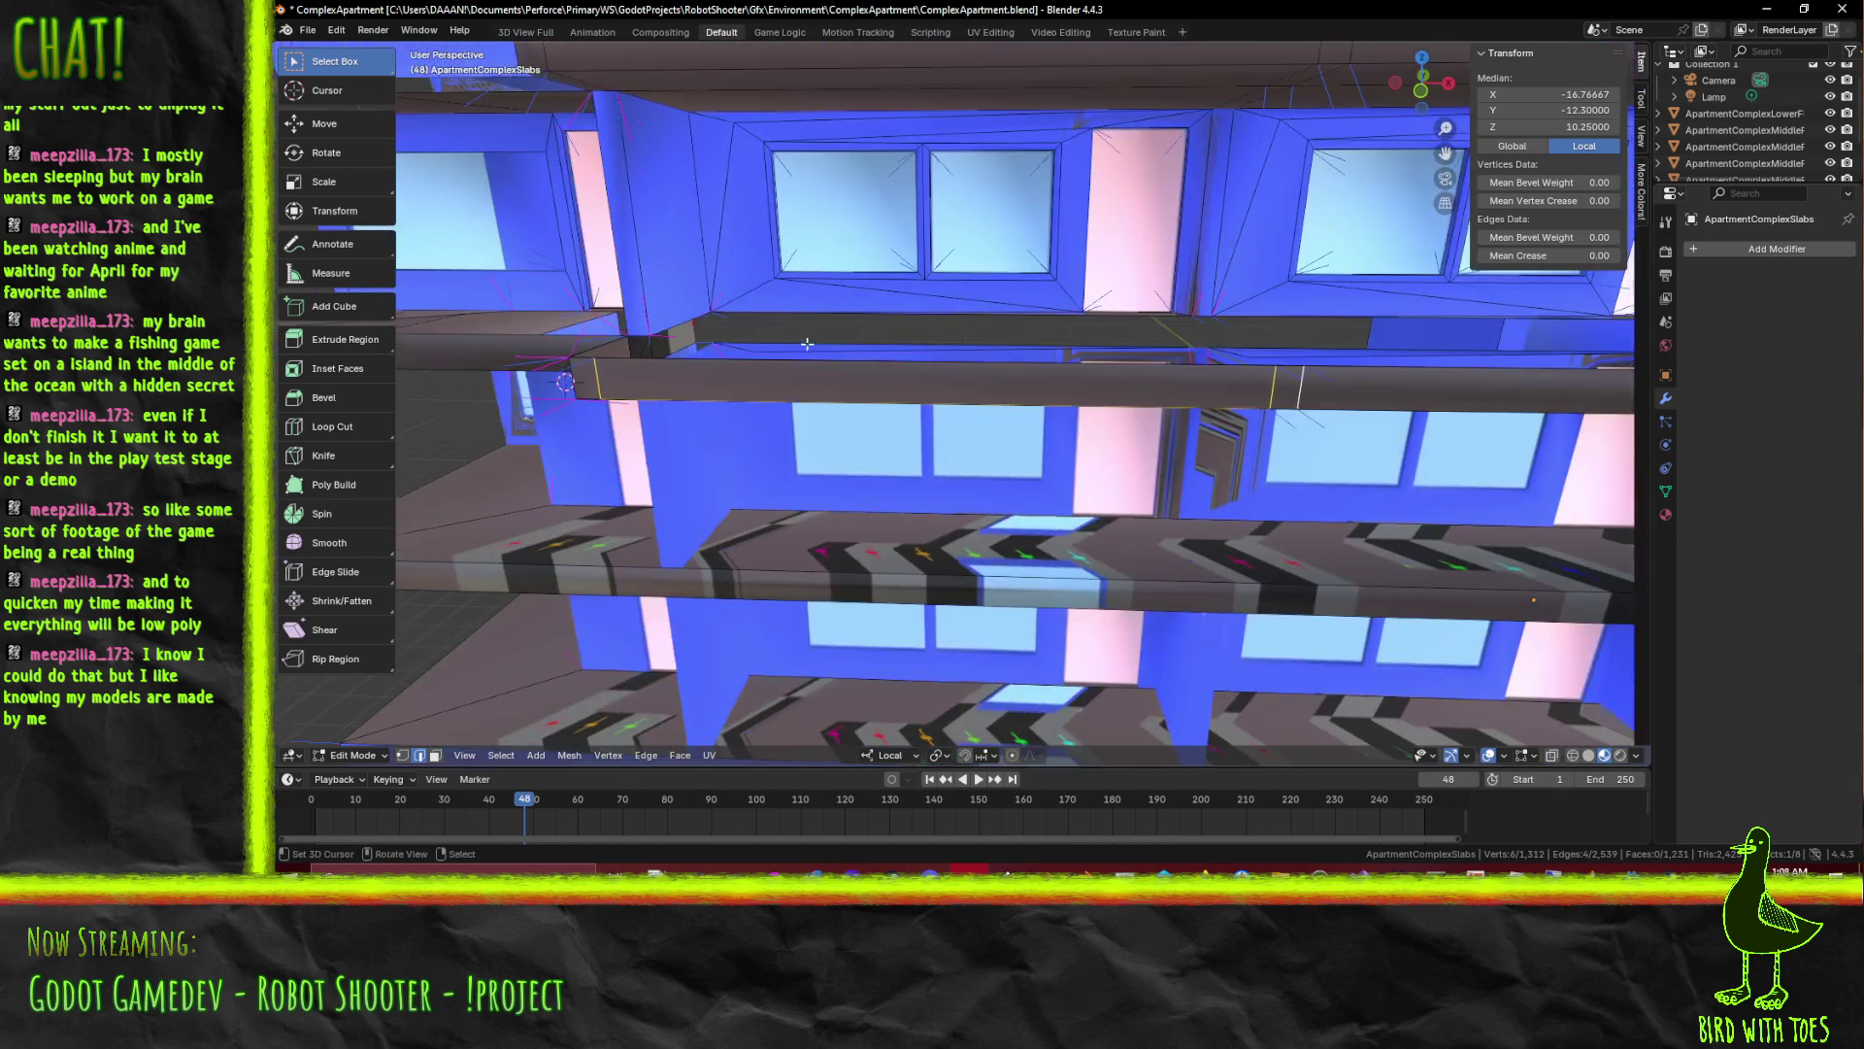
pyautogui.press('f')
pyautogui.press('x')
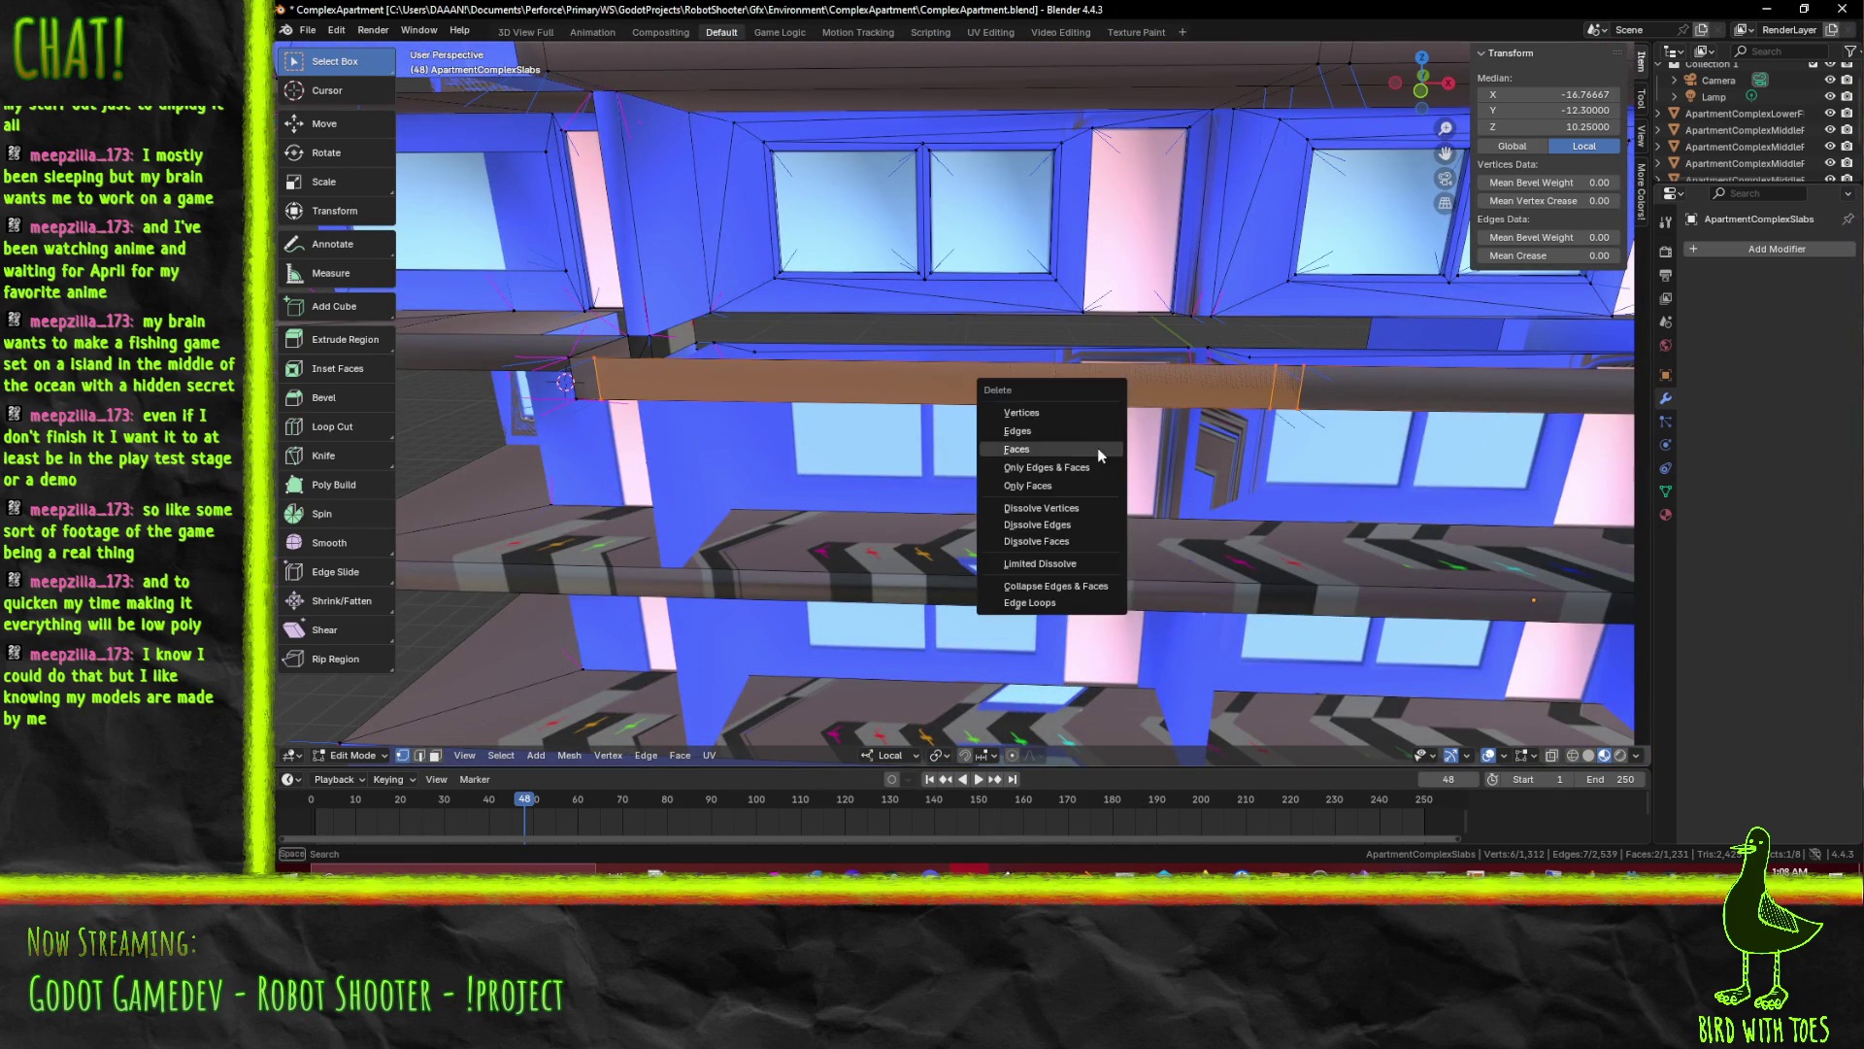
pyautogui.click(1056, 414)
pyautogui.click(1288, 373)
pyautogui.moveTo(1290, 380); pyautogui.dragTo(1136, 415)
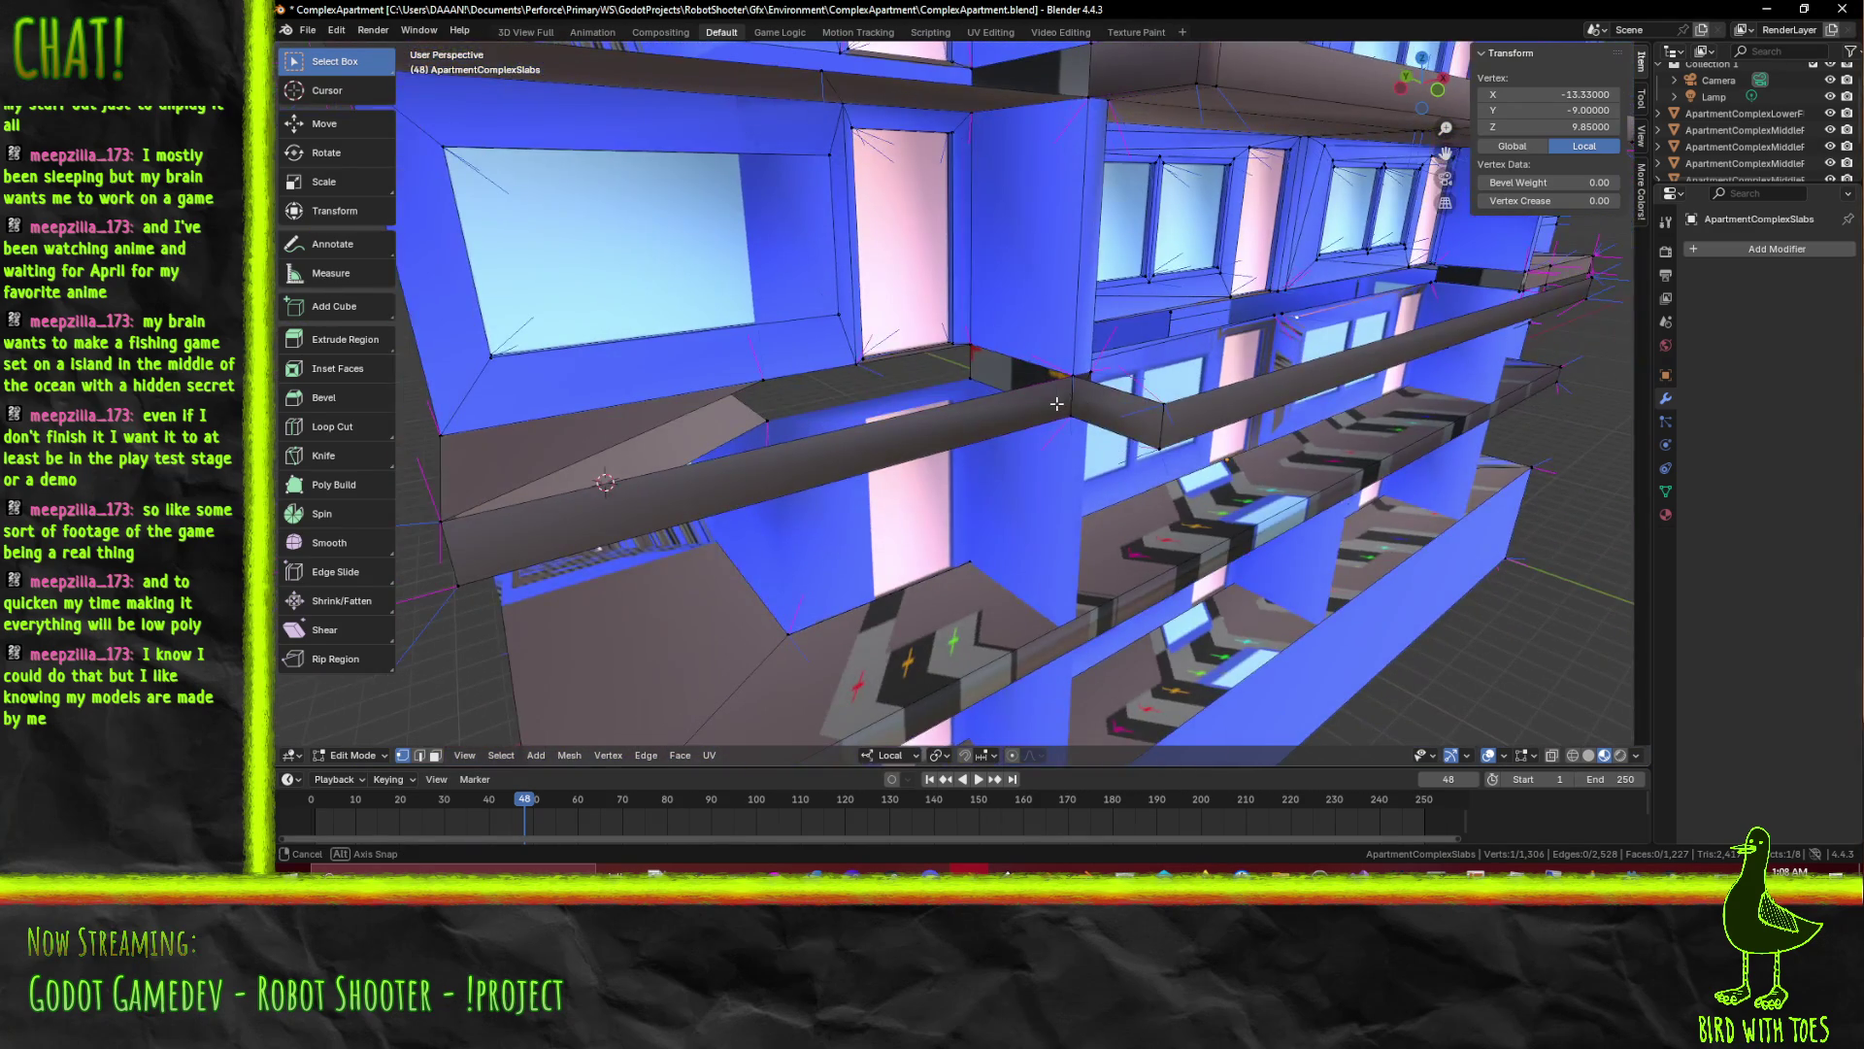
# Undo an accidental nudge and delete the stray railing face
pyautogui.click(1130, 415)
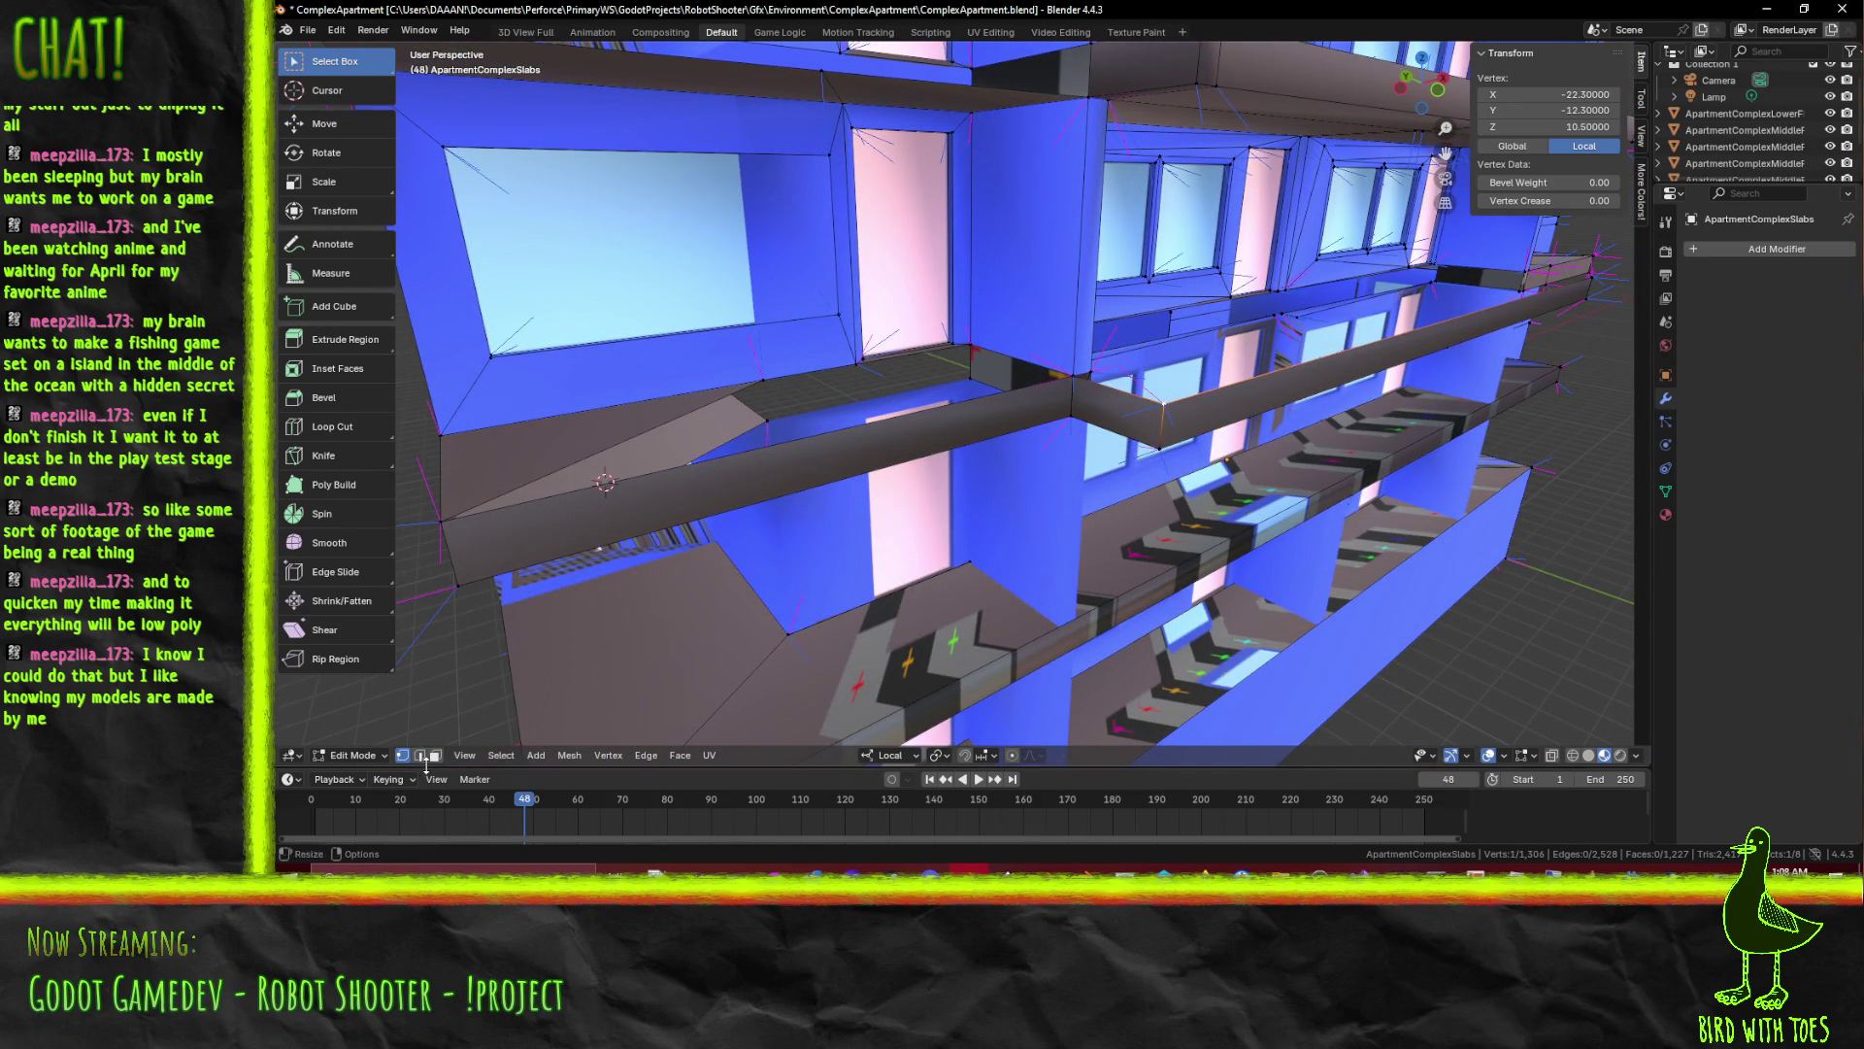
pyautogui.click(442, 755)
pyautogui.moveTo(1139, 405); pyautogui.dragTo(1144, 402)
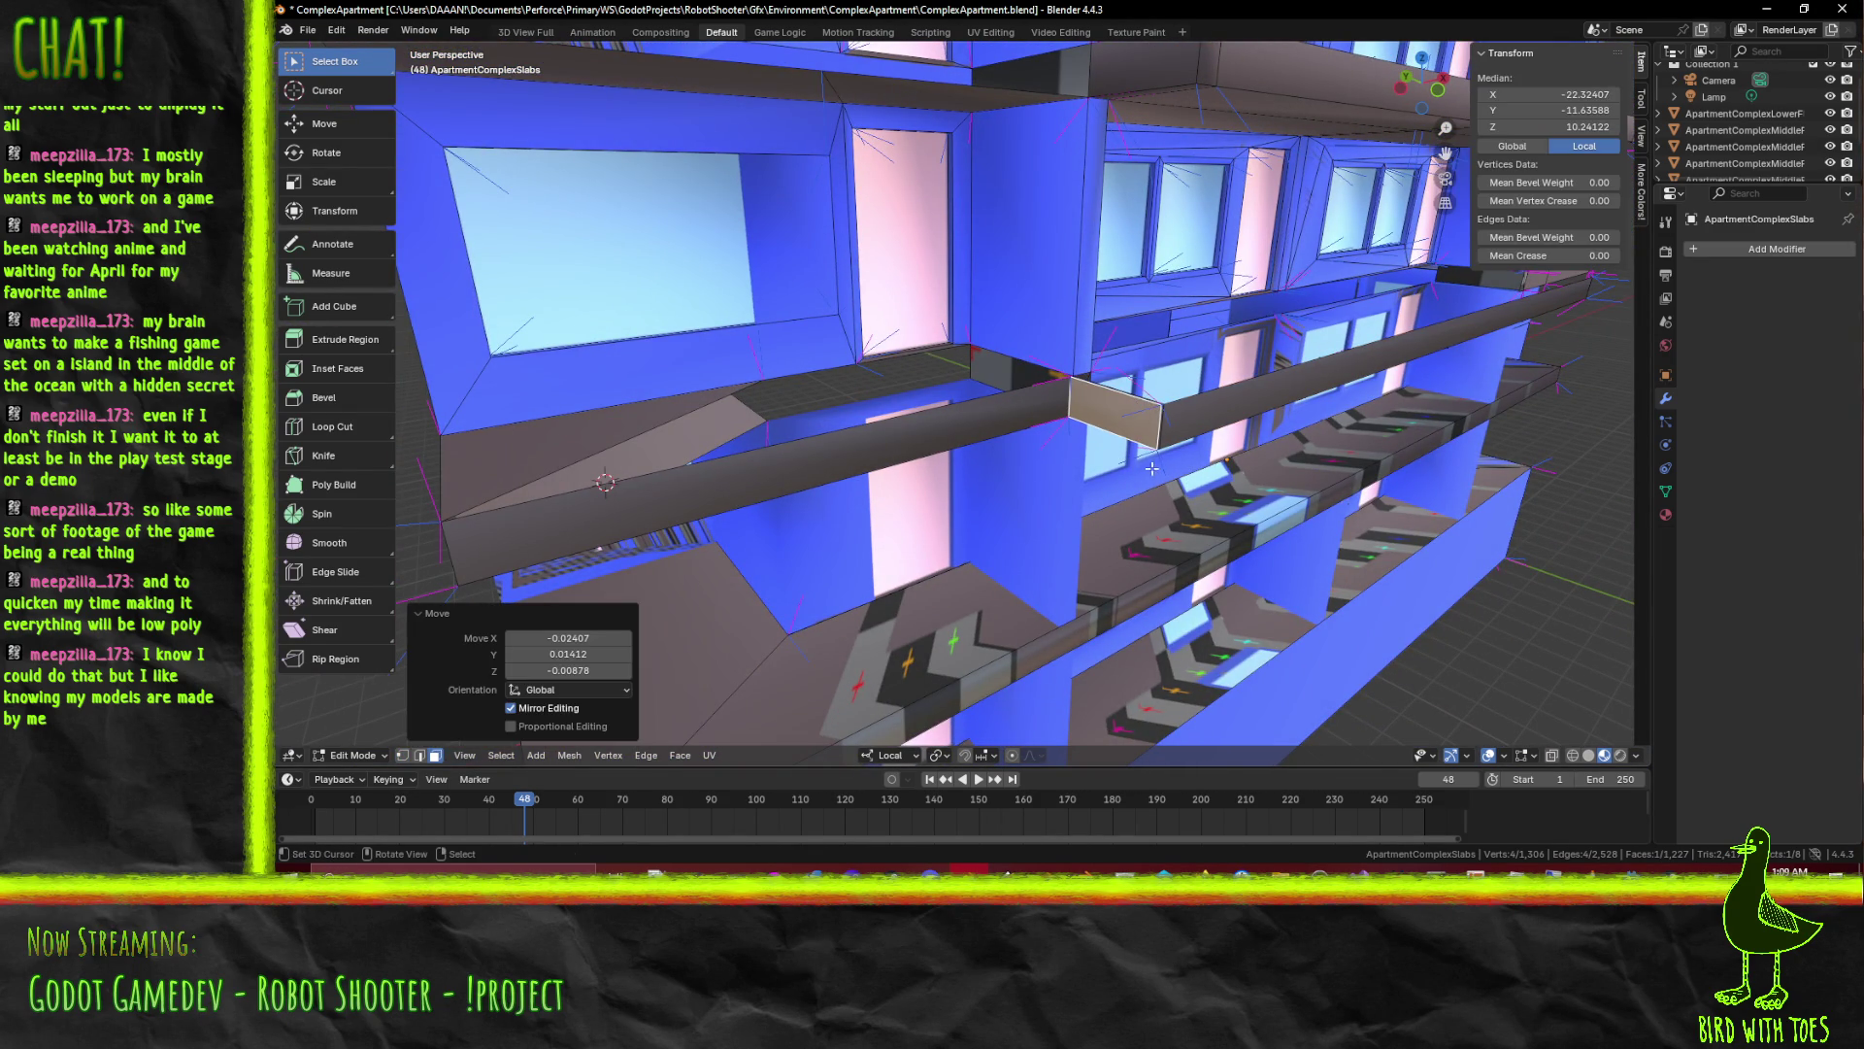
pyautogui.hotkey('ctrl', 'z')
pyautogui.press('g')
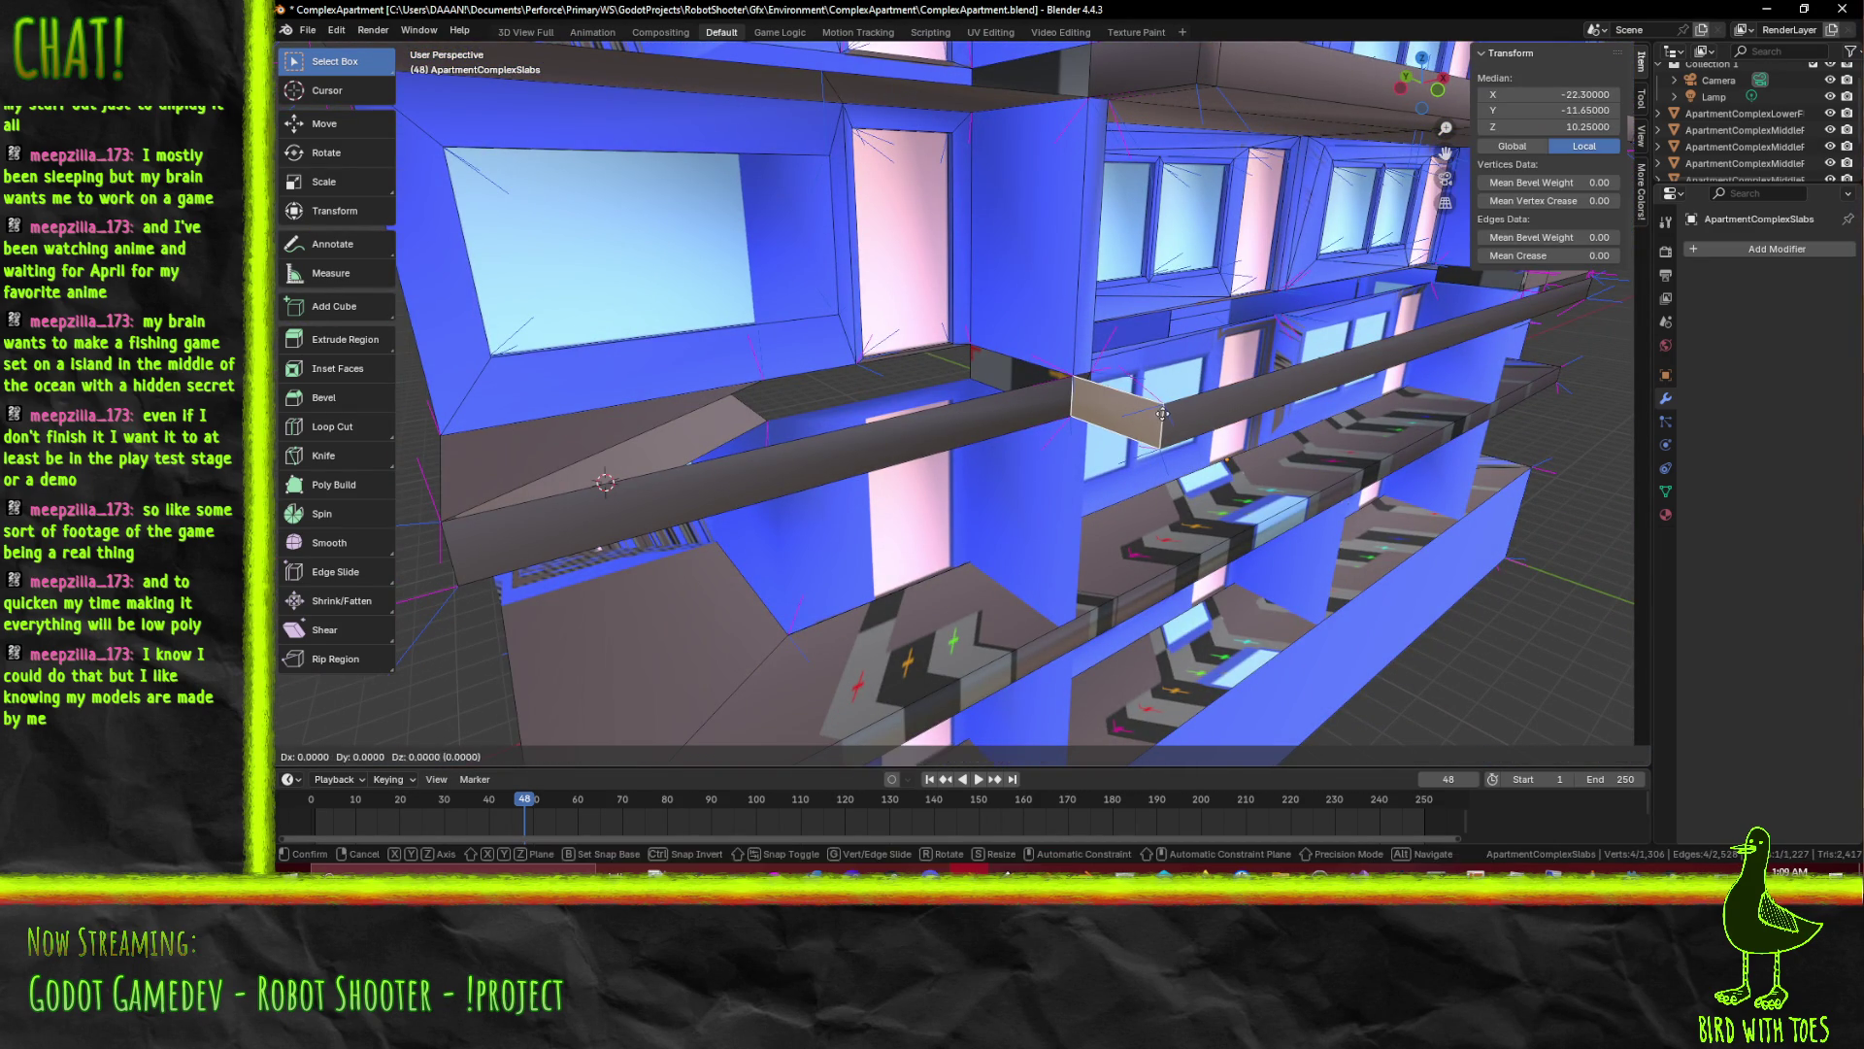
pyautogui.press('x')
pyautogui.press('x')
pyautogui.click(1162, 414)
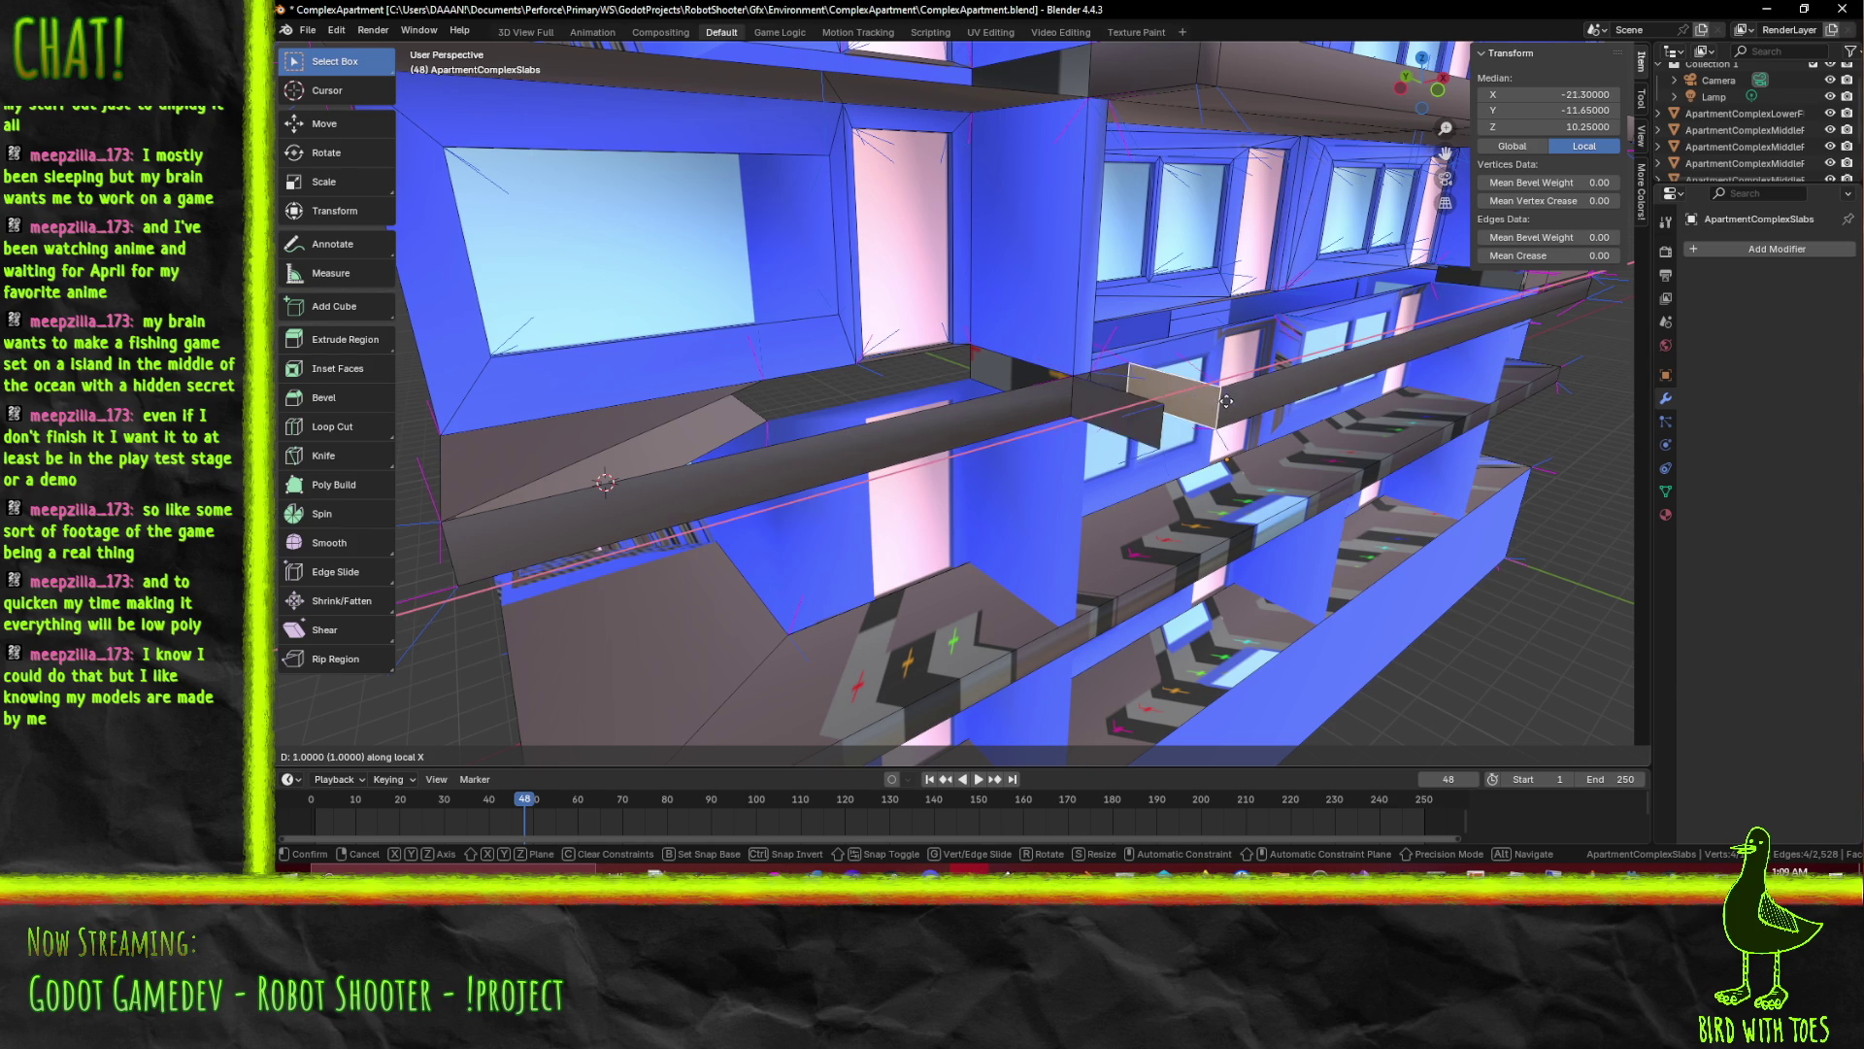
pyautogui.press('x')
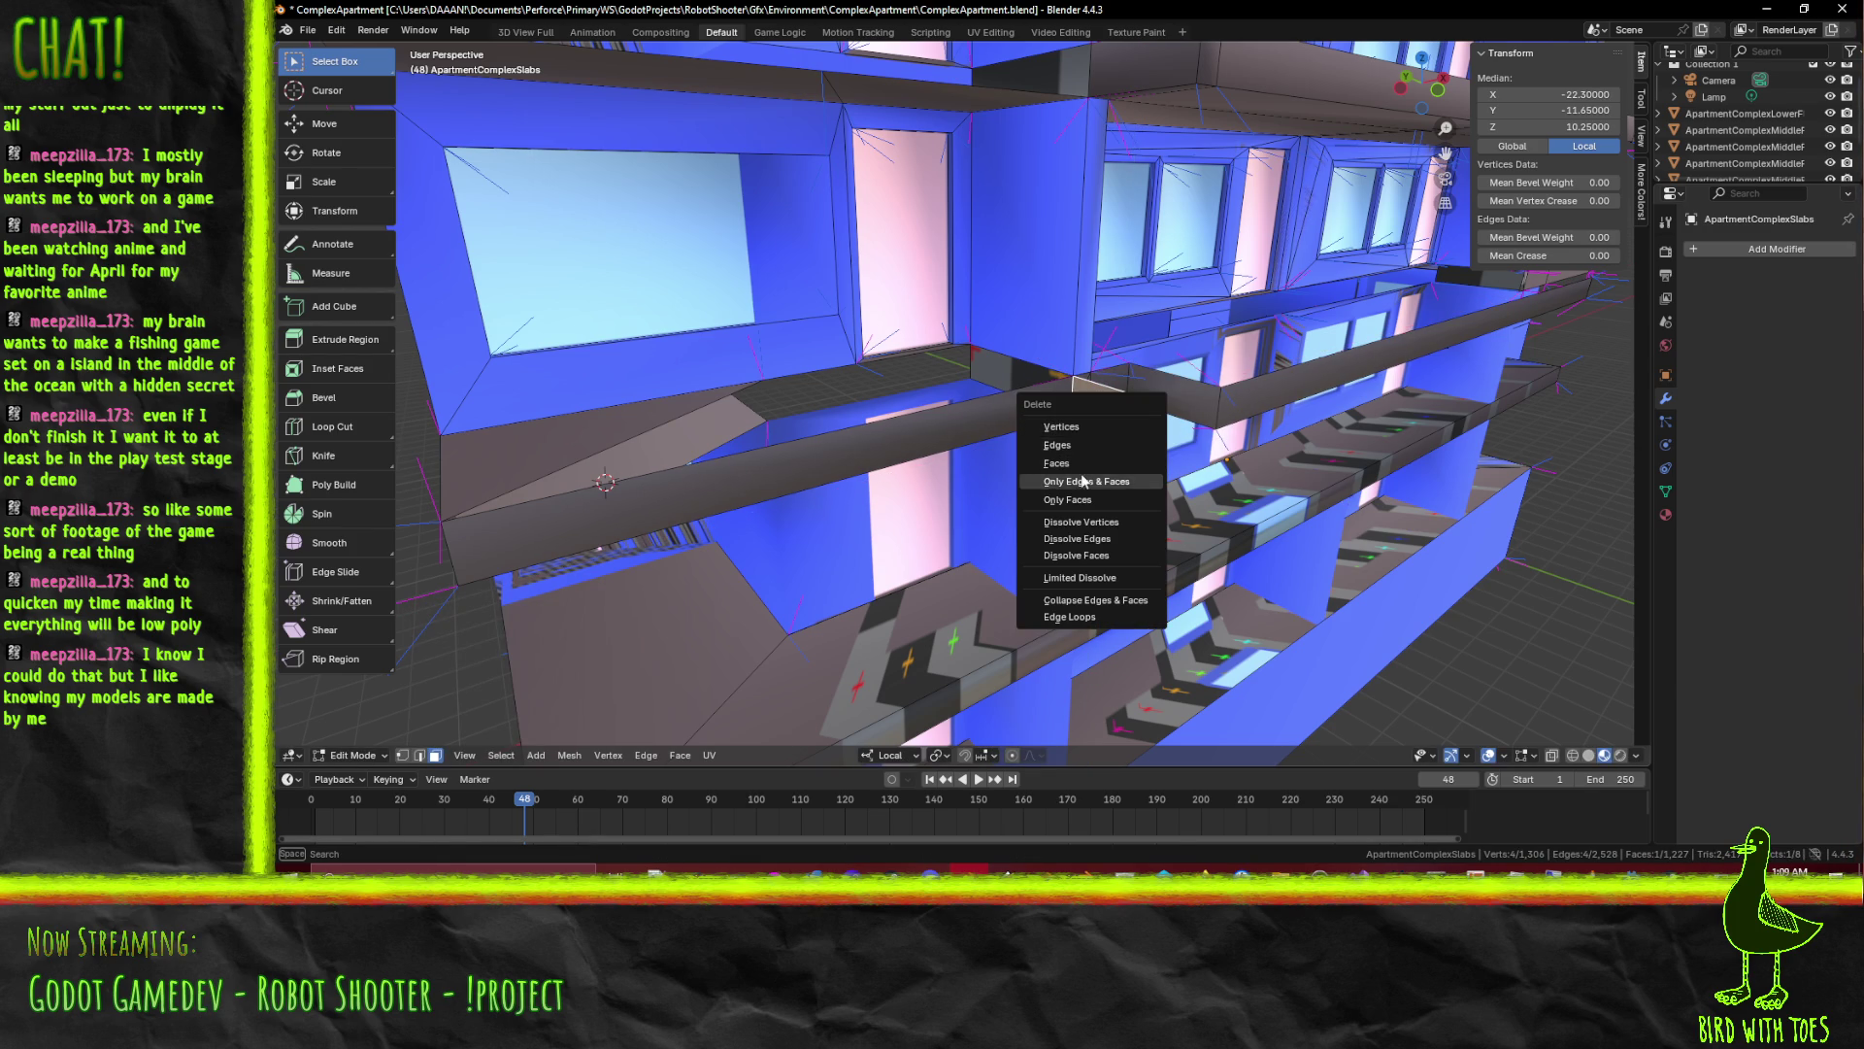
pyautogui.click(1080, 464)
# Move the railing faces one unit along their local axis, check the result and clear the selection
pyautogui.press('f')
pyautogui.click(1100, 392)
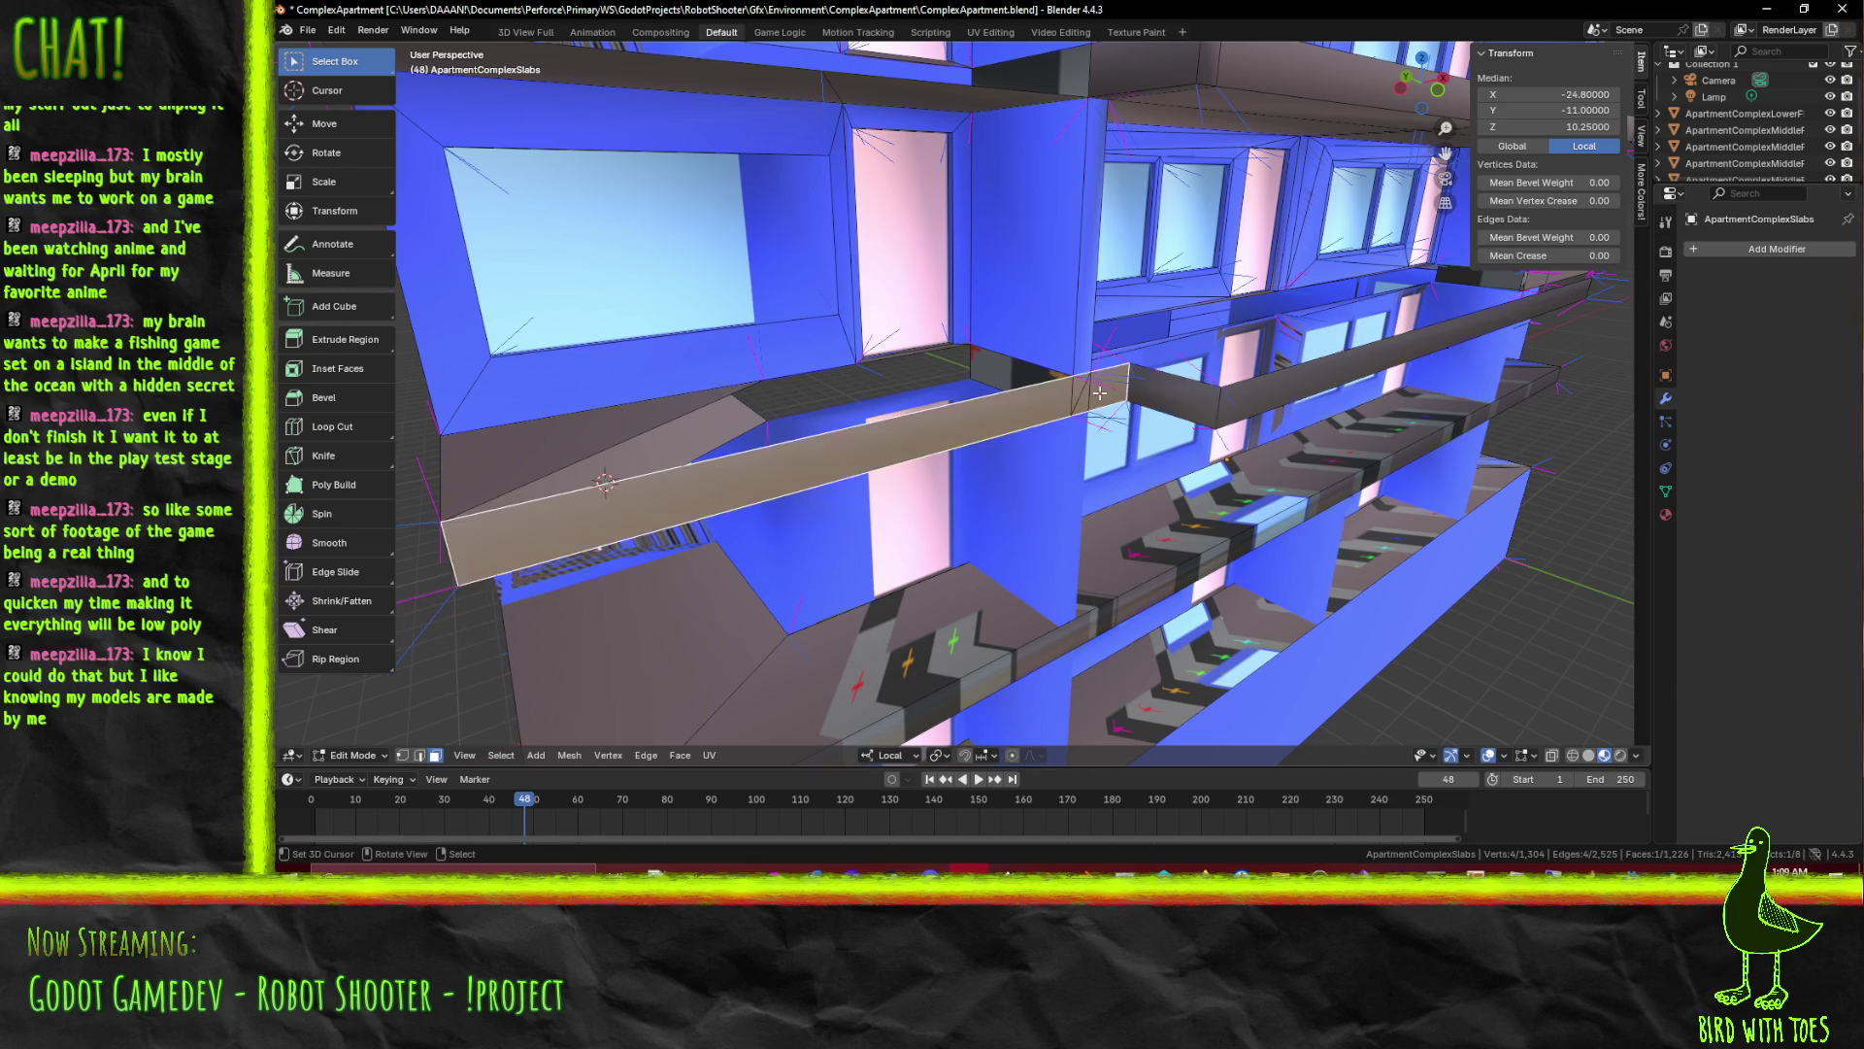
pyautogui.click(1149, 386)
pyautogui.write('y')
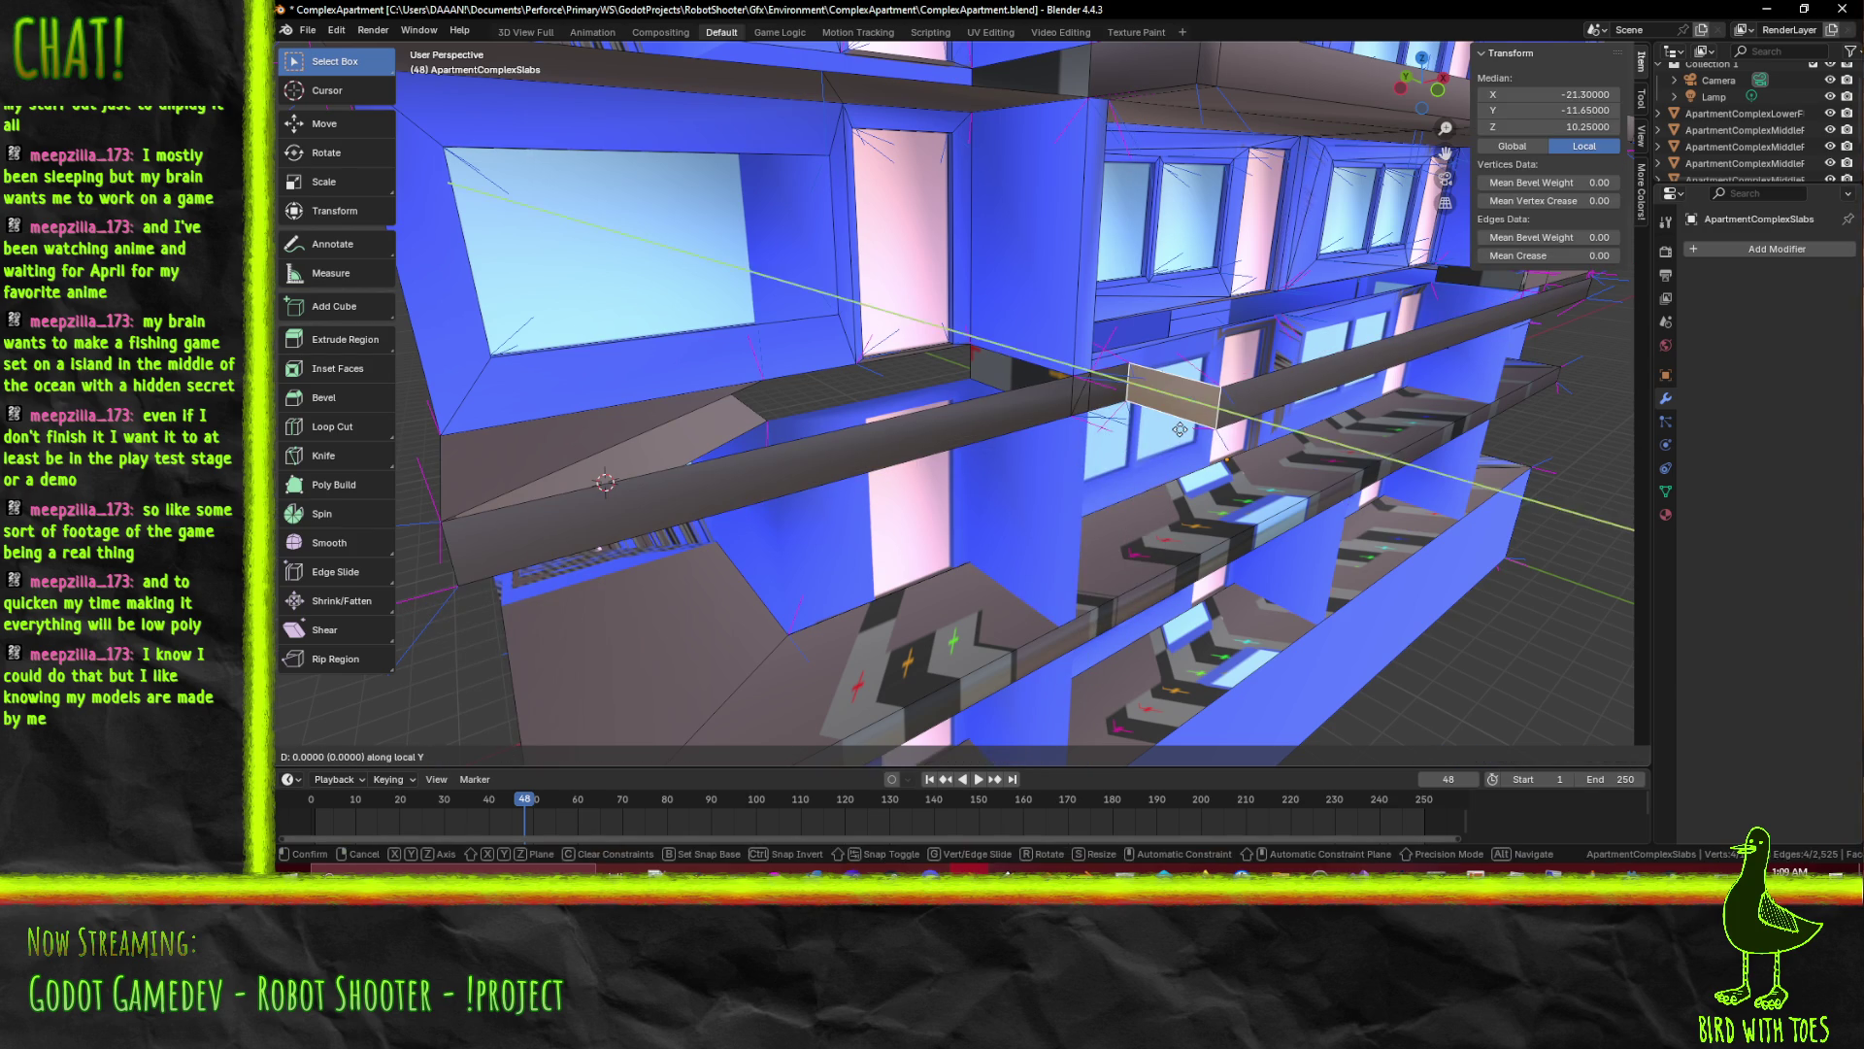
pyautogui.write('-1')
pyautogui.press('Return')
pyautogui.moveTo(1180, 430); pyautogui.dragTo(898, 504)
pyautogui.hotkey('alt', 'a')
pyautogui.click(1057, 427)
pyautogui.rightClick(1067, 441)
pyautogui.hotkey('alt', 'a')
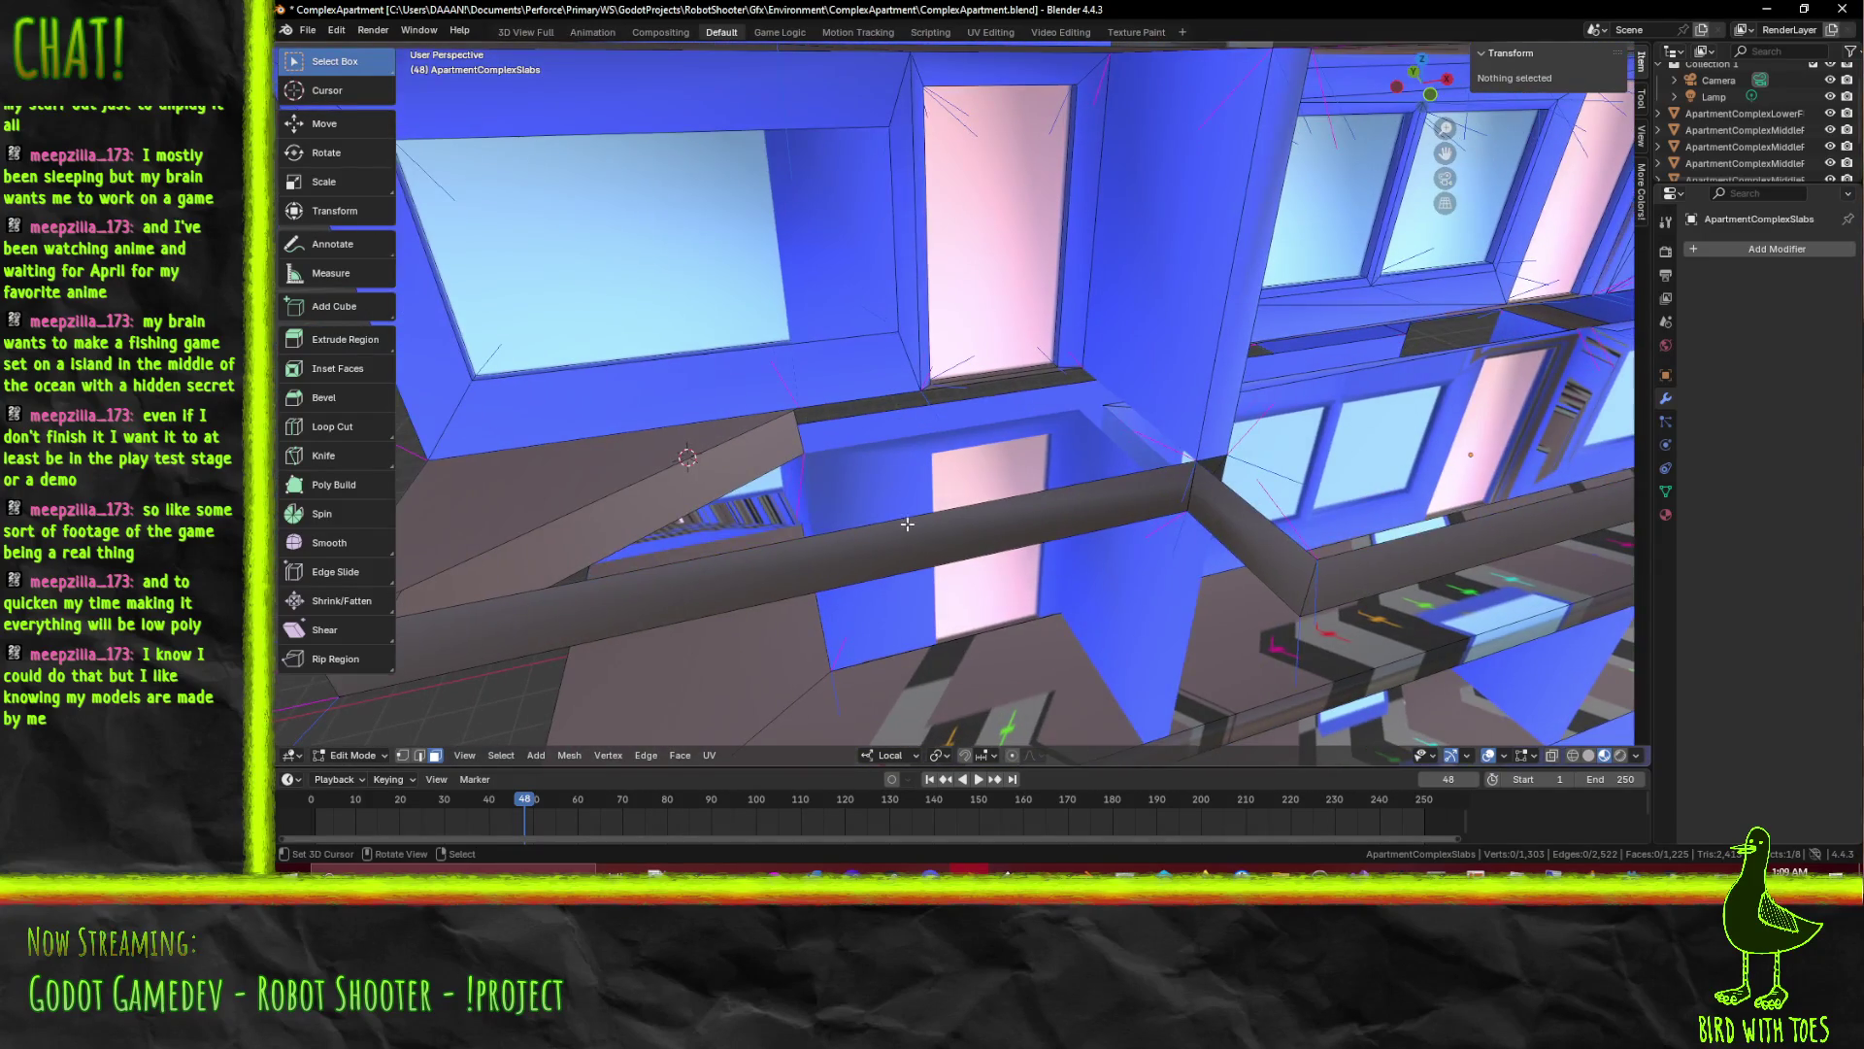
pyautogui.click(420, 757)
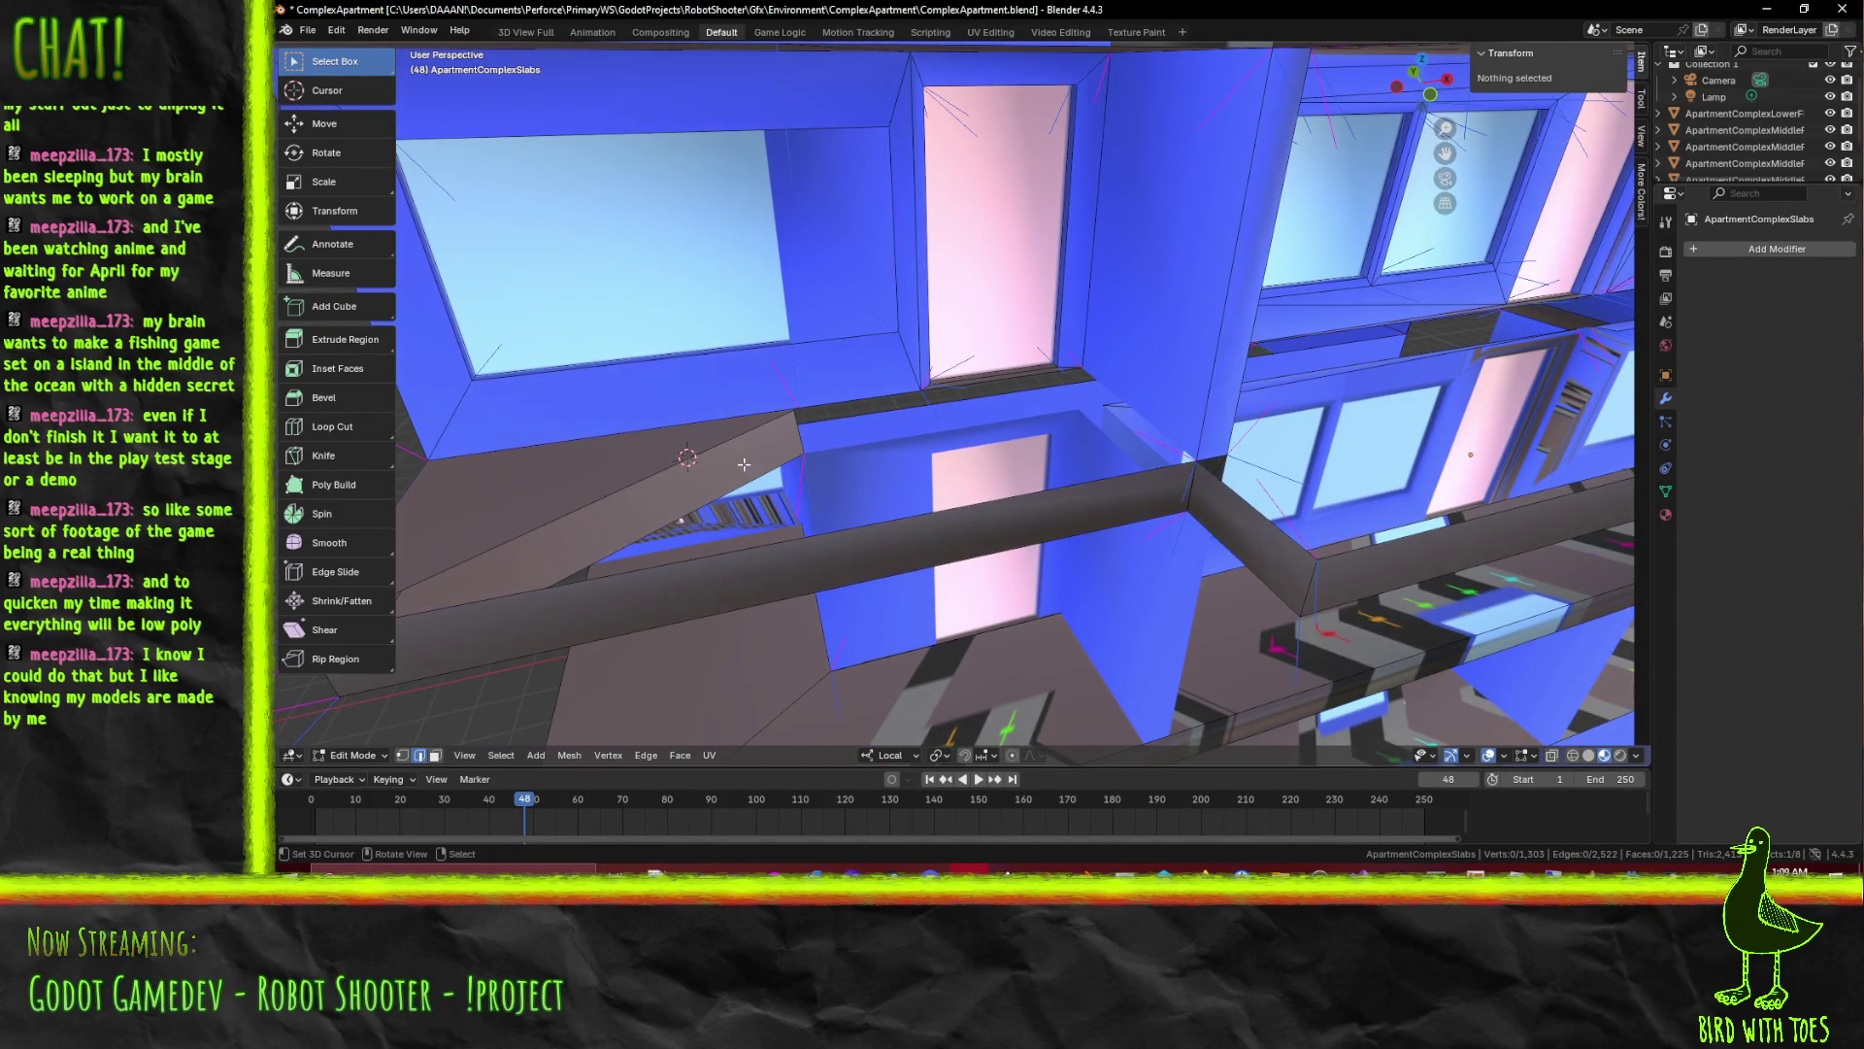
# Extrude the slab edge three units along its local X axis toward the doorway floor
pyautogui.click(764, 459)
pyautogui.moveTo(705, 478); pyautogui.dragTo(424, 728)
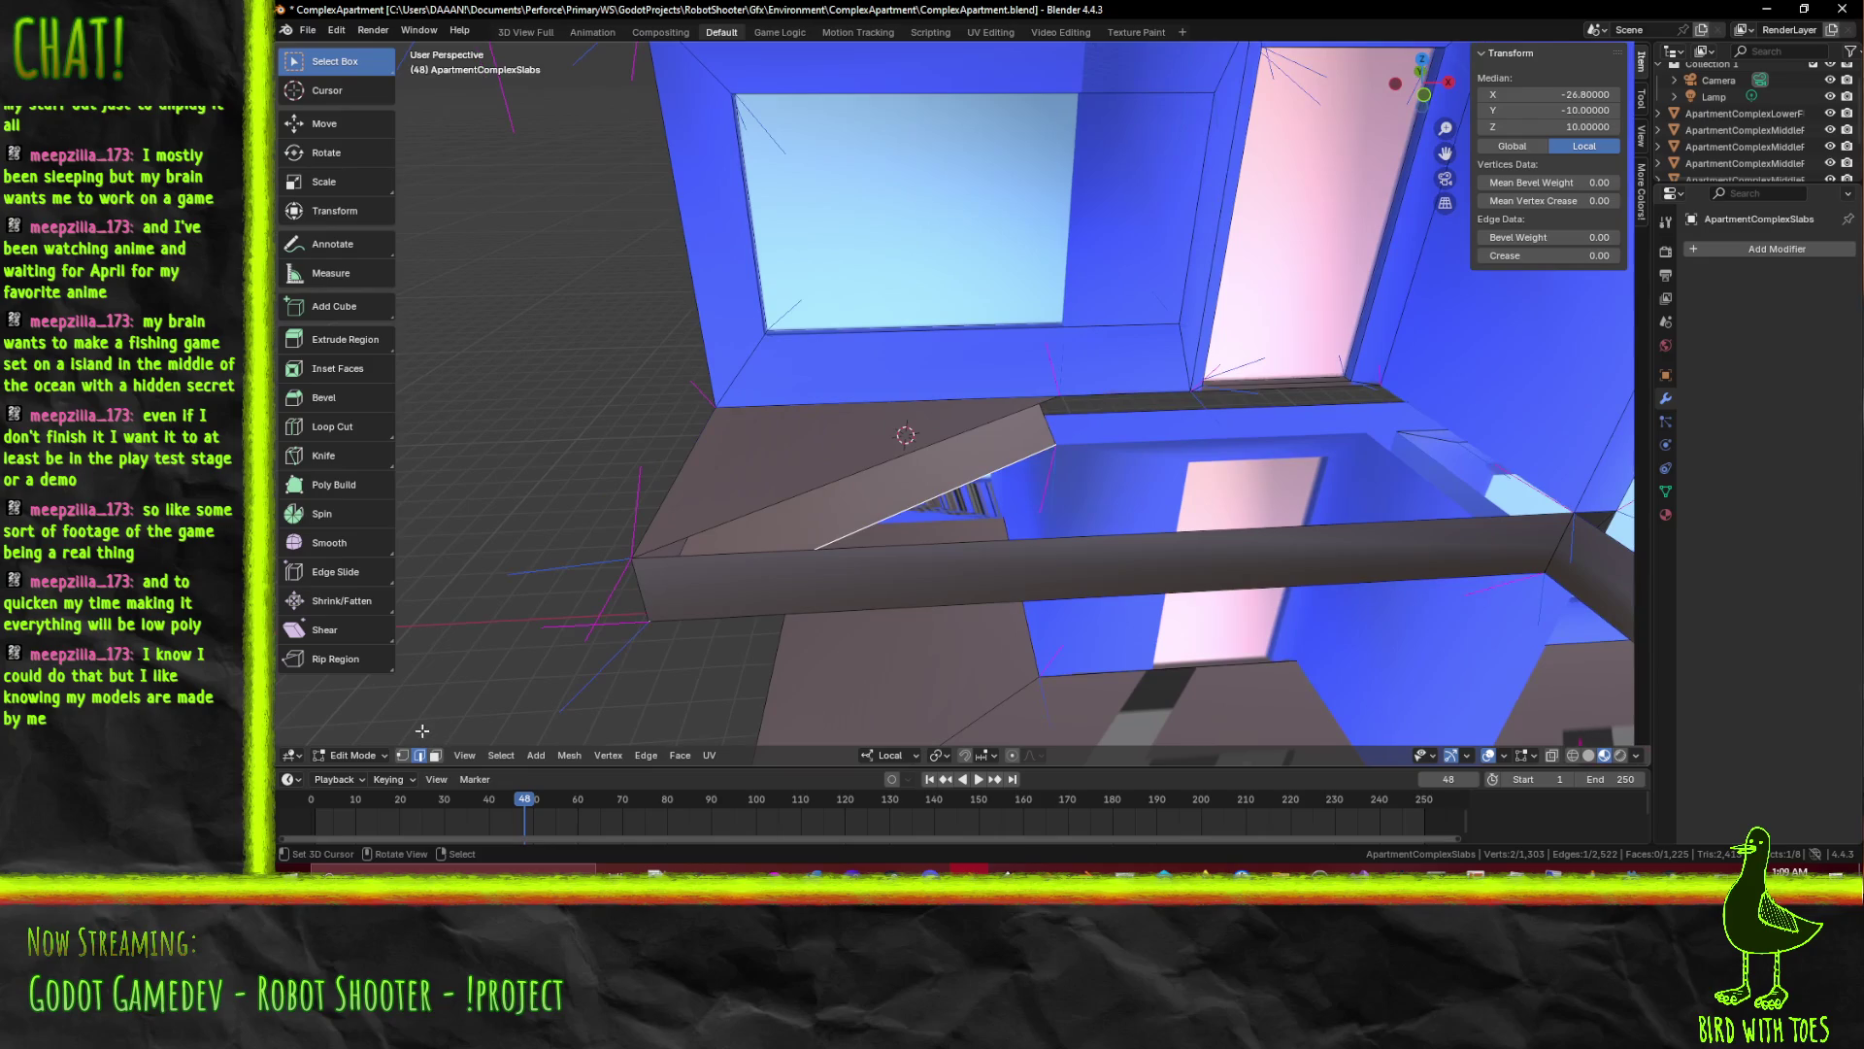
pyautogui.click(403, 757)
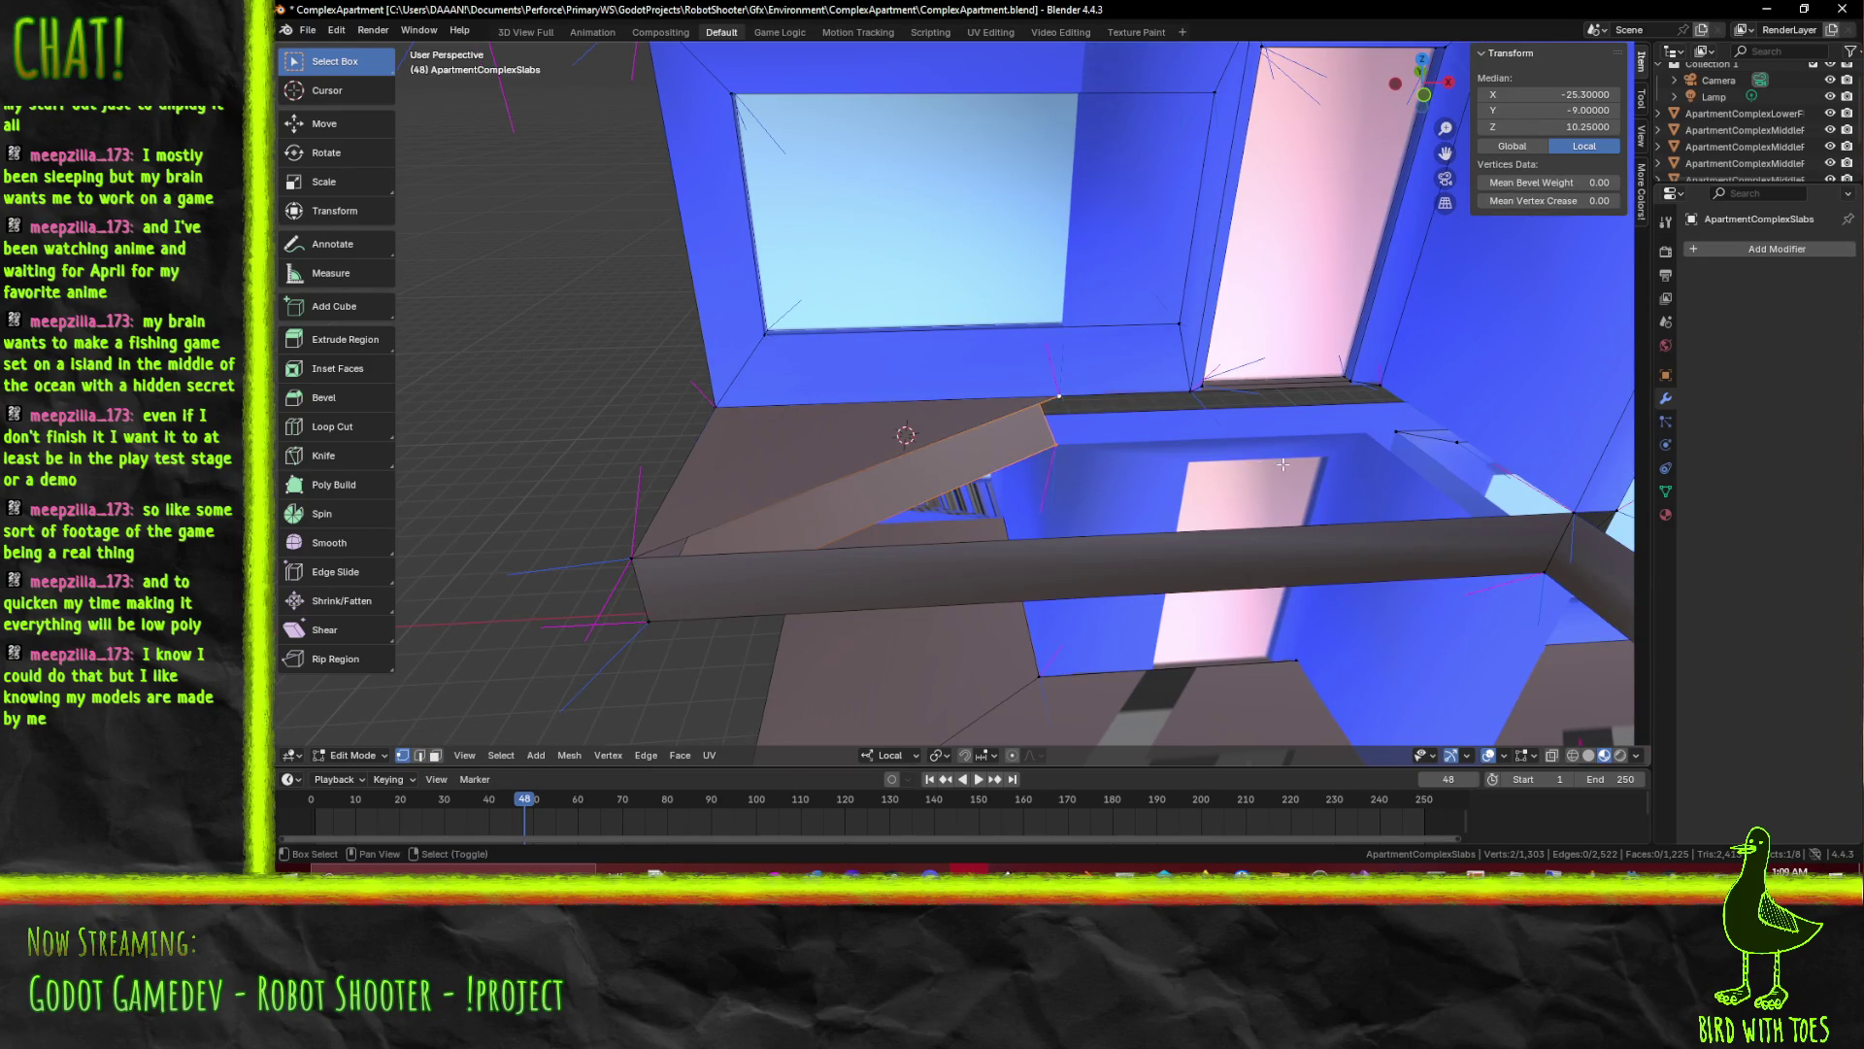
pyautogui.moveTo(873, 555); pyautogui.dragTo(1118, 500)
pyautogui.press('g')
pyautogui.press('x')
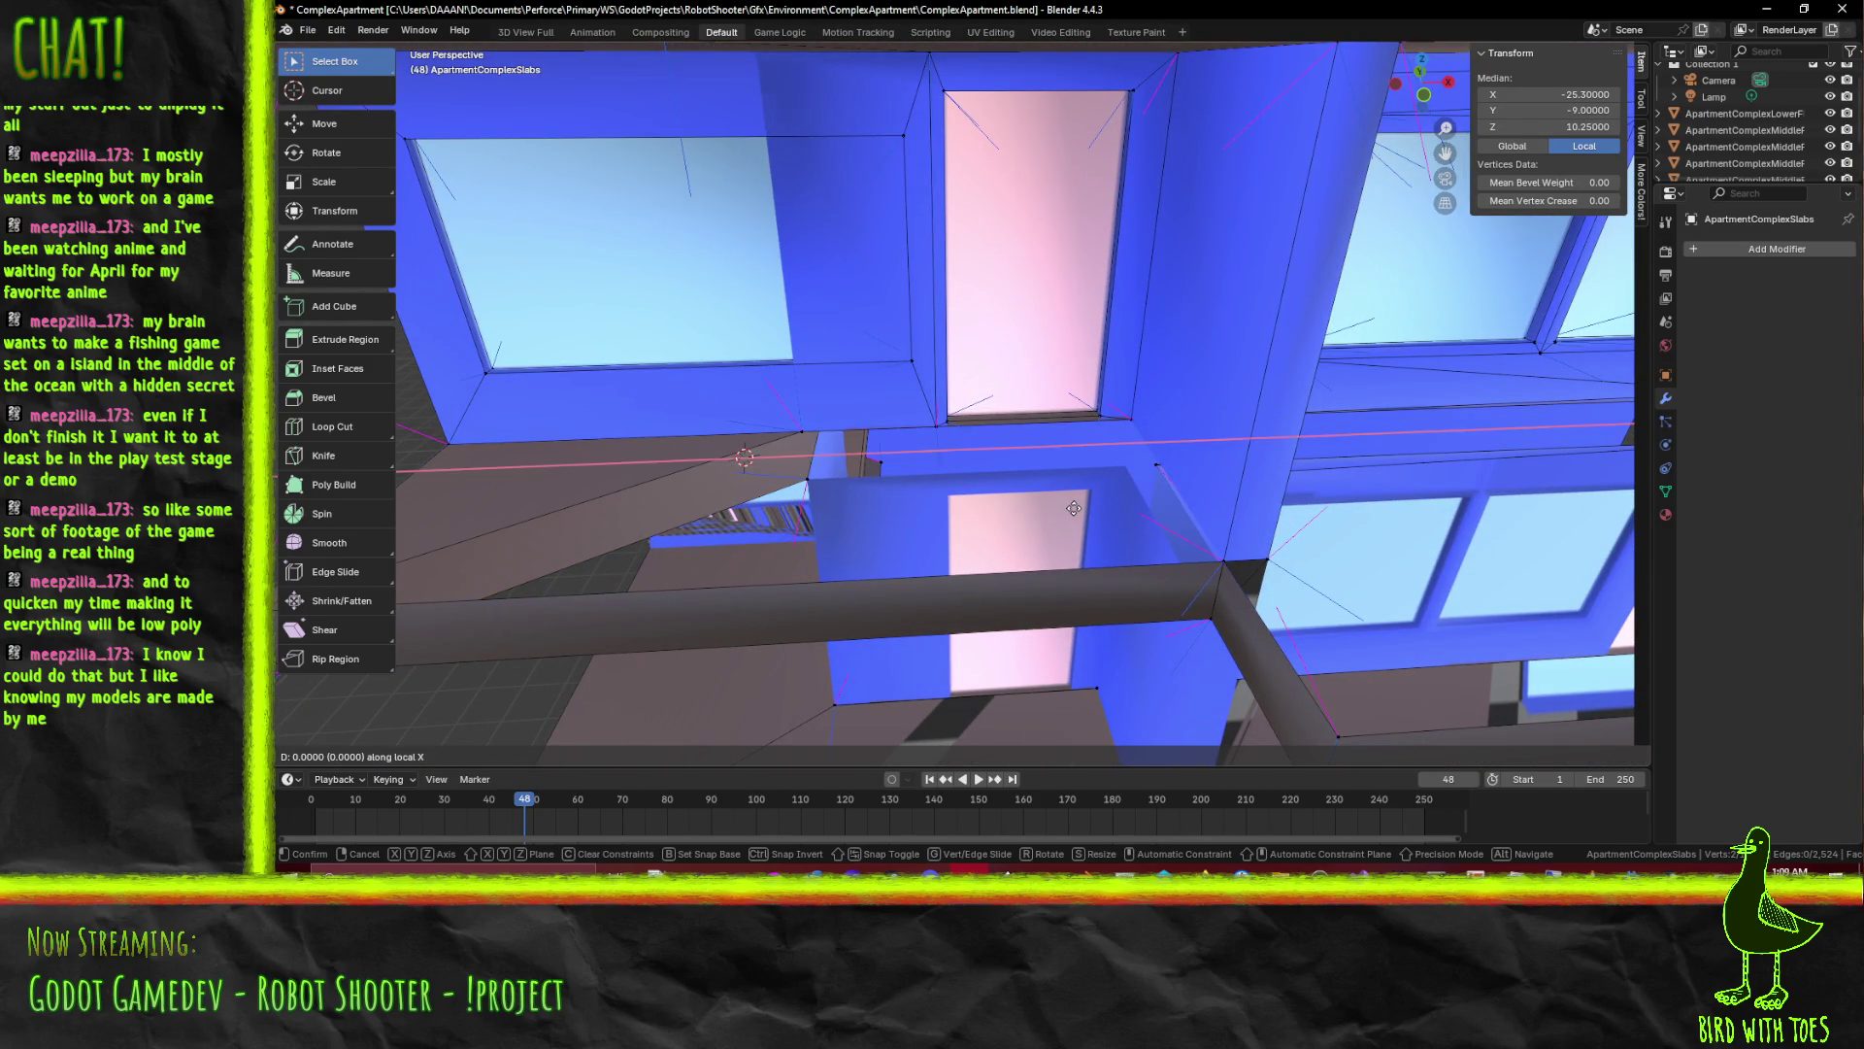
pyautogui.press('Return')
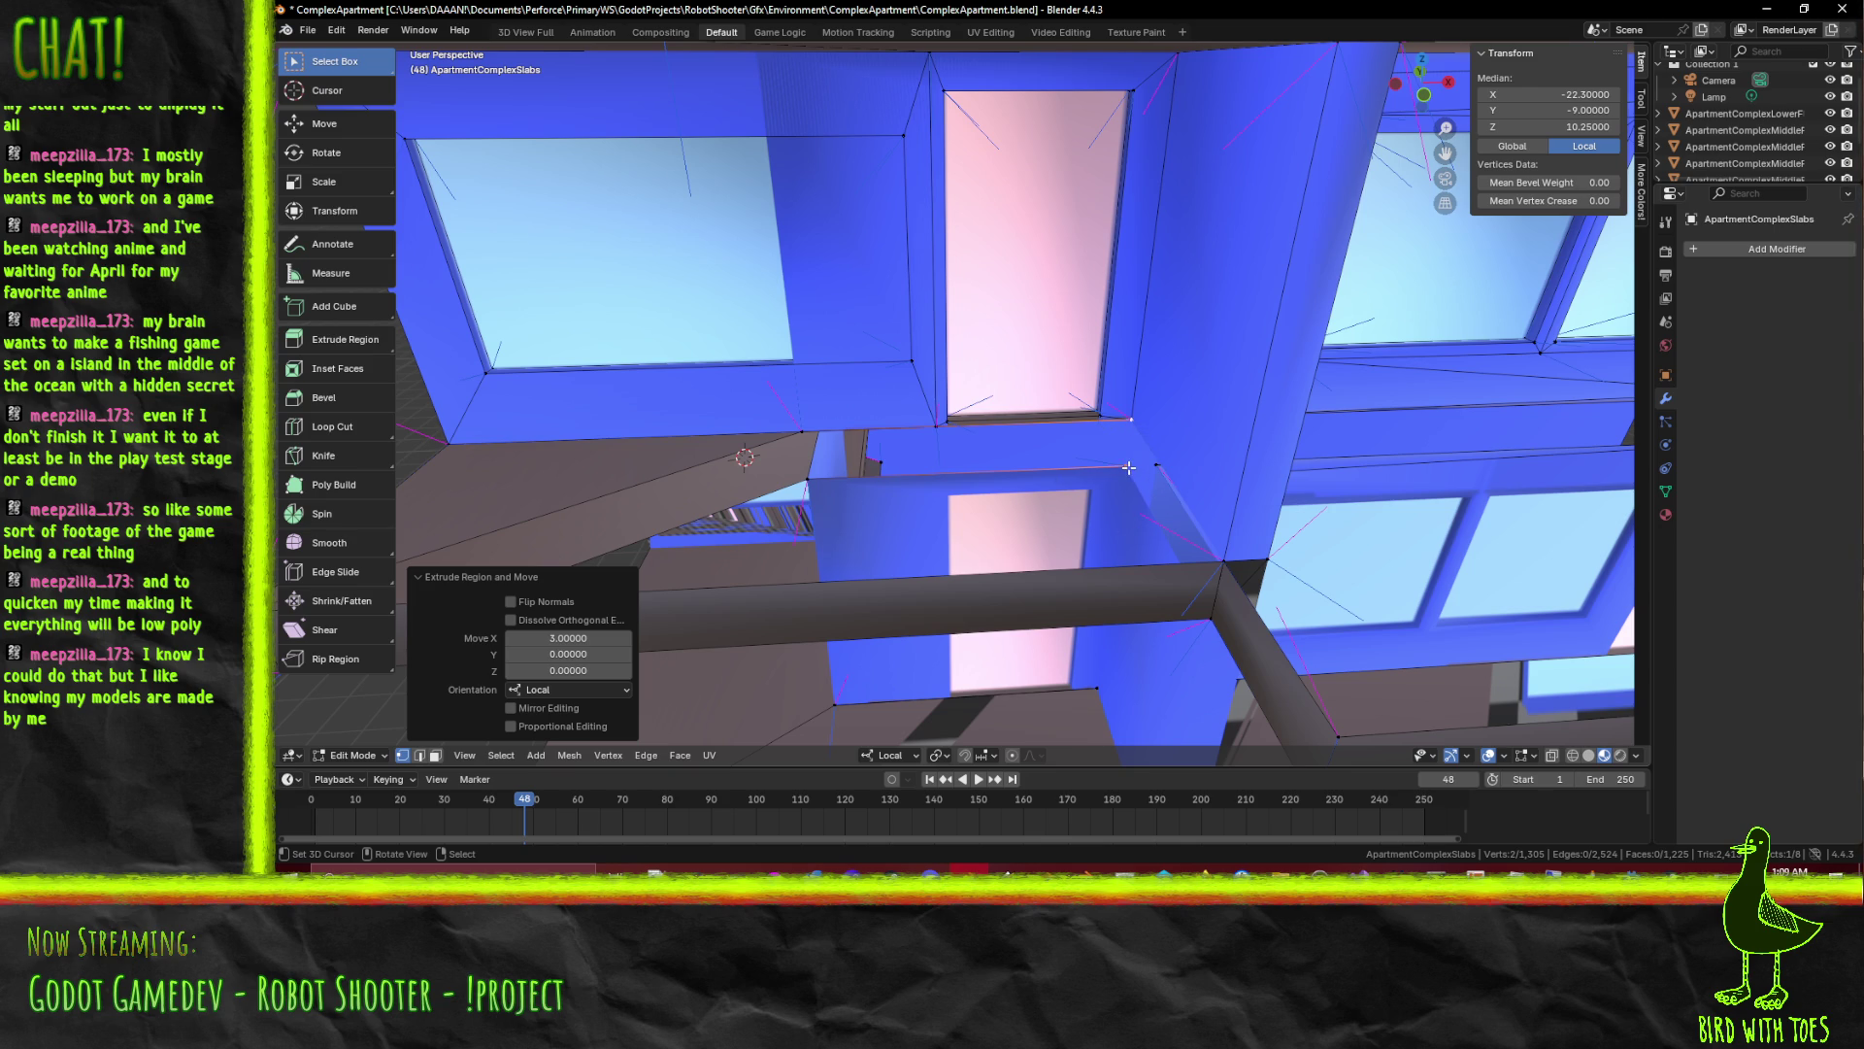
# Move the slab corner vertices into place and fill a new floor face in front of the pink doorway
pyautogui.click(1128, 467)
pyautogui.click(1201, 617)
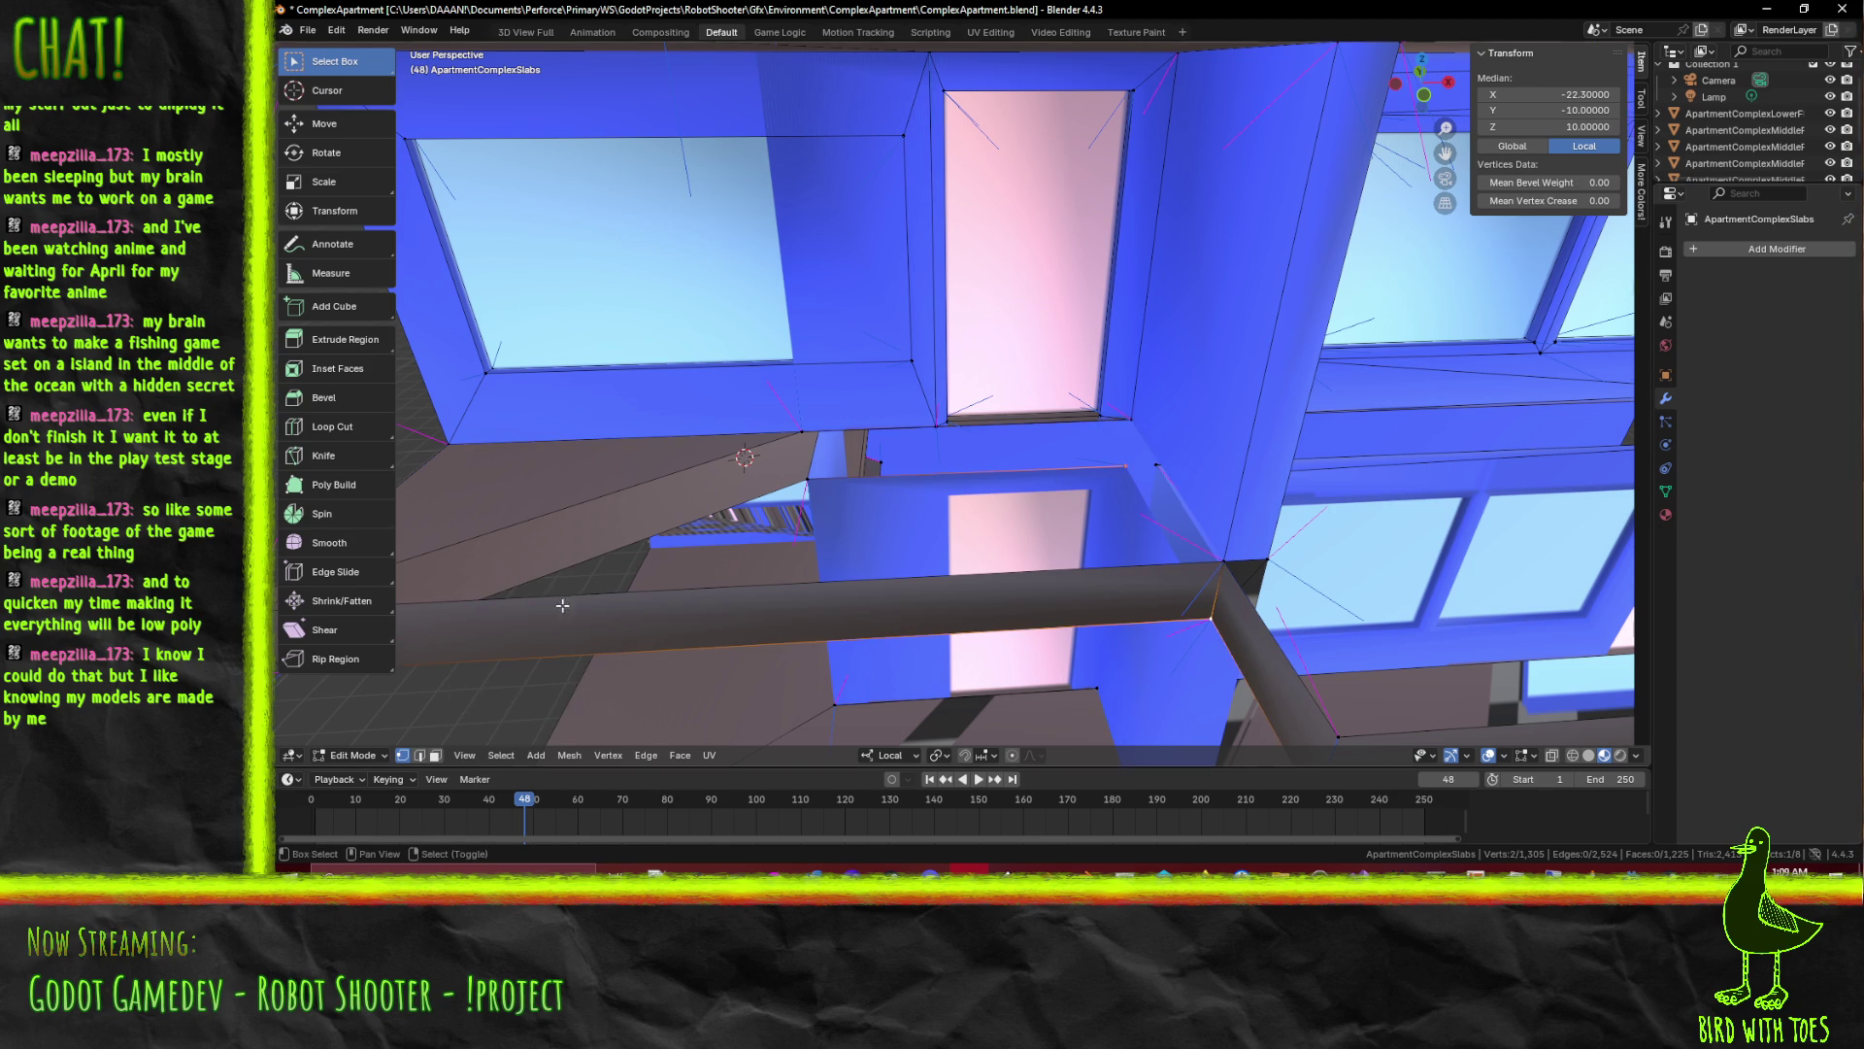
pyautogui.moveTo(551, 601); pyautogui.dragTo(1020, 496)
pyautogui.click(1085, 479)
pyautogui.press('g')
pyautogui.click(817, 627)
pyautogui.moveTo(1019, 612); pyautogui.dragTo(1123, 599)
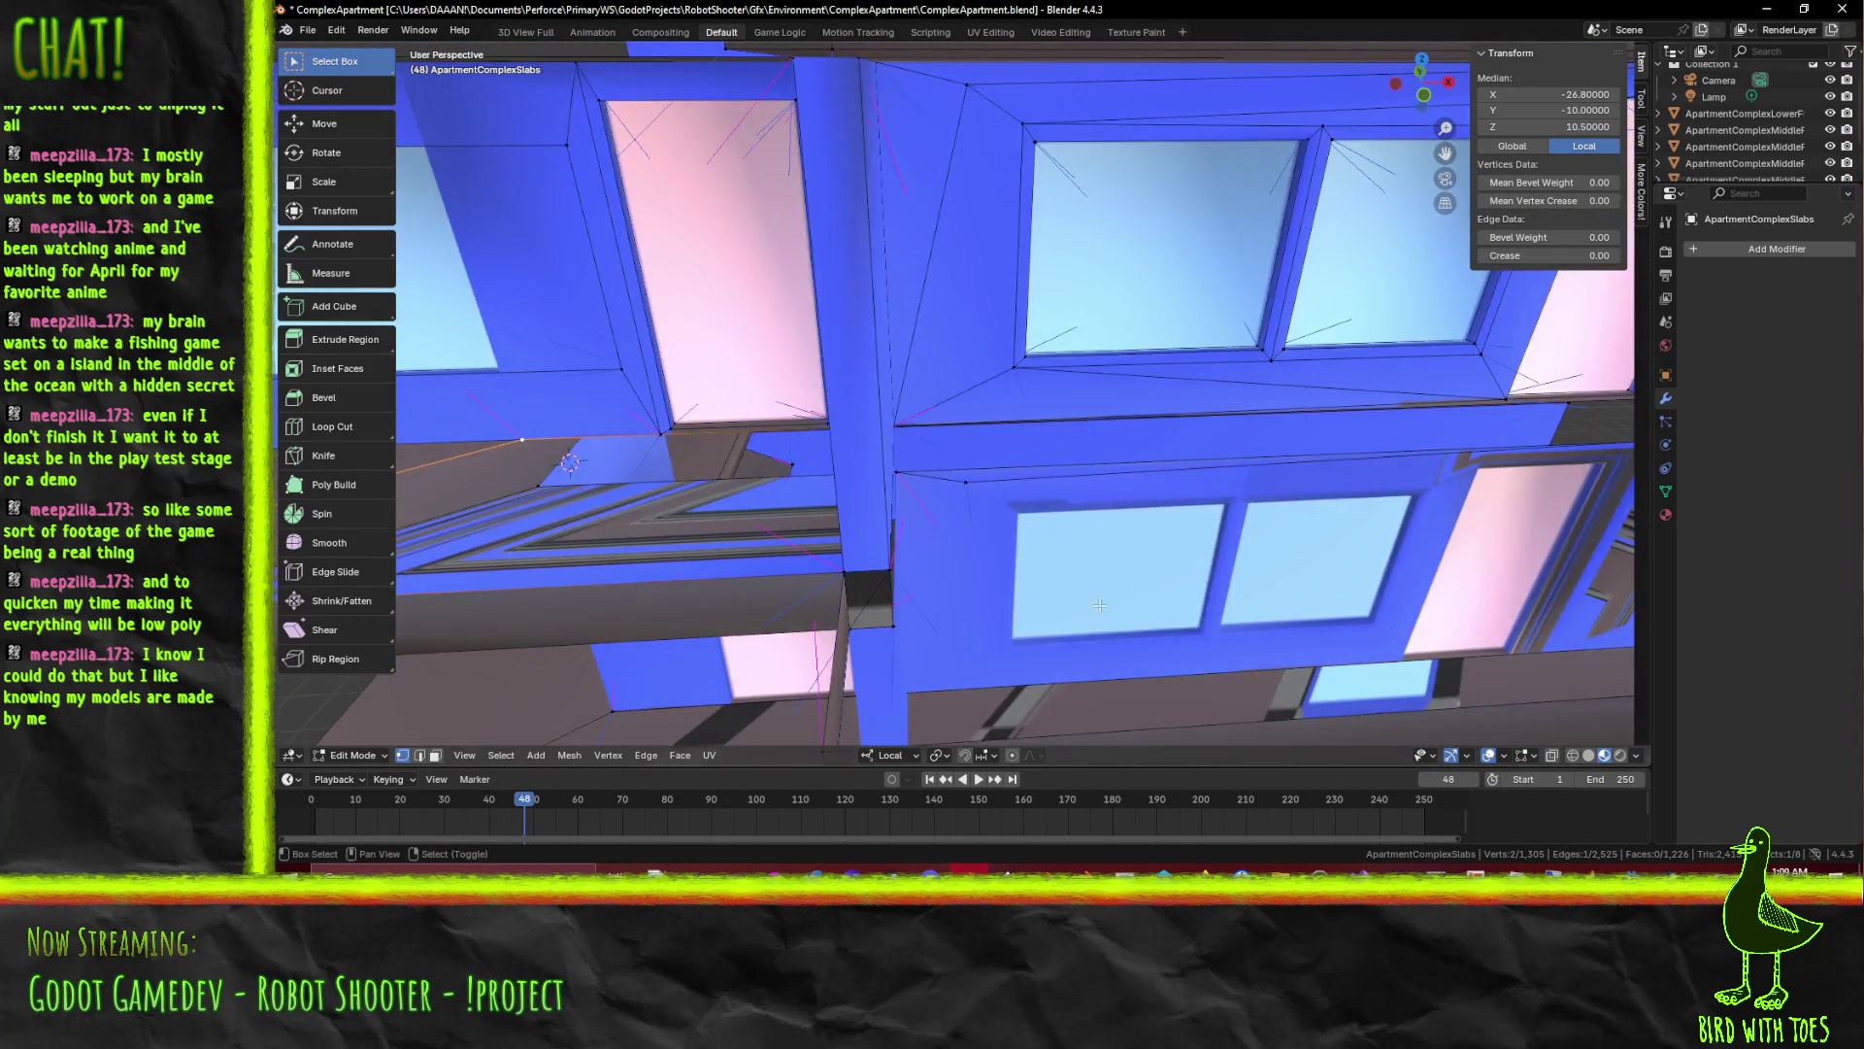
pyautogui.click(849, 624)
pyautogui.moveTo(848, 623); pyautogui.dragTo(1116, 477)
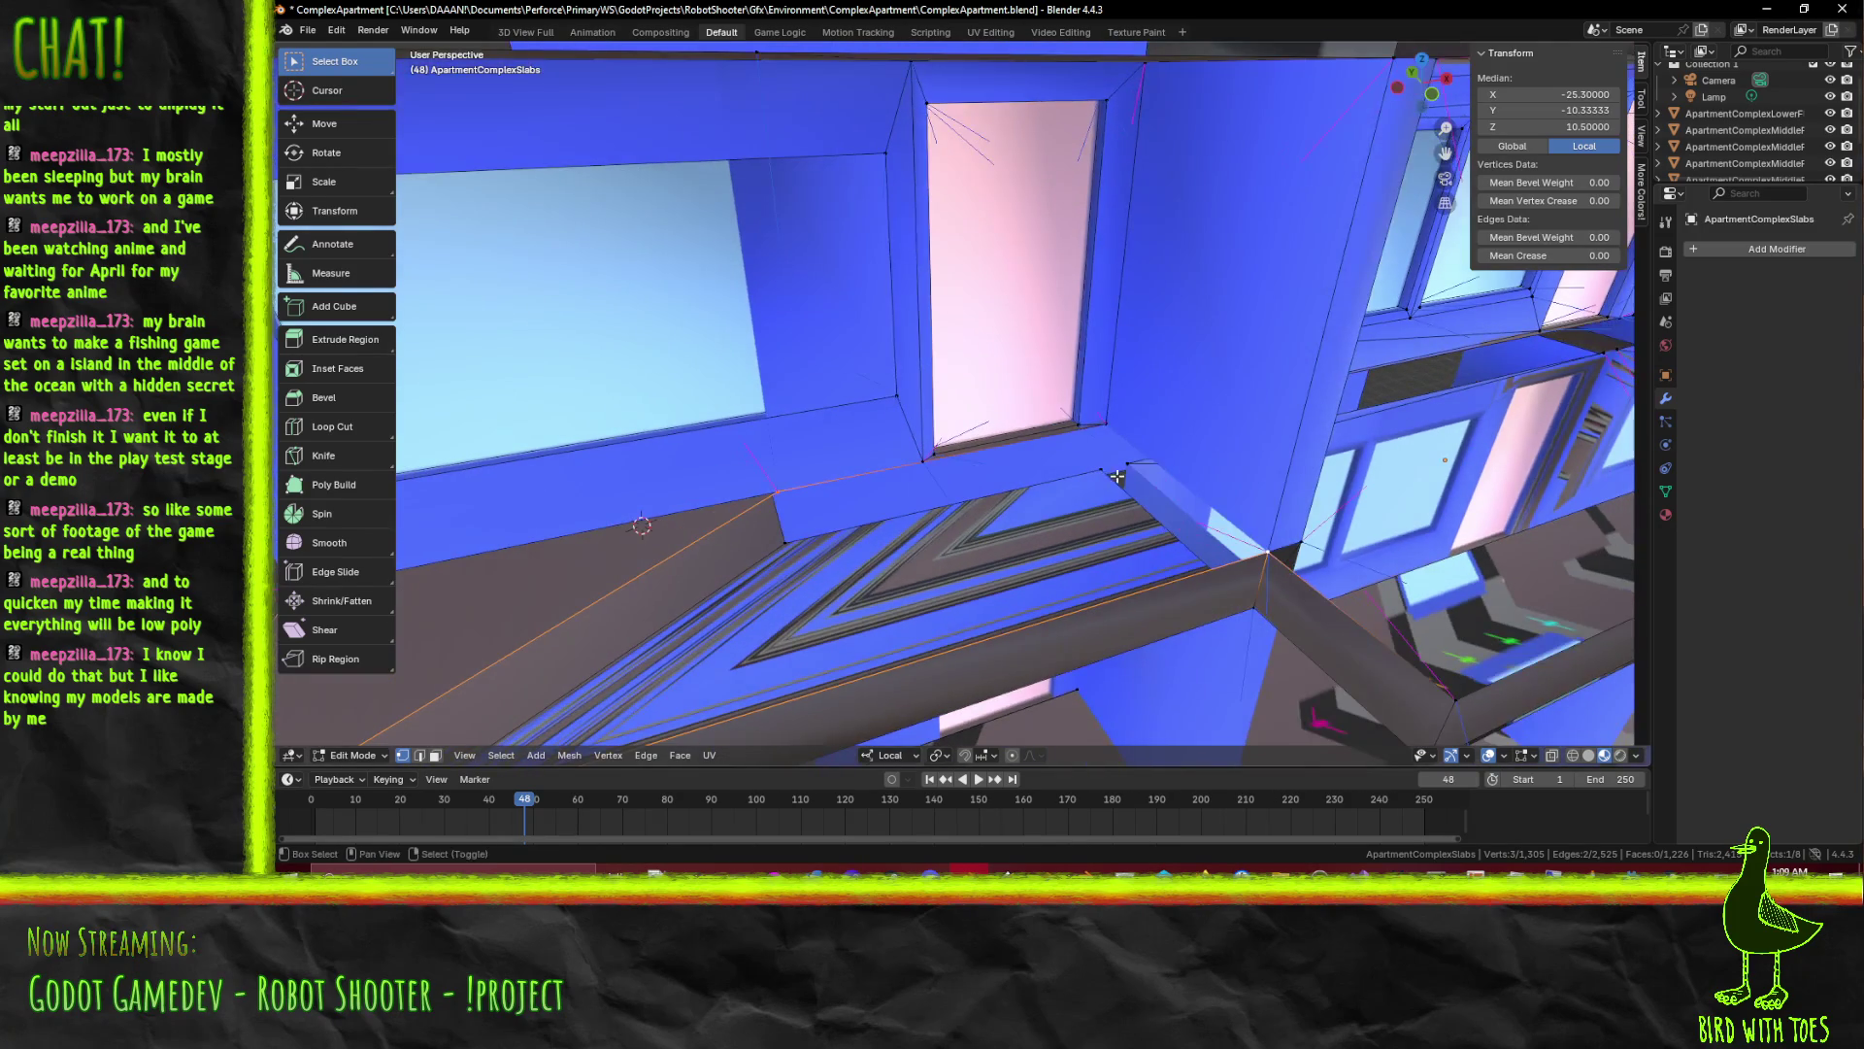
pyautogui.press('f')
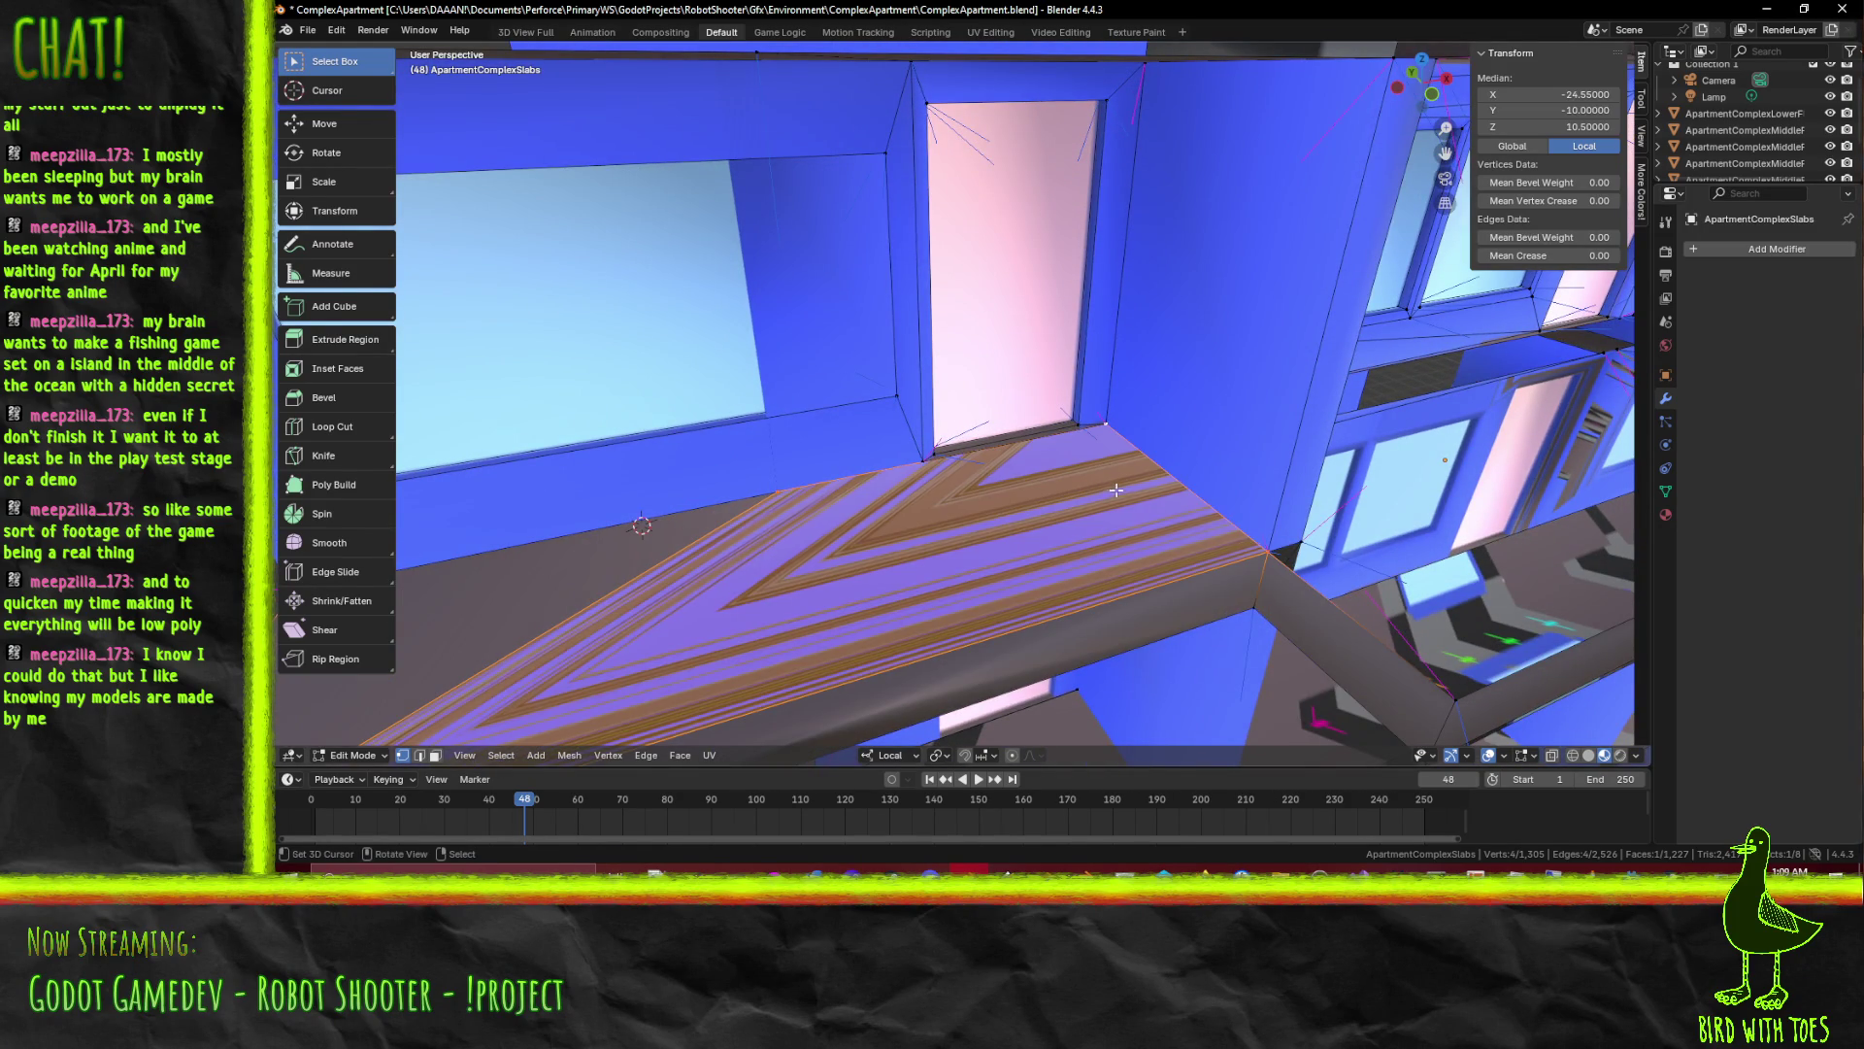
pyautogui.moveTo(1116, 491); pyautogui.dragTo(1351, 556)
pyautogui.scroll(-3)
pyautogui.scroll(-3)
pyautogui.scroll(-3)
pyautogui.scroll(-3)
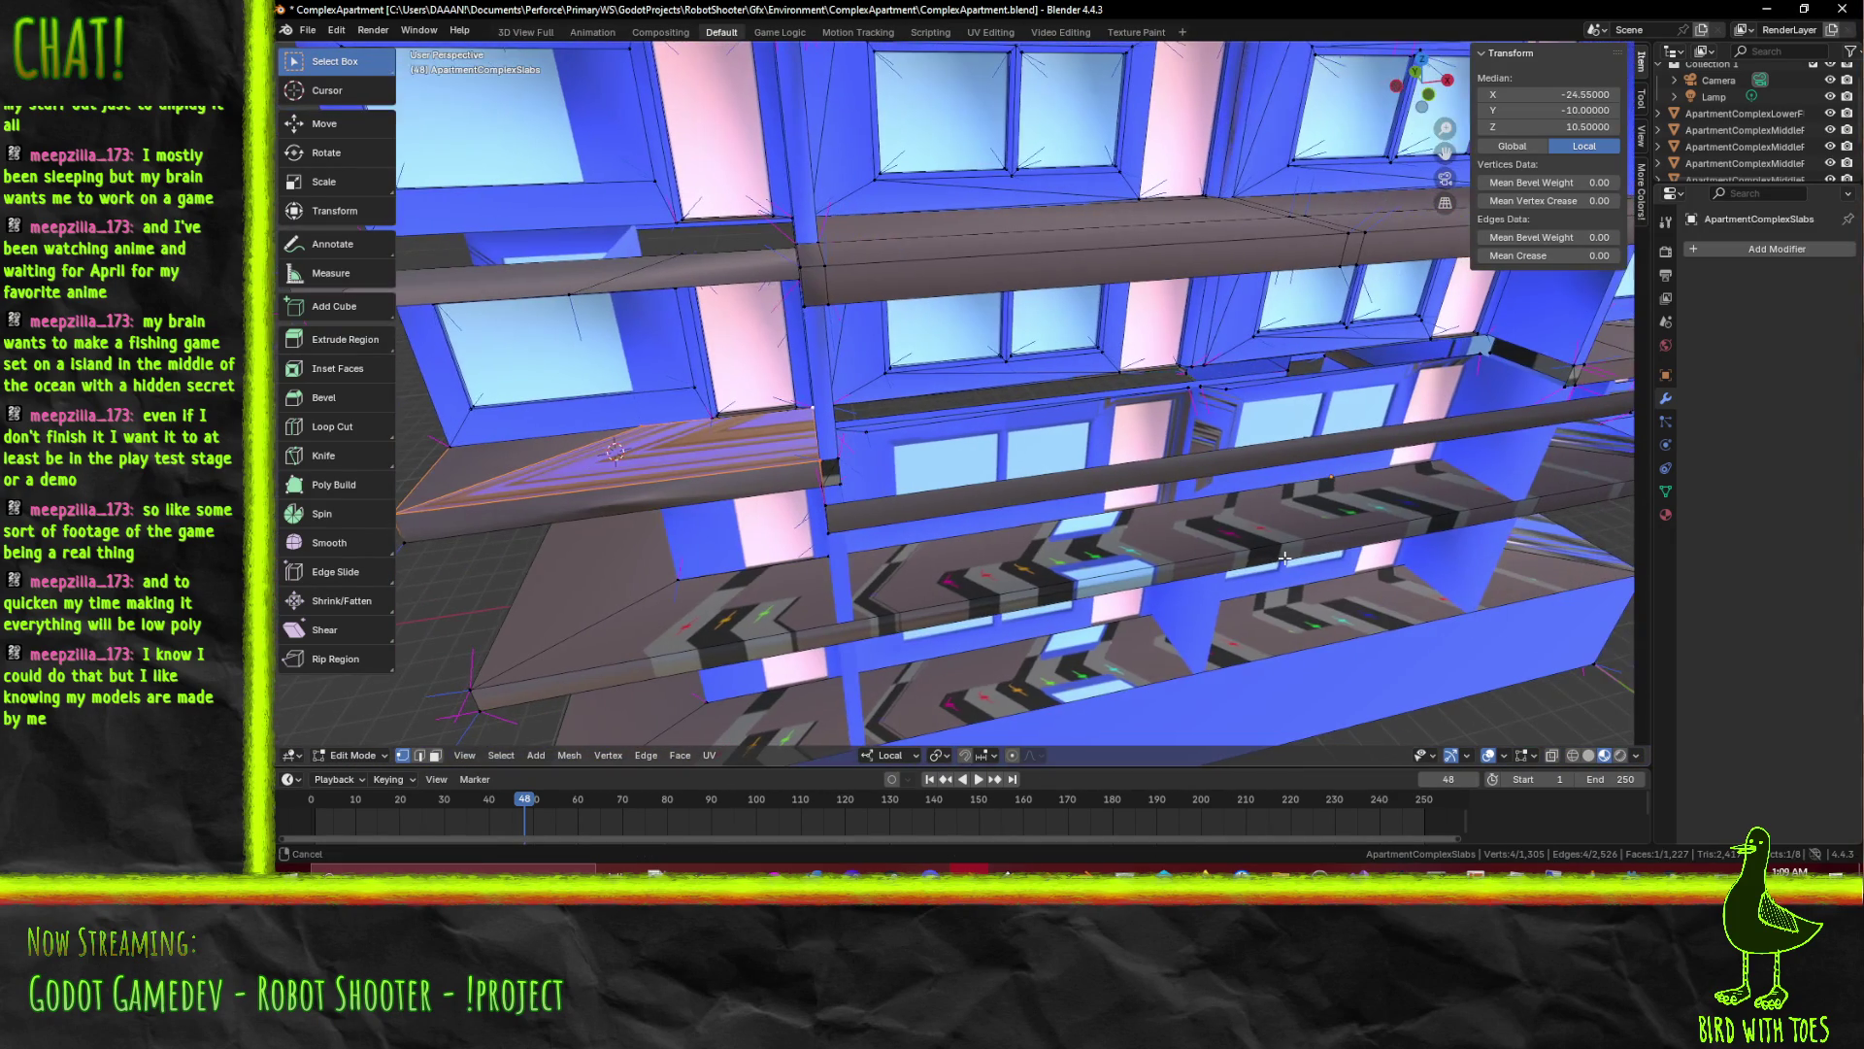
# Select the slab edge vertices and move them two units along local X
pyautogui.moveTo(1002, 494); pyautogui.dragTo(906, 481)
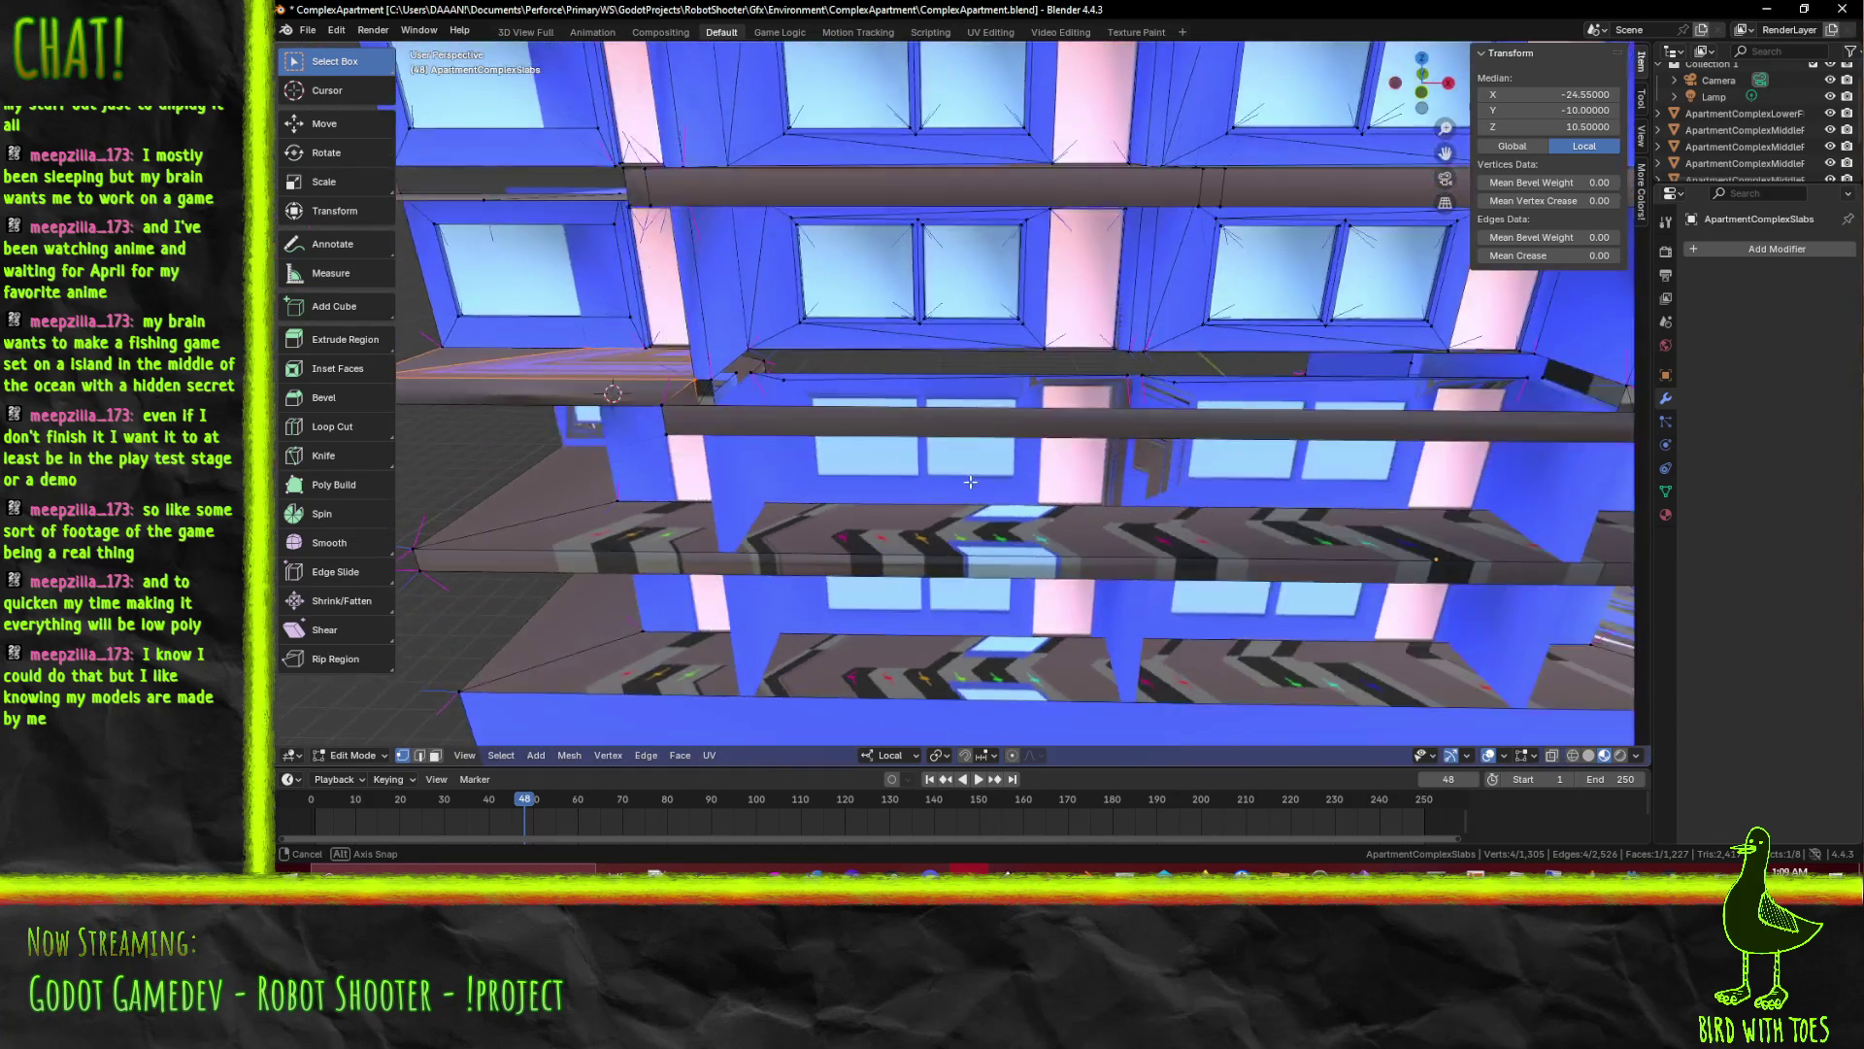
pyautogui.moveTo(683, 377); pyautogui.dragTo(847, 480)
pyautogui.click(853, 247)
pyautogui.press('g')
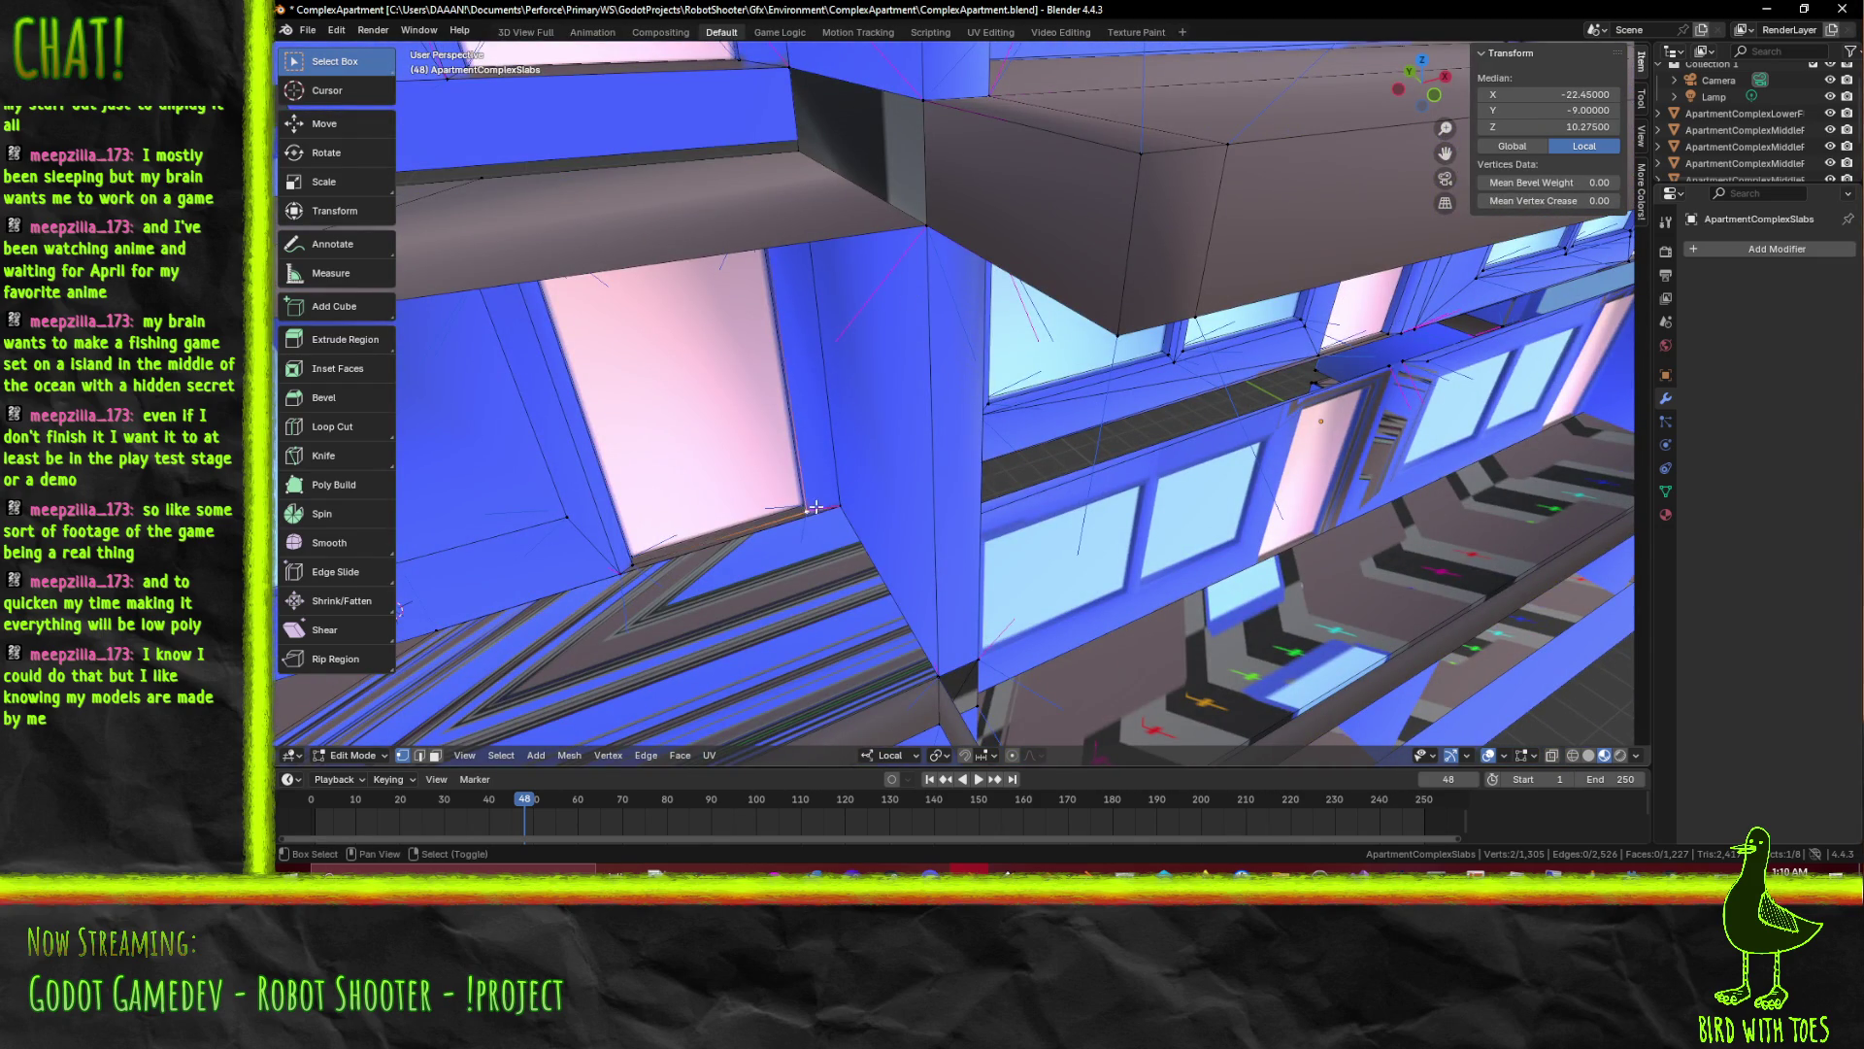
pyautogui.click(887, 518)
pyautogui.moveTo(886, 519); pyautogui.dragTo(933, 538)
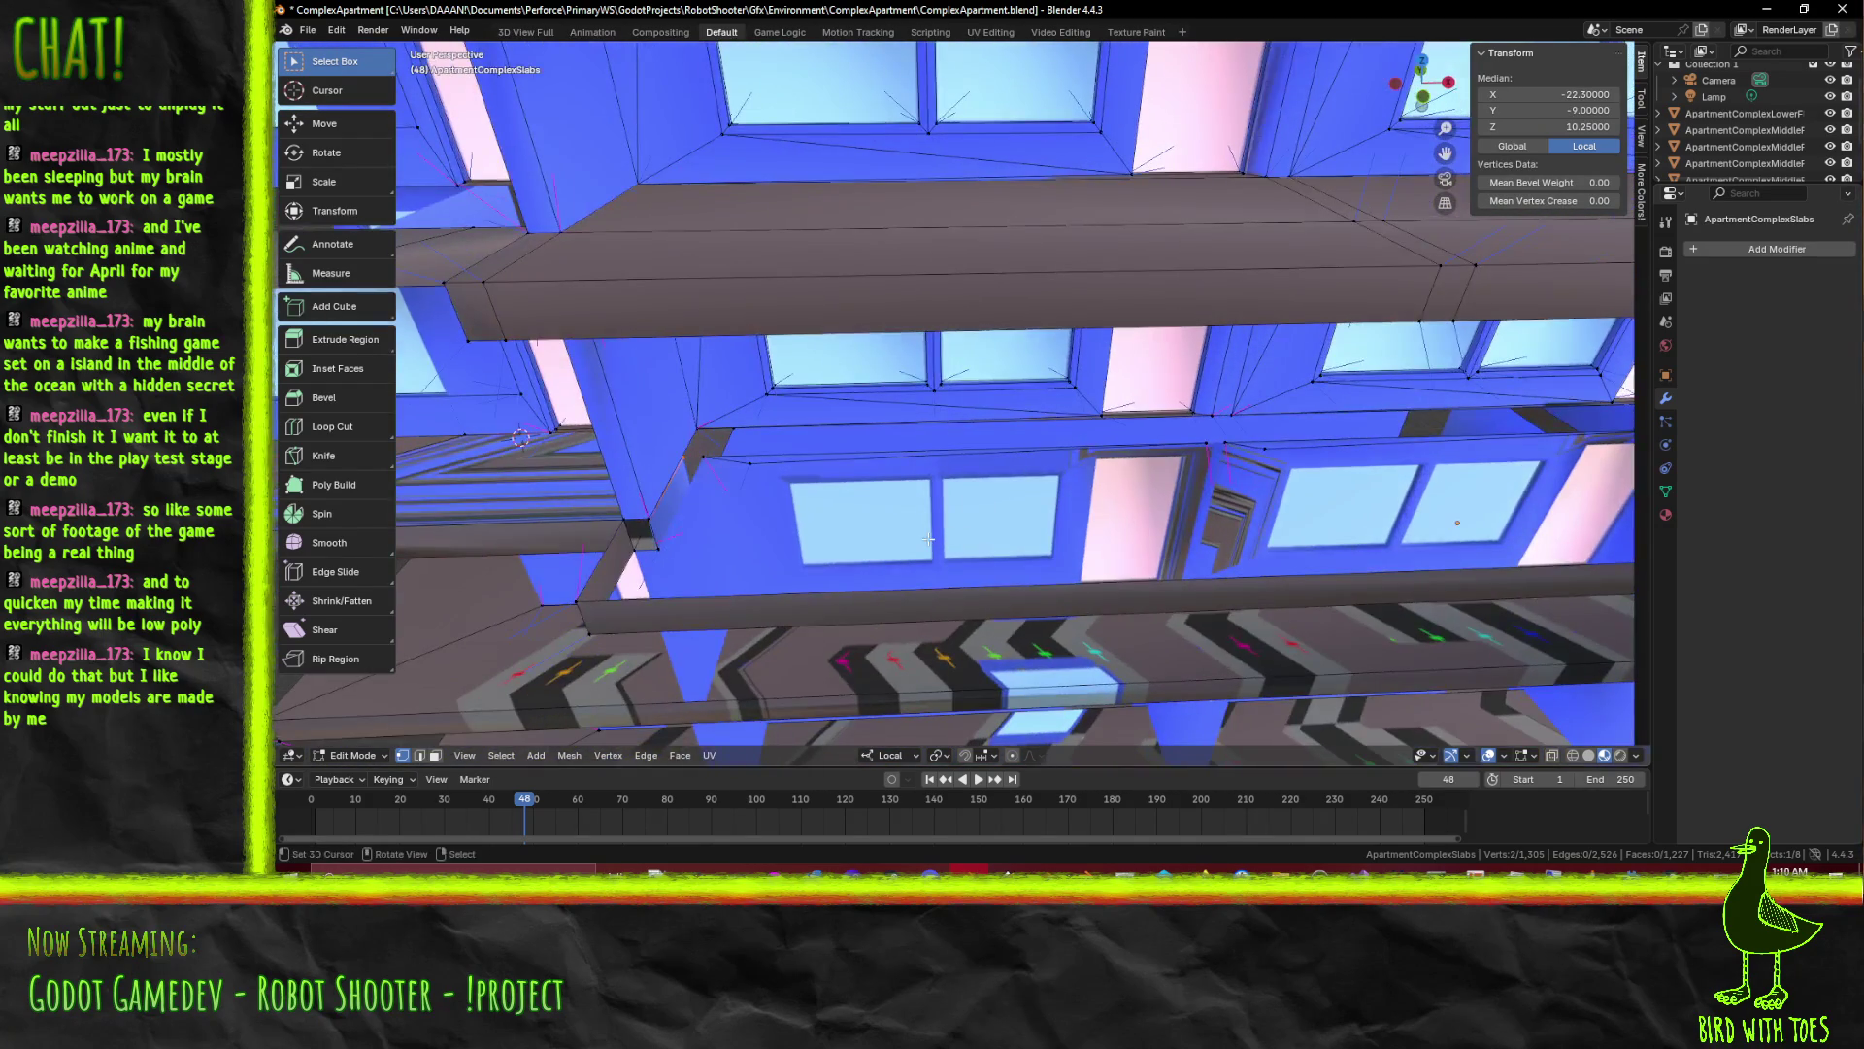
pyautogui.press('g')
pyautogui.press('x')
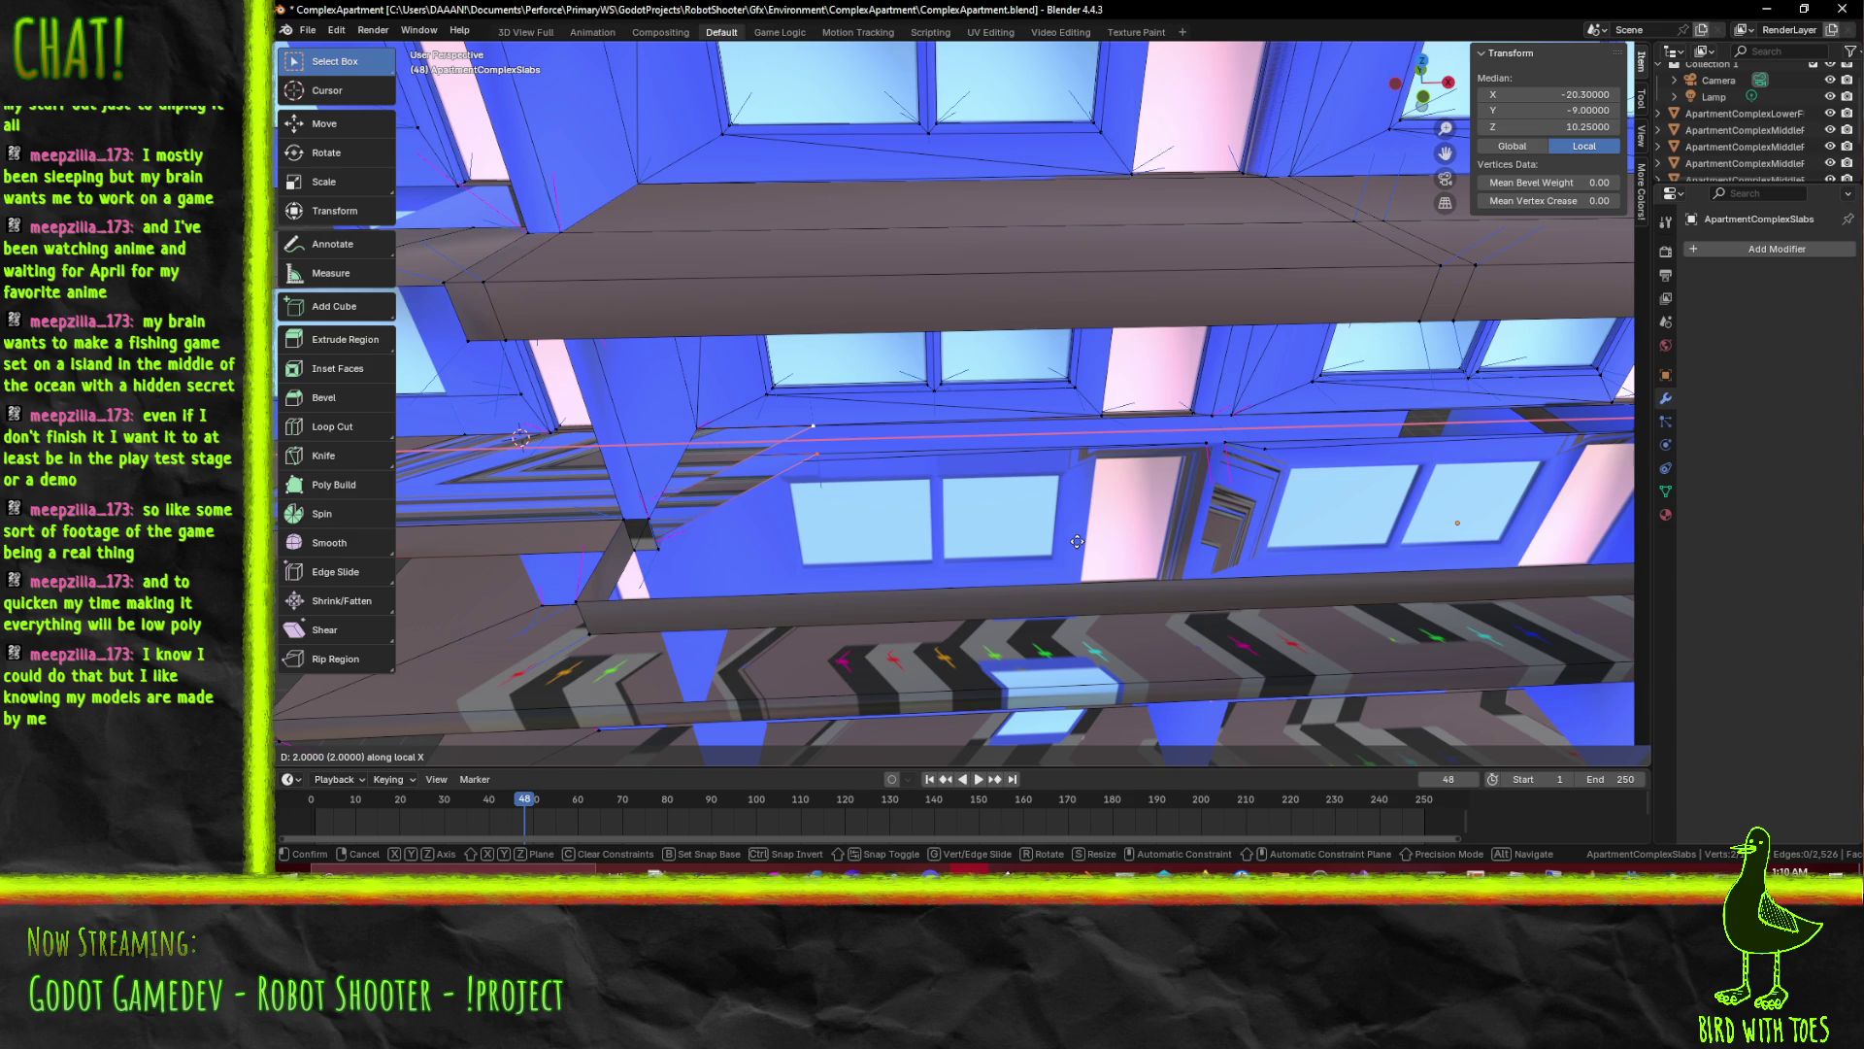
pyautogui.click(1076, 543)
pyautogui.moveTo(1077, 542); pyautogui.dragTo(985, 539)
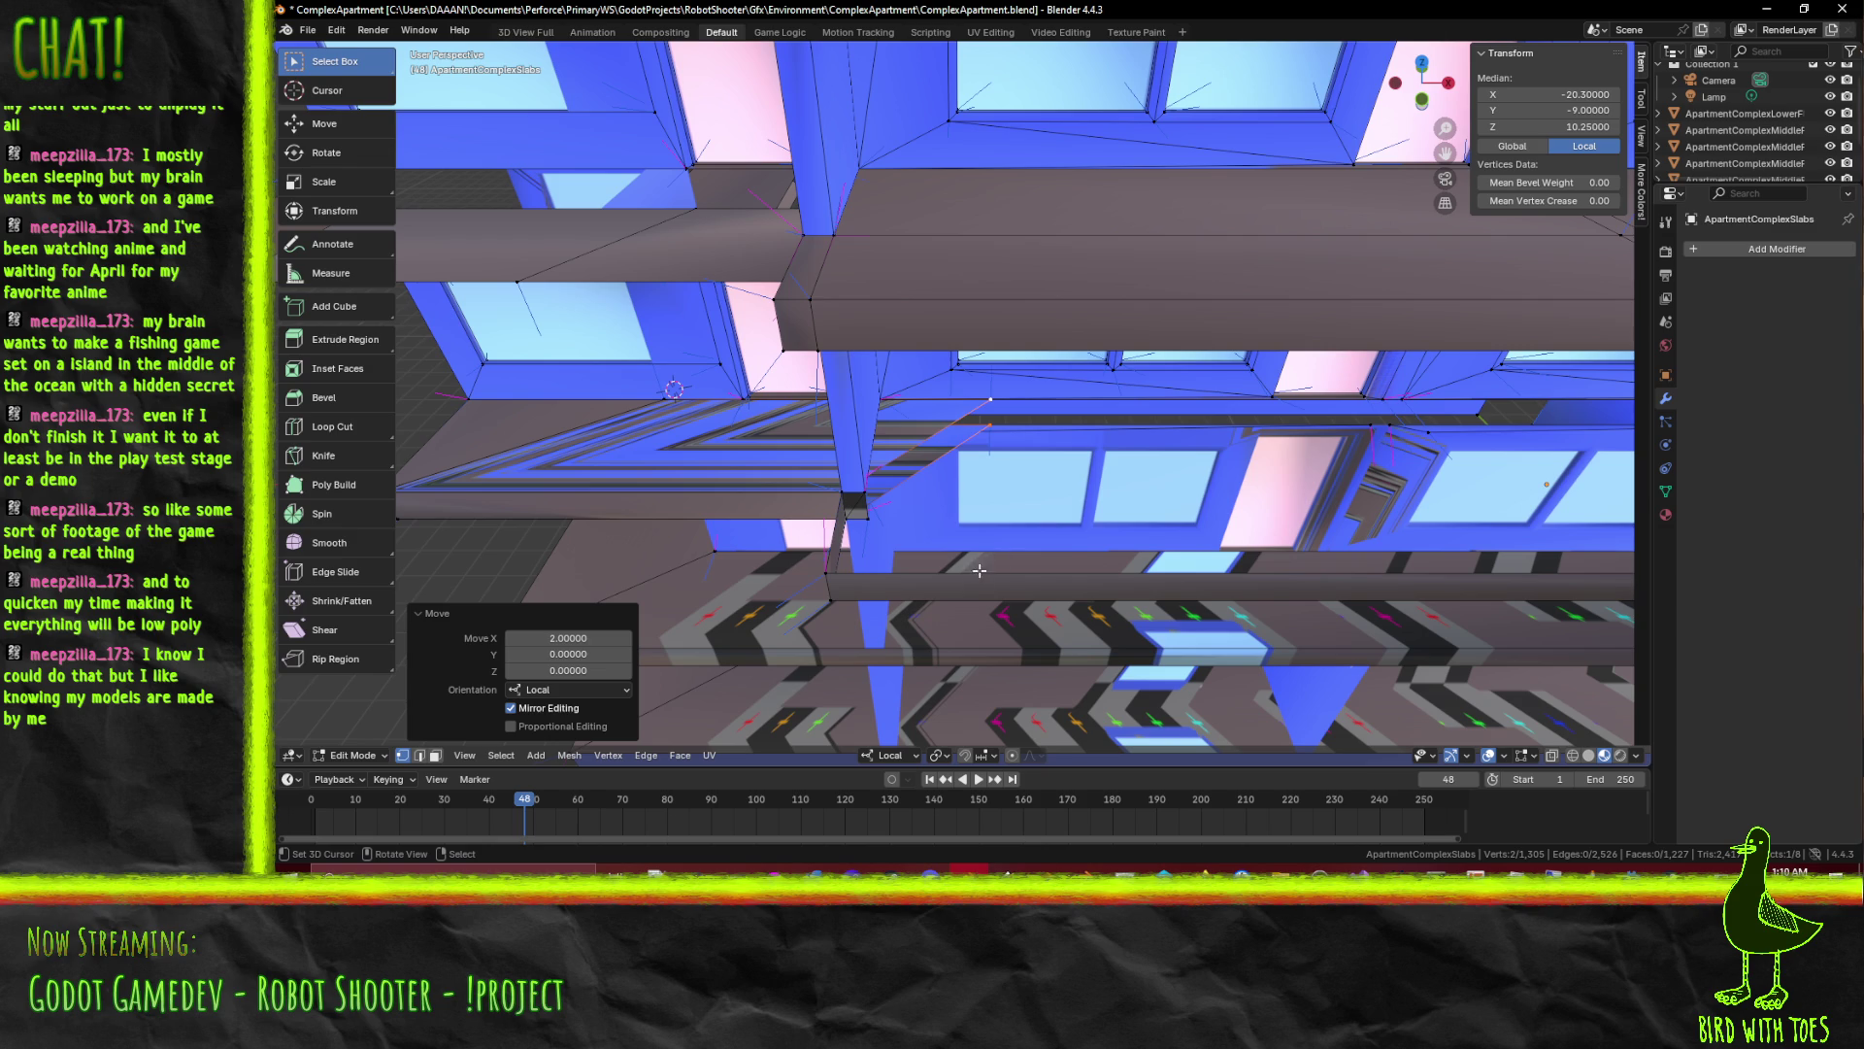
# Extrude the ledge edge two units outward along local Y and start moving it sideways
pyautogui.press('g')
pyautogui.press('y')
pyautogui.press('z')
pyautogui.press('z')
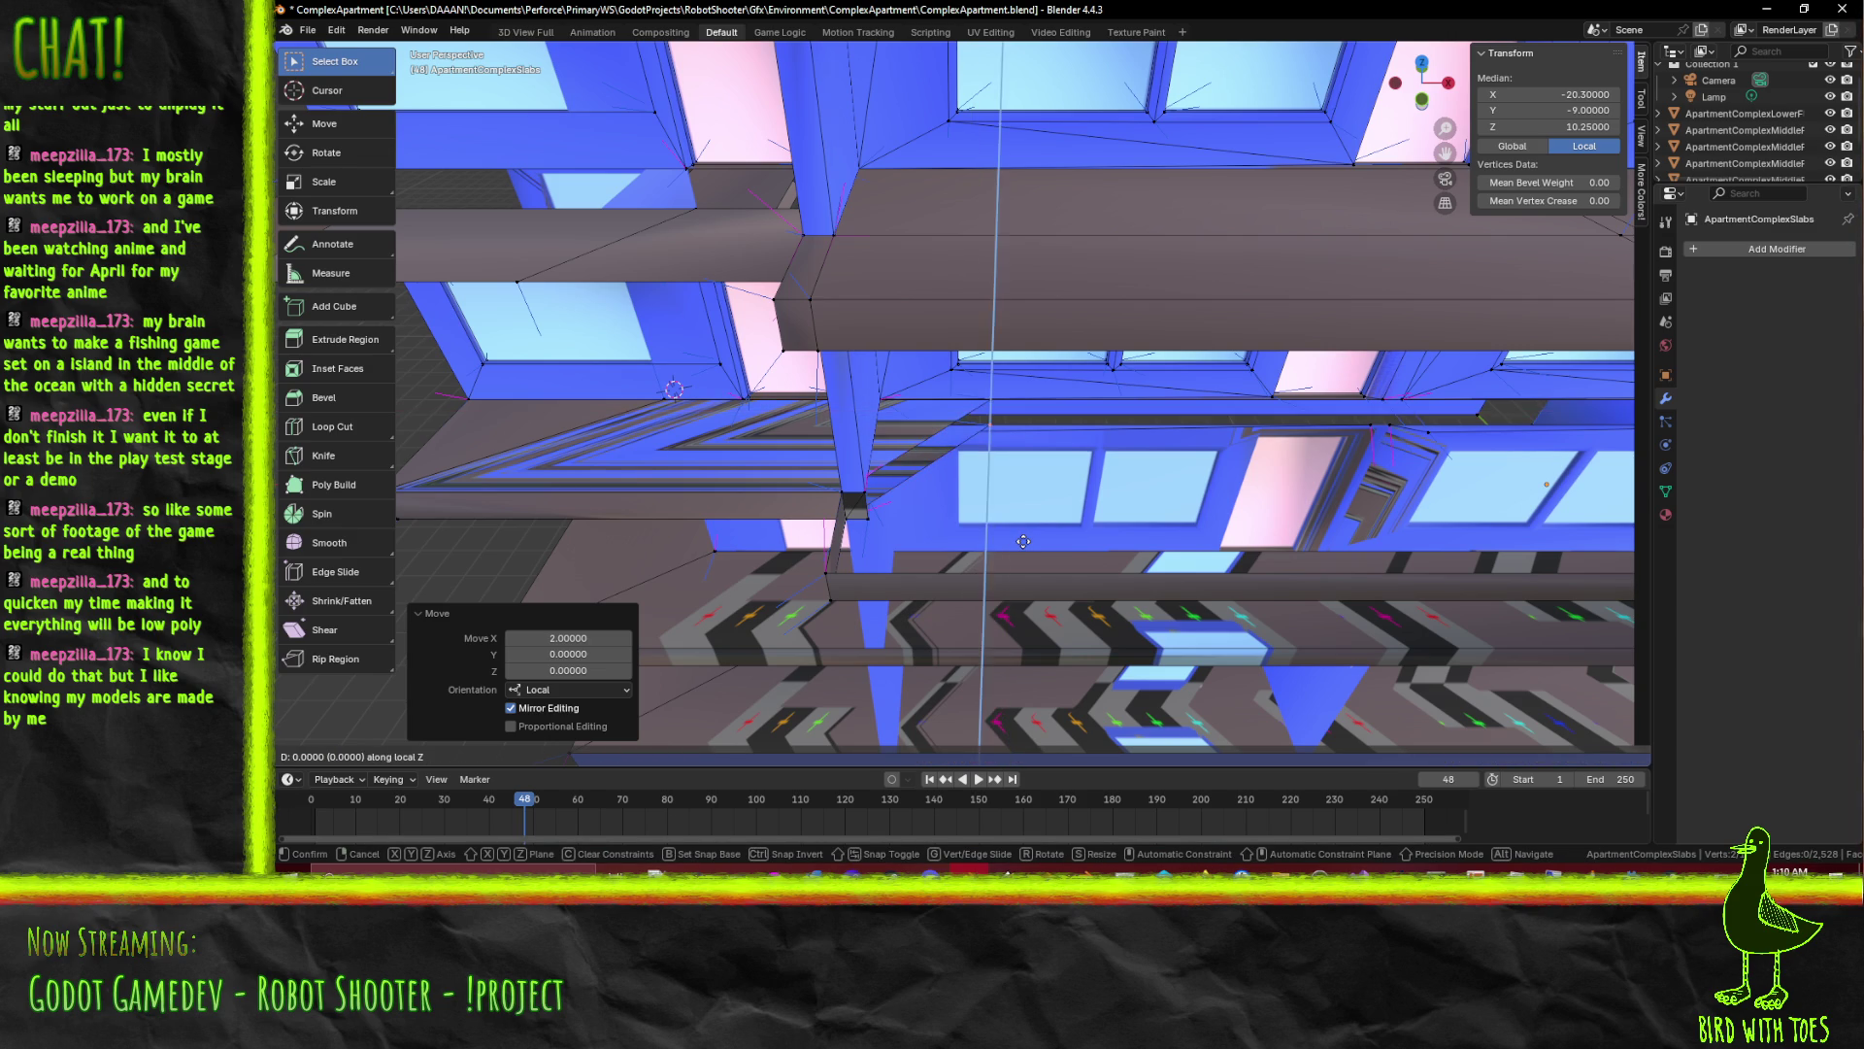
pyautogui.press('y')
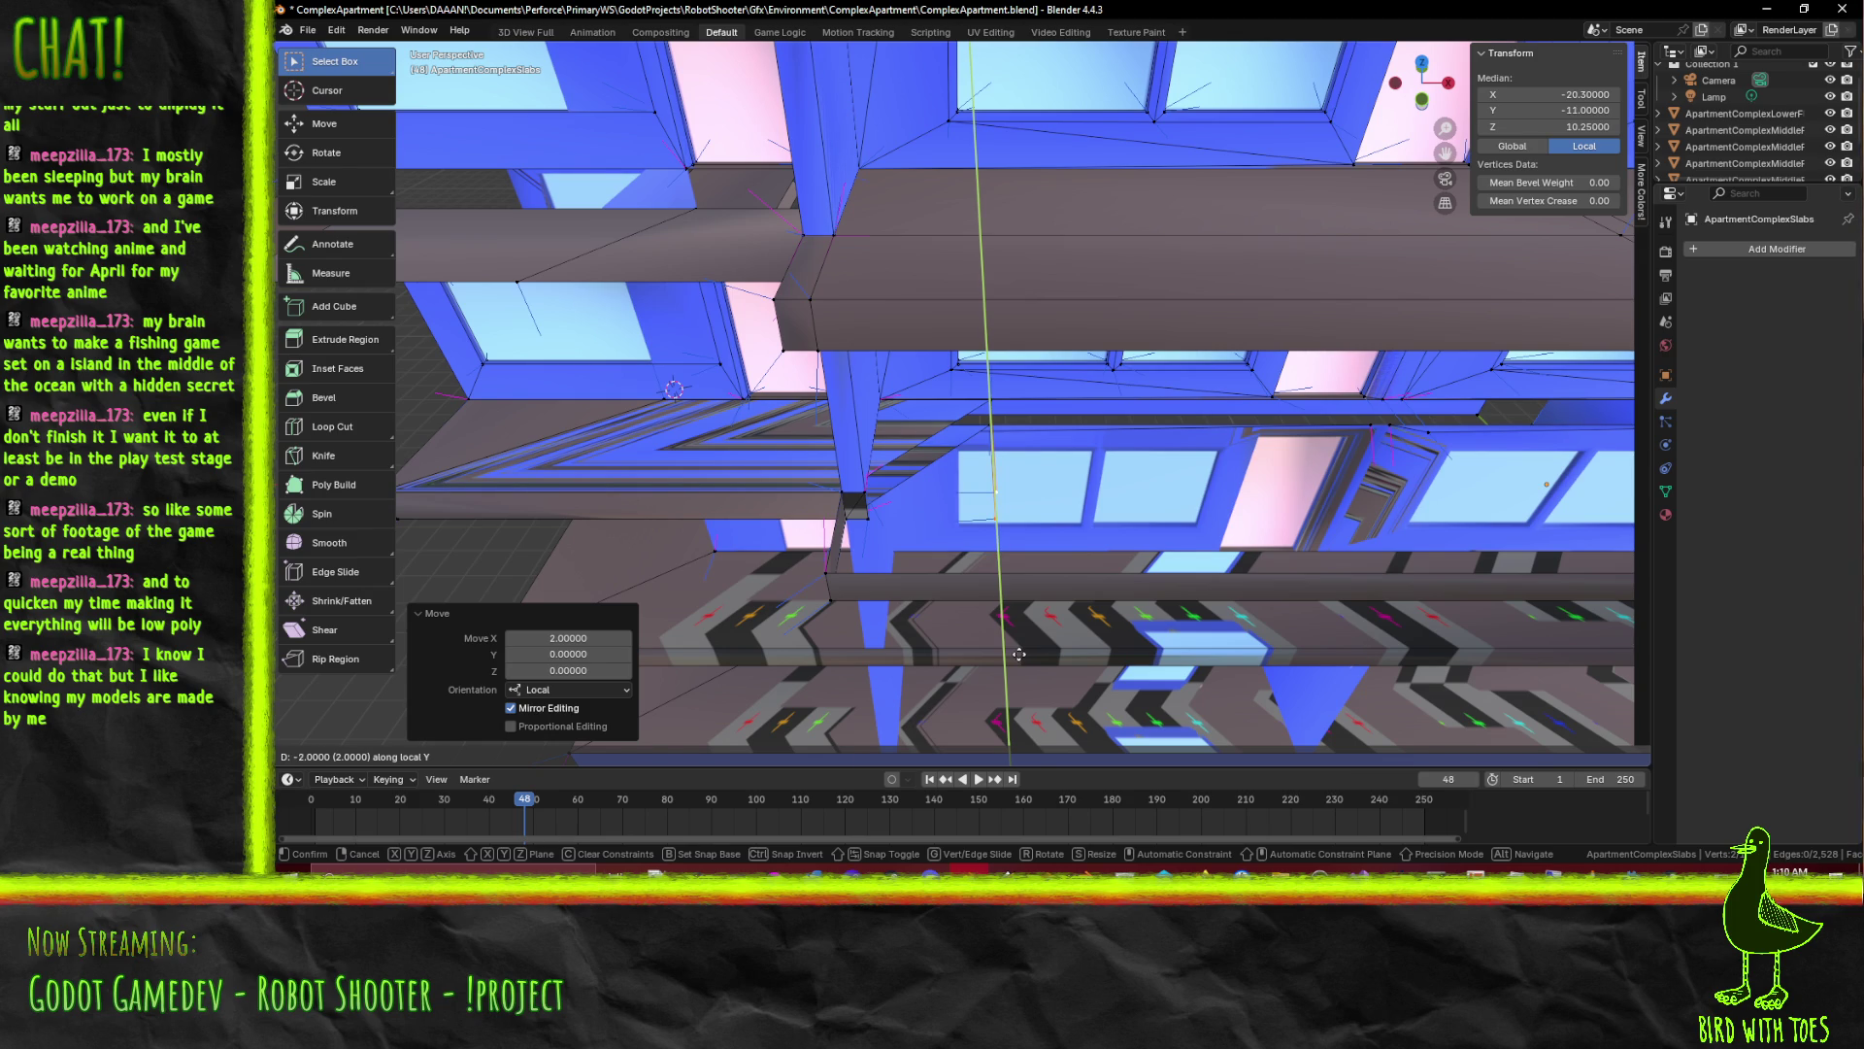
pyautogui.press('Return')
pyautogui.moveTo(1048, 555); pyautogui.dragTo(1002, 552)
pyautogui.press('g')
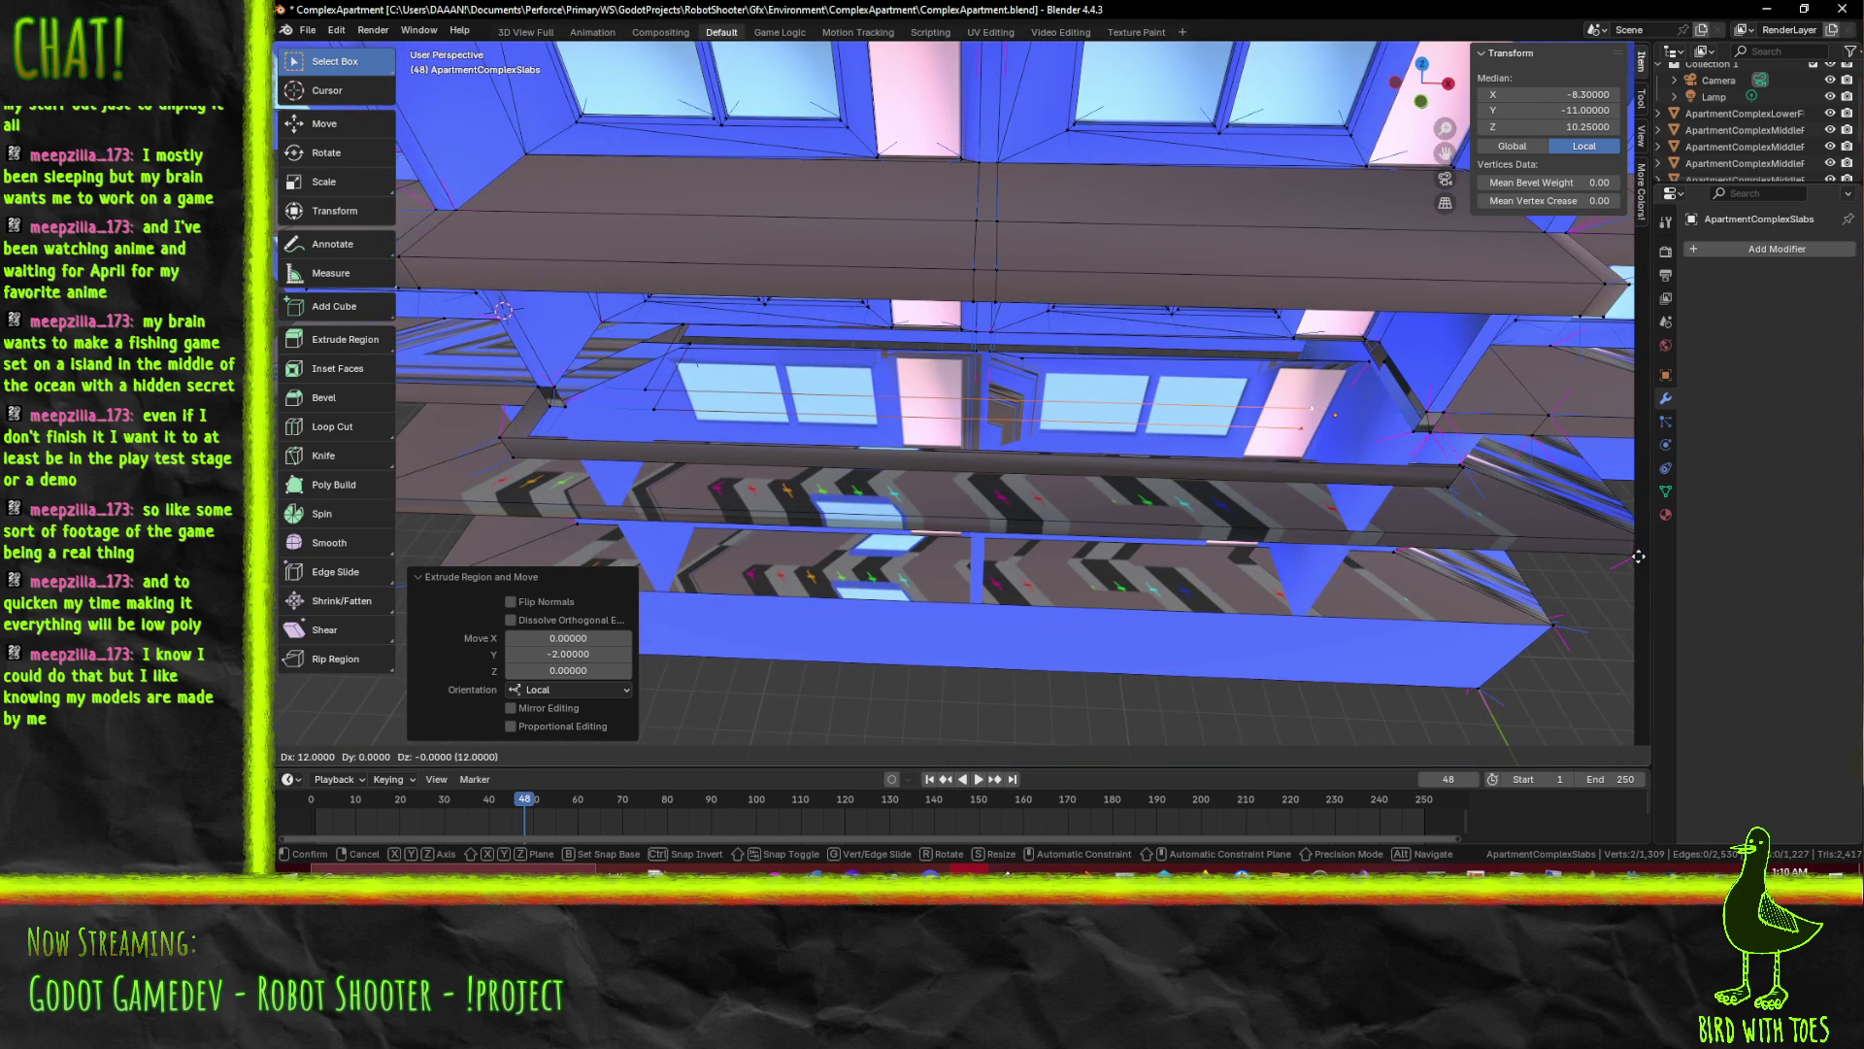
# Confirm stretching the extruded ledge along X, then pick an edge on the lower ledge in face mode
pyautogui.press('Return')
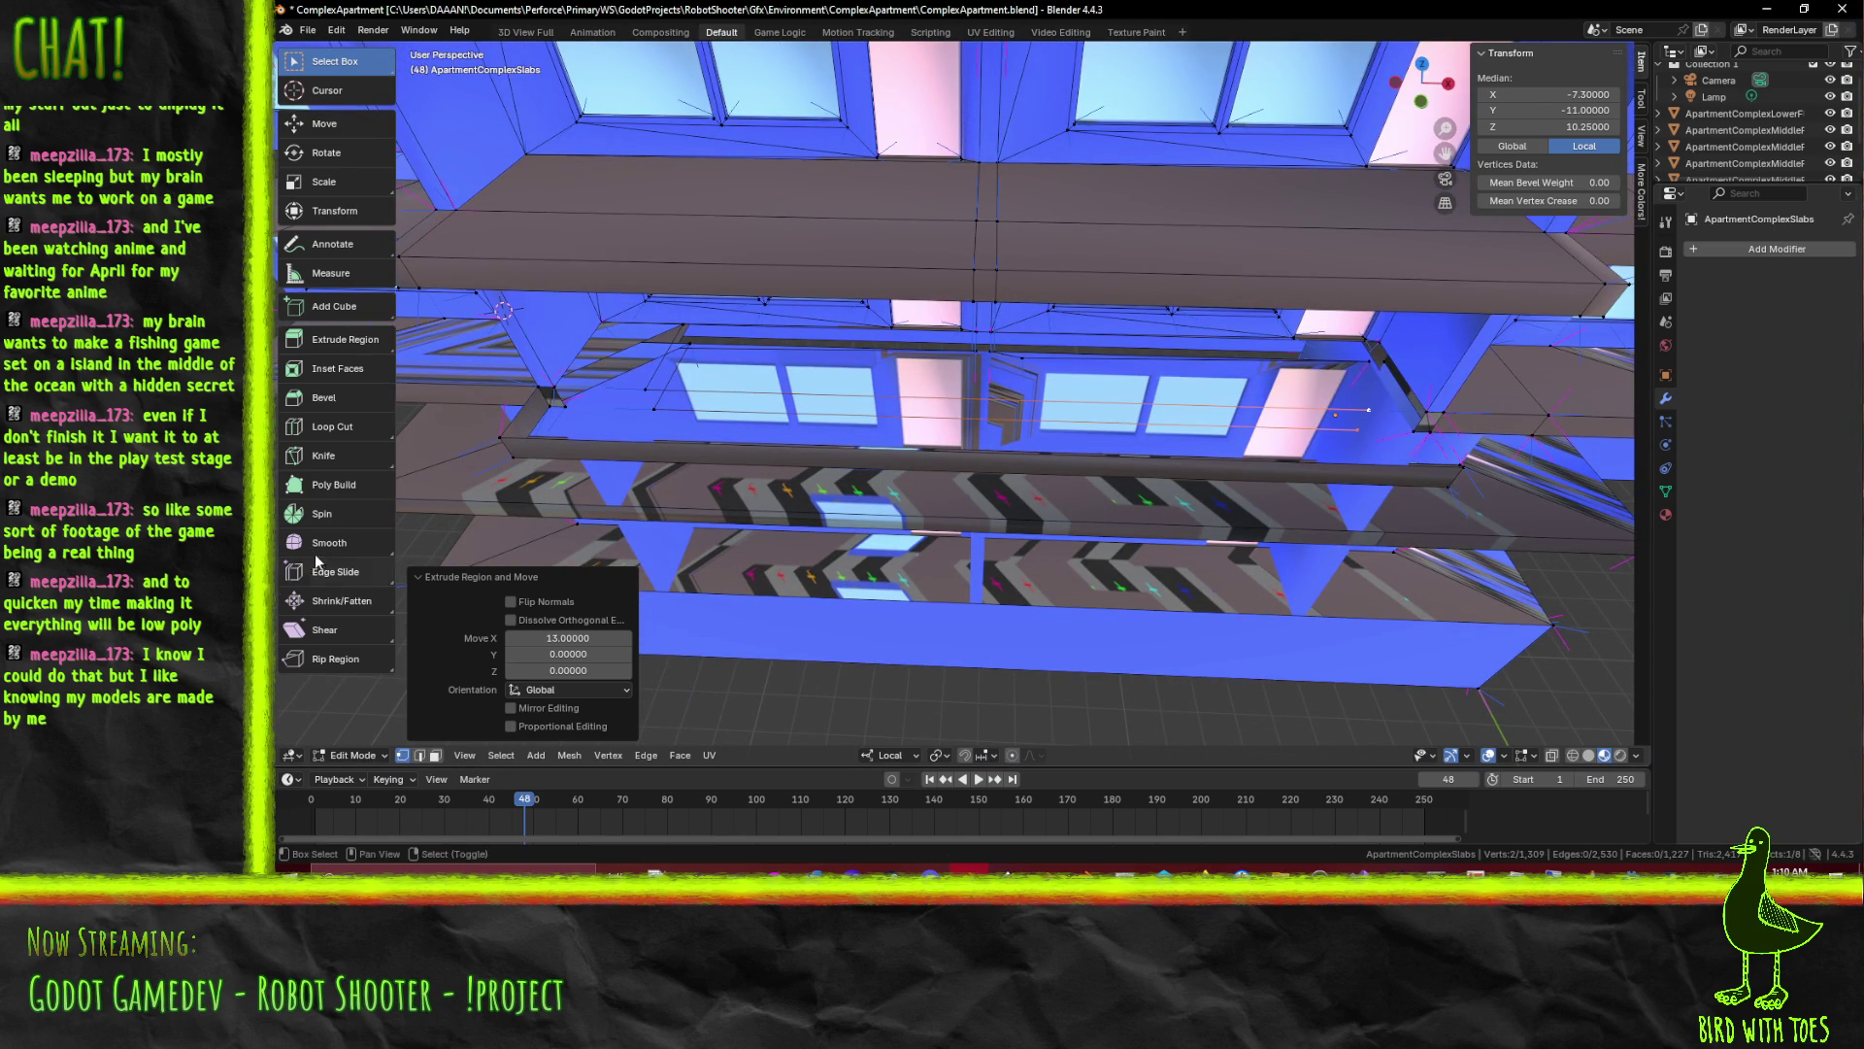
pyautogui.moveTo(817, 495); pyautogui.dragTo(830, 470)
pyautogui.hotkey('ctrl', 'z')
pyautogui.moveTo(1073, 441); pyautogui.dragTo(1297, 321)
pyautogui.click(1437, 378)
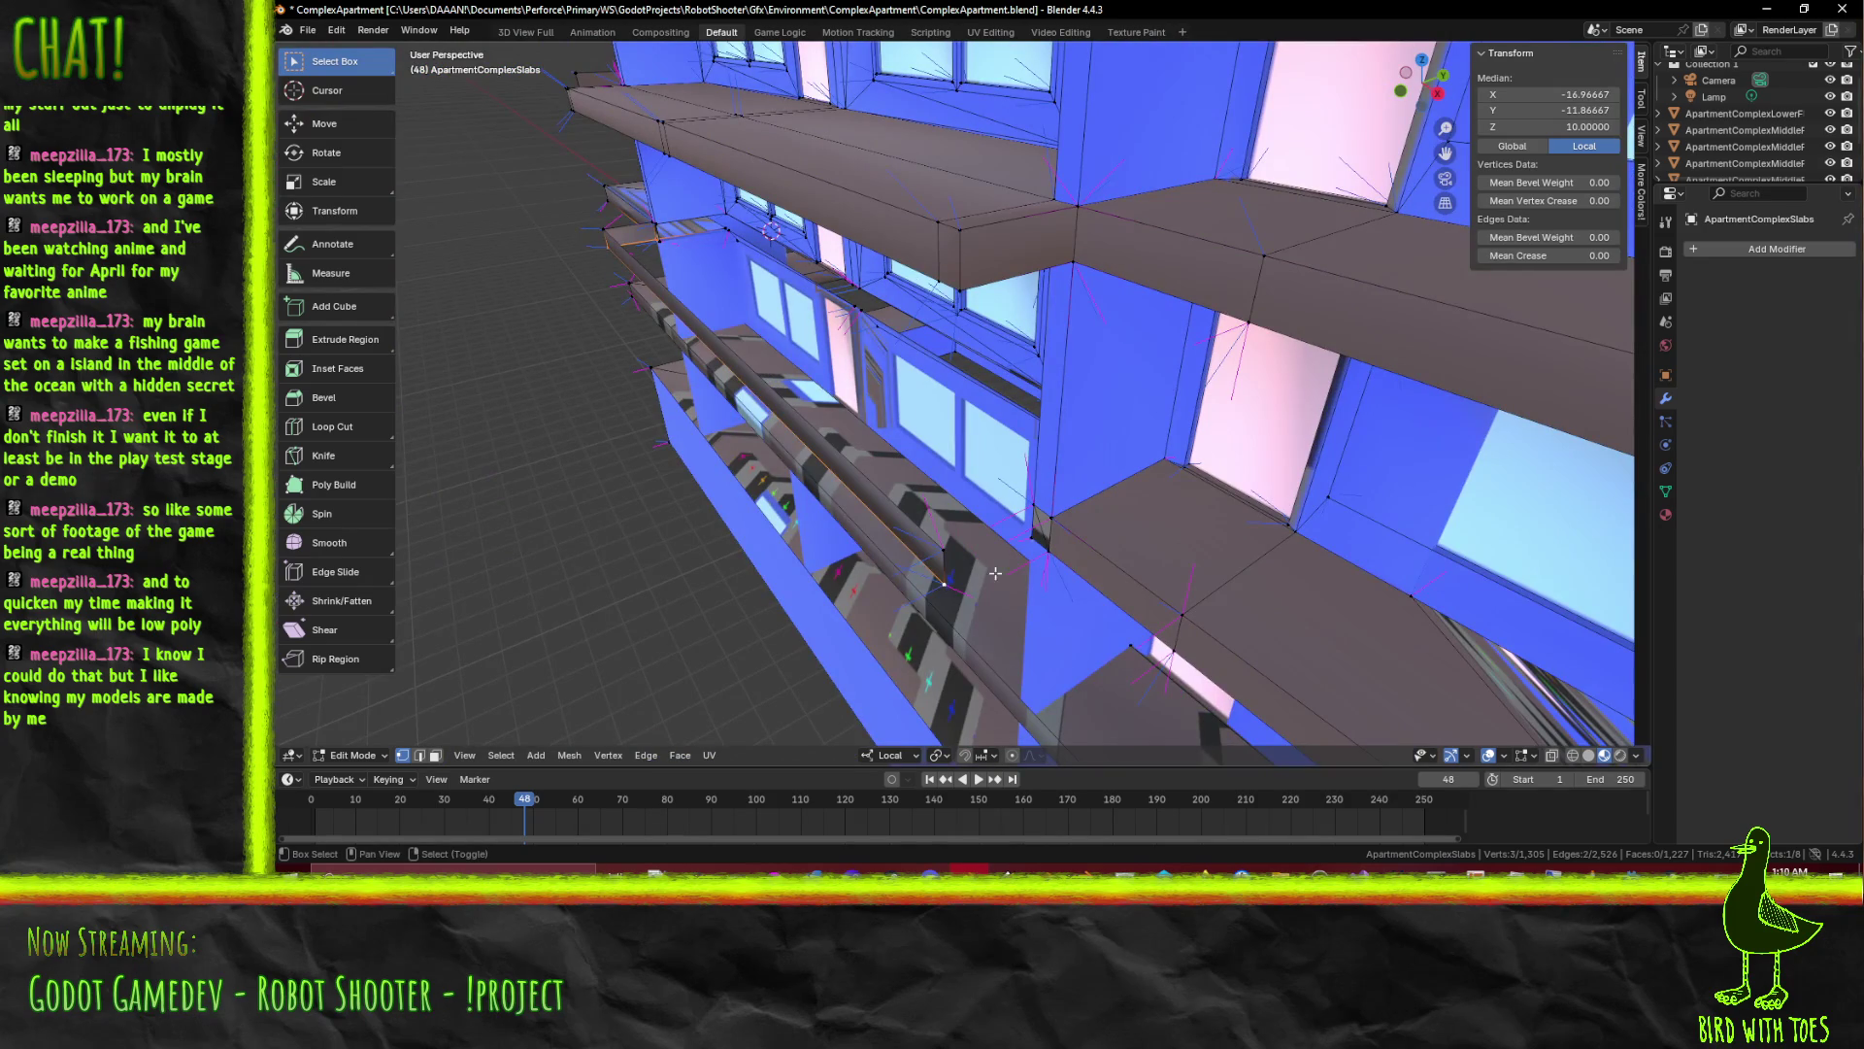
pyautogui.hotkey('alt', 'a')
pyautogui.scroll(-3)
pyautogui.scroll(3)
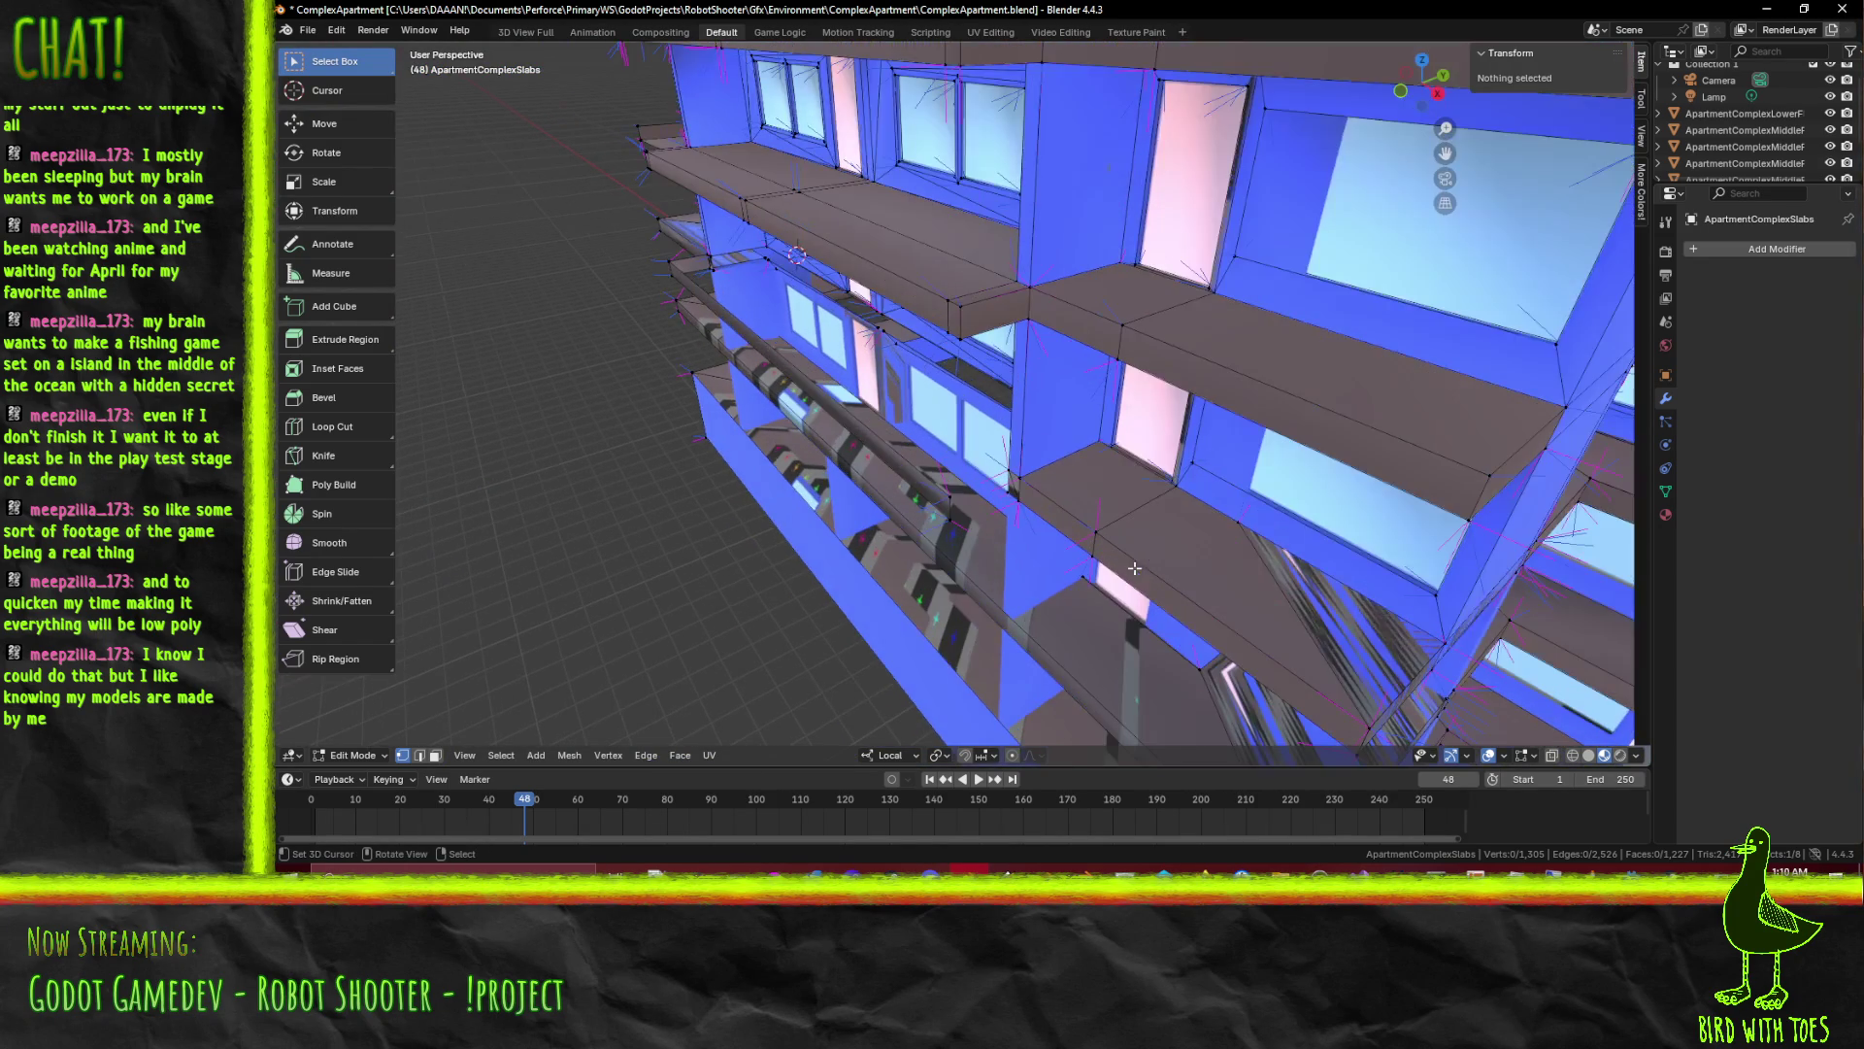
pyautogui.scroll(3)
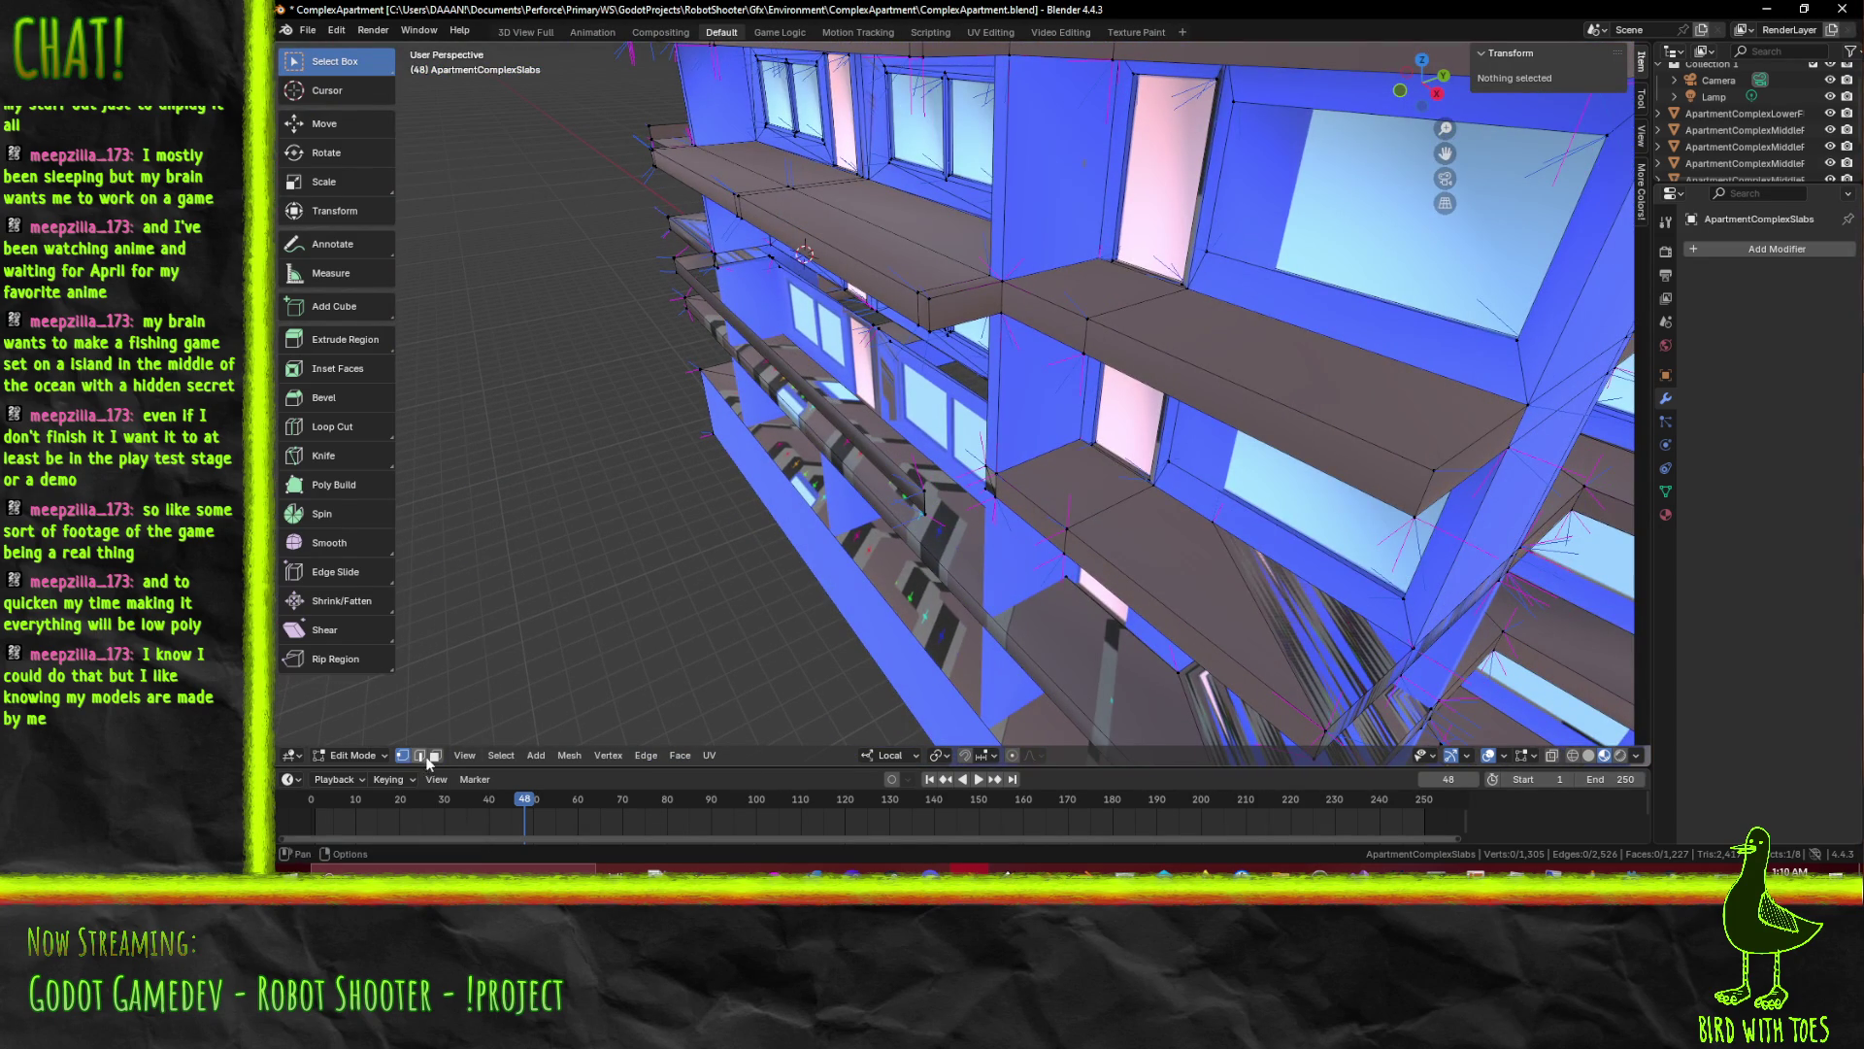
pyautogui.click(990, 488)
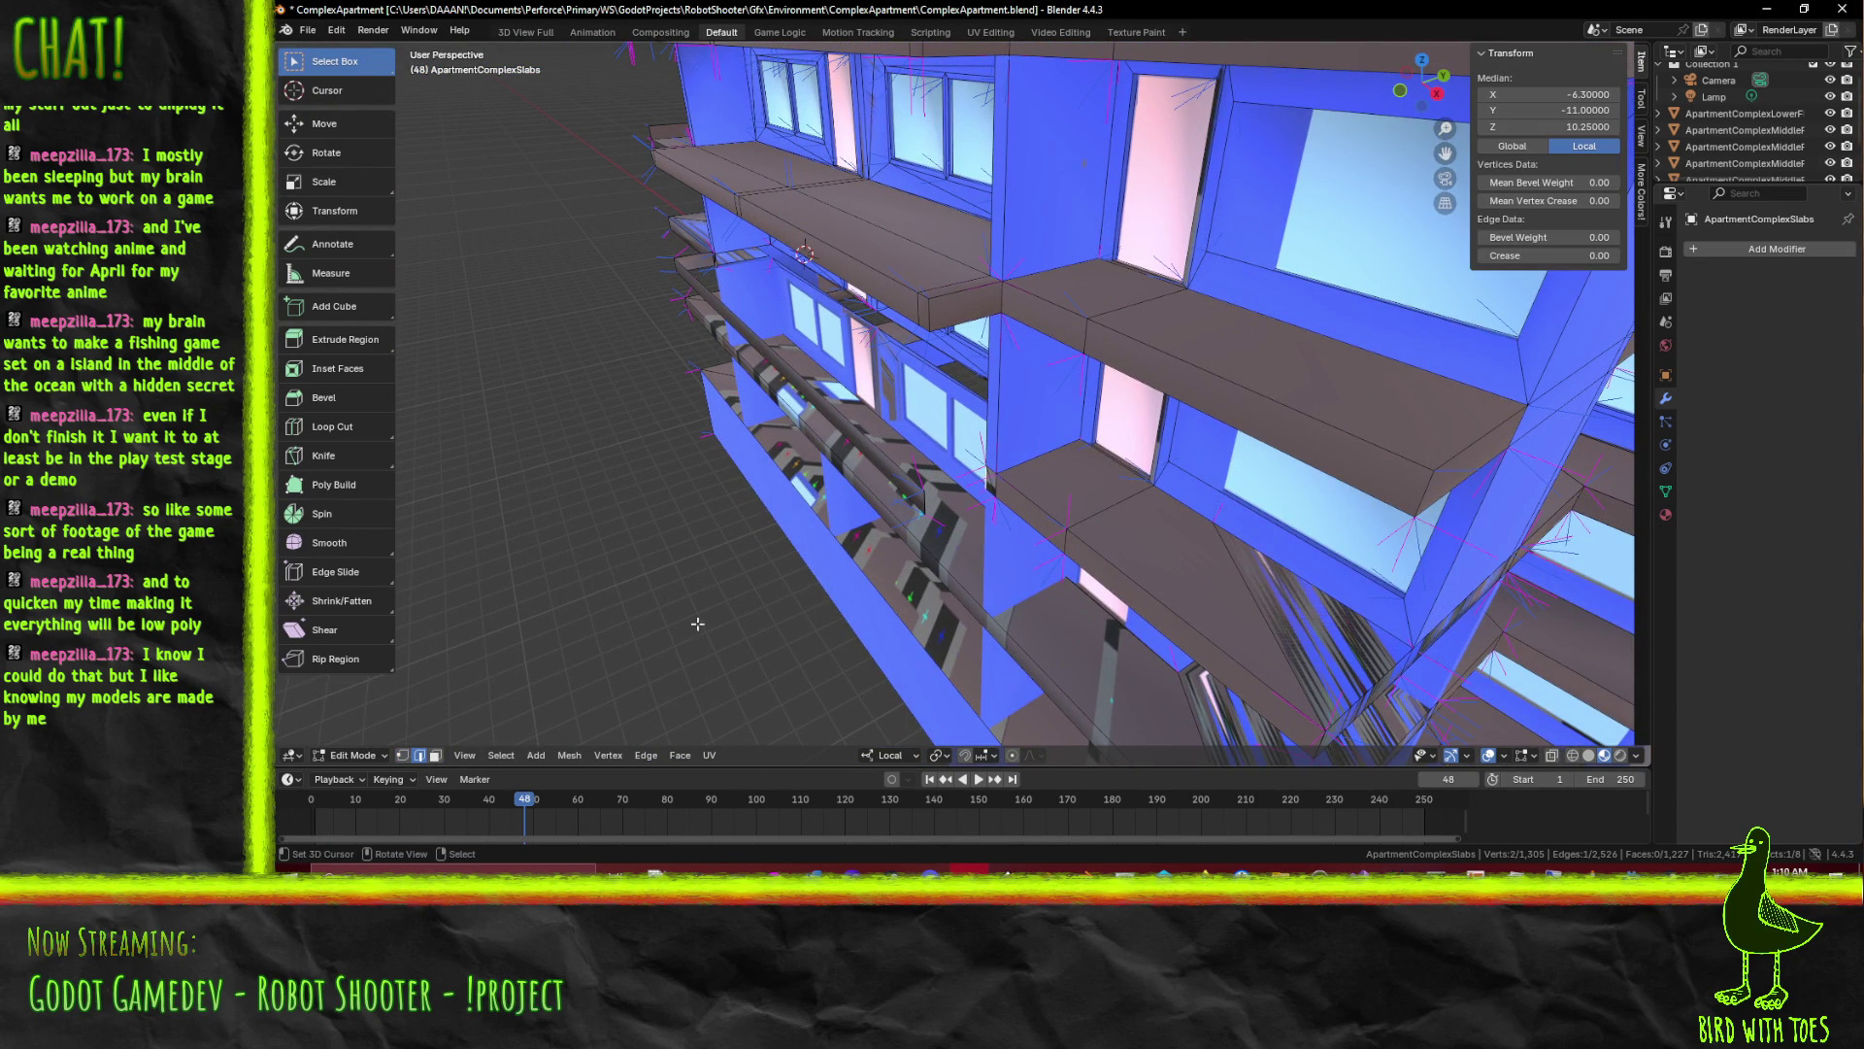
pyautogui.press('3')
# Delete one stray face and select the stray faces inside the window frames
pyautogui.click(1006, 513)
pyautogui.press('x')
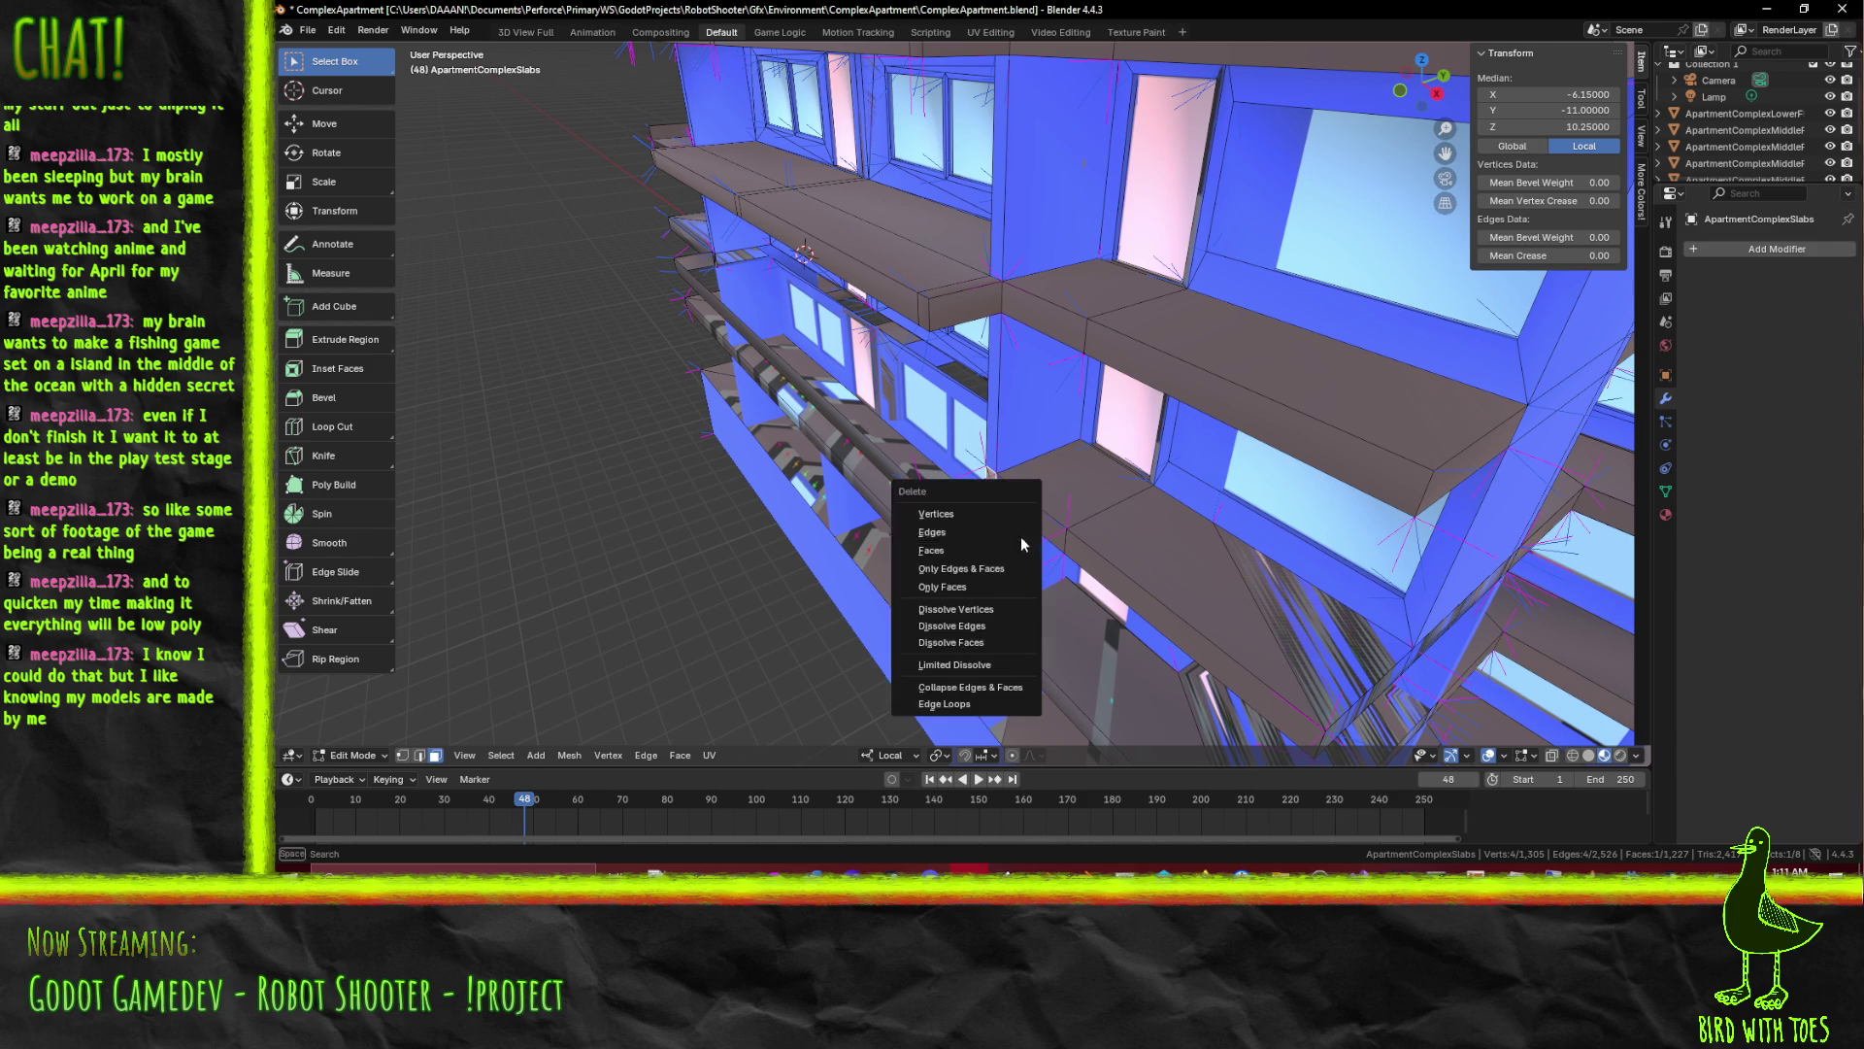
pyautogui.click(982, 551)
pyautogui.moveTo(982, 550); pyautogui.dragTo(883, 418)
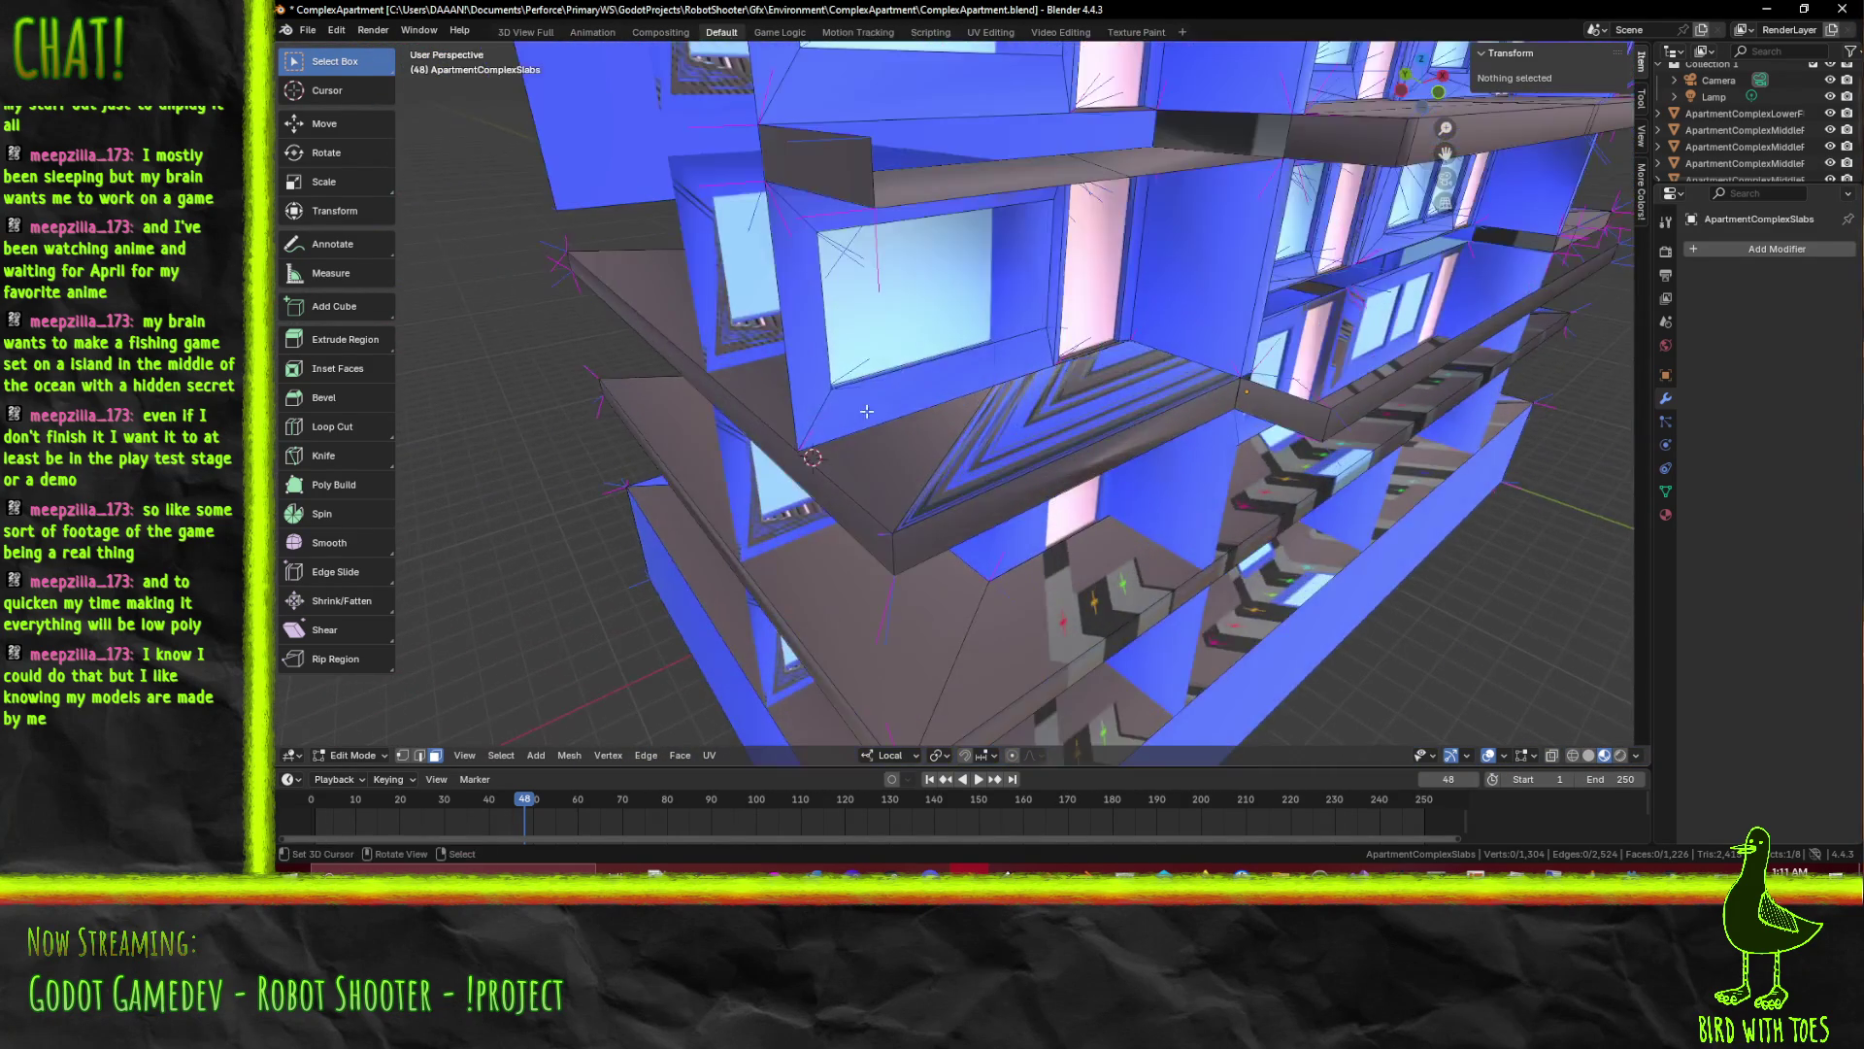
pyautogui.click(974, 407)
pyautogui.click(1048, 415)
pyautogui.click(1092, 387)
pyautogui.moveTo(1094, 386); pyautogui.dragTo(977, 346)
pyautogui.click(963, 320)
pyautogui.scroll(-3)
pyautogui.scroll(3)
pyautogui.scroll(3)
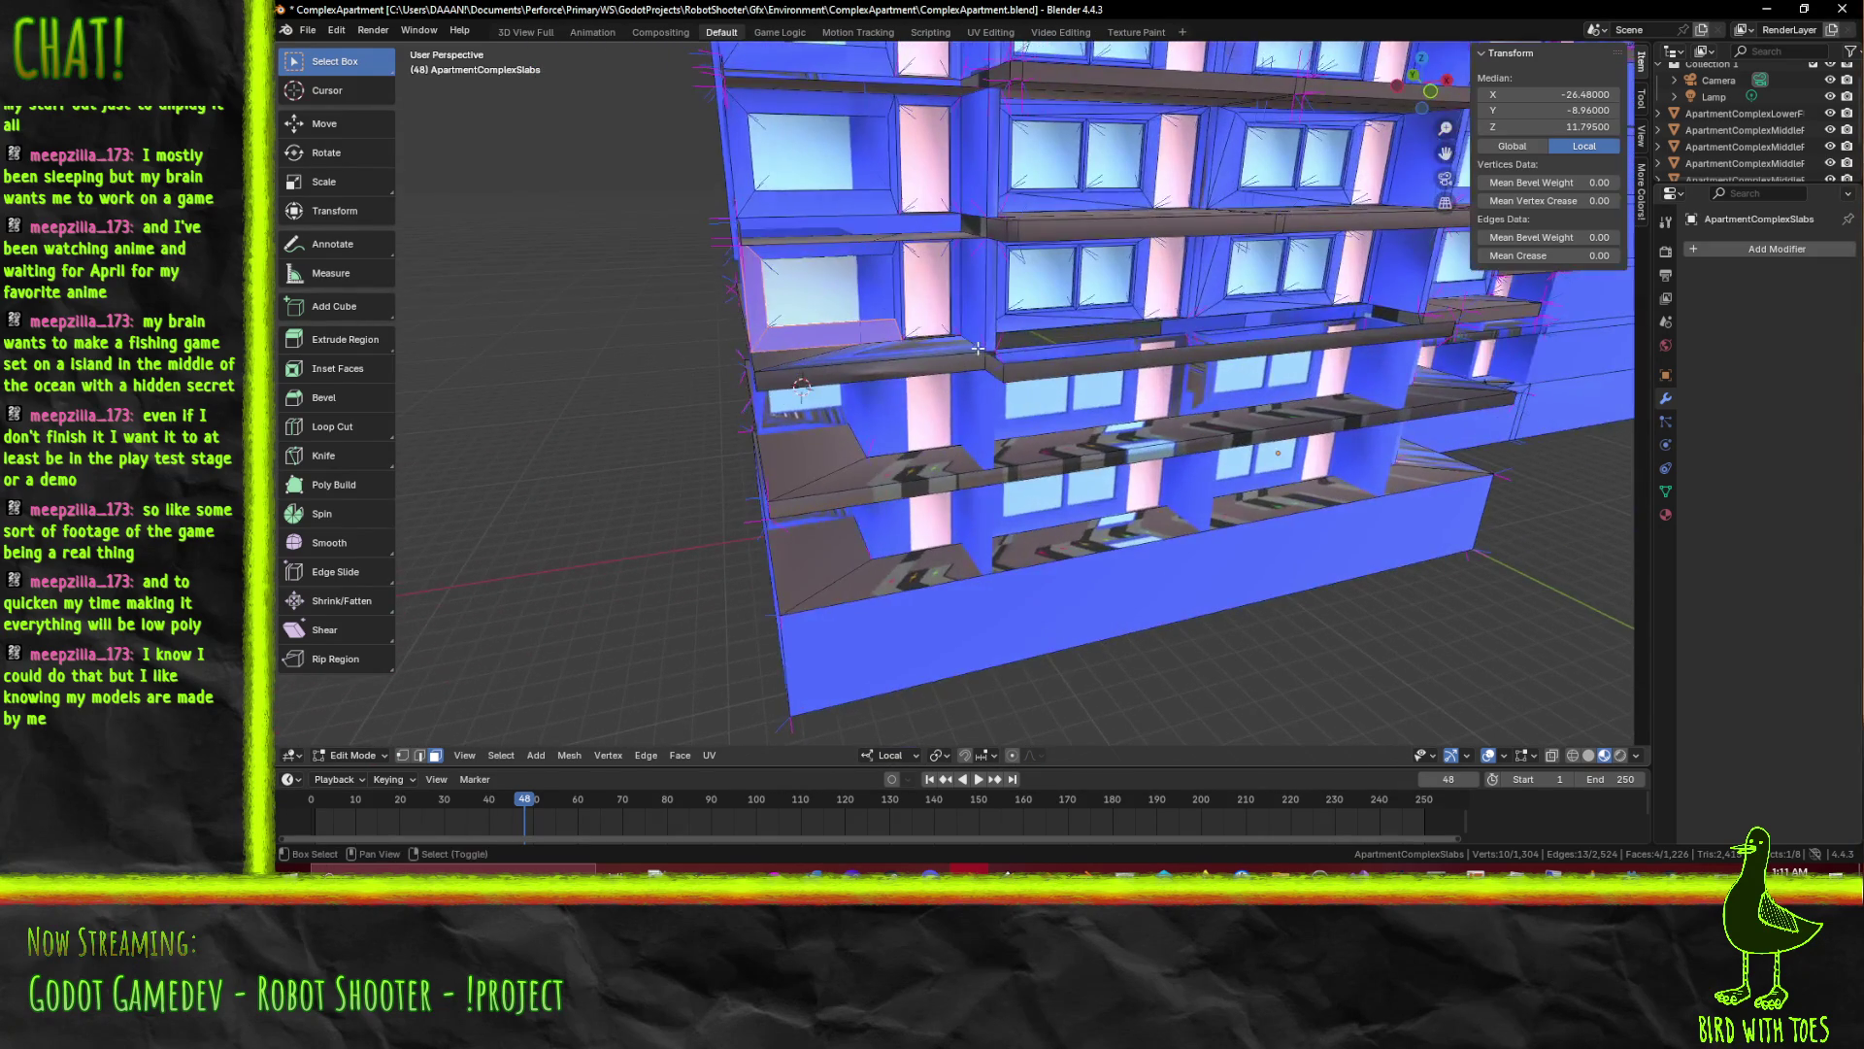
# Delete the selected window-frame faces and the last leftover face
pyautogui.moveTo(866, 316); pyautogui.dragTo(822, 287)
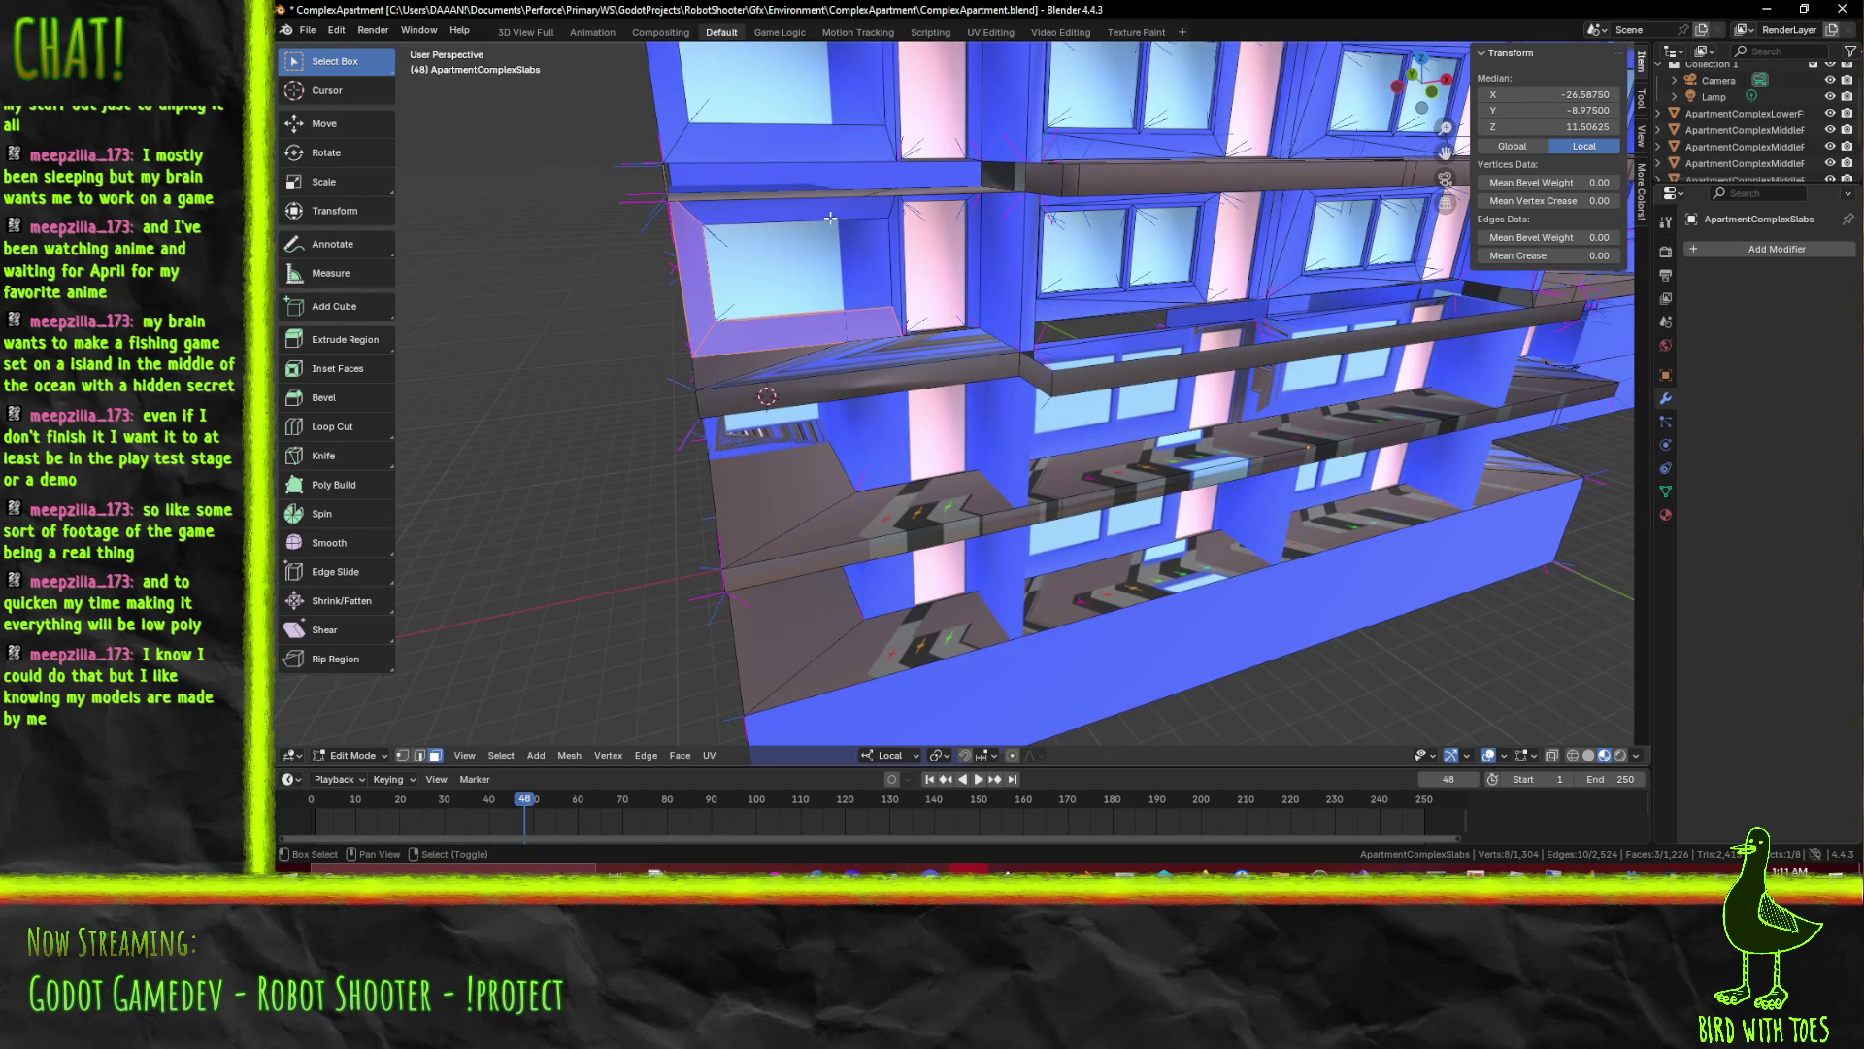
pyautogui.click(856, 239)
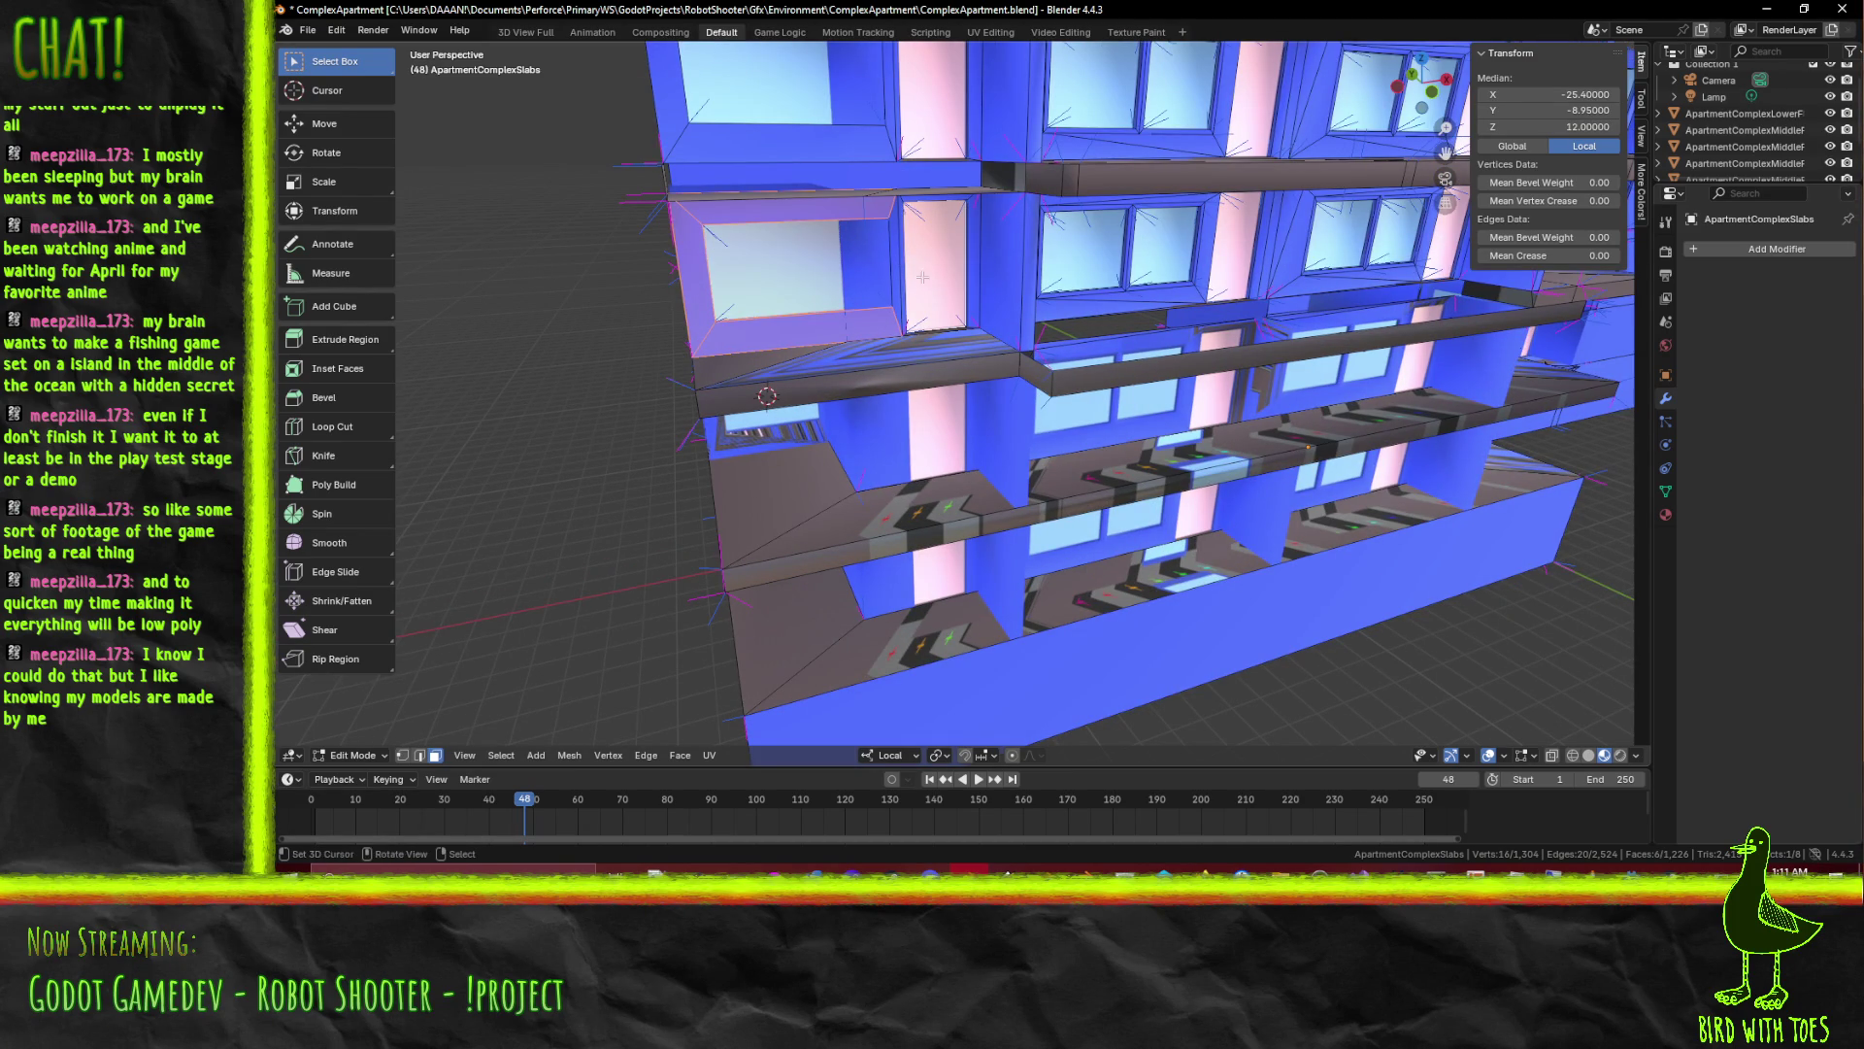
pyautogui.press('x')
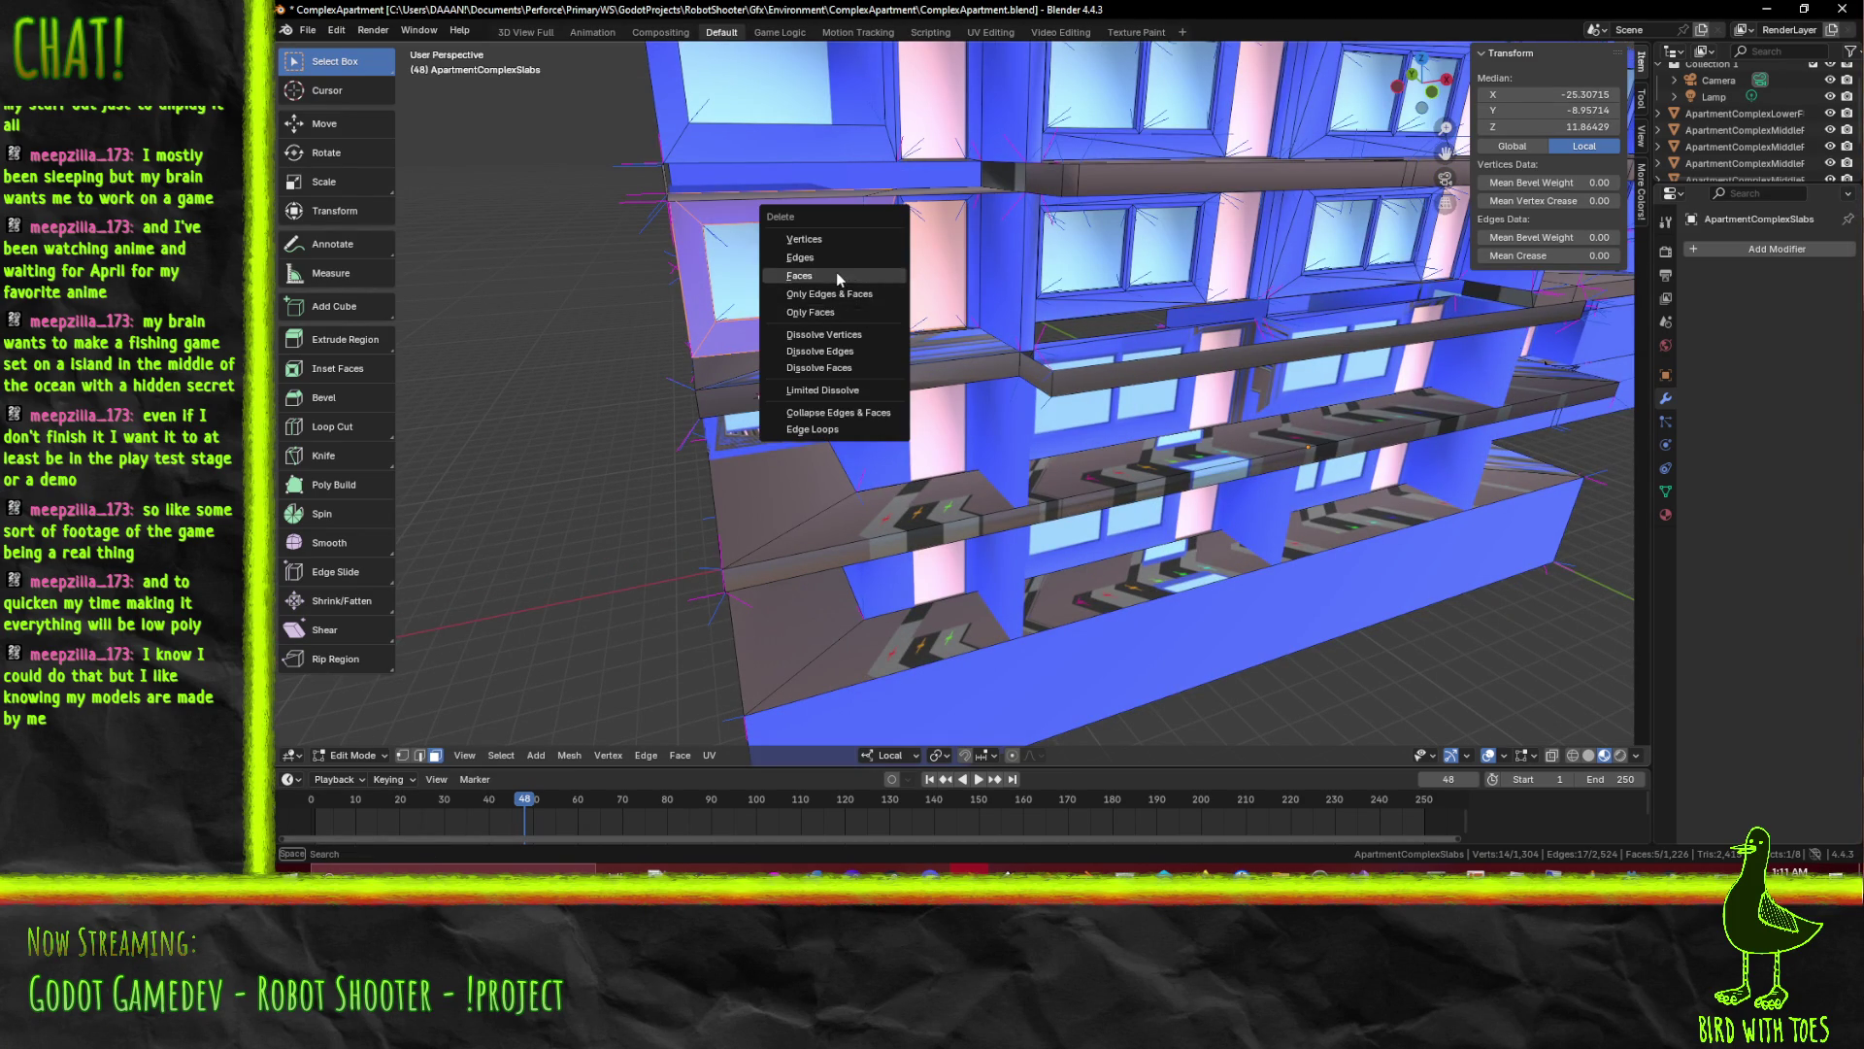
pyautogui.click(836, 273)
pyautogui.moveTo(836, 273); pyautogui.dragTo(880, 208)
pyautogui.press('x')
pyautogui.click(794, 277)
# Drop the stray face selection, turn to face the facade and select the edge at a window's left side
pyautogui.click(872, 216)
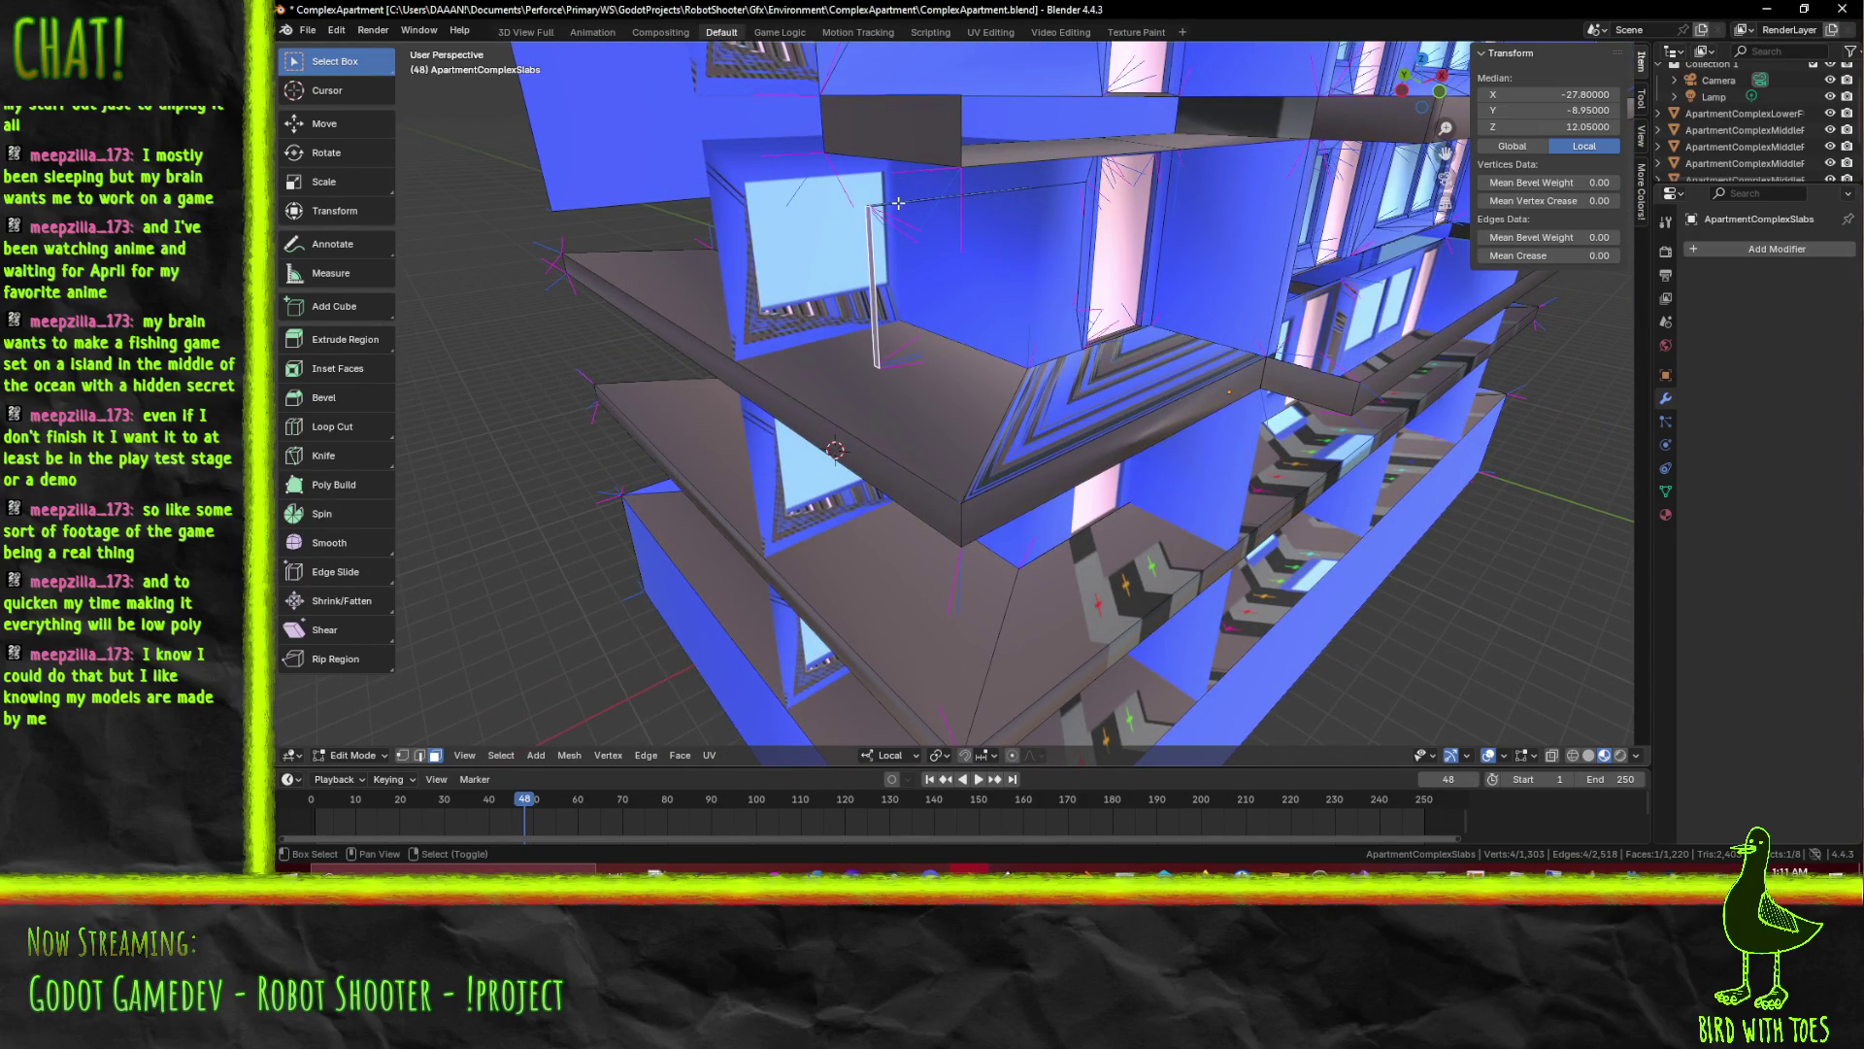
pyautogui.scroll(3)
pyautogui.moveTo(965, 214); pyautogui.dragTo(865, 270)
pyautogui.scroll(3)
pyautogui.click(840, 281)
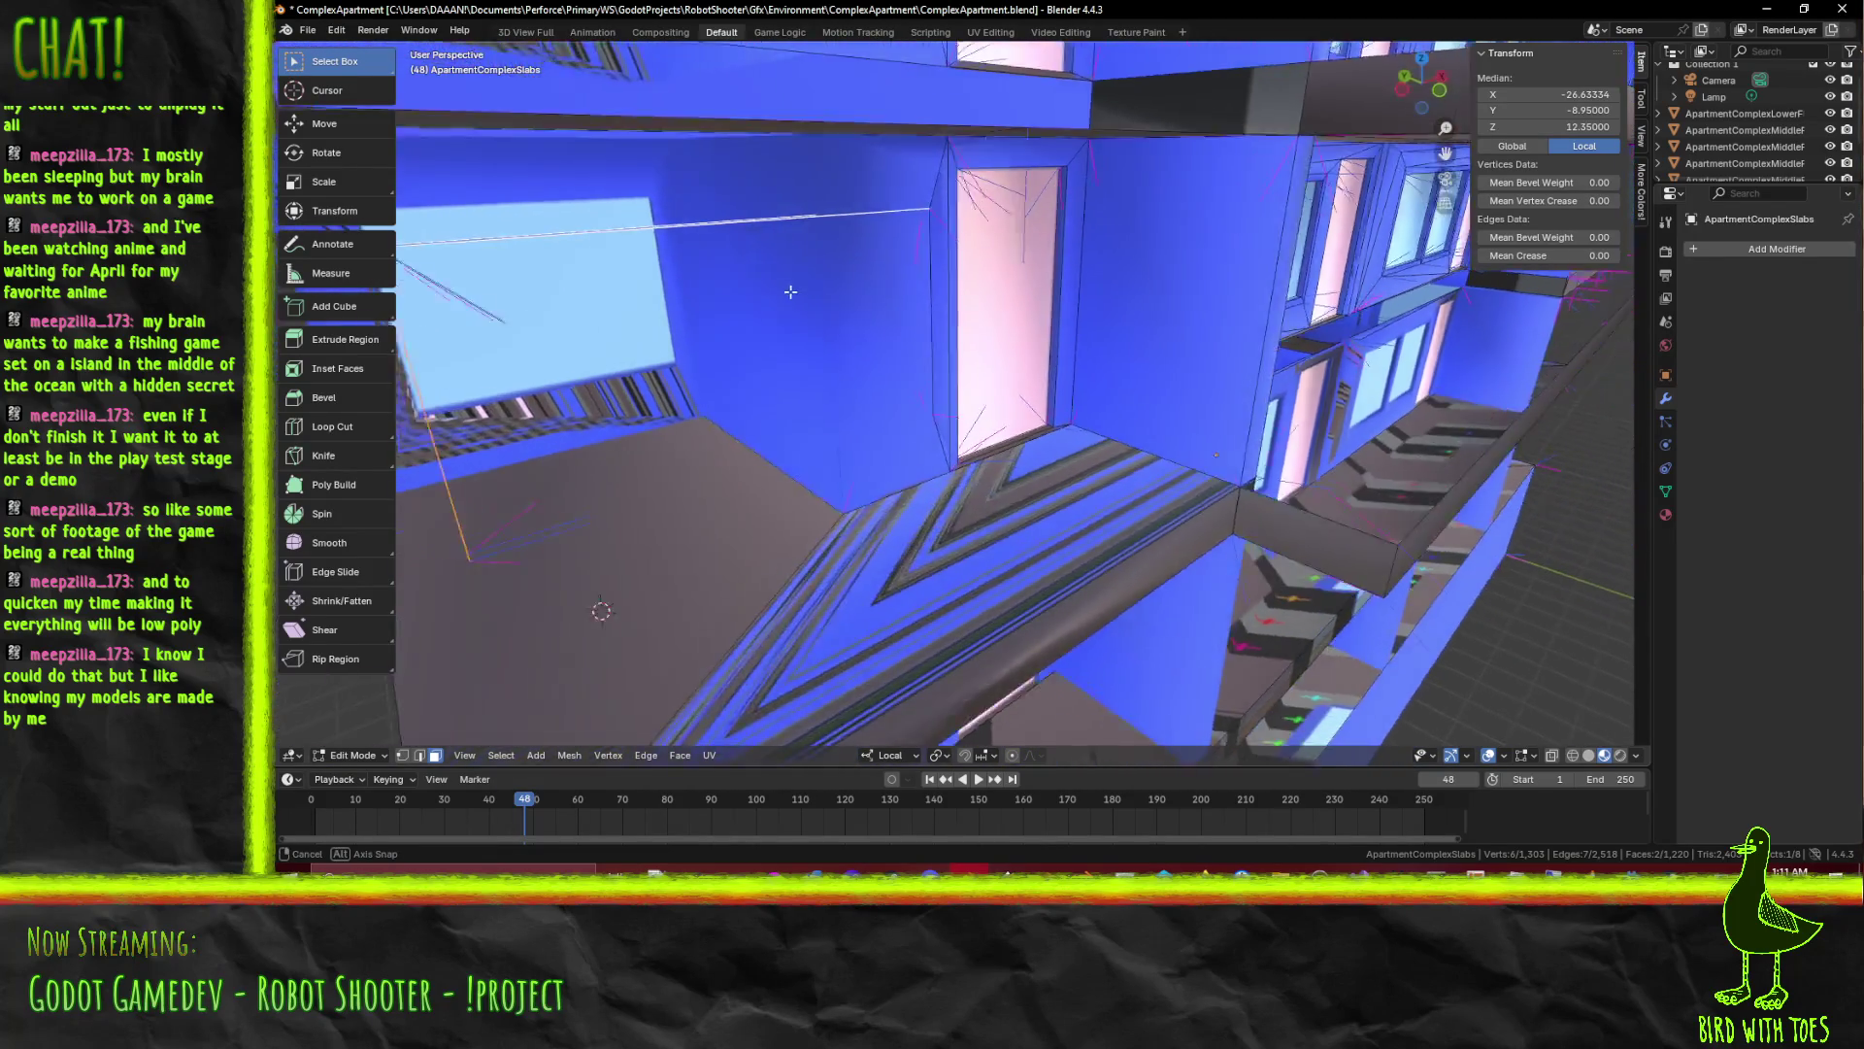
pyautogui.rightClick(1036, 230)
pyautogui.hotkey('alt', 'a')
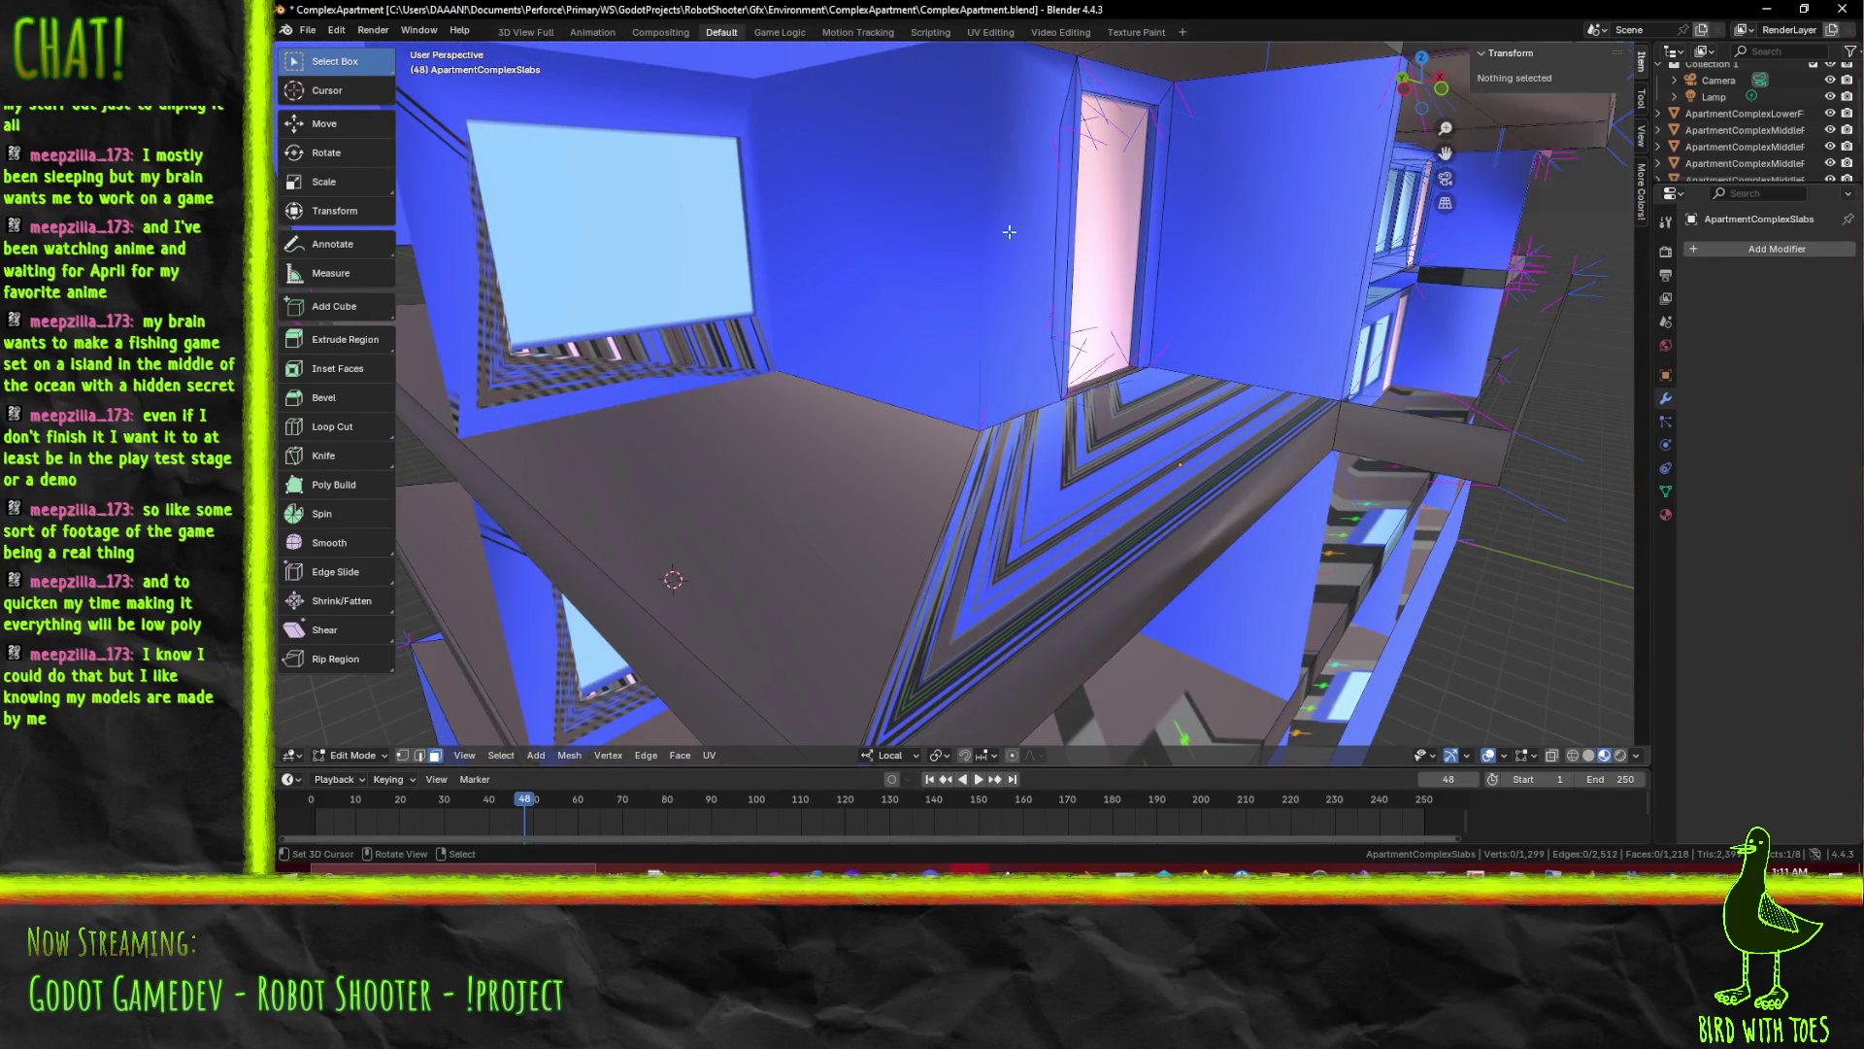
pyautogui.moveTo(1036, 230); pyautogui.dragTo(1016, 248)
pyautogui.scroll(-3)
pyautogui.scroll(-3)
pyautogui.scroll(-3)
pyautogui.scroll(-3)
pyautogui.moveTo(997, 296); pyautogui.dragTo(611, 477)
pyautogui.moveTo(876, 324); pyautogui.dragTo(826, 341)
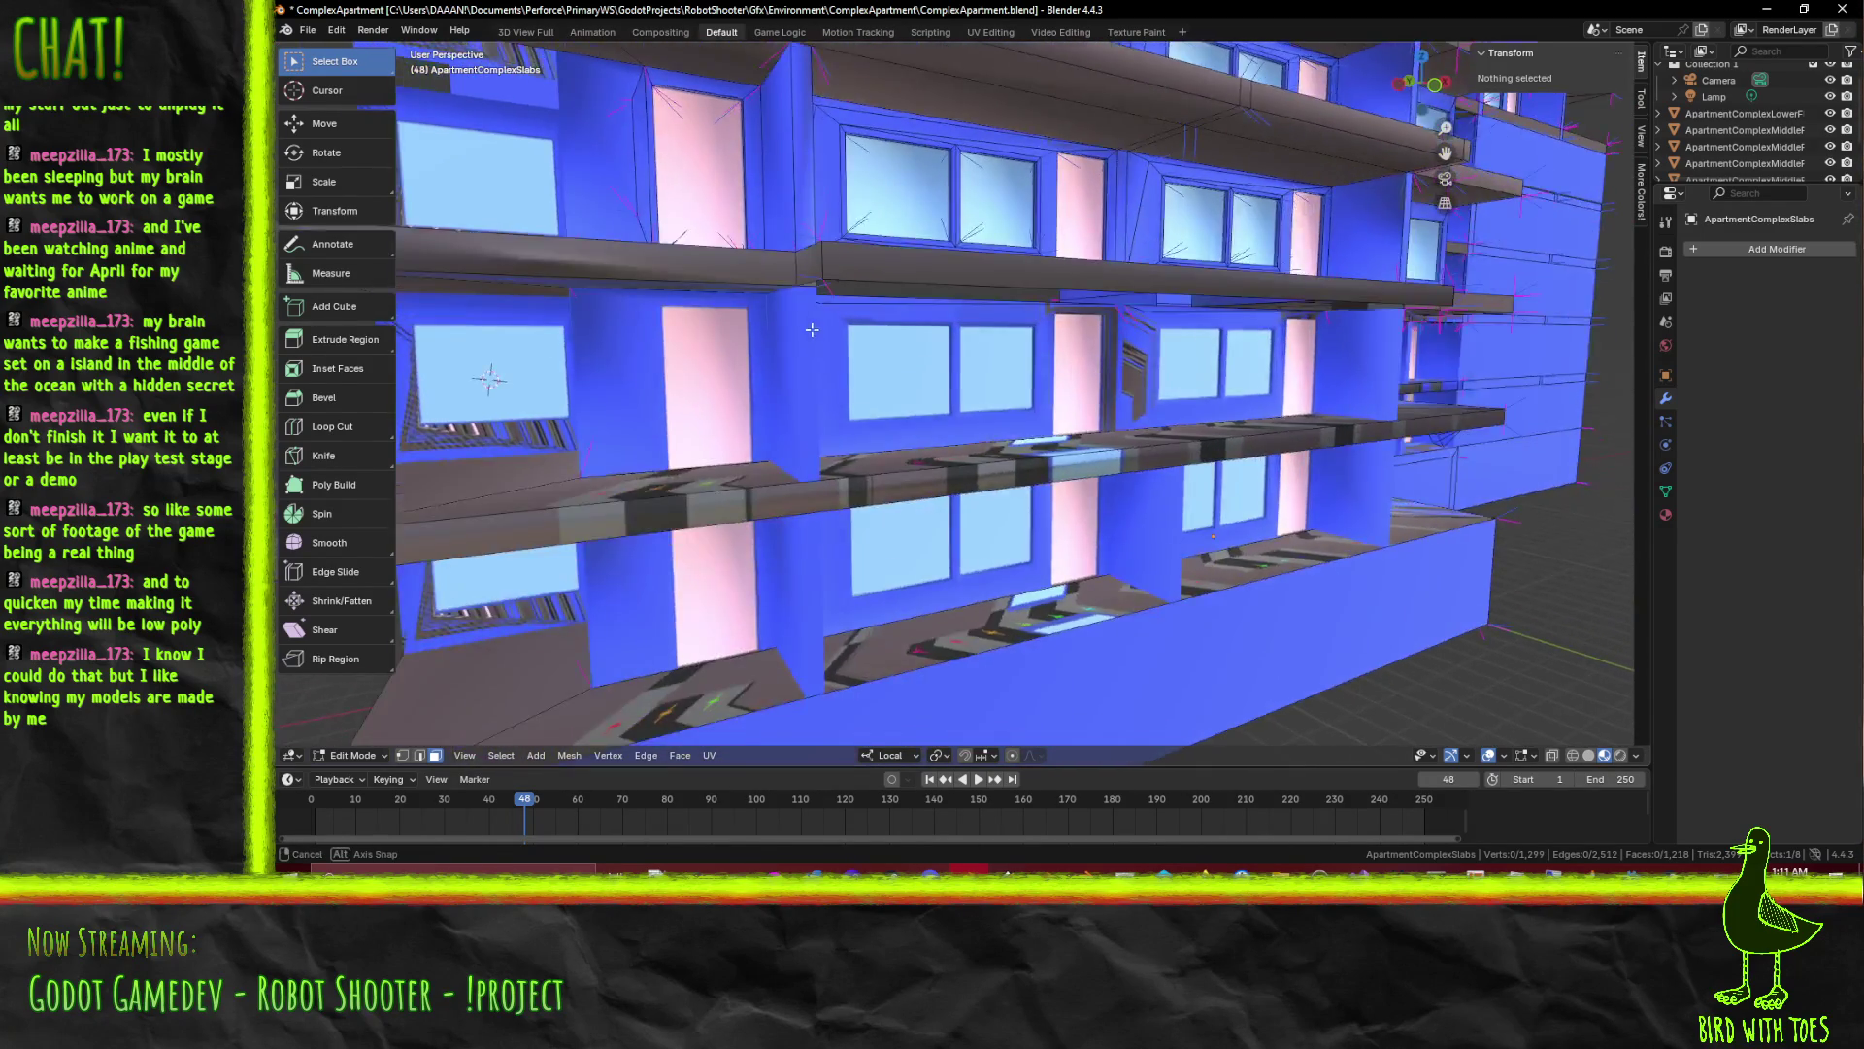
pyautogui.click(701, 241)
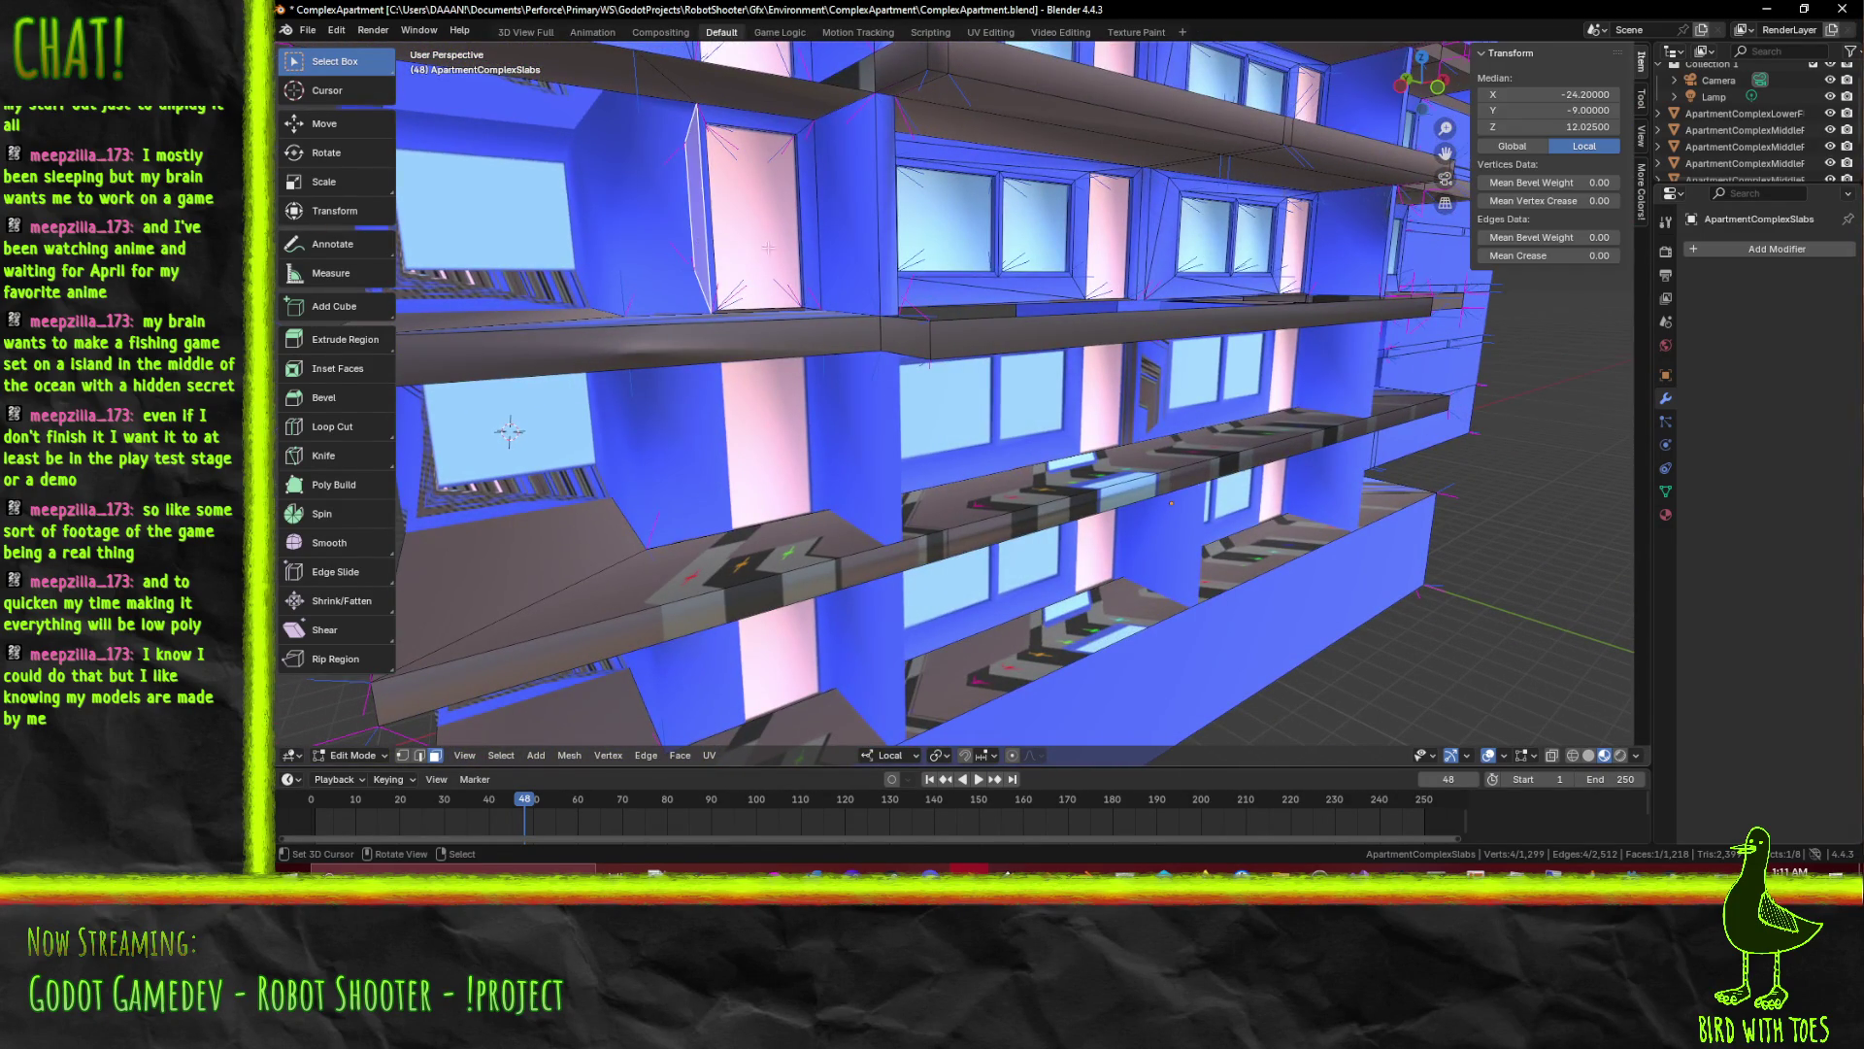
pyautogui.scroll(-3)
# View the building from the front in wireframe shading
pyautogui.press('KP_1')
pyautogui.press('z')
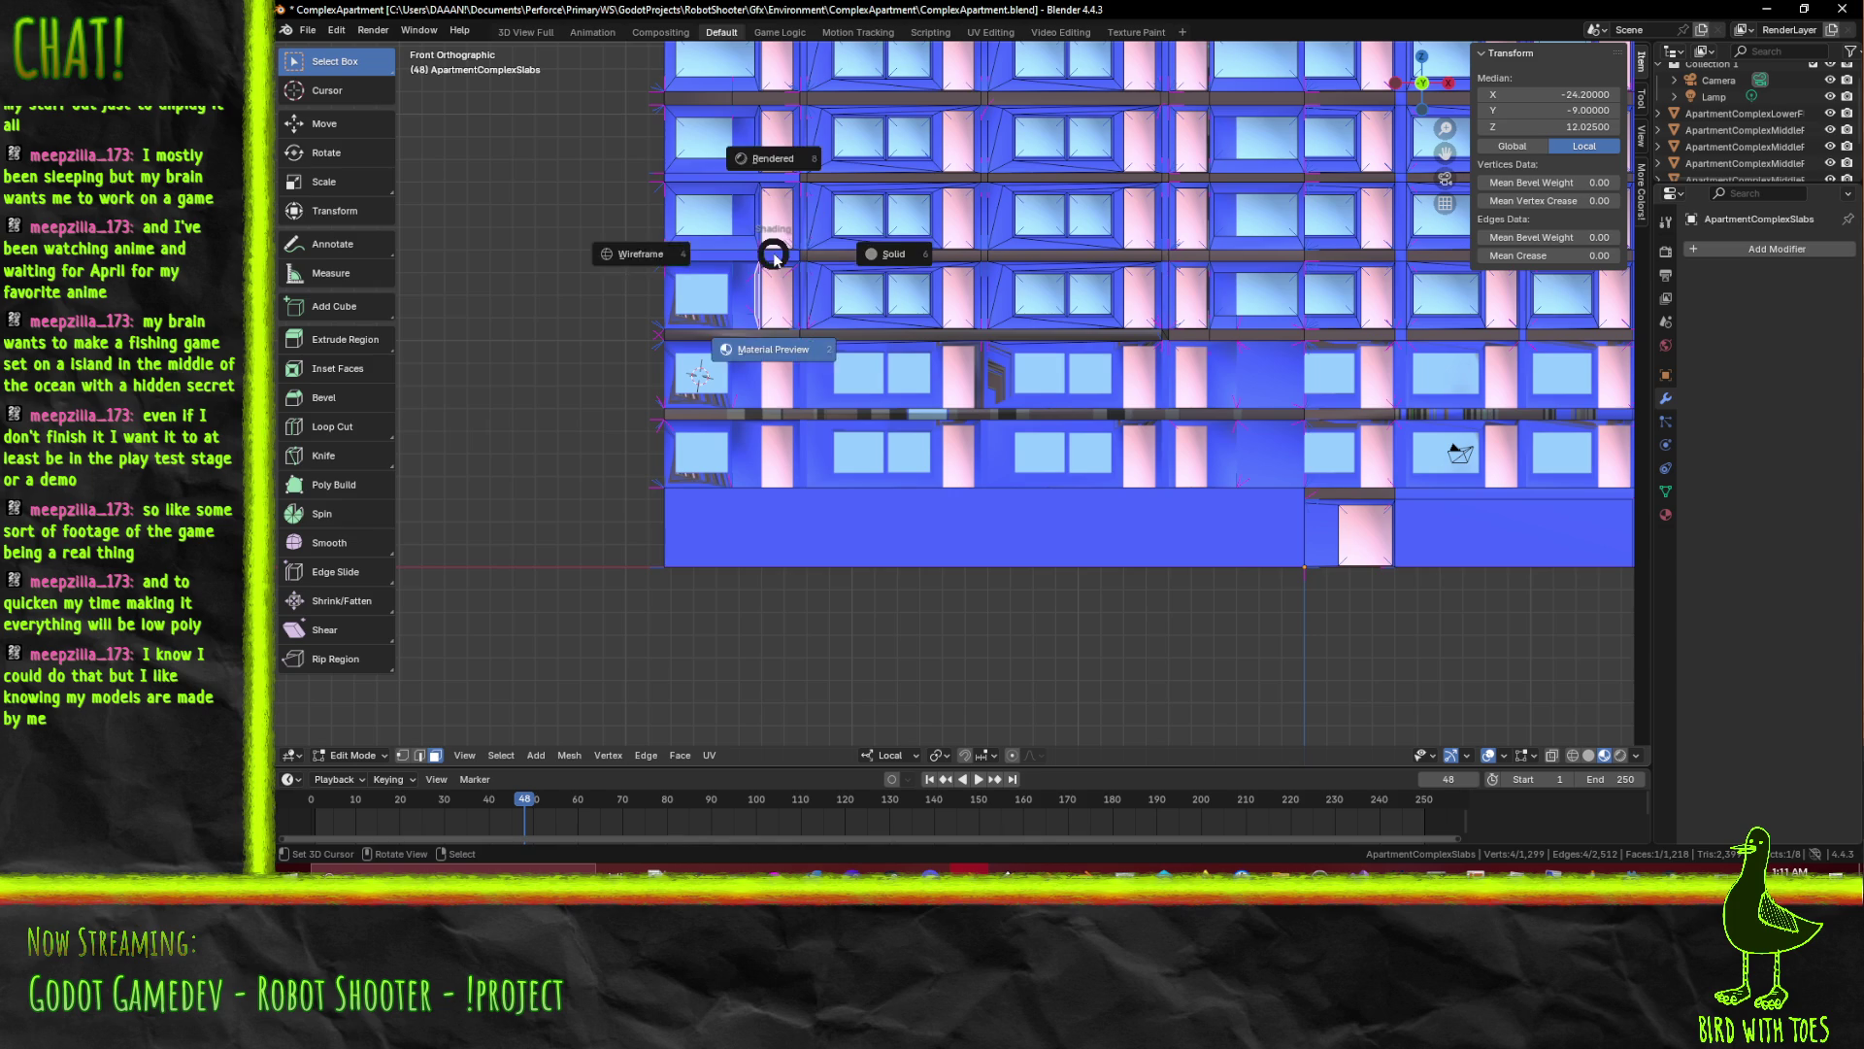
pyautogui.click(681, 279)
pyautogui.scroll(3)
pyautogui.scroll(-3)
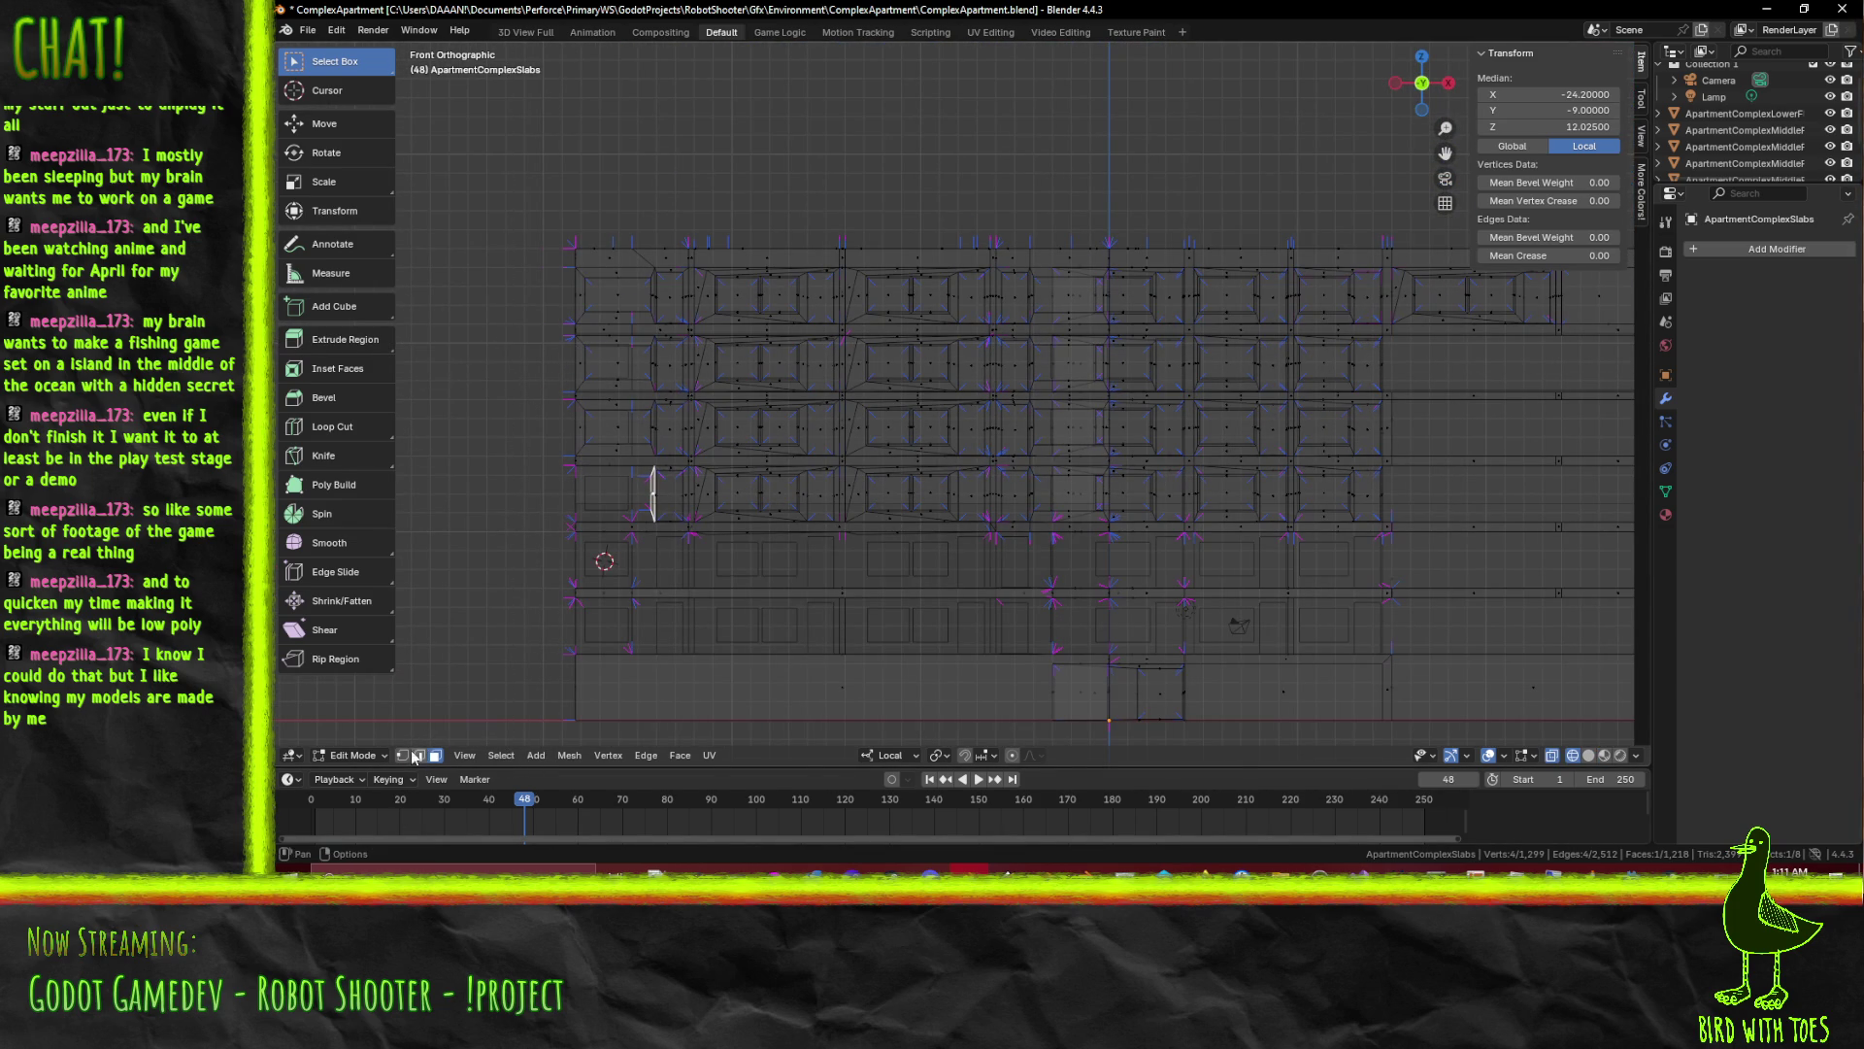
# Clear the old selection and box-select the faces across the upper floors of the facade
pyautogui.press('b')
pyautogui.press('Escape')
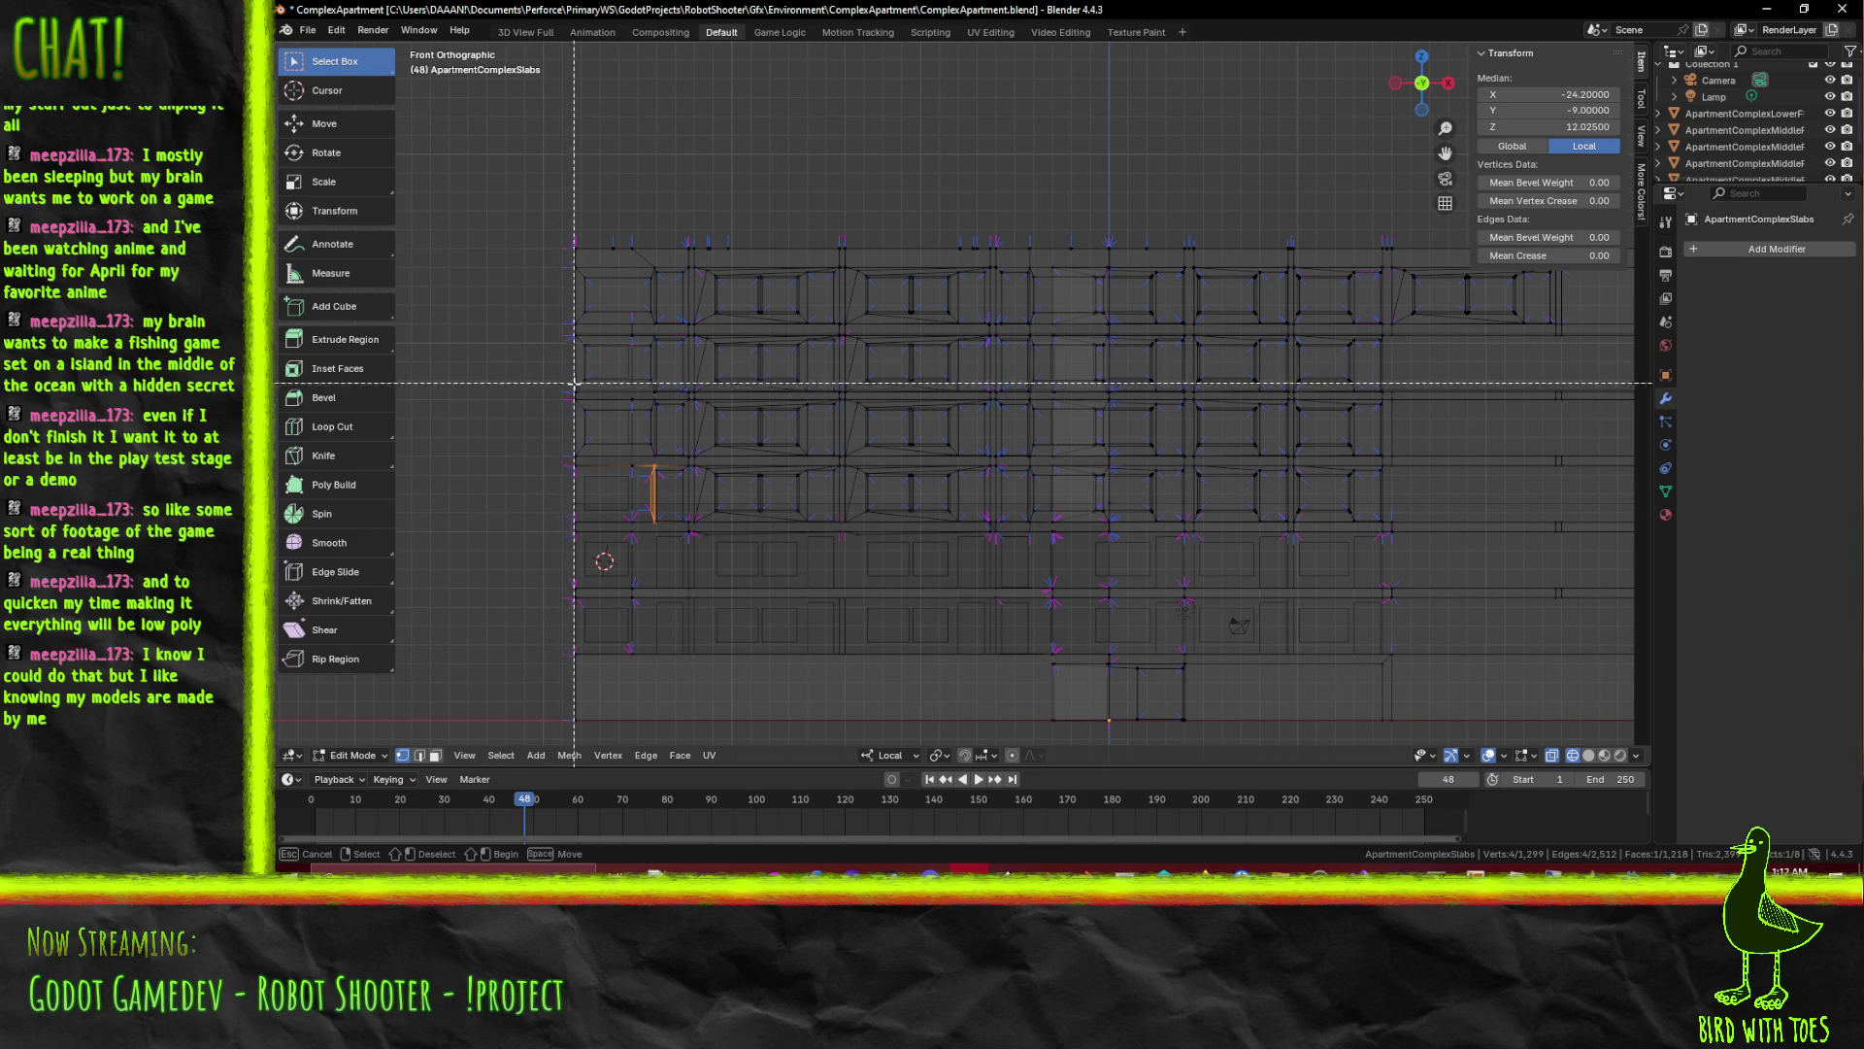
pyautogui.hotkey('alt', 'a')
pyautogui.press('b')
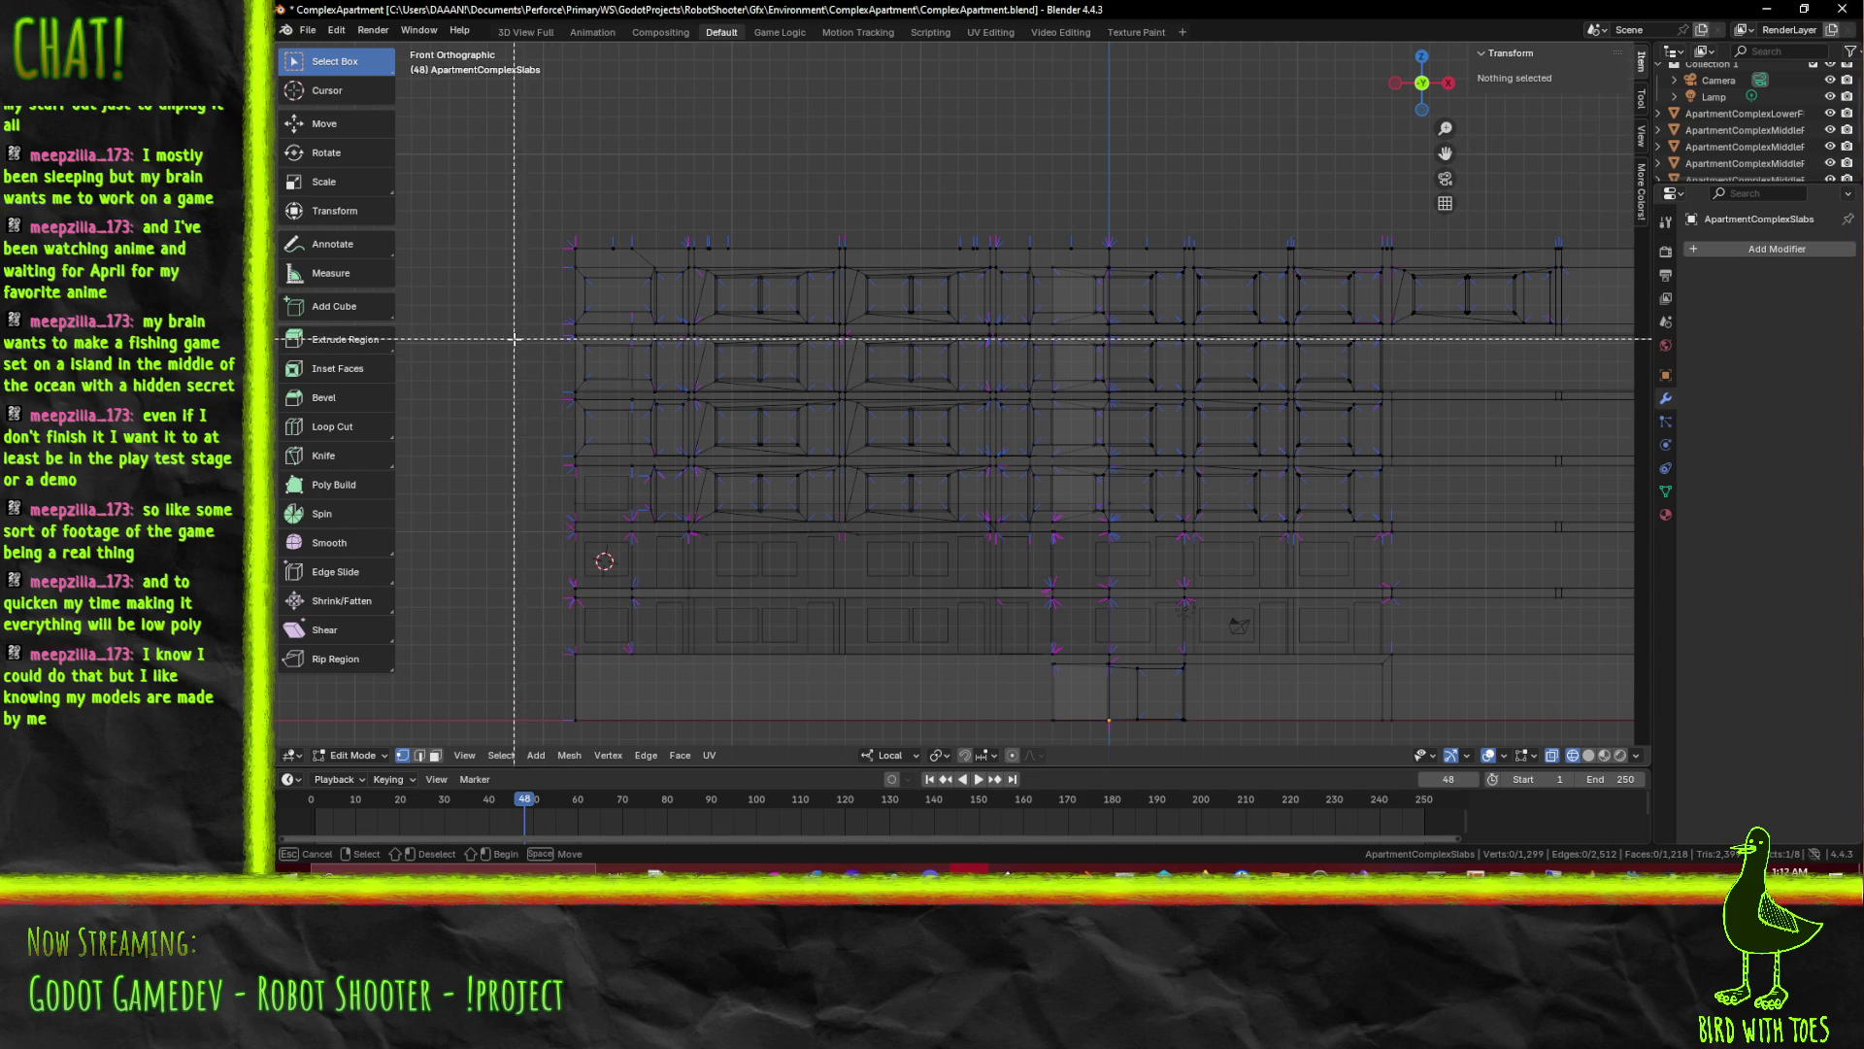
pyautogui.moveTo(508, 339); pyautogui.dragTo(1458, 515)
pyautogui.moveTo(720, 532); pyautogui.dragTo(720, 526)
pyautogui.moveTo(501, 490); pyautogui.dragTo(792, 468)
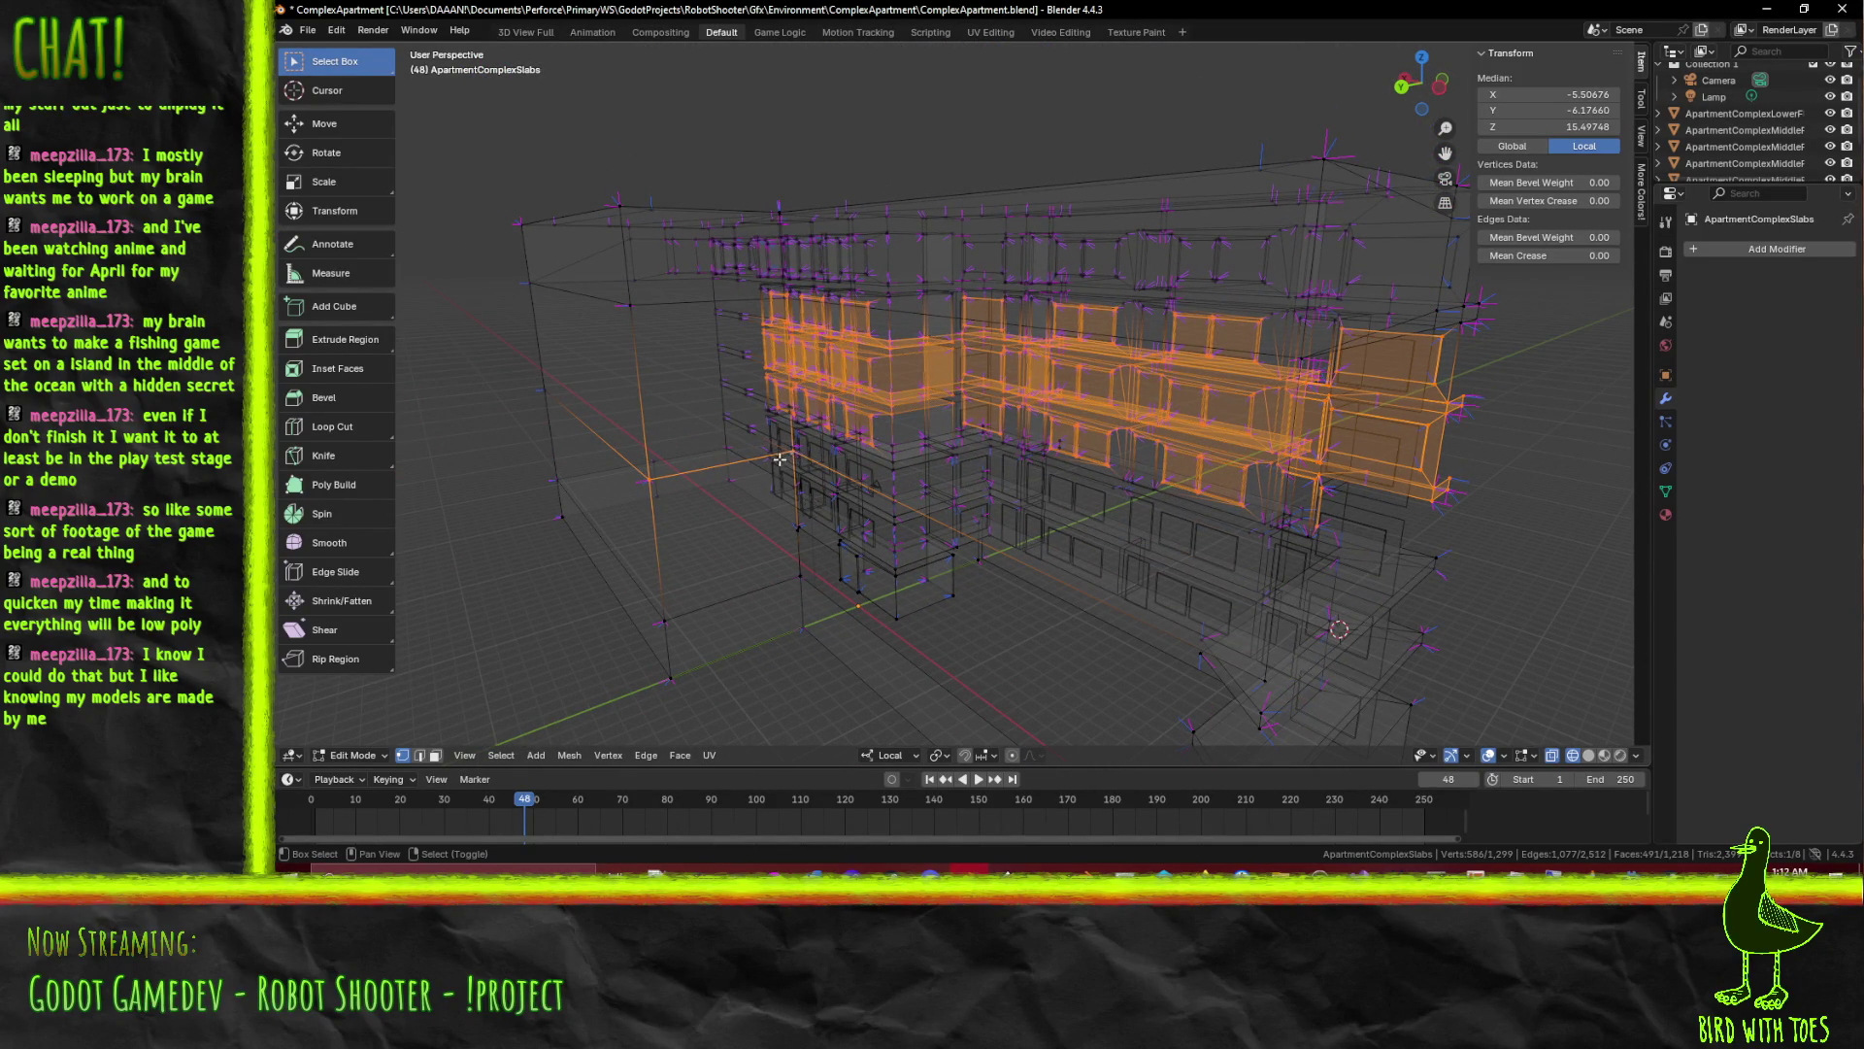
pyautogui.scroll(3)
pyautogui.scroll(3)
pyautogui.scroll(3)
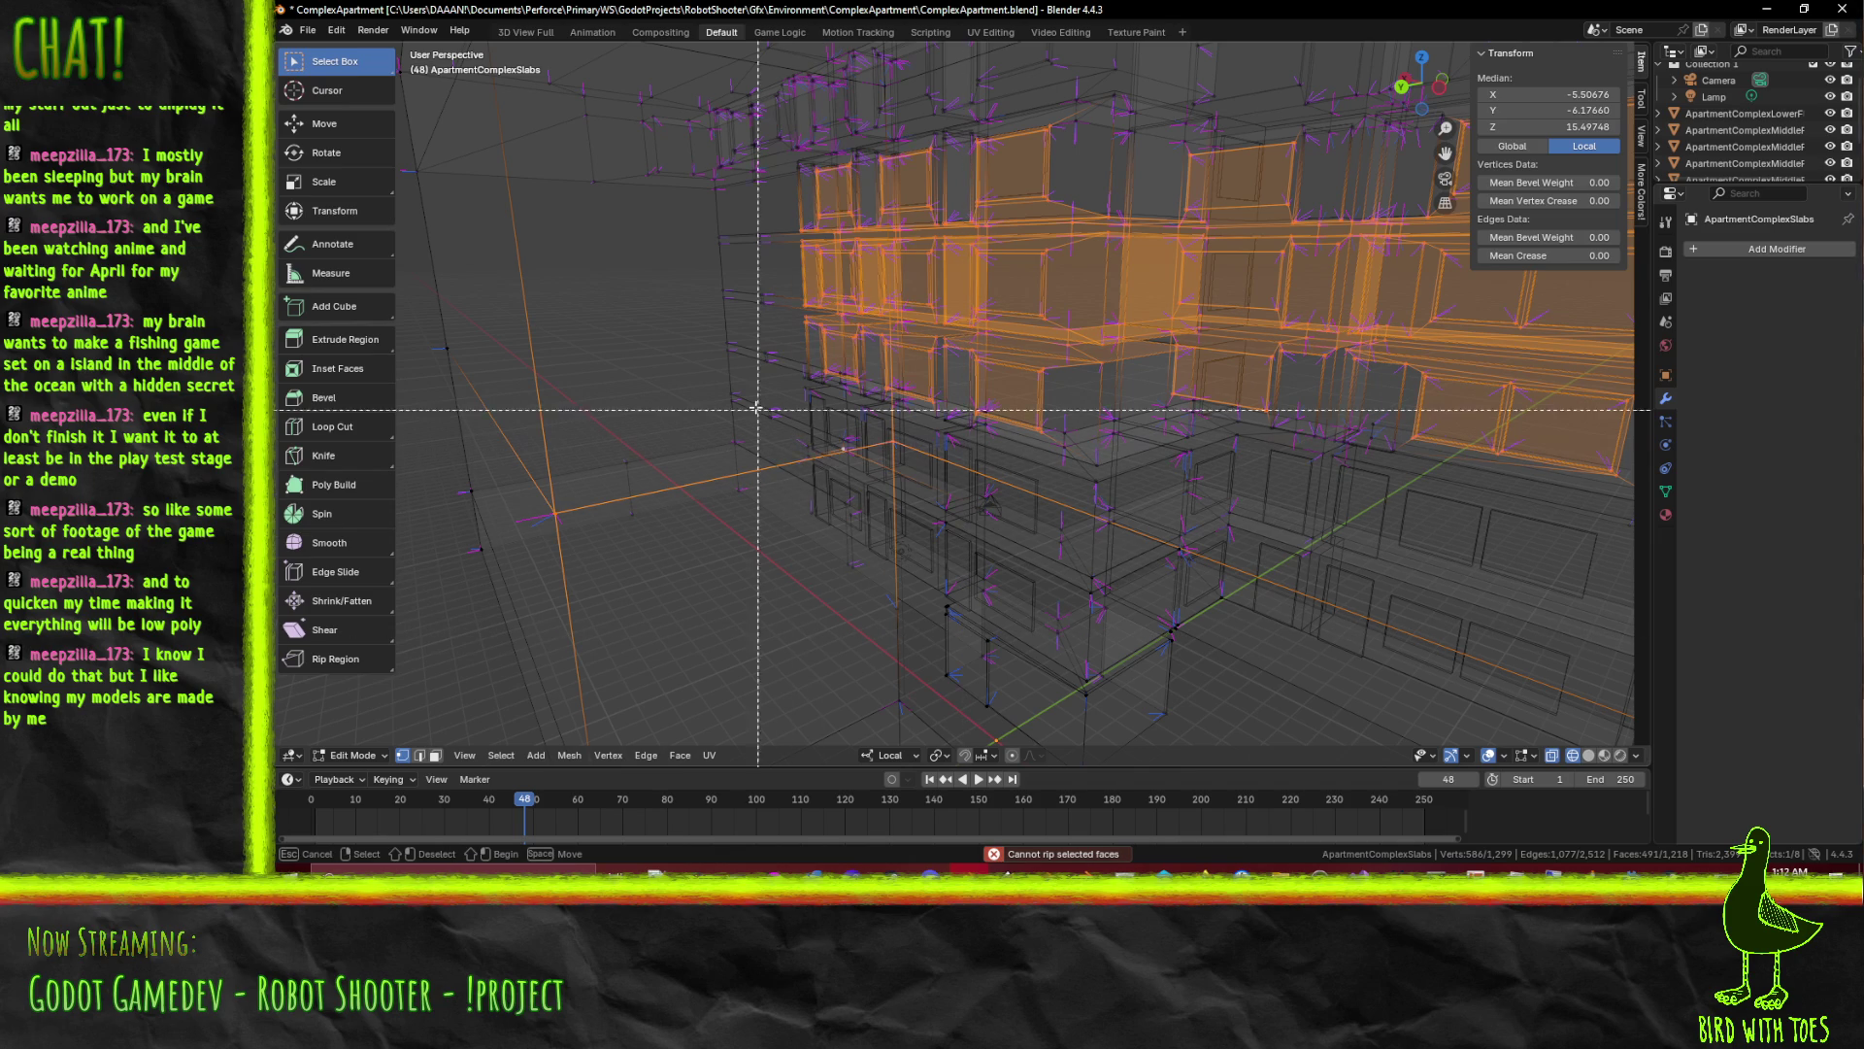
# Refine the upper-floor selection with two more box regions, trimming a stray vertex
pyautogui.moveTo(744, 391); pyautogui.dragTo(849, 540)
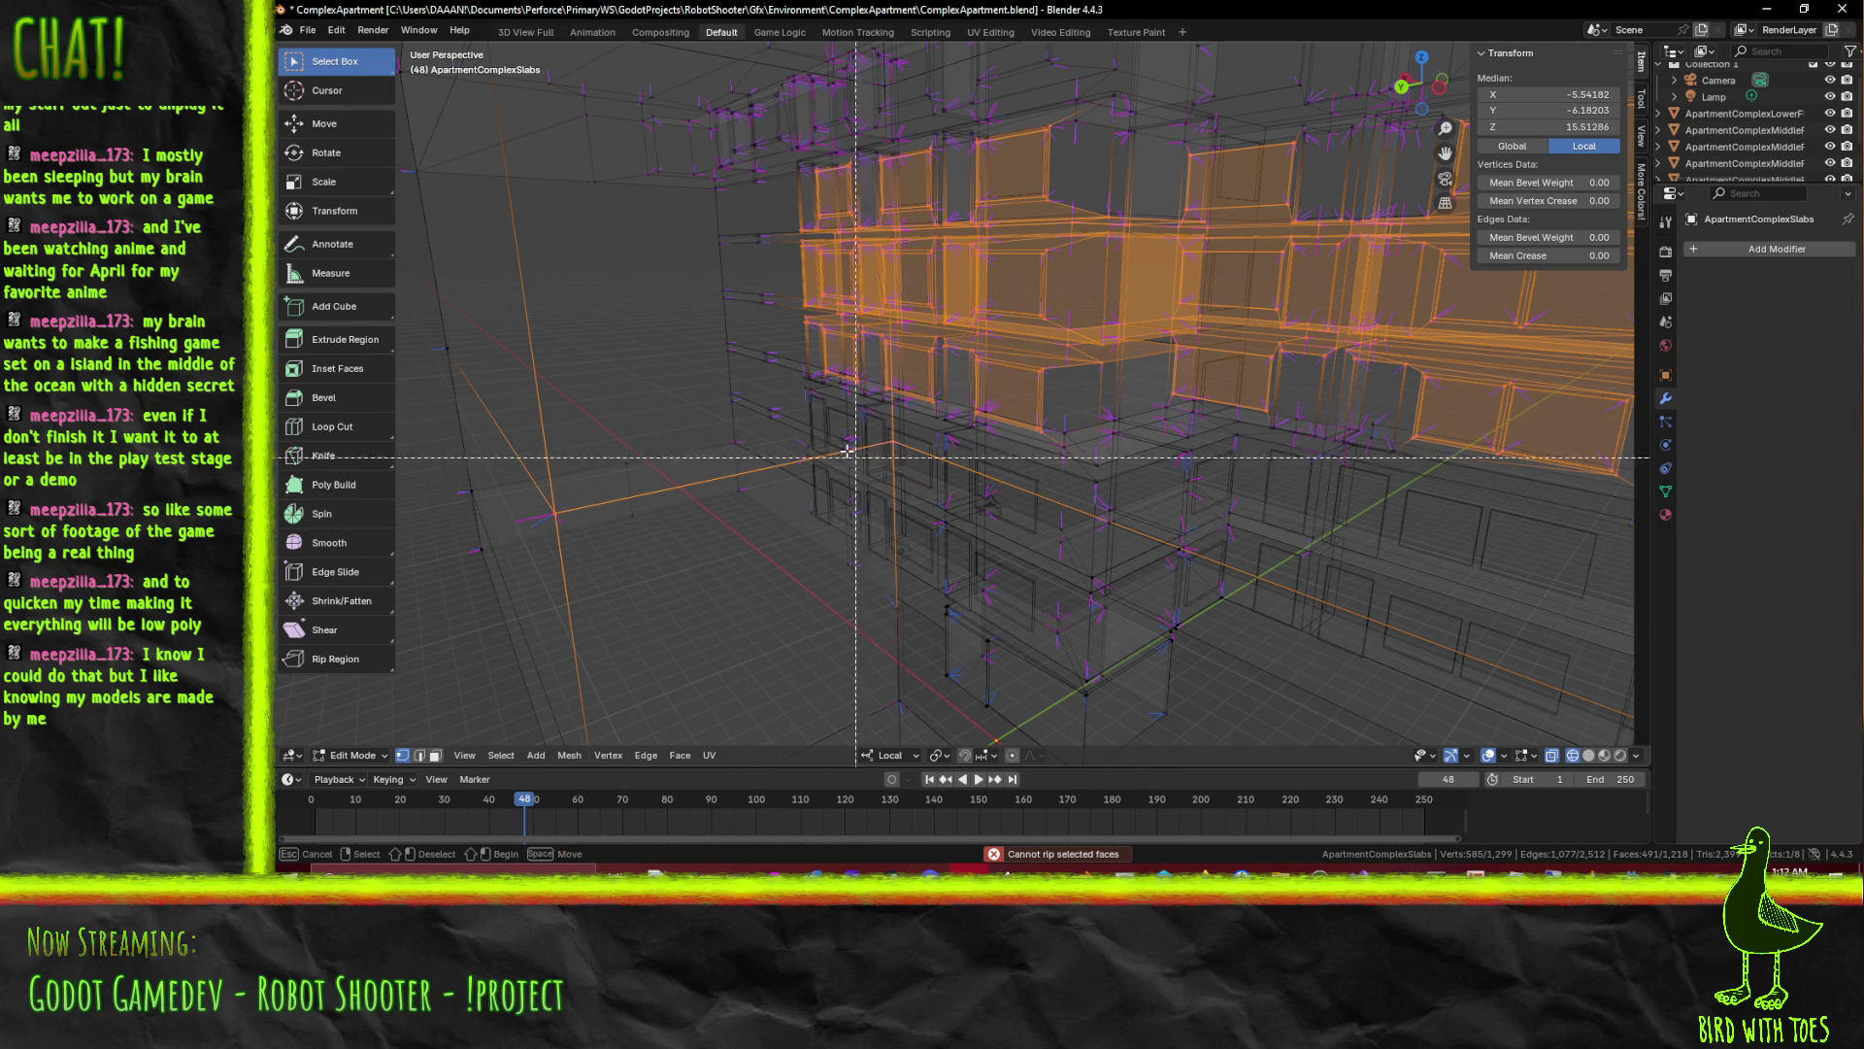
pyautogui.moveTo(806, 433); pyautogui.dragTo(938, 509)
pyautogui.moveTo(544, 499); pyautogui.dragTo(1048, 537)
# Switch to solid shading and inspect the selection from the side
pyautogui.press('z')
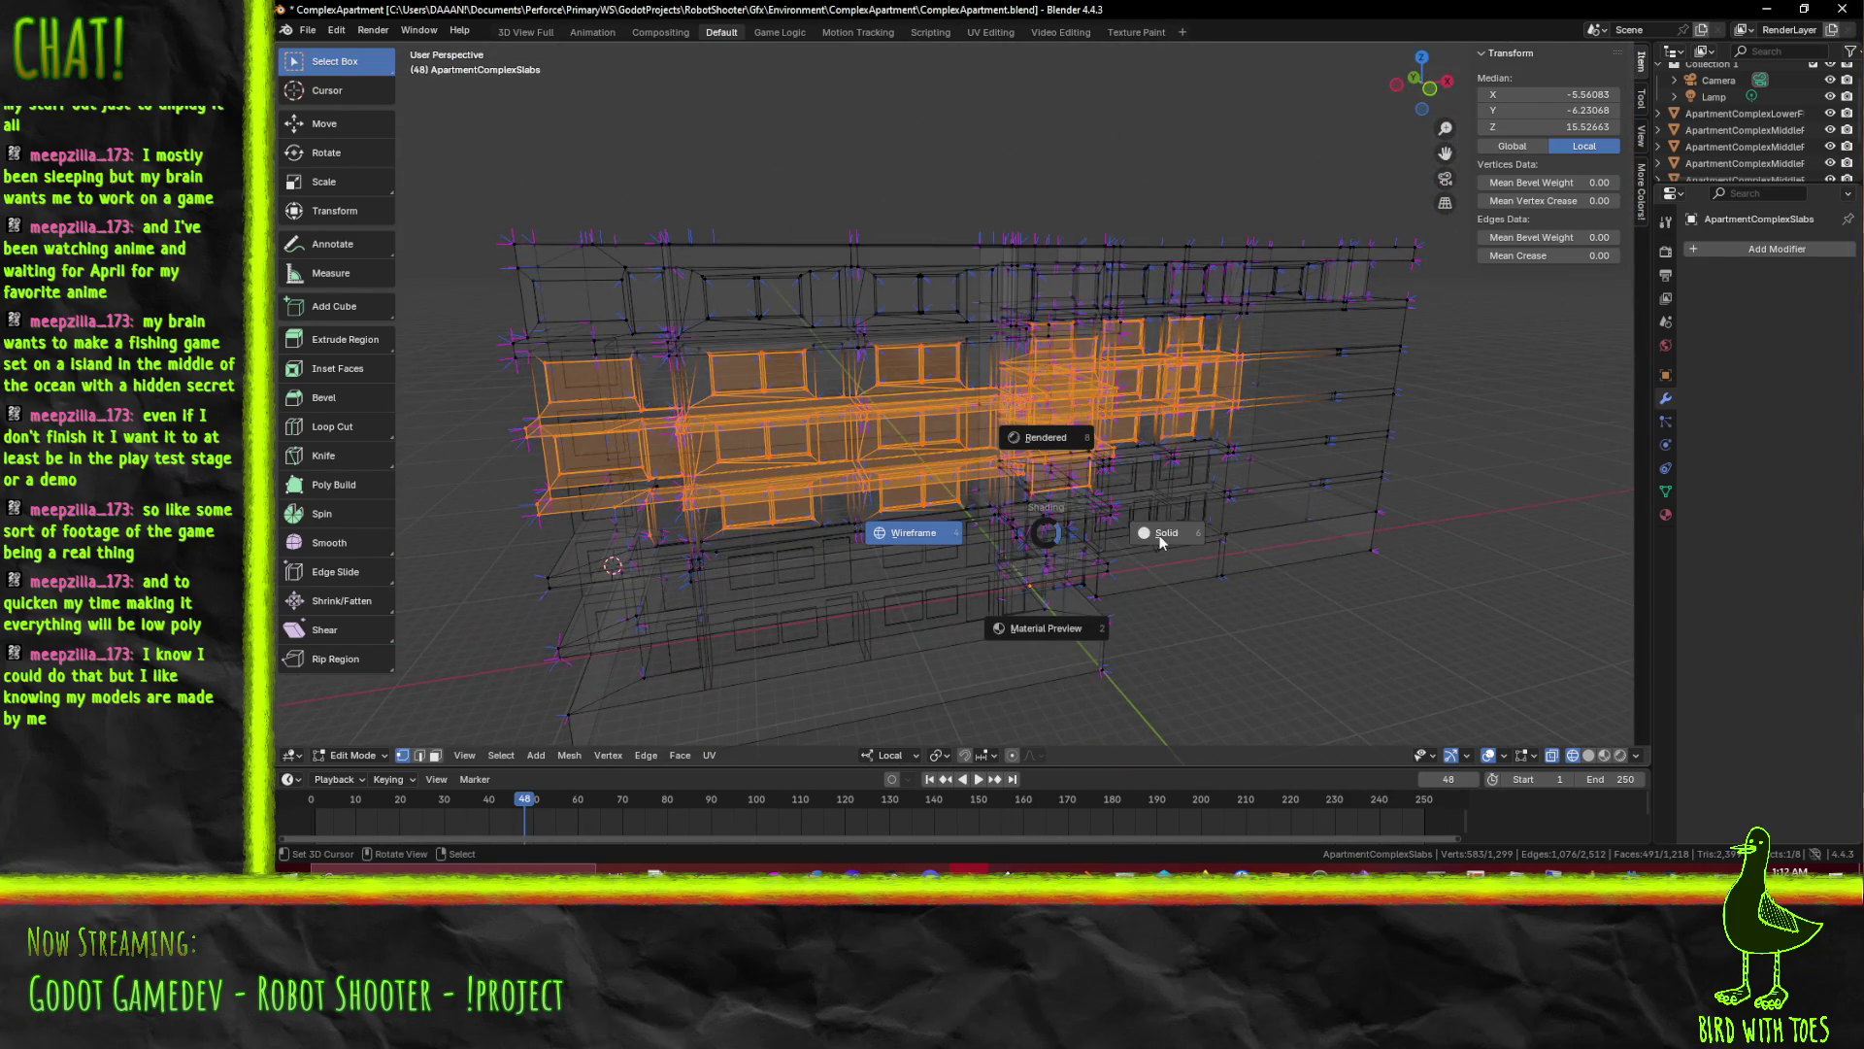
pyautogui.click(1065, 618)
pyautogui.moveTo(1065, 617); pyautogui.dragTo(1019, 612)
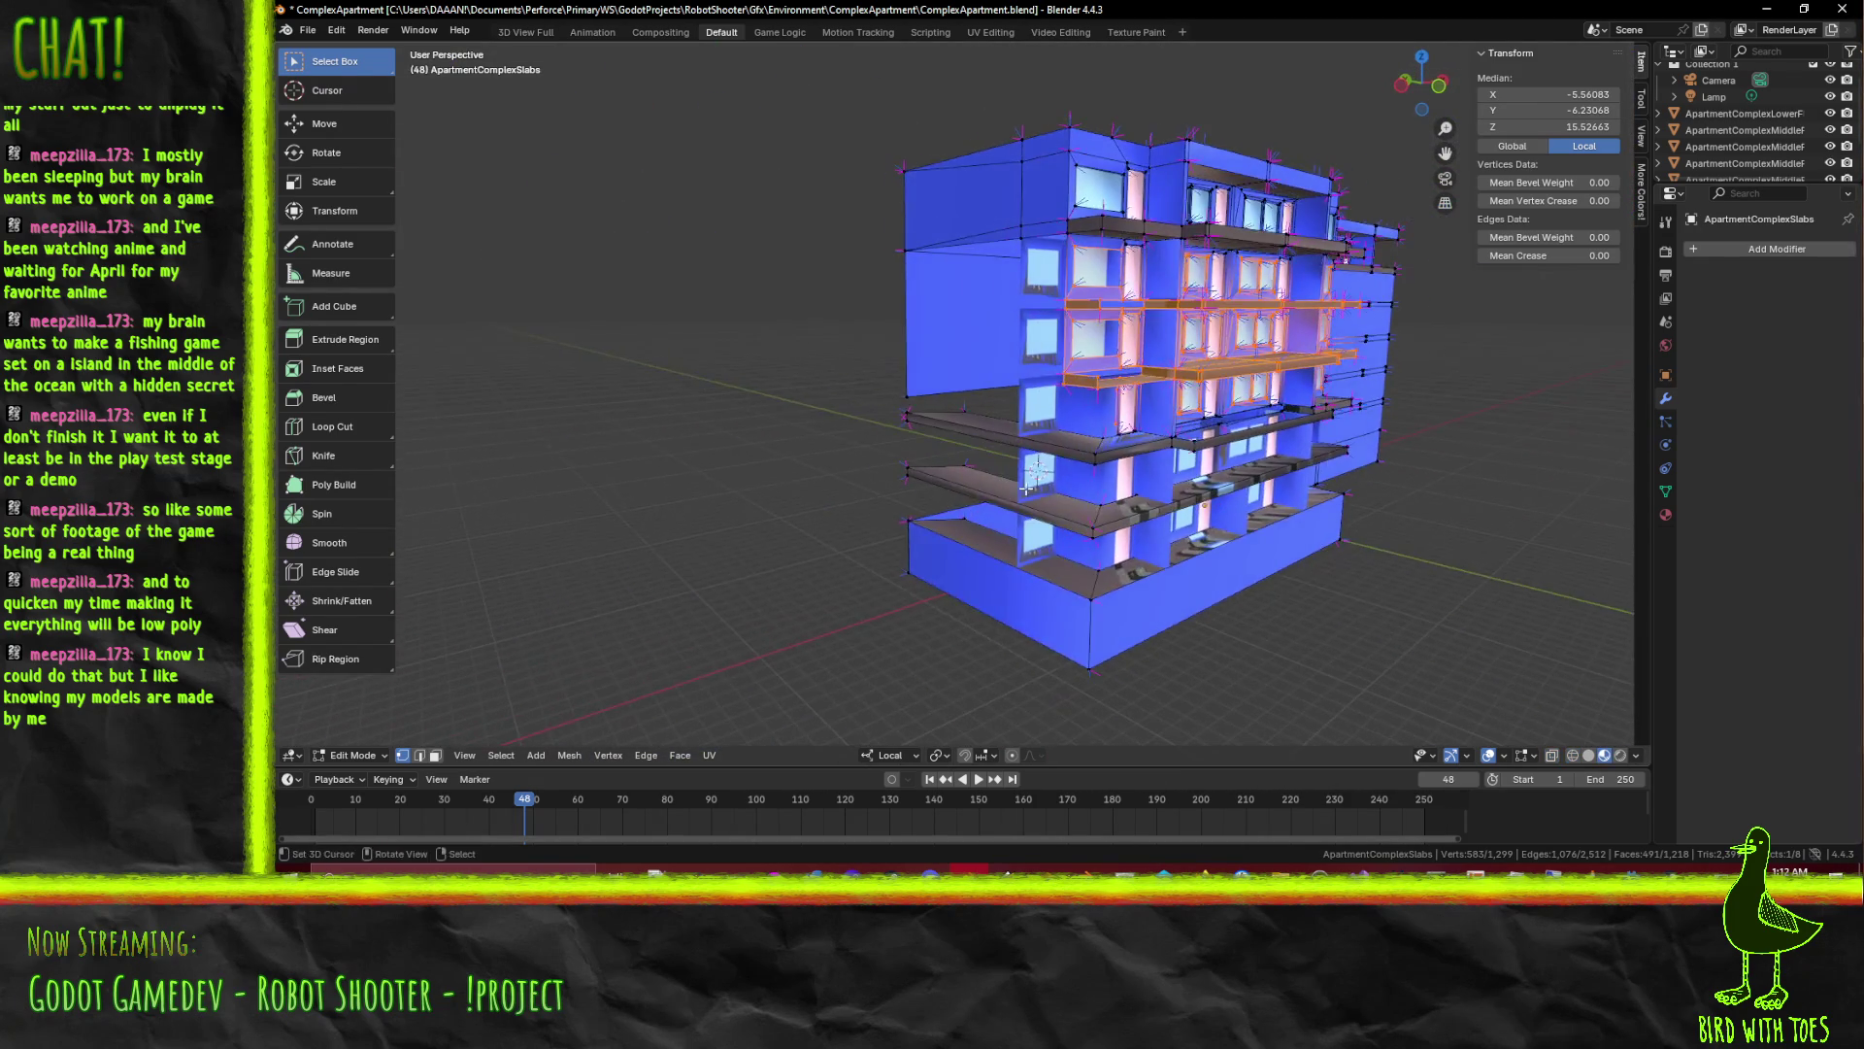
pyautogui.scroll(3)
pyautogui.moveTo(930, 405); pyautogui.dragTo(943, 351)
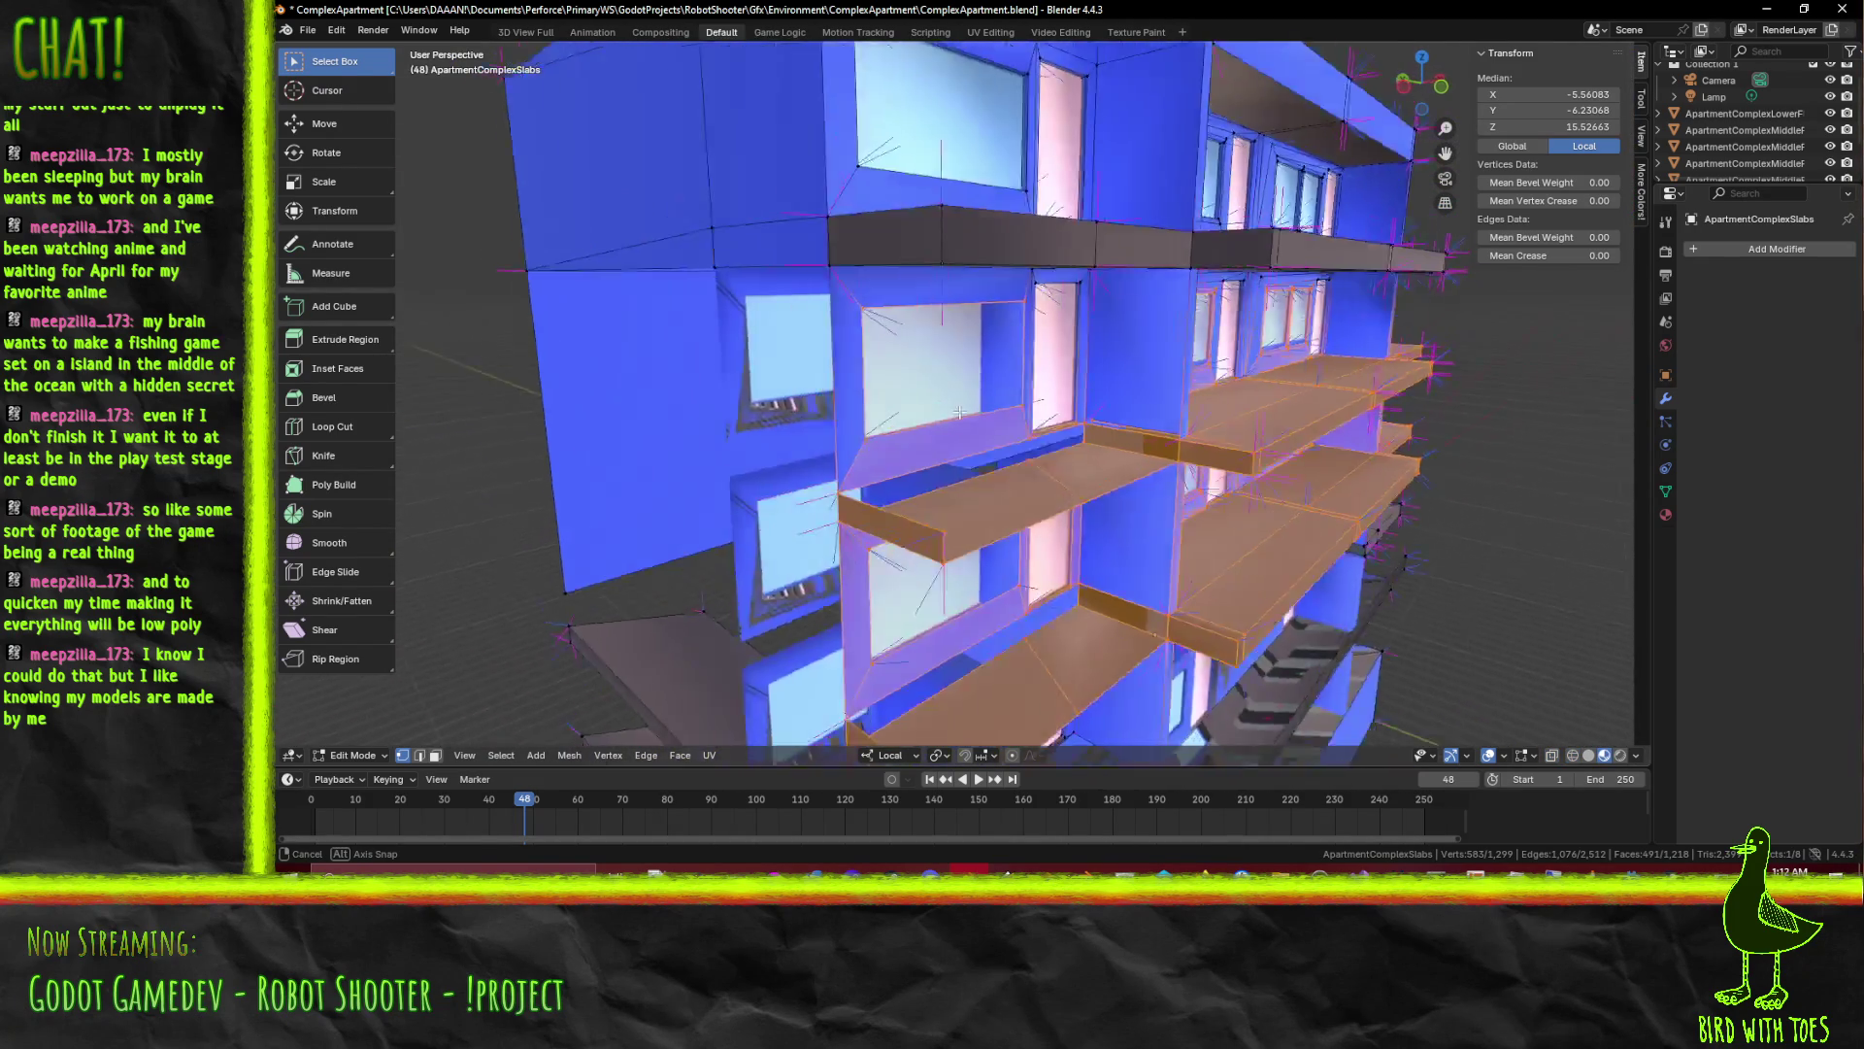
# Add the window's vertices to the selection with a box select
pyautogui.press('b')
pyautogui.moveTo(985, 336); pyautogui.dragTo(979, 342)
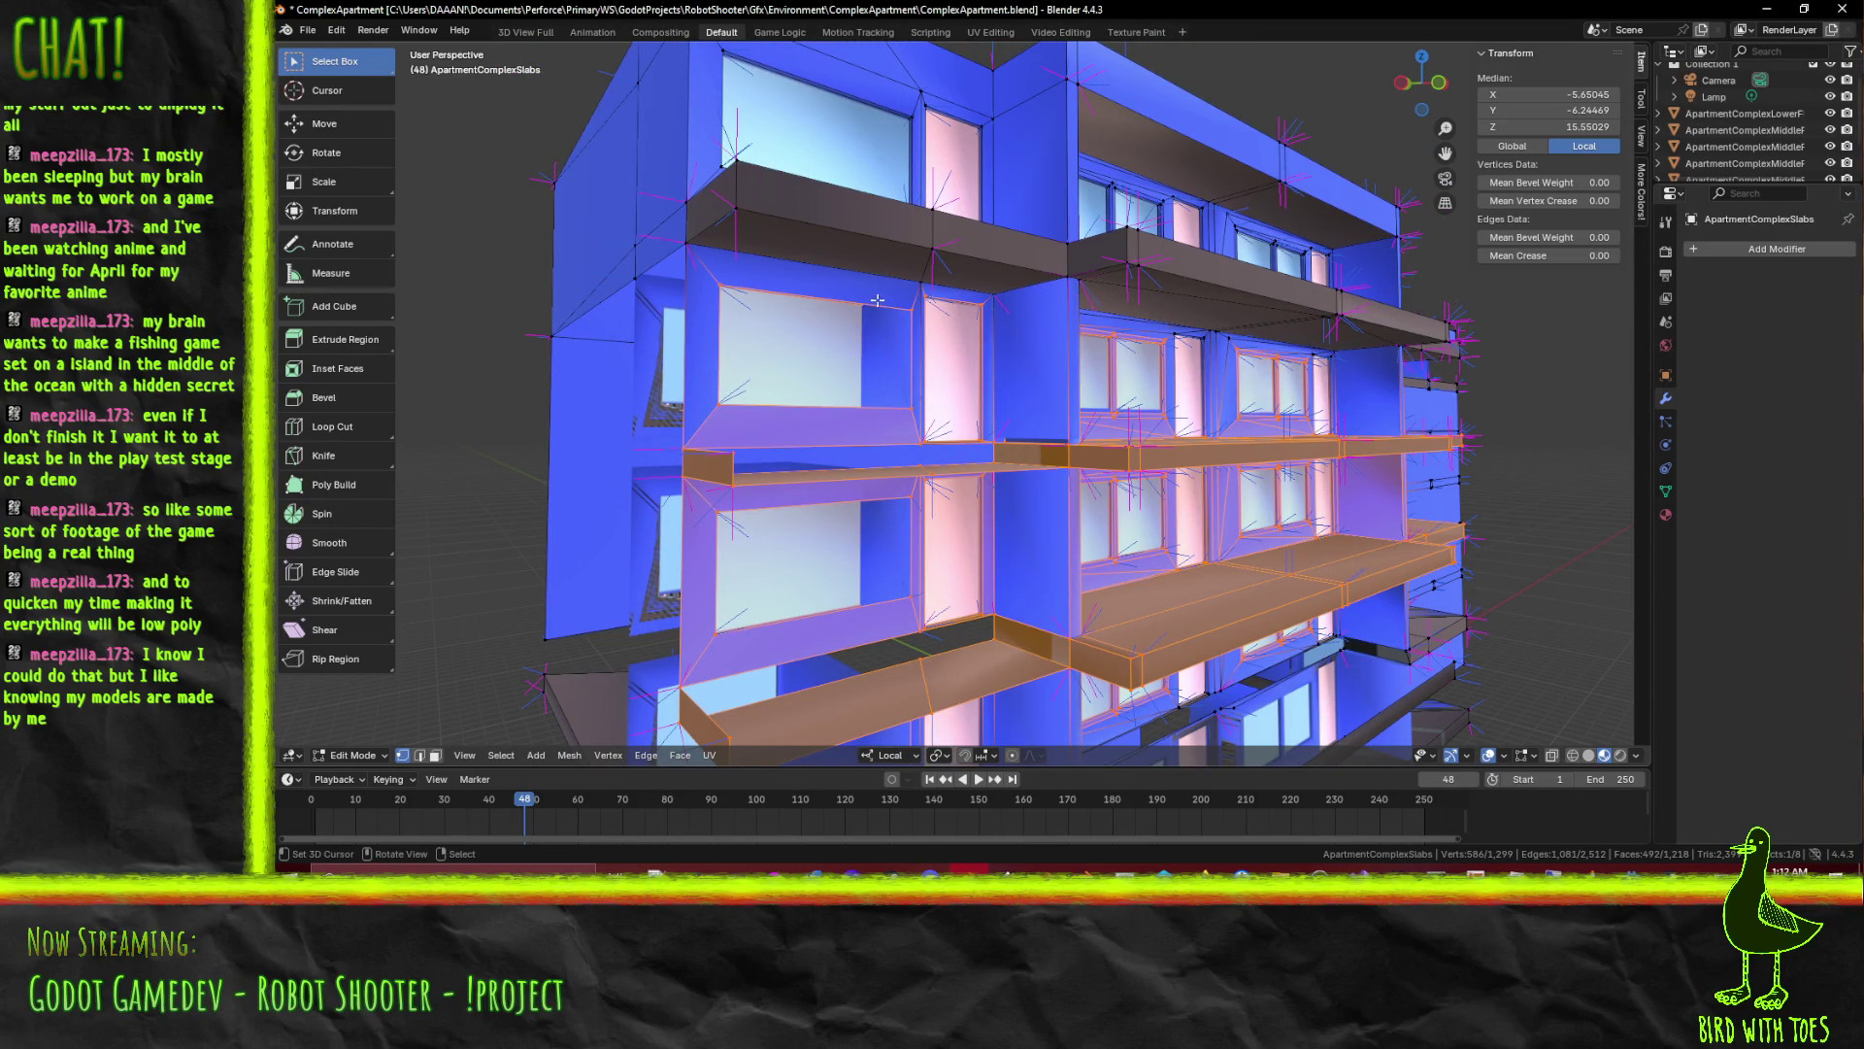
pyautogui.moveTo(879, 301); pyautogui.dragTo(704, 315)
pyautogui.press('z')
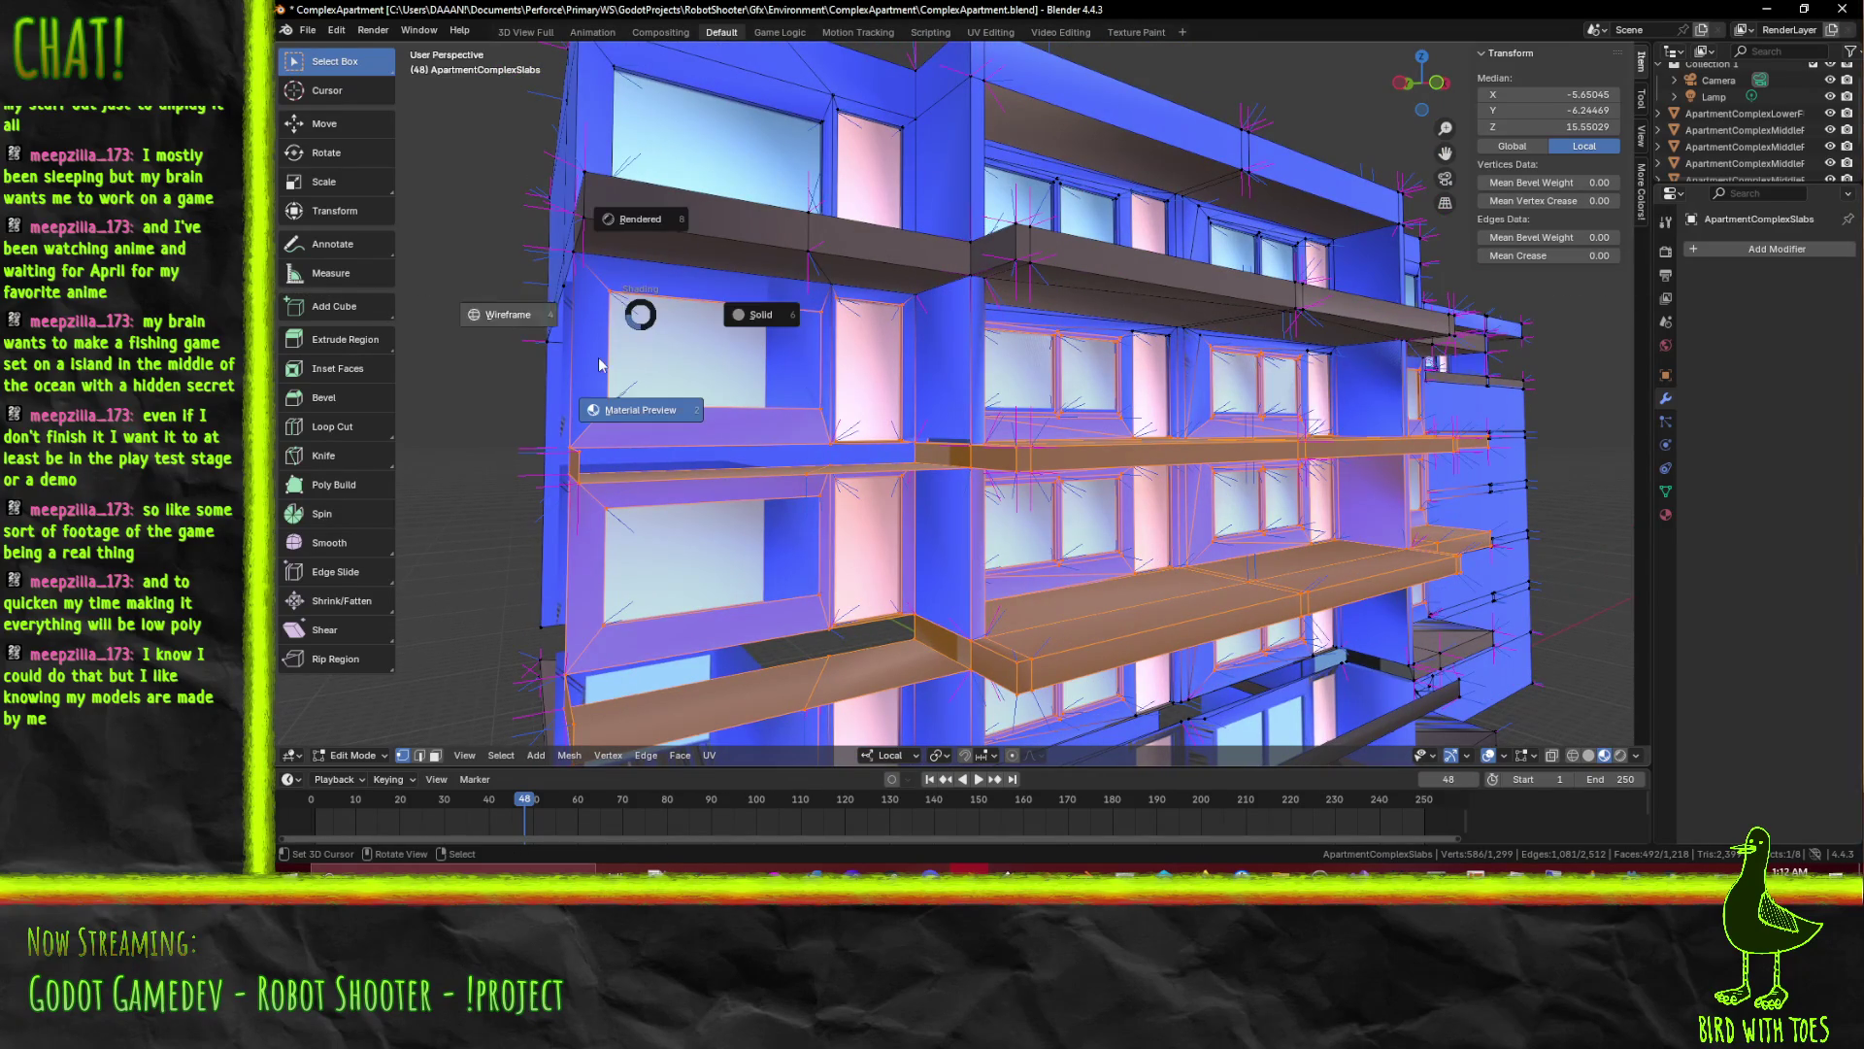
# Return to wireframe, switch to face select, and add the recessed window face and its top face
pyautogui.click(514, 320)
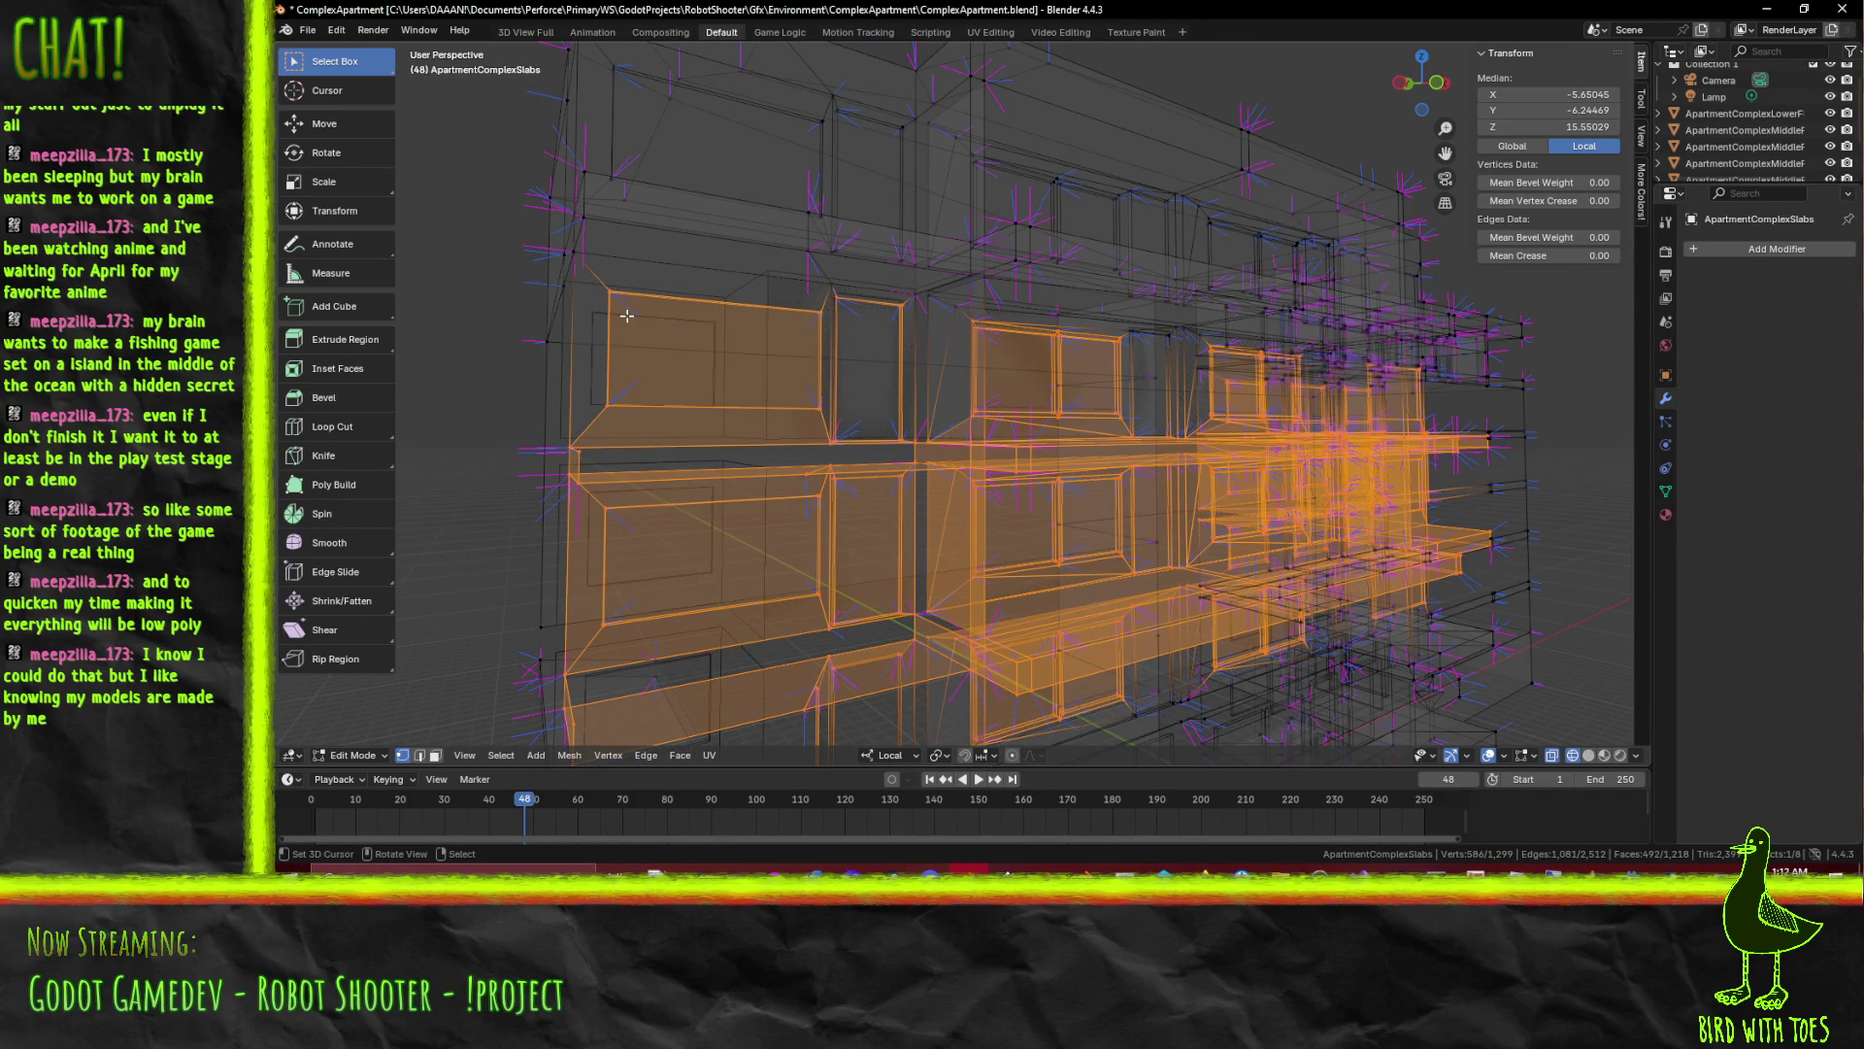
pyautogui.scroll(3)
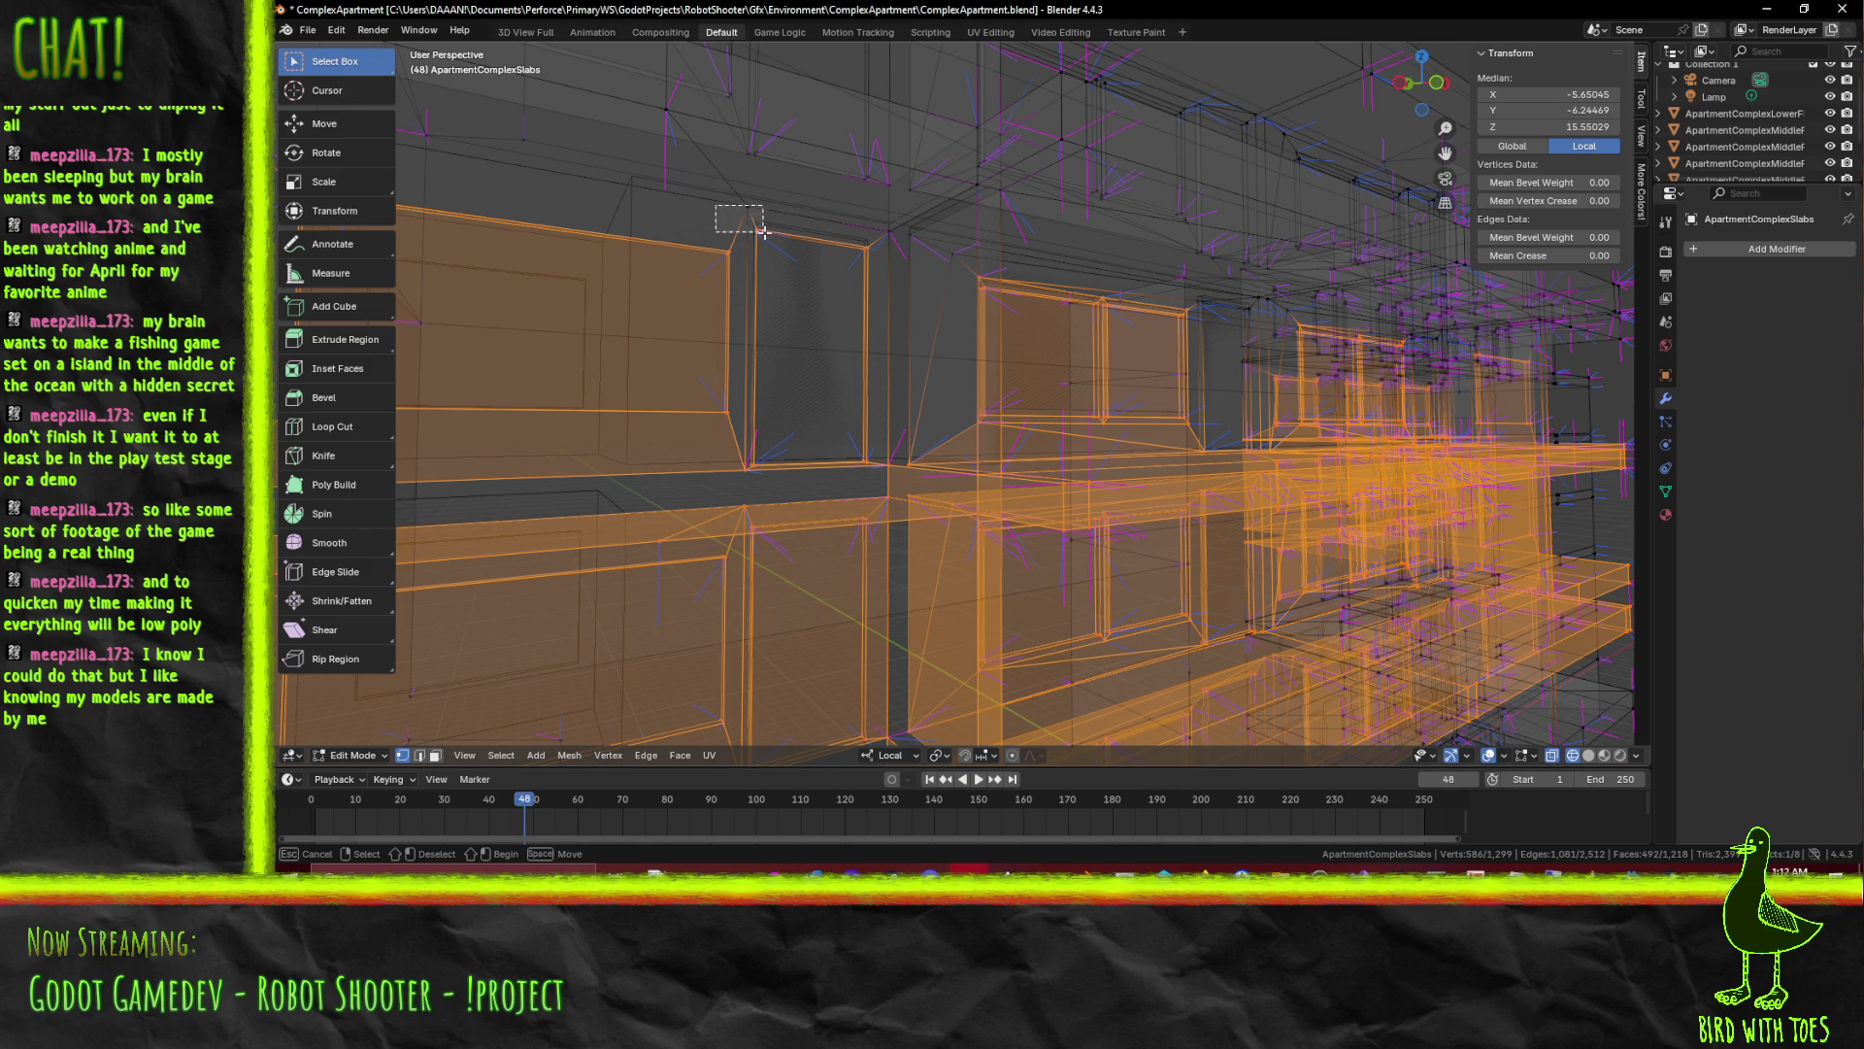
pyautogui.click(815, 278)
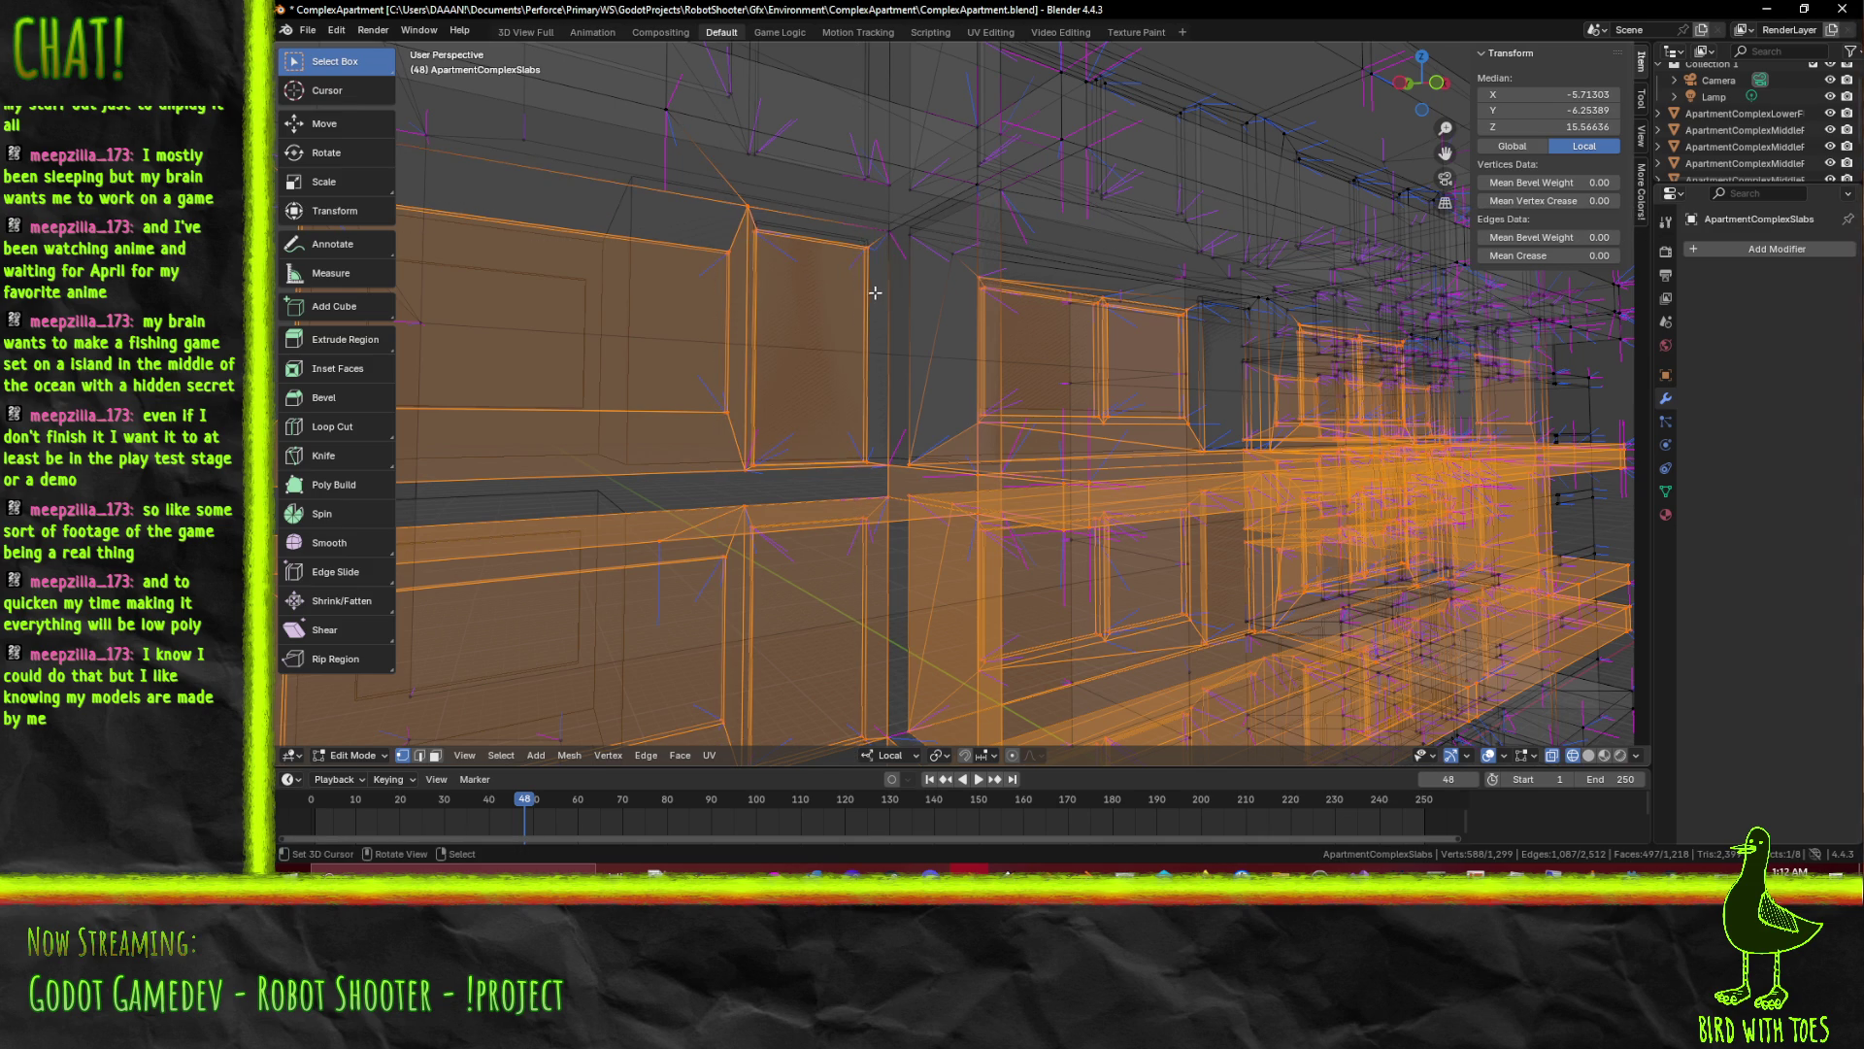
pyautogui.scroll(-3)
pyautogui.scroll(3)
pyautogui.scroll(3)
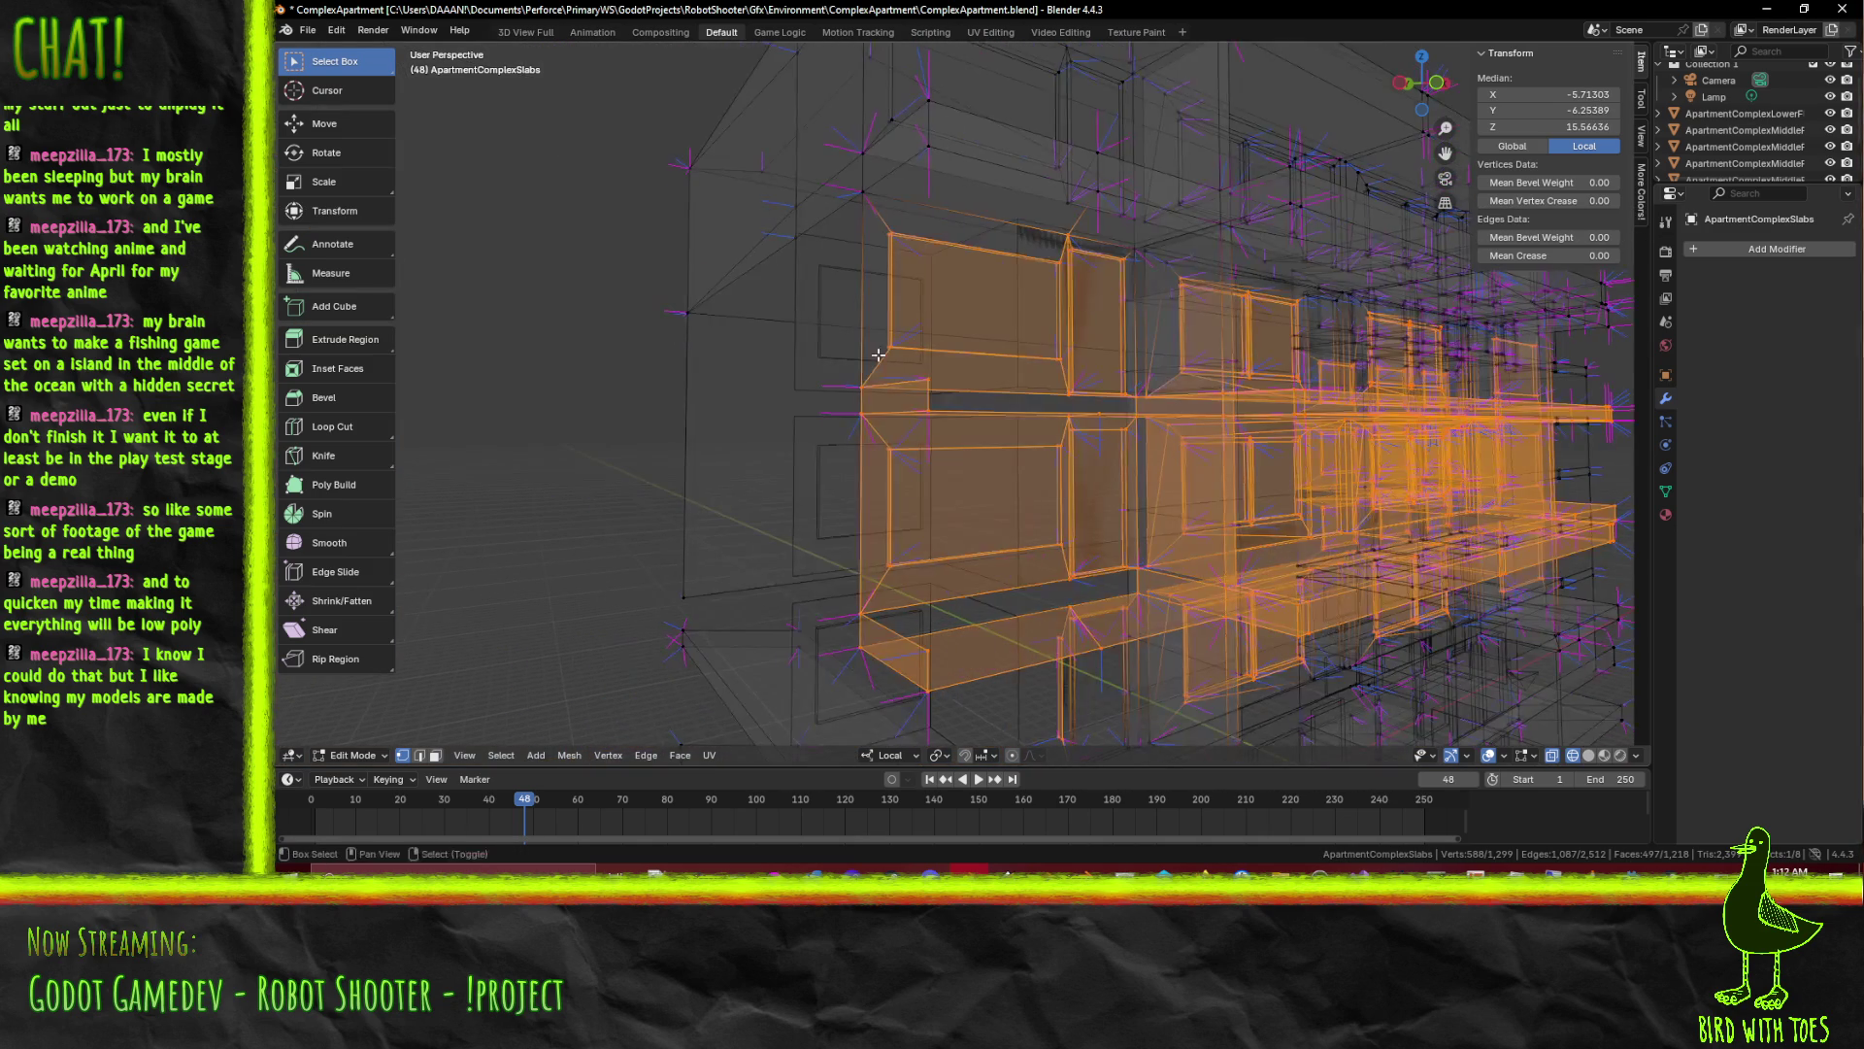
pyautogui.click(435, 754)
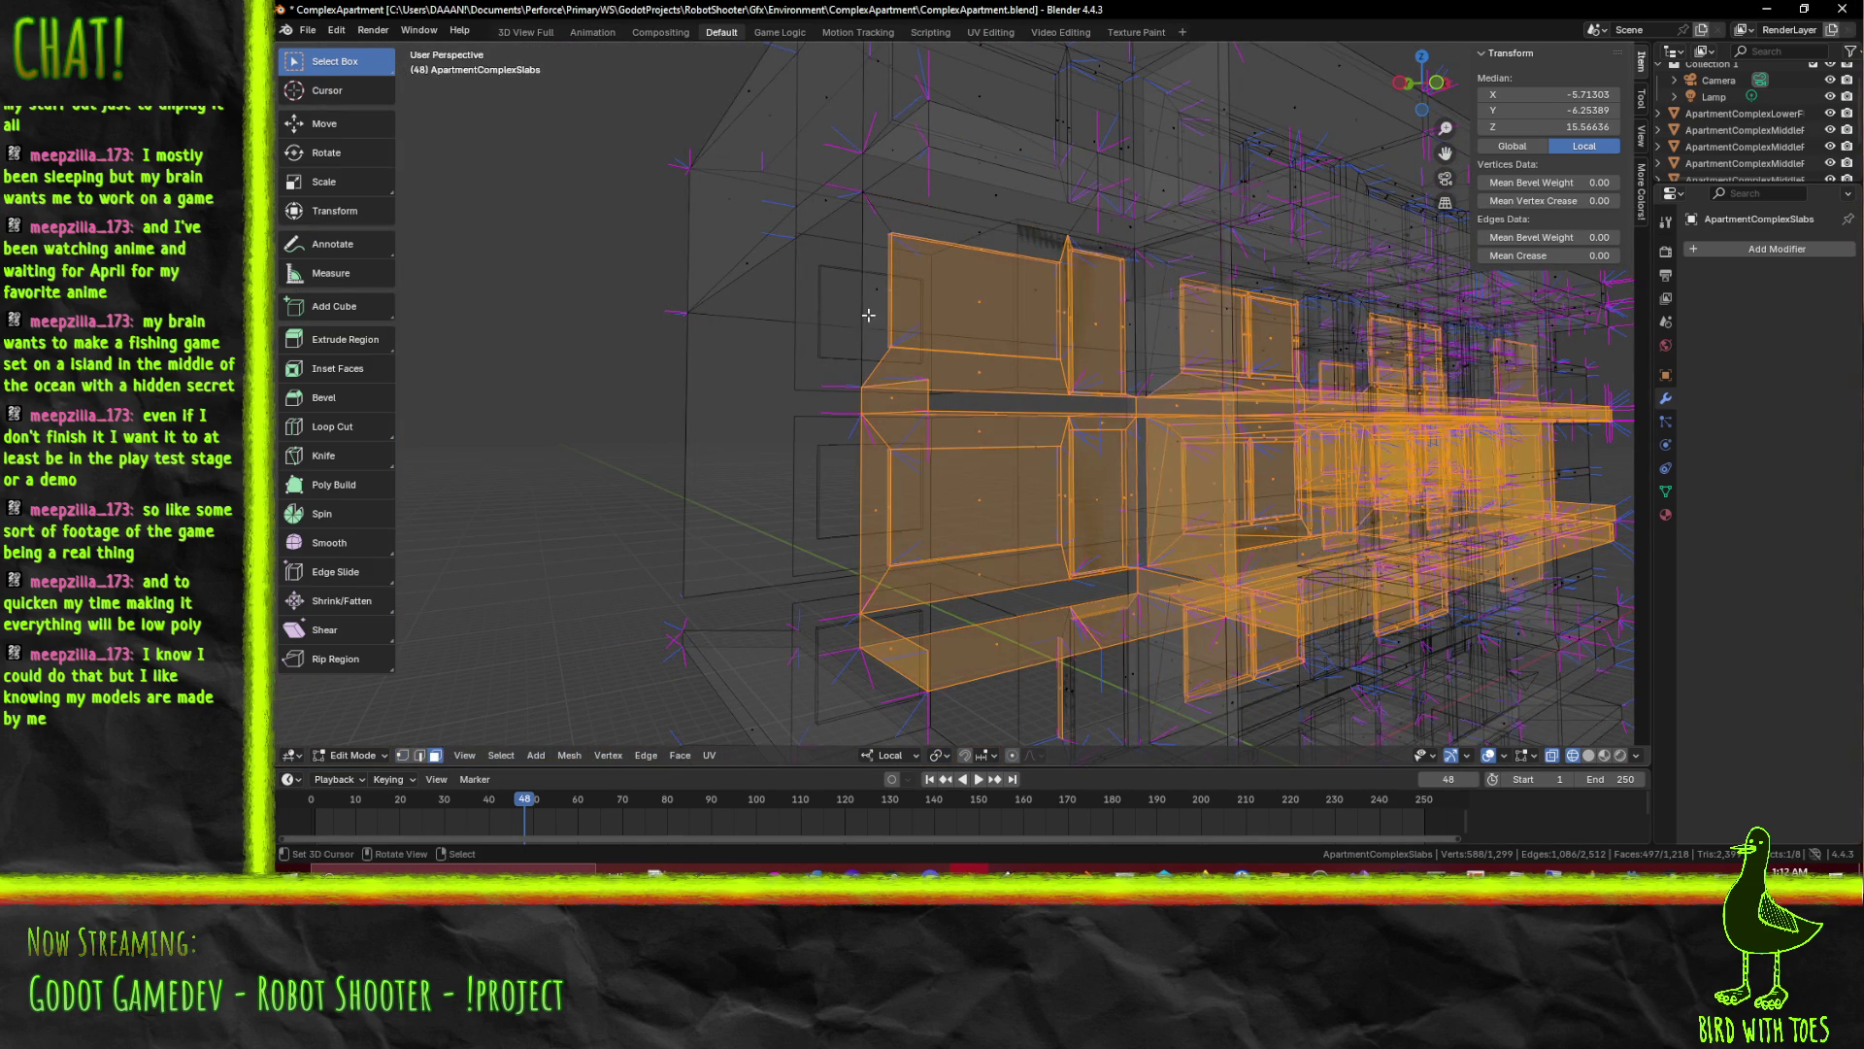
pyautogui.click(966, 233)
# Add another window top face and the narrow side face to the selection
pyautogui.moveTo(1105, 372); pyautogui.dragTo(897, 295)
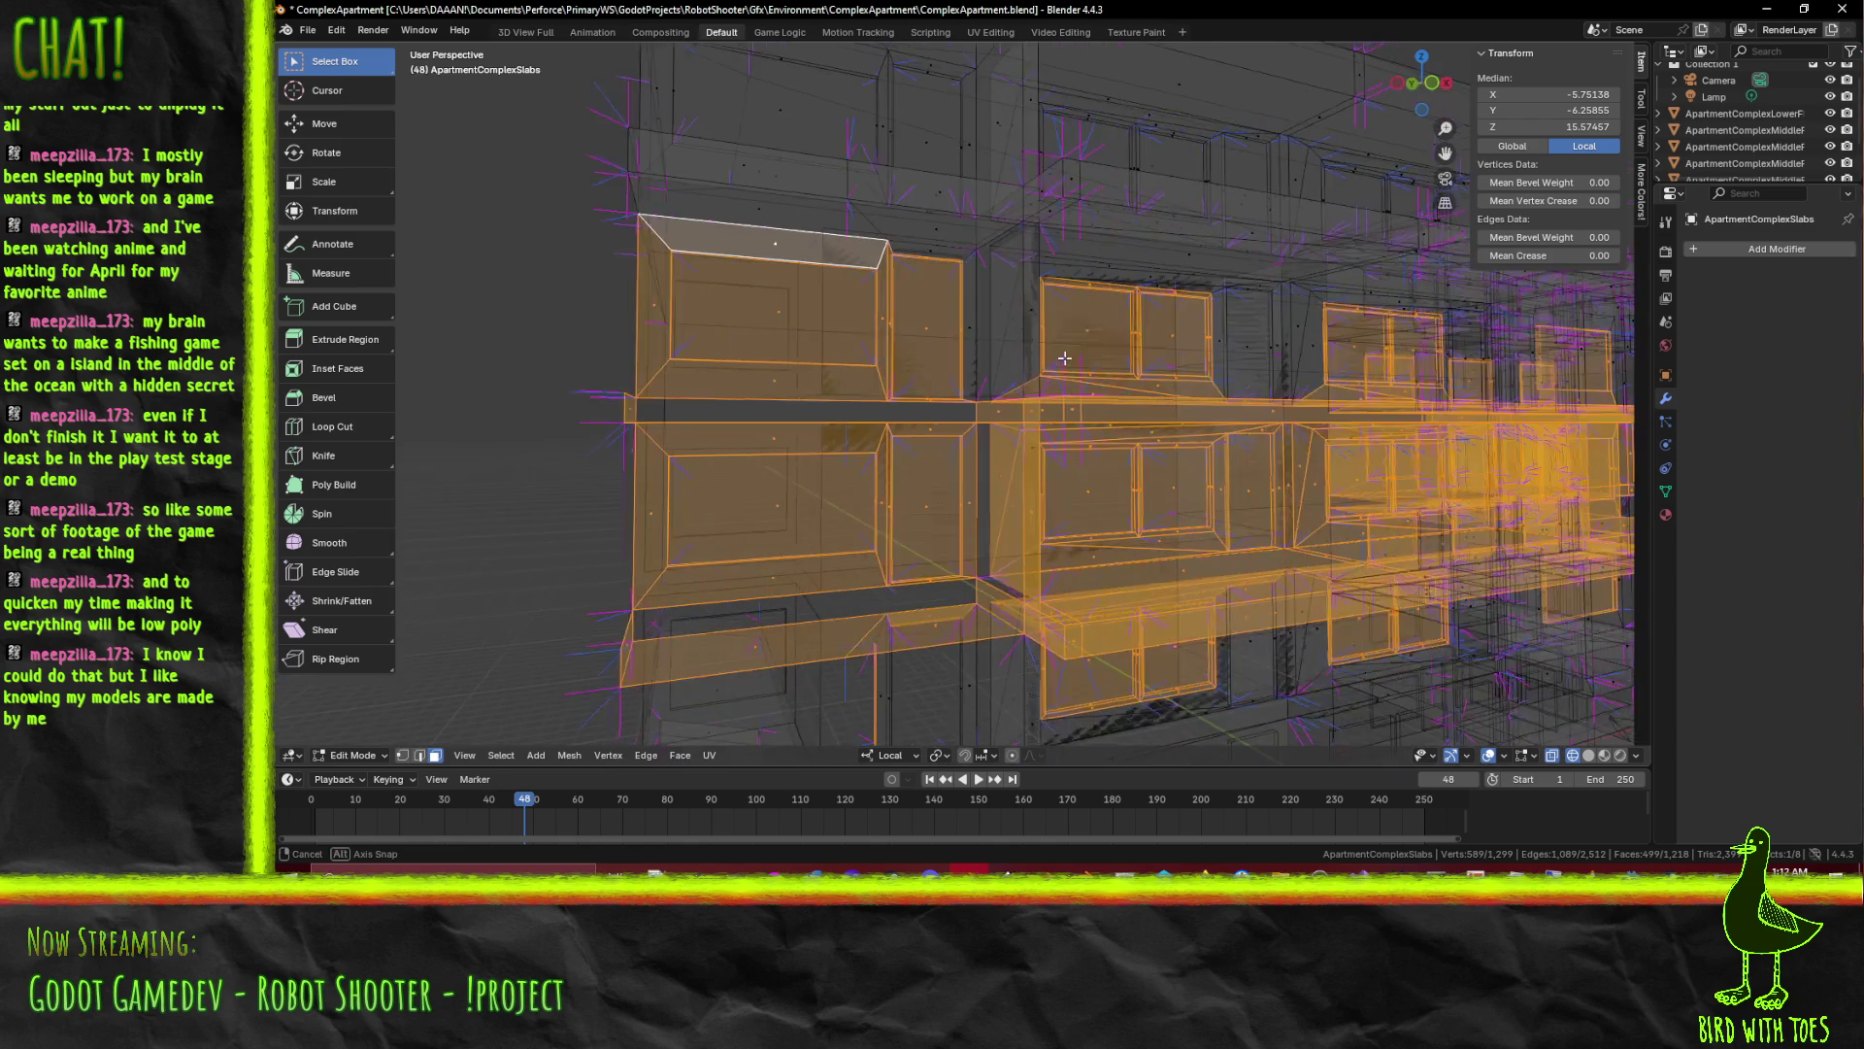
pyautogui.click(841, 236)
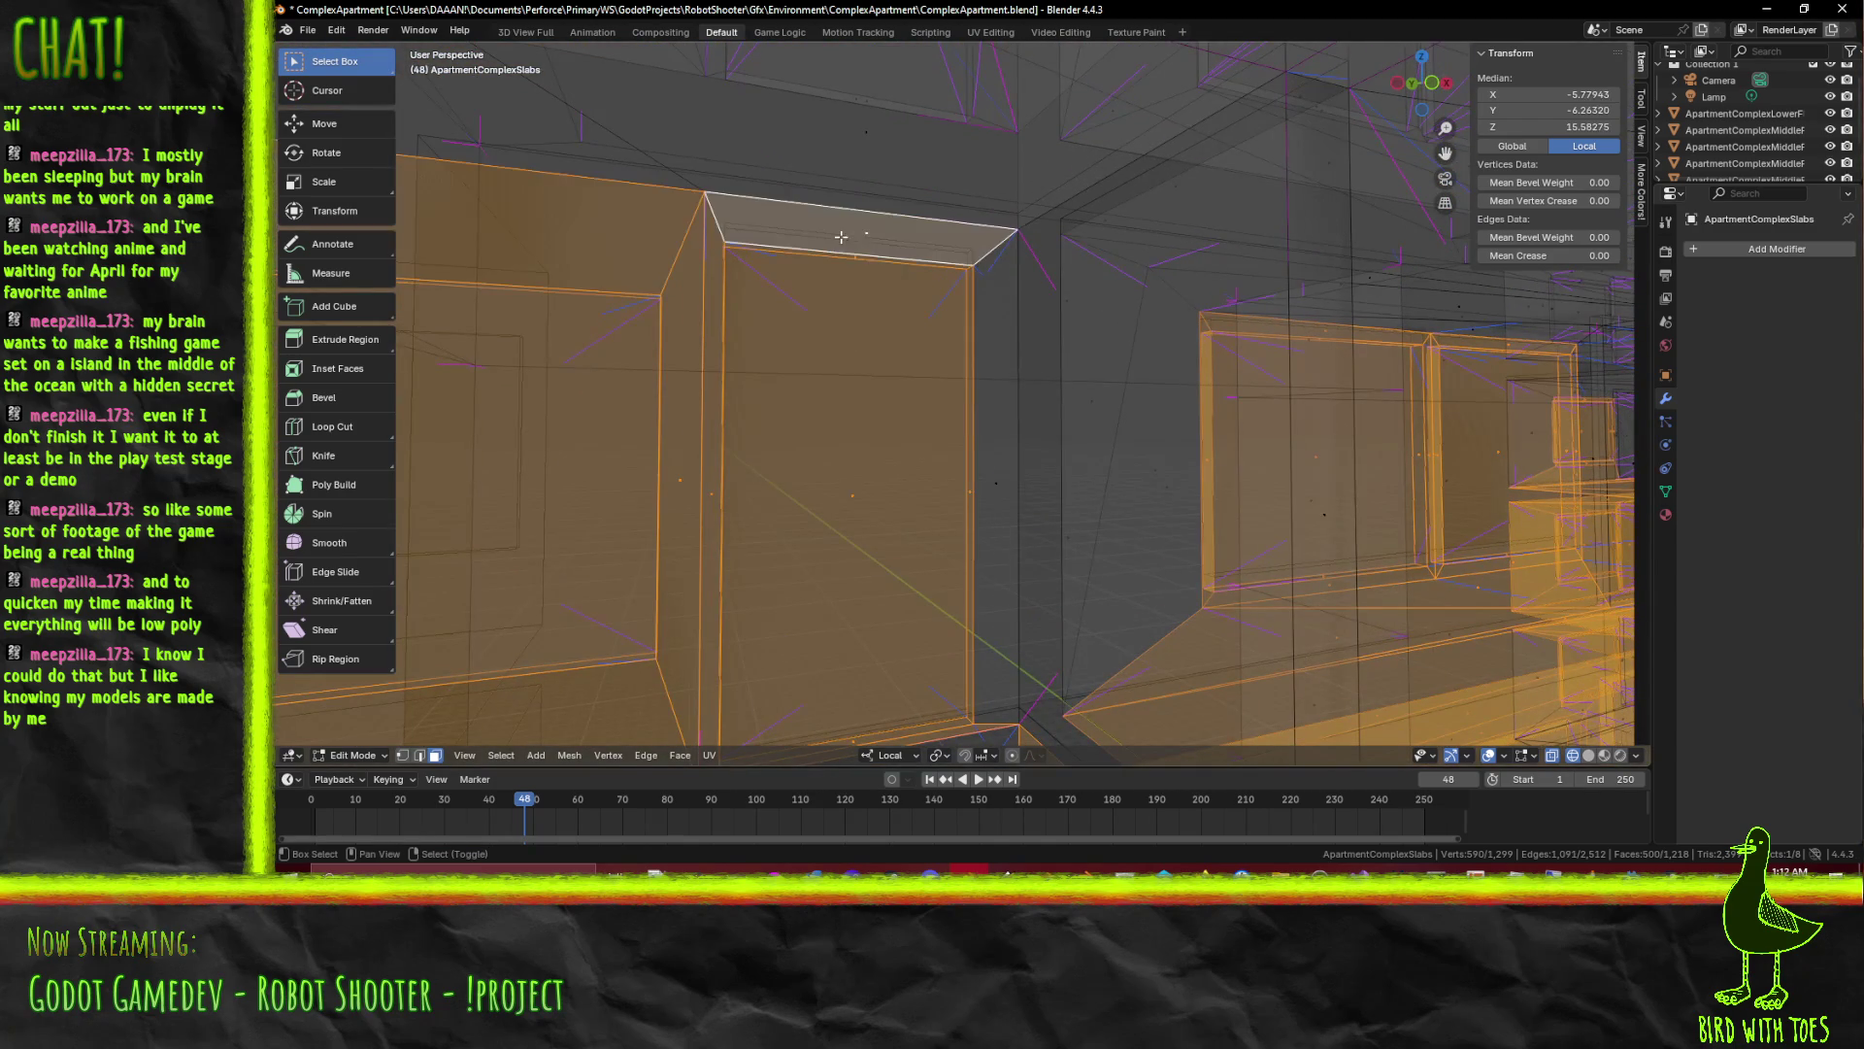
pyautogui.click(993, 480)
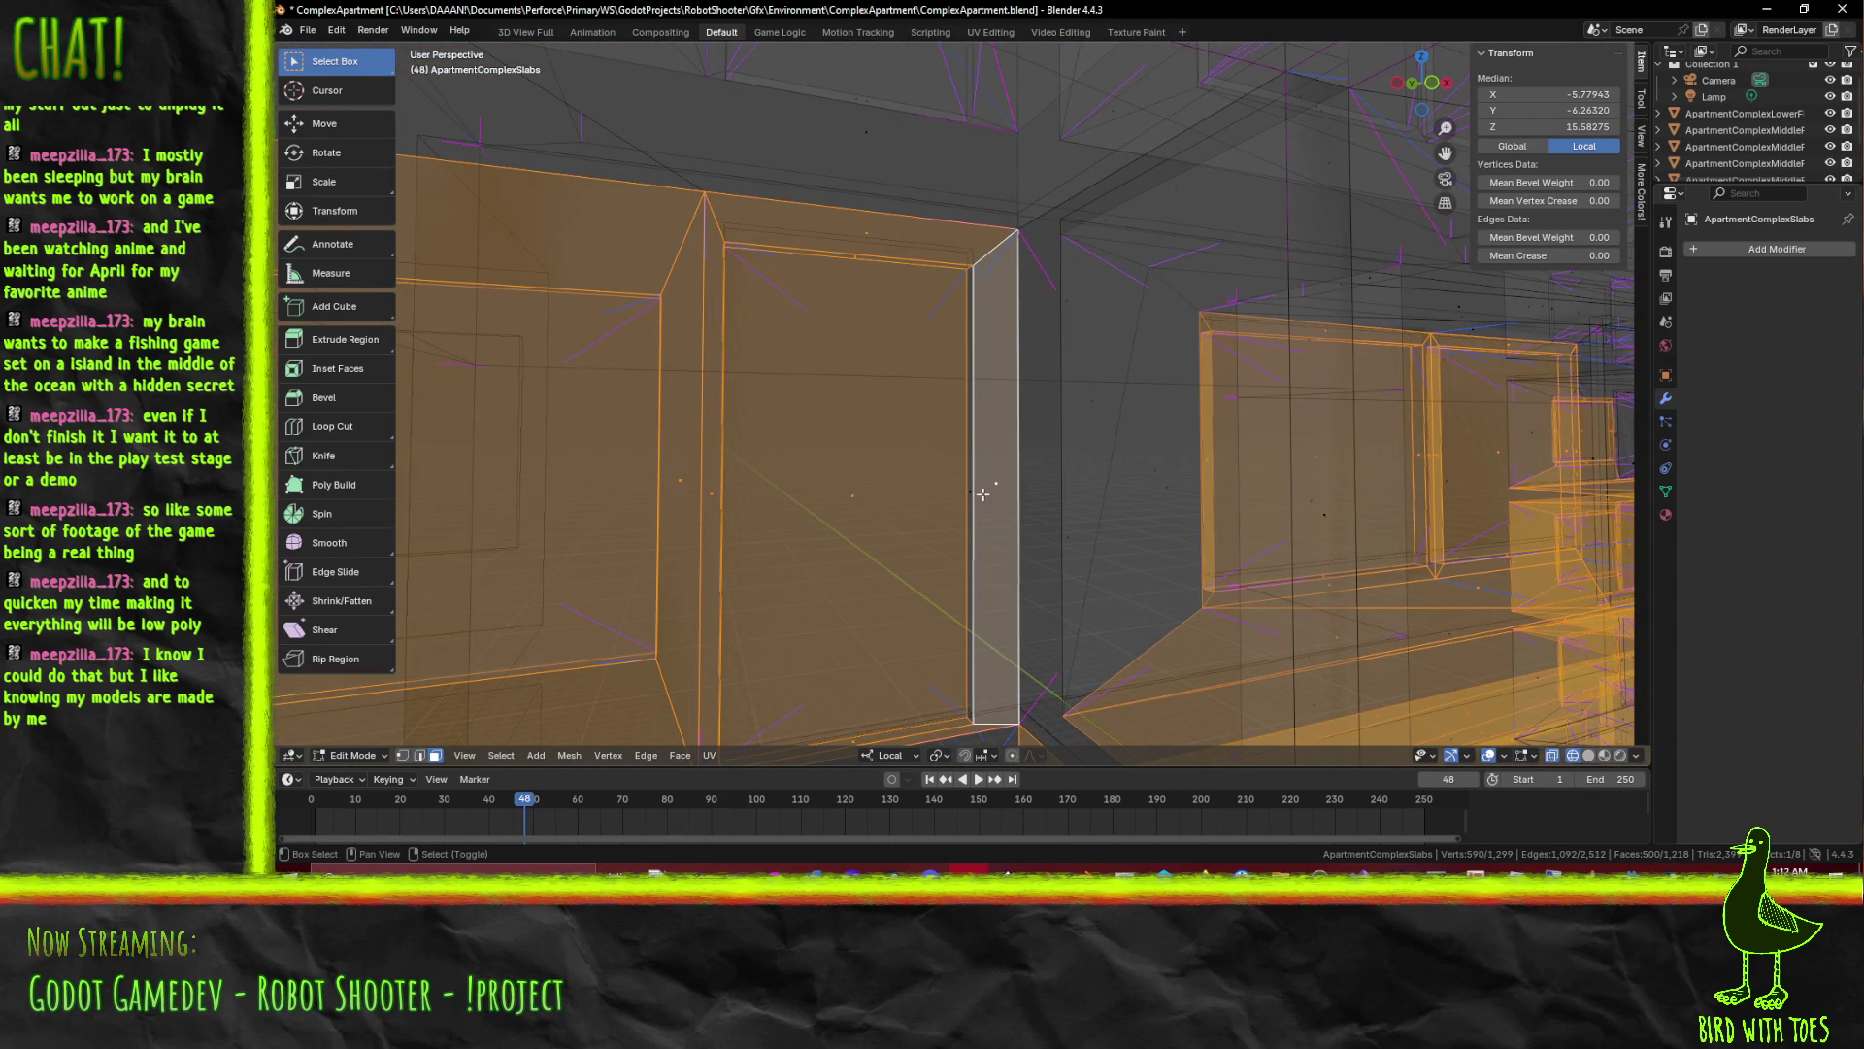
pyautogui.scroll(-3)
pyautogui.moveTo(1004, 504); pyautogui.dragTo(913, 458)
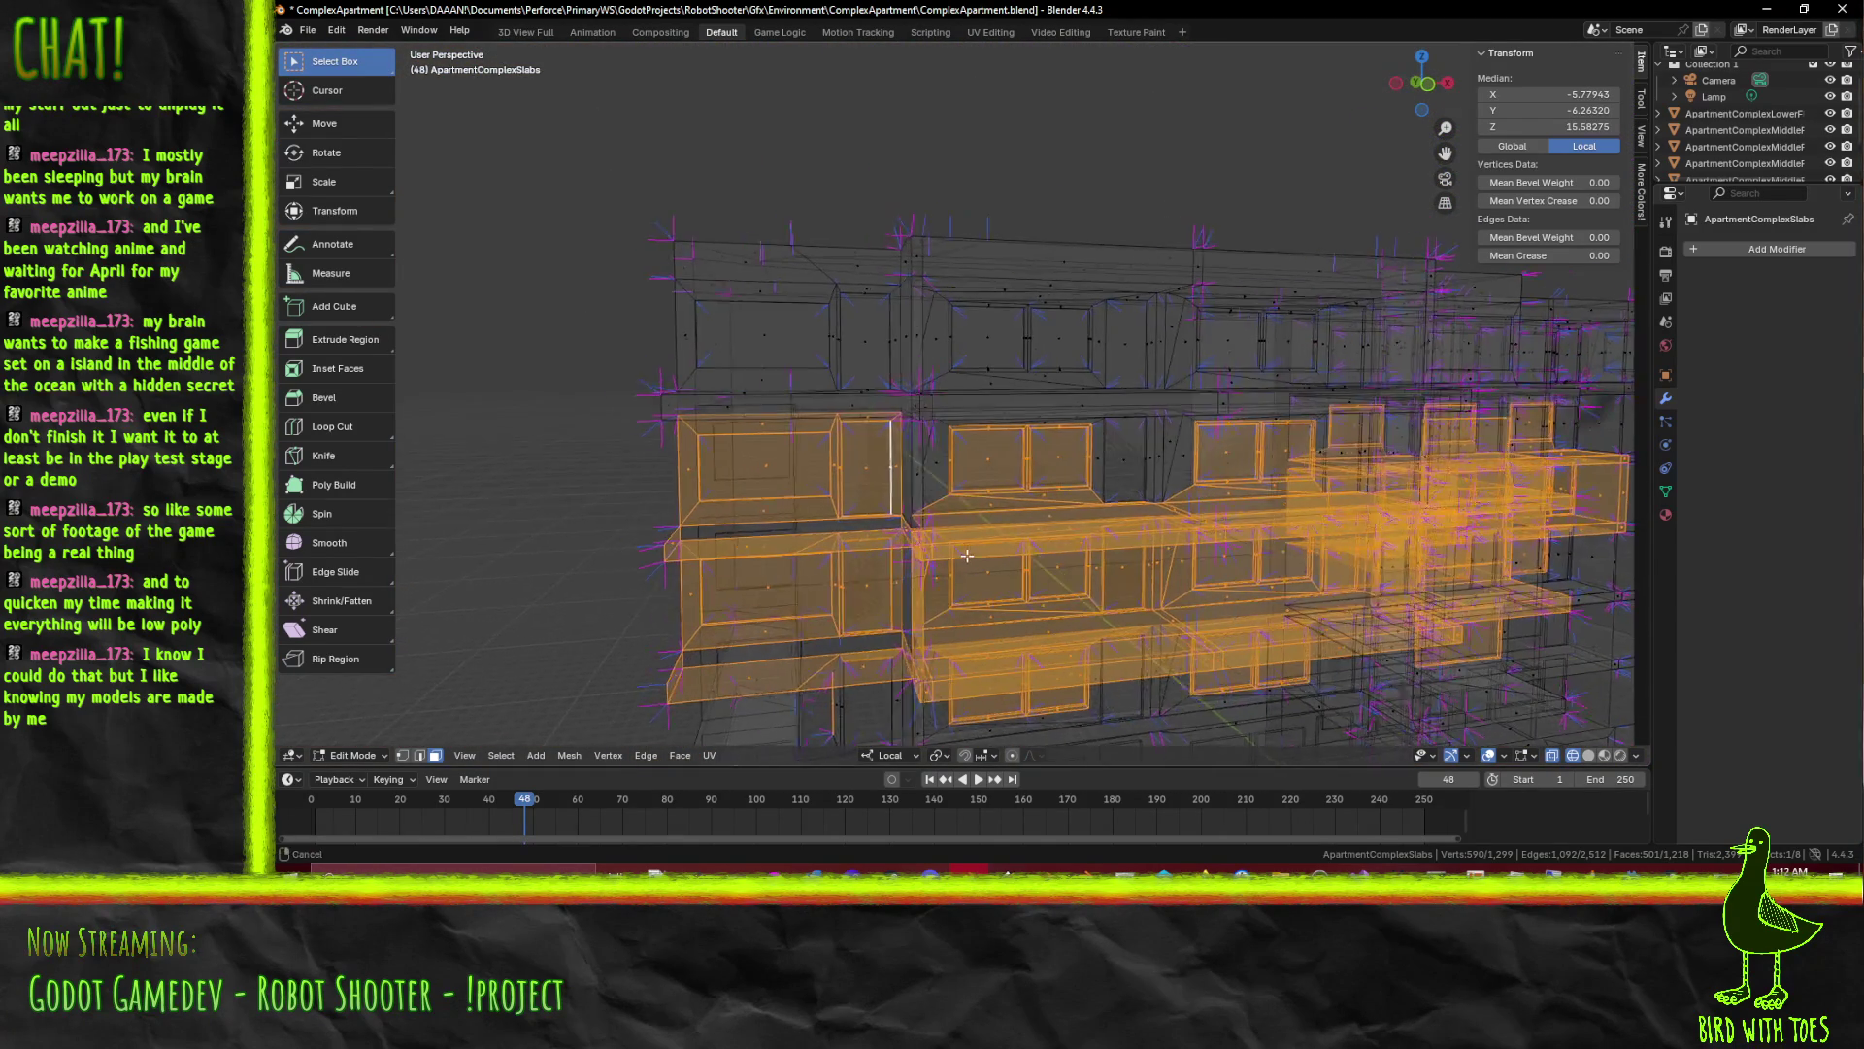
pyautogui.scroll(3)
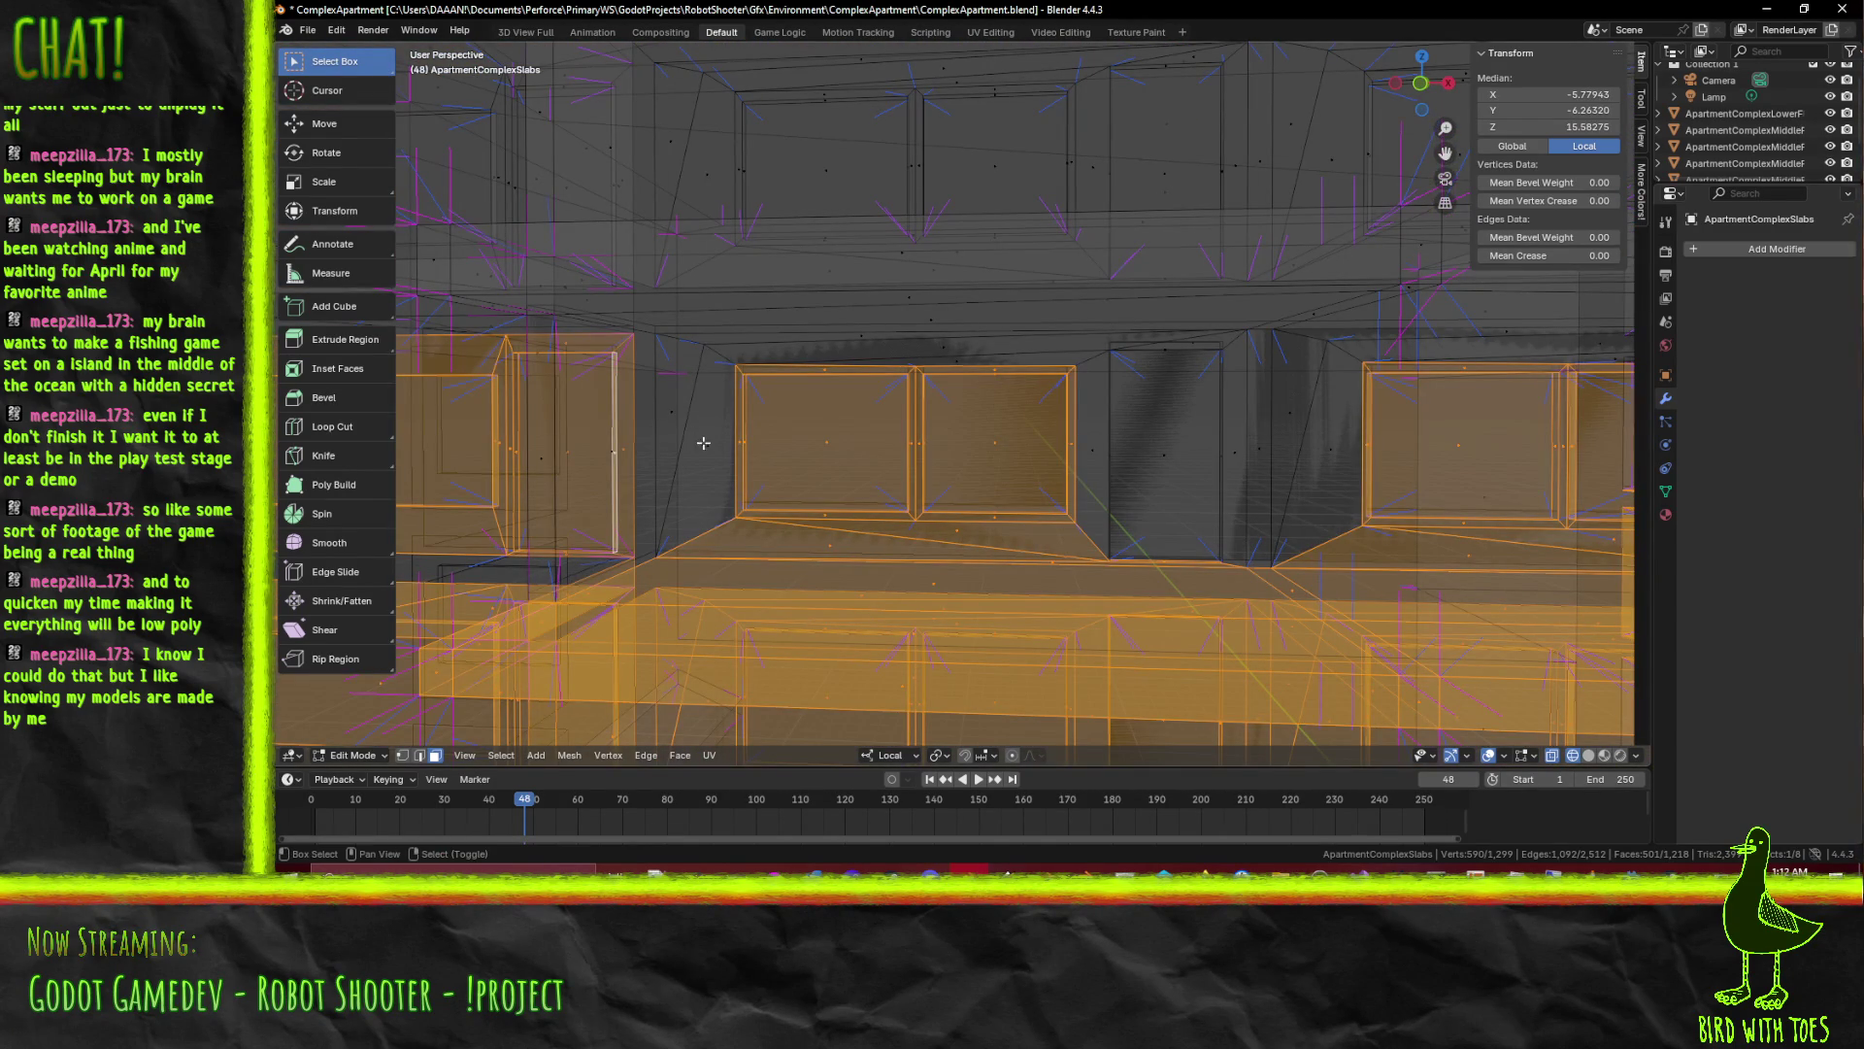
pyautogui.press('z')
# In material preview, add the wall strip above the window, the window surround and the thin right wall face
pyautogui.click(764, 549)
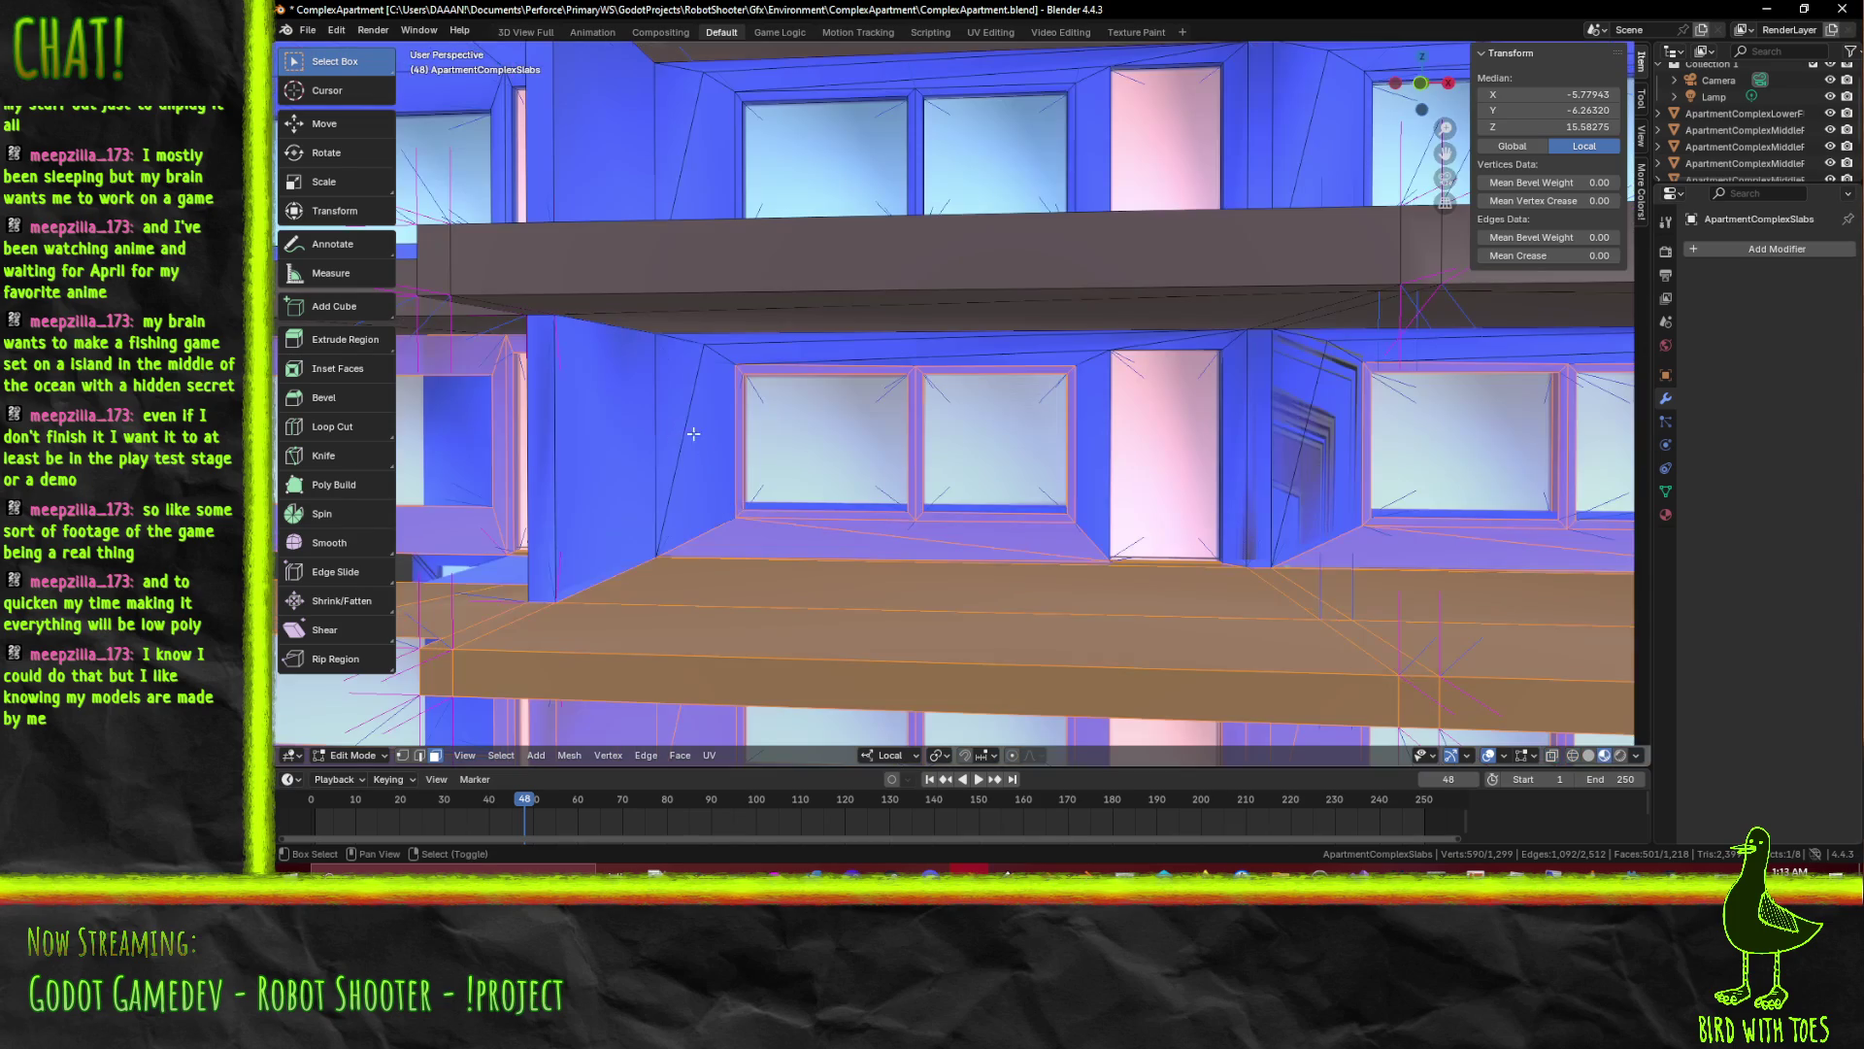
pyautogui.click(801, 352)
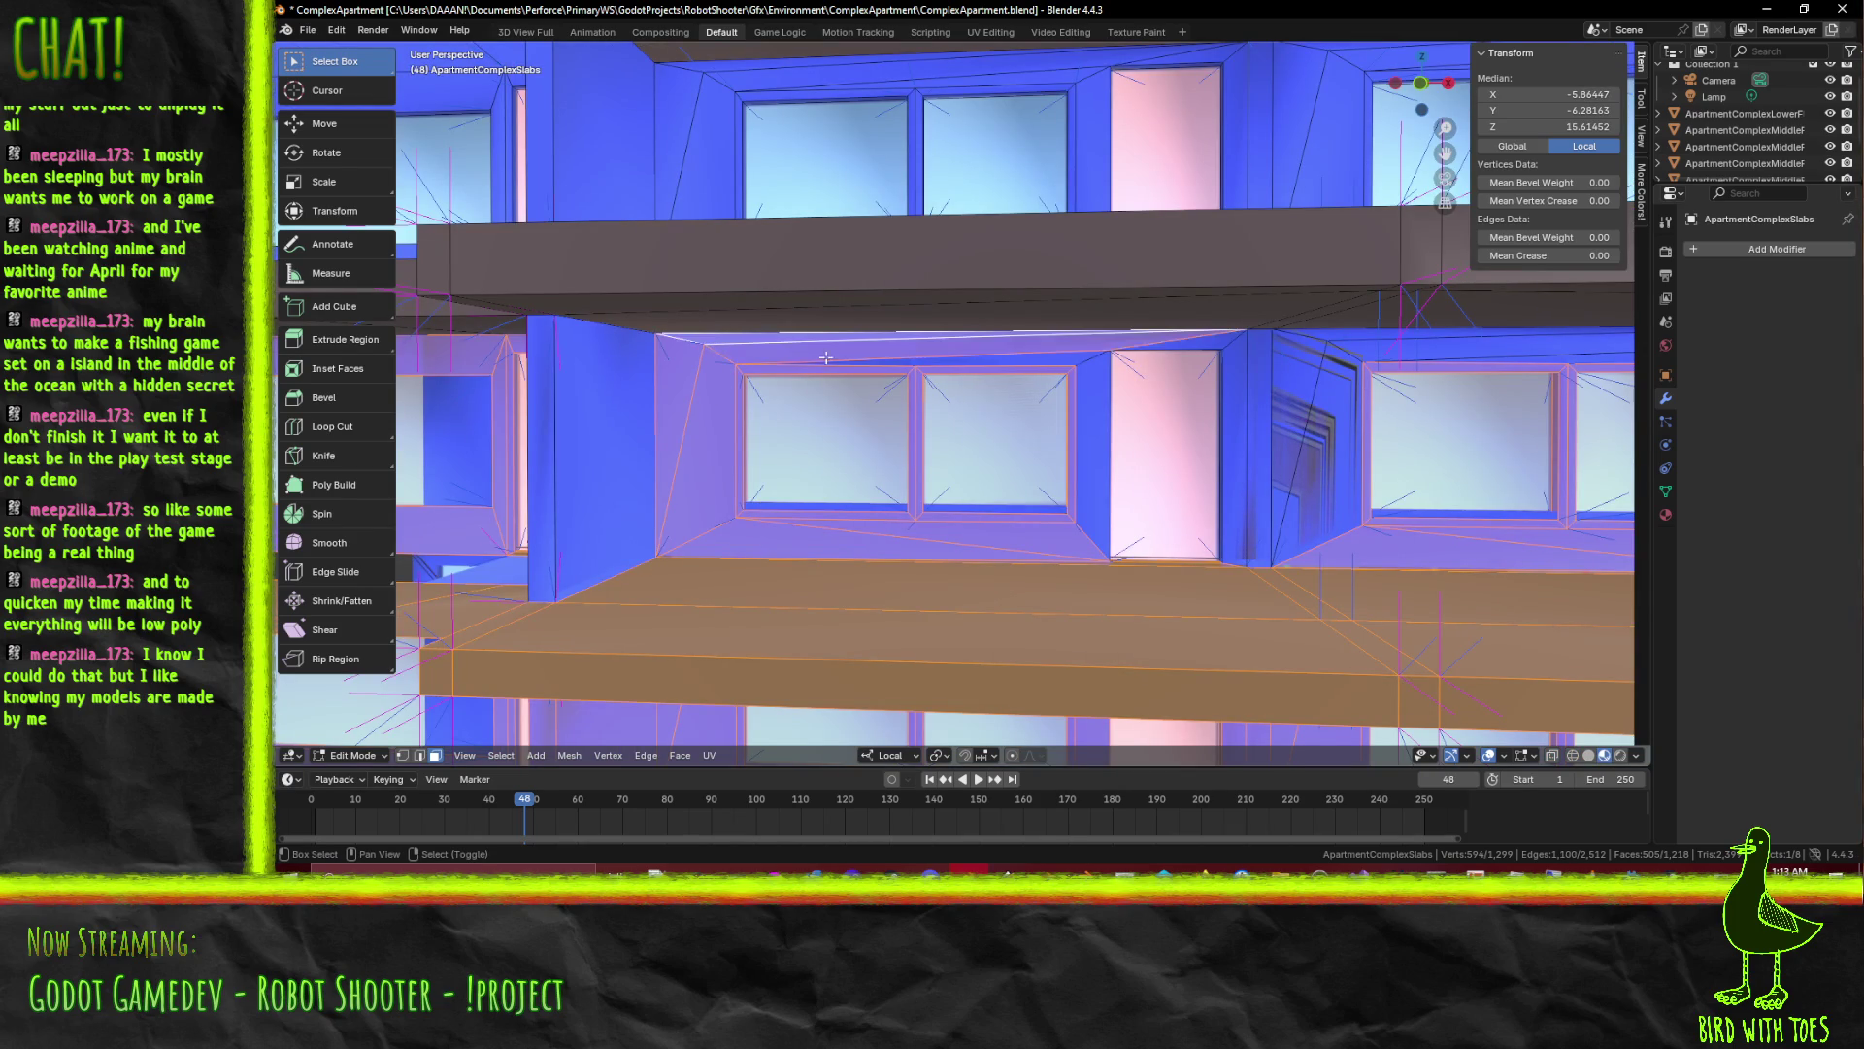
pyautogui.click(1058, 354)
pyautogui.click(1235, 384)
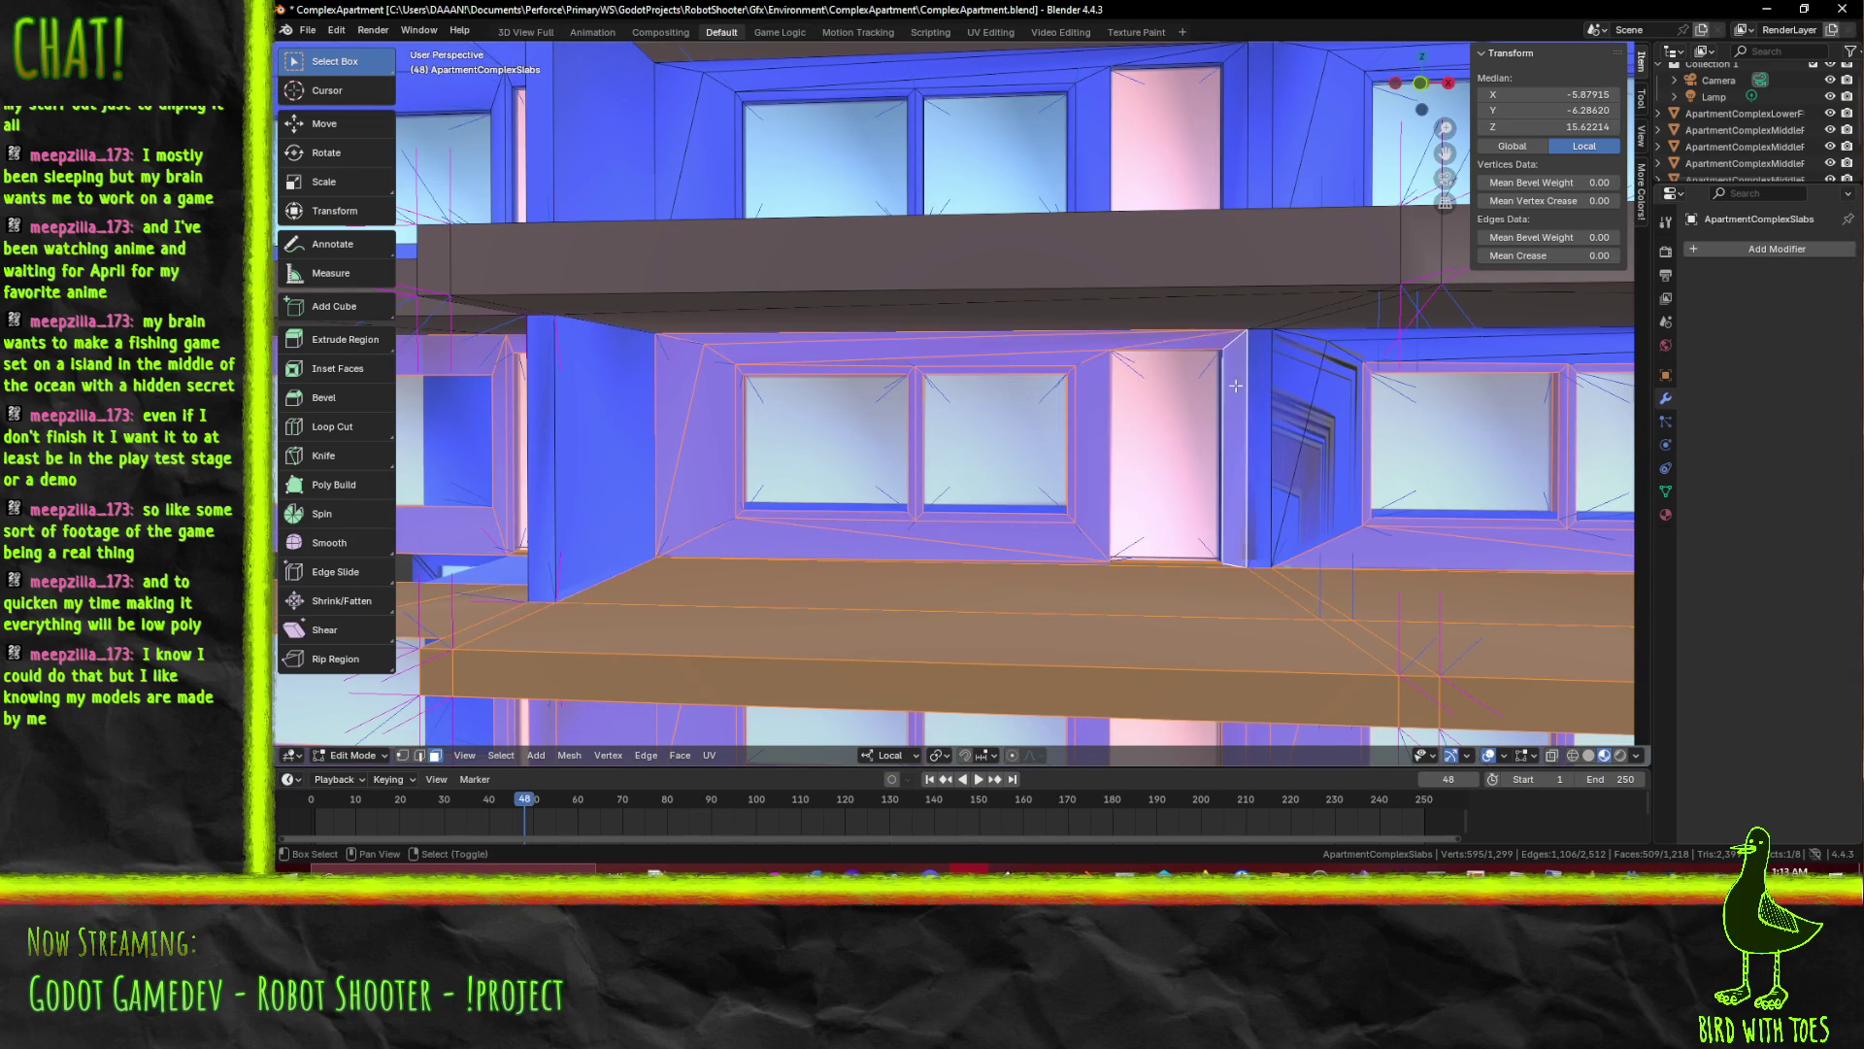
# Add the wall faces near the doorway, the strip above the windows, the window top and the right-wall faces
pyautogui.moveTo(1306, 464); pyautogui.dragTo(878, 481)
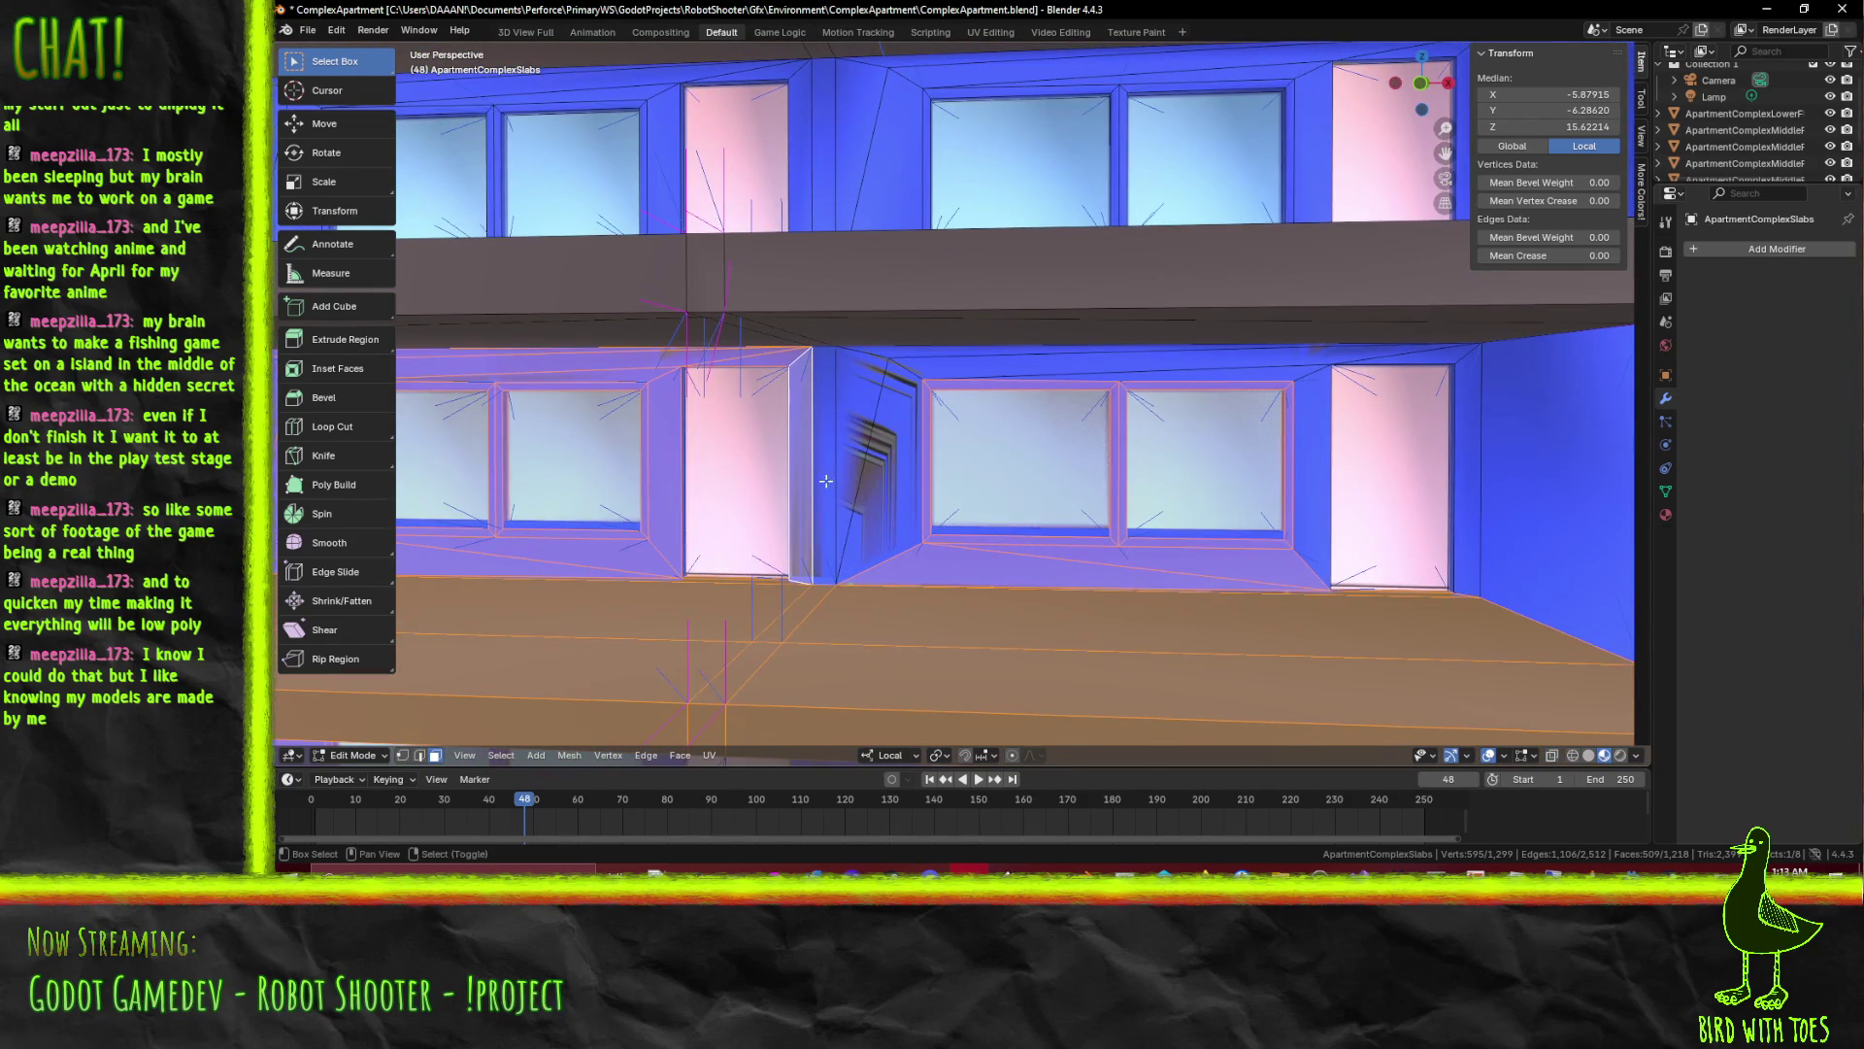
pyautogui.click(877, 481)
pyautogui.click(932, 438)
pyautogui.click(1077, 365)
pyautogui.click(1071, 382)
pyautogui.press('v')
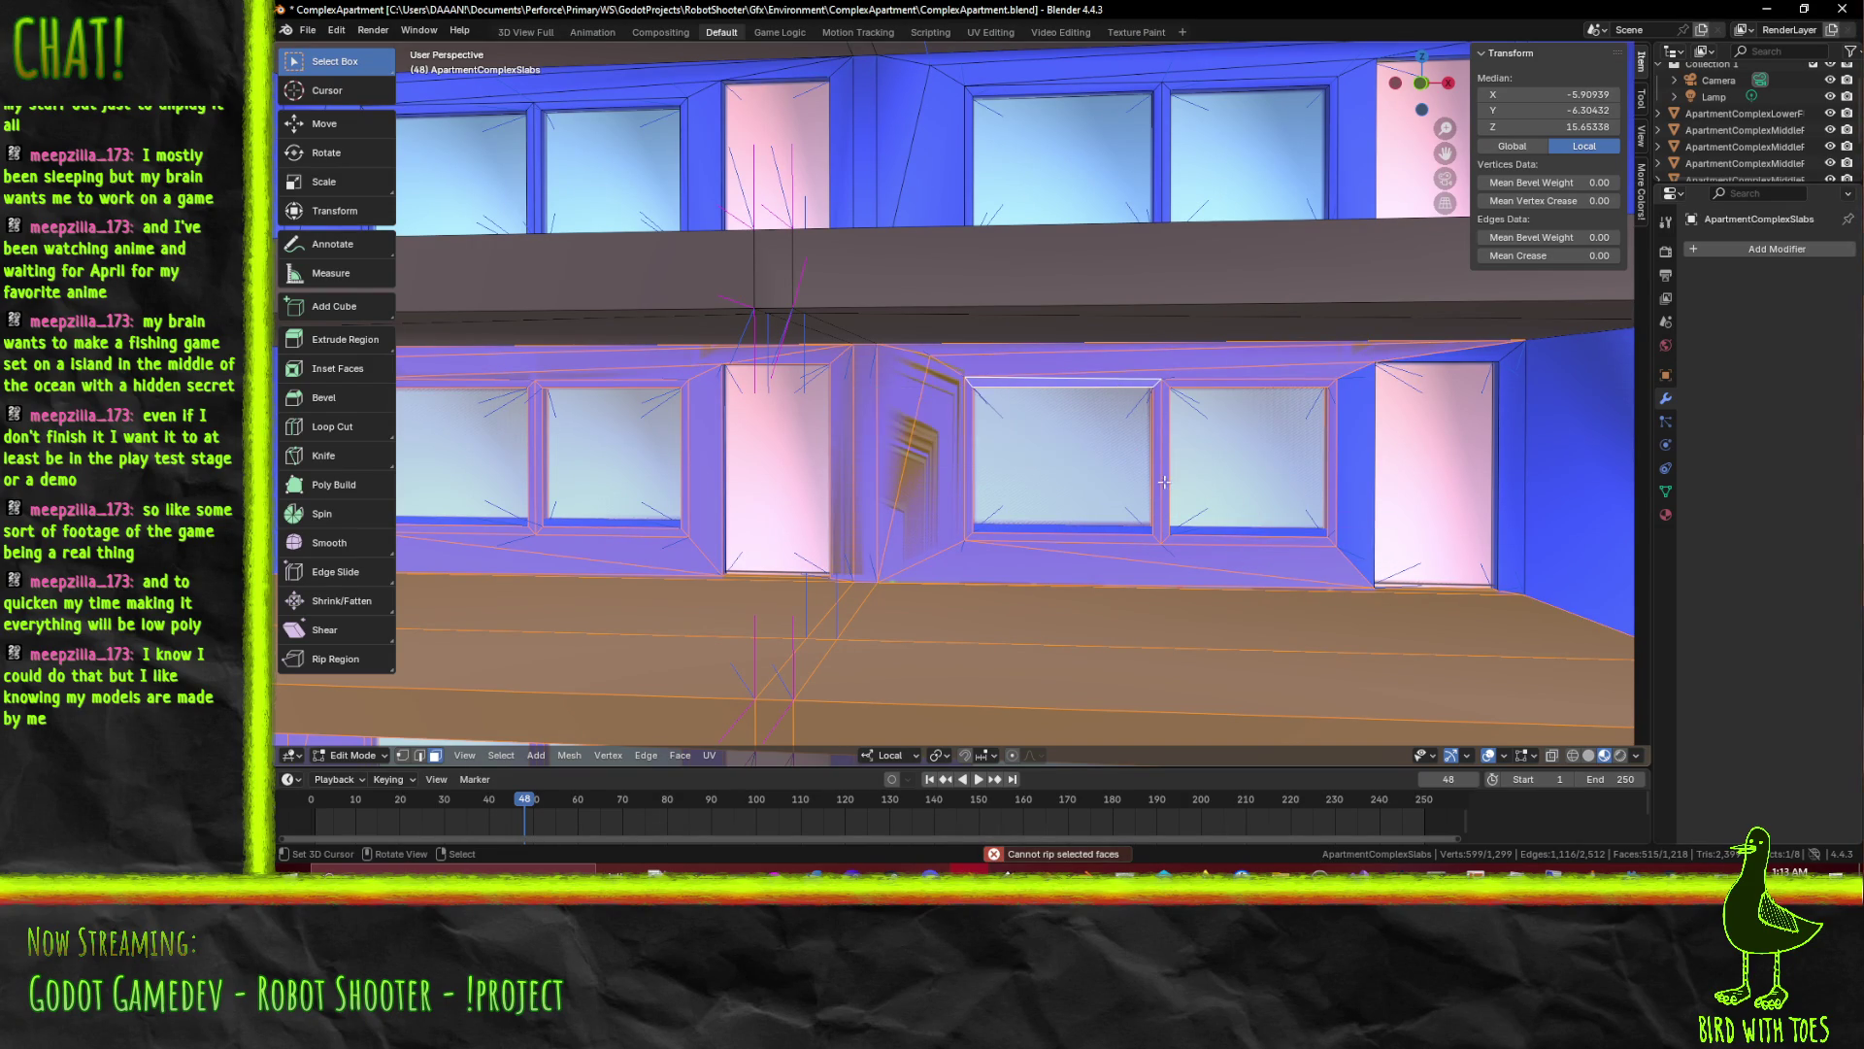
pyautogui.moveTo(1502, 573); pyautogui.dragTo(1503, 573)
# Box-select the window faces and the balcony wall faces from a new angle
pyautogui.moveTo(1503, 573); pyautogui.dragTo(960, 508)
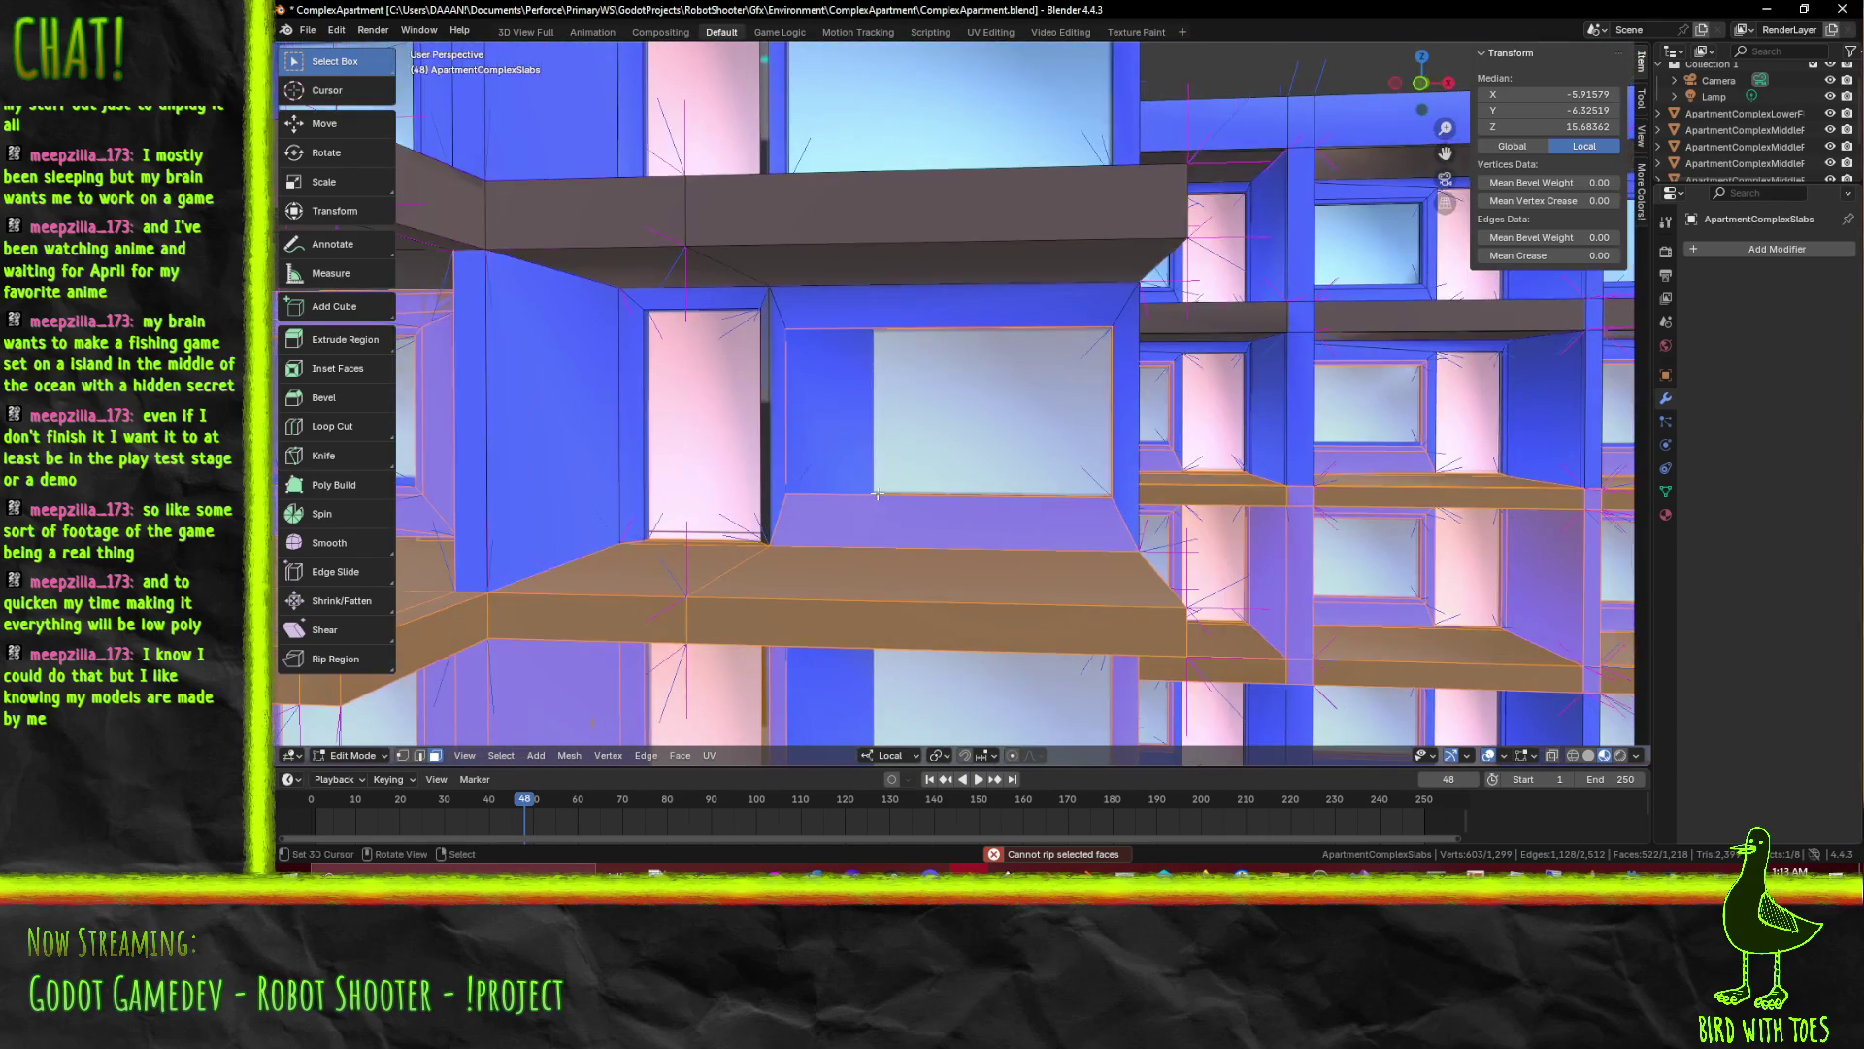
pyautogui.moveTo(615, 342); pyautogui.dragTo(1133, 525)
pyautogui.moveTo(1134, 524); pyautogui.dragTo(449, 318)
pyautogui.press('b')
pyautogui.moveTo(725, 474); pyautogui.dragTo(738, 484)
pyautogui.moveTo(737, 484); pyautogui.dragTo(943, 463)
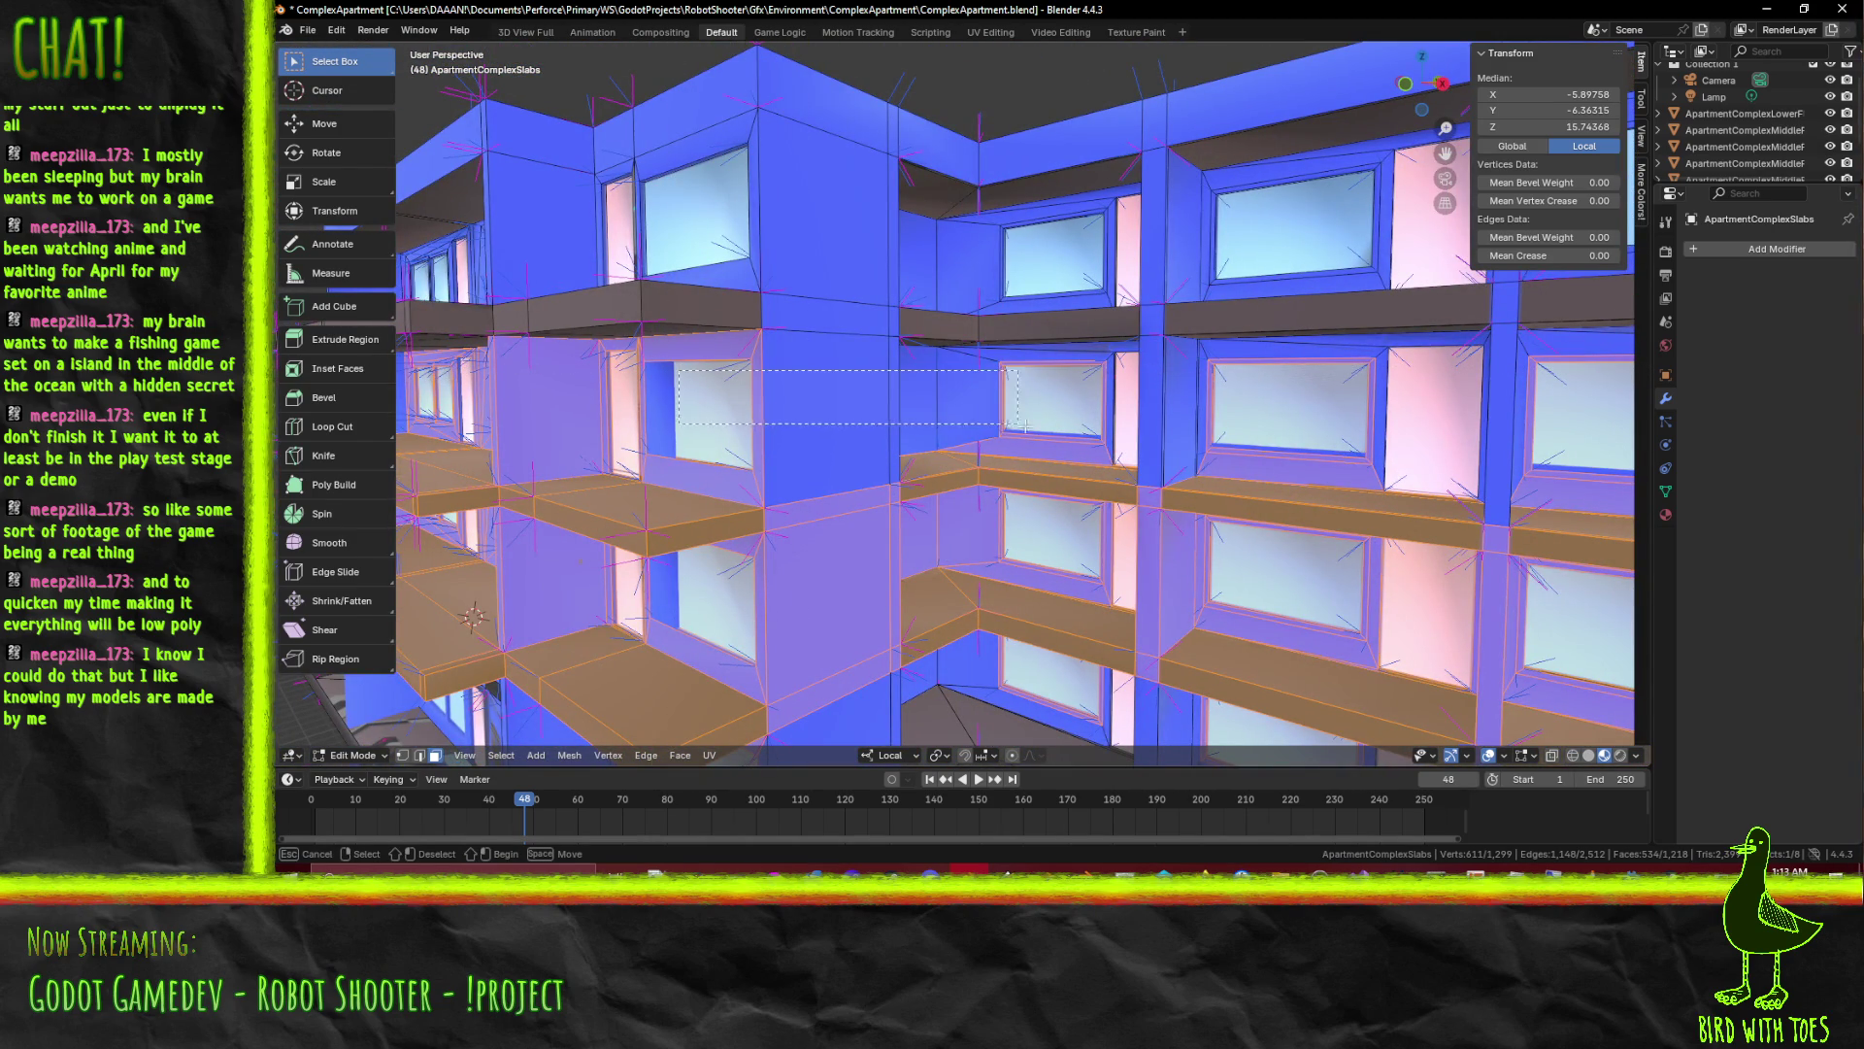
pyautogui.moveTo(1013, 423); pyautogui.dragTo(1038, 430)
# Extend the selection past the column, around the next window and onto the wall faces beside the windows
pyautogui.moveTo(1083, 435); pyautogui.dragTo(774, 401)
pyautogui.scroll(3)
pyautogui.press('b')
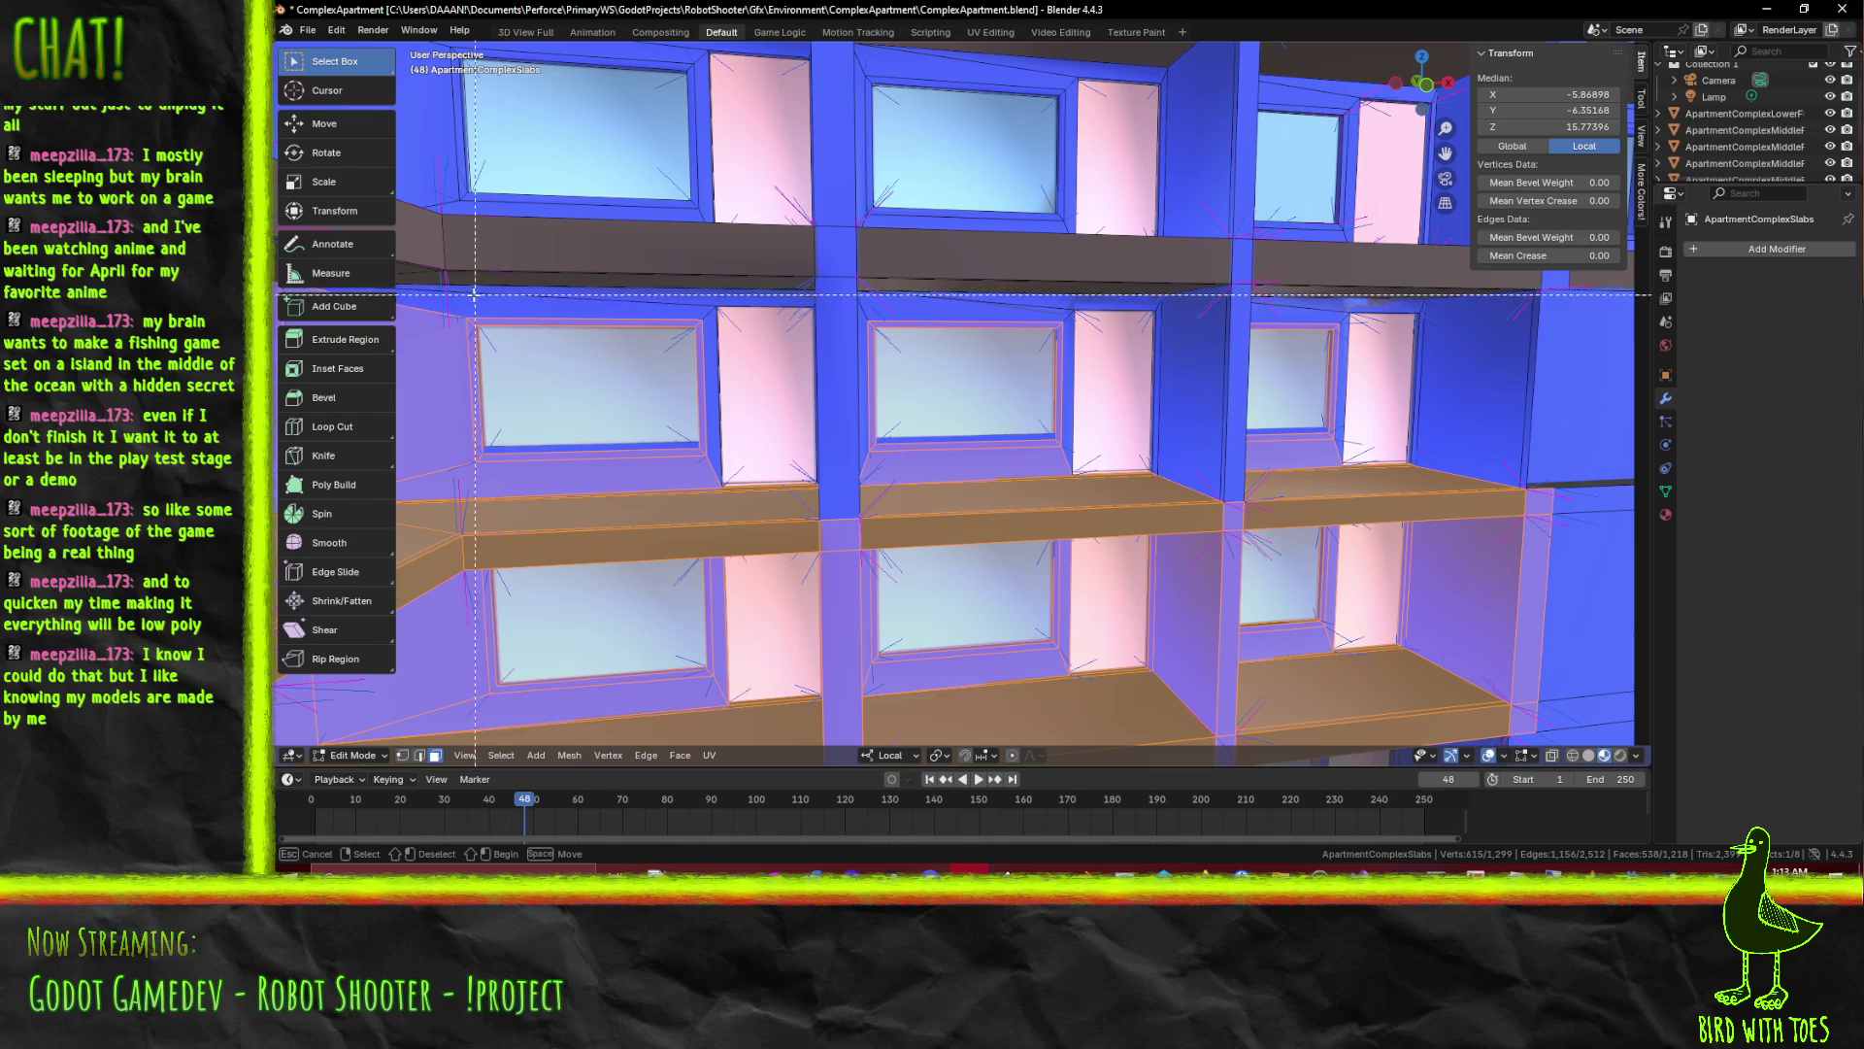
pyautogui.moveTo(1131, 465); pyautogui.dragTo(1154, 449)
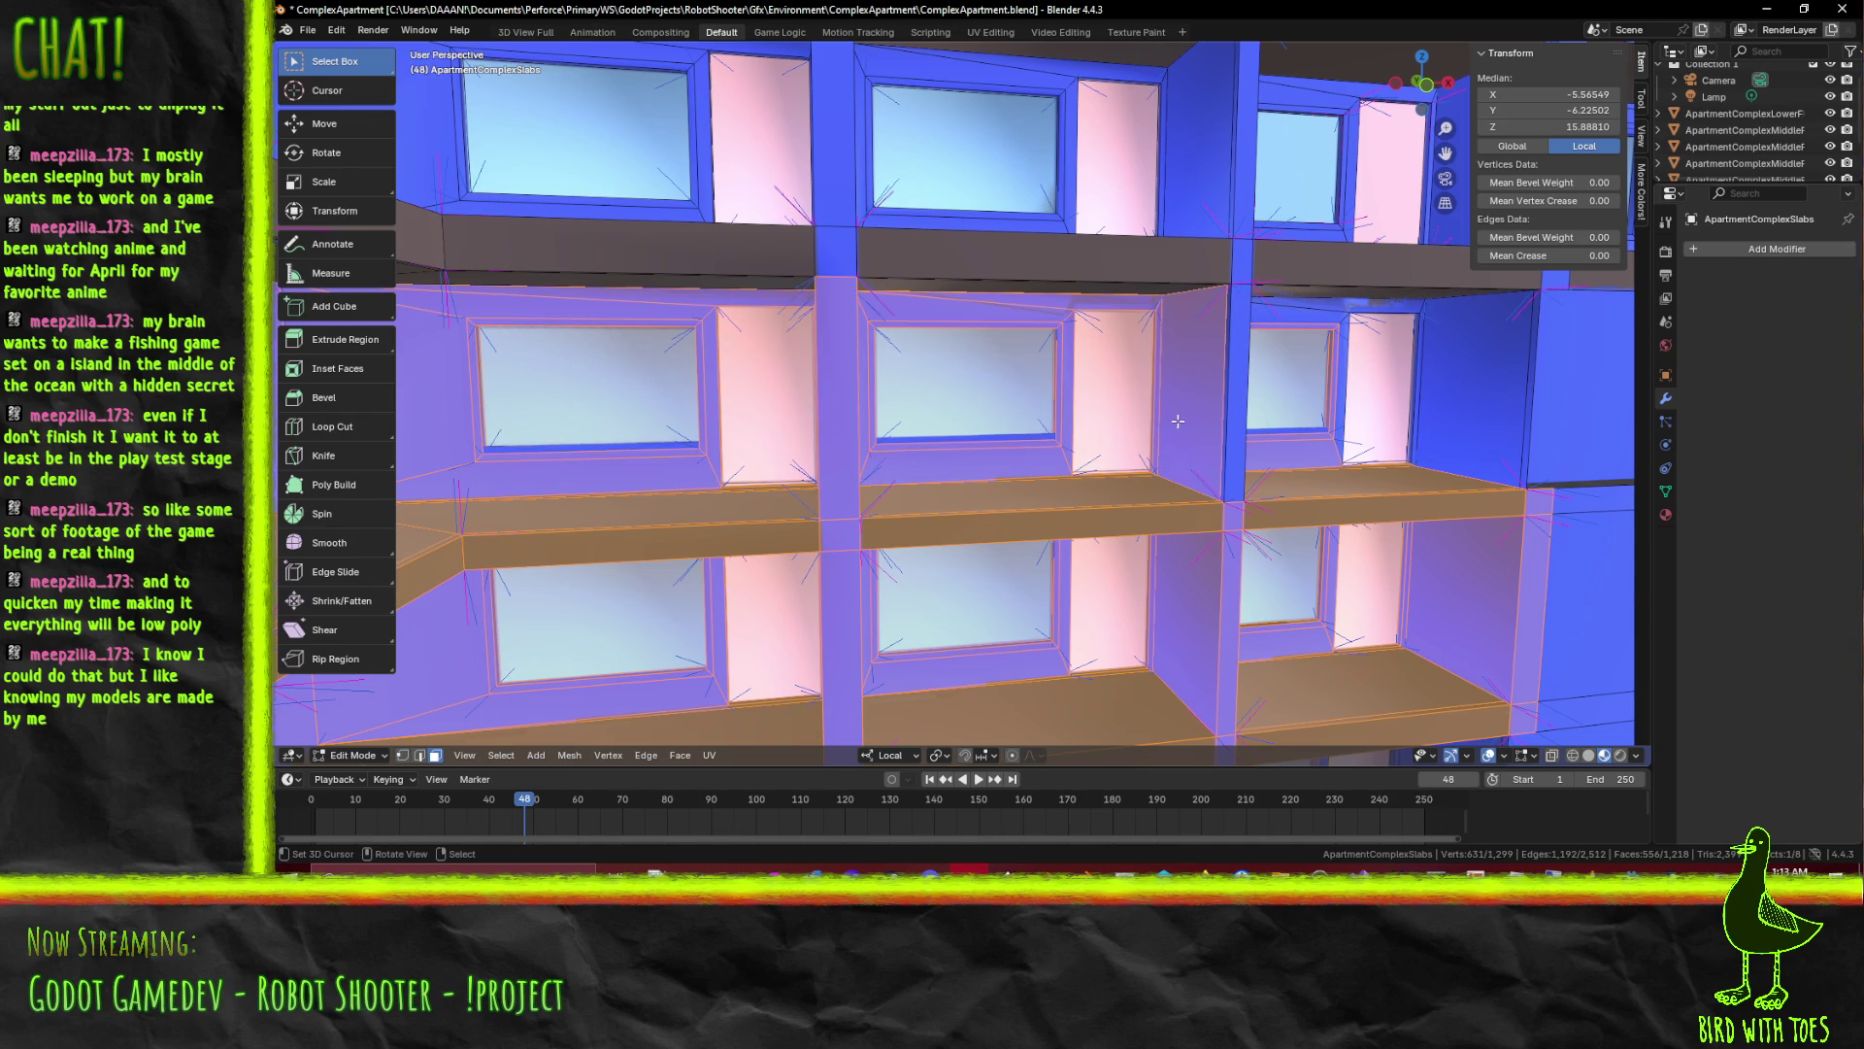
pyautogui.moveTo(1178, 421); pyautogui.dragTo(874, 442)
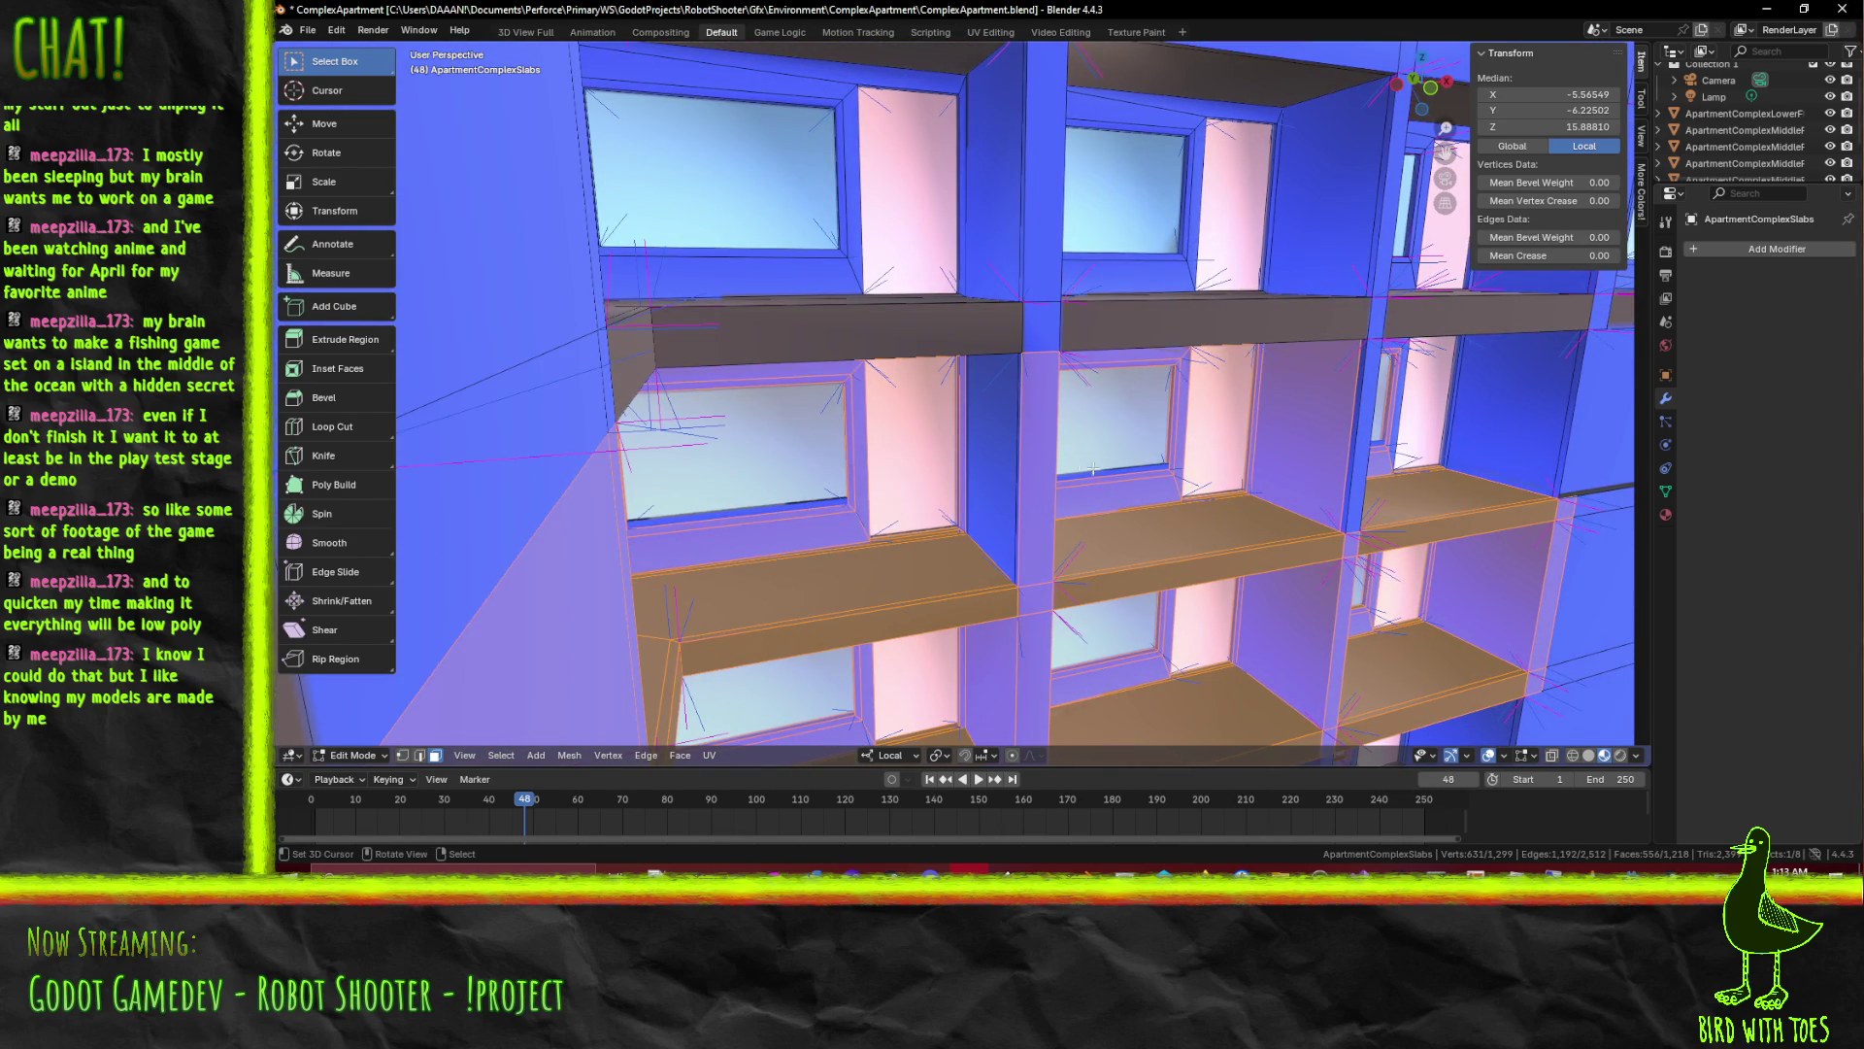
pyautogui.moveTo(1100, 477); pyautogui.dragTo(513, 536)
pyautogui.moveTo(513, 536); pyautogui.dragTo(646, 575)
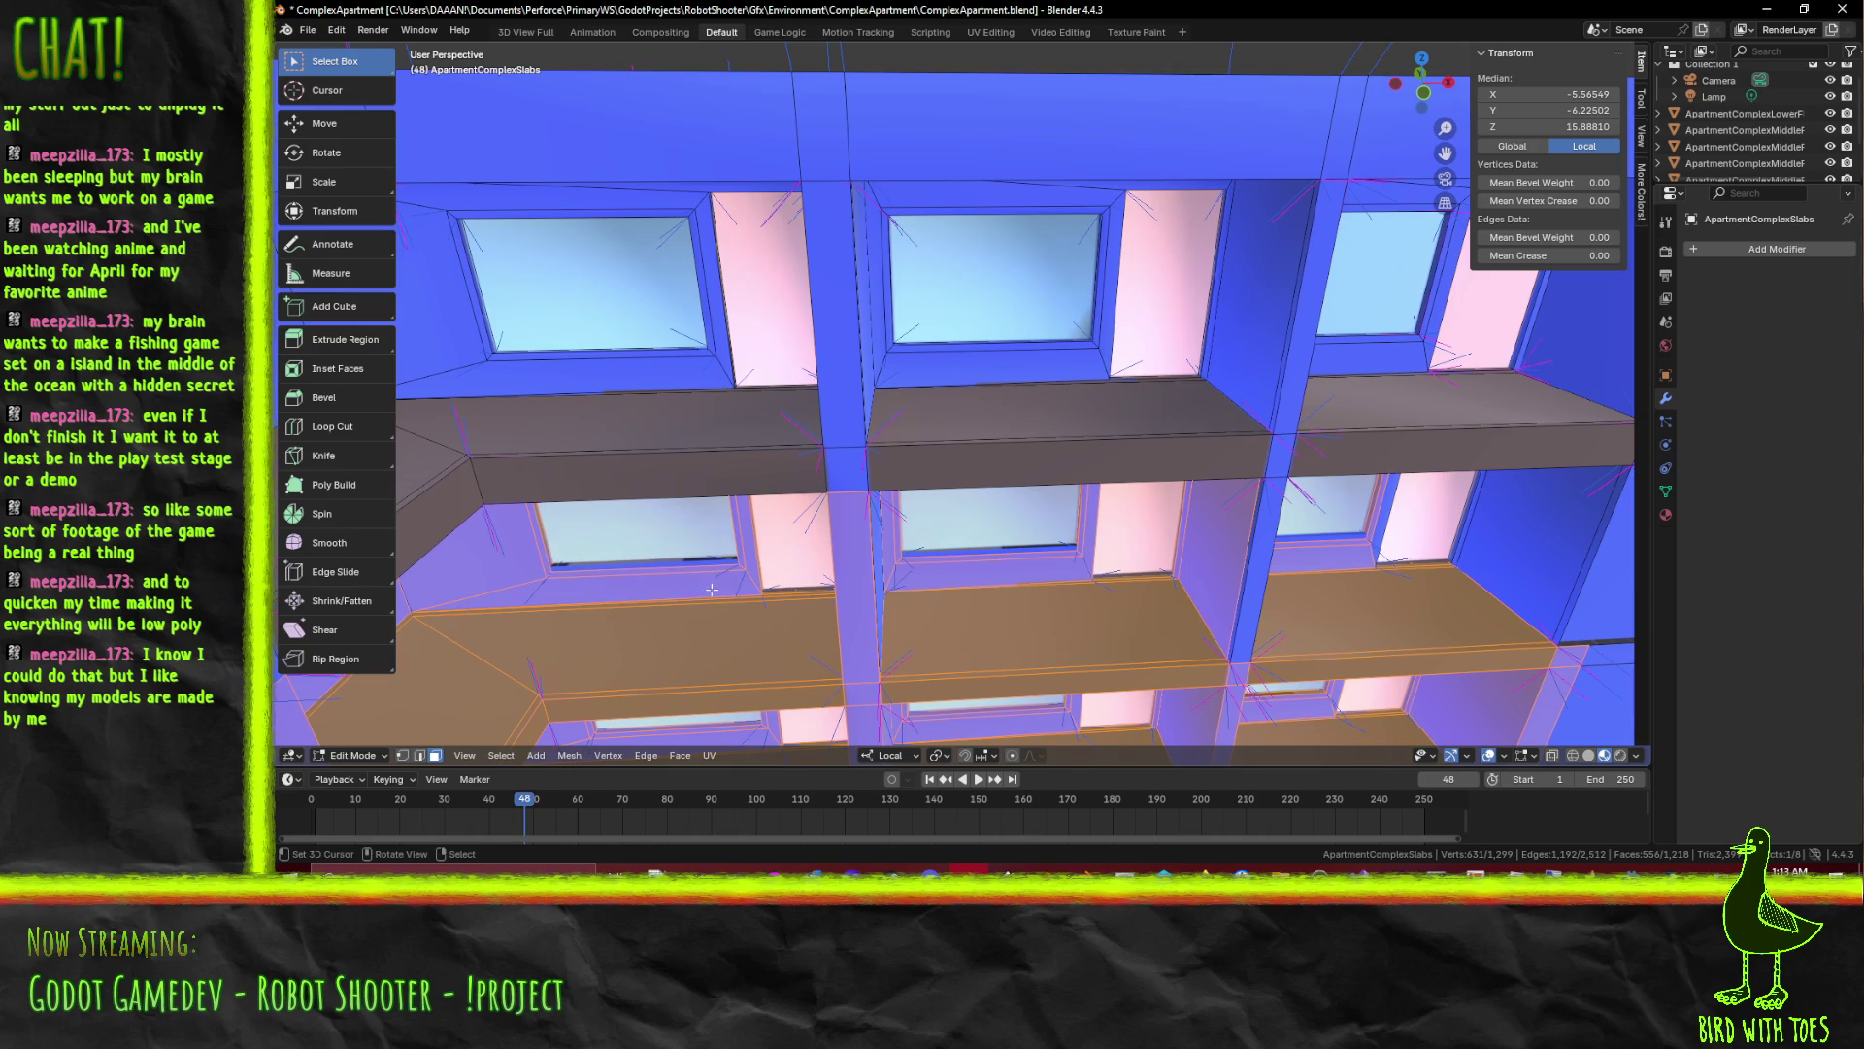
pyautogui.moveTo(895, 546); pyautogui.dragTo(482, 345)
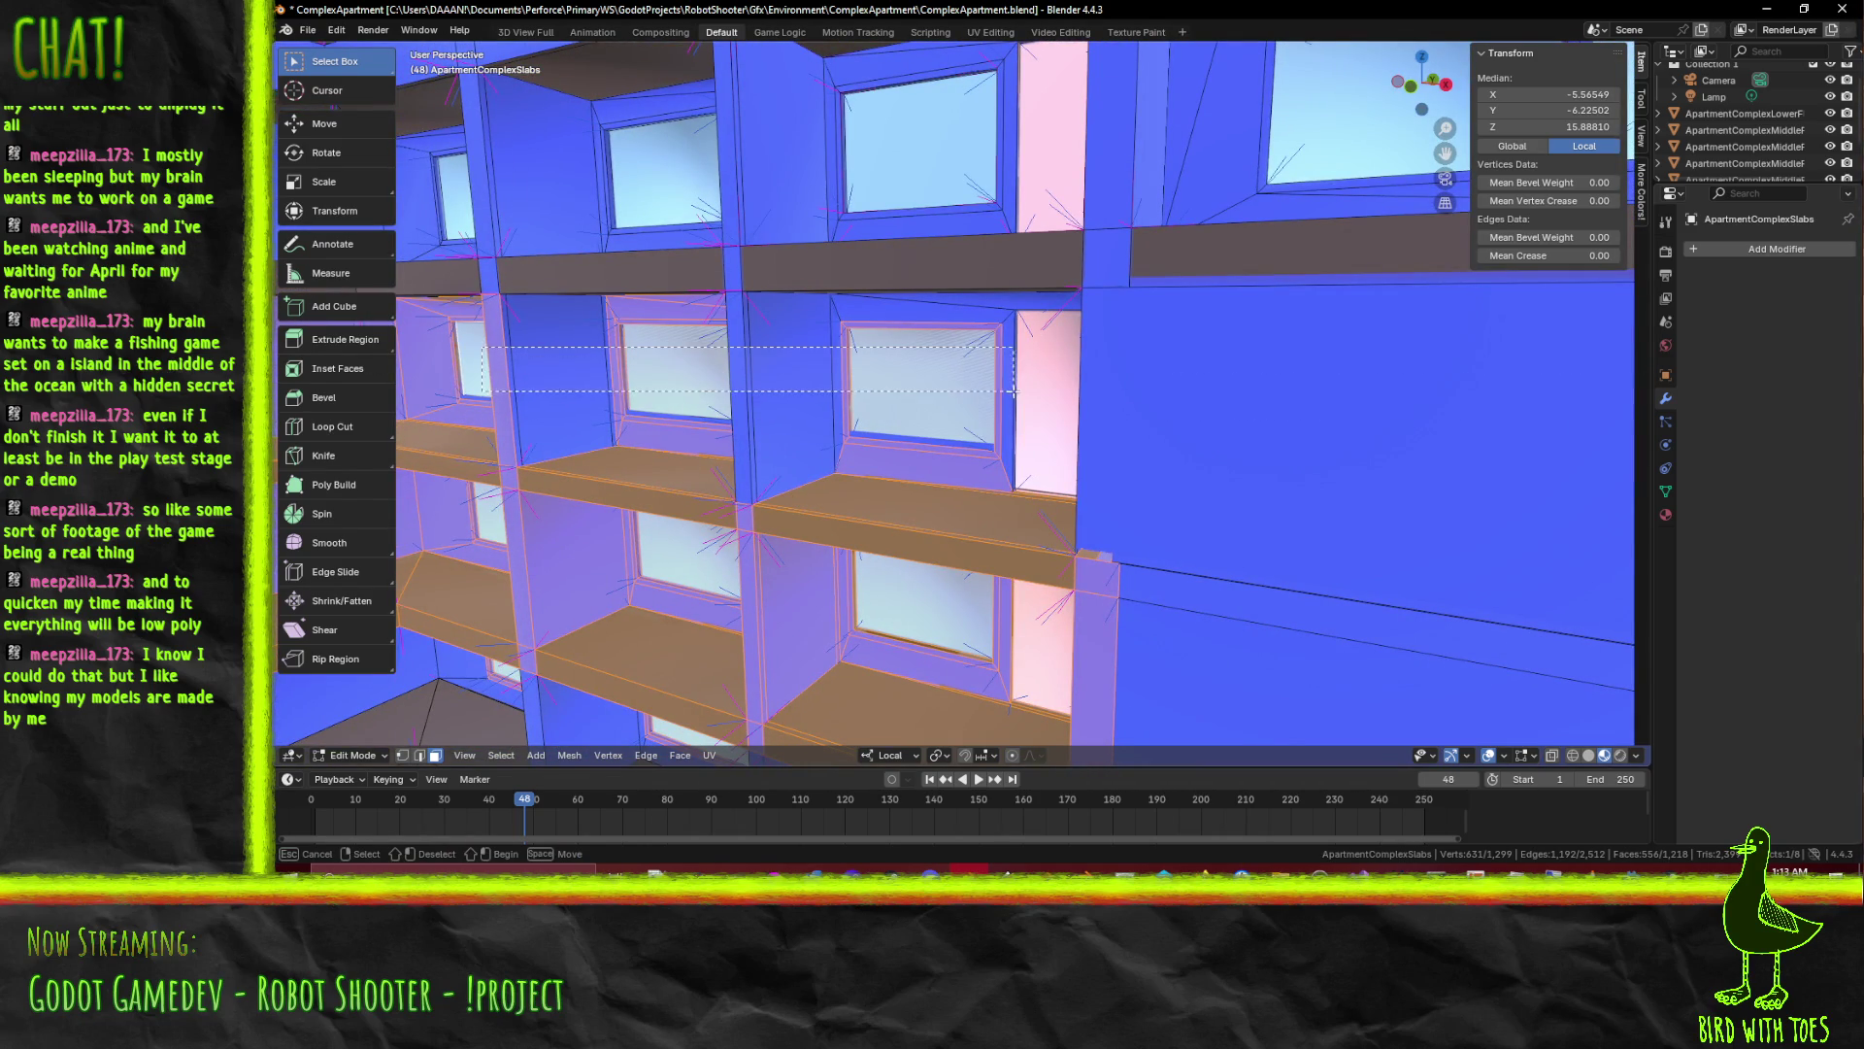
pyautogui.moveTo(1013, 390); pyautogui.dragTo(1014, 397)
# Add the window frame and the wall faces to the right of the window to the selection
pyautogui.moveTo(1016, 399); pyautogui.dragTo(983, 433)
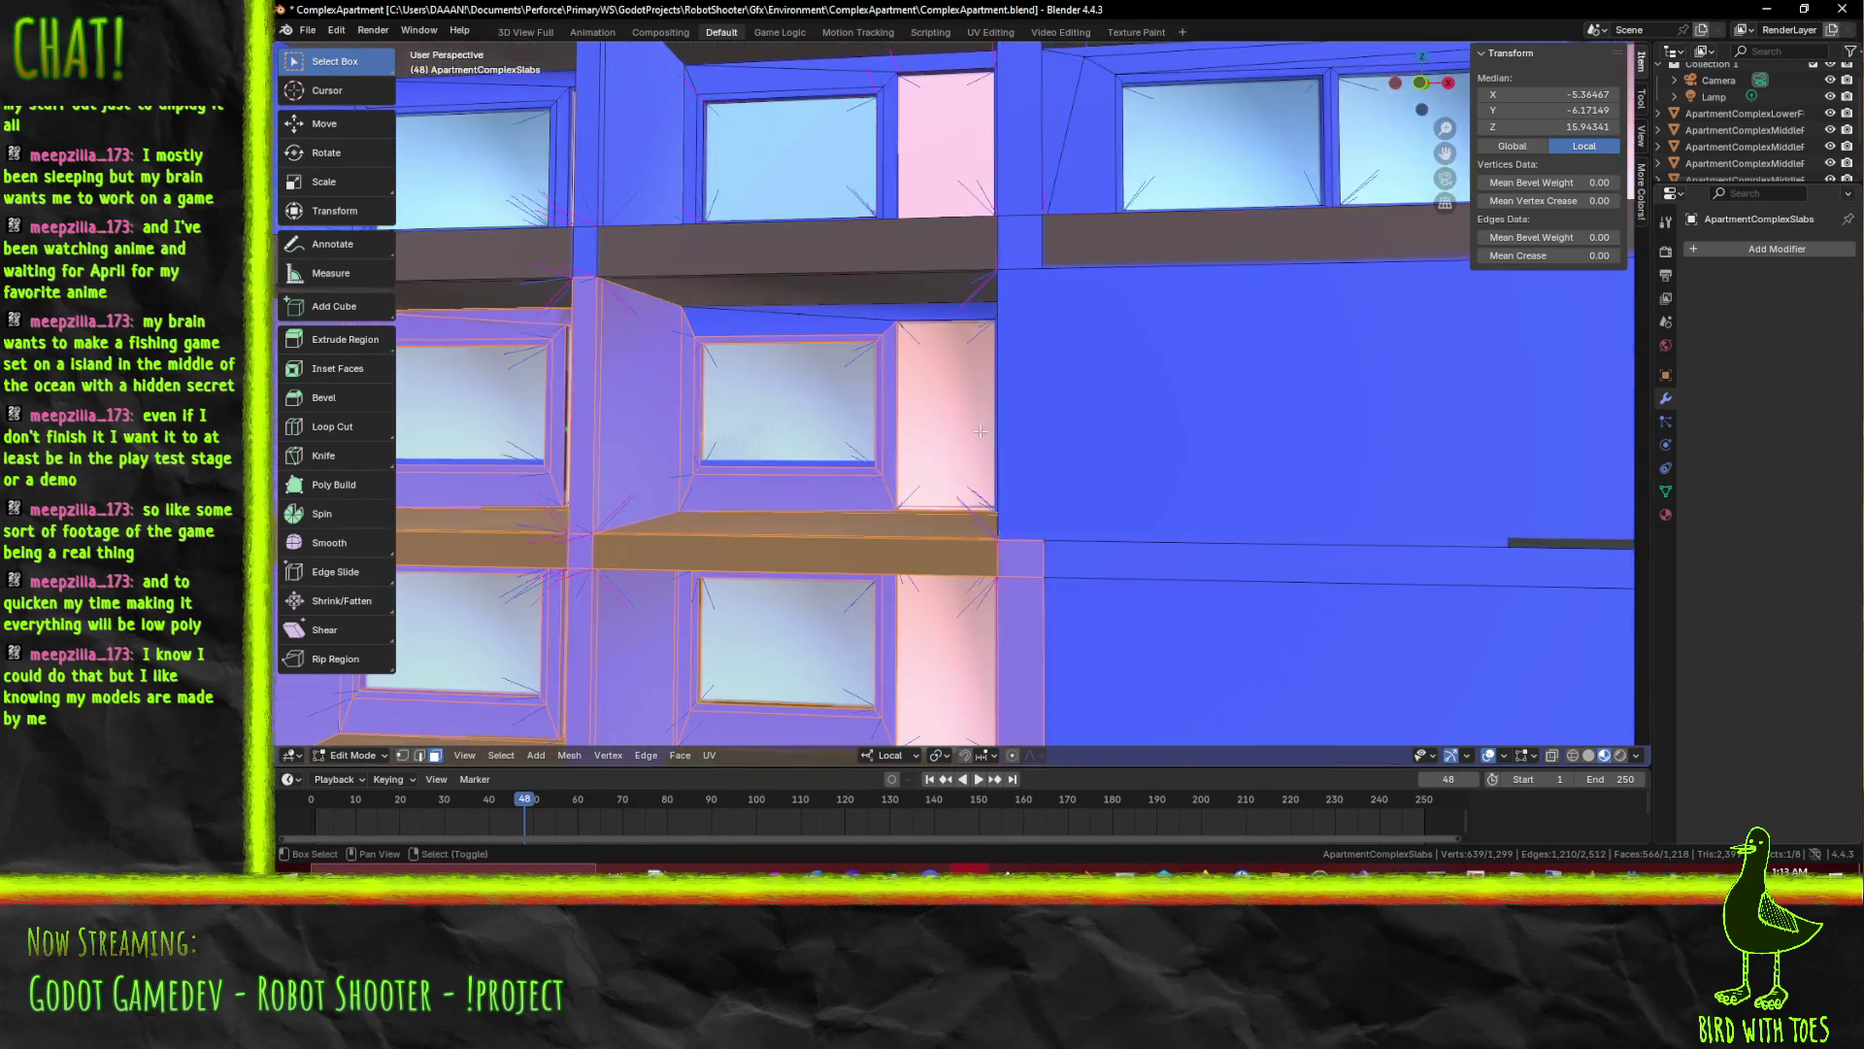
pyautogui.scroll(3)
pyautogui.press('b')
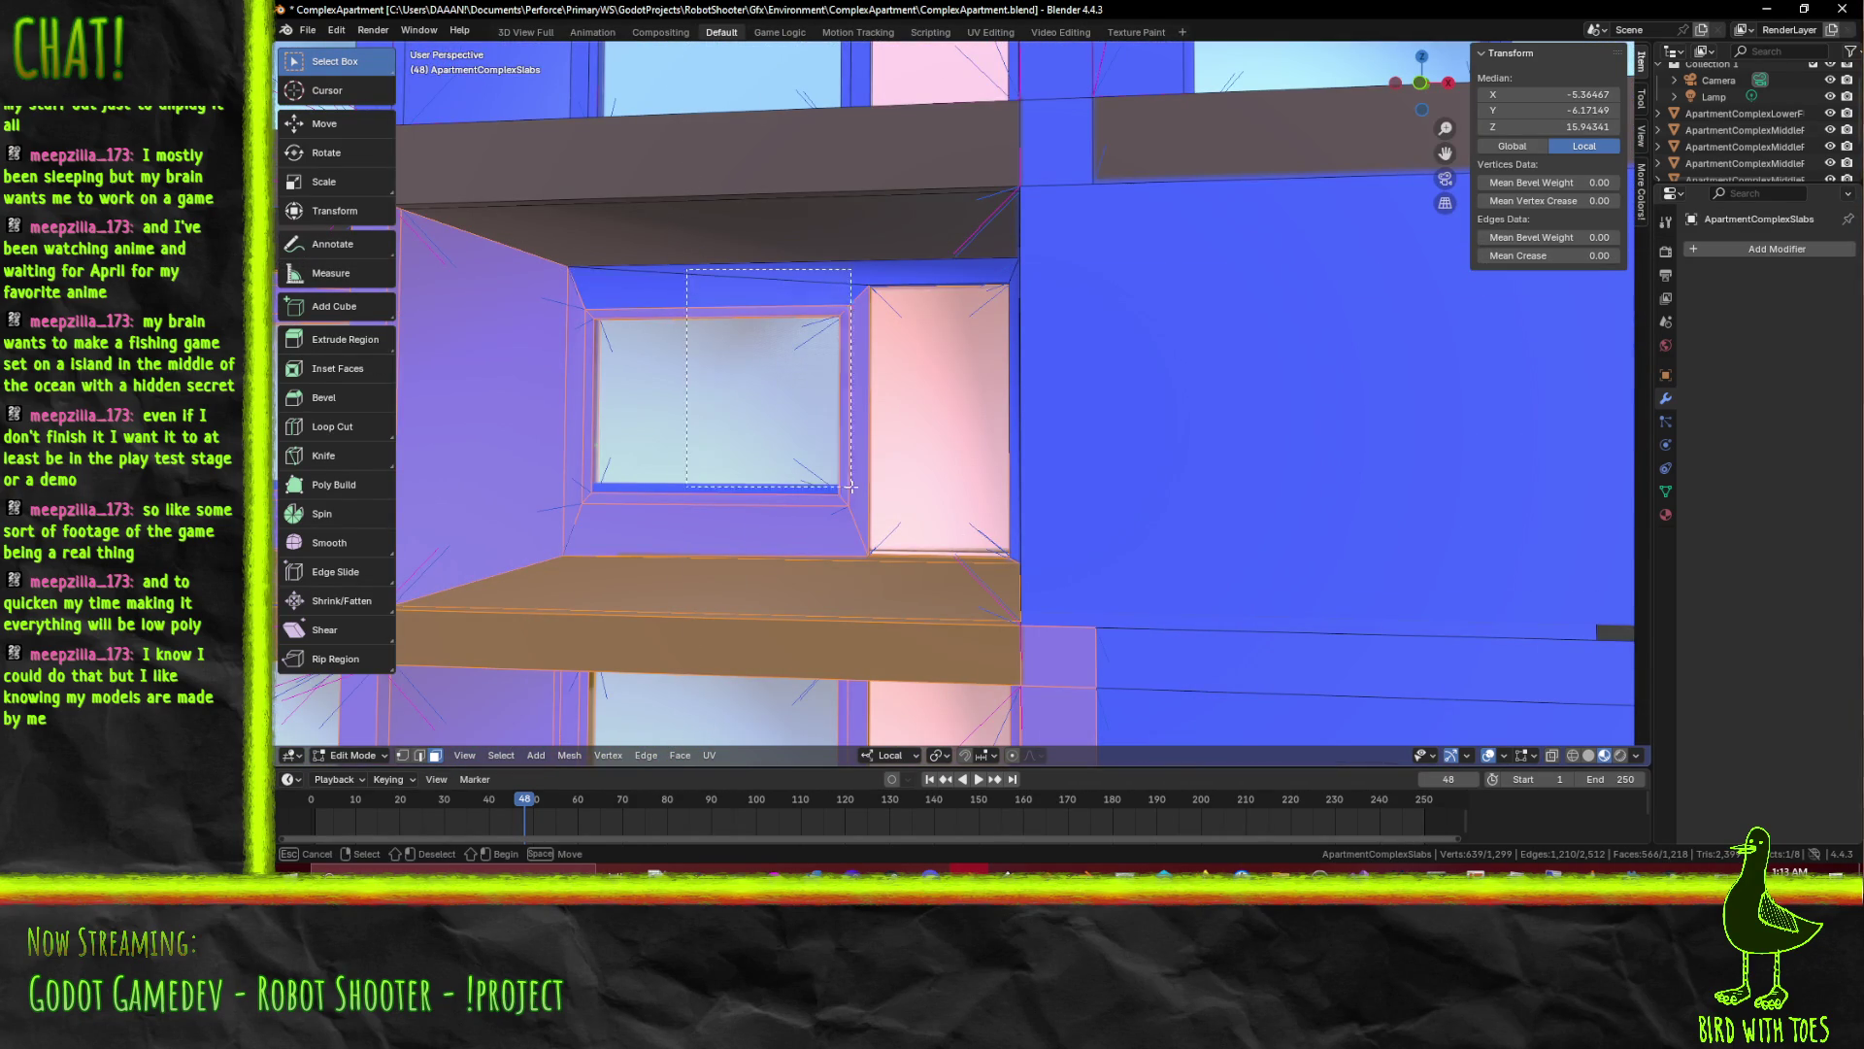
pyautogui.moveTo(850, 485); pyautogui.dragTo(849, 486)
pyautogui.moveTo(849, 485); pyautogui.dragTo(1139, 556)
pyautogui.moveTo(1261, 548); pyautogui.dragTo(1319, 499)
pyautogui.moveTo(1320, 498); pyautogui.dragTo(948, 422)
# Box-select the middle and lower floor wall rows and the side wall faces
pyautogui.press('b')
pyautogui.moveTo(1260, 466); pyautogui.dragTo(1251, 462)
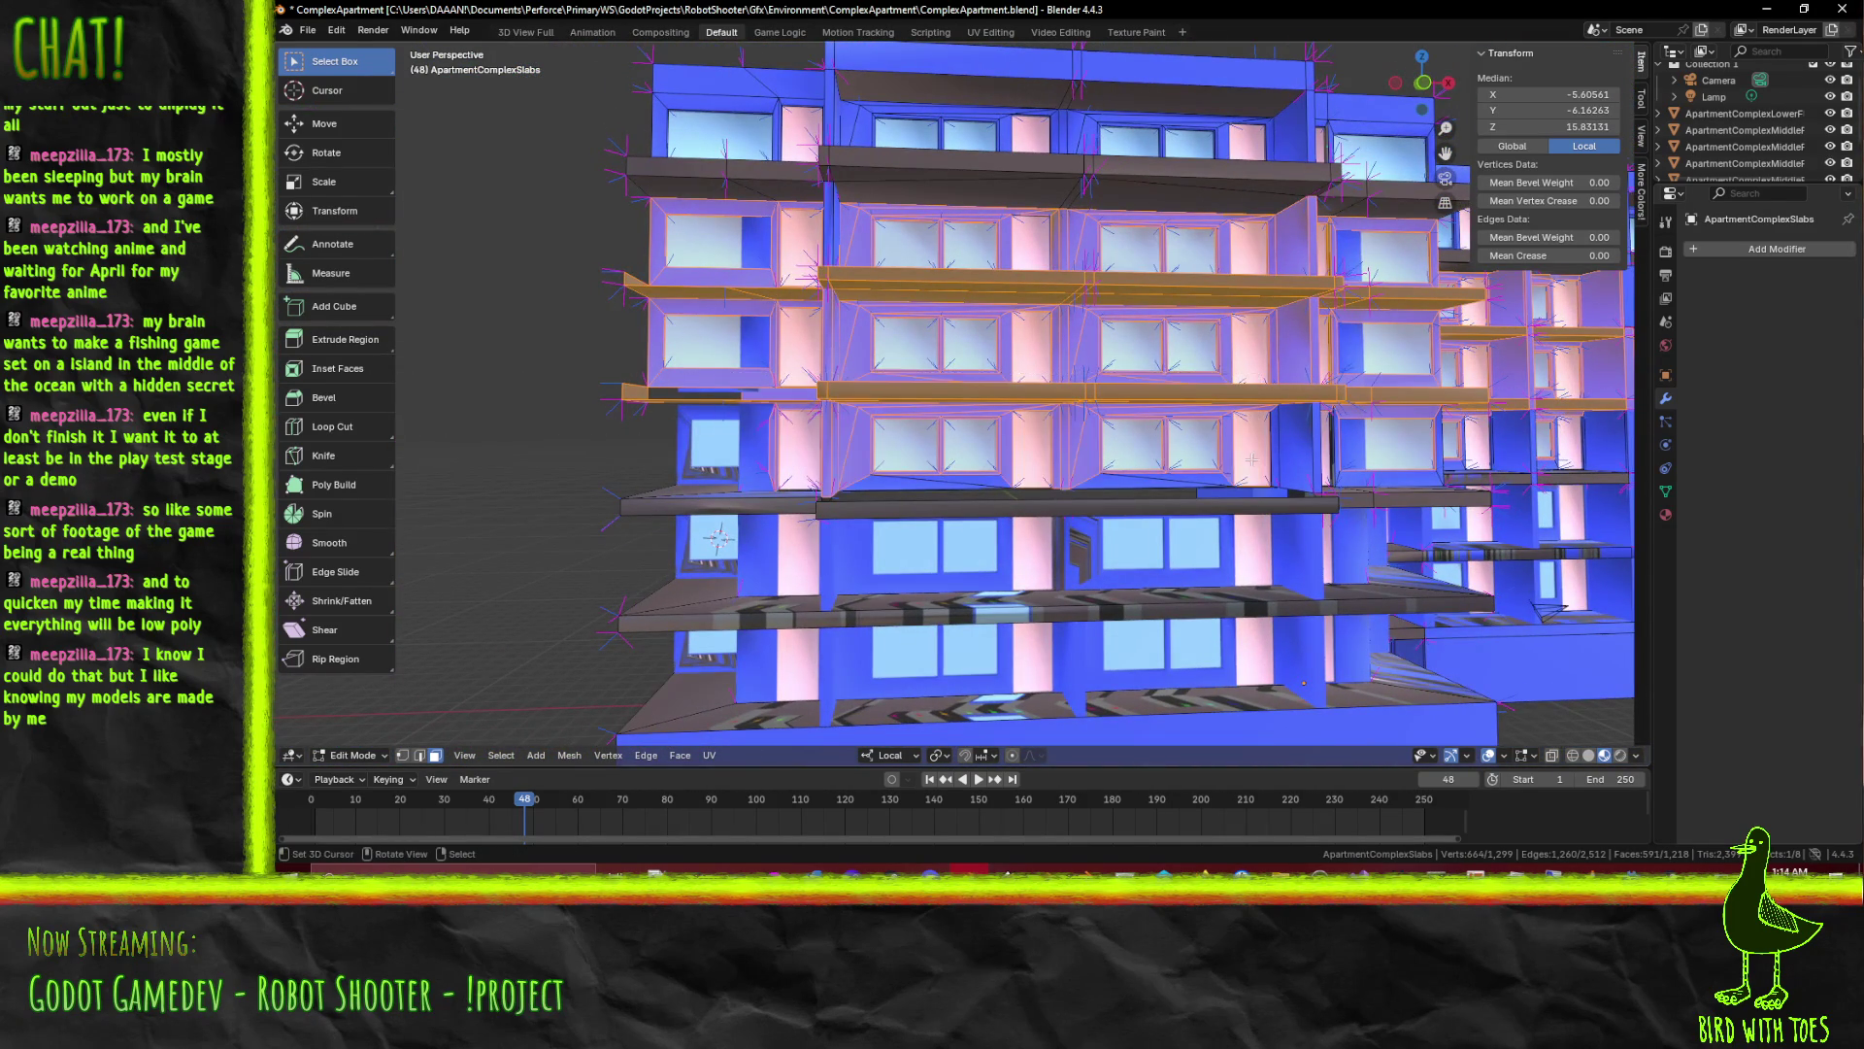
pyautogui.press('b')
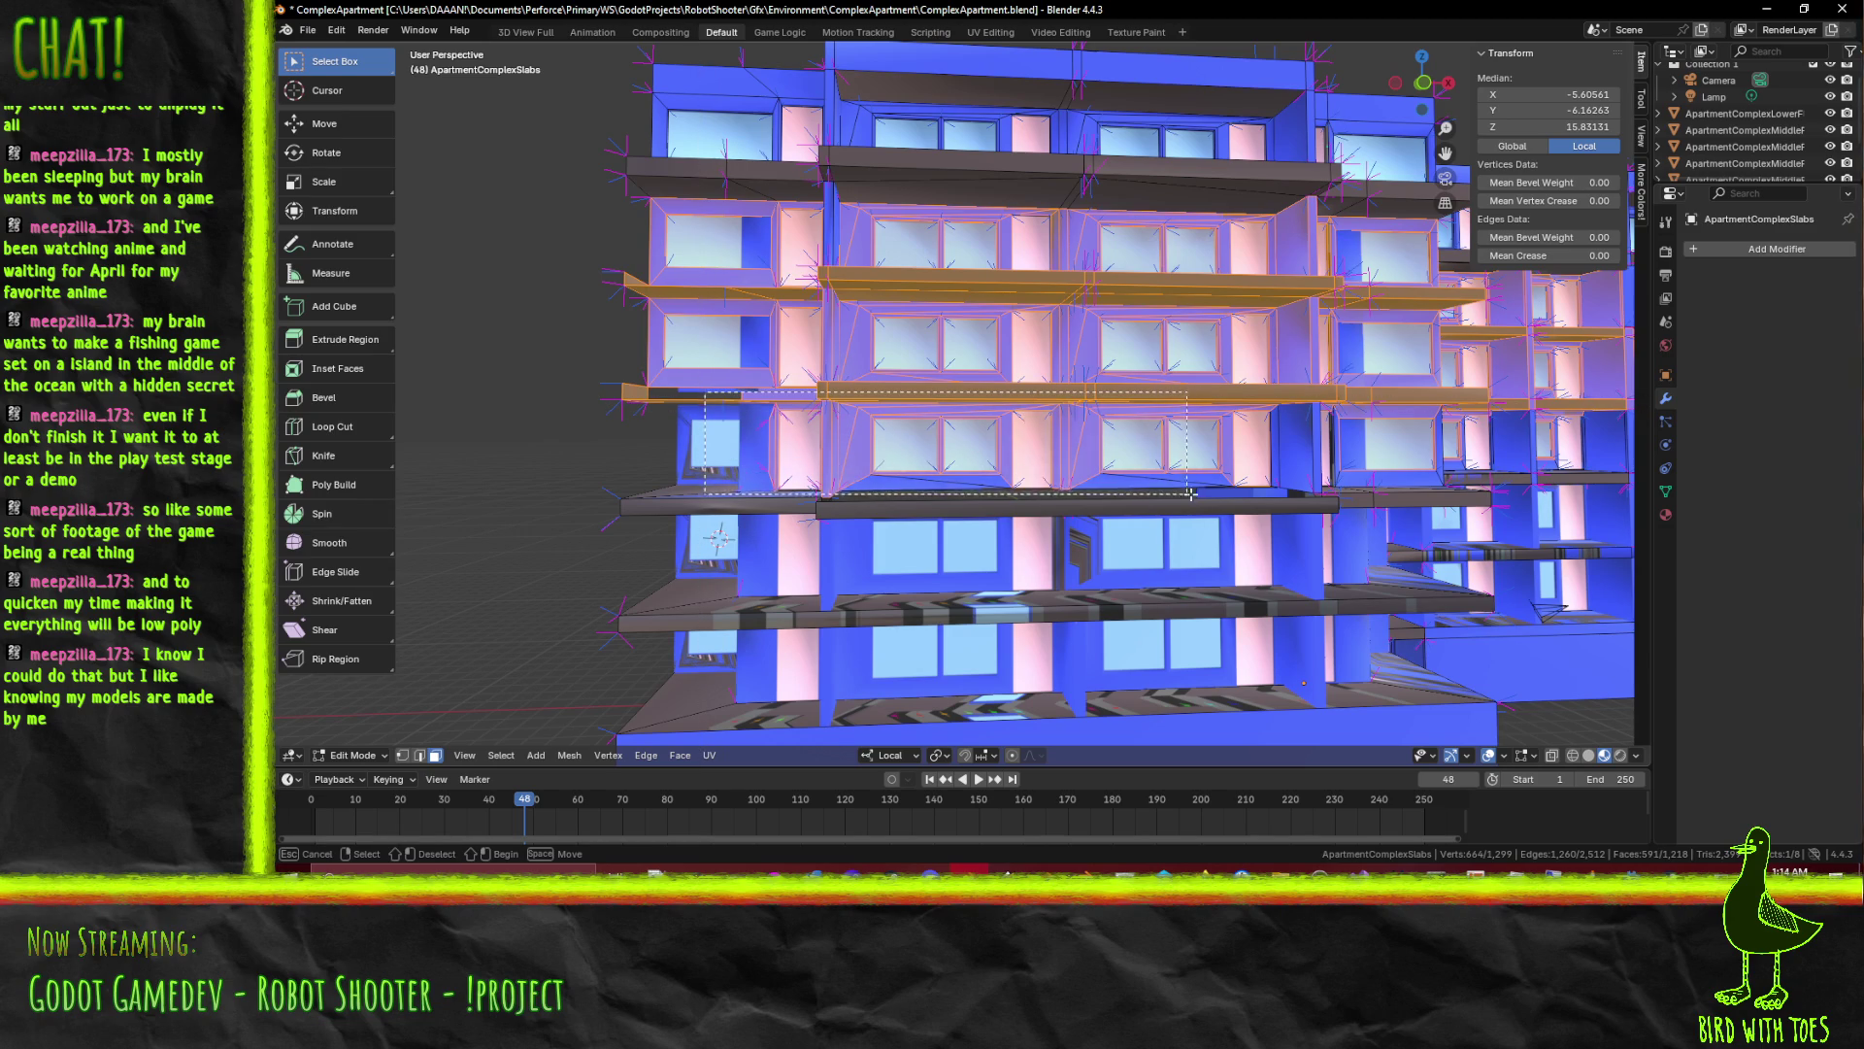
pyautogui.moveTo(1287, 483); pyautogui.dragTo(1285, 481)
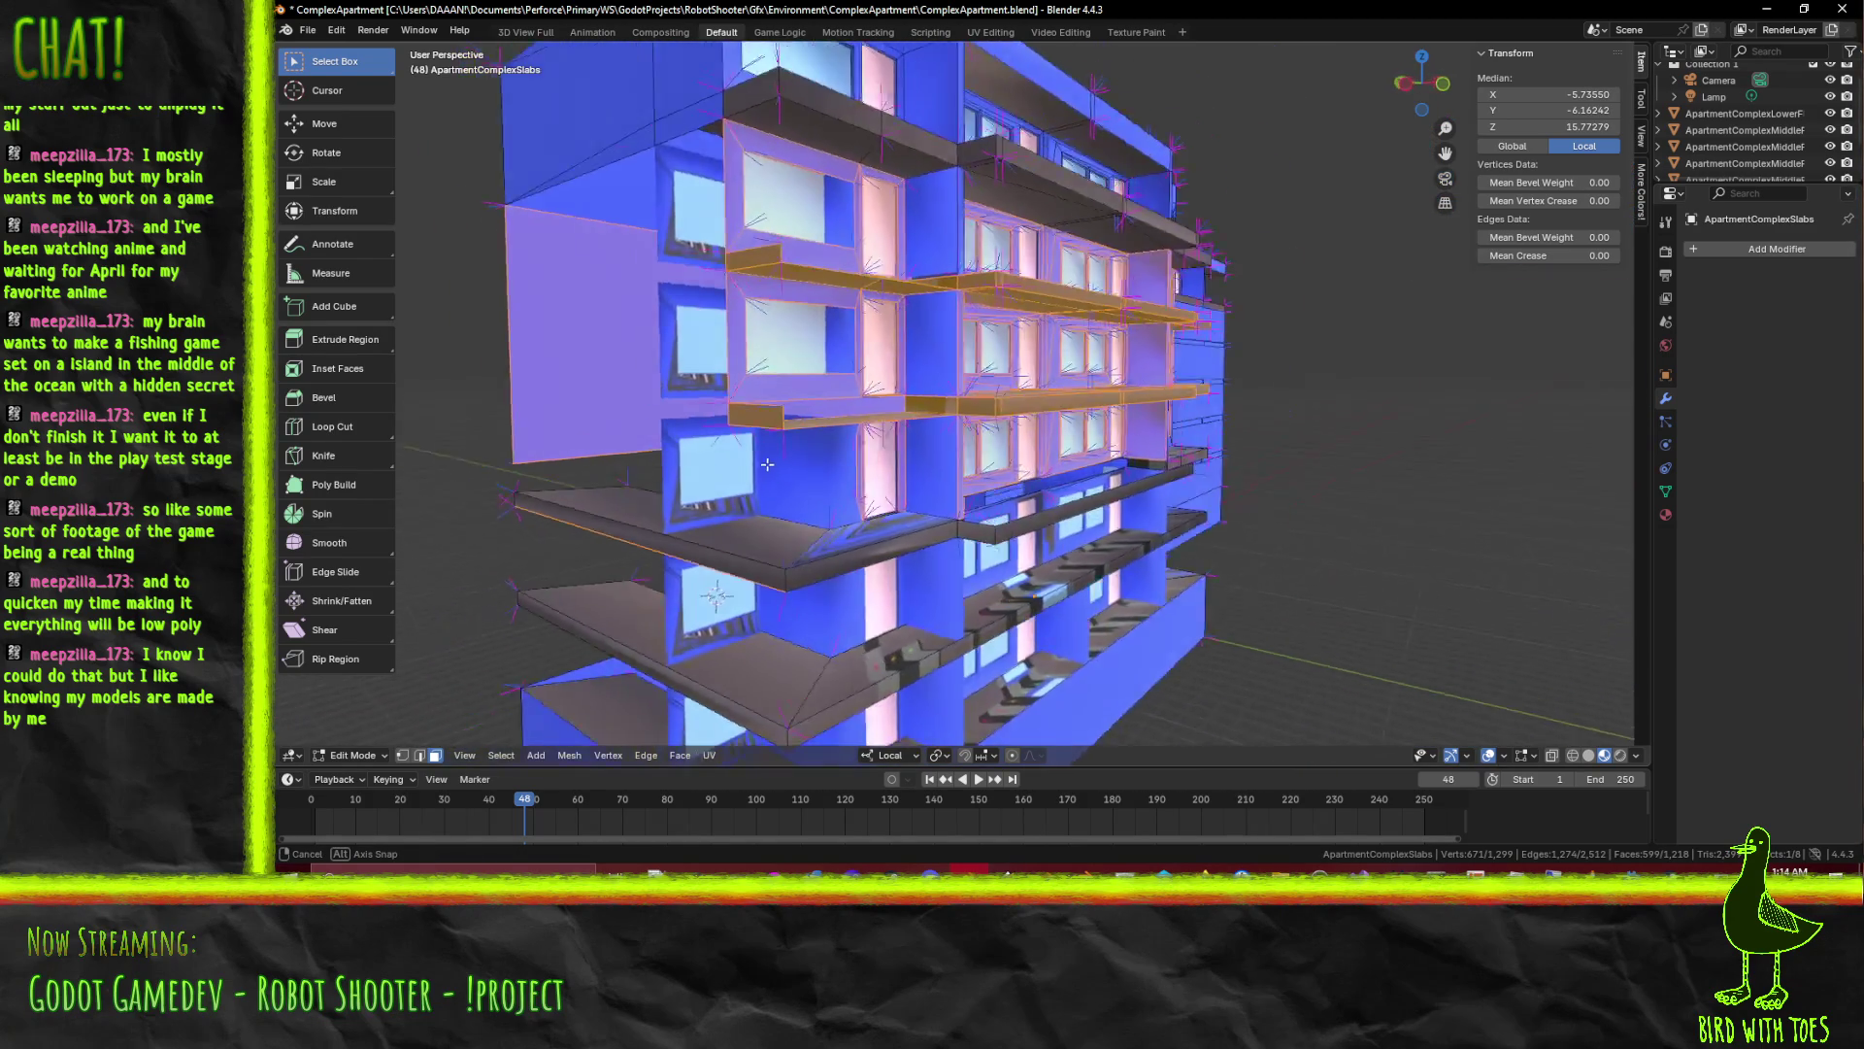
pyautogui.moveTo(797, 453); pyautogui.dragTo(827, 408)
pyautogui.moveTo(828, 409); pyautogui.dragTo(1297, 519)
pyautogui.moveTo(1296, 518); pyautogui.dragTo(878, 540)
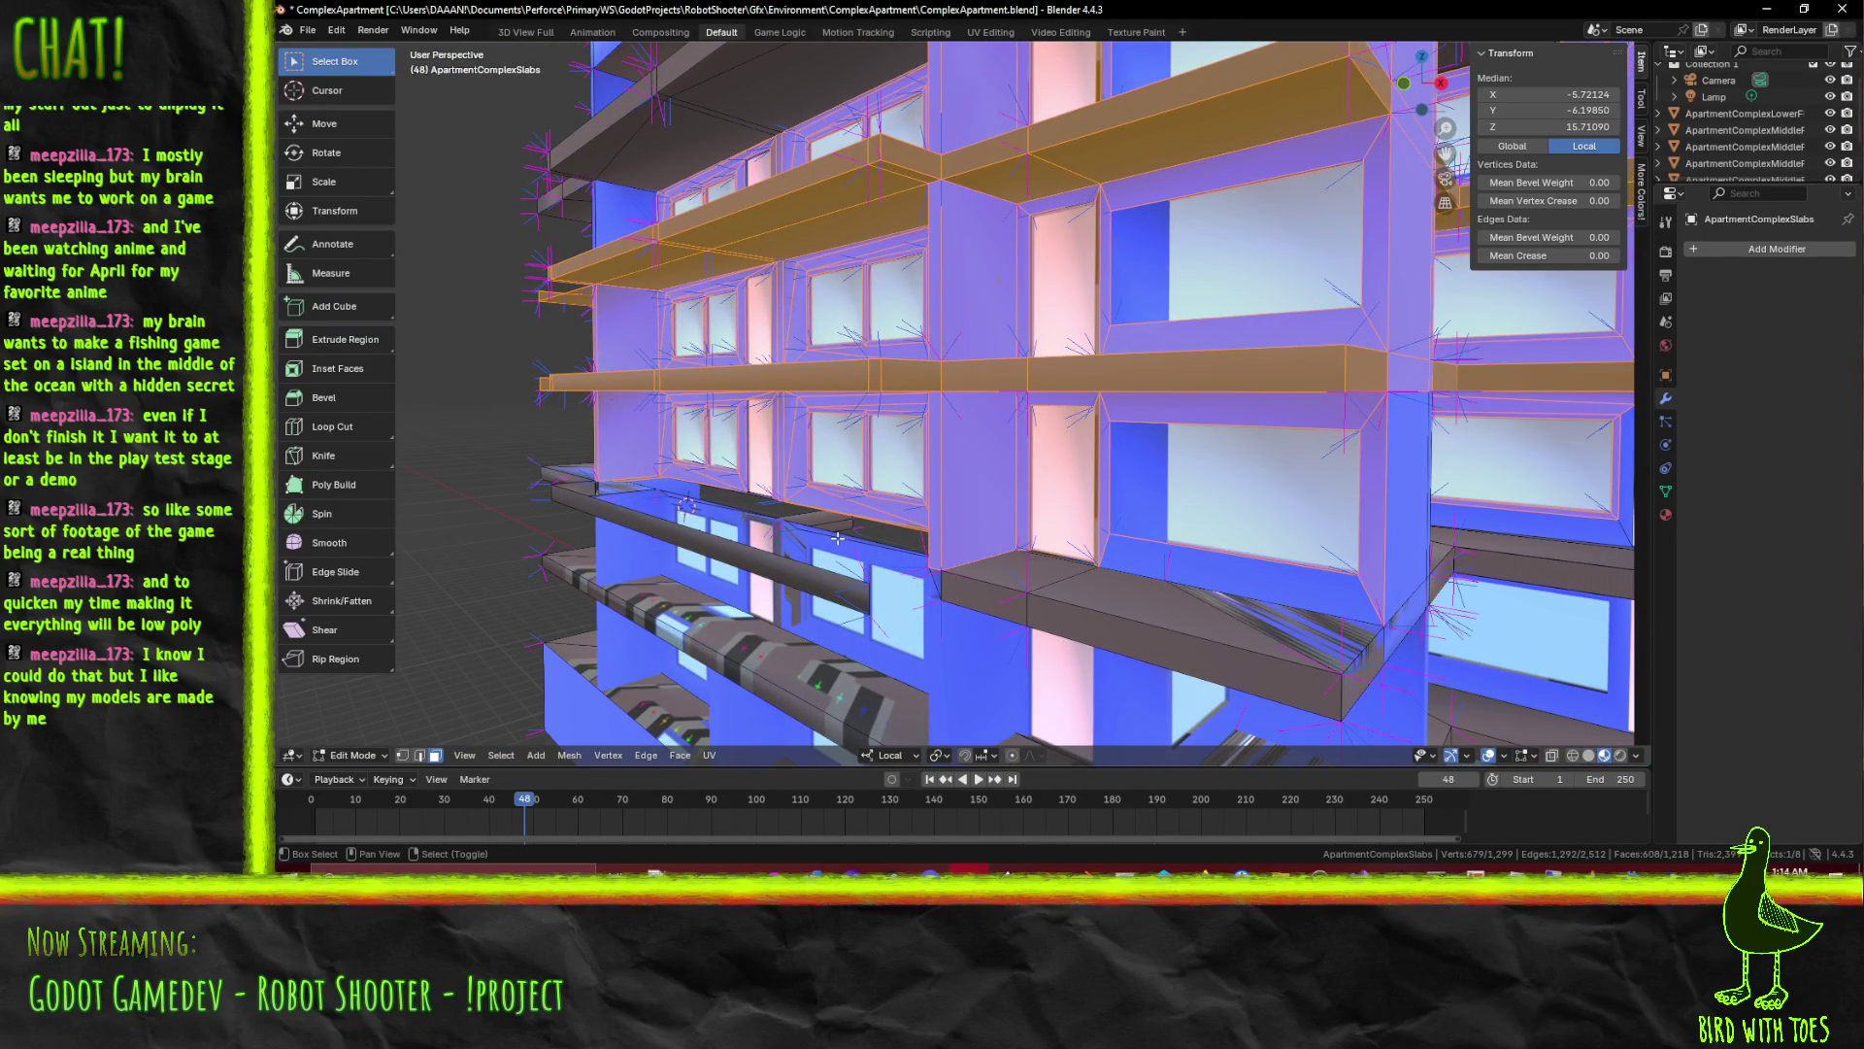
# Add the faces near the upper balconies, the corner wall faces and the faces above the lower ledge
pyautogui.moveTo(927, 541); pyautogui.dragTo(780, 364)
pyautogui.moveTo(778, 365); pyautogui.dragTo(1050, 497)
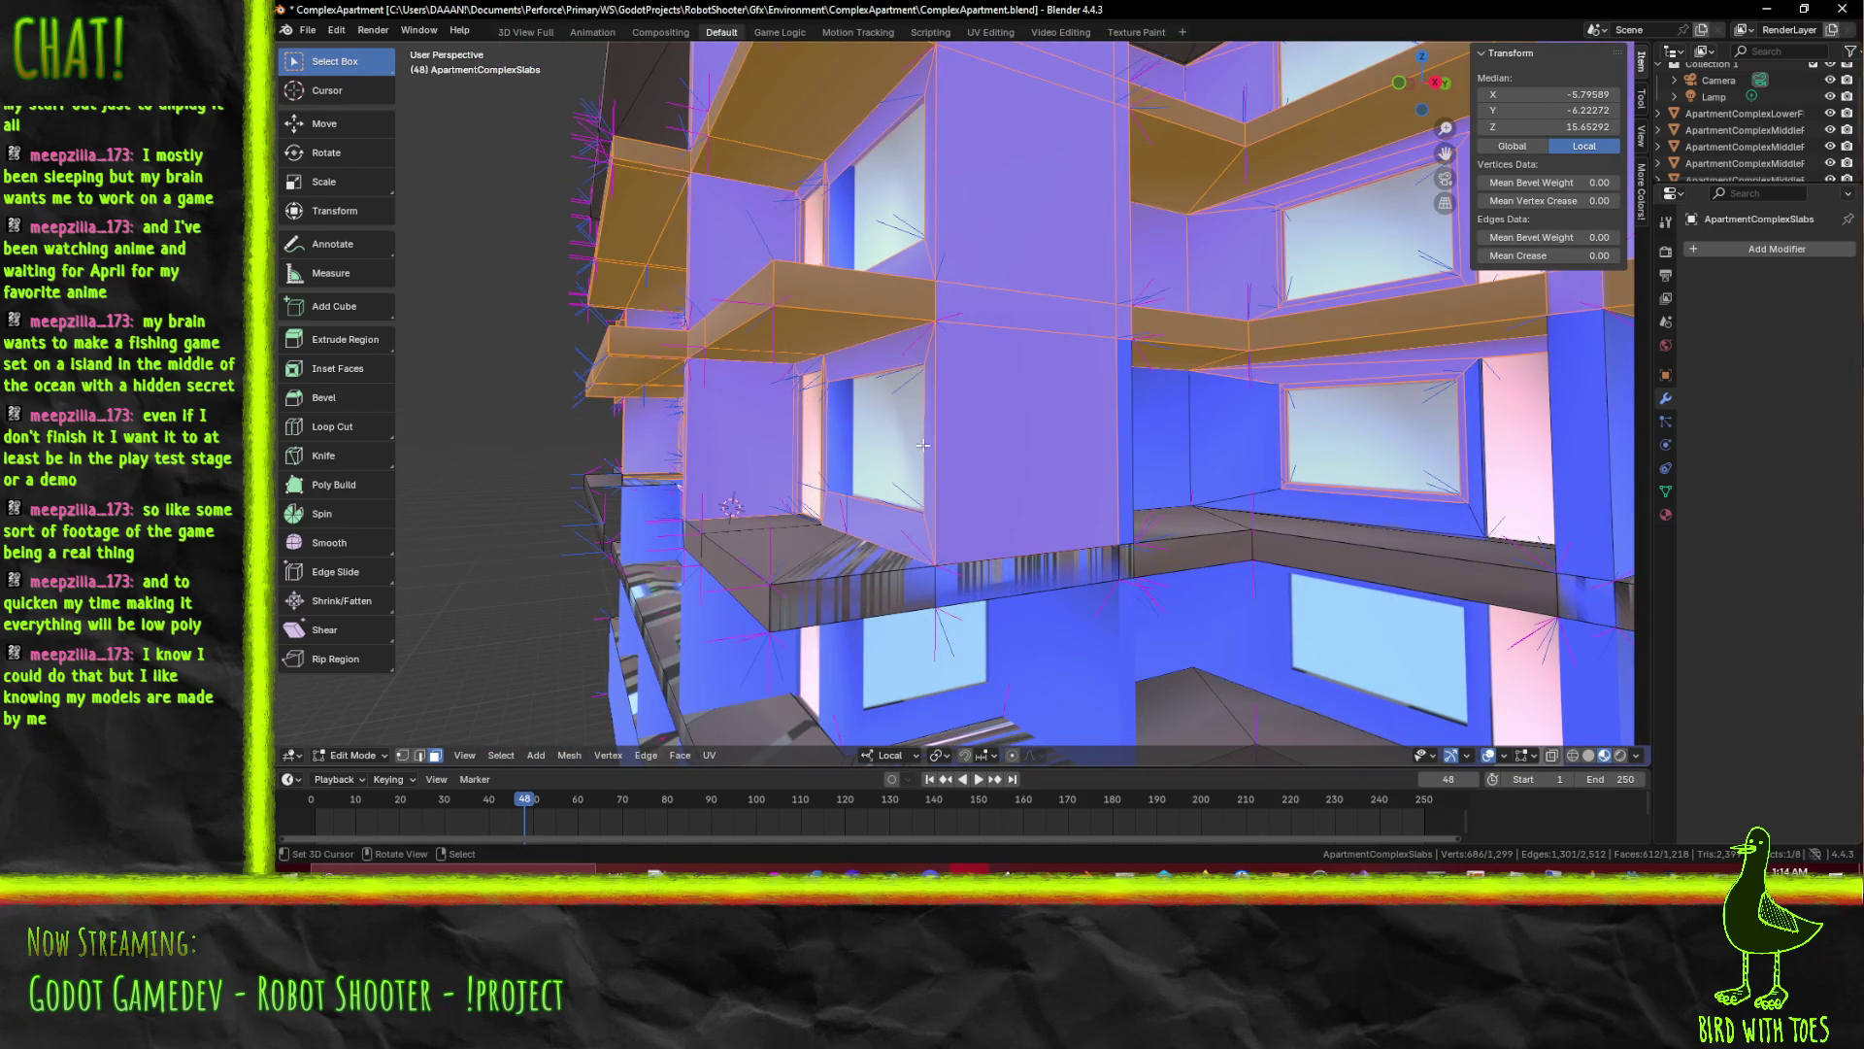
pyautogui.moveTo(773, 411); pyautogui.dragTo(623, 380)
pyautogui.press('b')
pyautogui.moveTo(623, 381); pyautogui.dragTo(1039, 458)
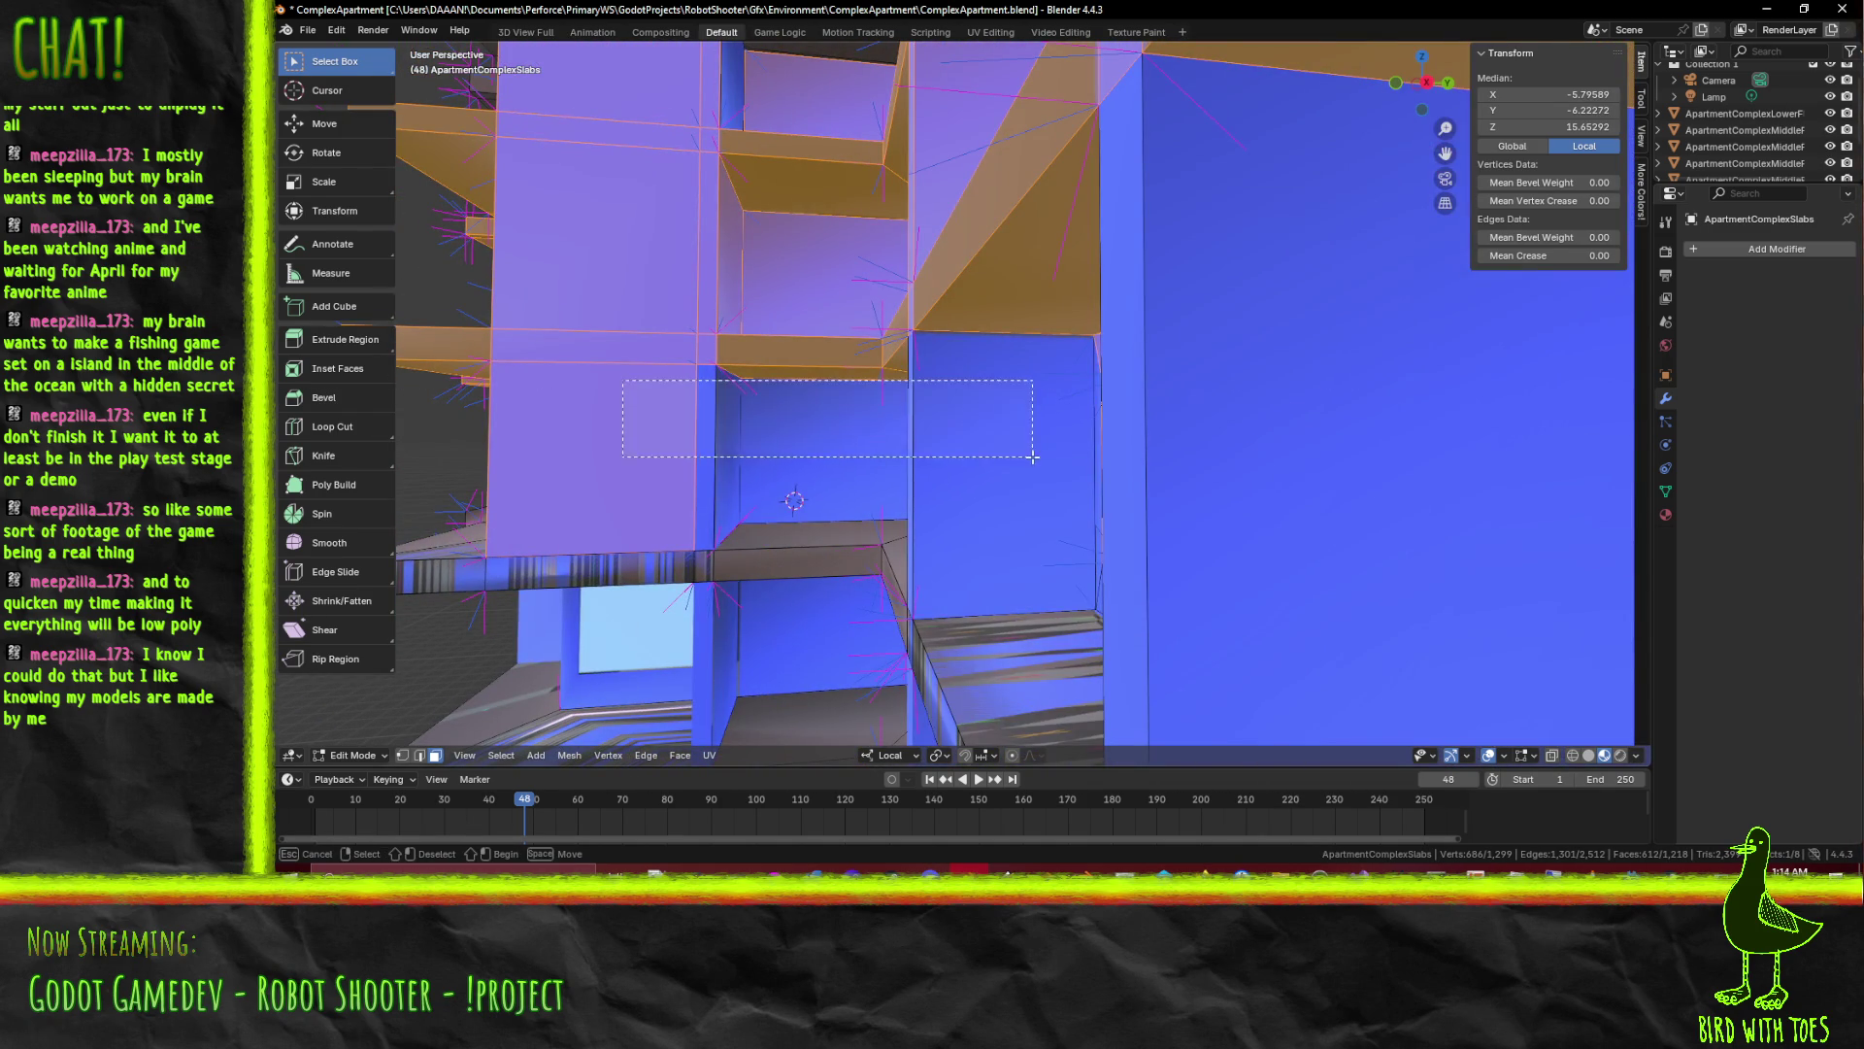
pyautogui.moveTo(1040, 457); pyautogui.dragTo(932, 415)
pyautogui.press('b')
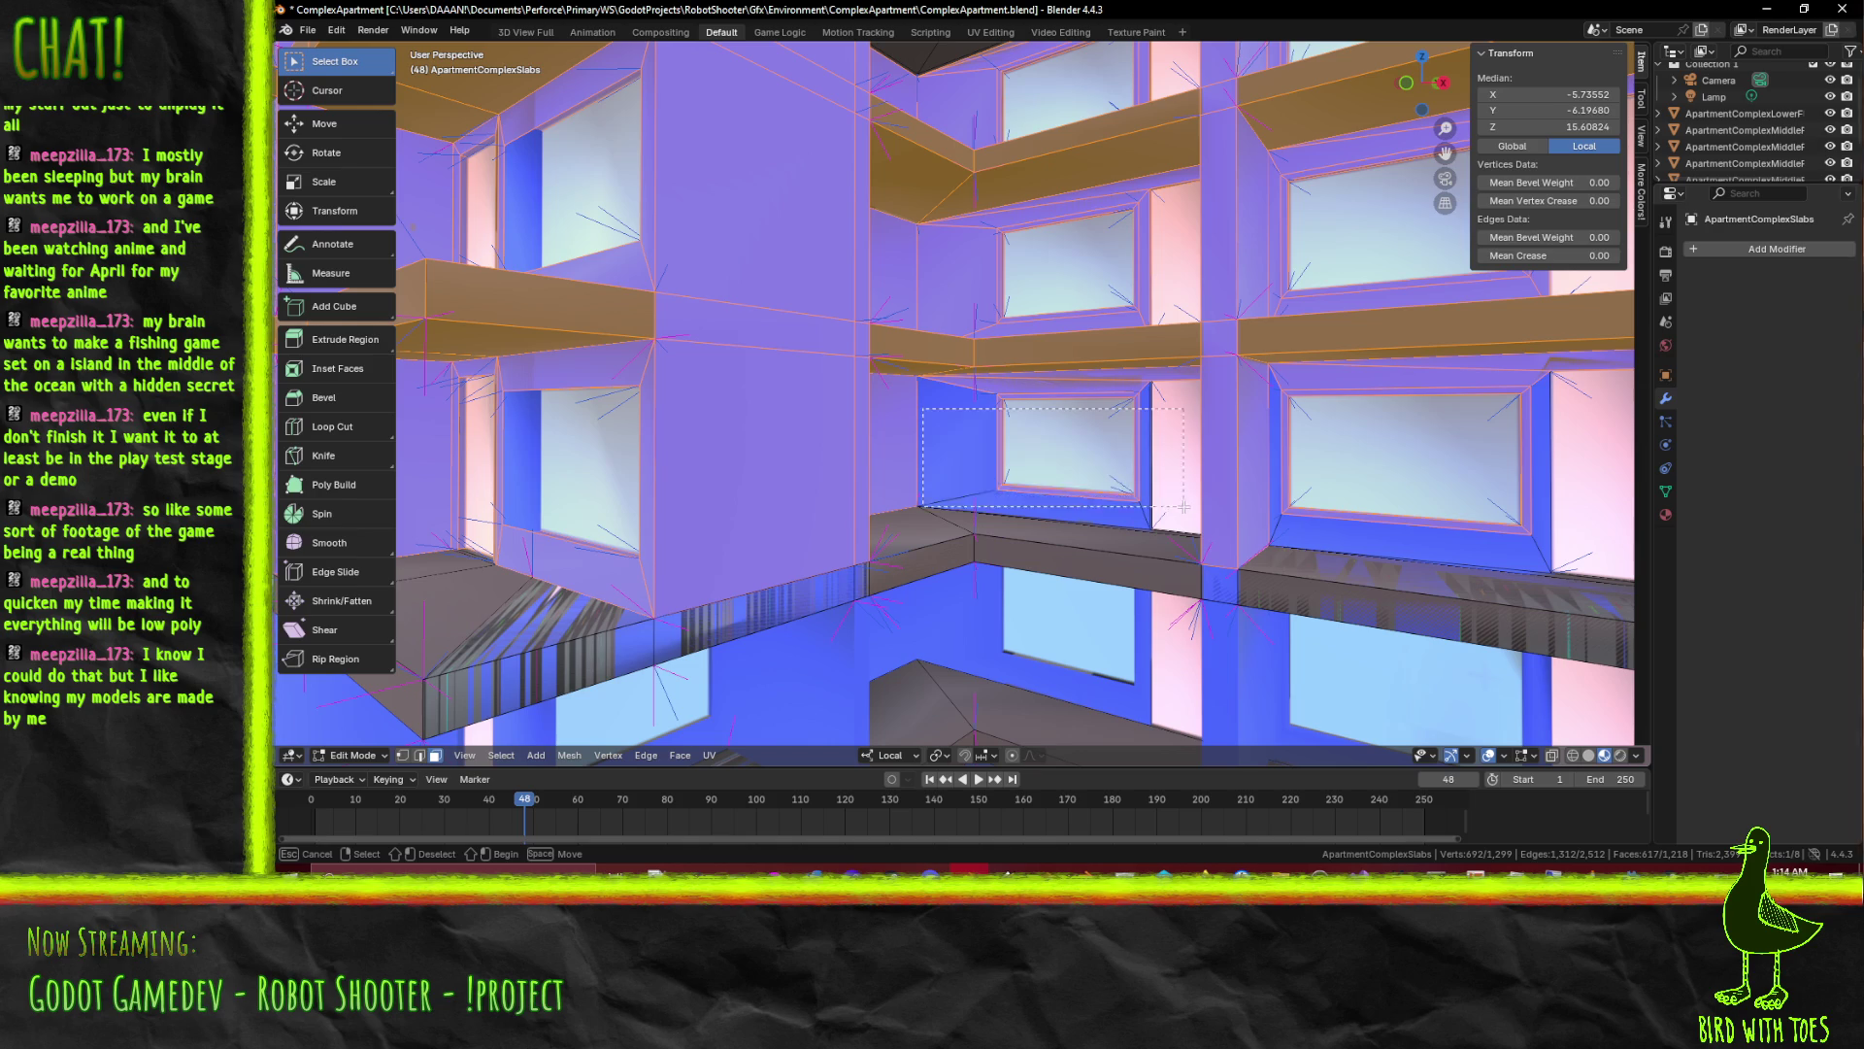
pyautogui.moveTo(1193, 487); pyautogui.dragTo(1193, 487)
# Add the lower ledge face, a row of wall faces and the facade wall faces to the selection
pyautogui.moveTo(1192, 487); pyautogui.dragTo(816, 468)
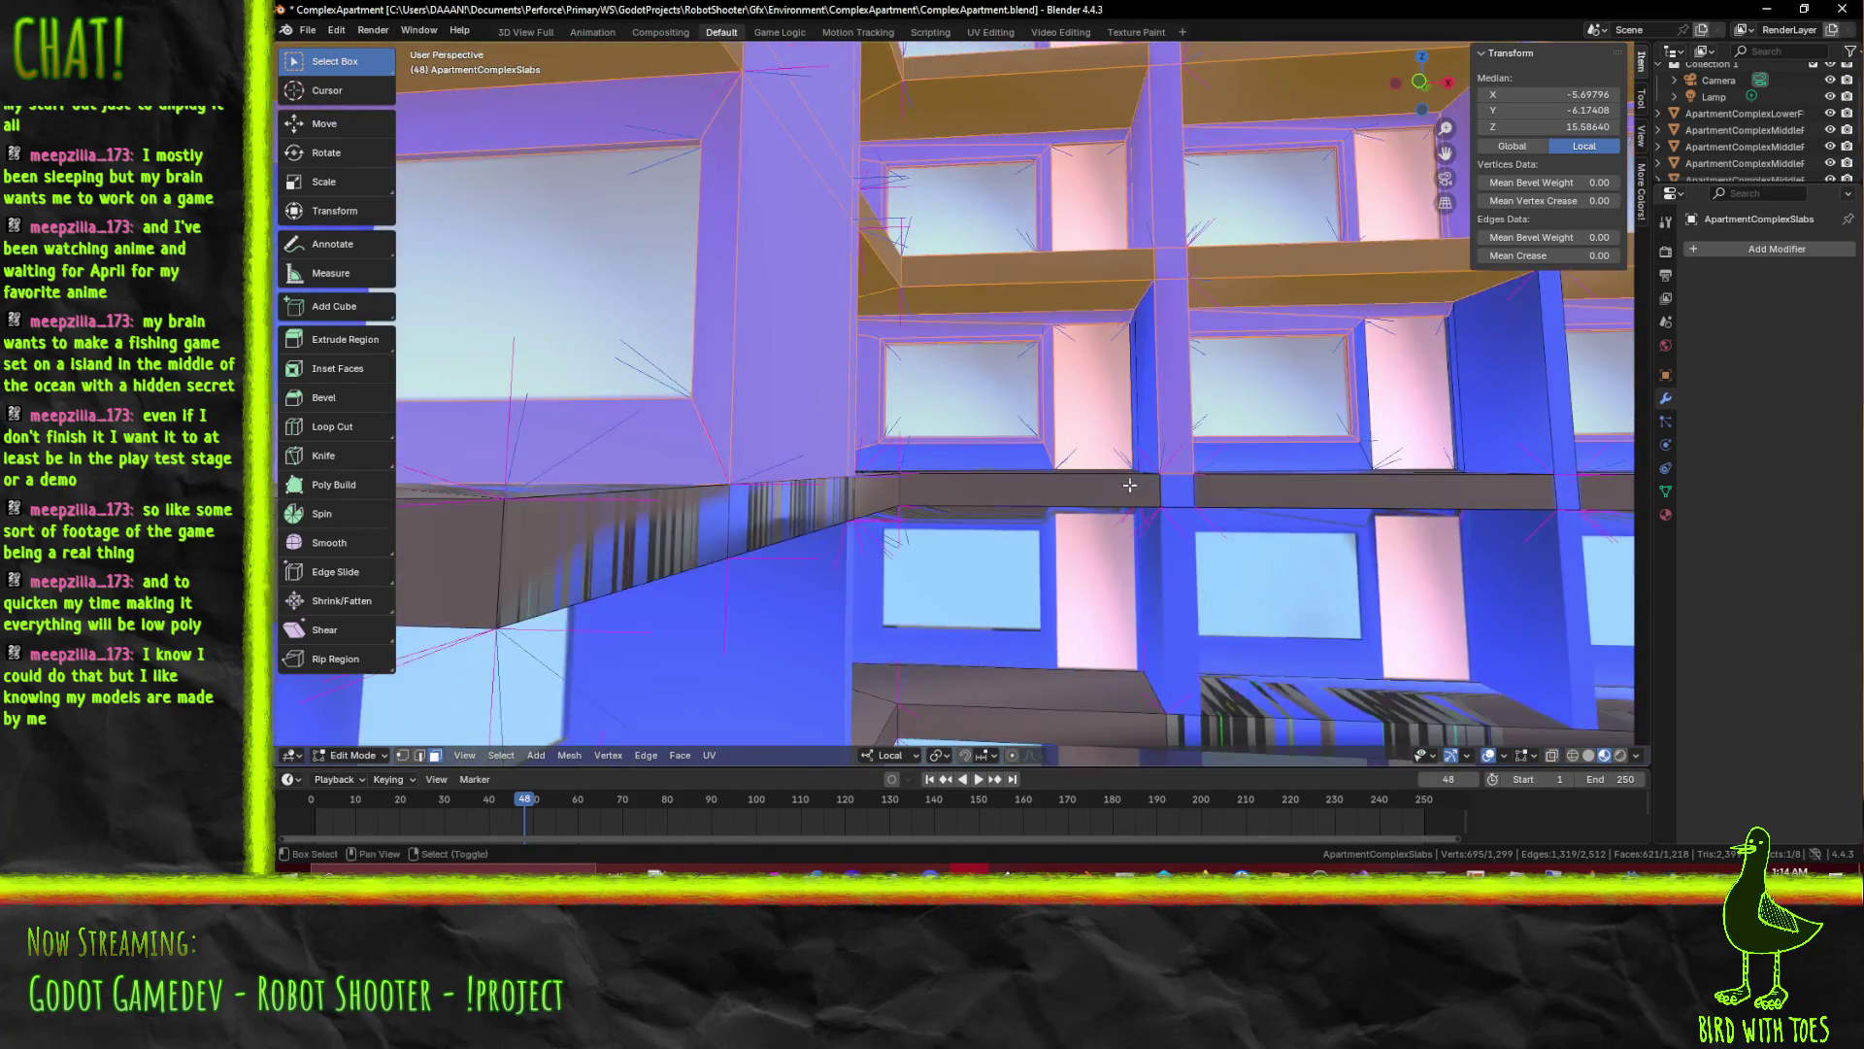
pyautogui.press('b')
pyautogui.moveTo(674, 441); pyautogui.dragTo(812, 498)
pyautogui.press('b')
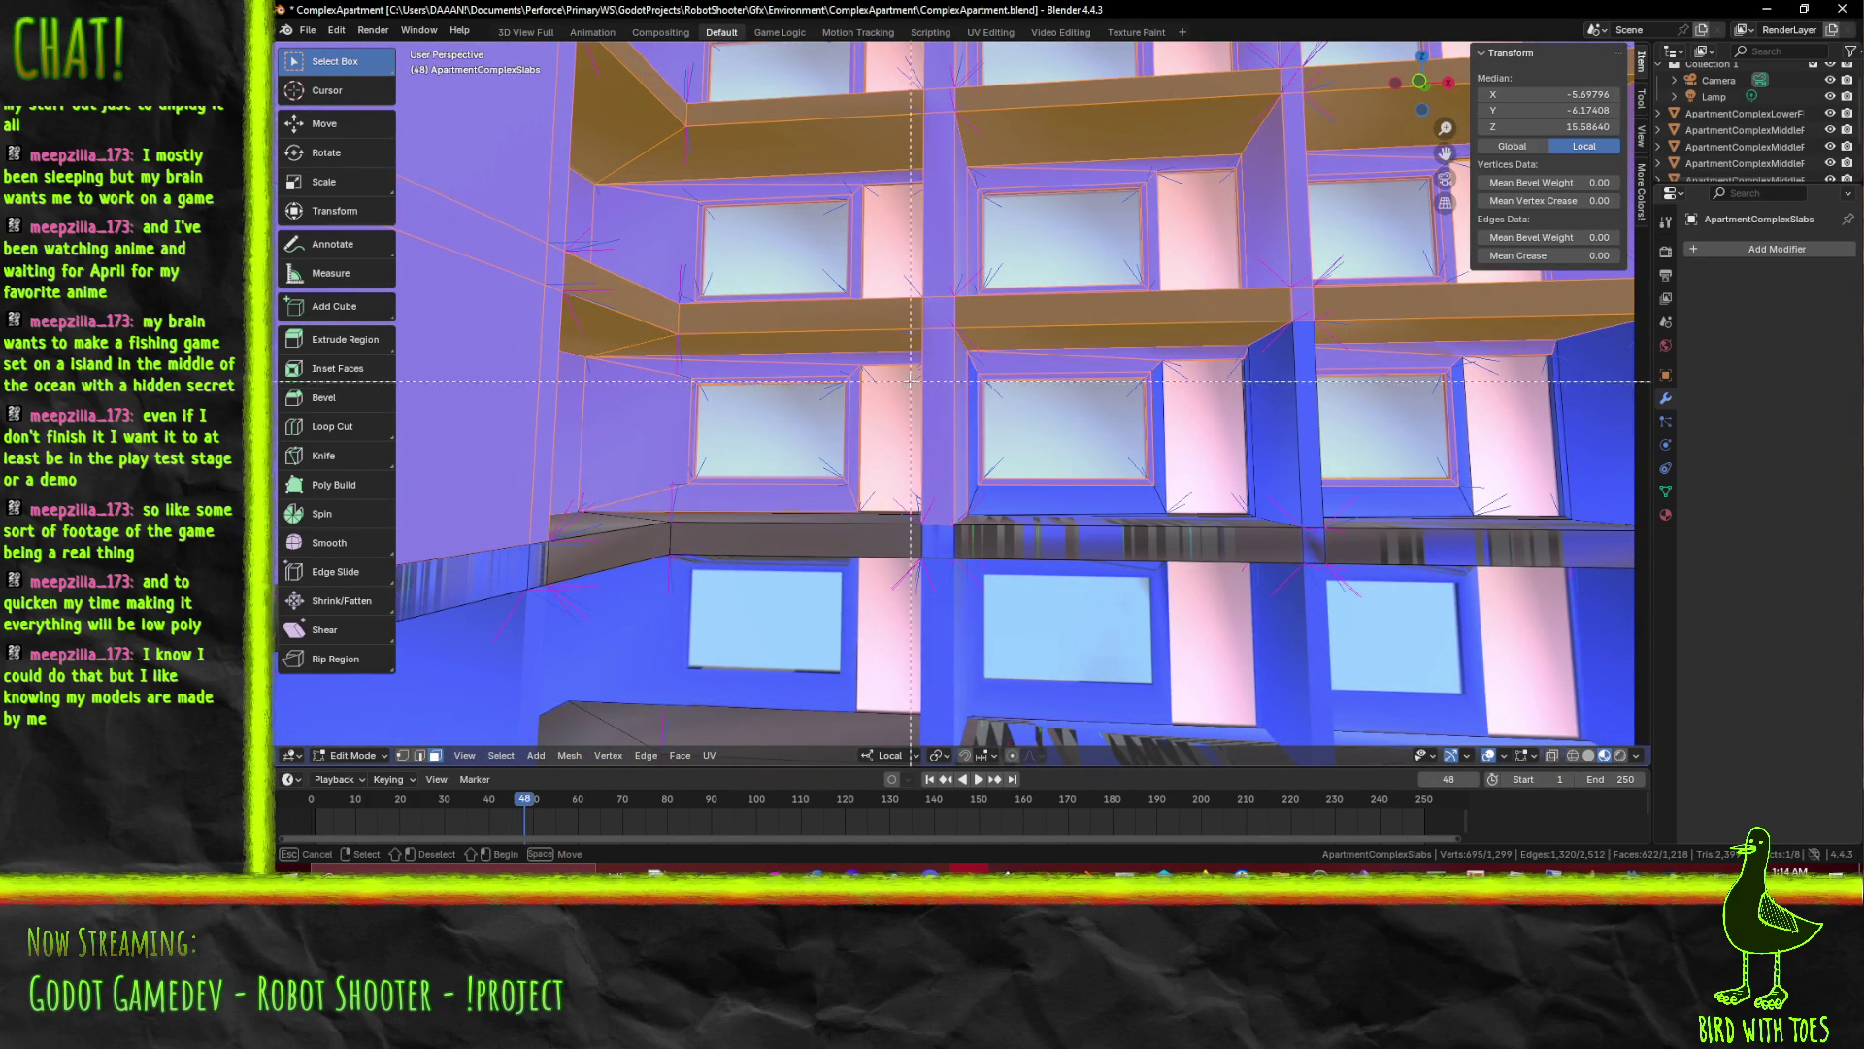
pyautogui.moveTo(1382, 495); pyautogui.dragTo(1382, 496)
pyautogui.moveTo(1381, 496); pyautogui.dragTo(992, 595)
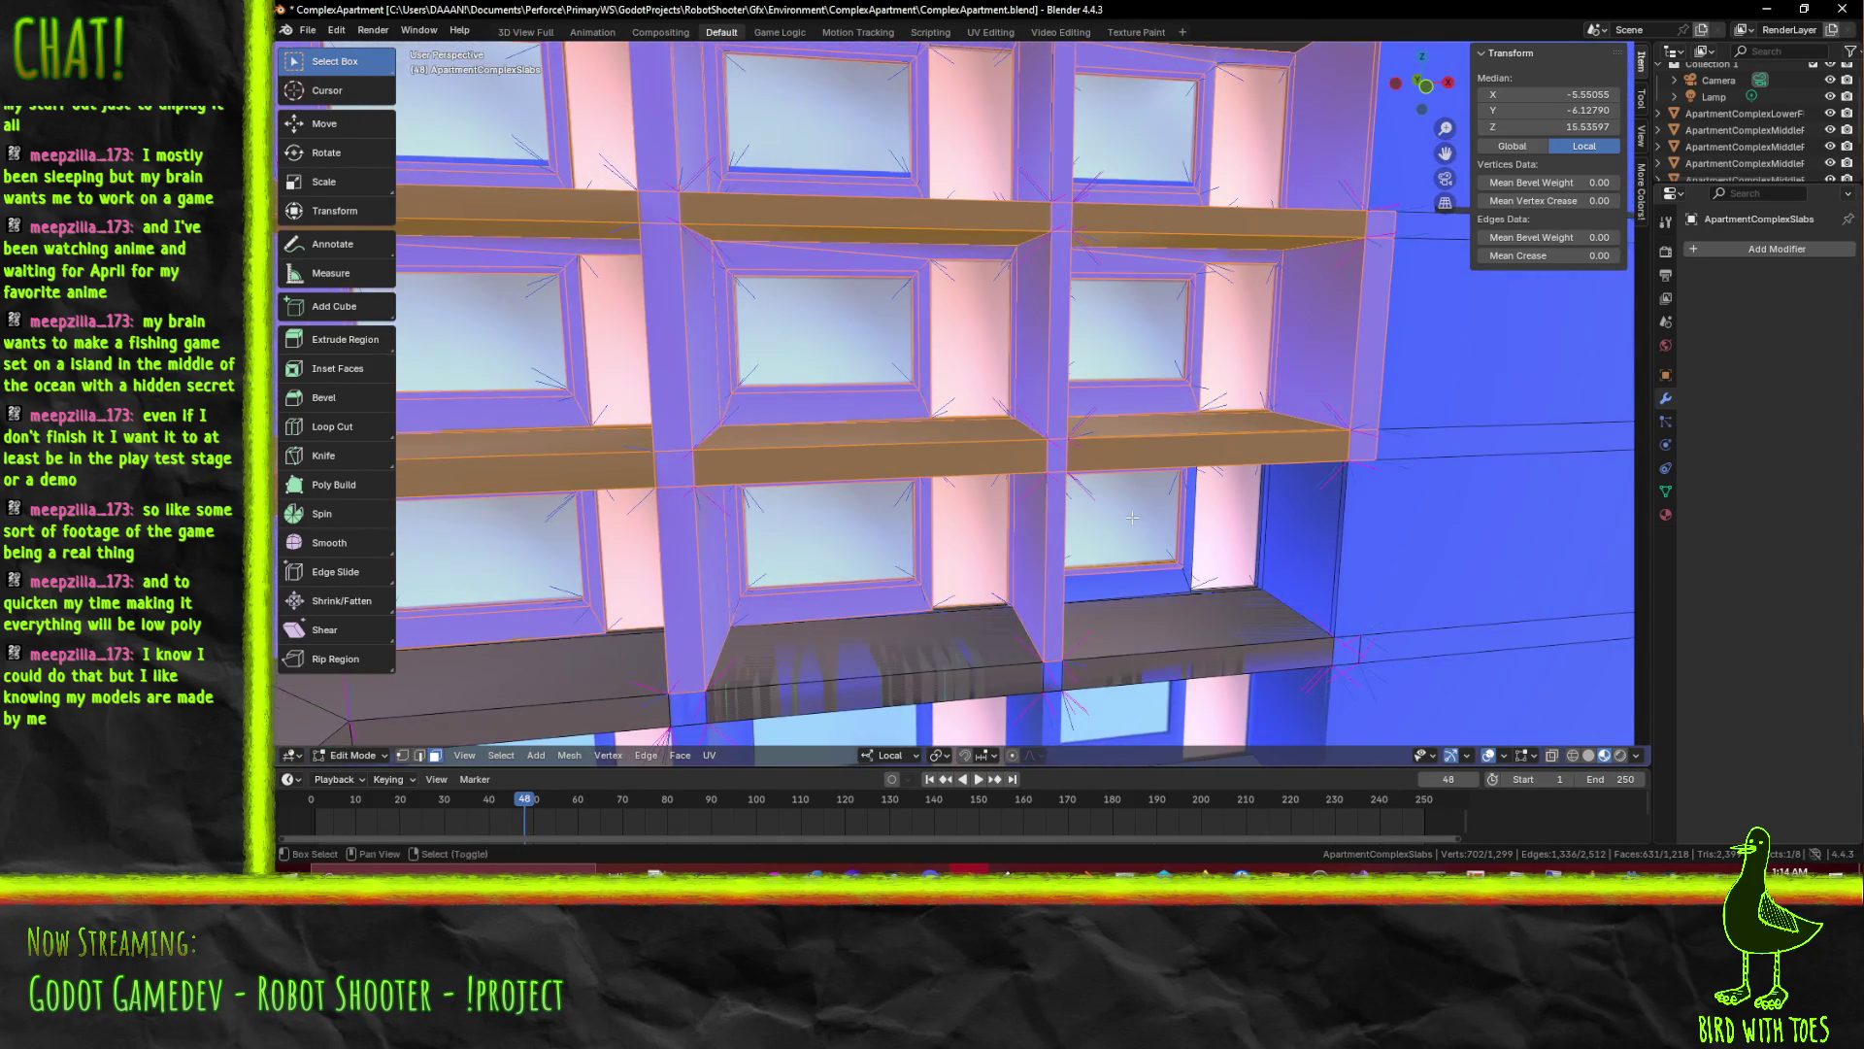
pyautogui.moveTo(1135, 516); pyautogui.dragTo(663, 422)
pyautogui.press('b')
pyautogui.moveTo(911, 501); pyautogui.dragTo(903, 503)
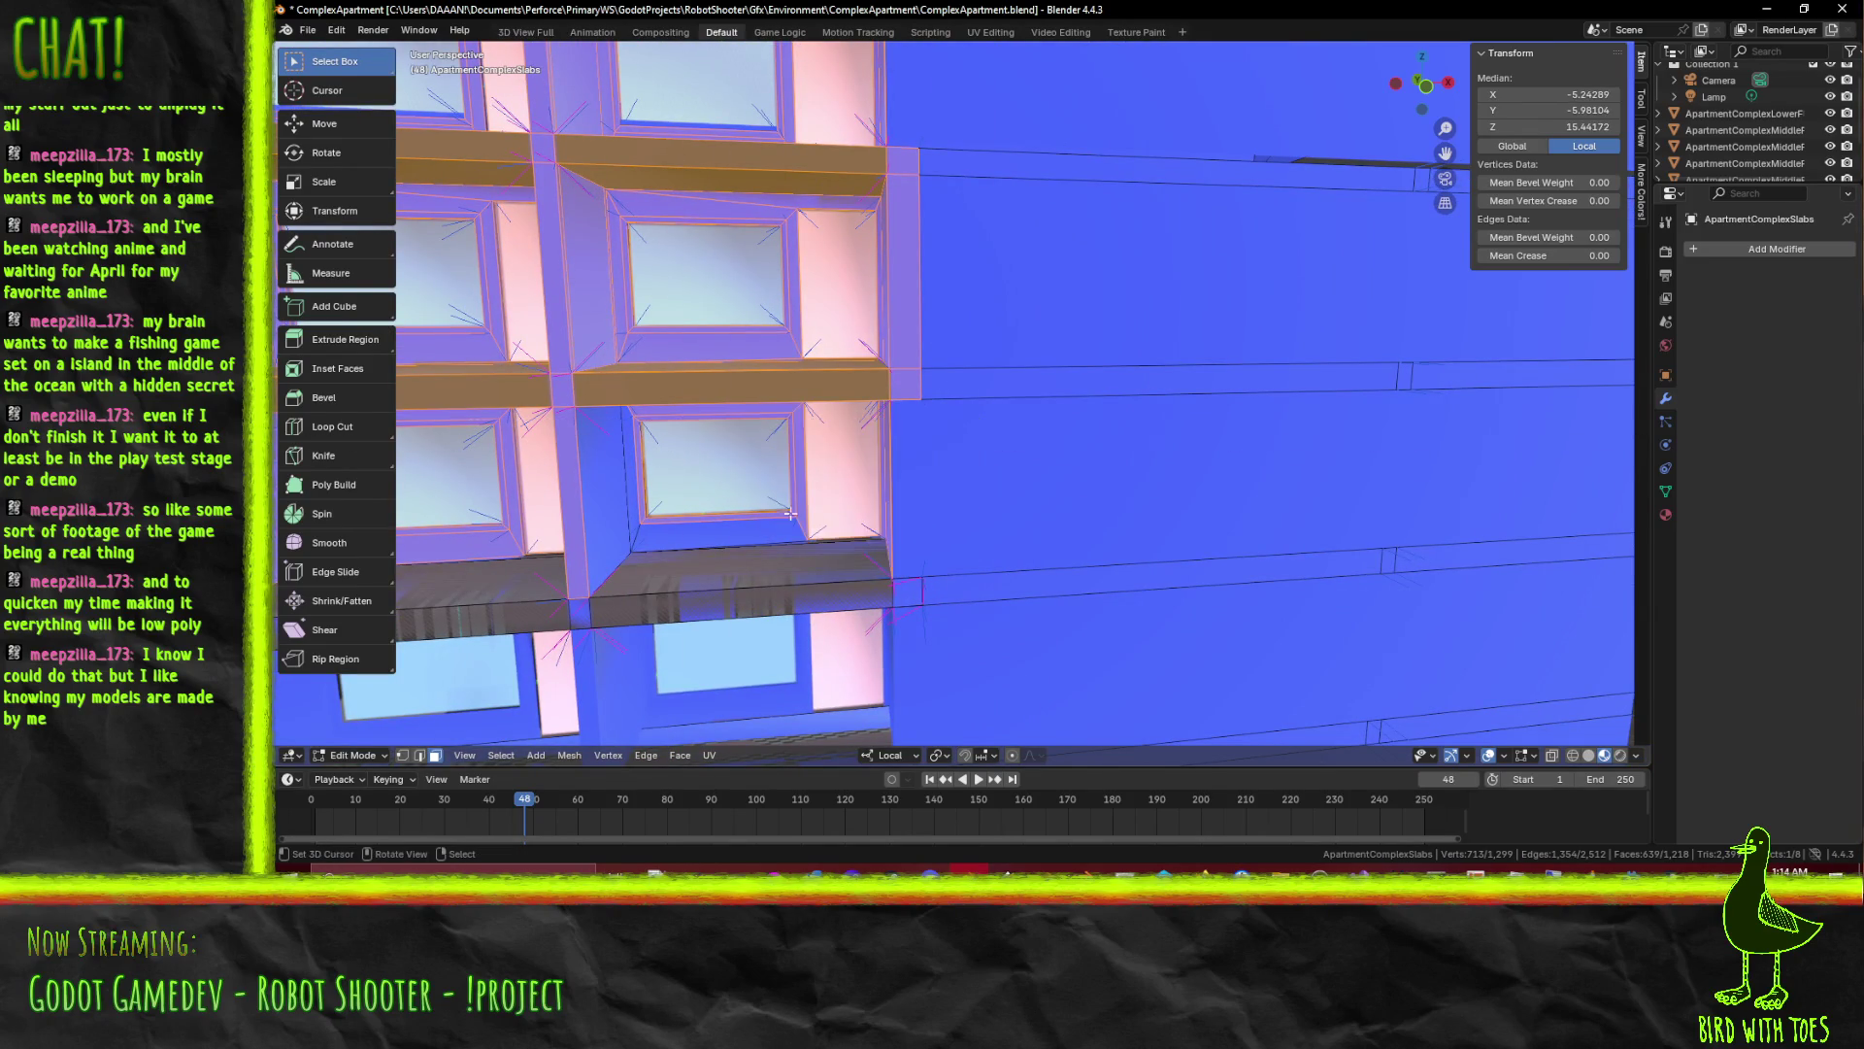
# Add a window-side face, the faces beside the lower window and the extra ledge face
pyautogui.moveTo(612, 488); pyautogui.dragTo(712, 497)
pyautogui.press('b')
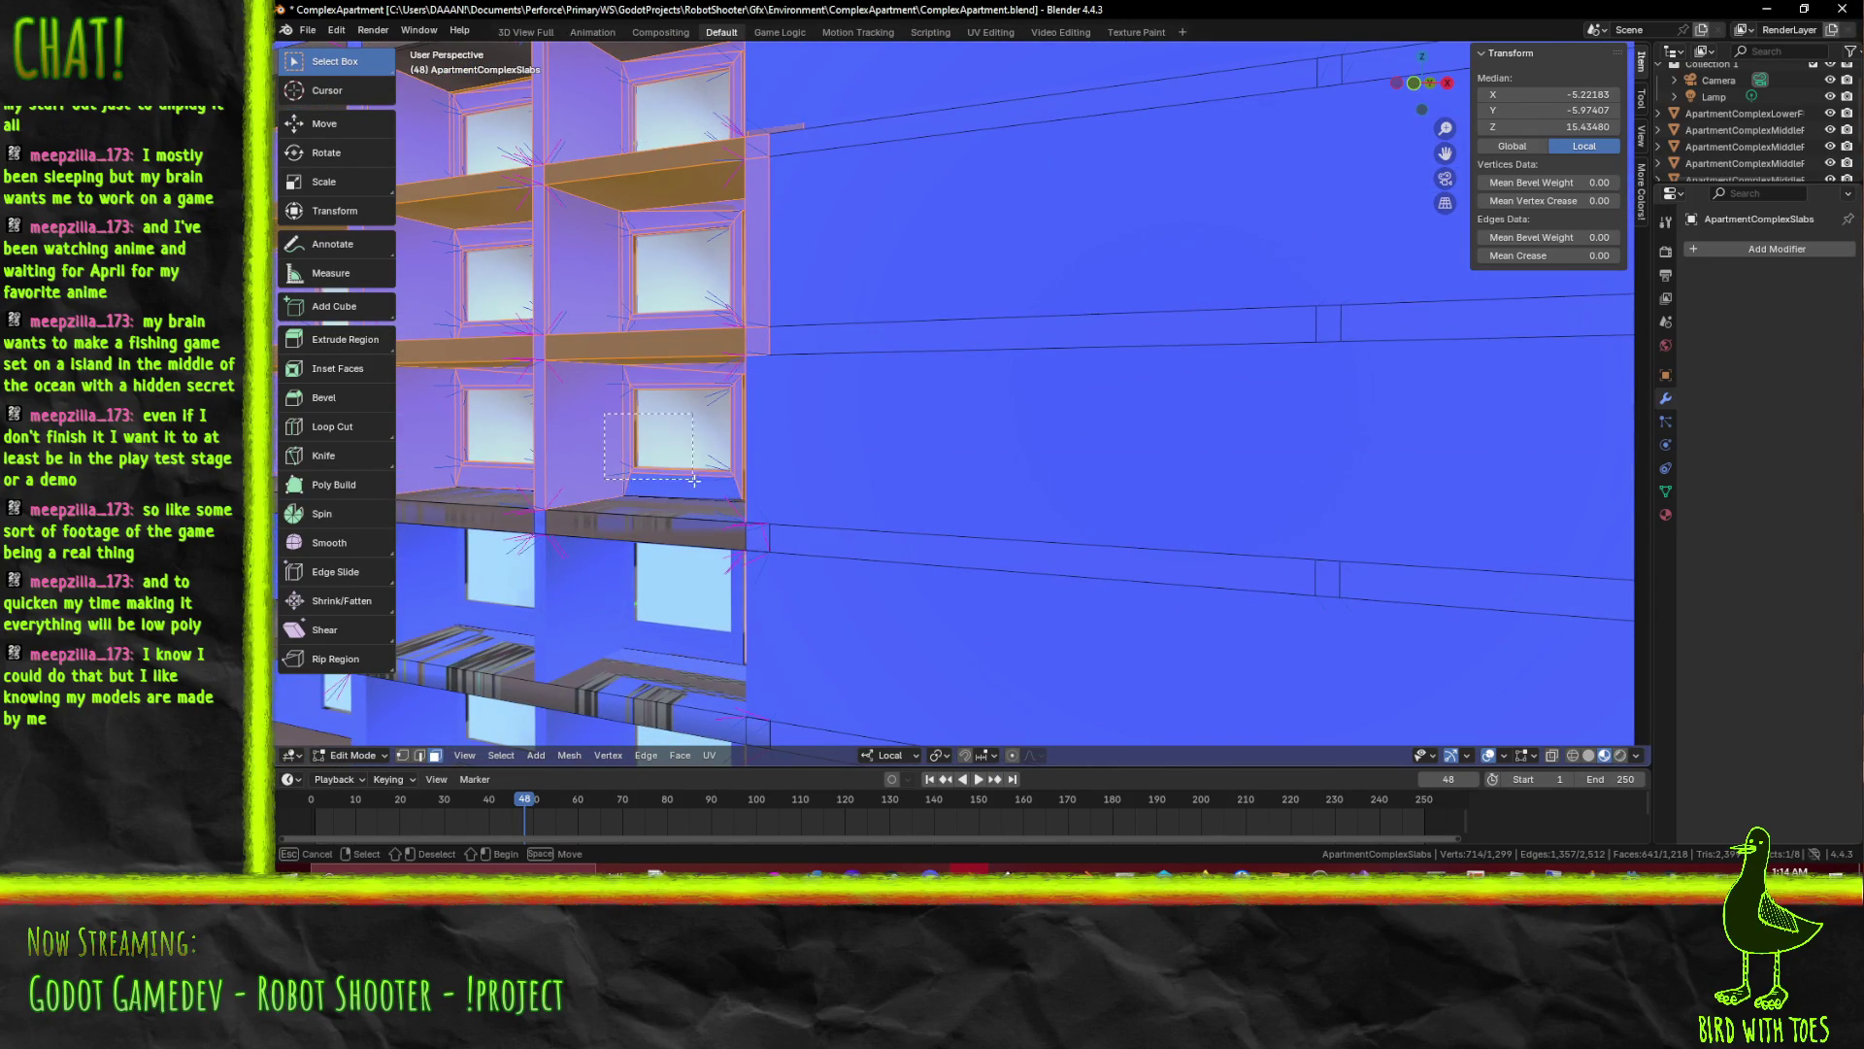
pyautogui.moveTo(770, 489); pyautogui.dragTo(769, 489)
pyautogui.scroll(3)
pyautogui.scroll(3)
pyautogui.press('b')
pyautogui.moveTo(843, 645); pyautogui.dragTo(846, 643)
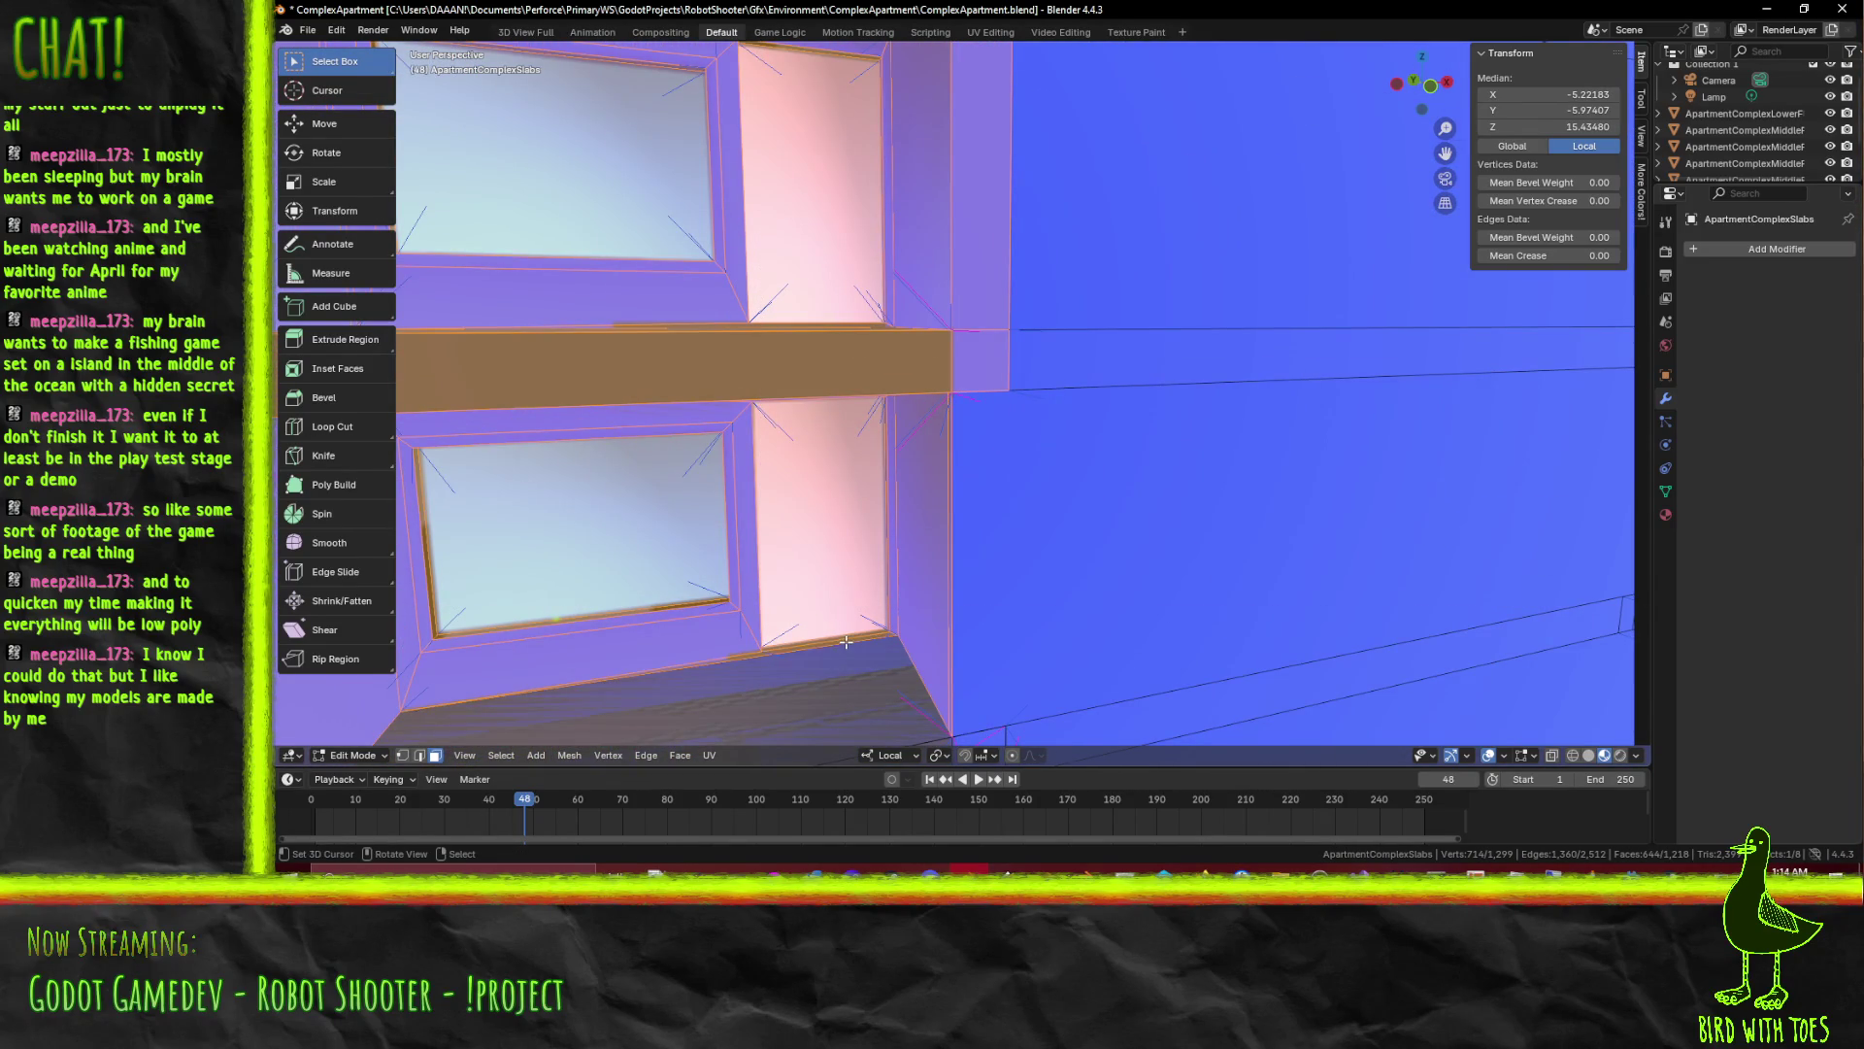
pyautogui.scroll(-3)
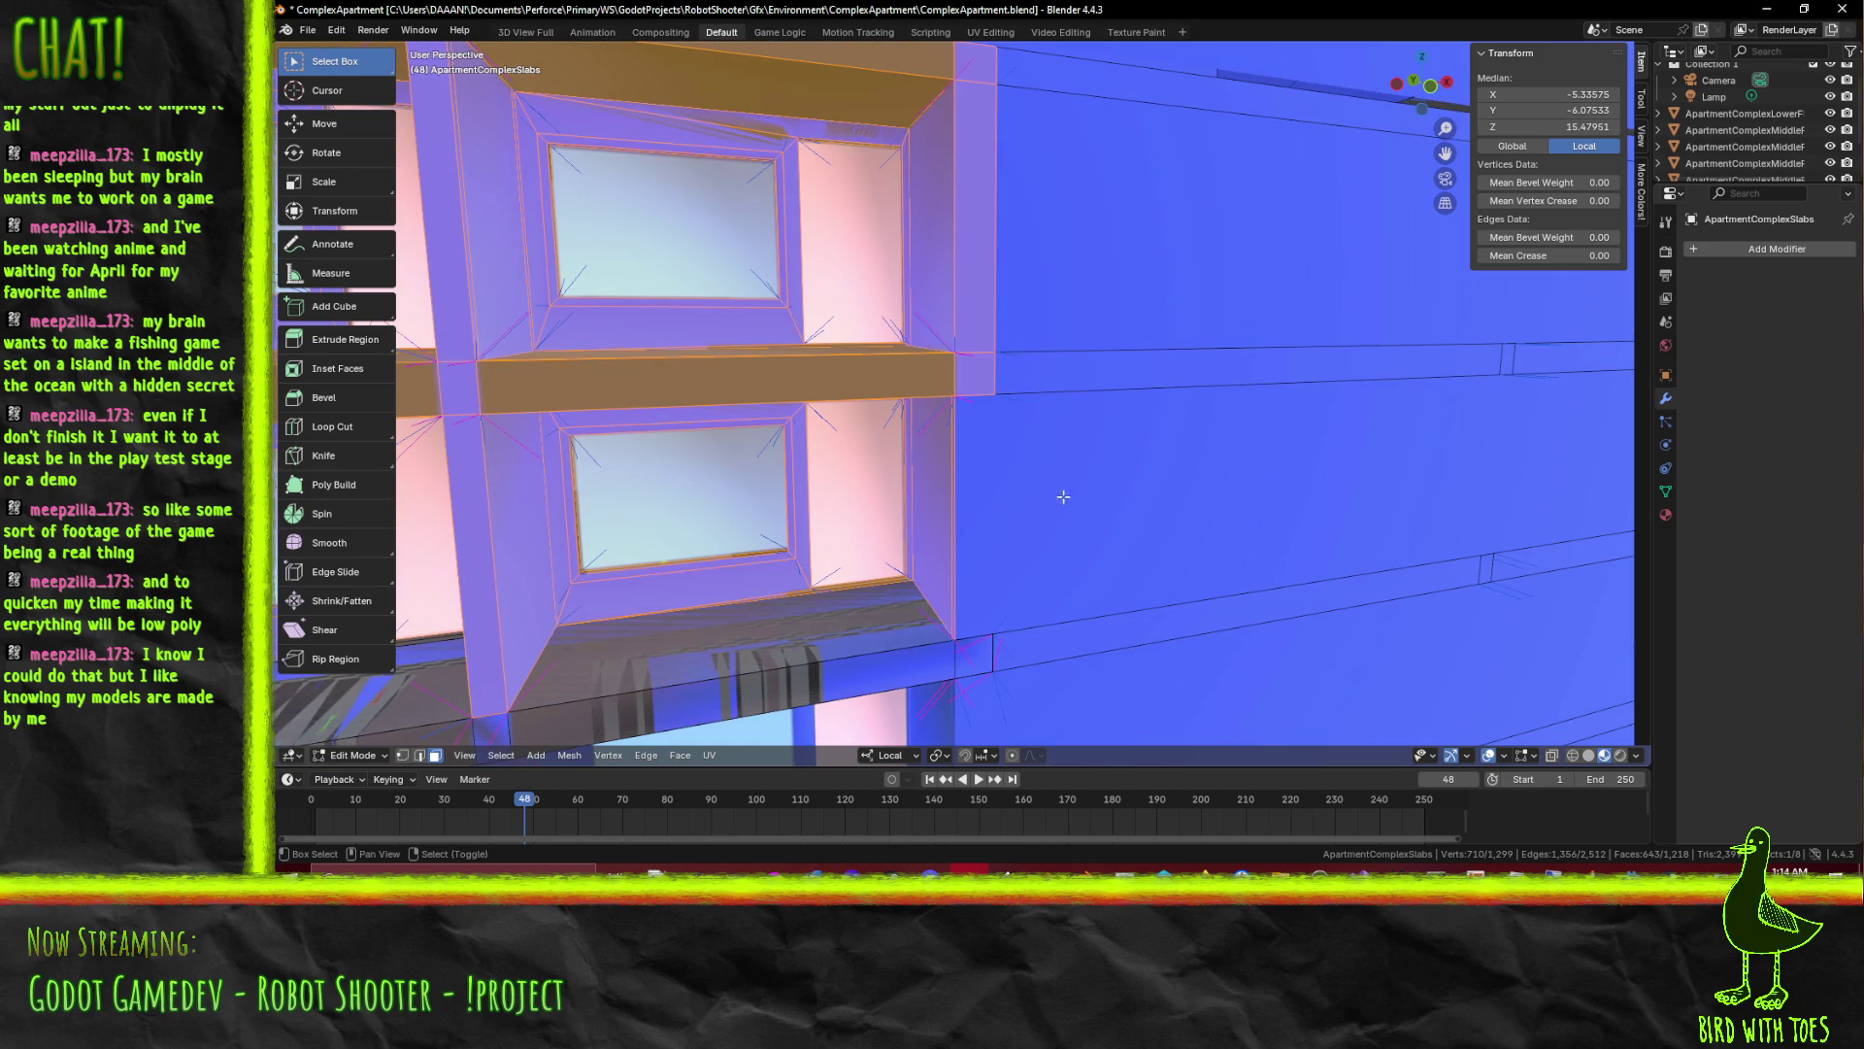
pyautogui.moveTo(620, 535); pyautogui.dragTo(873, 553)
pyautogui.scroll(-3)
pyautogui.scroll(3)
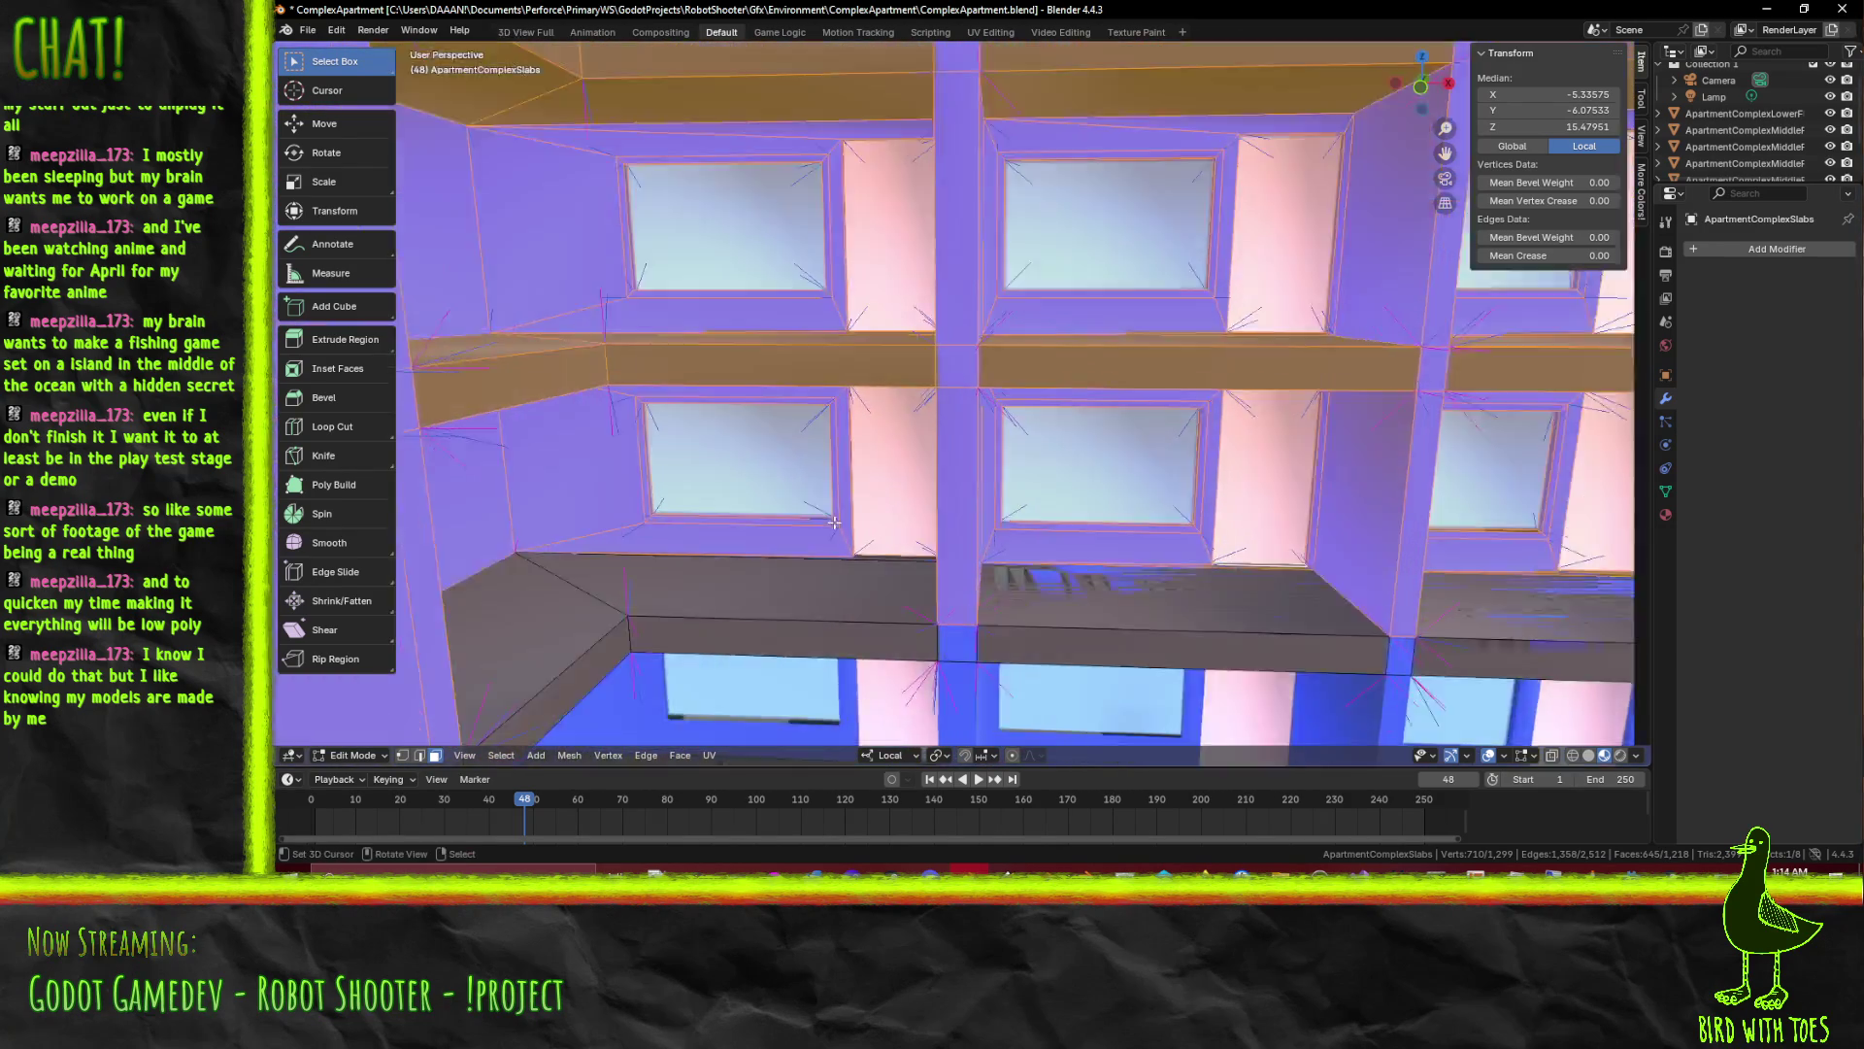
pyautogui.scroll(3)
pyautogui.click(980, 638)
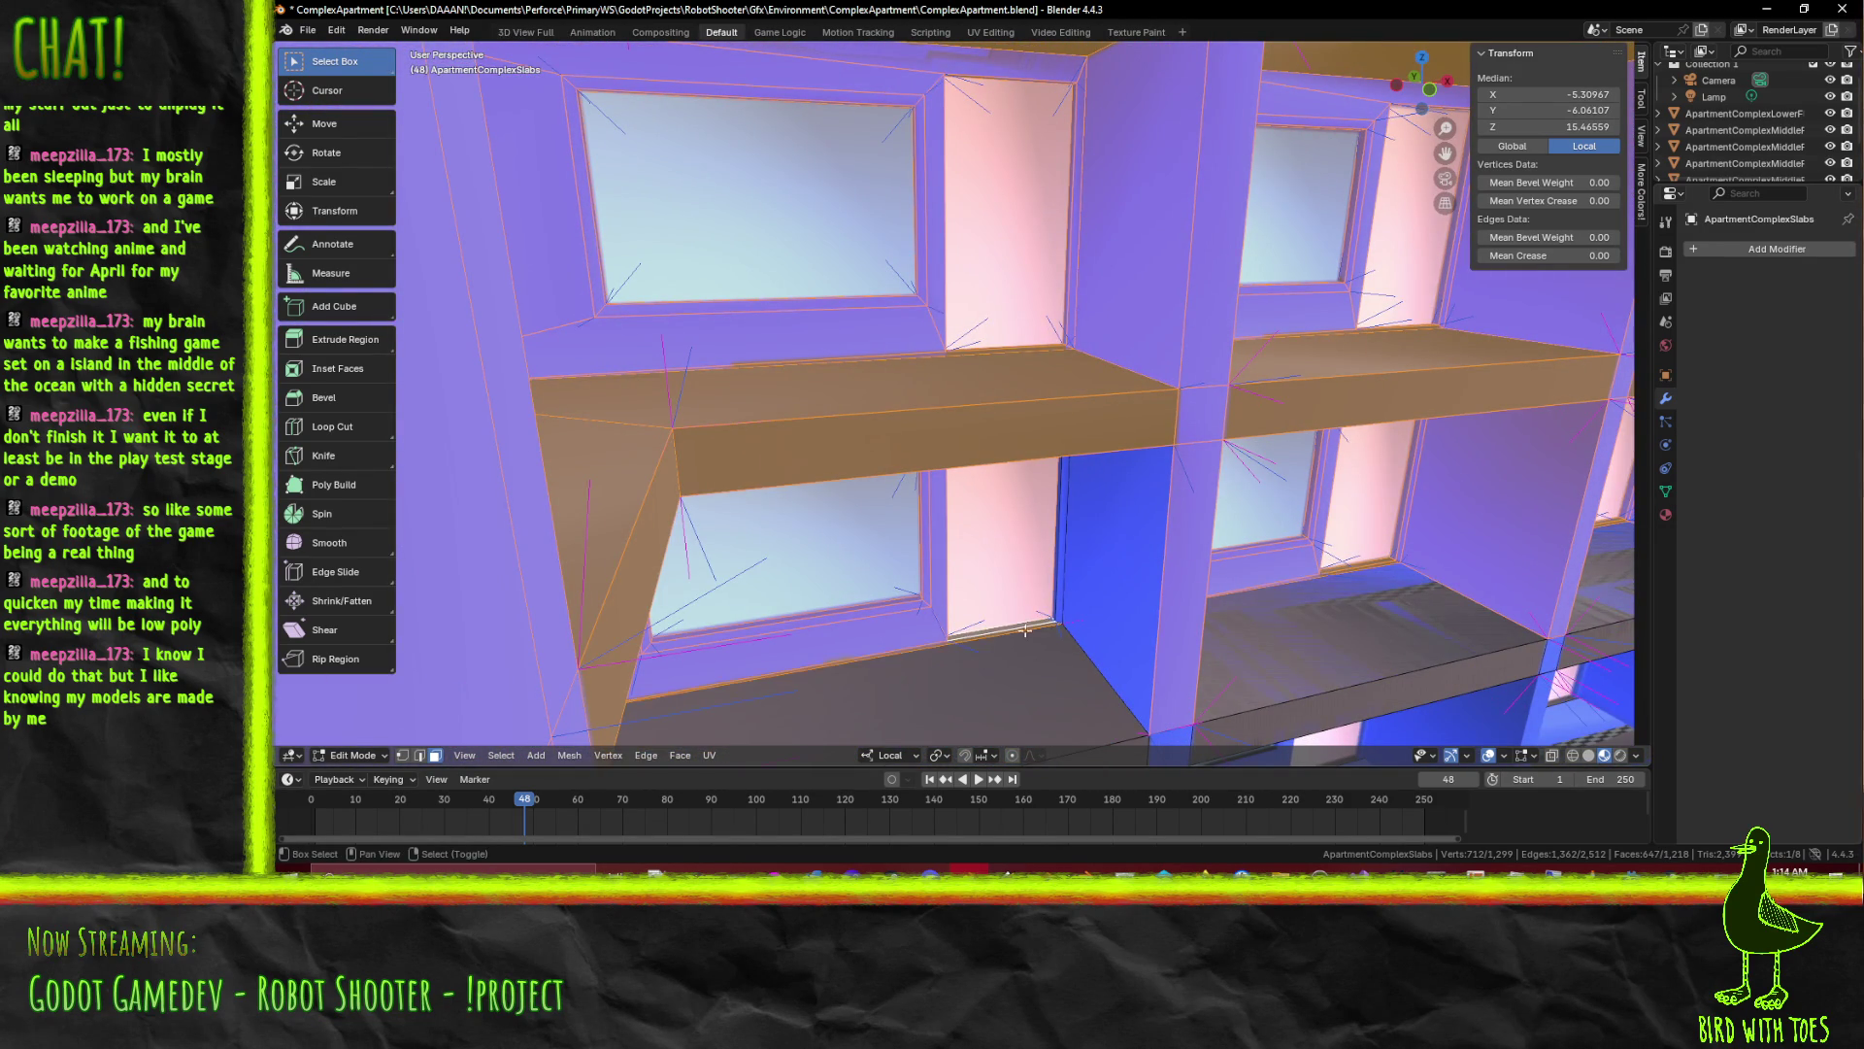
pyautogui.scroll(-3)
# Delete the 650 selected stray faces from the slab mesh
pyautogui.moveTo(1035, 546); pyautogui.dragTo(886, 353)
pyautogui.press('b')
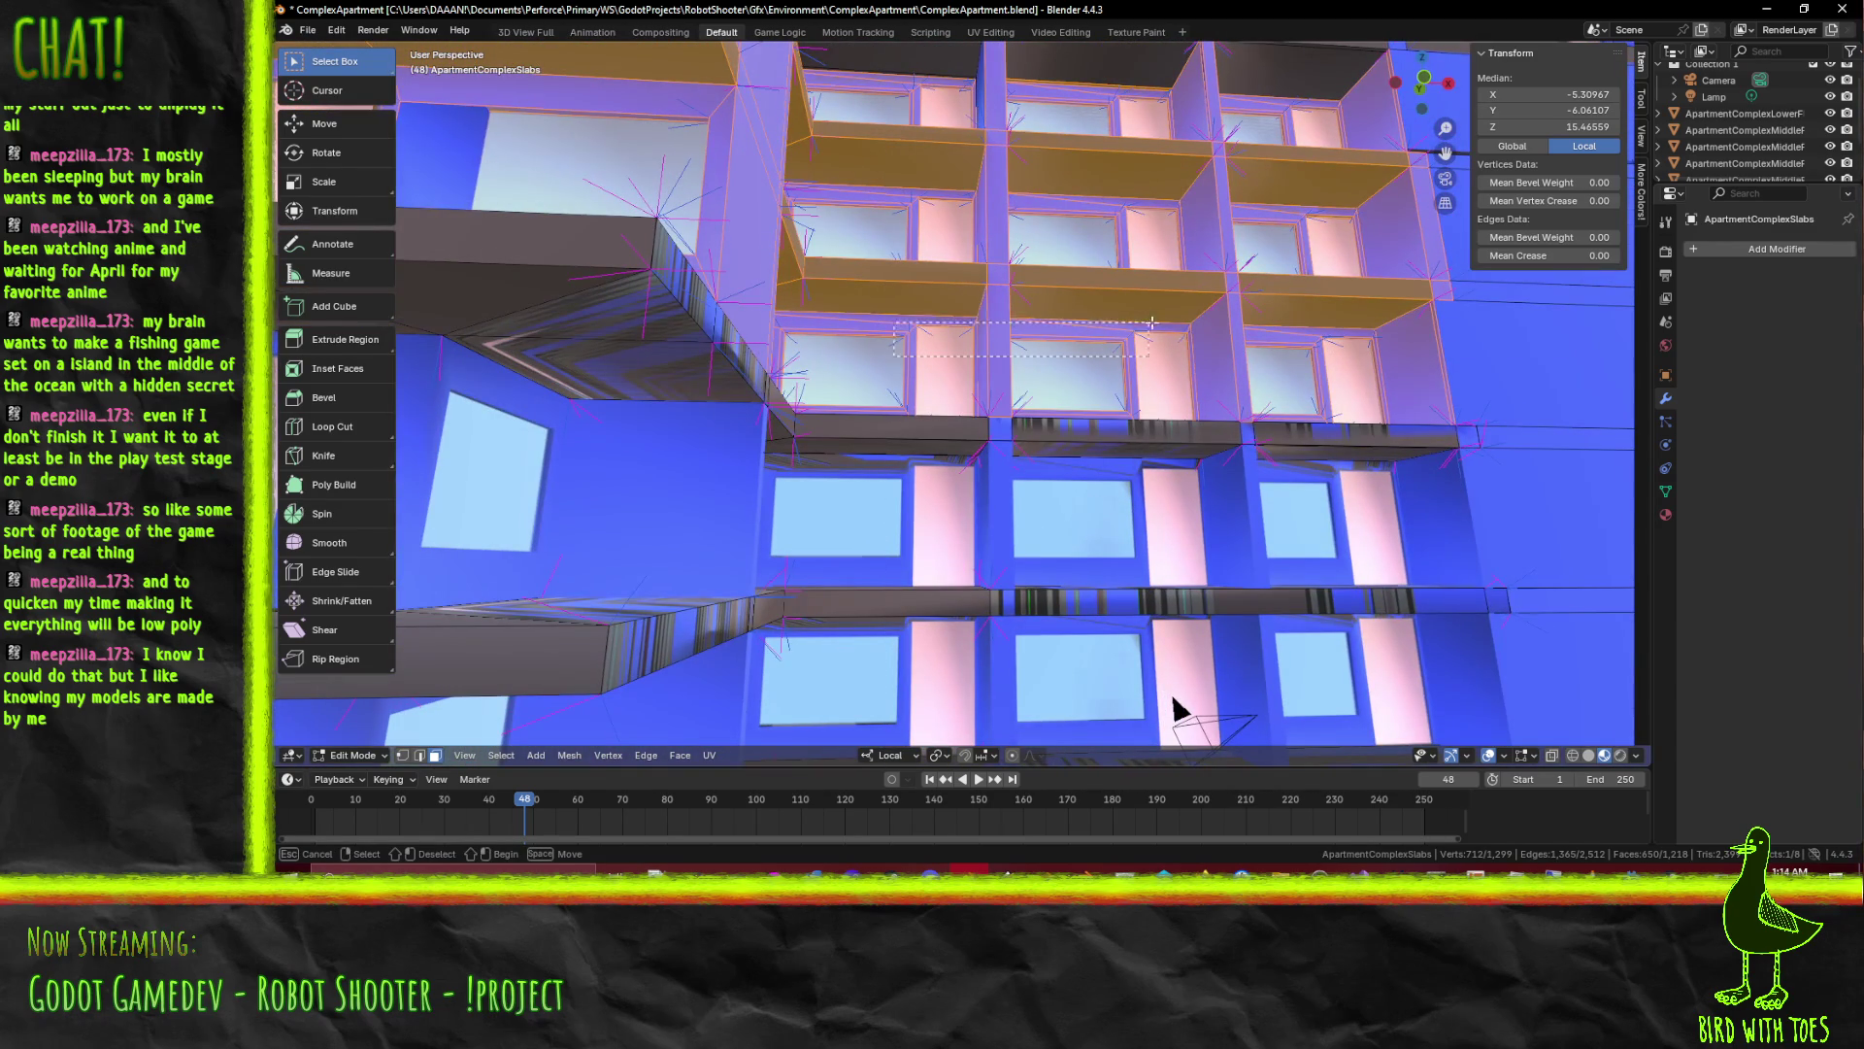
pyautogui.press('Escape')
pyautogui.moveTo(1359, 318); pyautogui.dragTo(1020, 437)
pyautogui.press('x')
pyautogui.click(1309, 319)
pyautogui.scroll(-3)
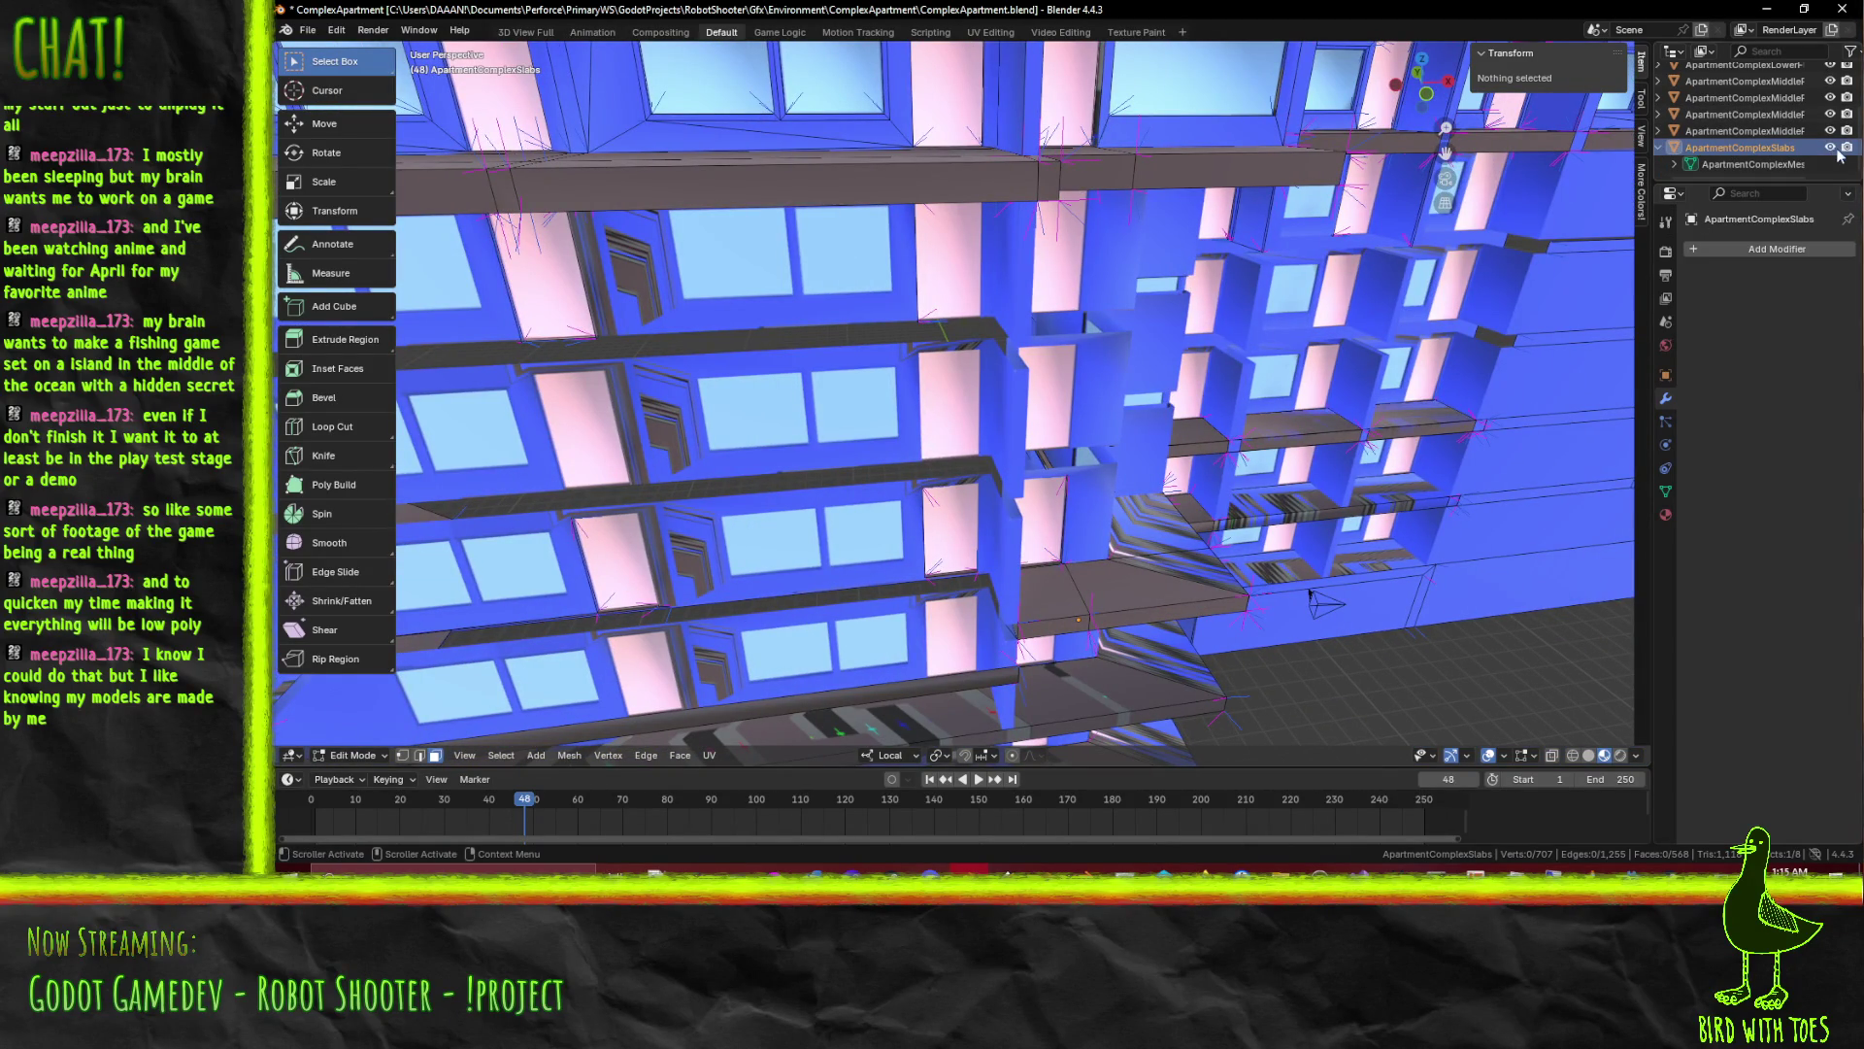
# Toggle the two middle floor objects' visibility in the Outliner and show them again
pyautogui.click(1830, 129)
pyautogui.click(1831, 114)
pyautogui.click(1831, 130)
# Select the leftover edges and stray faces on the top slab
pyautogui.moveTo(1166, 365); pyautogui.dragTo(902, 168)
pyautogui.moveTo(902, 168); pyautogui.dragTo(1250, 419)
pyautogui.moveTo(1250, 420); pyautogui.dragTo(1220, 373)
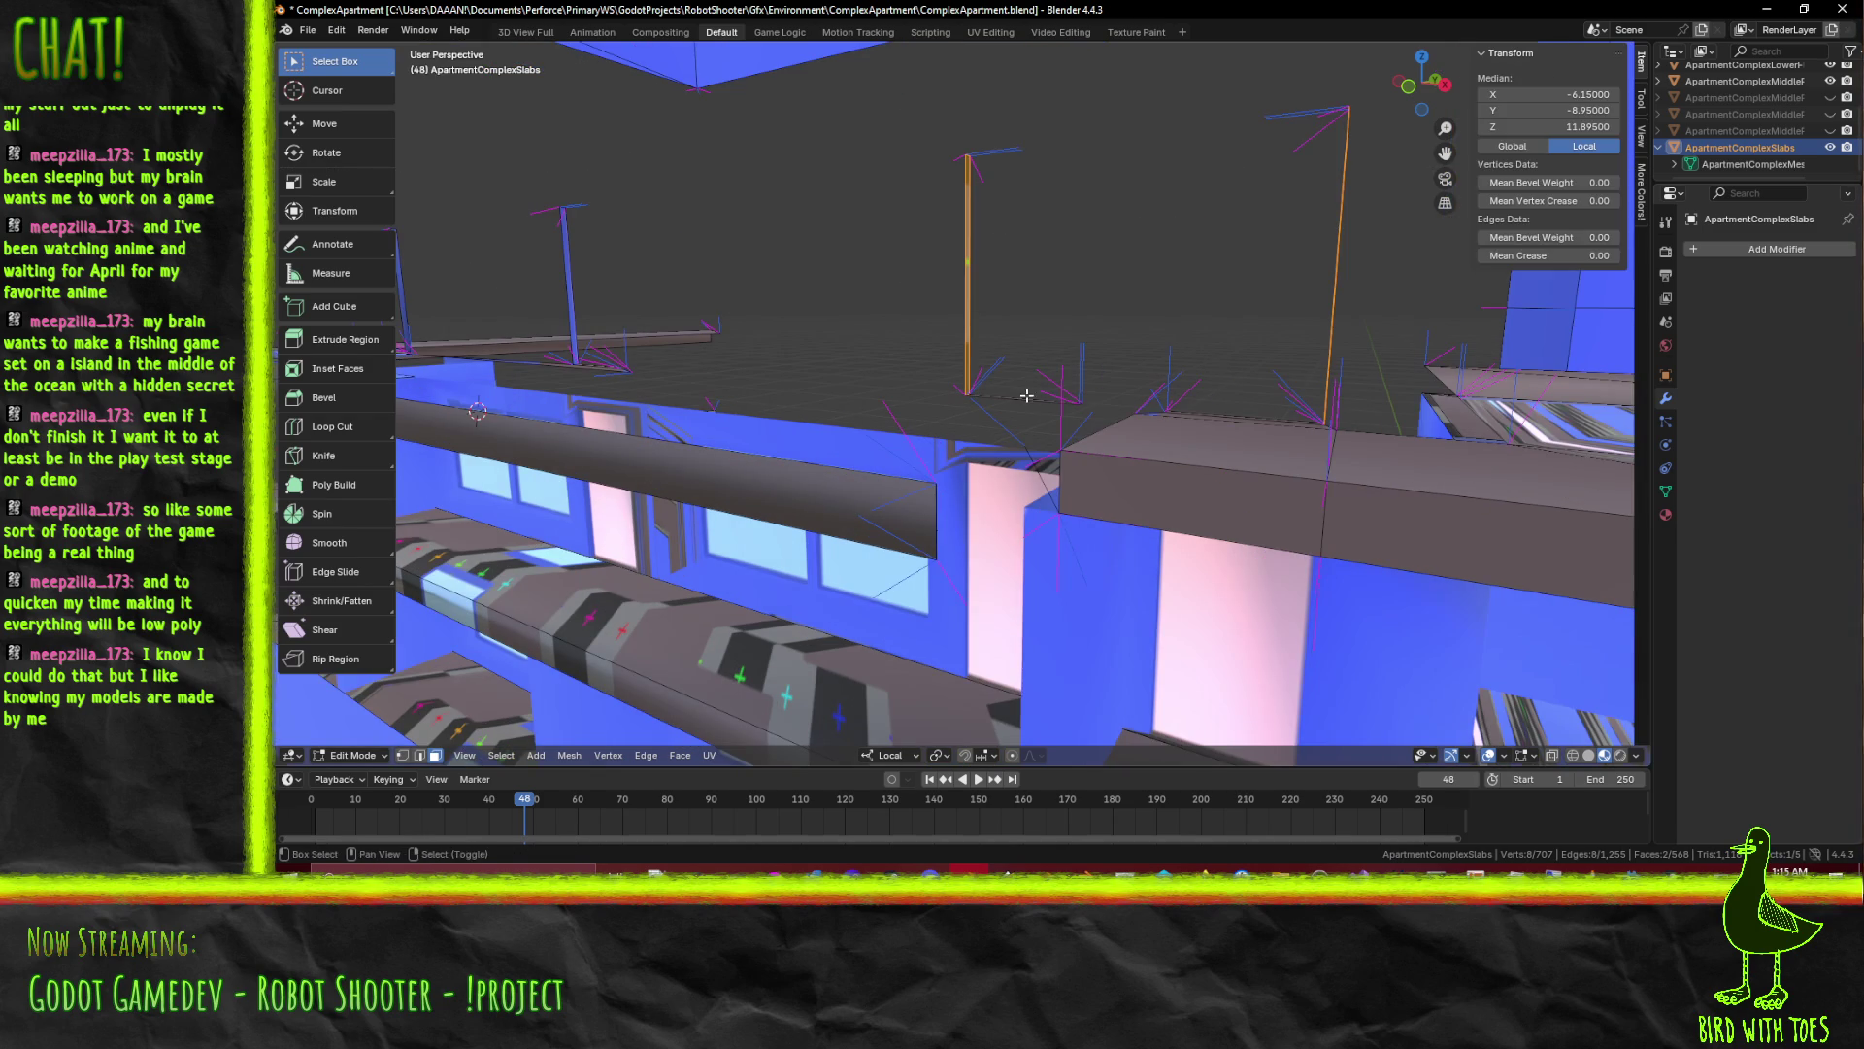
pyautogui.moveTo(1026, 395); pyautogui.dragTo(1015, 471)
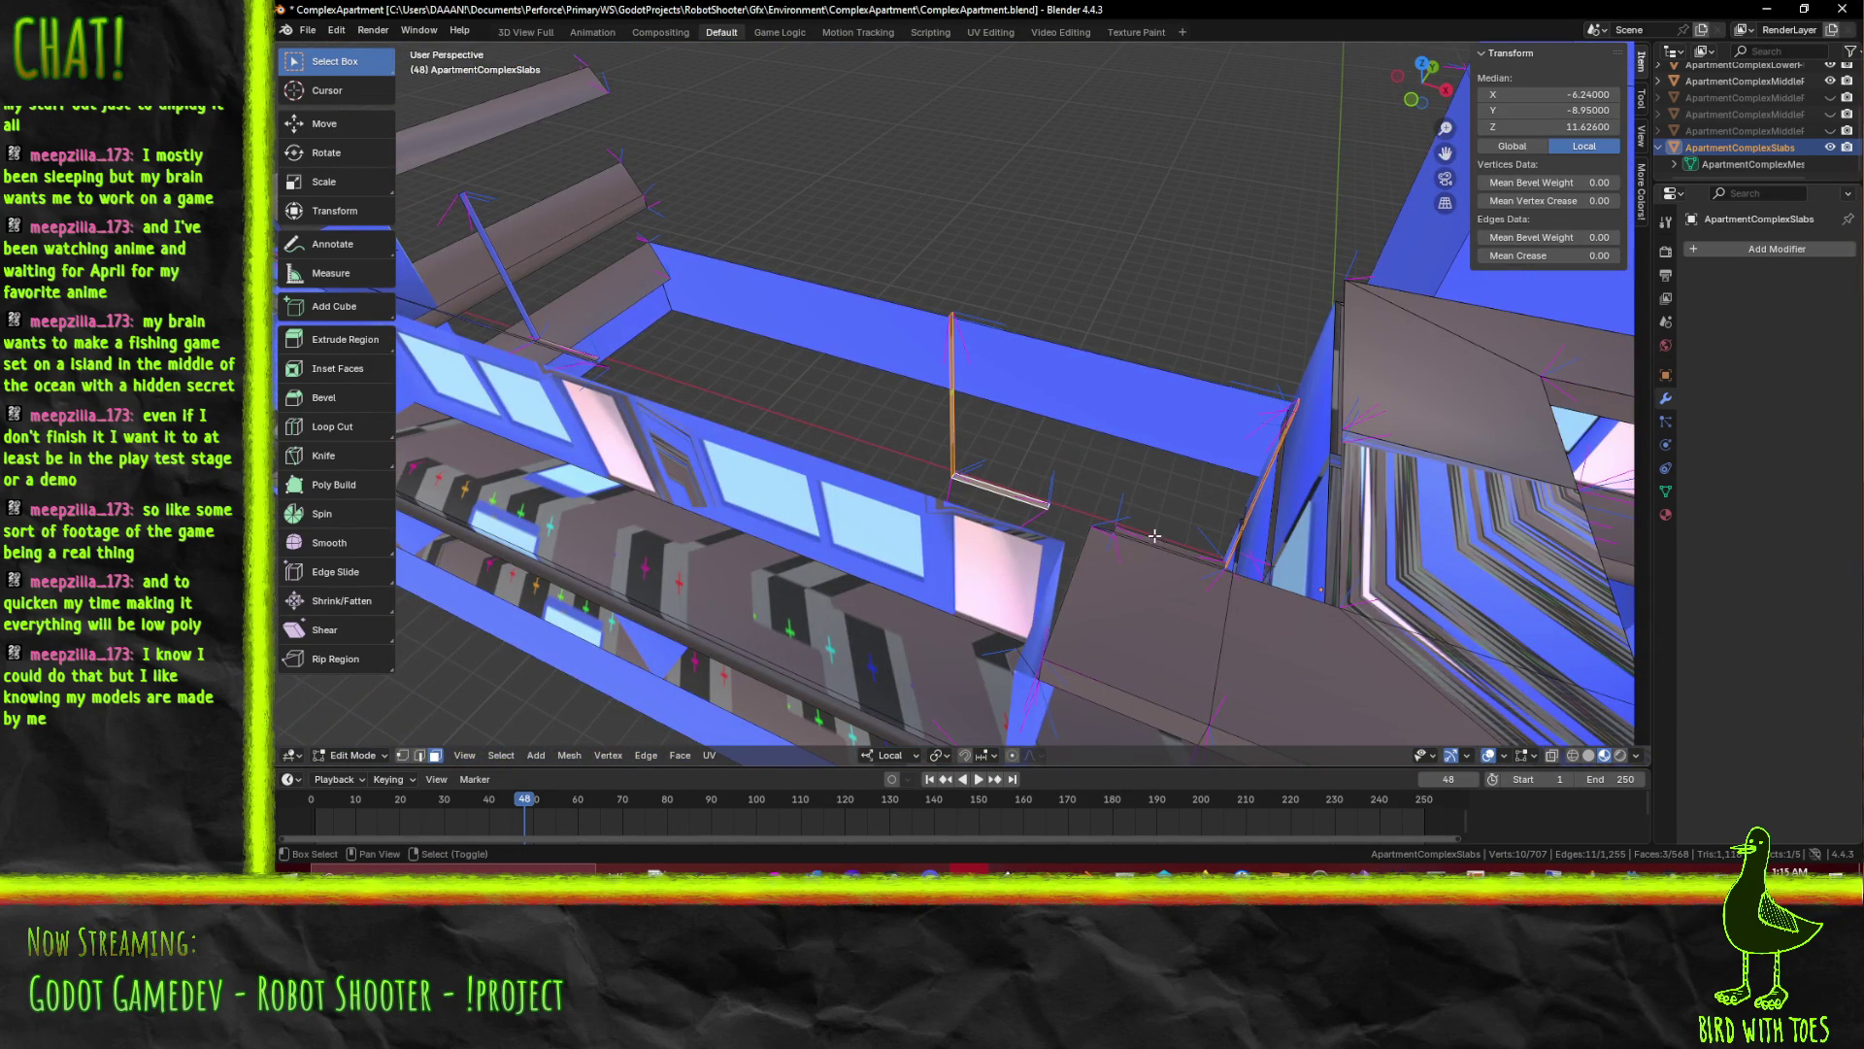
pyautogui.moveTo(1180, 546); pyautogui.dragTo(1075, 464)
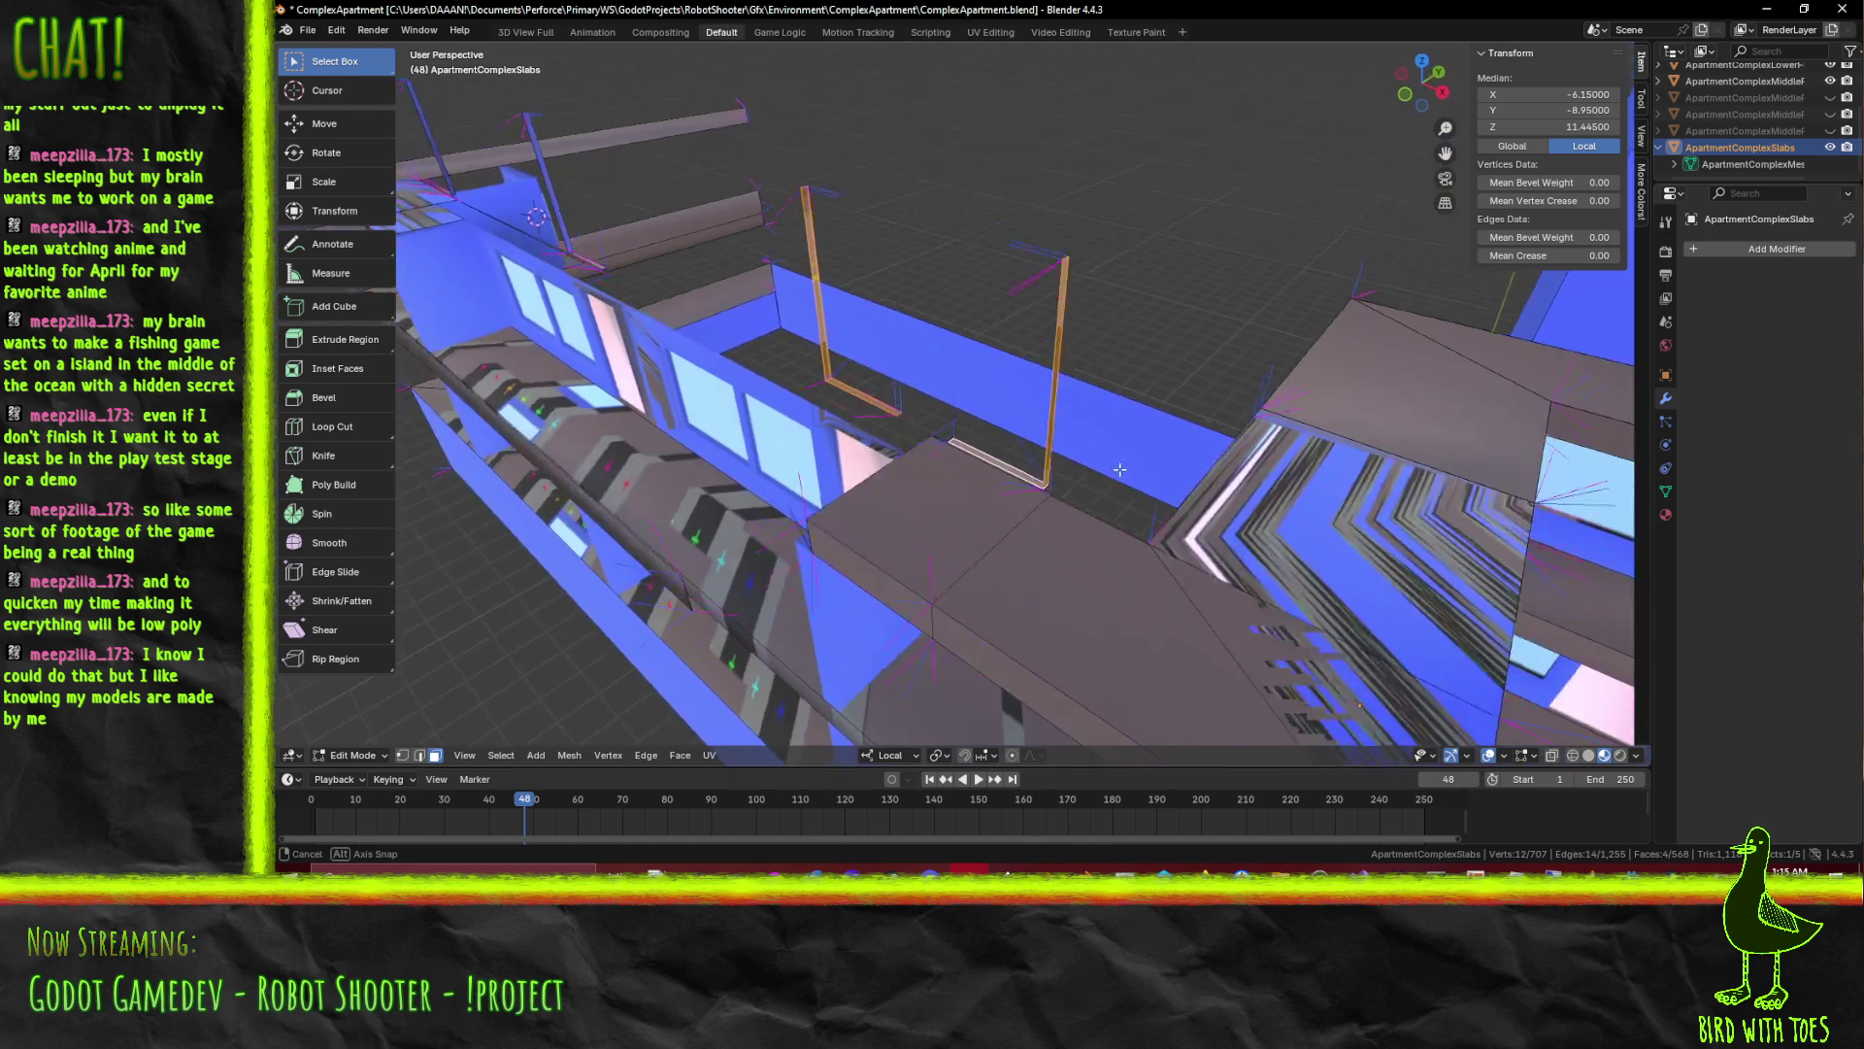
pyautogui.click(982, 386)
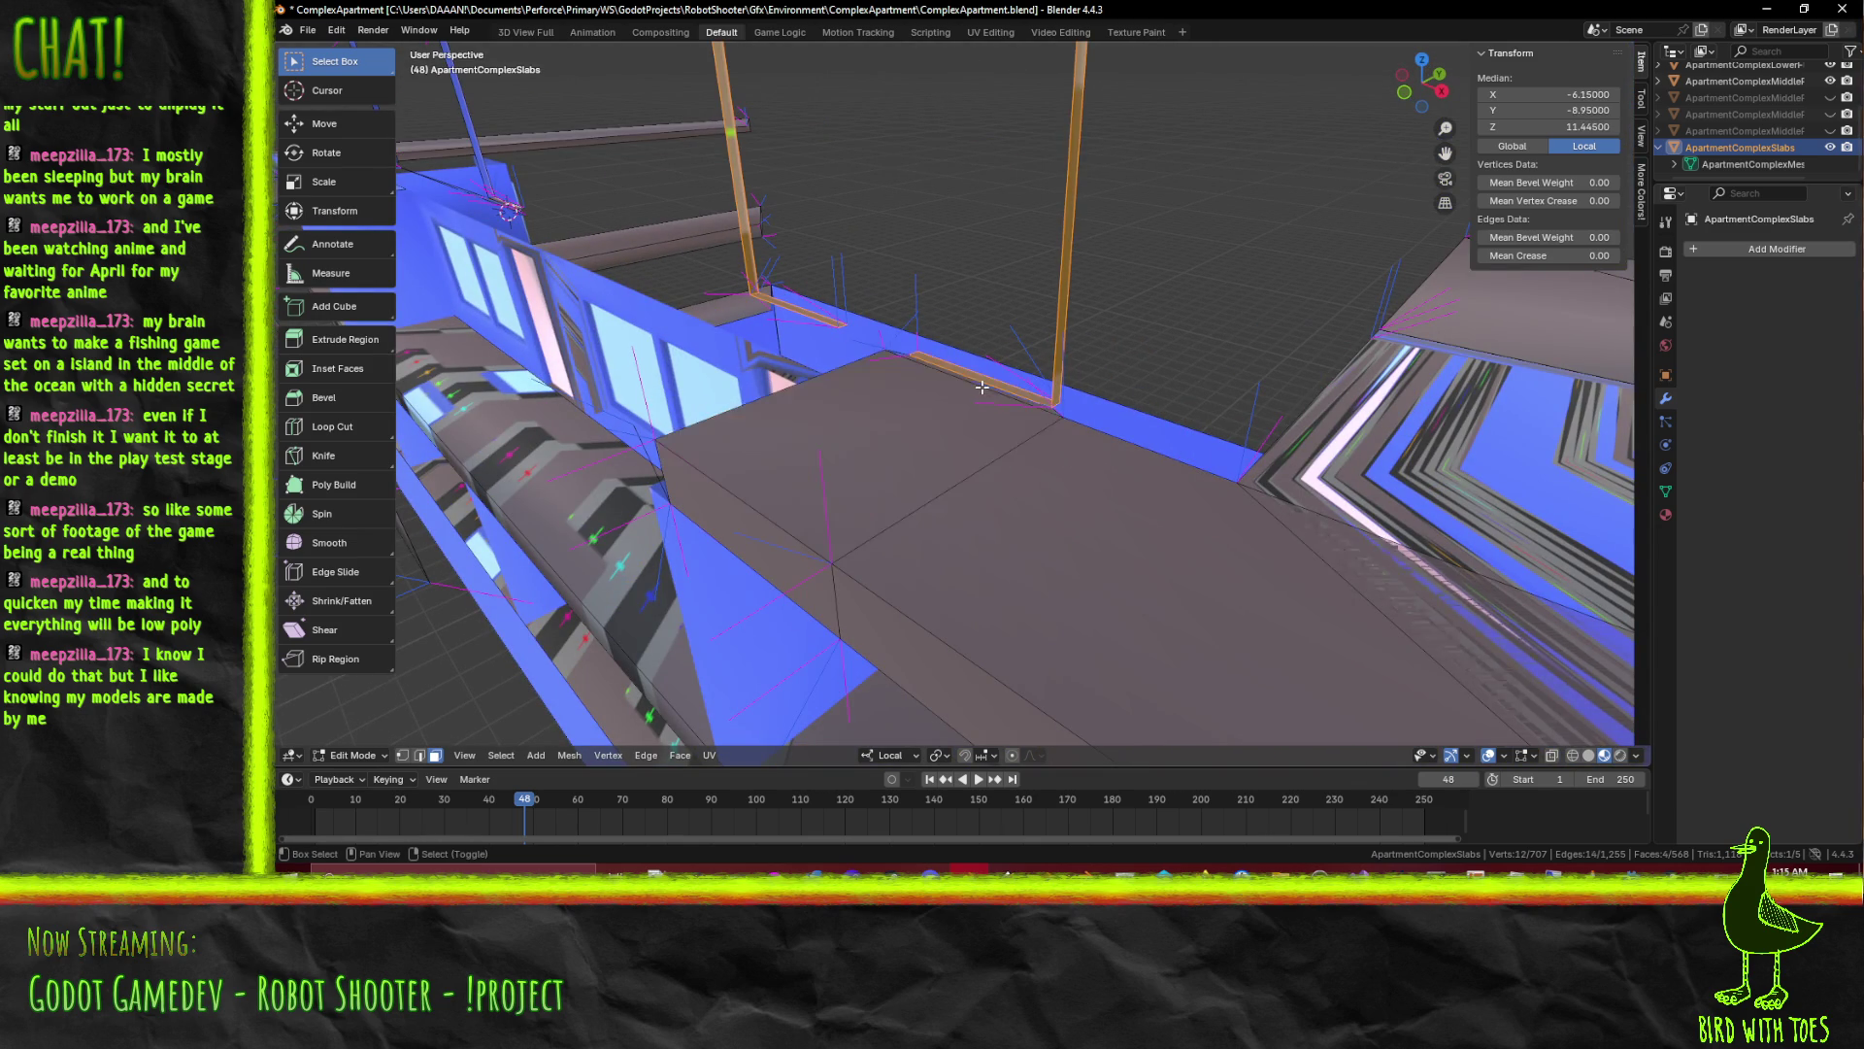
pyautogui.moveTo(982, 386); pyautogui.dragTo(1163, 361)
pyautogui.click(1107, 325)
pyautogui.click(885, 318)
pyautogui.click(1043, 459)
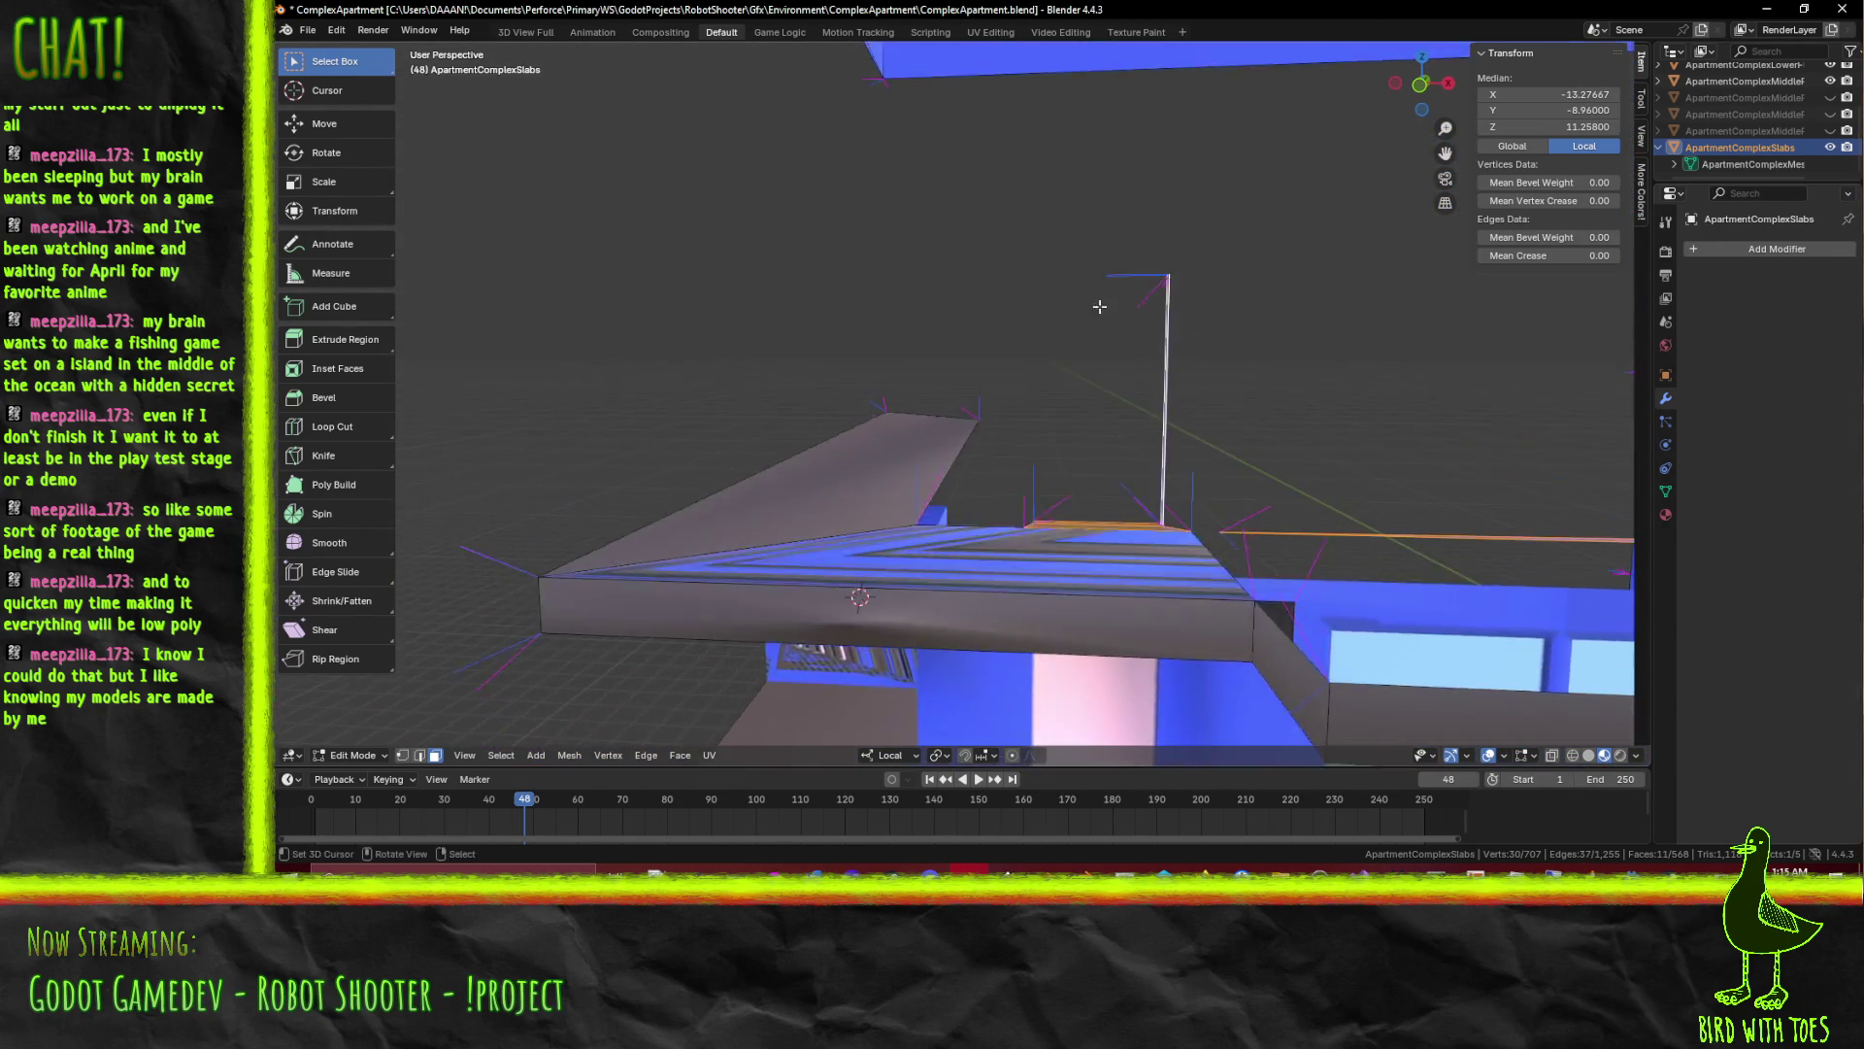
# Delete only the selected faces, leaving the slab mesh at 557 faces
pyautogui.press('x')
pyautogui.click(1126, 371)
pyautogui.moveTo(1126, 370); pyautogui.dragTo(849, 409)
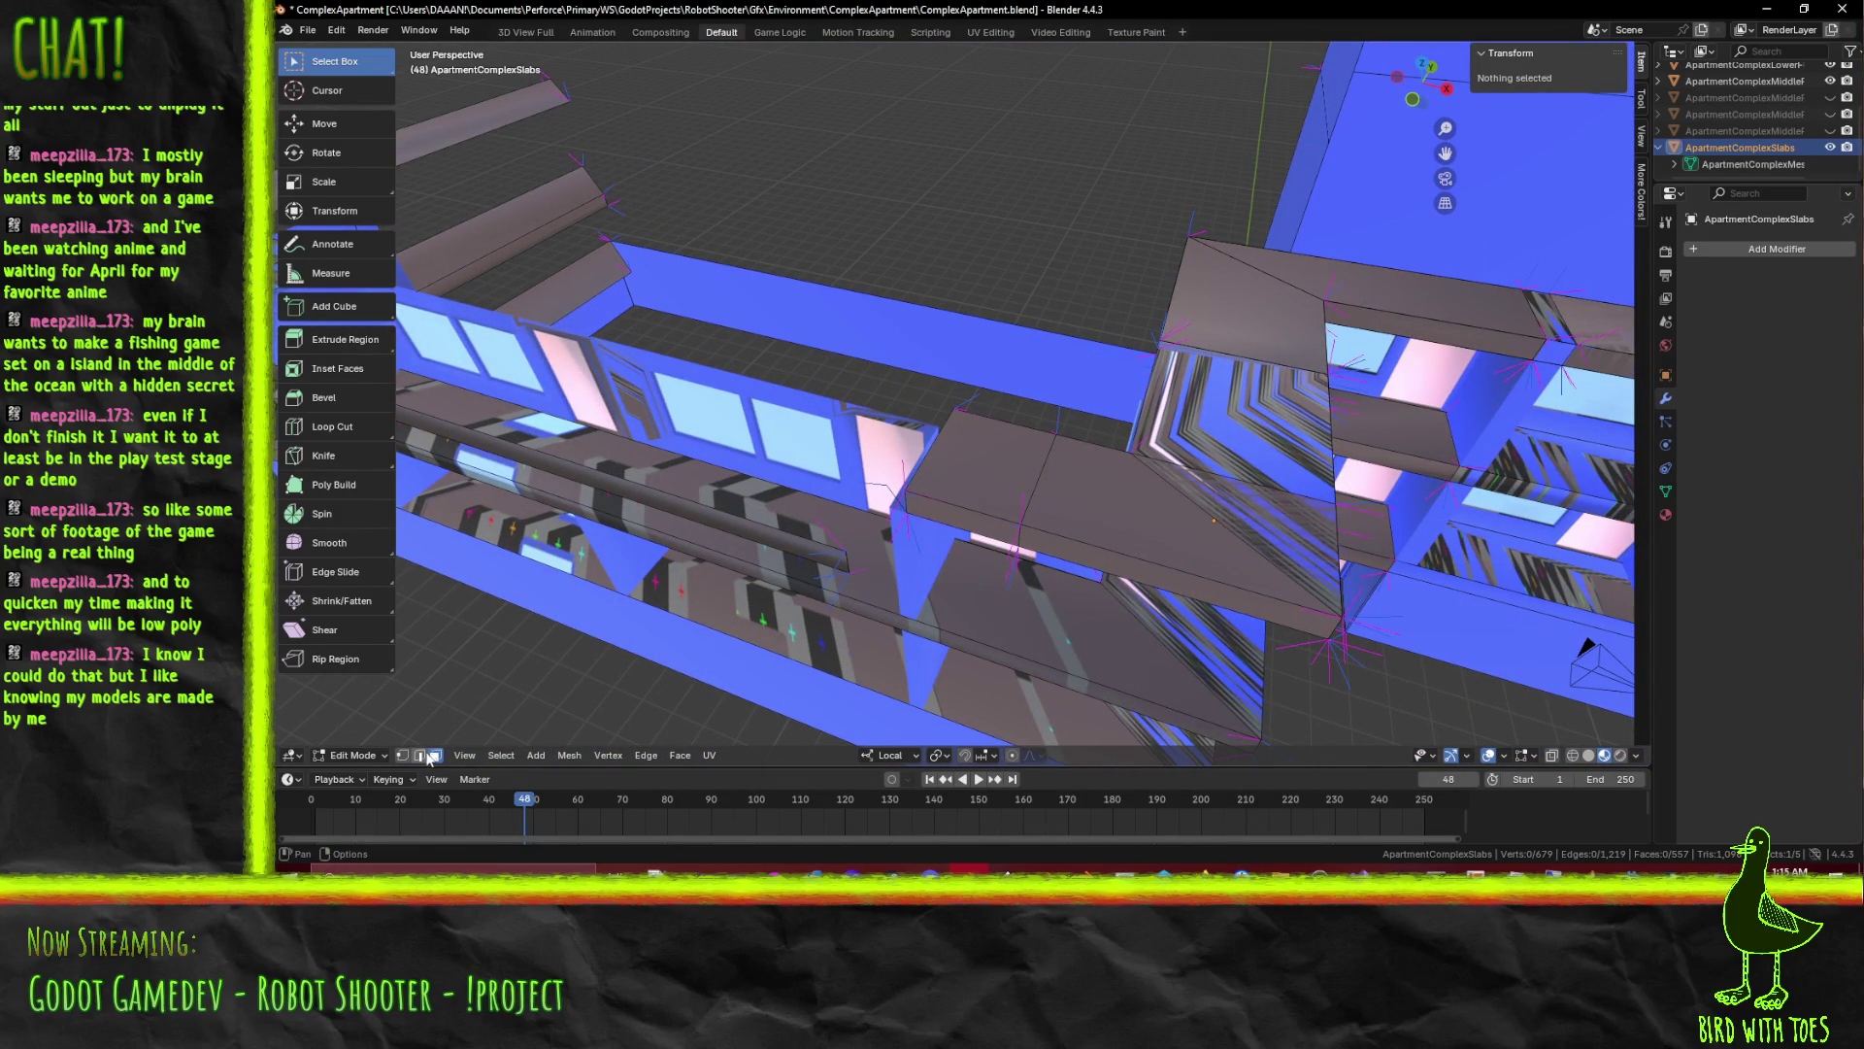
# Nudge the long horizontal slab edge along its local X after a cancelled Y move
pyautogui.click(838, 555)
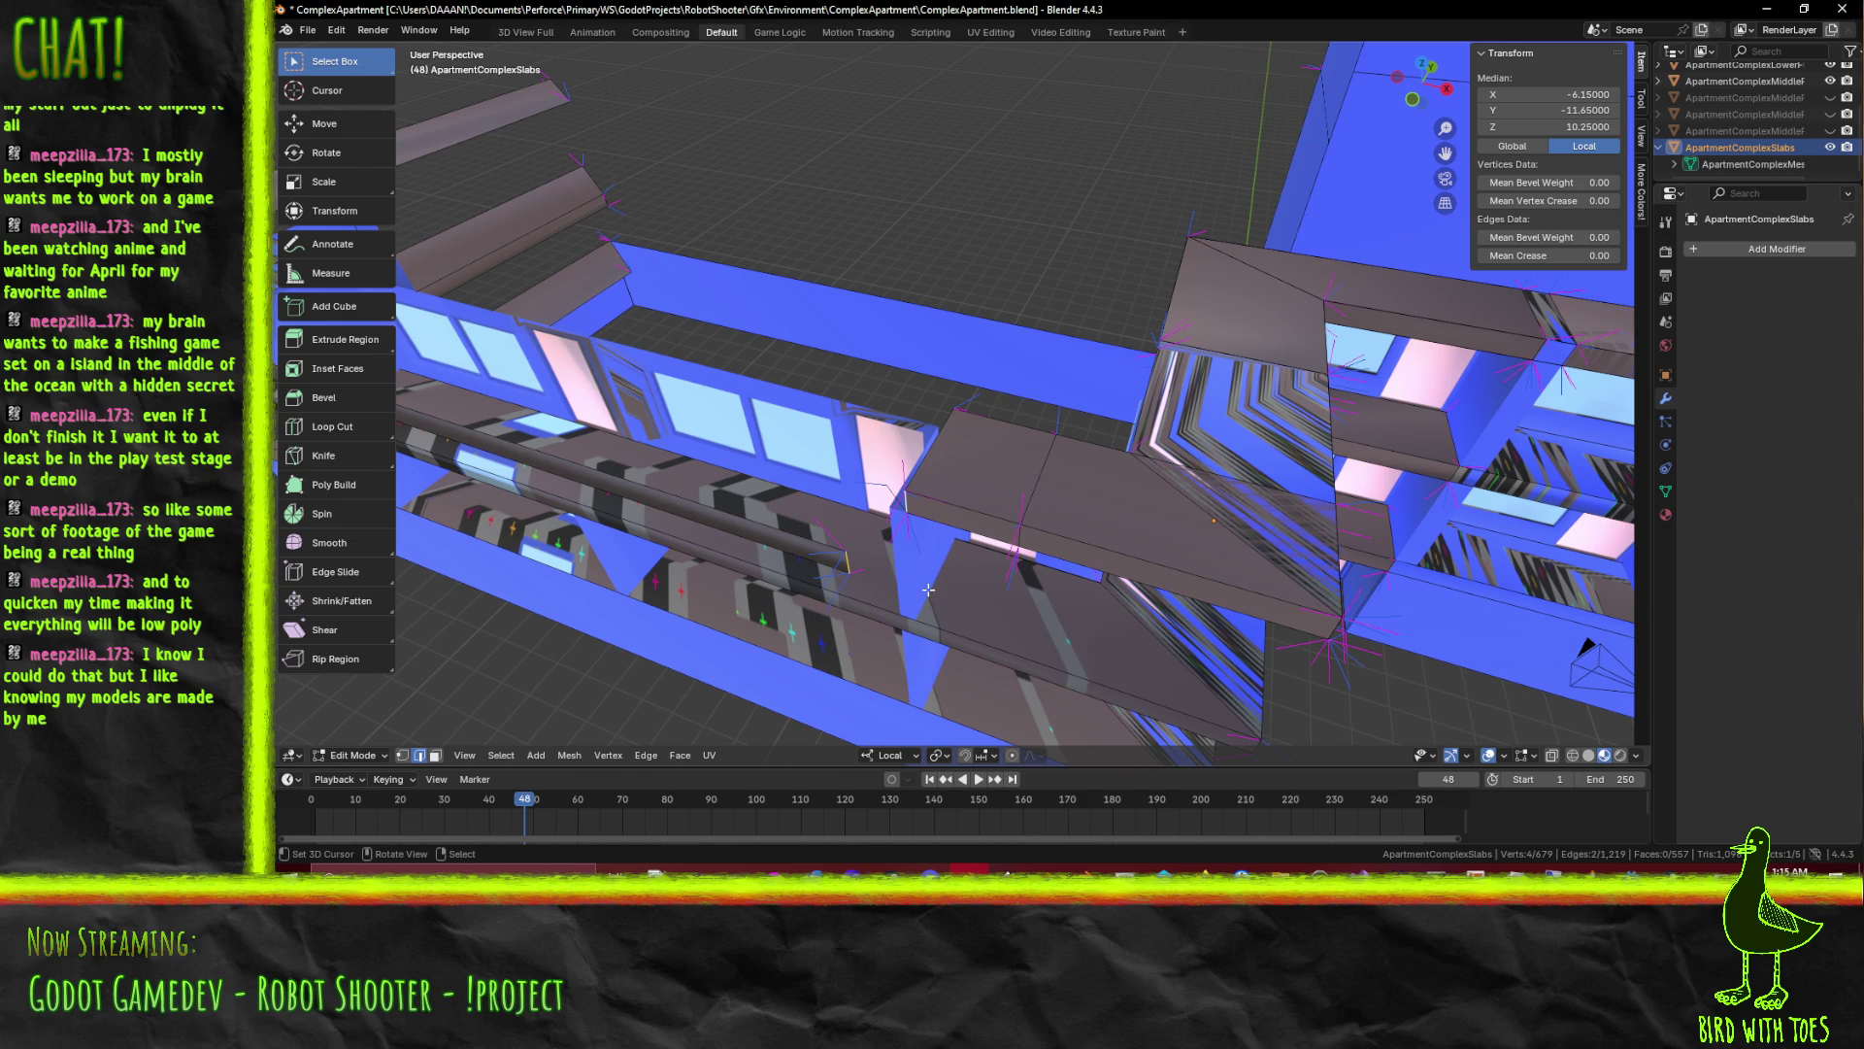
pyautogui.hotkey('alt', 'a')
pyautogui.click(855, 563)
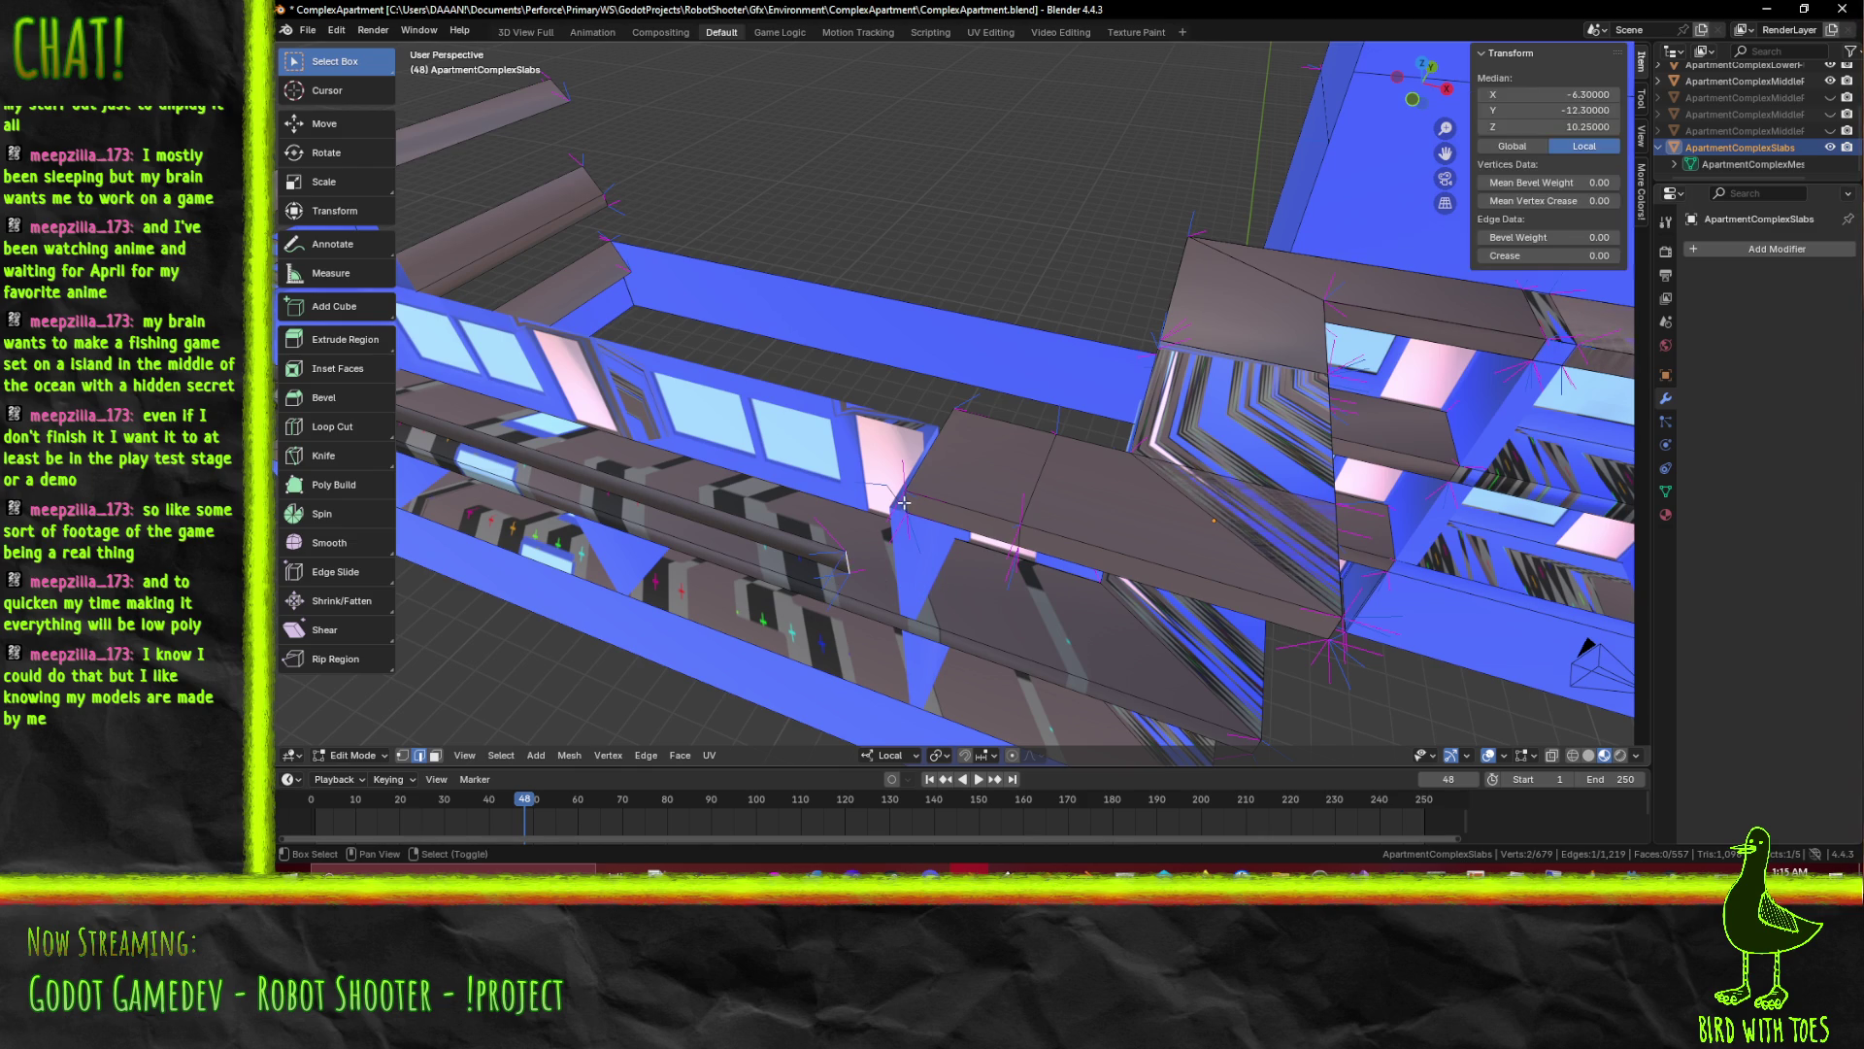
pyautogui.moveTo(904, 510); pyautogui.dragTo(998, 608)
pyautogui.press('g')
pyautogui.press('y')
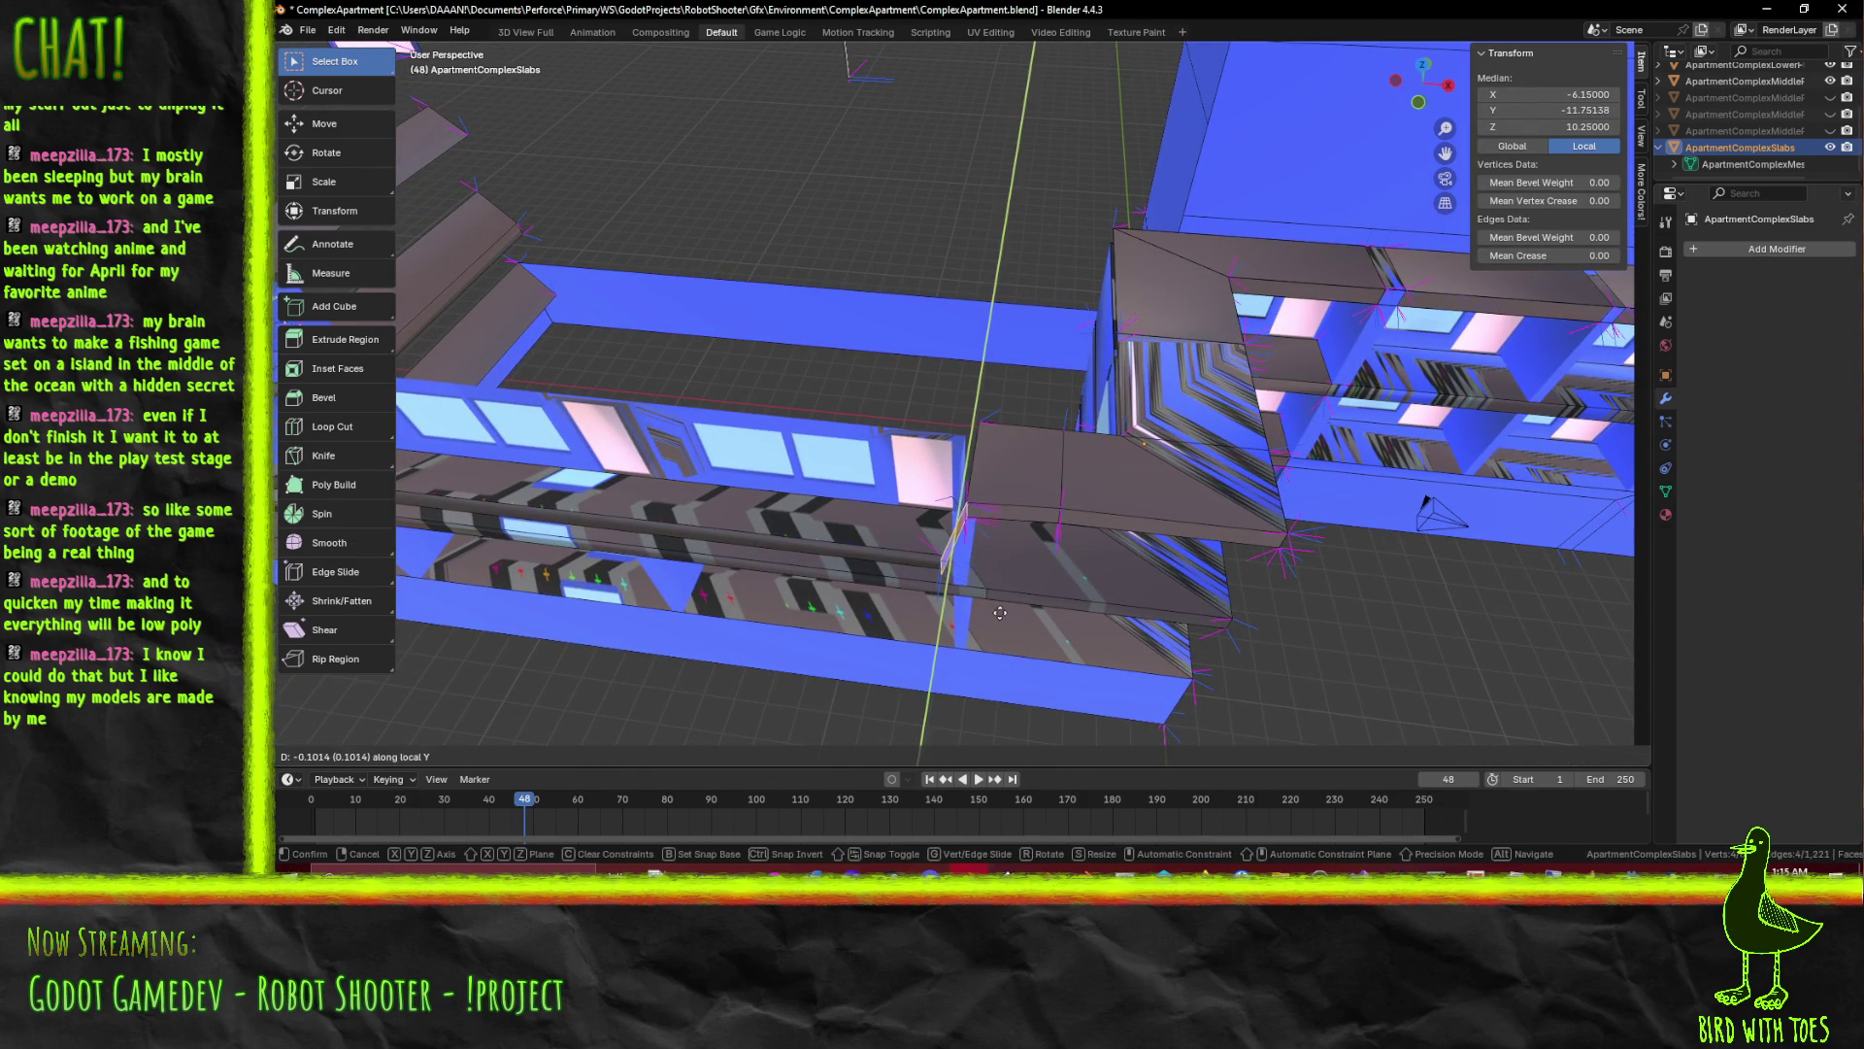
pyautogui.press('Escape')
pyautogui.click(939, 566)
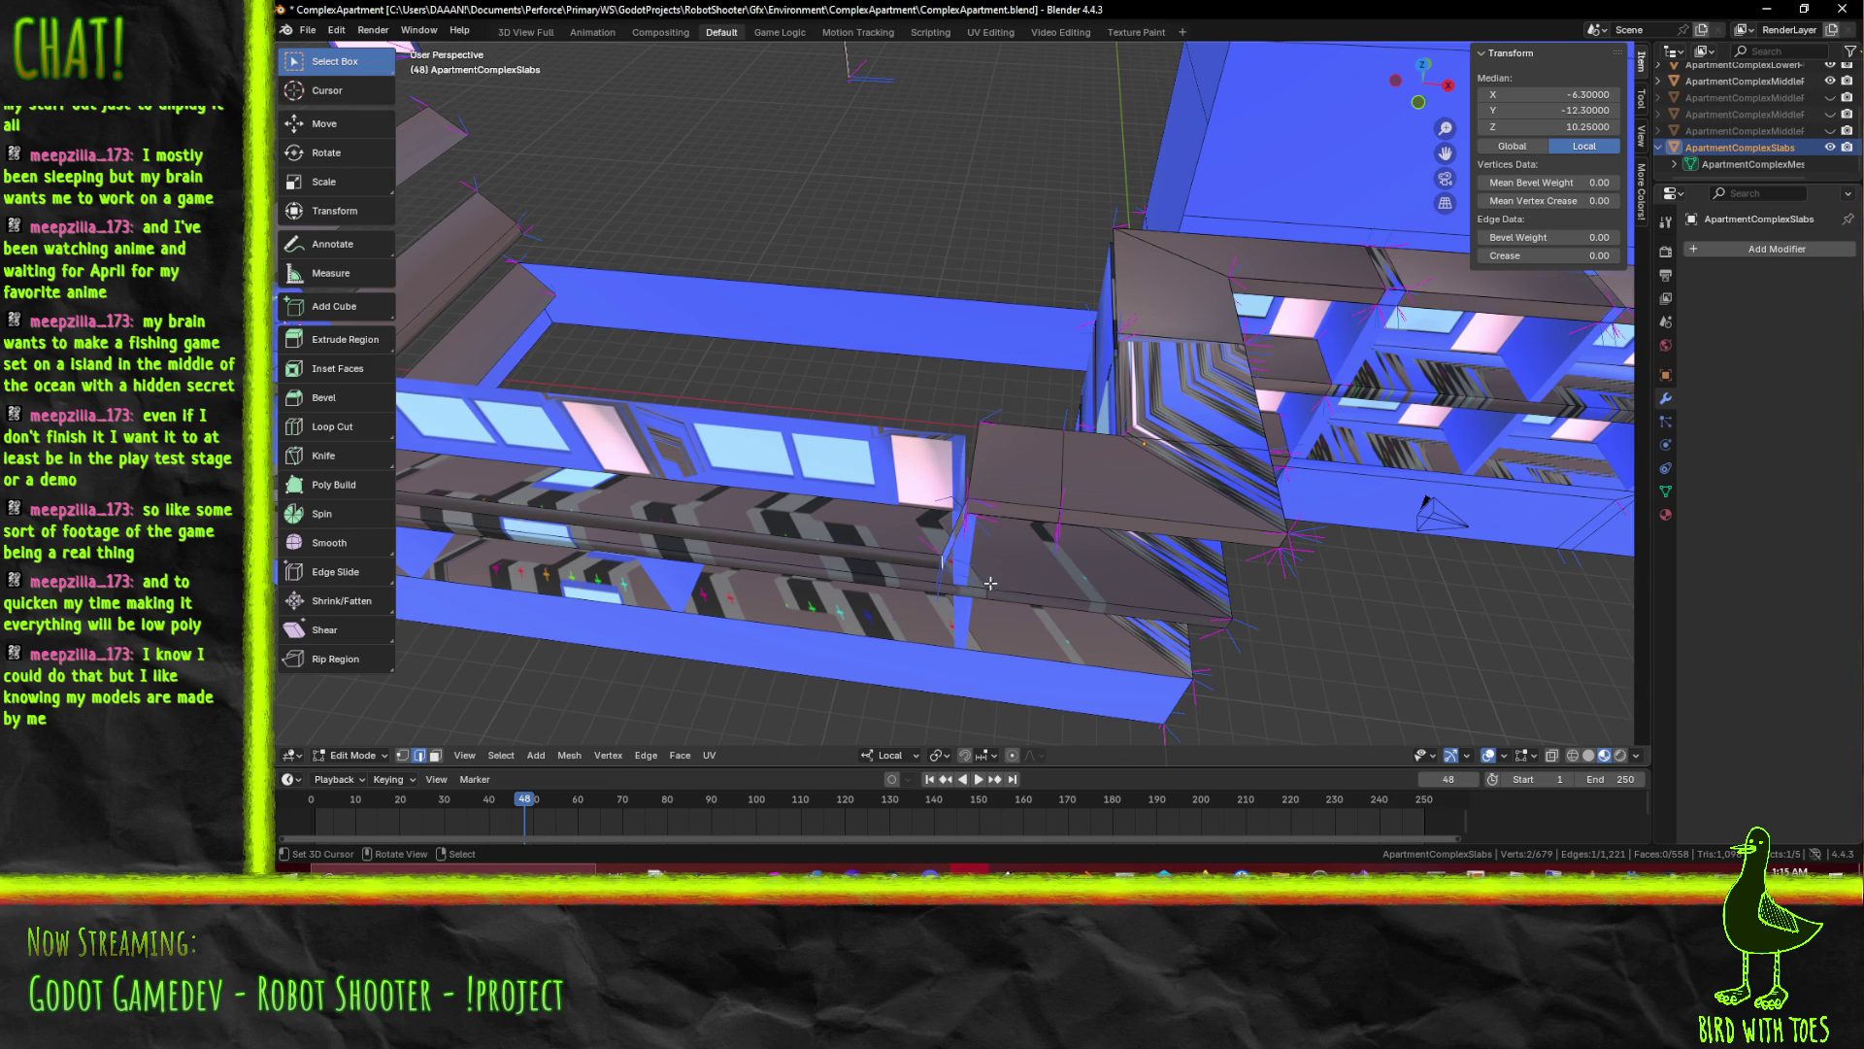
pyautogui.press('g')
pyautogui.press('x')
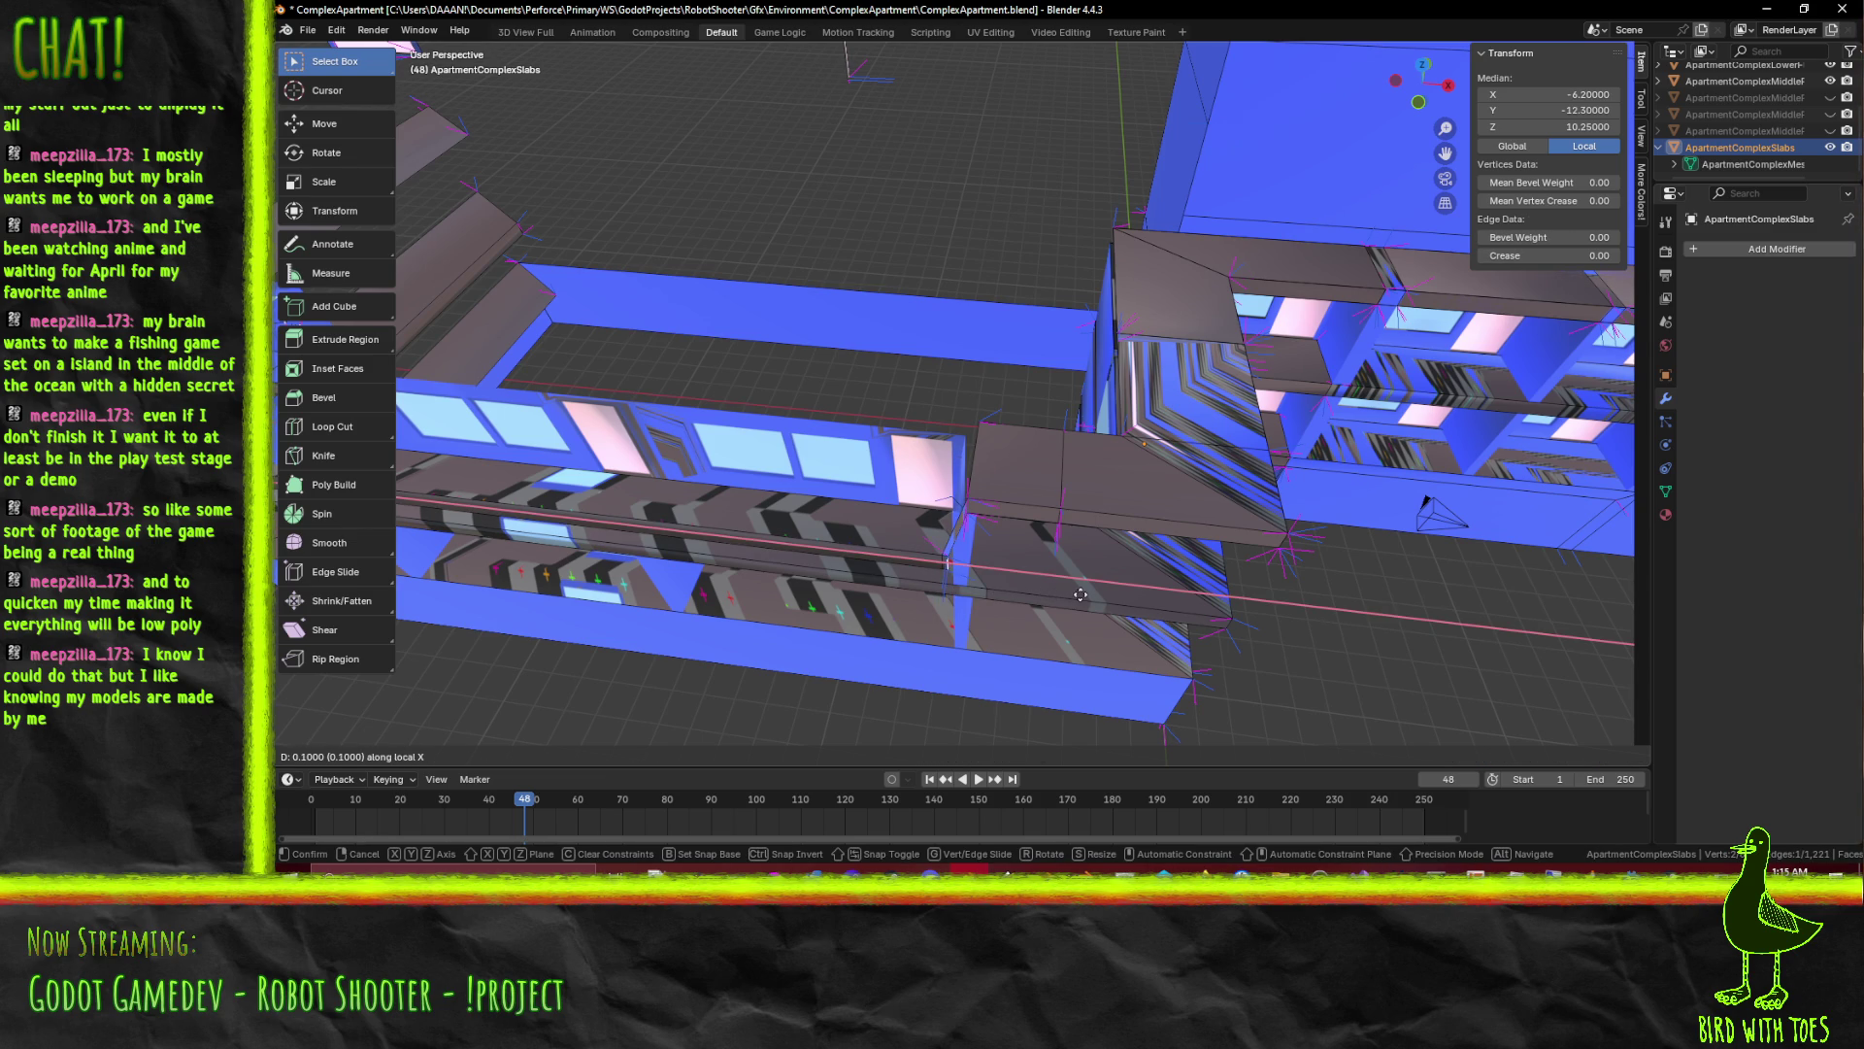
pyautogui.click(1138, 610)
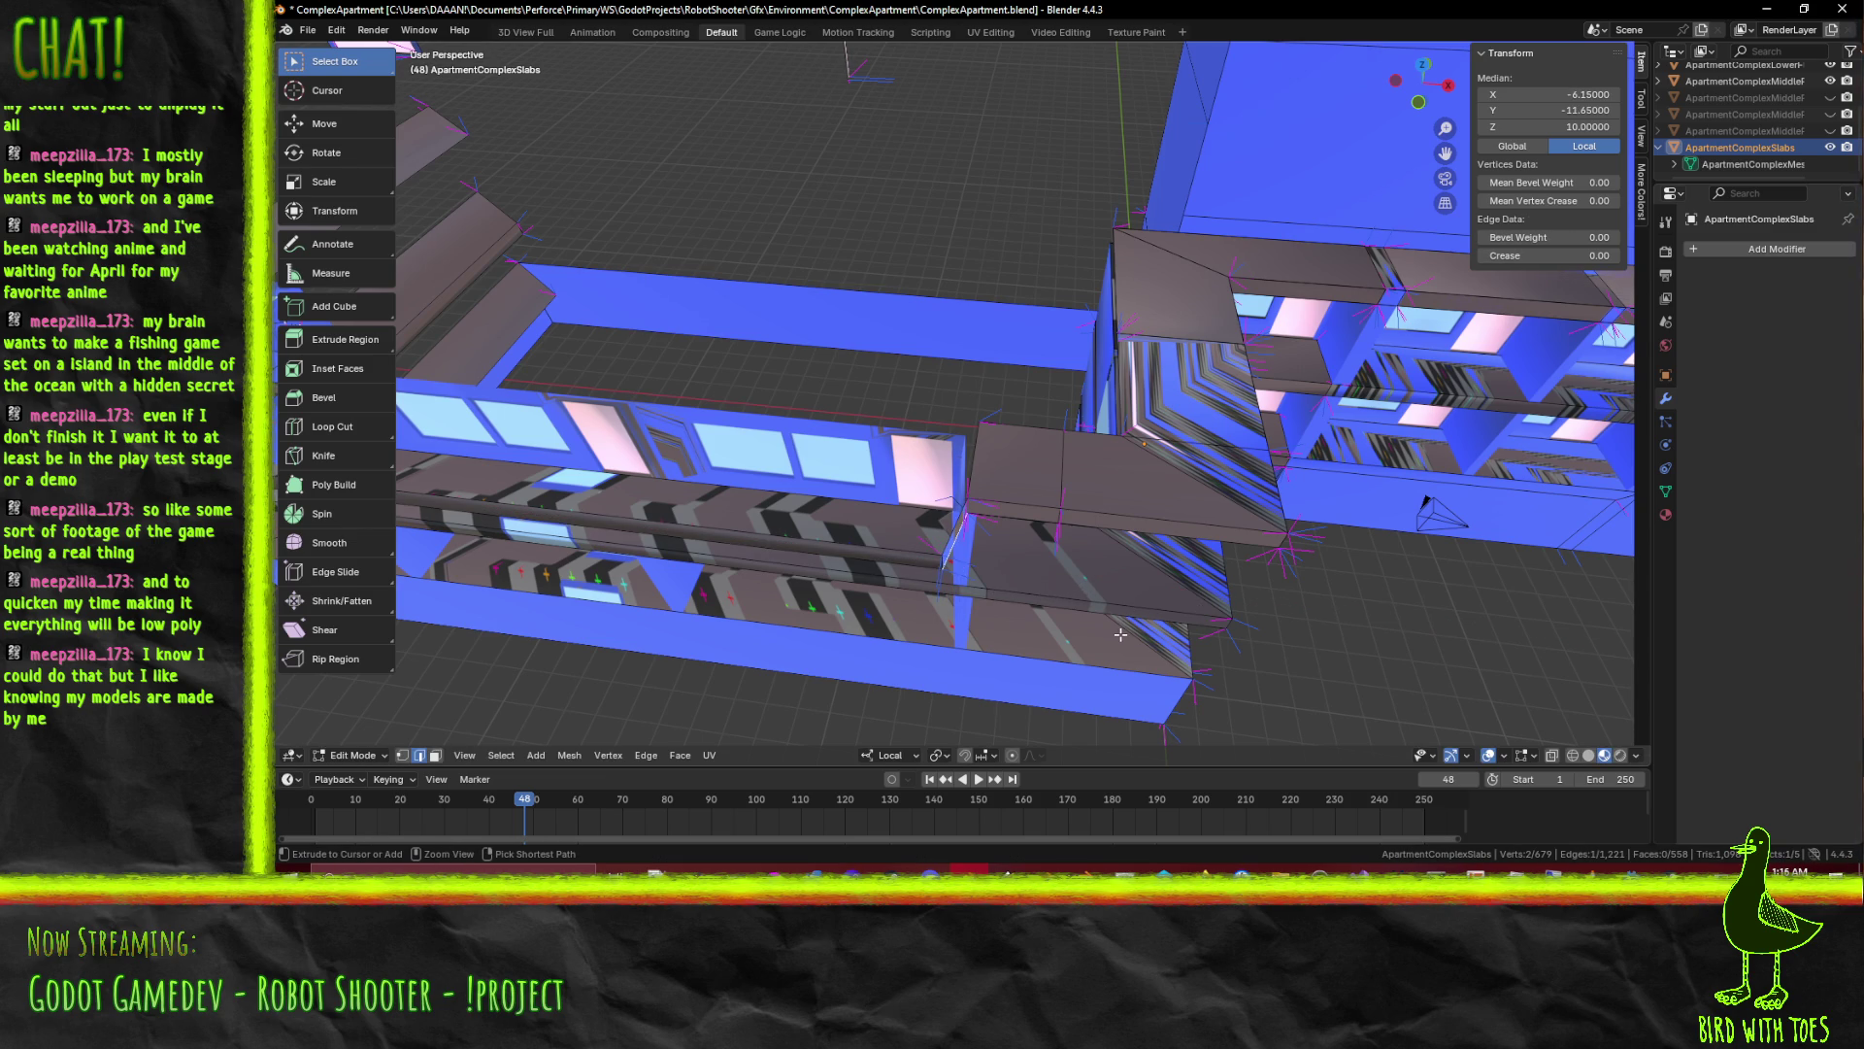
# Delete the stray slab edge using Delete > Edges after a cancelled X move
pyautogui.click(941, 563)
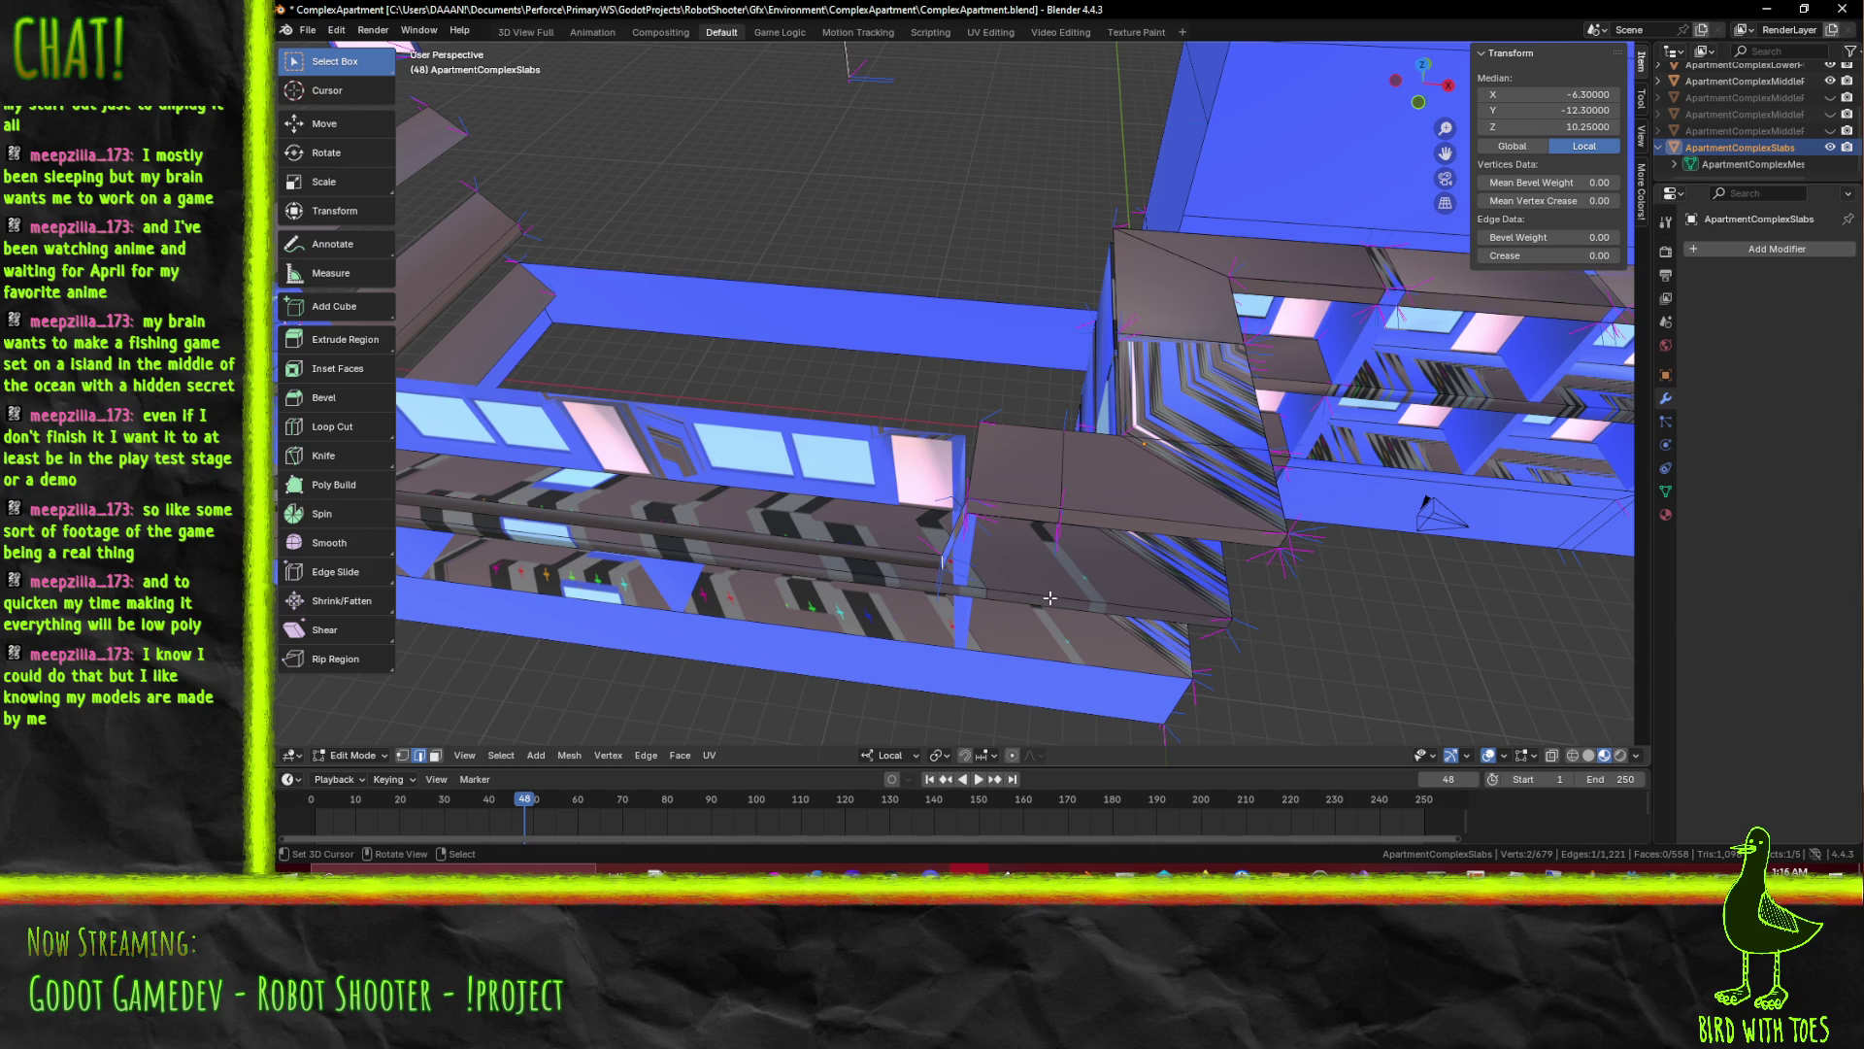
pyautogui.press('g')
pyautogui.press('x')
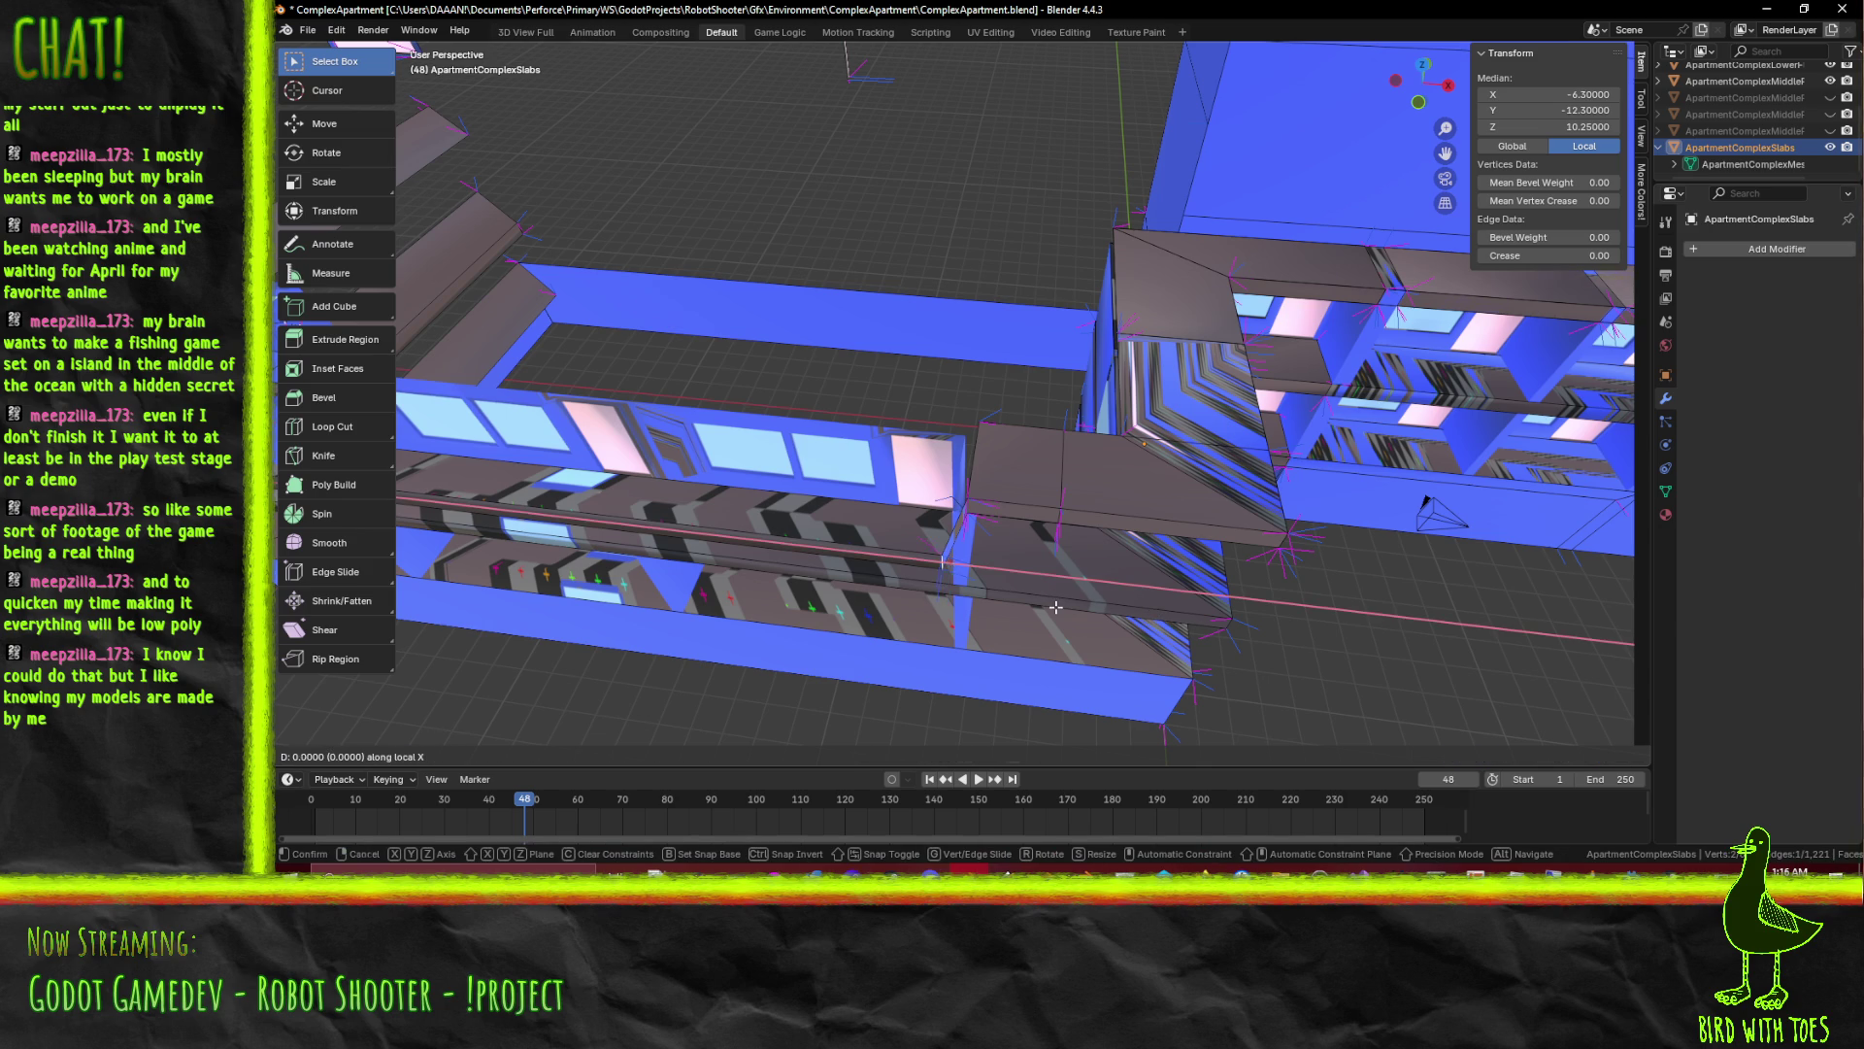
pyautogui.press('Escape')
pyautogui.click(1089, 605)
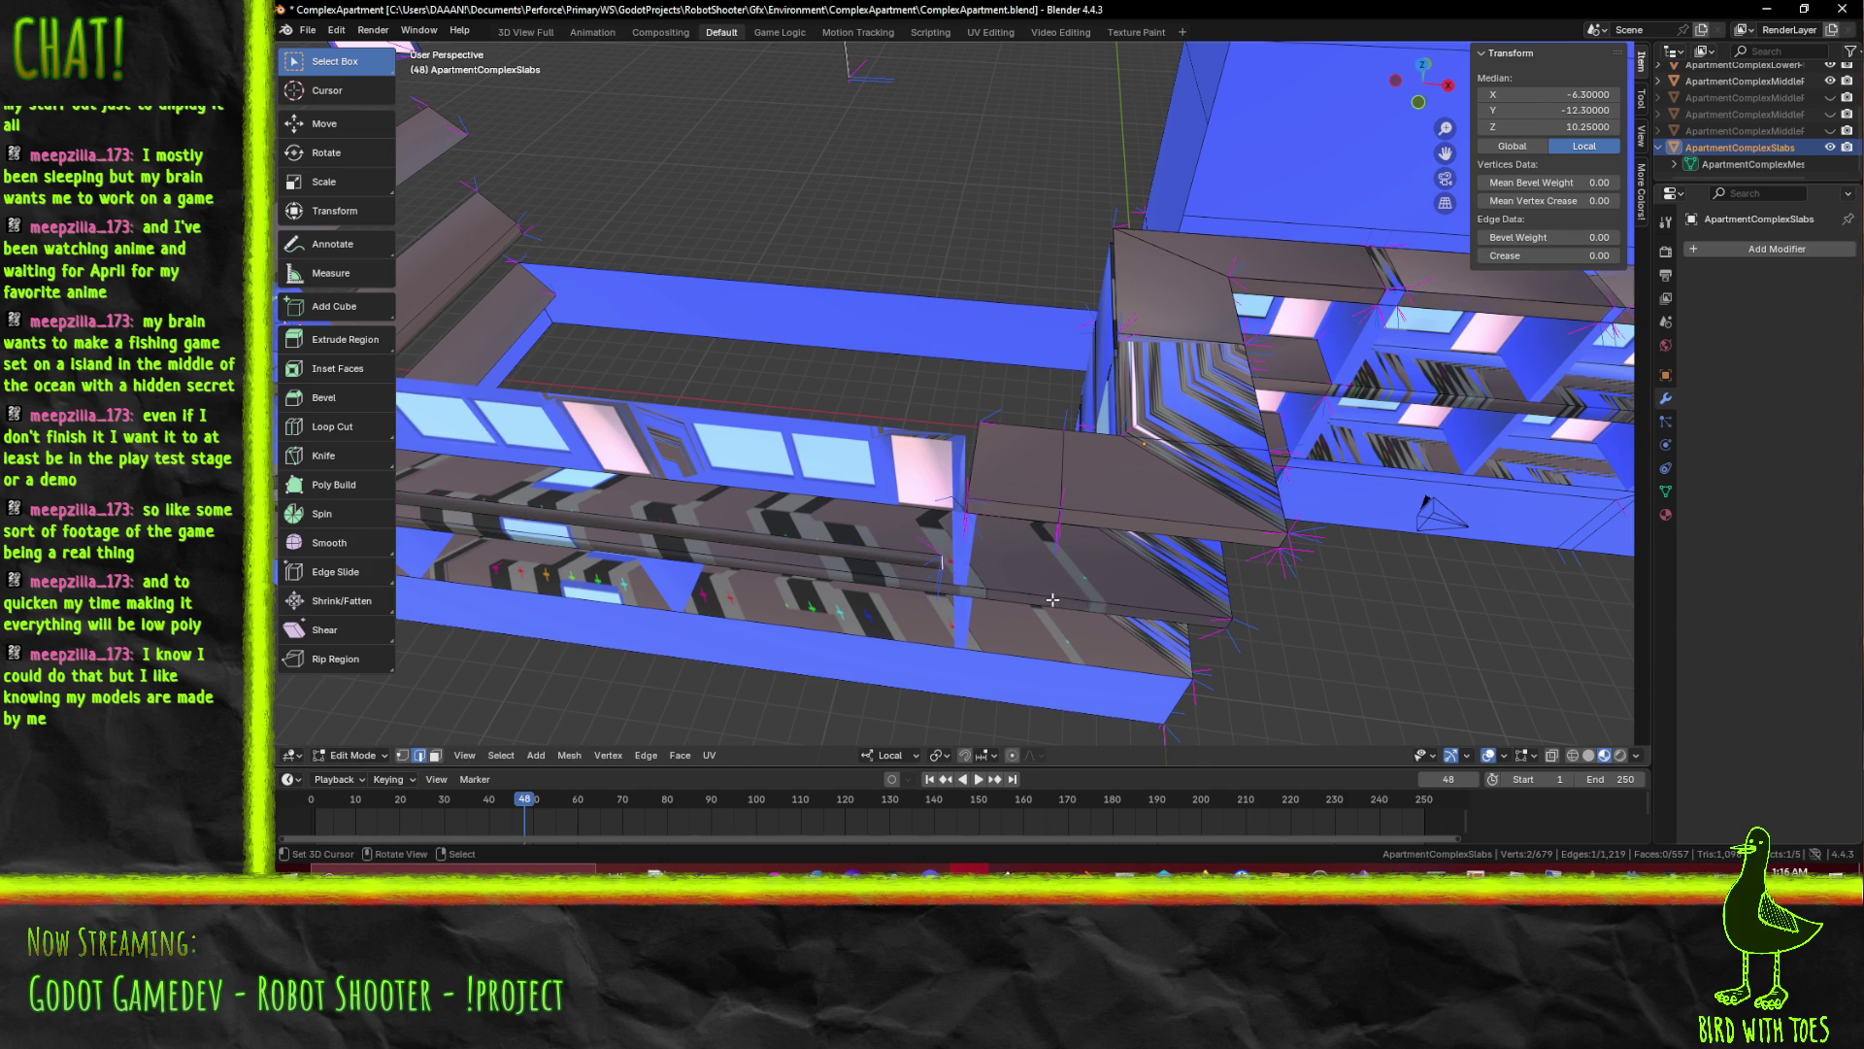
pyautogui.moveTo(1051, 599); pyautogui.dragTo(987, 583)
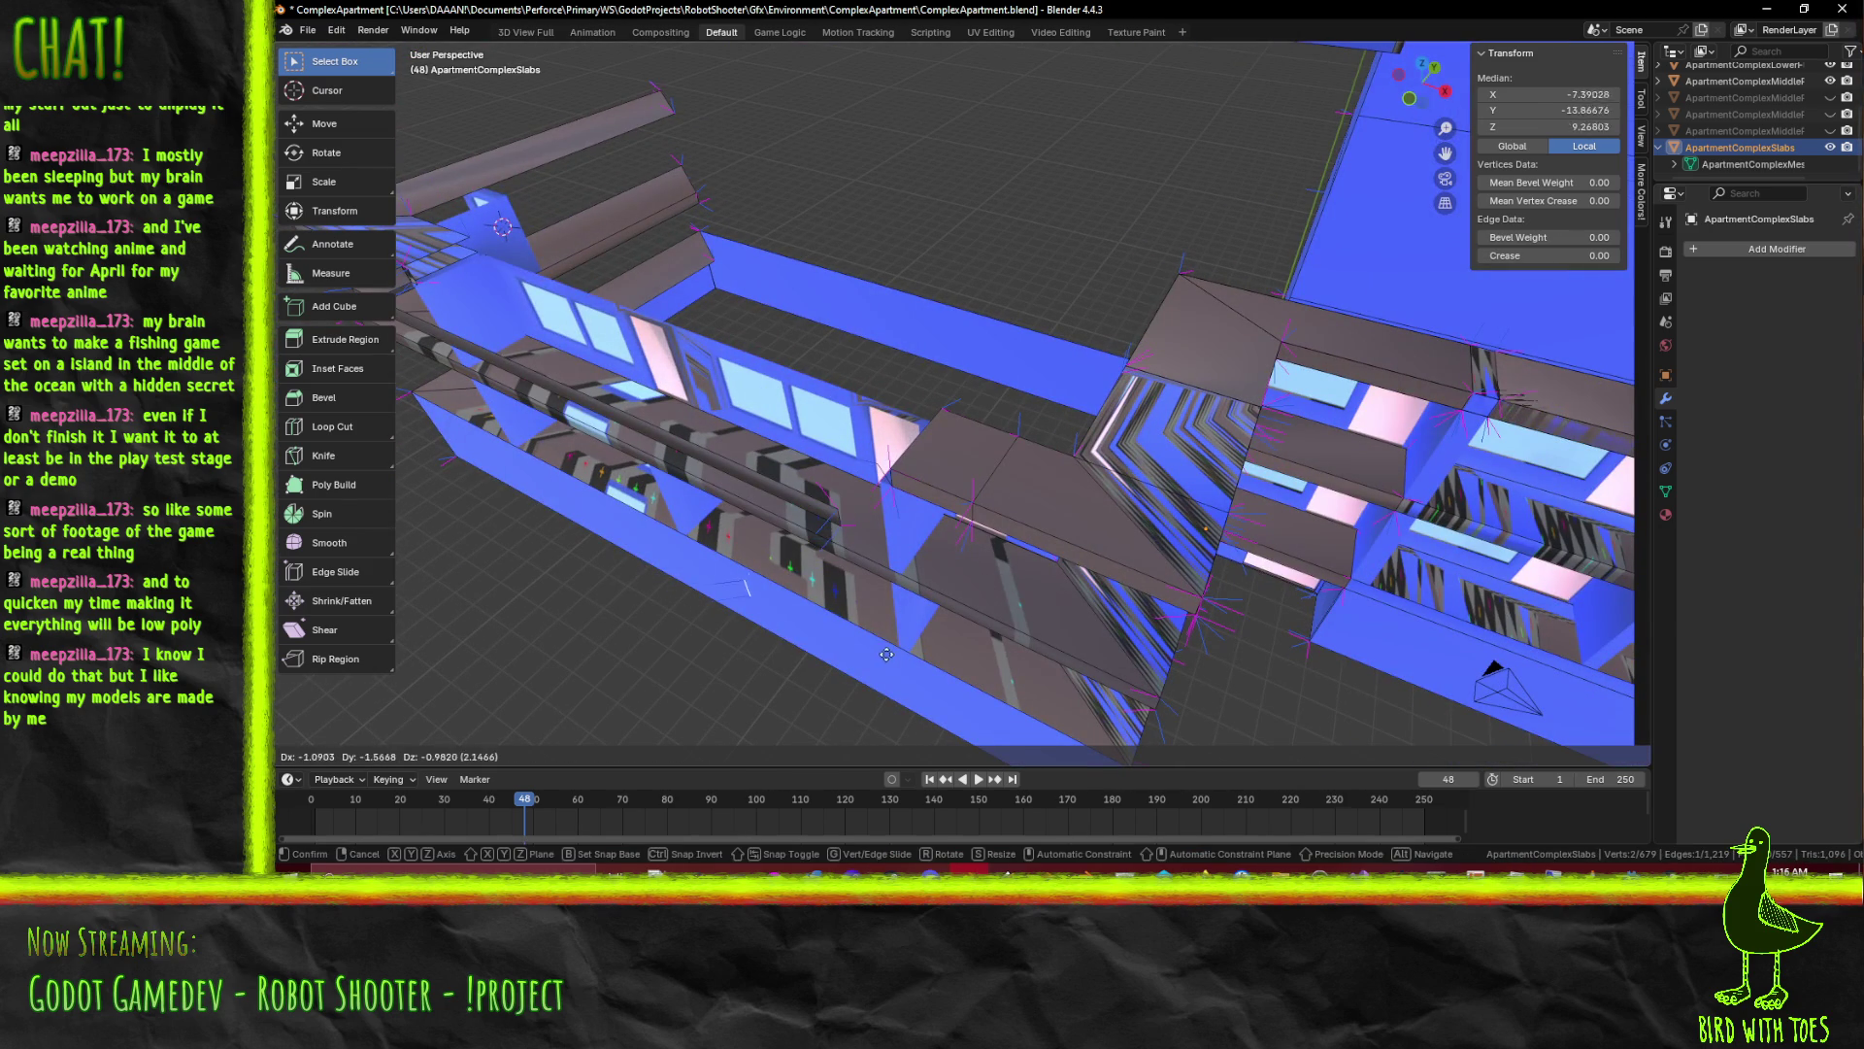
pyautogui.press('x')
pyautogui.press('Escape')
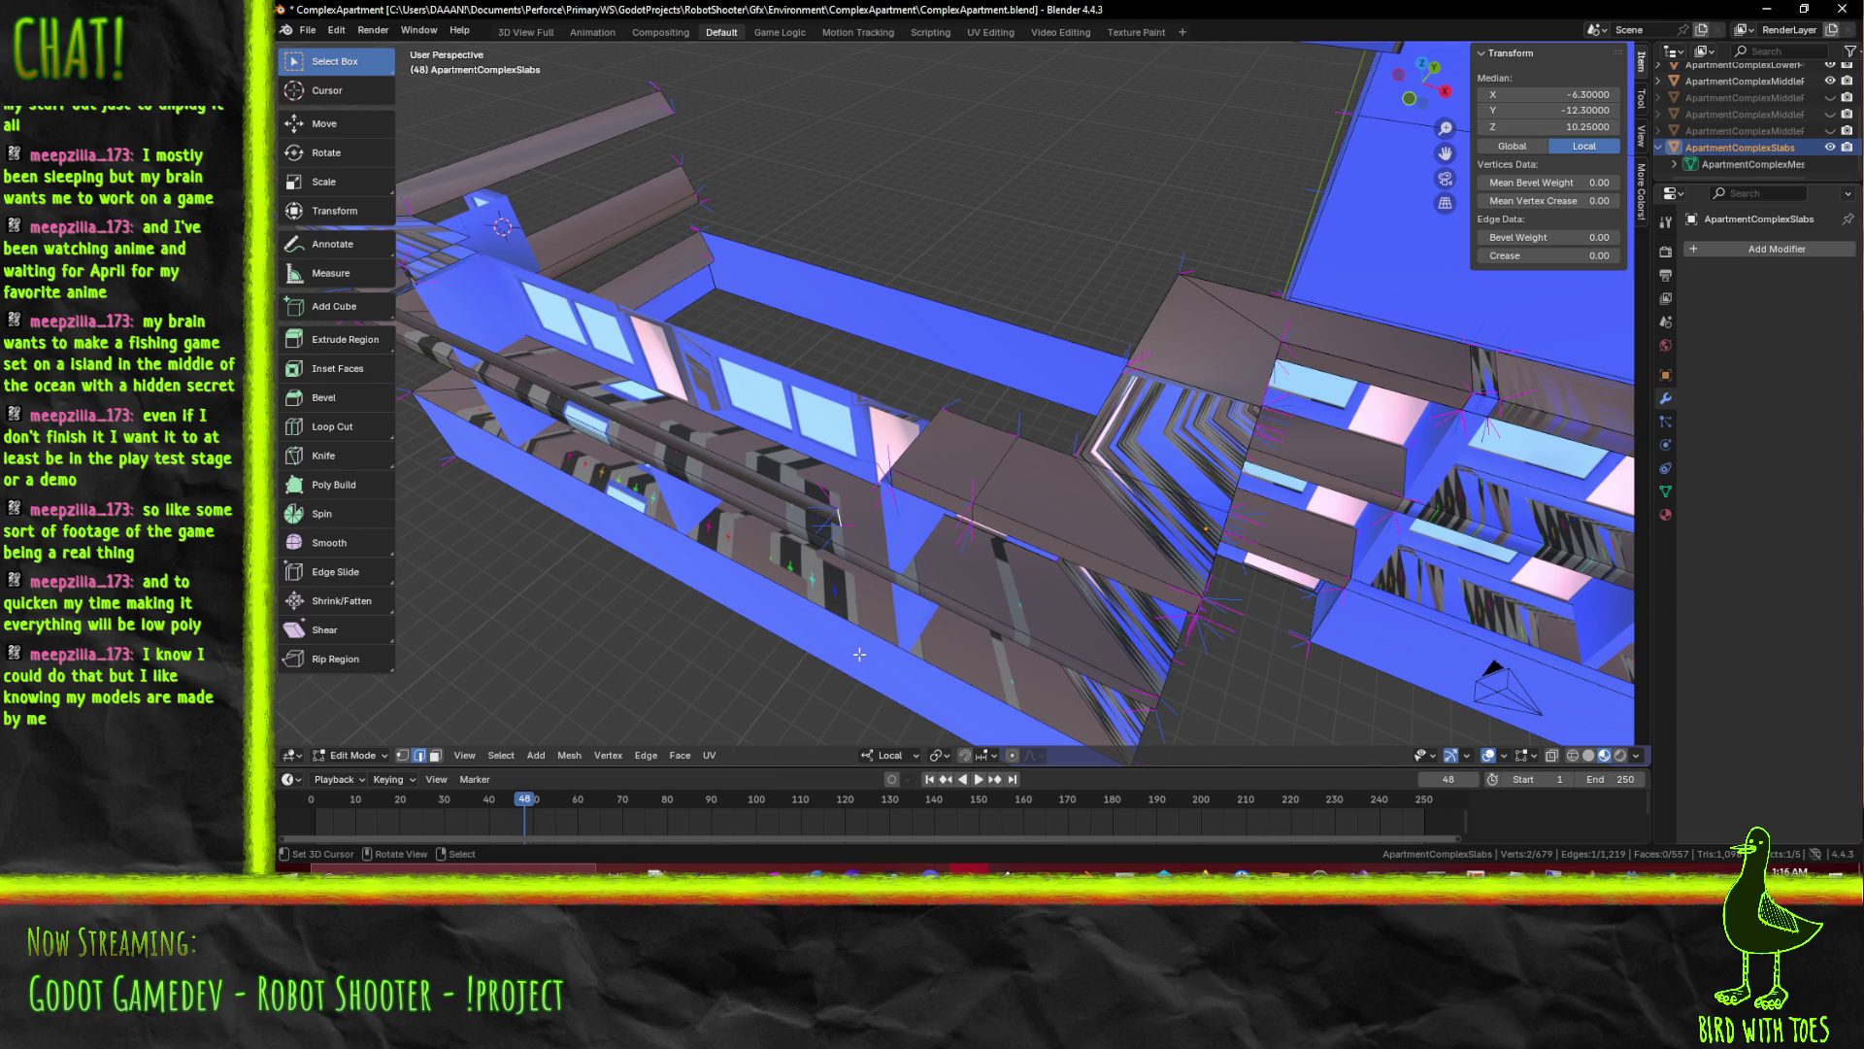
pyautogui.press('x')
pyautogui.click(835, 633)
pyautogui.moveTo(835, 632); pyautogui.dragTo(829, 600)
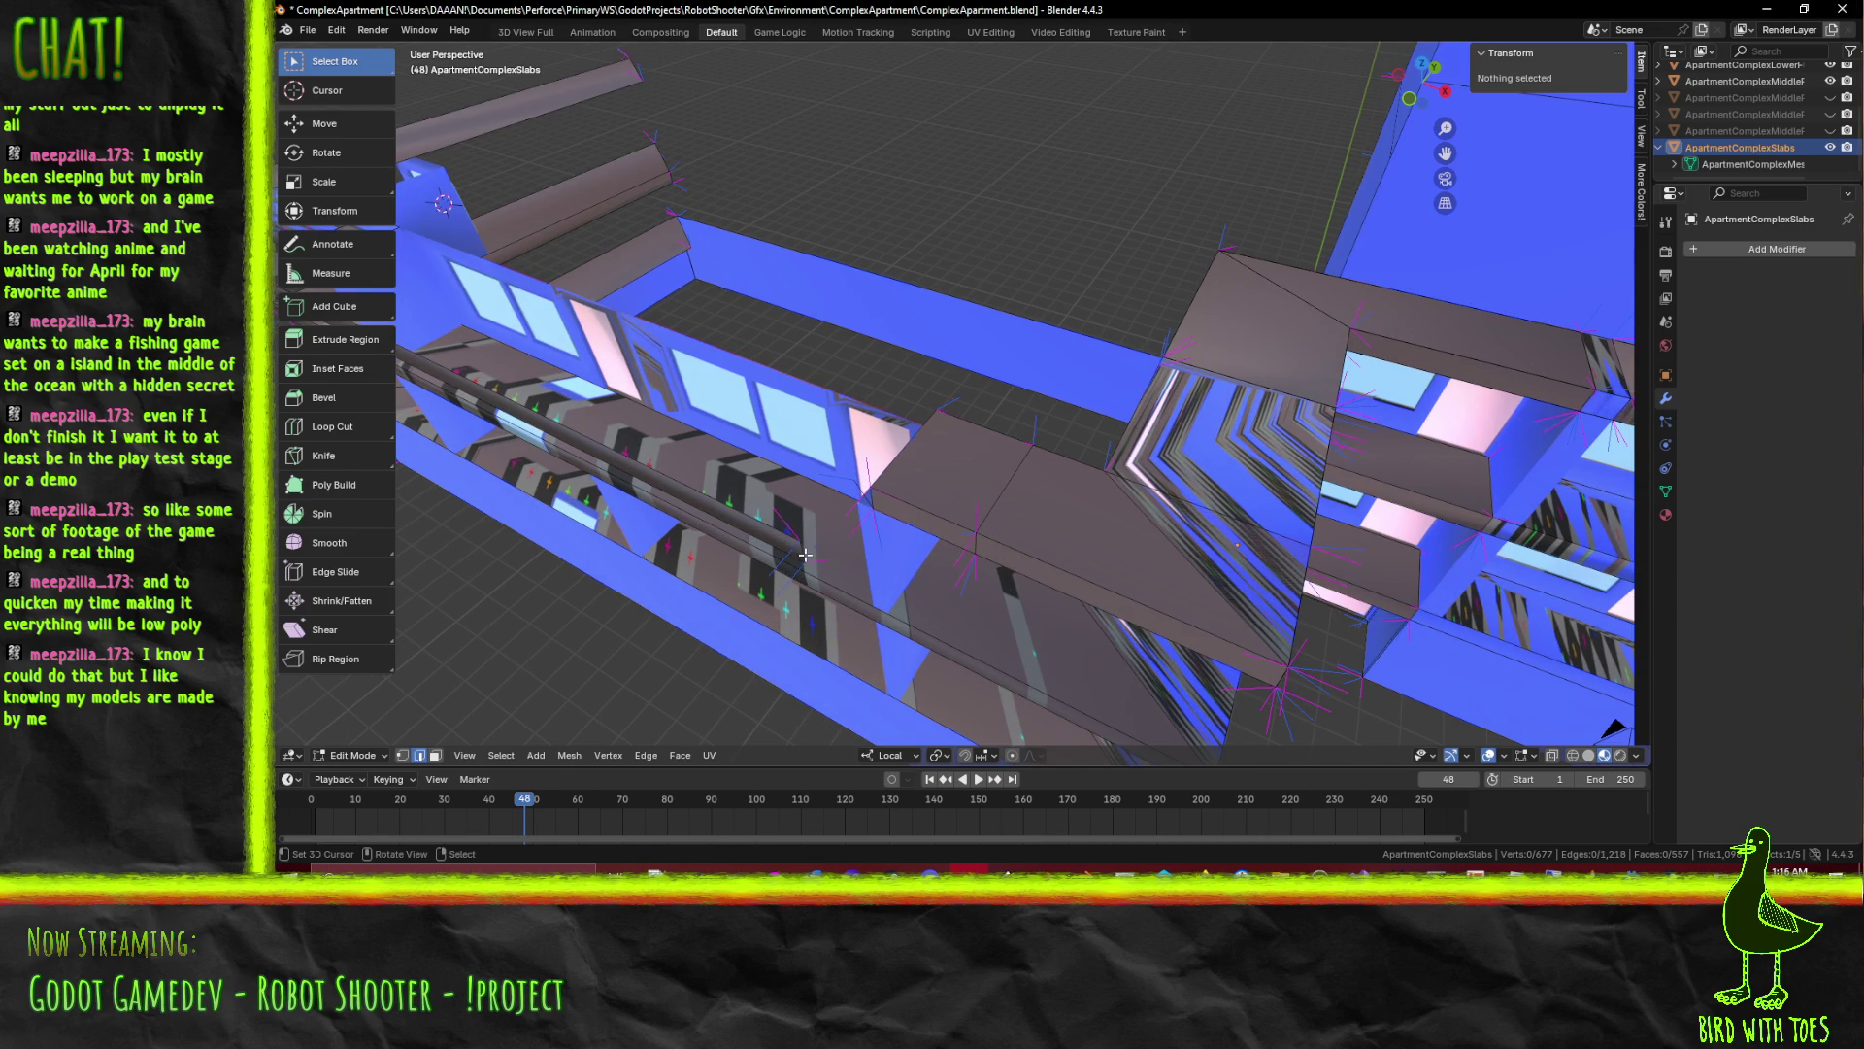
# From top view, shift a single slab edge 0.3 along local X and settle it in place
pyautogui.click(870, 508)
pyautogui.click(824, 557)
pyautogui.press('KP_7')
pyautogui.write('x0.3')
pyautogui.press('Return')
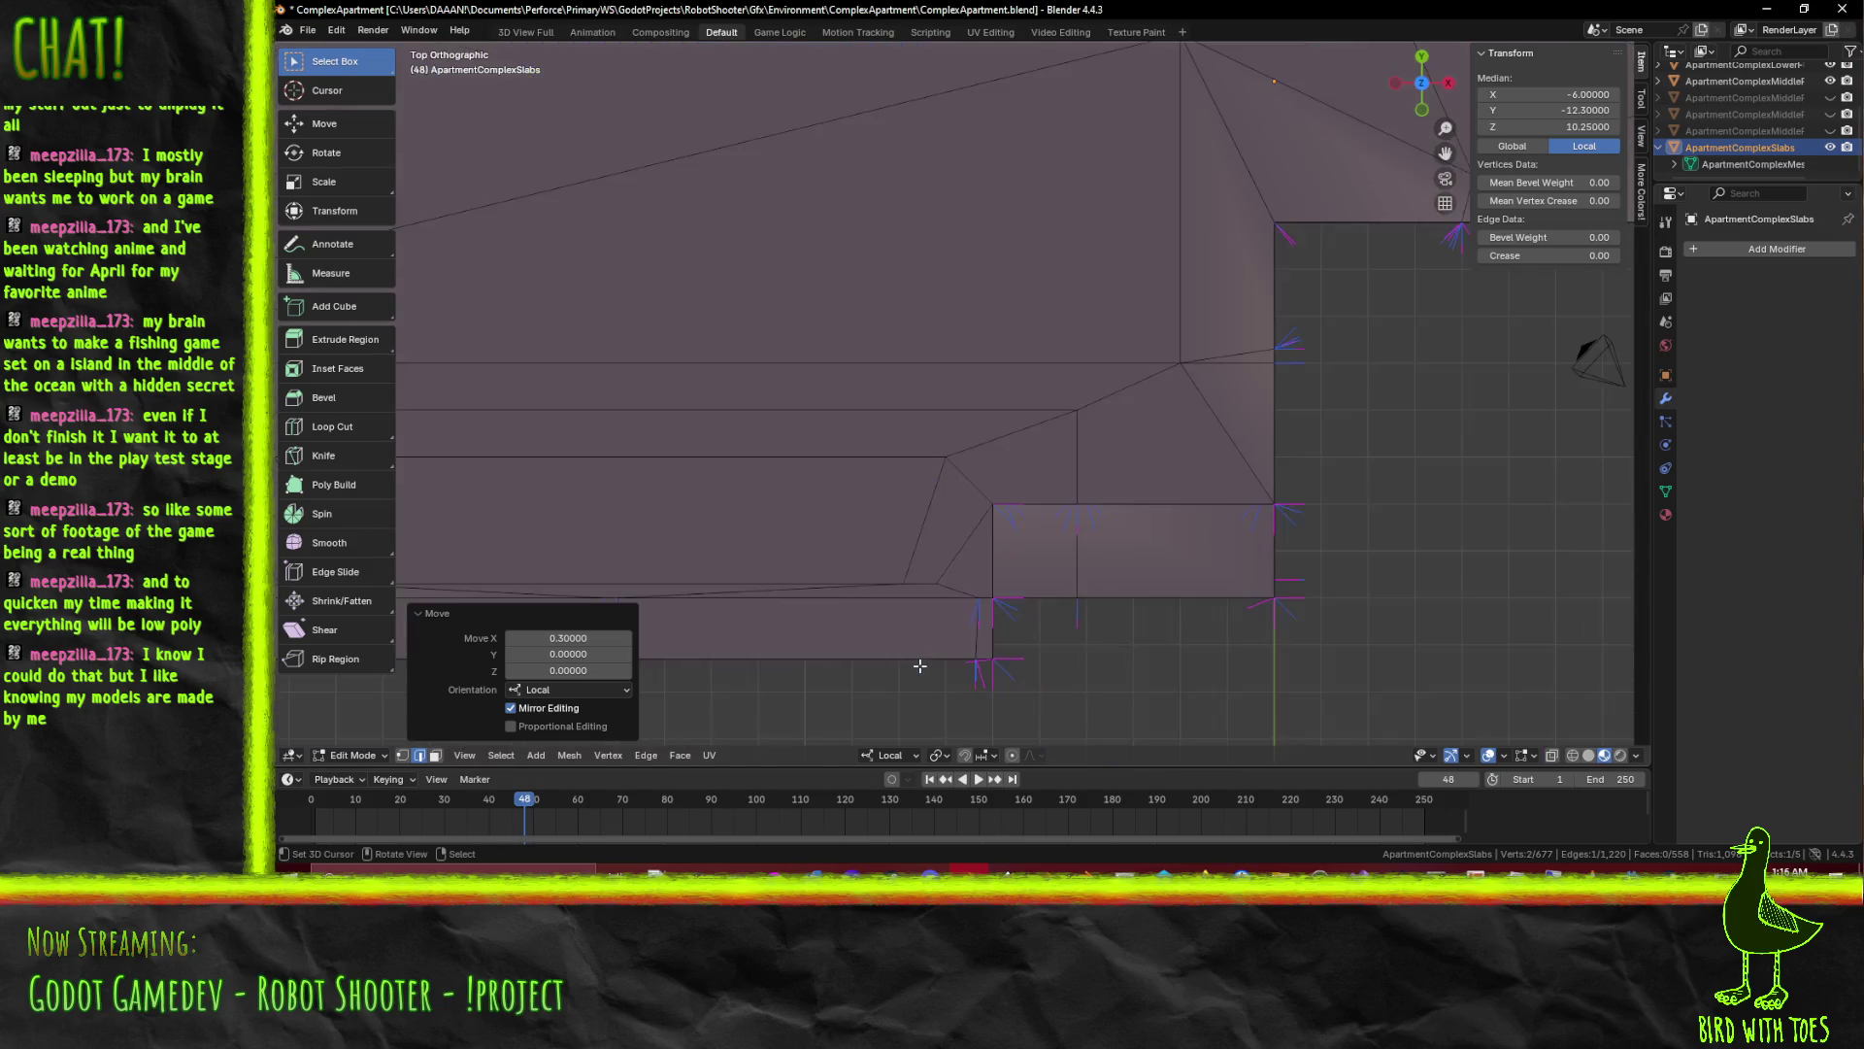
pyautogui.moveTo(890, 657); pyautogui.dragTo(945, 473)
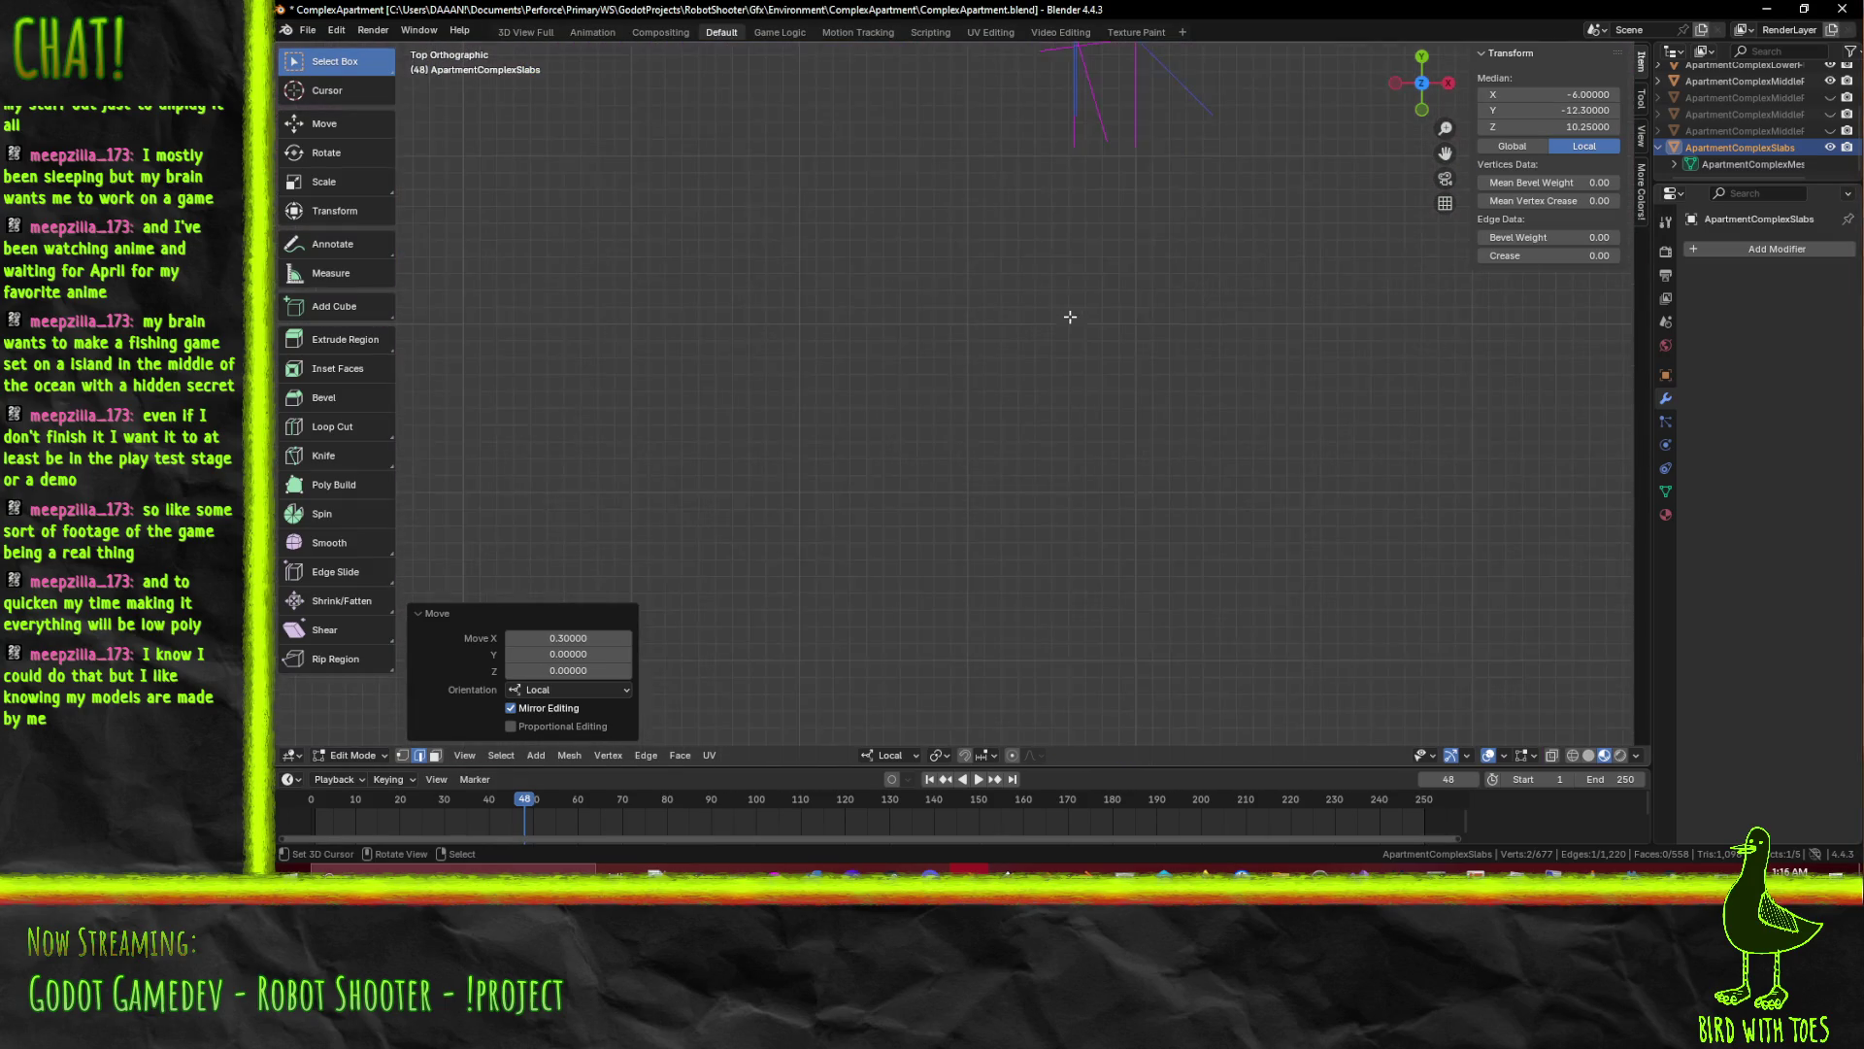
pyautogui.scroll(3)
pyautogui.scroll(3)
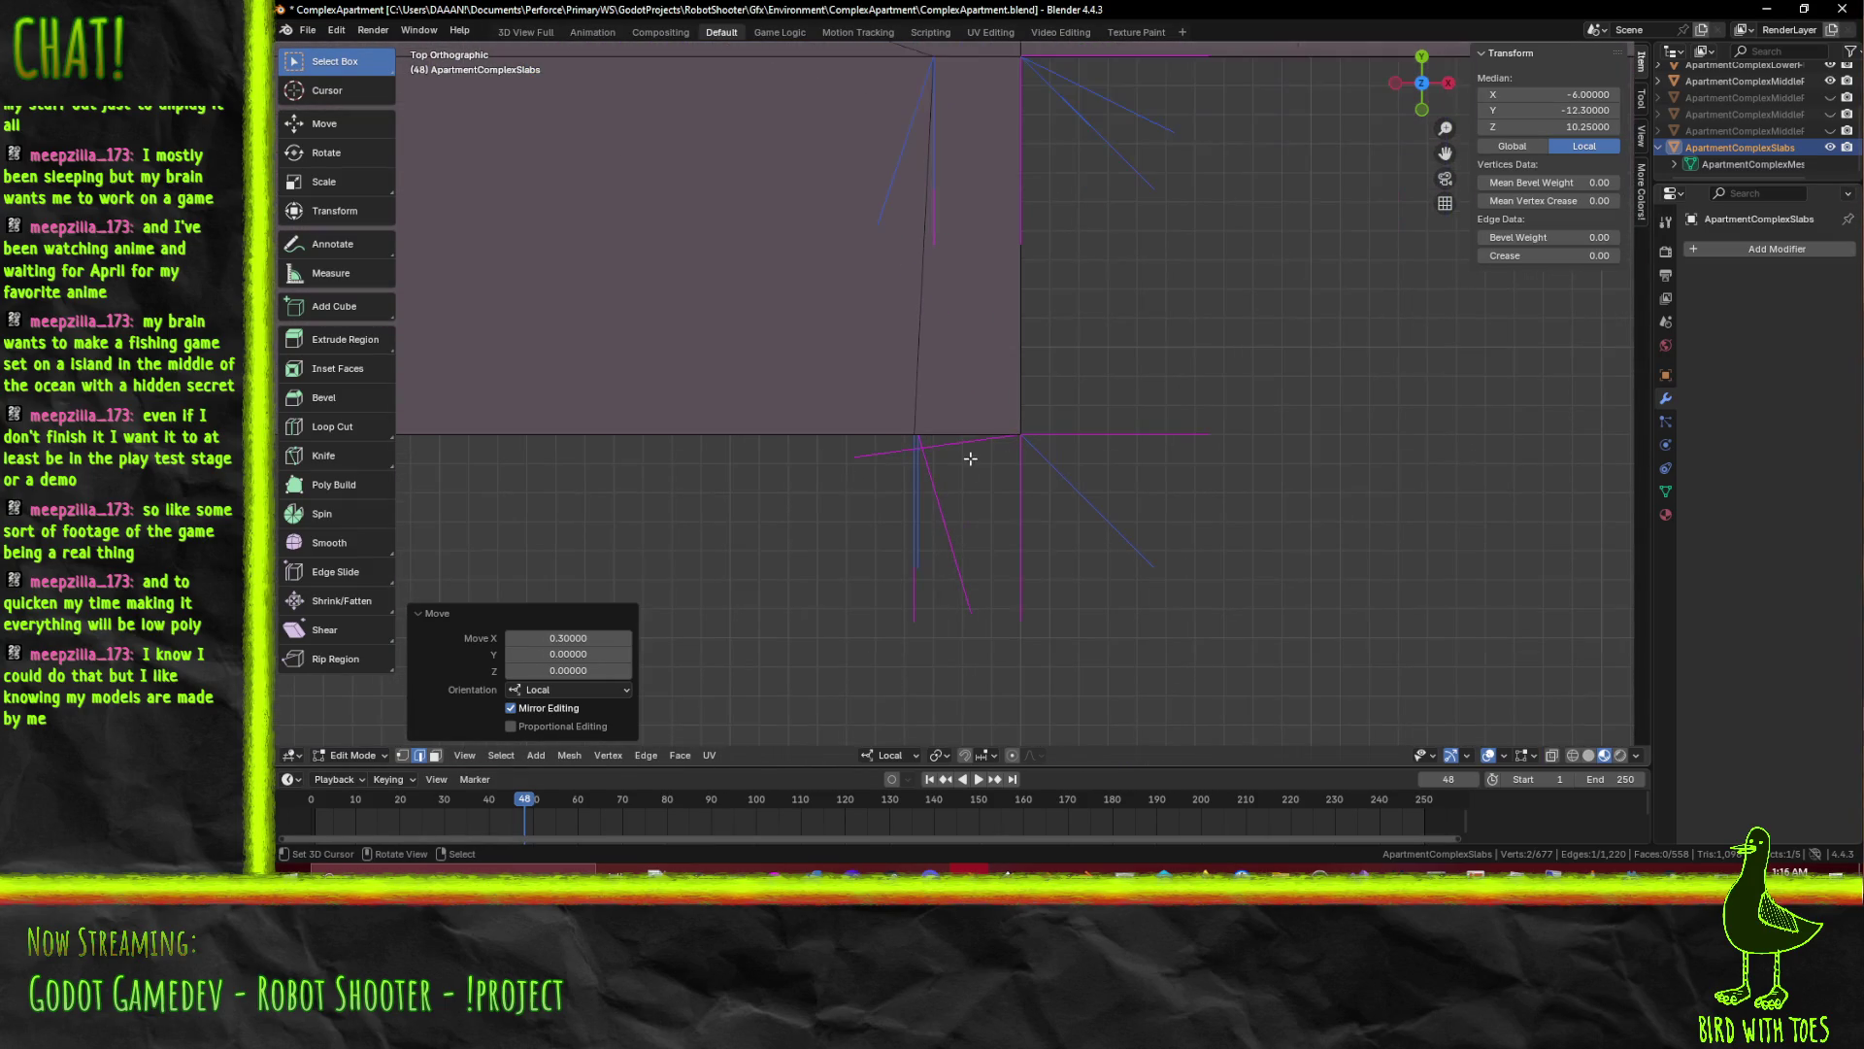
pyautogui.press('g')
pyautogui.press('x')
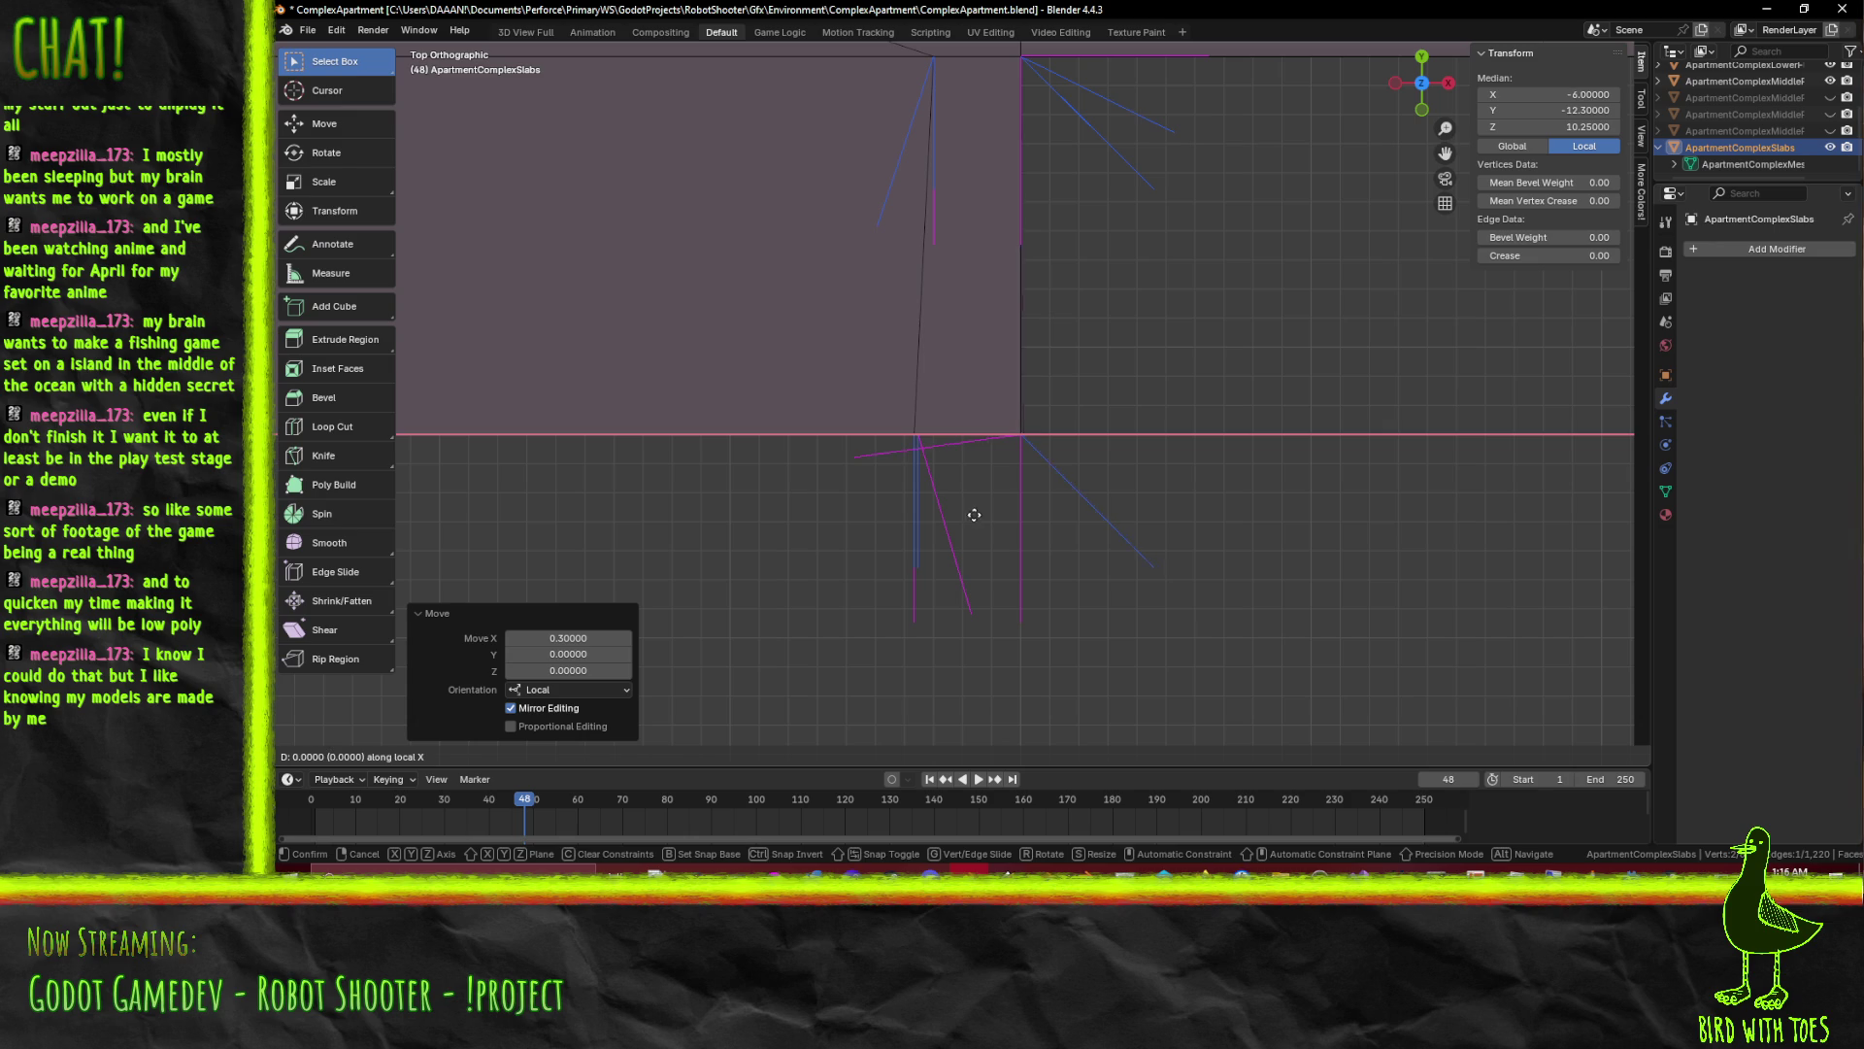
pyautogui.click(967, 513)
pyautogui.moveTo(1161, 511); pyautogui.dragTo(920, 490)
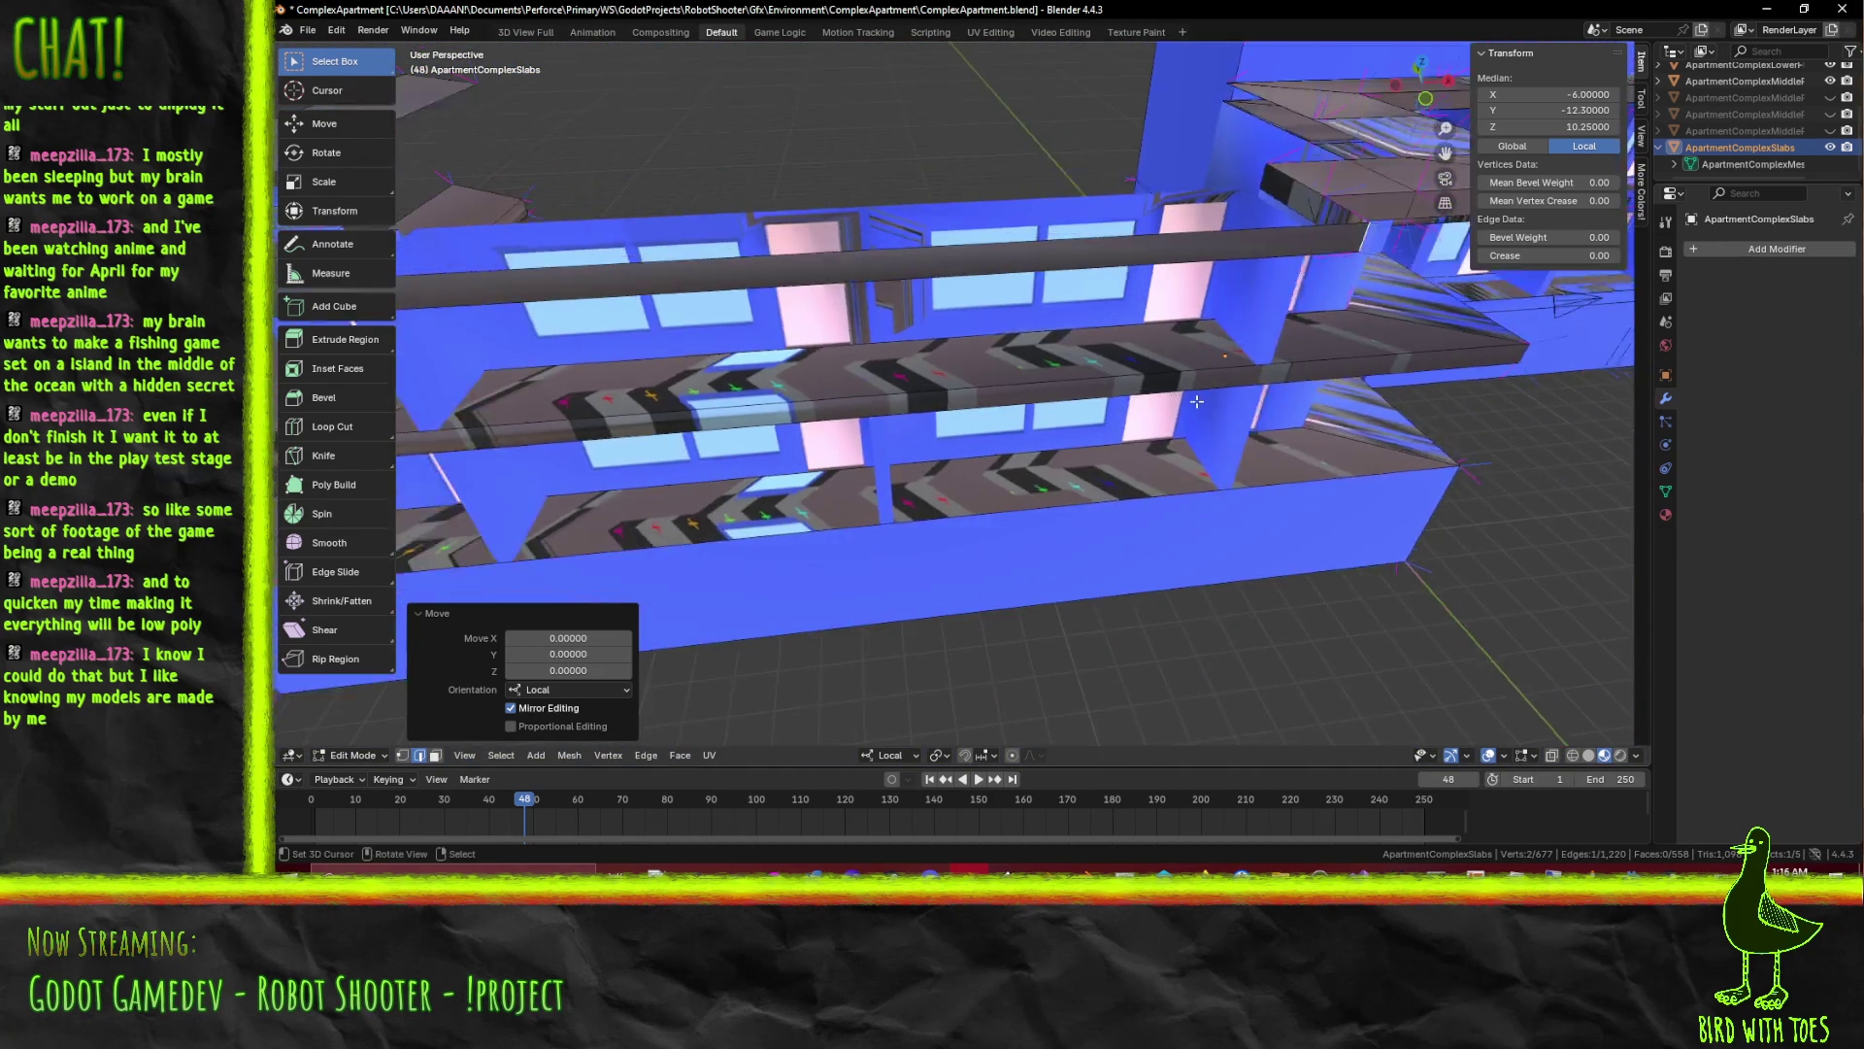
pyautogui.moveTo(919, 491); pyautogui.dragTo(434, 757)
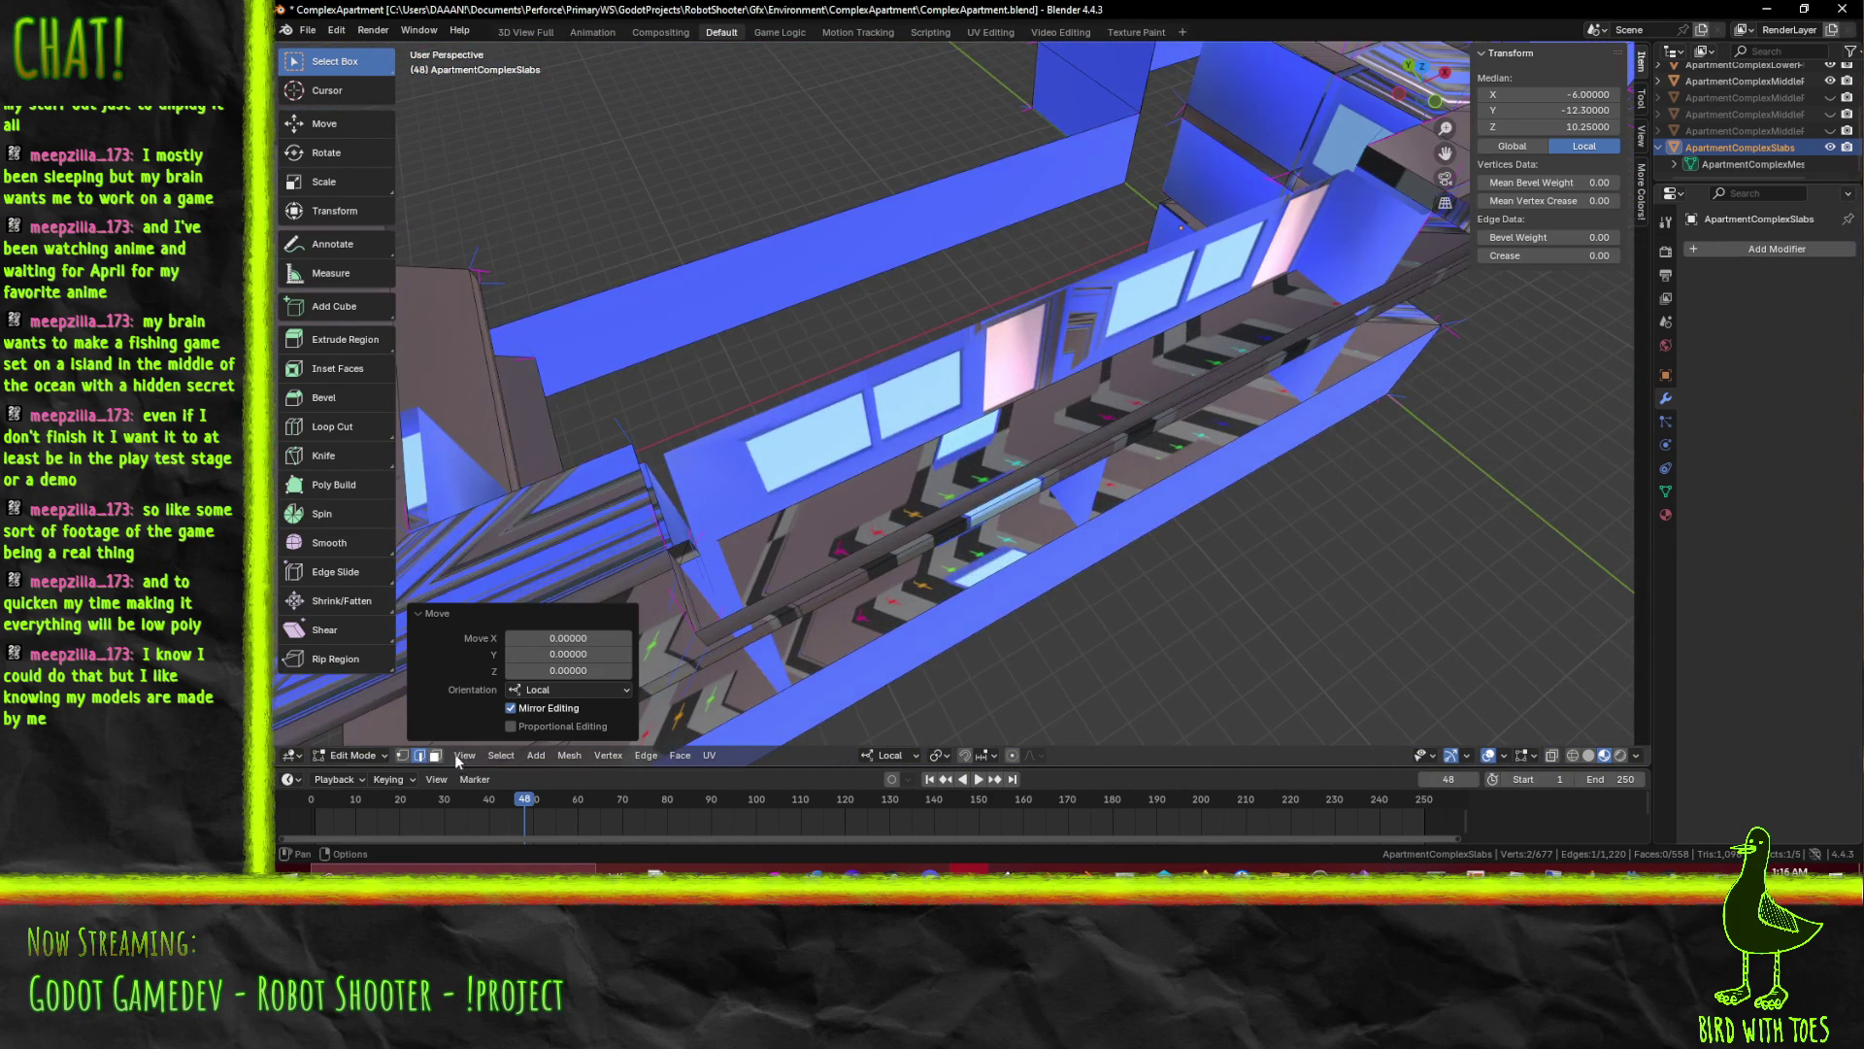
# Fill two long faces across the slab gap with F
pyautogui.click(644, 504)
pyautogui.moveTo(644, 505); pyautogui.dragTo(1239, 534)
pyautogui.press('f')
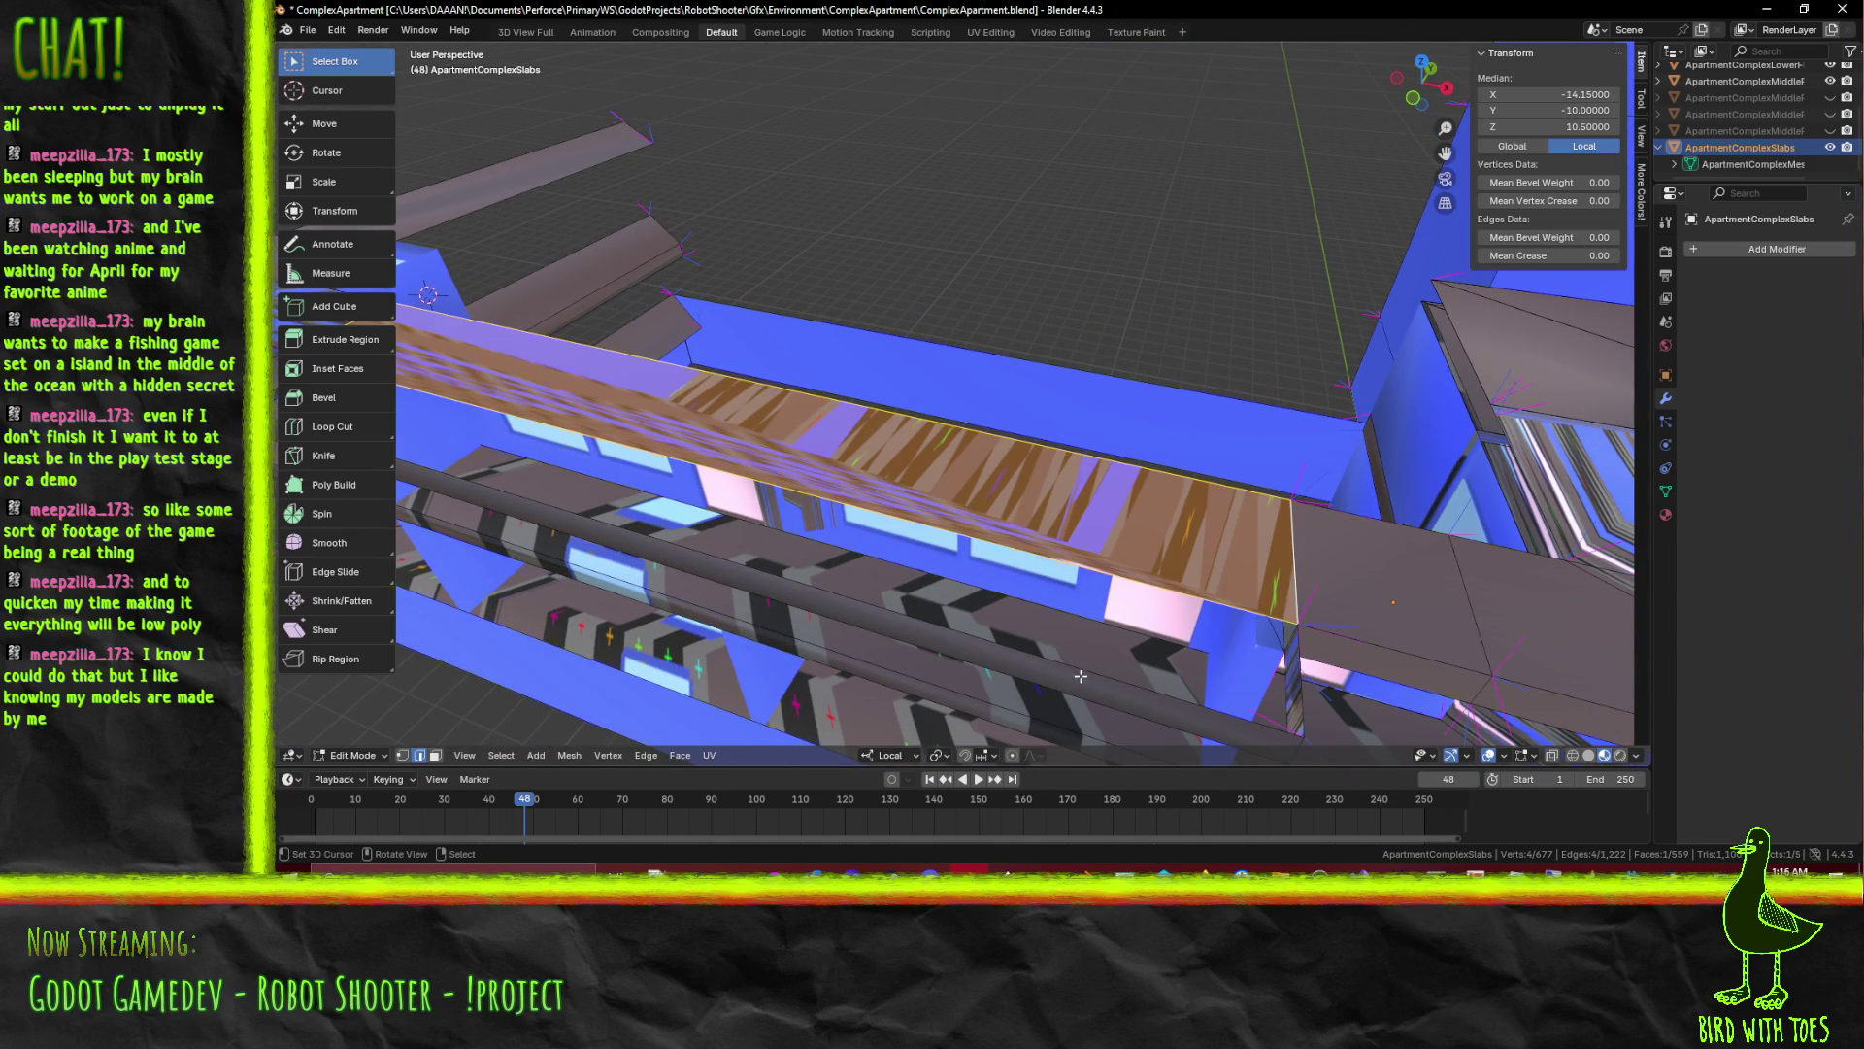
pyautogui.click(1305, 672)
pyautogui.moveTo(1305, 672); pyautogui.dragTo(1169, 540)
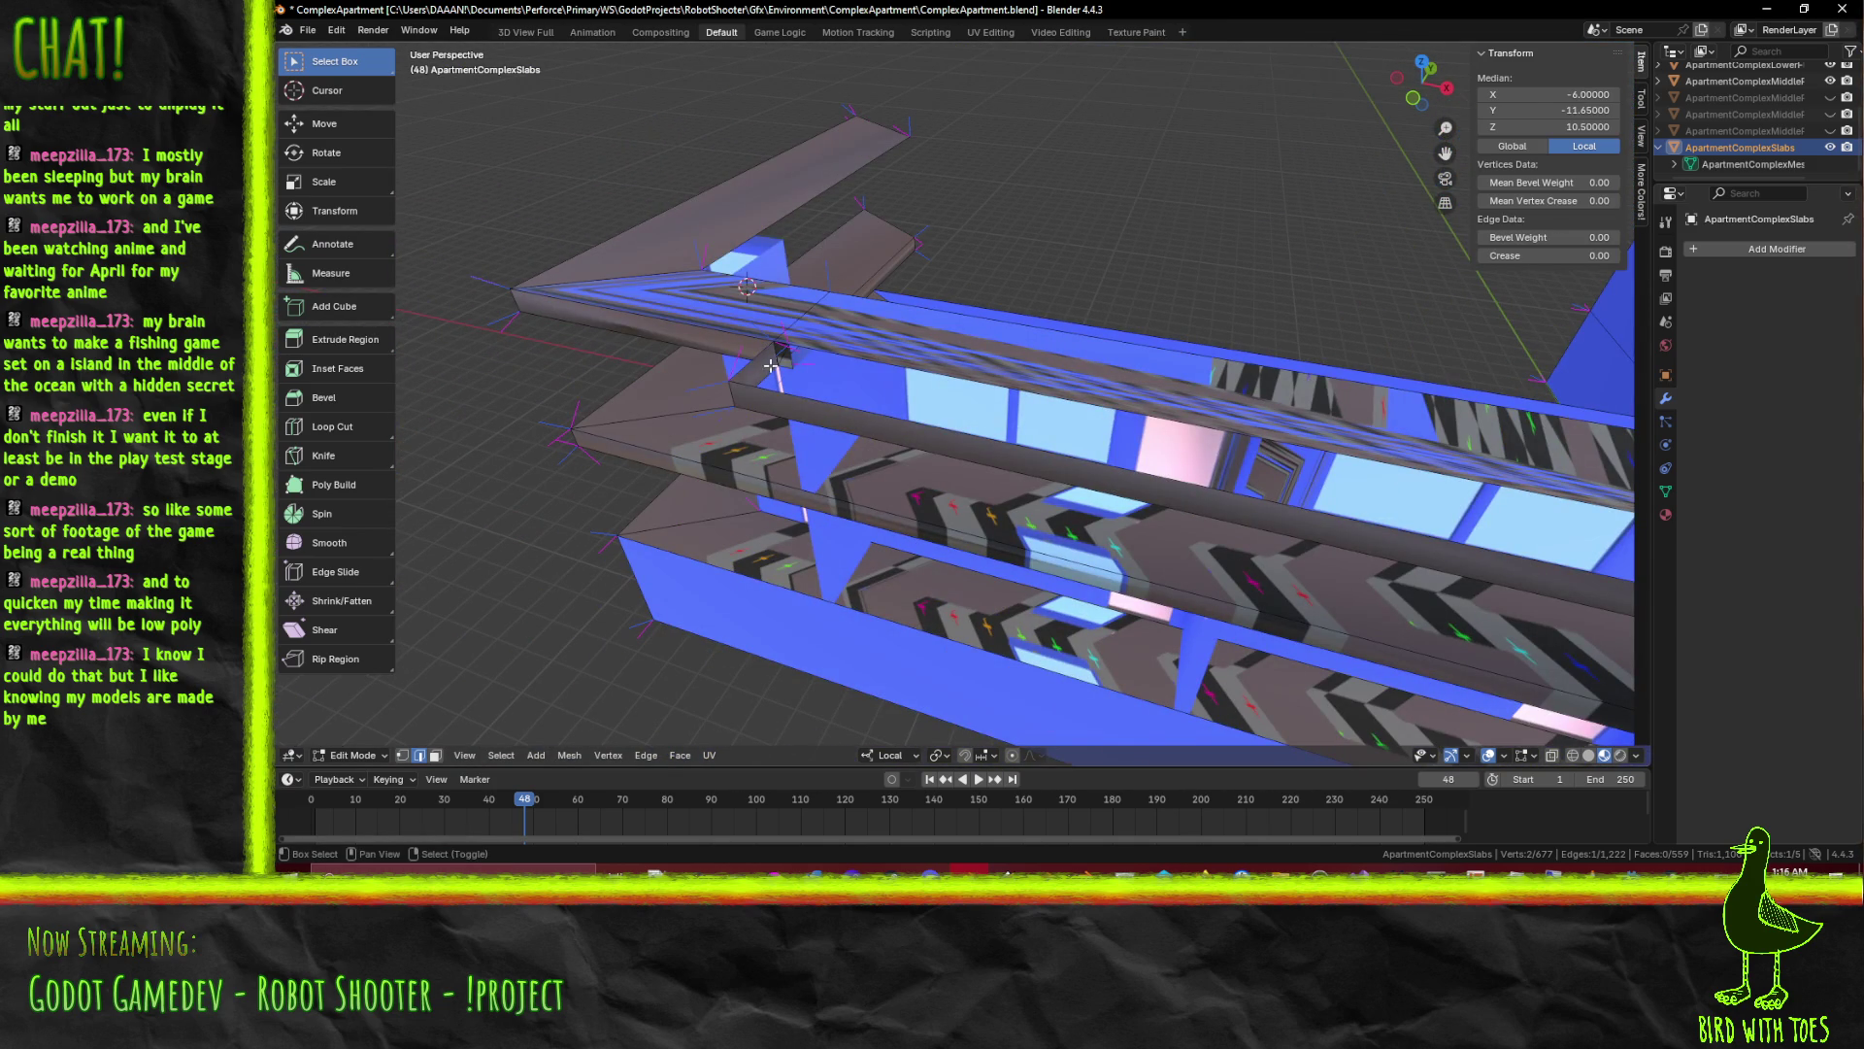
pyautogui.press('f')
# Fill faces between the short and long slab edges on the building's underside, redoing one fill
pyautogui.moveTo(754, 359); pyautogui.dragTo(831, 421)
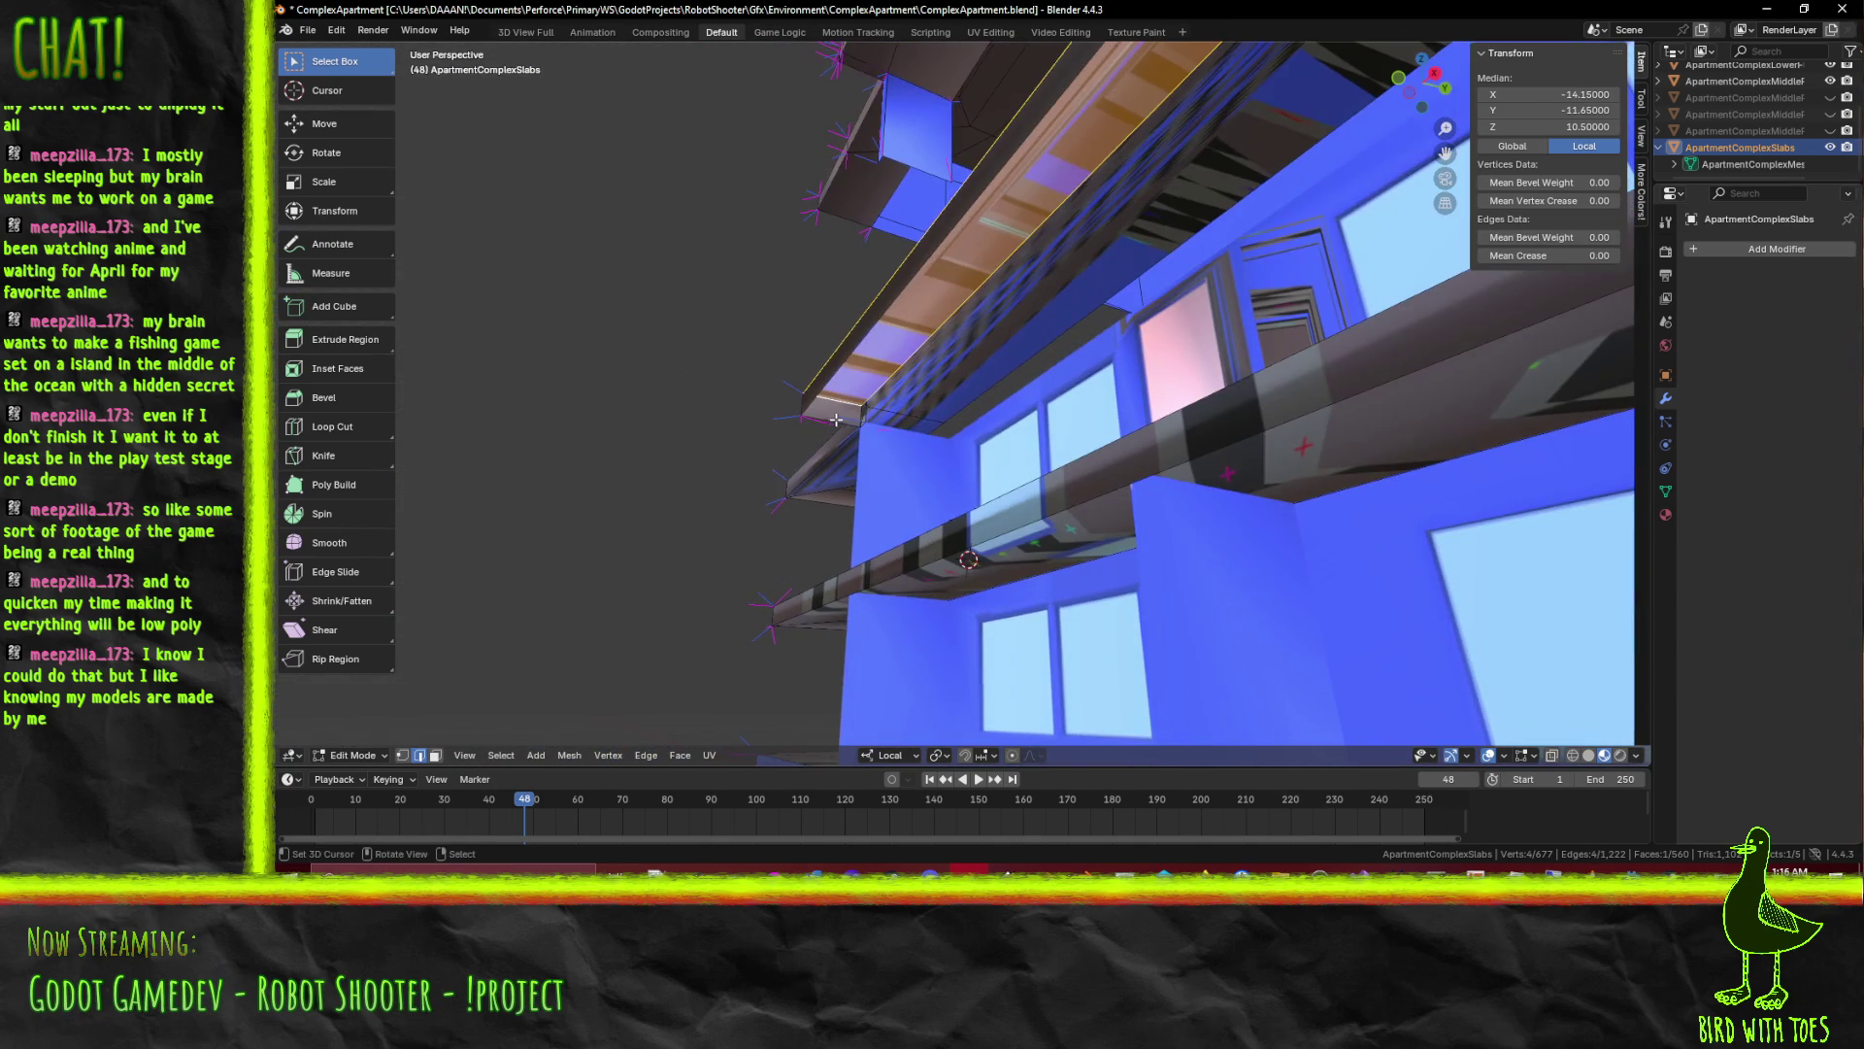
pyautogui.click(840, 419)
pyautogui.moveTo(1263, 443); pyautogui.dragTo(1210, 281)
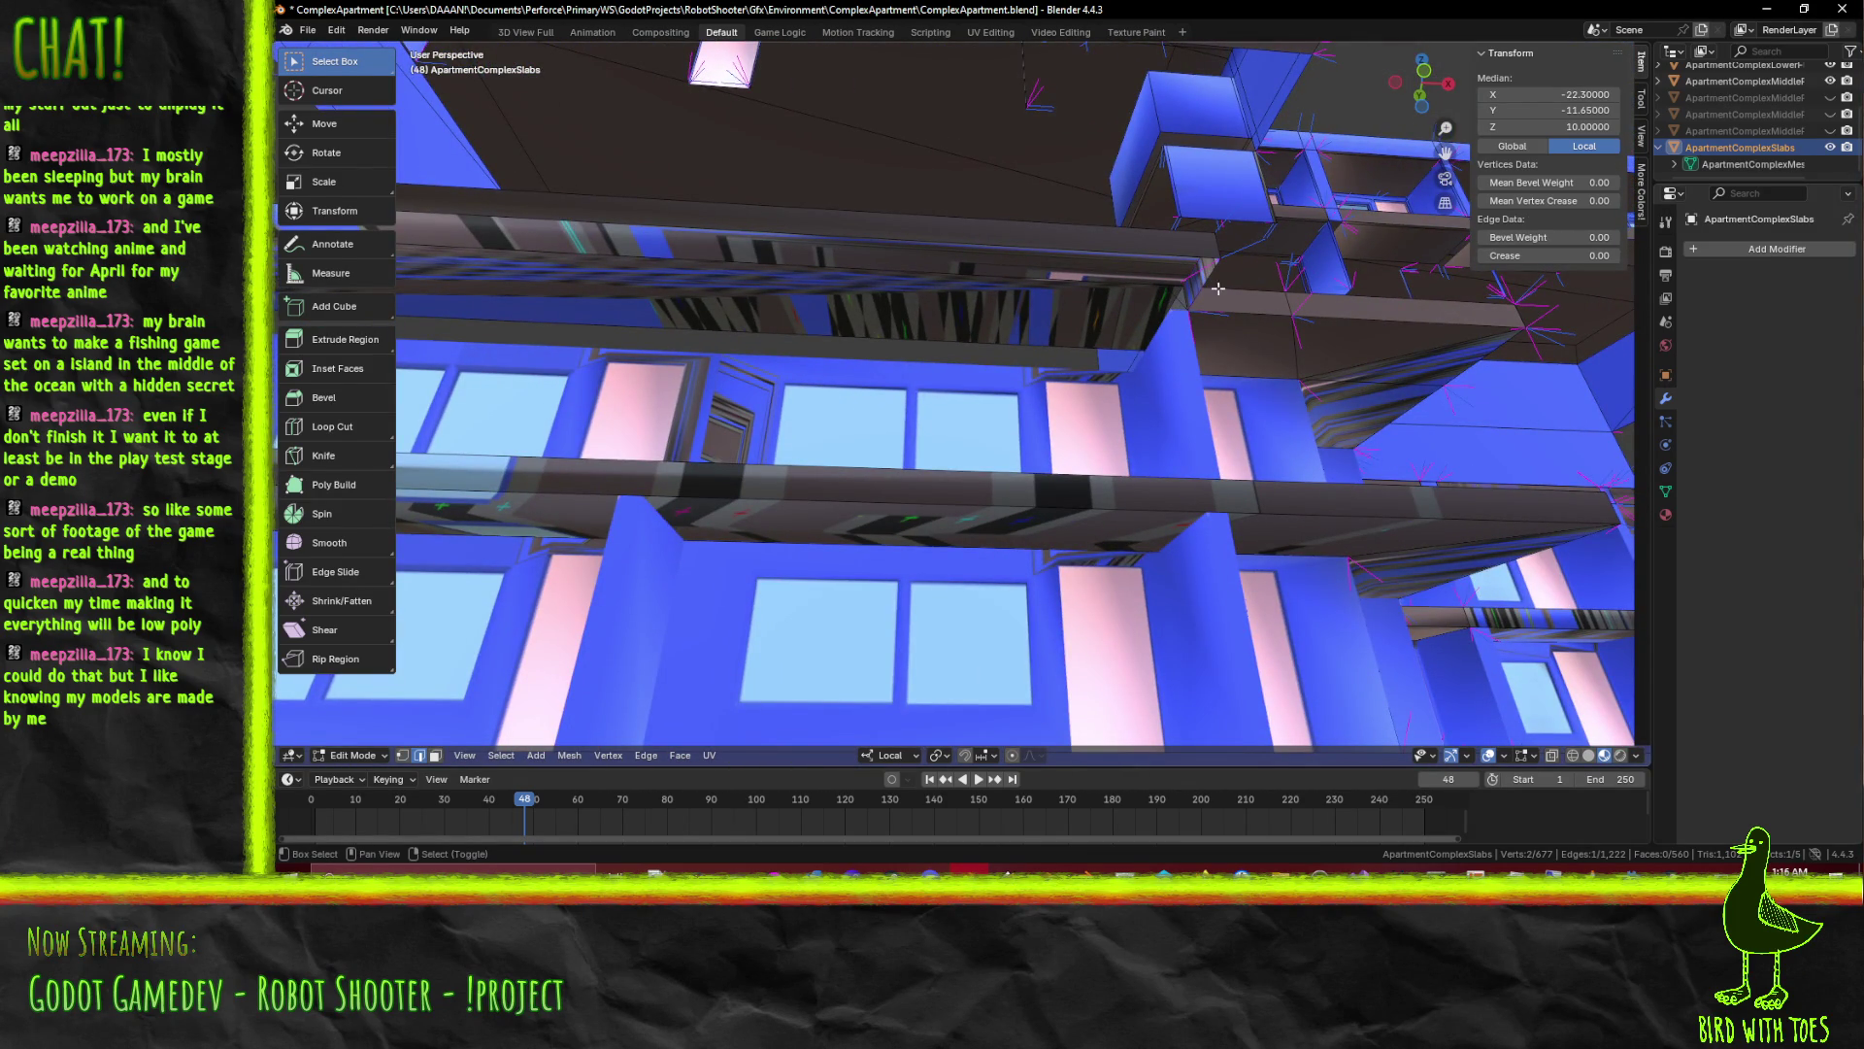
pyautogui.click(1207, 280)
pyautogui.moveTo(1207, 281); pyautogui.dragTo(951, 435)
pyautogui.click(679, 164)
pyautogui.press('f')
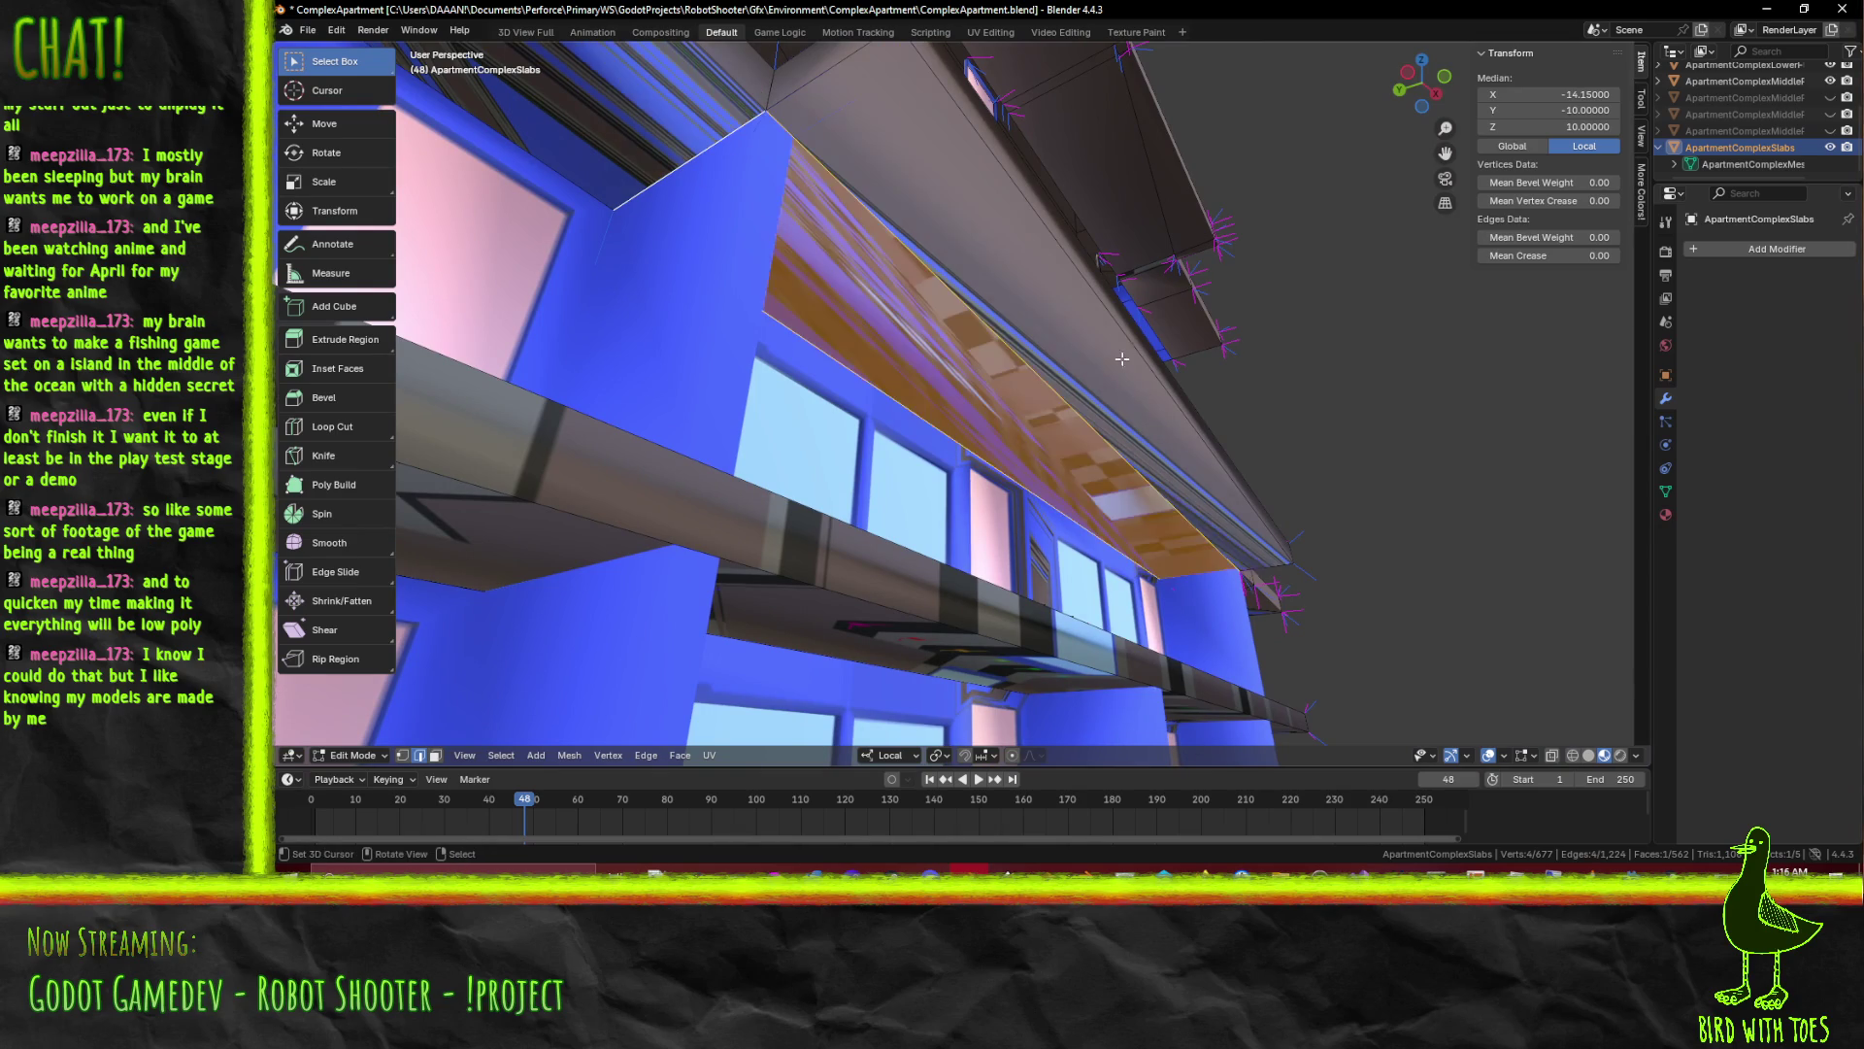
pyautogui.hotkey('ctrl', 'z')
pyautogui.hotkey('ctrl', 'z')
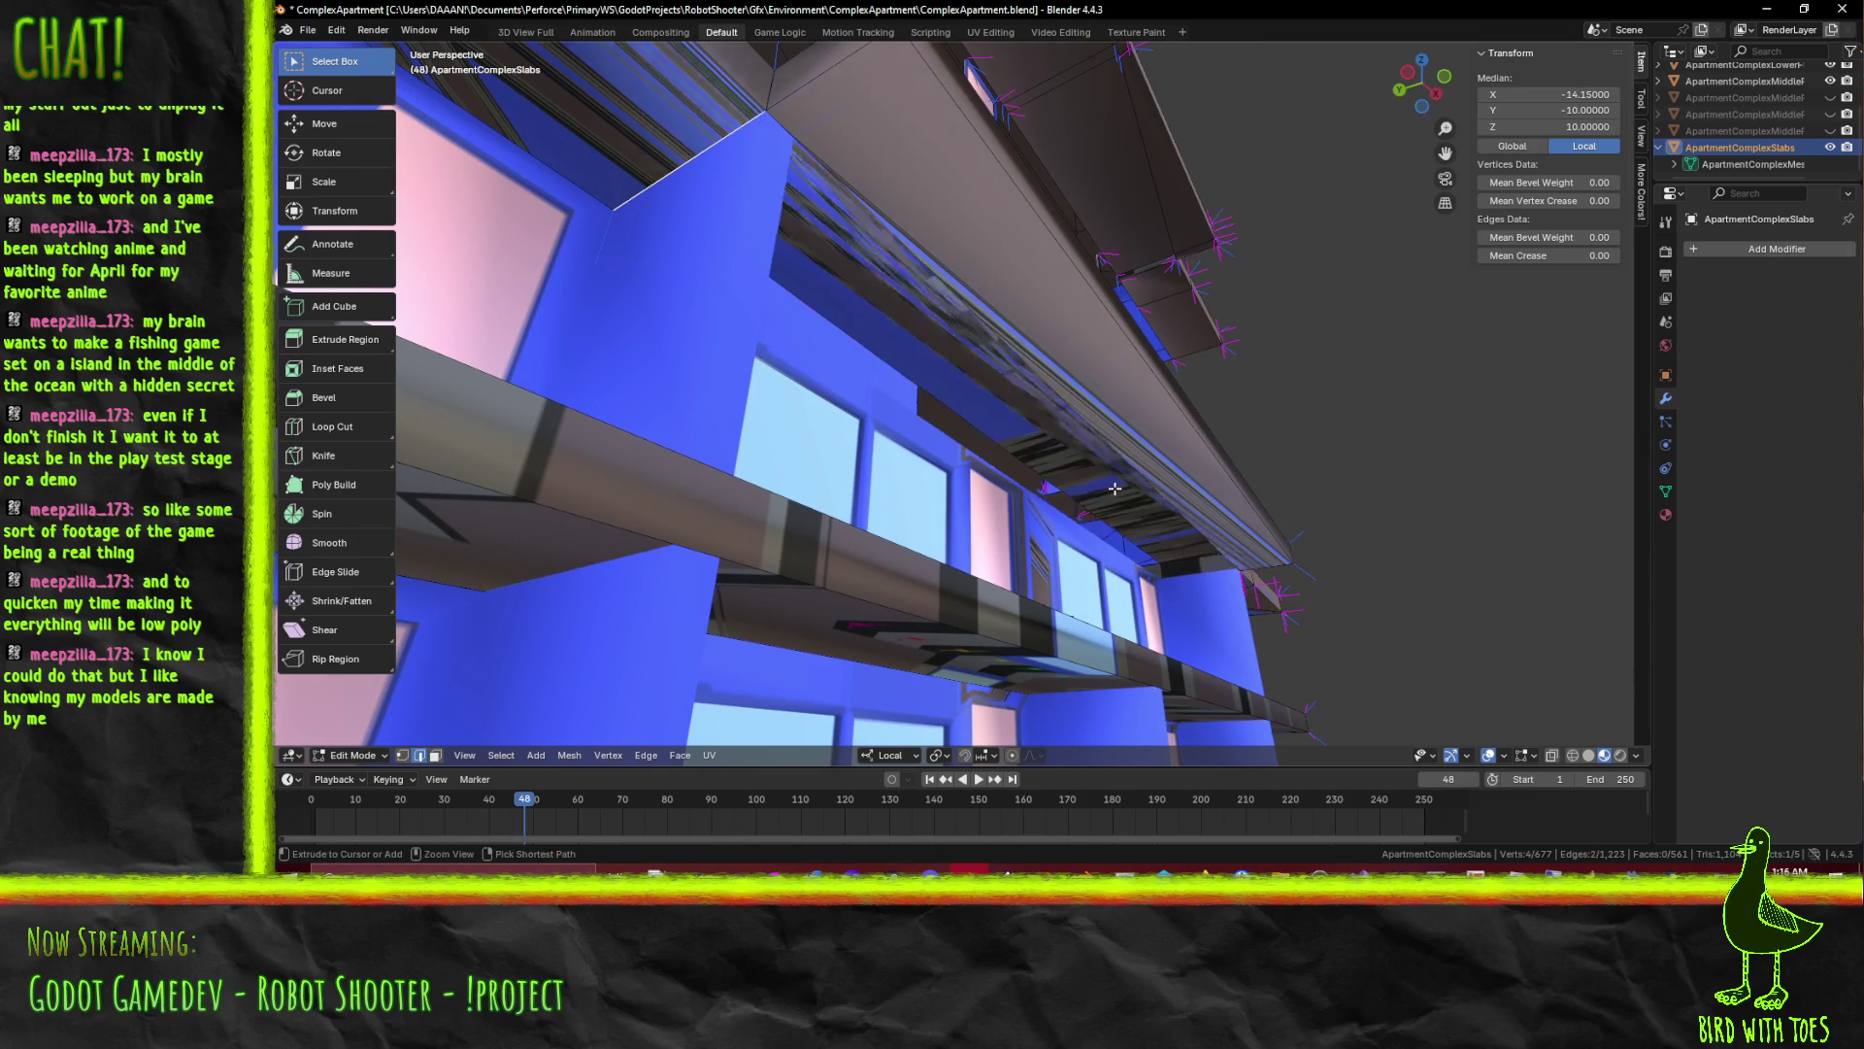
pyautogui.click(701, 189)
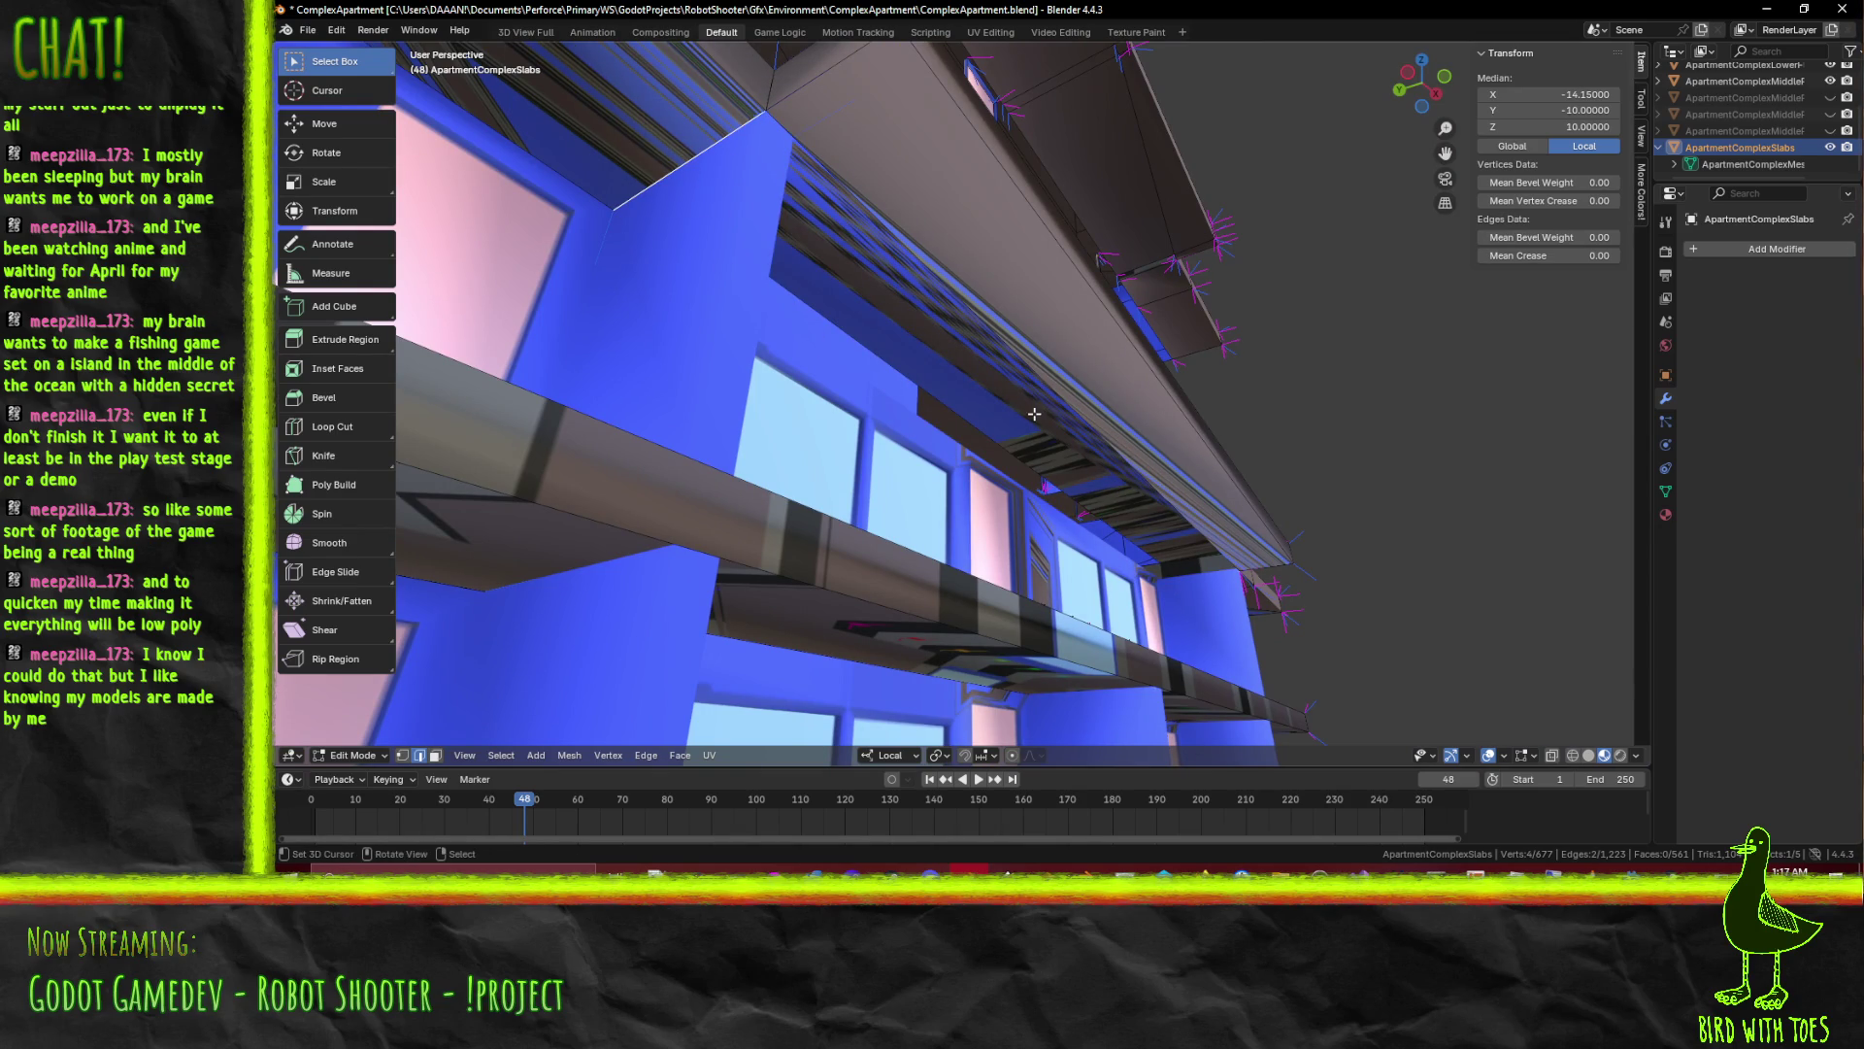
pyautogui.press('f')
pyautogui.moveTo(1166, 482); pyautogui.dragTo(1195, 371)
pyautogui.hotkey('alt', 'a')
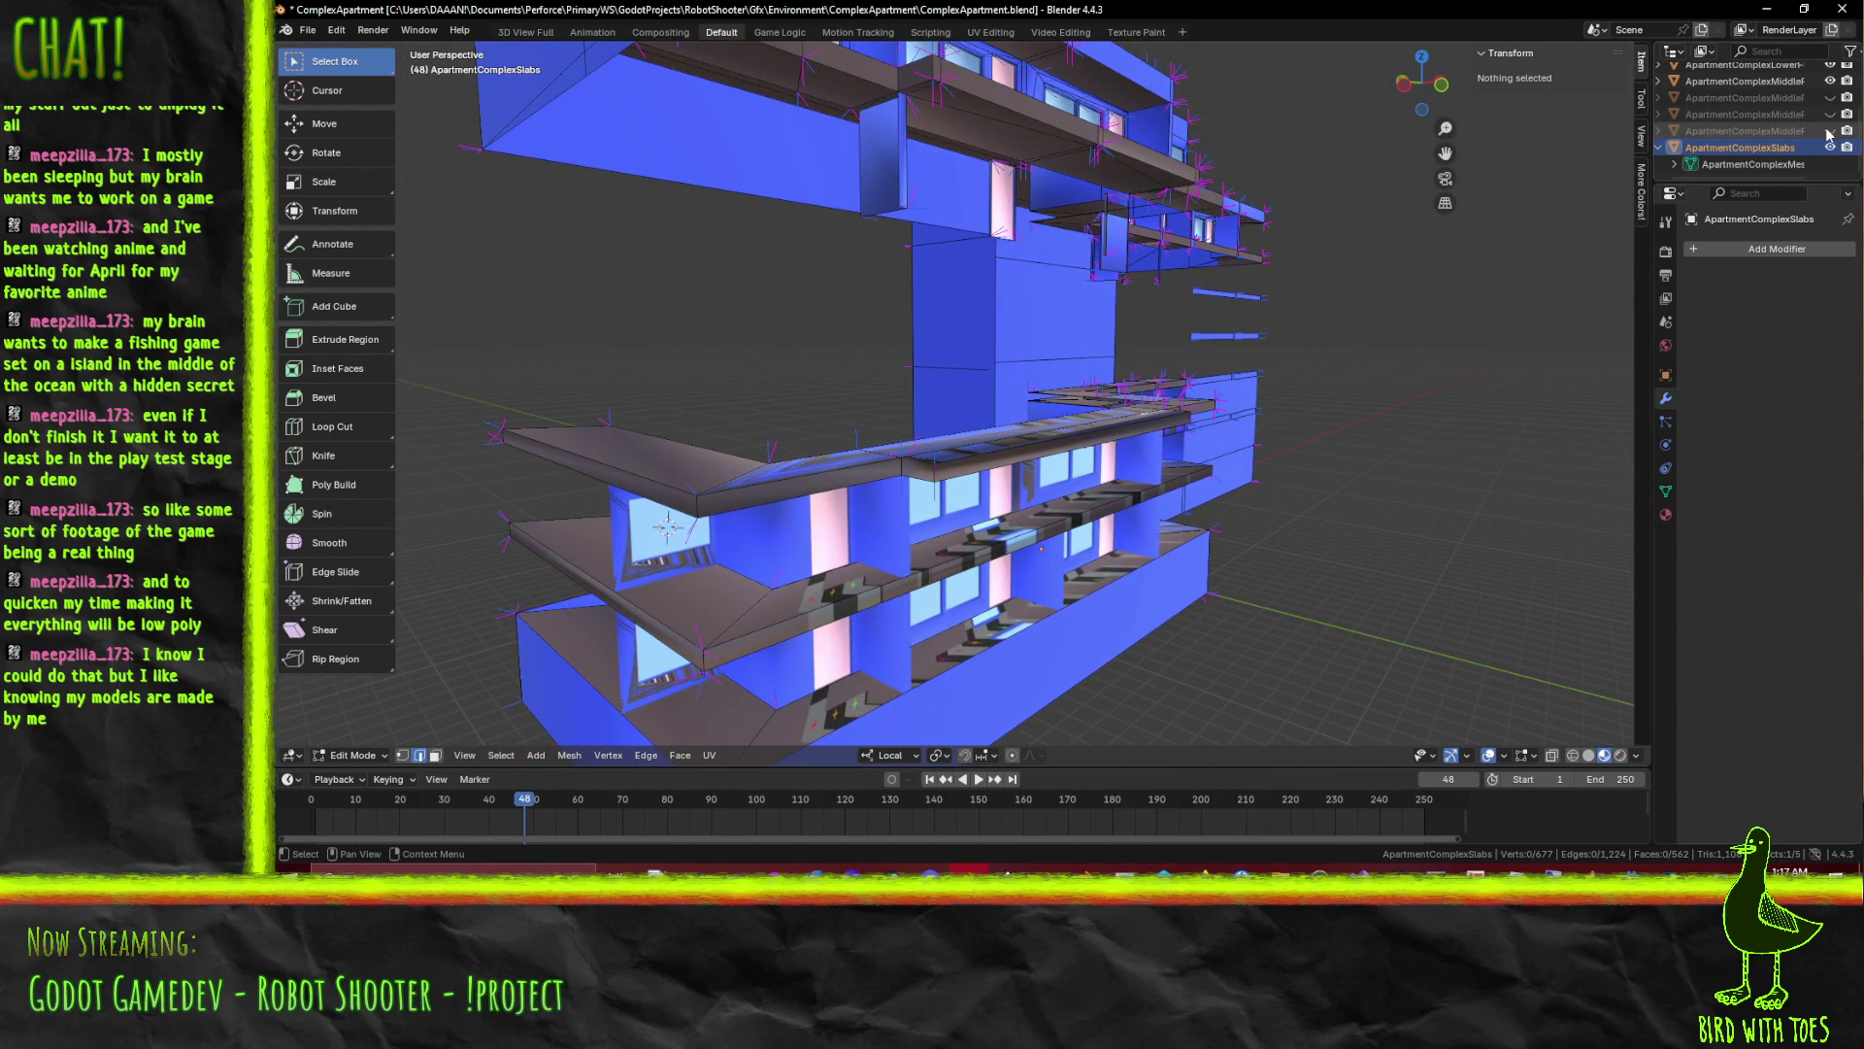
# Toggle the ApartmentComplexMiddle floor objects' visibility so the right floors show around the slabs
pyautogui.click(1831, 129)
pyautogui.click(1831, 130)
pyautogui.click(1830, 114)
pyautogui.click(1831, 114)
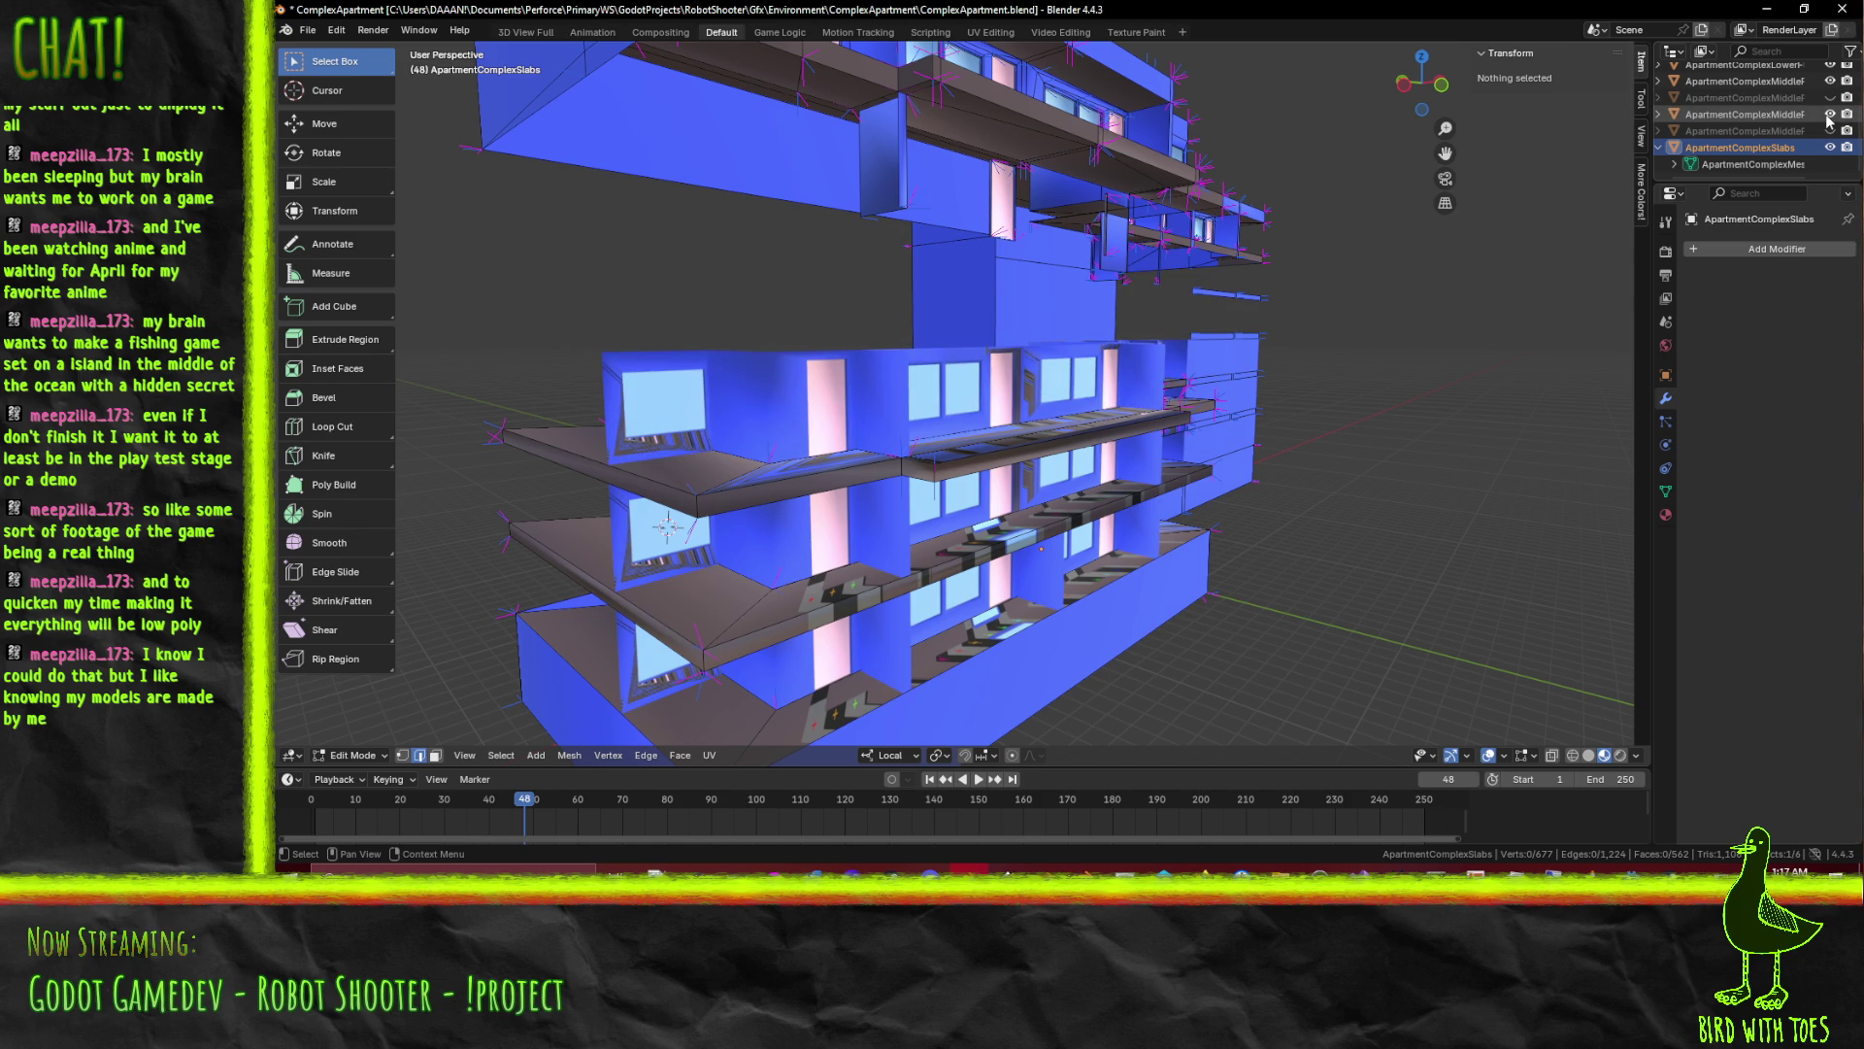
pyautogui.click(1830, 98)
pyautogui.click(1830, 98)
pyautogui.click(1830, 129)
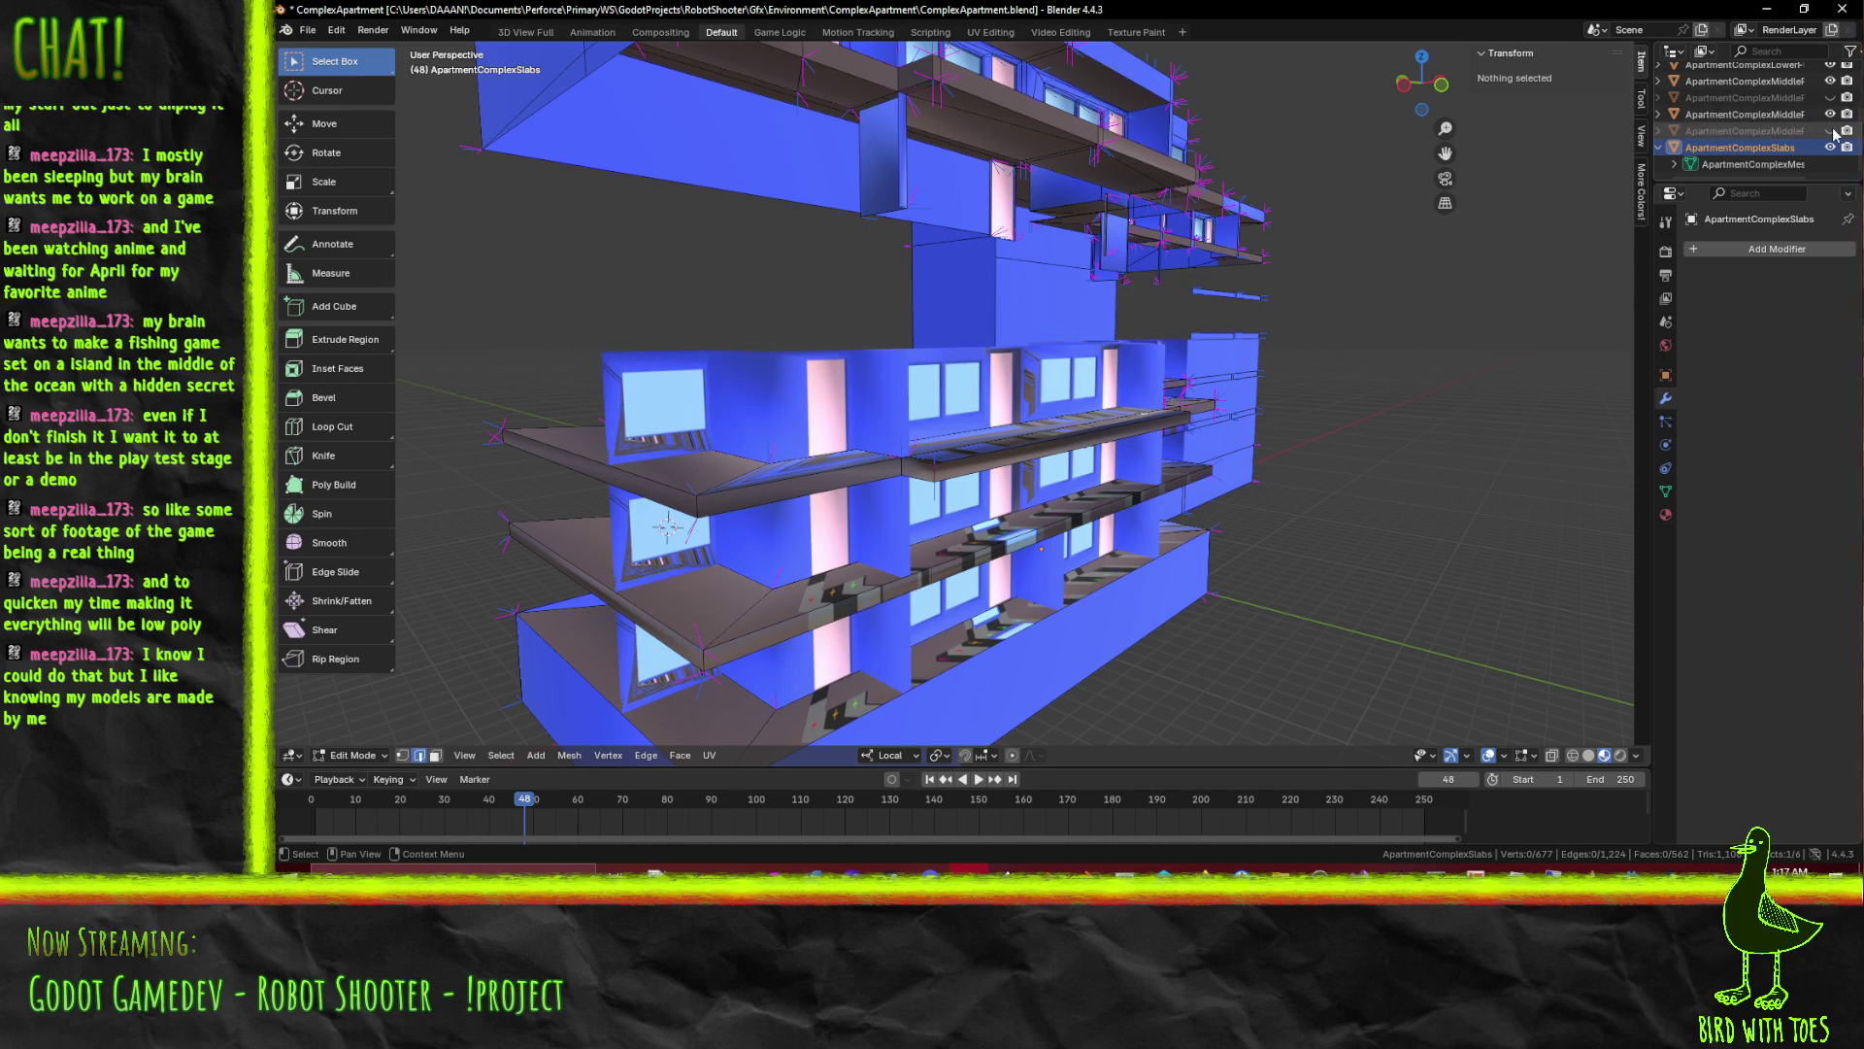
pyautogui.click(1830, 130)
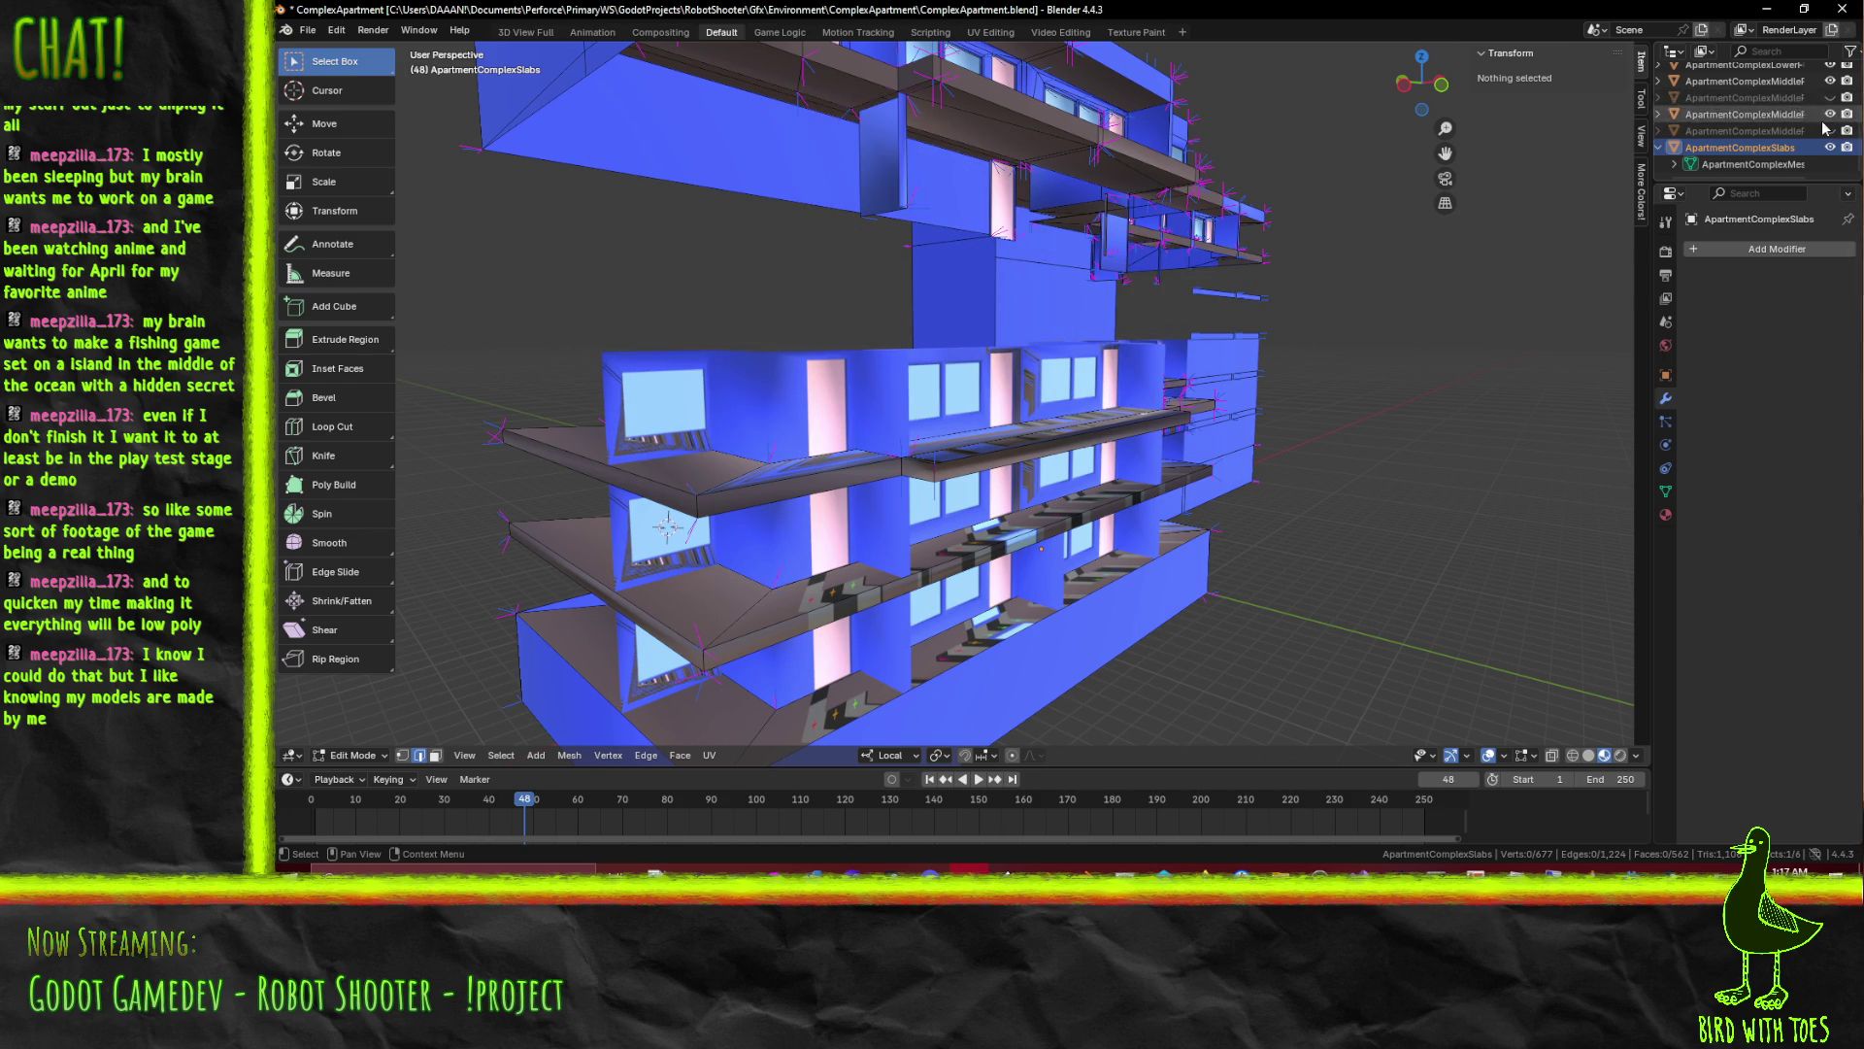
# Reorder one floor object in the Outliner, show it, and orbit to check all floors together
pyautogui.click(1831, 98)
pyautogui.moveTo(1793, 131); pyautogui.dragTo(1800, 118)
pyautogui.click(1831, 97)
pyautogui.moveTo(1166, 378); pyautogui.dragTo(1113, 379)
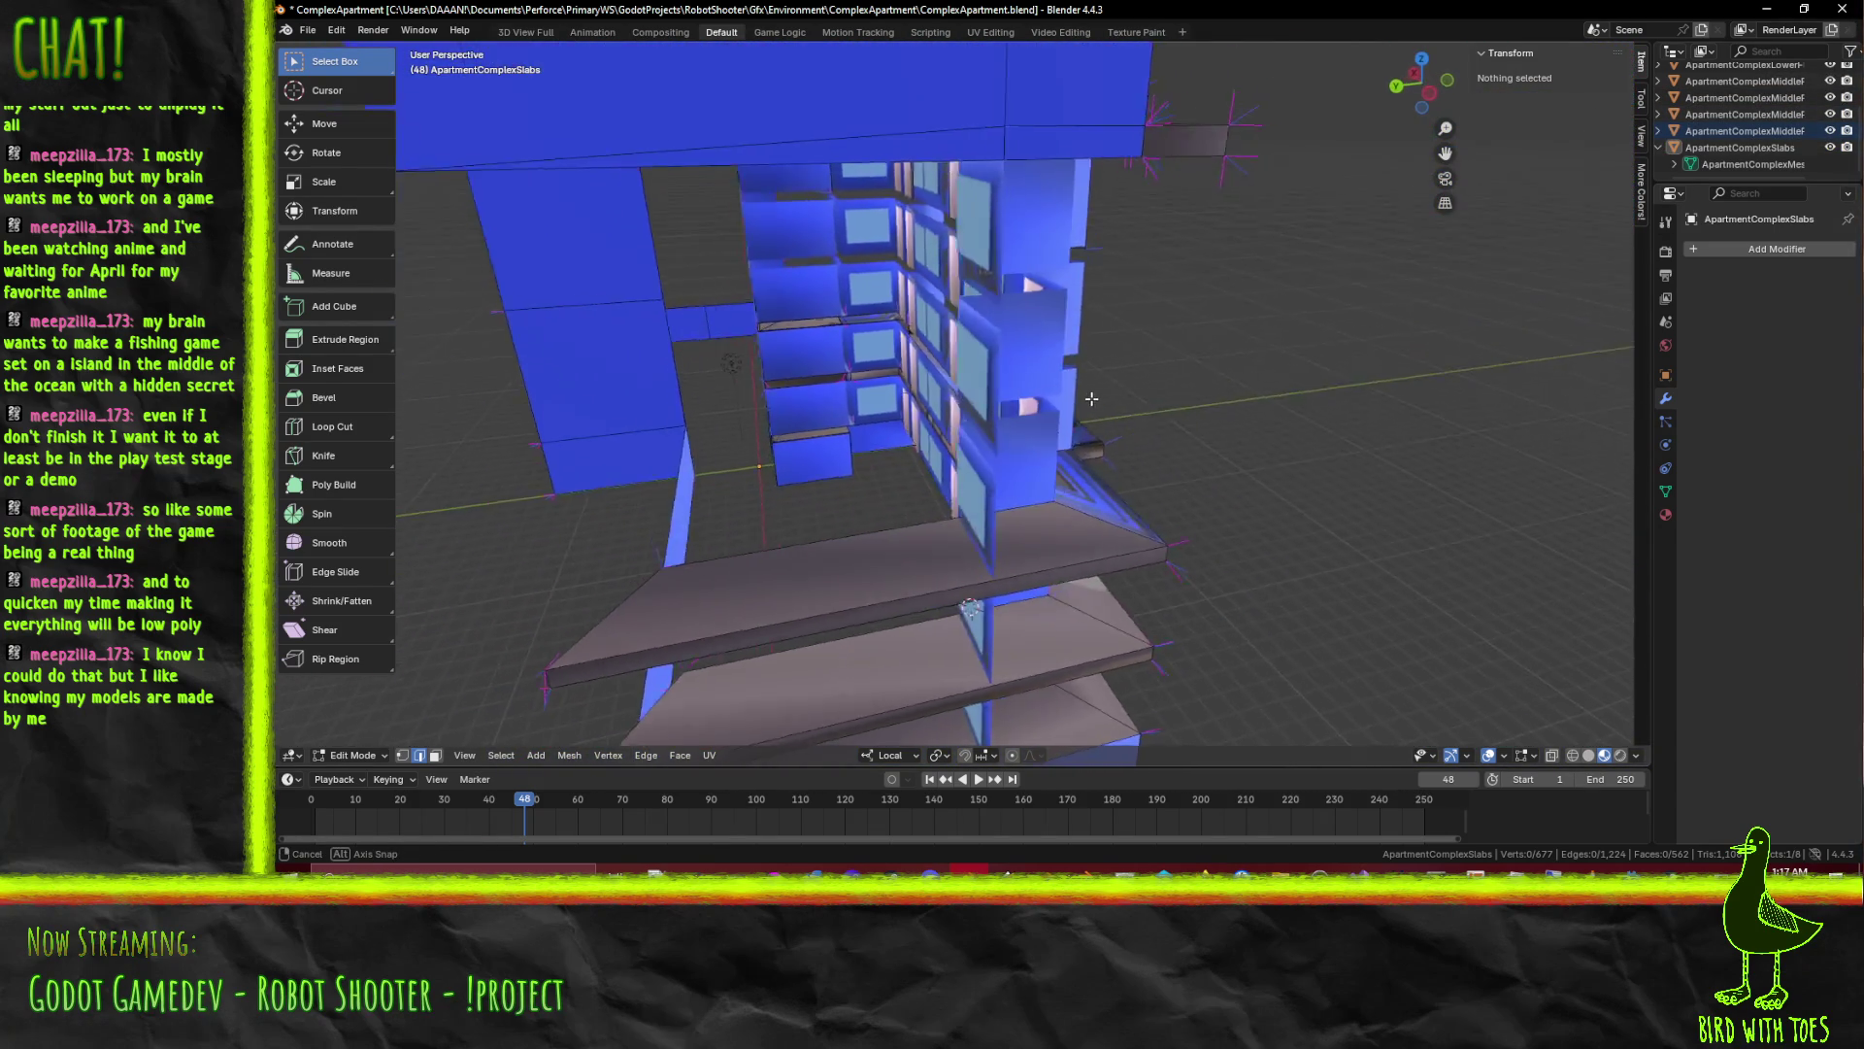
pyautogui.scroll(-3)
pyautogui.moveTo(1113, 379); pyautogui.dragTo(1052, 412)
pyautogui.scroll(3)
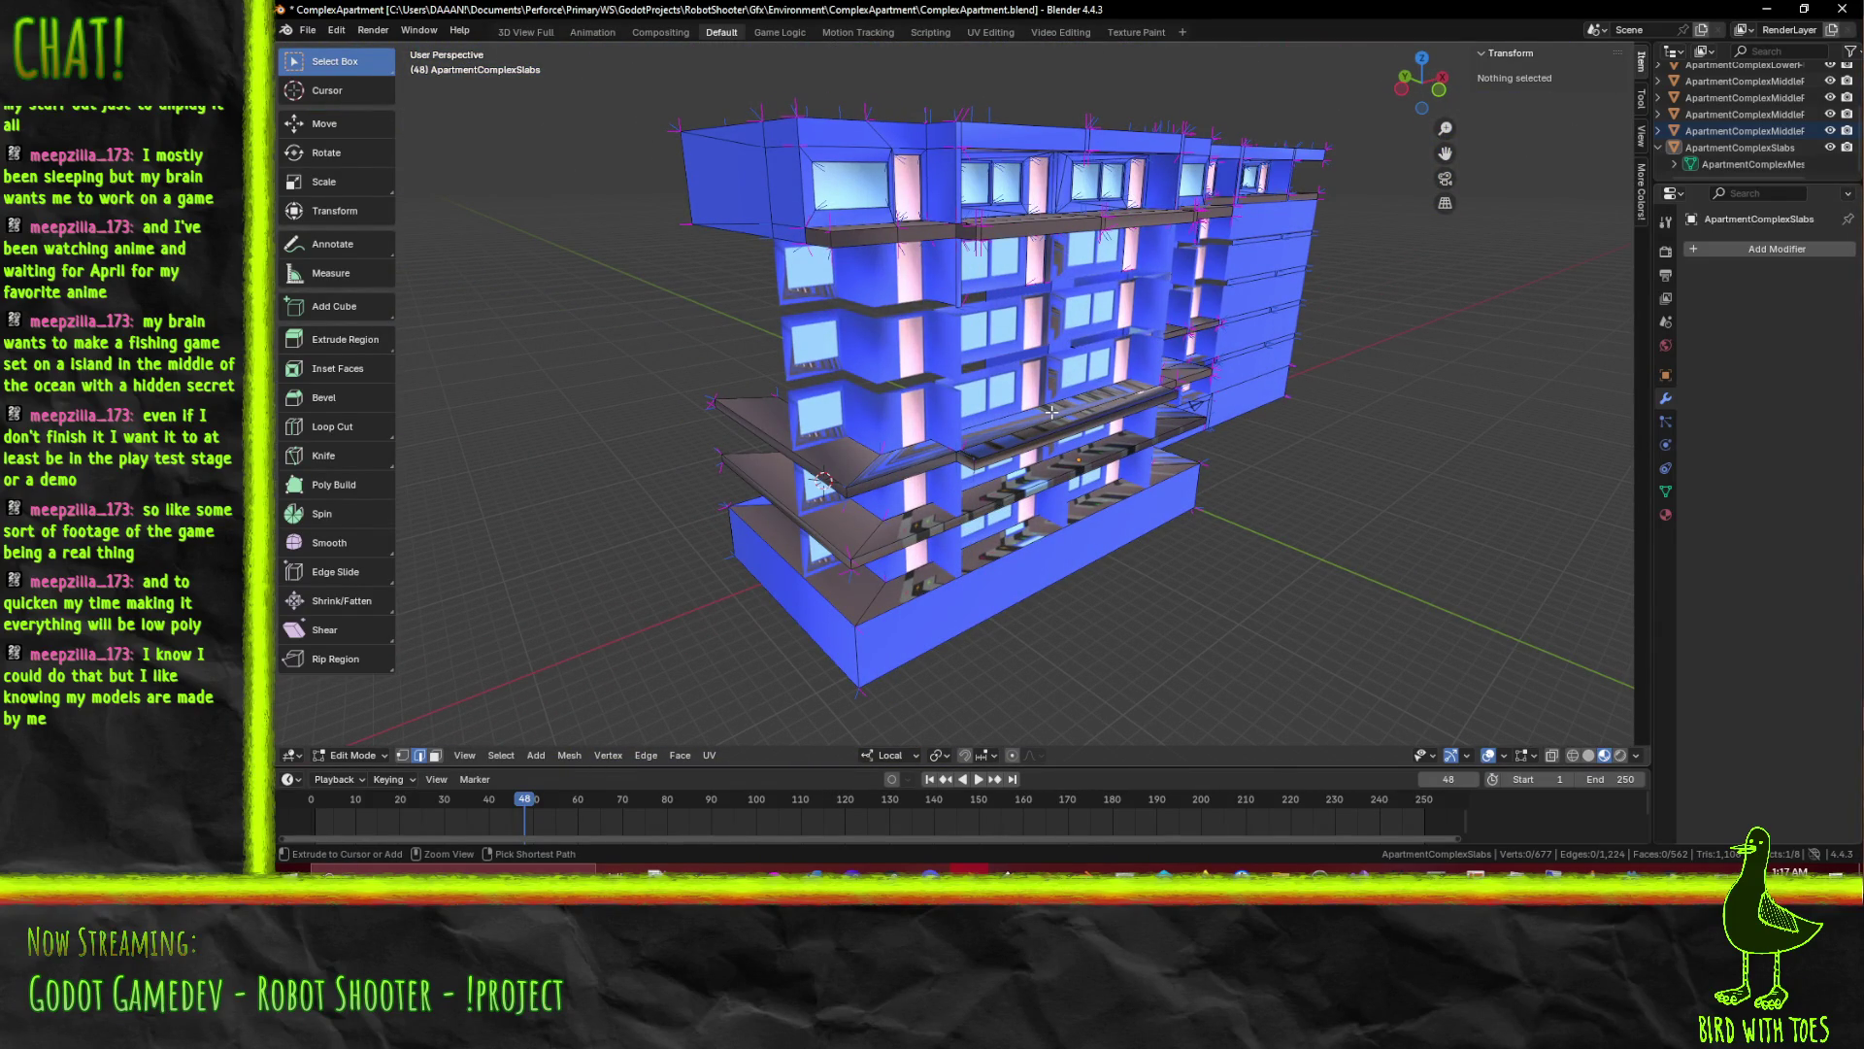
pyautogui.scroll(3)
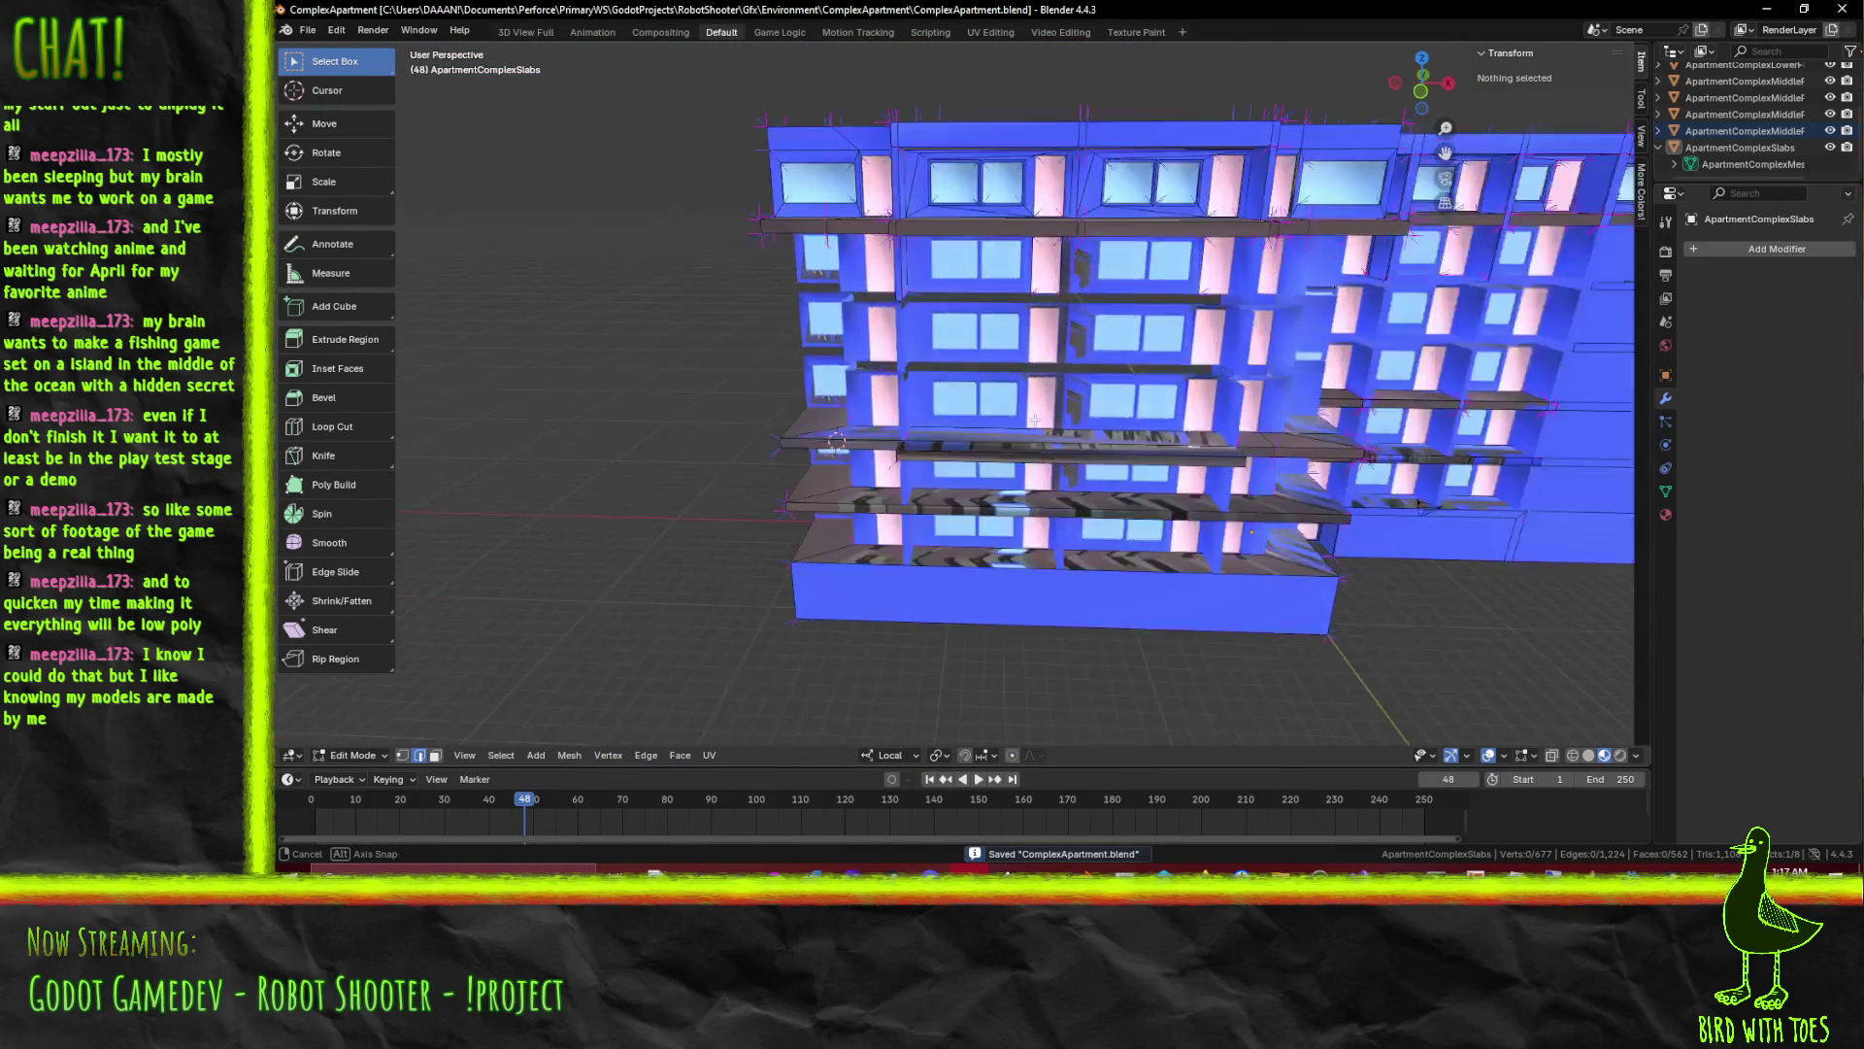
pyautogui.moveTo(1126, 424); pyautogui.dragTo(1203, 489)
# Select the long stray face strip on the slab mesh for inspection
pyautogui.click(1203, 490)
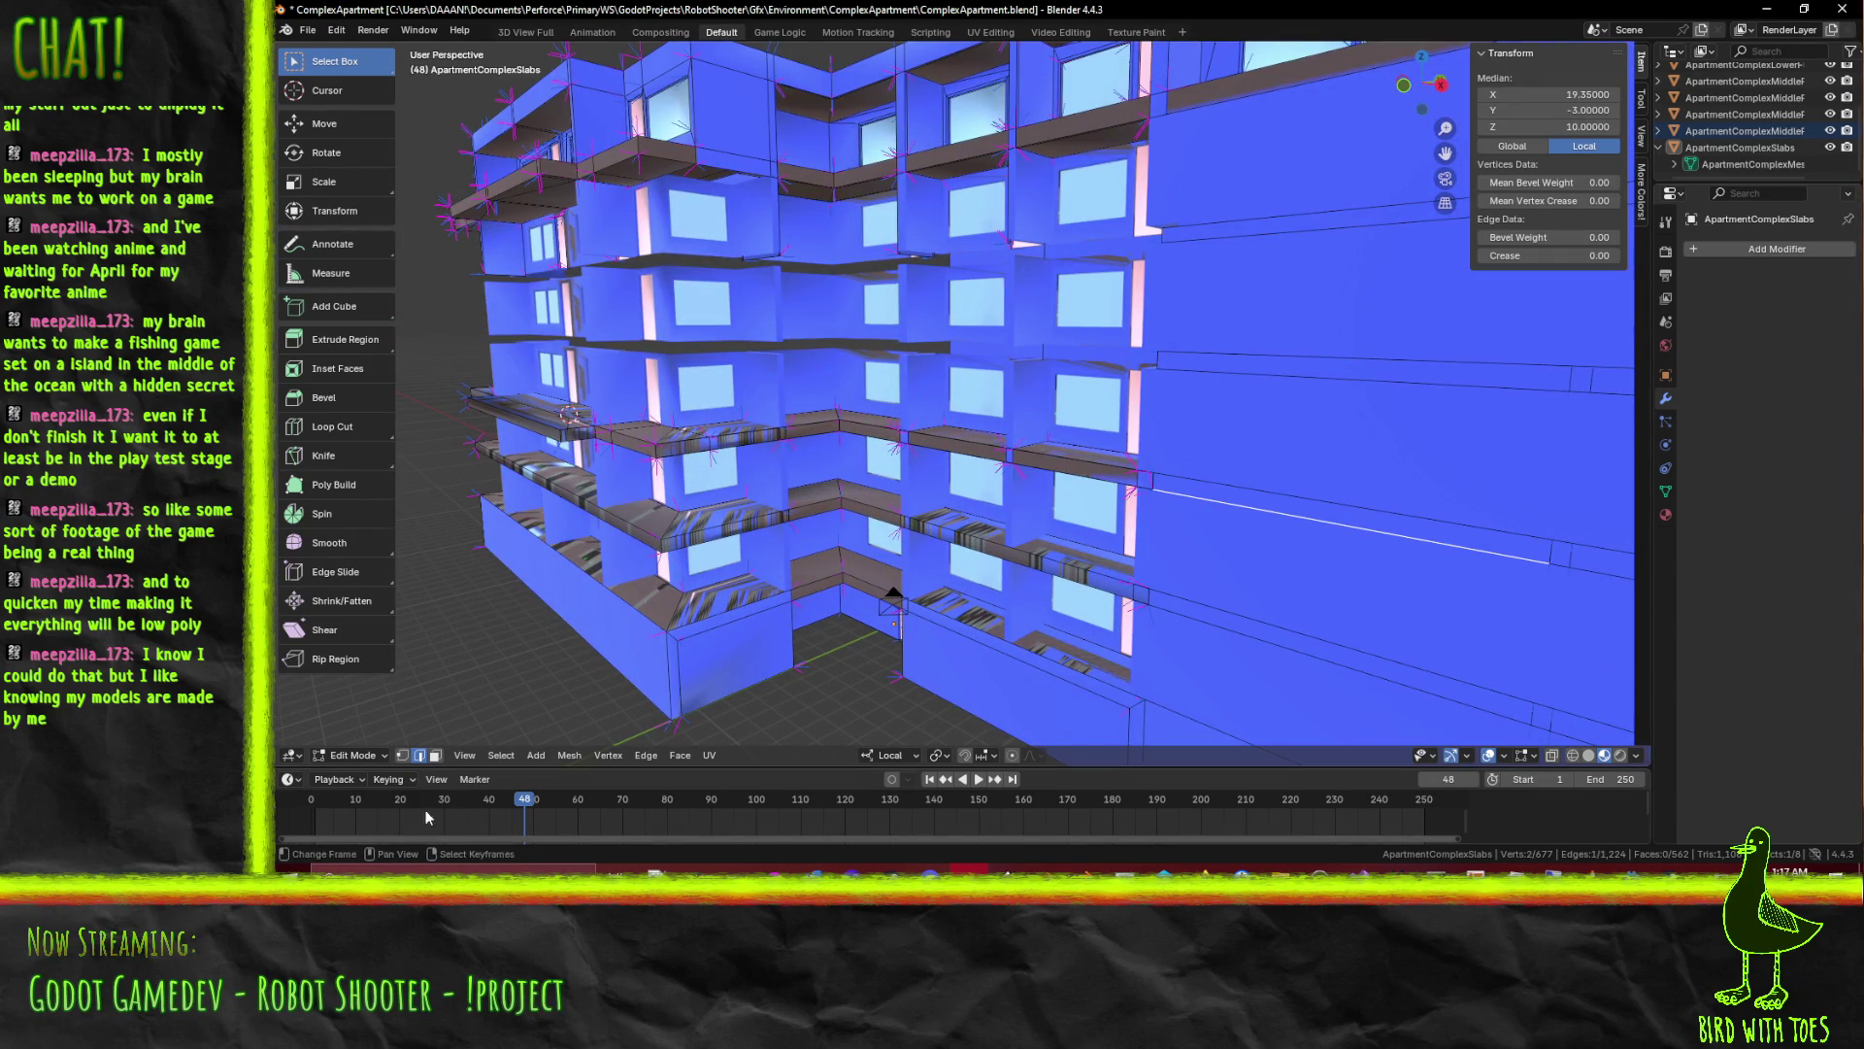
pyautogui.click(435, 756)
pyautogui.click(1155, 481)
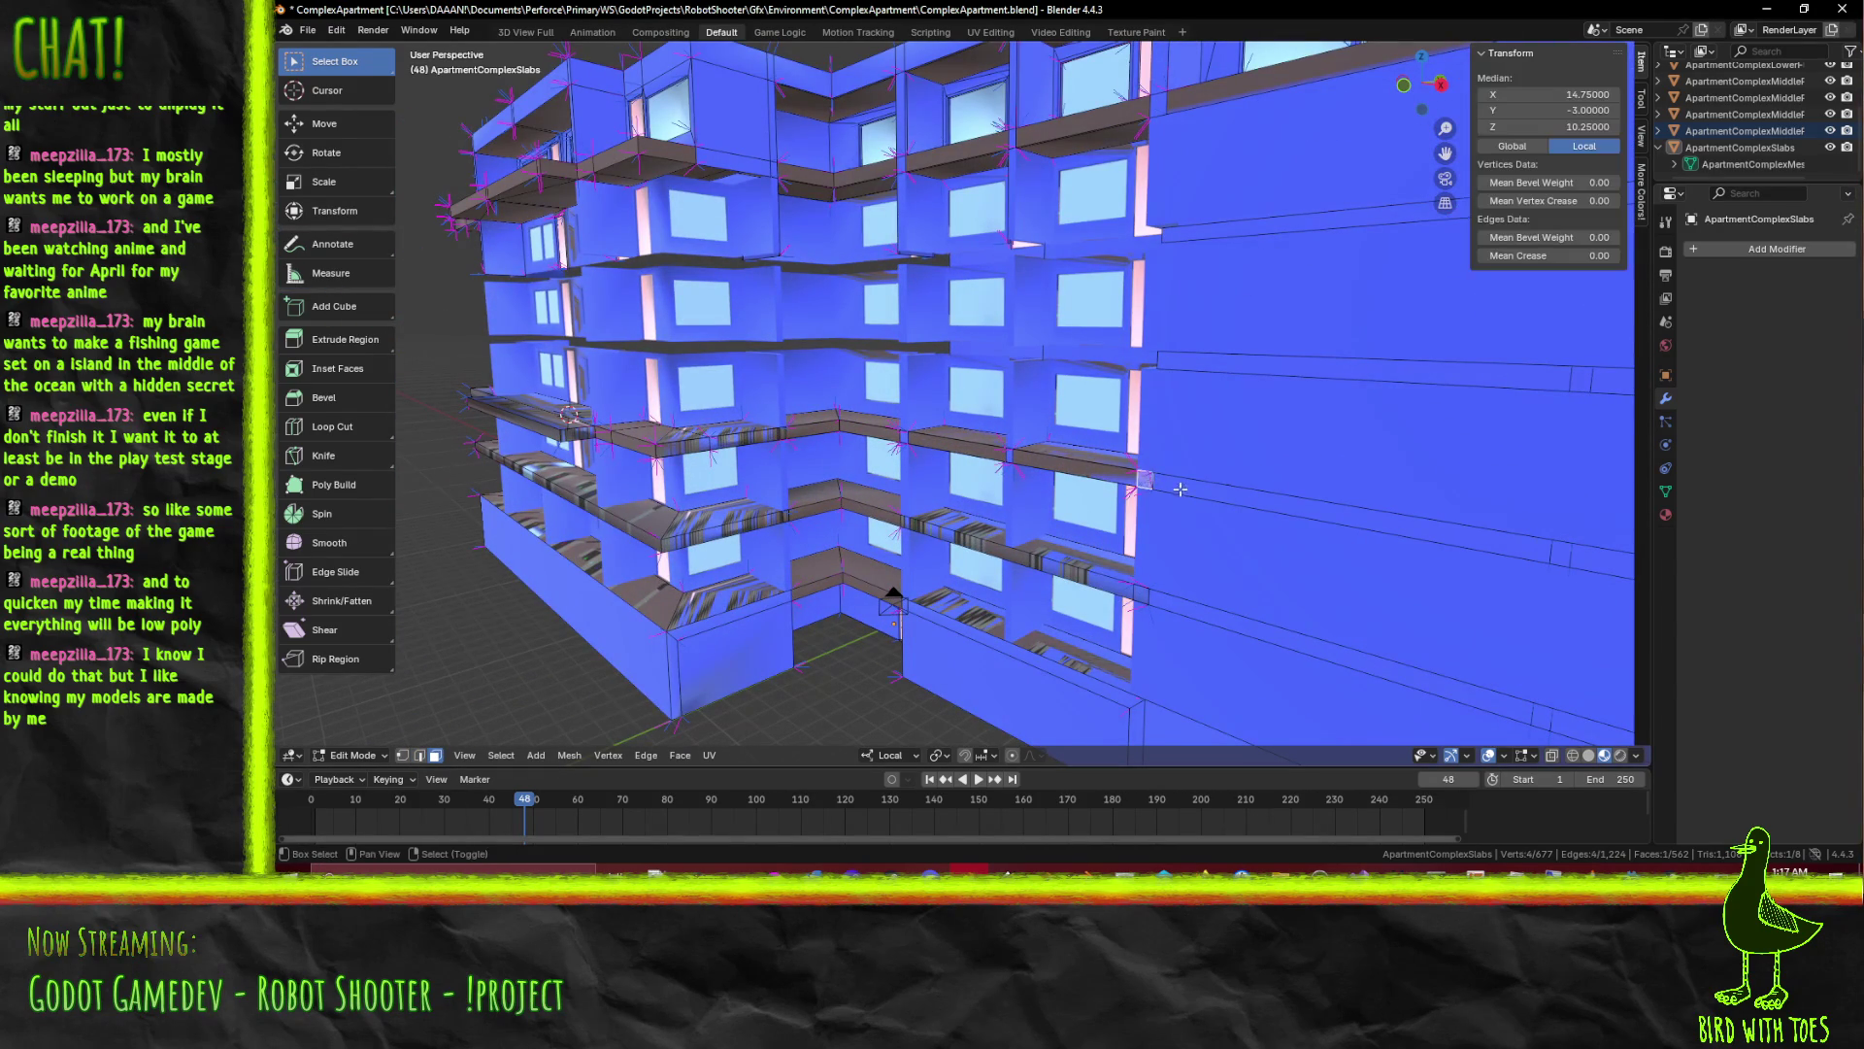
pyautogui.scroll(3)
pyautogui.moveTo(1161, 546); pyautogui.dragTo(1015, 452)
pyautogui.click(1015, 452)
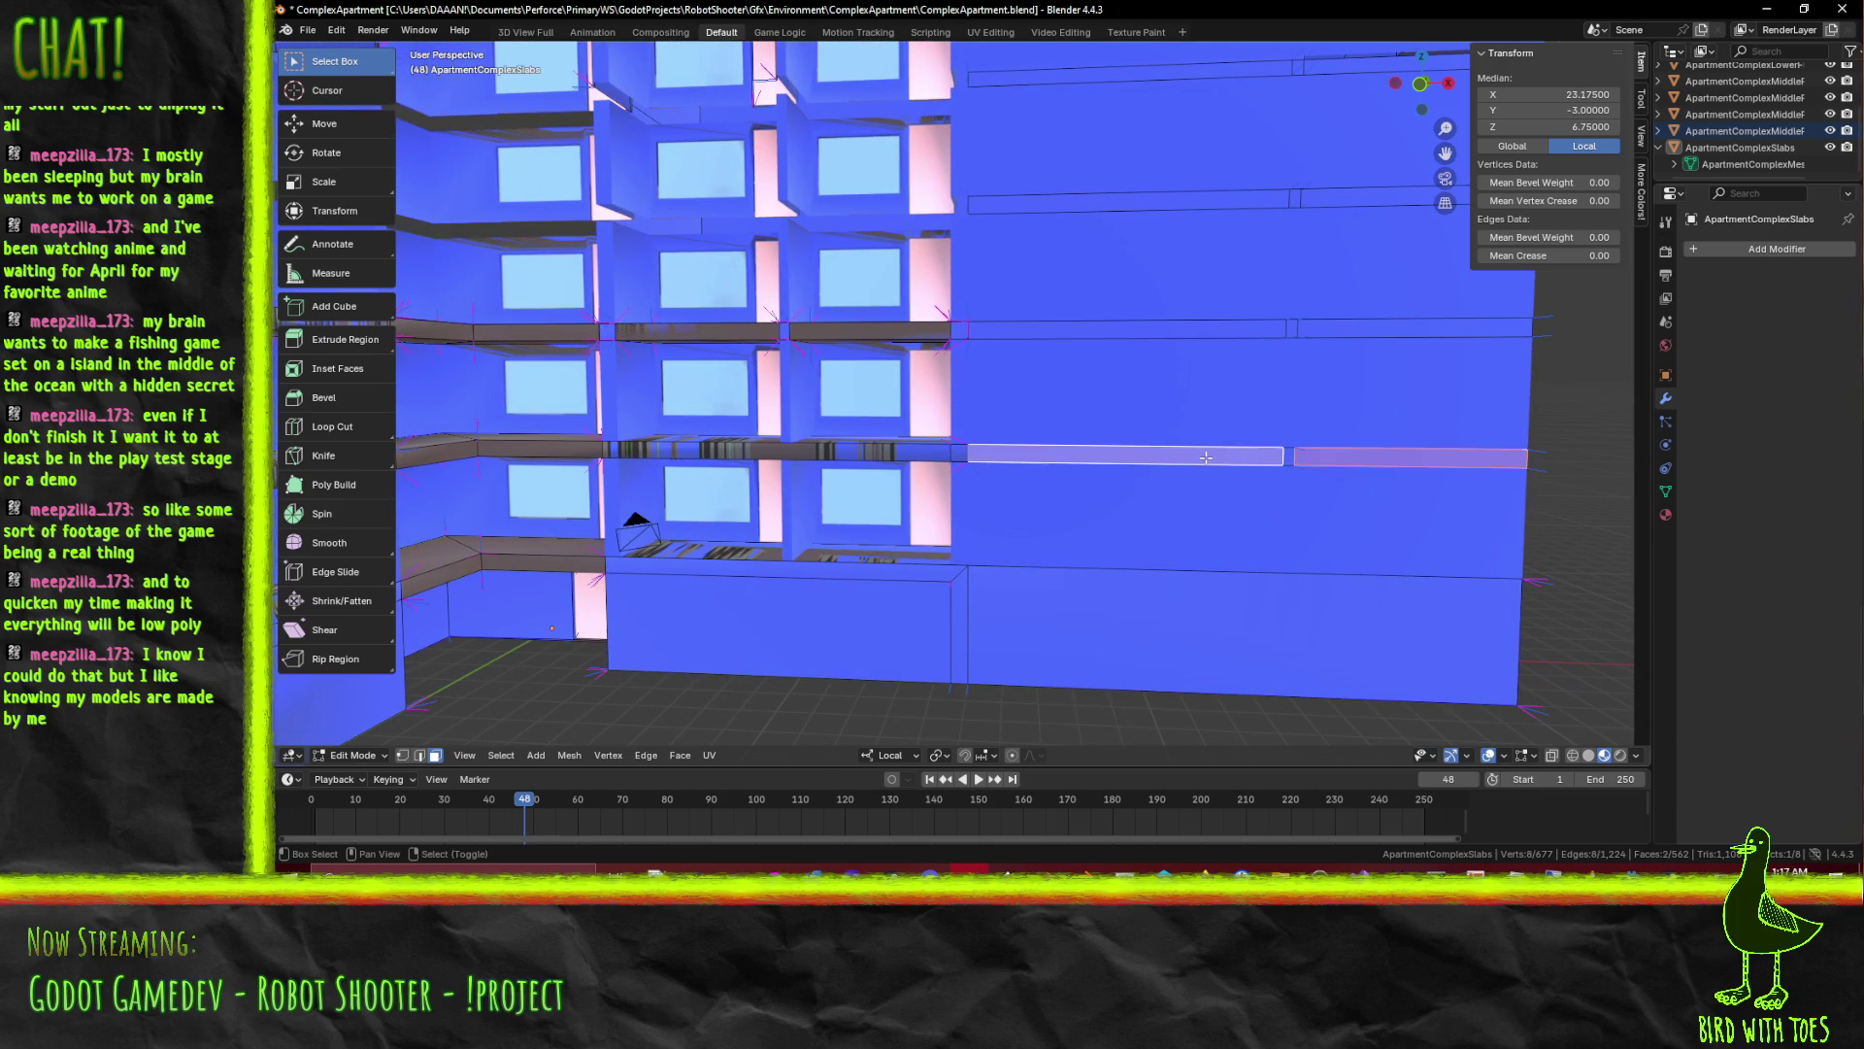
pyautogui.moveTo(1233, 482); pyautogui.dragTo(1456, 399)
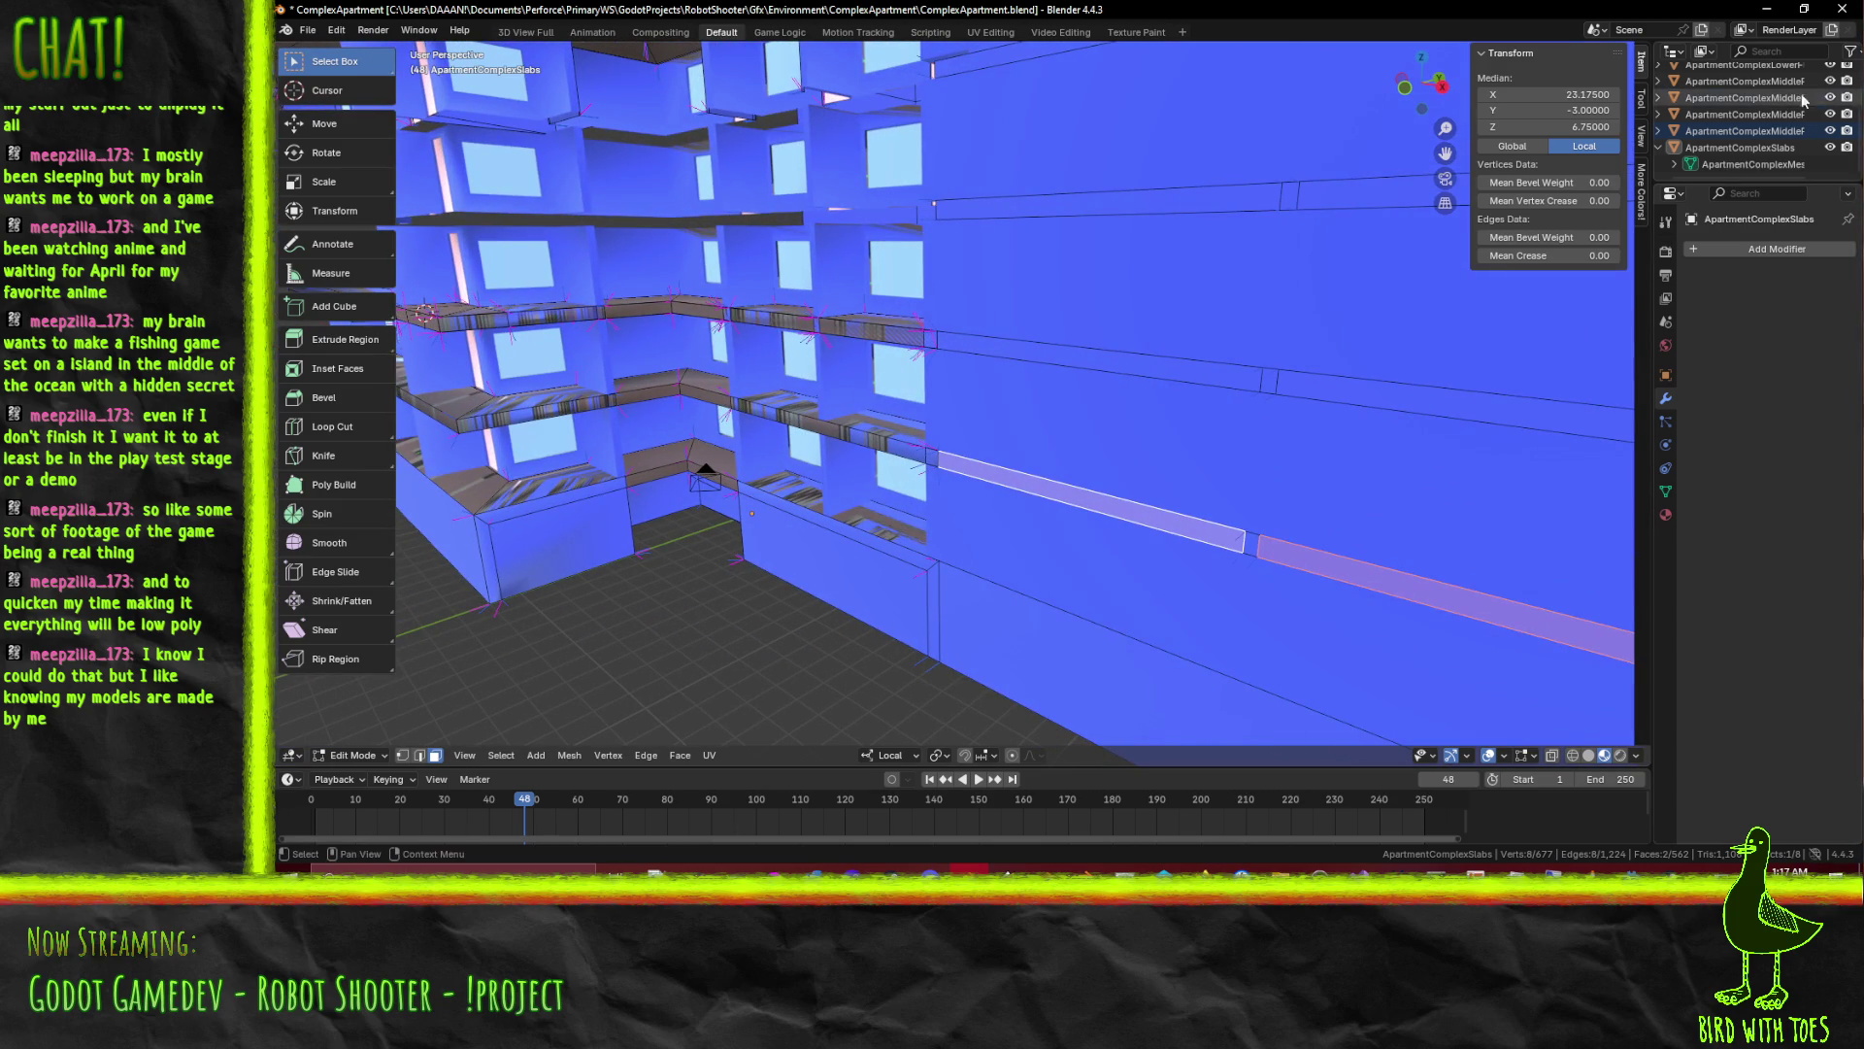
# Hide the middle, upper and lower floor objects so the slab mesh stands alone
pyautogui.click(1831, 147)
pyautogui.click(1830, 130)
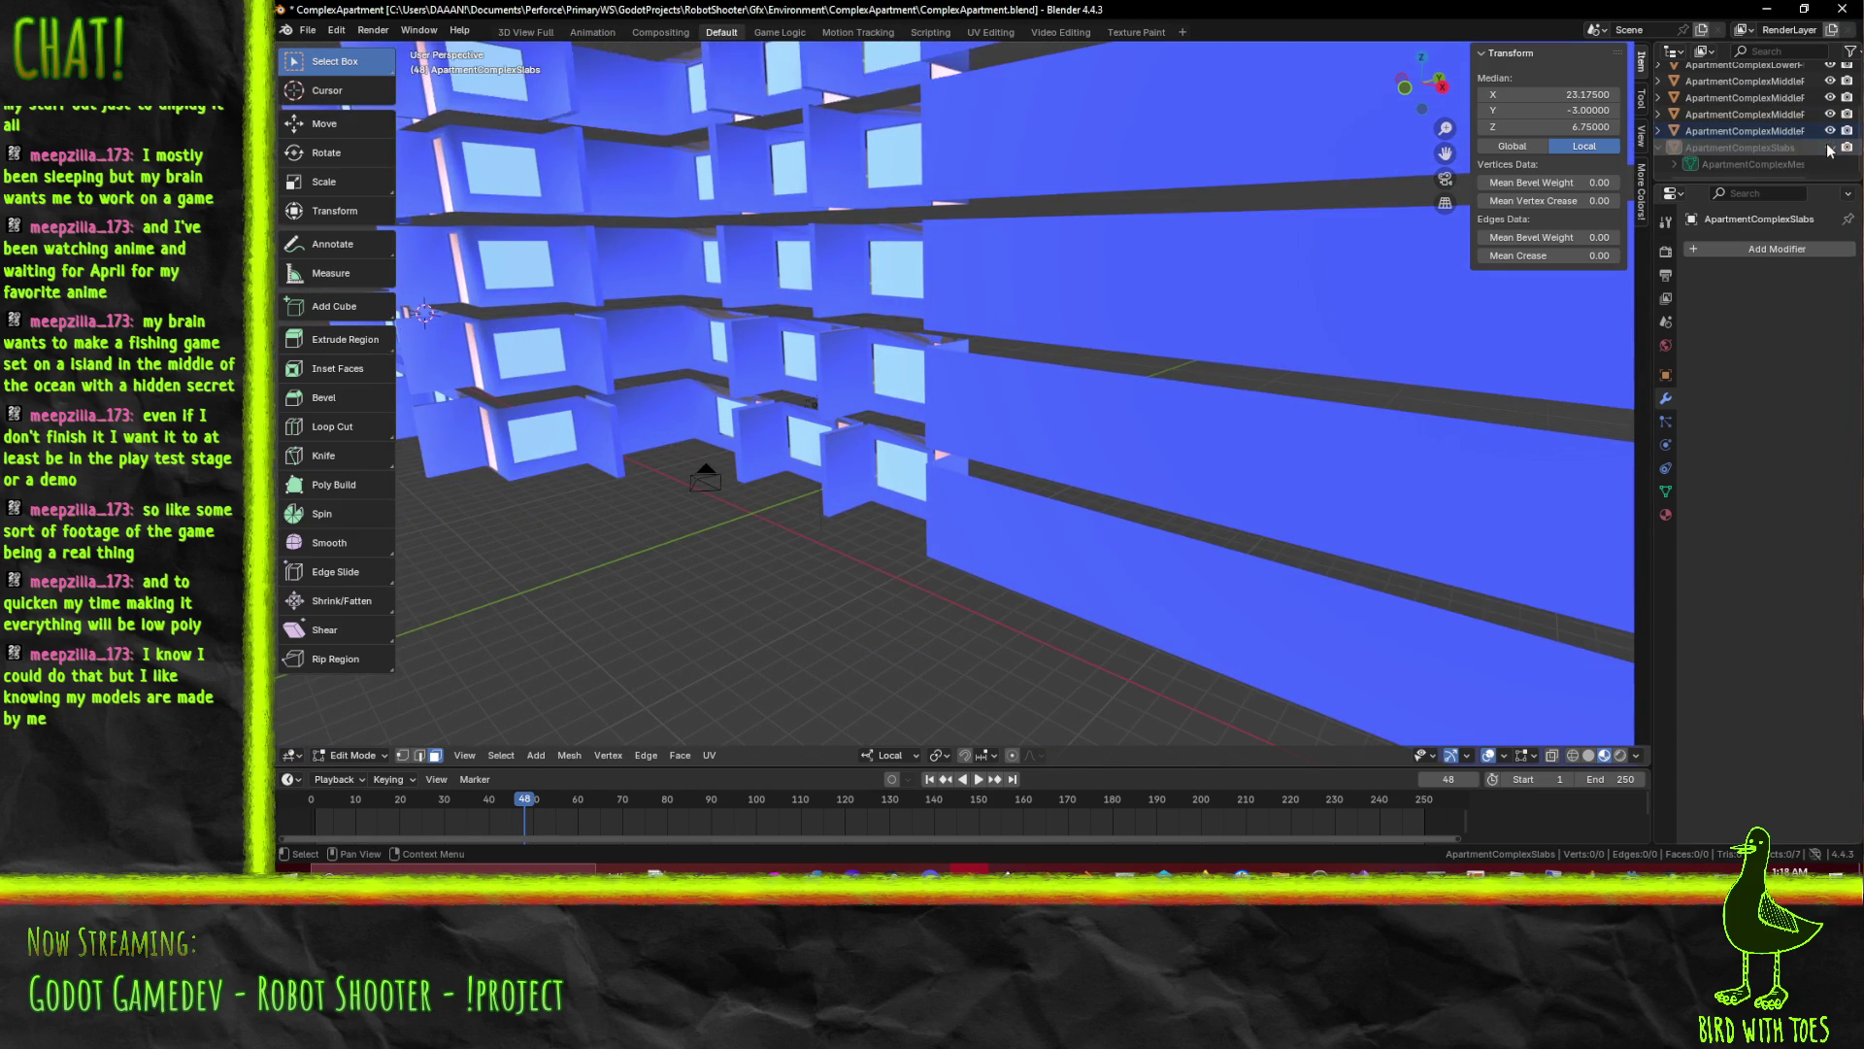
pyautogui.click(1831, 115)
pyautogui.click(1830, 80)
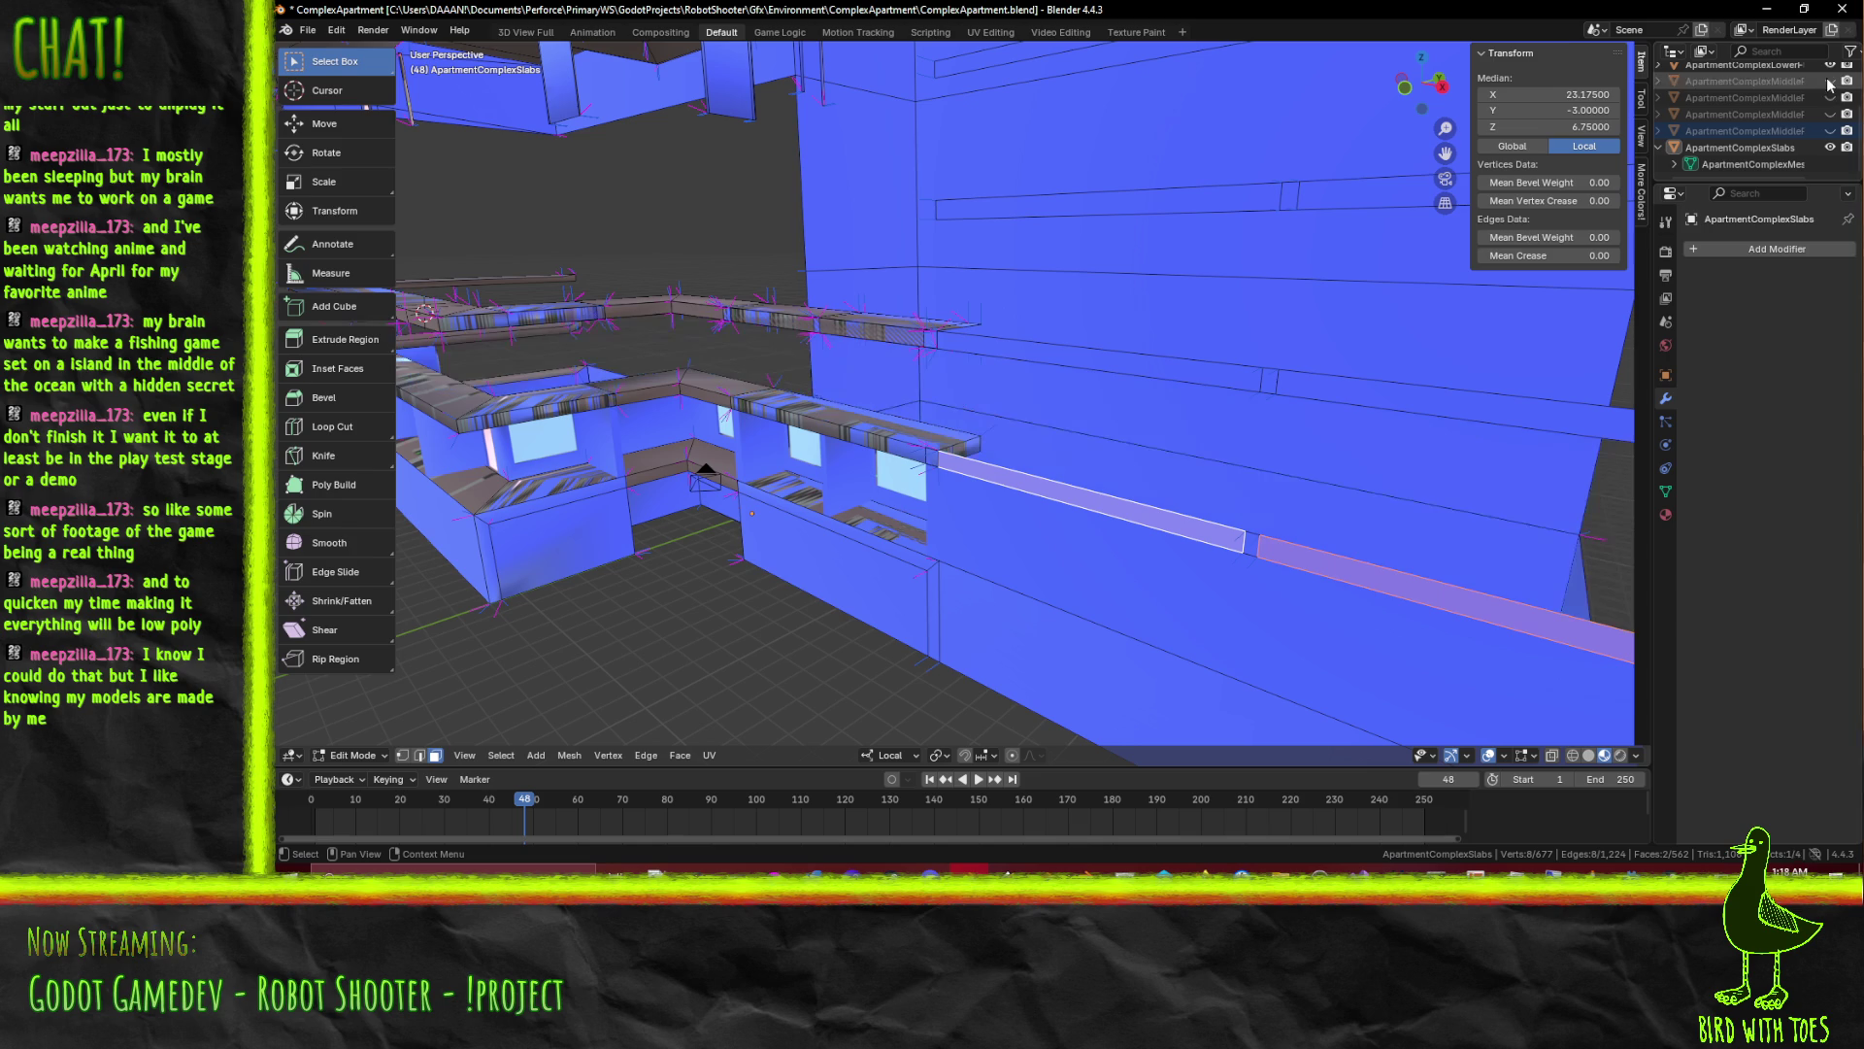
pyautogui.moveTo(1518, 438); pyautogui.dragTo(1760, 175)
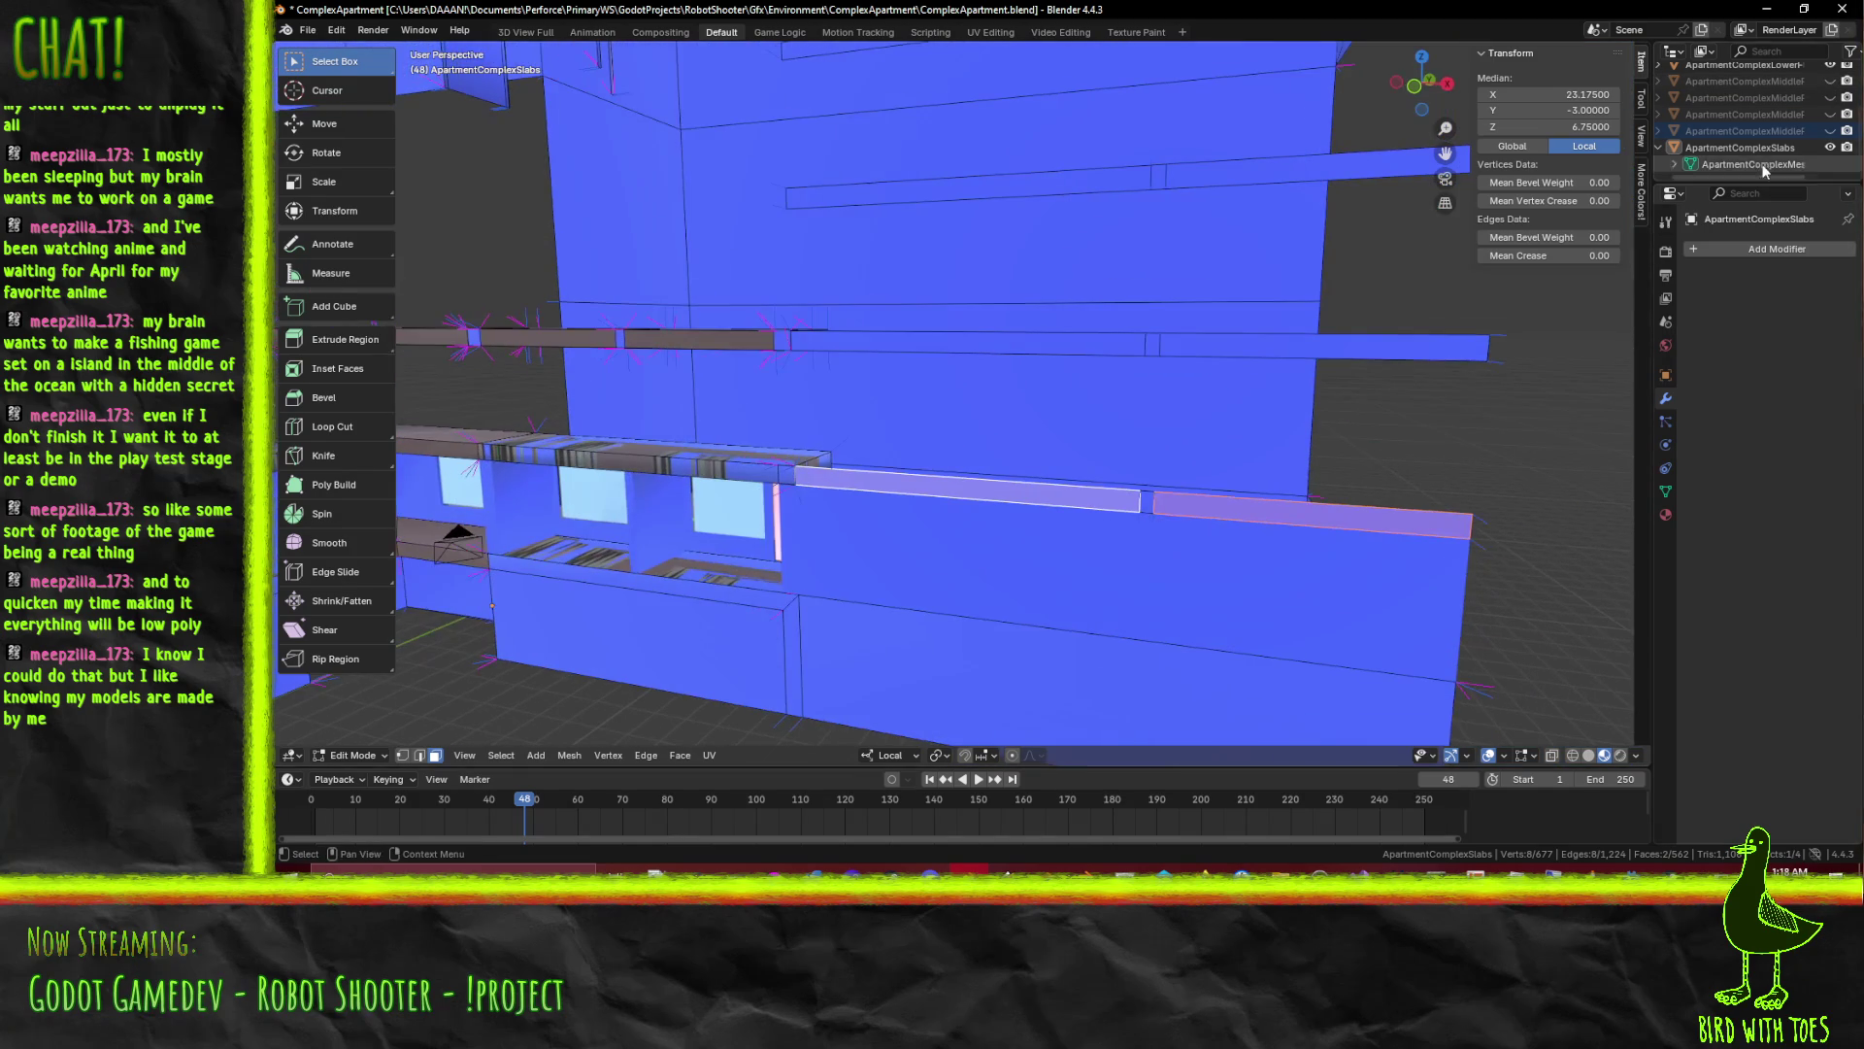
pyautogui.click(1831, 97)
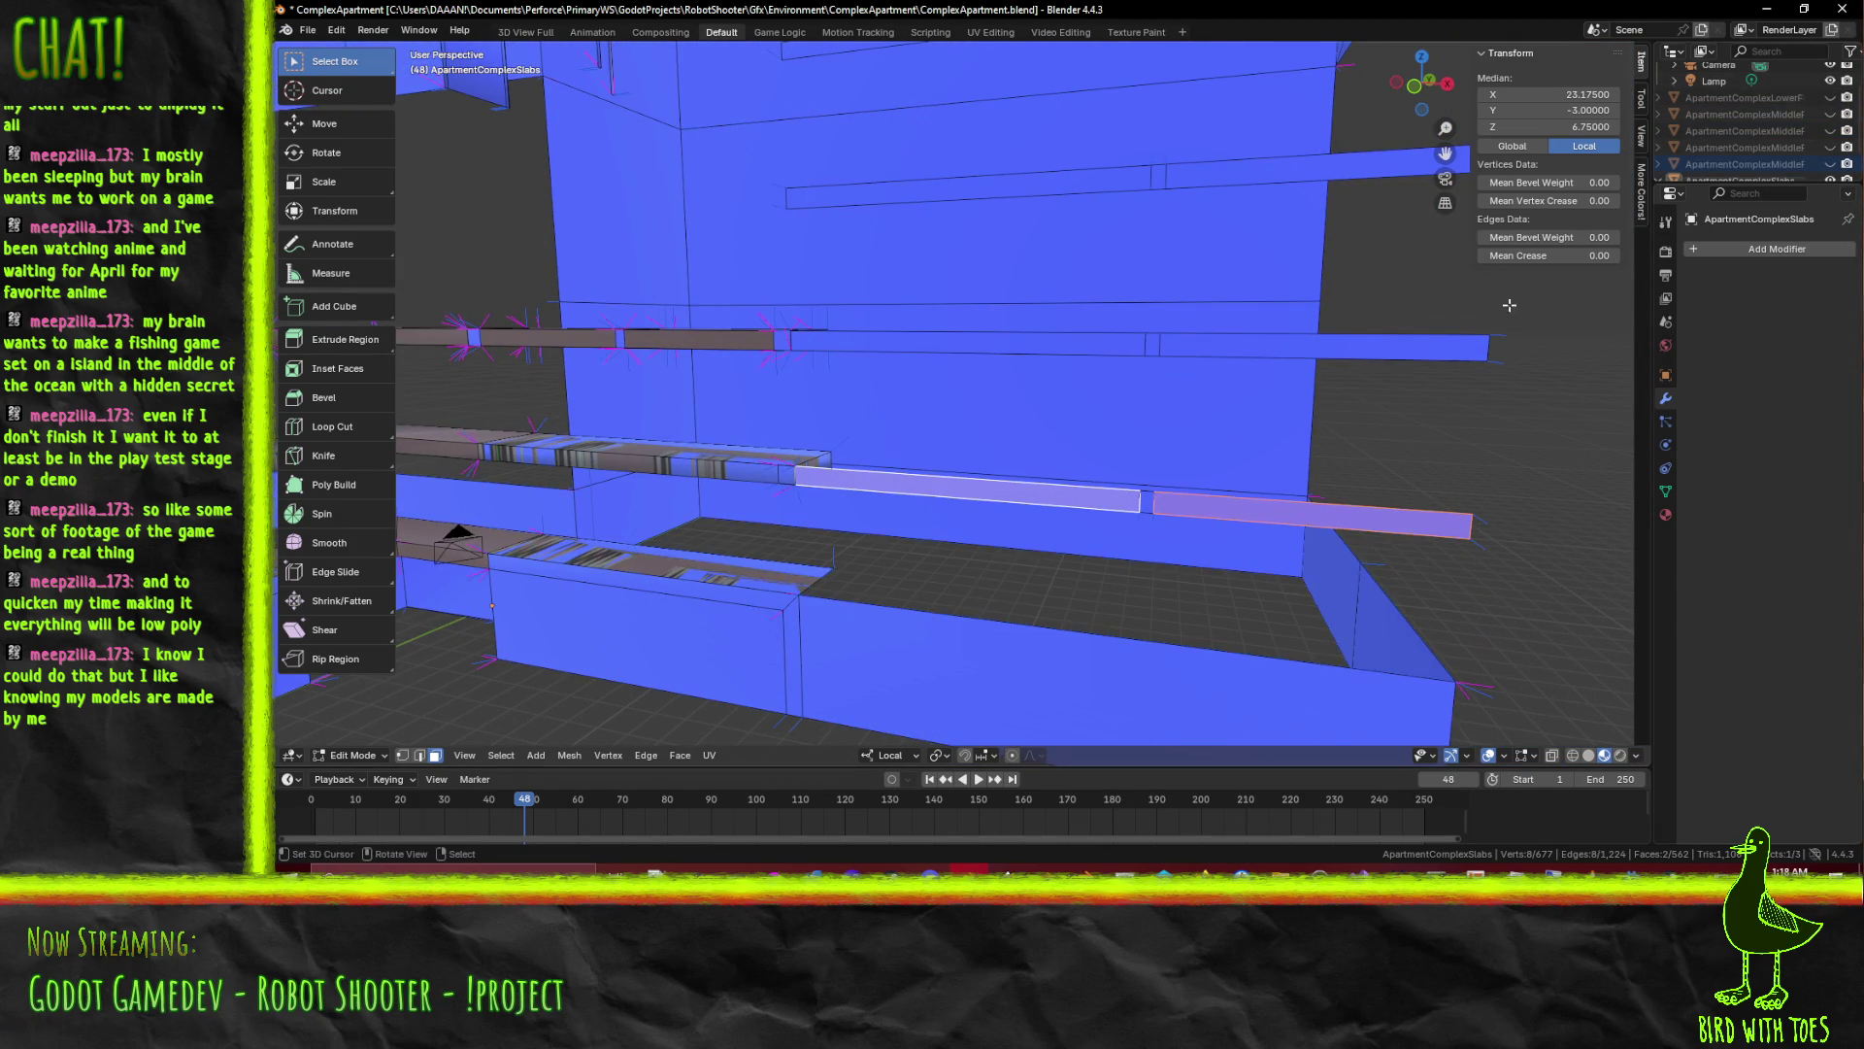
pyautogui.moveTo(1551, 304); pyautogui.dragTo(1133, 554)
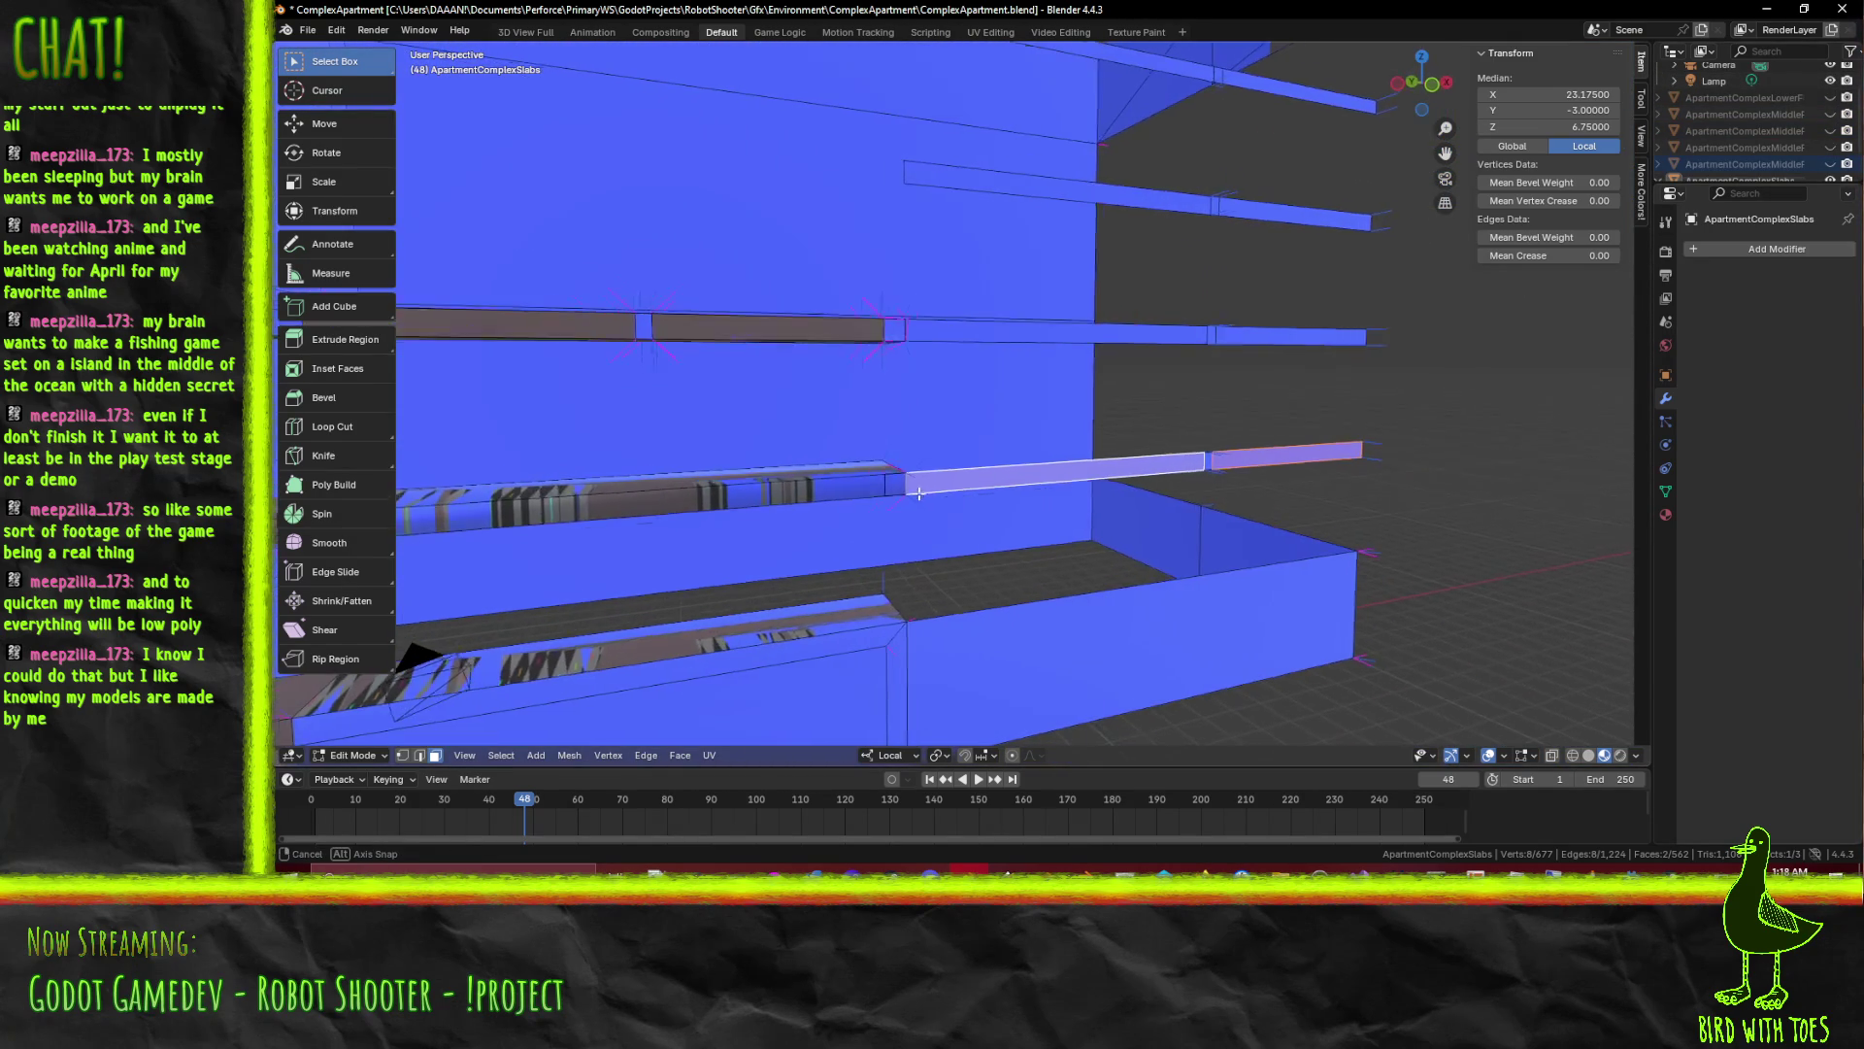
pyautogui.moveTo(946, 518); pyautogui.dragTo(1007, 501)
# Delete the two stray long face strips with Delete > Faces
pyautogui.press('x')
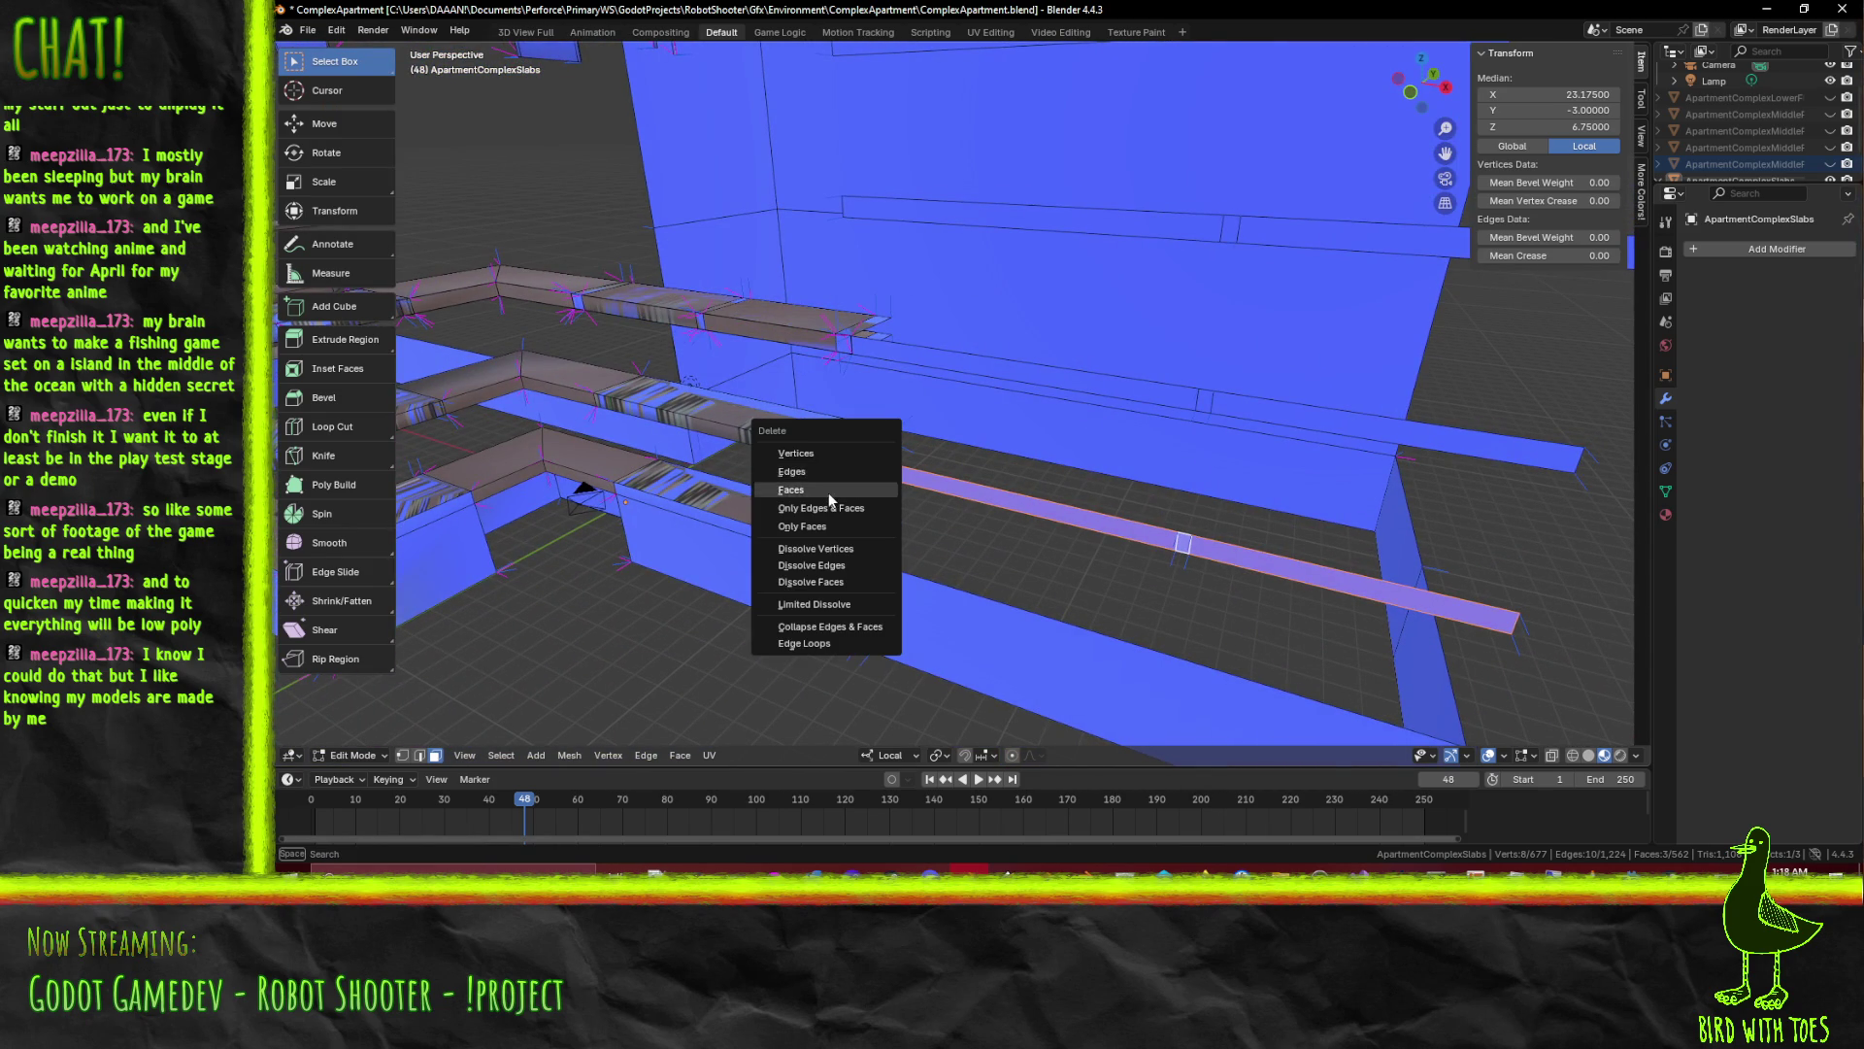
pyautogui.click(829, 490)
pyautogui.click(1124, 356)
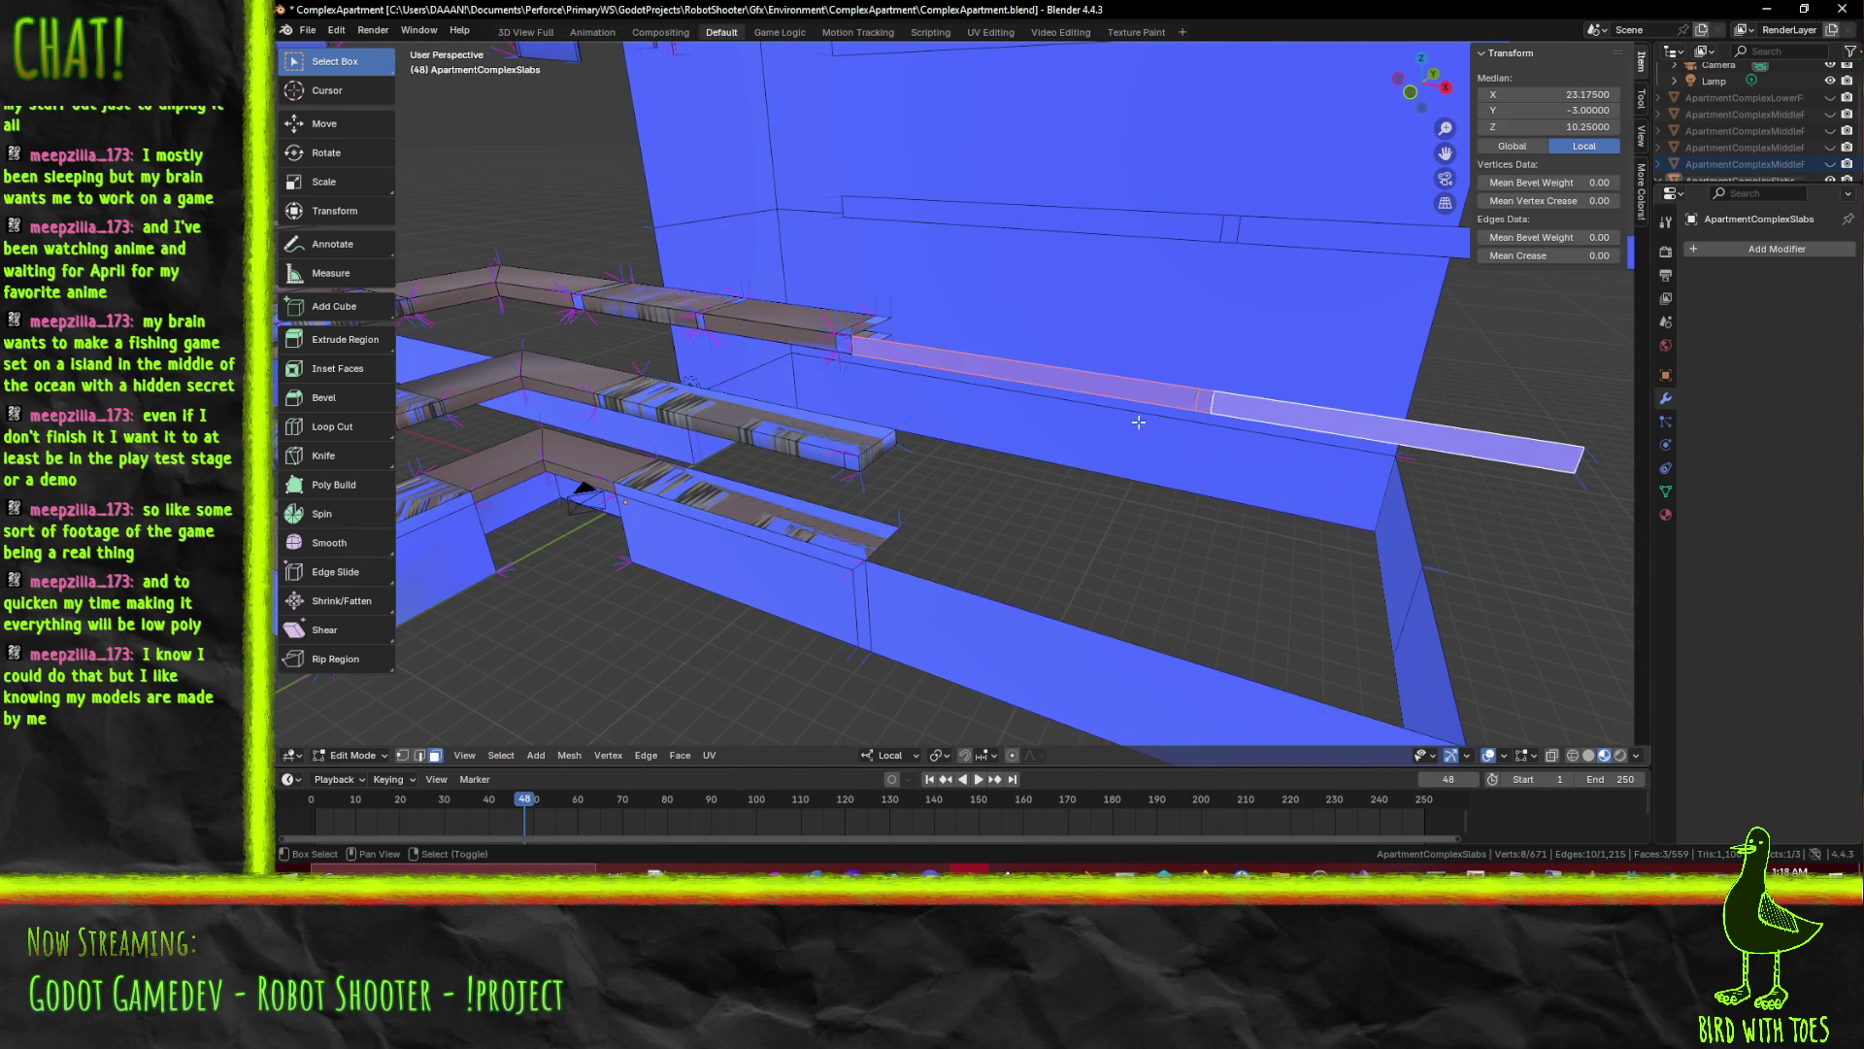
pyautogui.moveTo(1206, 411); pyautogui.dragTo(1056, 485)
pyautogui.press('x')
pyautogui.click(1024, 478)
# Delete the small end faces on the top and middle slabs, then pick the upper slab's top face
pyautogui.click(887, 484)
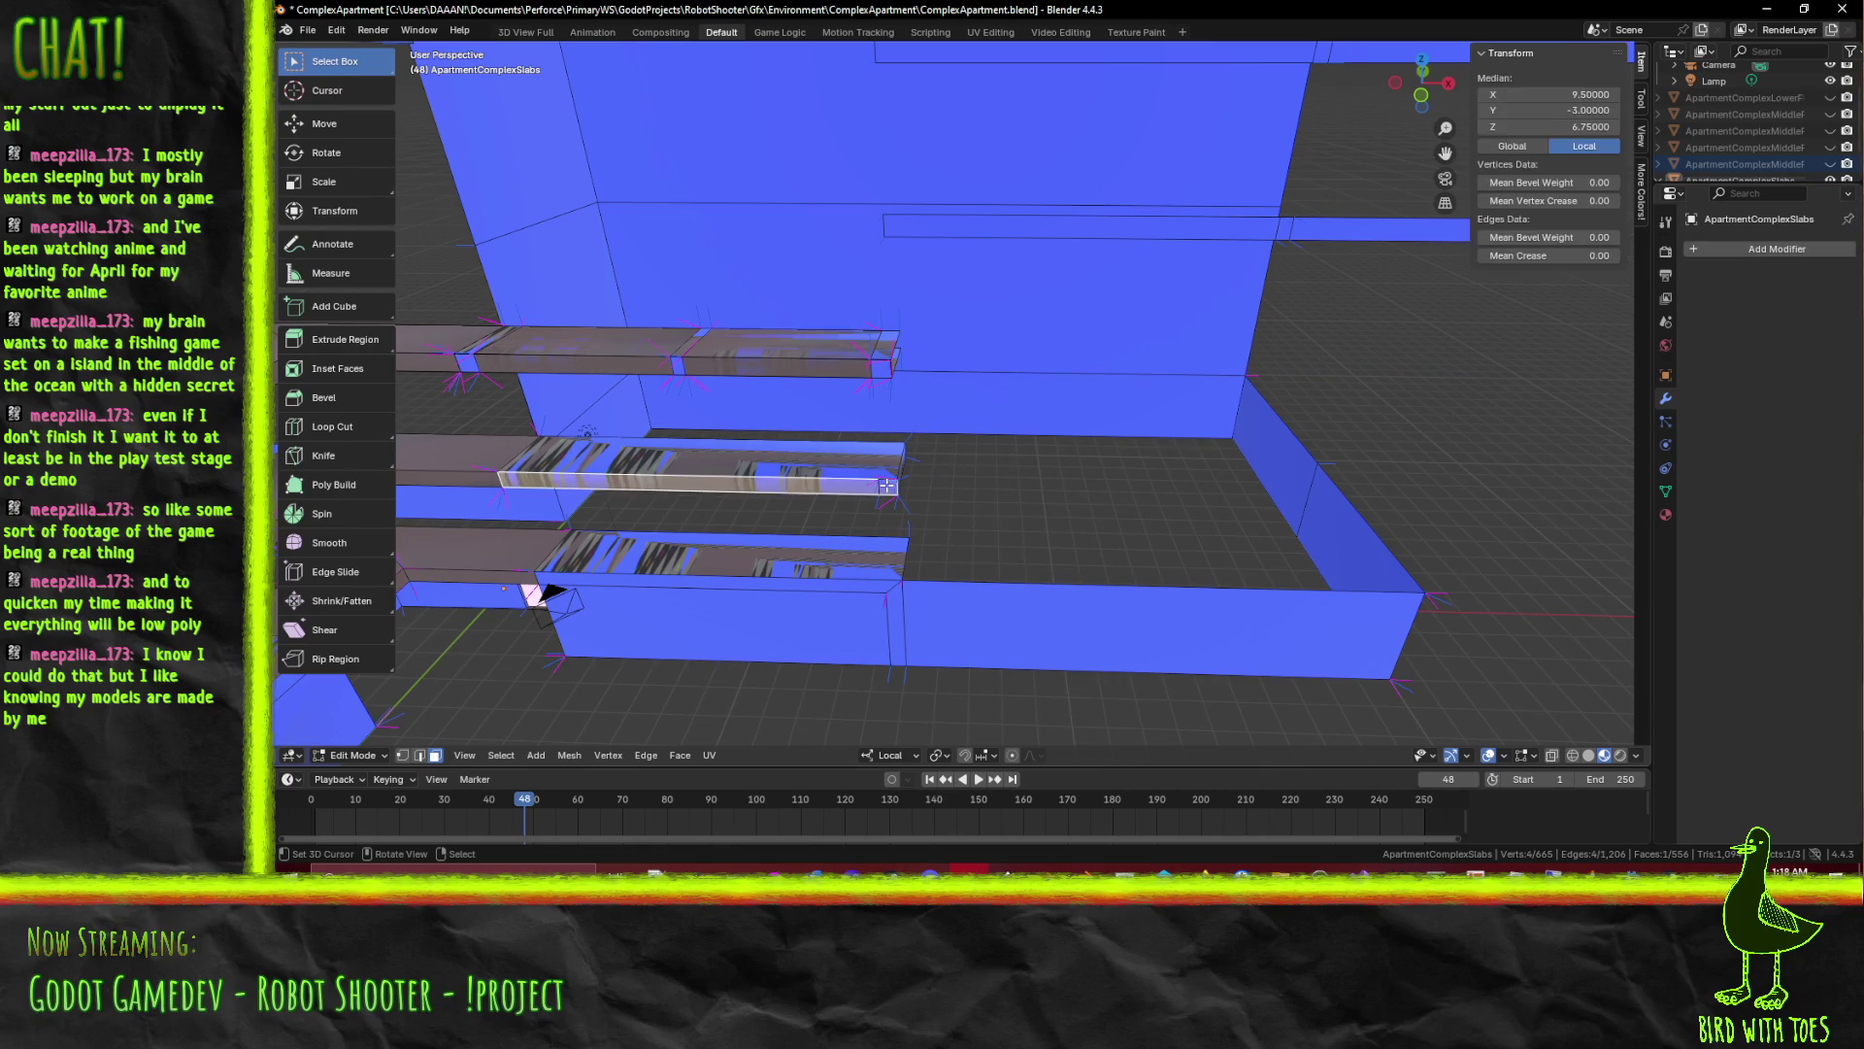
pyautogui.moveTo(964, 484); pyautogui.dragTo(893, 317)
pyautogui.click(894, 319)
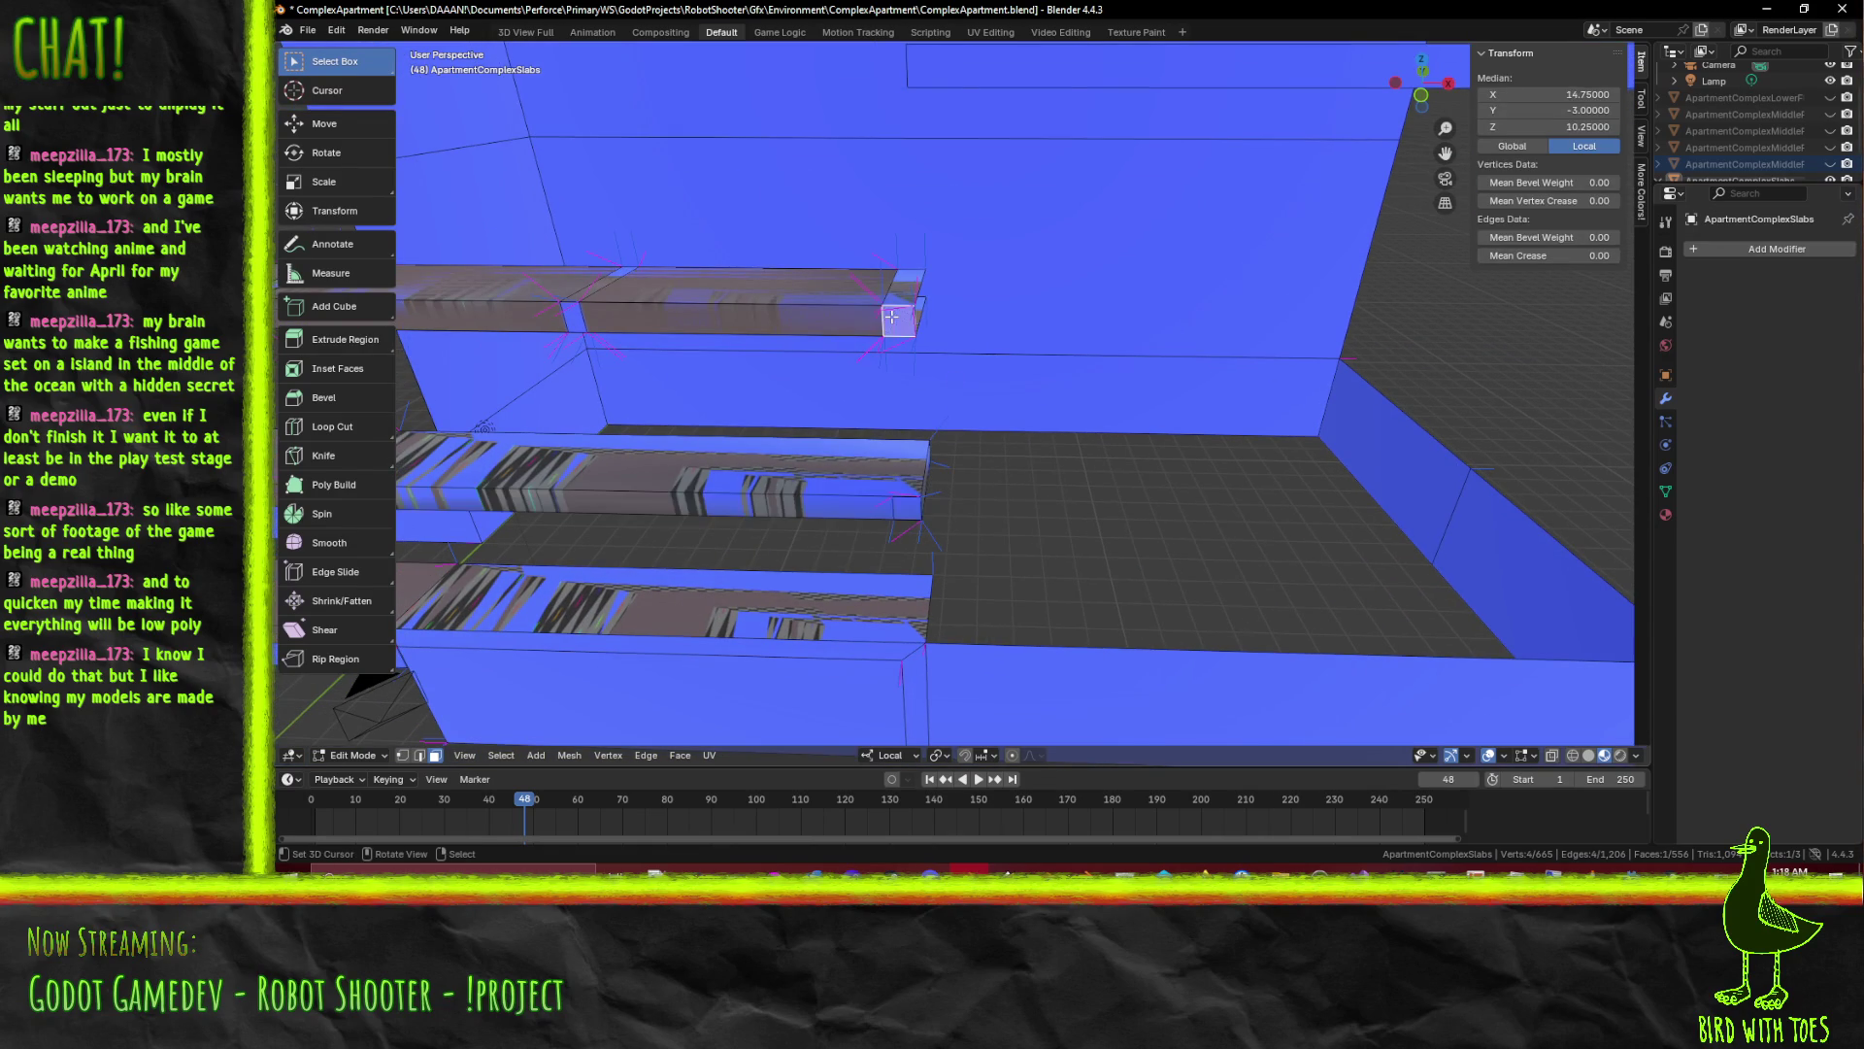
pyautogui.press('x')
pyautogui.click(917, 369)
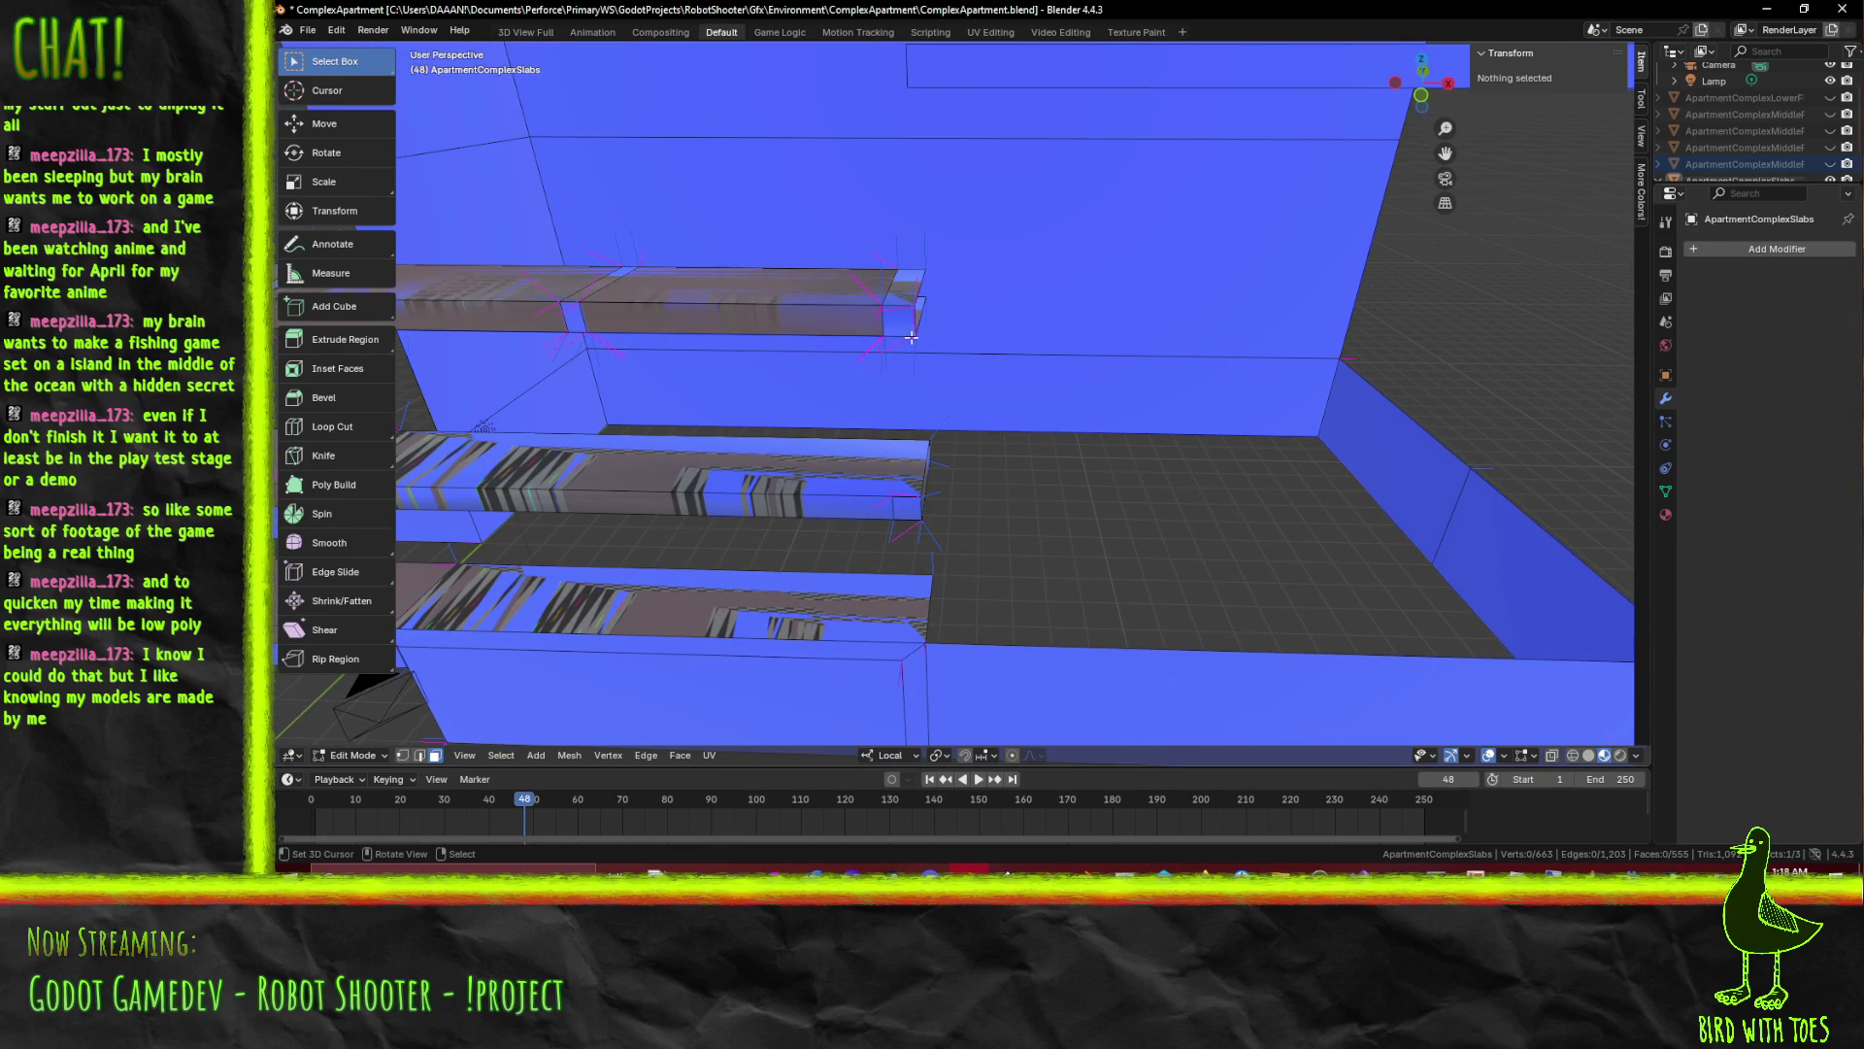
pyautogui.click(909, 296)
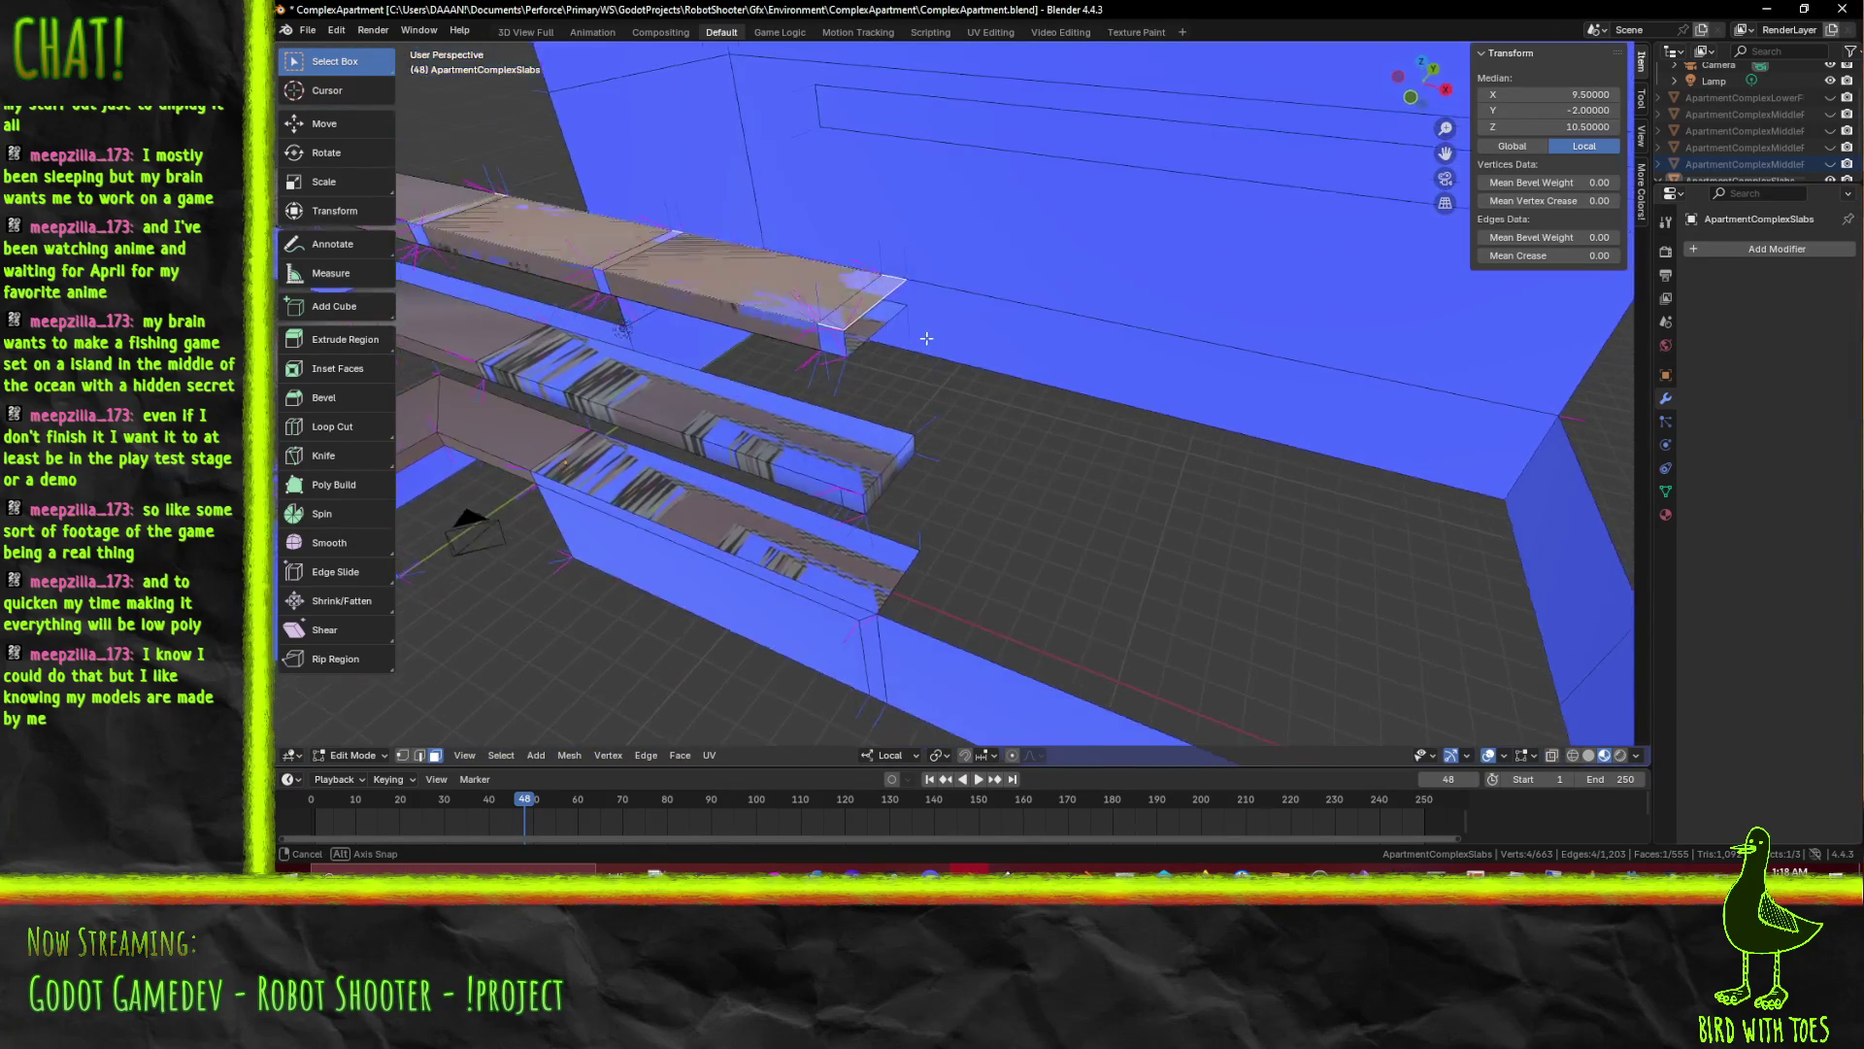
pyautogui.moveTo(976, 319); pyautogui.dragTo(888, 512)
pyautogui.click(887, 511)
pyautogui.press('x')
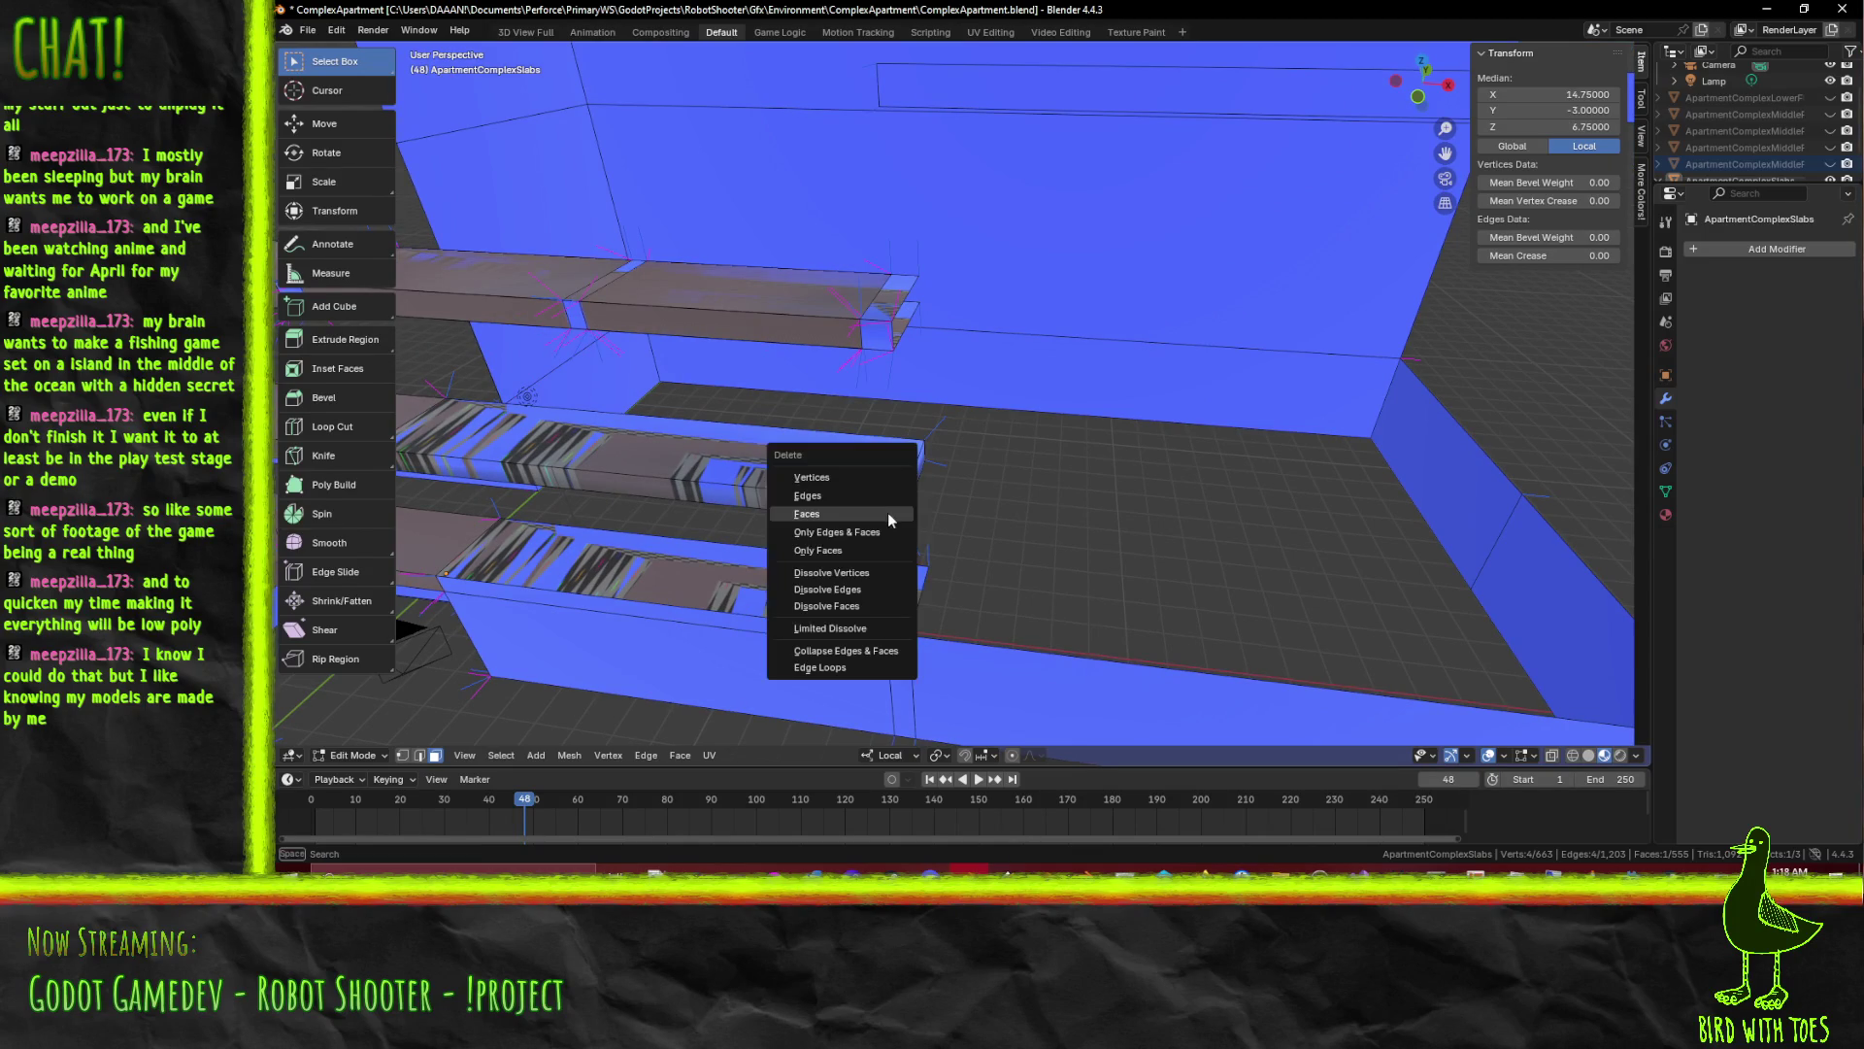
pyautogui.click(888, 515)
pyautogui.moveTo(1015, 507); pyautogui.dragTo(967, 352)
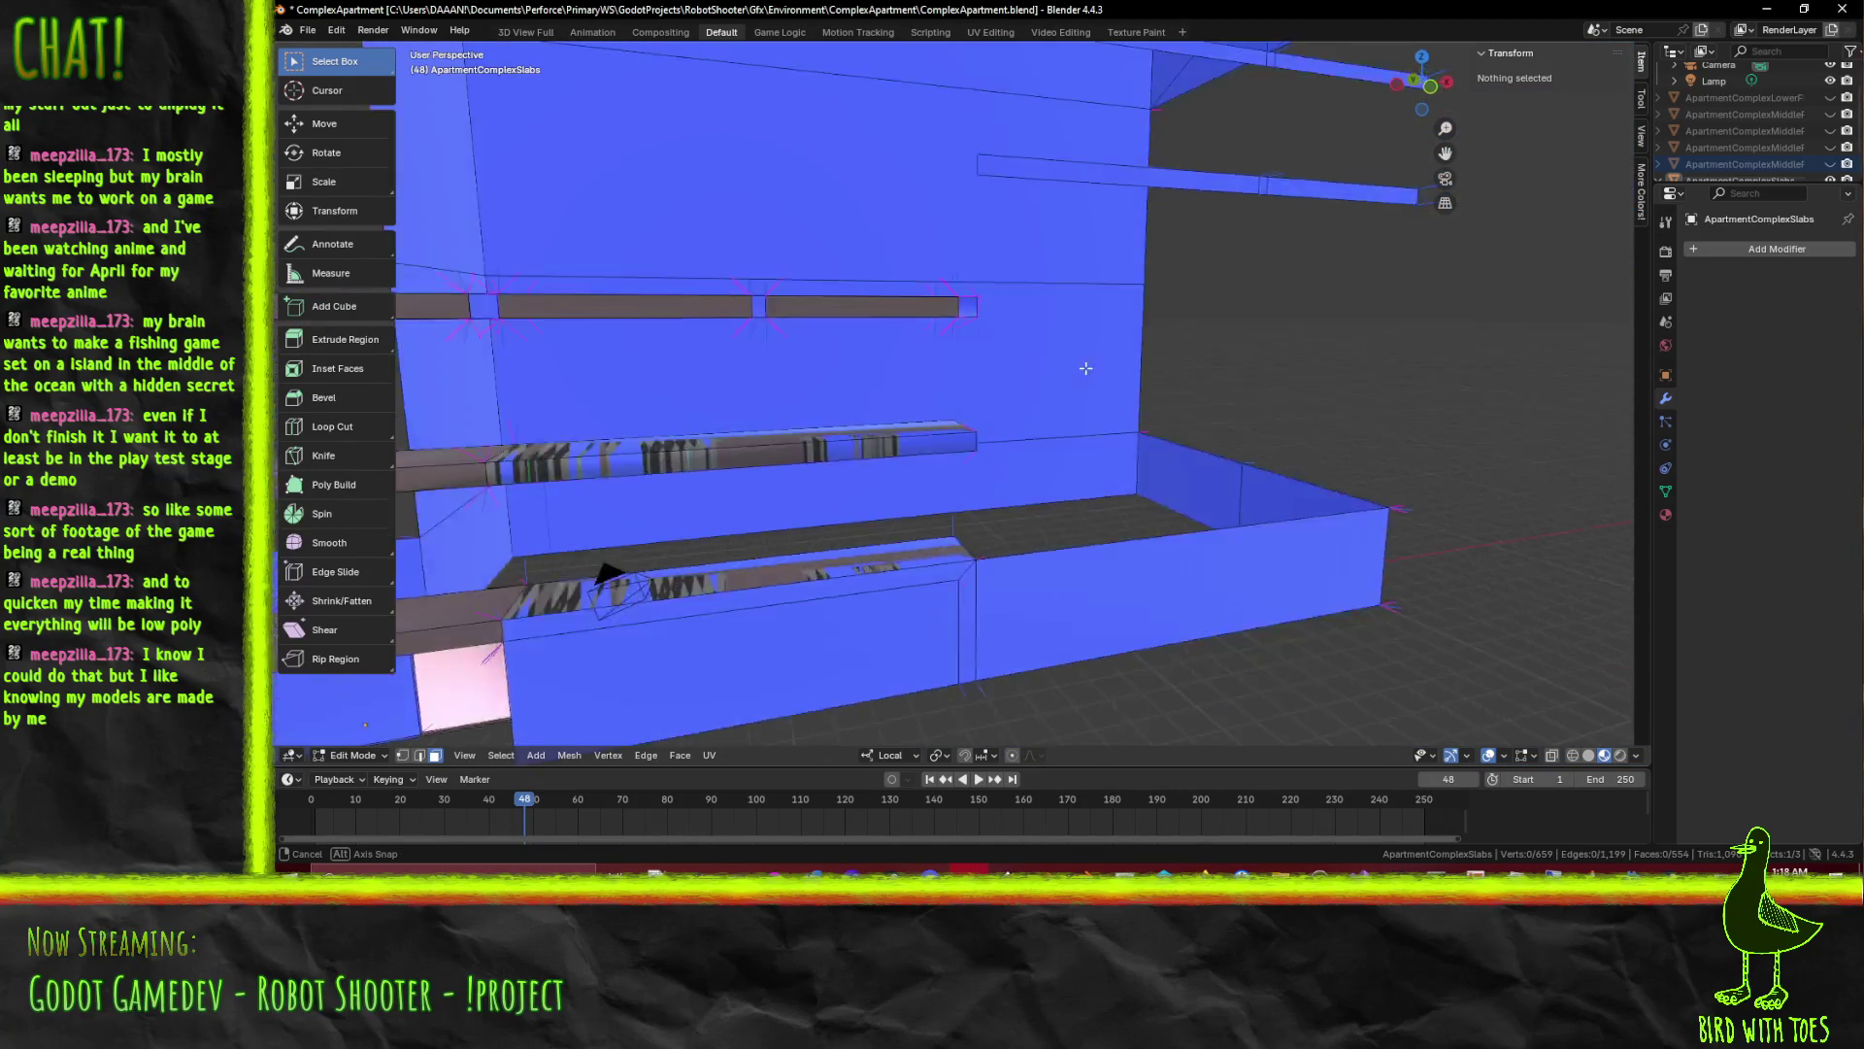
pyautogui.click(990, 358)
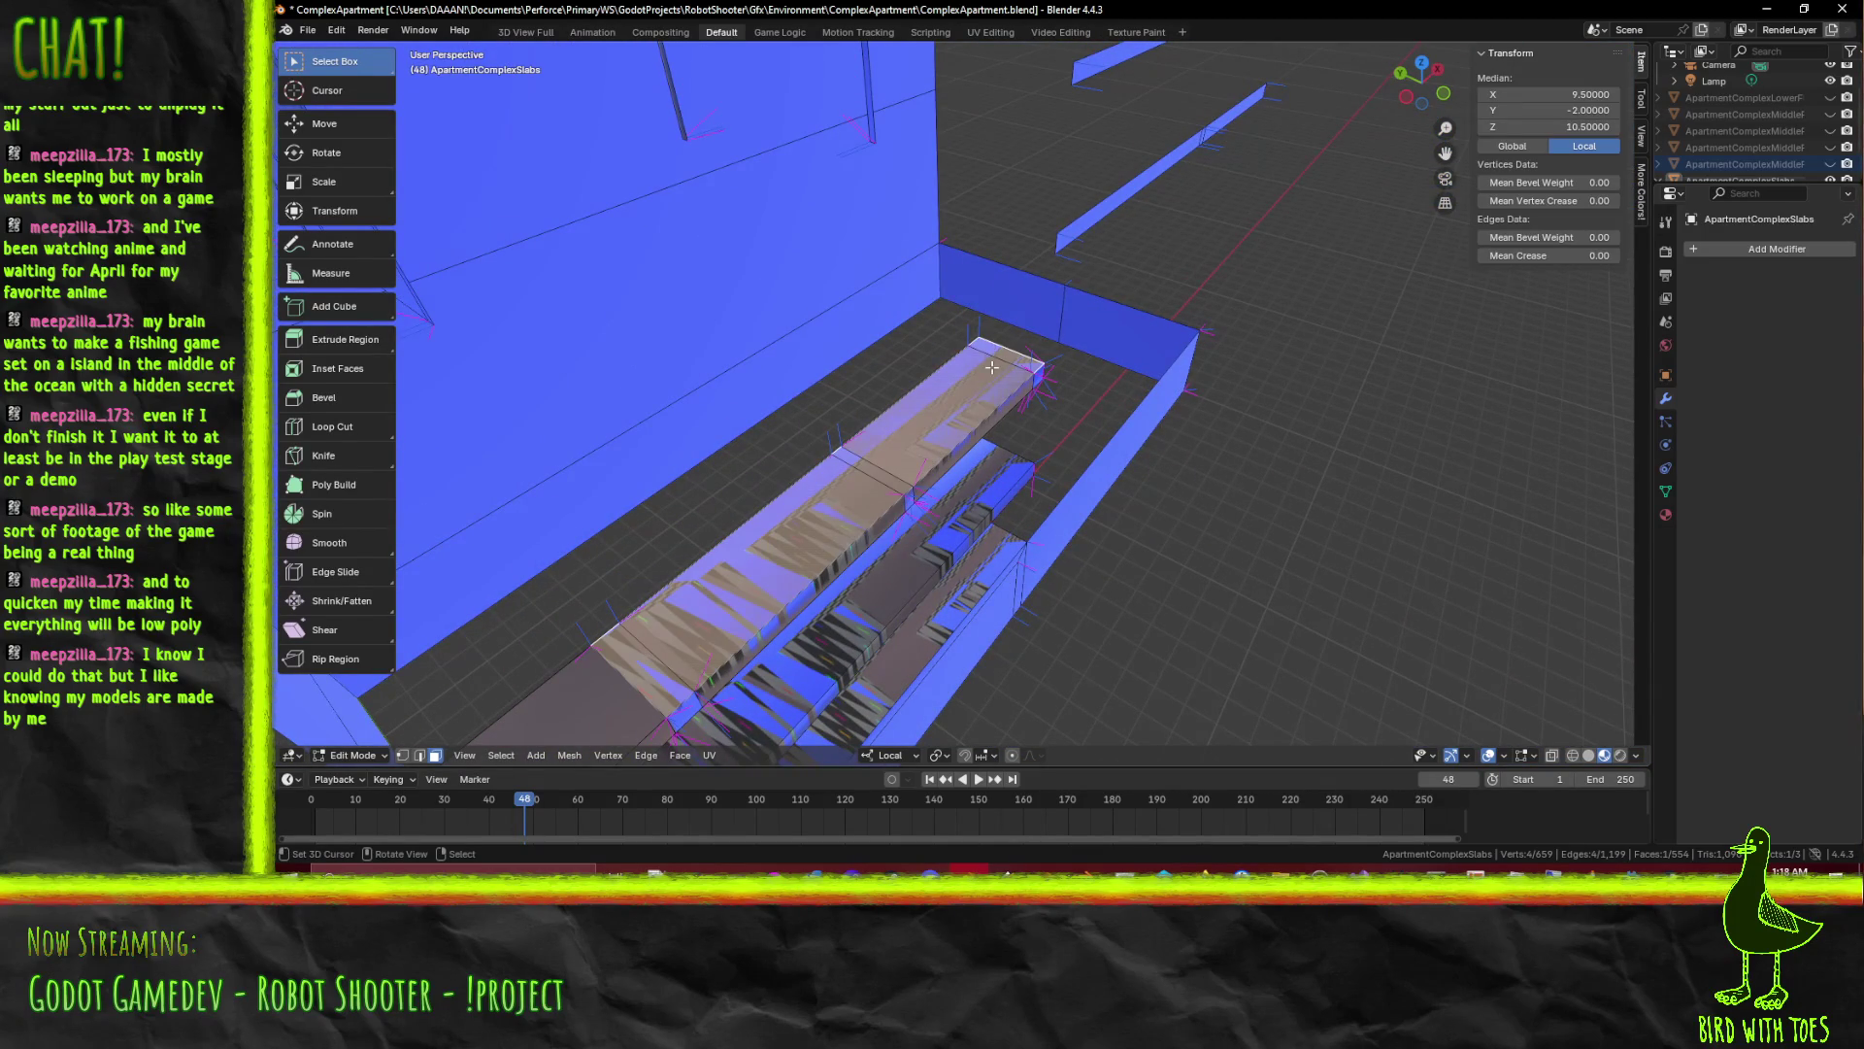
# Test-move one slab edge with G and cancel to check its connectivity
pyautogui.click(418, 755)
pyautogui.click(869, 473)
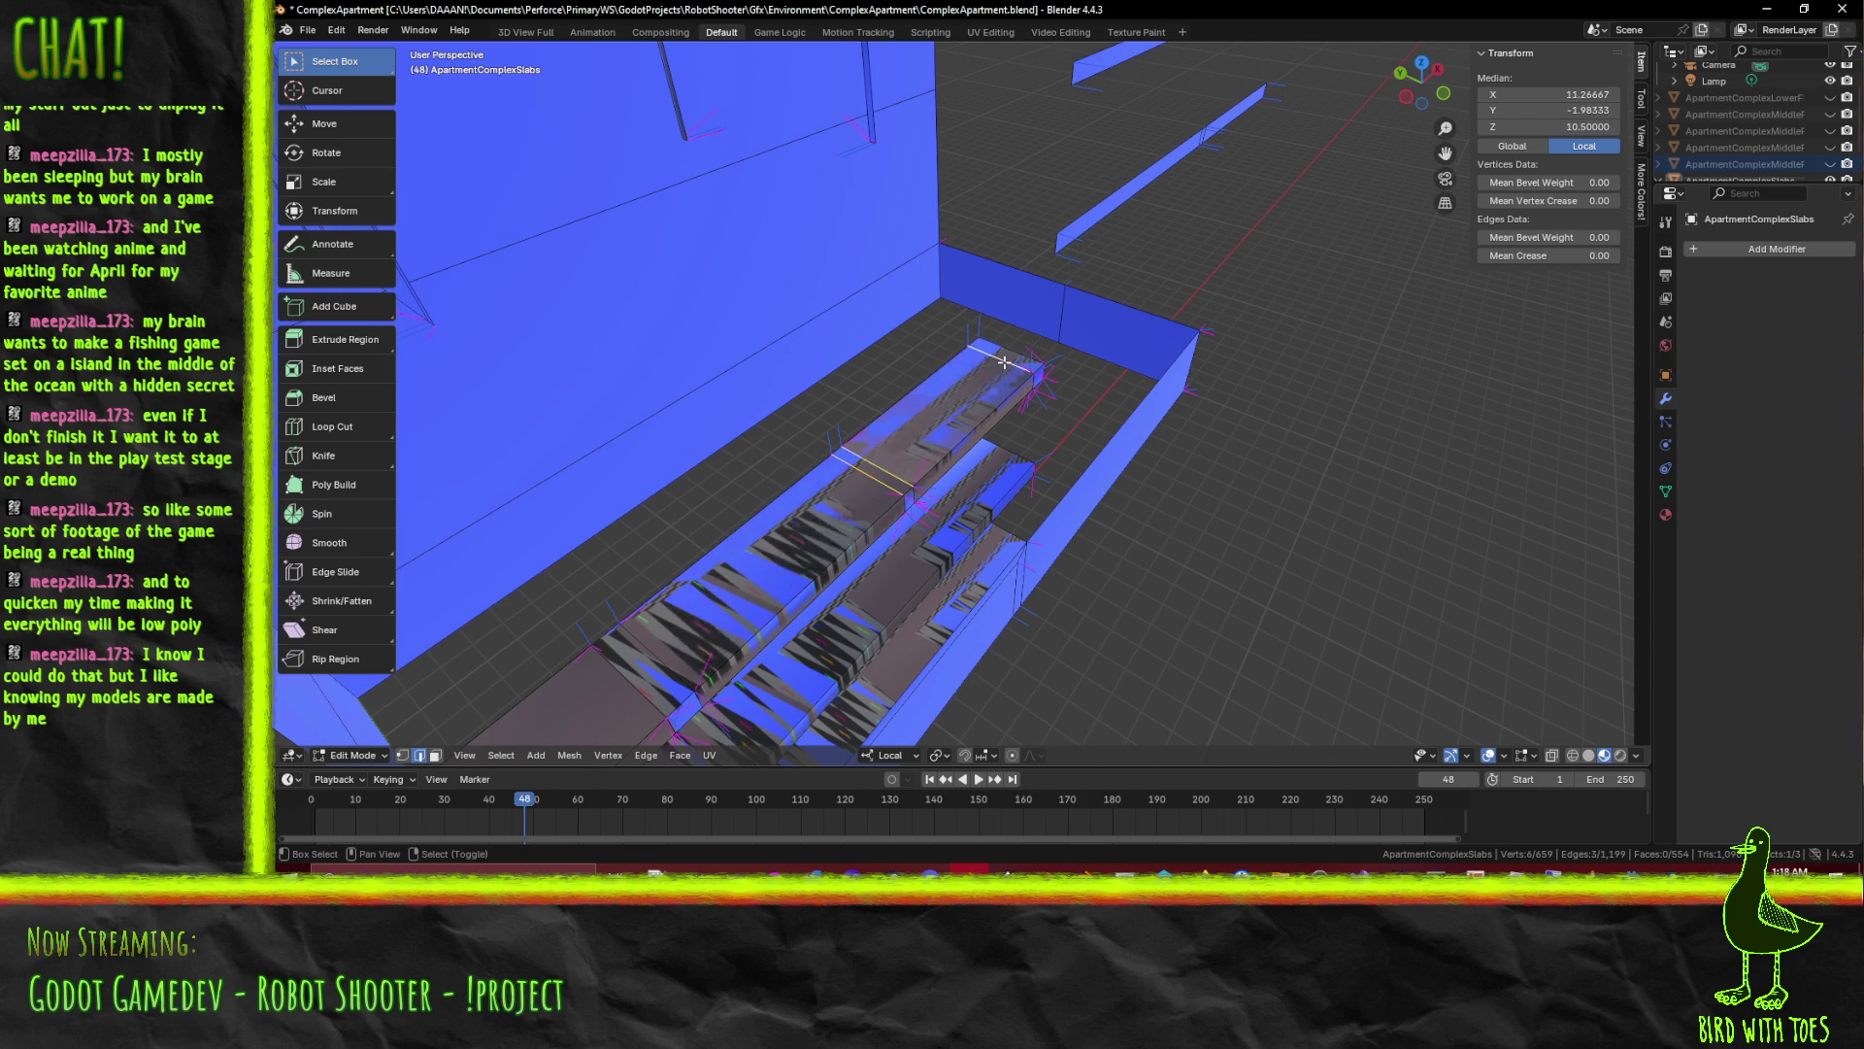
pyautogui.press('g')
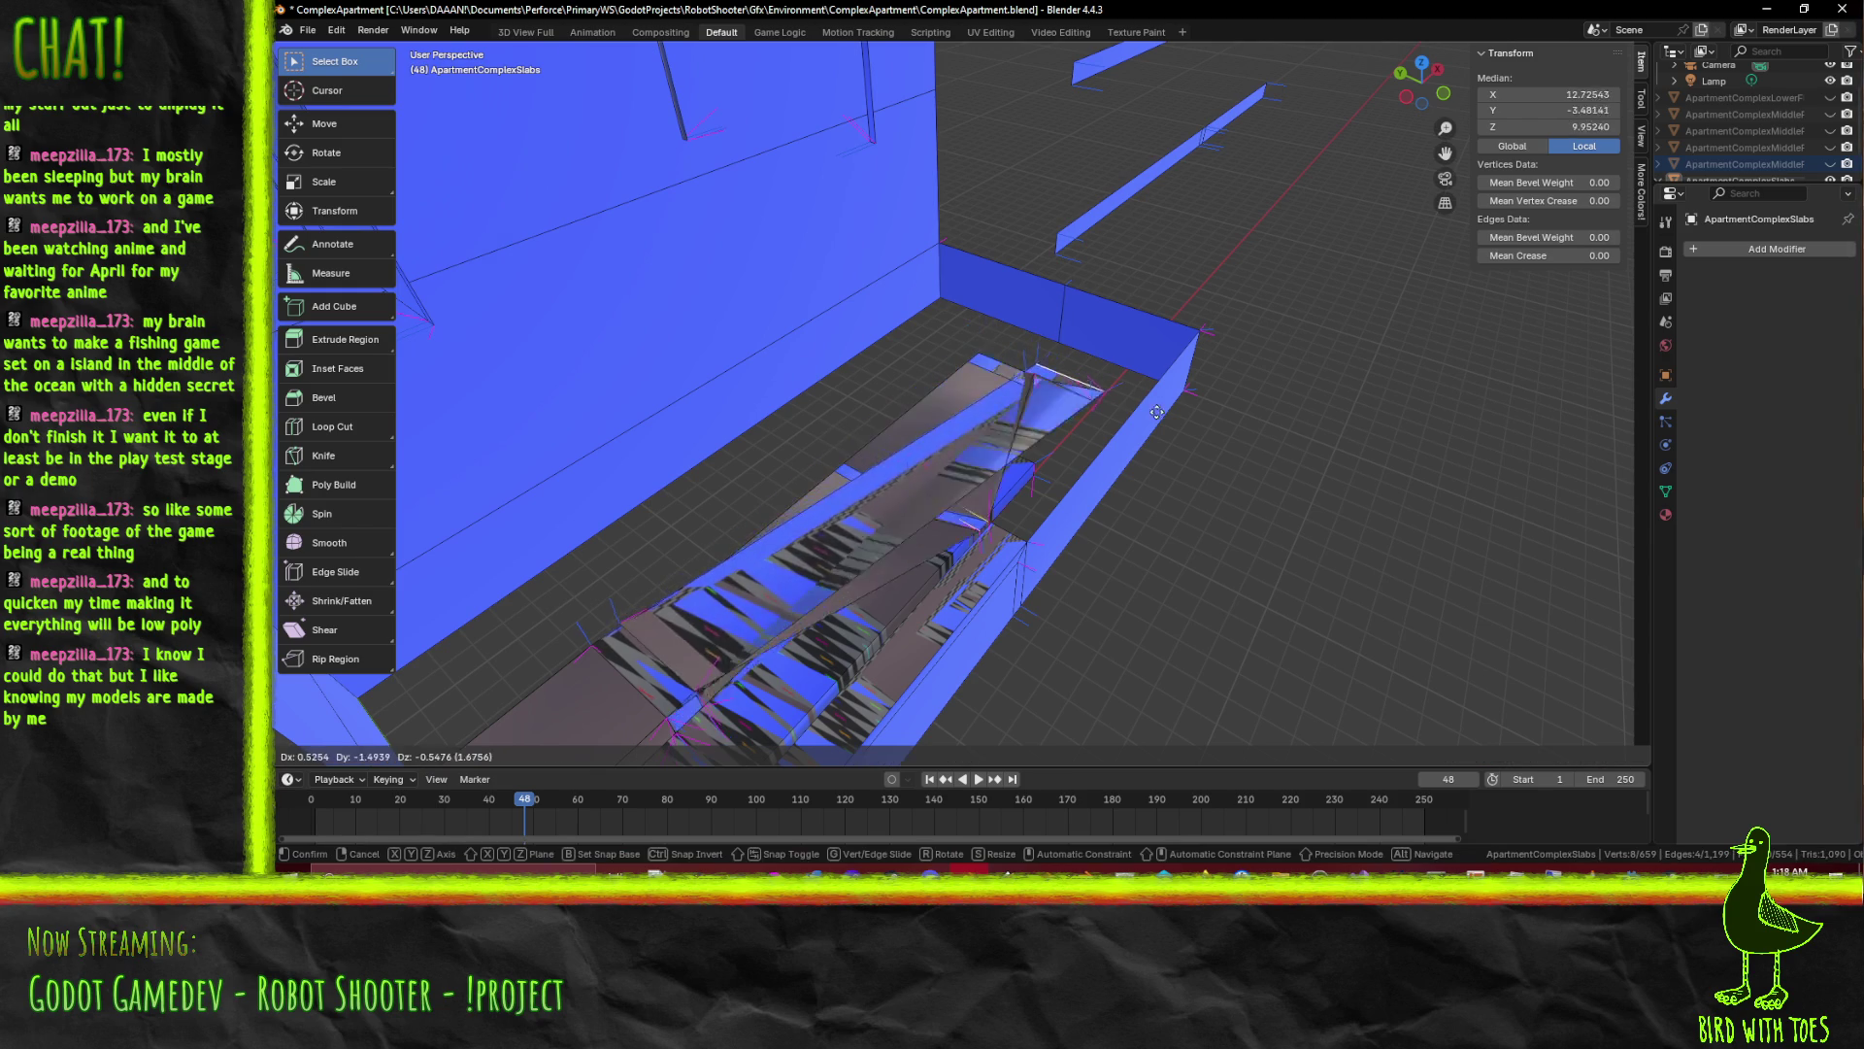
pyautogui.press('Escape')
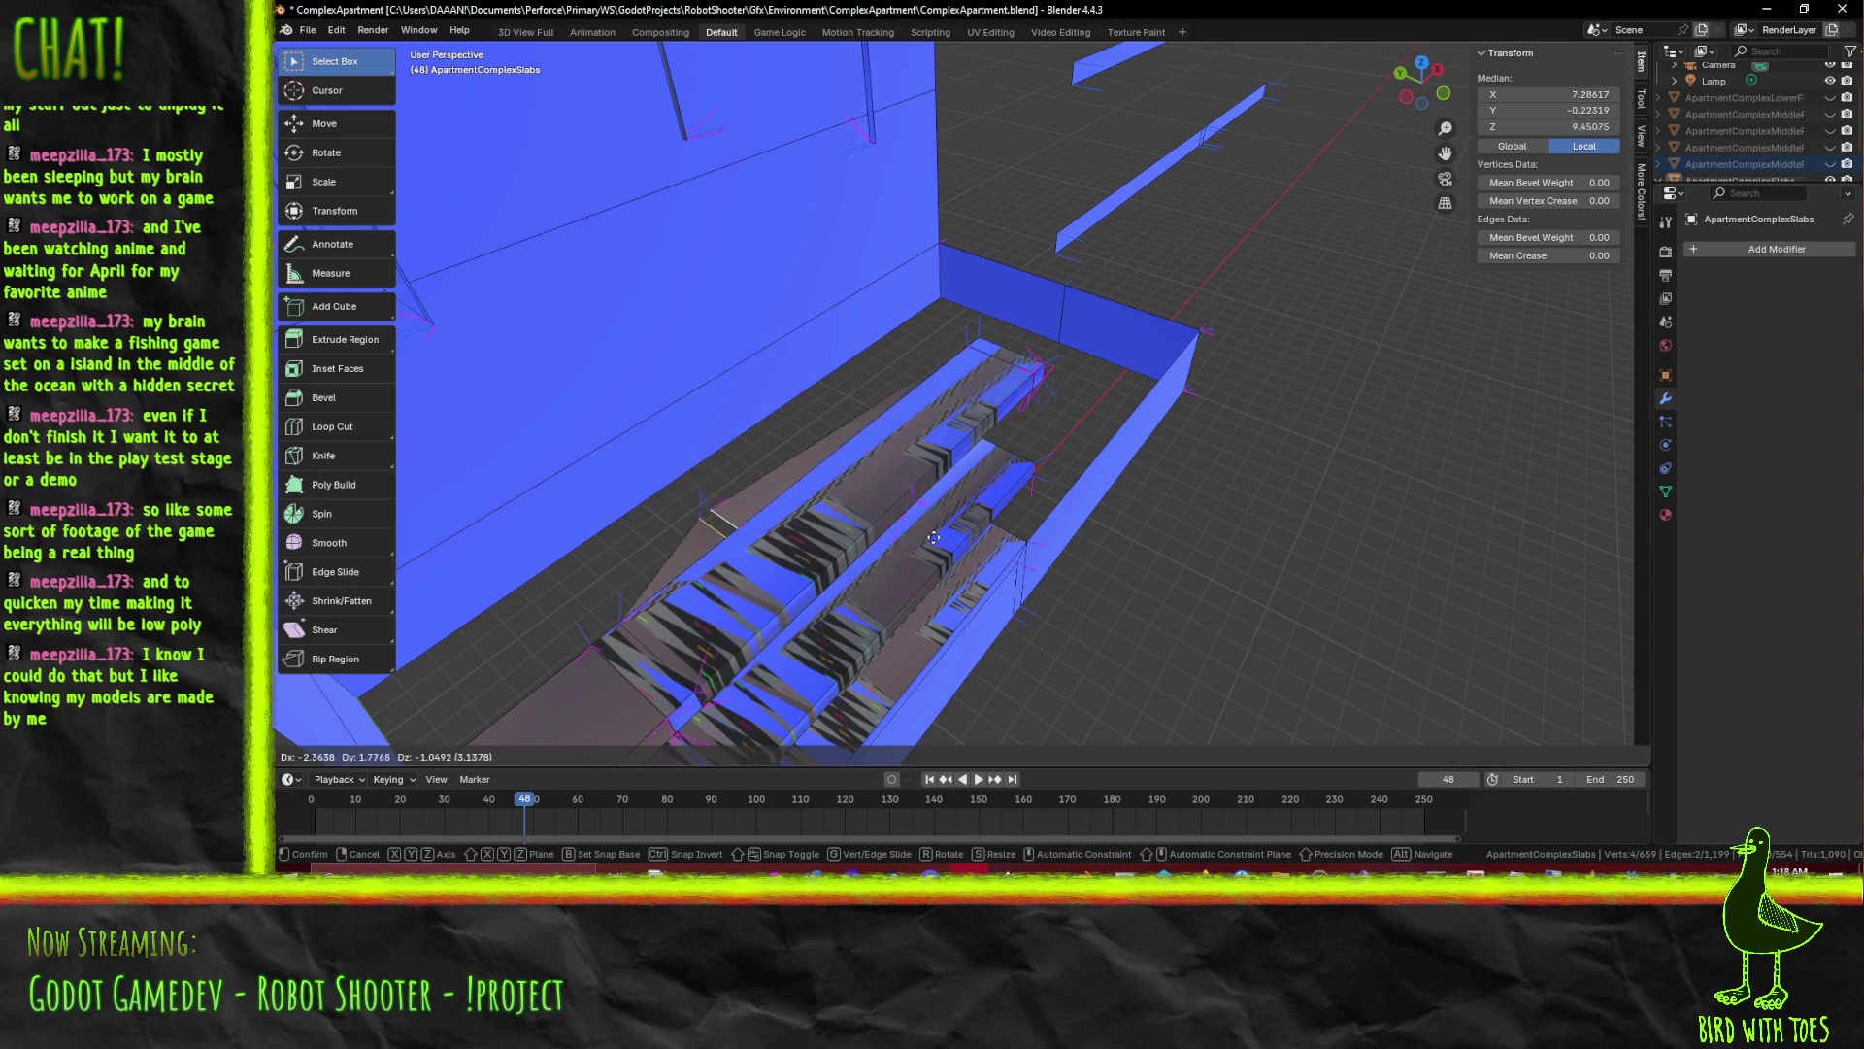
pyautogui.moveTo(1079, 480); pyautogui.dragTo(1114, 453)
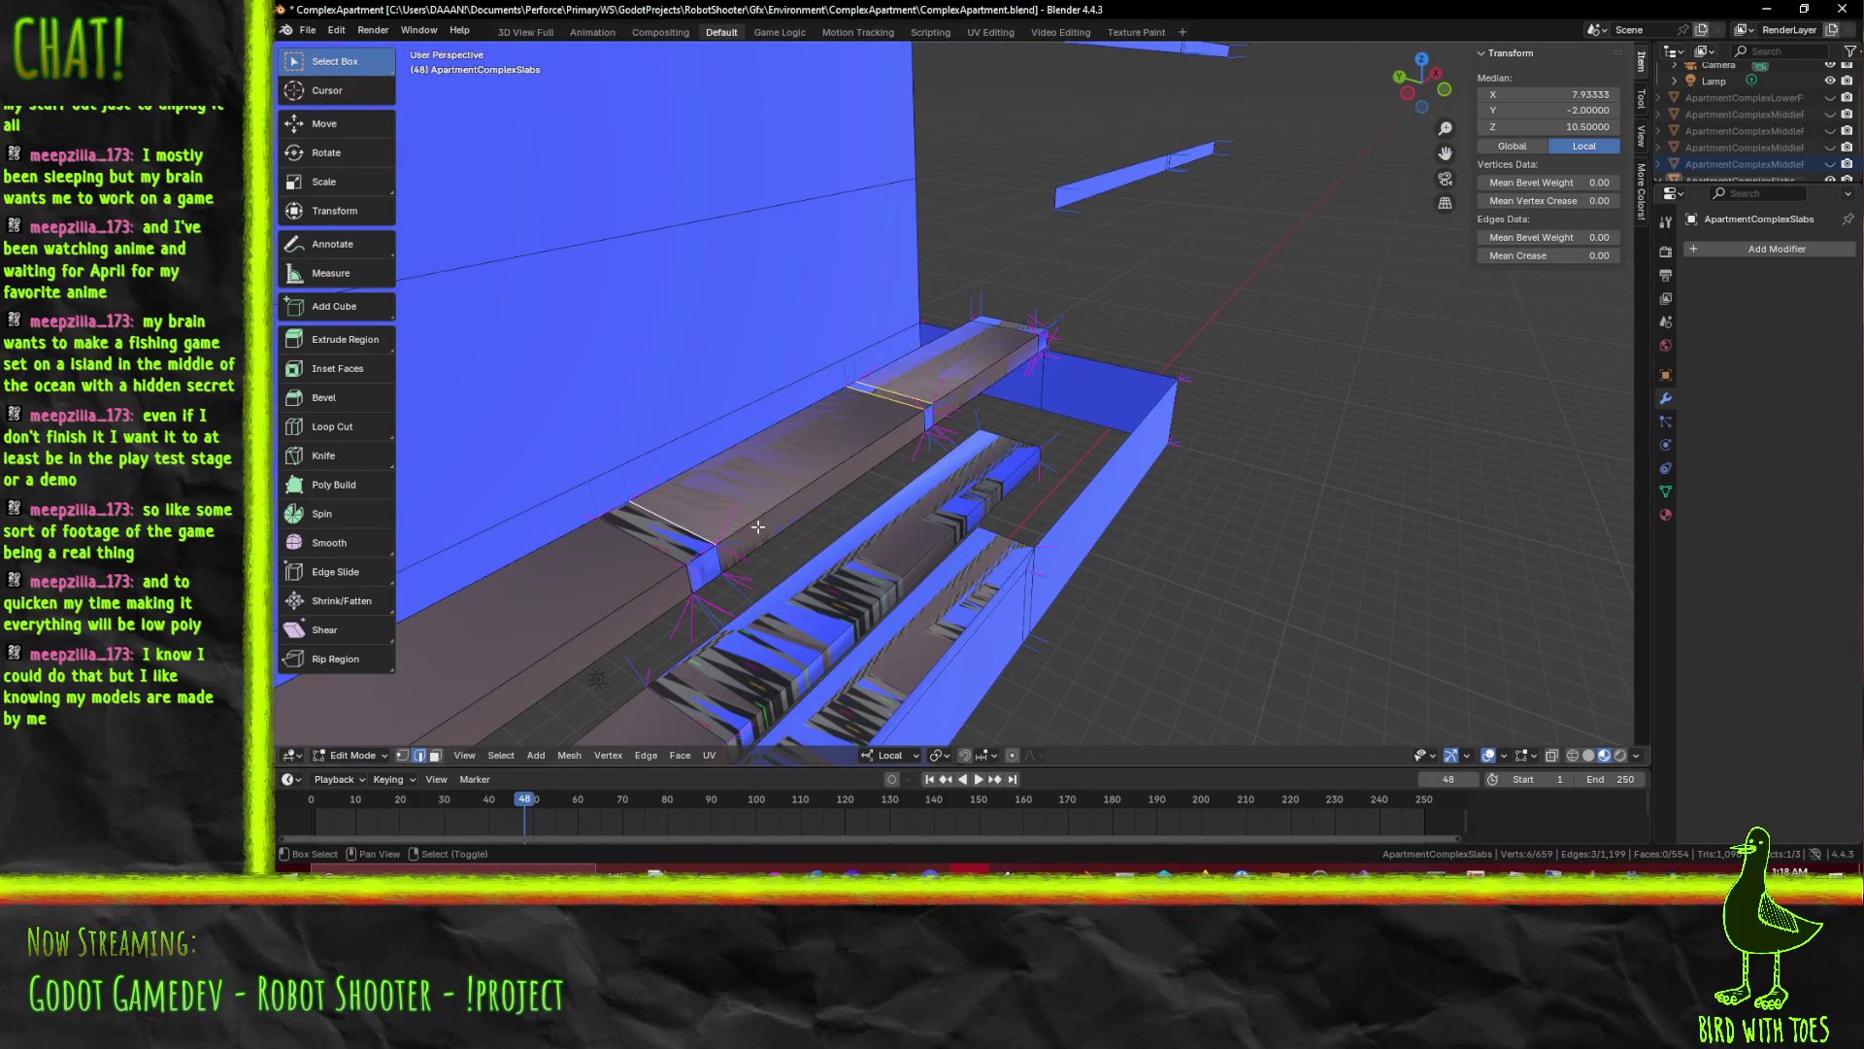
pyautogui.press('g')
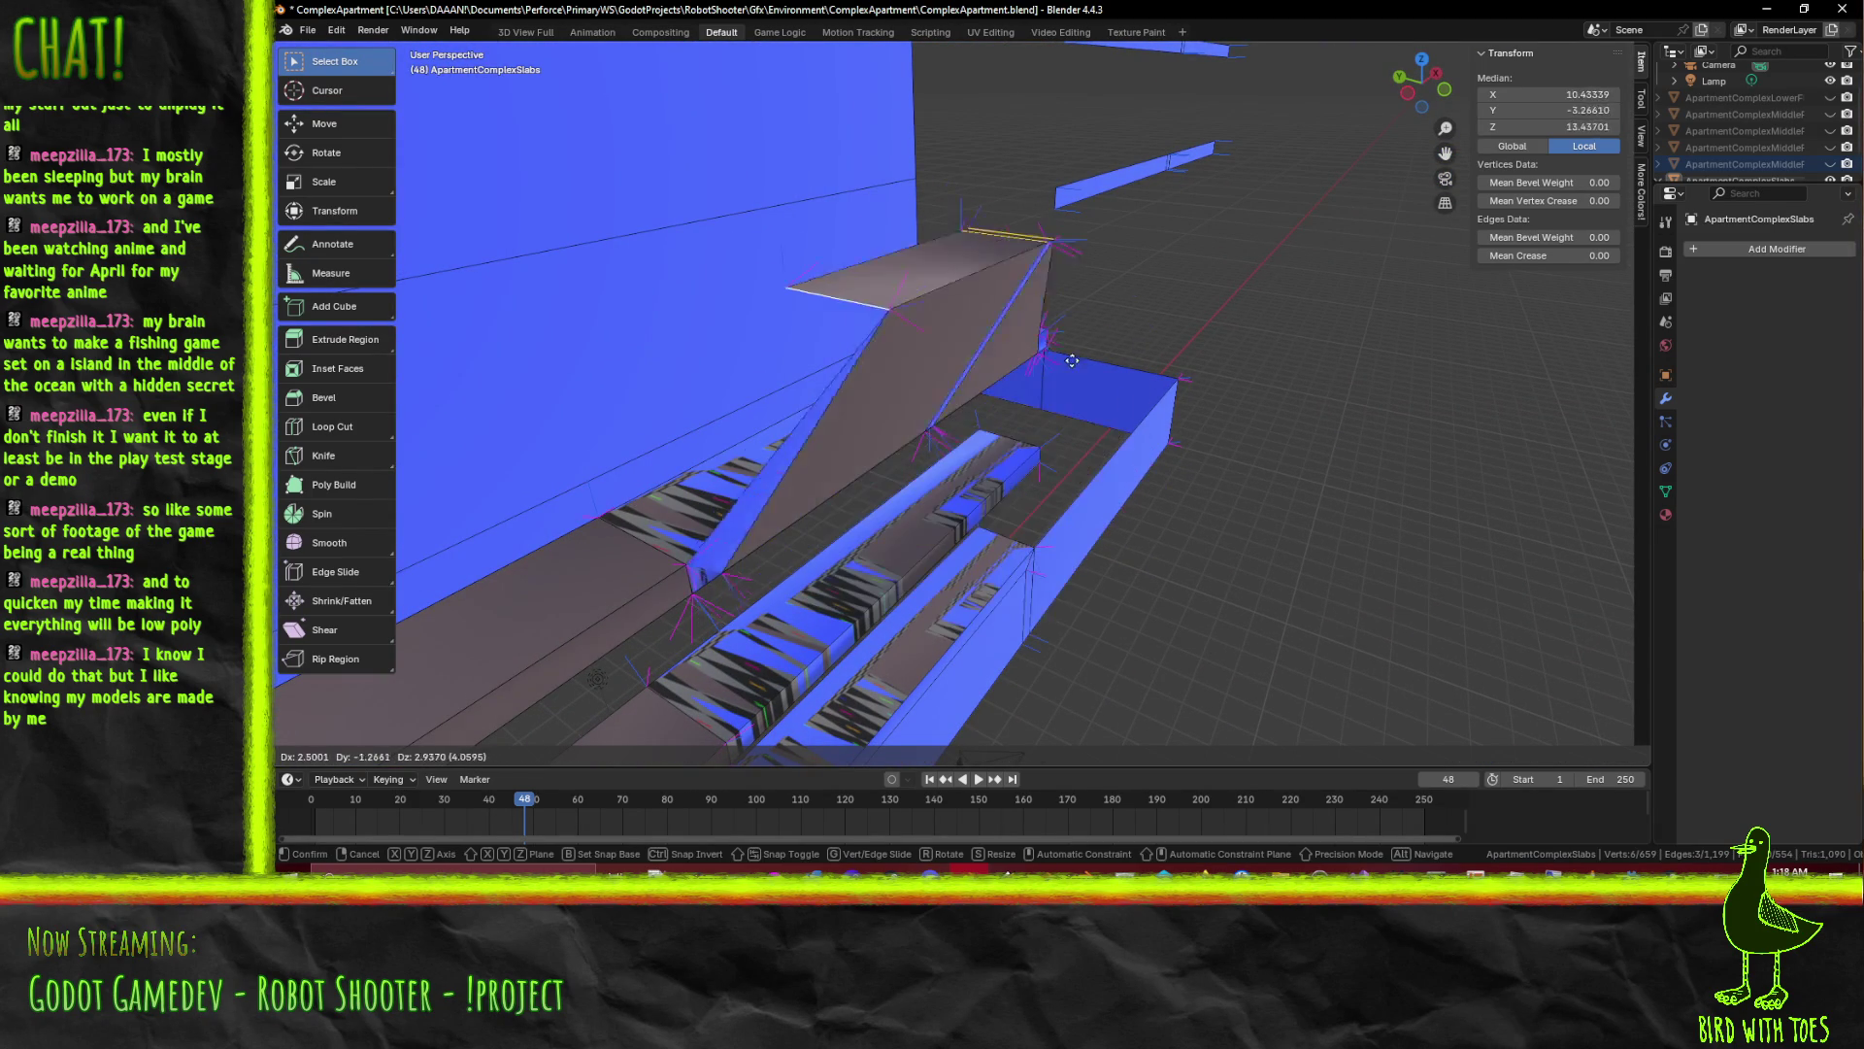
pyautogui.rightClick(871, 310)
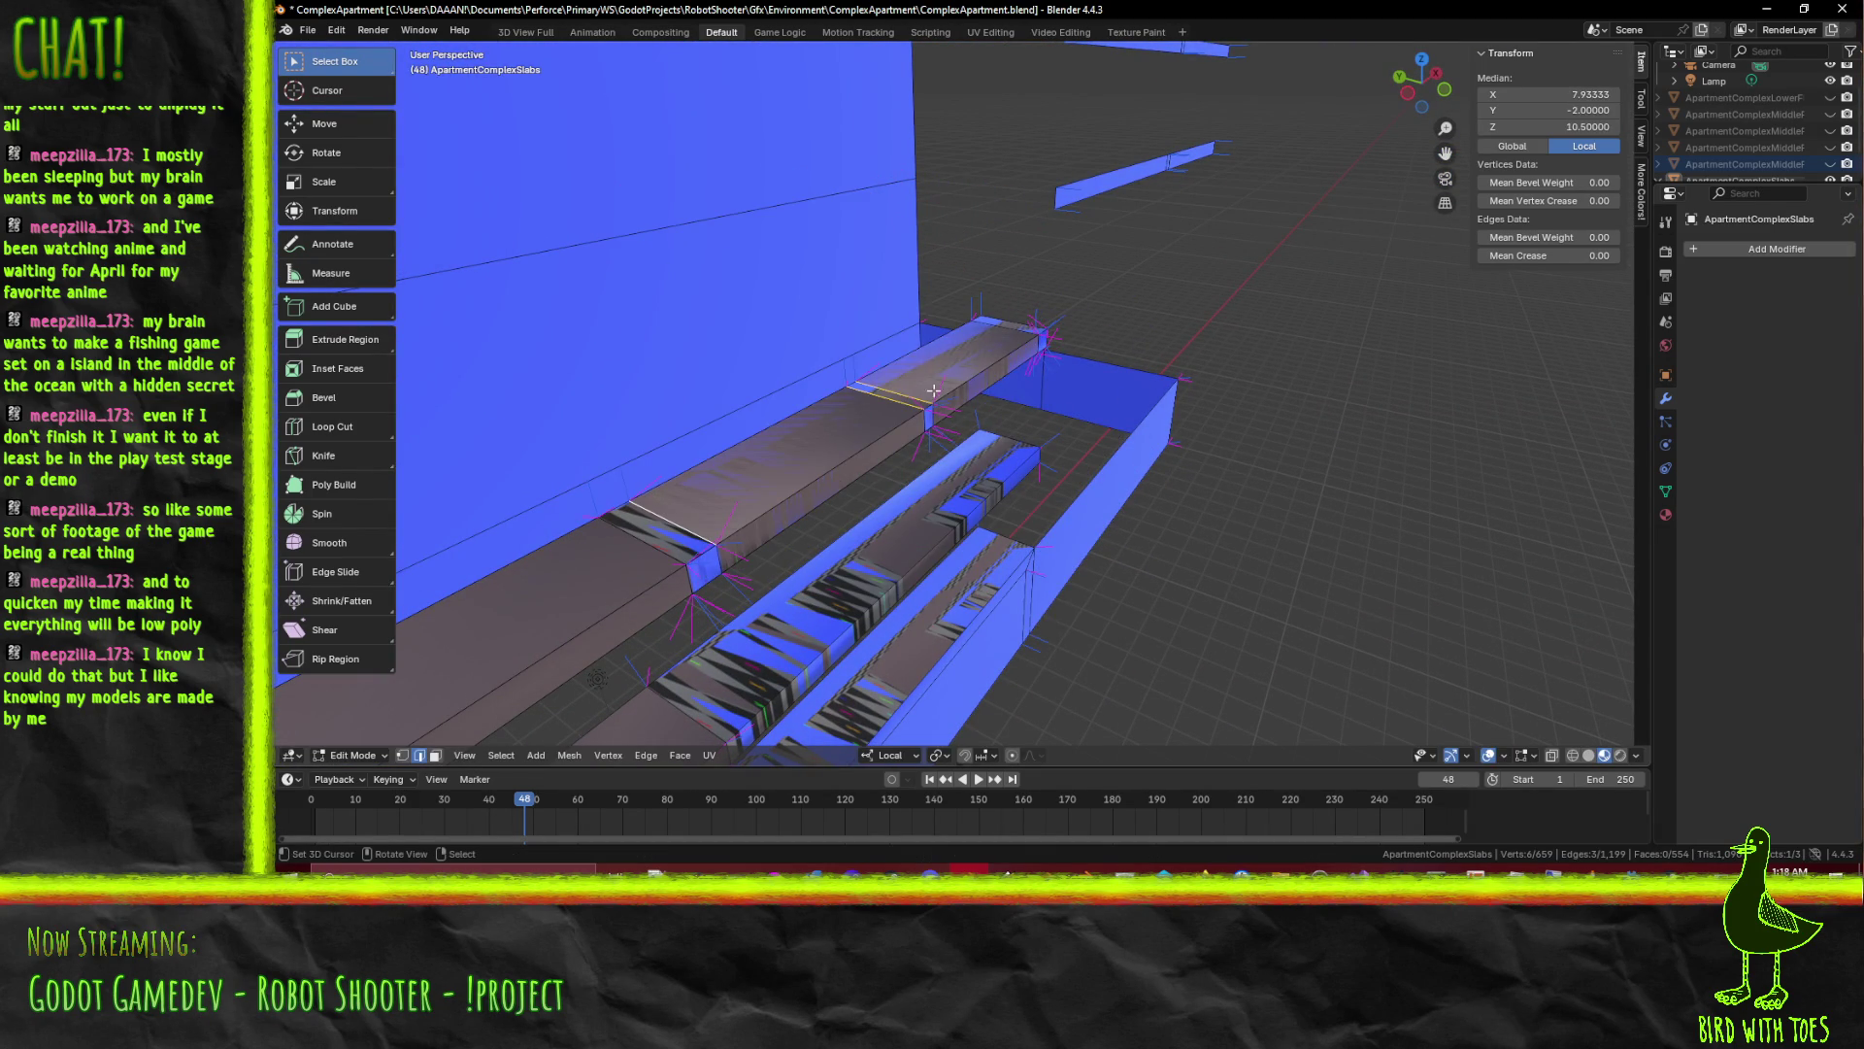
pyautogui.moveTo(939, 374); pyautogui.dragTo(886, 406)
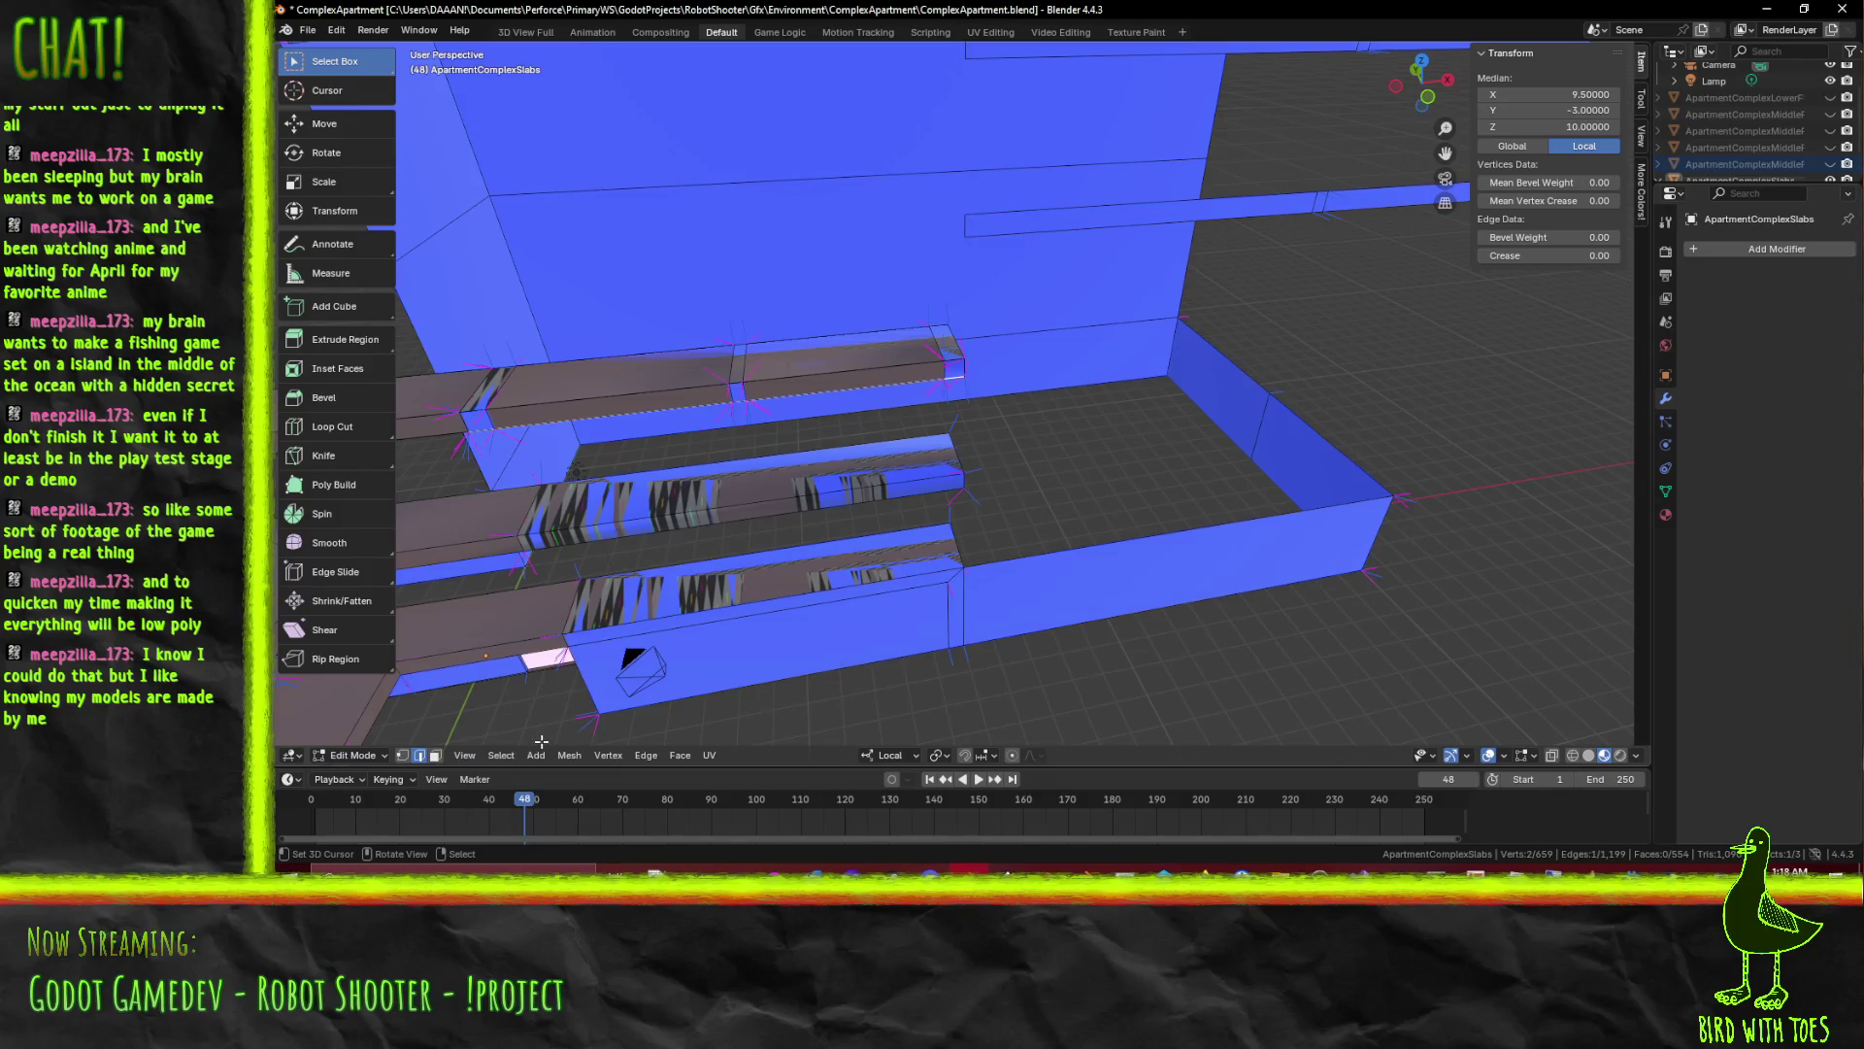
# In face select, move a slab face one unit along local Y
pyautogui.click(432, 757)
pyautogui.click(604, 415)
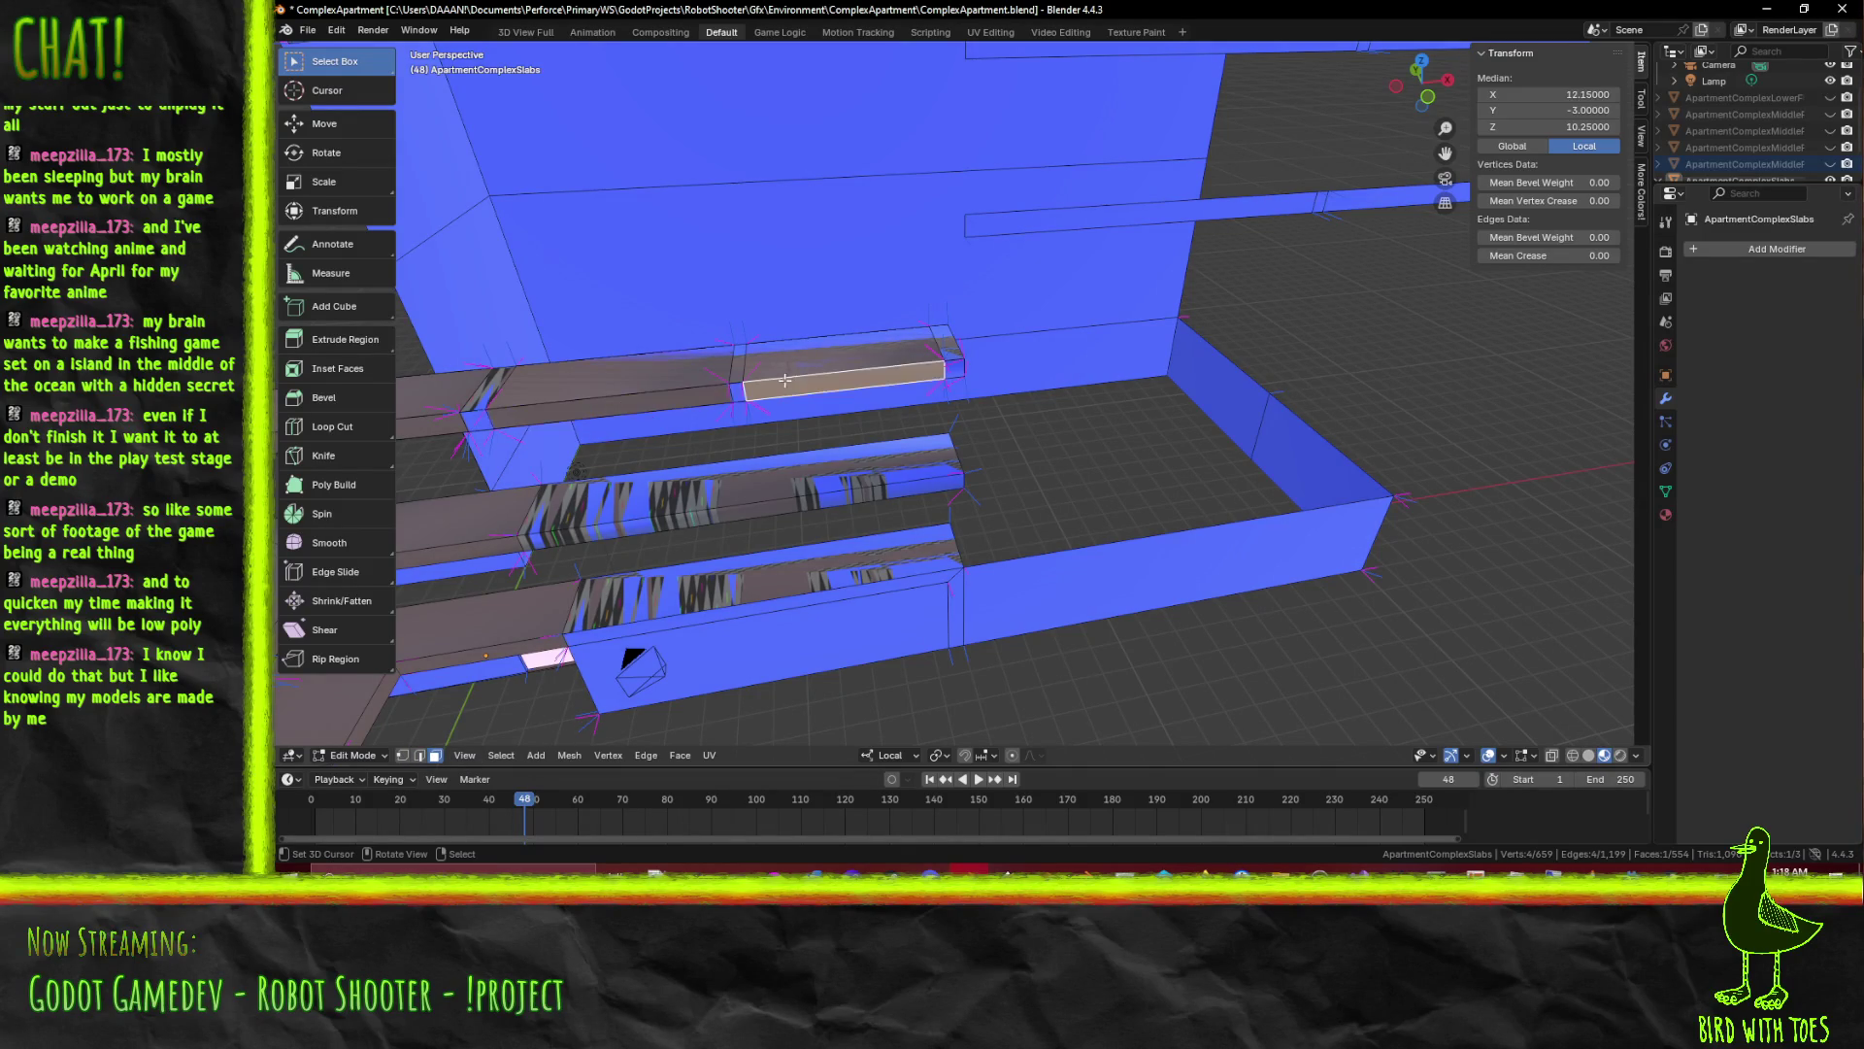
pyautogui.moveTo(784, 379); pyautogui.dragTo(669, 387)
pyautogui.click(669, 388)
pyautogui.moveTo(862, 446); pyautogui.dragTo(1102, 508)
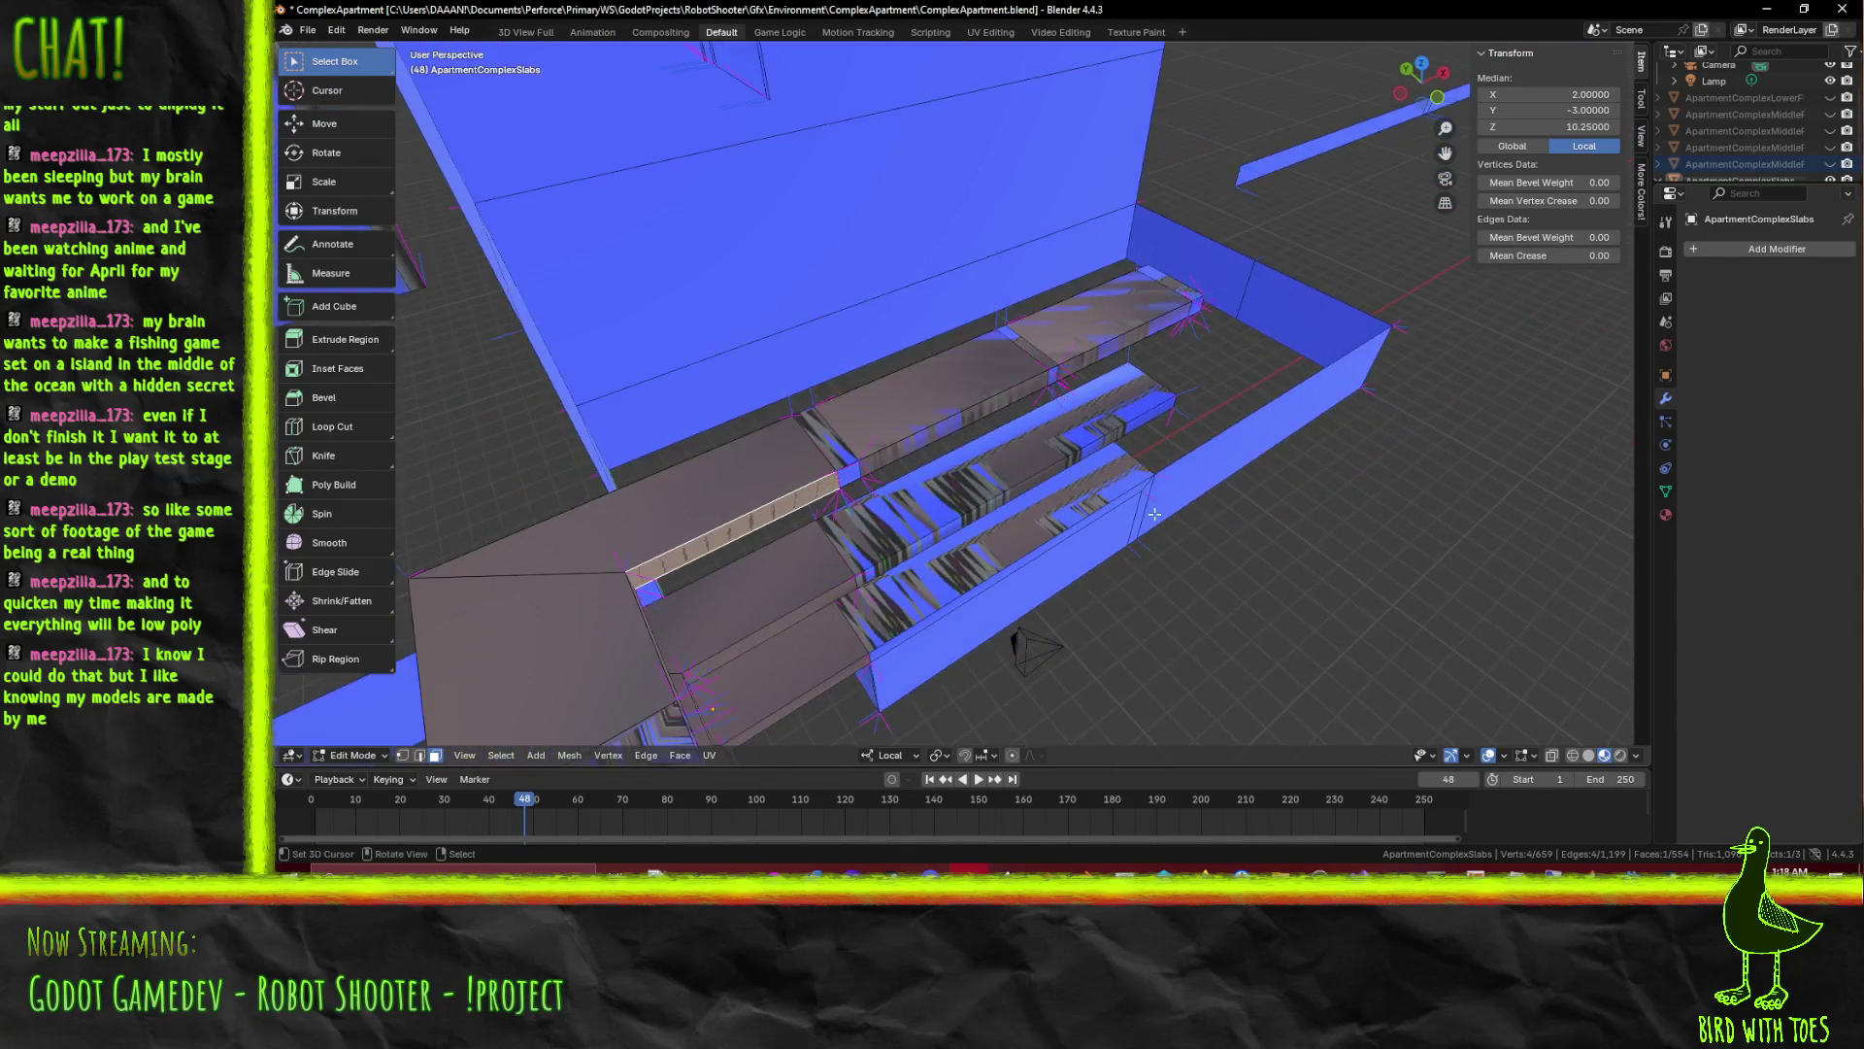
pyautogui.press('y')
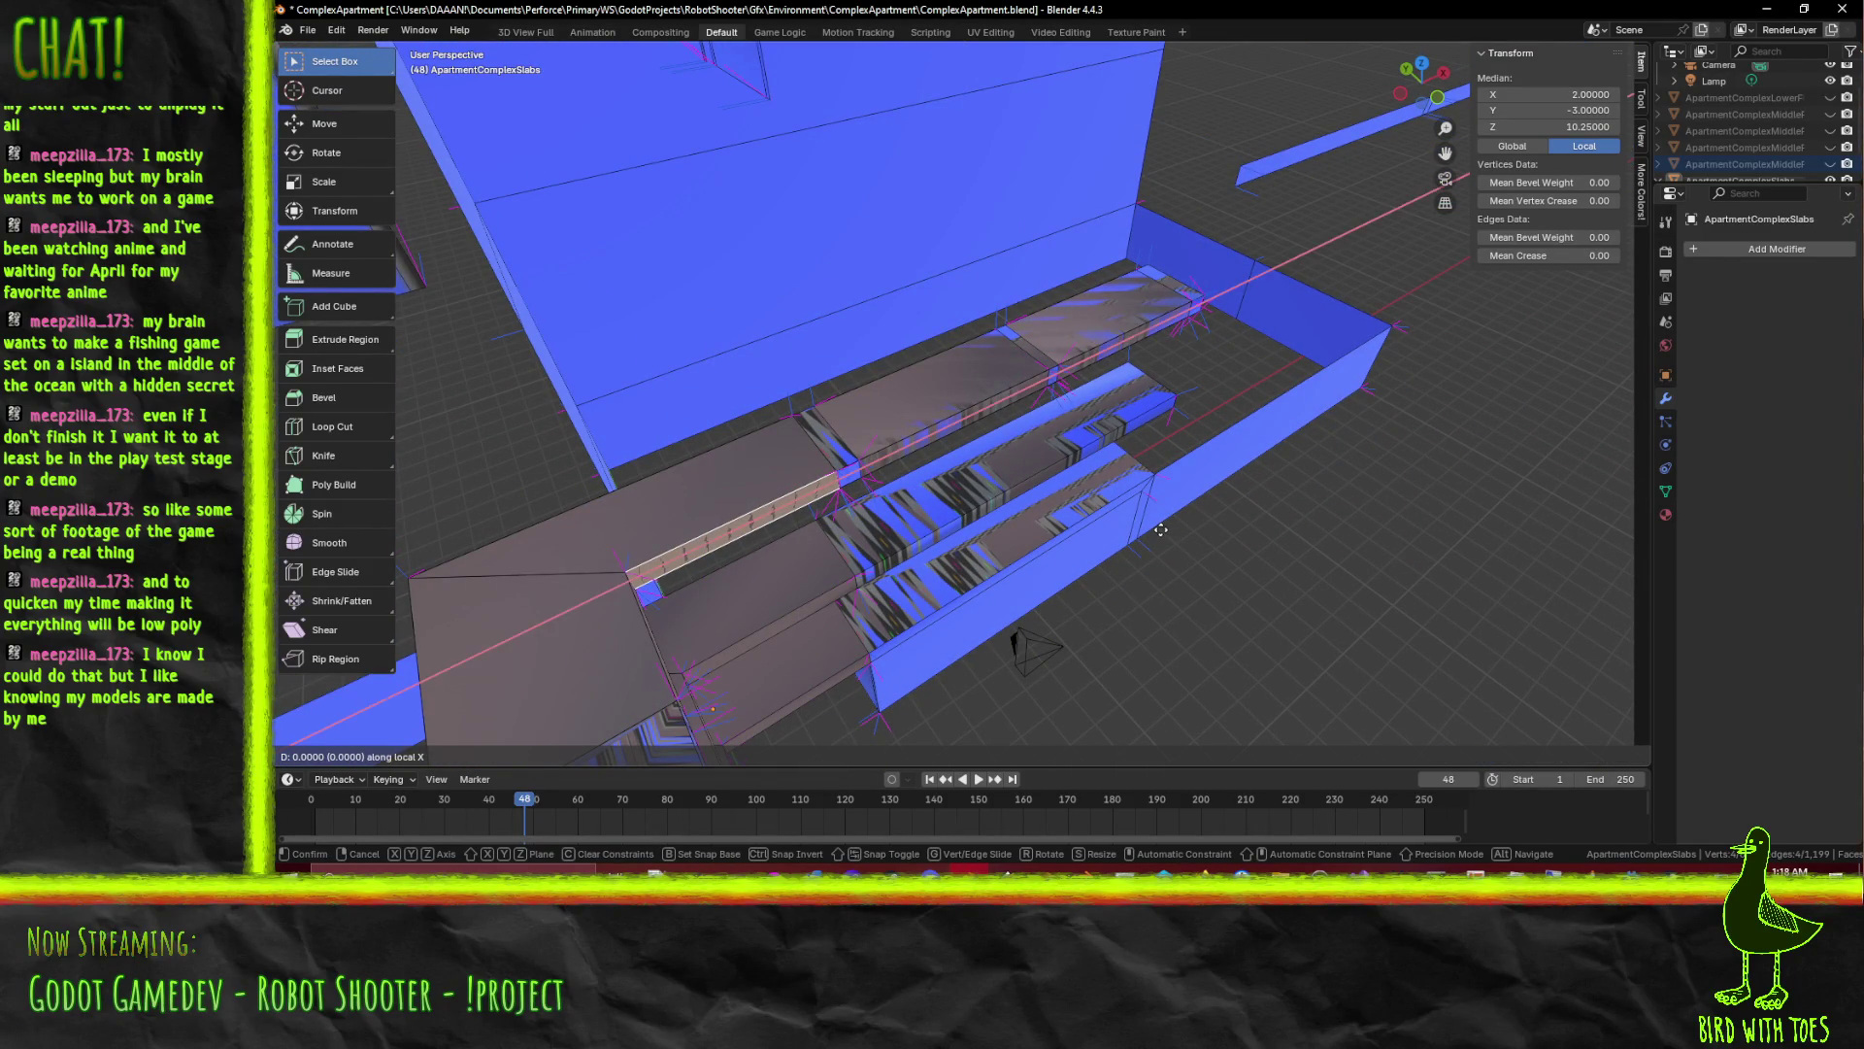
pyautogui.press('Return')
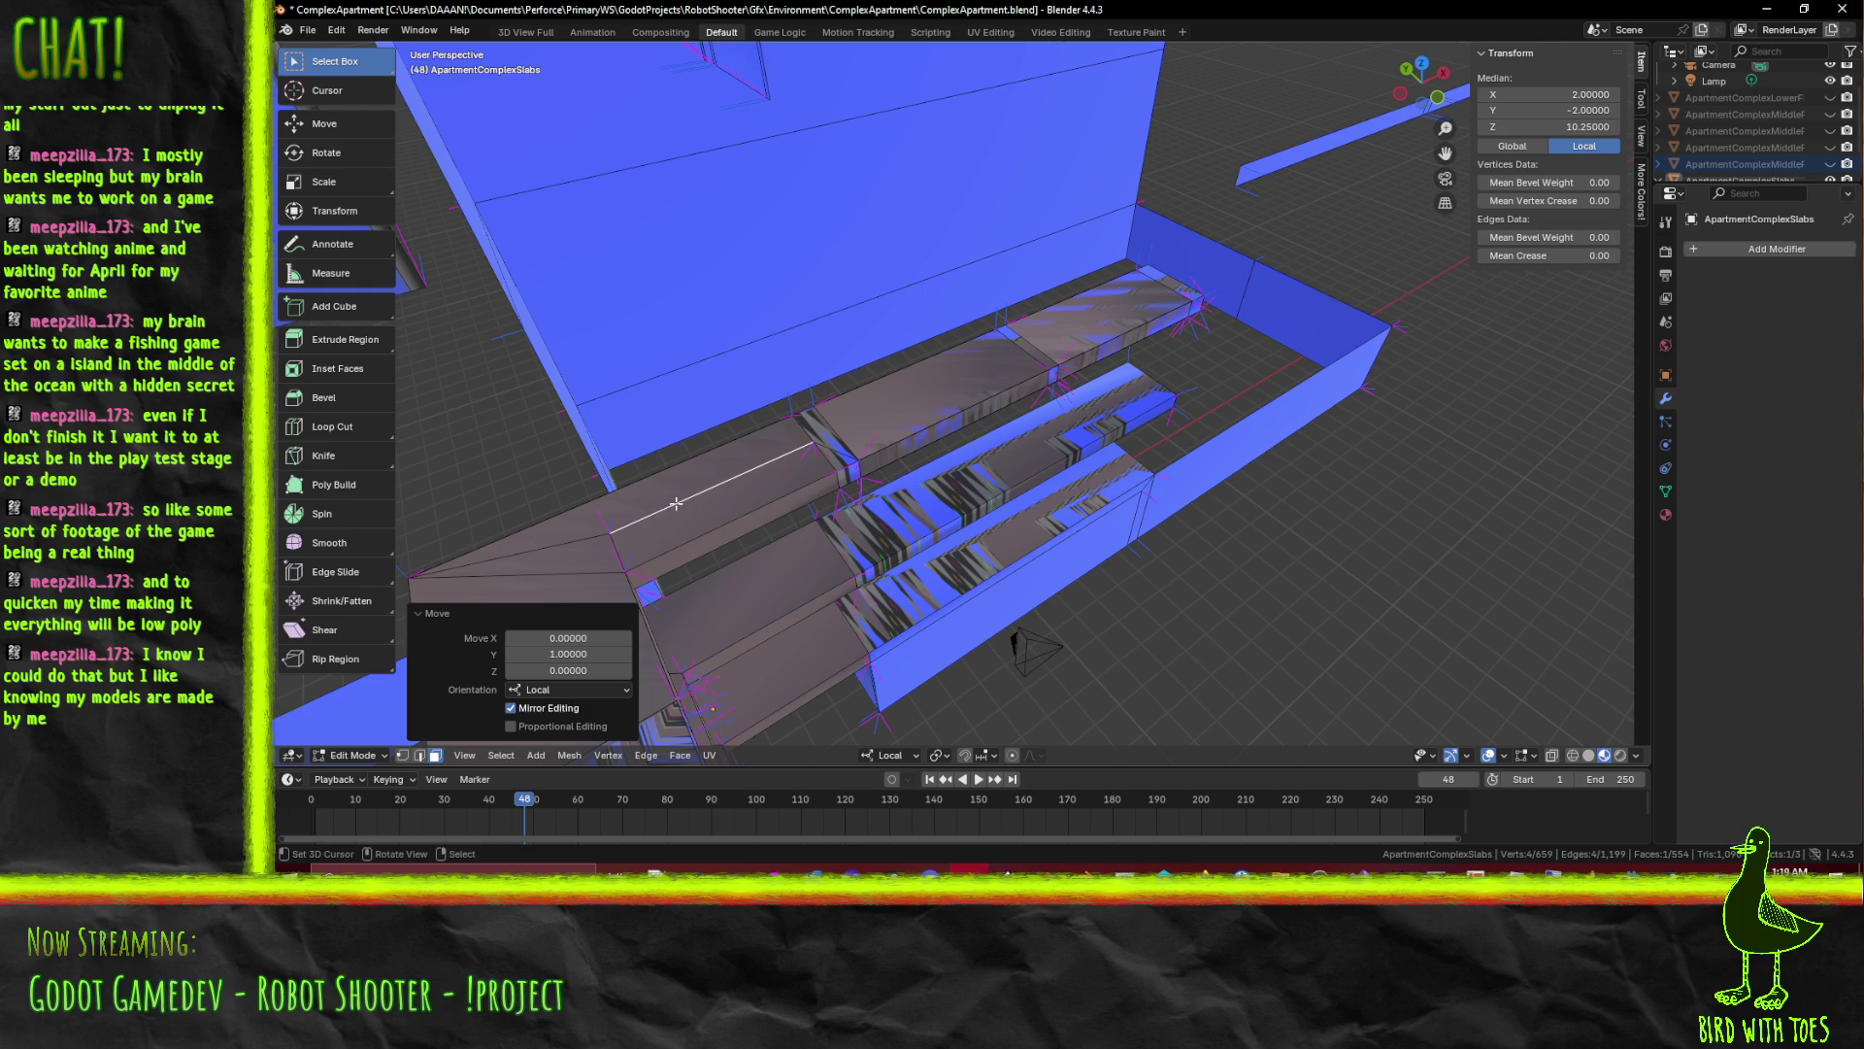
# Gather several slab faces, bring up Delete and dismiss it without removing them
pyautogui.click(742, 532)
pyautogui.click(757, 539)
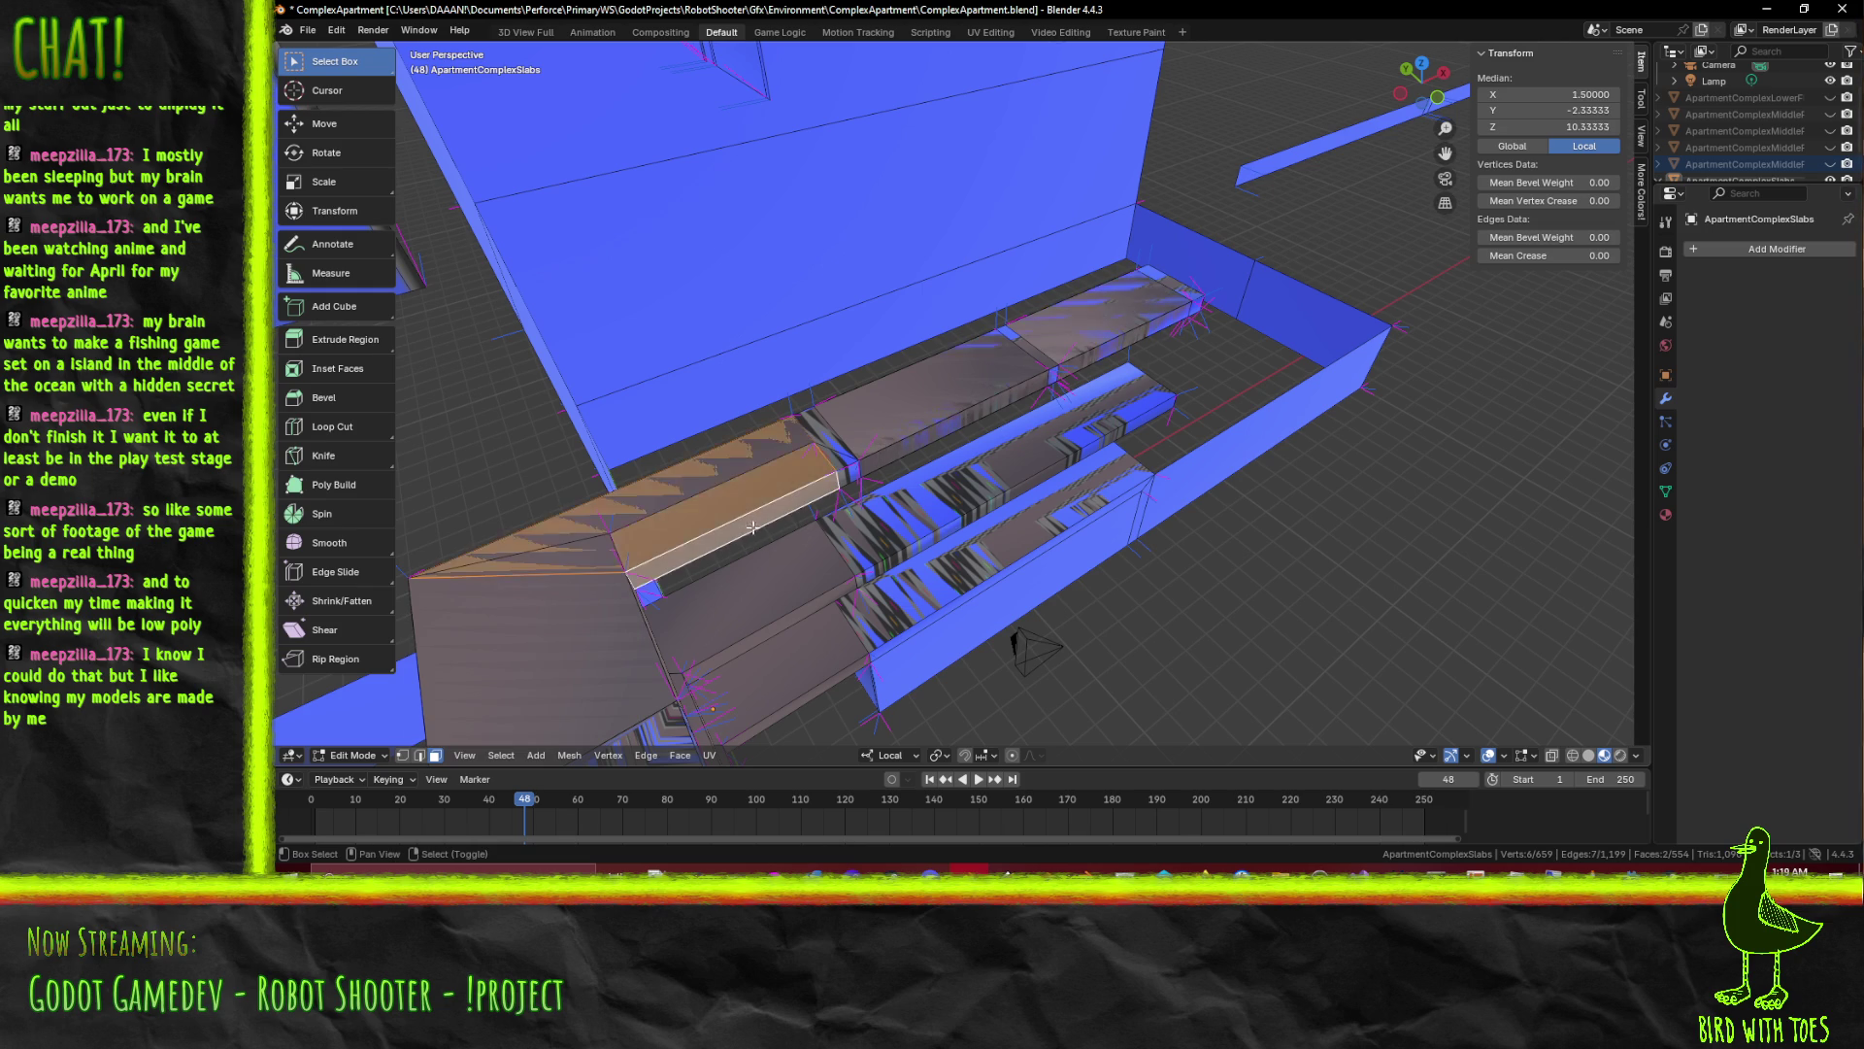
pyautogui.moveTo(880, 521); pyautogui.dragTo(741, 489)
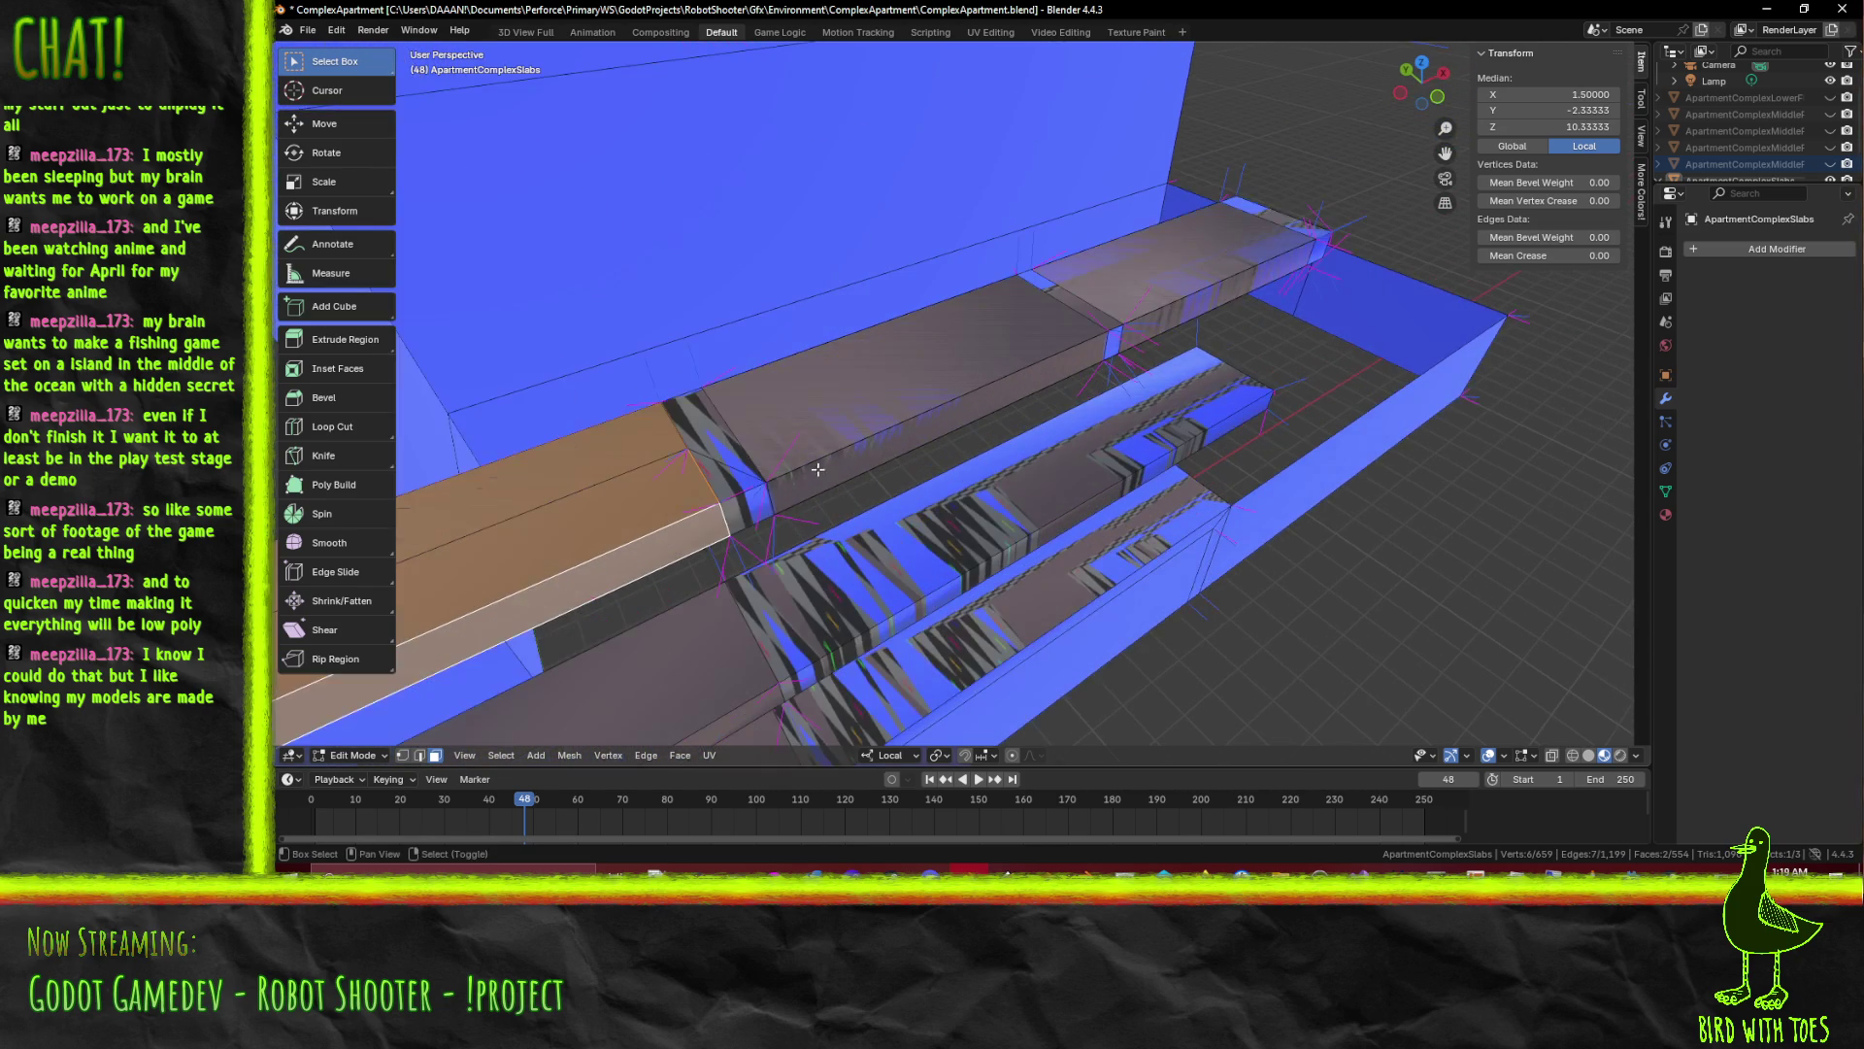
pyautogui.click(741, 488)
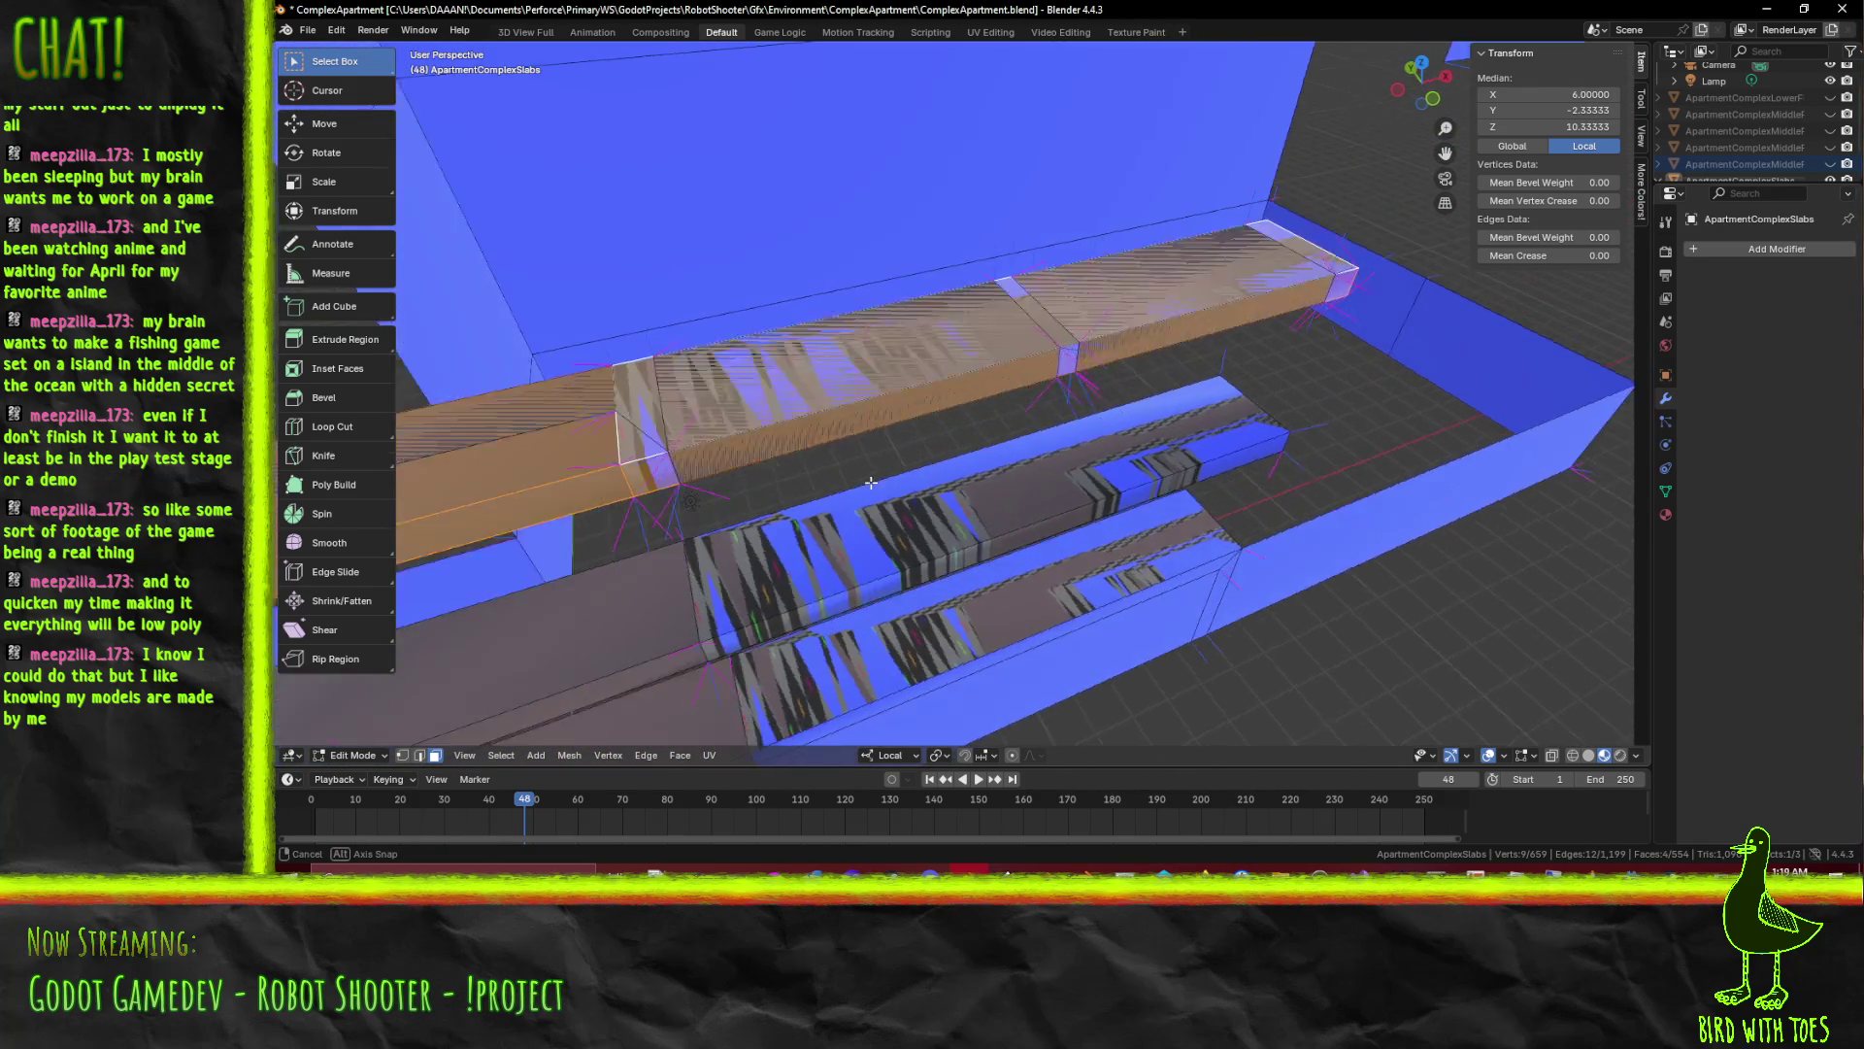
pyautogui.press('x')
pyautogui.press('Escape')
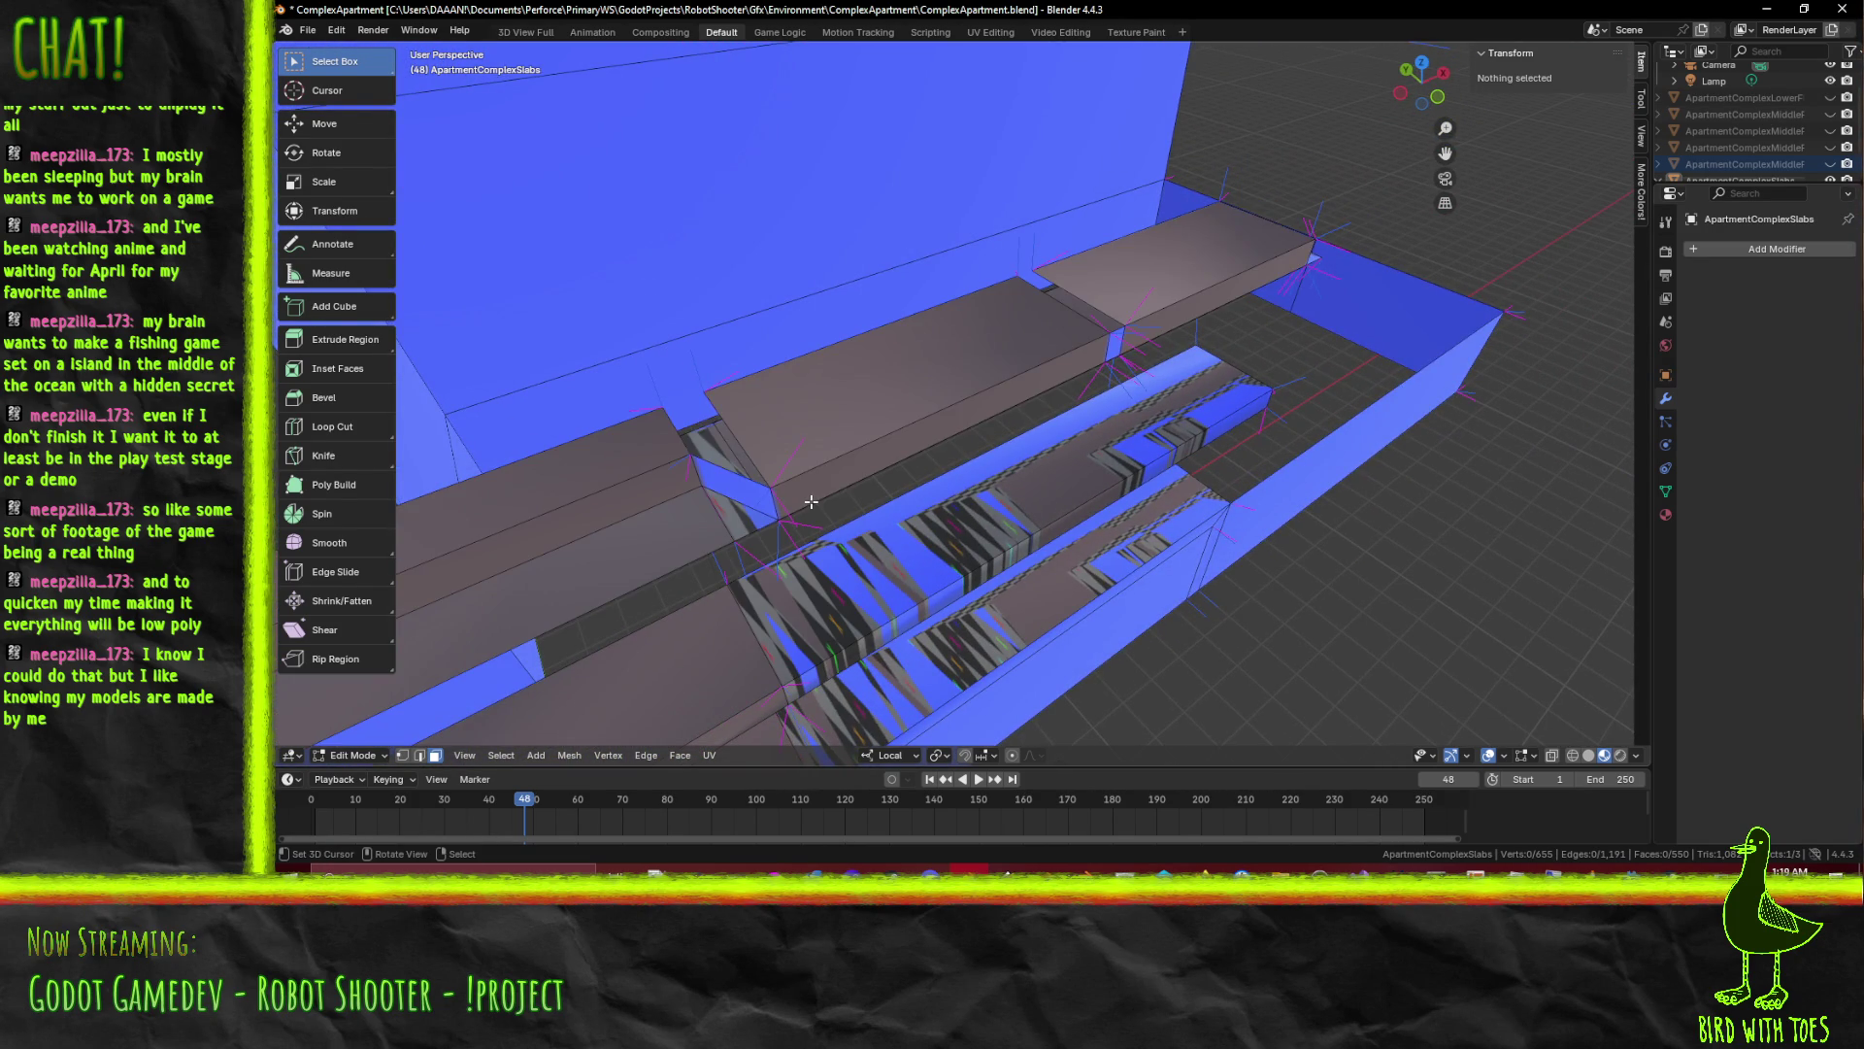
pyautogui.moveTo(817, 507); pyautogui.dragTo(1157, 736)
# Pick through the slab faces and delete the small stray top face
pyautogui.click(893, 484)
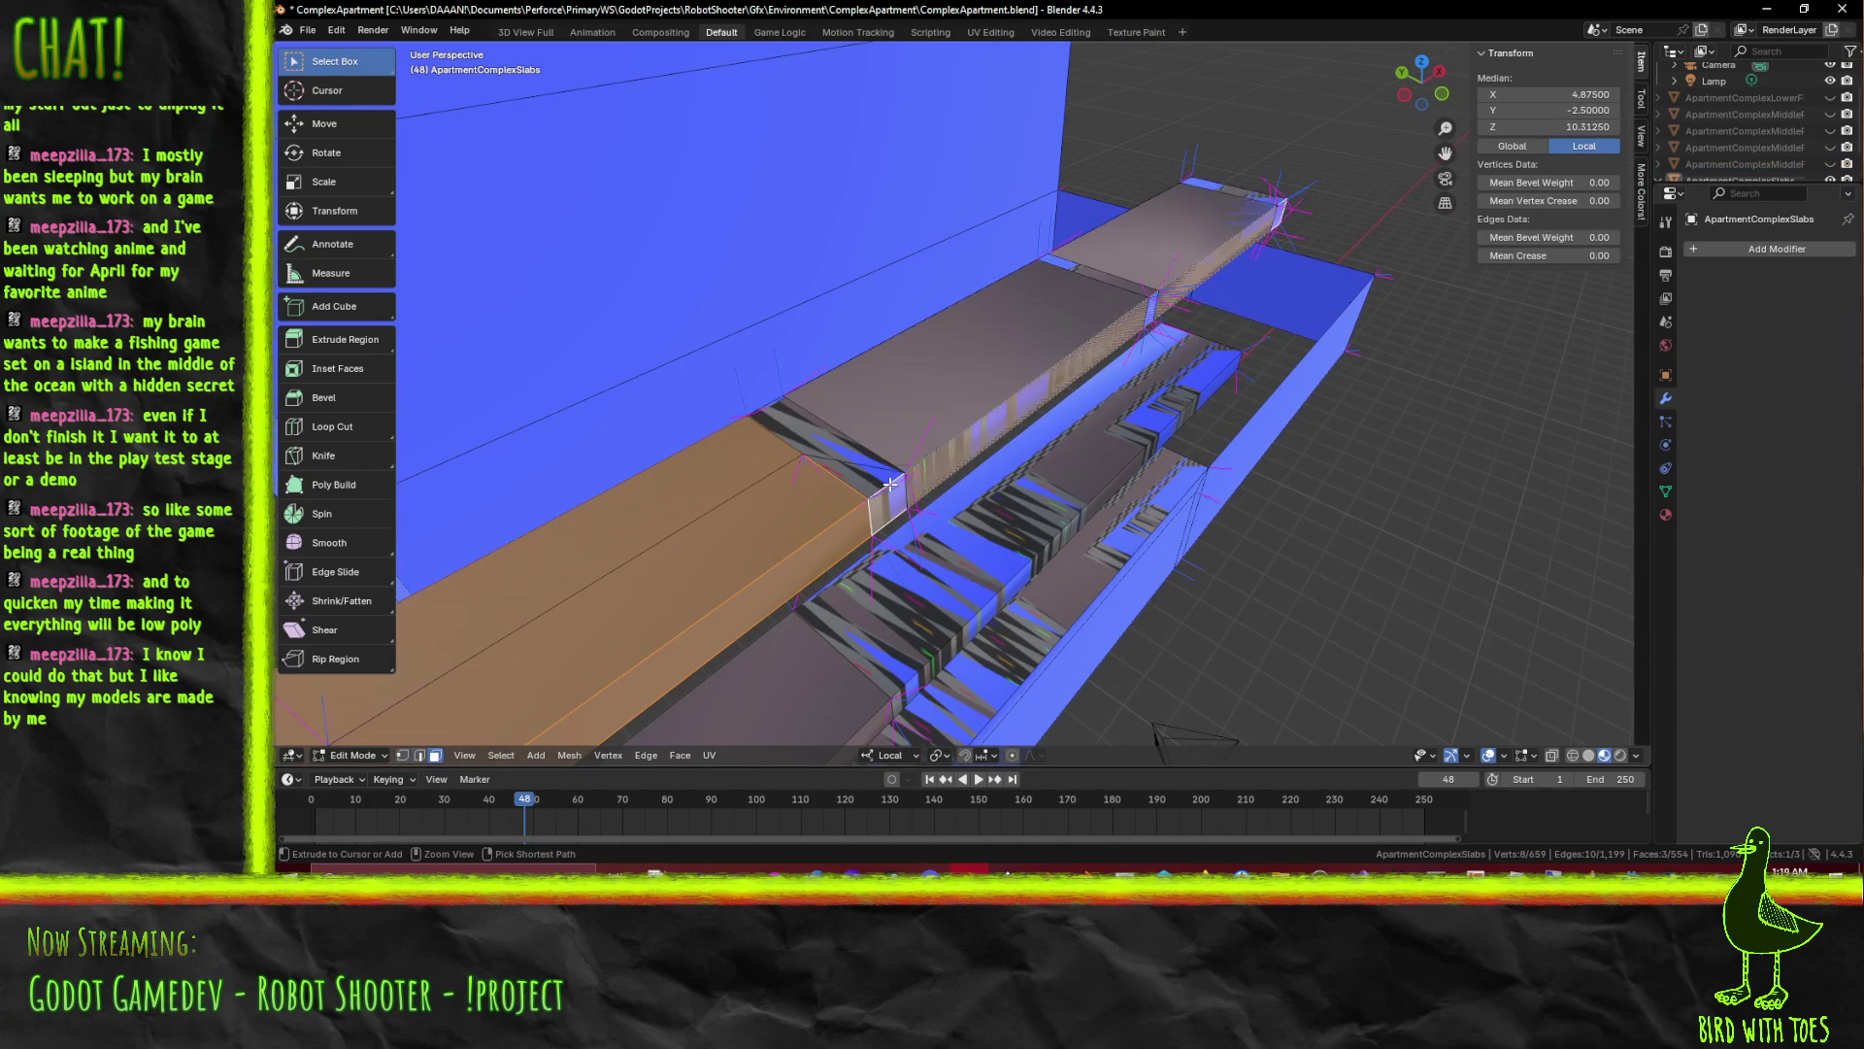
pyautogui.moveTo(917, 453); pyautogui.dragTo(548, 456)
pyautogui.click(940, 494)
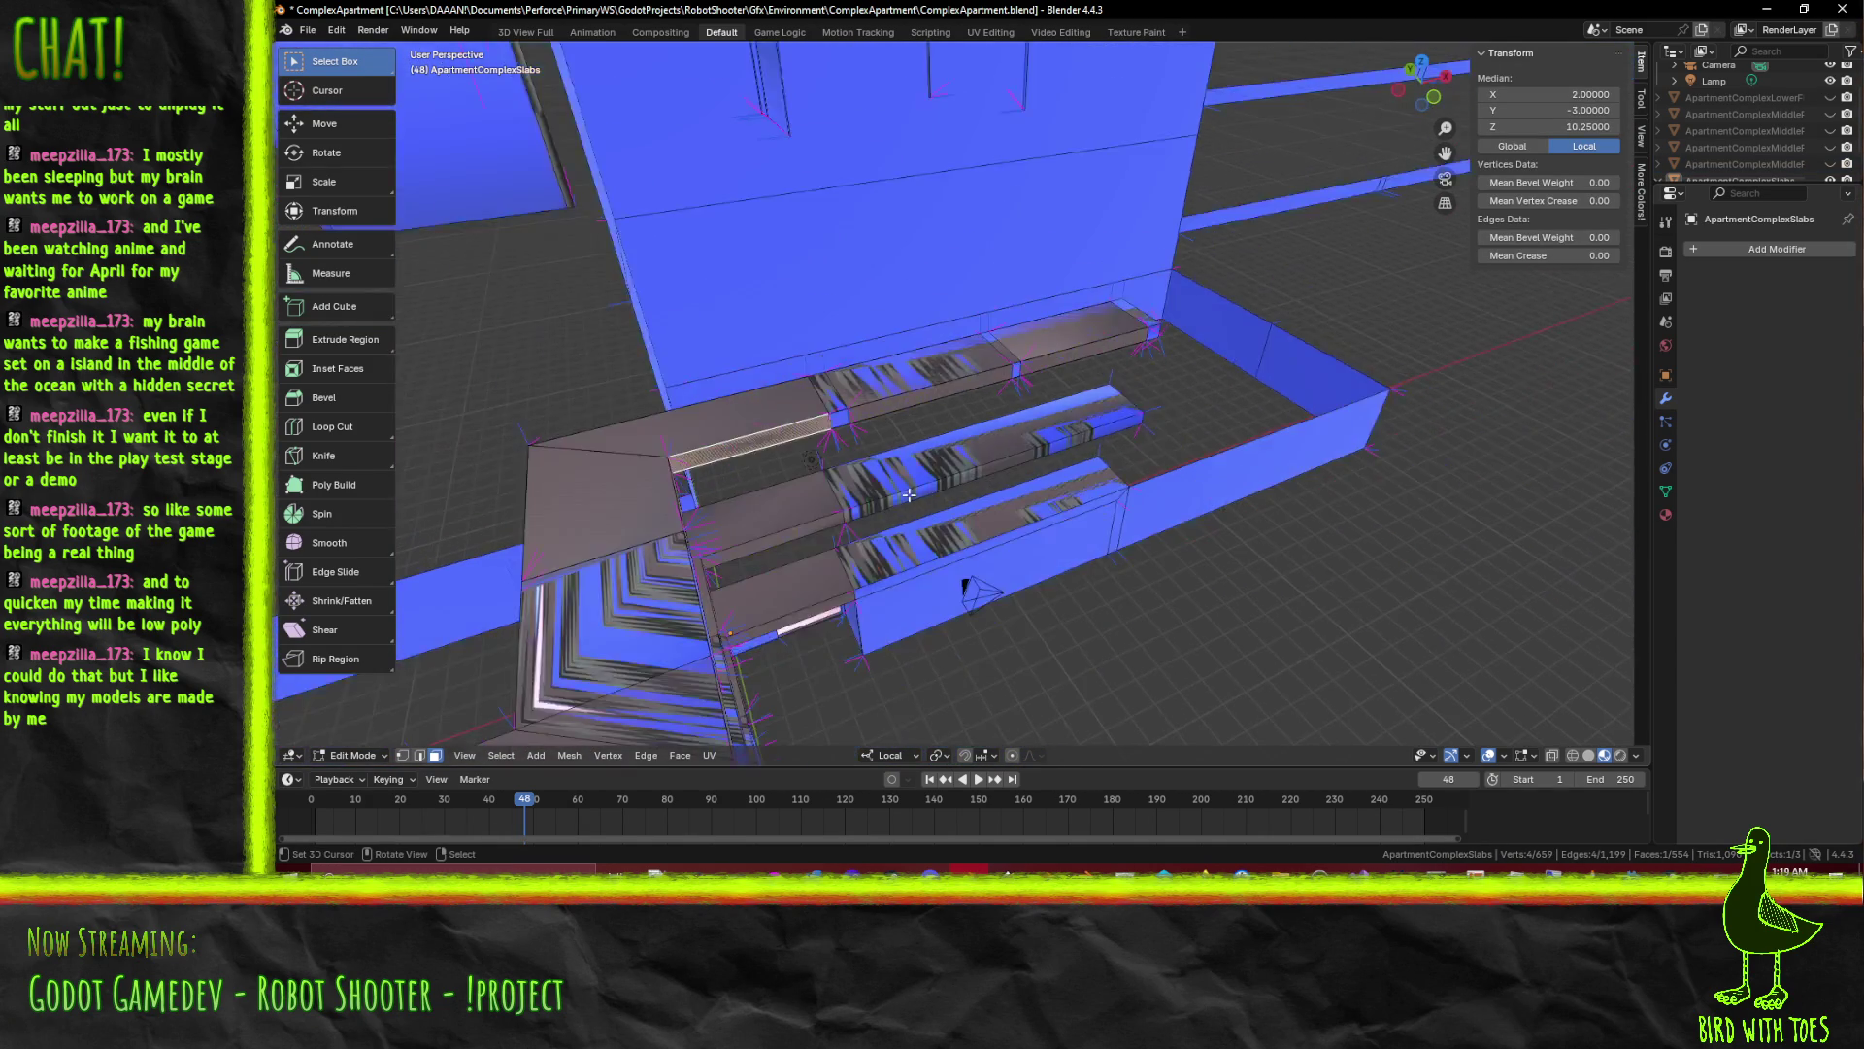
pyautogui.click(547, 457)
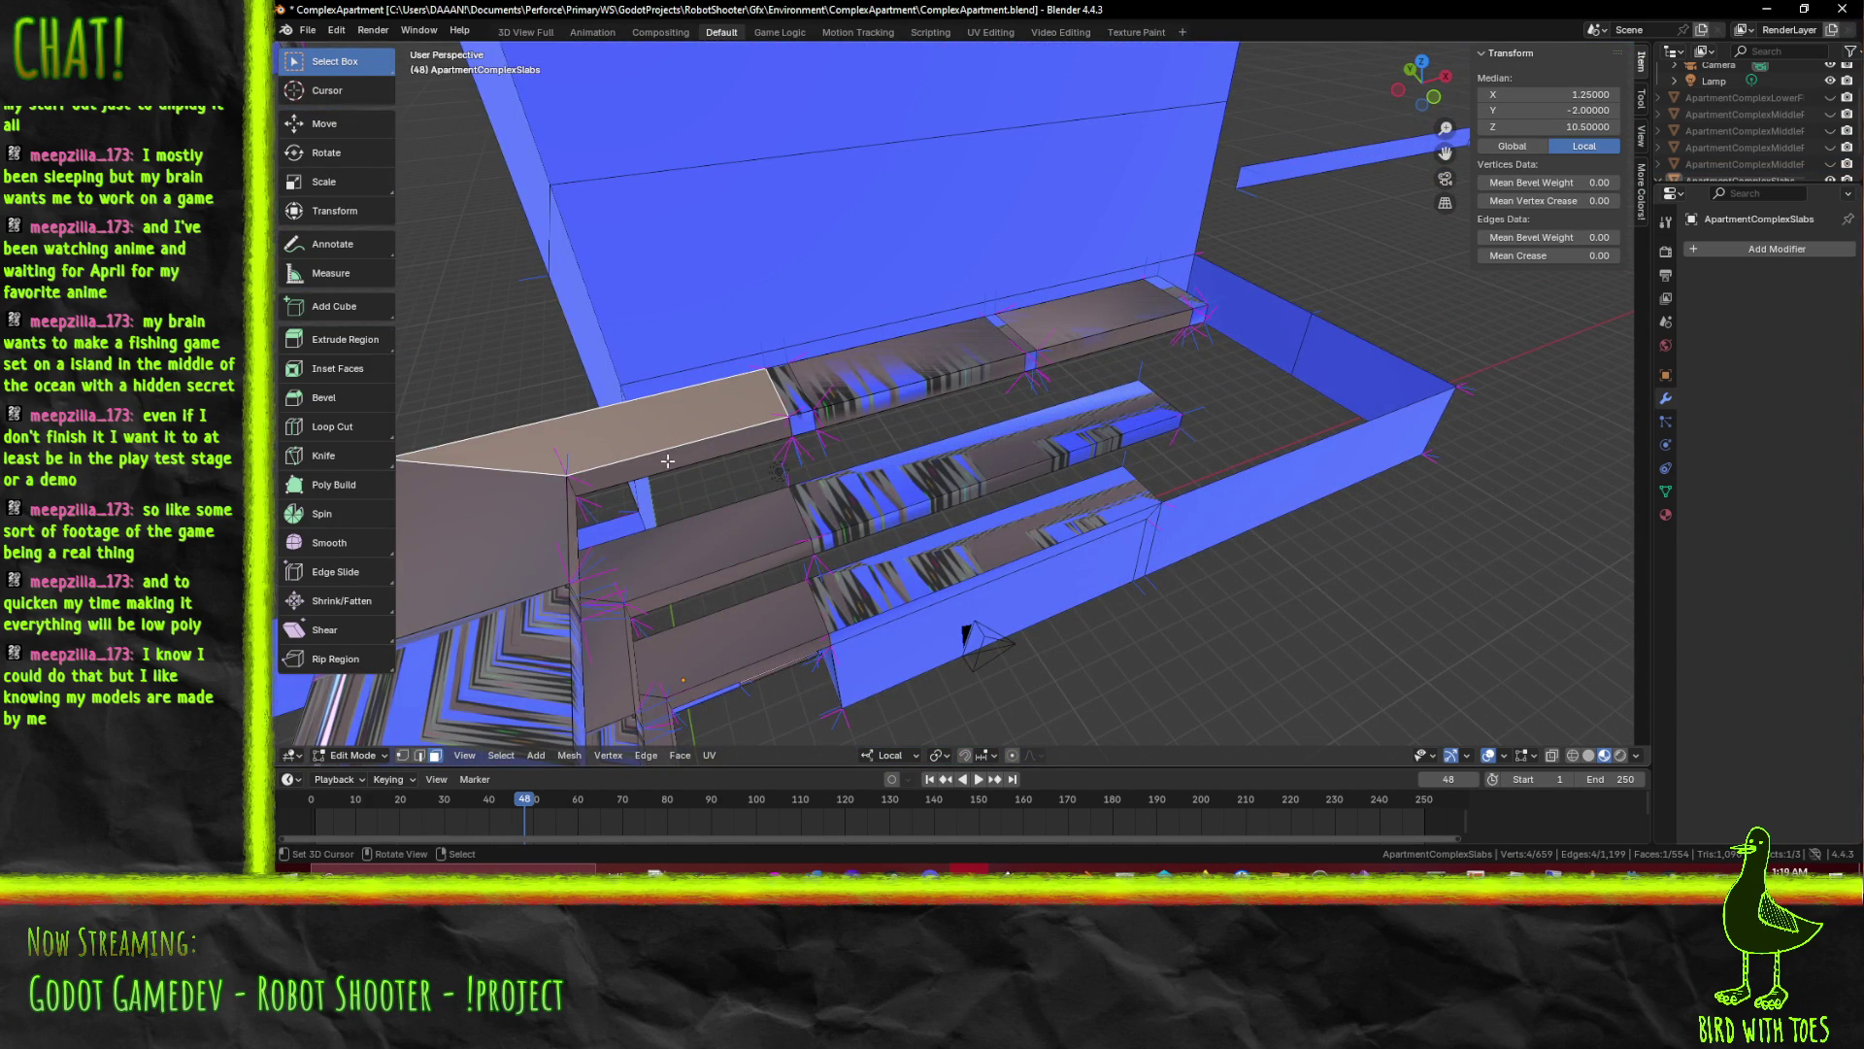
pyautogui.click(685, 478)
pyautogui.hotkey('ctrl', 'z')
pyautogui.click(686, 456)
pyautogui.moveTo(687, 456); pyautogui.dragTo(870, 440)
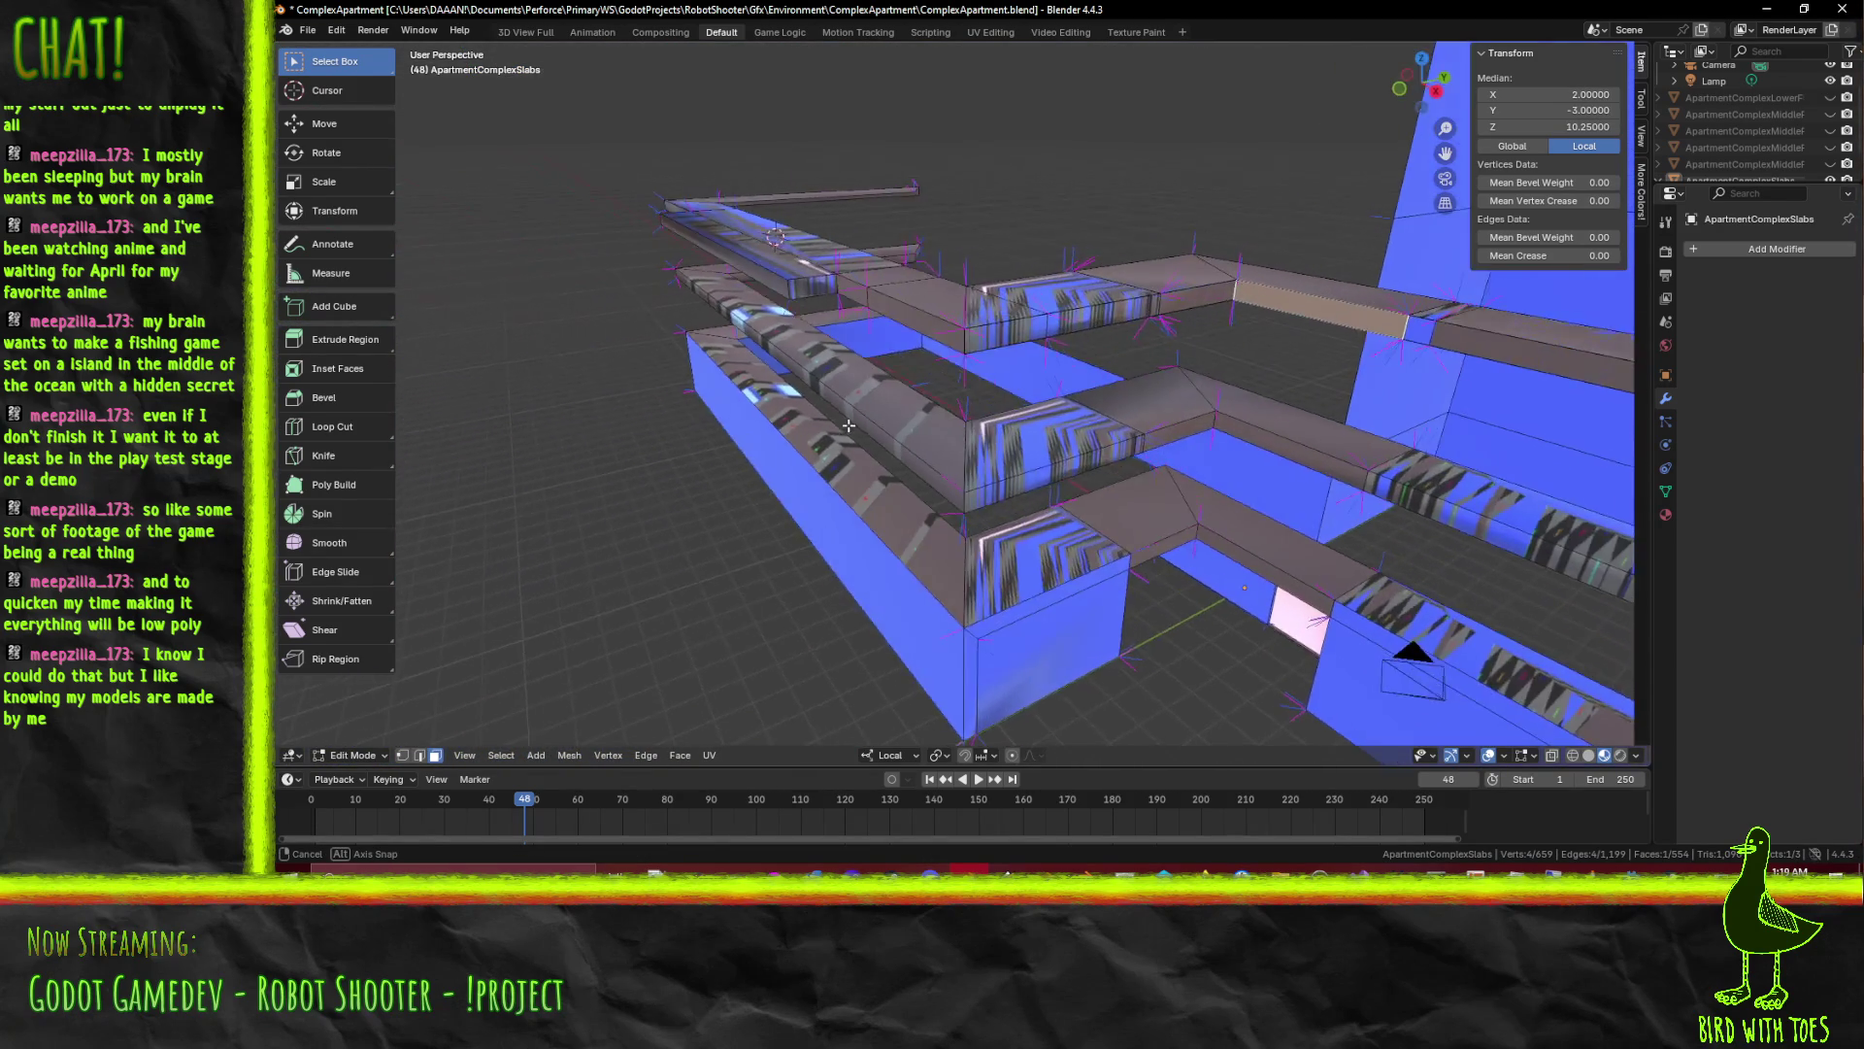
pyautogui.click(935, 355)
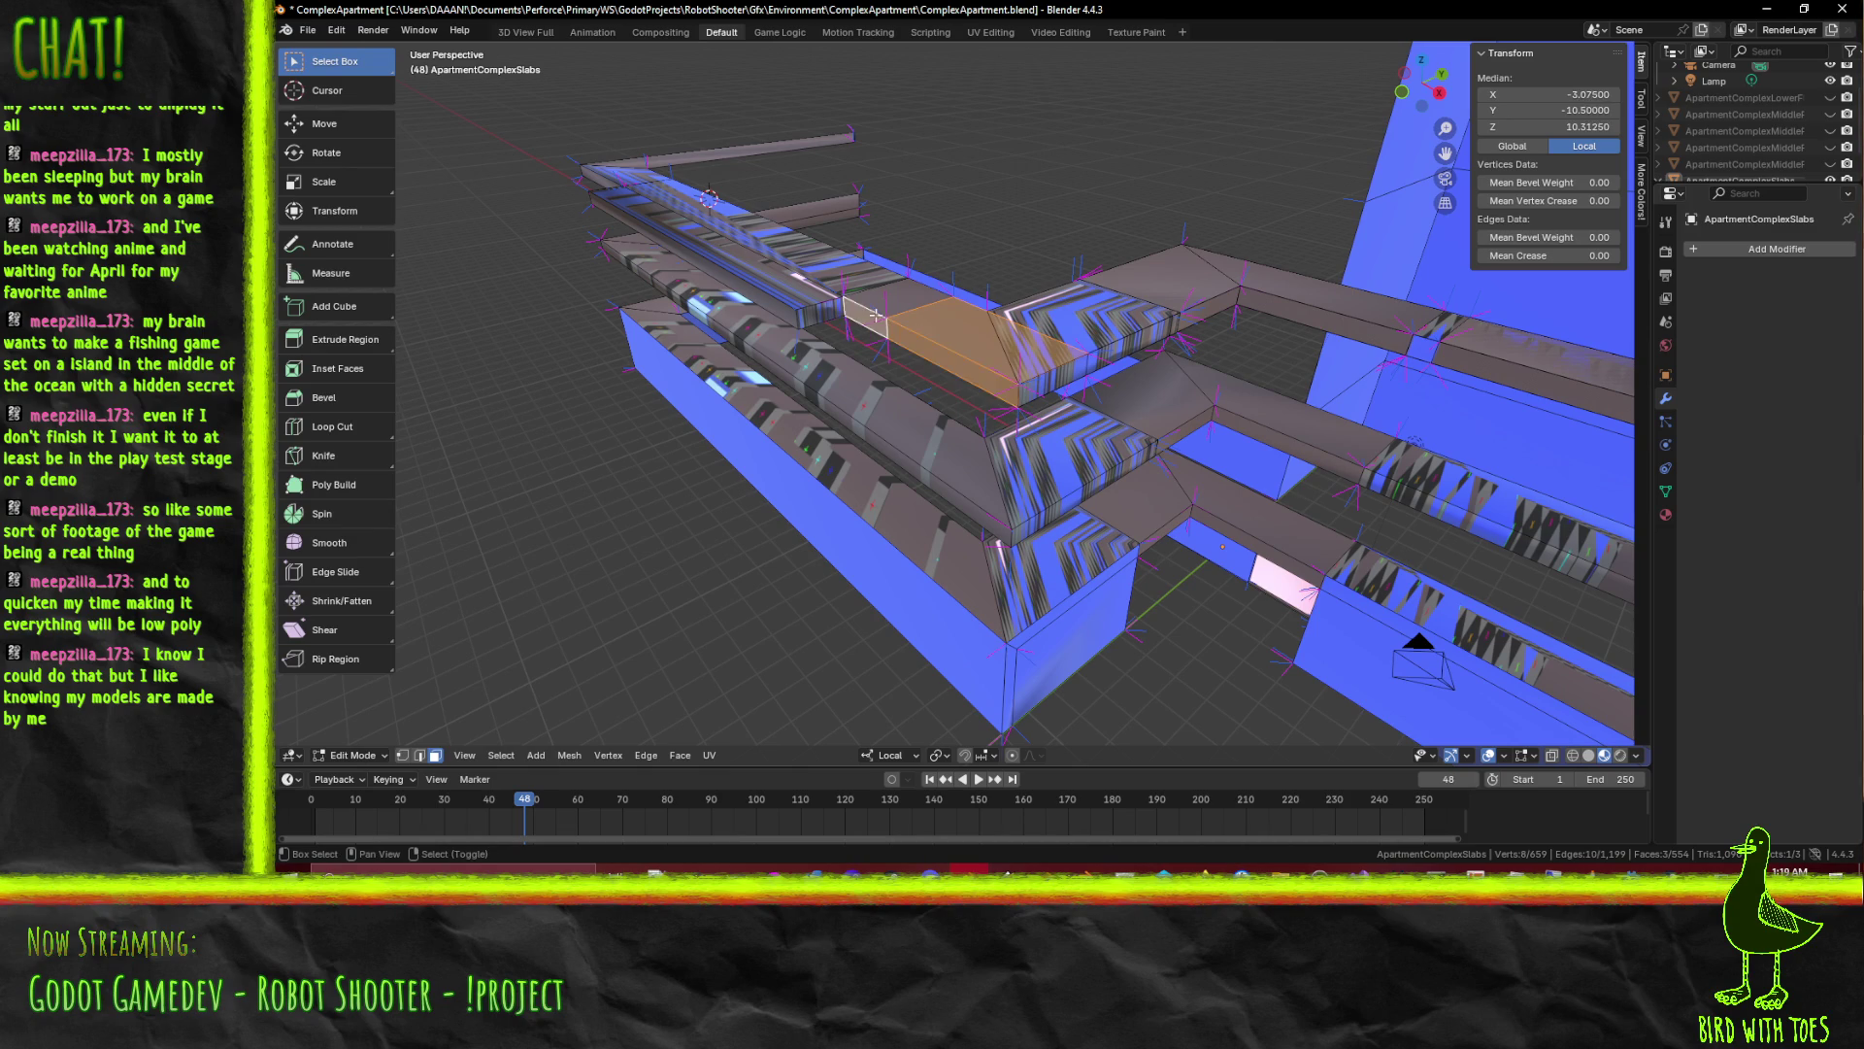
pyautogui.click(880, 307)
pyautogui.moveTo(875, 324); pyautogui.dragTo(997, 420)
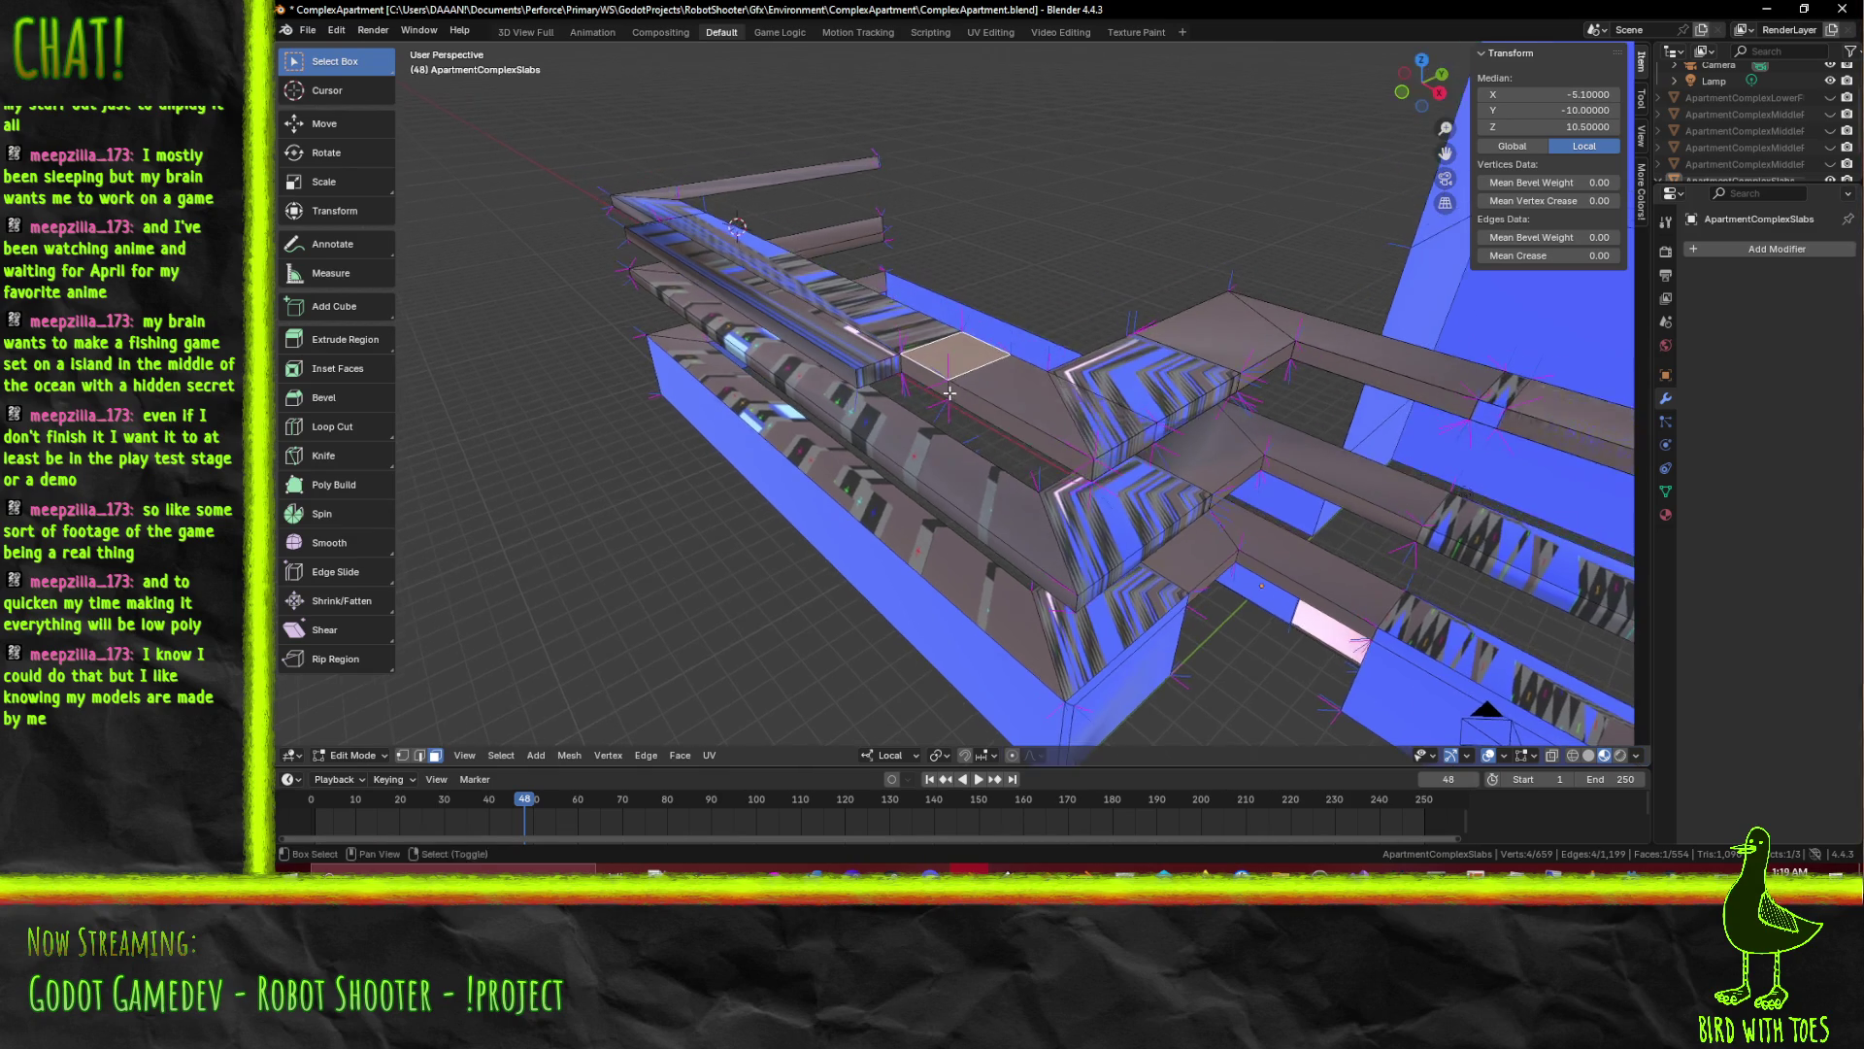
pyautogui.press('x')
pyautogui.click(979, 435)
# Delete the geometry along the gap, fill it with a new face, and queue the long face for deletion
pyautogui.click(1067, 419)
pyautogui.press('x')
pyautogui.click(1072, 434)
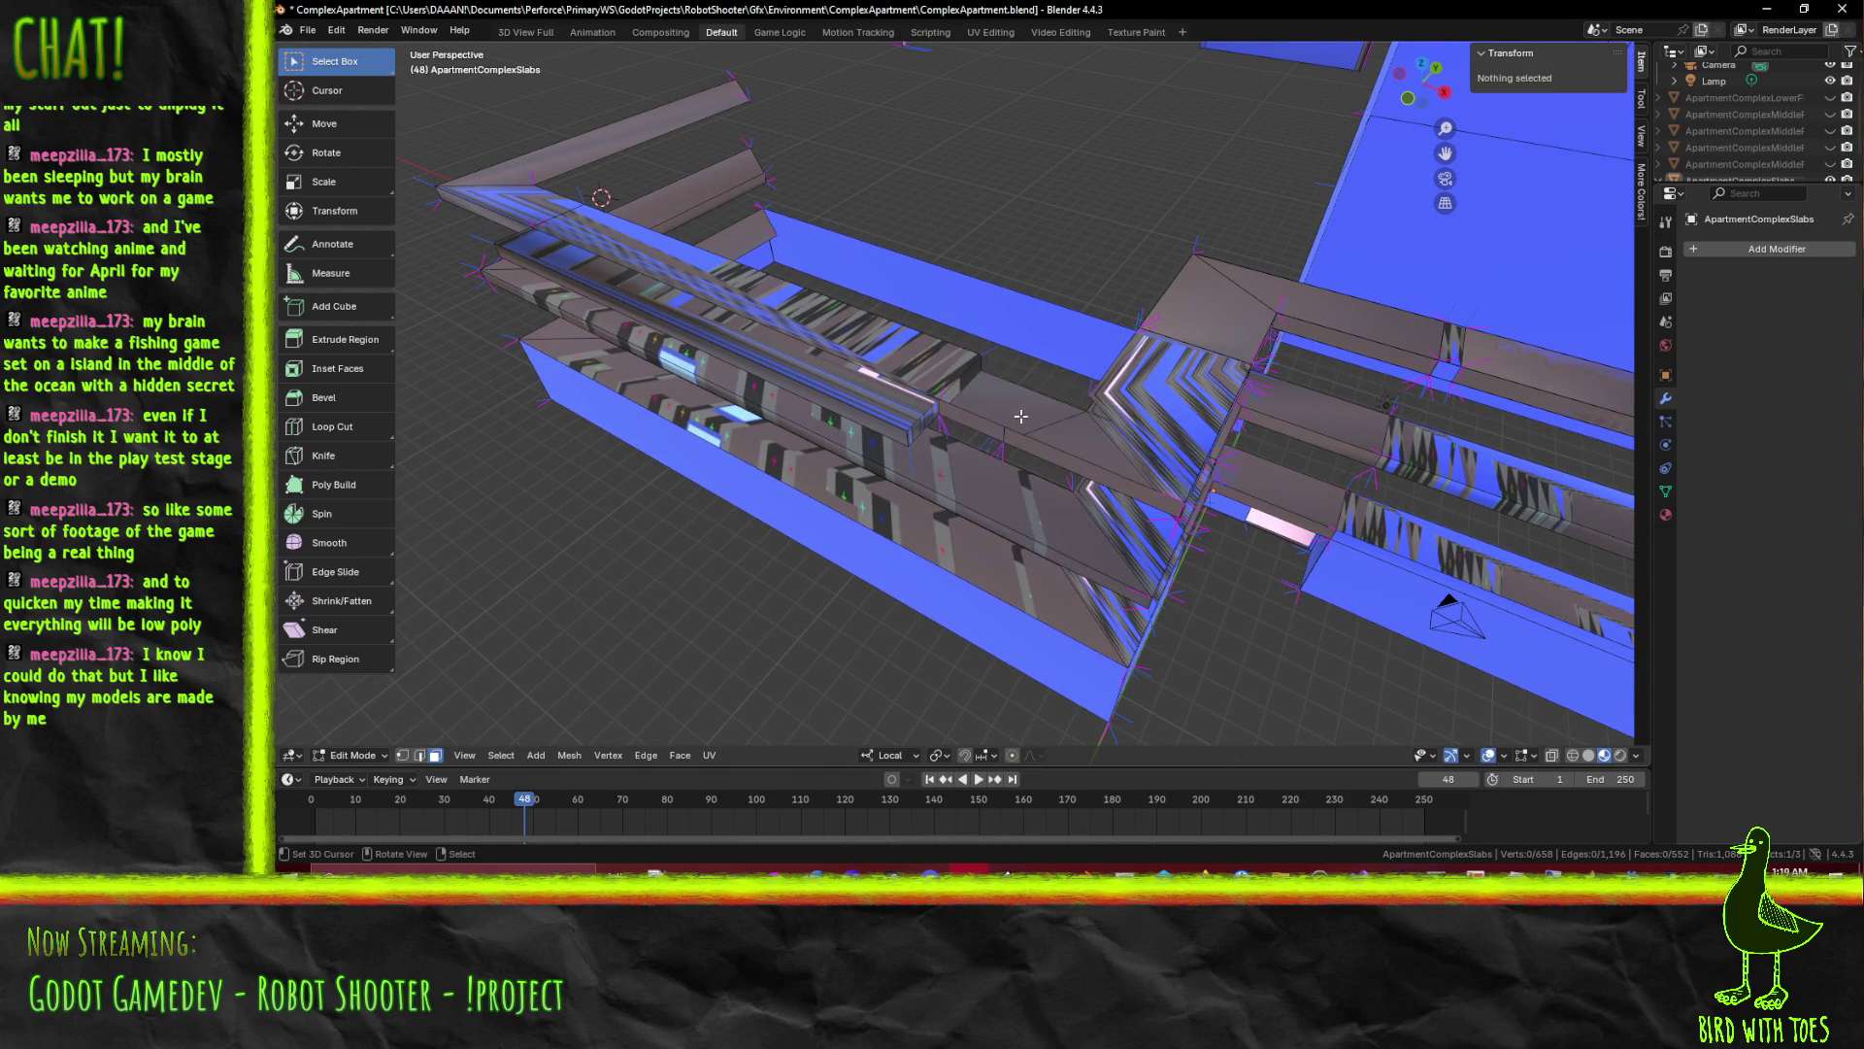
pyautogui.scroll(3)
pyautogui.click(1006, 440)
pyautogui.click(1061, 434)
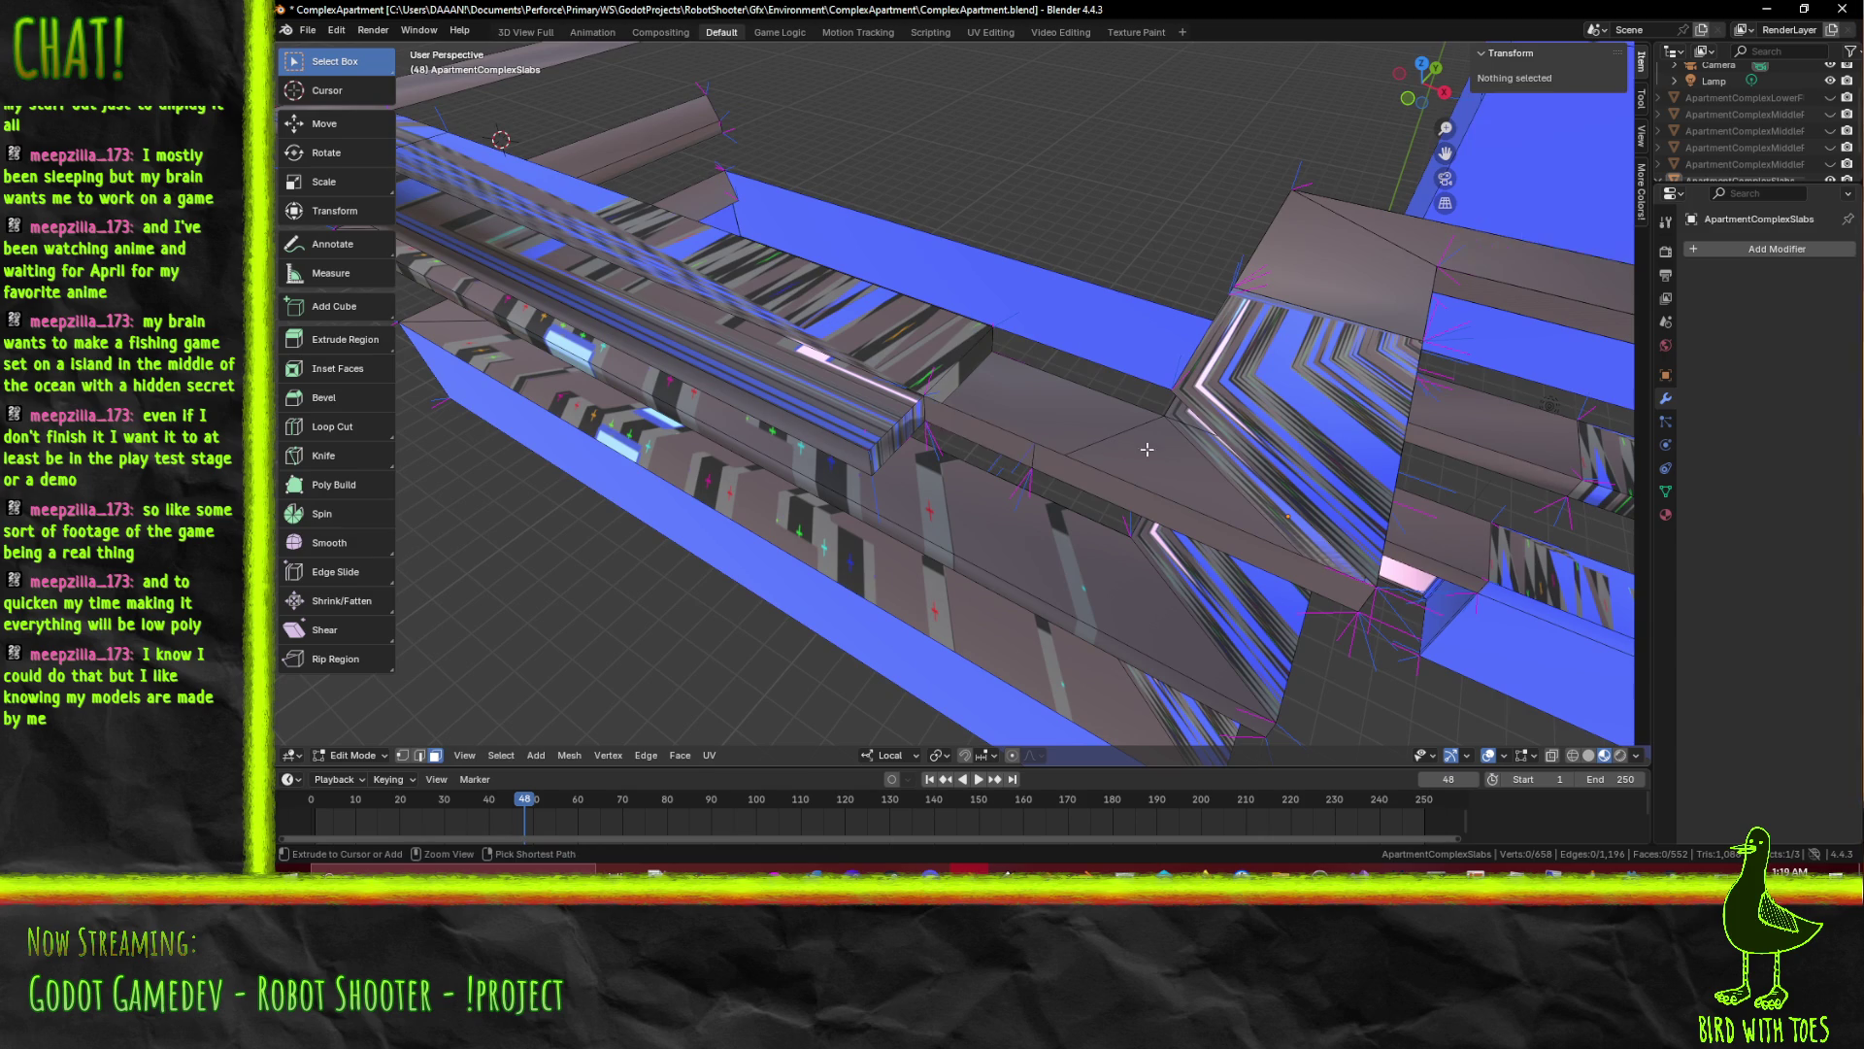
pyautogui.press('f')
pyautogui.moveTo(1244, 476); pyautogui.dragTo(1009, 432)
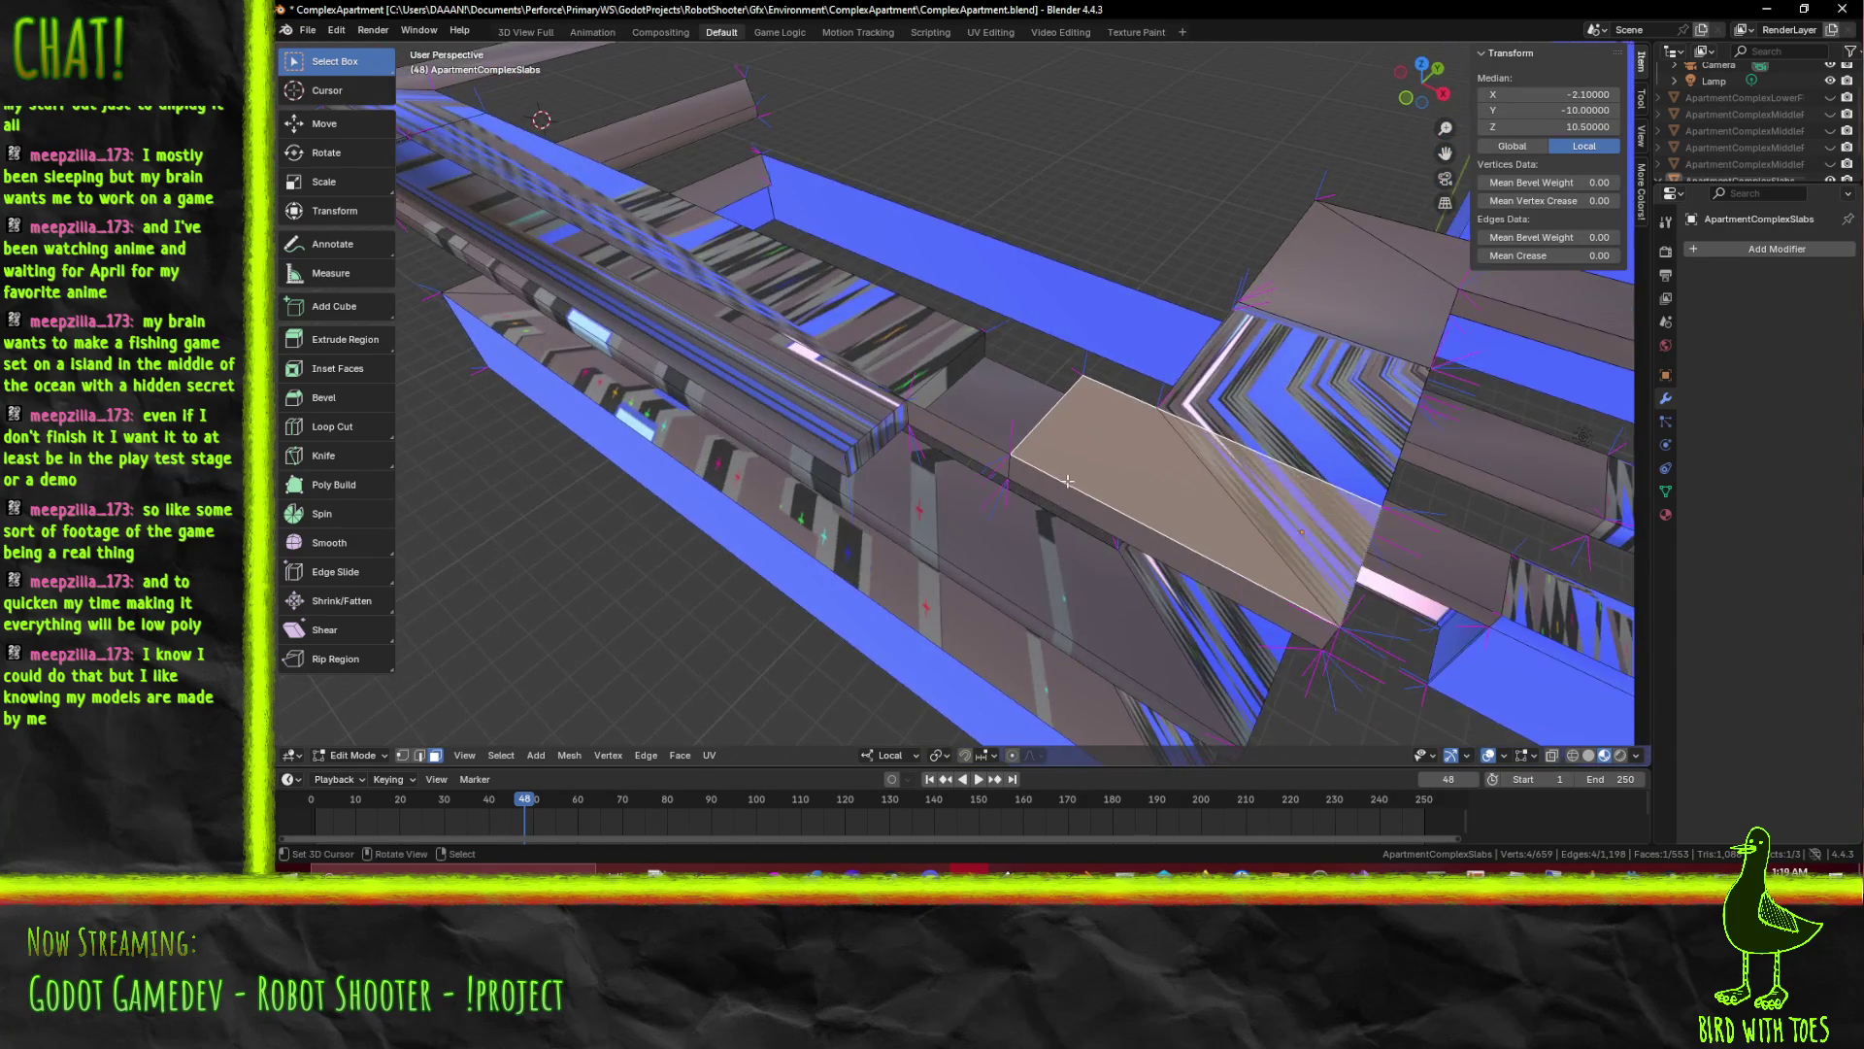
pyautogui.click(1010, 431)
pyautogui.press('x')
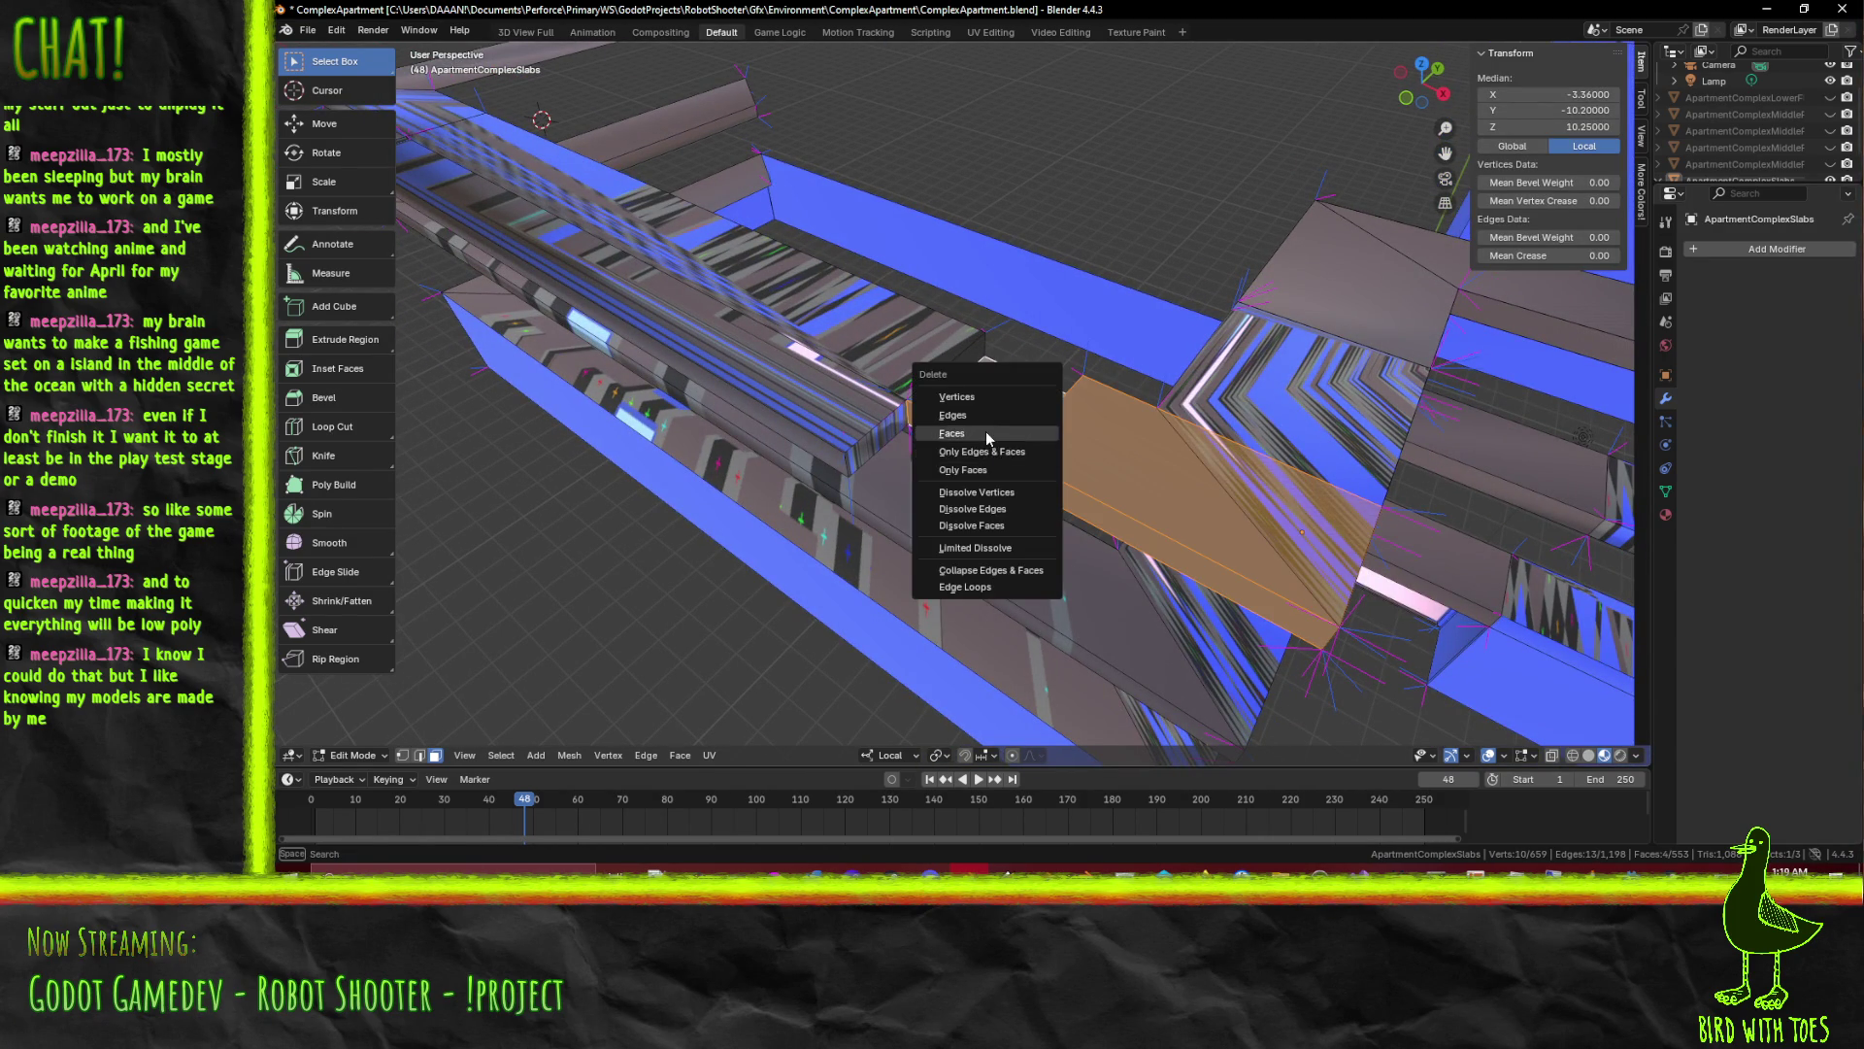
# Delete the long face and the next stray ledge faces, leaving the slab mesh at 546 faces
pyautogui.click(989, 435)
pyautogui.moveTo(1134, 474); pyautogui.dragTo(1115, 428)
pyautogui.press('x')
pyautogui.click(1083, 393)
pyautogui.click(1125, 389)
pyautogui.click(1107, 387)
pyautogui.click(1160, 400)
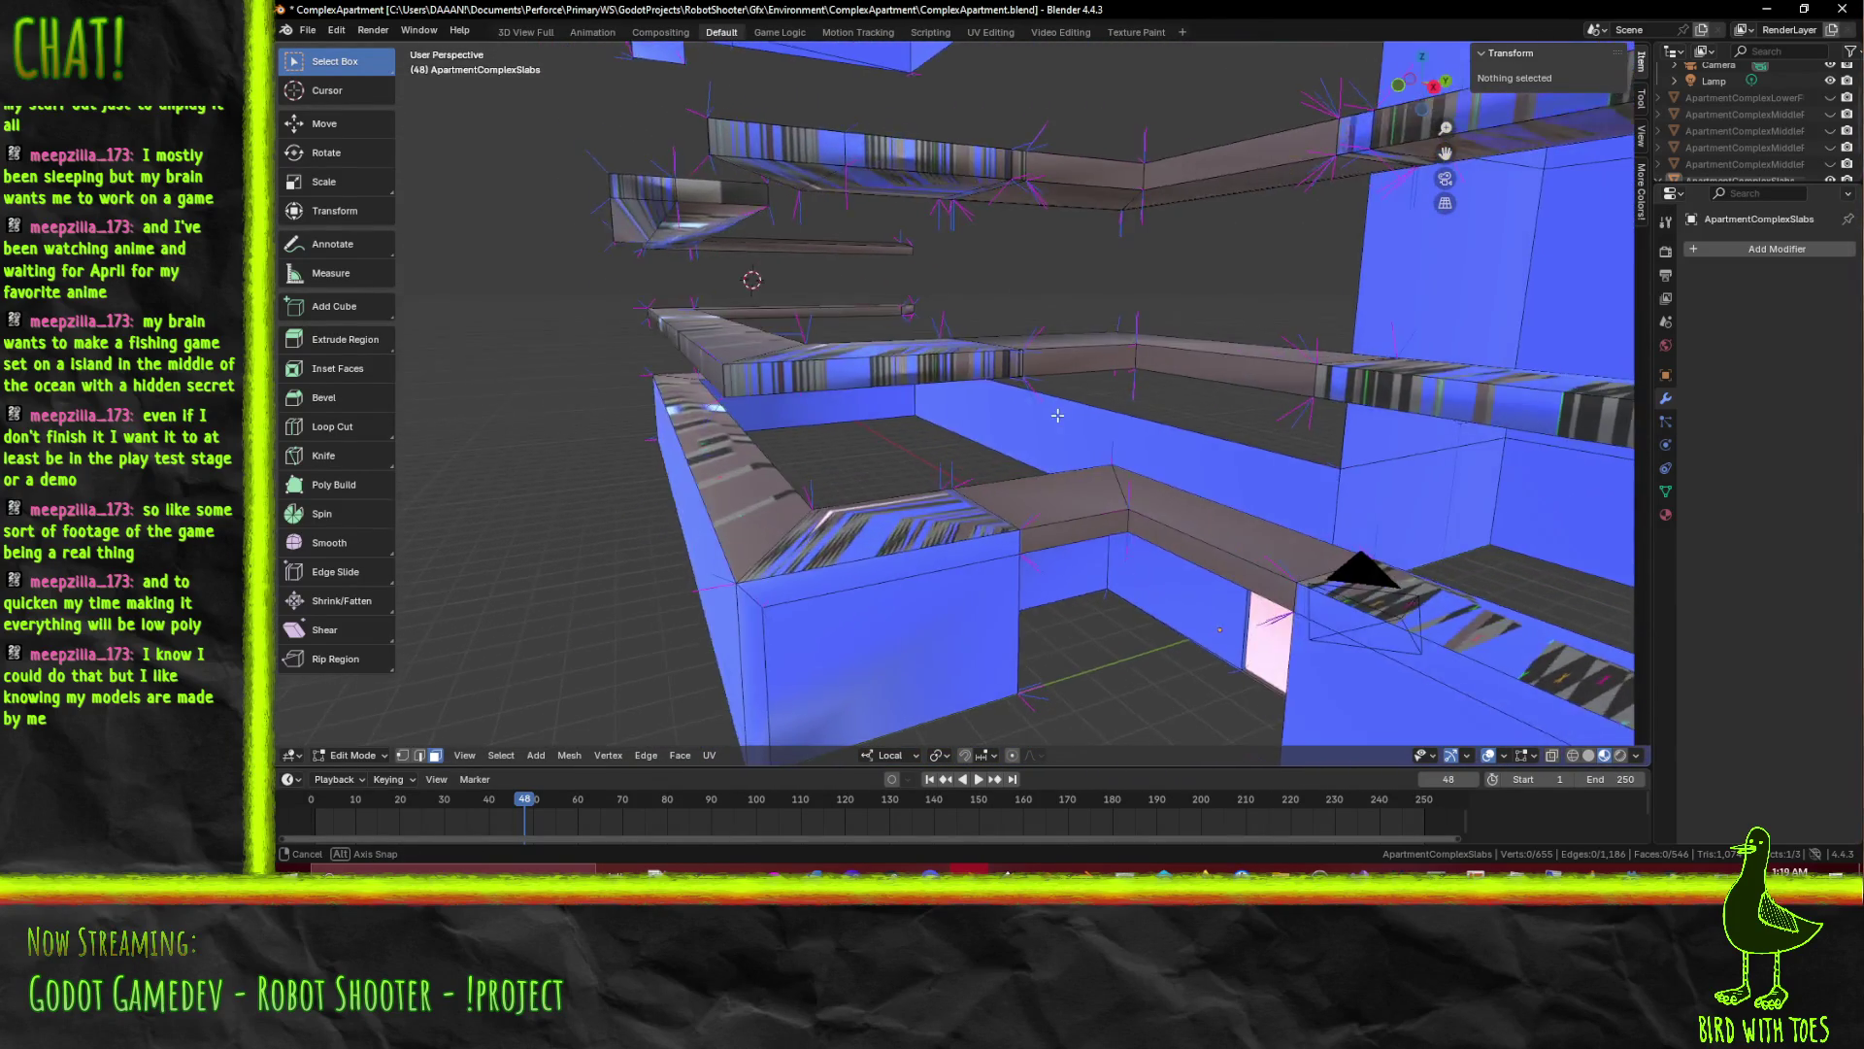
# Grow a selection from the slab top and sloped face, drop the small joint face, and delete the seven faces
pyautogui.moveTo(1113, 428); pyautogui.dragTo(1028, 348)
pyautogui.click(1029, 349)
pyautogui.click(1142, 398)
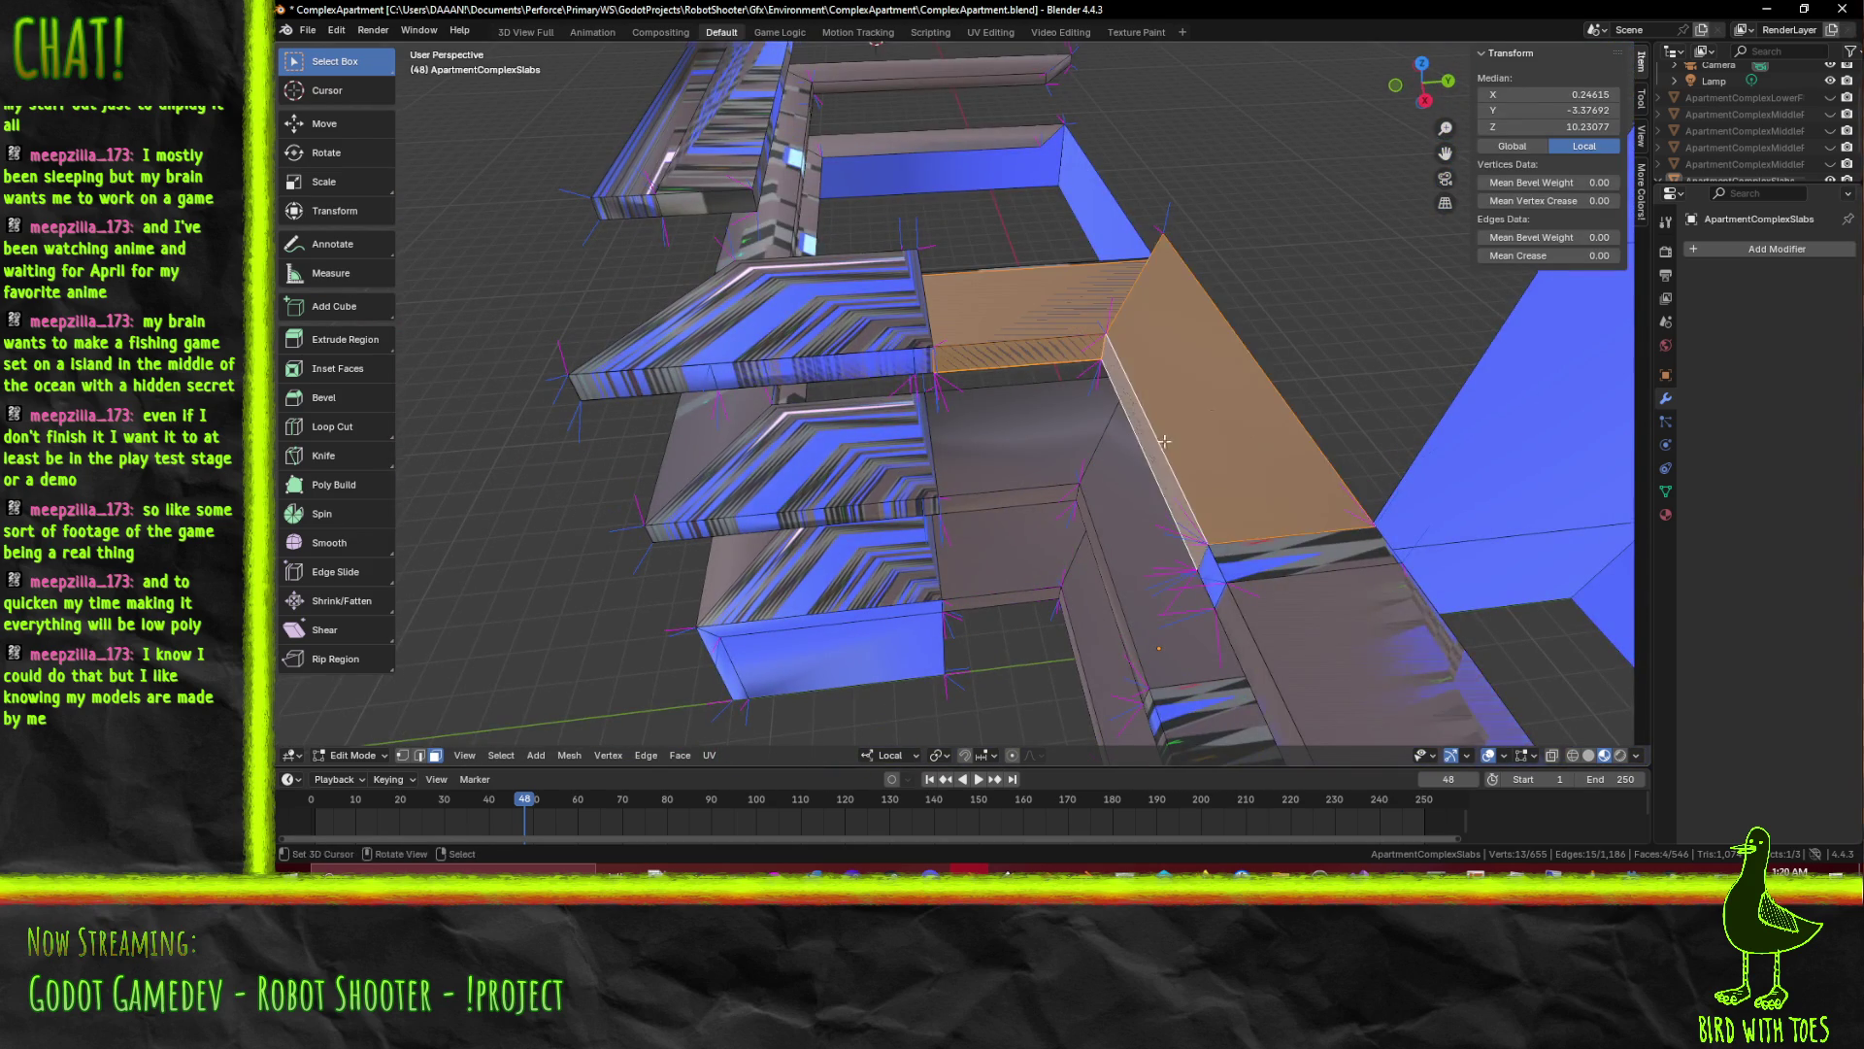
pyautogui.moveTo(1154, 441); pyautogui.dragTo(968, 247)
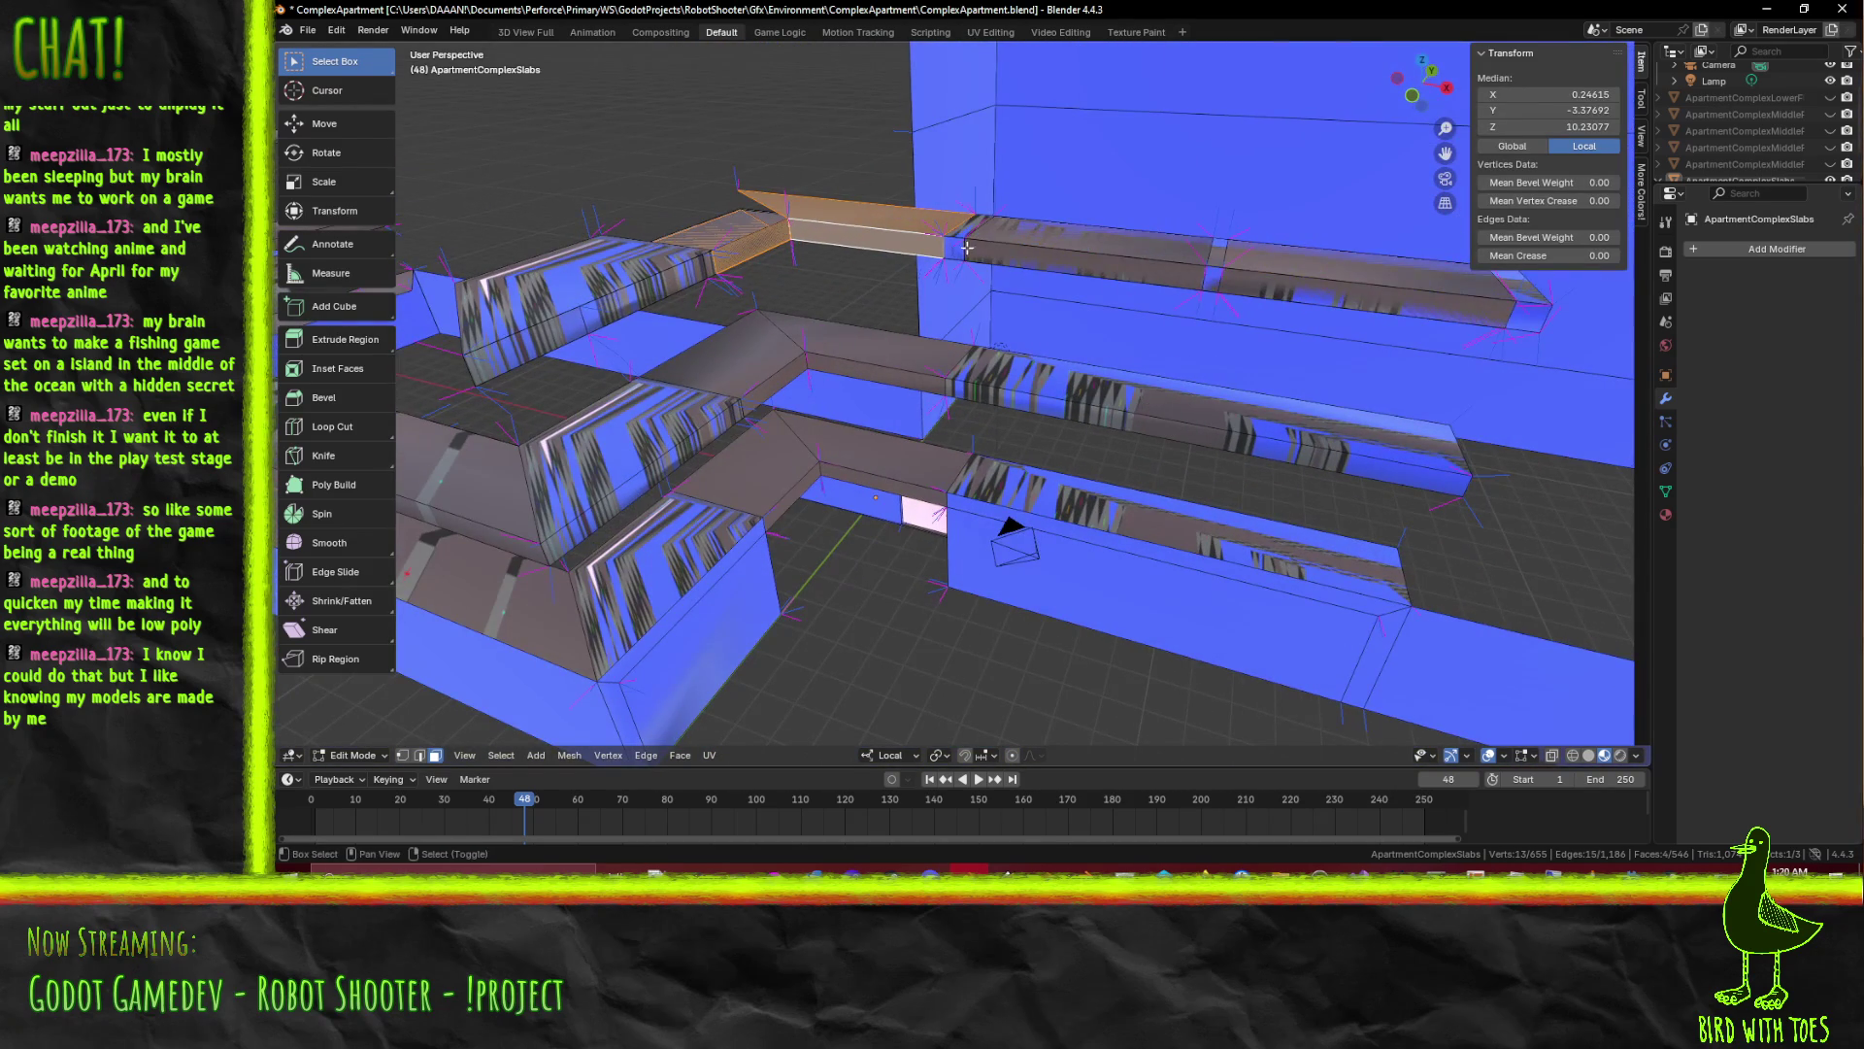
pyautogui.press('ctrl+KP_Add')
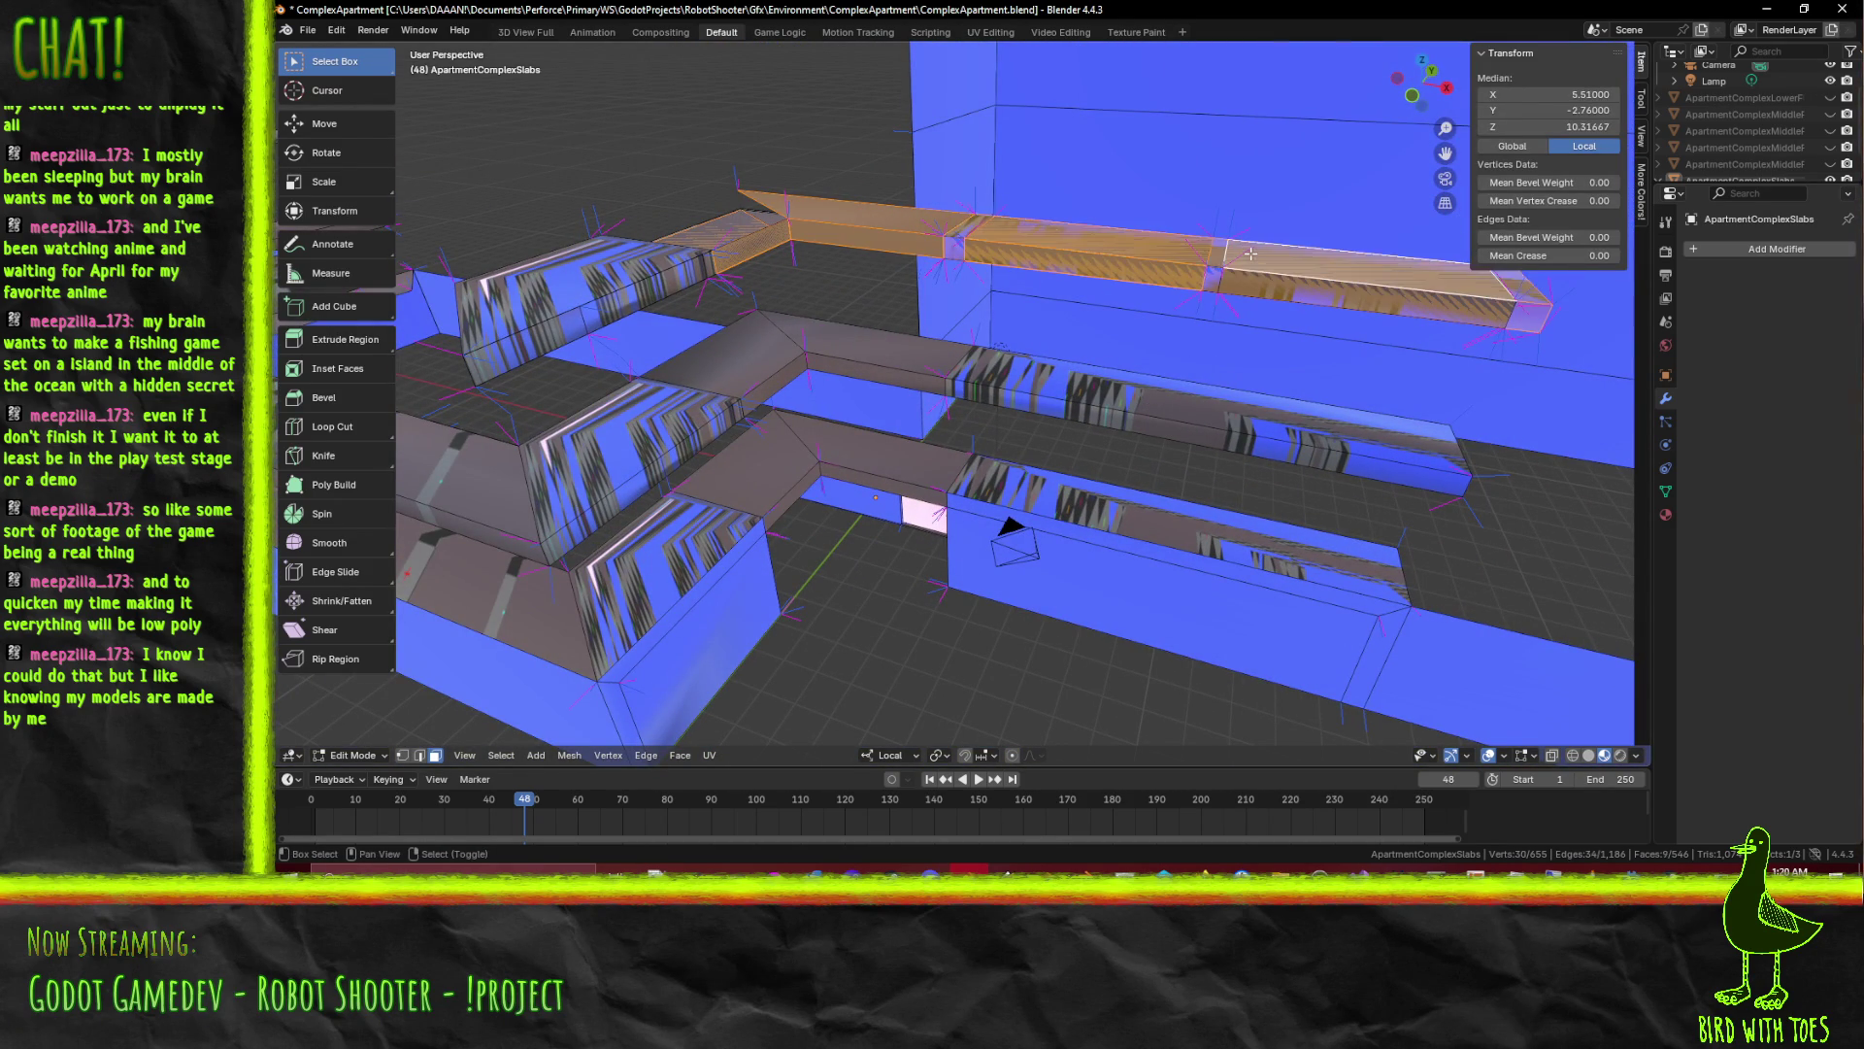
pyautogui.click(1214, 252)
pyautogui.rightClick(1236, 259)
pyautogui.click(1185, 256)
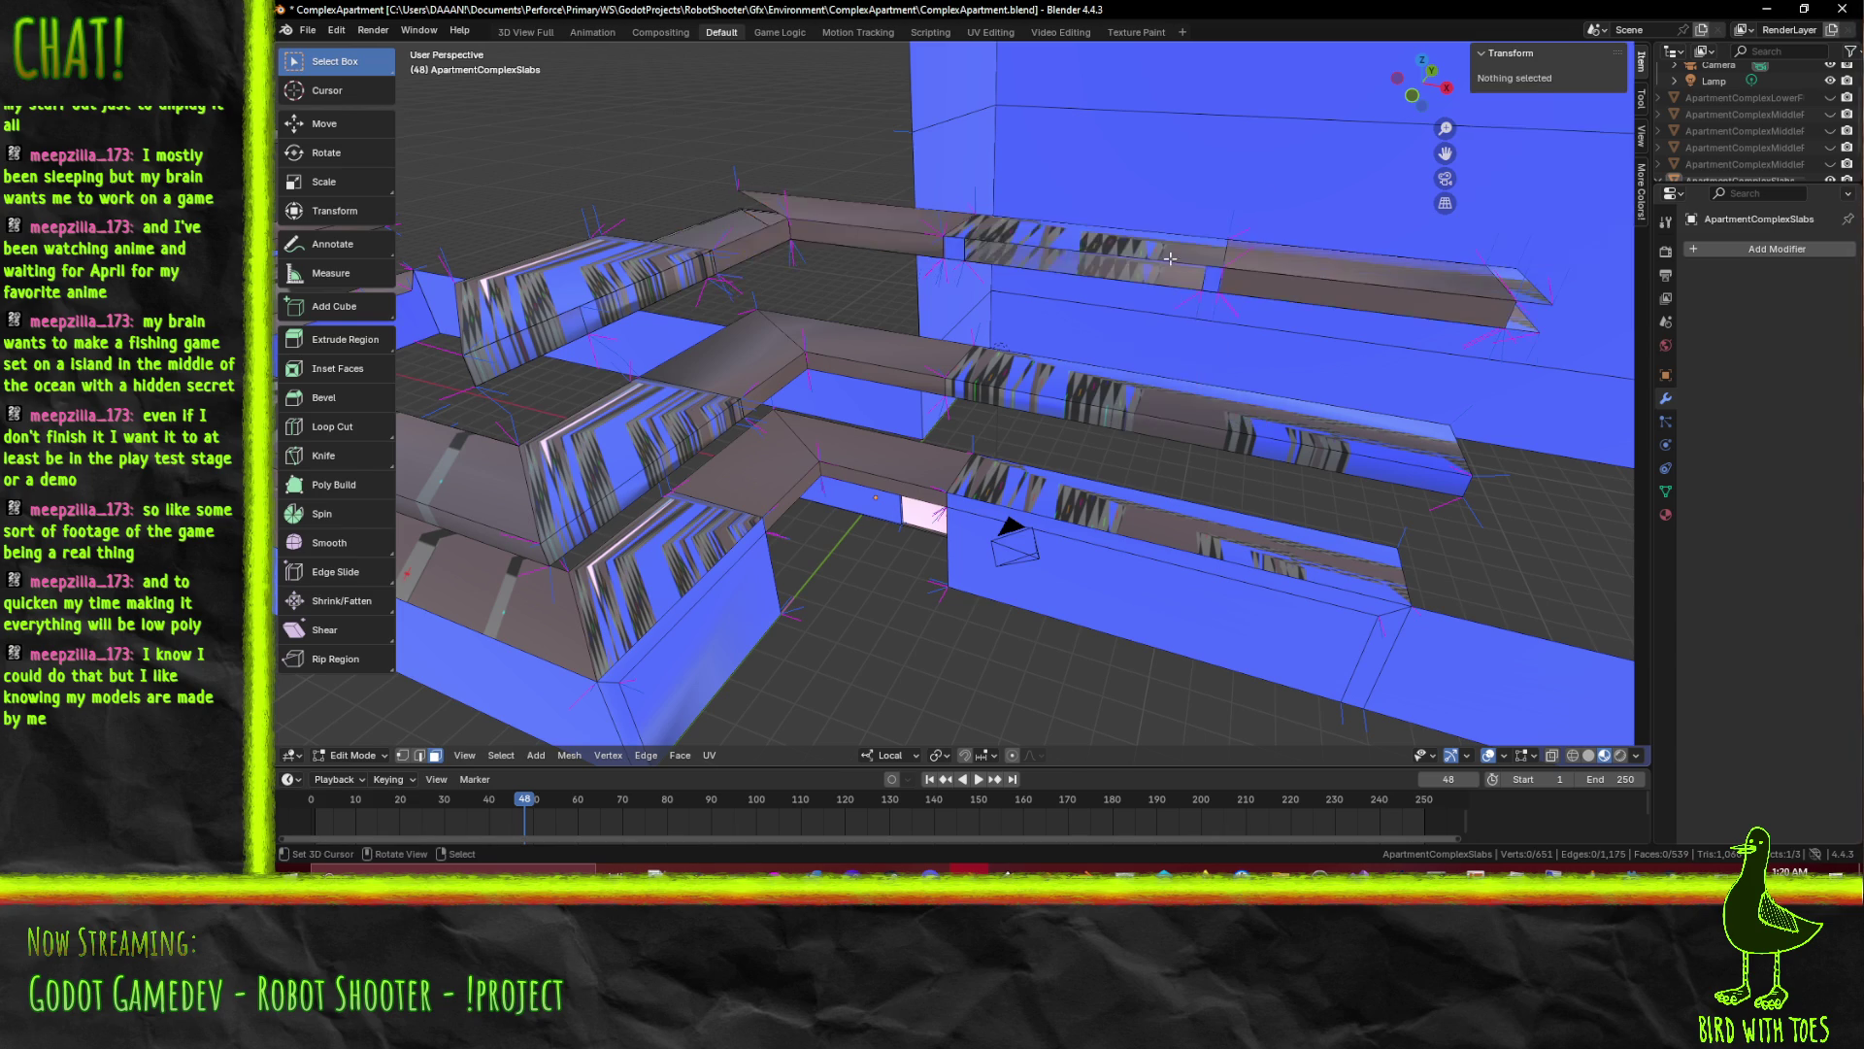
# Delete the joint face with its top slab face, then another top face with an adjoining slab face
pyautogui.click(955, 251)
pyautogui.click(947, 228)
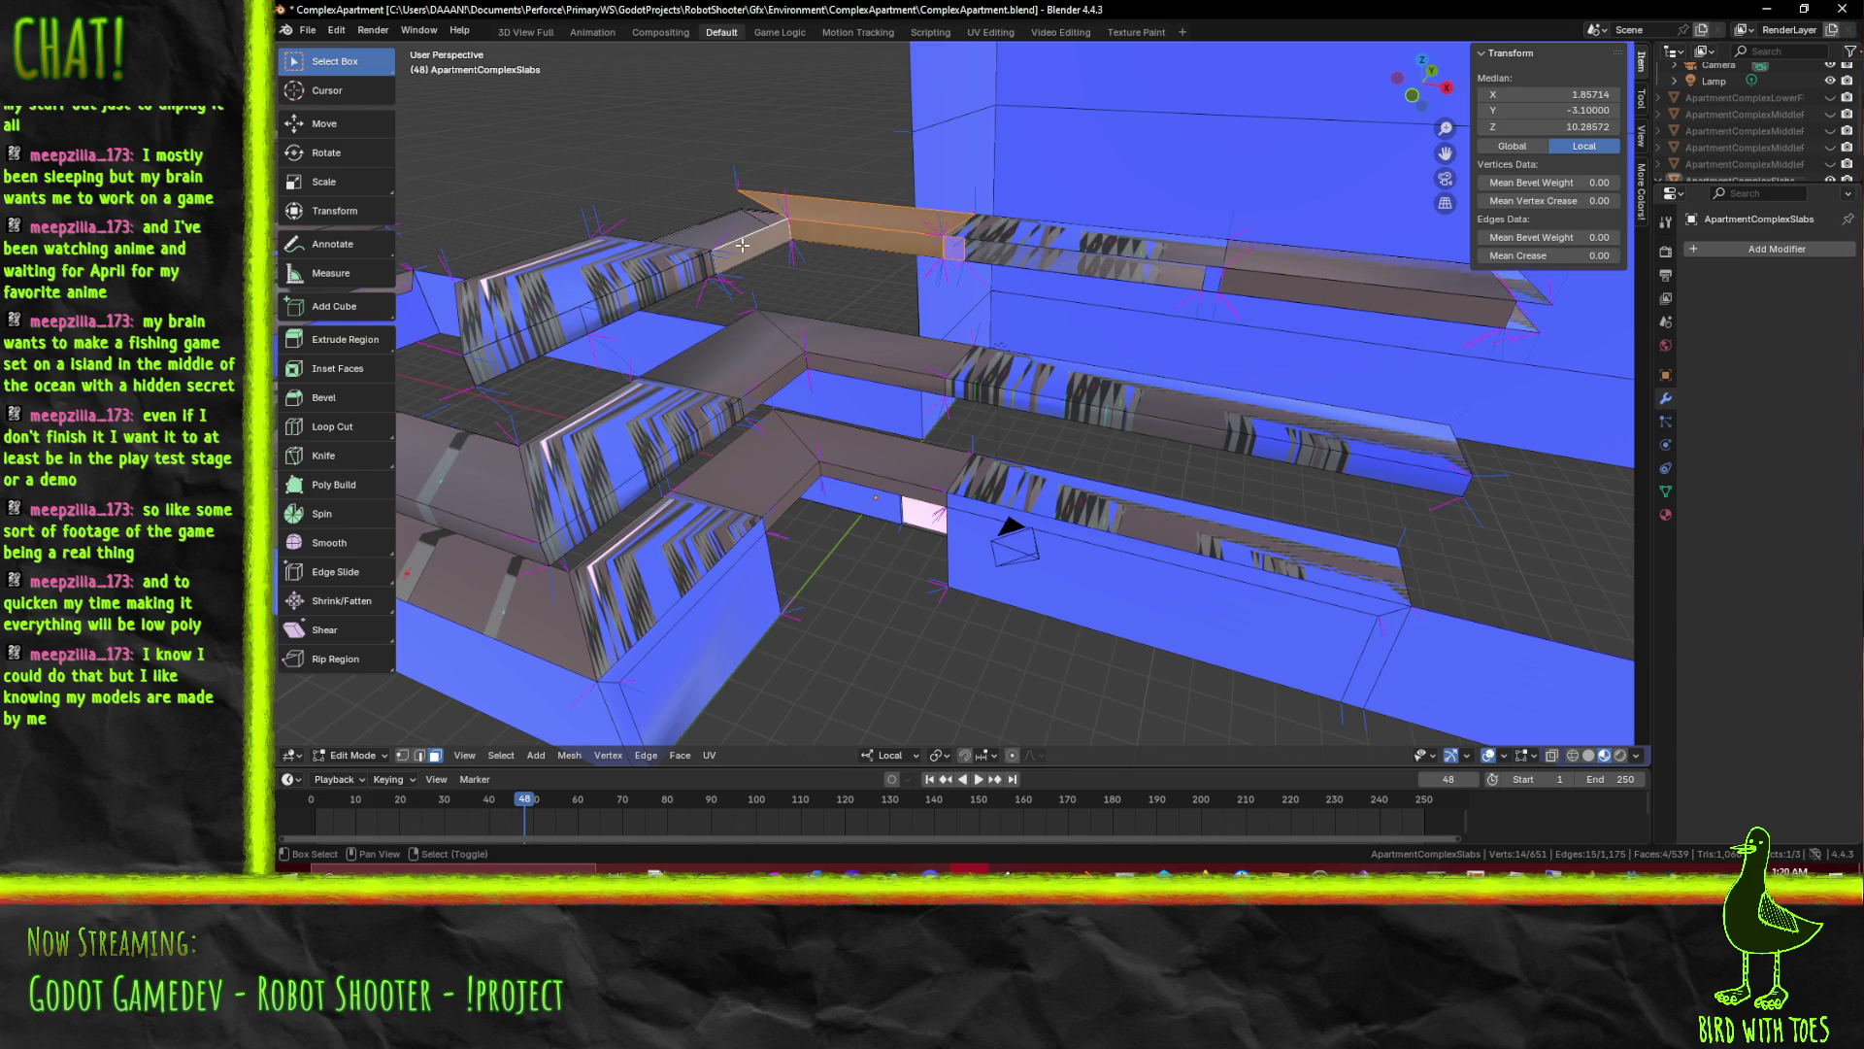
pyautogui.rightClick(730, 233)
pyautogui.click(791, 250)
pyautogui.moveTo(792, 250); pyautogui.dragTo(832, 265)
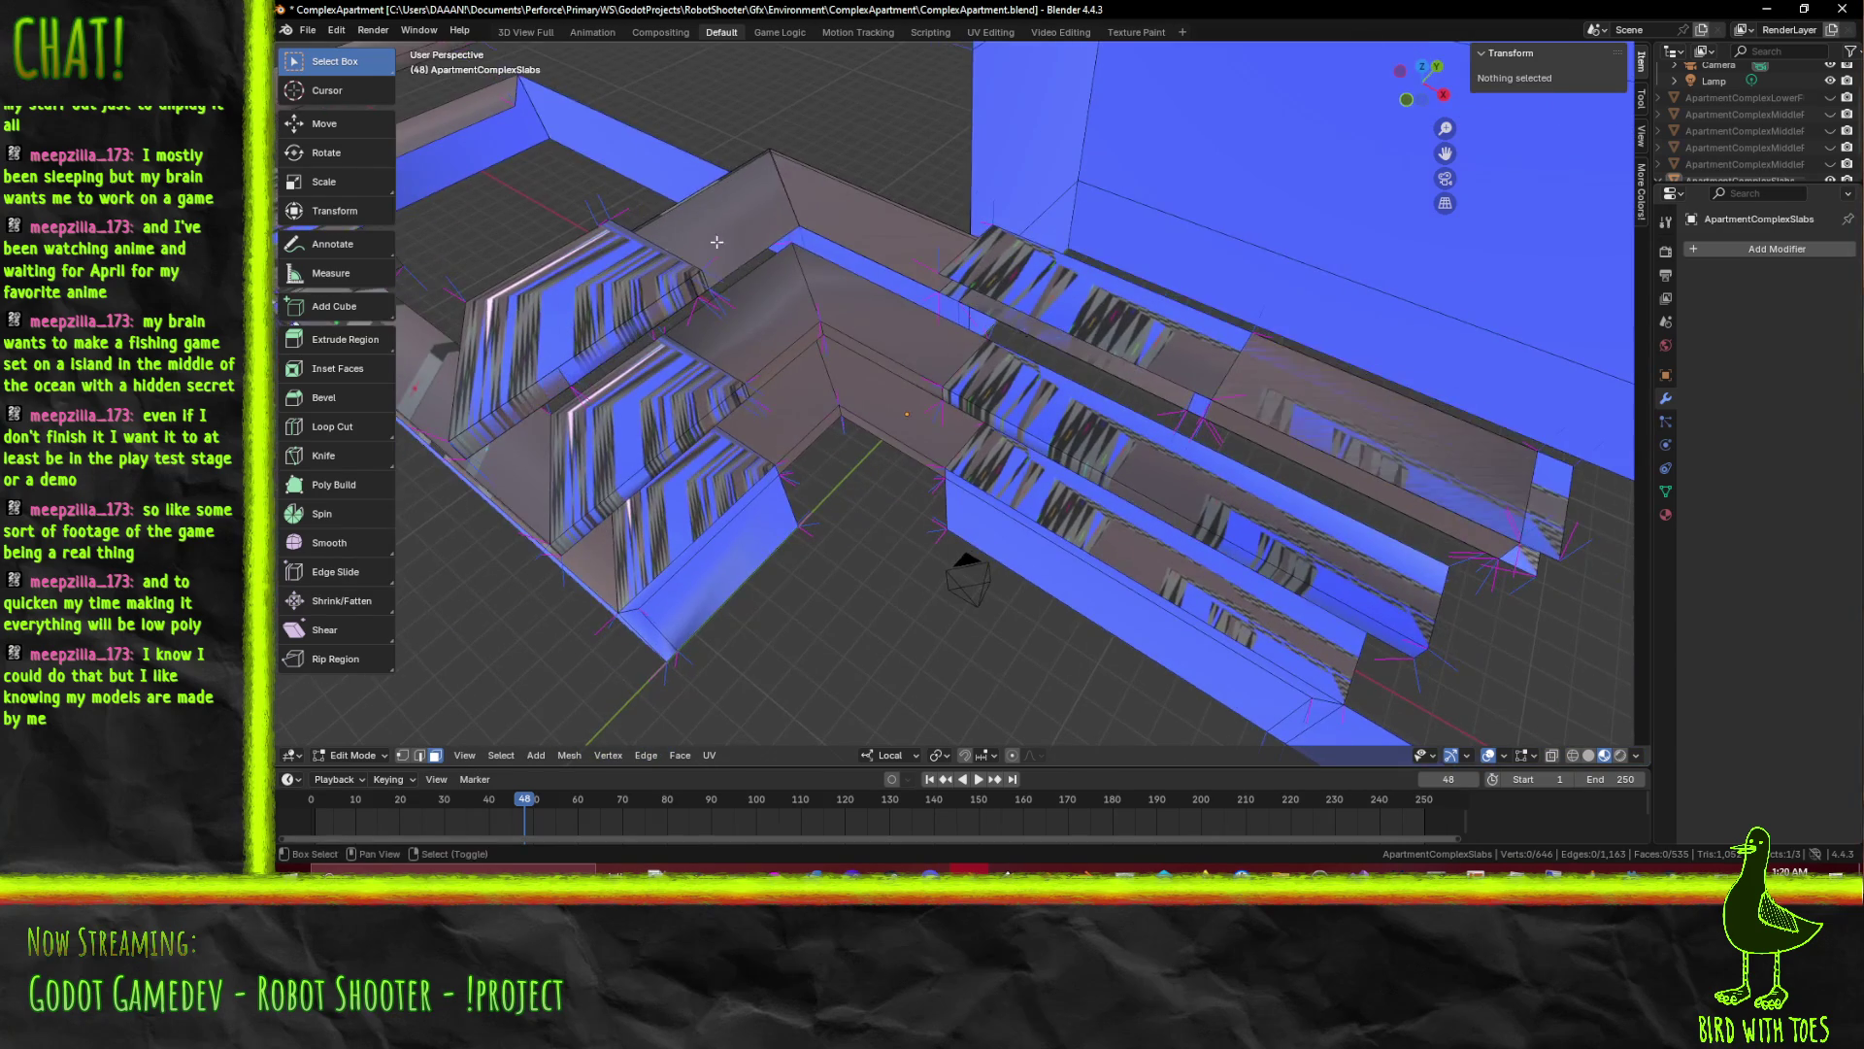
pyautogui.click(870, 228)
pyautogui.moveTo(1038, 278); pyautogui.dragTo(787, 395)
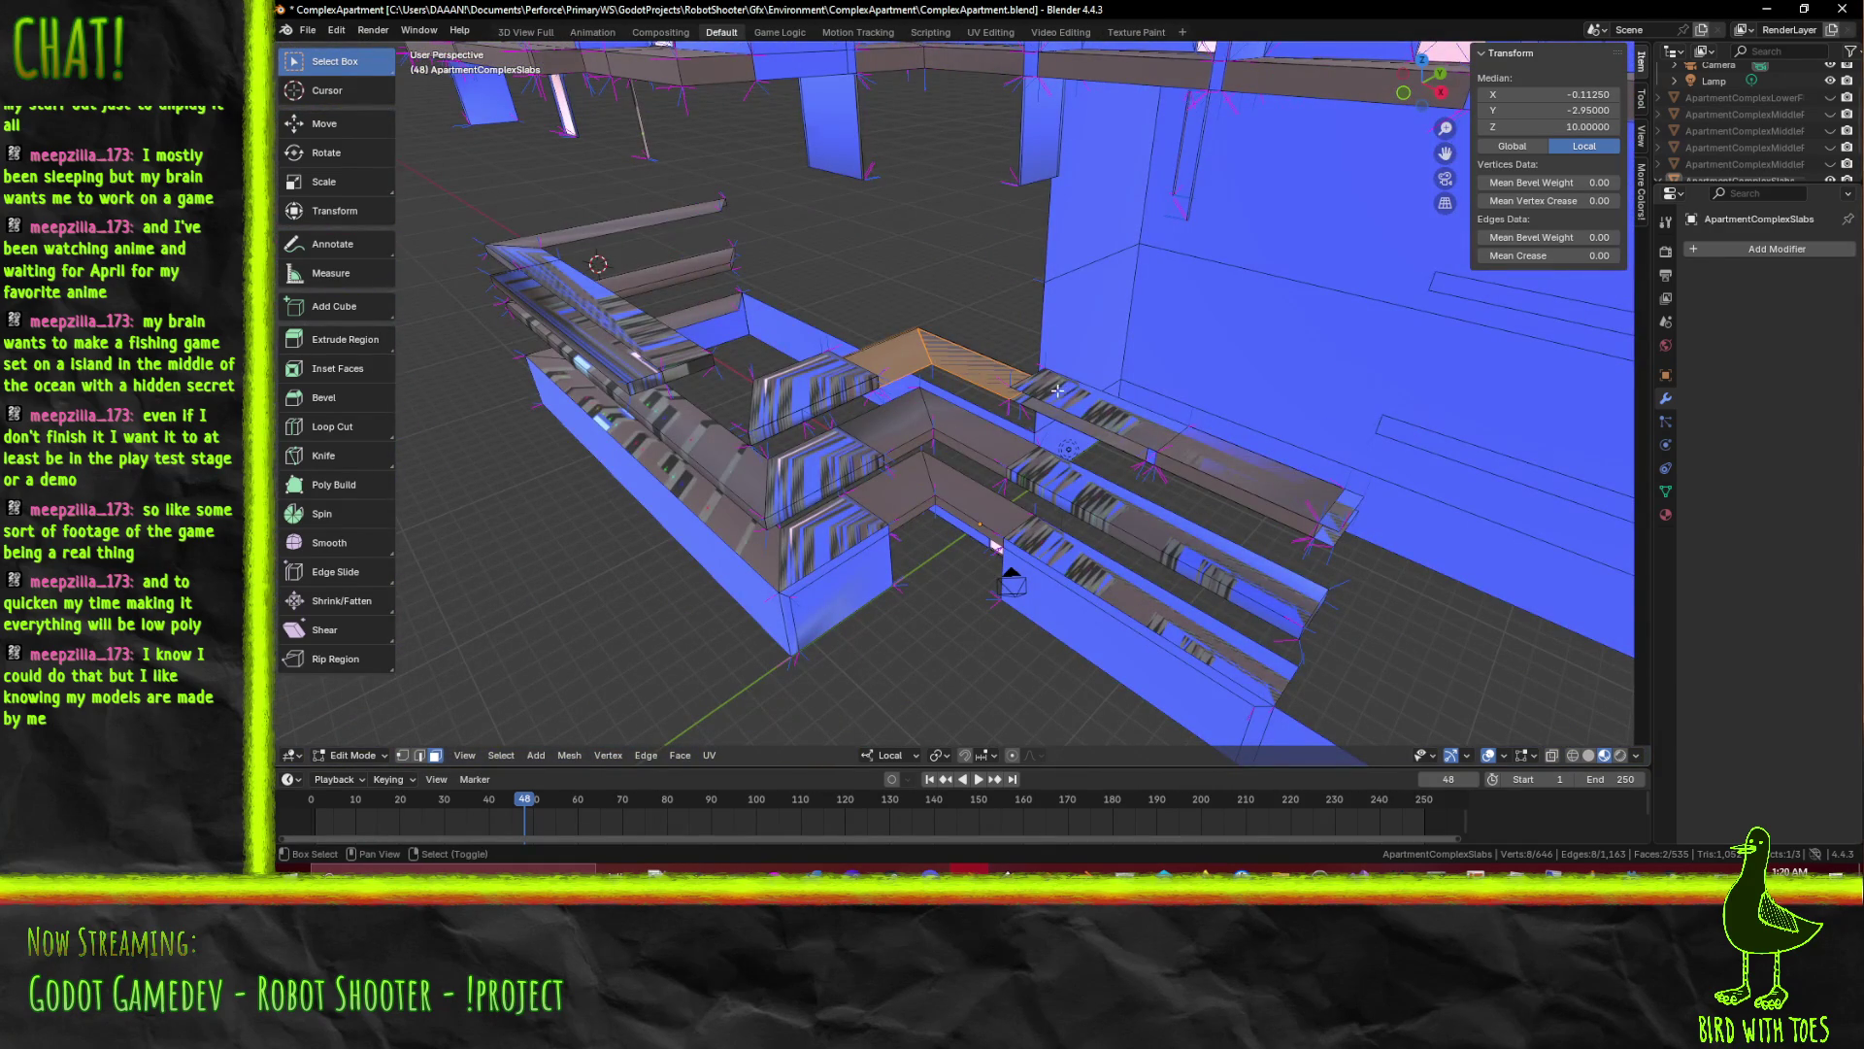
pyautogui.click(1061, 387)
pyautogui.press('x')
pyautogui.click(1068, 442)
# Delete four more slab faces and then three others, and pick the stray edge near the wall
pyautogui.click(1203, 466)
pyautogui.press('x')
pyautogui.click(1151, 478)
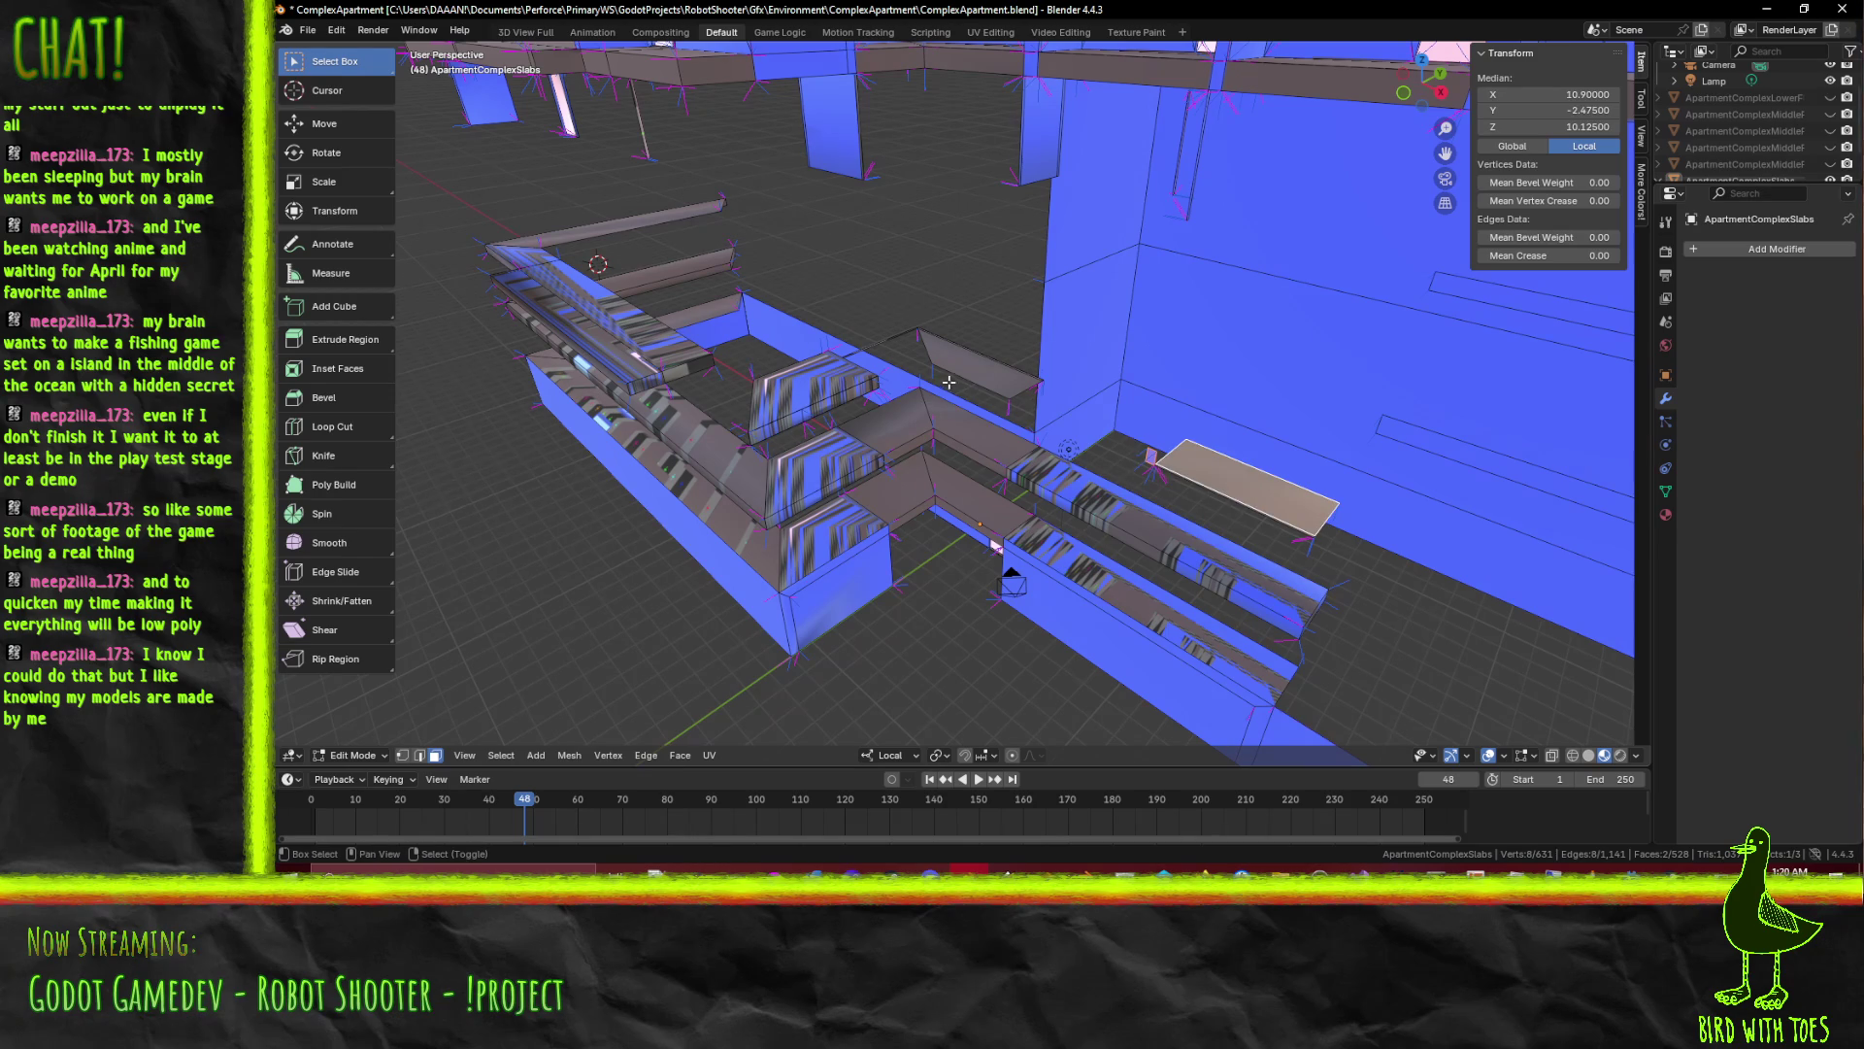
pyautogui.click(949, 382)
pyautogui.press('x')
pyautogui.click(959, 376)
pyautogui.moveTo(960, 384); pyautogui.dragTo(1109, 479)
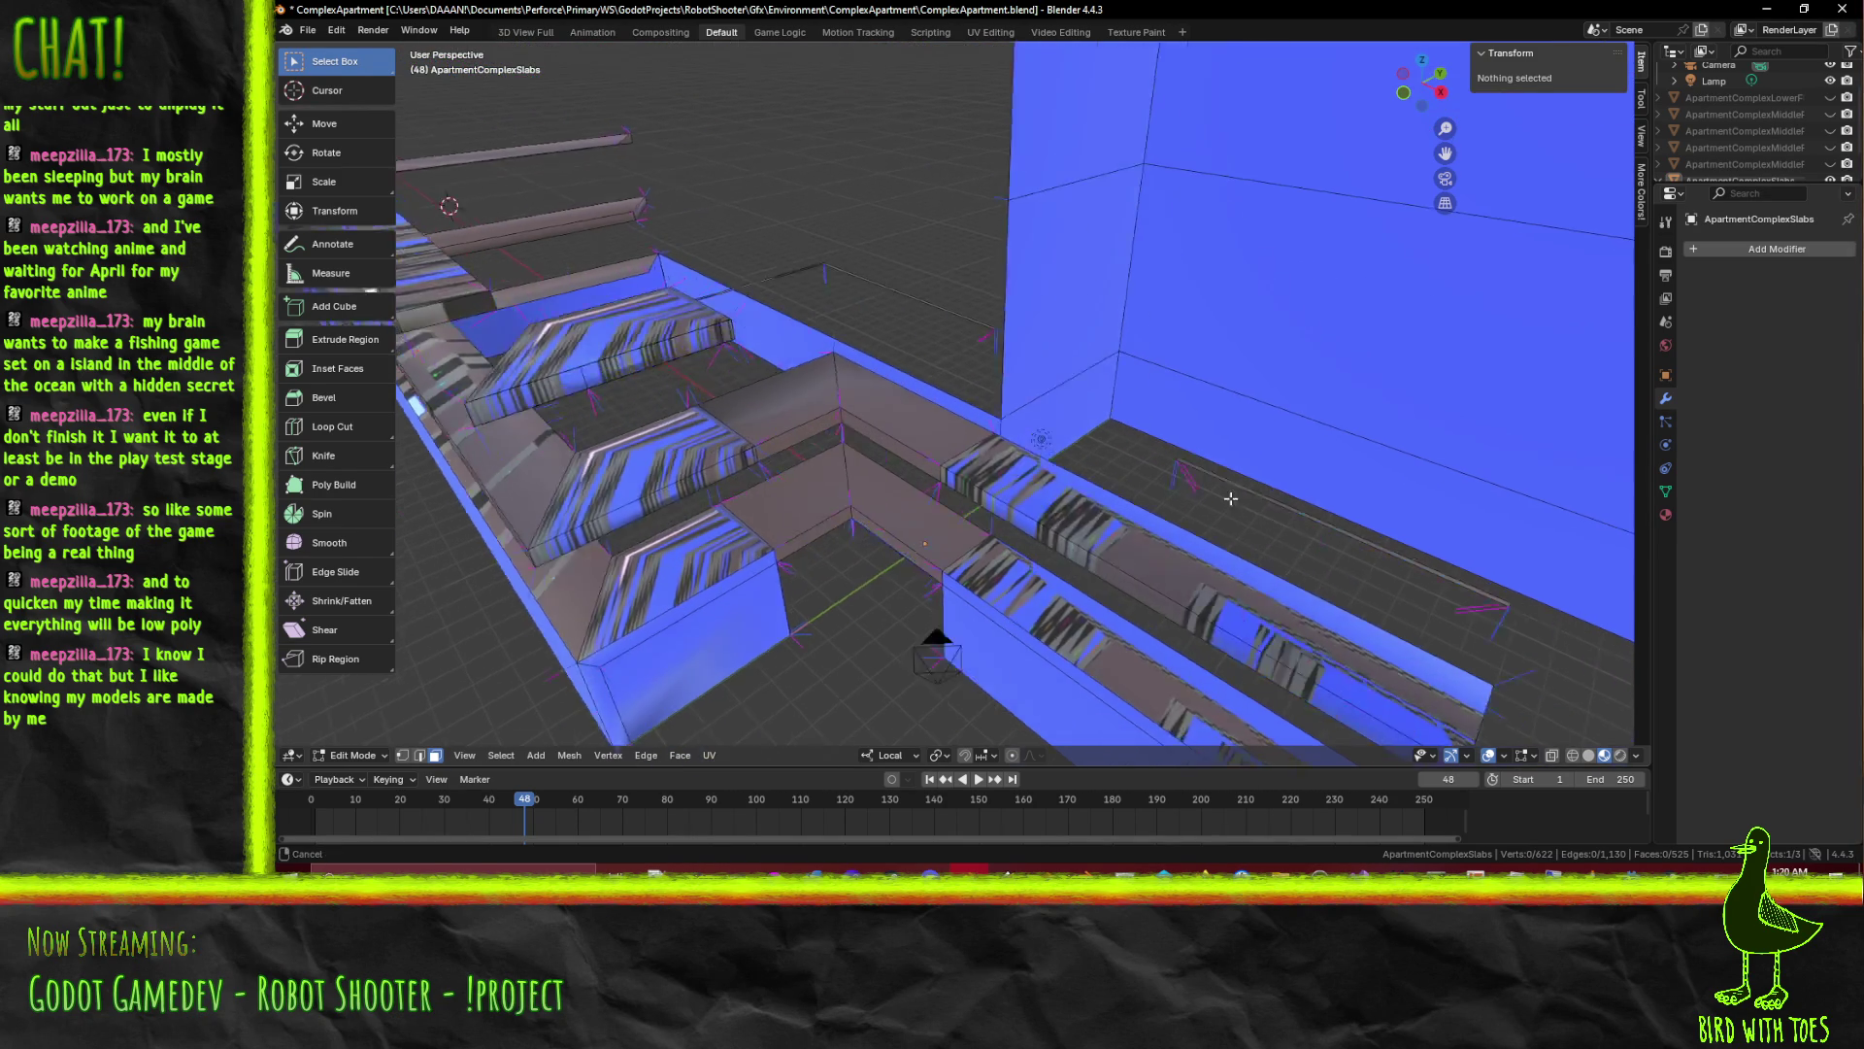
pyautogui.click(1031, 463)
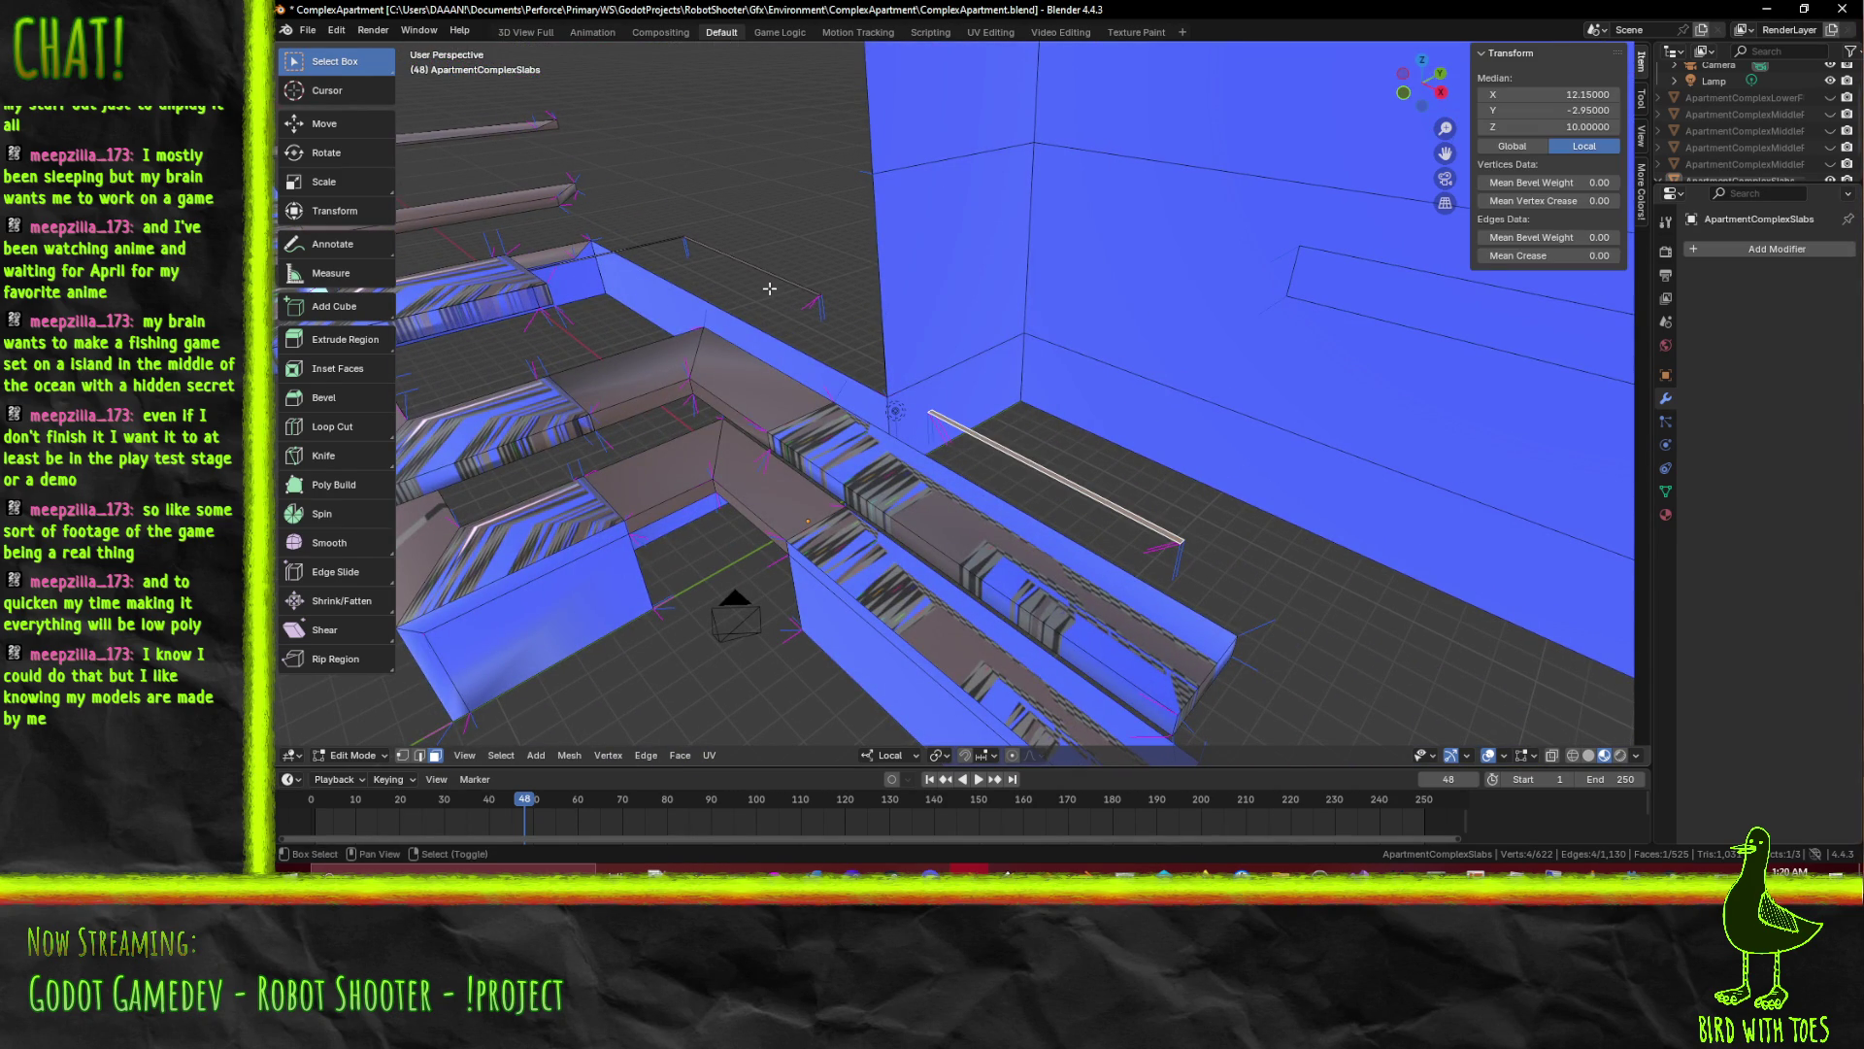
# Delete the stray edge selected near the wall
pyautogui.moveTo(792, 301); pyautogui.dragTo(636, 549)
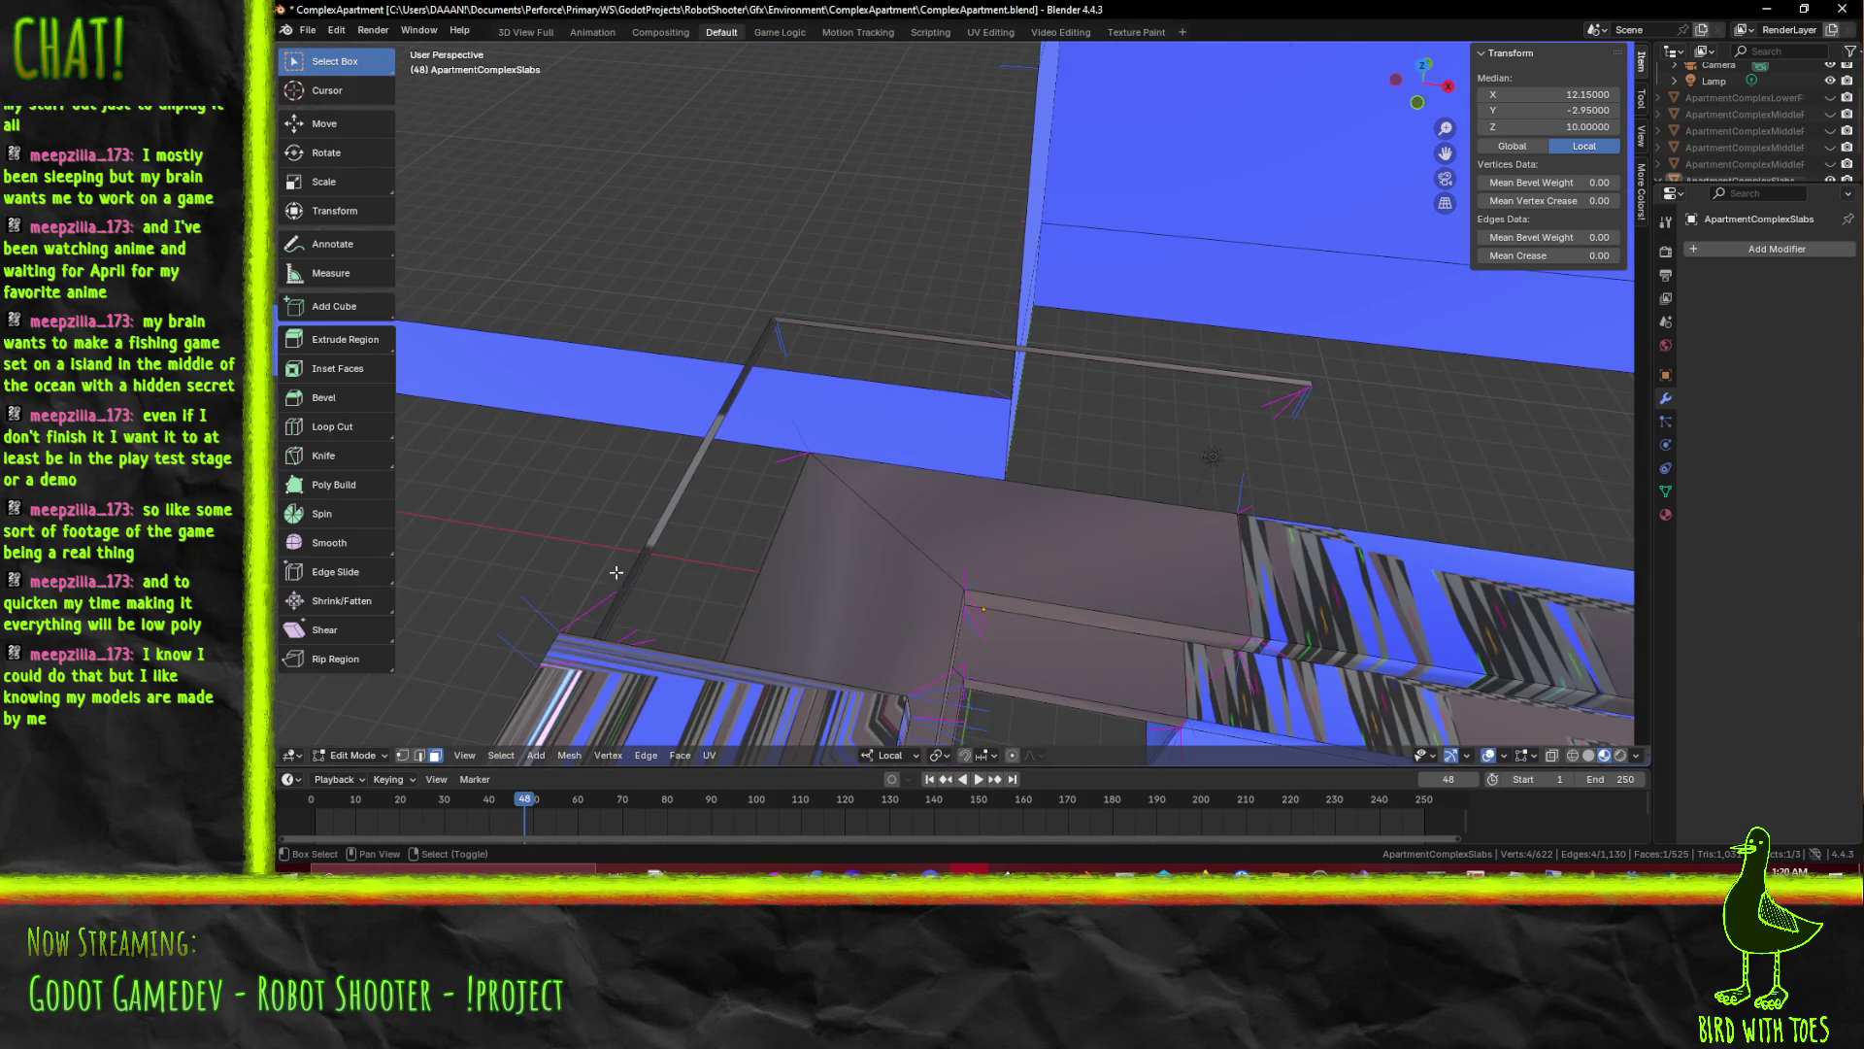
pyautogui.press('x')
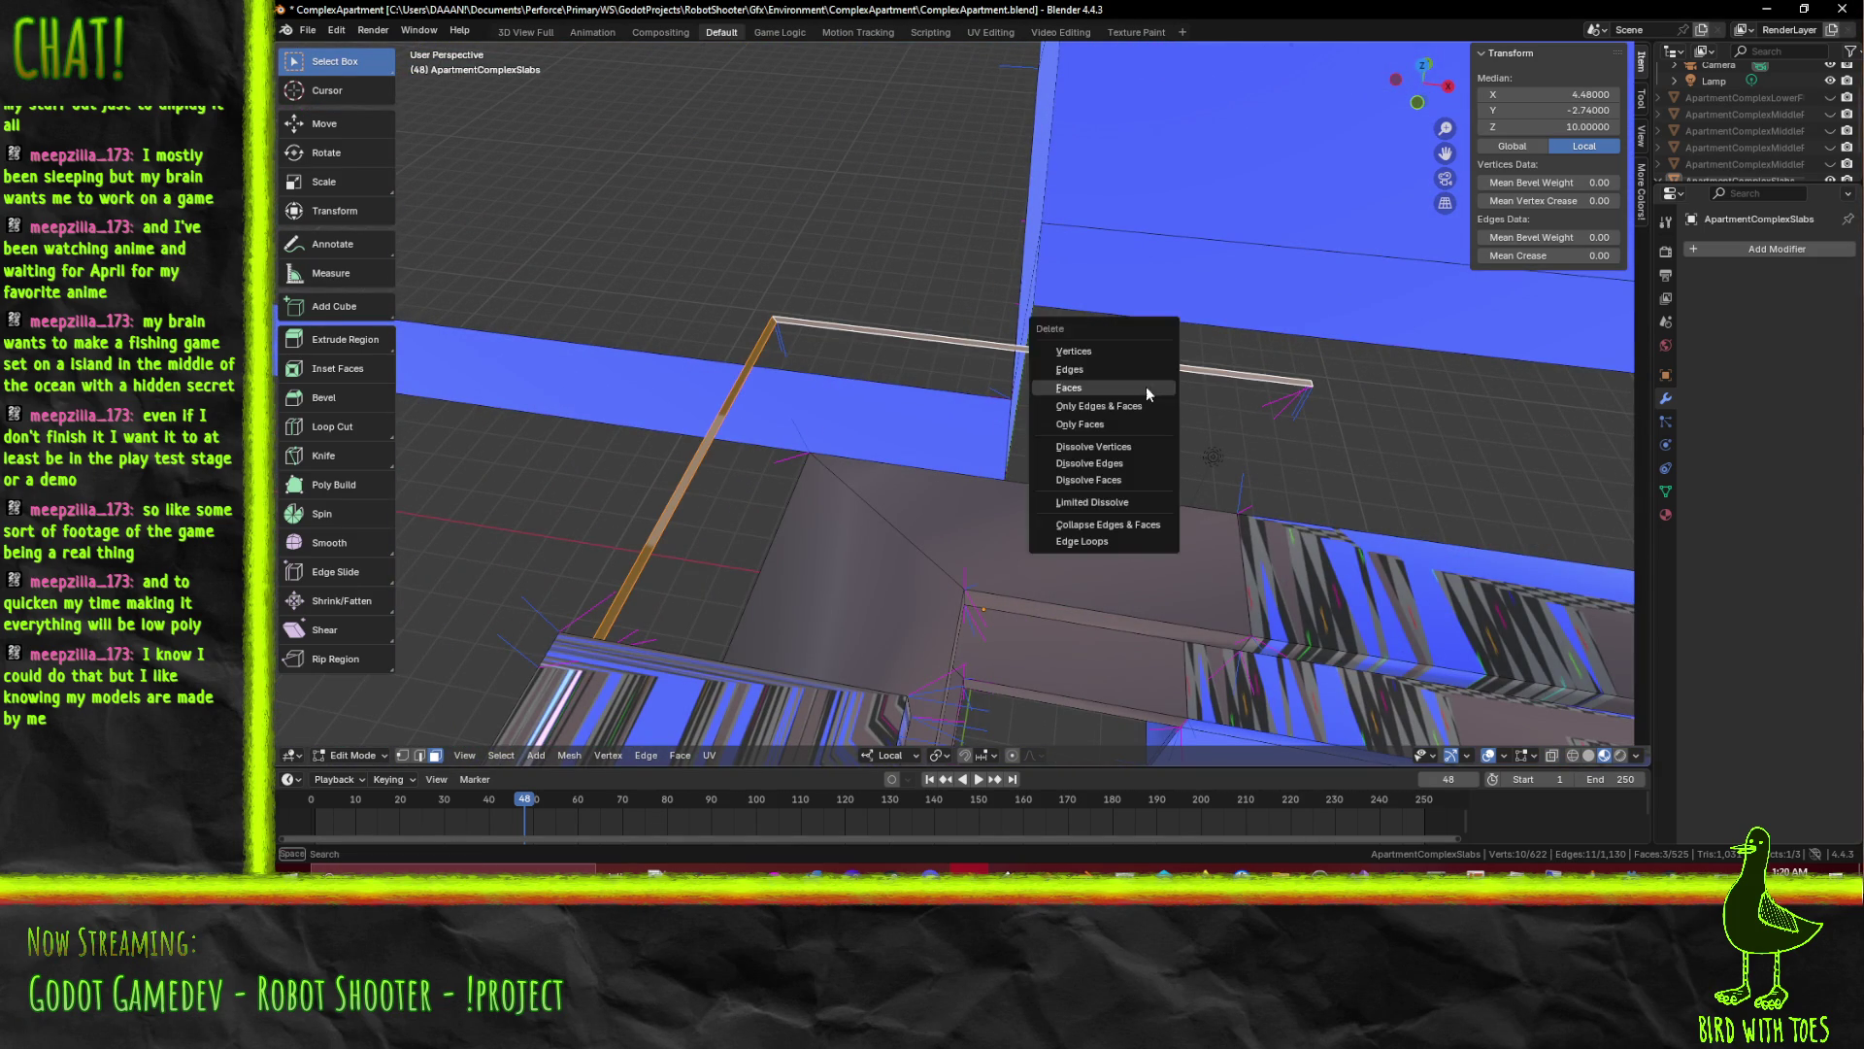
pyautogui.click(1068, 388)
pyautogui.moveTo(1068, 388); pyautogui.dragTo(1059, 461)
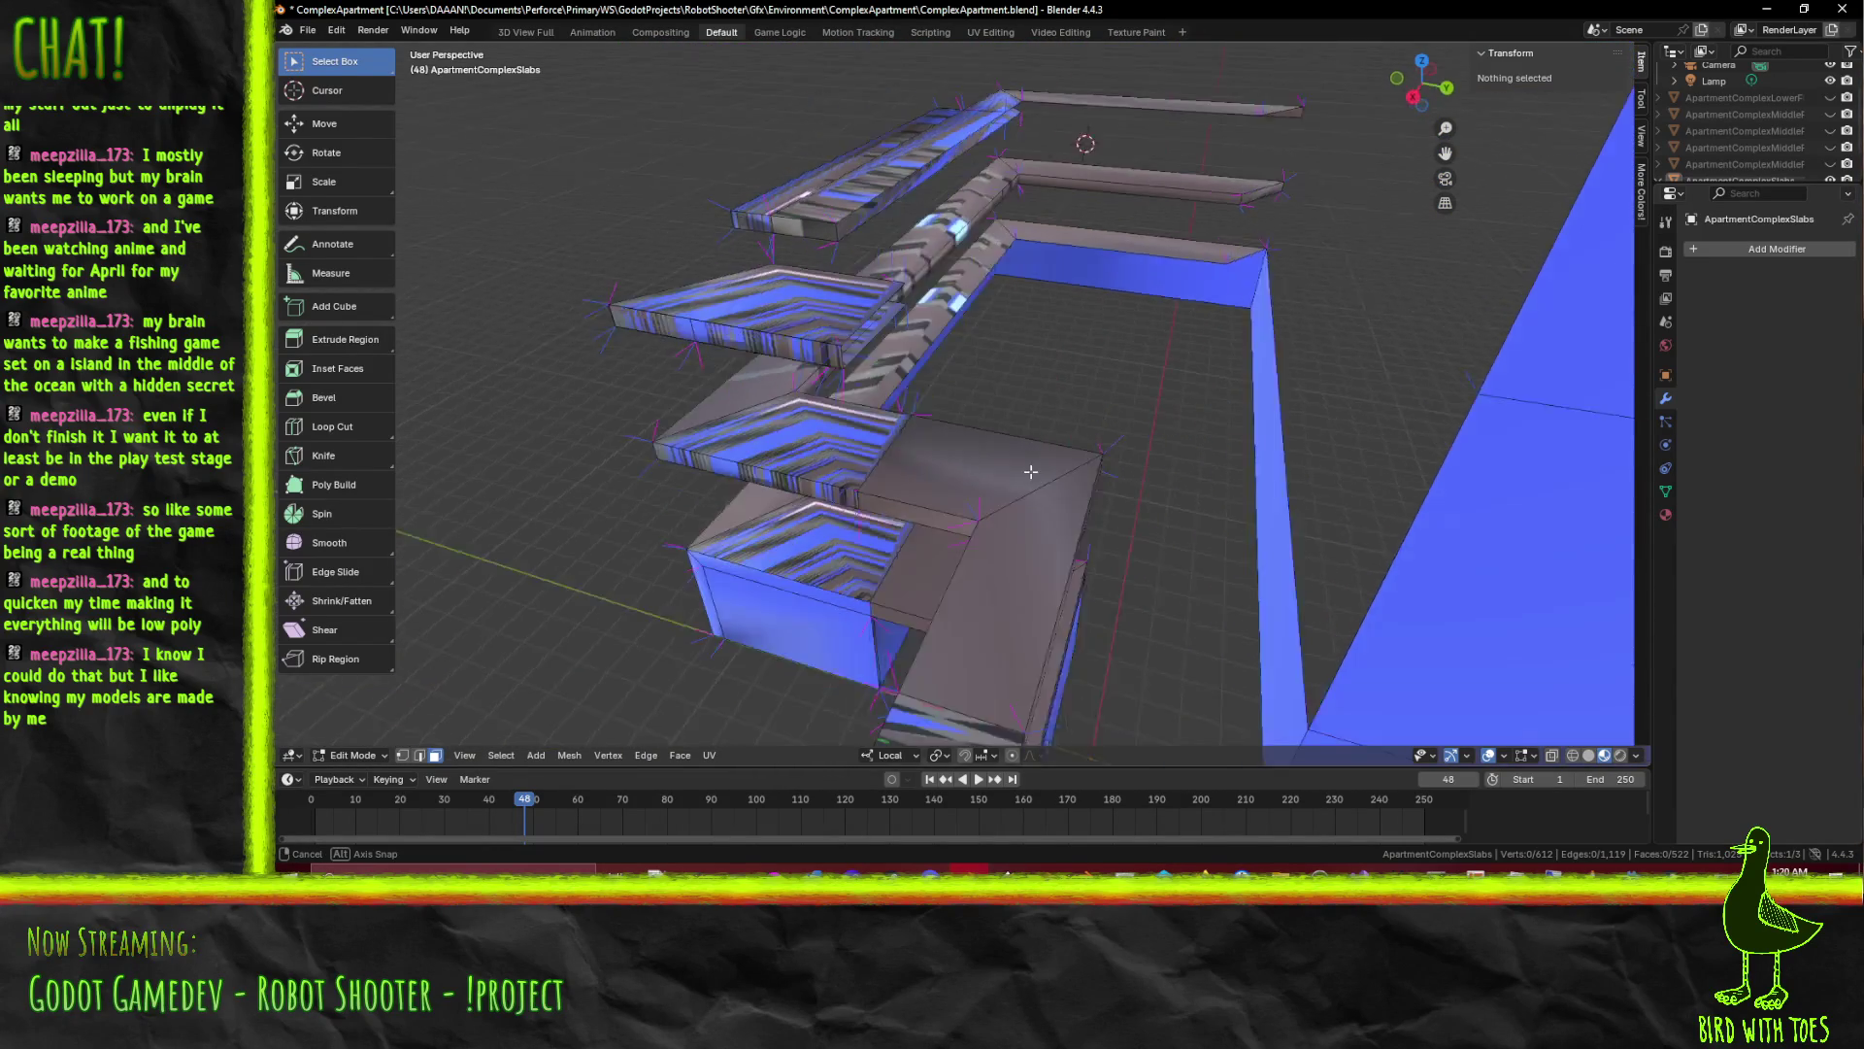
# Dissolve two leftover edges on the slab, checking from underneath and top-down
pyautogui.moveTo(1059, 460); pyautogui.dragTo(932, 516)
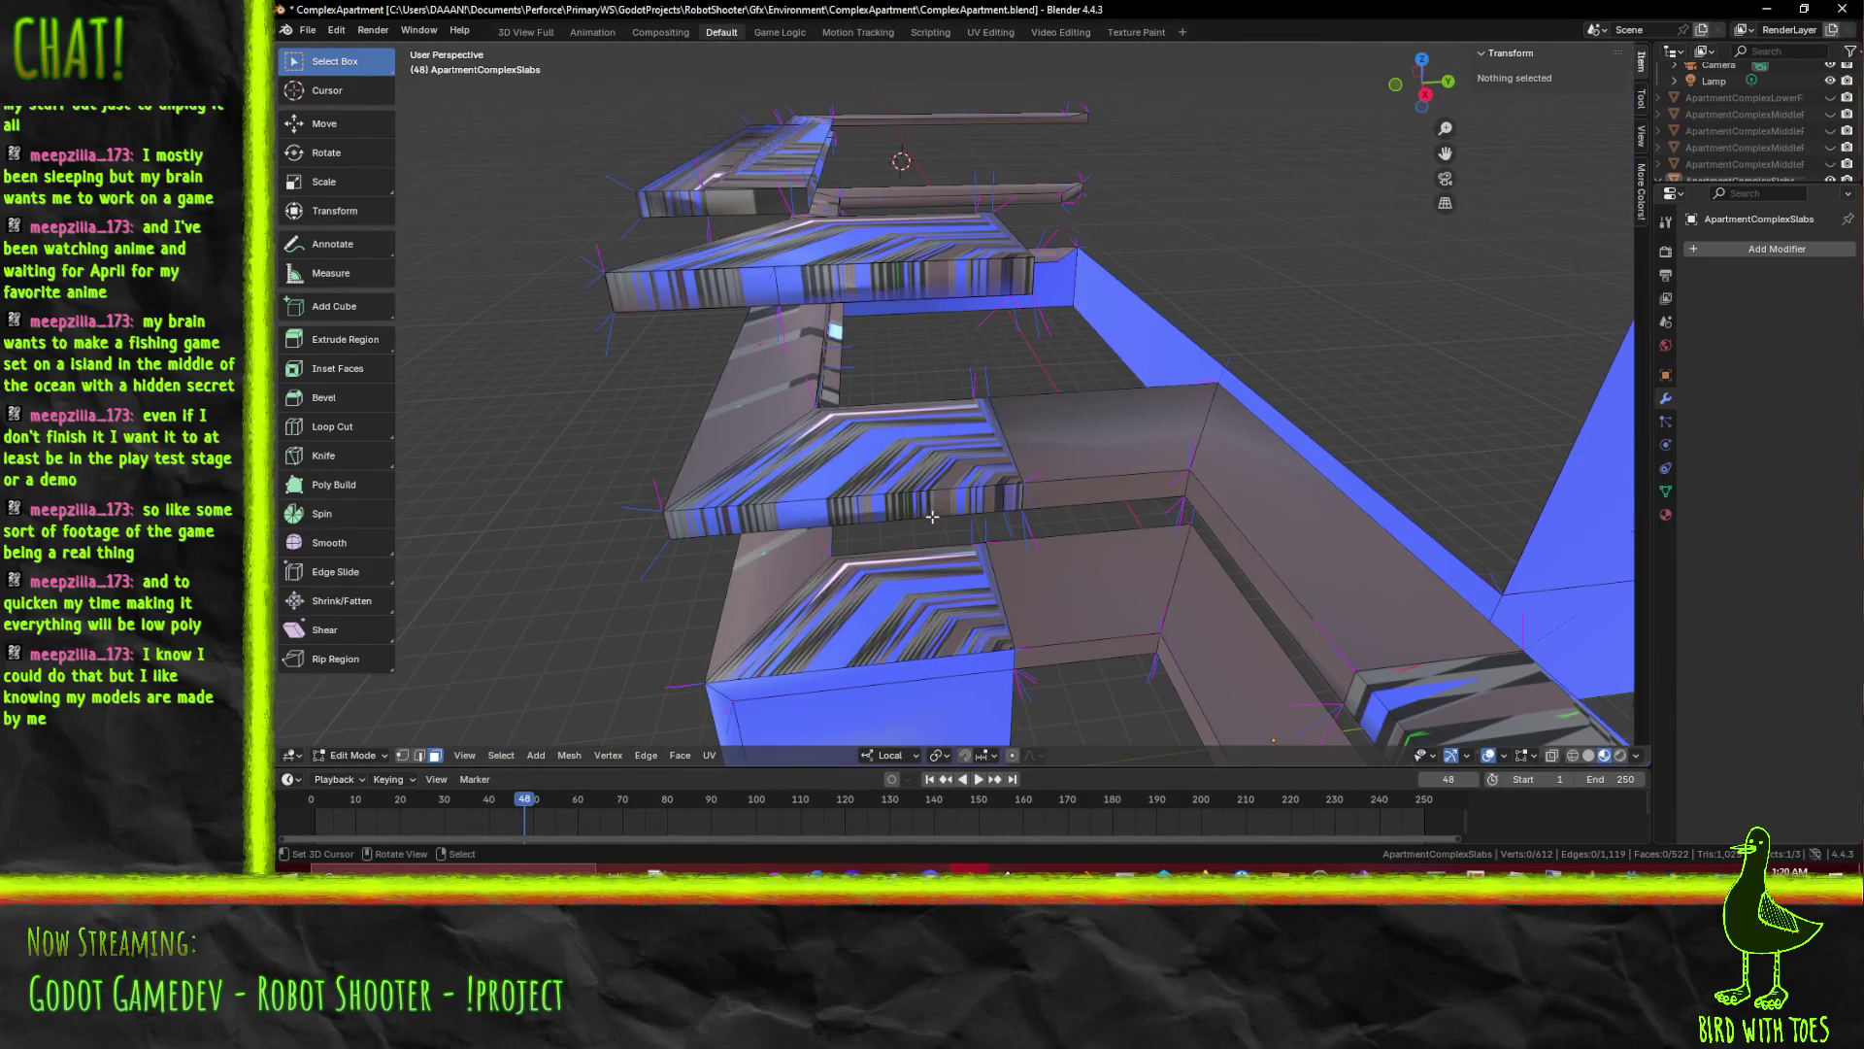
pyautogui.click(999, 437)
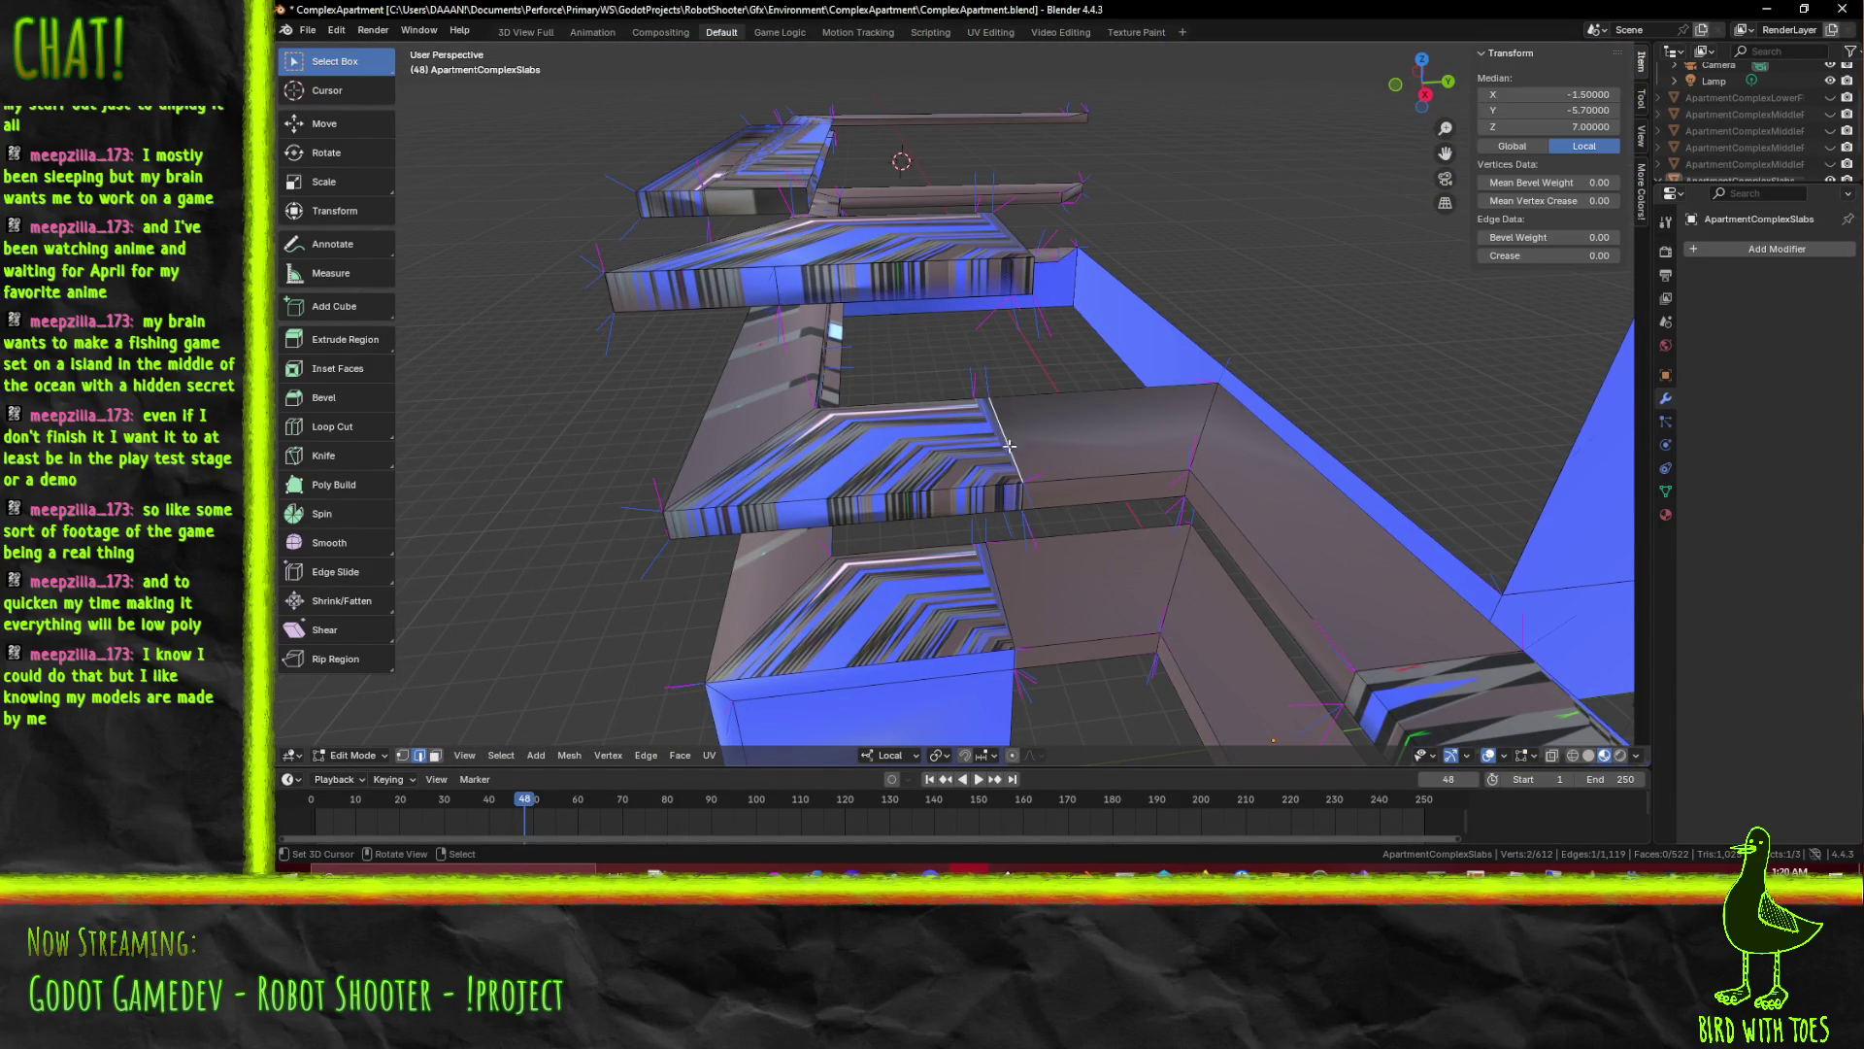
pyautogui.moveTo(1026, 491); pyautogui.dragTo(1061, 283)
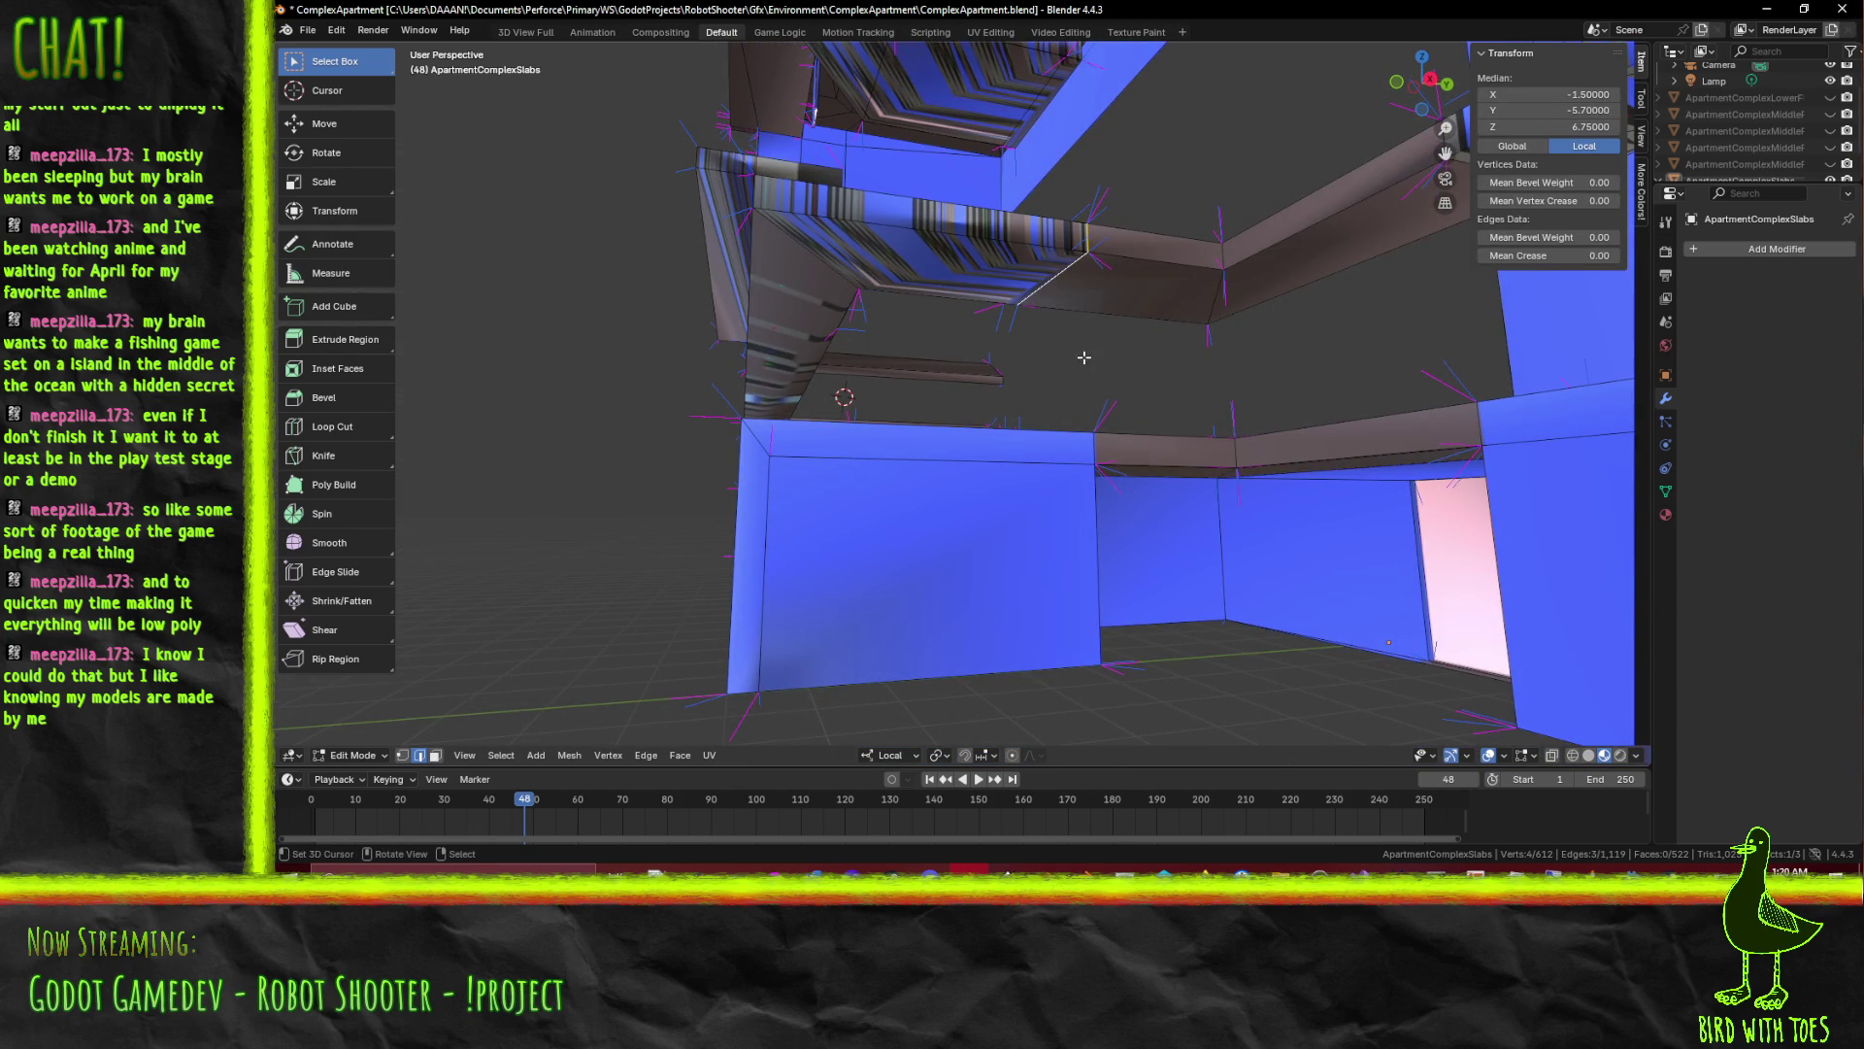
pyautogui.press('x')
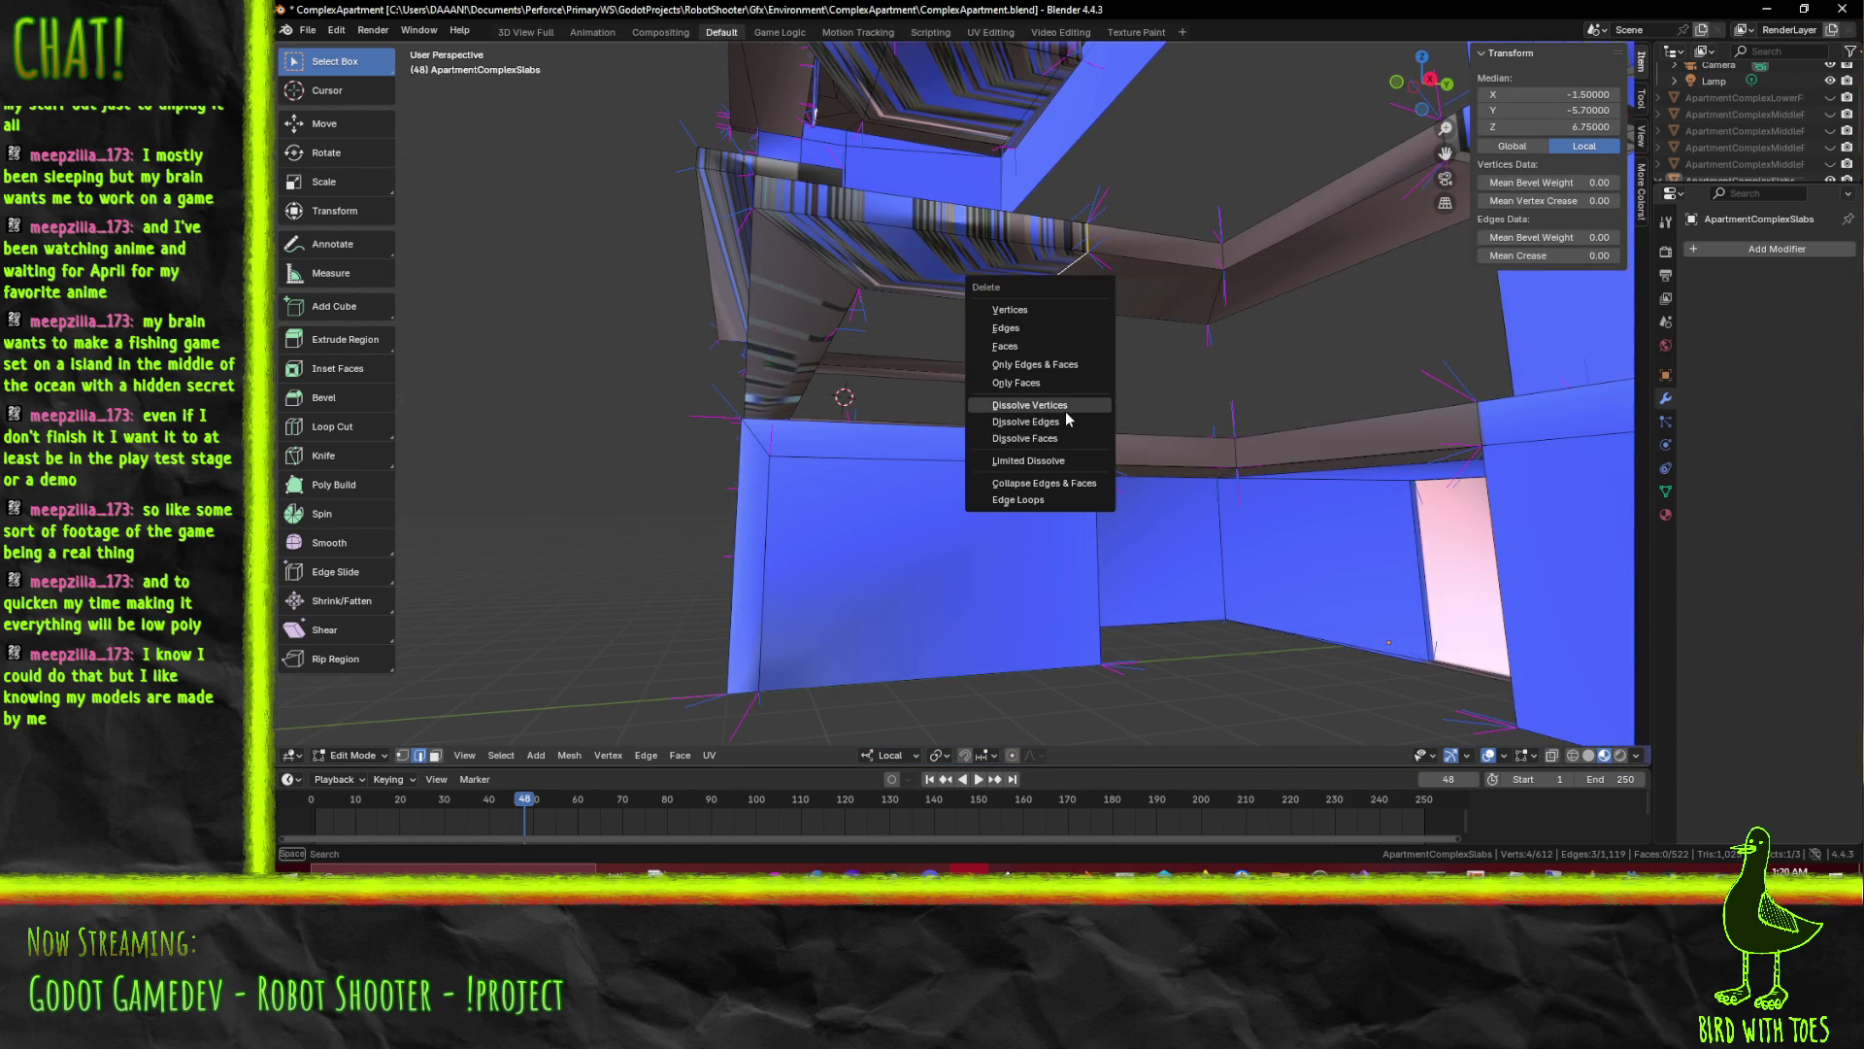
pyautogui.click(1067, 423)
pyautogui.moveTo(1066, 423); pyautogui.dragTo(1279, 413)
pyautogui.click(1230, 420)
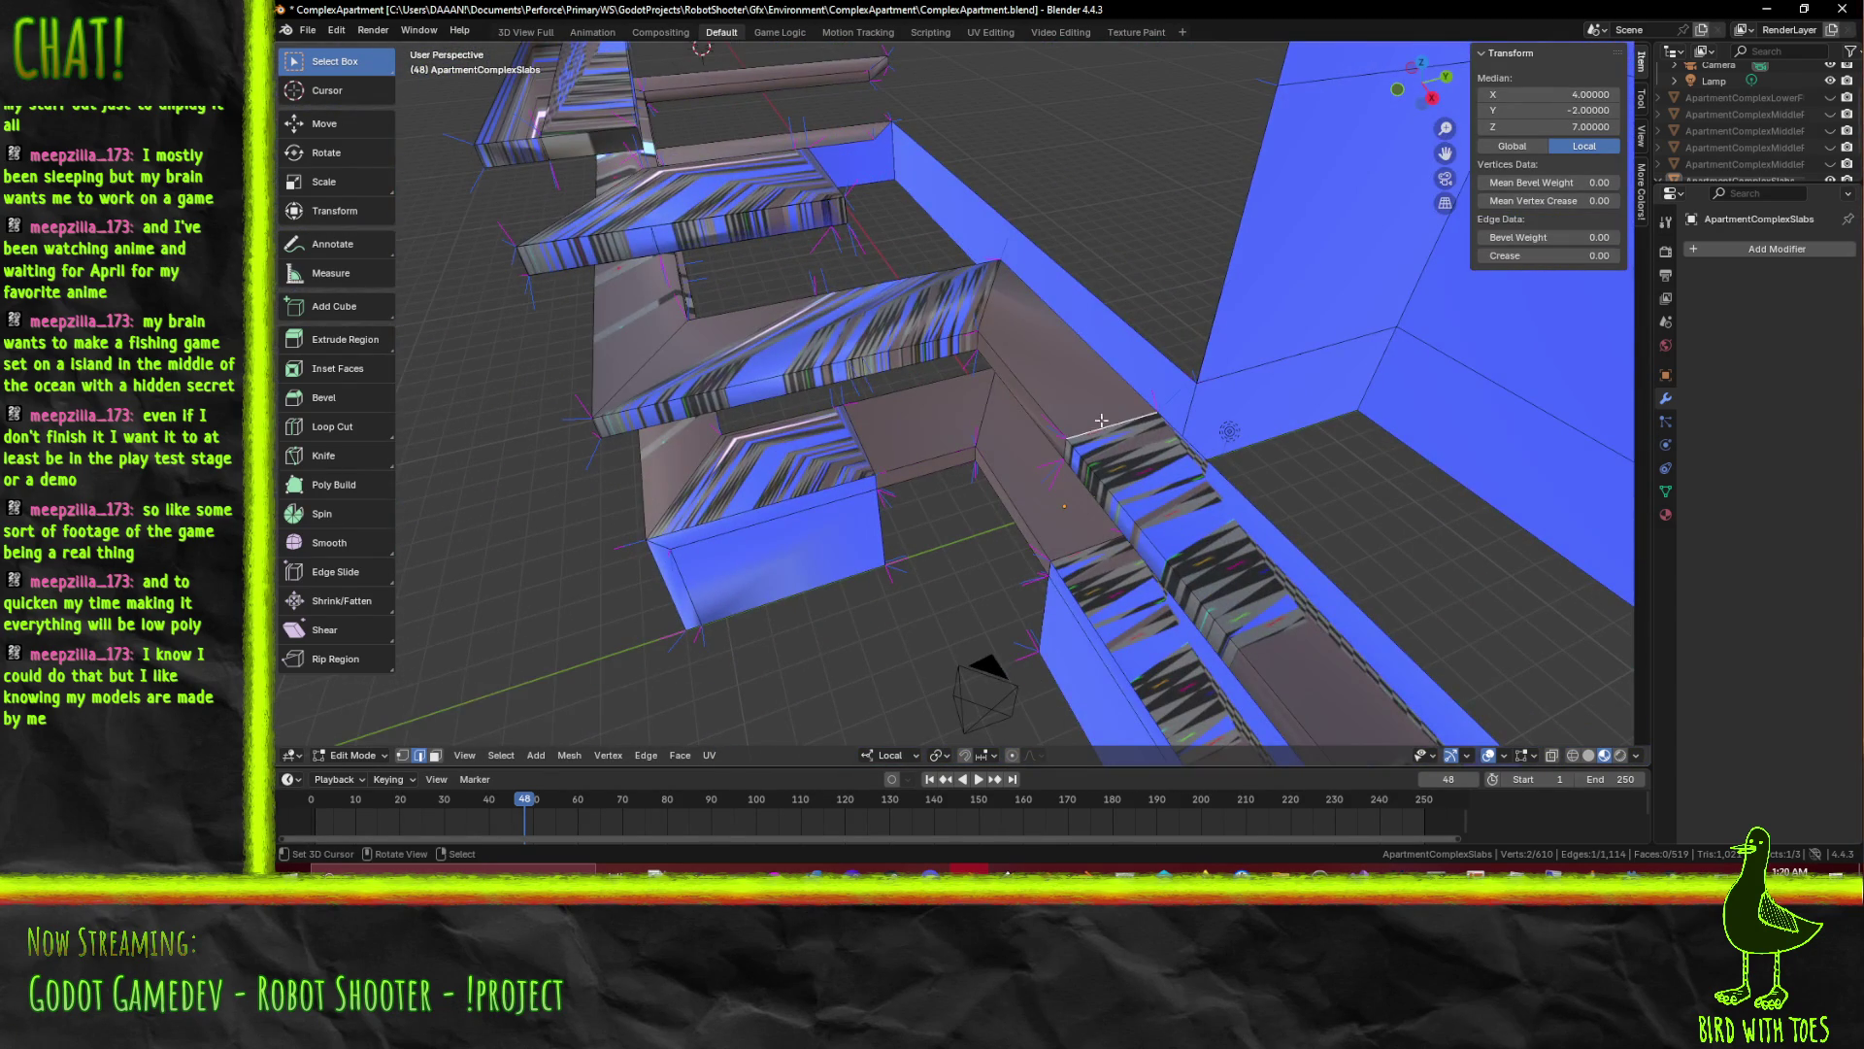
pyautogui.moveTo(1231, 422); pyautogui.dragTo(1118, 286)
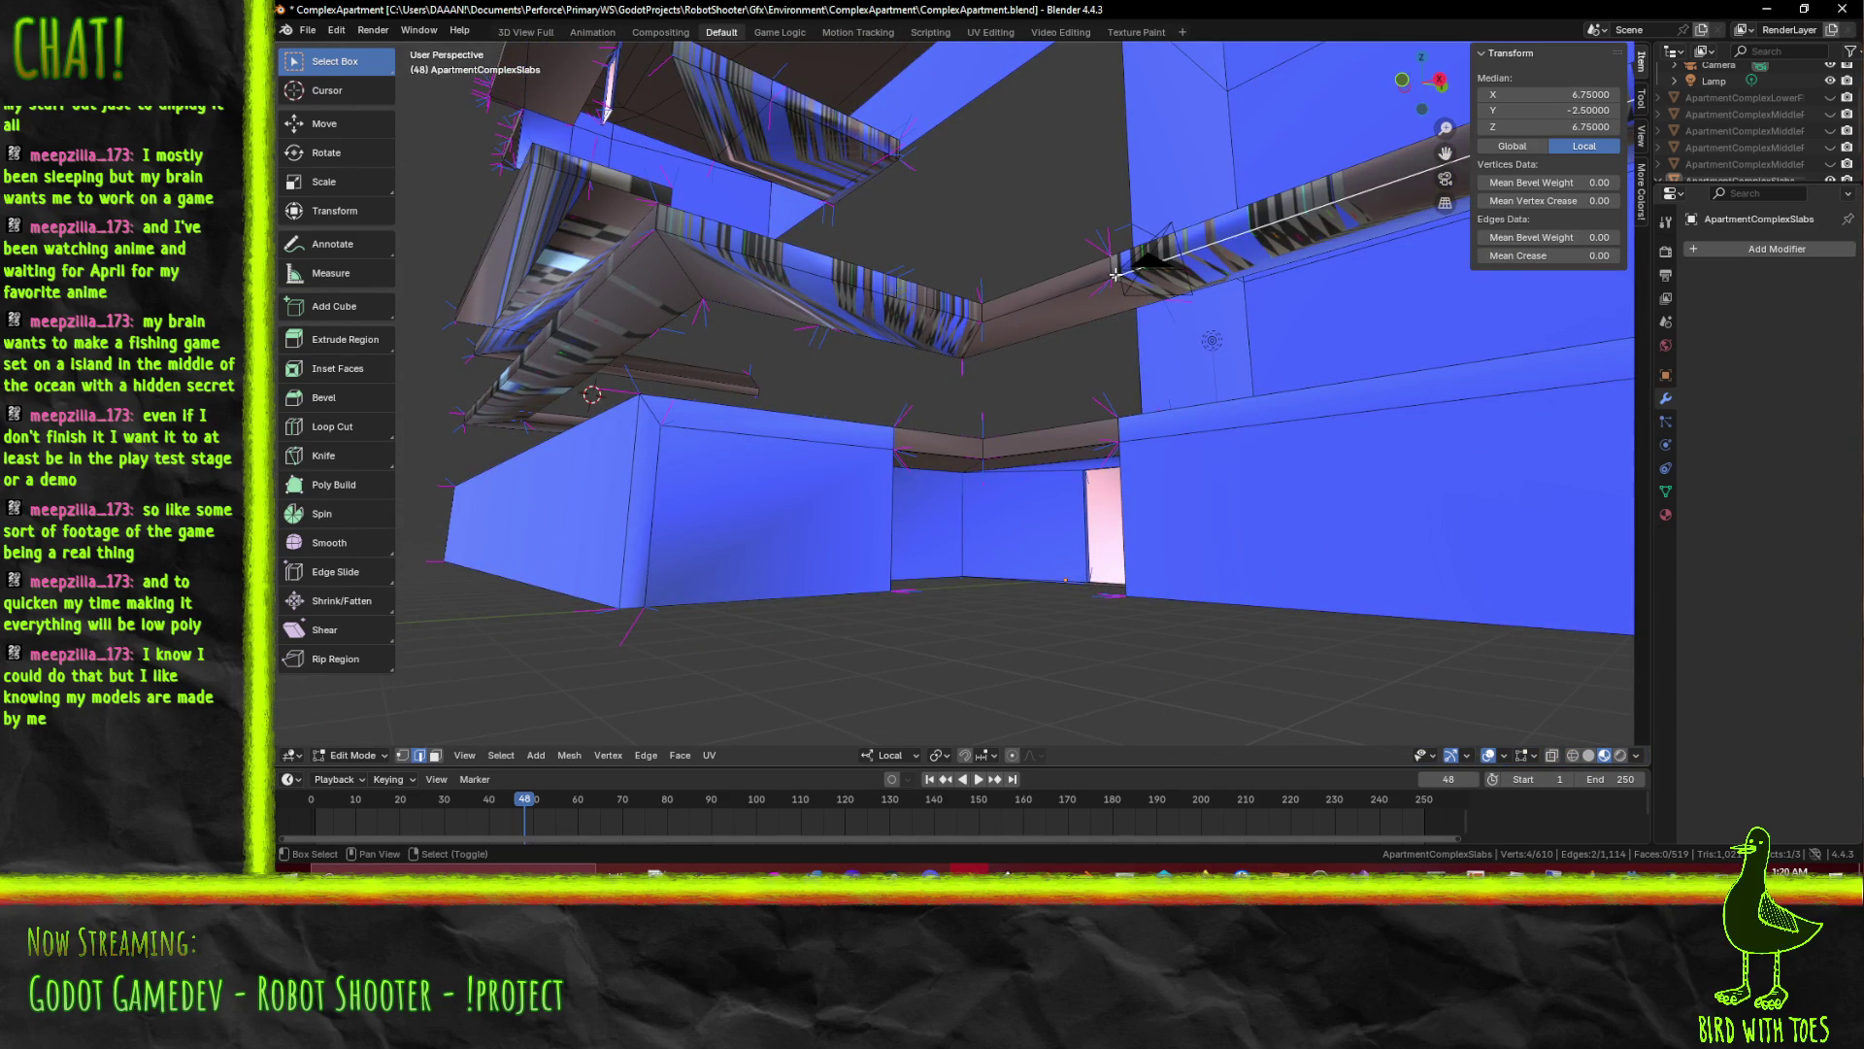
pyautogui.click(1129, 292)
pyautogui.moveTo(1128, 291); pyautogui.dragTo(1023, 414)
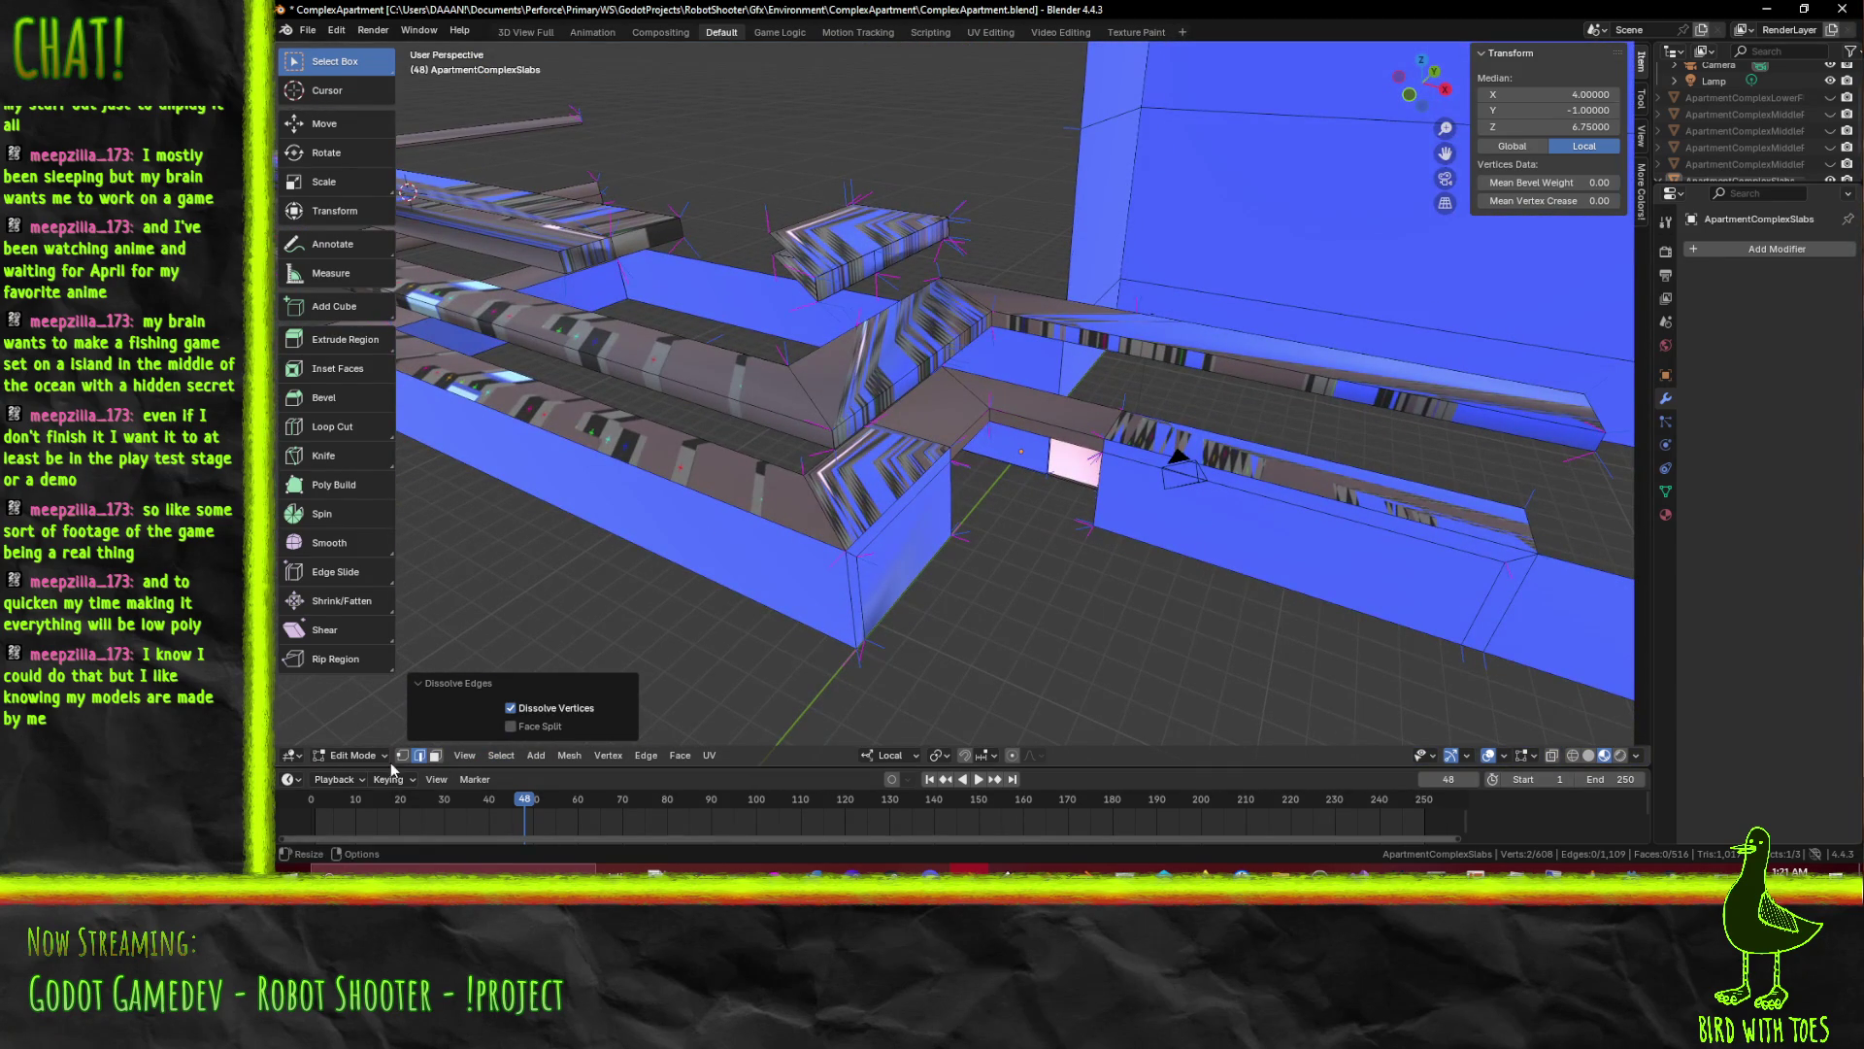
# In face select, delete the top slab face and further stray faces, bringing the mesh to 508 faces
pyautogui.click(436, 756)
pyautogui.click(855, 259)
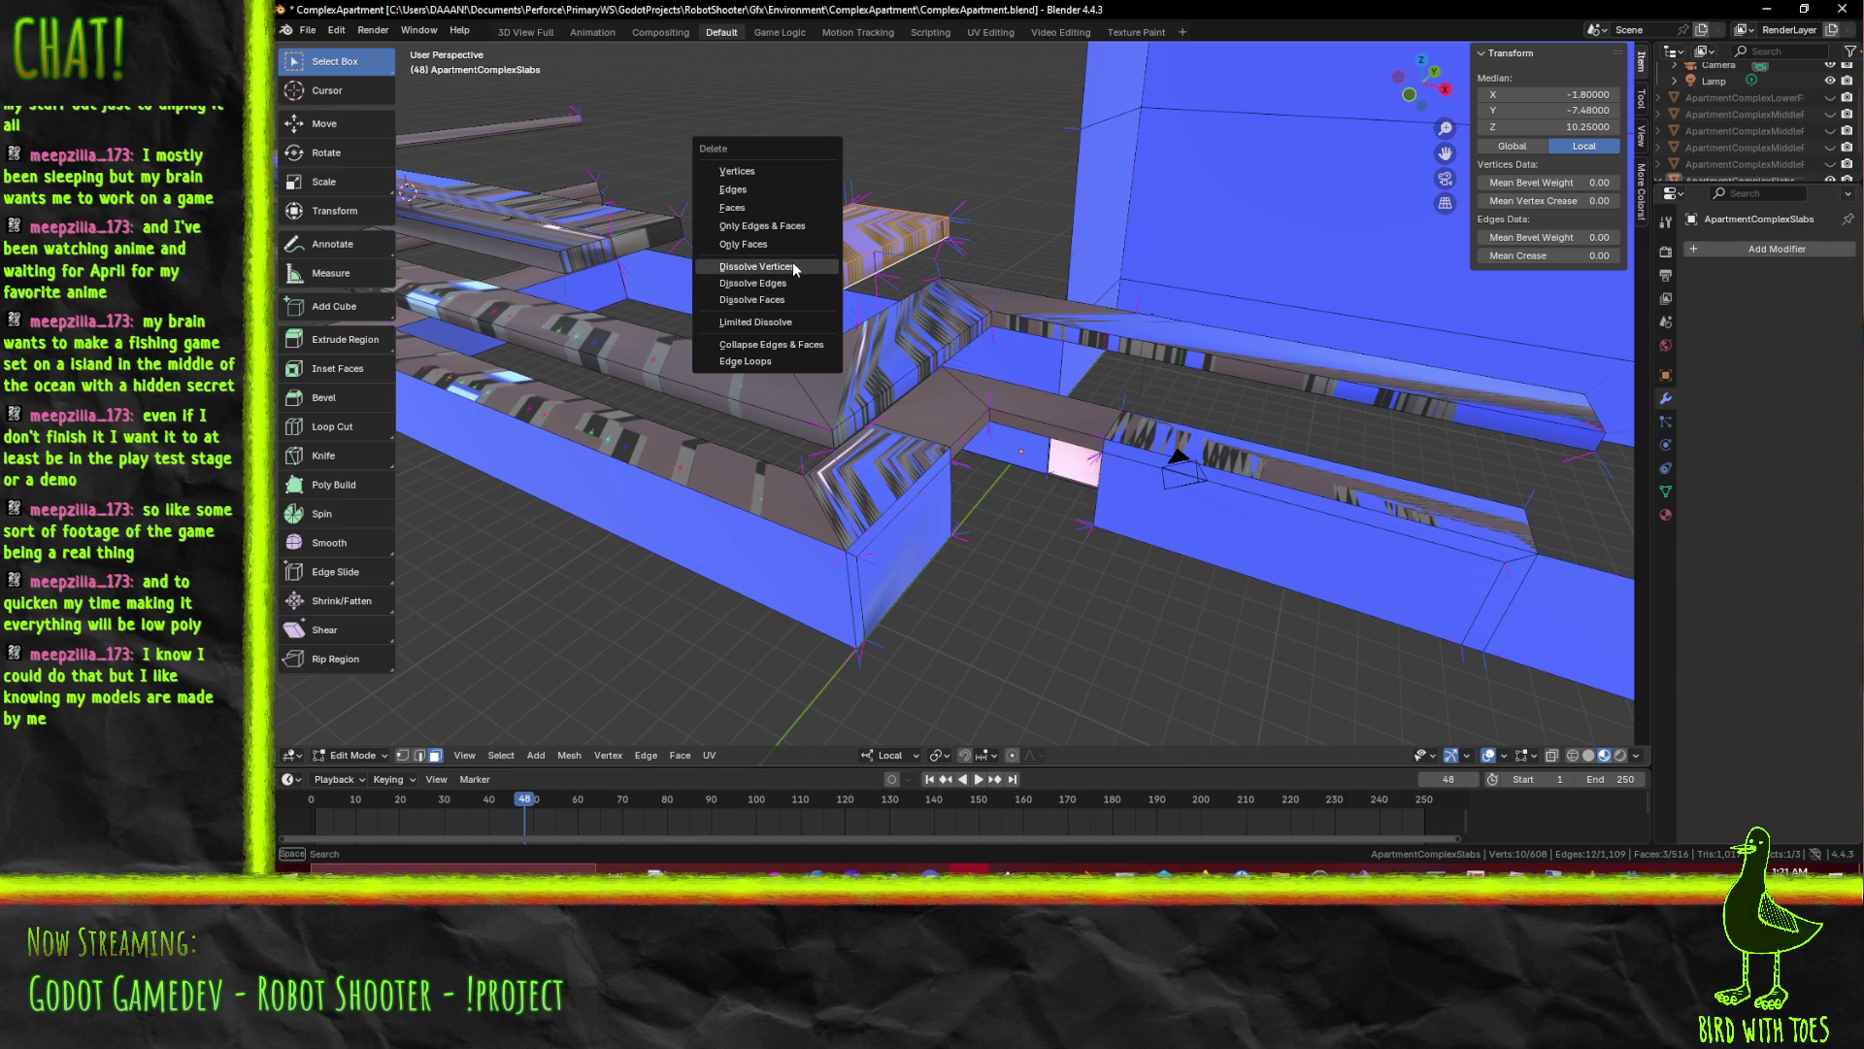
pyautogui.click(779, 206)
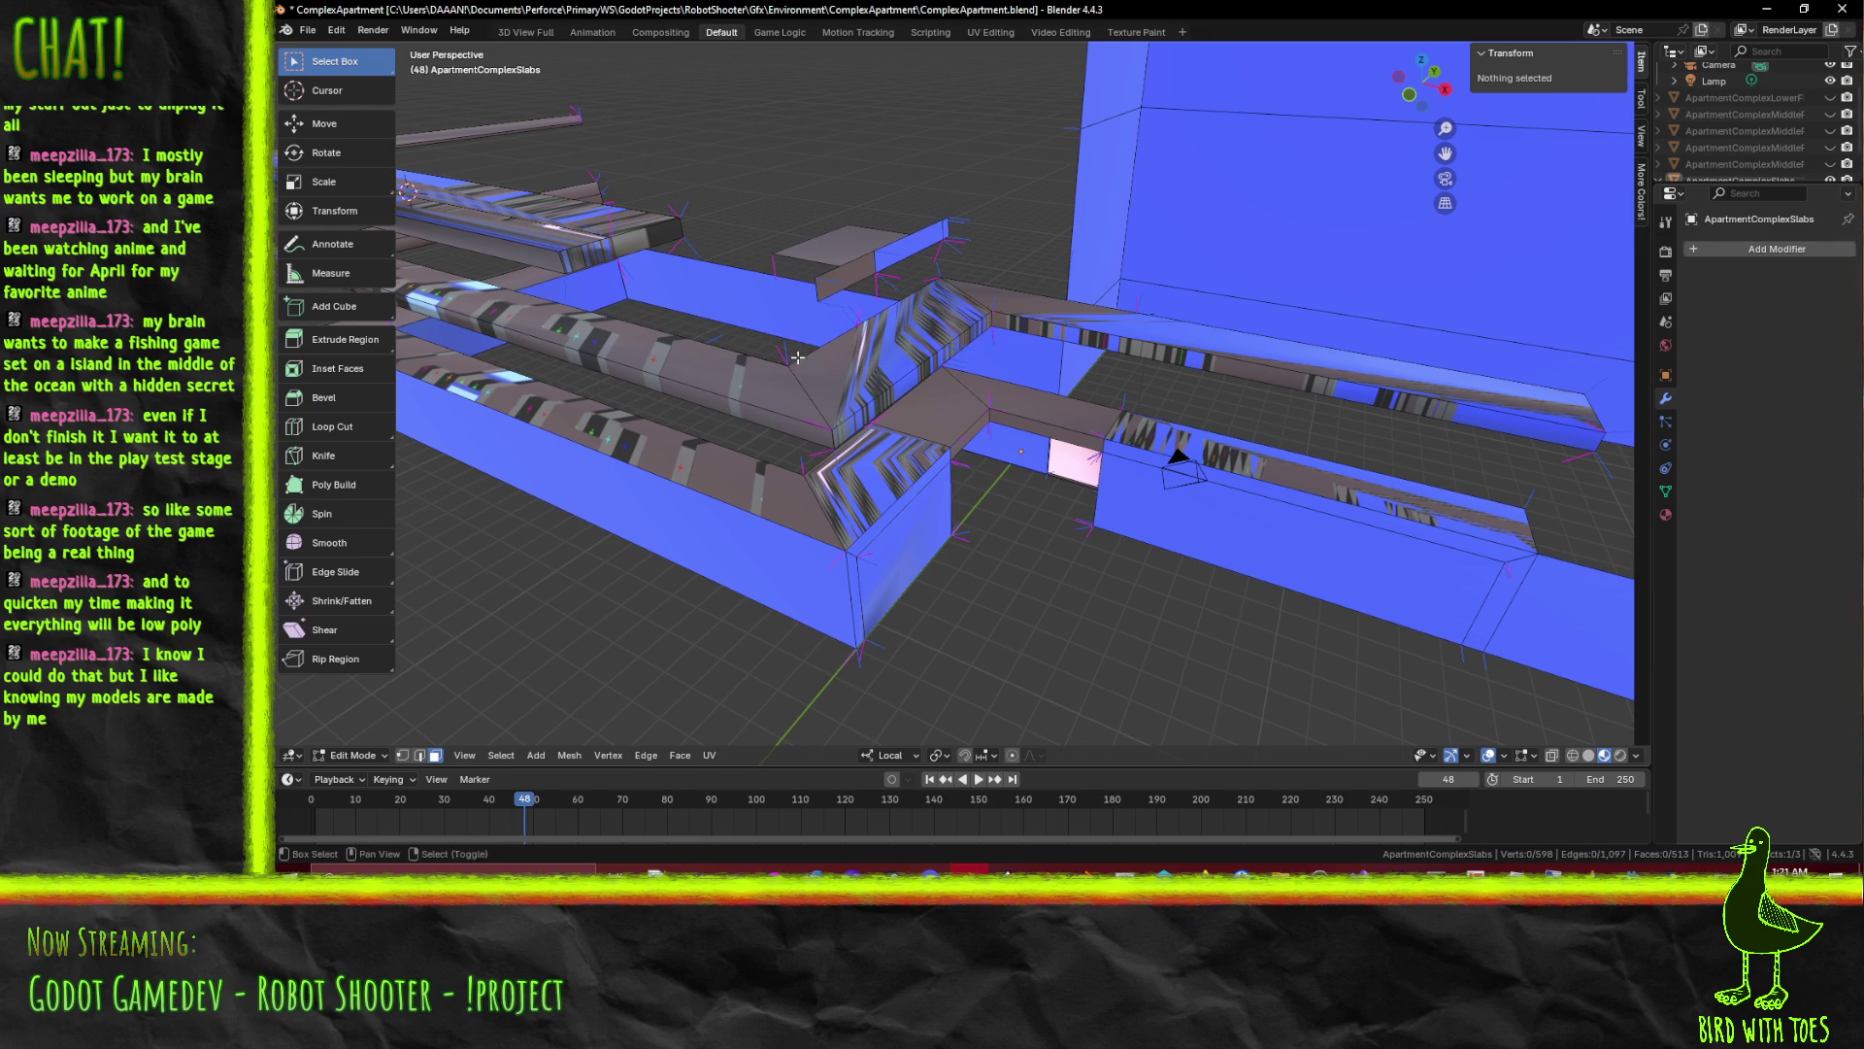
pyautogui.click(844, 238)
pyautogui.press('x')
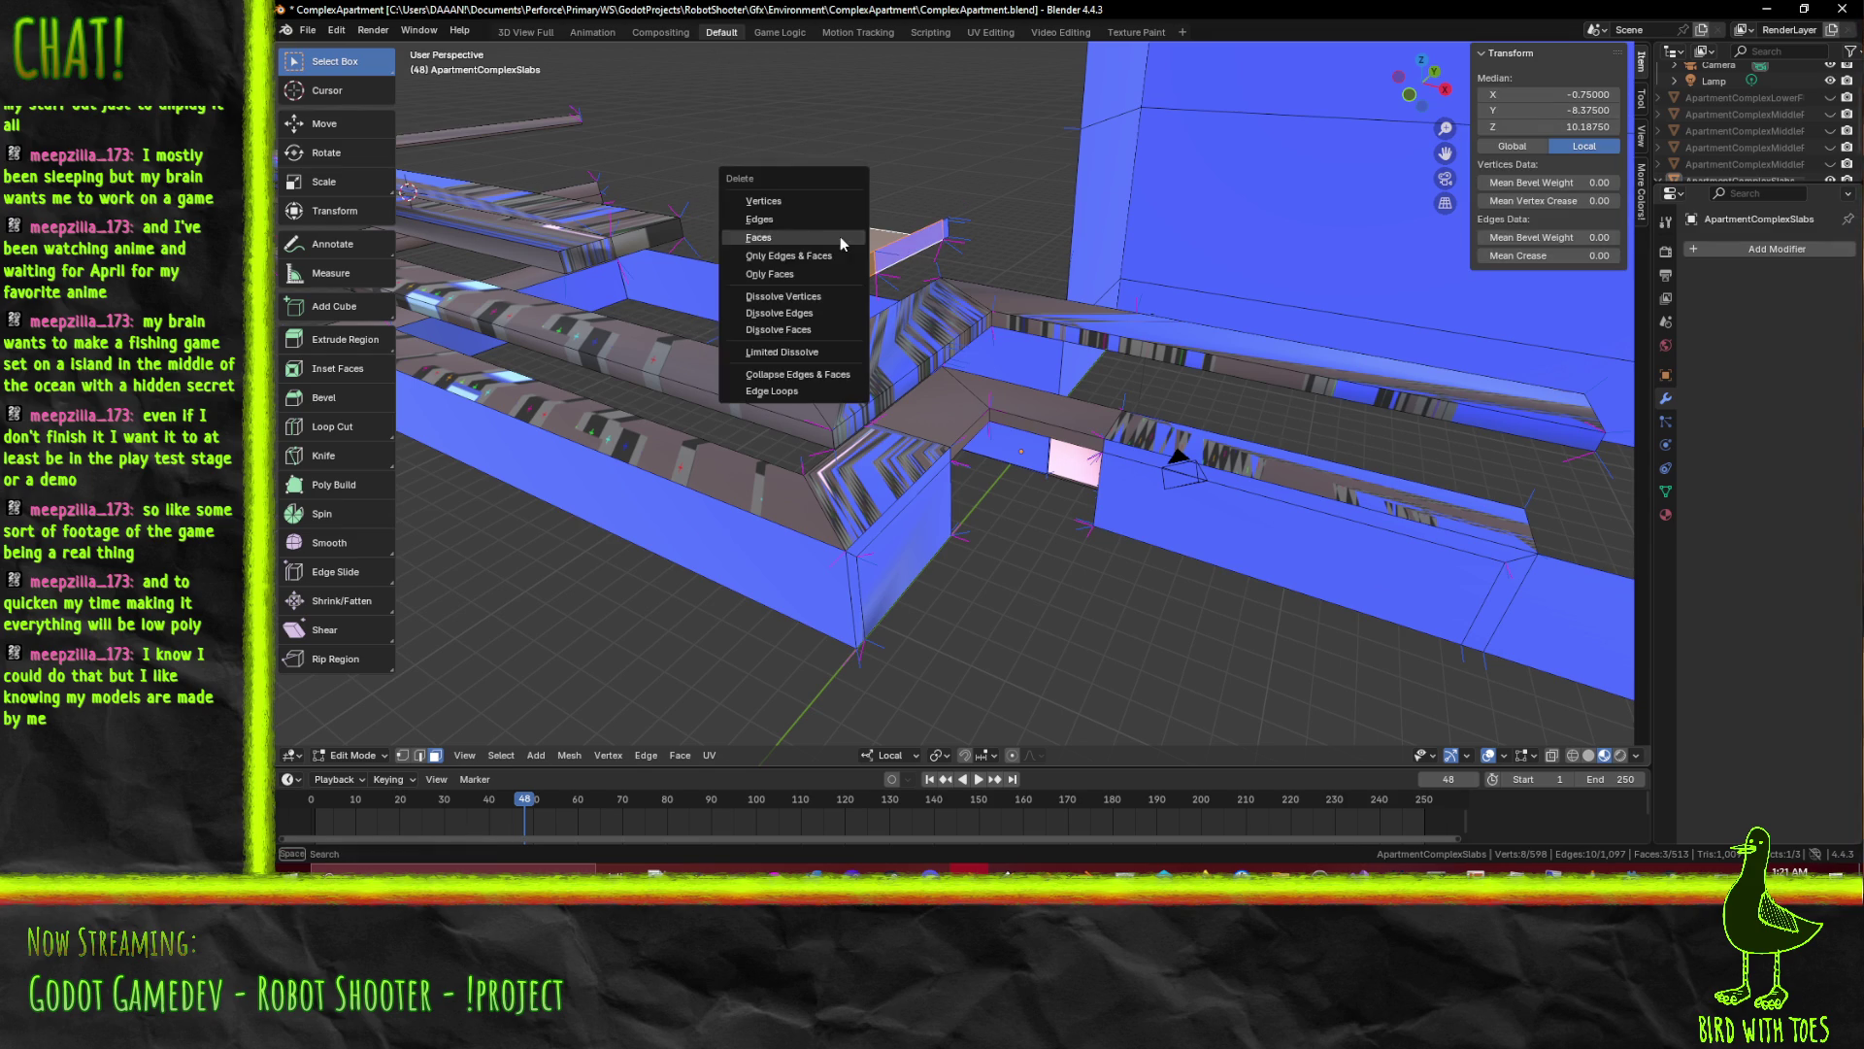
pyautogui.click(833, 254)
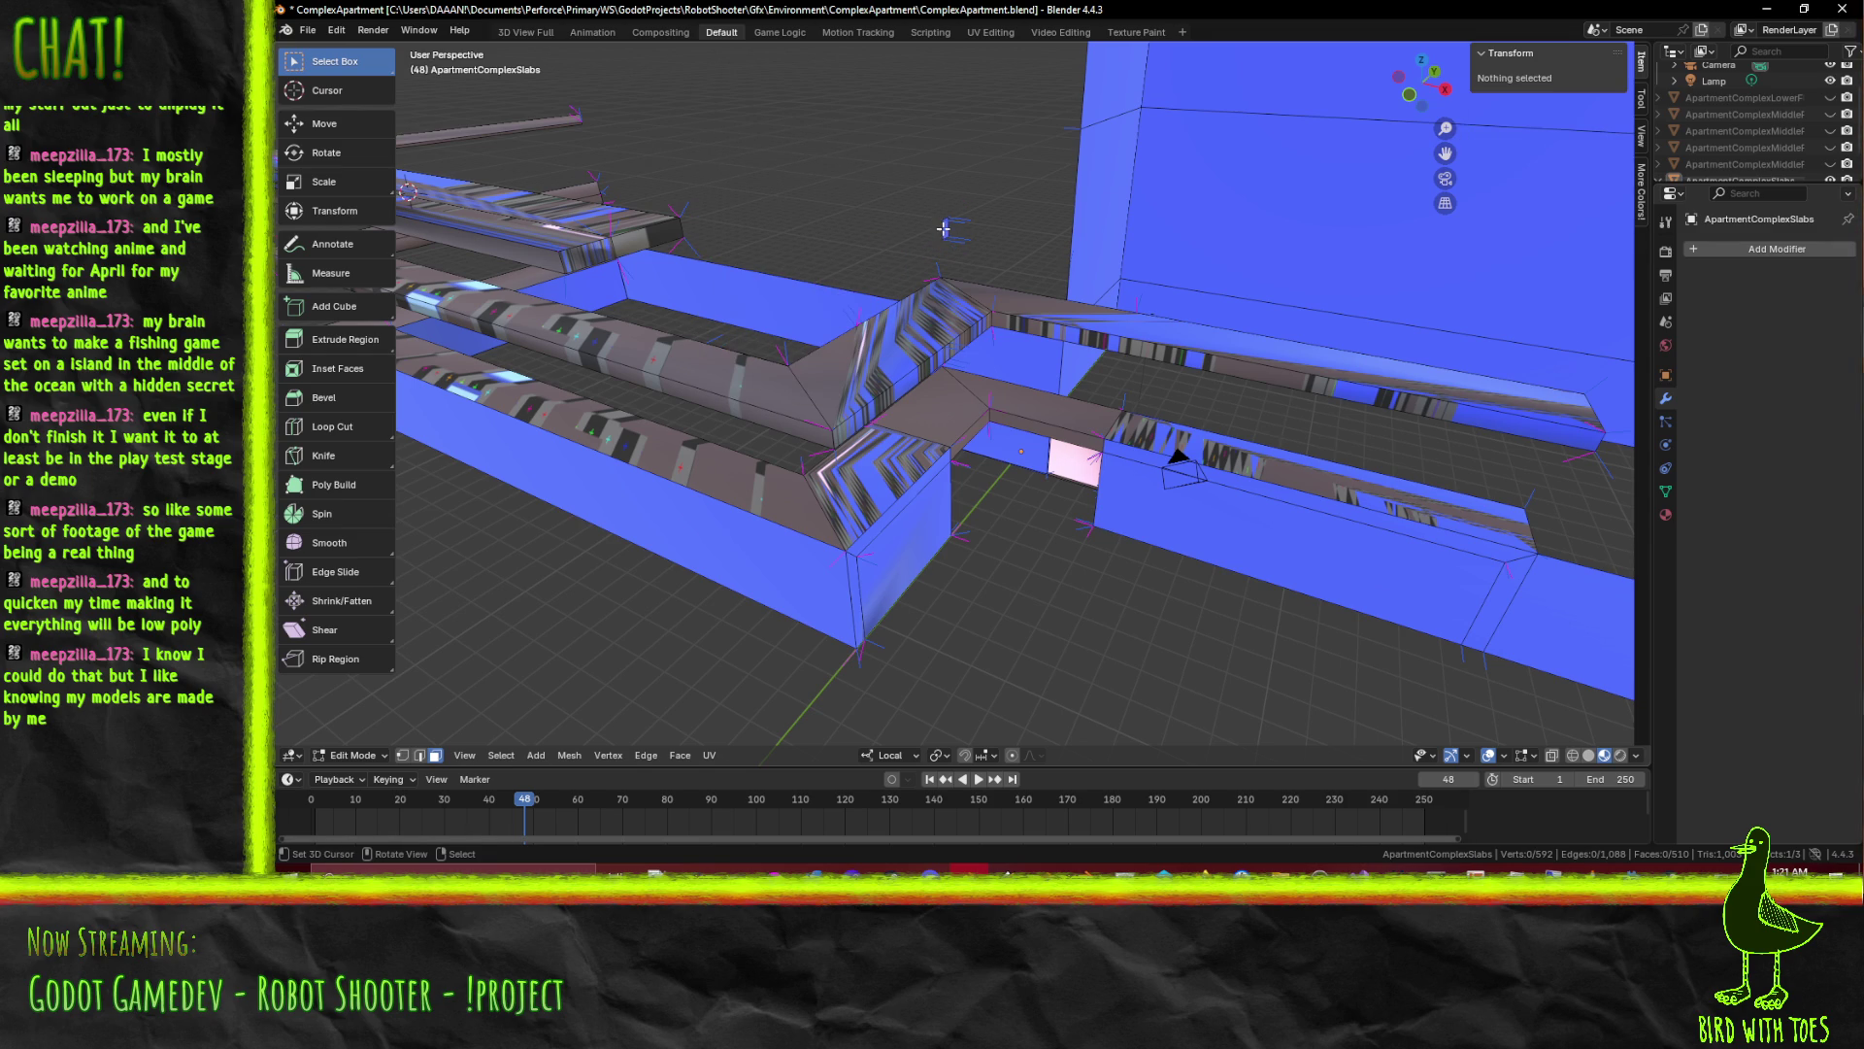
pyautogui.click(930, 228)
# Delete the one remaining stray face
pyautogui.moveTo(930, 229); pyautogui.dragTo(1070, 341)
pyautogui.press('x')
pyautogui.click(772, 262)
# Duplicate the five slab edge-strip faces 4 units up in Z, then lower the copy 0.5 so it sits 3.5 above
pyautogui.click(1042, 350)
pyautogui.click(1051, 382)
pyautogui.click(1075, 423)
pyautogui.click(1205, 463)
pyautogui.click(963, 257)
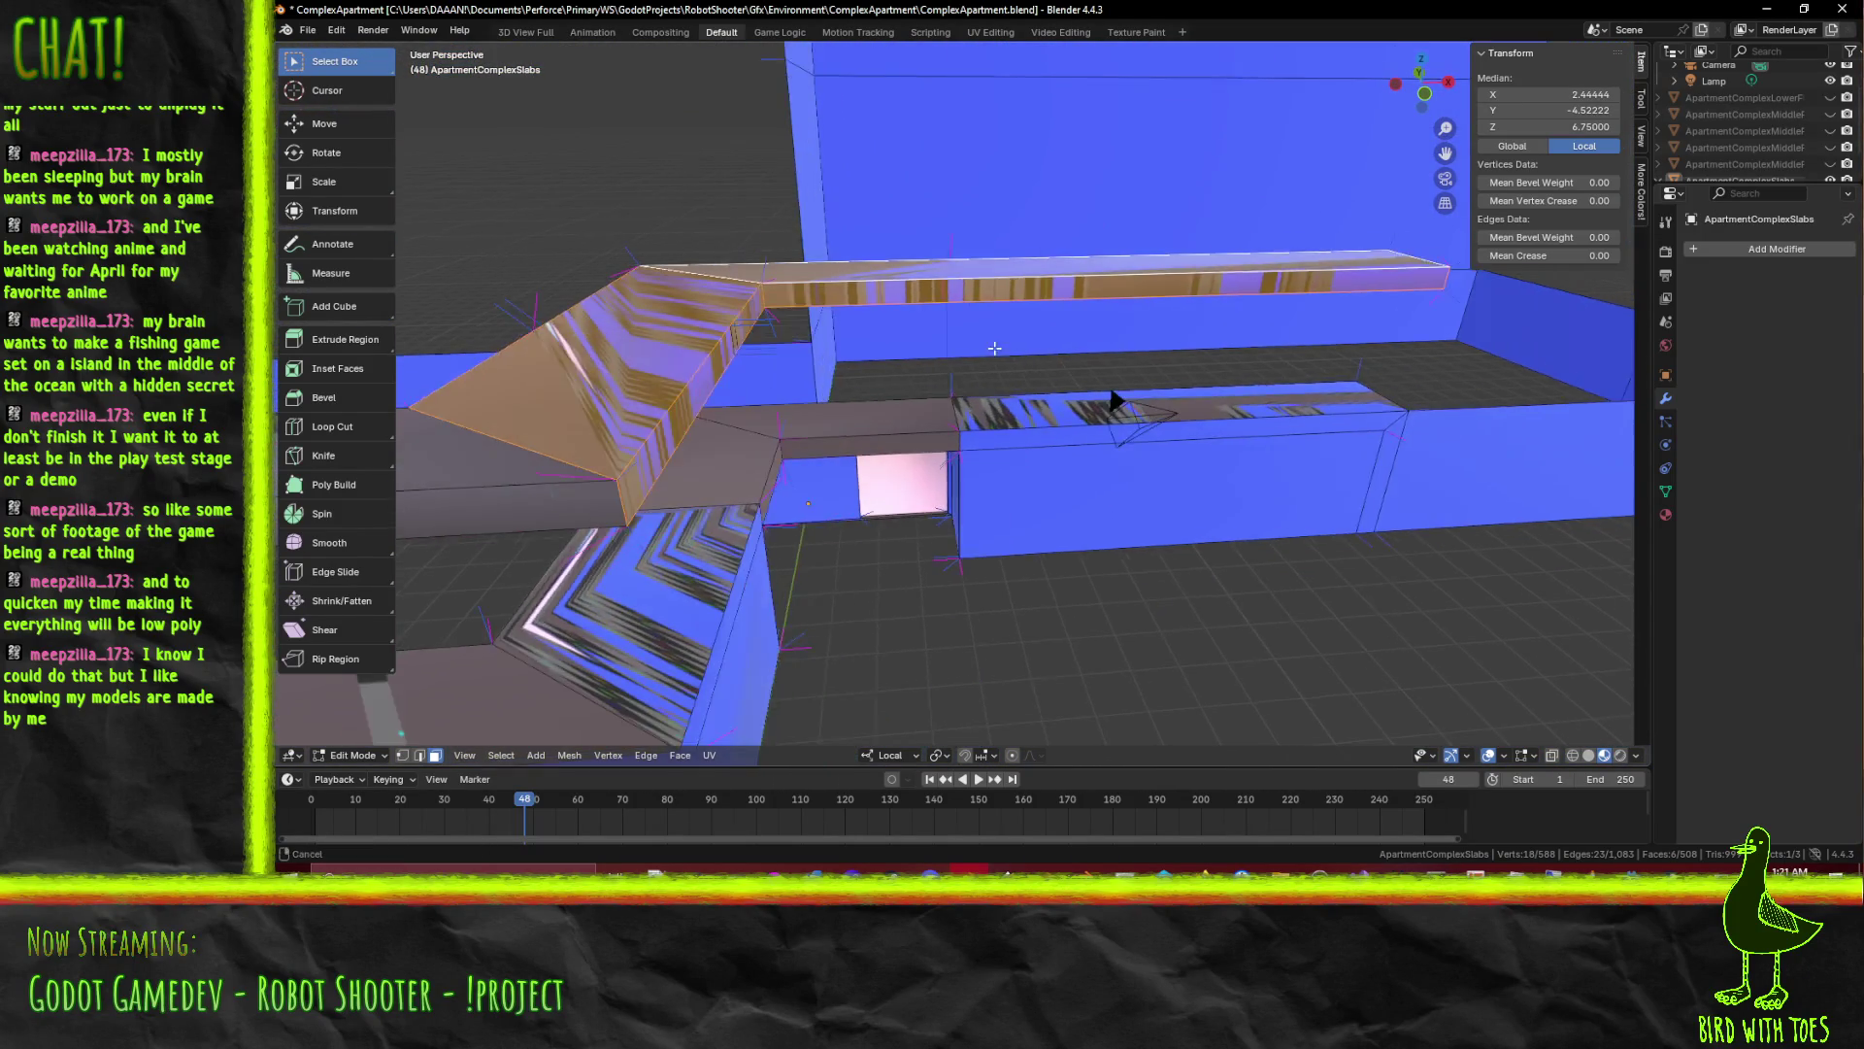
pyautogui.moveTo(963, 258); pyautogui.dragTo(962, 411)
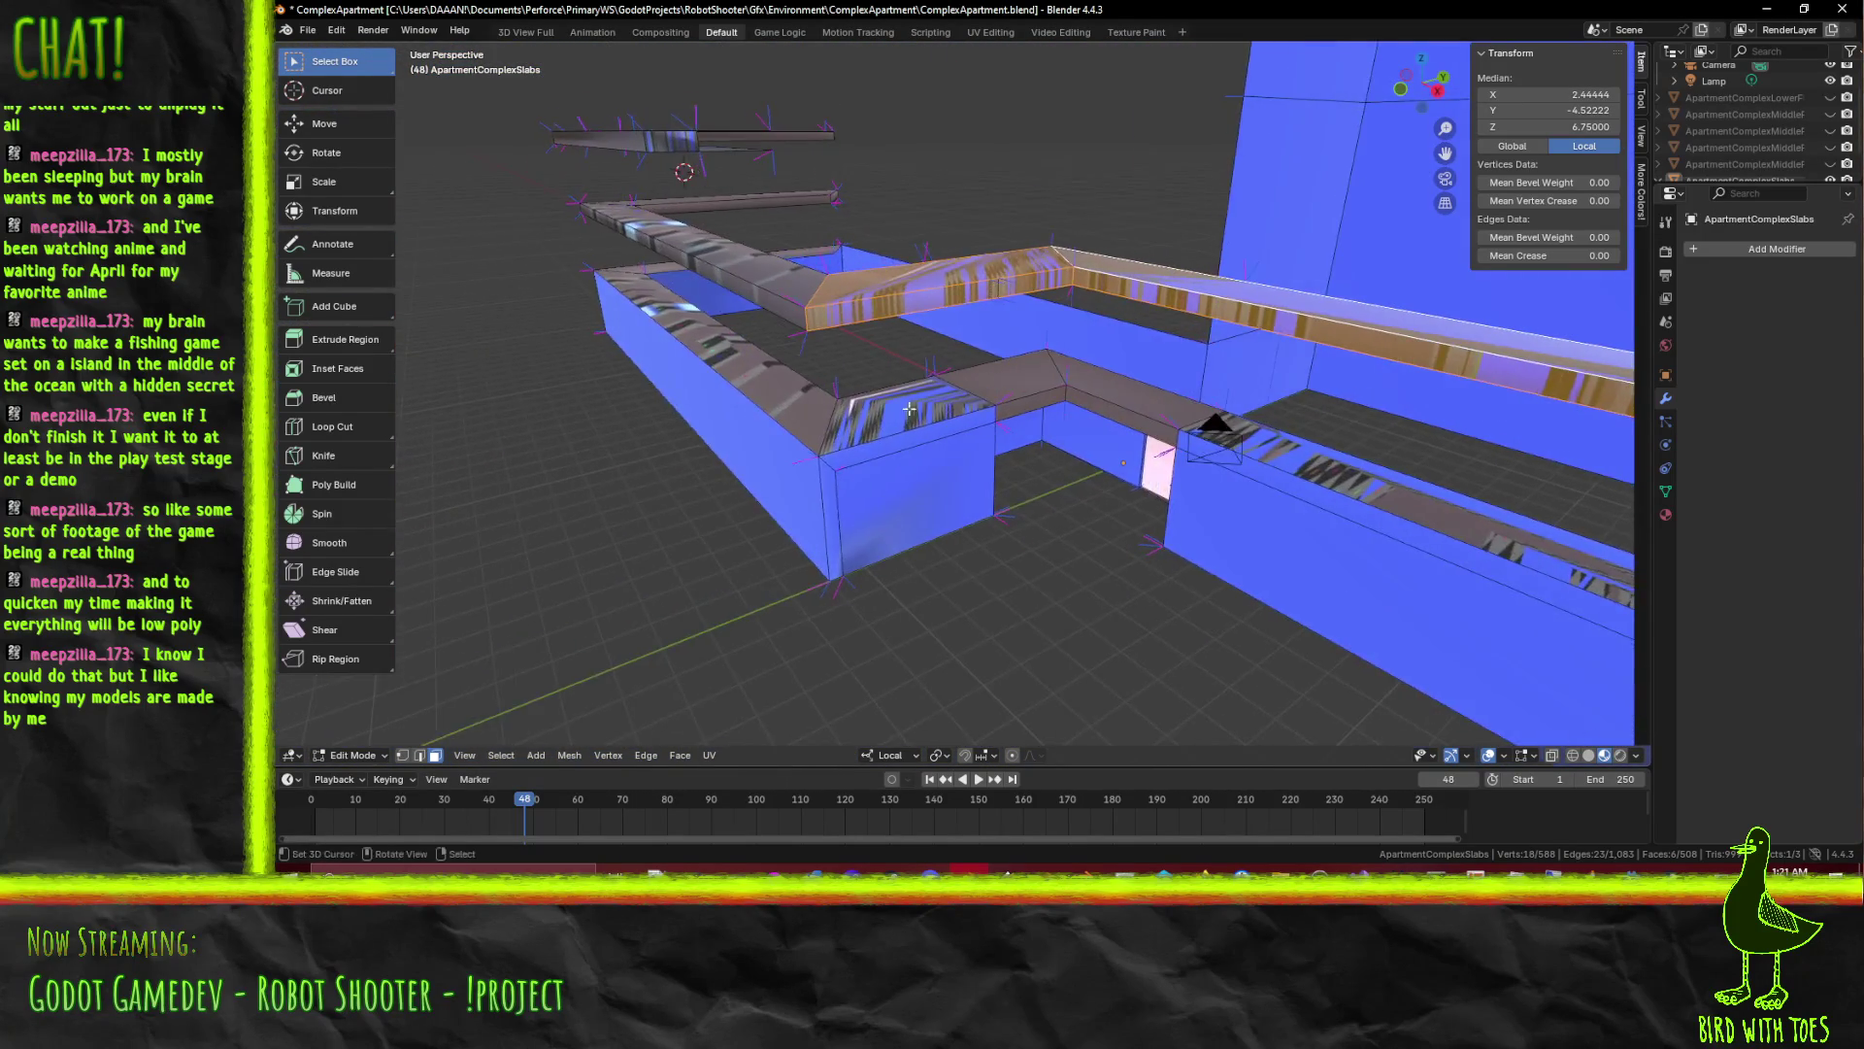
pyautogui.moveTo(962, 413); pyautogui.dragTo(1068, 496)
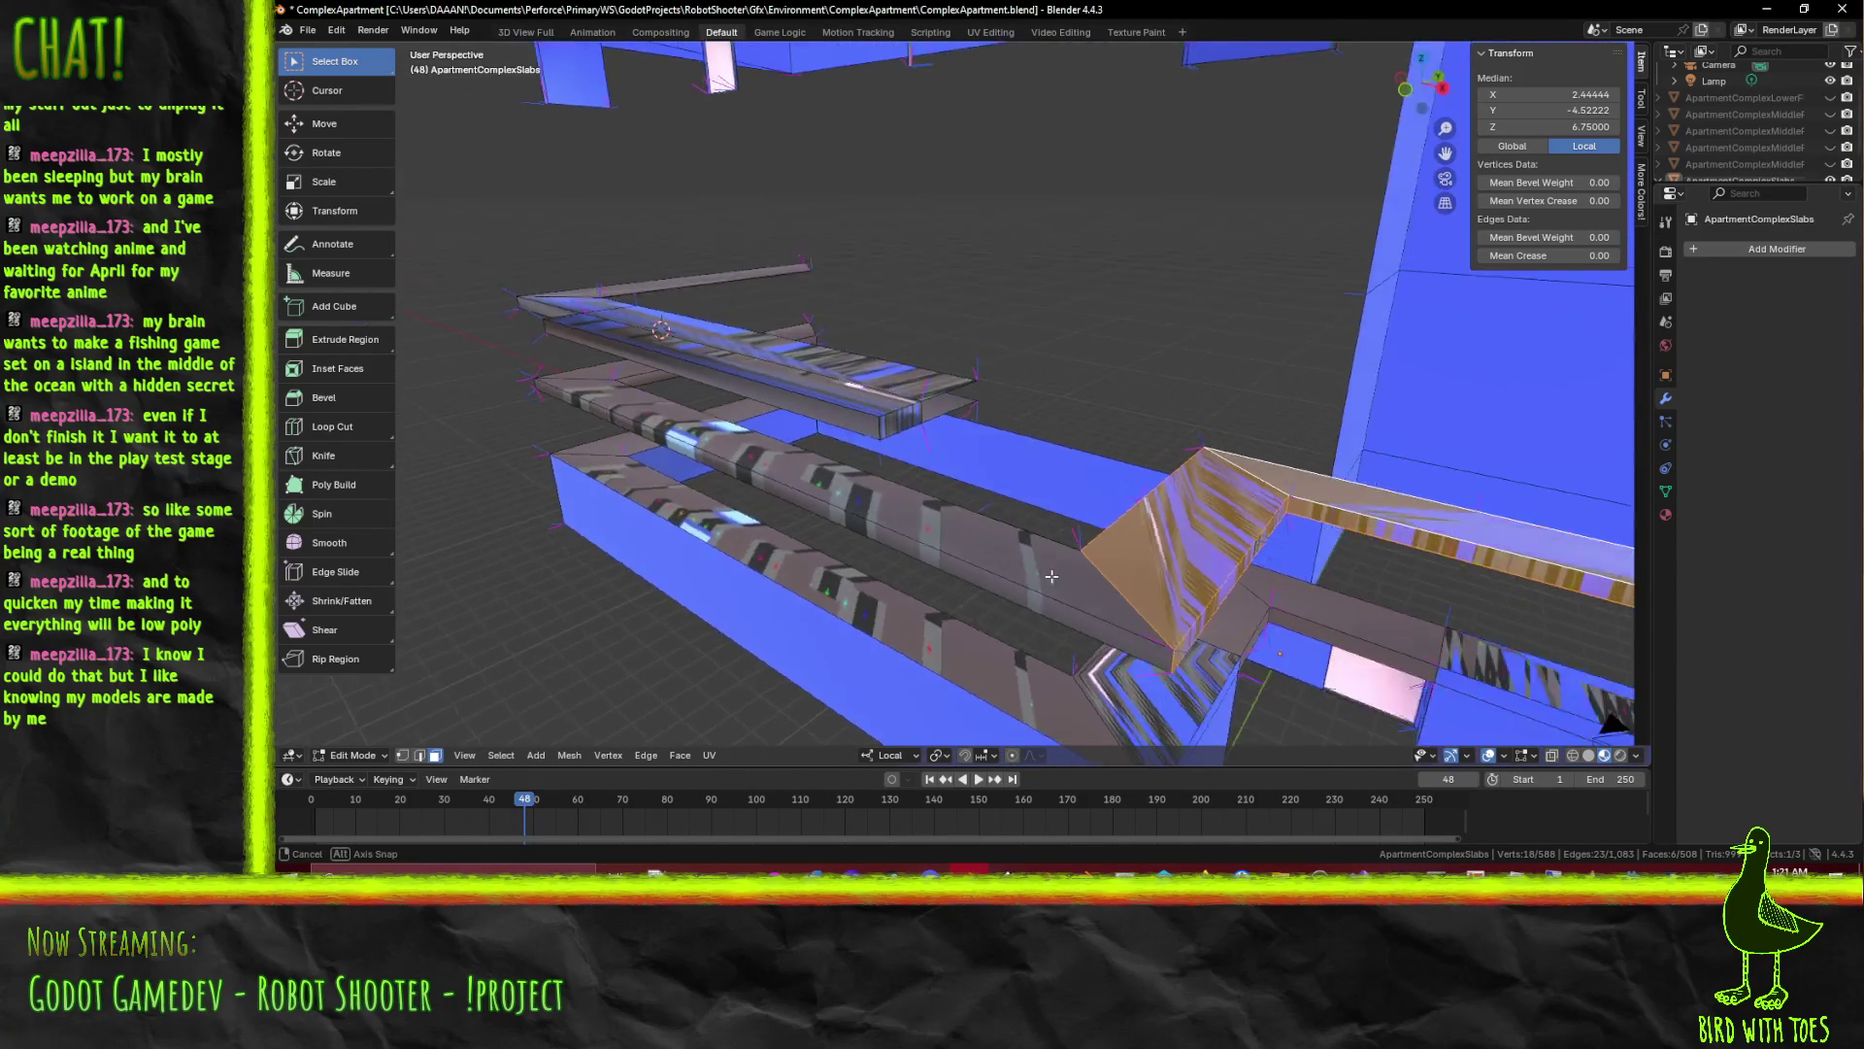
pyautogui.moveTo(1068, 496); pyautogui.dragTo(1051, 551)
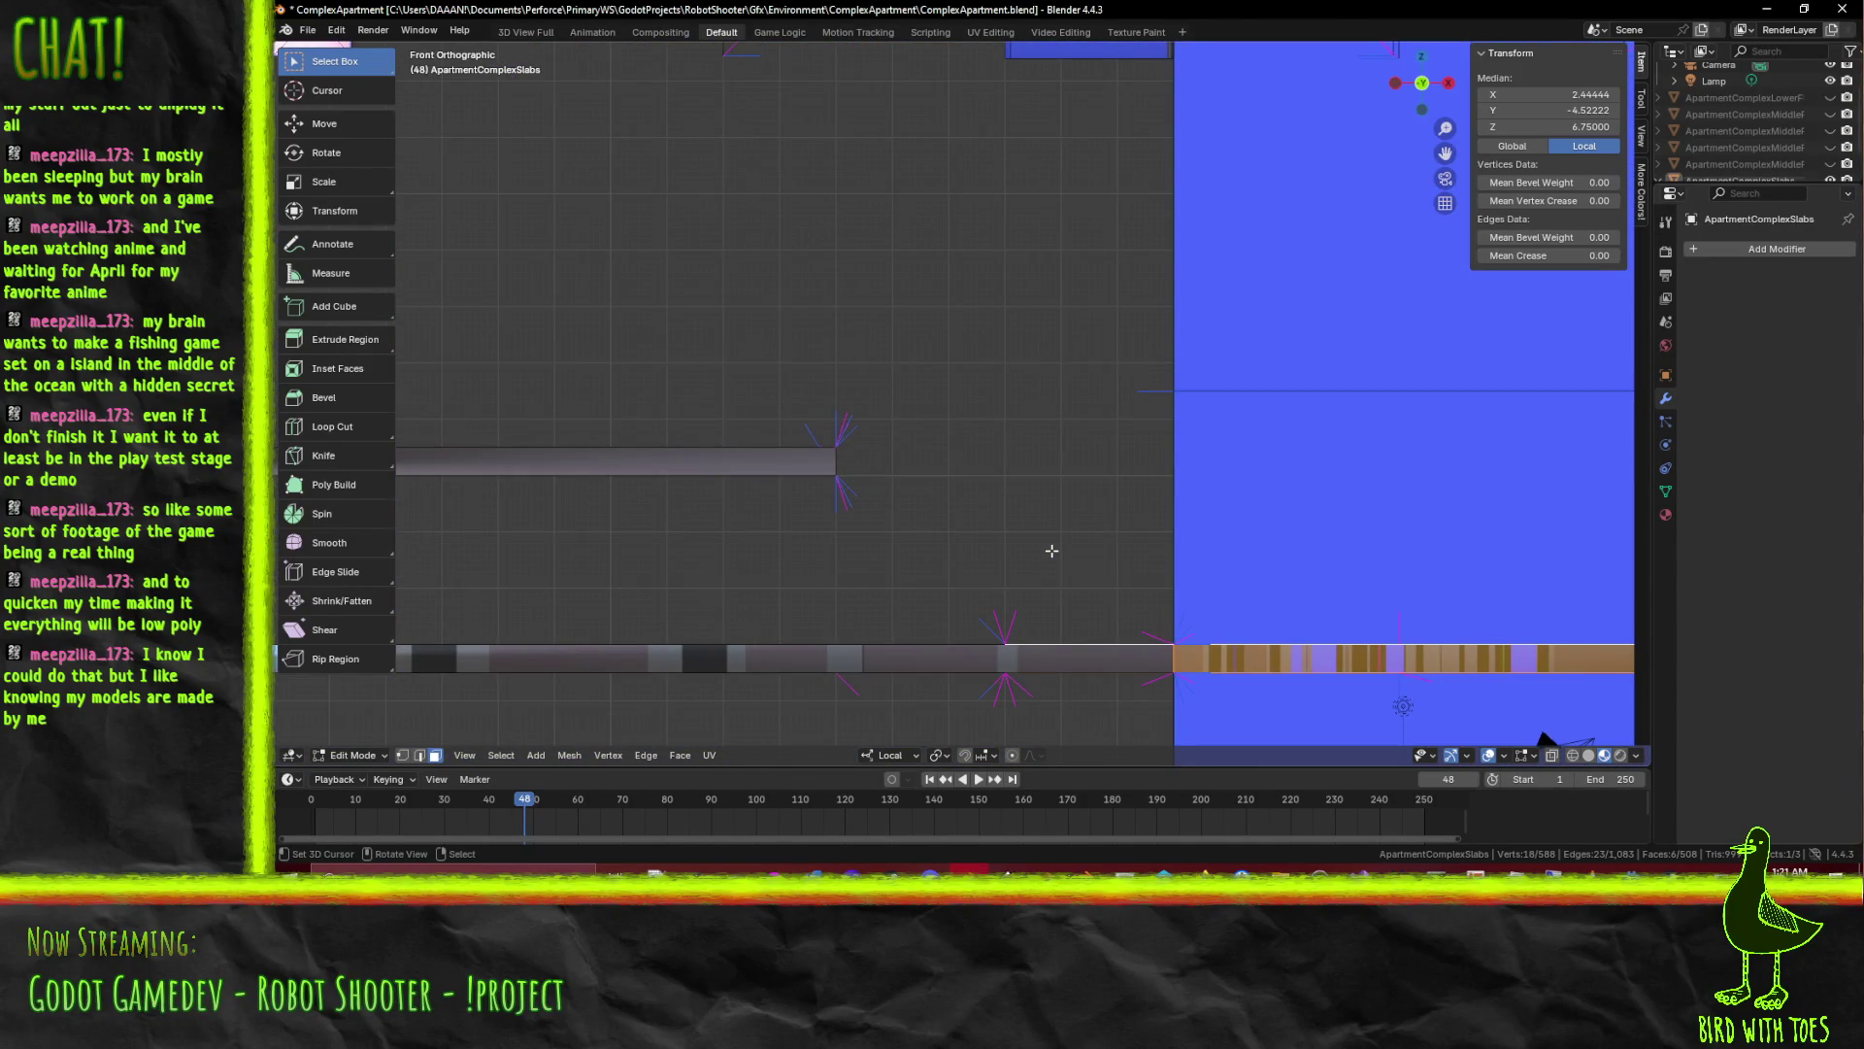
pyautogui.scroll(-3)
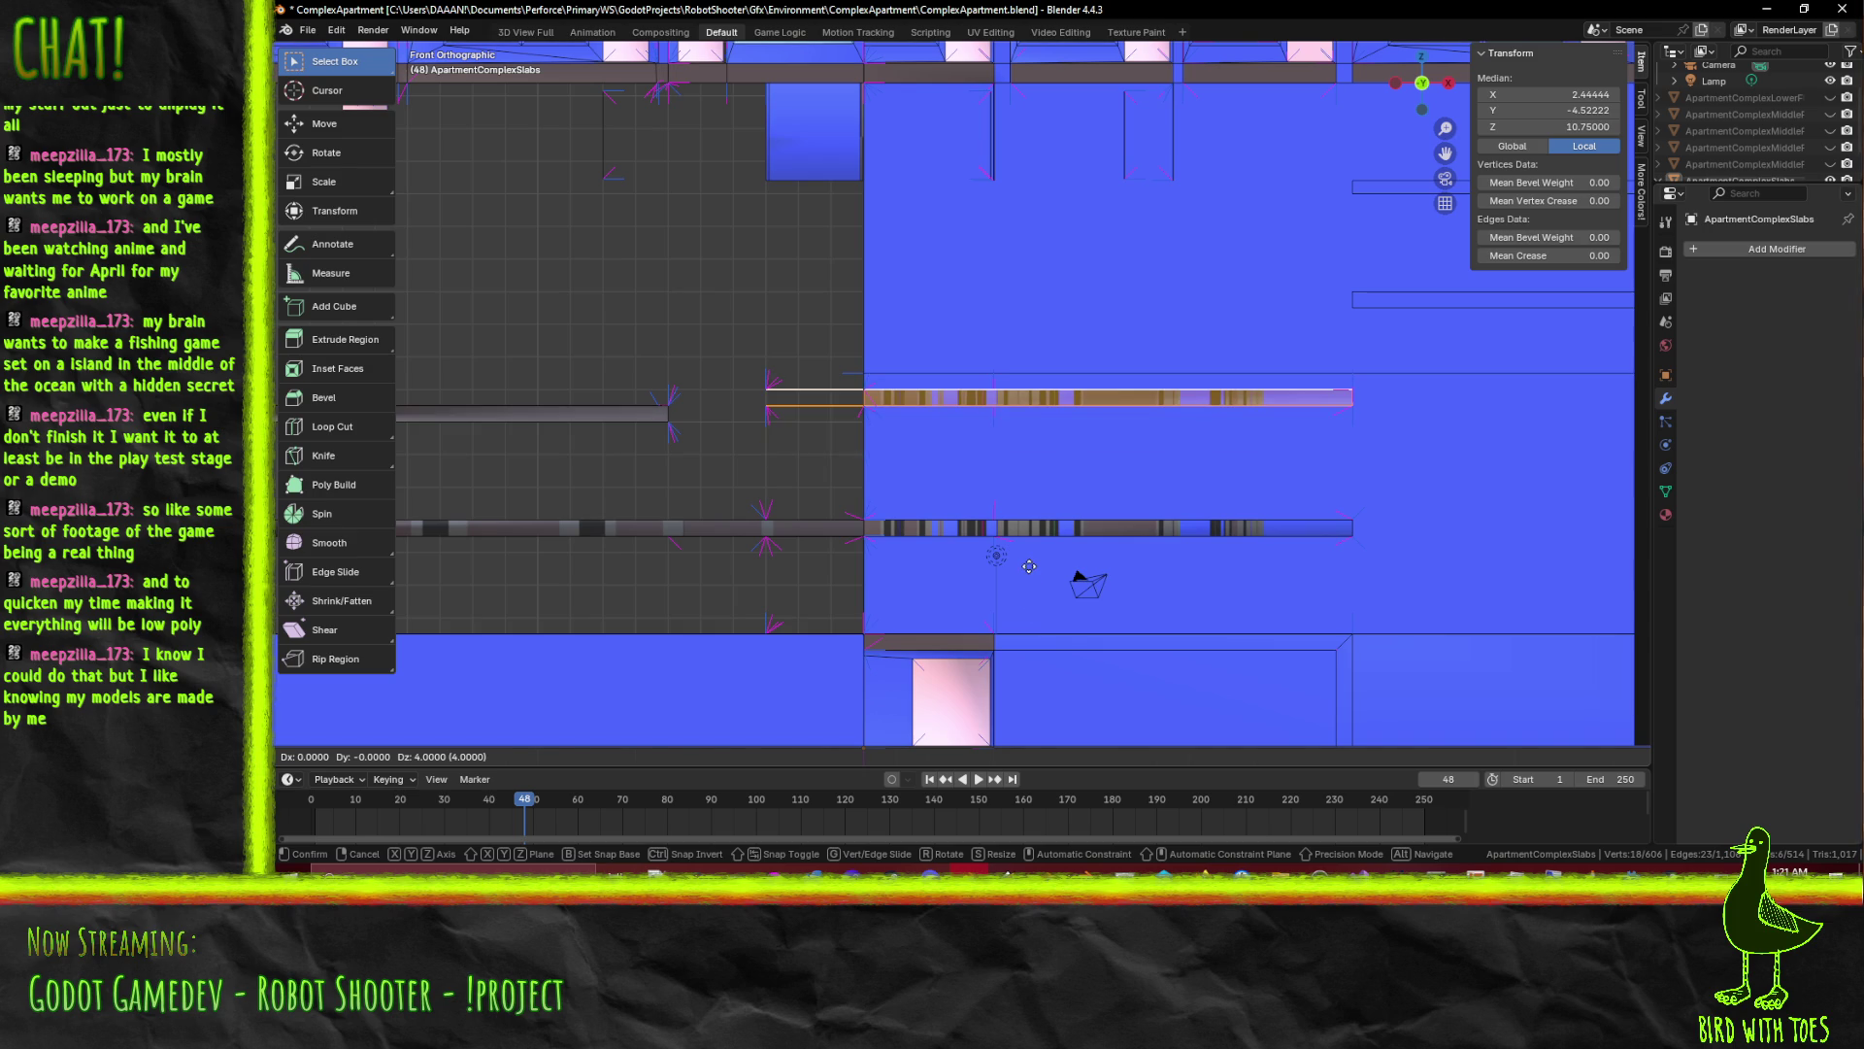
pyautogui.press('Return')
pyautogui.scroll(3)
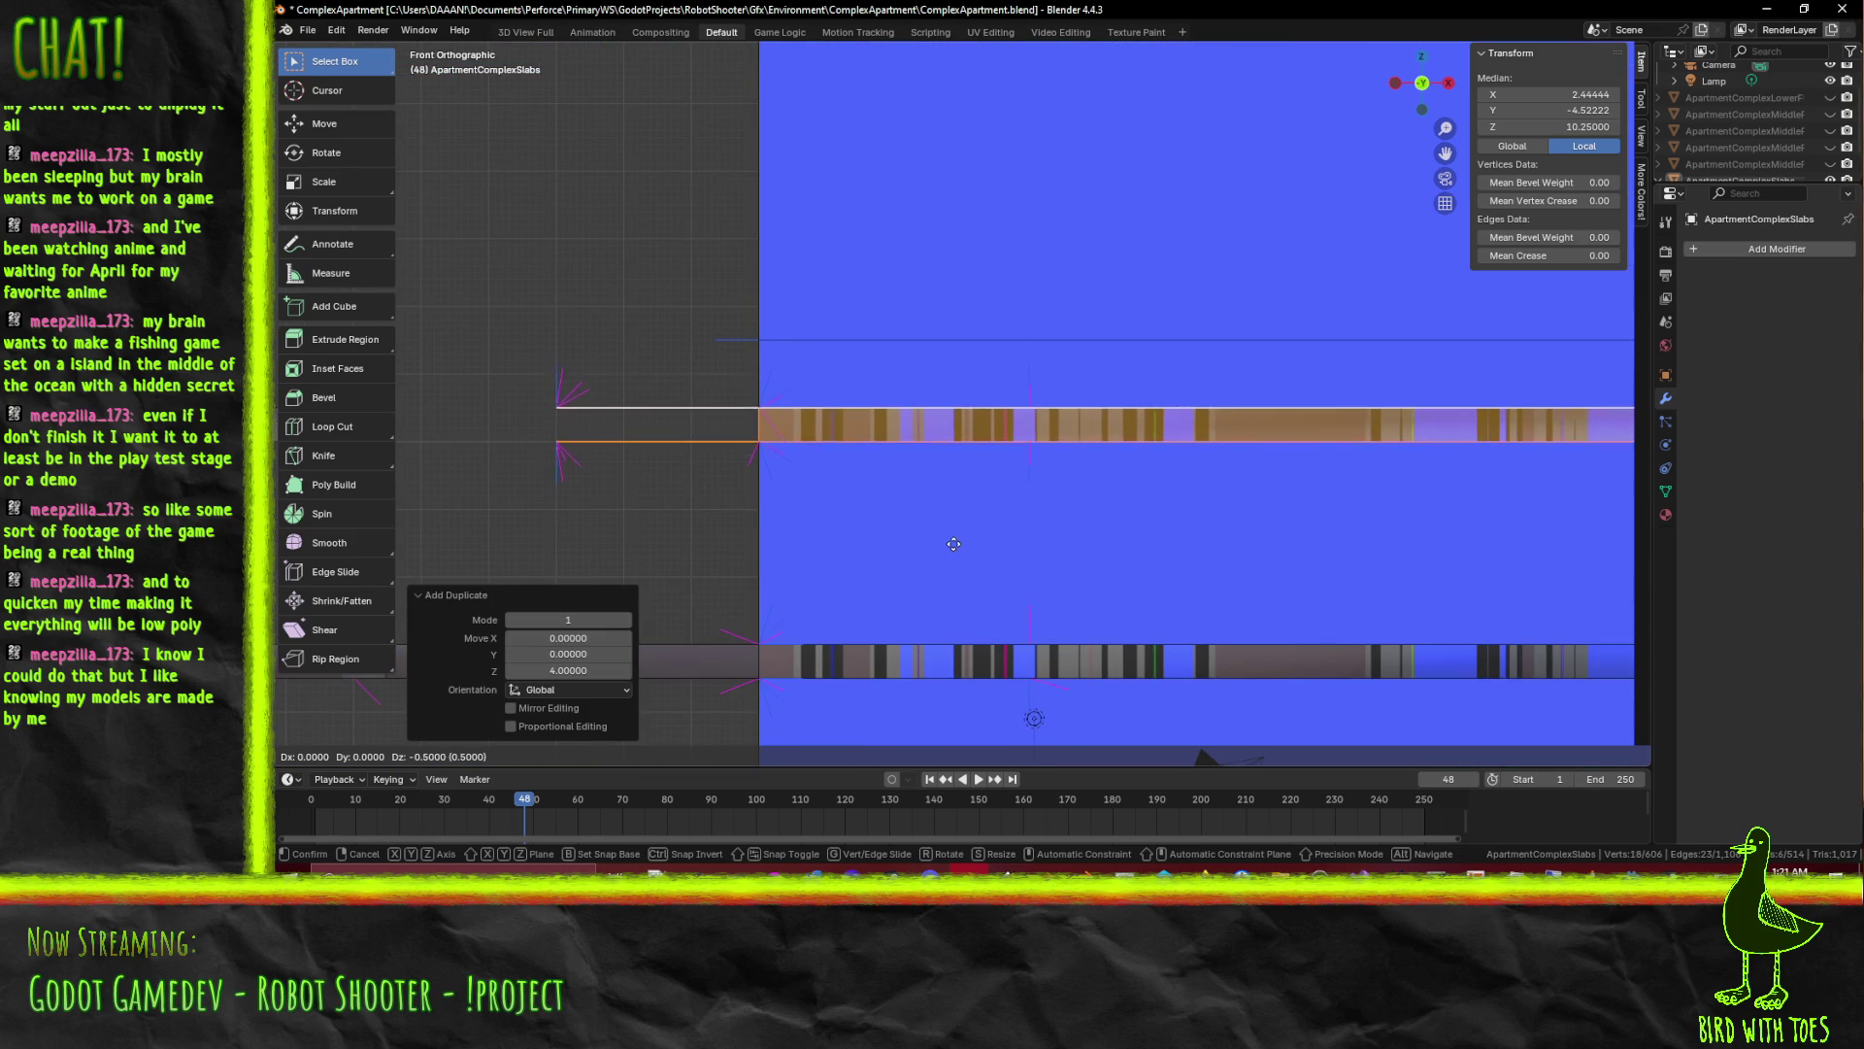
pyautogui.click(953, 546)
# Inspect a single strip edge in edge select and clear the selection
pyautogui.moveTo(953, 546); pyautogui.dragTo(698, 677)
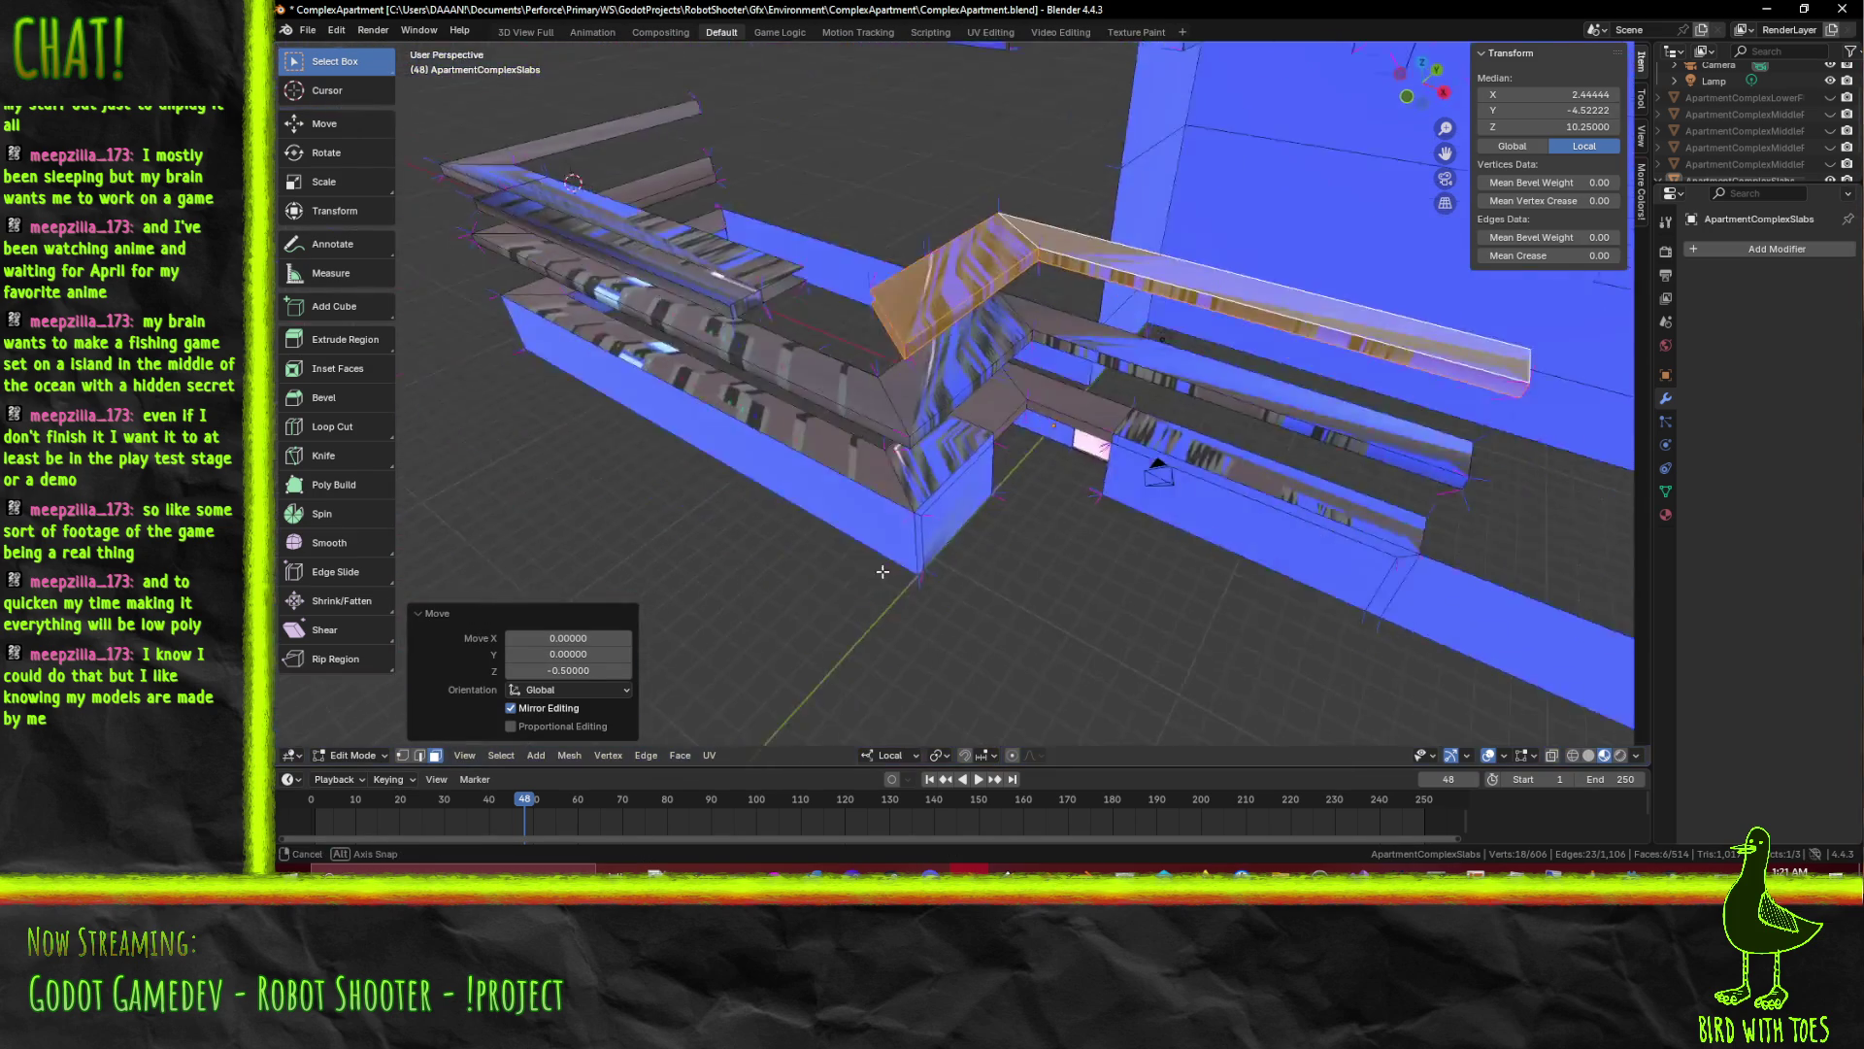
pyautogui.click(417, 755)
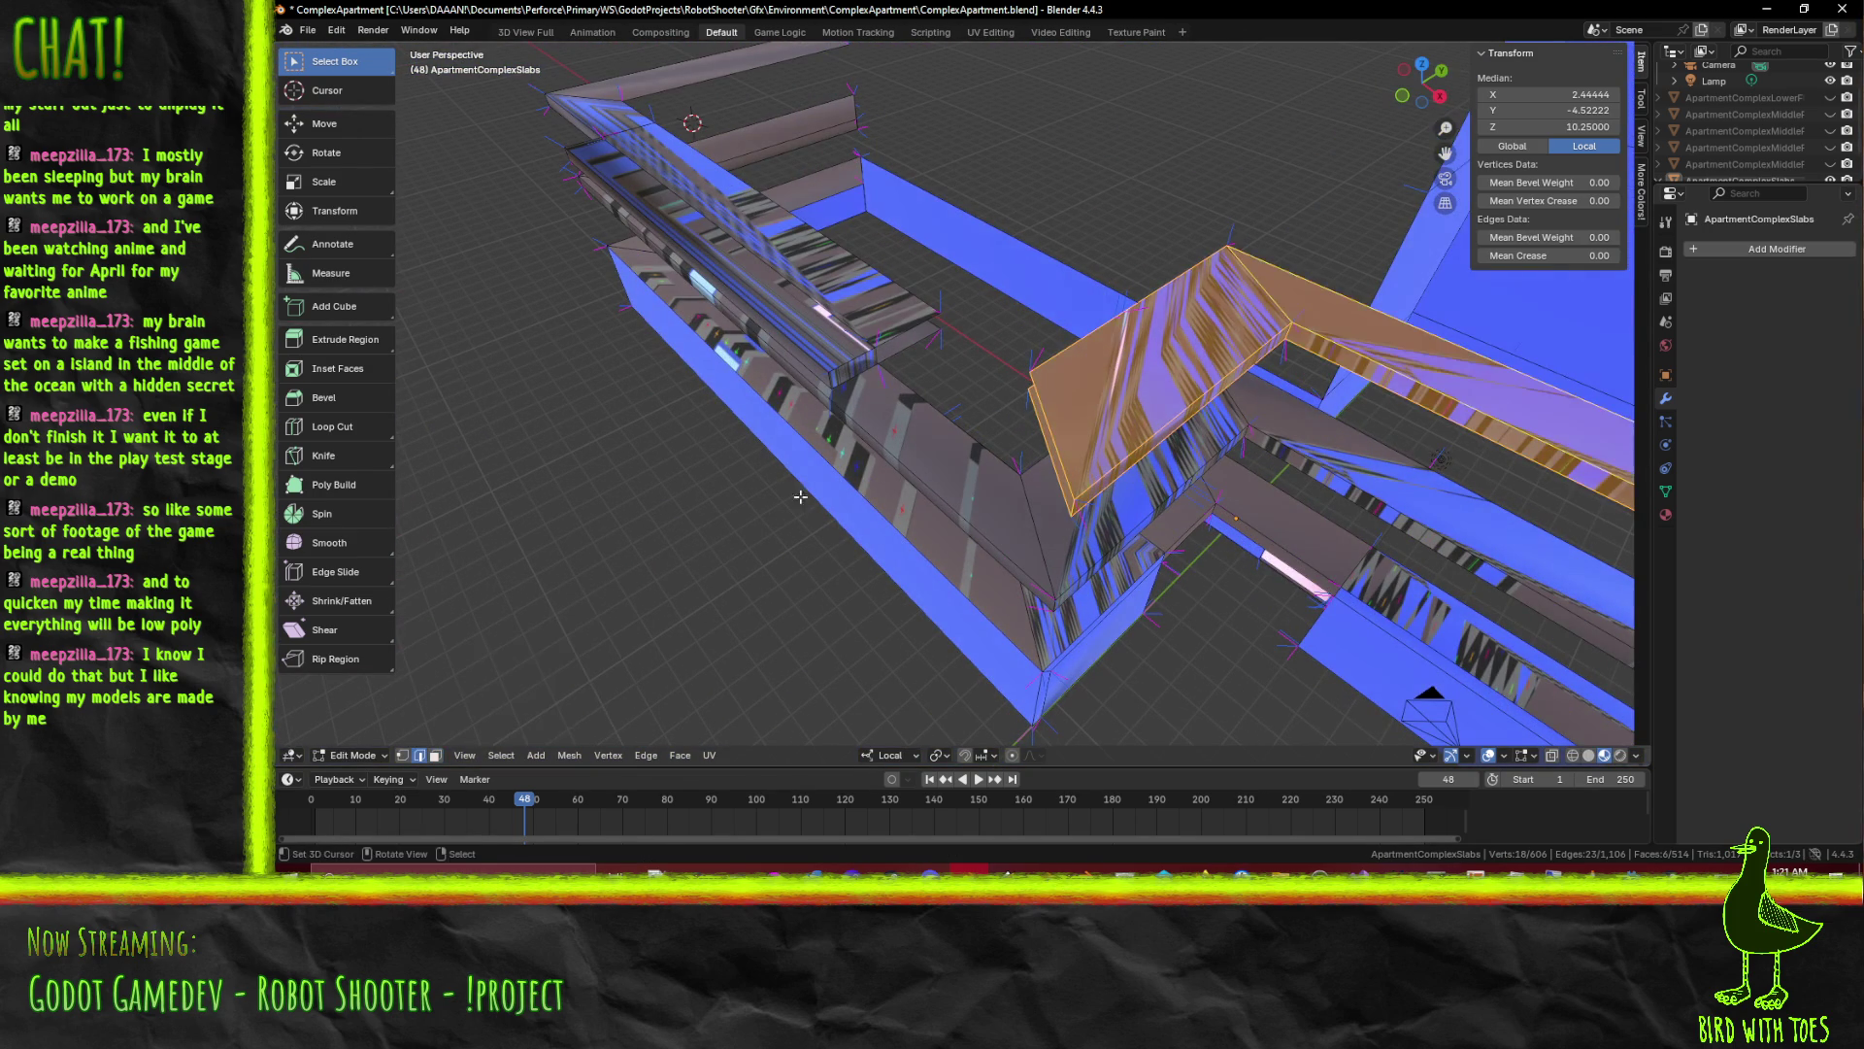
pyautogui.click(897, 327)
pyautogui.moveTo(896, 326); pyautogui.dragTo(875, 390)
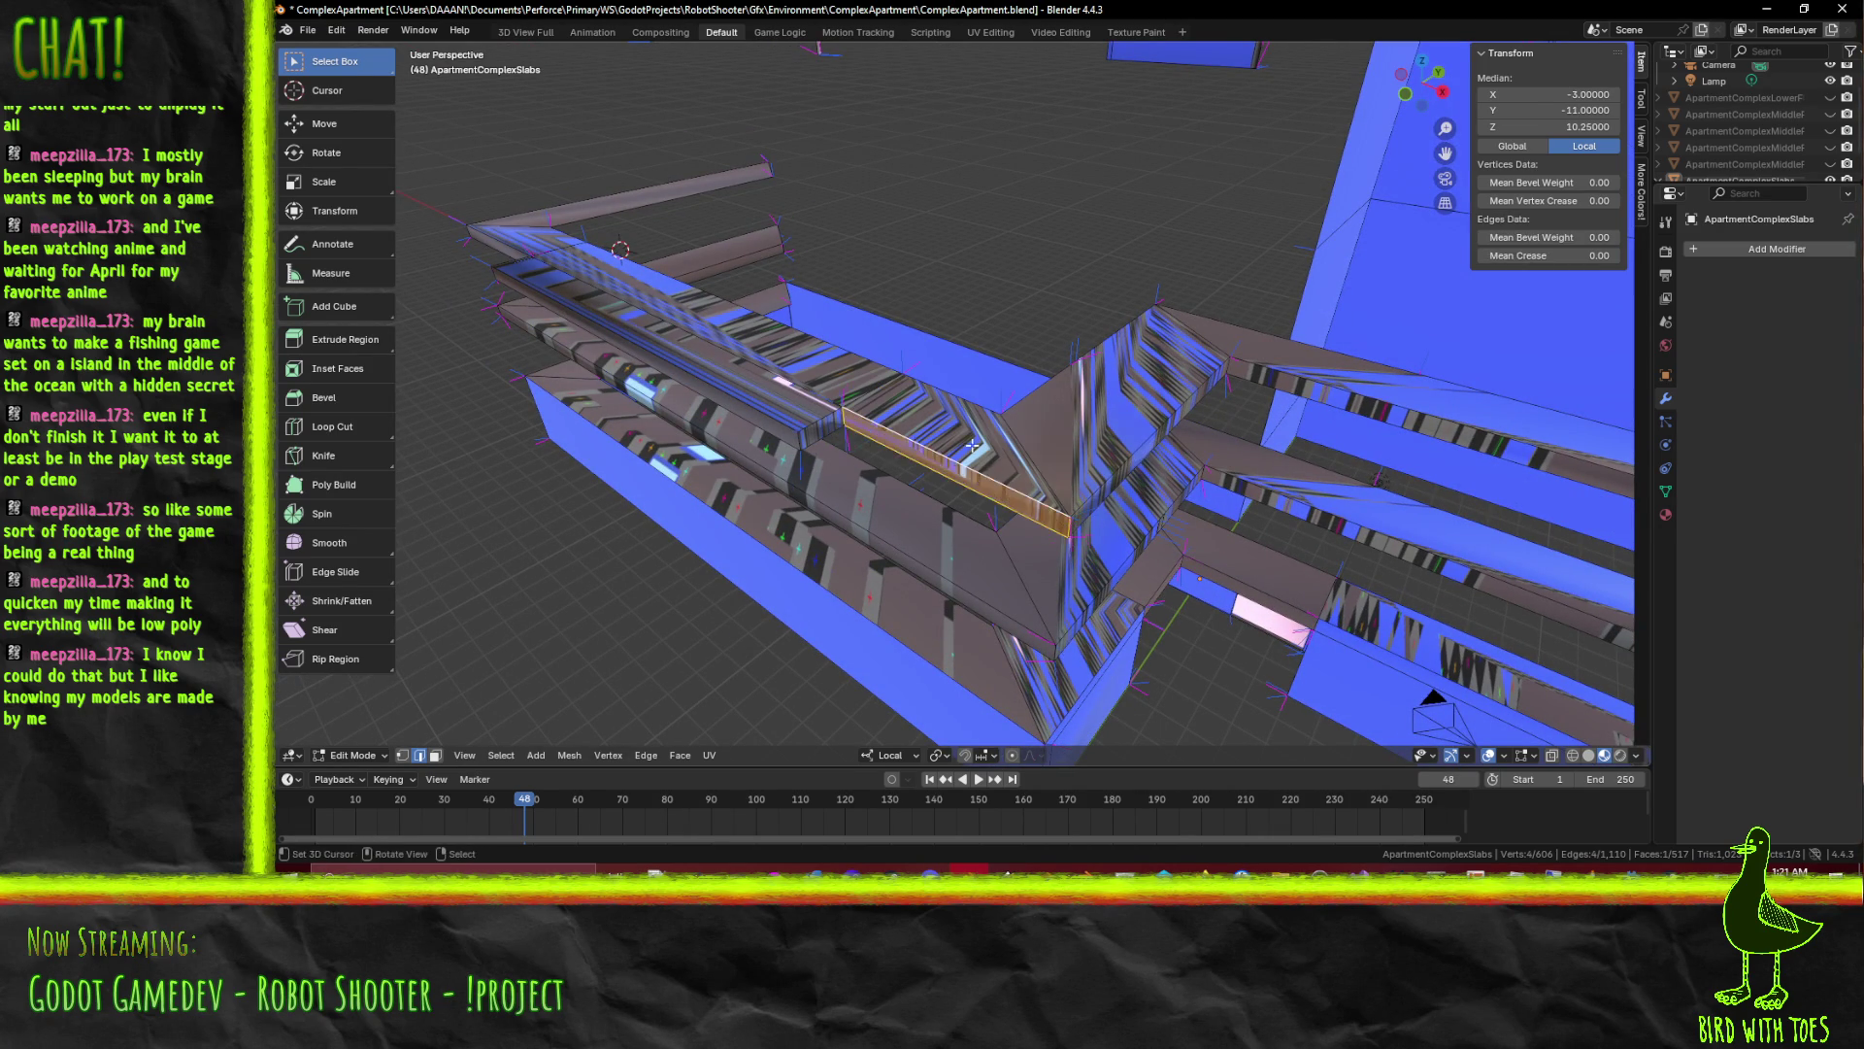
pyautogui.hotkey('alt', 'a')
pyautogui.moveTo(922, 431); pyautogui.dragTo(932, 429)
pyautogui.scroll(3)
pyautogui.scroll(3)
pyautogui.scroll(3)
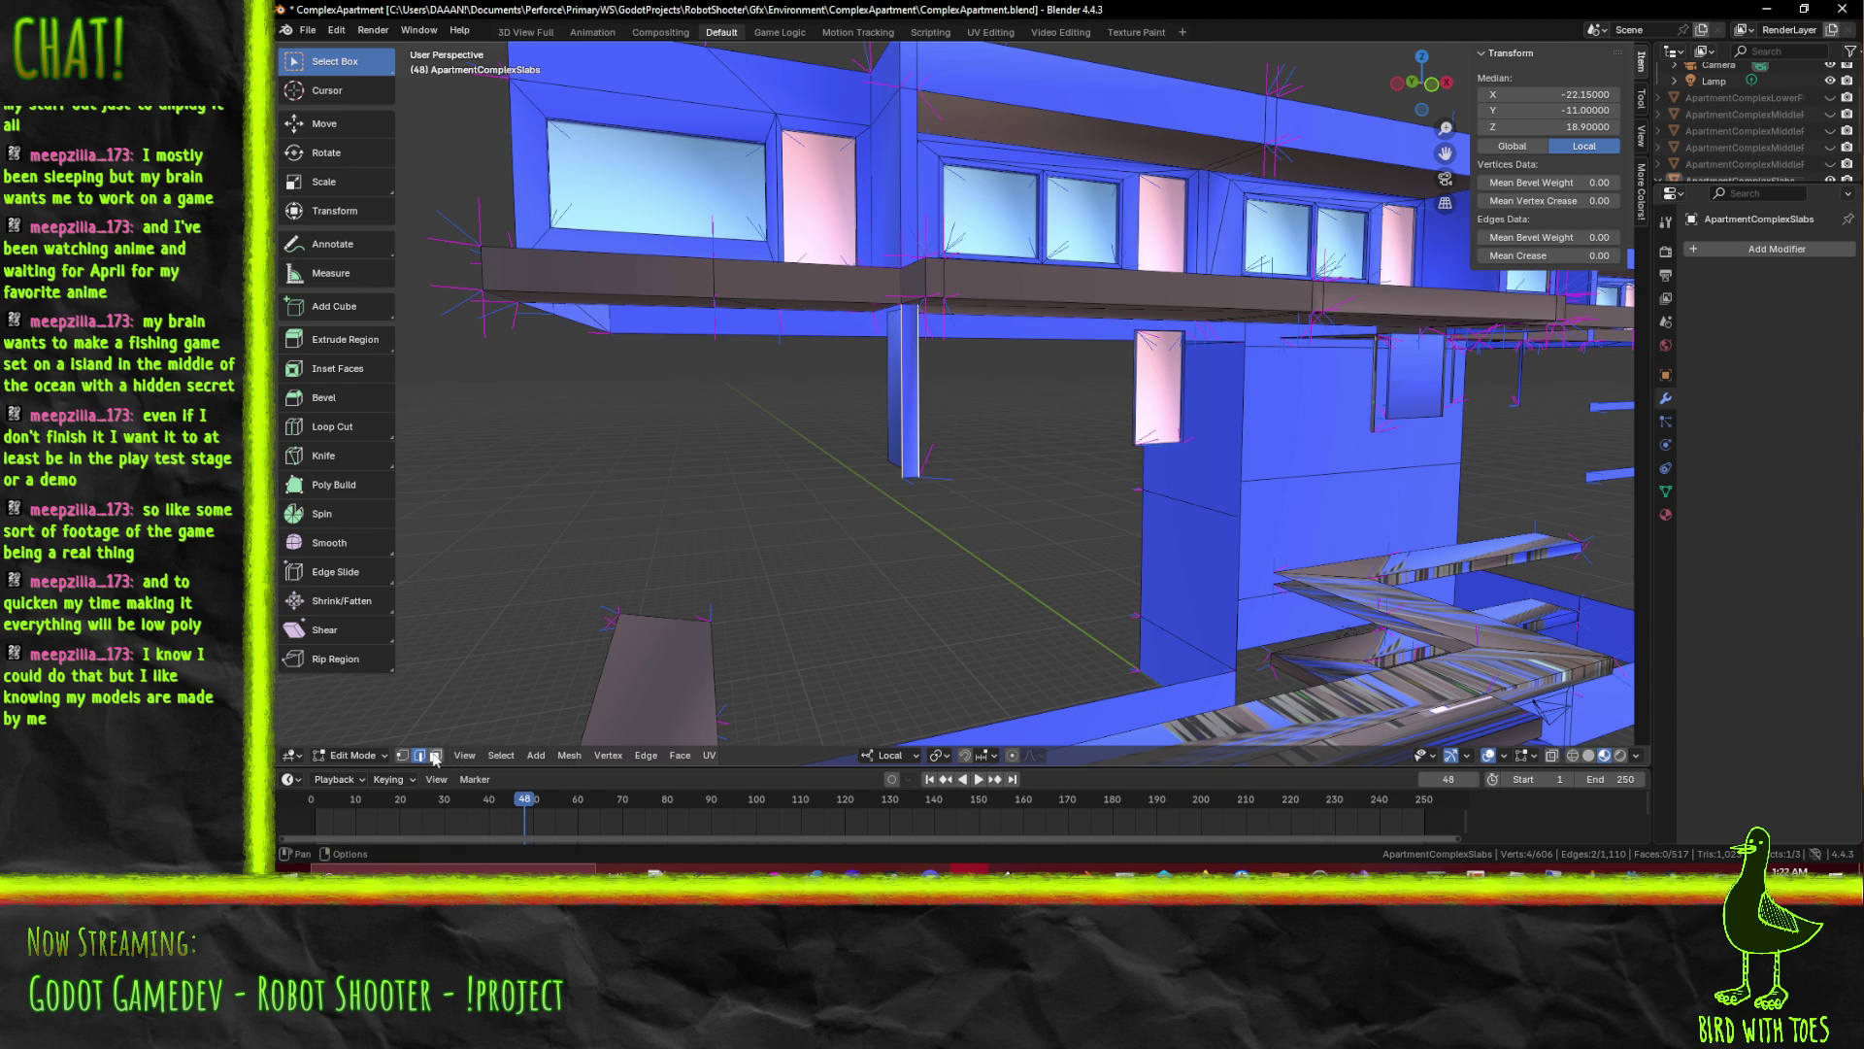
# Delete the stray pink face hanging beneath the upper floors
pyautogui.moveTo(1084, 381); pyautogui.dragTo(904, 437)
pyautogui.press('v')
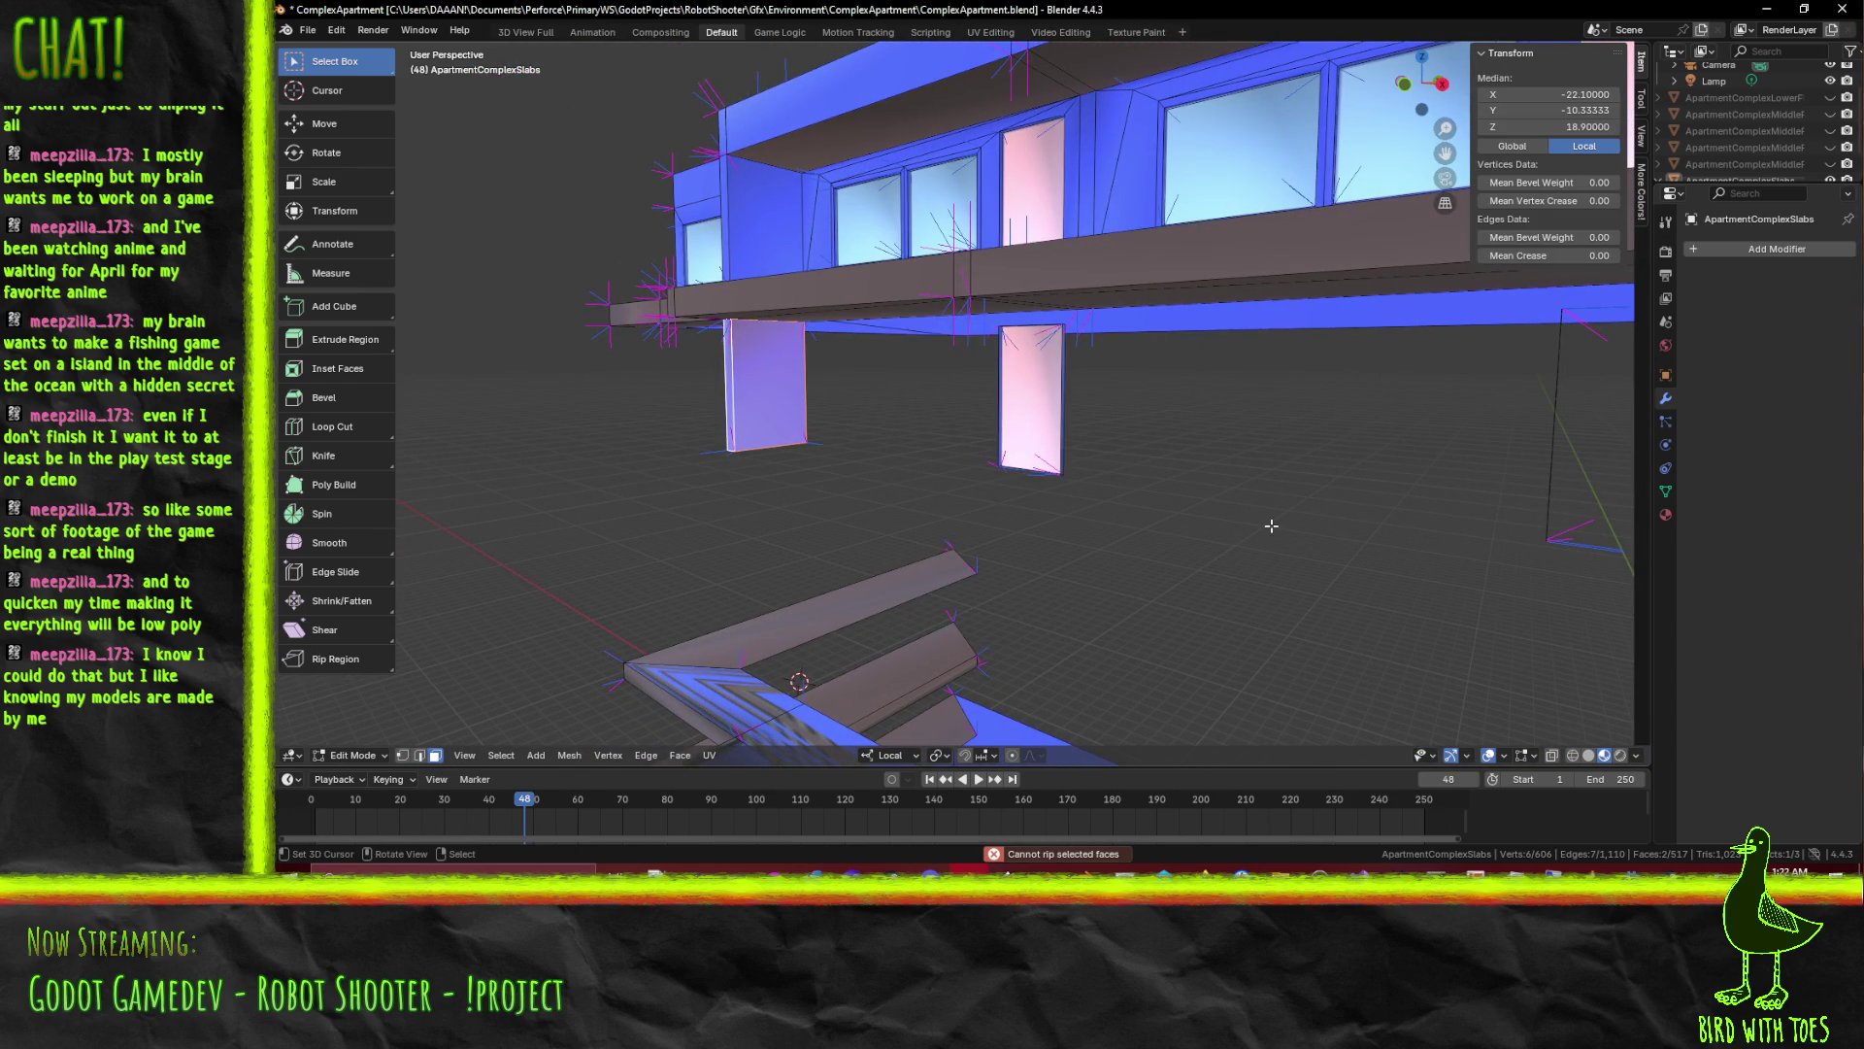
pyautogui.moveTo(1108, 365); pyautogui.dragTo(1107, 366)
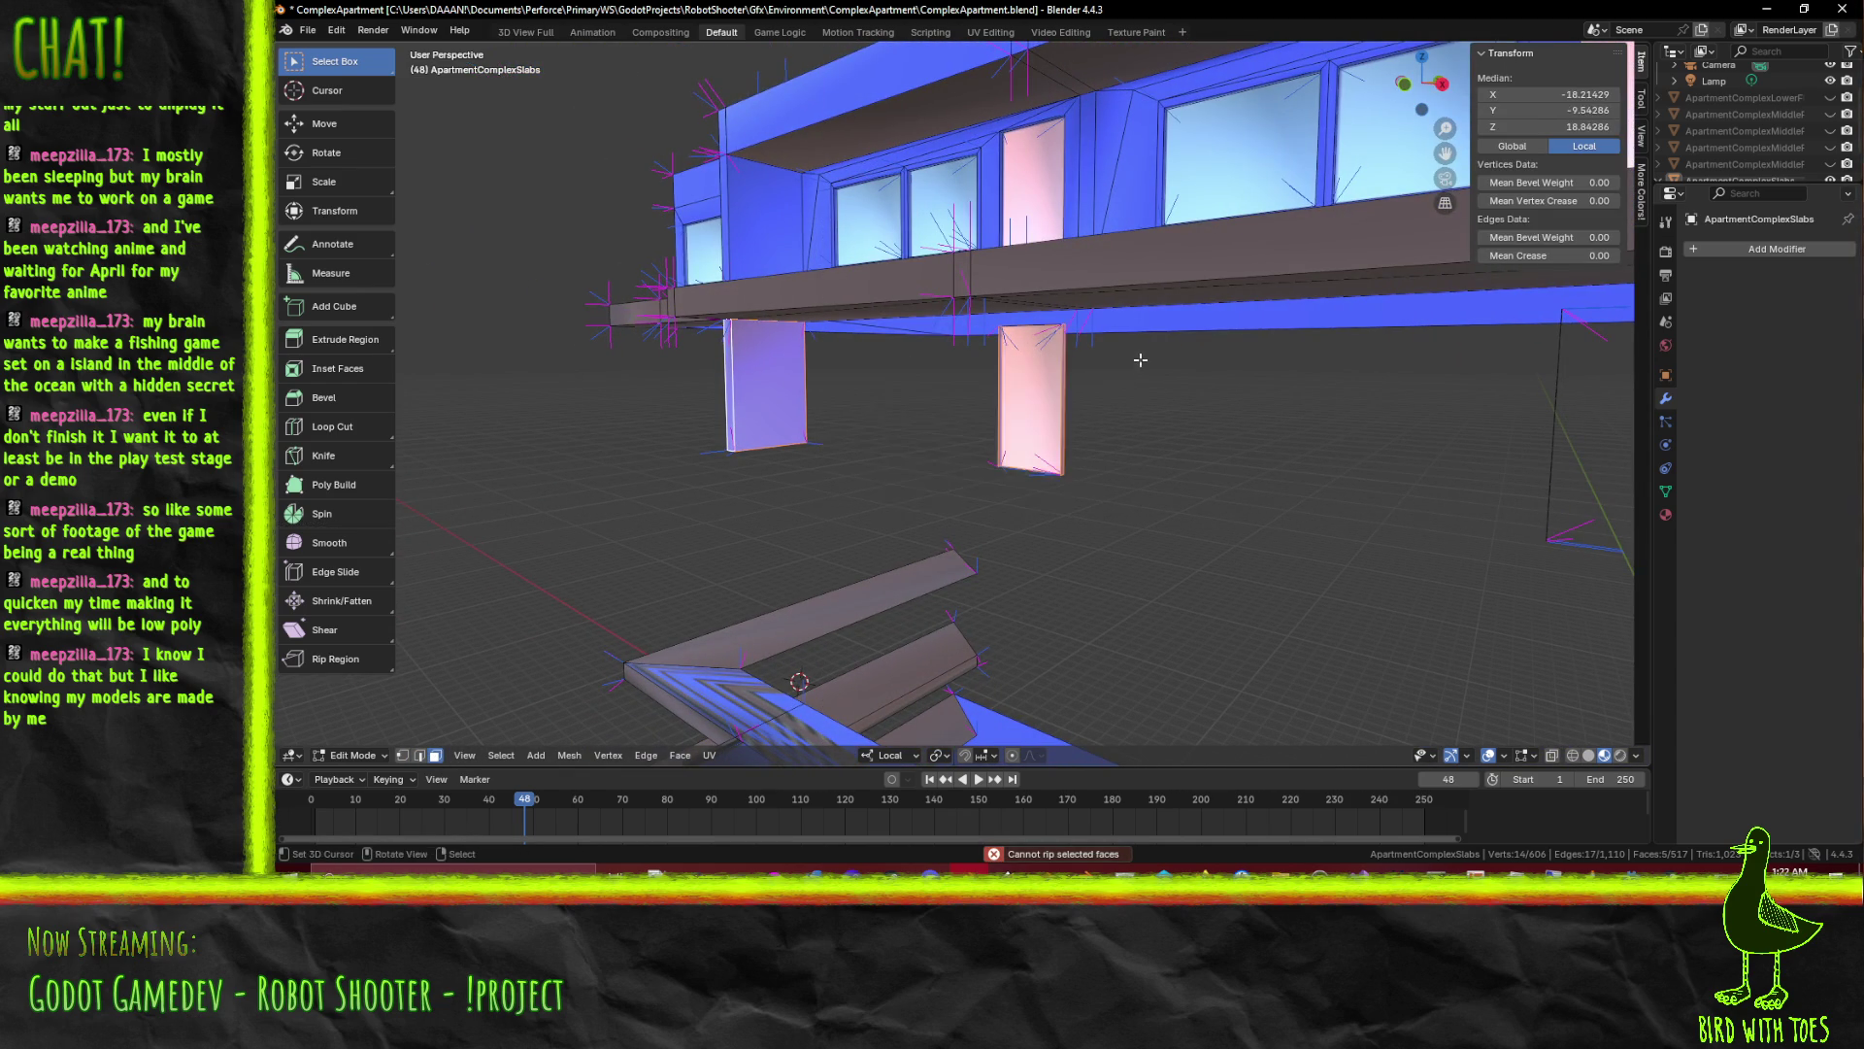
pyautogui.moveTo(1107, 365); pyautogui.dragTo(951, 618)
pyautogui.scroll(3)
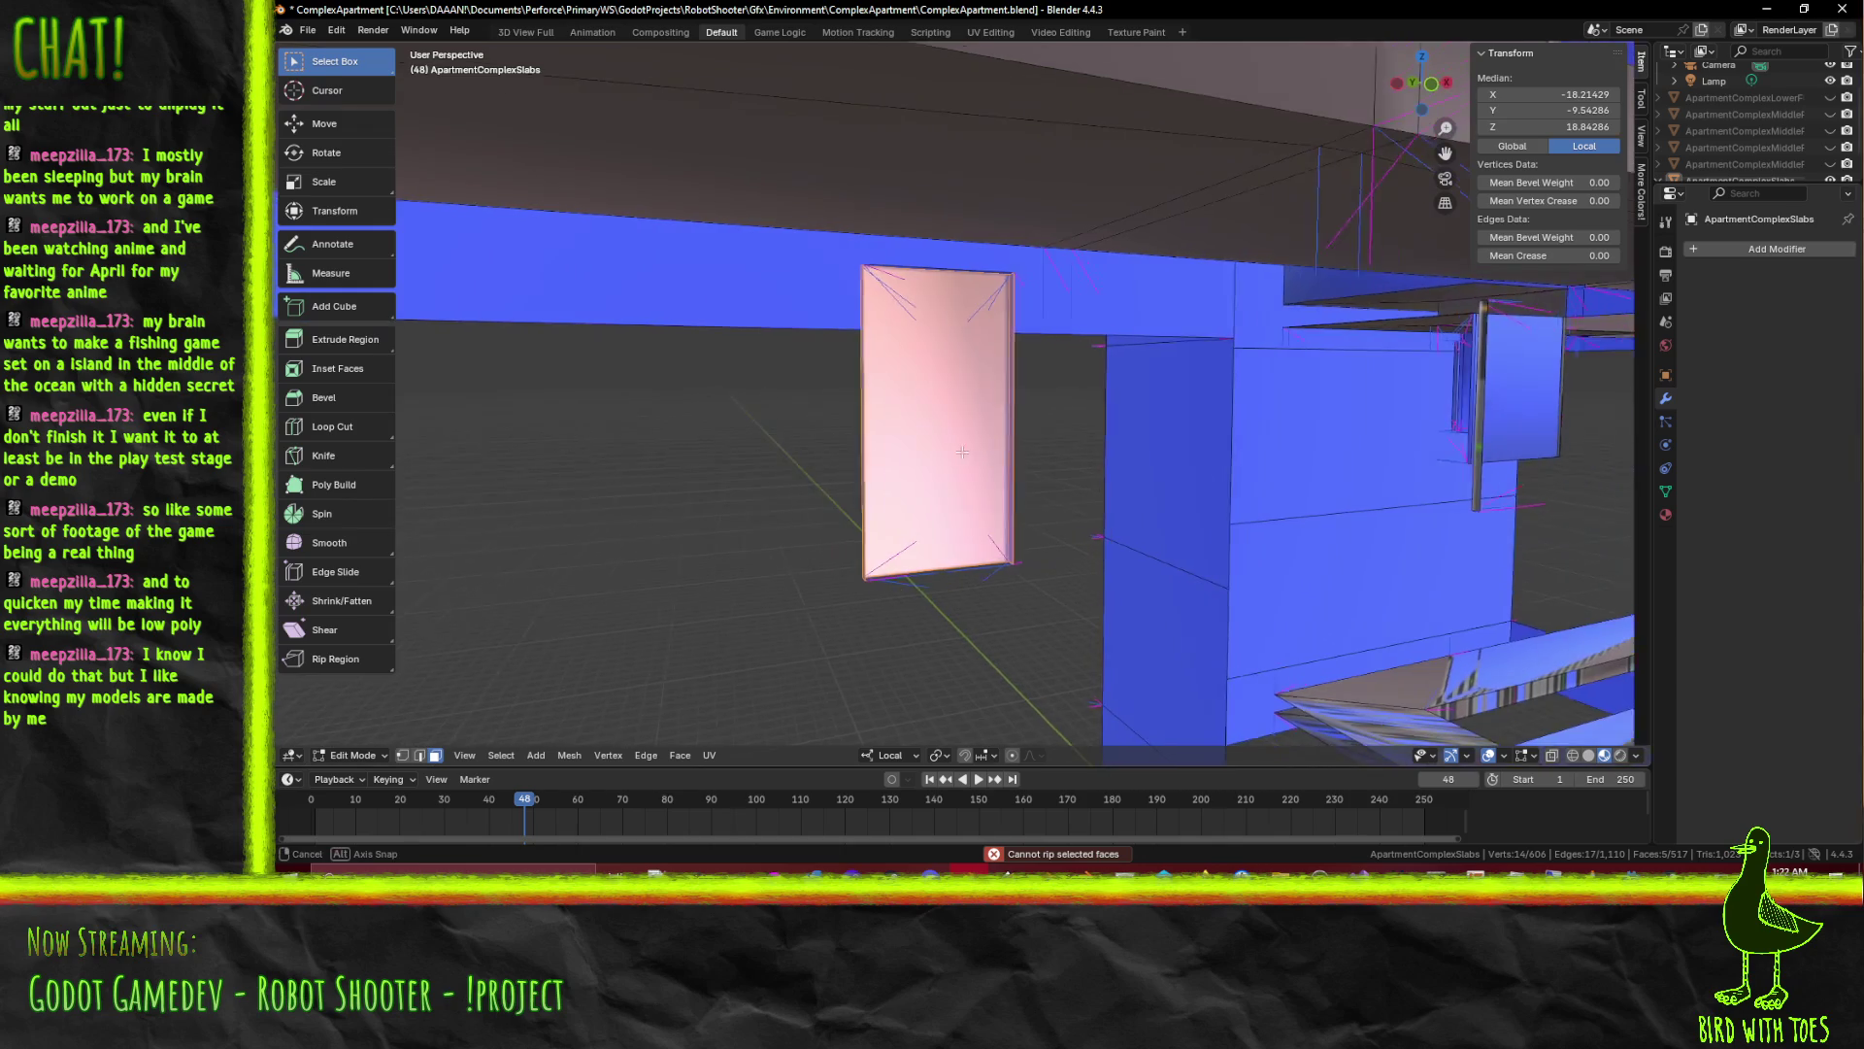
pyautogui.press('x')
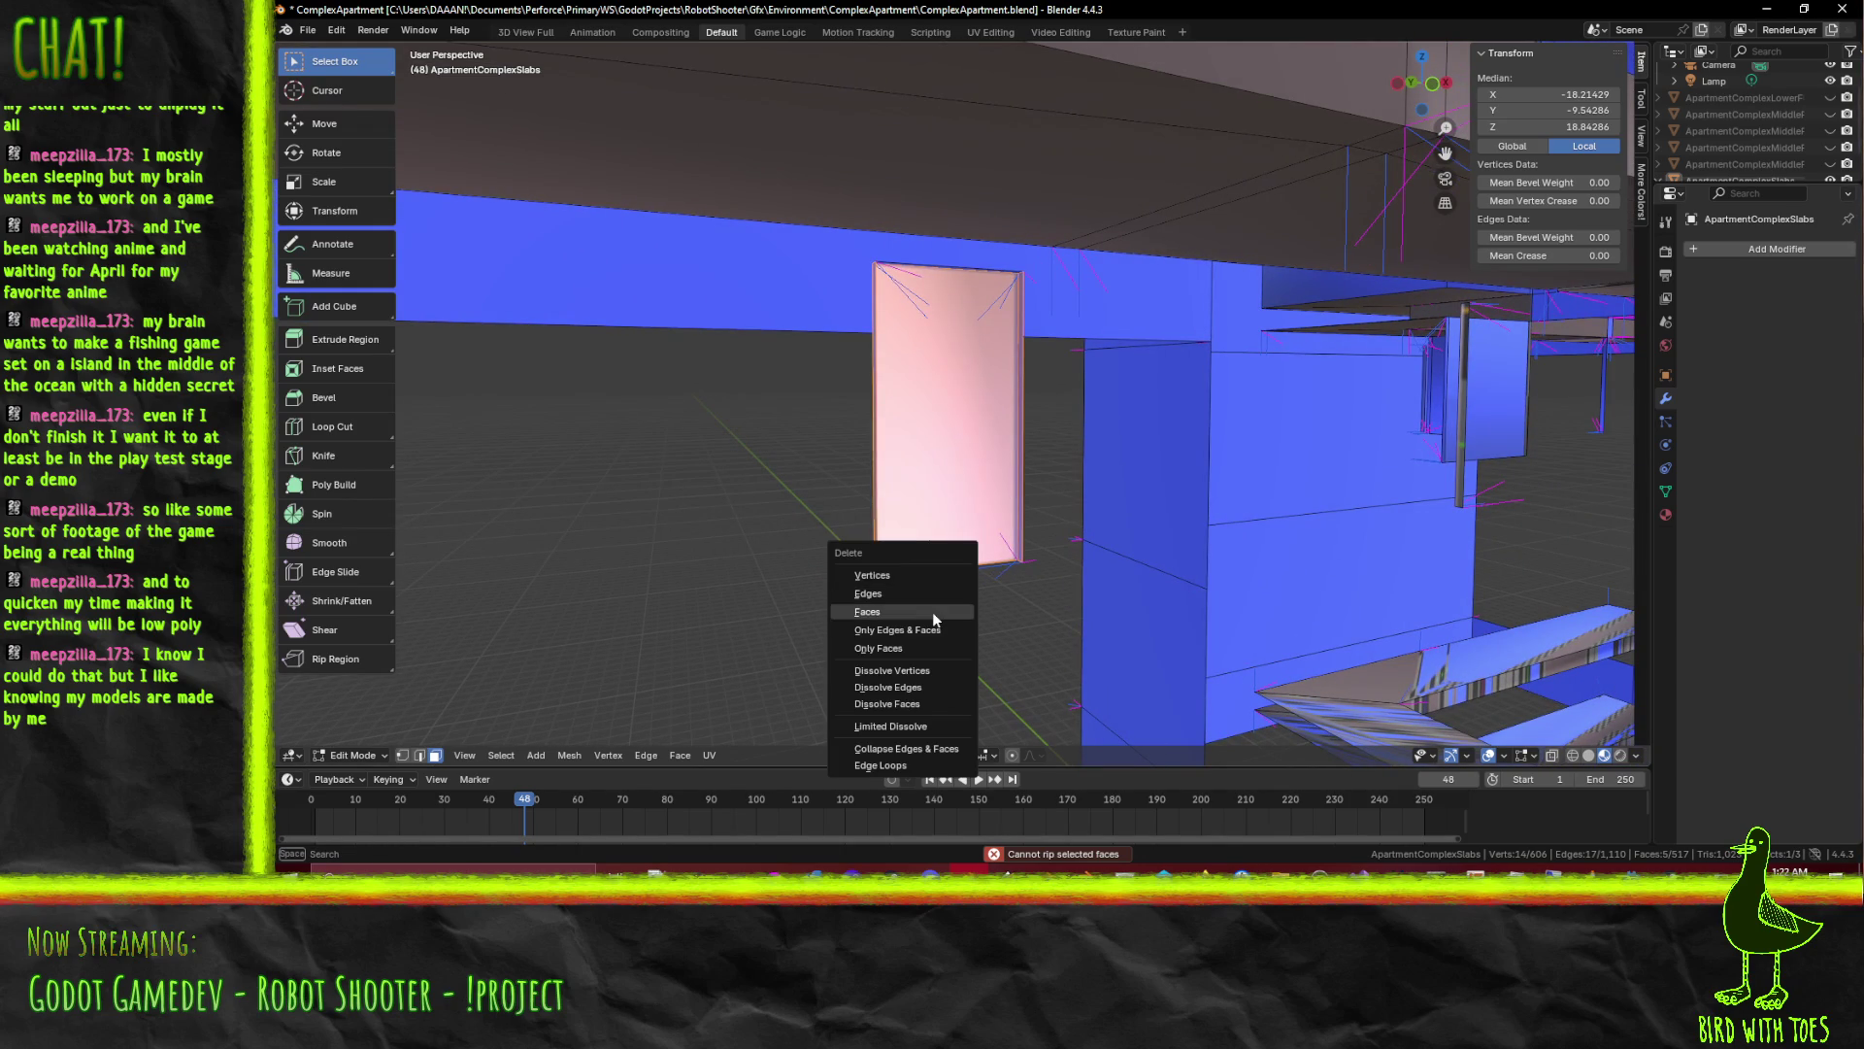
pyautogui.click(932, 613)
# Delete another loose face and a stray vertical face under the building
pyautogui.moveTo(932, 611); pyautogui.dragTo(908, 257)
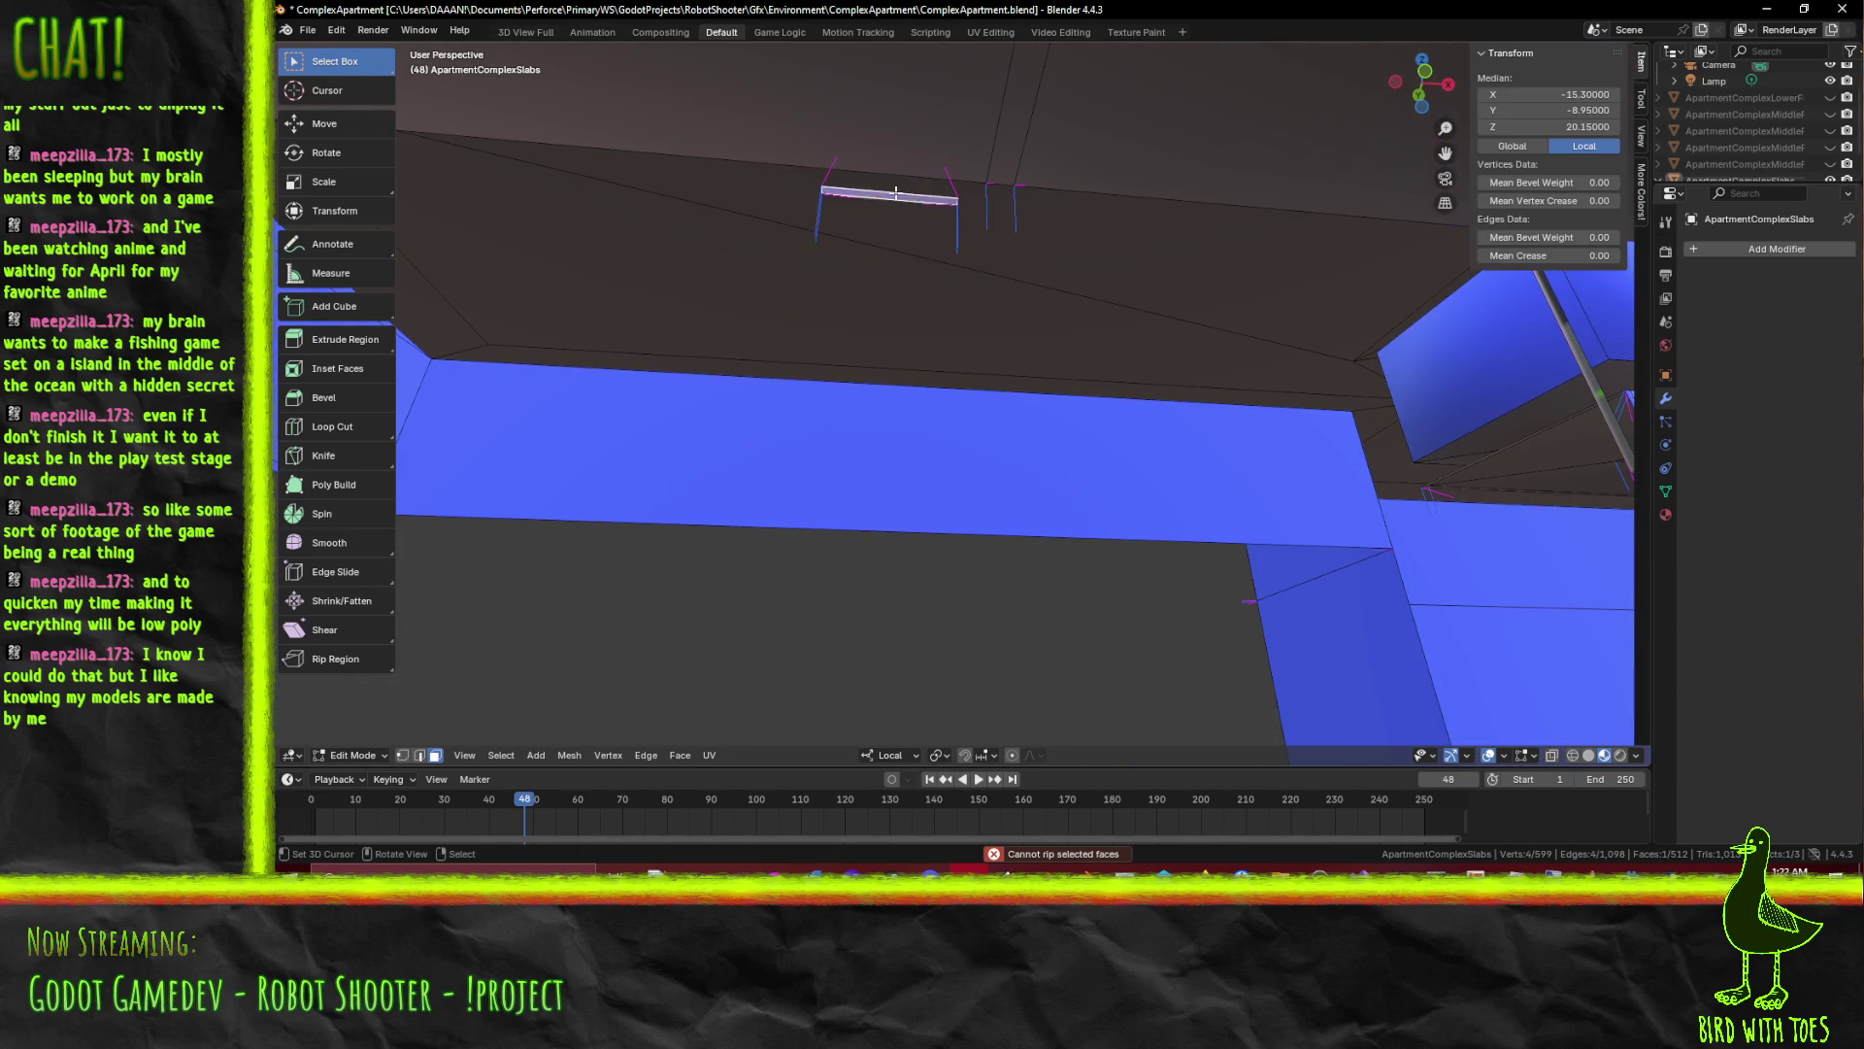
pyautogui.click(896, 194)
pyautogui.moveTo(897, 194); pyautogui.dragTo(975, 359)
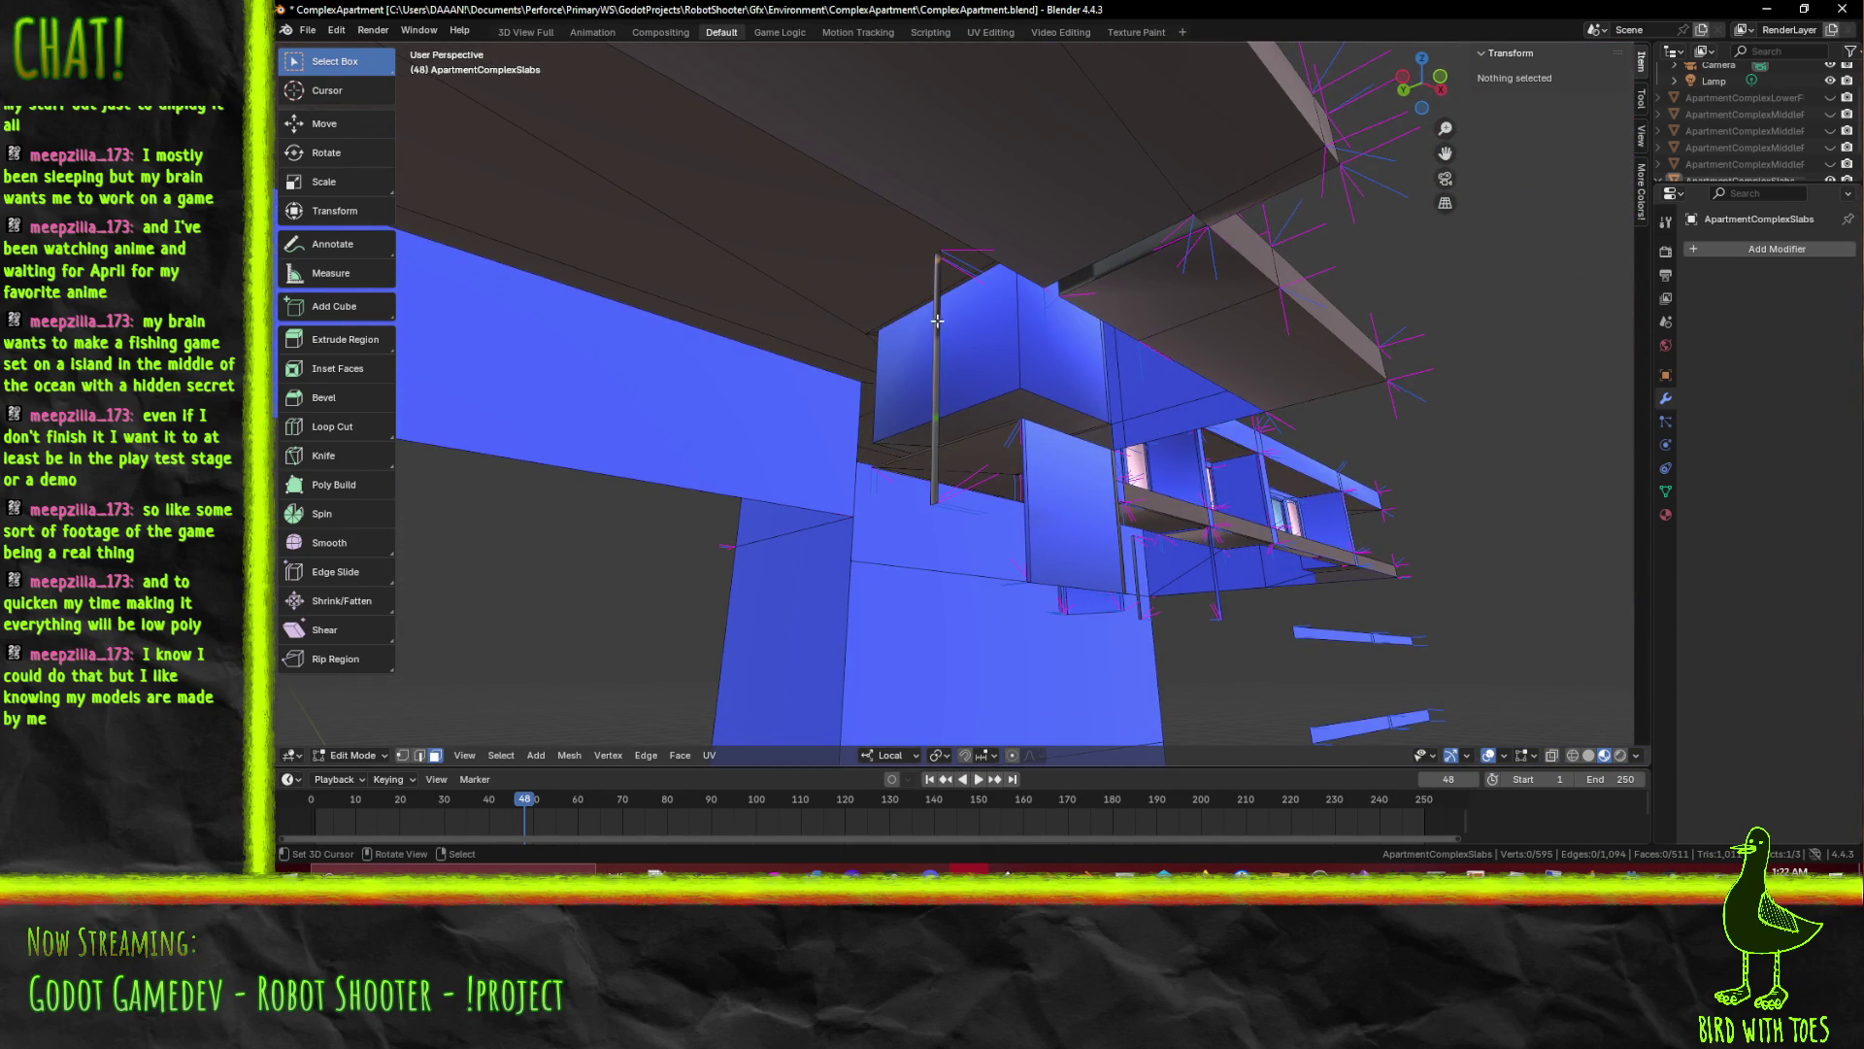
pyautogui.press('x')
pyautogui.click(932, 321)
# Delete the next hanging vertical face and the small rectangular panel face
pyautogui.moveTo(933, 321); pyautogui.dragTo(1272, 385)
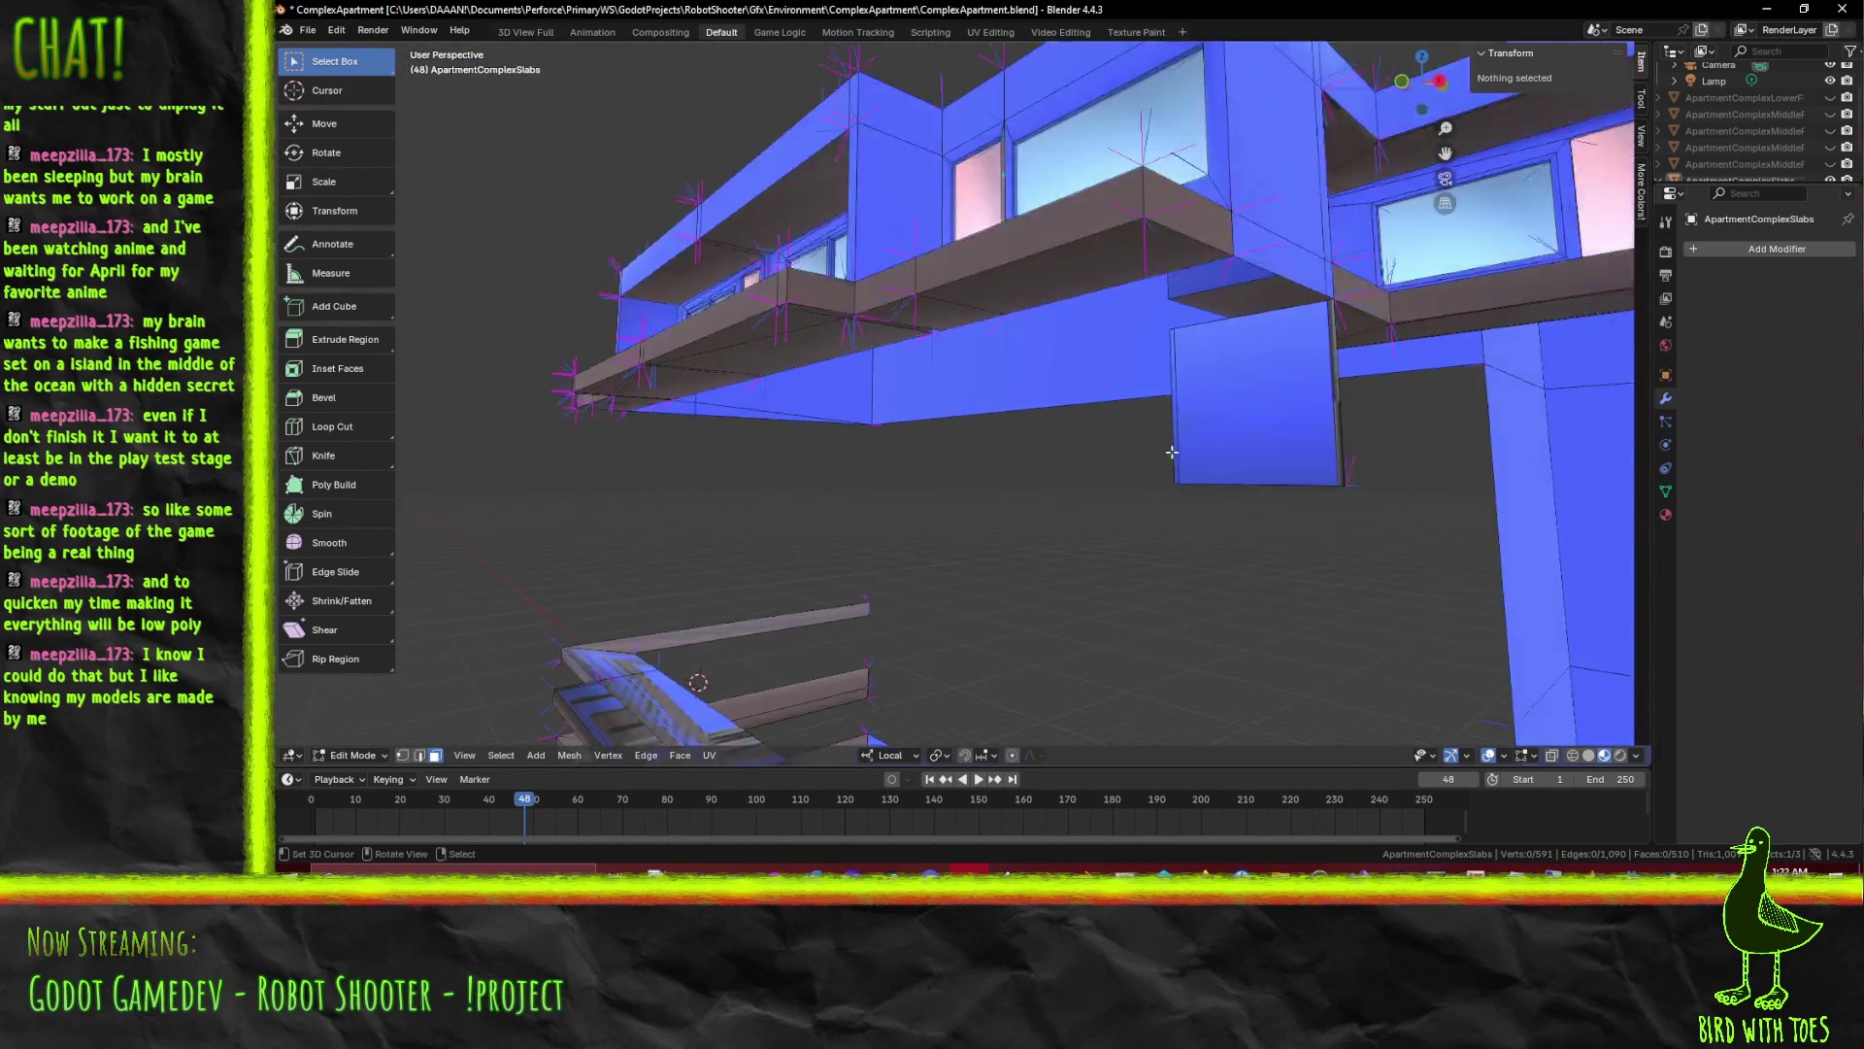
pyautogui.moveTo(1324, 387); pyautogui.dragTo(931, 386)
pyautogui.click(1228, 361)
pyautogui.press('x')
pyautogui.click(1223, 361)
pyautogui.click(895, 368)
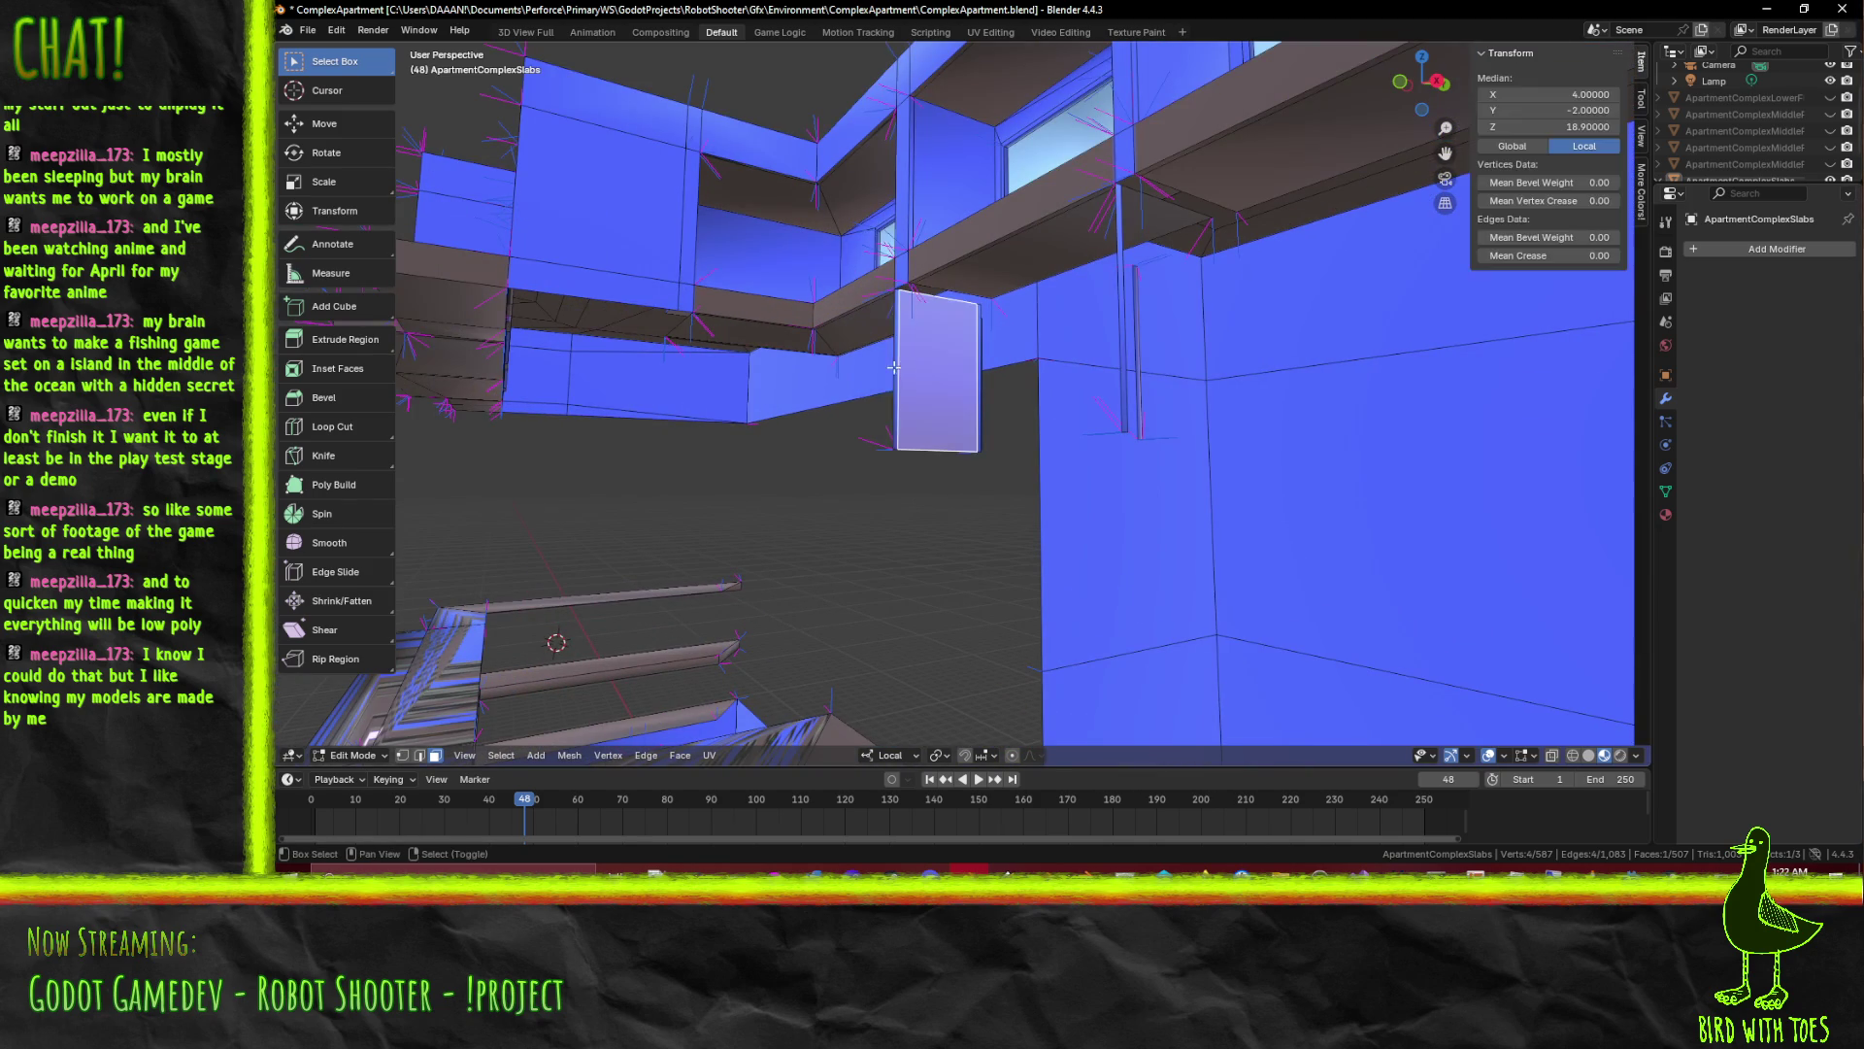
pyautogui.click(969, 377)
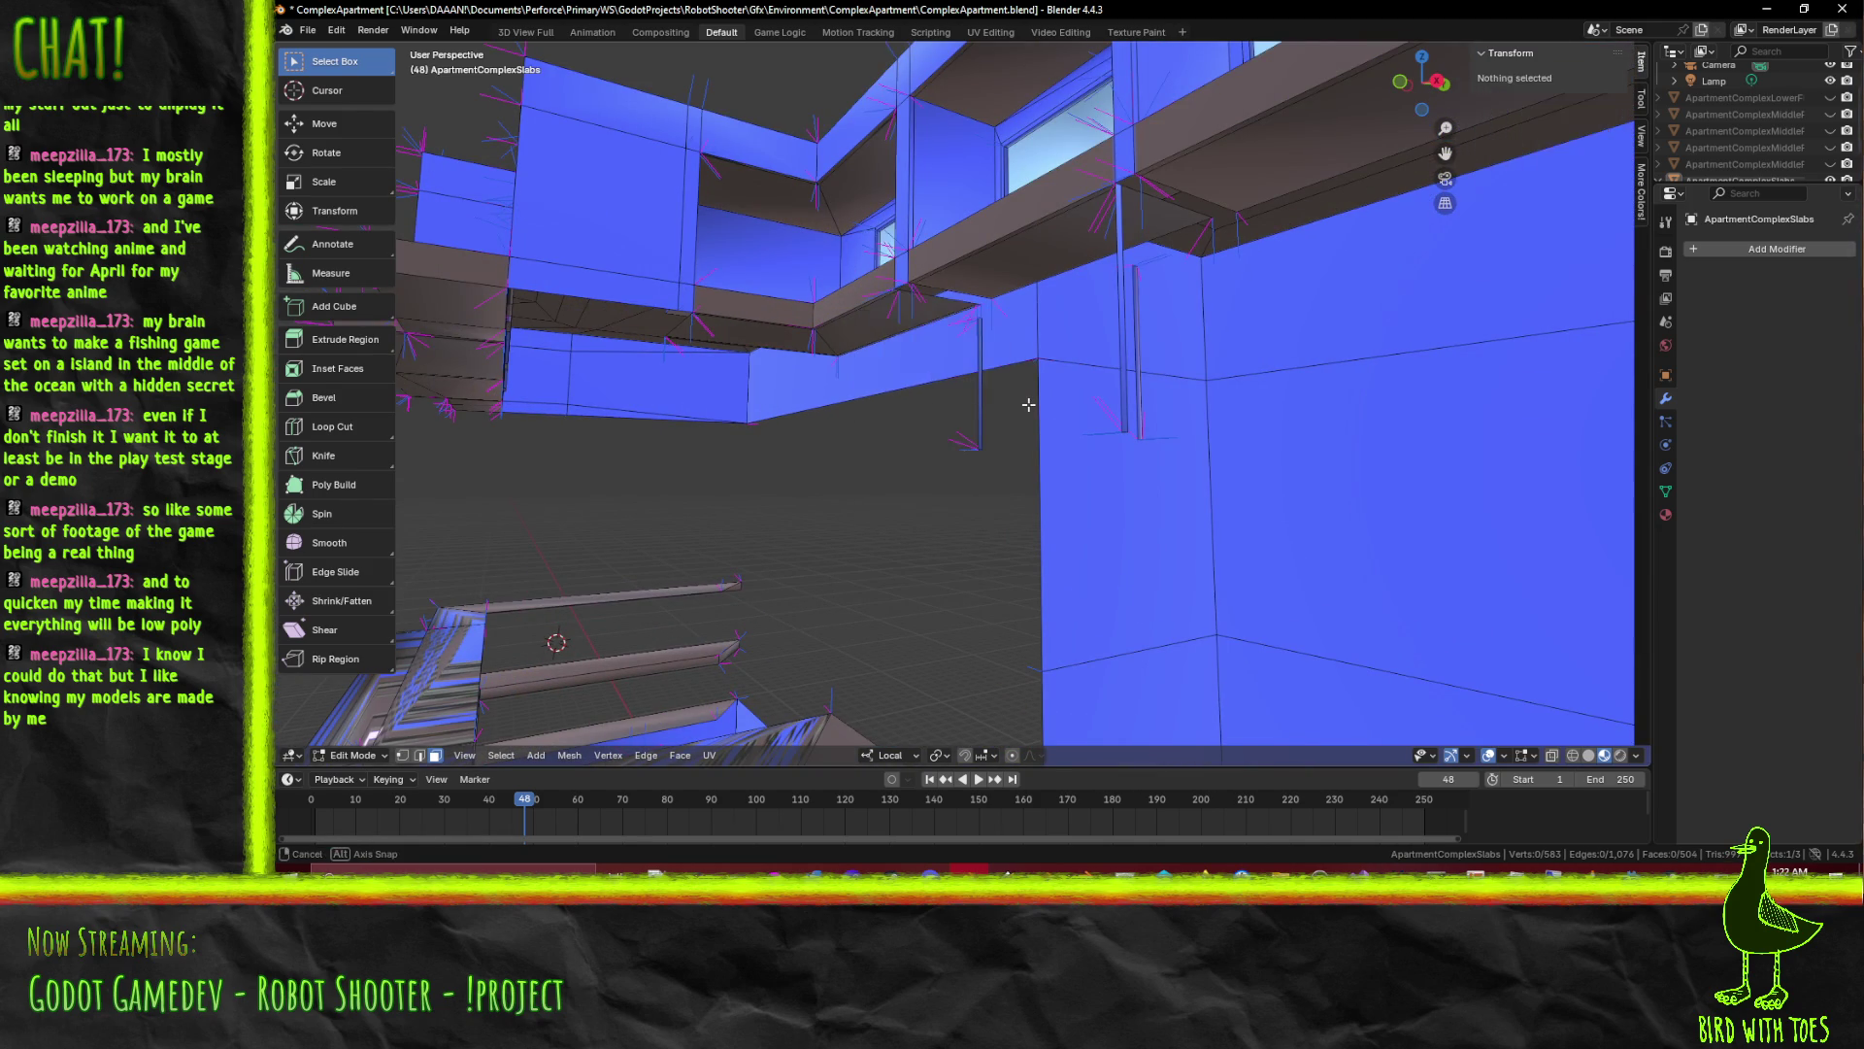
# Pick the thin sliver on the wall and start deleting it
pyautogui.moveTo(969, 377); pyautogui.dragTo(983, 358)
pyautogui.click(1001, 336)
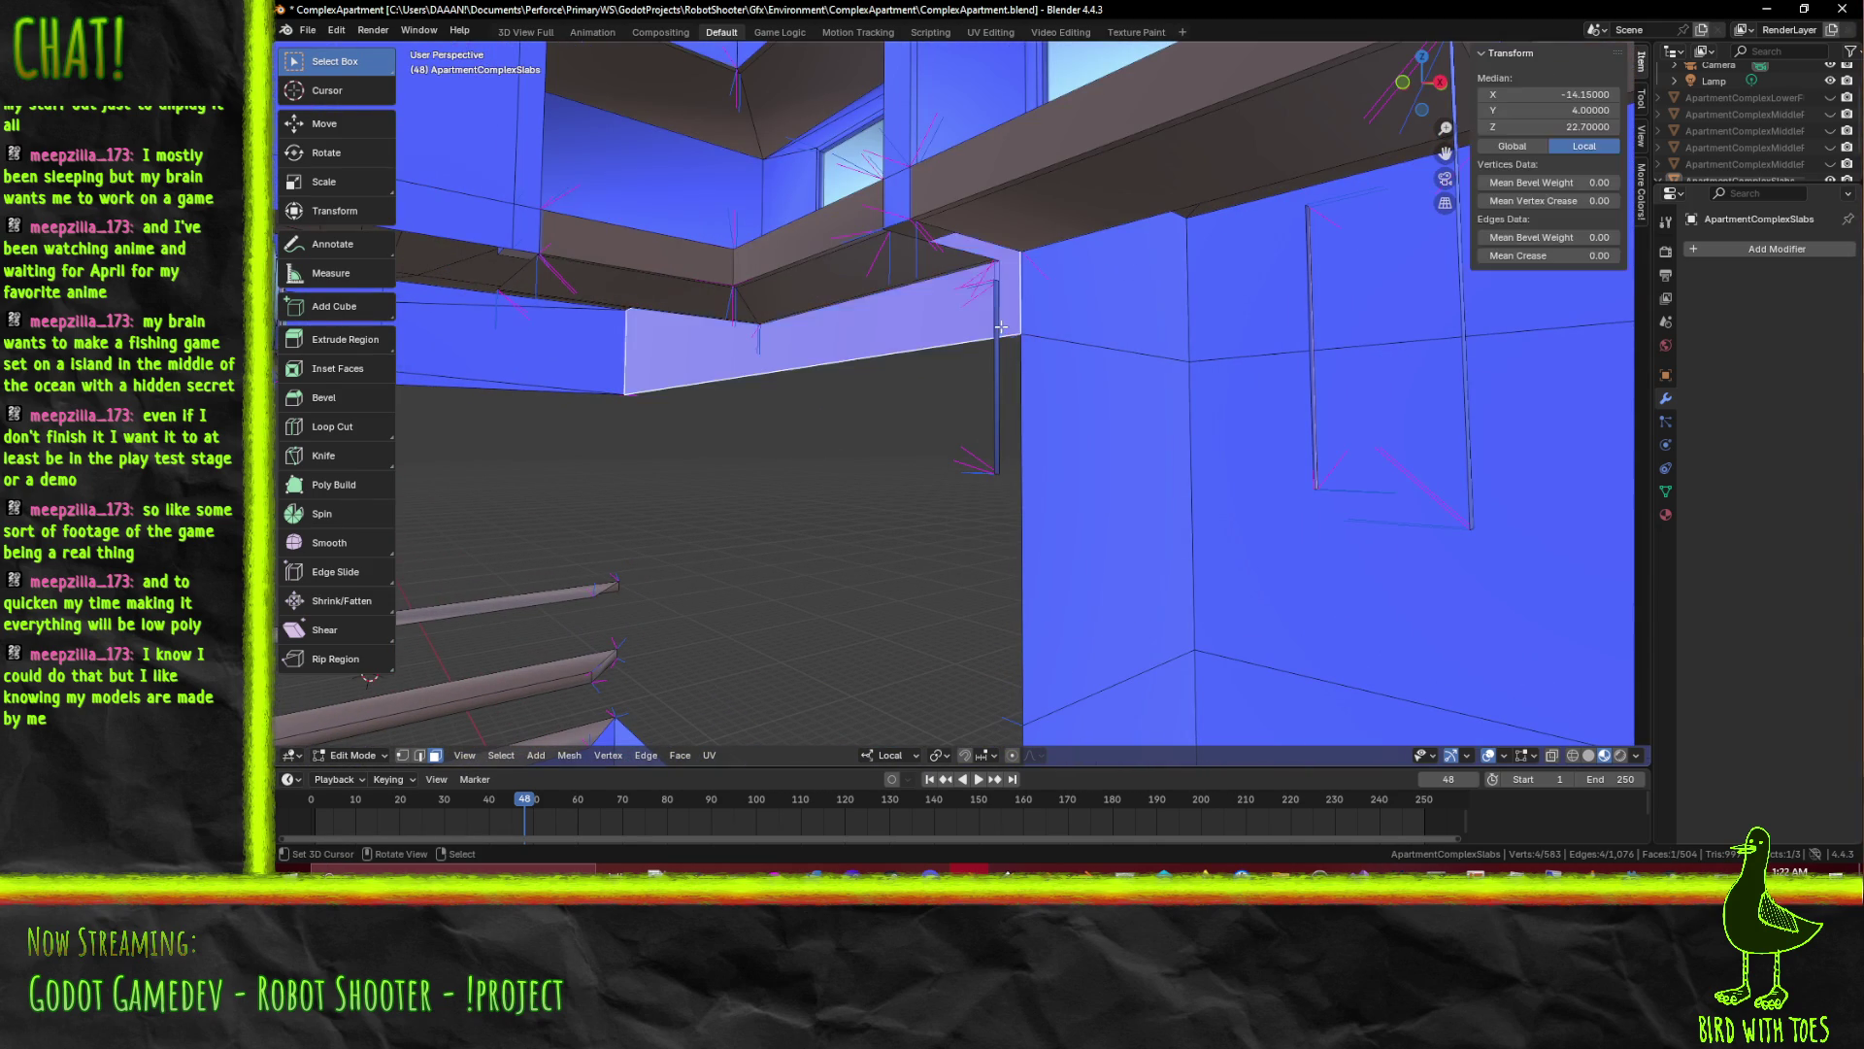
pyautogui.moveTo(1282, 444); pyautogui.dragTo(1158, 391)
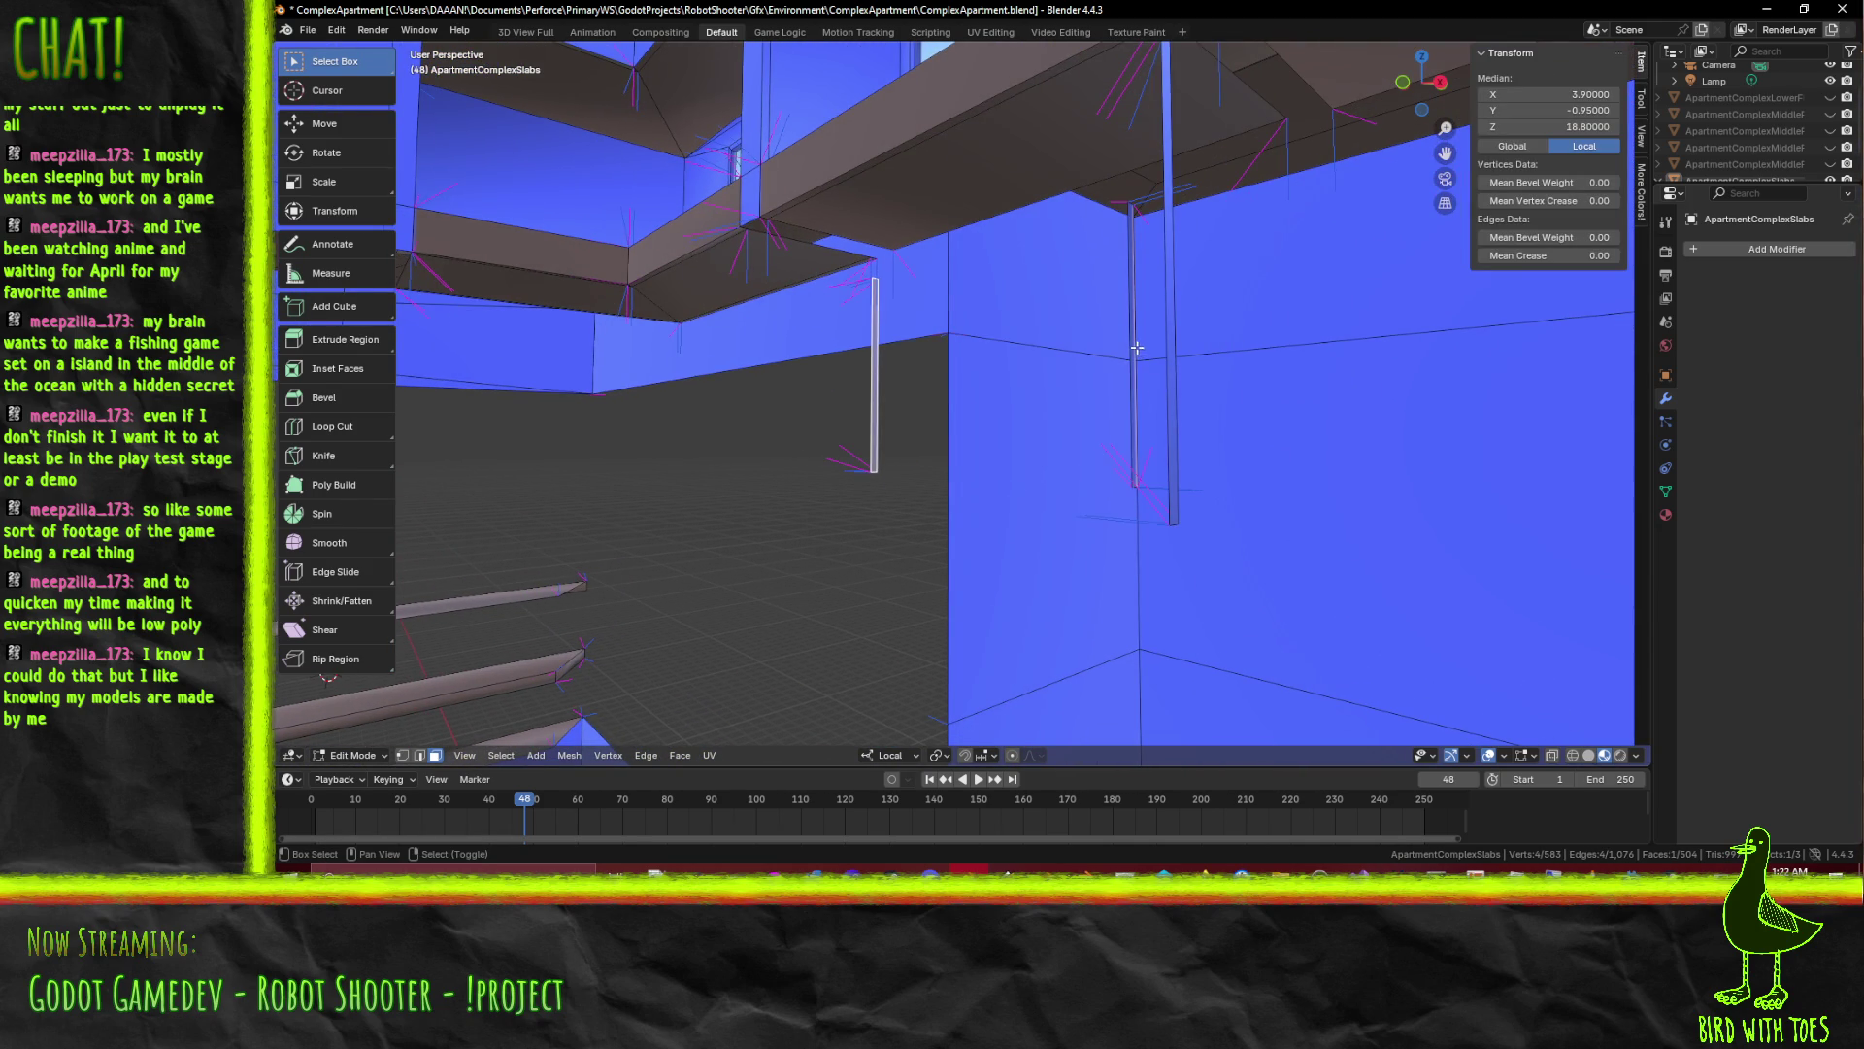
pyautogui.press('x')
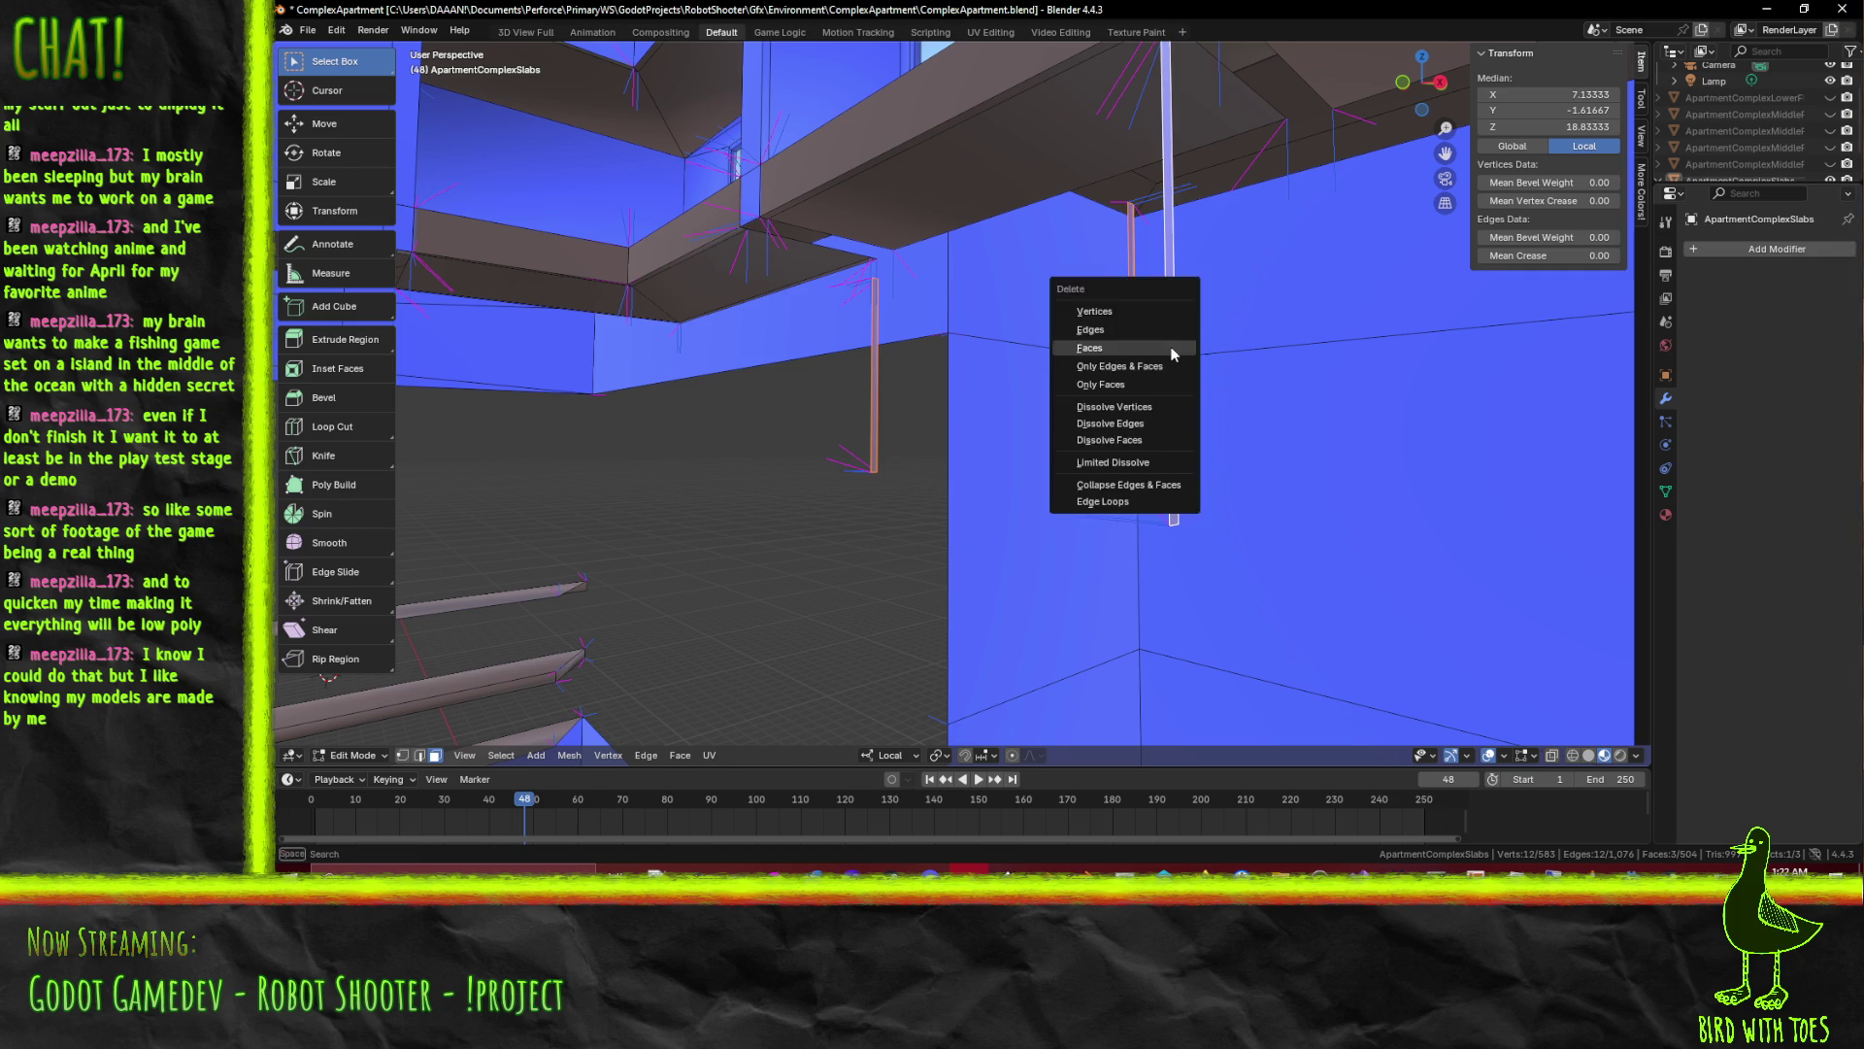
# Finish deleting the sliver, then delete the left and right beam faces with the narrow side strip
pyautogui.click(1169, 348)
pyautogui.moveTo(1170, 346); pyautogui.dragTo(816, 299)
pyautogui.click(736, 292)
pyautogui.click(1089, 299)
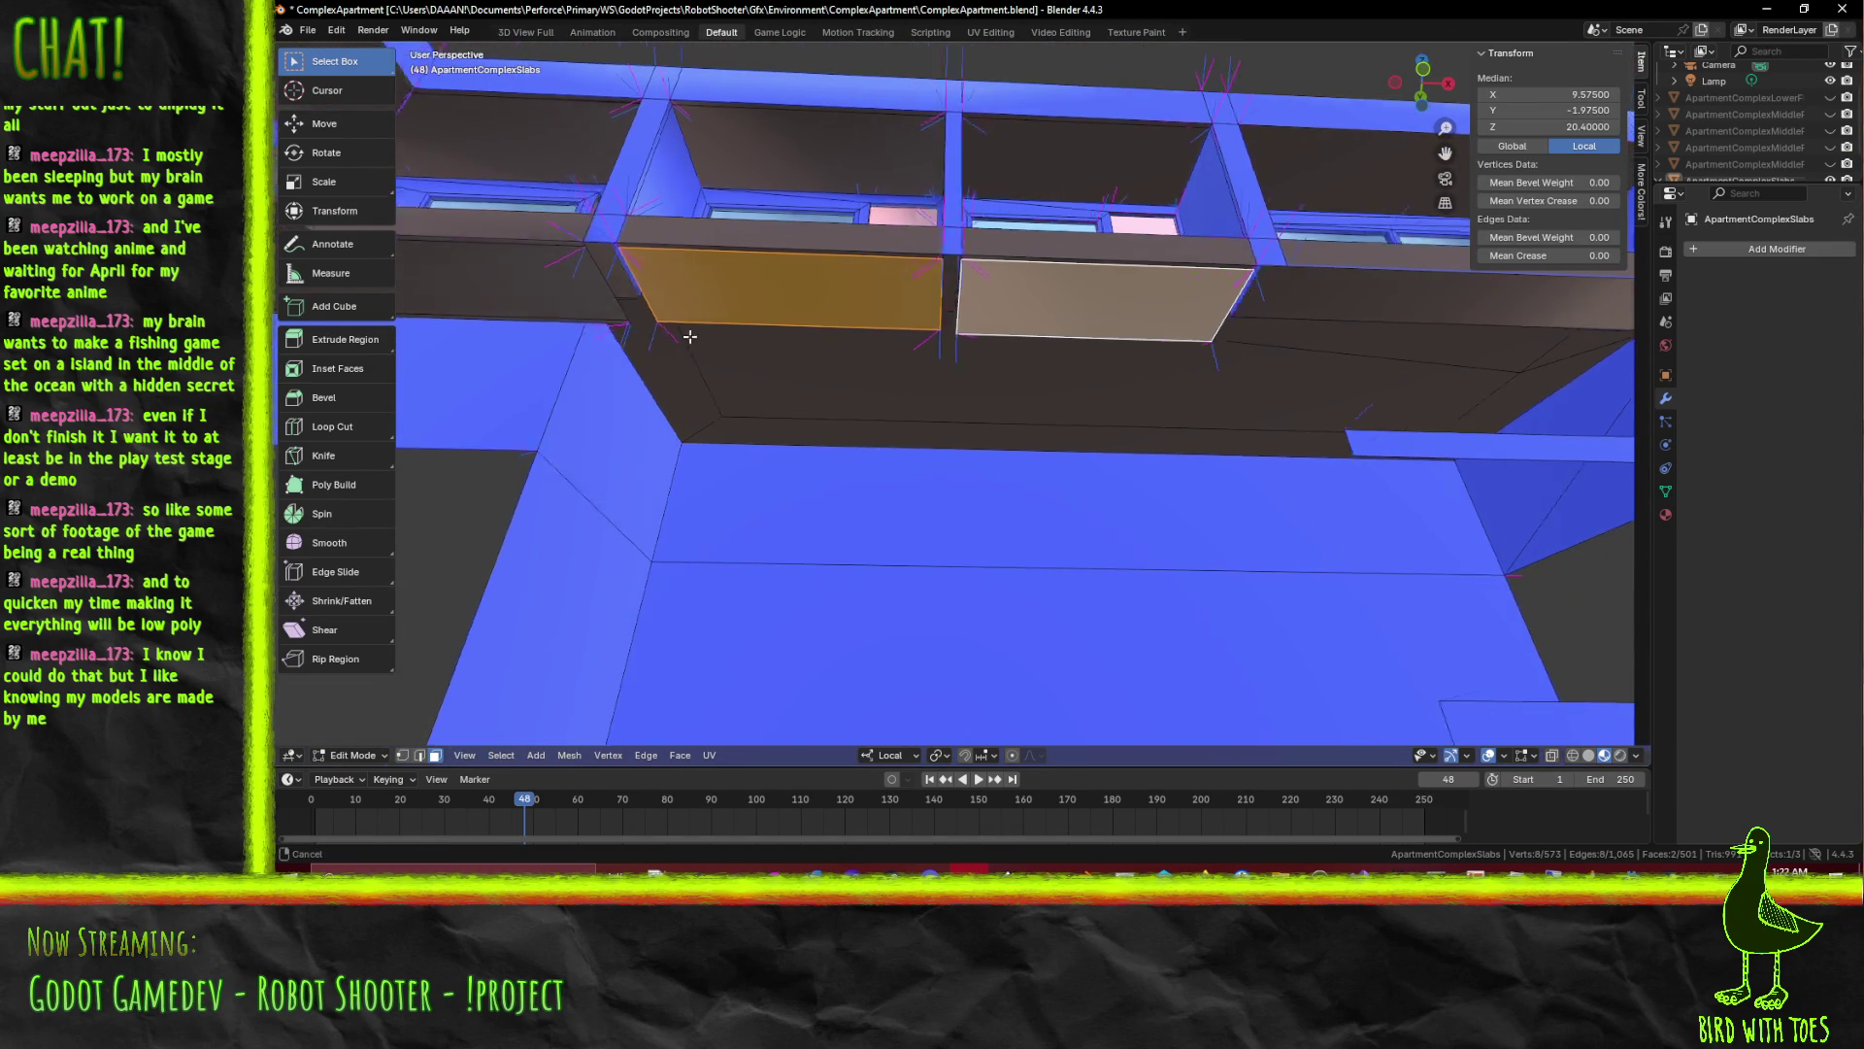
pyautogui.moveTo(622, 334); pyautogui.dragTo(715, 248)
pyautogui.click(715, 248)
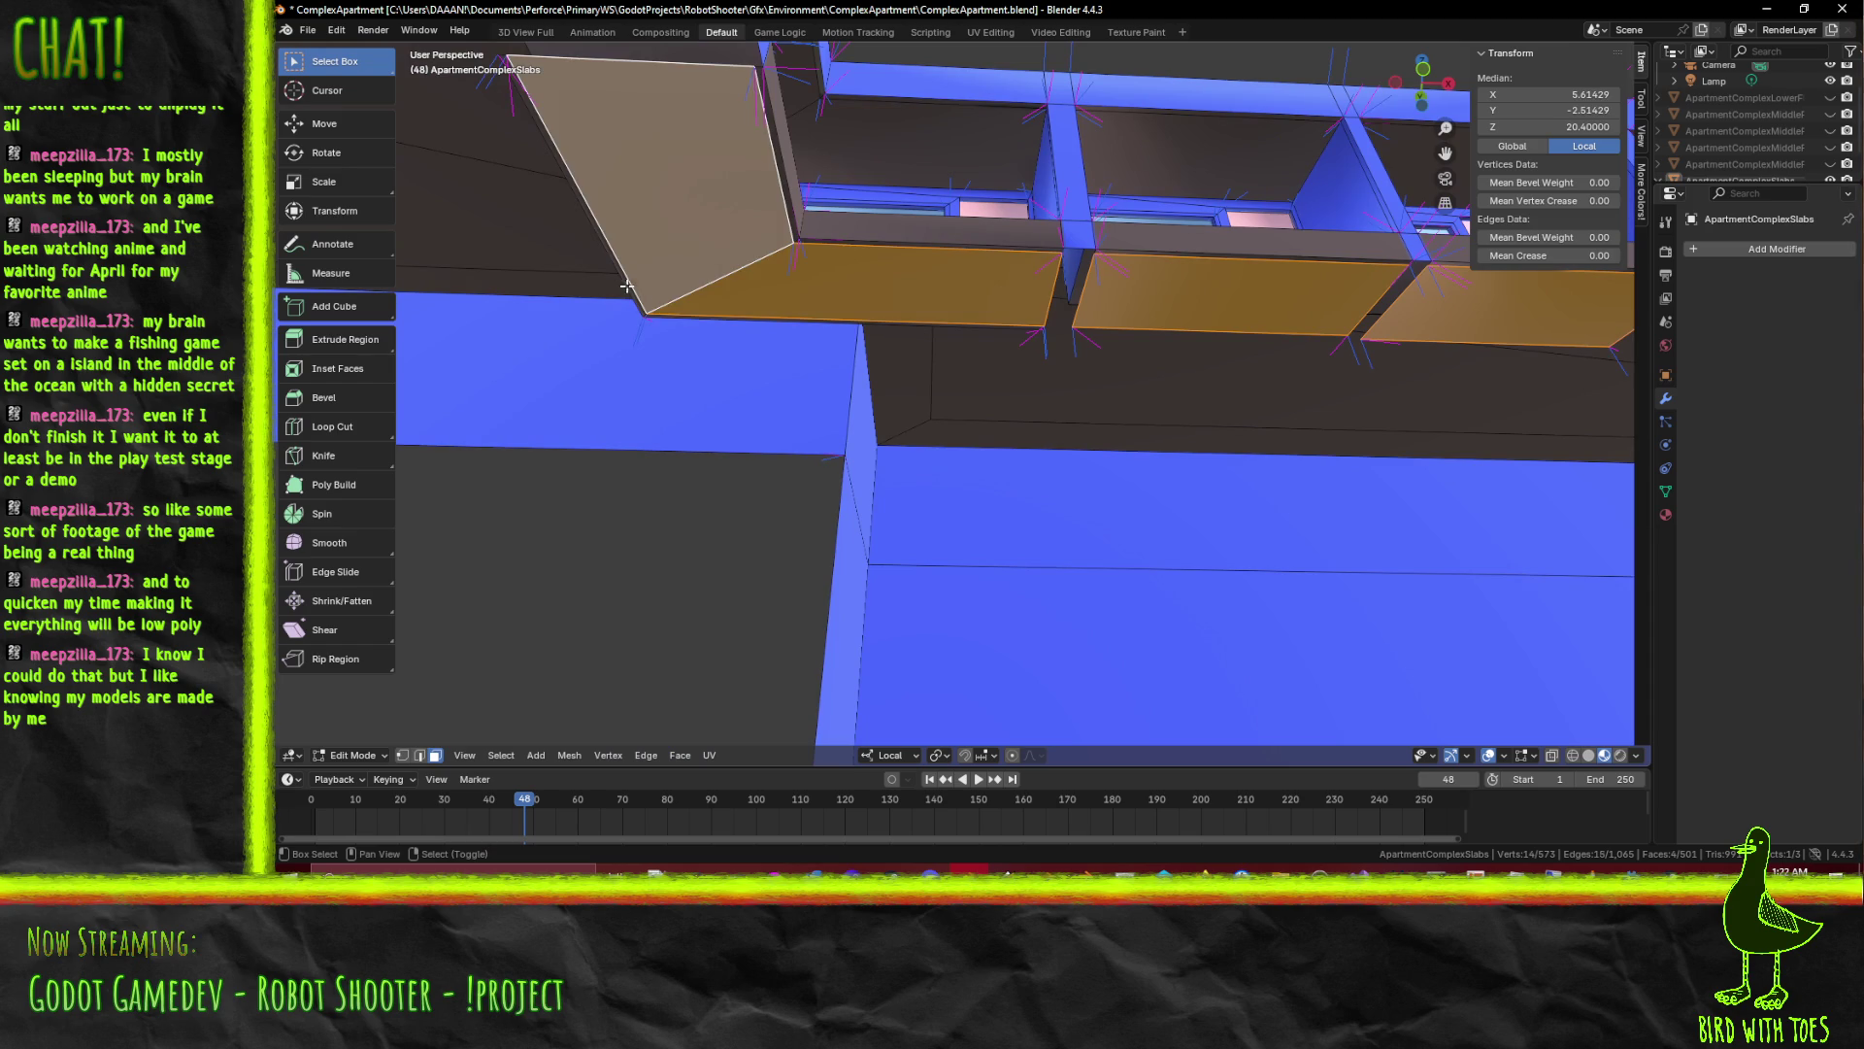
pyautogui.click(626, 287)
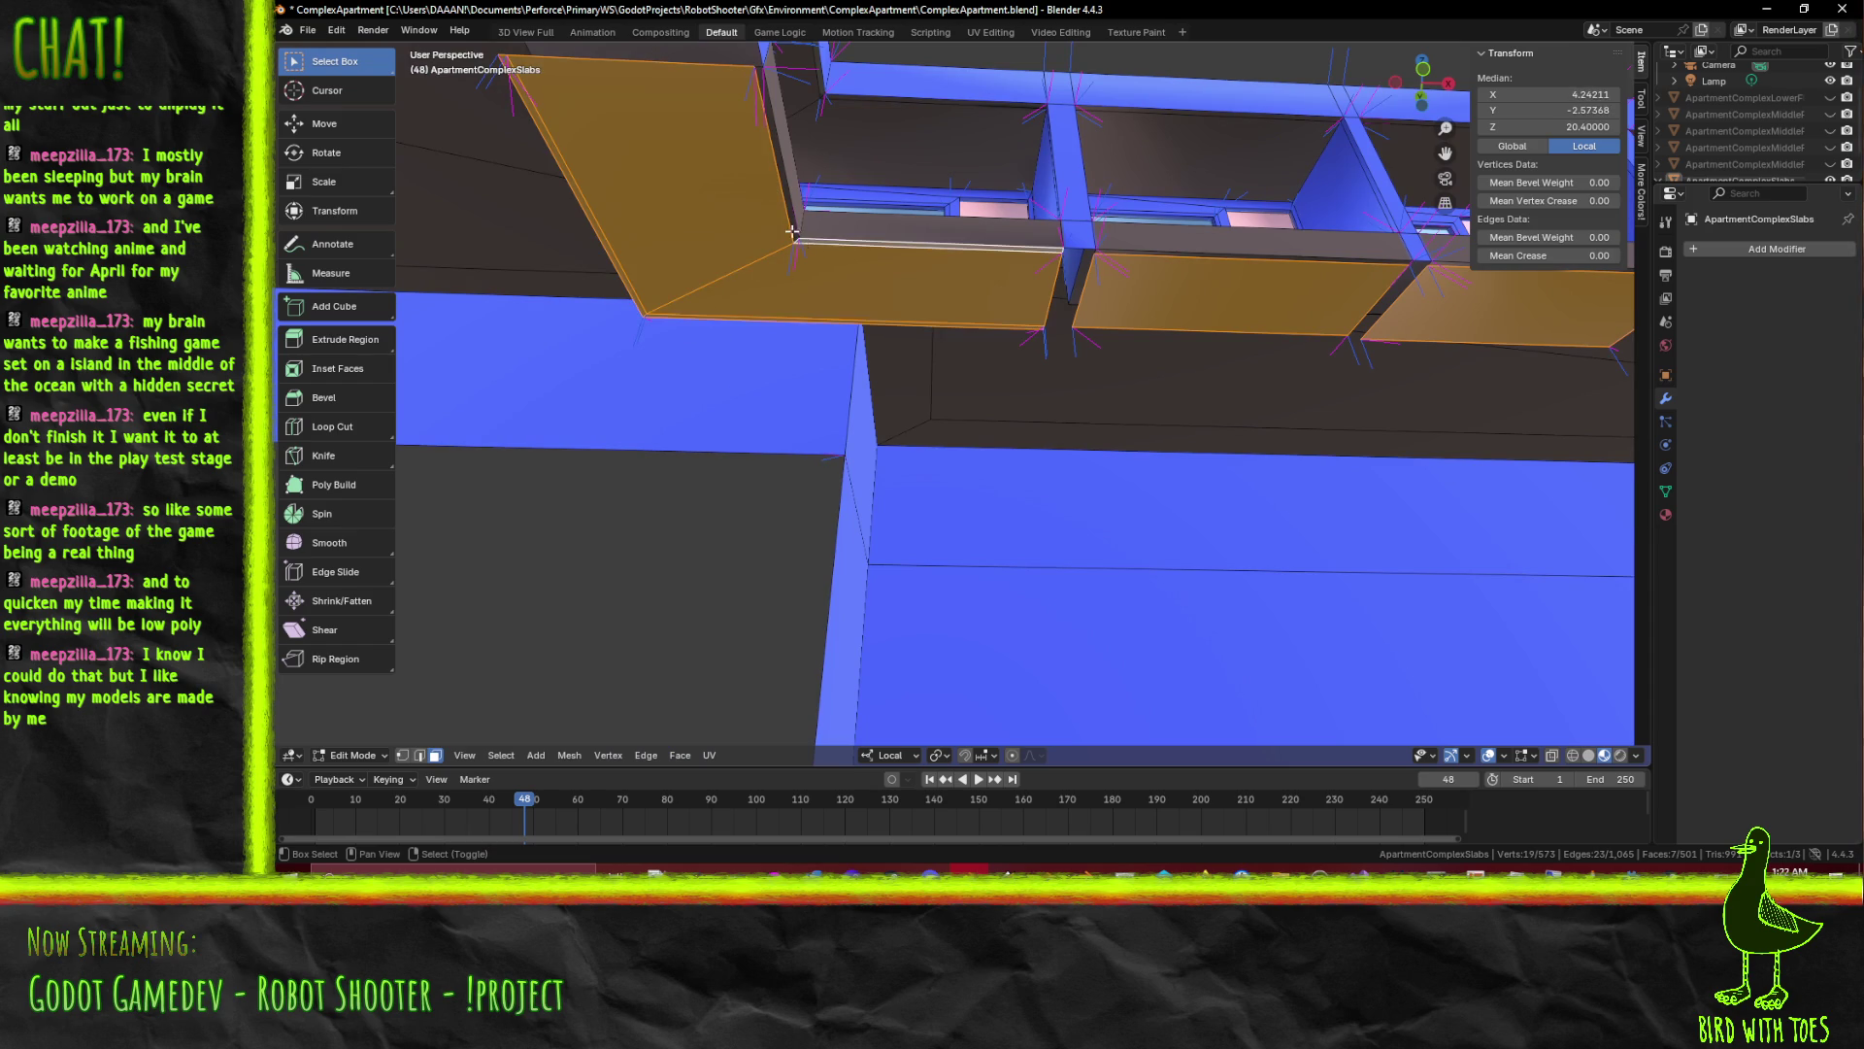
pyautogui.moveTo(795, 241); pyautogui.dragTo(892, 303)
pyautogui.press('x')
pyautogui.click(806, 251)
# Delete the ledge faces under the upper floors and one more face, dropping the mesh to 486 faces
pyautogui.click(948, 226)
pyautogui.click(656, 168)
pyautogui.click(608, 143)
pyautogui.moveTo(646, 177); pyautogui.dragTo(1002, 185)
pyautogui.press('x')
pyautogui.click(957, 242)
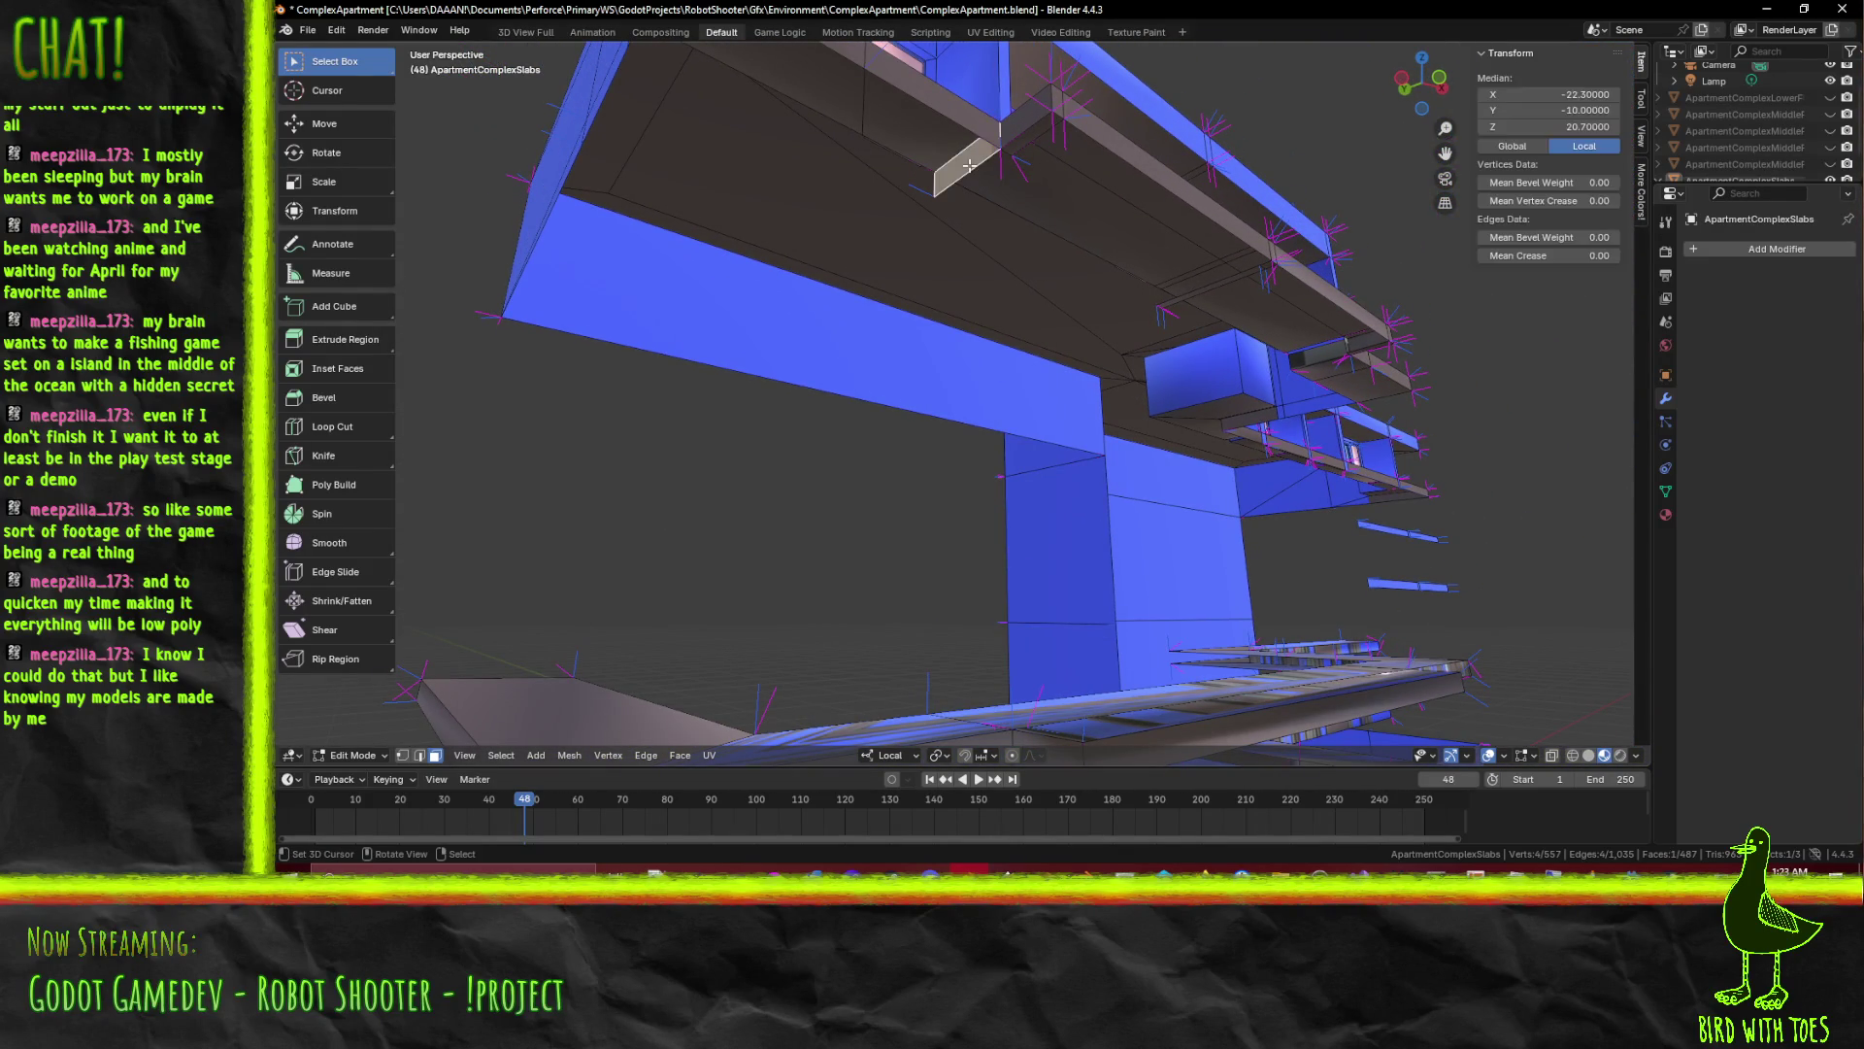
pyautogui.click(978, 275)
pyautogui.moveTo(977, 275); pyautogui.dragTo(675, 189)
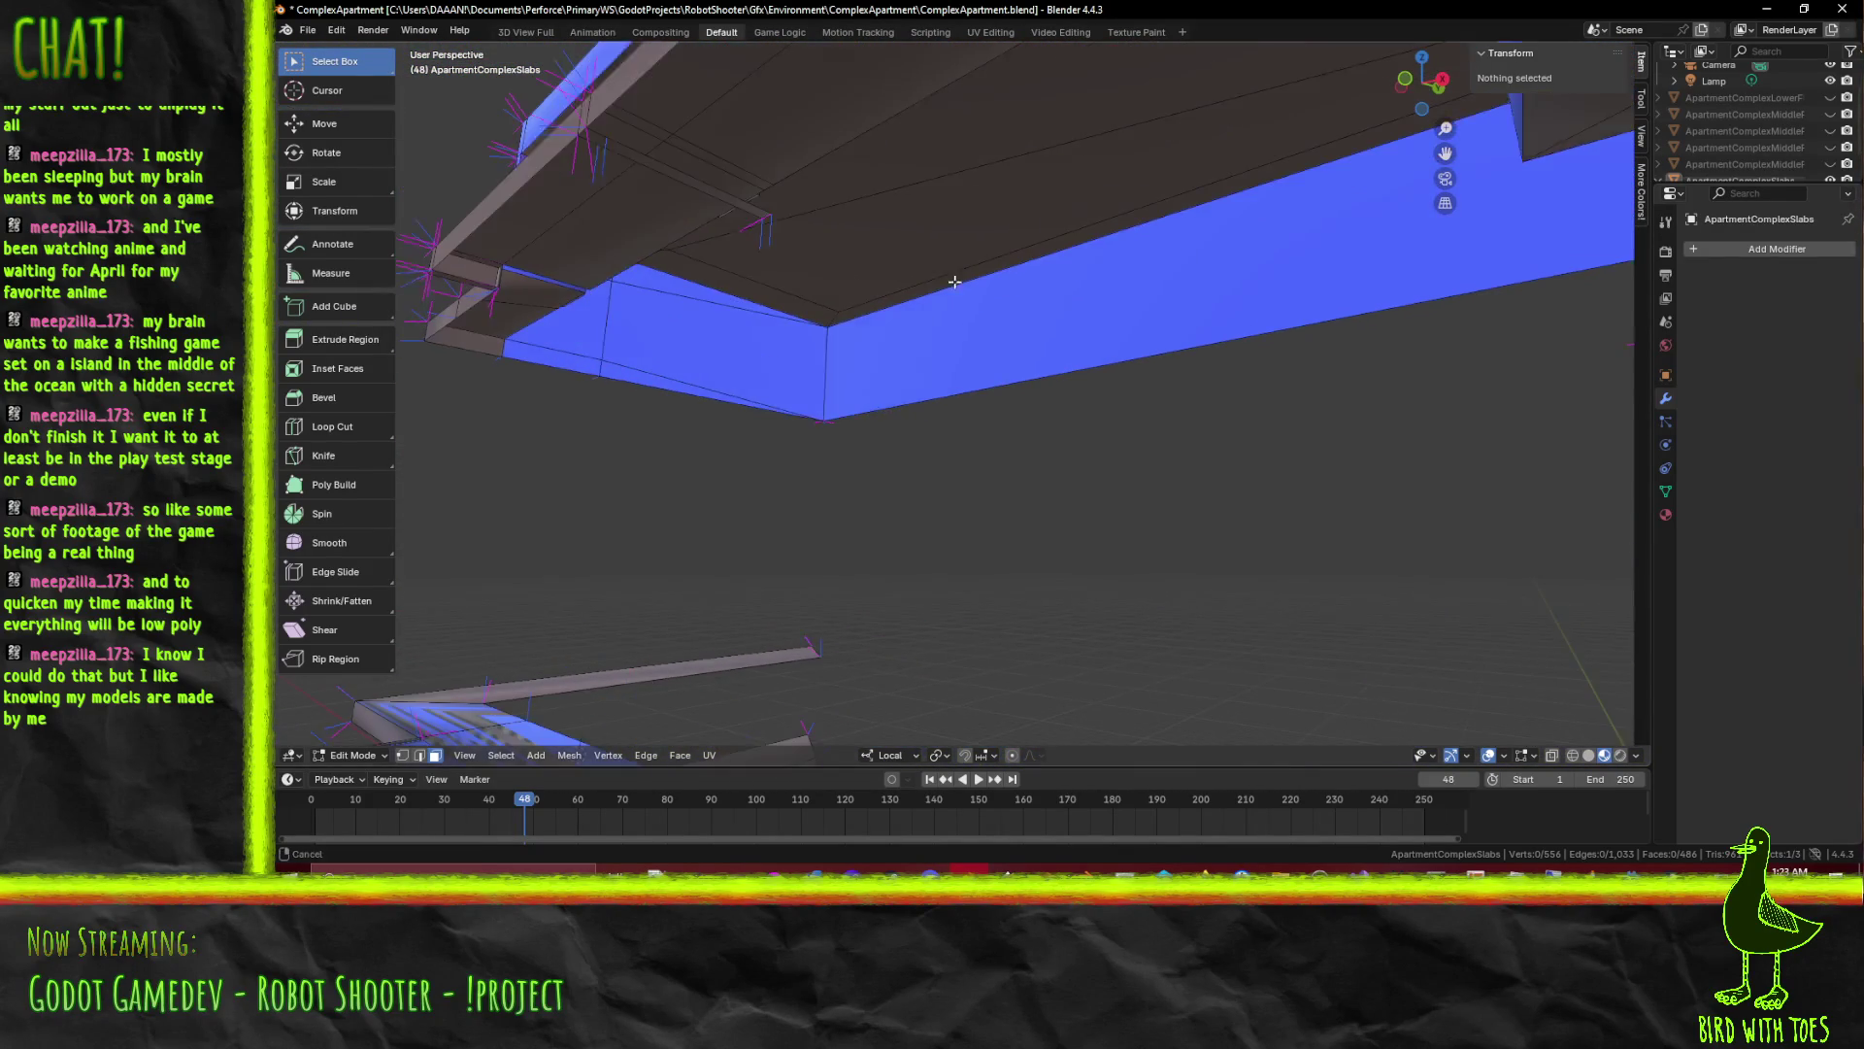
# Delete three stray faces on the slab underside one after another
pyautogui.click(678, 190)
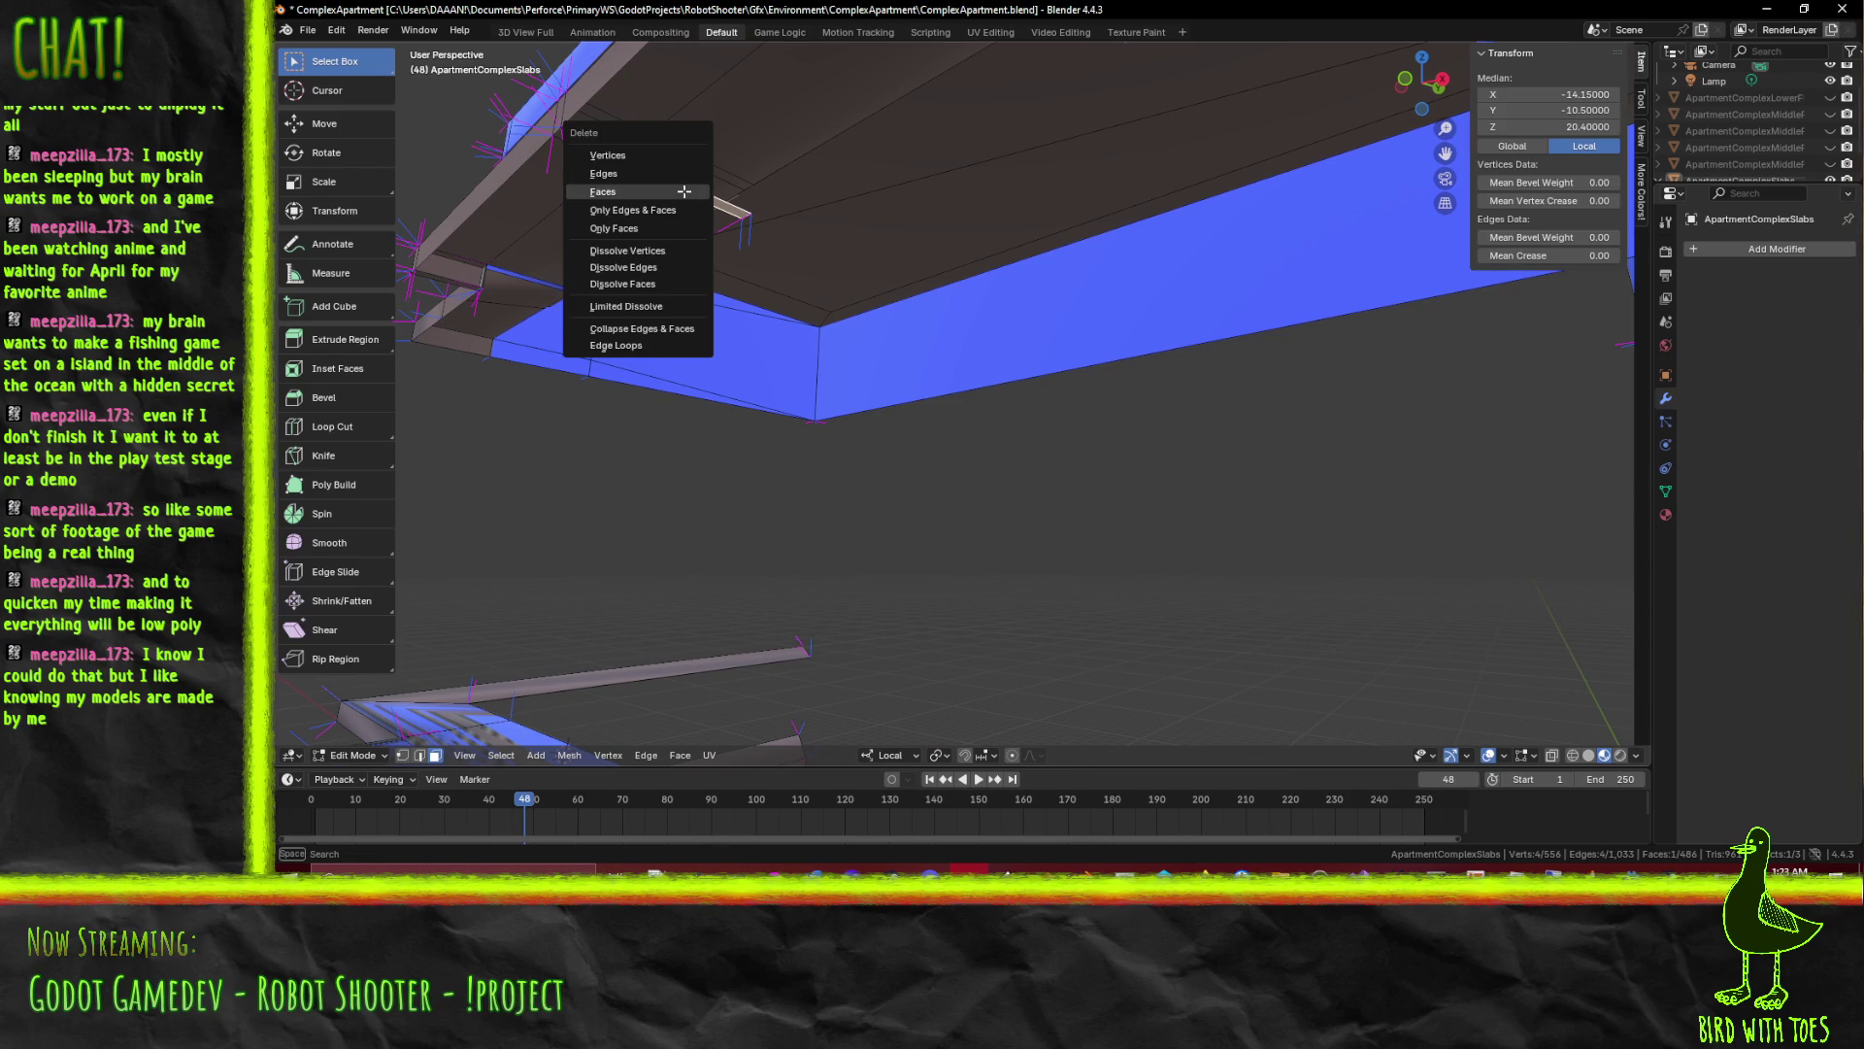
pyautogui.click(683, 191)
pyautogui.click(560, 139)
pyautogui.press('x')
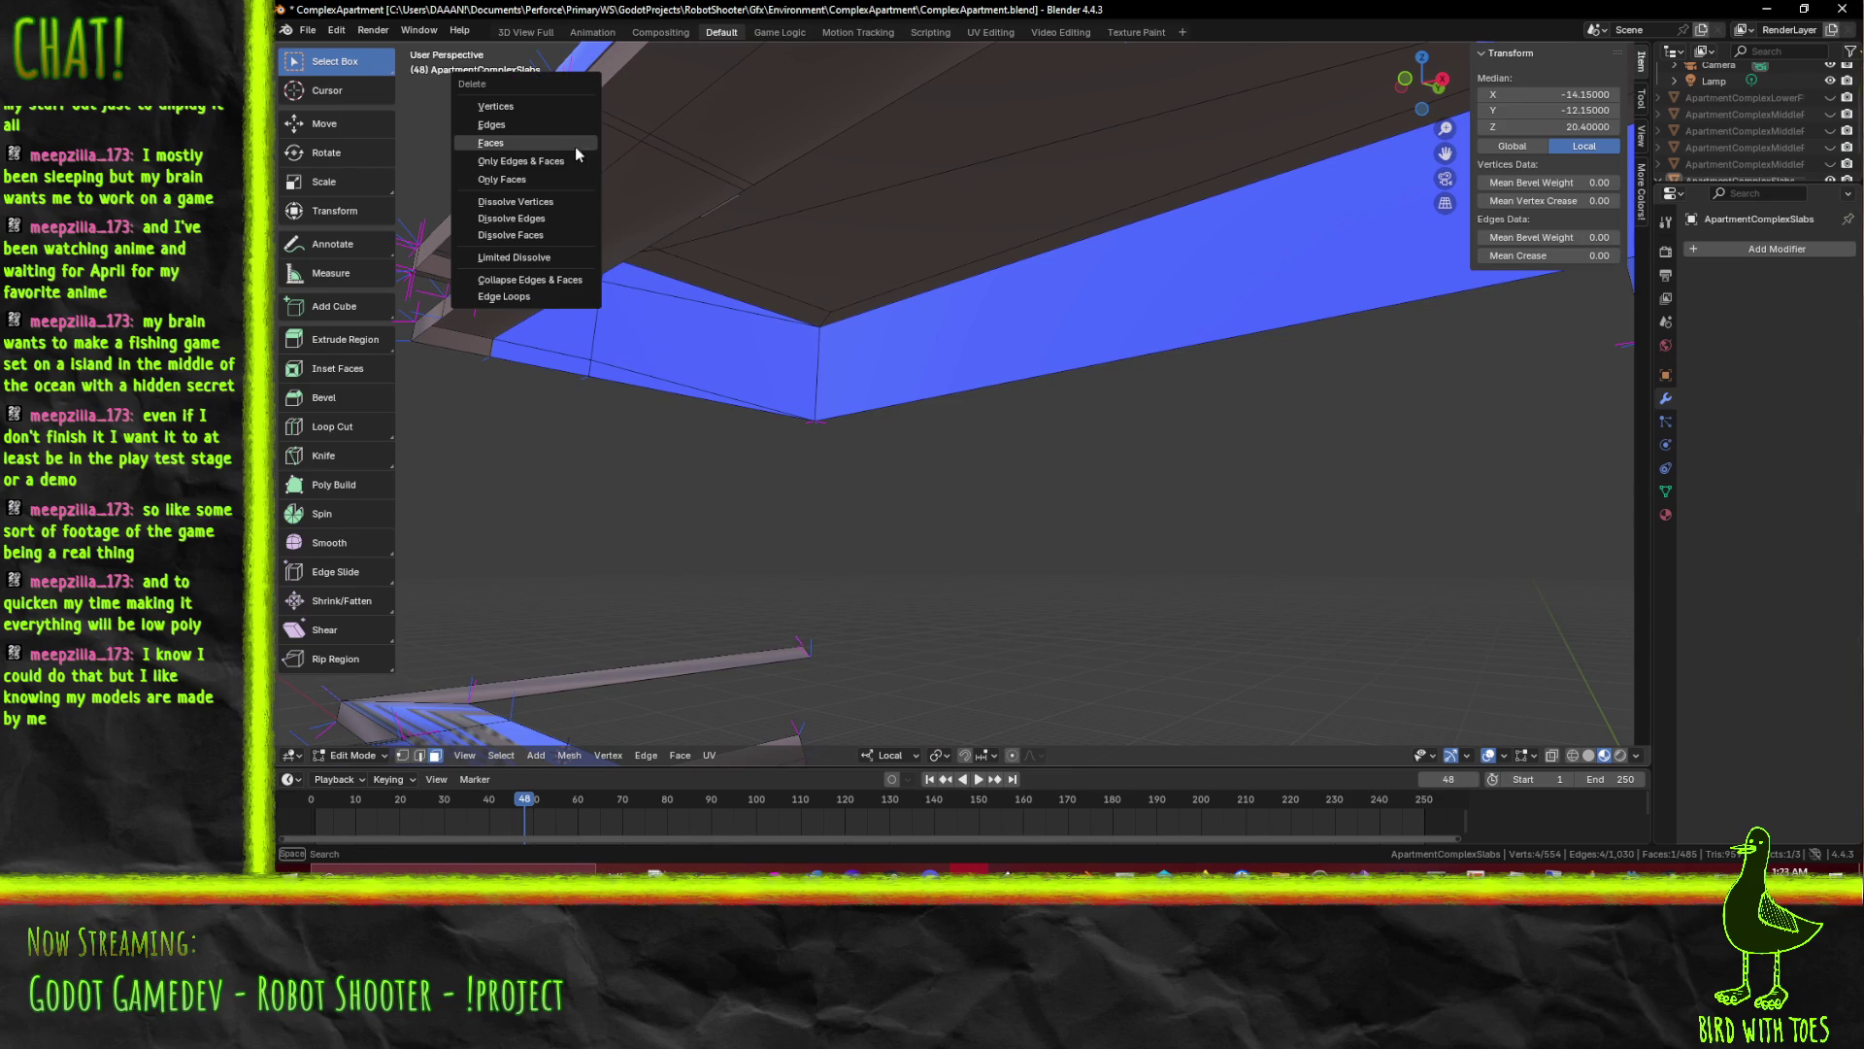
pyautogui.click(586, 157)
pyautogui.moveTo(586, 157); pyautogui.dragTo(801, 258)
pyautogui.click(632, 138)
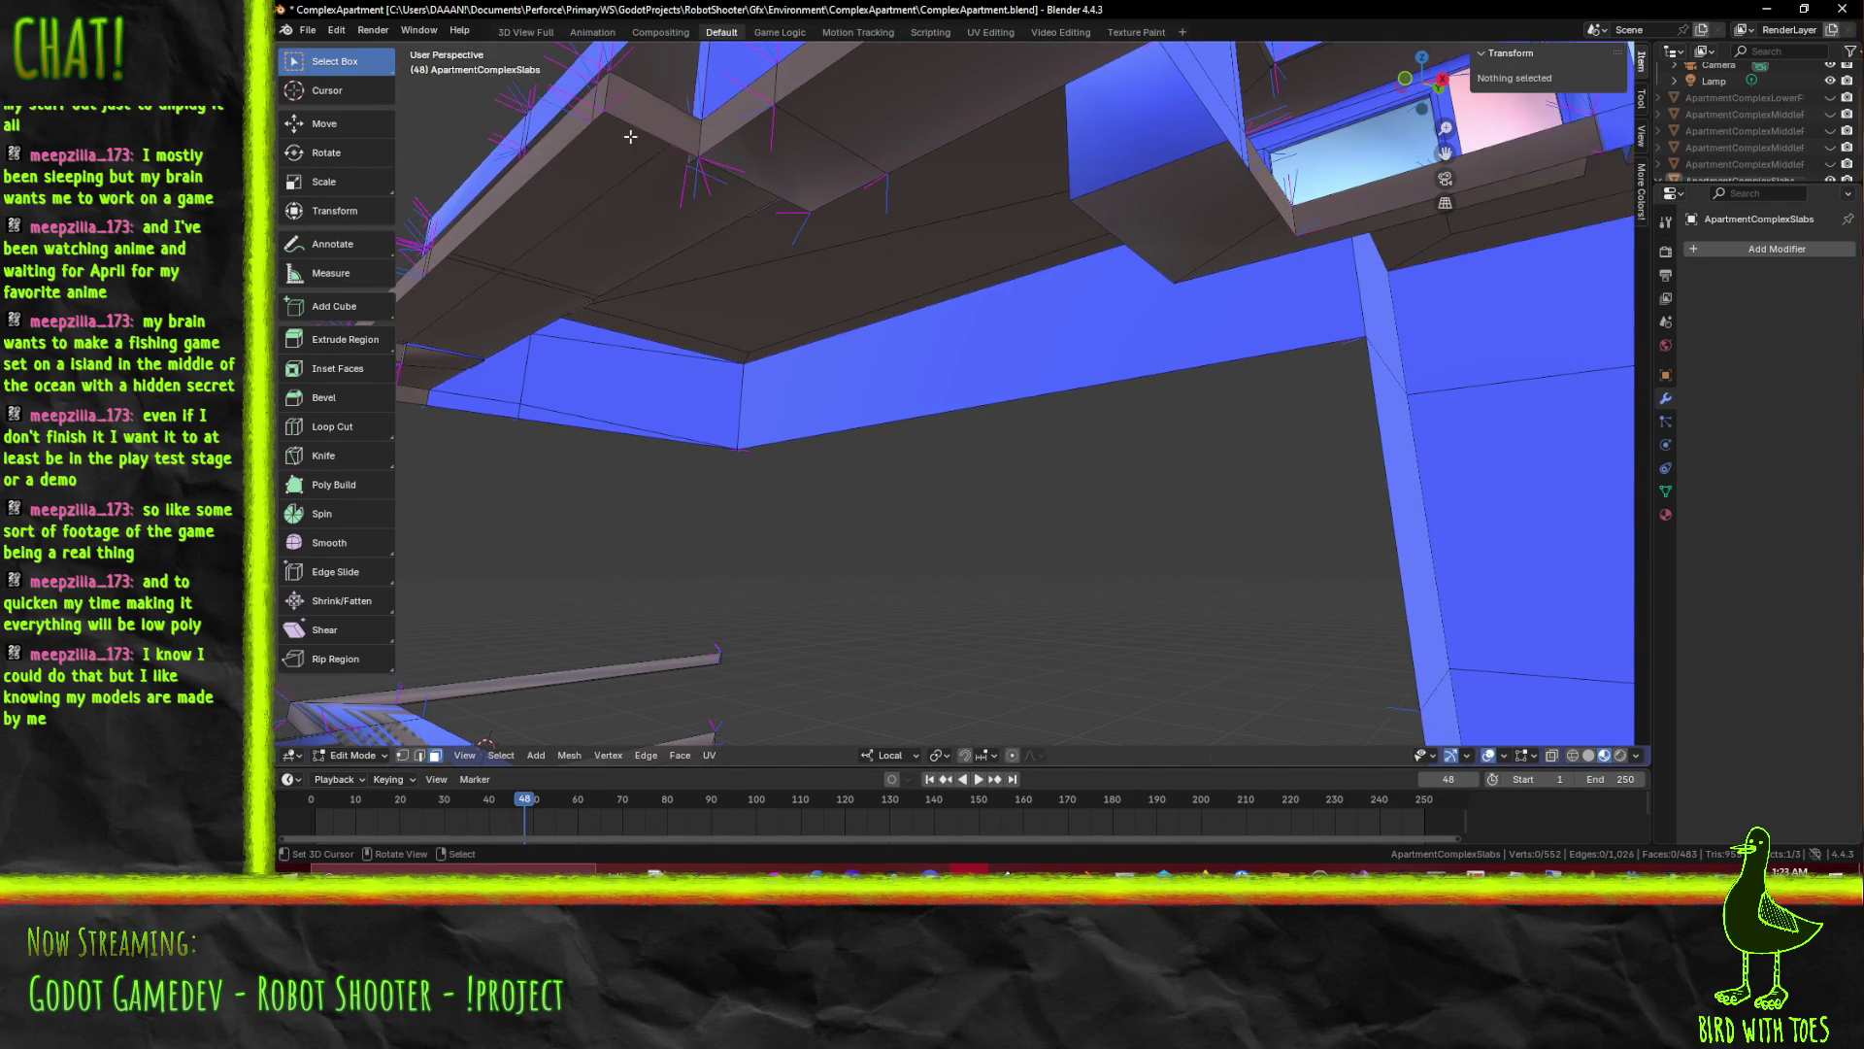
# Delete the small and large ceiling faces plus another stray face, leaving 481 faces
pyautogui.click(807, 179)
pyautogui.click(880, 132)
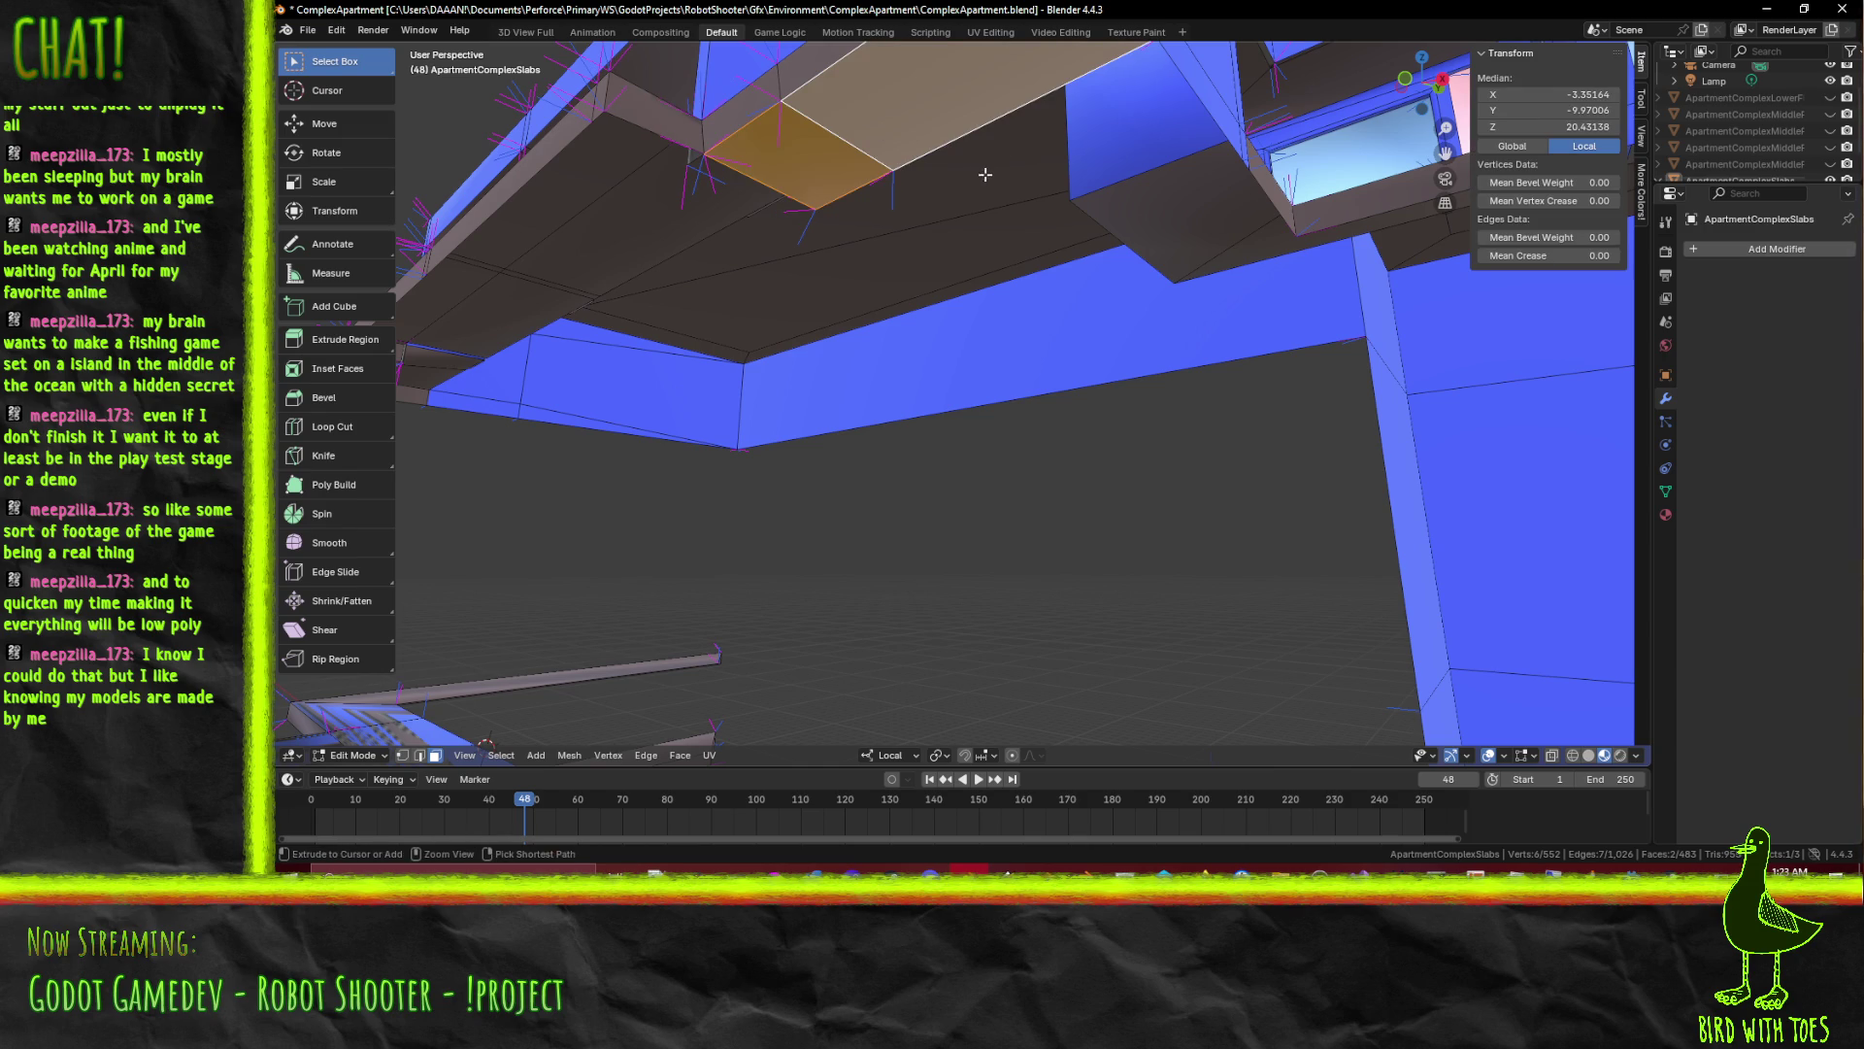
pyautogui.click(981, 174)
pyautogui.click(919, 157)
pyautogui.click(1121, 225)
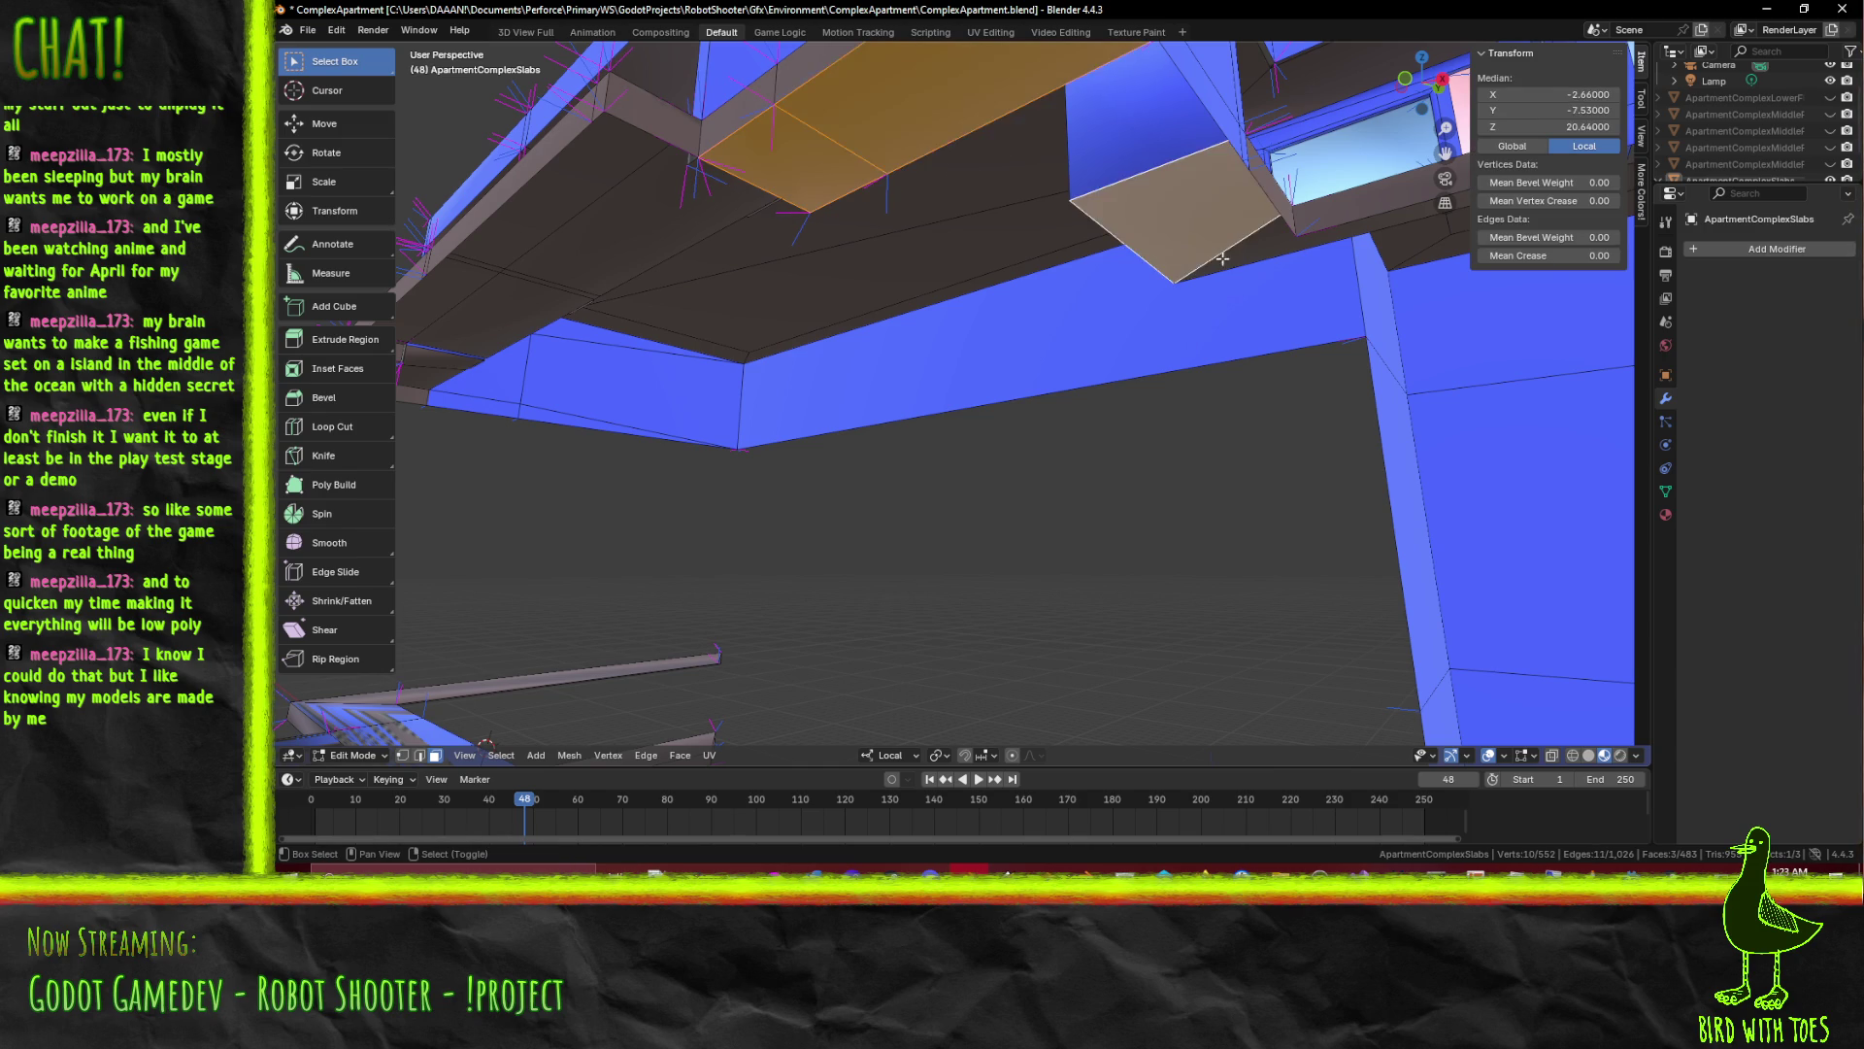
pyautogui.moveTo(1312, 265); pyautogui.dragTo(937, 309)
pyautogui.press('x')
pyautogui.click(887, 315)
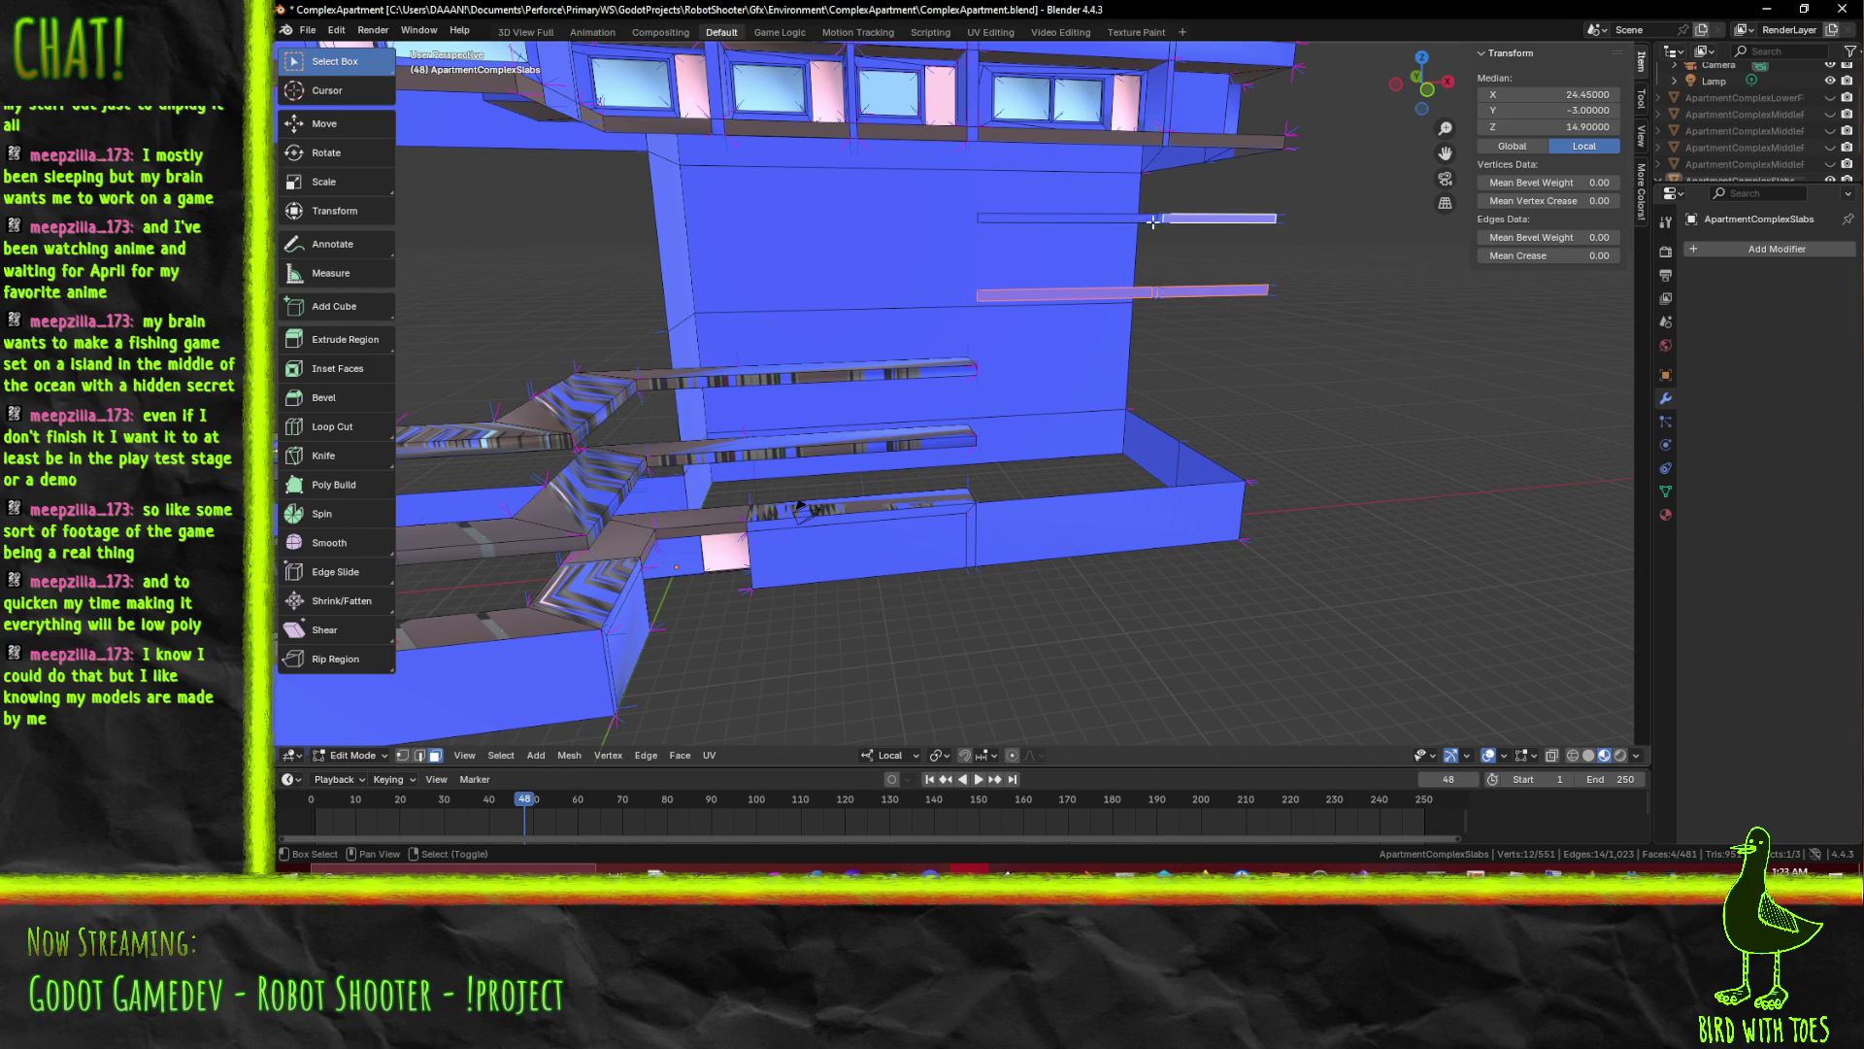
# Delete the last stray ledge faces and check the wall from the side and above
pyautogui.moveTo(798, 507); pyautogui.dragTo(713, 481)
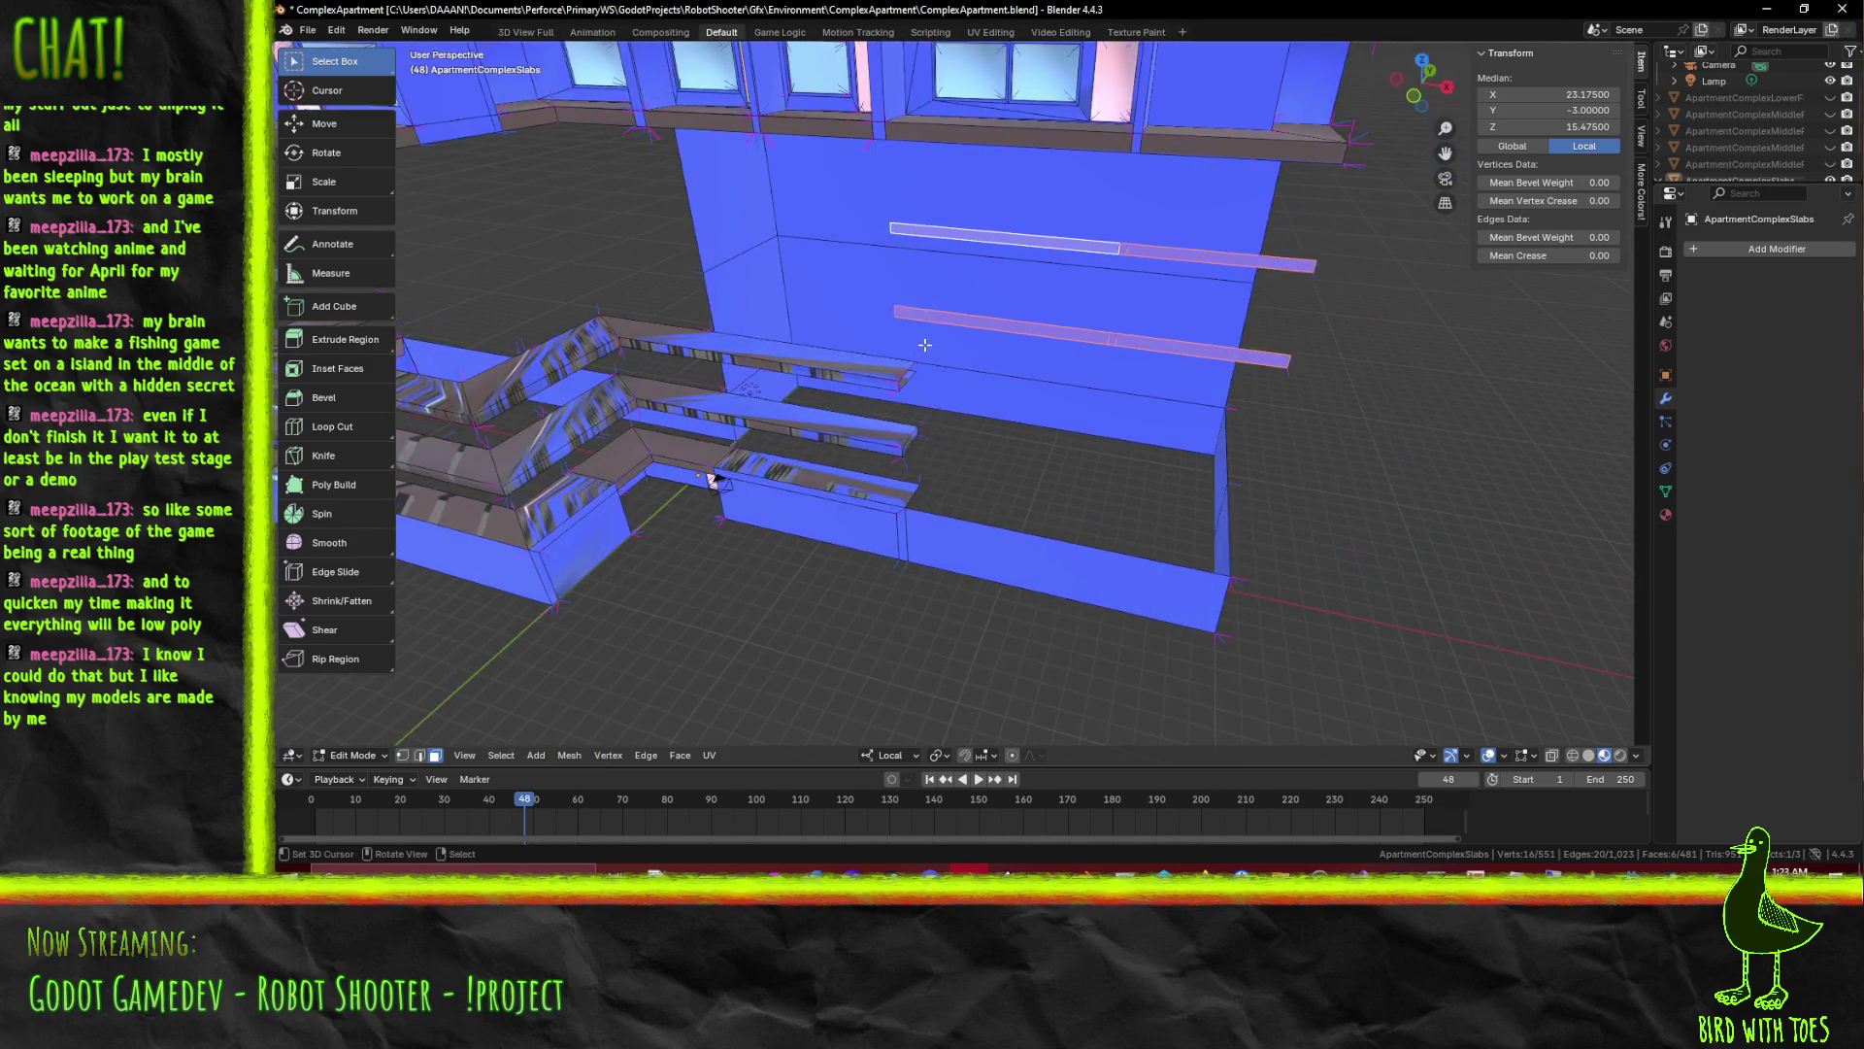
pyautogui.click(898, 339)
pyautogui.moveTo(897, 340); pyautogui.dragTo(1055, 342)
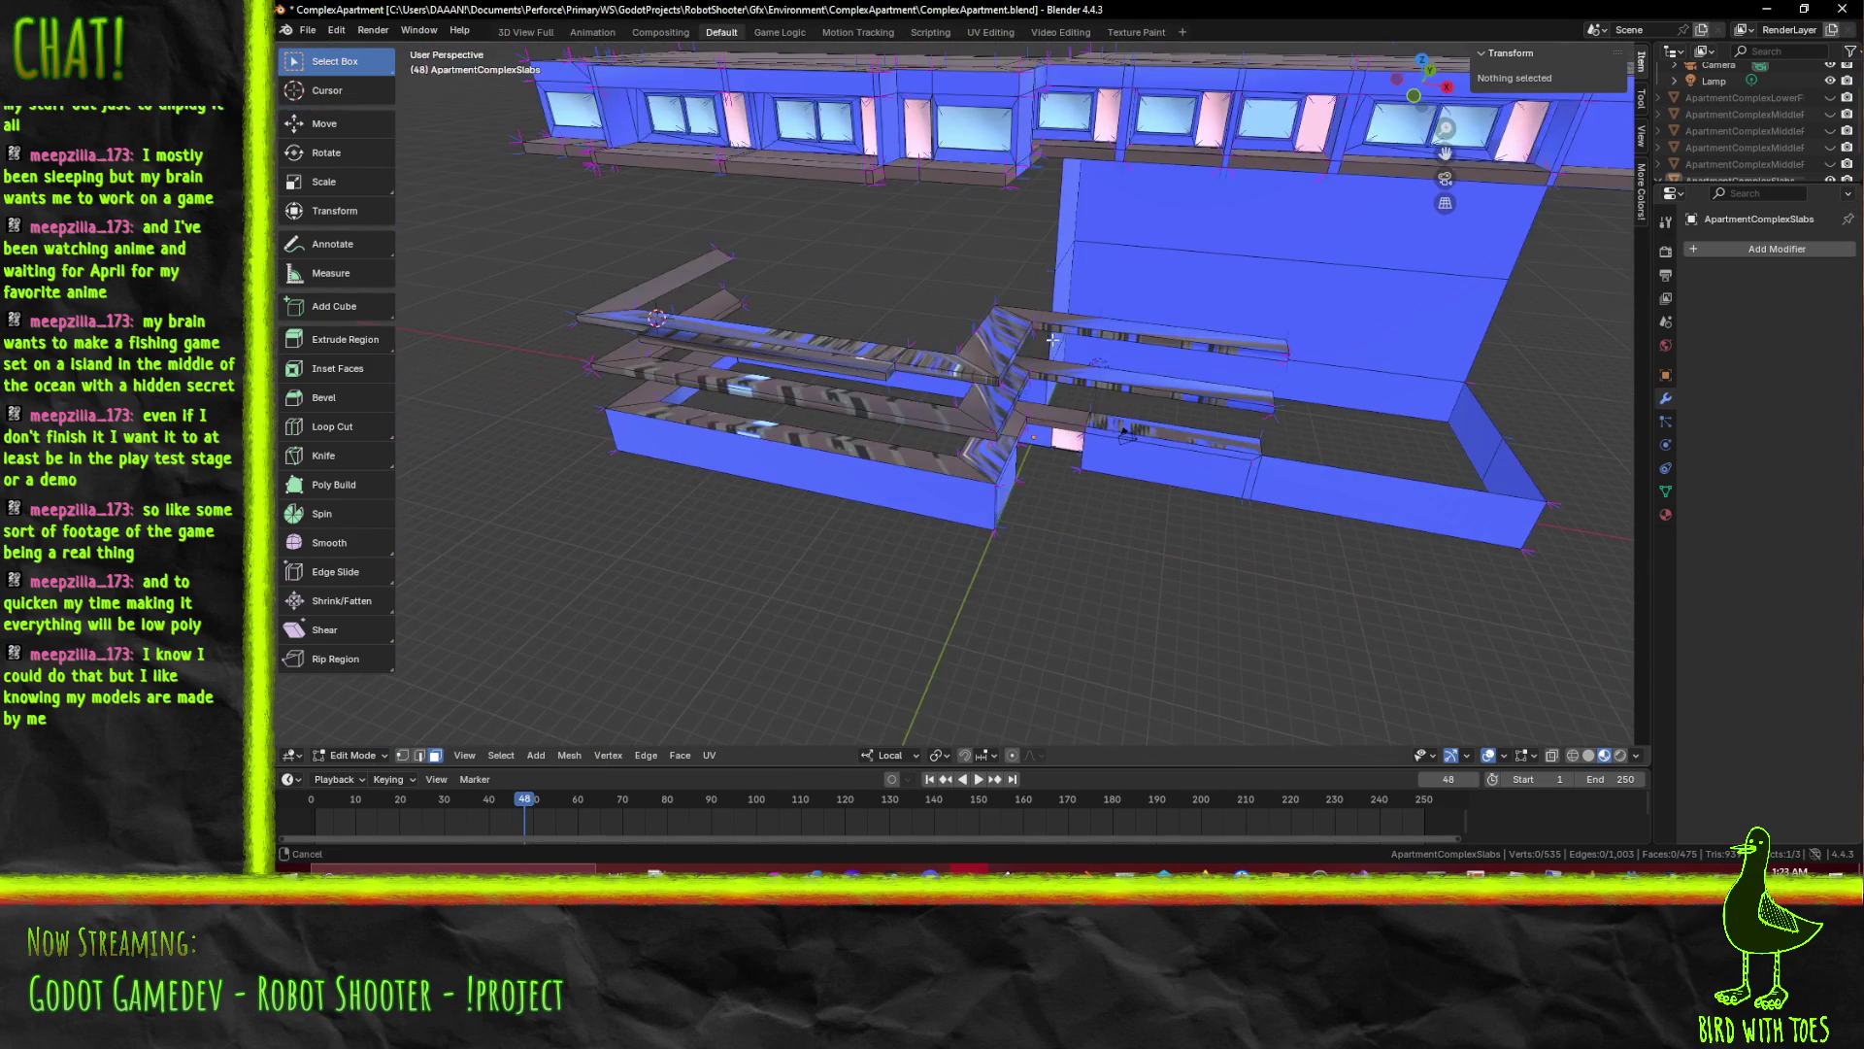
pyautogui.moveTo(597, 376); pyautogui.dragTo(594, 419)
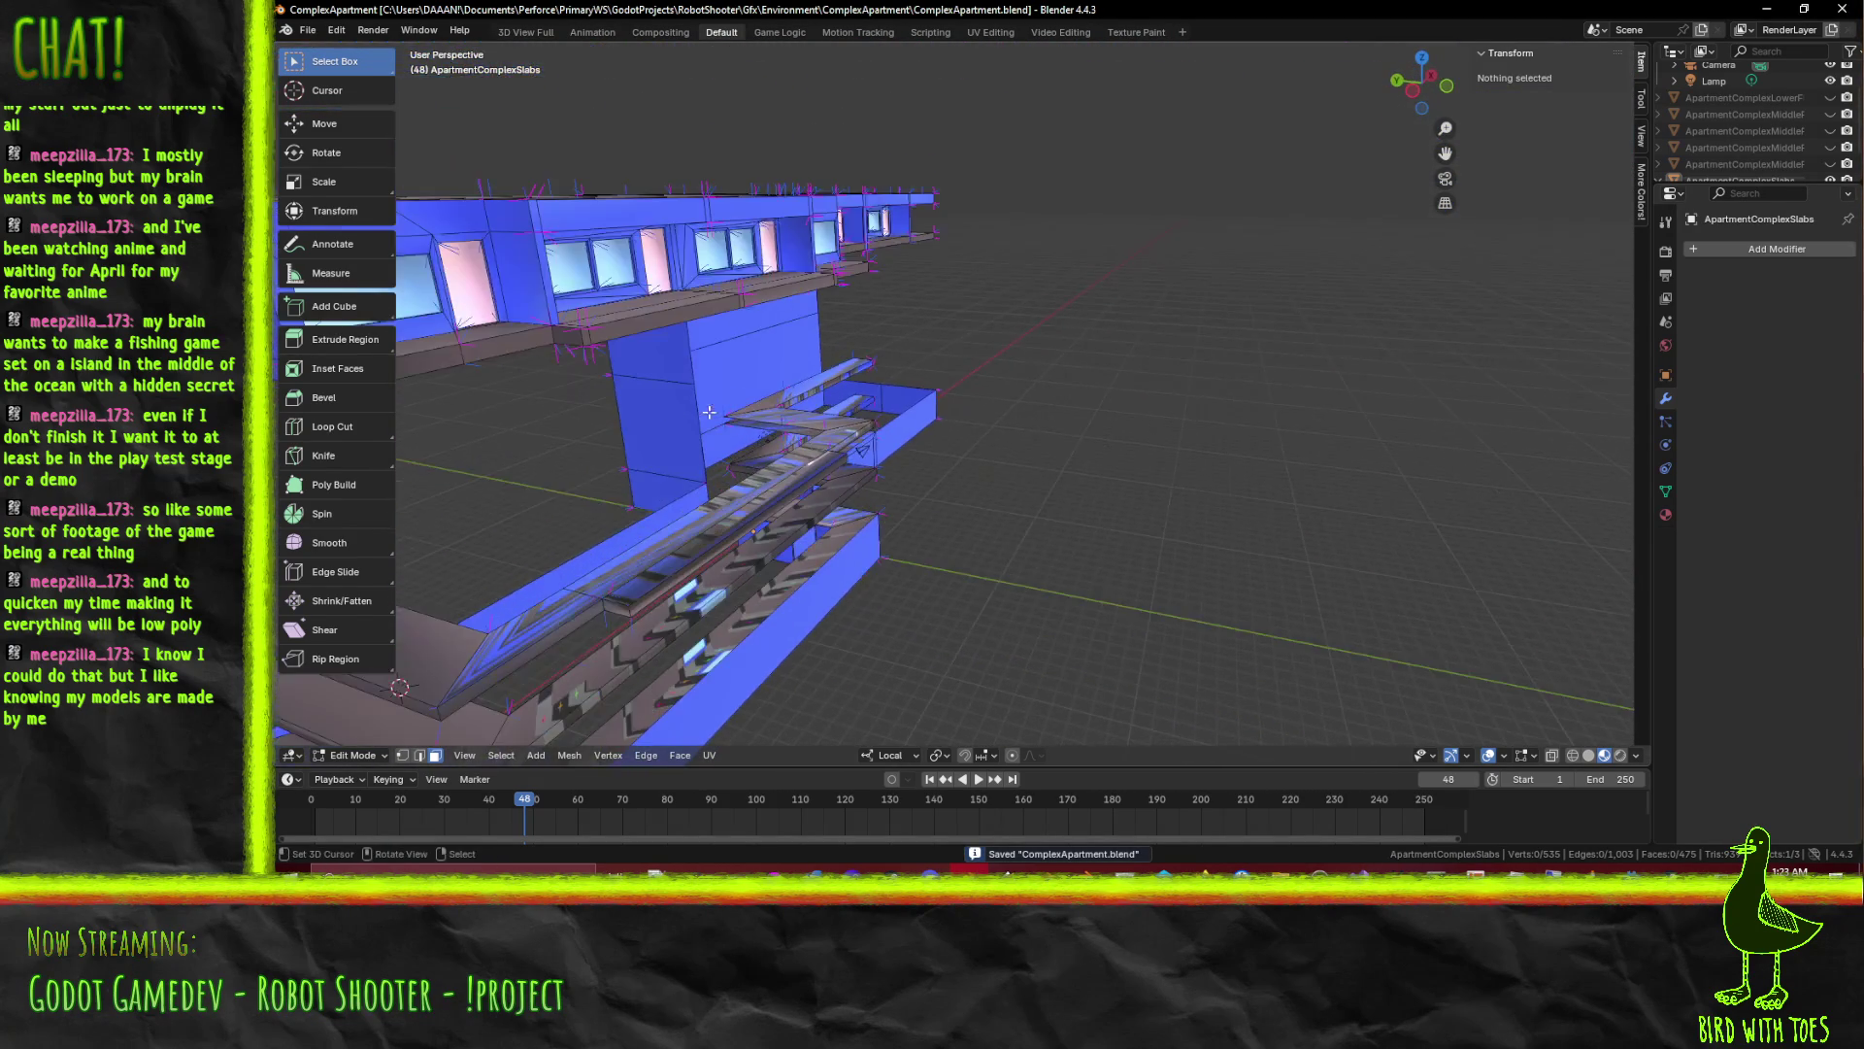
pyautogui.scroll(3)
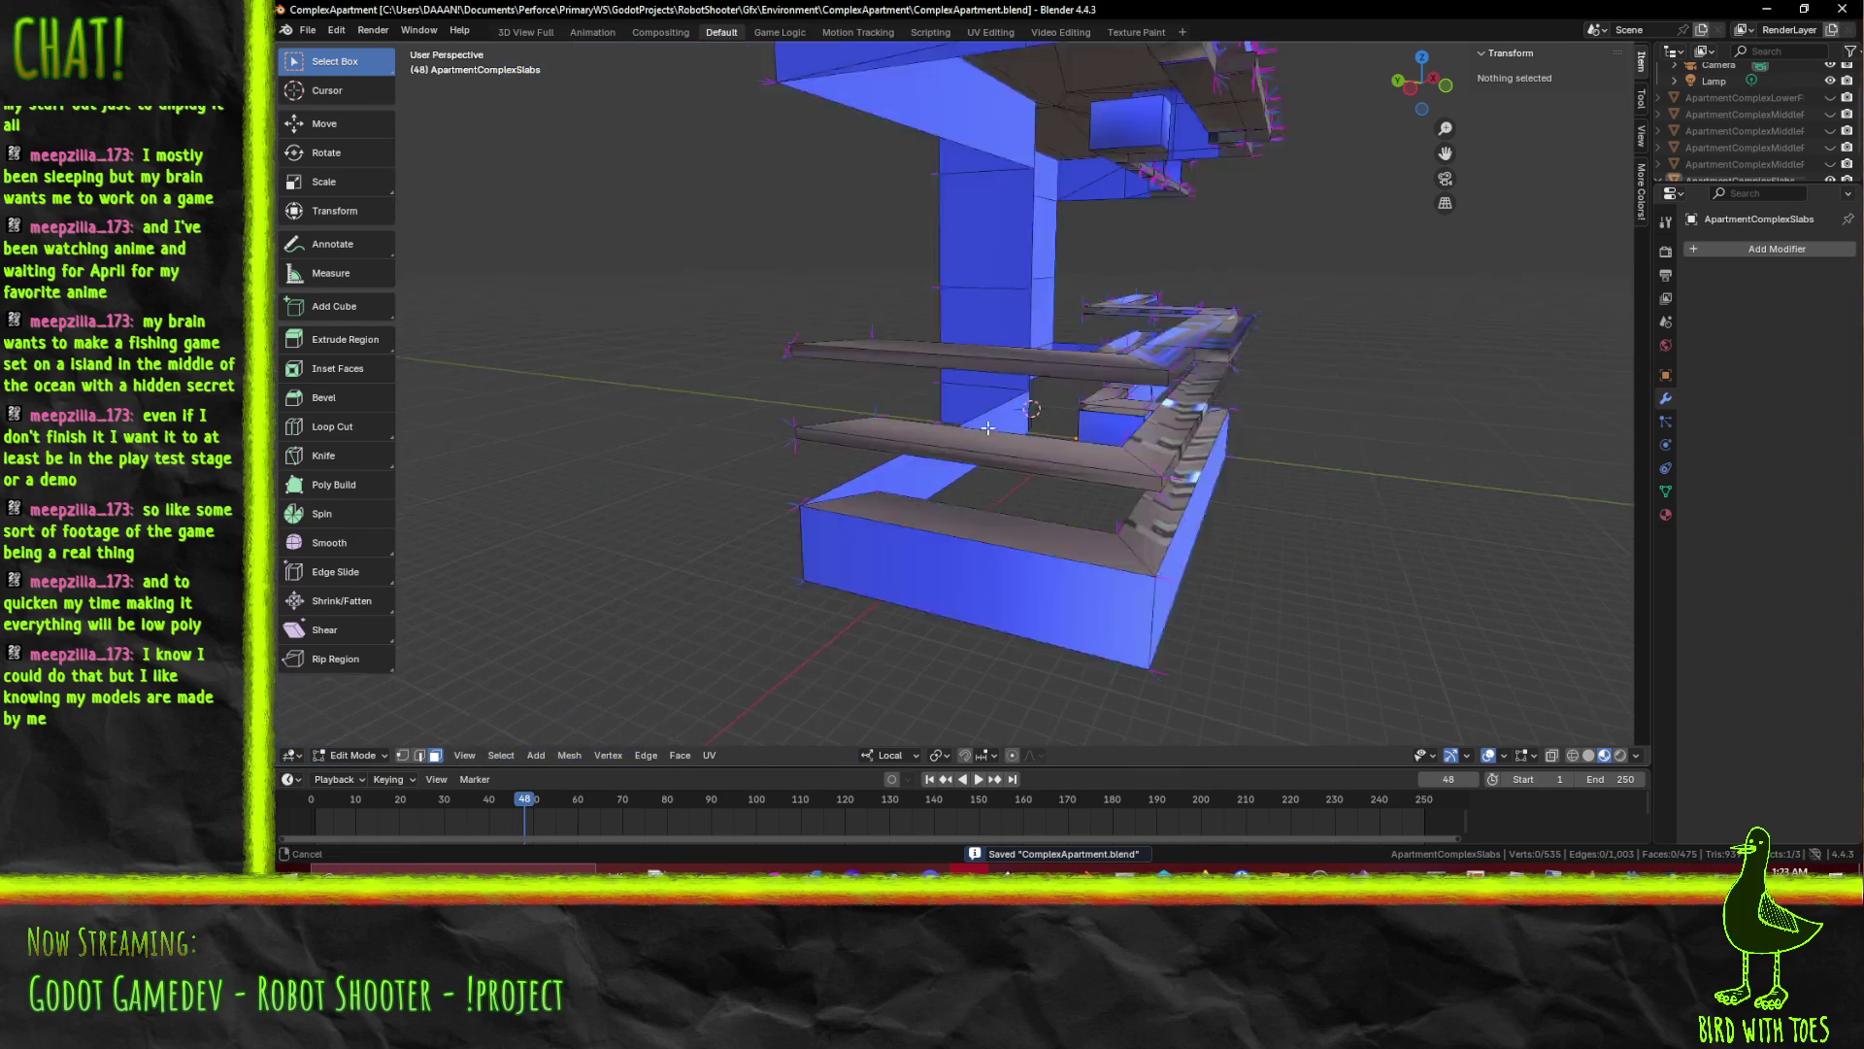
pyautogui.moveTo(595, 420); pyautogui.dragTo(1733, 172)
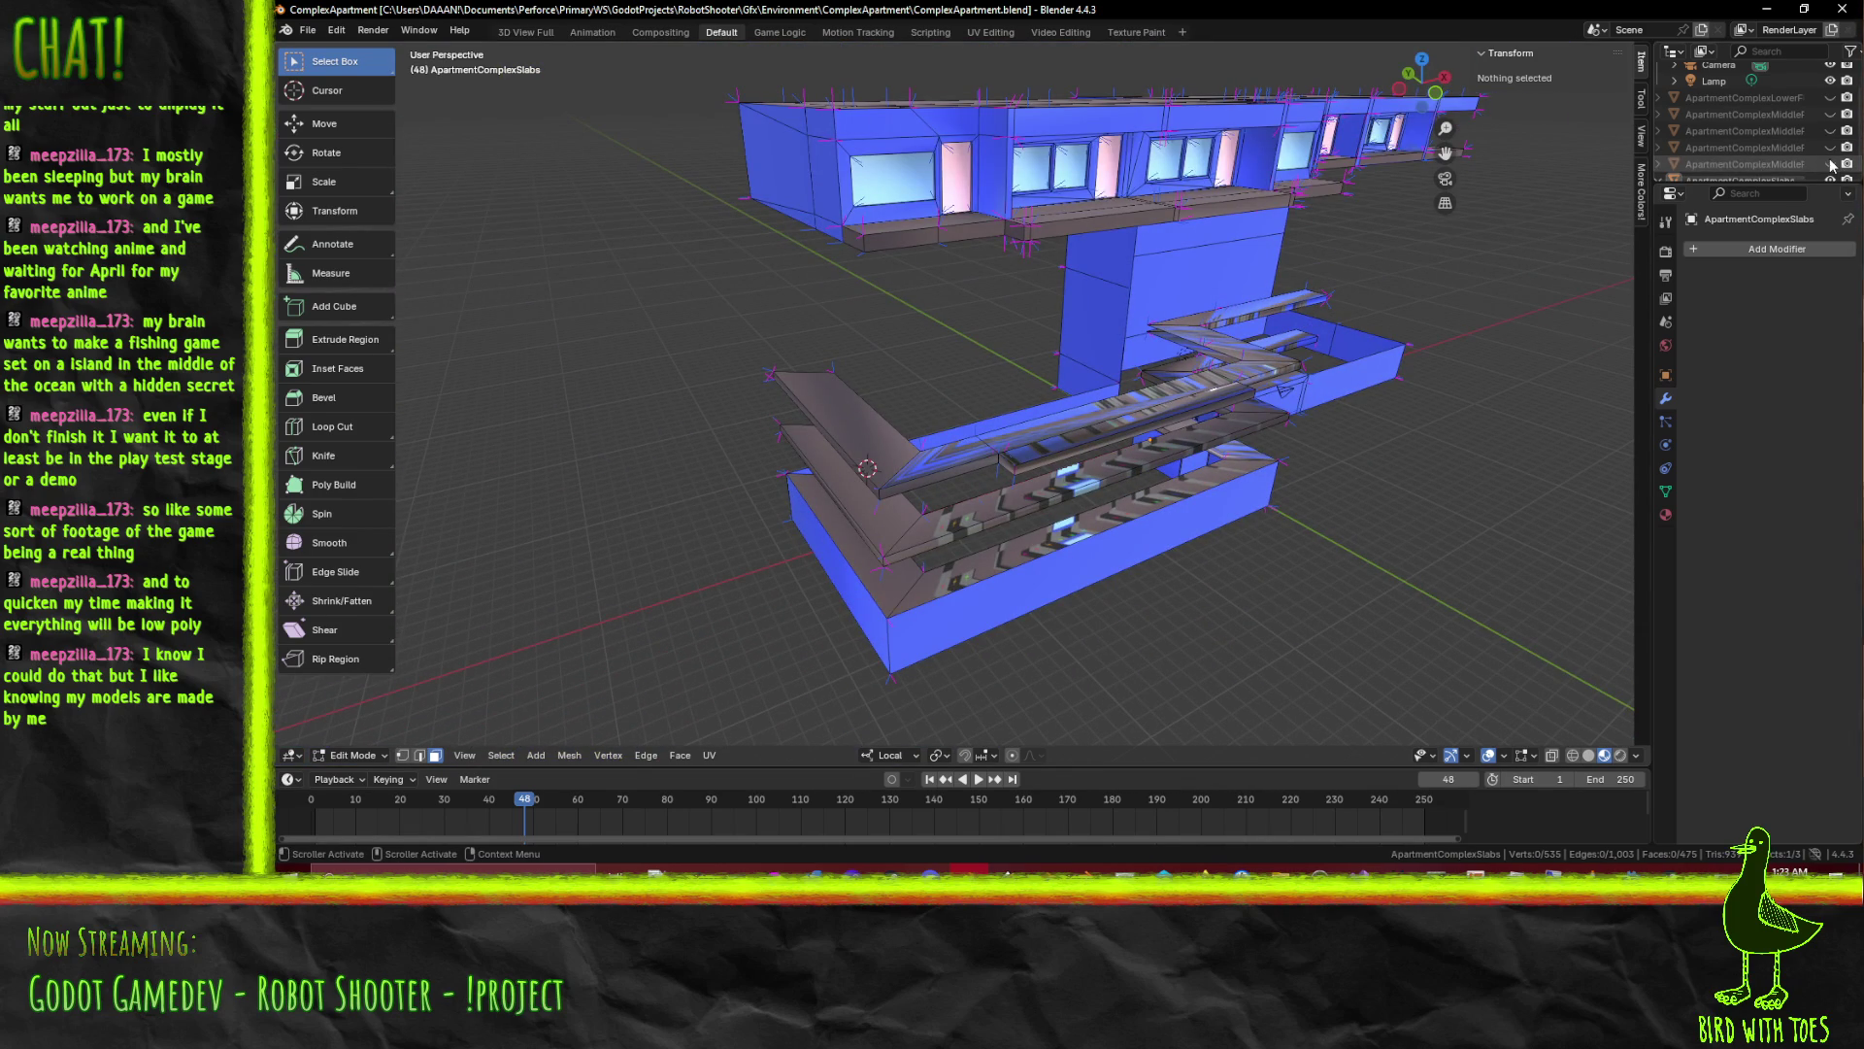
# Show the middle and lower floor objects with the slabs, select ApartmentComplexMiddleFloors and return to Object Mode
pyautogui.click(1831, 146)
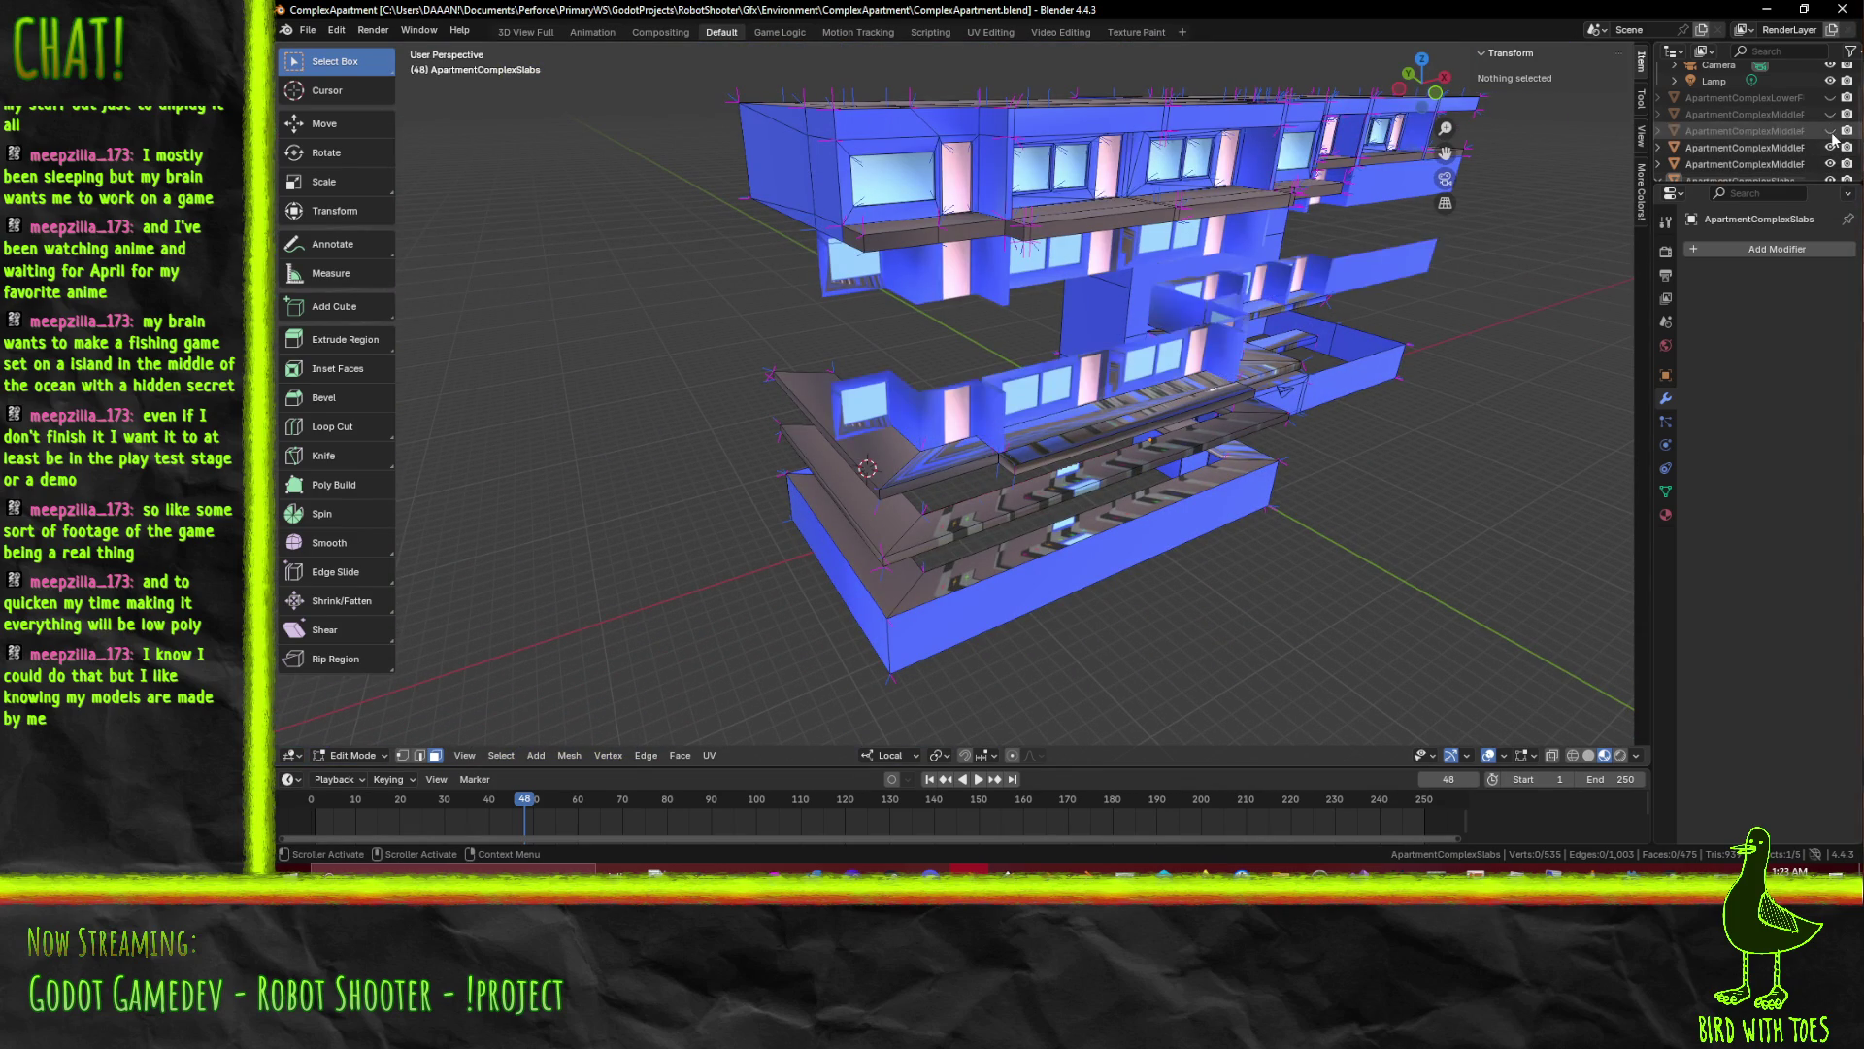
pyautogui.moveTo(1369, 331); pyautogui.dragTo(1579, 240)
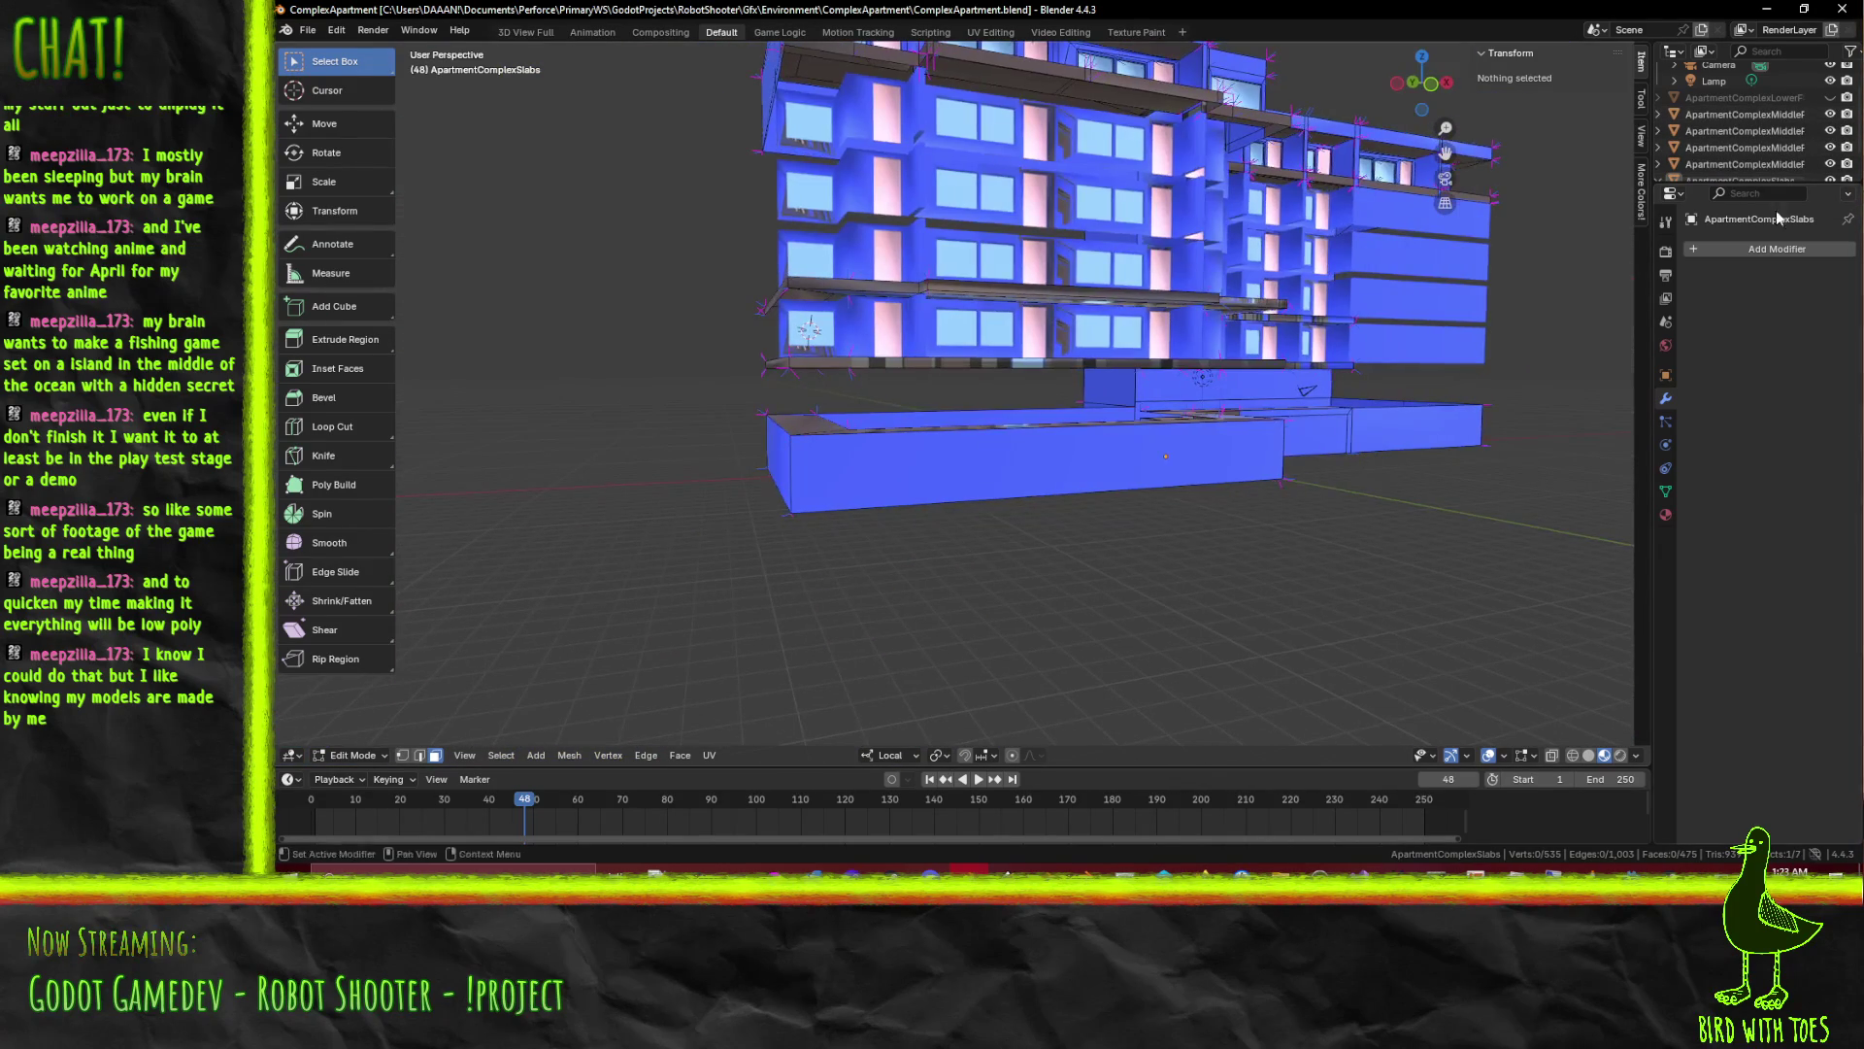
pyautogui.click(1831, 97)
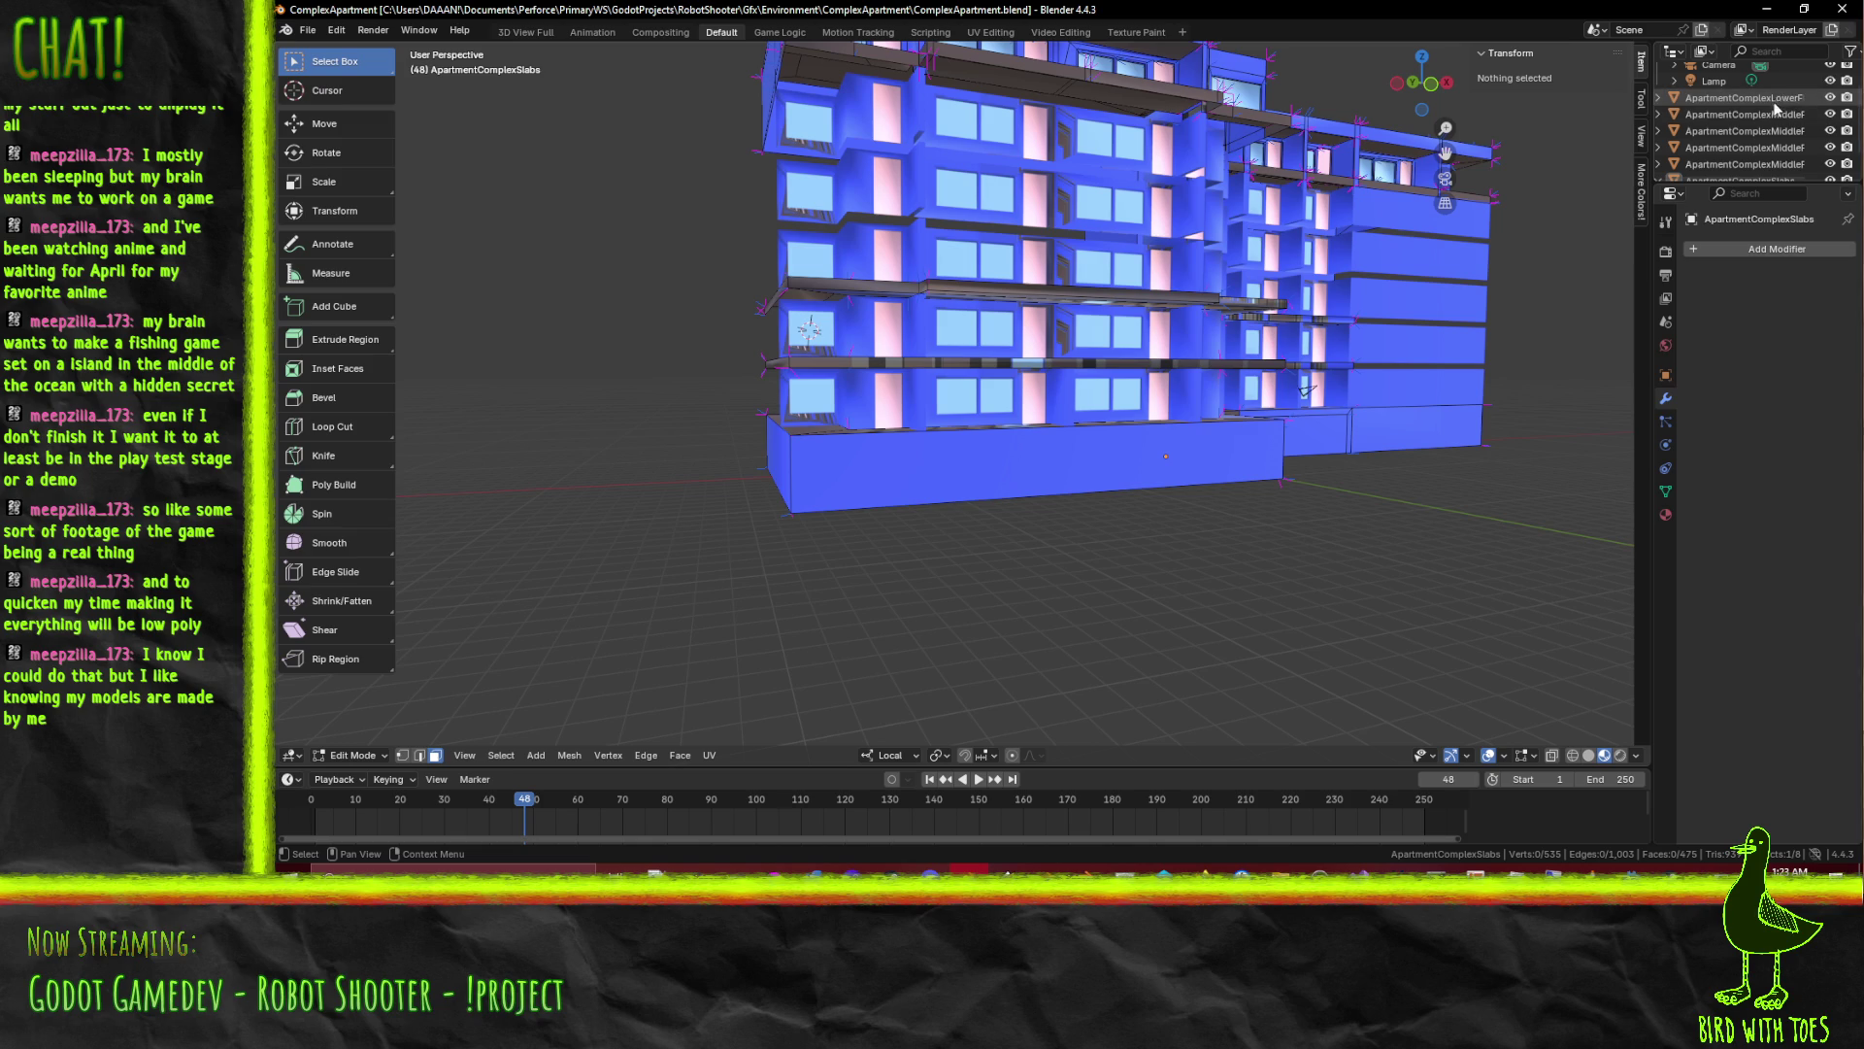
pyautogui.press('Tab')
pyautogui.click(1789, 116)
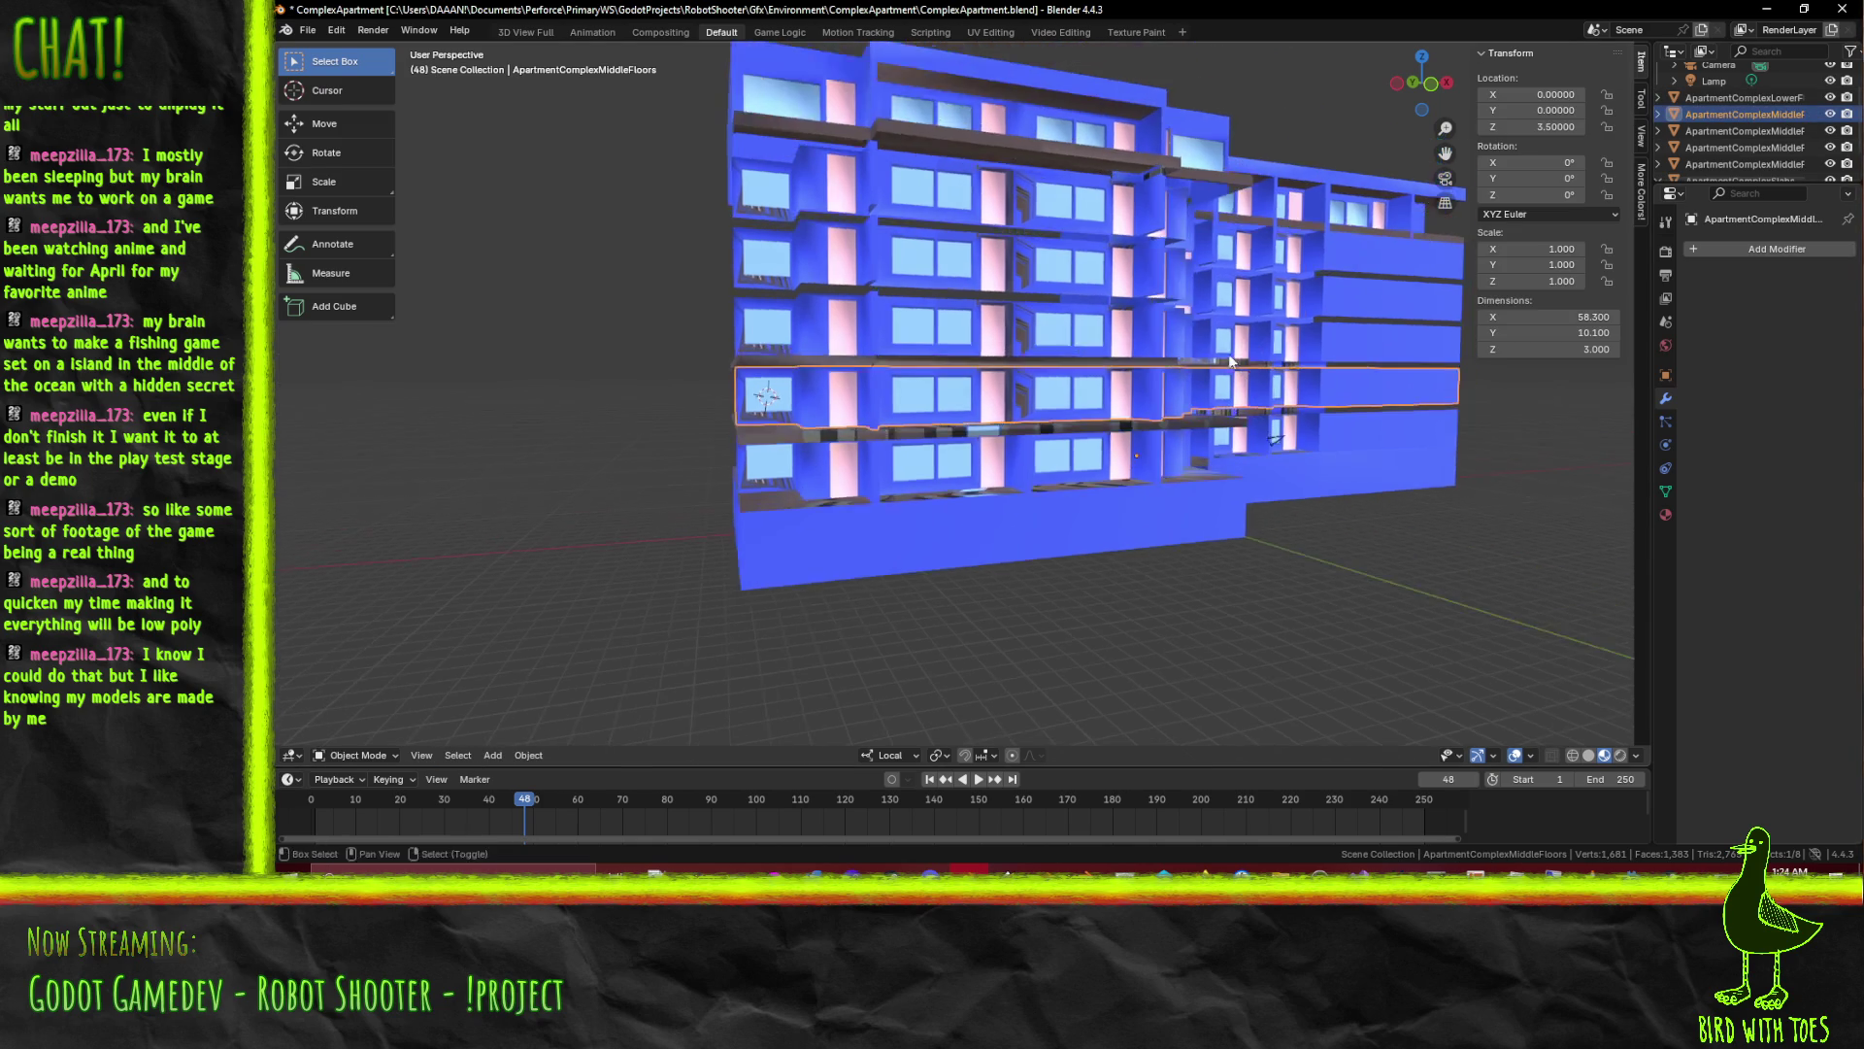
pyautogui.moveTo(1399, 379); pyautogui.dragTo(1201, 394)
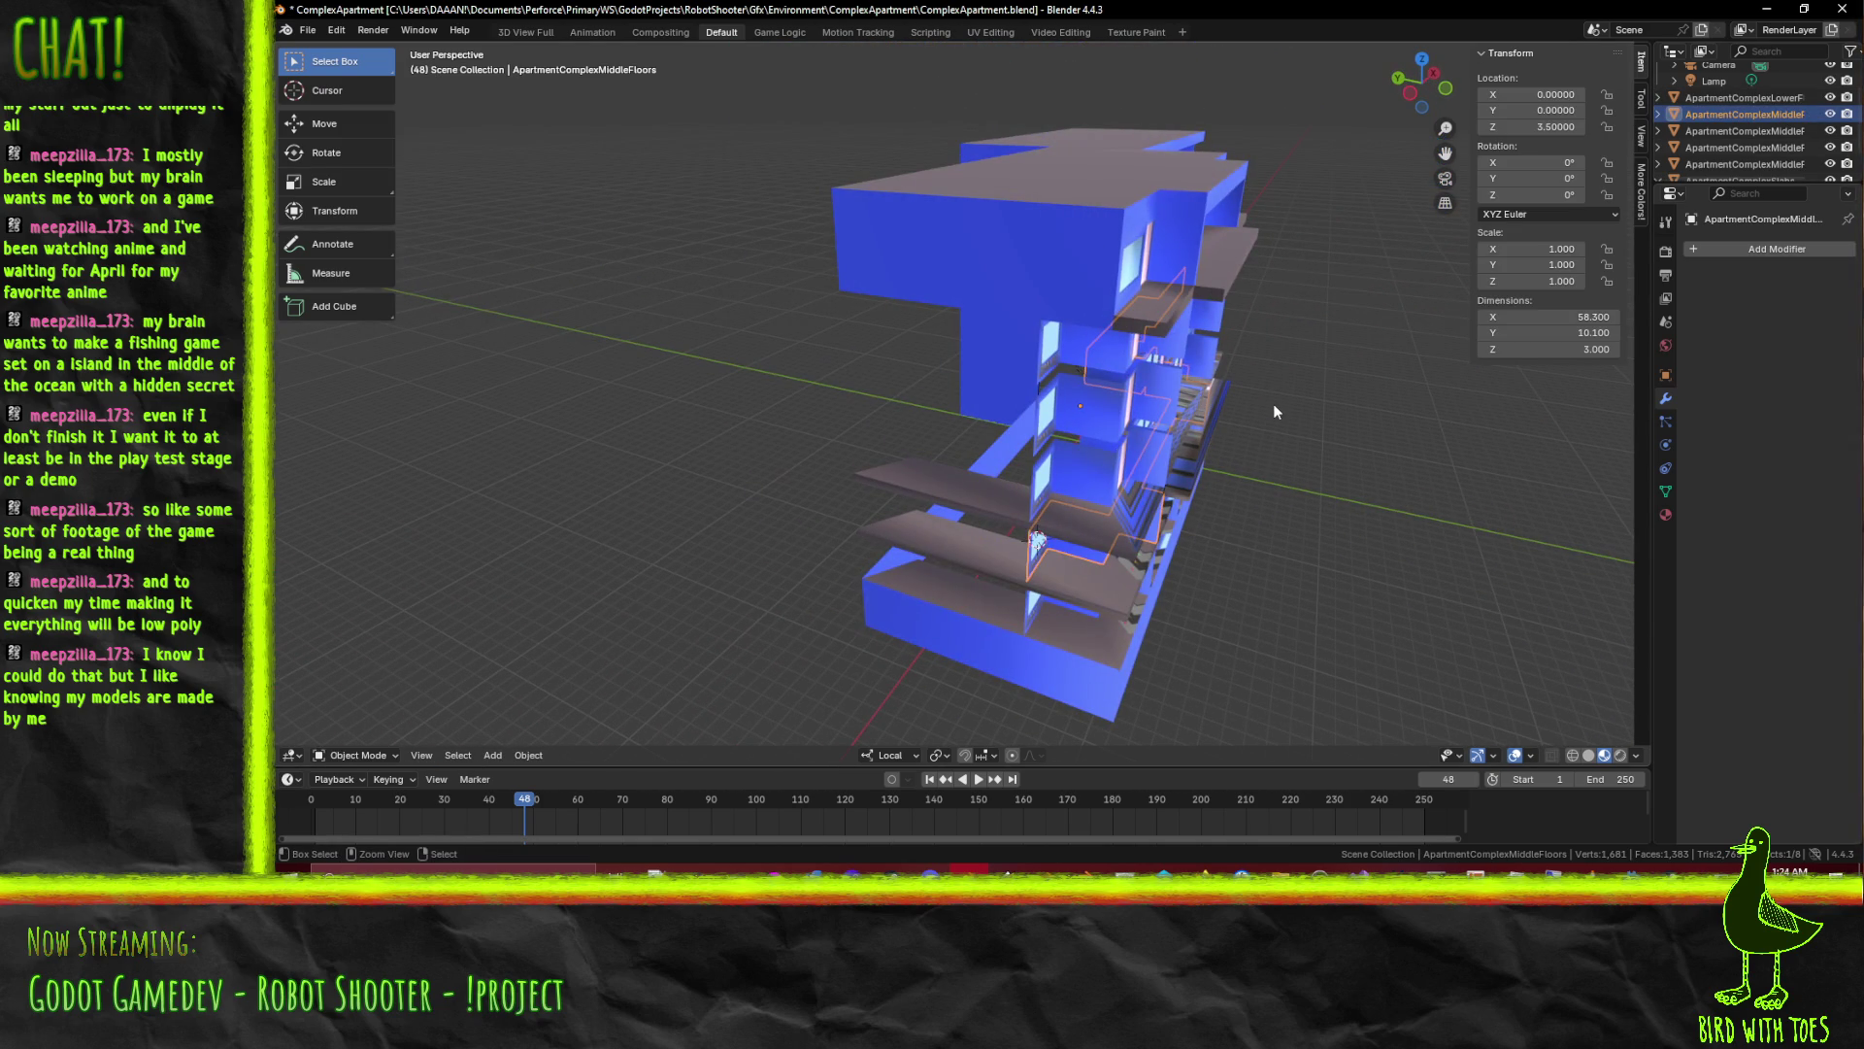
pyautogui.moveTo(1272, 399); pyautogui.dragTo(752, 404)
pyautogui.scroll(3)
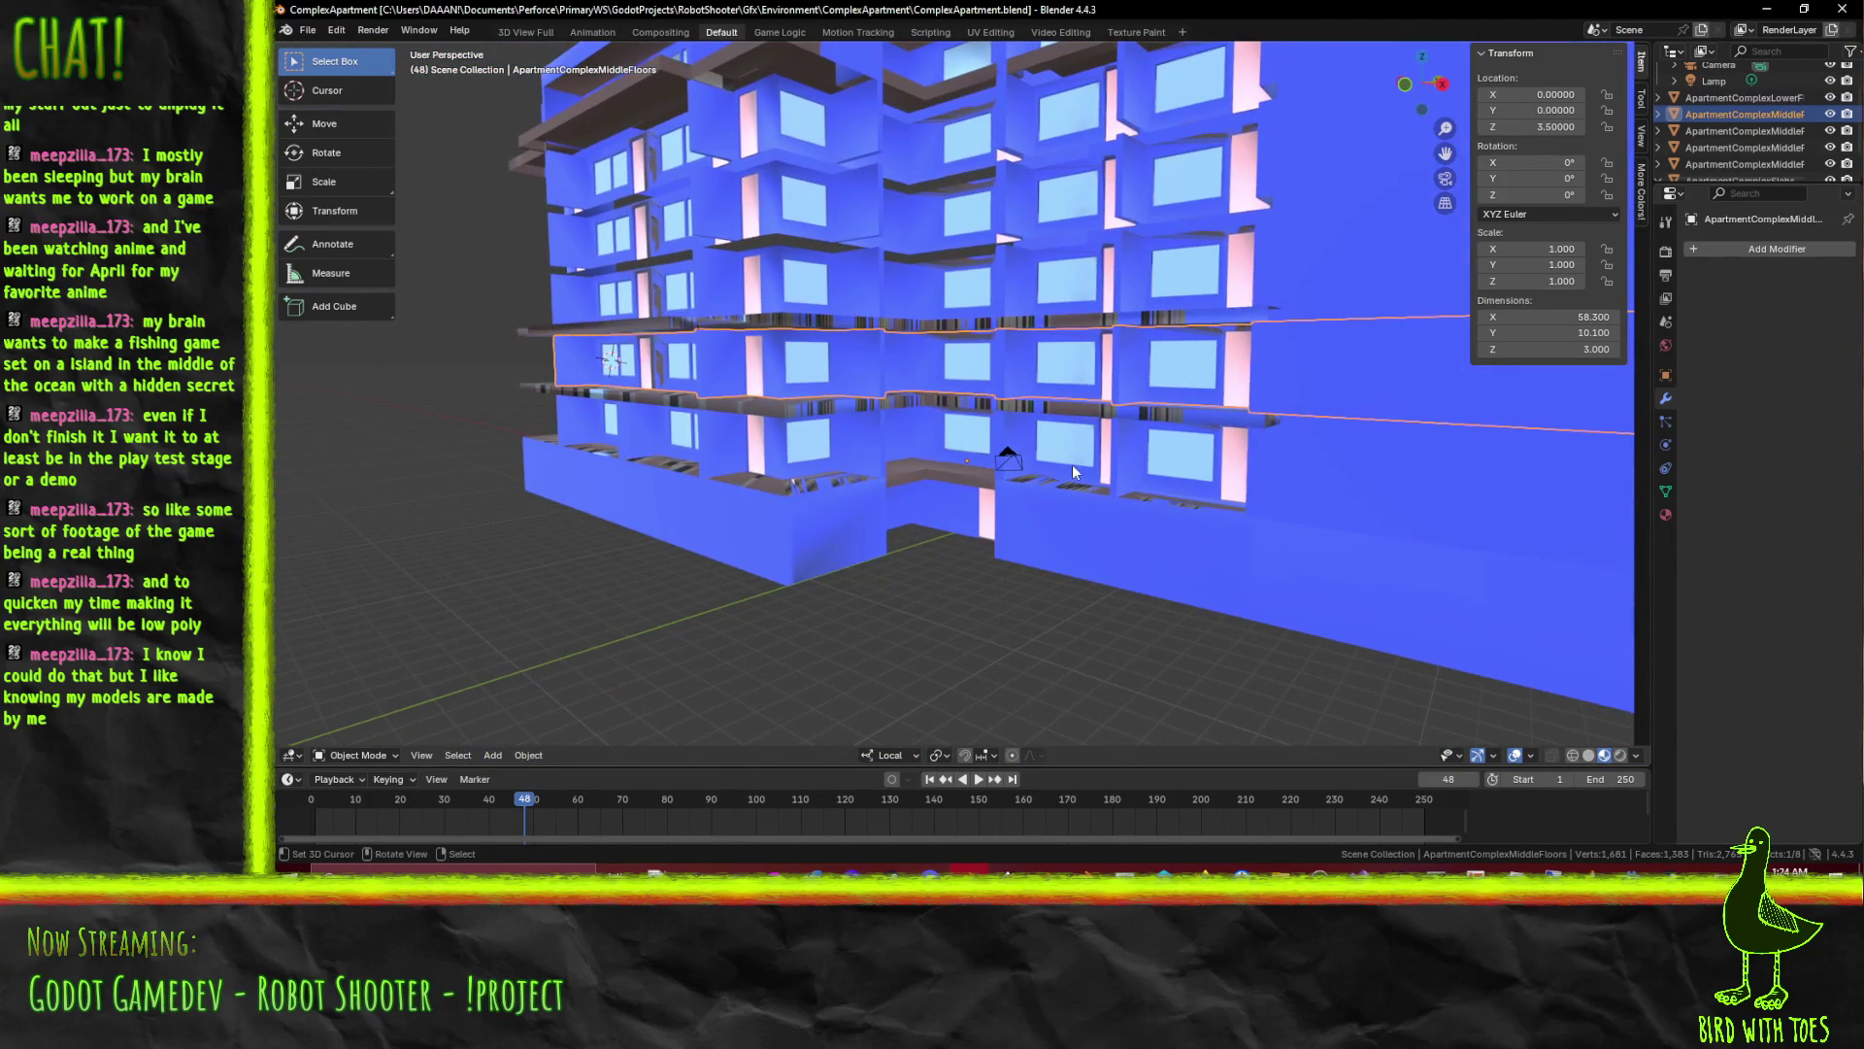
pyautogui.moveTo(733, 390); pyautogui.dragTo(1164, 479)
pyautogui.scroll(3)
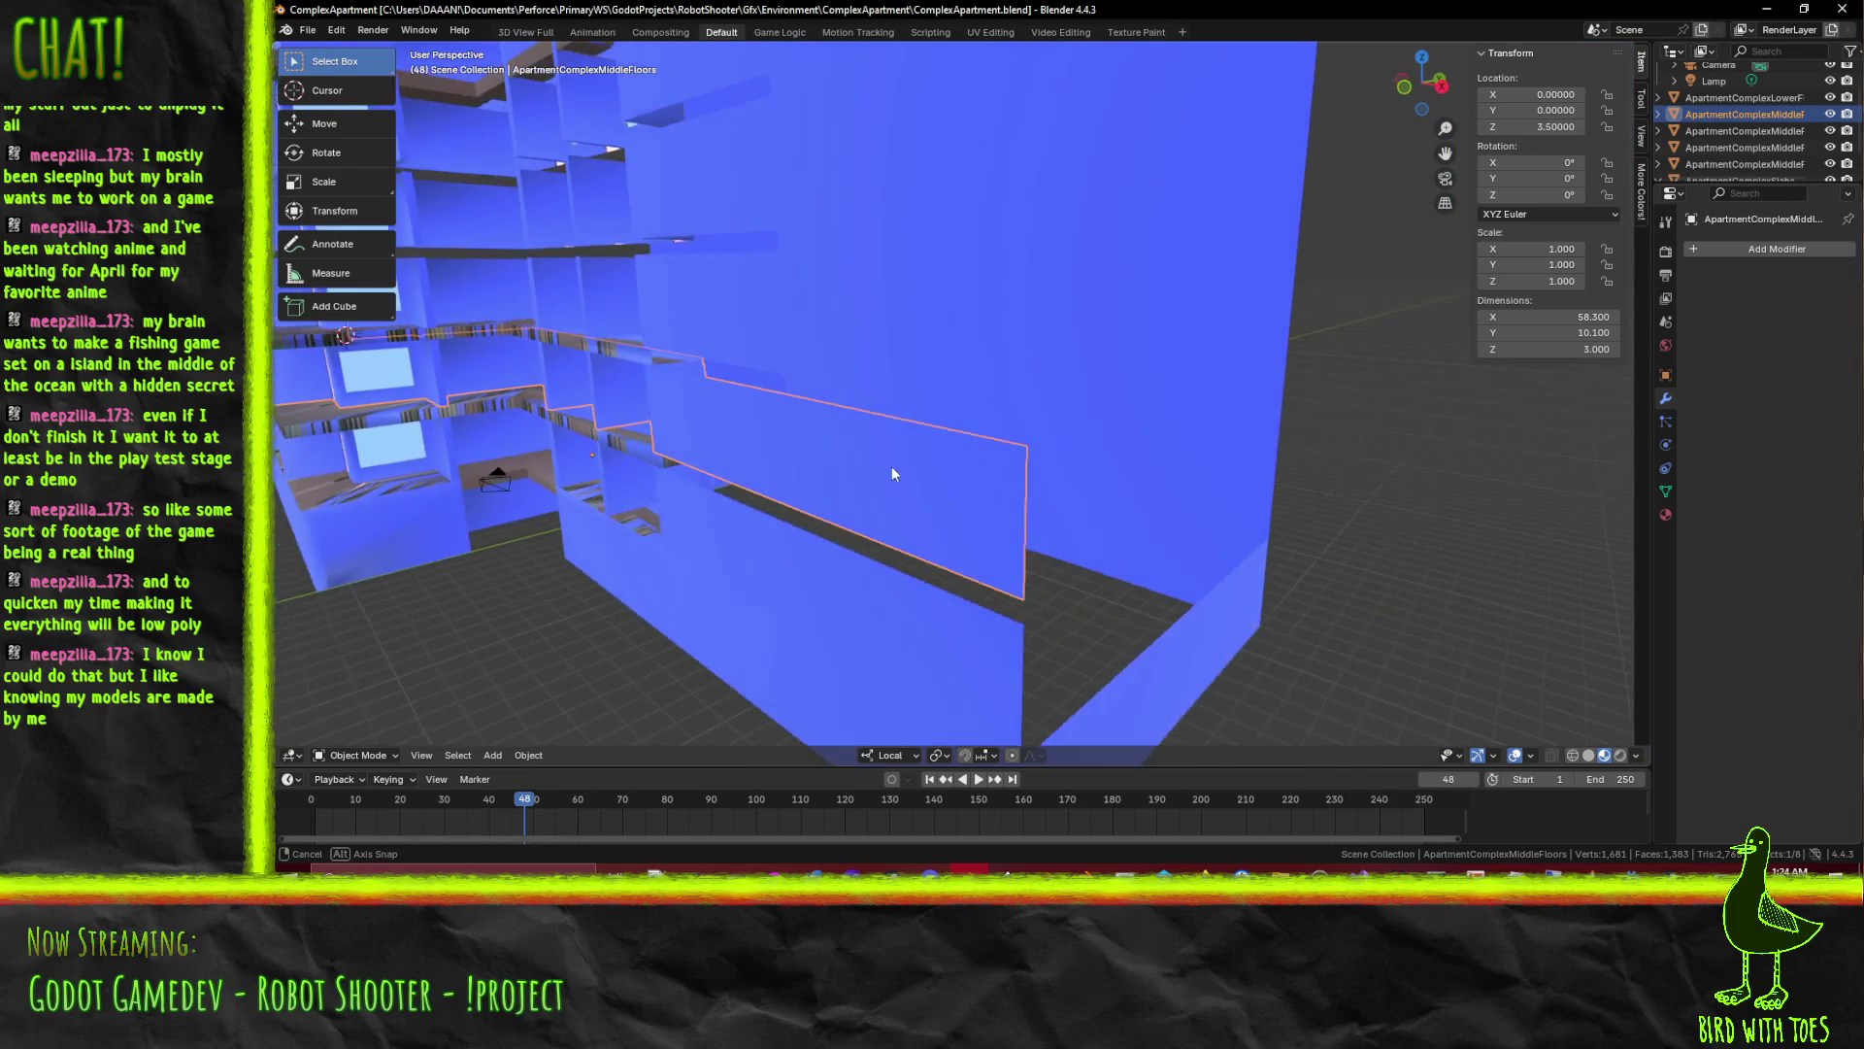
pyautogui.moveTo(919, 466); pyautogui.dragTo(932, 515)
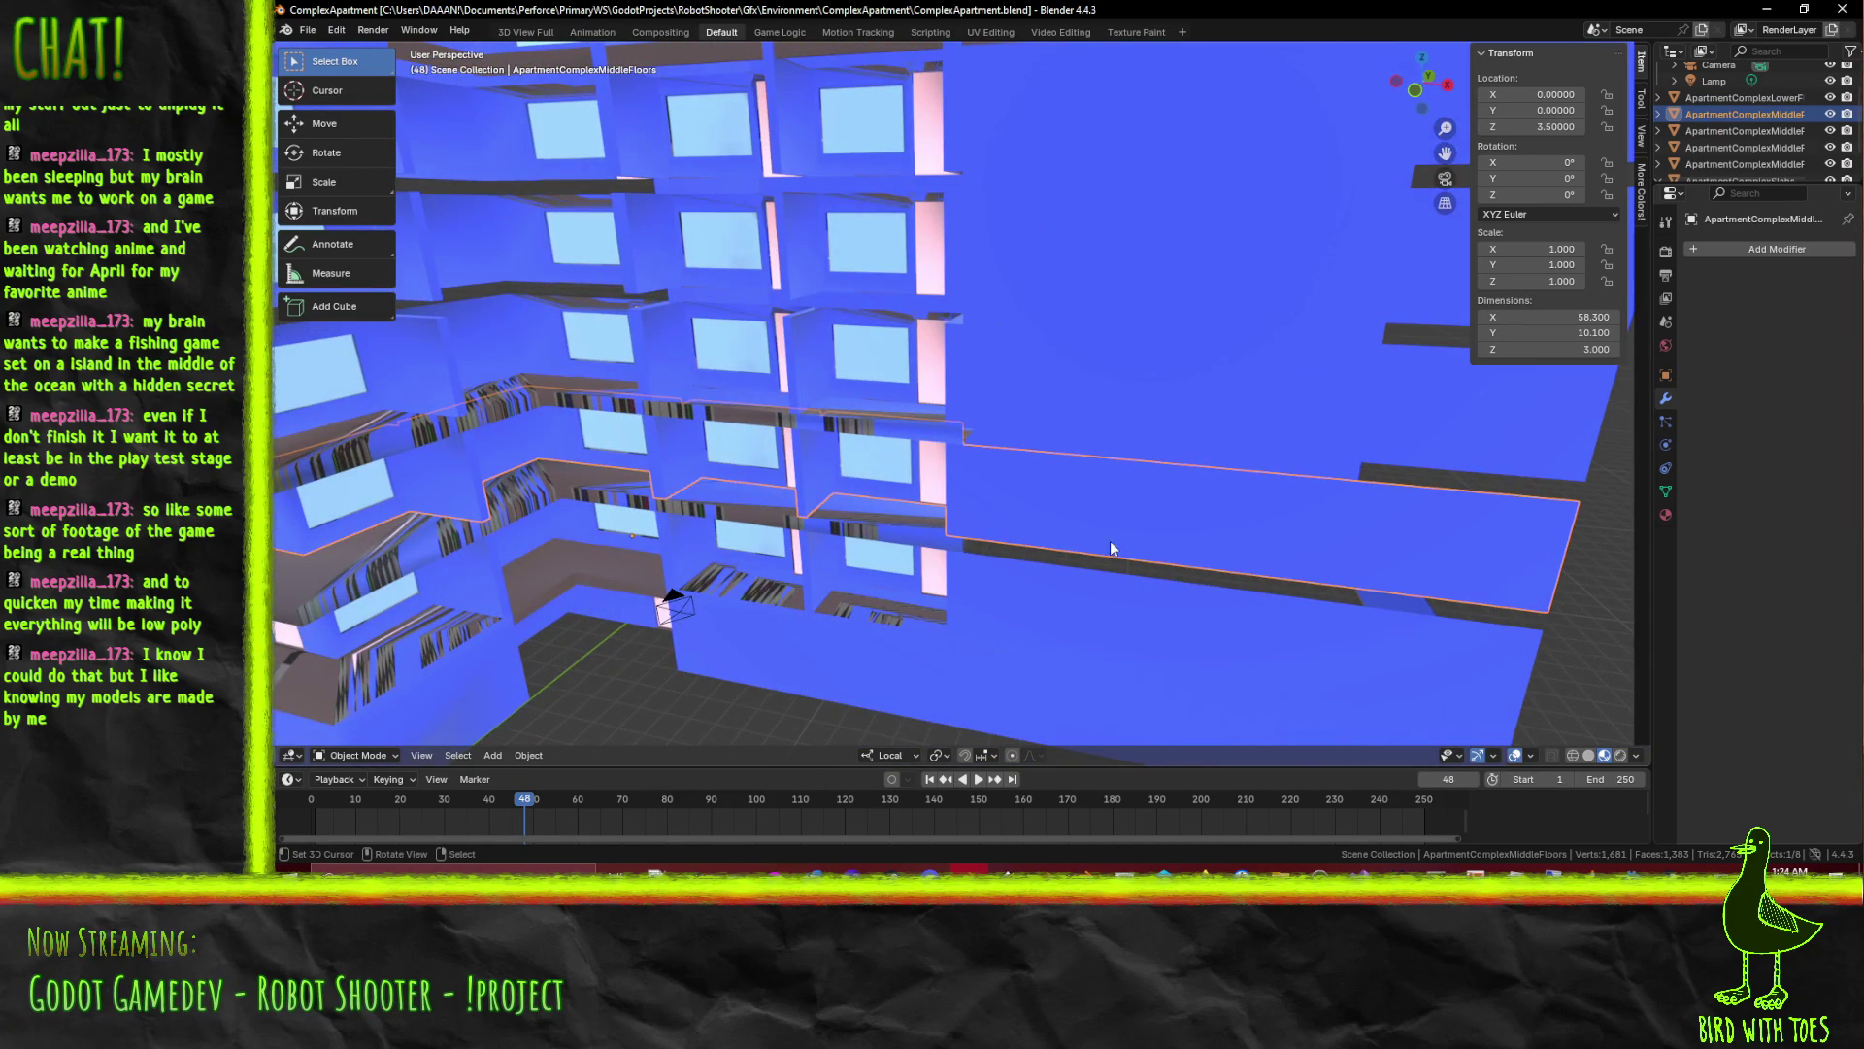
pyautogui.moveTo(1525, 631); pyautogui.dragTo(821, 404)
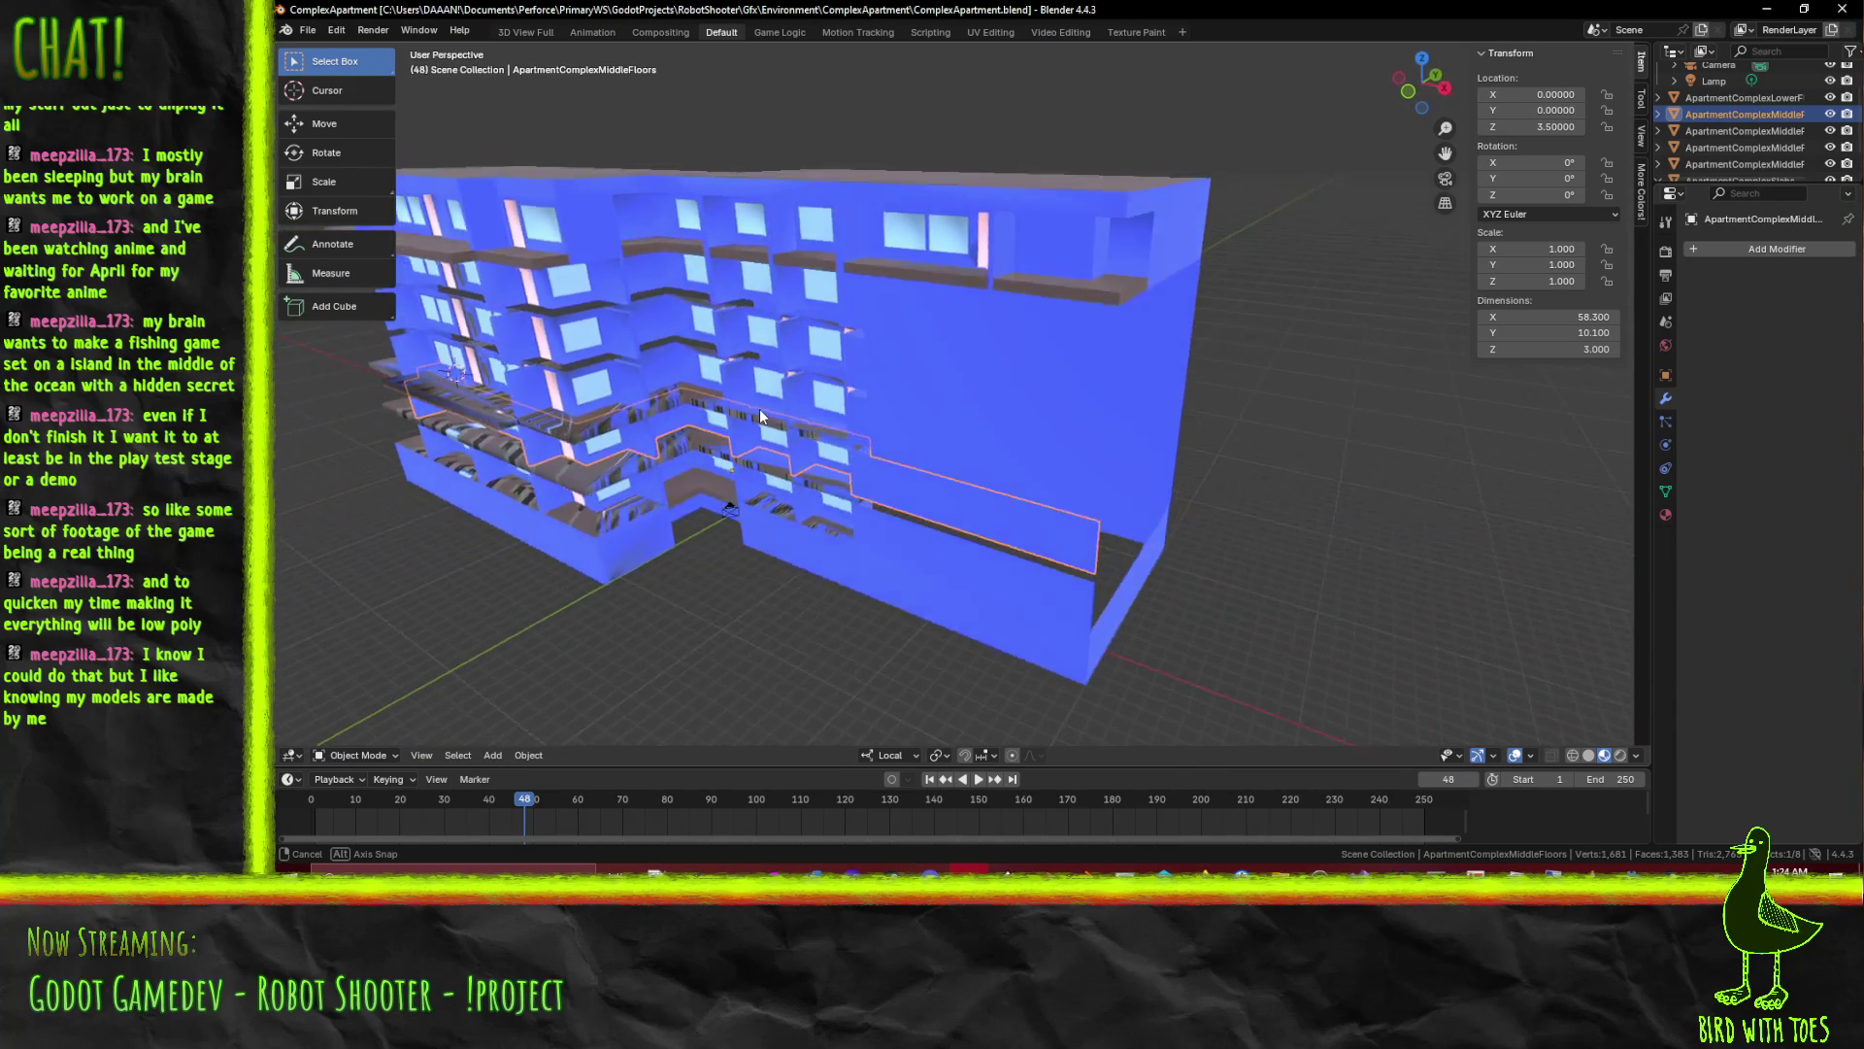
pyautogui.moveTo(820, 403); pyautogui.dragTo(810, 434)
pyautogui.scroll(3)
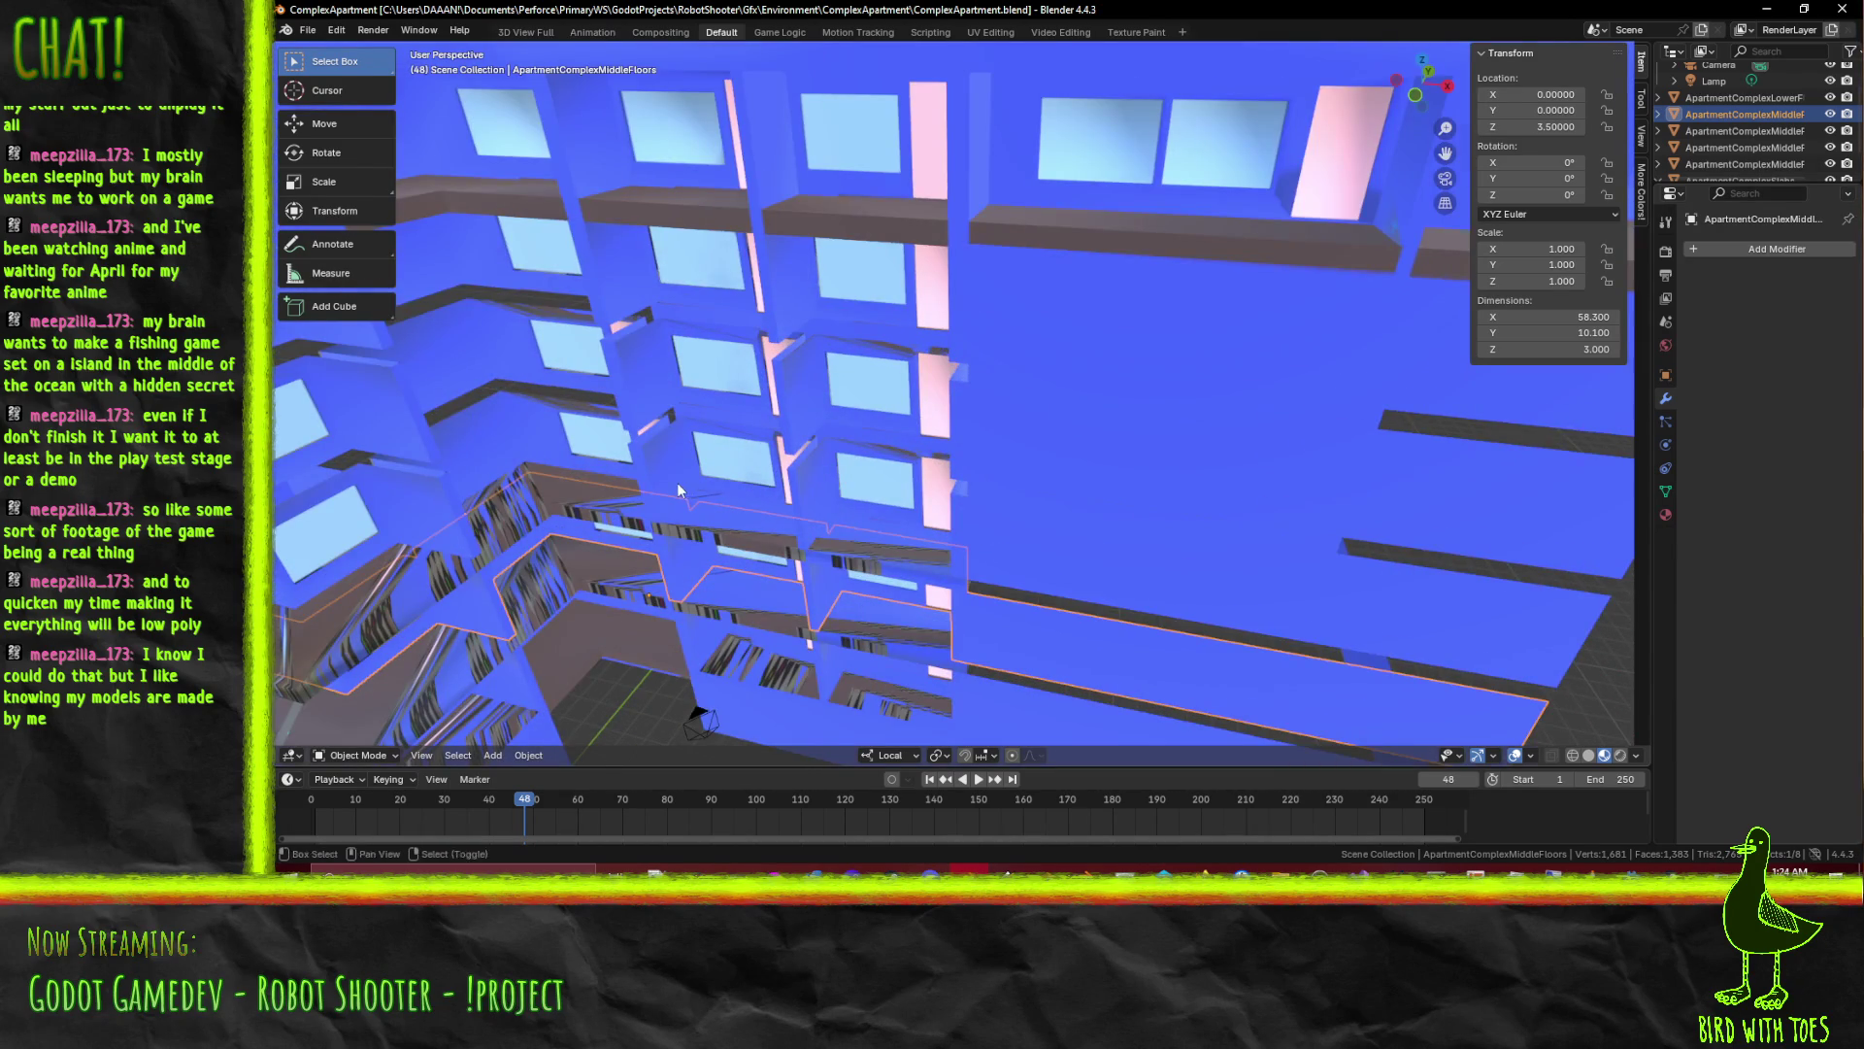
pyautogui.moveTo(677, 481); pyautogui.dragTo(883, 448)
pyautogui.moveTo(747, 459); pyautogui.dragTo(1068, 276)
pyautogui.scroll(-3)
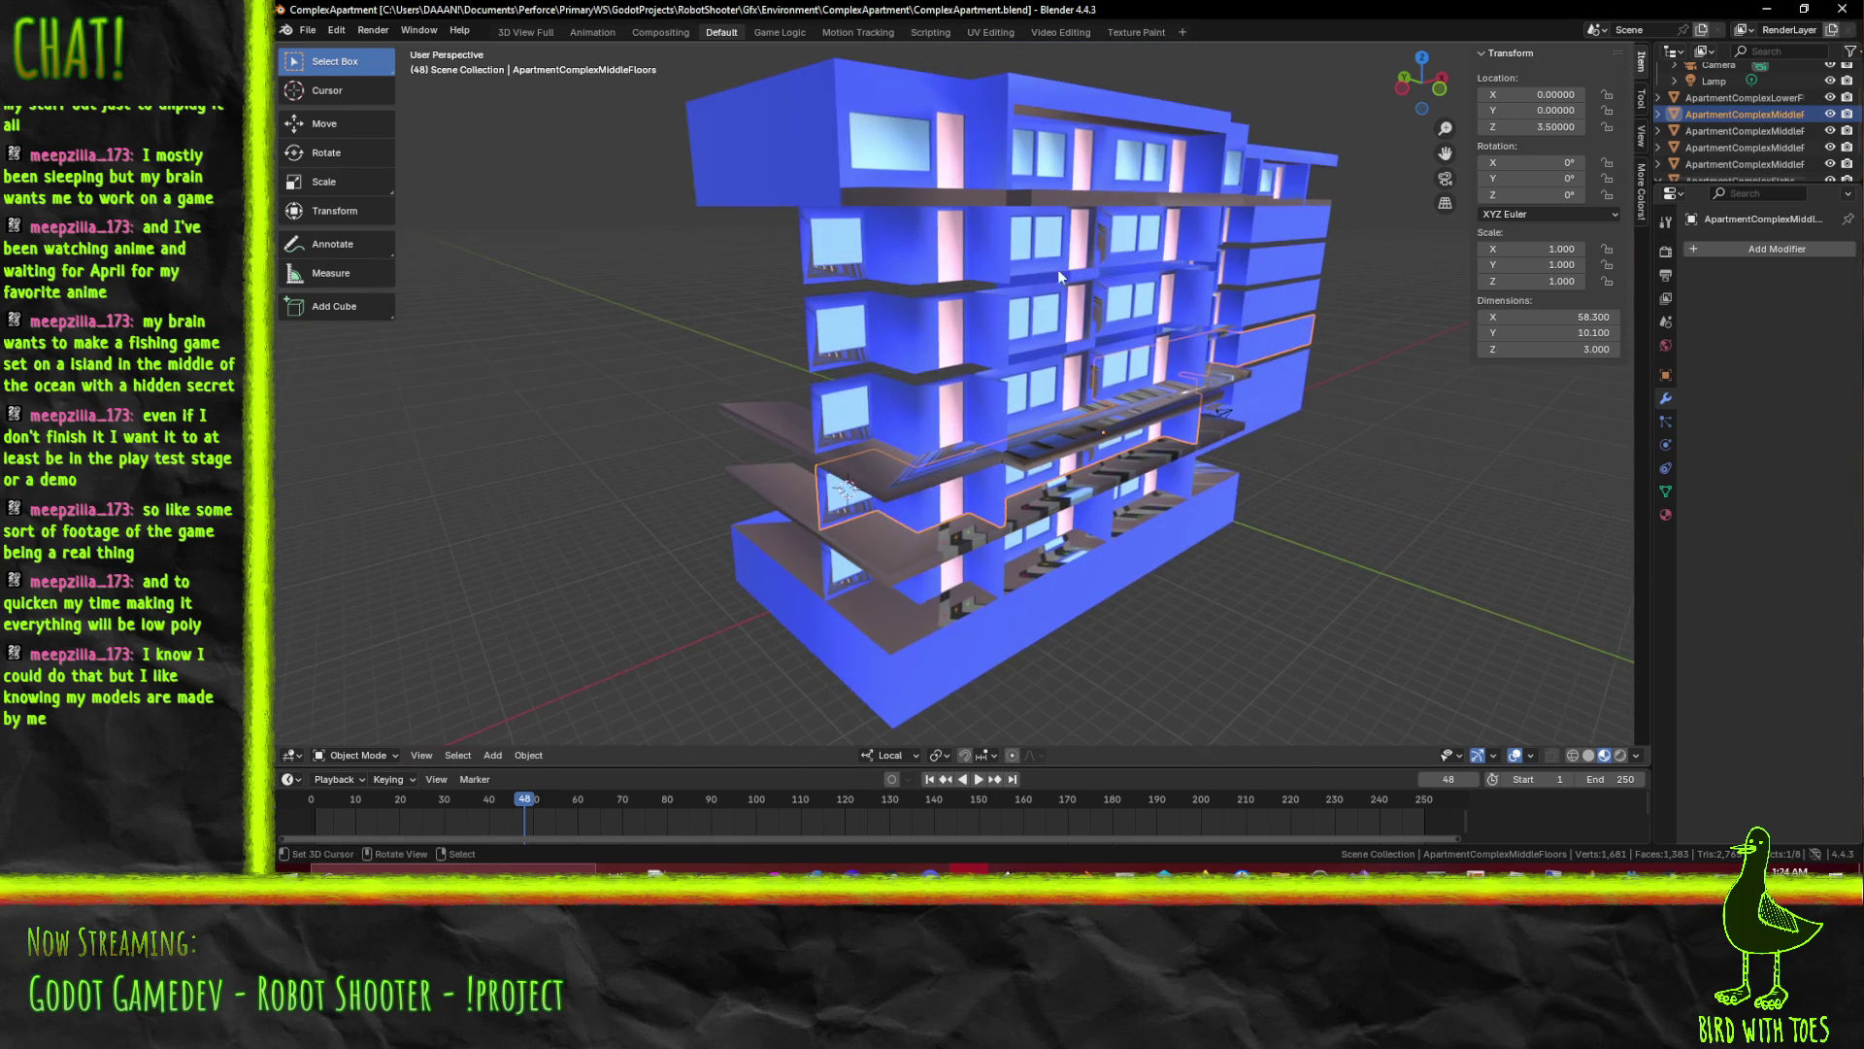
pyautogui.scroll(3)
pyautogui.scroll(-3)
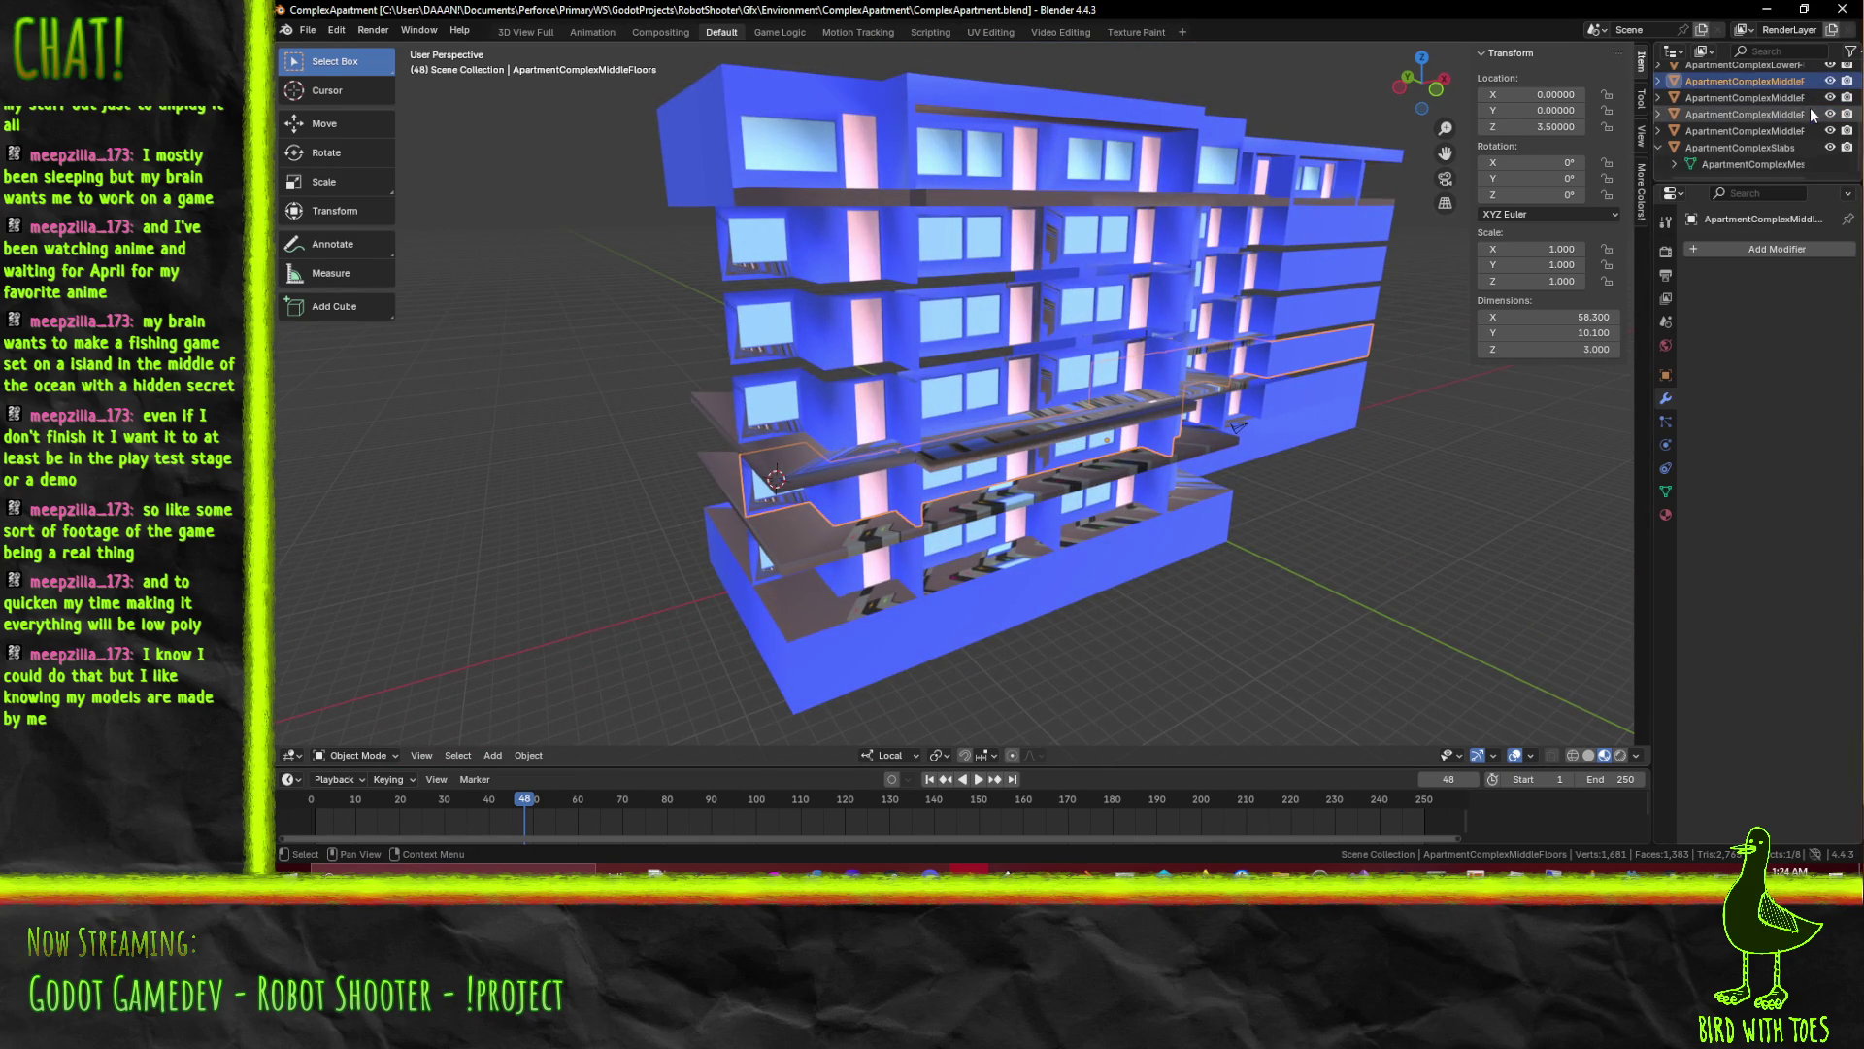
# Hide two ApartmentComplexMiddleFloors copies in the outliner, leaving lower floors and top floor visible
pyautogui.click(1832, 135)
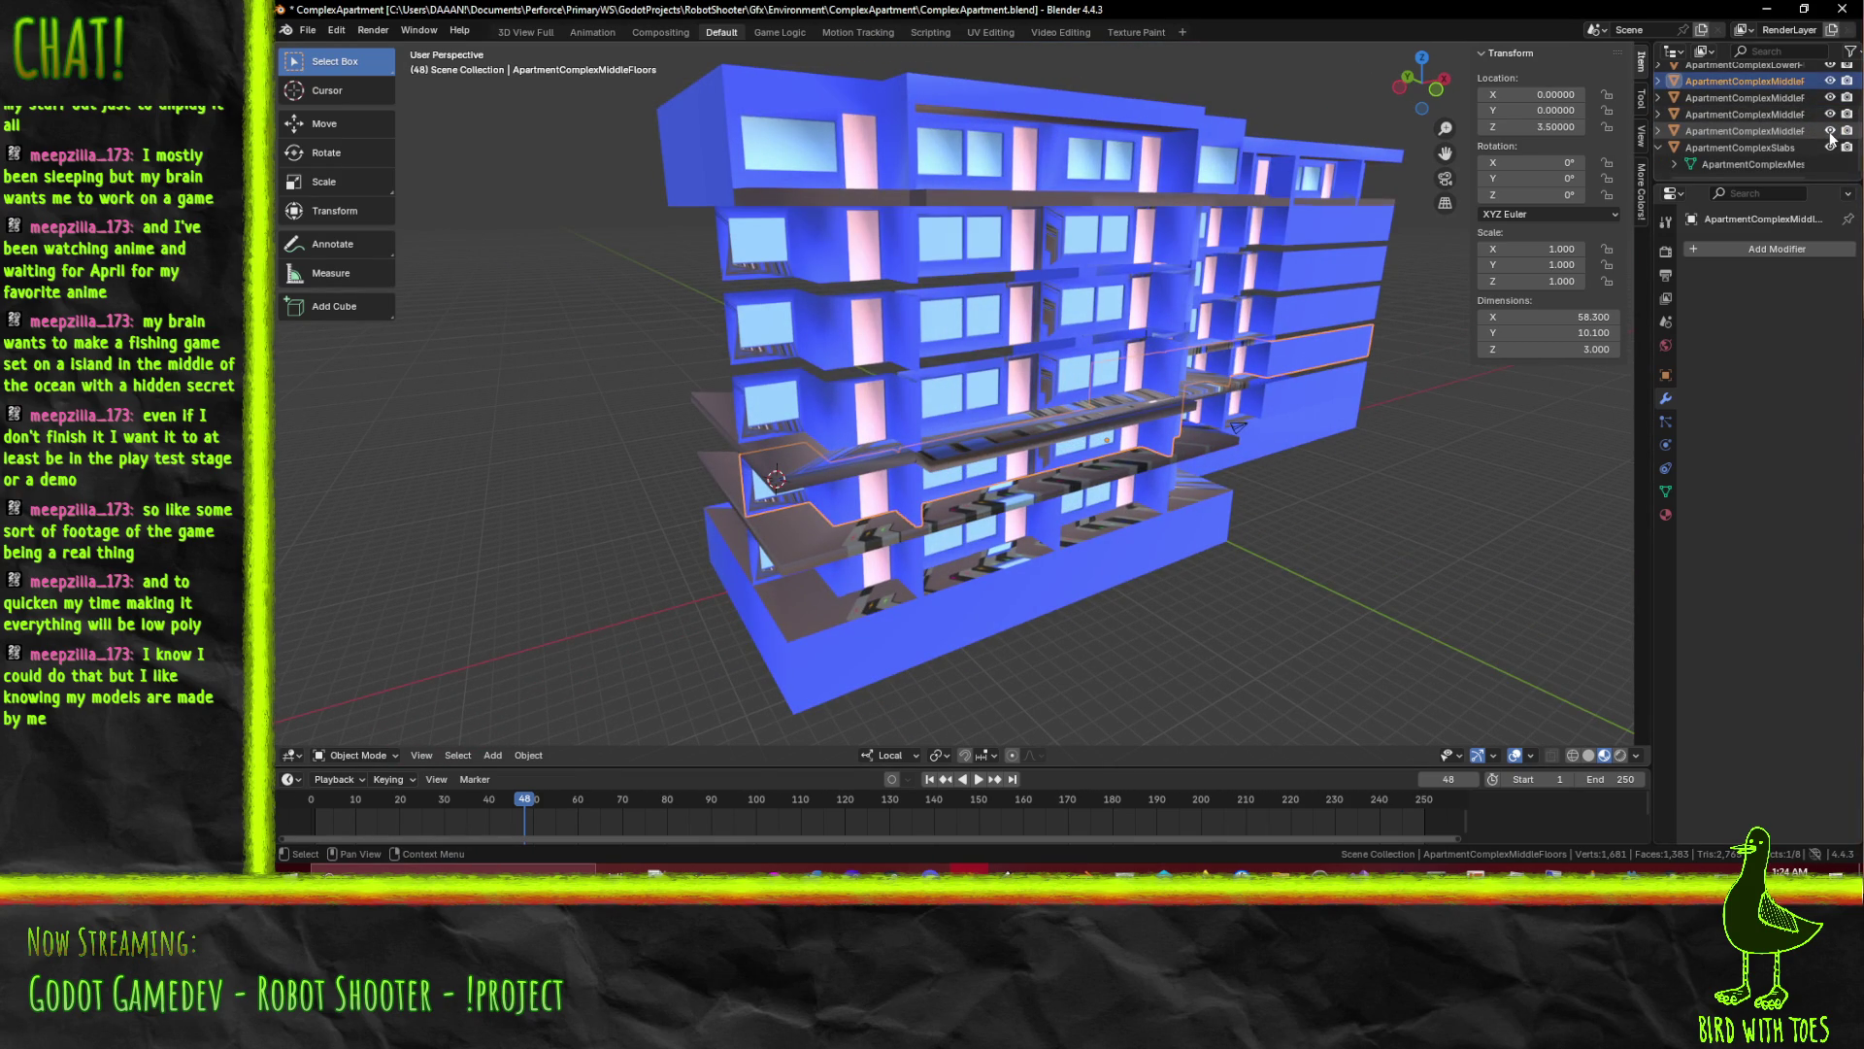
pyautogui.click(1833, 132)
pyautogui.click(1830, 115)
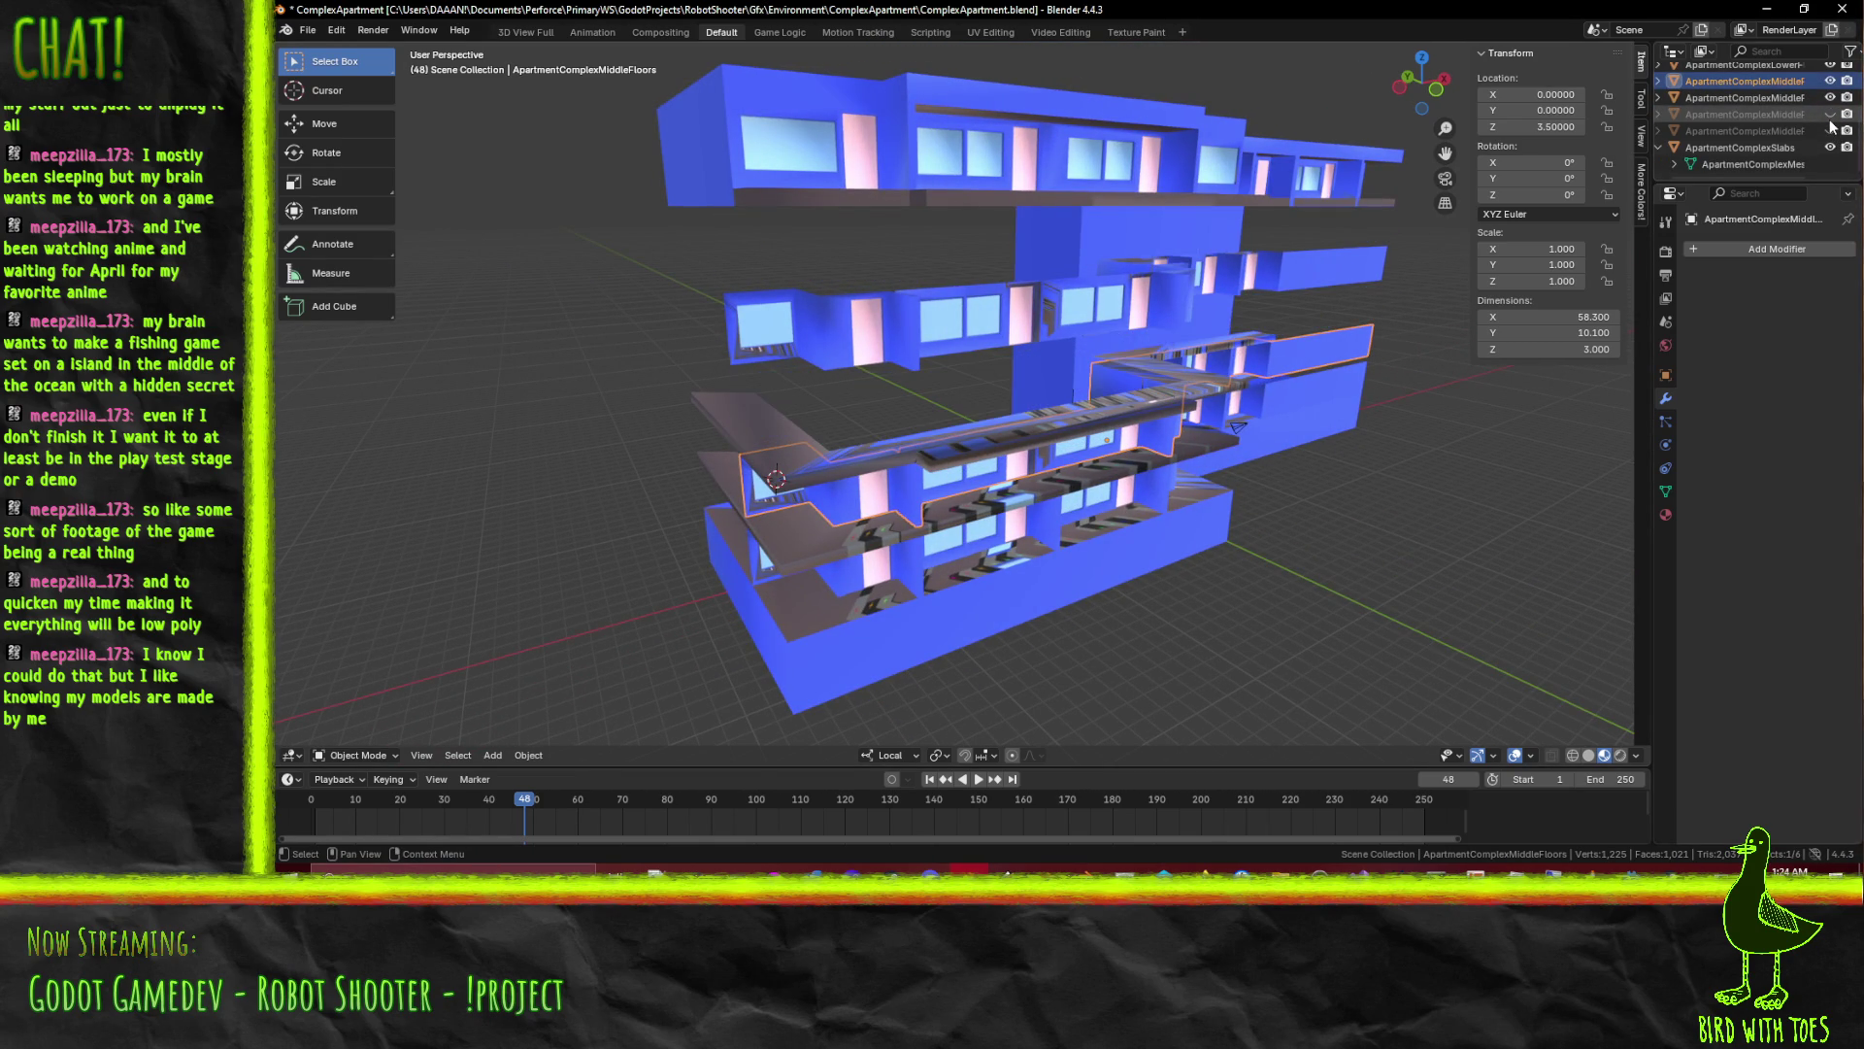
pyautogui.click(1831, 116)
pyautogui.click(1831, 98)
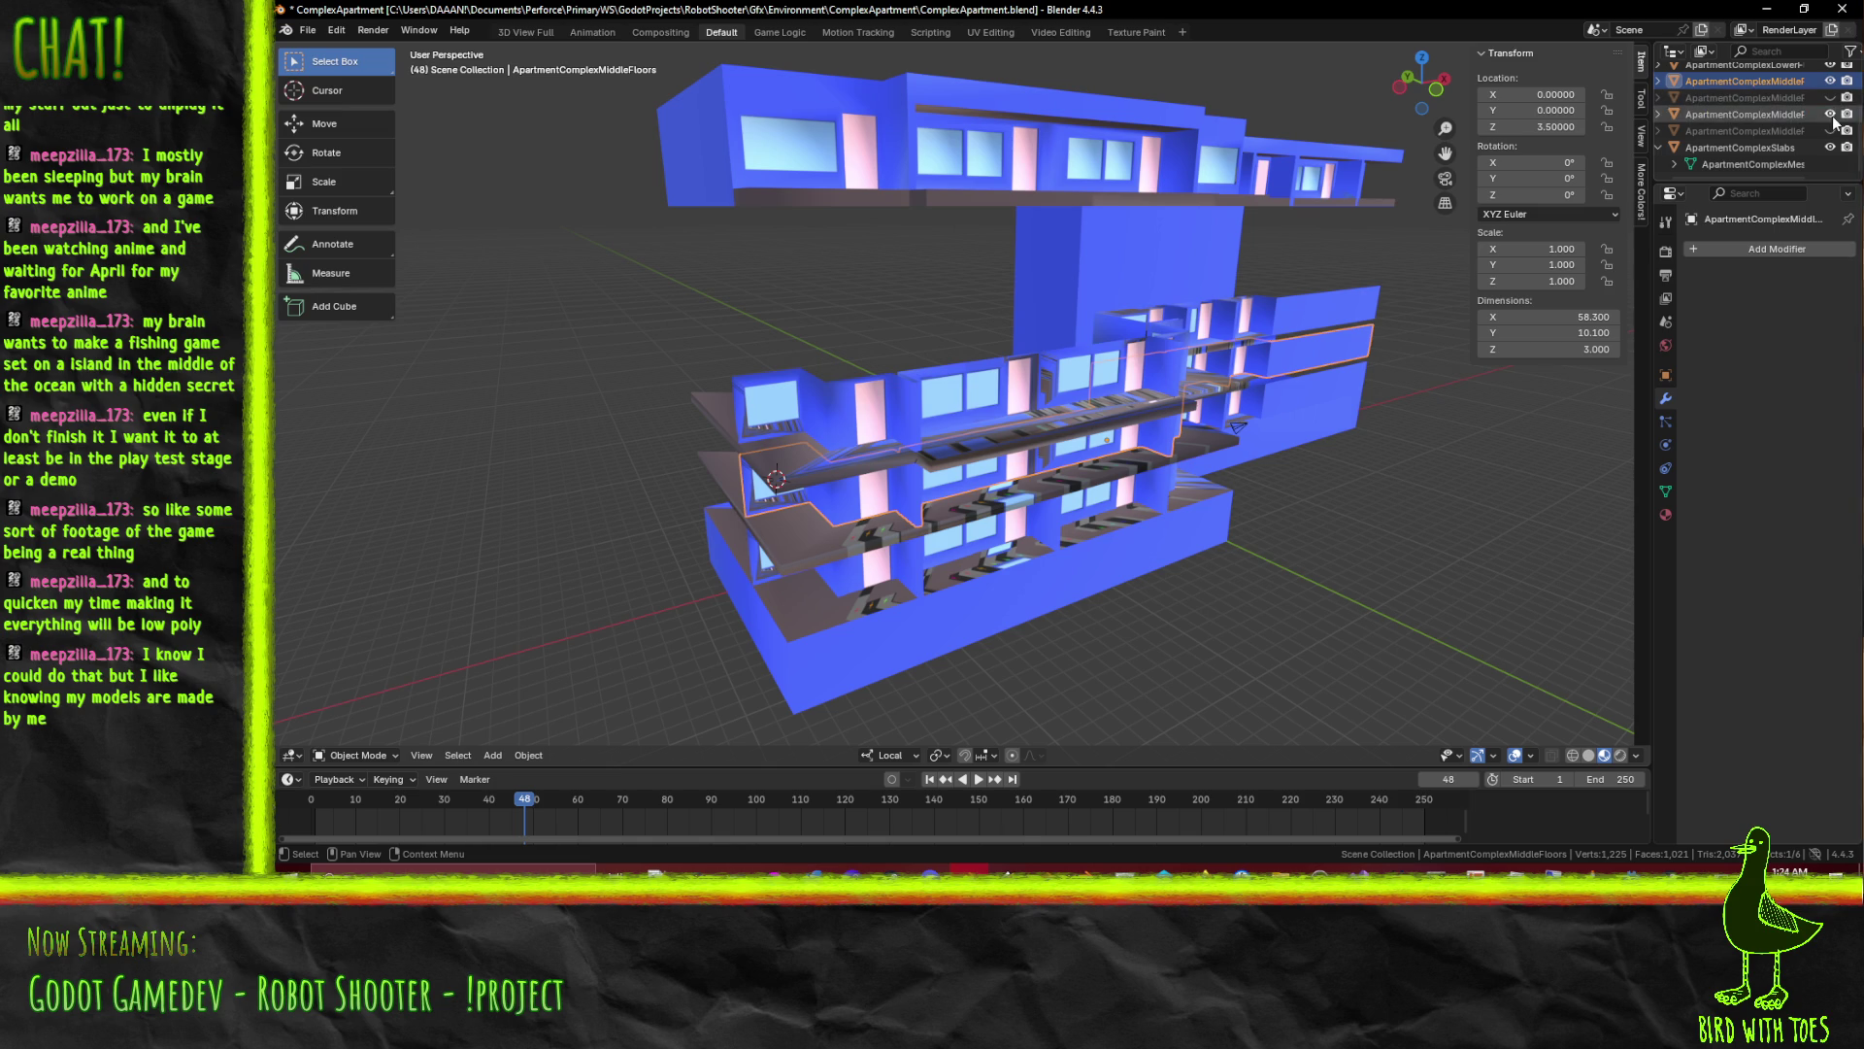
pyautogui.click(1831, 115)
# Select the duplicated middle floor objects in the outliner and delete them
pyautogui.moveTo(1749, 87); pyautogui.dragTo(1802, 91)
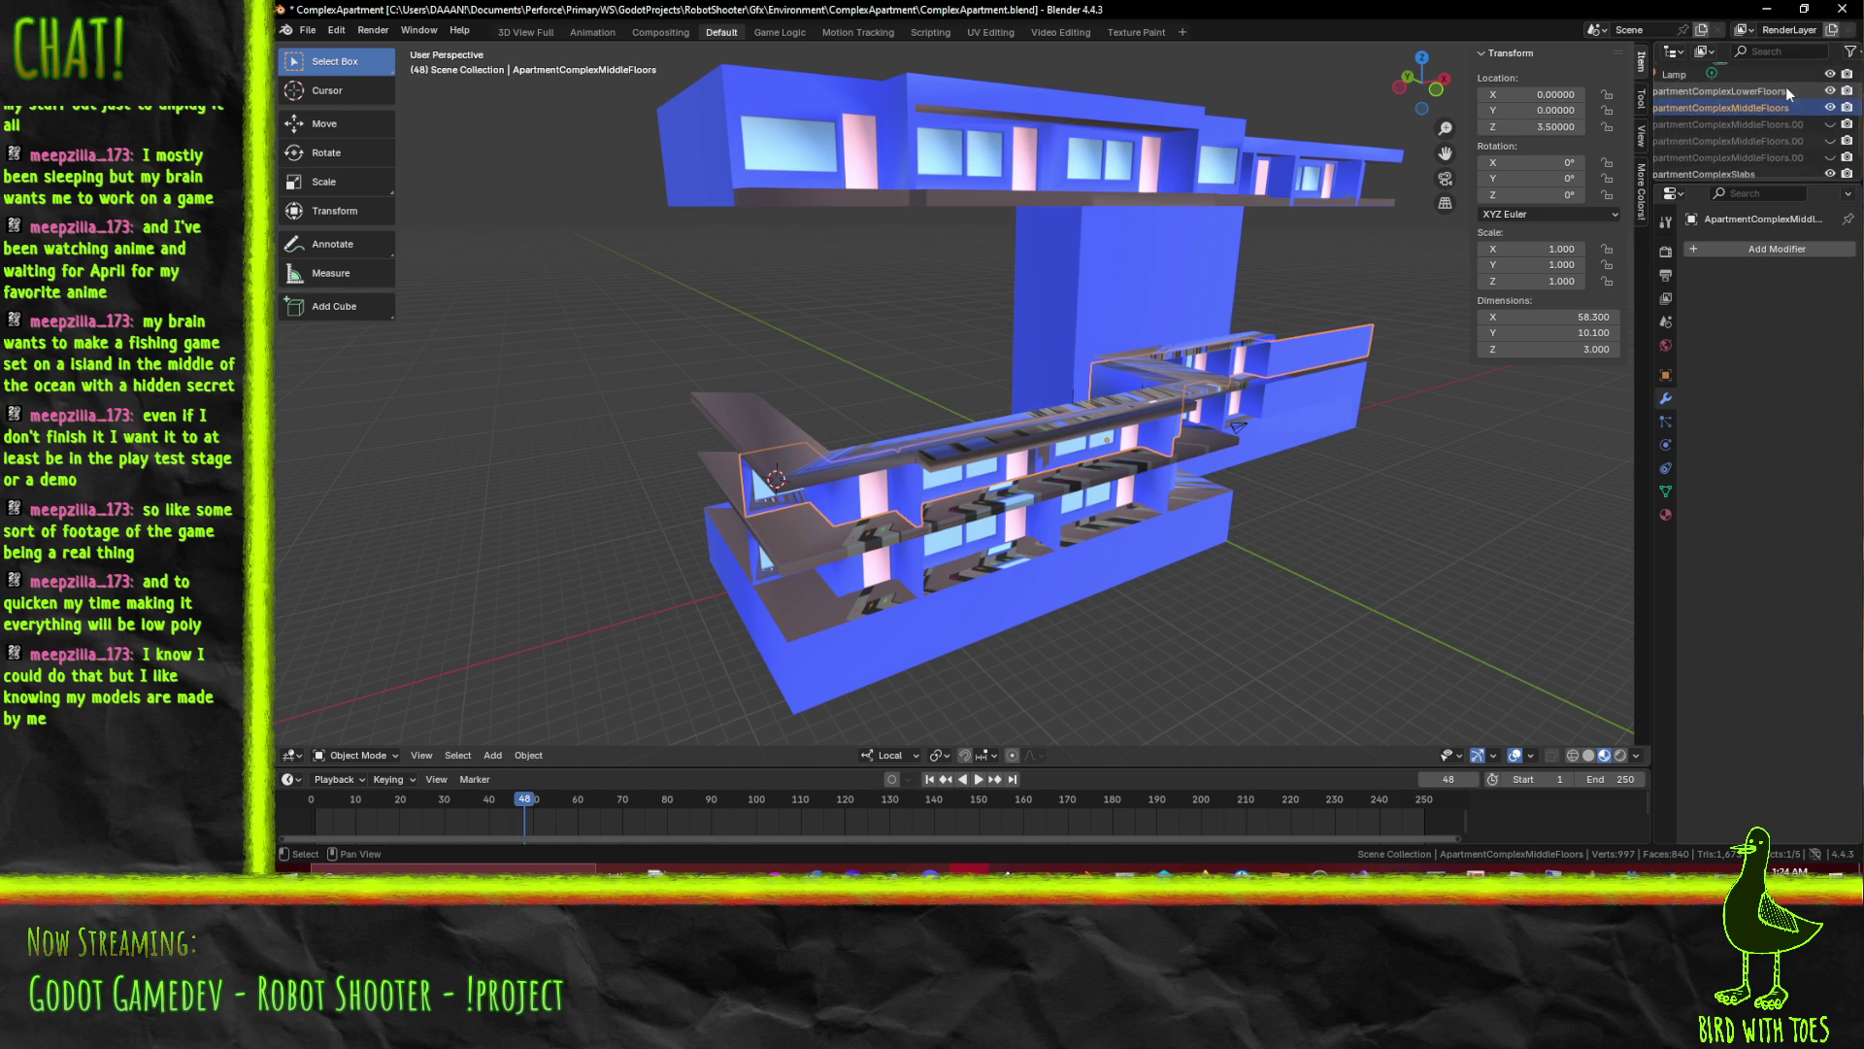
pyautogui.click(1757, 158)
pyautogui.press('Delete')
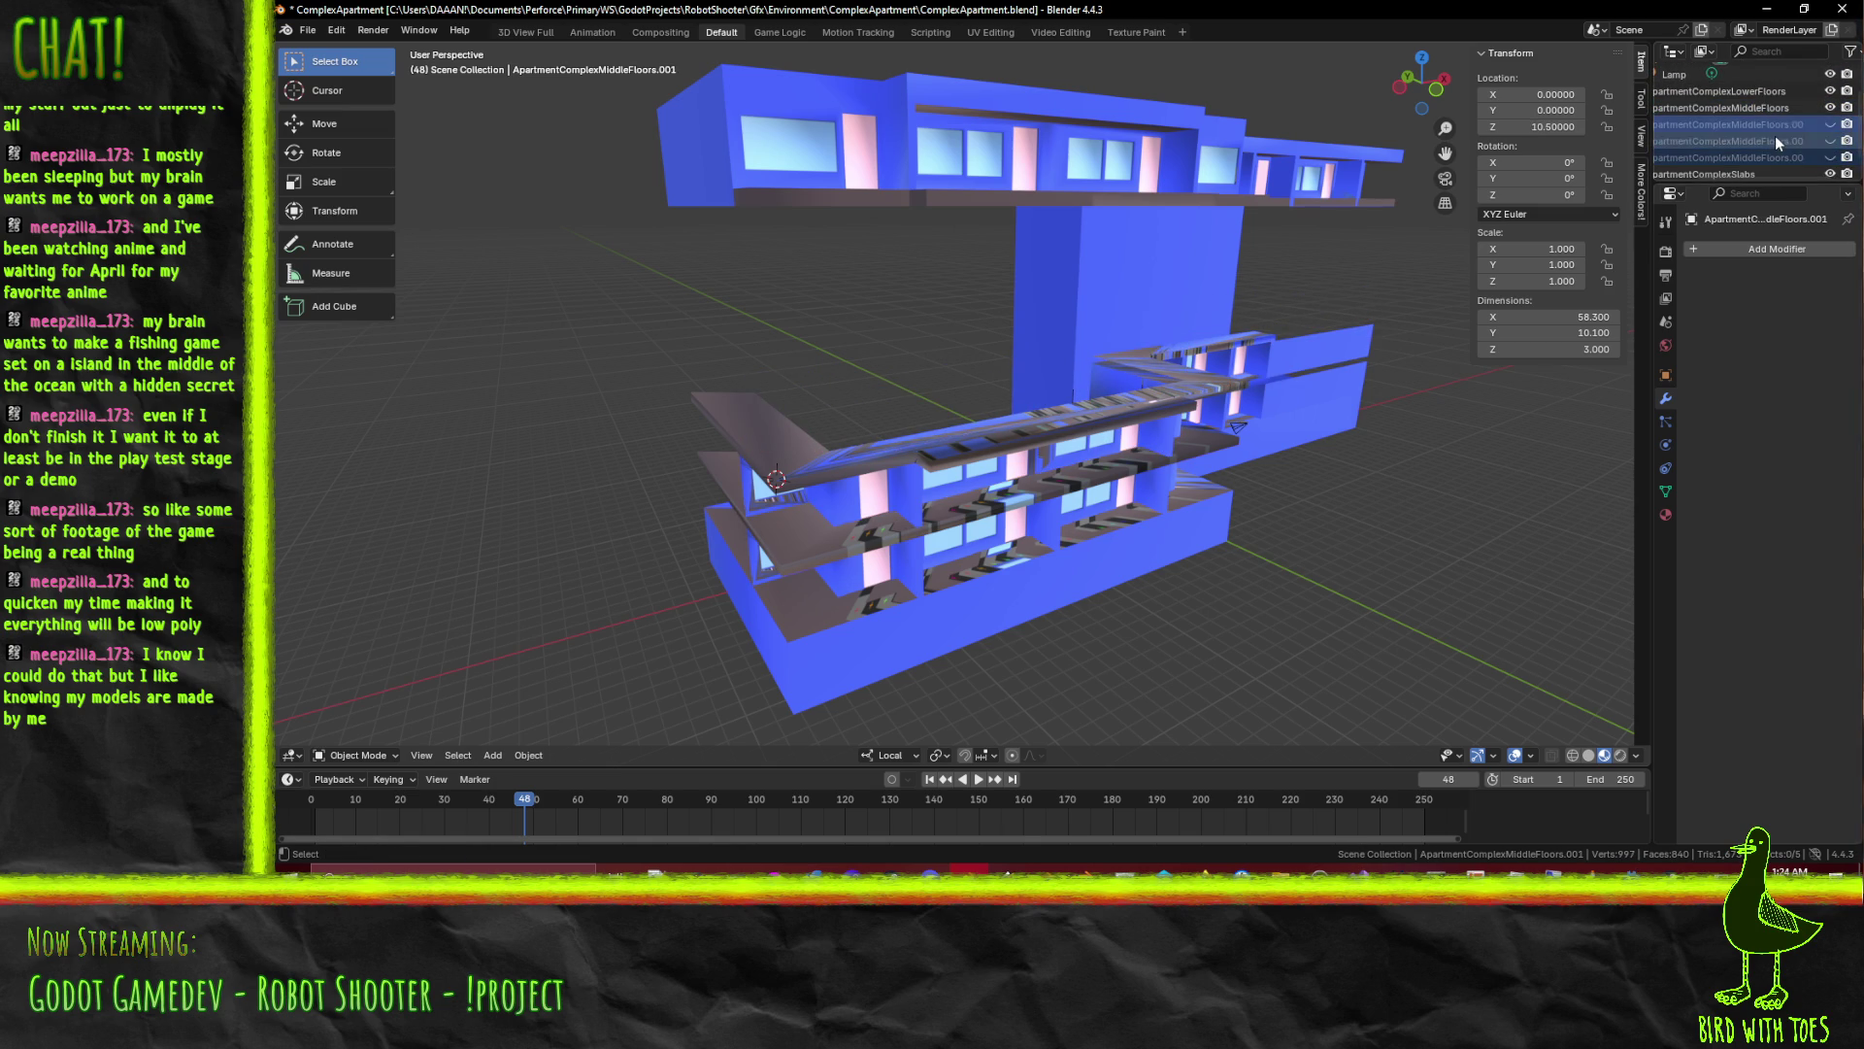